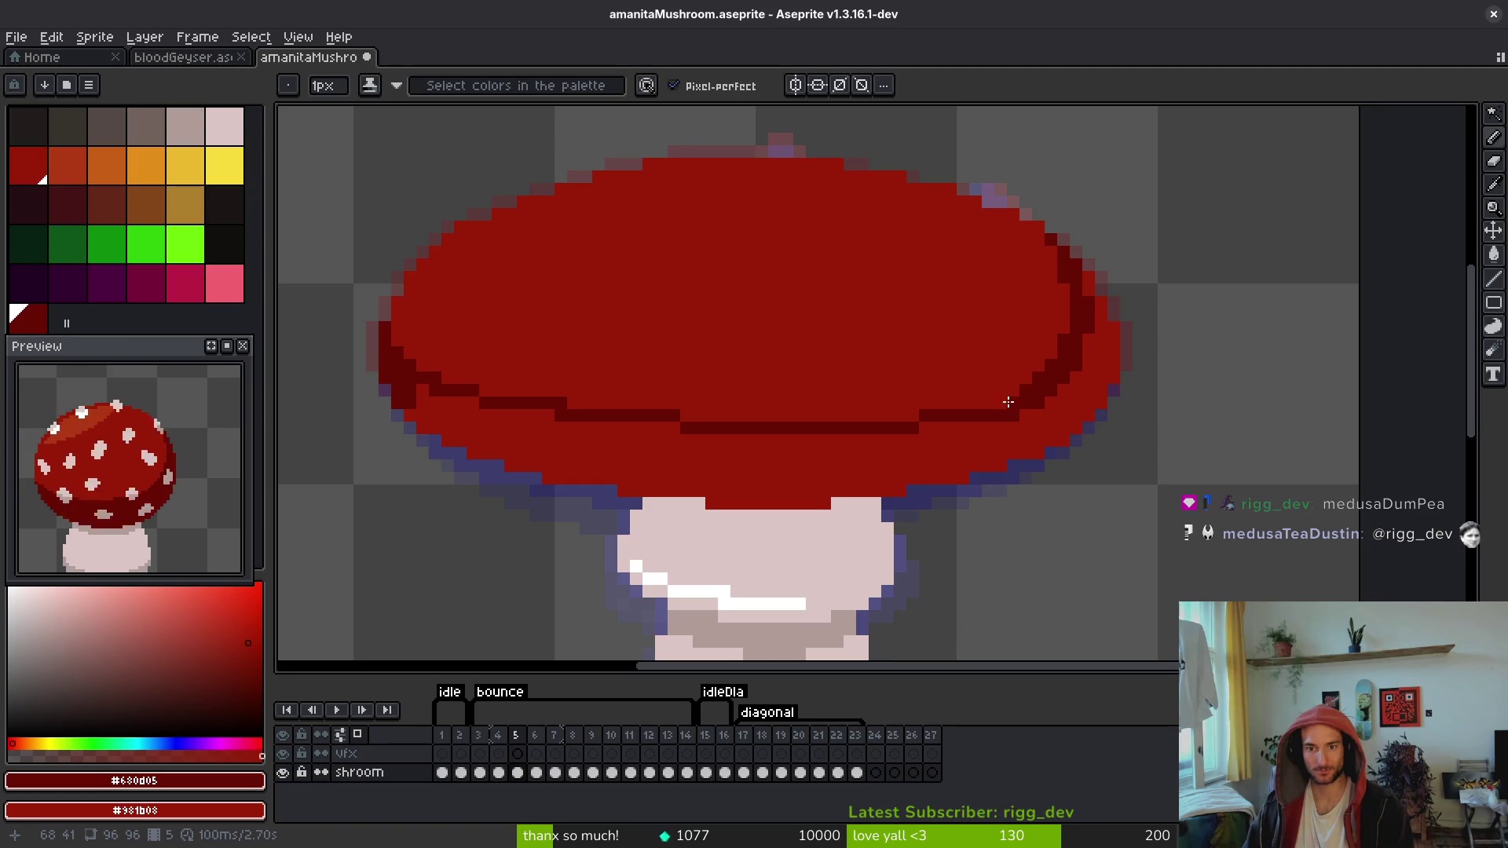
Step: Shade frame 5's cap right edge dark red, checking spotted frame 4 for reference
click(994, 404)
scroll(982, 386, down, 3)
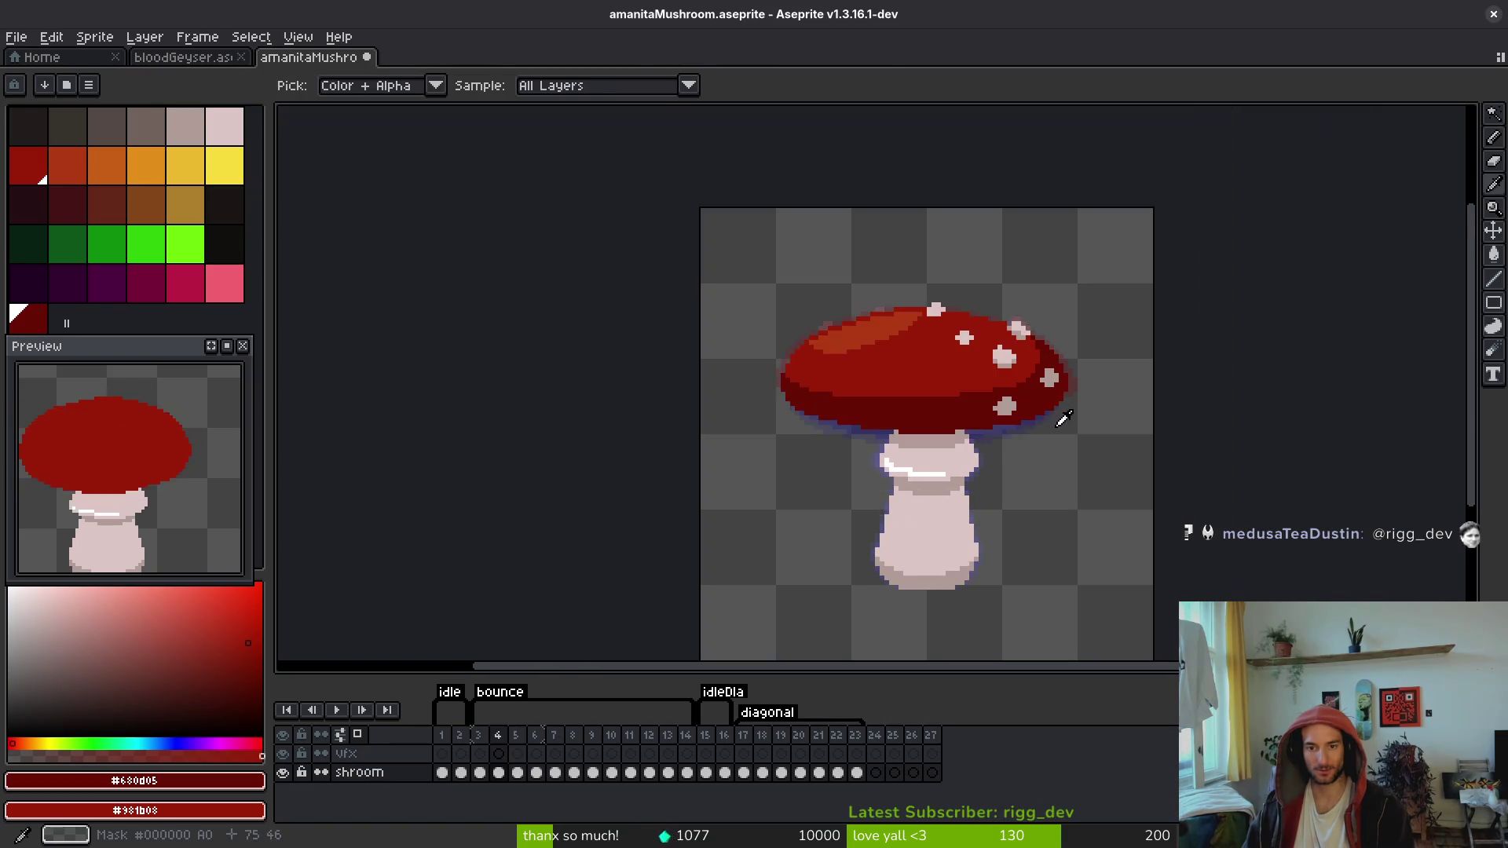
scroll(1026, 369, up, 4)
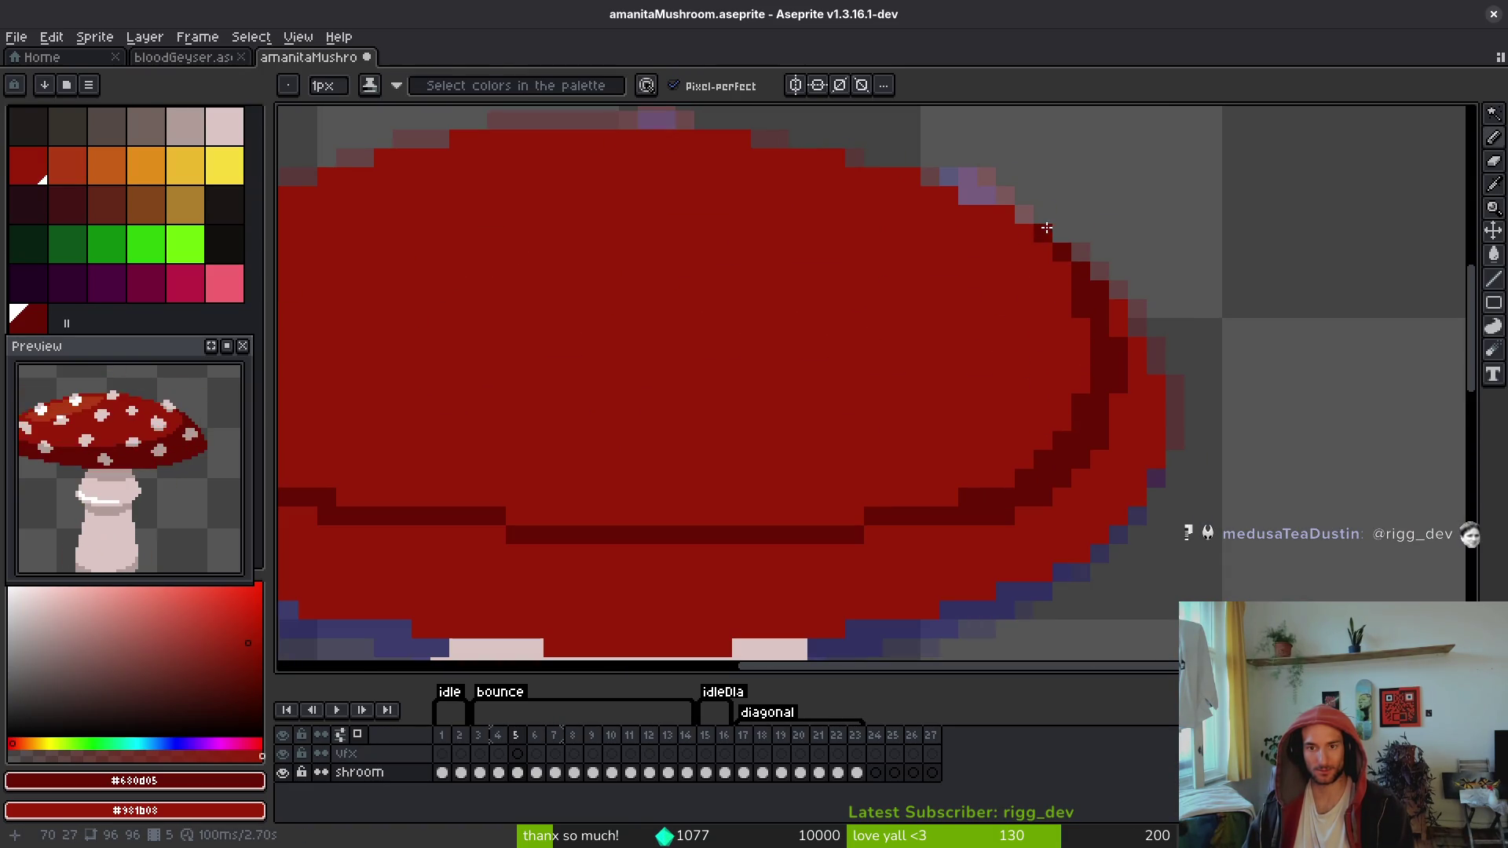
mouse_move(1081, 315)
mouse_down()
mouse_move(1080, 405)
mouse_move(1056, 425)
mouse_move(1166, 325)
mouse_up()
key(Left)
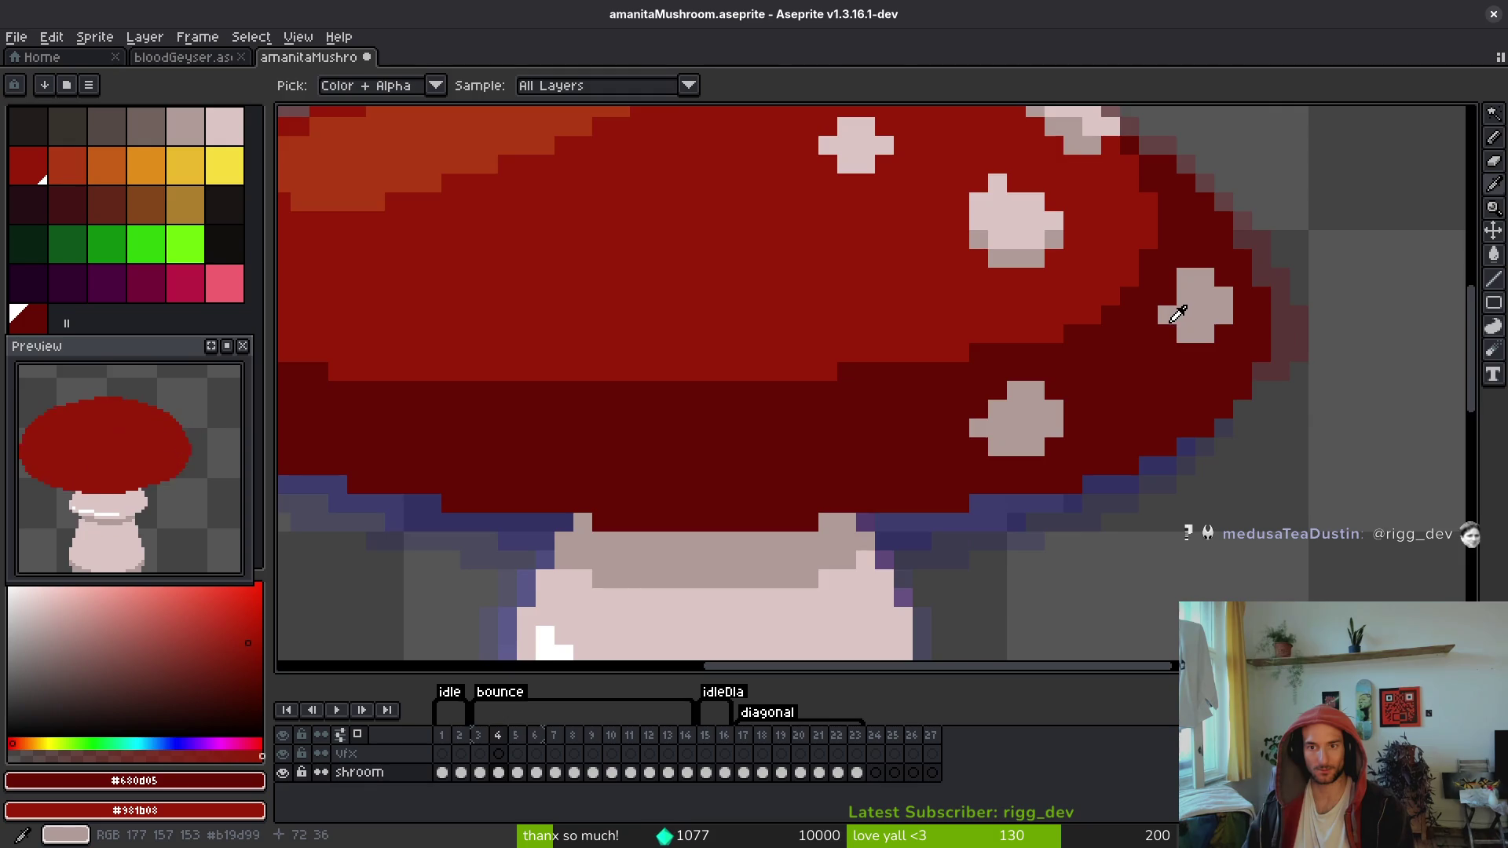
key(Right)
key(Left)
key(Right)
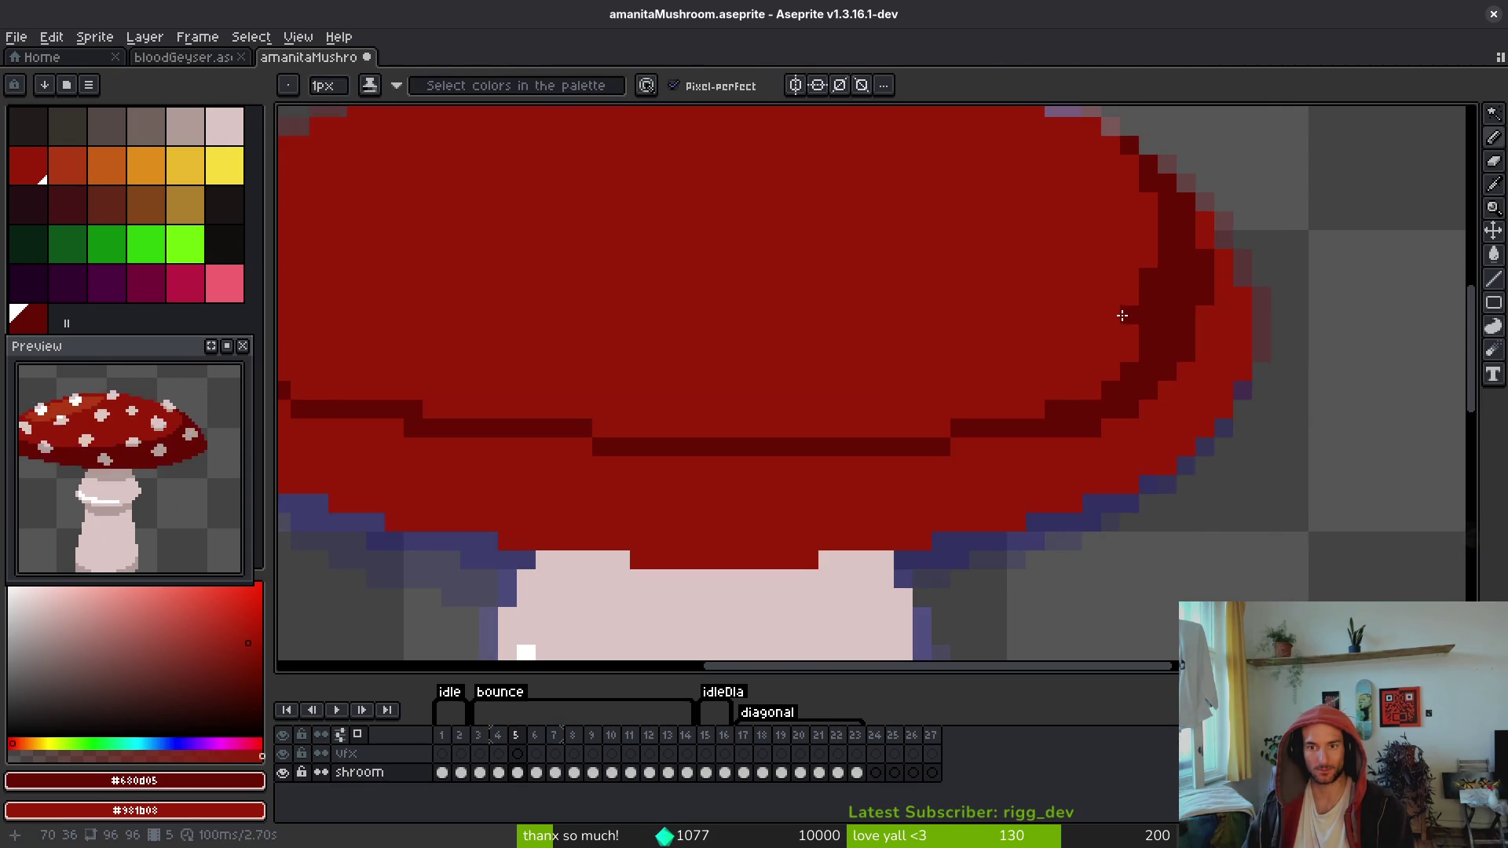
key(Left)
key(Right)
Step: Shade the cap's right inner edge dark red and extend a shading line across its lower band
mouse_move(1130, 318)
mouse_down()
mouse_move(1114, 359)
mouse_move(1094, 360)
mouse_move(1083, 424)
mouse_move(1035, 391)
mouse_up()
scroll(1086, 407, down, 2)
scroll(1053, 421, up, 2)
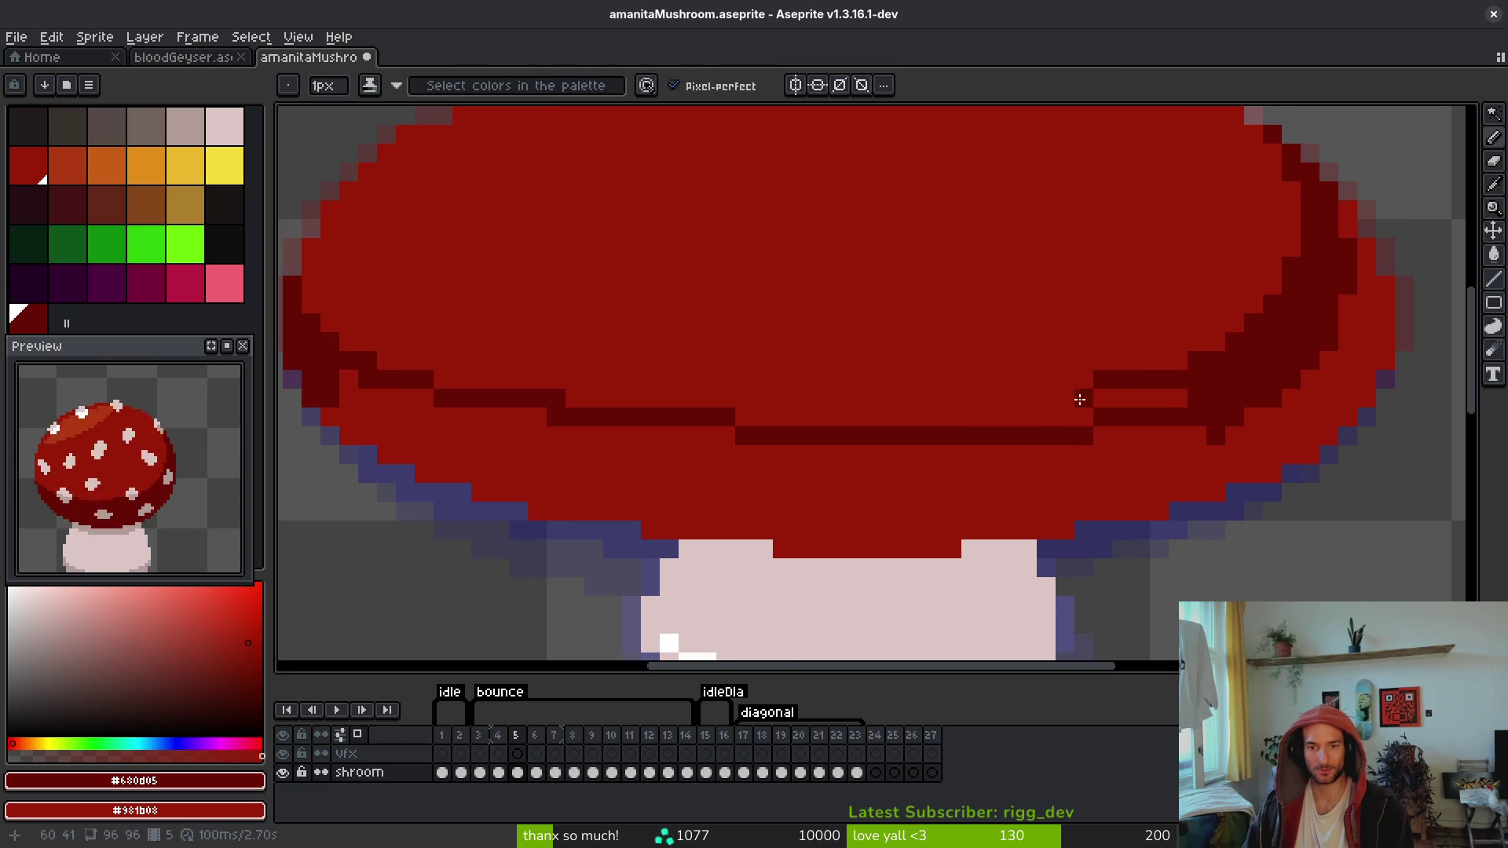
click(575, 398)
drag(848, 418, 919, 418)
drag(1005, 416, 1083, 416)
mouse_move(1115, 398)
mouse_down()
mouse_move(1171, 395)
mouse_move(808, 414)
mouse_move(1010, 421)
mouse_move(629, 431)
mouse_move(584, 416)
mouse_up()
Step: Compare the sprite with the spotted frame and save amanitaMushroom.aseprite
scroll(953, 478, down, 3)
key(i)
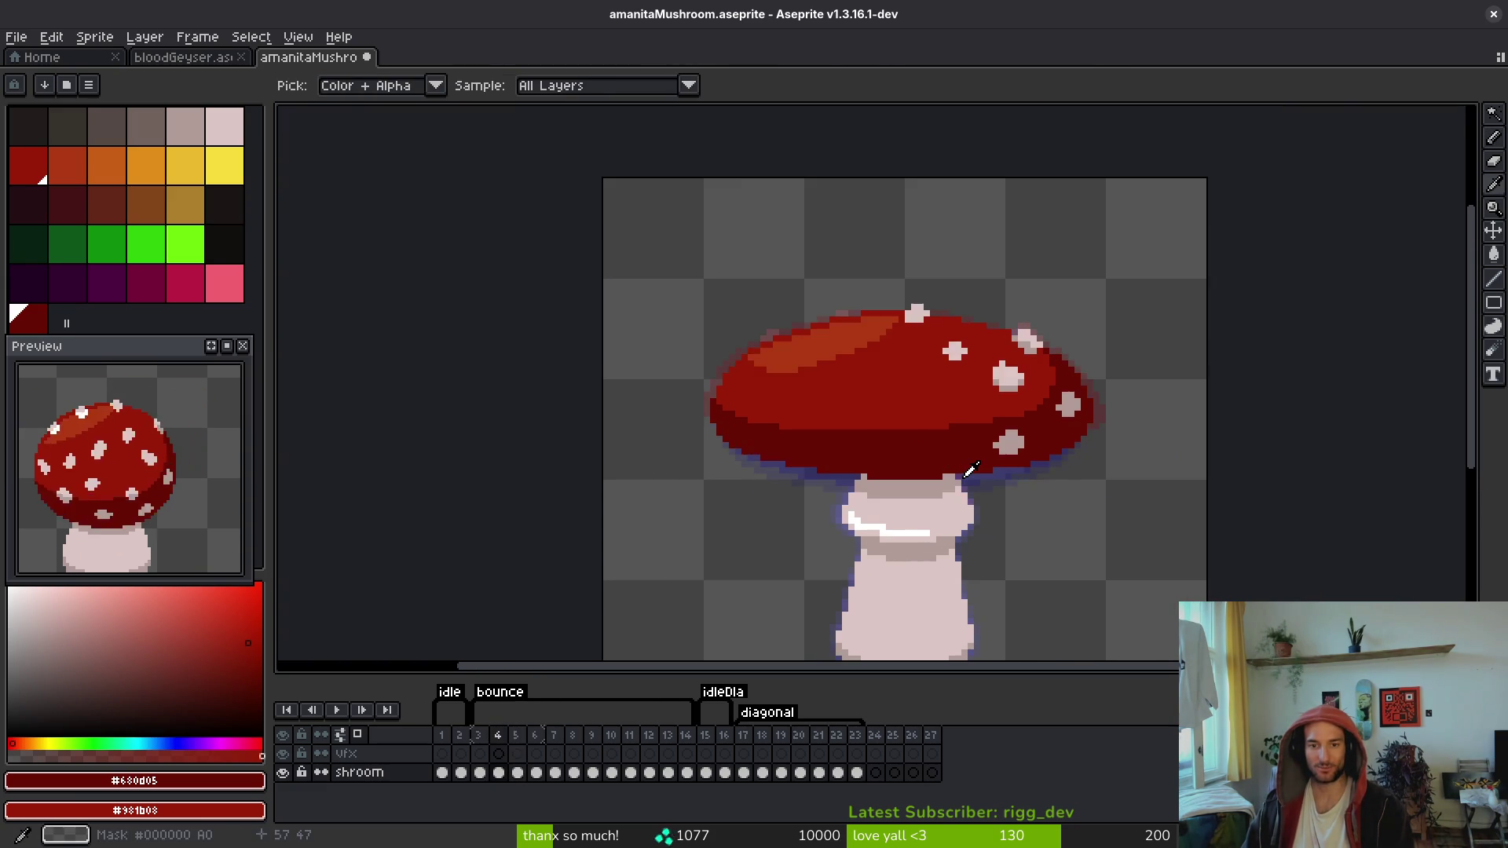
key(Right)
key(b)
scroll(952, 471, up, 3)
key(ctrl+s)
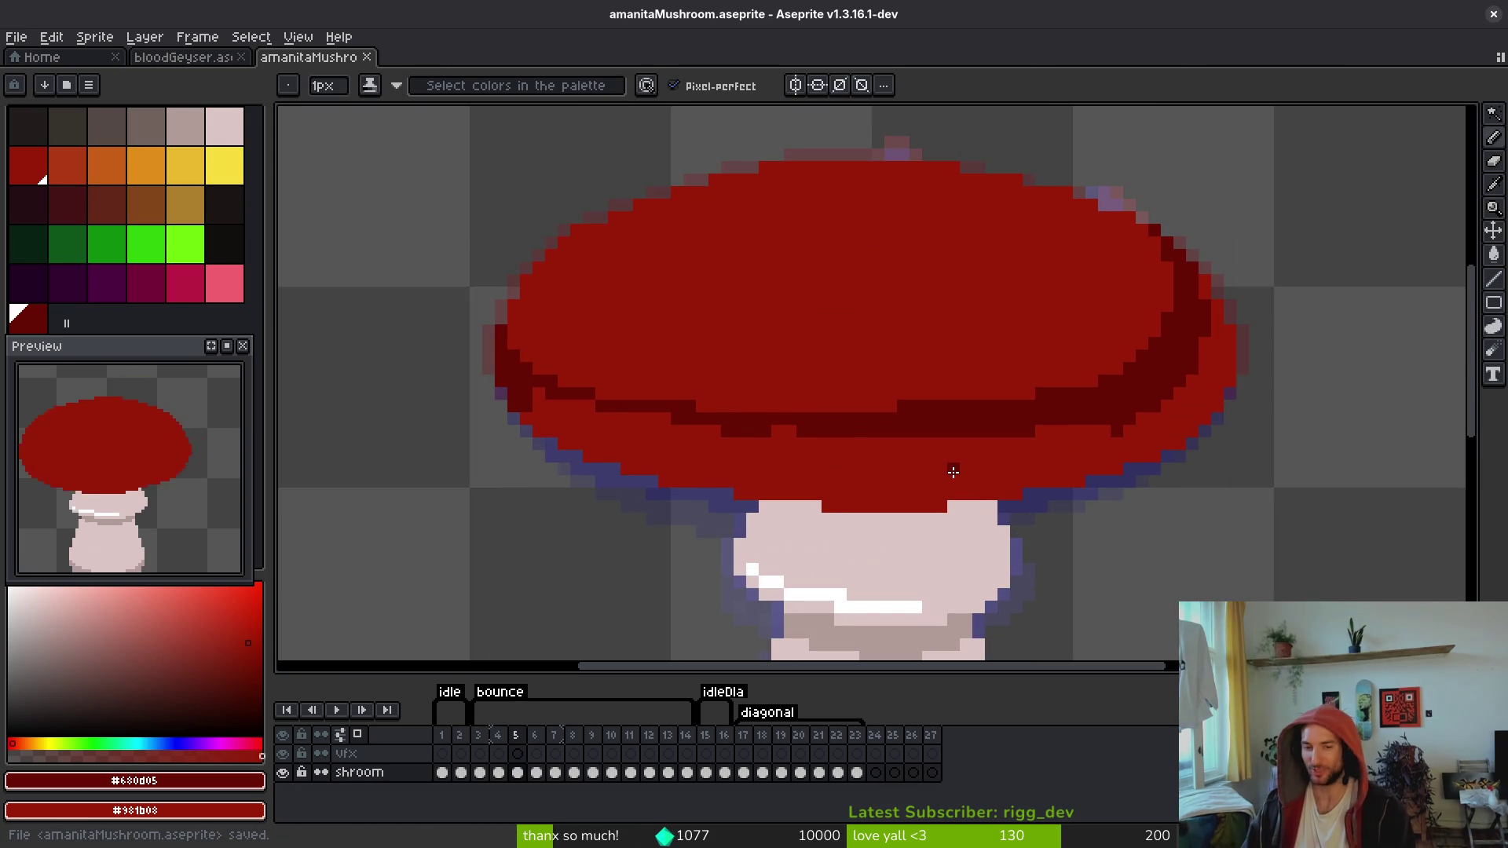
Step: Fill the cap's lower part dark red with the Paint Bucket and save the file
key(g)
click(999, 493)
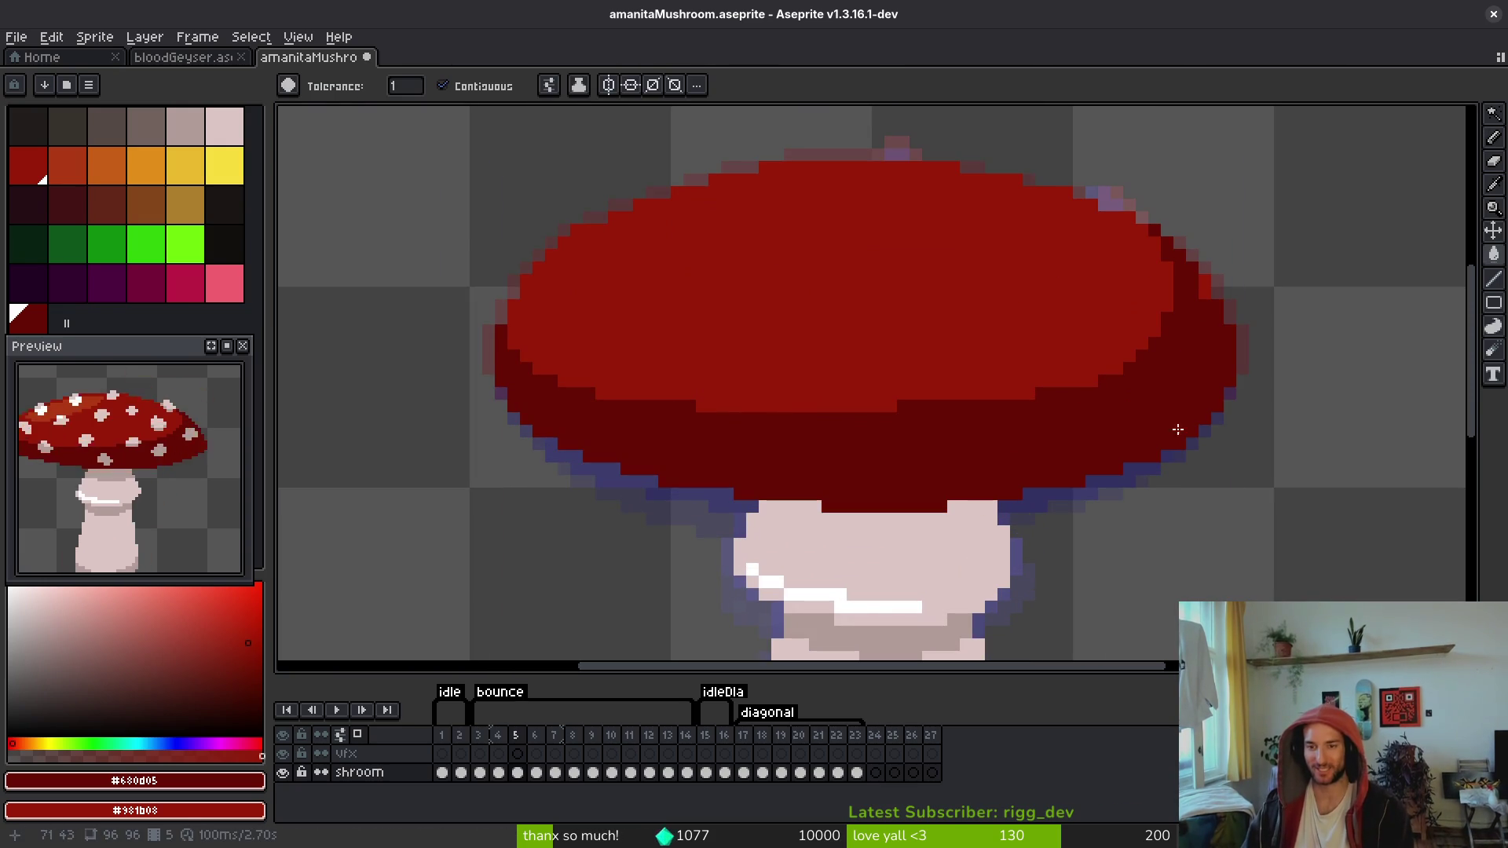
key(b)
key(ctrl+s)
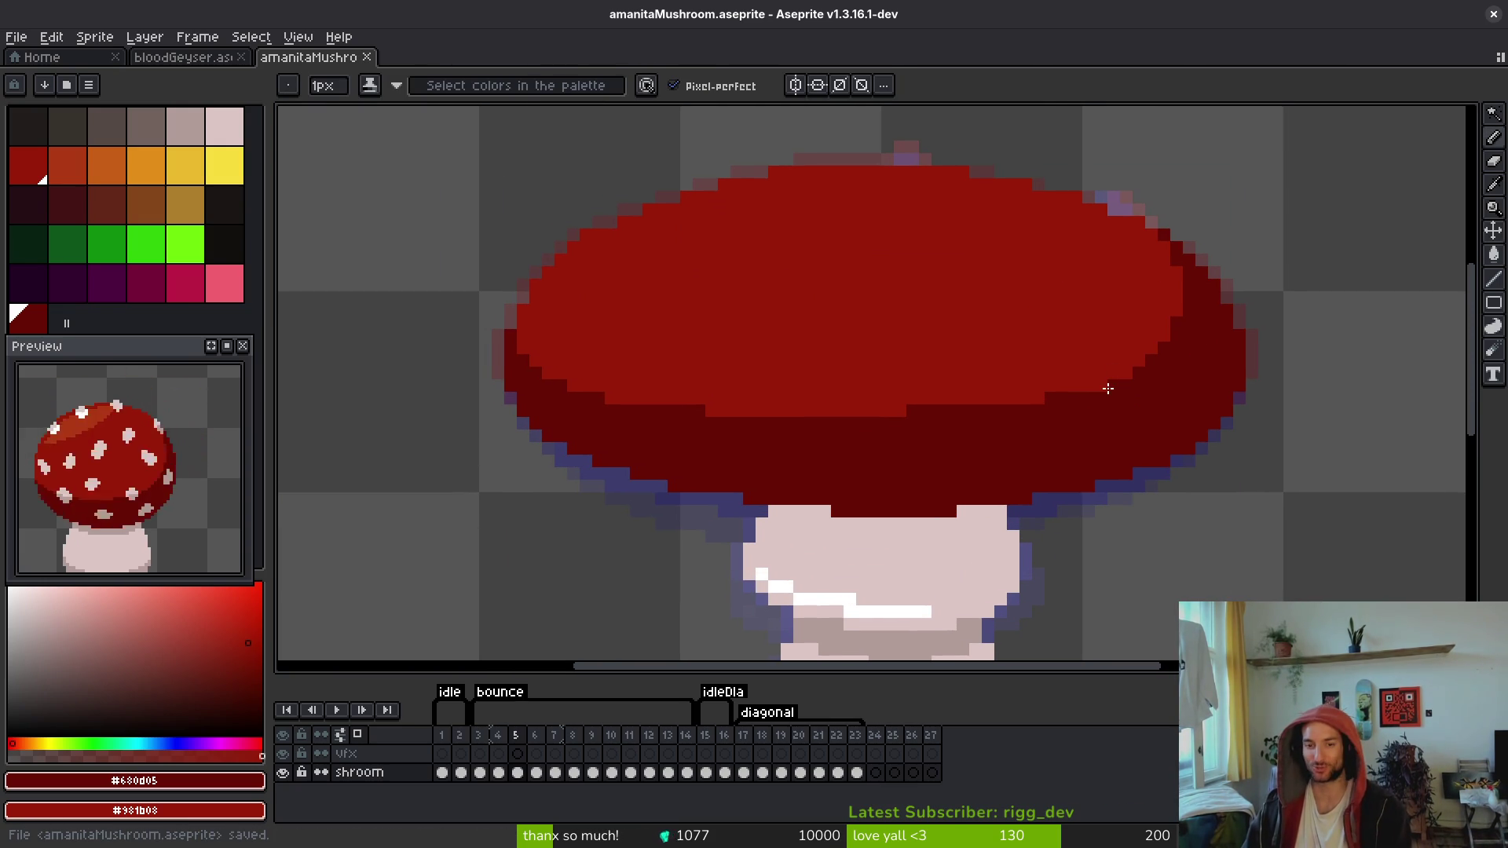
Step: Zoom in and out to inspect the shaded cap, saving the sprite again
scroll(958, 385, down, 1)
scroll(934, 400, up, 3)
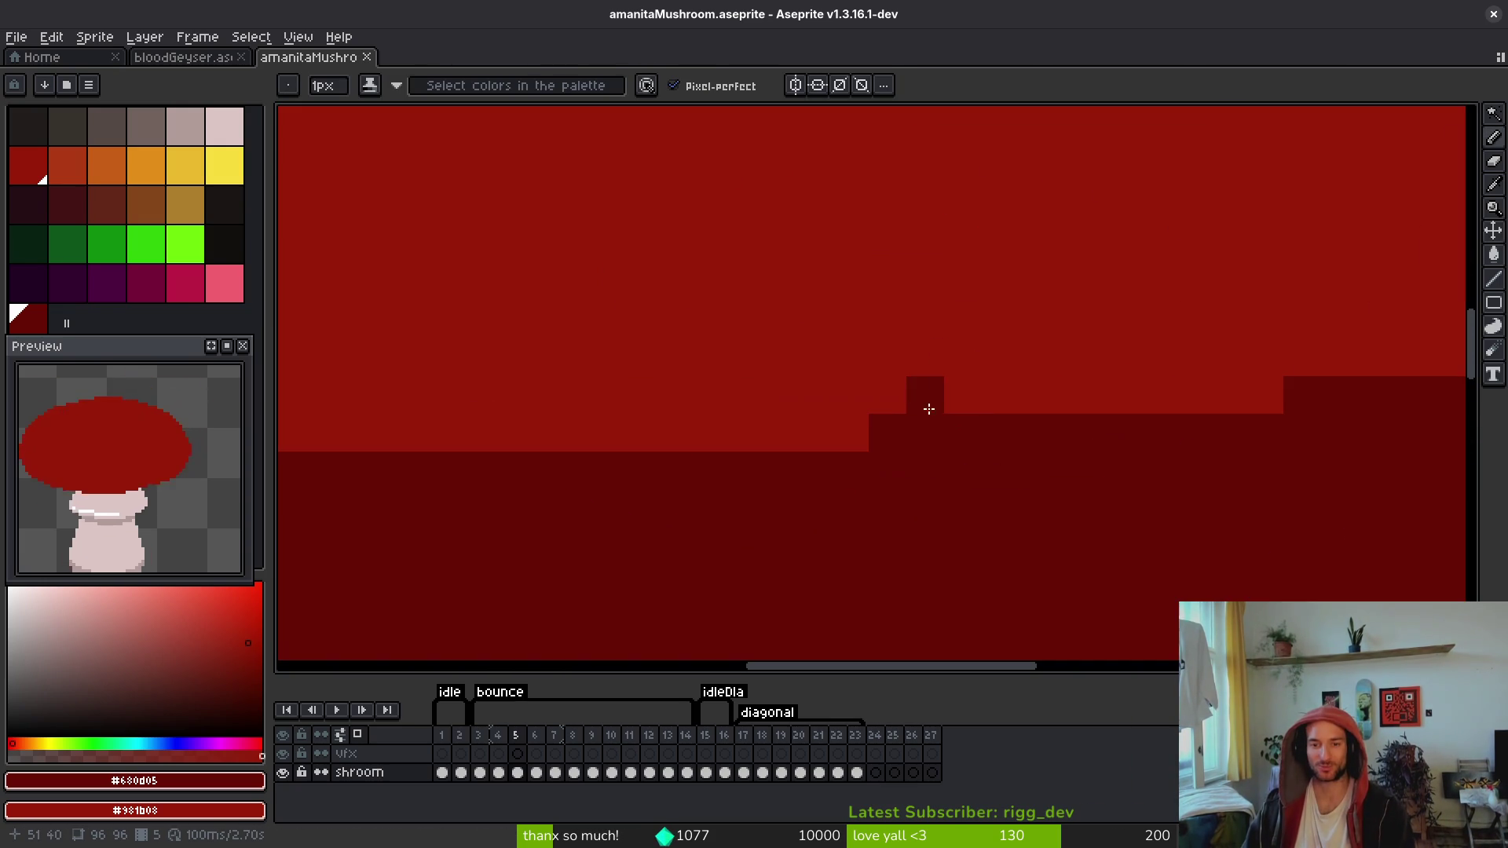
scroll(910, 371, down, 3)
scroll(910, 372, down, 1)
scroll(787, 387, up, 3)
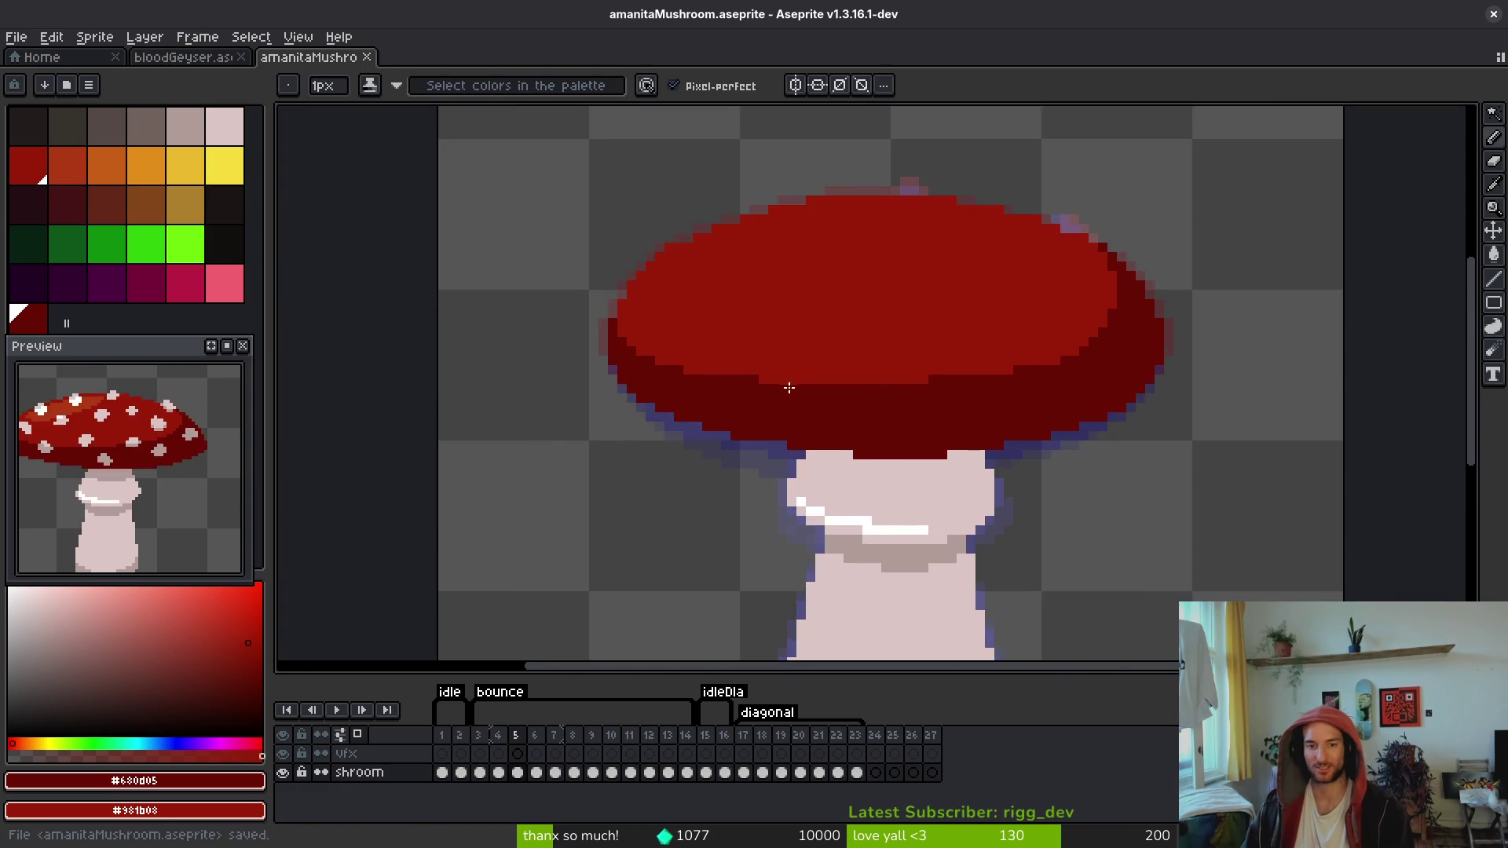
key(ctrl+s)
scroll(855, 392, down, 3)
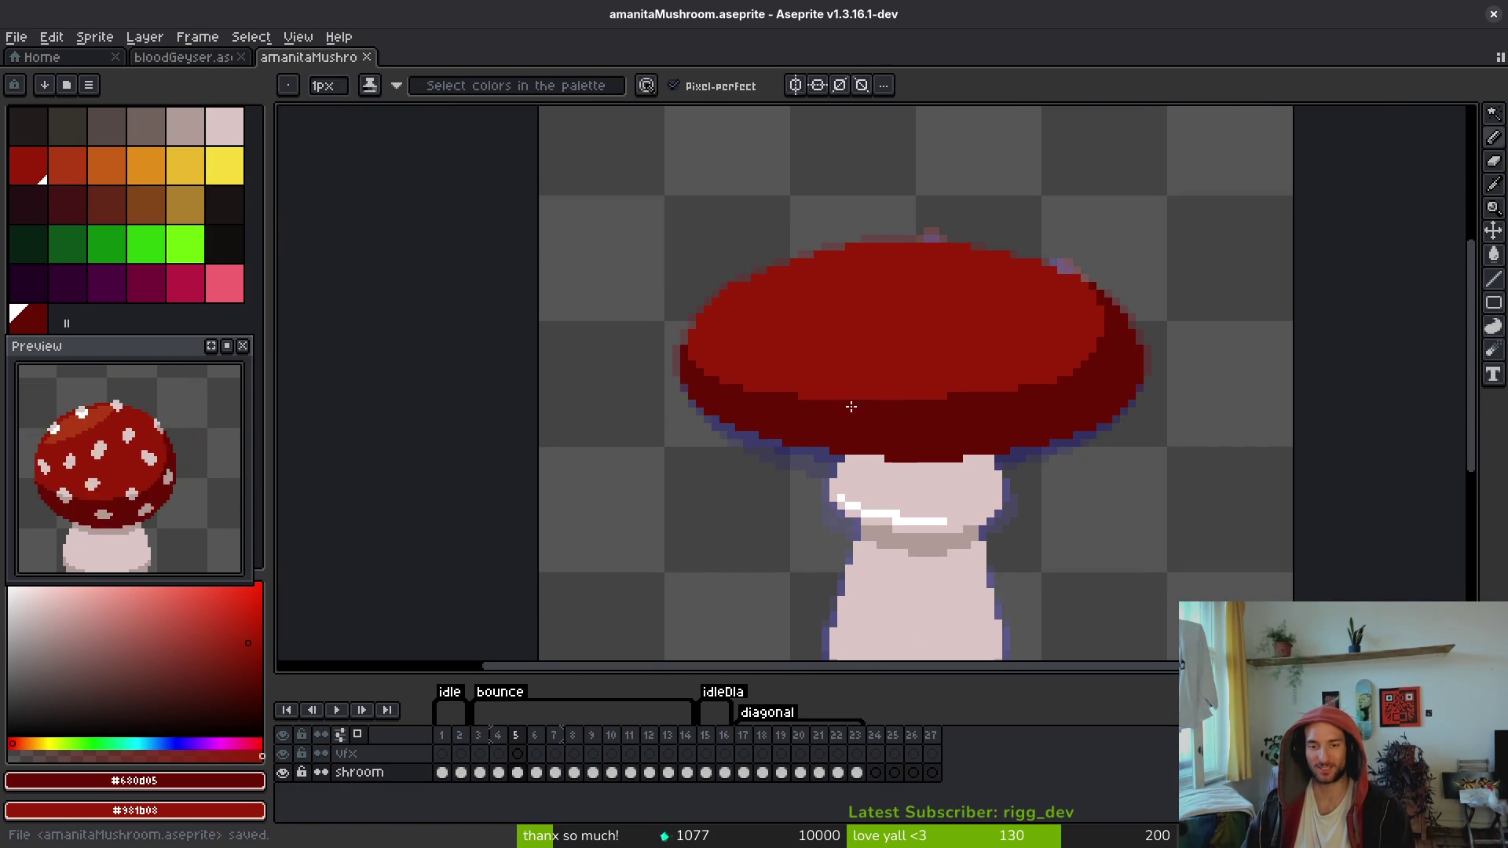
scroll(1016, 344, up, 3)
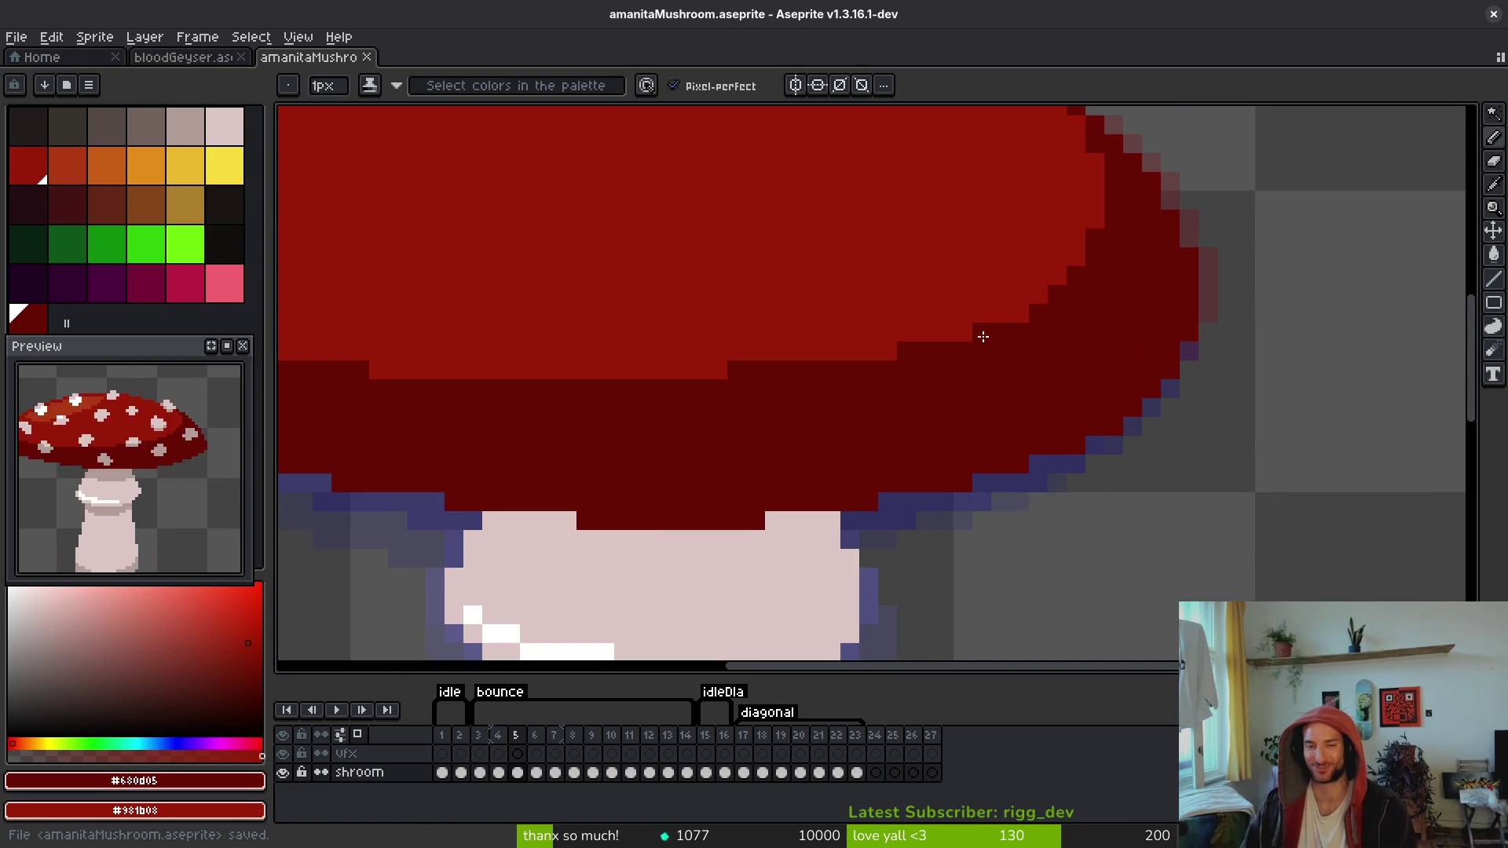
scroll(1044, 338, down, 3)
scroll(1131, 351, up, 2)
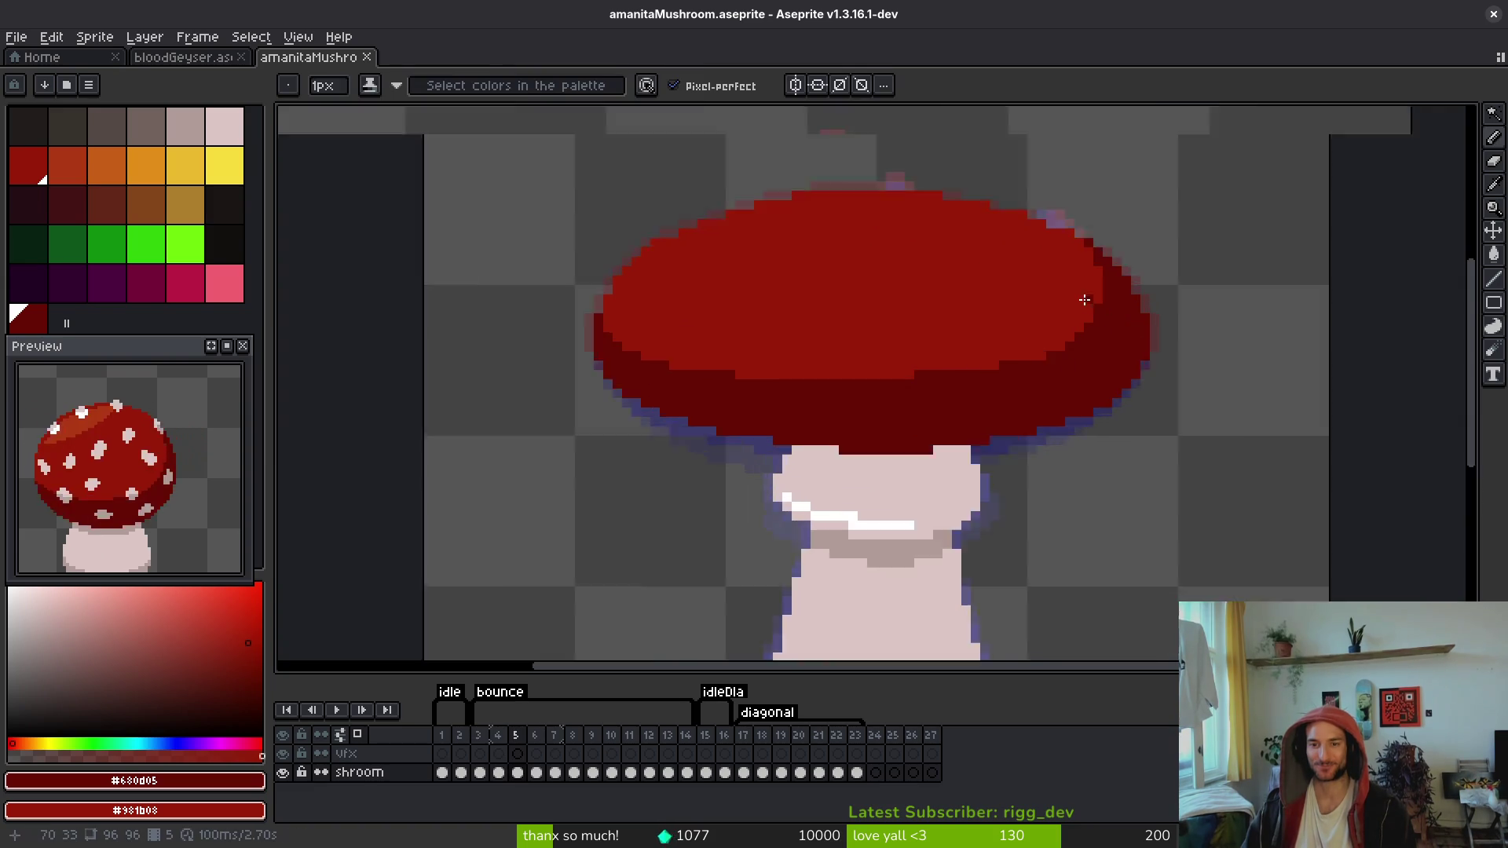
scroll(1053, 421, up, 2)
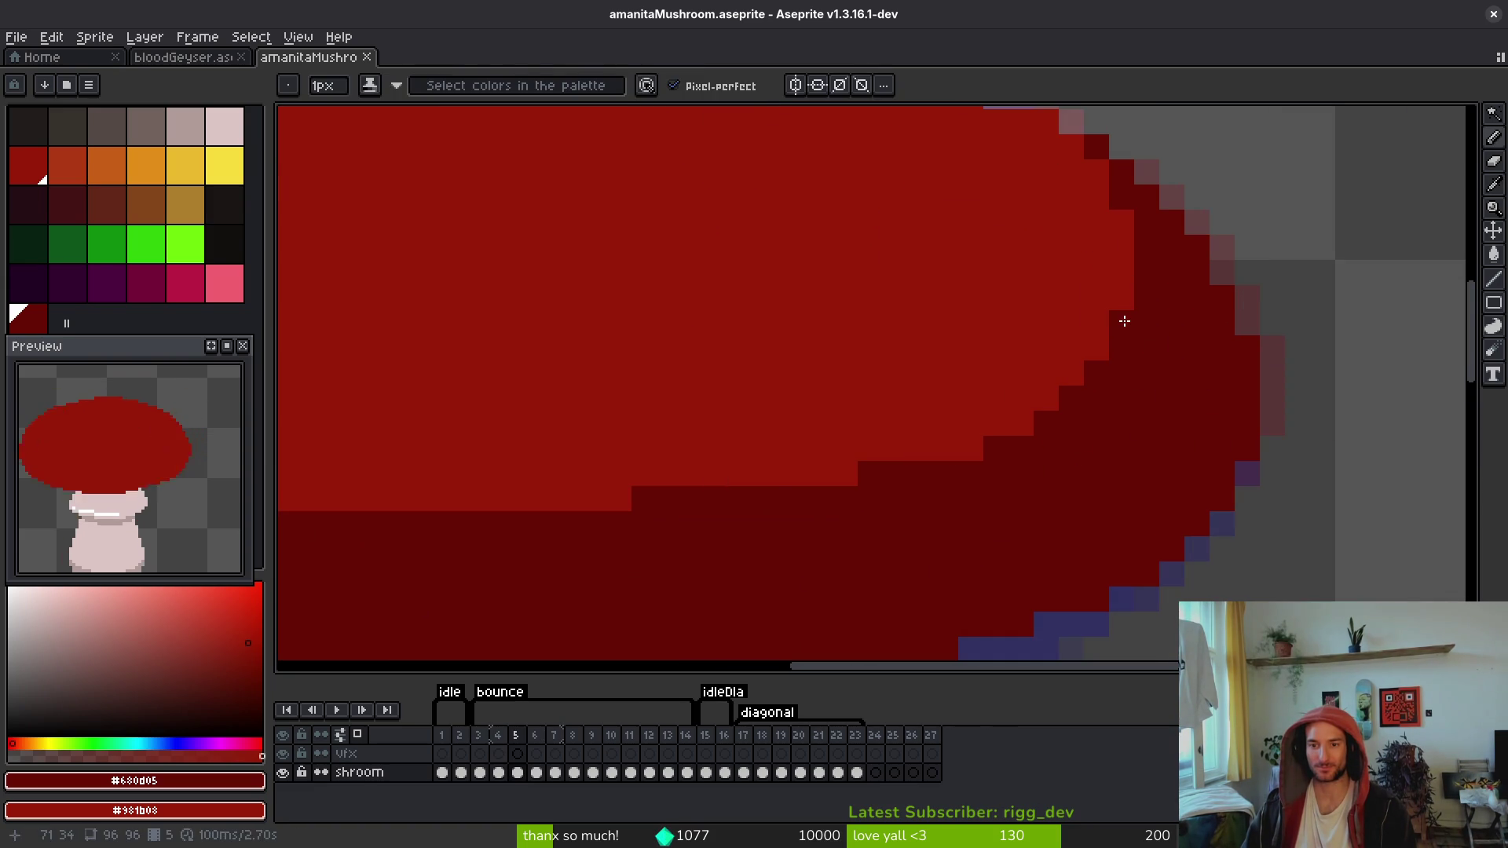
scroll(1153, 408, down, 3)
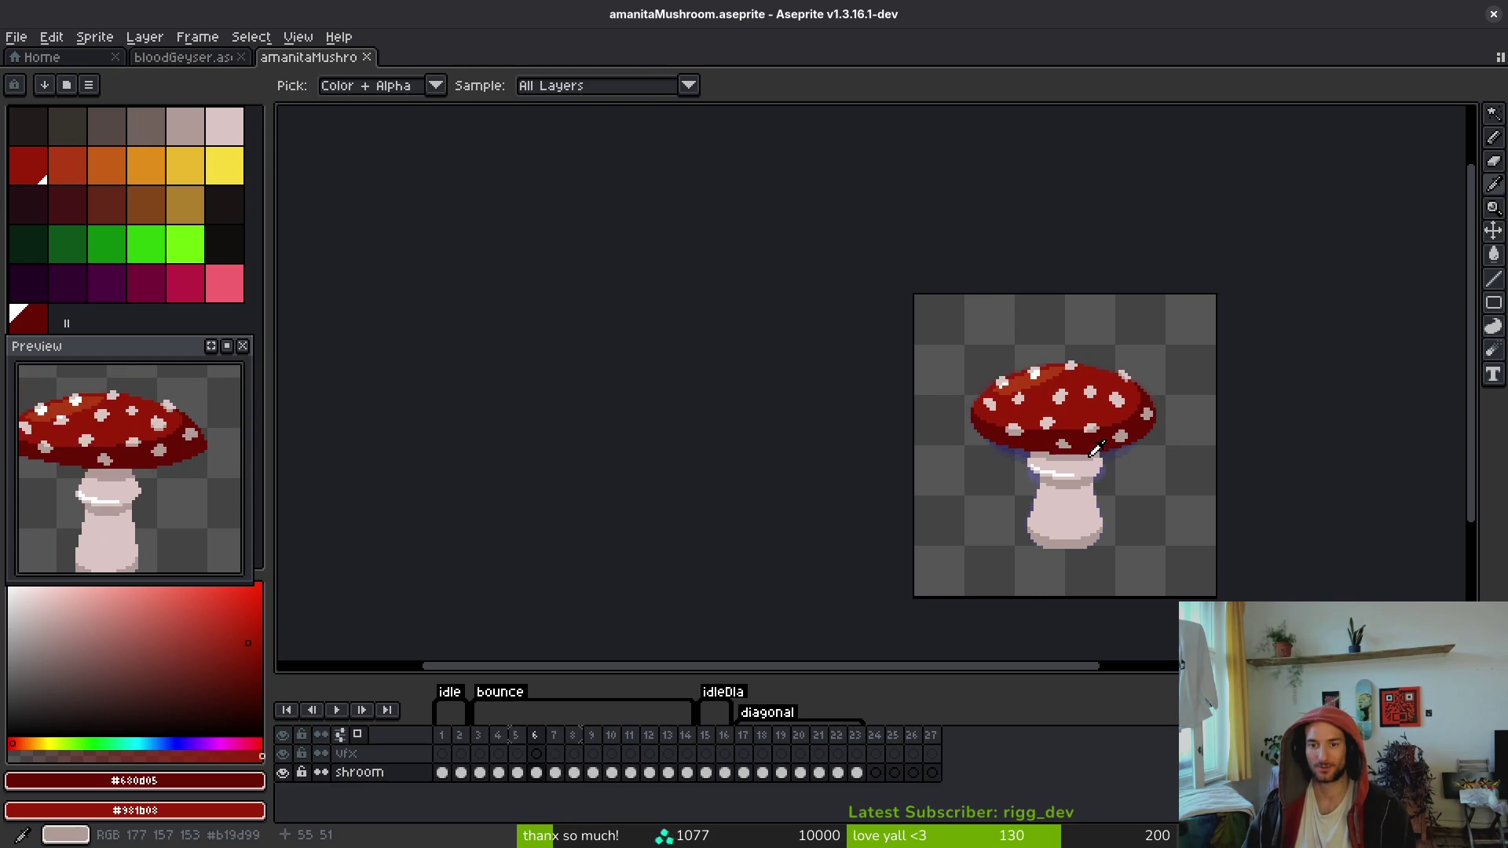
scroll(1036, 428, up, 3)
Step: Zoom in on frame 7's cap and draw dark-red shading strokes along its lower-left edge
scroll(875, 380, up, 3)
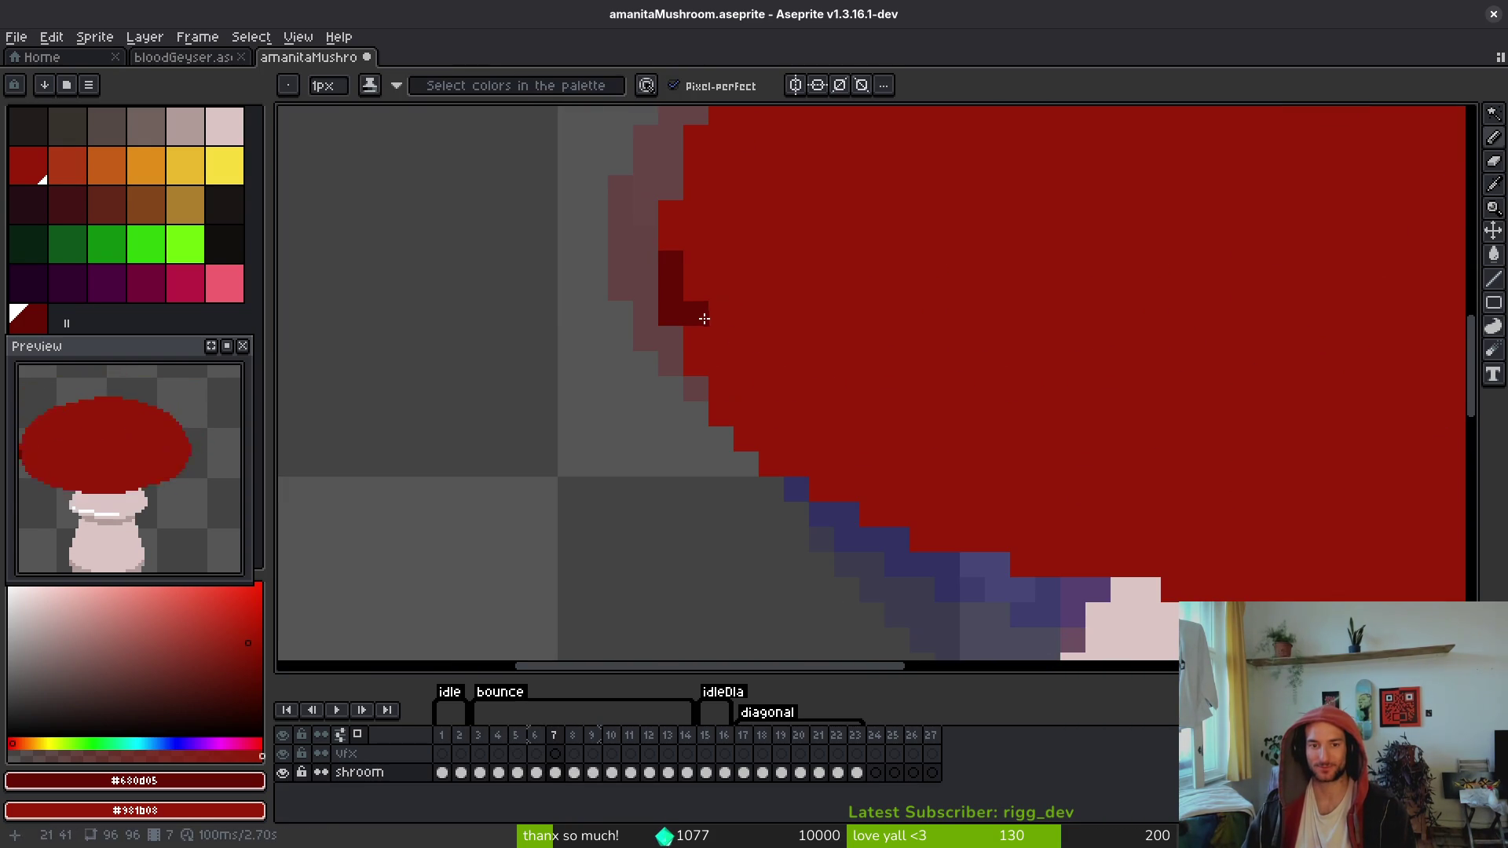
drag(817, 384, 681, 341)
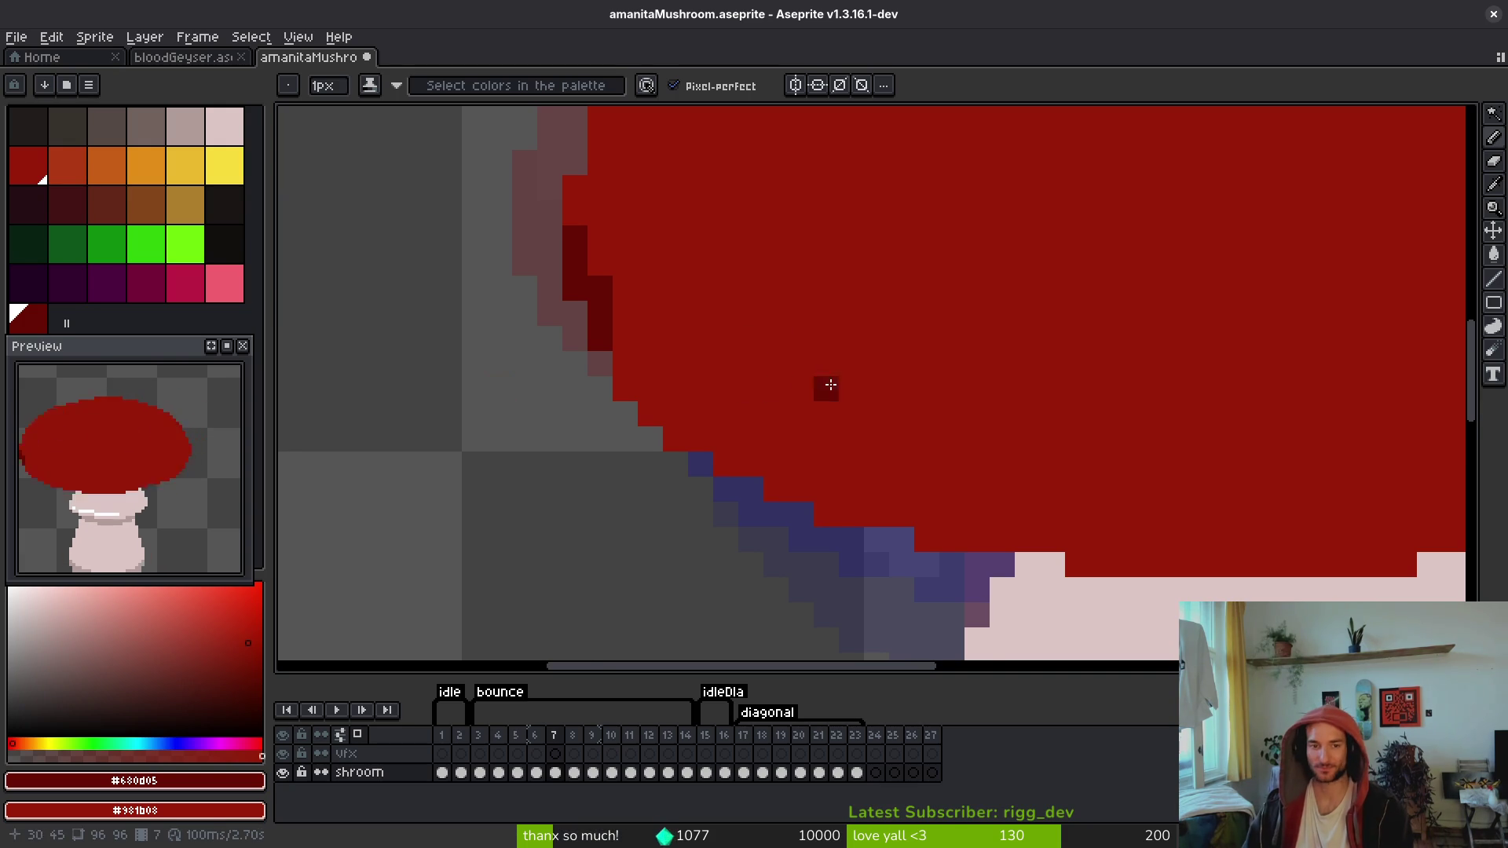
scroll(824, 387, down, 2)
scroll(825, 387, right, 3)
mouse_move(447, 296)
mouse_down()
mouse_move(457, 333)
mouse_move(455, 295)
mouse_move(481, 346)
mouse_move(494, 323)
mouse_move(599, 340)
mouse_up()
click(736, 346)
scroll(749, 351, down, 1)
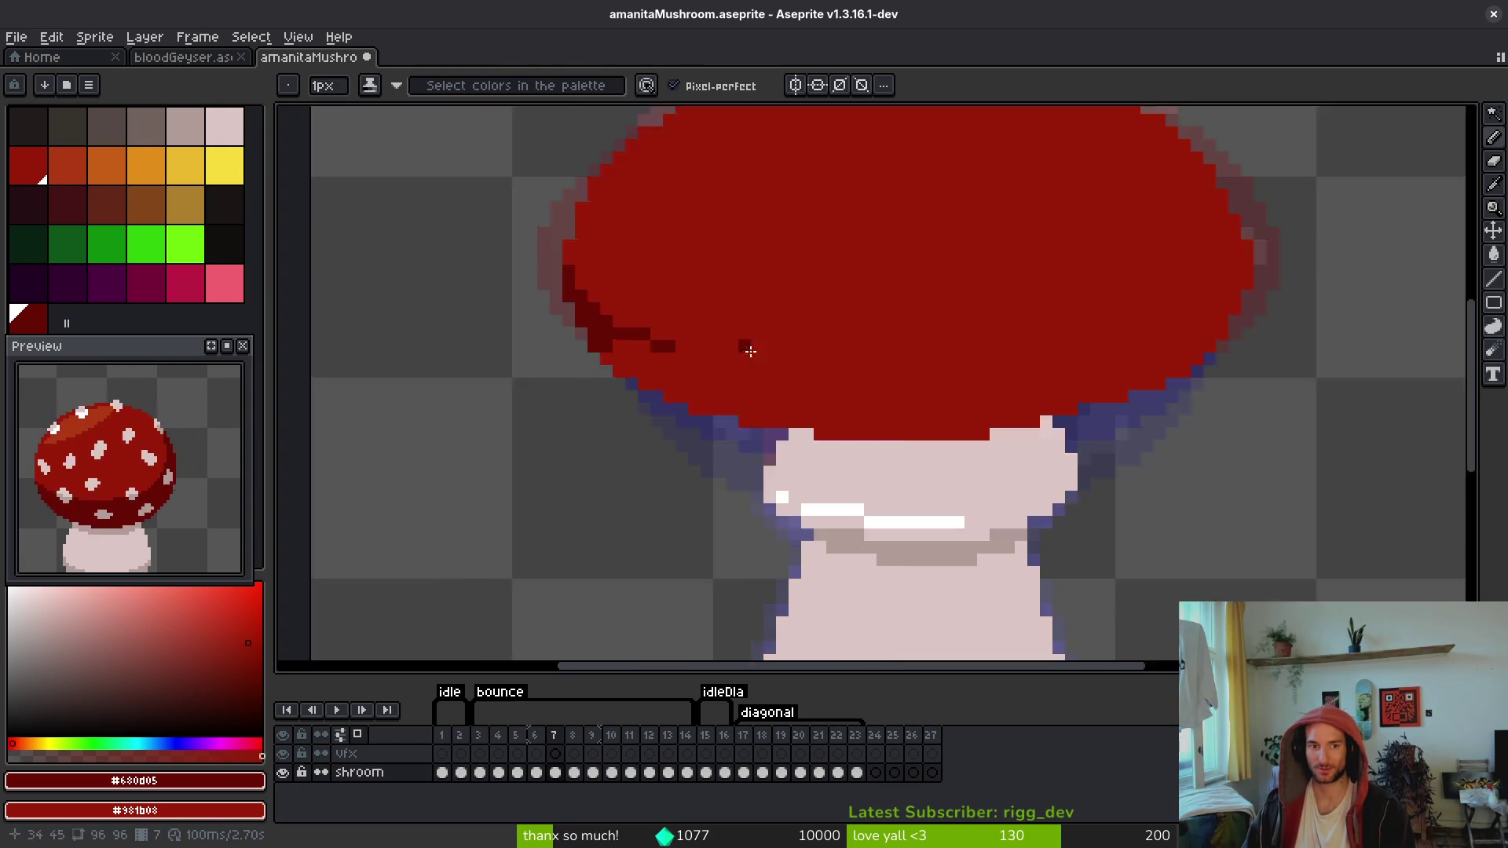
scroll(750, 351, down, 2)
key(alt)
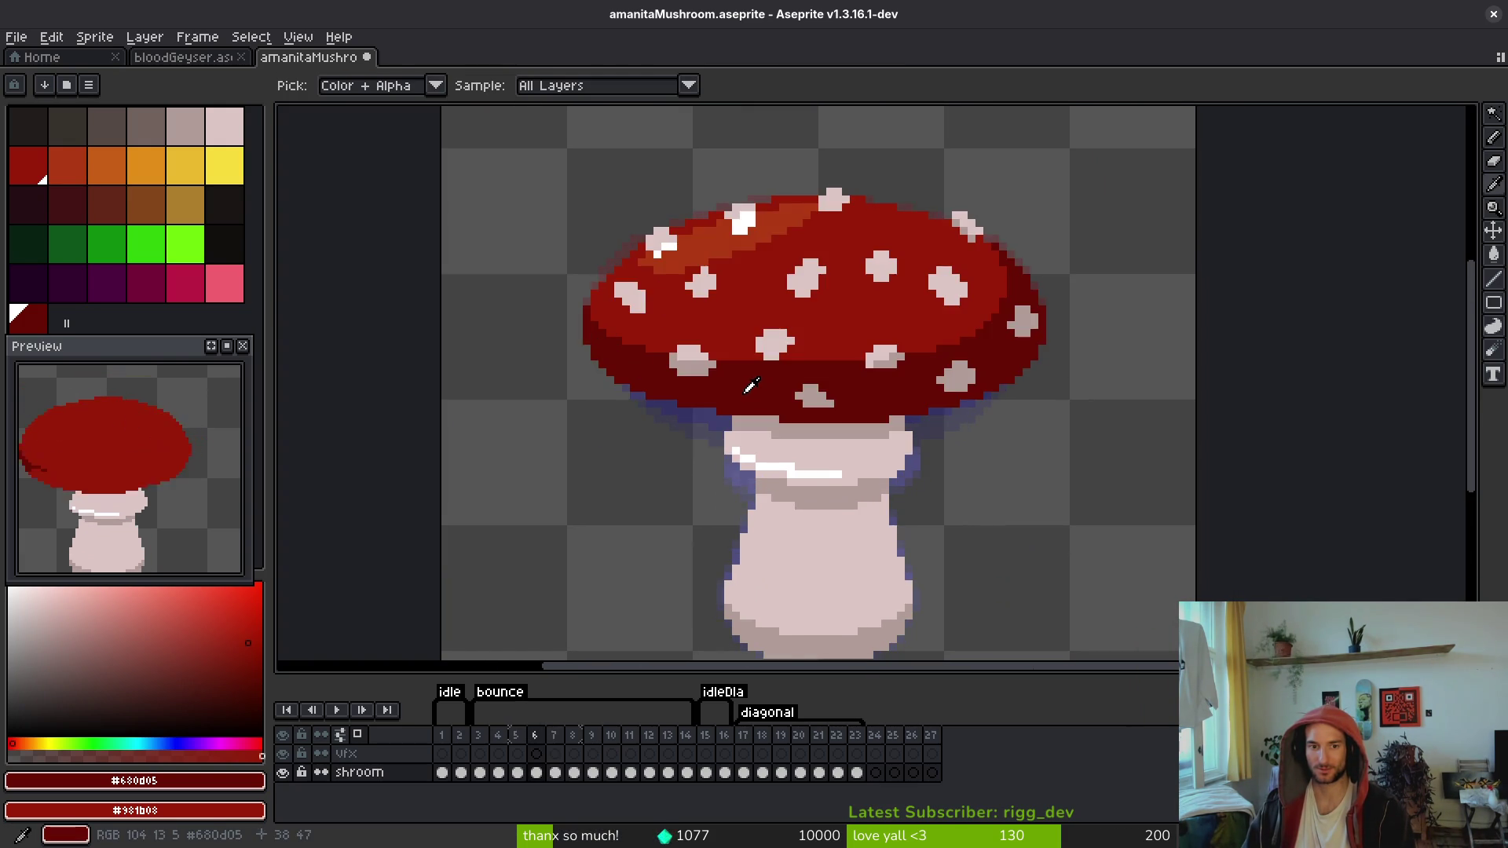
Step: Check spotted frame 6, then shade frame 7's cap right edge in dark red #680d05
scroll(1003, 333, up, 1)
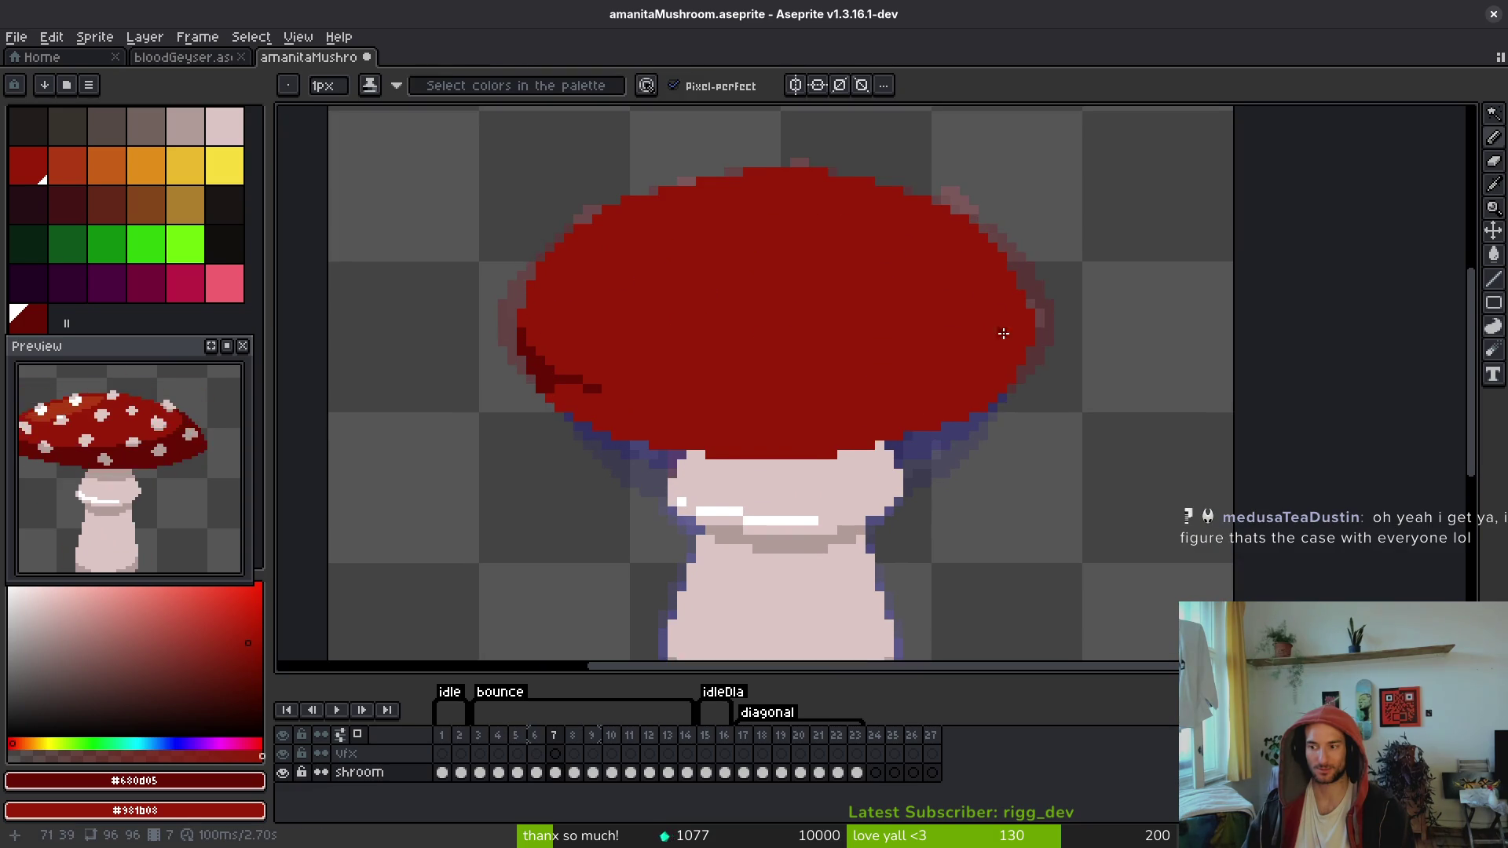
drag(1003, 333, 991, 344)
key(Left)
key(alt)
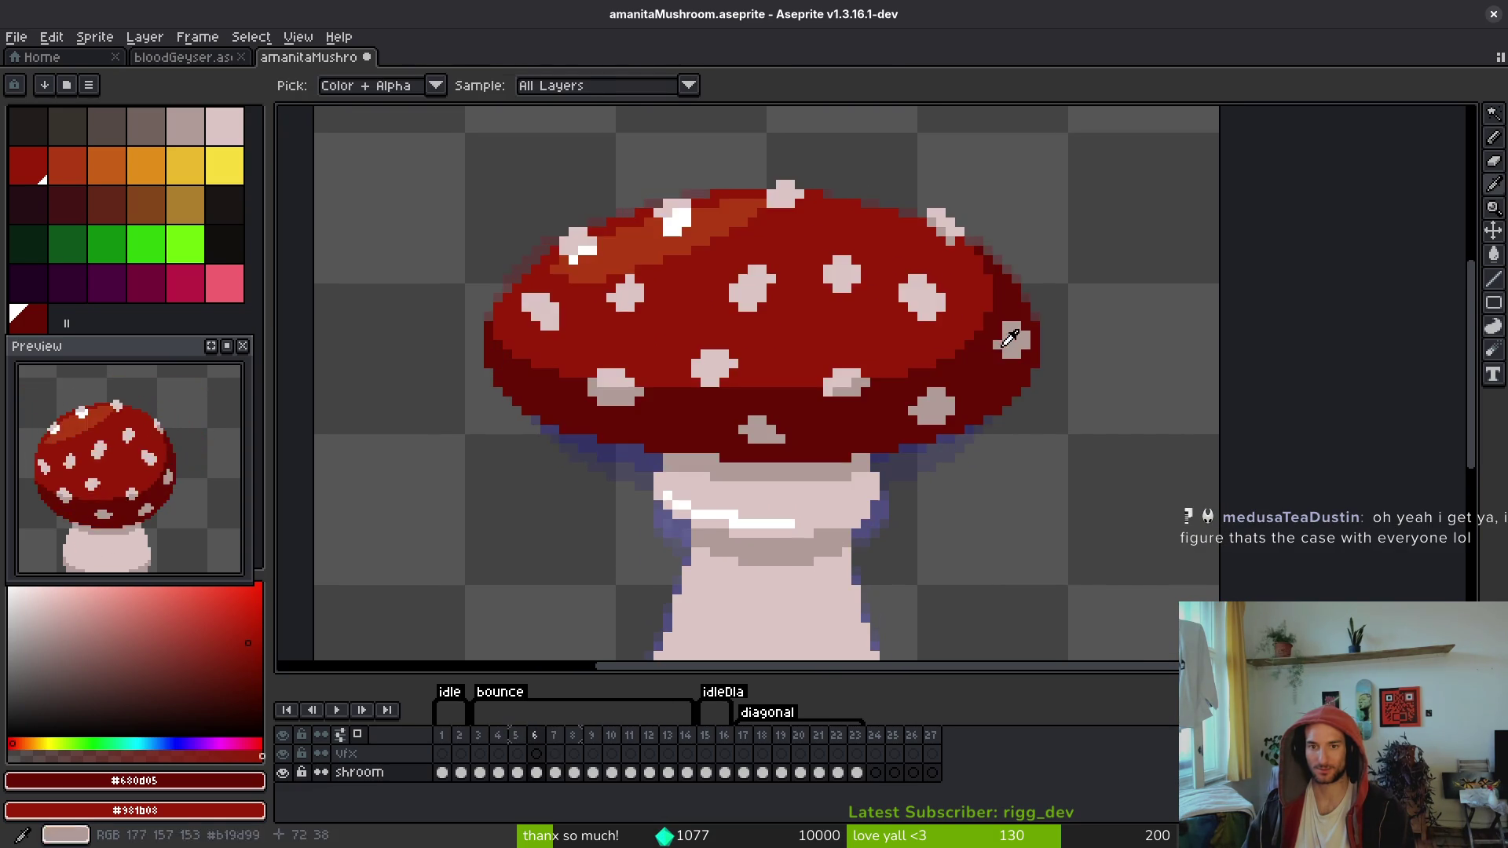
scroll(976, 269, up, 2)
key(alt)
key(Right)
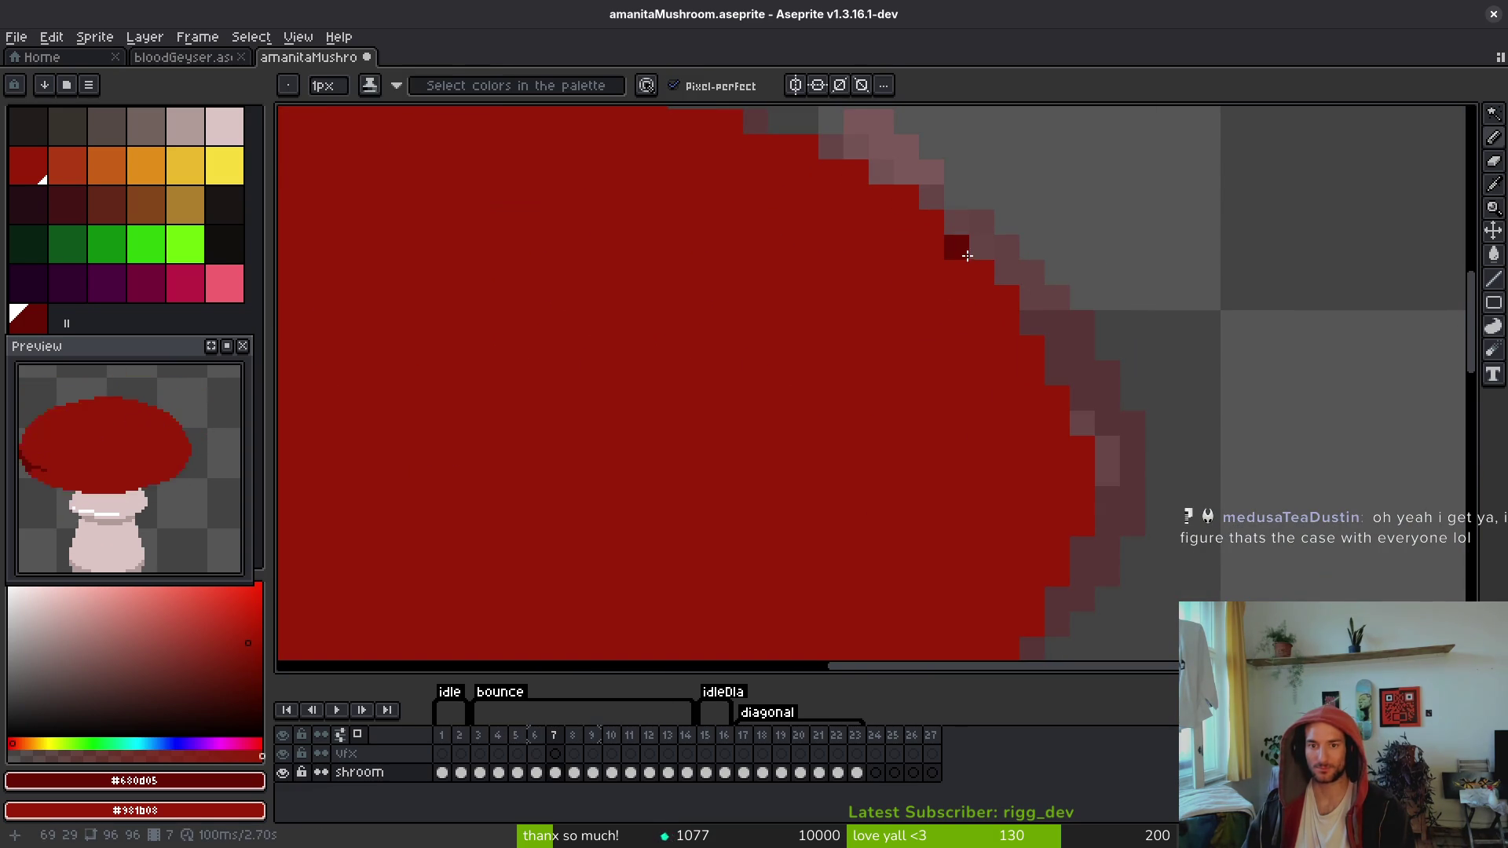
mouse_move(966, 256)
mouse_down()
mouse_move(1003, 296)
mouse_move(1013, 439)
mouse_up()
Step: Extend dark-red shading down the right edge, diagonally across the lower right, and leftward along the underside
key(alt)
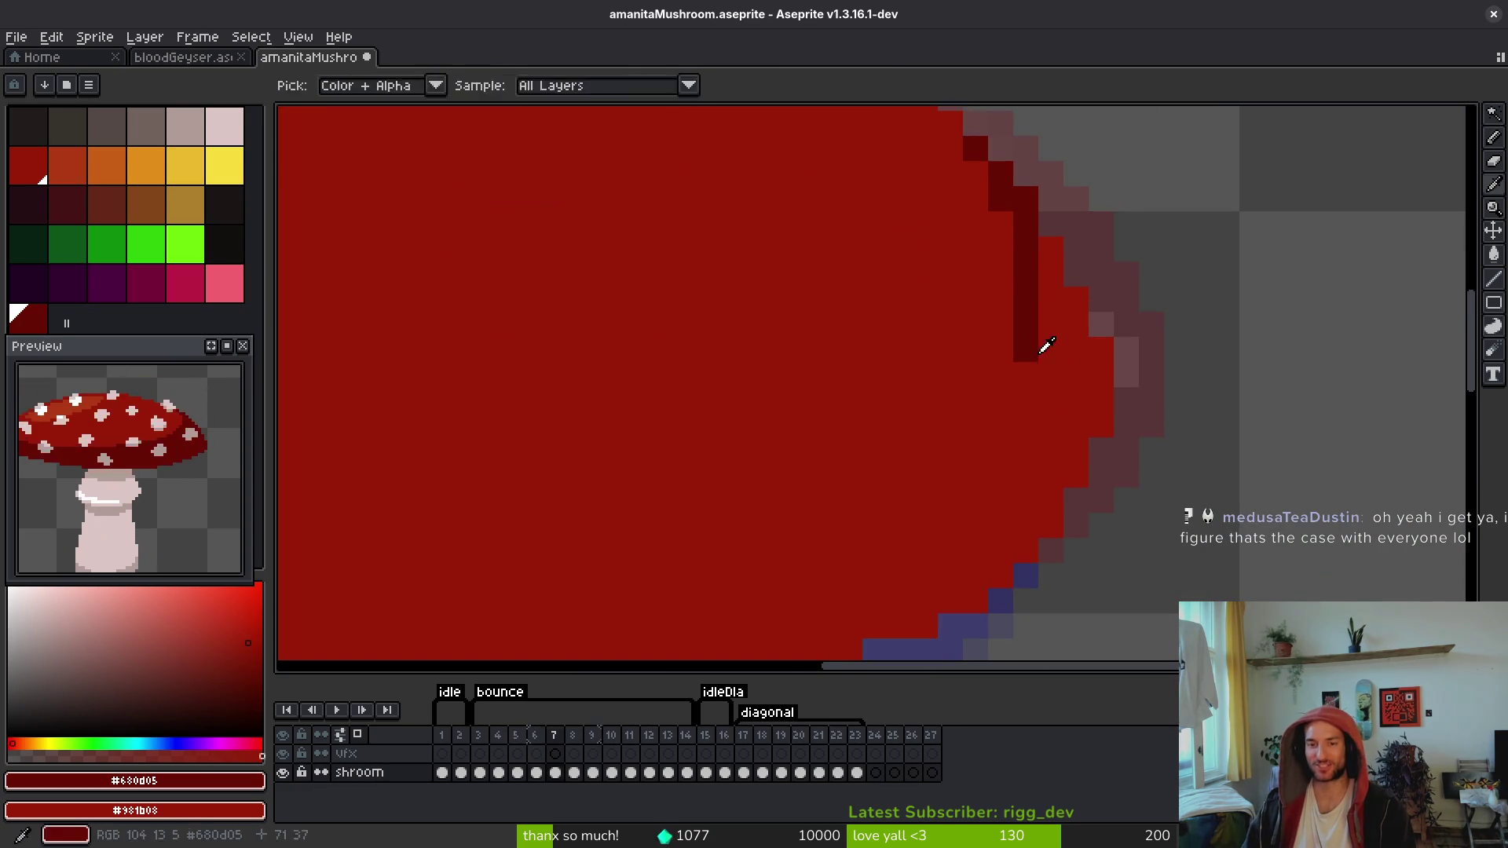
key(Left)
scroll(1046, 346, down, 2)
key(Right)
scroll(1031, 315, up, 1)
click(1049, 308)
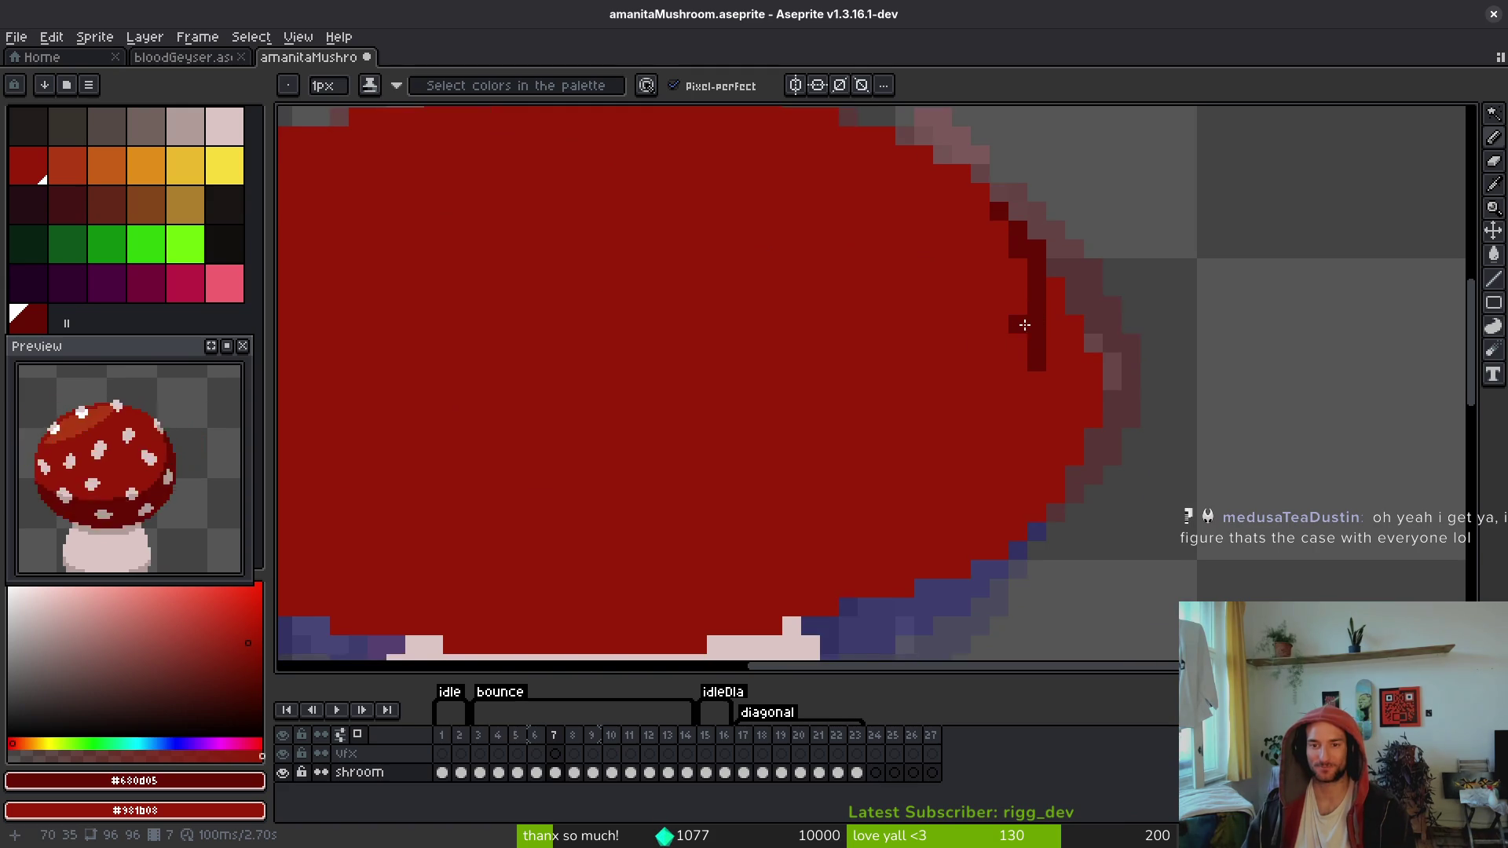
drag(1024, 325, 1012, 421)
scroll(1111, 336, down, 2)
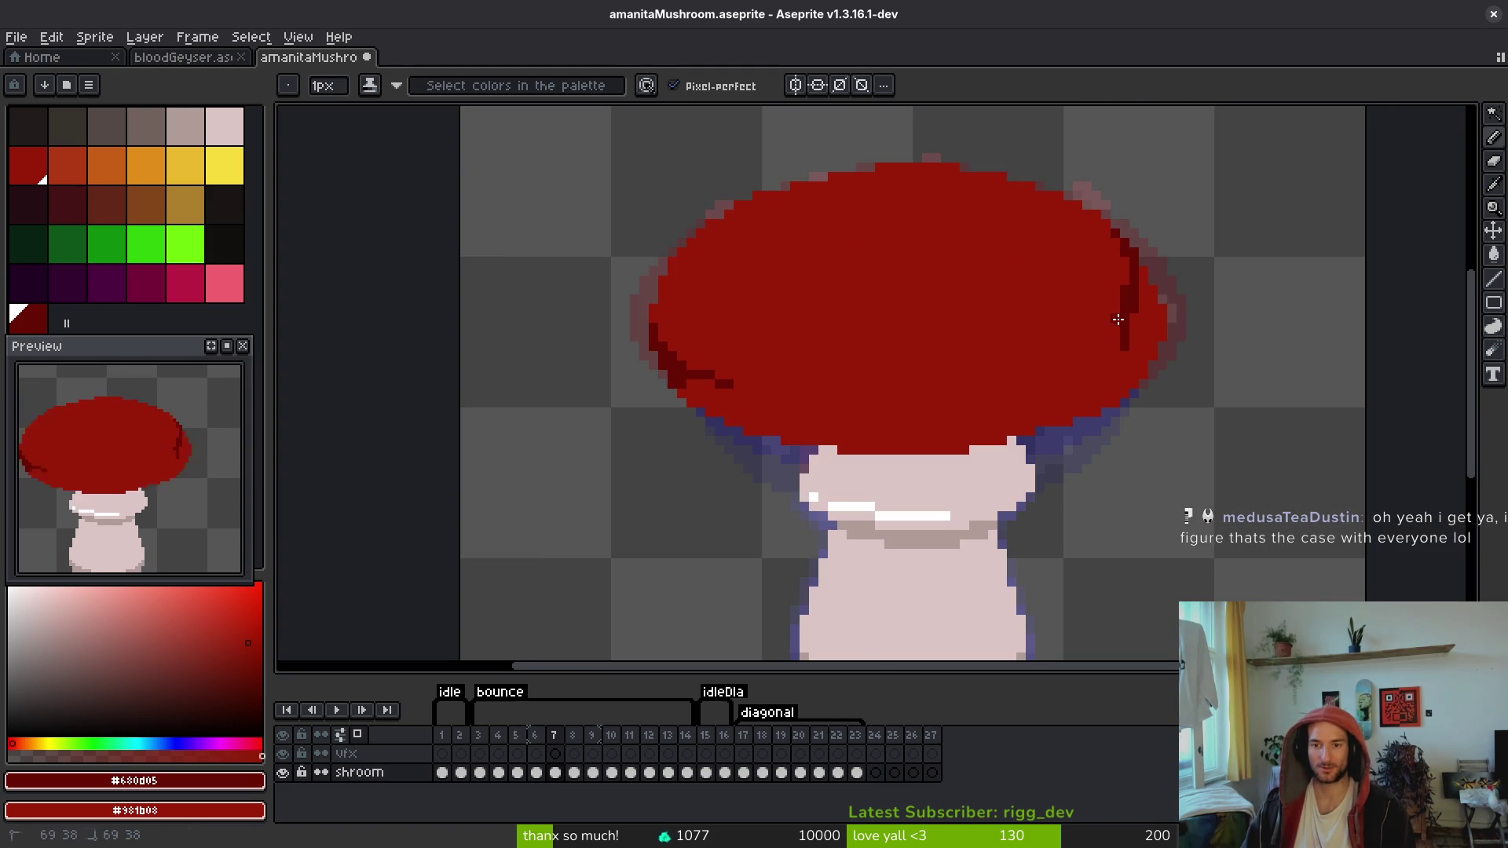
mouse_move(1118, 320)
mouse_down()
mouse_move(1086, 375)
mouse_move(904, 393)
mouse_move(947, 381)
mouse_up()
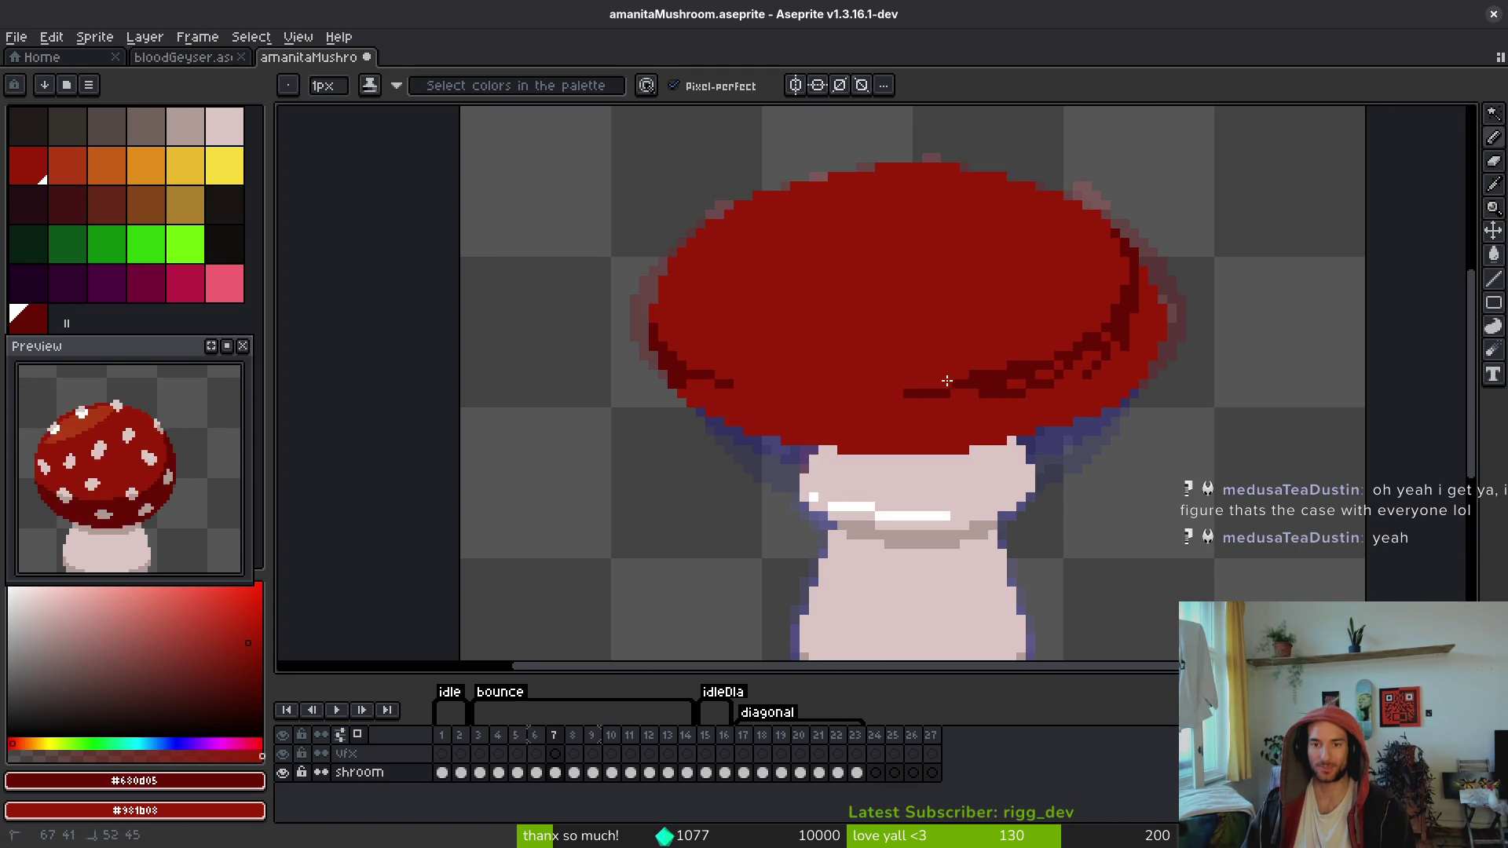
drag(771, 393, 690, 377)
scroll(730, 389, up, 2)
Step: Fill the cap below the shading line dark red and paint over leftover light-red patches
key(g)
click(1016, 445)
scroll(1016, 444, down, 3)
key(b)
scroll(1163, 313, up, 4)
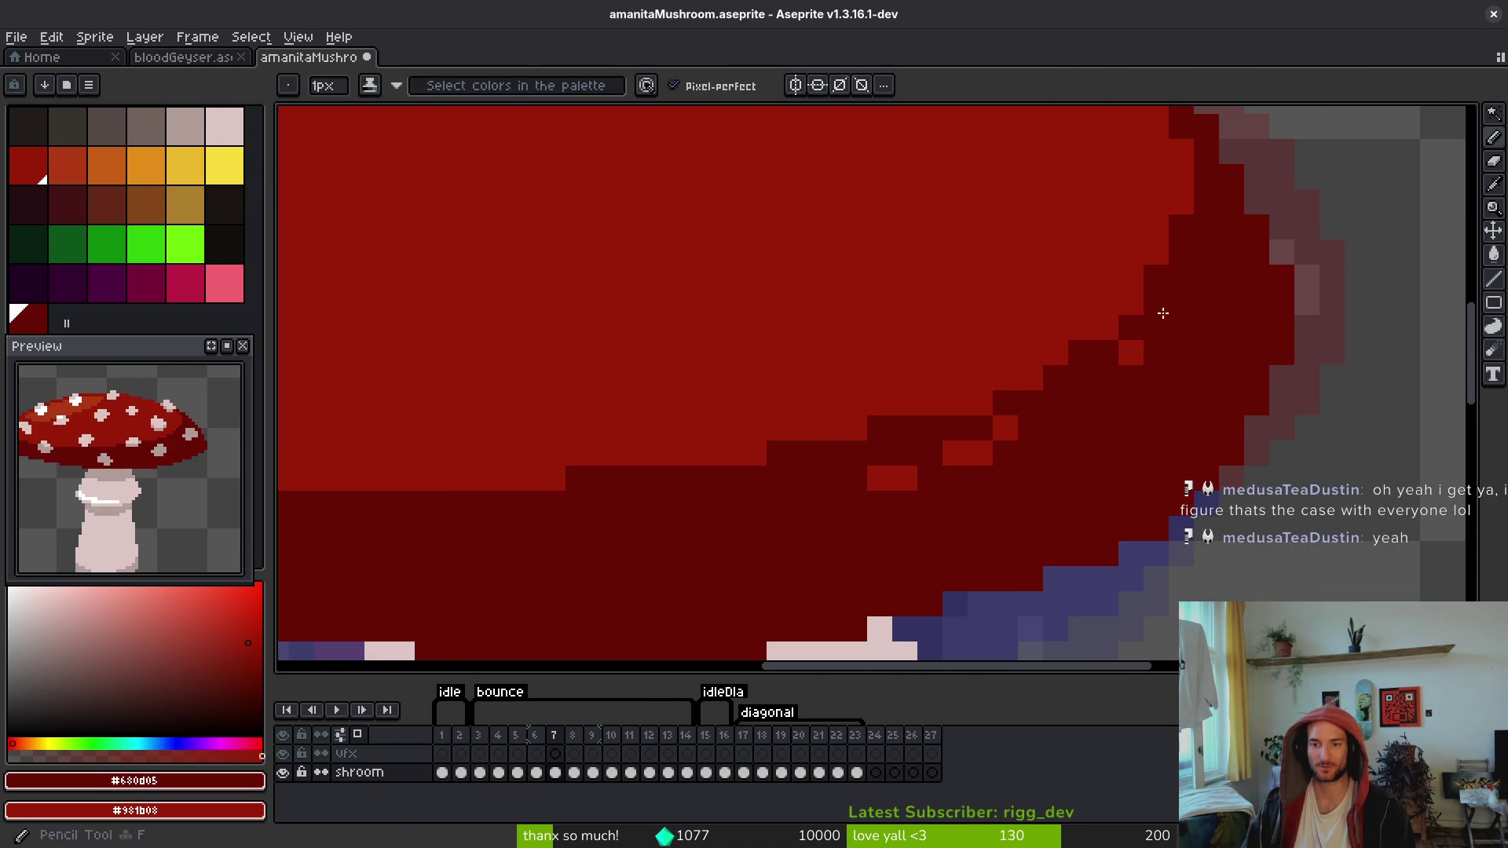
drag(850, 471, 1057, 438)
drag(958, 461, 1152, 406)
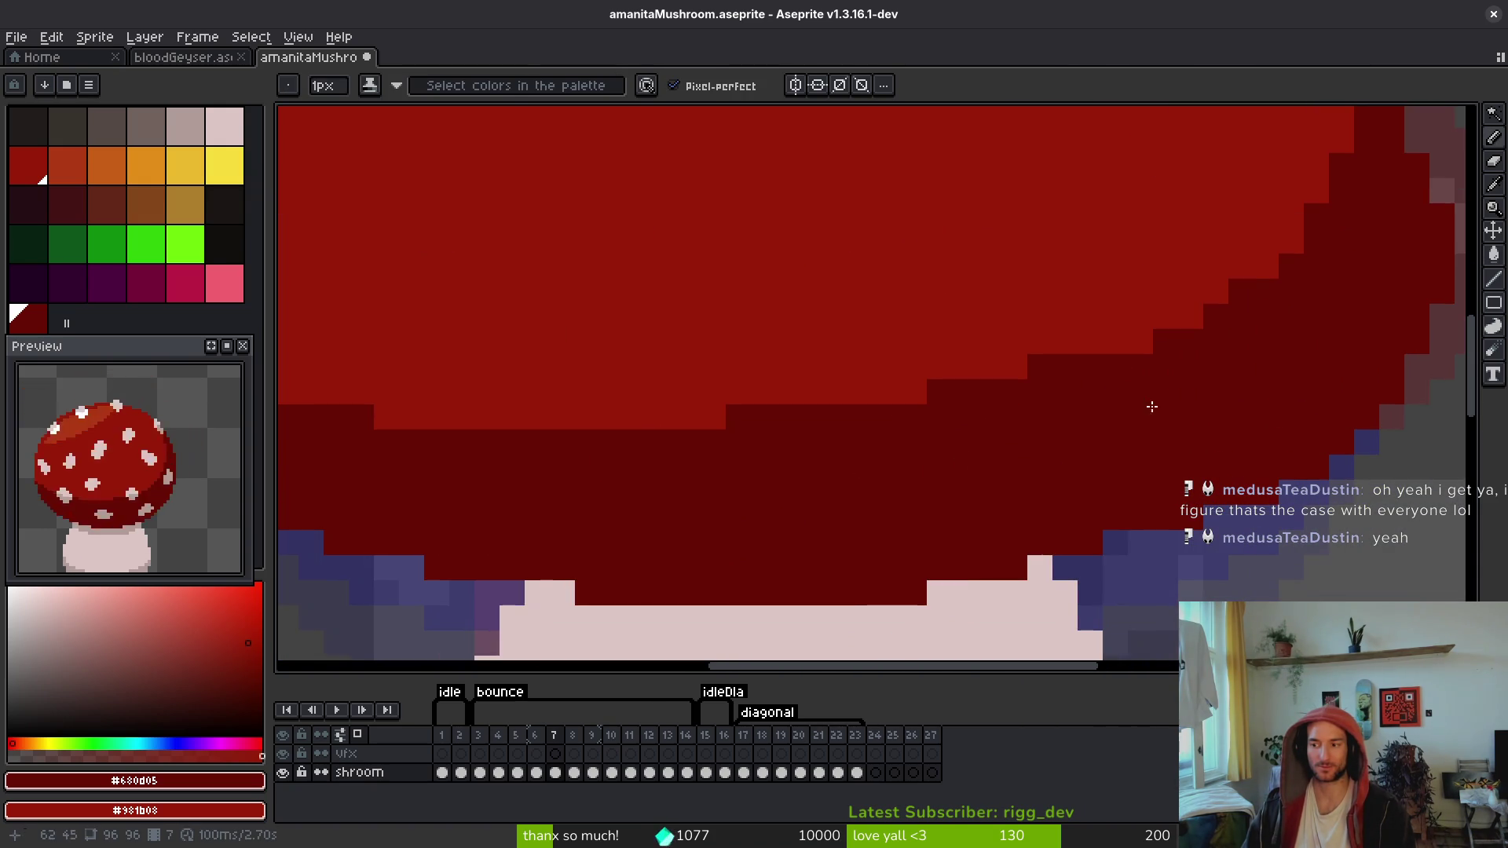
scroll(1340, 313, down, 3)
scroll(1322, 354, up, 3)
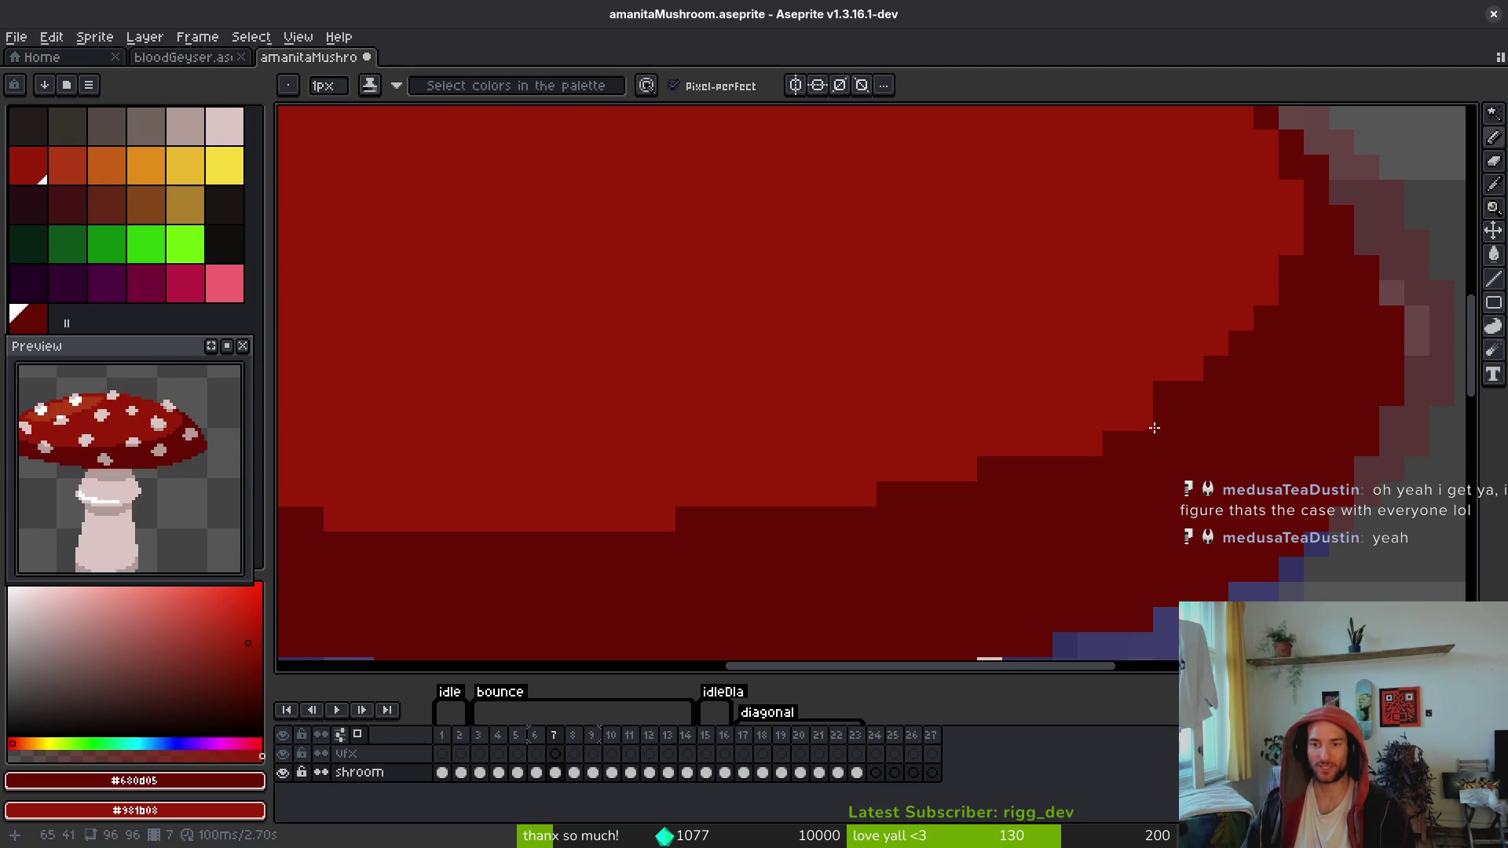
Step: Paint dark-red shadow rows along the cap's entire lower edge
mouse_move(1124, 435)
mouse_down()
mouse_move(979, 447)
mouse_move(979, 477)
mouse_move(898, 475)
mouse_move(973, 471)
mouse_up()
drag(974, 471, 1206, 471)
drag(918, 469, 1020, 487)
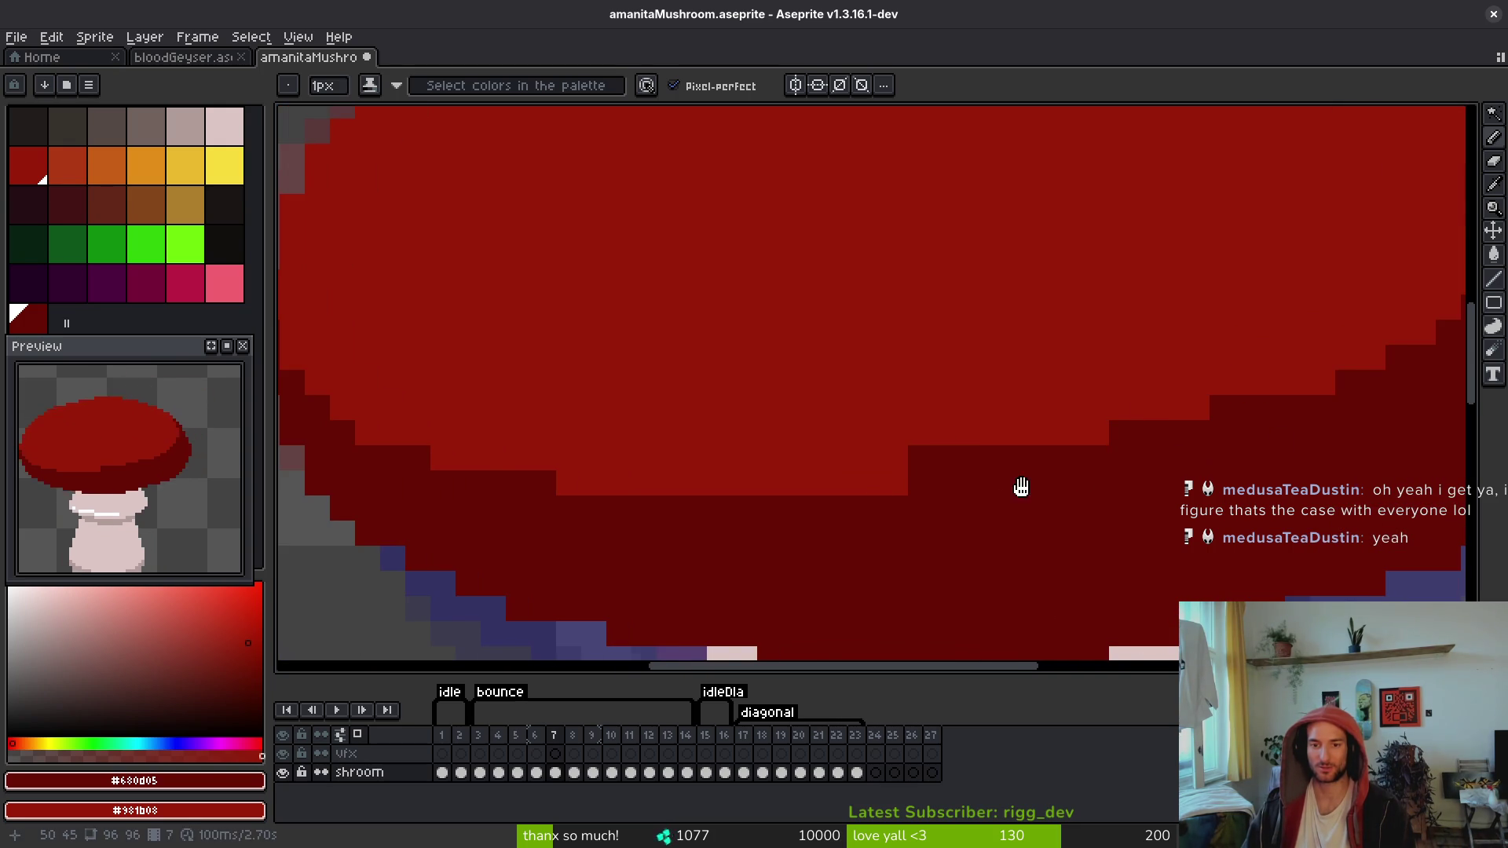
scroll(1020, 488, left, 2)
drag(641, 481, 1044, 493)
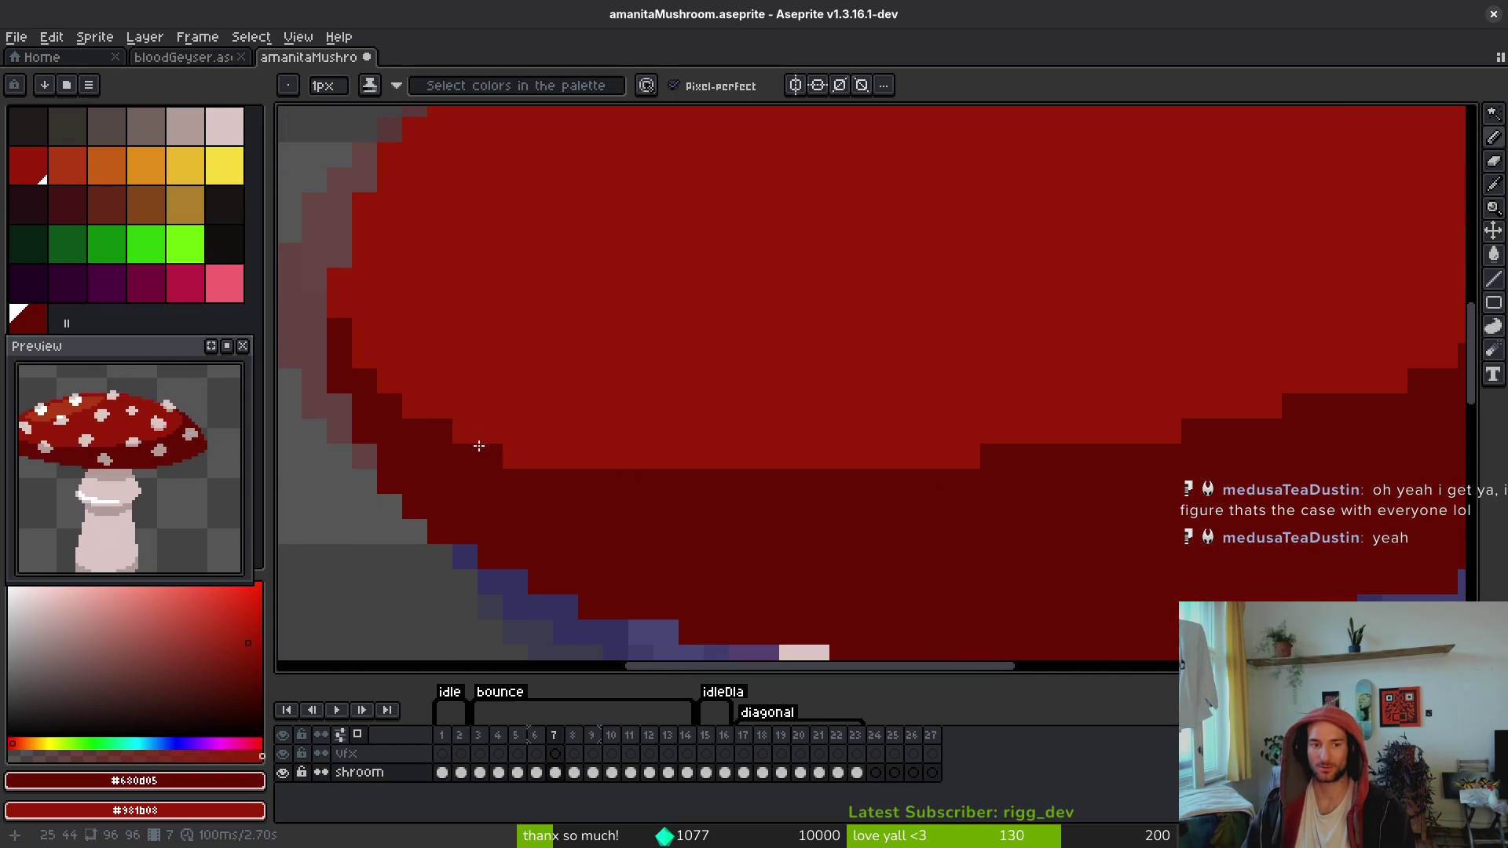
drag(479, 445, 542, 455)
scroll(898, 488, down, 4)
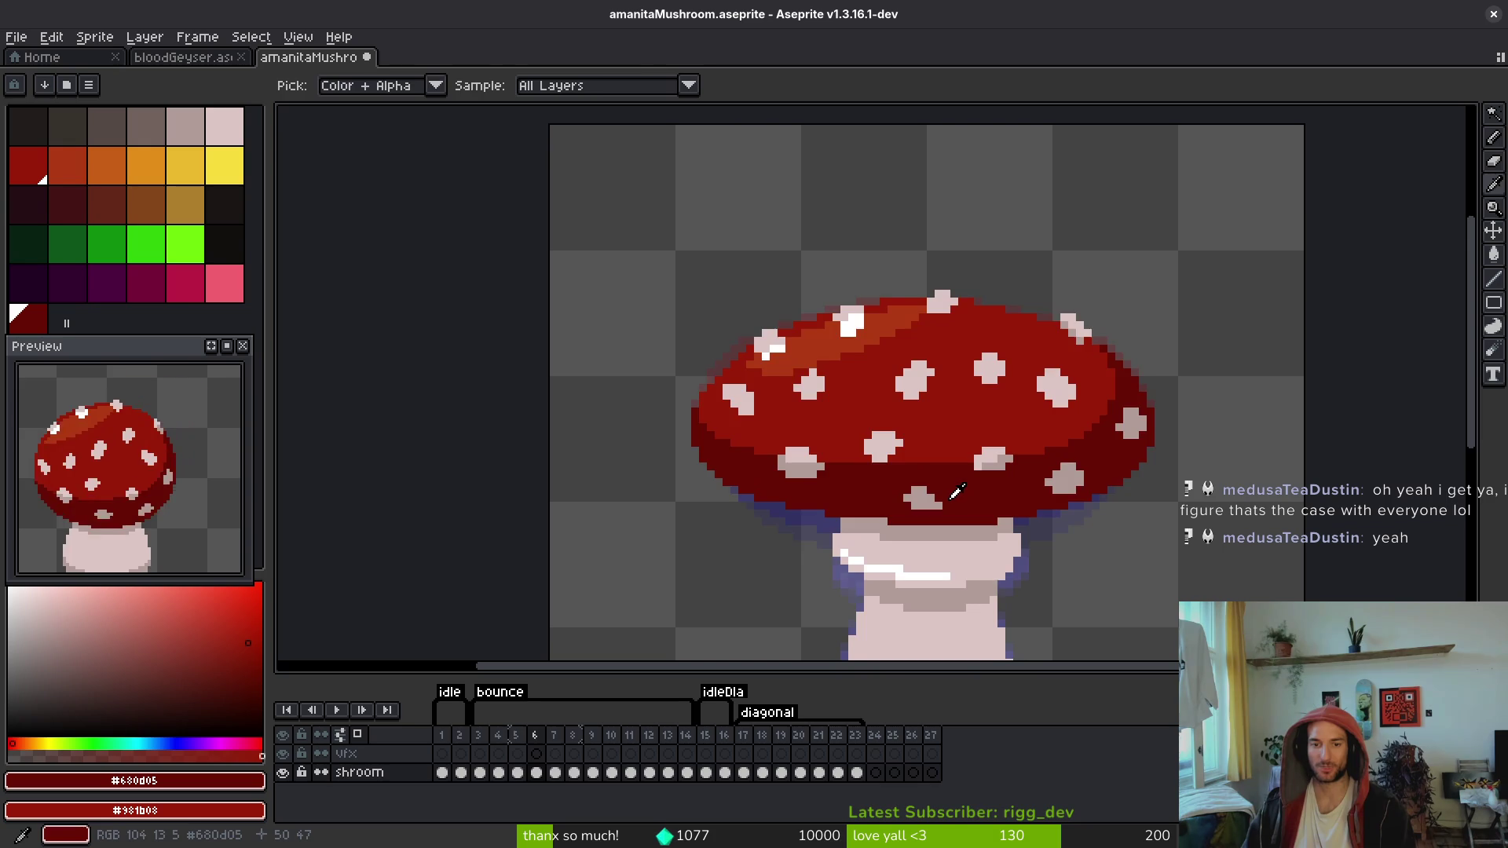
key(Right)
key(Left)
key(Right)
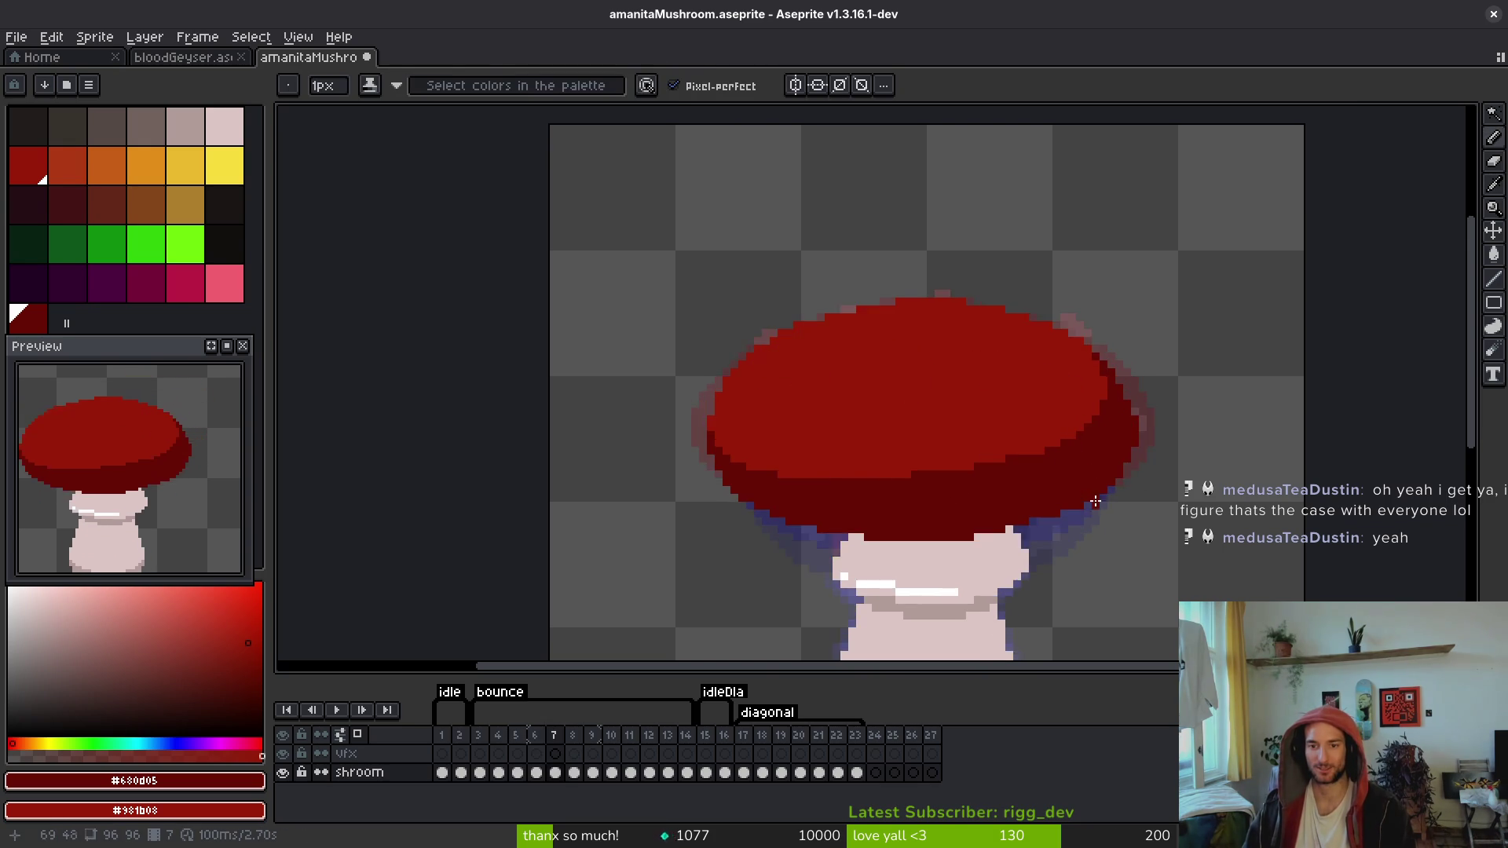
scroll(1095, 501, up, 4)
key(Left)
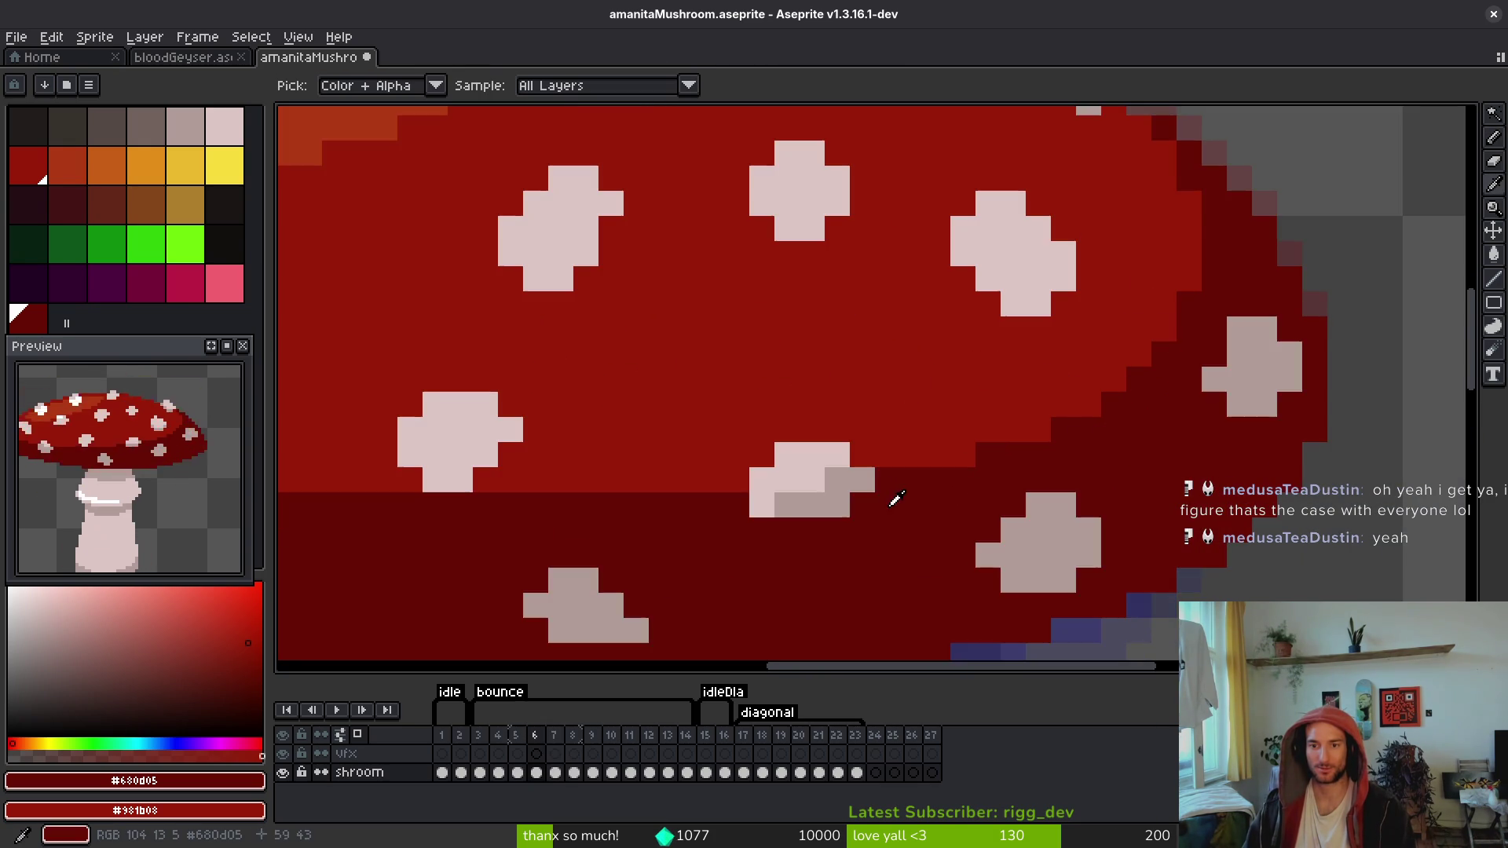
key(Right)
scroll(1127, 424, down, 4)
key(Left)
key(Right)
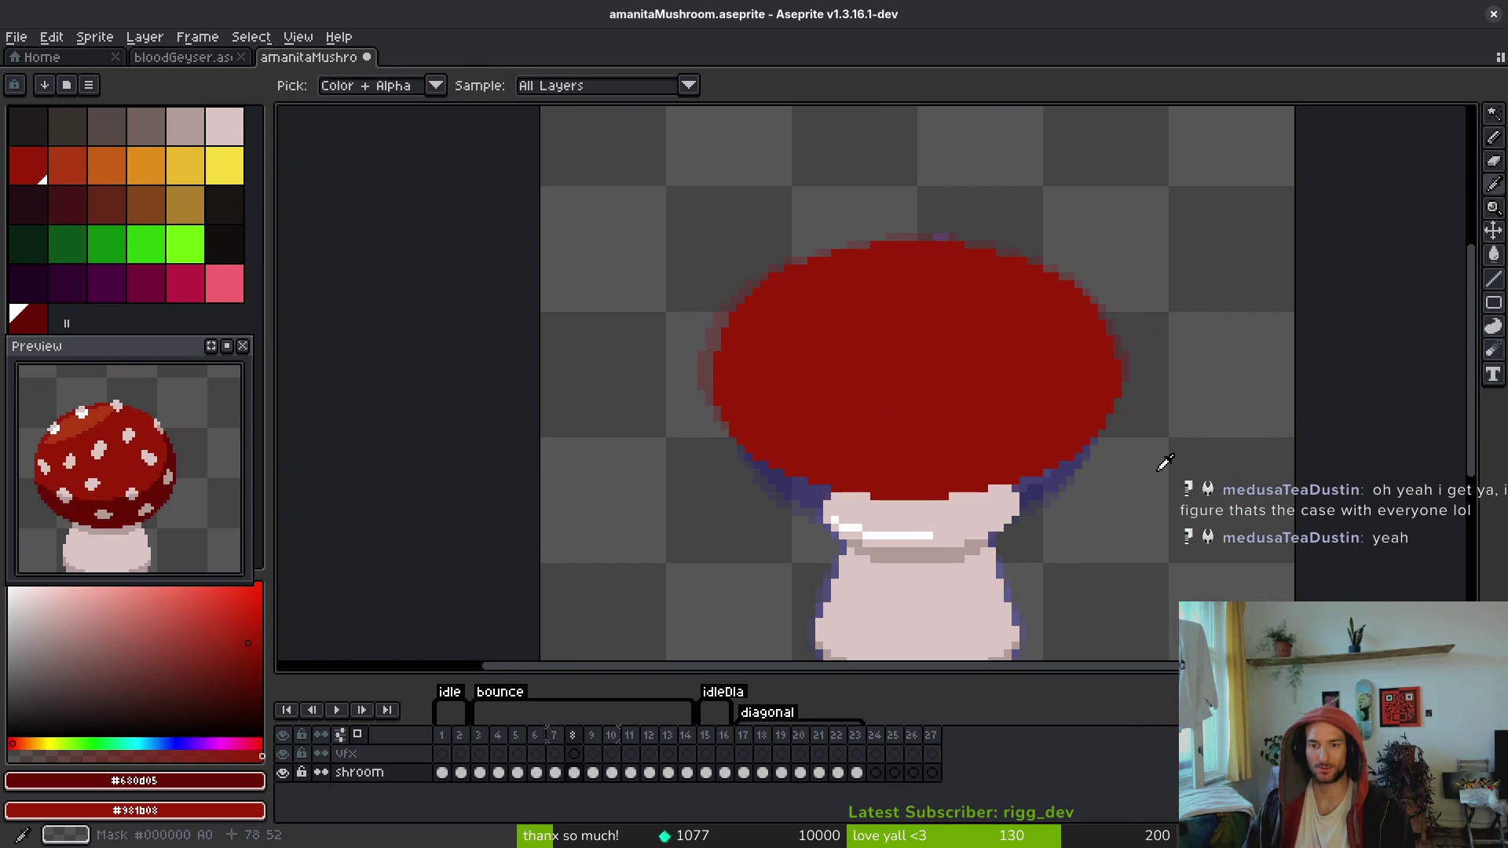
key(Right)
key(Right)
key(Left)
key(Right)
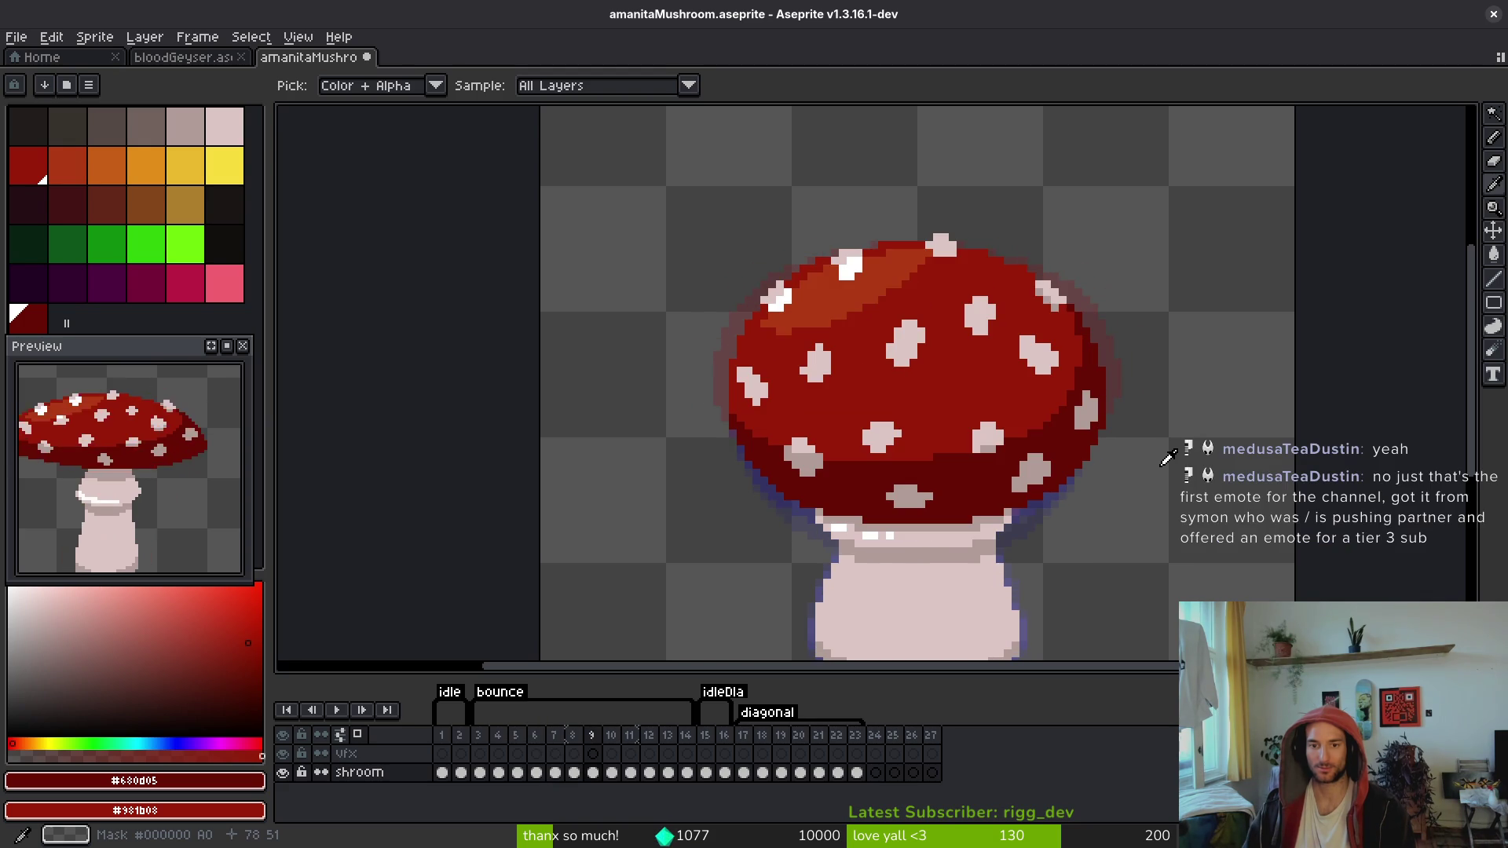
scroll(1077, 273, up, 4)
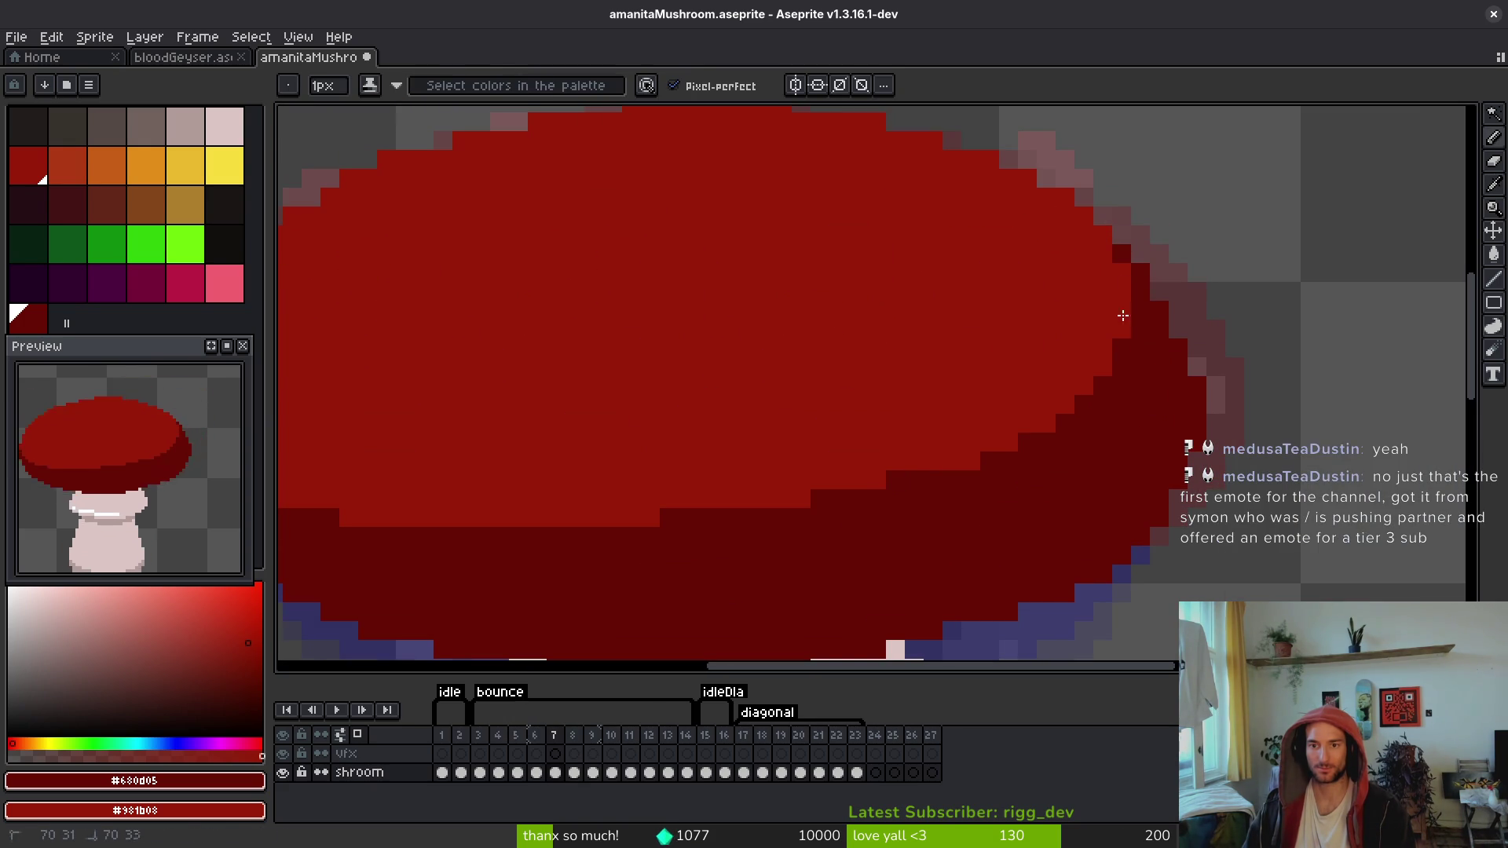
Step: Fix a stray edge pixel and reshape the dark-red shading boundary on the cap's right side
click(1123, 349)
mouse_move(1079, 429)
mouse_down()
mouse_move(869, 505)
mouse_move(1020, 482)
mouse_move(935, 492)
mouse_move(1074, 413)
mouse_up()
drag(1121, 349, 1048, 463)
mouse_move(1124, 369)
mouse_down()
mouse_move(954, 491)
mouse_move(794, 519)
mouse_move(1006, 471)
mouse_move(919, 534)
mouse_move(950, 481)
mouse_move(755, 519)
mouse_up()
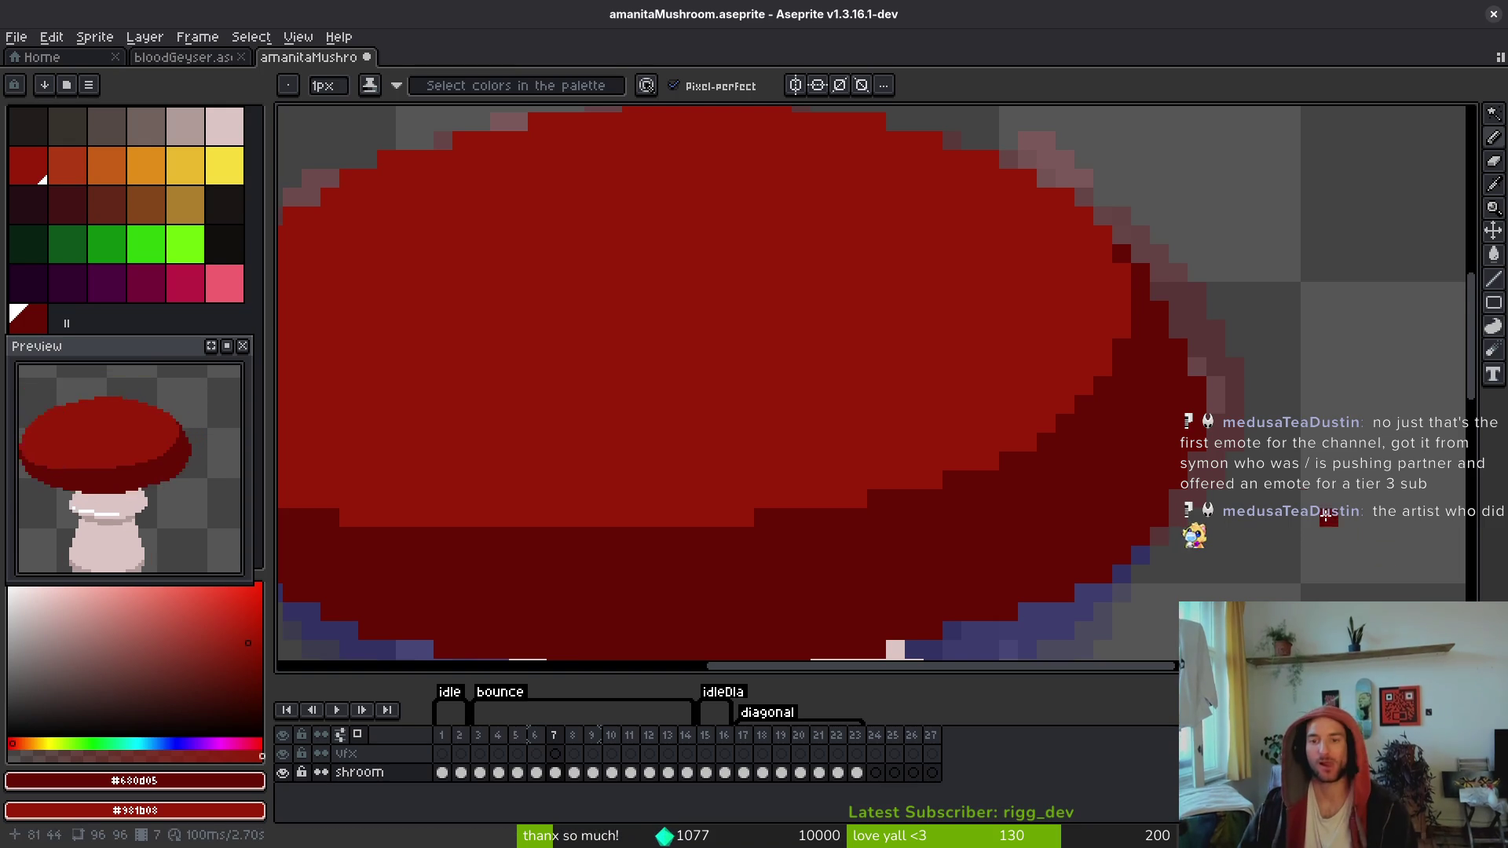
Step: Undo the last change and bring frame 7's cap underside and stem into view
scroll(1153, 456, down, 4)
key(i)
key(ctrl+z)
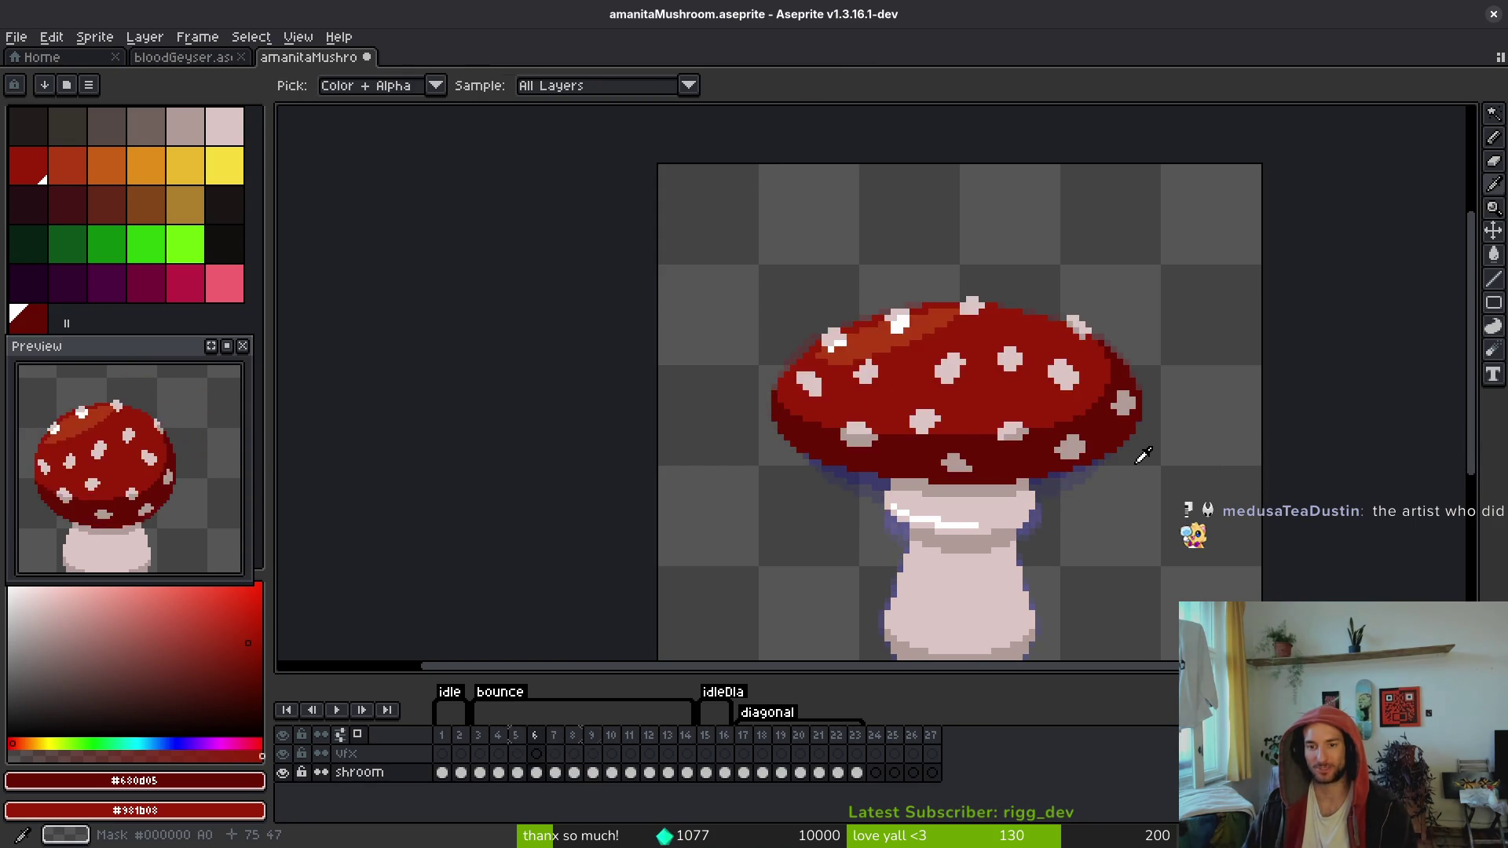
scroll(1142, 455, up, 4)
mouse_move(1252, 480)
mouse_down()
mouse_move(1141, 306)
mouse_move(1087, 304)
mouse_move(1029, 384)
mouse_move(1033, 370)
mouse_up()
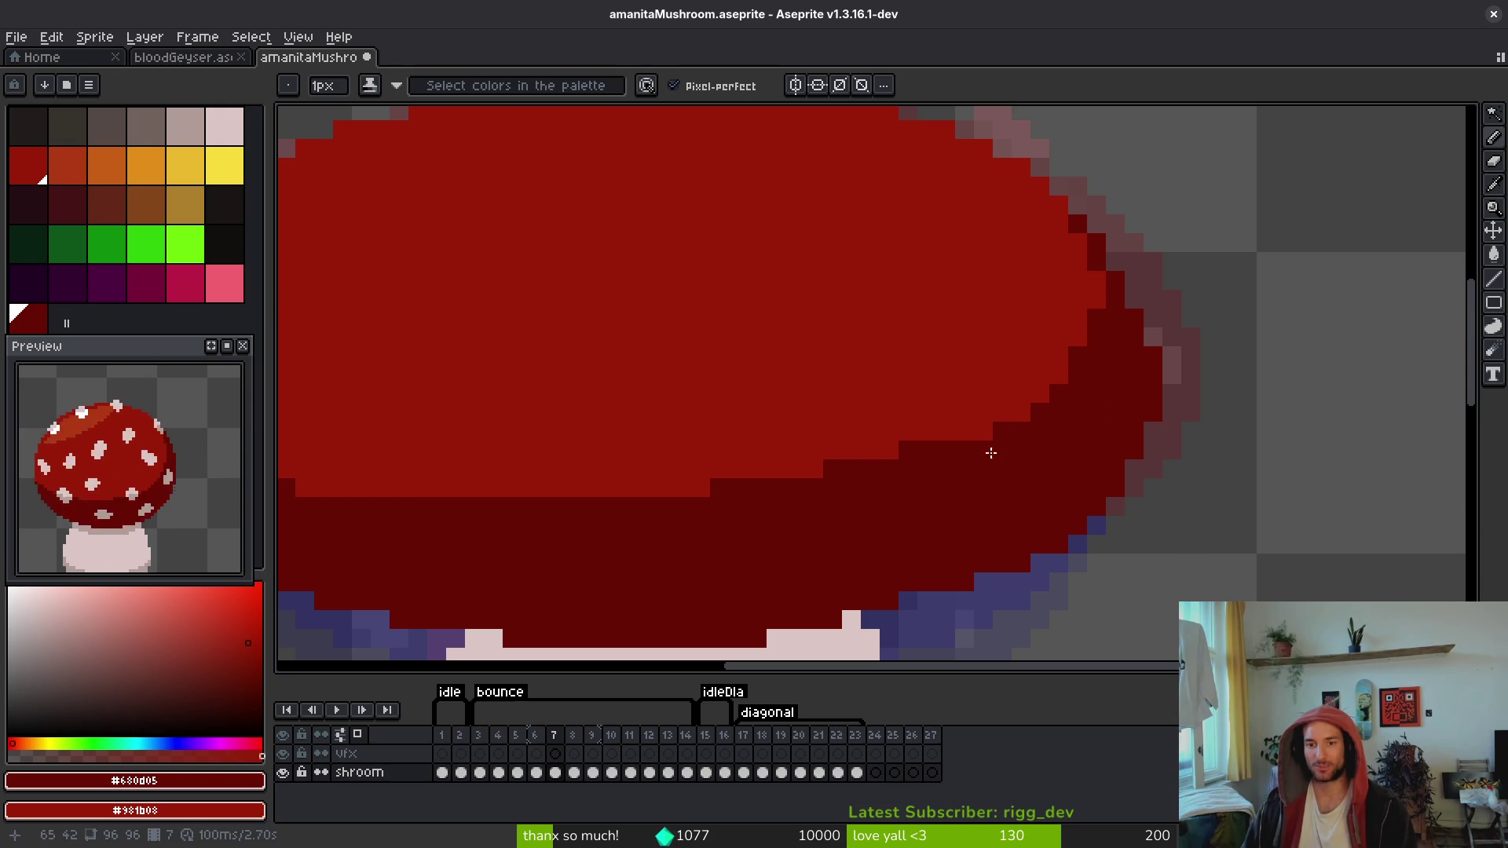
scroll(1061, 381, down, 3)
scroll(1029, 496, up, 3)
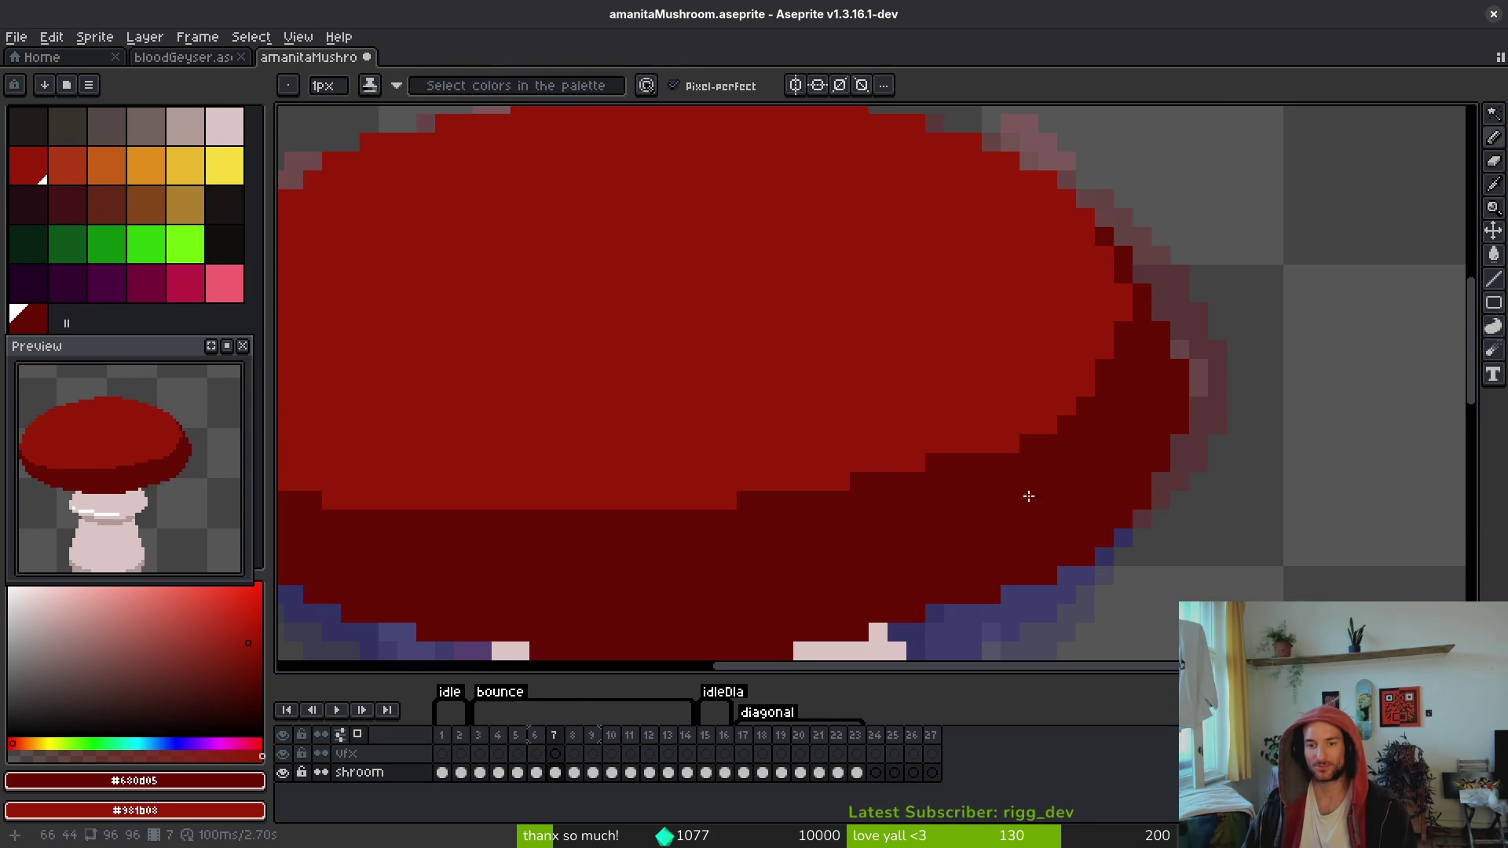
scroll(986, 448, down, 4)
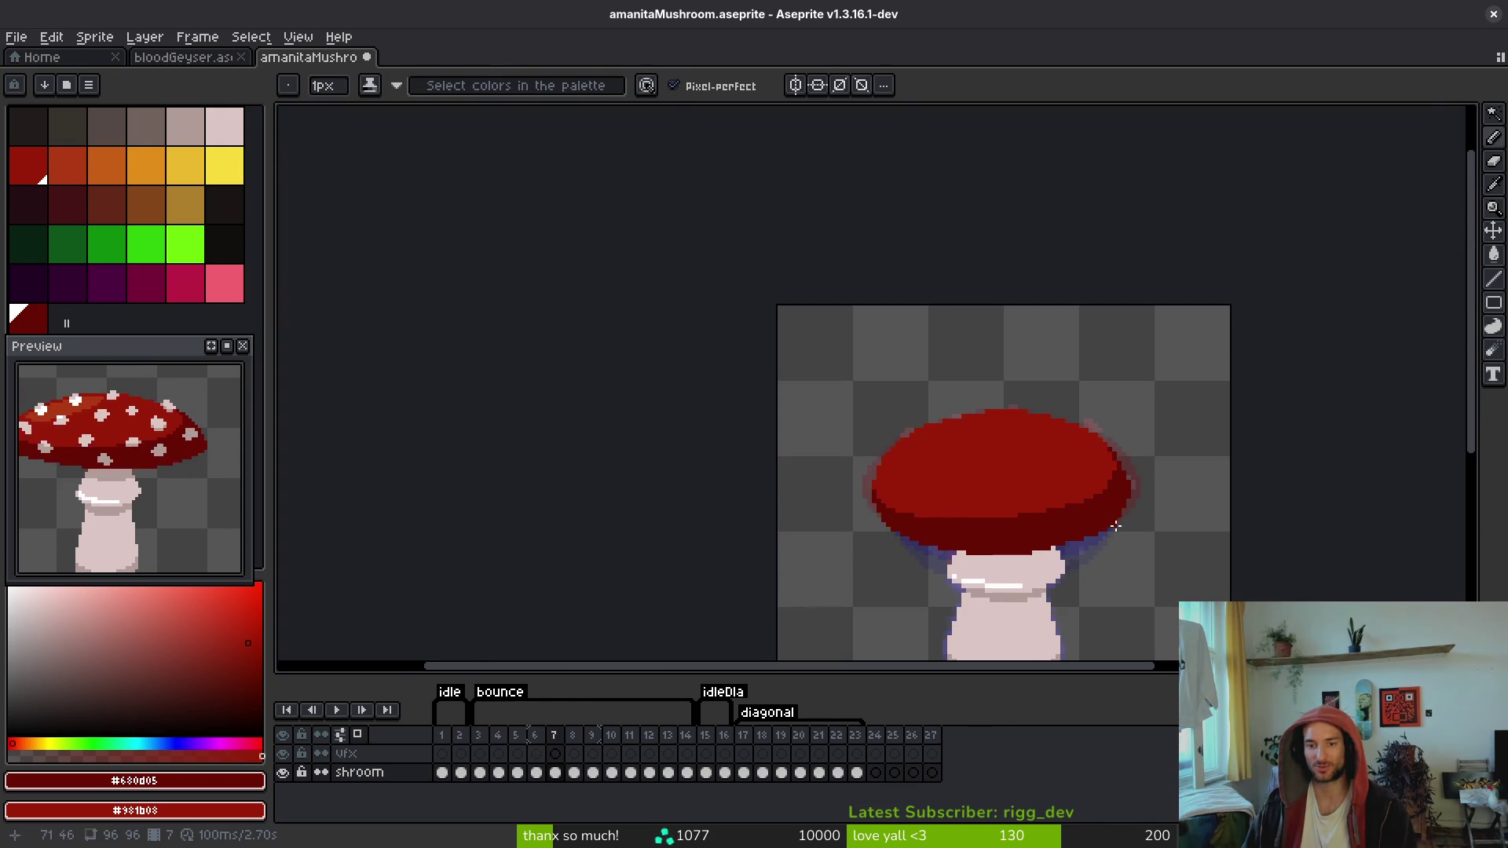
key(period)
scroll(1075, 508, up, 4)
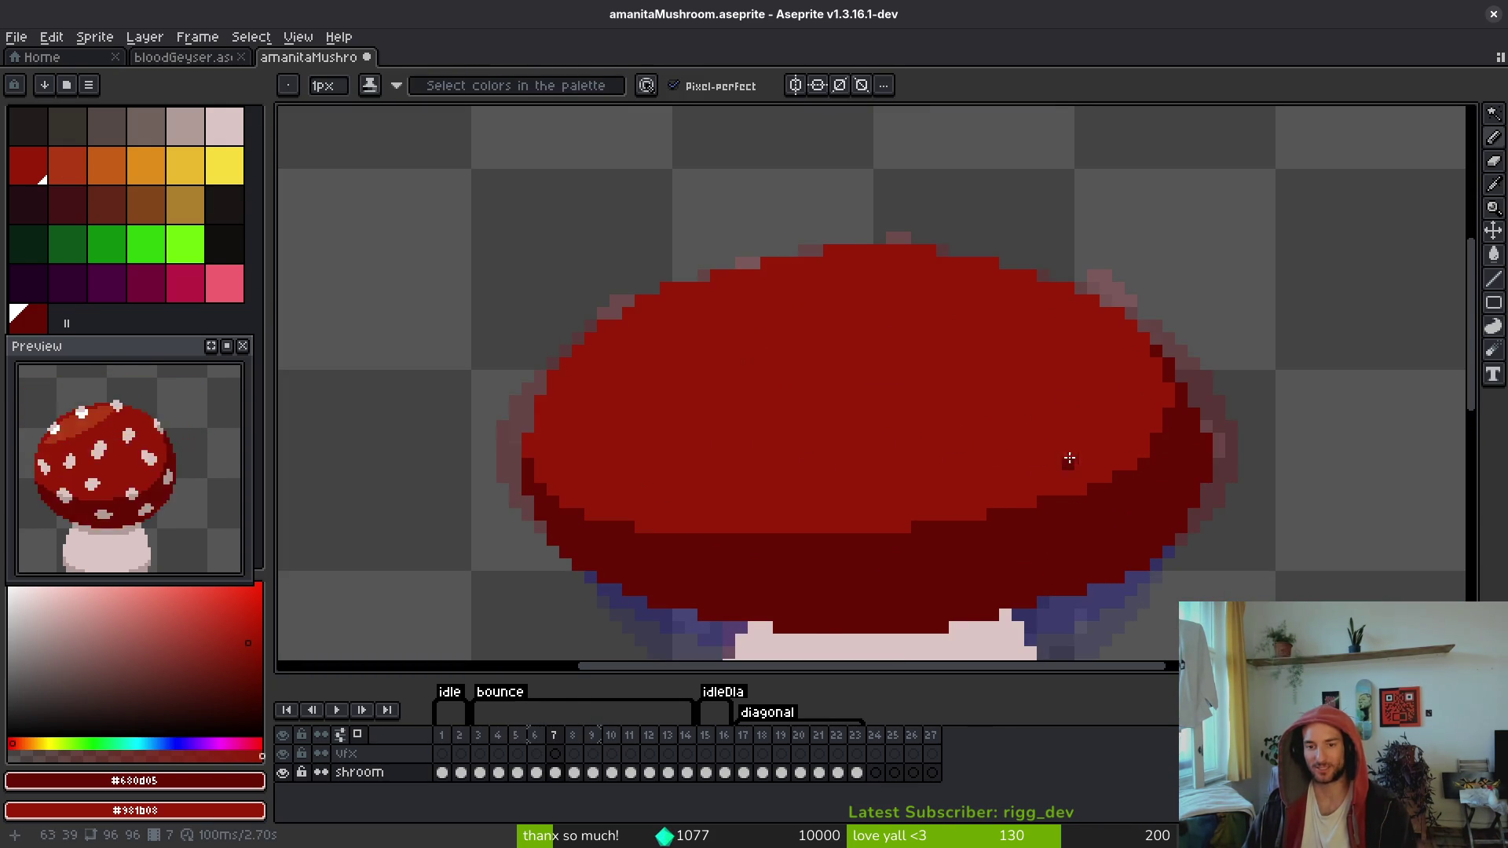
scroll(1084, 455, down, 1)
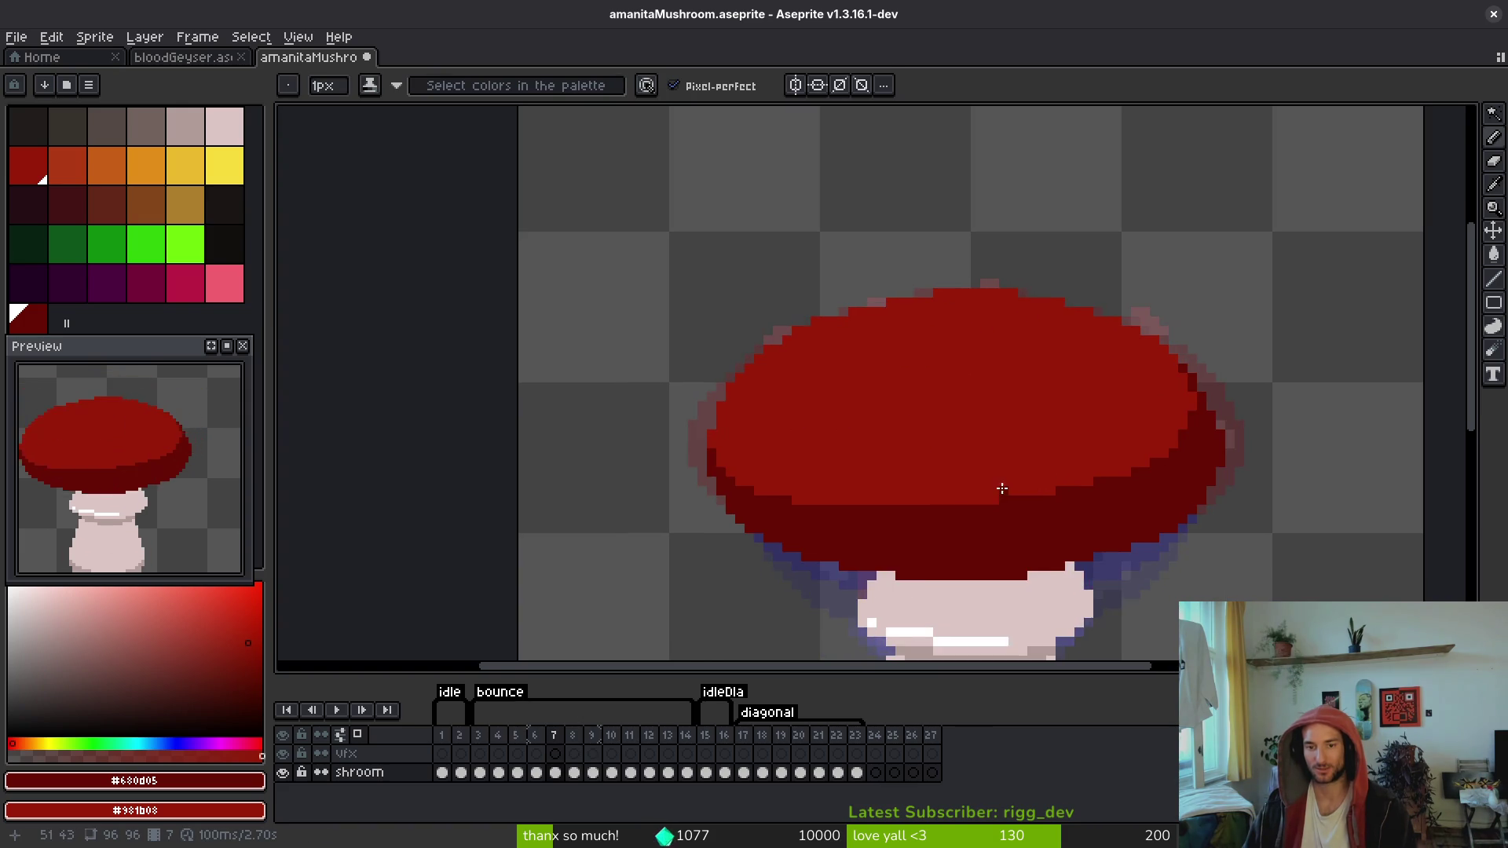
scroll(1002, 489, up, 2)
Step: Paint a lighter red rim along the cap's lower edge and darken one right-edge pixel
mouse_move(754, 525)
mouse_down()
mouse_move(1006, 511)
mouse_move(1289, 434)
mouse_move(1272, 445)
mouse_move(1309, 417)
mouse_move(1110, 539)
mouse_move(1157, 492)
mouse_move(1076, 542)
mouse_up()
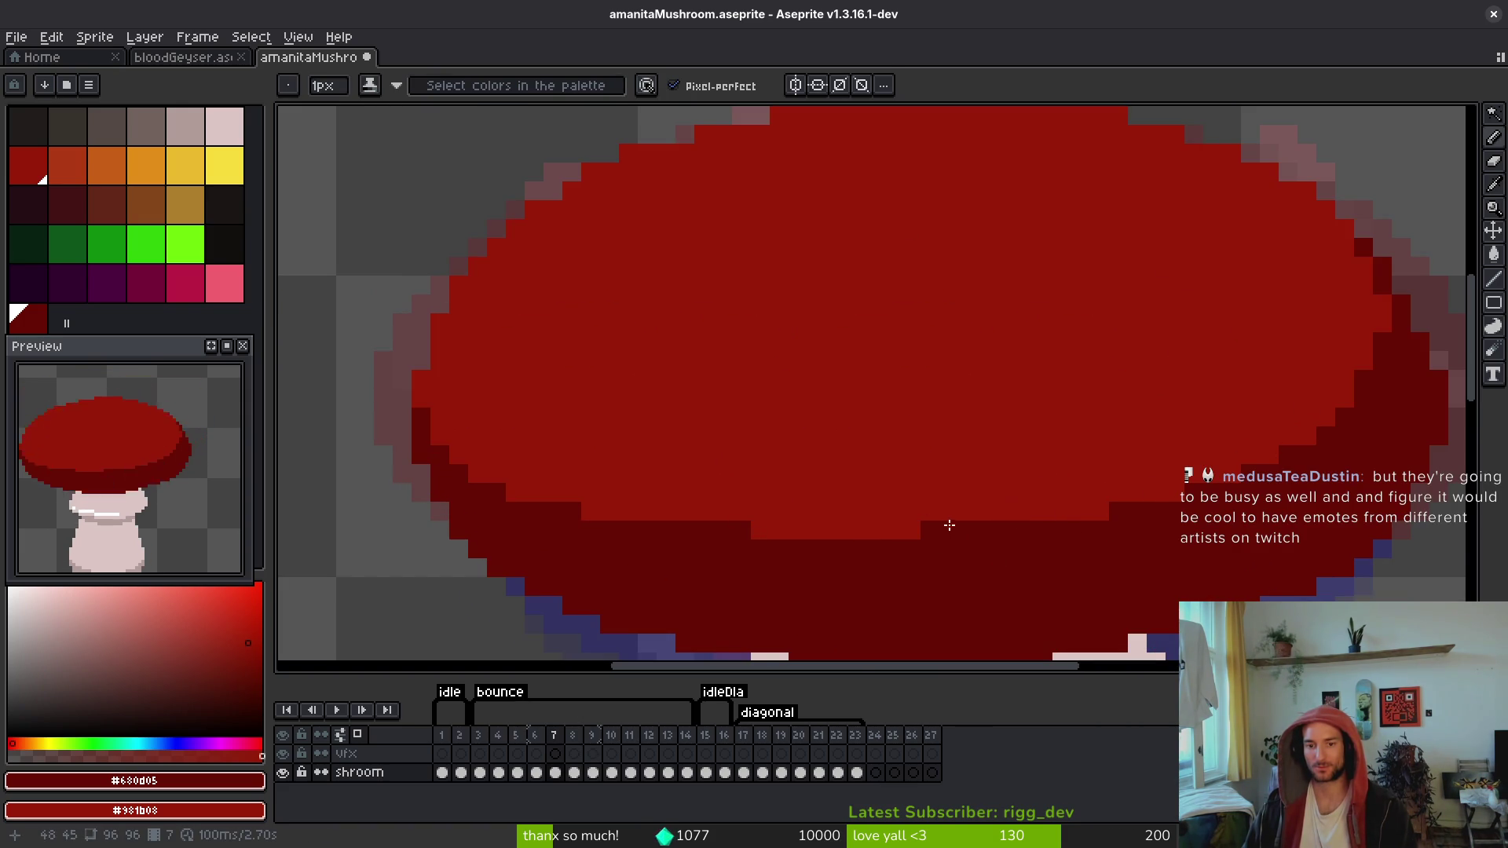
drag(949, 525, 968, 530)
click(855, 530)
scroll(1010, 539, down, 5)
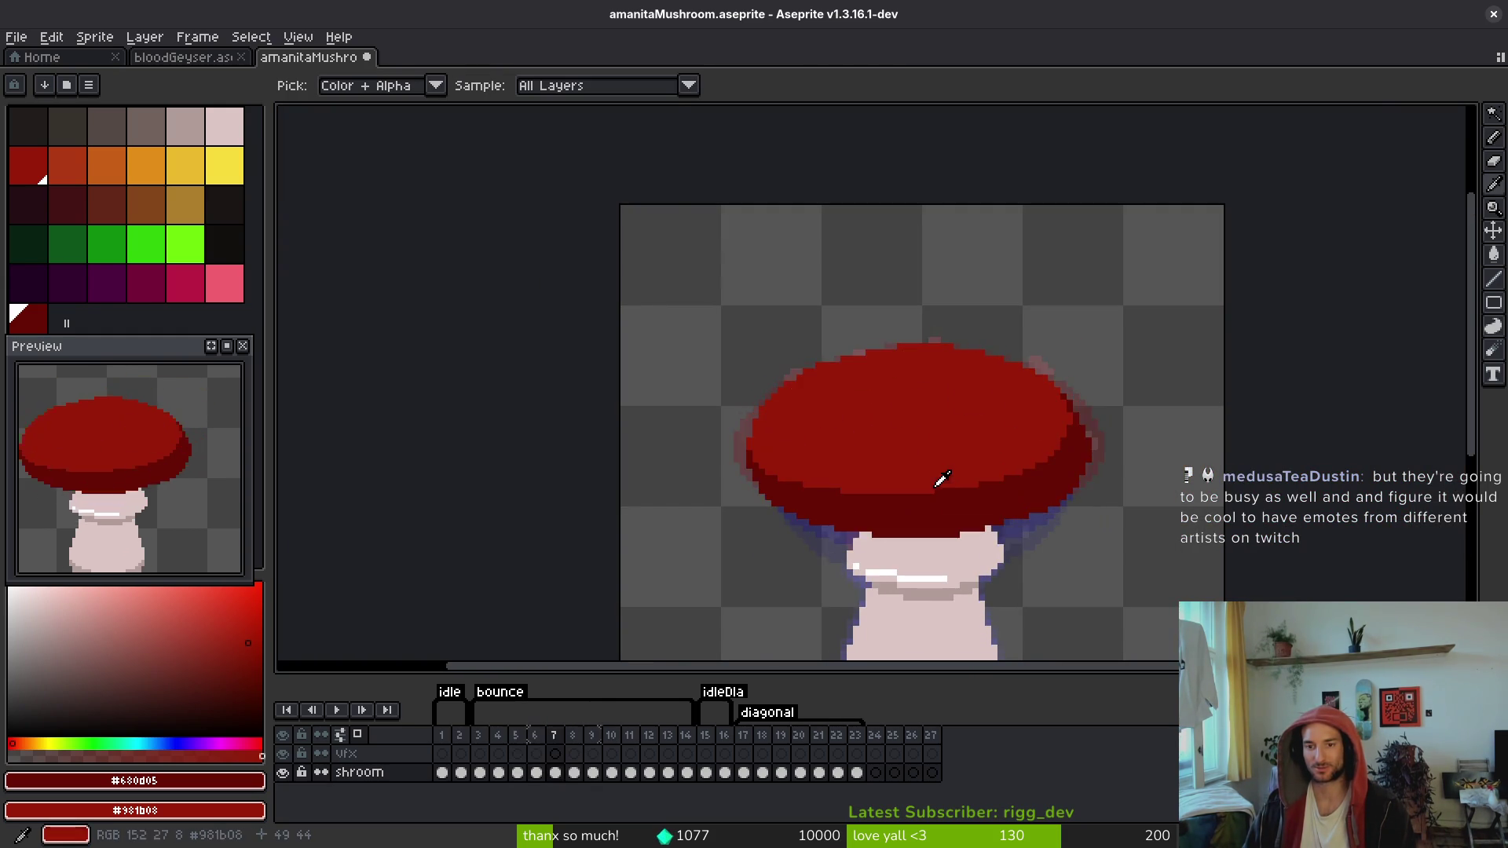
scroll(1073, 418, up, 1)
scroll(1073, 419, up, 3)
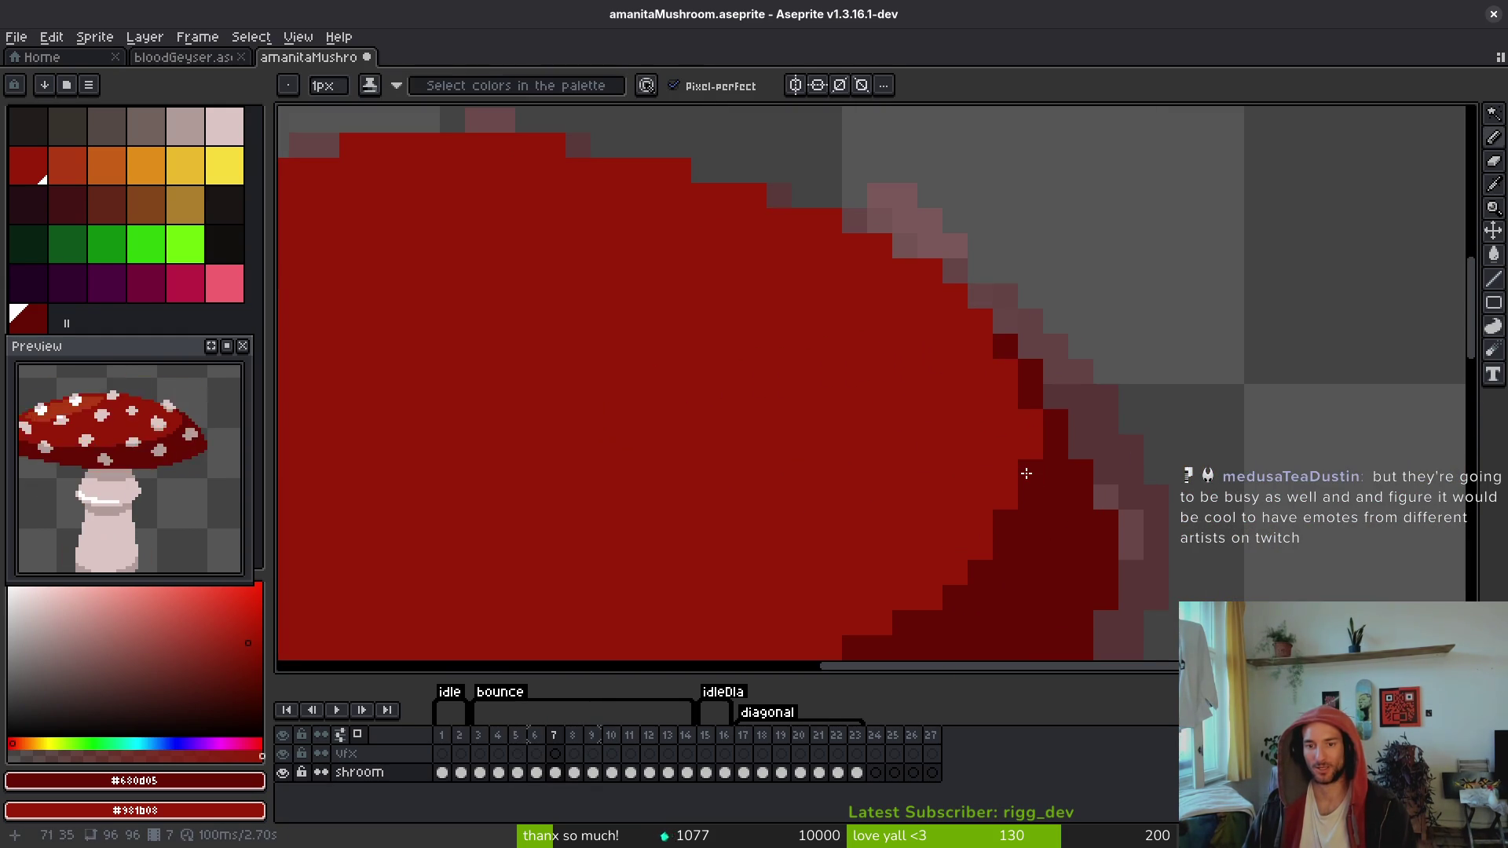
click(1033, 424)
scroll(1078, 533, down, 4)
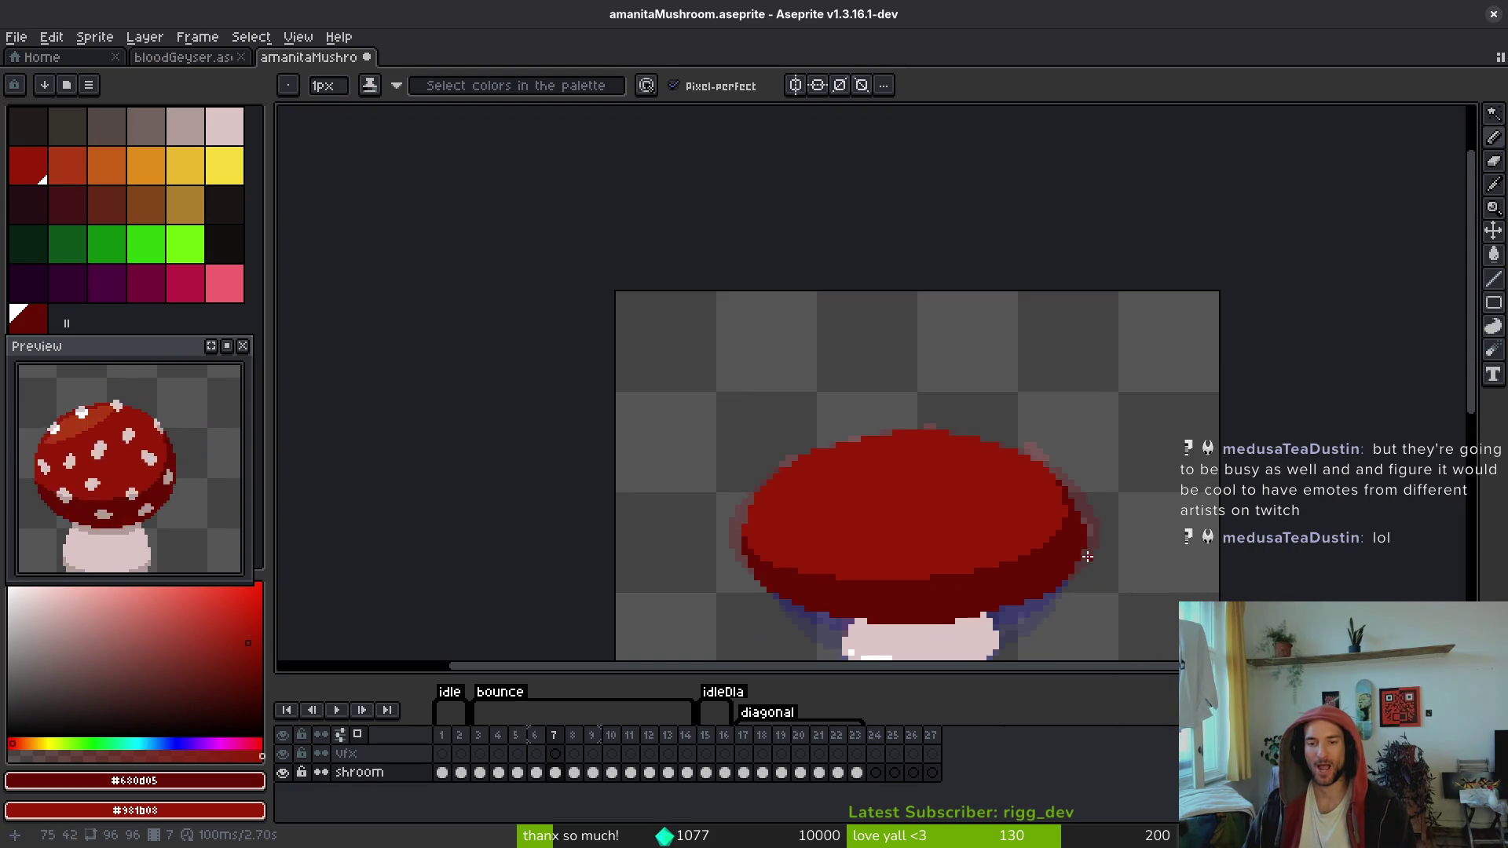
Step: Save amanitaMushroom.aseprite, sample a colour, and step to the next frame
key(ctrl+s)
scroll(1072, 555, up, 3)
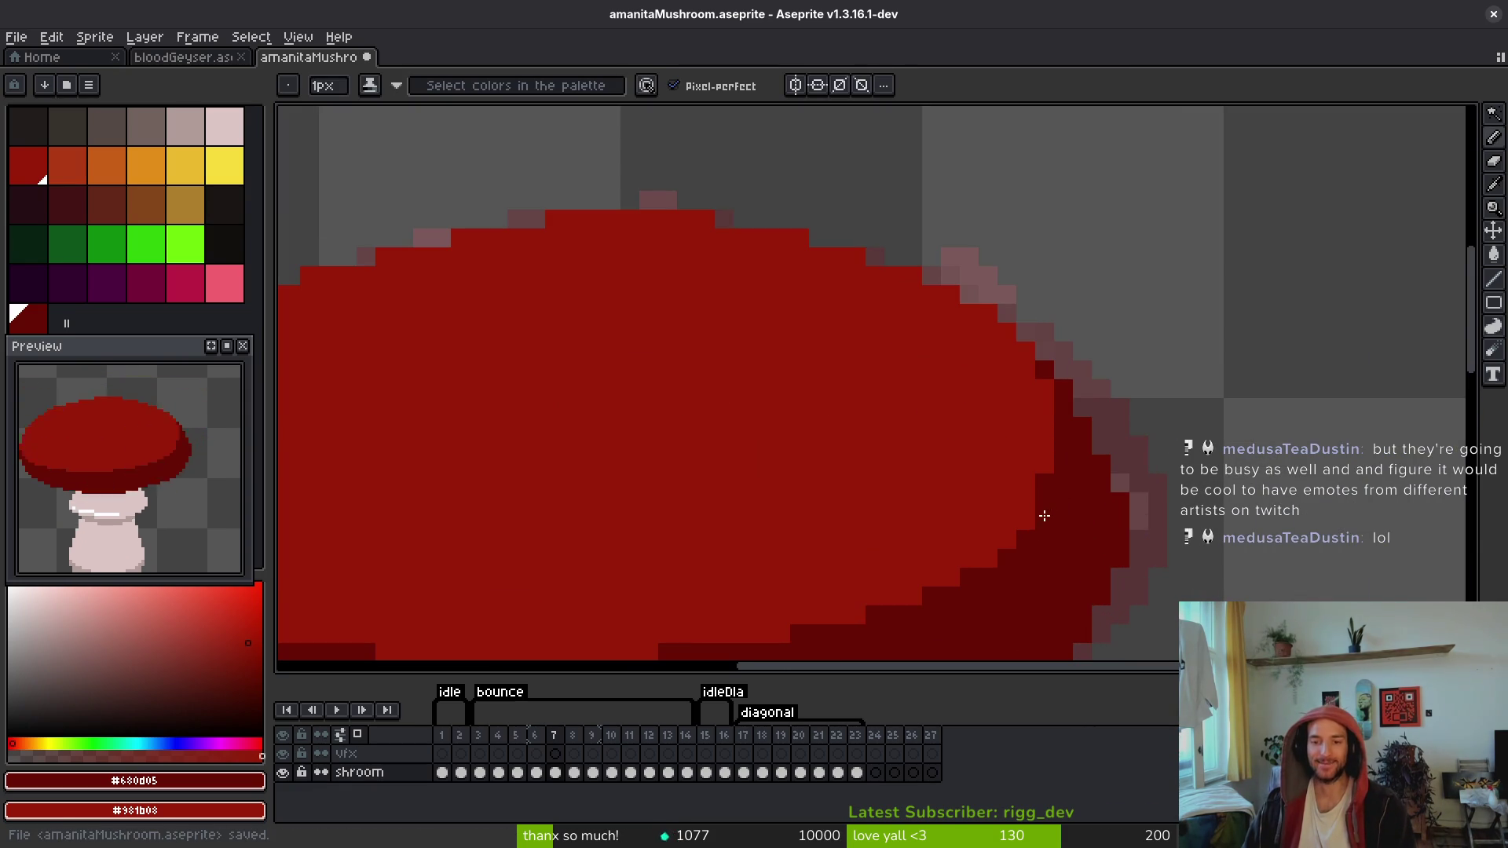
scroll(1053, 472, down, 3)
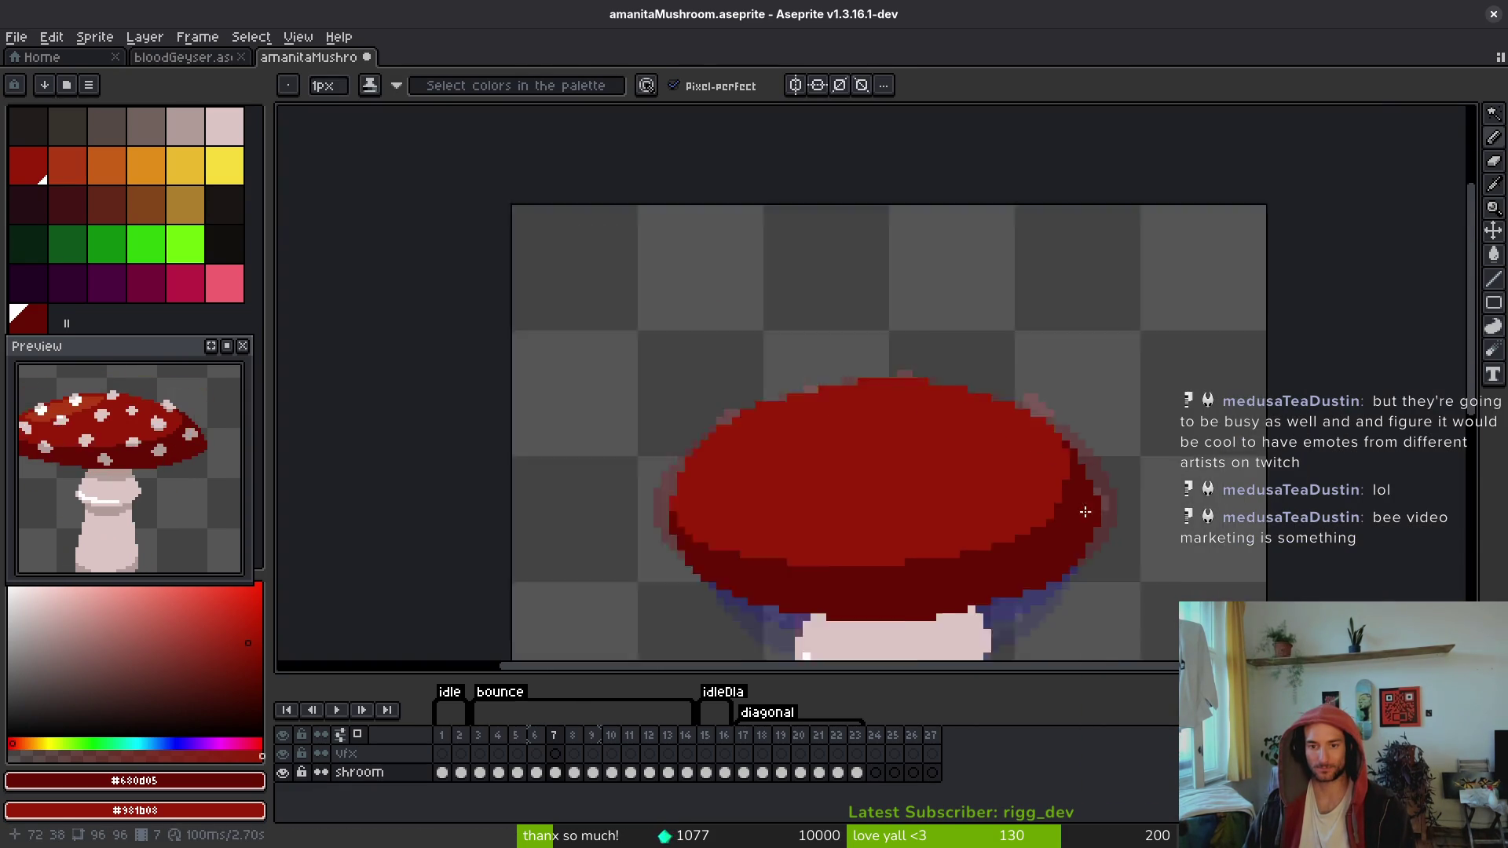
scroll(1068, 448, up, 2)
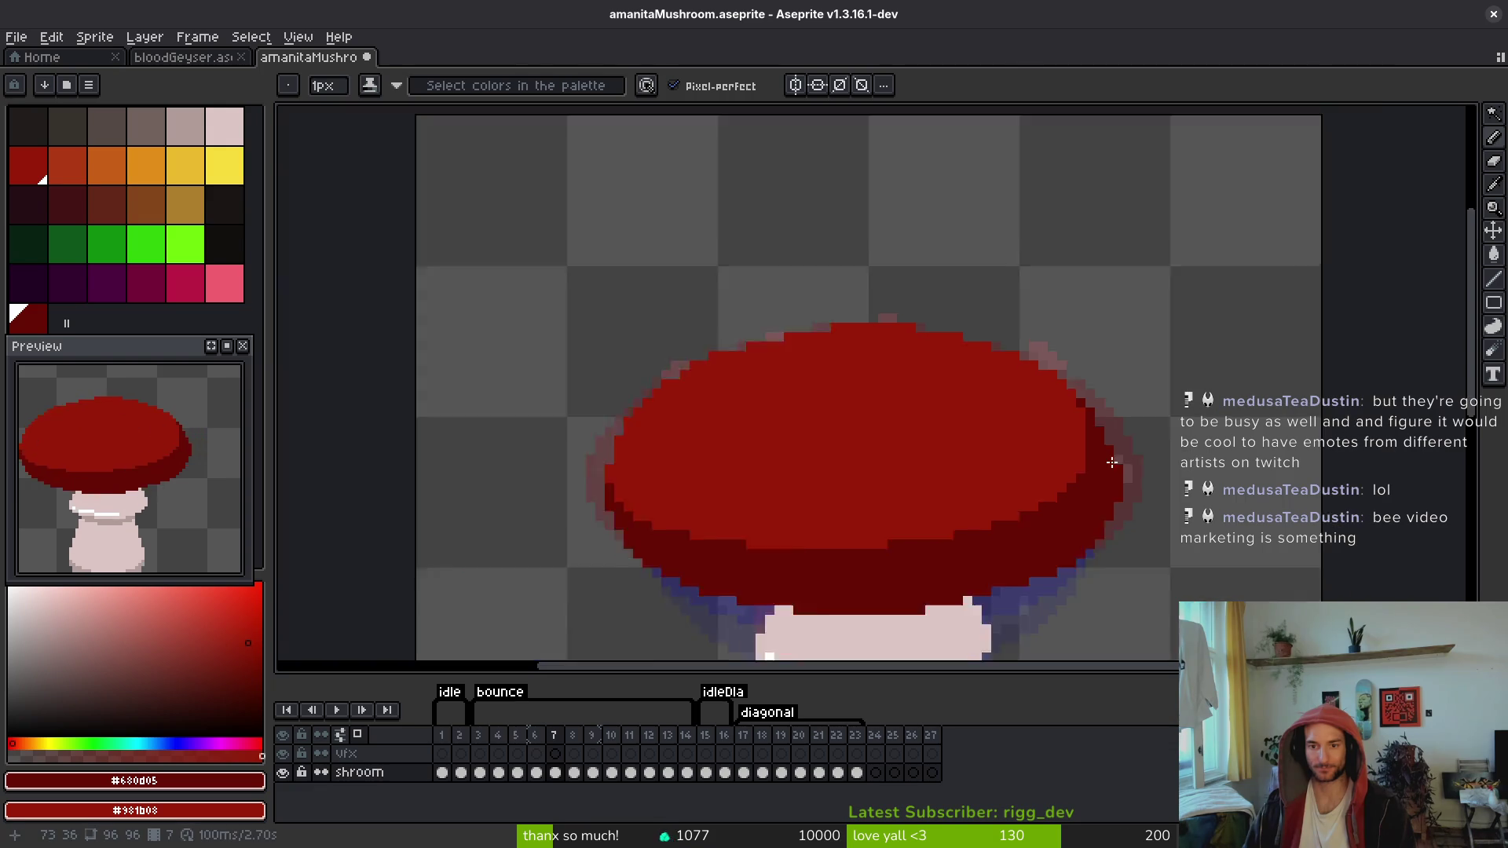
scroll(1073, 461, down, 2)
scroll(1099, 461, up, 3)
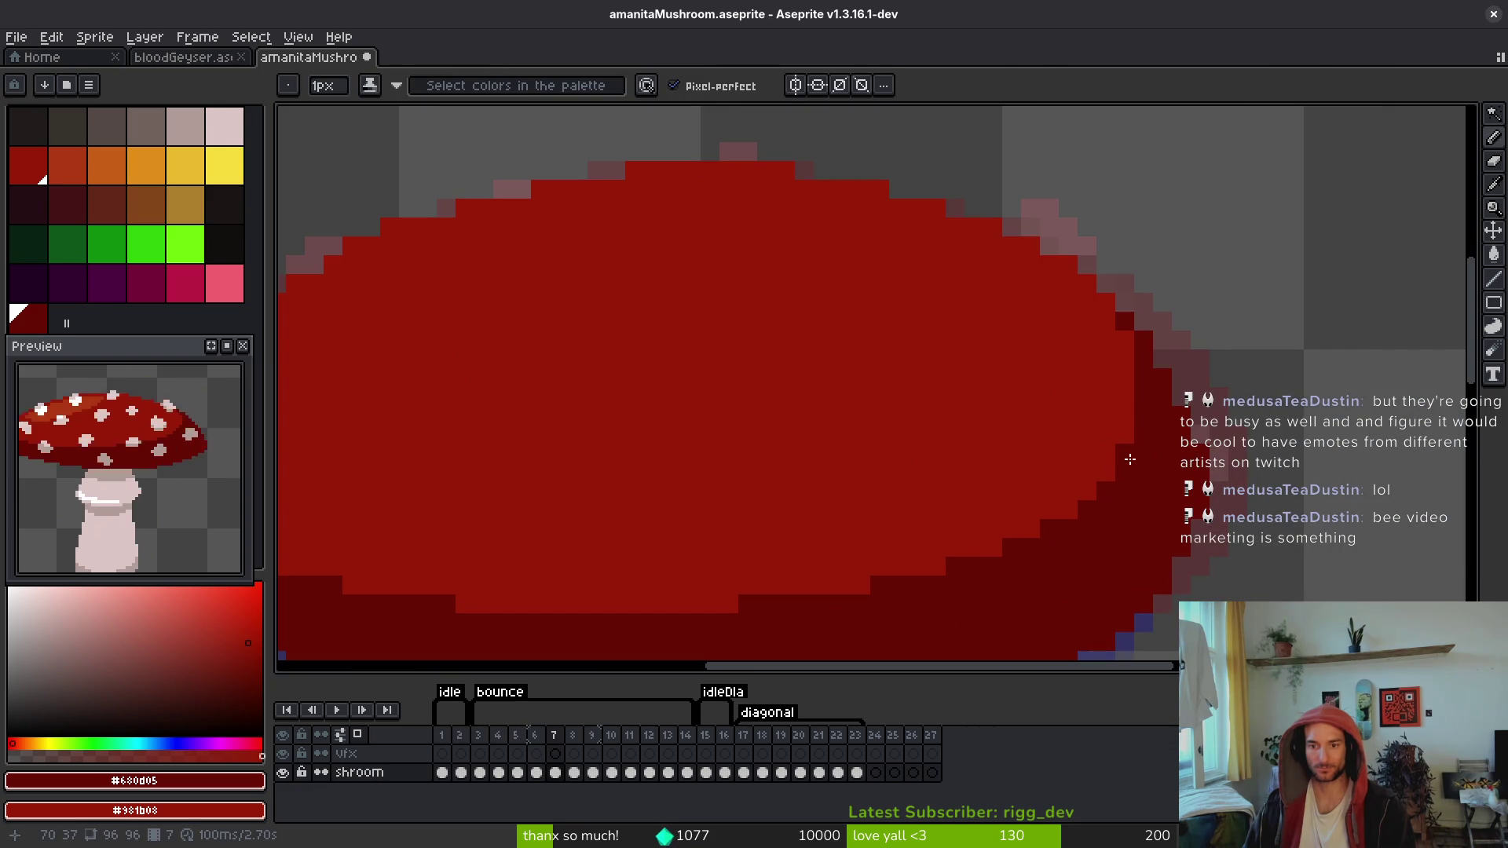
scroll(1140, 507, down, 4)
key(alt)
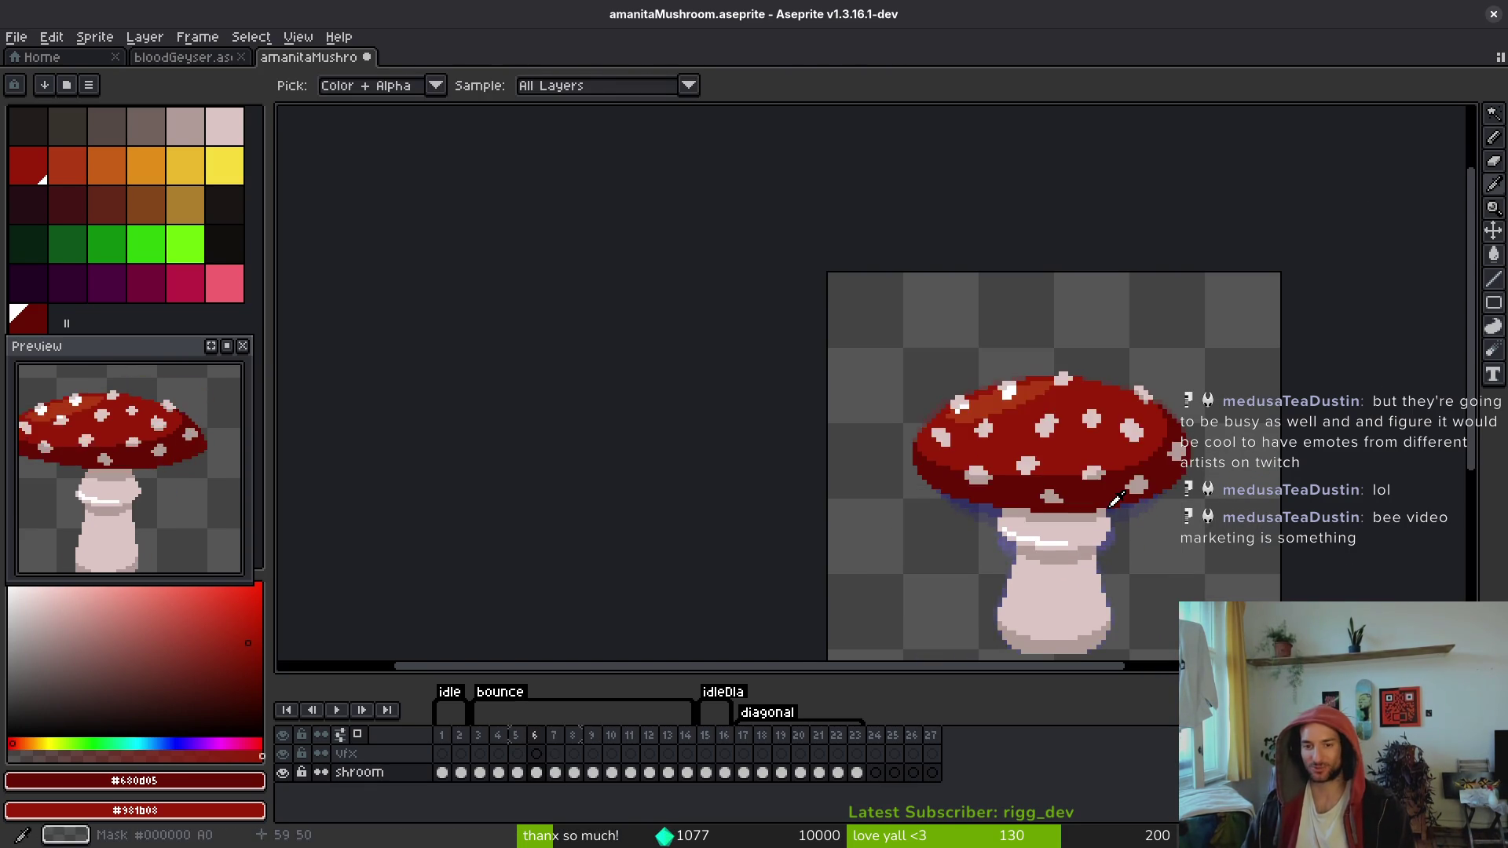
scroll(1170, 454, up, 3)
key(Right)
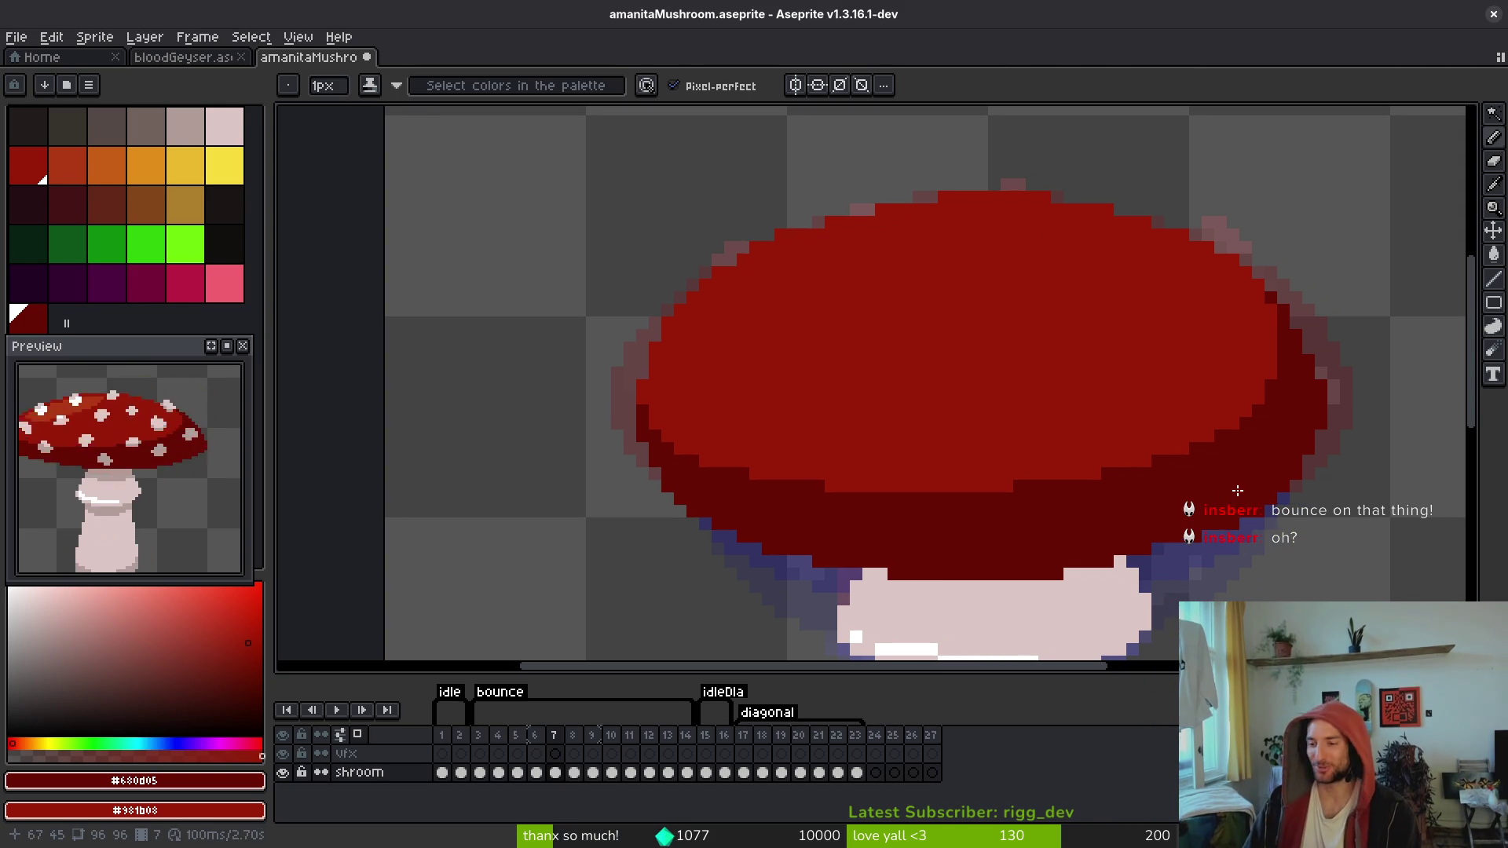
Step: Save the sprite, compare the caps of frames 6–8, and settle on frame 8
key(ctrl+s)
key(Left)
key(Right)
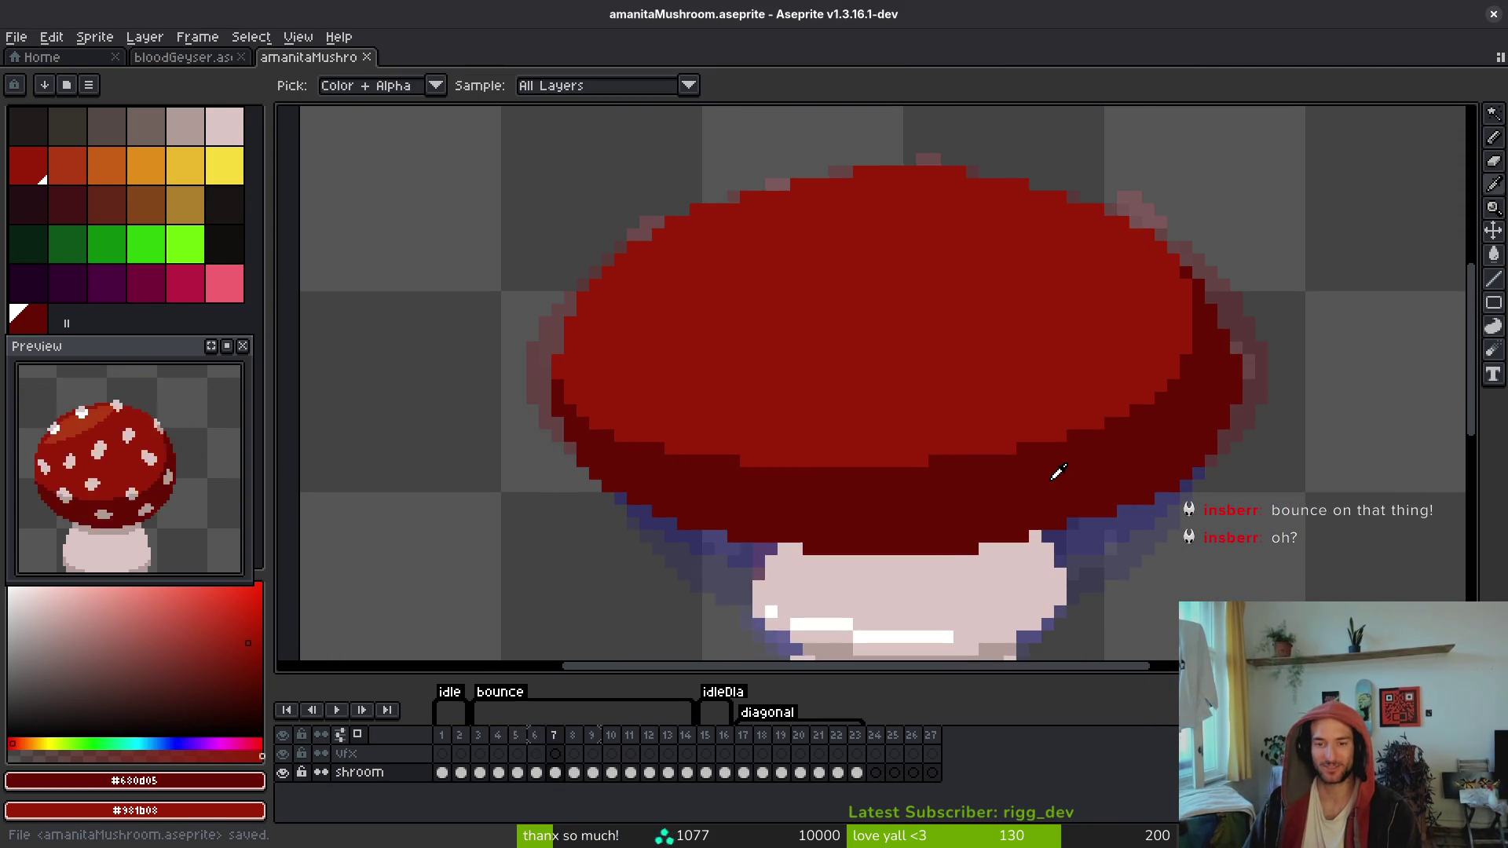
key(Left)
key(Right)
key(Right)
key(Left)
key(Left)
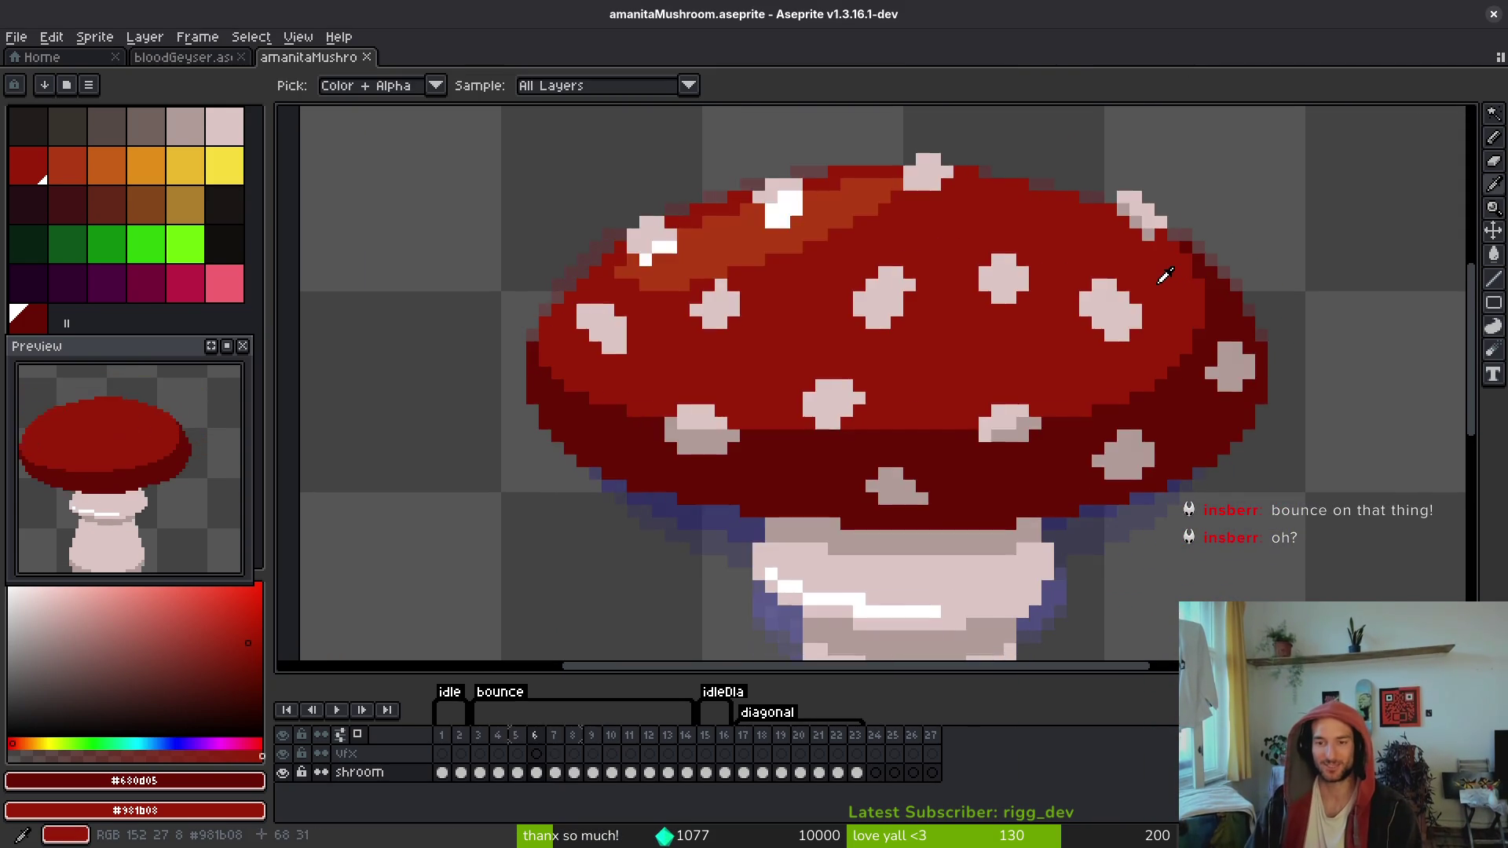
key(Right)
key(Right)
key(Left)
key(Left)
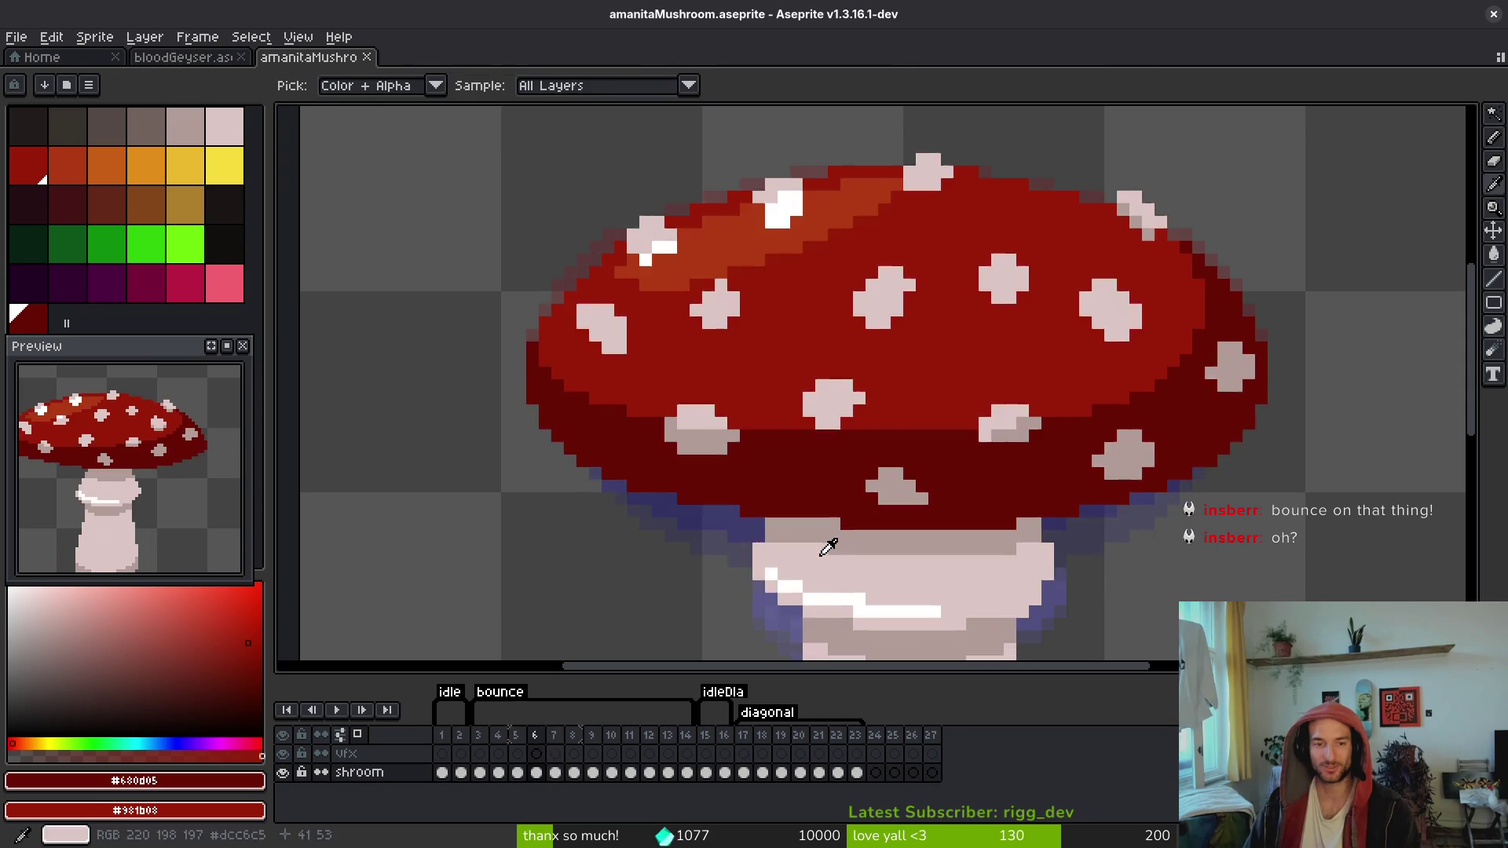
key(Right)
key(Right)
Step: Shade the cap's left edge and lower edge dark red
drag(585, 409, 585, 444)
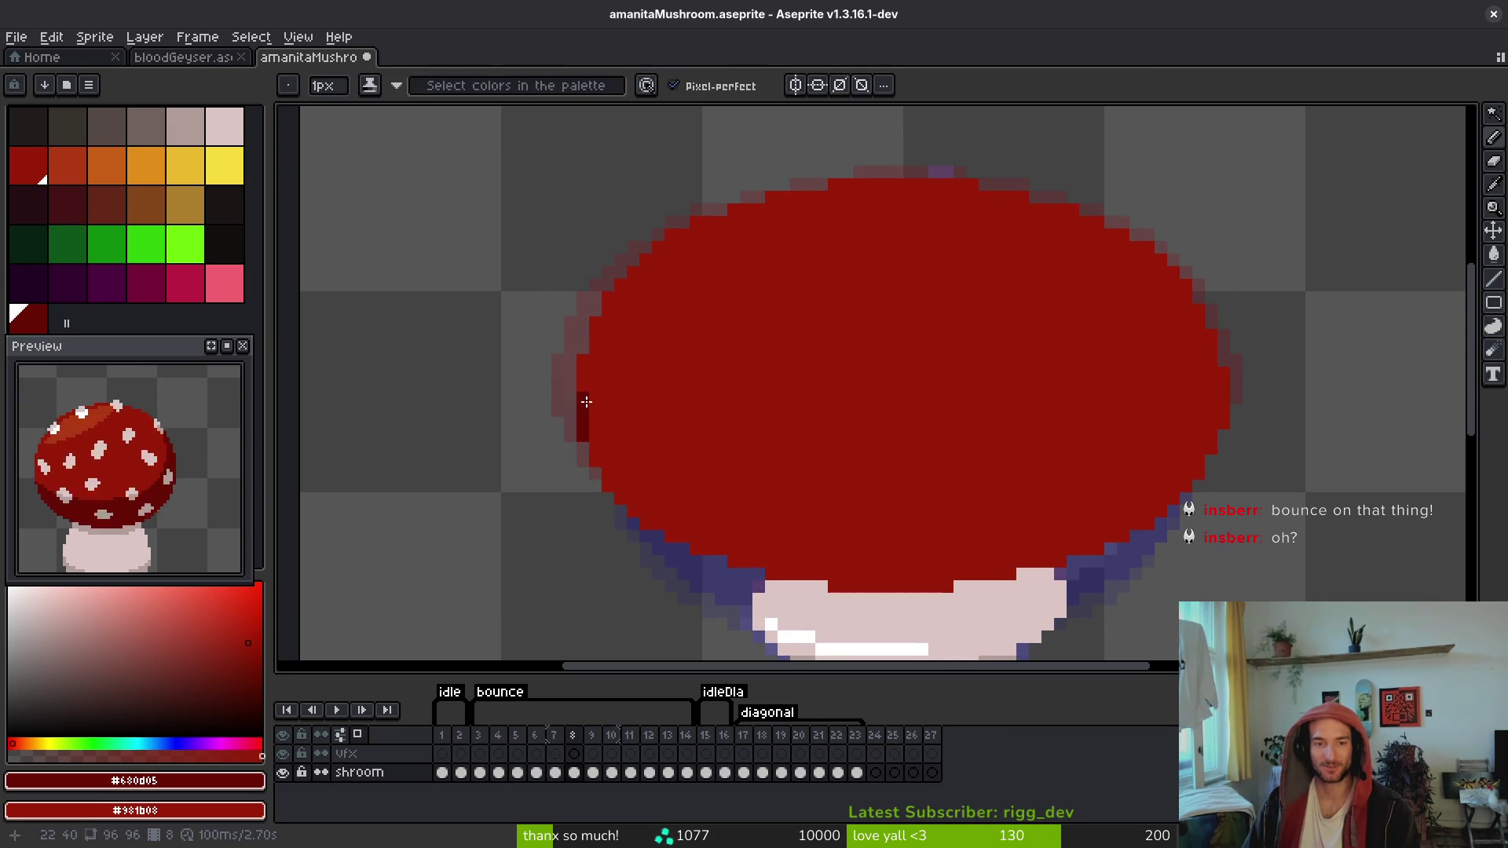
drag(680, 424, 646, 404)
click(550, 424)
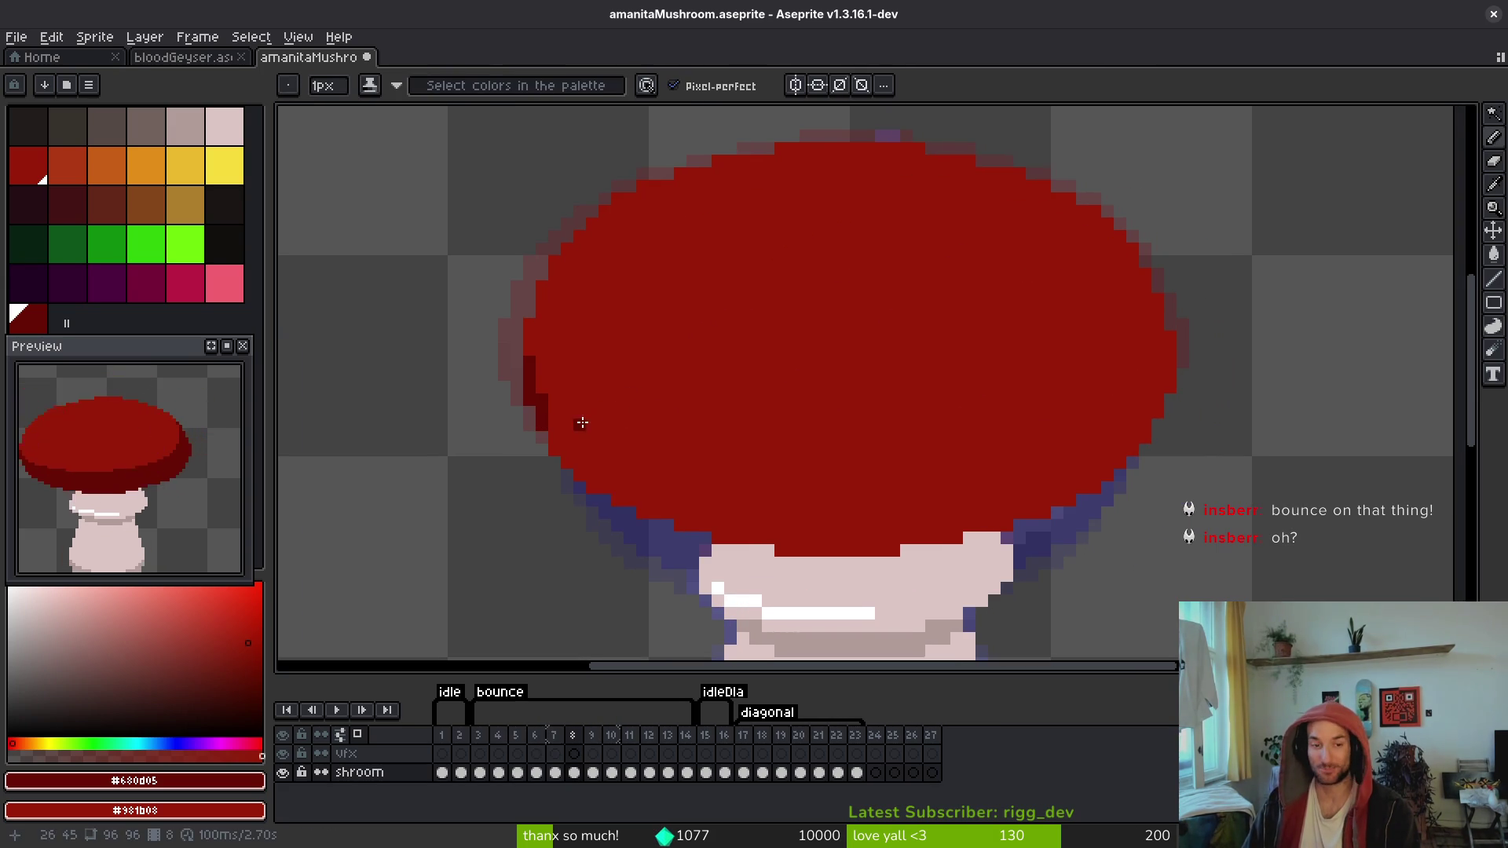
mouse_move(585, 445)
mouse_down()
mouse_move(541, 387)
mouse_move(545, 408)
mouse_move(609, 427)
mouse_move(811, 458)
mouse_up()
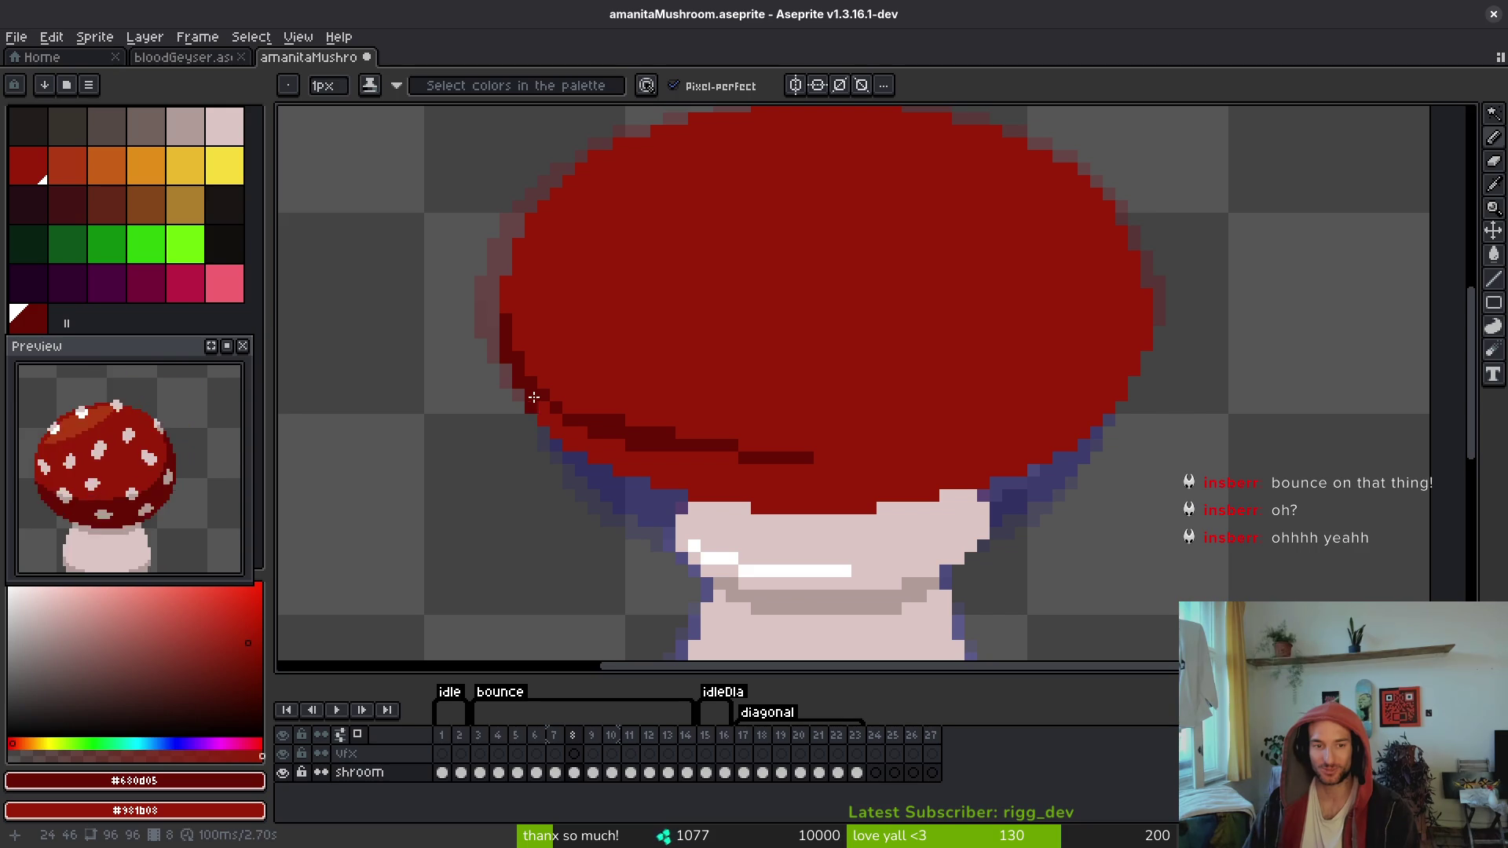
mouse_move(529, 393)
mouse_down()
mouse_move(930, 431)
mouse_move(1013, 407)
mouse_up()
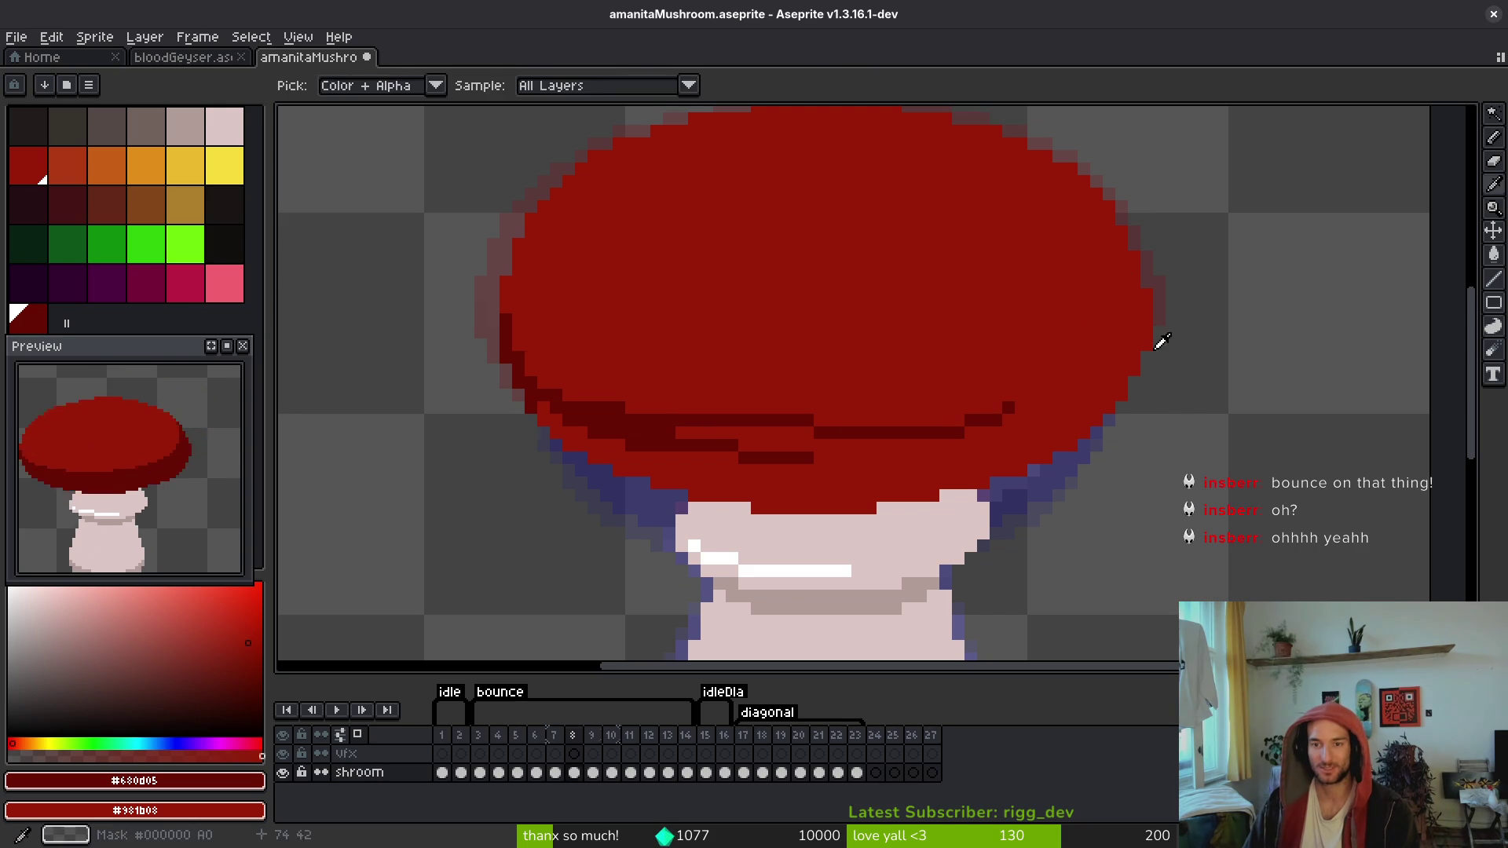
Step: Outline the cap's upper-right rim in dark red, fix stray pixels, and save
mouse_move(1108, 208)
mouse_down()
mouse_move(1125, 285)
mouse_move(1076, 361)
mouse_move(1014, 407)
mouse_up()
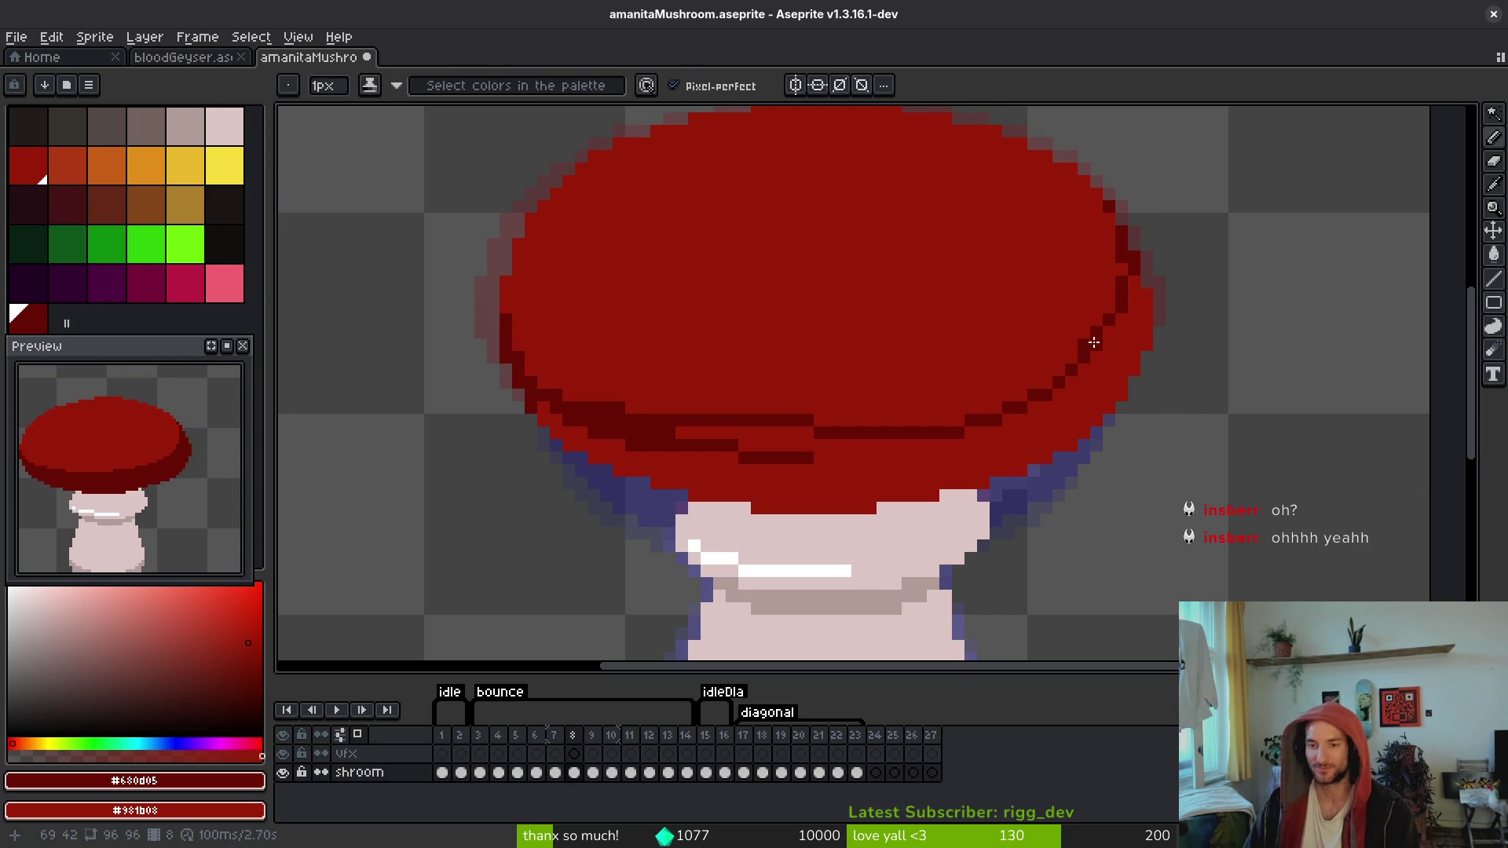
drag(1107, 297, 1078, 350)
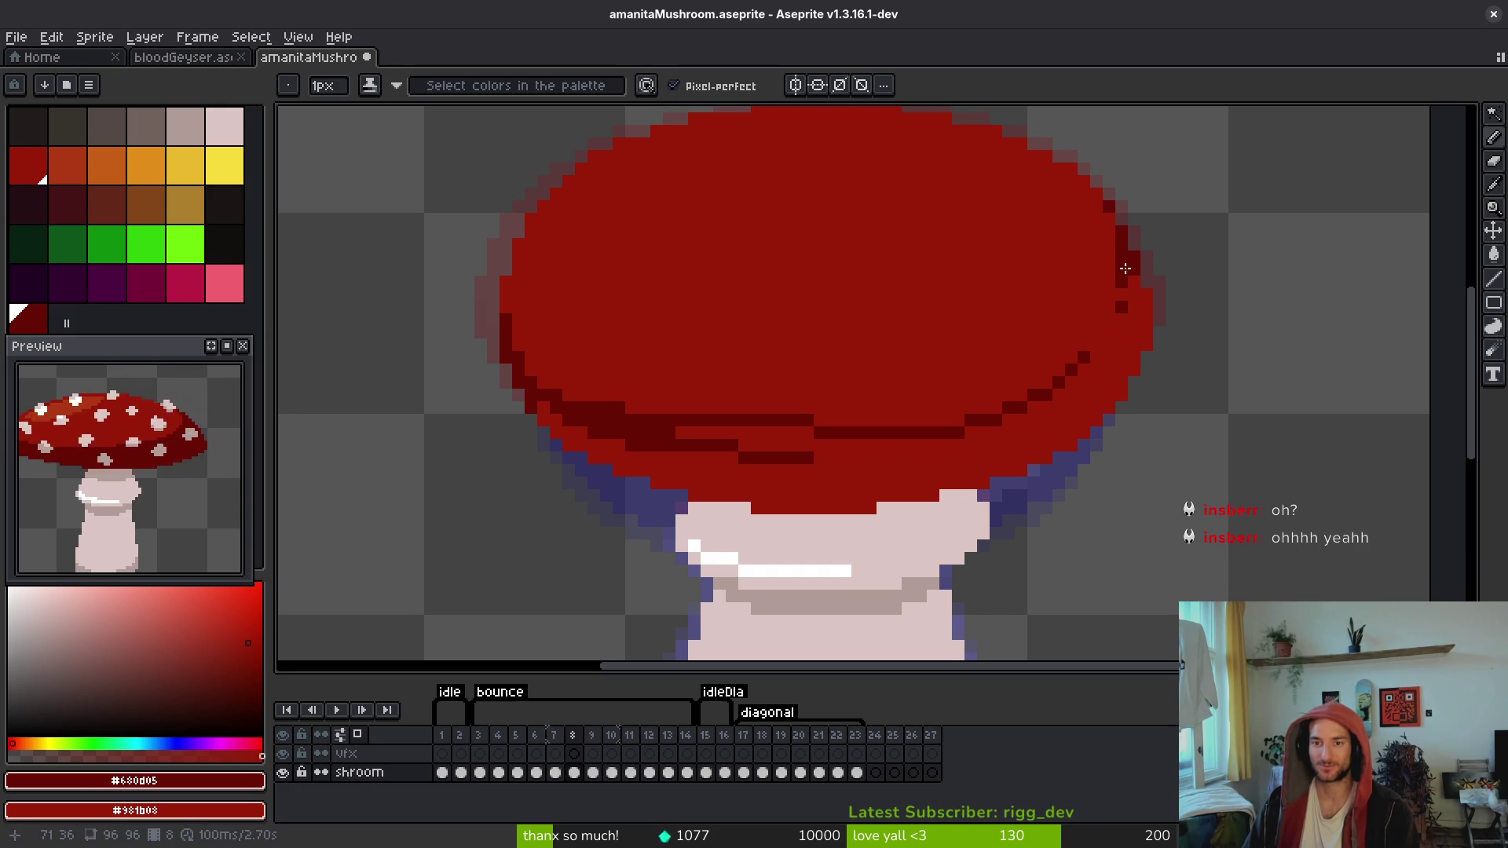
drag(1125, 269, 1082, 354)
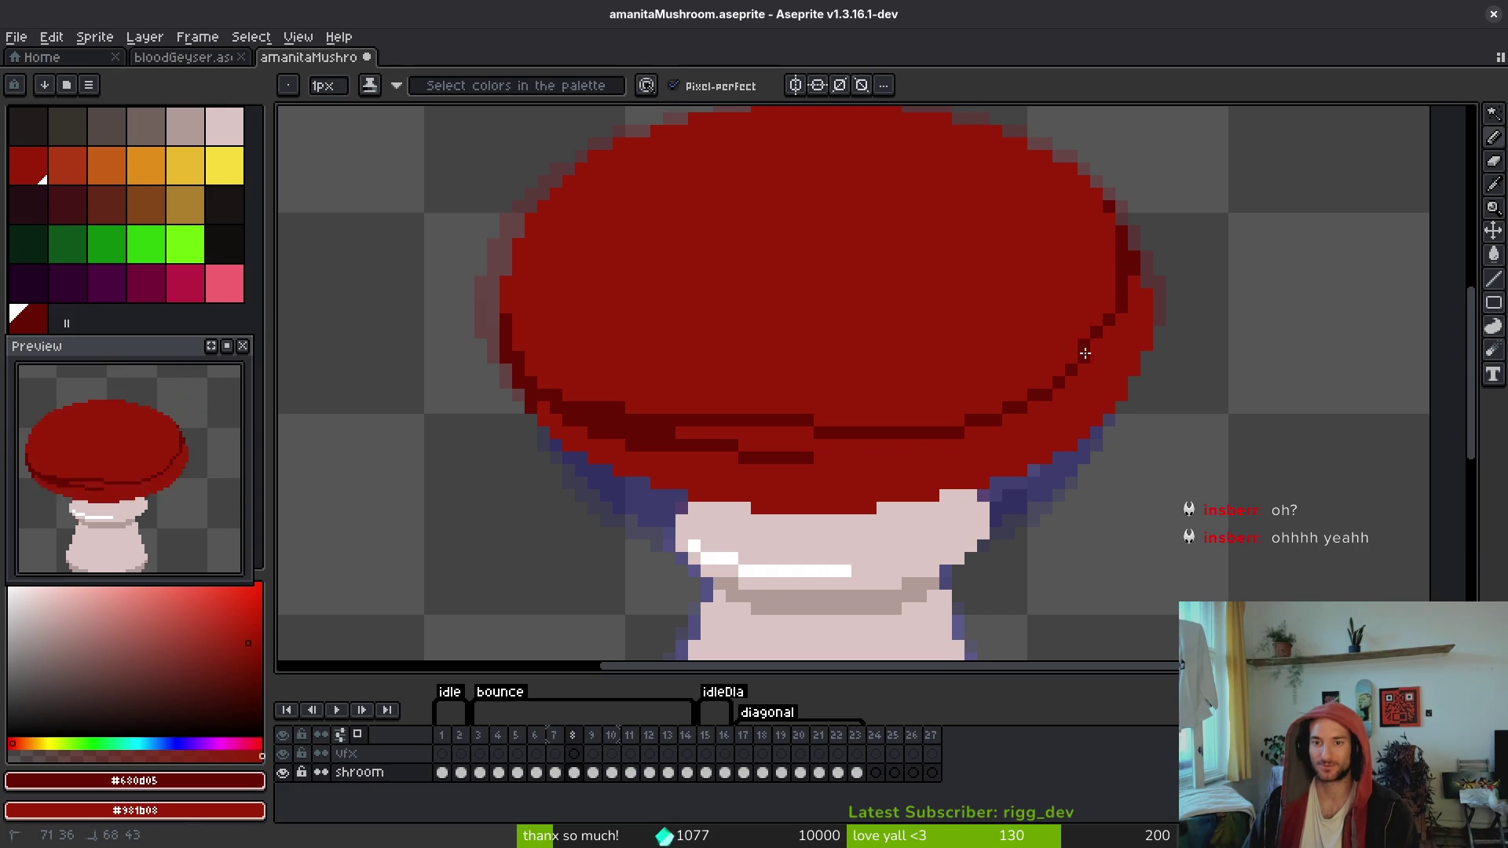
click(1109, 224)
key(ctrl+s)
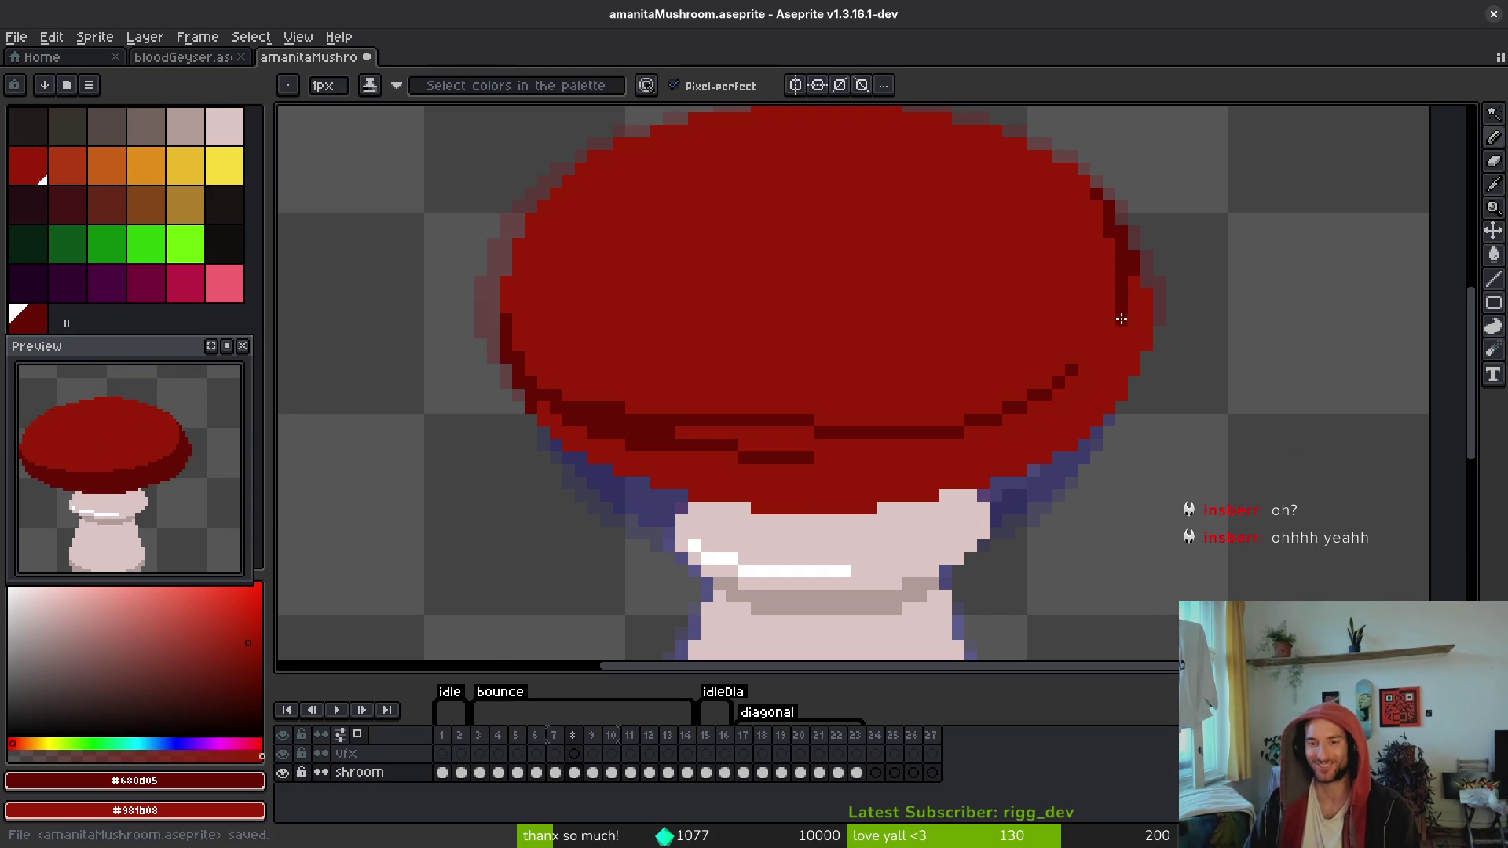
Step: Outline the lower-right edge and even out the dark underside band, then save
drag(1121, 318, 1060, 395)
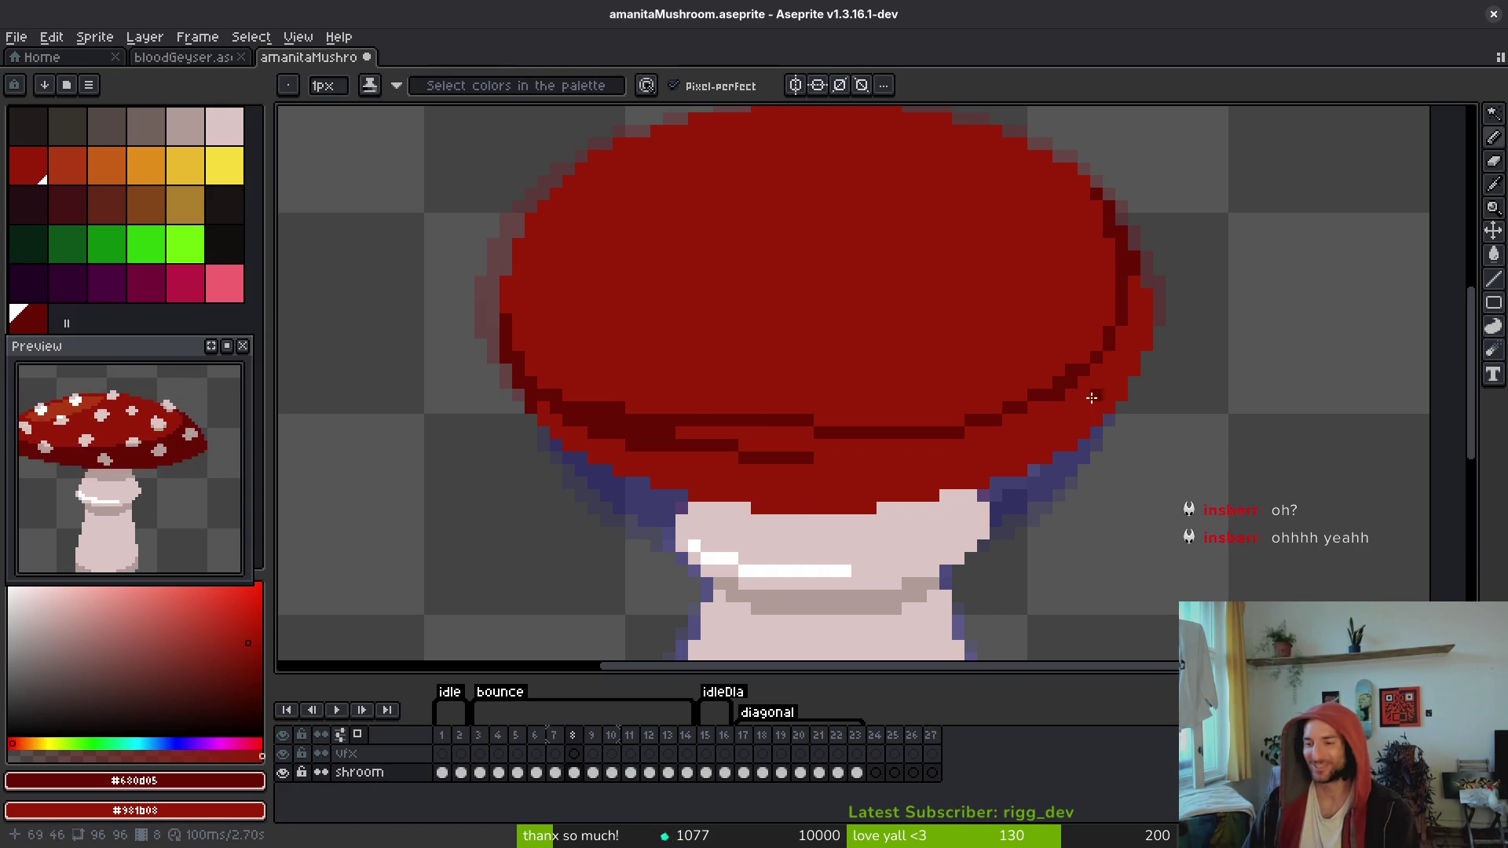
key(ctrl+z)
mouse_move(1061, 372)
mouse_down()
mouse_move(959, 417)
mouse_move(747, 427)
mouse_up()
drag(872, 419, 707, 415)
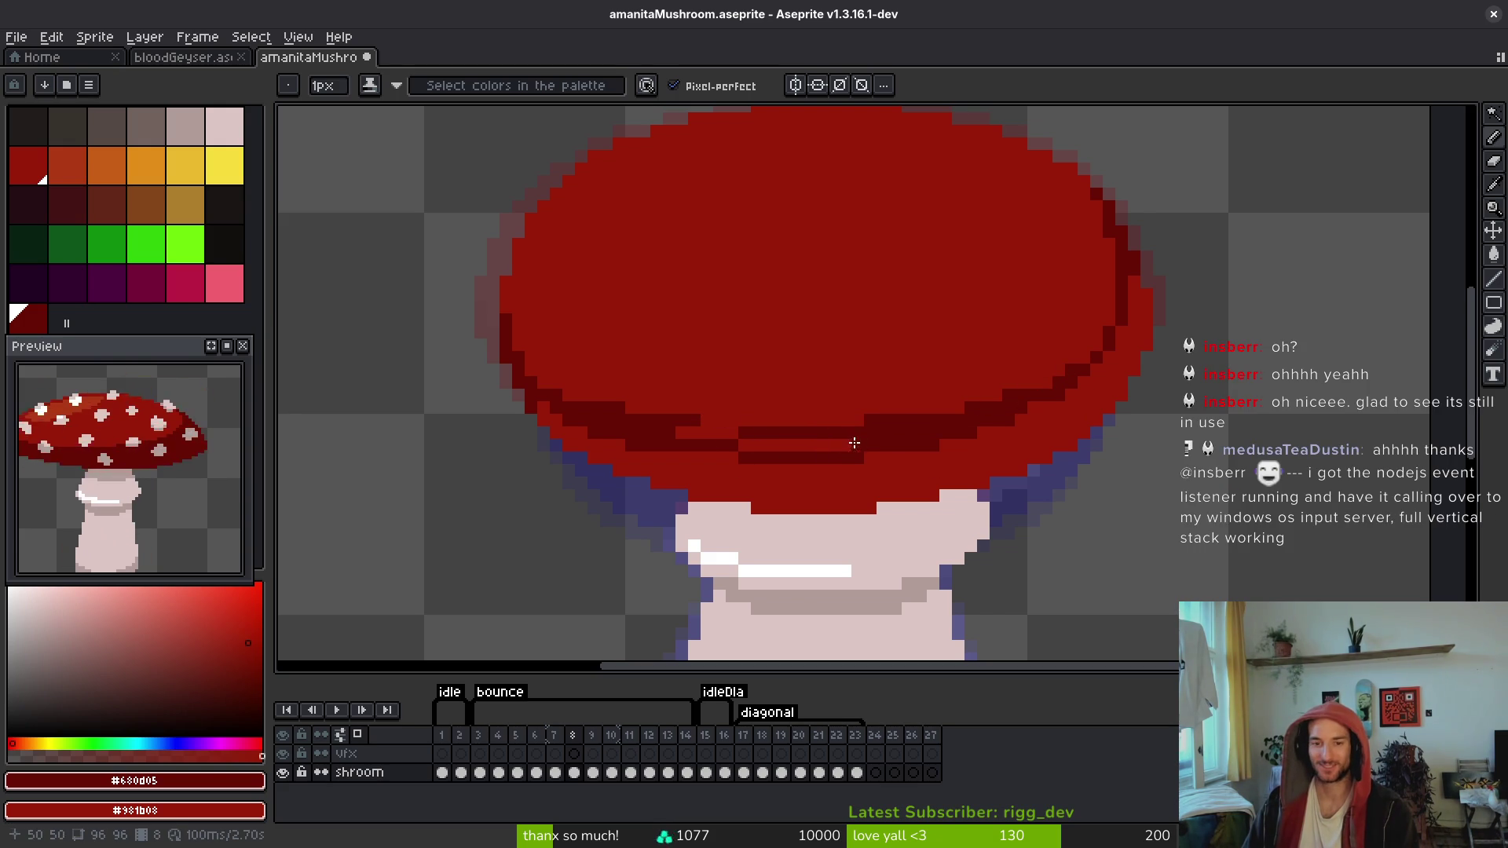
drag(856, 443, 679, 432)
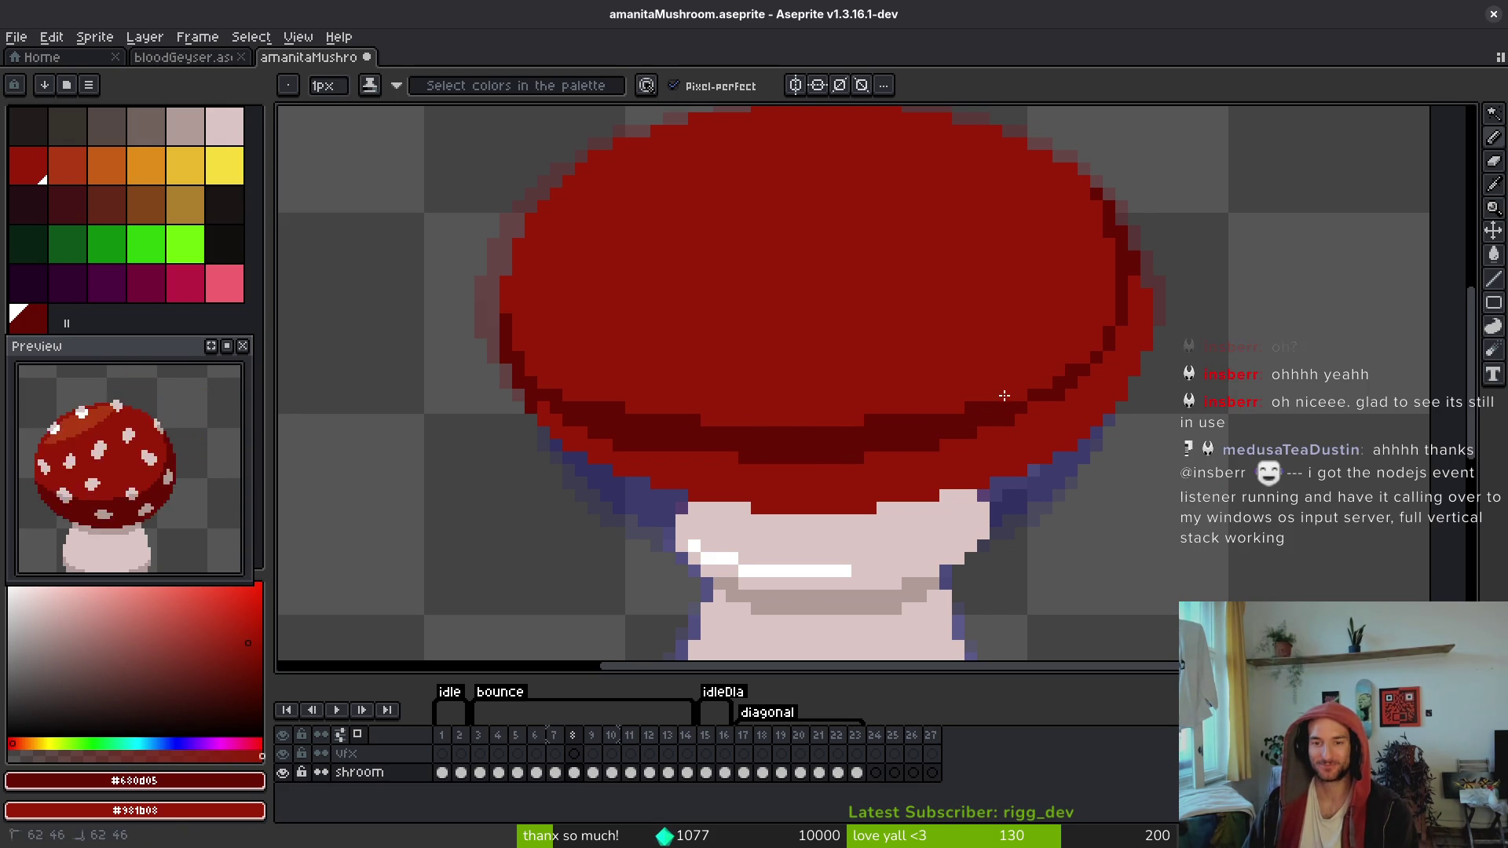
key(ctrl+s)
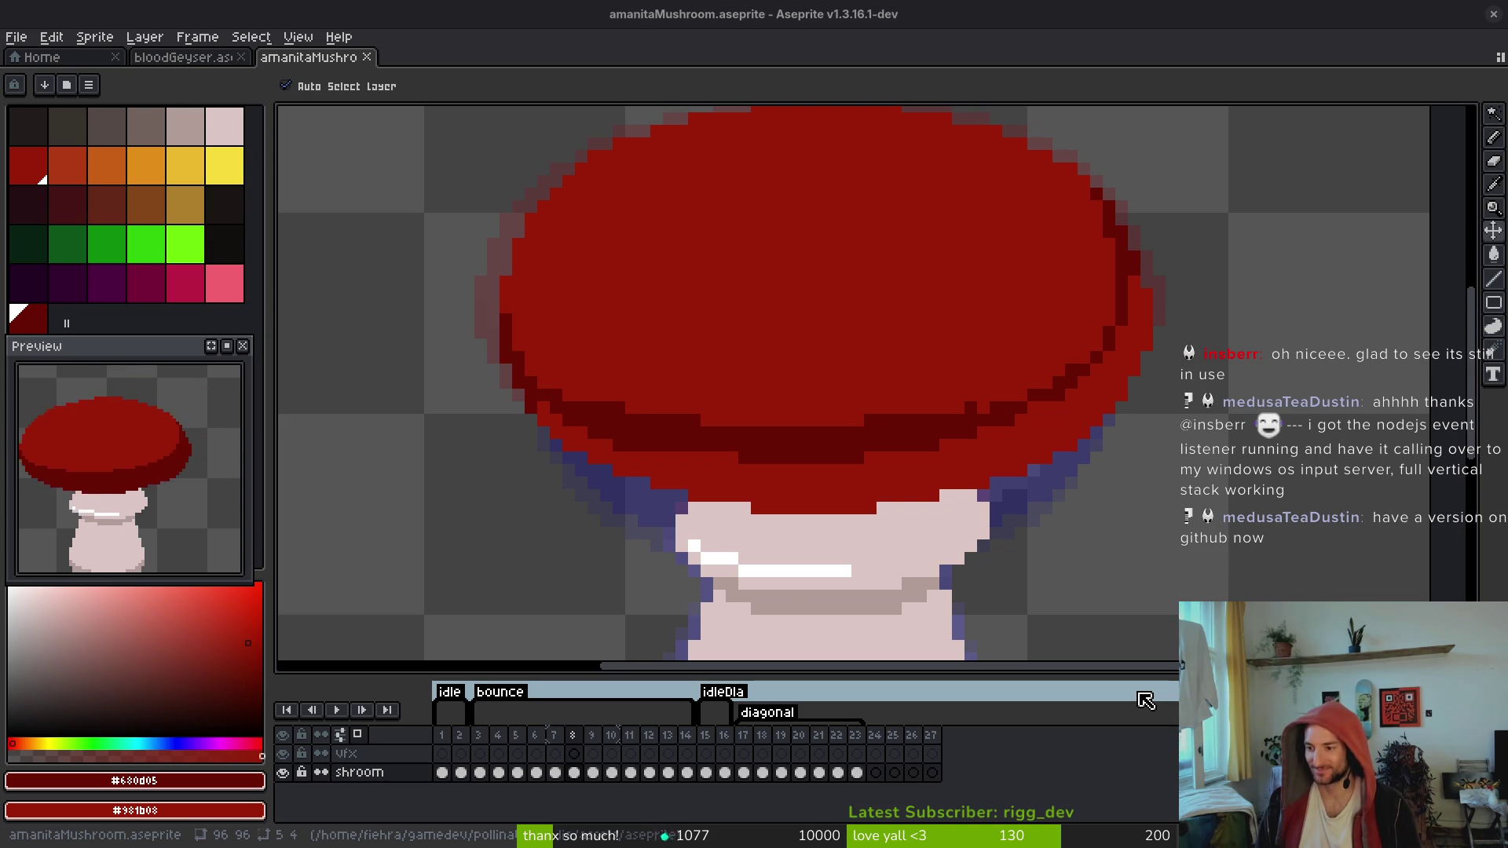
Step: Flip back to frame 7 for reference, then return to frame 8 with the Pencil
key(b)
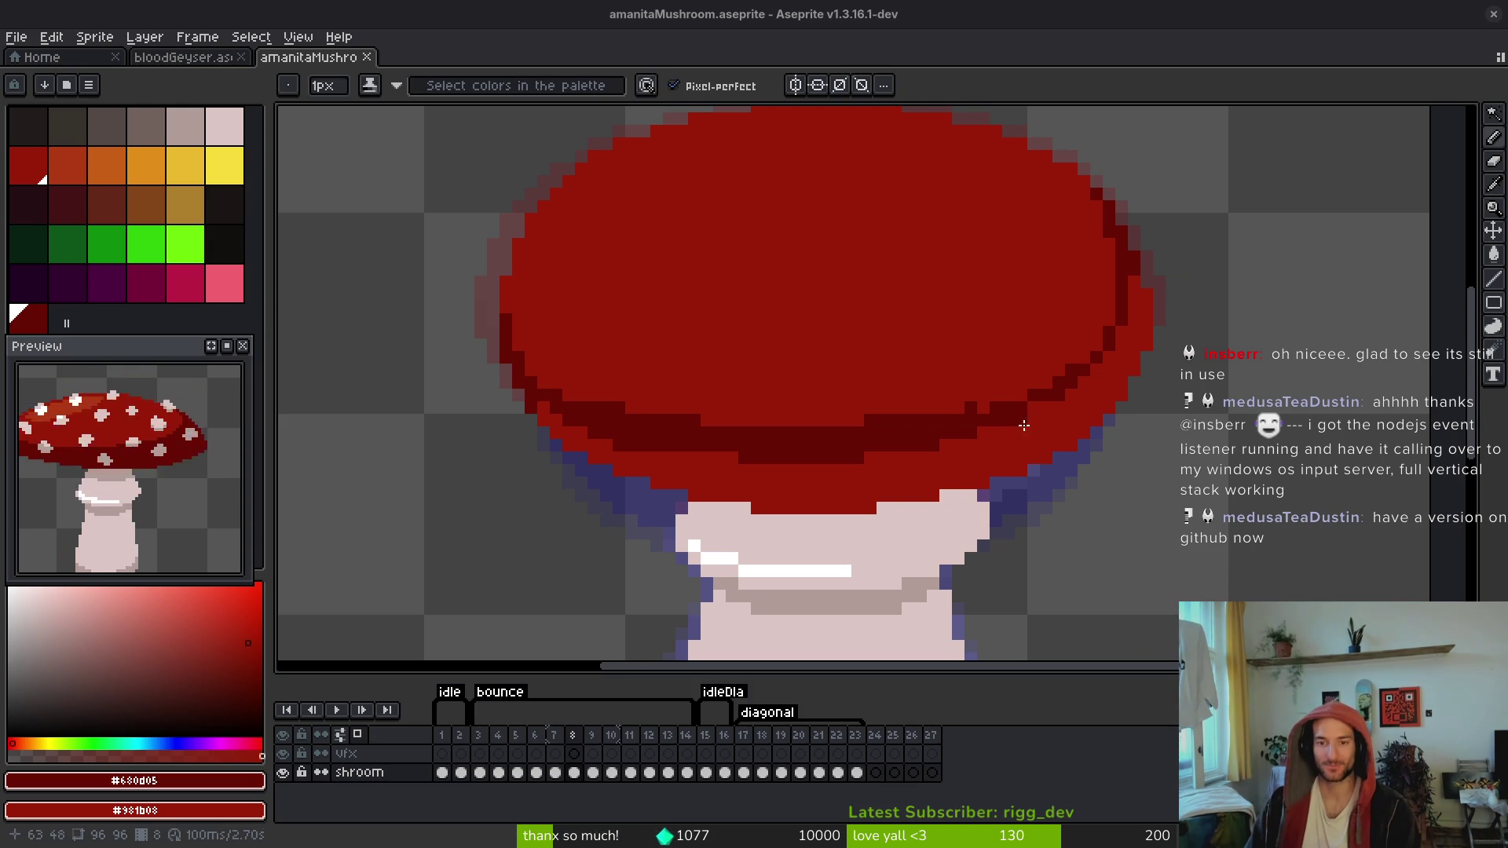
key(i)
key(comma)
scroll(994, 411, down, 5)
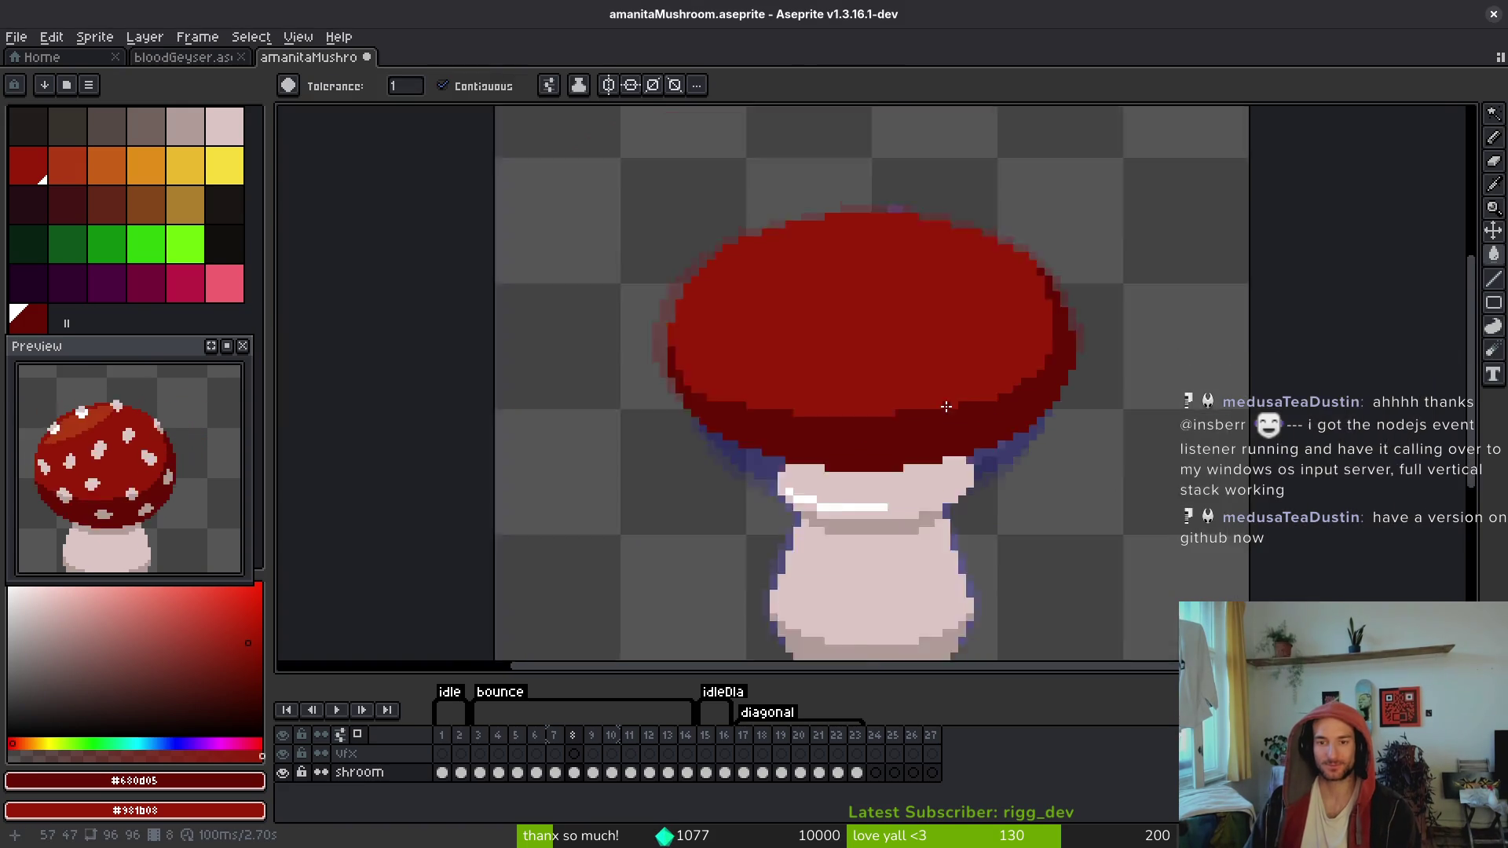
key(g)
scroll(858, 380, up, 5)
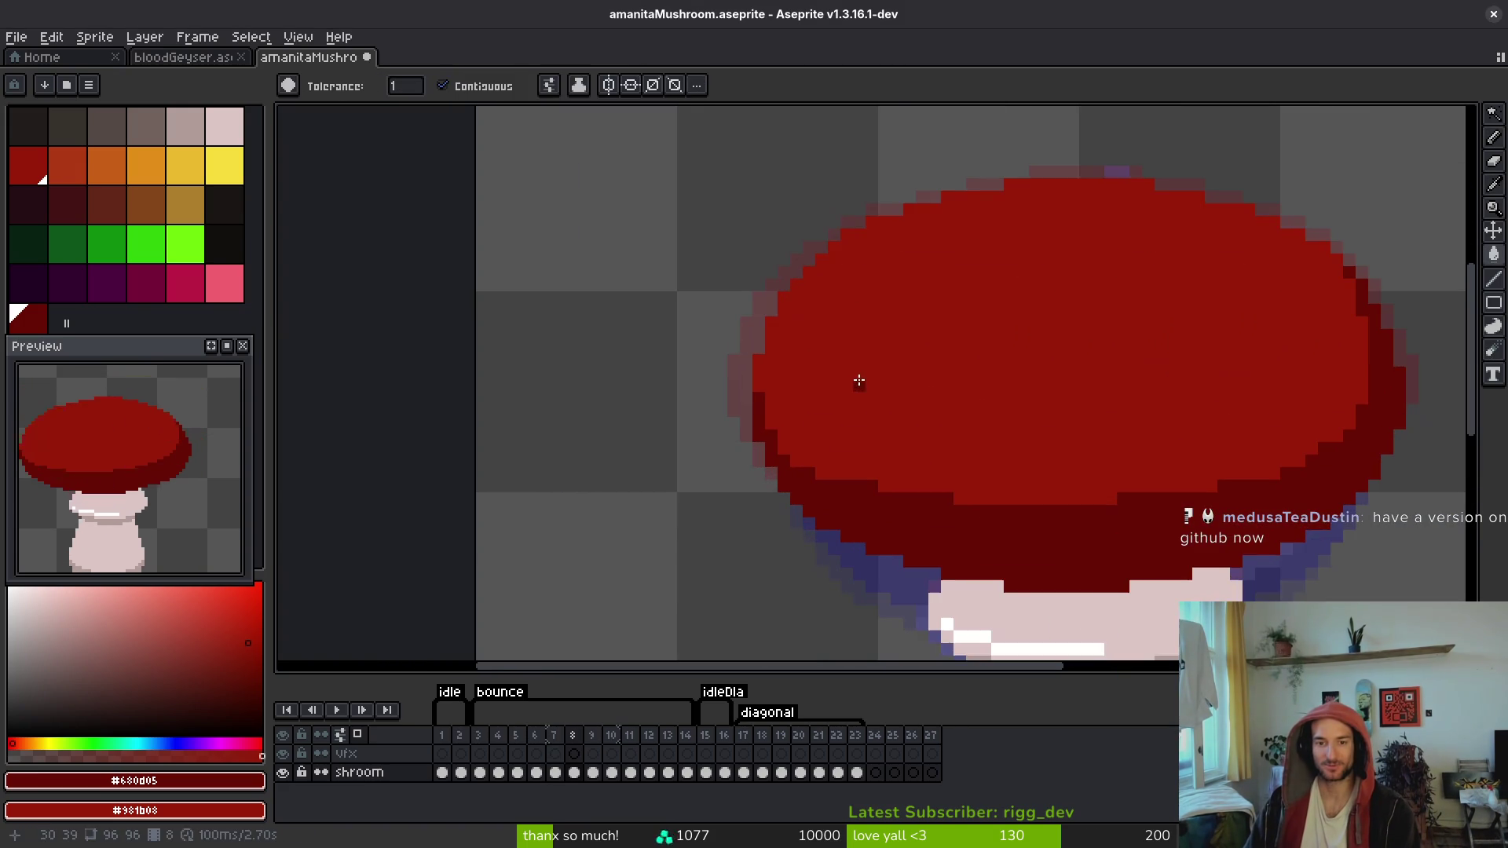
key(period)
key(b)
Step: Compare frame 8 against frame 7 once more and save the sprite
scroll(908, 434, up, 1)
scroll(785, 346, down, 1)
key(i)
key(comma)
key(period)
key(b)
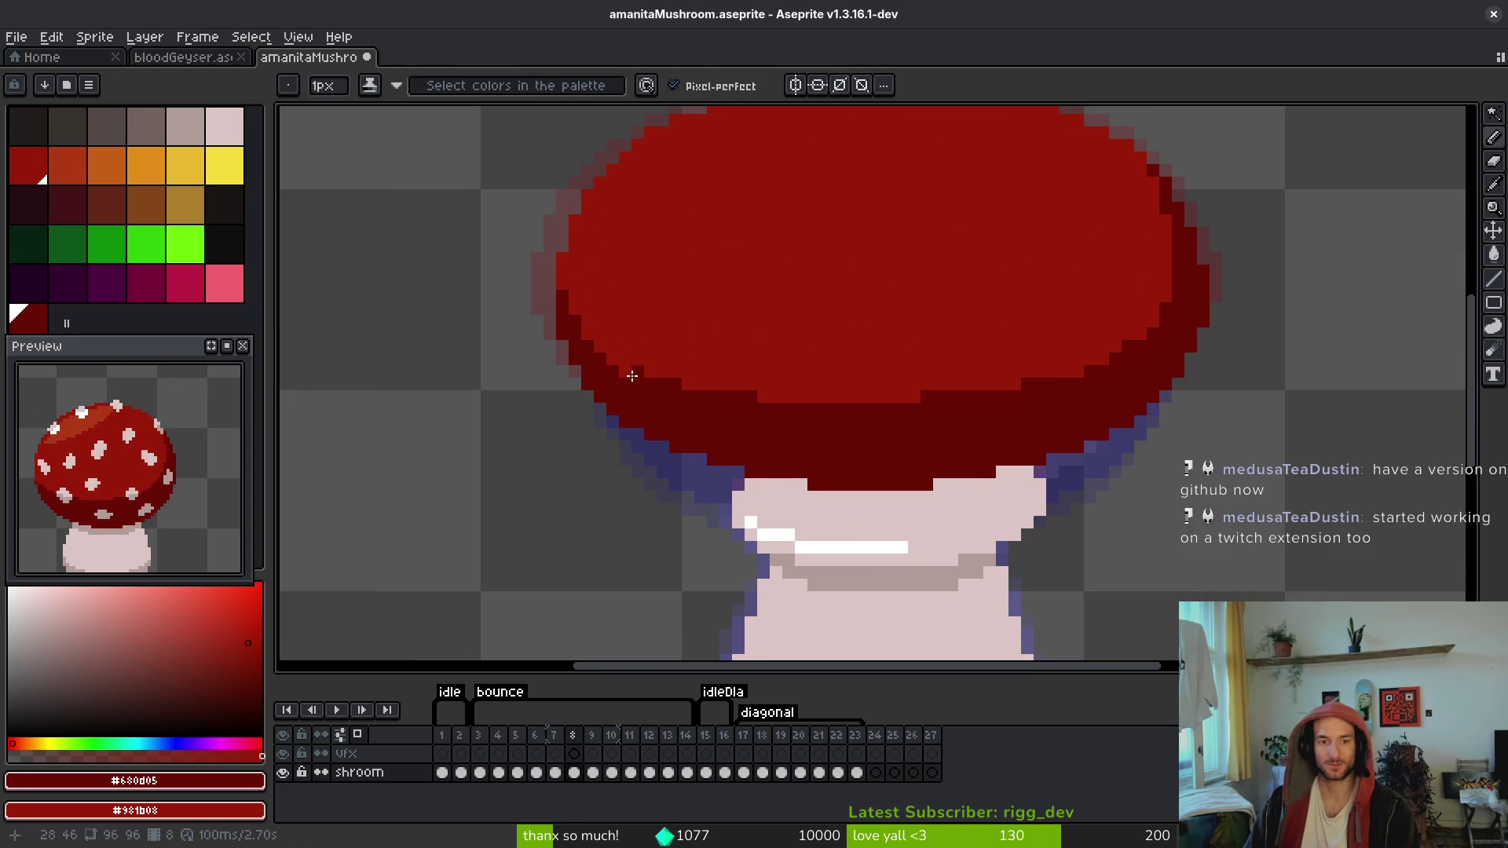
key(ctrl+s)
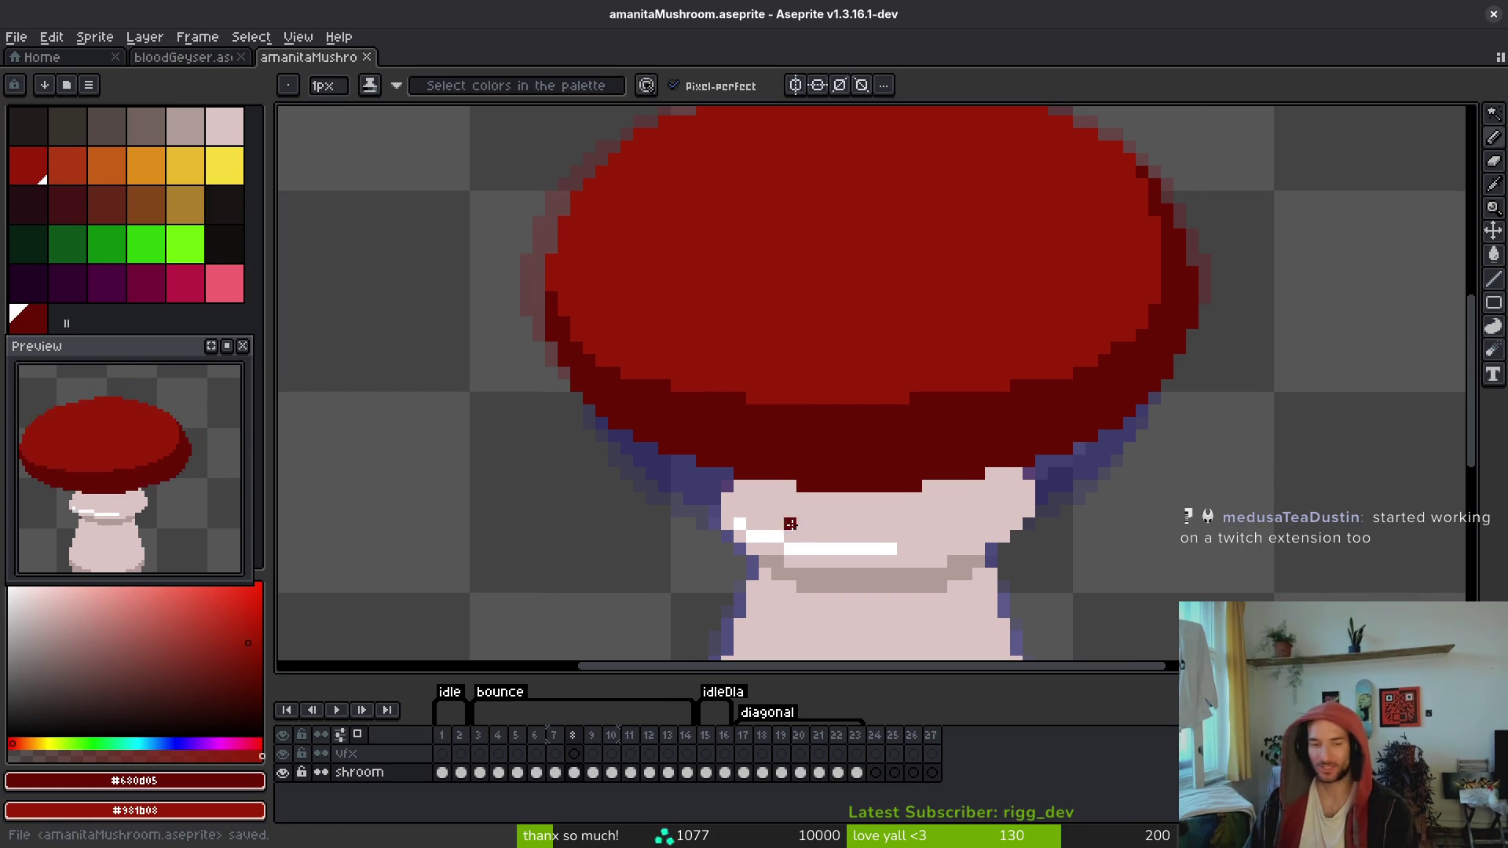
Step: Compare frame 8's cap with frames 7 and 9, then return to frame 8
drag(775, 457, 748, 474)
key(comma)
key(i)
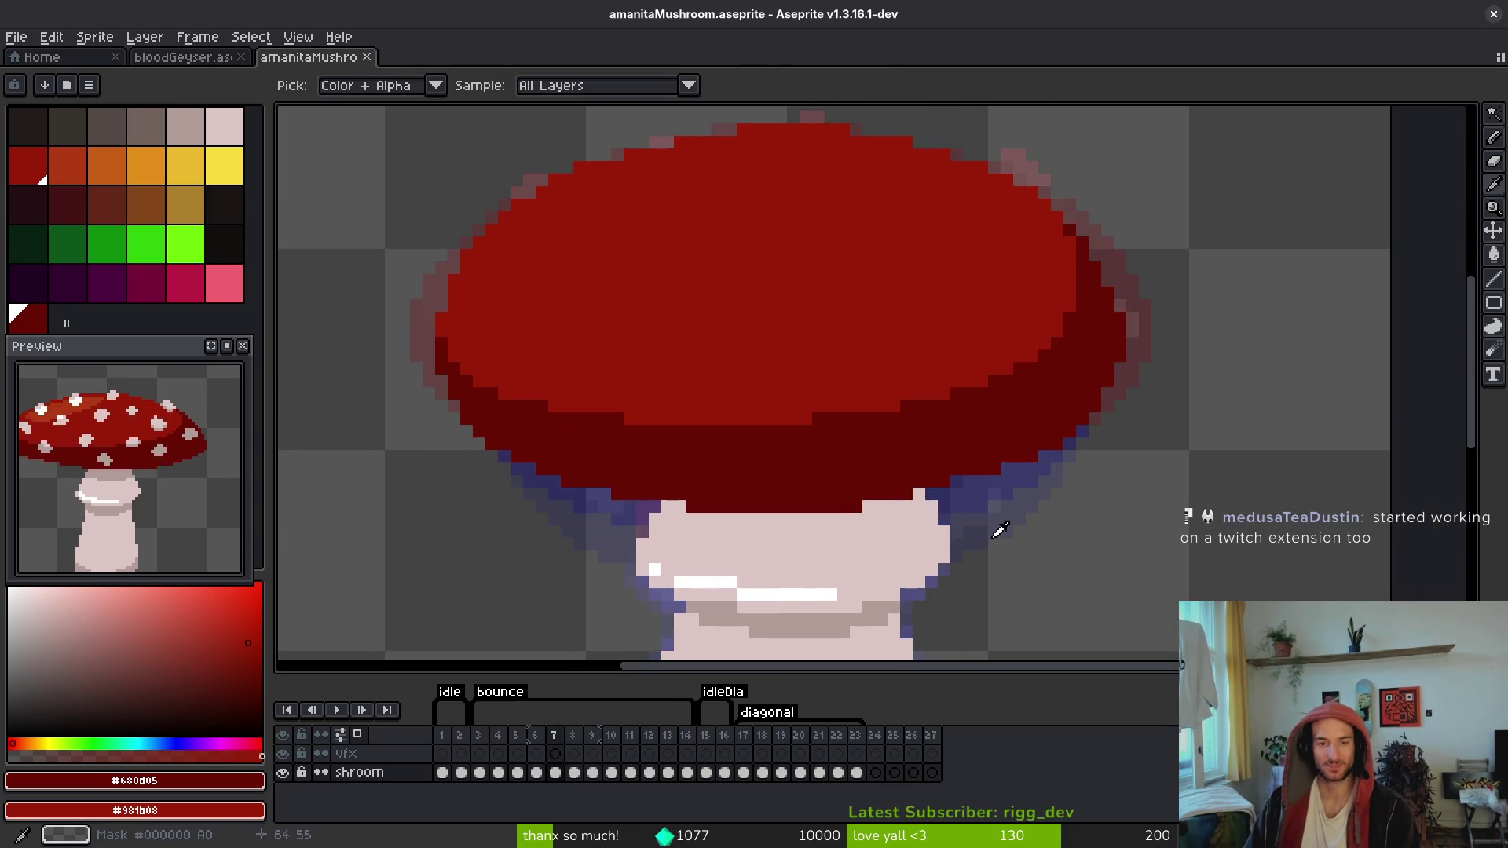
key(period)
key(period)
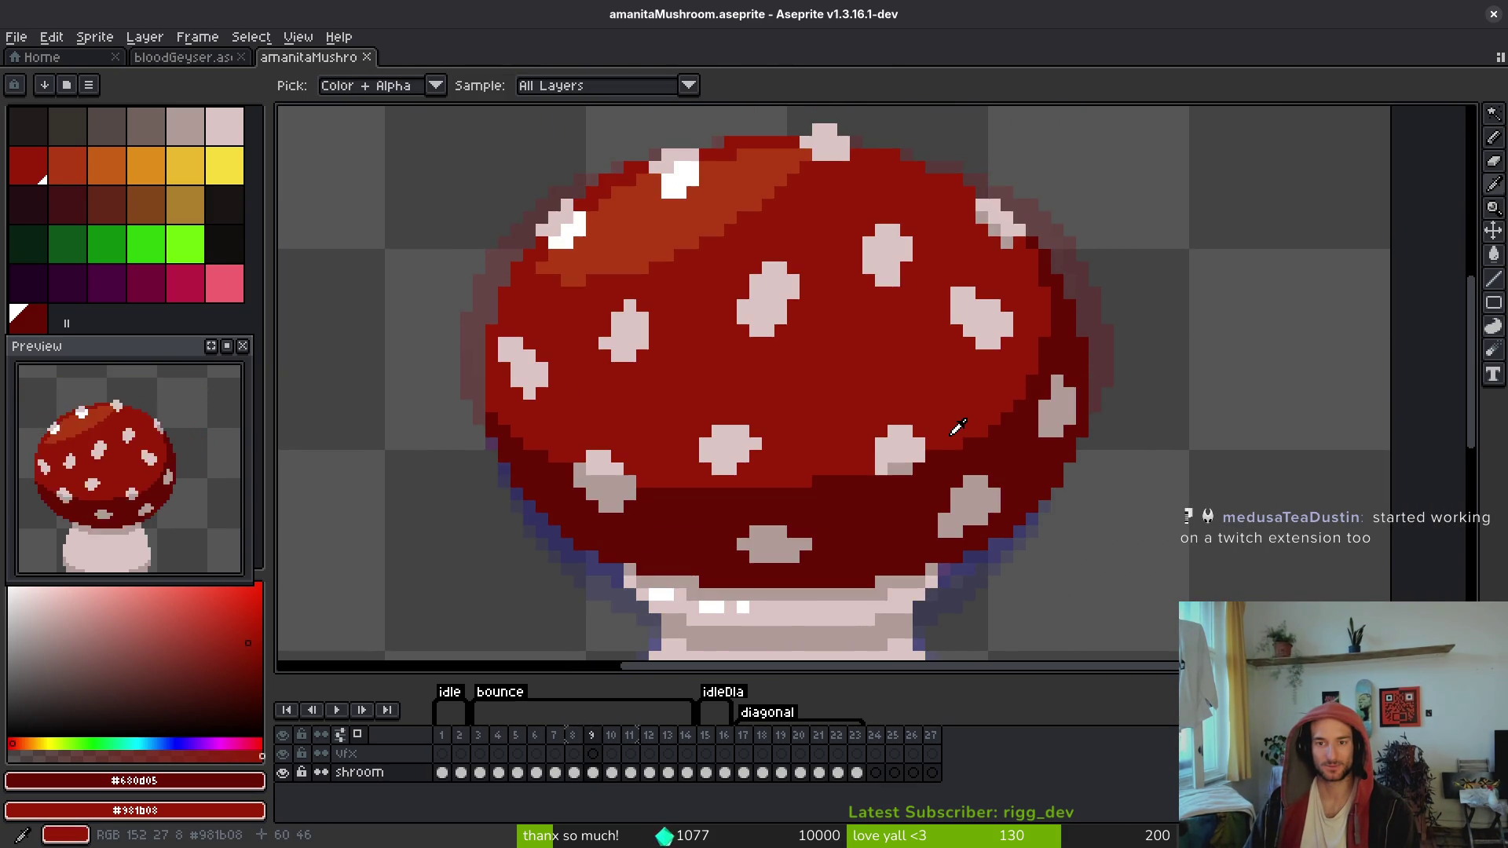
key(comma)
key(period)
key(comma)
key(b)
scroll(1059, 377, up, 2)
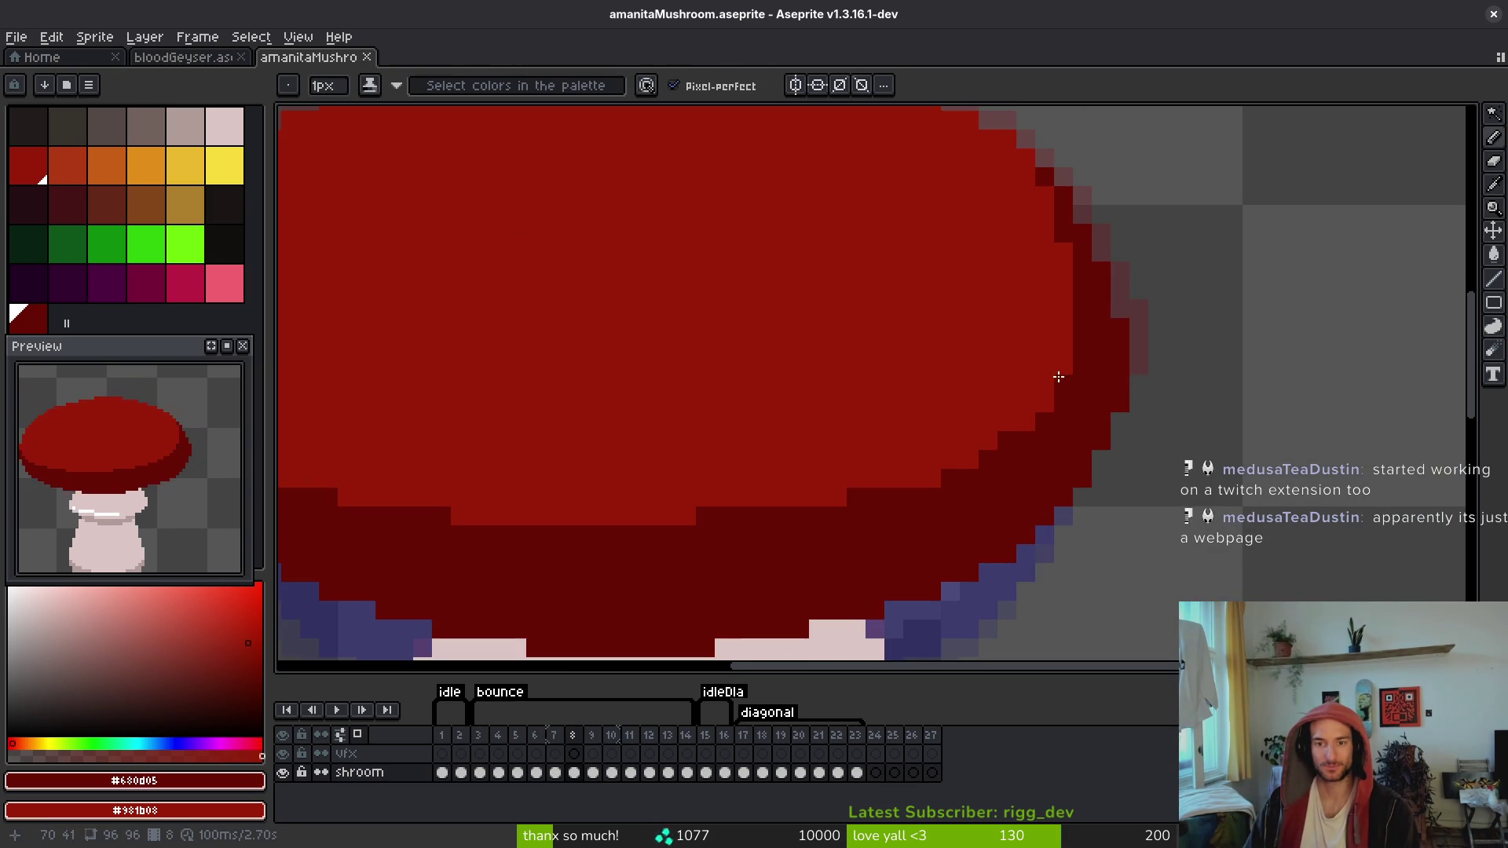
Step: Darken the outline down frame 8's right cap edge and save
mouse_move(1059, 377)
mouse_down()
mouse_move(1063, 361)
mouse_move(1017, 428)
mouse_up()
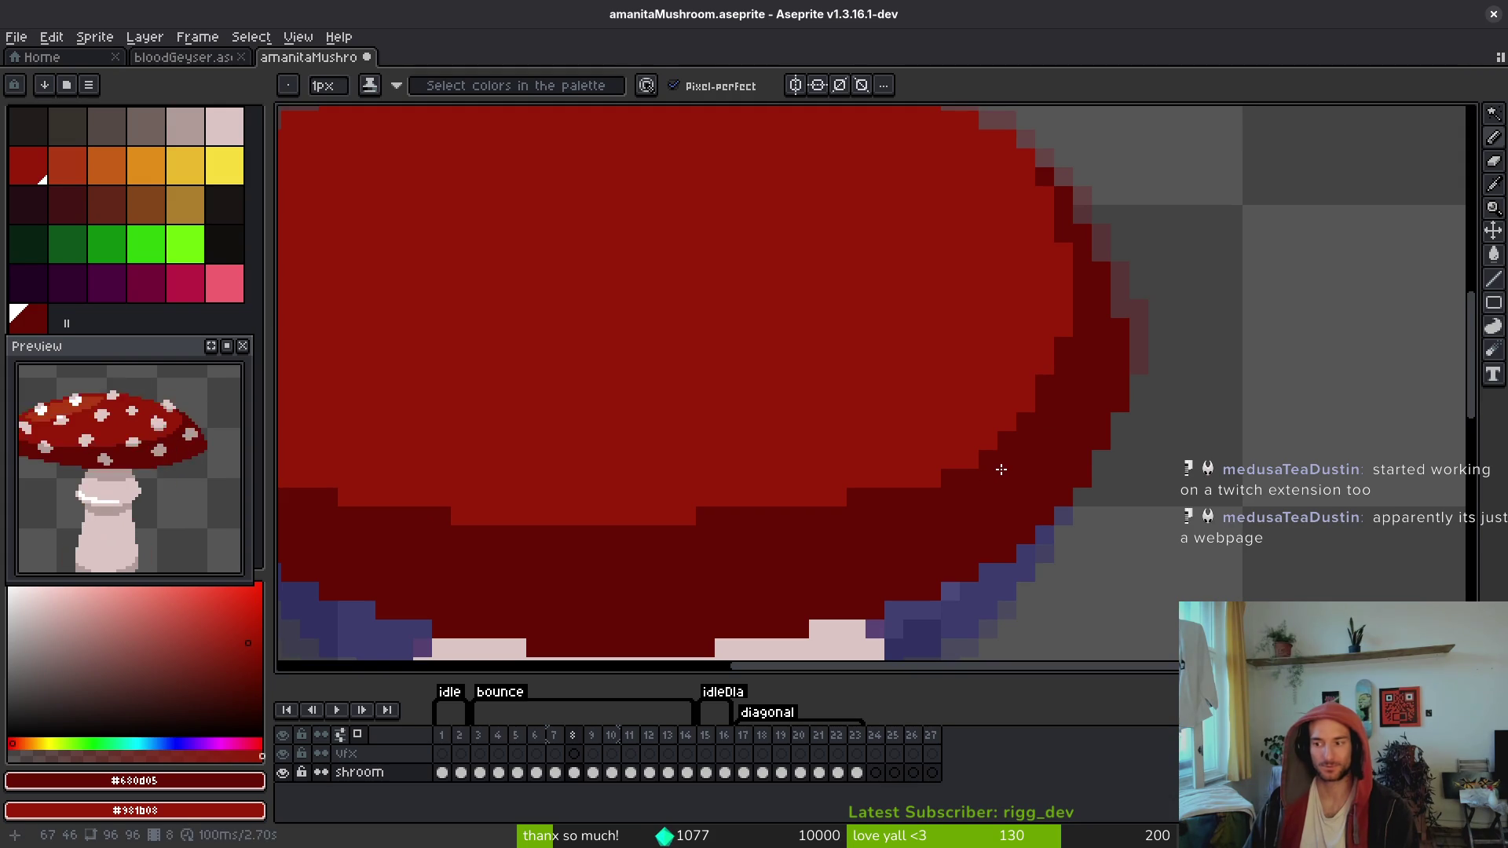
key(ctrl+s)
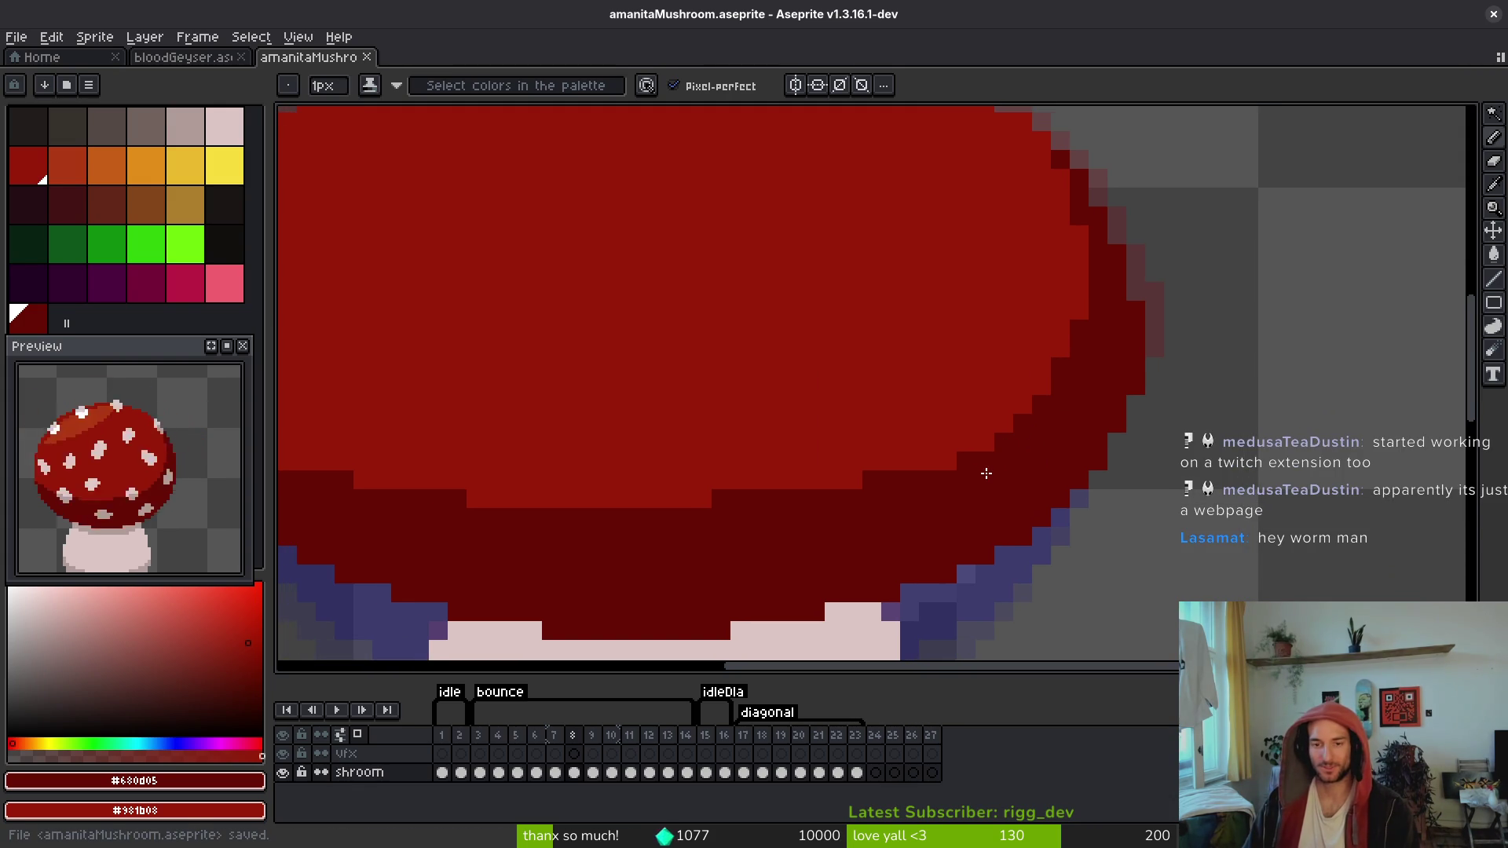
scroll(987, 474, left, 1)
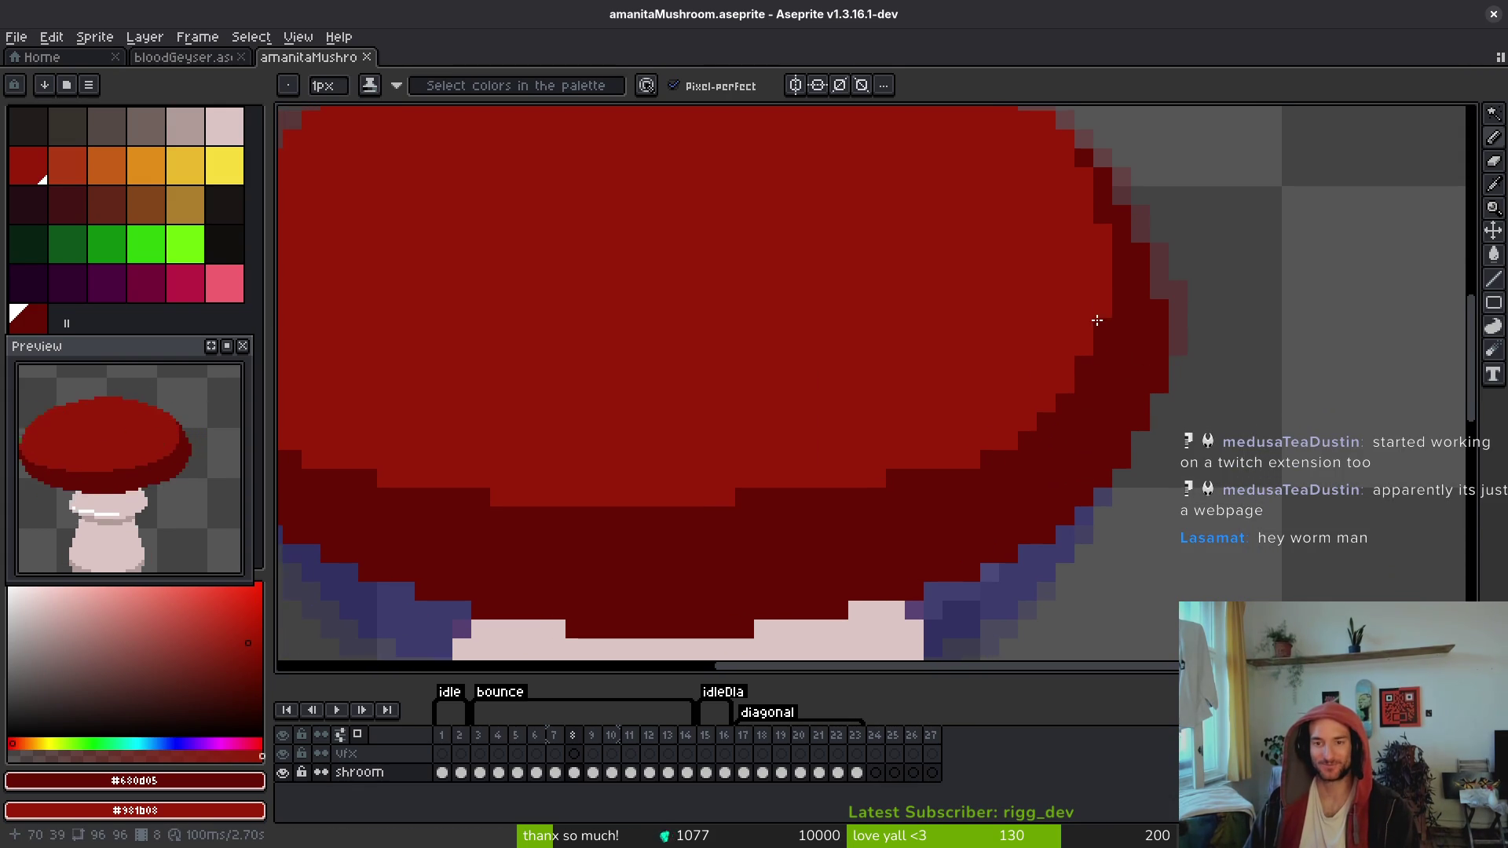
mouse_move(1097, 320)
mouse_down()
mouse_move(1053, 406)
mouse_move(980, 447)
mouse_move(993, 445)
mouse_move(874, 469)
mouse_move(909, 497)
mouse_move(862, 481)
mouse_up()
key(v)
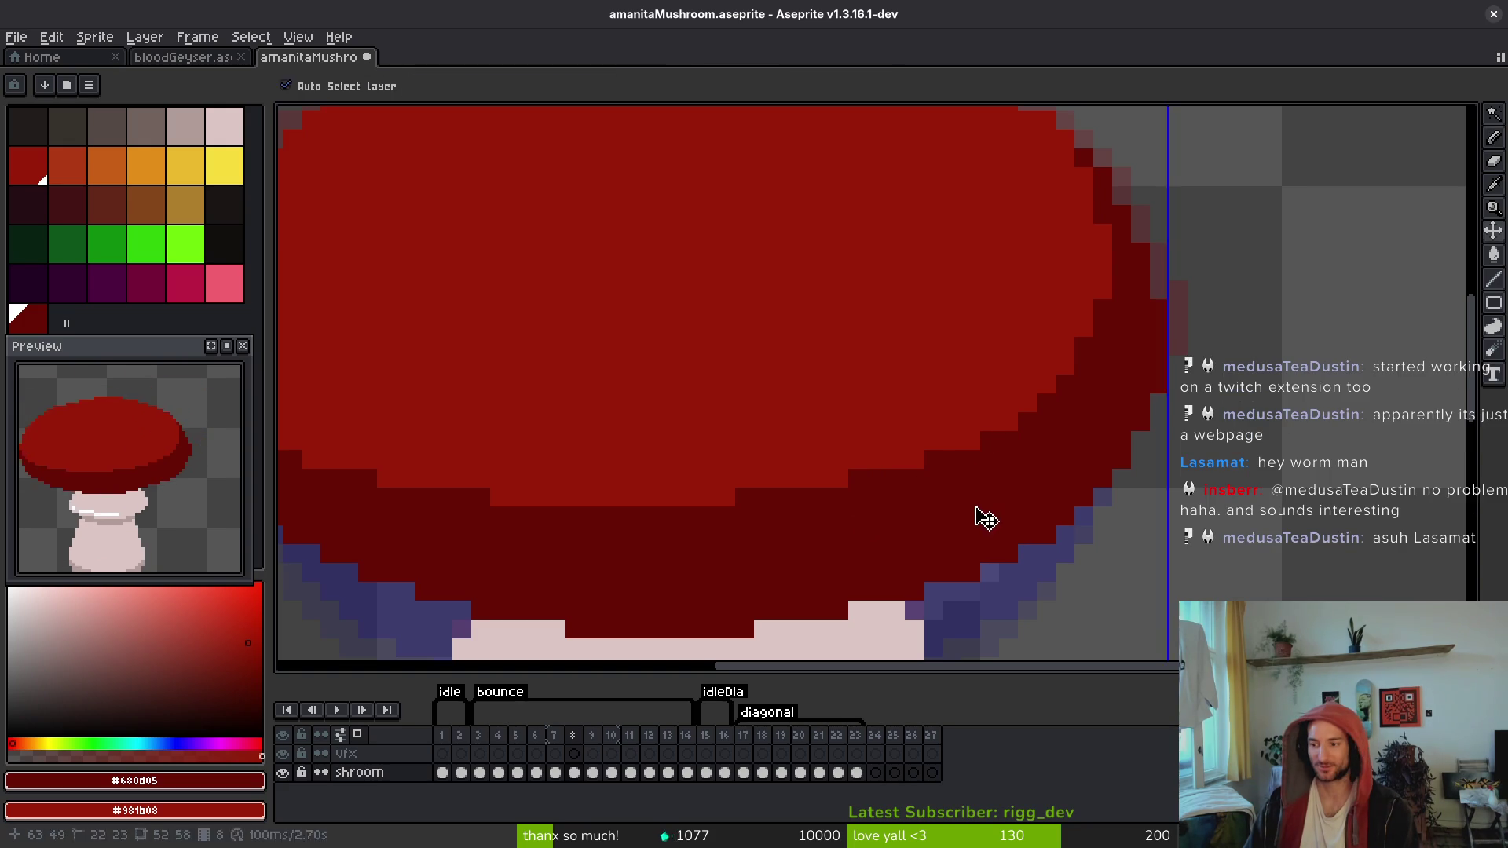
key(b)
key(ctrl+s)
drag(969, 448, 966, 410)
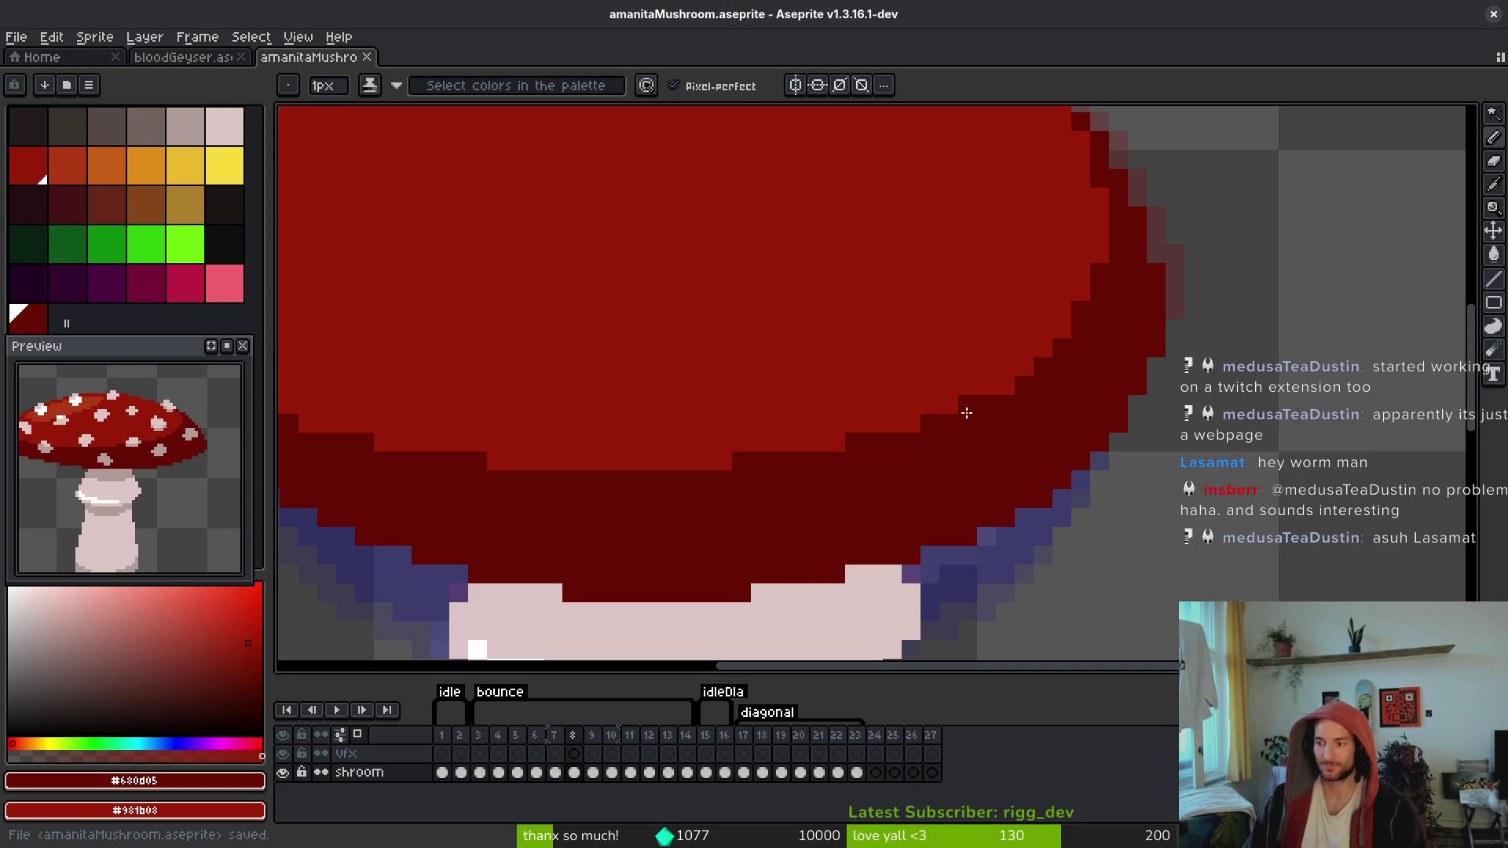
scroll(998, 496, down, 5)
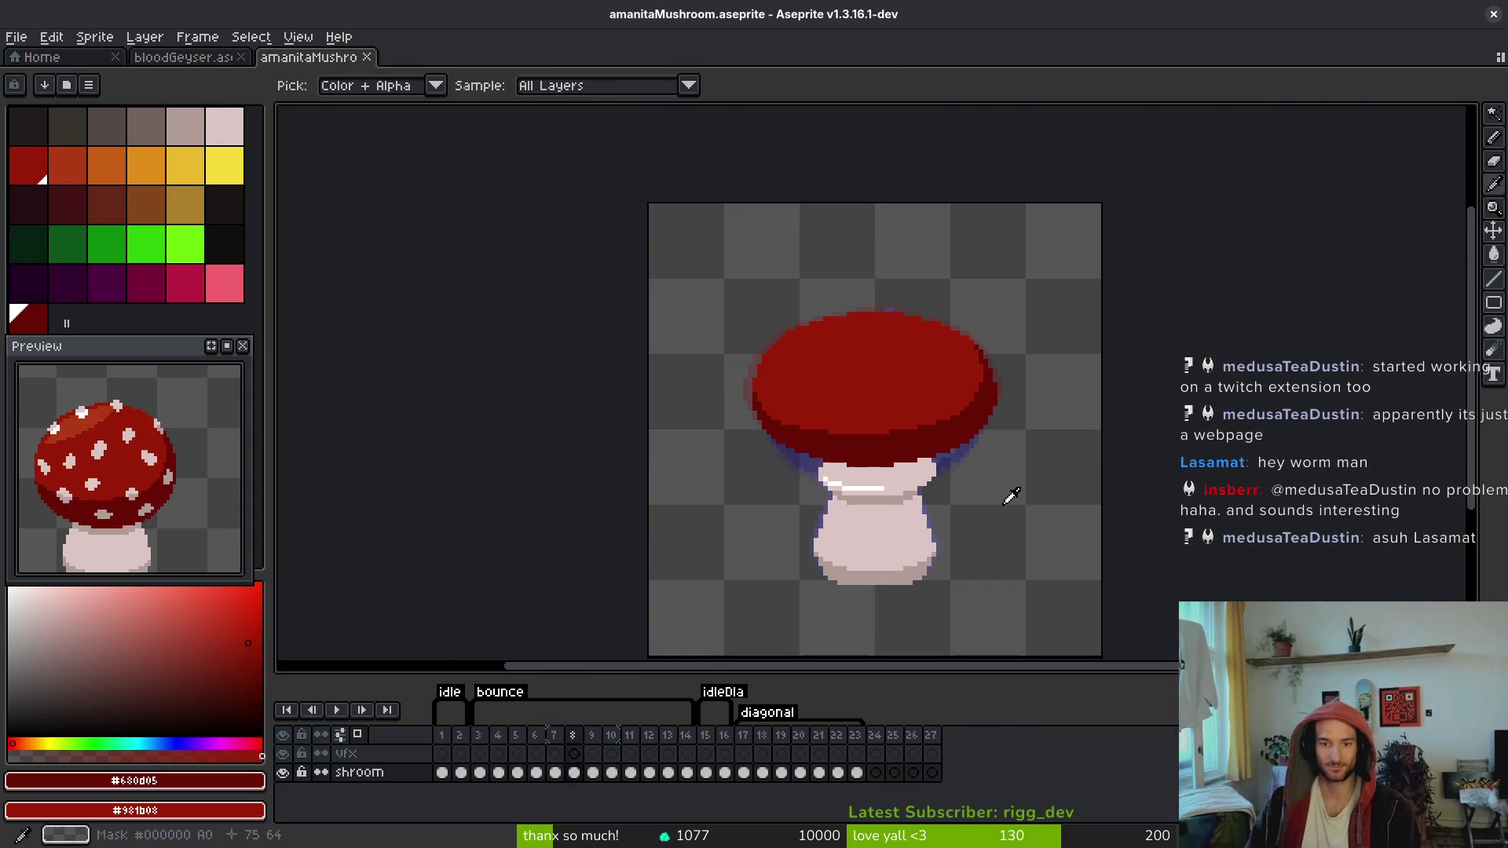
Step: Flip between spotted frame 6 and frame 8 to compare caps
key(i)
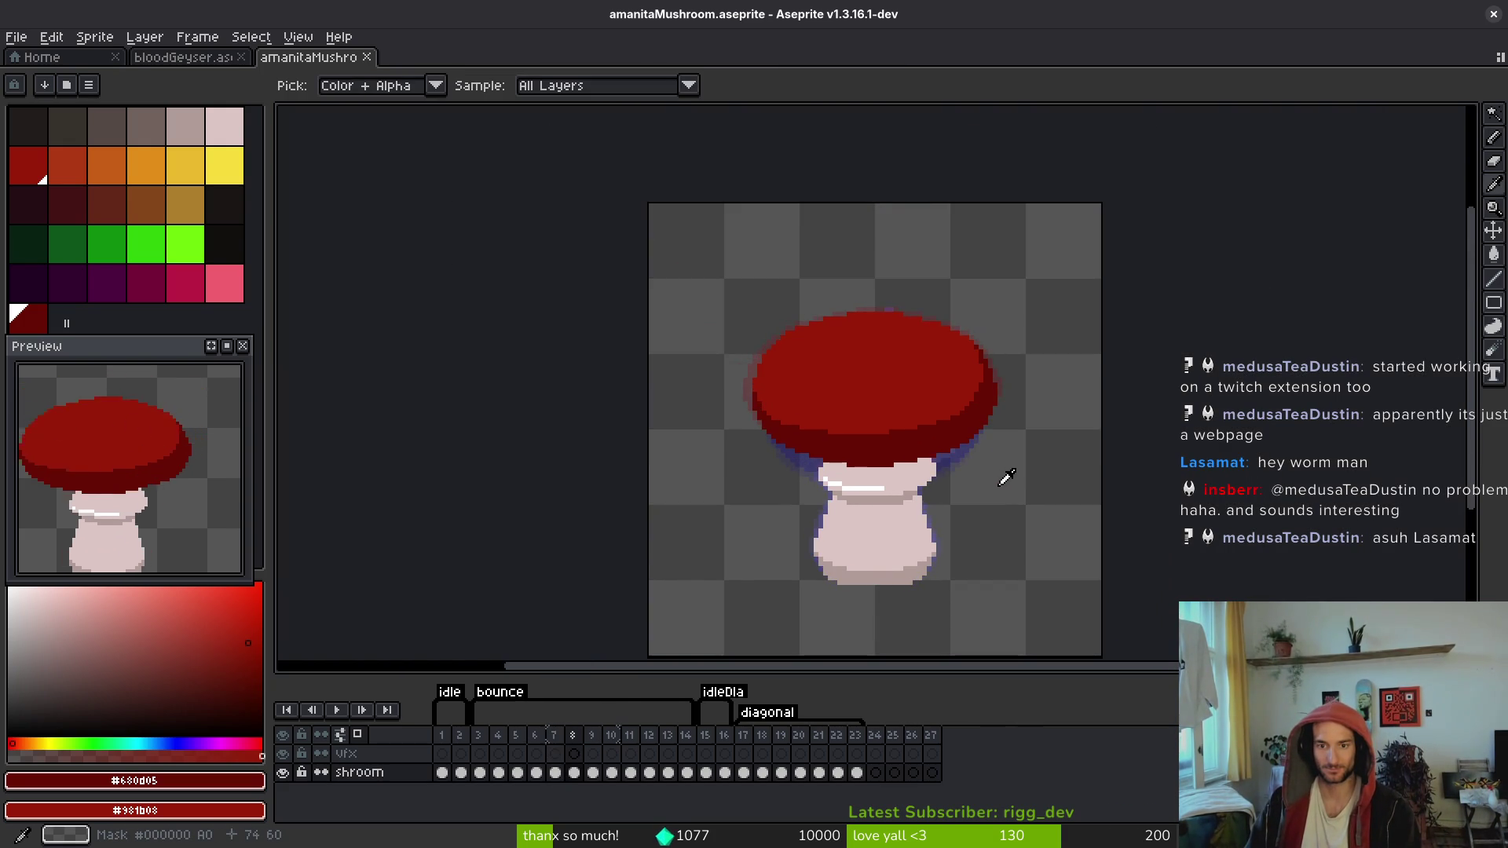
key(Left)
key(Left)
key(Right)
key(Right)
key(Left)
key(Left)
key(Right)
key(Right)
key(Left)
key(Left)
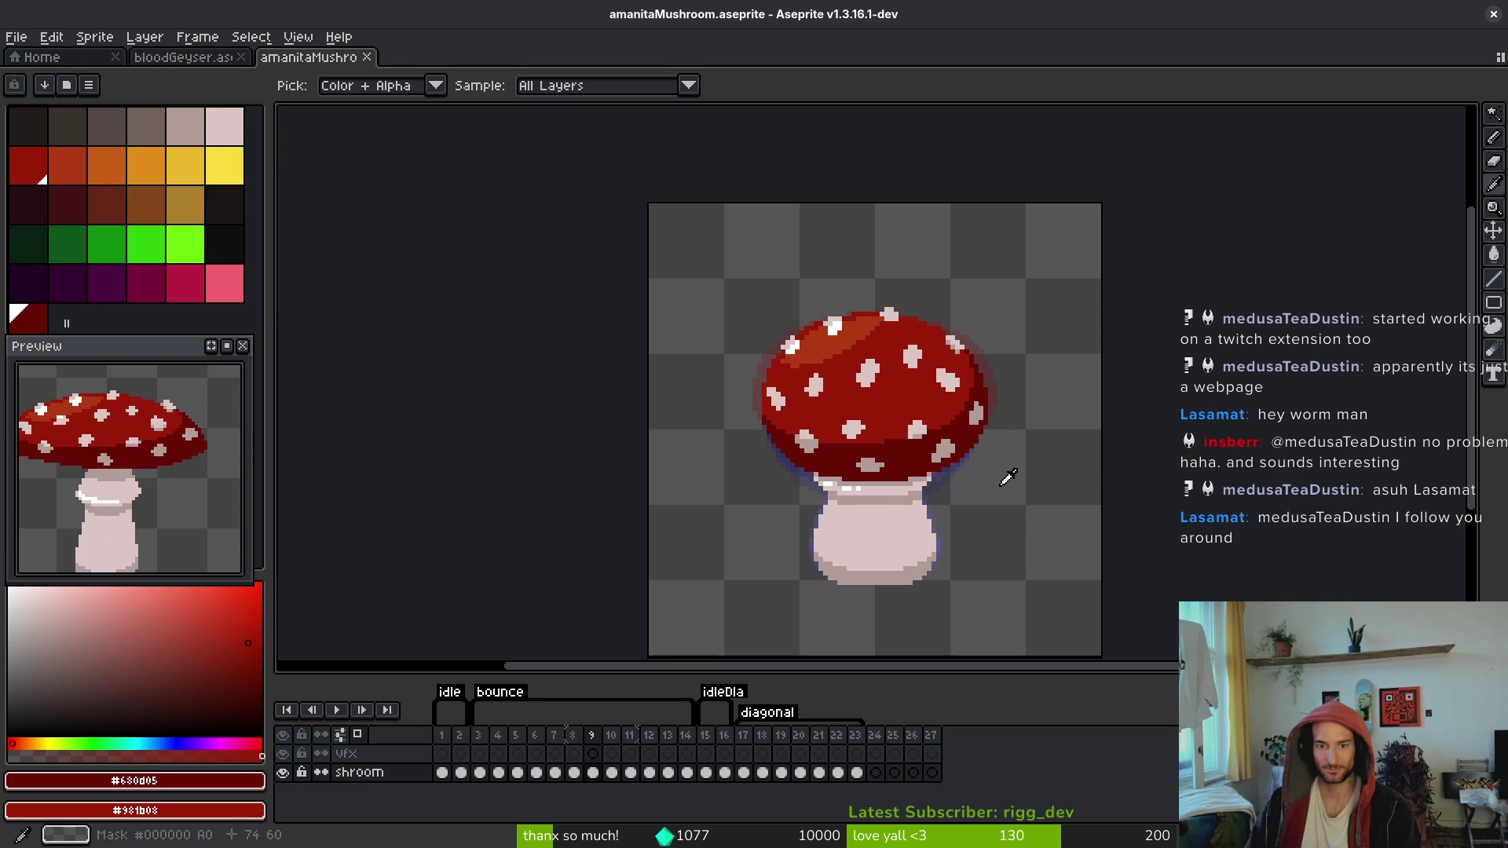
key(Right)
key(Right)
Step: Check frame 7, return to frame 8 with the Pencil, and save
key(Left)
key(Left)
key(Right)
key(Right)
scroll(867, 374, up, 4)
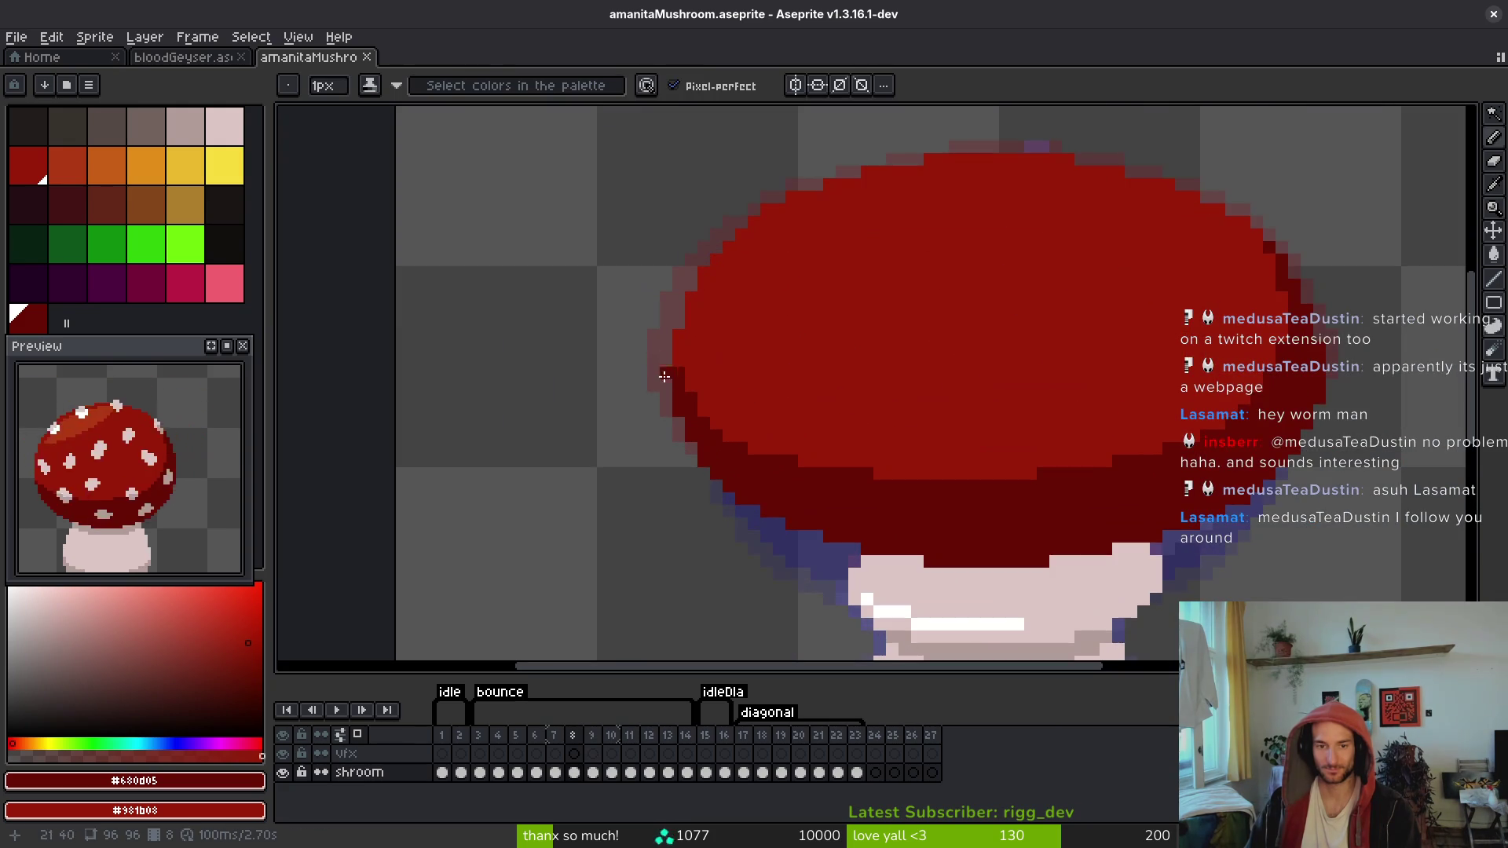
key(Left)
key(Right)
key(b)
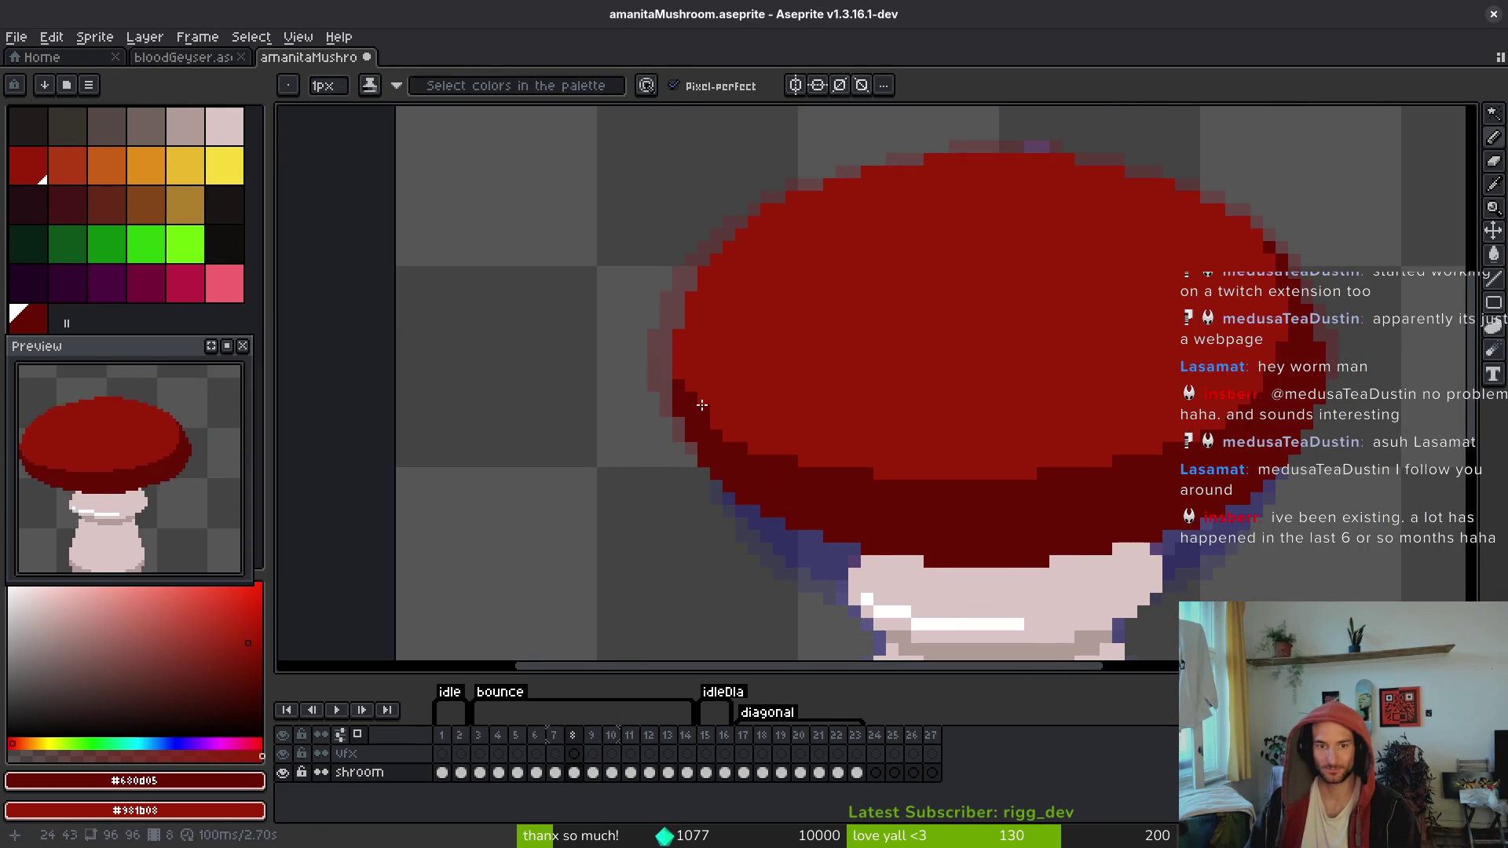
key(ctrl+s)
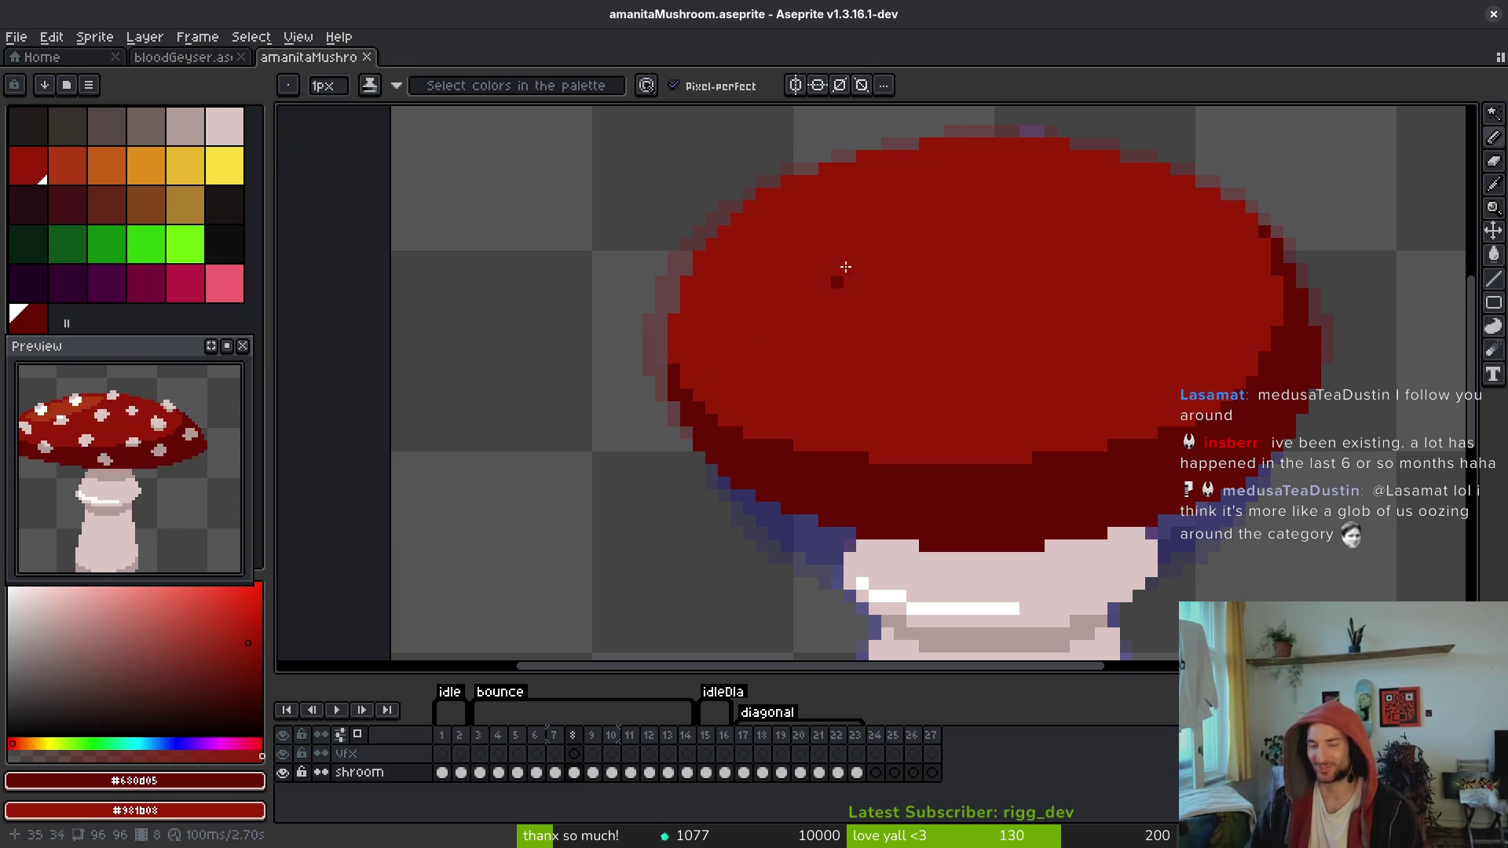
Step: Flip between frames 7 and 8 to compare the shaded caps
key(Left)
key(Right)
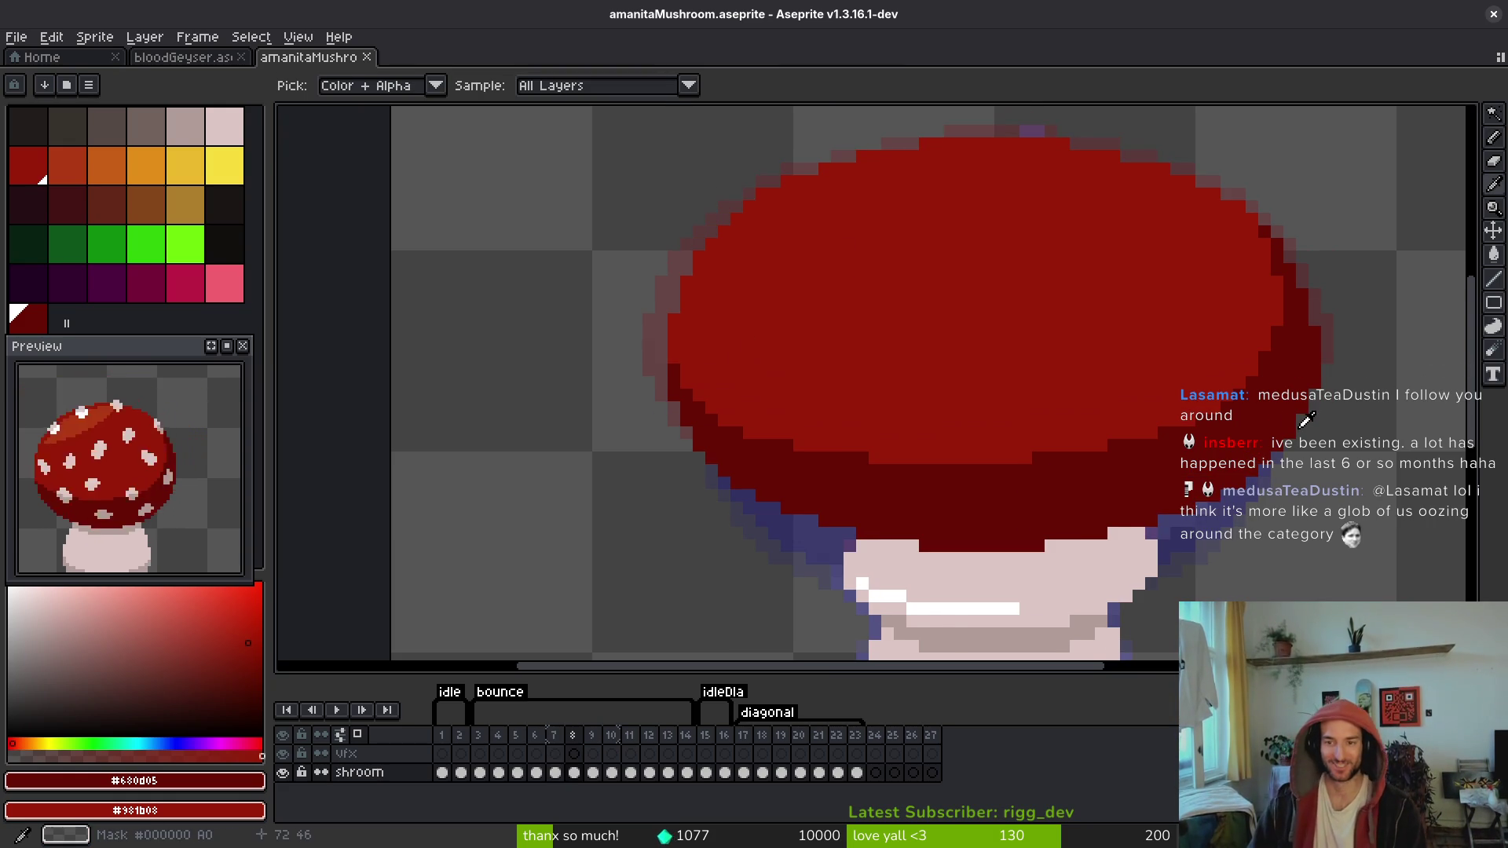
key(Left)
key(Right)
key(i)
key(Left)
key(Right)
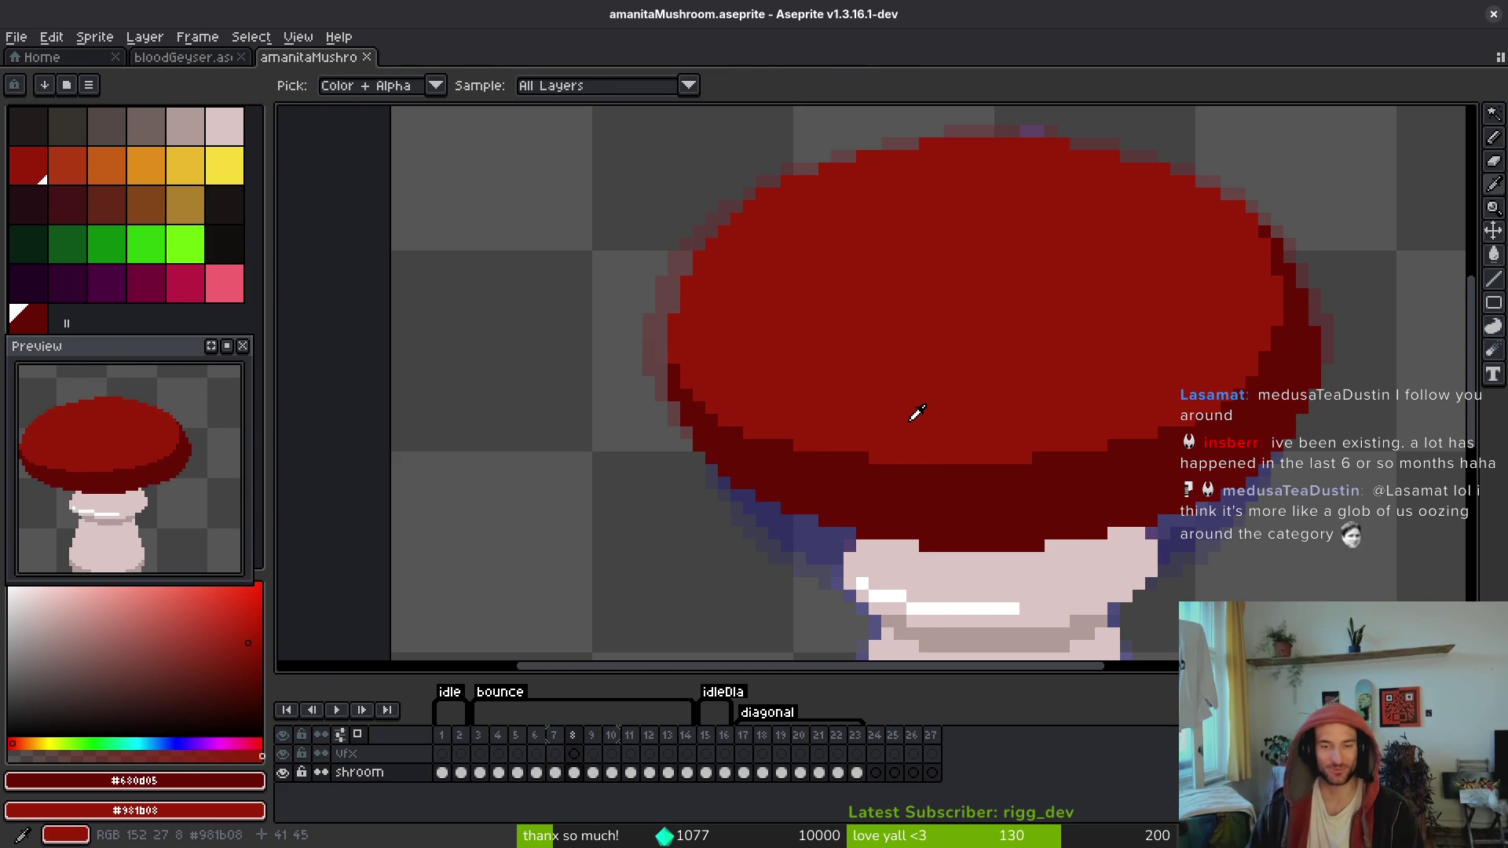
key(b)
Step: Advance to the plain frame 10, peeking at the spotted neighbouring frame
key(Right)
key(Right)
drag(1006, 454, 905, 362)
key(Left)
key(i)
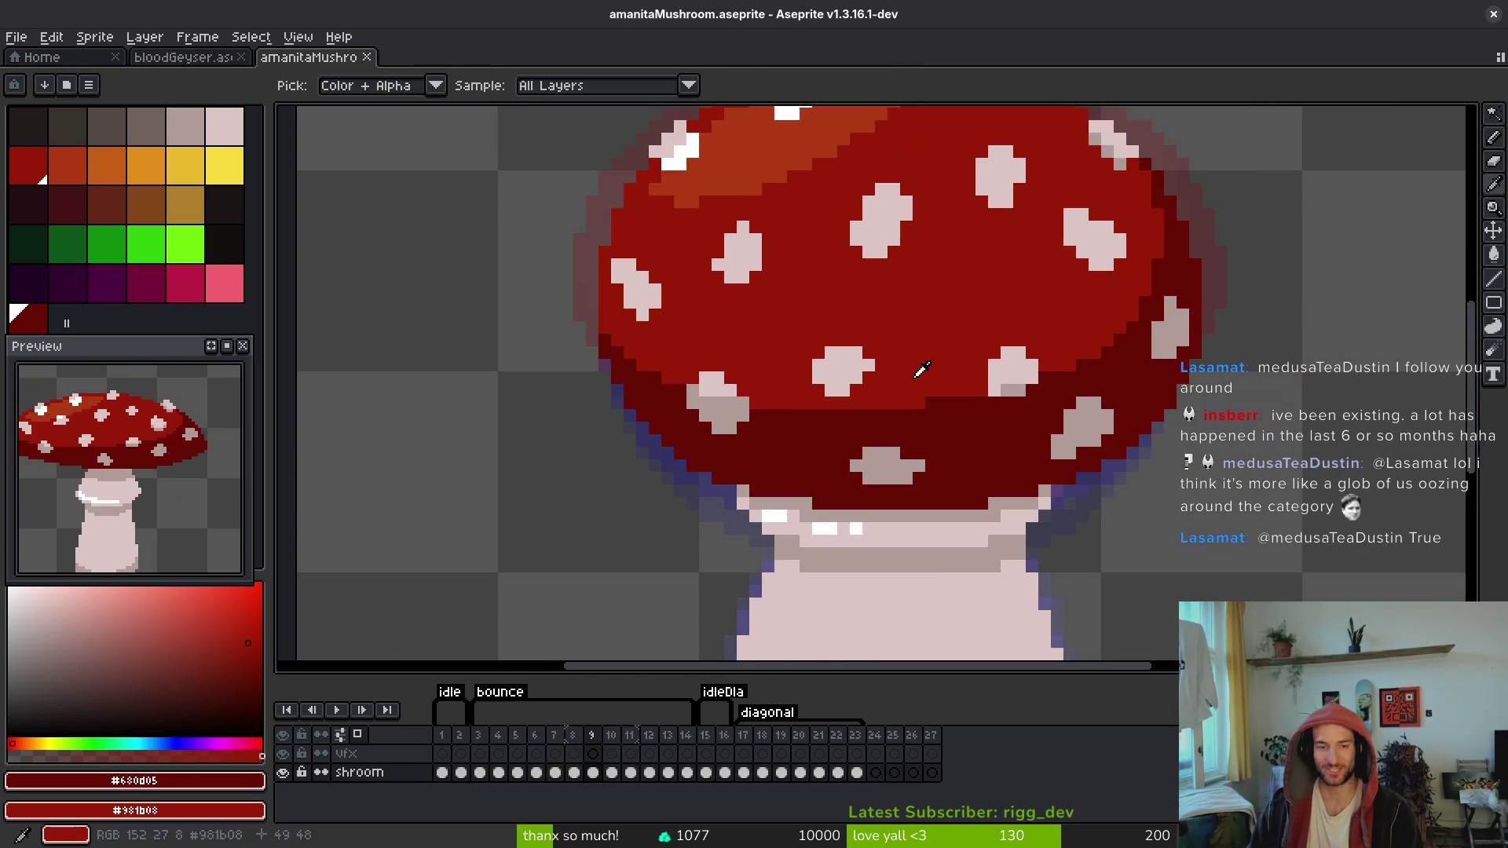
key(Right)
key(b)
key(Left)
key(Right)
Step: Settle on frame 10 after comparing it with the spotted neighbour, and zoom to the cap
key(Left)
key(i)
key(Right)
key(b)
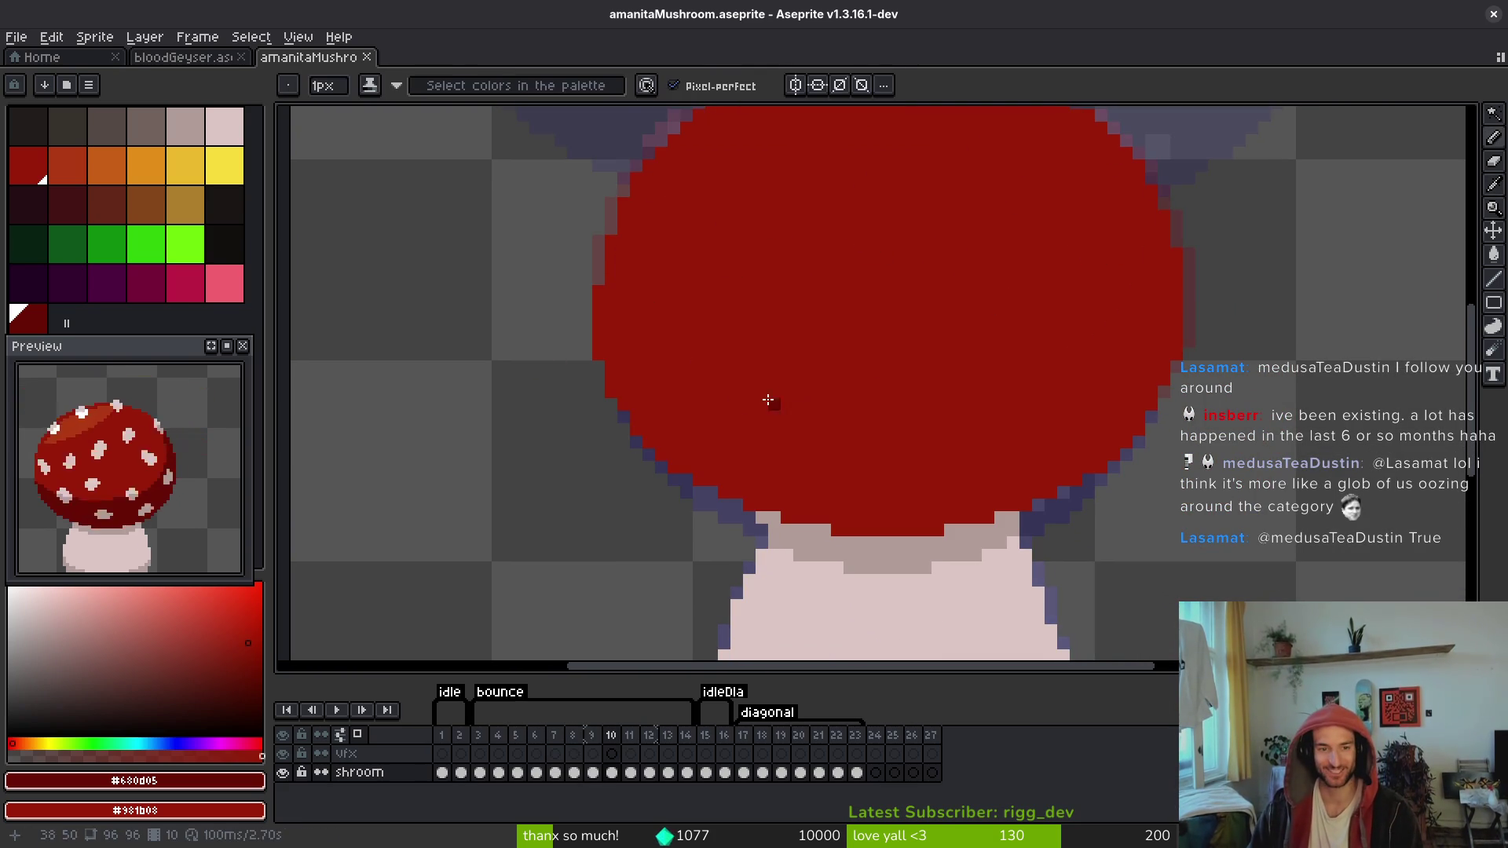
key(Left)
key(i)
key(Right)
key(e)
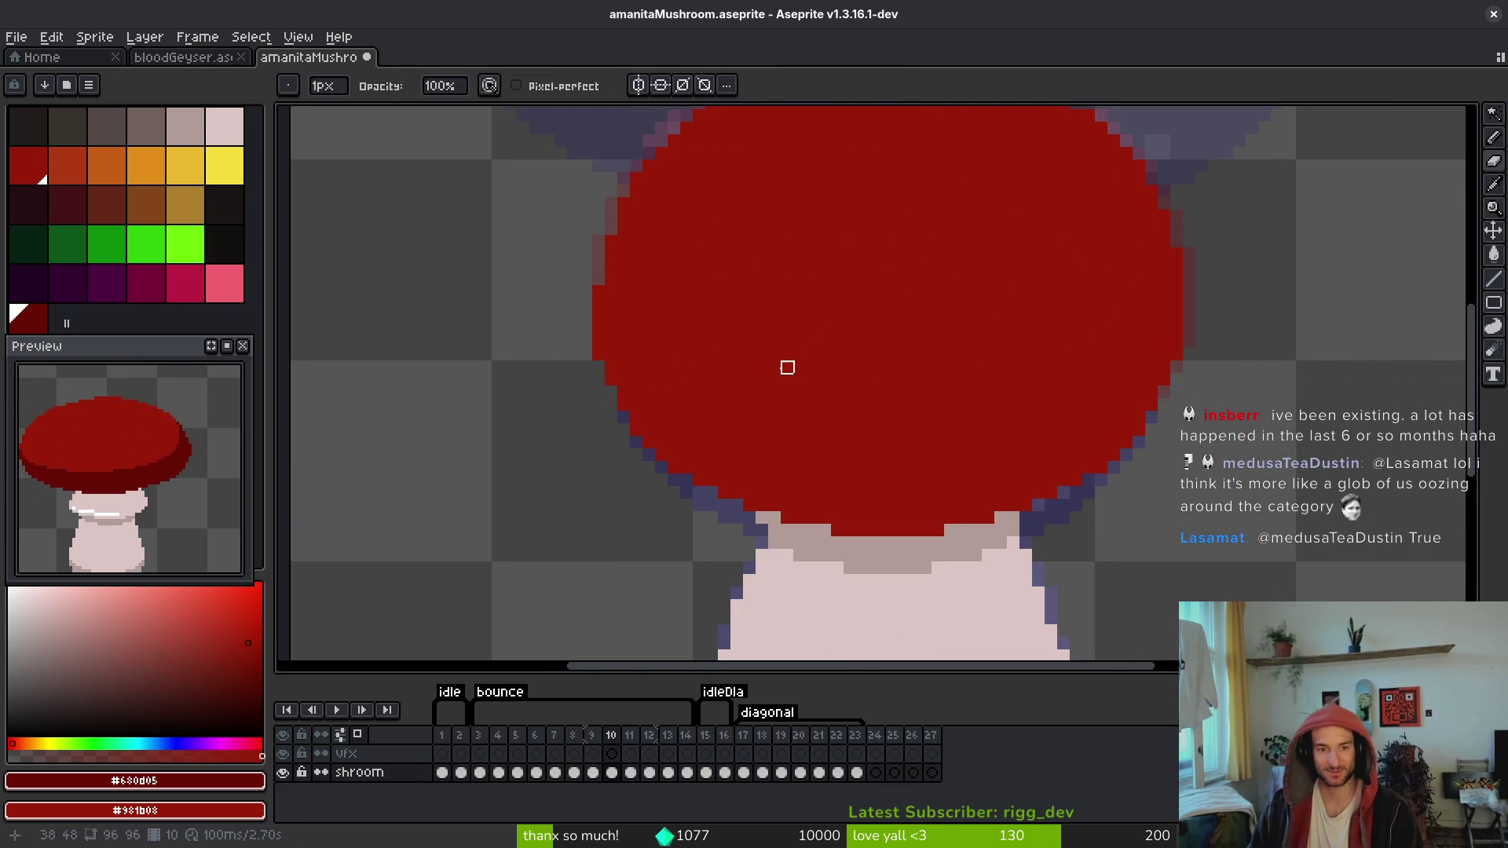
scroll(785, 365, down, 5)
scroll(793, 377, up, 3)
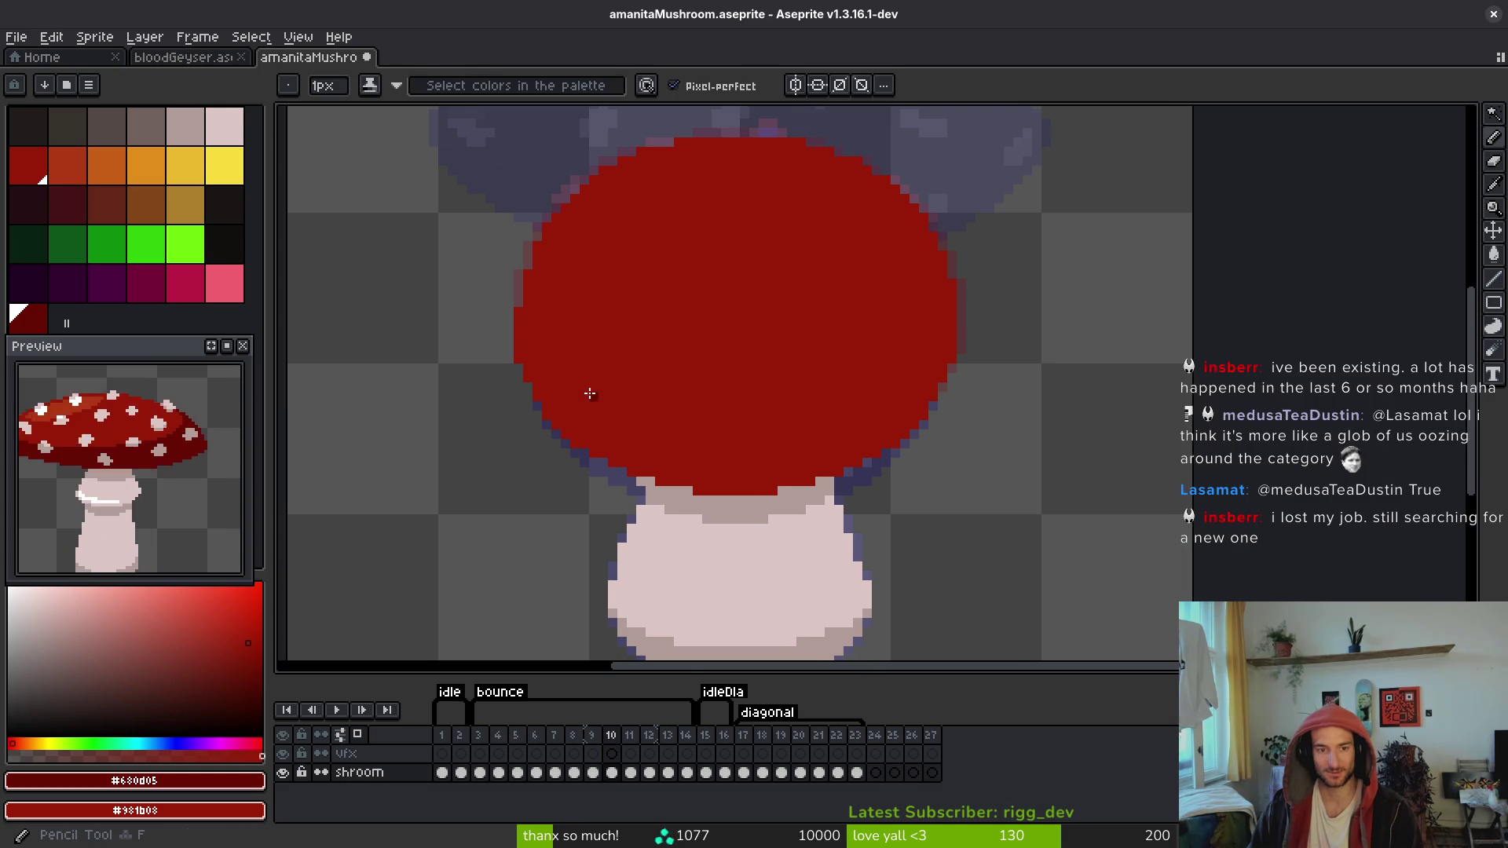
scroll(585, 377, up, 2)
Step: Shade the cap's left edge dark red, checking frame 11 and fixing the top pixel
mouse_move(454, 309)
mouse_down()
mouse_move(437, 314)
mouse_move(491, 395)
mouse_move(486, 422)
mouse_up()
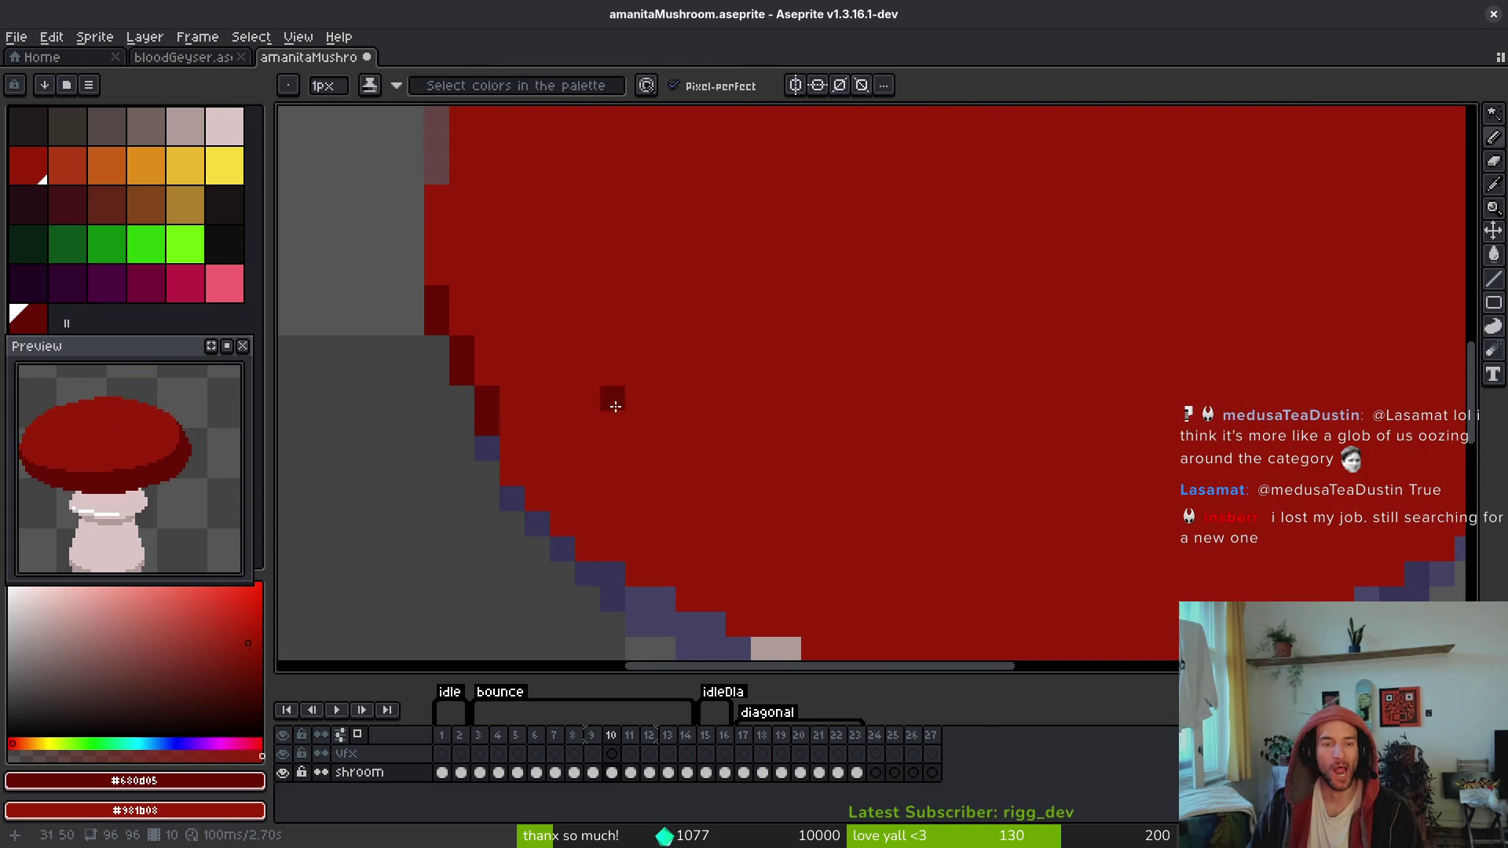
scroll(612, 397, down, 5)
scroll(561, 377, up, 5)
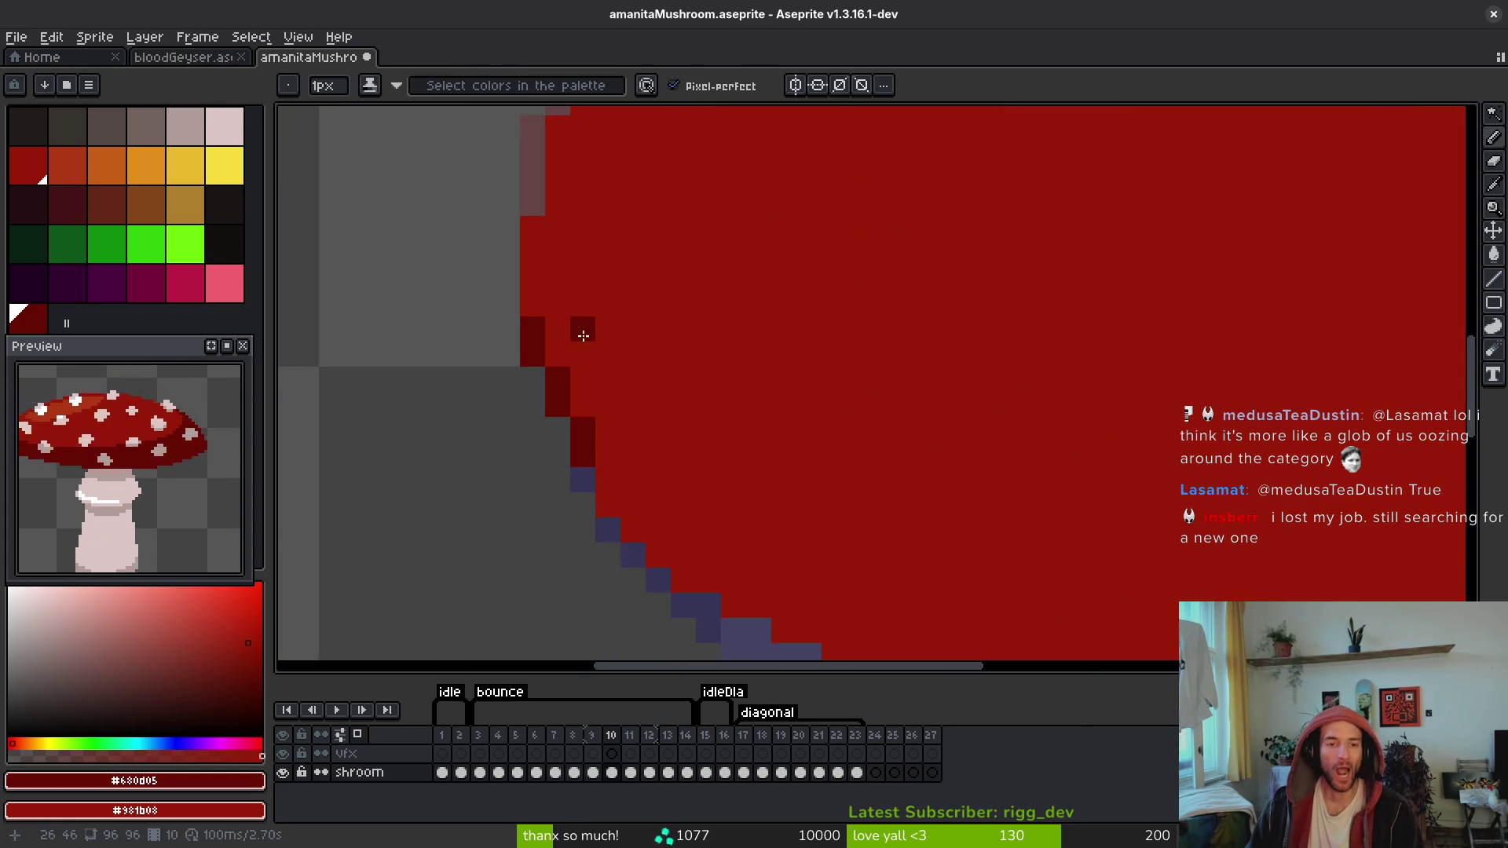
key(Right)
key(Left)
key(Right)
scroll(738, 391, down, 5)
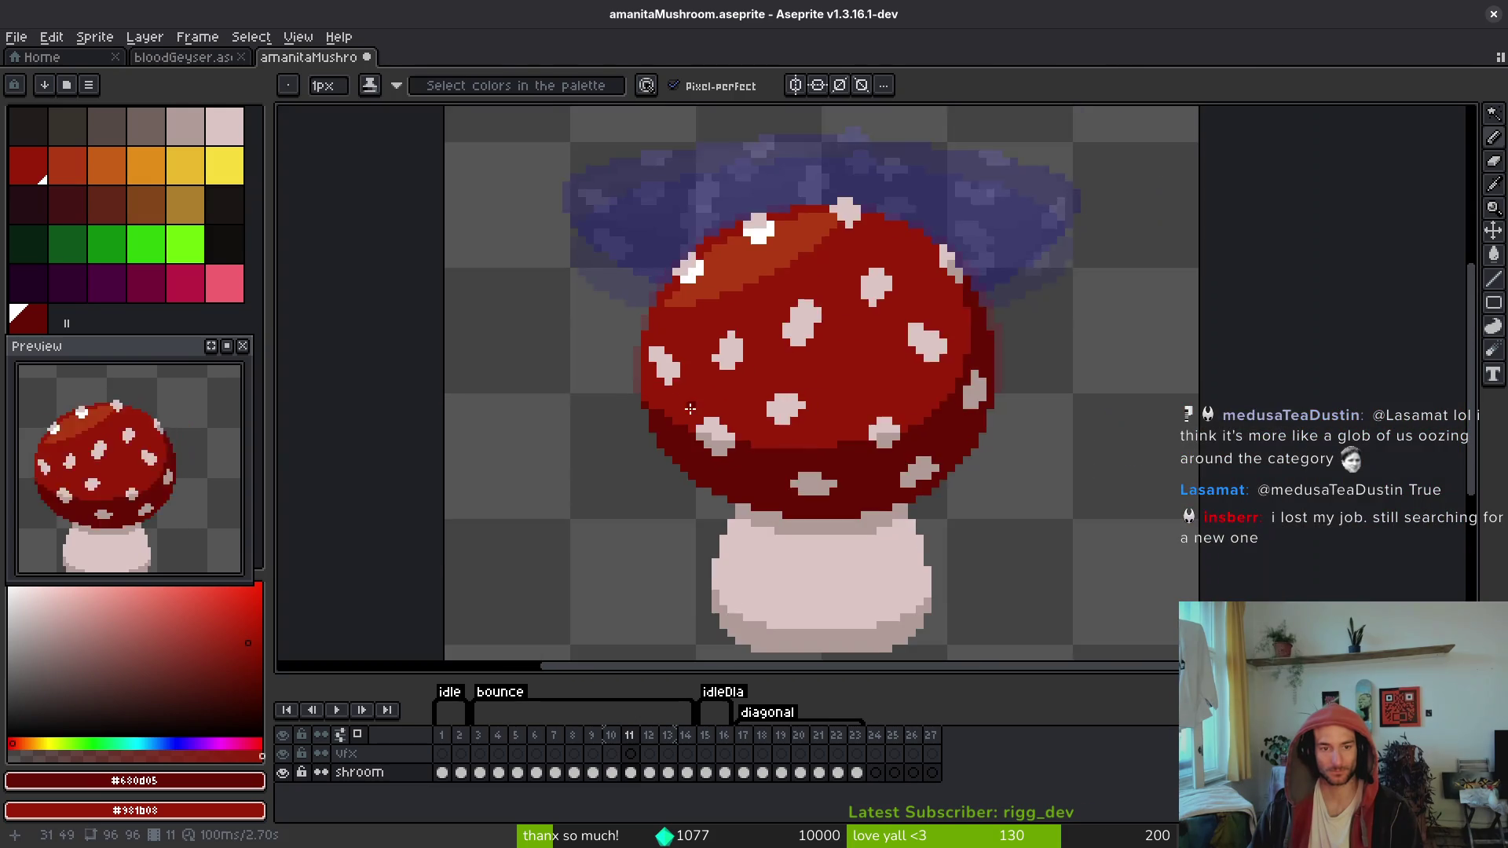
key(Left)
scroll(667, 397, up, 5)
drag(702, 383, 662, 354)
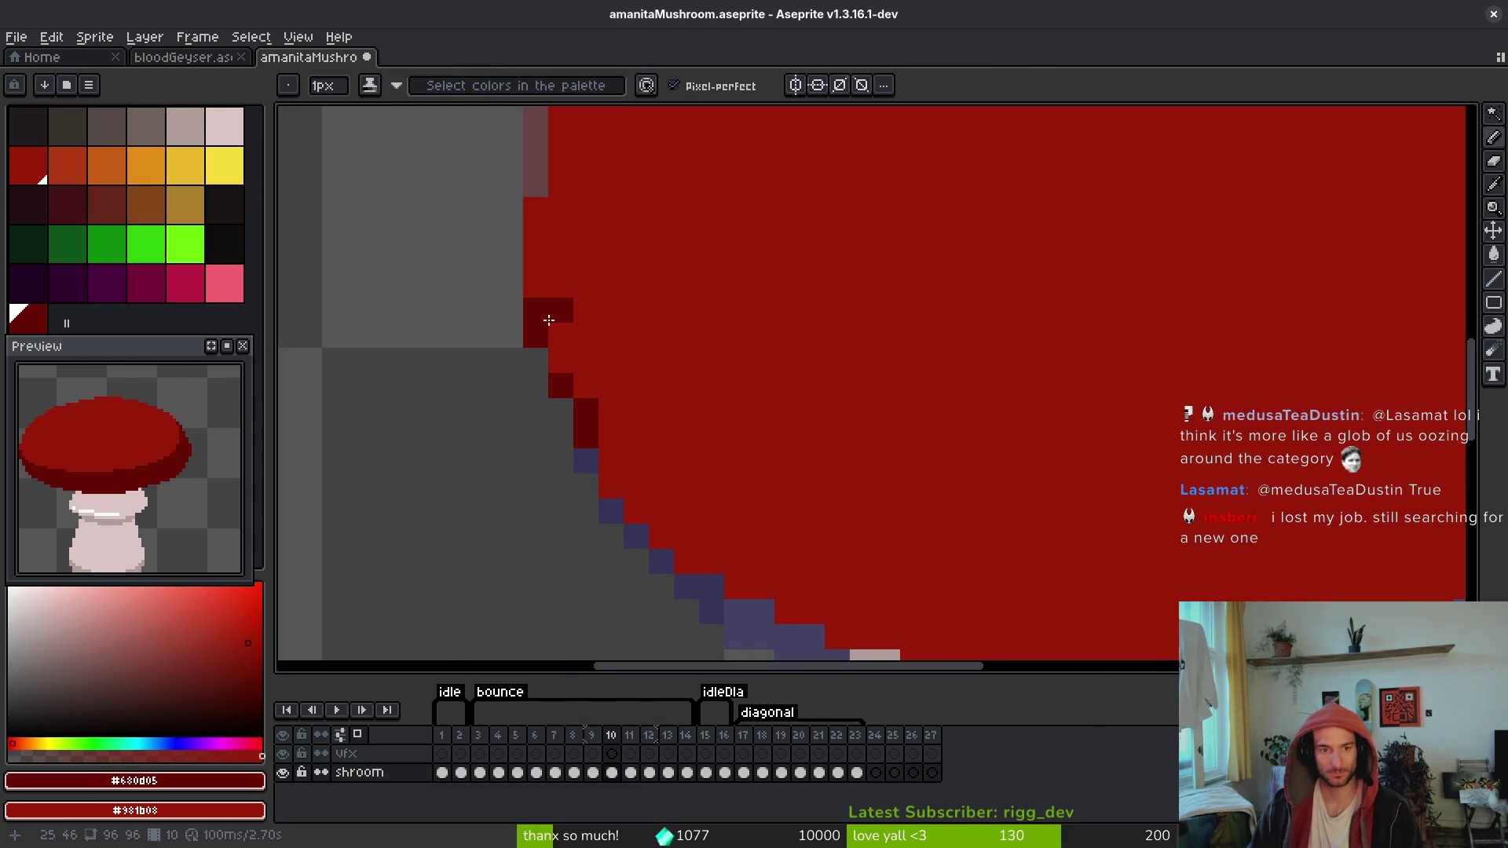
right_click(542, 311)
drag(687, 437, 635, 391)
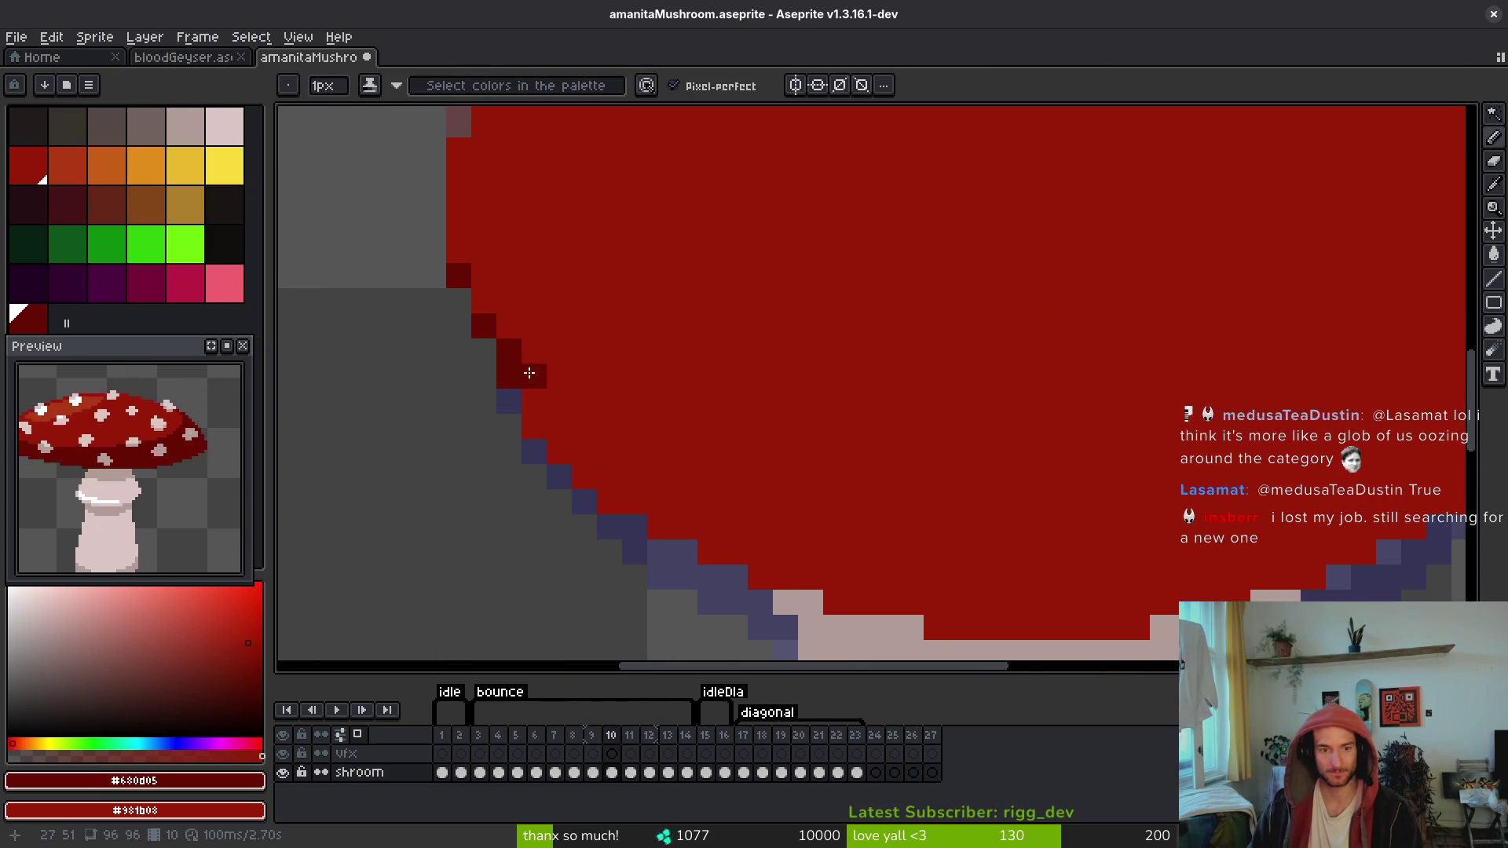
Step: Draw a dark shade line and staircase band along the cap's lower-left edge
drag(529, 373, 1003, 498)
scroll(943, 456, down, 2)
drag(994, 435, 976, 431)
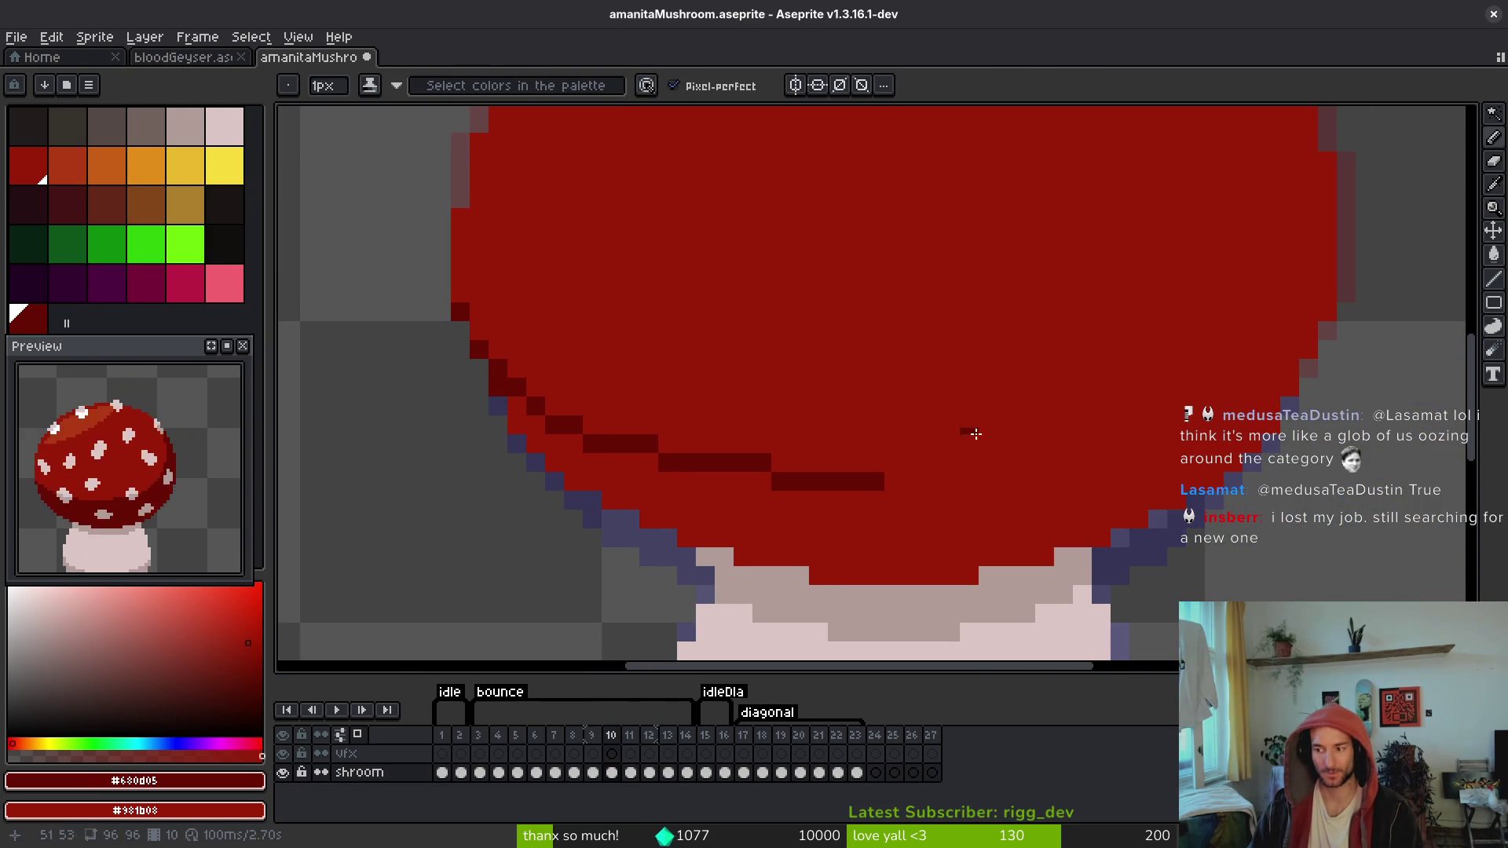
click(460, 292)
click(479, 329)
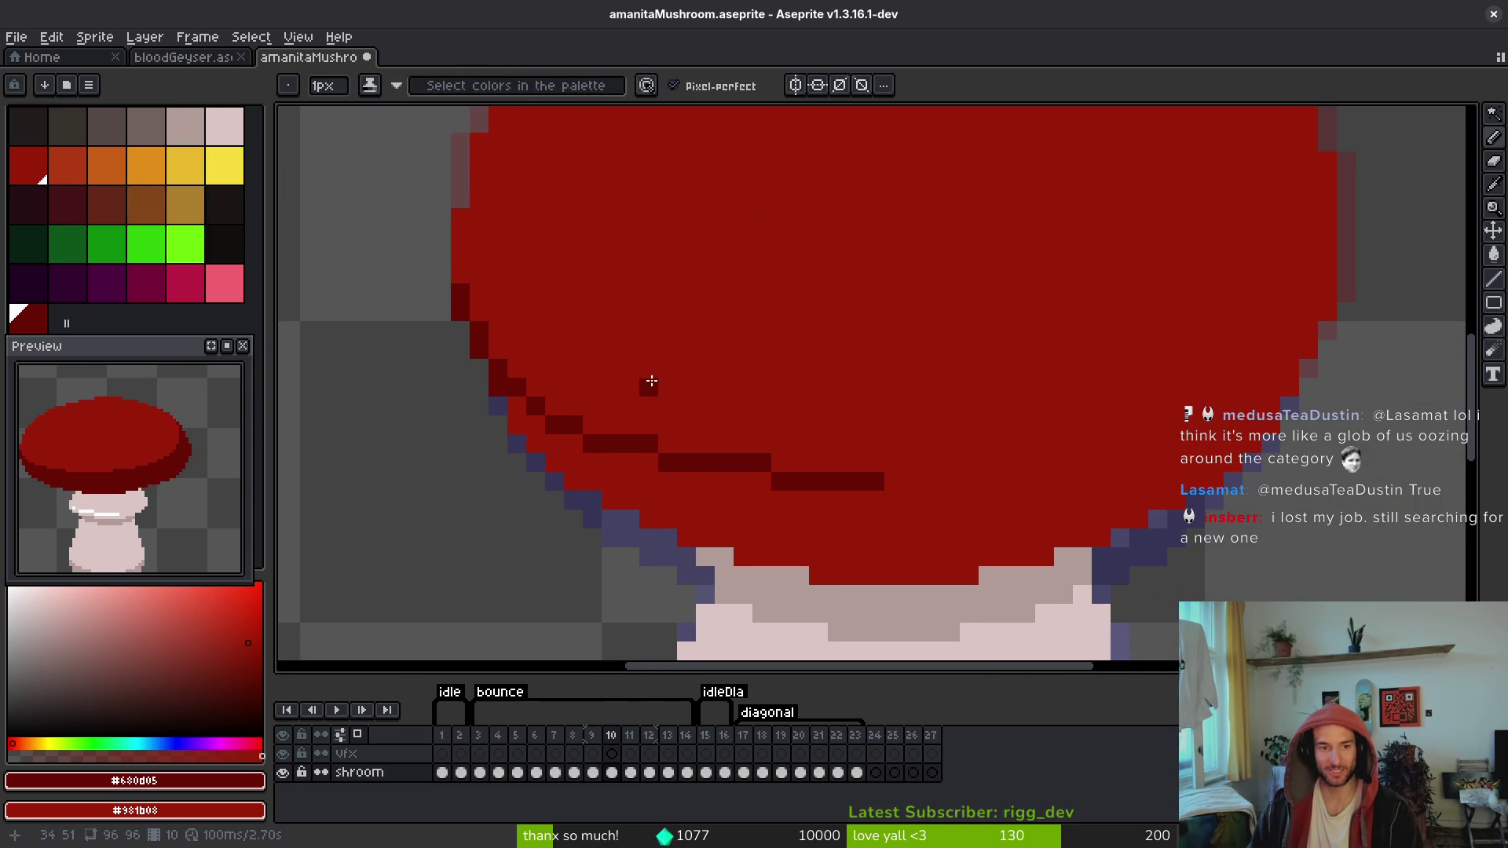
drag(650, 384, 632, 387)
mouse_move(497, 369)
mouse_down()
mouse_move(537, 404)
mouse_move(620, 410)
mouse_up()
scroll(707, 428, down, 6)
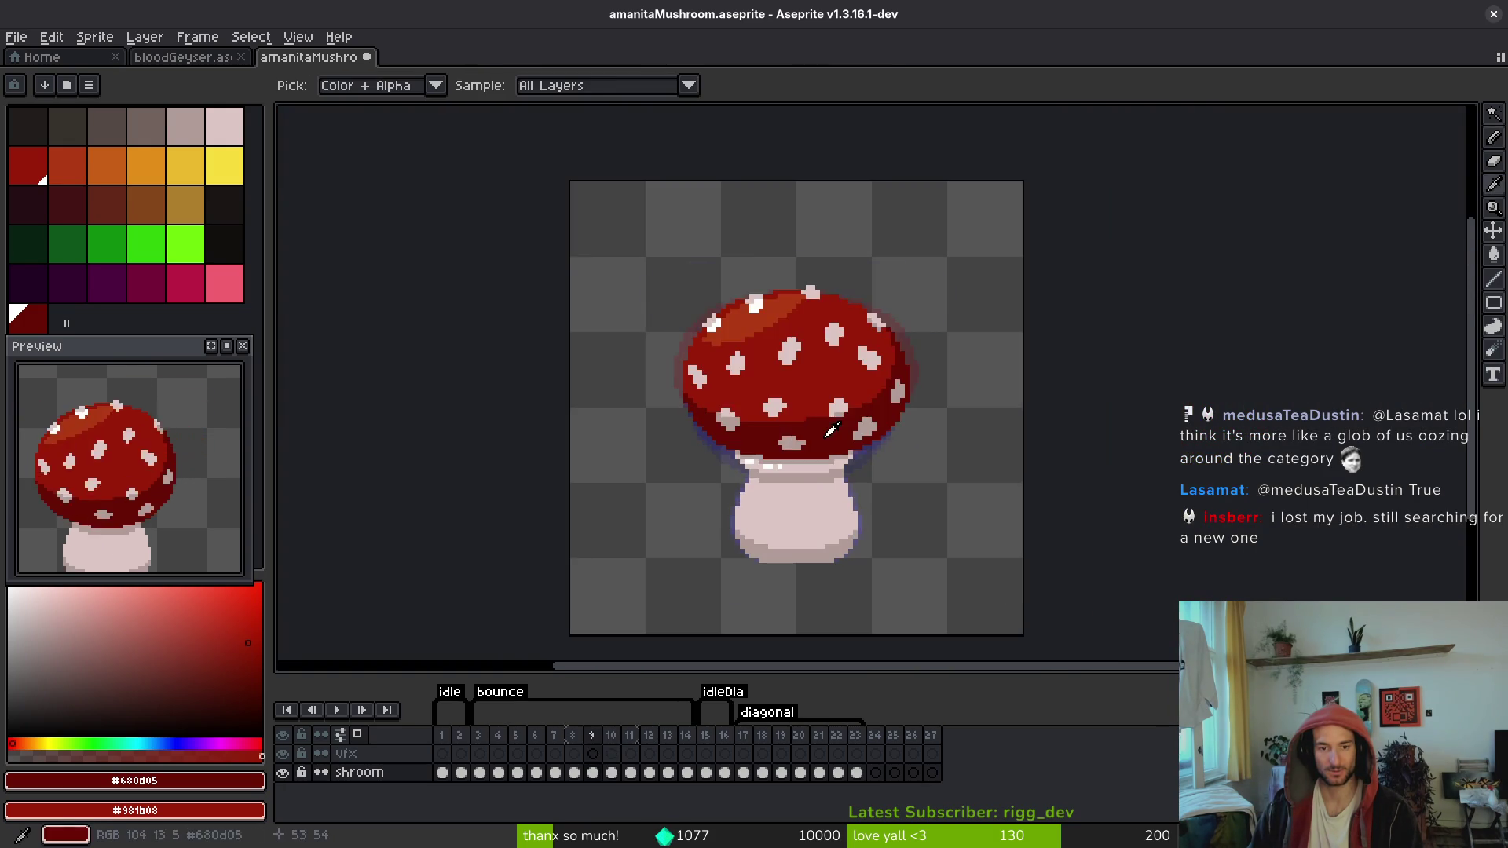
scroll(874, 366, up, 3)
scroll(871, 346, up, 3)
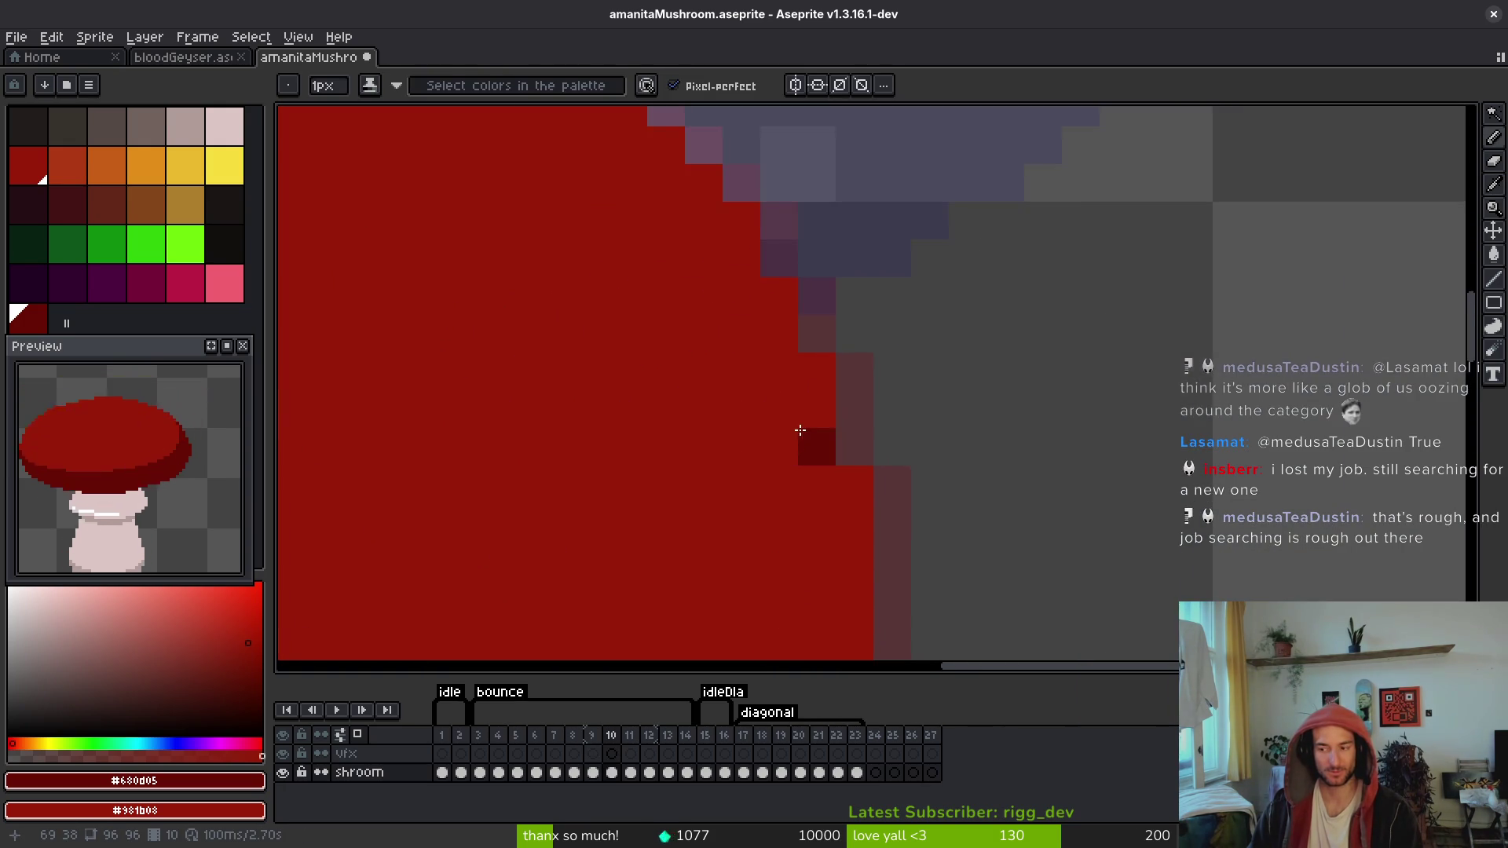
scroll(811, 403, down, 2)
scroll(793, 279, up, 2)
Step: Shade the cap's right and lower-right edges dark red and extend along the underside
key(b)
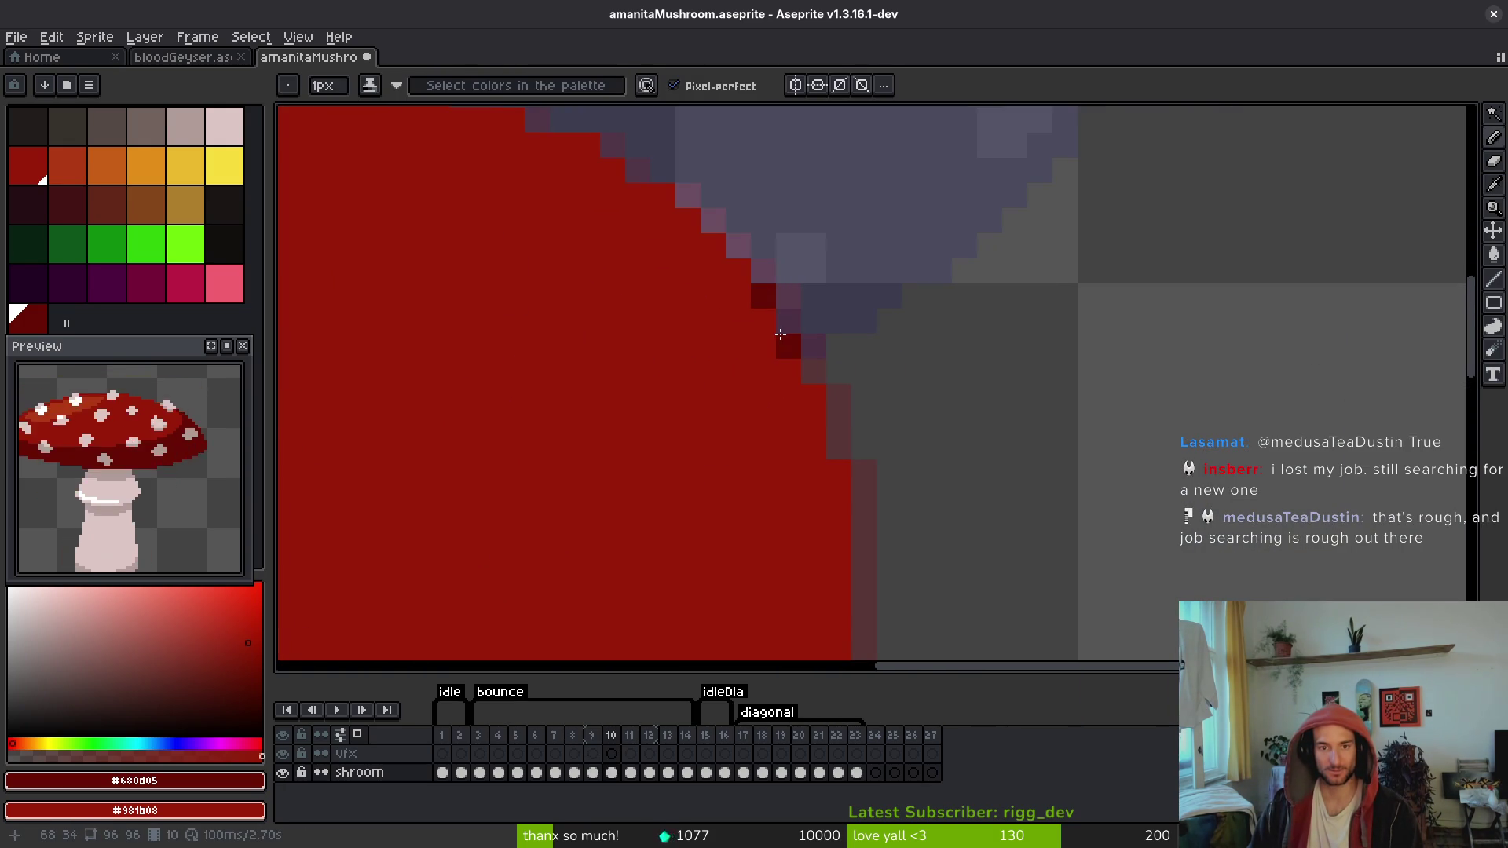
mouse_move(739, 271)
mouse_down()
mouse_move(763, 322)
mouse_move(785, 481)
mouse_up()
scroll(785, 463, down, 2)
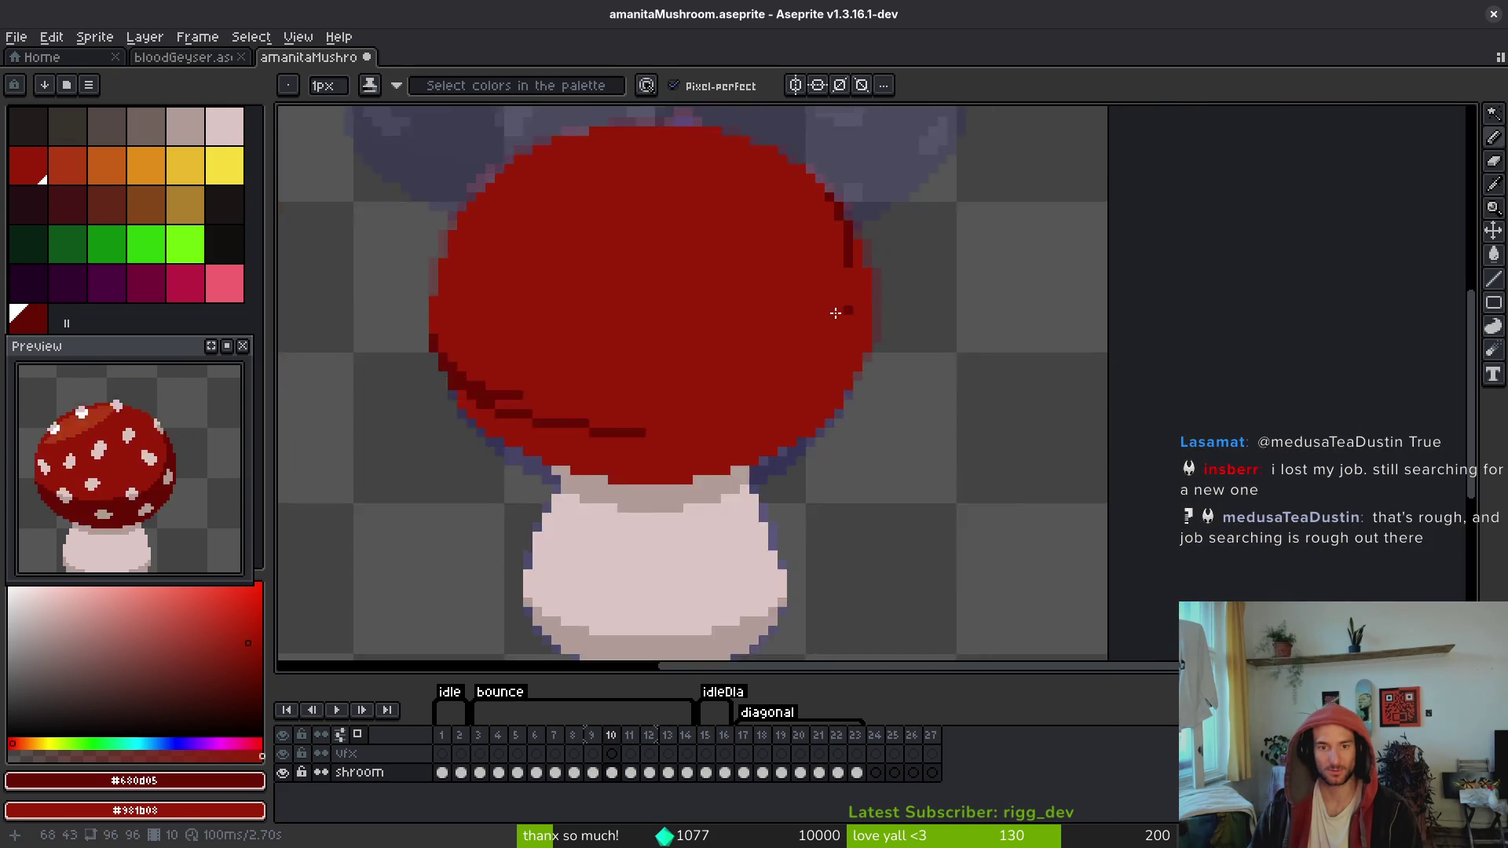
scroll(832, 309, up, 3)
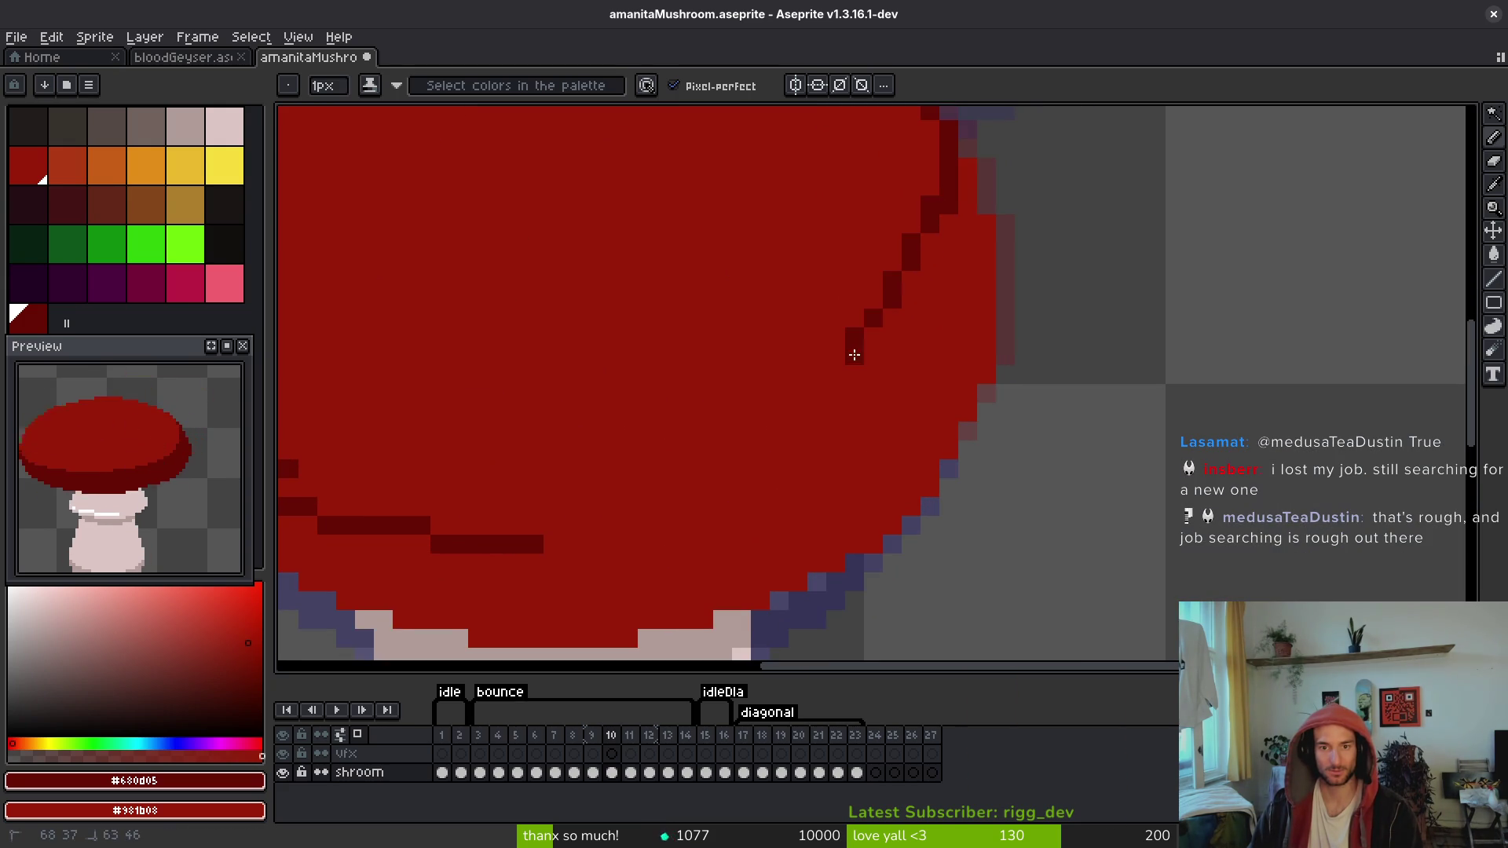
mouse_move(951, 205)
mouse_down()
mouse_move(927, 308)
mouse_move(851, 407)
mouse_move(698, 520)
mouse_move(542, 536)
mouse_move(855, 473)
mouse_up()
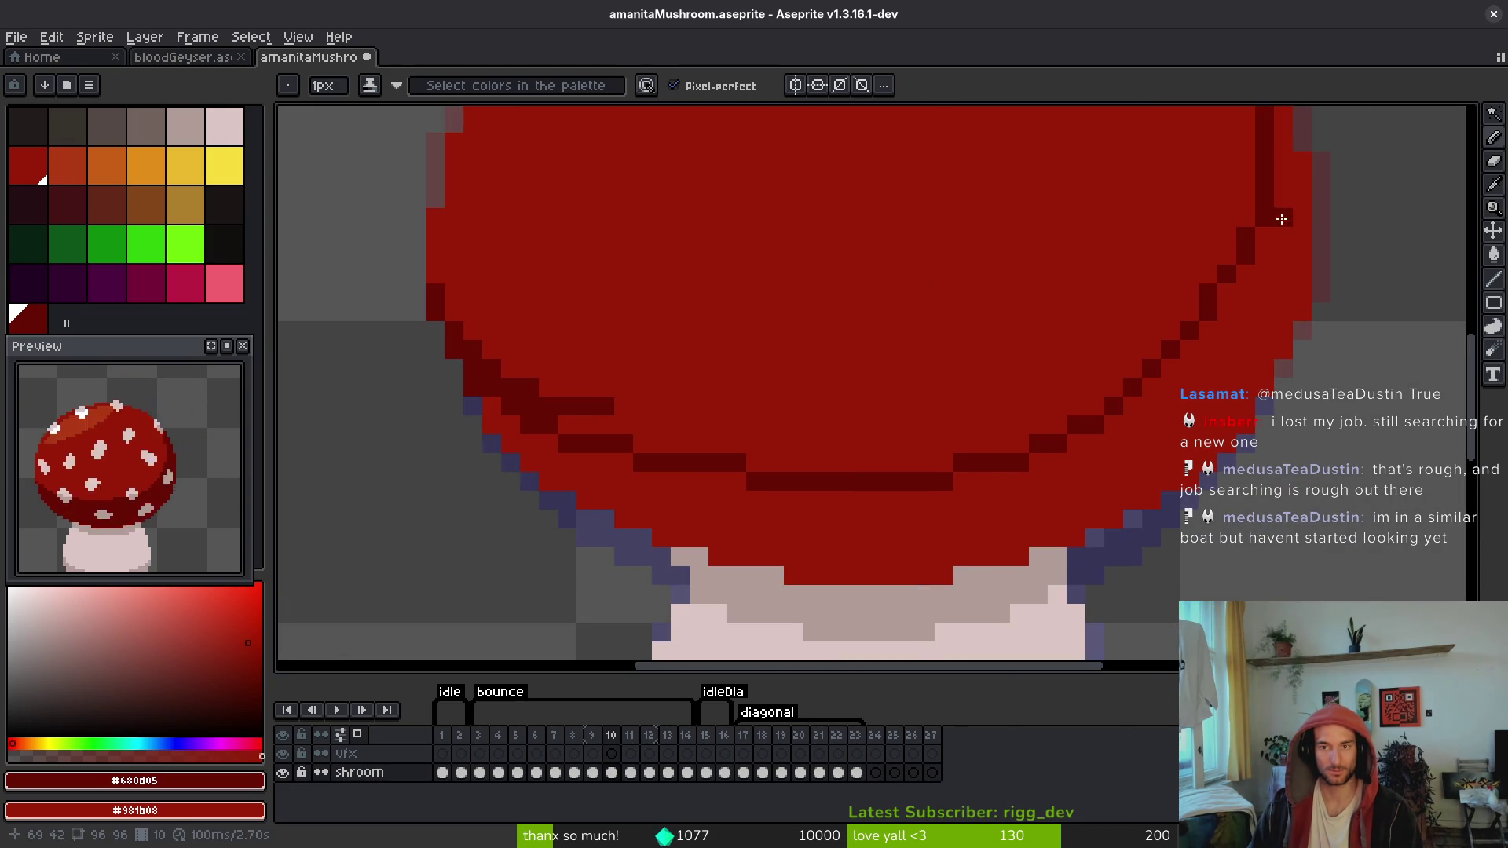
mouse_move(1258, 176)
mouse_down()
mouse_move(1241, 271)
mouse_move(1223, 267)
mouse_move(1159, 355)
mouse_move(1169, 336)
mouse_move(1077, 393)
mouse_move(717, 440)
mouse_move(560, 425)
mouse_move(733, 432)
mouse_move(753, 407)
mouse_move(1191, 307)
mouse_up()
drag(1154, 387, 887, 445)
Step: Bucket-fill the cap's underside dark red and touch up leftover light pixels
click(999, 500)
key(g)
click(1061, 473)
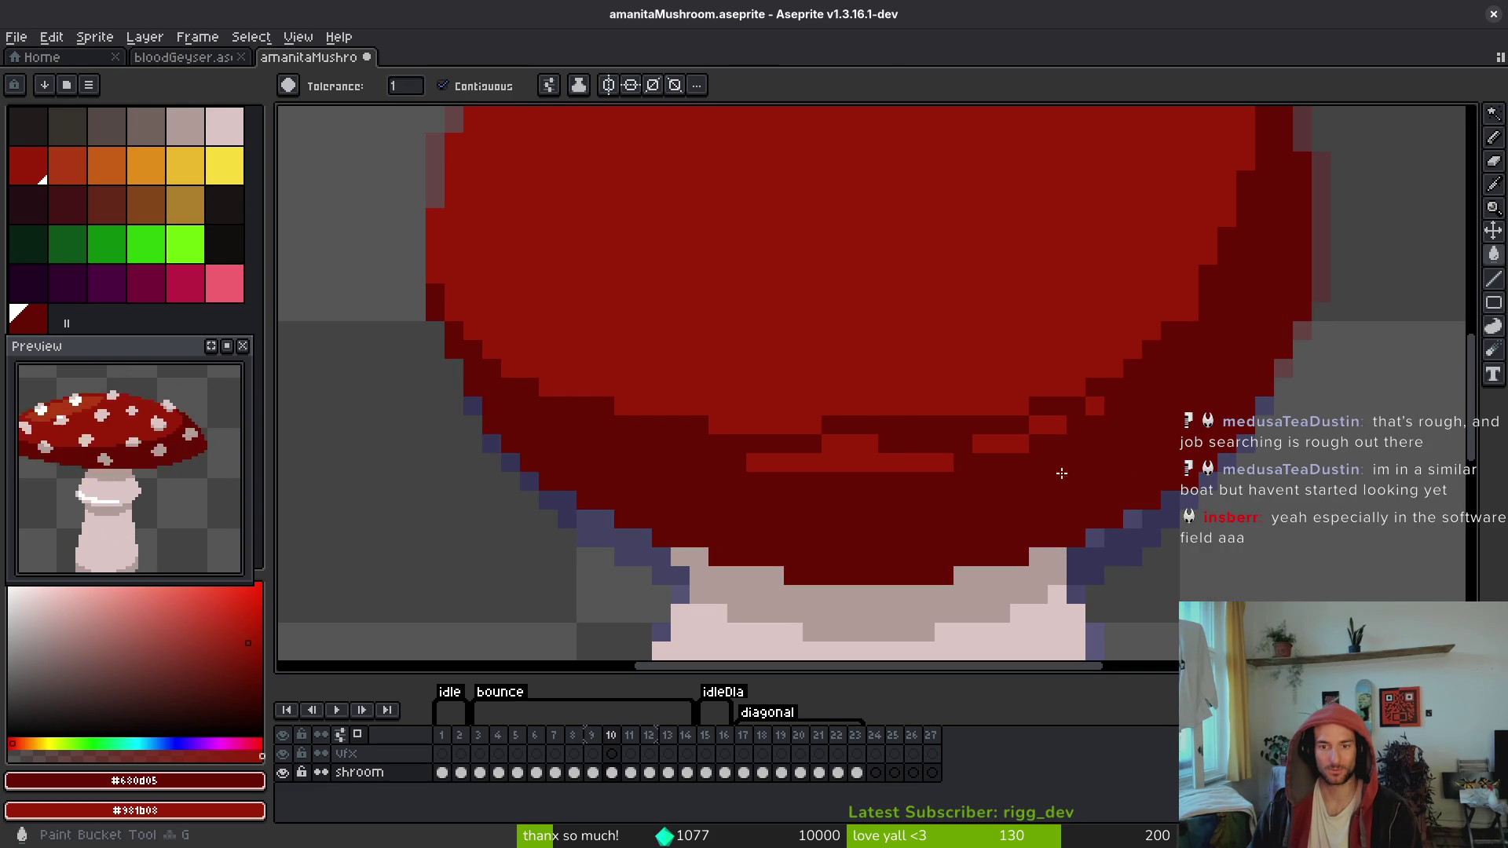
key(b)
mouse_move(1020, 432)
mouse_down()
mouse_move(1056, 424)
mouse_move(754, 461)
mouse_up()
scroll(890, 449, down, 3)
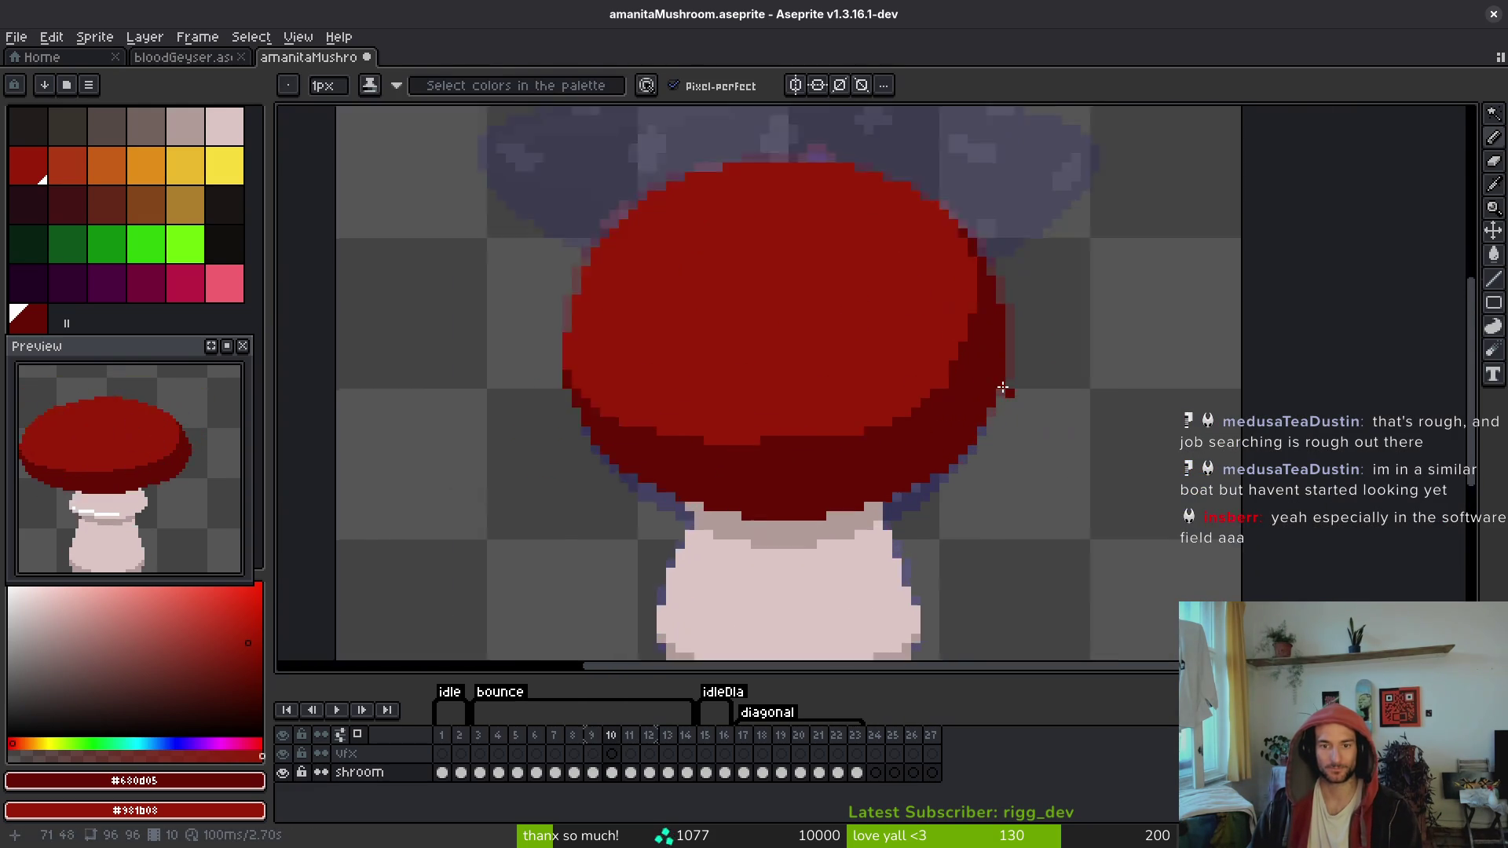
scroll(1012, 394, up, 3)
Step: Step onto the spotted frame 11 and save the sprite
key(Right)
key(Left)
key(Left)
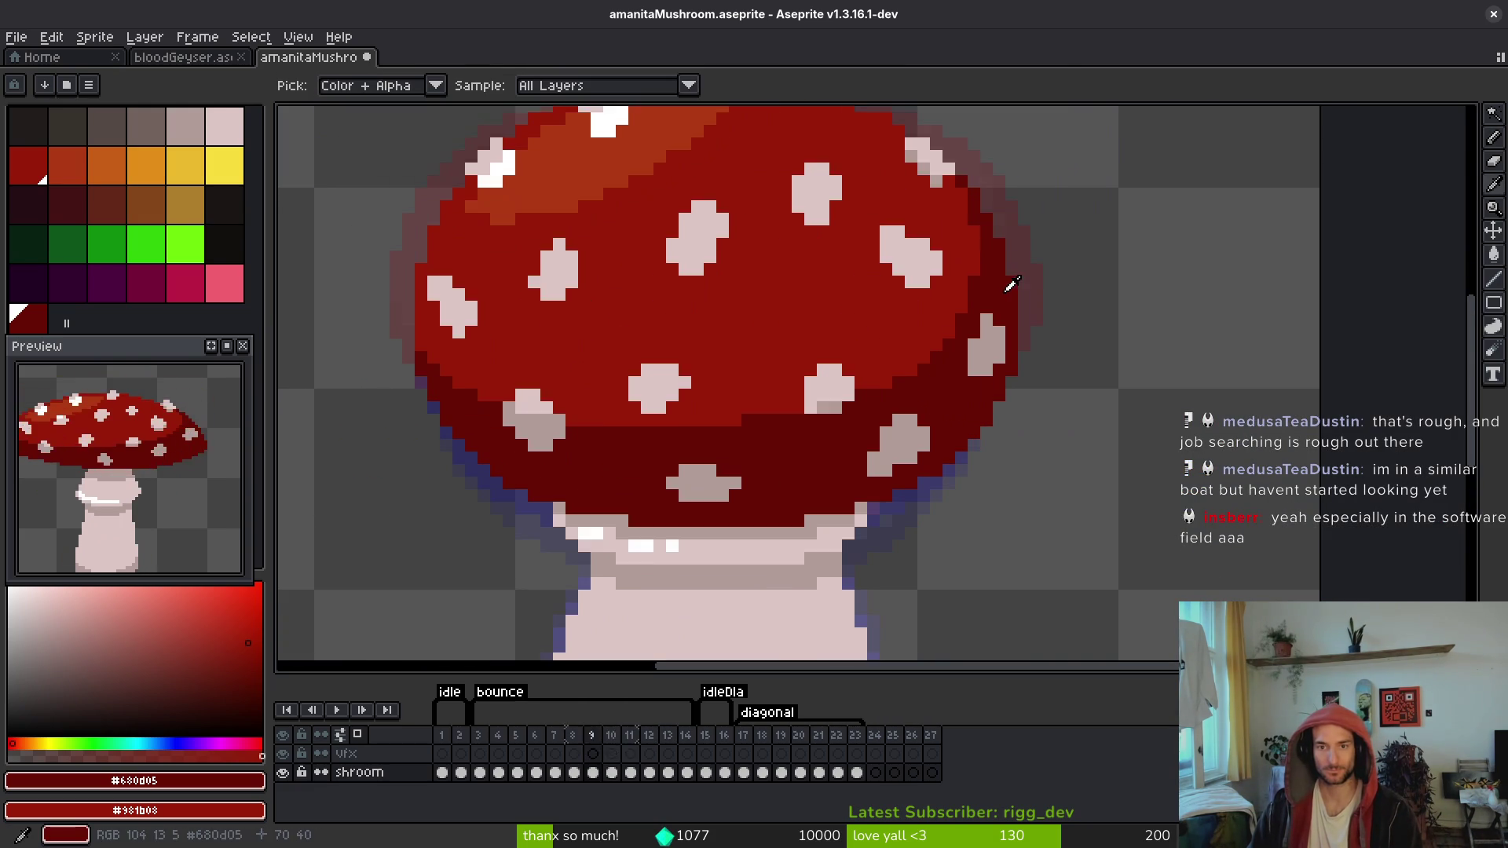
key(Right)
key(Right)
key(ctrl+s)
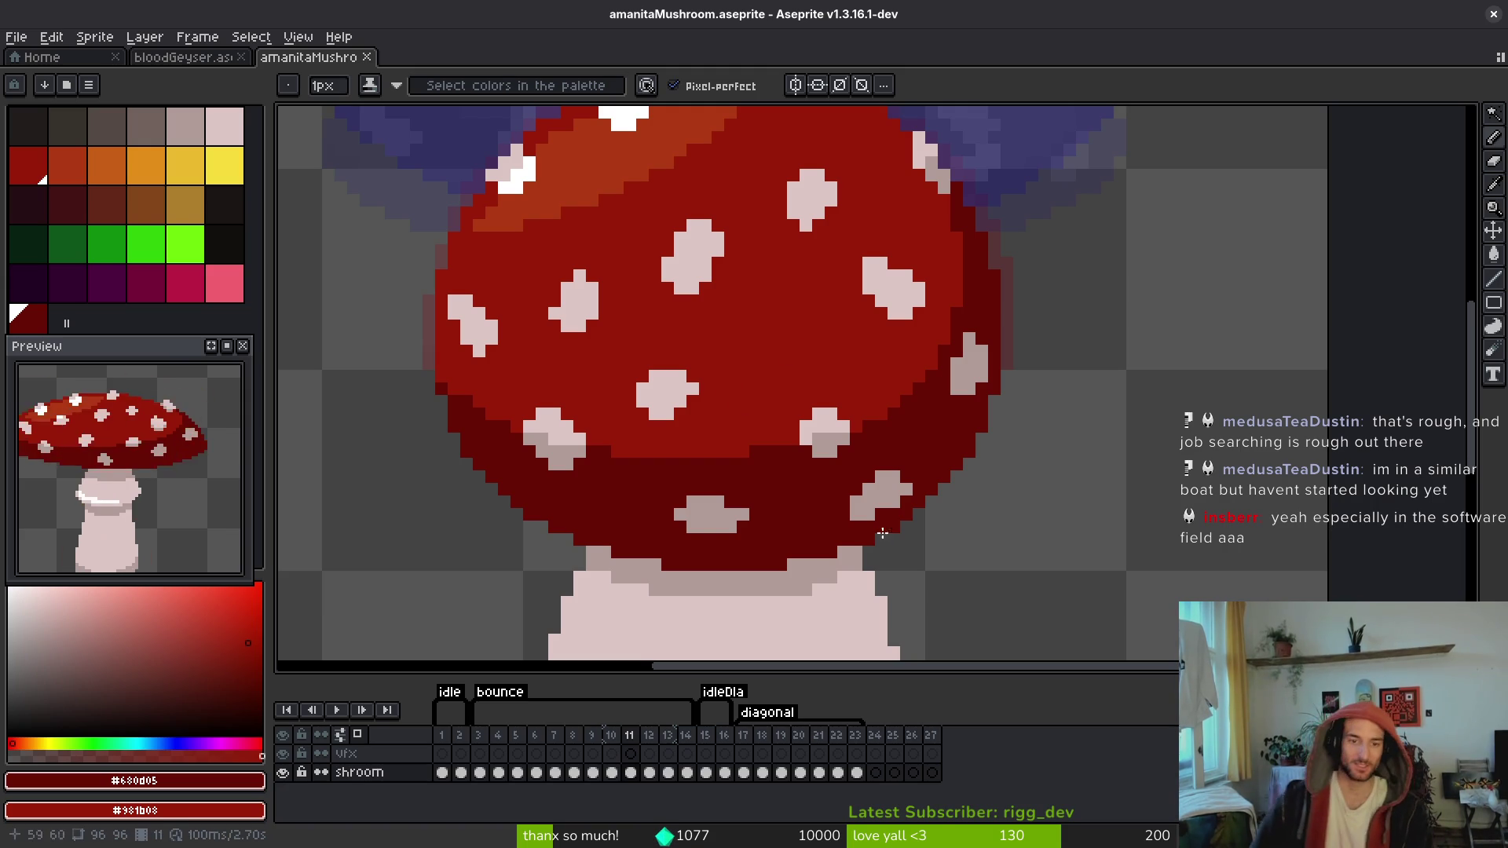
Step: Sample the cap's dark red and add one pixel at frame 11's lower-left cap edge
key(alt)
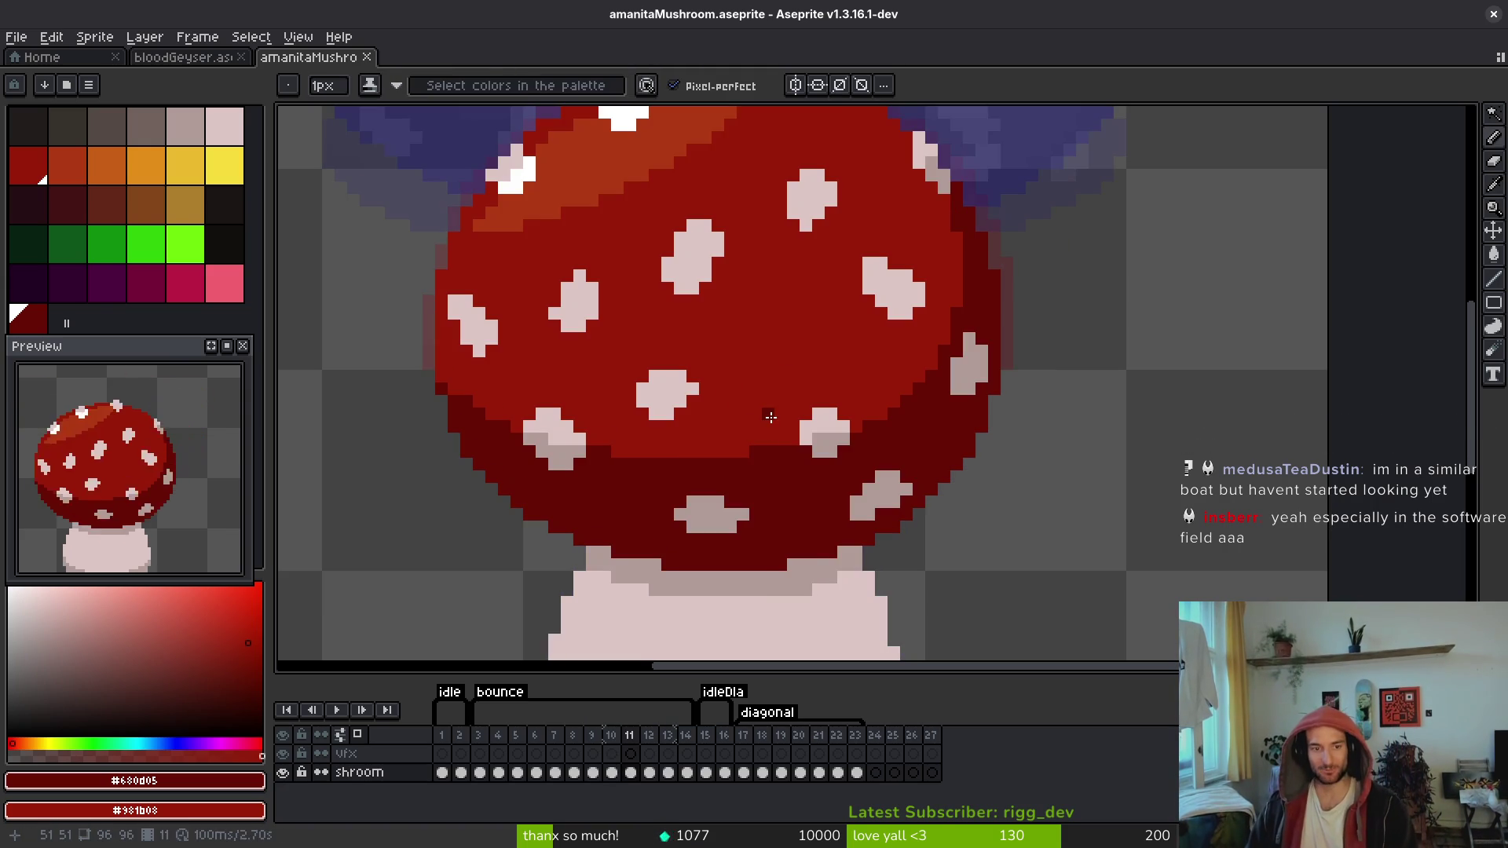
drag(604, 423, 654, 482)
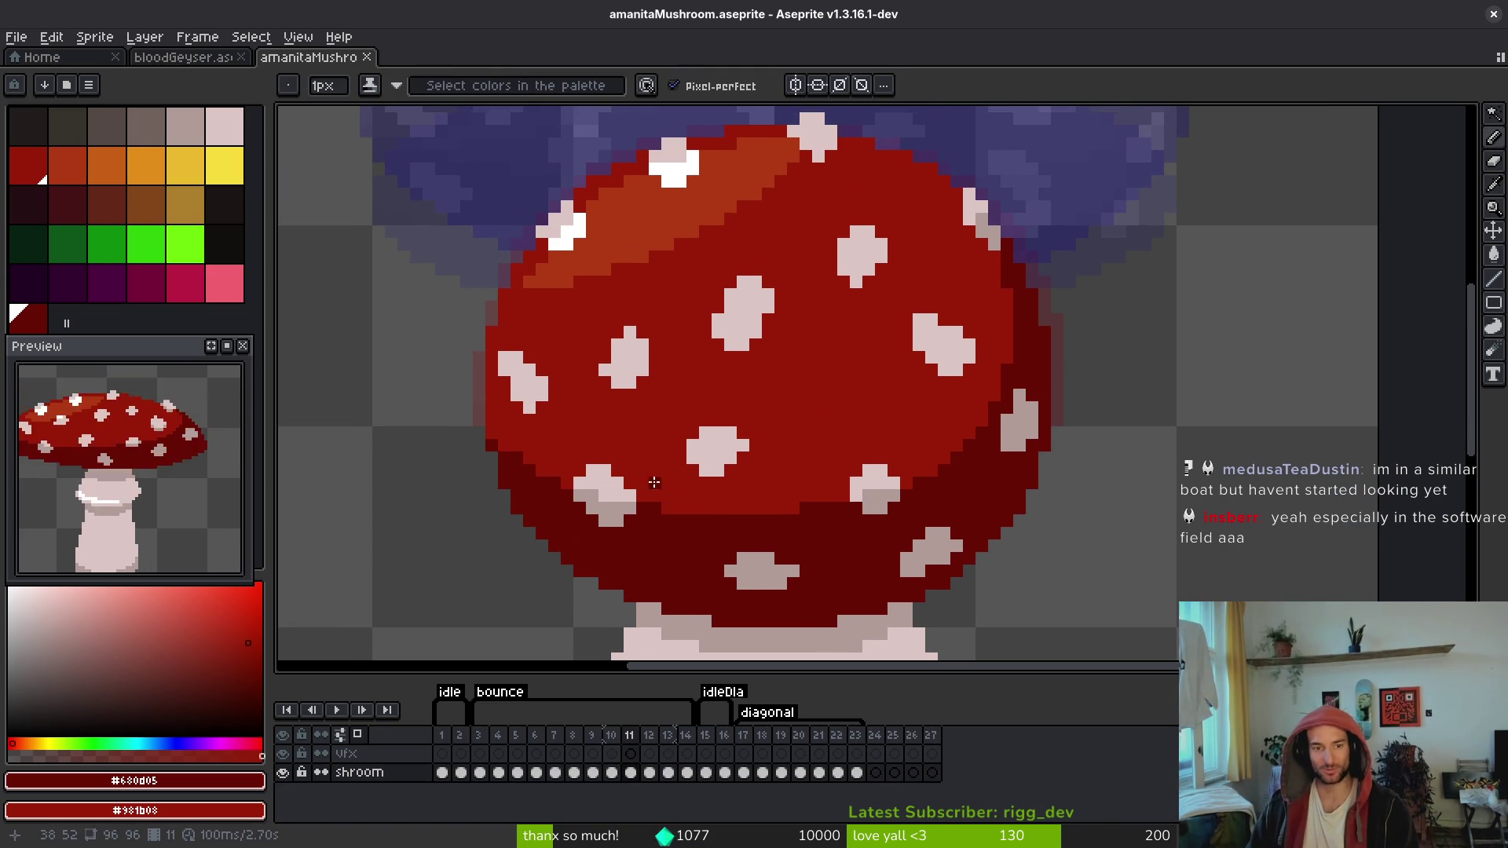
click(537, 450)
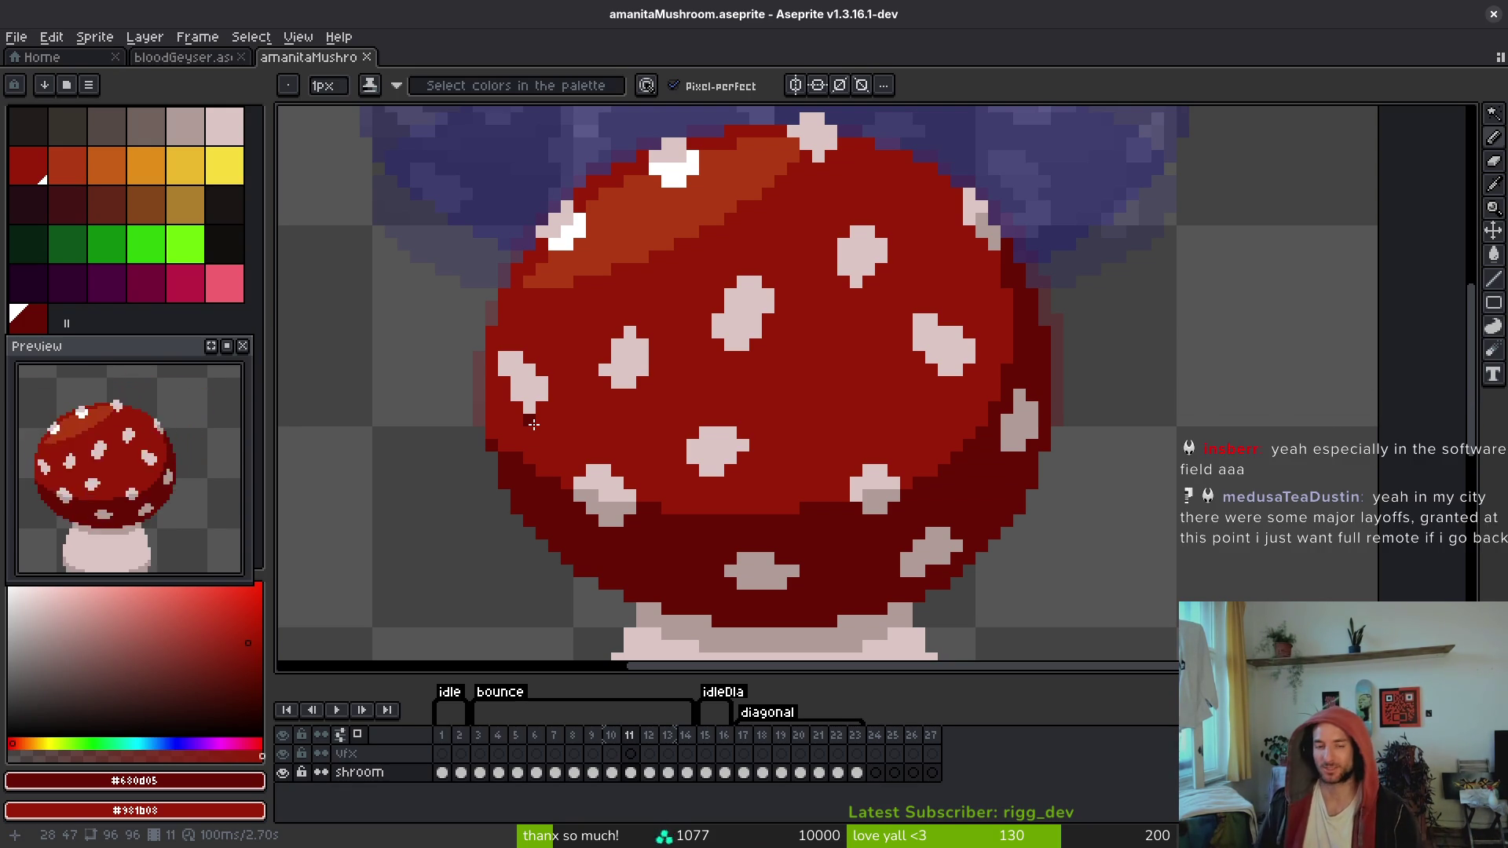
Step: Flip between frames 10 and 11 to compare the shading, ending on frame 10
key(Left)
key(Right)
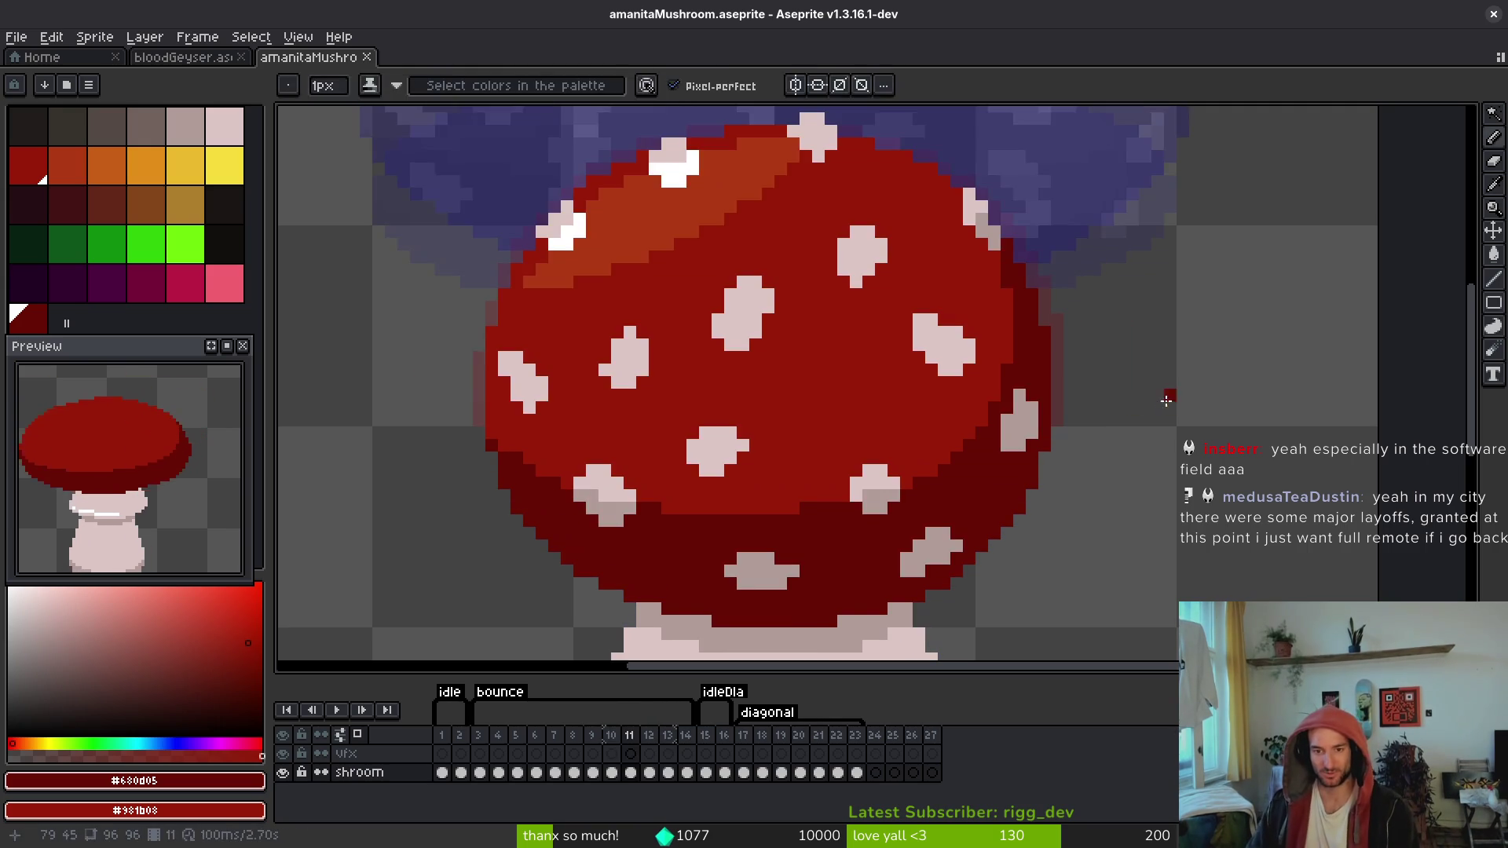
key(Left)
scroll(969, 468, up, 2)
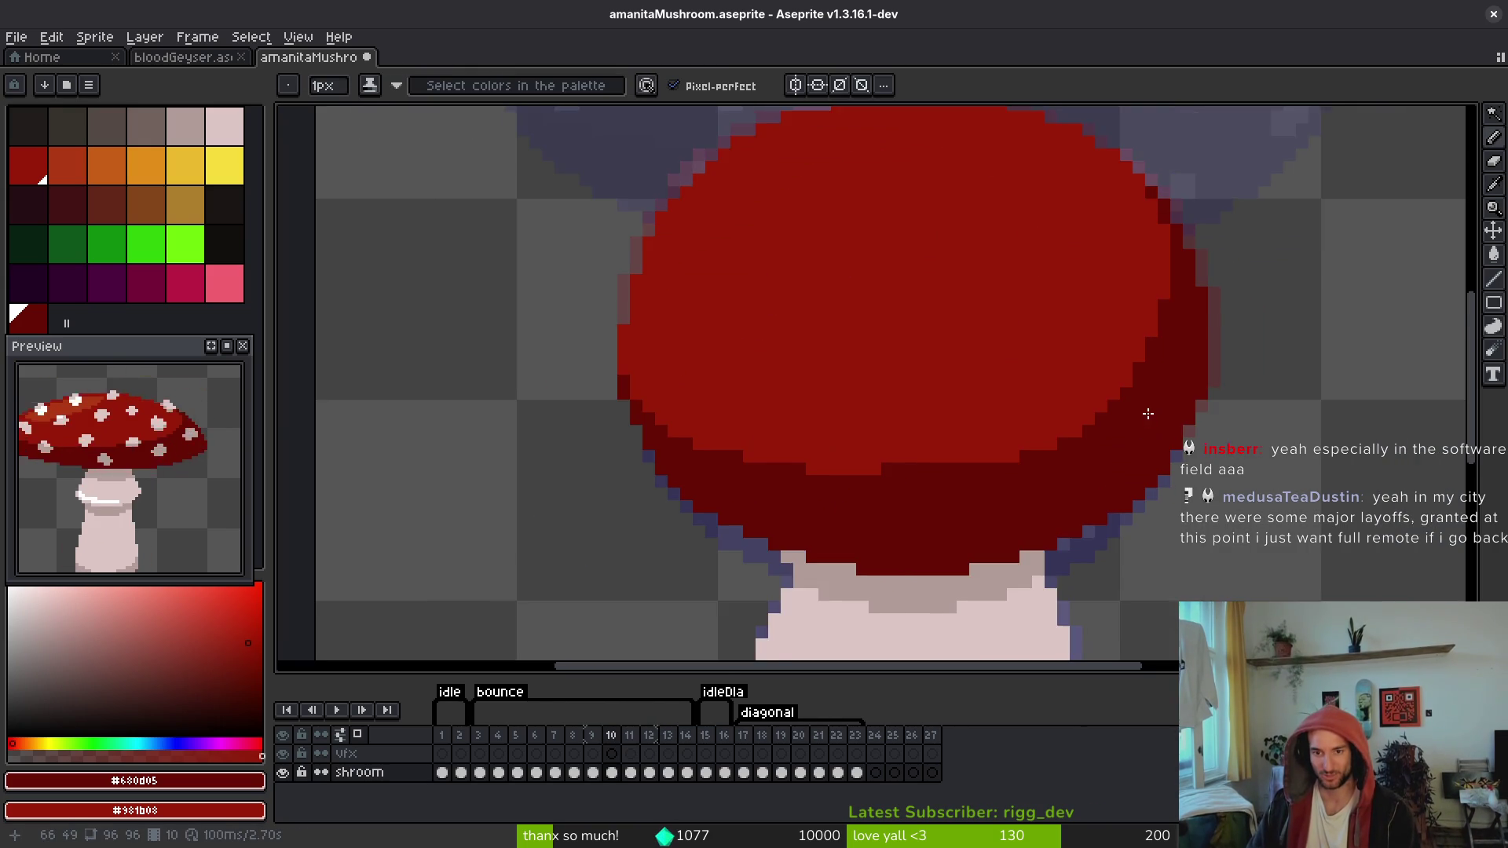
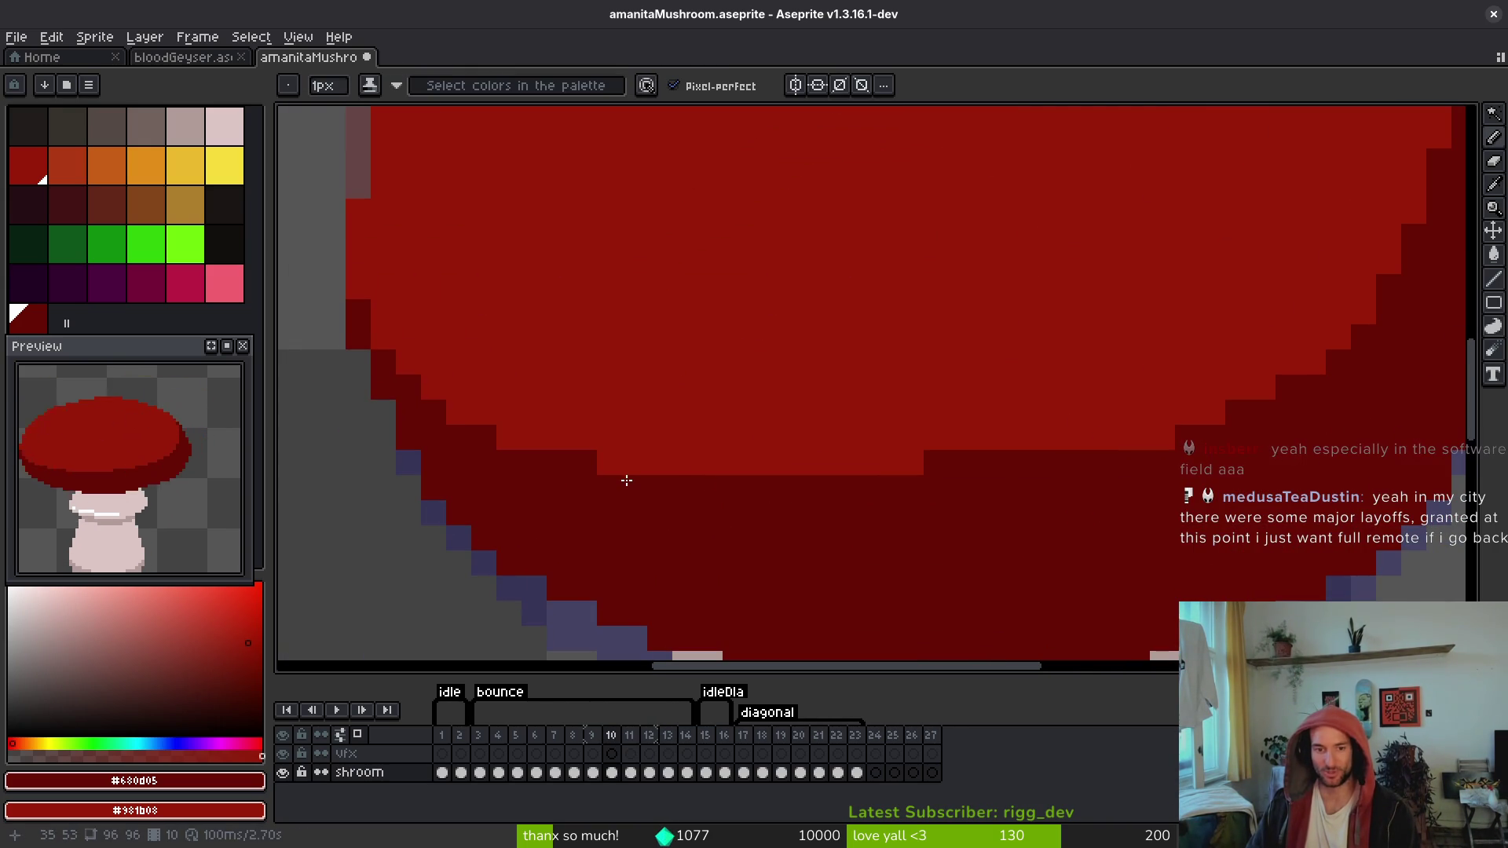
Step: Widen the lighter-red band along frame 10's cap bottom, checking it against the neighbouring frame
drag(940, 457, 1013, 463)
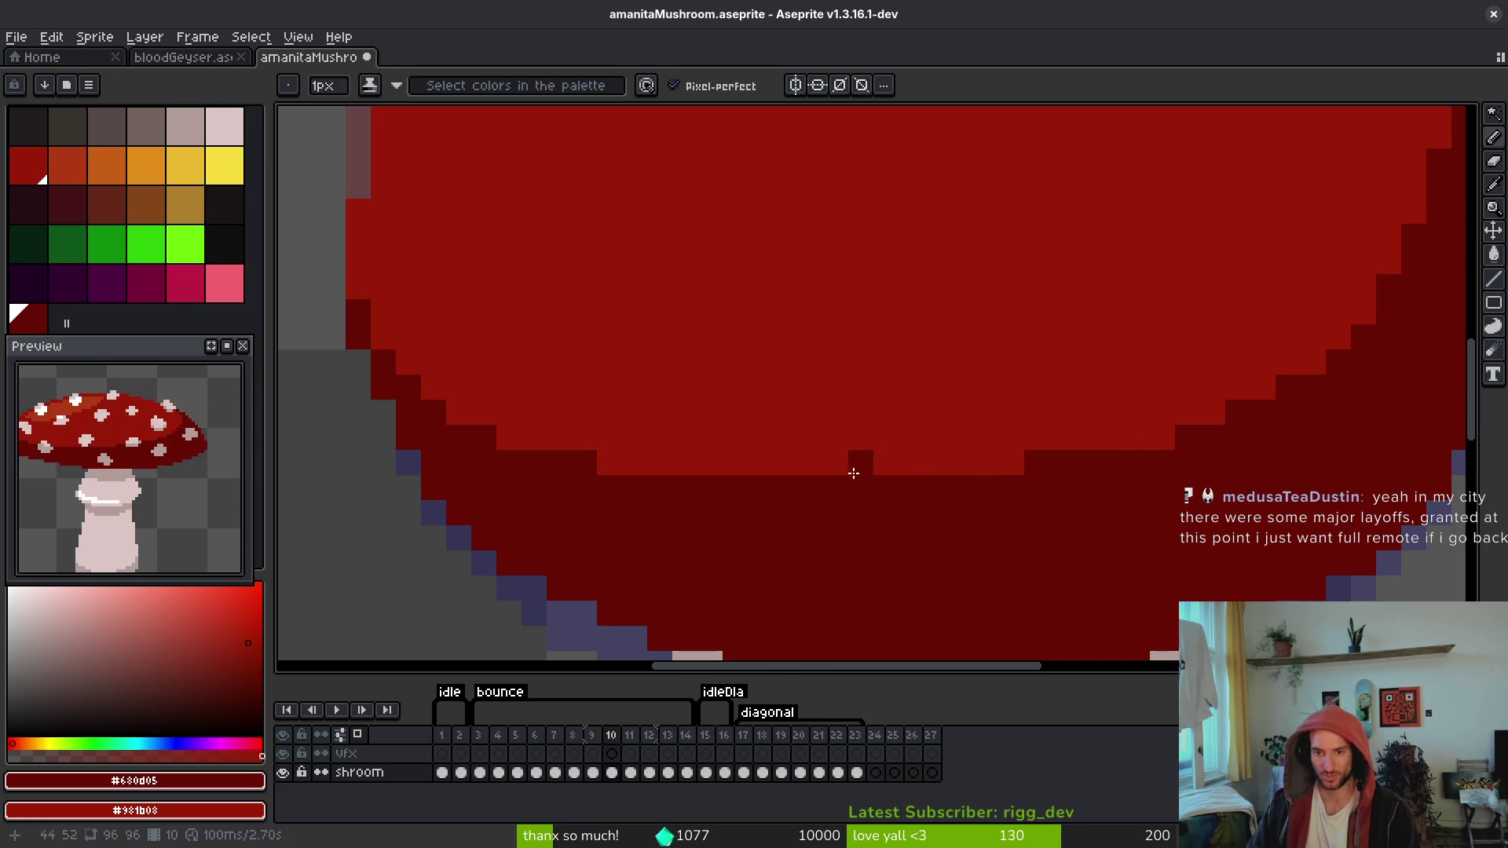
scroll(1428, 425, down, 3)
key(comma)
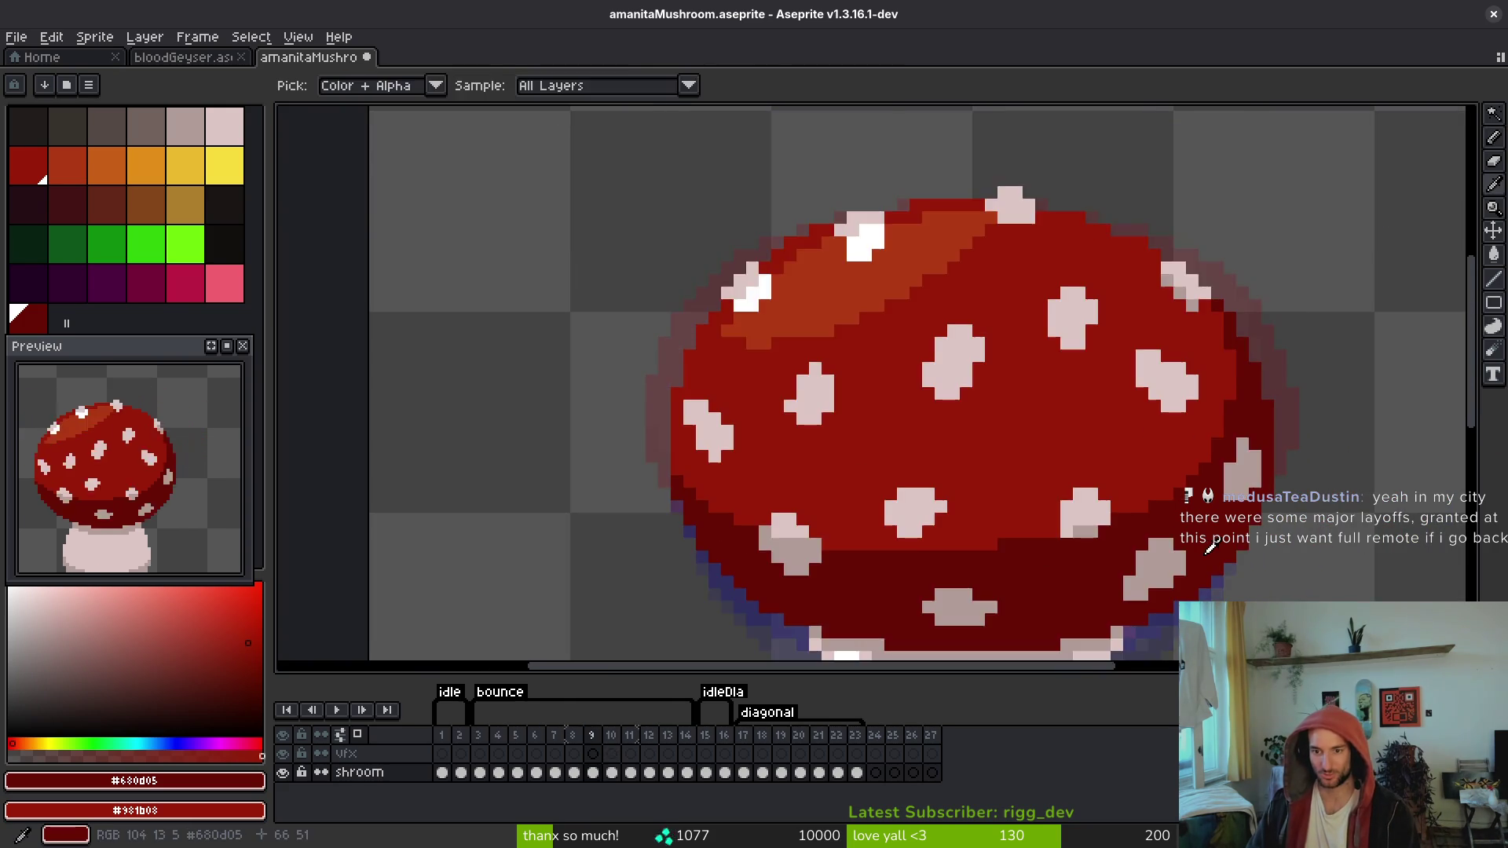
key(period)
key(comma)
scroll(1227, 505, up, 3)
scroll(1217, 455, down, 2)
key(period)
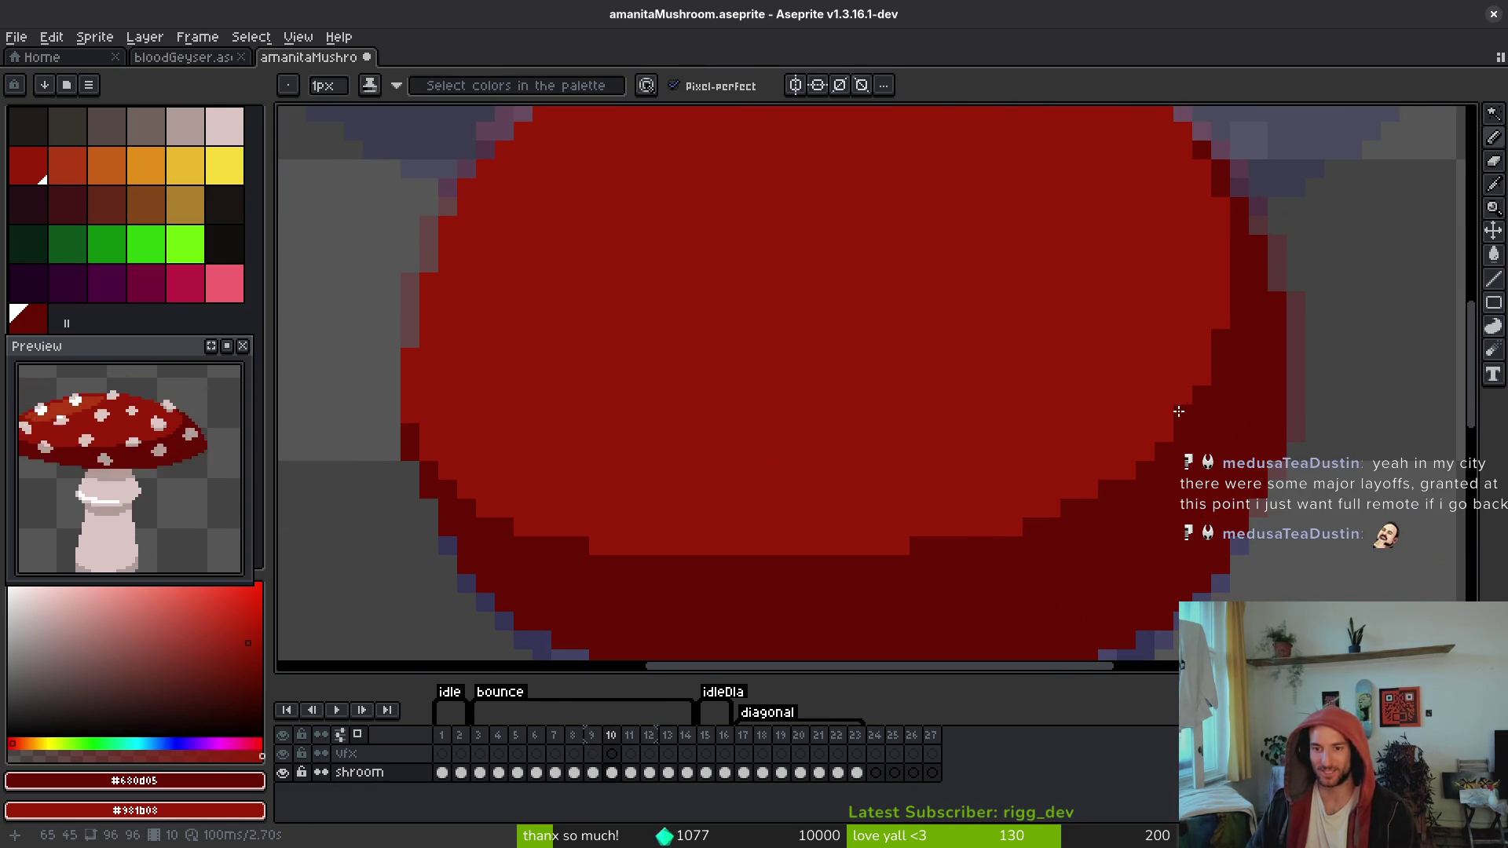
scroll(1232, 409, left, 2)
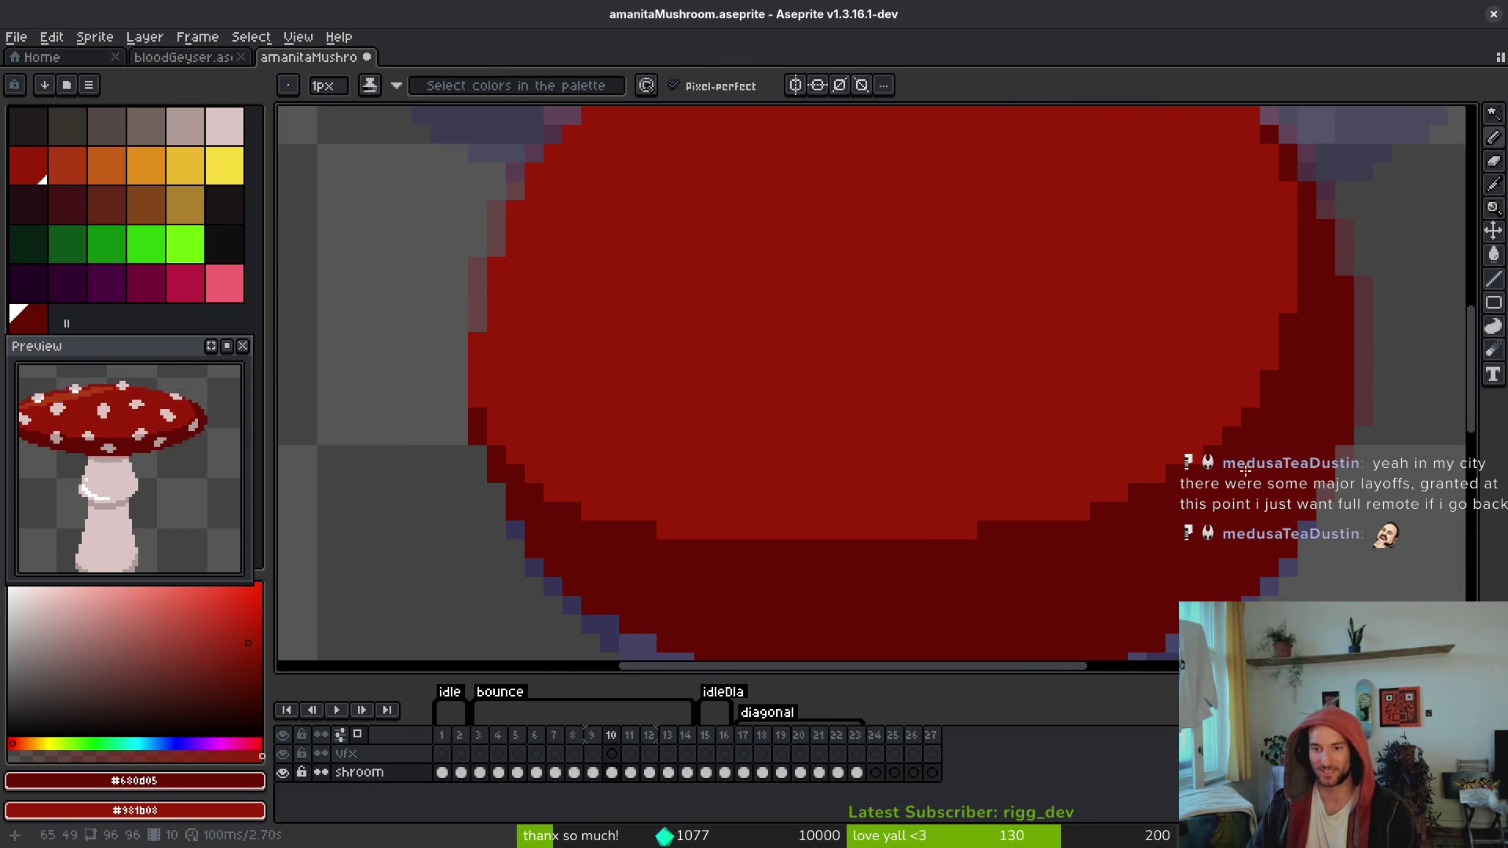
Step: Shade pixels along the cap's lower edge dark red and save the sprite
click(1119, 493)
drag(1081, 511, 1062, 511)
click(950, 530)
click(965, 529)
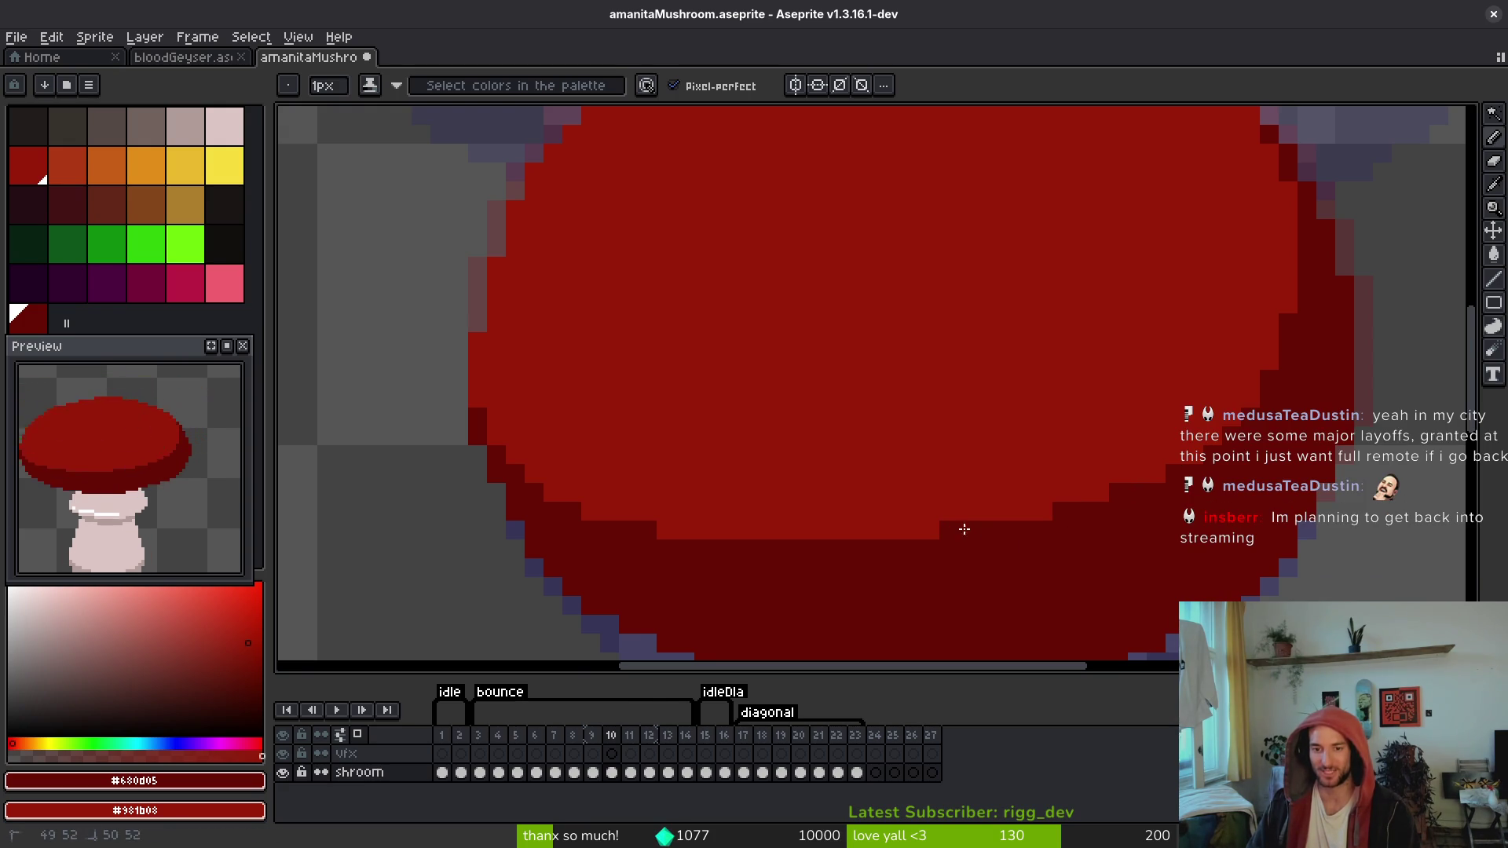
key(ctrl+s)
Step: Darken four more pixels on the cap's lower-left edge and save again
scroll(1038, 551, left, 1)
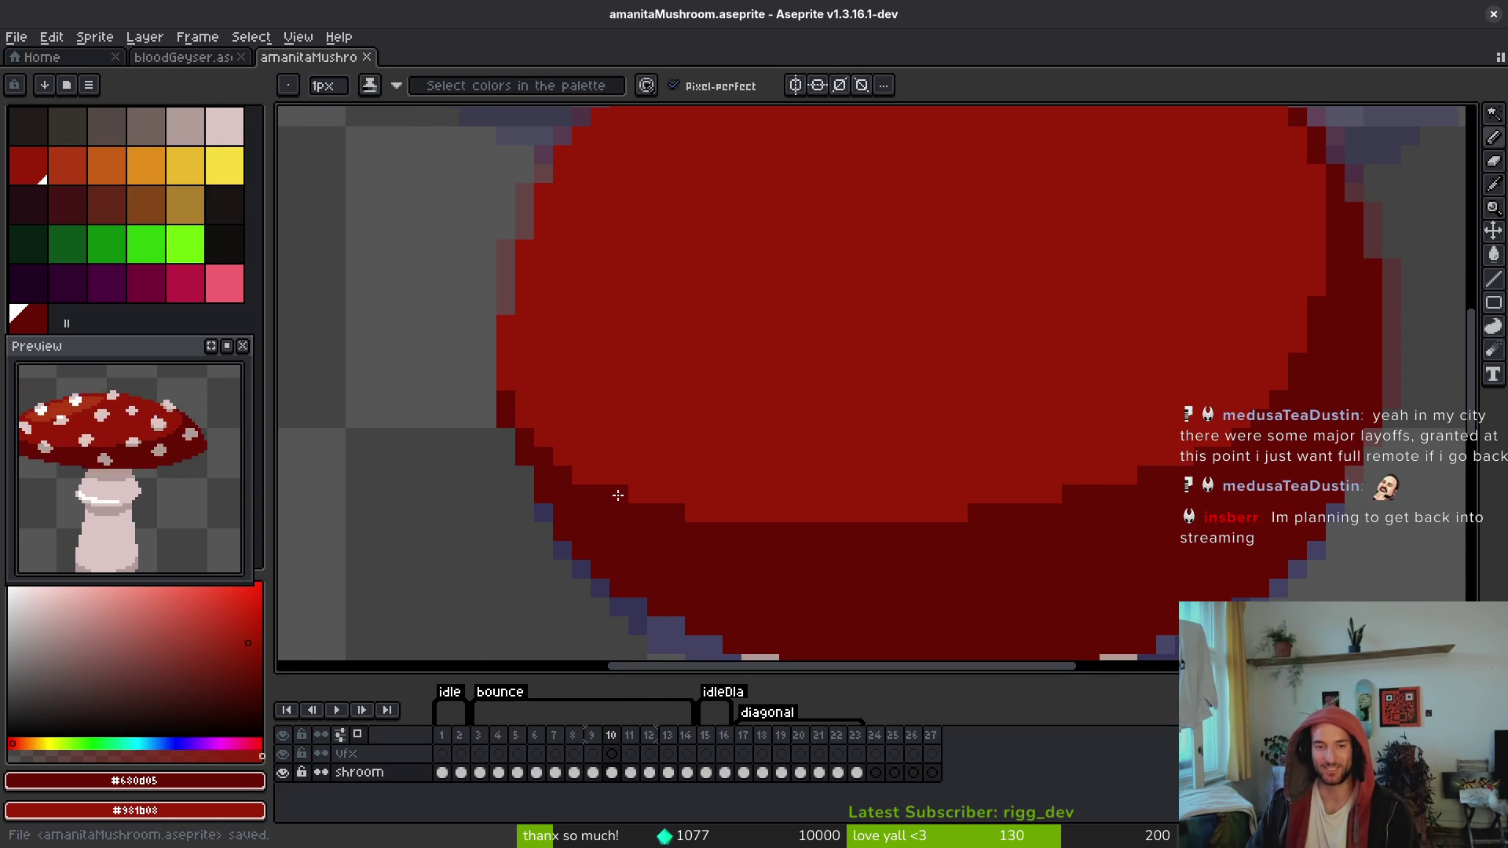
click(581, 475)
click(637, 495)
click(692, 514)
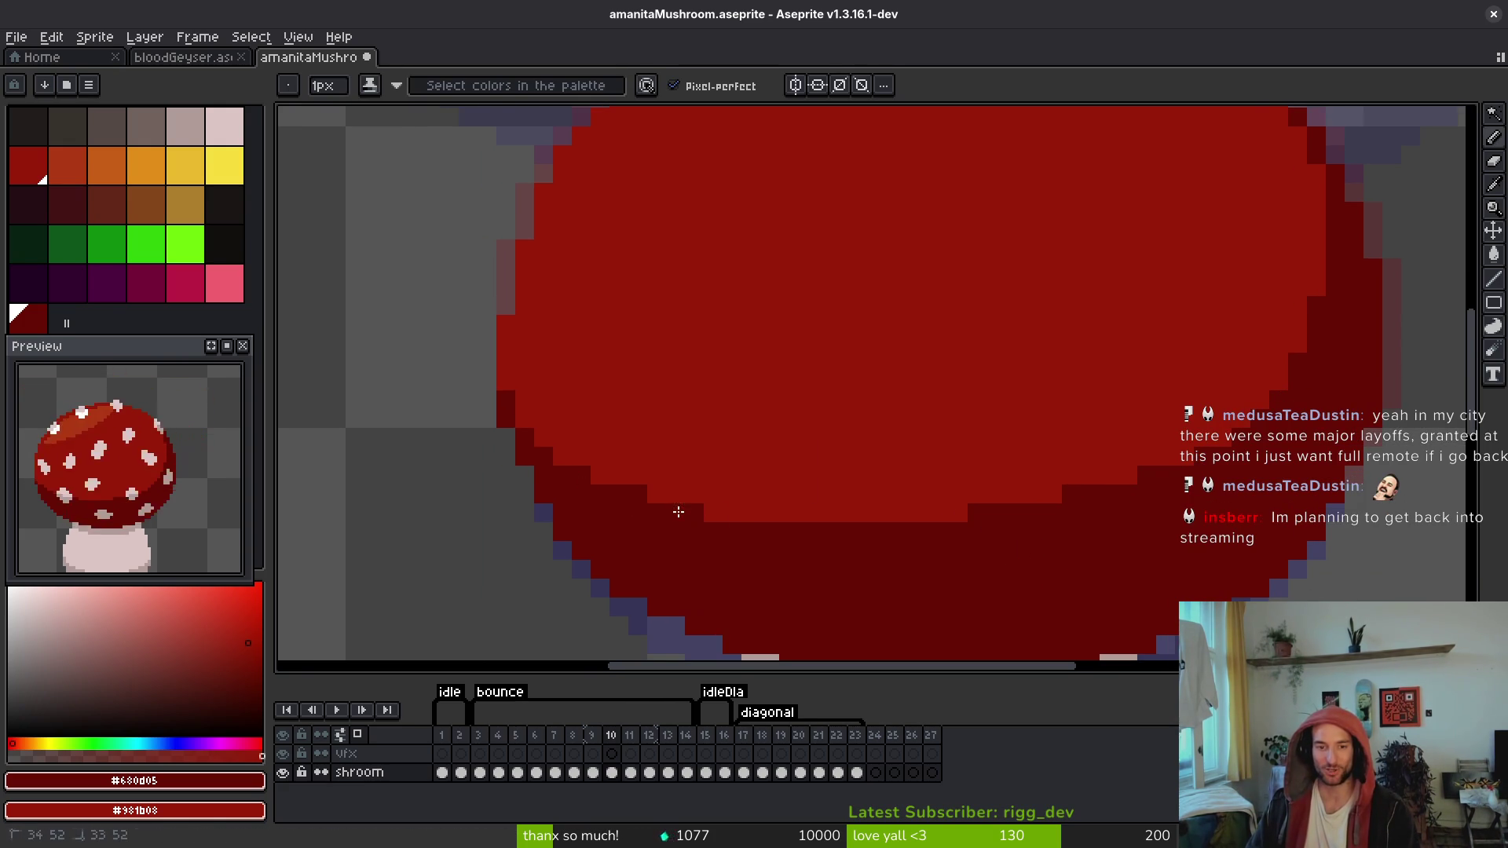
click(711, 513)
key(ctrl+s)
scroll(879, 553, down, 3)
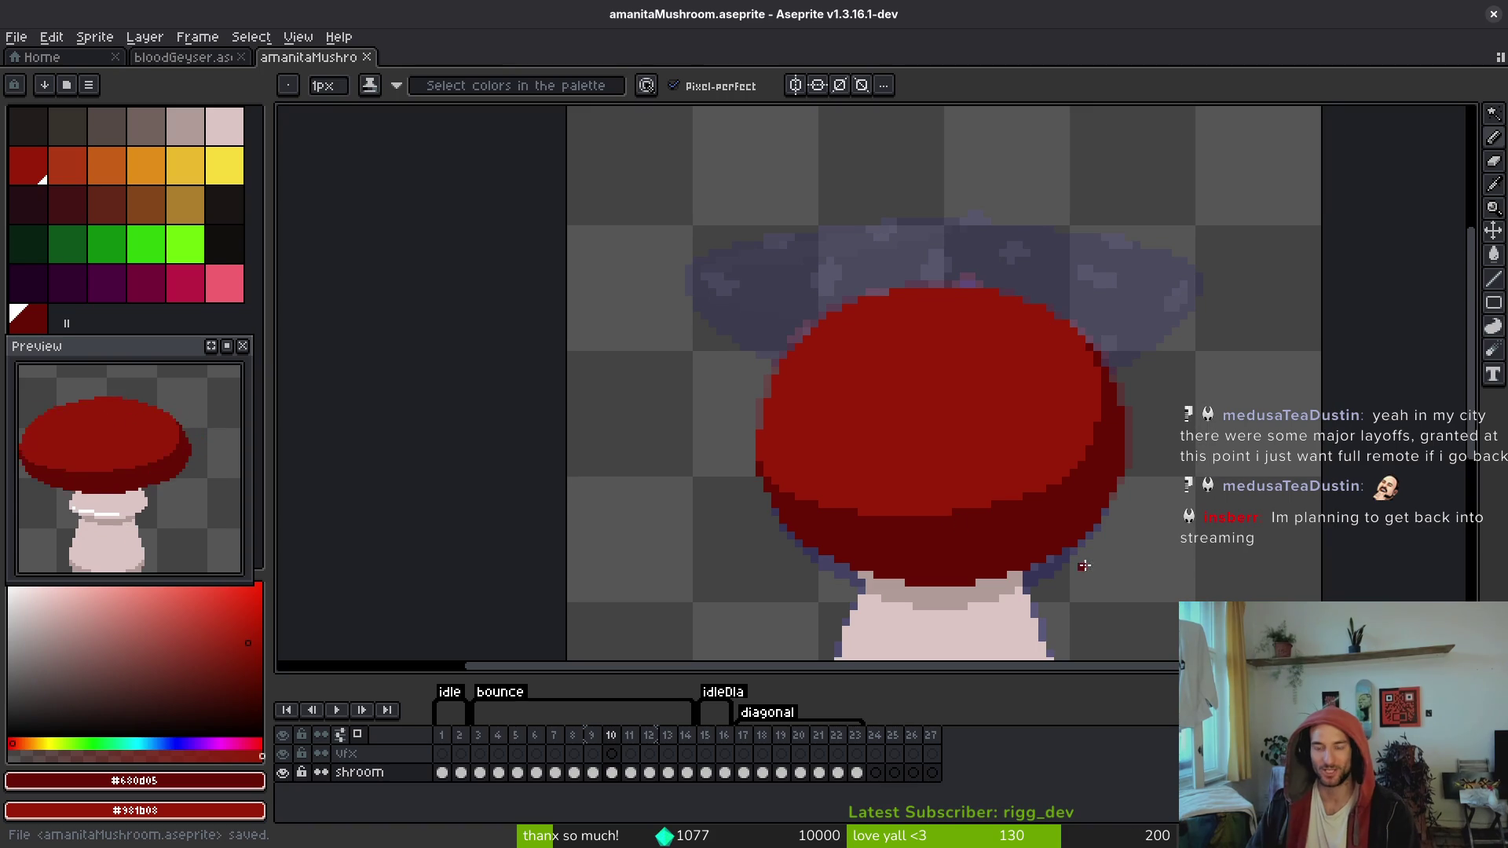
key(alt)
key(alt)
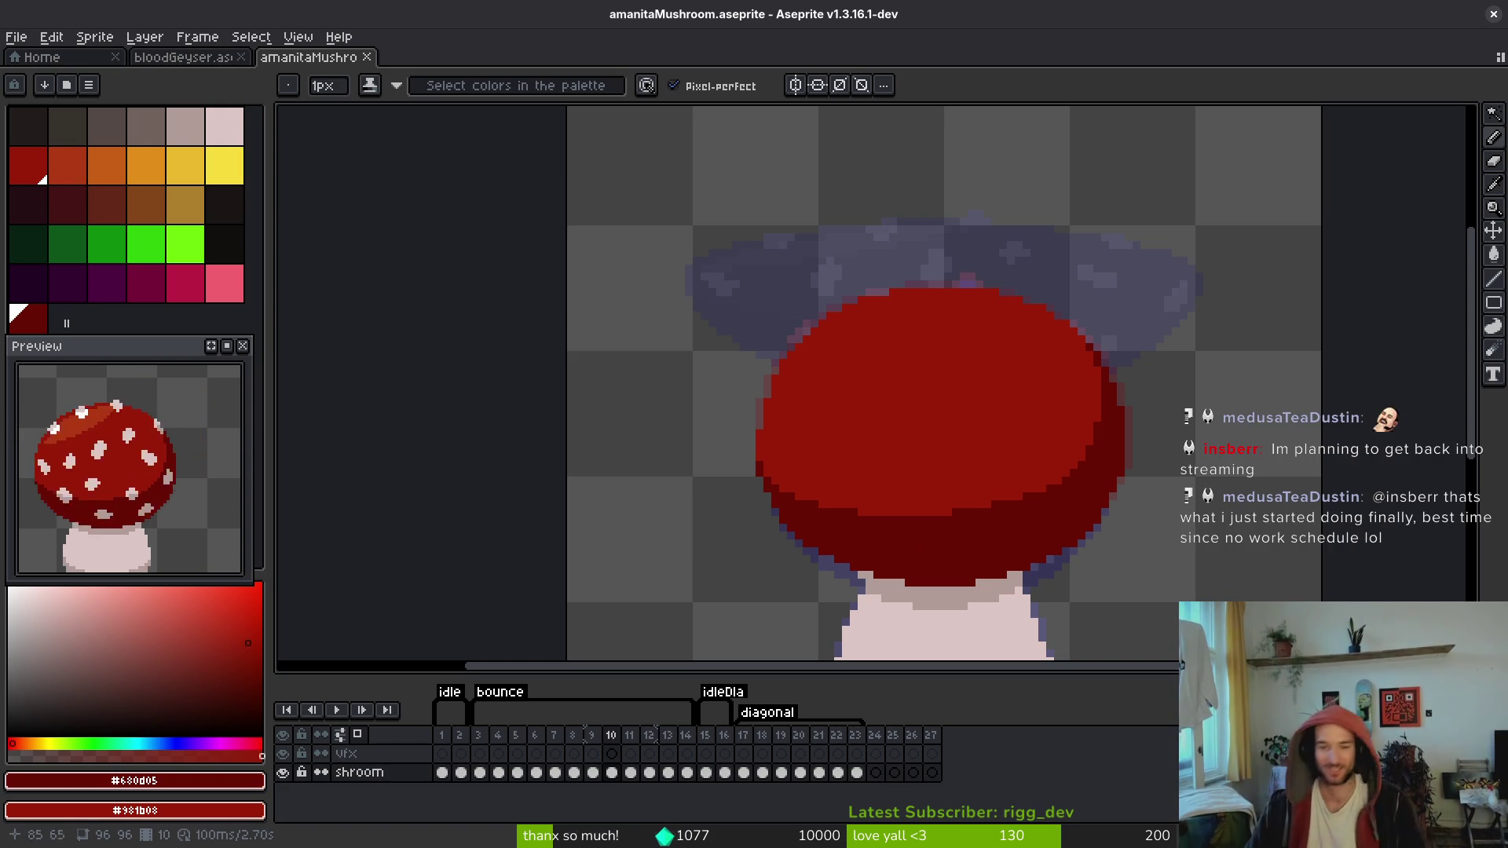
Step: Settle on frame 11's spotted cap and add a dark red pixel beneath a lower white spot
key(i)
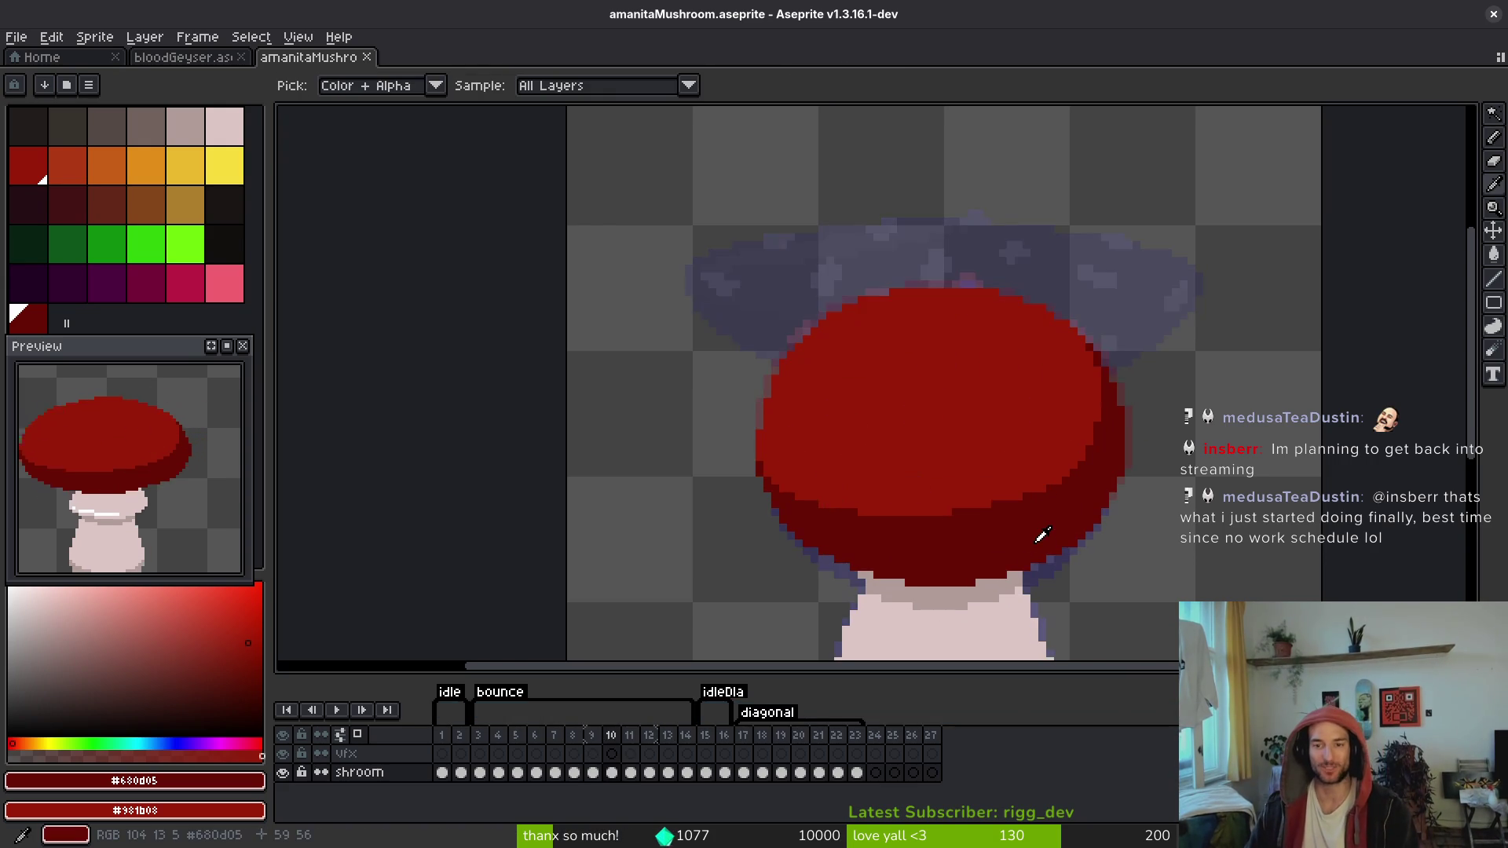
key(Right)
key(Left)
key(Right)
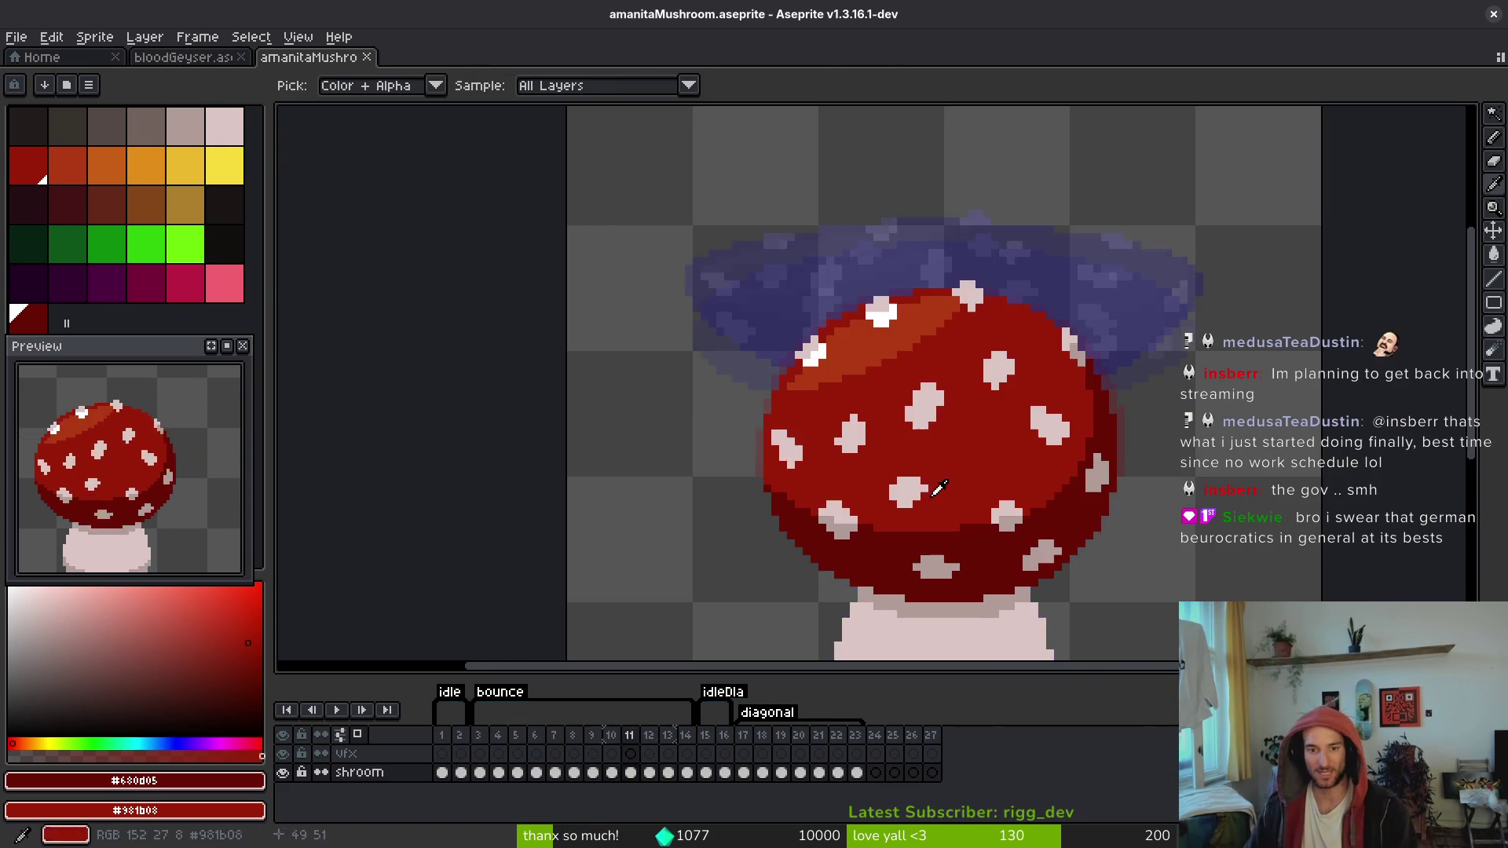
key(b)
scroll(938, 489, up, 3)
key(ctrl+s)
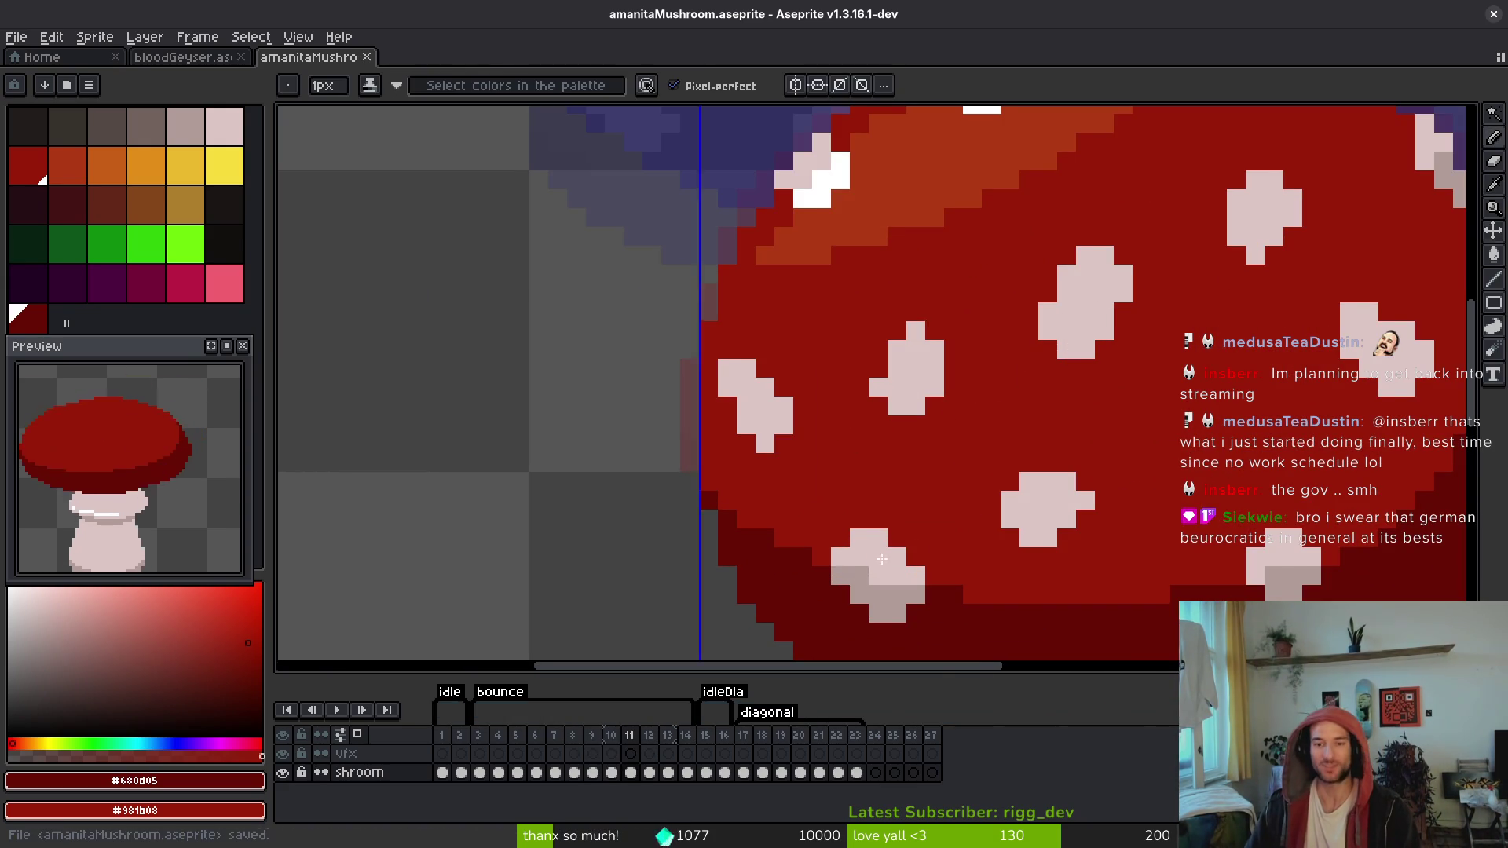
click(1025, 560)
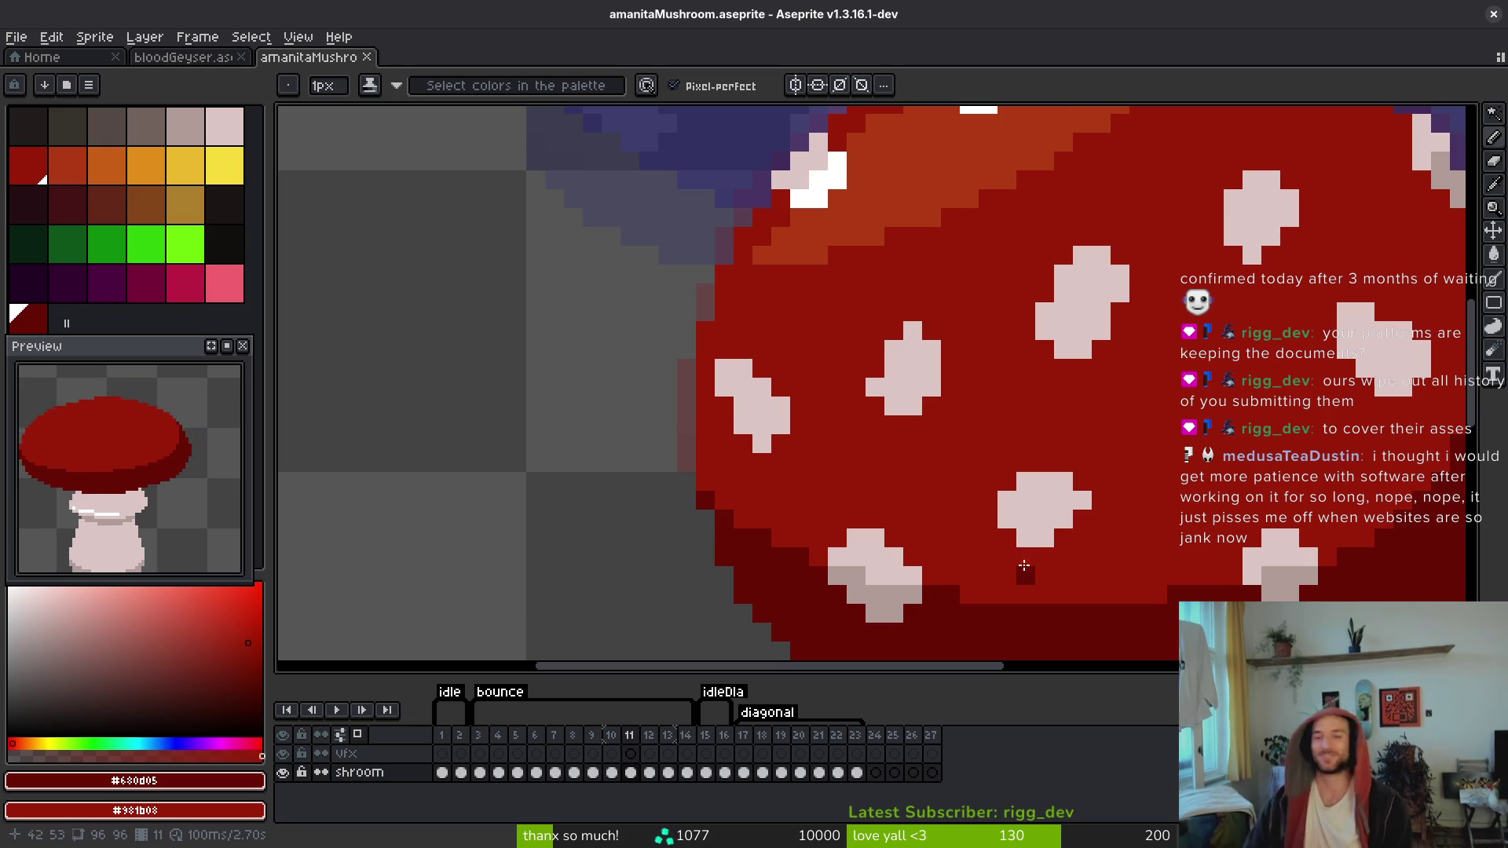
Step: Compare frame 10 against frame 12, then save the sprite on frame 10
key(comma)
drag(1023, 409, 935, 352)
key(period)
key(period)
scroll(936, 351, down, 5)
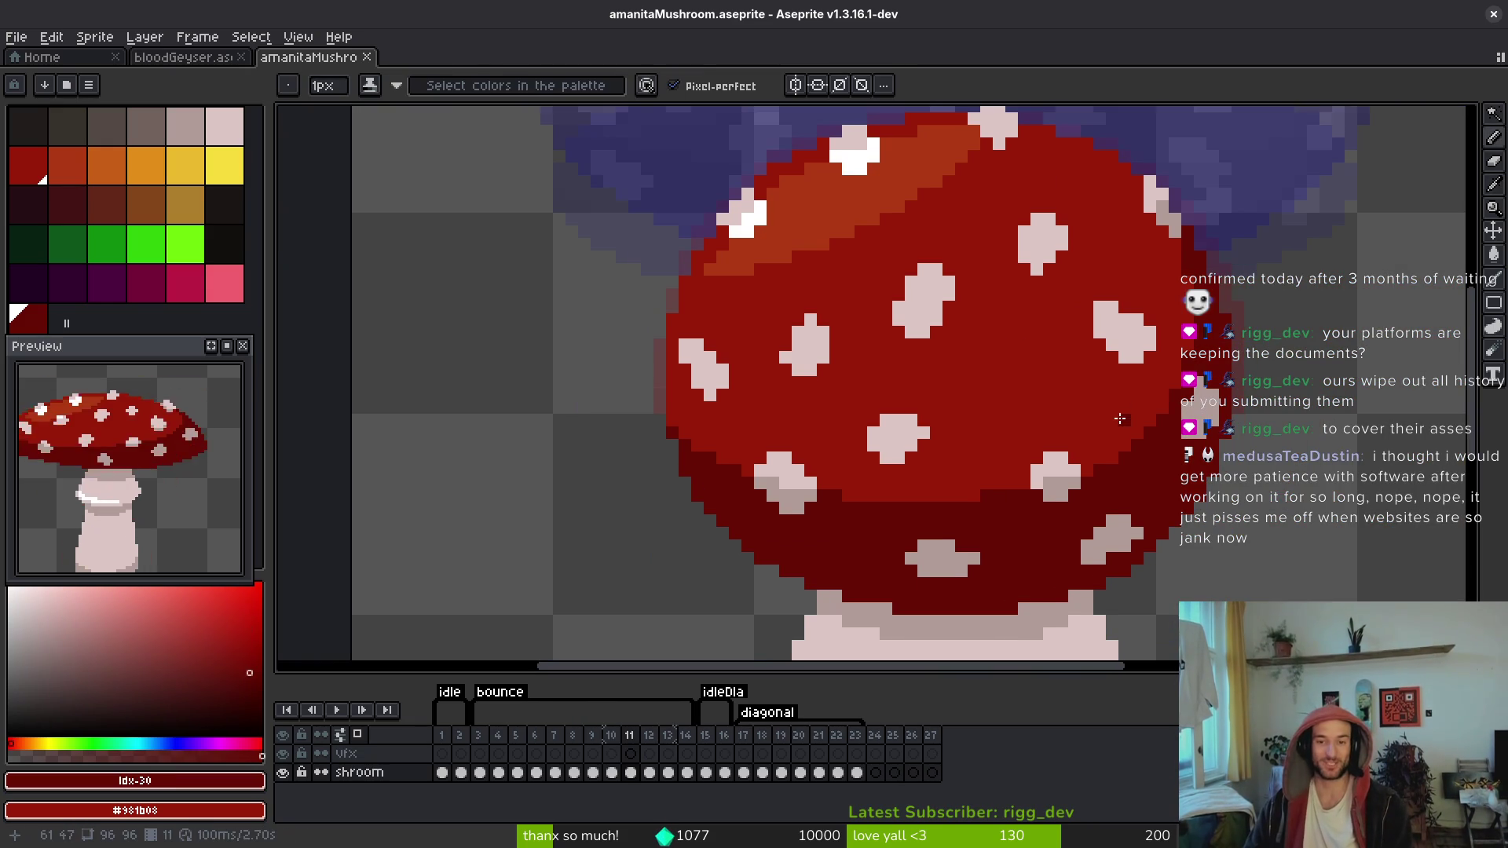
key(comma)
key(comma)
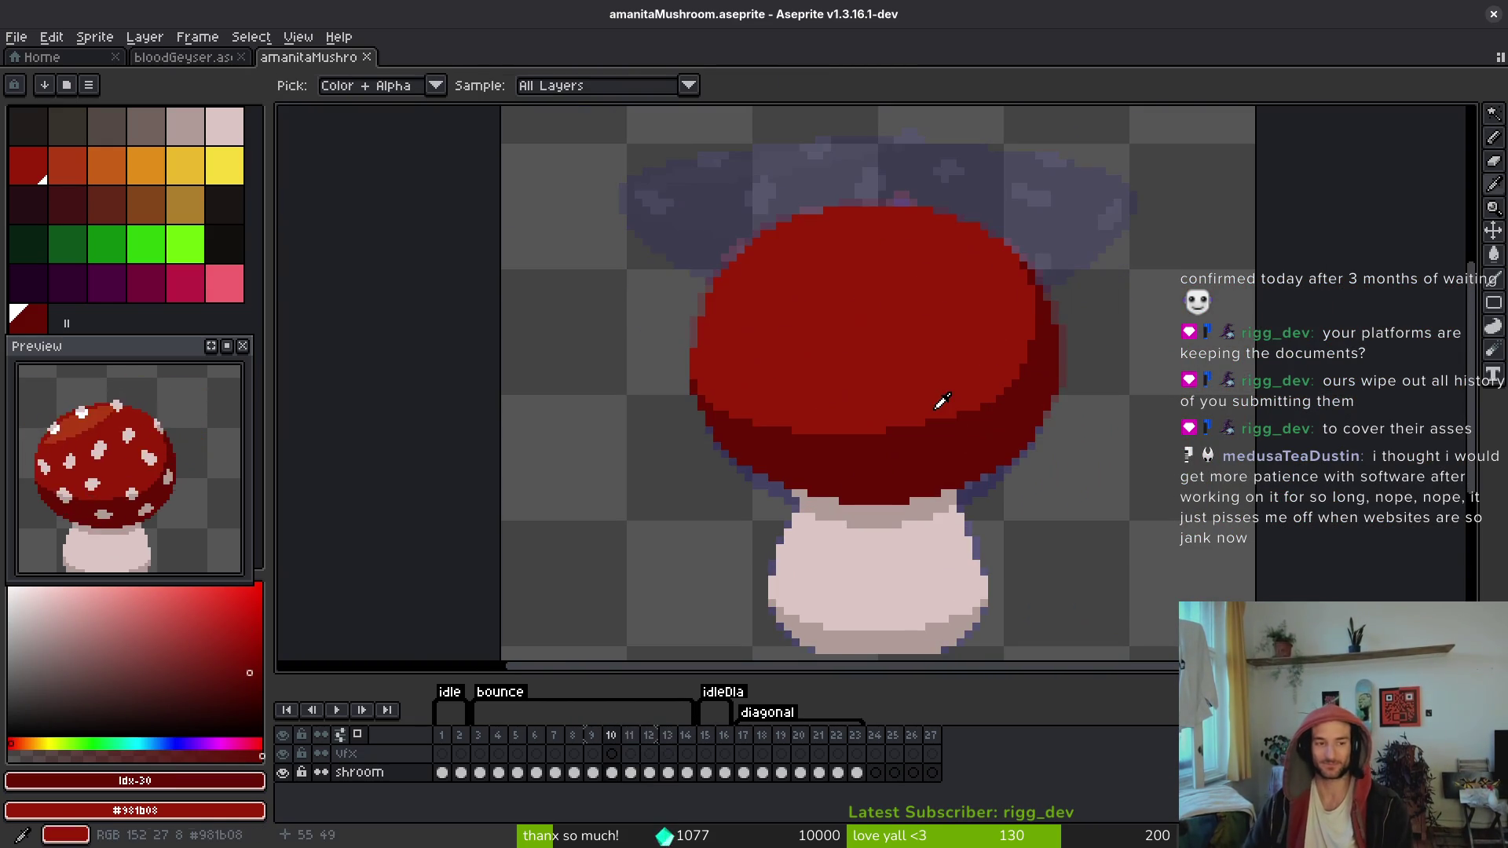
key(ctrl+s)
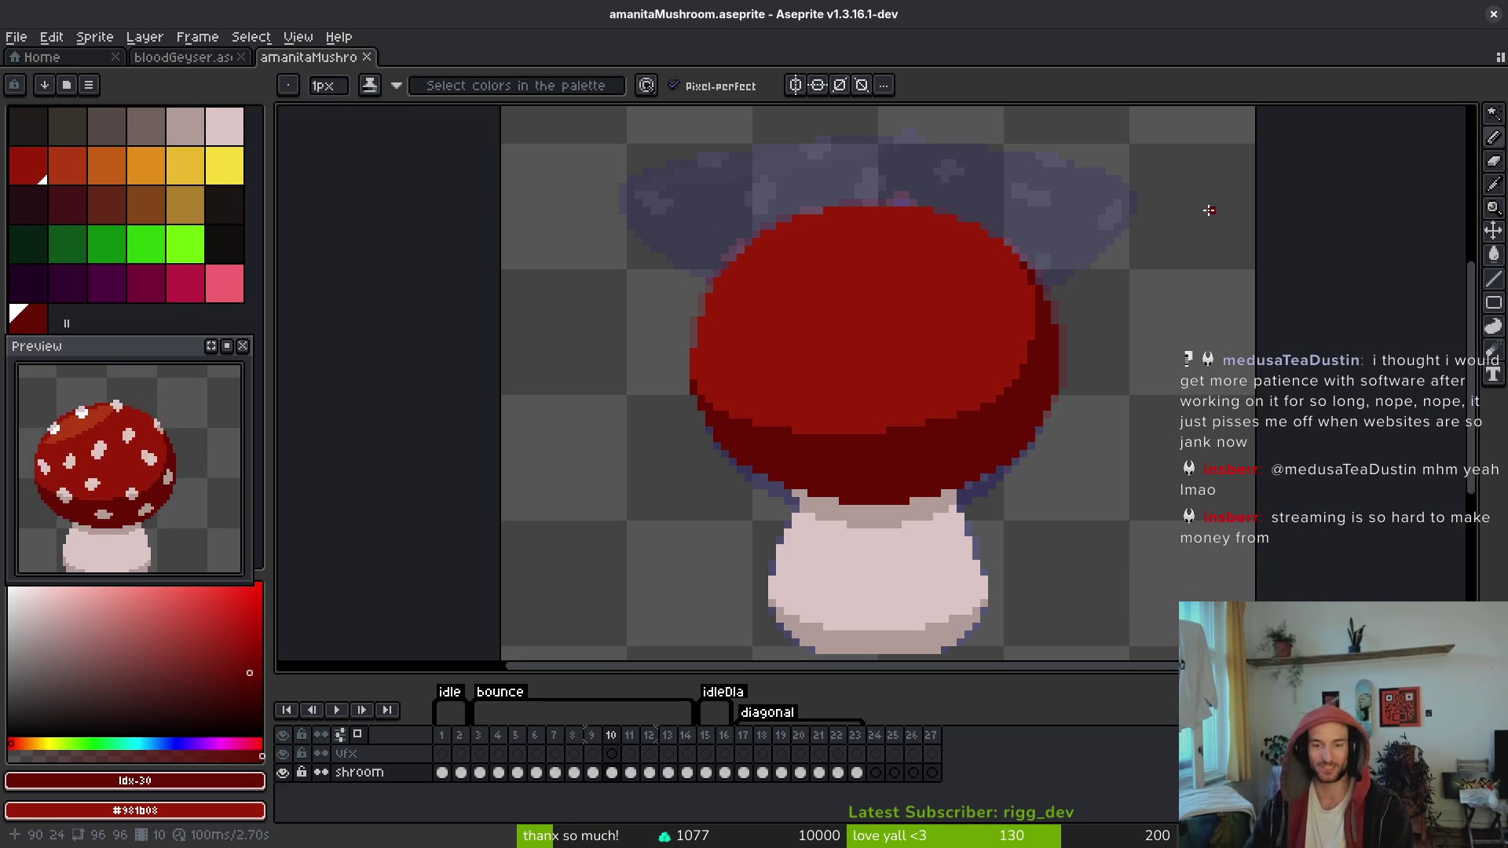
Step: Alternate between the eyedropper and Pencil tools while inspecting the canvas
key(i)
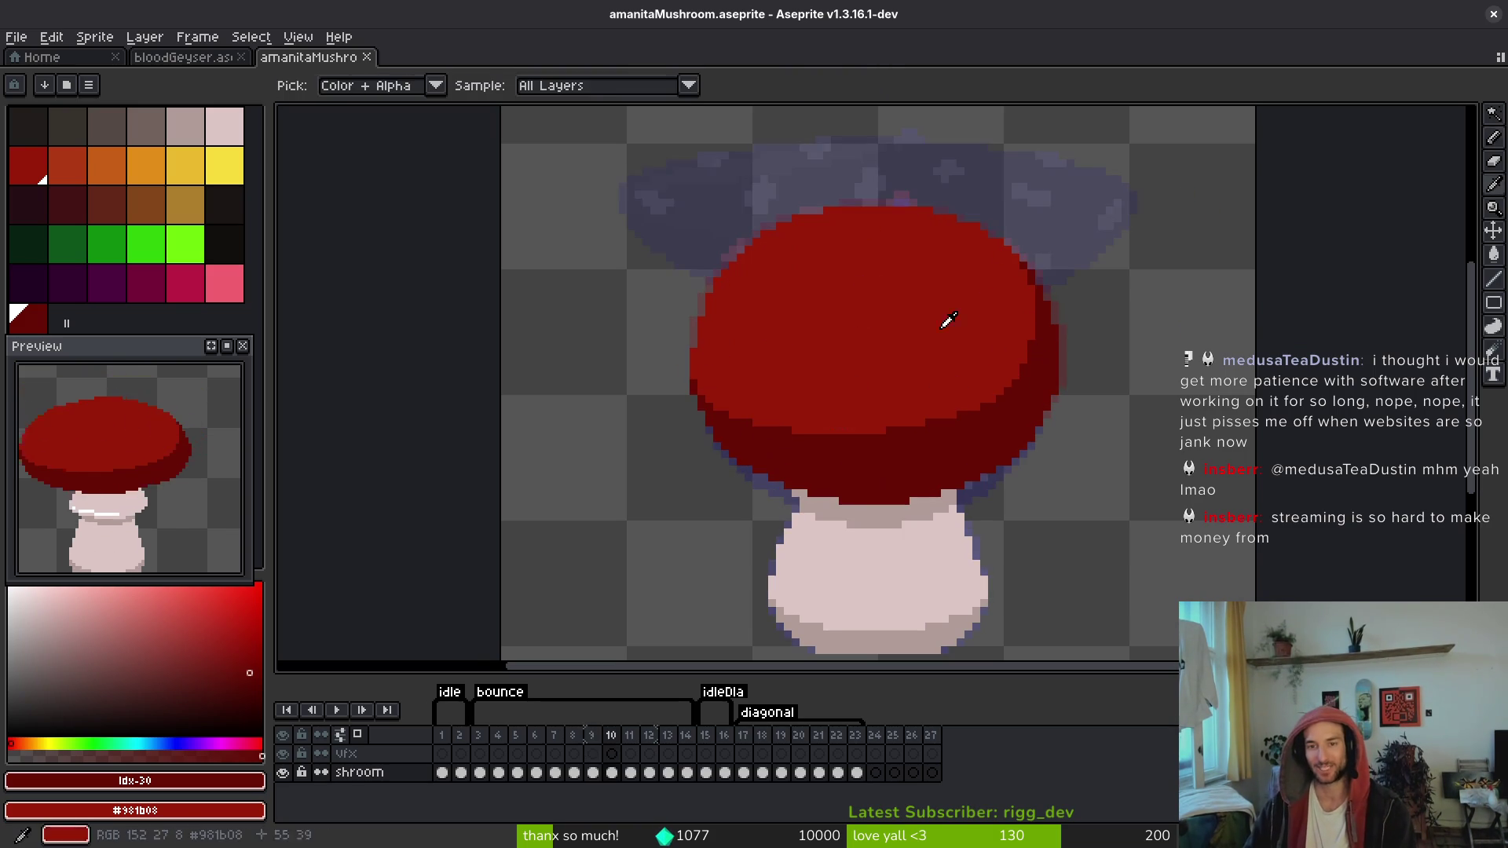
key(b)
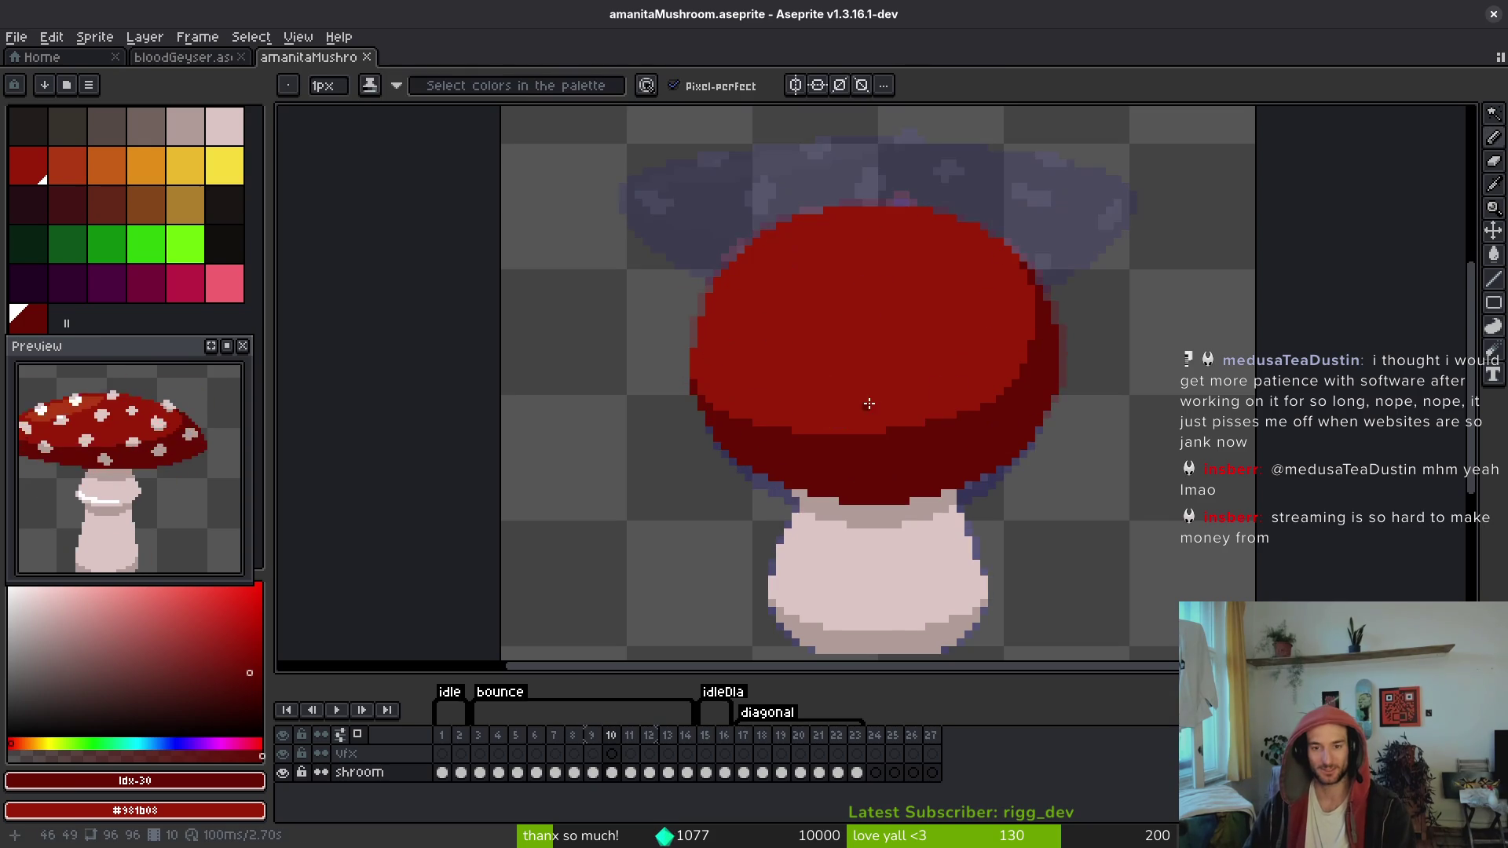
scroll(868, 403, up, 2)
scroll(963, 345, down, 3)
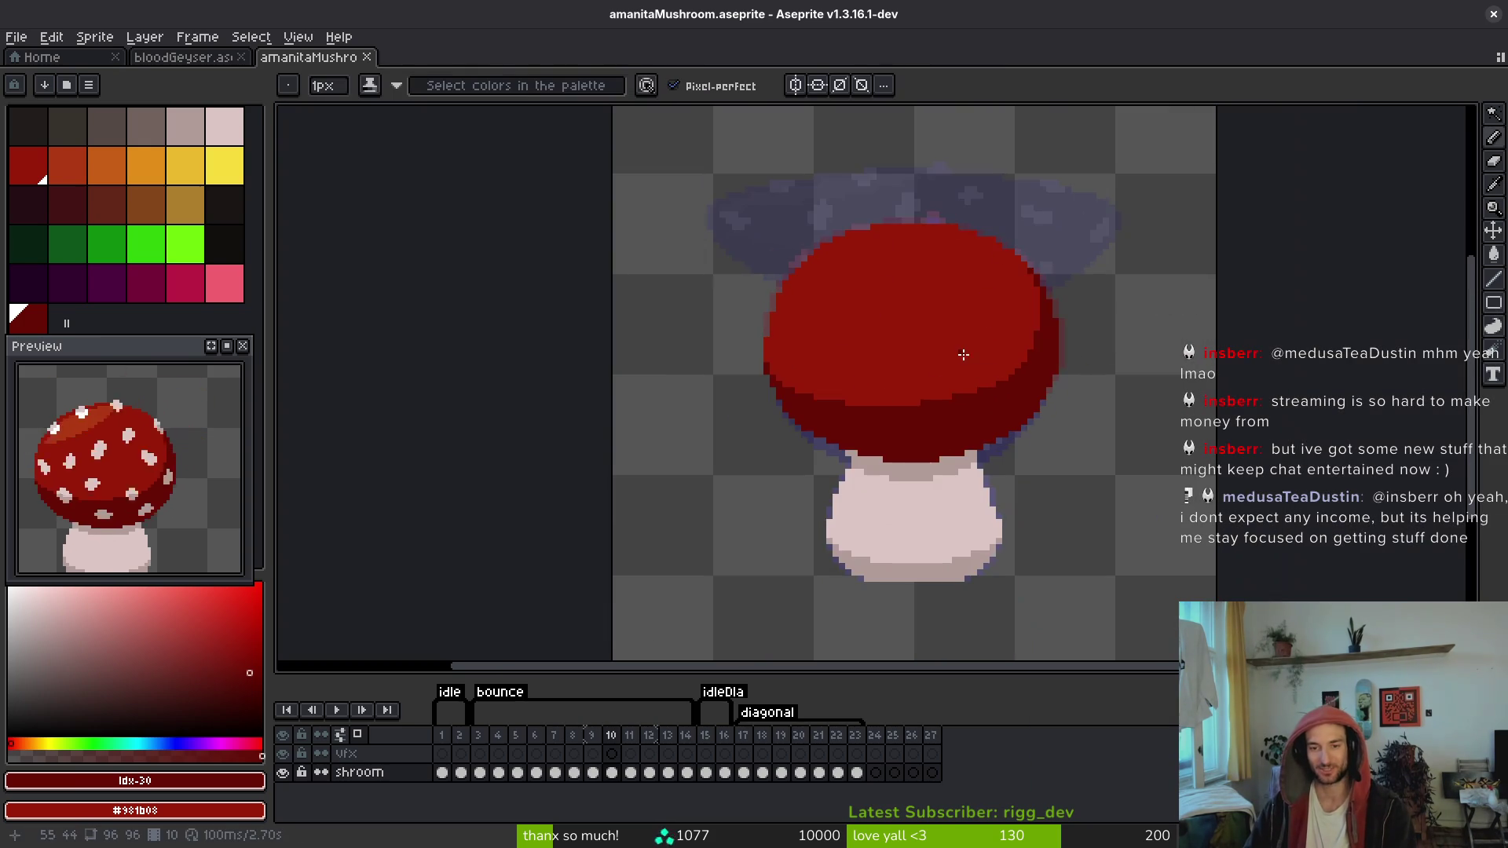
key(i)
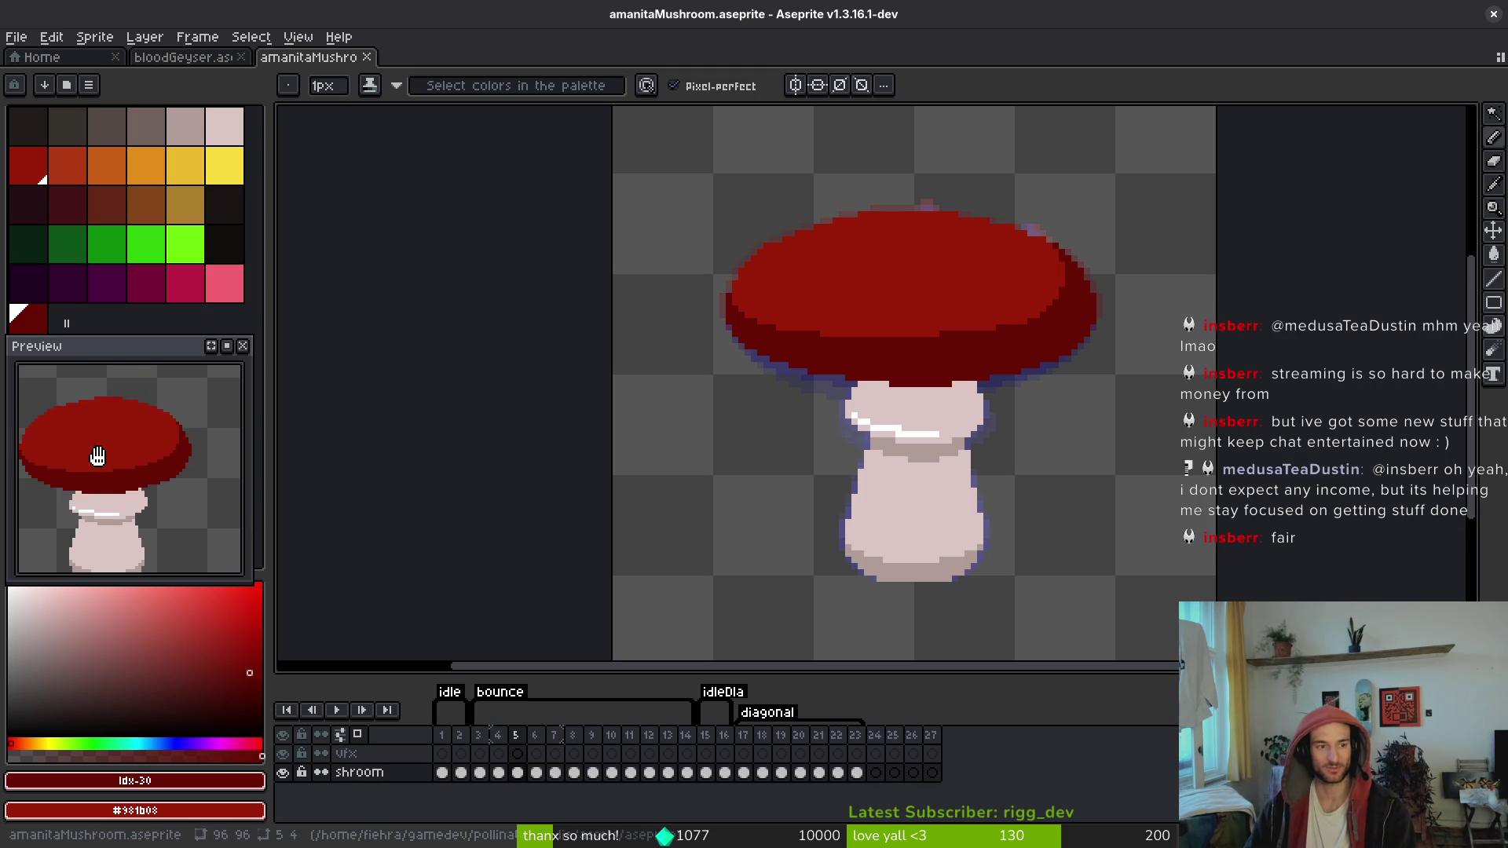
Step: Go to frame 5 and sample the orange highlight colour from its cap
key(i)
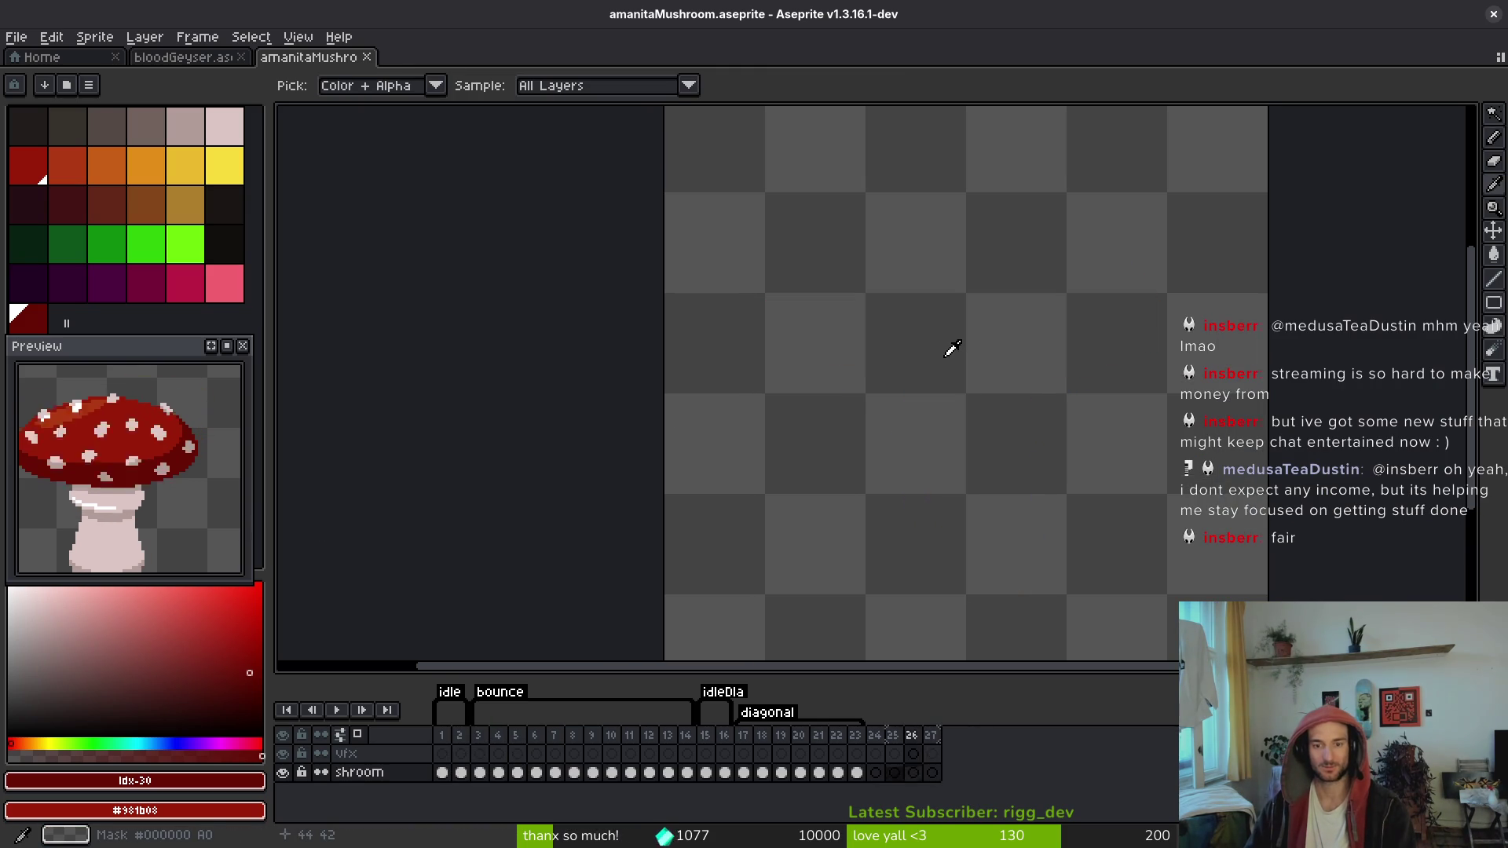
click(516, 753)
drag(919, 309, 932, 339)
key(b)
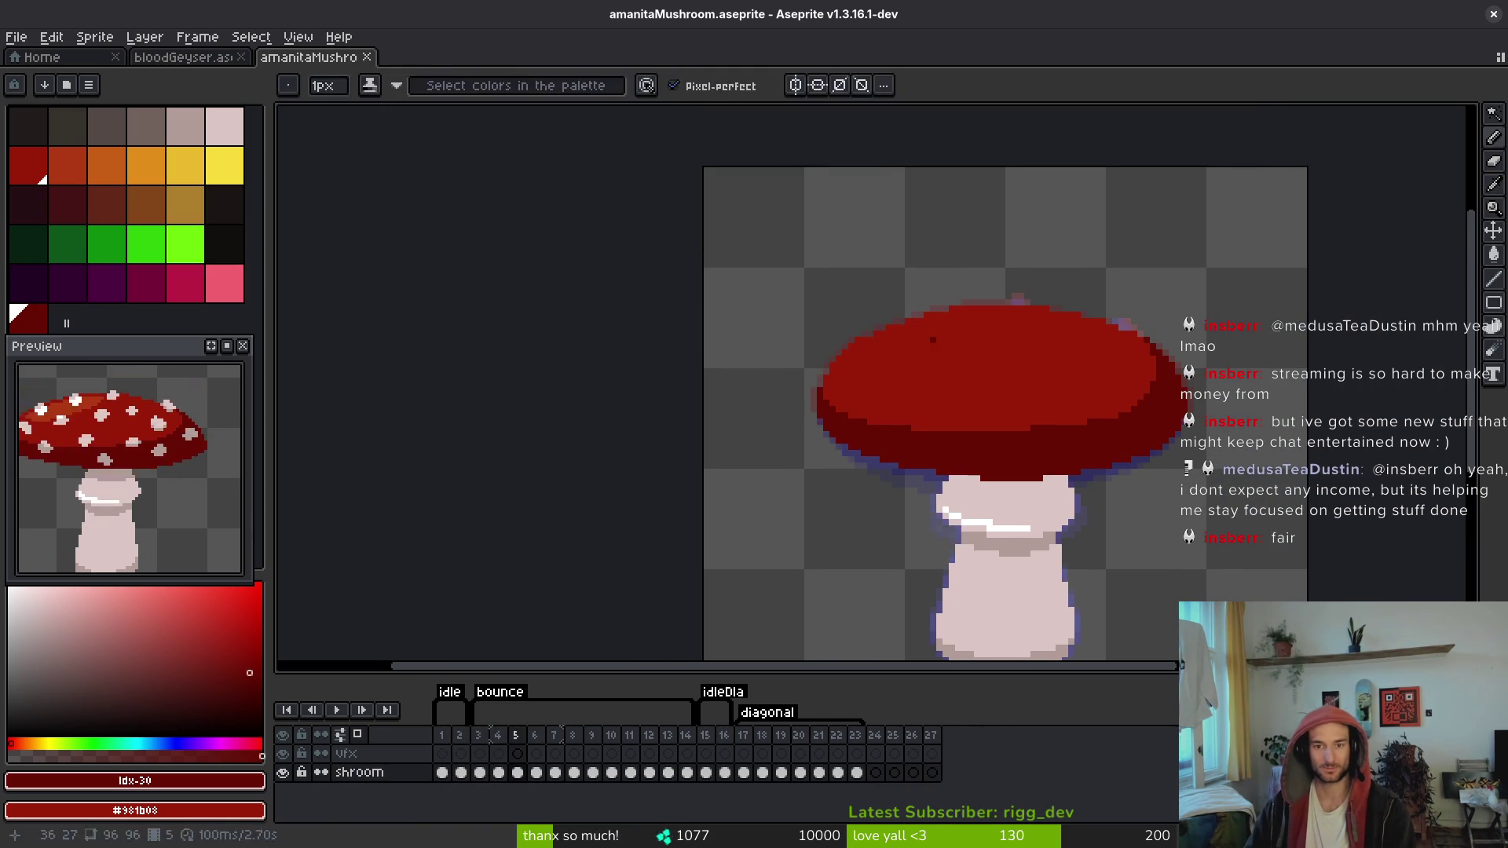
alt+click(933, 339)
scroll(926, 350, up, 5)
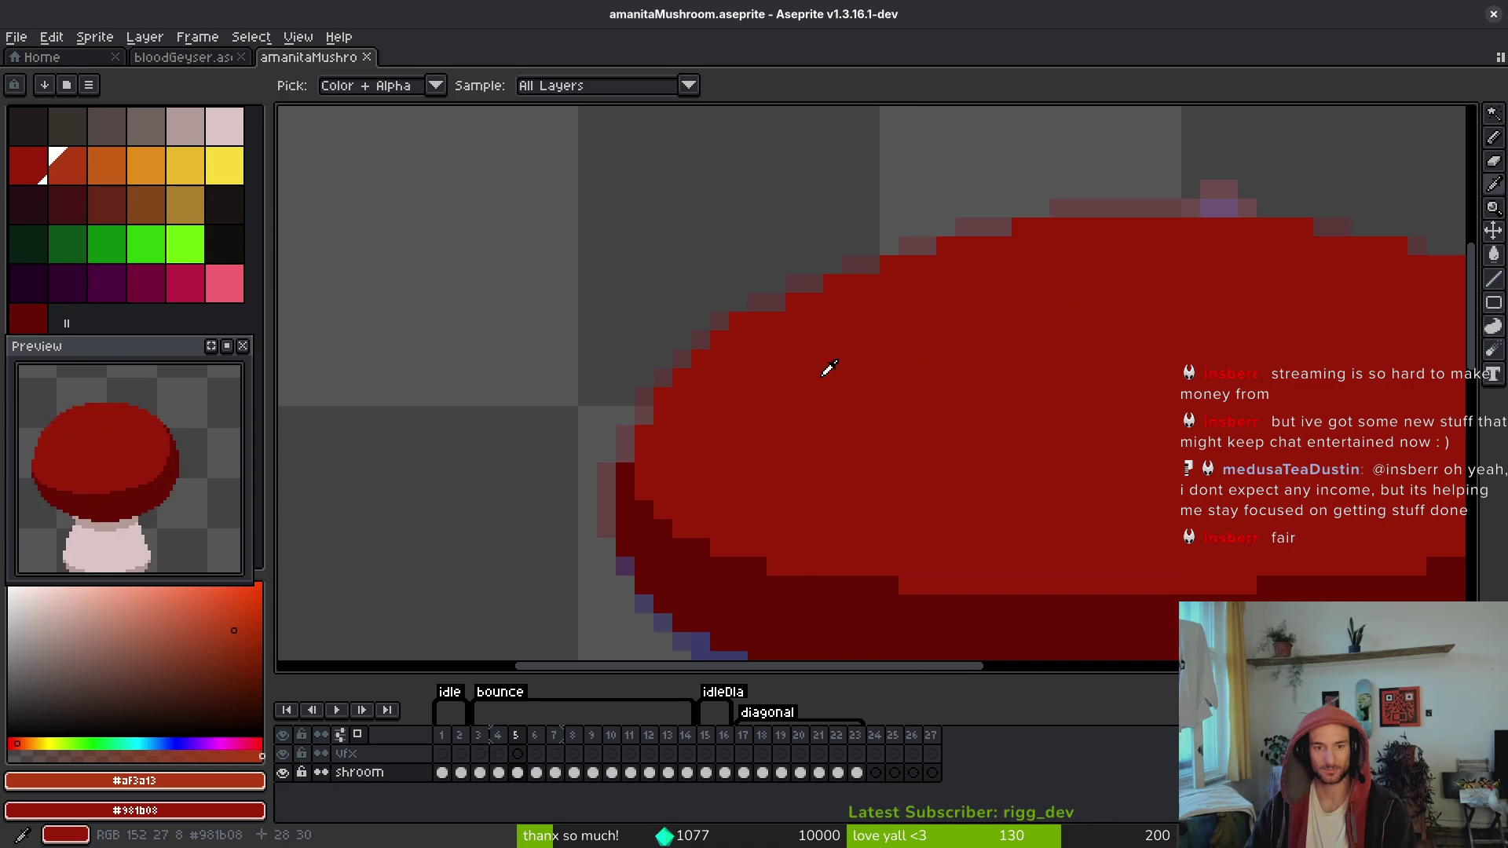
Step: Flip between frames 4 and 5 to compare caps and sample the main cap red
key(Left)
key(Right)
key(Left)
key(Right)
key(Left)
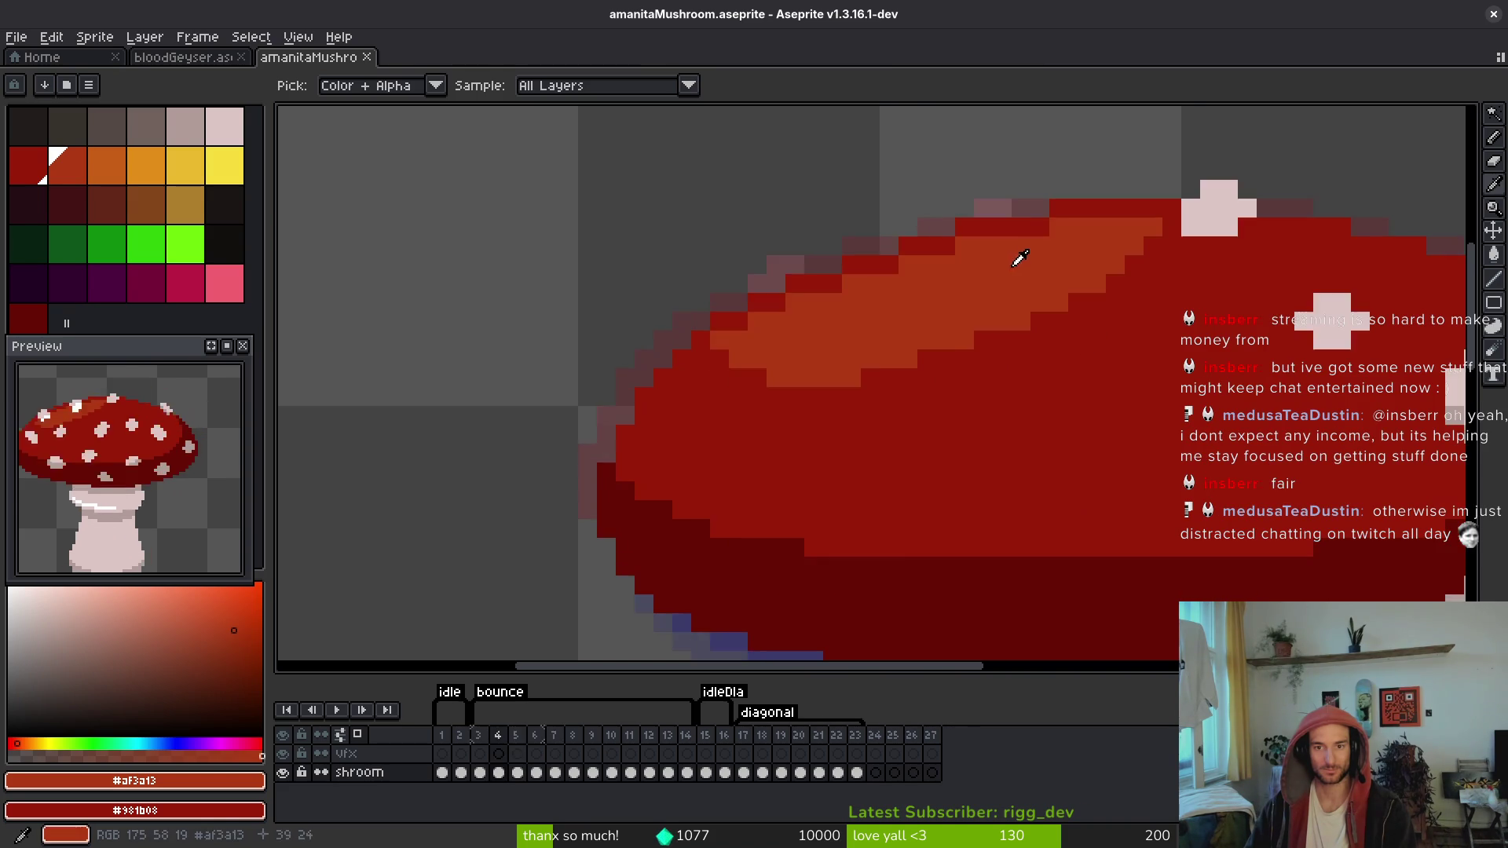
key(Right)
alt+click(809, 322)
key(e)
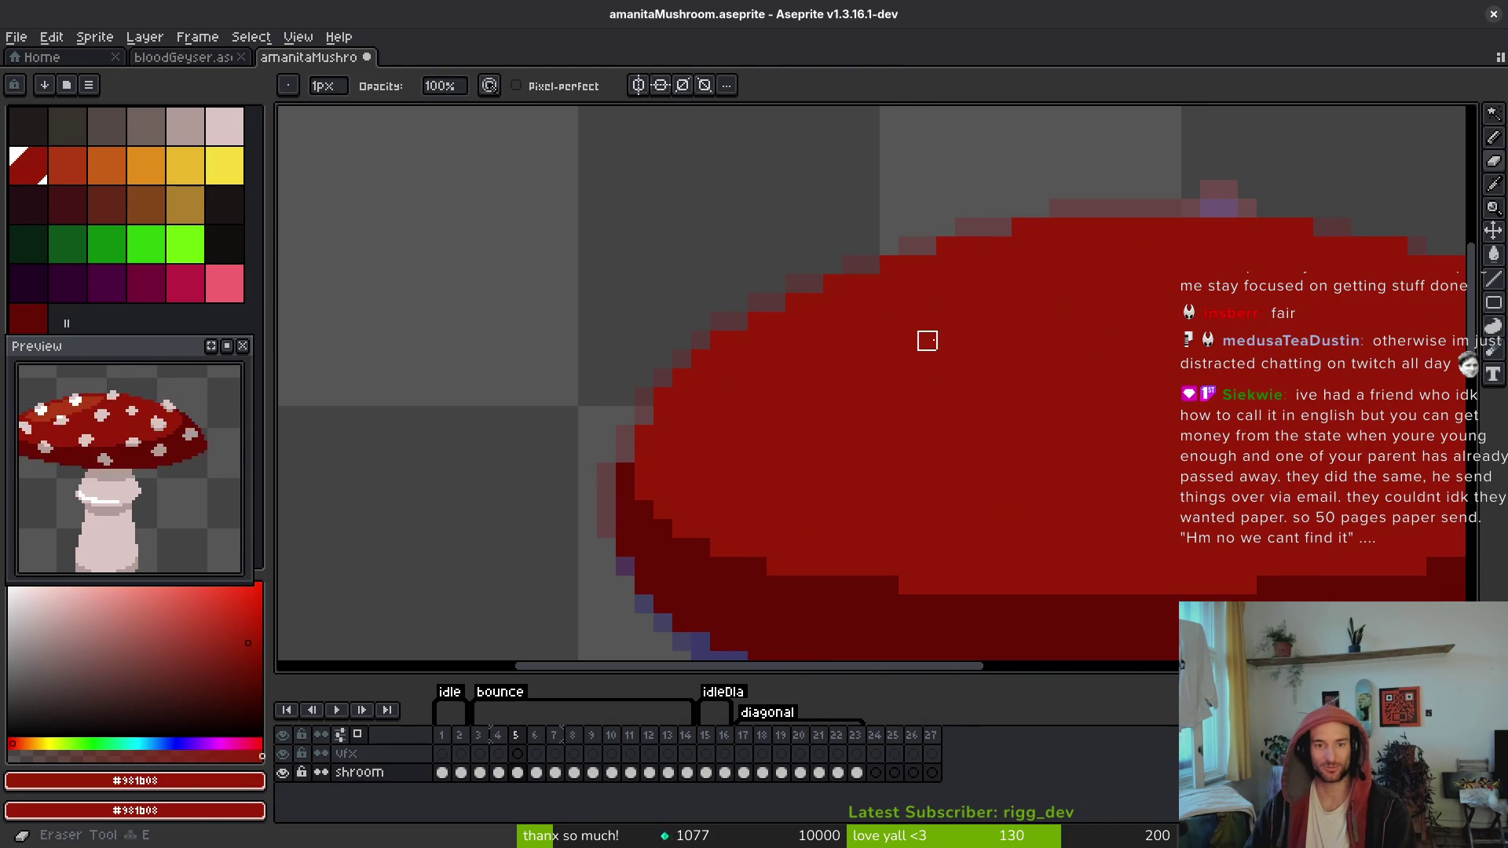
key(b)
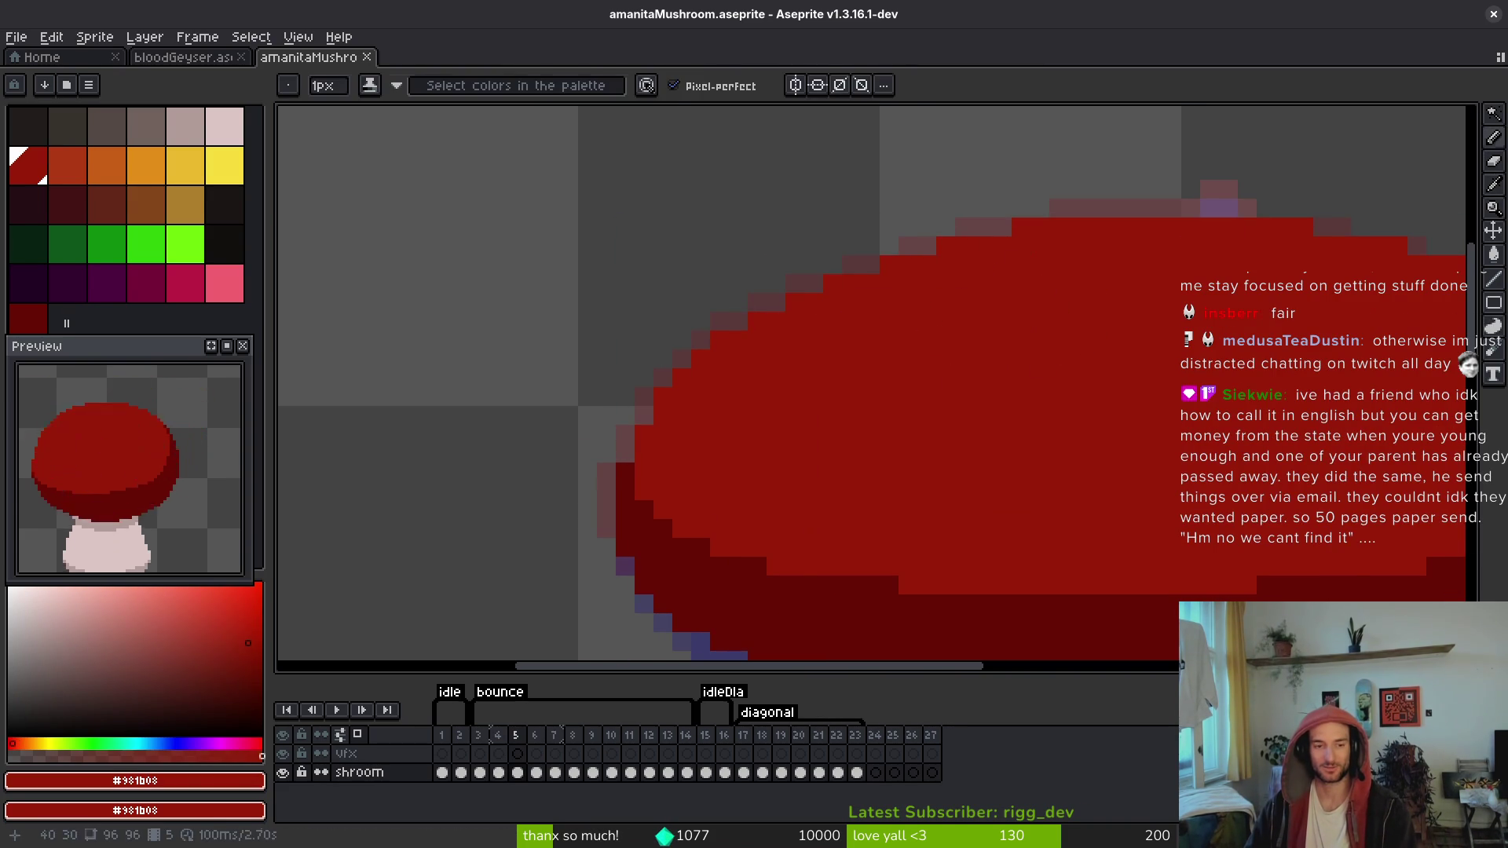
Step: Take frame 4's orange highlight colour and draw it along frame 5's cap top edge
key(Left)
alt+click(1013, 243)
key(Right)
key(Left)
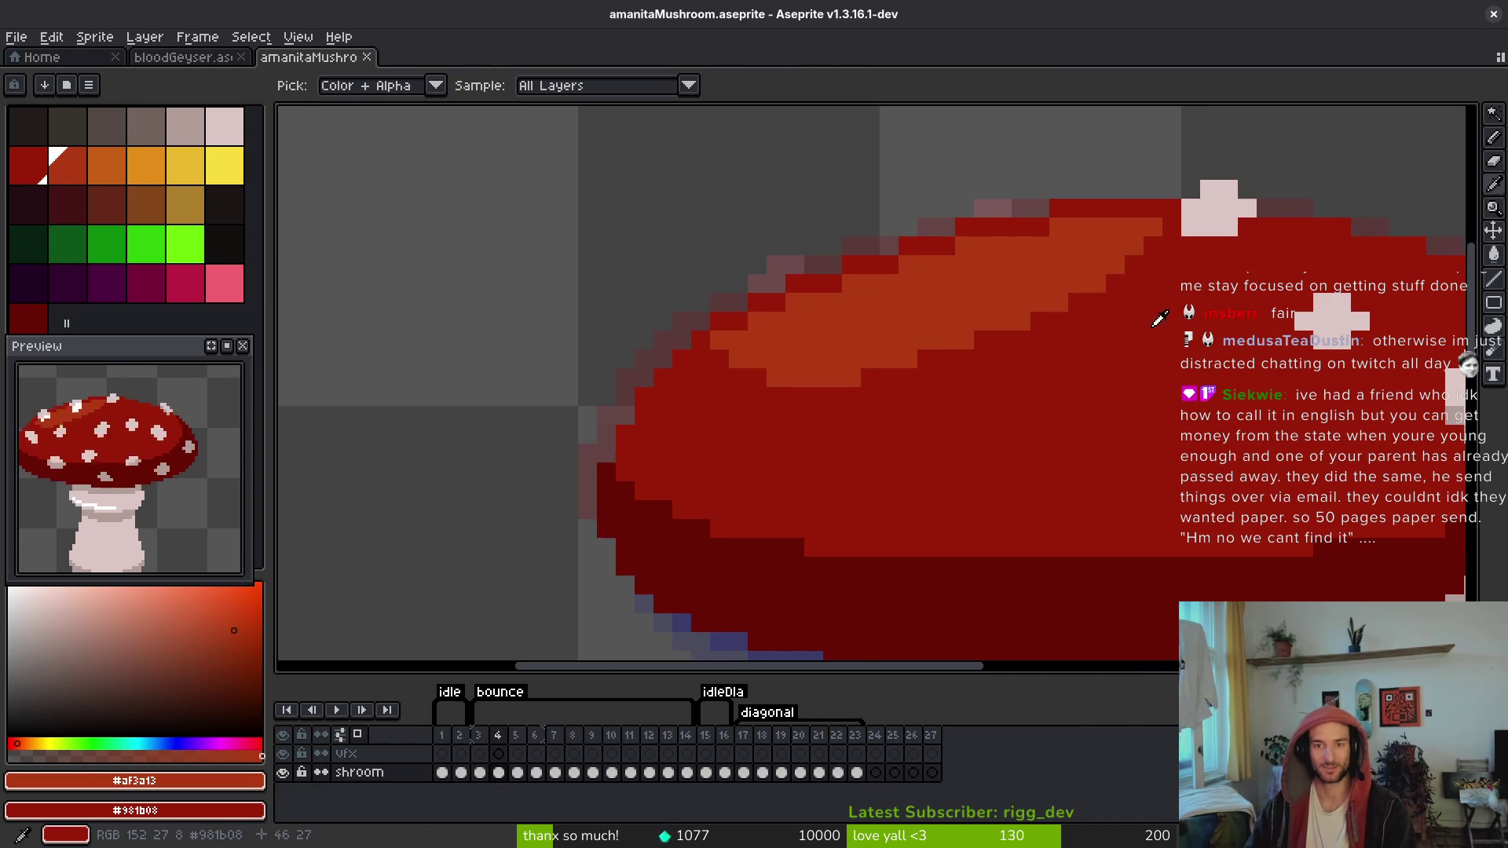
key(Right)
key(Left)
key(Right)
key(b)
click(1121, 251)
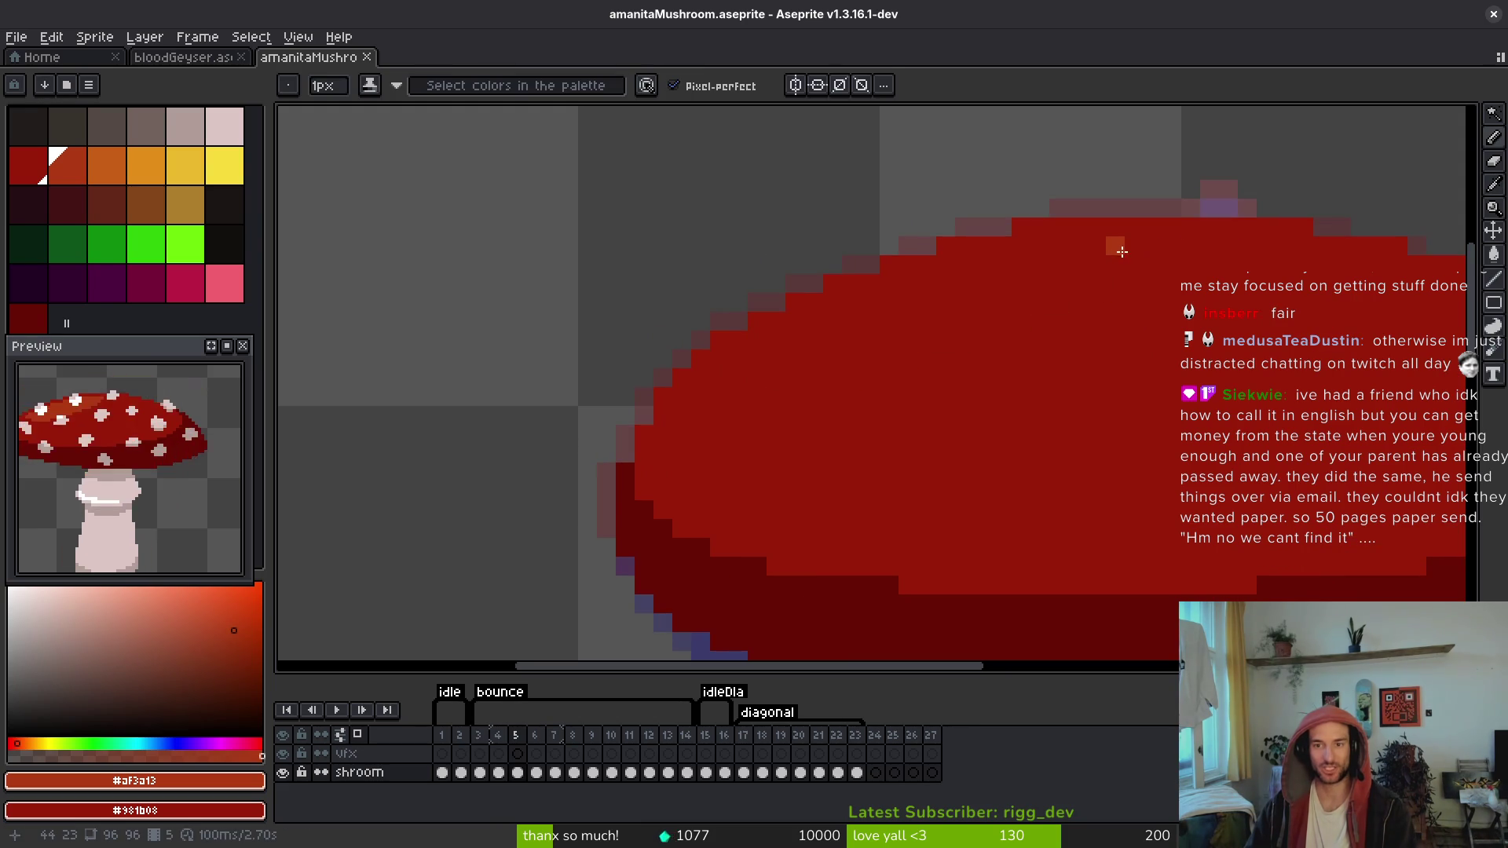
mouse_move(1121, 251)
mouse_down()
mouse_move(1052, 247)
mouse_move(1142, 252)
mouse_move(950, 344)
mouse_move(794, 363)
mouse_move(761, 339)
mouse_move(867, 322)
mouse_move(942, 286)
mouse_move(895, 283)
mouse_move(946, 263)
mouse_move(1039, 289)
mouse_up()
Step: Flood-fill gaps in the orange band, widen and extend it rightward, and save
key(g)
click(1076, 283)
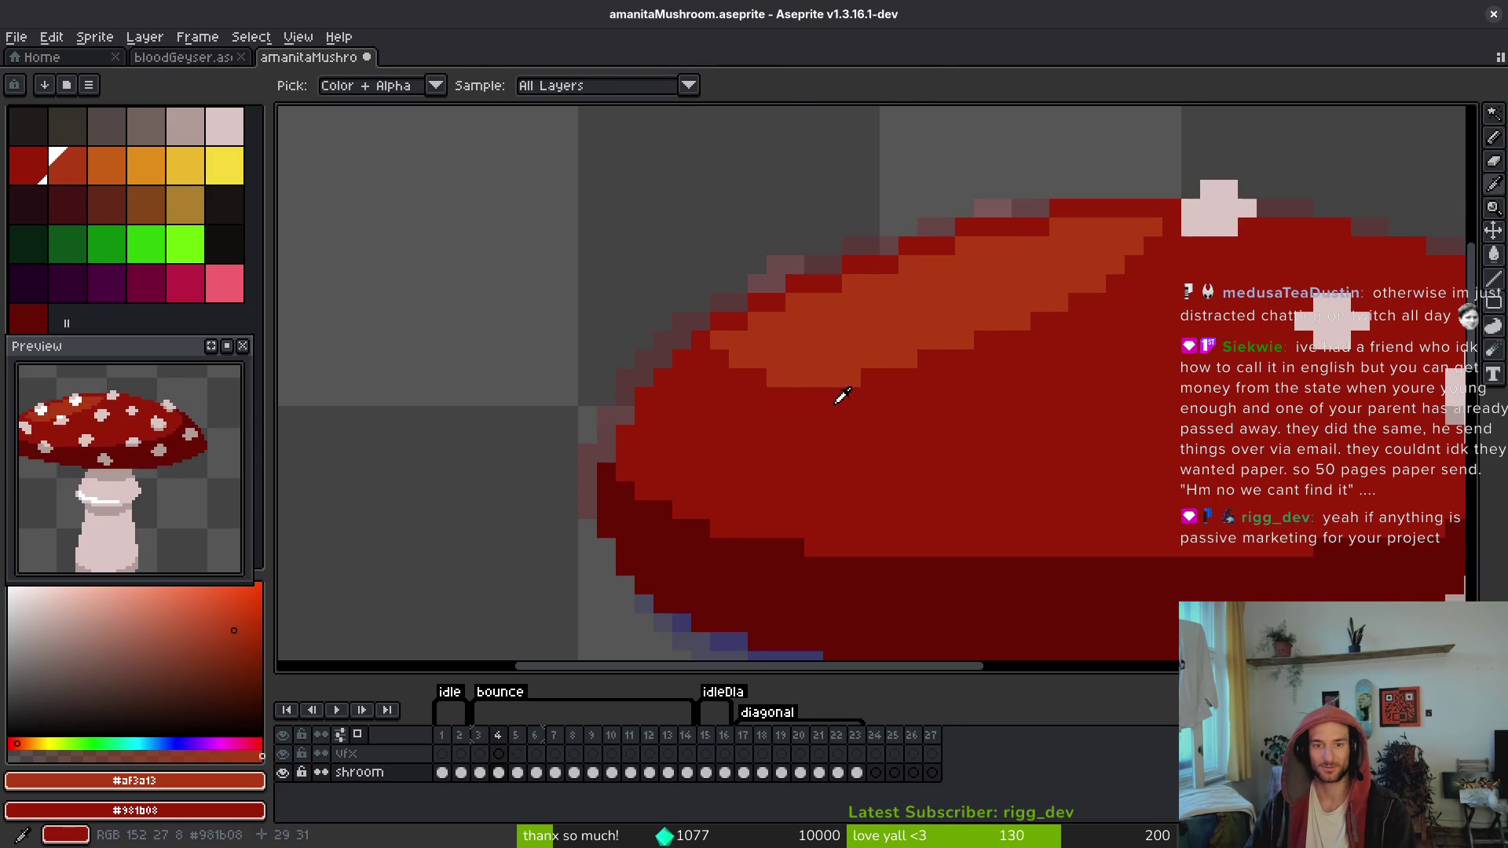
drag(776, 378, 834, 378)
click(907, 358)
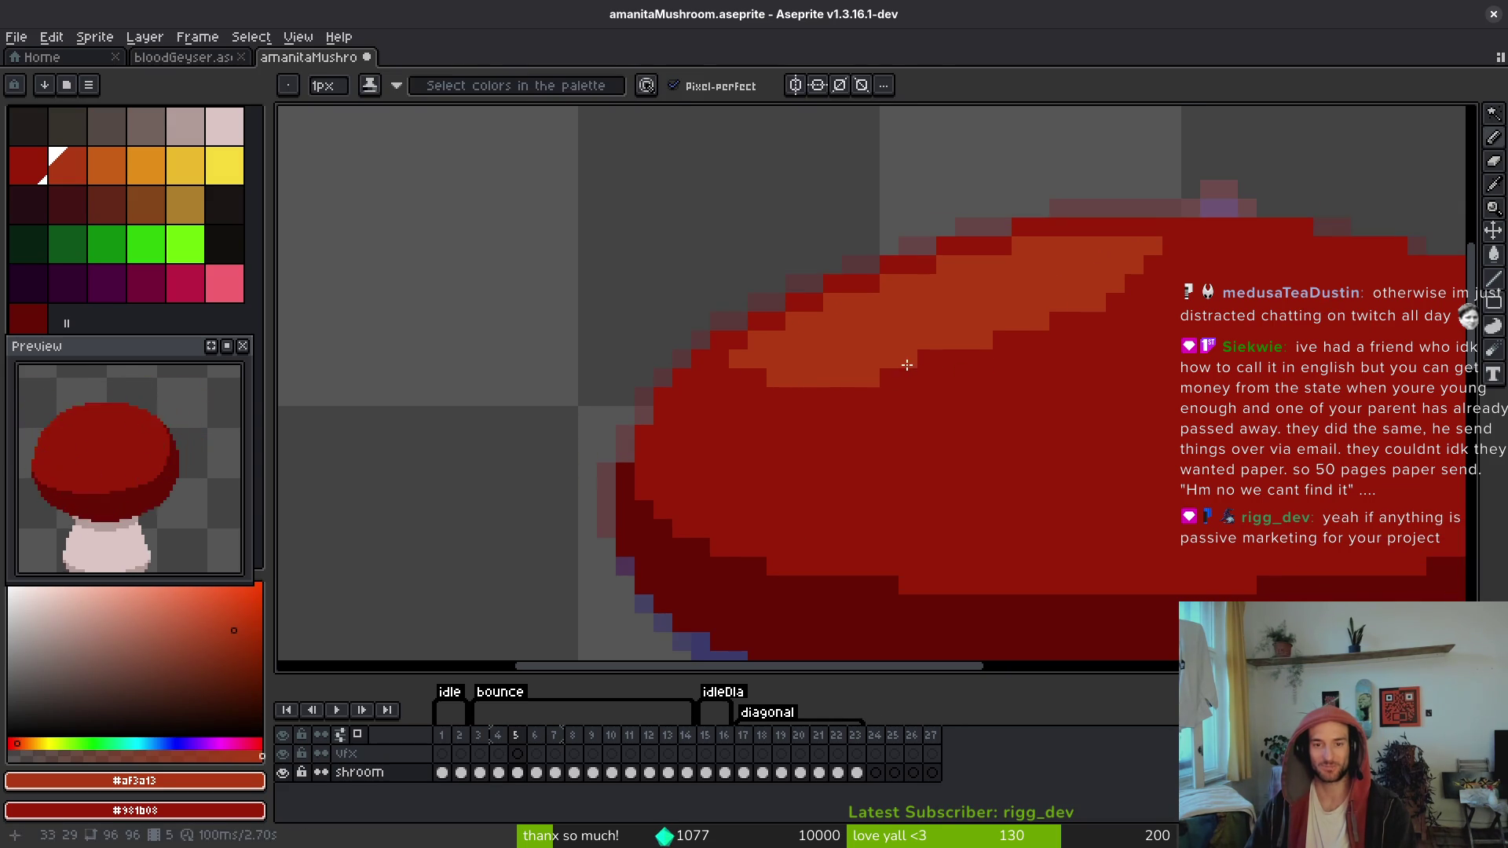
click(925, 358)
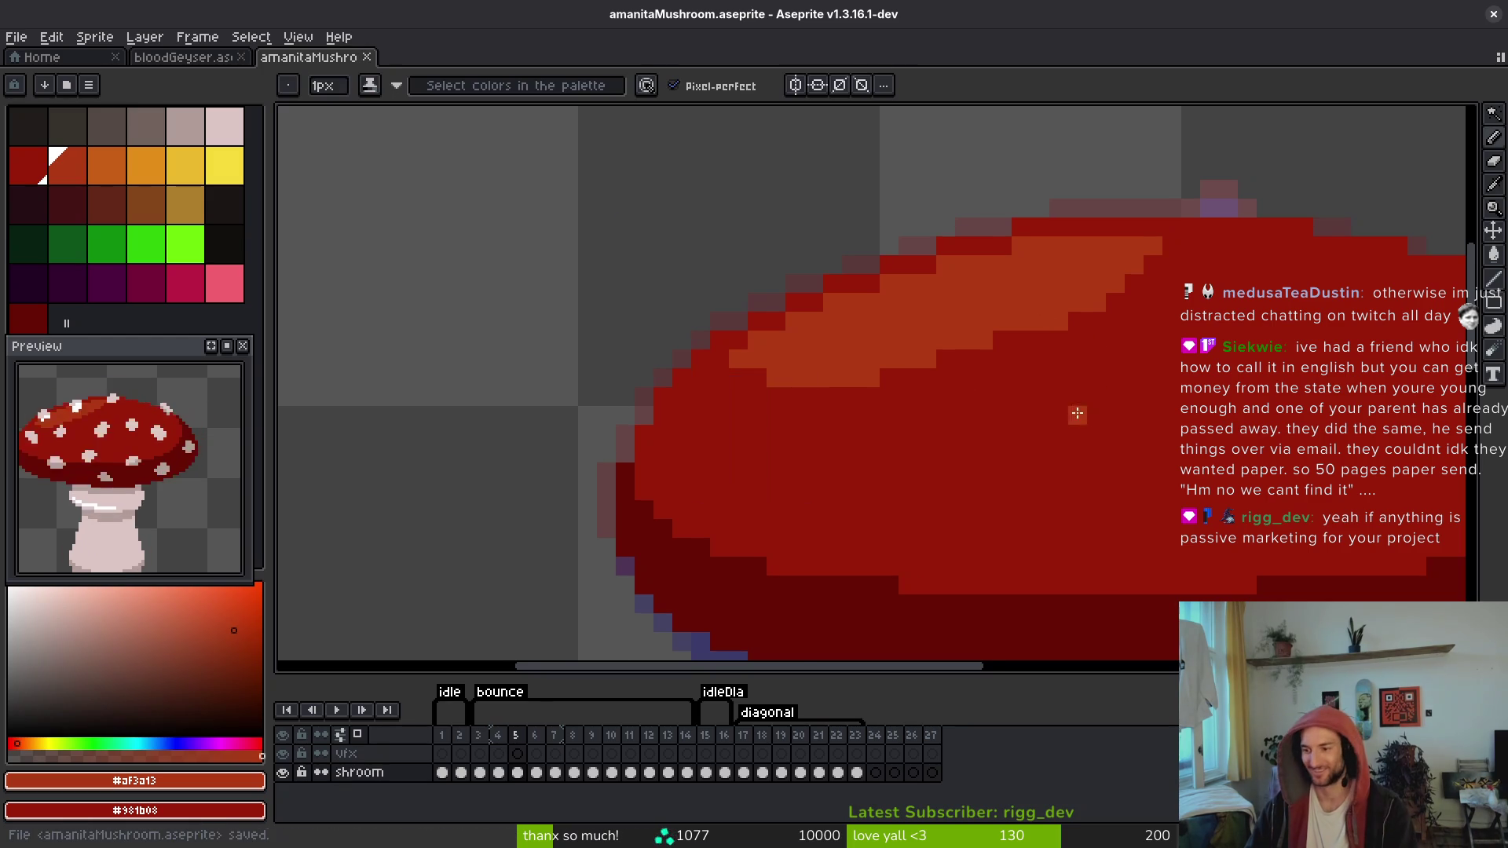
key(ctrl+s)
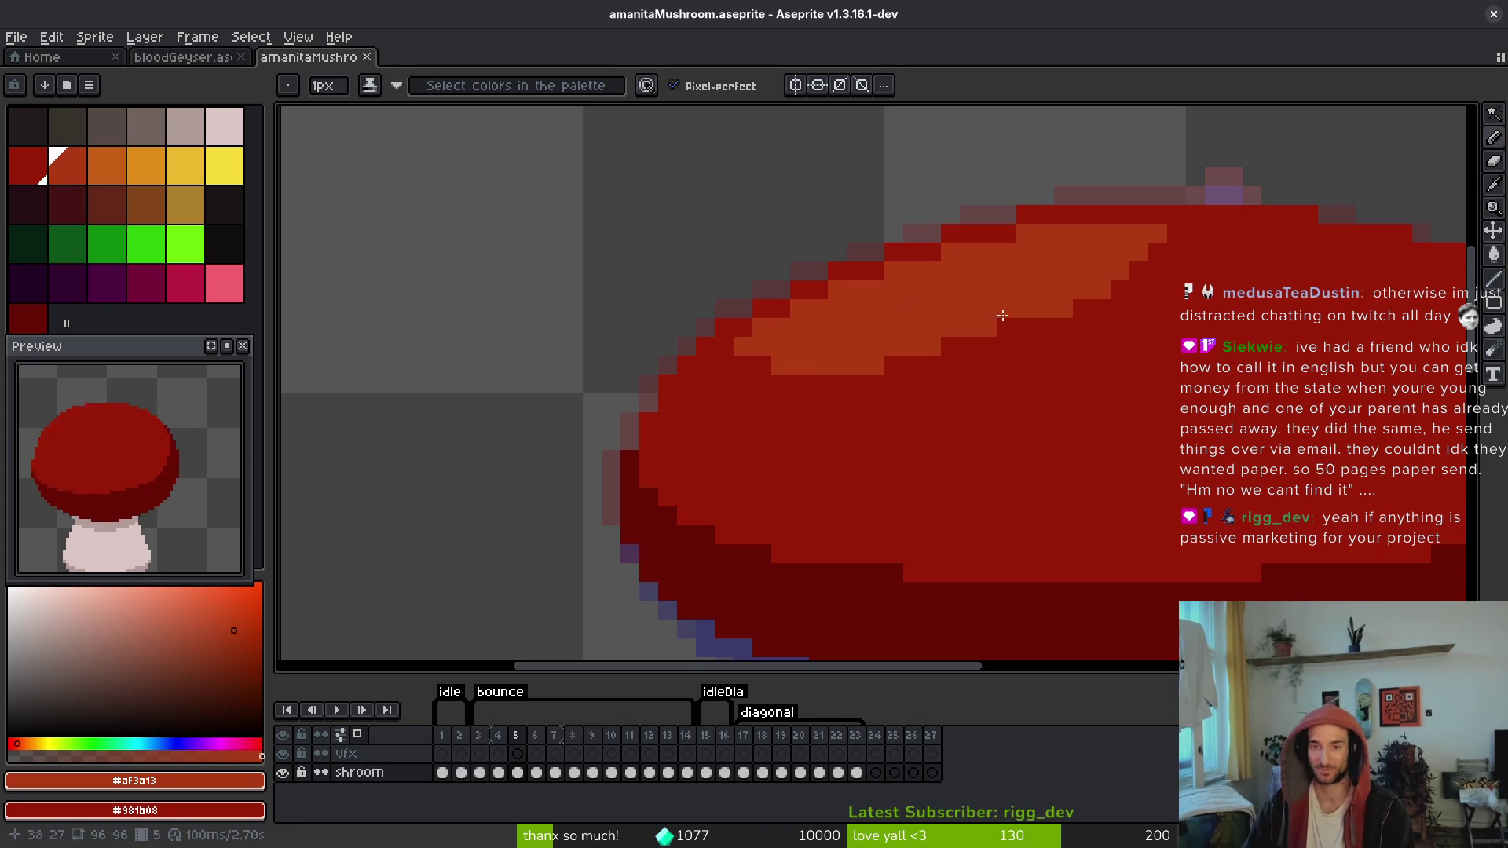
right_click(988, 383)
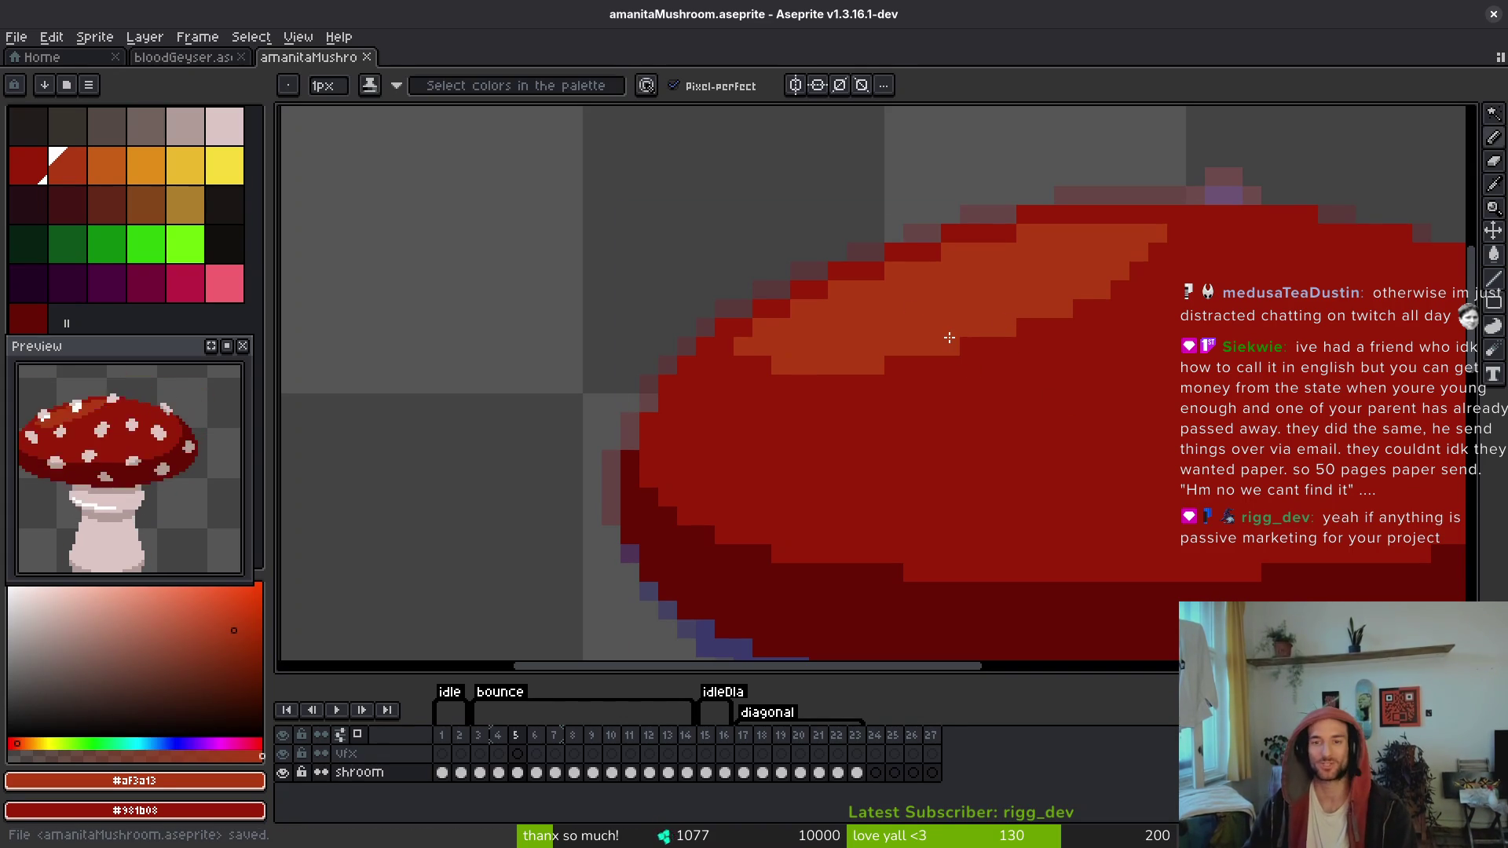
key(ctrl+s)
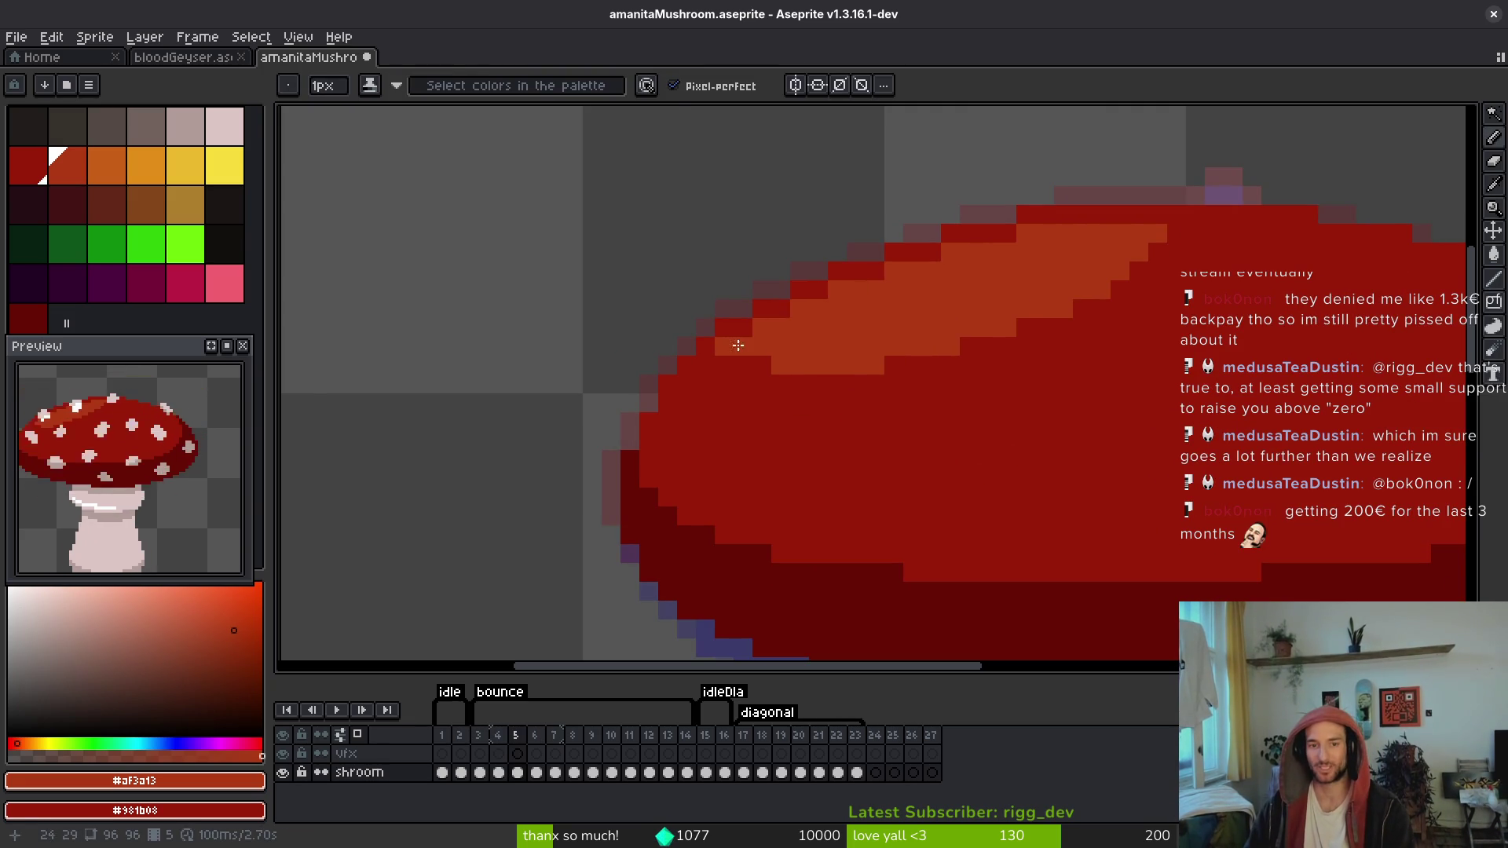
Step: Flip back and forth between frames 4 and 5 to compare cap shapes
scroll(757, 361, down, 2)
scroll(950, 421, down, 2)
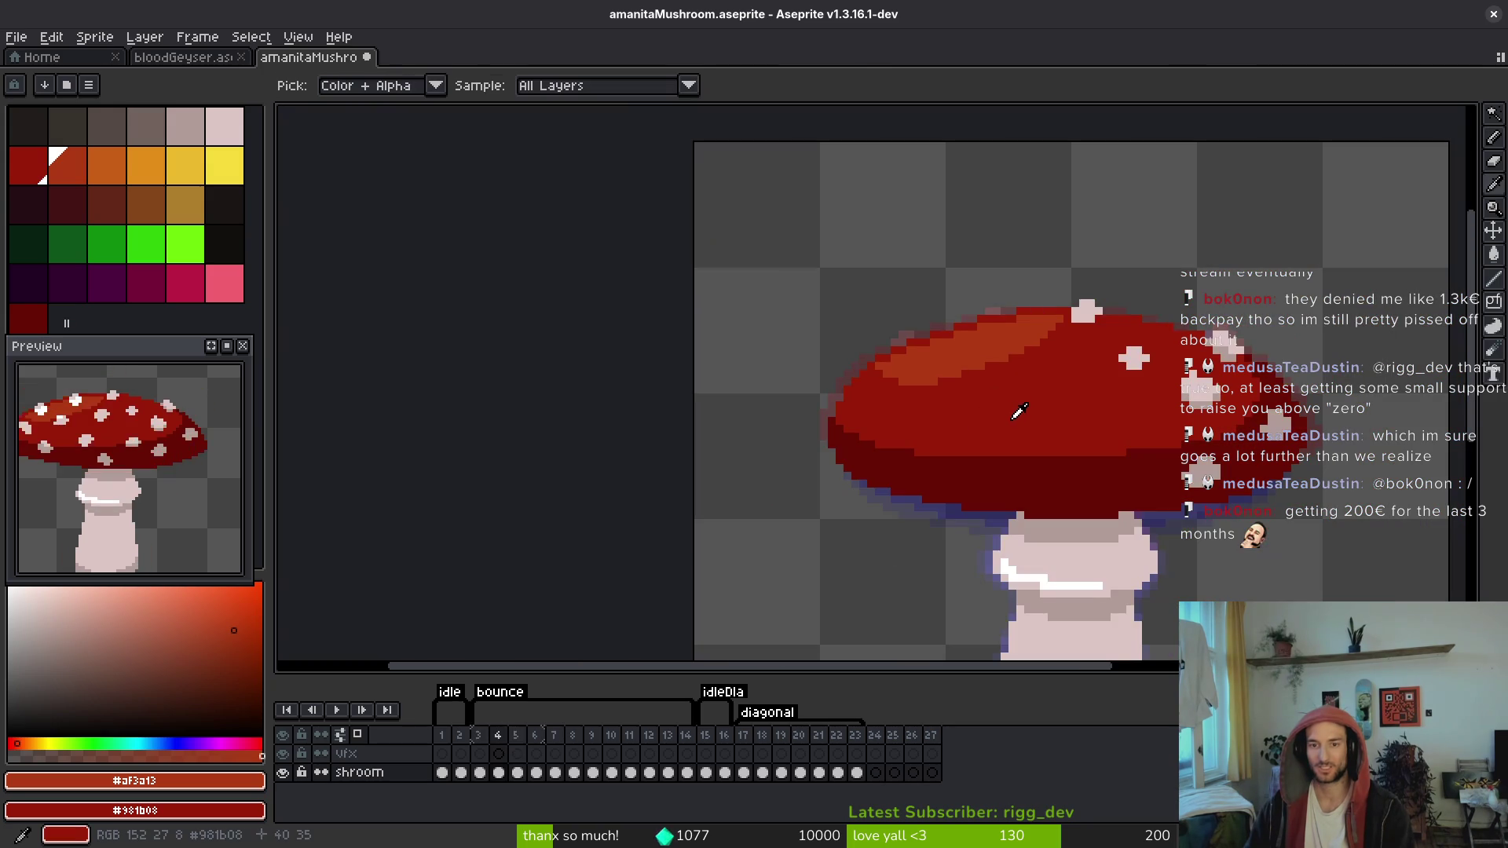
key(Right)
key(Left)
key(Right)
key(Left)
key(Right)
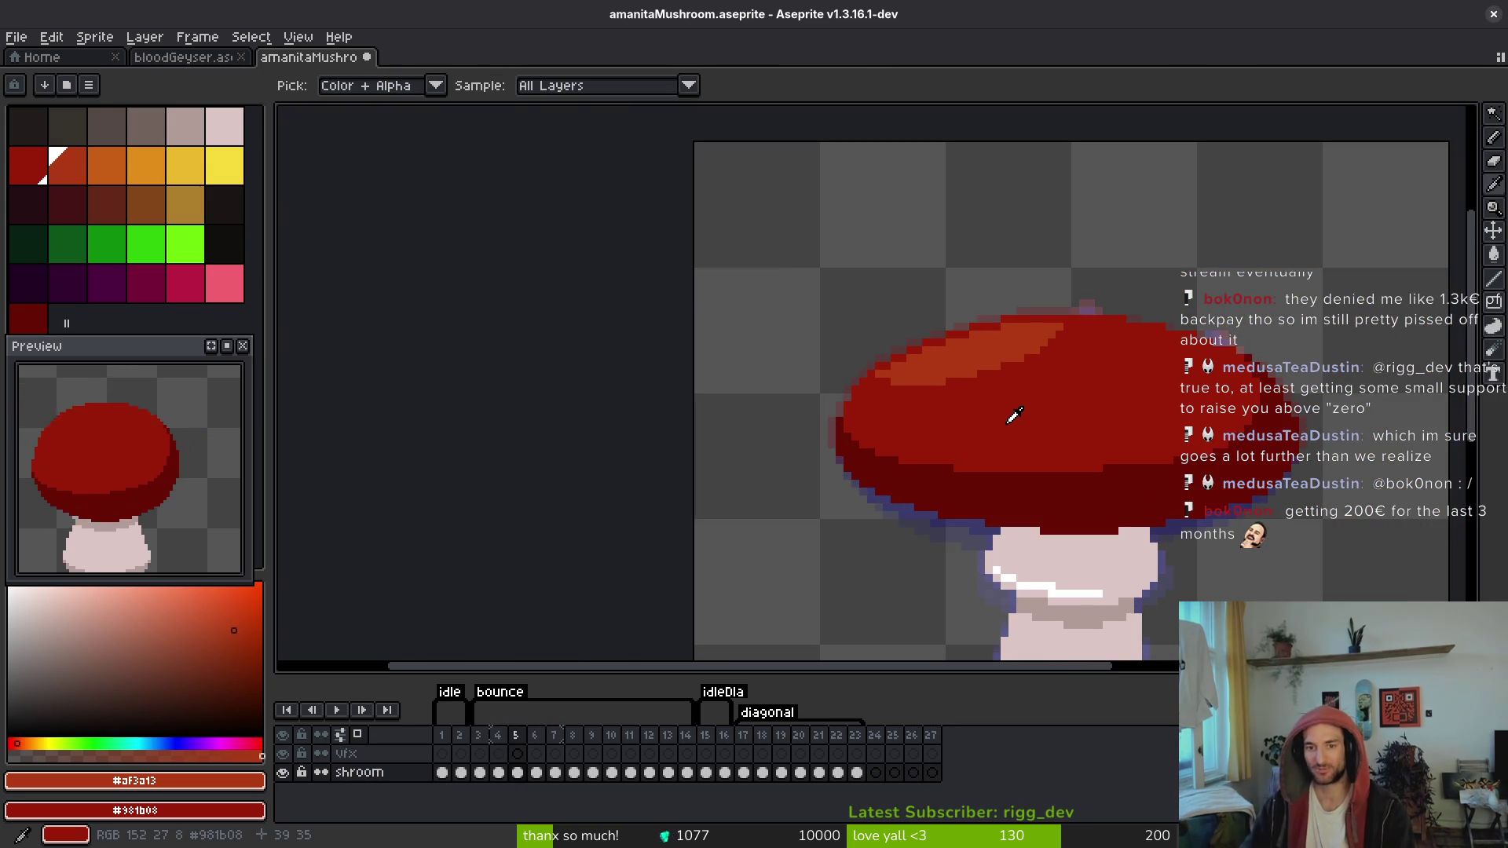
key(Right)
key(Left)
key(Left)
key(Right)
key(Right)
key(Right)
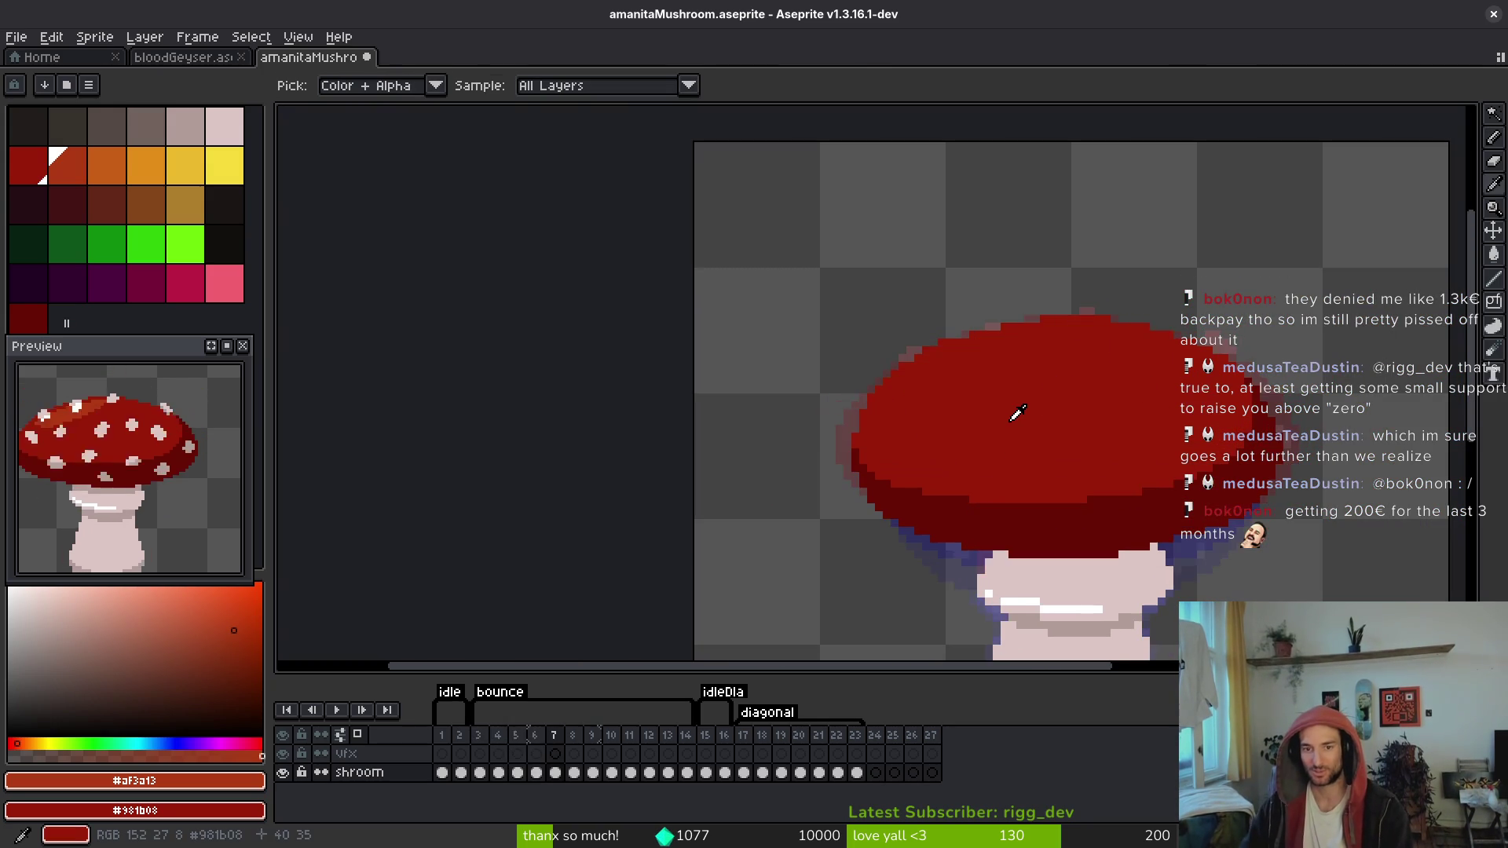
key(Left)
key(Left)
key(Left)
key(Right)
key(Left)
key(Right)
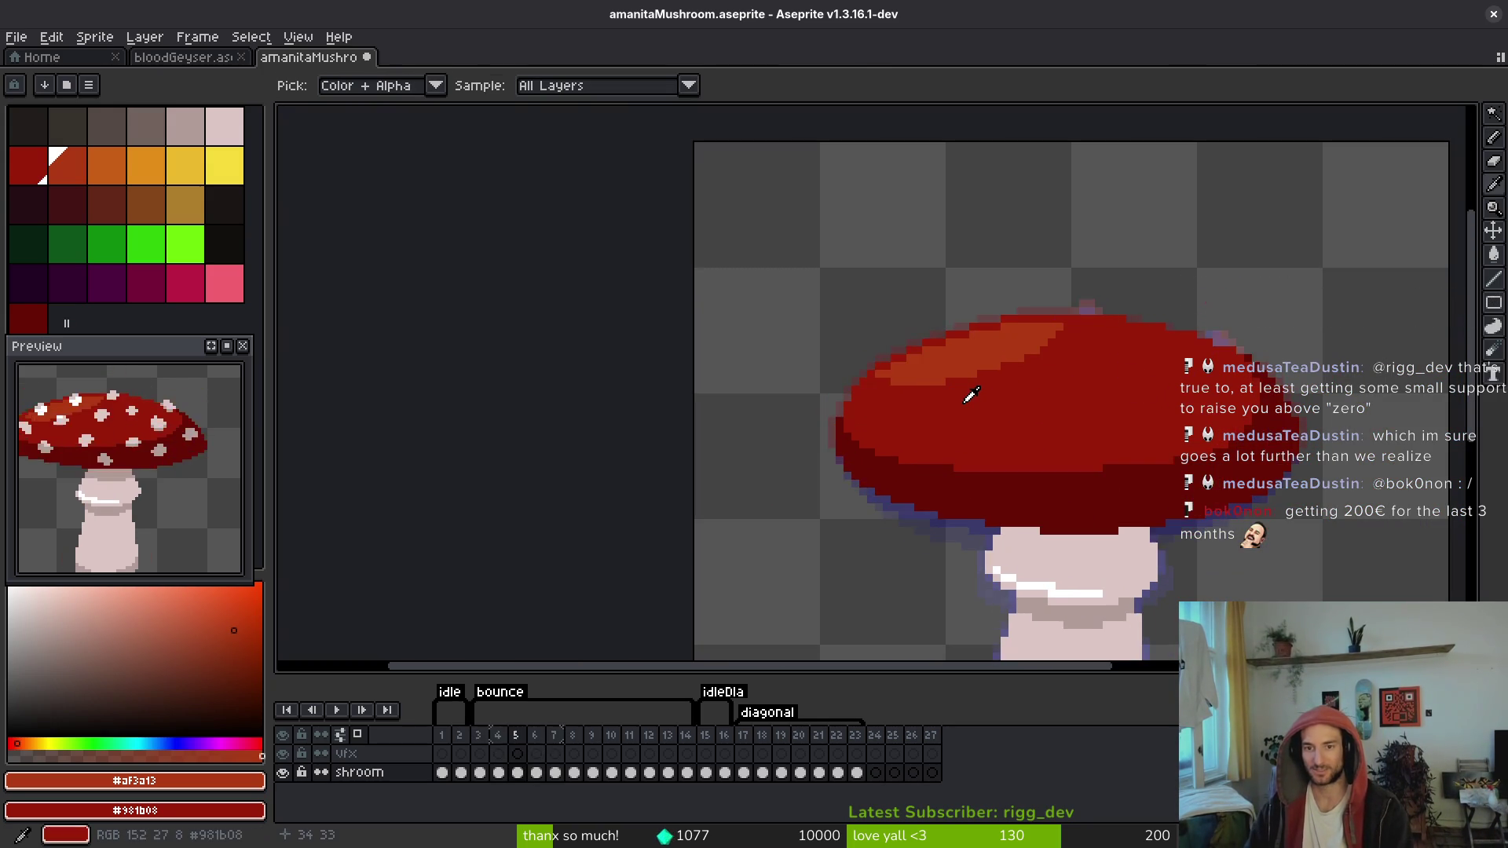
key(Left)
Step: Toggle between the plain and spotted cap frames, ending on frame 5's plain cap
key(Left)
key(Right)
key(Right)
key(Left)
key(Right)
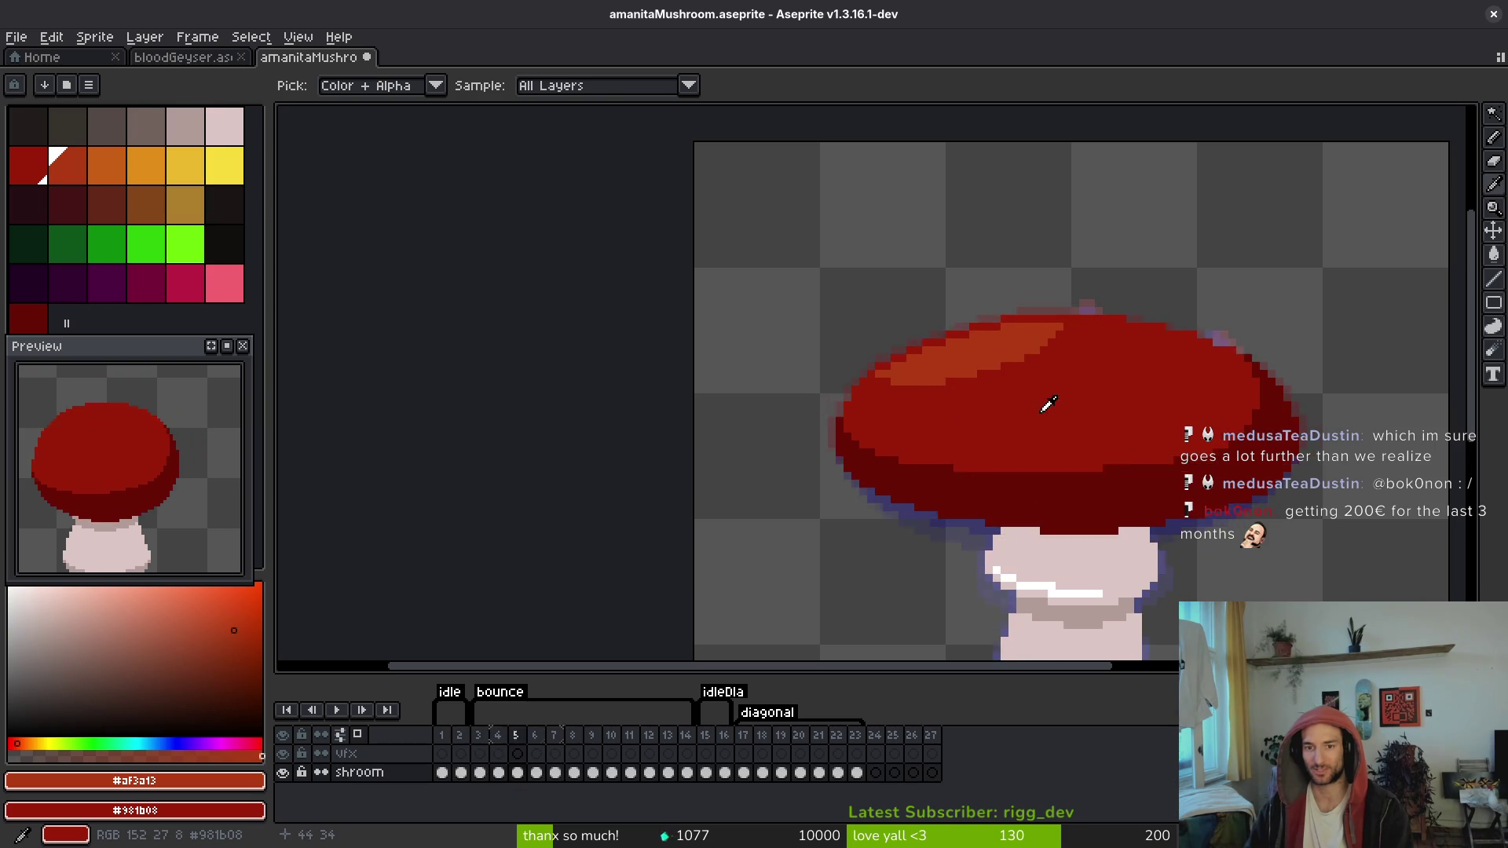
key(Right)
key(Left)
key(Right)
key(Left)
key(Right)
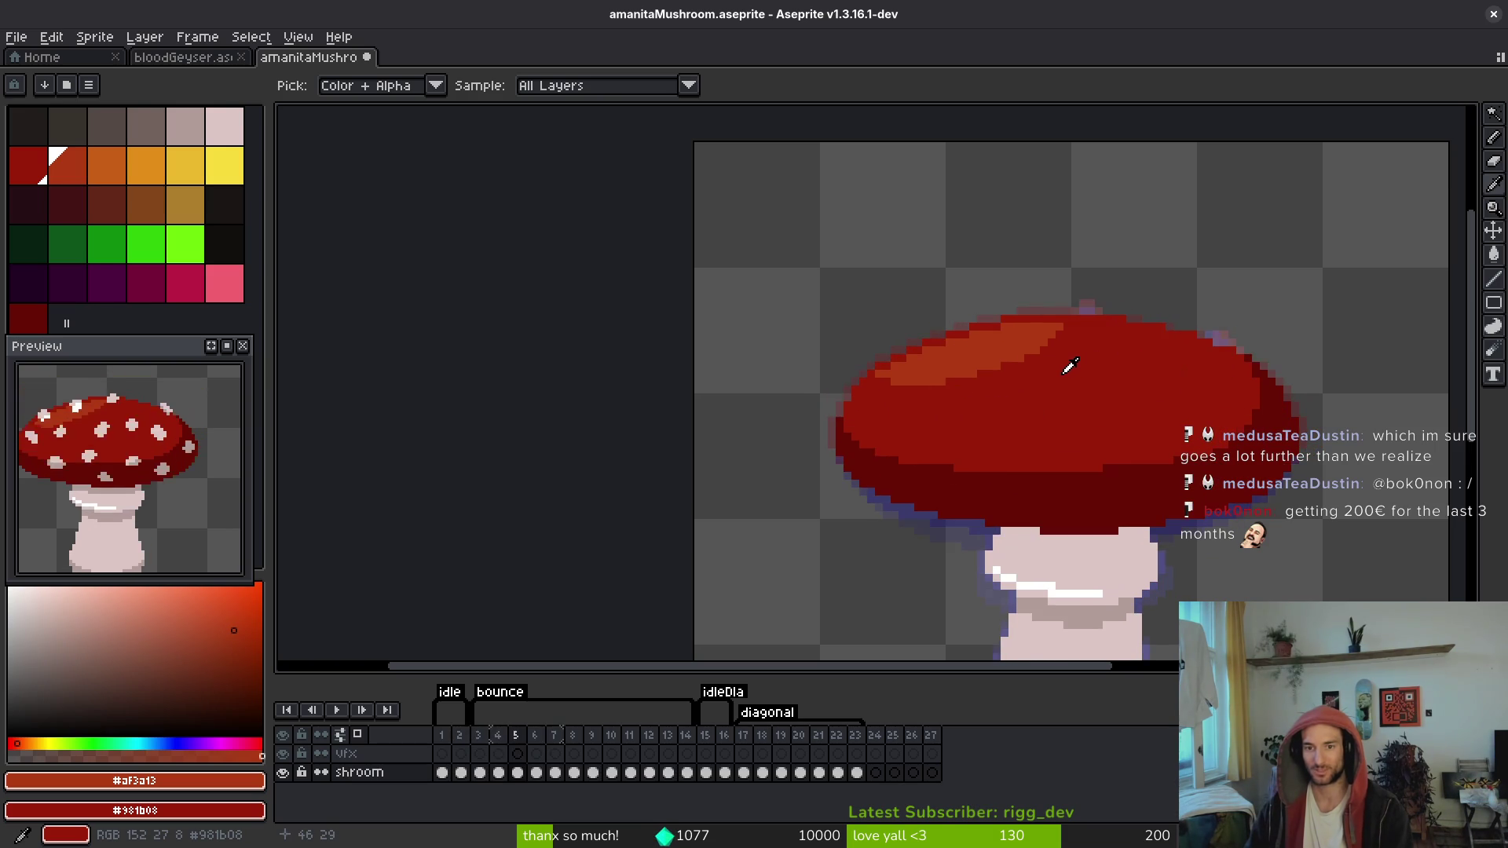
key(Left)
key(Left)
key(Right)
key(Left)
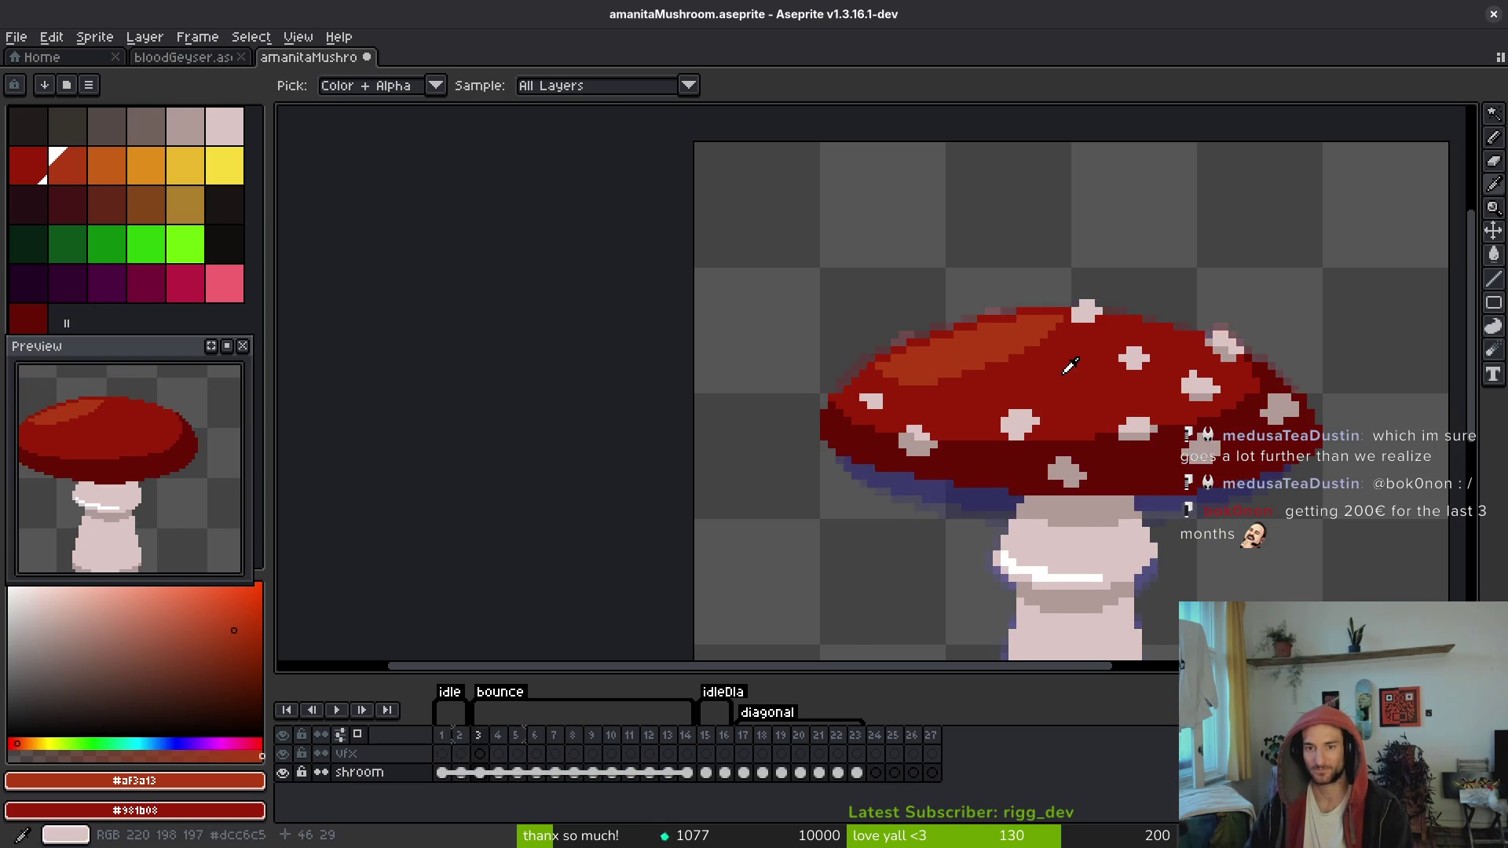
key(Right)
key(Left)
scroll(1071, 363, up, 1)
scroll(1075, 359, up, 3)
key(Right)
key(Right)
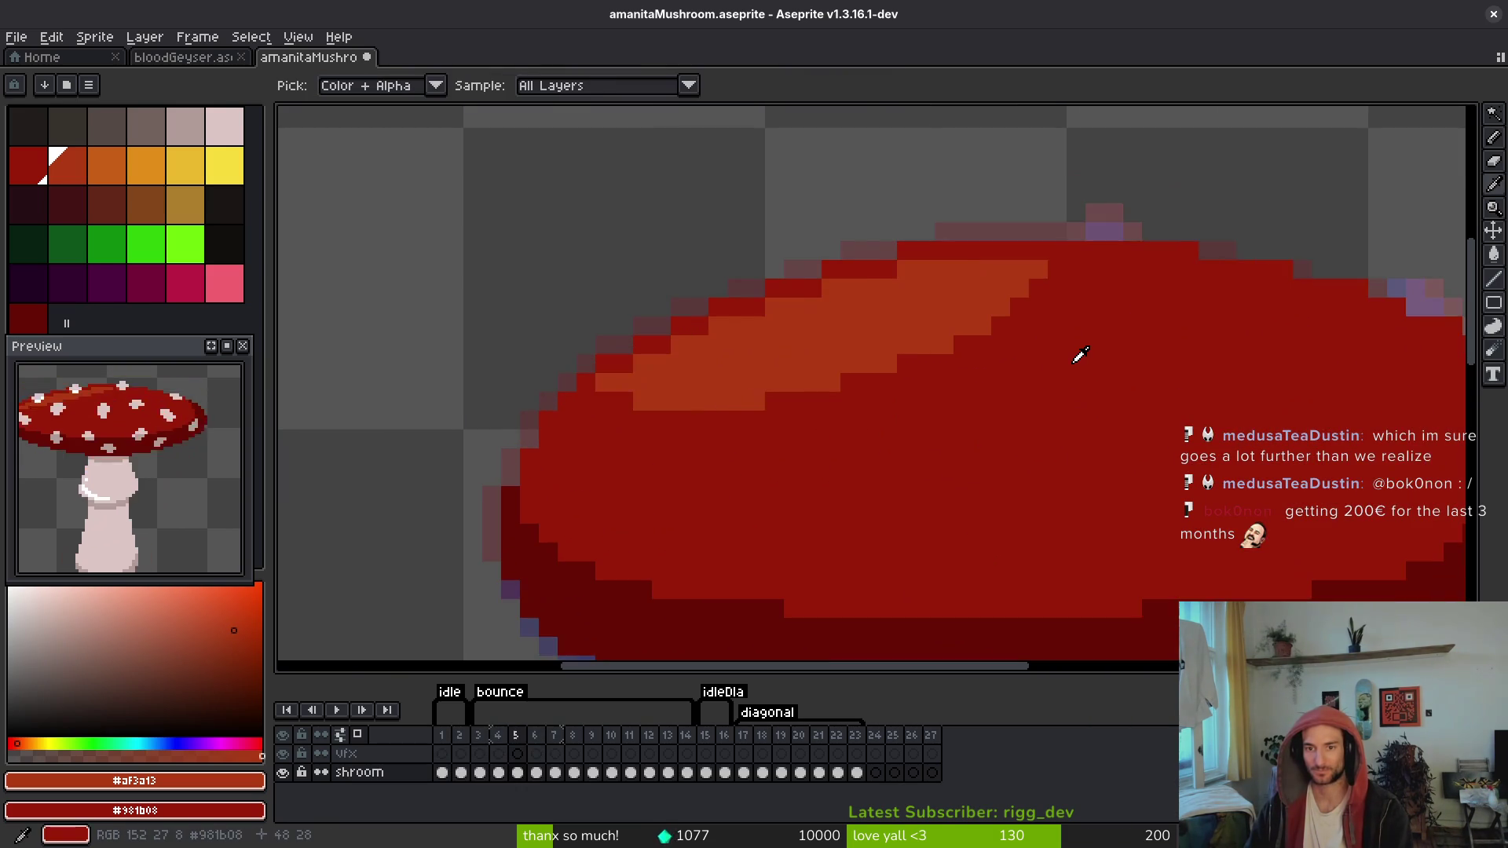
key(Right)
key(Left)
key(Right)
key(Left)
key(b)
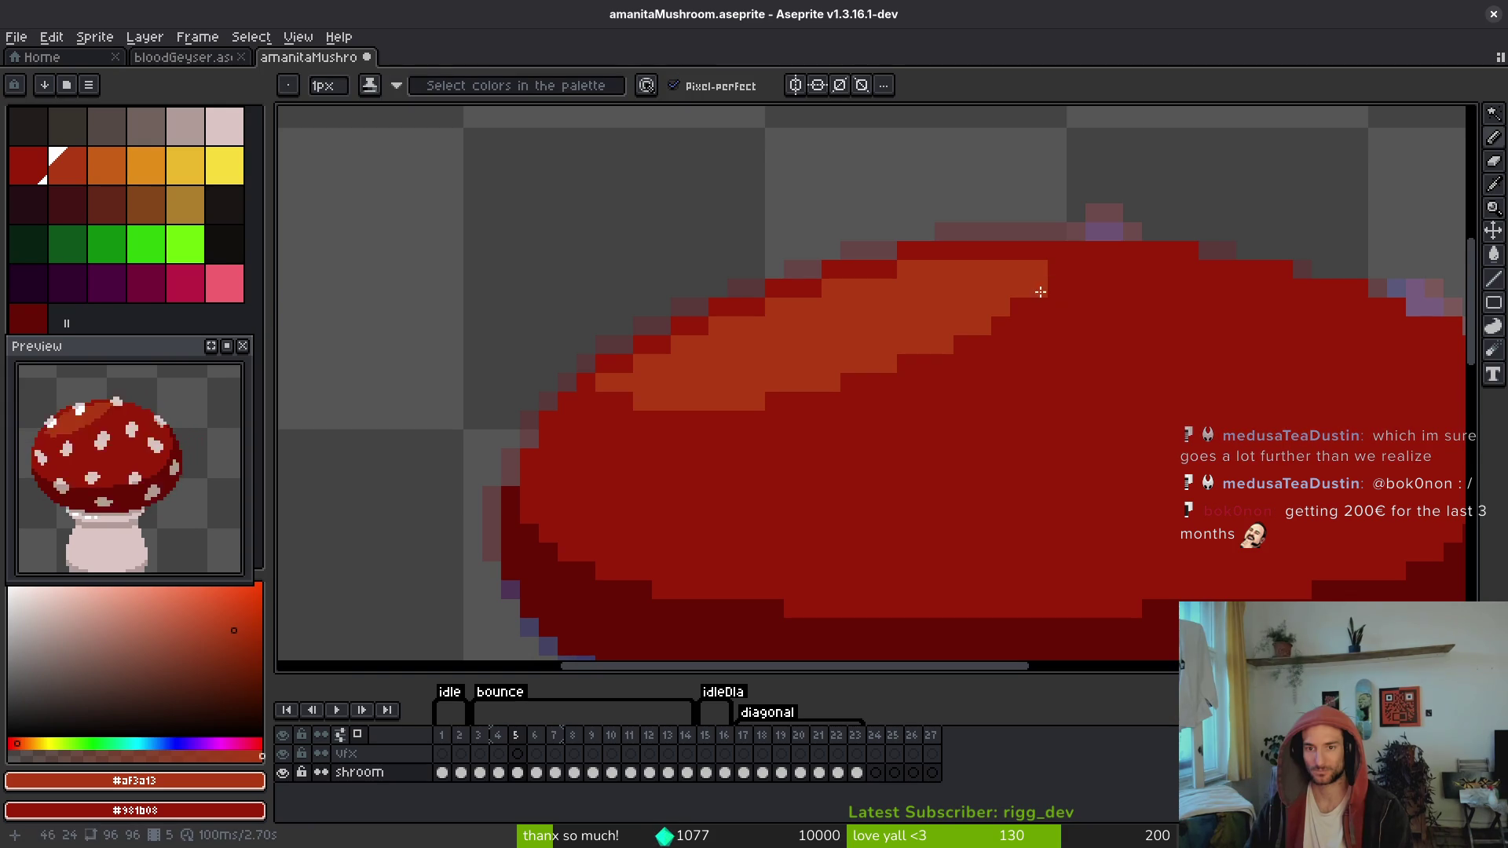
key(Left)
Step: Move to frame 6's squashed spotted pose and save the sprite
key(i)
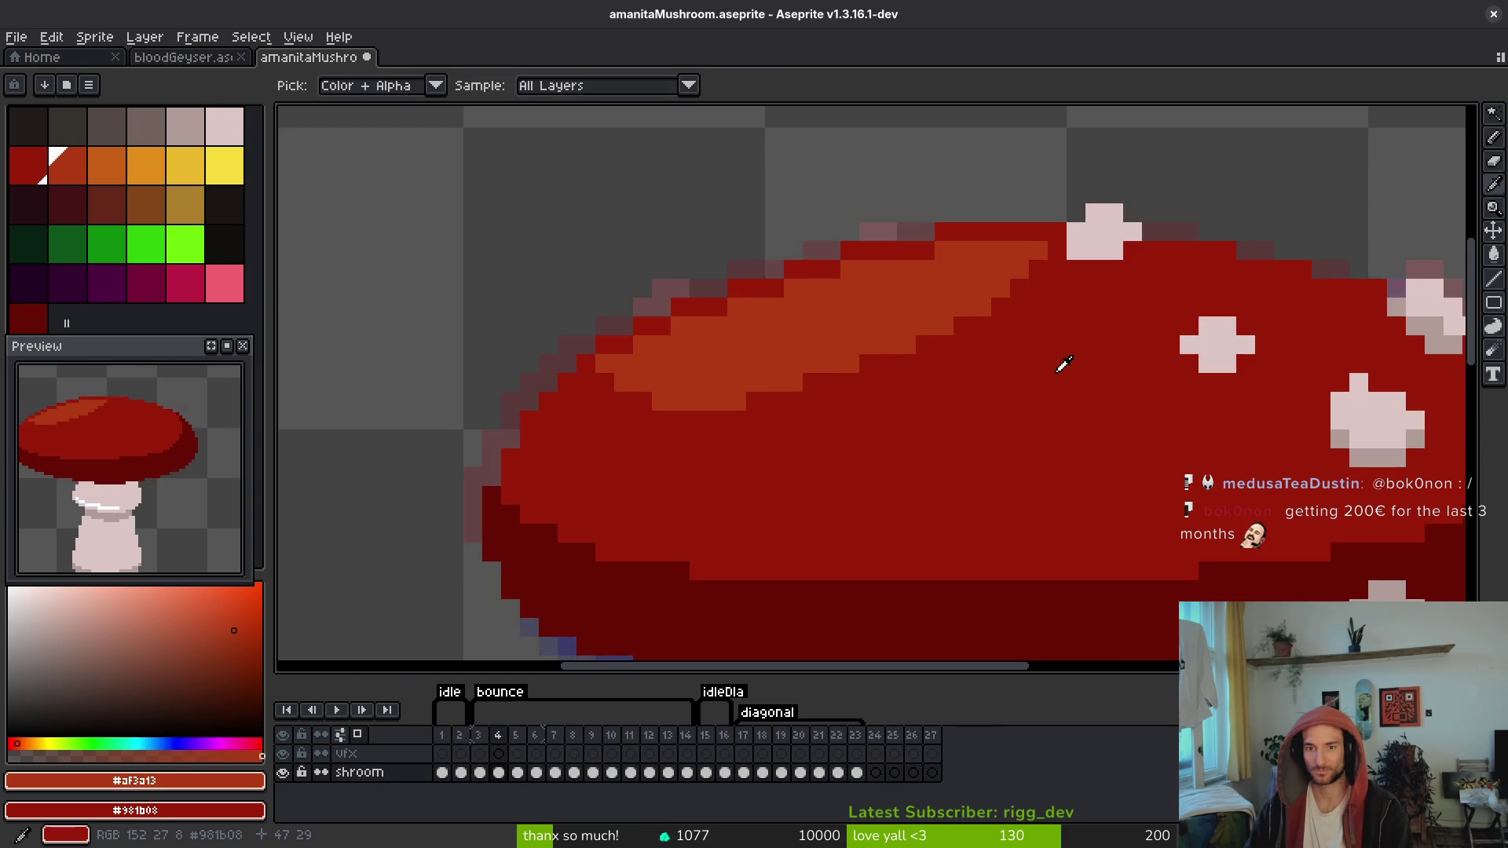
key(Right)
key(Right)
key(b)
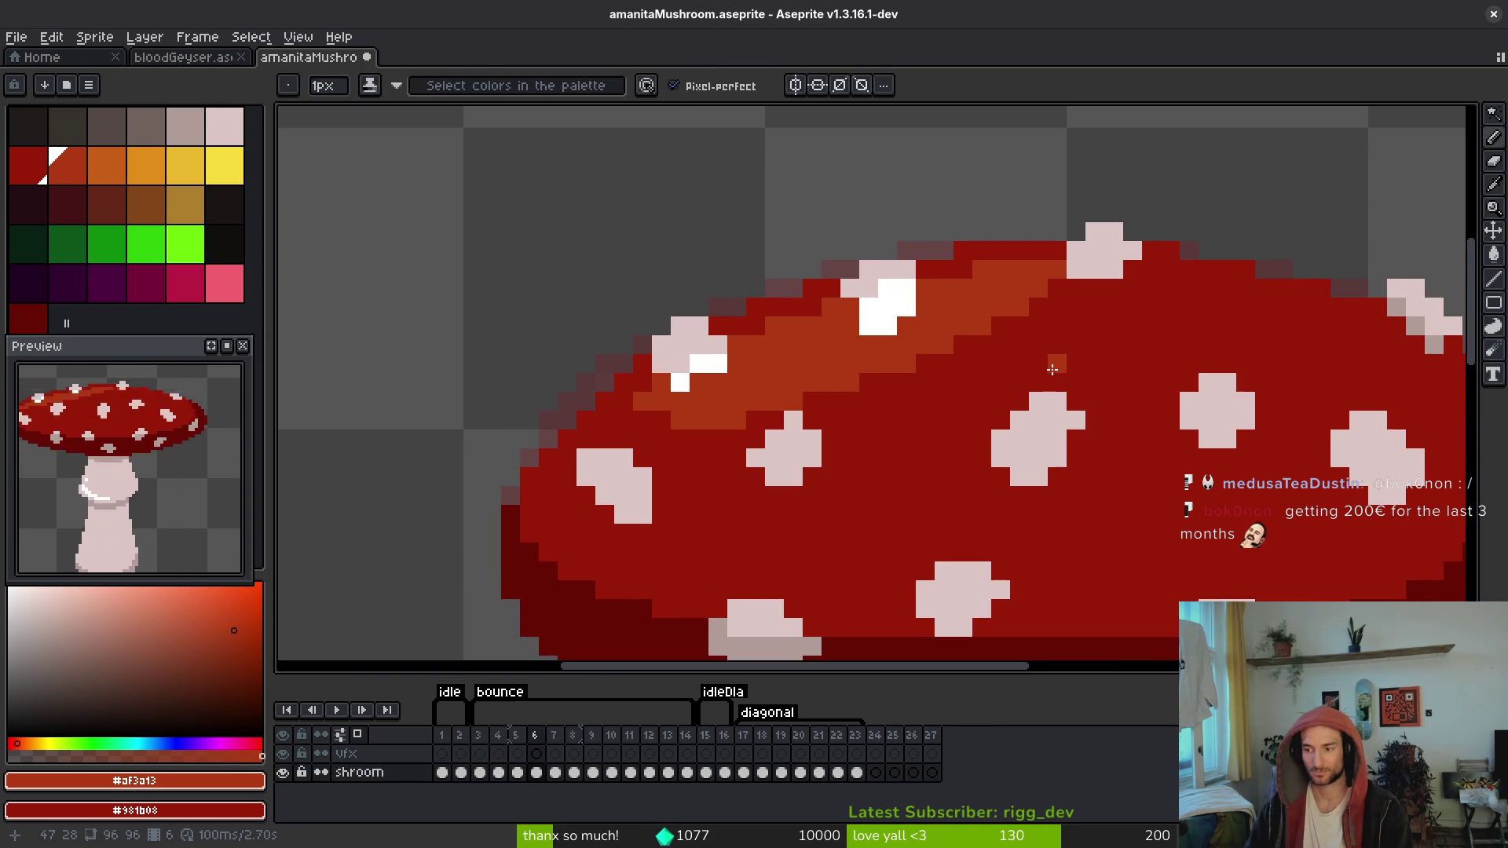
key(ctrl+s)
key(Right)
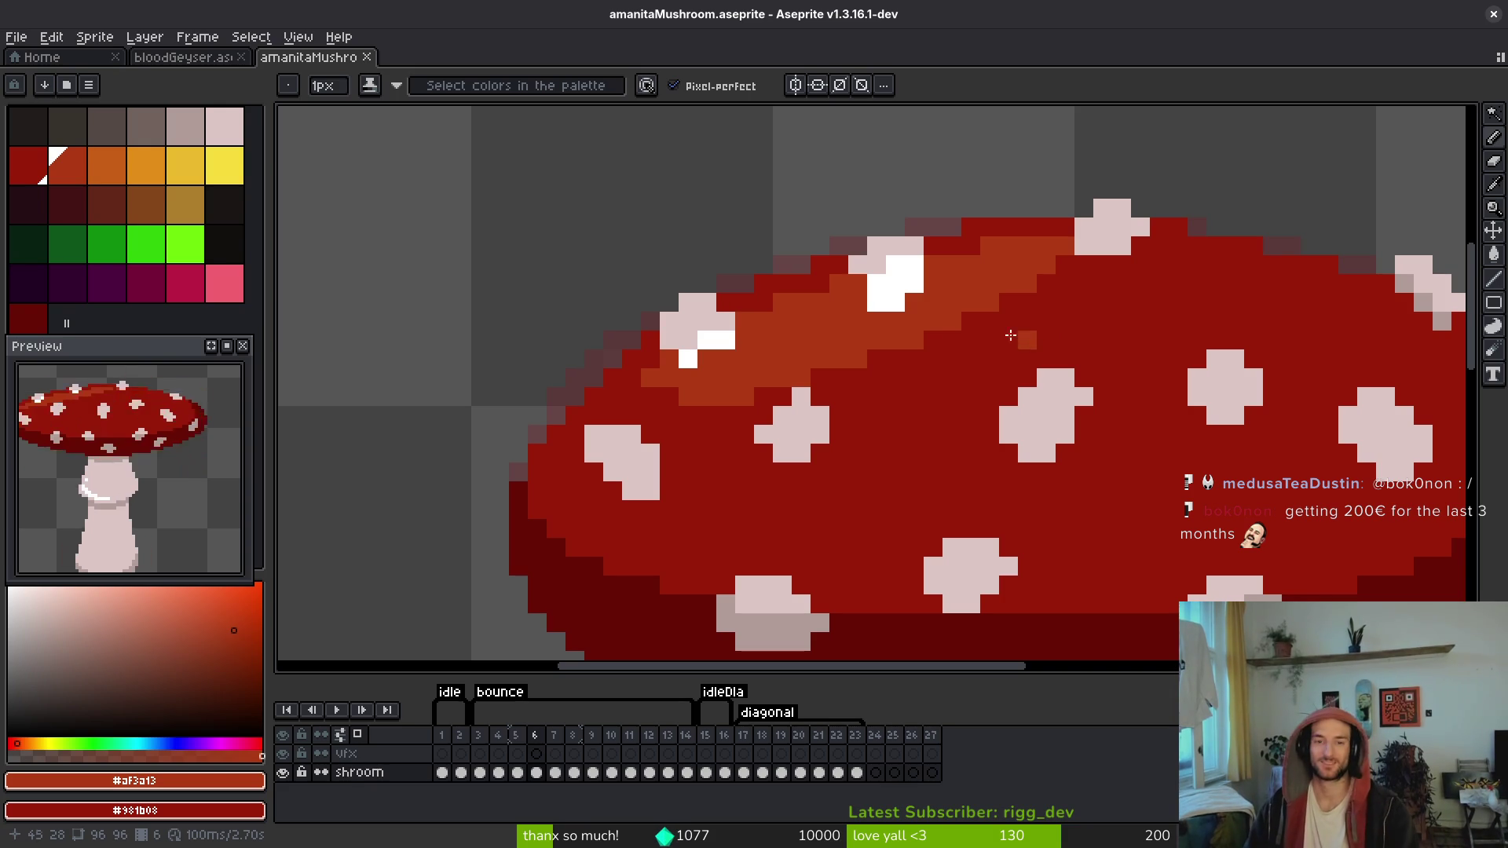
Step: Go to frame 7's plain red cap, checking it against frame 6
scroll(911, 432, down, 2)
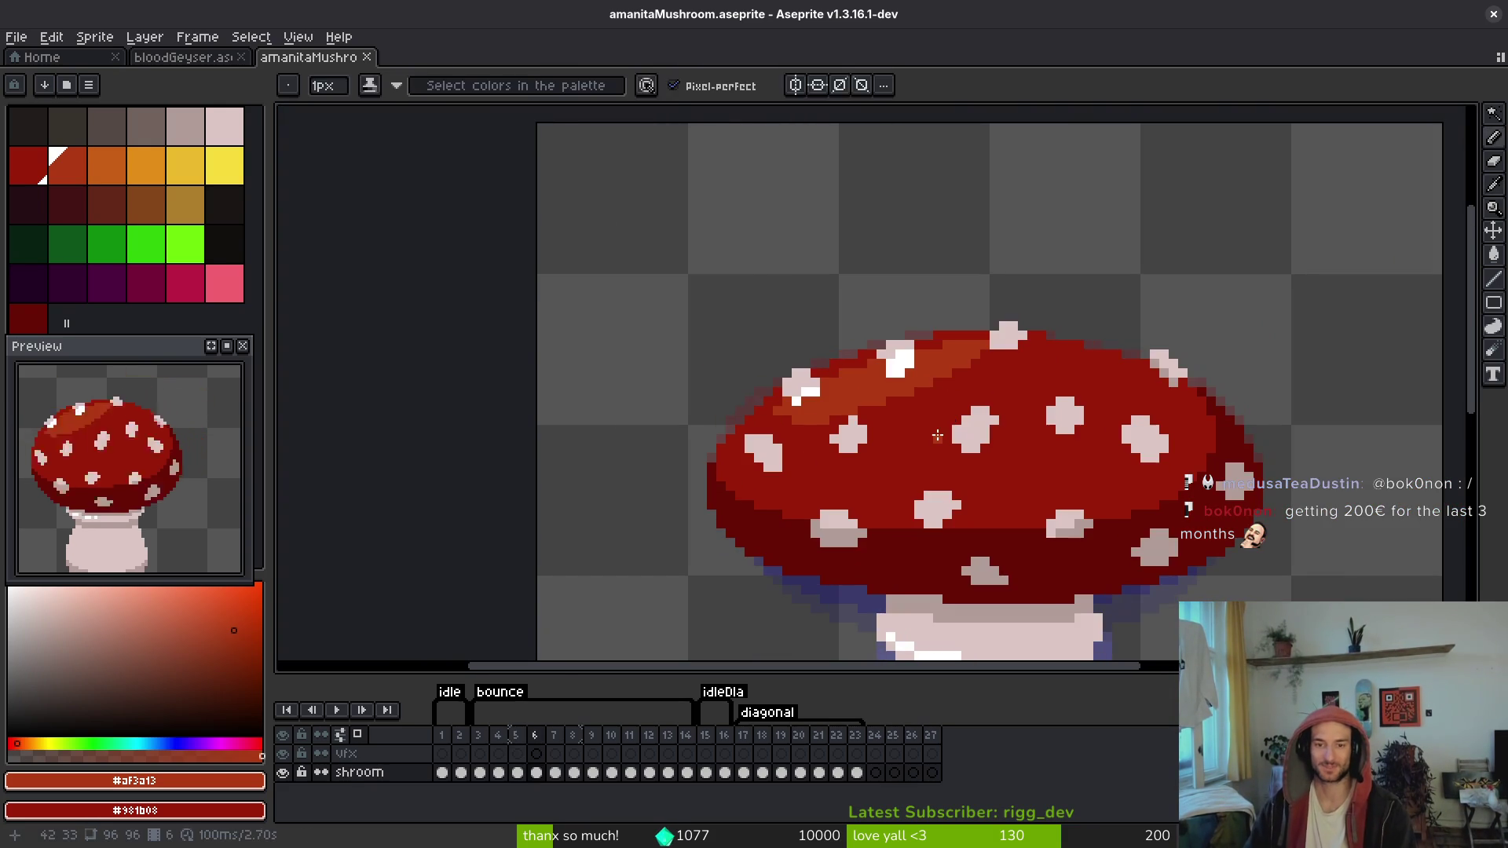
key(Right)
key(Left)
key(Right)
Step: Compare frame 7 with the spotted frame and pick the cap's dark red #981b08
drag(888, 407, 919, 364)
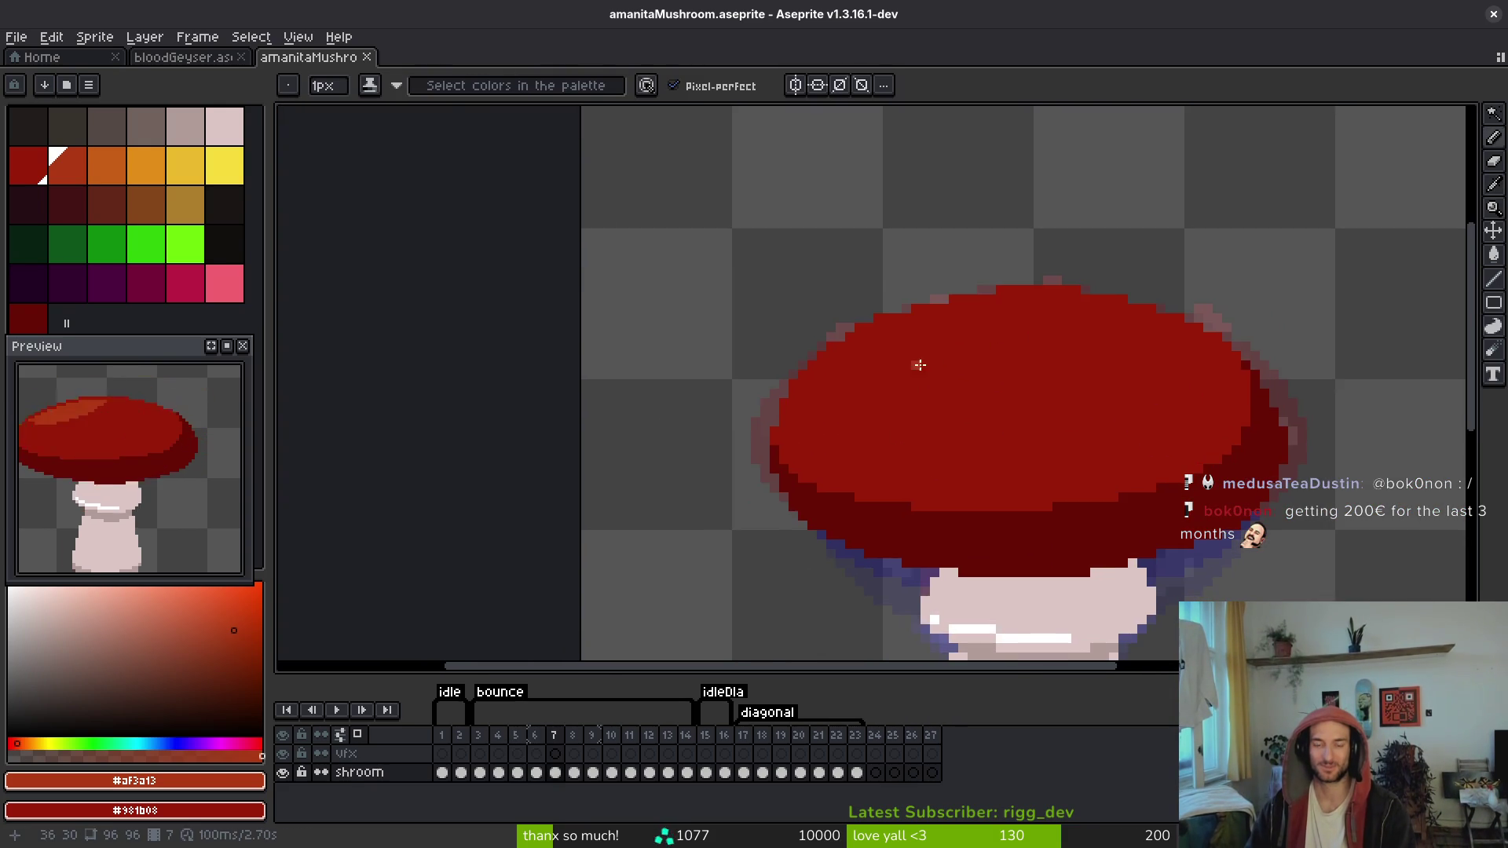
key(Left)
key(Right)
scroll(875, 252, up, 3)
scroll(917, 359, down, 2)
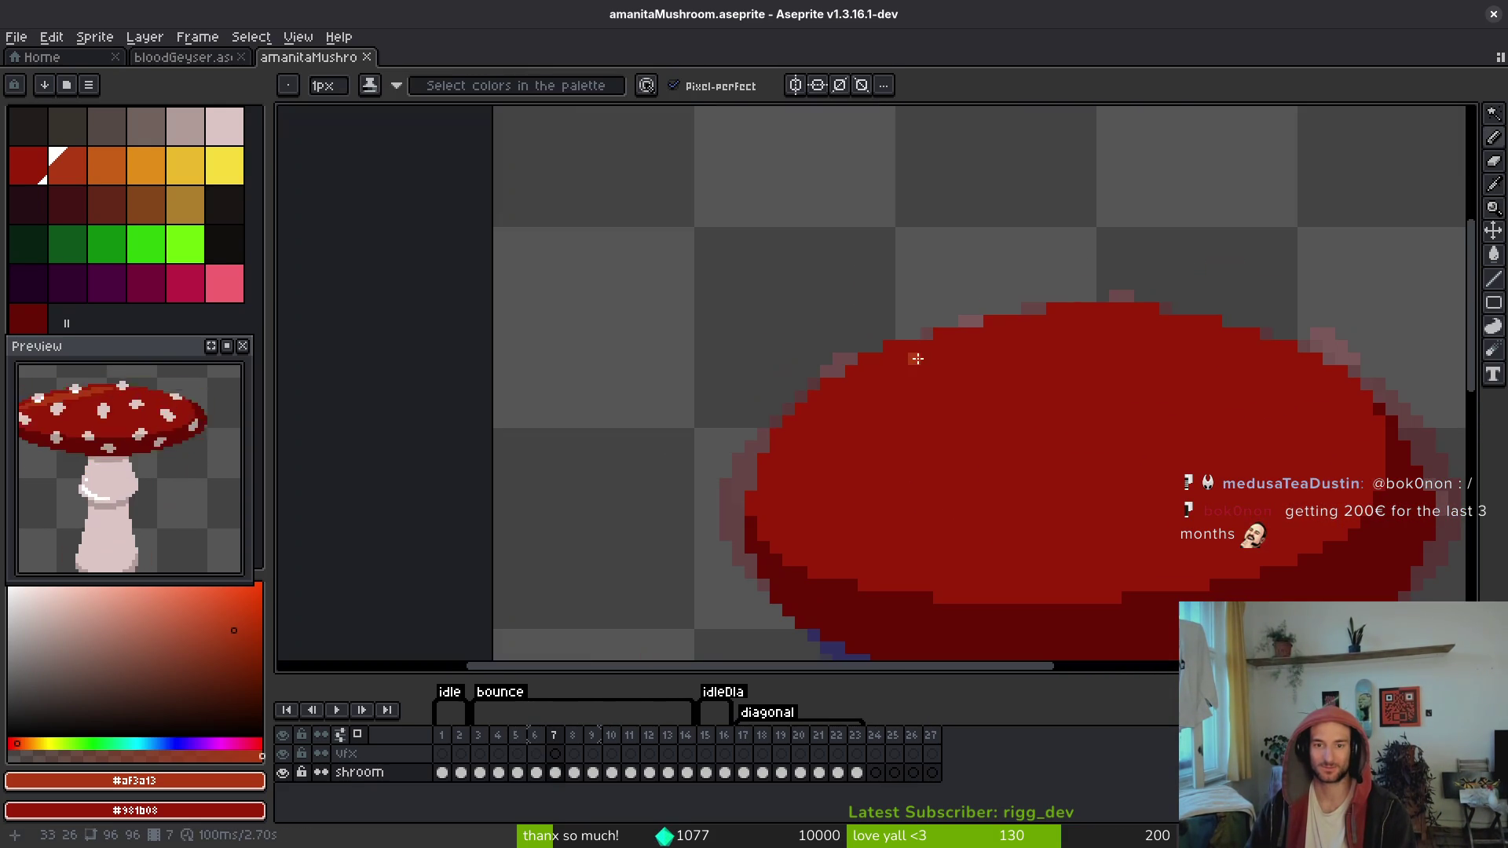
scroll(1027, 357, up, 1)
alt+click(1053, 383)
scroll(954, 341, up, 2)
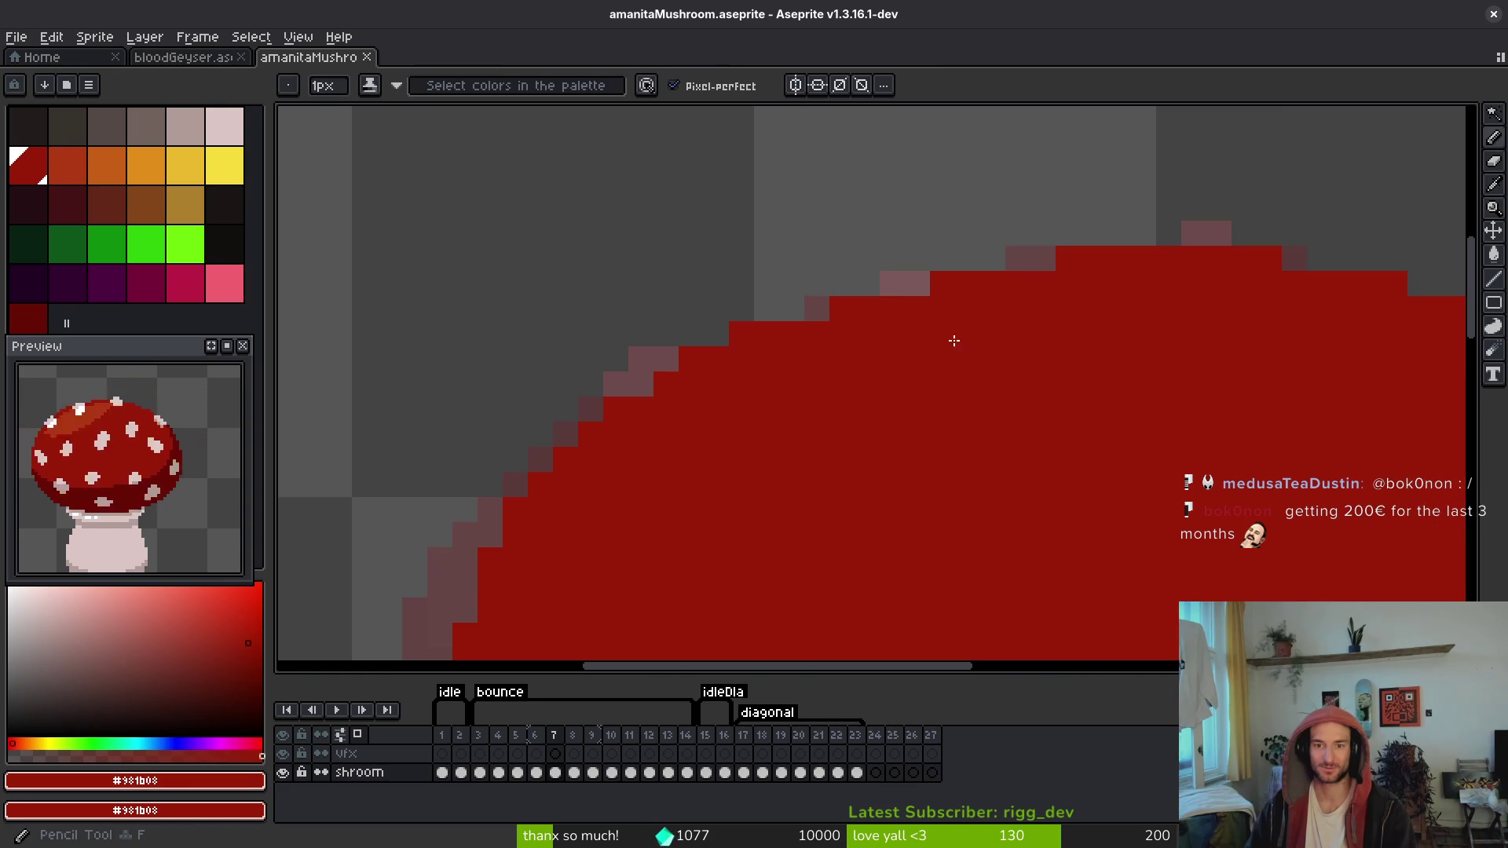
Step: Repaint the five stray pink cap-edge pixels on frame 7 dark red
click(917, 287)
click(651, 395)
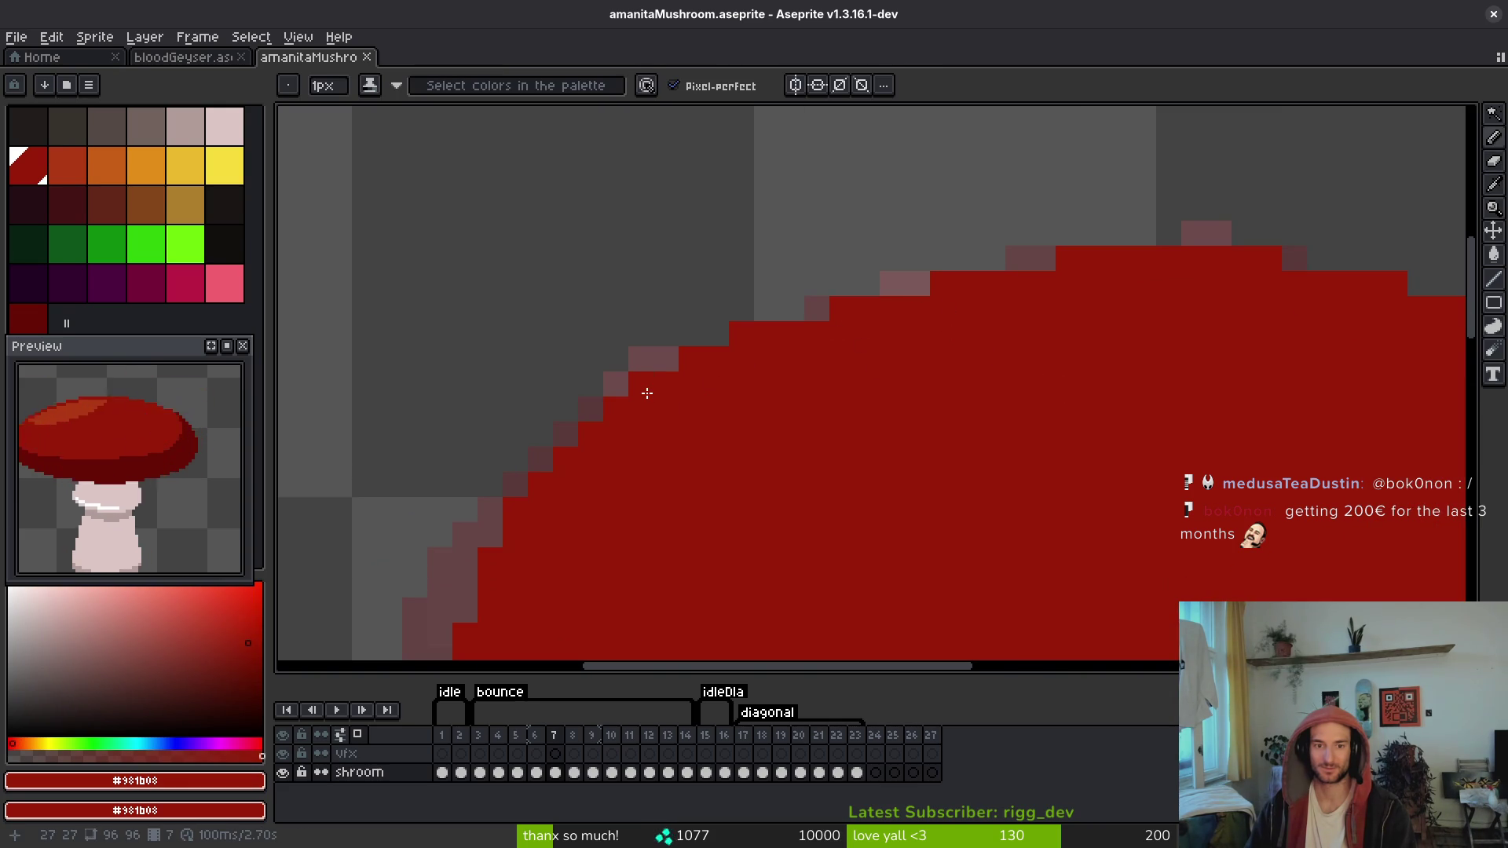
click(813, 311)
scroll(882, 377, down, 5)
scroll(896, 333, up, 5)
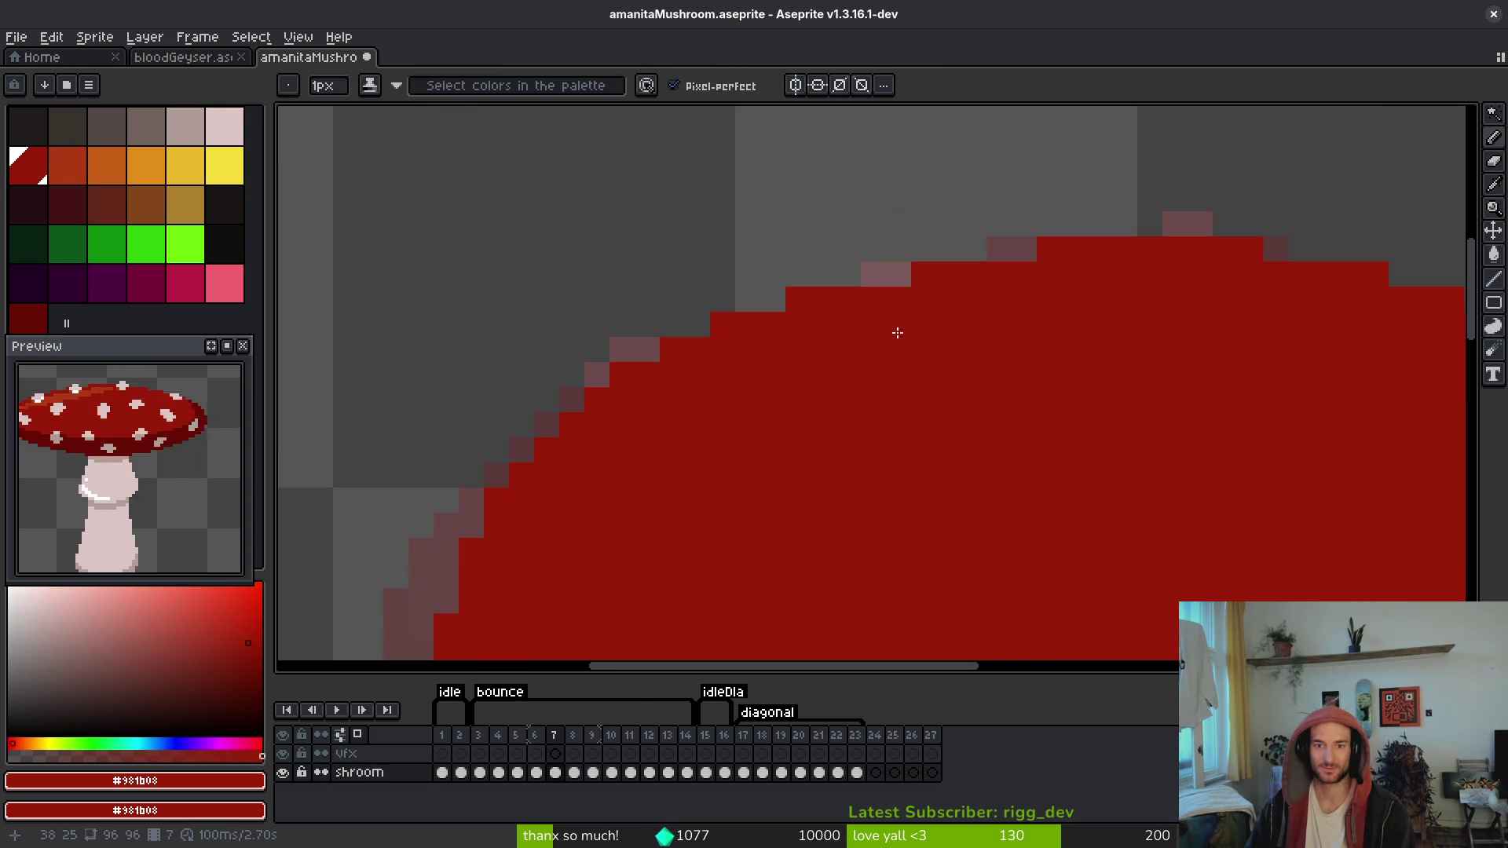
click(901, 275)
click(1029, 249)
scroll(1072, 322, down, 3)
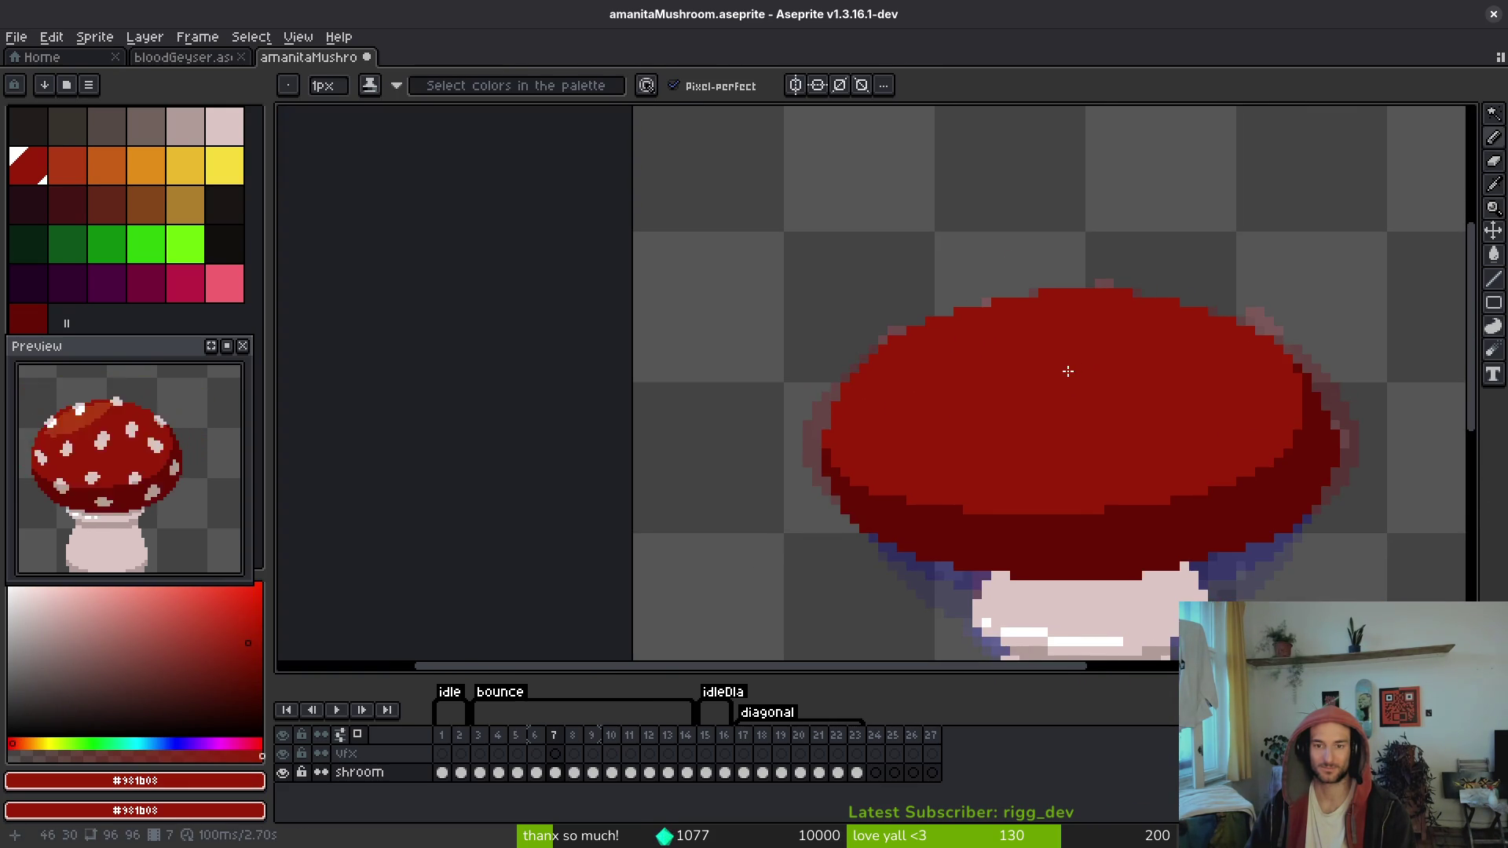
Step: Check frame 7 against the spotted frame and save the sprite file
key(Left)
key(Right)
key(Left)
key(Right)
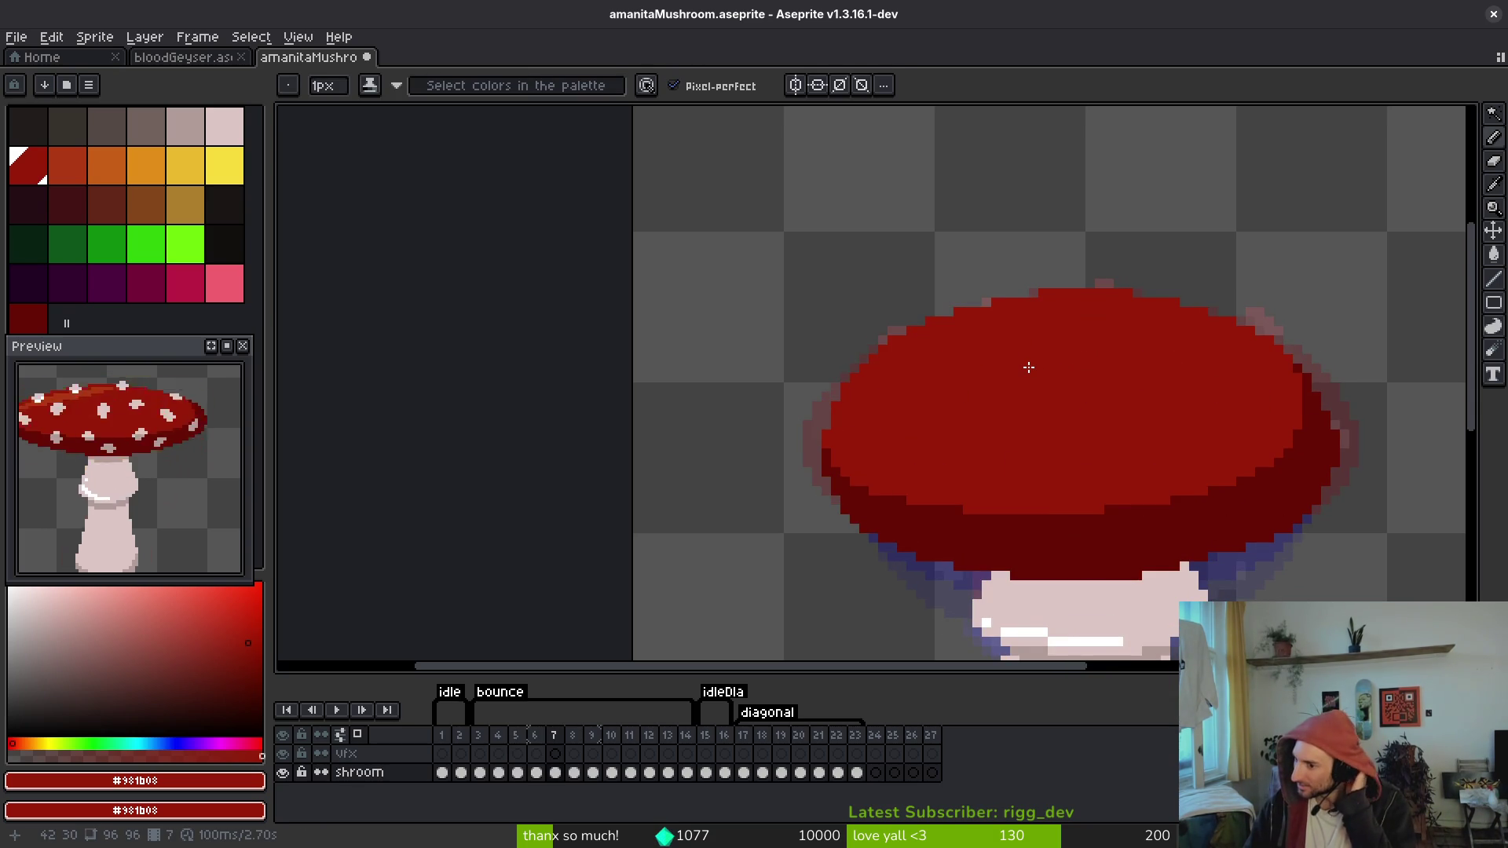
scroll(906, 319, up, 1)
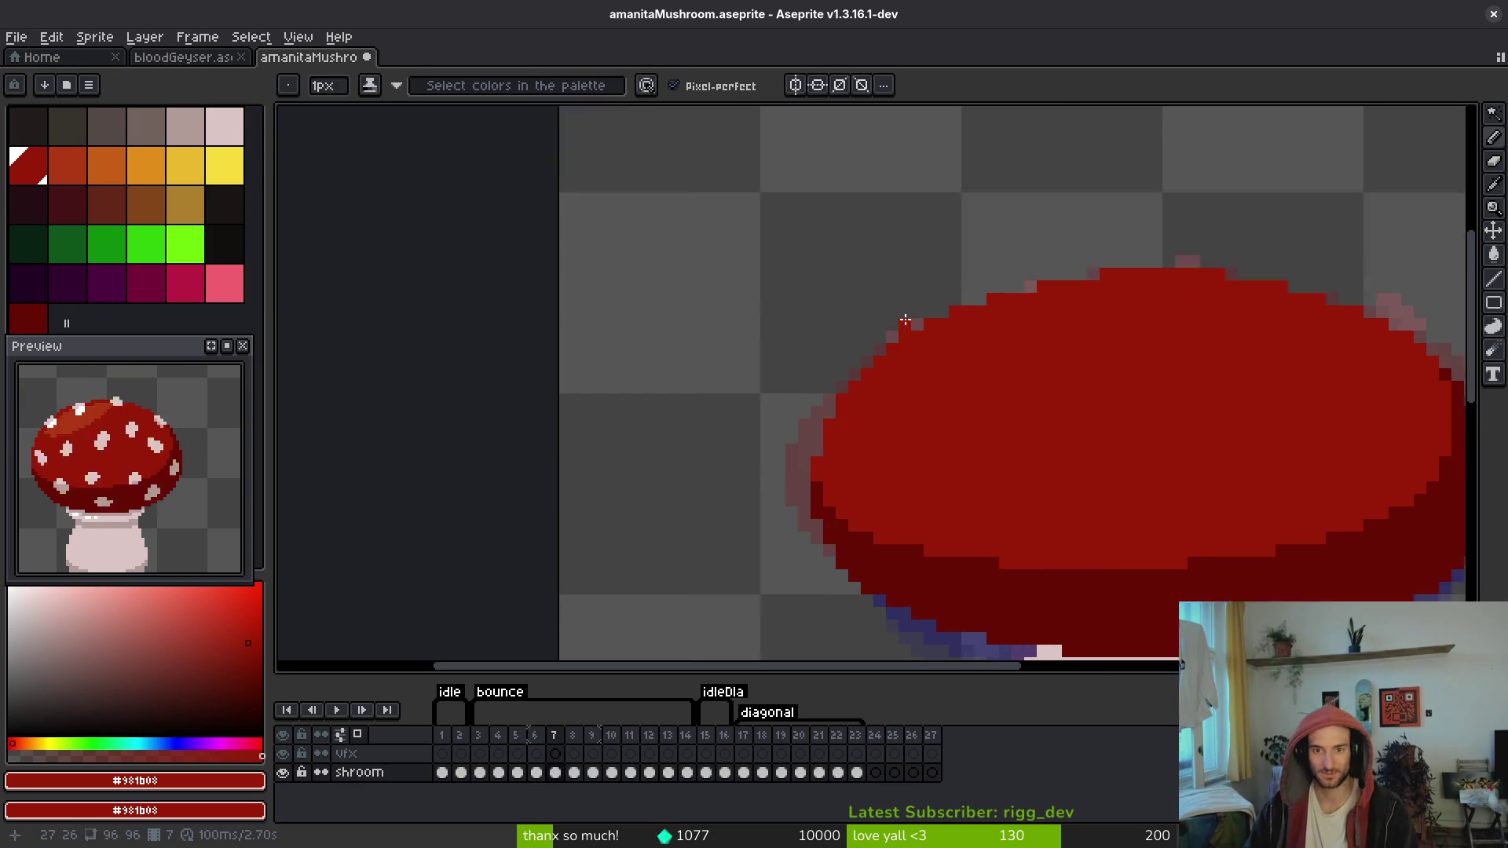
scroll(906, 320, up, 1)
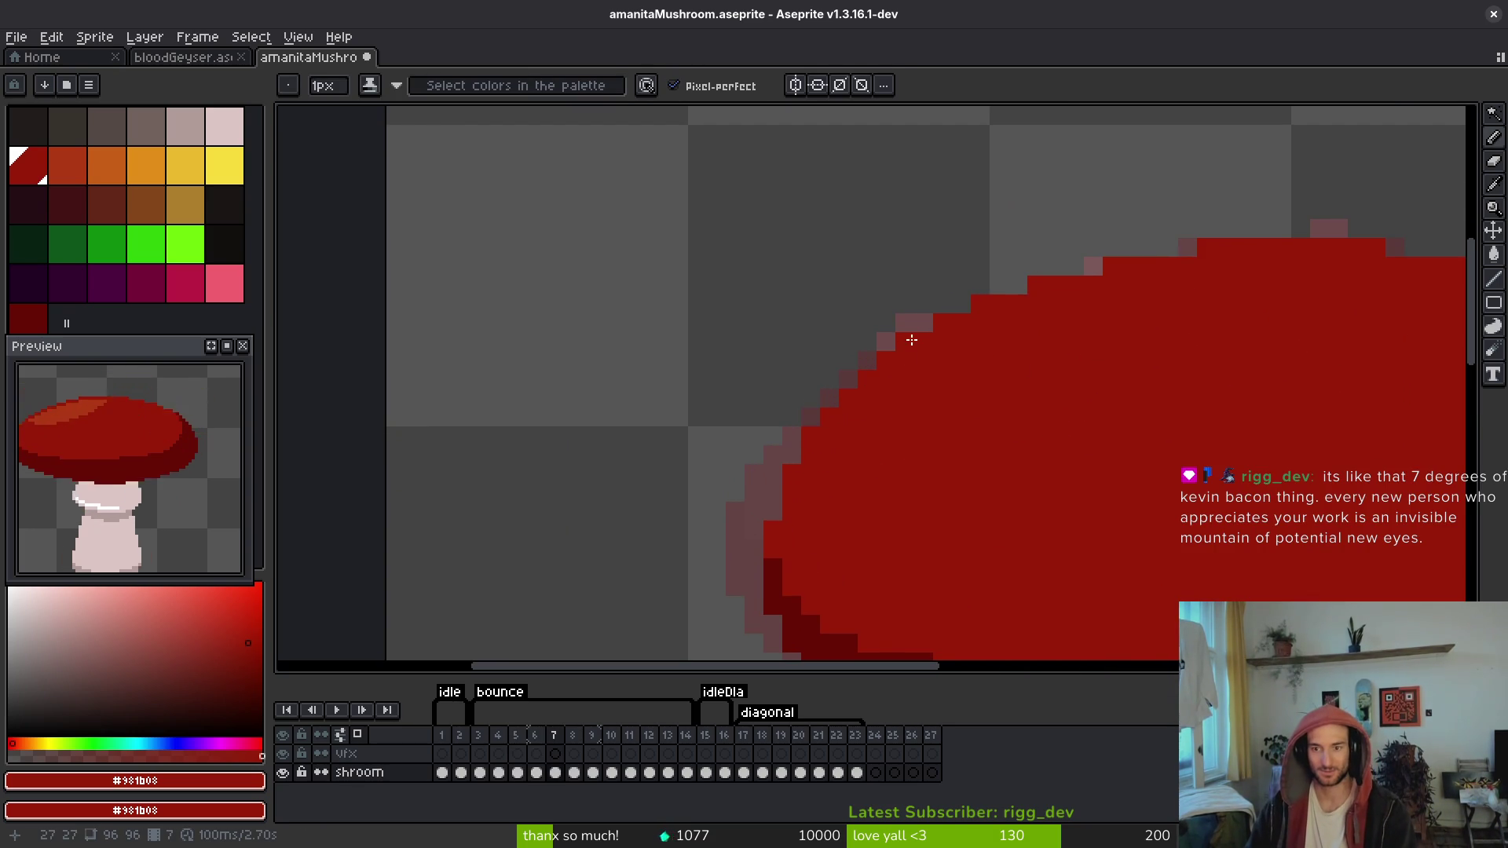
key(ctrl+s)
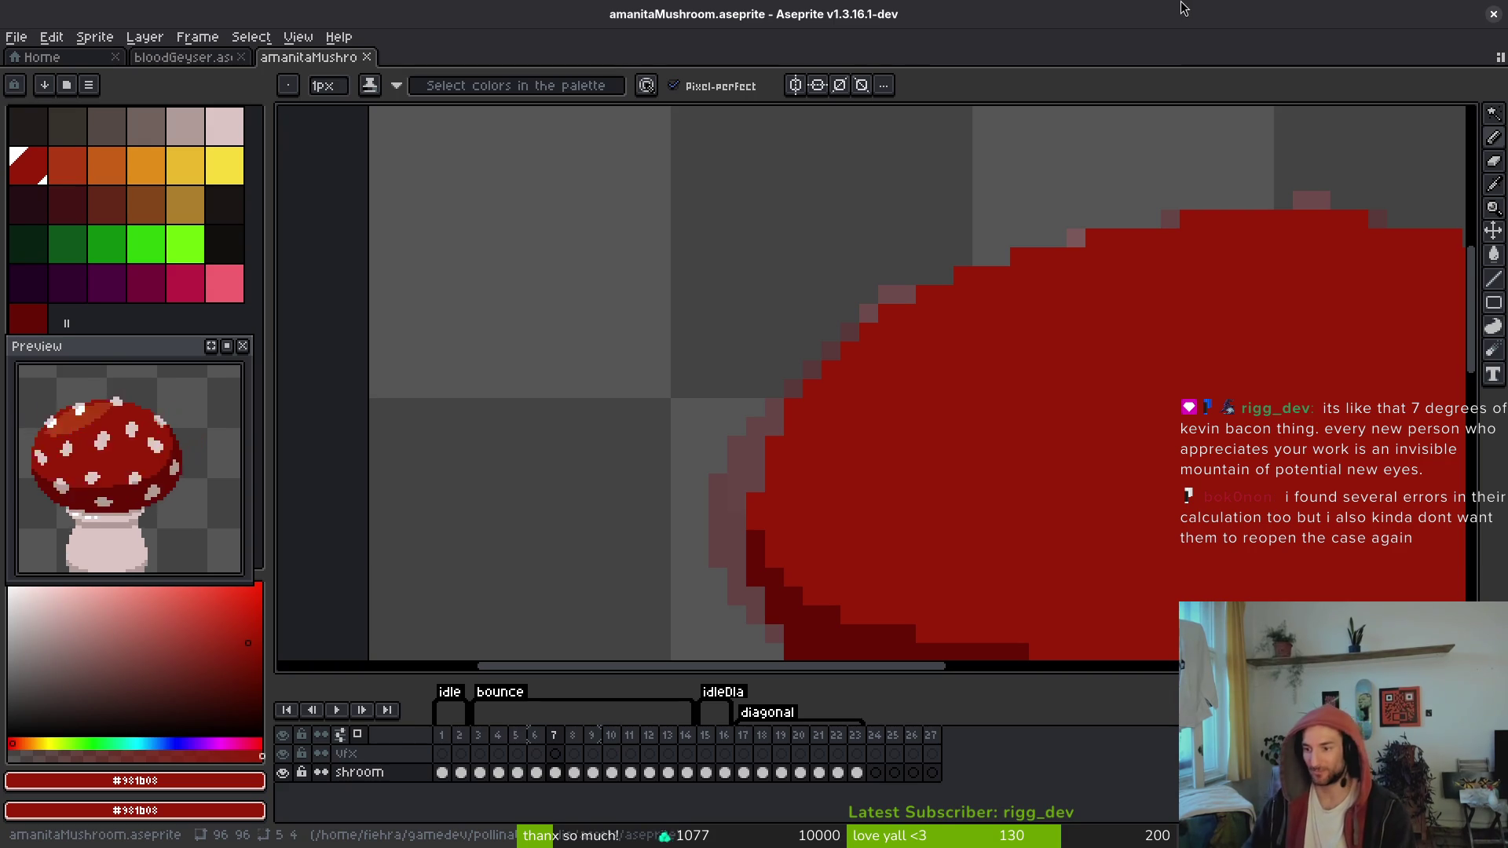
Step: Save the sprite and pick the orange highlight colour #af3a13
key(ctrl+s)
drag(1087, 431, 859, 364)
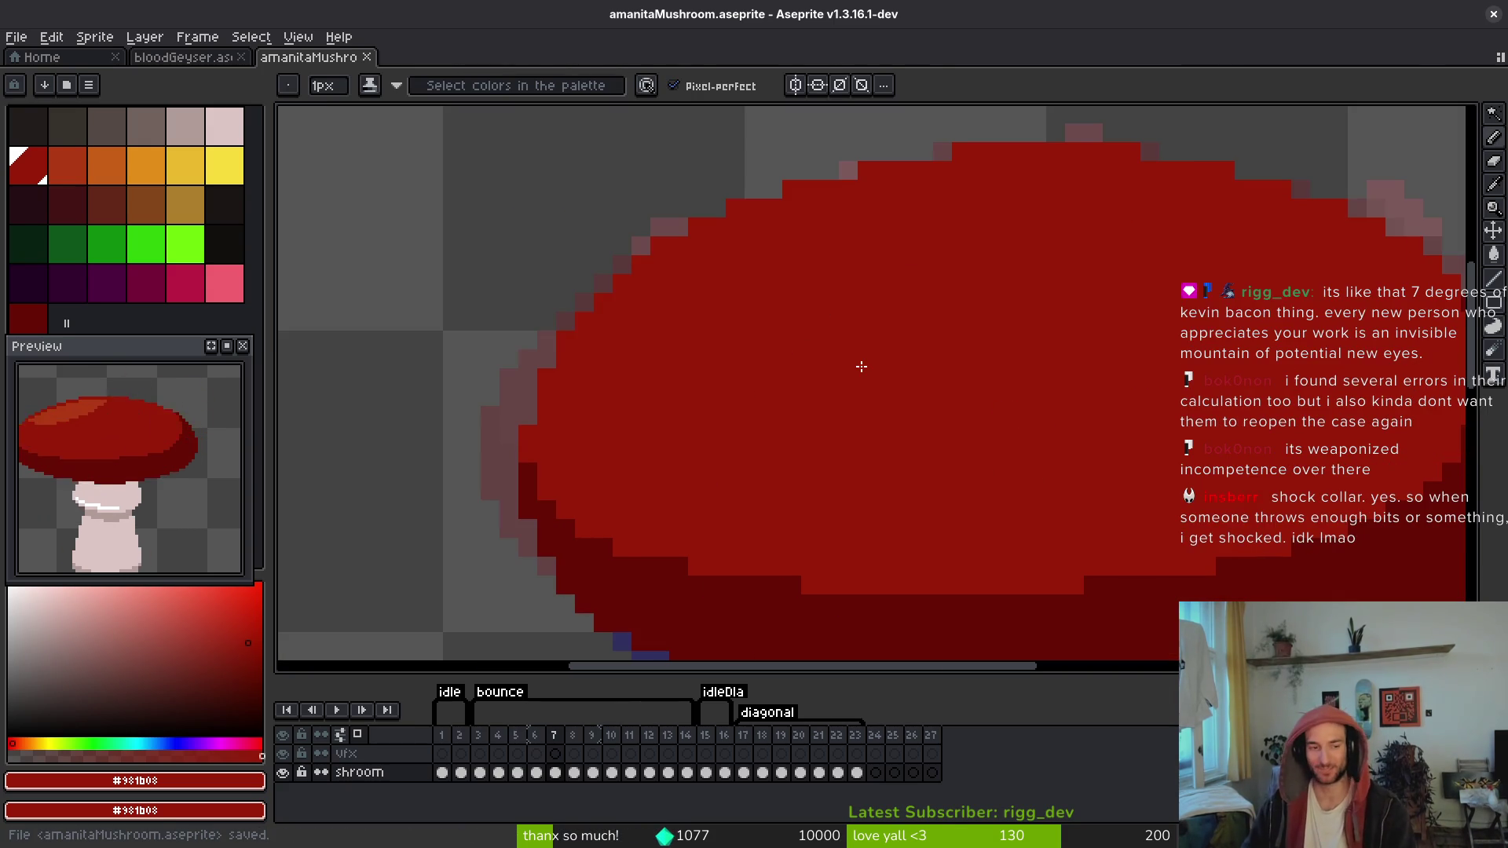
alt+scroll(861, 359, up, 1)
alt+click(790, 252)
Step: Flip between frames 5, 6 and 7 to check the existing highlight, ending on frame 7
key(Right)
key(Left)
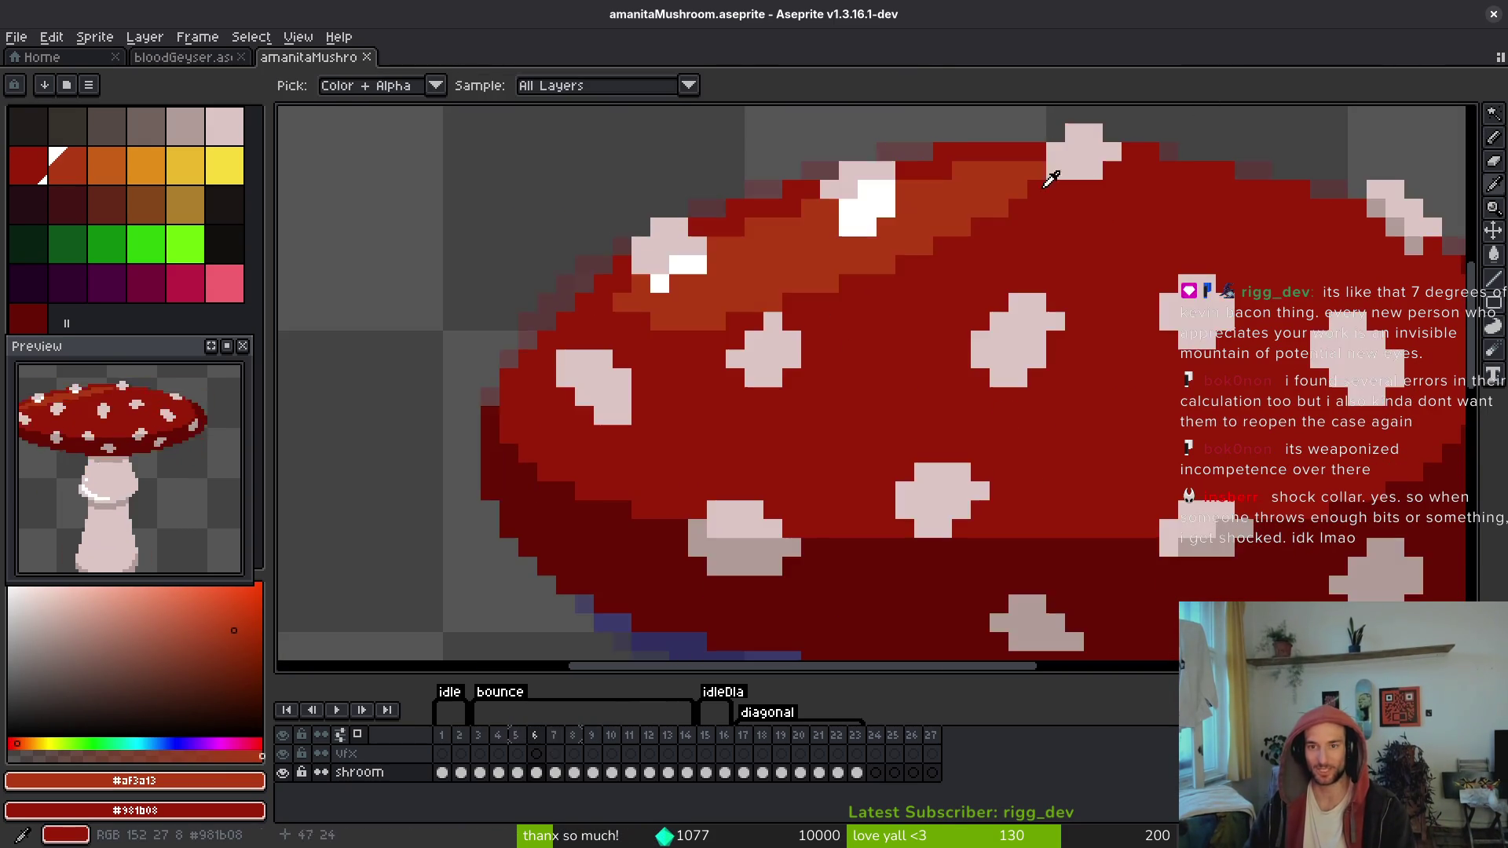
key(Right)
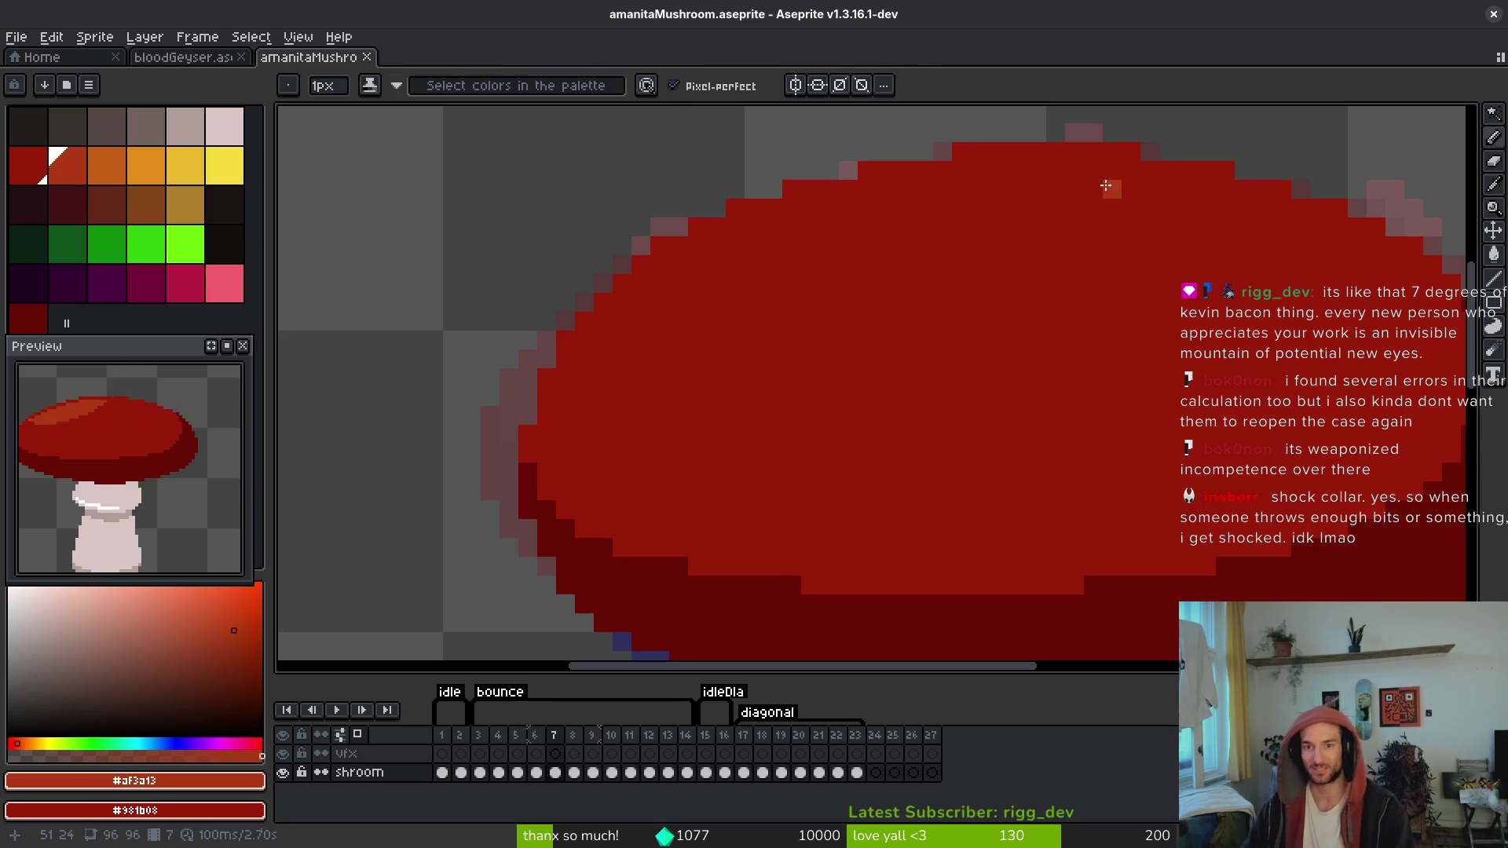
key(Left)
key(Right)
key(Left)
key(Right)
key(Left)
key(Left)
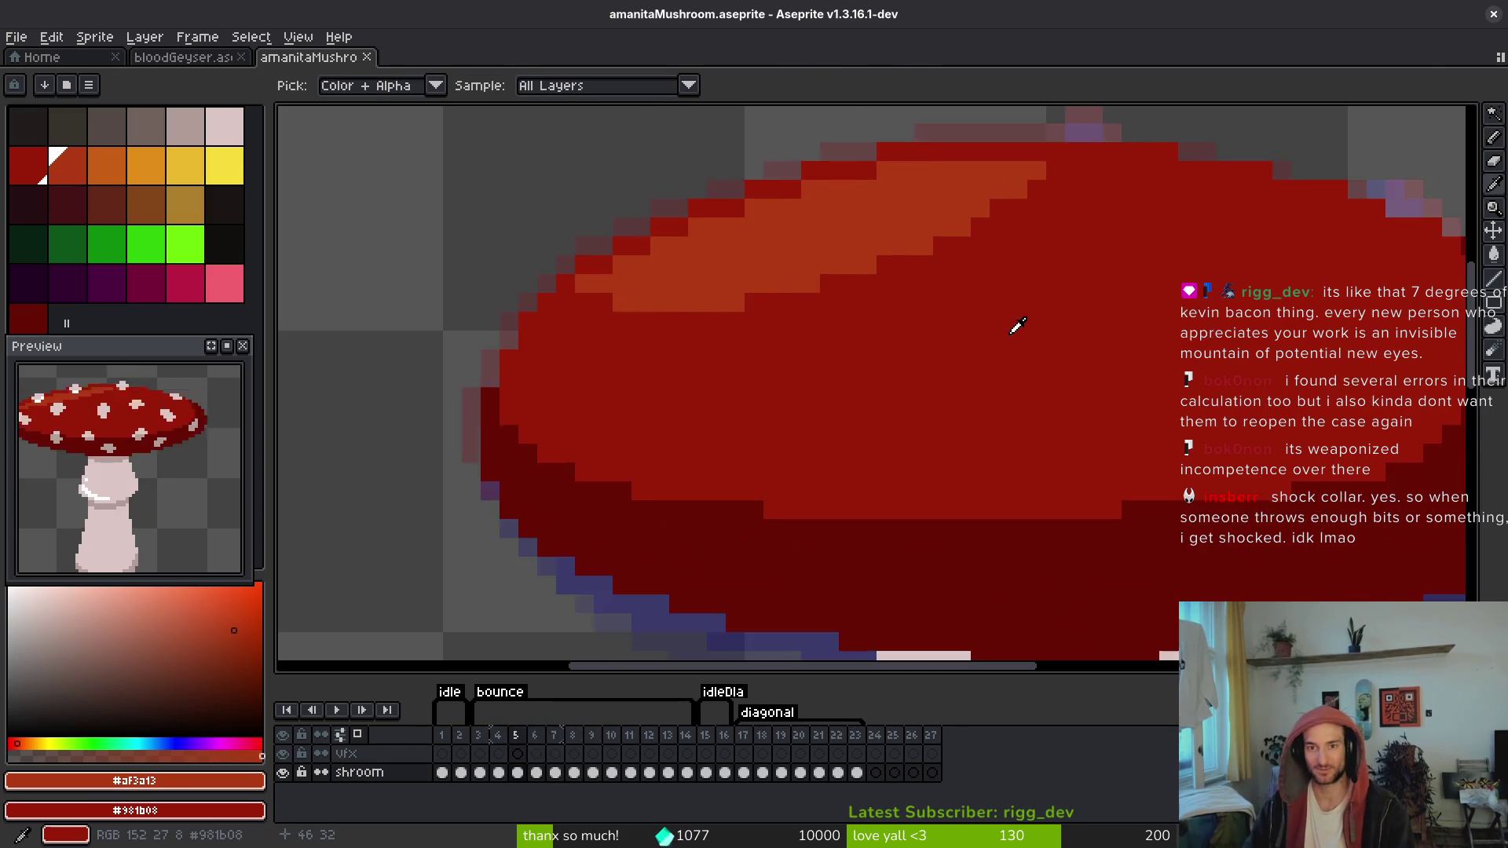
key(Right)
key(Right)
key(Left)
key(Left)
key(Right)
key(Right)
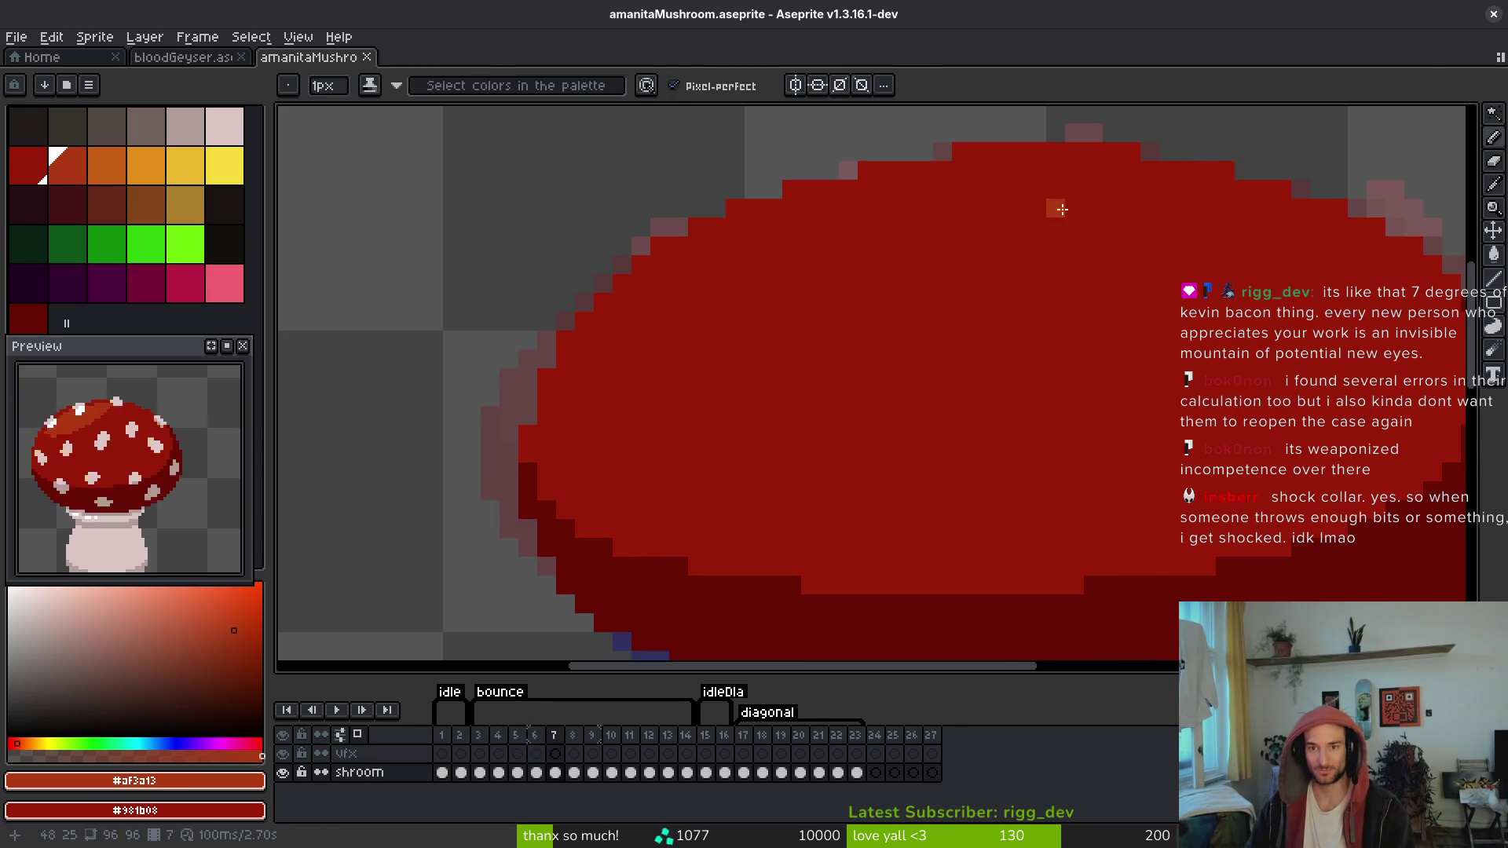
key(Left)
key(Right)
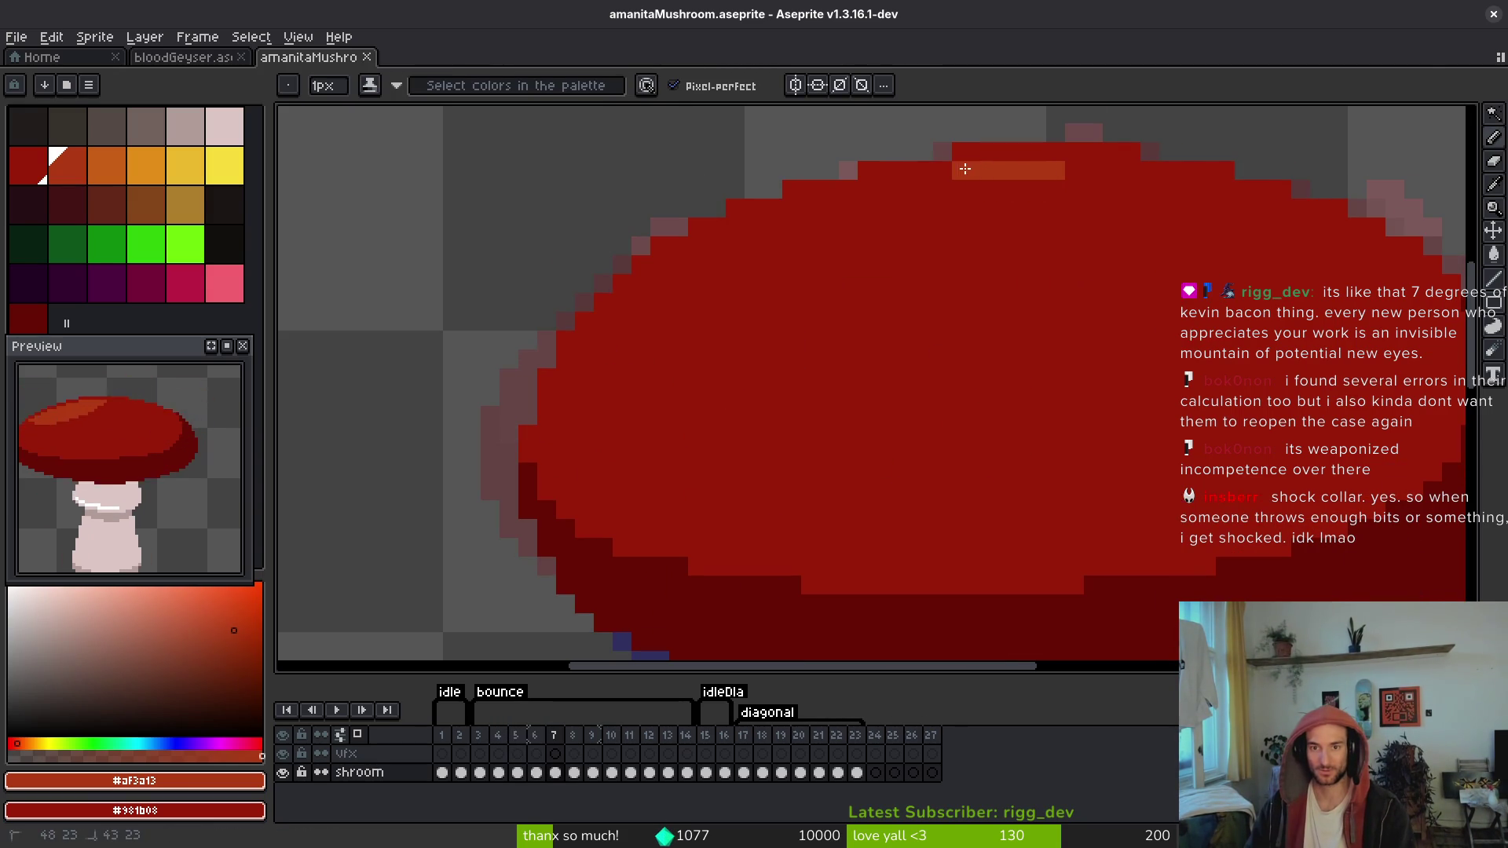
Step: Outline a diagonal orange highlight band along frame 7's upper-left cap rim
mouse_move(946, 188)
mouse_down()
mouse_move(864, 189)
mouse_move(868, 208)
mouse_up()
mouse_move(735, 228)
mouse_down()
mouse_move(793, 228)
mouse_move(698, 246)
mouse_up()
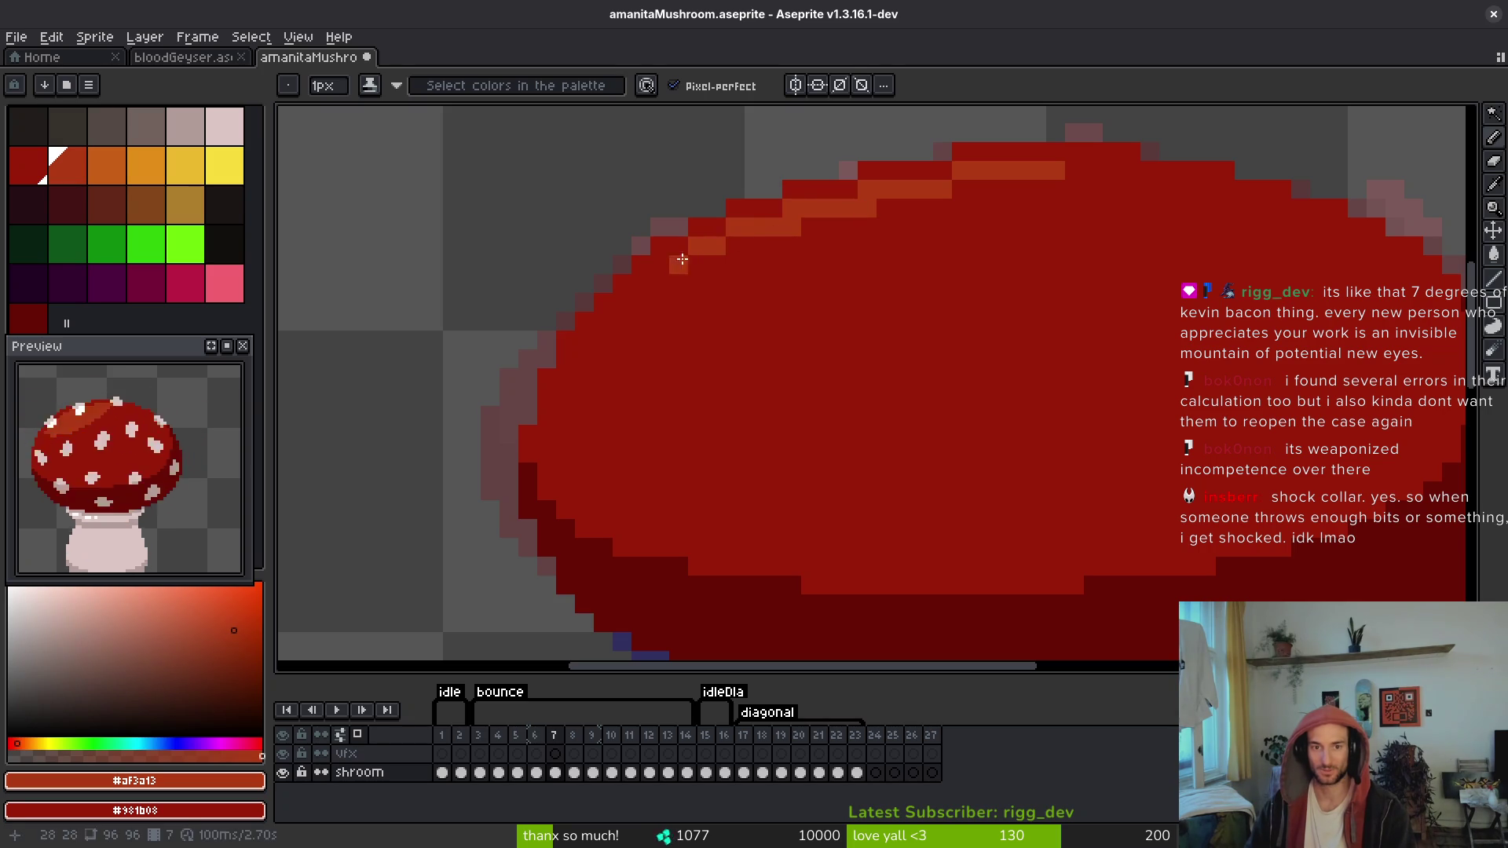
key(Left)
key(Right)
key(i)
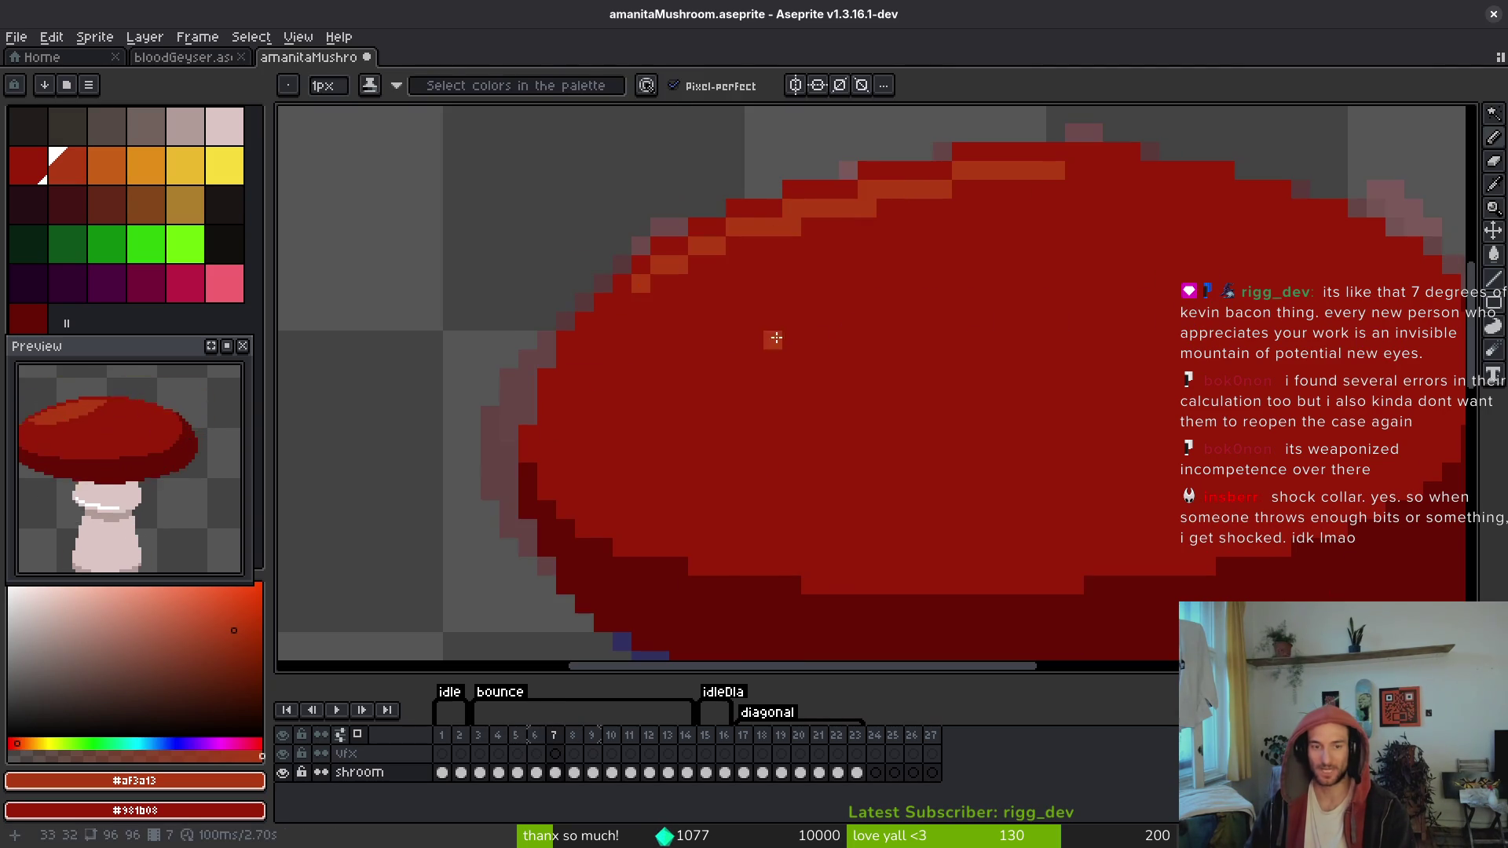
key(Left)
key(Right)
key(b)
click(1046, 188)
click(1074, 170)
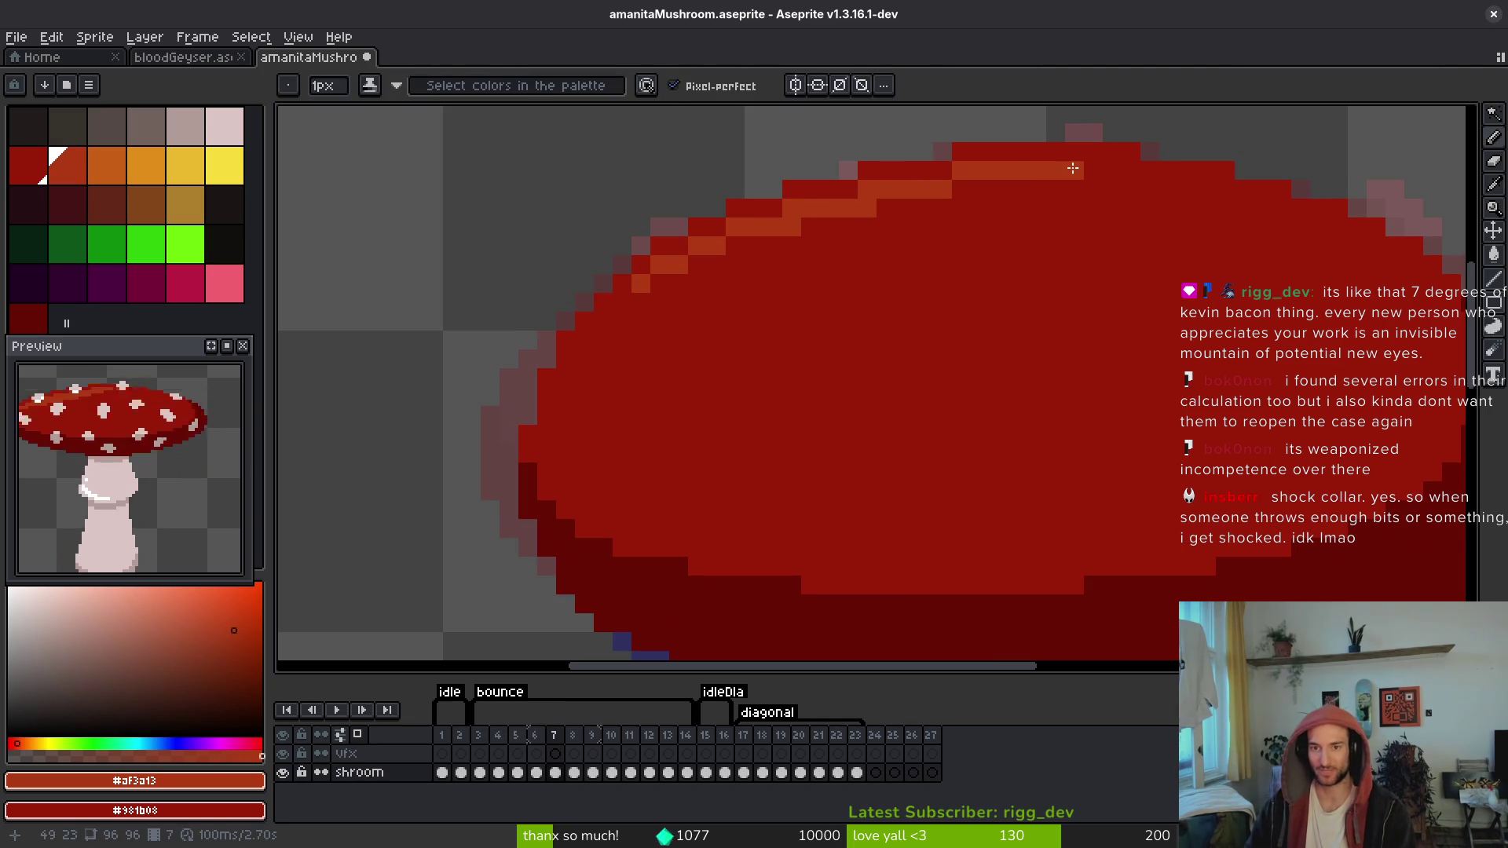
drag(1051, 181, 818, 267)
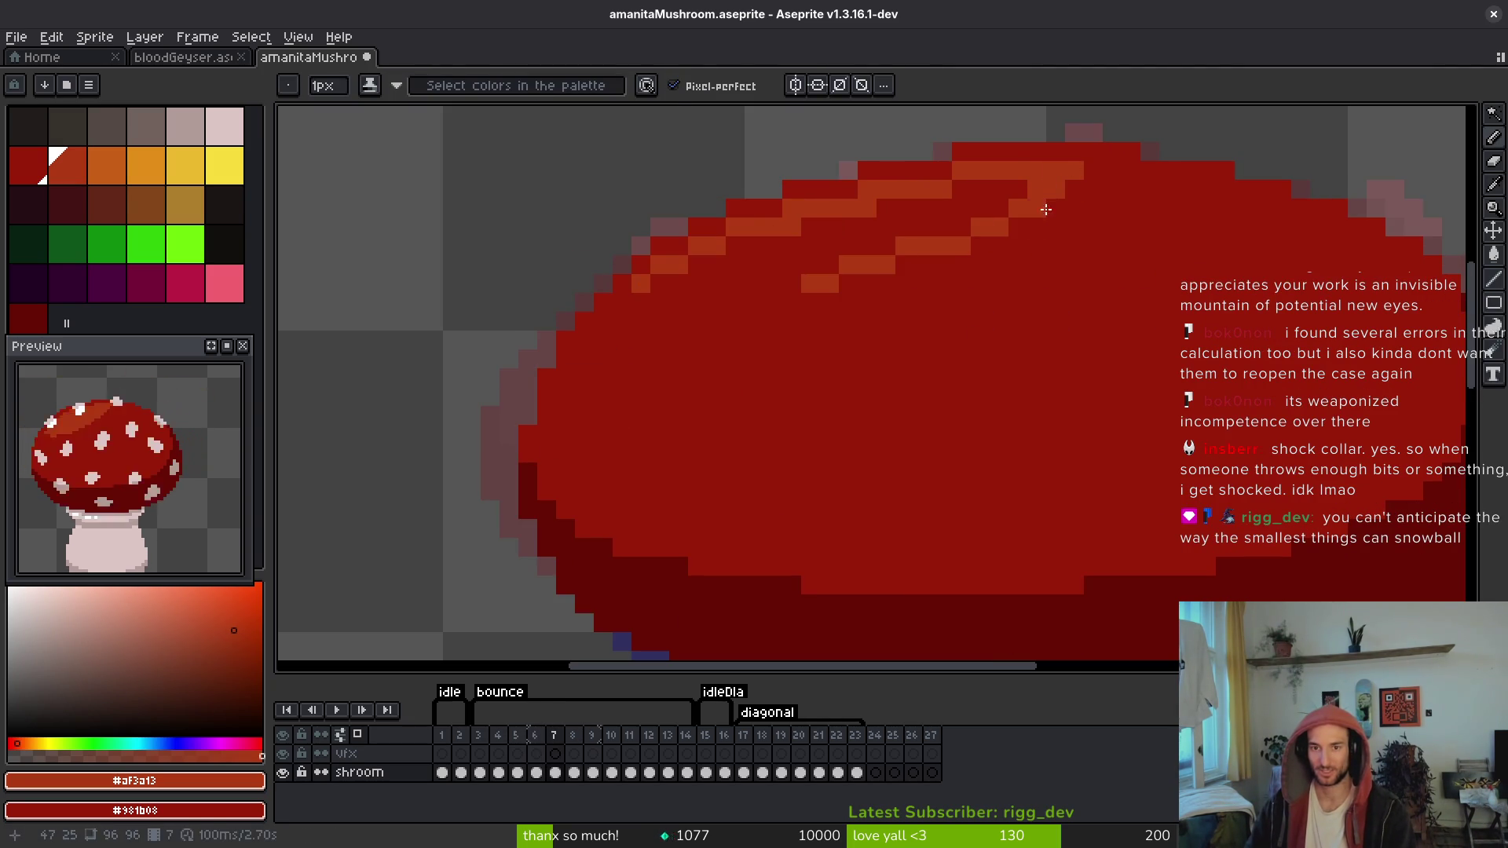
mouse_move(1043, 209)
mouse_down()
mouse_move(772, 296)
mouse_move(797, 302)
mouse_move(660, 303)
mouse_up()
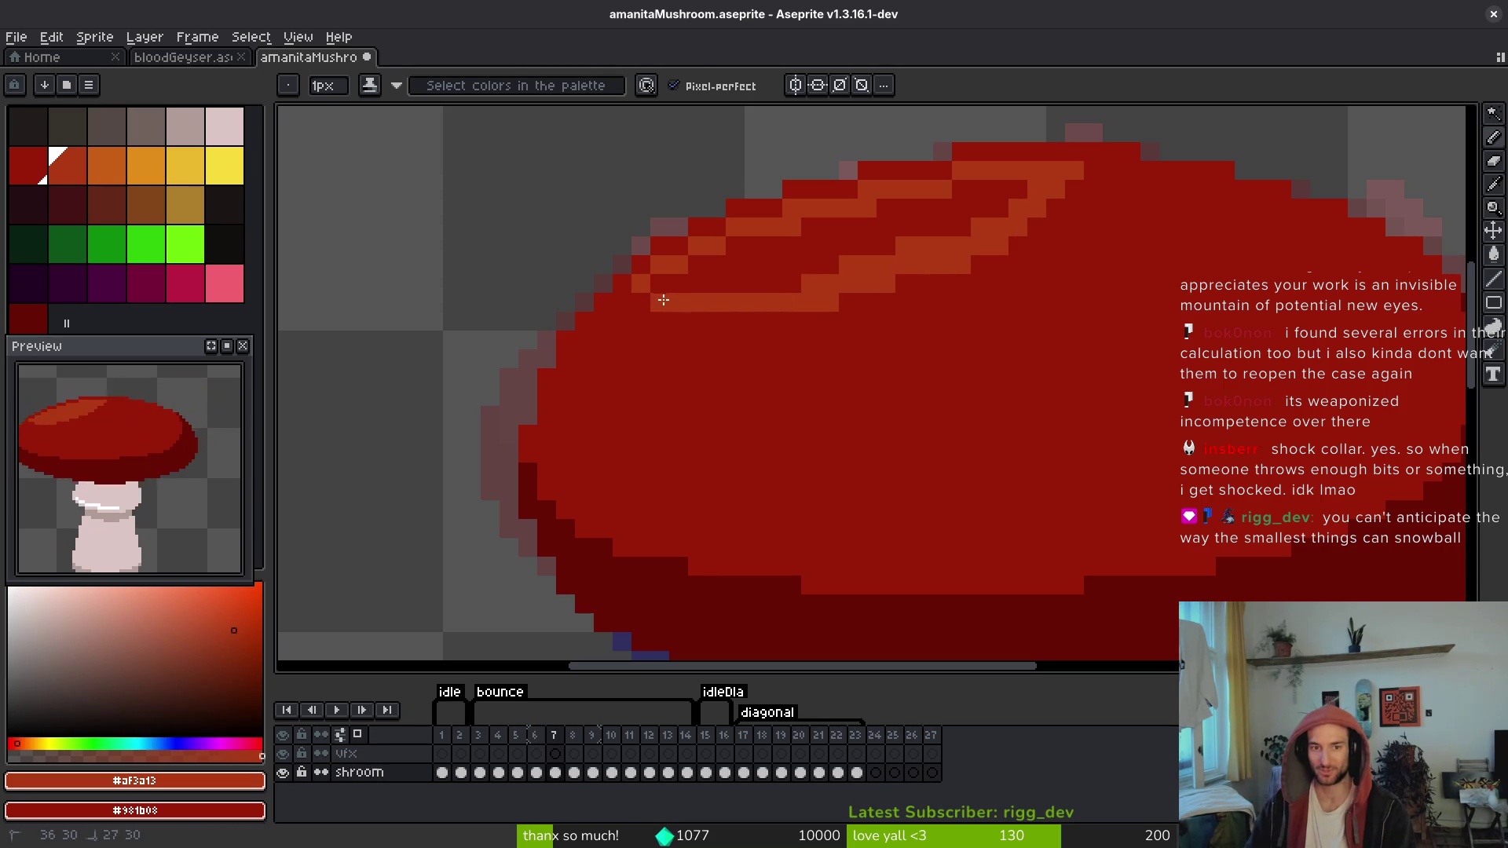
Step: Fill the enclosed highlight band orange with the Paint Bucket
key(g)
click(877, 242)
scroll(877, 242, down, 3)
scroll(916, 263, up, 3)
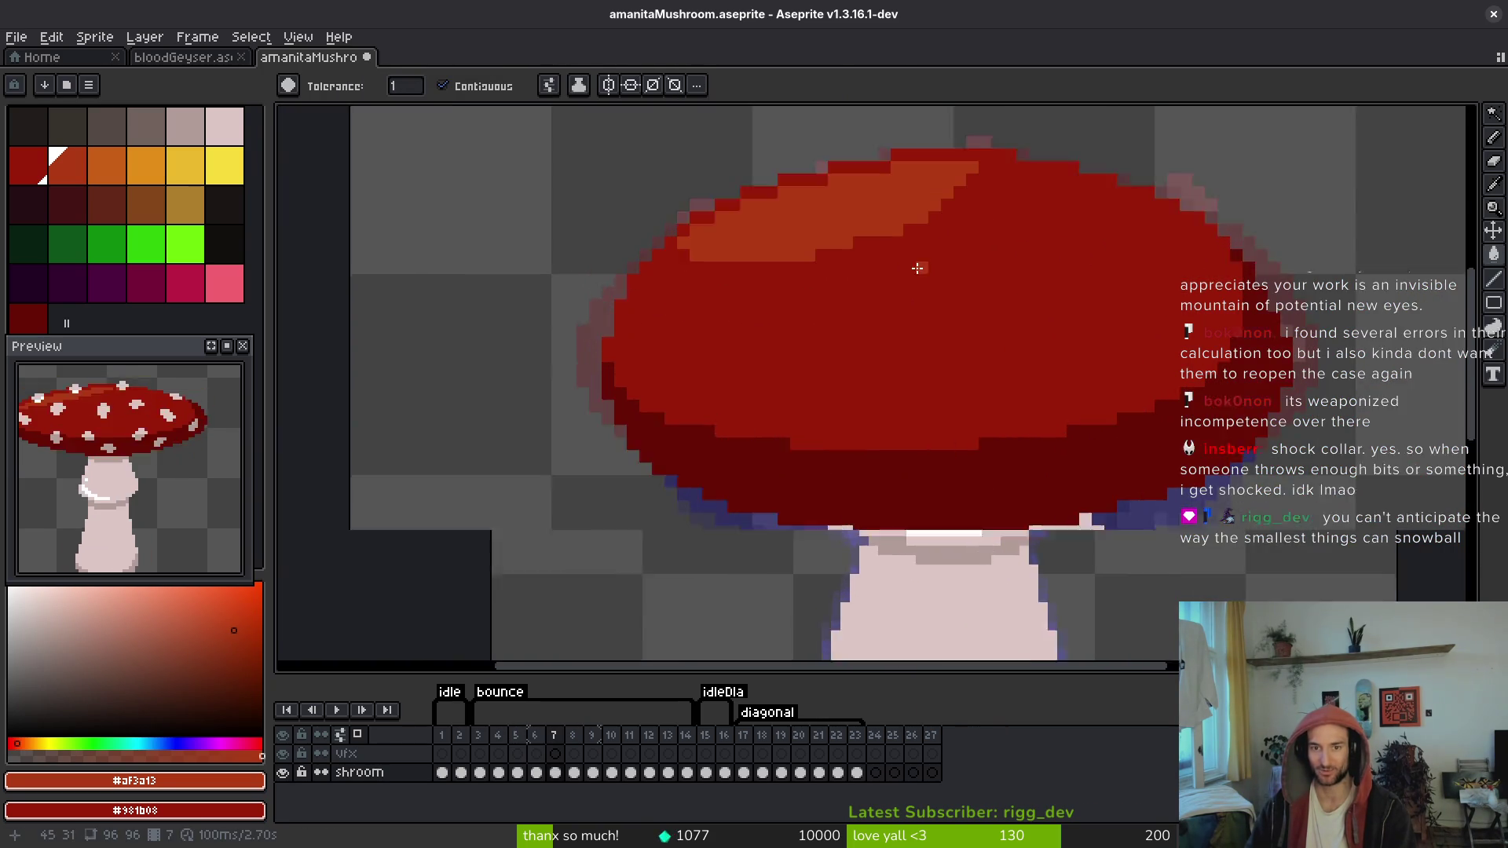
Step: Tidy the stray highlight pixels and save the sprite file
key(i)
key(b)
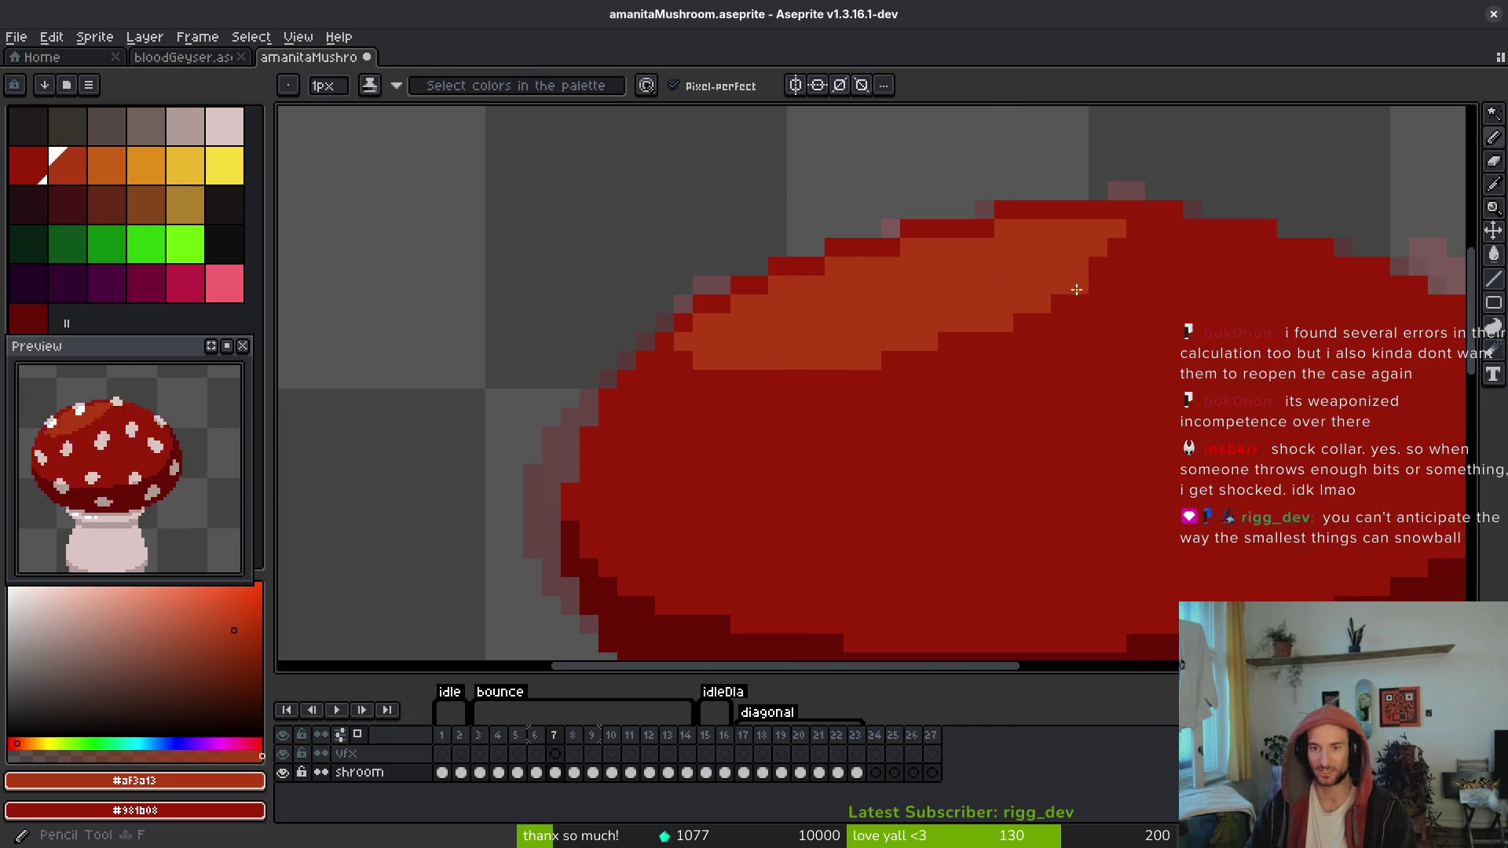
click(1003, 341)
key(ctrl+z)
drag(881, 360, 778, 361)
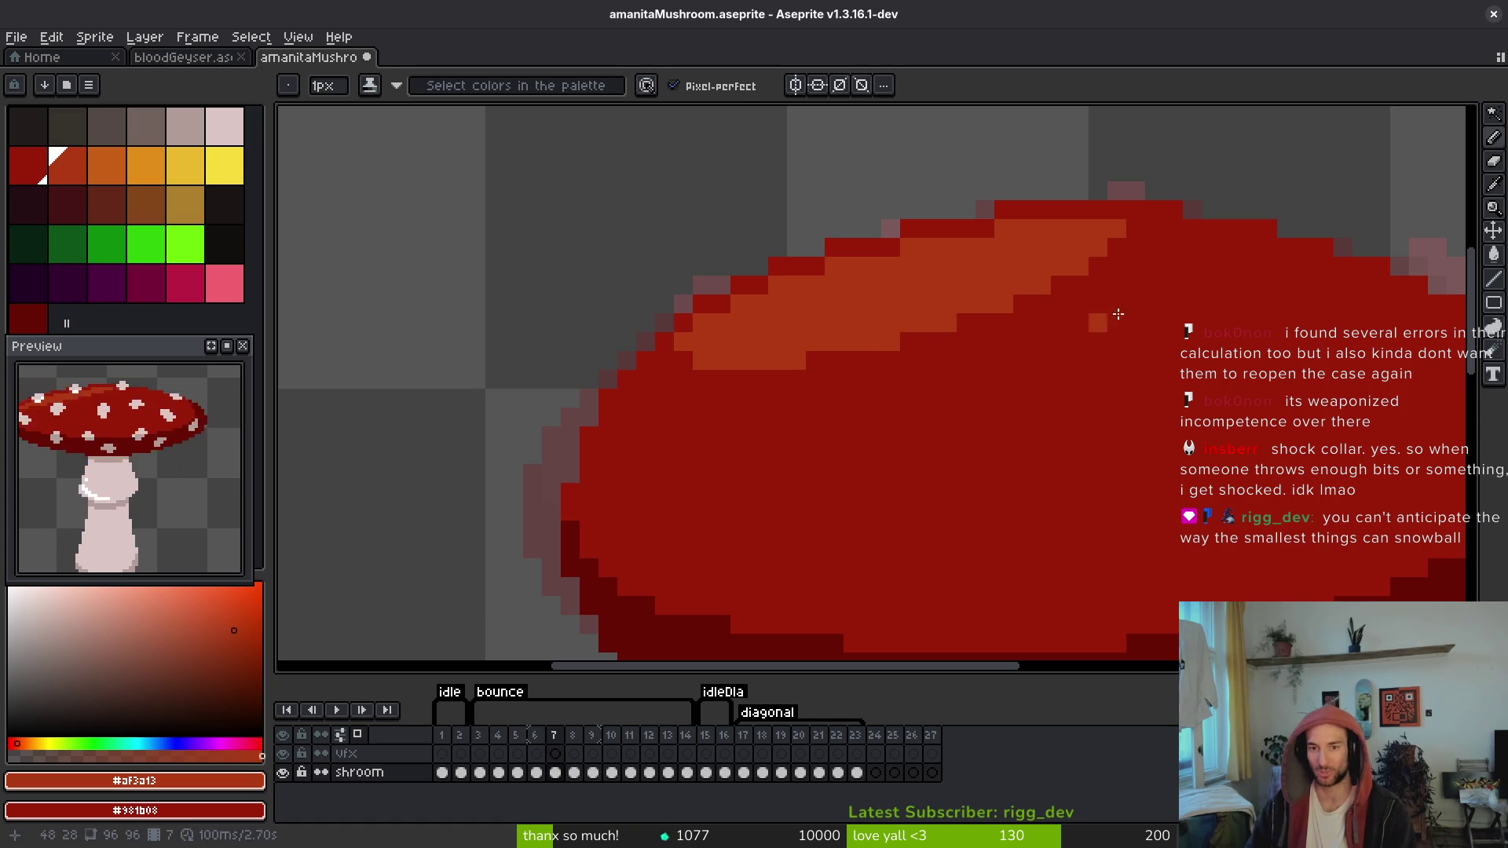
key(ctrl+z)
click(1173, 304)
key(ctrl+s)
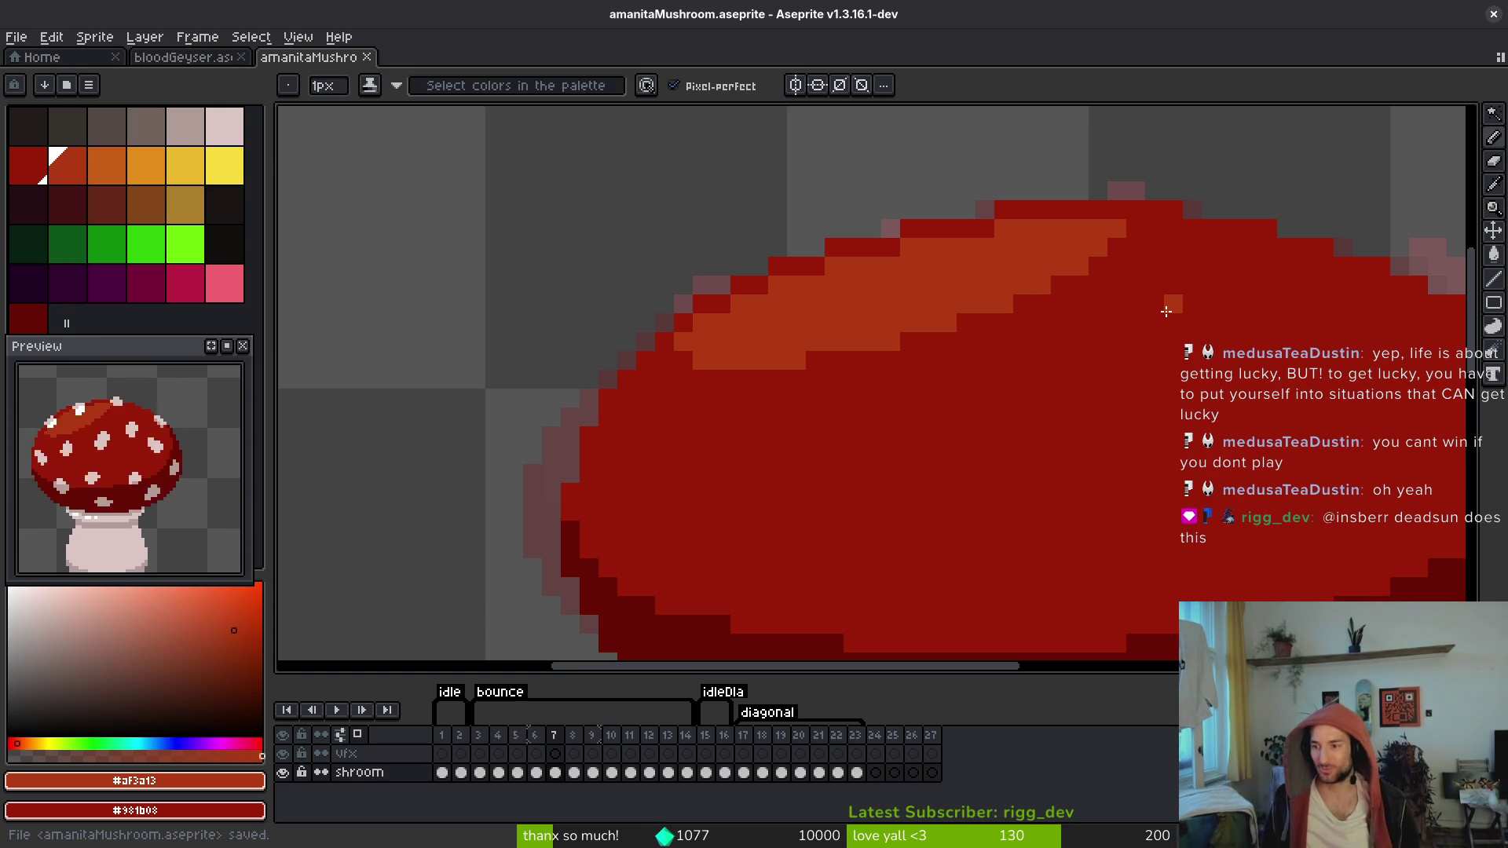
scroll(1170, 305, down, 3)
key(w)
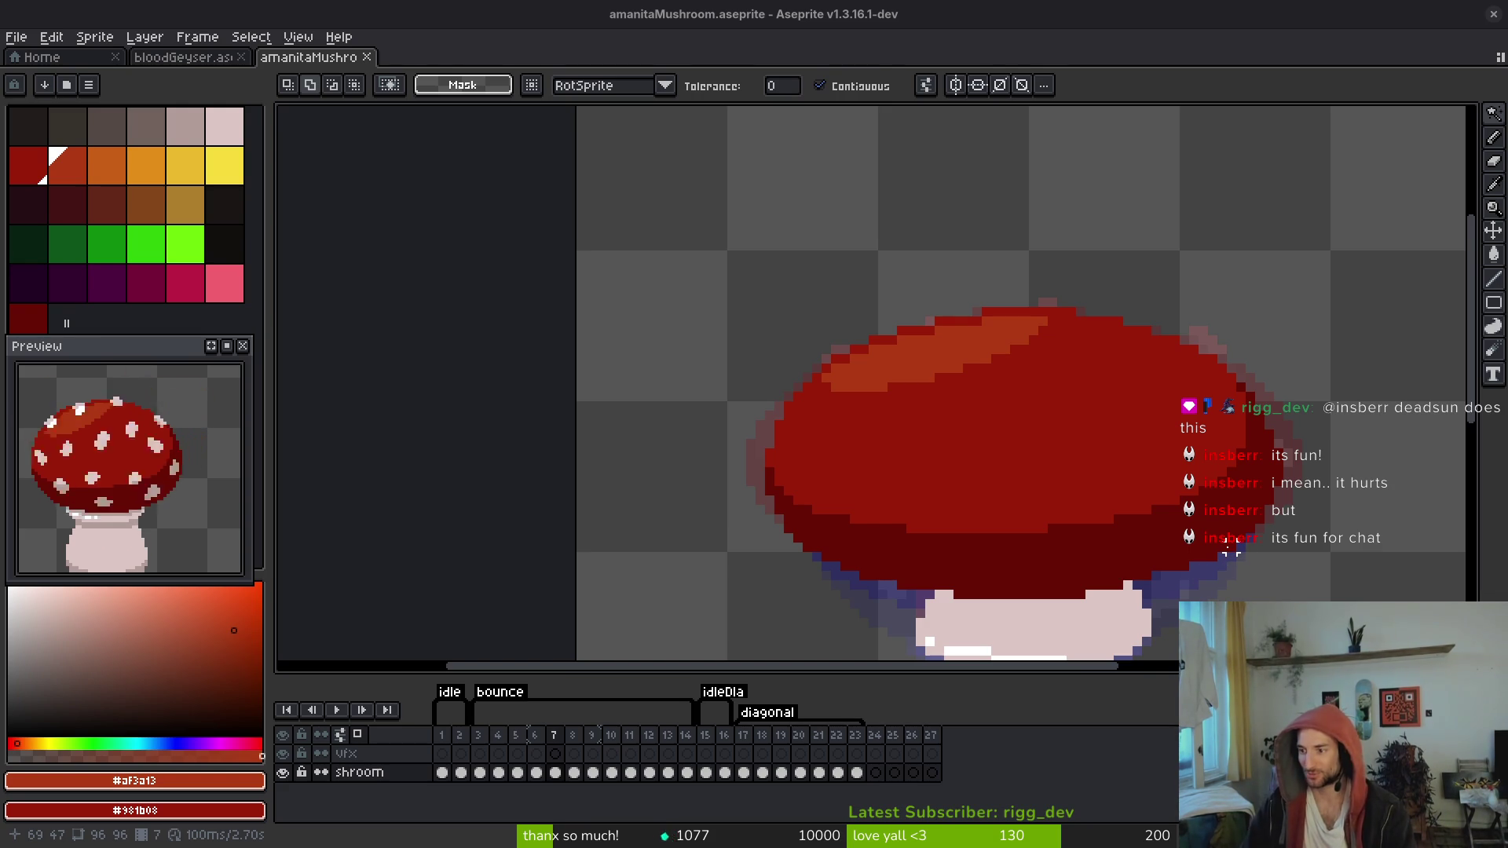
Step: Flip between frames 6, 7 and 9 to compare the cap highlights
scroll(1034, 471, down, 1)
key(i)
key(comma)
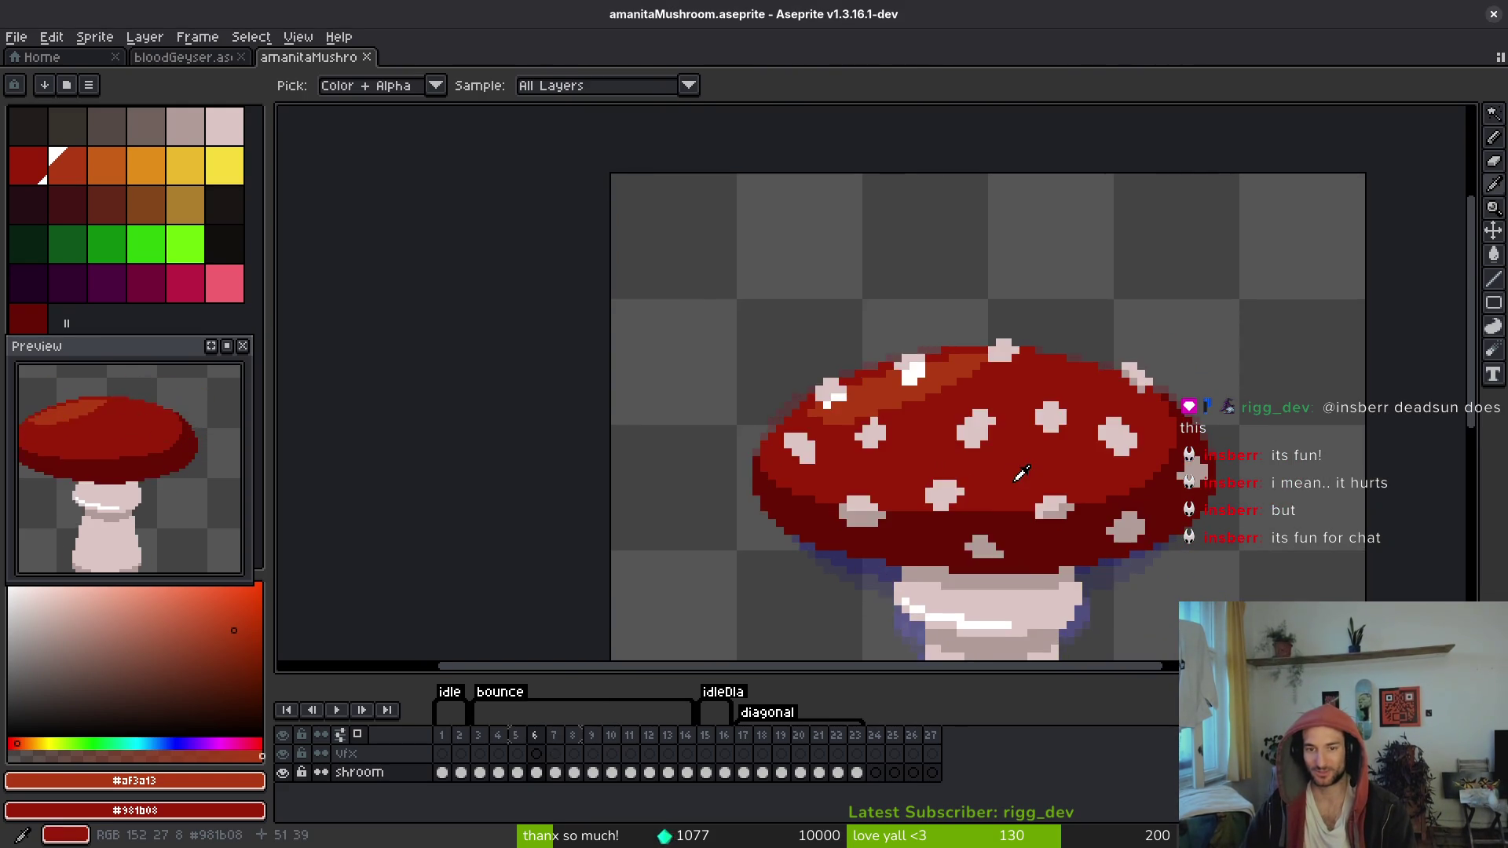
key(period)
key(period)
key(period)
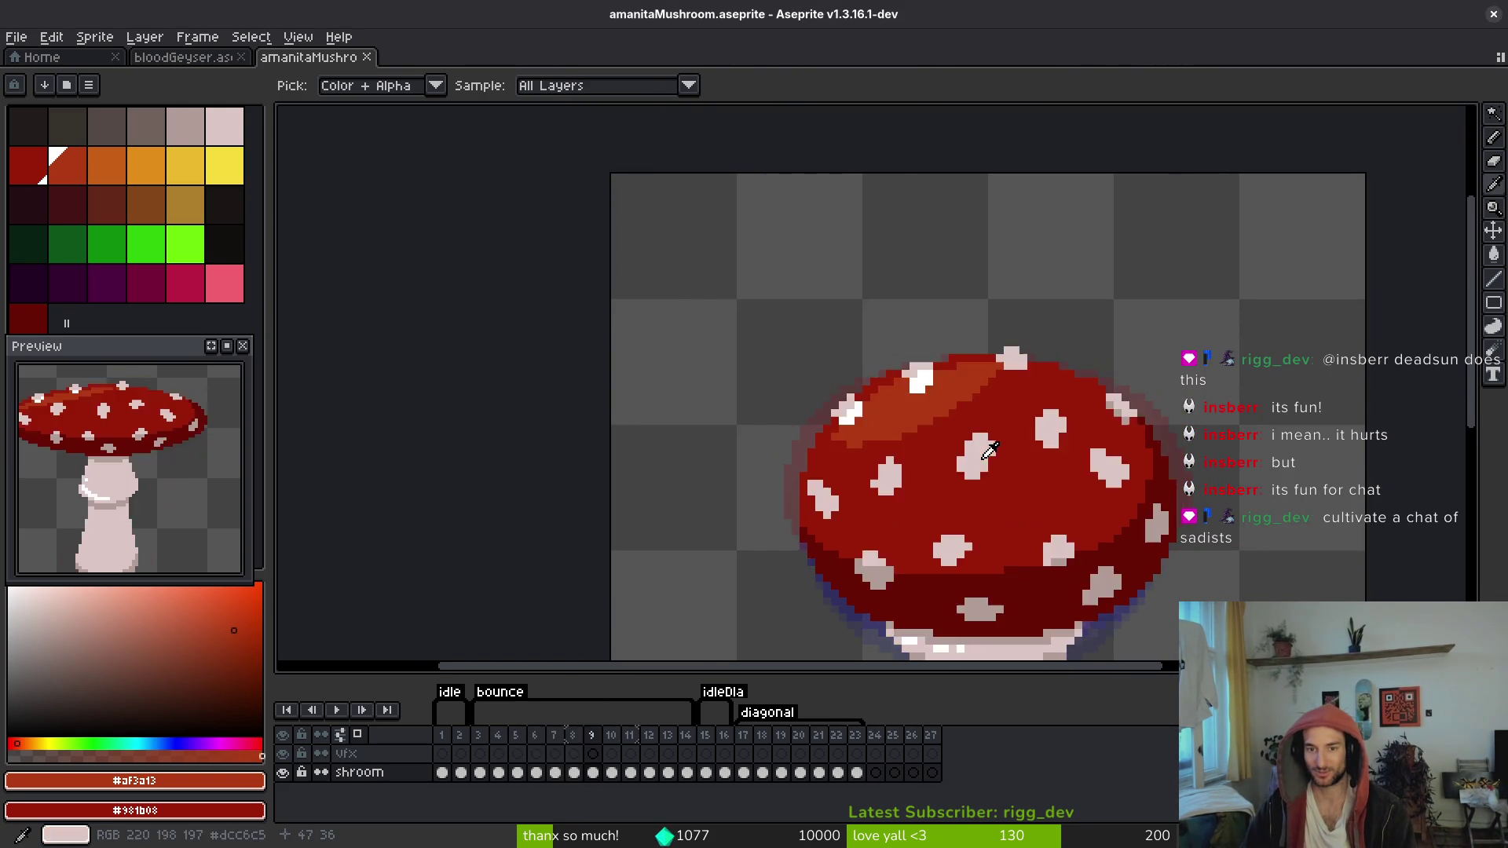
key(comma)
key(comma)
key(w)
scroll(970, 395, up, 2)
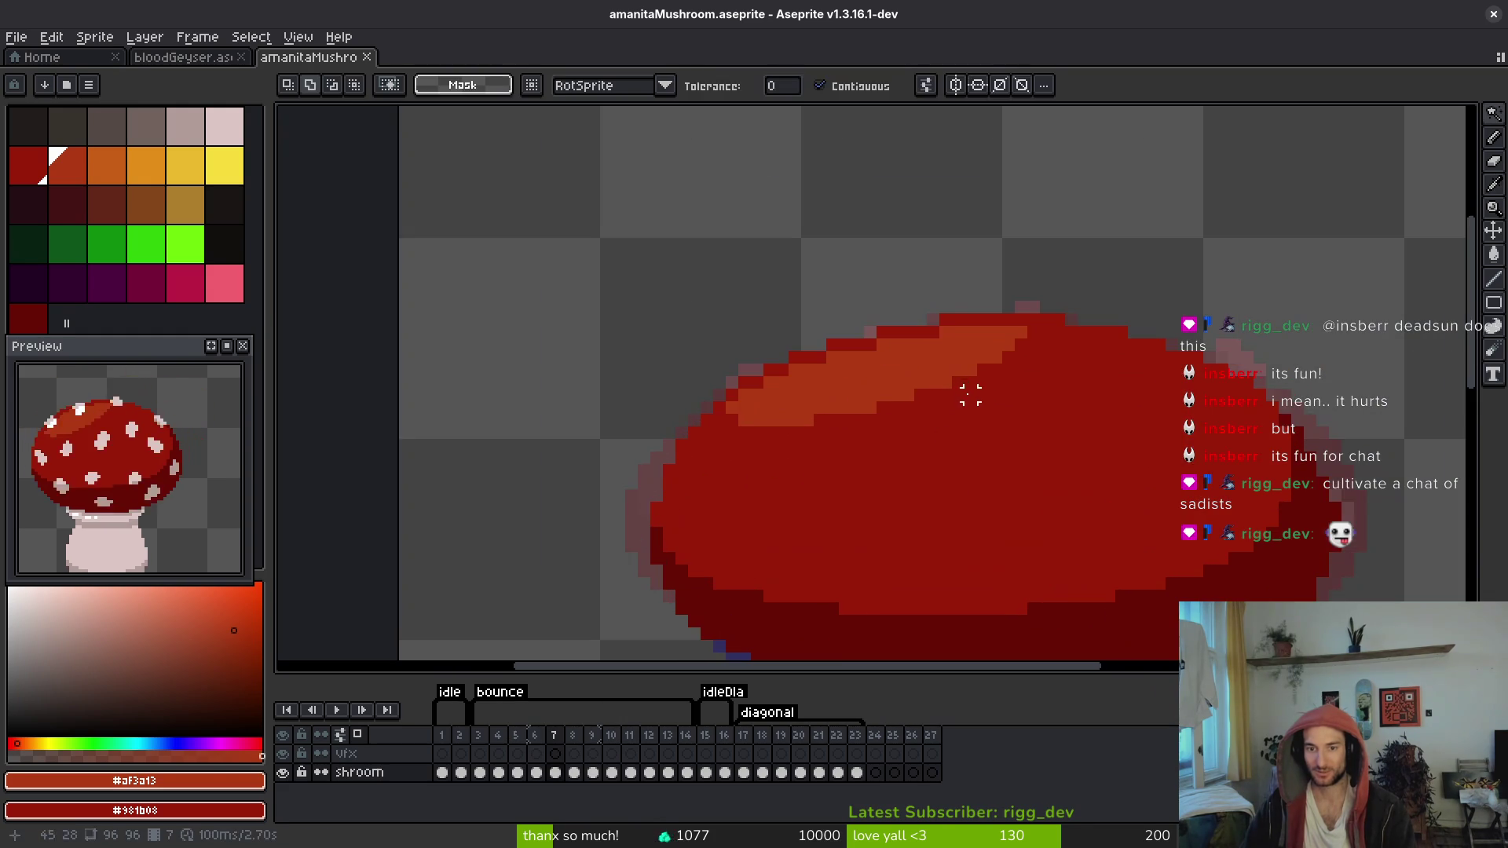
key(i)
key(period)
key(period)
key(comma)
key(comma)
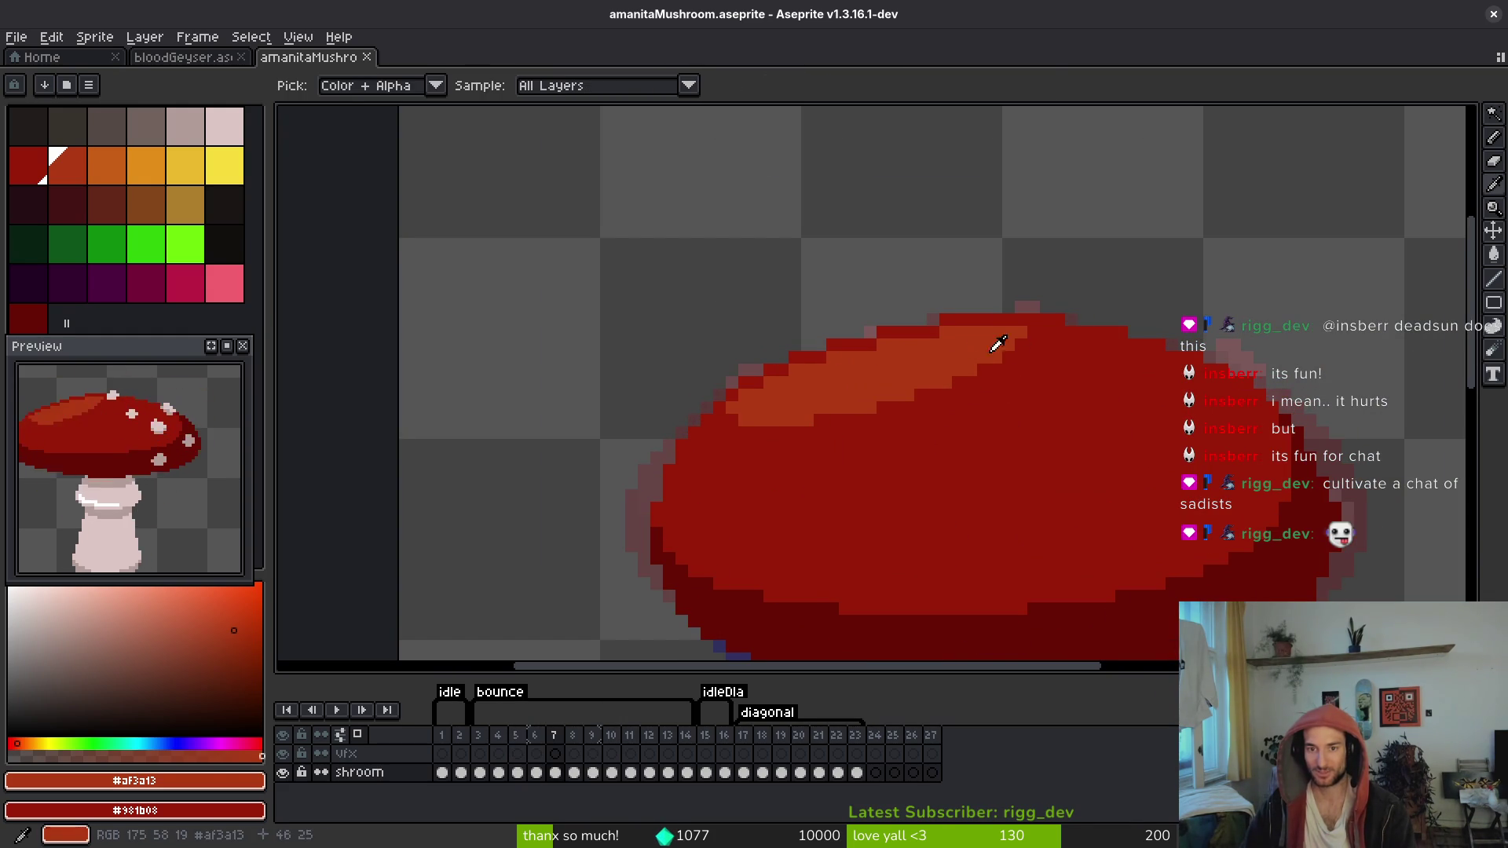
key(w)
key(i)
Step: Pick dark red #981b08 and paint two stray orange edge pixels on frame 7
click(1127, 397)
scroll(1130, 325, up, 2)
key(b)
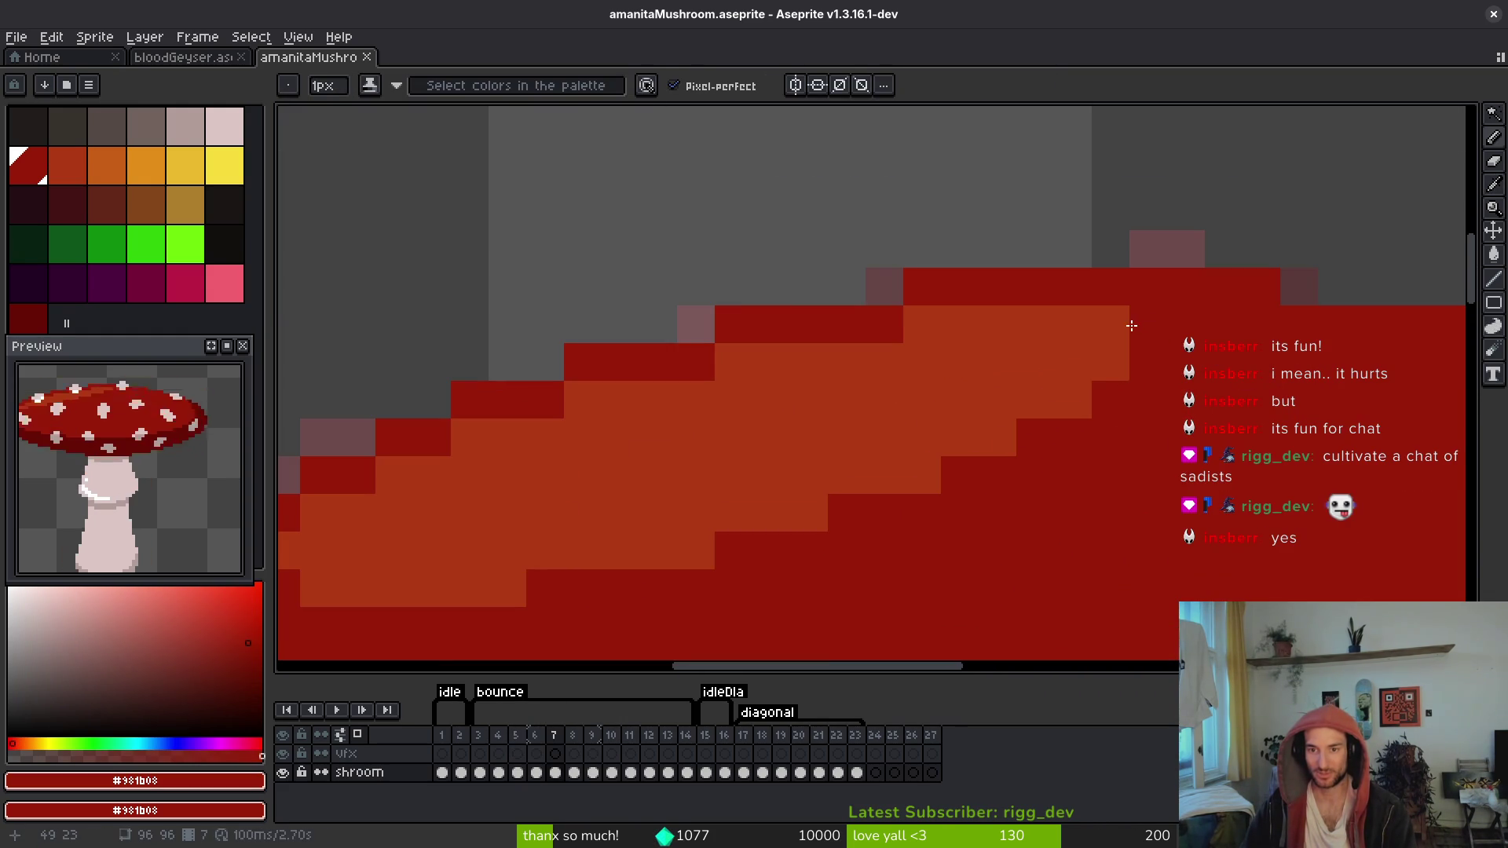
drag(1111, 361, 1072, 400)
drag(948, 480, 1096, 377)
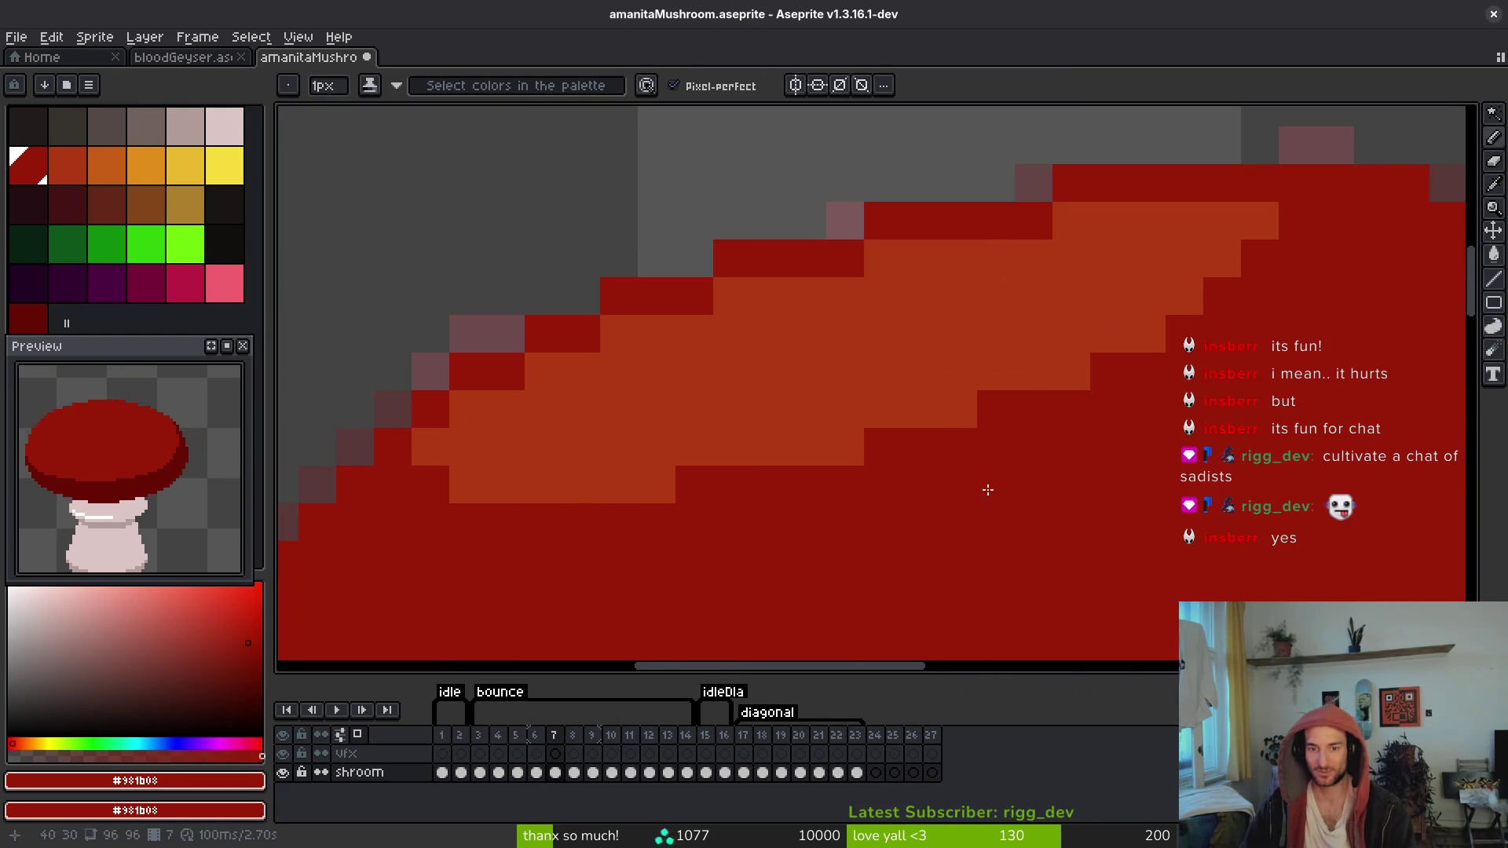
scroll(1052, 471, down, 3)
Step: Flip repeatedly between spotted frame 6 and frame 7 to compare the highlight edges
key(i)
key(comma)
key(comma)
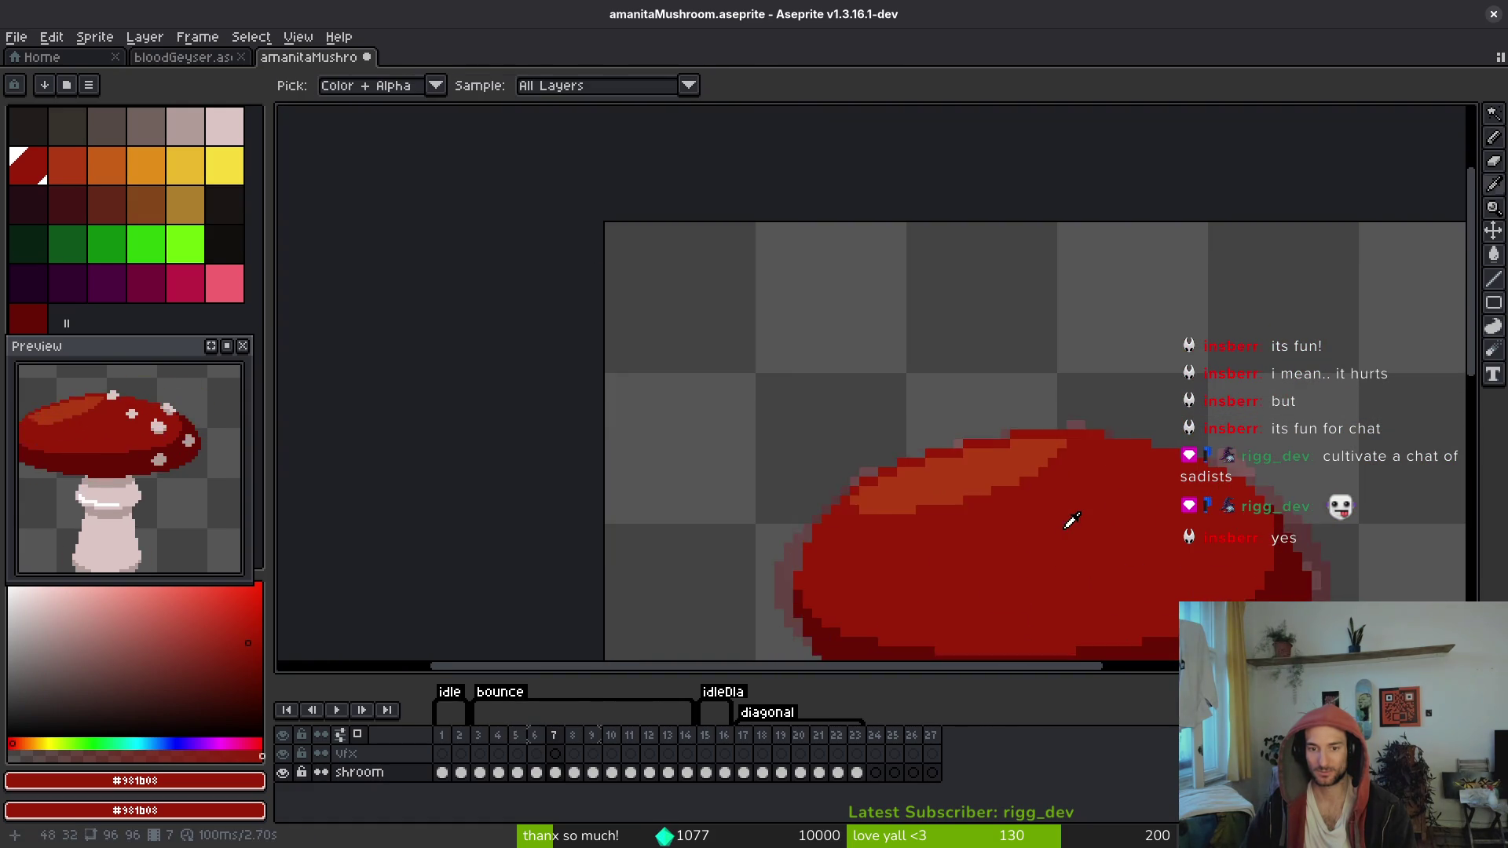
key(period)
scroll(869, 505, up, 3)
key(comma)
key(period)
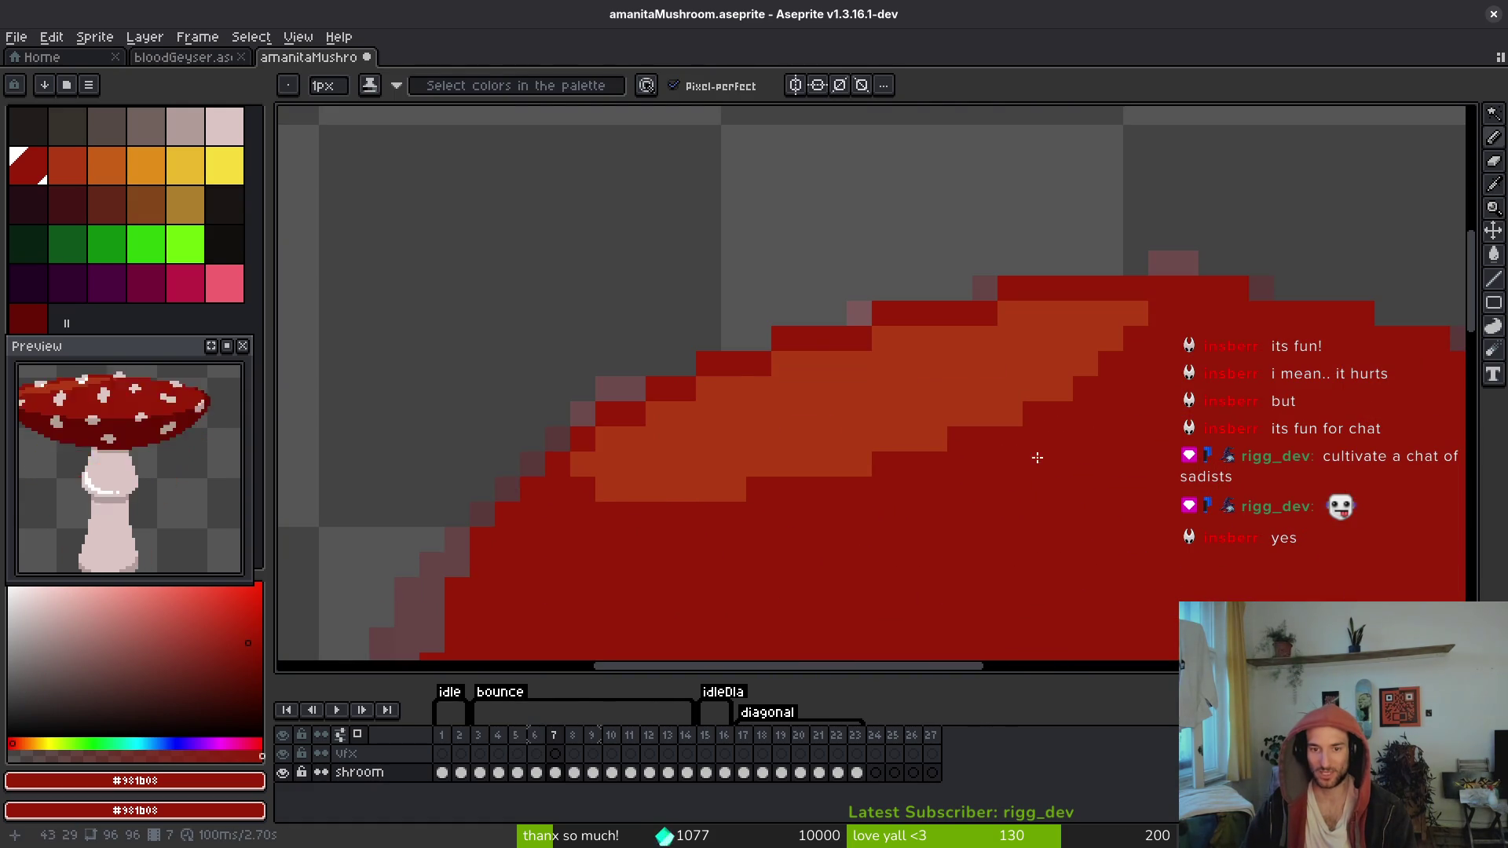
key(comma)
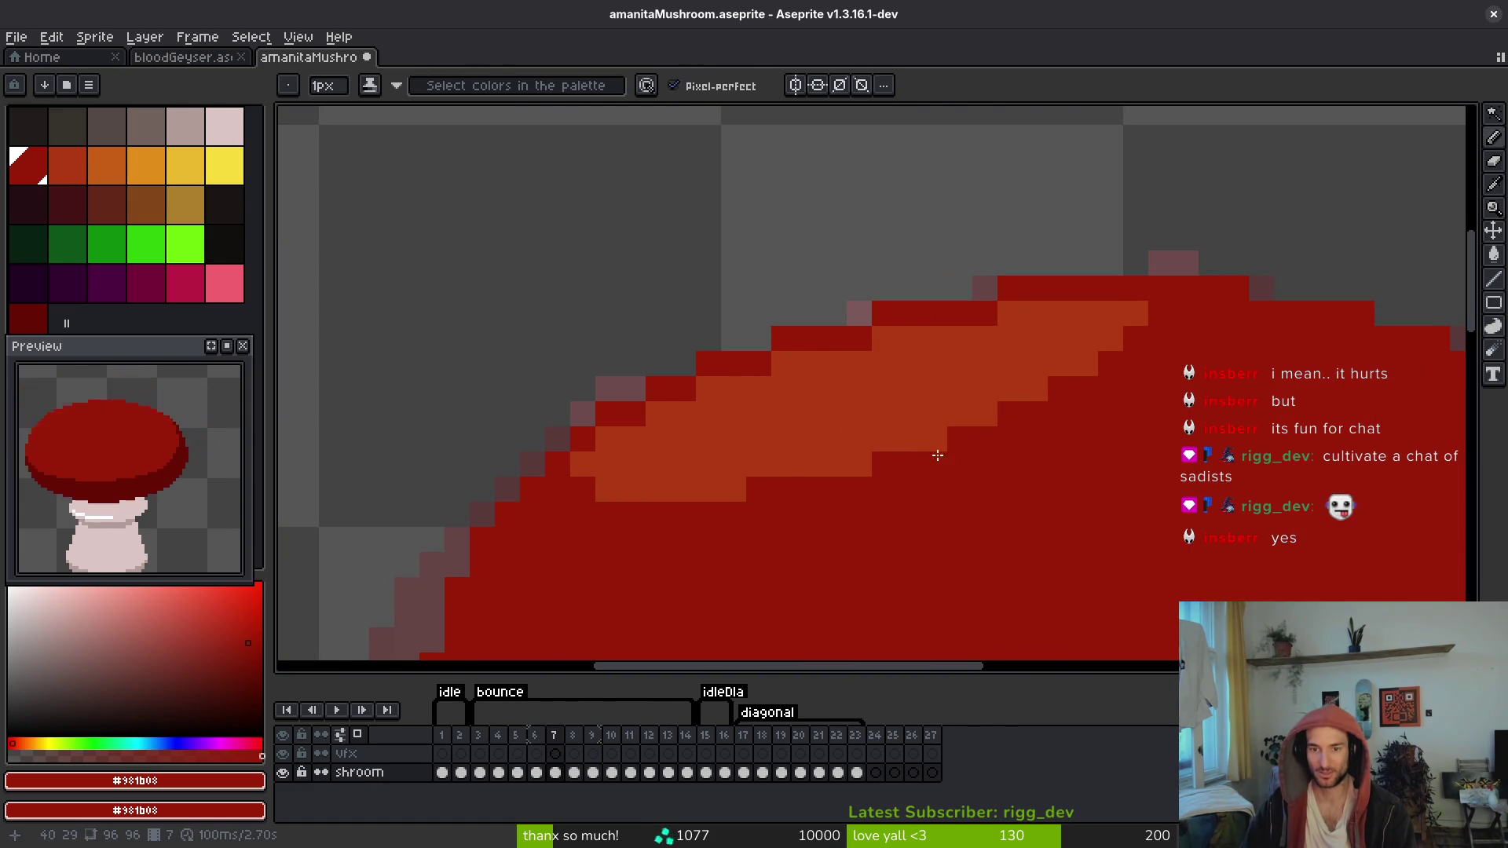
key(period)
key(comma)
key(period)
key(comma)
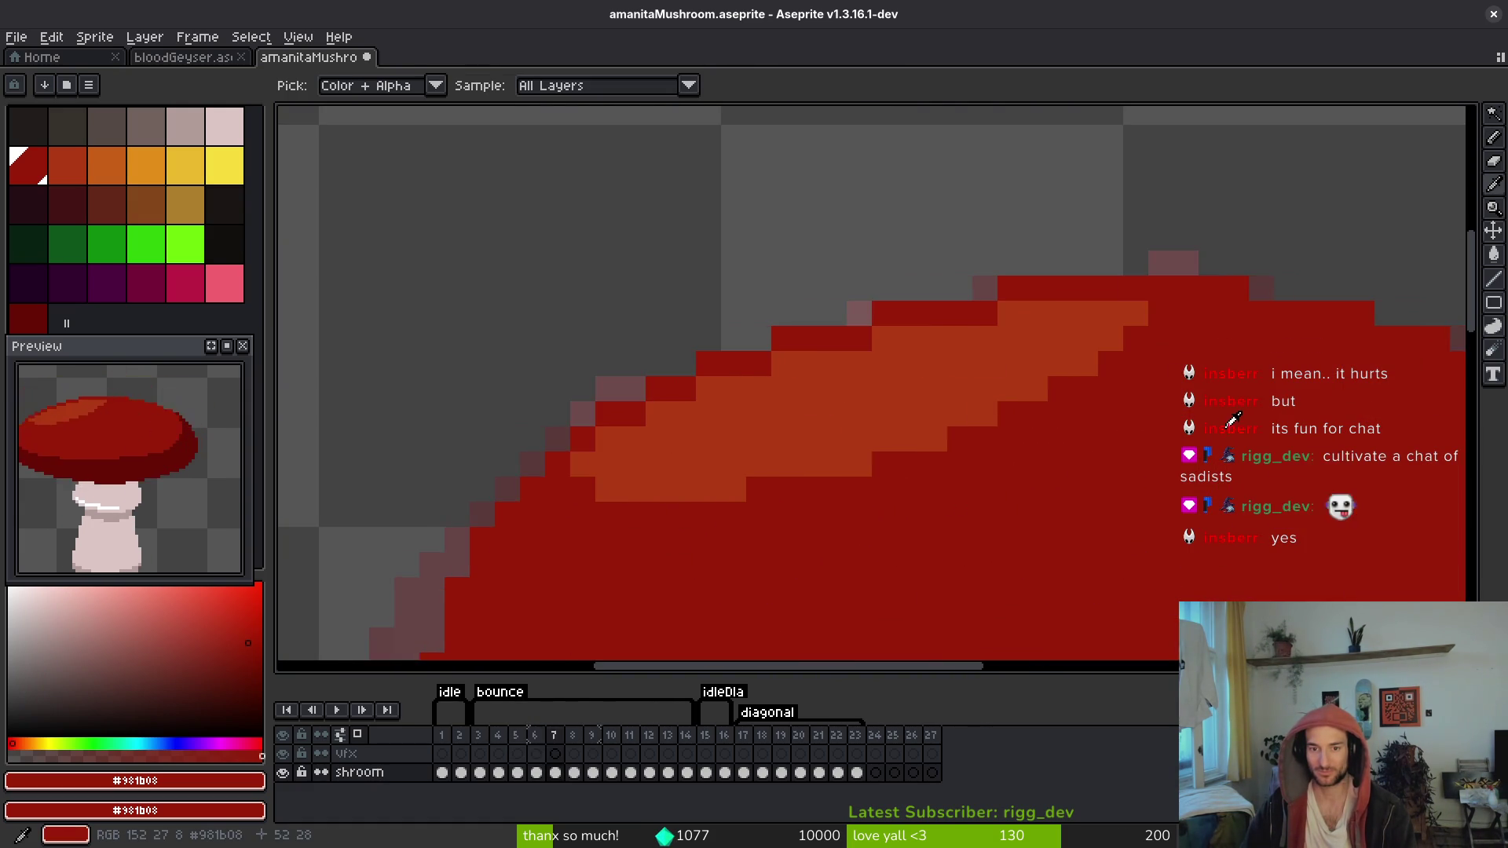
key(period)
key(period)
key(comma)
key(period)
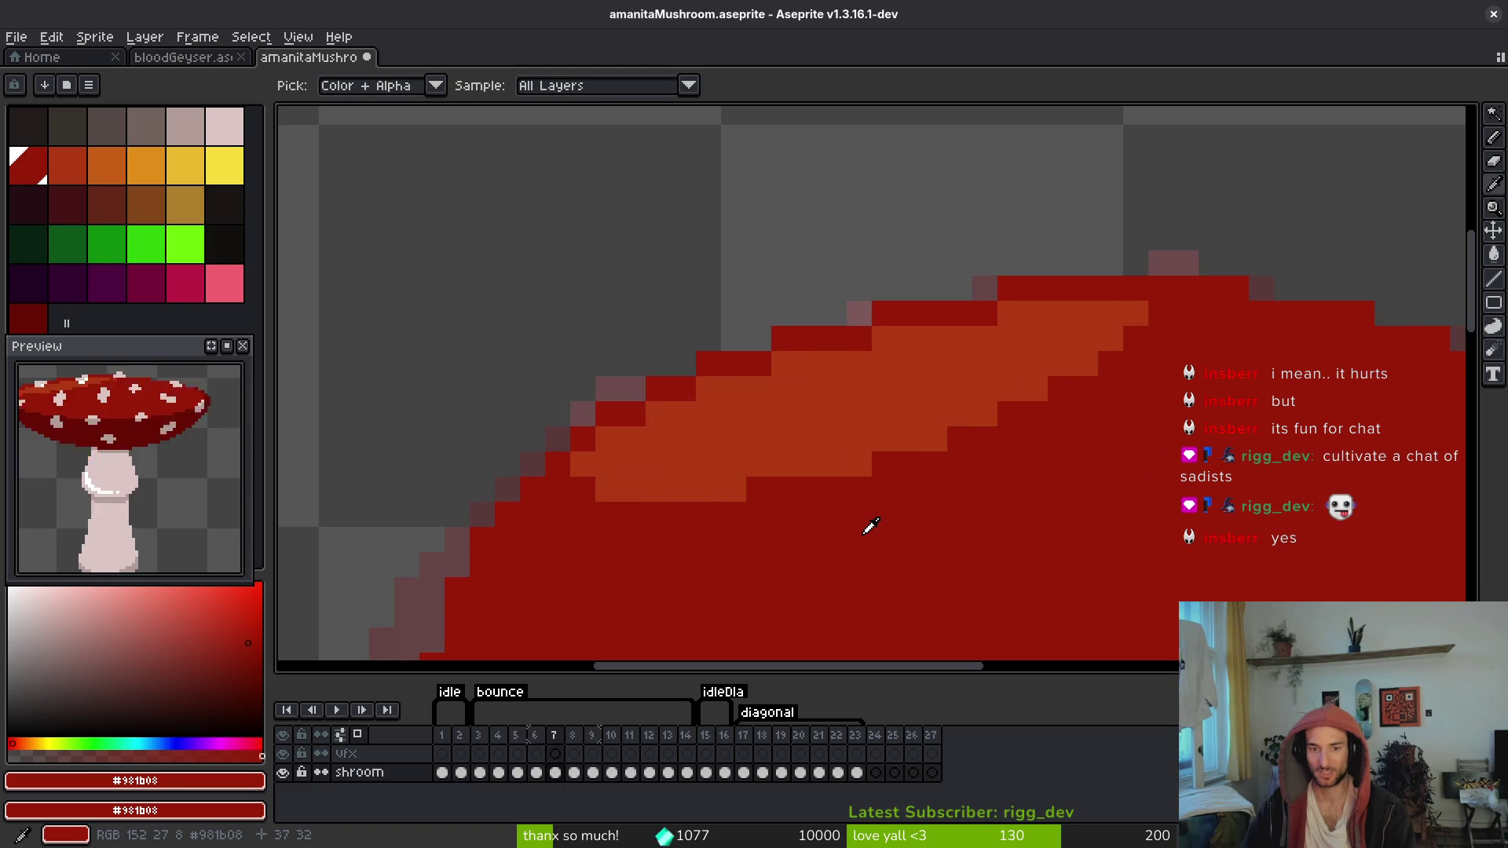
key(comma)
key(period)
scroll(866, 531, down, 2)
key(comma)
key(period)
key(period)
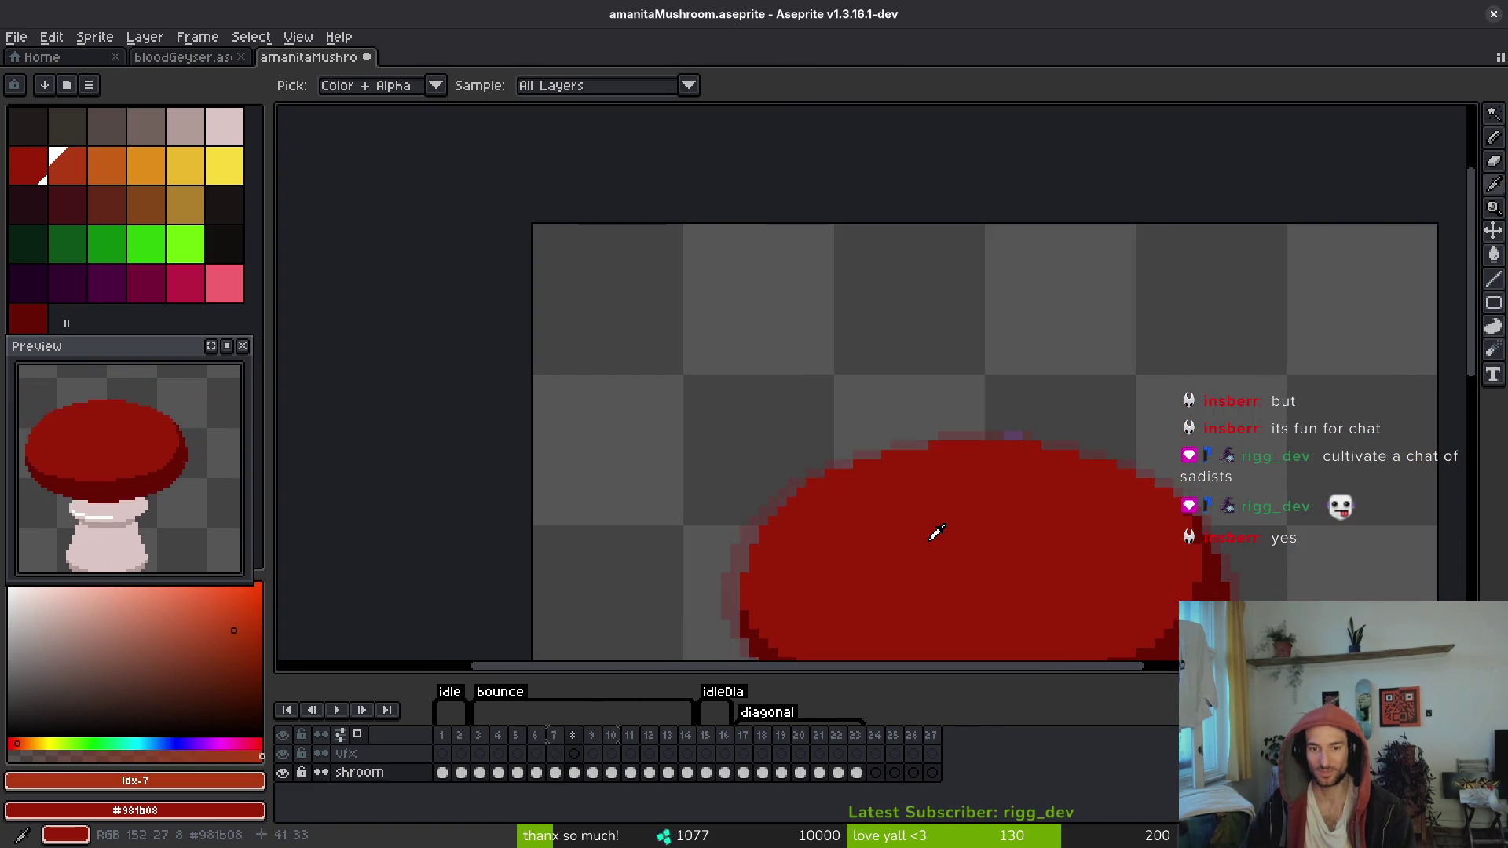
key(comma)
key(period)
key(comma)
key(period)
key(comma)
key(comma)
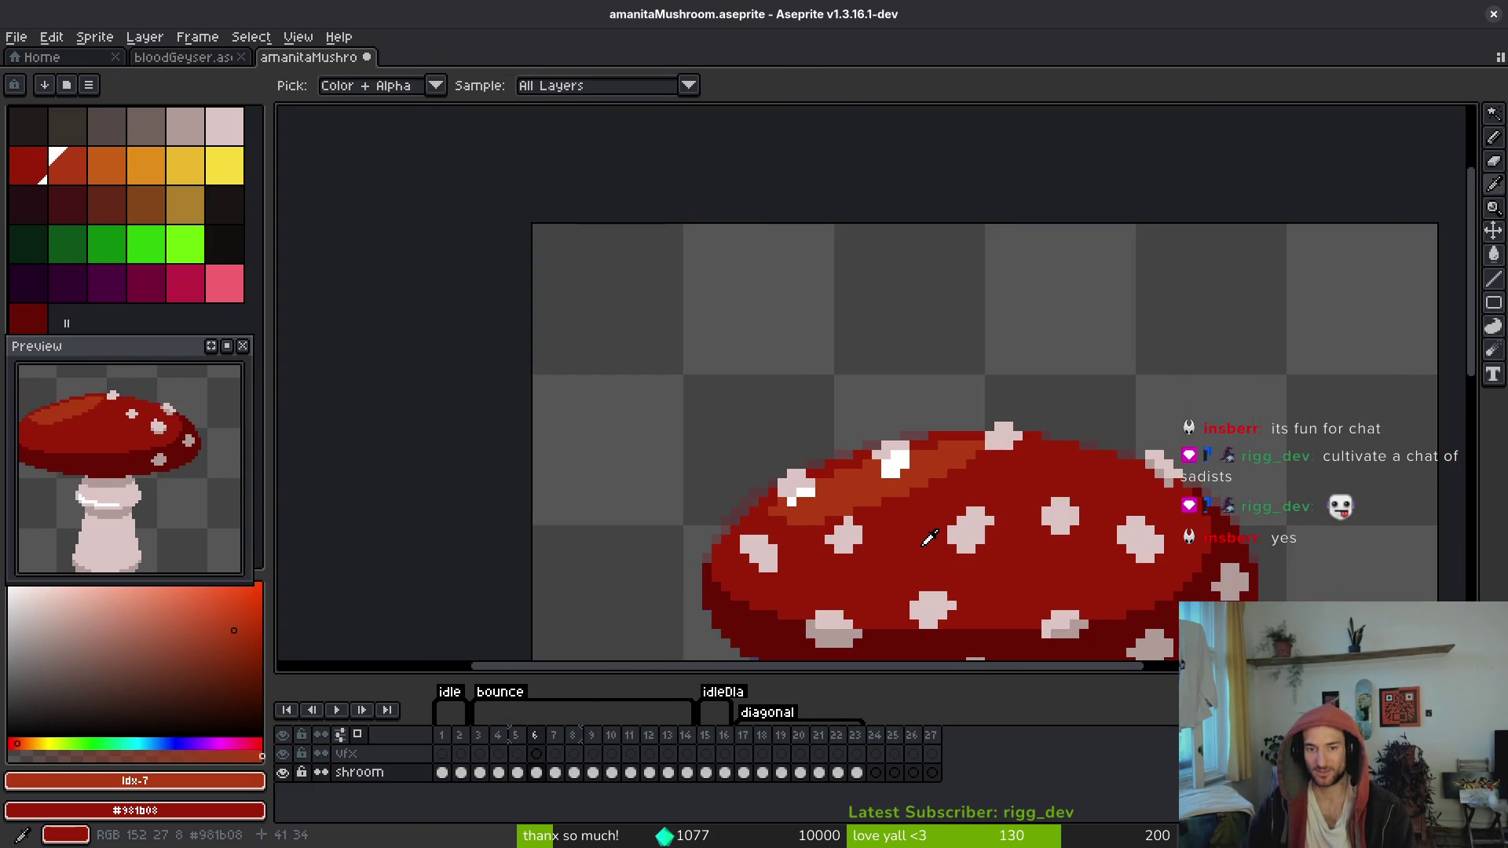
key(period)
key(comma)
key(period)
key(comma)
Step: Save the sprite file, move on to frame 8, and play the animation
scroll(851, 521, up, 3)
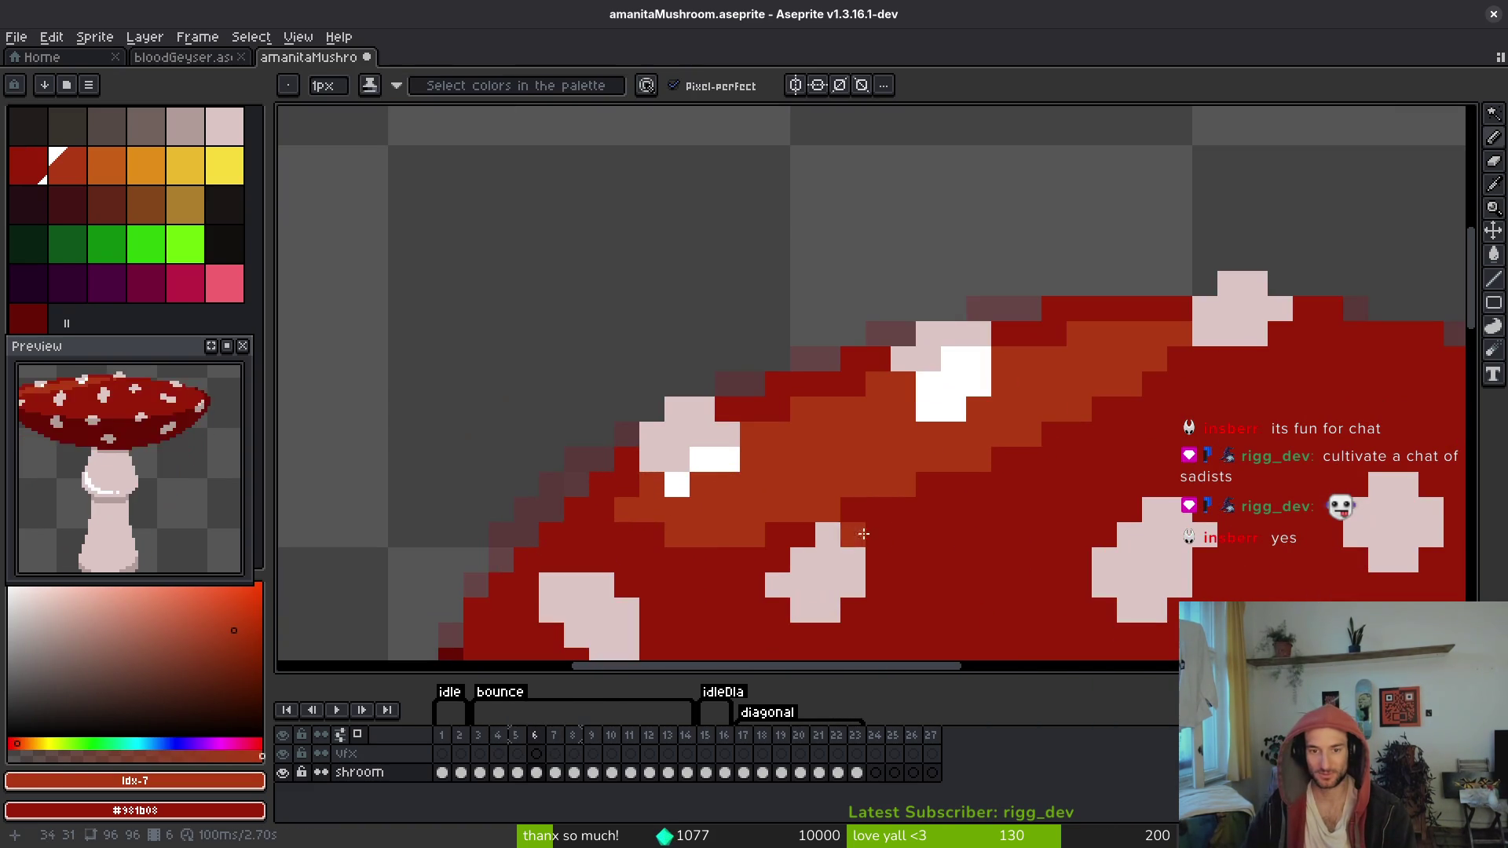
scroll(885, 448, down, 2)
key(ctrl+s)
scroll(885, 447, down, 1)
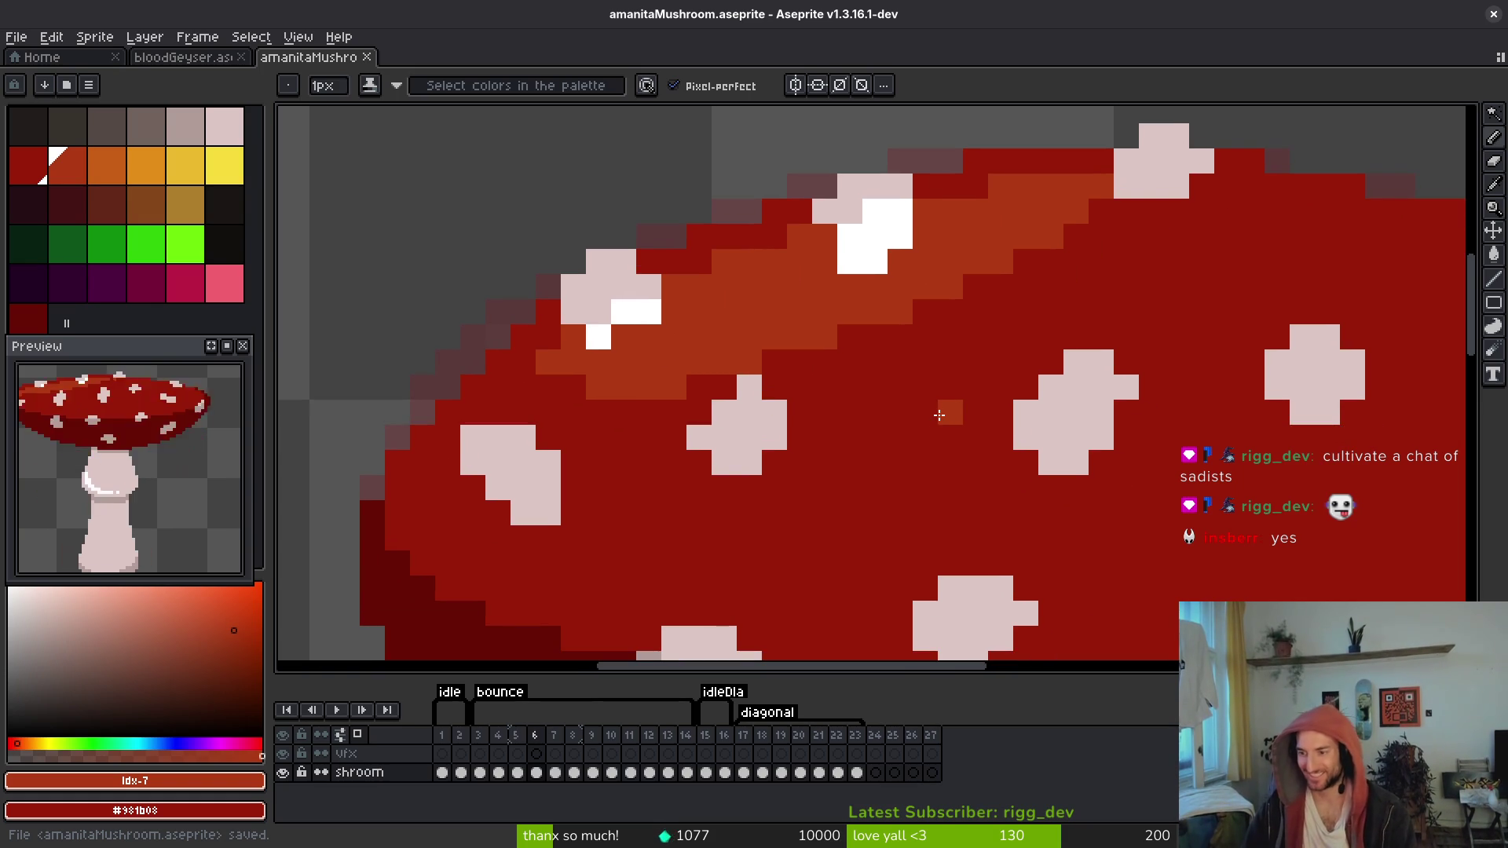
key(ctrl+s)
scroll(943, 420, down, 3)
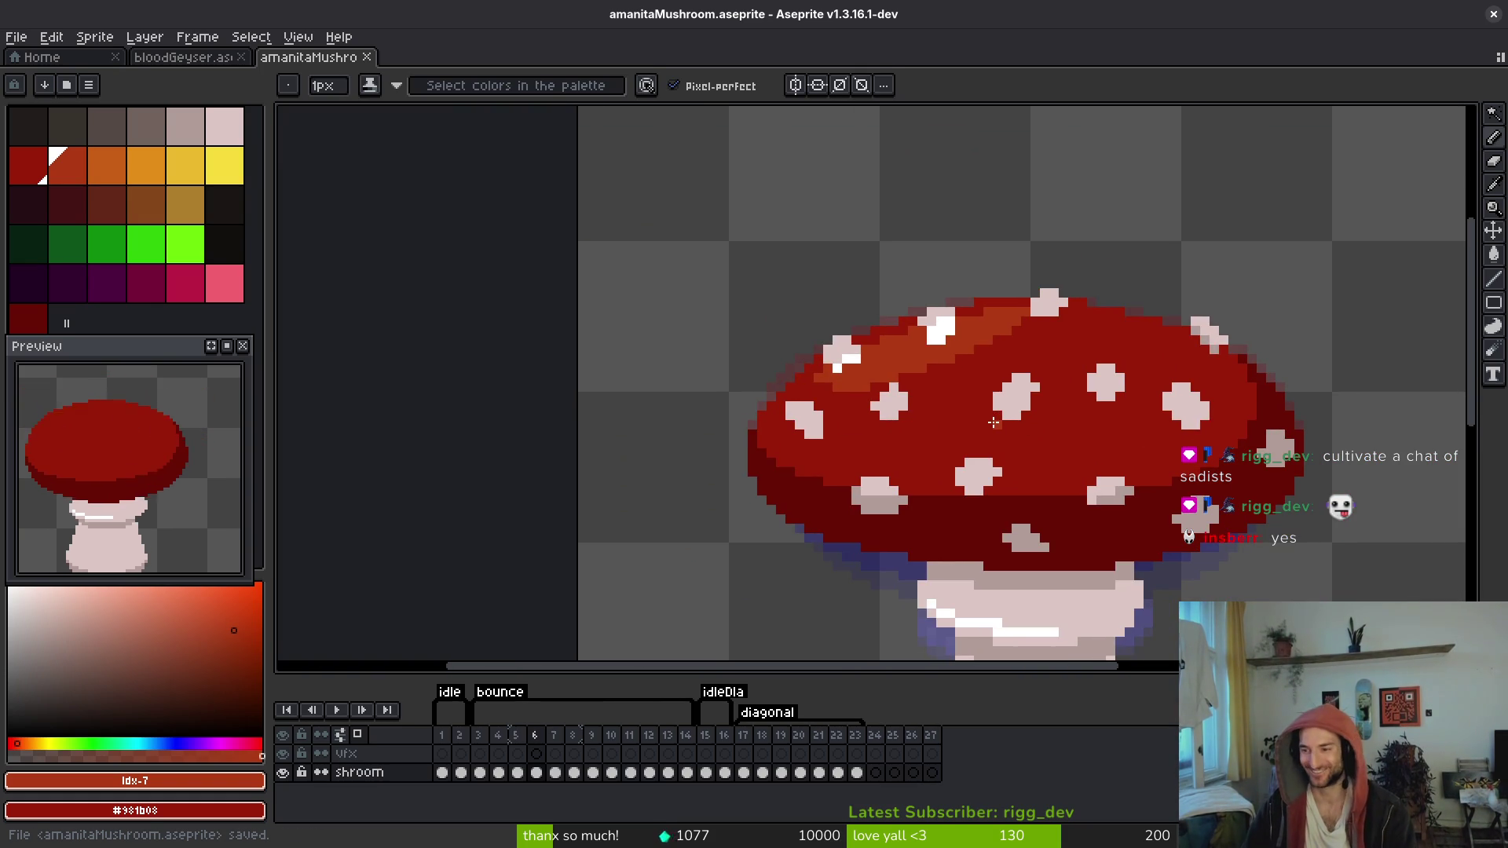
scroll(982, 420, right, 2)
key(period)
key(alt)
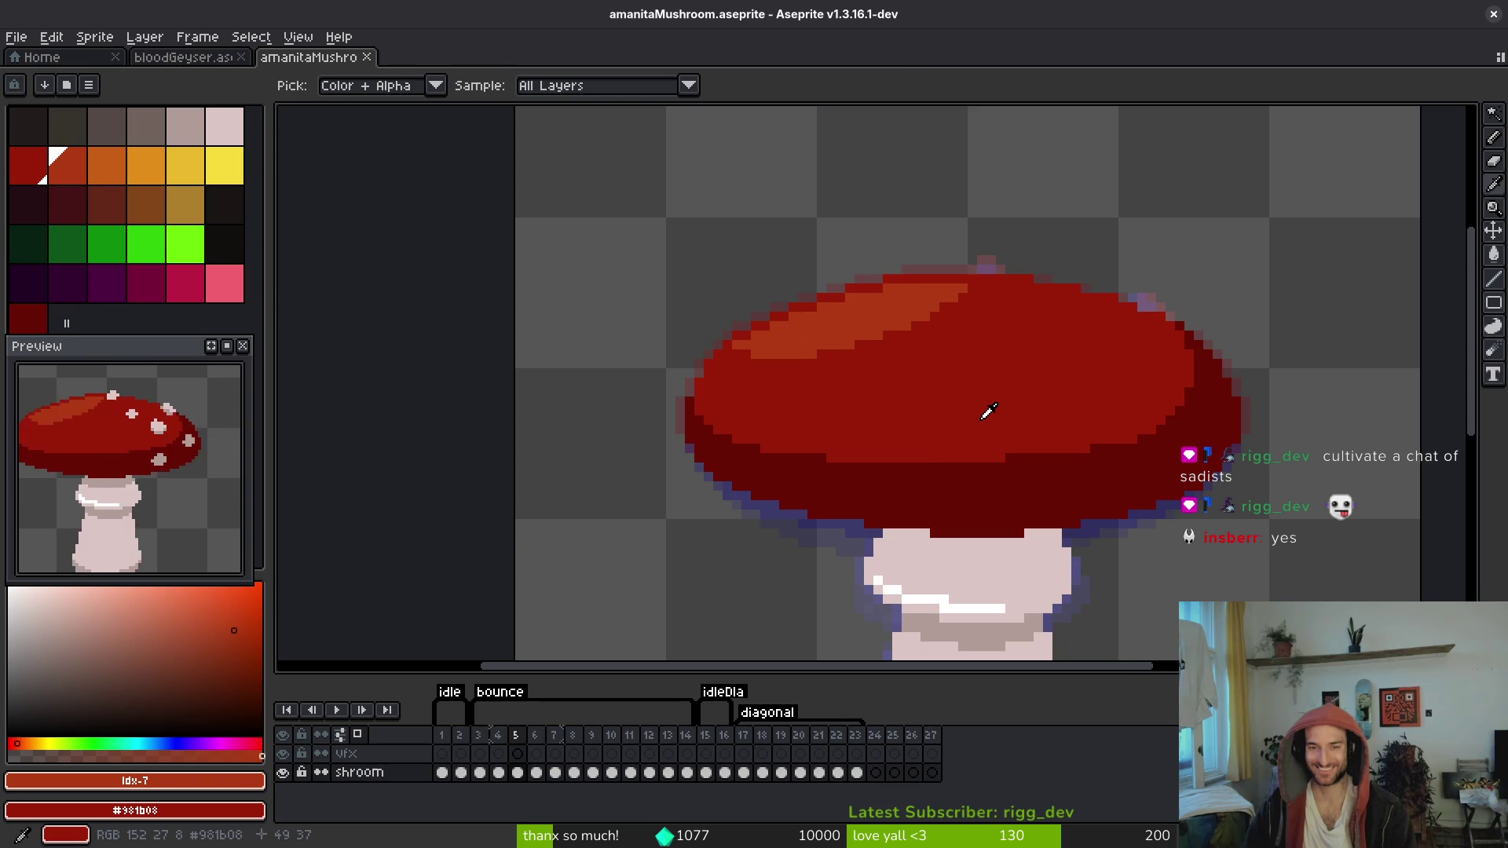
scroll(899, 356, up, 2)
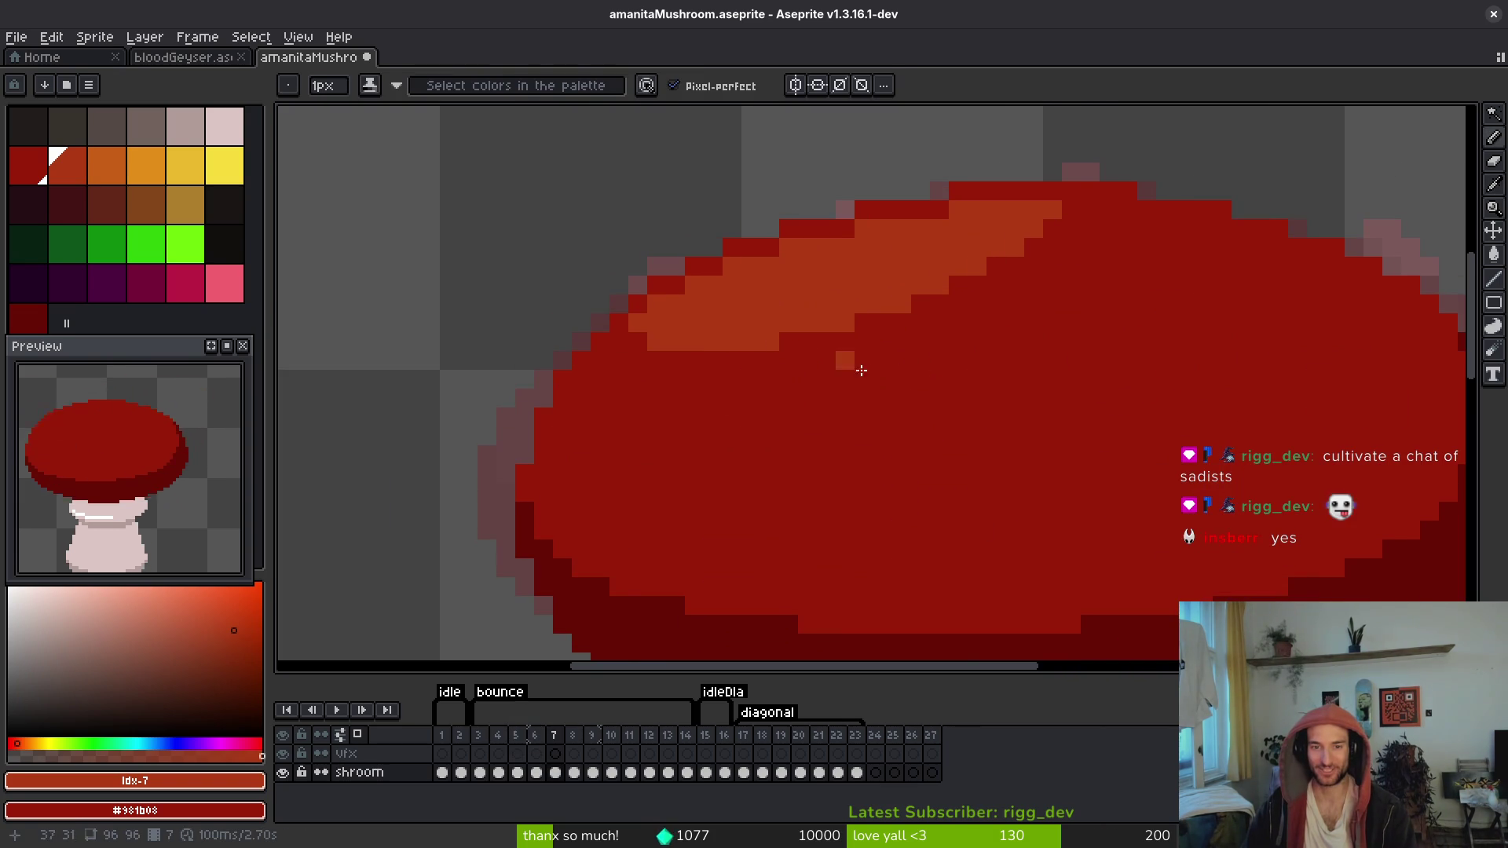
key(Return)
Step: Draw and bucket-fill an orange highlight band on frame 8's cap, then play the animation to check it
key(alt)
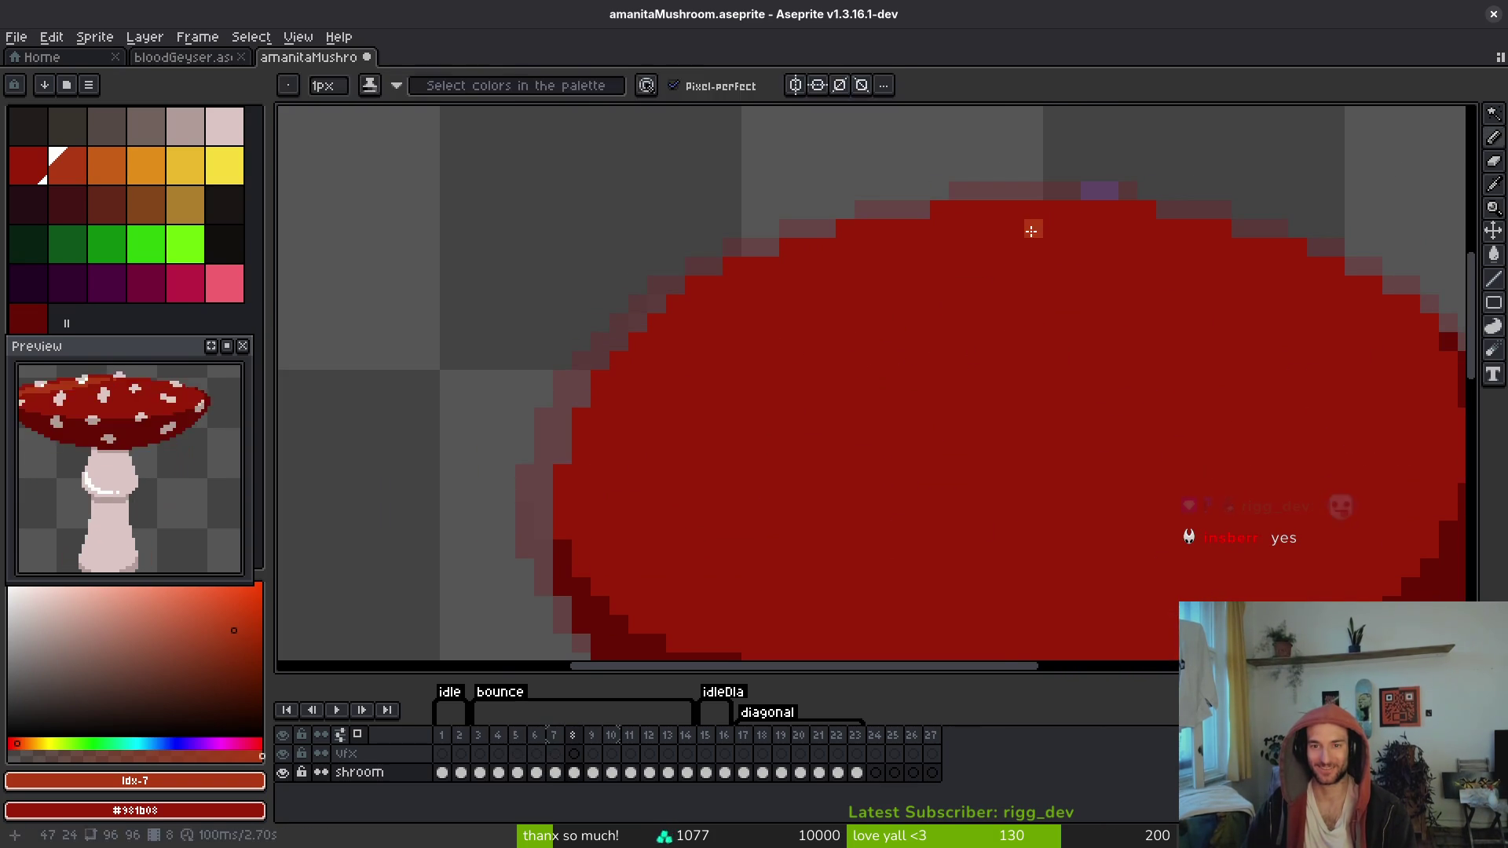
key(alt)
mouse_move(954, 228)
mouse_down()
mouse_move(1063, 229)
mouse_move(814, 324)
mouse_move(663, 333)
mouse_move(848, 256)
mouse_move(966, 243)
mouse_up()
key(alt+comma)
key(alt+period)
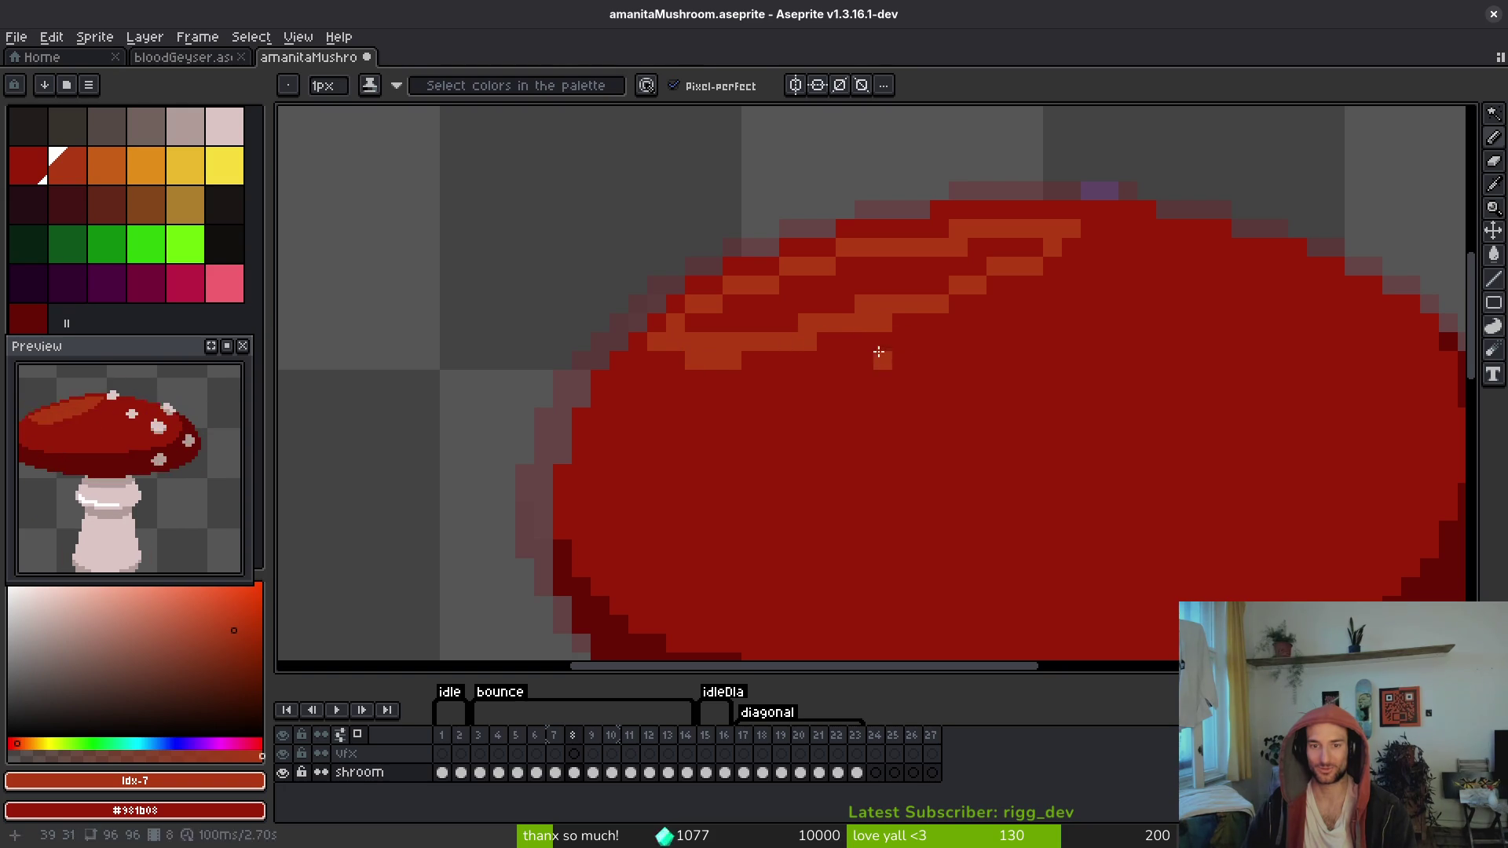
key(g)
click(883, 274)
scroll(883, 274, down, 2)
key(Return)
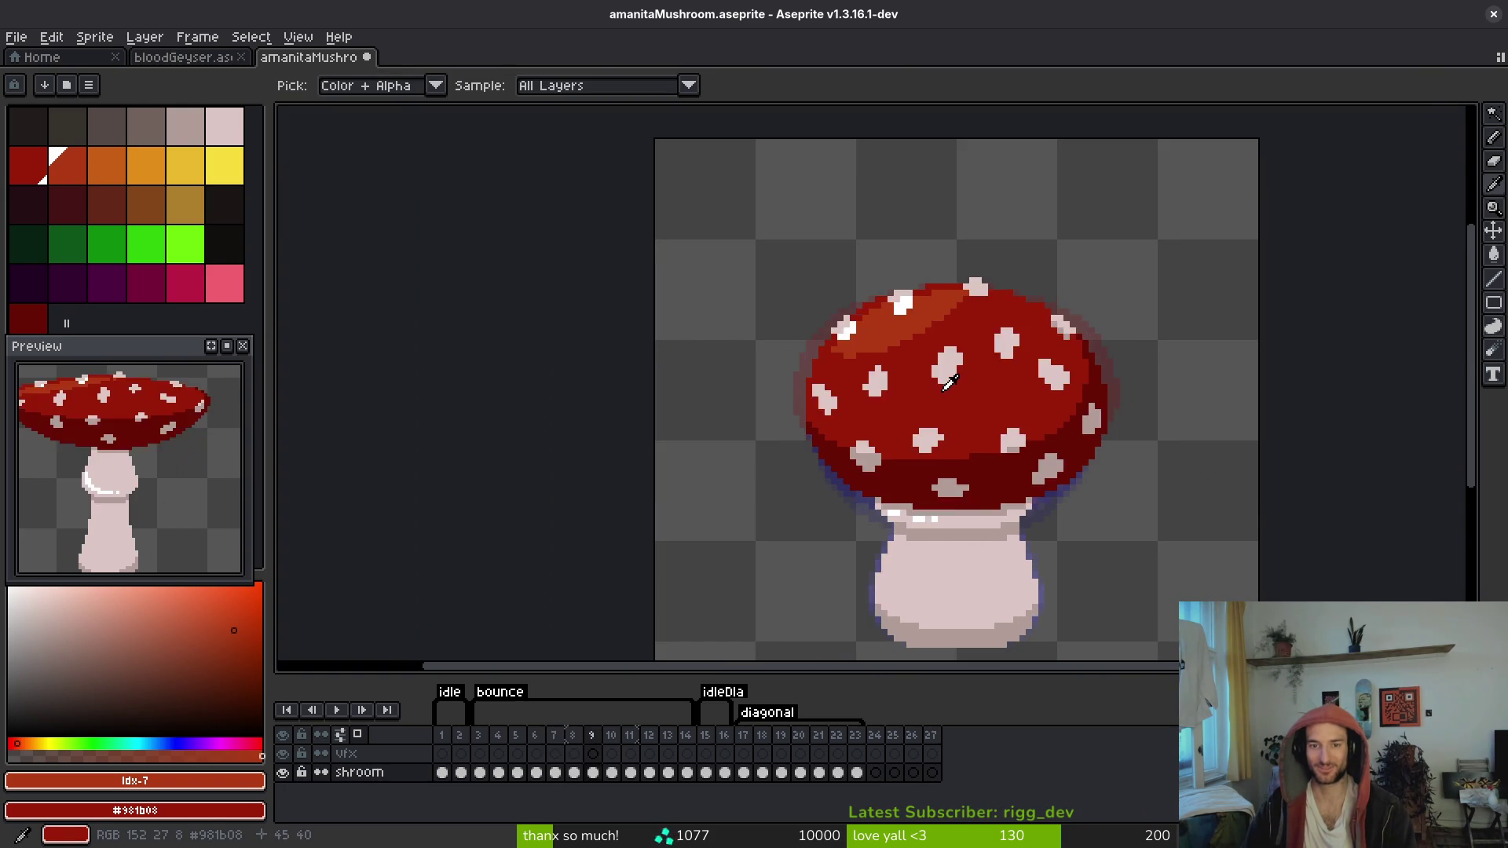
key(Return)
scroll(873, 336, up, 1)
scroll(873, 336, up, 2)
Step: Undo a stray fill and pencil frame 8's orange highlight edge, adding two pixels beneath it
click(792, 366)
key(ctrl+z)
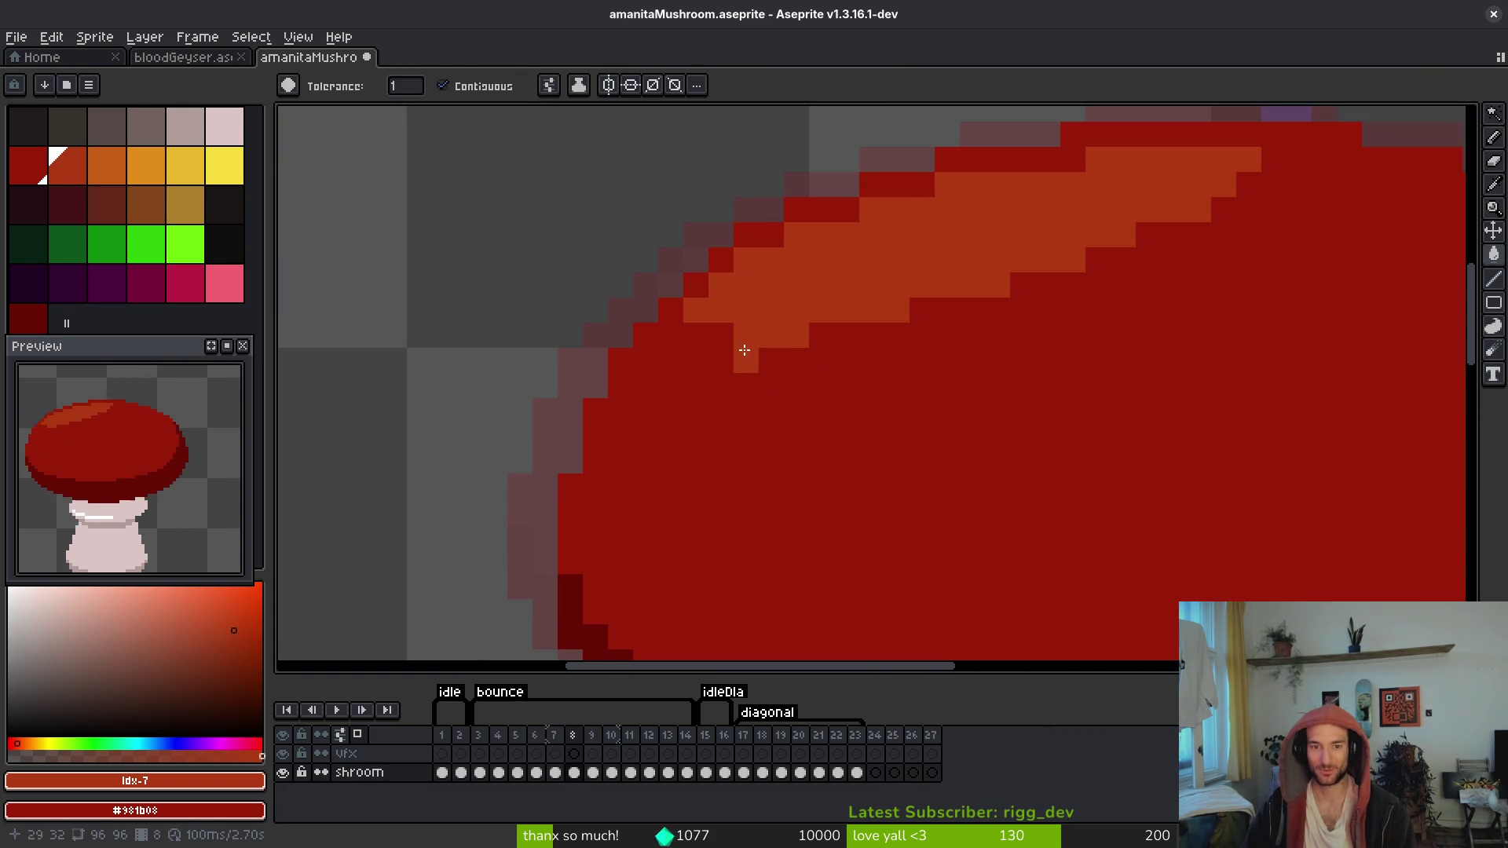
key(b)
click(713, 327)
mouse_move(738, 345)
mouse_down()
mouse_move(959, 309)
mouse_move(1095, 253)
mouse_up()
drag(796, 360, 822, 360)
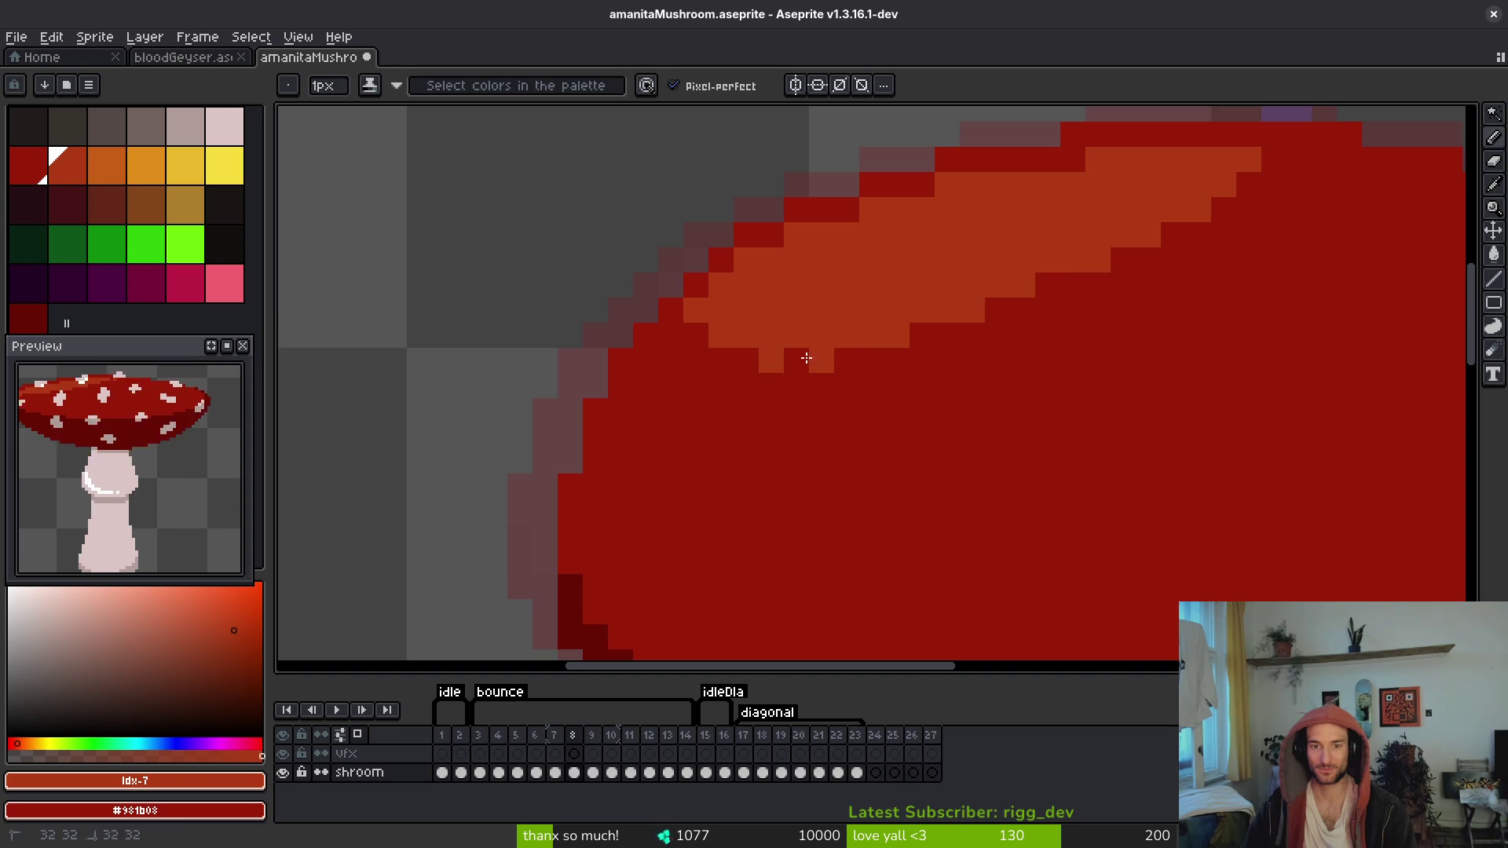
Step: Flip between plain frame 8 and spotted frame 9 to compare the caps
scroll(854, 404, down, 1)
scroll(856, 414, down, 2)
scroll(864, 428, up, 1)
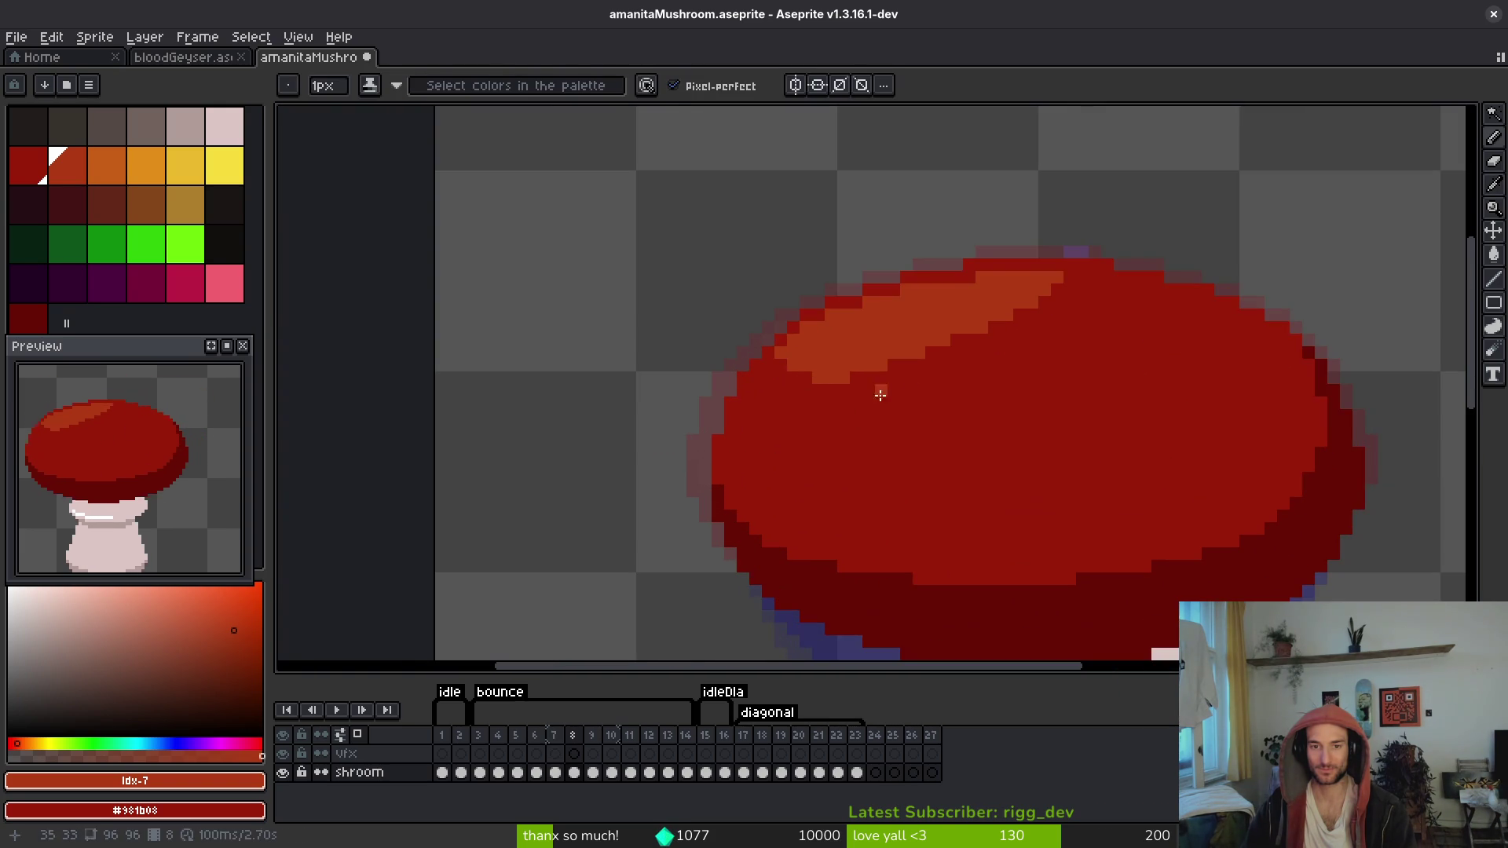
key(period)
key(comma)
scroll(895, 401, up, 1)
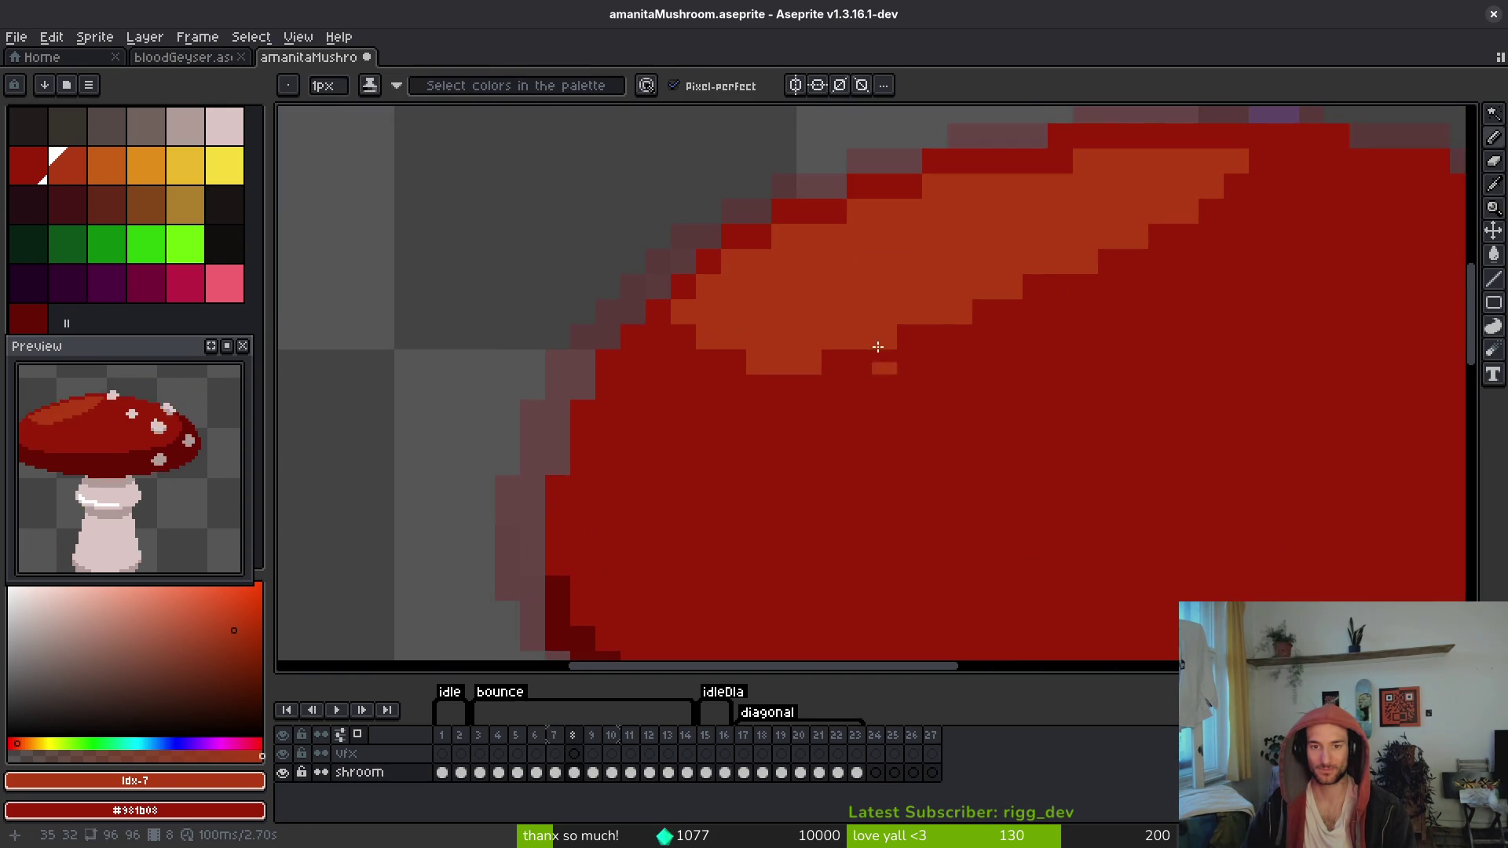
scroll(958, 441, down, 2)
scroll(958, 441, down, 2)
key(period)
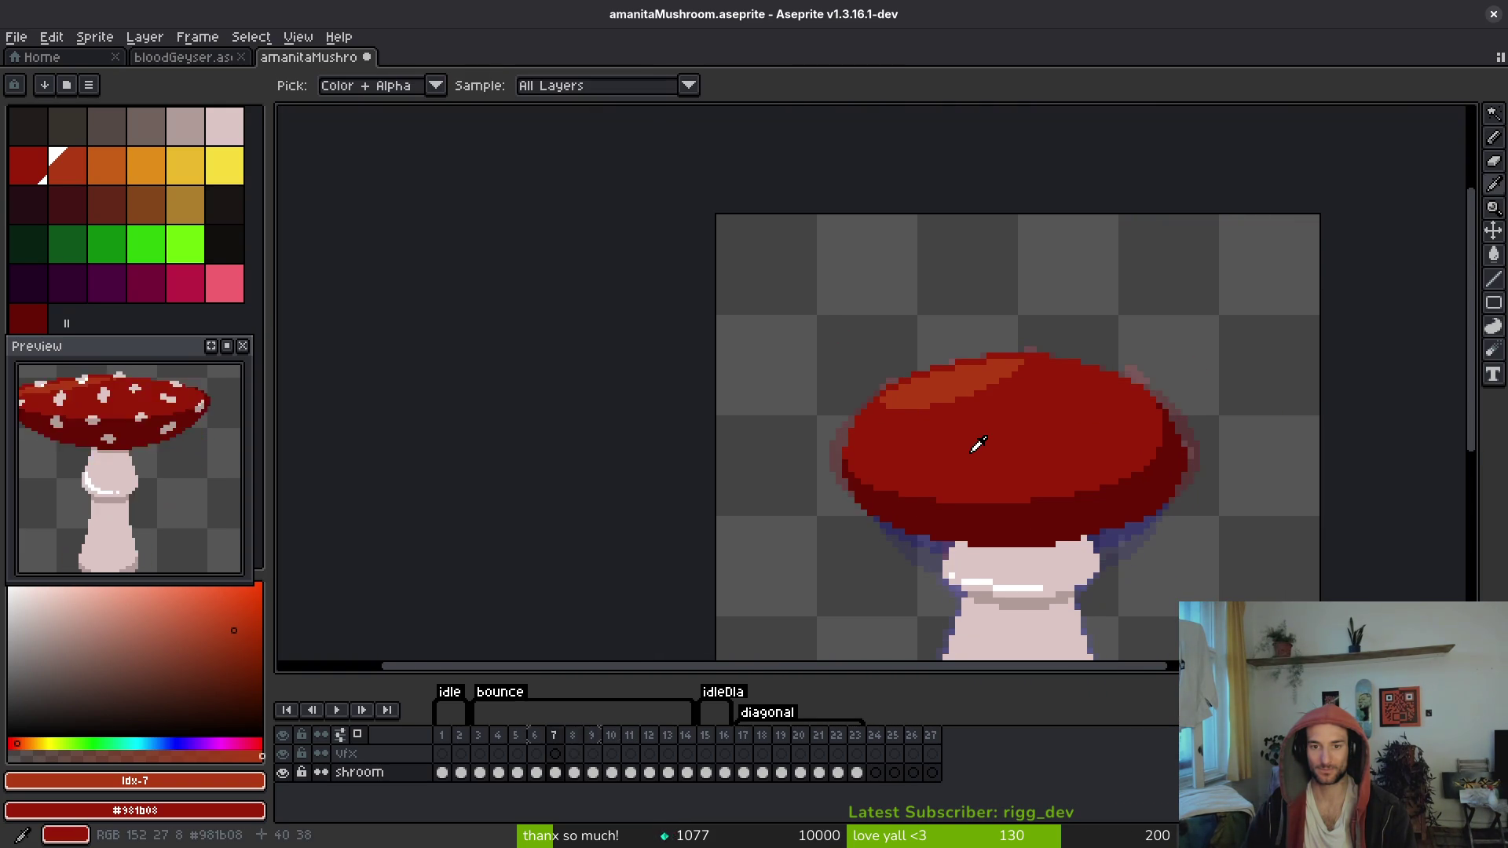
scroll(980, 450, up, 3)
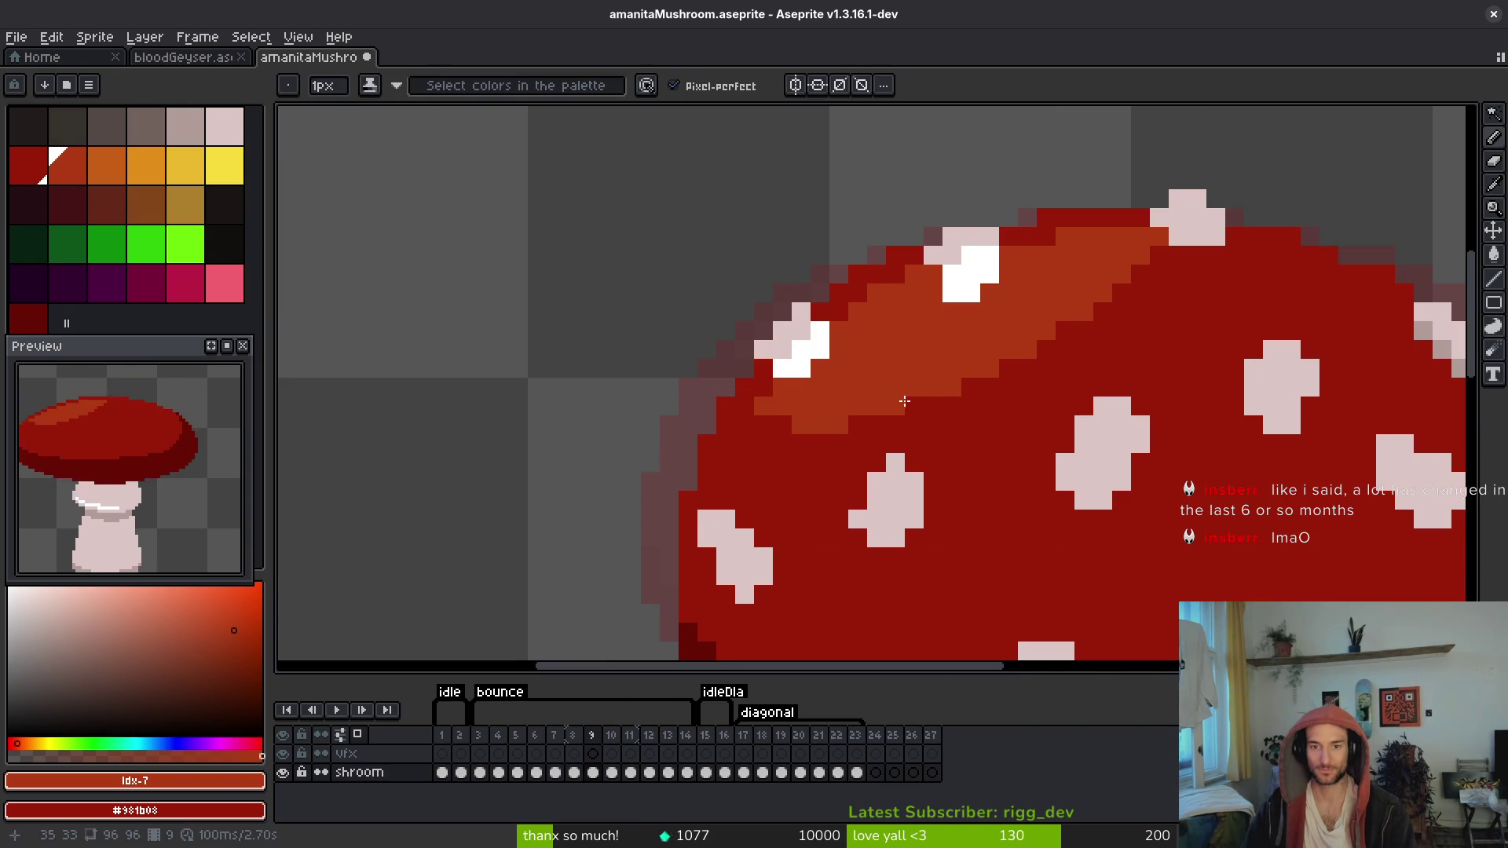
Step: Step back to frame 9 and save the mushroom file with Ctrl+S
key(period)
key(period)
scroll(911, 451, down, 3)
key(comma)
key(comma)
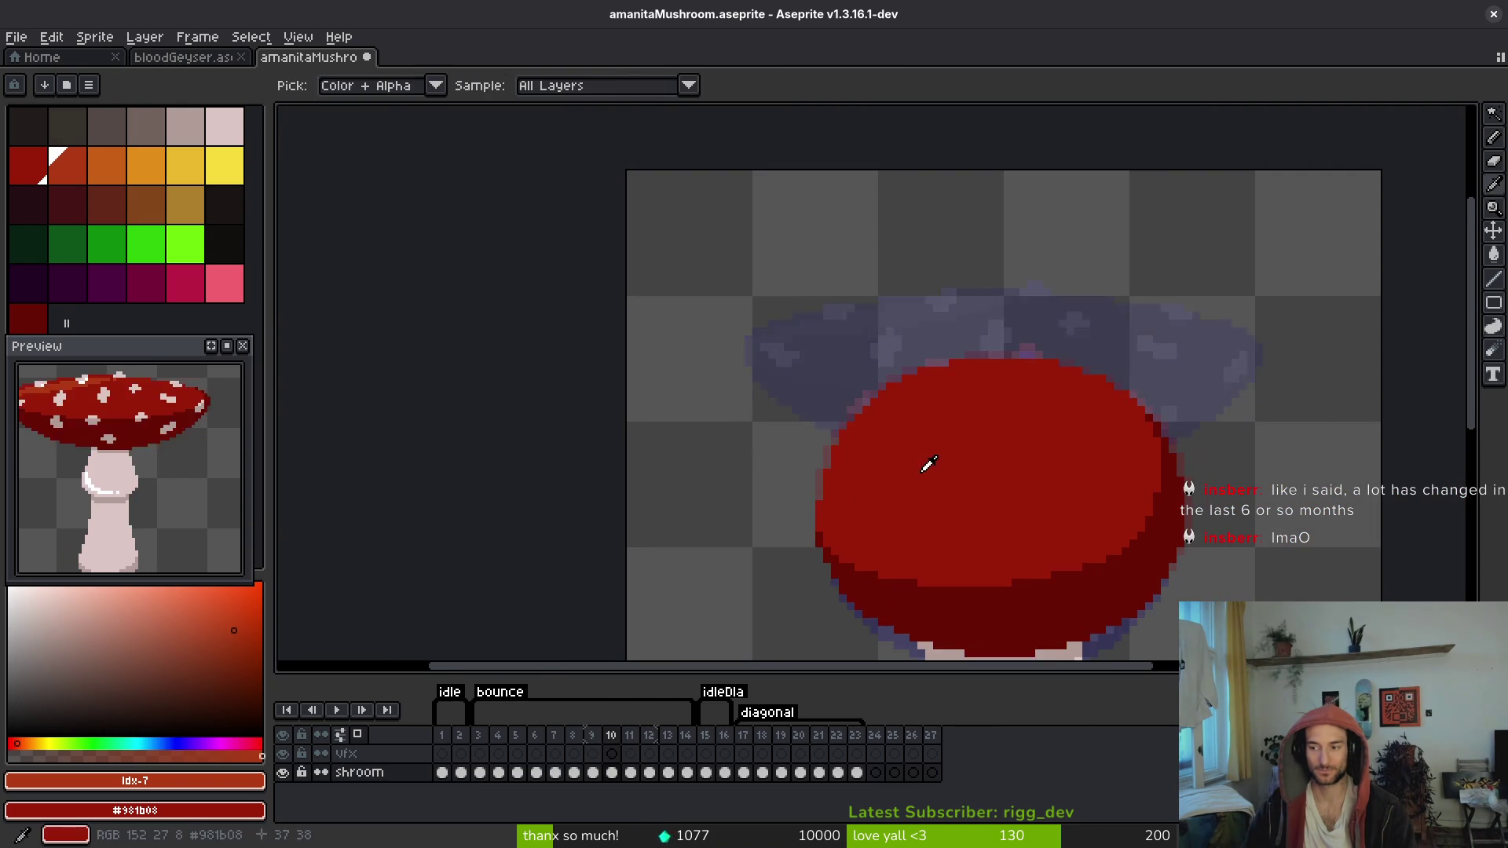
key(v)
key(b)
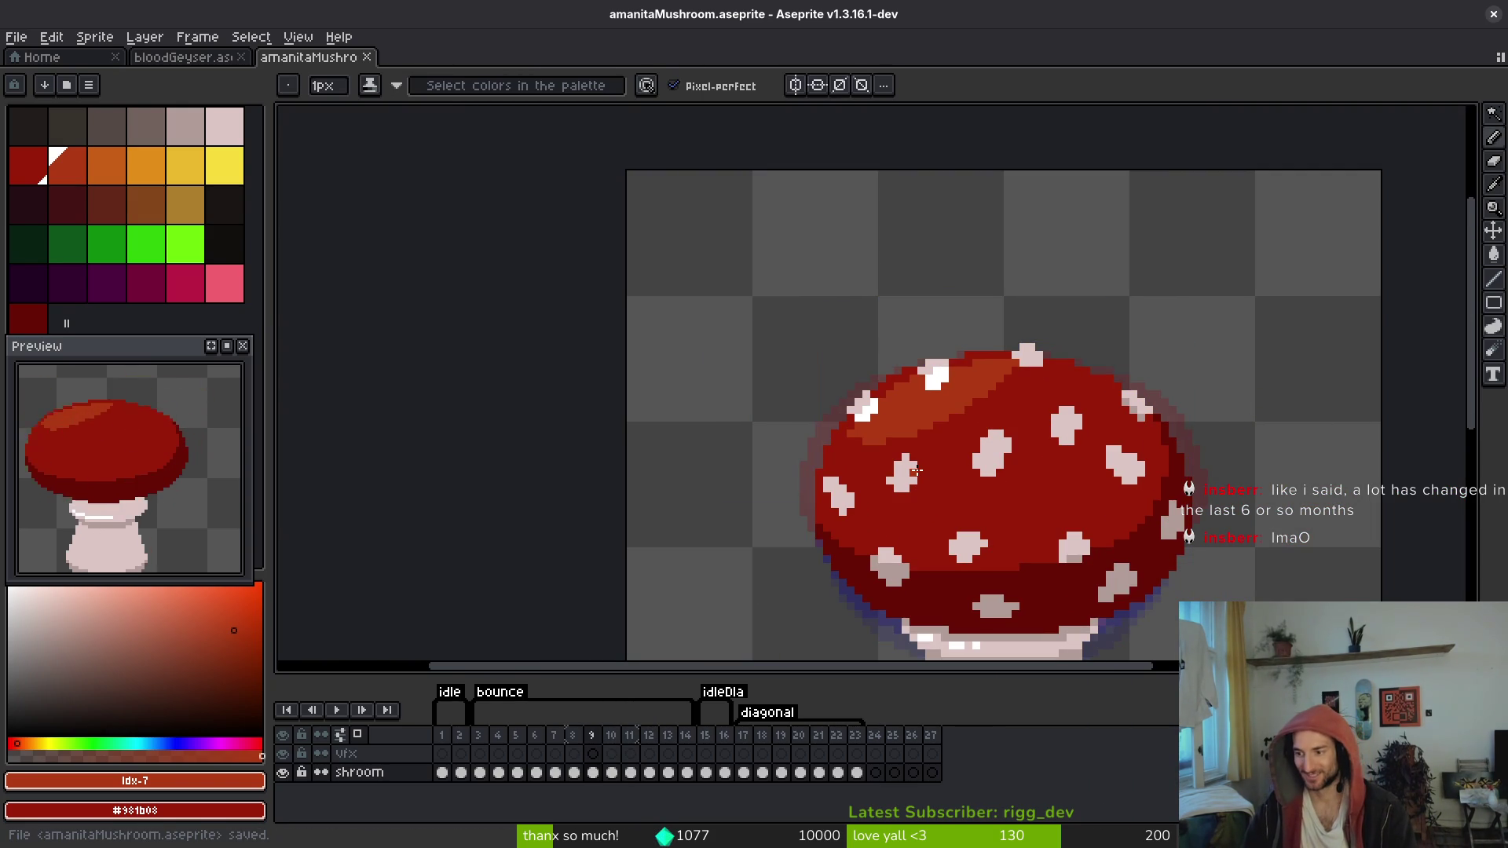
key(ctrl+s)
Step: Flip between spotted and plain frames to compare caps, settling on frame 10
key(comma)
key(i)
key(period)
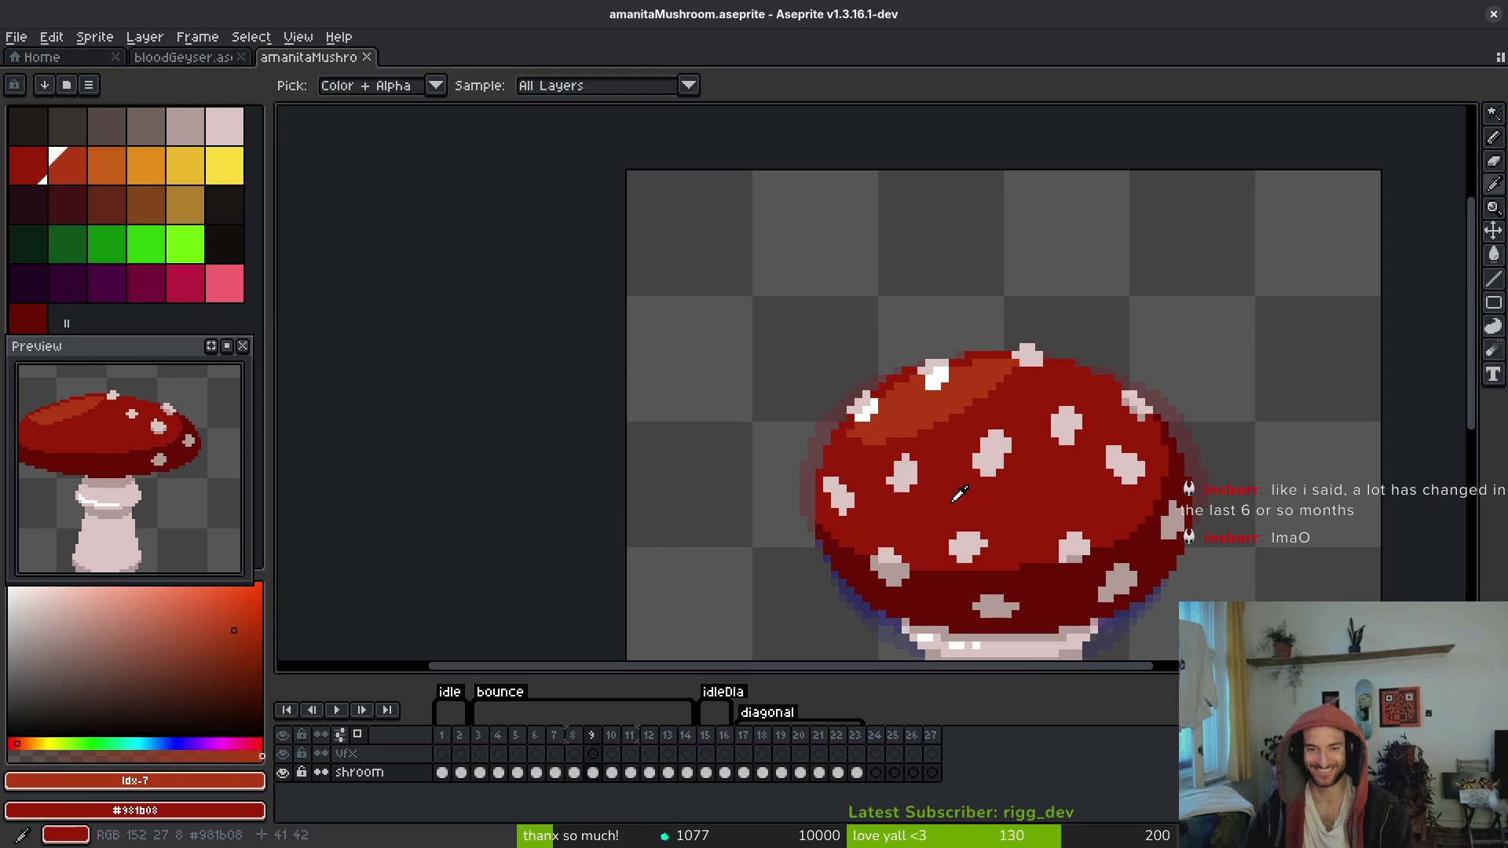
key(comma)
key(period)
key(comma)
key(comma)
key(period)
key(period)
scroll(886, 438, up, 1)
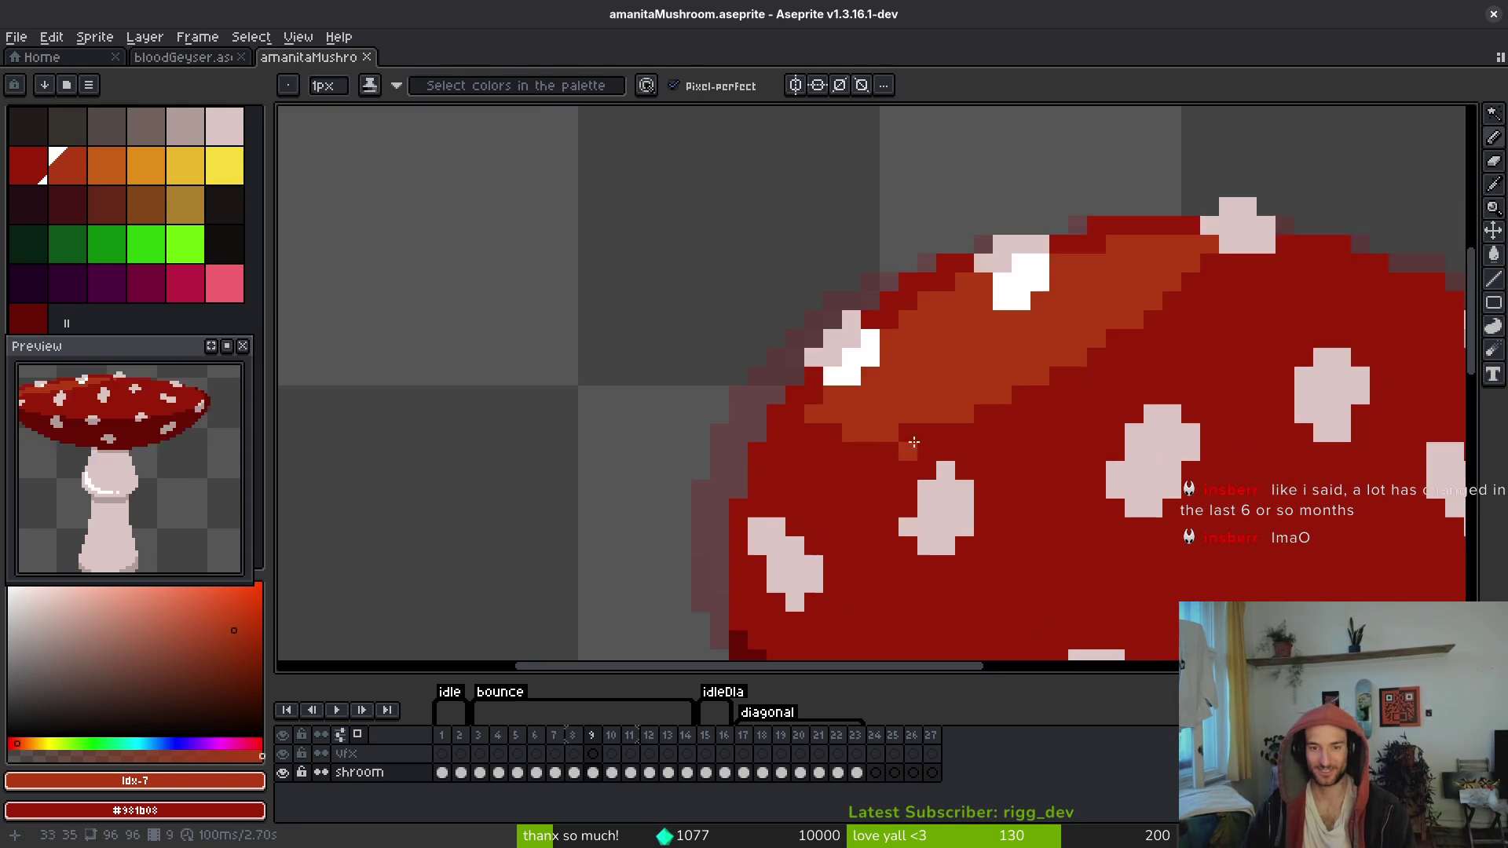
key(period)
key(comma)
key(period)
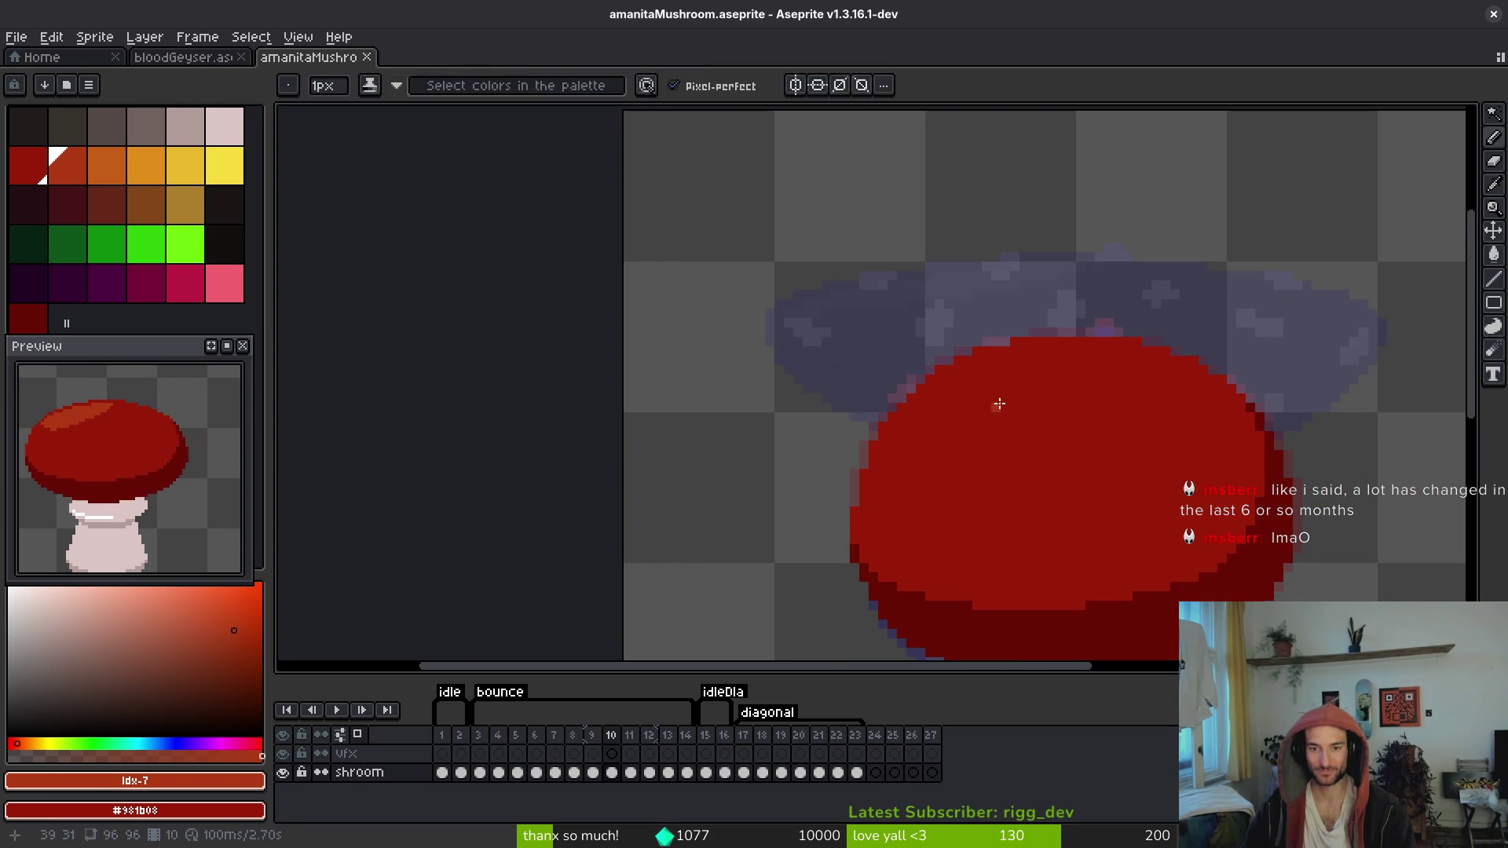
key(comma)
key(period)
scroll(1013, 377, up, 3)
key(comma)
key(period)
Step: Pencil the outline of frame 10's upper-left highlight band and bucket-fill it orange
key(b)
drag(1130, 360, 862, 385)
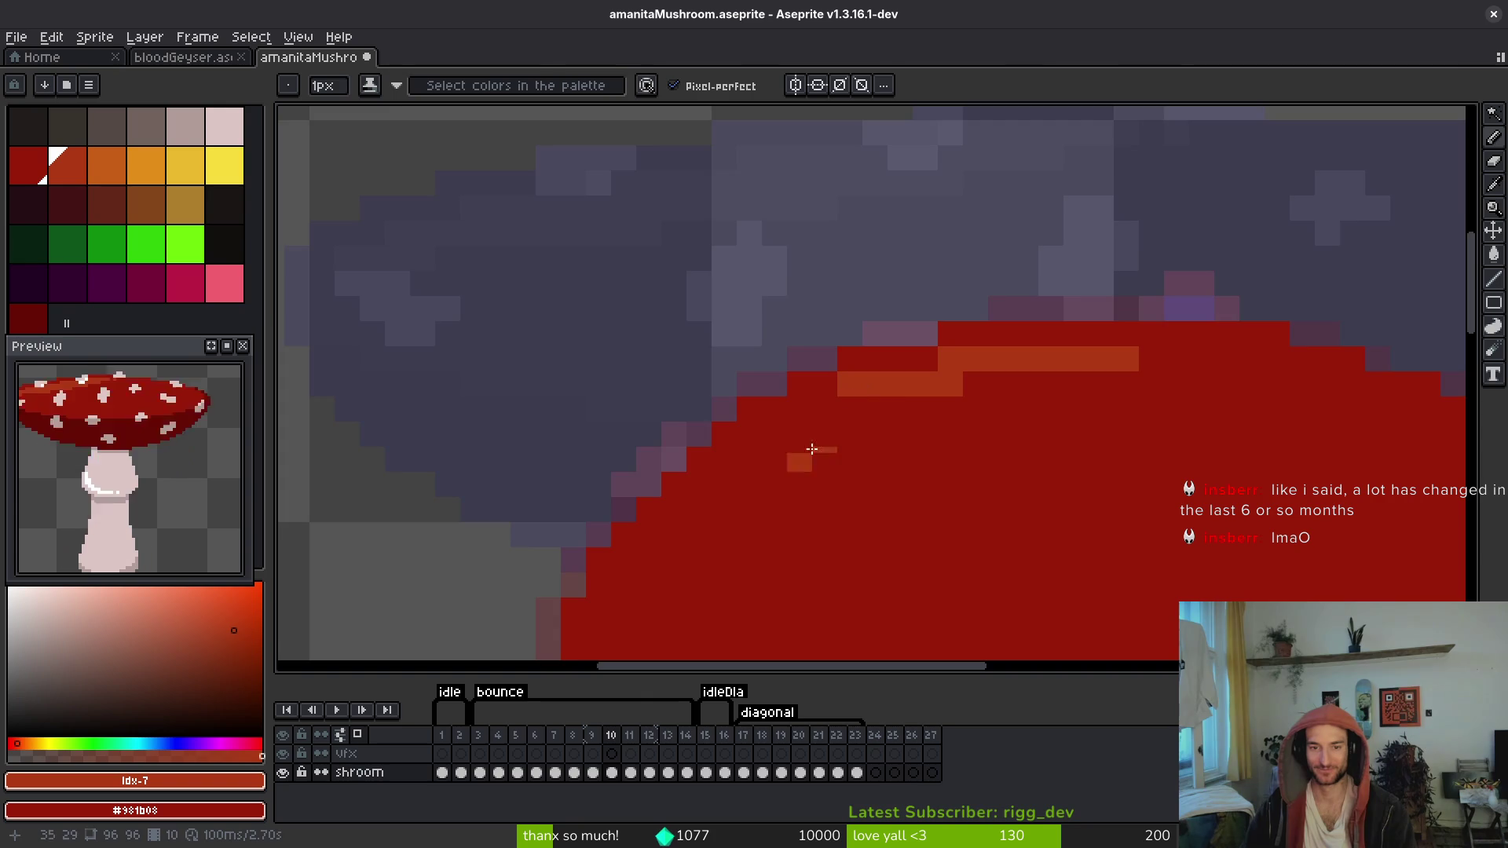
drag(809, 456, 1010, 386)
mouse_move(1052, 312)
mouse_down()
mouse_move(925, 379)
mouse_move(875, 438)
mouse_move(899, 461)
mouse_move(860, 479)
mouse_move(848, 519)
mouse_move(1213, 461)
mouse_move(1348, 307)
mouse_up()
key(g)
click(1070, 420)
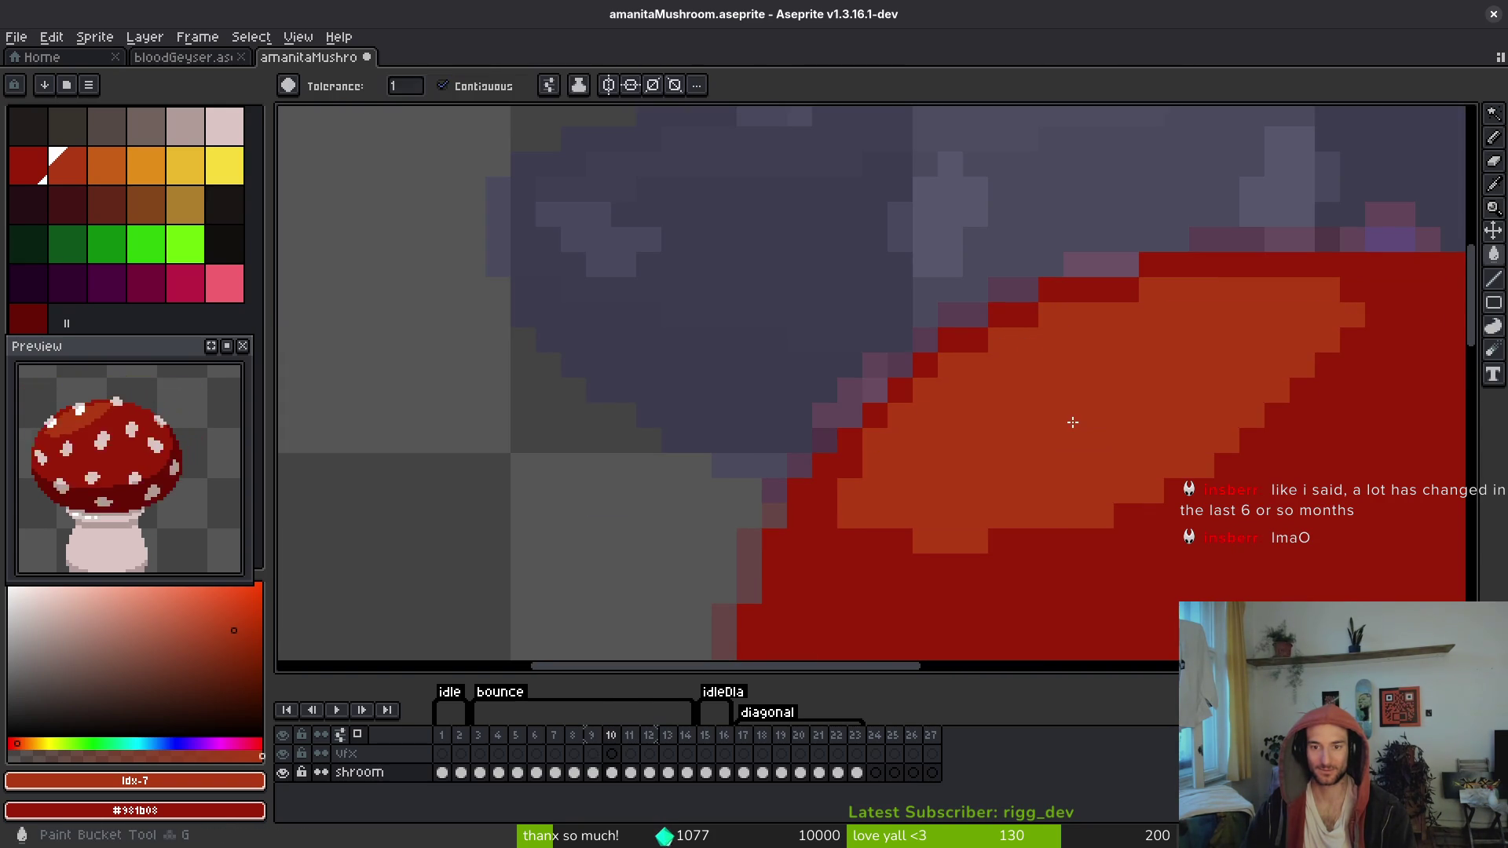
Step: Repaint the stray orange edge and staircase pixels on frame 10's cap back to red
key(b)
scroll(1071, 453, down, 3)
scroll(1085, 481, up, 4)
click(1084, 482)
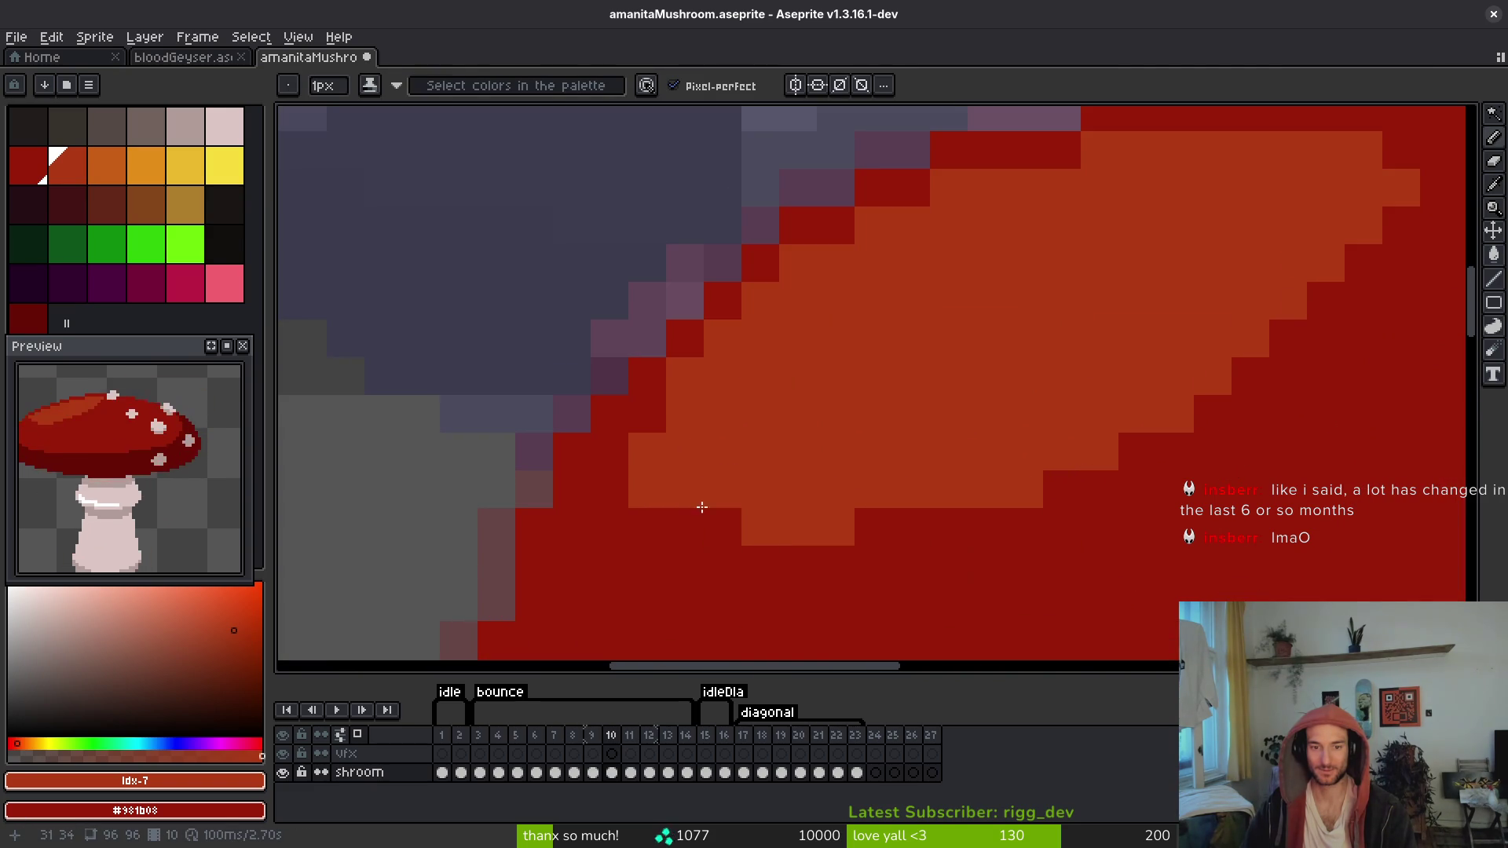
drag(1174, 413, 1110, 454)
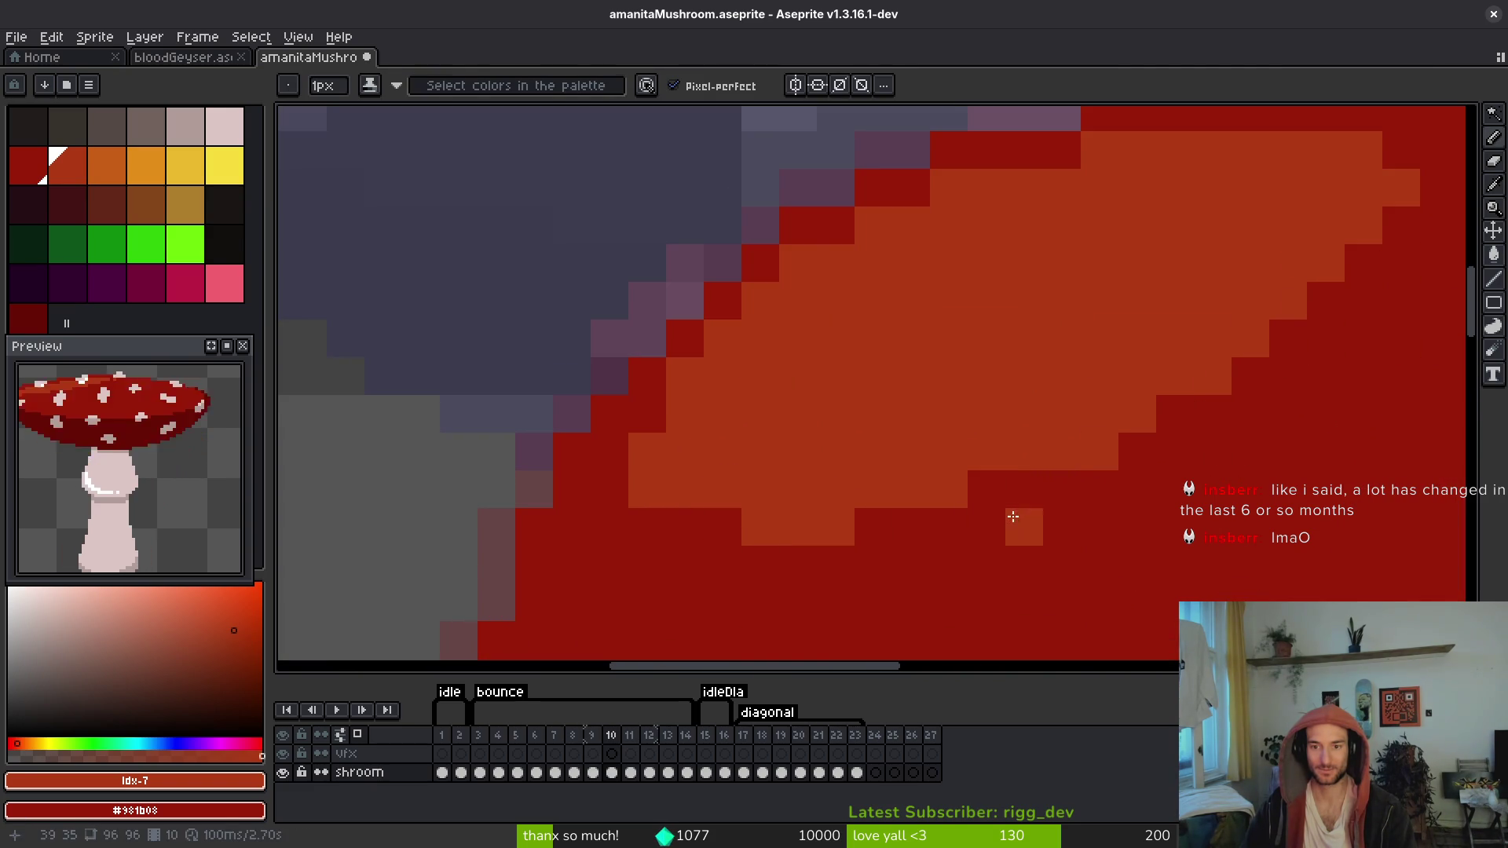
scroll(1145, 552, down, 4)
Step: Compare frame 10's highlight against spotted frame 9, then return to frame 10
key(alt)
scroll(1145, 552, up, 2)
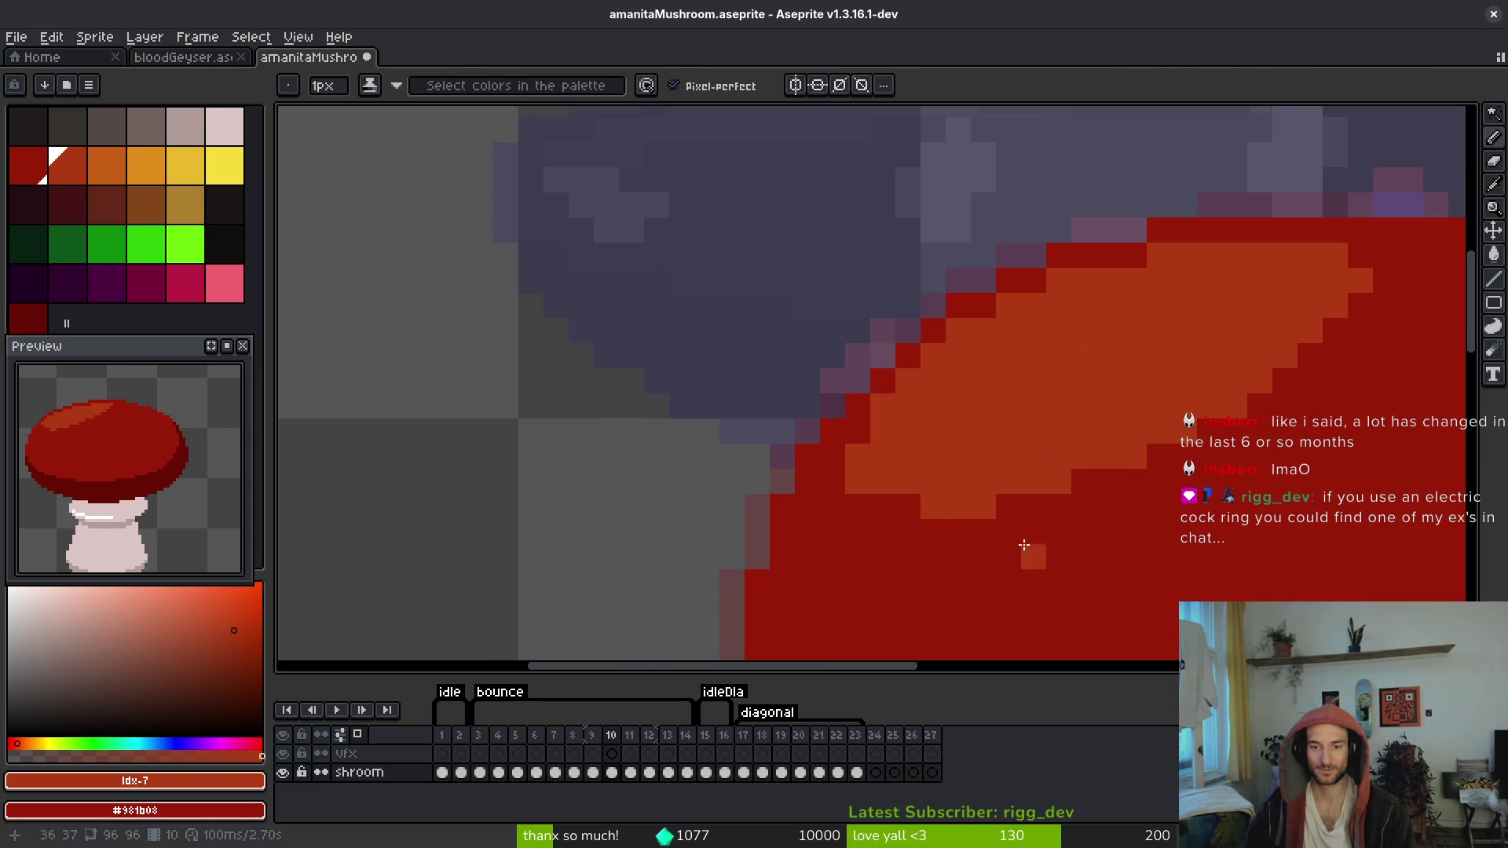
scroll(871, 438, down, 2)
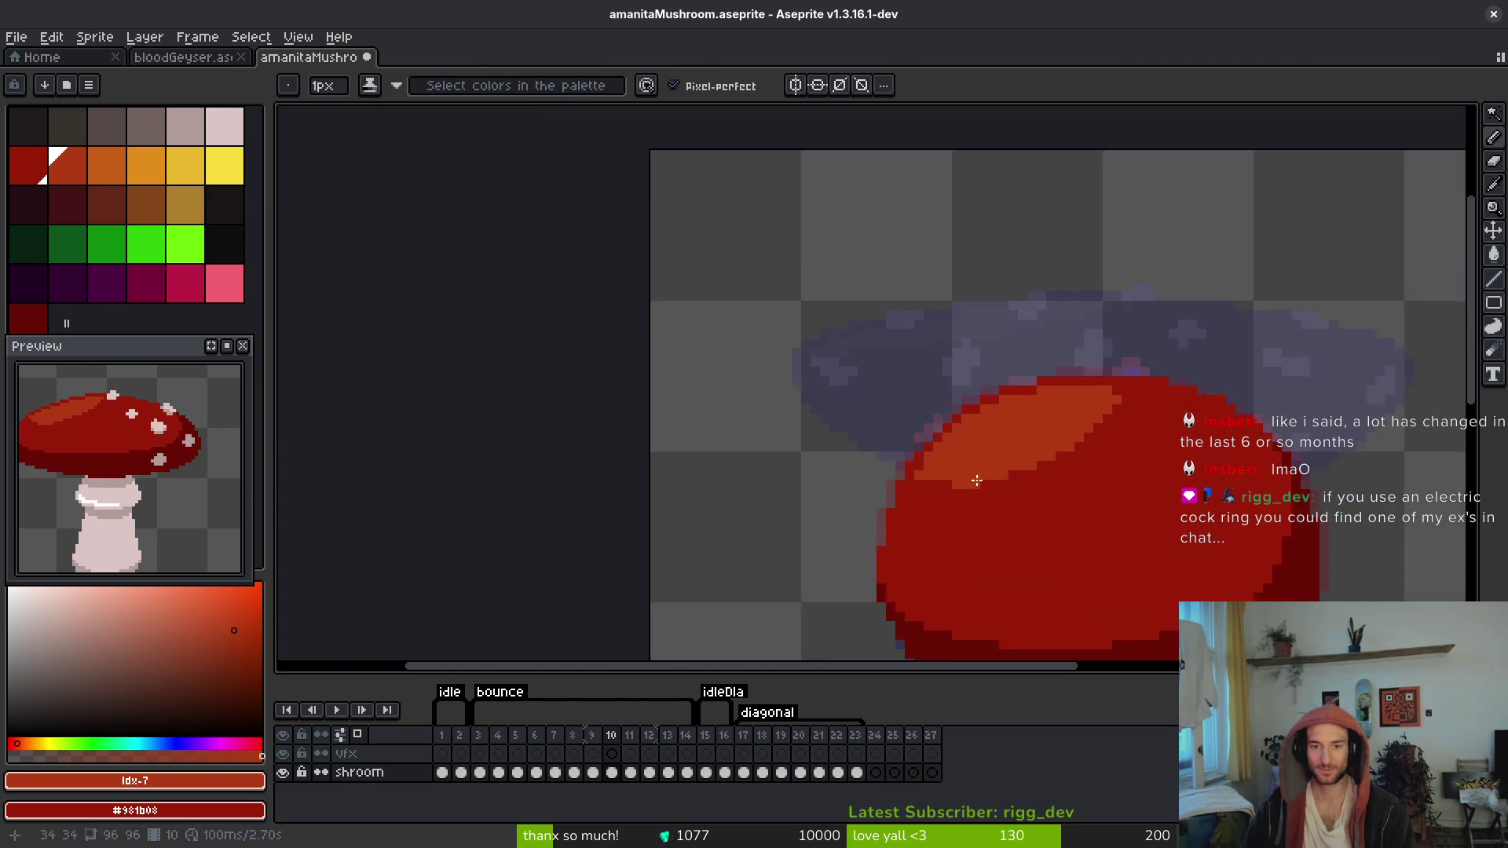
key(alt)
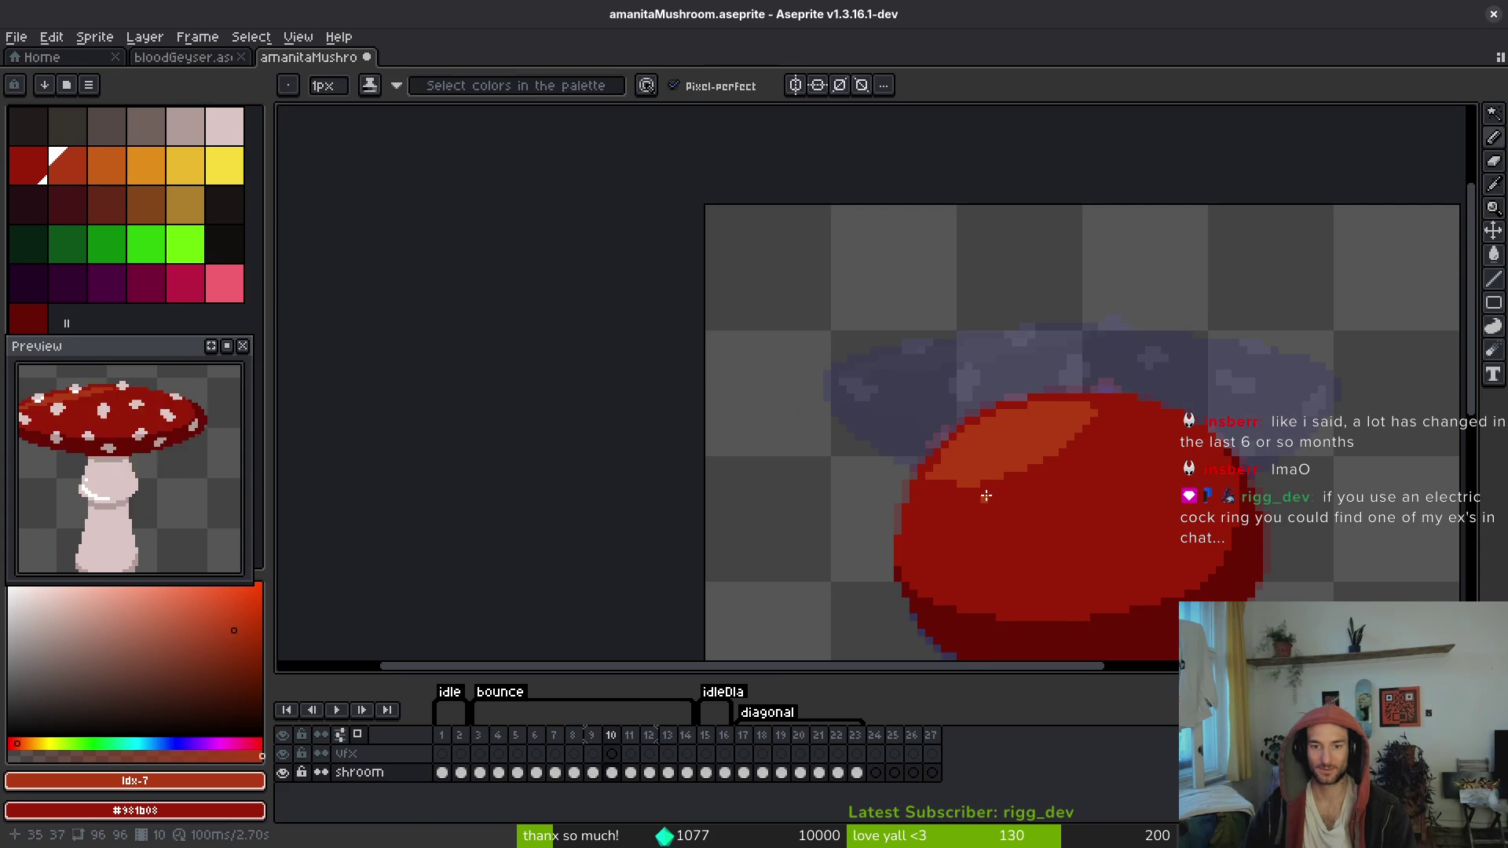
scroll(971, 491, up, 1)
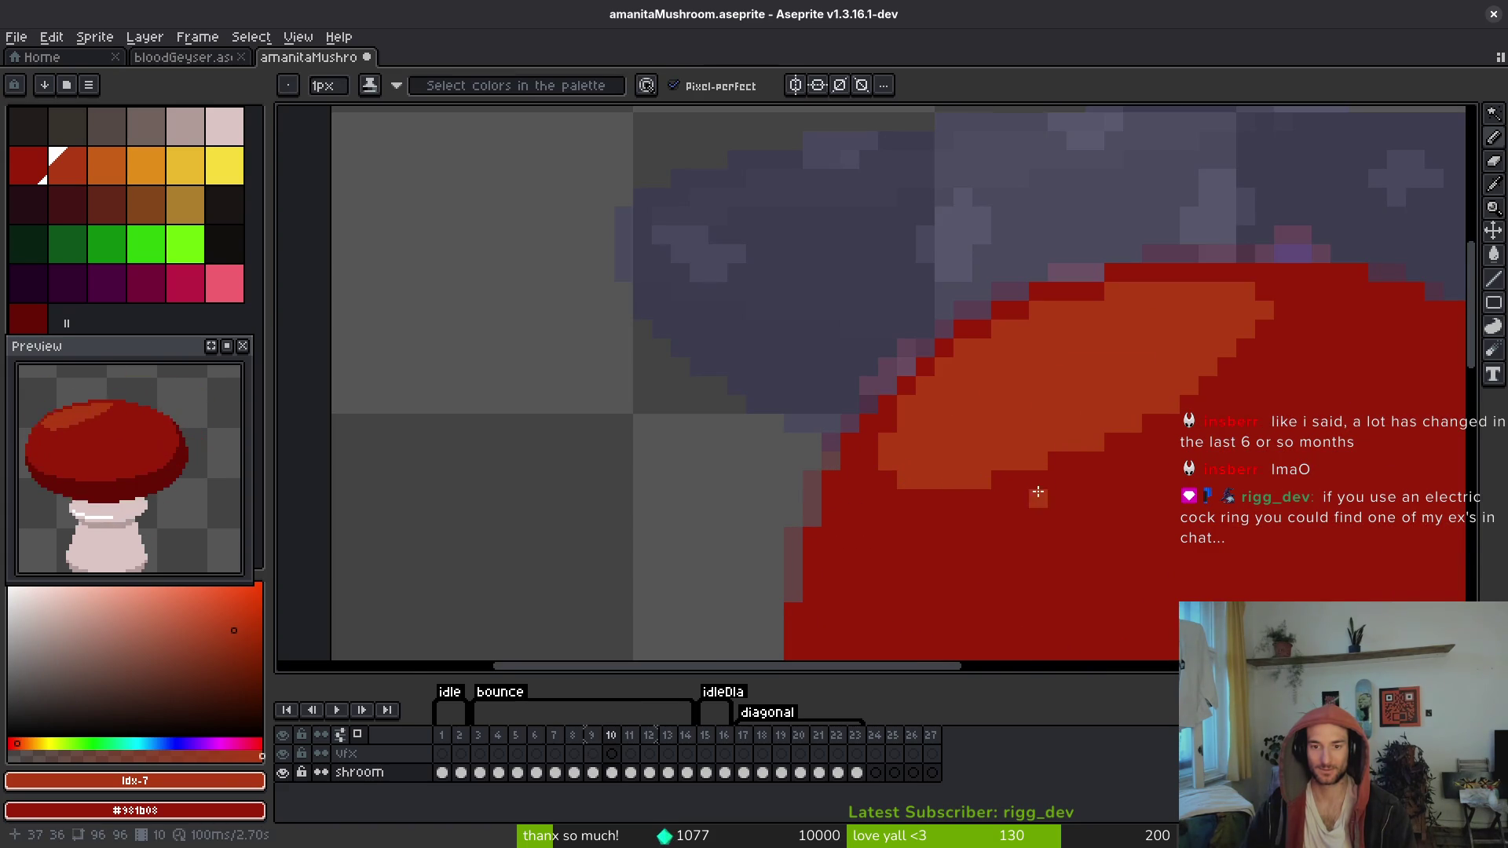
scroll(1037, 494, down, 1)
key(Left)
key(alt)
key(Right)
key(ctrl+s)
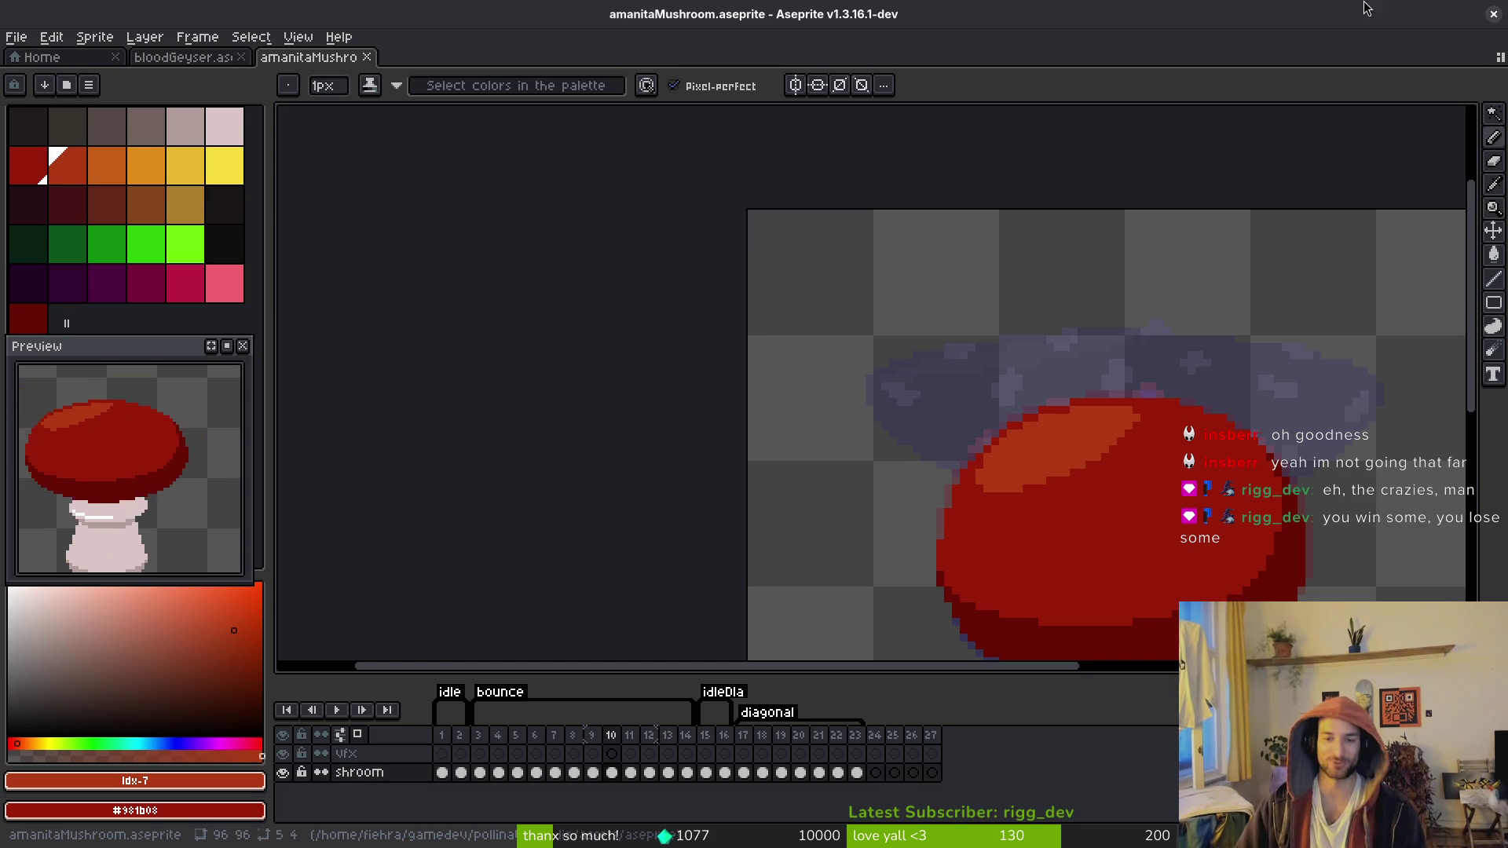
Step: Step through frames 9, 10 and 11 to compare their cap highlights
key(comma)
key(alt)
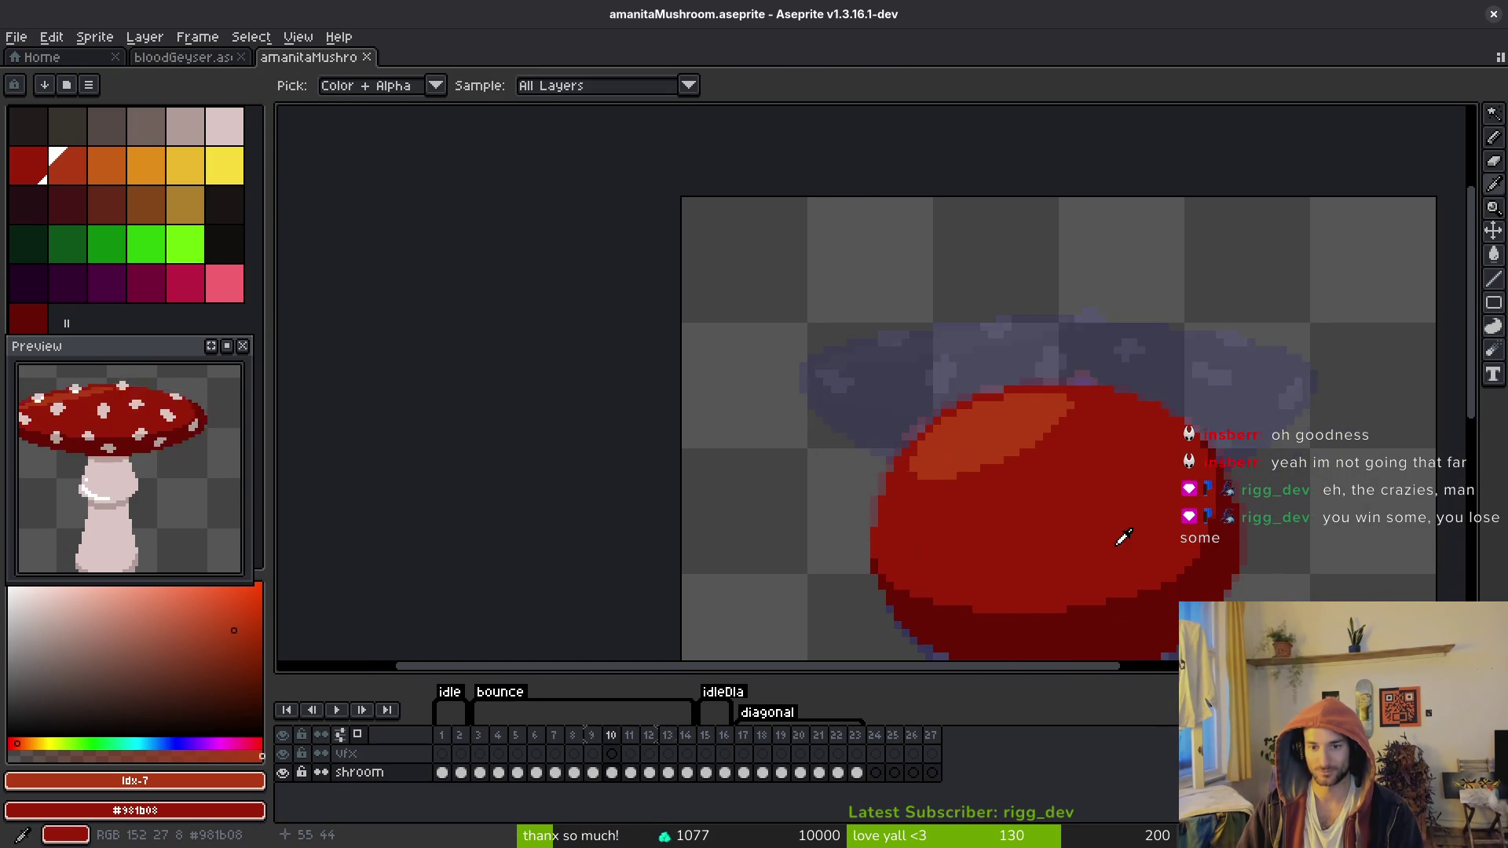
scroll(1204, 352, up, 3)
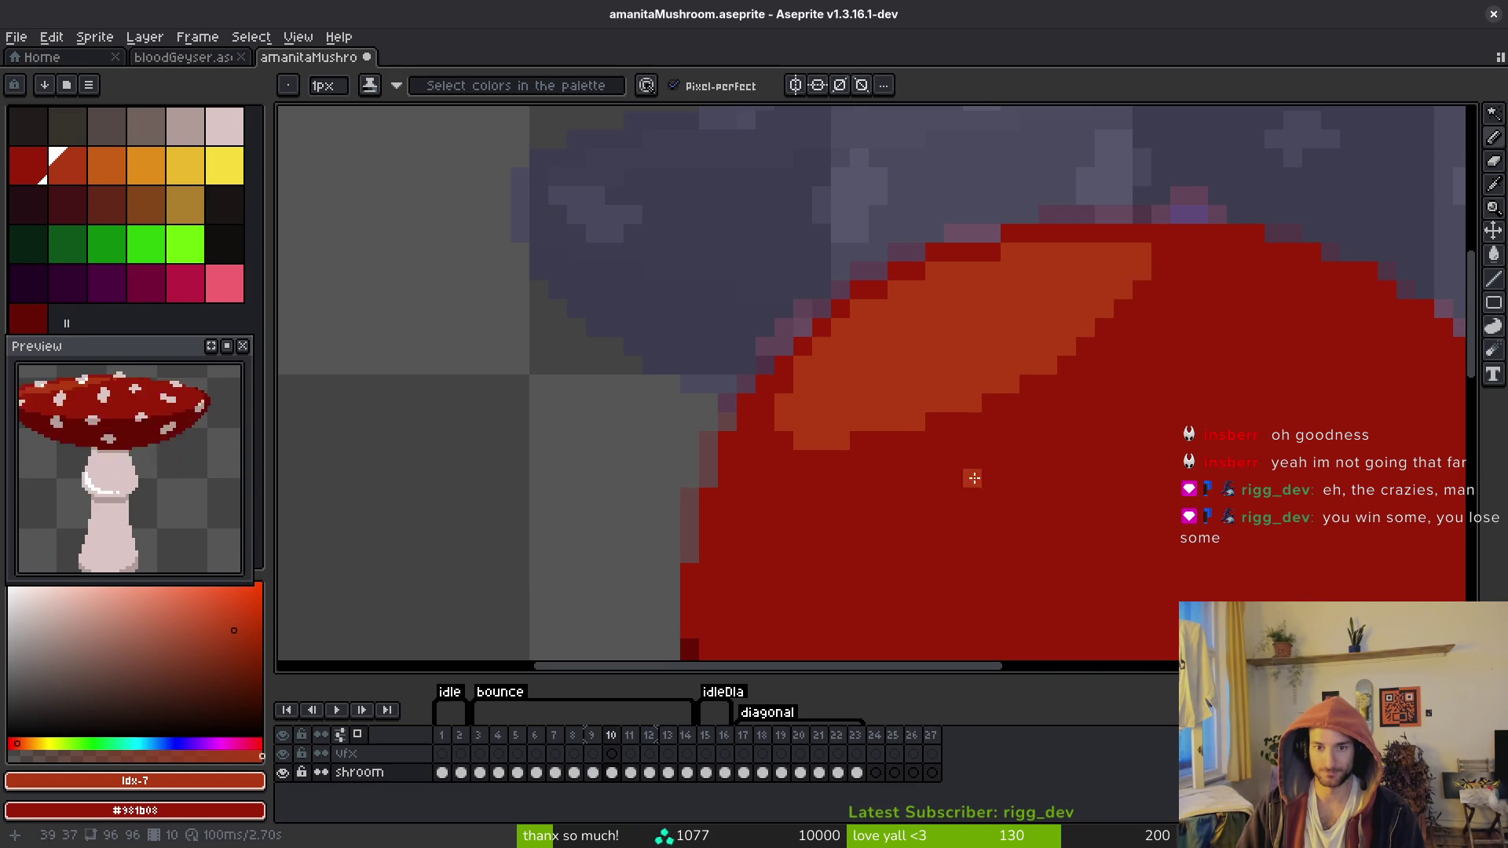
scroll(1088, 449, down, 3)
key(alt)
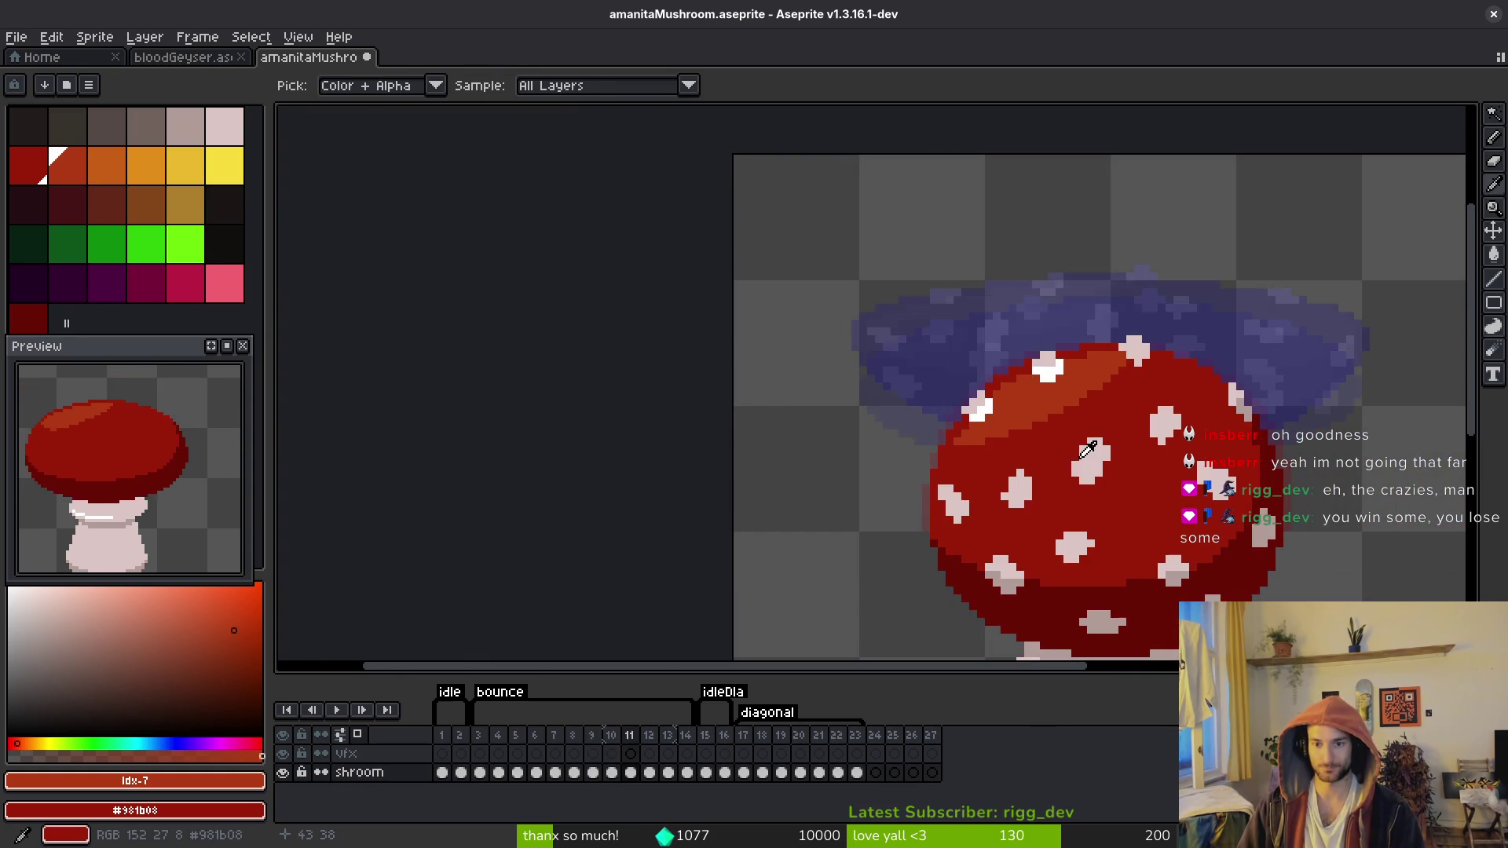
scroll(1100, 419, up, 3)
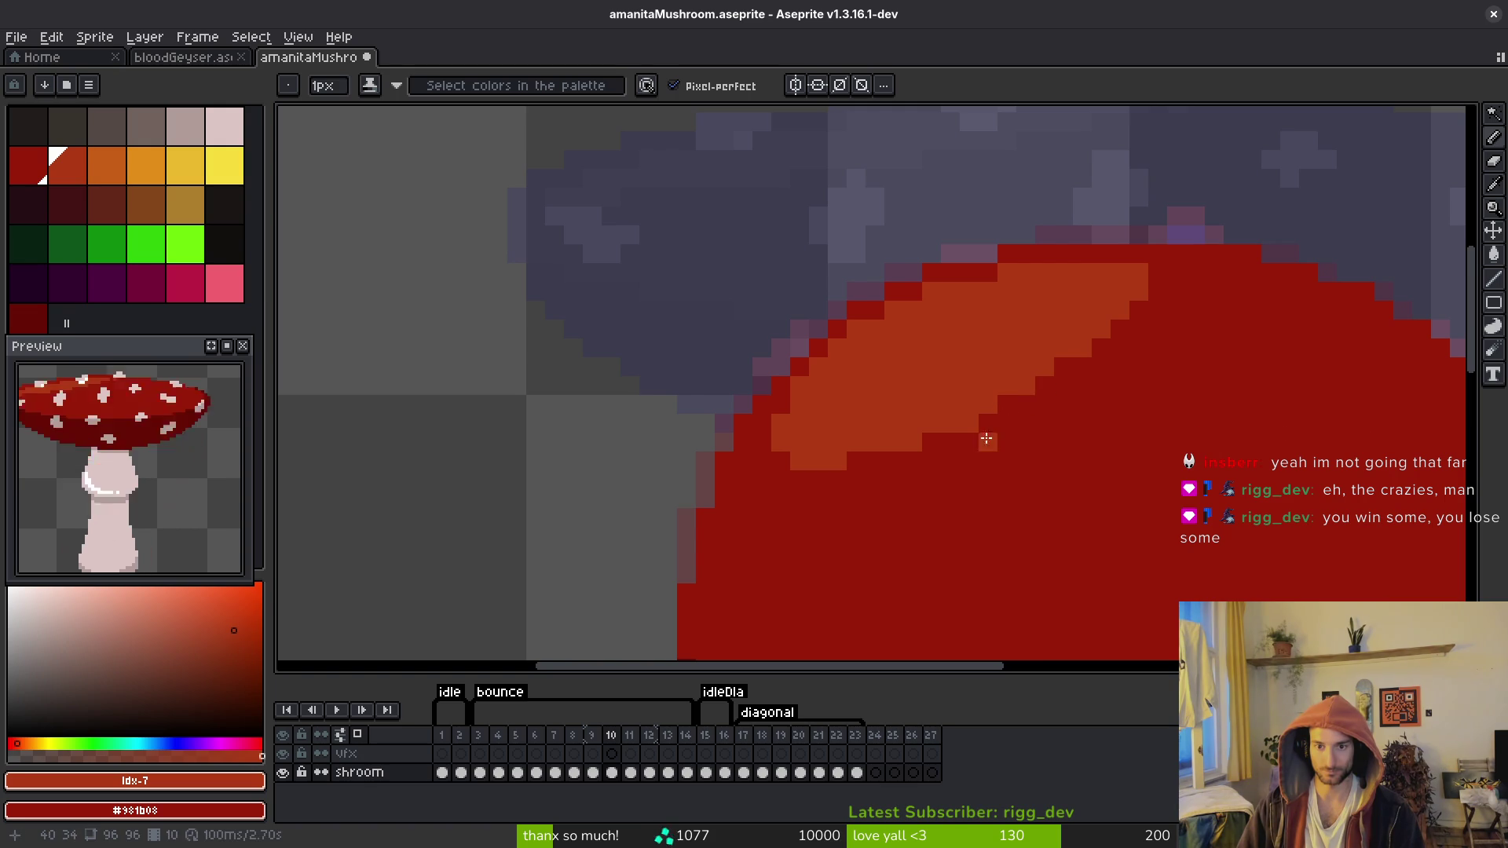
scroll(1002, 500, down, 3)
key(alt)
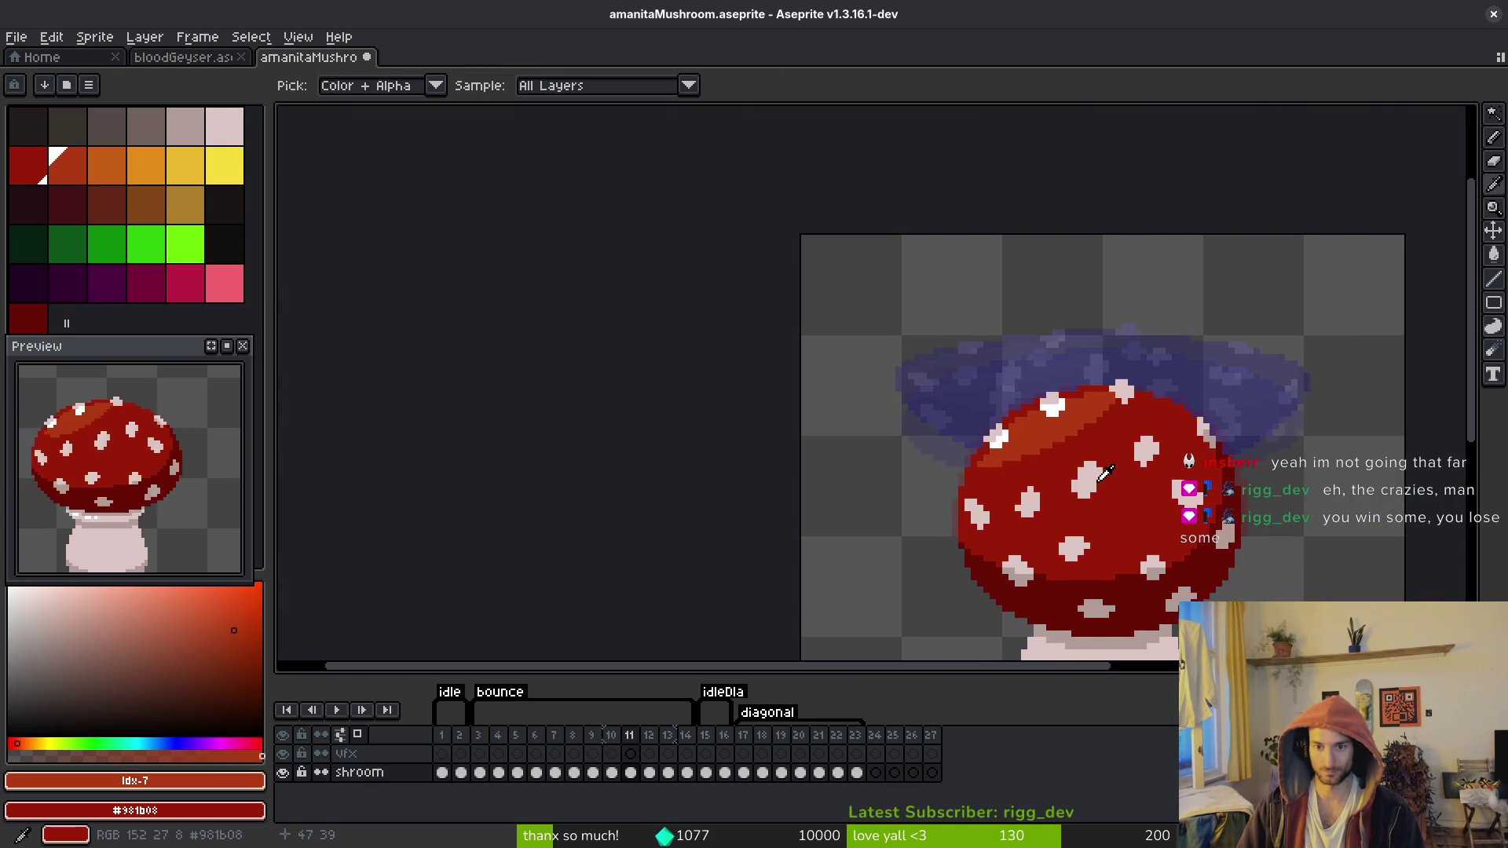
Step: Pick the cap's red as the drawing colour and save the mushroom file
alt+click(1025, 492)
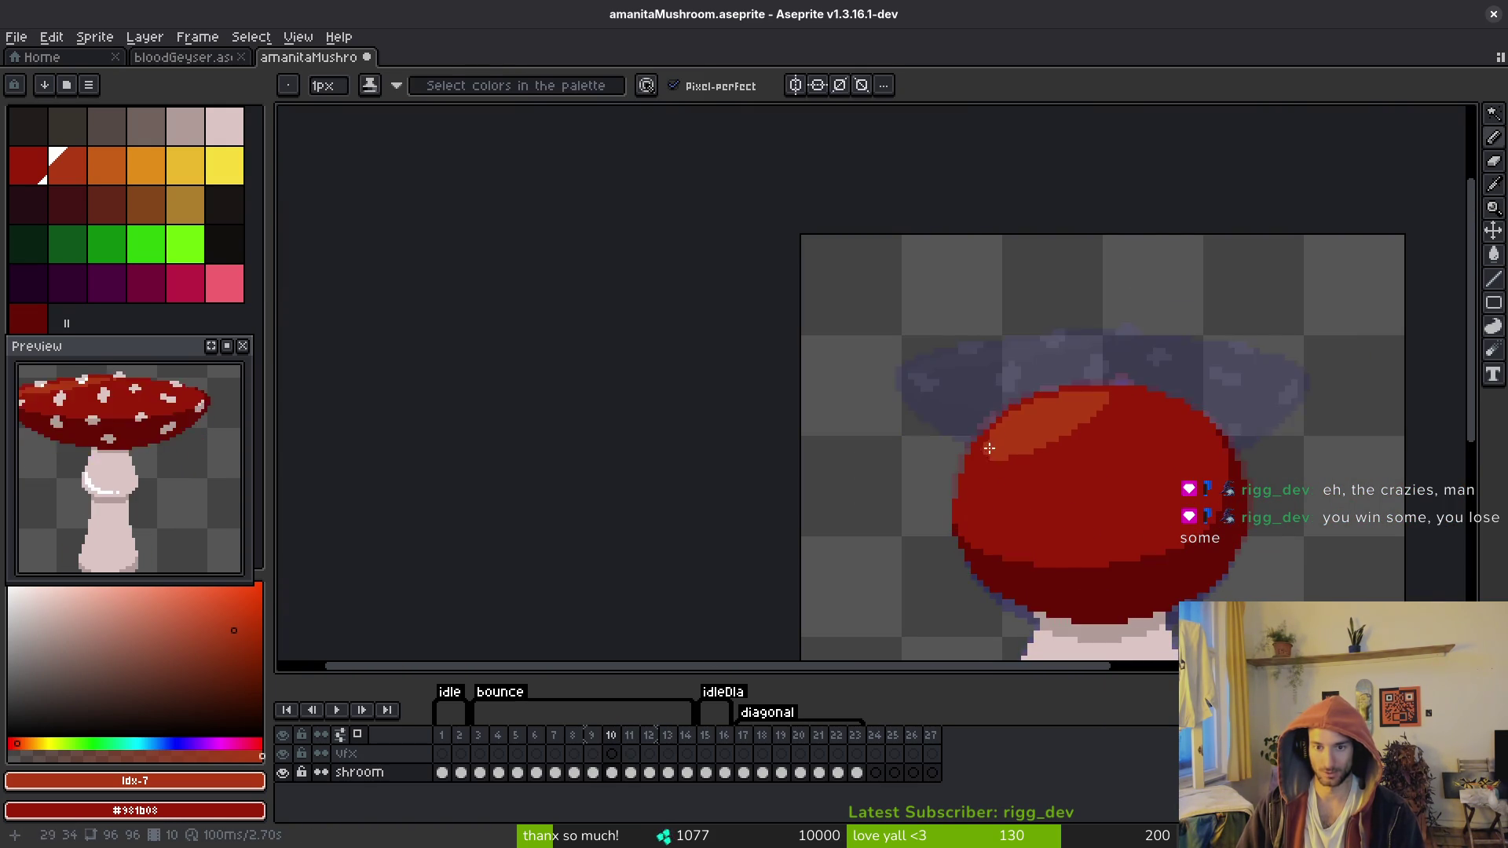
scroll(985, 467, up, 3)
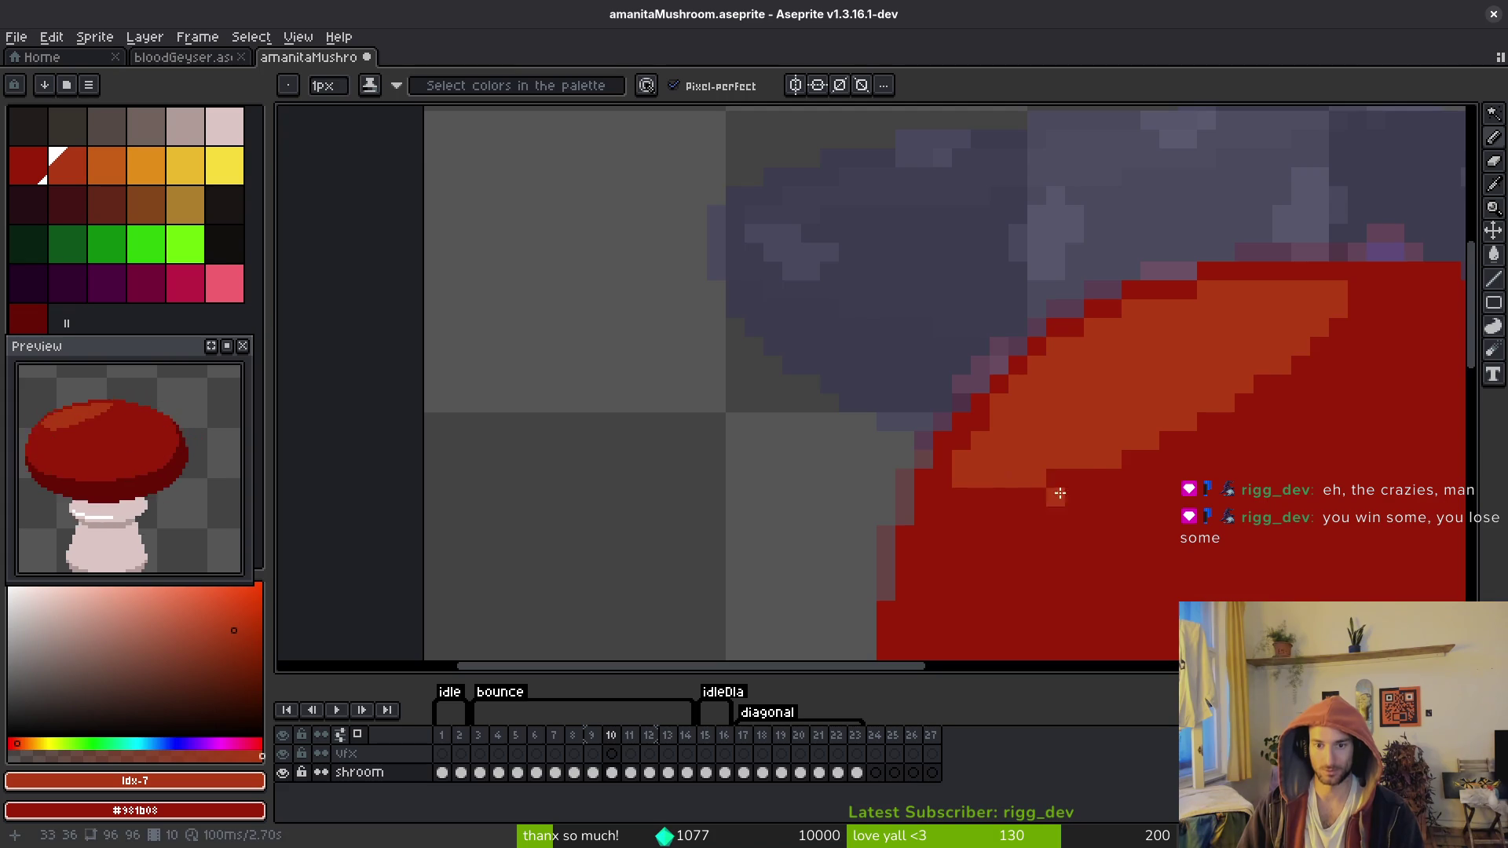
scroll(1059, 492, down, 3)
scroll(847, 423, up, 2)
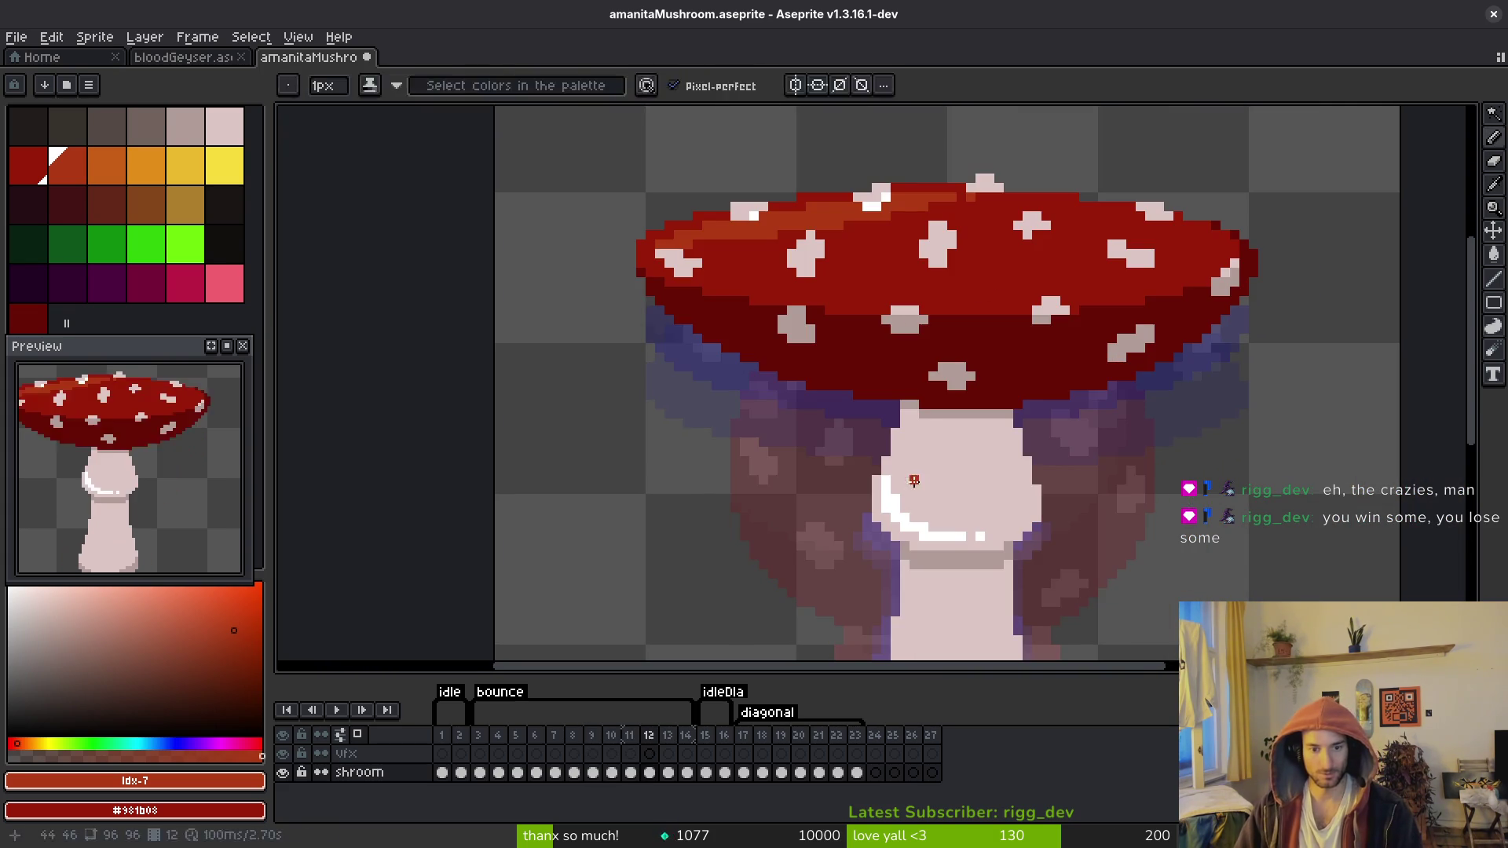
key(alt)
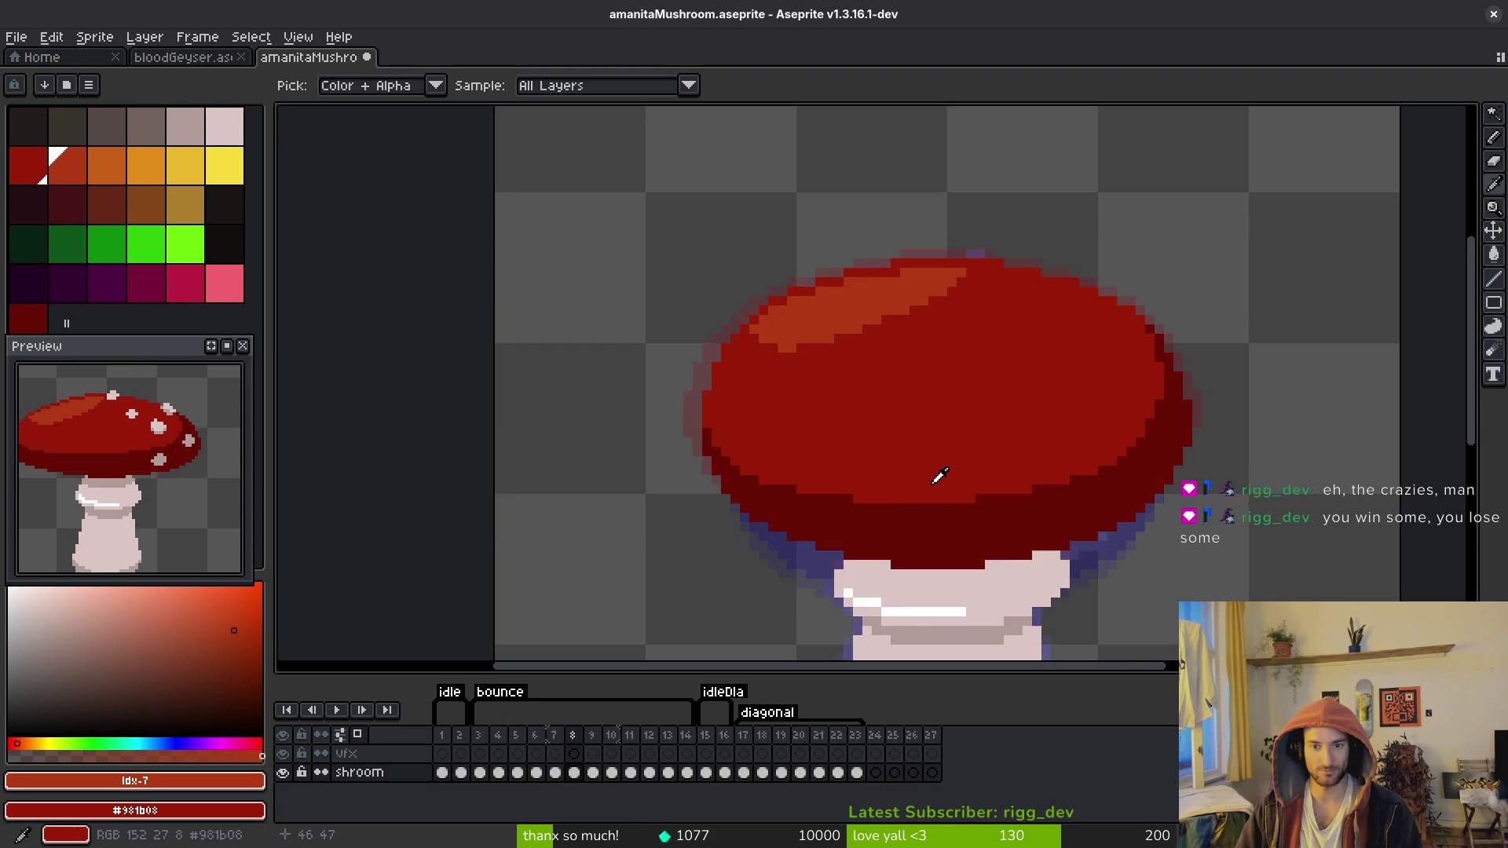
key(ctrl+s)
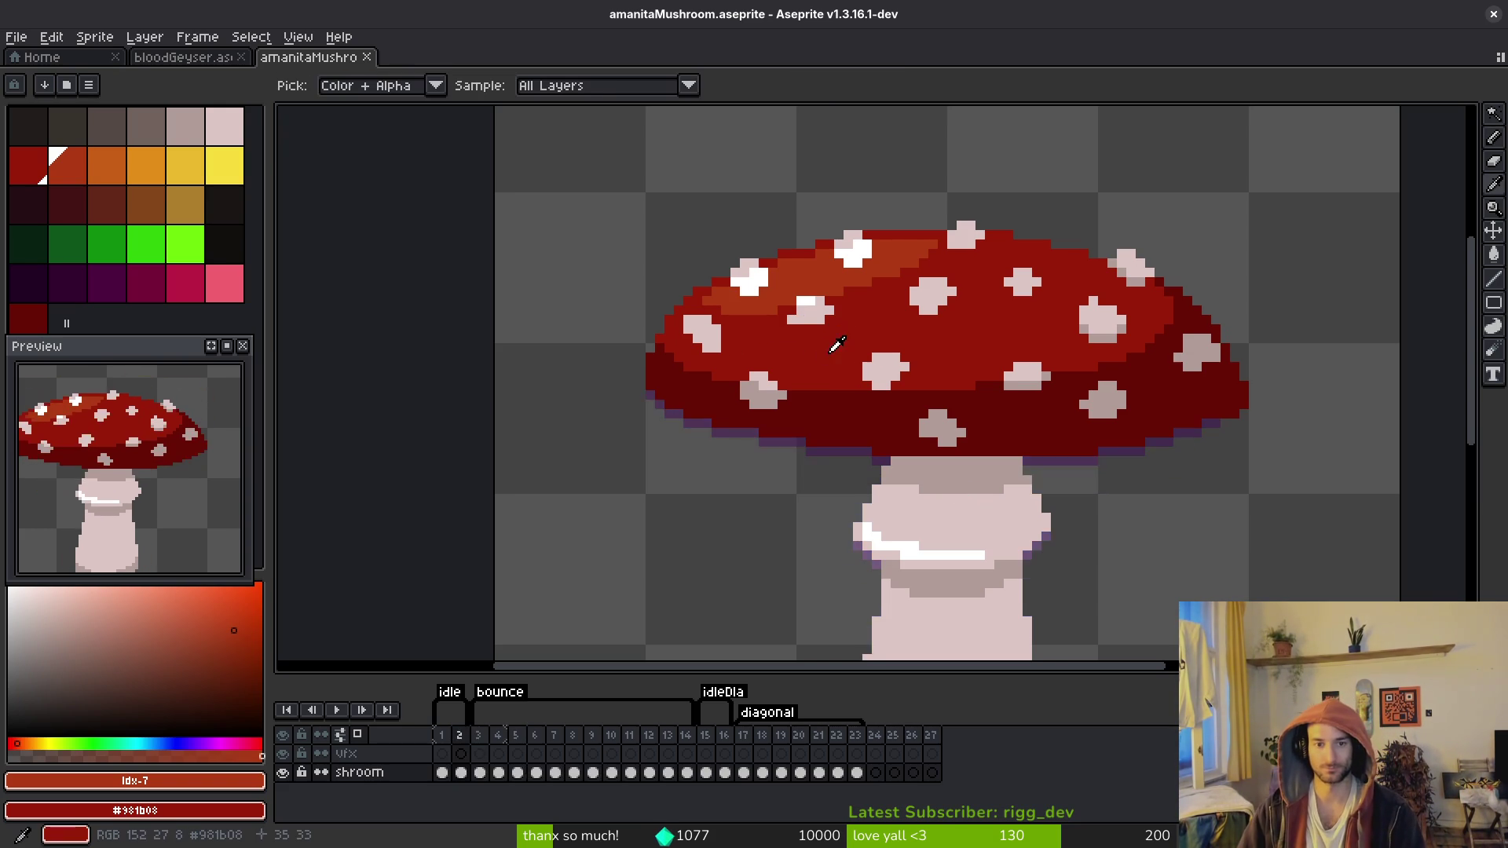
Step: Magic-wand select a white cap spot, try nudging it up-left, then undo the move
key(alt)
scroll(1033, 399, down, 2)
scroll(1033, 399, up, 4)
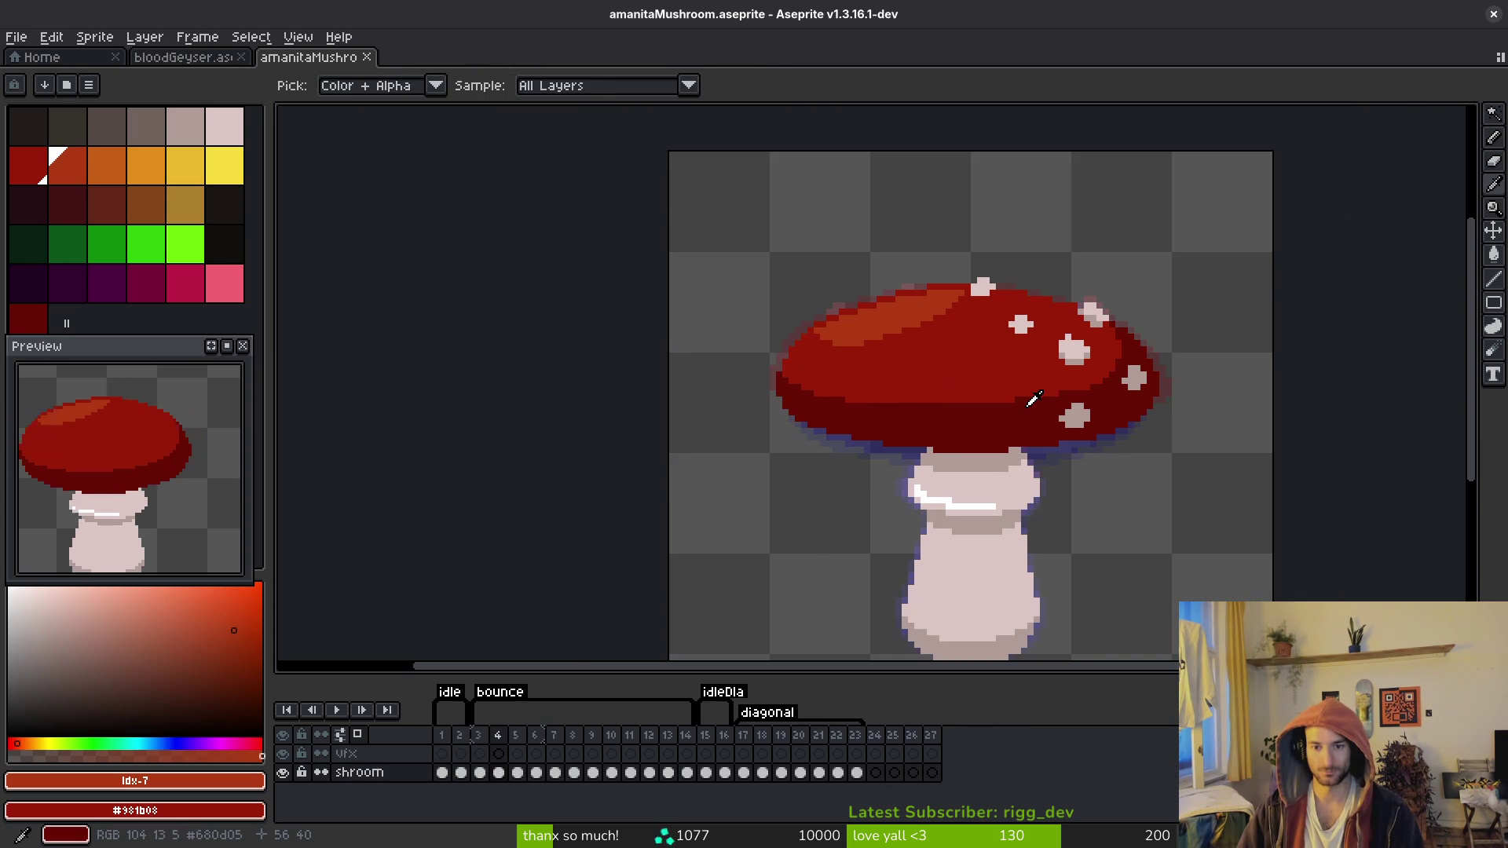
key(w)
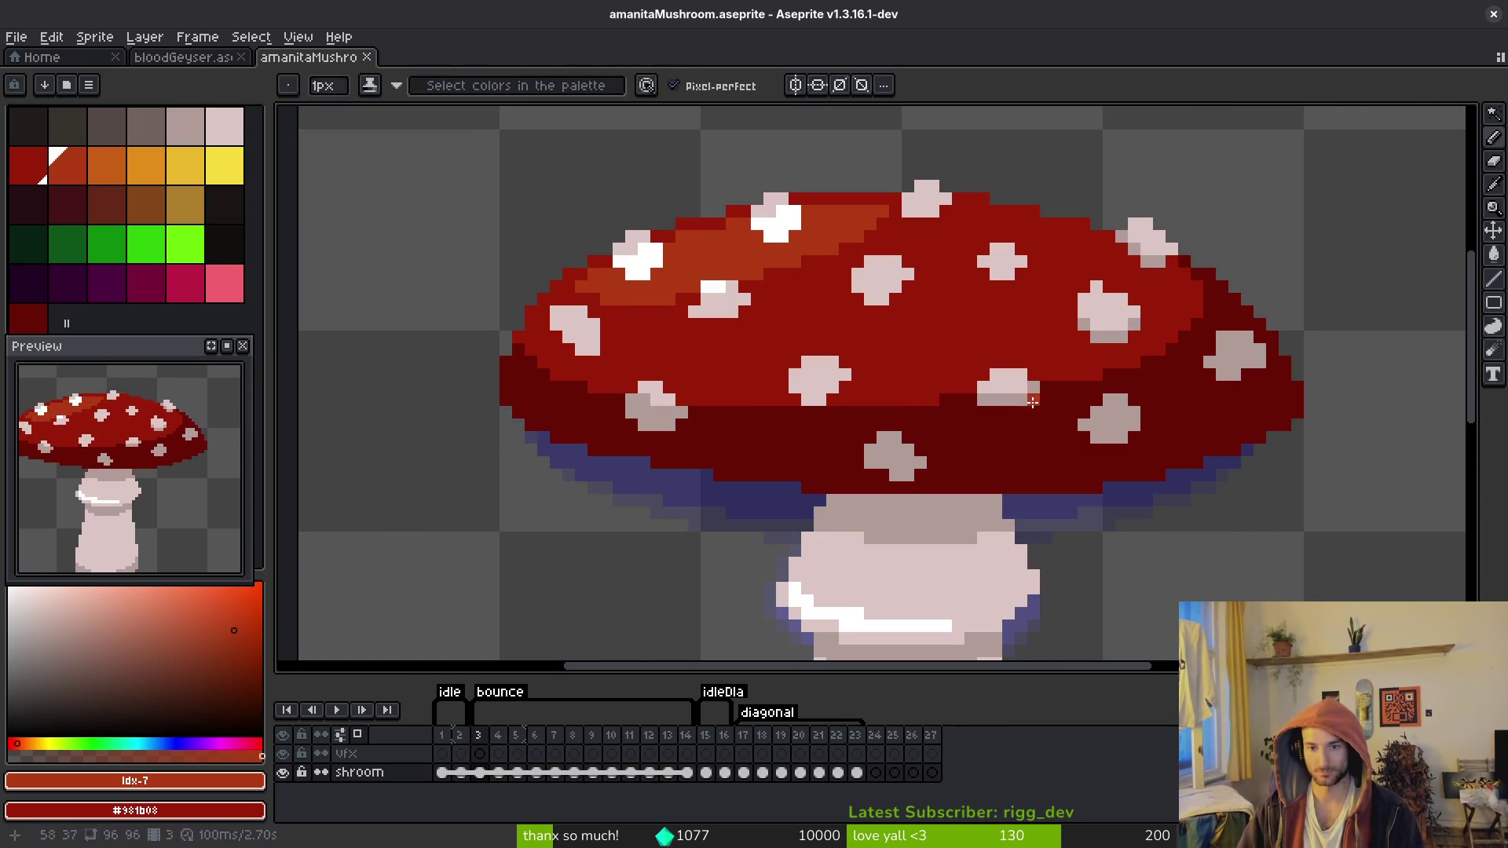
click(1003, 380)
scroll(1003, 380, up, 3)
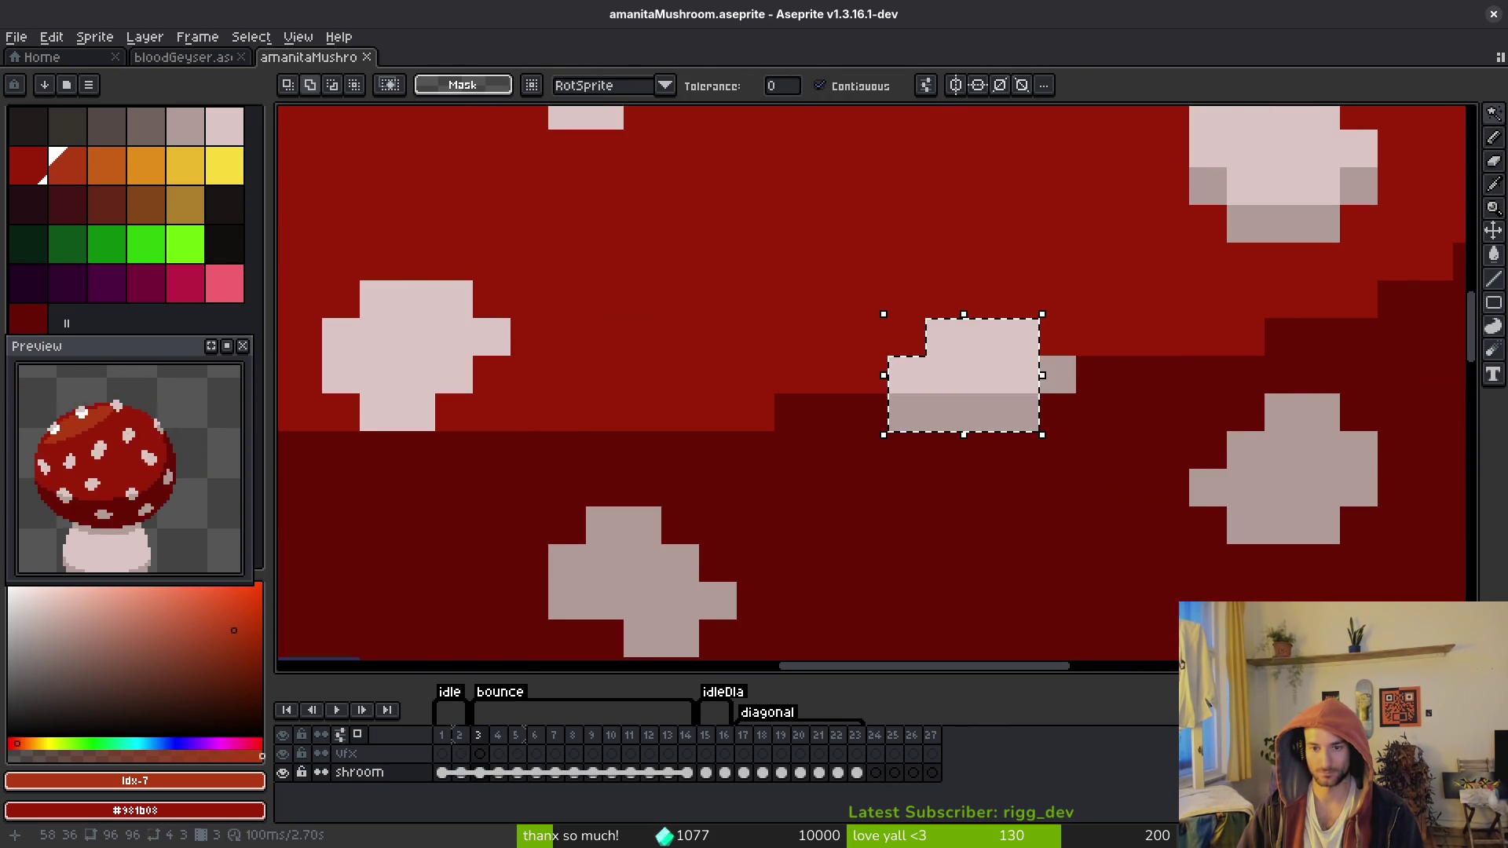
drag(1003, 380, 970, 358)
key(ctrl+z)
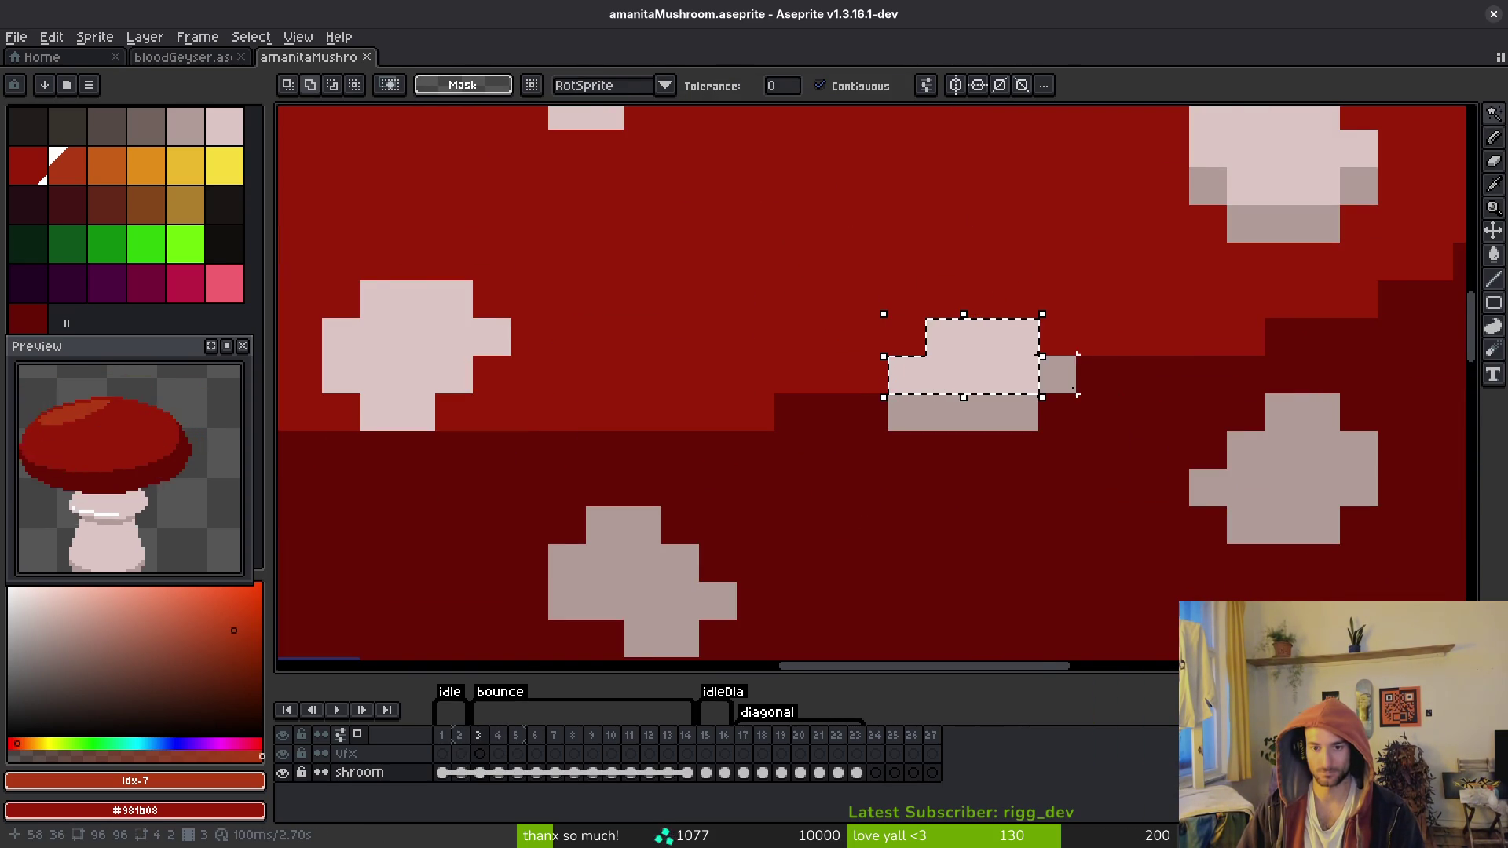
scroll(1052, 393, up, 2)
scroll(1076, 475, down, 3)
Step: Paste the spot into frame 4, compare against frame 3, and undo the misplaced paste
key(period)
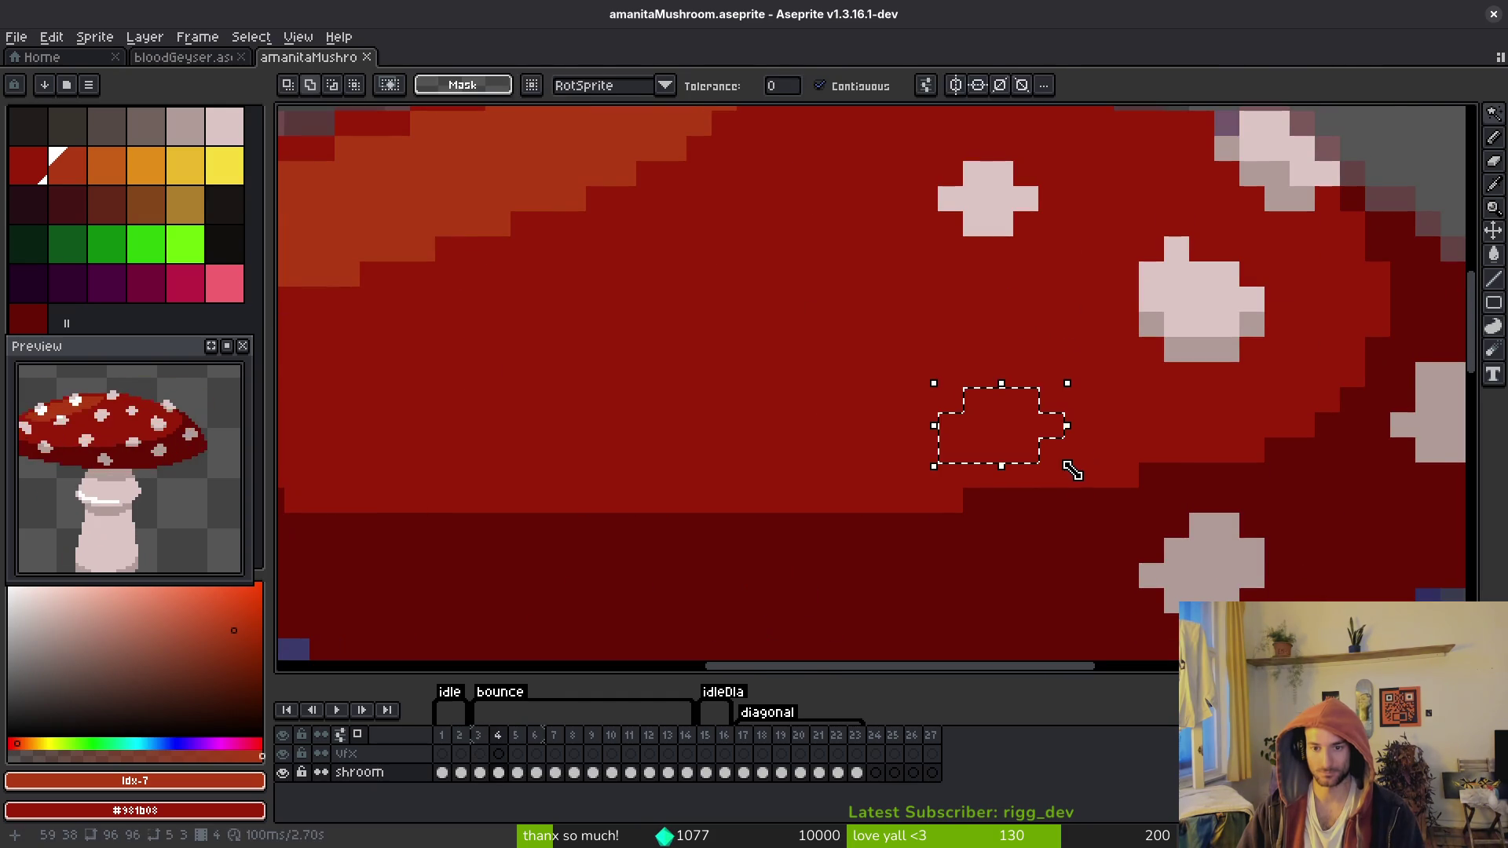
key(ctrl+v)
key(Down)
key(Down)
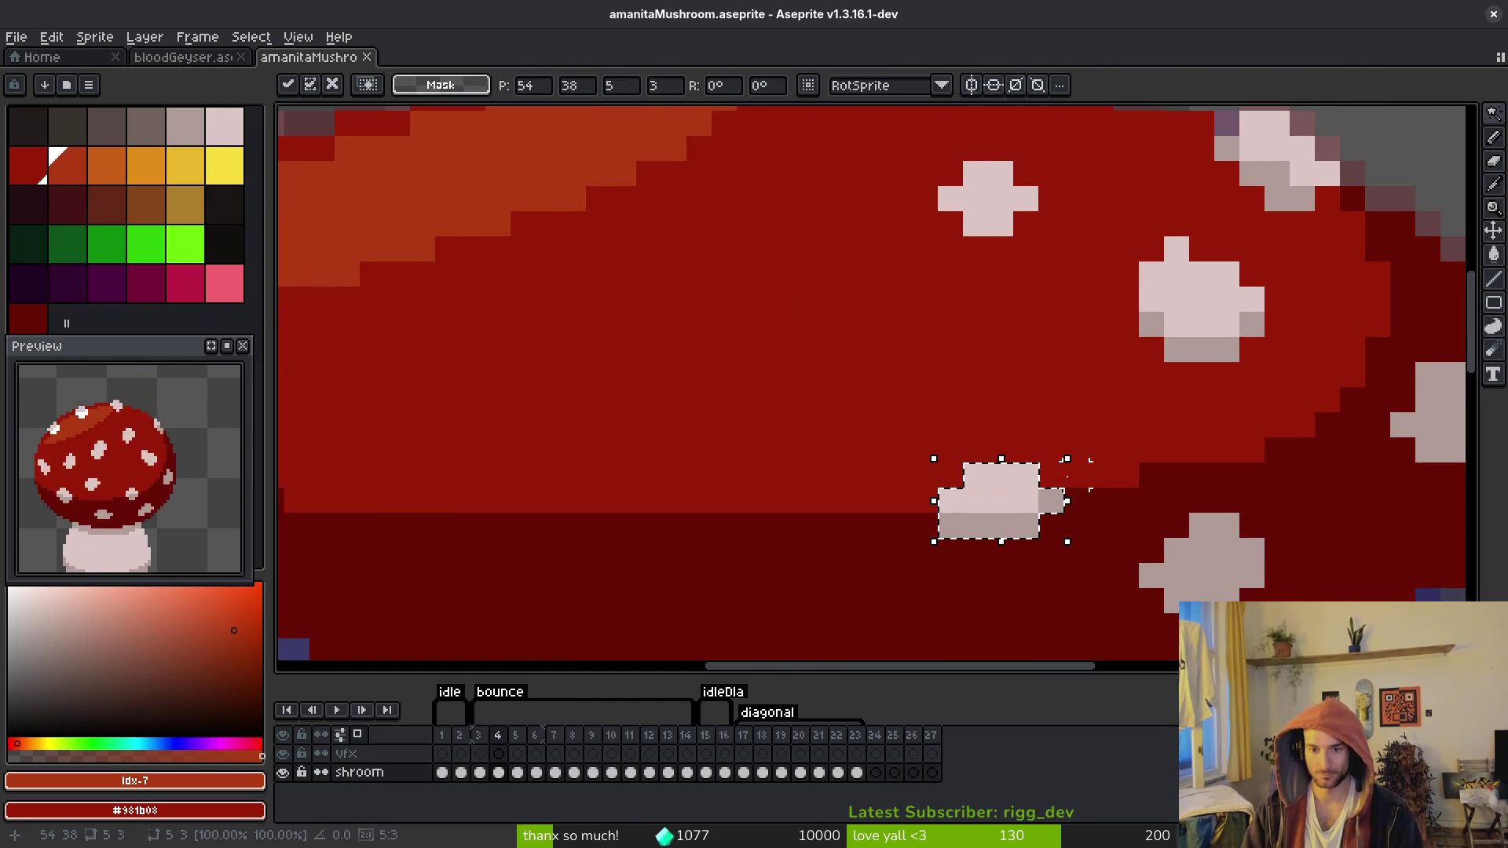
scroll(841, 380, down, 3)
key(i)
key(comma)
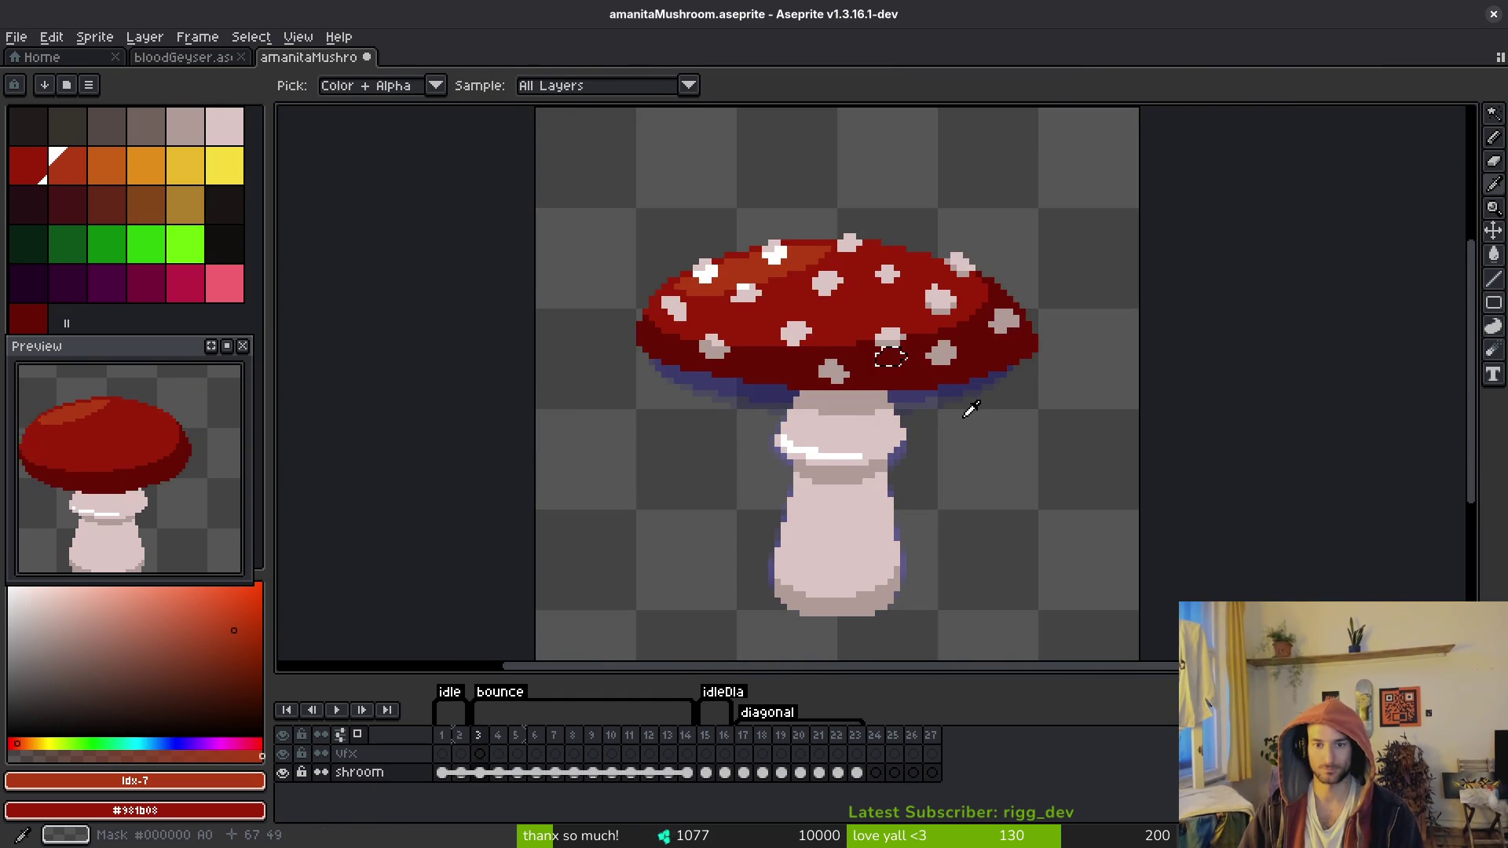
key(period)
key(comma)
key(ctrl+z)
key(m)
scroll(919, 346, up, 2)
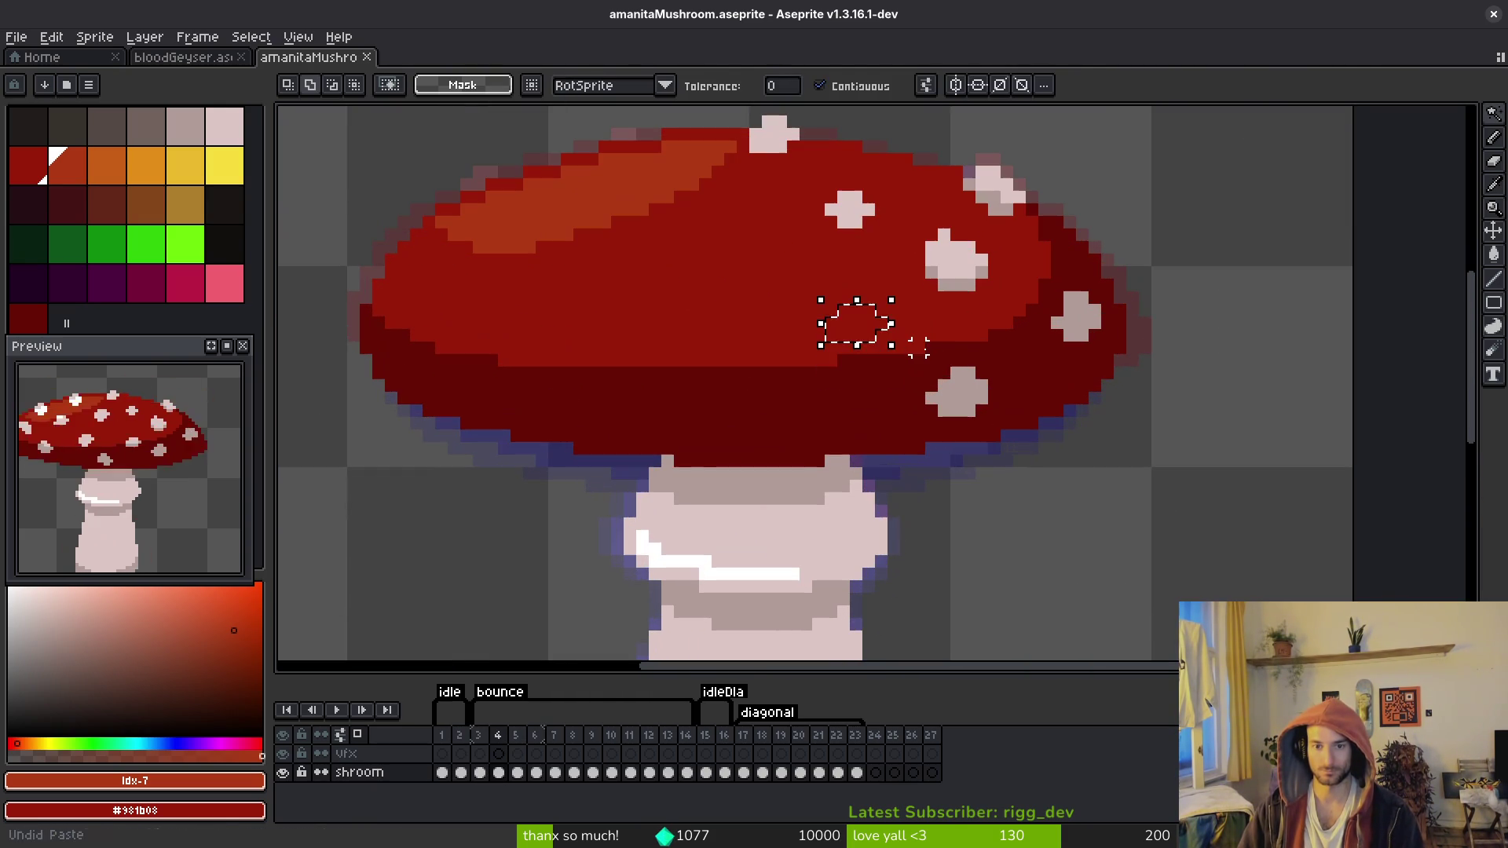
Step: Paste the white spot into frame 4 two pixels lower and commit it
key(ctrl+v)
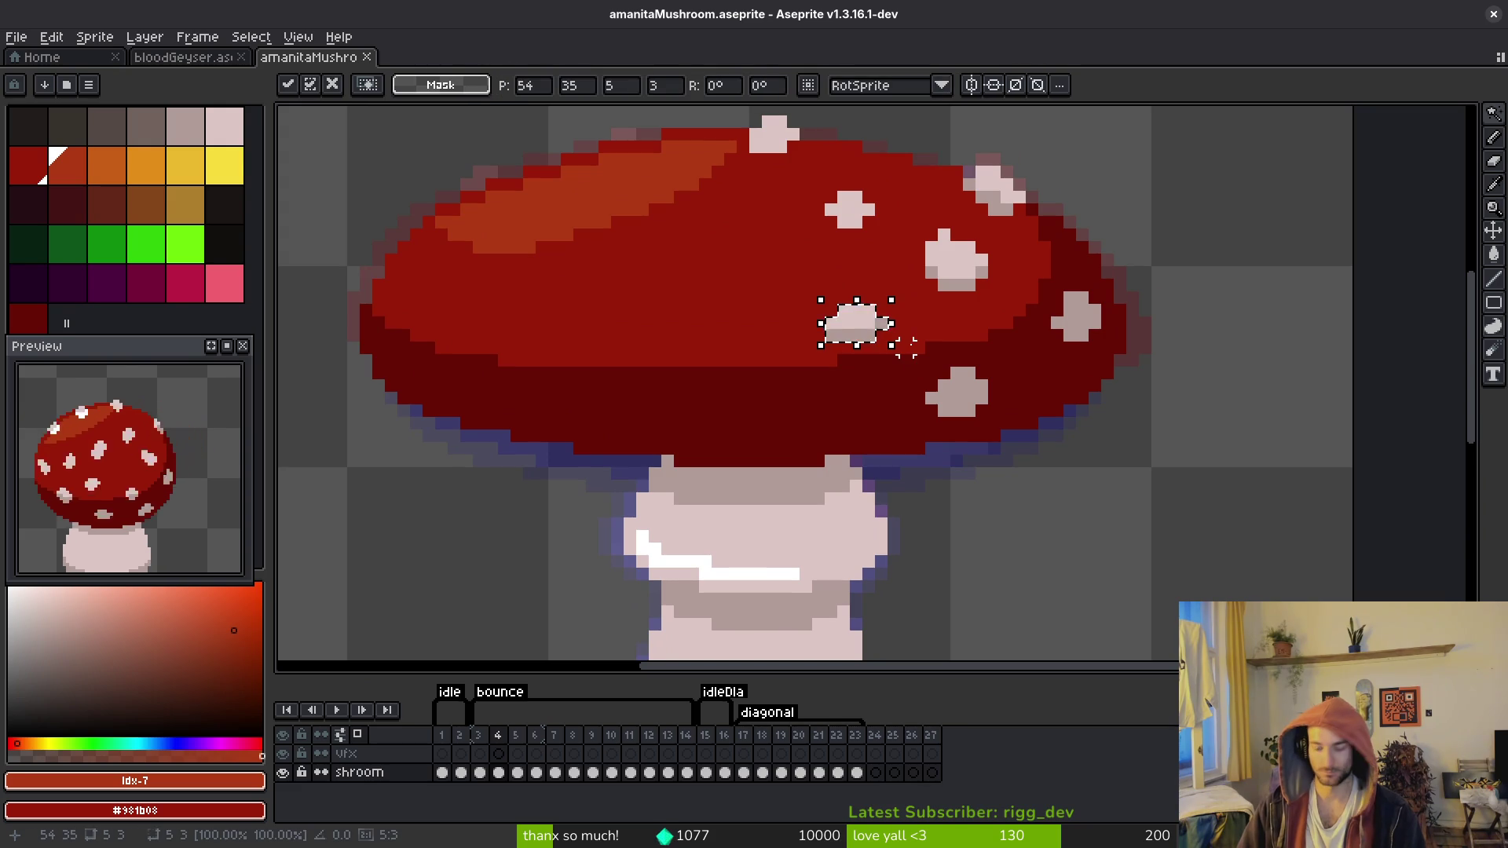
key(Down)
key(Down)
key(Return)
scroll(894, 361, up, 3)
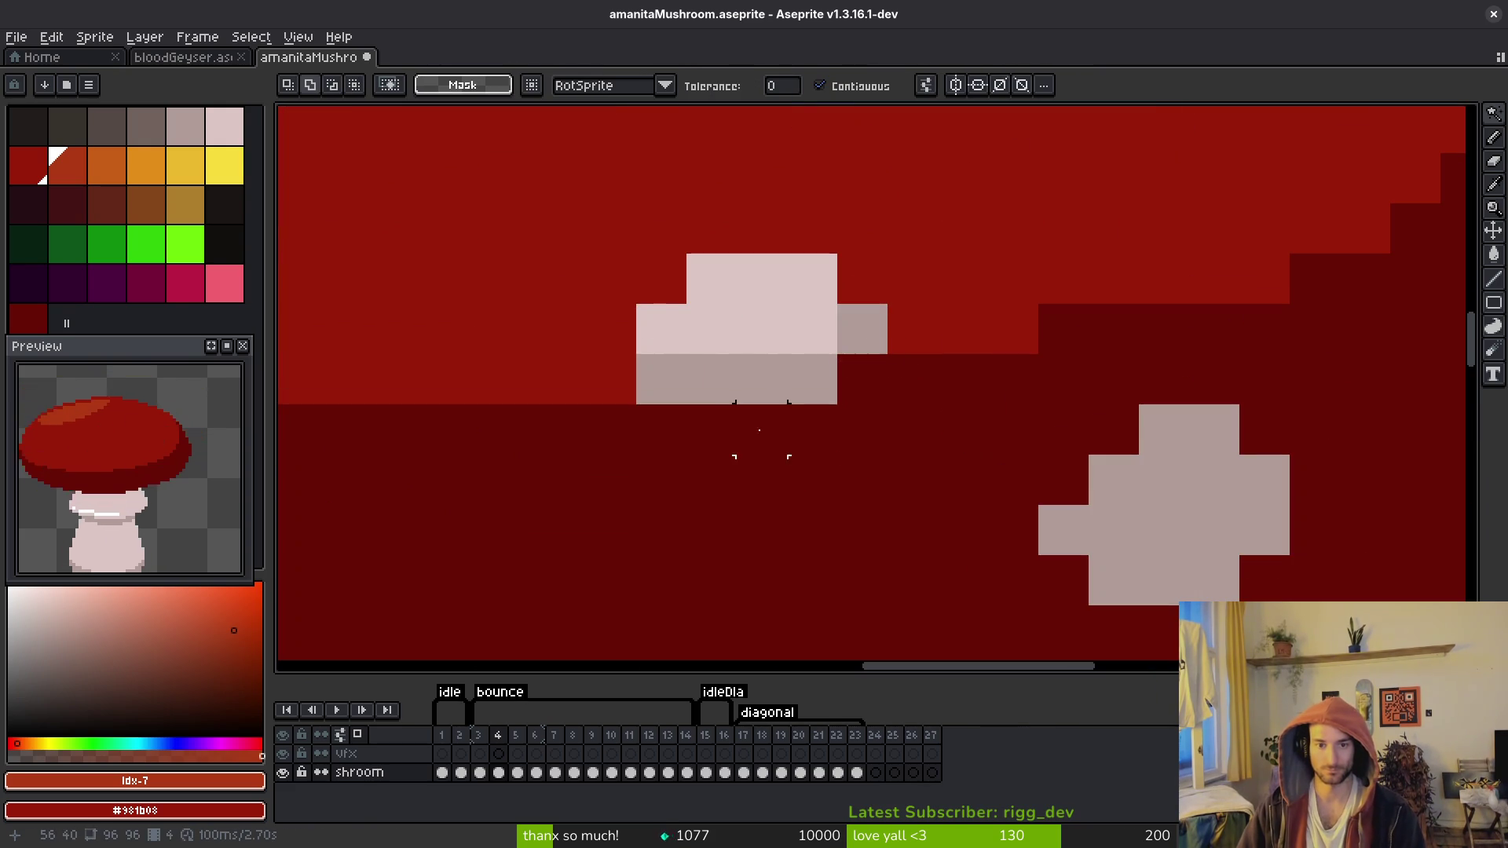
Step: Sample the spot's pale pink and paint one pink pixel on the cap
key(i)
click(706, 343)
key(b)
click(694, 363)
Step: Paste another white spot onto the cap, move it down two pixels, and commit
scroll(671, 373, down, 3)
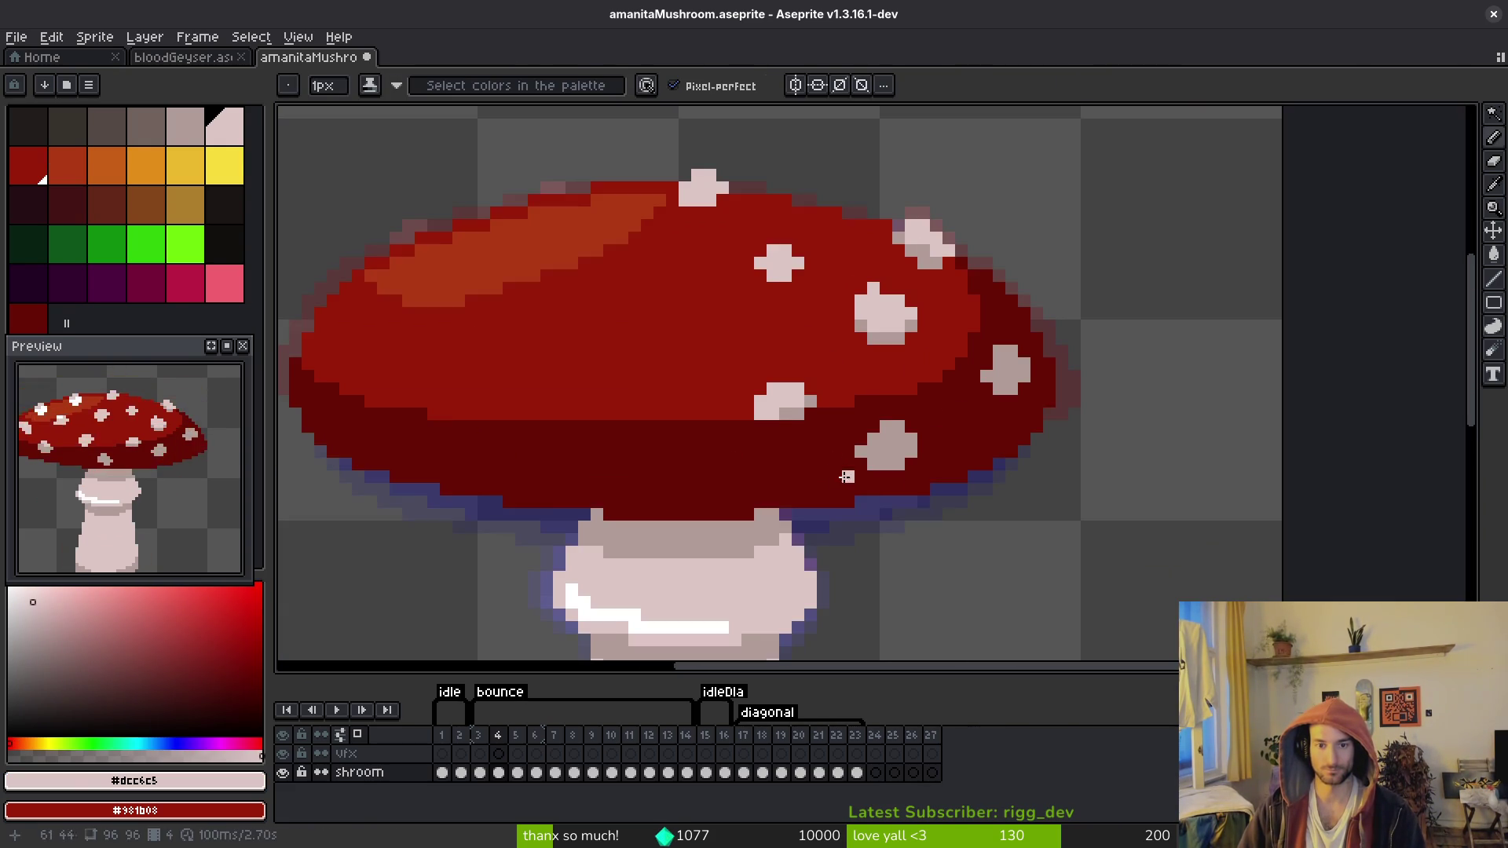
drag(784, 463, 1009, 495)
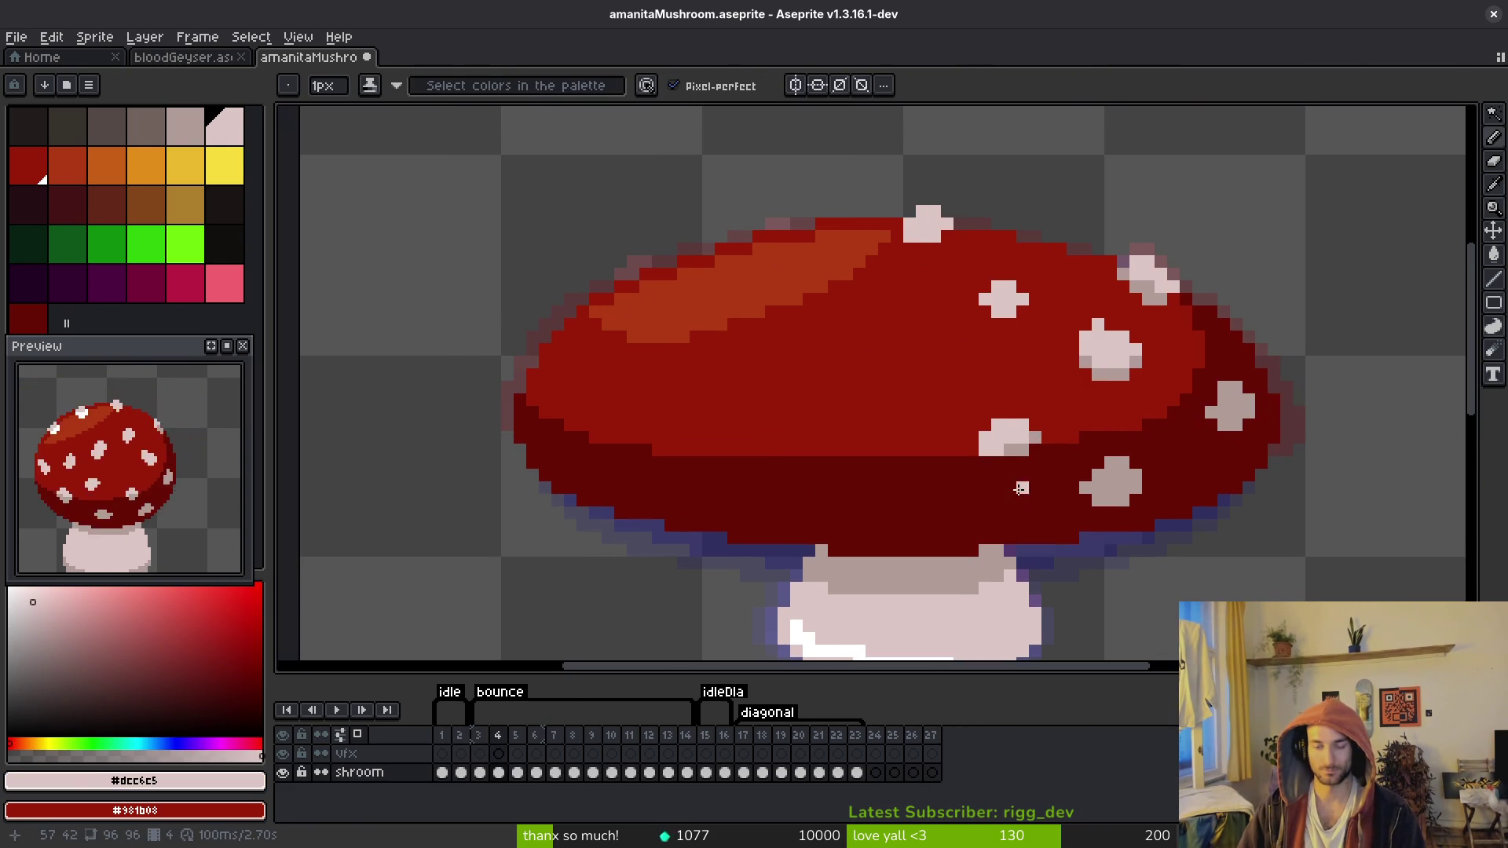
key(i)
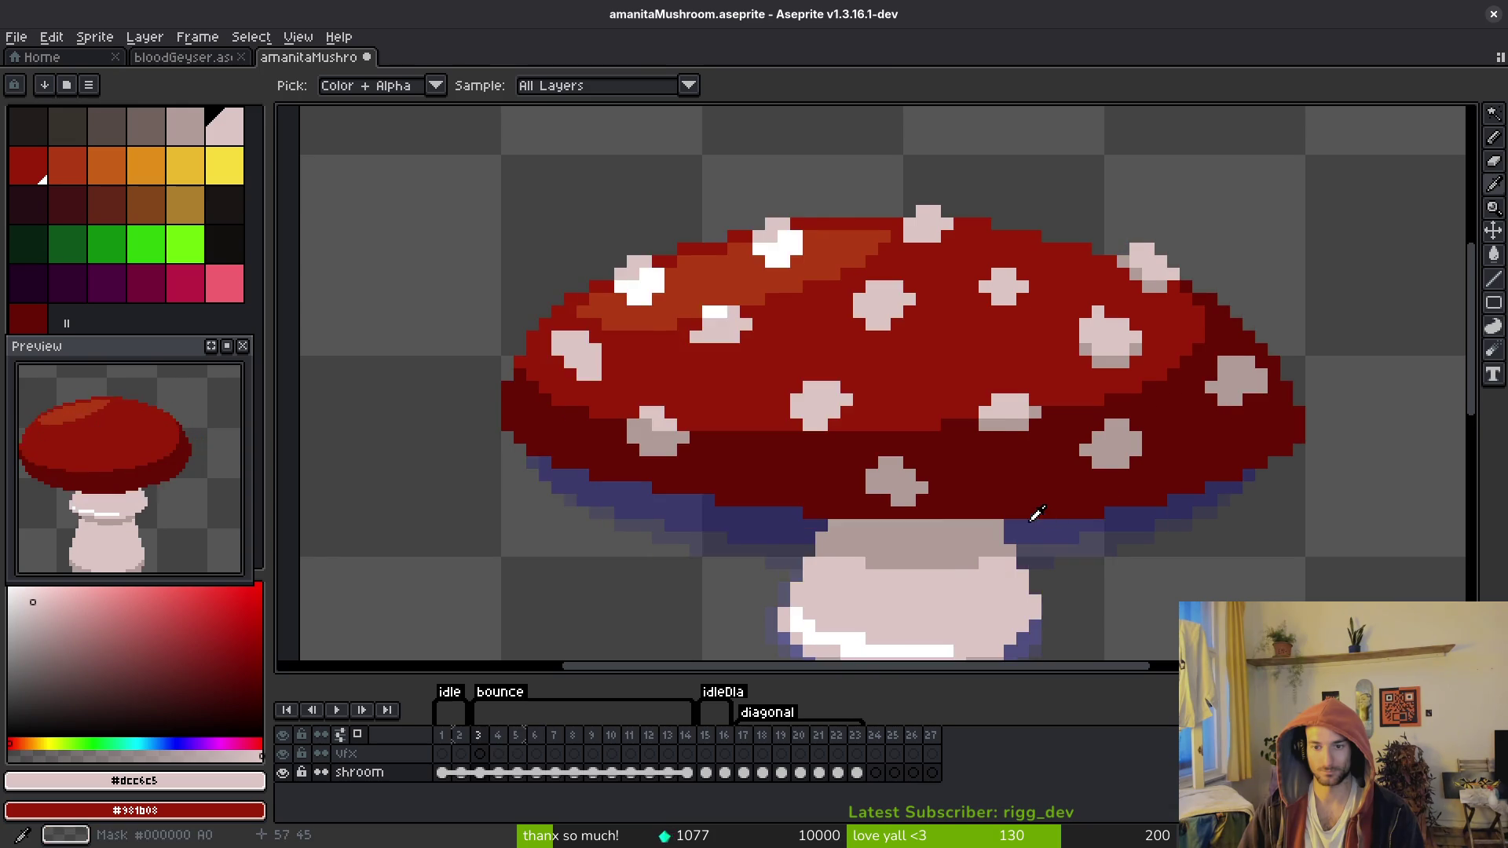
drag(976, 461, 1007, 442)
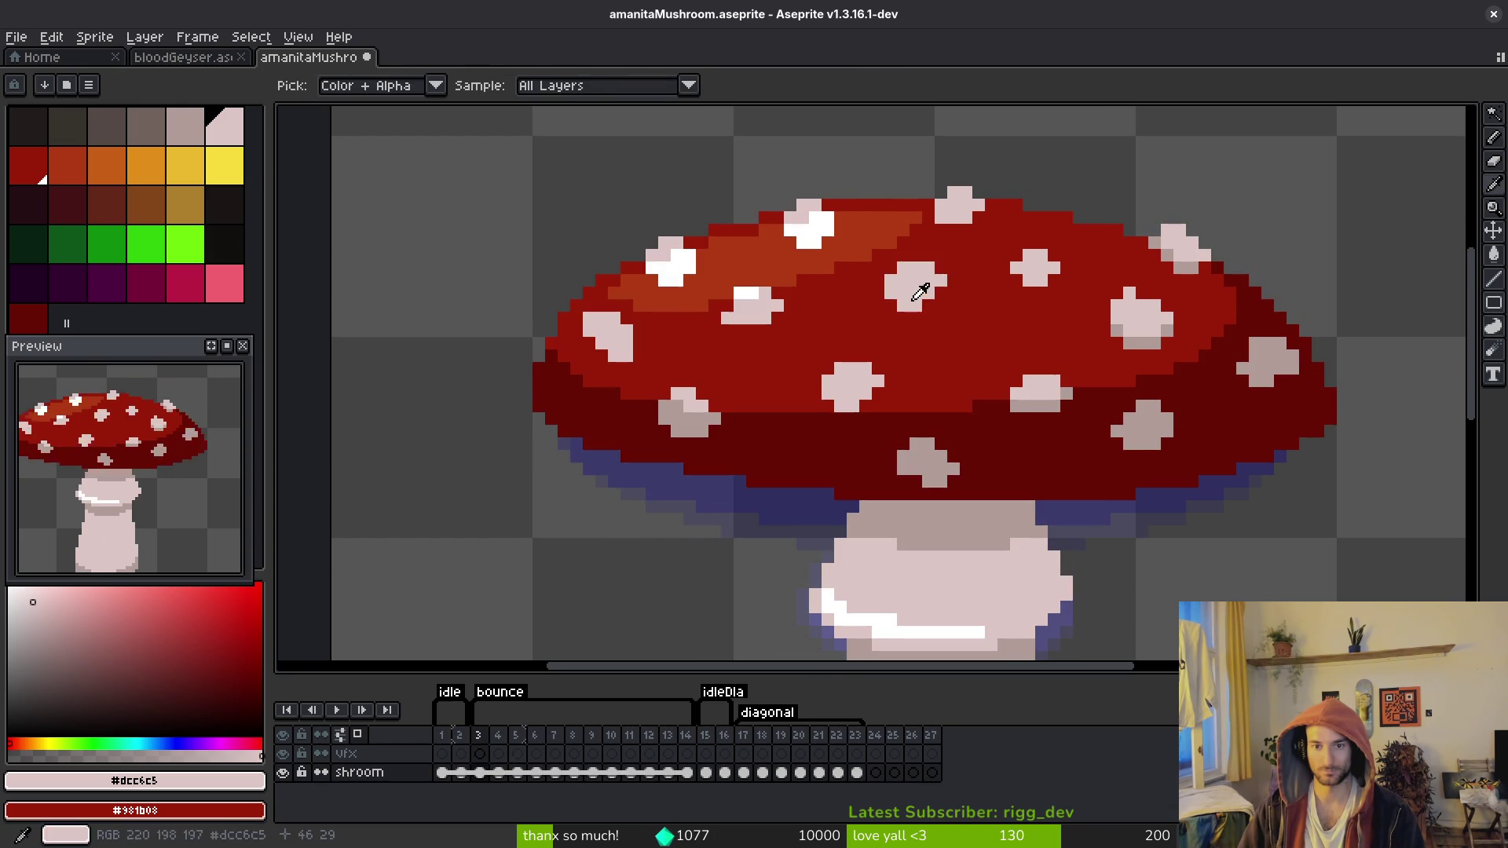
key(ctrl+v)
drag(953, 304, 952, 318)
key(Return)
Step: Widen the top spot by one pale pink pixel and repaint a stray pink pixel red
key(w)
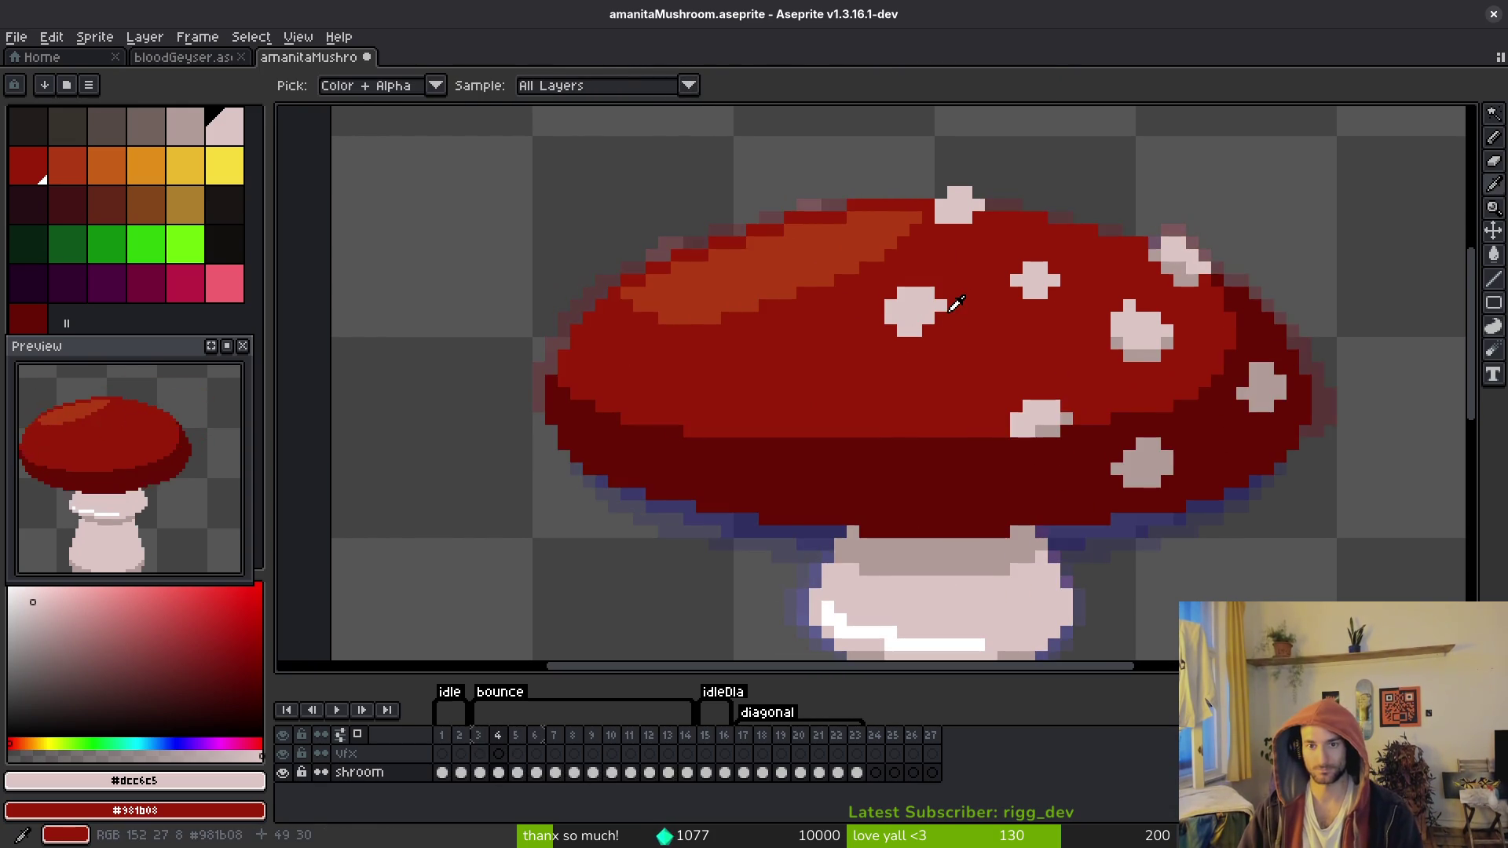
scroll(1001, 255, down, 3)
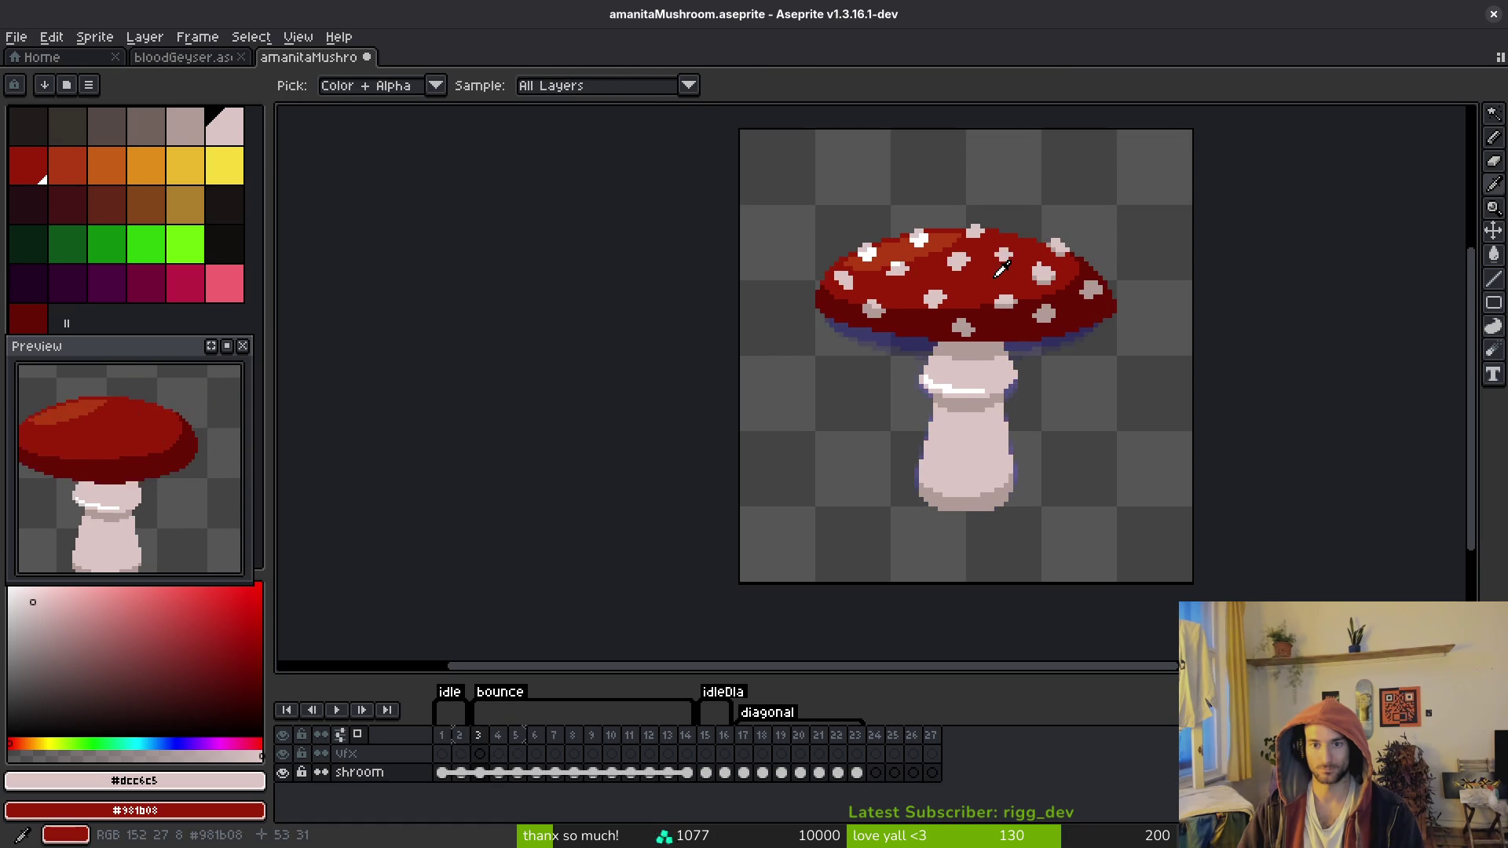
scroll(994, 267, up, 5)
key(alt)
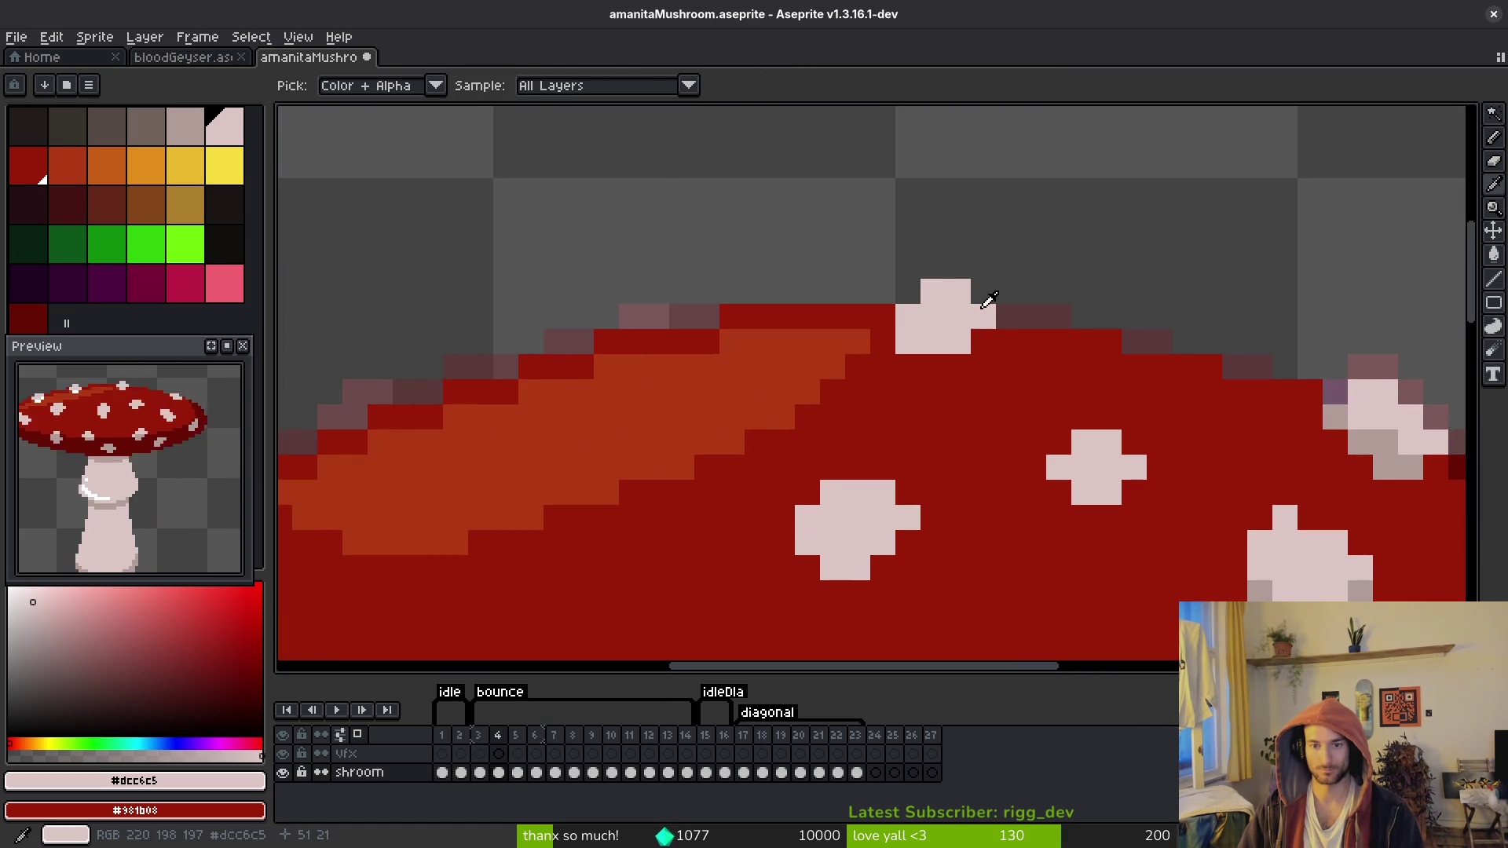
click(974, 291)
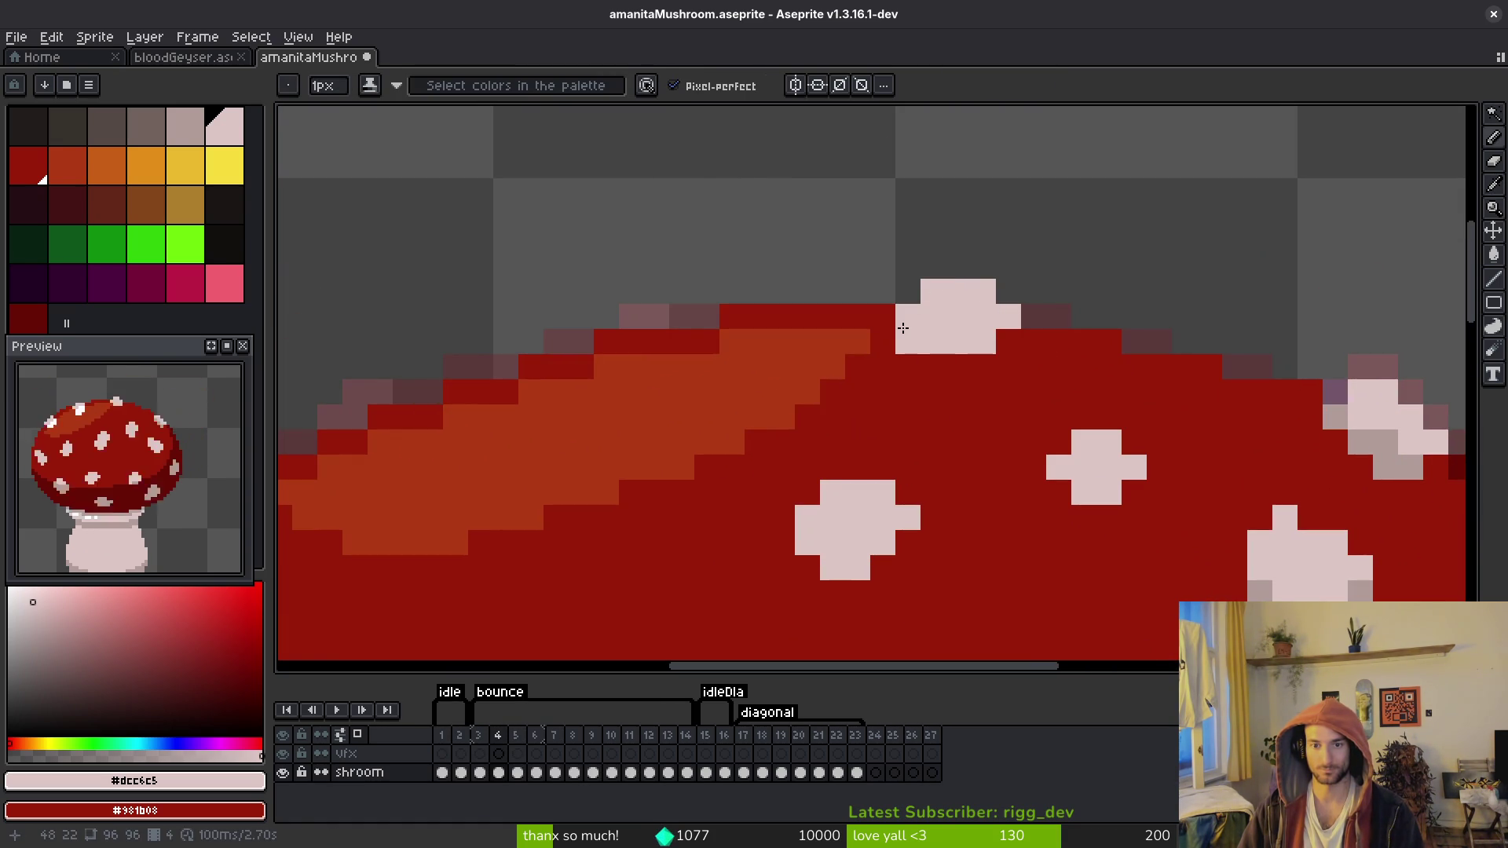
alt+click(908, 444)
click(907, 417)
scroll(1013, 409, down, 3)
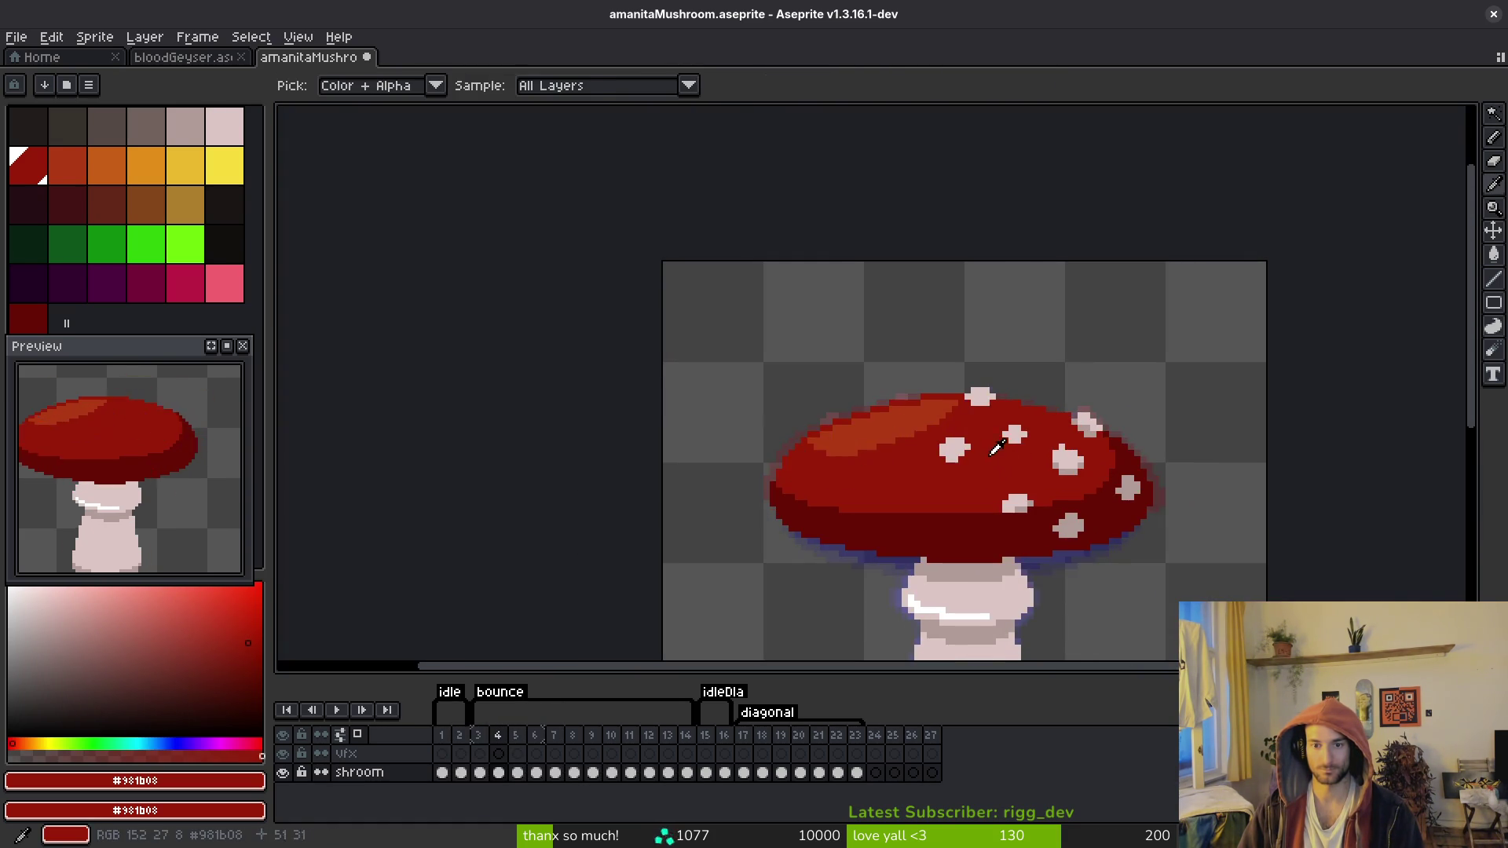
scroll(1009, 382, up, 2)
scroll(990, 390, down, 3)
Step: Copy a pale pink cap spot from frame 3 into frame 4, shift it into place, then pick the cap red
key(alt)
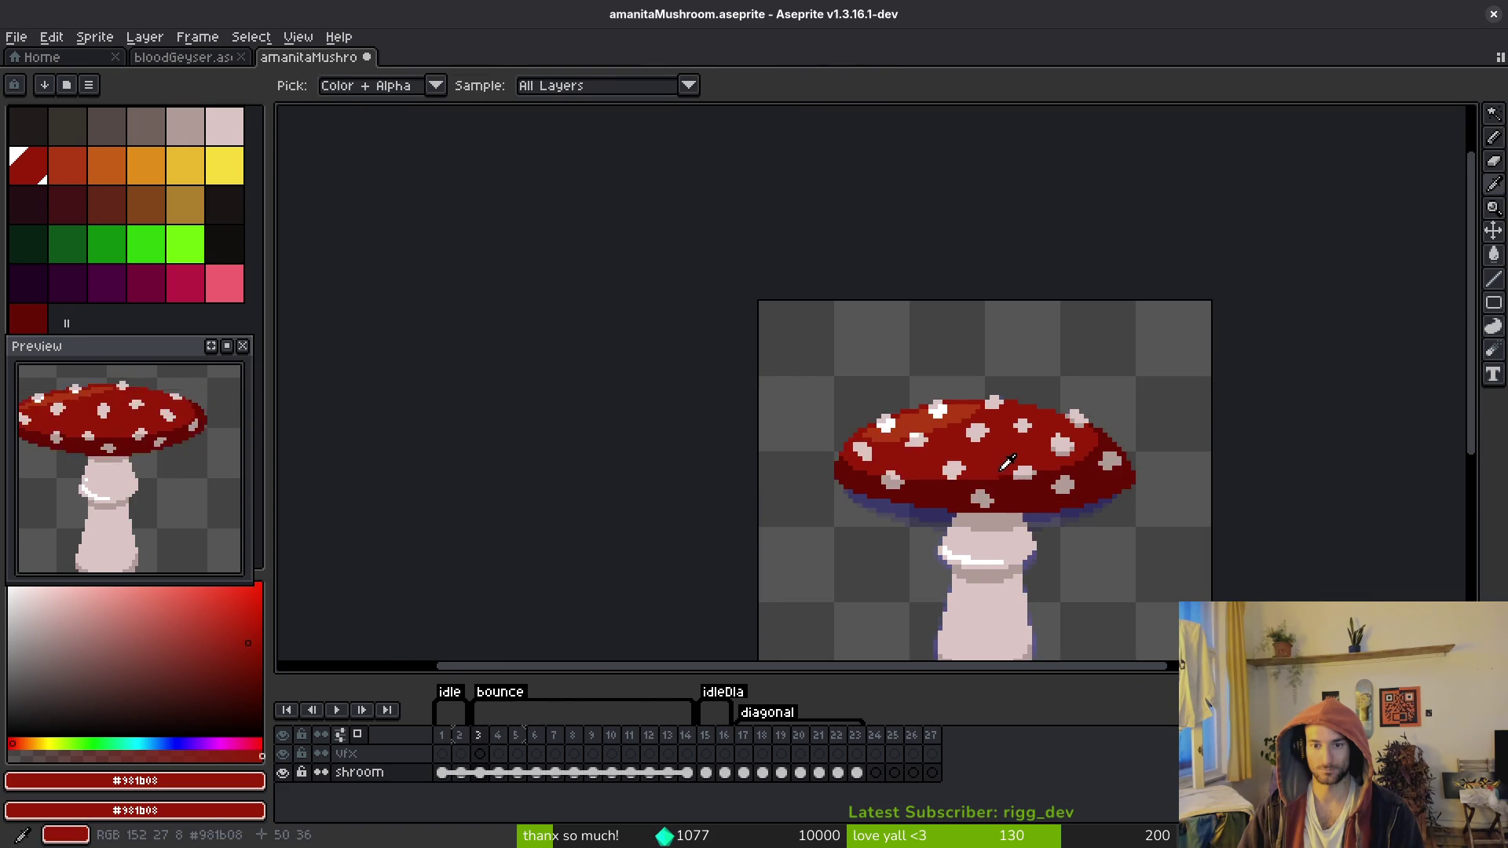
key(alt)
scroll(1005, 400, up, 3)
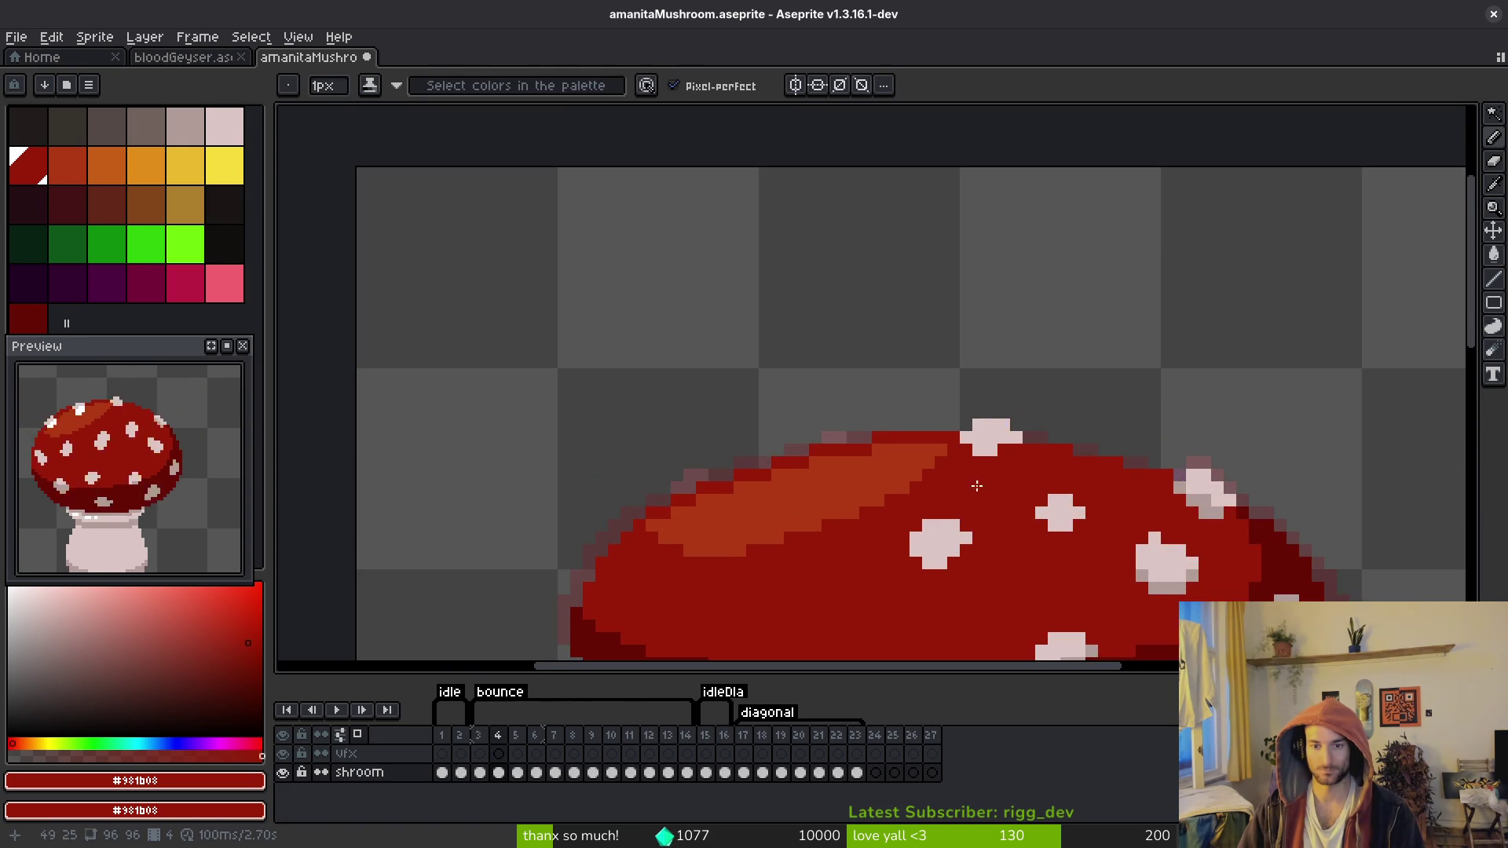
scroll(966, 471, down, 2)
alt+click(958, 451)
scroll(972, 398, up, 2)
key(w)
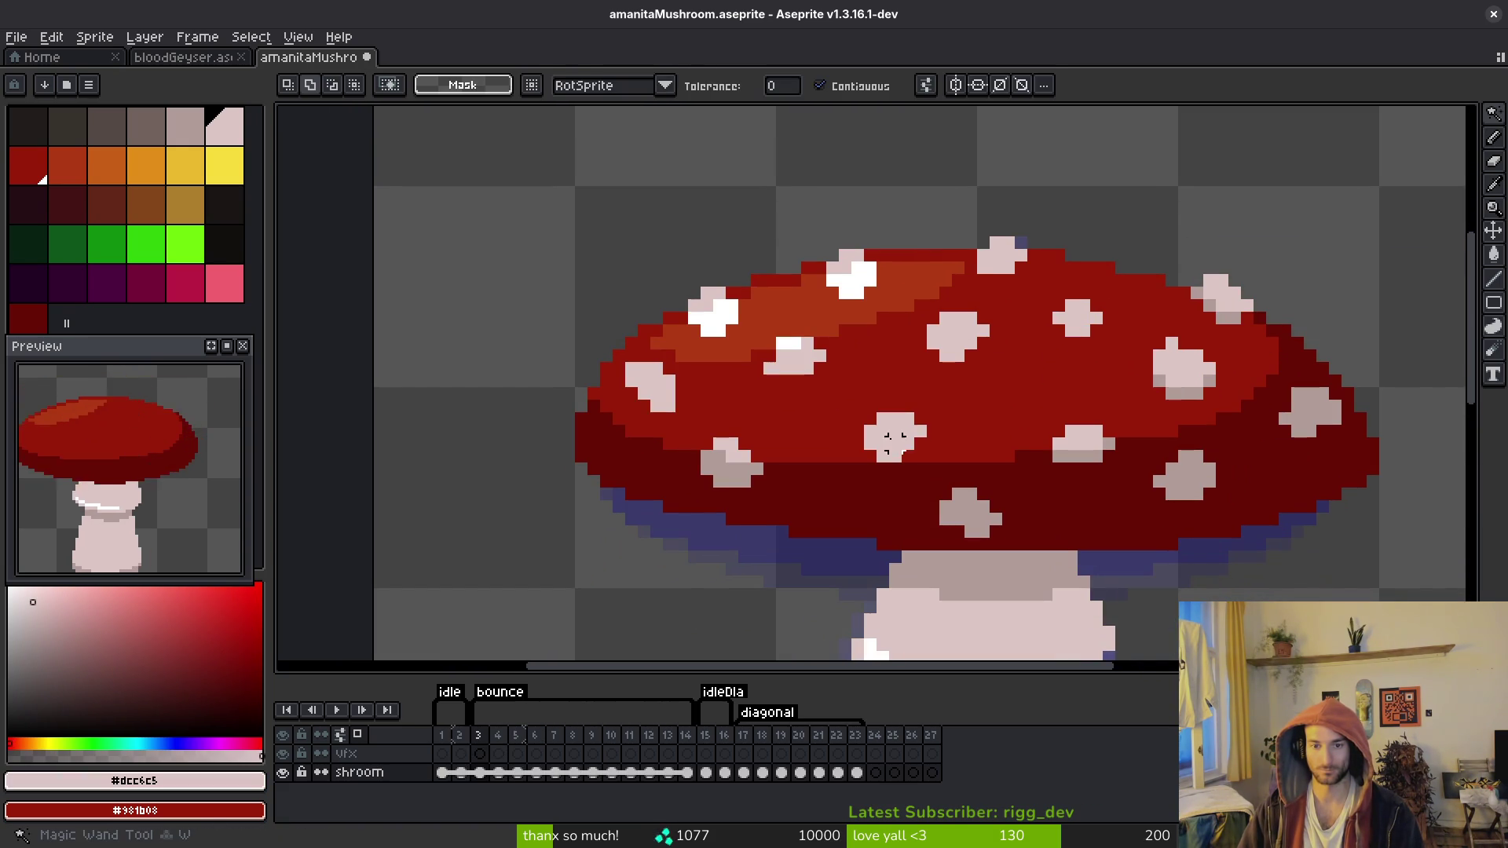
key(Right)
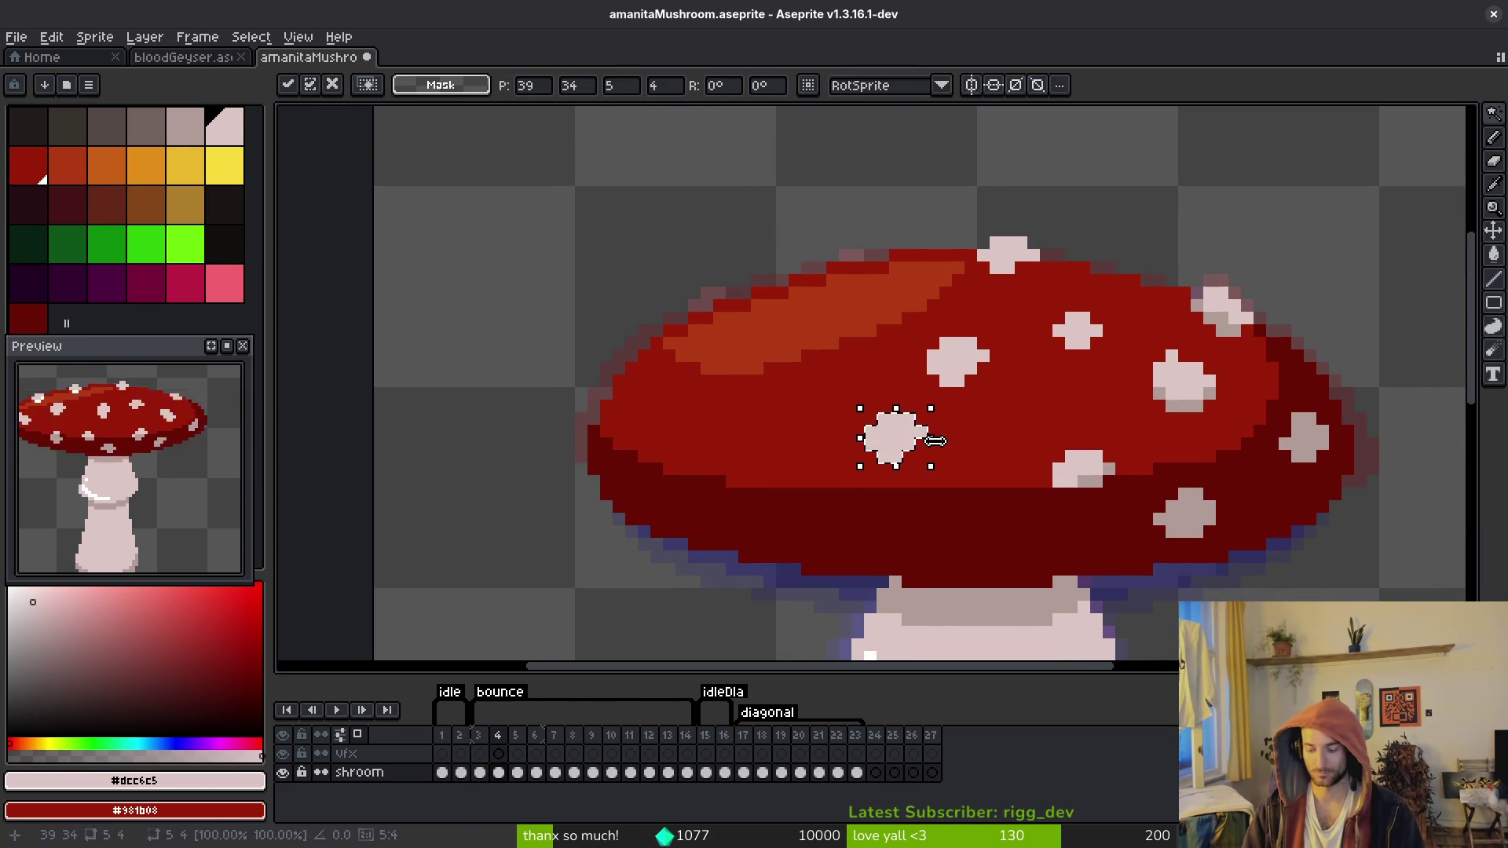
key(ctrl+d)
scroll(804, 137, down, 2)
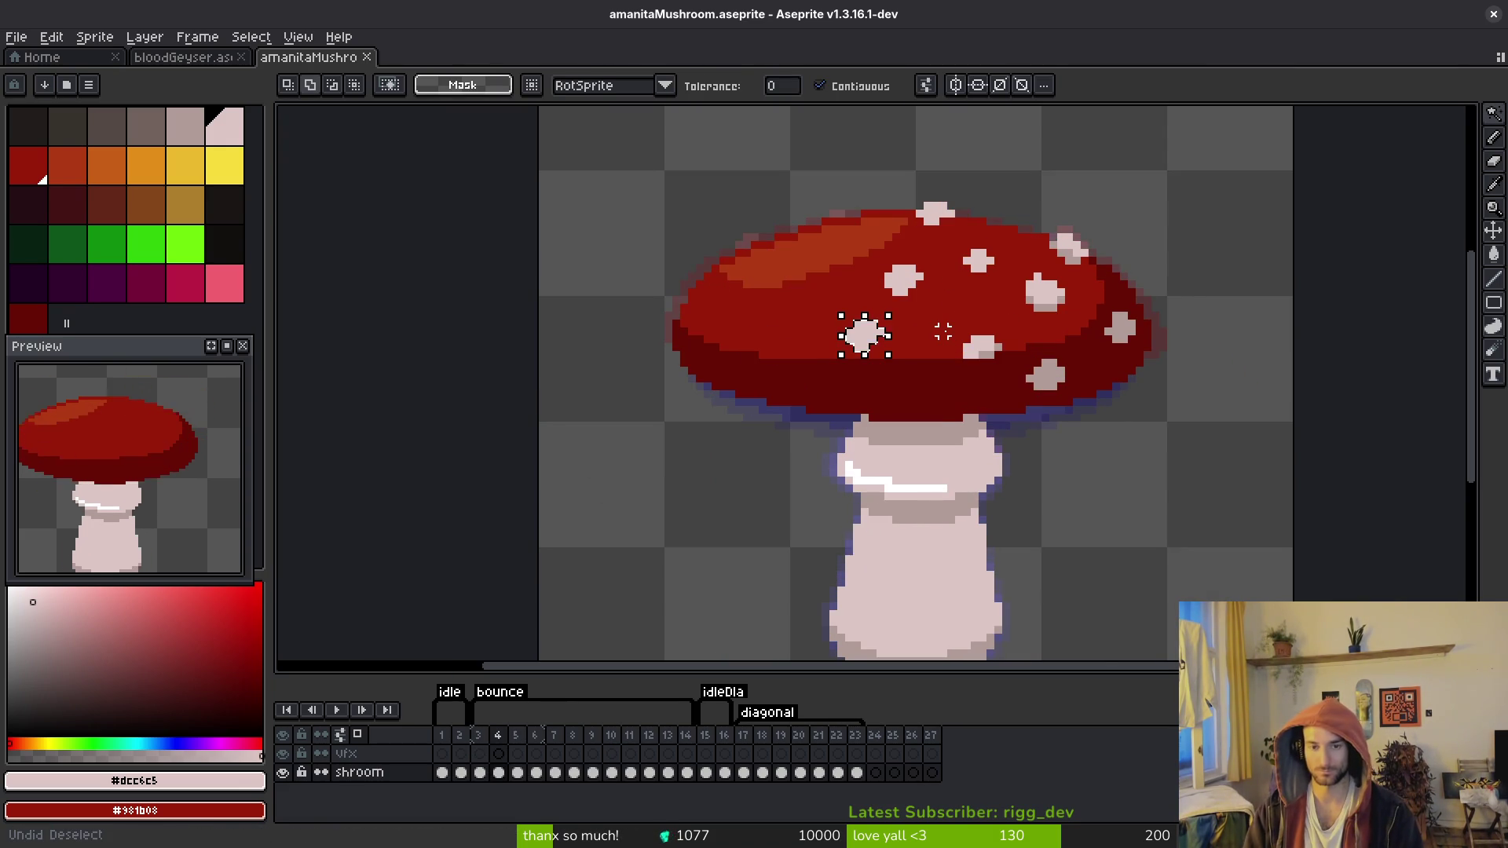
key(ctrl+d)
scroll(903, 346, up, 3)
key(f)
alt+click(869, 260)
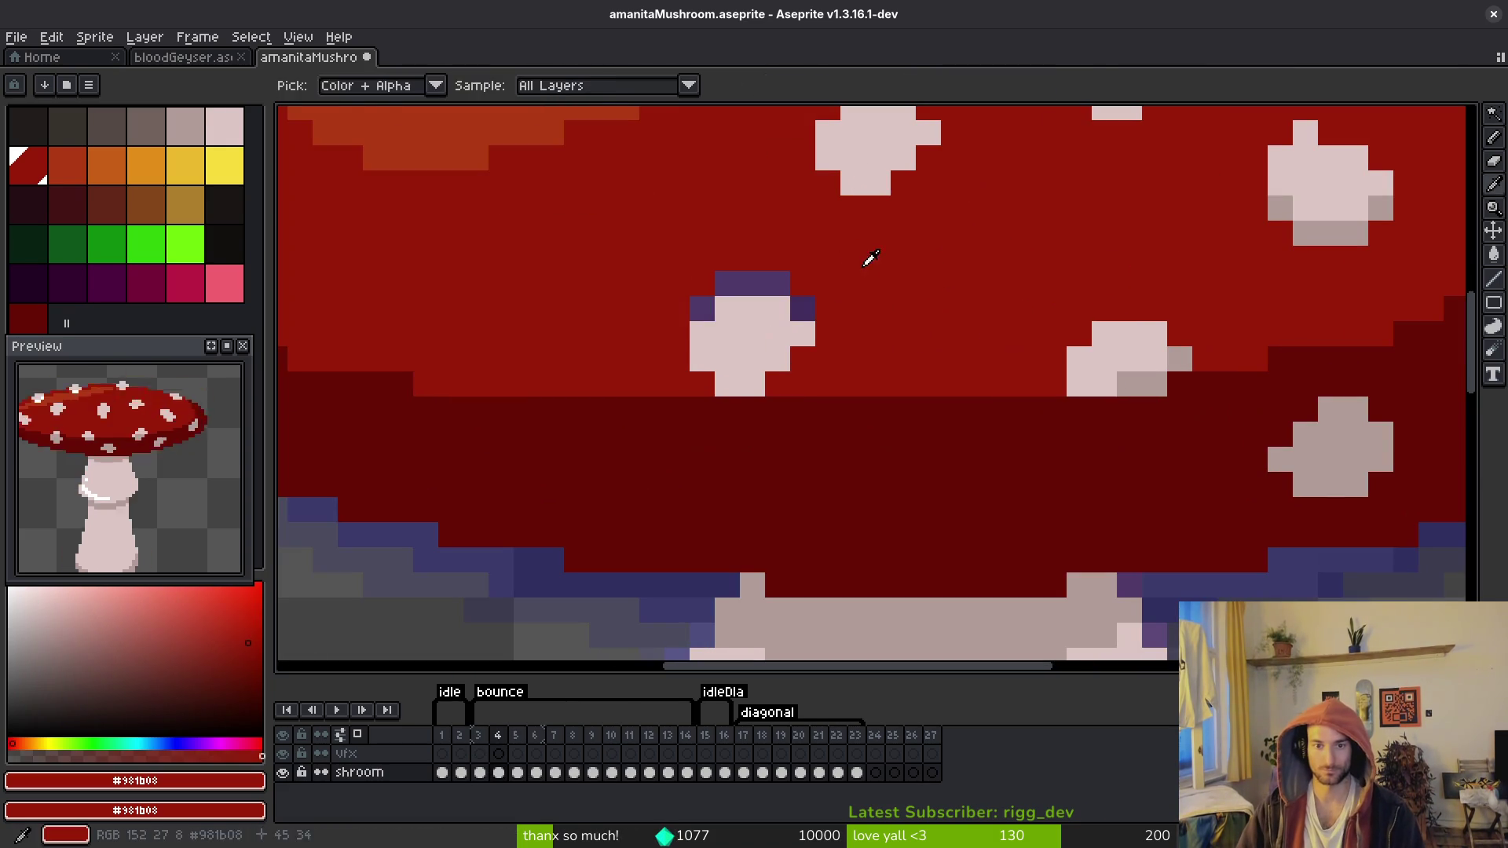
Step: Copy another white cap spot from frame 3 into frame 4 and save the file
key(comma)
scroll(691, 291, down, 3)
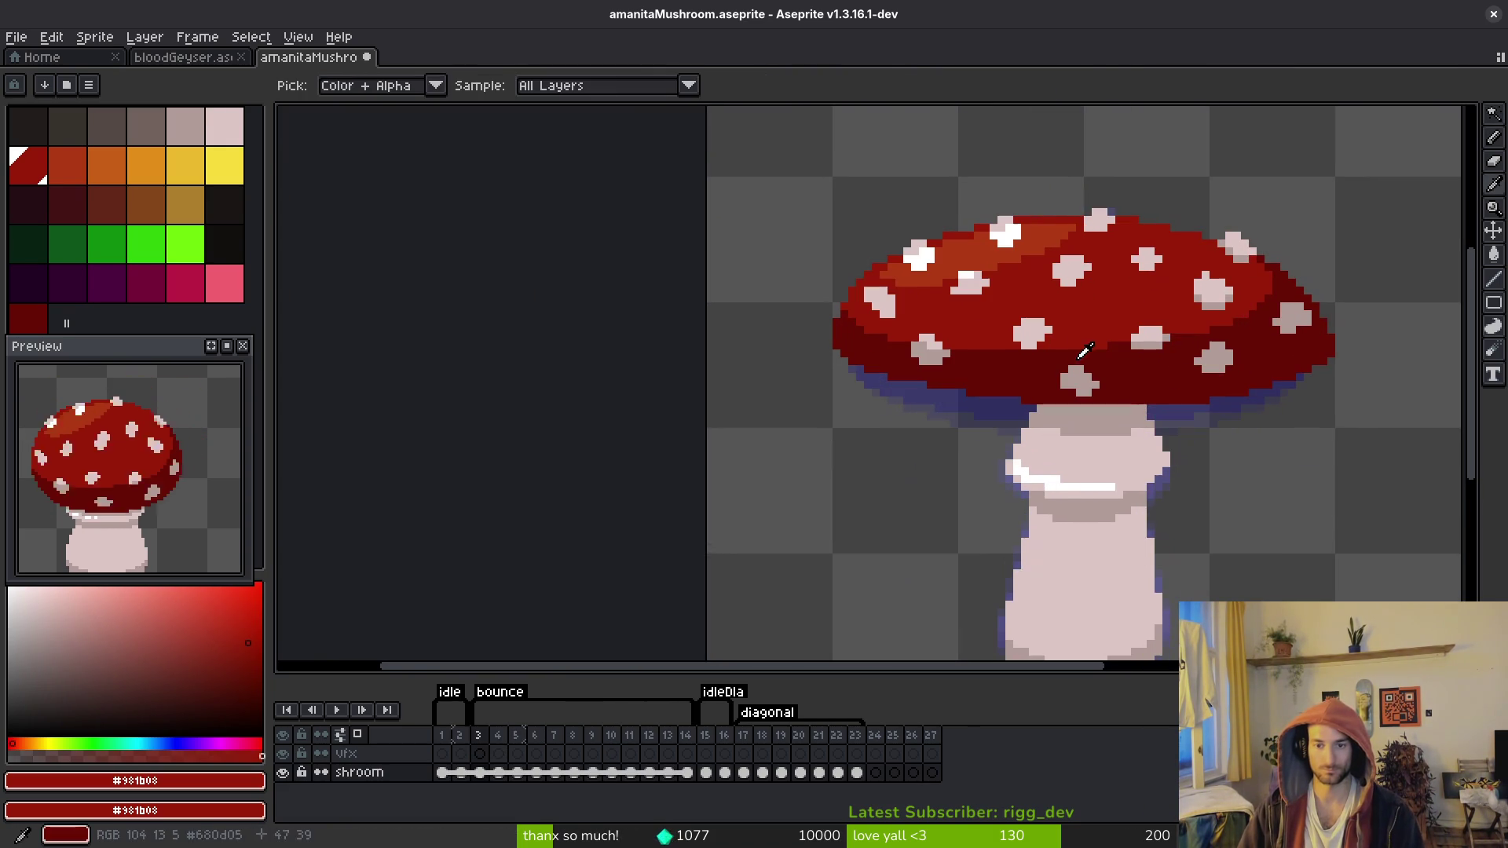
key(w)
click(1080, 381)
key(ctrl+c)
key(period)
key(ctrl+v)
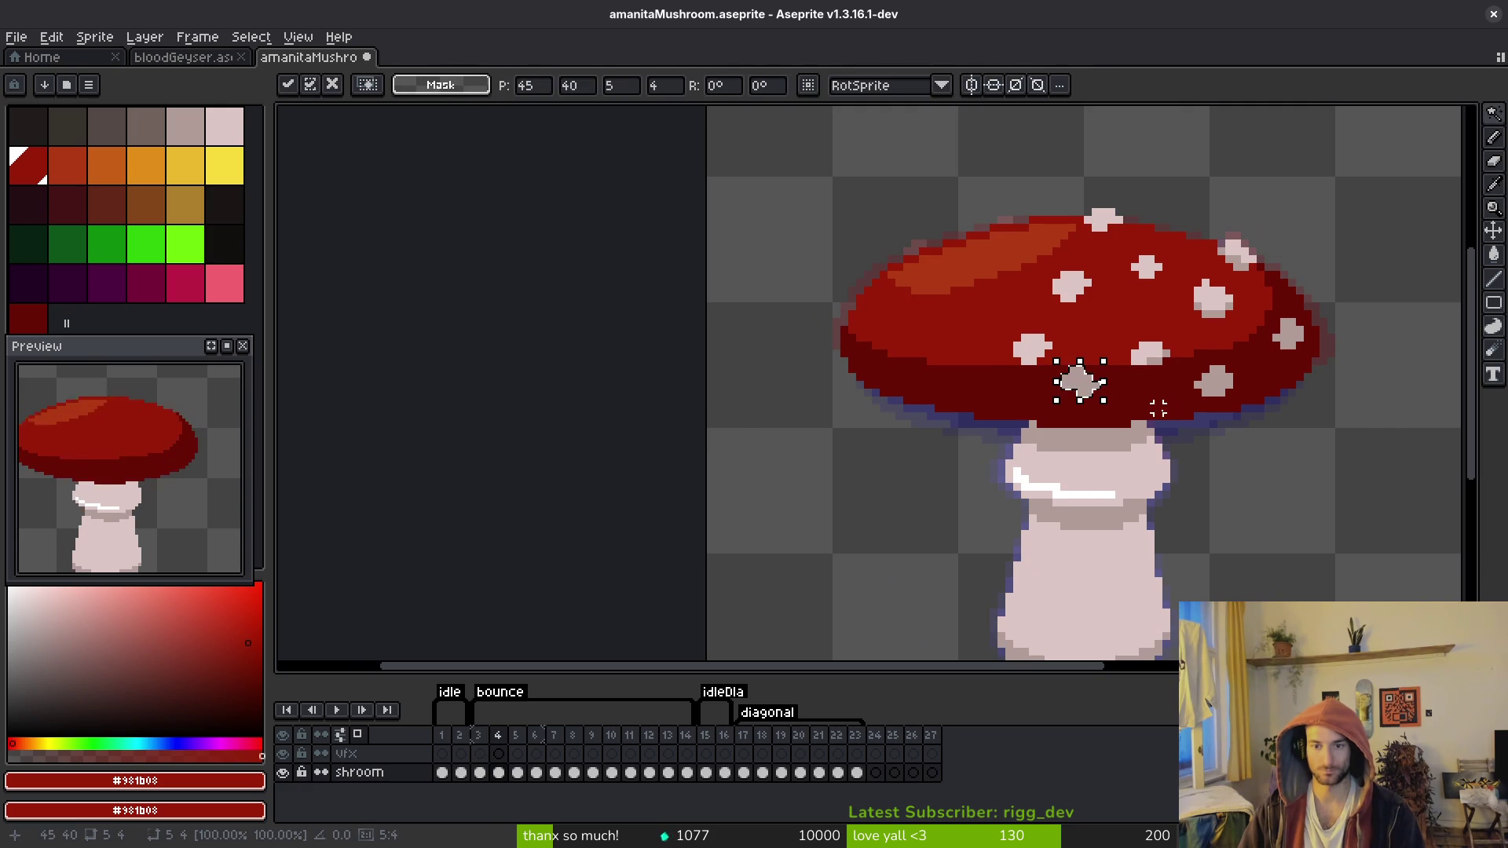
key(ctrl+s)
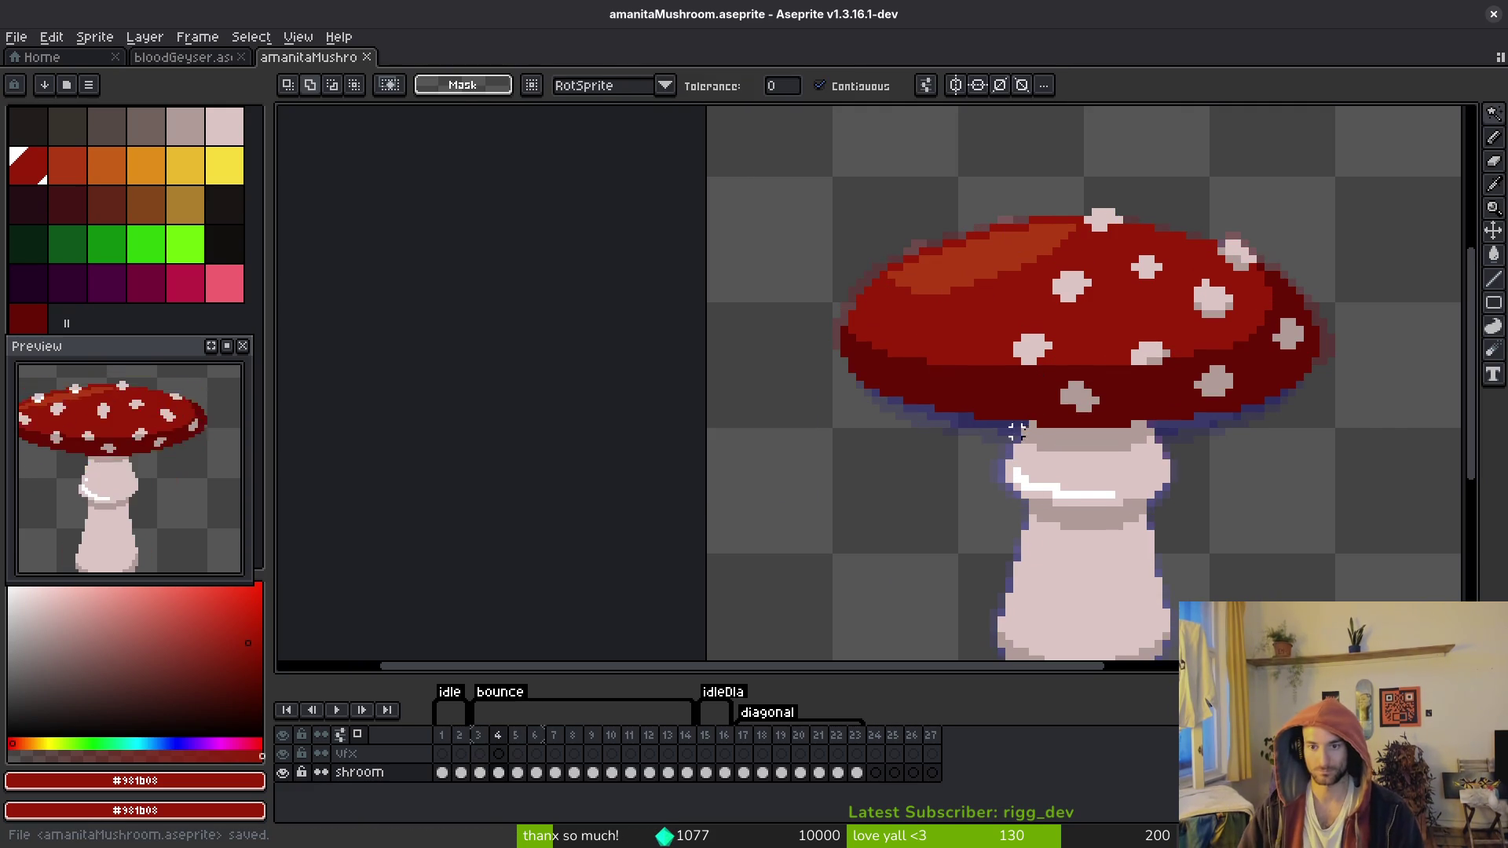
scroll(1095, 345, up, 2)
Step: Copy a white cap spot from frame 3 to frame 4, shifted down two pixels
key(i)
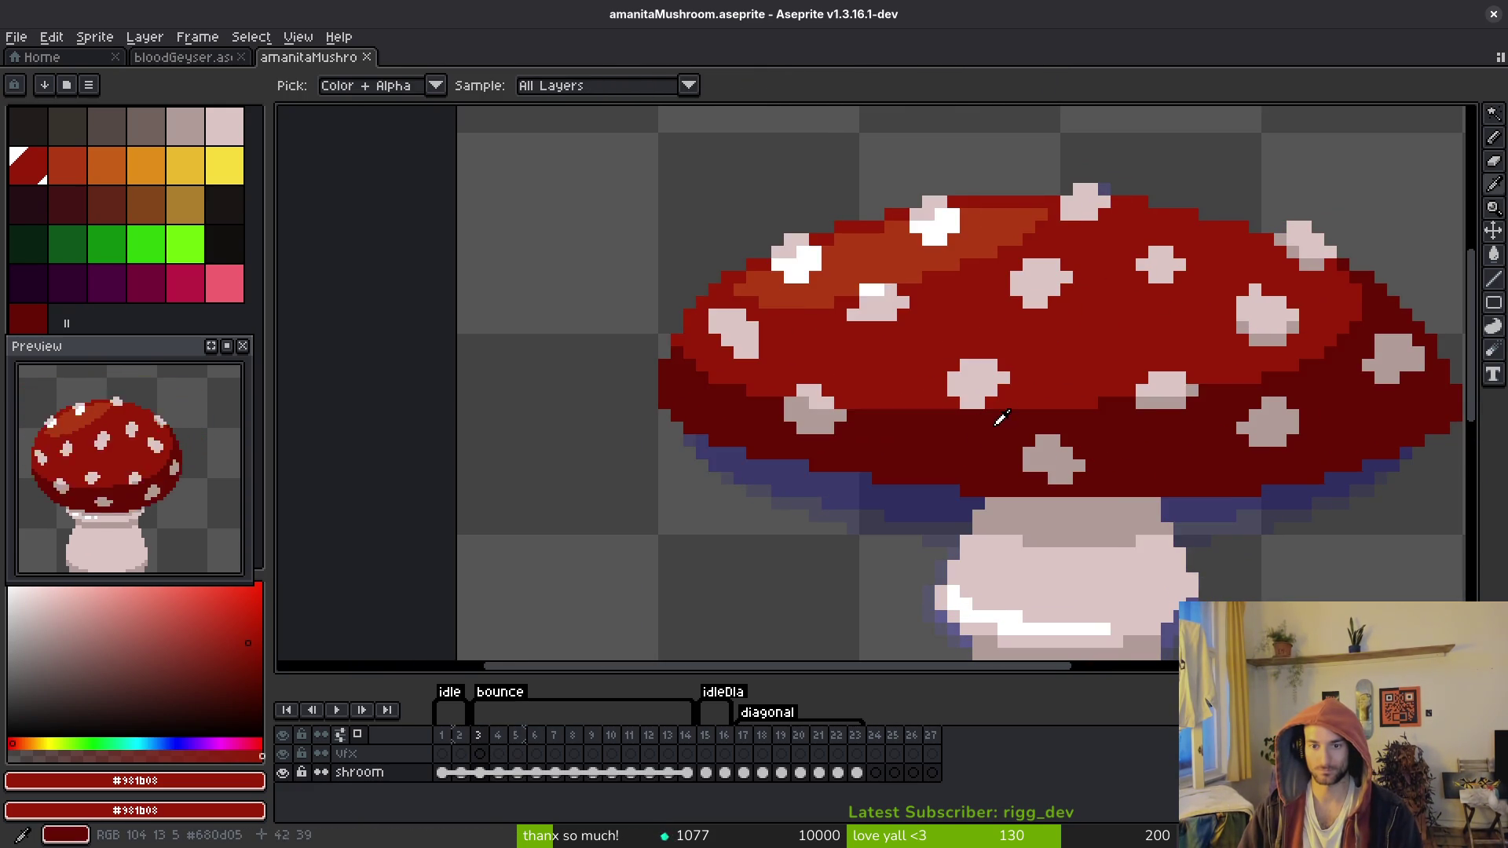
key(comma)
key(w)
click(812, 408)
scroll(813, 408, up, 4)
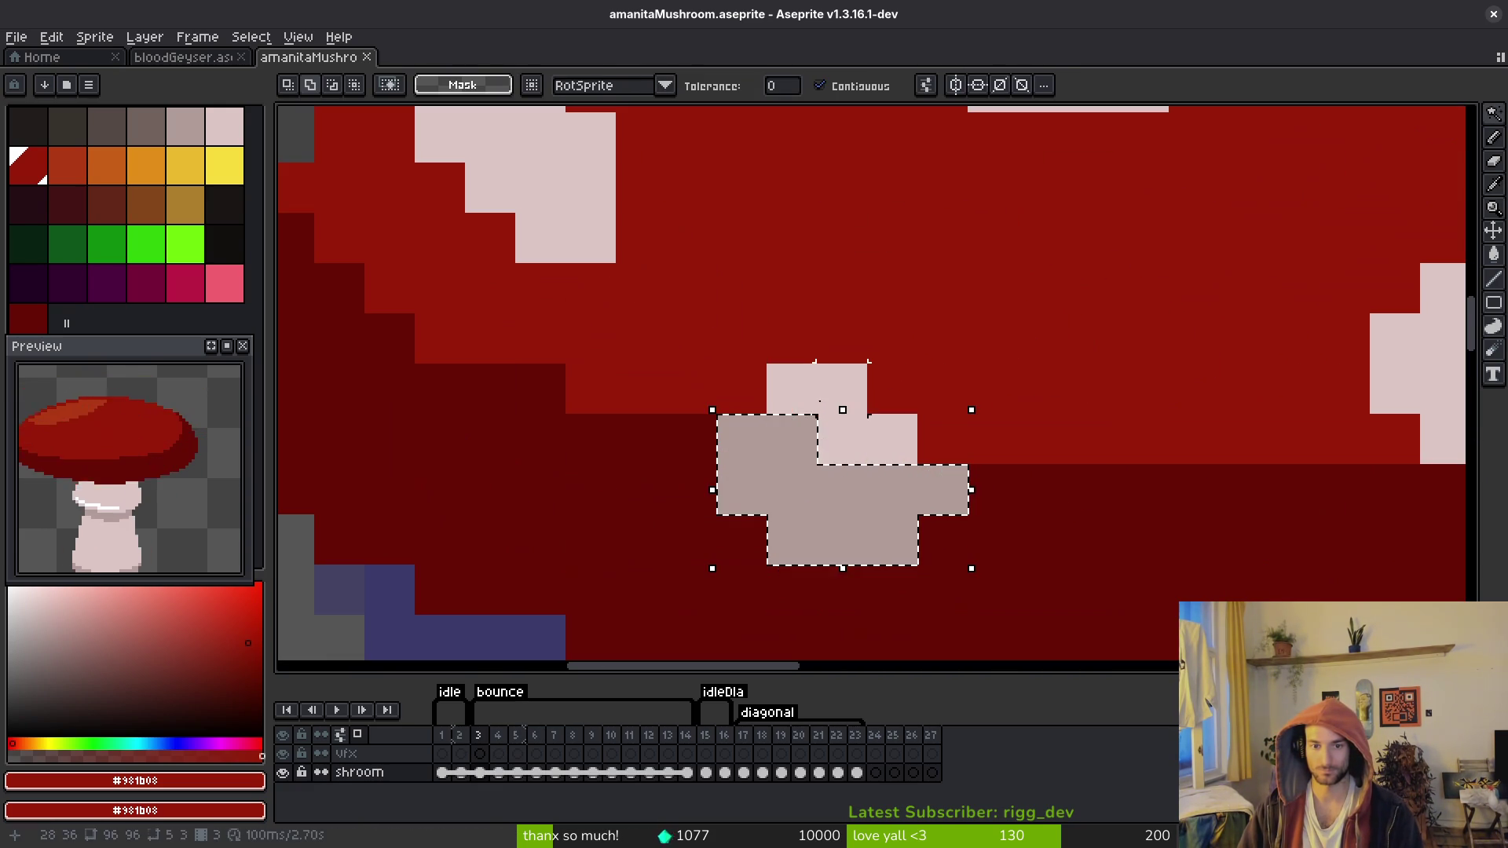
key(ctrl+c)
key(period)
key(ctrl+v)
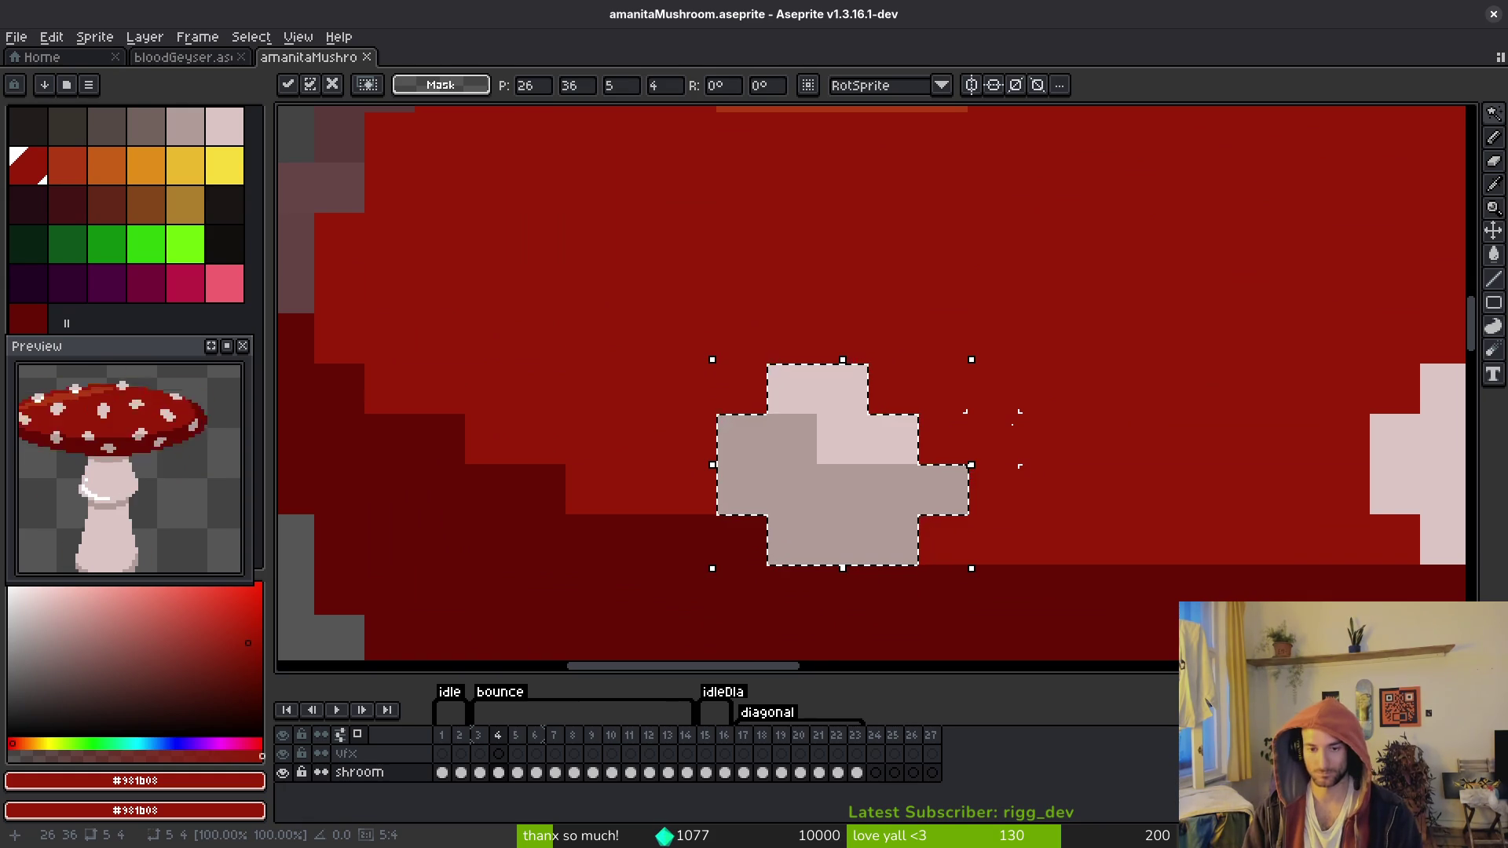
key(Down)
key(Down)
key(Return)
scroll(1050, 413, down, 3)
Step: Copy a white spot on the upper cap from frame 3 to frame 4, shifted down one pixel
key(i)
key(comma)
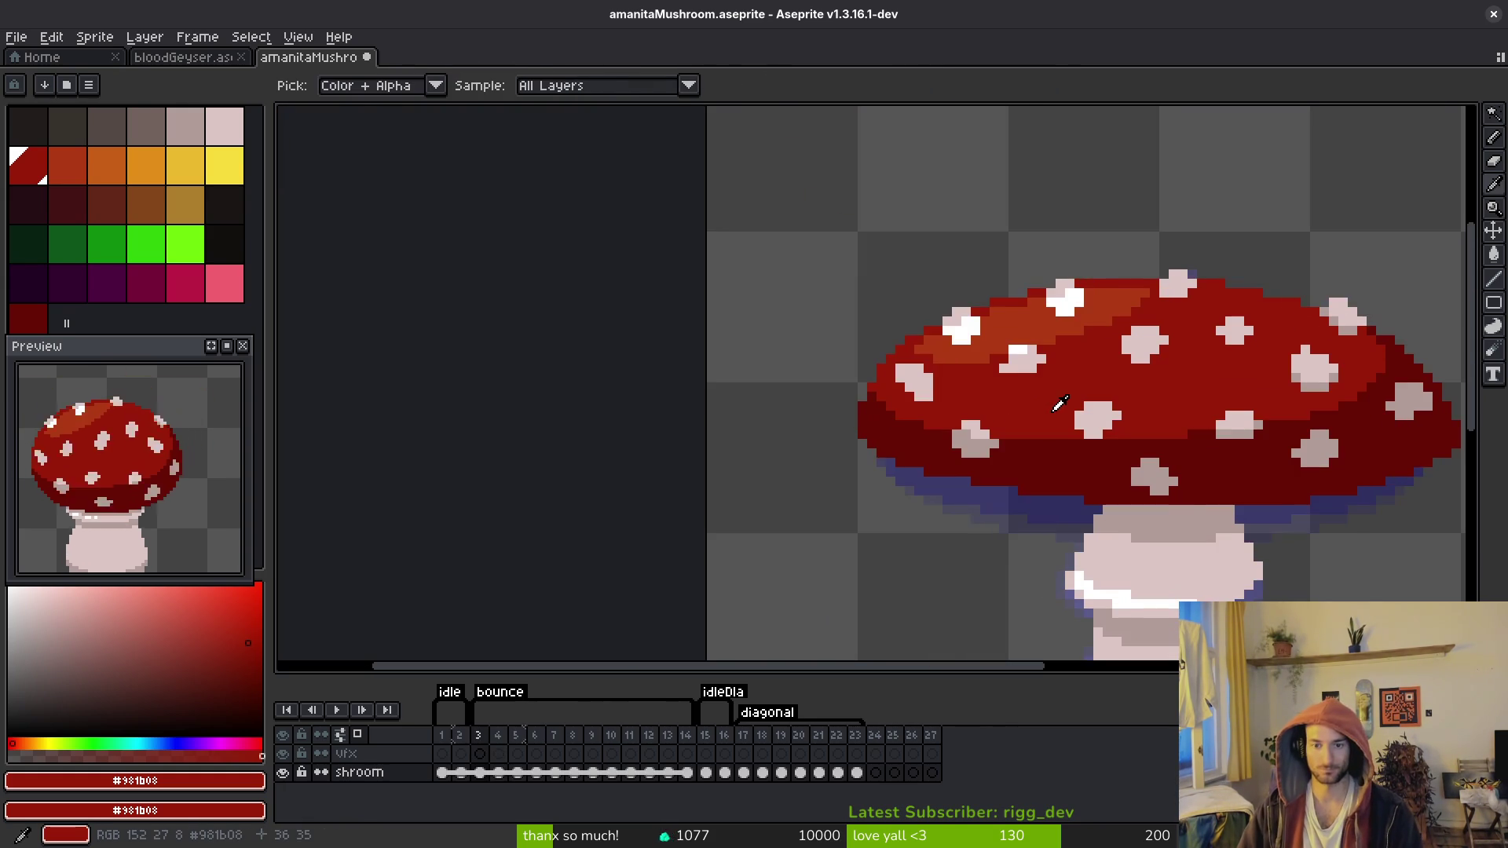
key(w)
scroll(1059, 403, up, 4)
click(1073, 405)
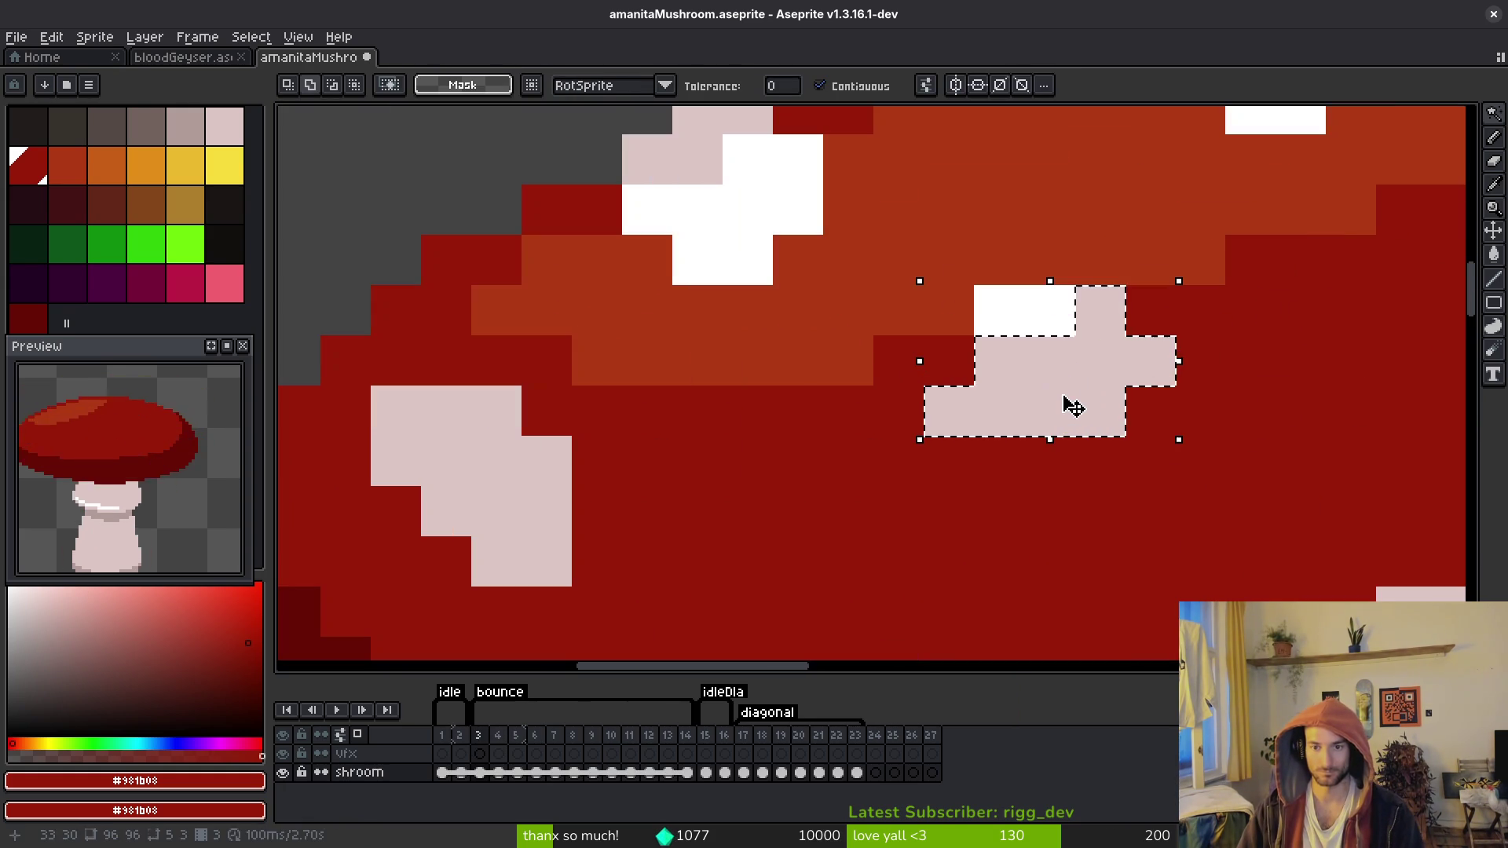
key(ctrl+c)
key(period)
key(ctrl+v)
key(Down)
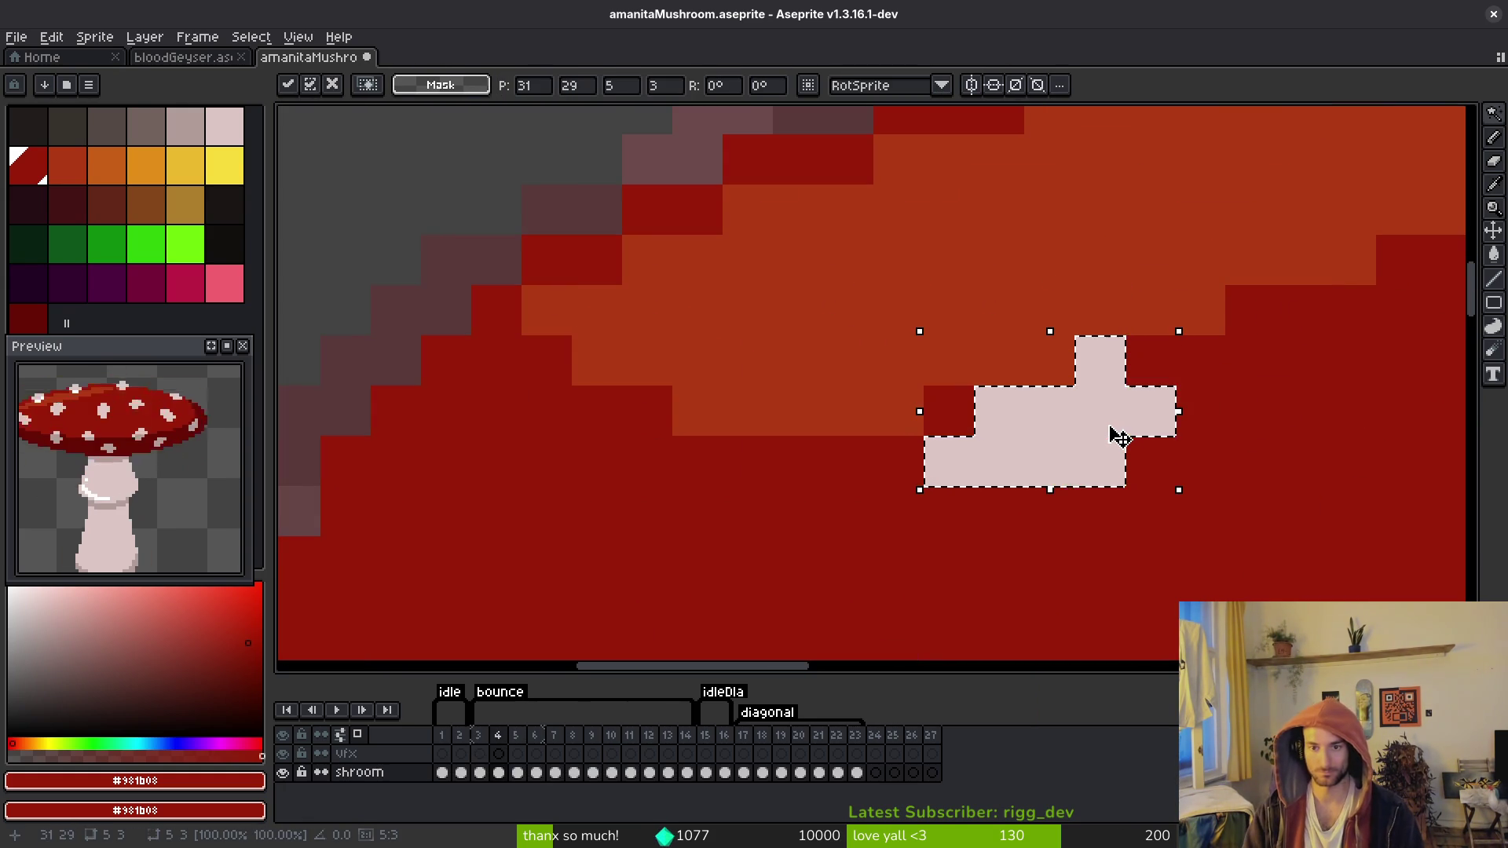
key(Return)
Step: Sample pure white from the cap and draw two white pixels on a frame 4 spot
key(i)
key(period)
click(1054, 309)
key(comma)
key(b)
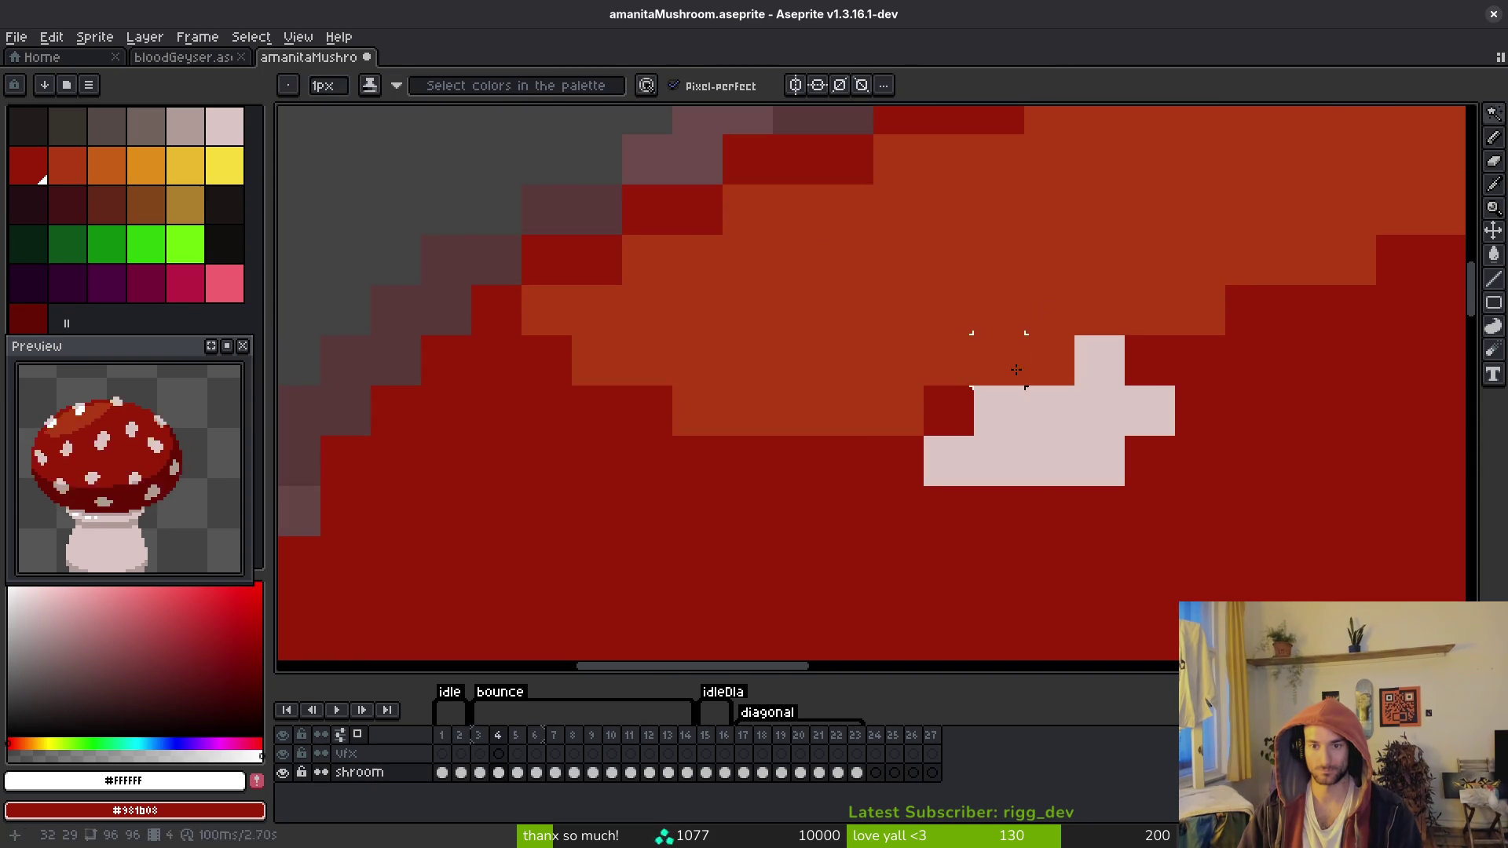
drag(1000, 357, 1052, 378)
scroll(1052, 378, down, 3)
Step: Copy the white spot at the cap's top from frame 3 into frame 4, one pixel lower
key(i)
key(comma)
key(b)
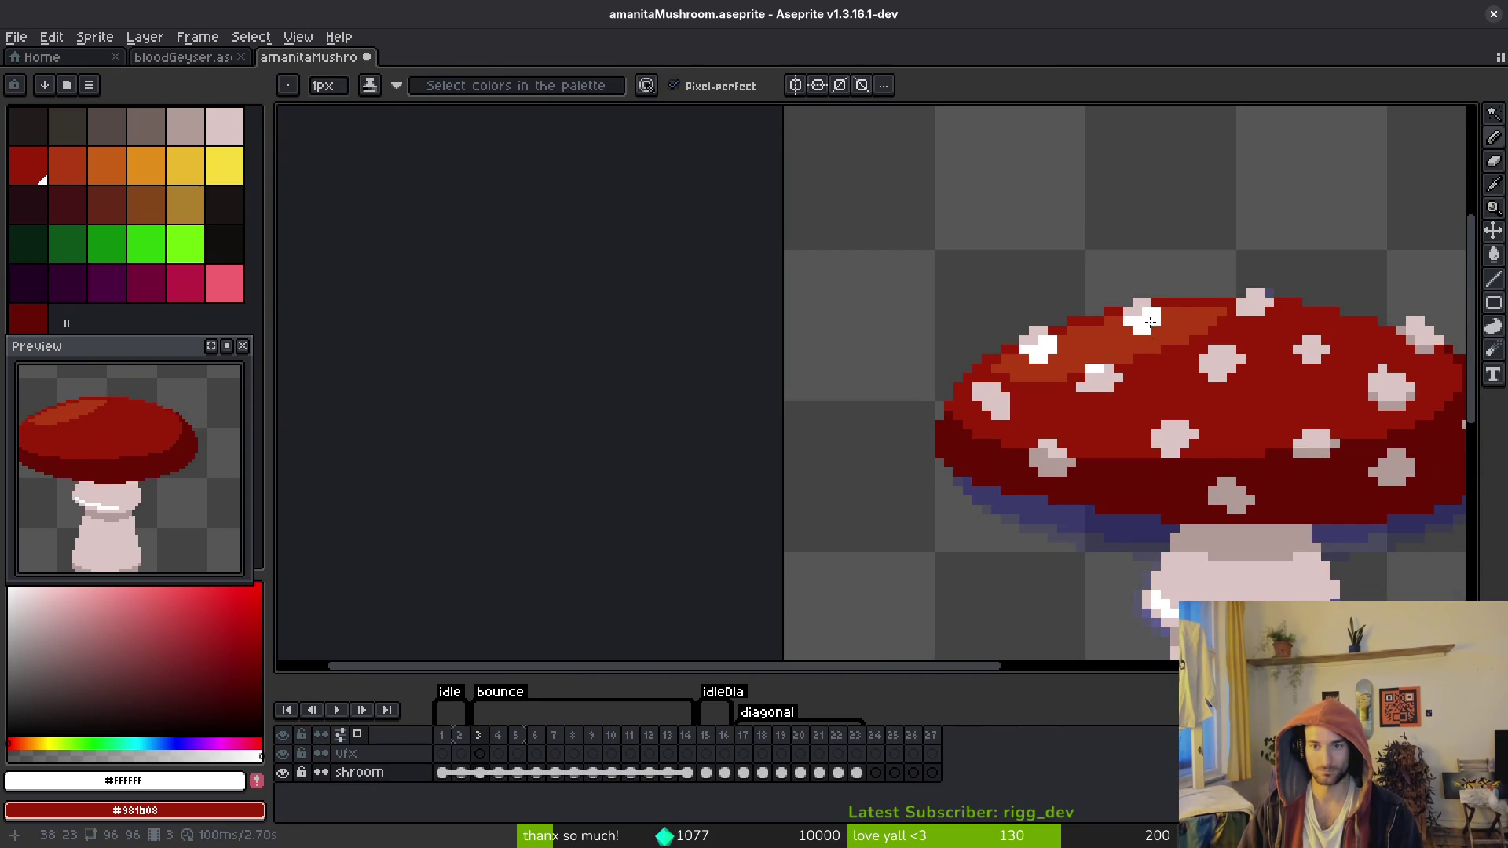
key(w)
click(1157, 327)
key(period)
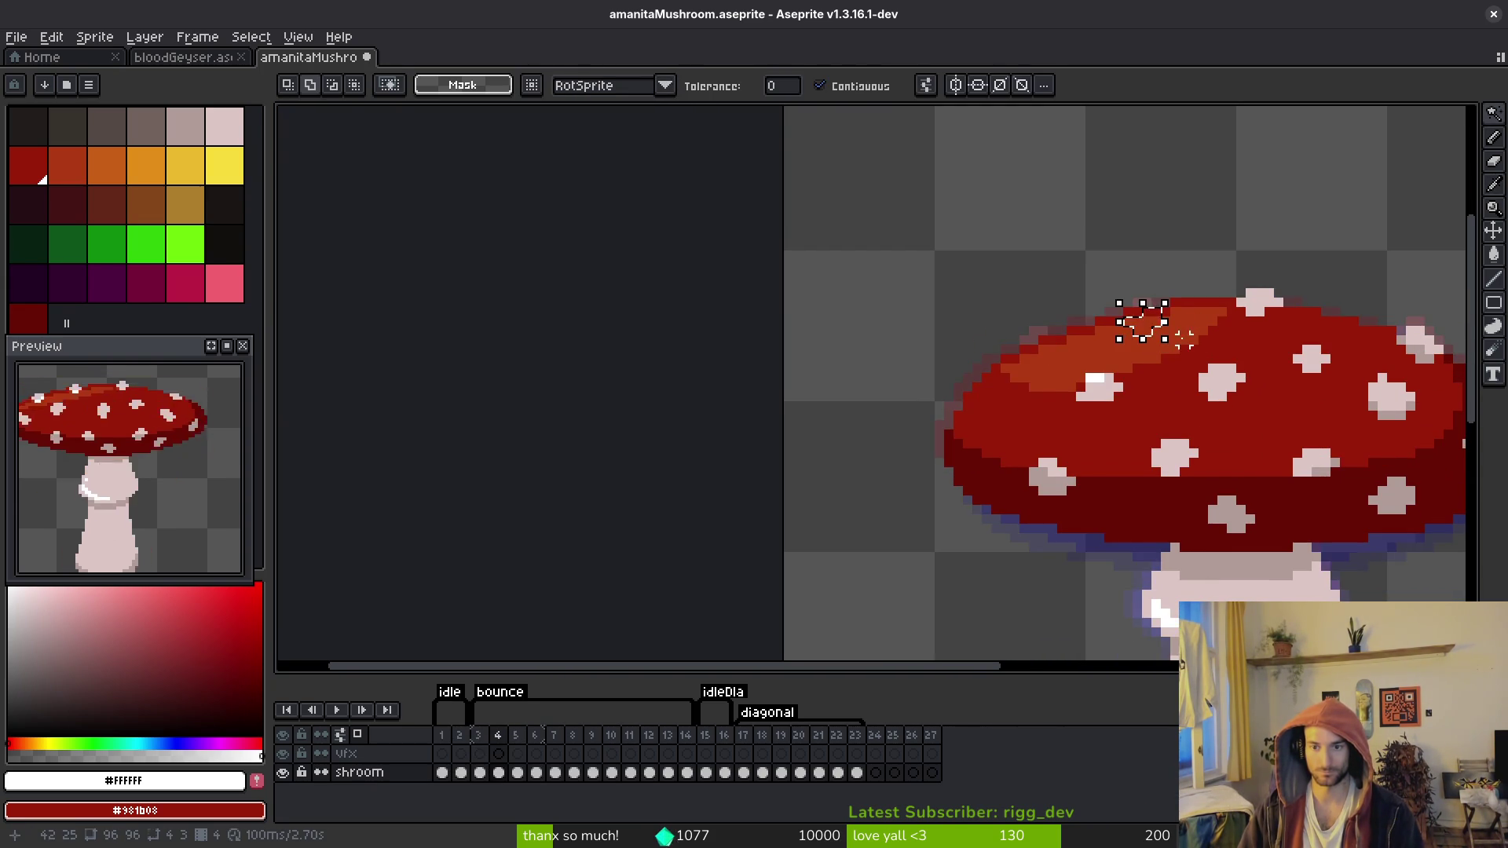
scroll(1178, 330, up, 2)
key(ctrl+v)
key(Down)
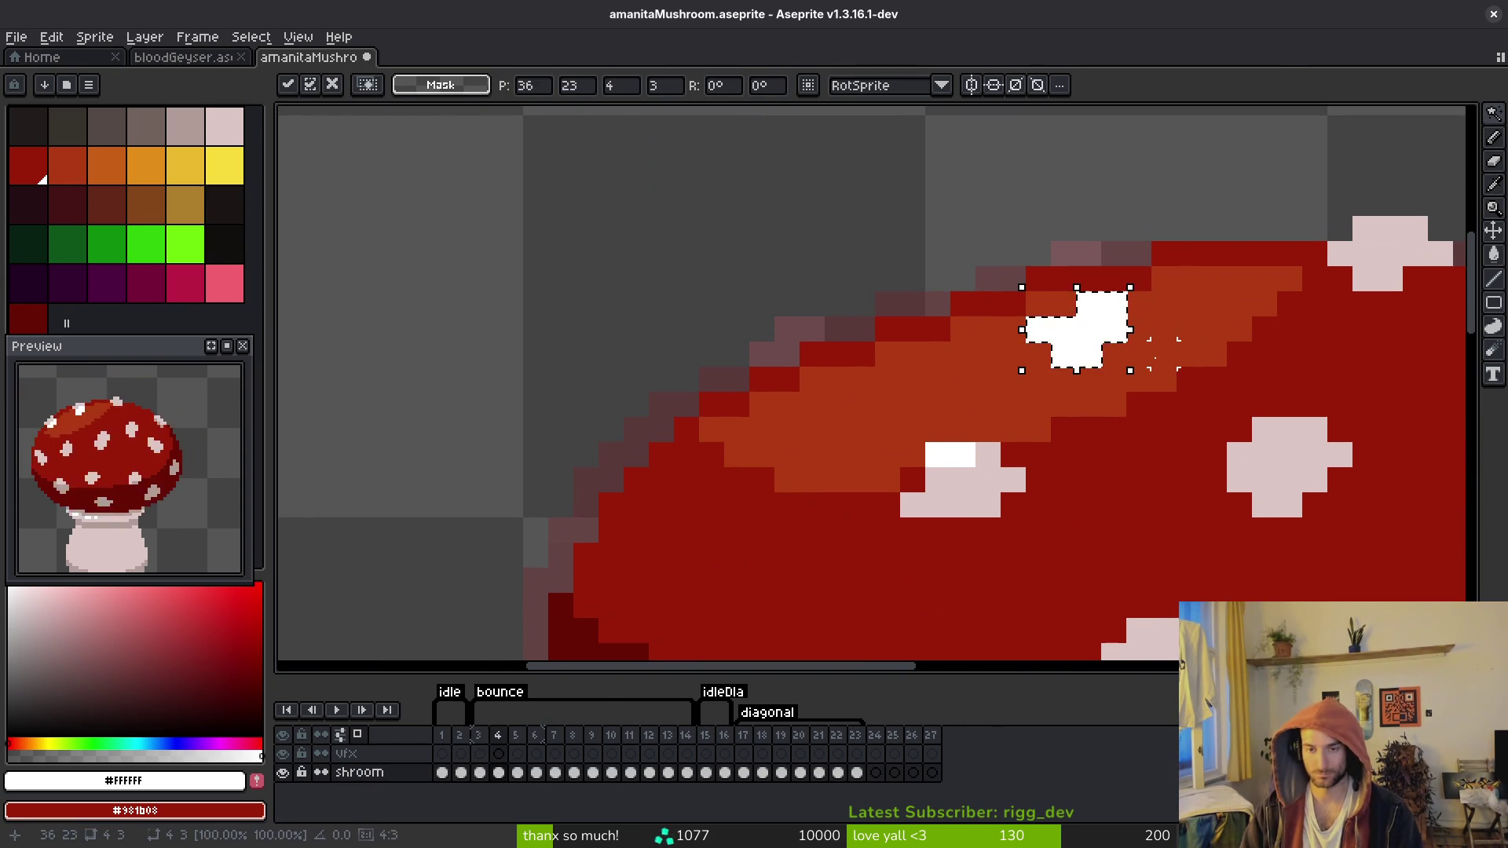
key(Return)
Step: Touch up that spot with a white pixel on its left and a pinkish pixel on its edge
key(i)
key(b)
click(1038, 304)
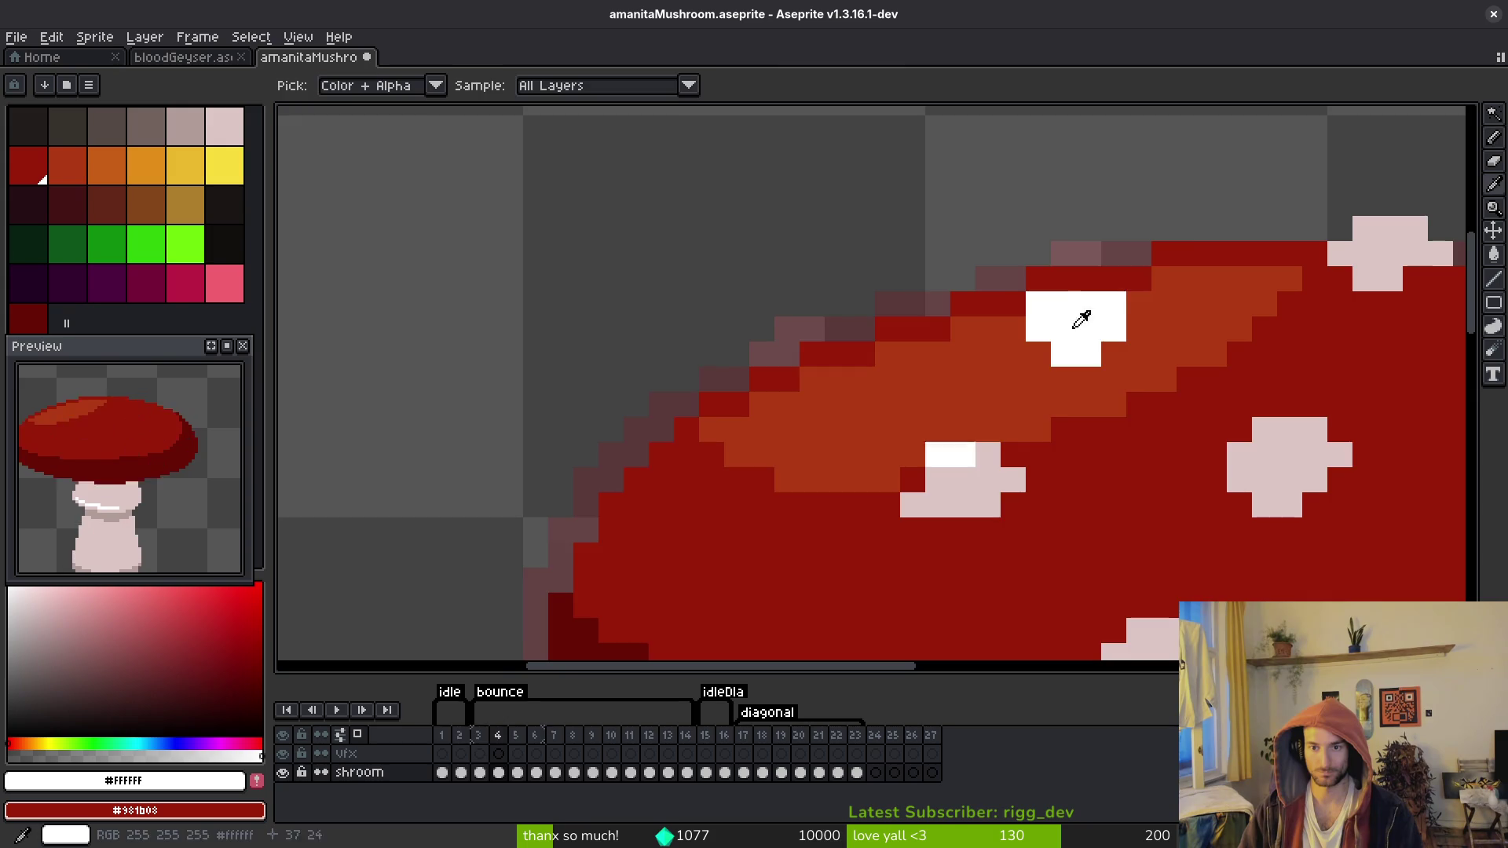
key(period)
alt+click(1086, 252)
key(comma)
click(1095, 304)
scroll(1092, 298, down, 3)
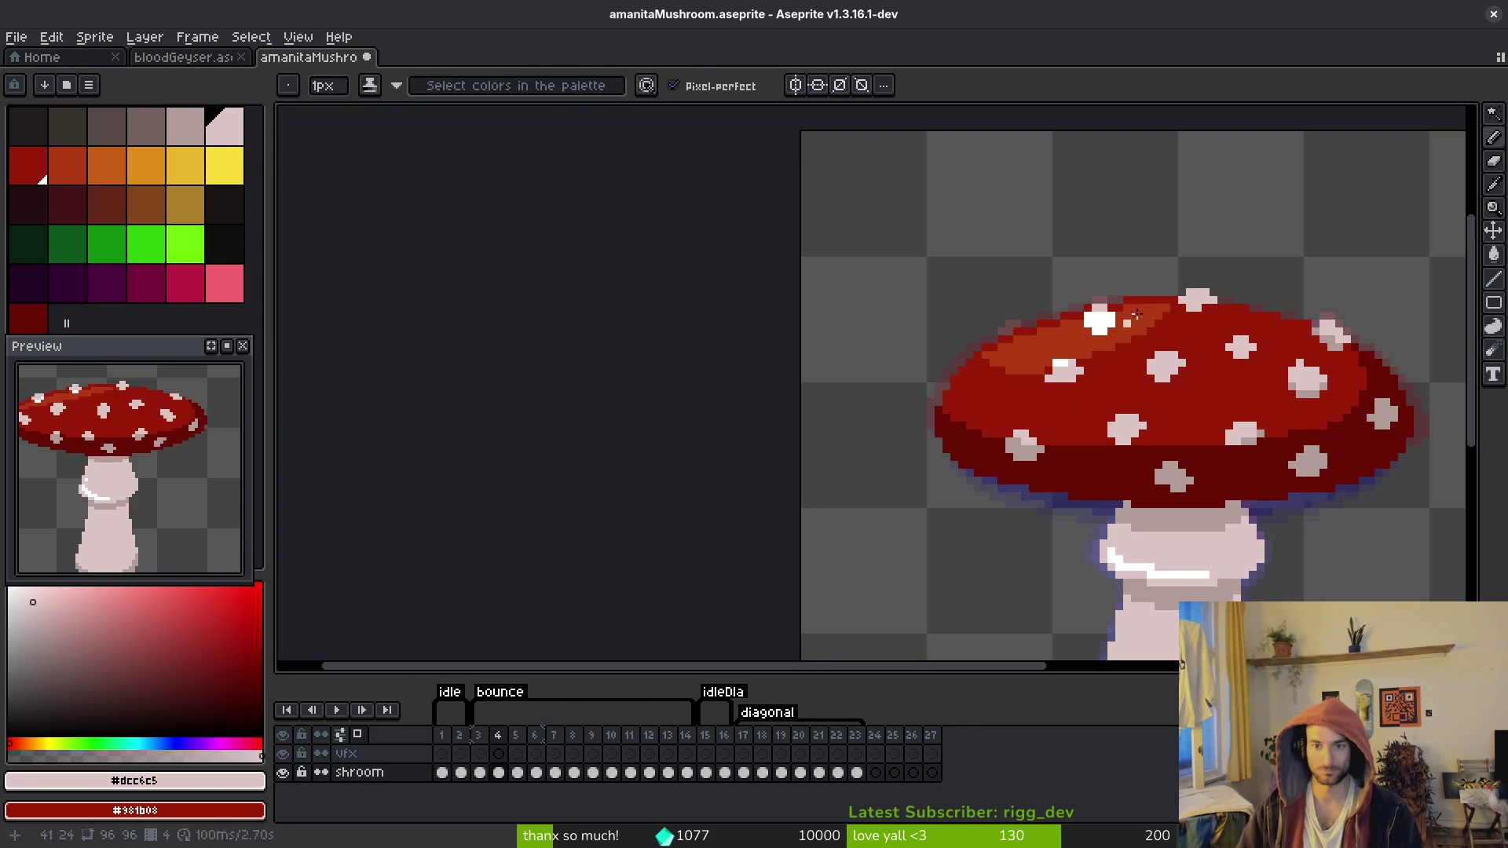
scroll(1078, 319, up, 2)
scroll(1078, 320, up, 1)
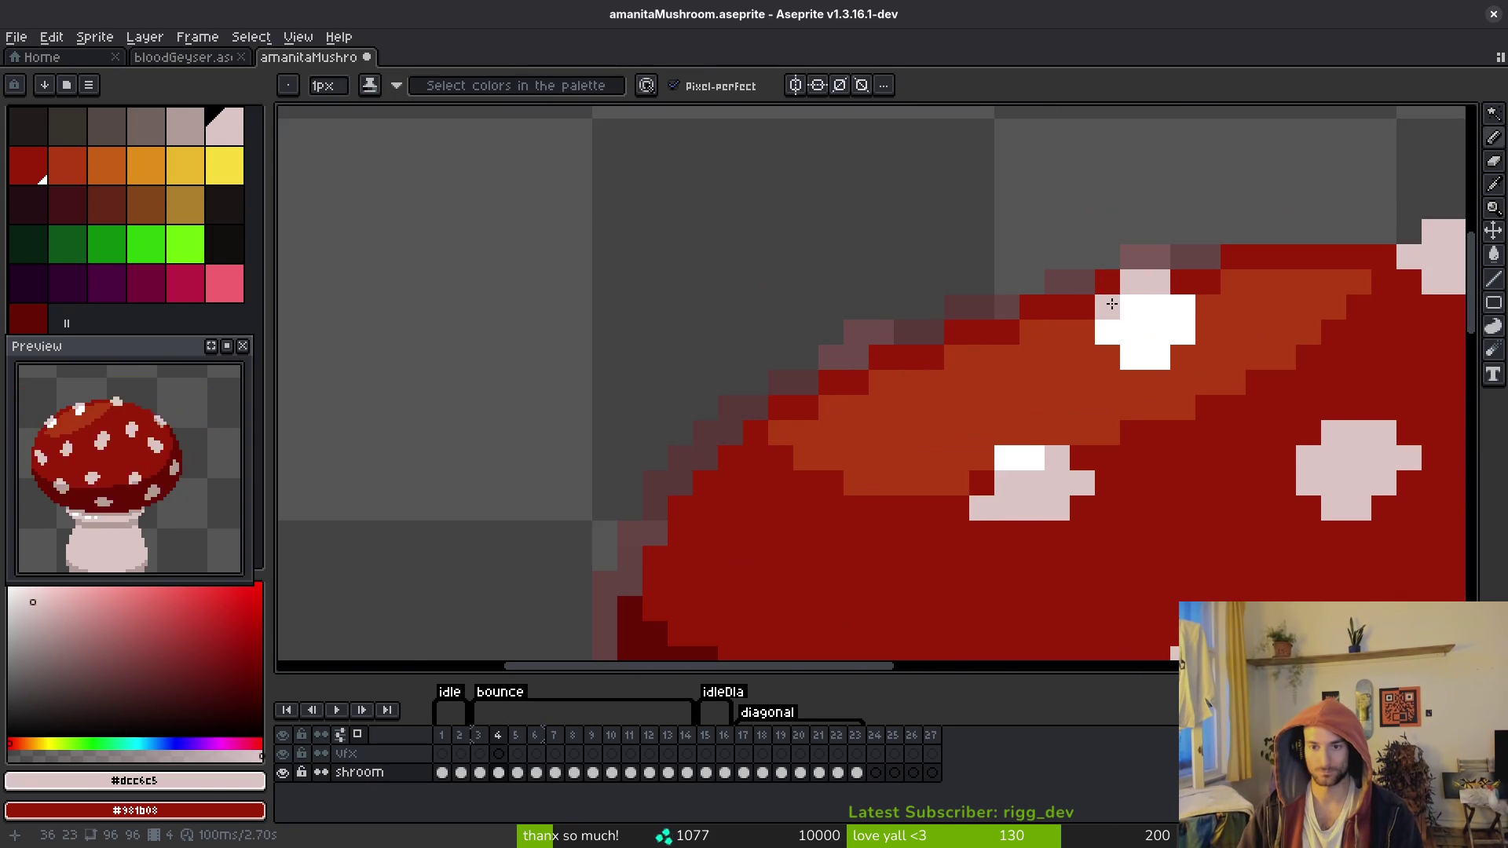
scroll(1107, 303, down, 3)
scroll(1081, 365, up, 2)
Step: Copy the upper-left cap spot from frame 3 into frame 4 and add a pink edge pixel
key(comma)
key(w)
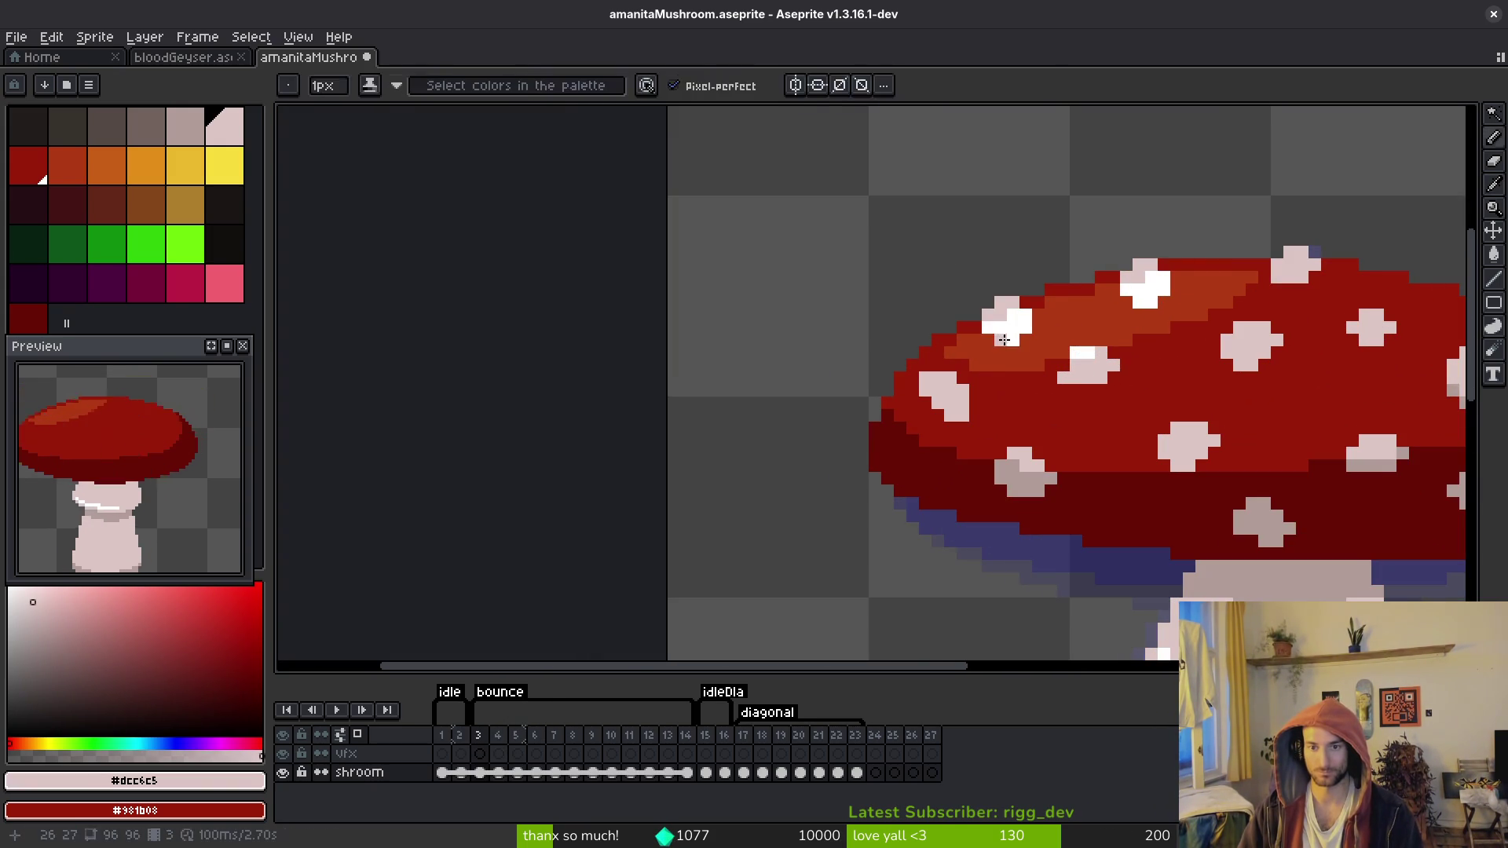
click(1009, 330)
key(ctrl+c)
key(period)
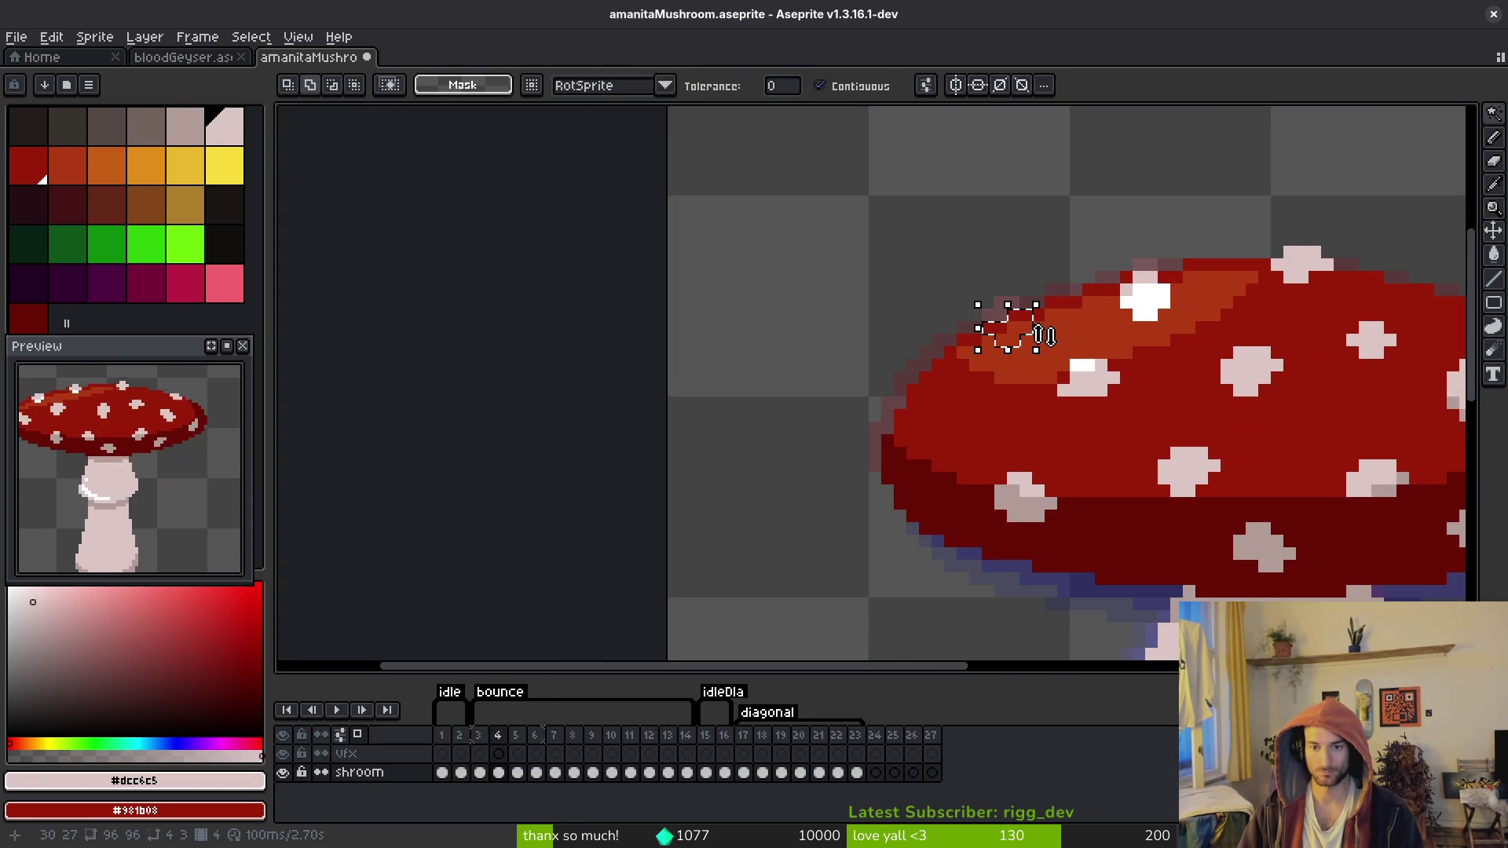
key(ctrl+v)
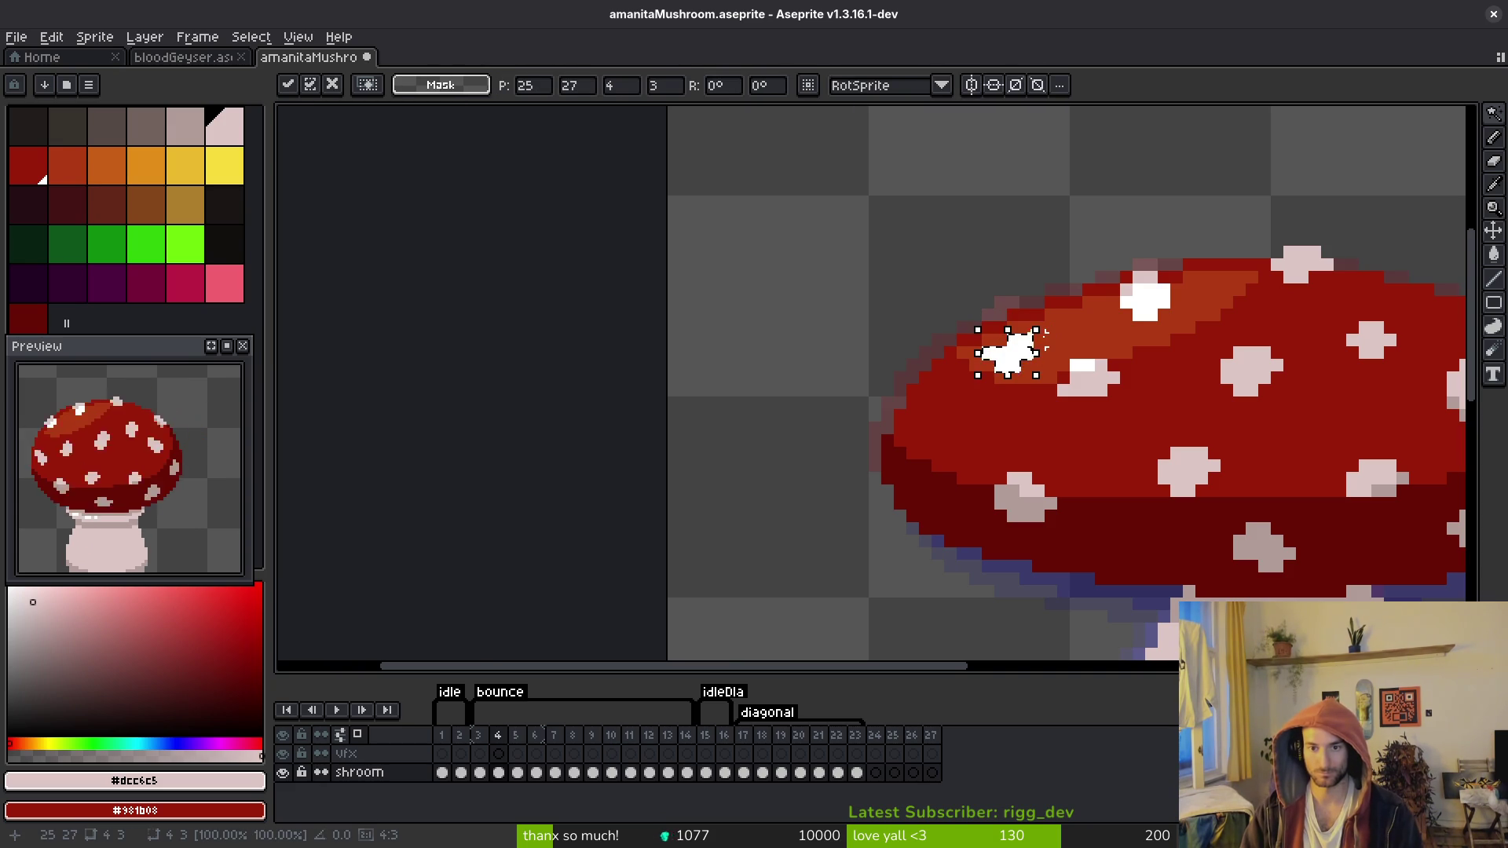
key(Return)
key(comma)
scroll(1033, 286, up, 2)
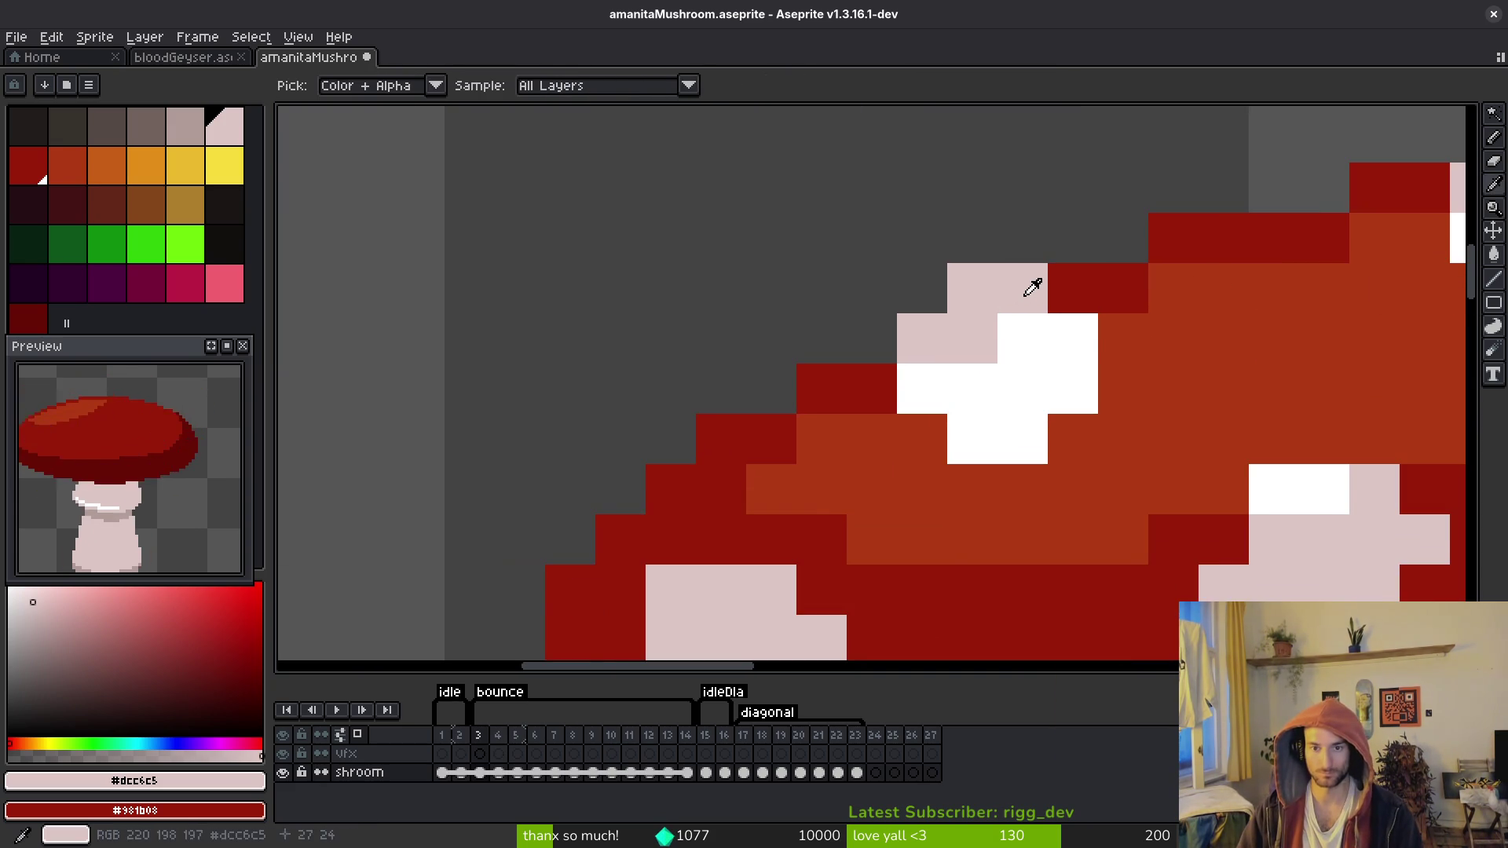
key(period)
click(927, 386)
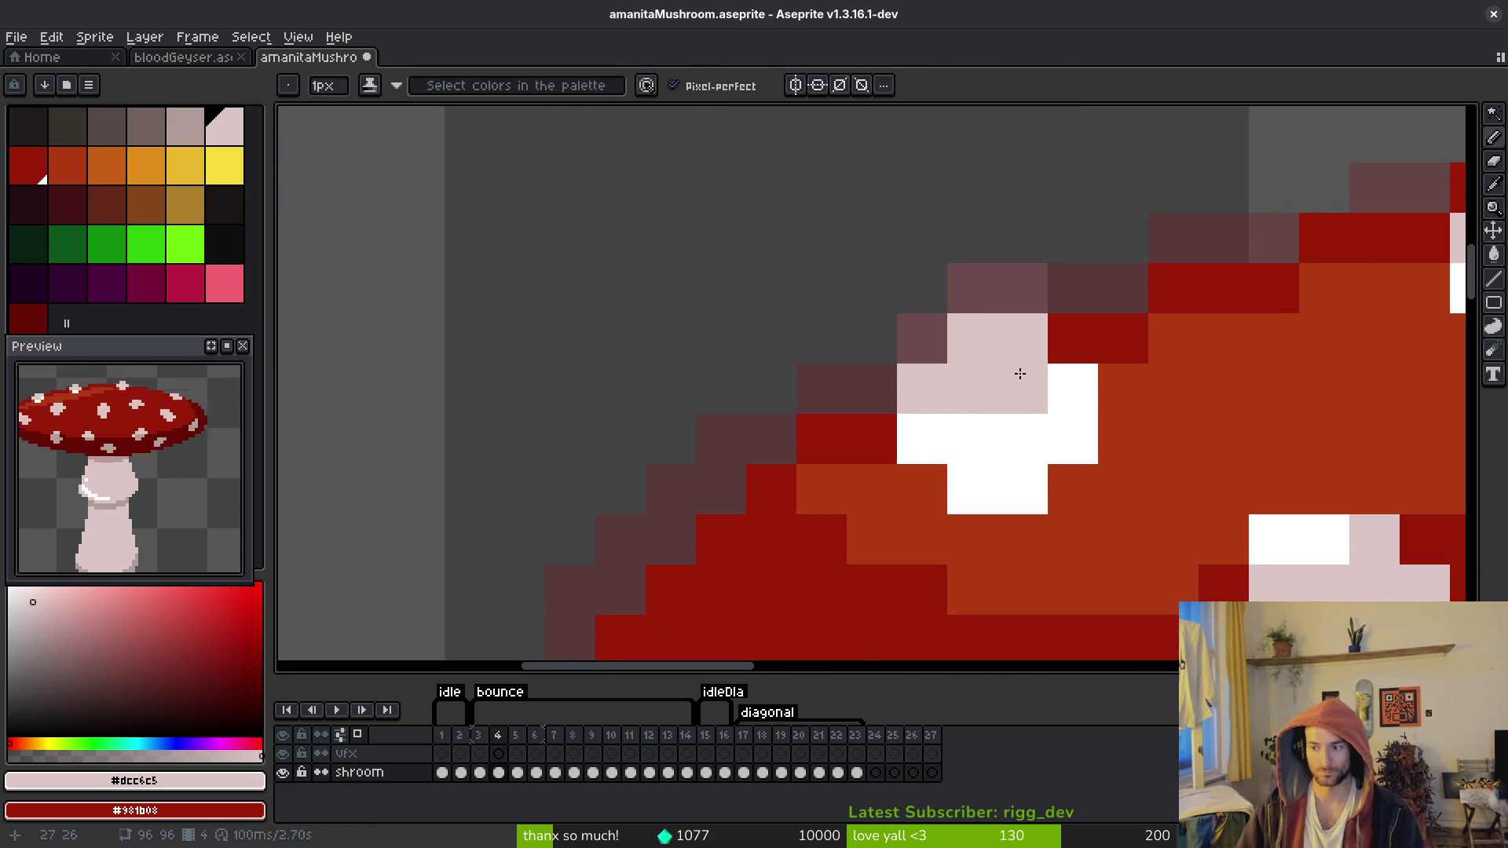
scroll(1019, 373, down, 2)
Step: Copy the left spot from frame 3 into frame 4 and nudge it up one pixel
key(comma)
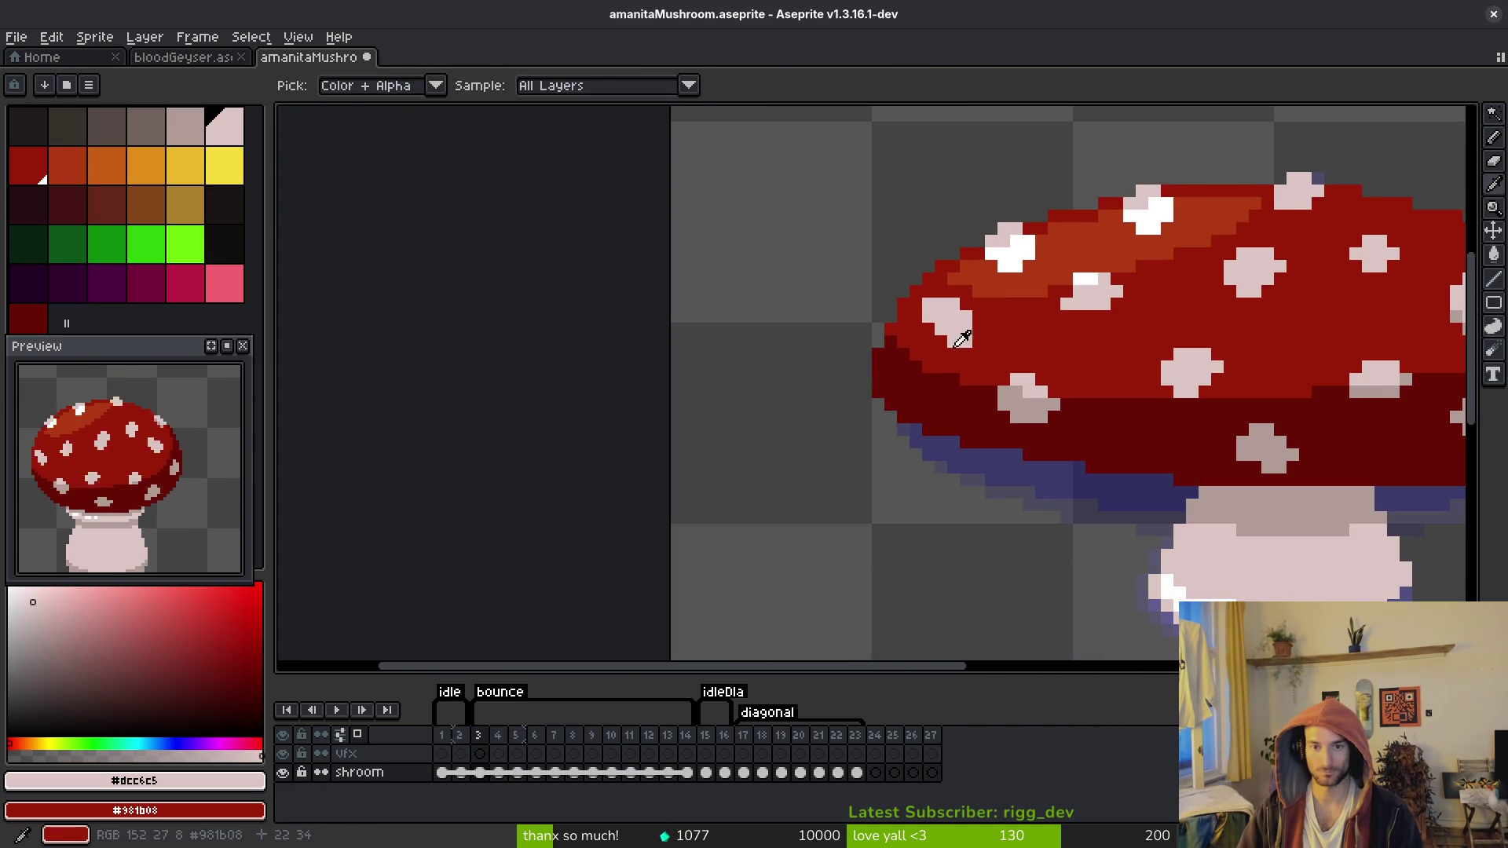
key(w)
key(ctrl+c)
key(period)
key(ctrl+v)
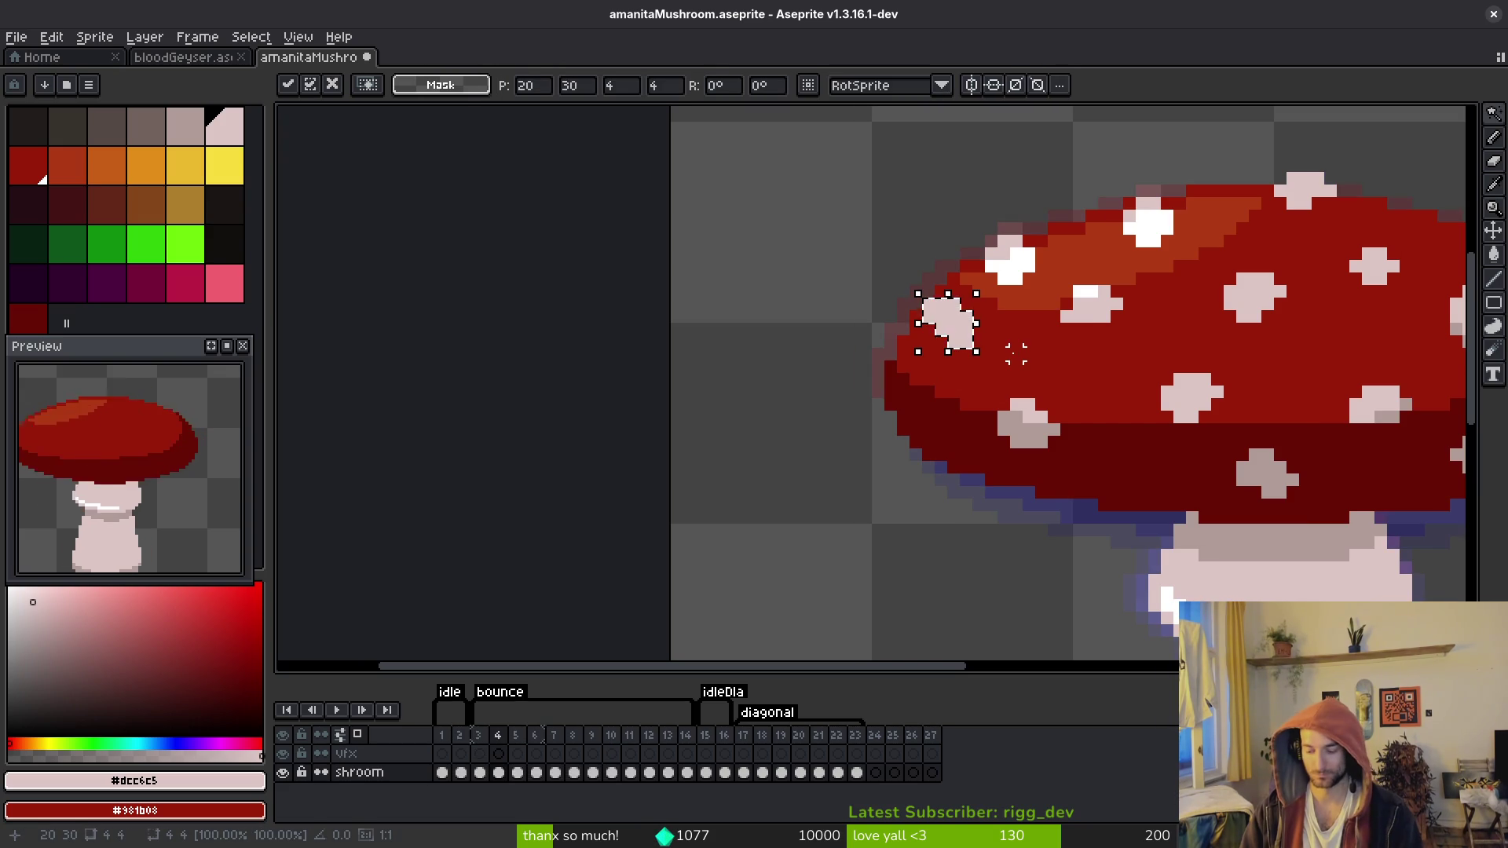
key(Return)
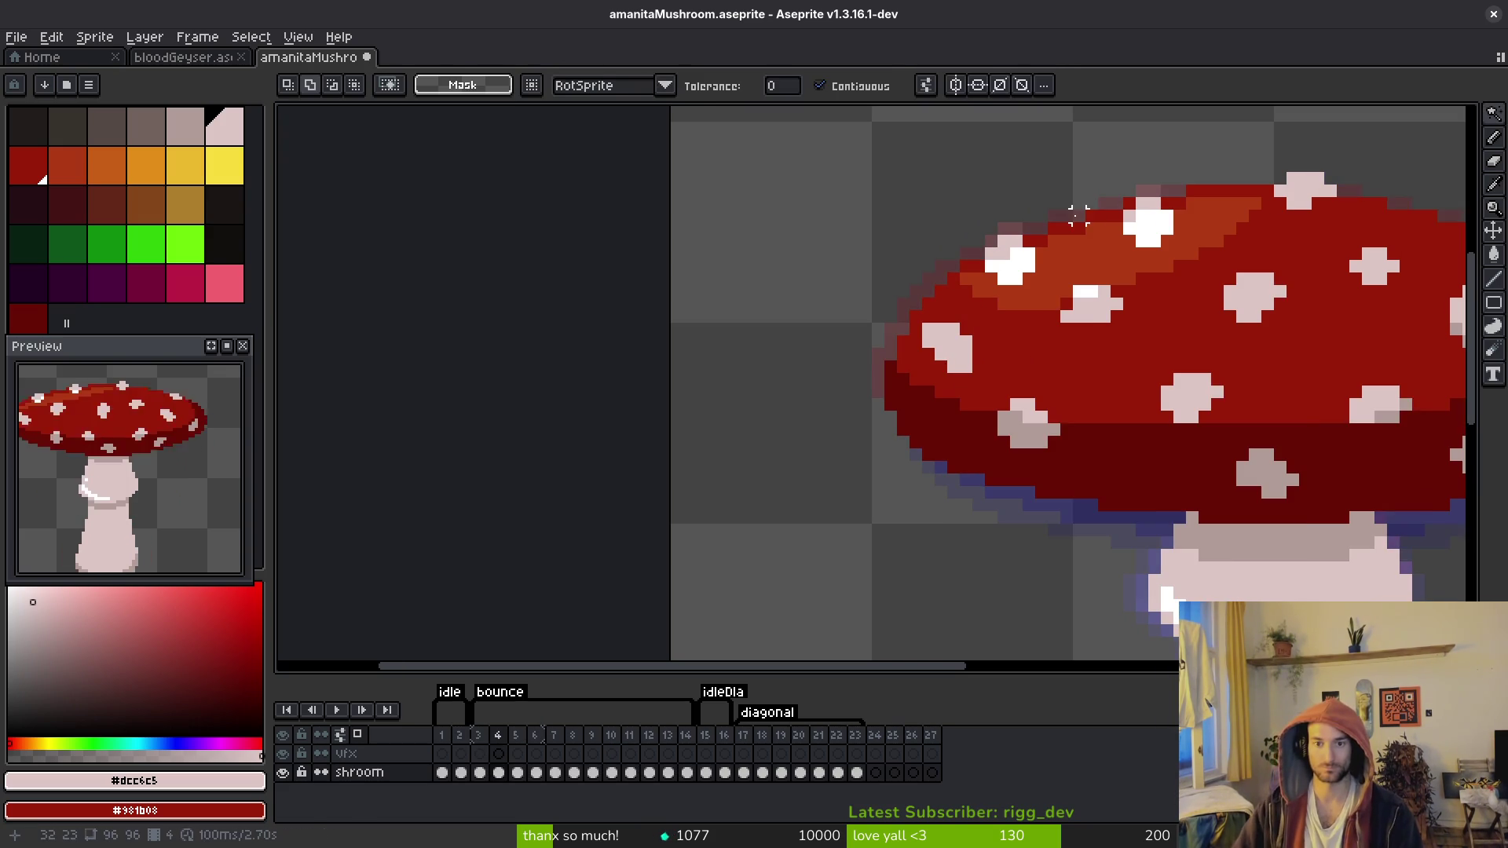
scroll(1088, 311, right, 2)
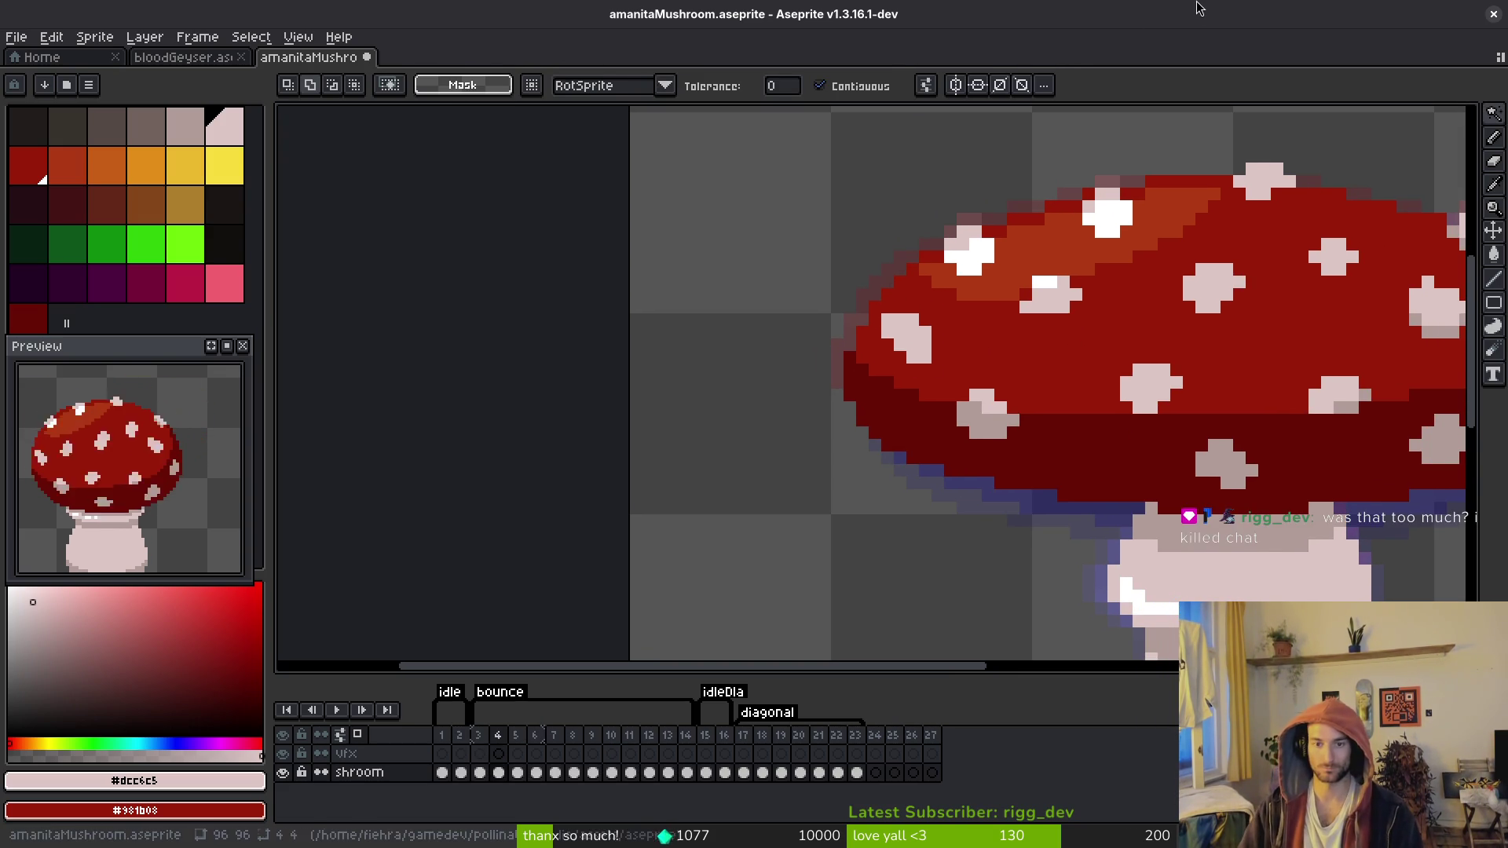
key(Up)
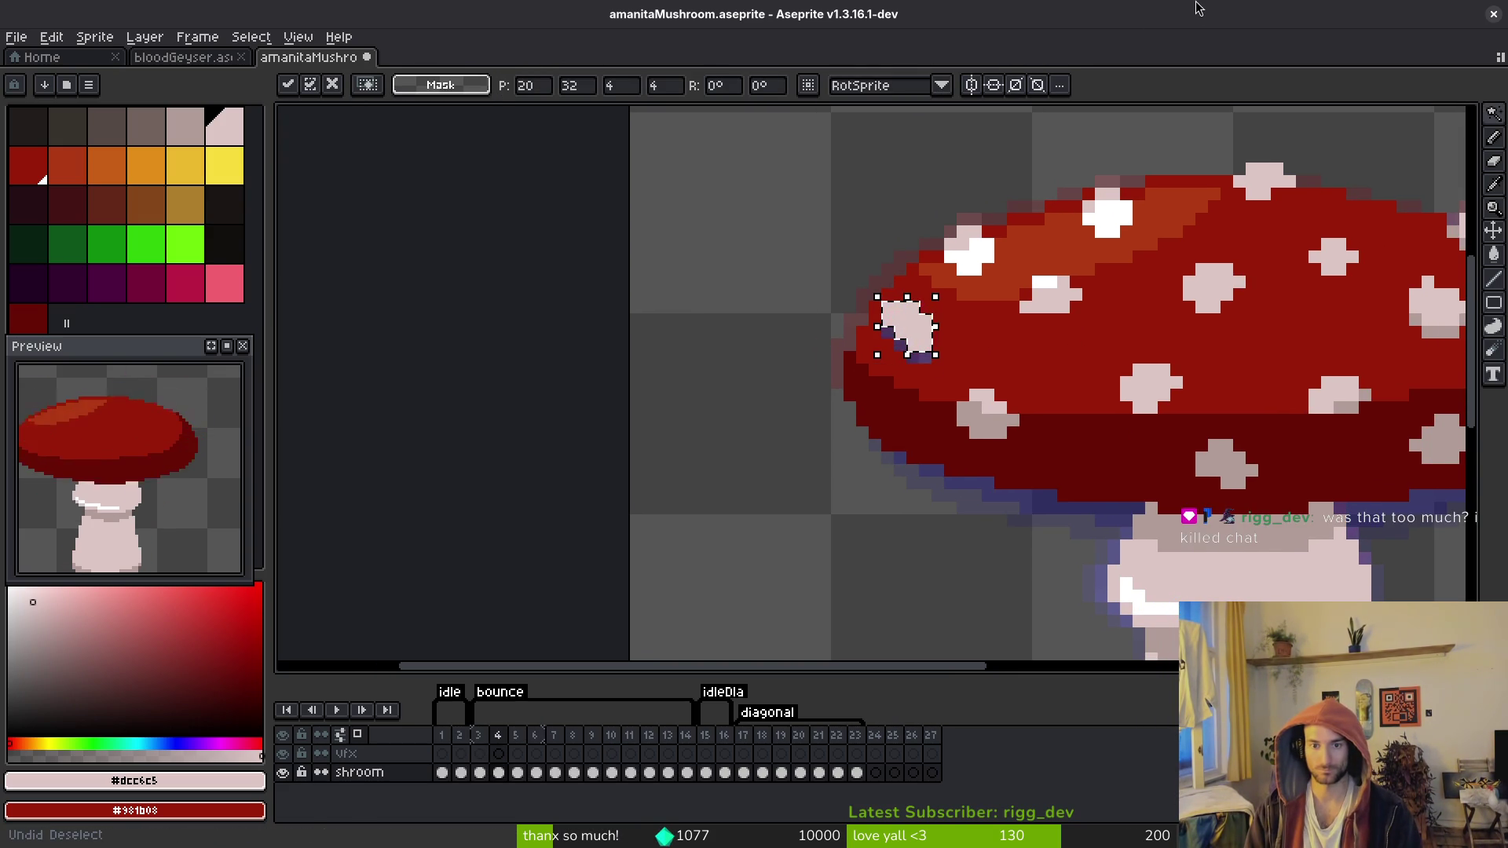
key(Return)
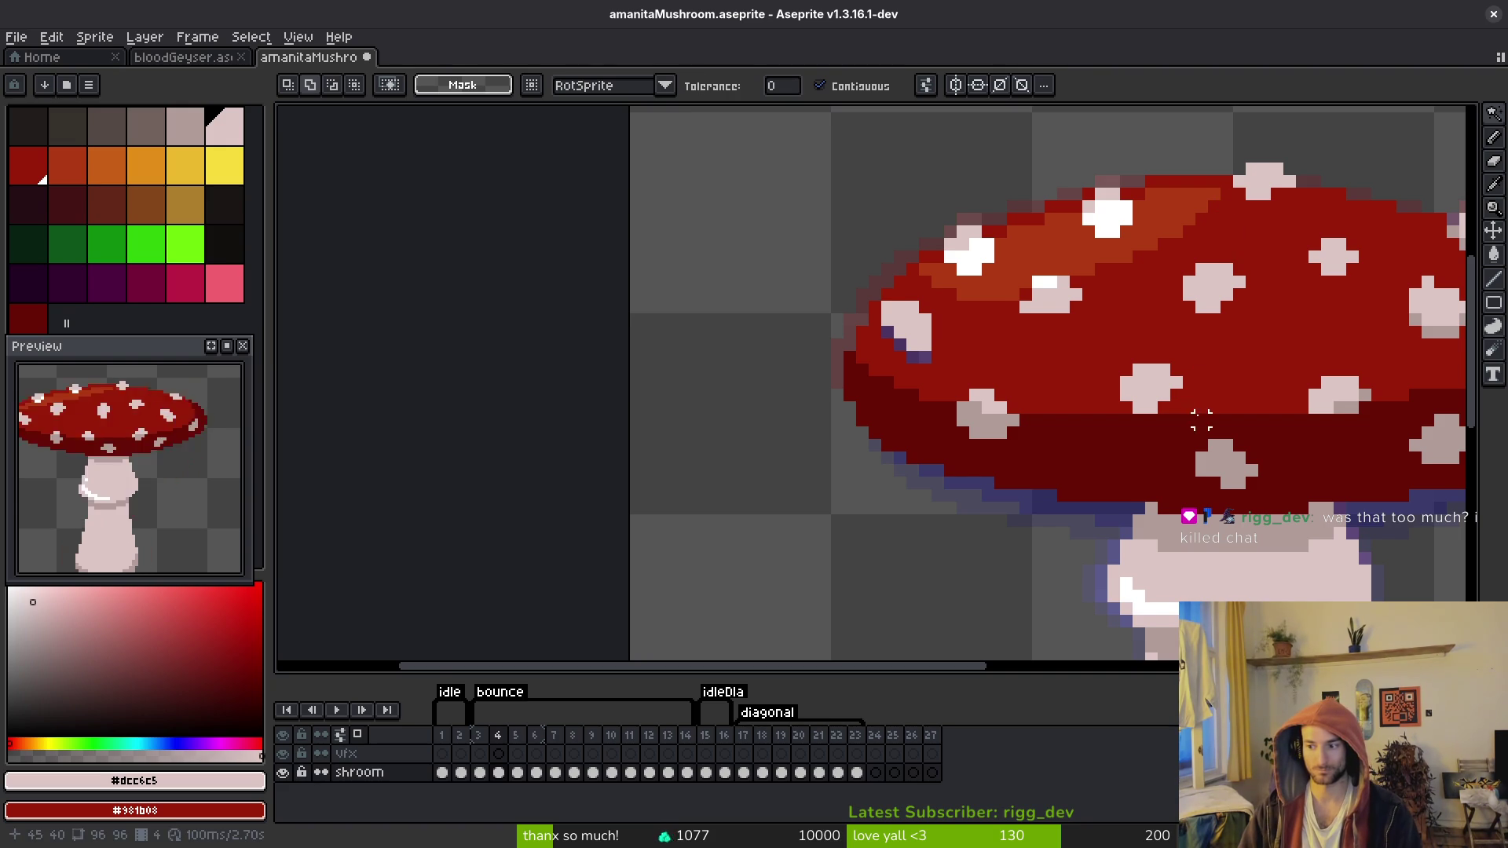
drag(1201, 421, 1102, 352)
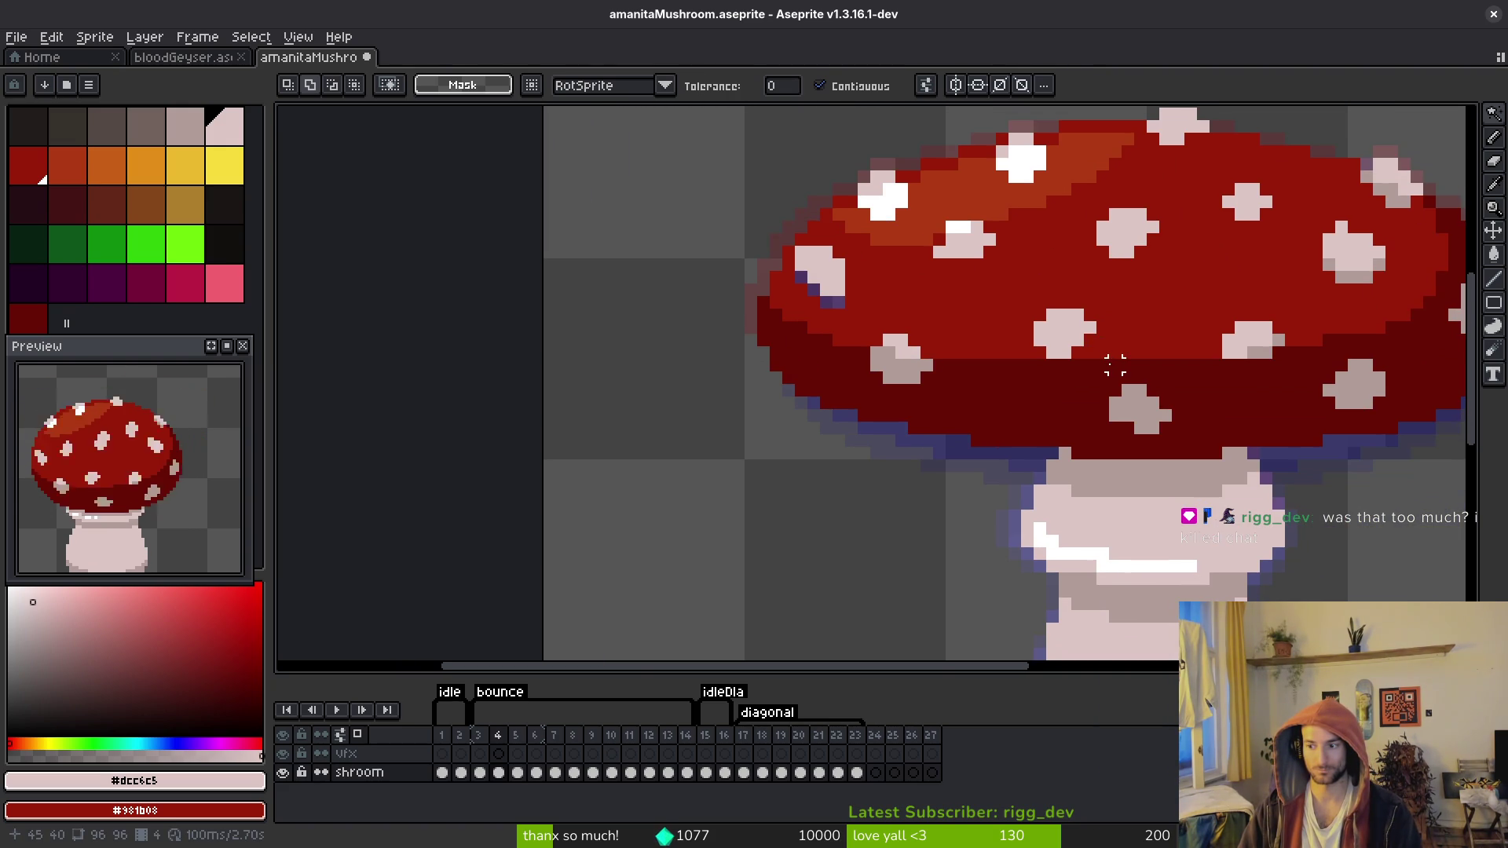
Step: Paint over a stray spot pixel with the cap's red on frame 4
scroll(817, 290, up, 3)
key(b)
alt+click(724, 302)
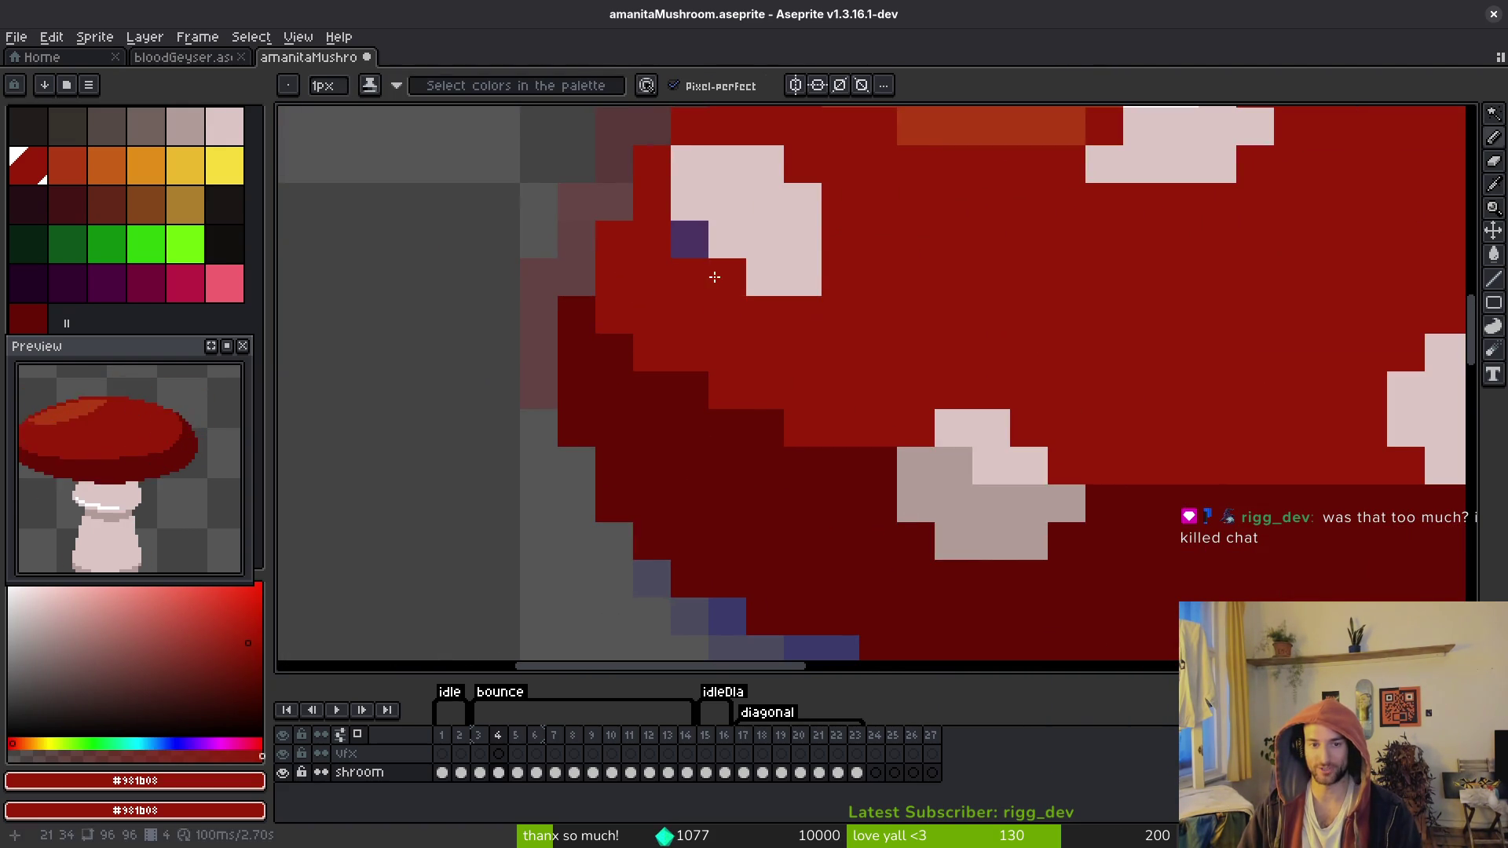
scroll(676, 245, down, 3)
scroll(809, 282, up, 3)
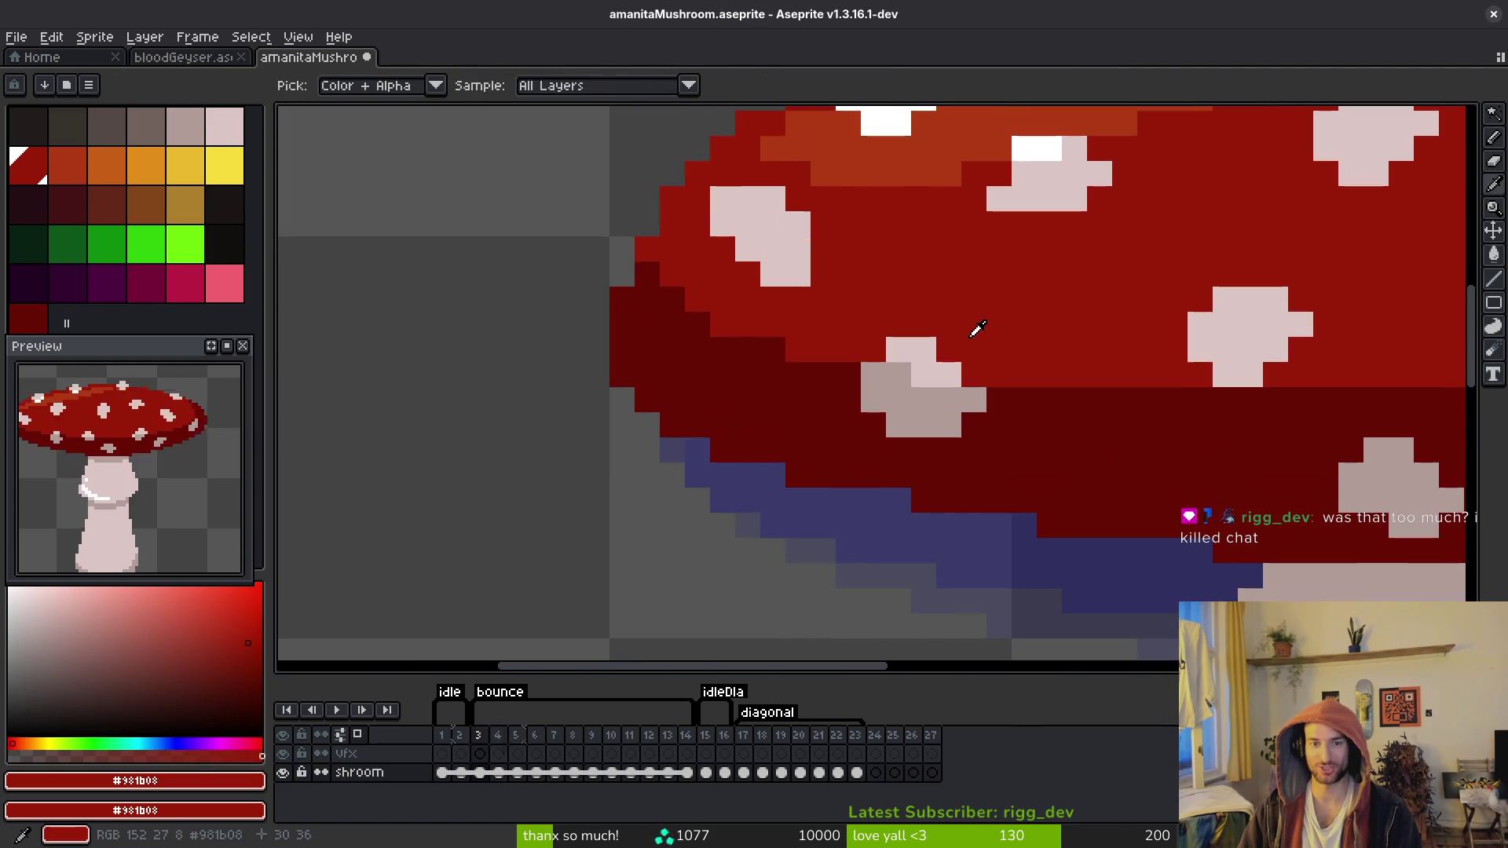
click(807, 275)
Step: Move the left-edge white spot one pixel right and one pixel down
key(w)
click(772, 272)
key(Right)
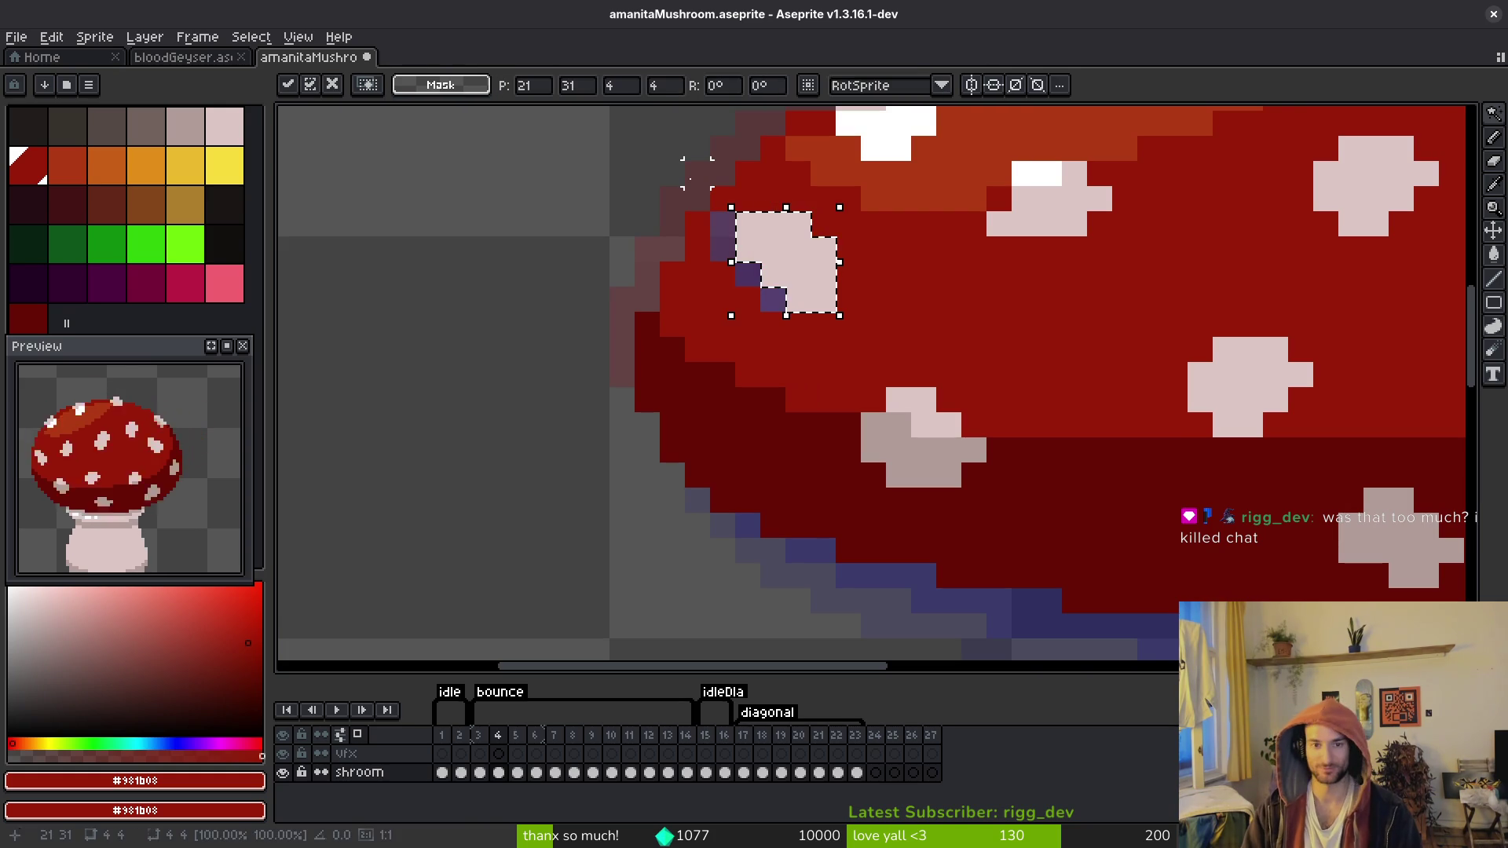
key(ctrl+d)
key(b)
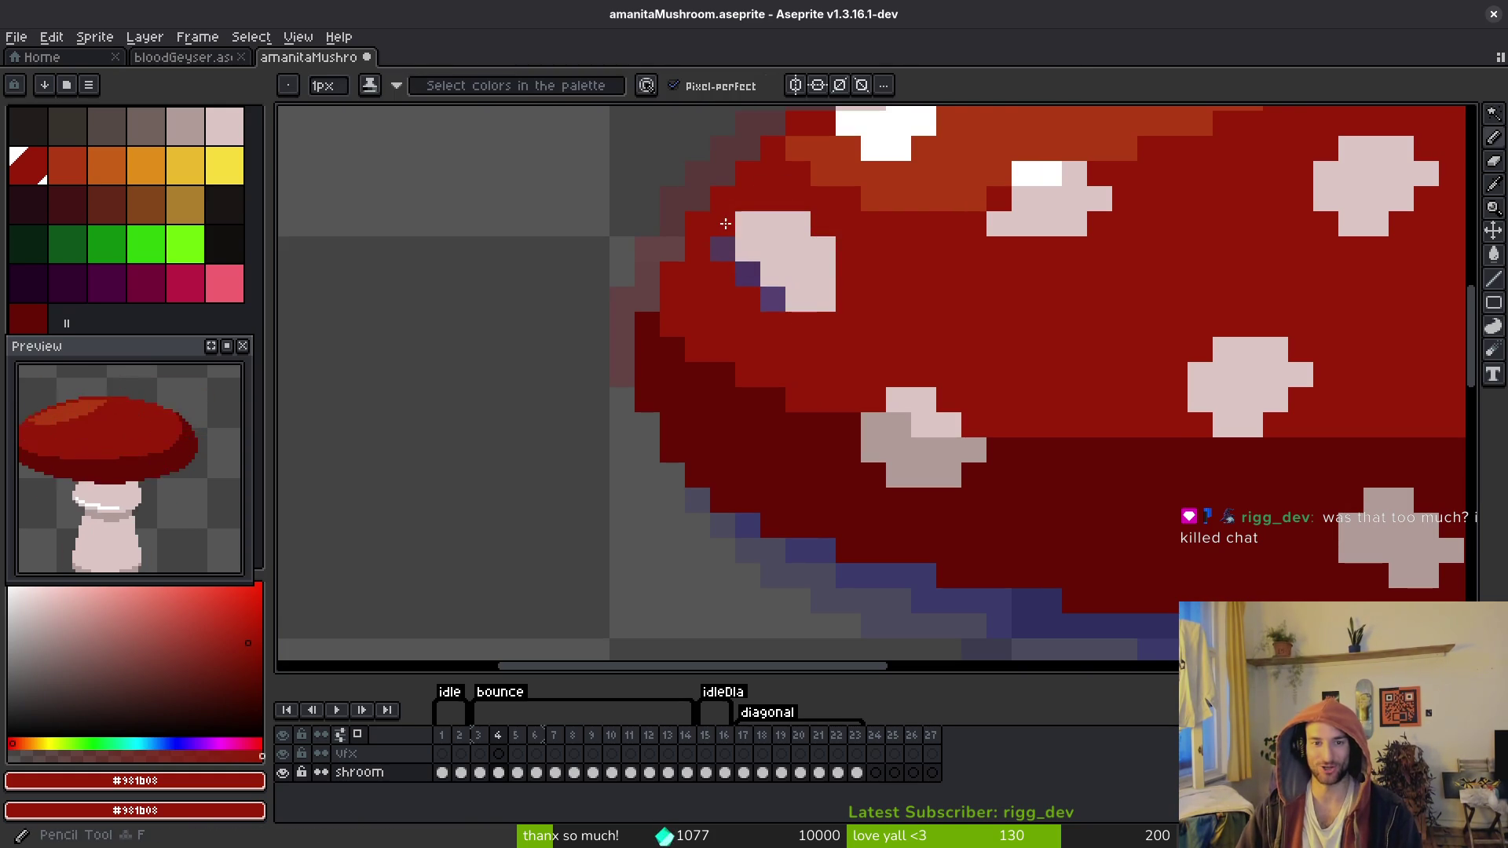
key(w)
click(793, 283)
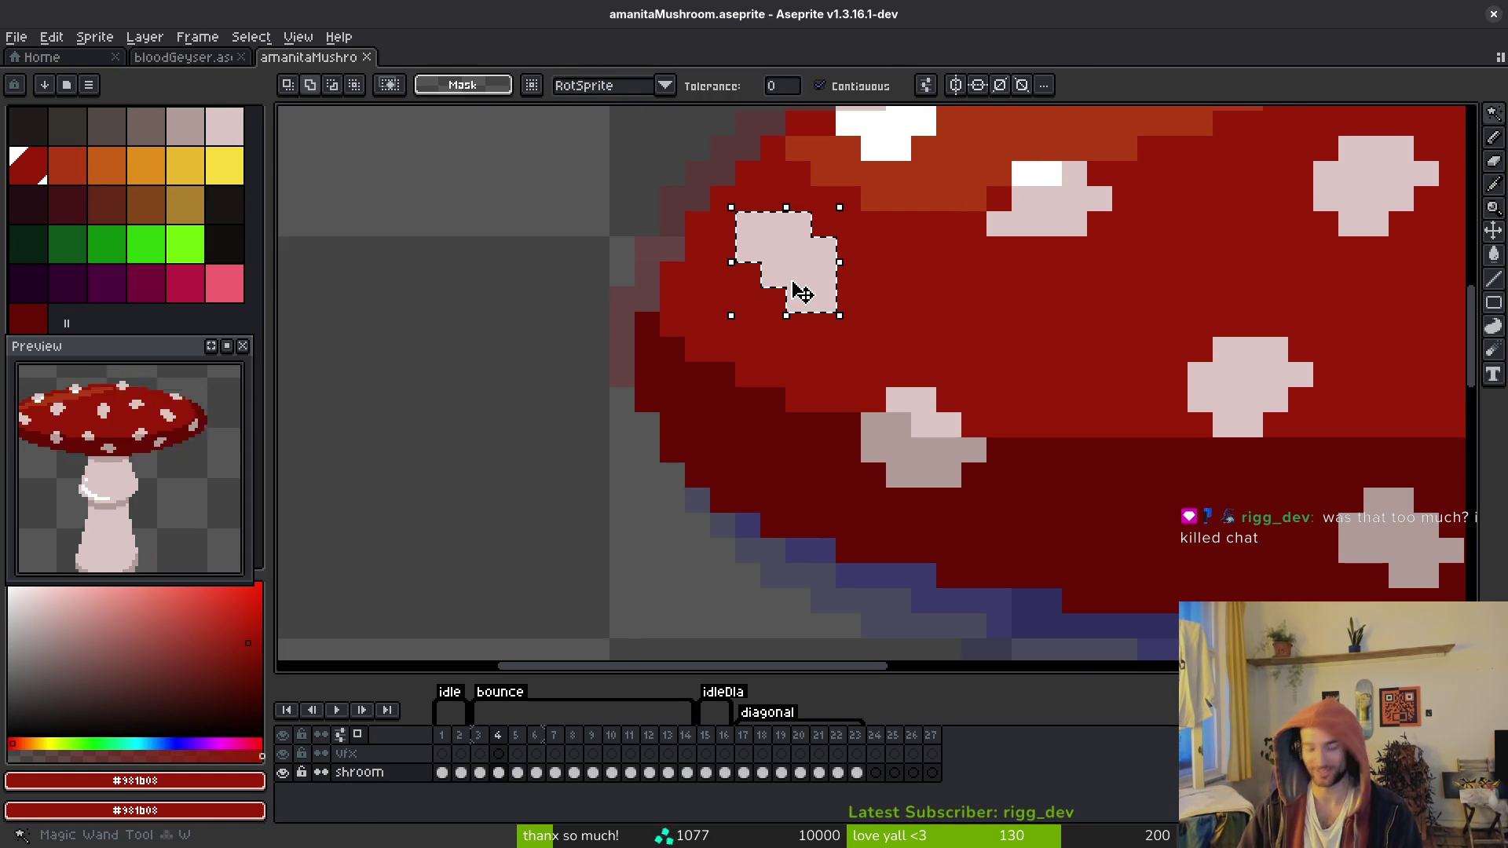
key(Down)
key(ctrl+d)
Step: Save the mushroom sprite file
key(b)
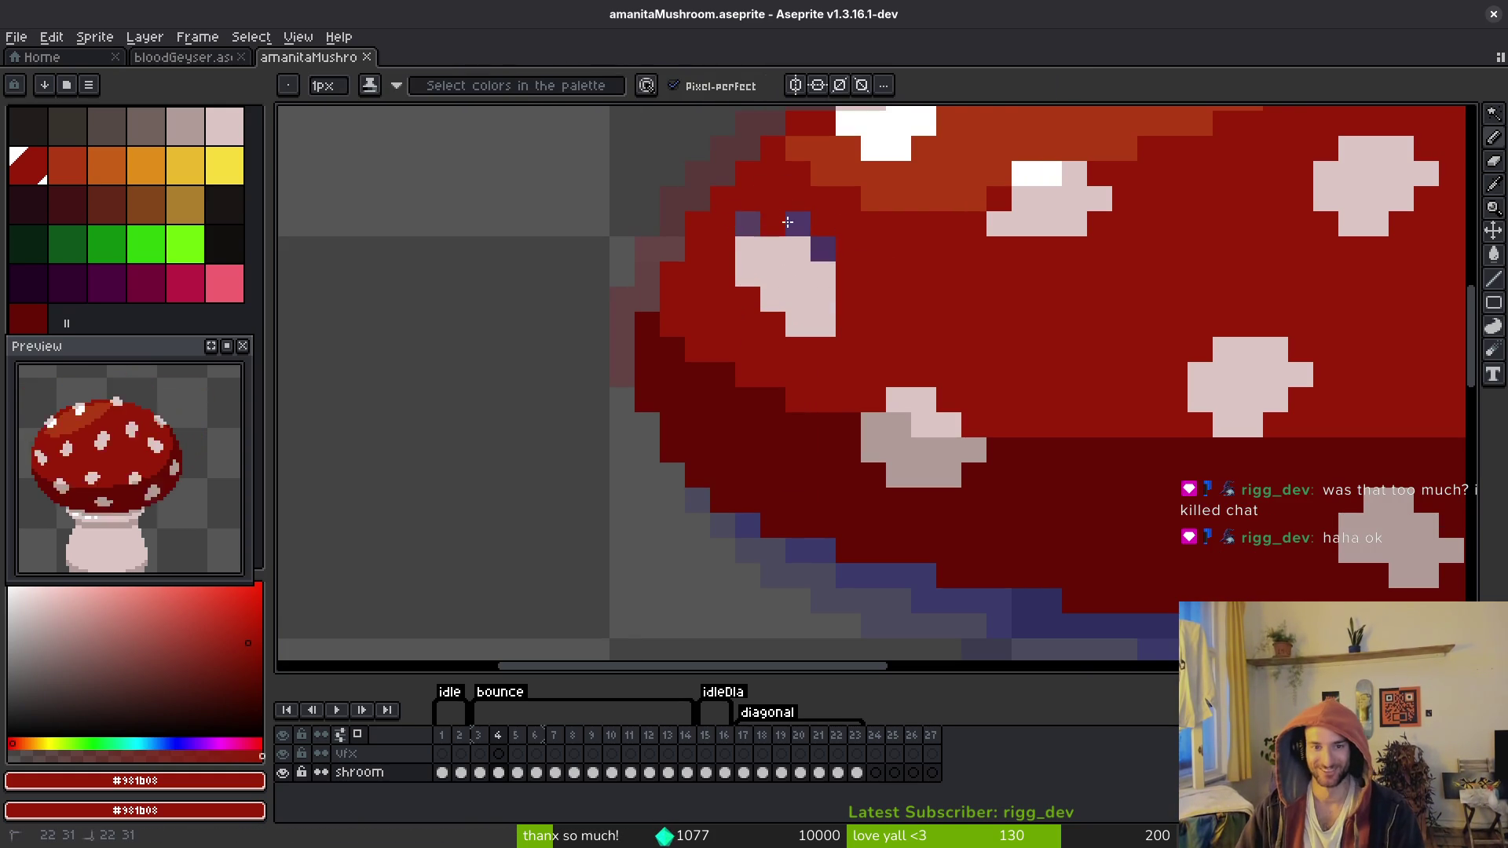
key(ctrl+s)
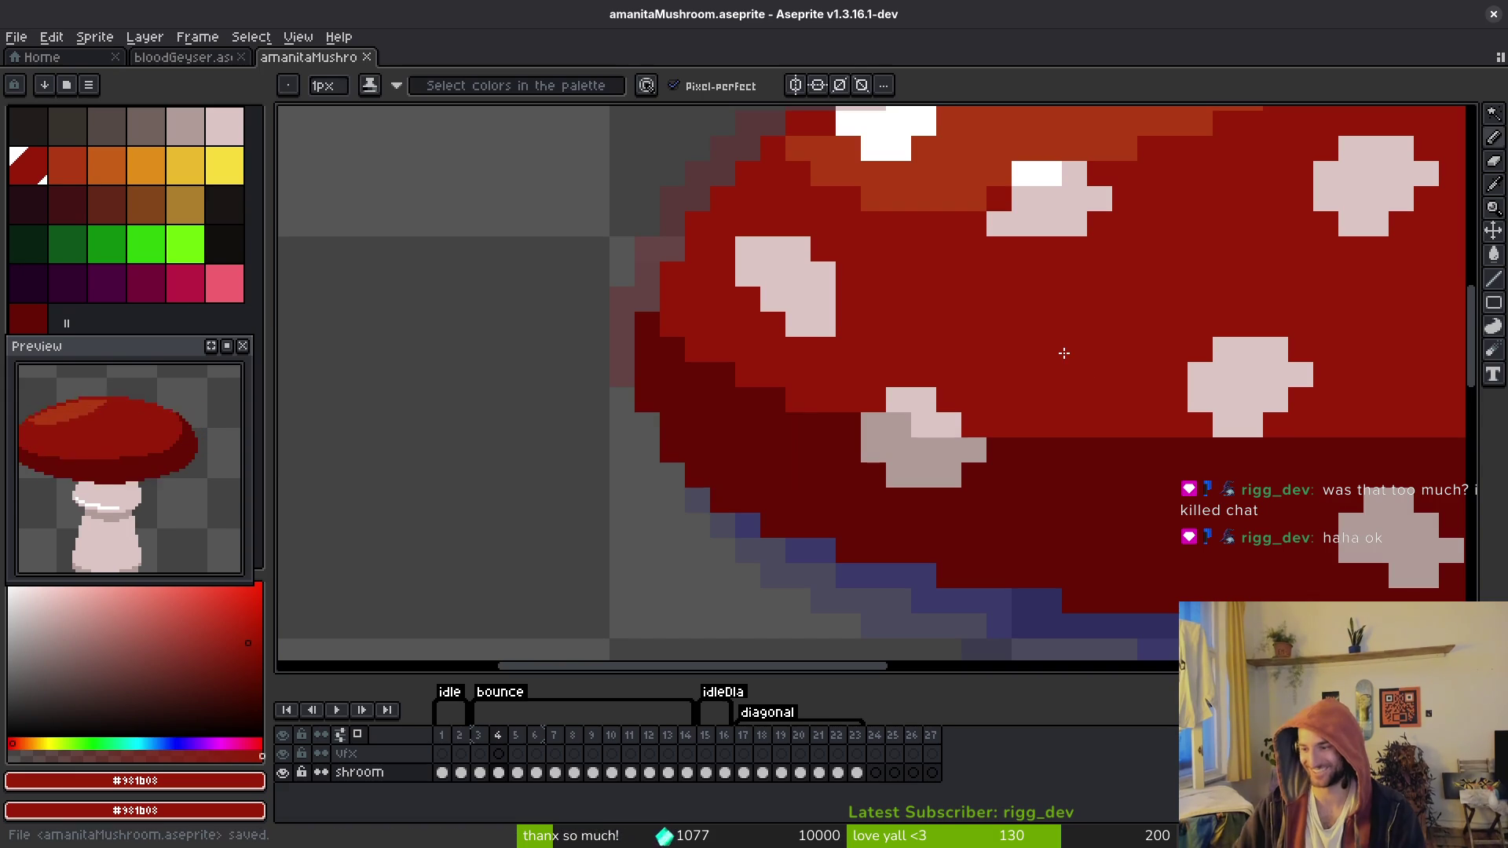
scroll(1206, 430, down, 3)
key(ctrl+s)
scroll(997, 436, up, 2)
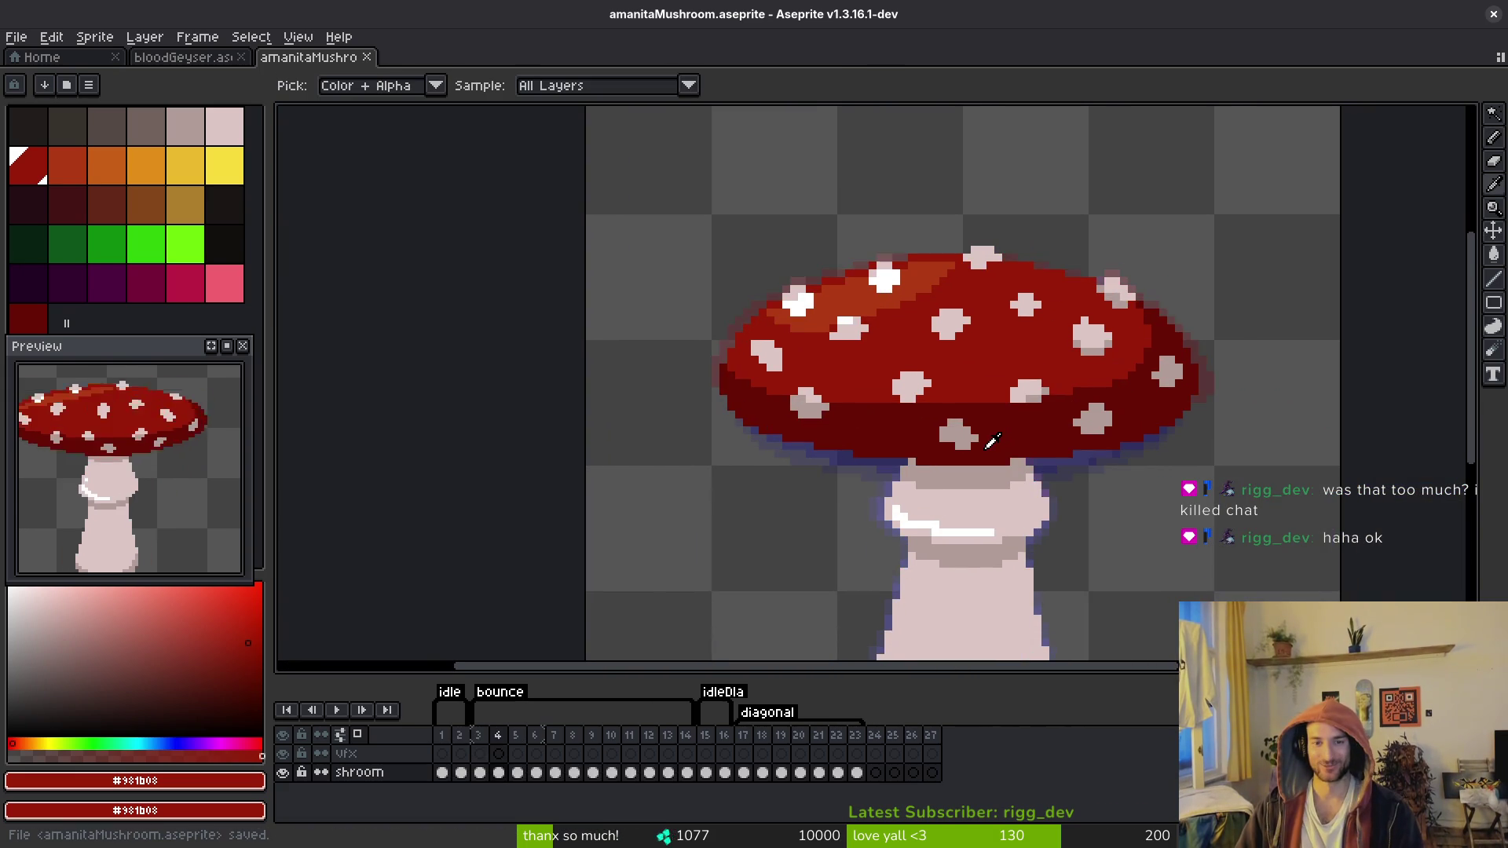
Step: On frame 5, sample the pink spot colour and try the Eraser and Pencil
key(Right)
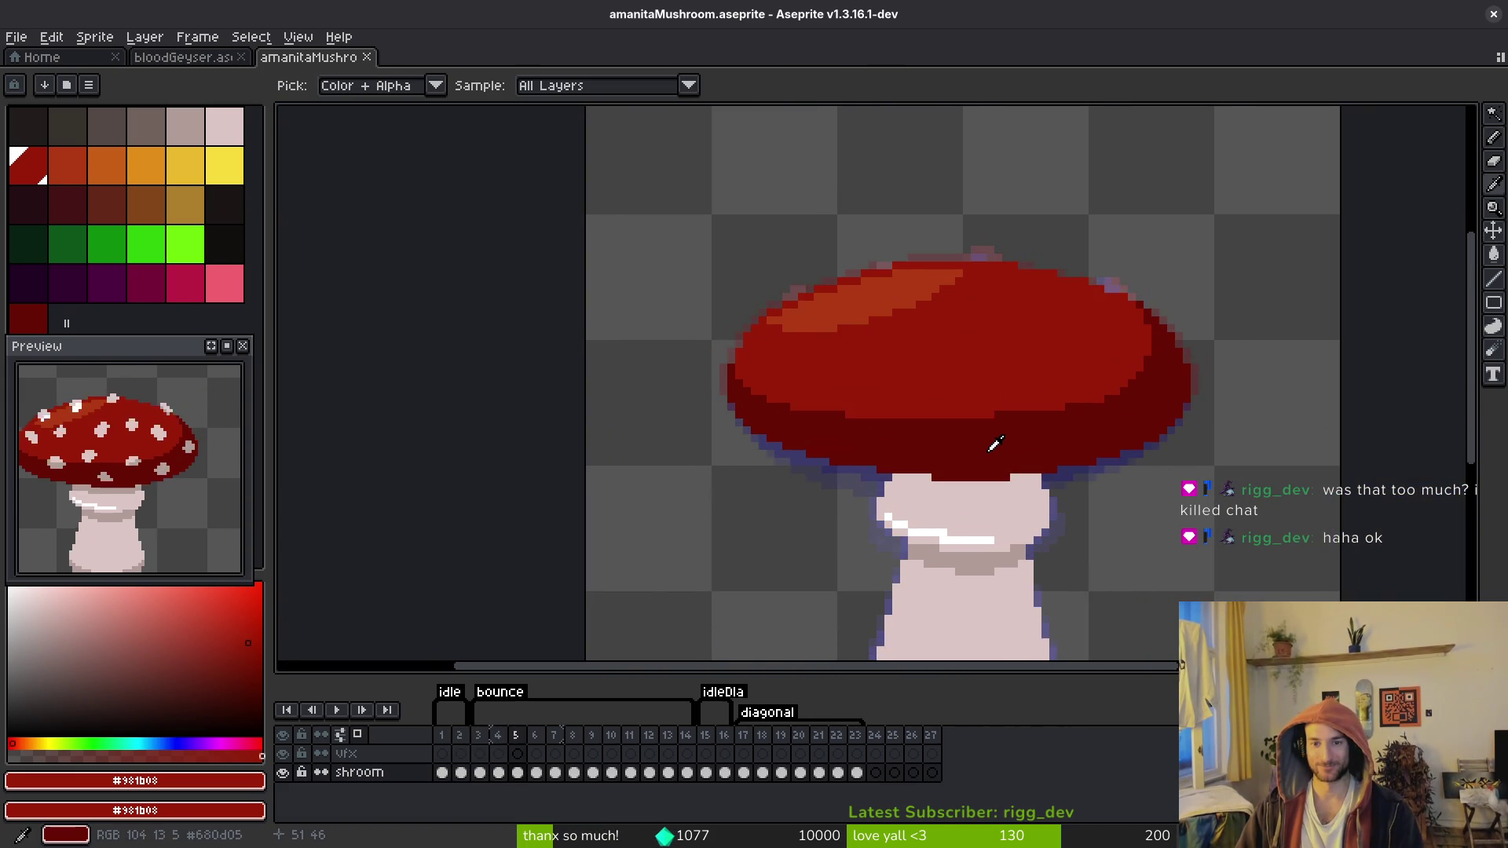
scroll(1014, 283, up, 3)
click(953, 212)
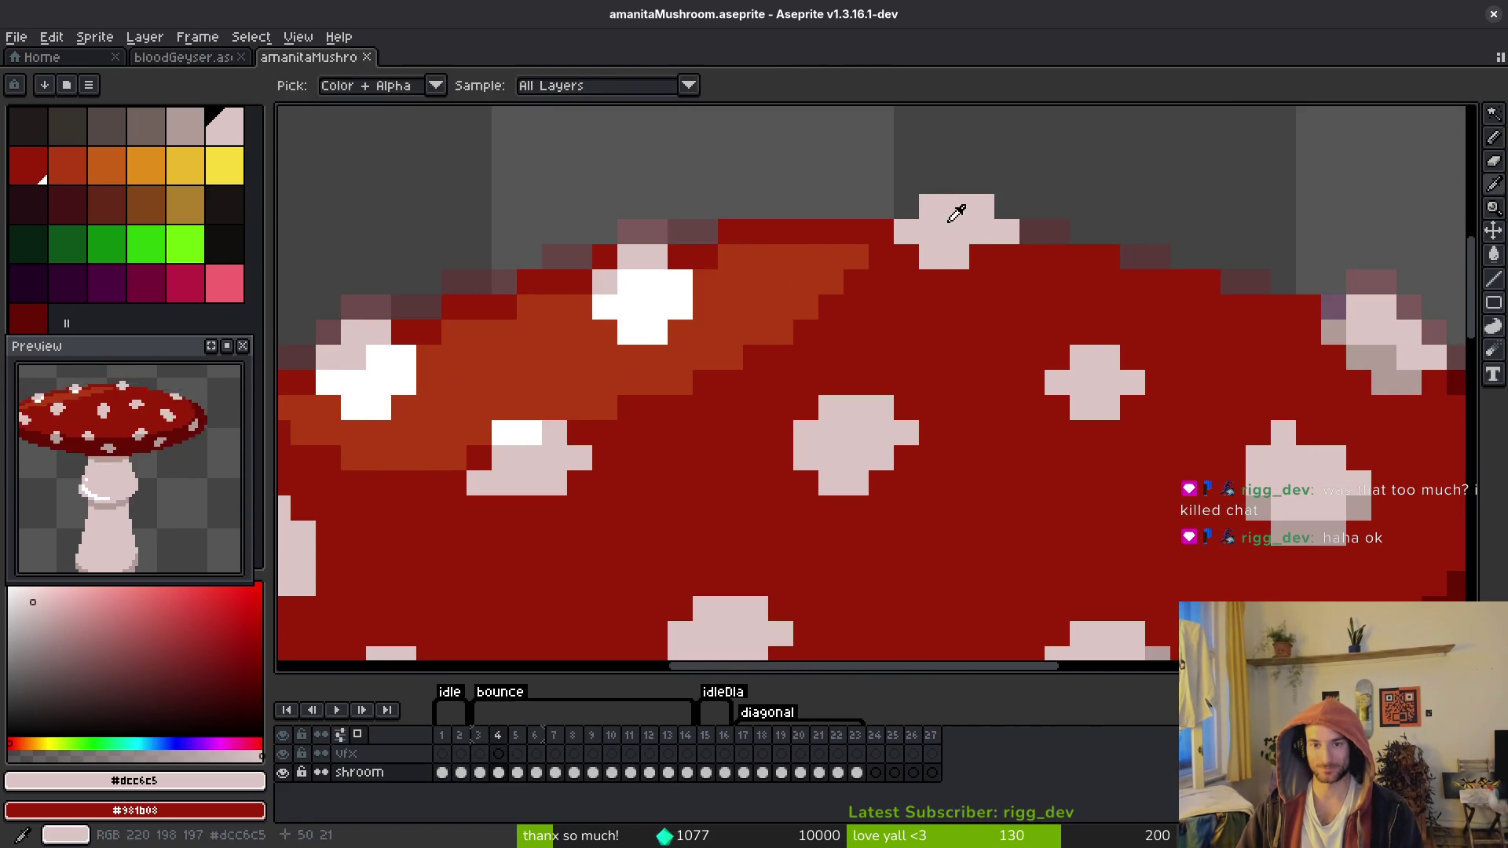
key(e)
scroll(1021, 206, down, 3)
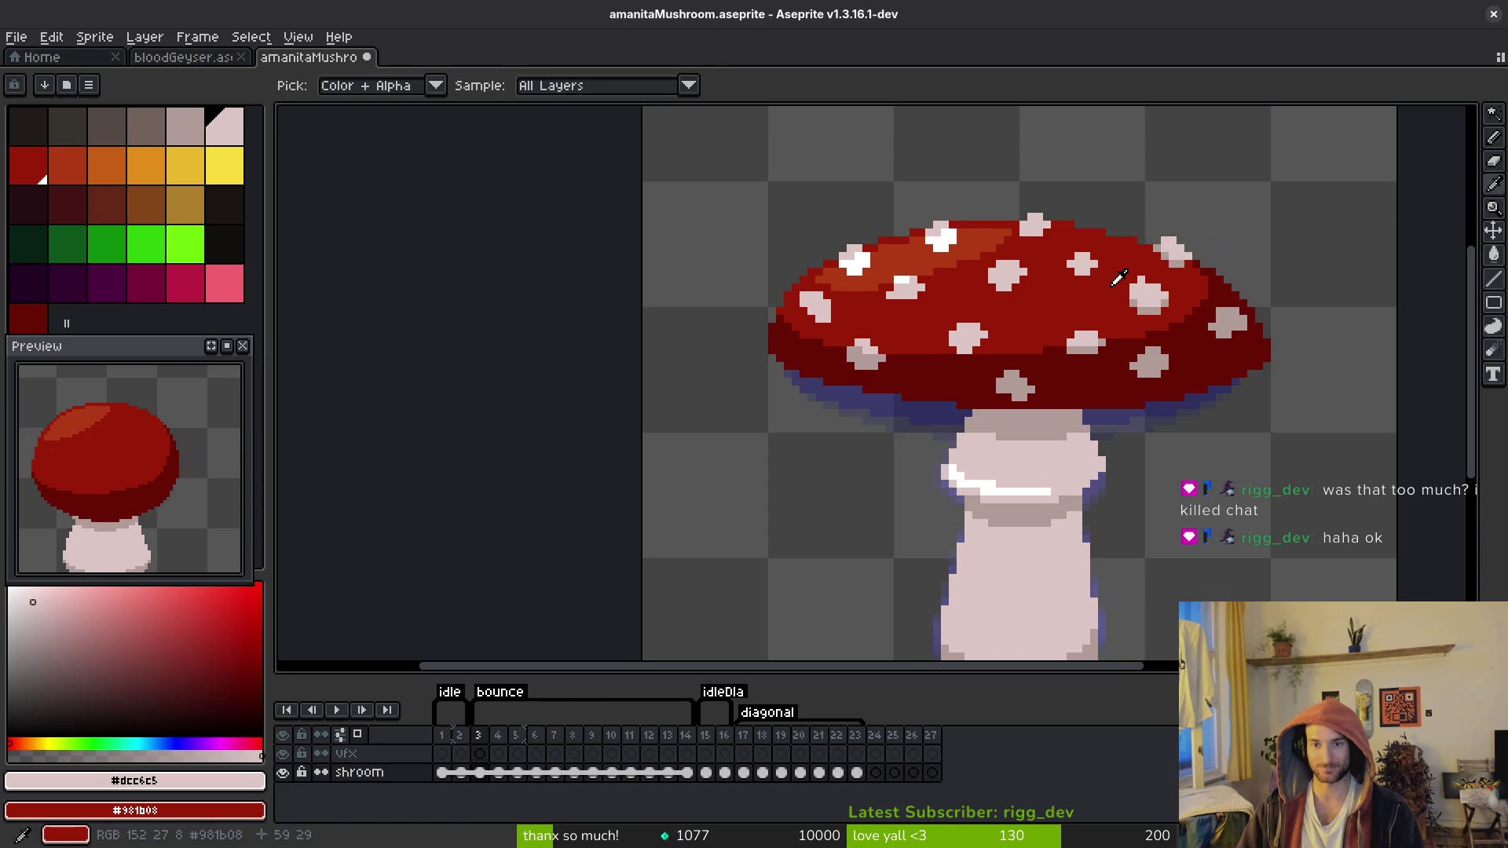
scroll(1019, 202, up, 3)
key(b)
scroll(994, 214, down, 3)
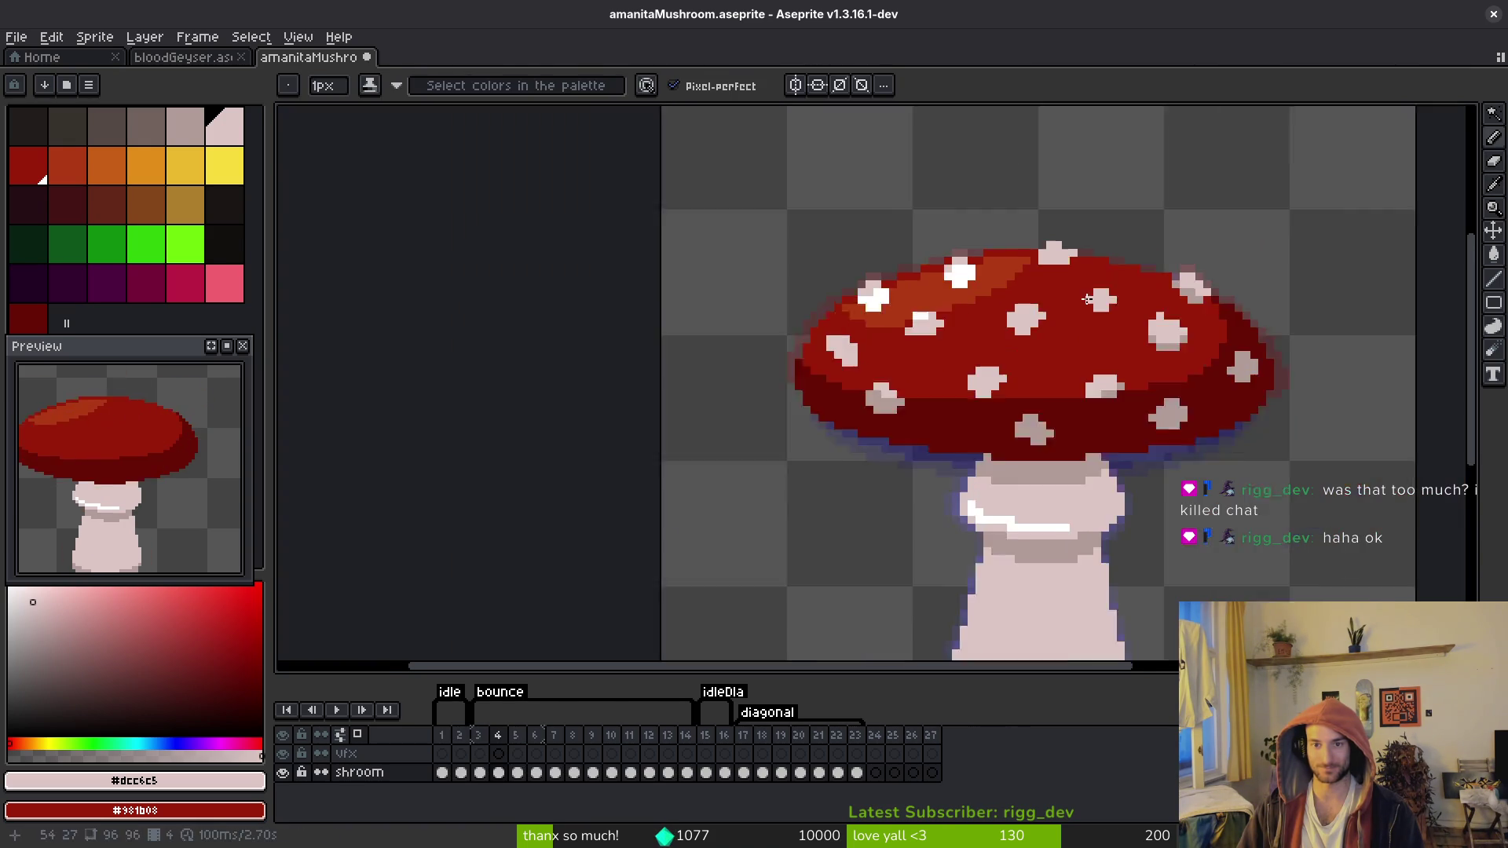
scroll(1076, 228, up, 3)
Step: Erase the two stray pink pixels along the top of the cap
alt+click(1082, 230)
key(e)
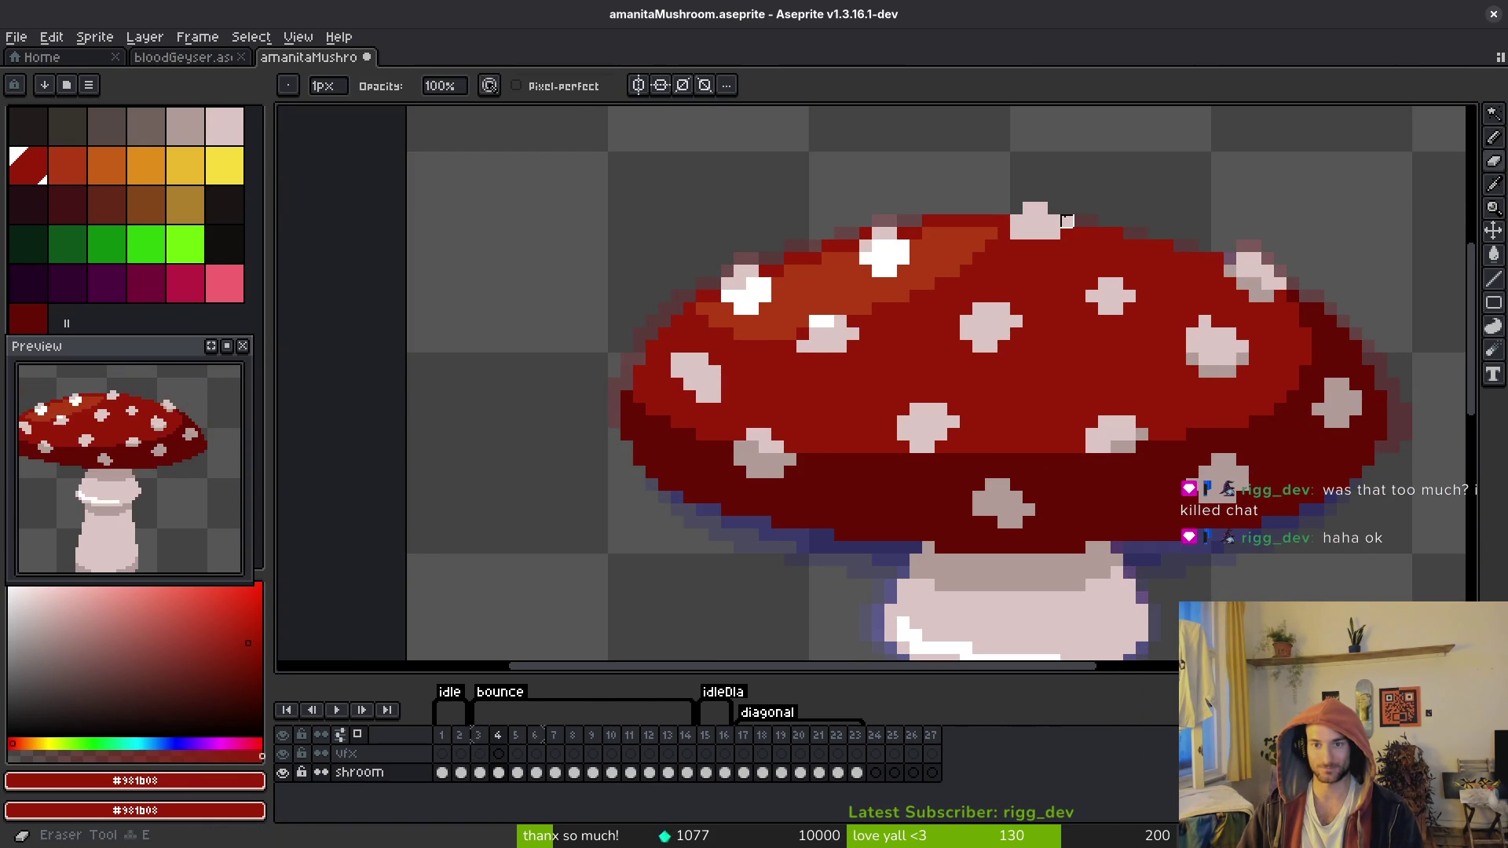
key(b)
scroll(1053, 233, down, 3)
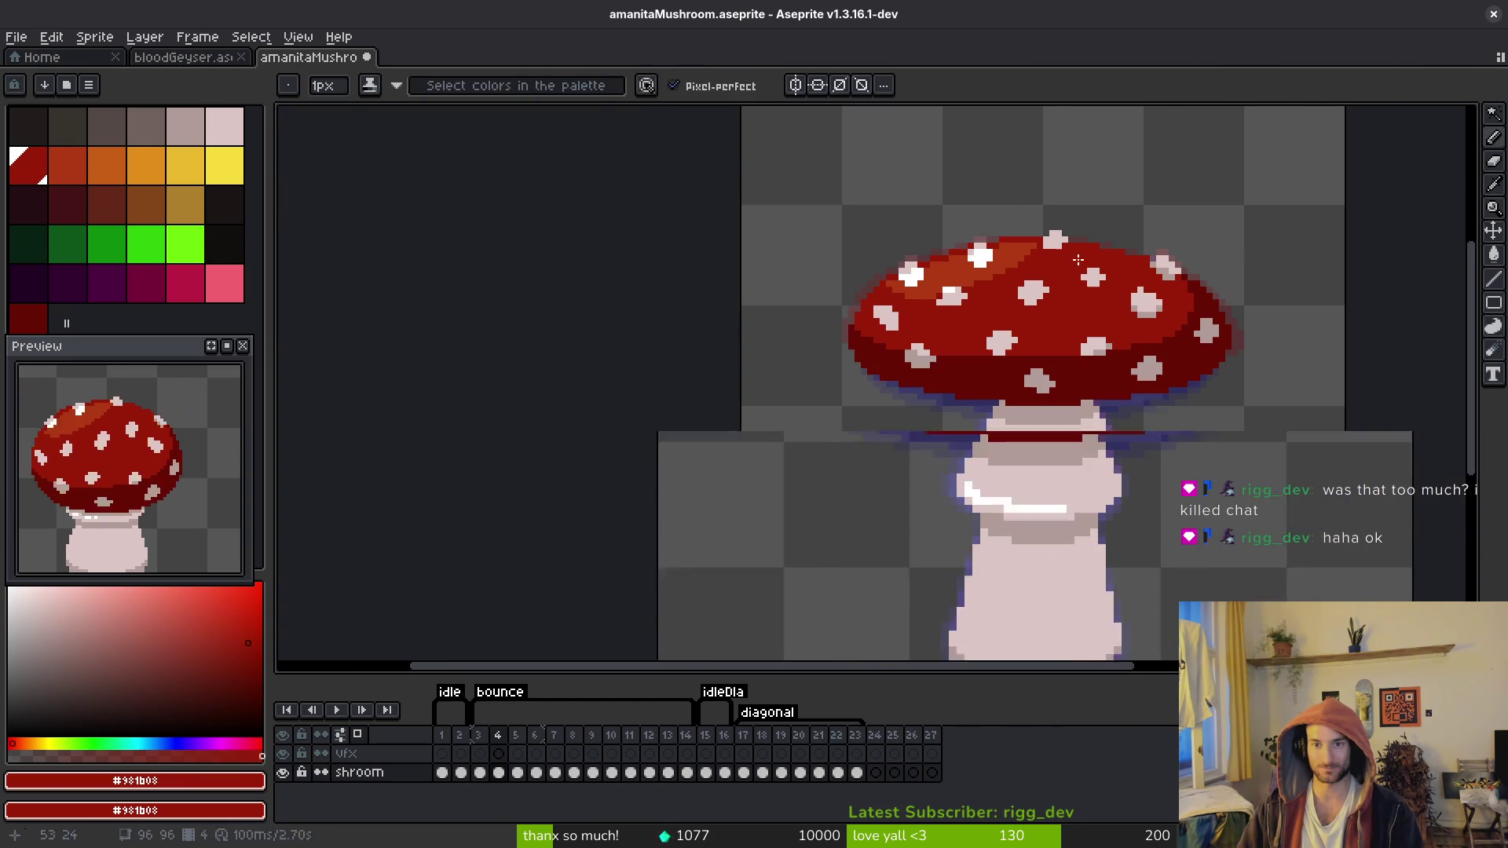
scroll(1090, 239, up, 4)
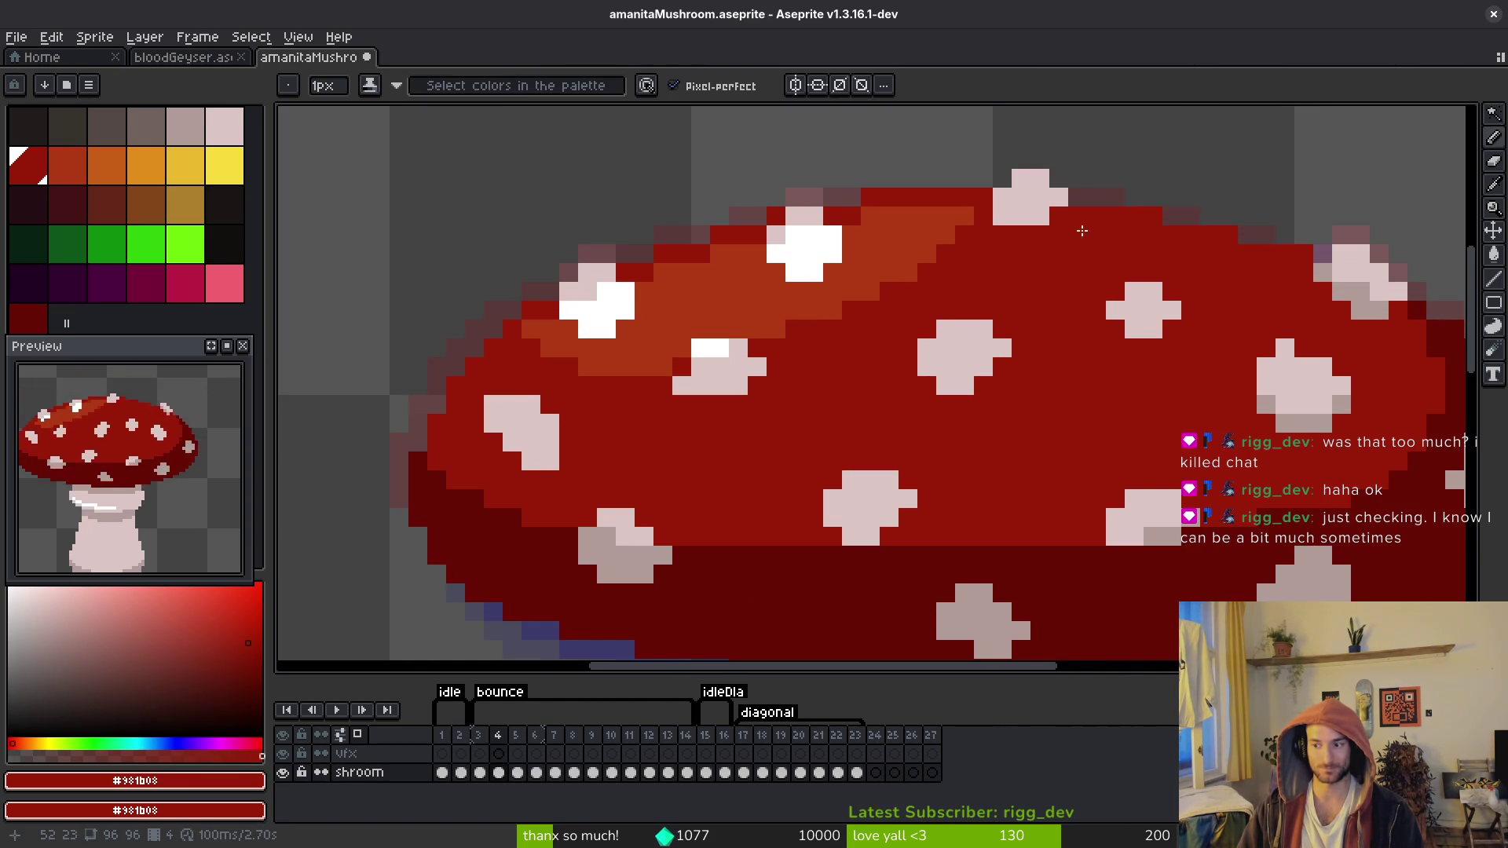
scroll(1072, 235, up, 4)
alt+click(1029, 248)
key(e)
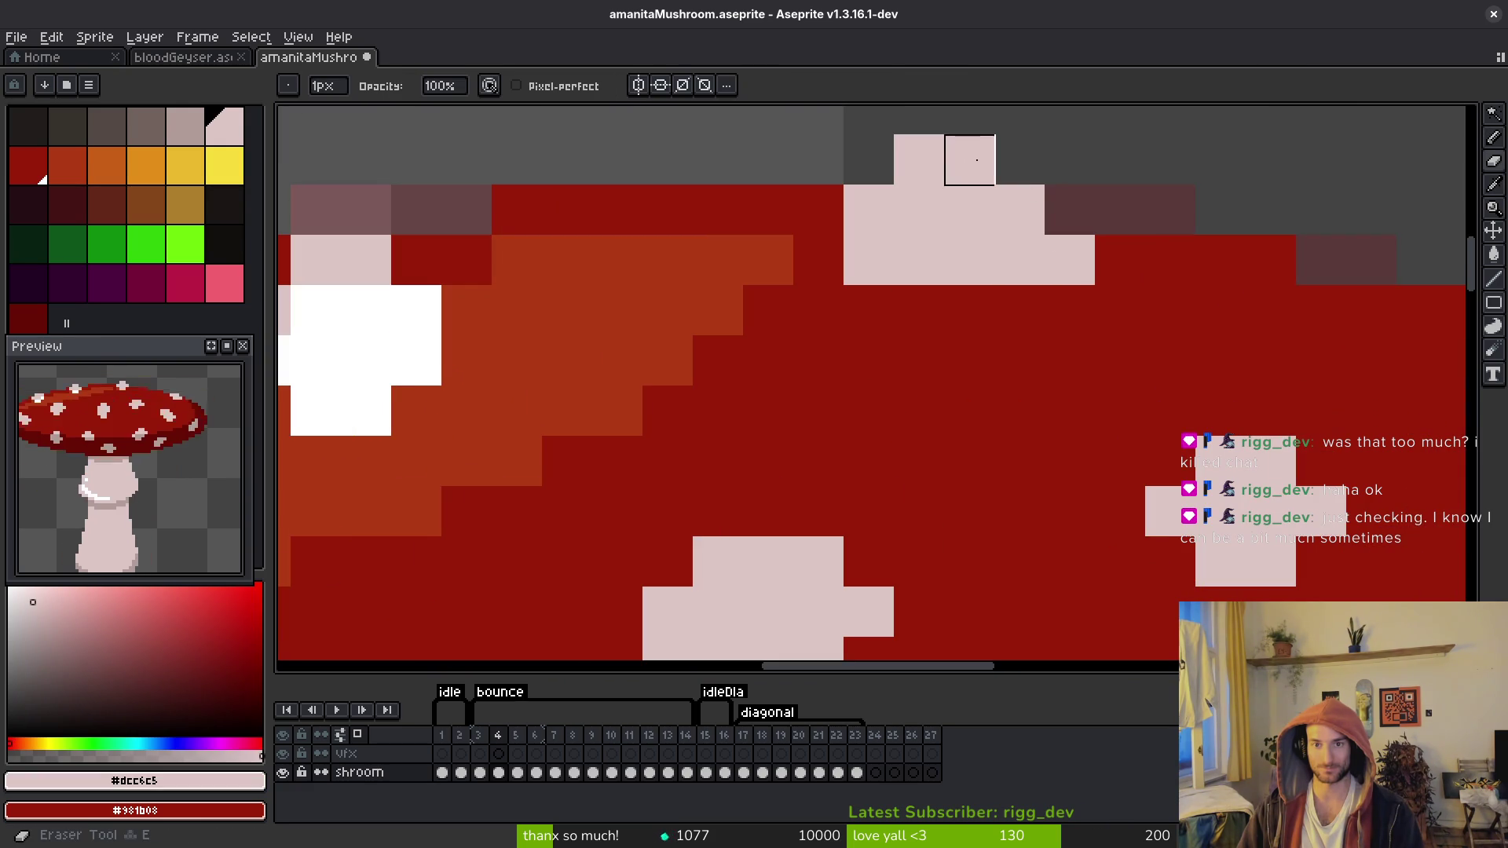
drag(972, 163, 1021, 203)
scroll(1021, 267, down, 1)
scroll(1020, 267, up, 1)
Step: Try a pink pixel on the cap edge, undo it, and sample the dark red
key(b)
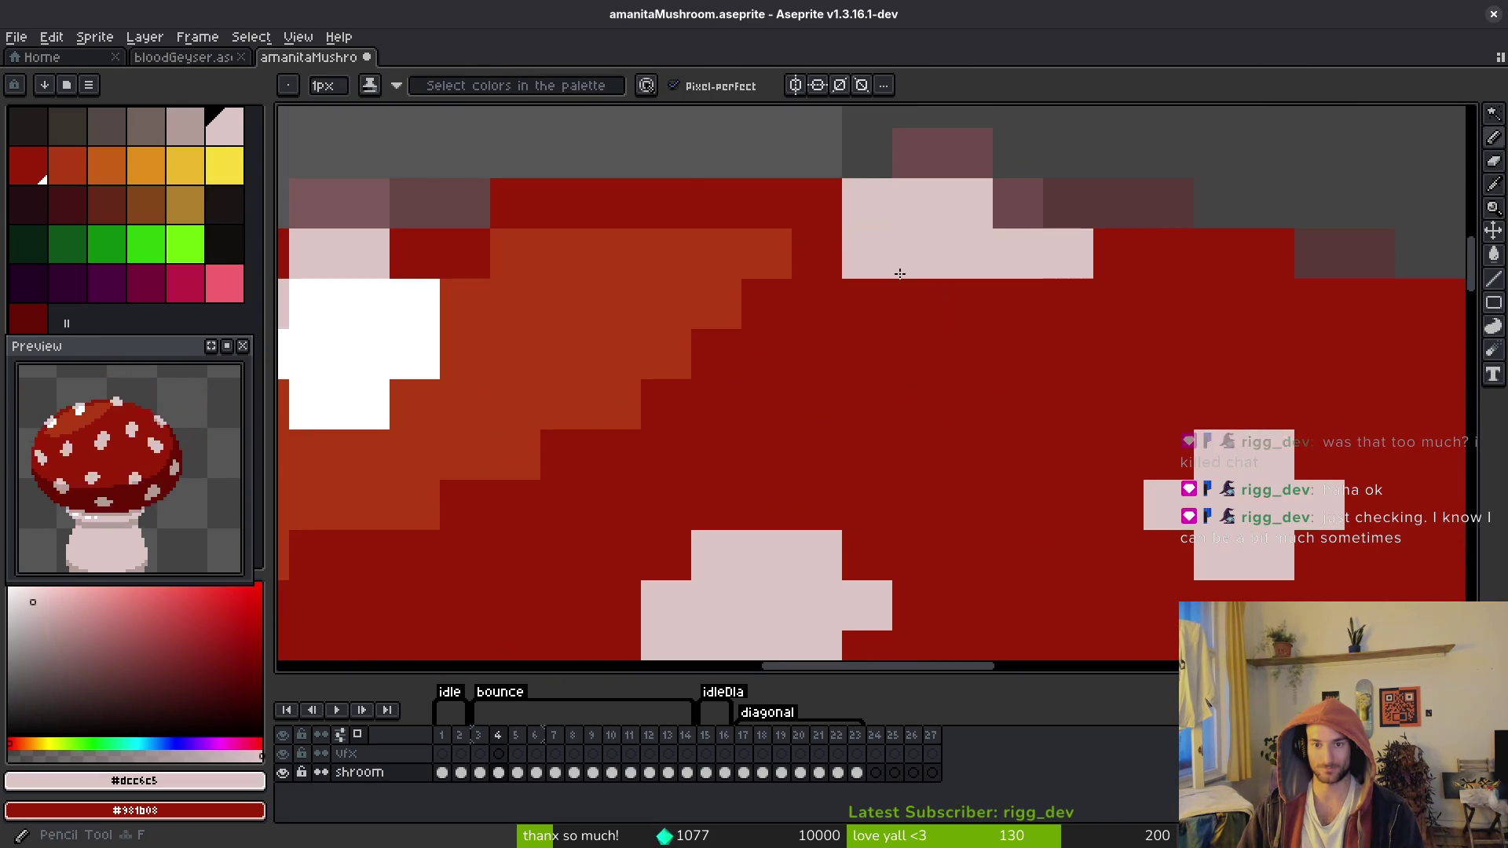
click(1013, 302)
key(ctrl+z)
alt+click(1139, 283)
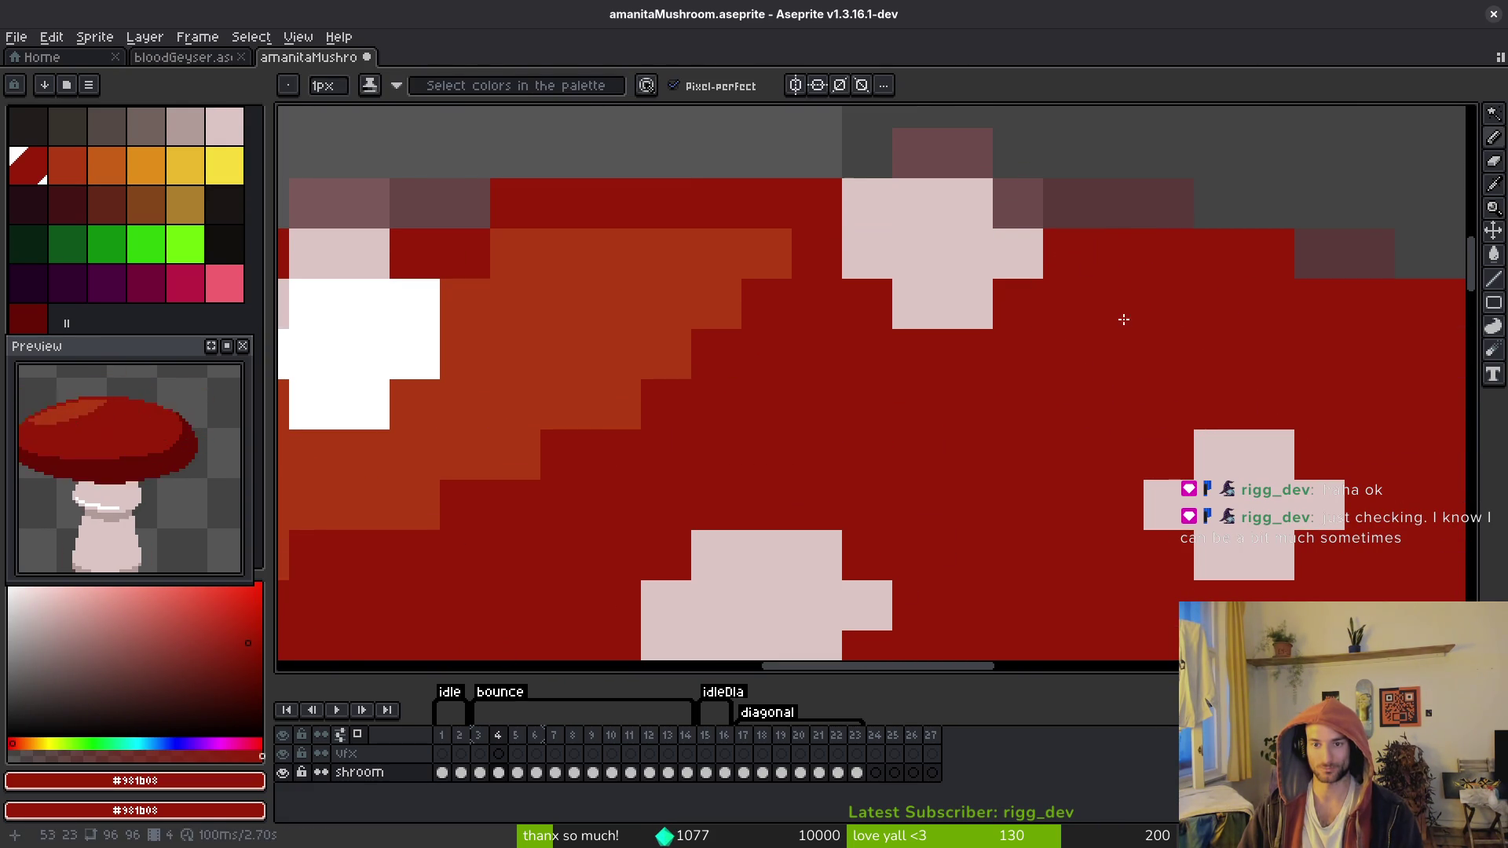
scroll(1123, 320, down, 3)
Step: Save the sprite and paint a stray pixel red on the next frame's cap
key(.)
key(ctrl+s)
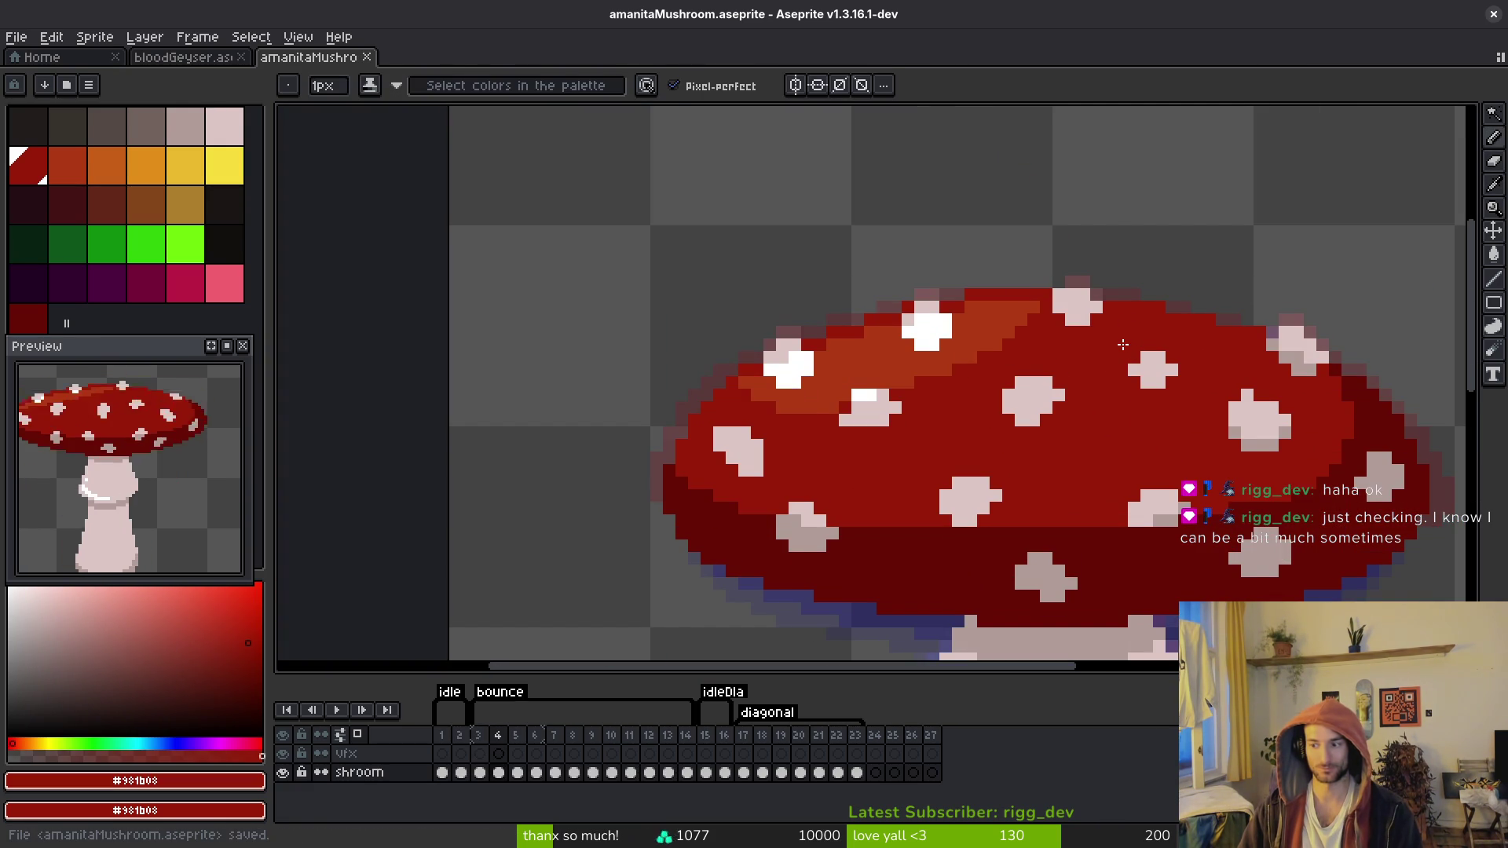
scroll(1121, 343, up, 2)
click(938, 212)
scroll(1025, 346, down, 2)
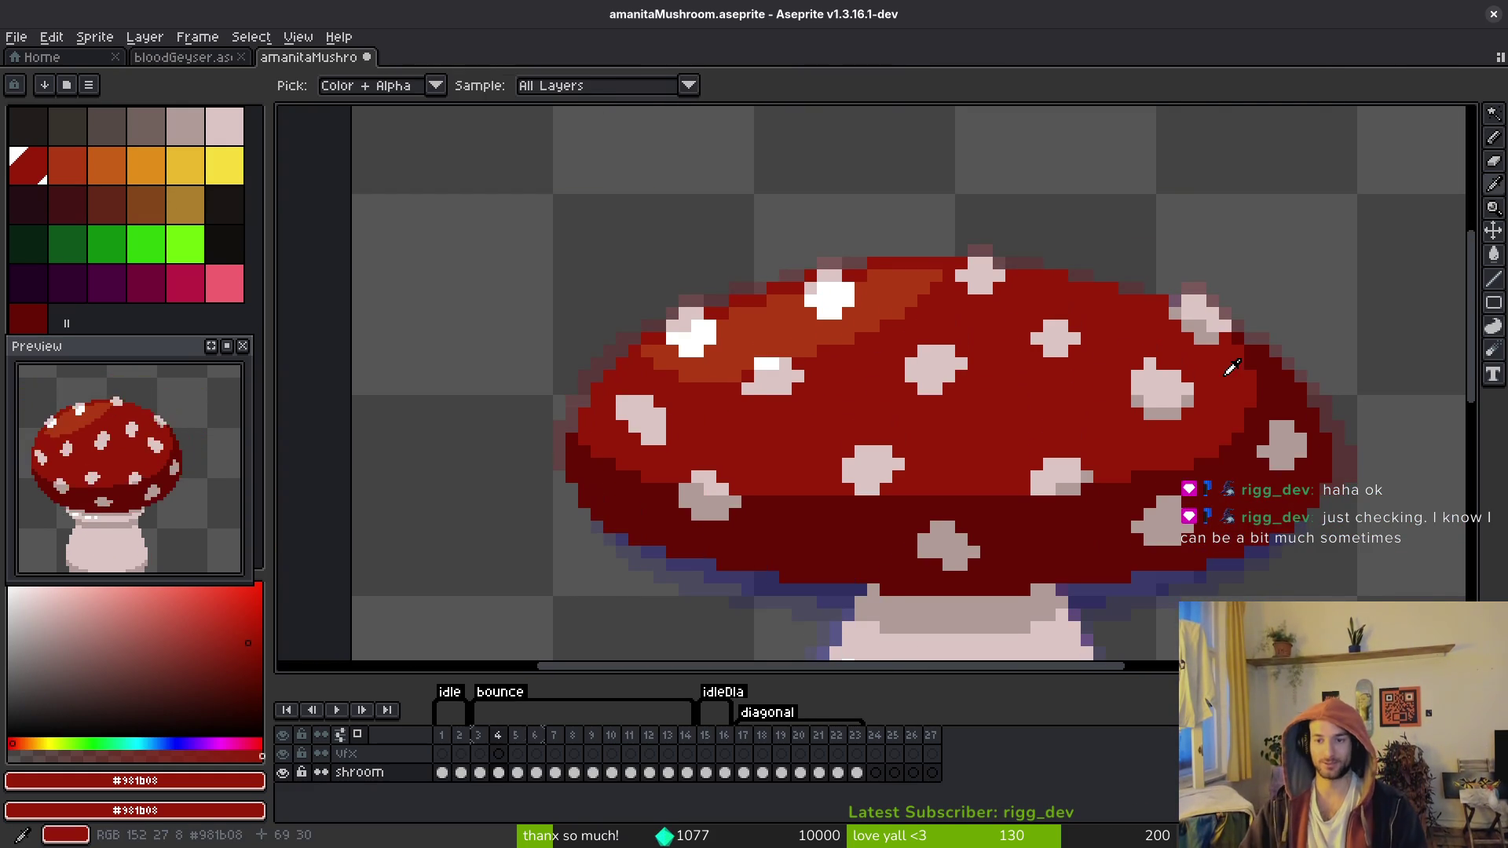
scroll(1272, 436, right, 3)
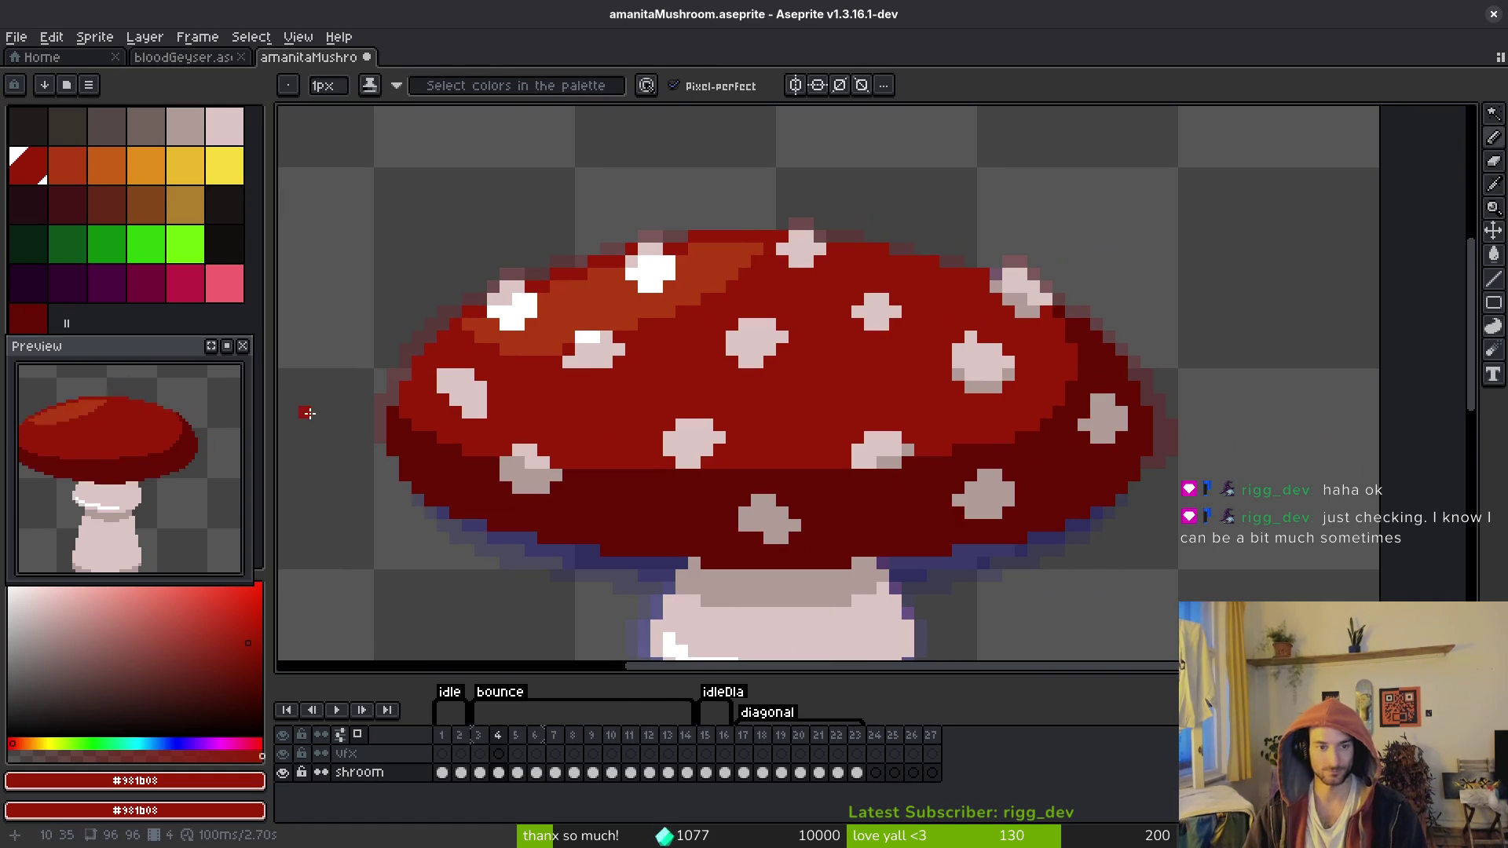
scroll(856, 408, down, 3)
key(i)
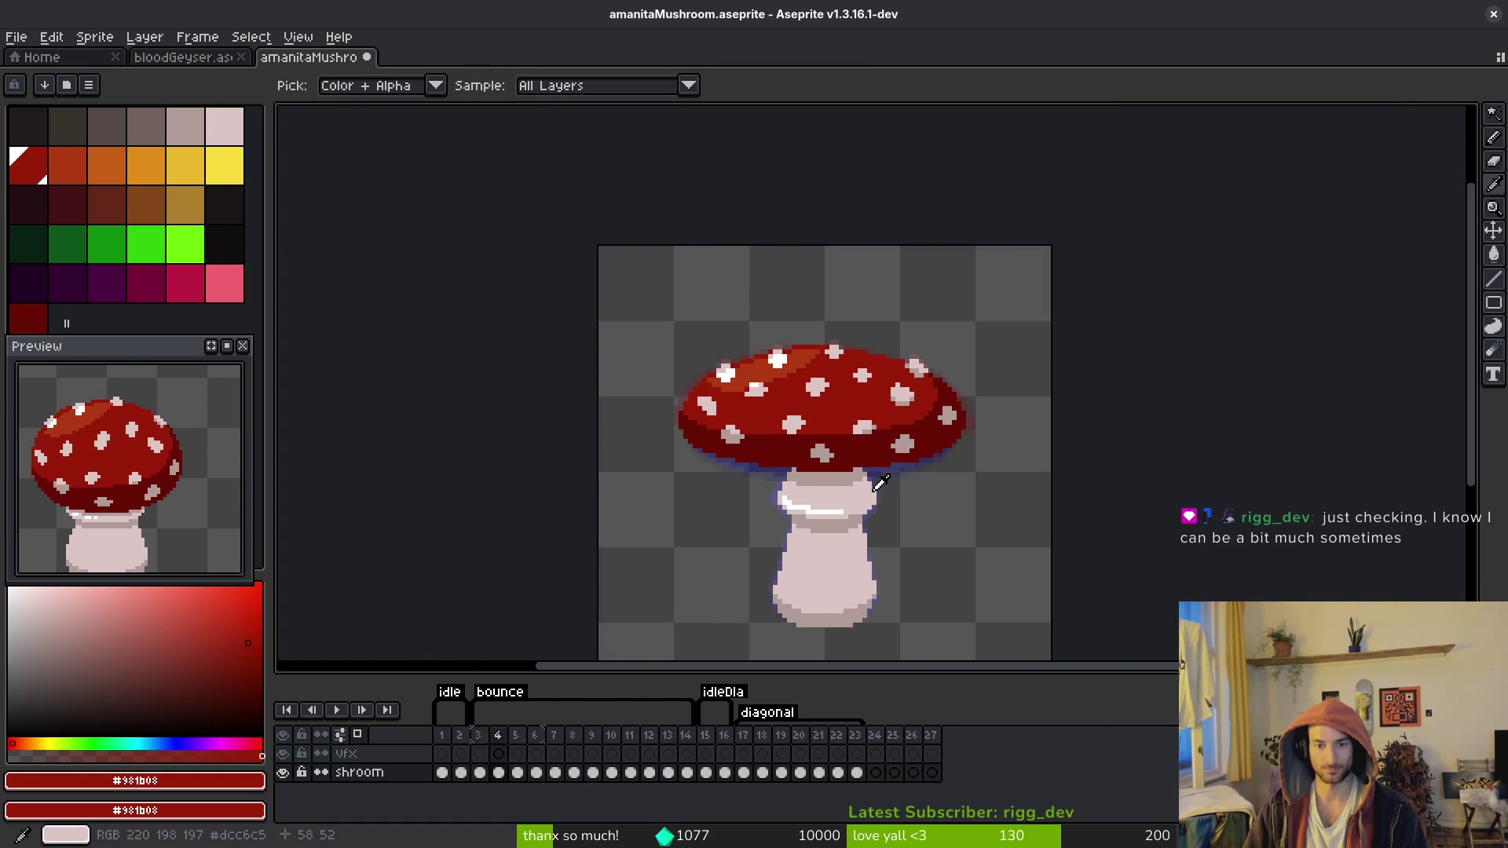
key(Right)
key(Right)
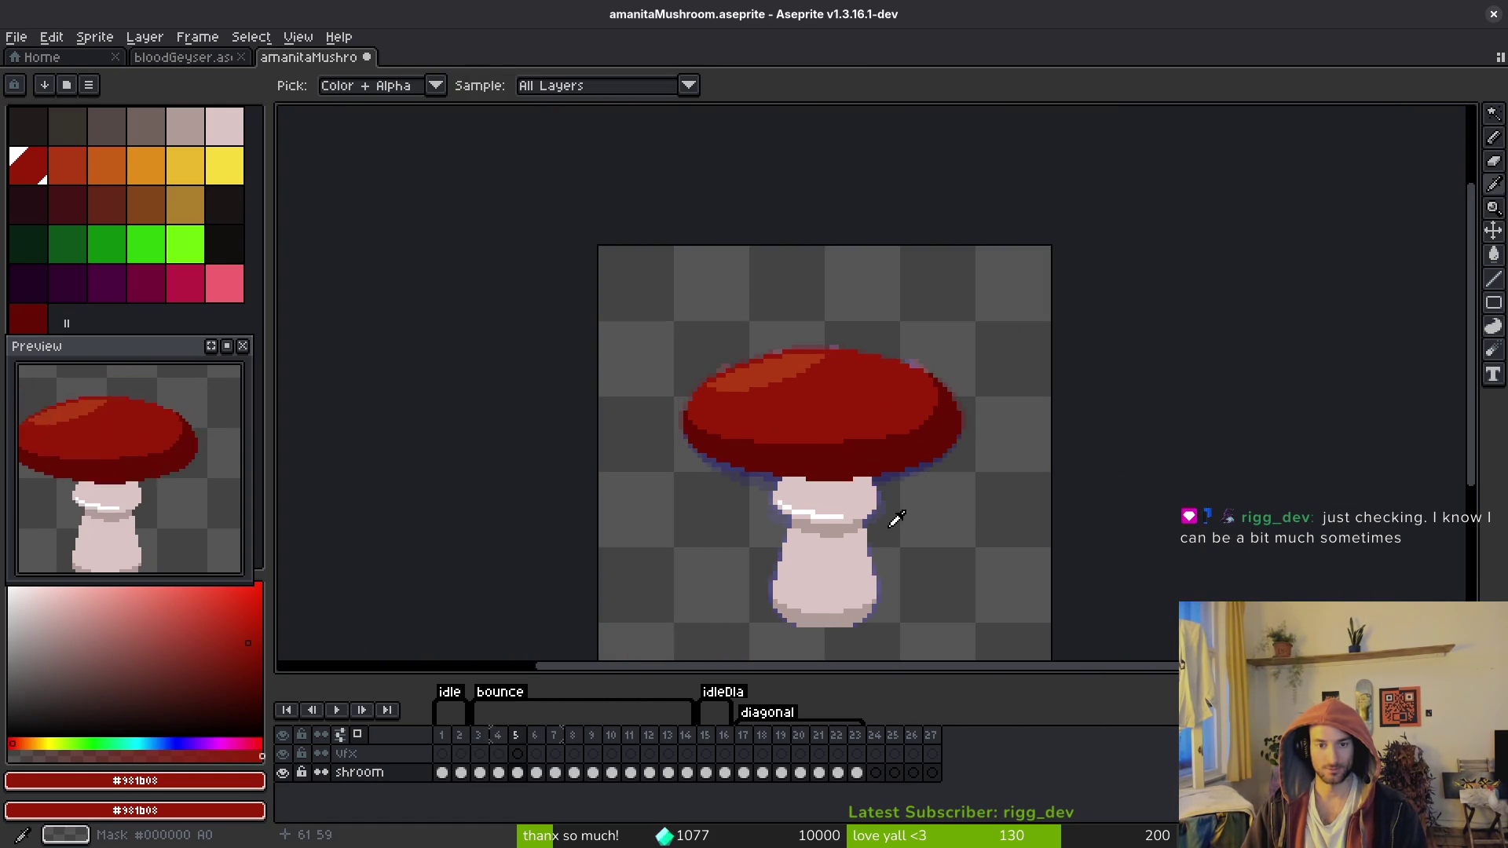
key(b)
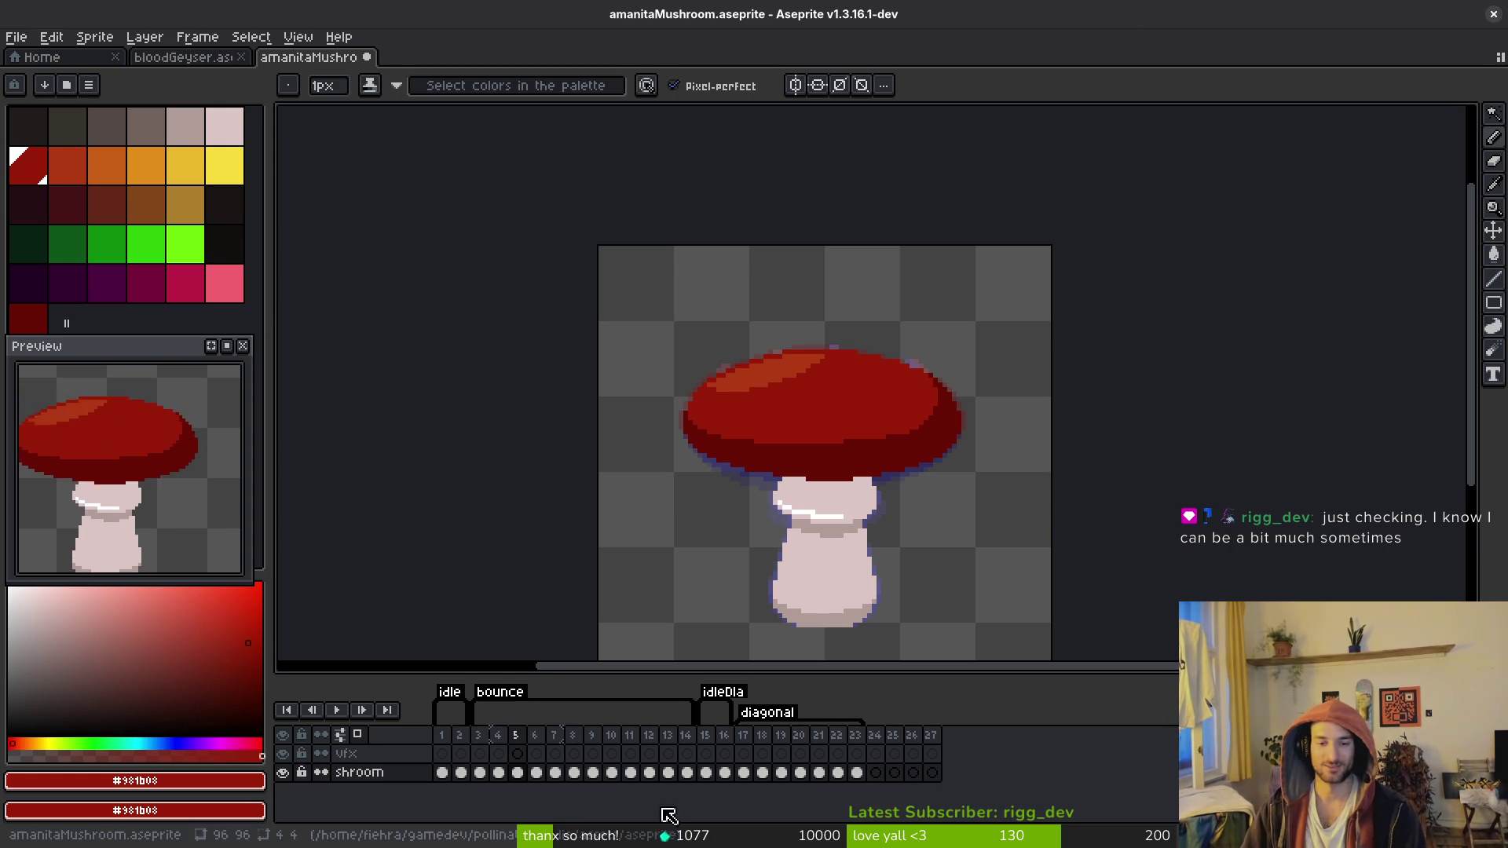
click(818, 753)
key(i)
key(Return)
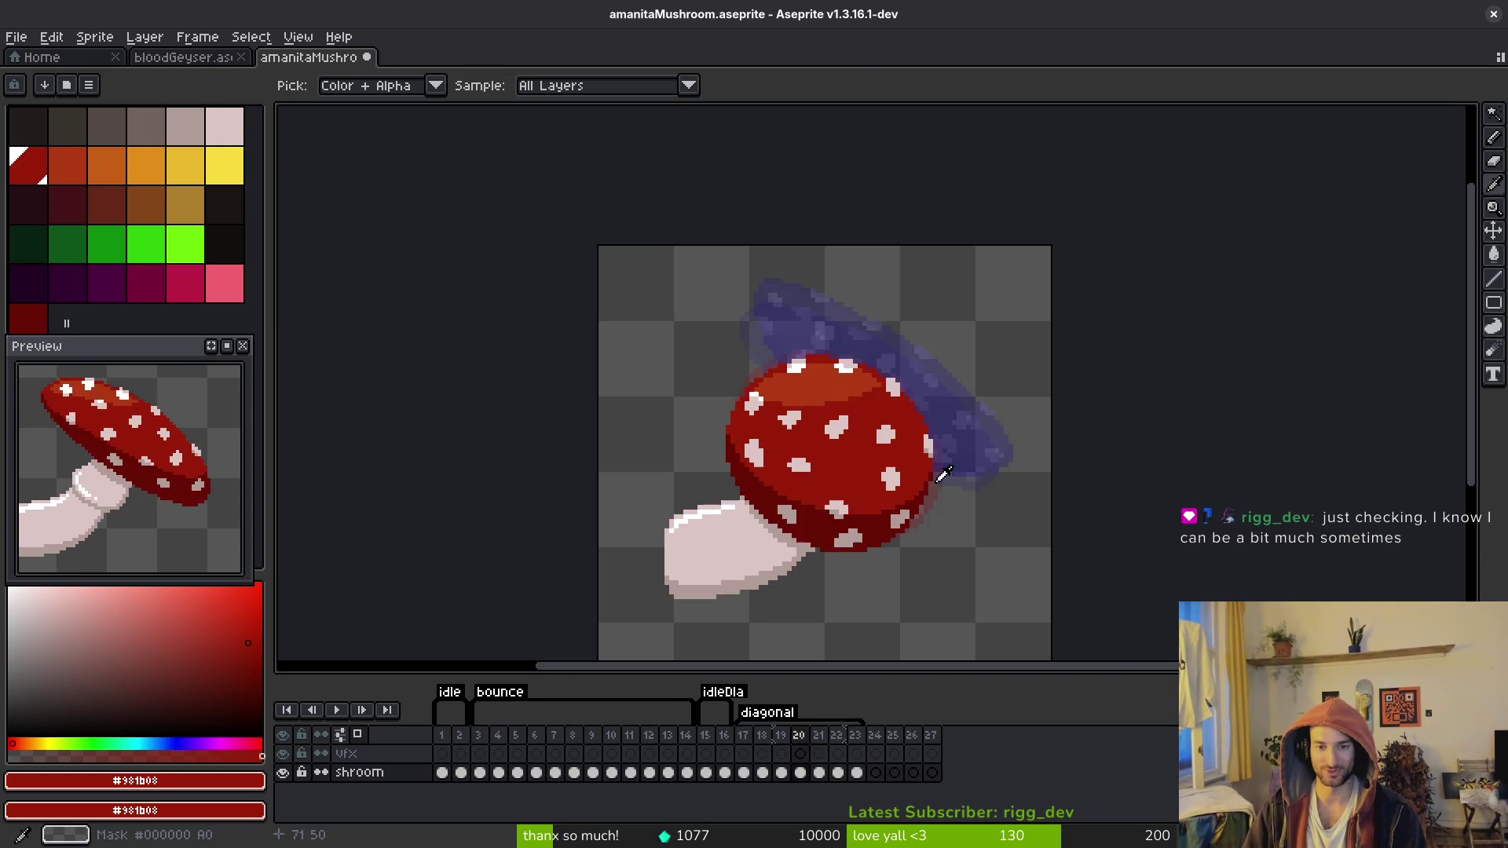
click(516, 754)
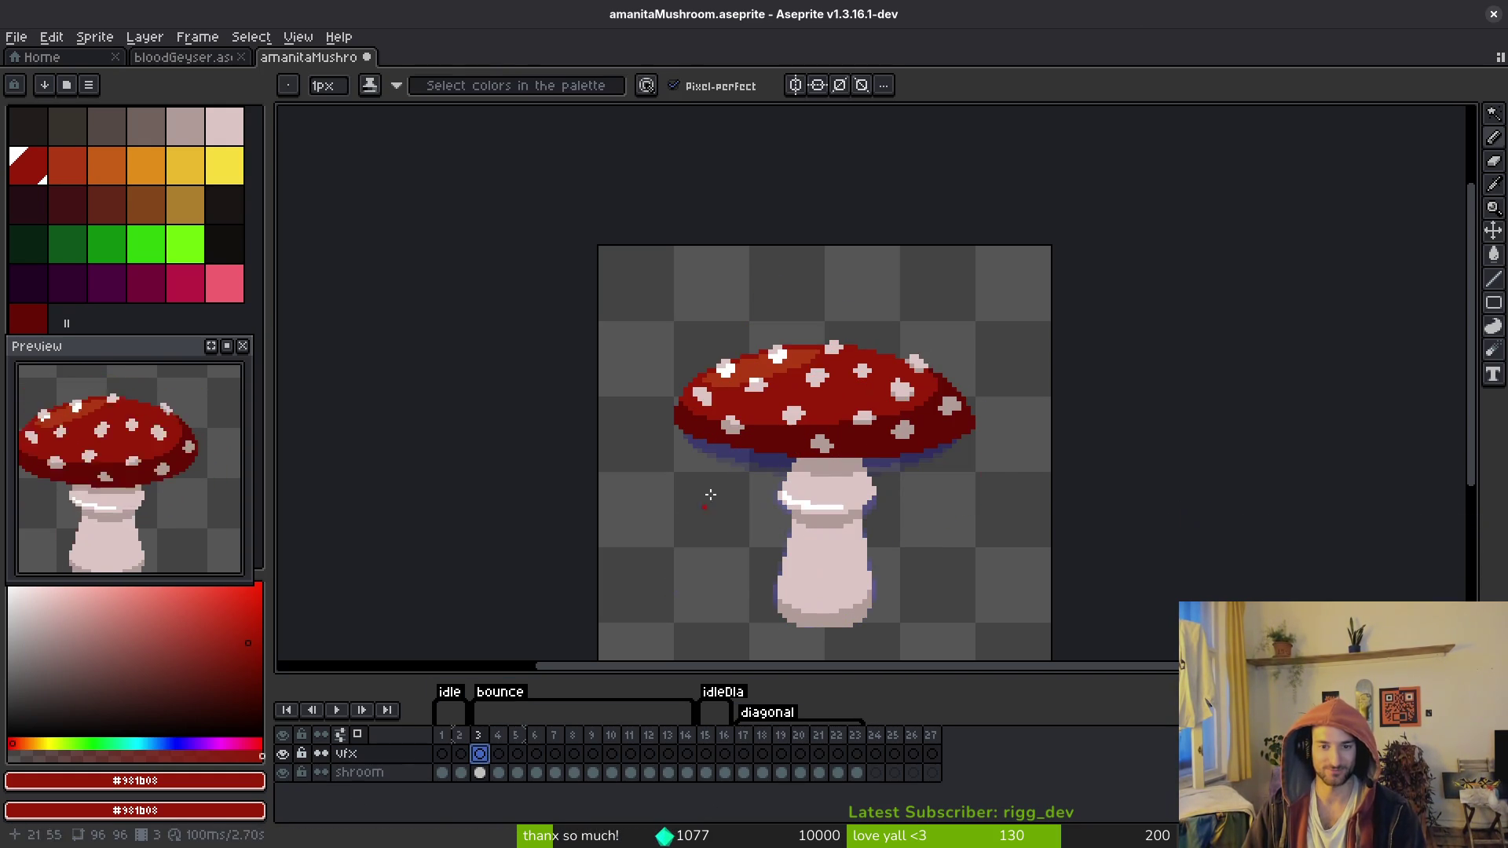
key(Left)
scroll(816, 423, up, 5)
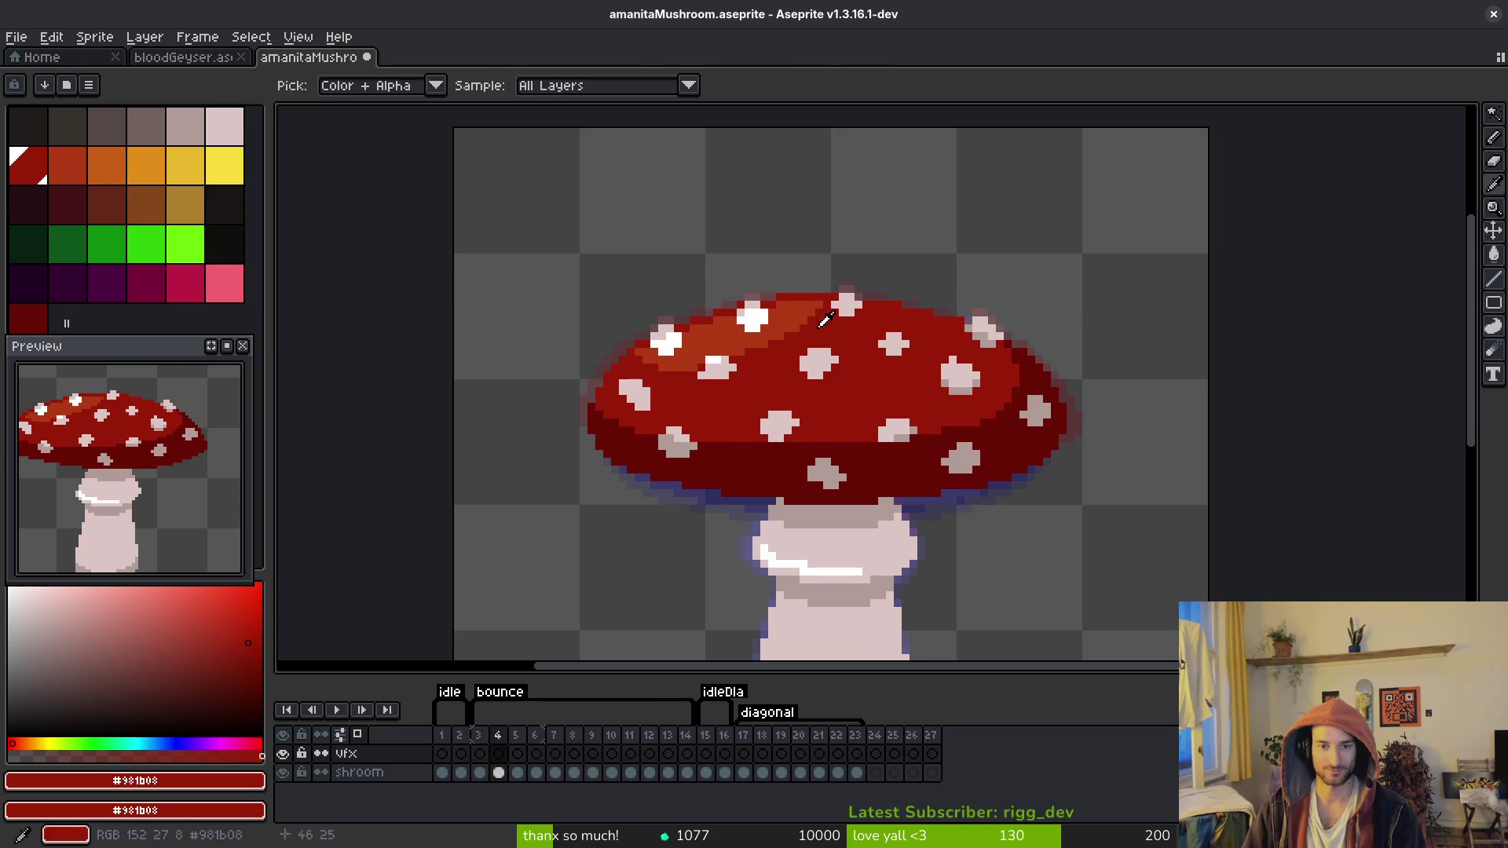
key(w)
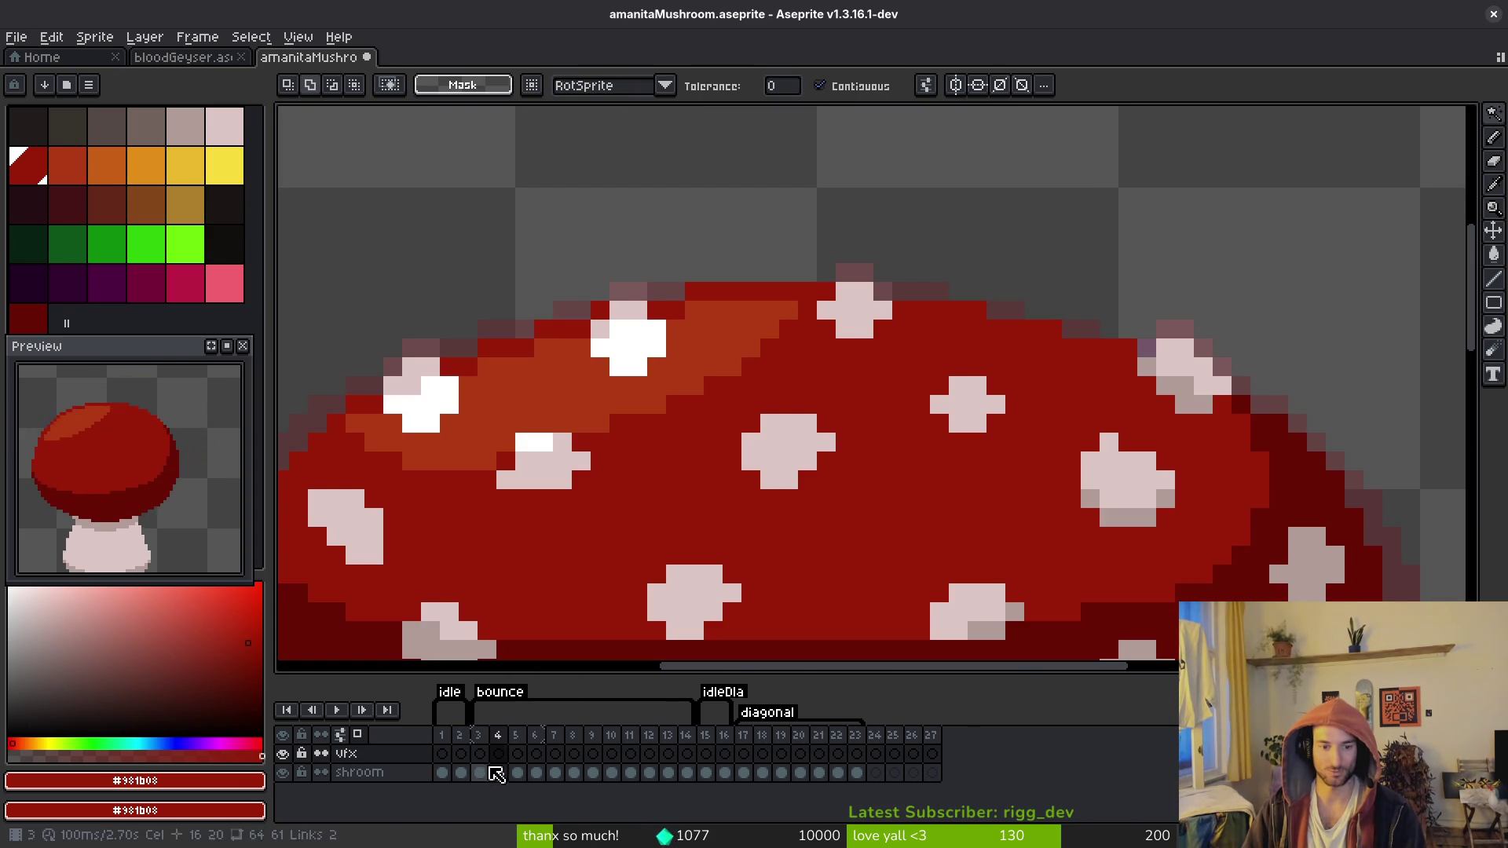
Step: Paste the copied white spot onto the top of frame 5's cap and commit it
key(Down)
key(Right)
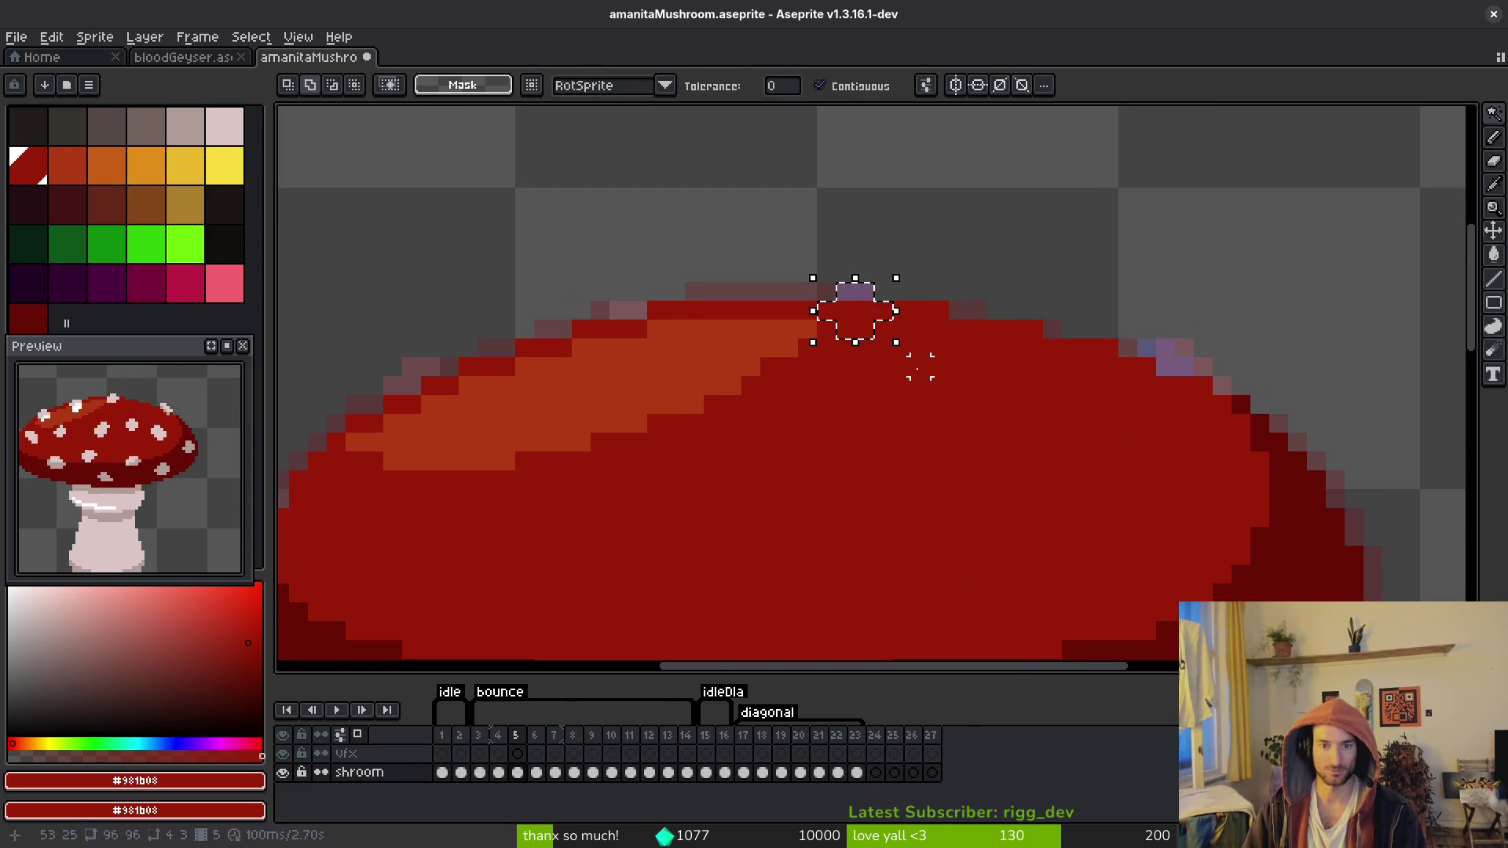
key(ctrl+v)
key(Left)
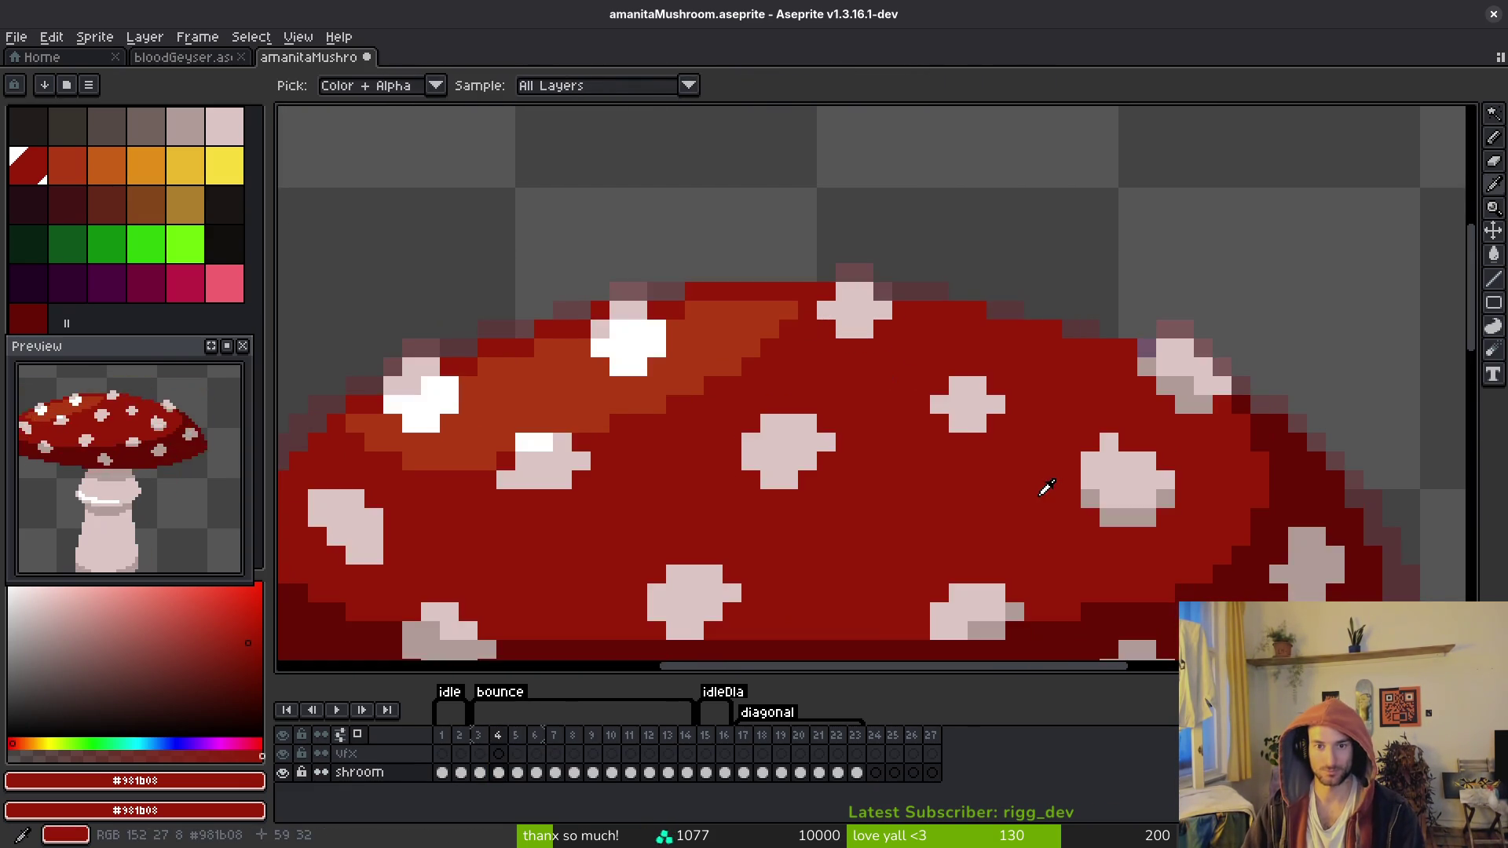
key(Right)
key(ctrl+v)
key(Return)
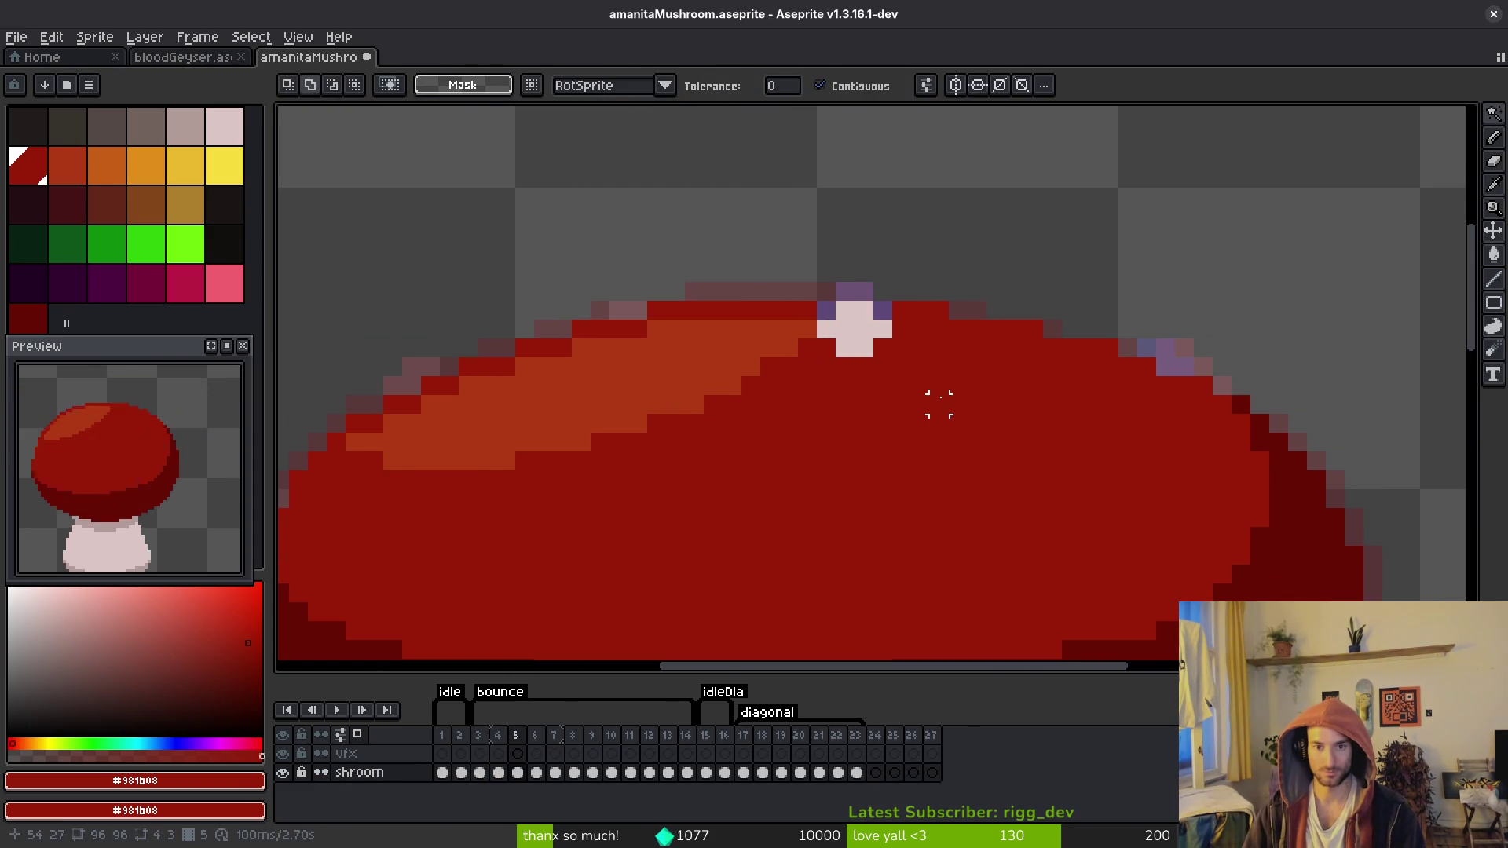
Step: Repaint the two purple pixels beside the new spot with the cap's red
scroll(939, 404, up, 3)
alt+click(899, 417)
alt+click(982, 441)
click(935, 390)
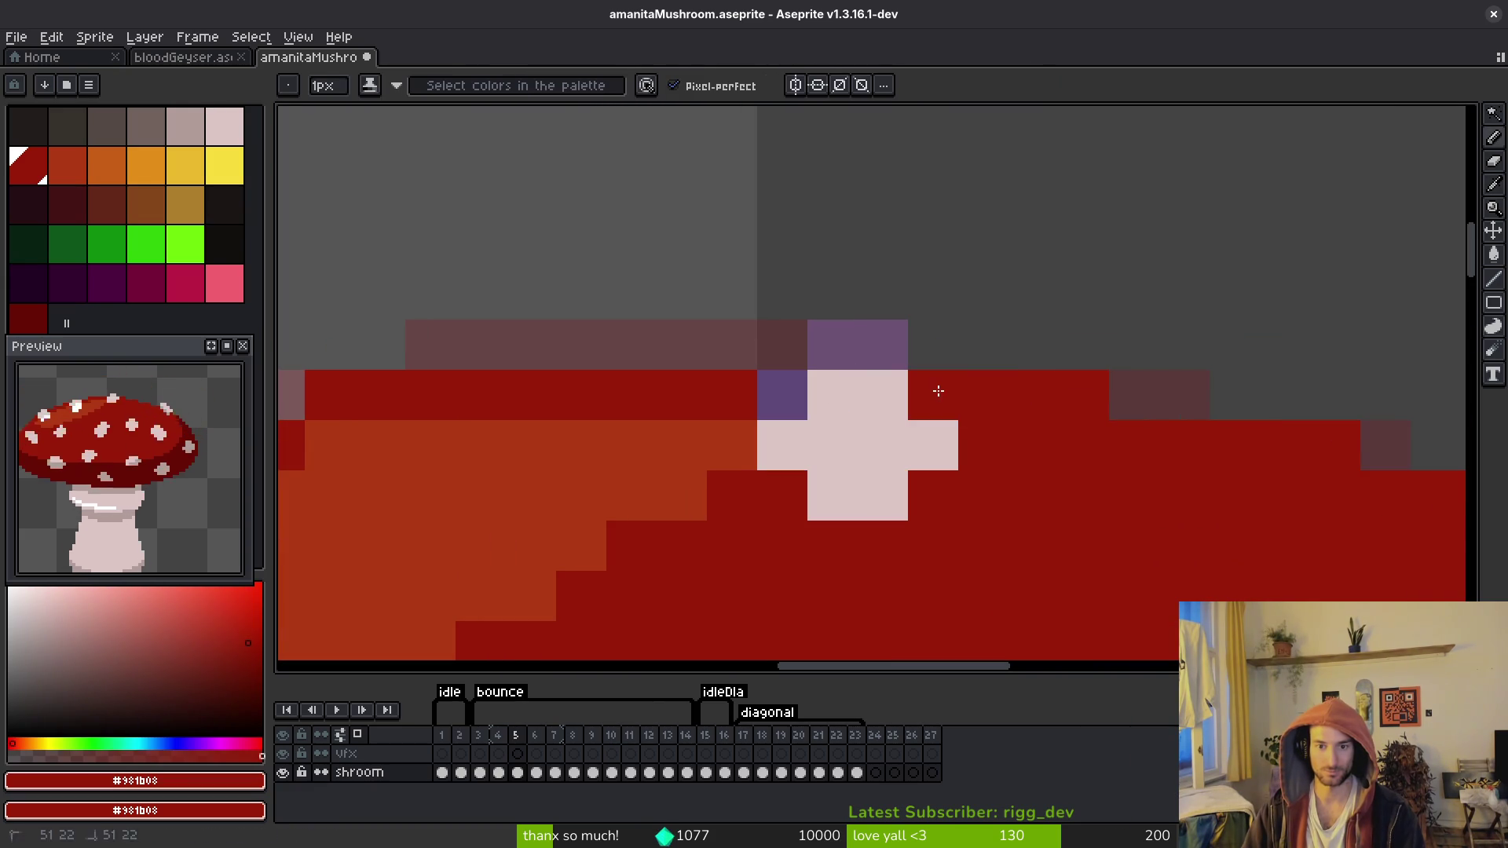
click(782, 395)
scroll(1013, 458, down, 5)
scroll(1077, 516, up, 3)
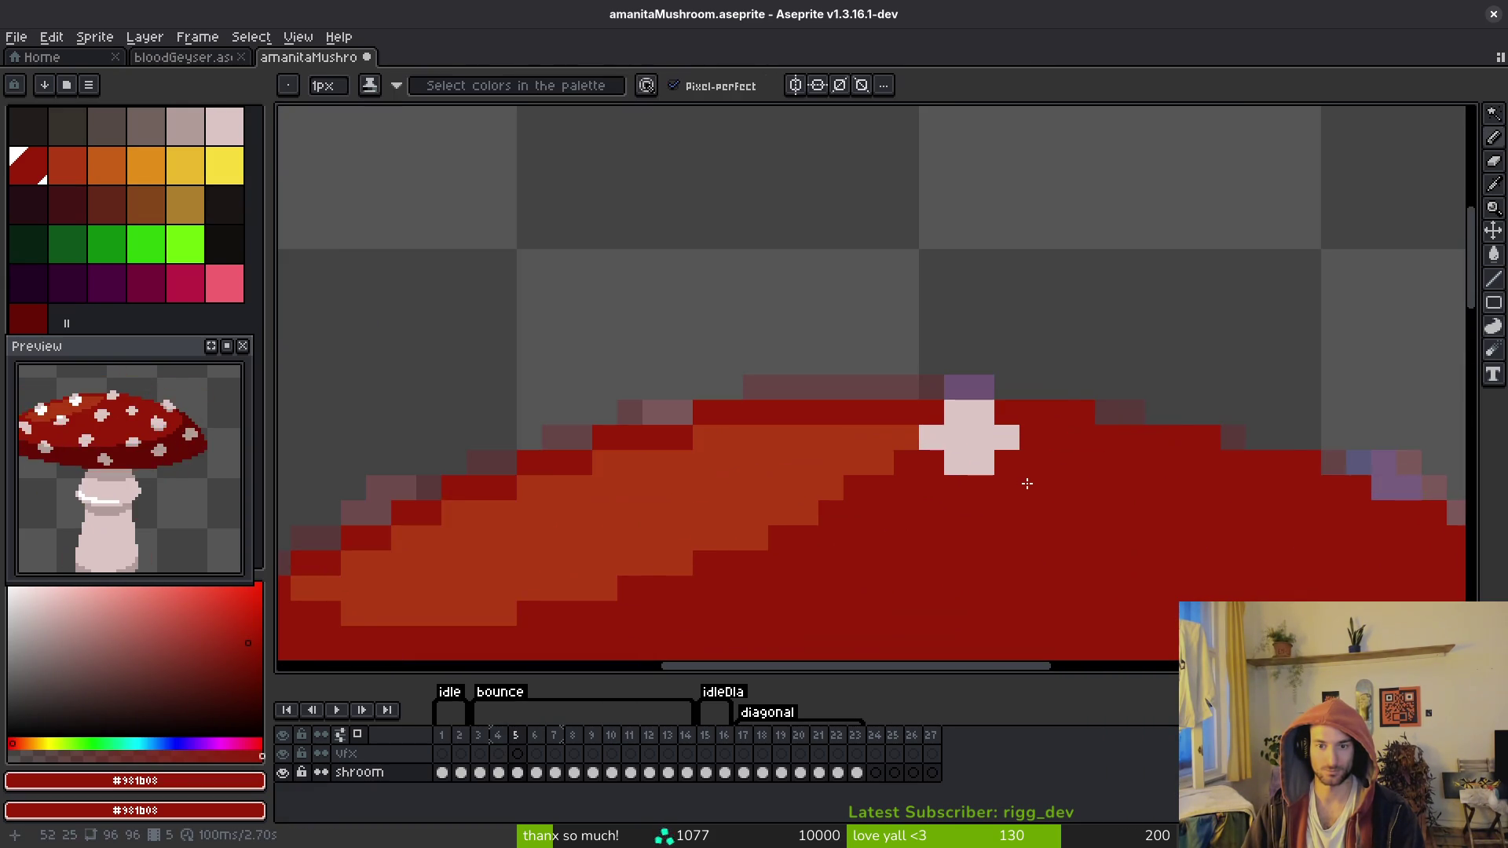
Step: Compare the spots on frames 4 and 5, then sample the pale pink colour
key(Left)
key(Left)
key(Right)
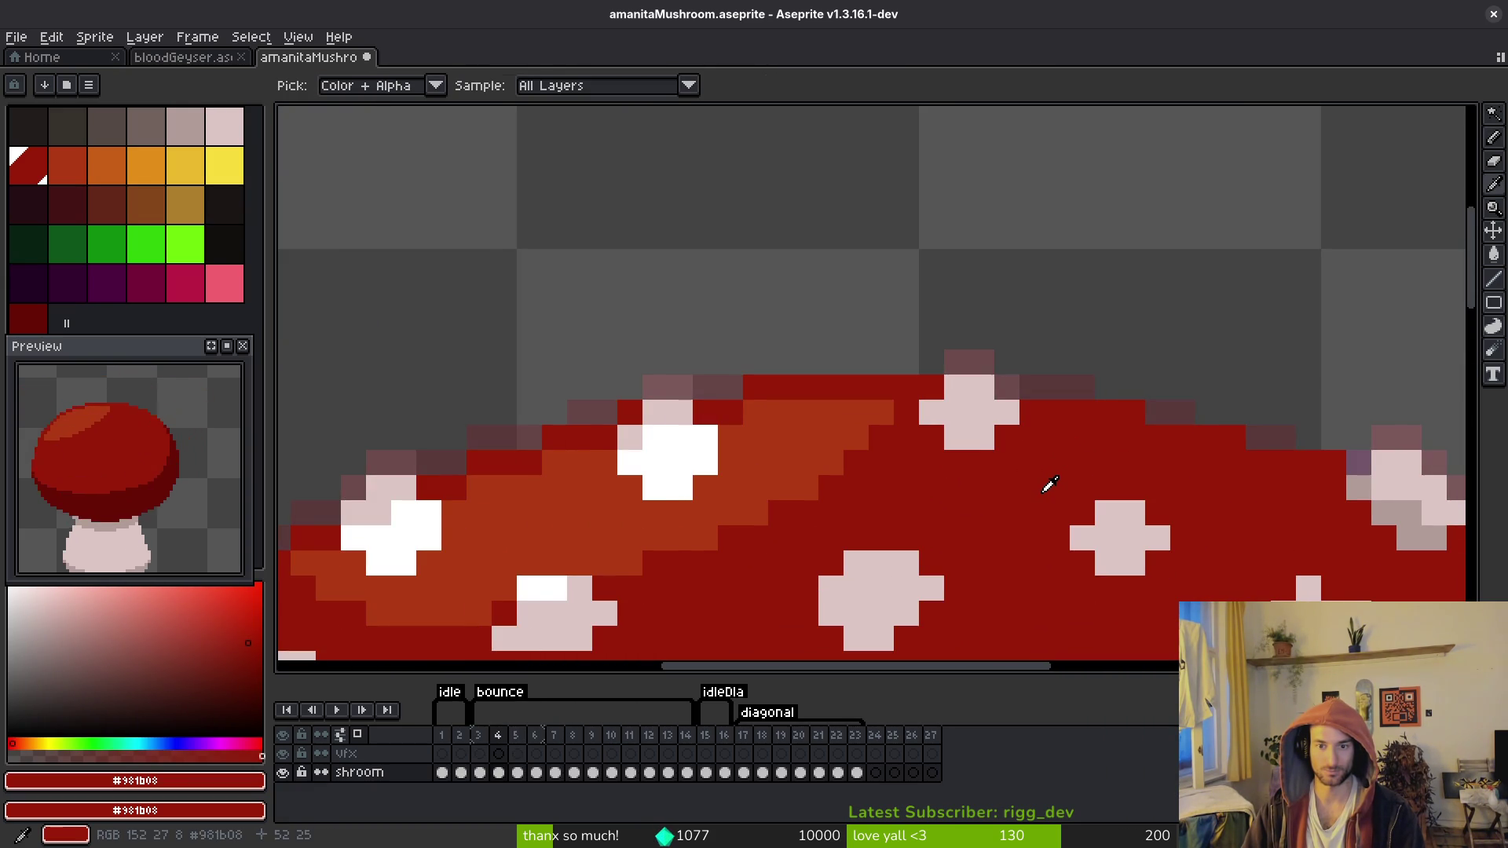
key(Return)
key(Return)
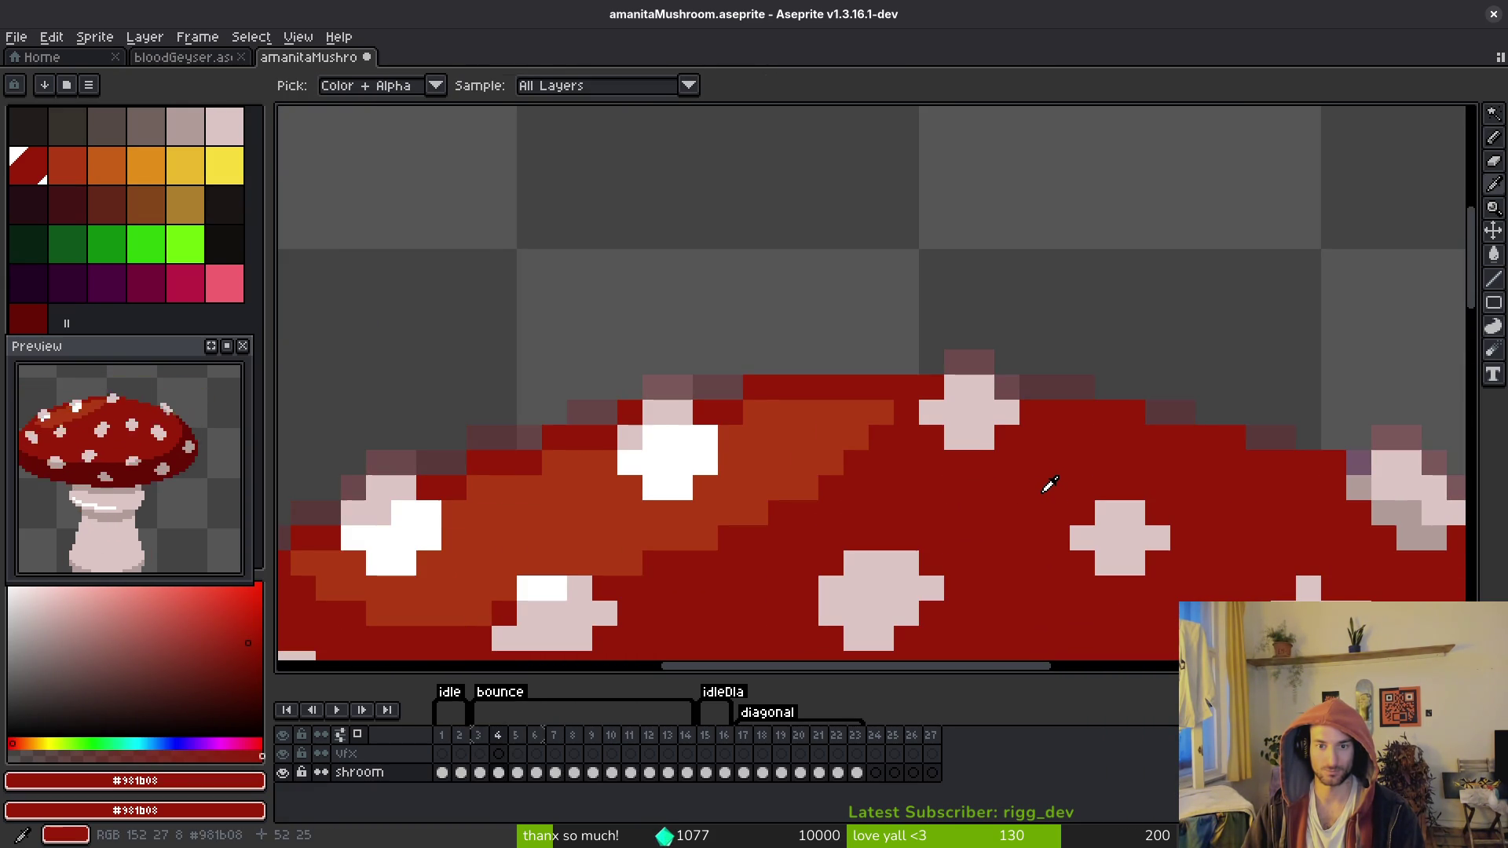
key(Right)
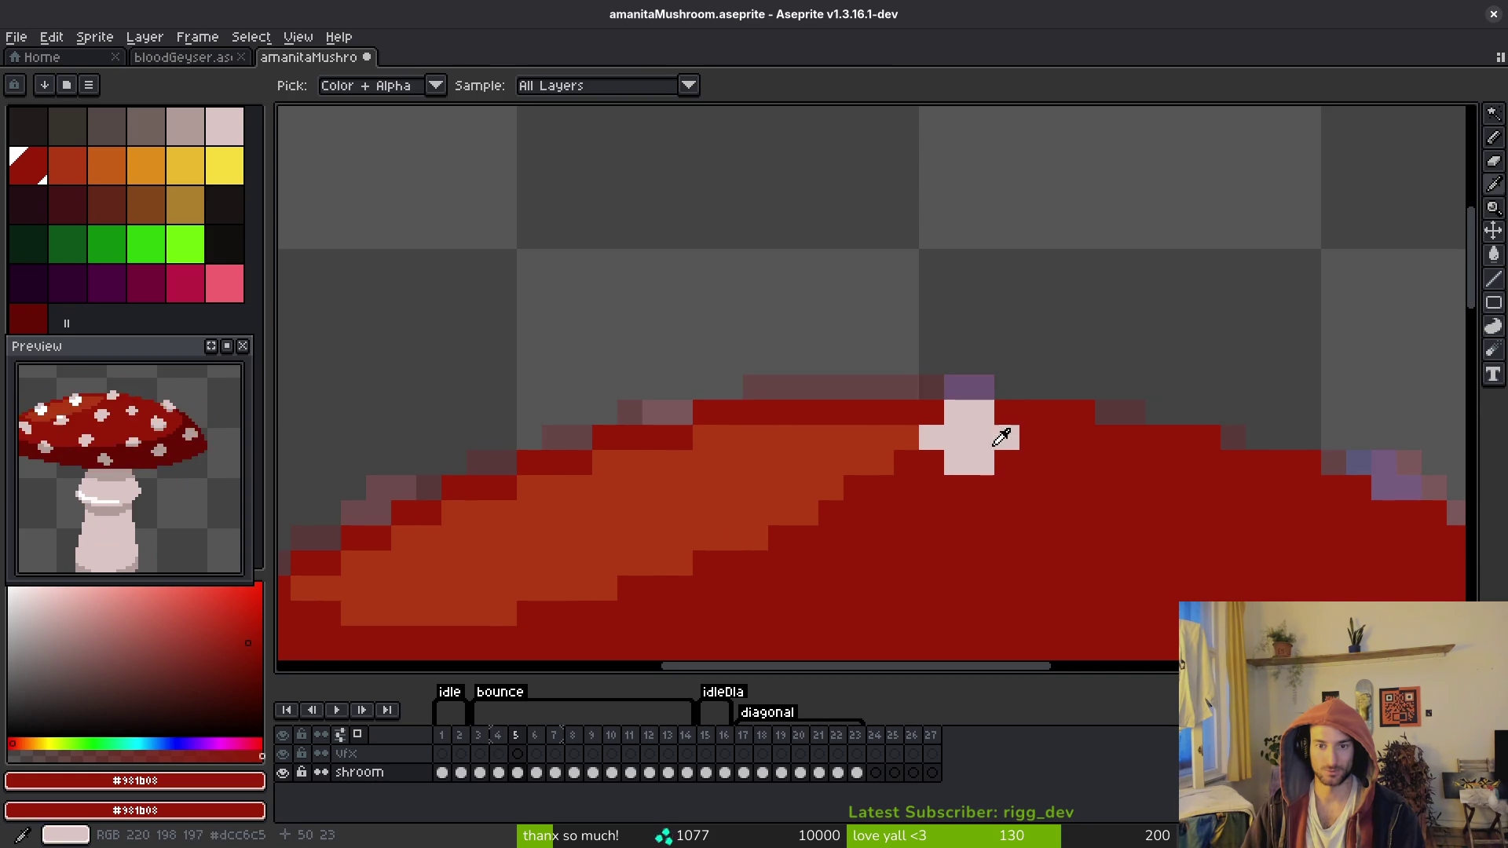
alt+click(935, 414)
scroll(1099, 518, down, 4)
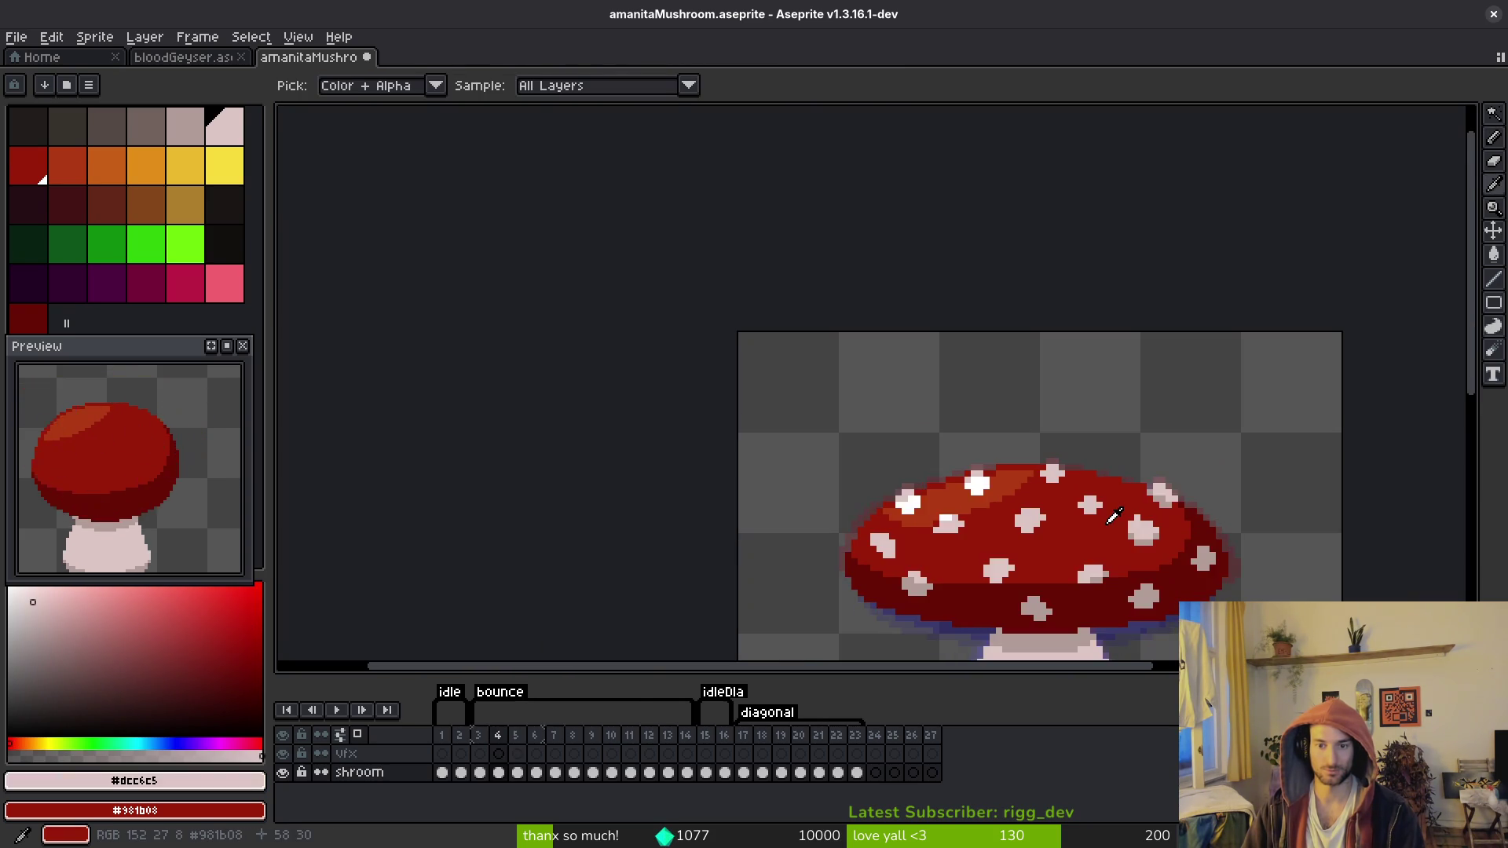
drag(1110, 522, 868, 482)
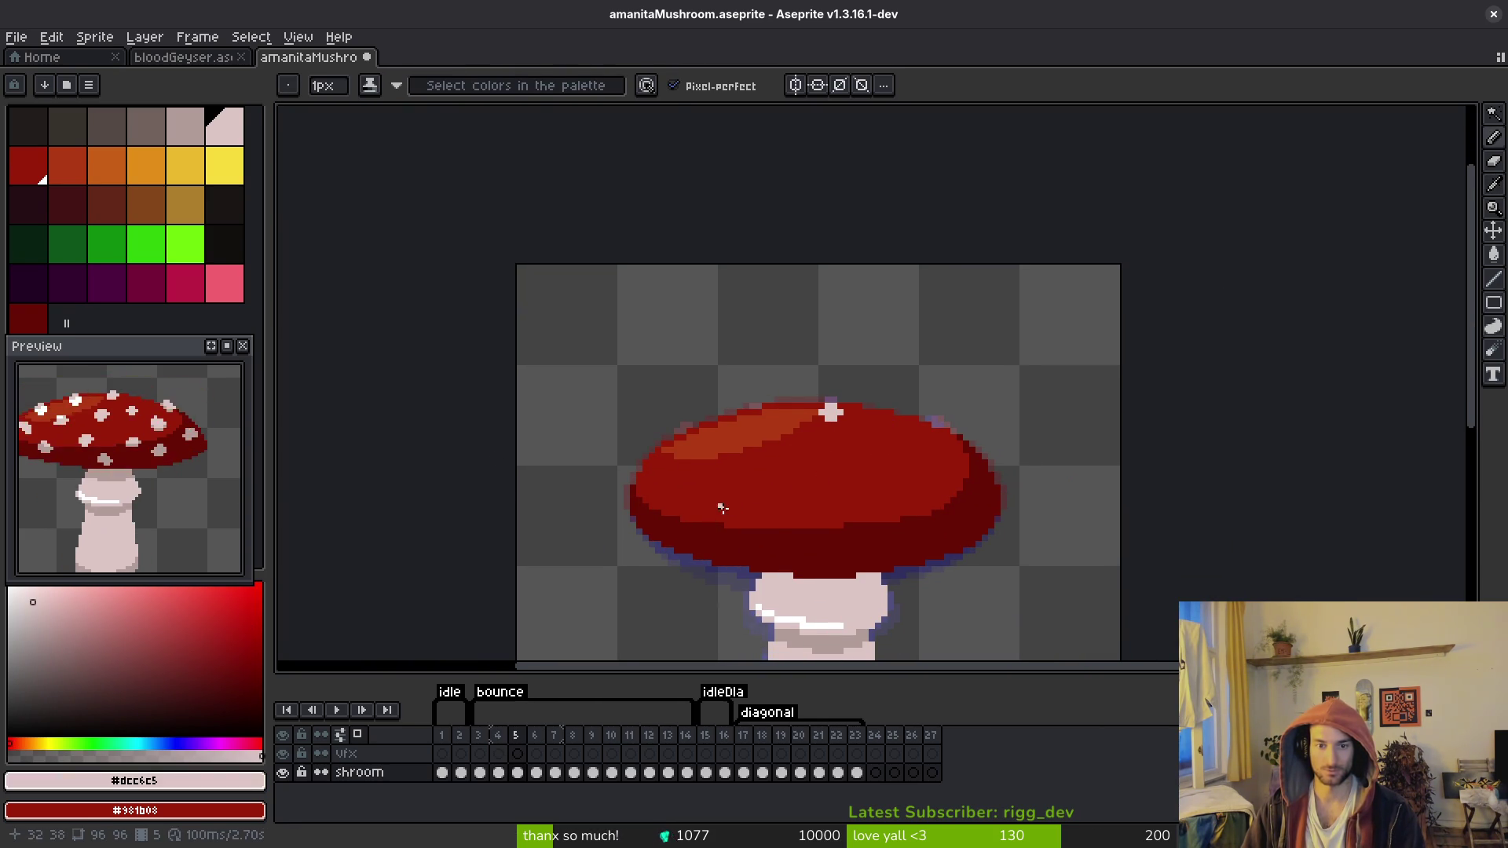
Step: Copy frame 4's right-edge white spot into frame 5, nudged down one pixel
key(Left)
scroll(903, 472, up, 5)
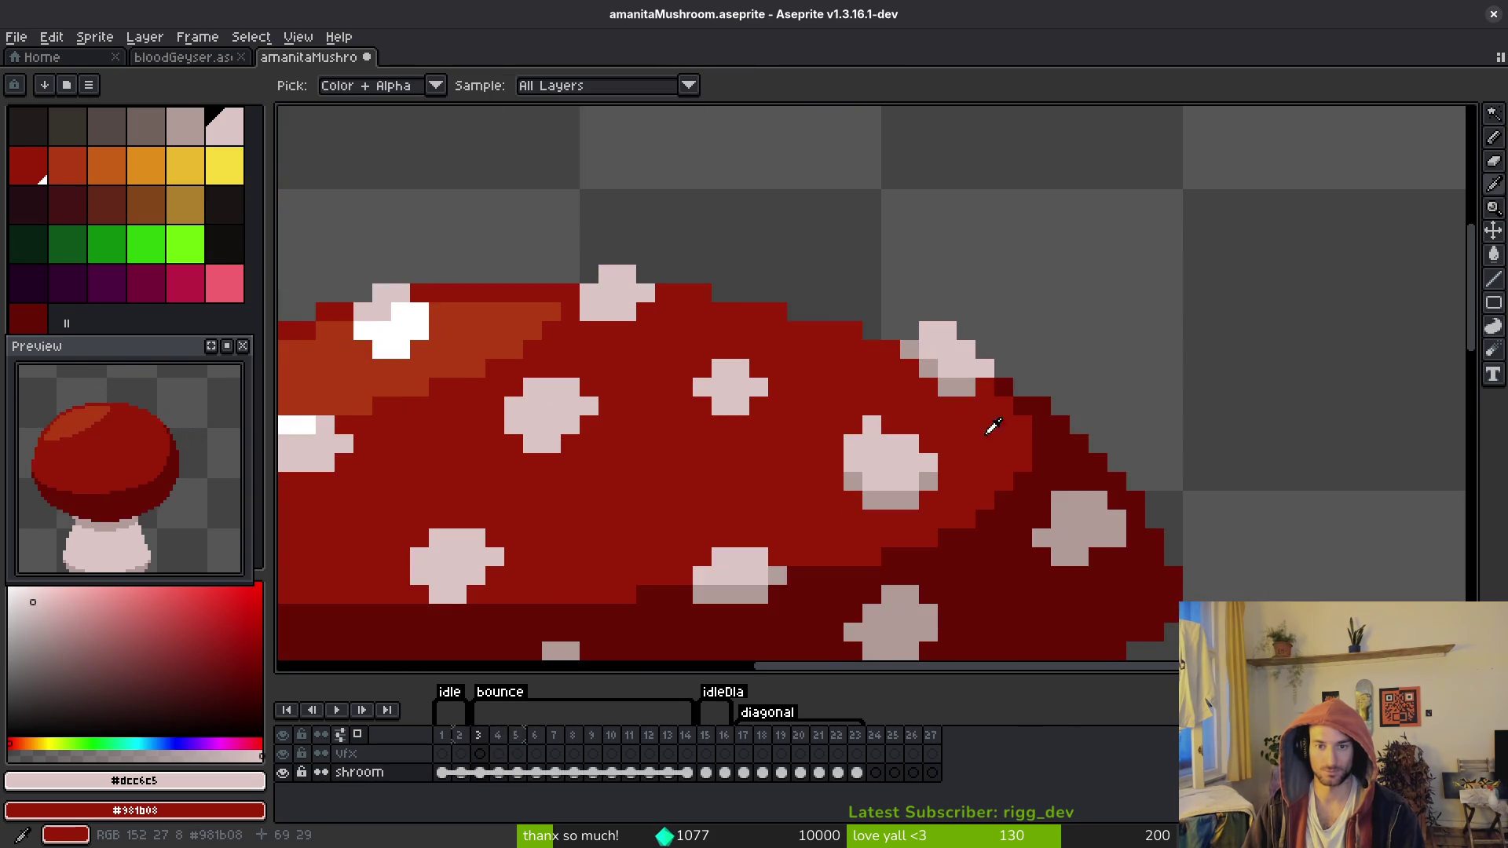
key(w)
click(946, 367)
scroll(942, 408, up, 3)
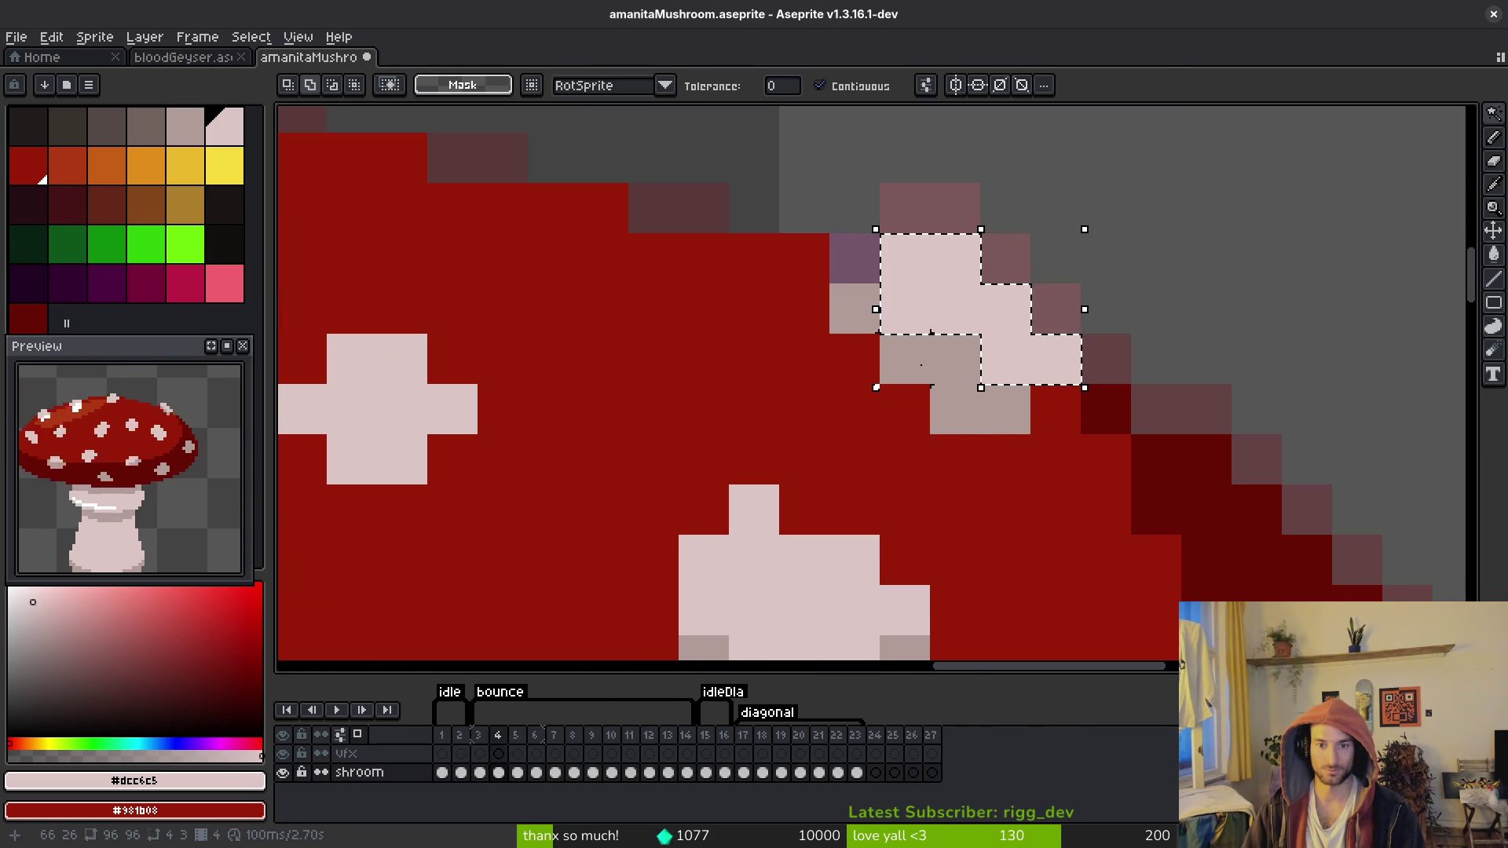
scroll(990, 456, down, 4)
key(Left)
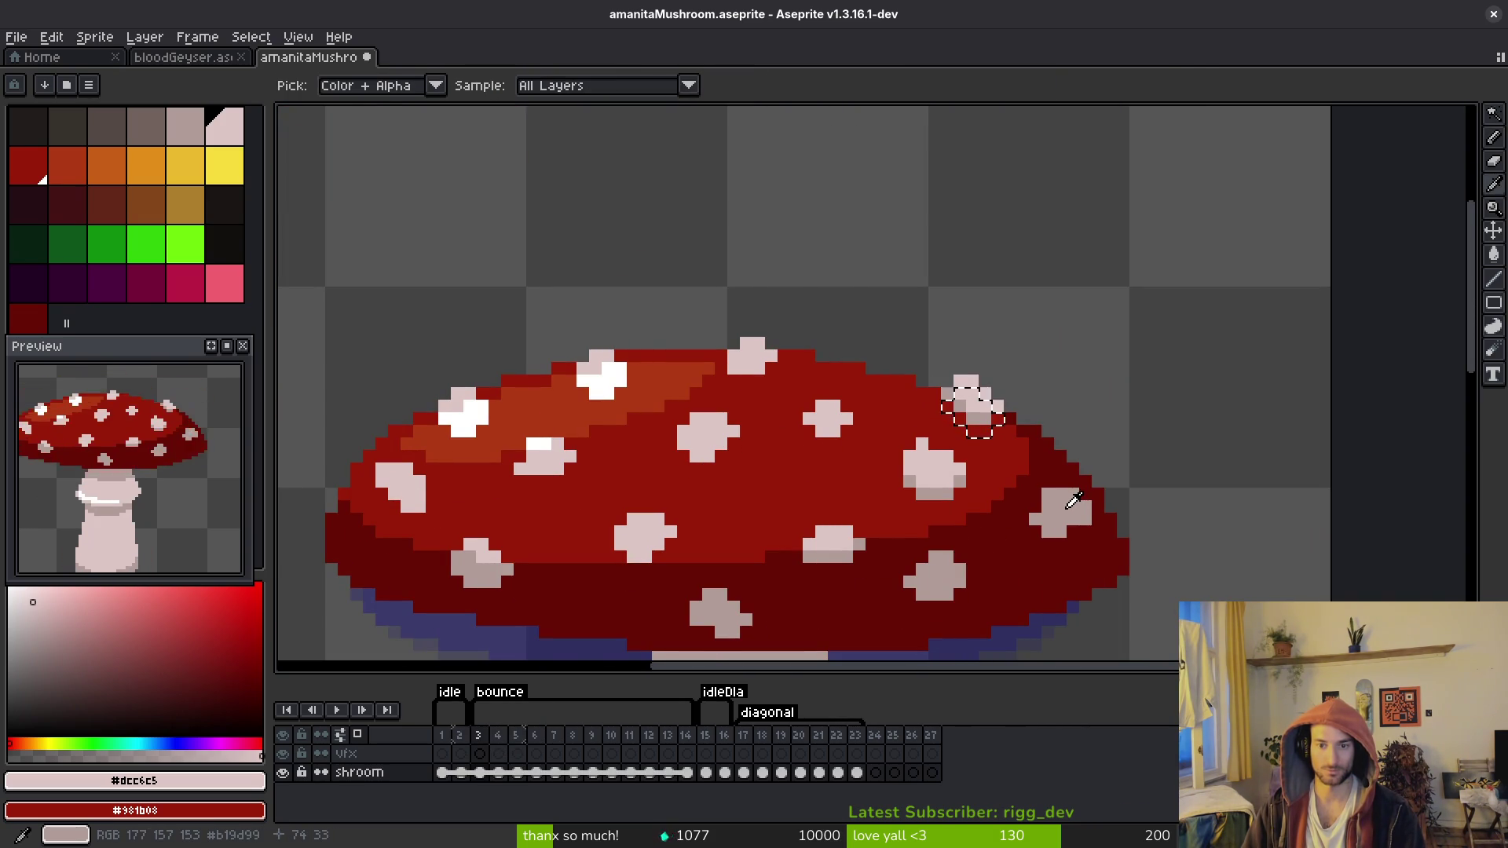
key(Right)
key(Right)
scroll(1013, 471, up, 3)
key(ctrl+v)
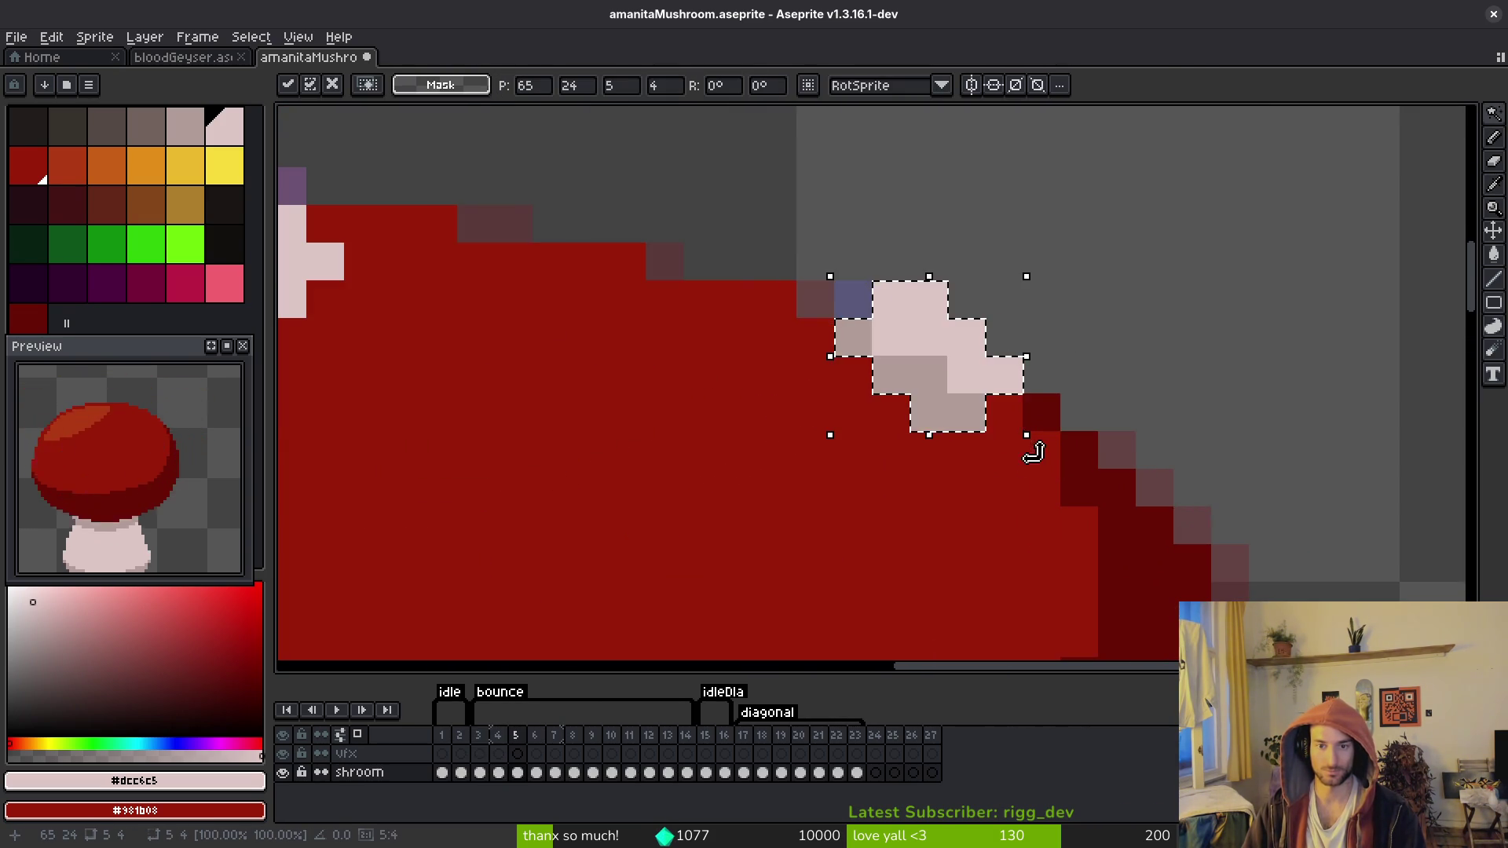
key(Down)
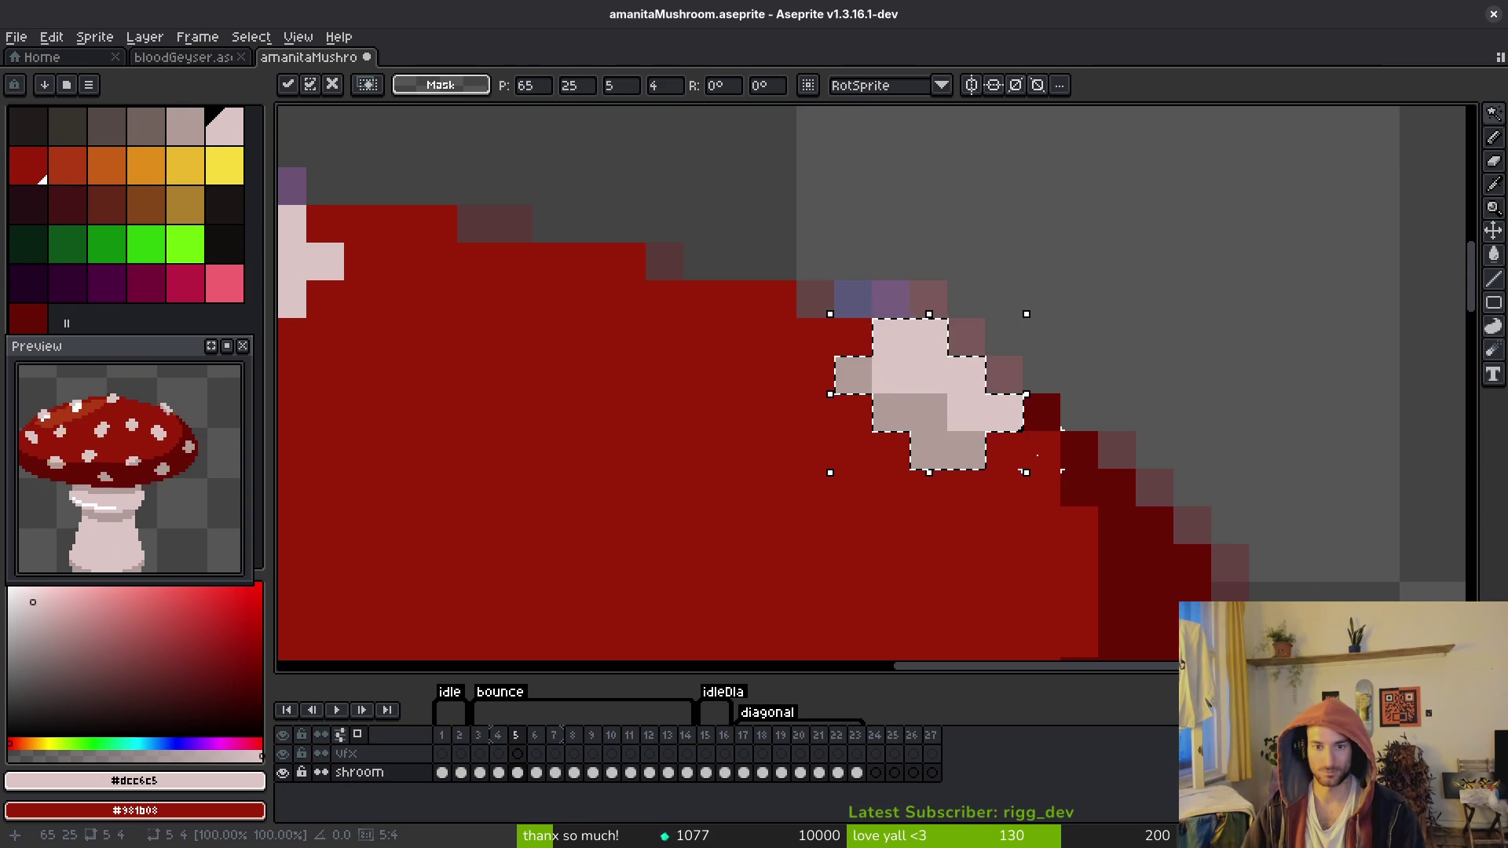
key(Return)
Step: Repaint a stray light pixel red and another light pixel grey-pink on the cap
scroll(1068, 538, down, 2)
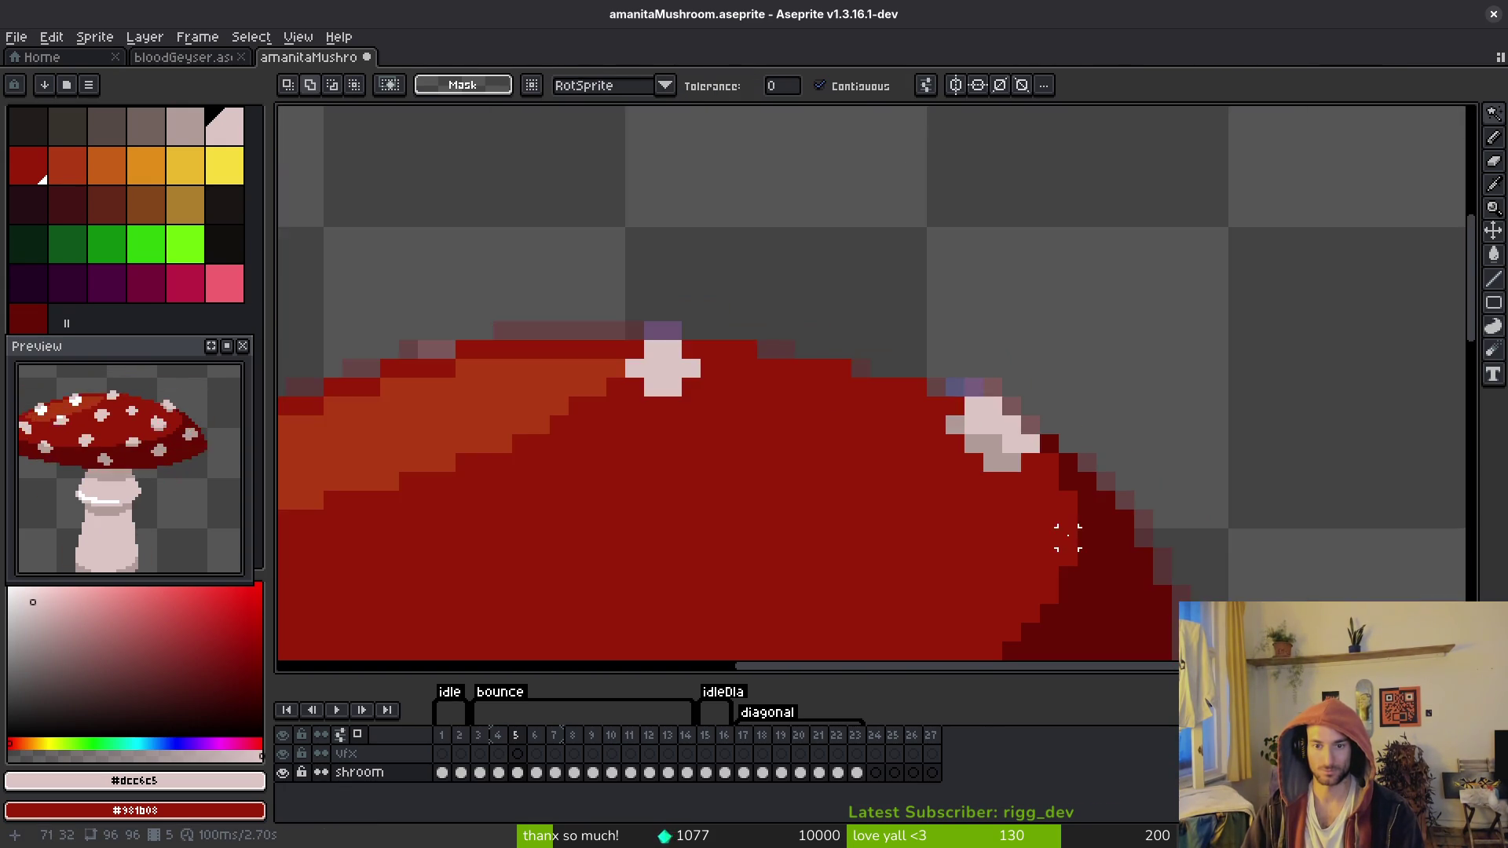
scroll(1067, 538, down, 1)
scroll(1042, 487, up, 3)
key(alt)
alt+click(923, 402)
click(922, 370)
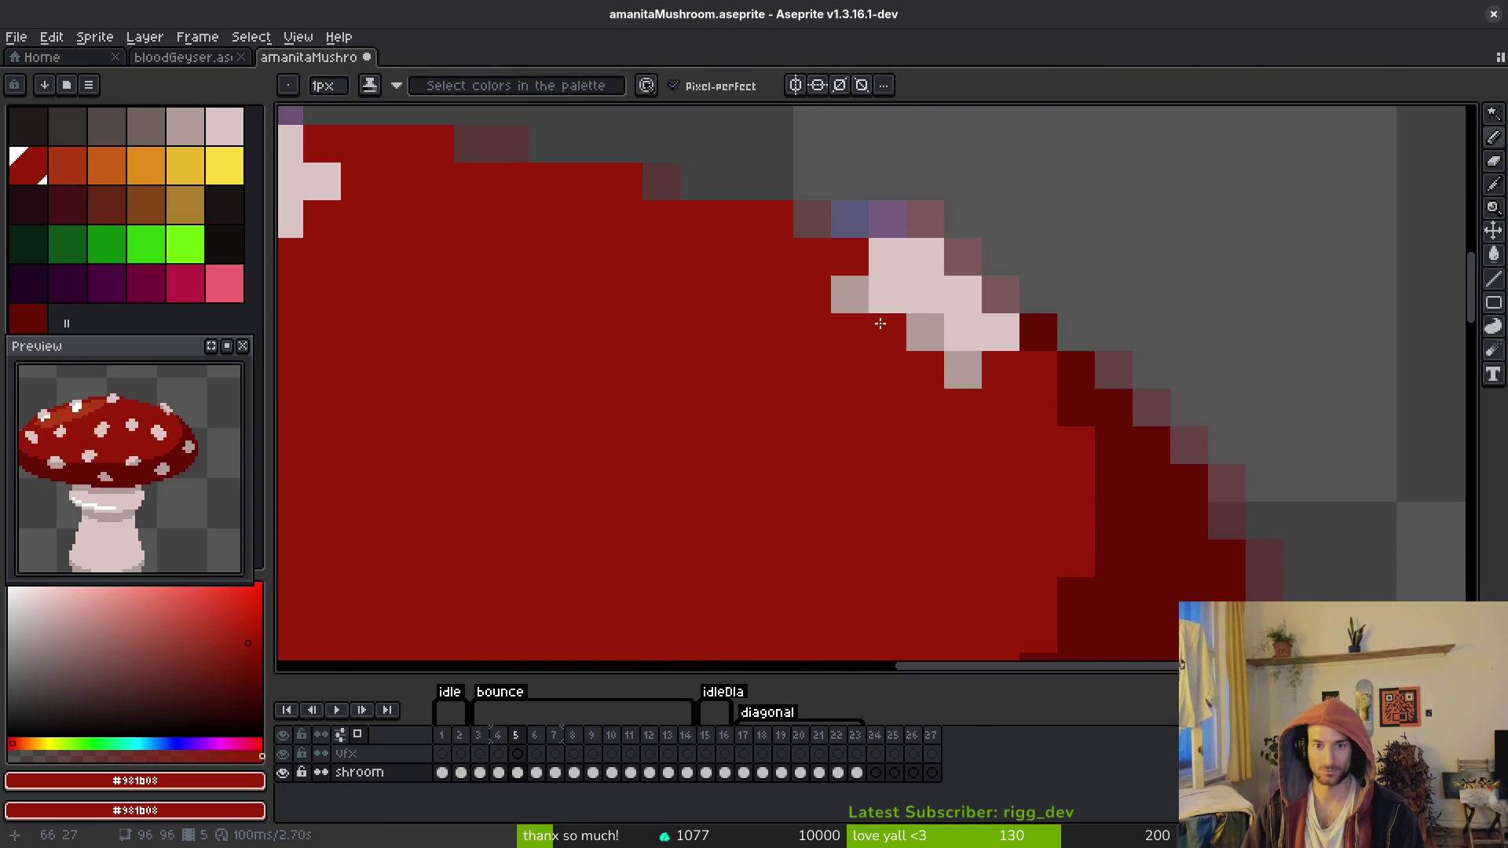
alt+click(909, 318)
click(887, 298)
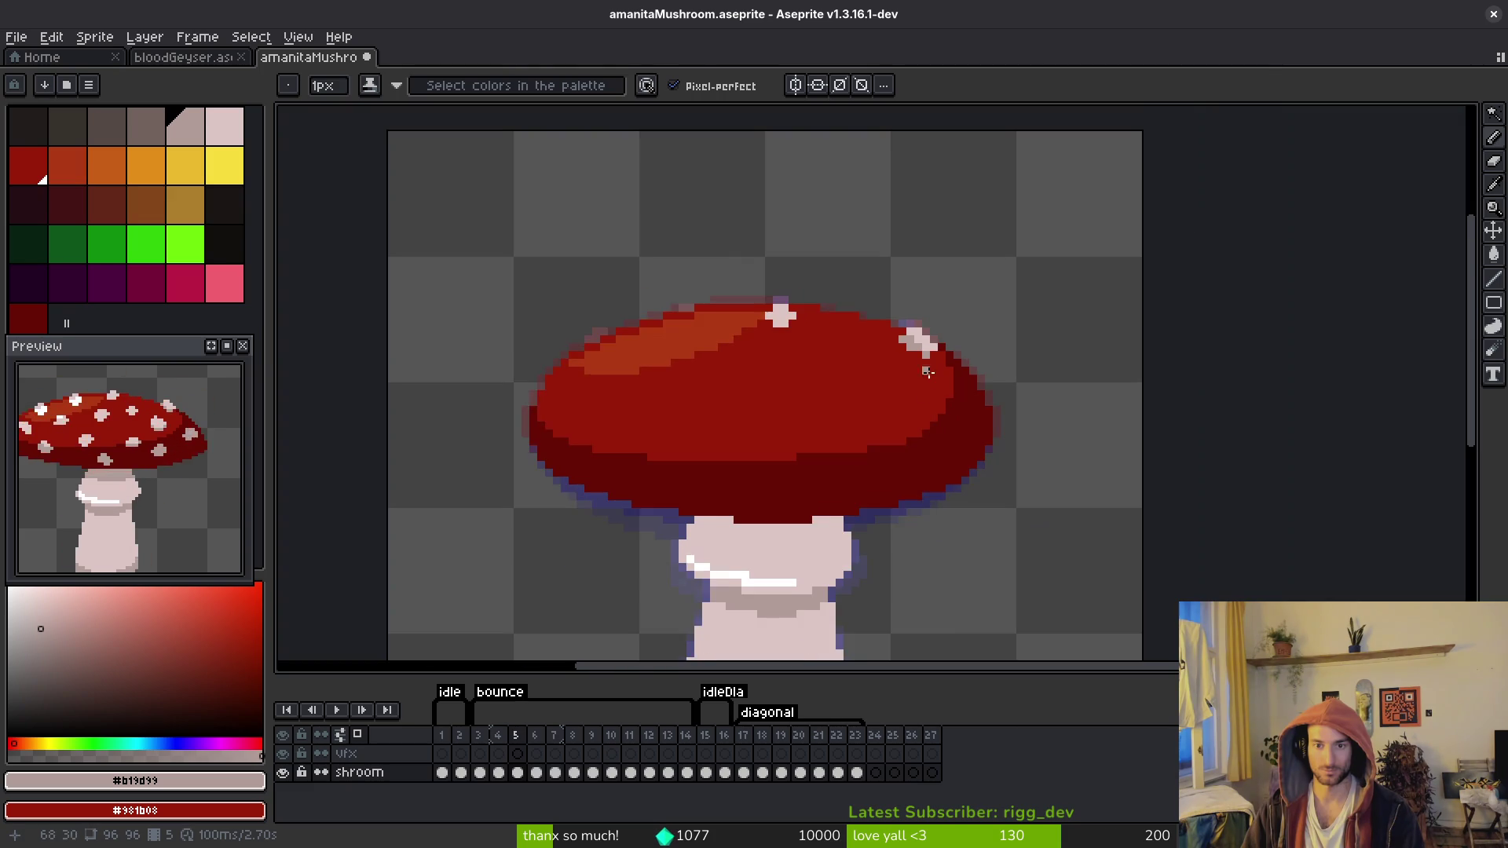
scroll(892, 316, down, 4)
Step: Restore the old spot pixel to red, add a pale pixel below the right spot, and save
key(alt)
key(Right)
scroll(919, 325, up, 2)
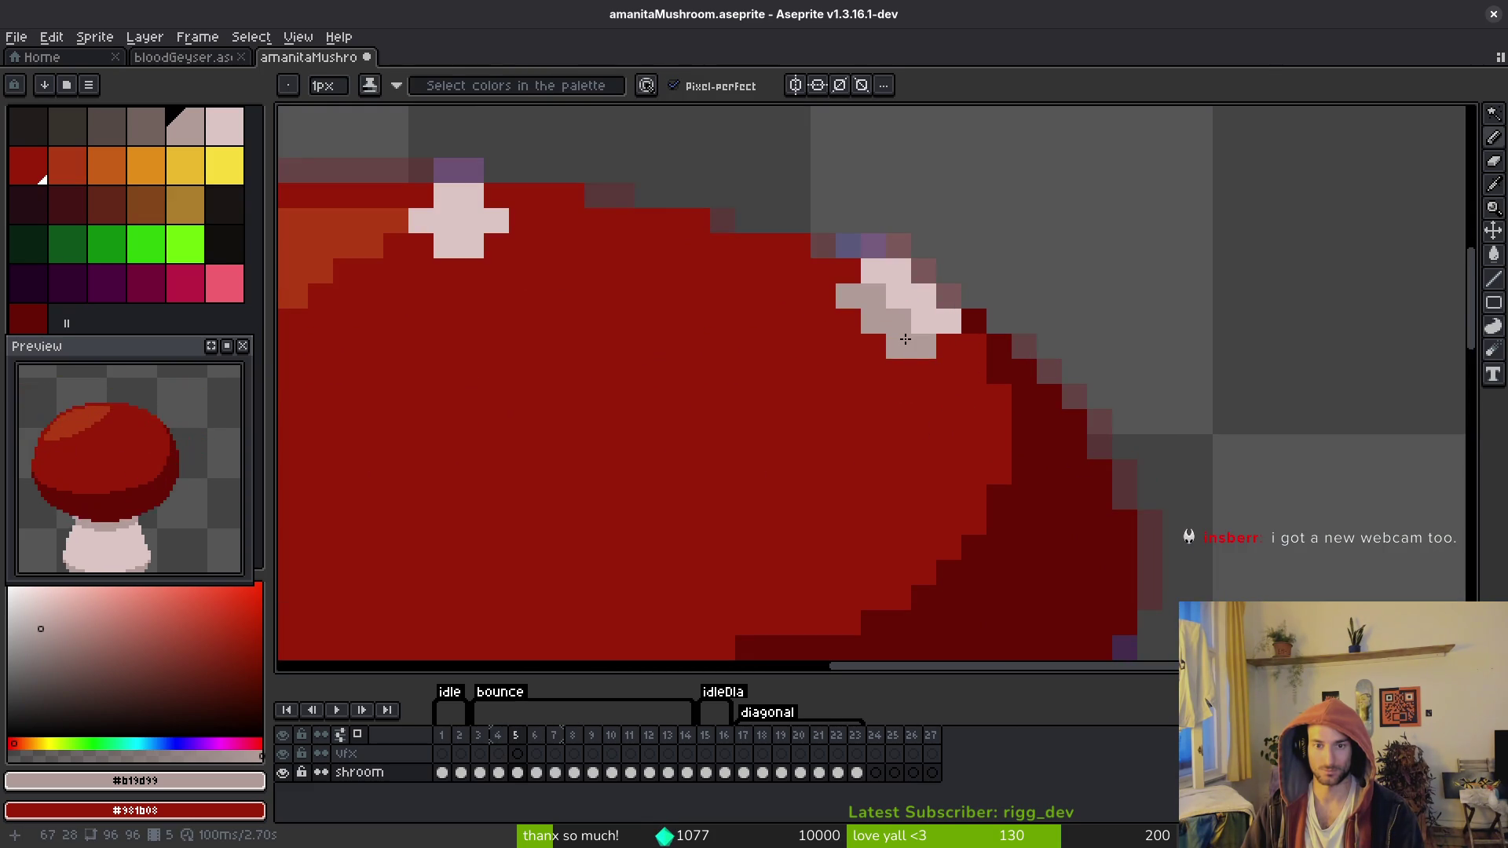
right_click(898, 346)
click(896, 396)
key(ctrl+s)
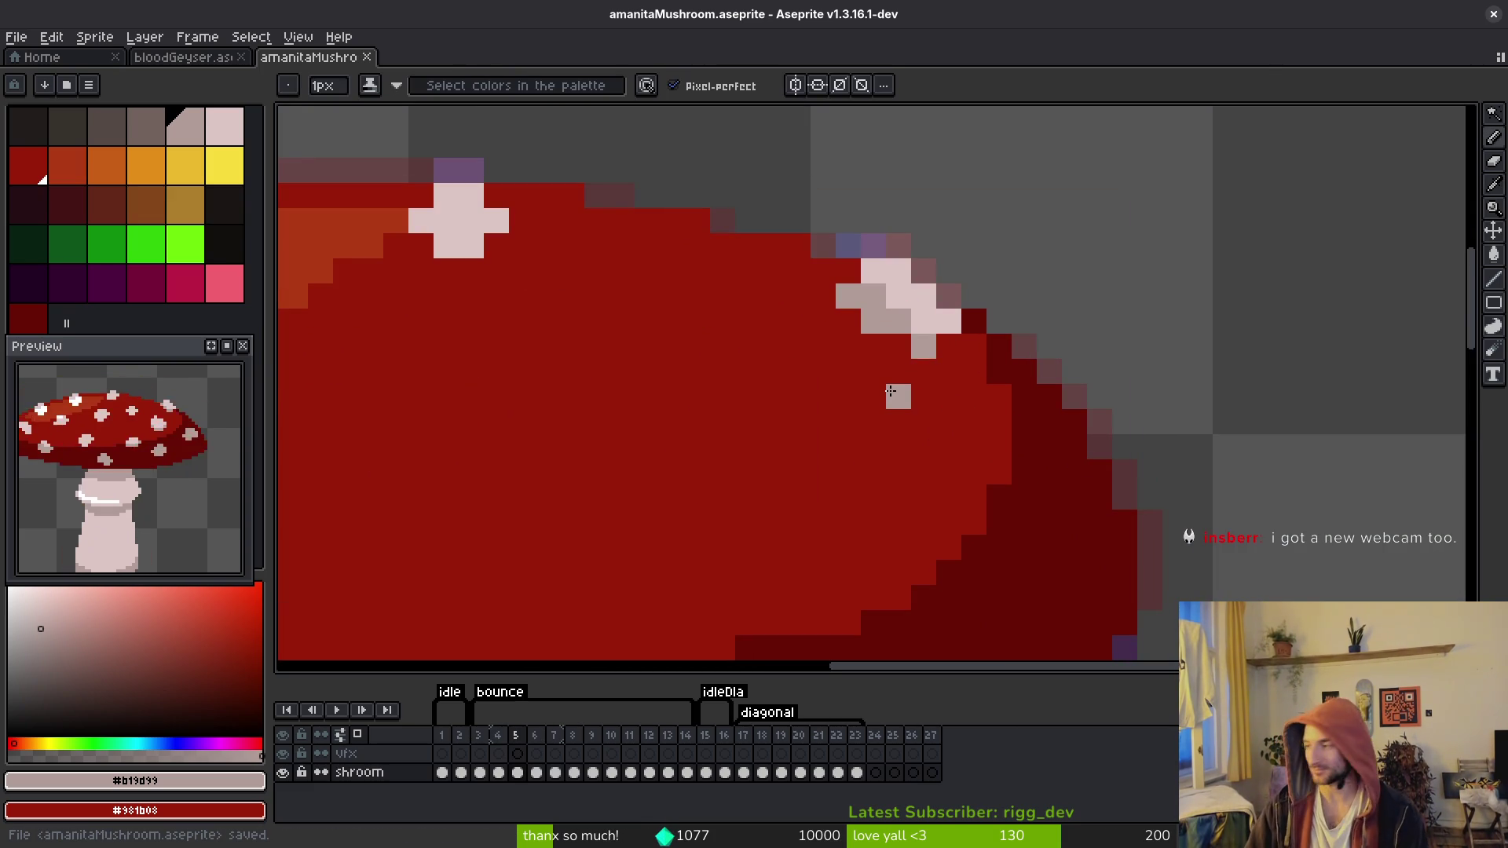
scroll(891, 391, down, 3)
Step: Copy a first spot from frame 4 onto frame 5 with the Magic Wand and save
key(Left)
key(Right)
key(Left)
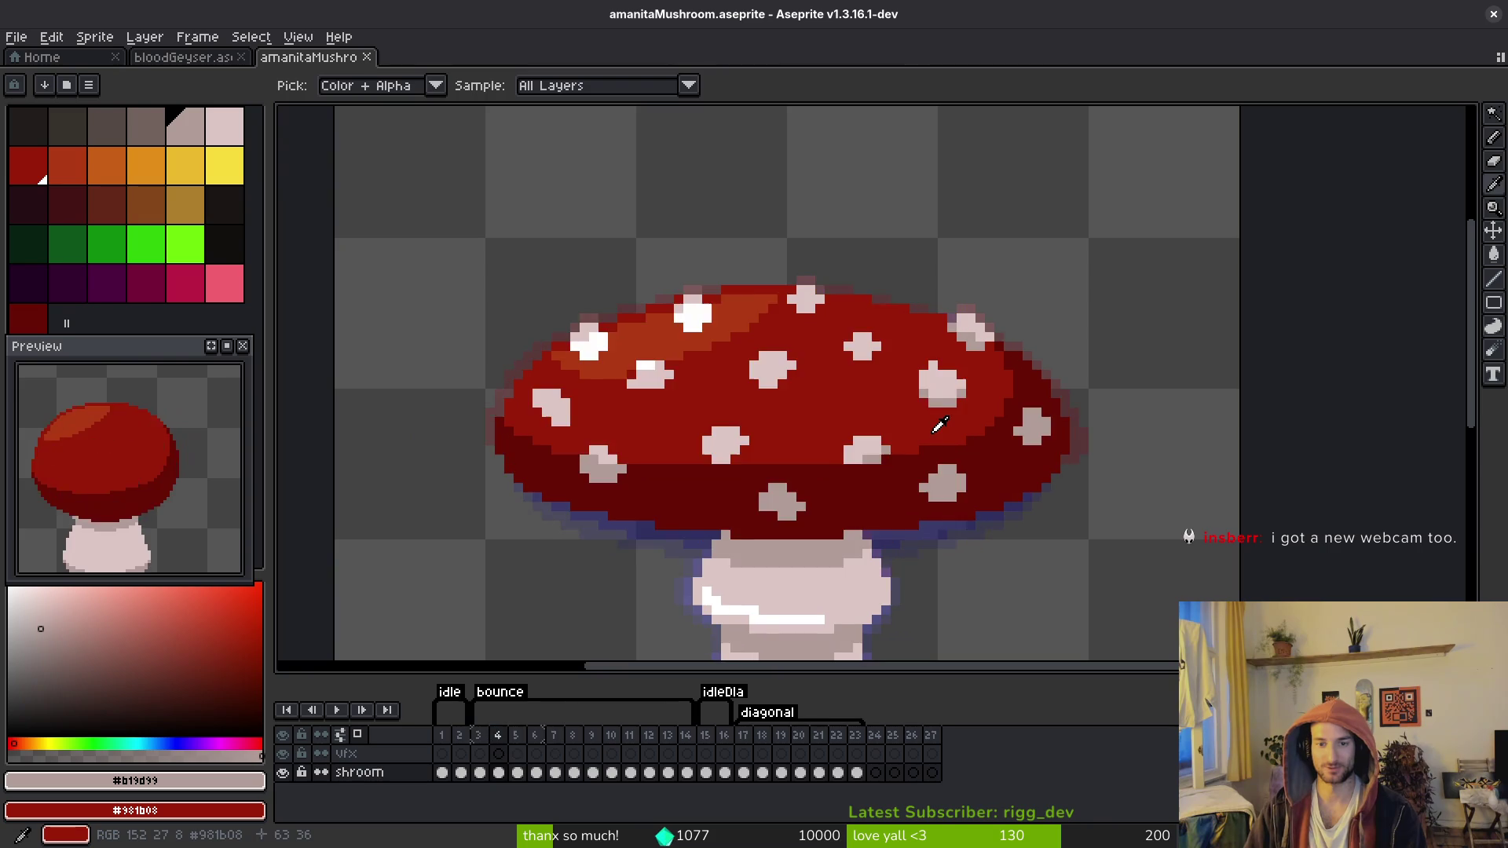
key(w)
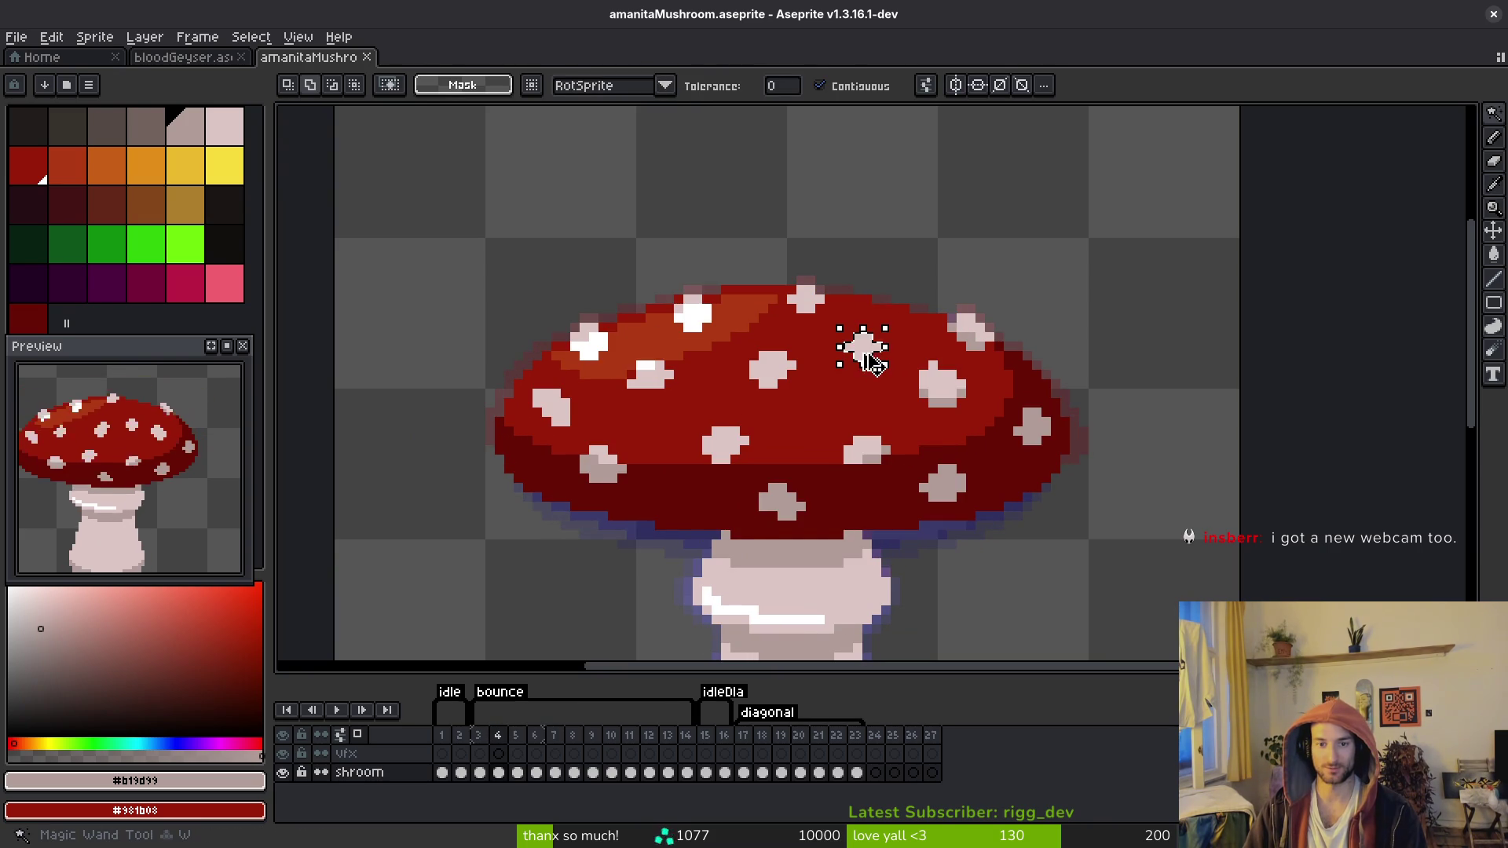
key(Right)
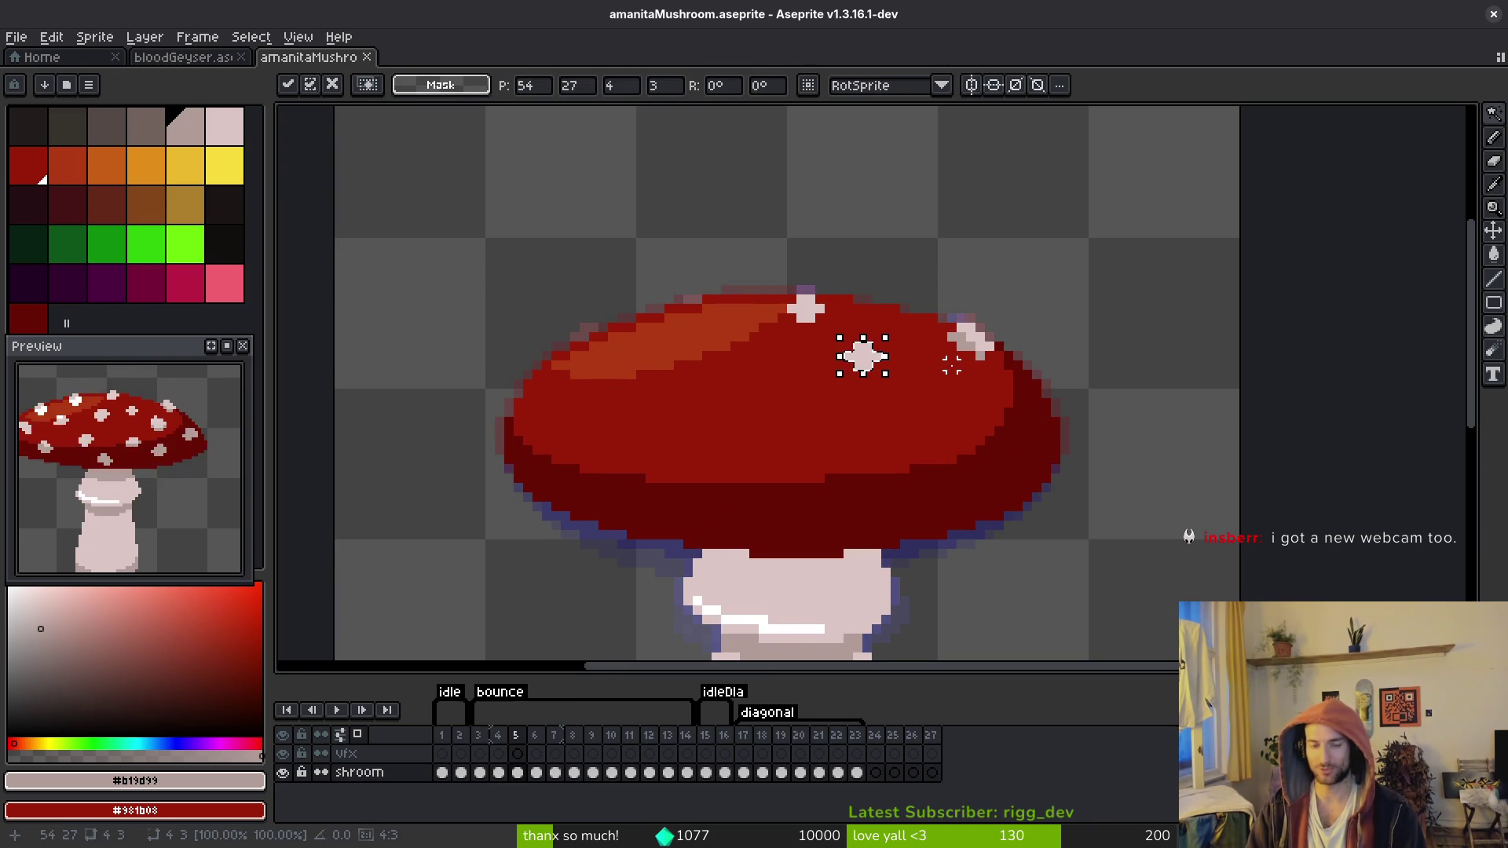
key(Return)
key(Left)
key(Right)
key(ctrl+s)
Step: Paste a second spot from frame 4 onto frame 5 and save
key(Left)
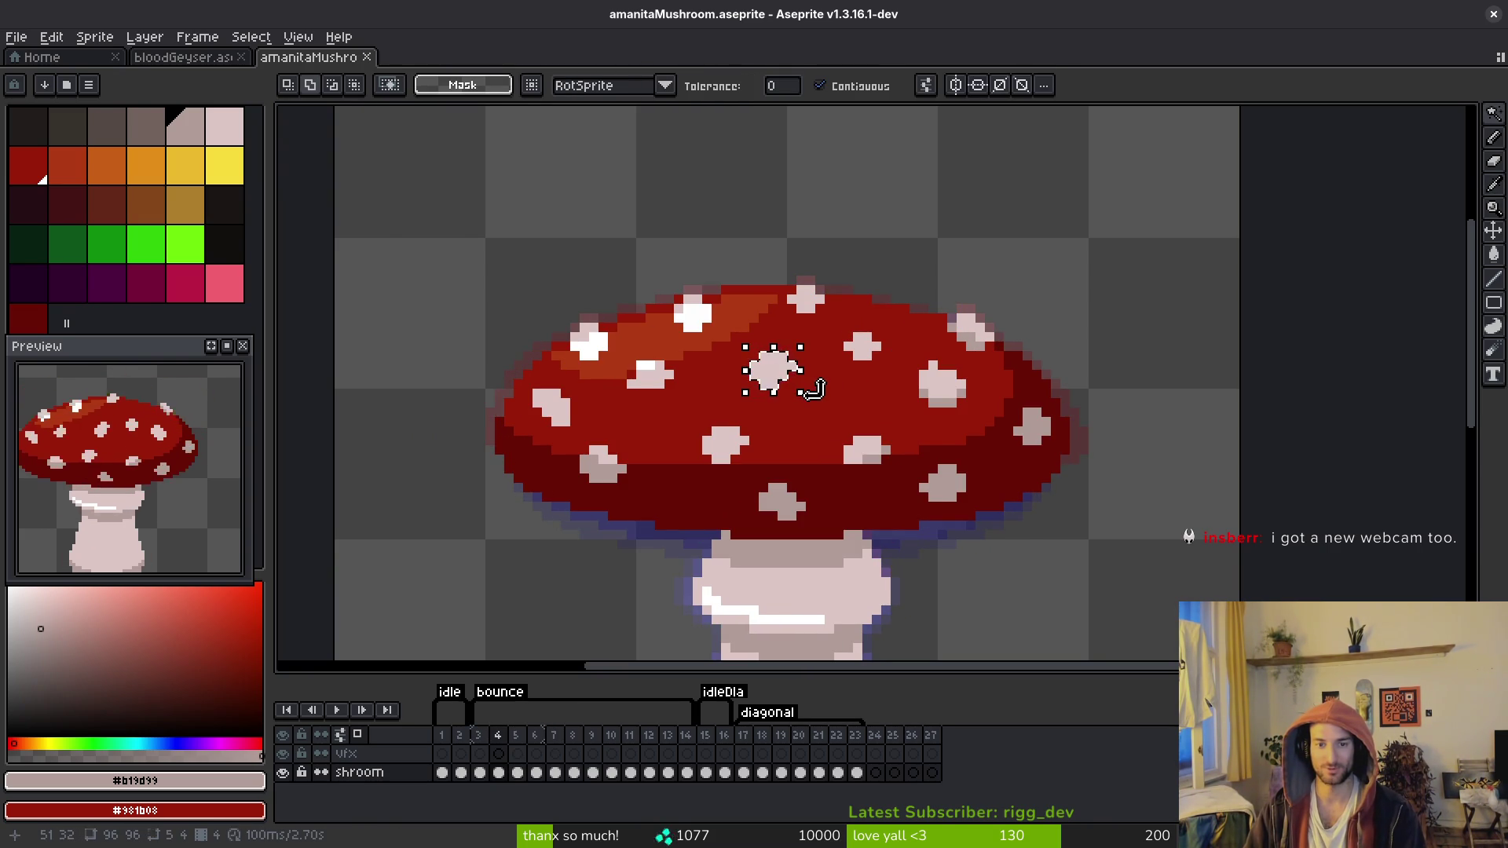
key(Right)
key(Return)
key(ctrl+s)
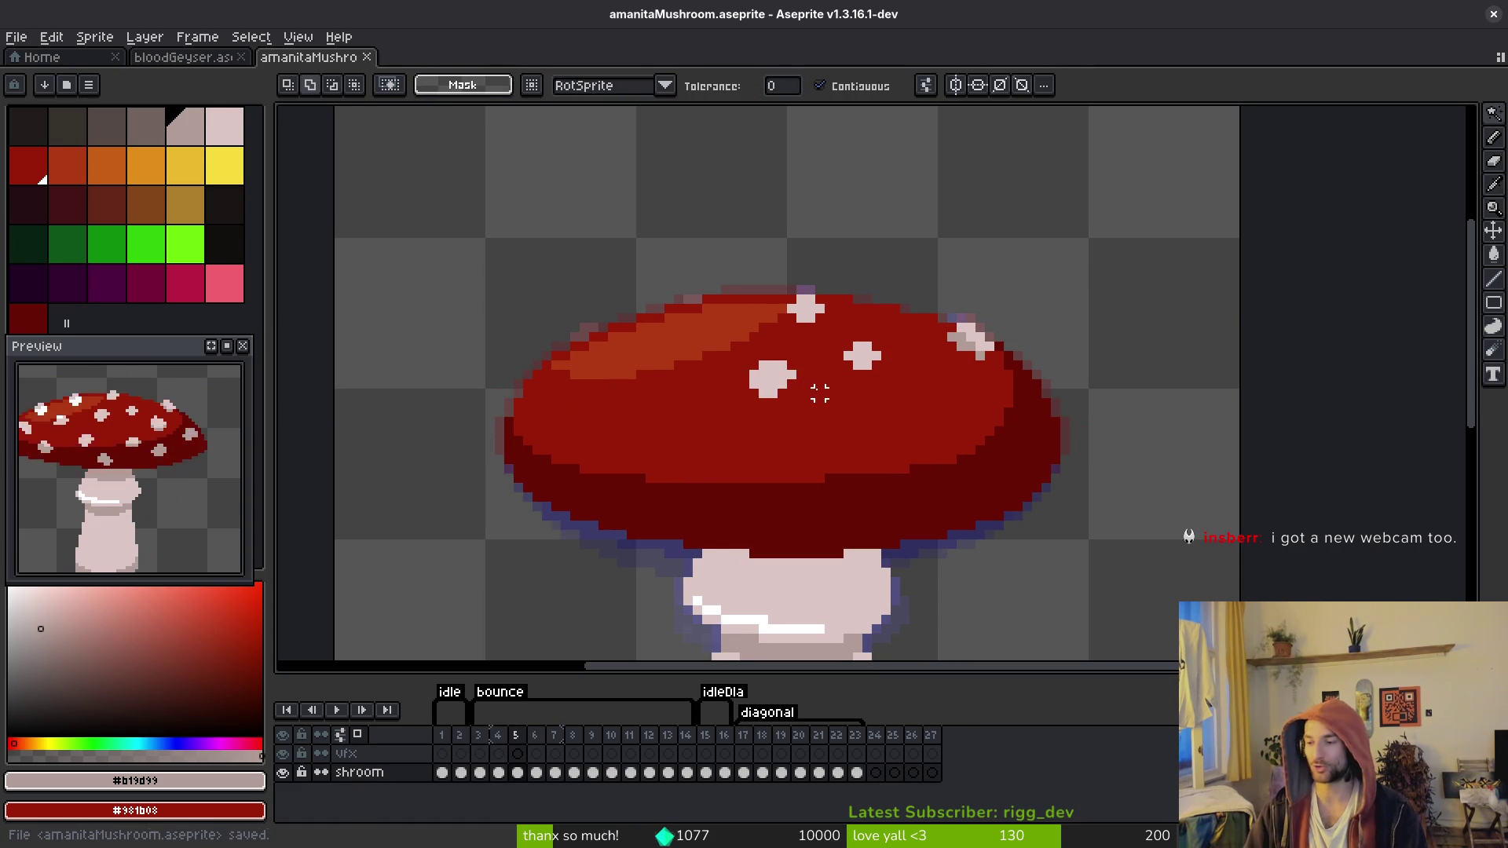
Step: Copy frame 4's bright white spot onto frame 5, one pixel lower
key(Left)
key(Right)
key(Left)
key(Right)
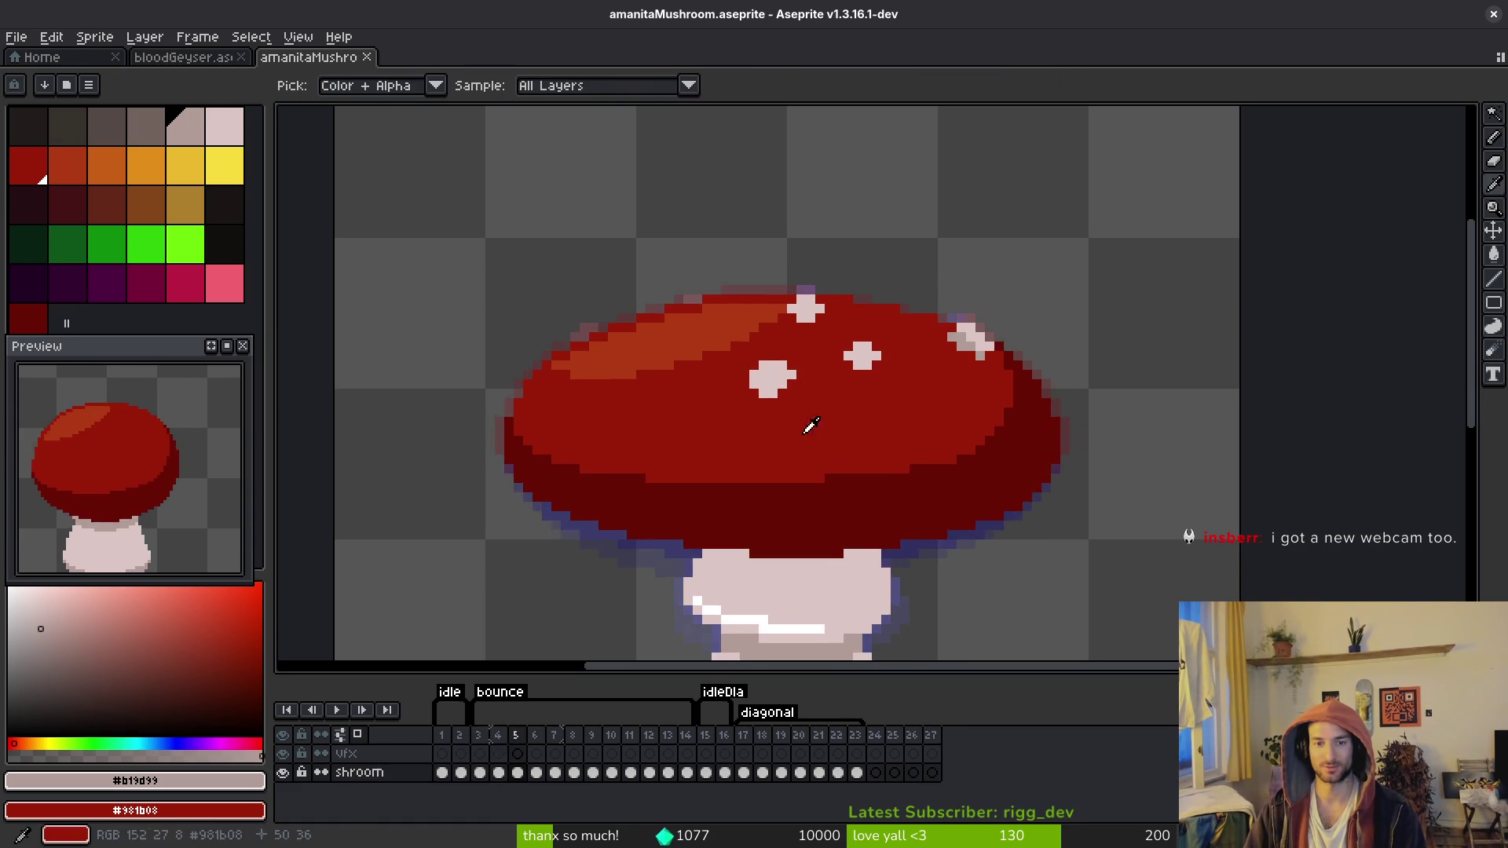
key(Left)
scroll(742, 309, up, 3)
scroll(743, 310, up, 1)
click(529, 296)
key(Right)
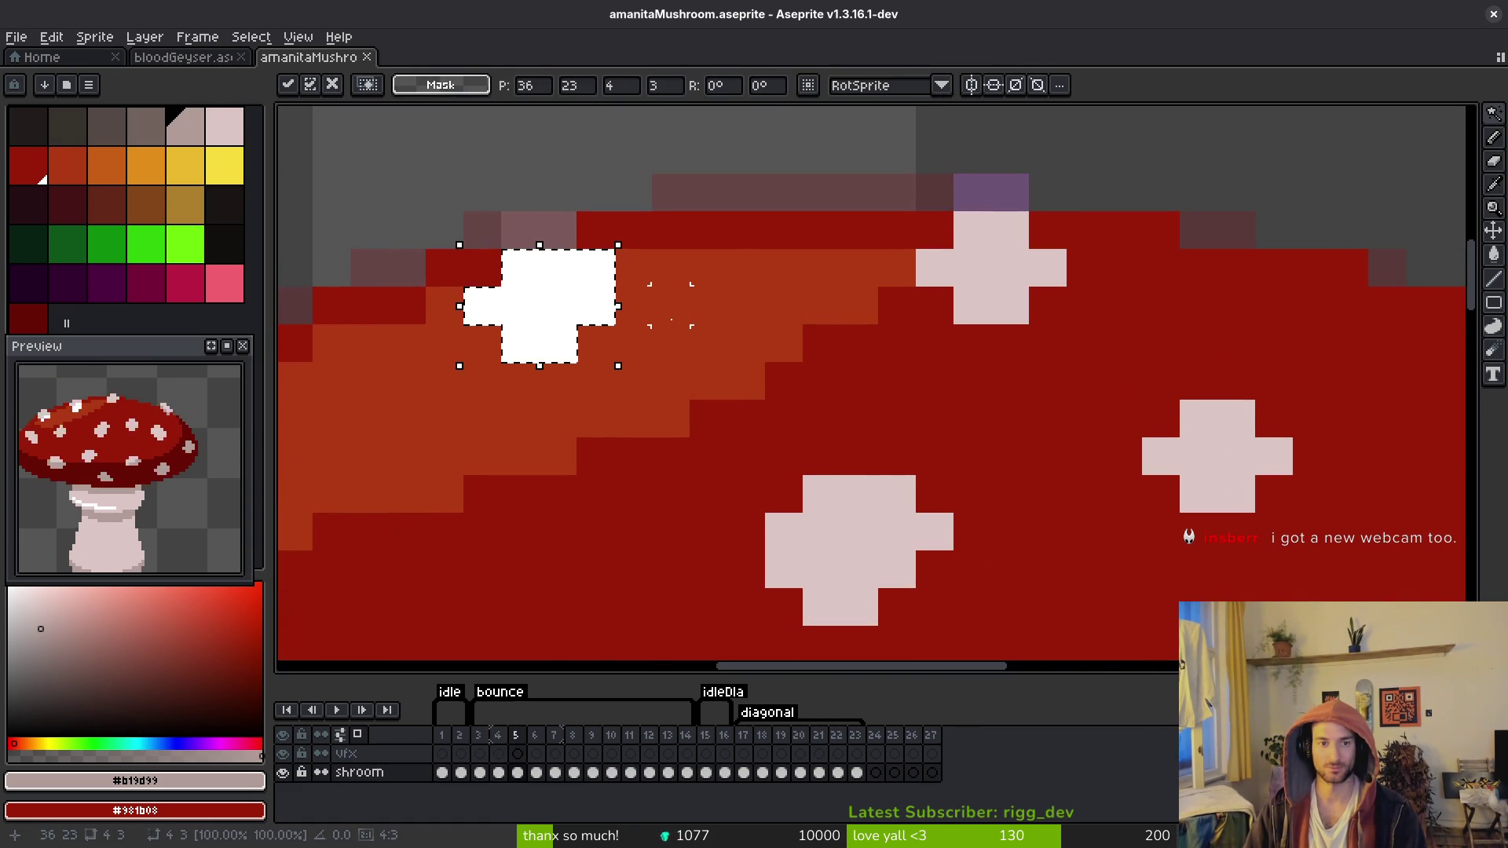
key(Down)
key(ctrl+d)
key(Left)
key(Right)
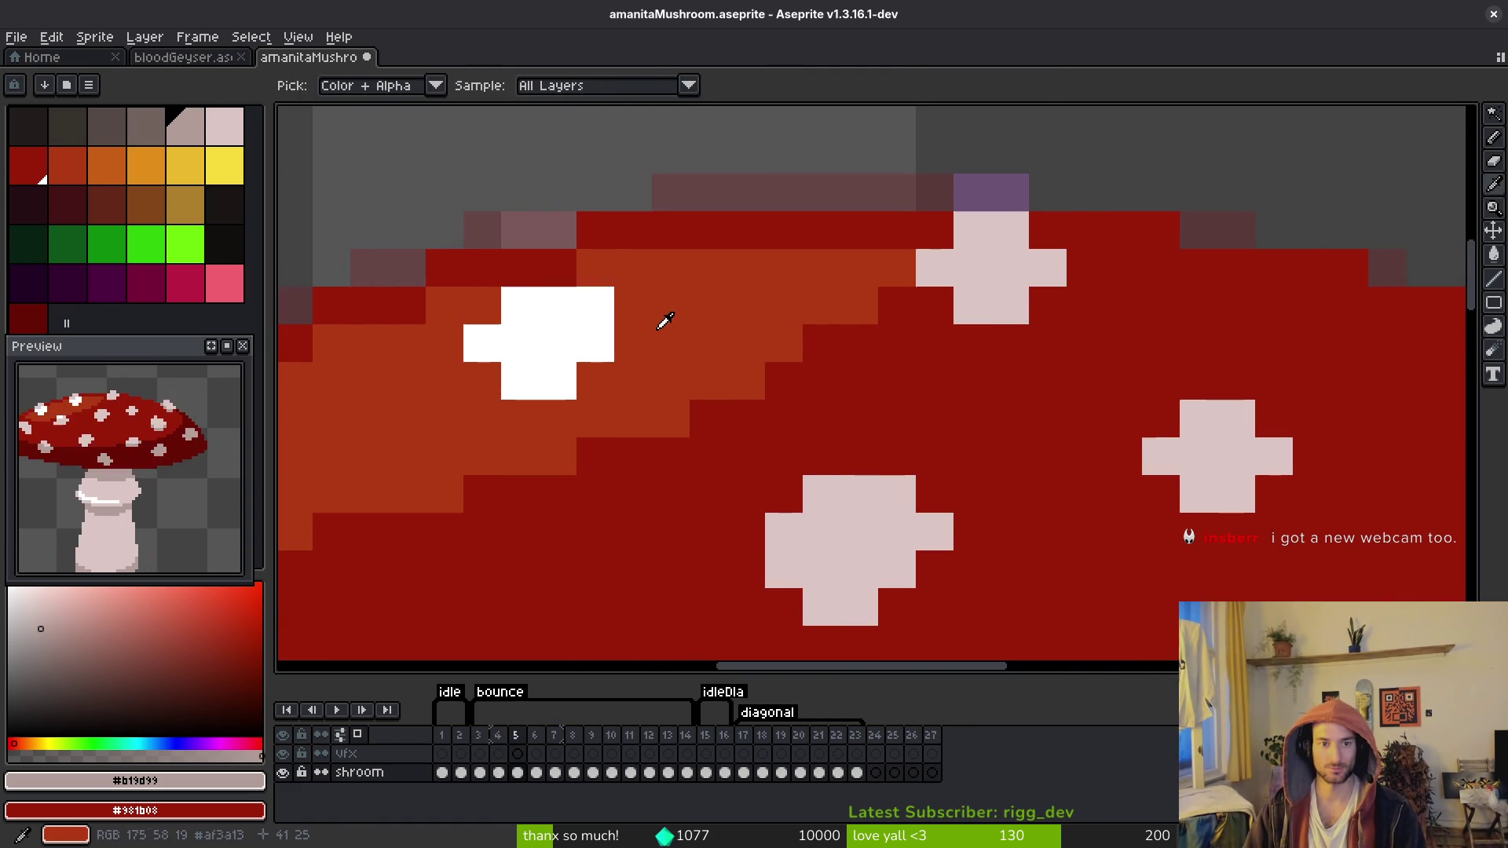
key(ctrl+z)
key(ctrl+d)
Step: Paint a pale pink pixel above the white spot on frame 5
key(b)
alt+click(995, 263)
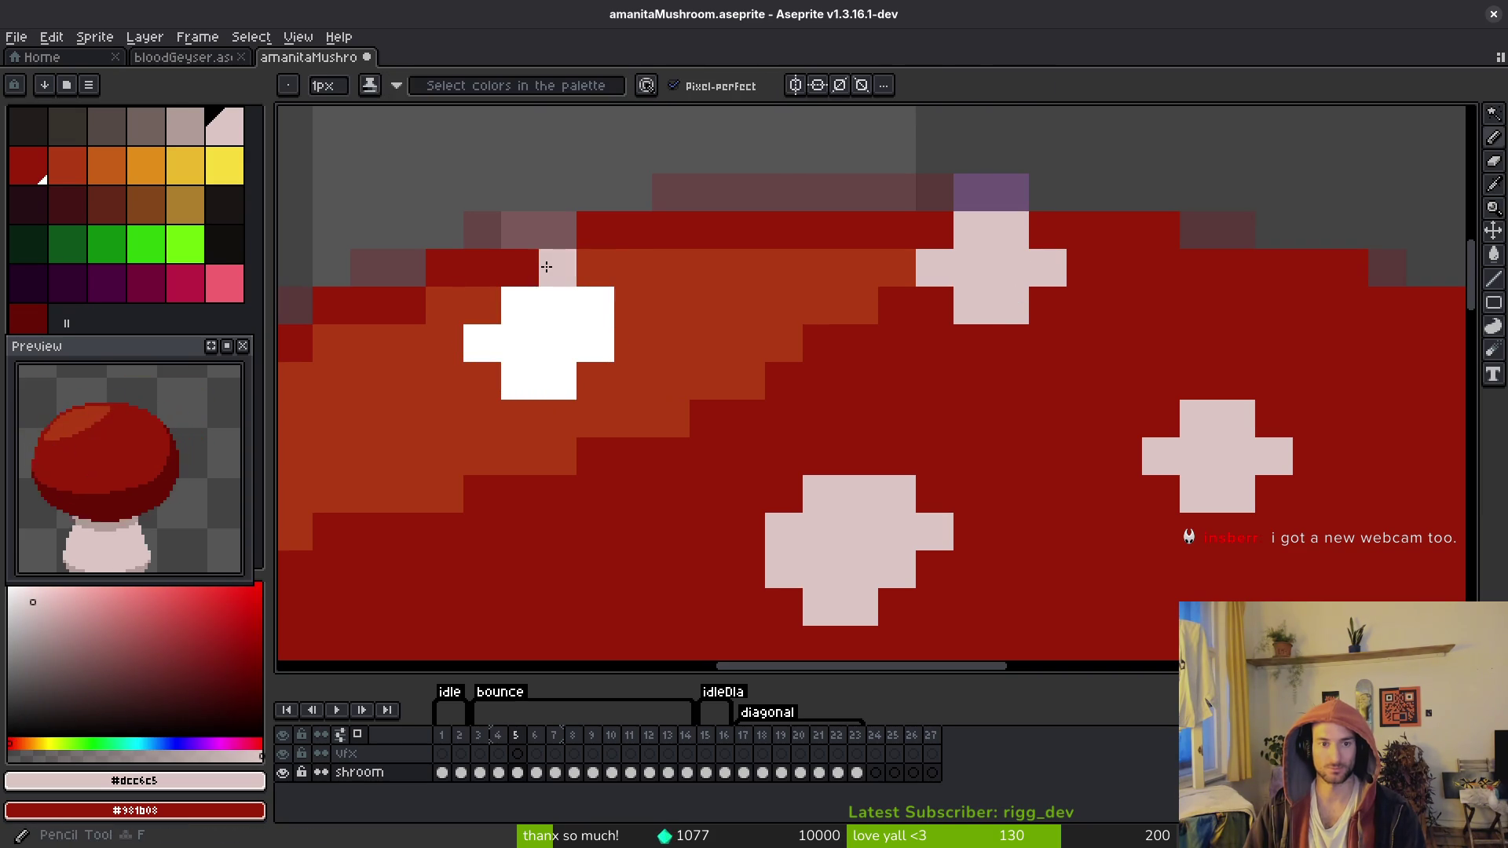
click(550, 267)
alt+click(503, 302)
scroll(652, 339, down, 5)
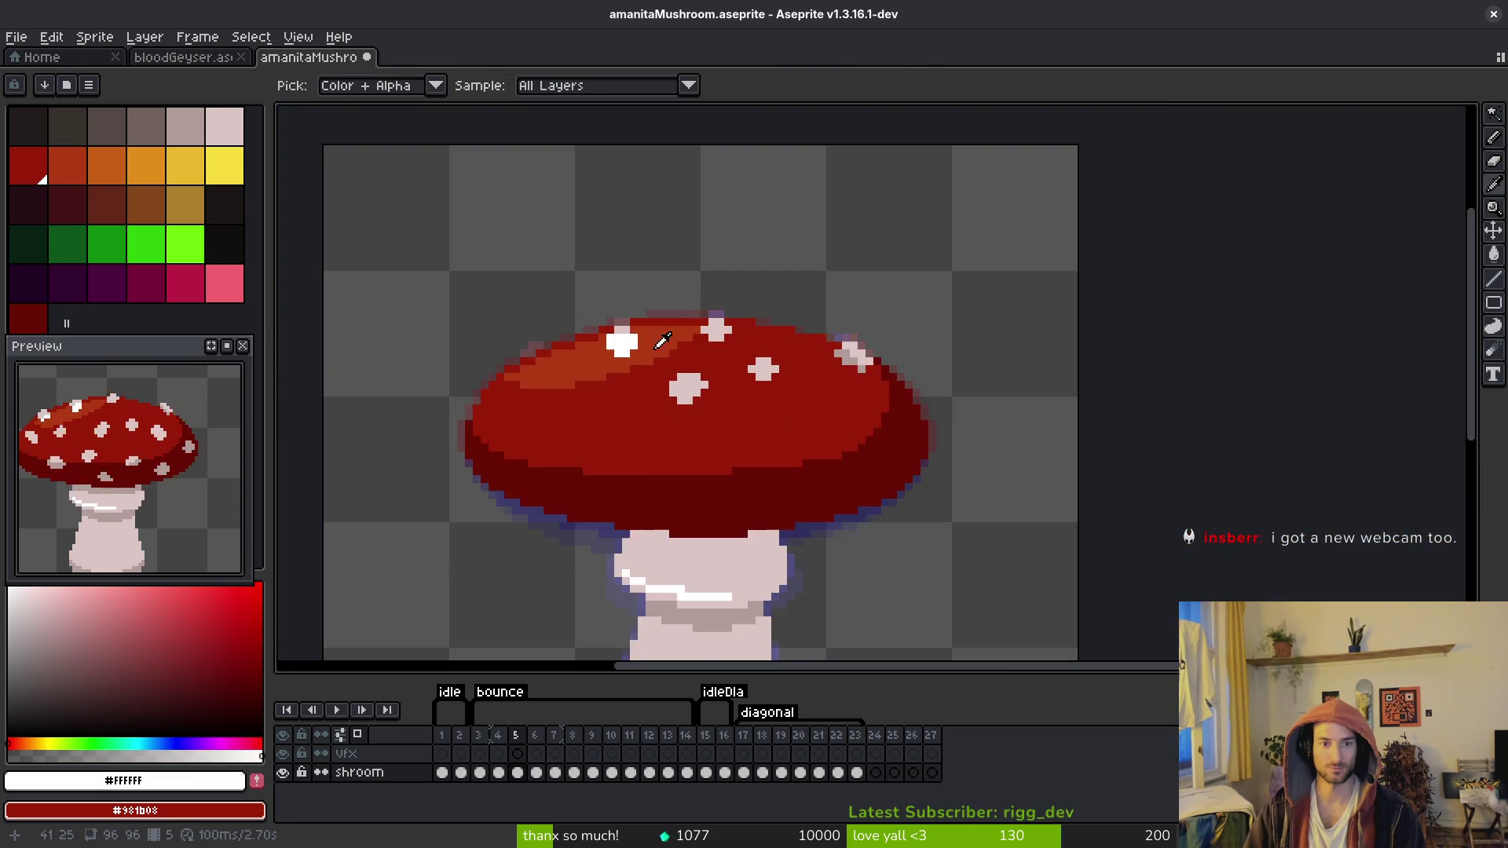
scroll(653, 373, up, 4)
Step: Copy the white spot near the cap's left edge from frame 4 to frame 5
key(Left)
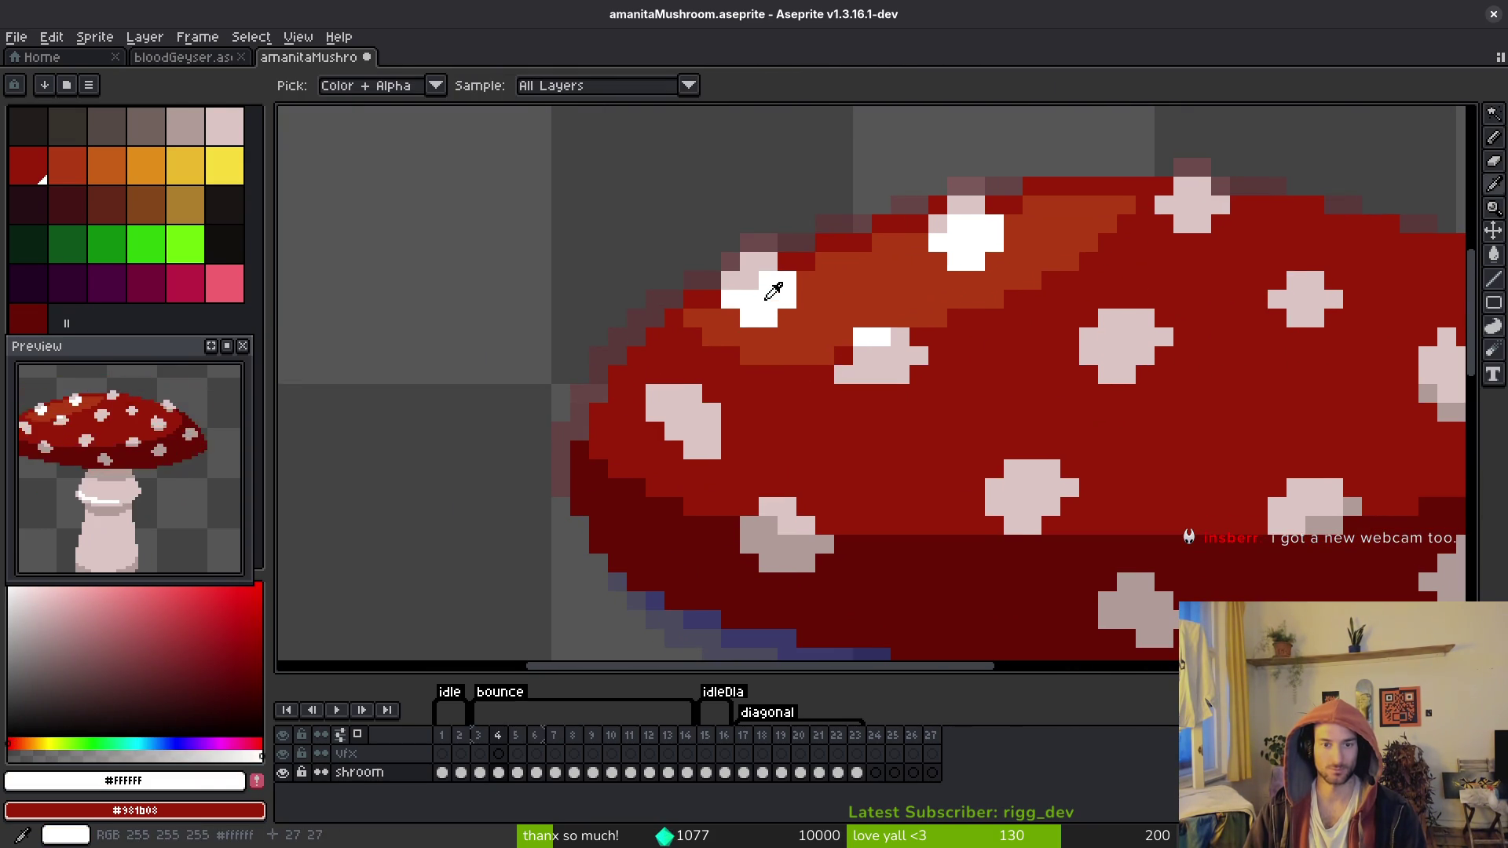
key(w)
click(766, 295)
key(ctrl+c)
key(Right)
key(ctrl+v)
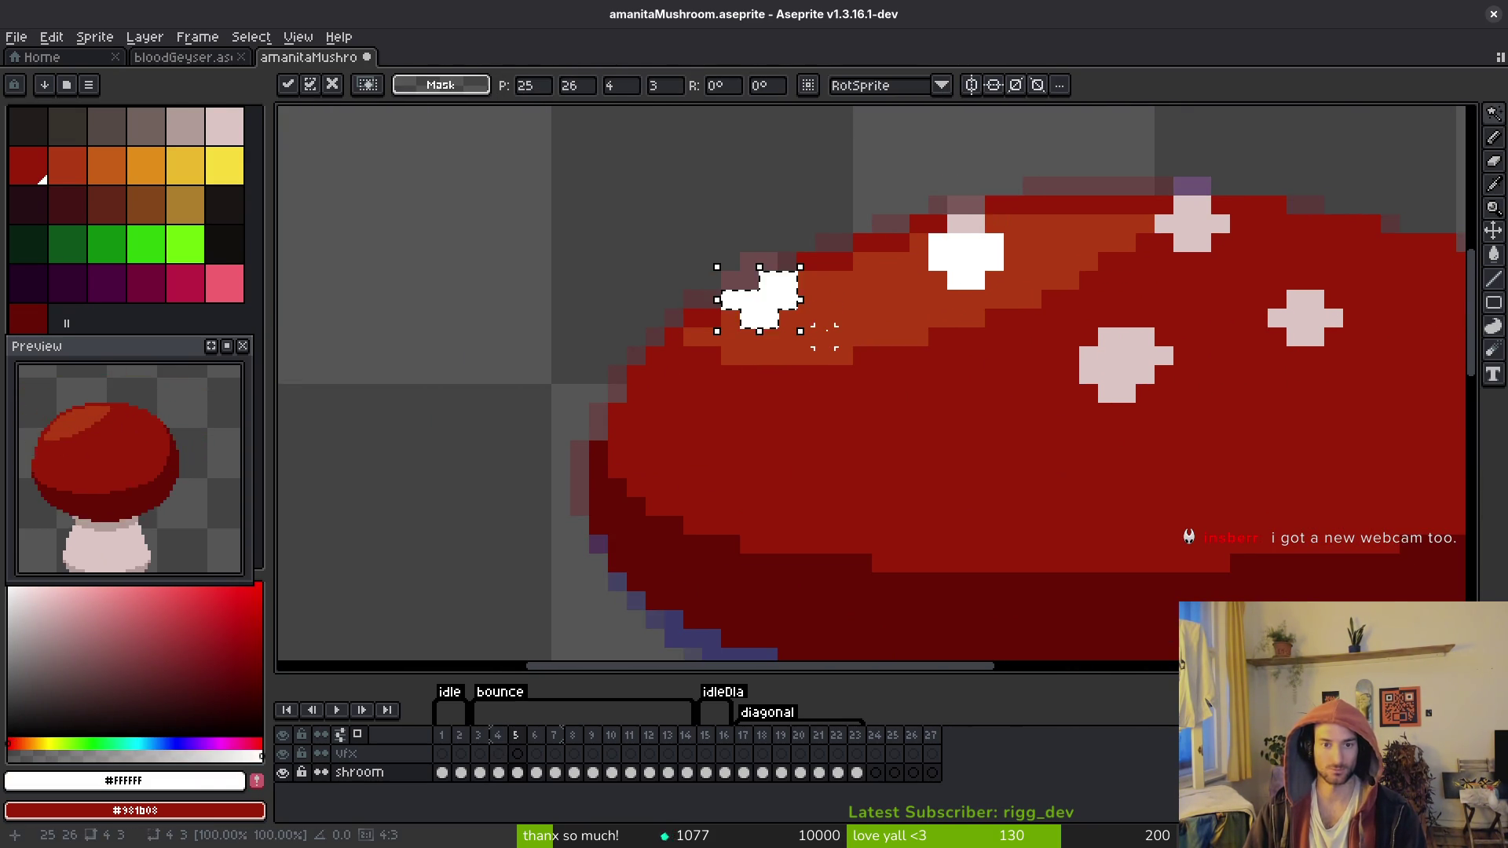
key(Return)
Step: Paint pale pink pixels onto the pasted left-edge spot and save
key(Left)
click(772, 265)
key(Right)
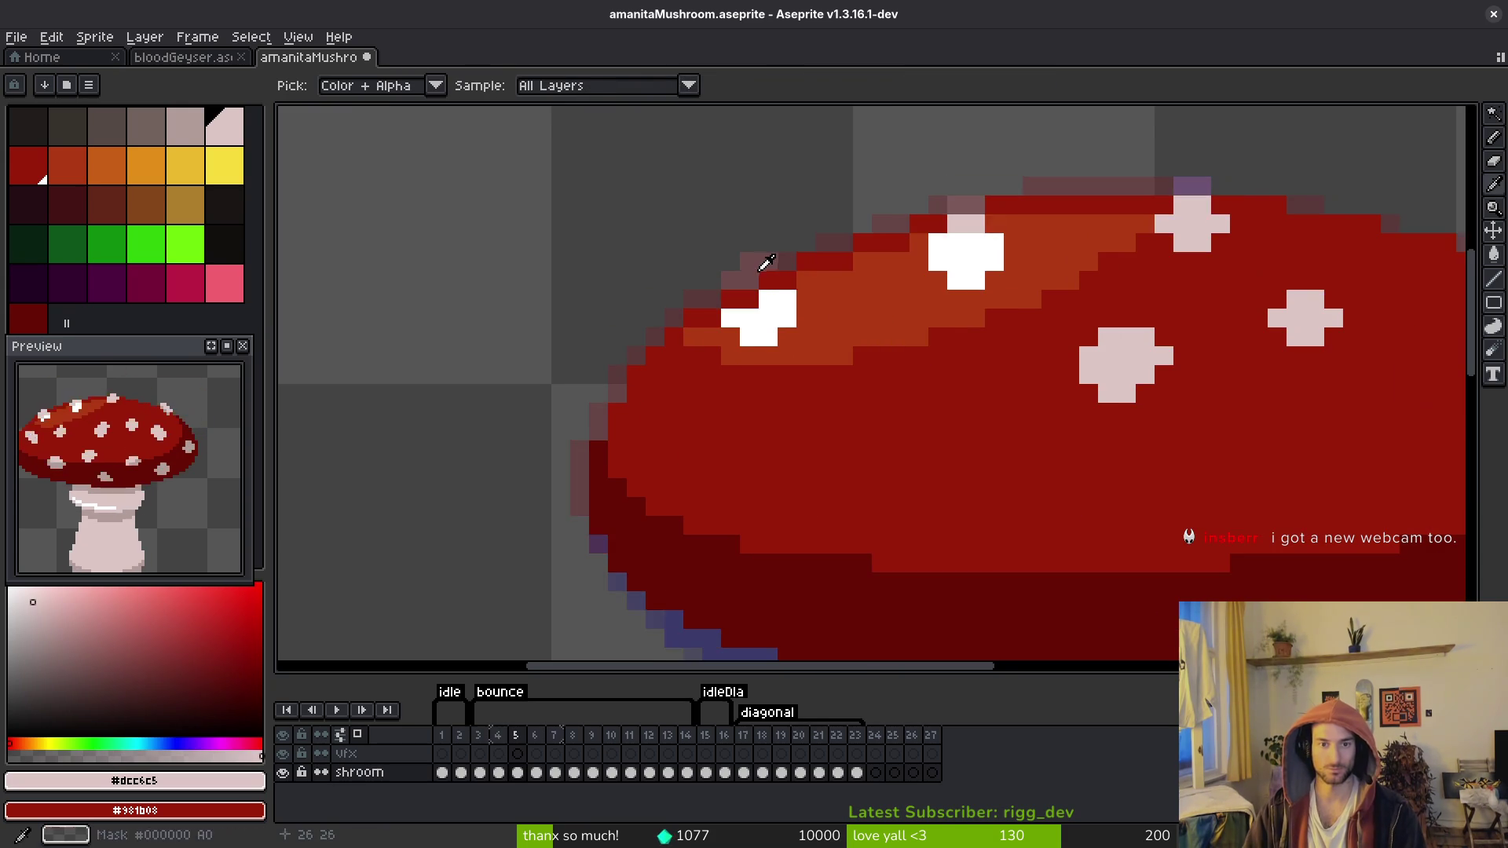
key(b)
scroll(766, 263, up, 2)
drag(699, 291, 754, 290)
drag(754, 240, 801, 290)
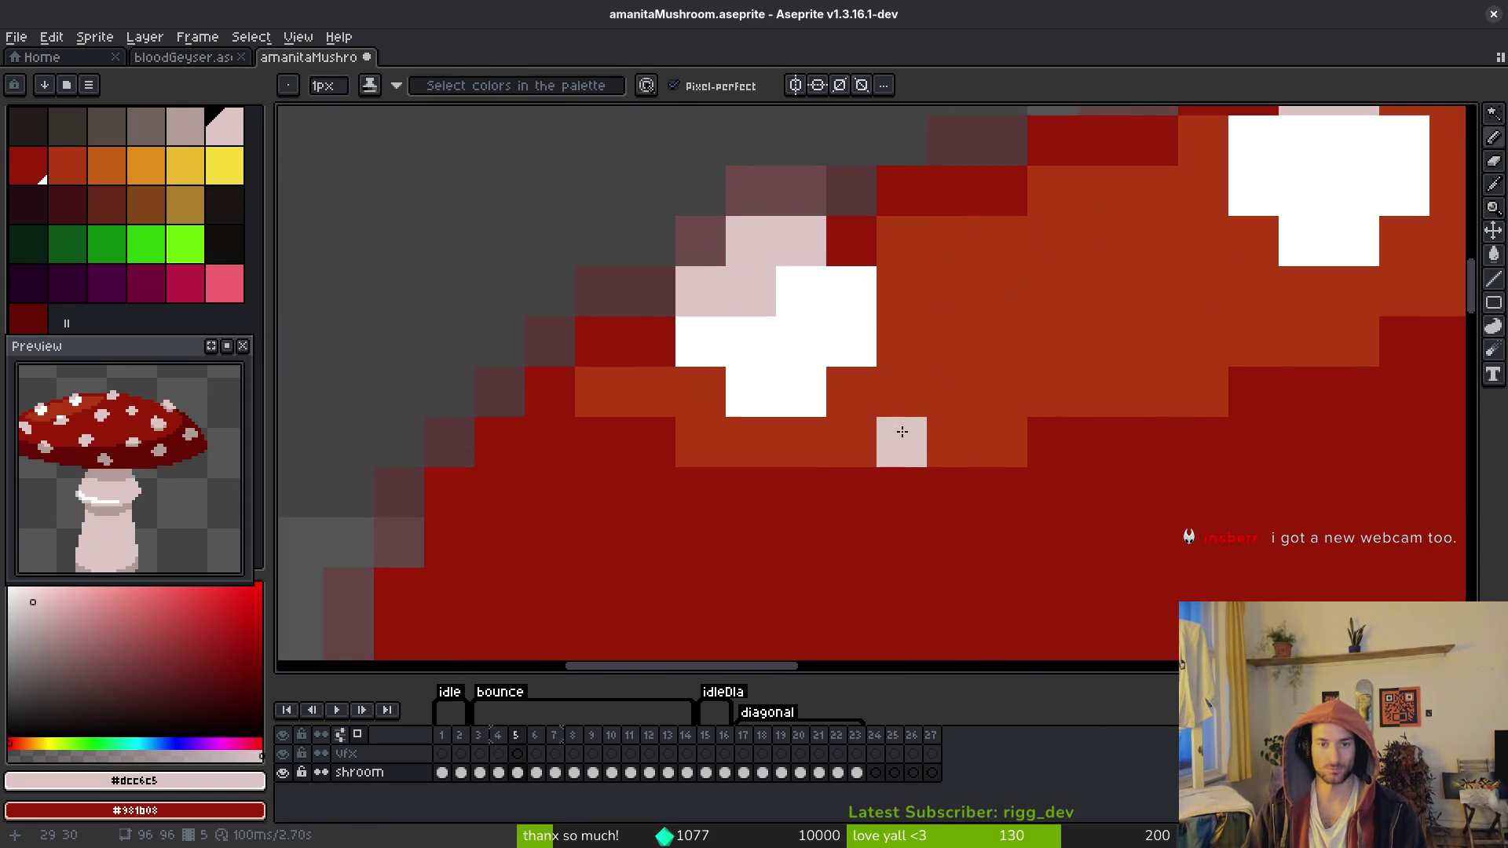
scroll(898, 437, down, 4)
key(ctrl+s)
Step: Copy the pale spot on the cap's left side from frame 4 onto frame 5
key(Left)
scroll(940, 437, down, 2)
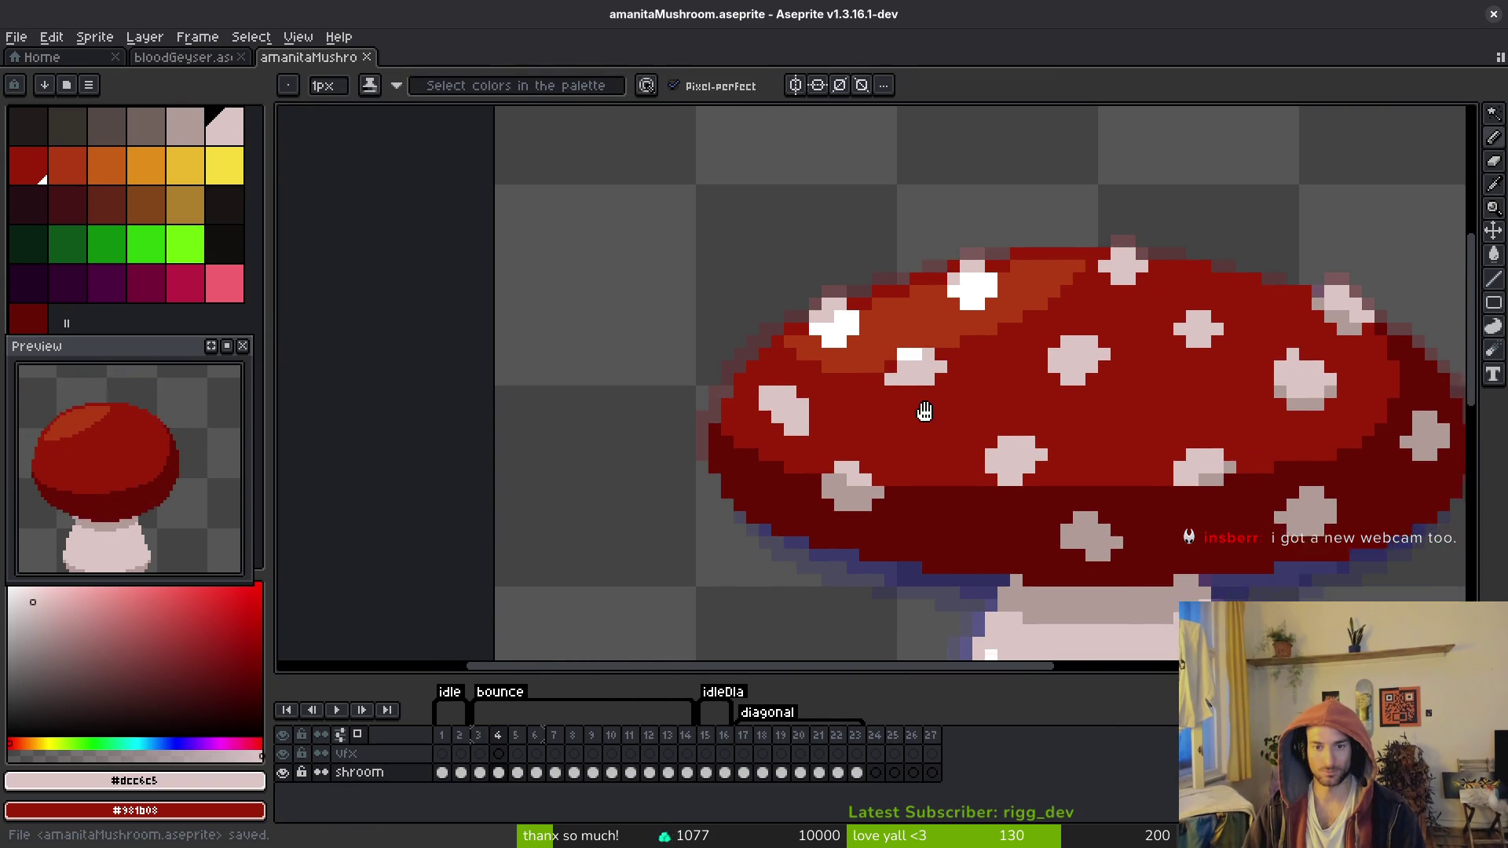
key(w)
click(626, 340)
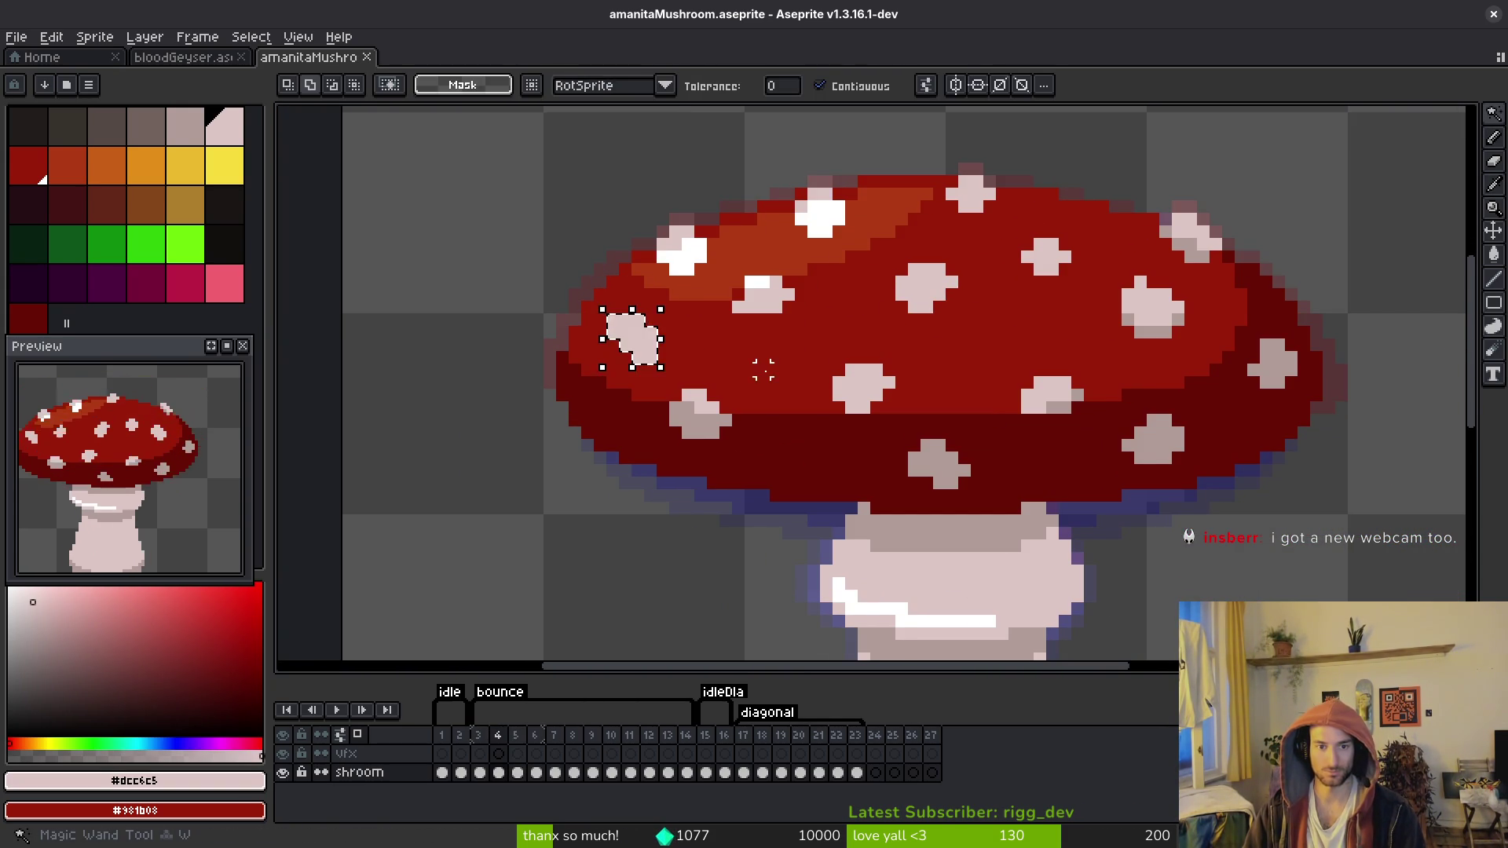
key(ctrl+c)
key(Right)
key(ctrl+v)
key(Return)
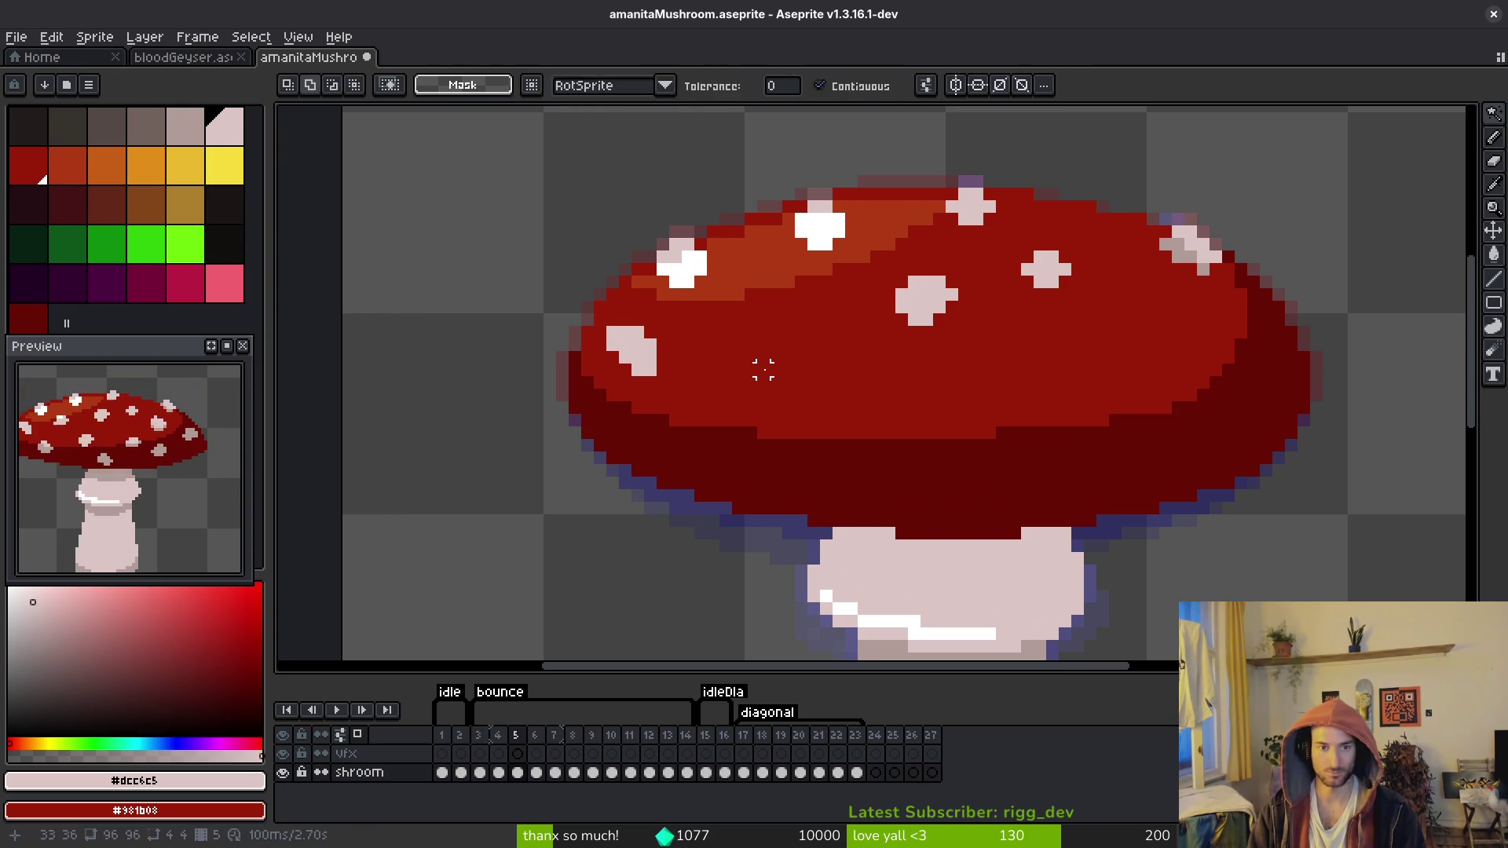
key(Right)
key(Left)
Step: Copy the right-edge spot from frame 4 onto frame 5, nudged one pixel down
key(Left)
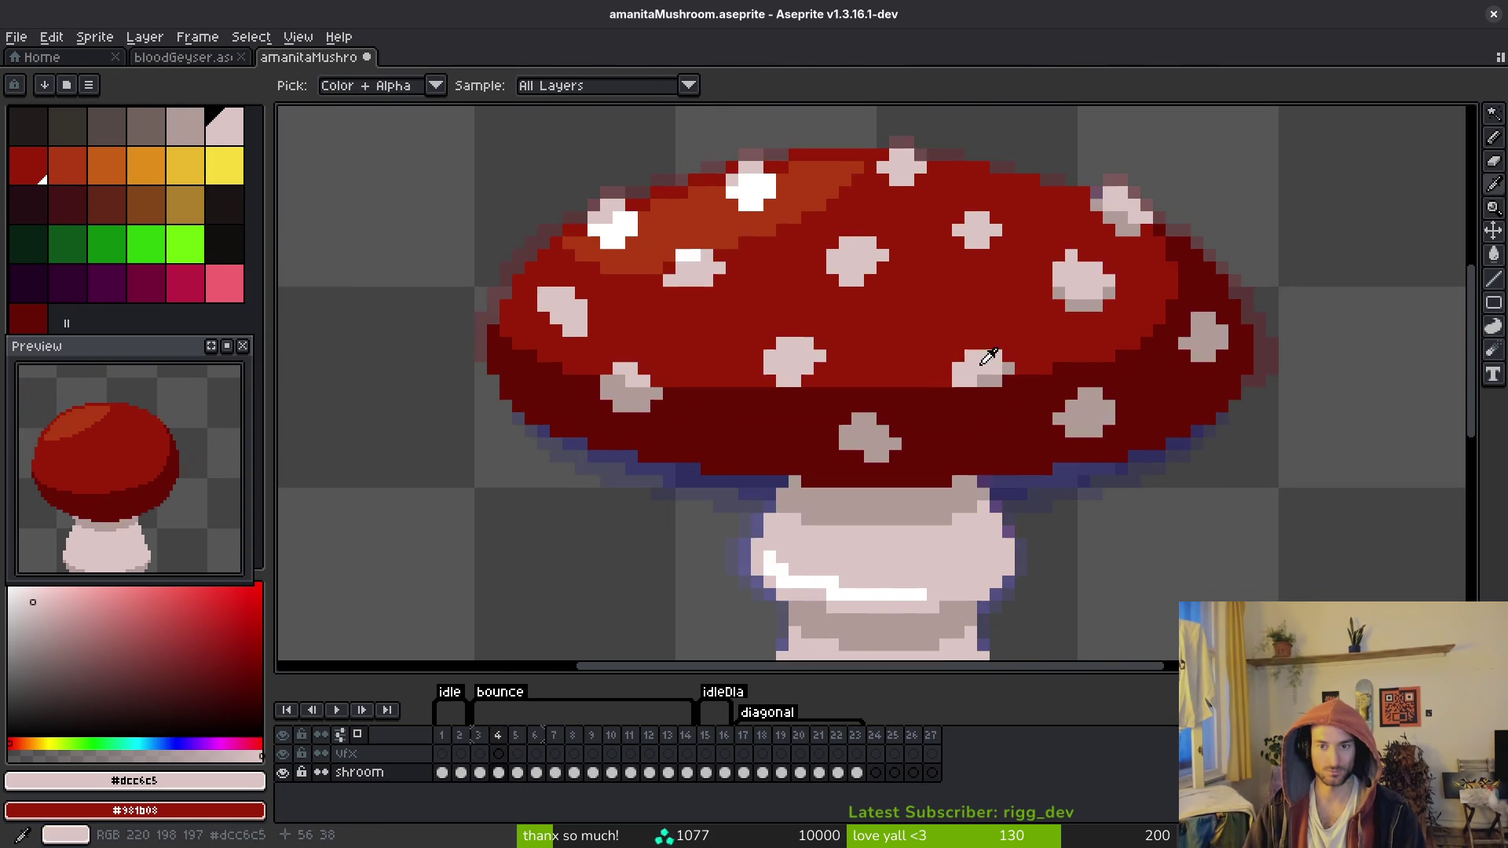
key(Right)
key(Left)
key(ctrl+c)
key(Right)
key(ctrl+v)
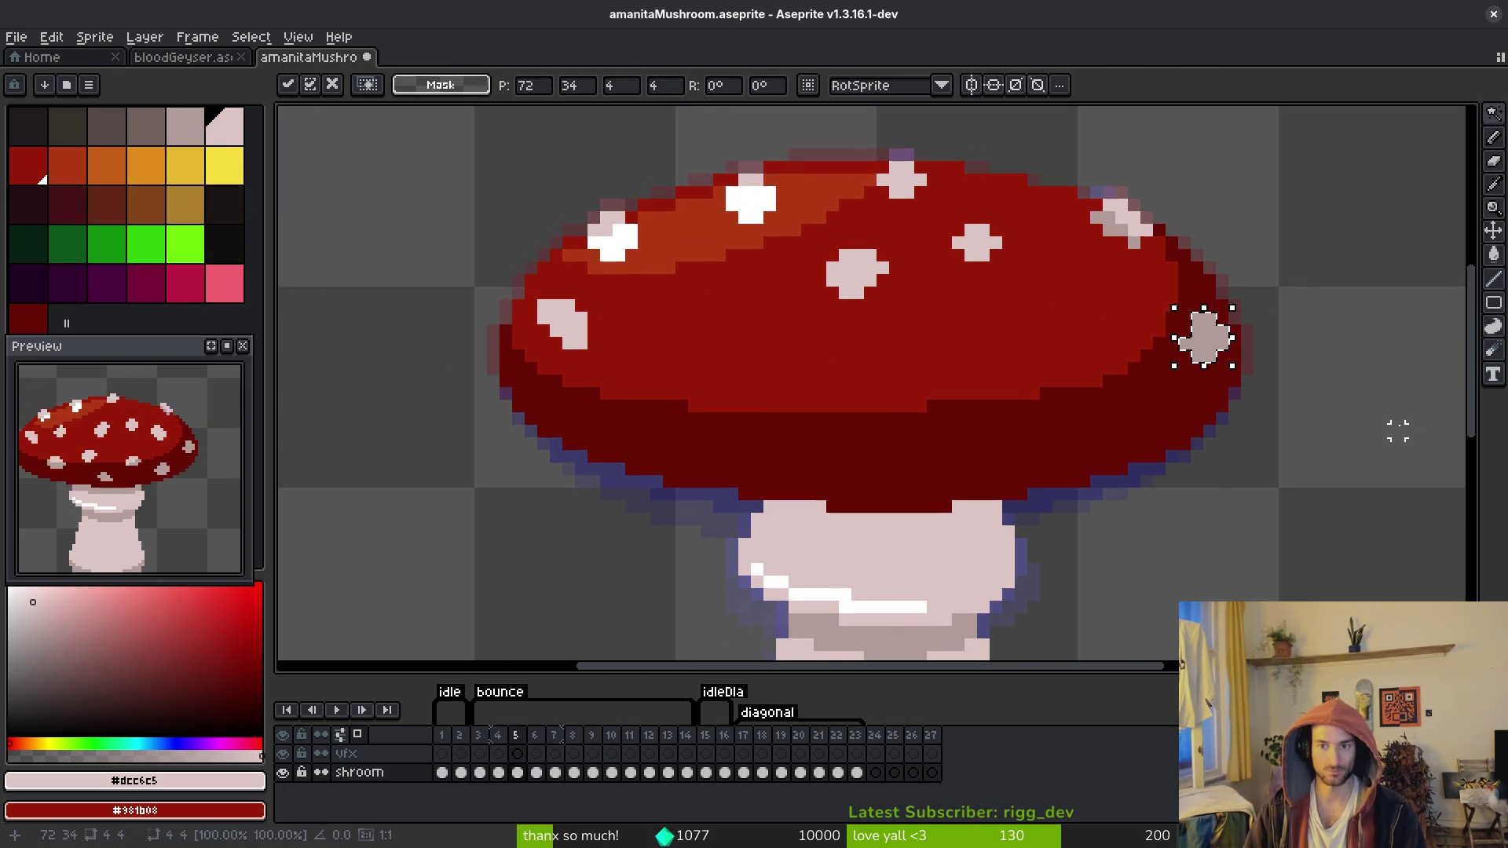
key(Down)
key(Return)
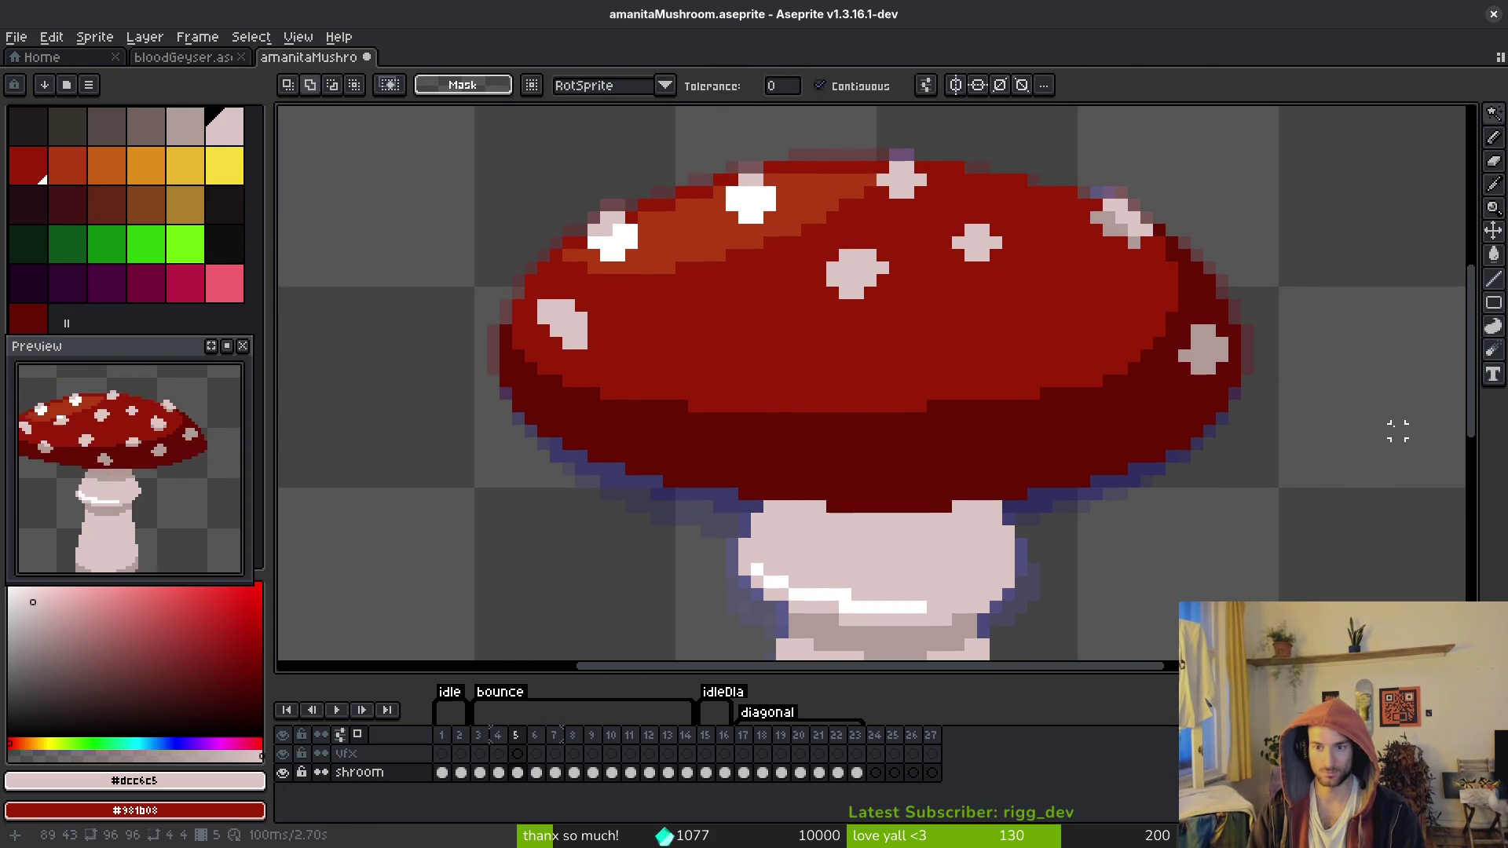
key(Right)
key(Left)
key(Left)
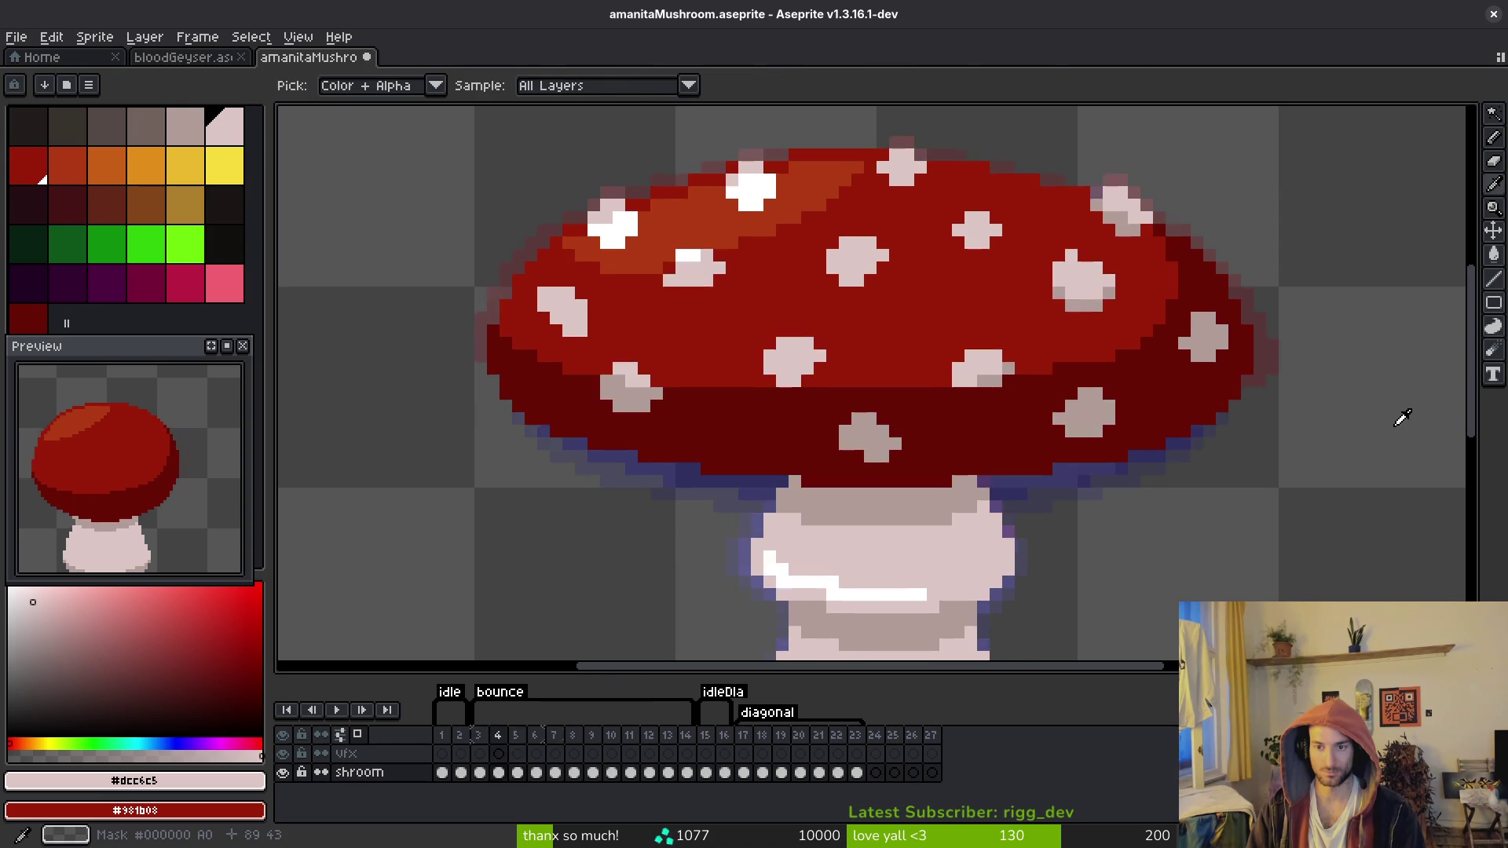
key(Right)
scroll(1107, 413, up, 3)
key(b)
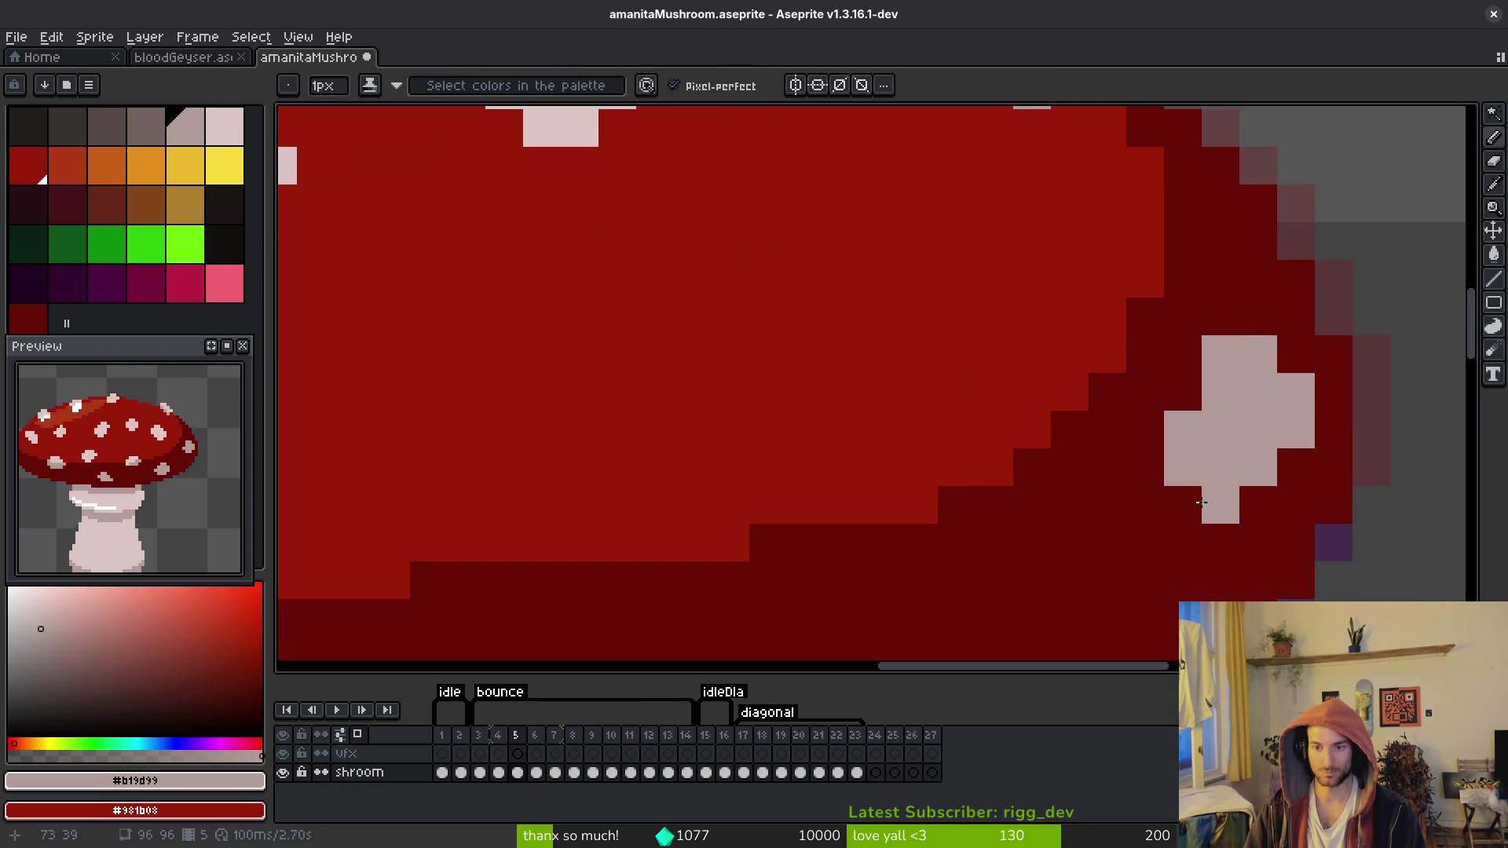
key(e)
key(b)
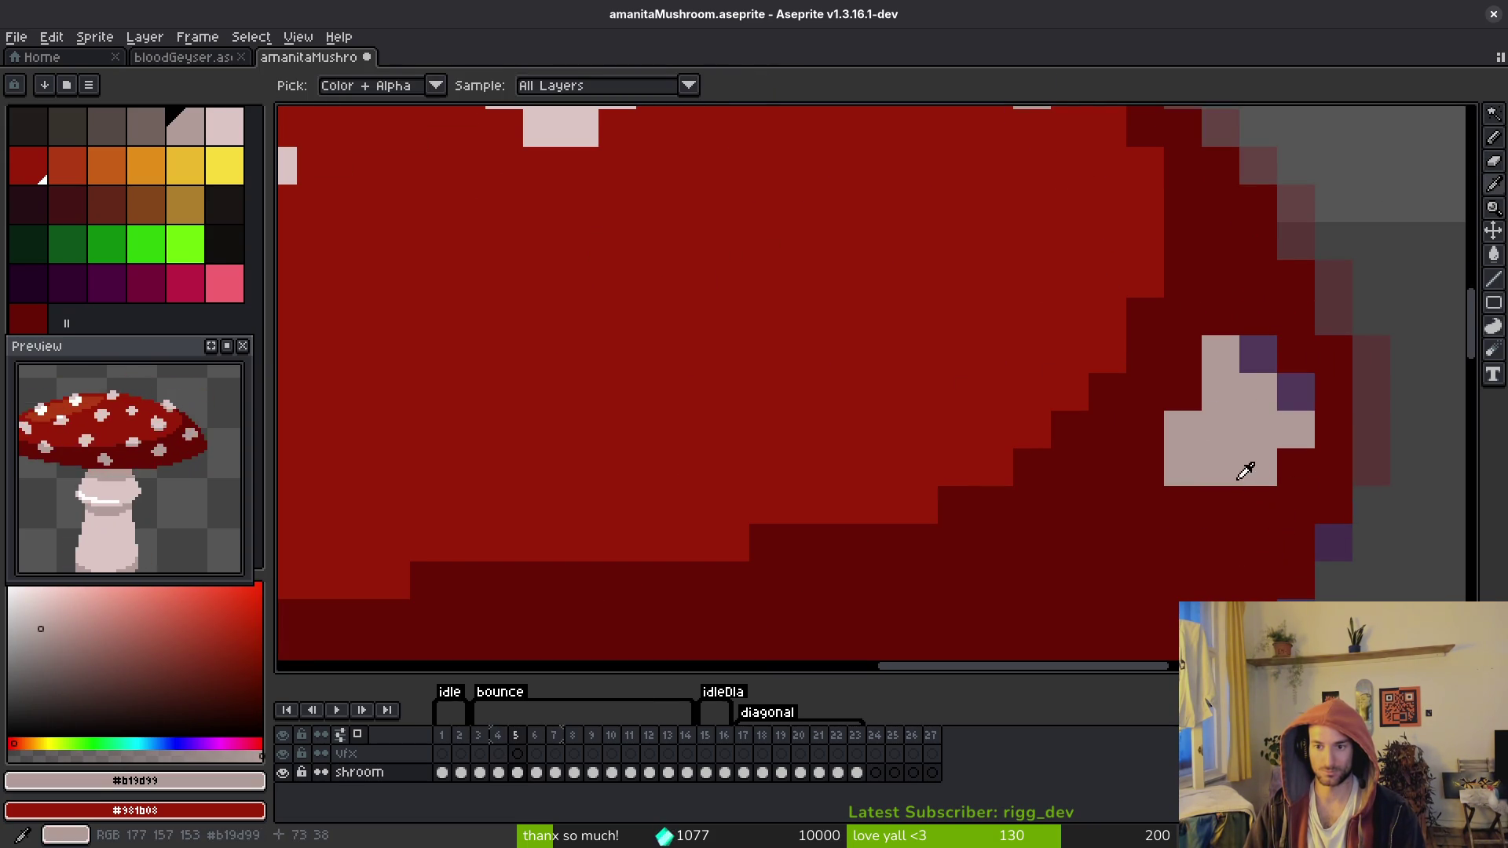
click(1229, 492)
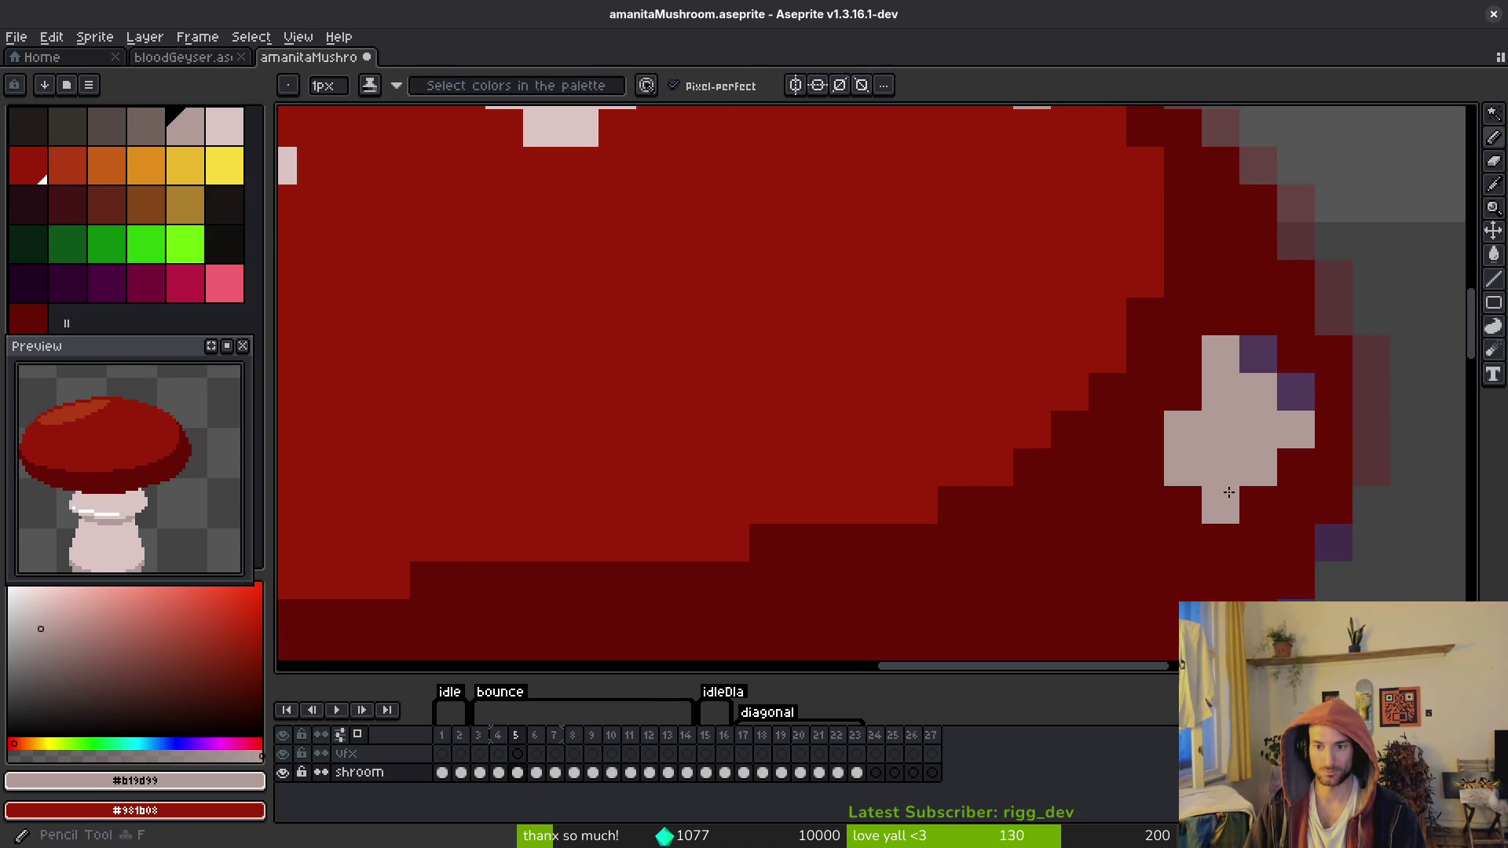
key(ctrl+z)
click(1182, 503)
click(1295, 466)
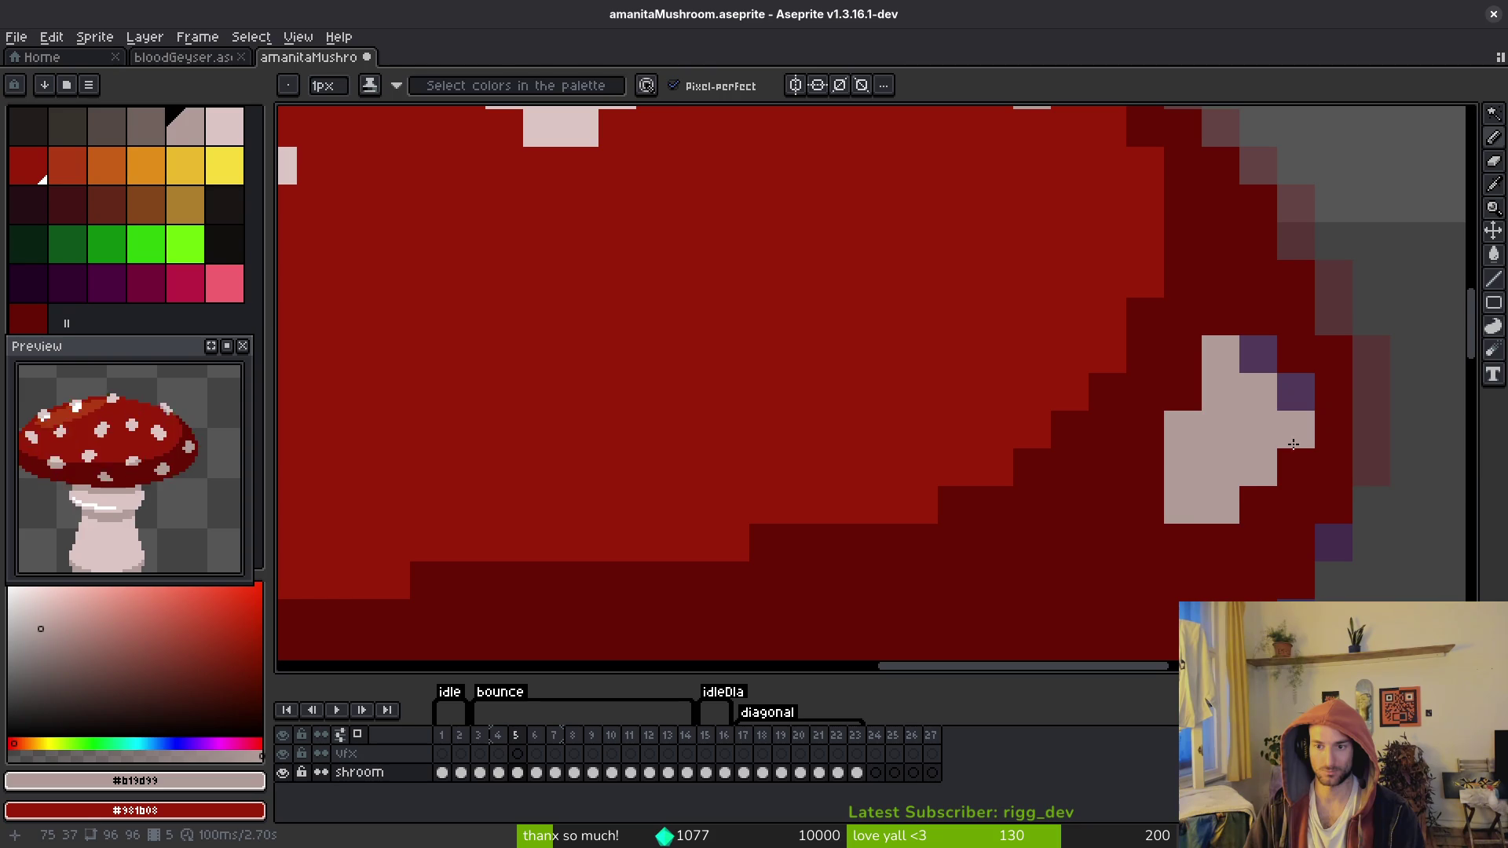
alt+click(1330, 394)
click(1296, 428)
scroll(1313, 406, down, 5)
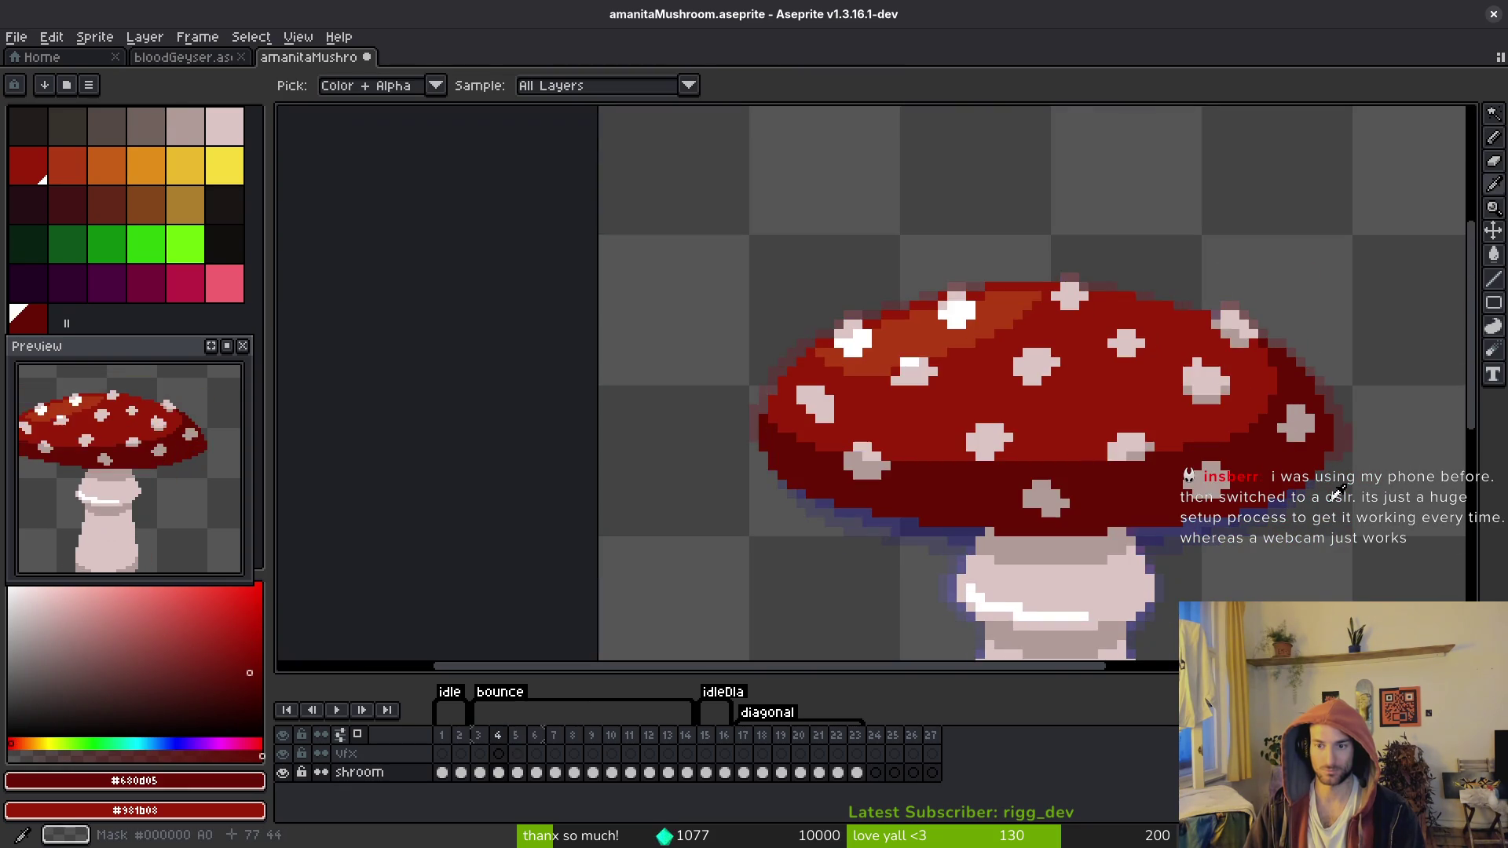
scroll(1256, 400, up, 4)
alt+click(1178, 397)
click(1300, 426)
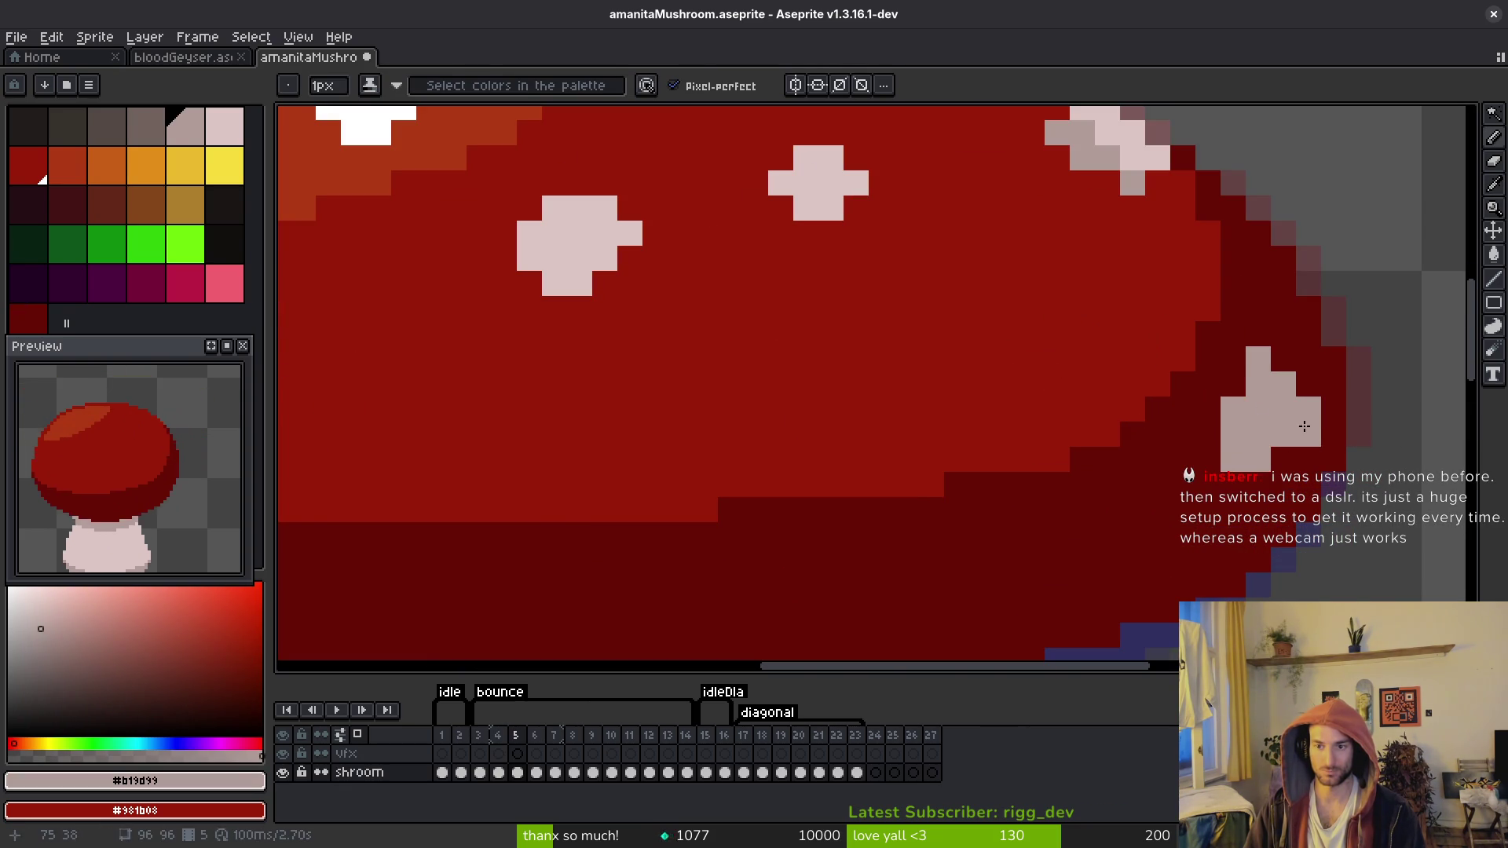
scroll(1304, 427, down, 4)
scroll(1302, 445, up, 3)
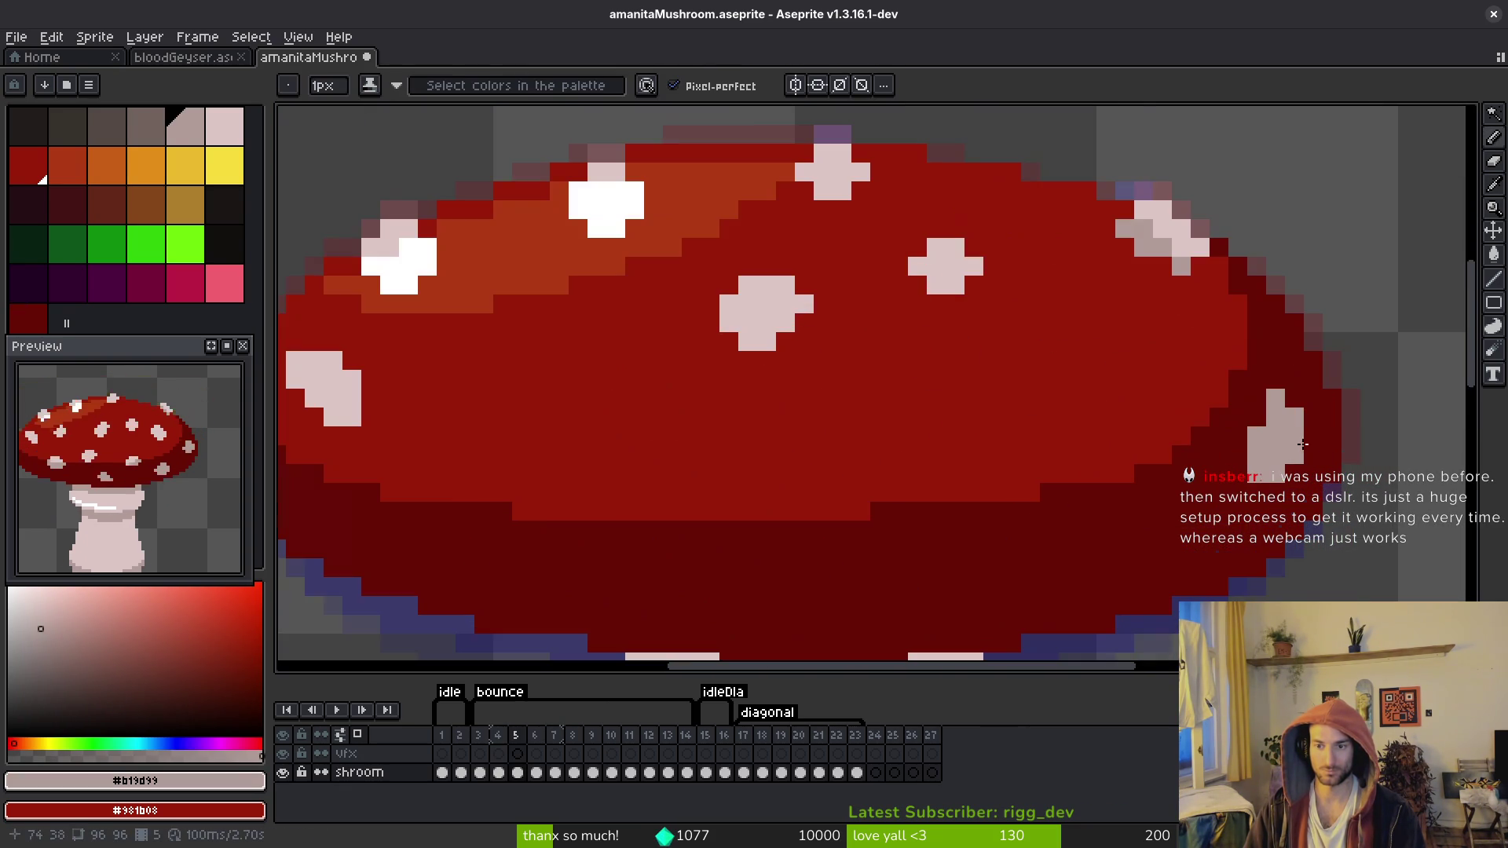
scroll(1310, 436, down, 4)
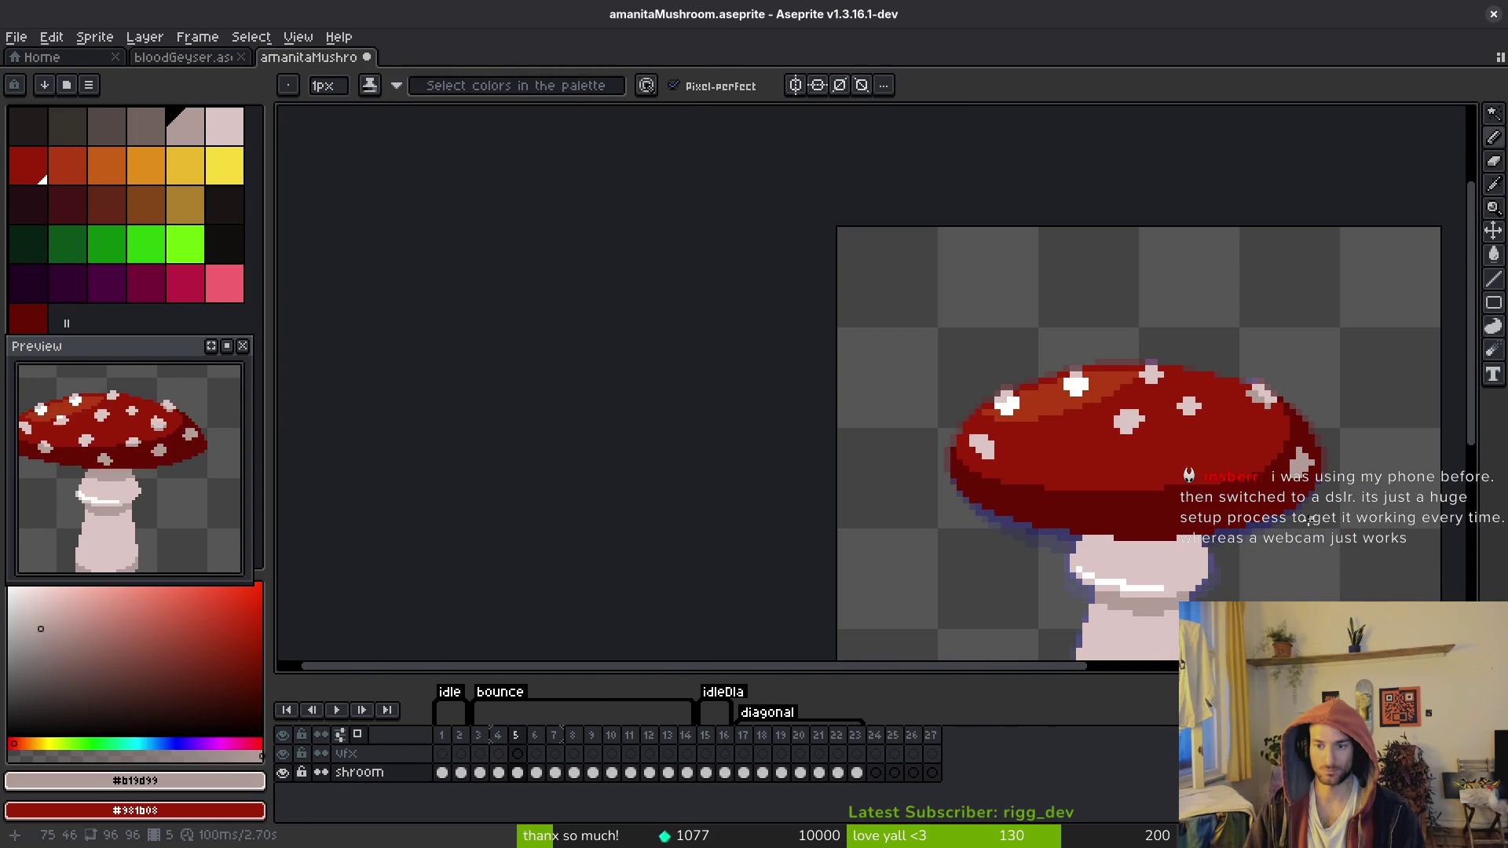
scroll(1305, 483, up, 3)
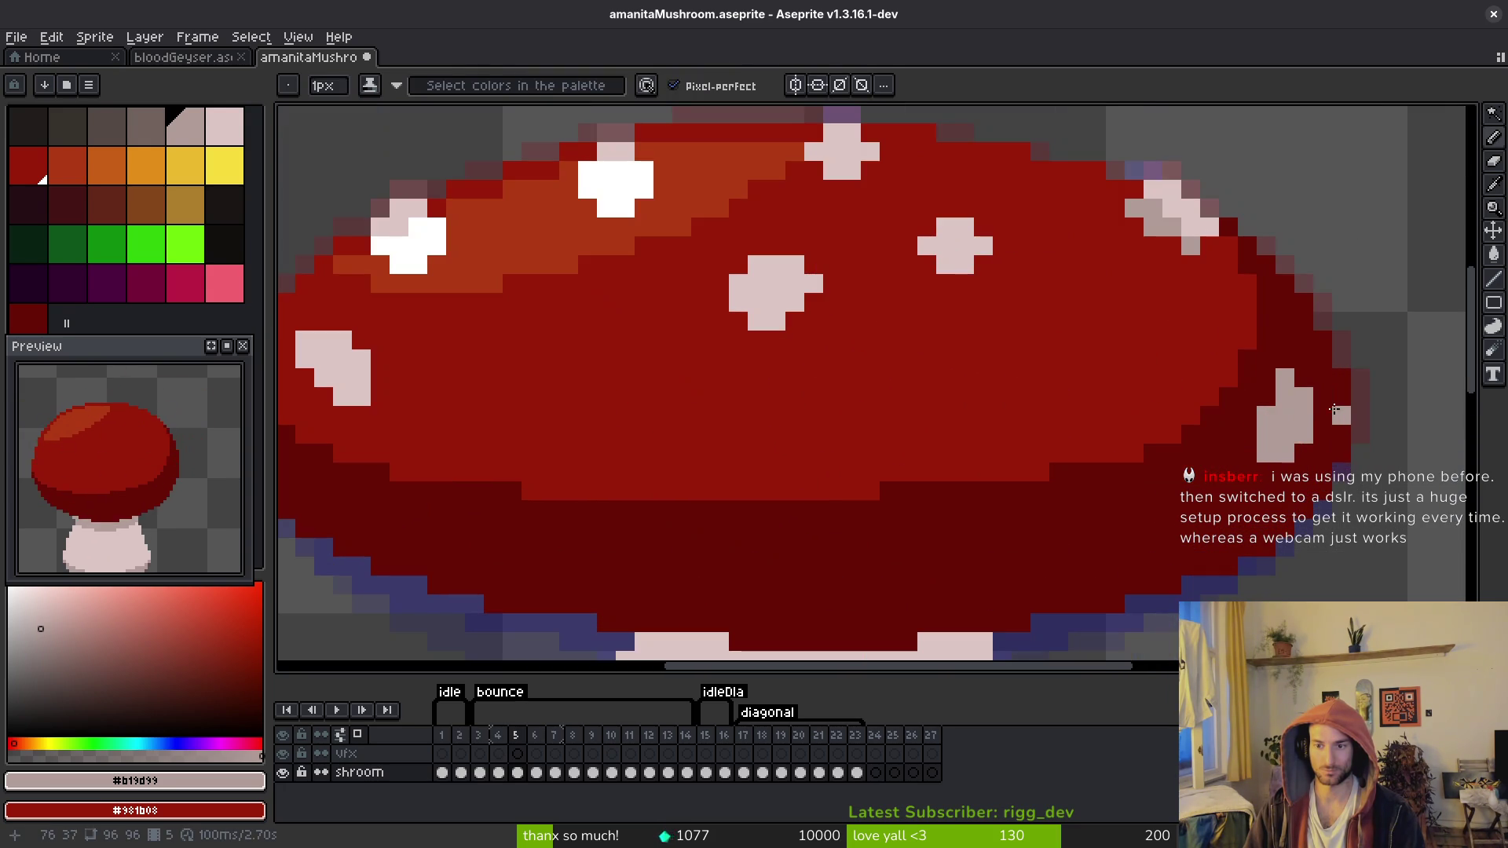
scroll(1296, 392, down, 4)
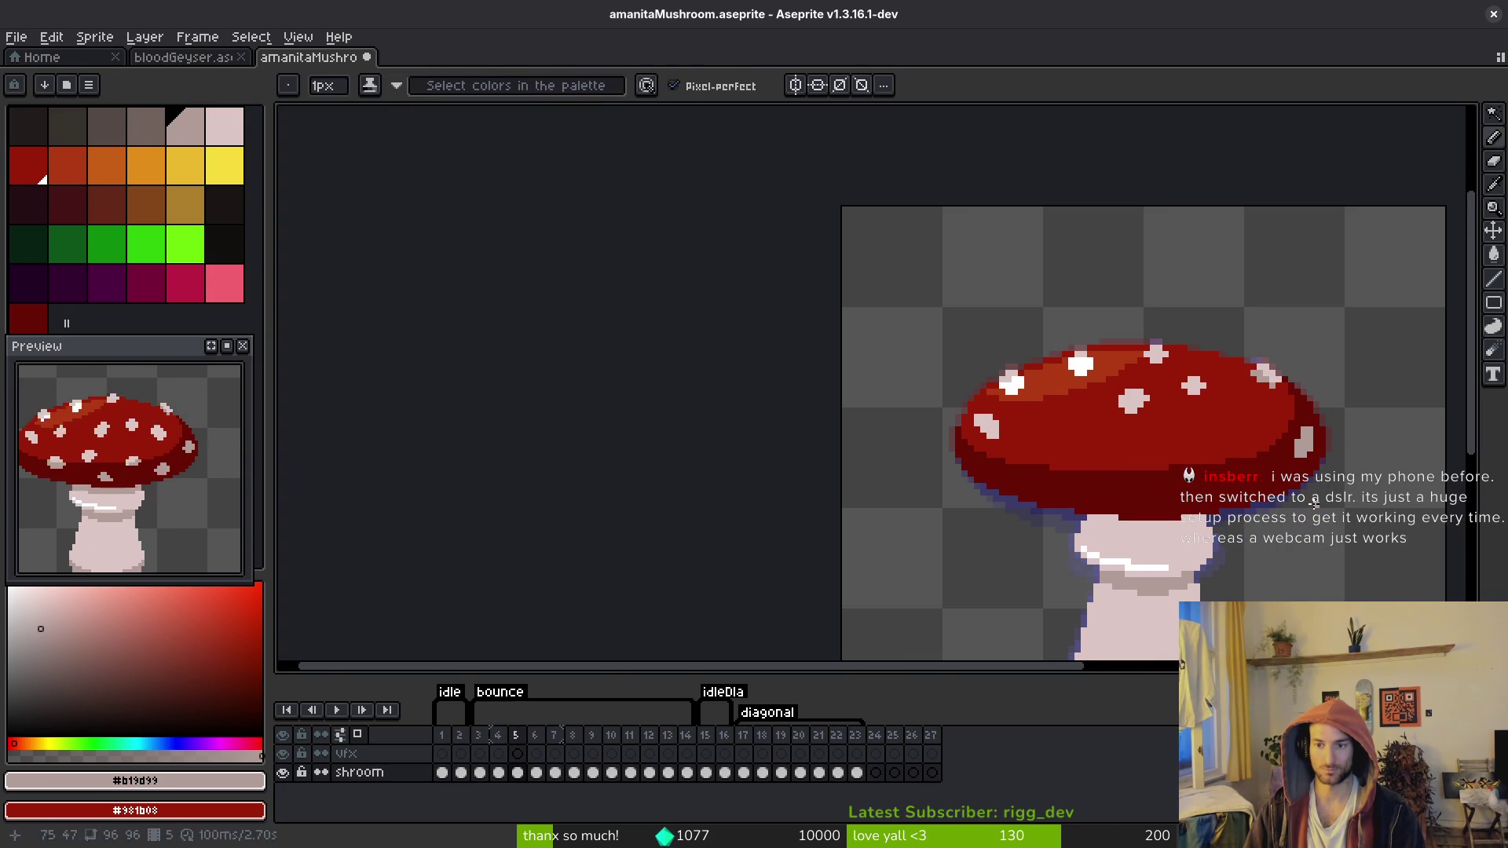
Step: Move the white spot on frame 5's right cap down one pixel
key(Left)
key(Right)
key(Left)
key(Right)
key(Left)
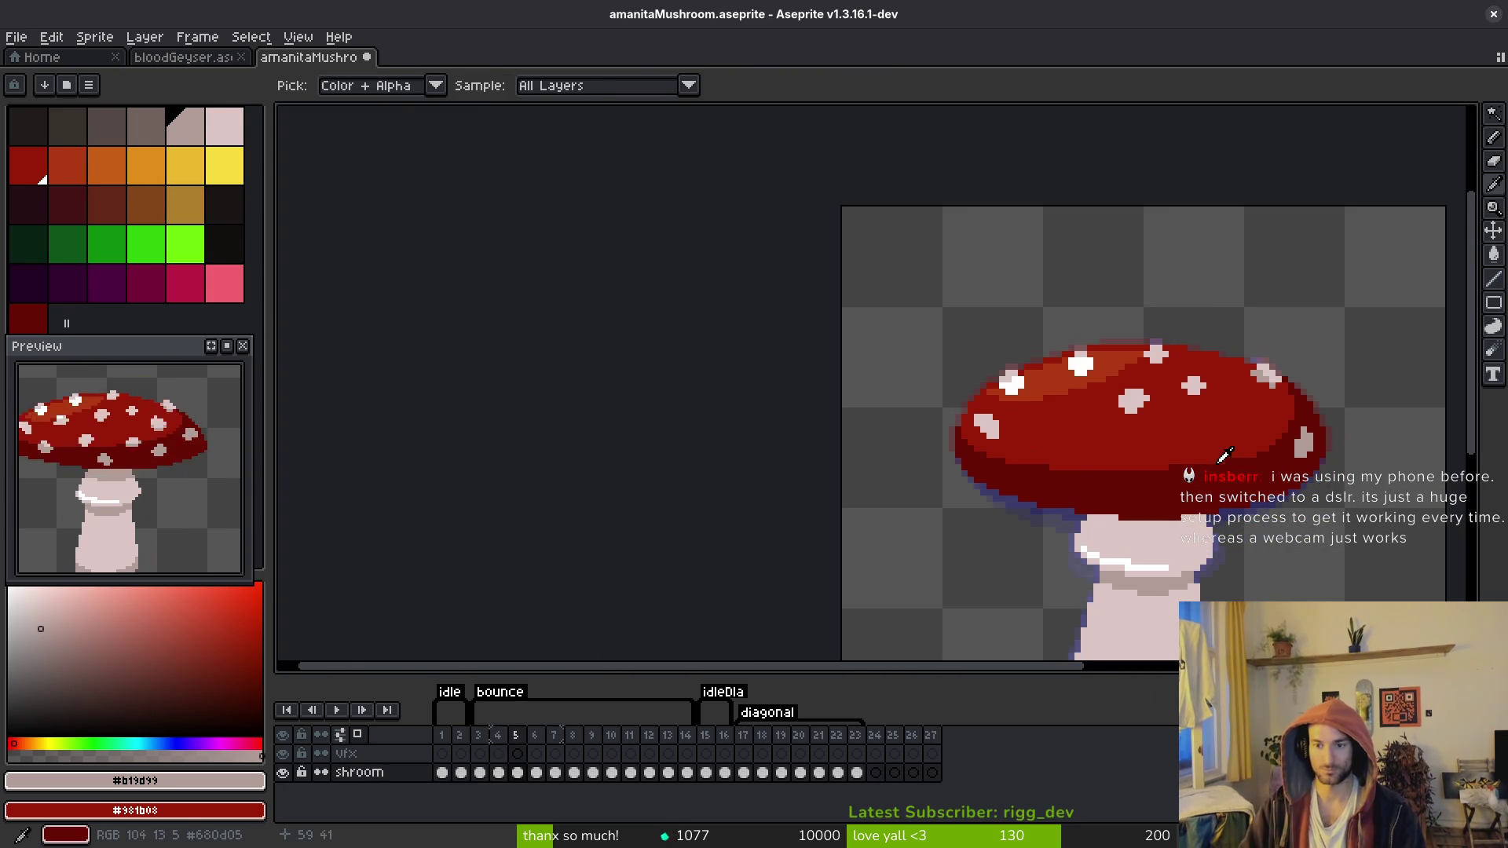
key(Right)
scroll(1289, 514, up, 2)
key(w)
click(1217, 438)
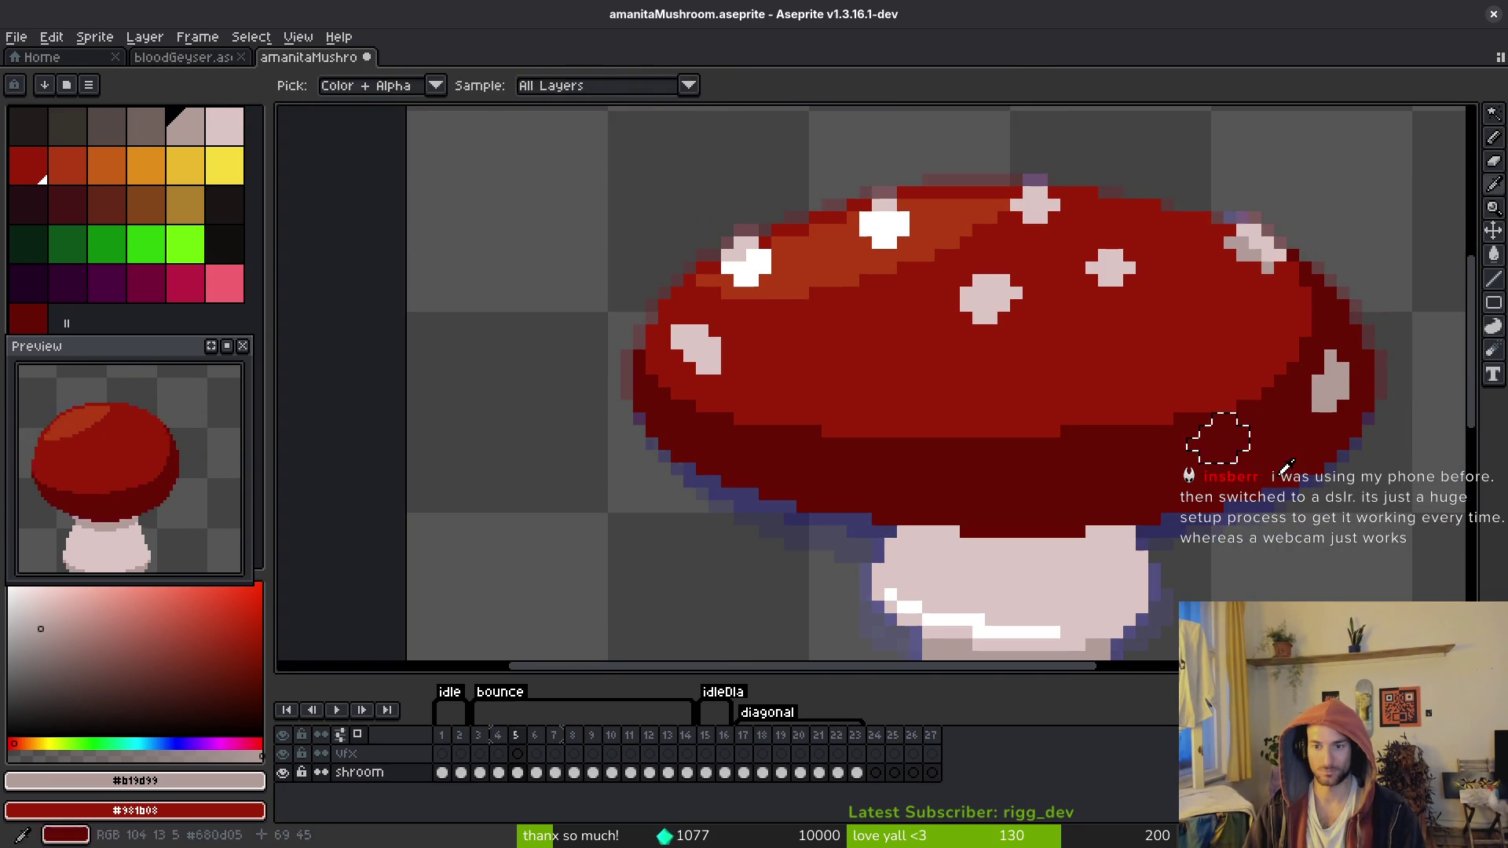
key(ctrl+t)
key(Down)
key(Right)
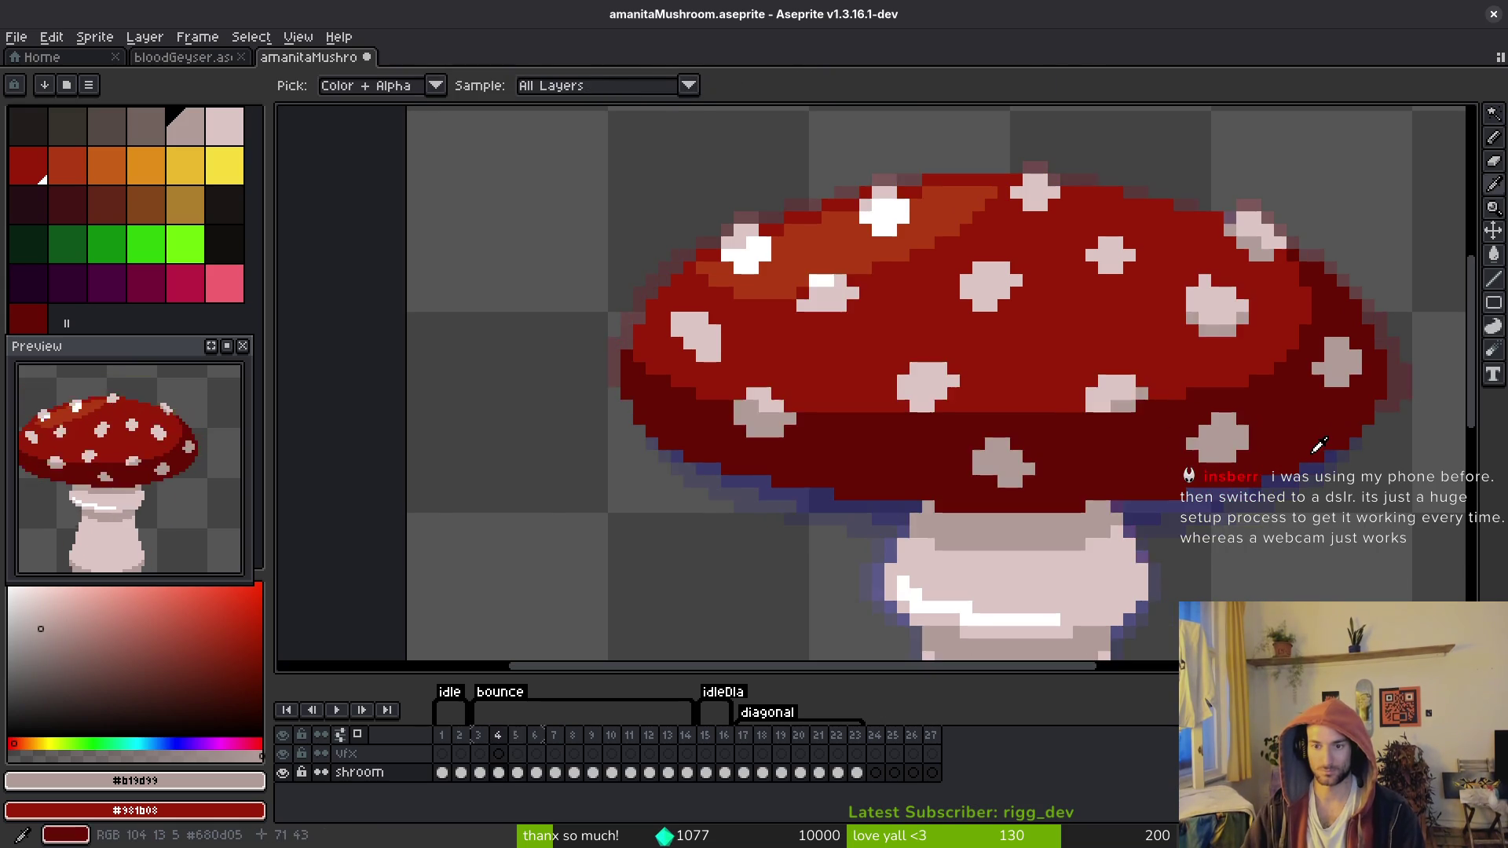
key(Left)
key(ctrl+d)
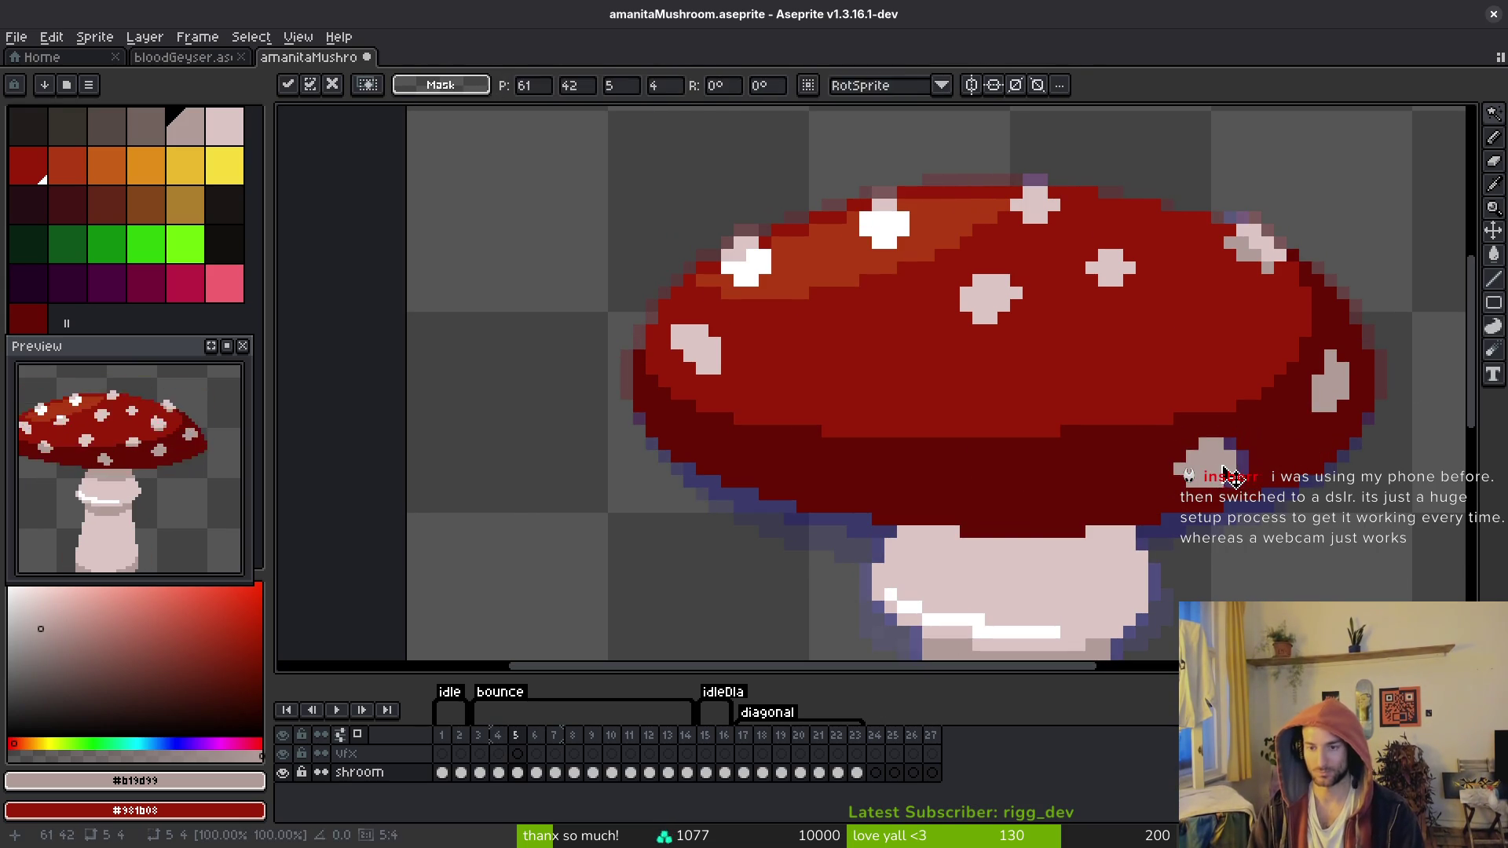
scroll(1232, 475, up, 2)
alt+click(1181, 560)
key(b)
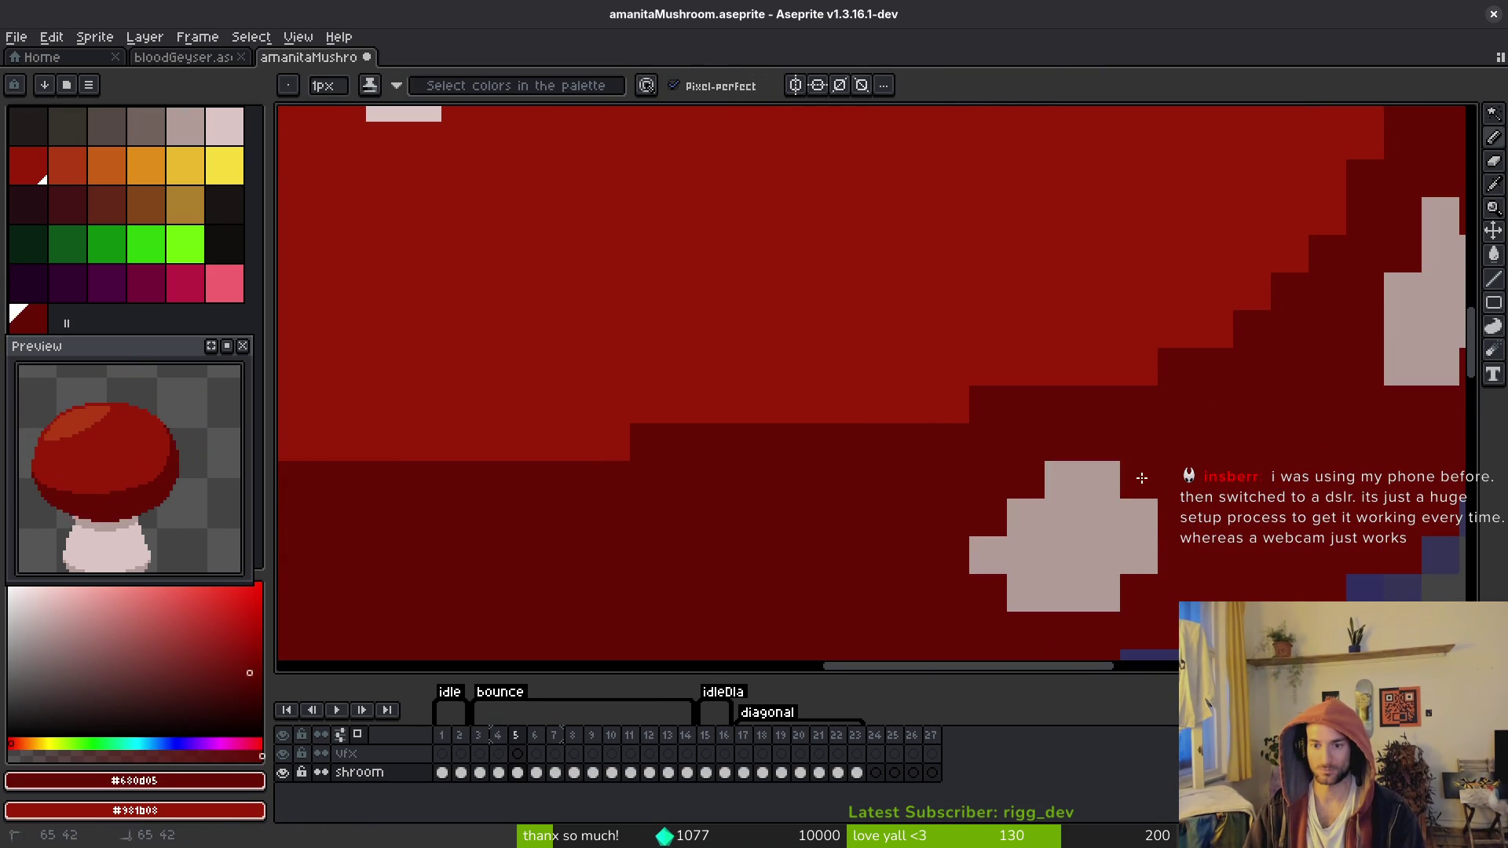
scroll(1138, 479, down, 3)
Step: Paste frame 4's matching right-side spot onto frame 5, one pixel lower, and save
key(Left)
key(Right)
key(Left)
key(w)
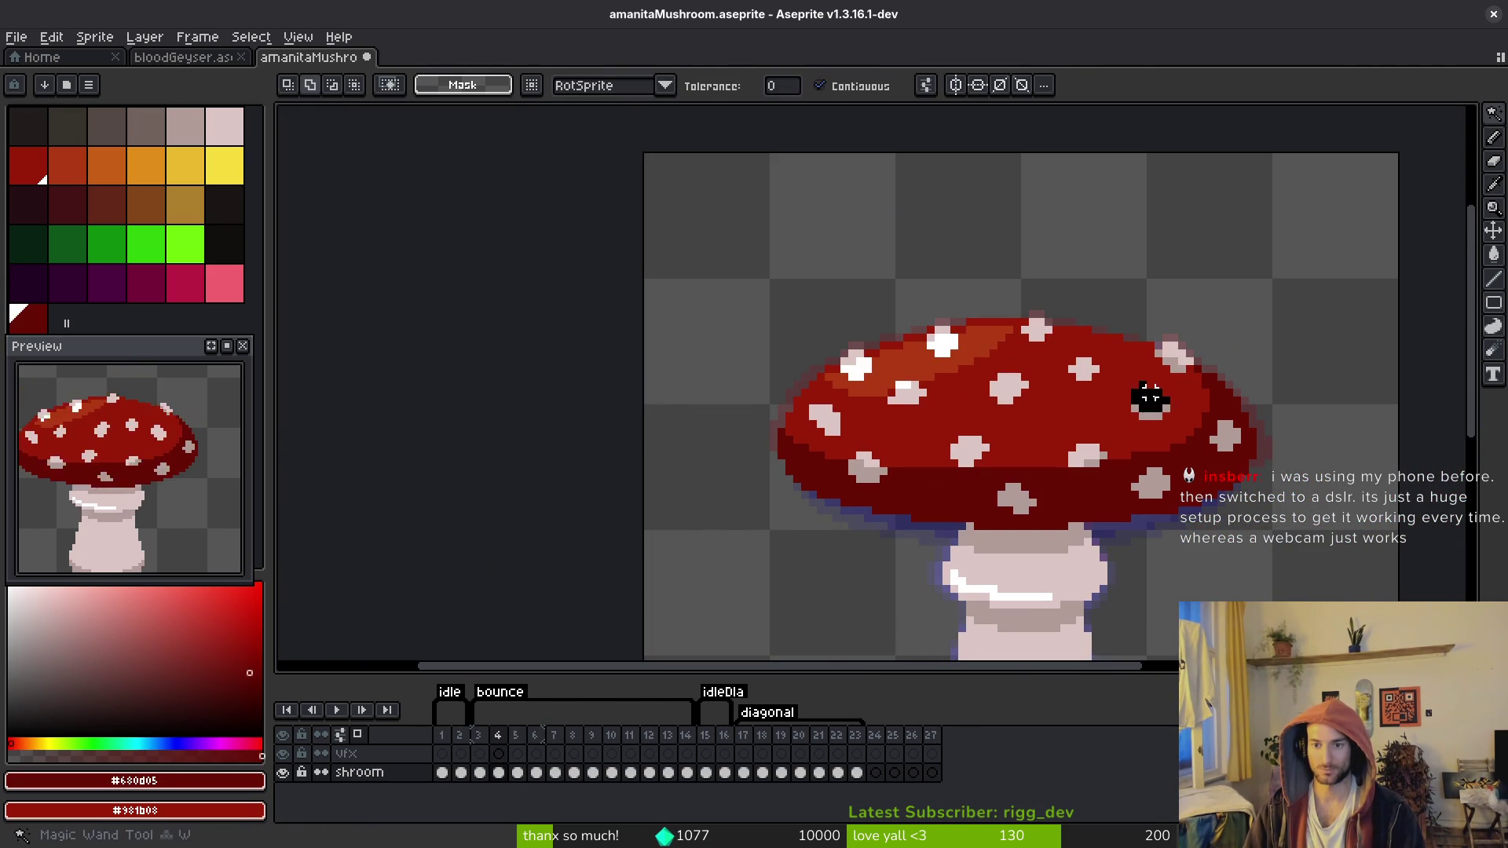
click(1144, 399)
scroll(1144, 399, up, 2)
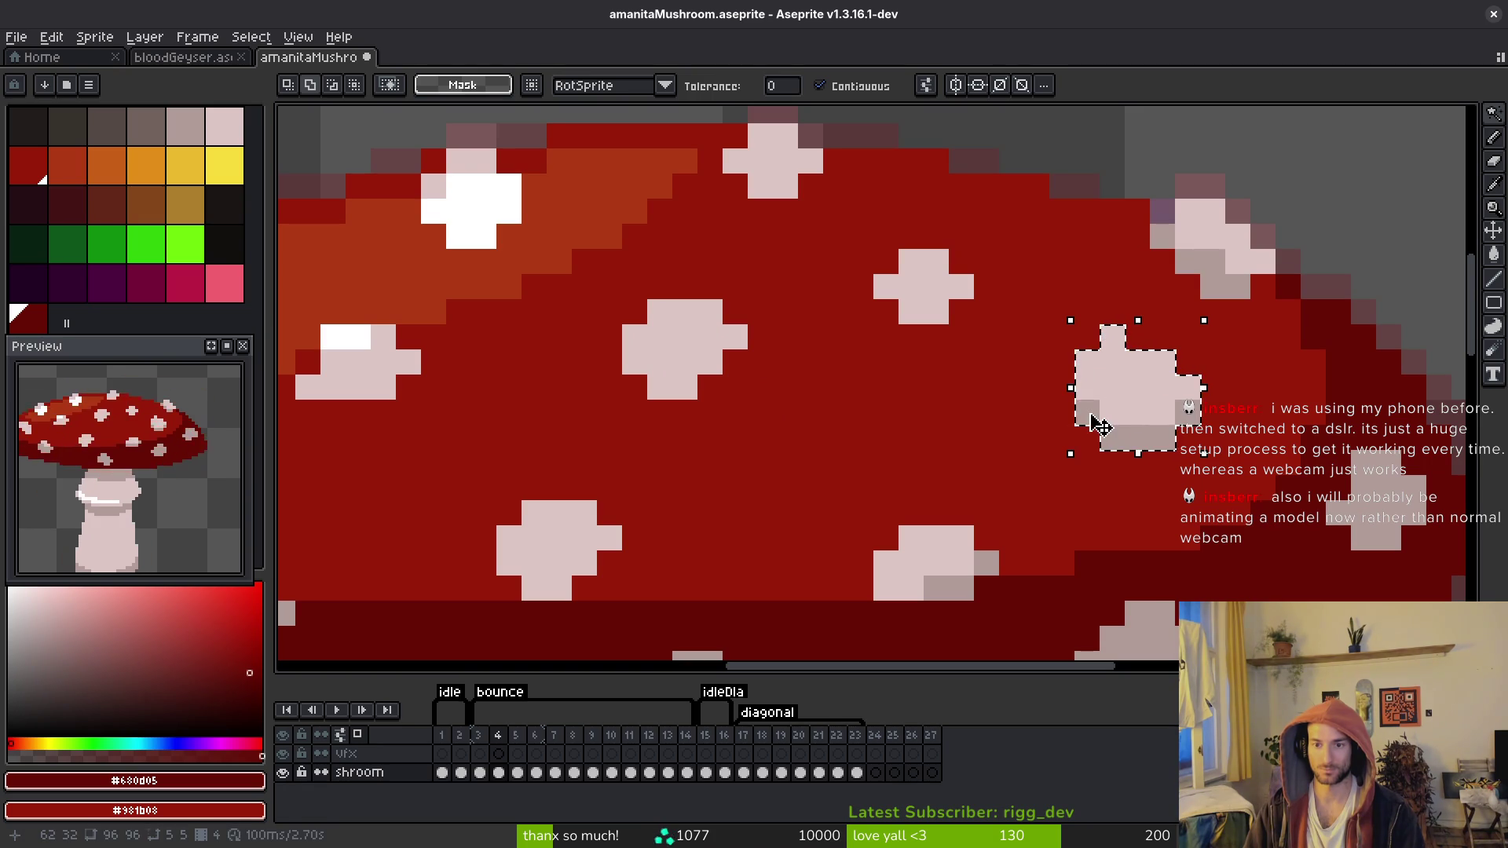
key(ctrl+c)
key(Right)
key(ctrl+v)
key(Down)
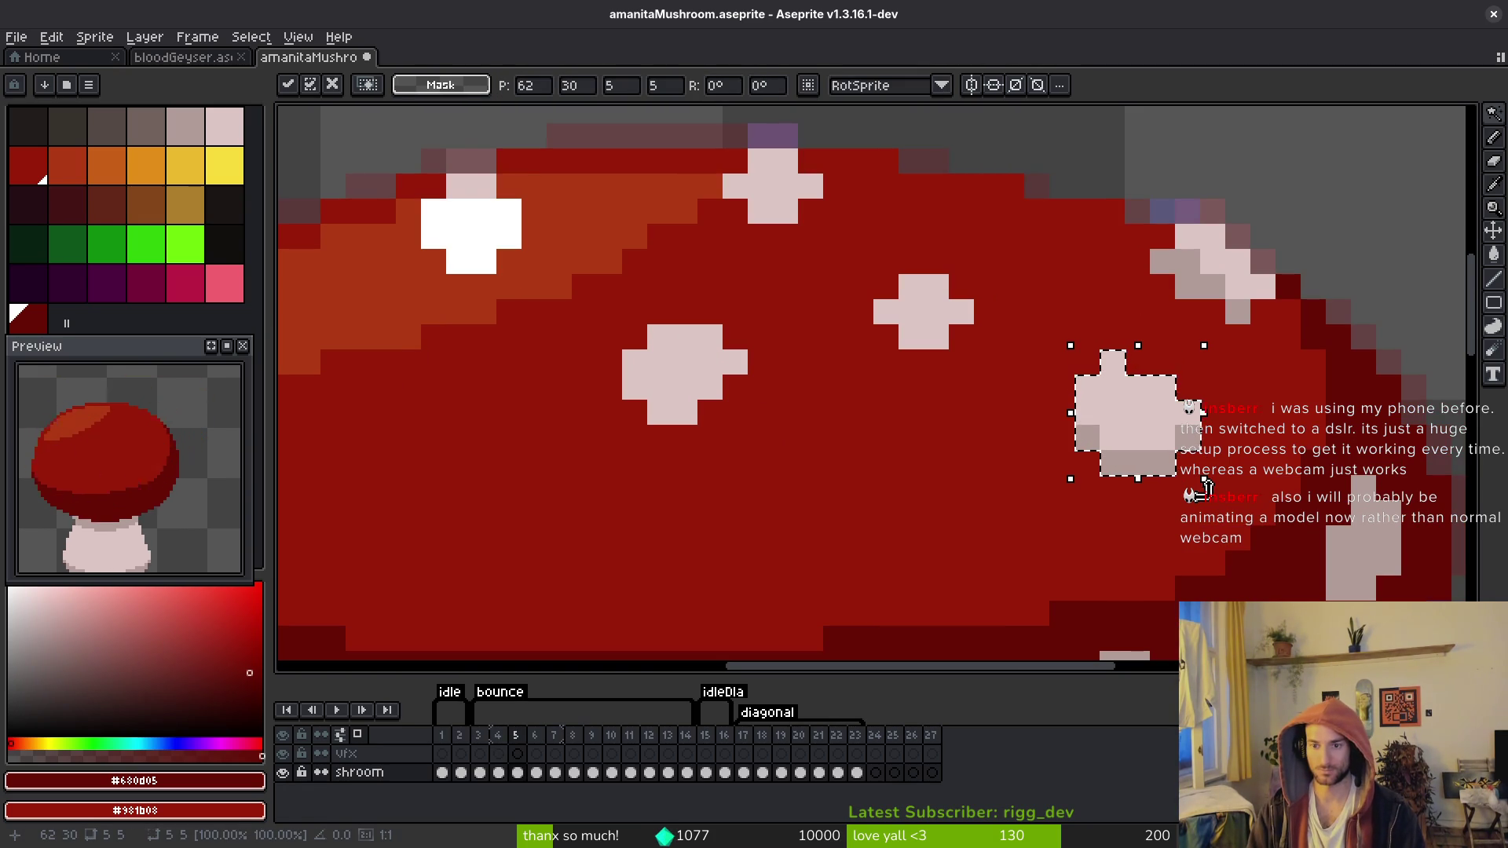
key(ctrl+s)
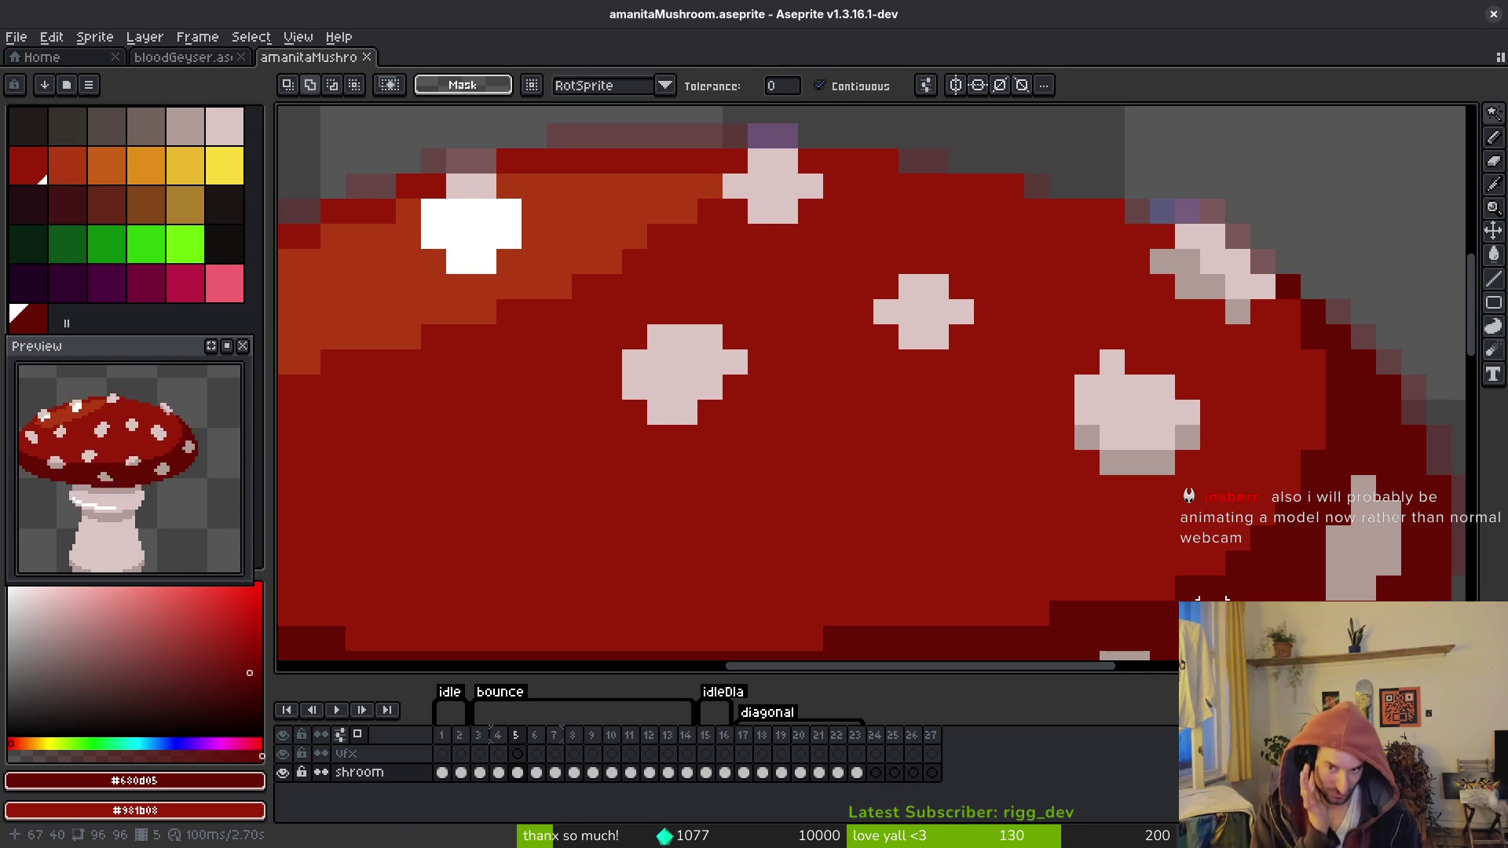
key(w)
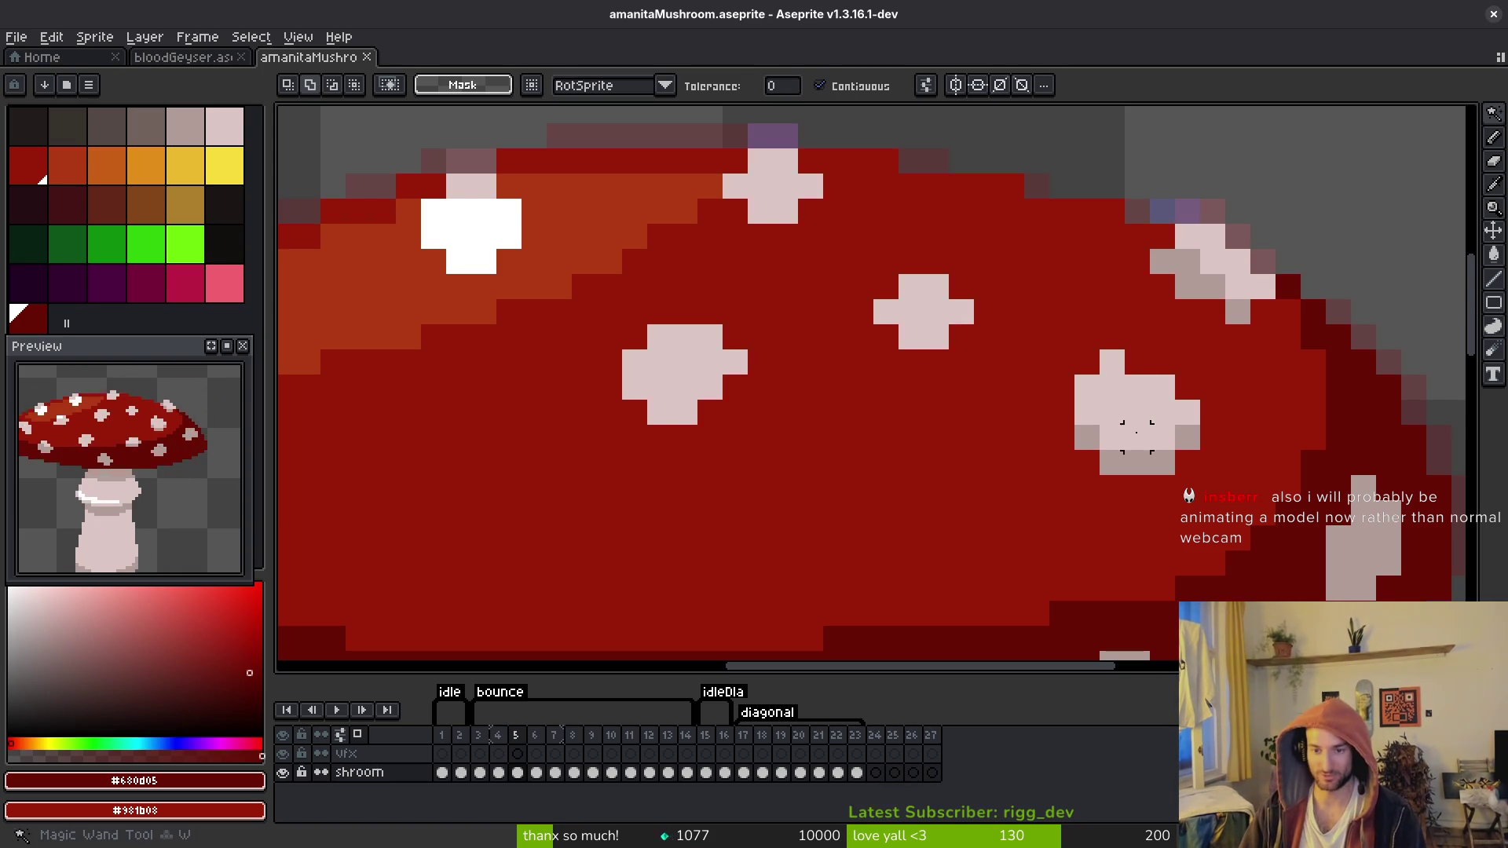
scroll(1136, 431, down, 4)
key(i)
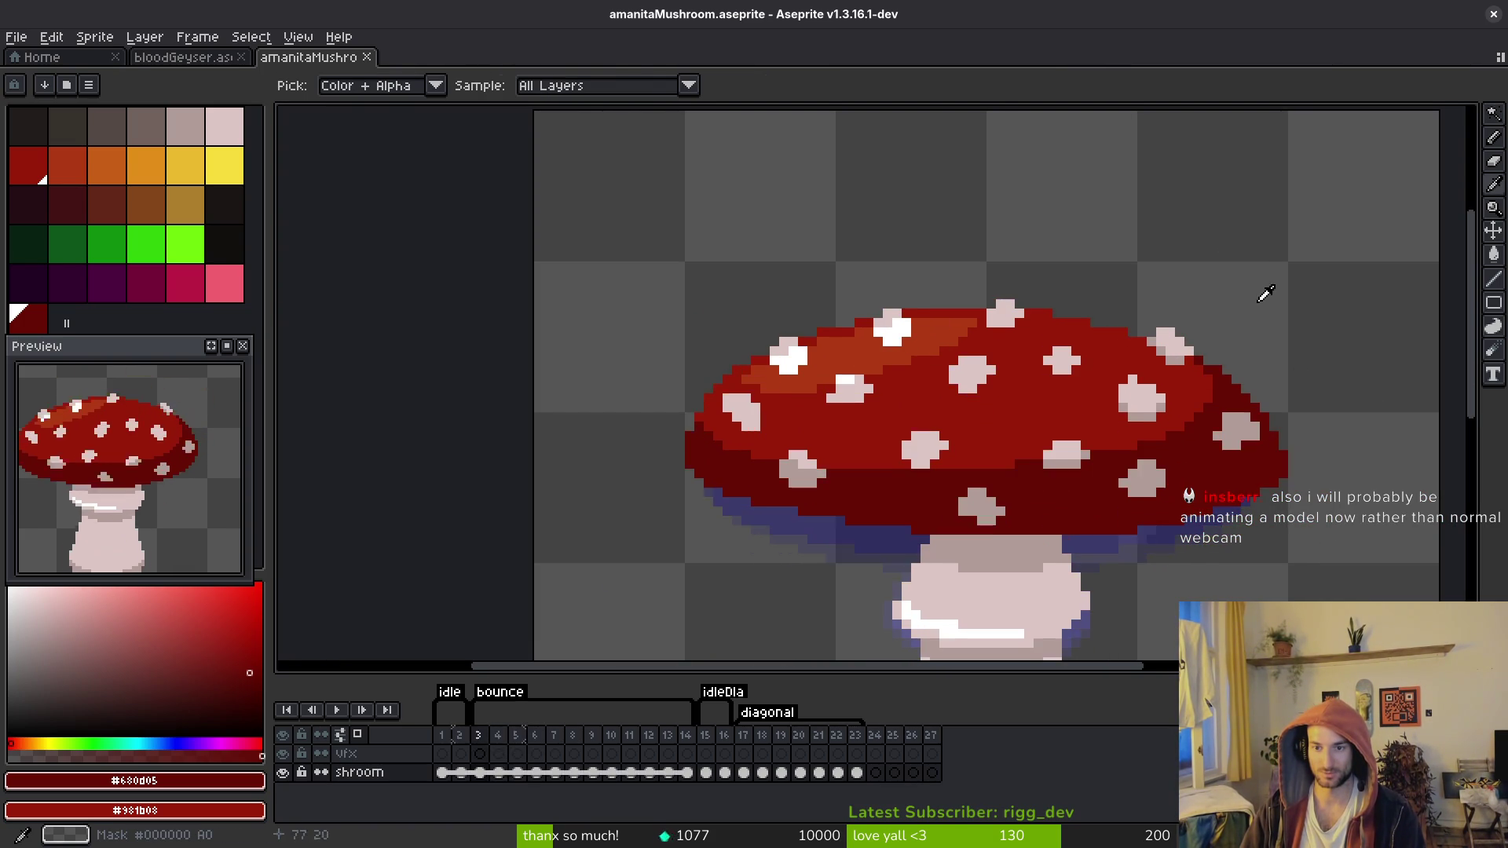
key(w)
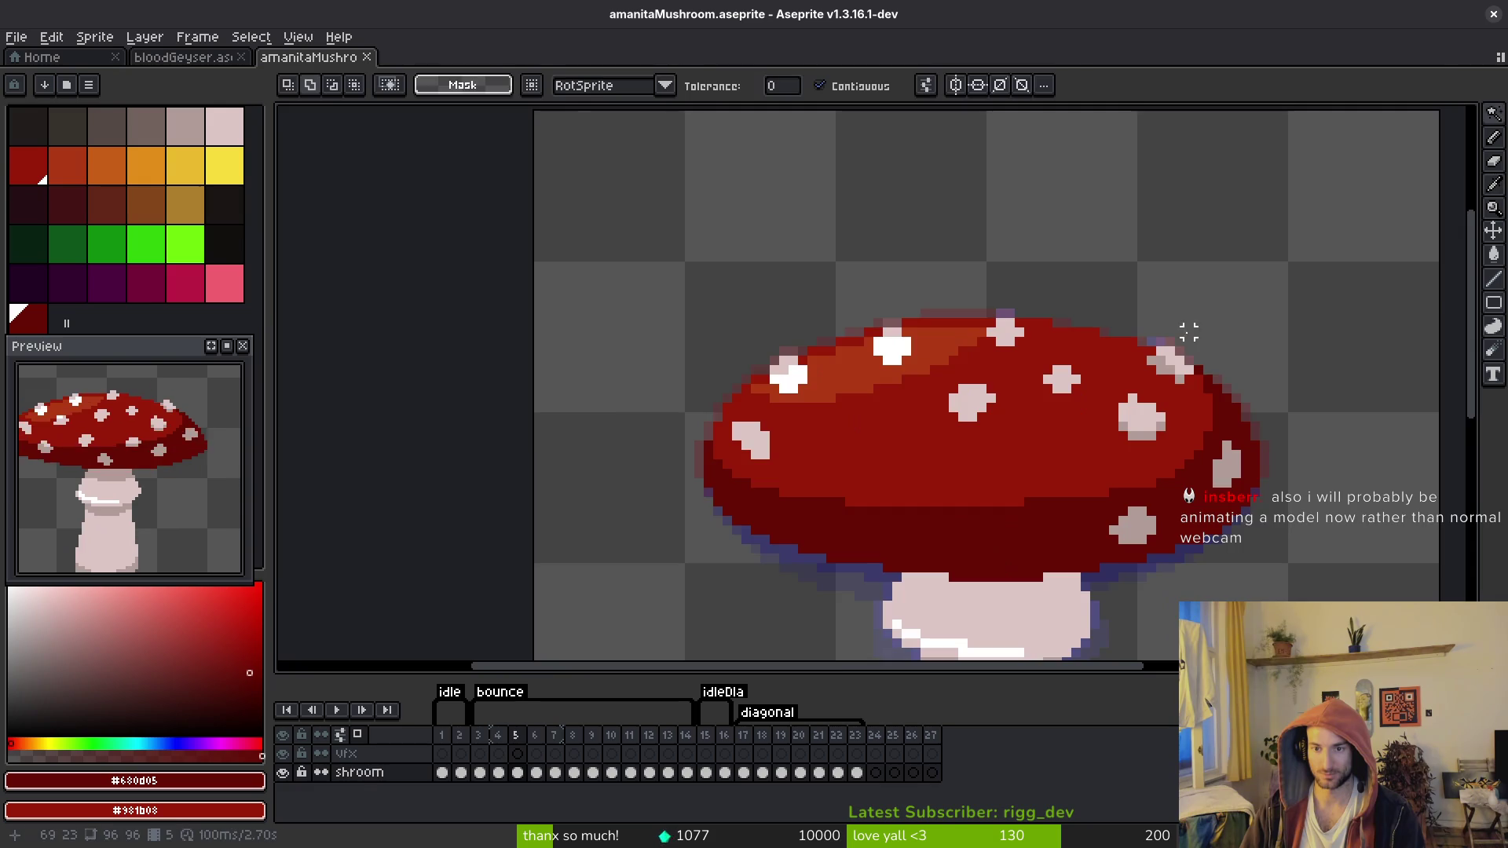
scroll(1188, 333, up, 2)
key(i)
Step: Repaint the stray pink pixels on the cap's upper-right edge red
click(1124, 387)
key(f)
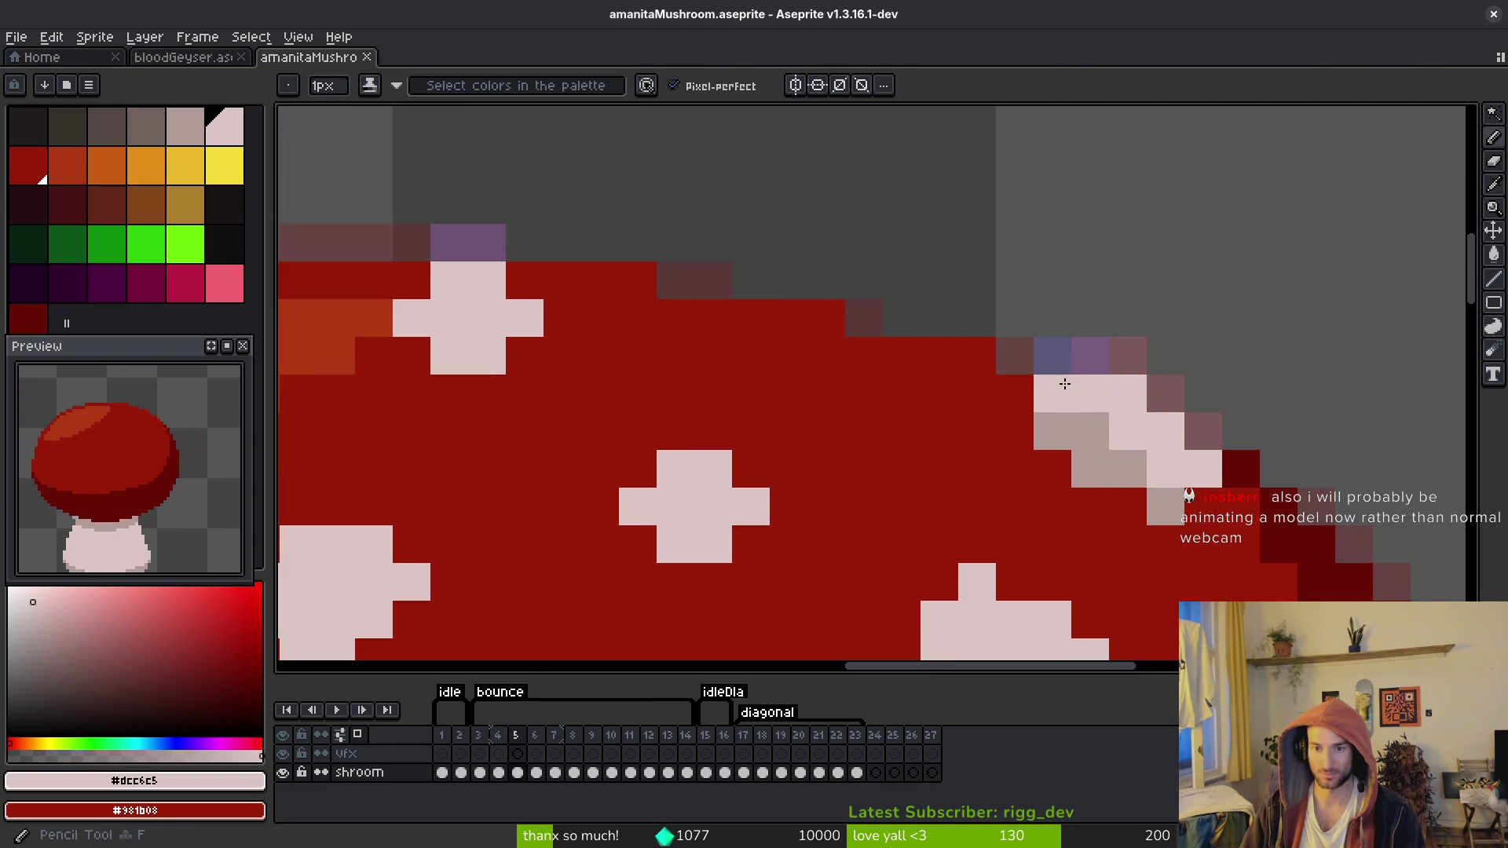
alt+click(1206, 507)
drag(1203, 469, 1178, 503)
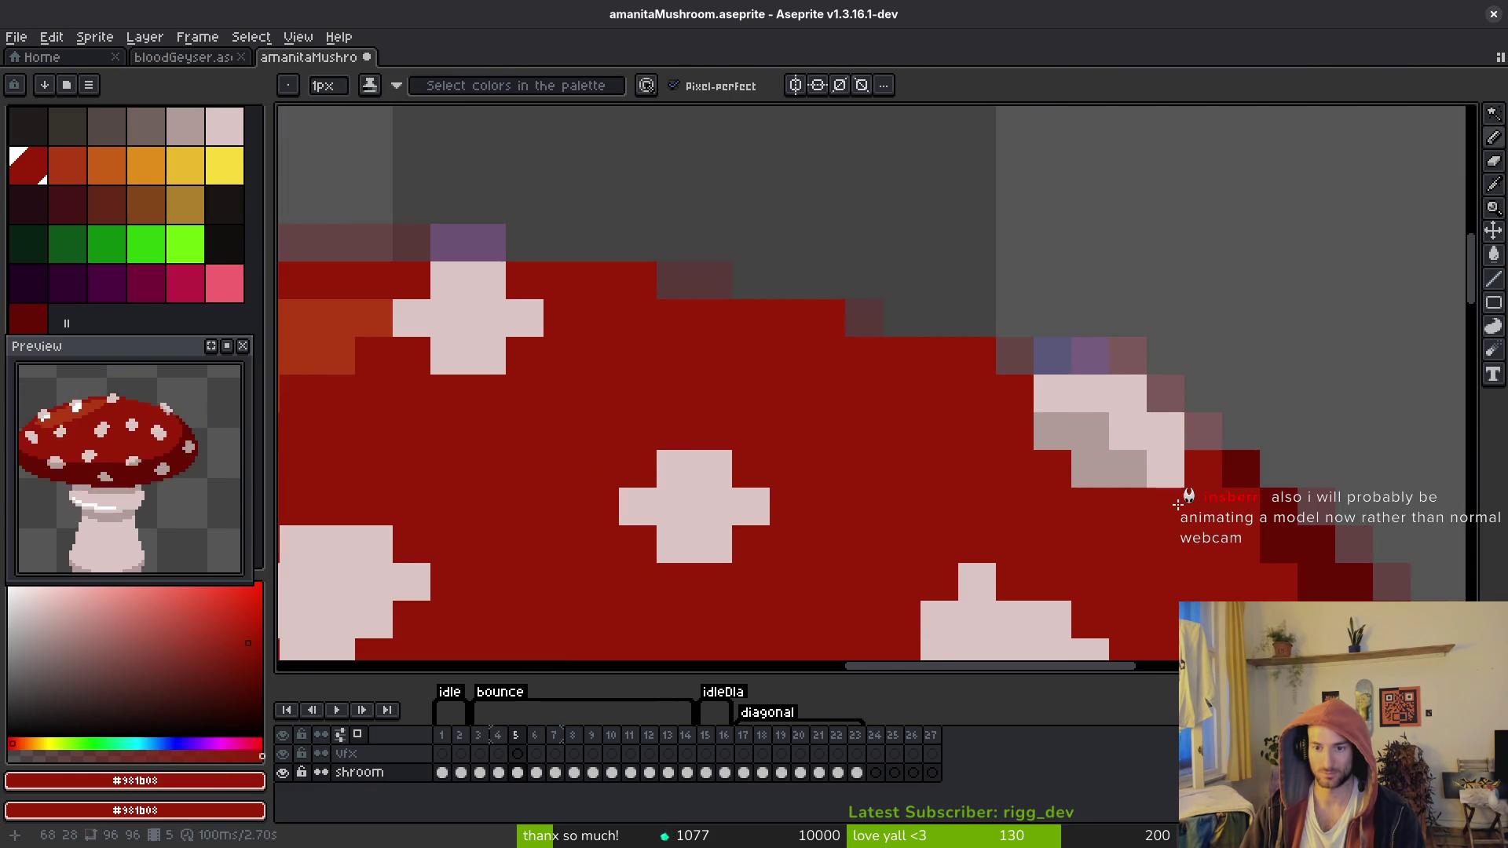
scroll(1178, 503, down, 3)
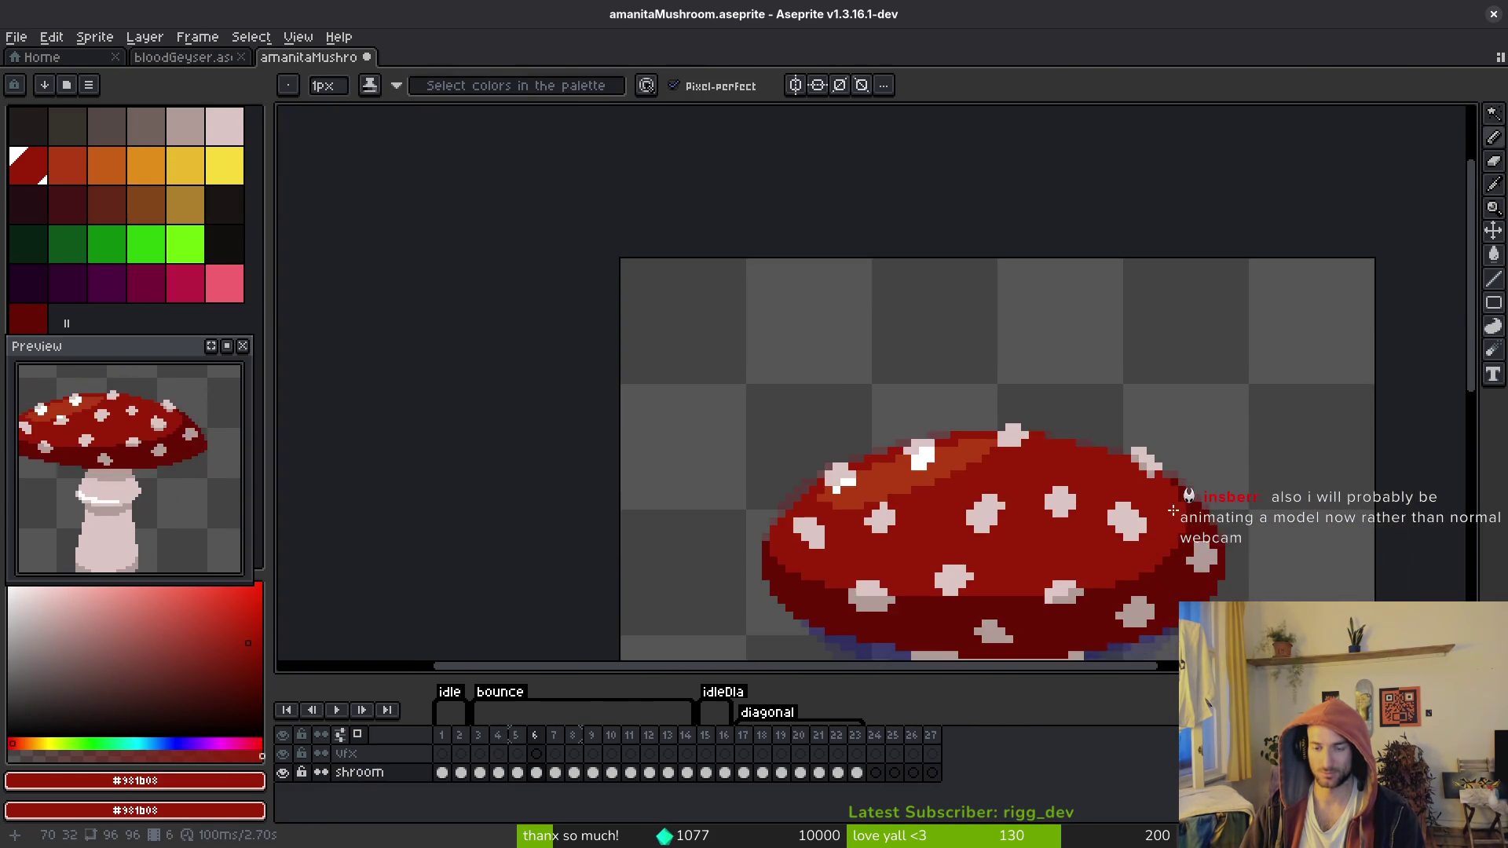
scroll(1154, 471, up, 3)
Step: Select the pink spot on the cap's top edge and shift it into place
key(i)
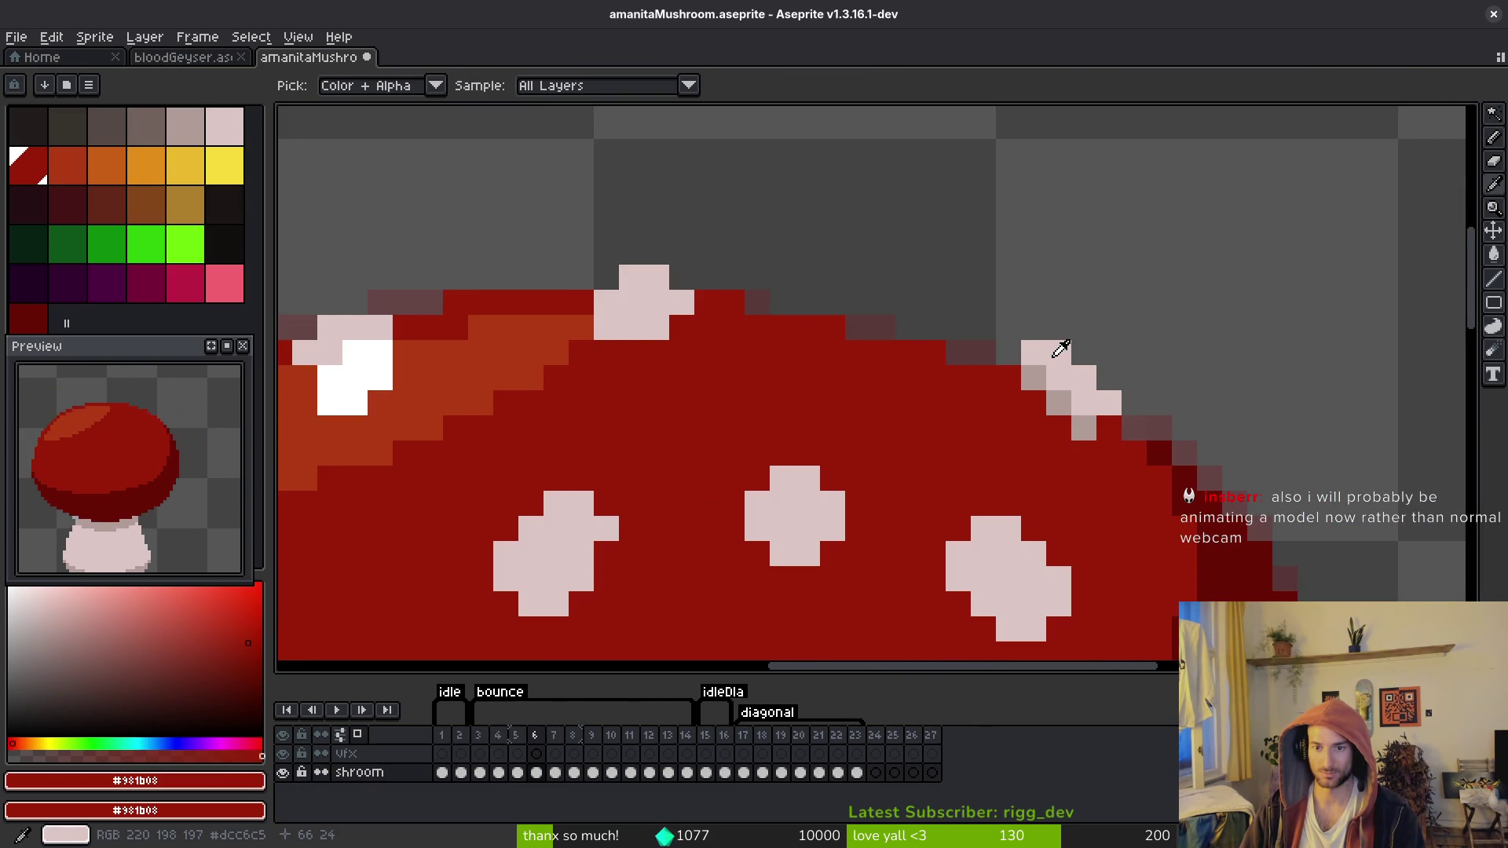
key(w)
click(1061, 350)
scroll(1062, 409, up, 3)
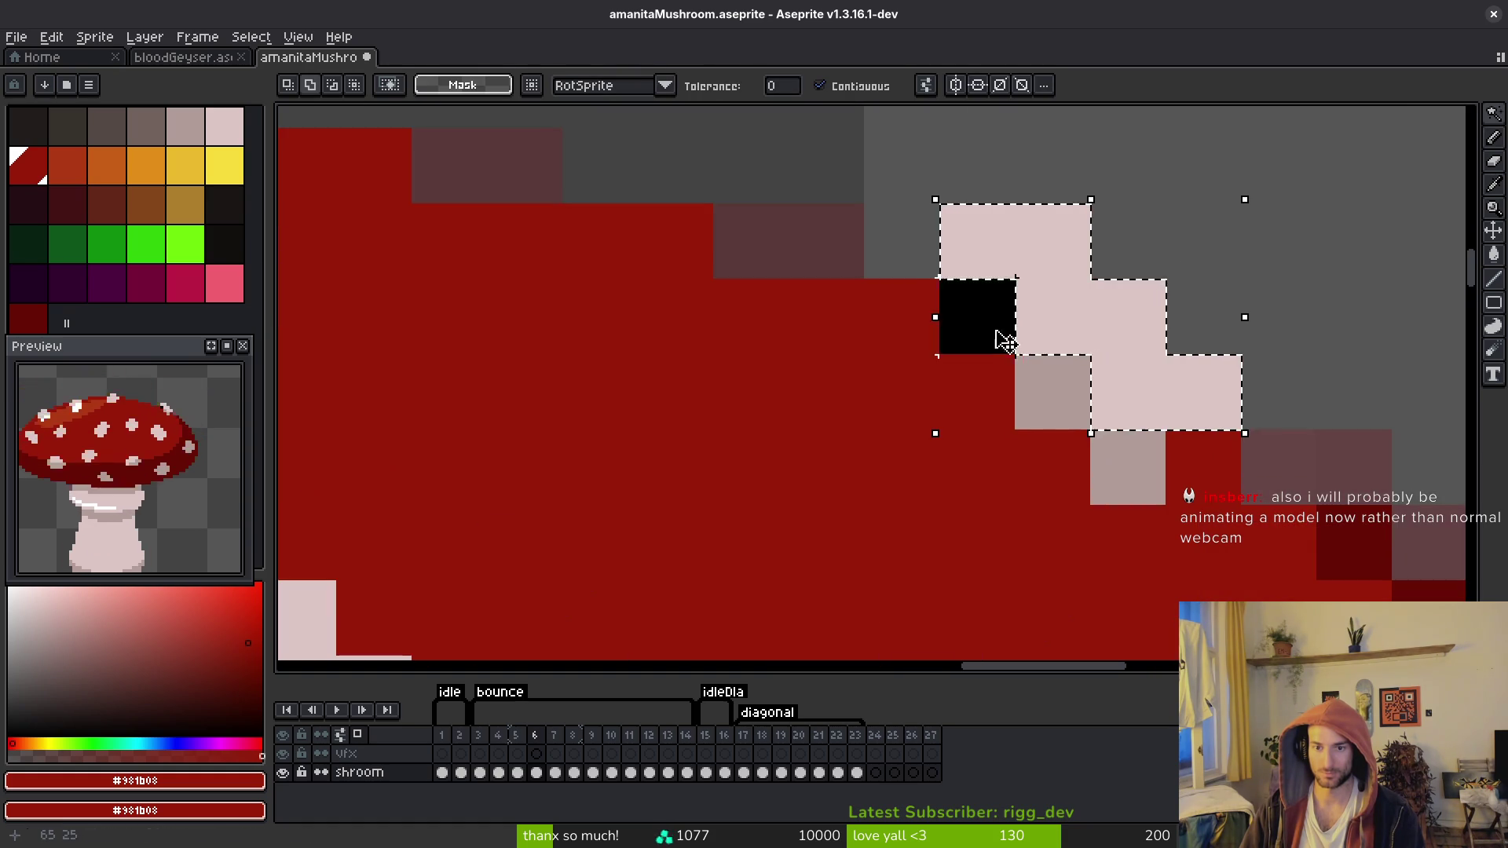
click(1139, 397)
key(Return)
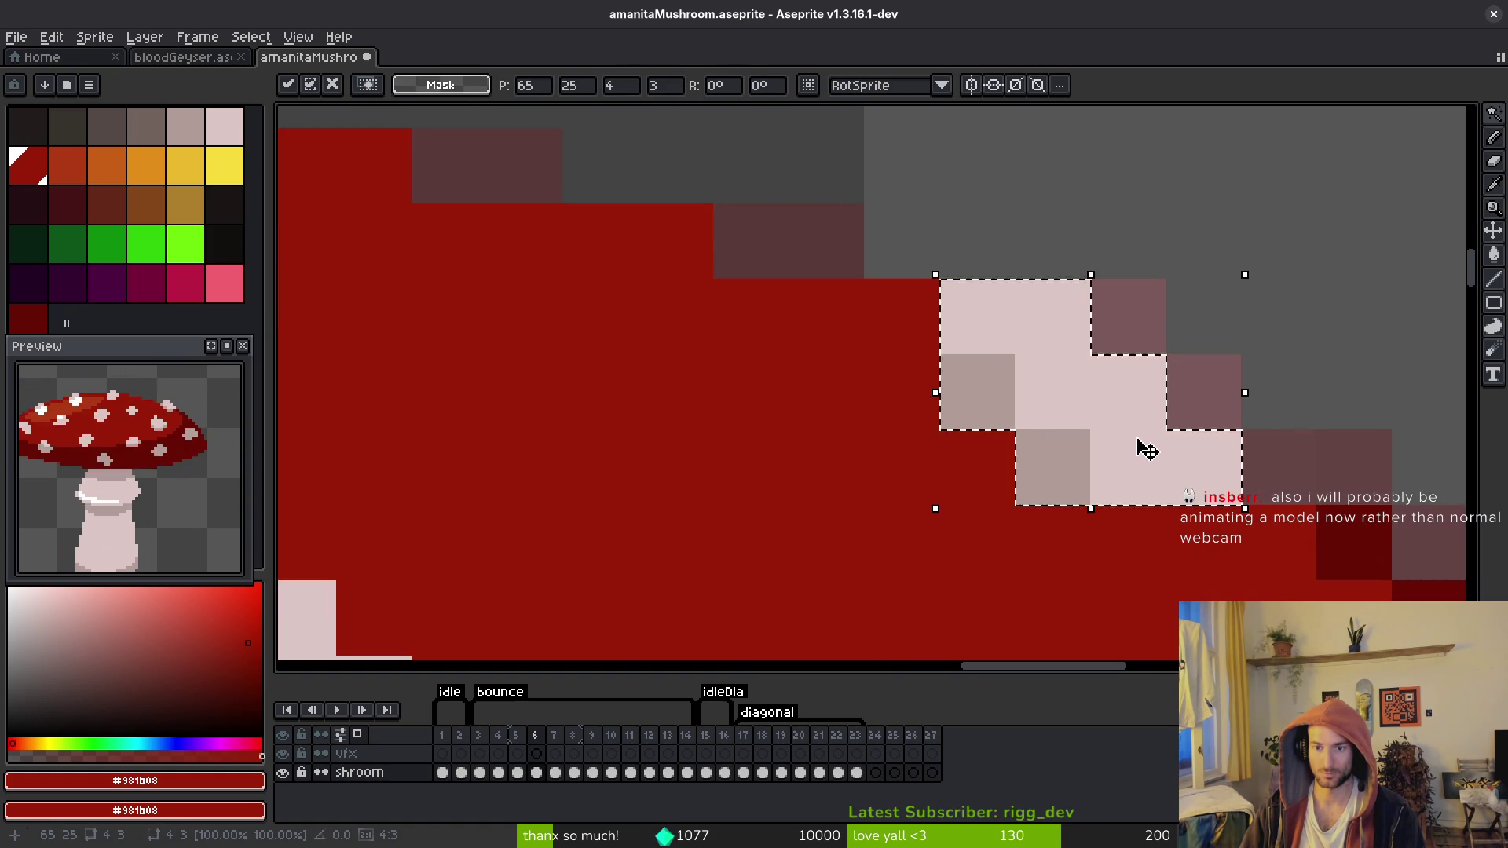
scroll(1146, 439, down, 3)
Step: Add a shaded pink pixel along the moved spot's edge
key(b)
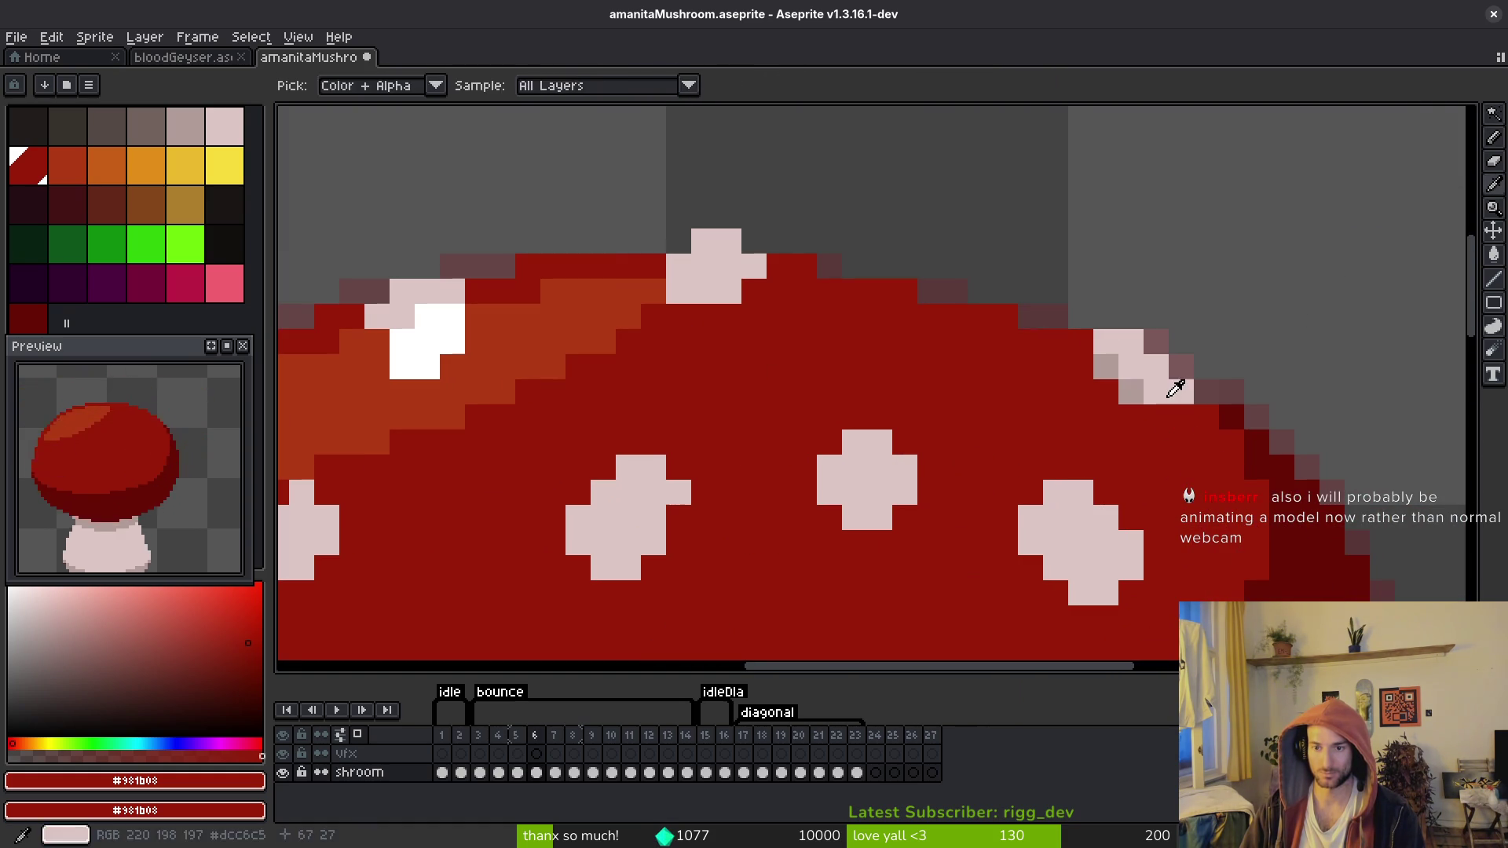
alt+click(1171, 385)
alt+click(1131, 391)
click(1205, 441)
scroll(1199, 431, down, 4)
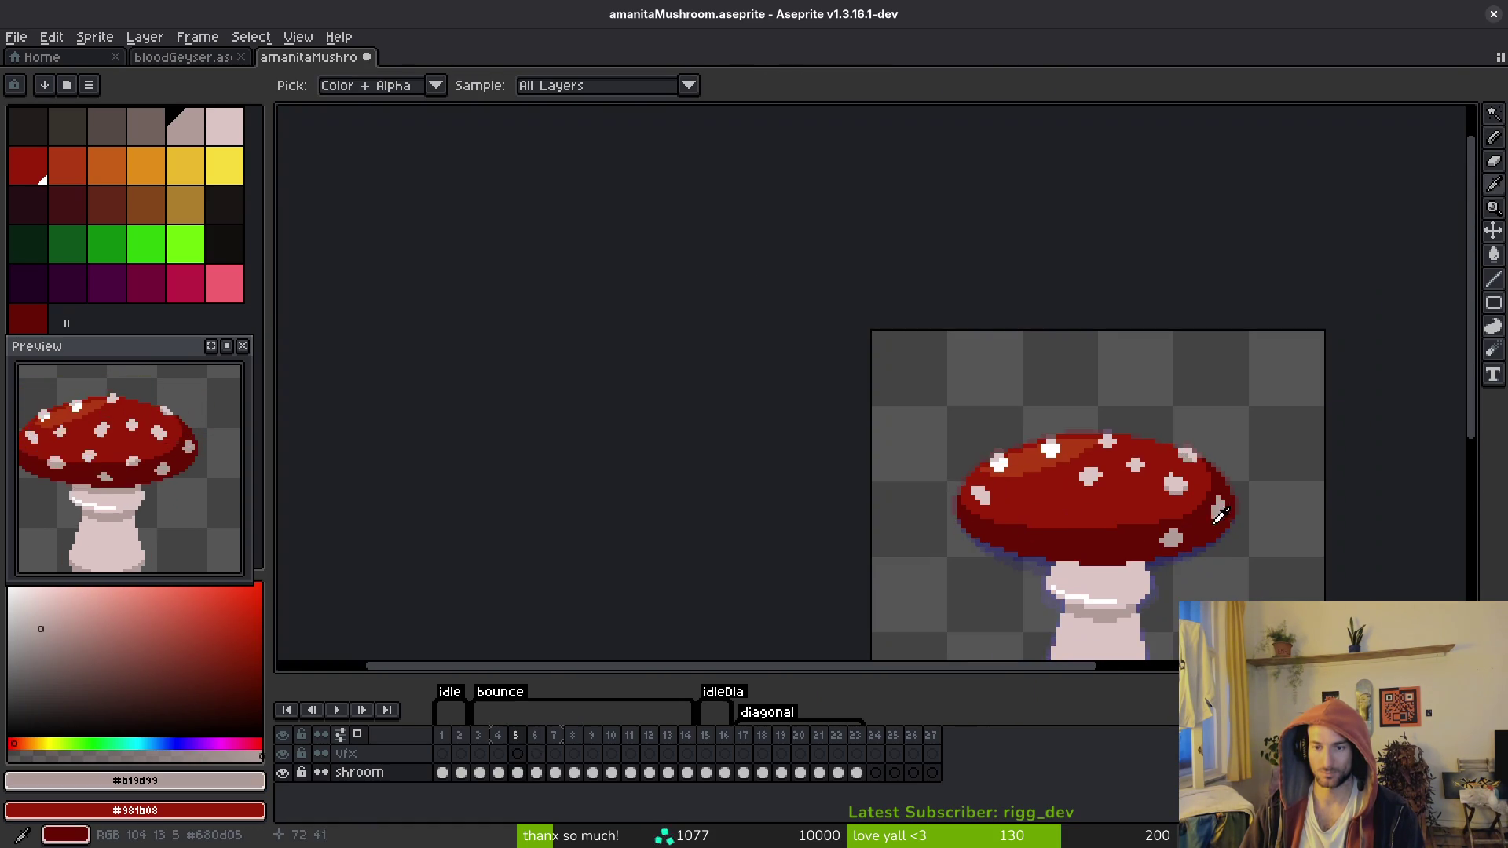
scroll(1230, 500, up, 3)
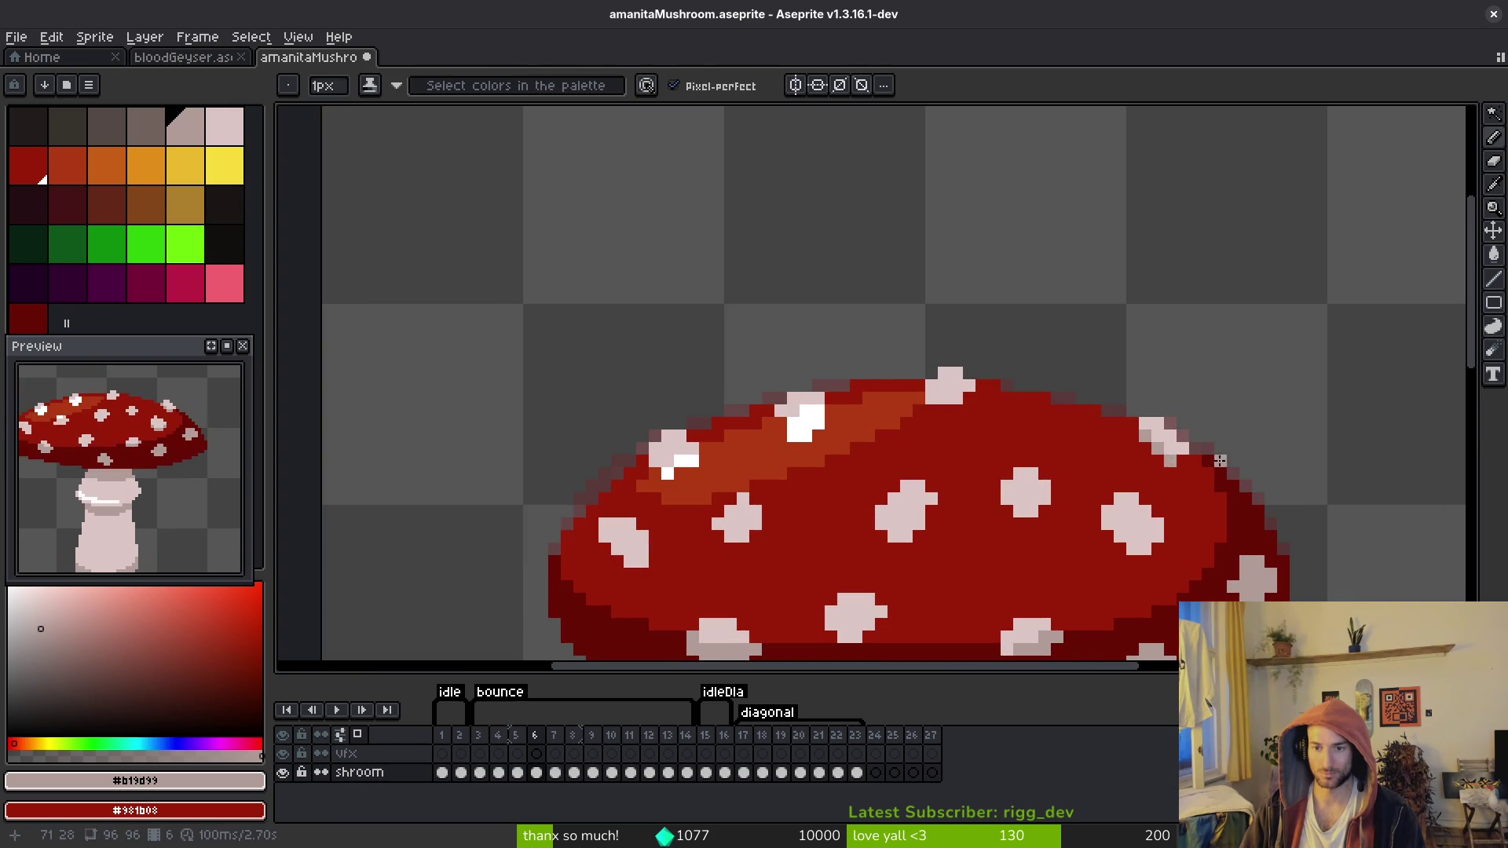
scroll(1219, 461, down, 3)
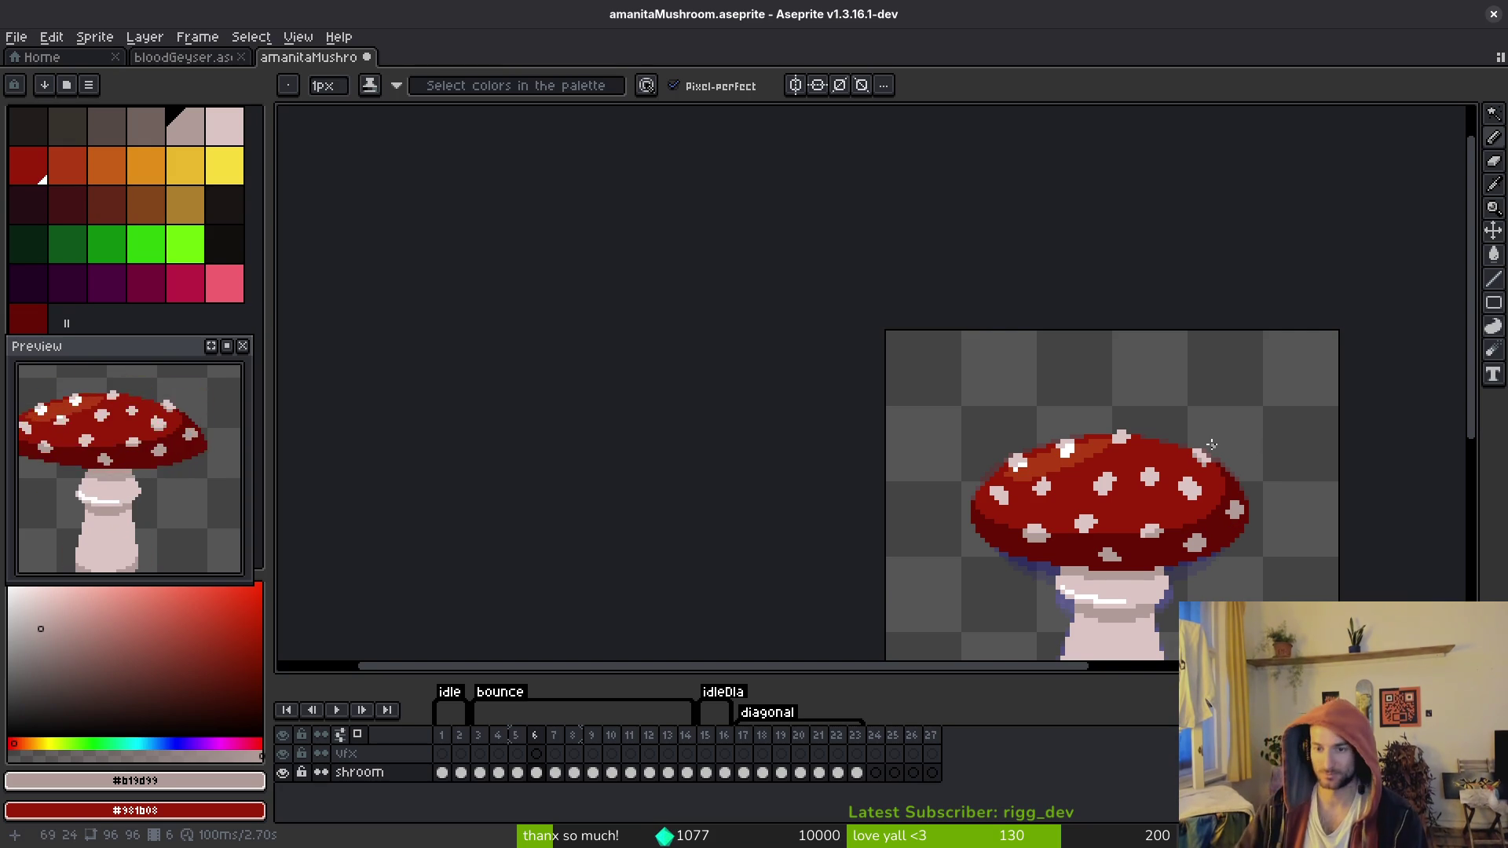
Step: Pick light pink #dcc6c5 from the spot and draw pixels beneath the right-hand spot
key(i)
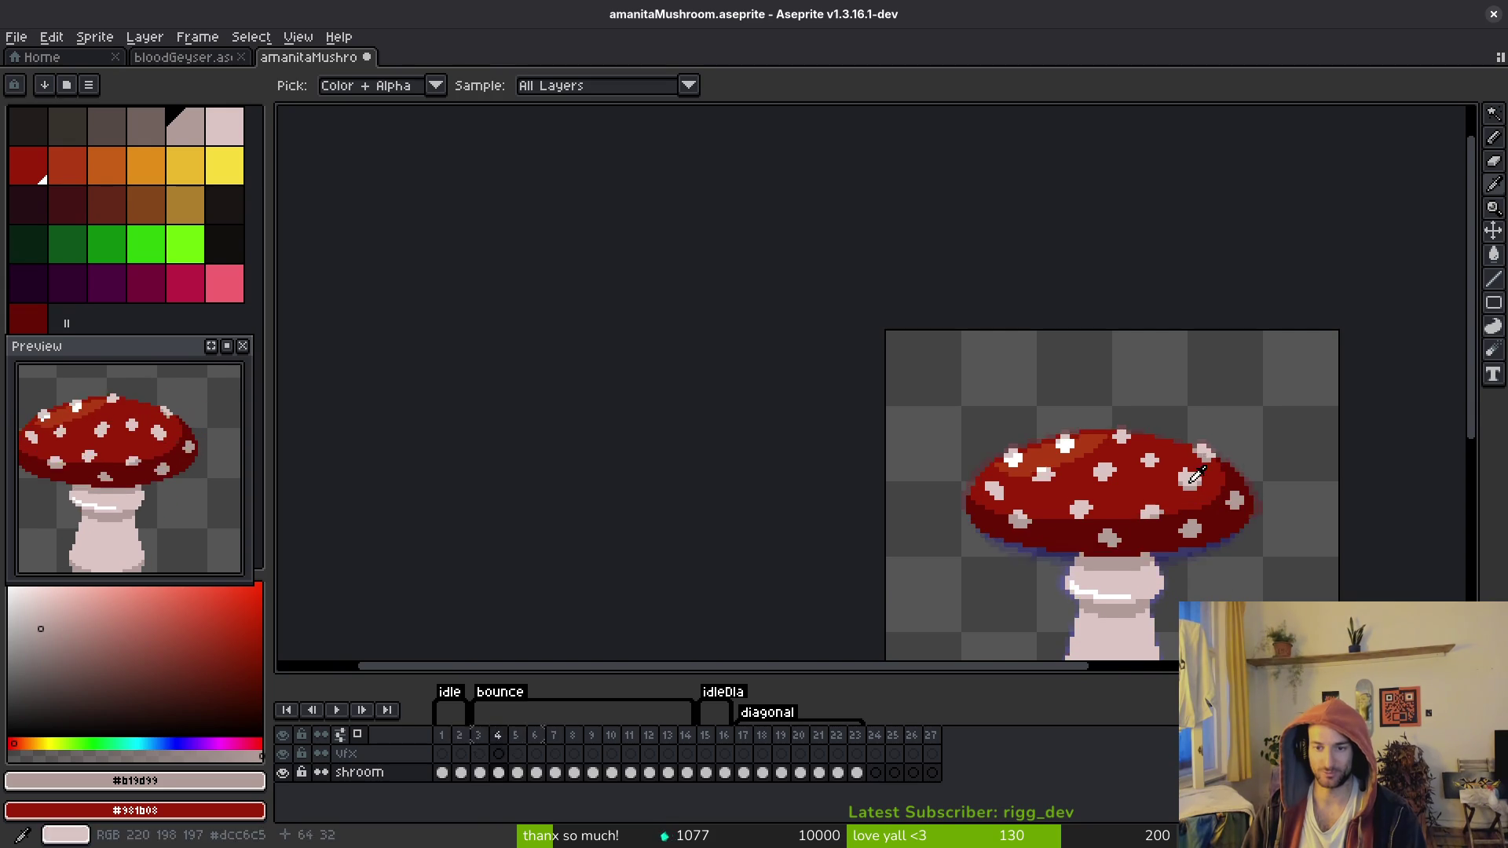
scroll(1179, 479, up, 2)
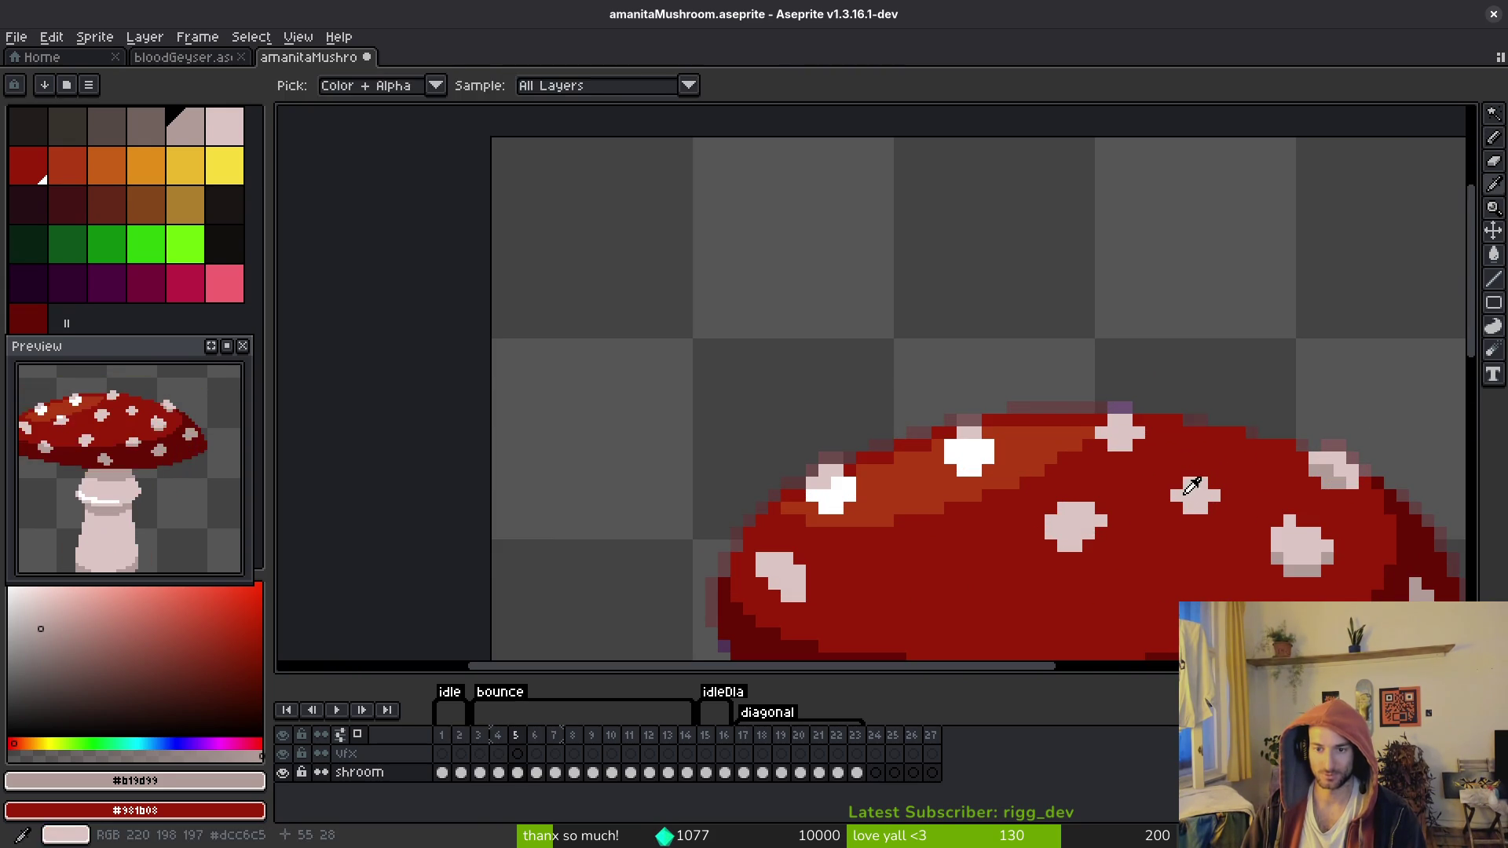
alt+click(1184, 491)
scroll(1183, 491, up, 1)
scroll(1183, 491, up, 1)
drag(1032, 513, 1088, 503)
scroll(1154, 516, down, 4)
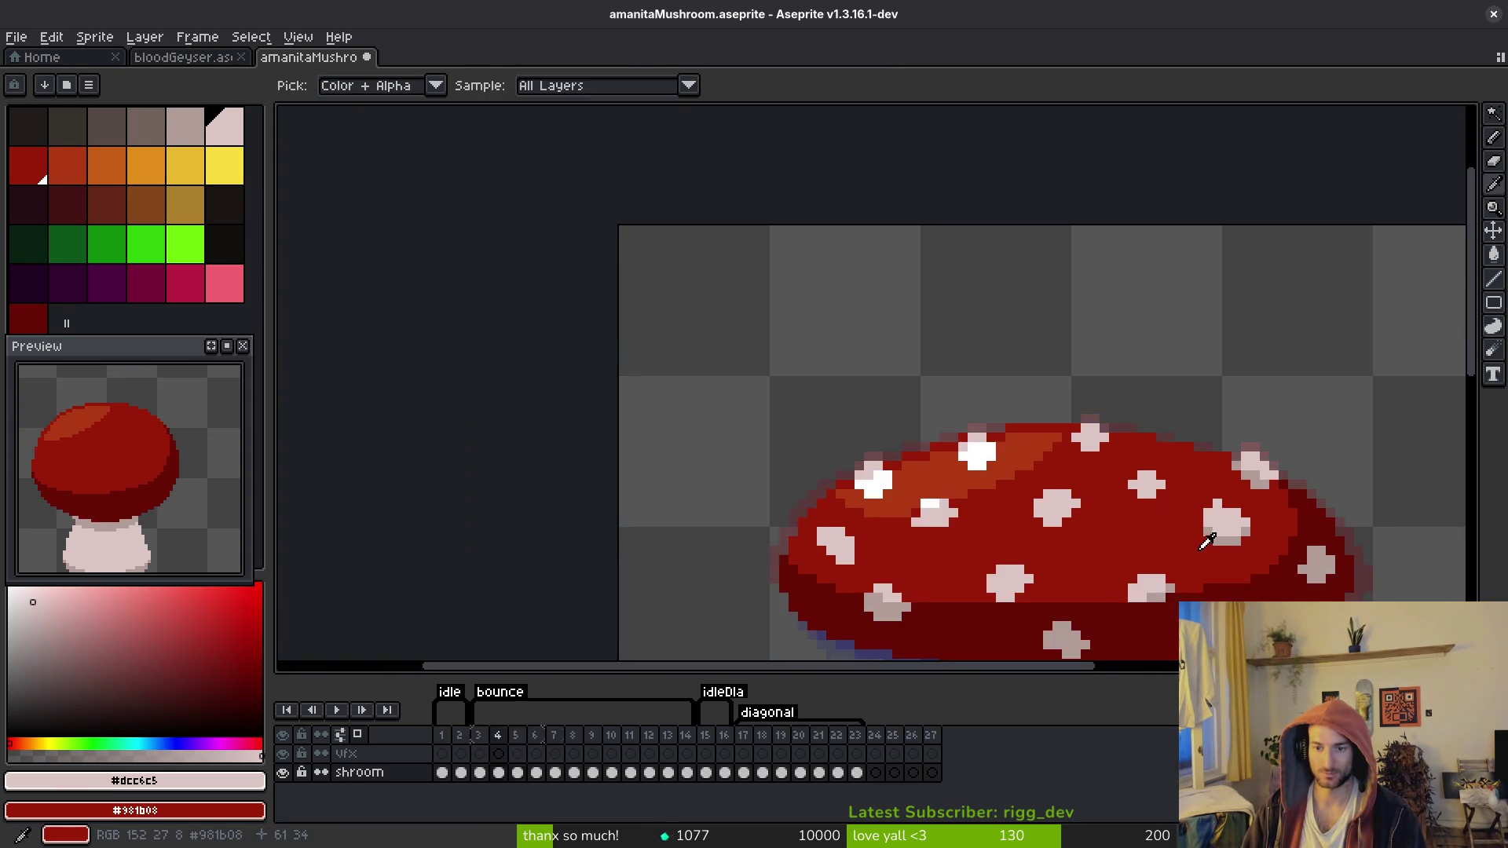
scroll(1154, 516, up, 1)
scroll(1155, 516, down, 2)
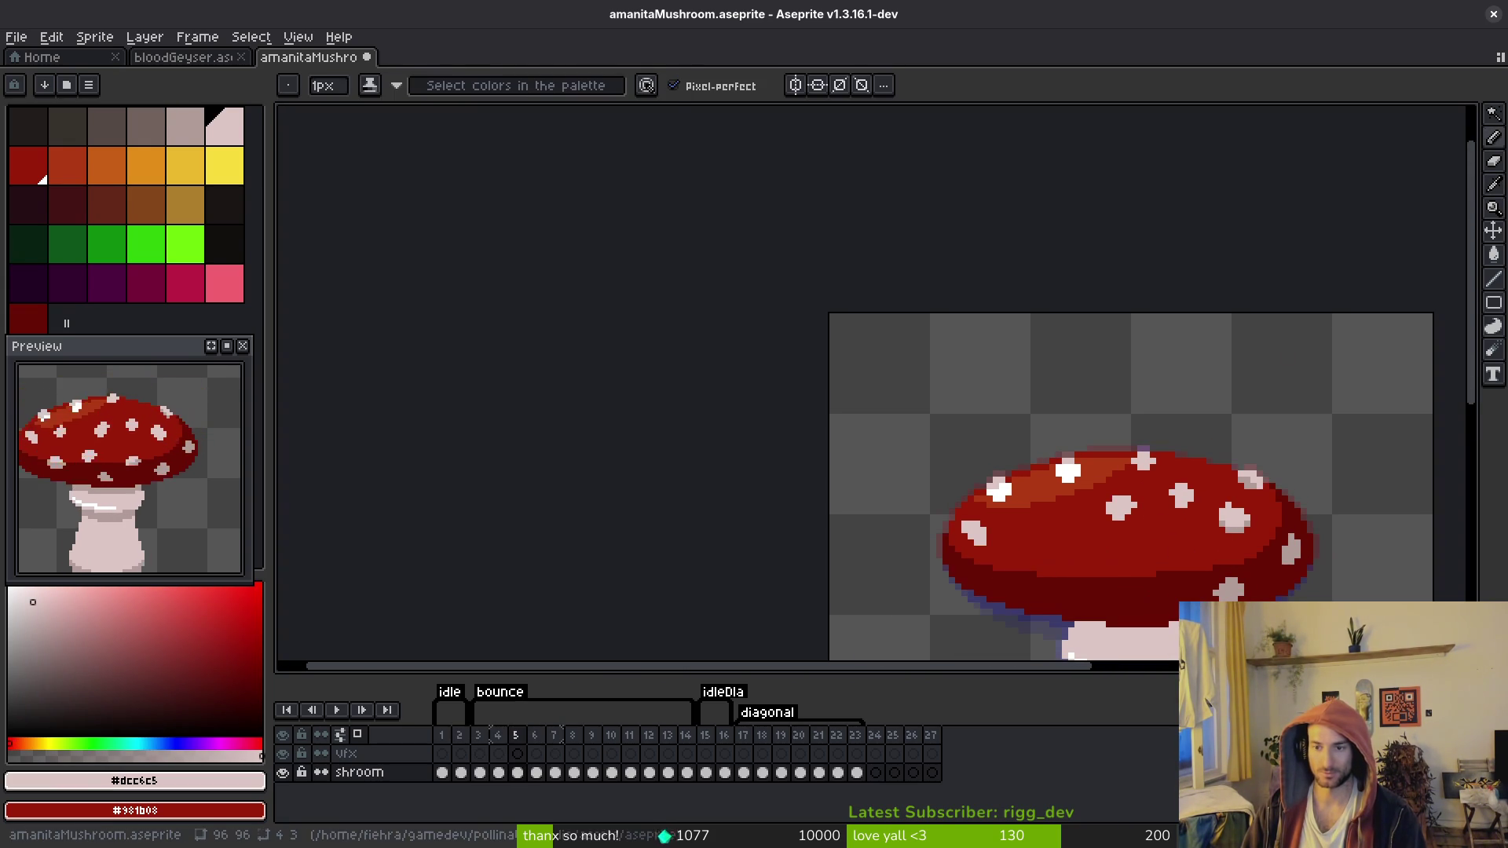
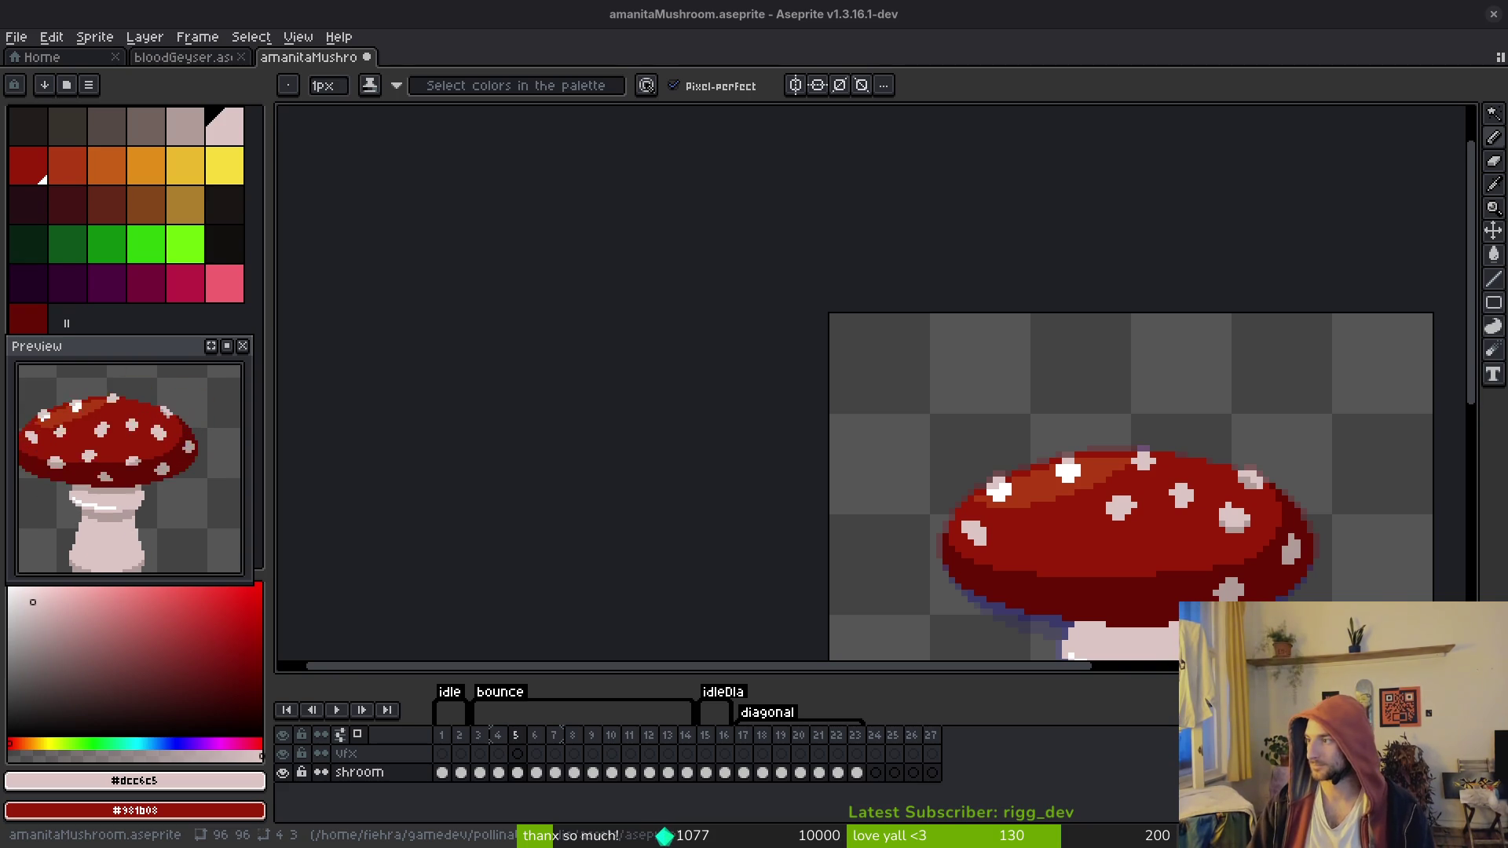
Step: Copy a white cap spot from frame 4, paste it onto frame 5, and move it about 2 pixels down
drag(1144, 433, 909, 277)
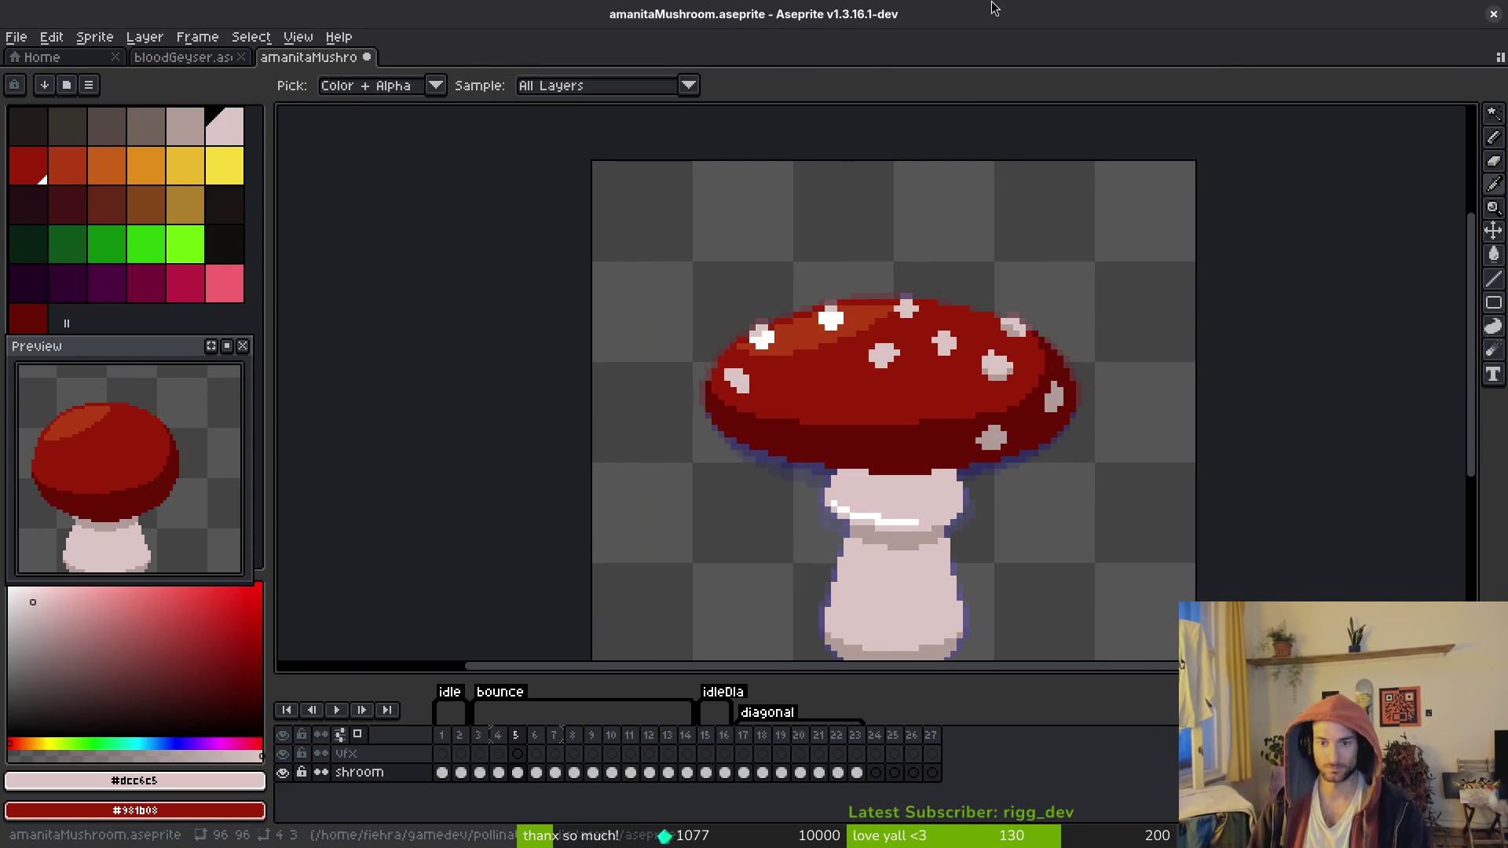
scroll(971, 397, down, 1)
scroll(971, 397, up, 3)
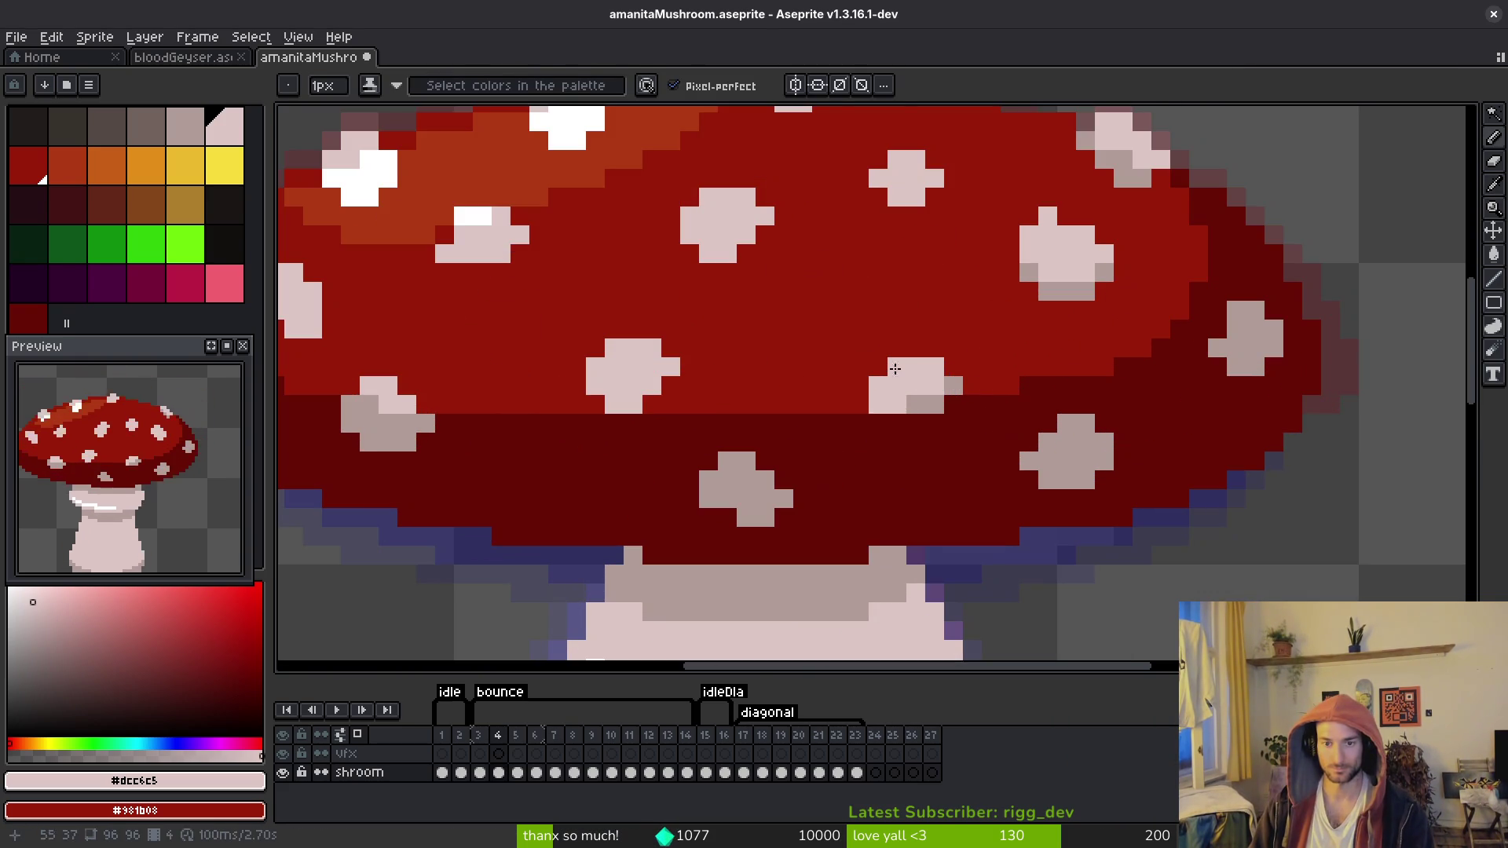
click(915, 381)
key(ctrl+c)
key(period)
key(ctrl+v)
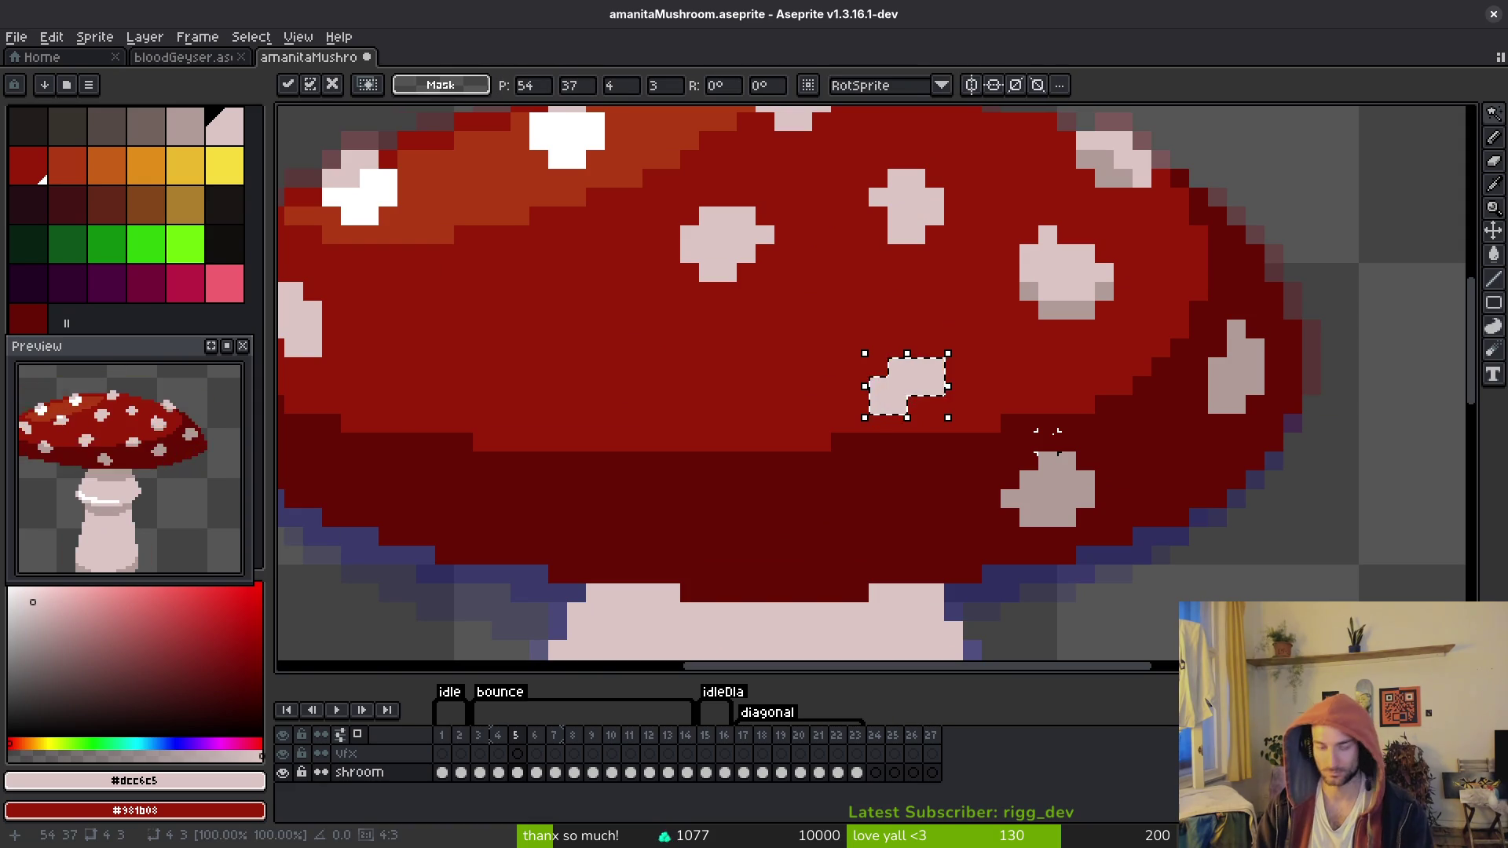
drag(911, 385, 911, 422)
key(Return)
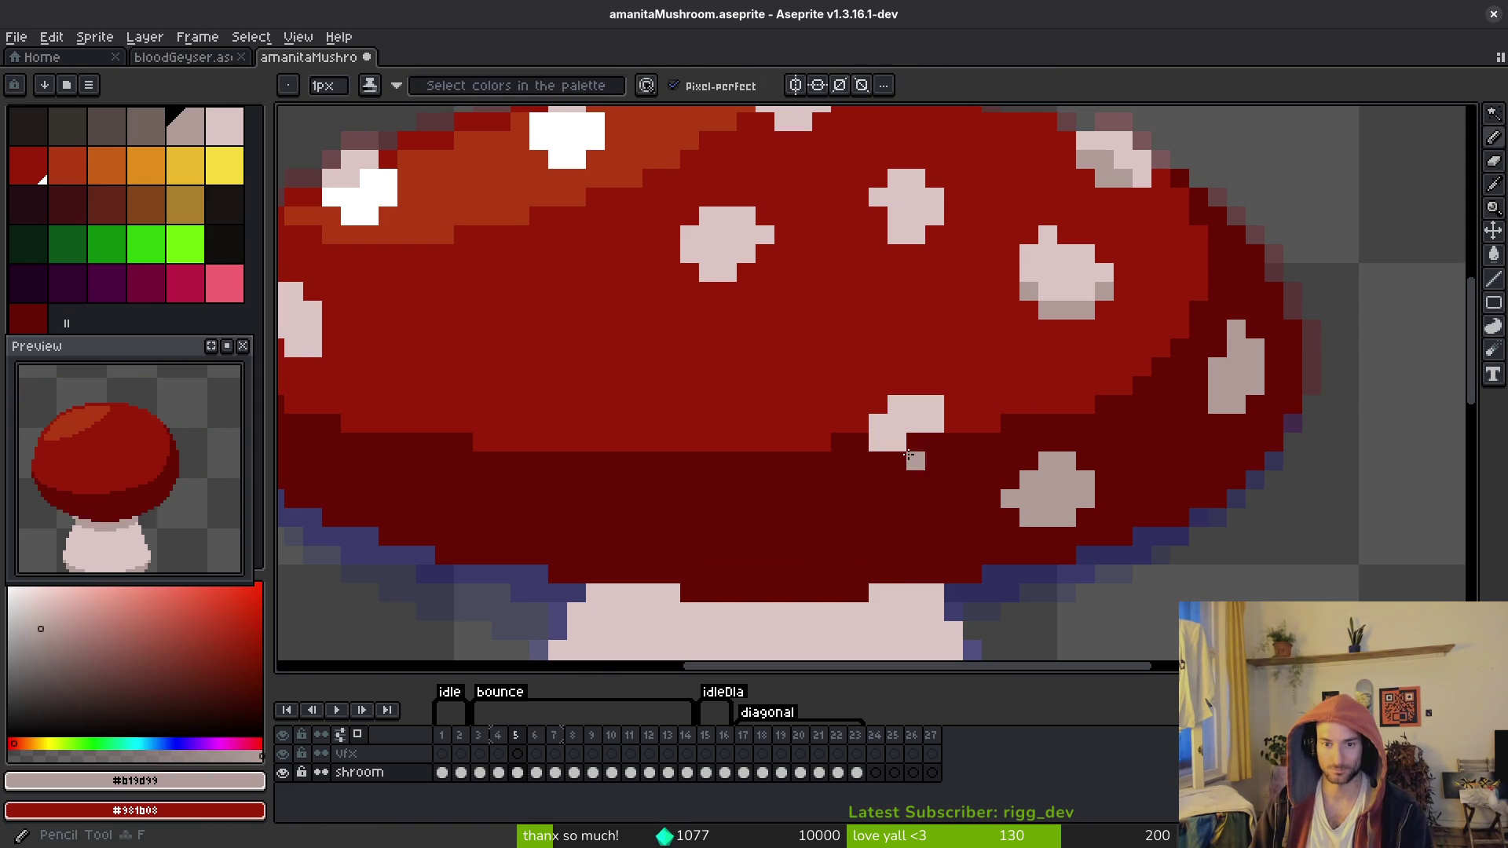
Step: Add a shaded pixel beside the moved spot and sample the pale and #b19d99 spot colours
click(913, 443)
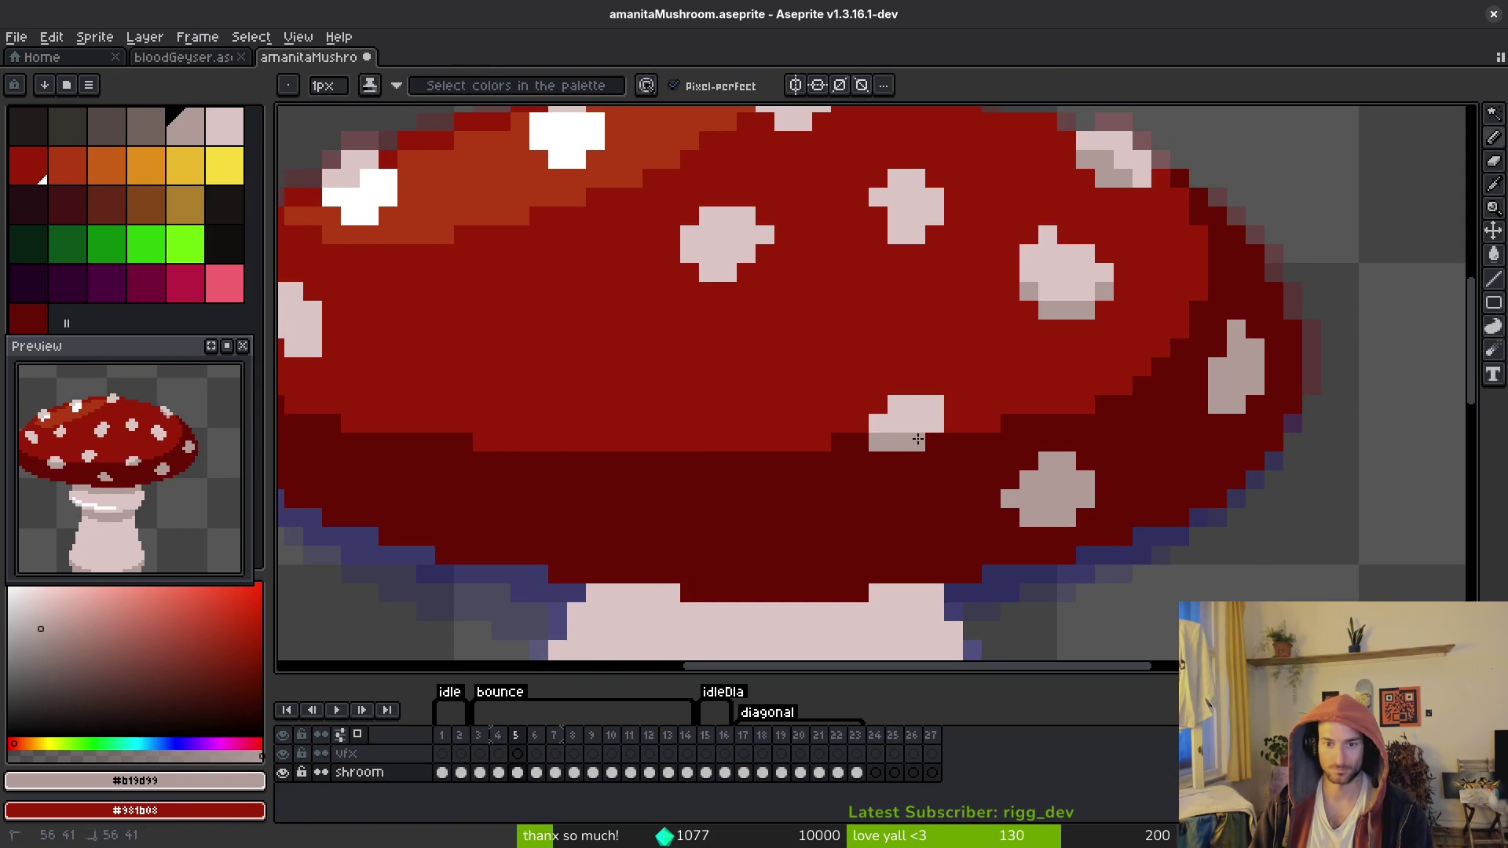
alt+click(941, 413)
scroll(981, 471, down, 4)
key(comma)
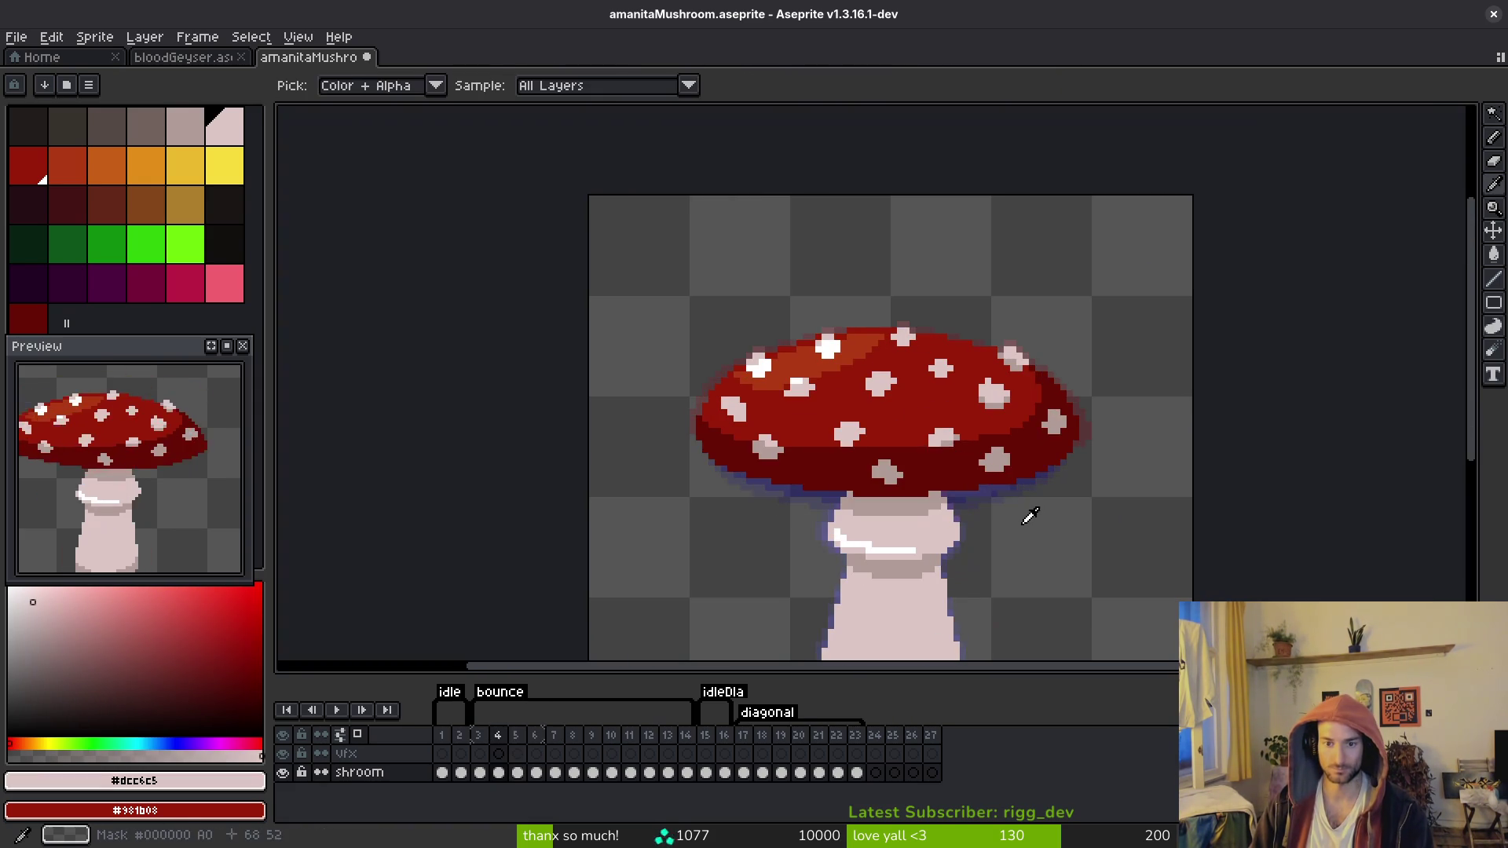
key(period)
scroll(1009, 505, up, 3)
key(comma)
key(period)
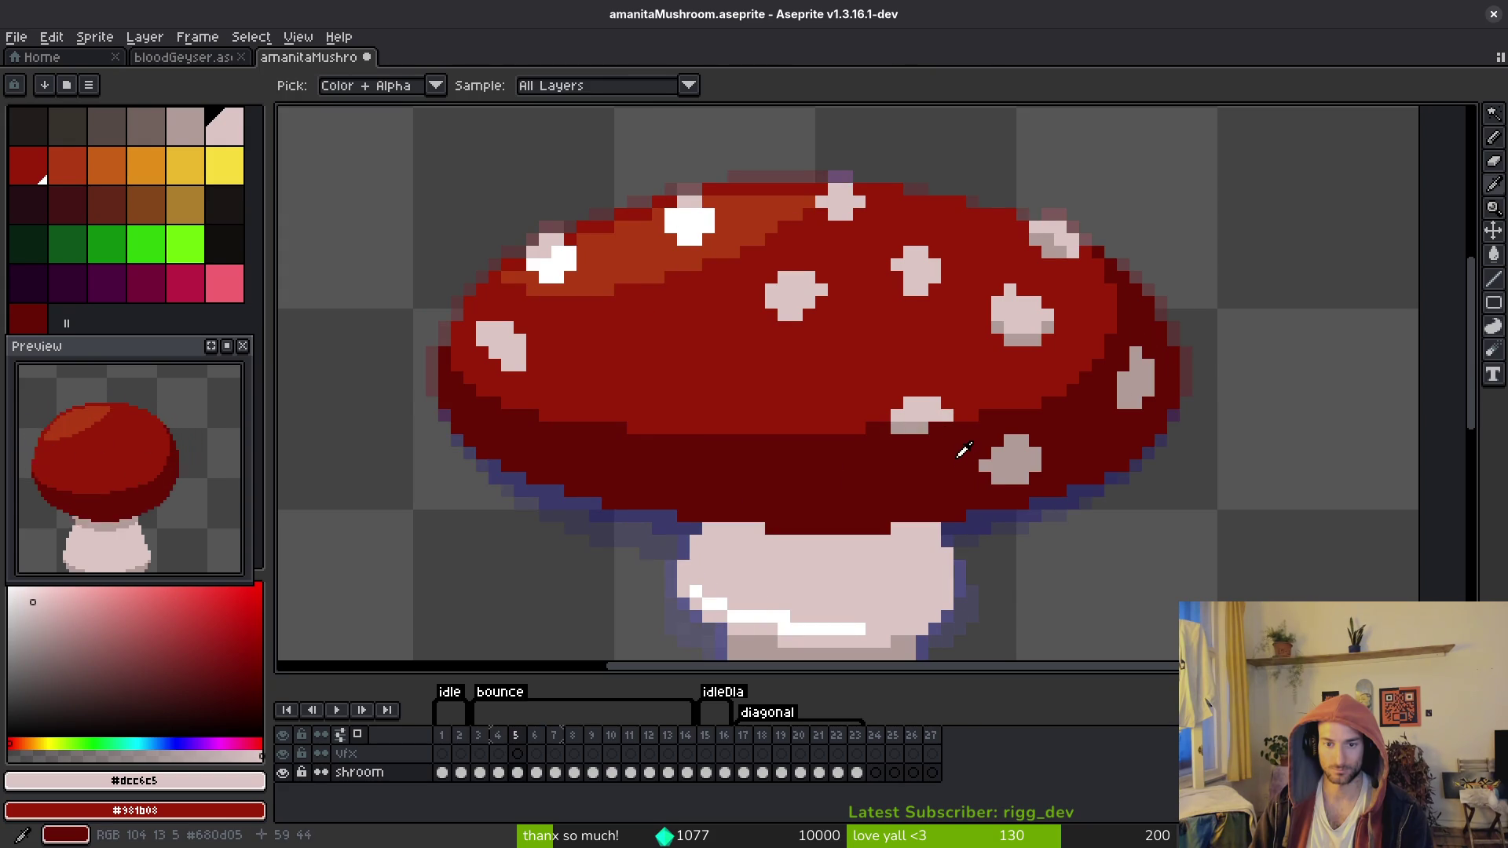
alt+click(938, 429)
Step: Flip between frames 4 and 5 to compare the cap spot positions
scroll(954, 447, up, 1)
scroll(950, 455, down, 3)
key(comma)
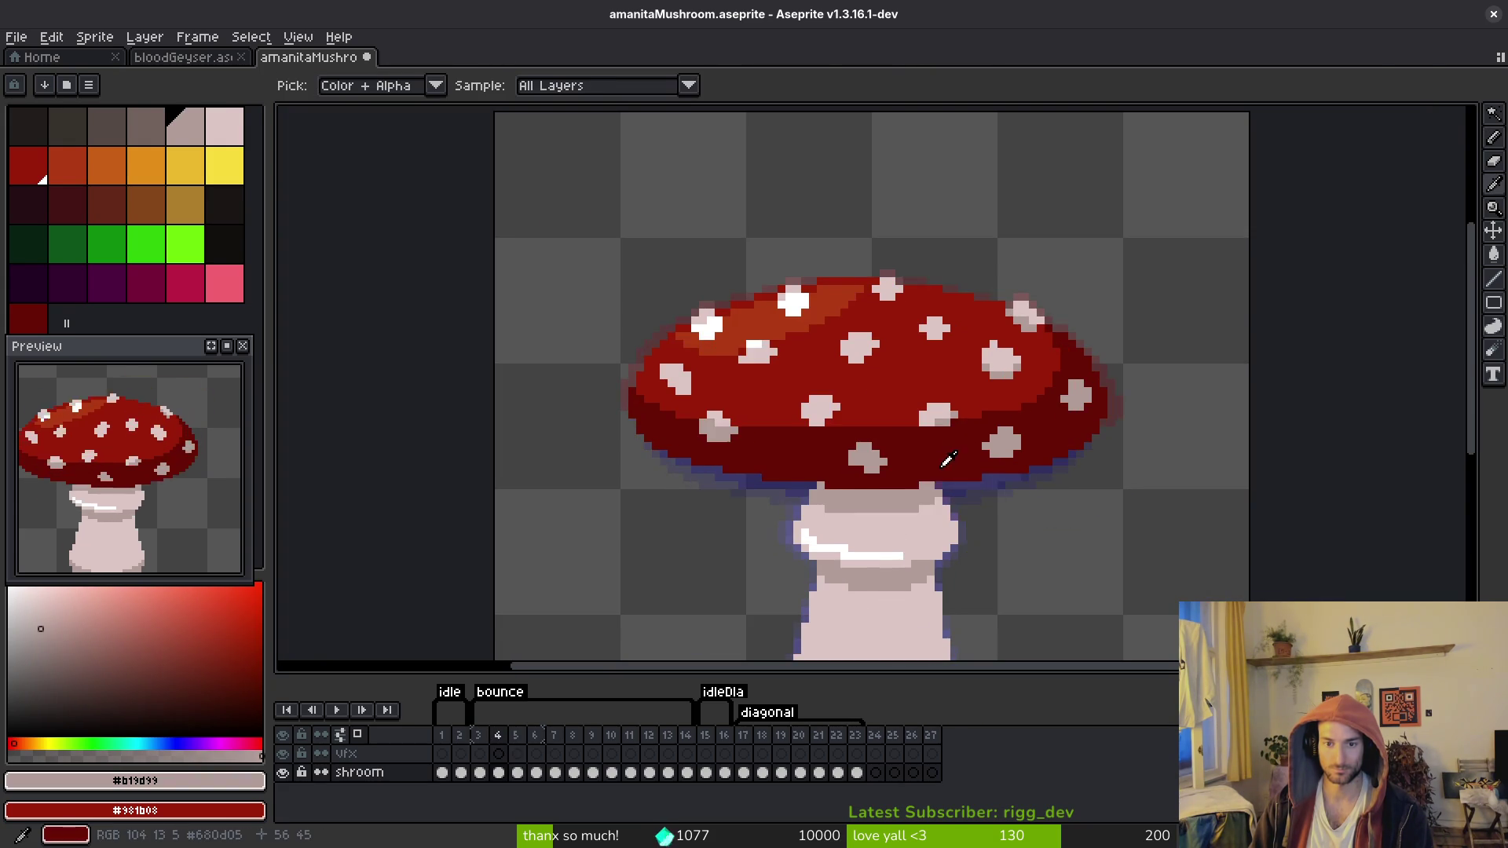
scroll(948, 459, down, 5)
scroll(950, 457, up, 5)
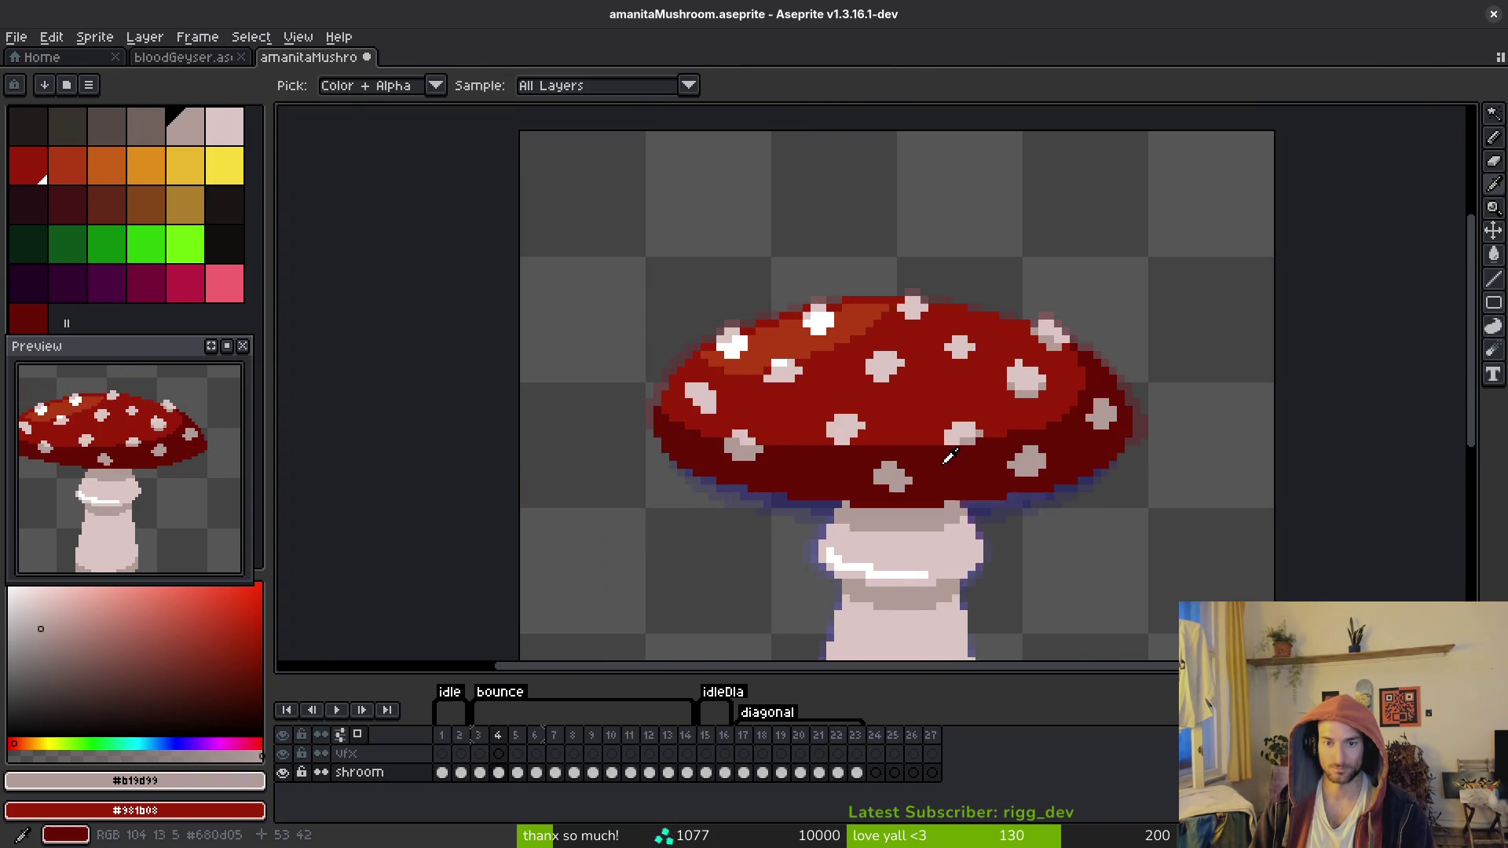
key(period)
key(comma)
key(period)
Step: Alternate colour selection and Eyedropper while checking the spots on frames 4 to 6
key(w)
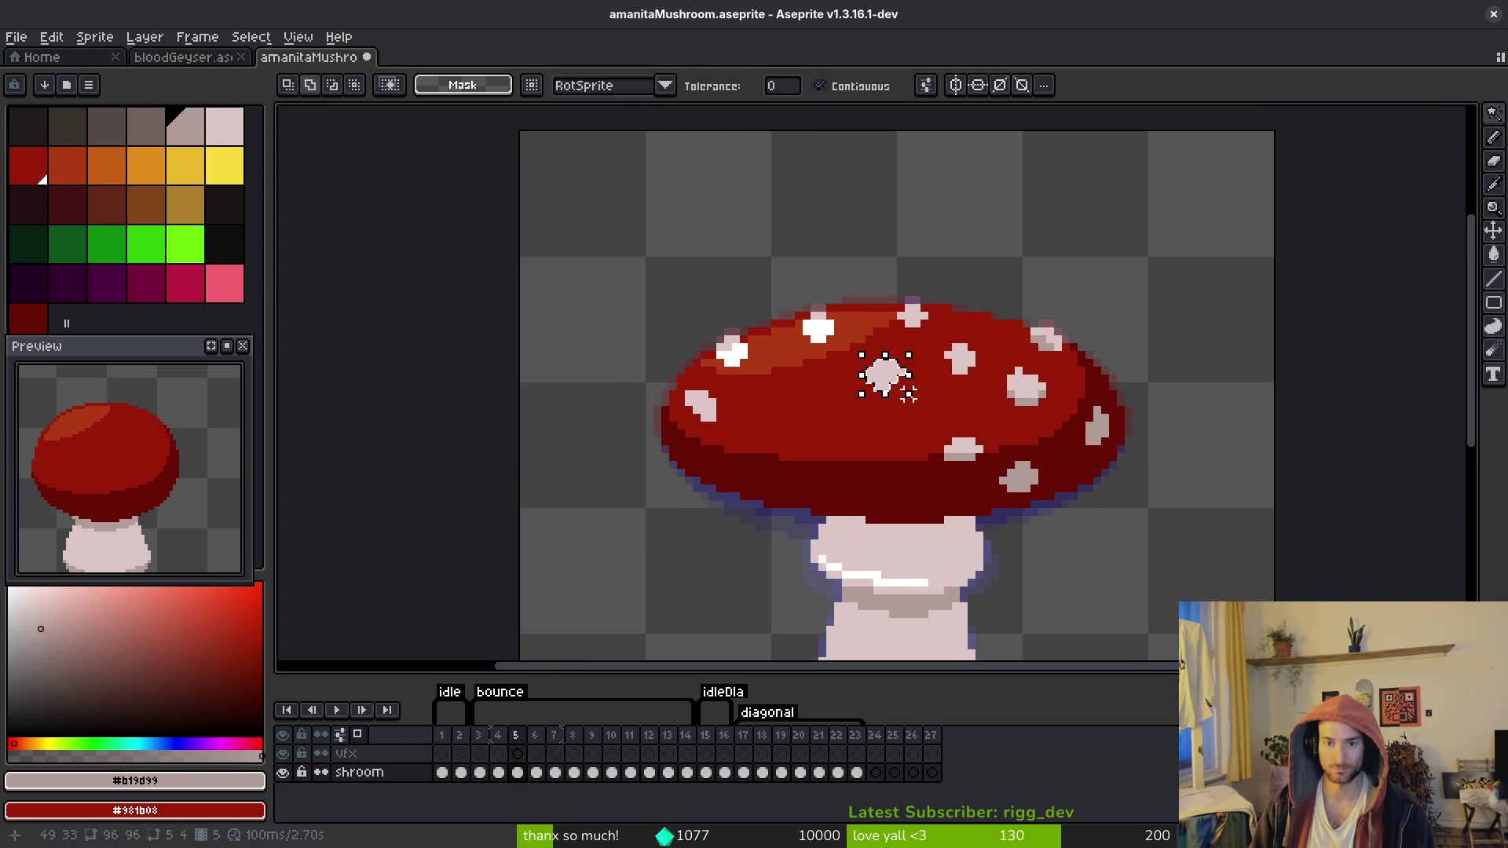
key(period)
key(i)
key(w)
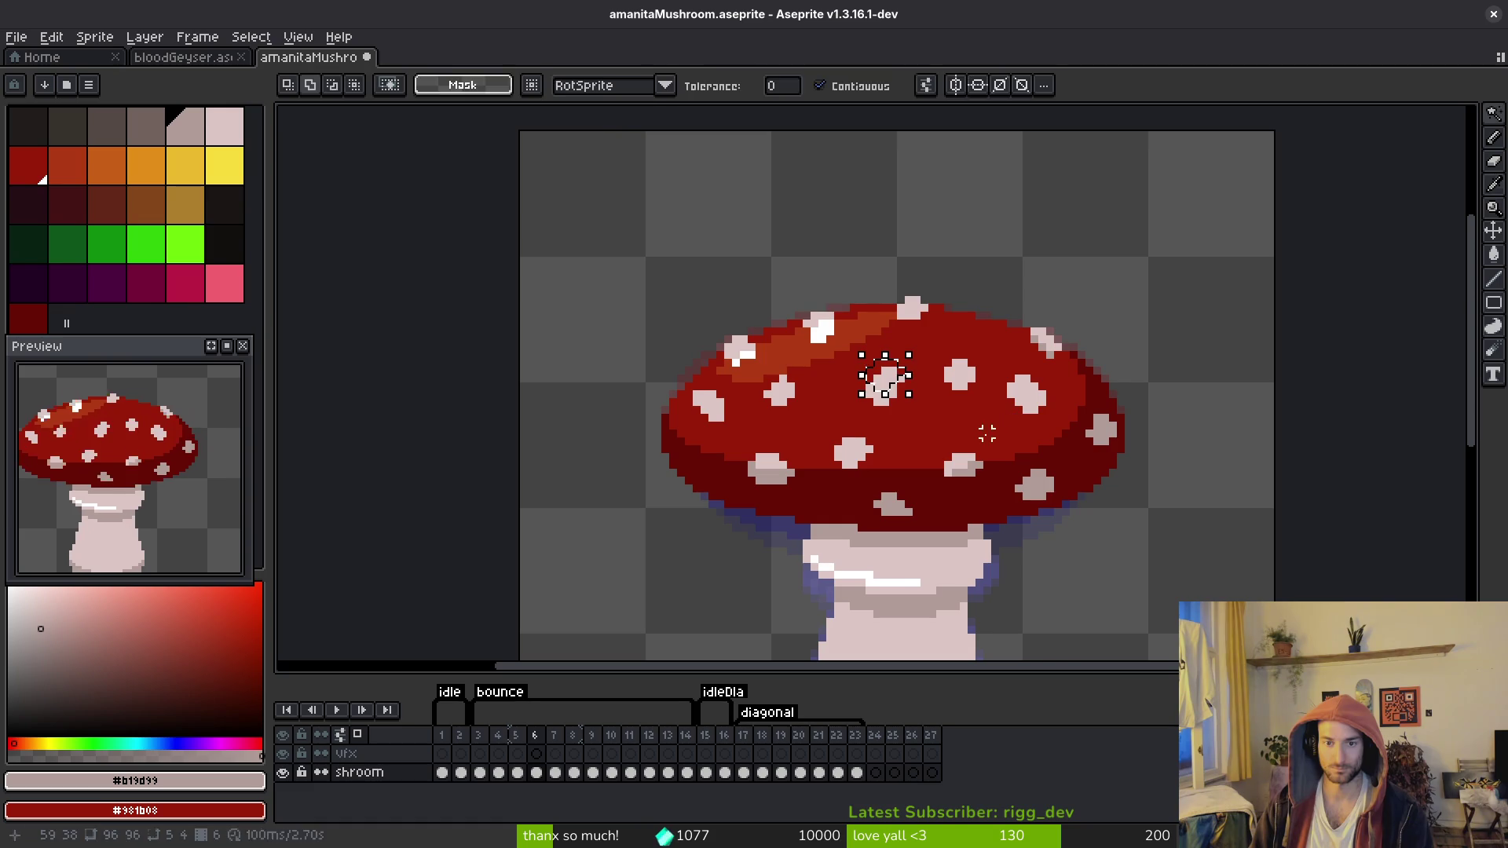
key(i)
key(comma)
key(comma)
key(w)
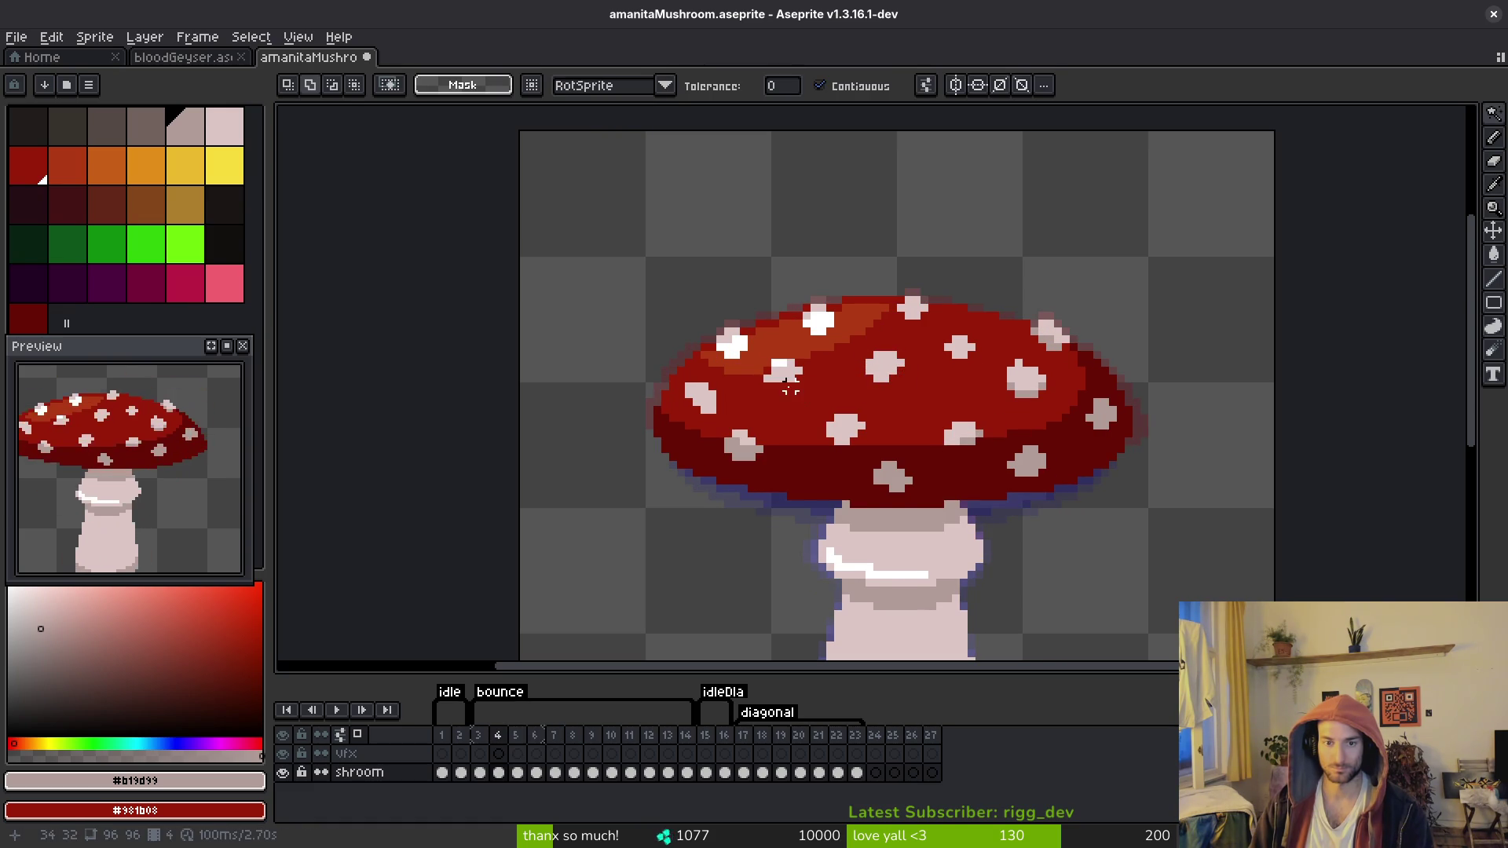
key(i)
Step: Step through frames 6, 5 and 4 again, ending on frame 4 with colour selection active
key(period)
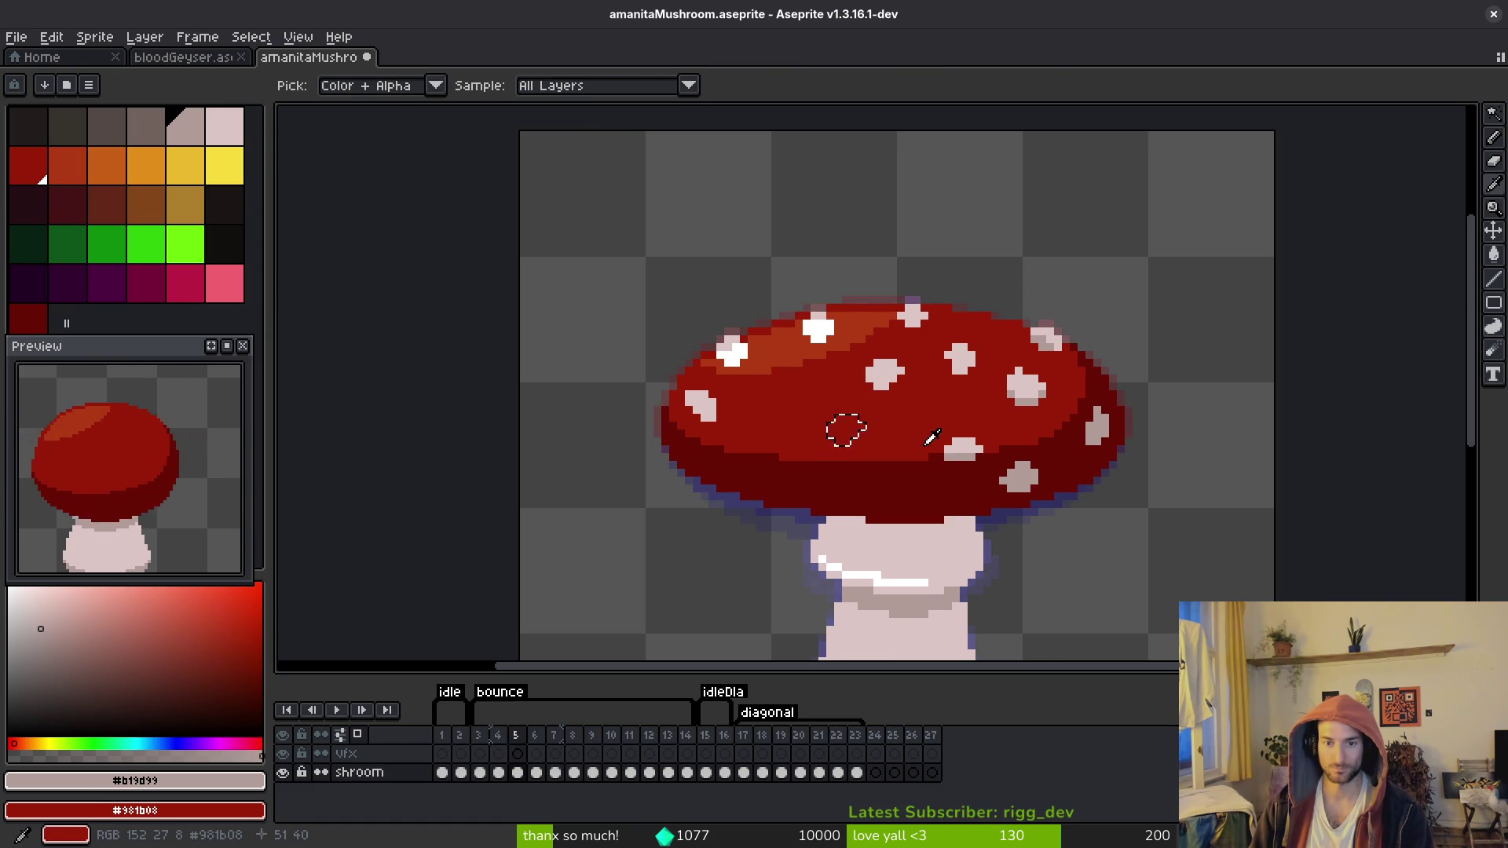
key(period)
key(w)
key(comma)
key(i)
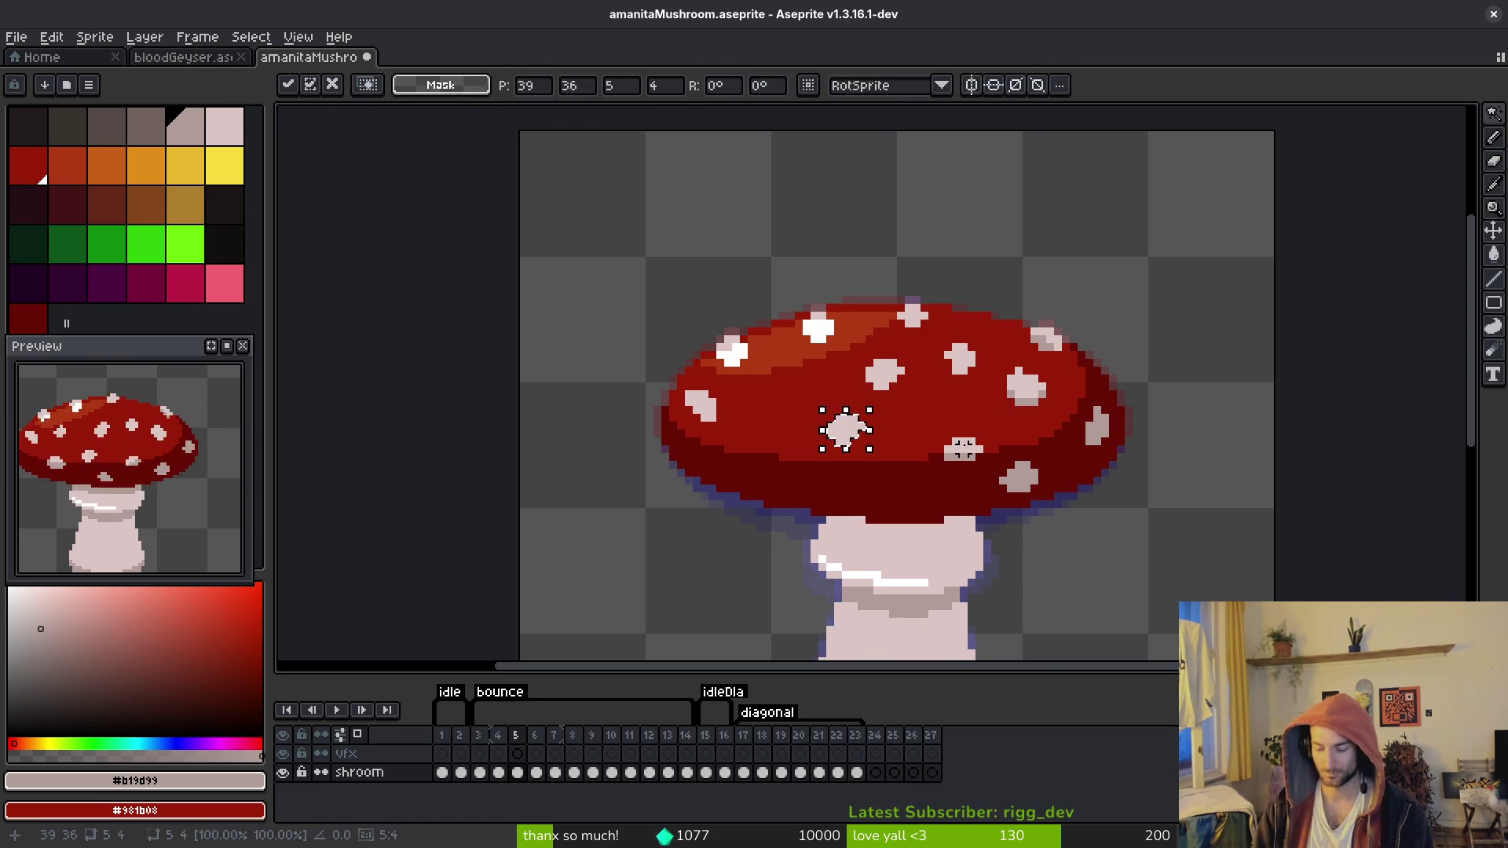
key(comma)
key(period)
key(period)
key(comma)
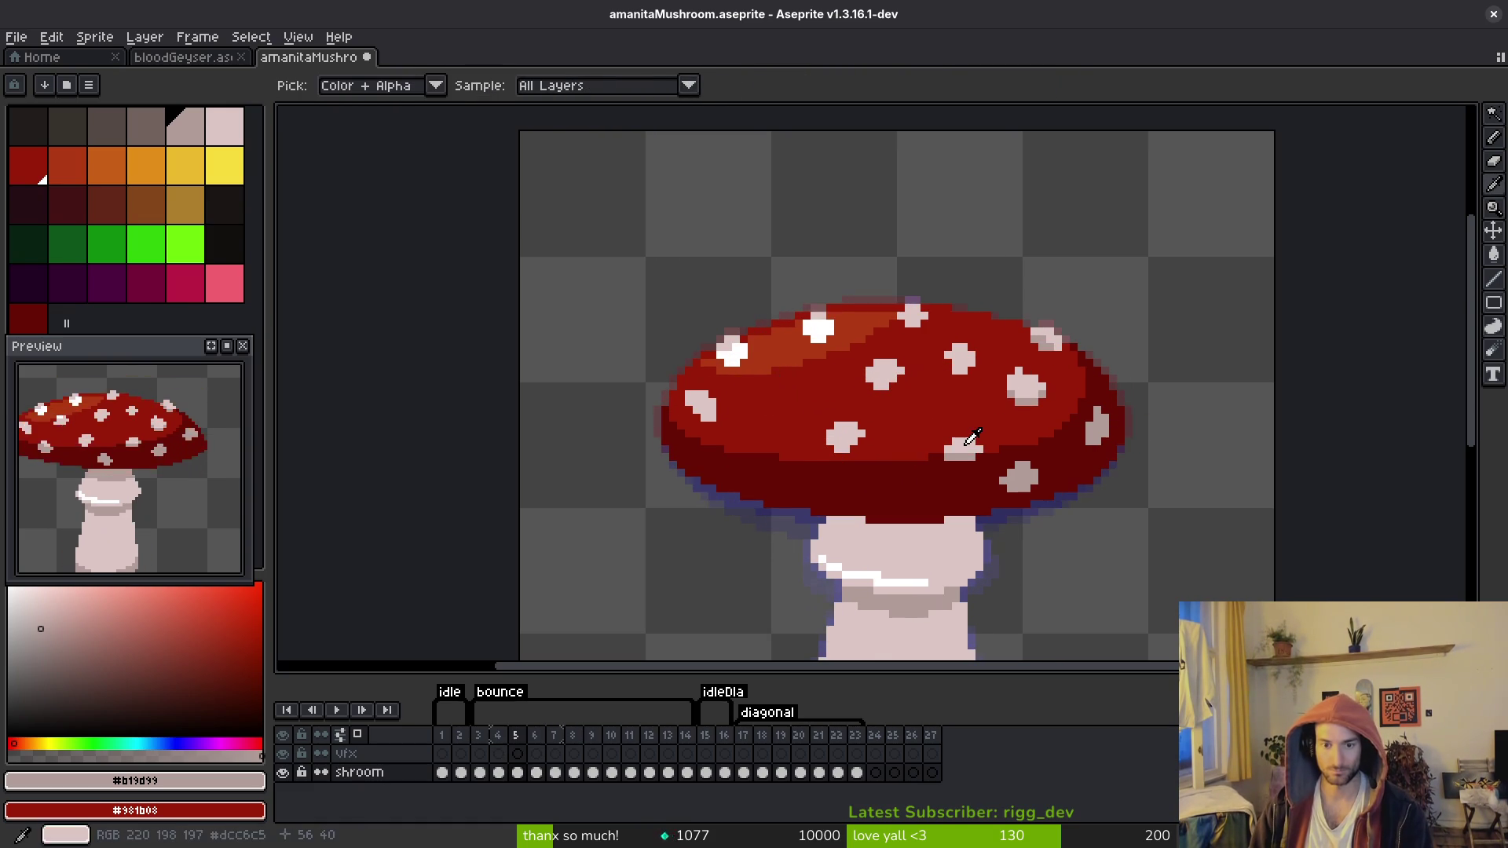
key(w)
Step: Deselect the moved spot, verify it on frame 5, and pick the cap's red for Pencil touch-ups
key(ctrl+d)
key(i)
key(period)
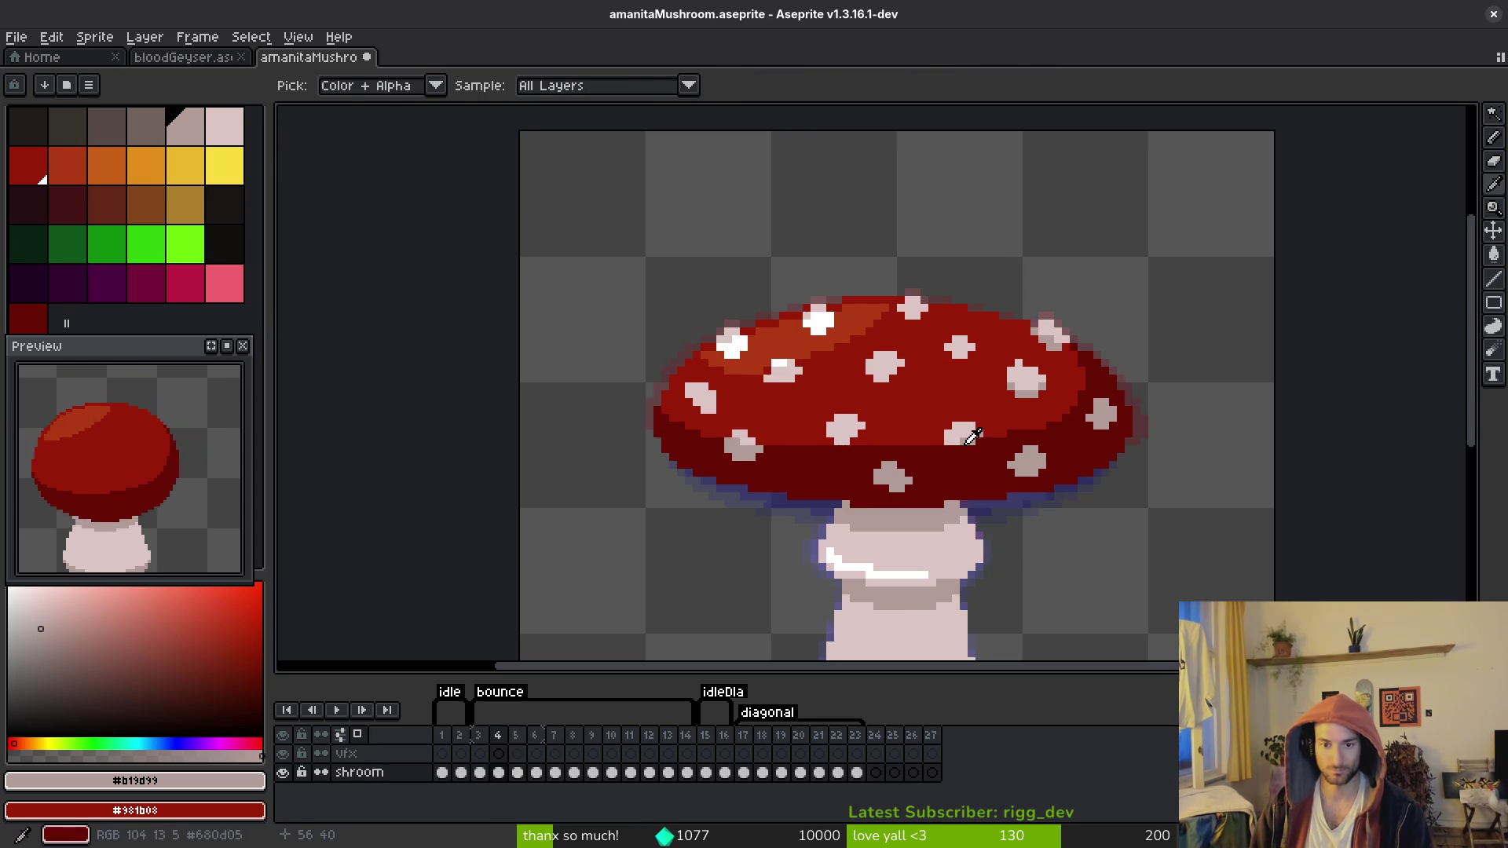
key(comma)
key(comma)
key(period)
click(874, 445)
key(b)
scroll(810, 447, up, 2)
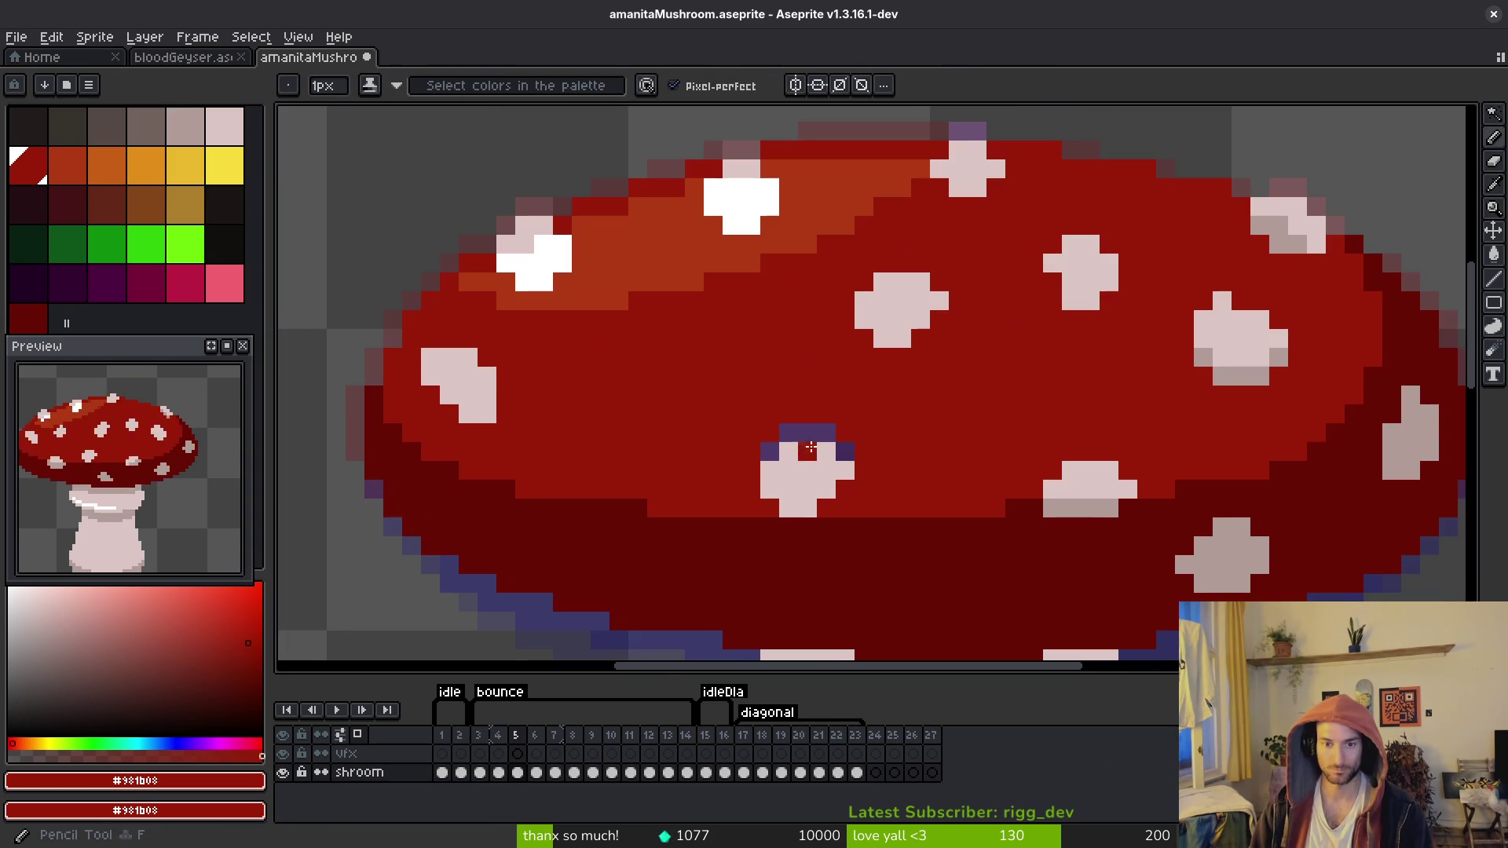
scroll(761, 454, down, 3)
Step: Select the spot area on frame 4 by colour, return to frame 5, and clear the selection
key(i)
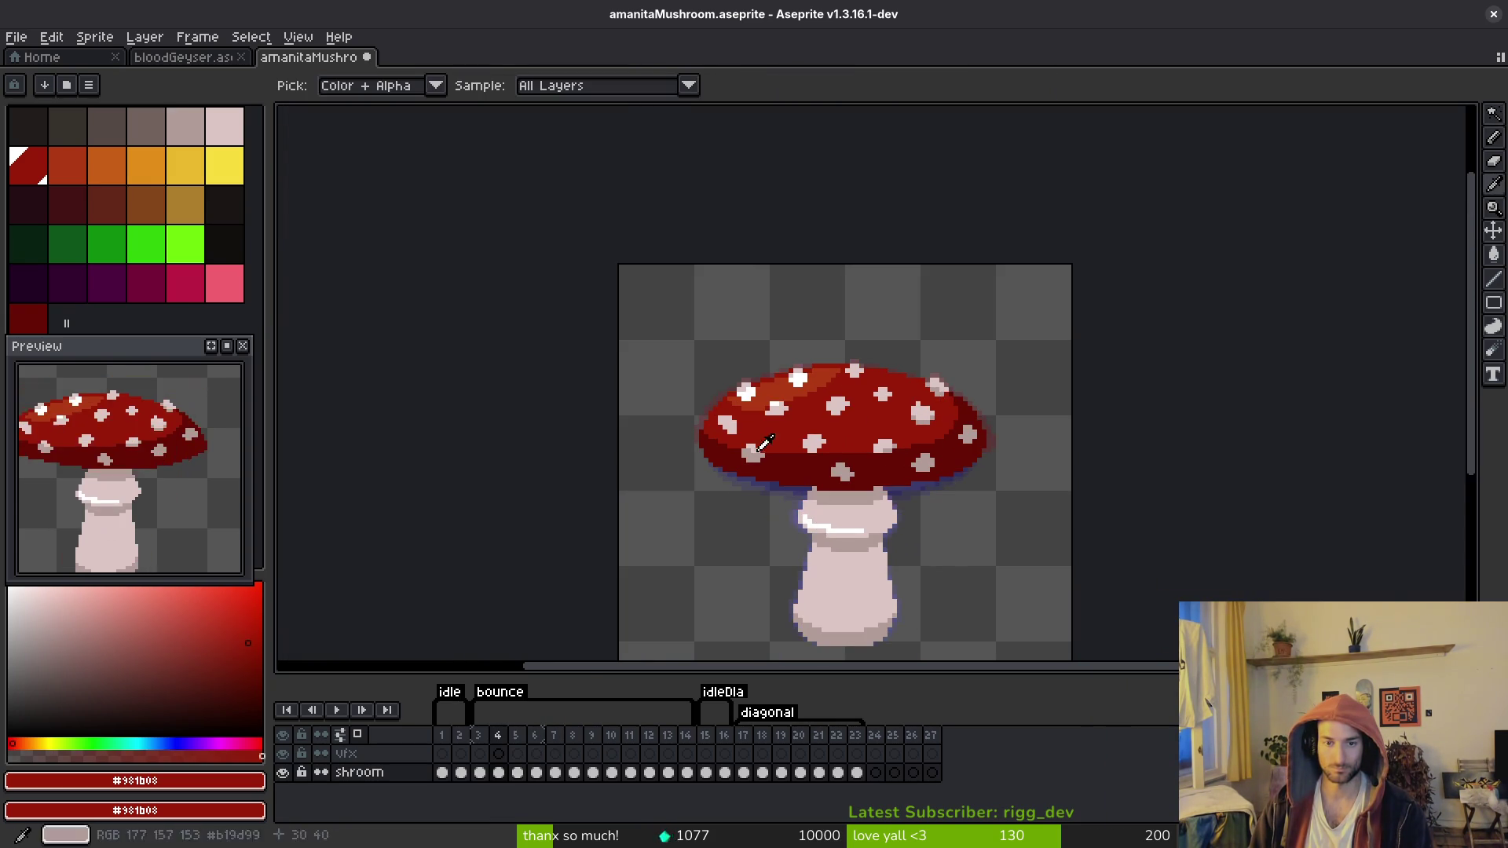
key(b)
key(comma)
key(w)
scroll(769, 405, up, 1)
key(period)
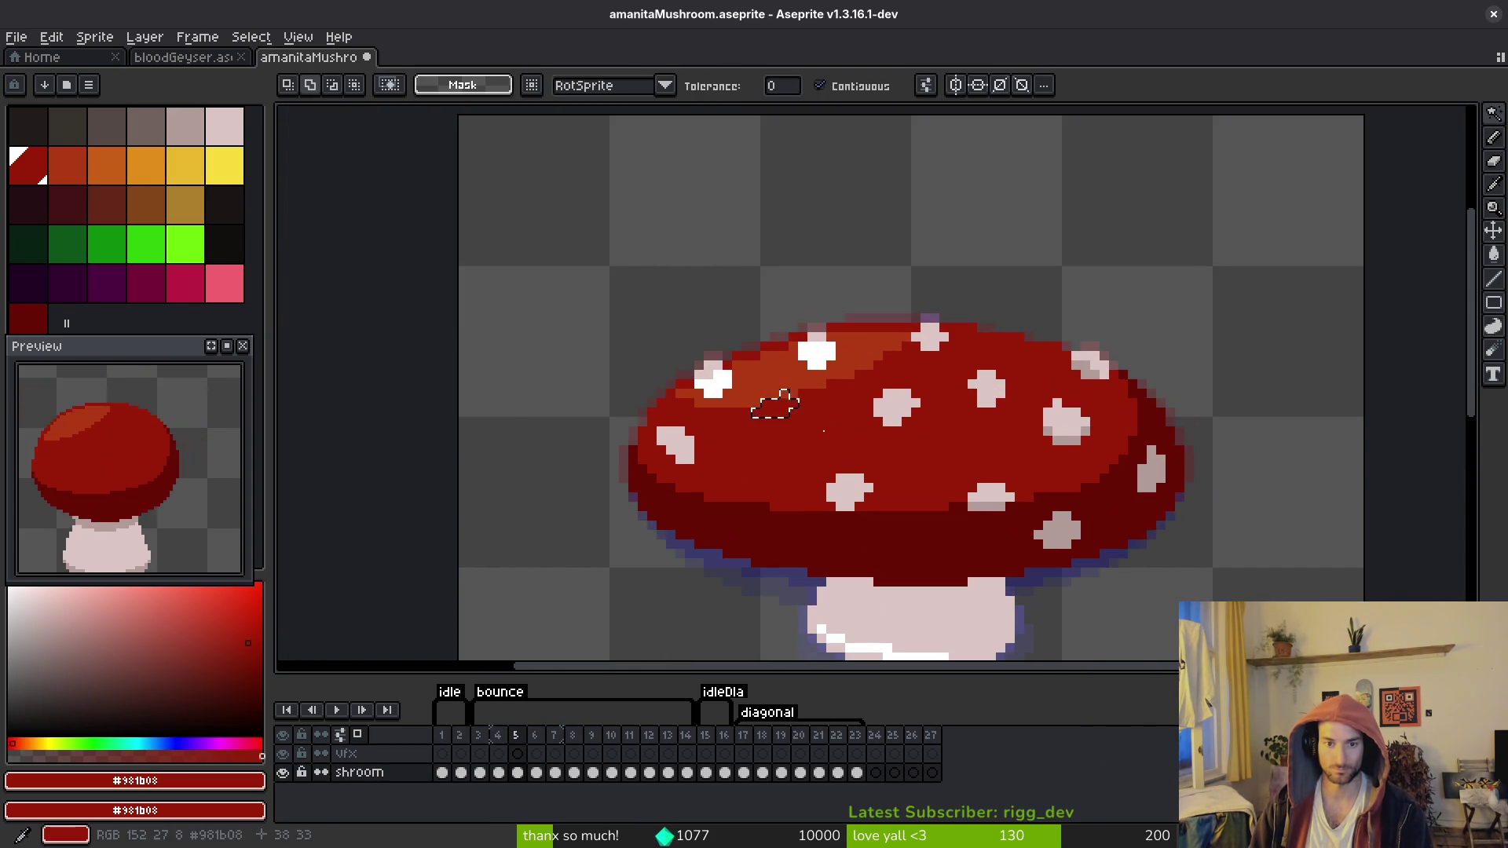
scroll(794, 413, up, 2)
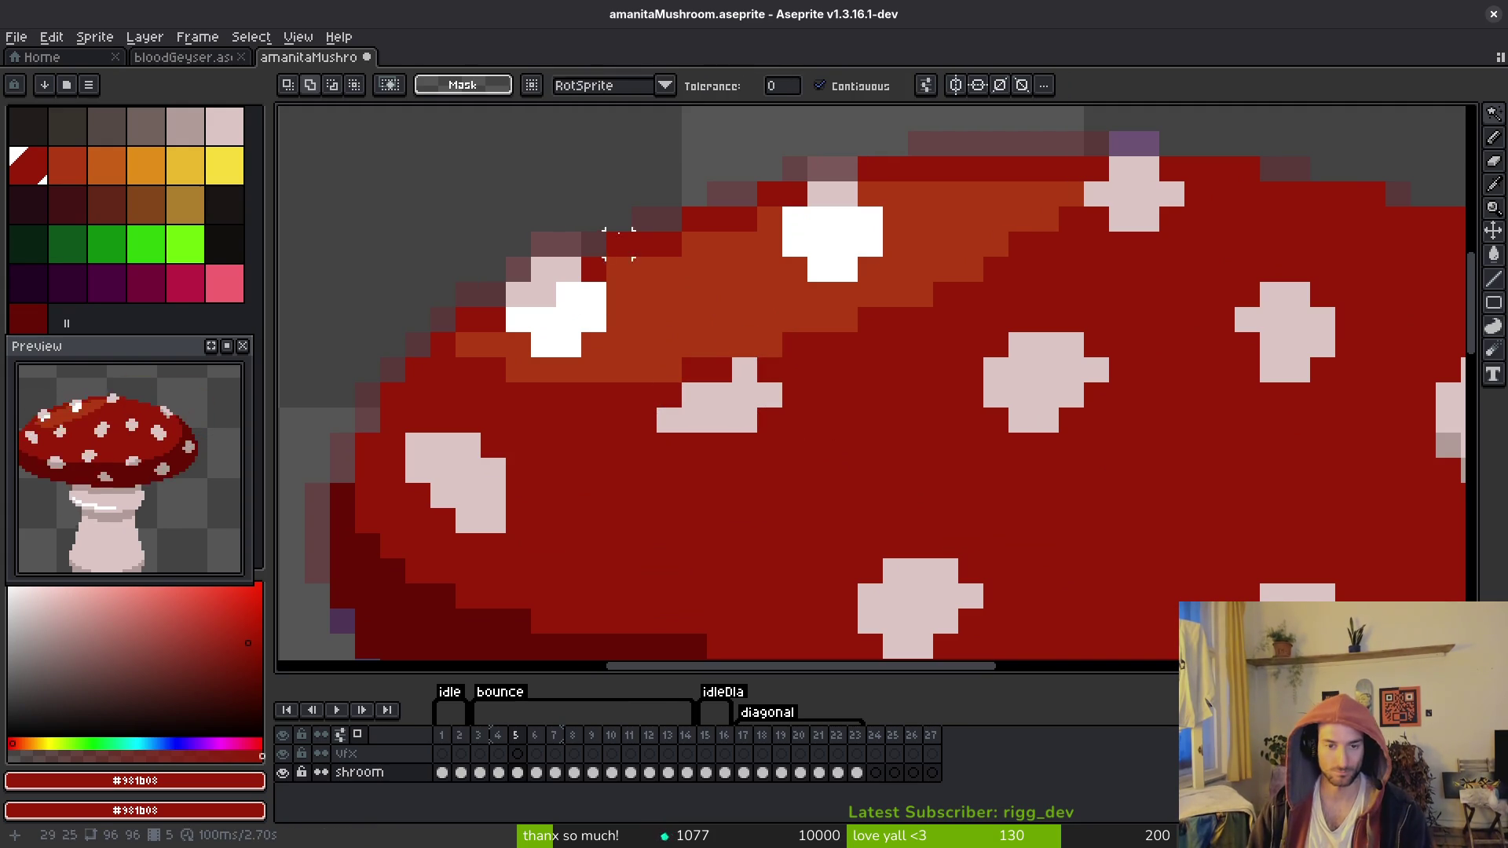
key(ctrl+d)
Step: Repaint a pale spot in its new upper-left position on frame 5 and add a pale pixel
key(i)
click(746, 410)
key(b)
drag(719, 371, 704, 376)
key(period)
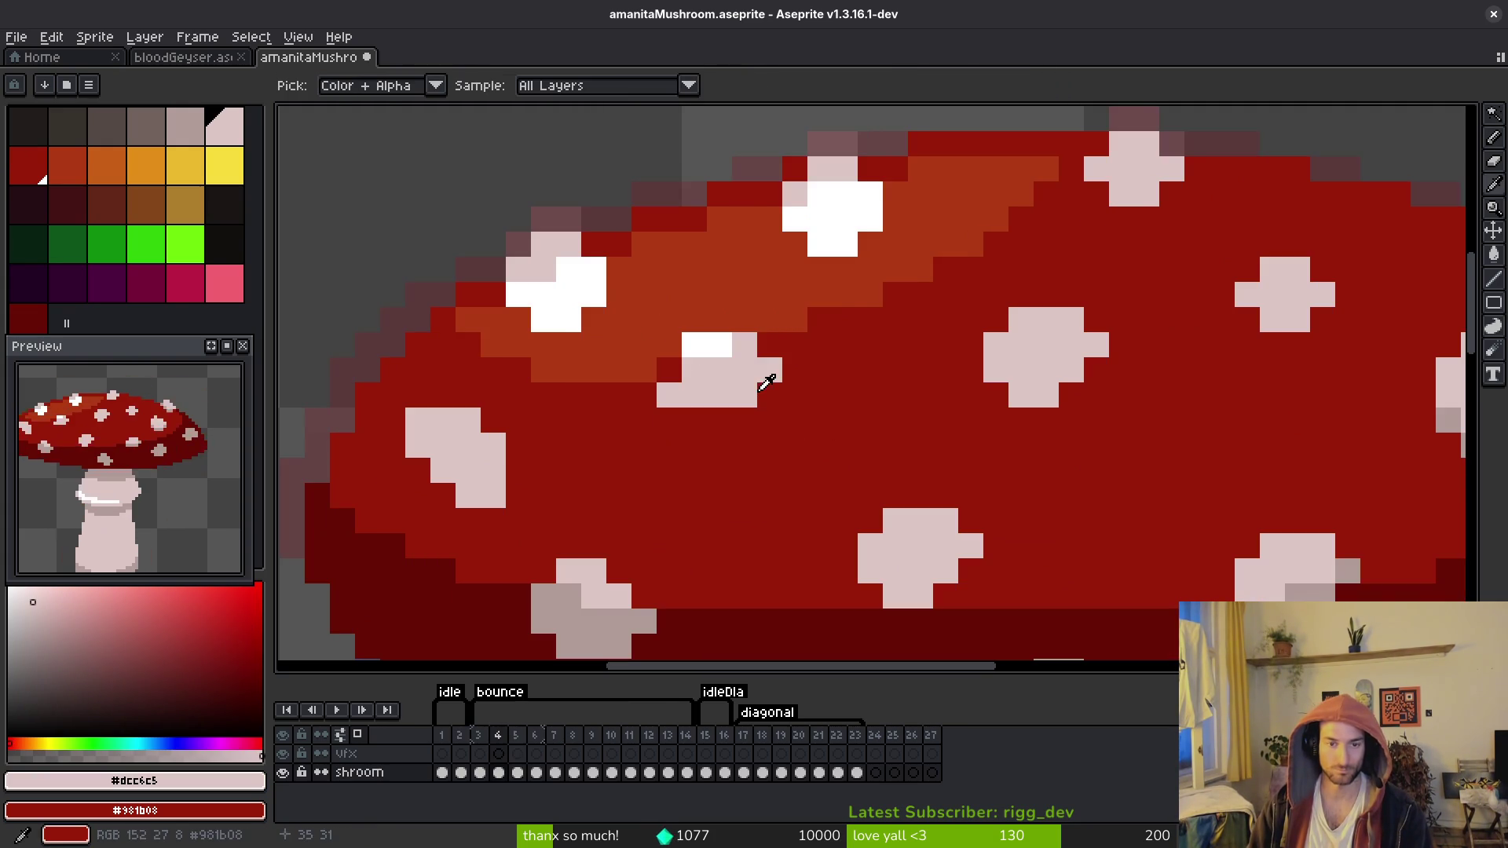
key(comma)
click(918, 489)
Step: Compare frames 5 and 6 and sample the cap's red colour
scroll(918, 490, down, 3)
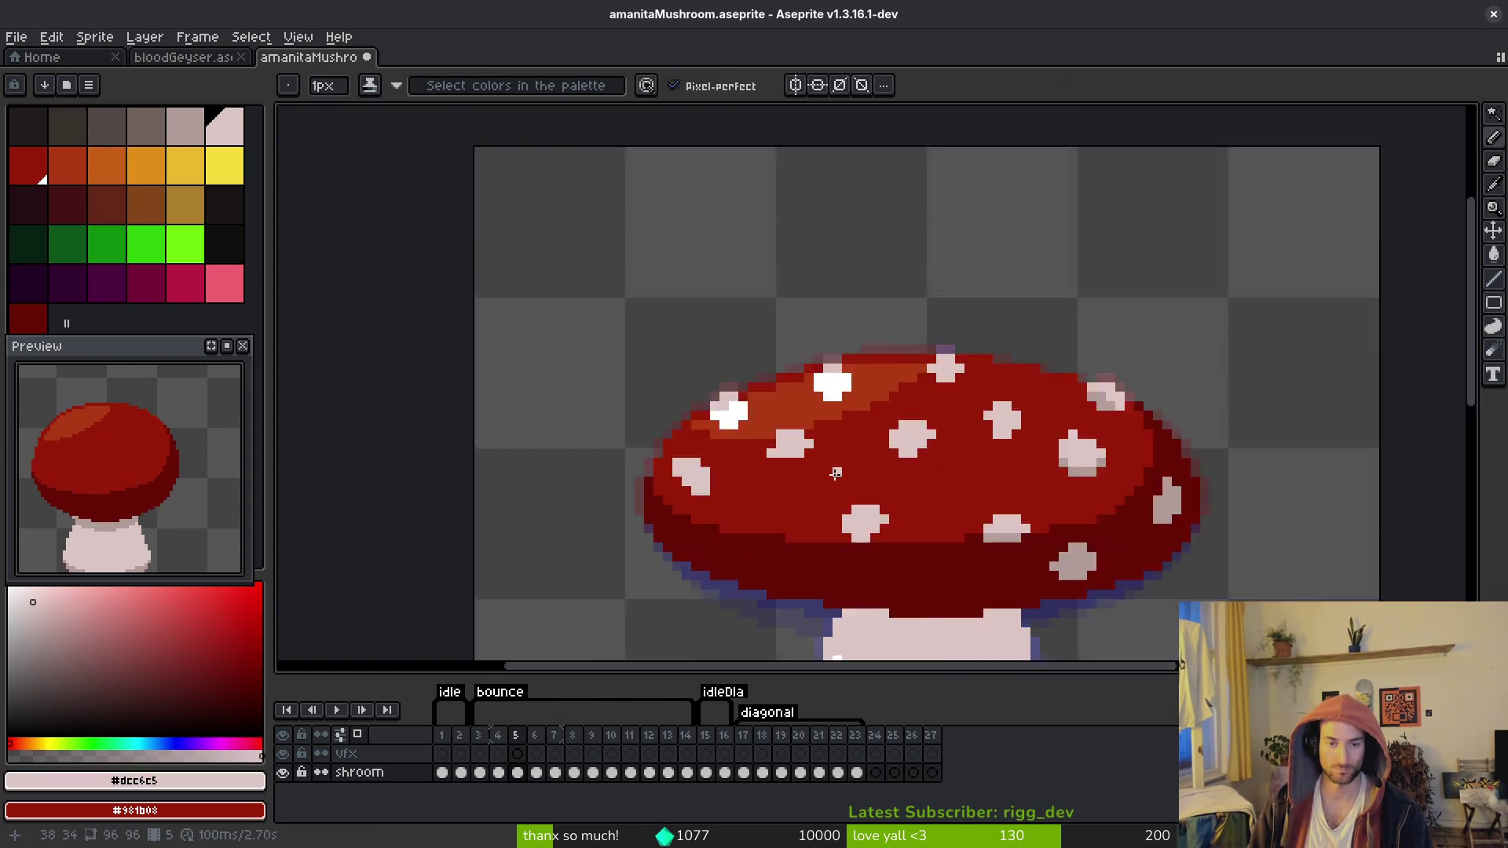
scroll(782, 476, up, 1)
key(period)
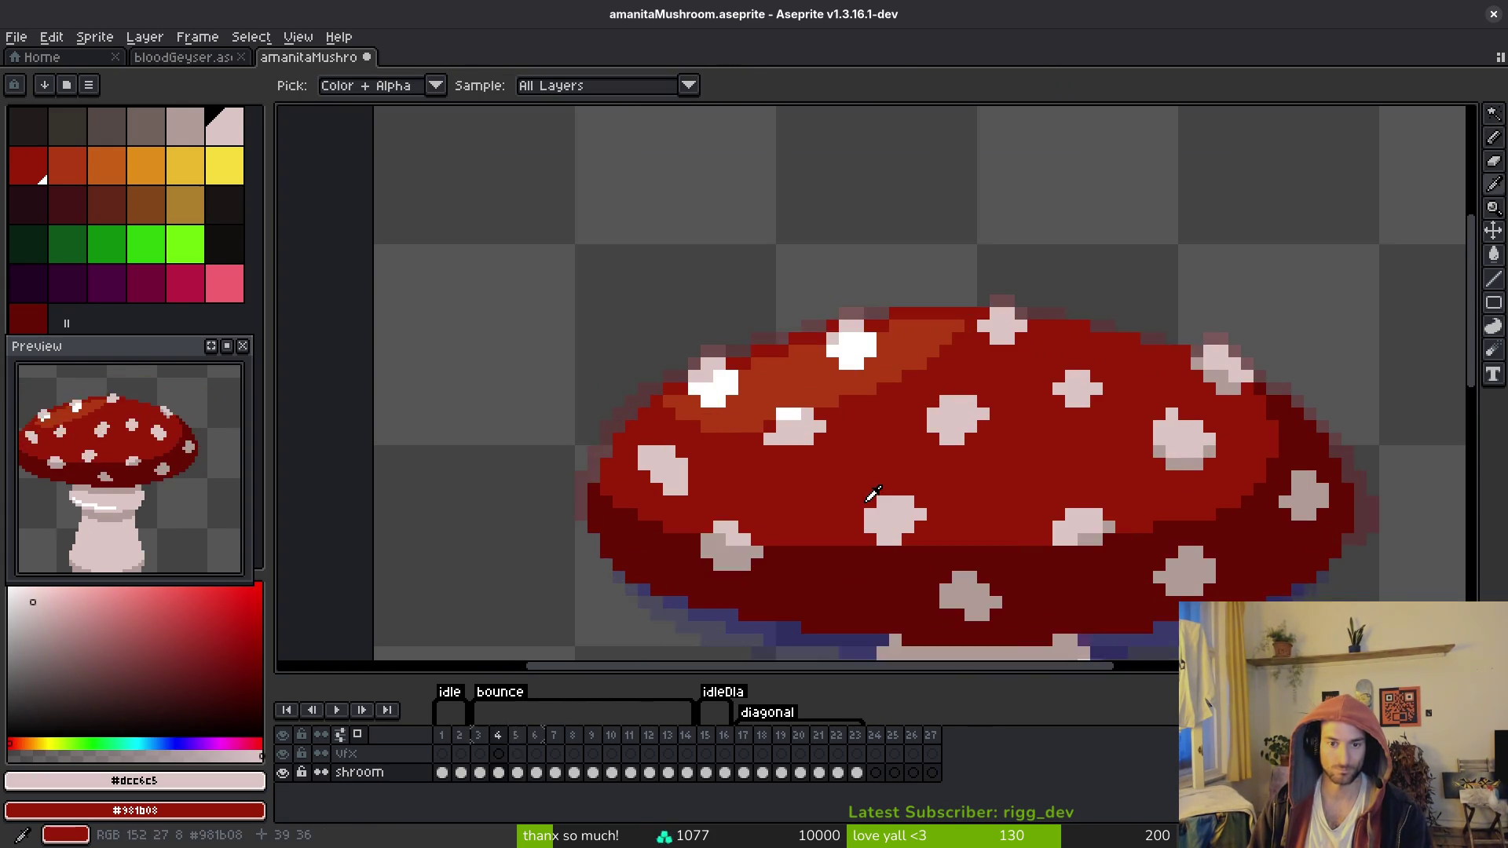
key(comma)
key(comma)
key(period)
key(e)
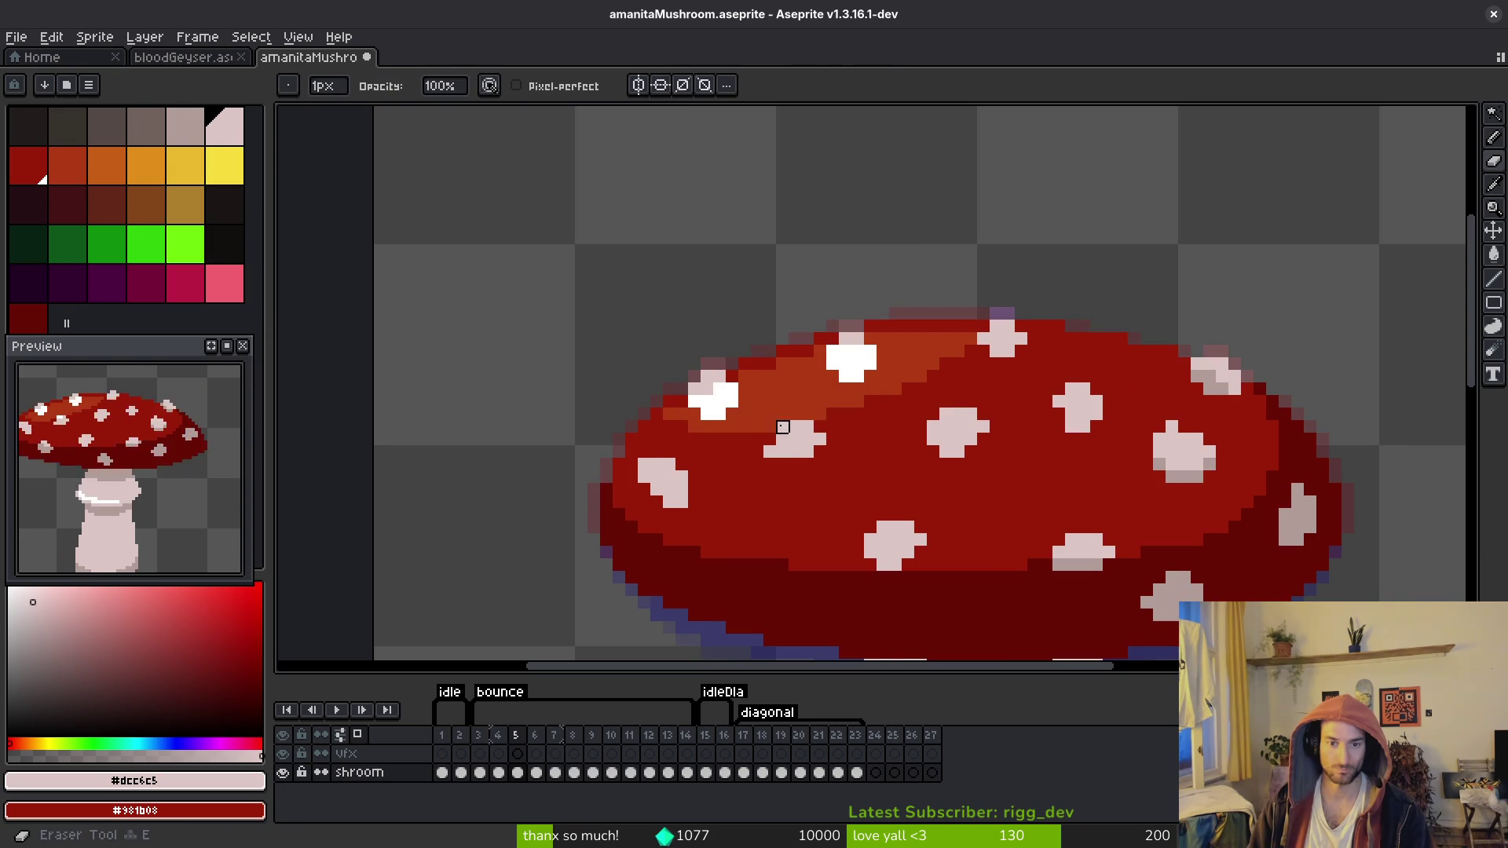
key(i)
click(770, 453)
scroll(873, 499, down, 2)
key(period)
key(comma)
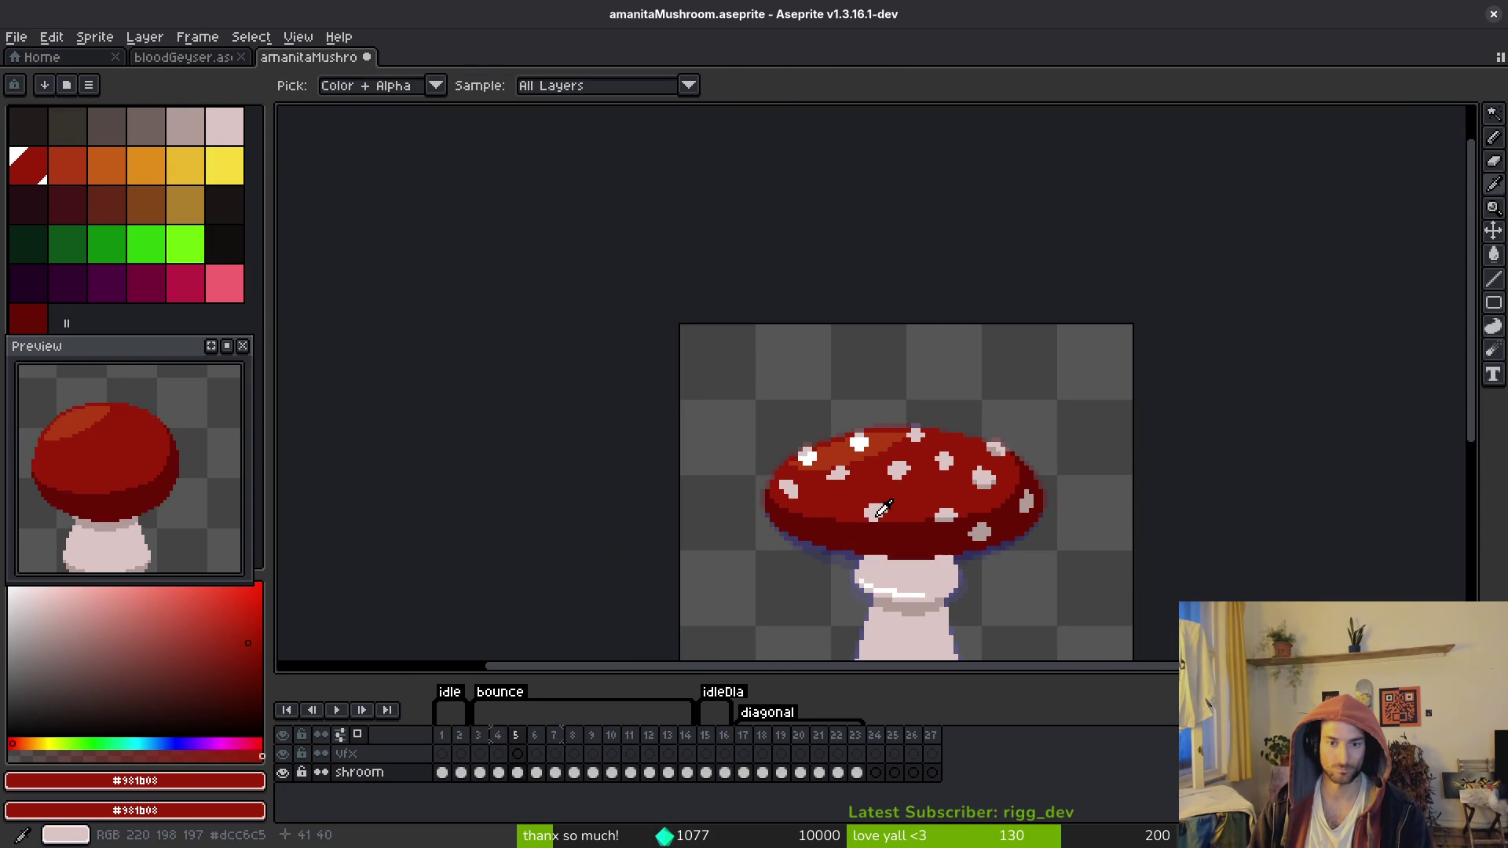
key(period)
scroll(856, 479, up, 4)
key(comma)
Step: Compare frames 4 to 6, then add a pale pixel beside a spot on frame 6
key(b)
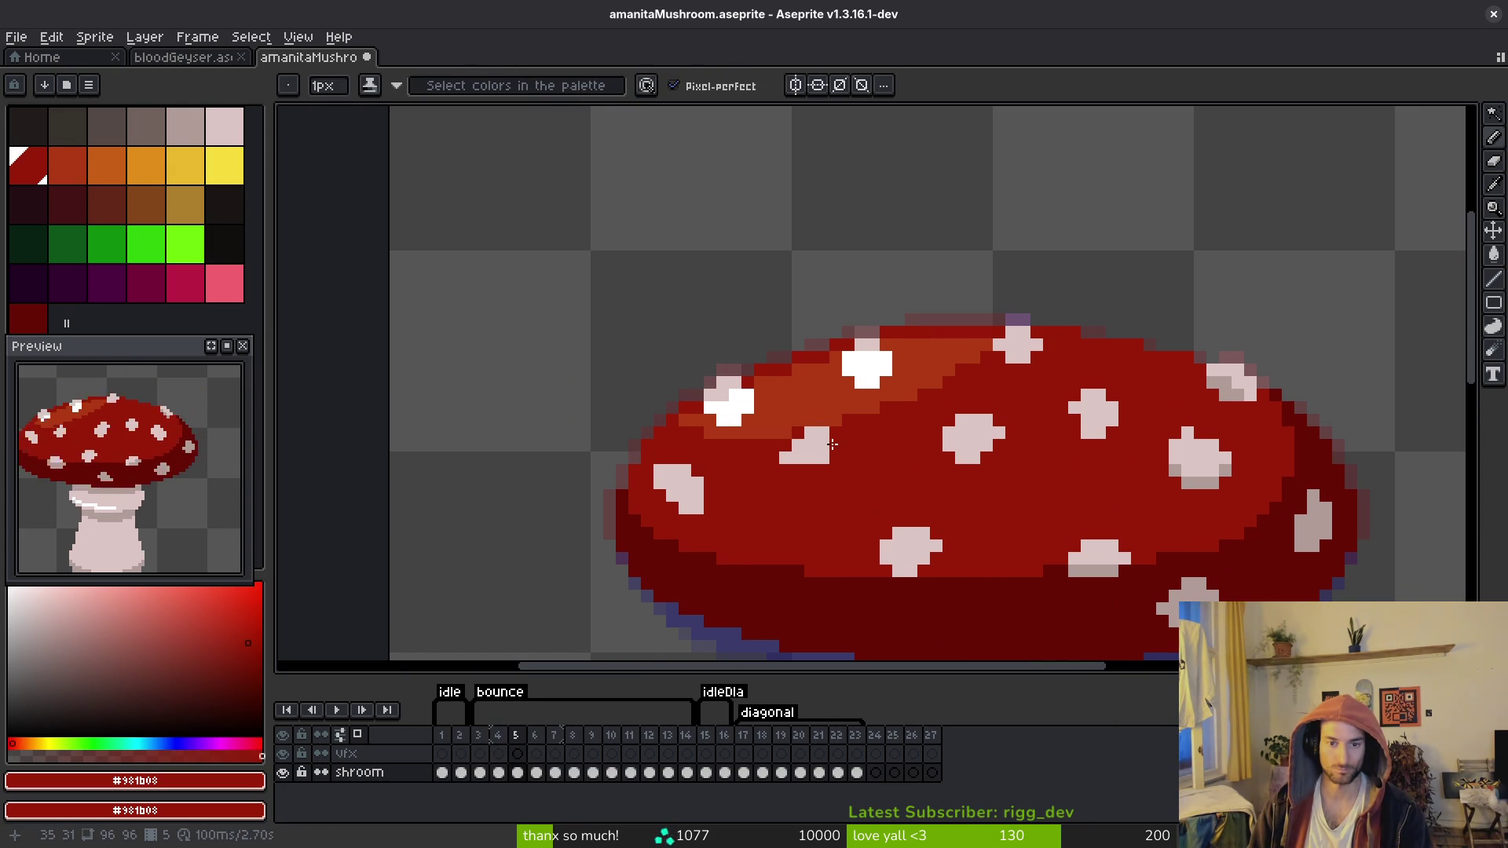
scroll(883, 466, down, 2)
key(i)
key(comma)
key(period)
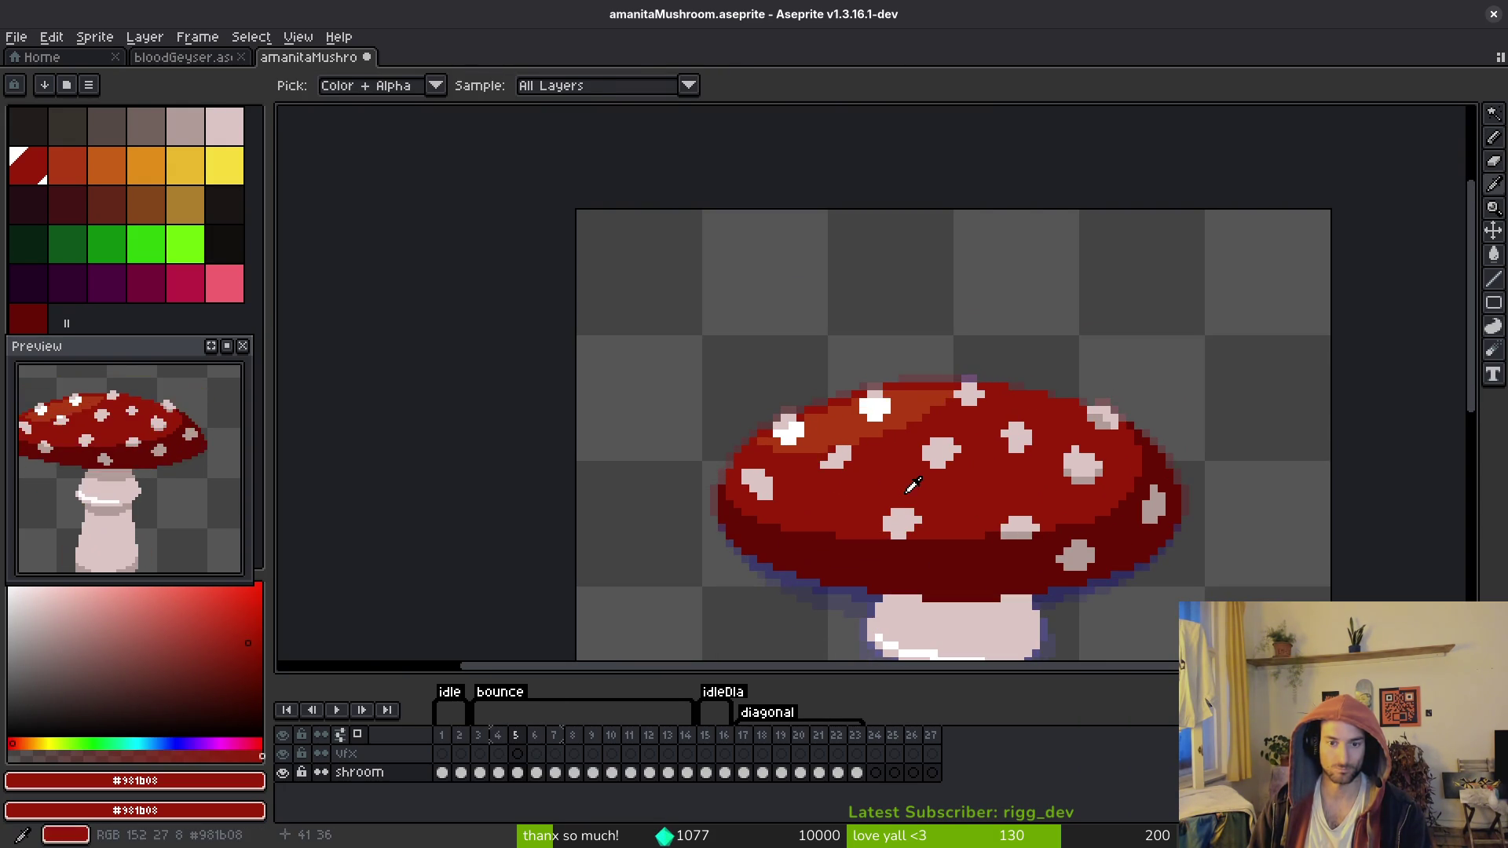
key(b)
key(i)
key(comma)
key(period)
key(period)
key(b)
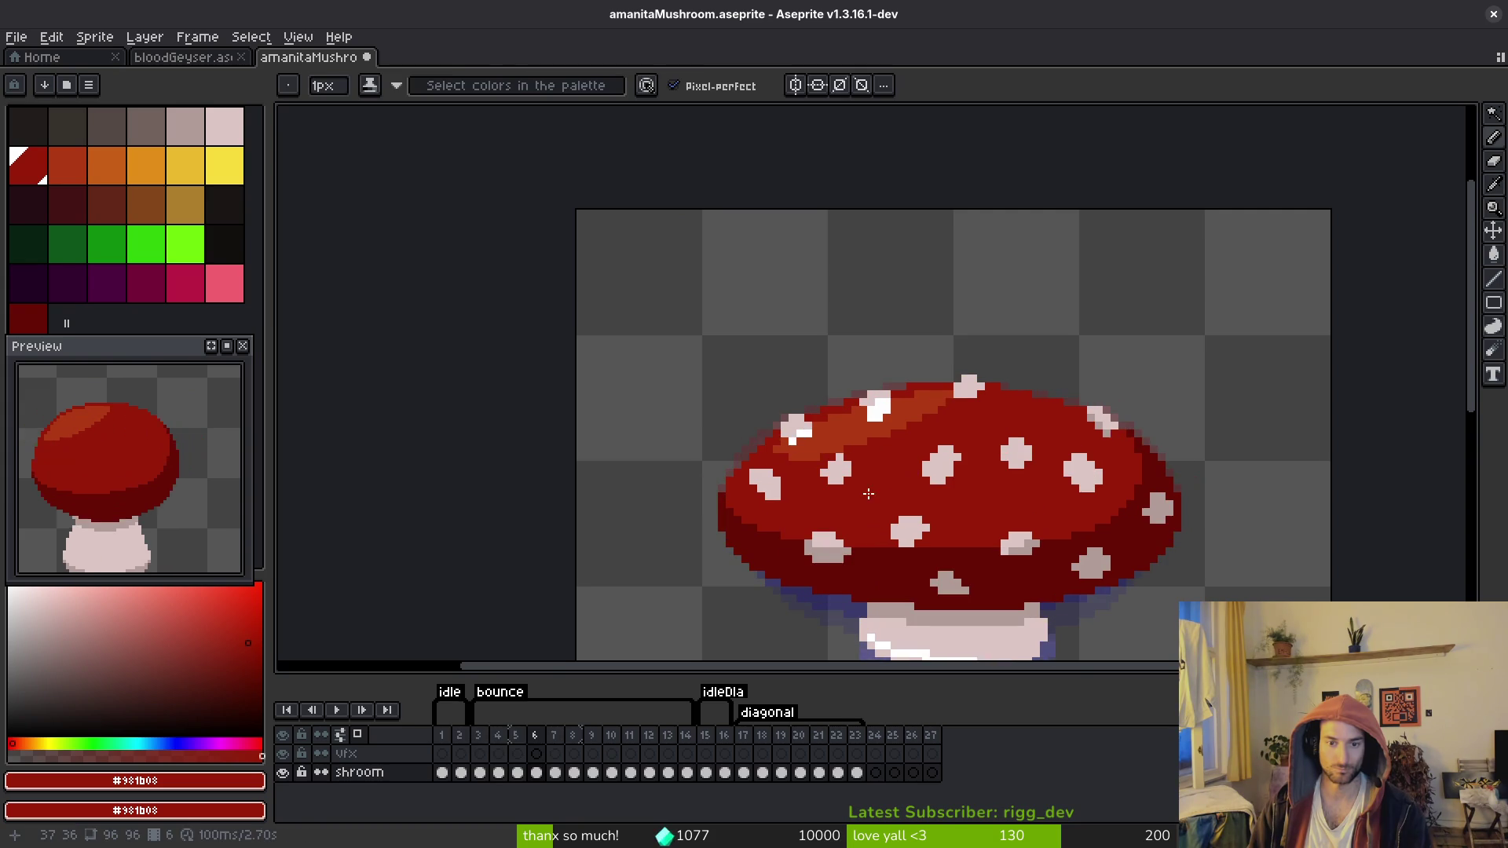
scroll(832, 440, up, 2)
alt+click(815, 409)
Step: Flip between frames 5 and 6 to compare the spot positions
key(i)
key(comma)
key(period)
key(b)
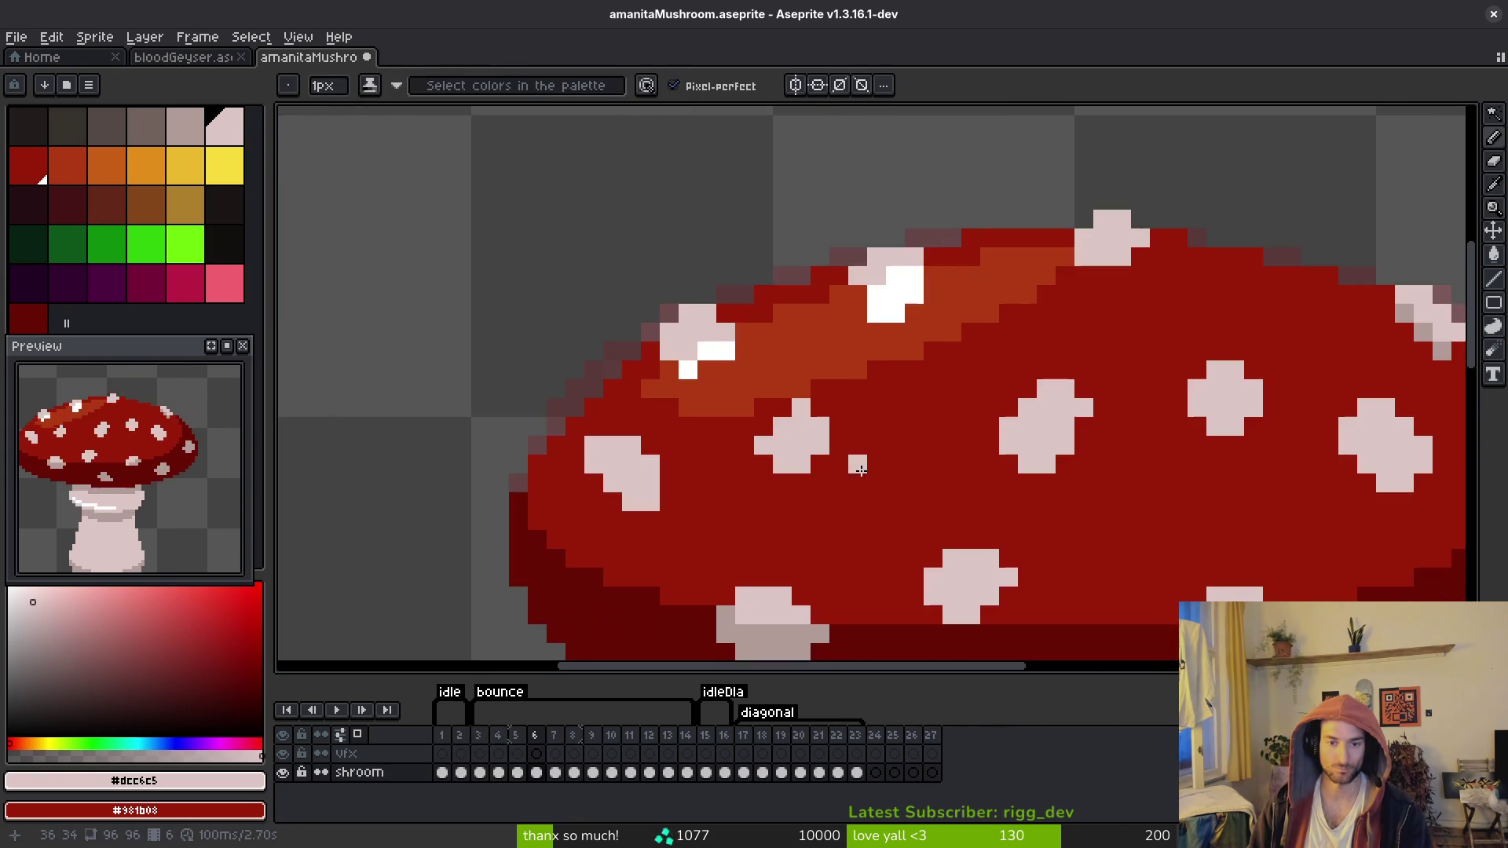
scroll(864, 440, down, 2)
key(i)
key(comma)
Step: Copy the underside spot from frame 6 onto frame 7, shifted down one pixel
key(b)
key(i)
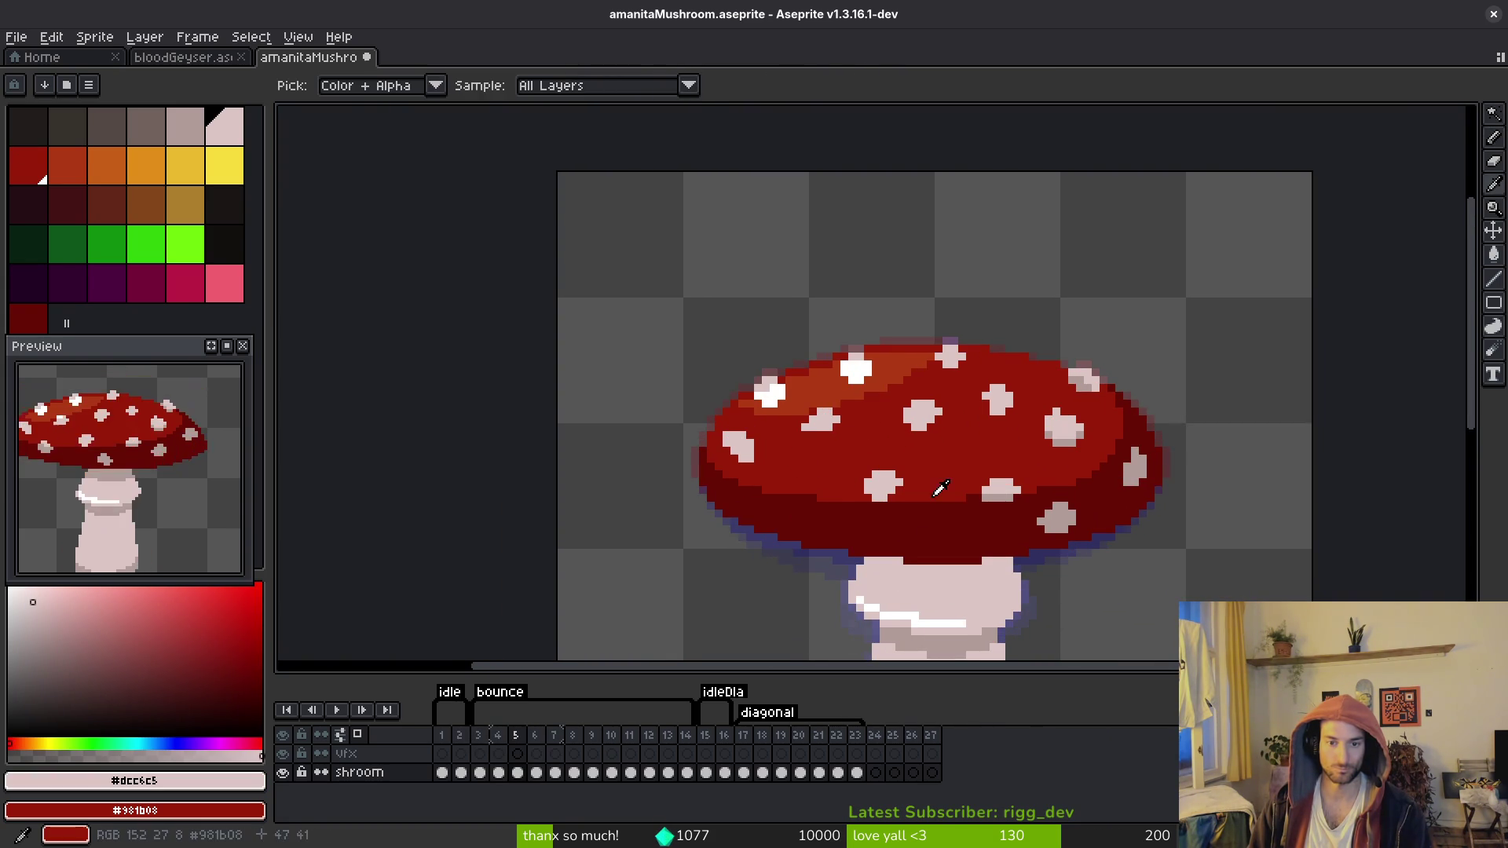
key(period)
key(w)
click(809, 502)
scroll(817, 511, up, 3)
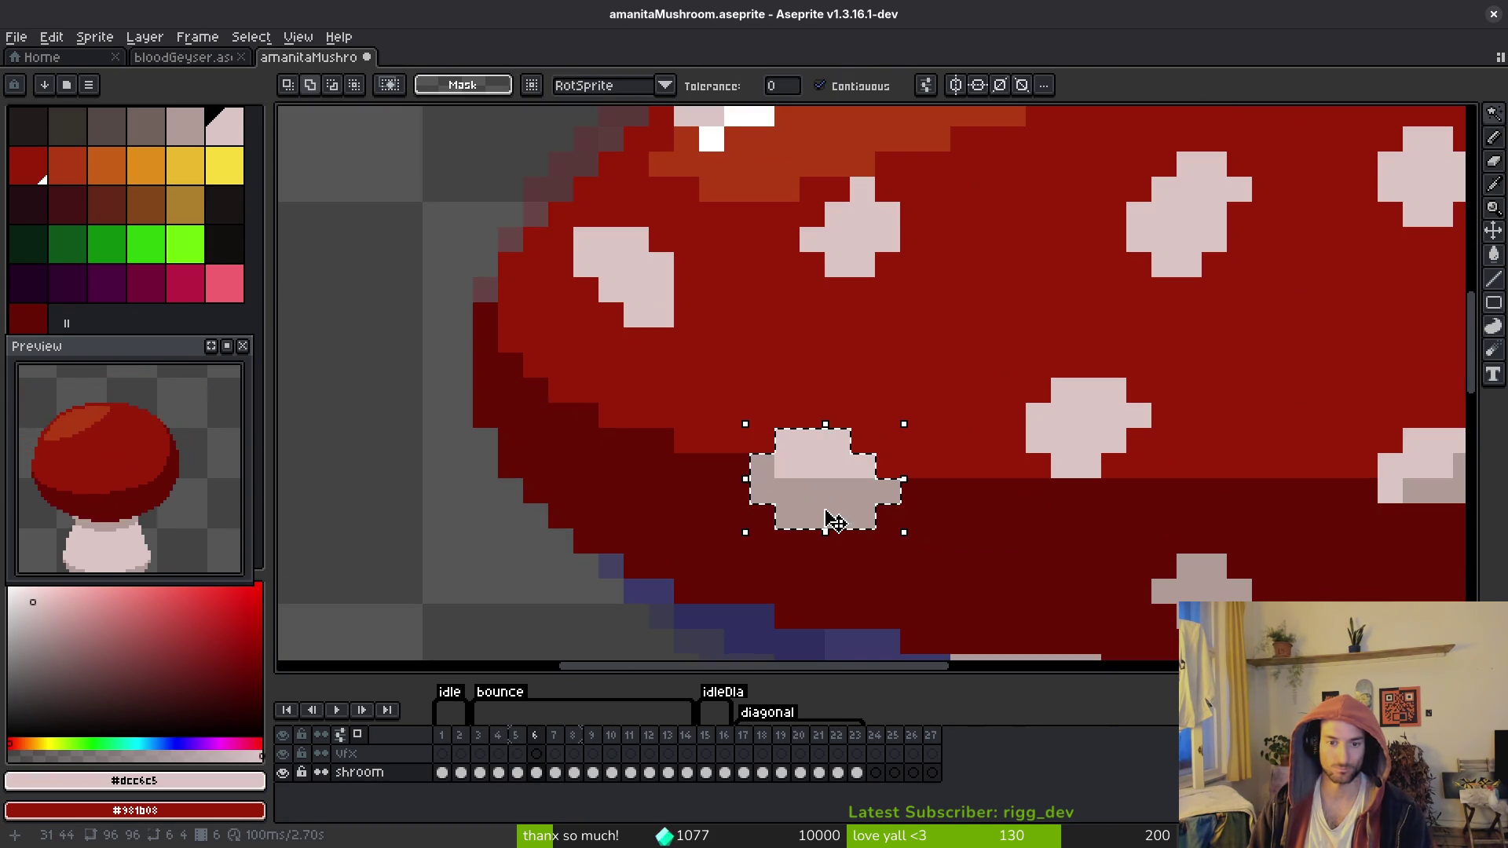
key(ctrl+c)
key(period)
key(ctrl+v)
key(Down)
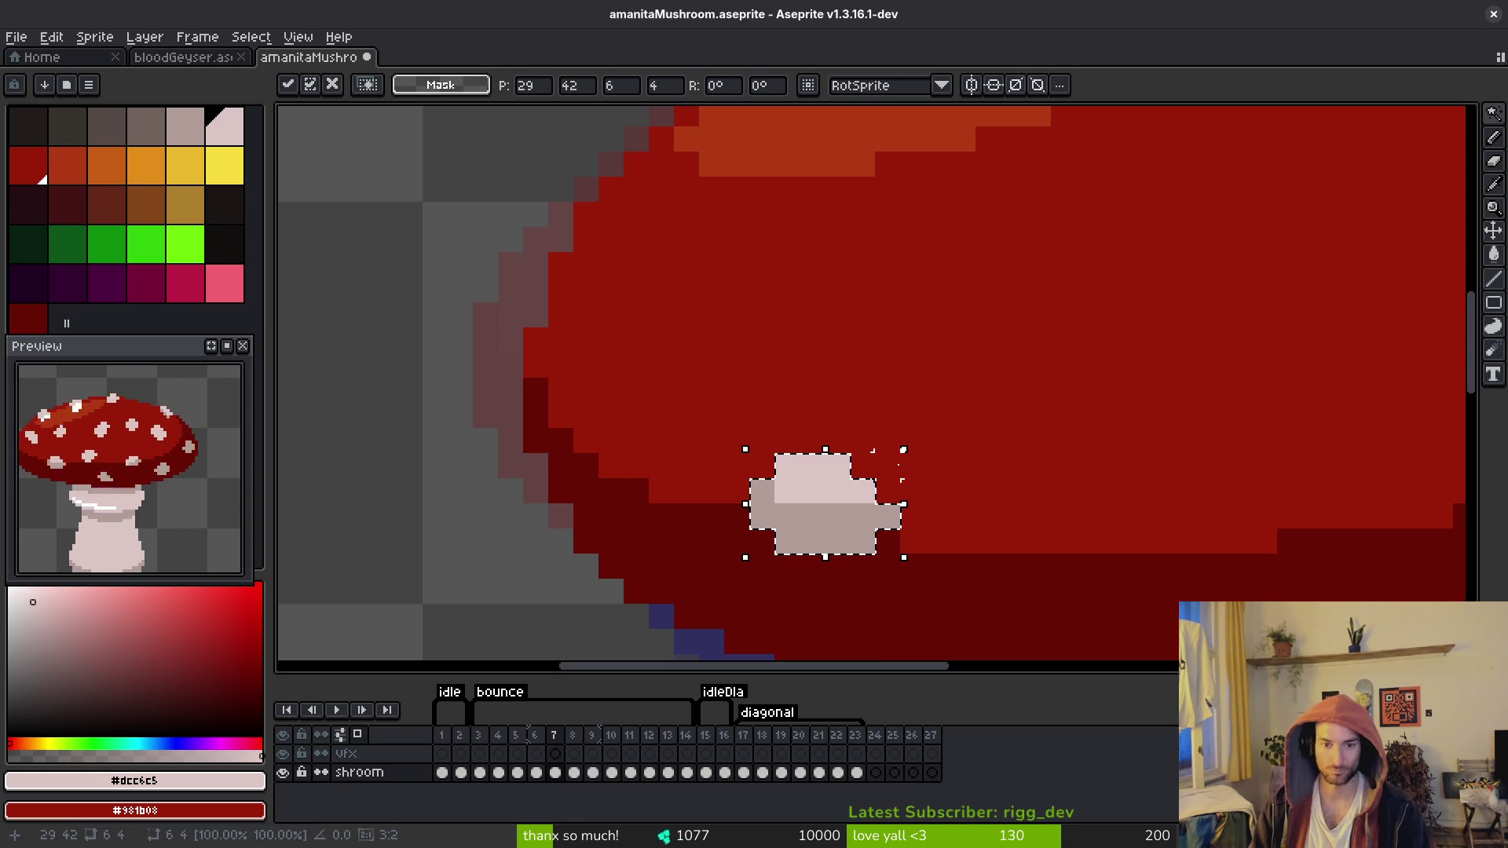
key(Return)
Step: Undo an accidental spot selection and settle back on frame 4
scroll(942, 408, down, 4)
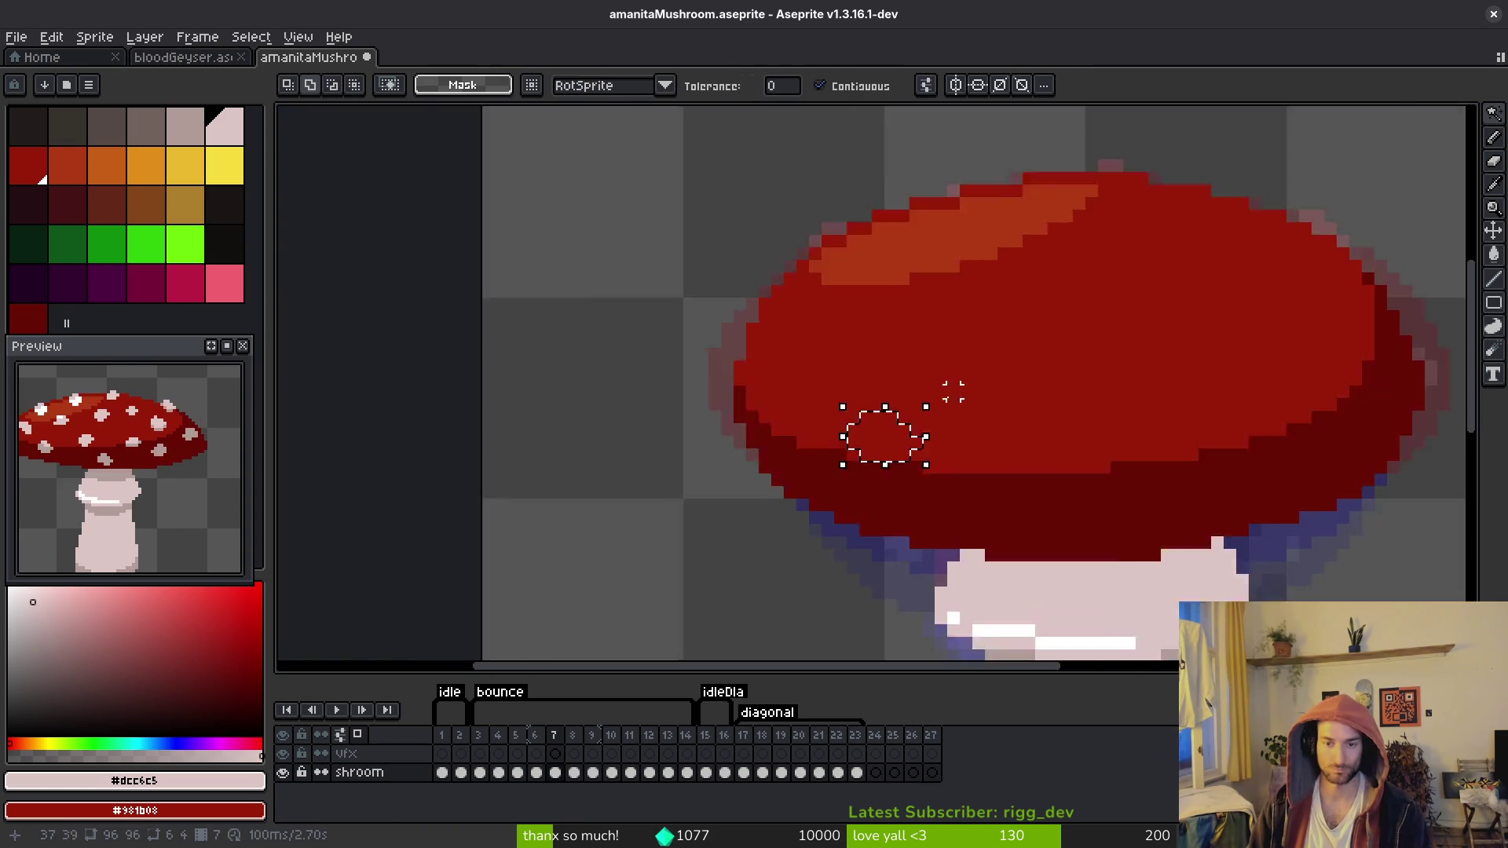
key(comma)
key(i)
key(w)
key(ctrl+z)
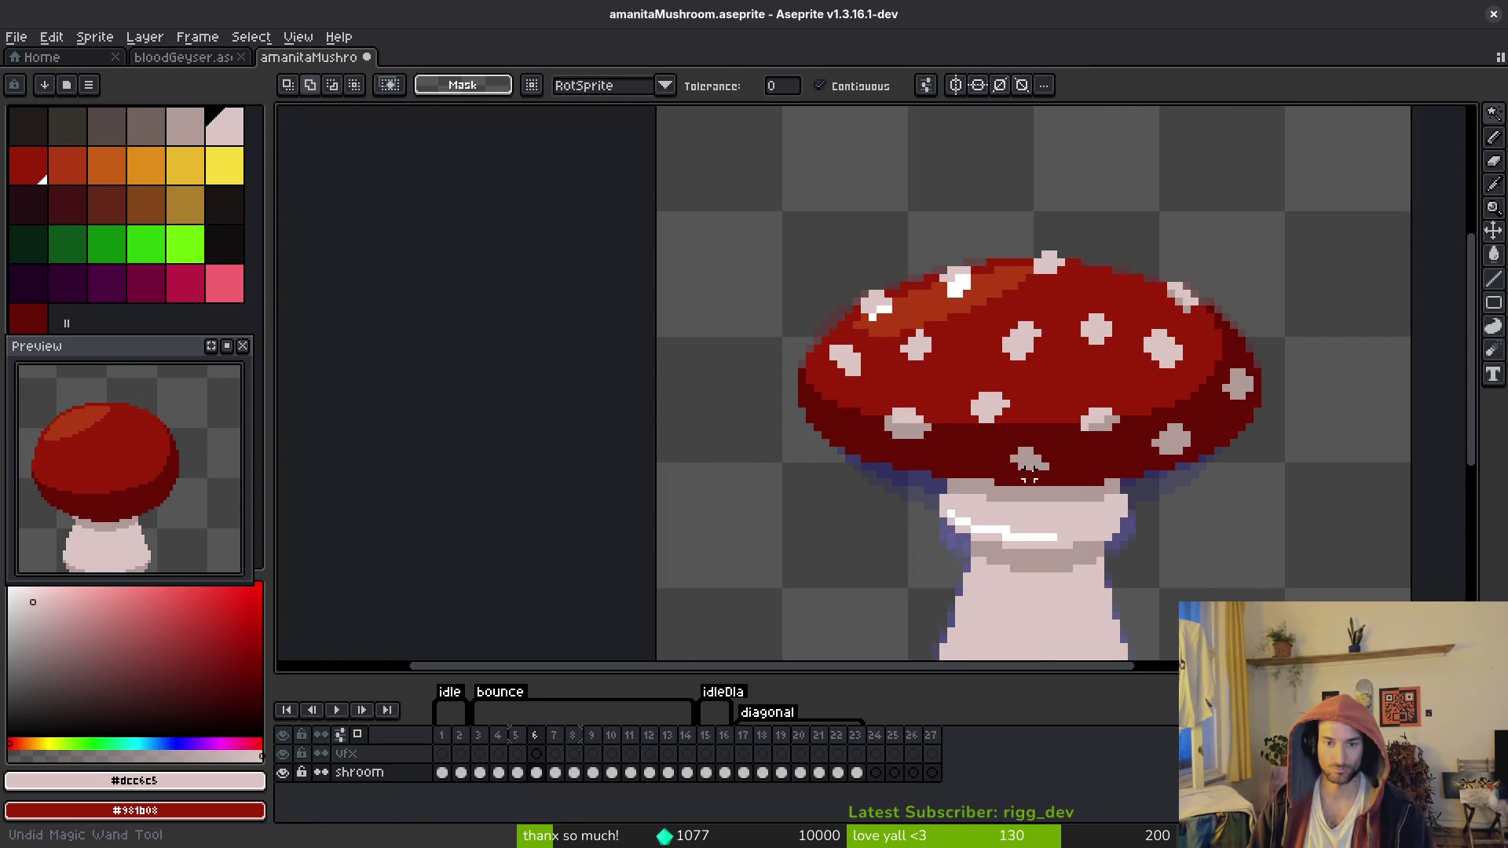
key(comma)
key(comma)
scroll(1037, 463, up, 3)
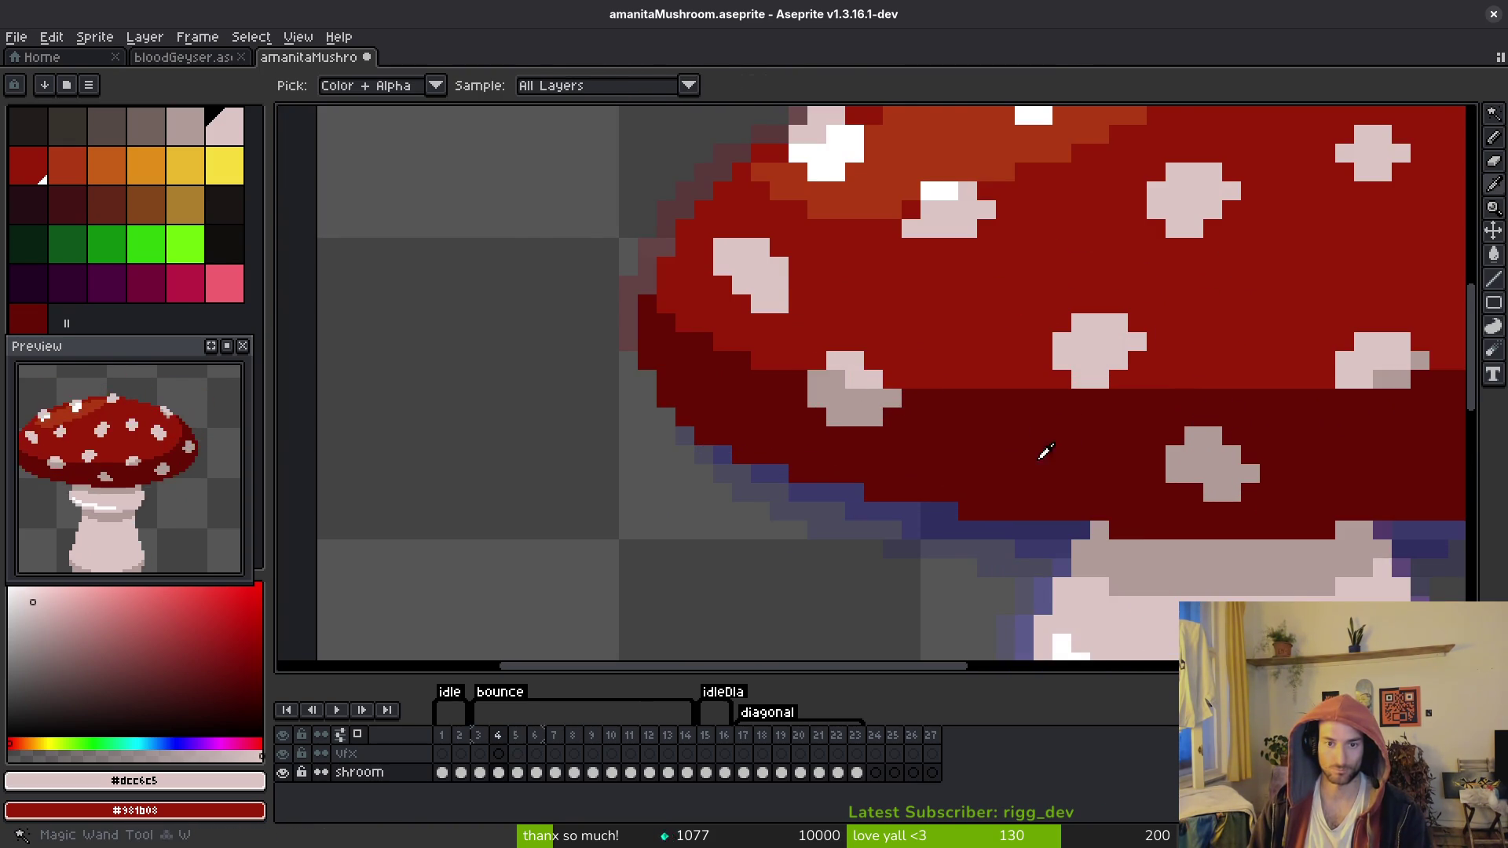
key(comma)
key(comma)
key(period)
key(period)
Step: Copy the lower-edge spot from frame 4 onto frame 5, shifted one pixel right and down
key(w)
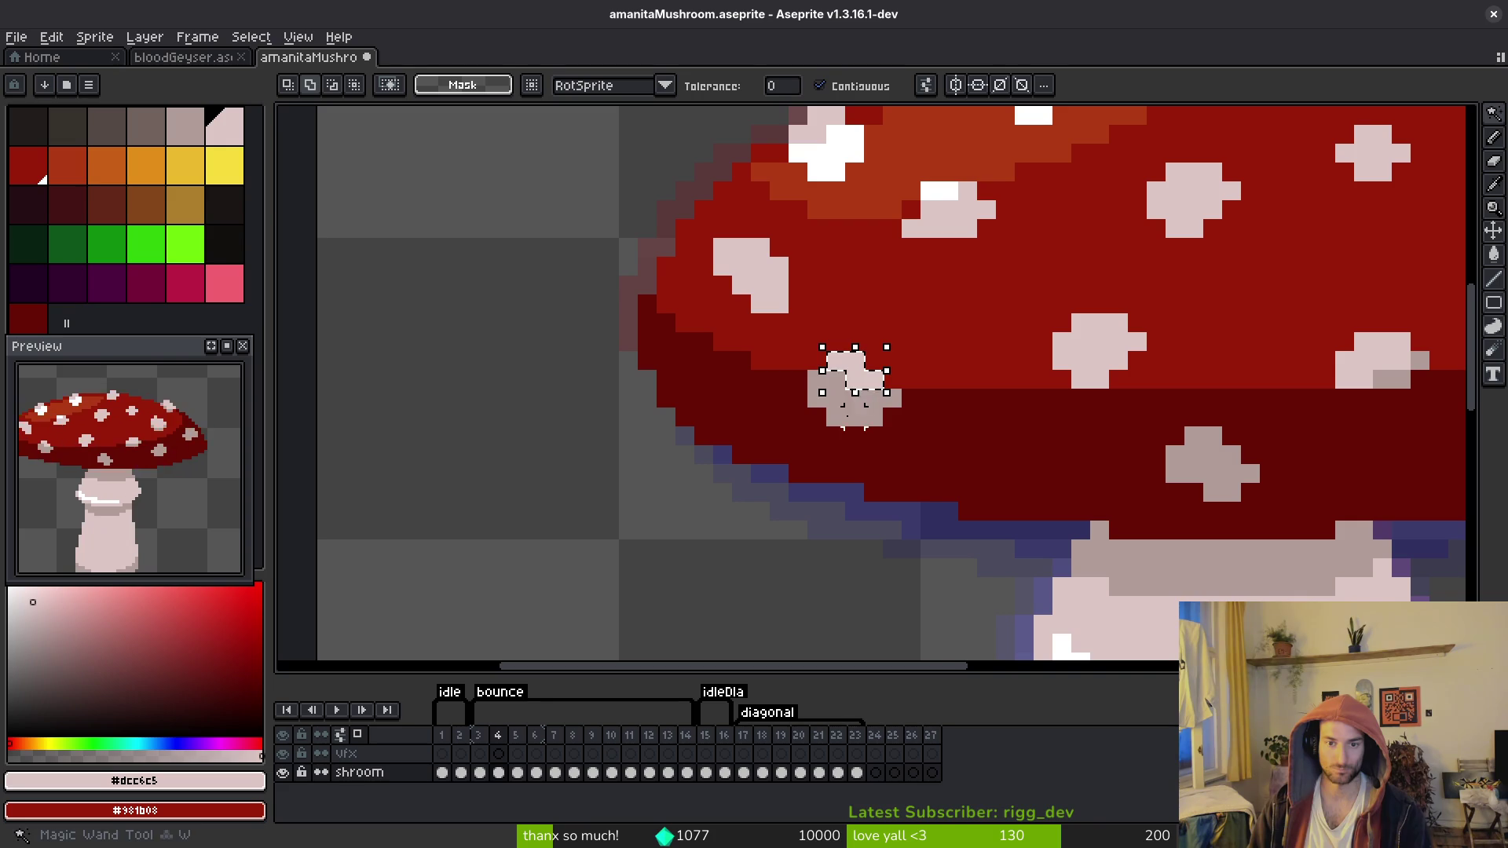
shift+click(854, 412)
key(ctrl+c)
key(period)
key(ctrl+v)
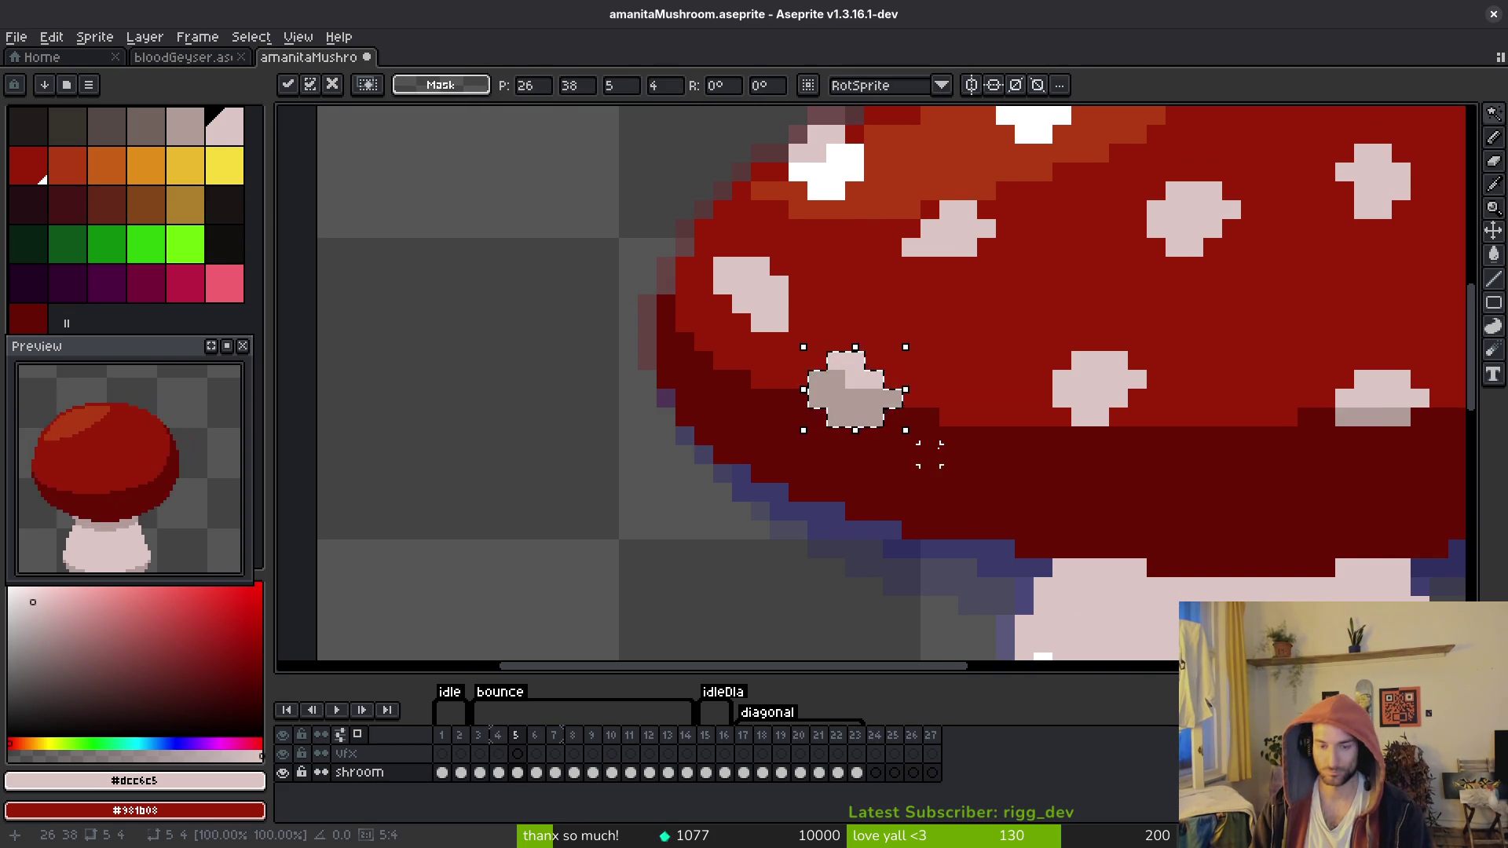
key(Right)
key(Down)
key(Return)
Step: Add a light pixel to the spot's edge on frame 5 and compare with frame 6
scroll(774, 320, up, 2)
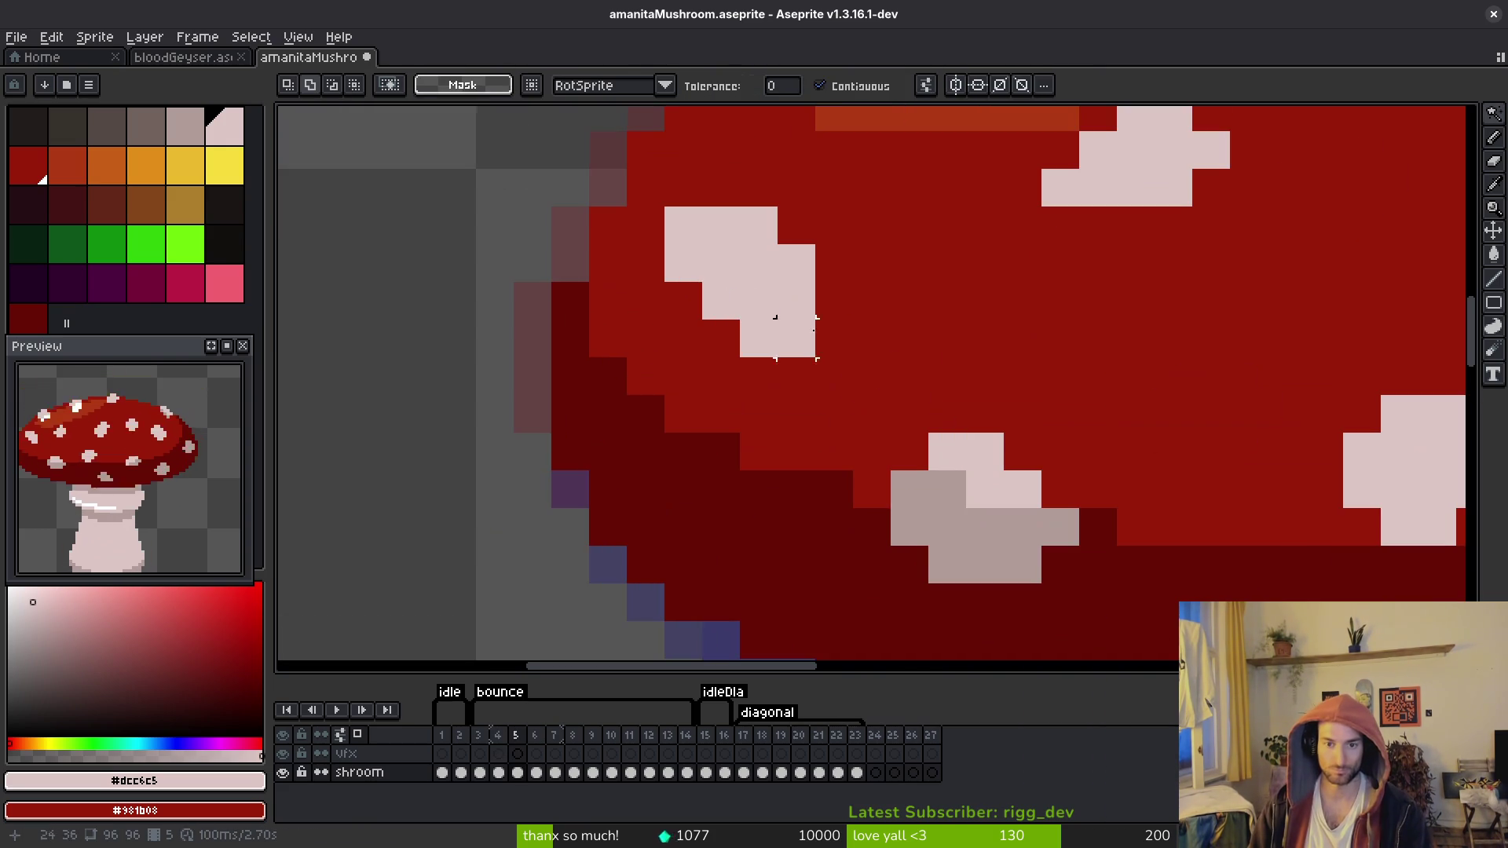
key(b)
click(922, 492)
scroll(921, 492, down, 3)
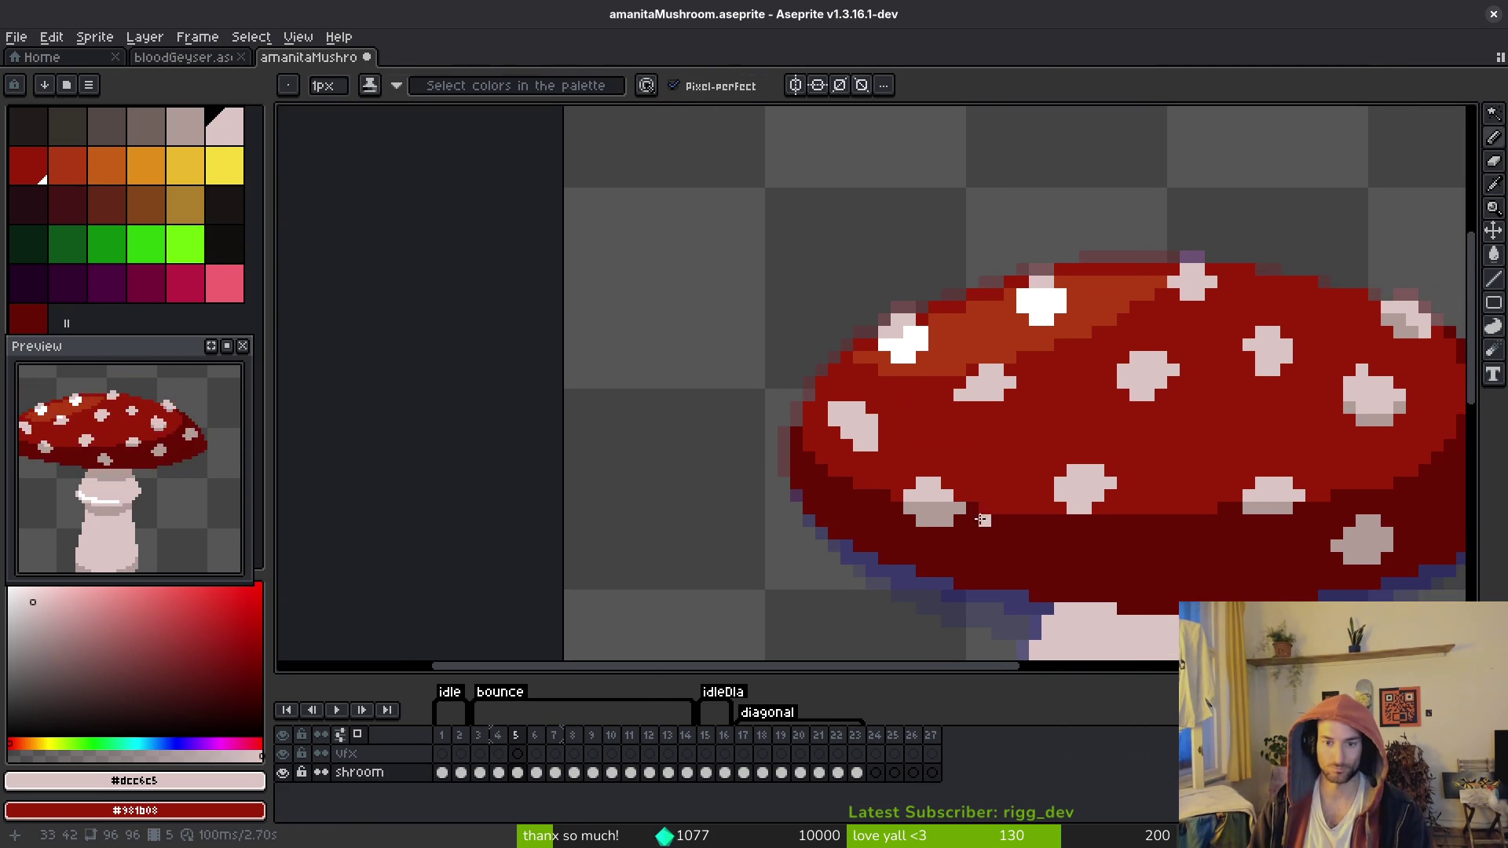
key(alt)
key(period)
key(comma)
scroll(983, 482, up, 3)
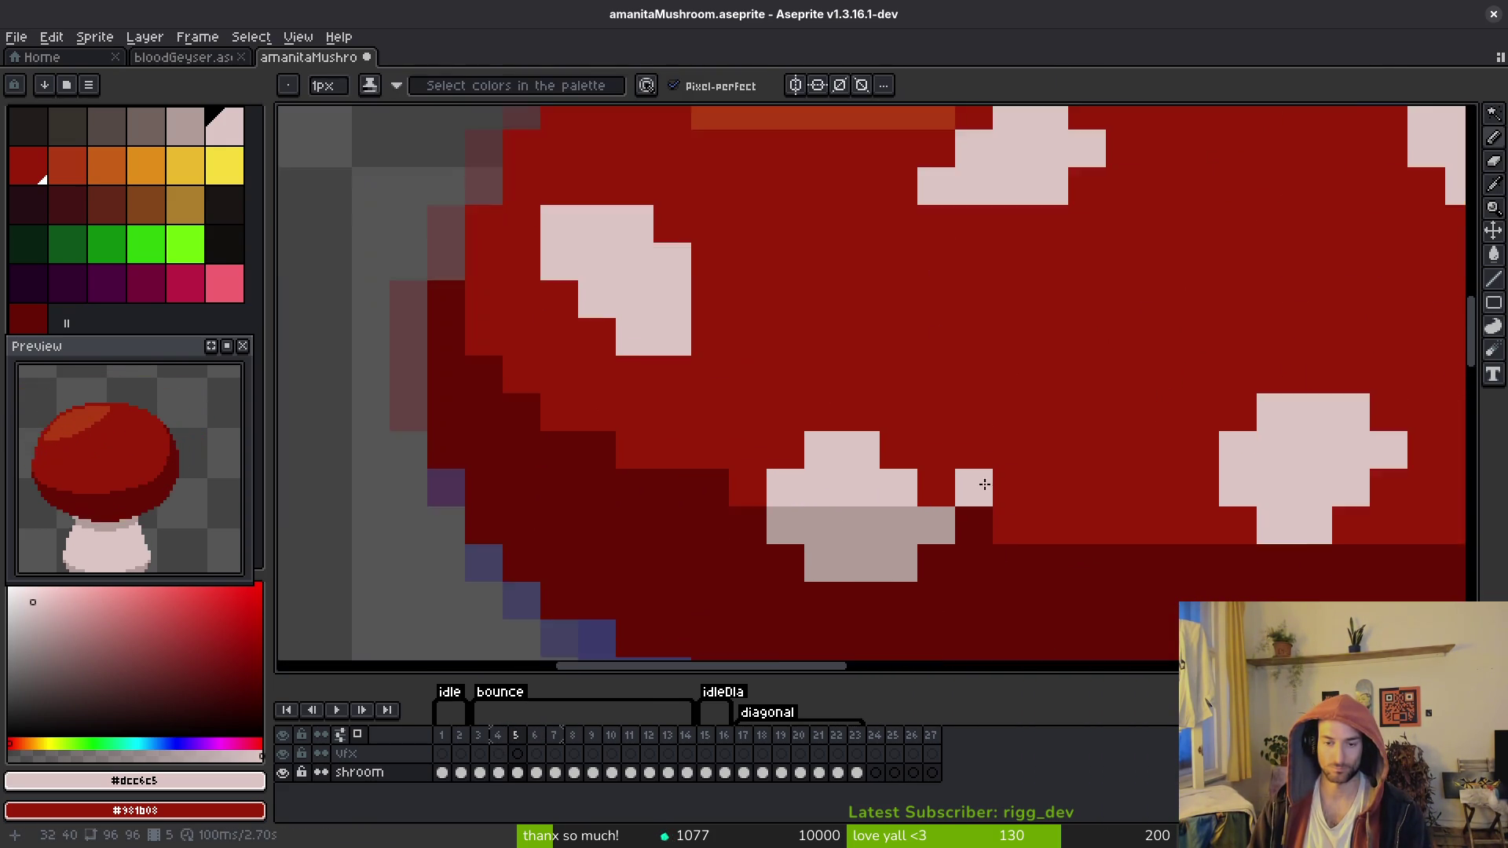
Step: Move the two-tone spot on frame 5 one pixel to the right
key(w)
click(797, 337)
shift+click(800, 392)
drag(798, 393, 838, 393)
key(Return)
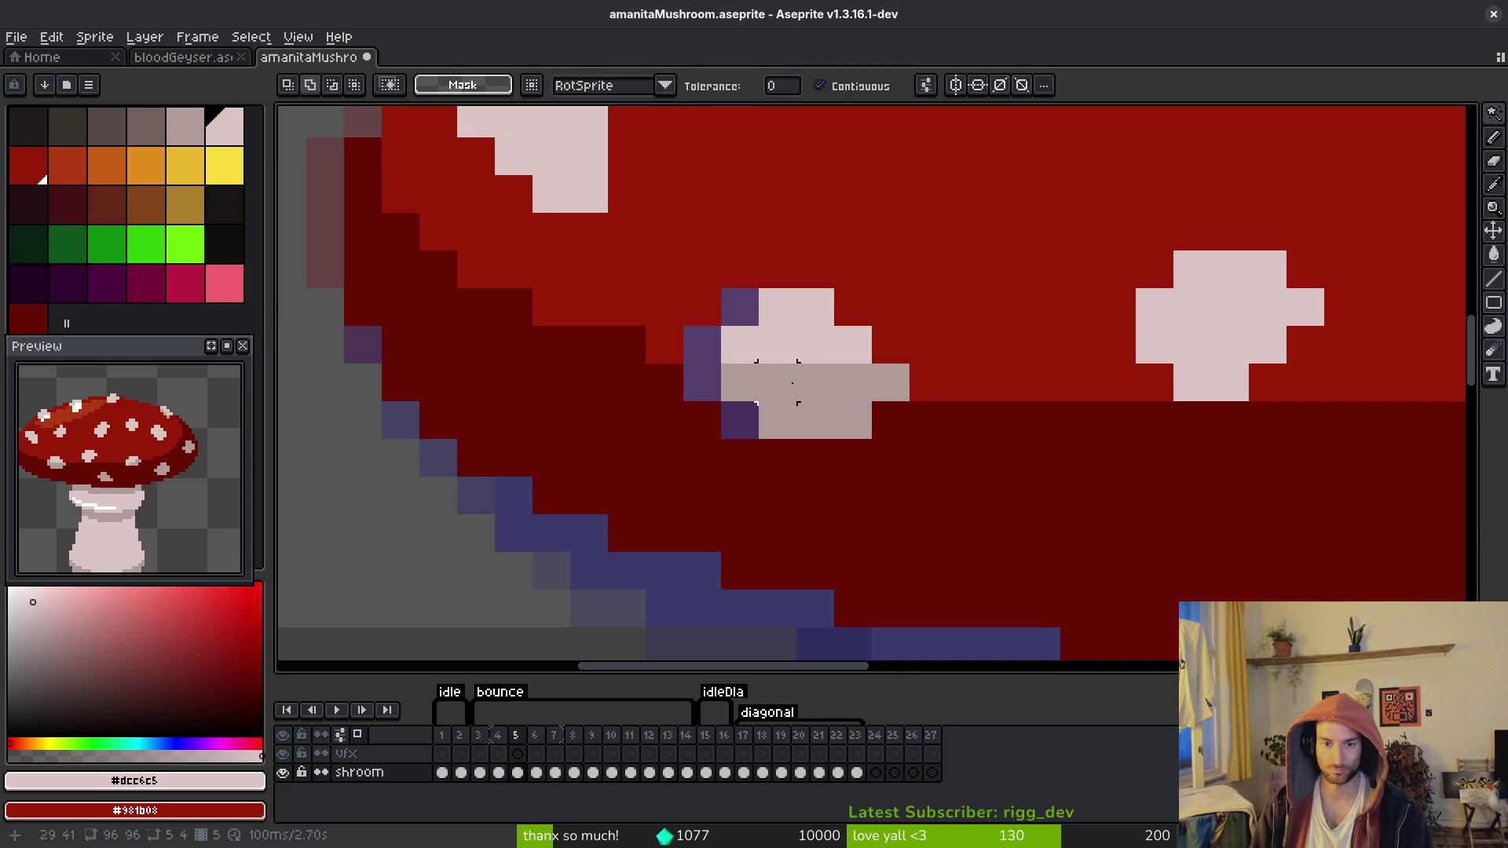
Step: Cover three leftover purple pixels with the cap's dark red and save the sprite
alt+click(727, 246)
key(b)
click(687, 333)
alt+right_click(673, 401)
right_click(702, 382)
right_click(733, 403)
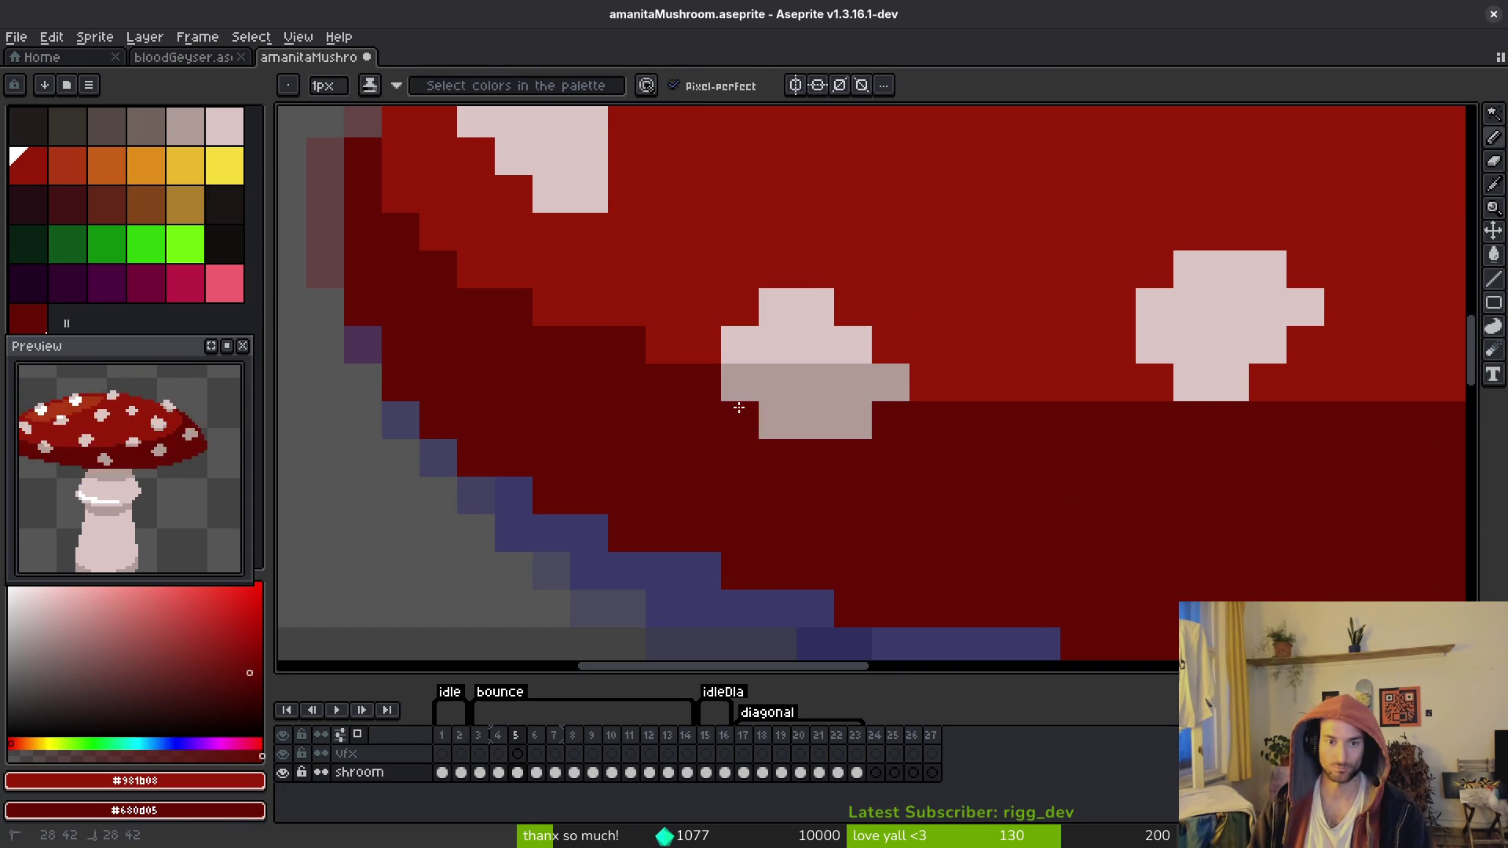
key(ctrl+s)
Step: Check the frames, then reposition the lower spot on frame 4 by one pixel
scroll(1010, 512, down, 3)
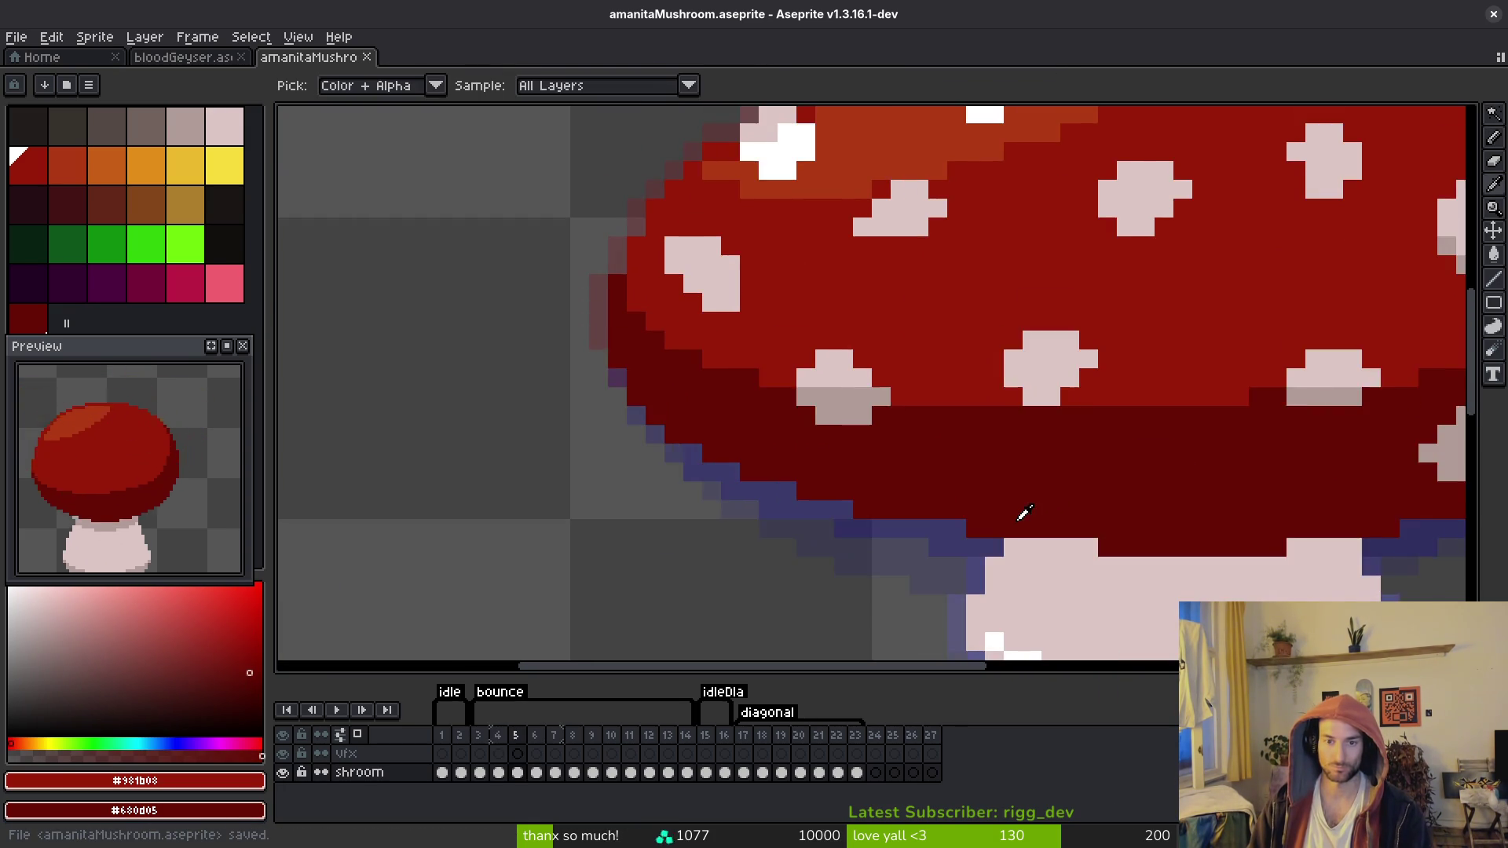
scroll(1020, 518, down, 2)
key(Return)
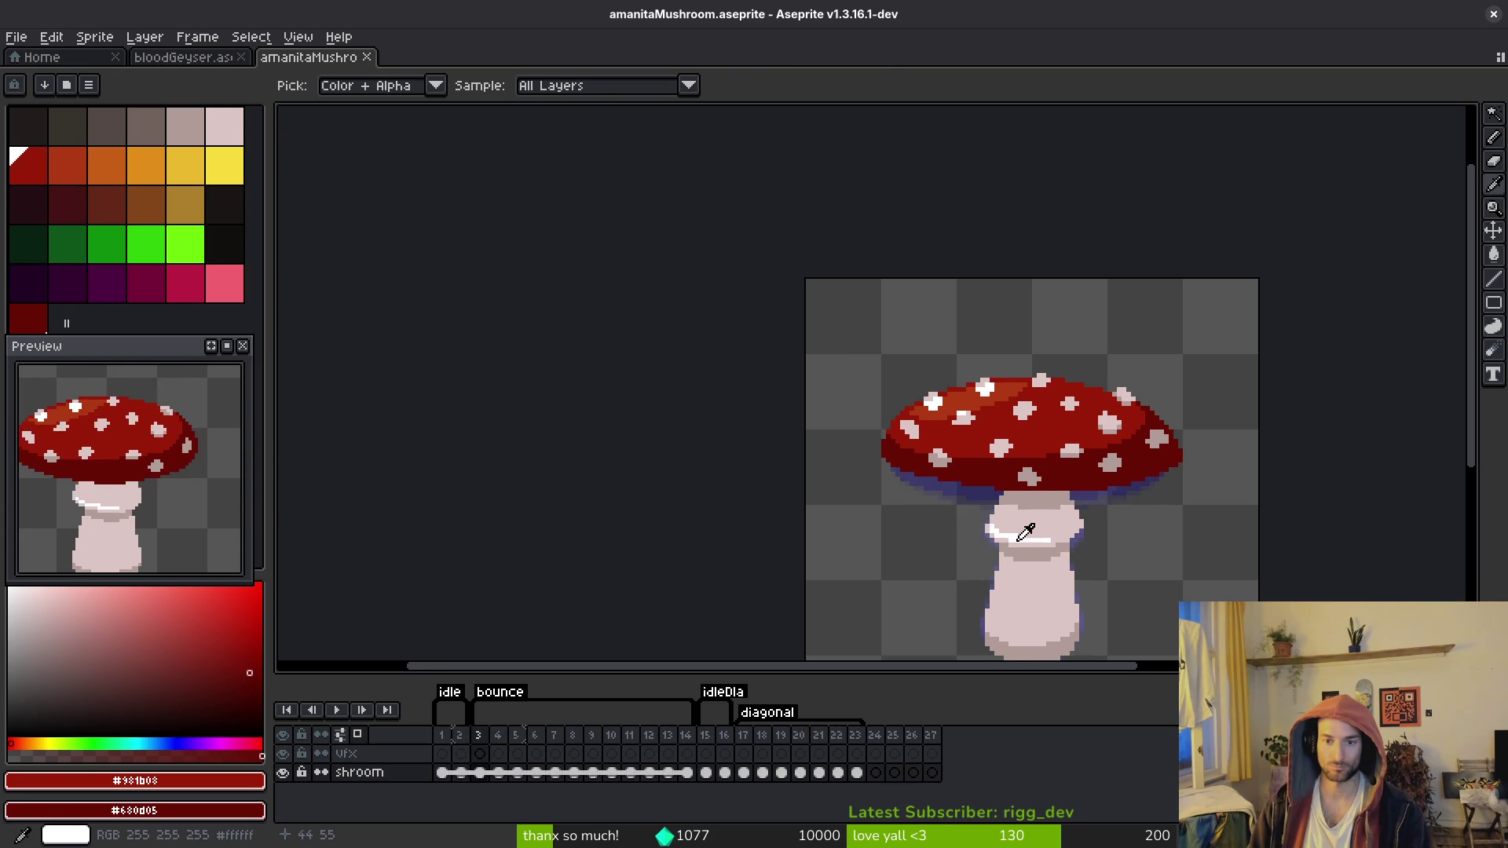
scroll(851, 480, up, 4)
key(w)
click(851, 480)
scroll(848, 475, up, 2)
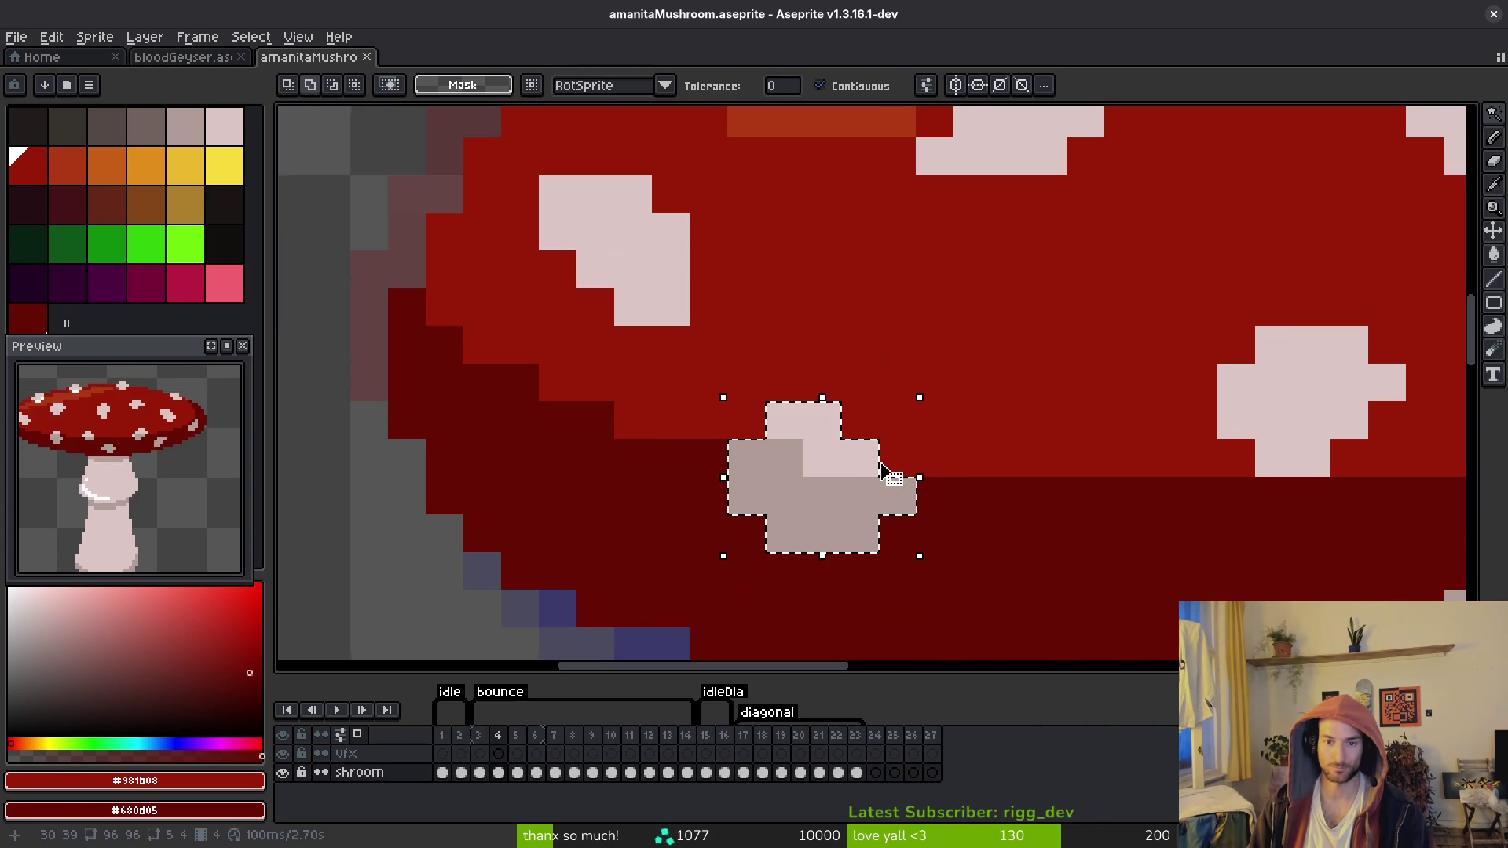
key(Up)
key(Right)
key(Escape)
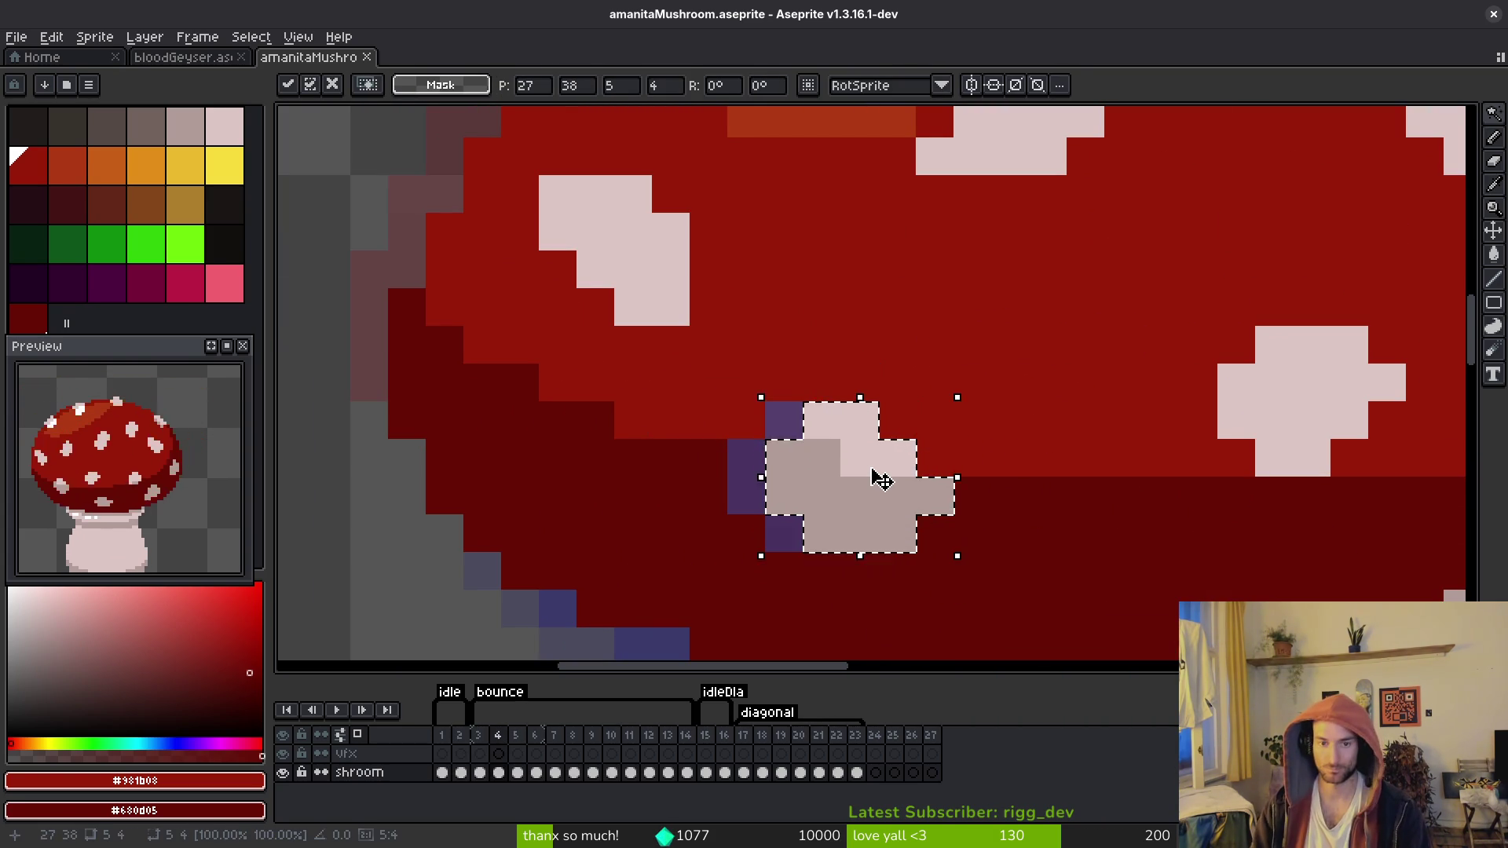
Step: Paint the stray purple pixels red and dark red, and add two light pink spot pixels
alt+click(819, 417)
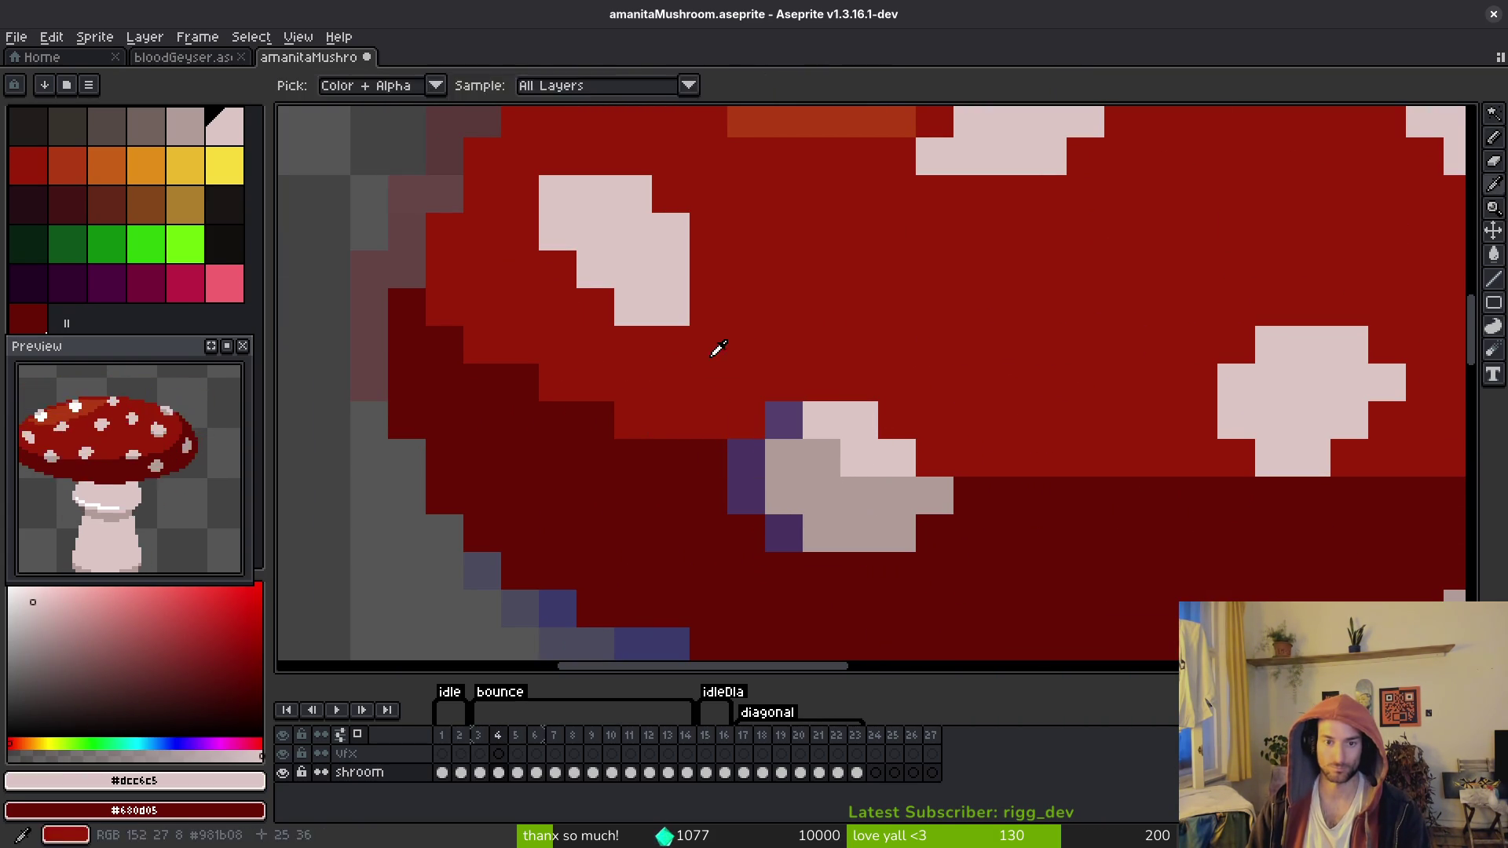
alt+click(713, 347)
click(786, 420)
alt+click(721, 457)
drag(742, 459, 741, 486)
click(783, 533)
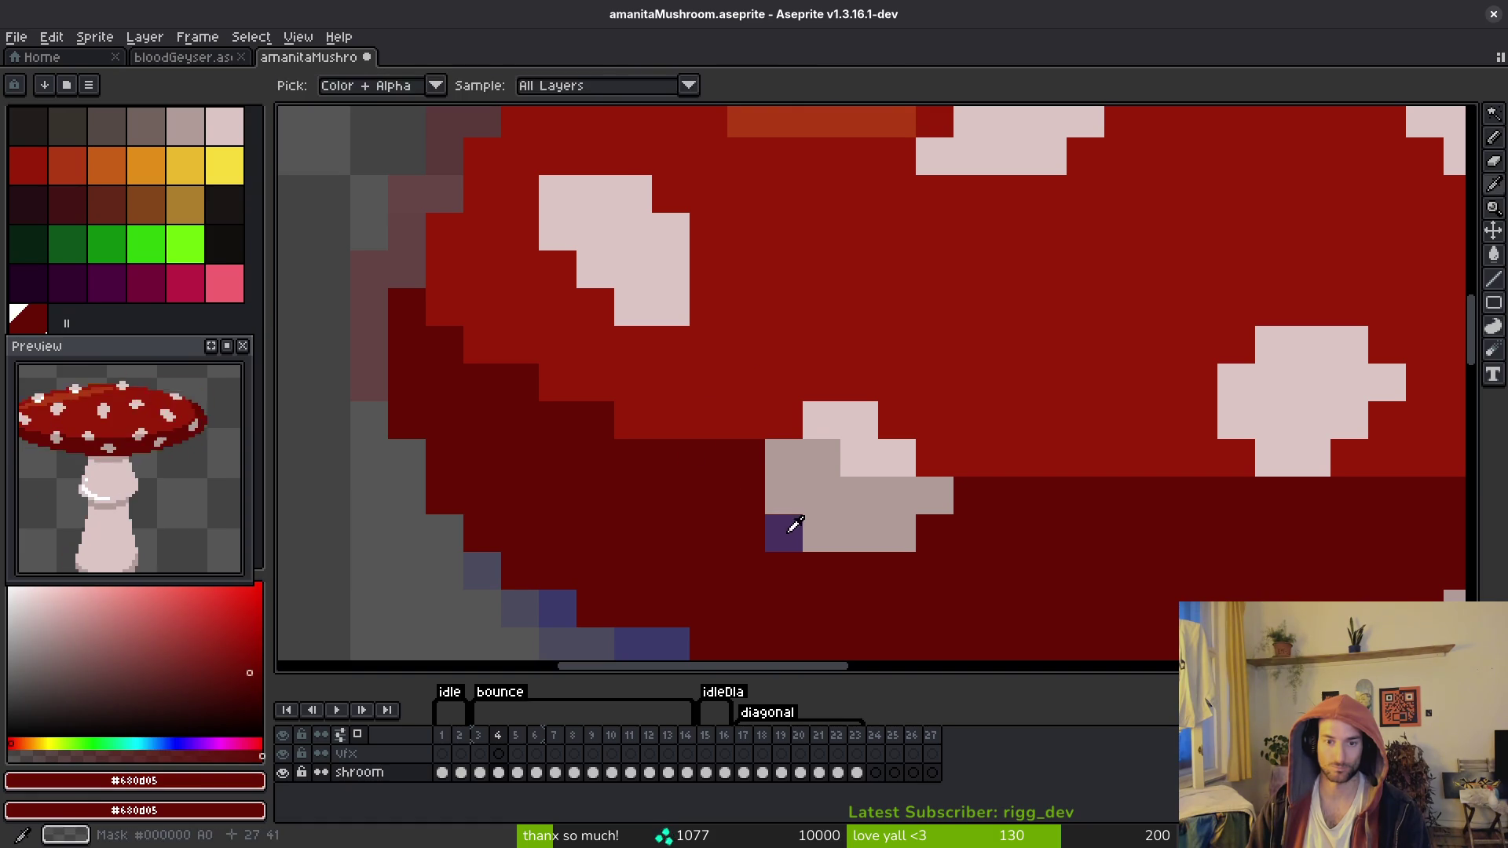
alt+click(851, 421)
click(972, 533)
scroll(980, 526, down, 5)
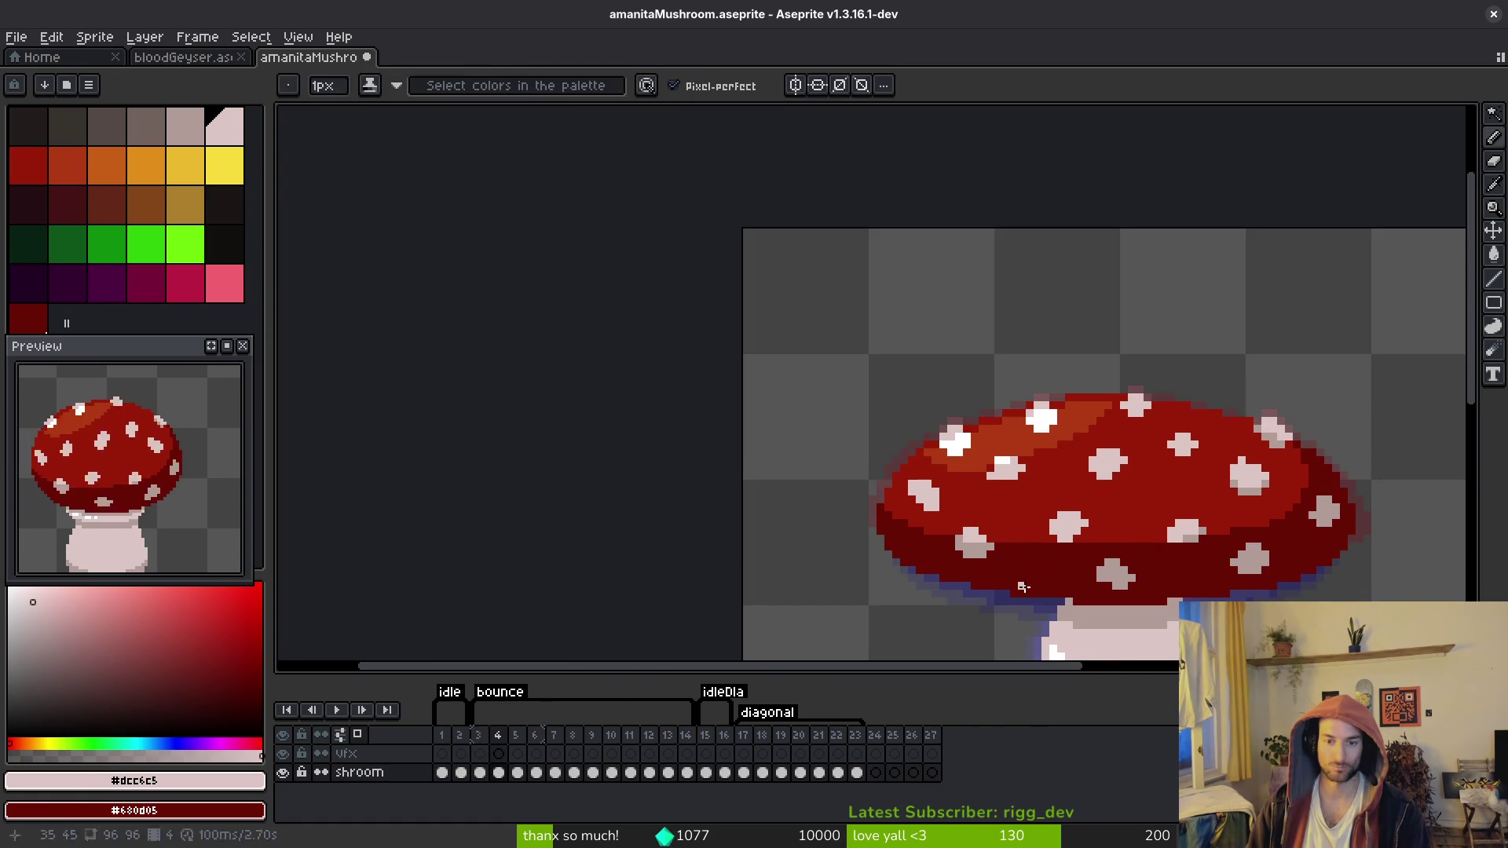
Step: Play the bounce animation, then copy the underside spot from frame 4 to frame 5
key(Return)
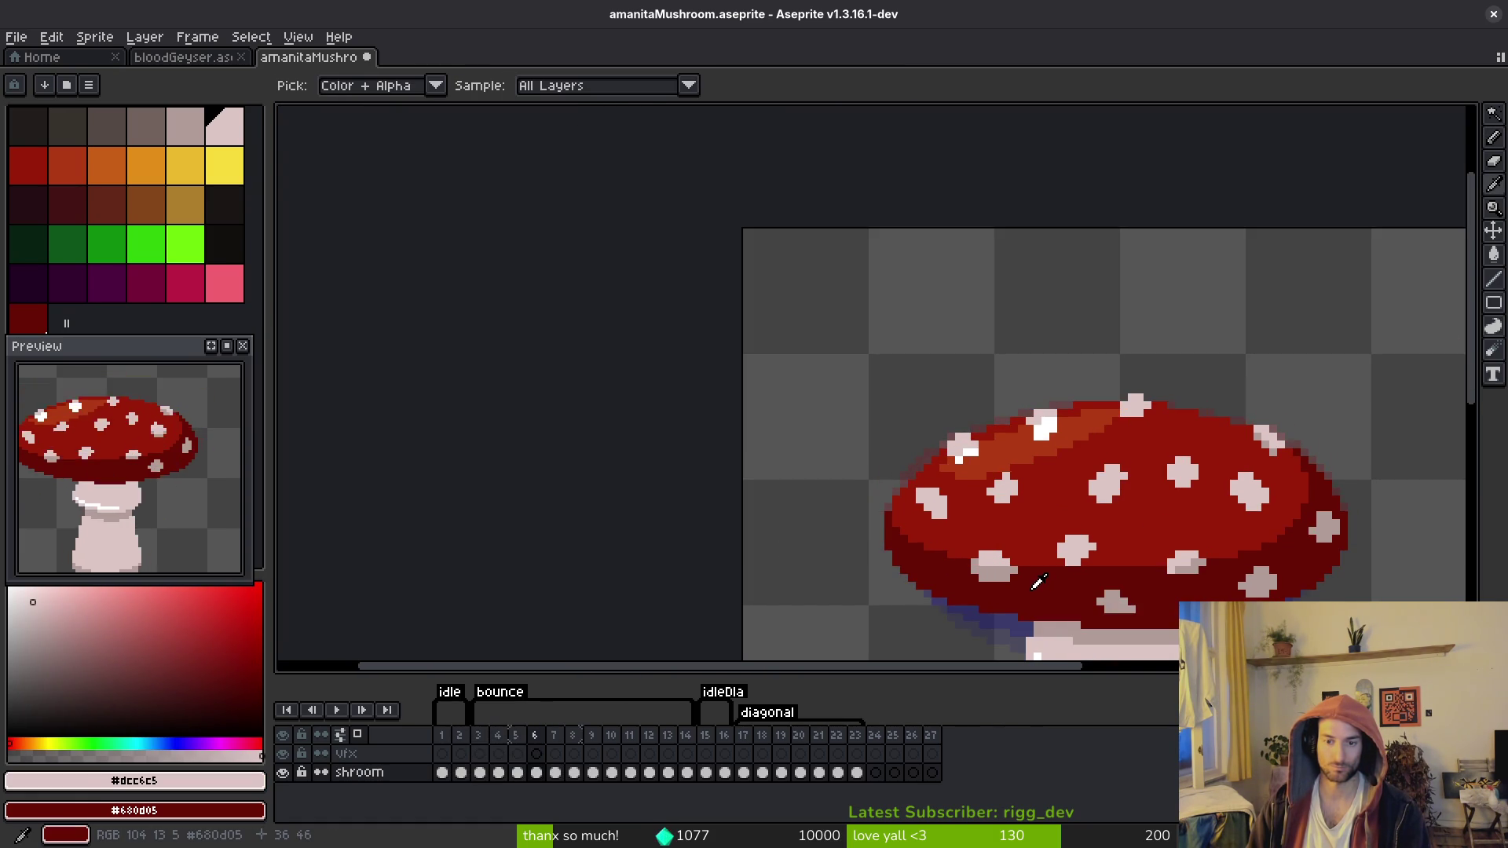
key(h)
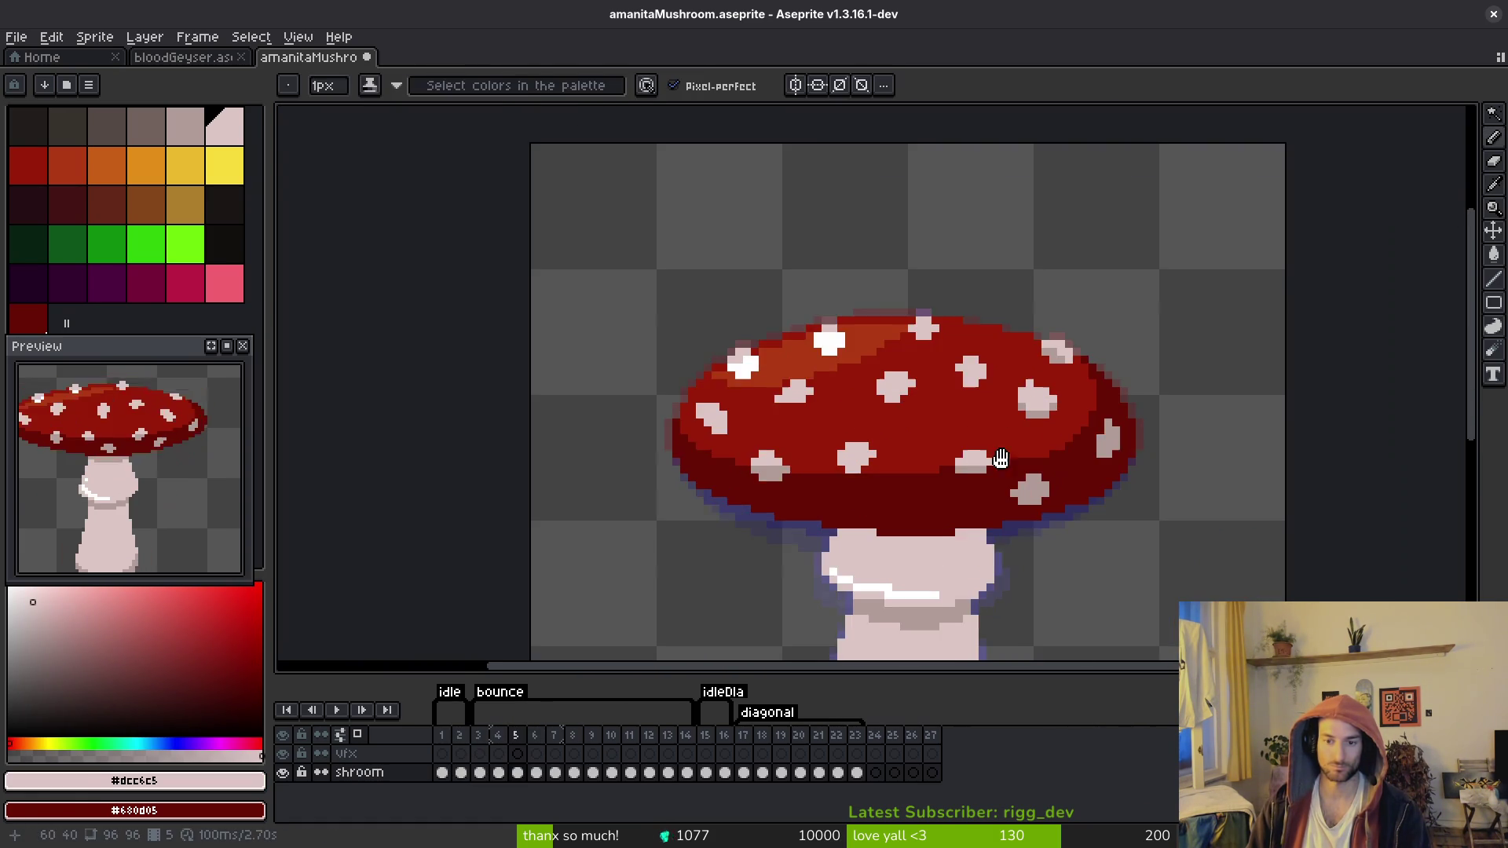
scroll(886, 467, up, 4)
key(w)
click(885, 467)
key(i)
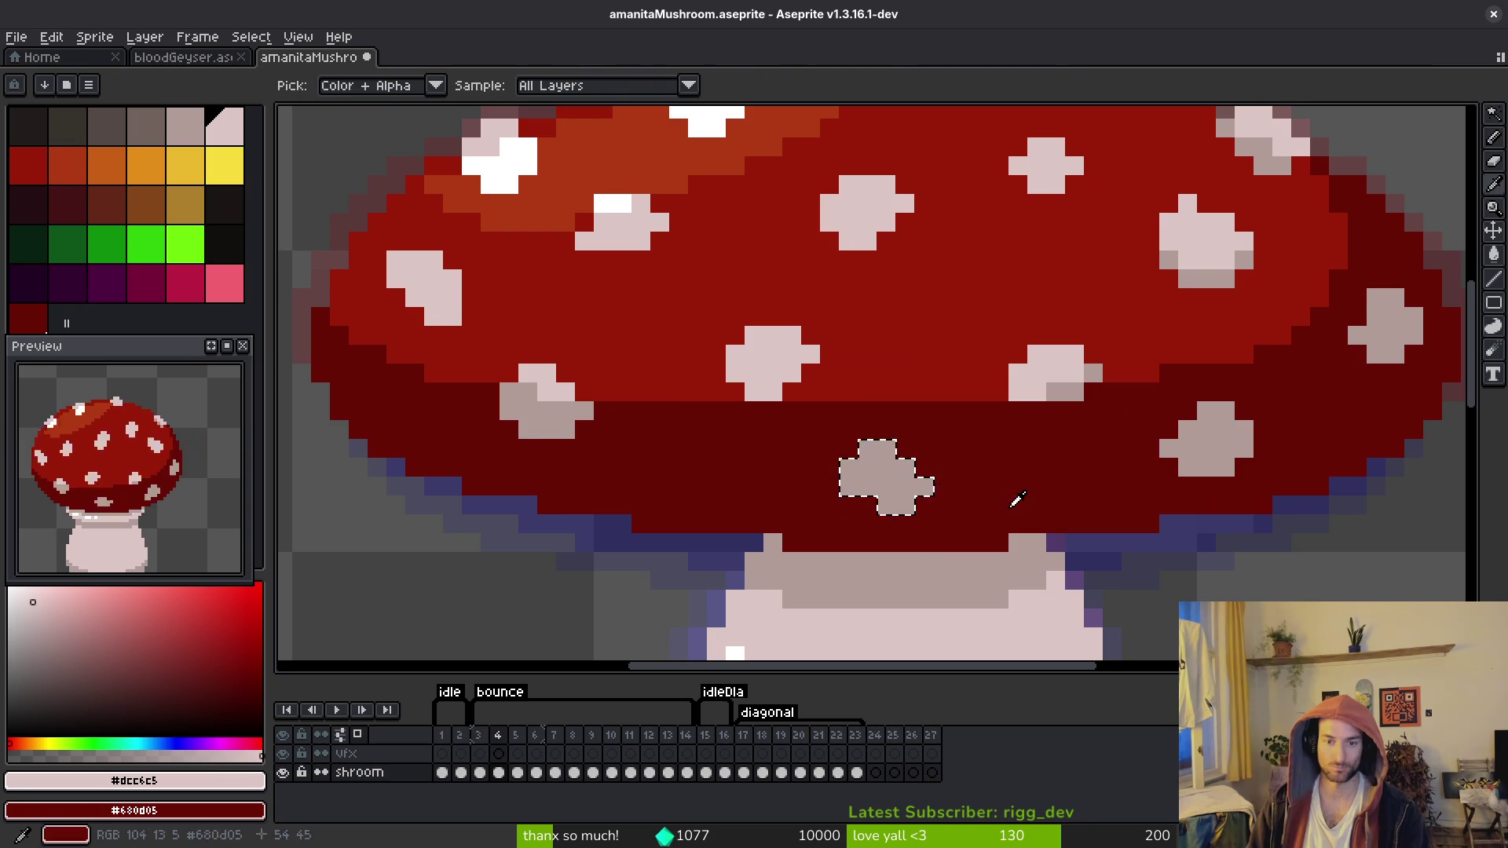
key(period)
key(f)
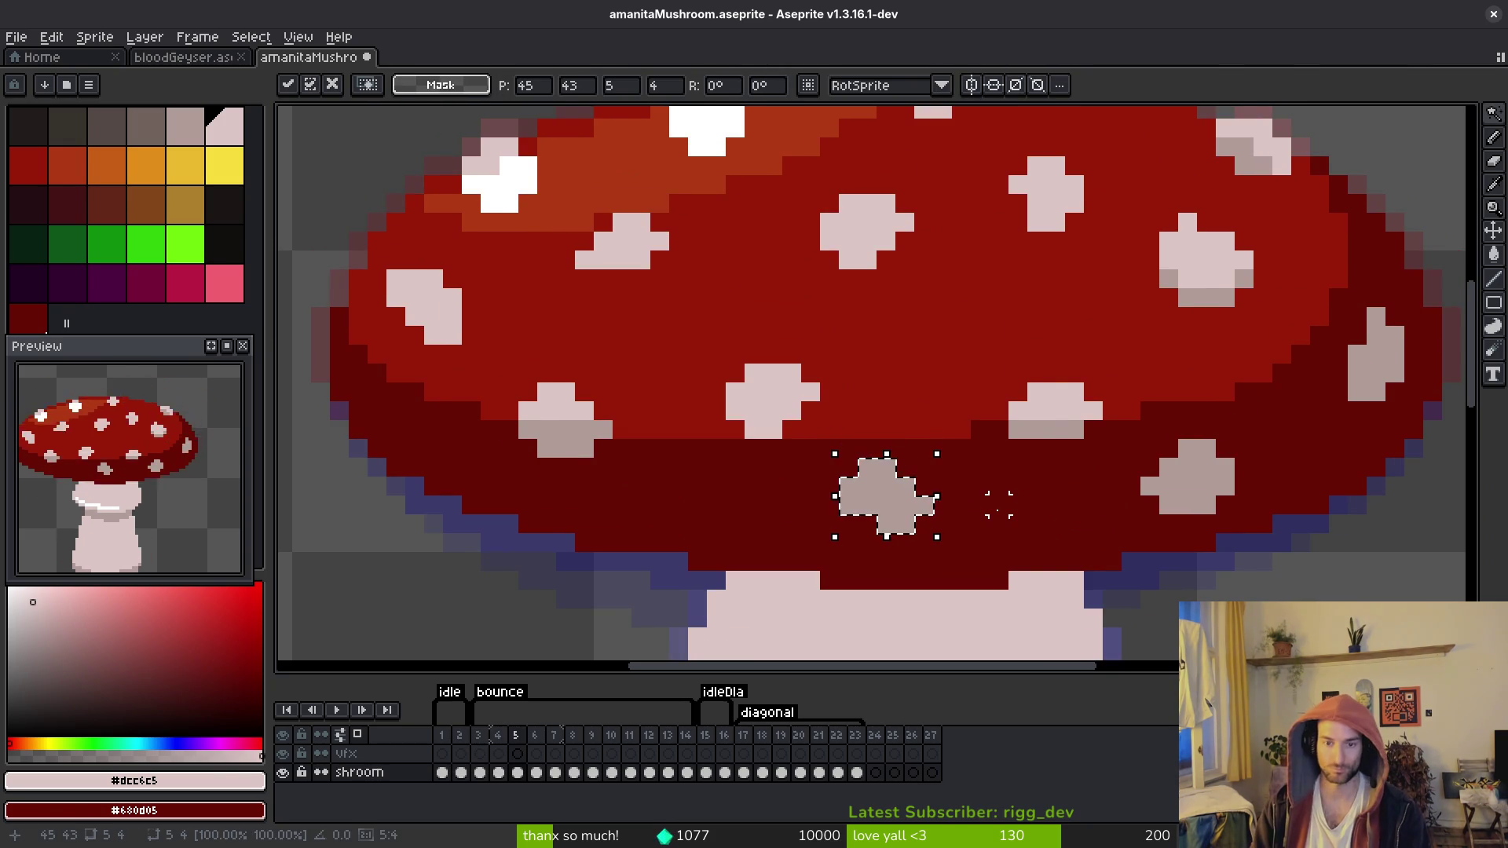
key(ctrl+z)
key(ctrl+z)
key(period)
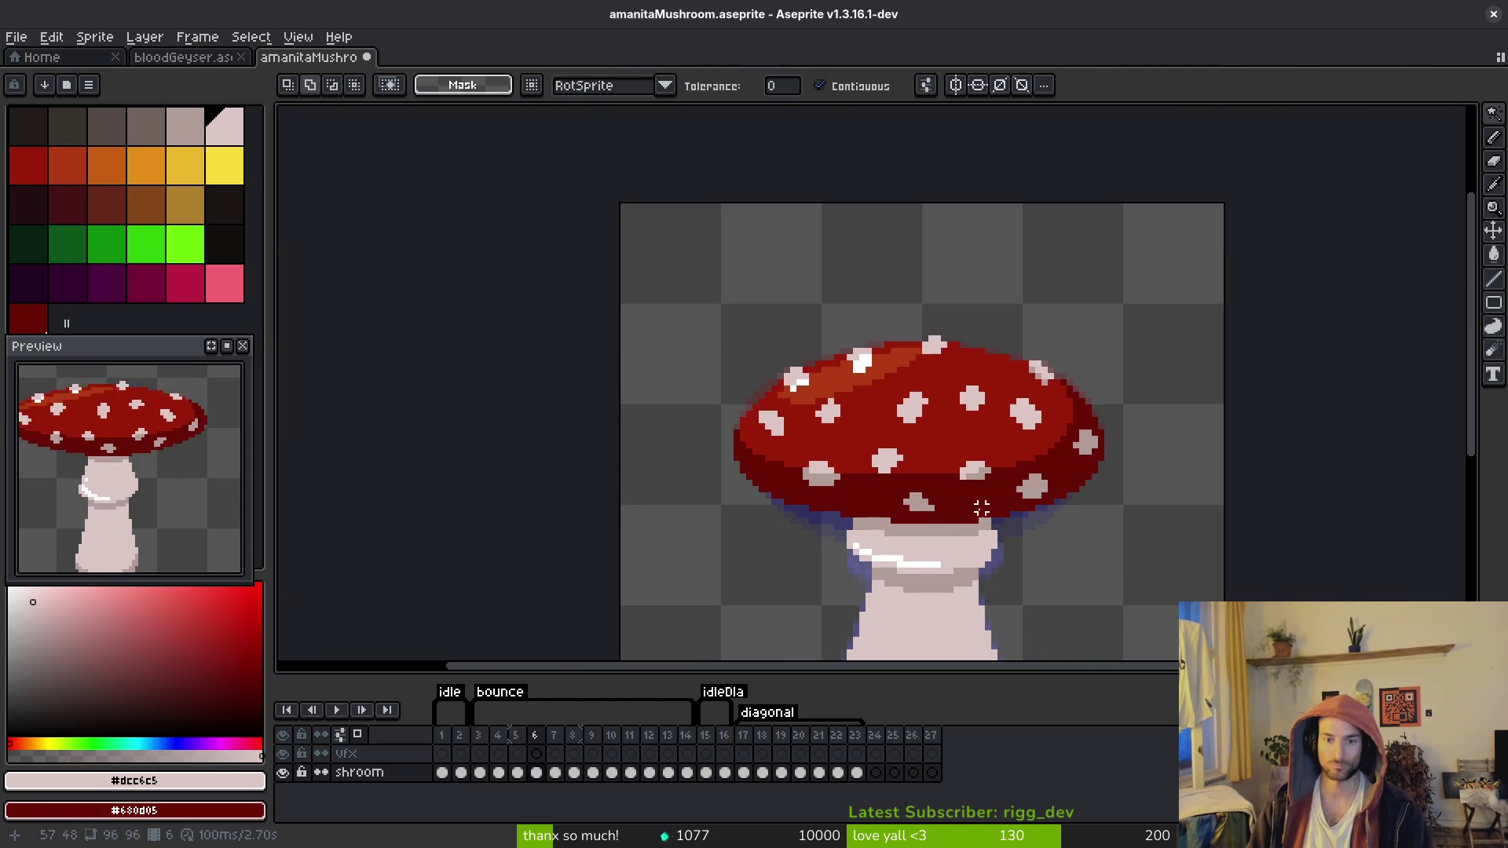
Step: Pan to show the whole mushroom and compare spots on frames 5 and 6
scroll(875, 387, down, 3)
key(period)
drag(983, 523, 878, 472)
key(comma)
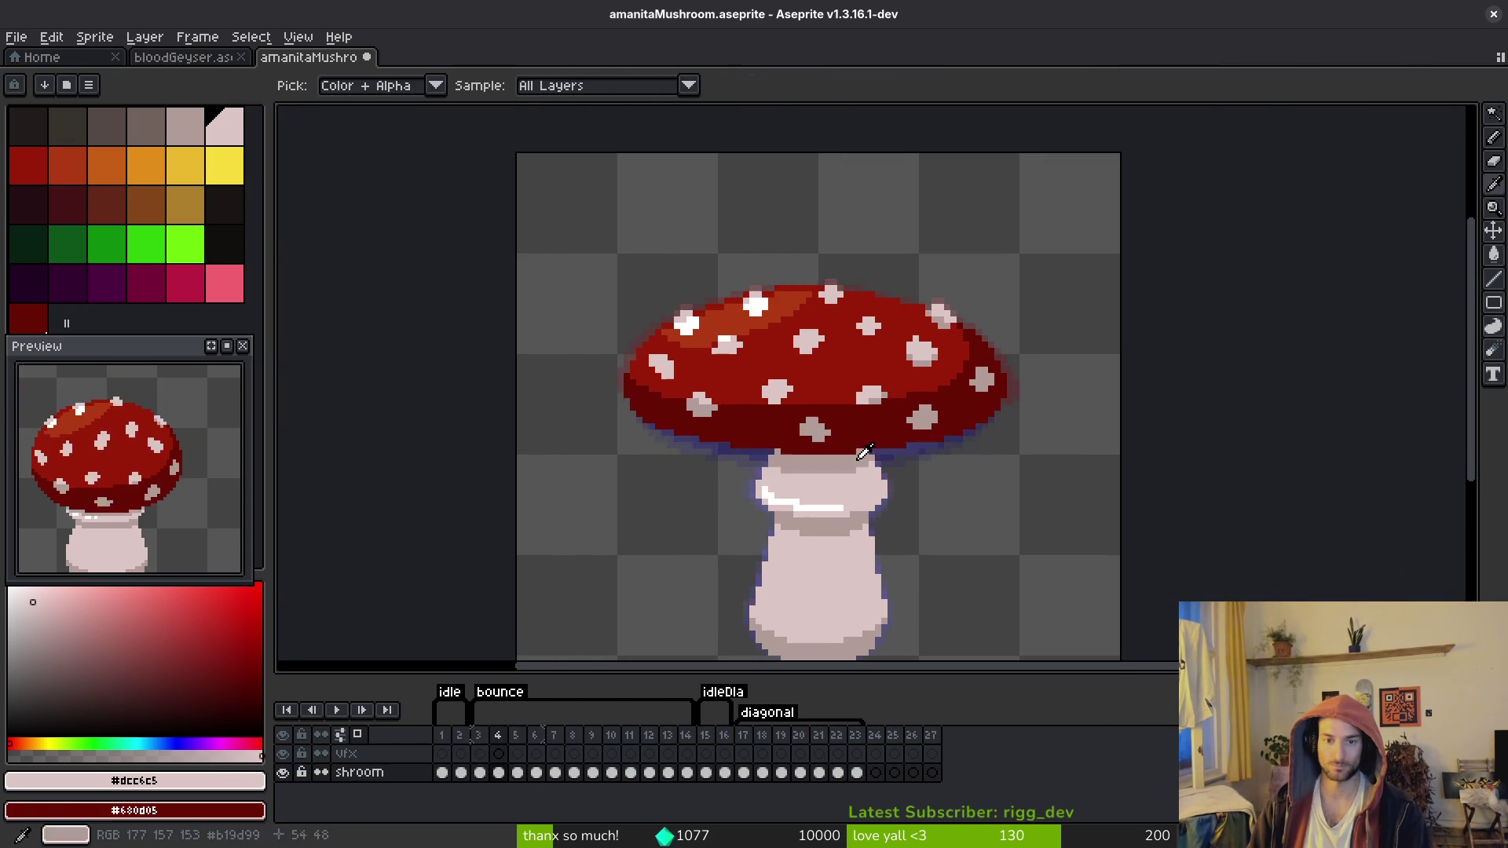
key(period)
key(period)
key(comma)
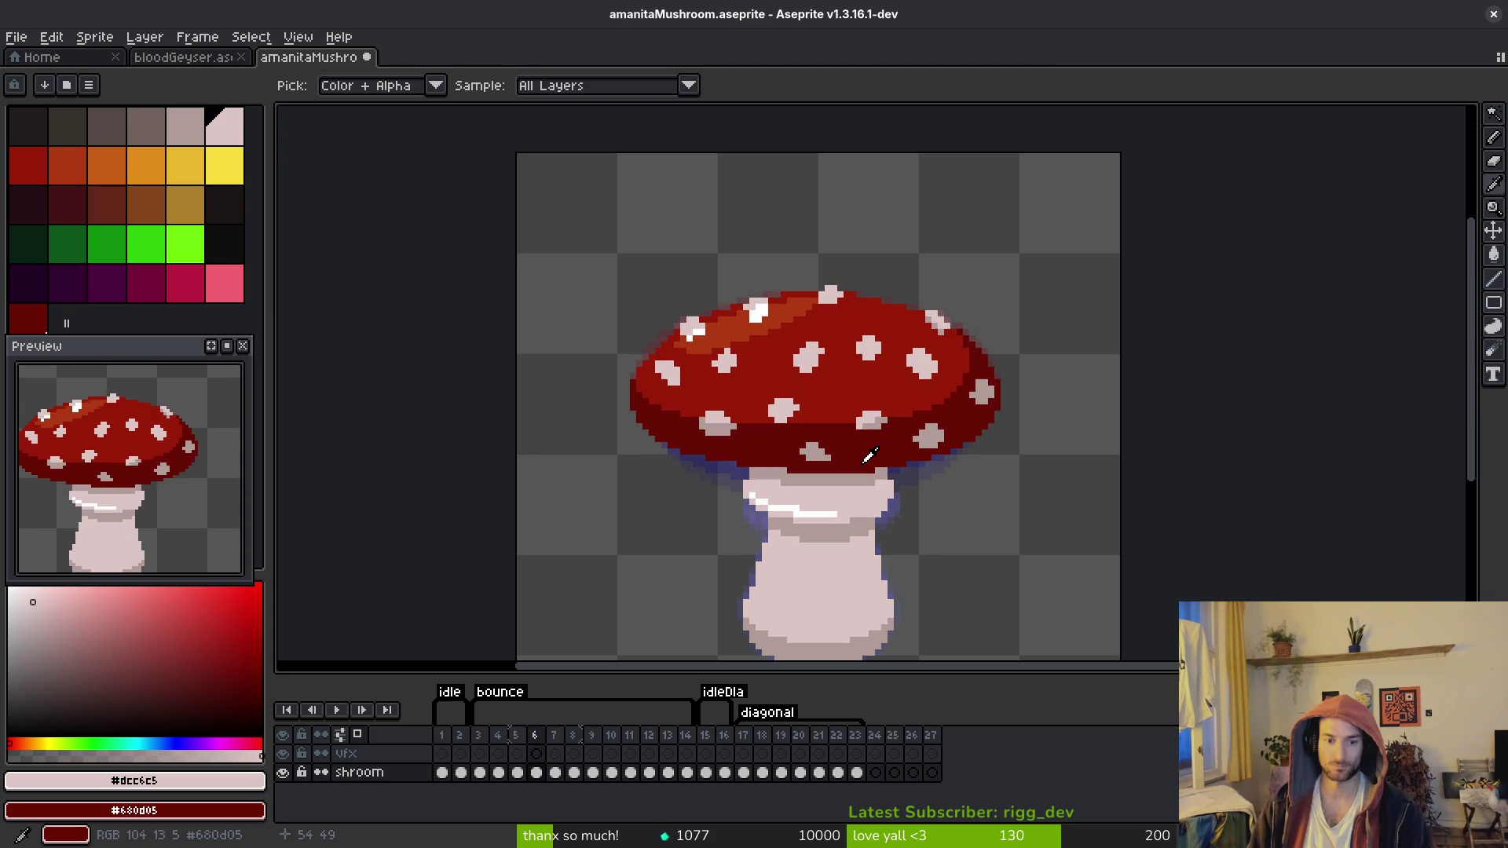
key(m)
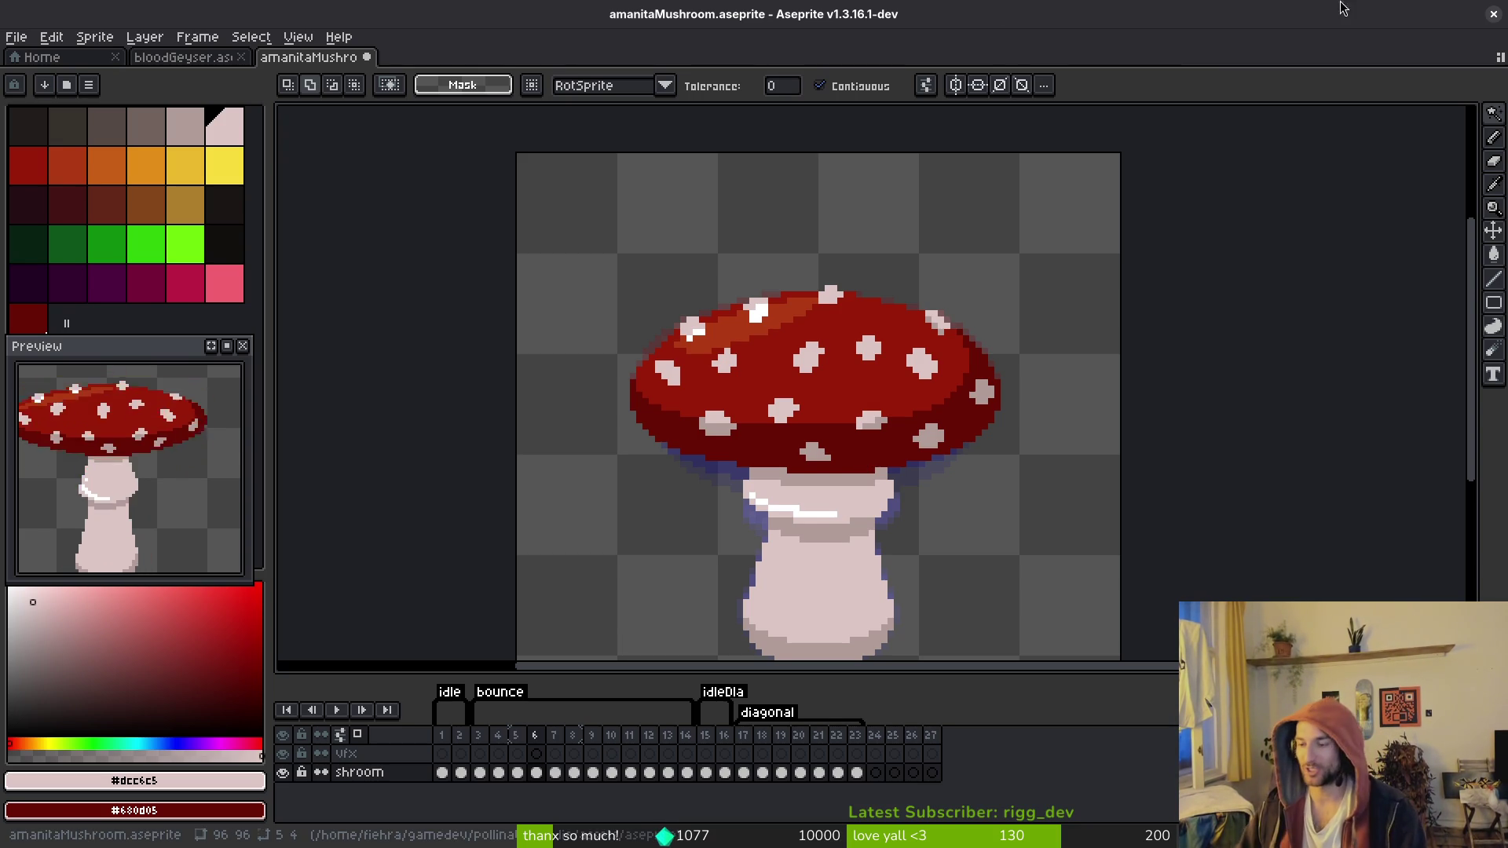
Step: Play the bounce animation to review the spots, stopping on frame 7
key(i)
key(Right)
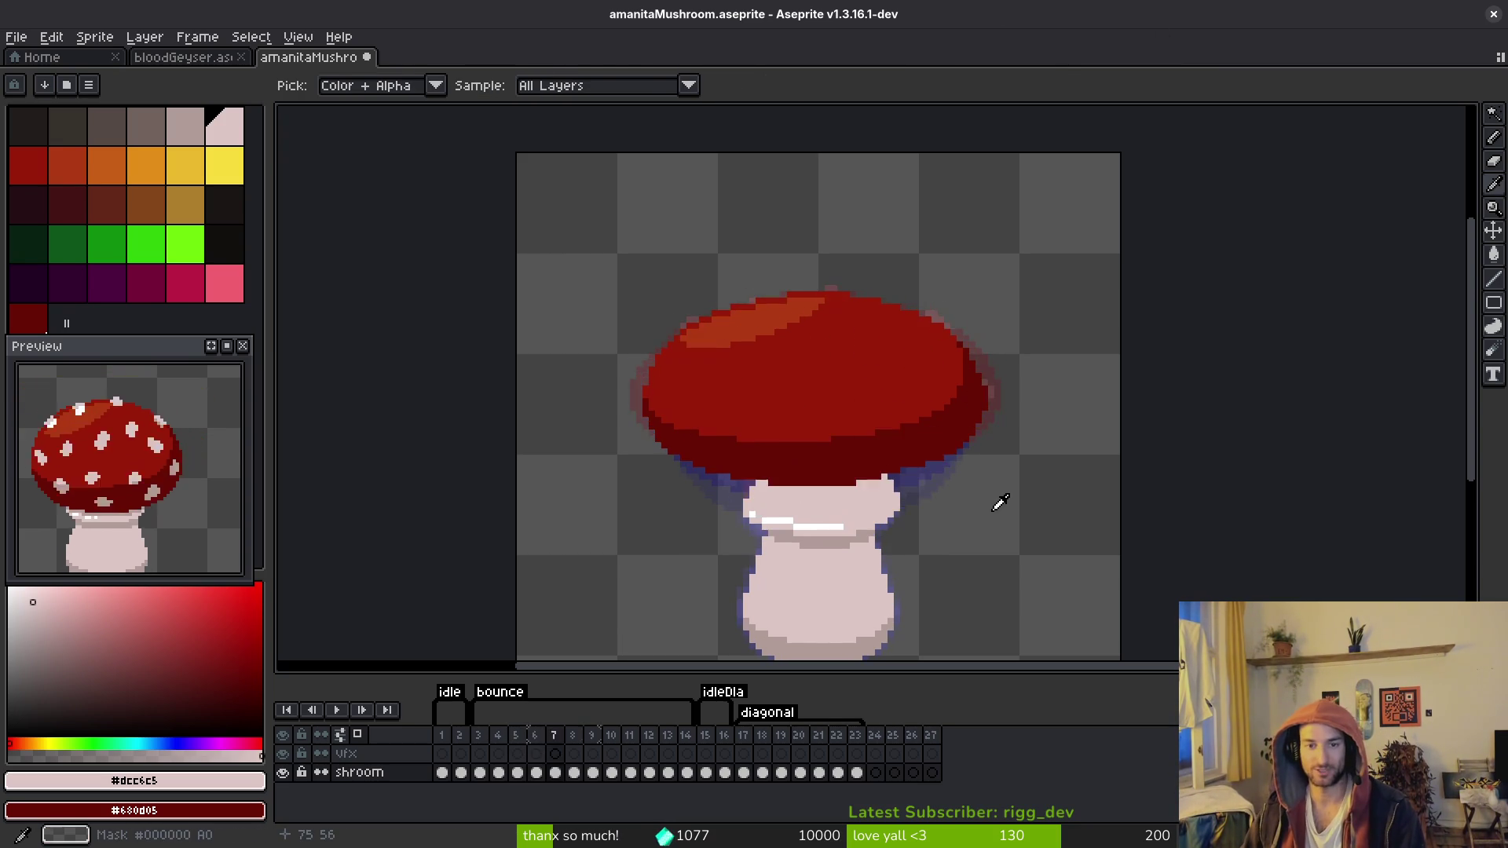
key(Return)
key(Return)
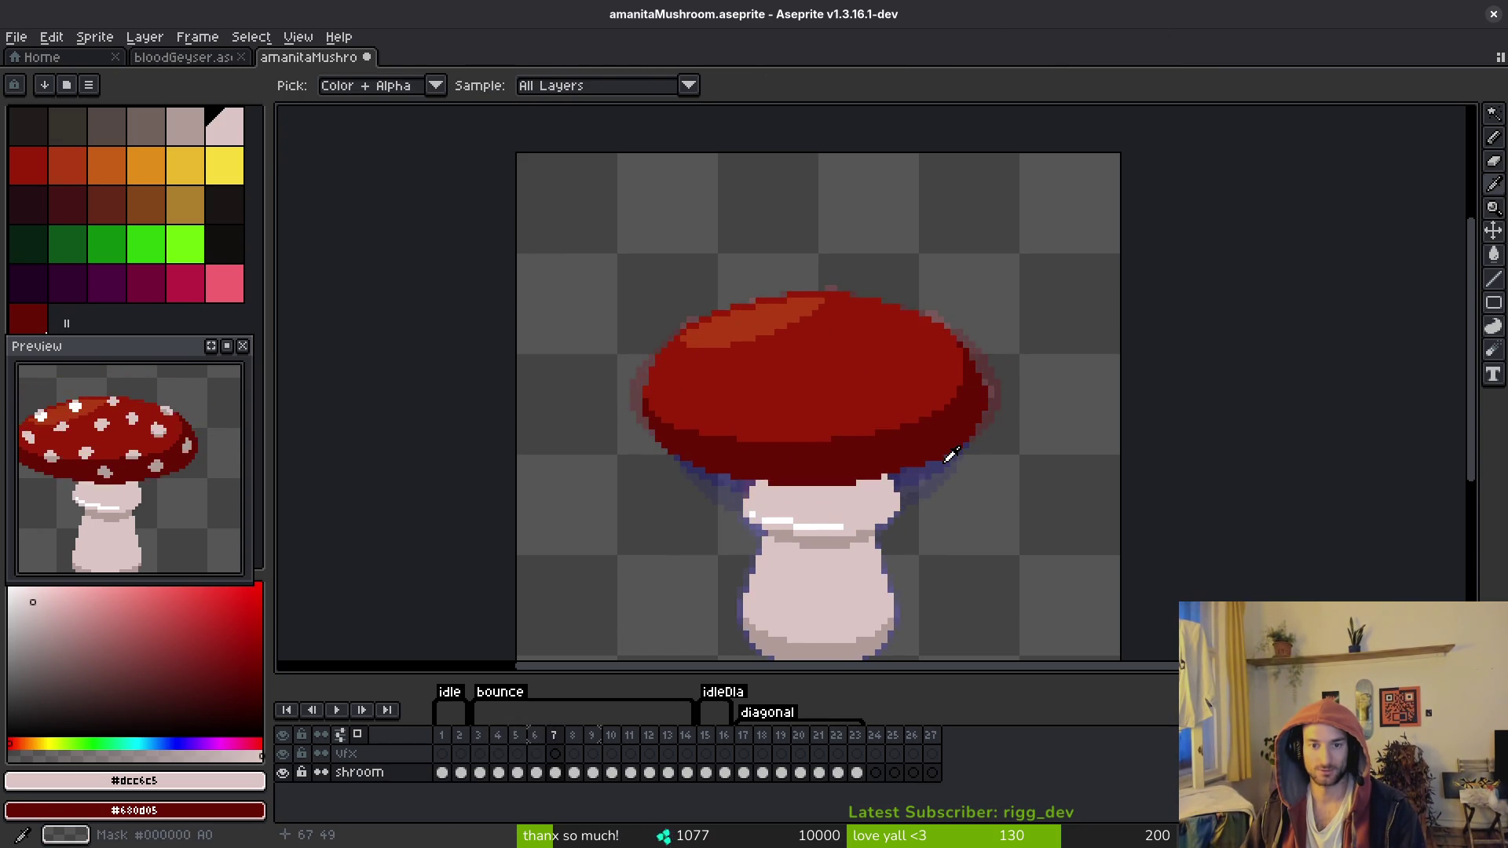
key(Return)
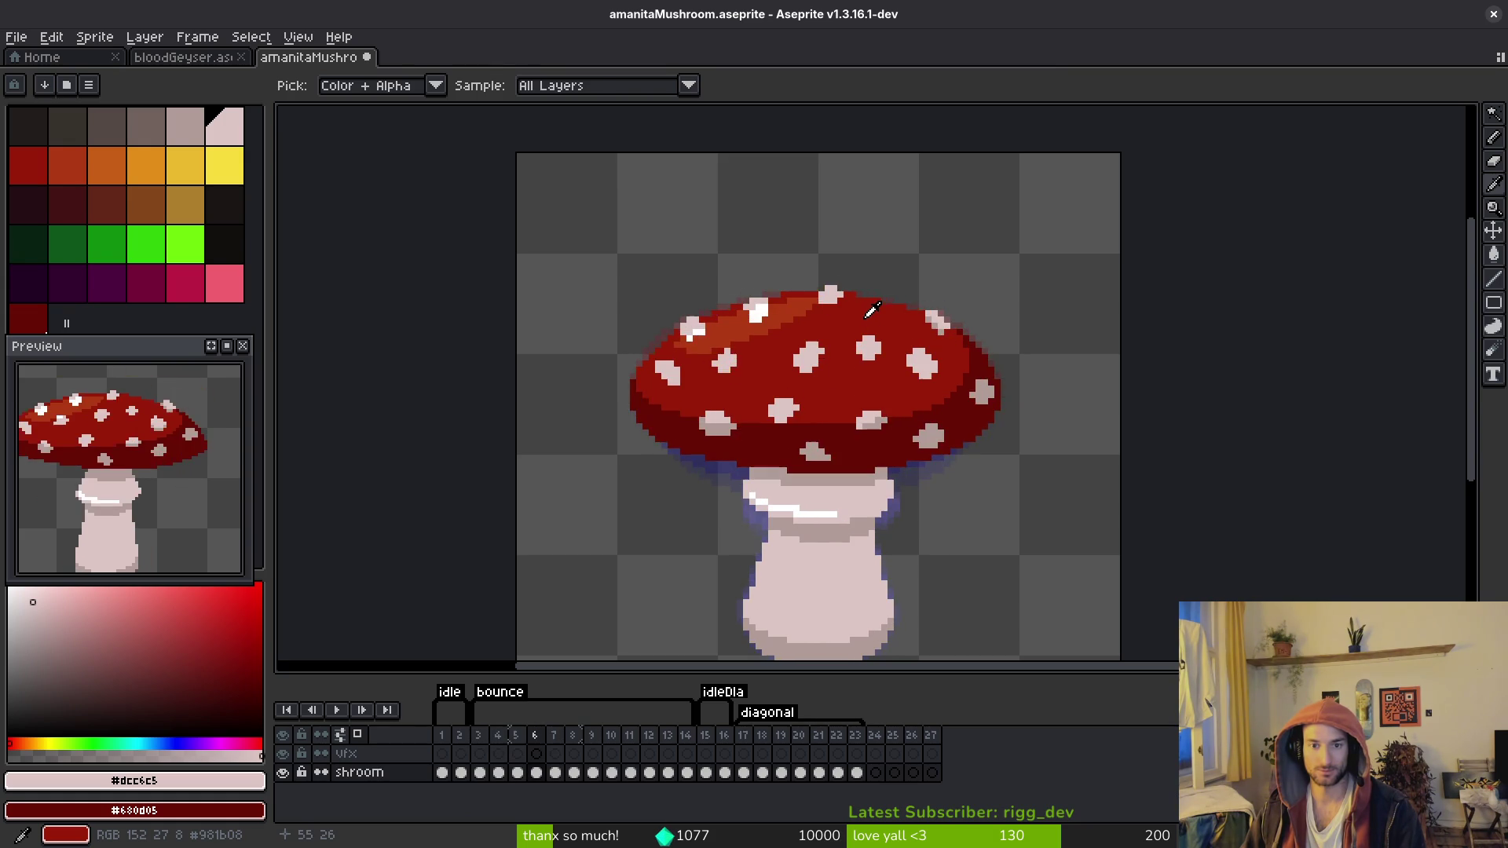
scroll(872, 311, up, 5)
Step: Erase the stray pixels above the topmost cap spot on frame 6
key(i)
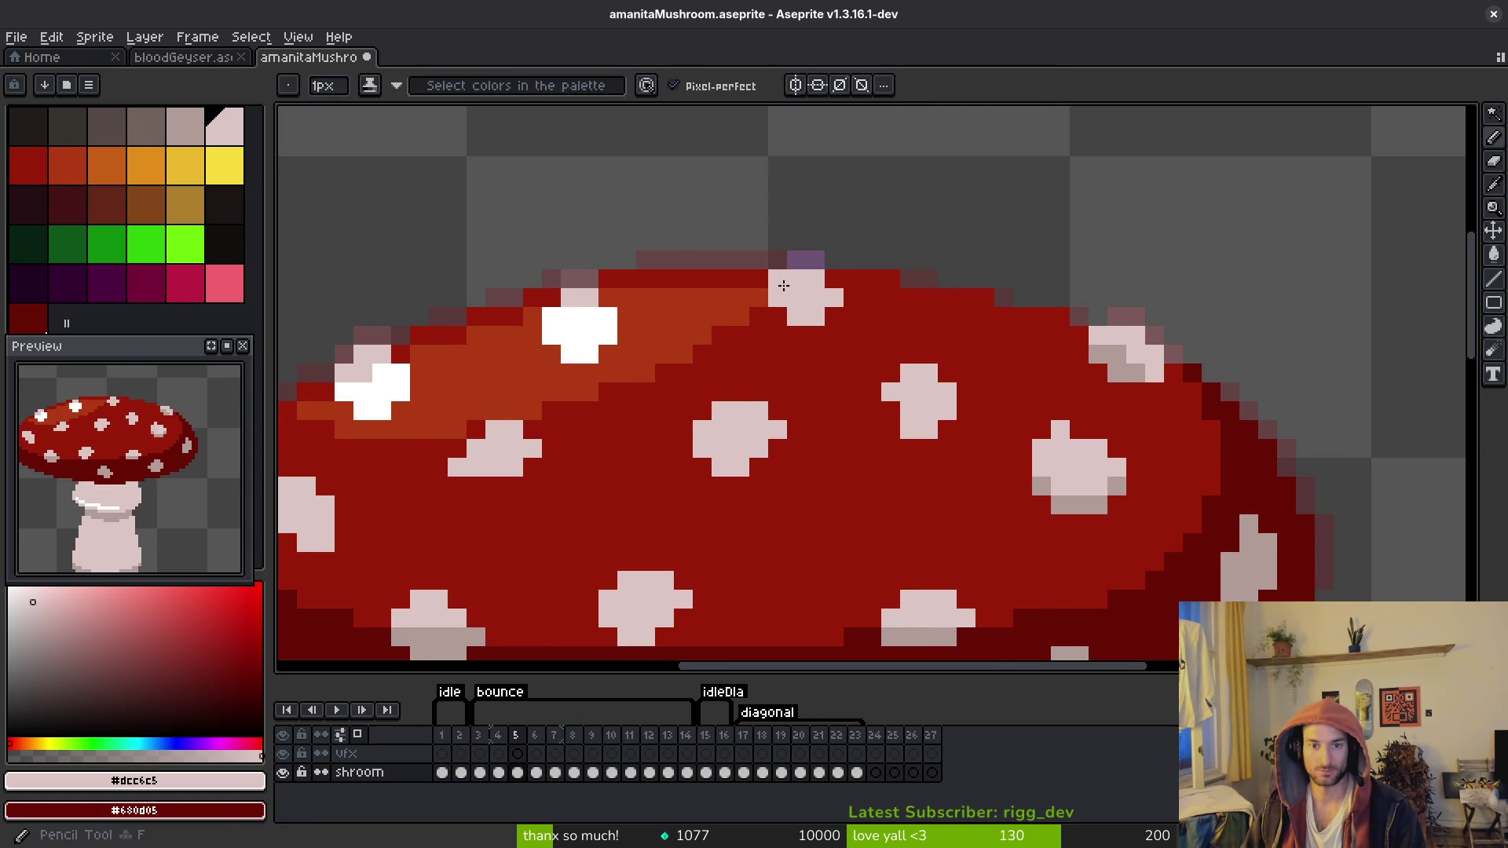
key(b)
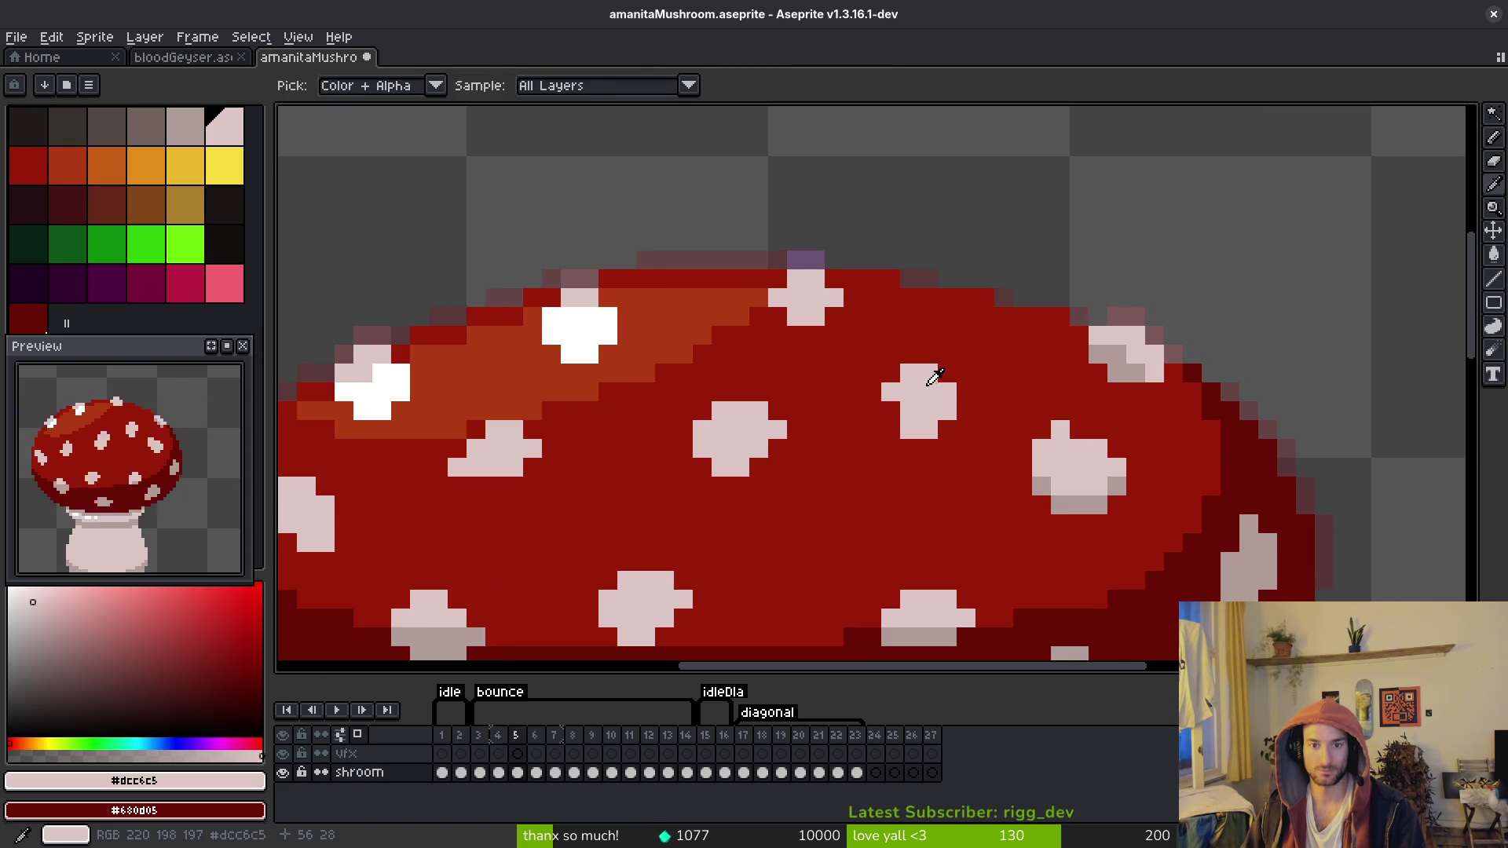
key(e)
drag(825, 252, 777, 279)
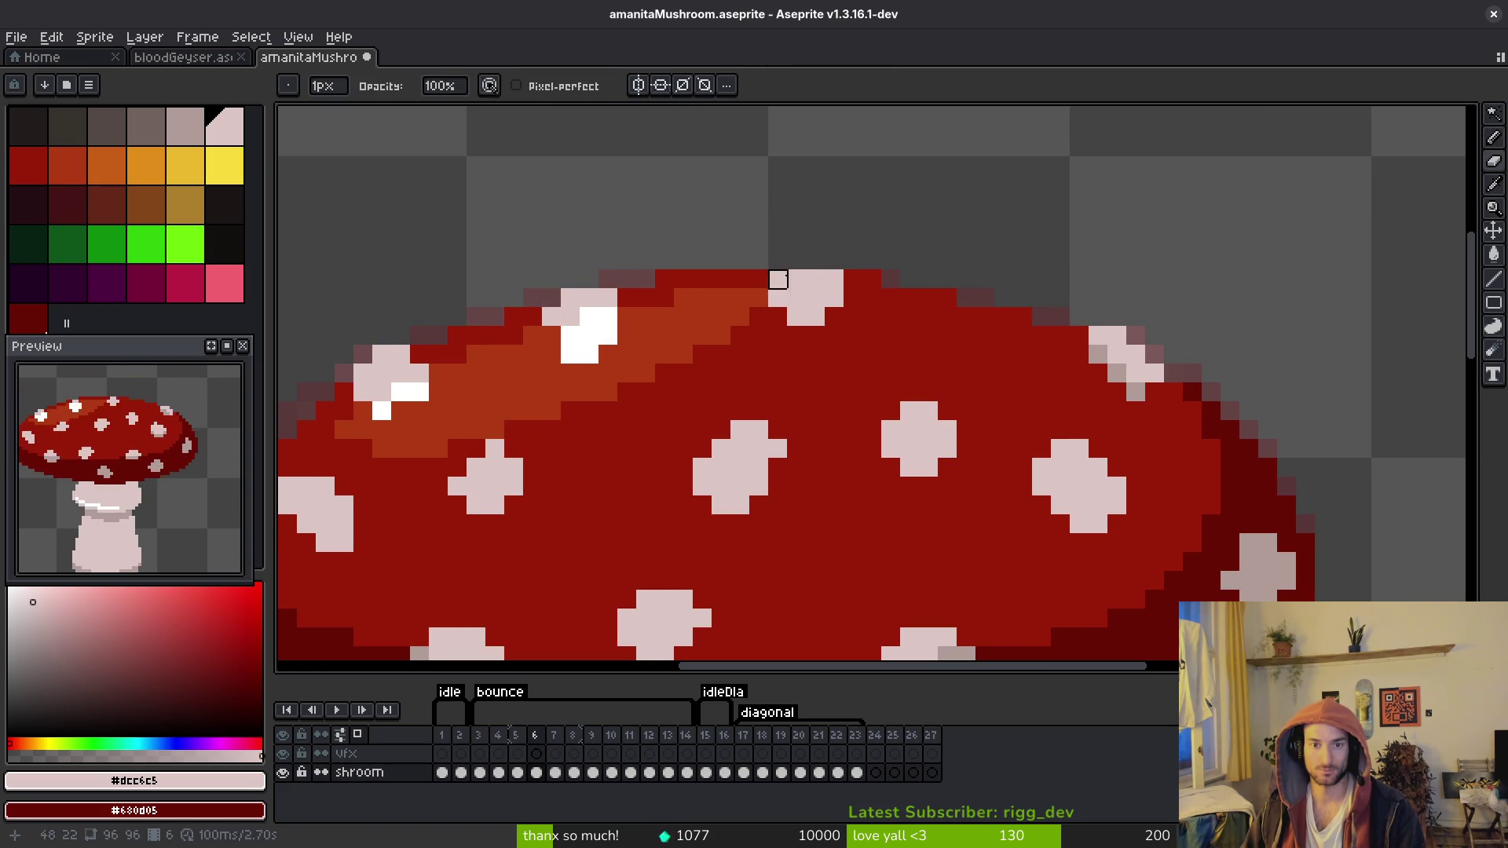
alt+click(778, 278)
key(e)
click(834, 279)
scroll(1006, 396, down, 3)
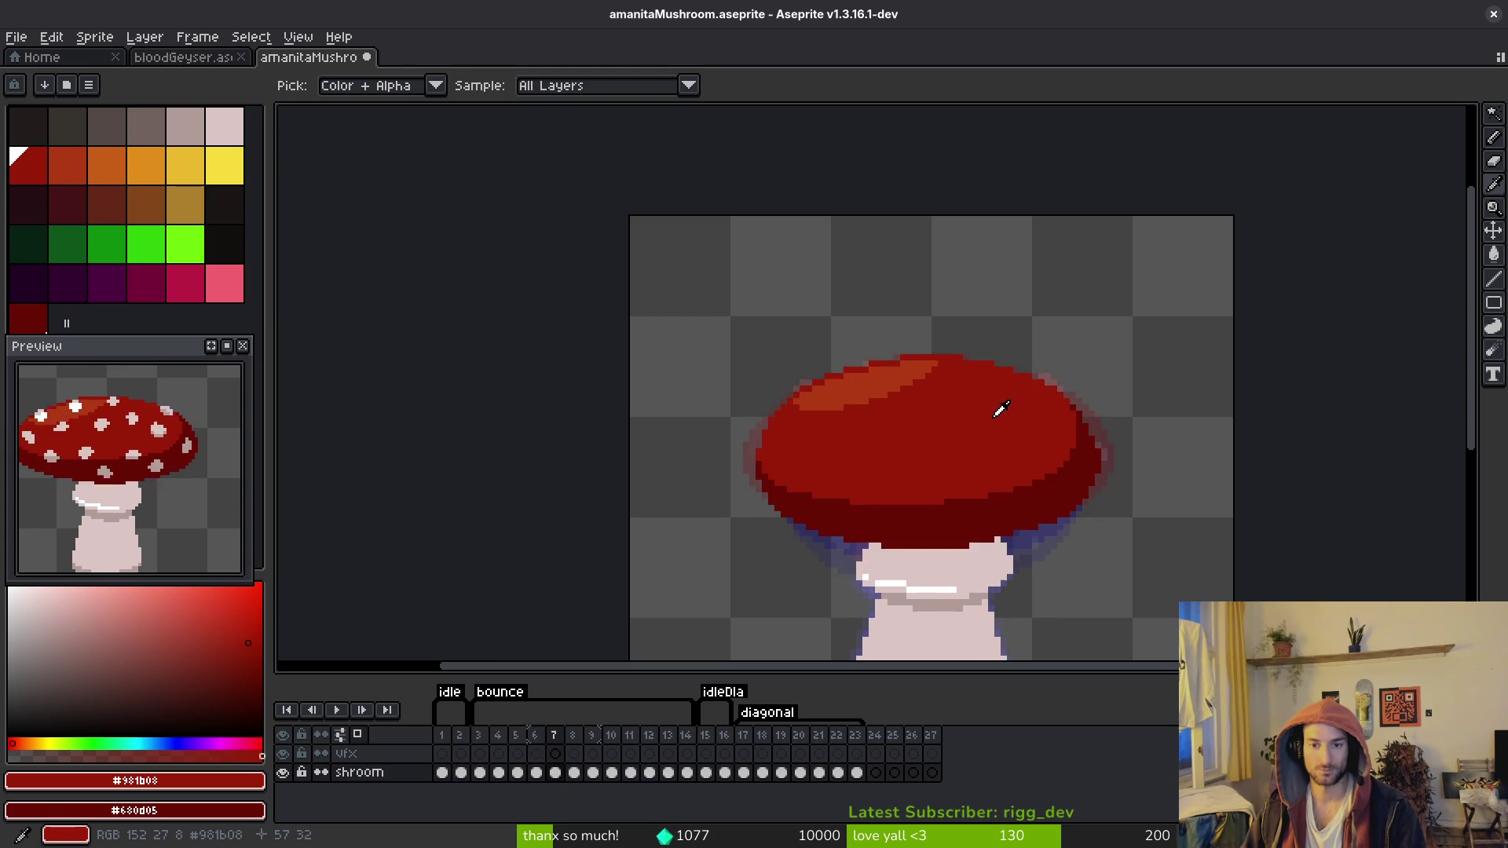
Step: Paste the first copied white spot onto frame 7's cap and commit it
key(w)
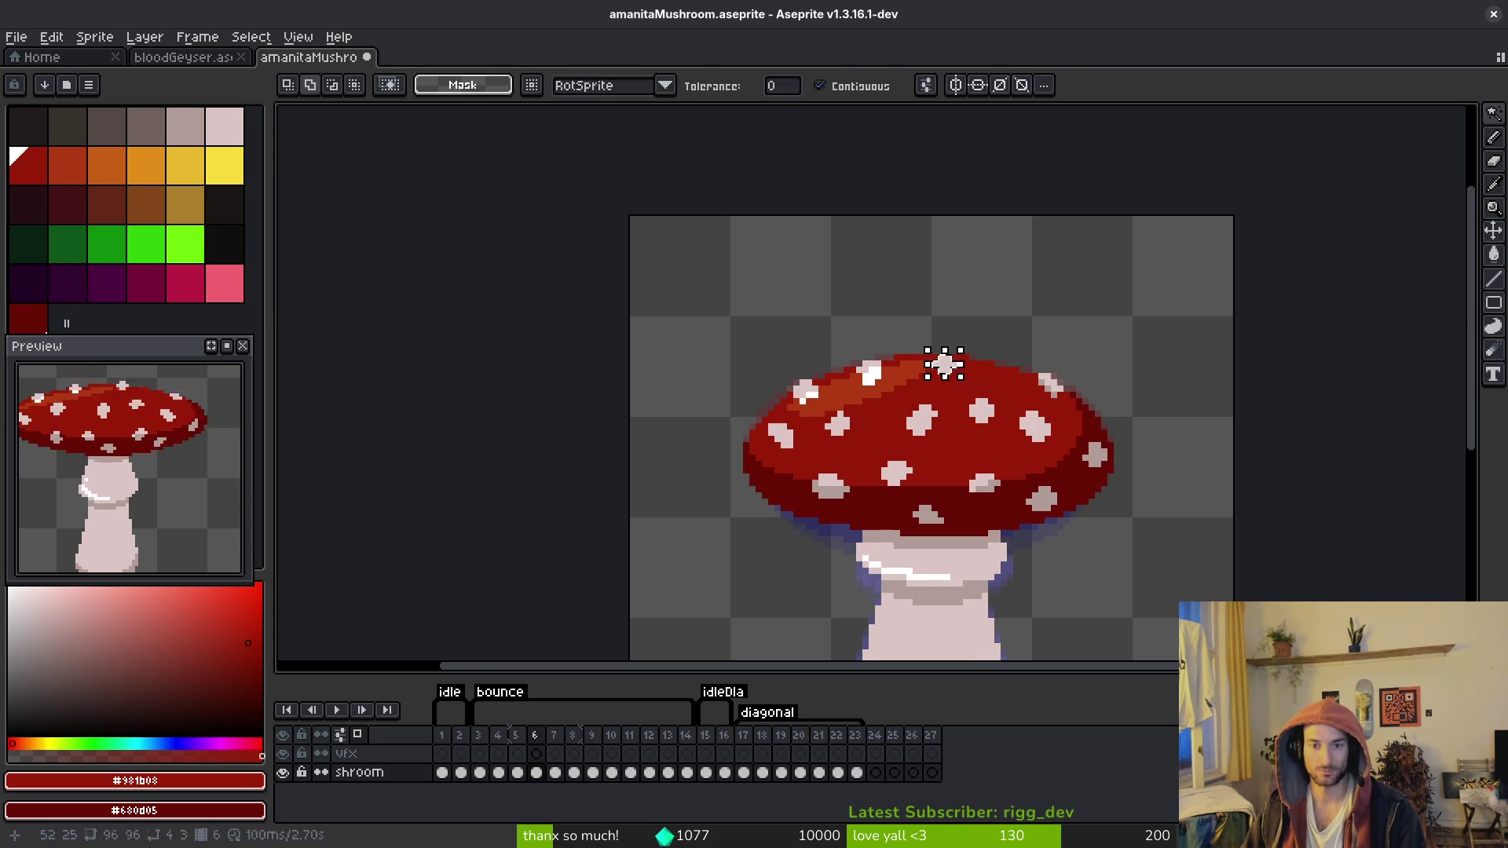
scroll(948, 388, up, 1)
scroll(948, 387, up, 2)
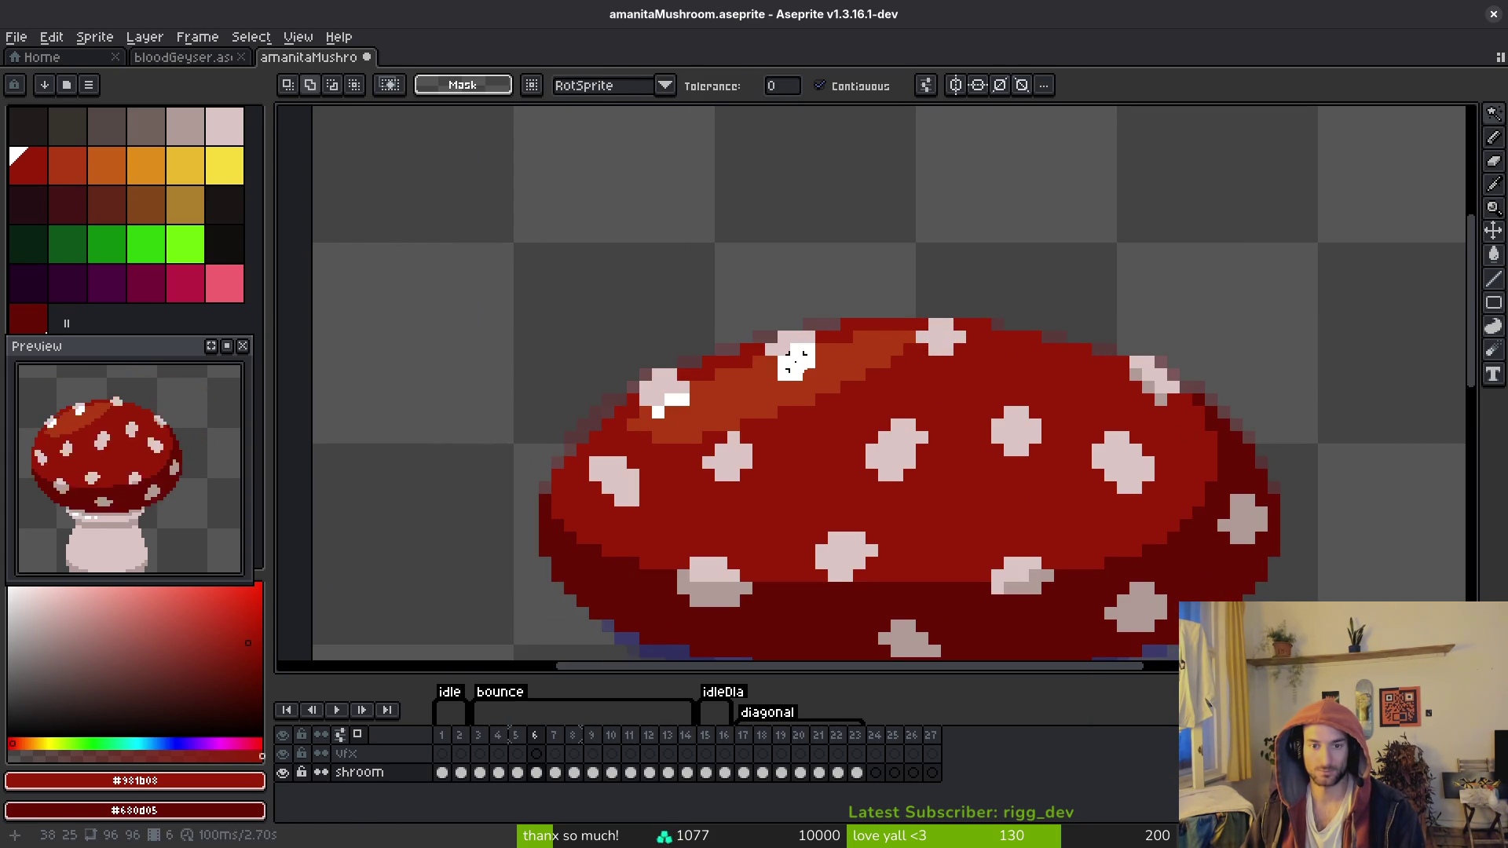
scroll(801, 363, up, 2)
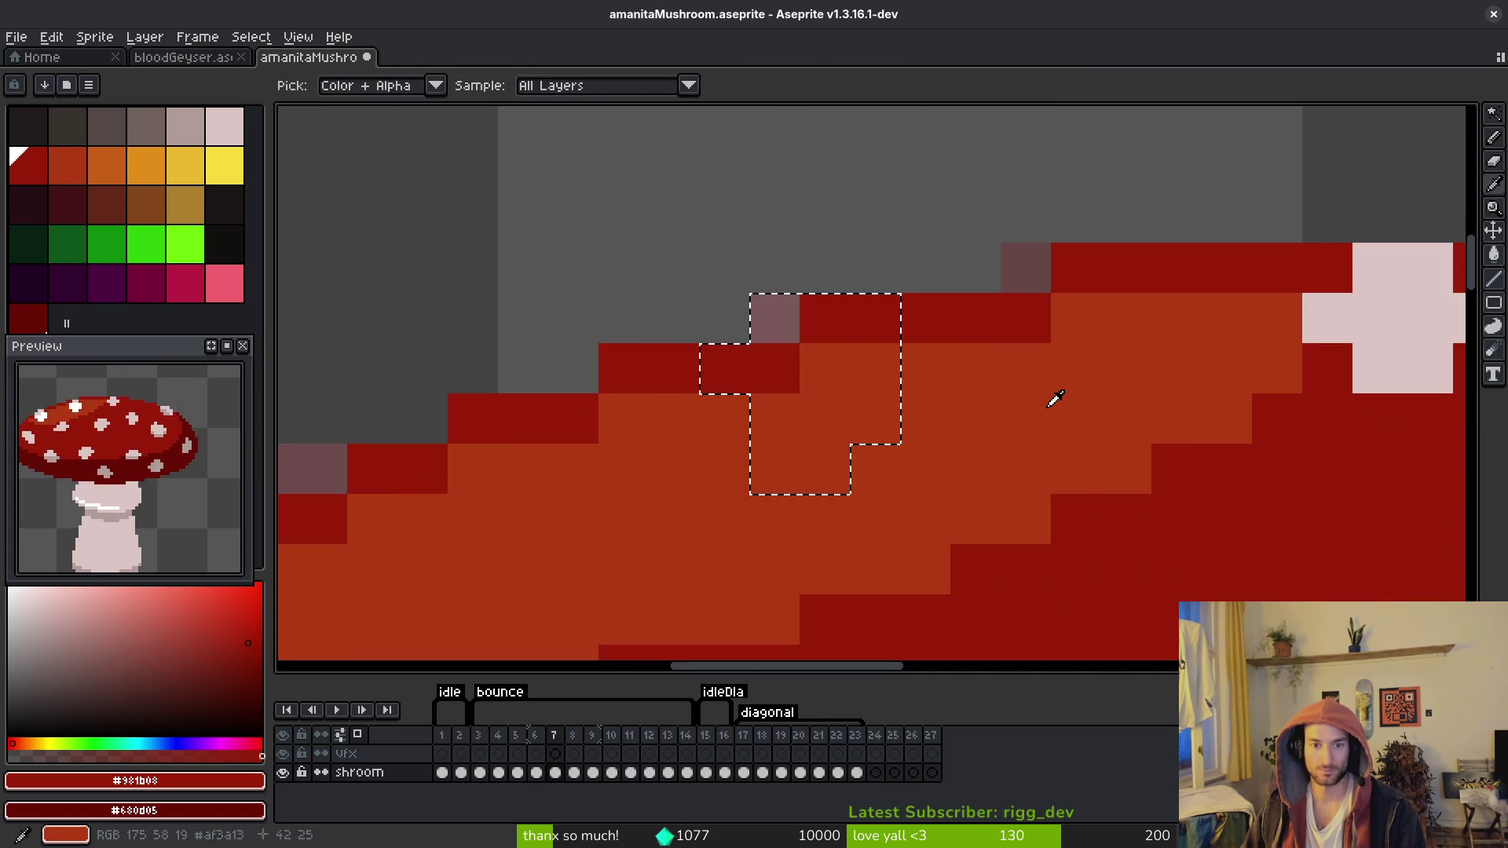
key(ctrl+t)
key(Escape)
scroll(1013, 409, down, 3)
Step: Magic-wand frame 6's top-left cap spot plus the white block, and paste them into frame 7
key(i)
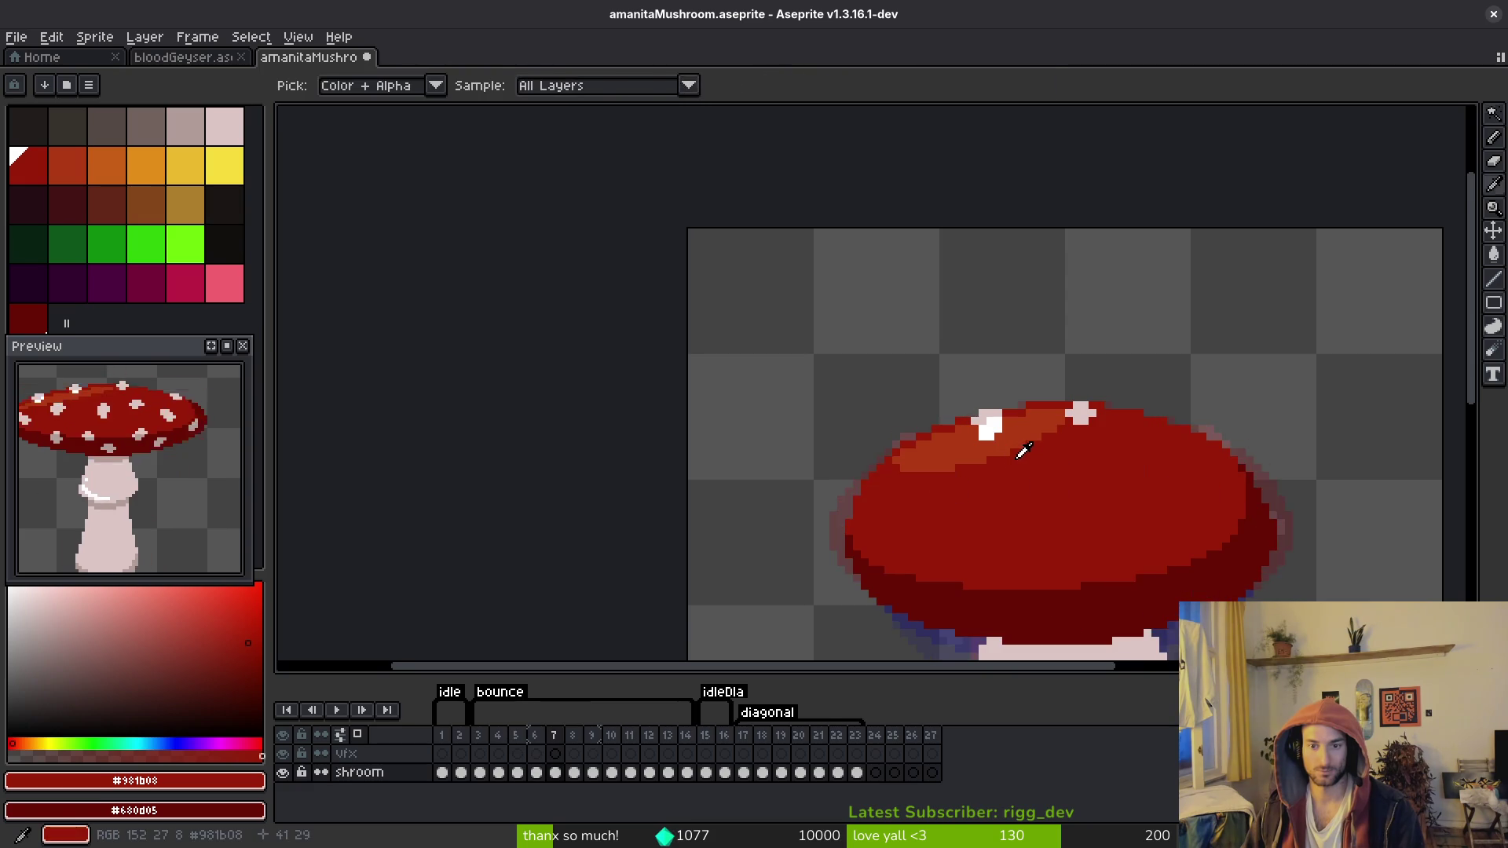
scroll(965, 380, up, 2)
key(w)
click(793, 346)
scroll(796, 370, up, 2)
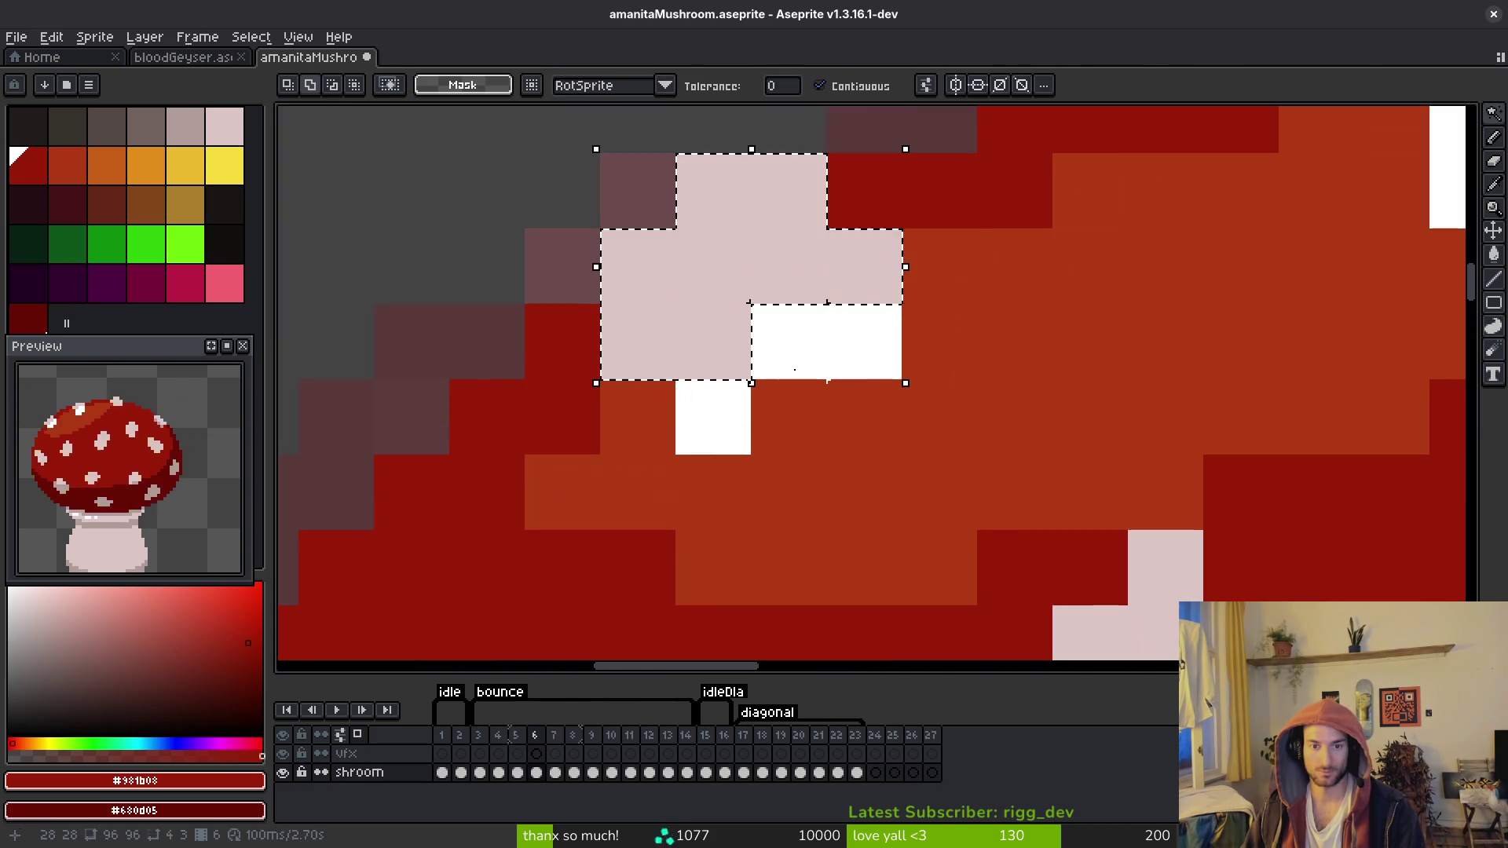
shift+click(714, 417)
scroll(889, 428, down, 2)
scroll(903, 392, up, 2)
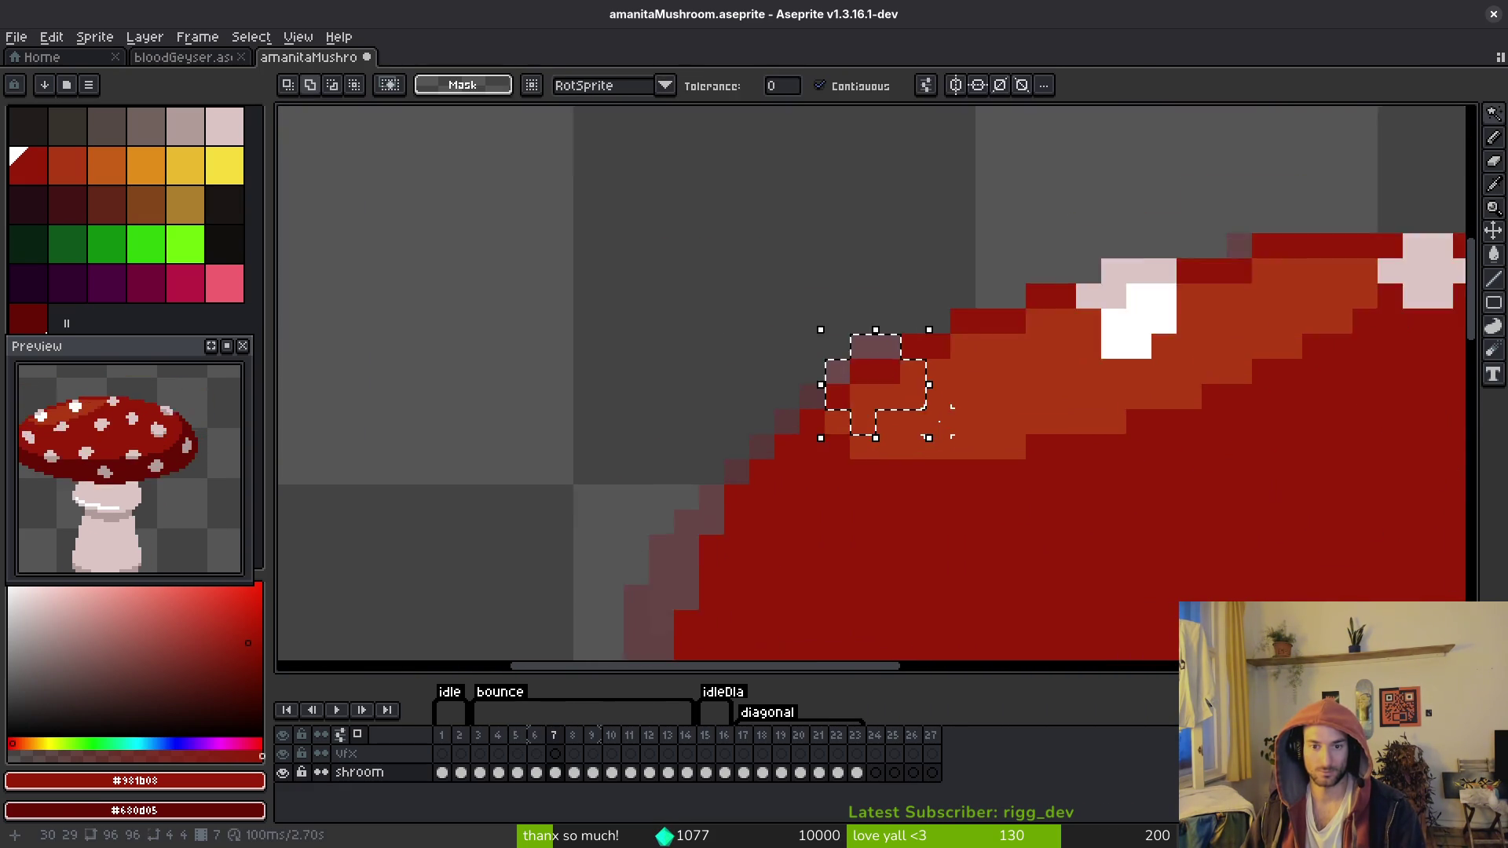
key(ctrl+t)
key(Delete)
Step: Touch up the pasted spot with the Pencil, adding white highlight pixels and deselecting
key(ctrl+z)
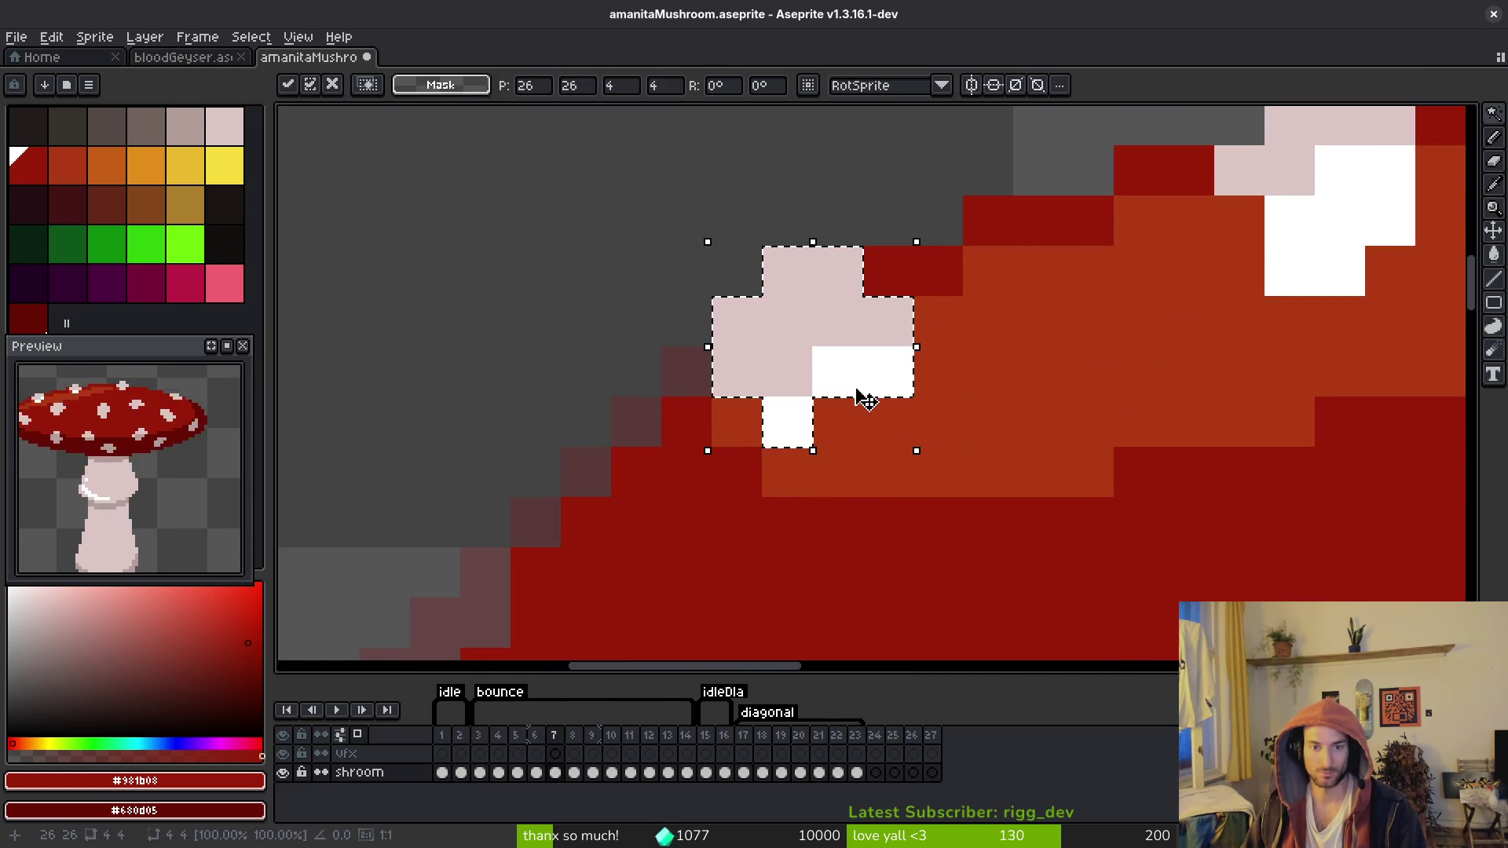
key(b)
alt+click(832, 417)
click(785, 370)
click(834, 361)
key(ctrl+z)
alt+click(833, 369)
click(801, 364)
key(ctrl+d)
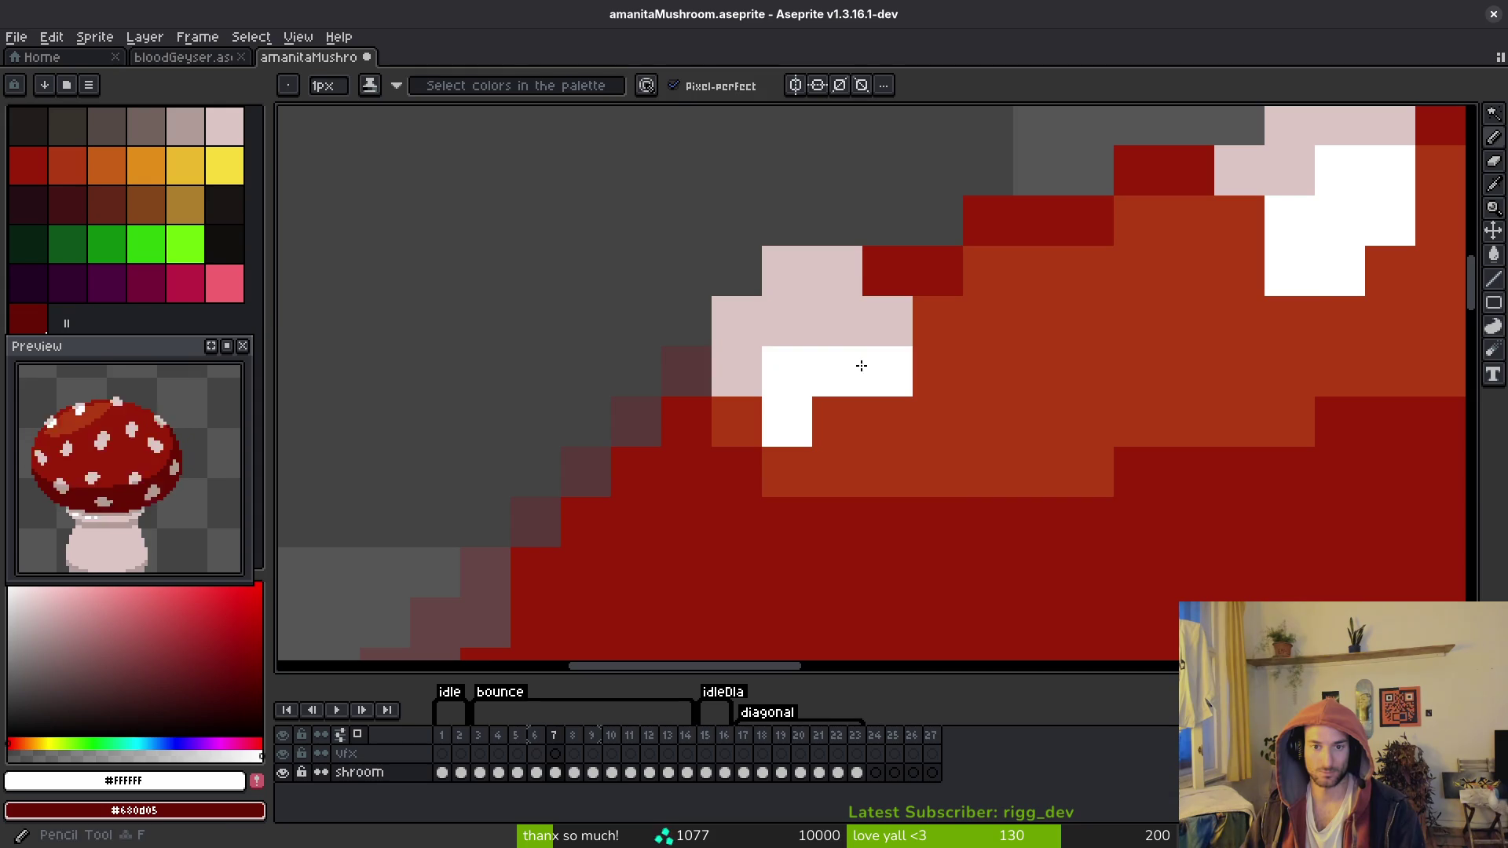
click(932, 369)
key(ctrl+z)
key(ctrl+z)
key(ctrl+z)
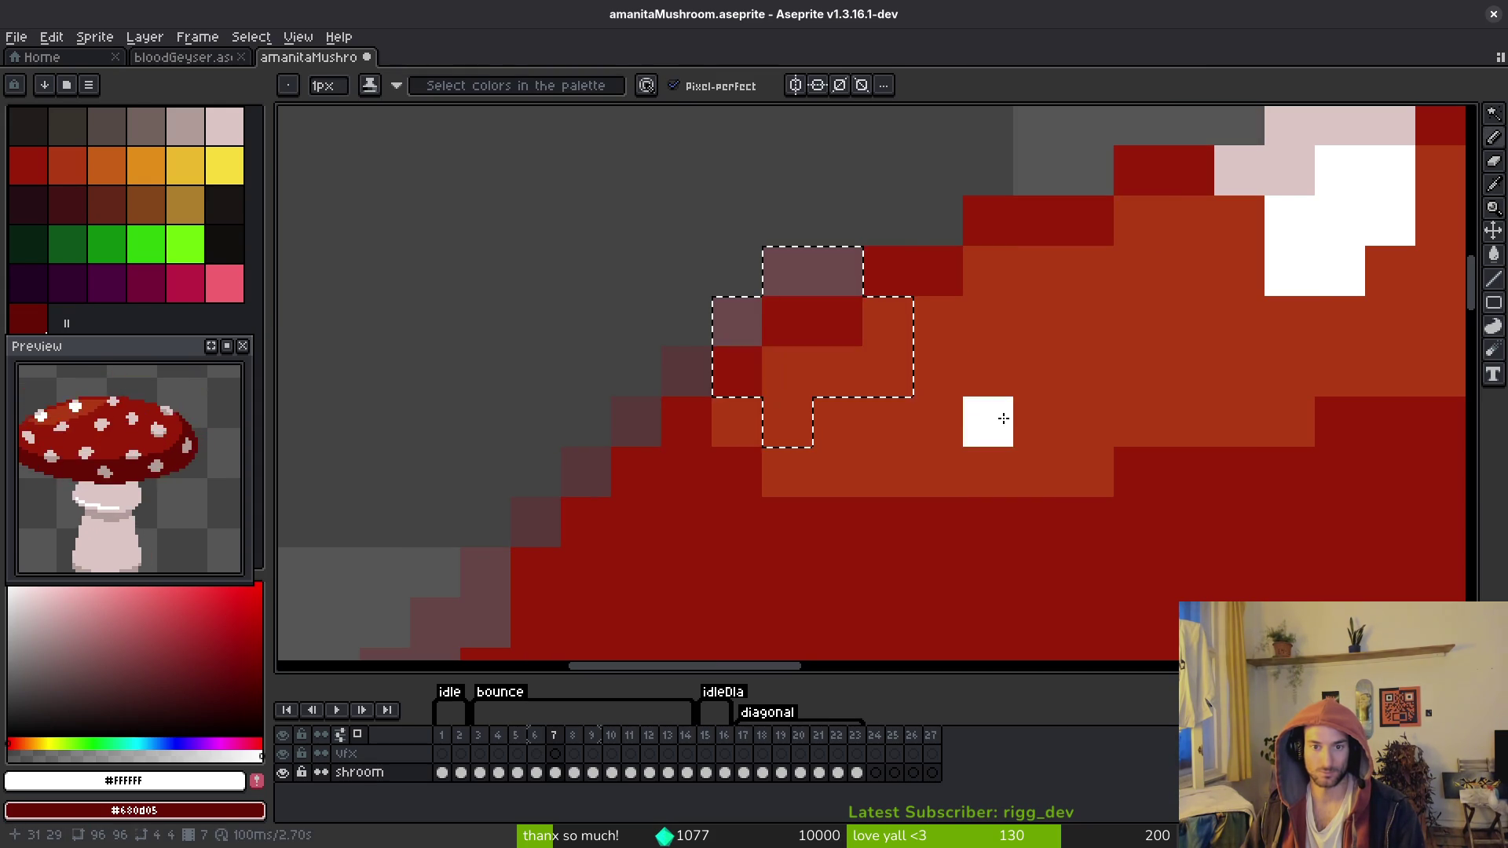
key(ctrl+y)
key(ctrl+y)
key(ctrl+y)
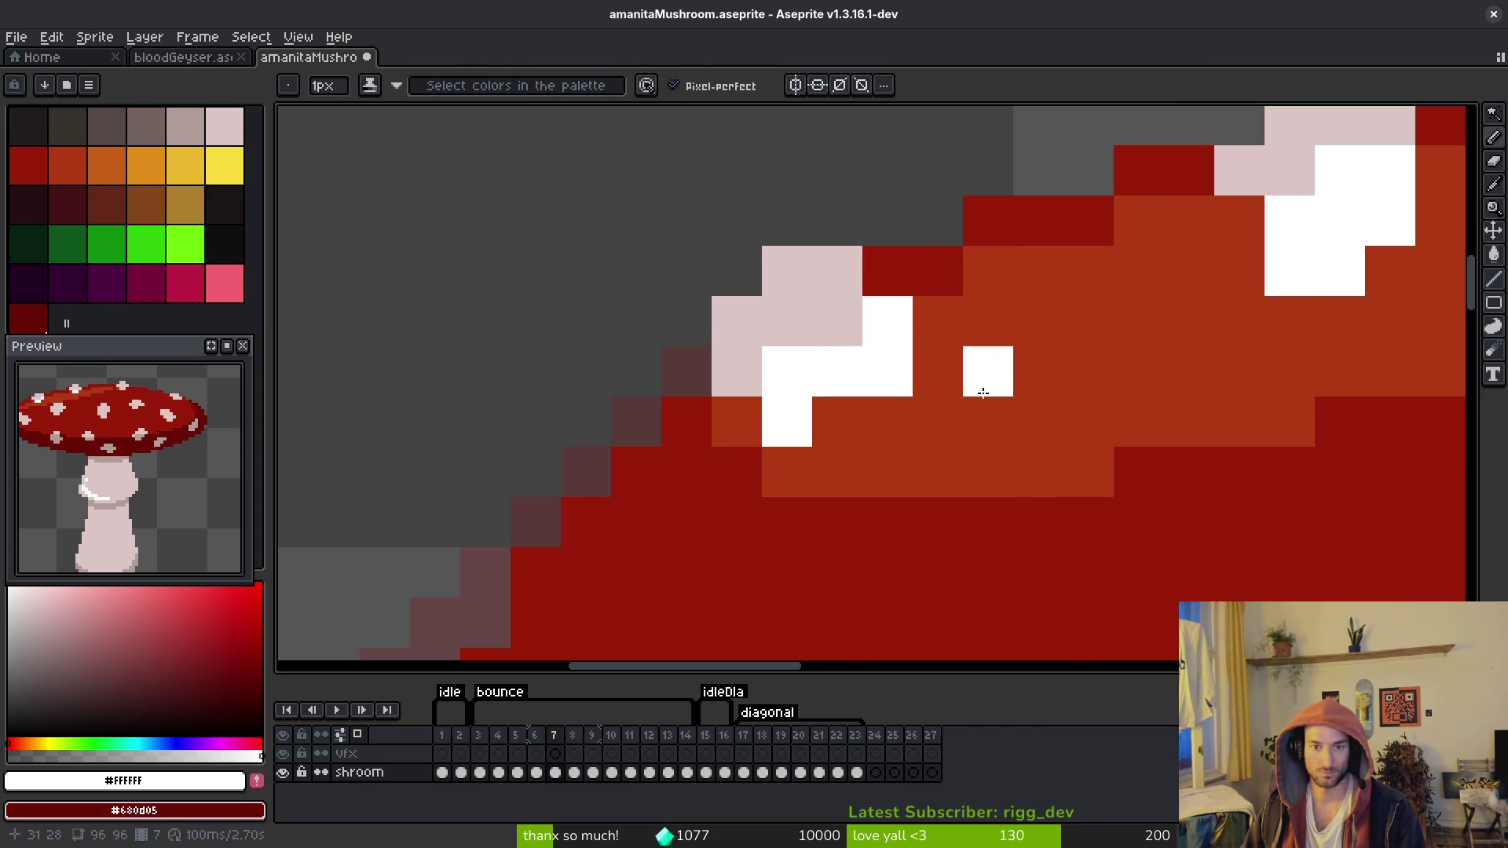
Step: Save the sprite and compare frames 6 and 7 at the top of the cap
key(ctrl+s)
scroll(997, 426, down, 6)
key(Right)
drag(1035, 461, 962, 448)
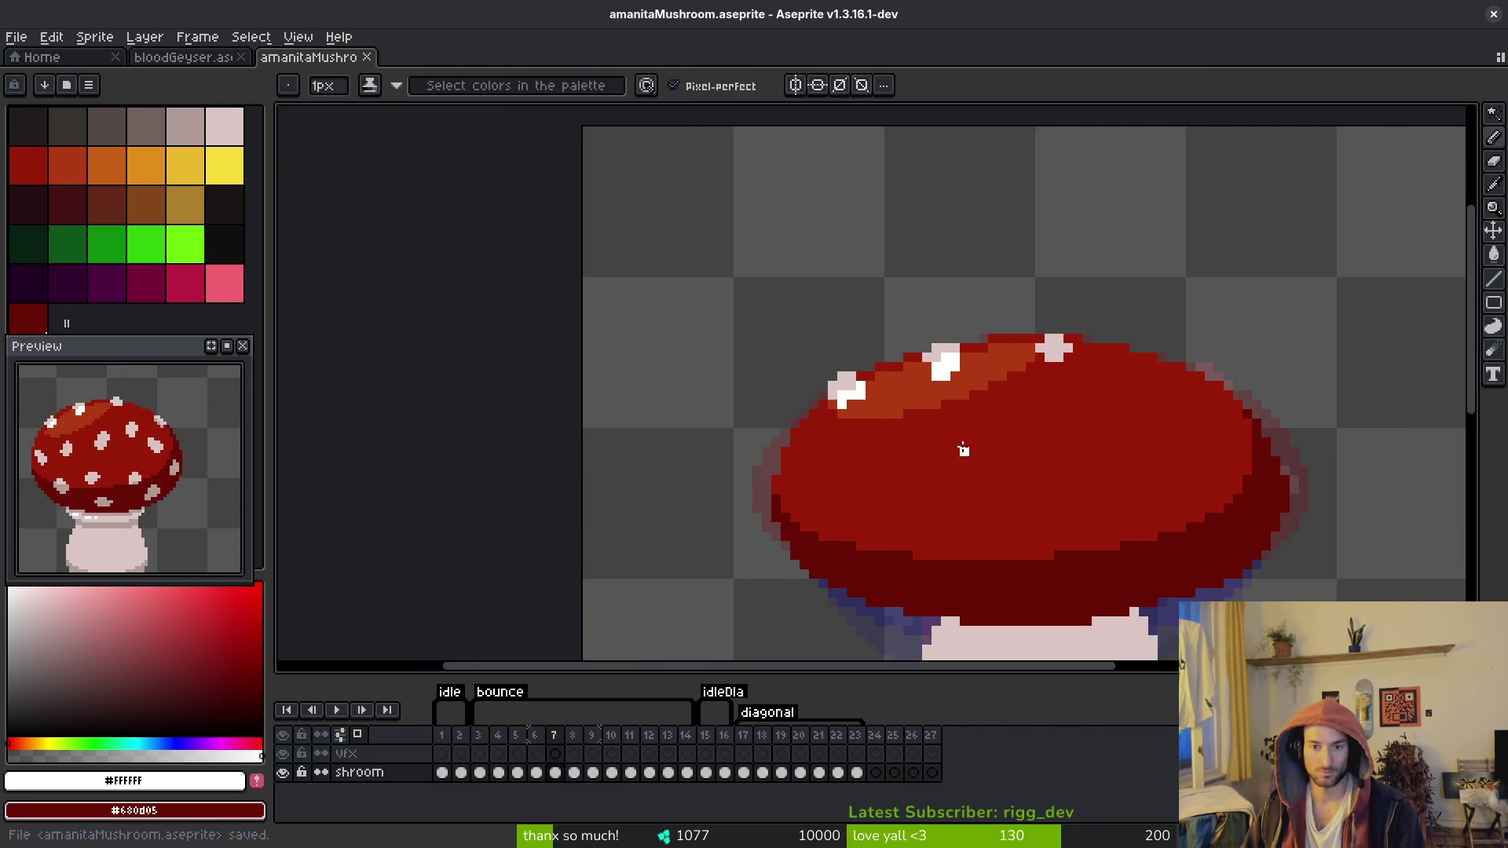
key(Left)
Step: Add a white pixel to frame 7's cap and save
key(Right)
key(b)
scroll(909, 447, up, 3)
click(854, 416)
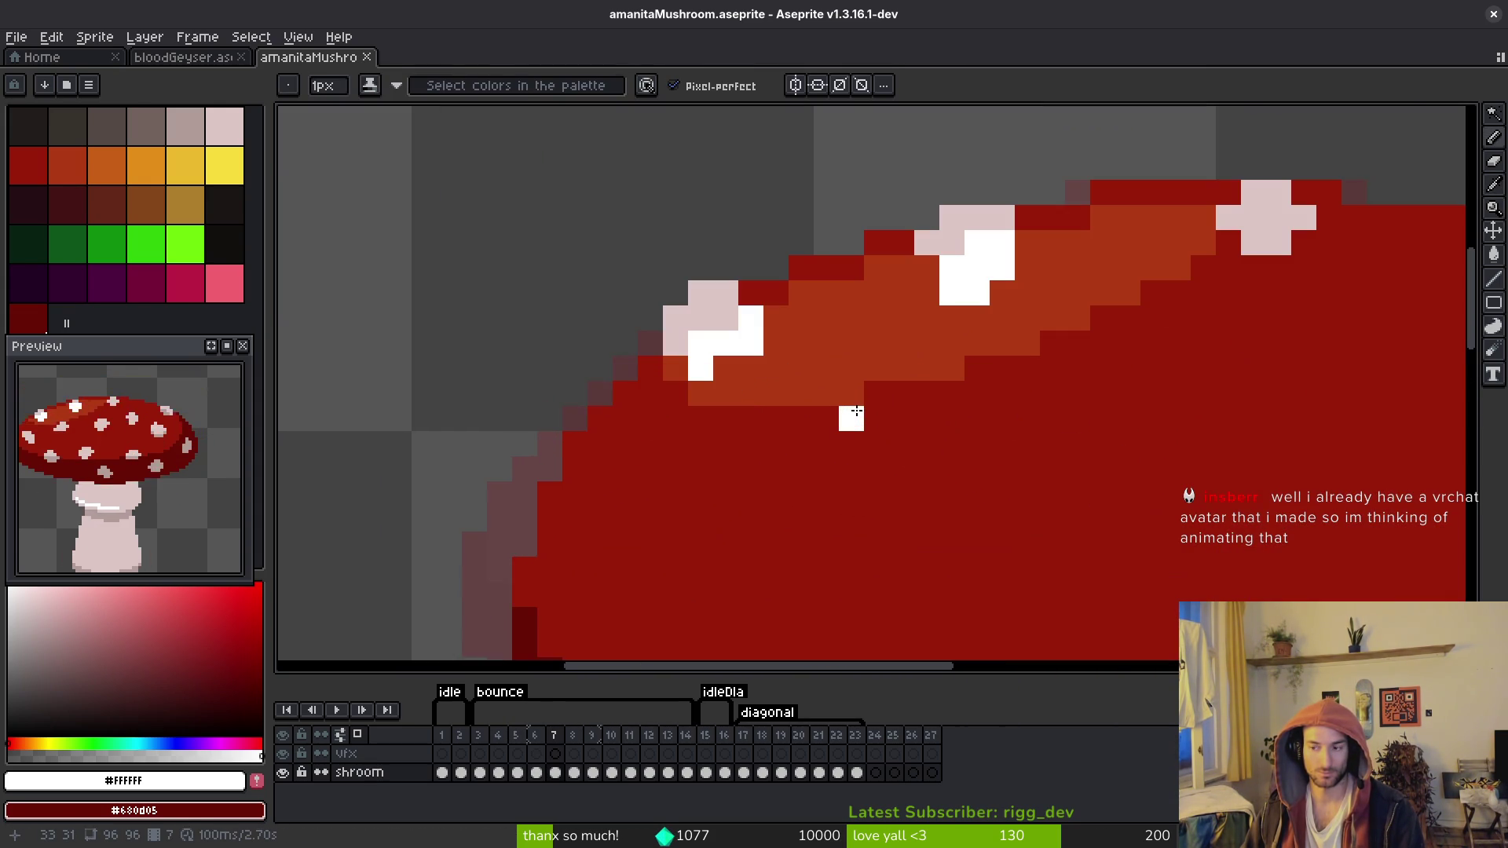
key(ctrl+s)
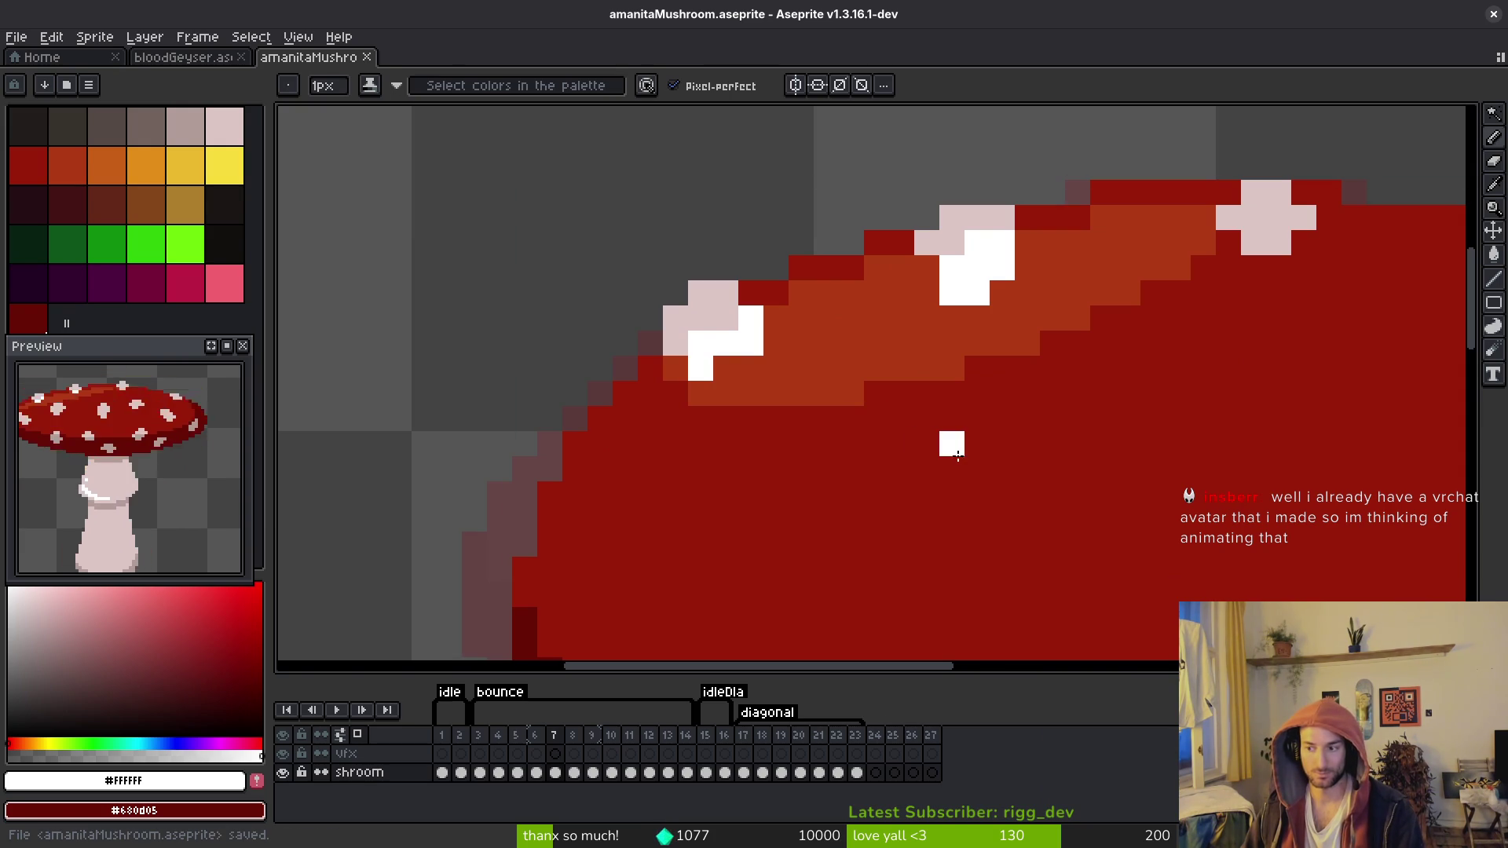
Step: Compare frames 6 and 7, then magic-wand a spot on the left side of frame 6's cap
key(Left)
key(alt)
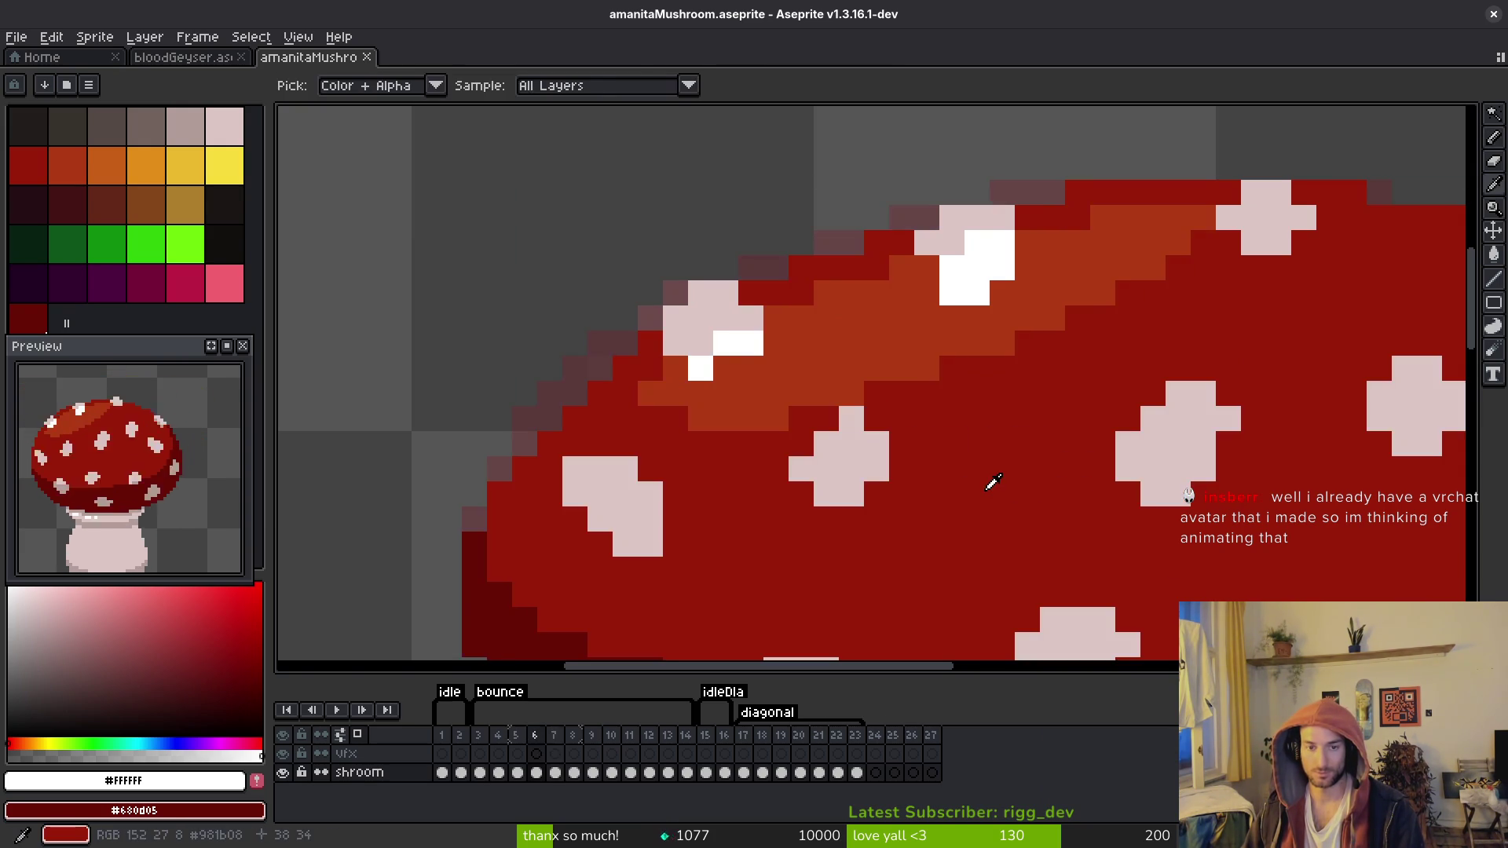
key(Right)
key(Left)
key(Right)
key(alt)
drag(953, 439, 814, 313)
key(Right)
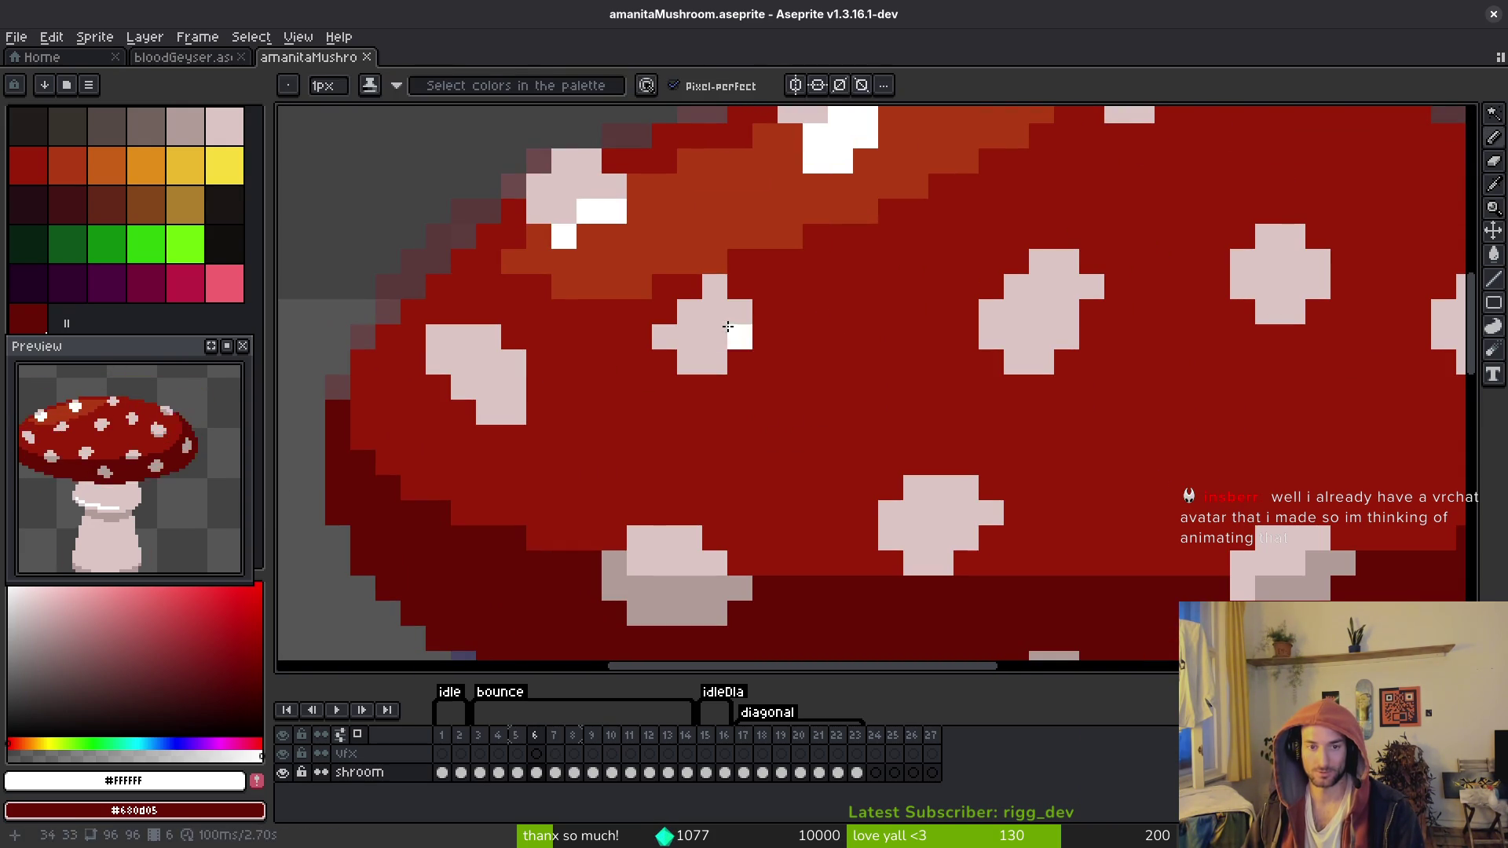
key(w)
click(717, 327)
Step: Copy the spot into frame 7 and shift it one pixel right
key(Left)
key(i)
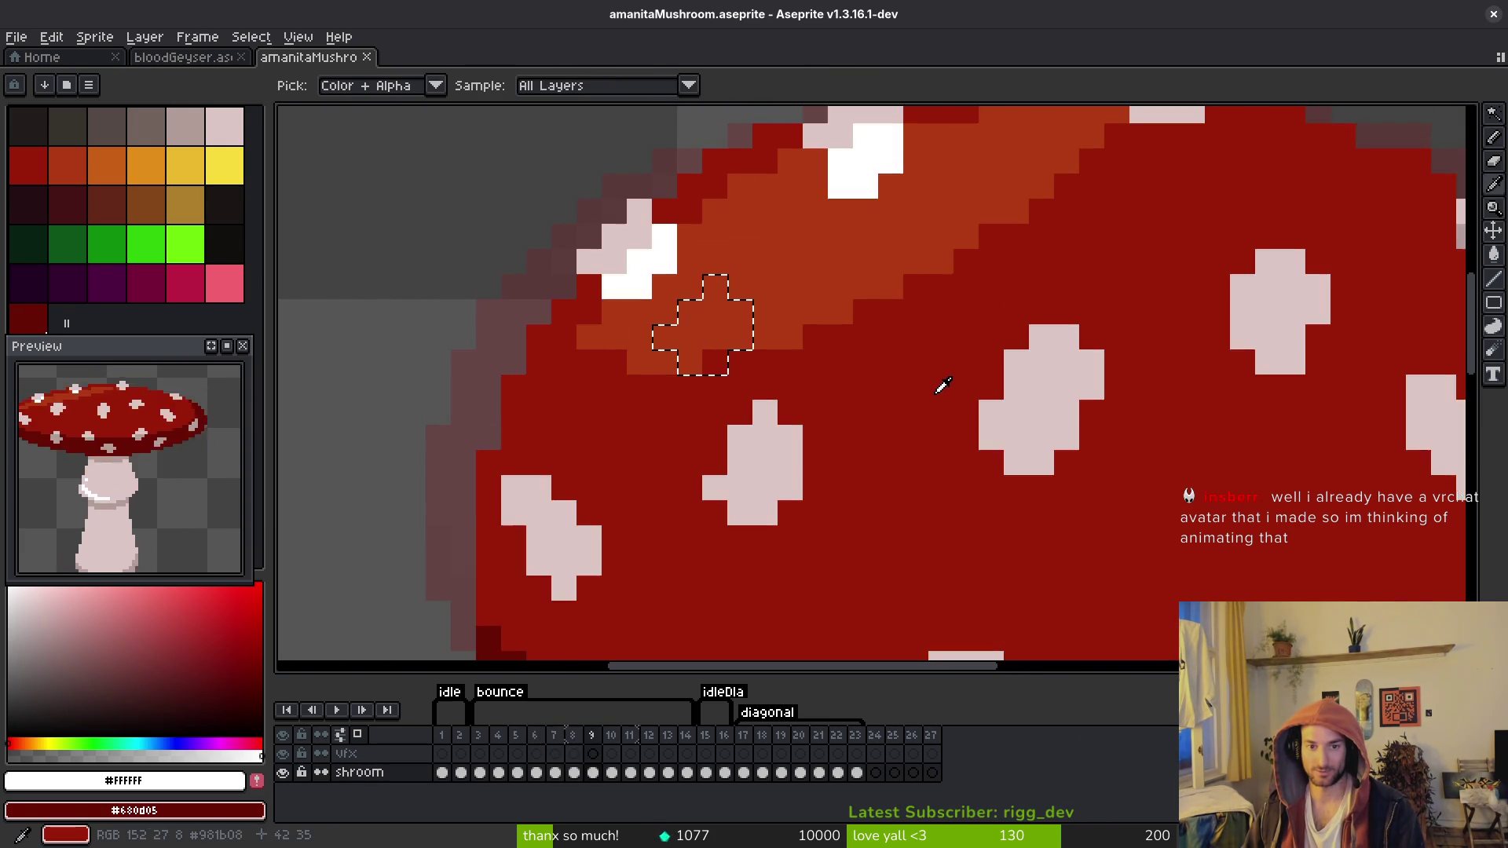
key(Left)
key(ctrl+c)
key(Right)
key(ctrl+v)
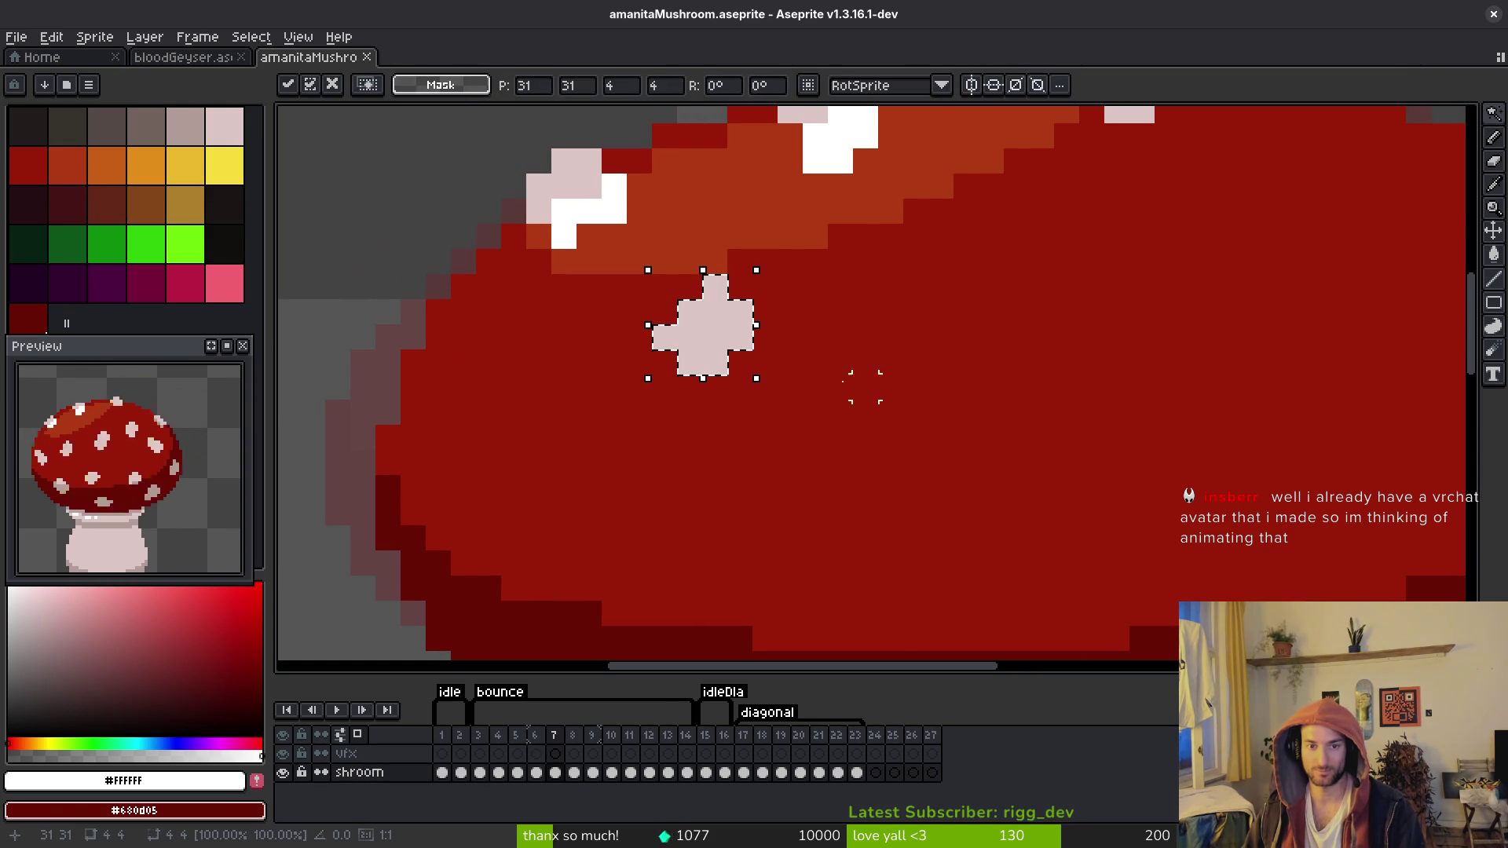
drag(719, 359, 746, 360)
key(i)
Step: Flip between frames 6 and 7, then paste the spot again and commit it
scroll(915, 387, down, 1)
key(Left)
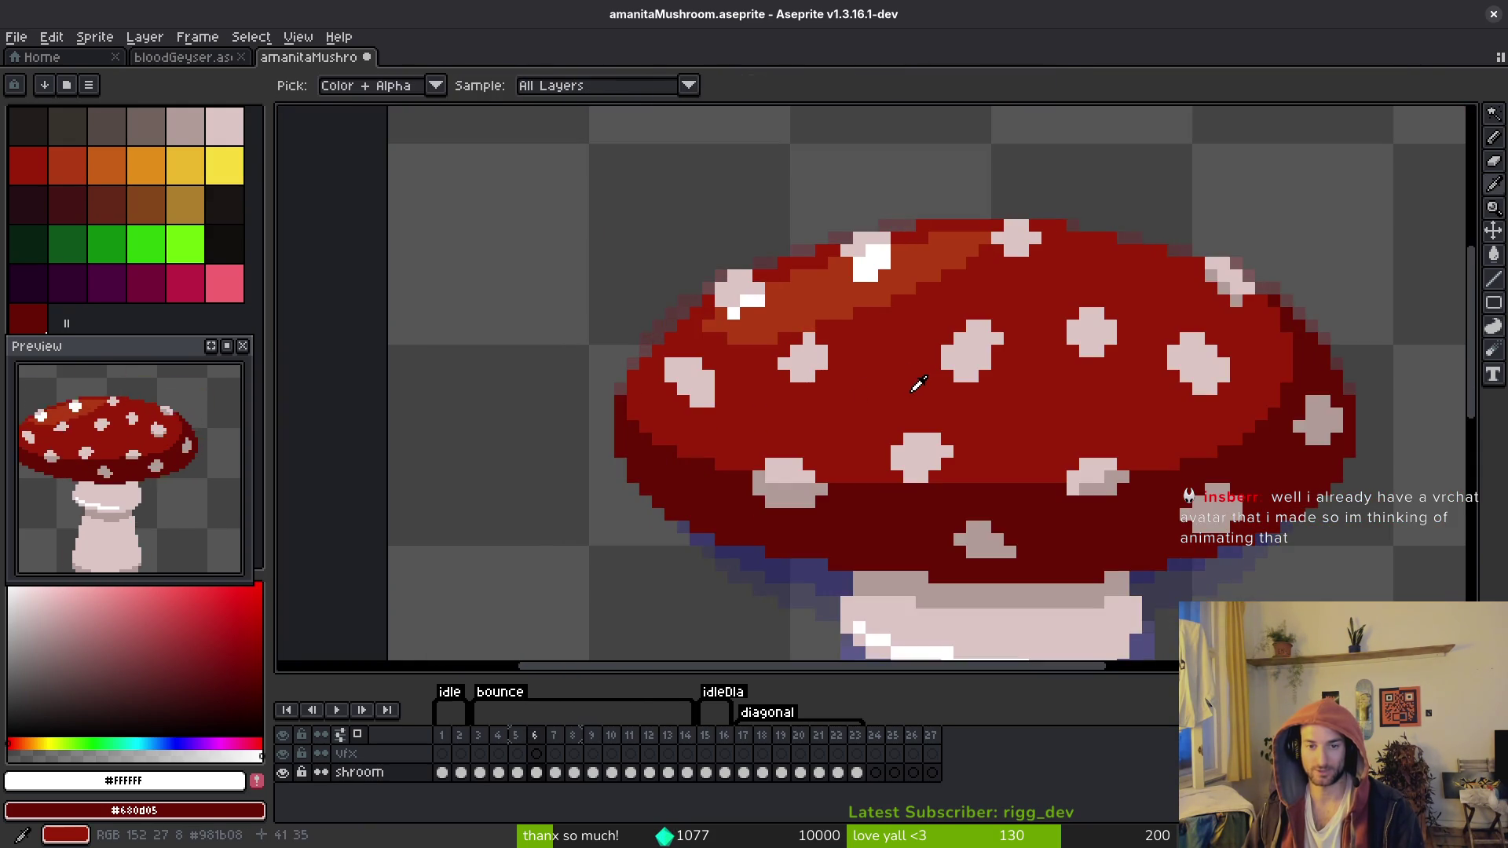
key(Right)
key(Right)
key(Left)
key(Left)
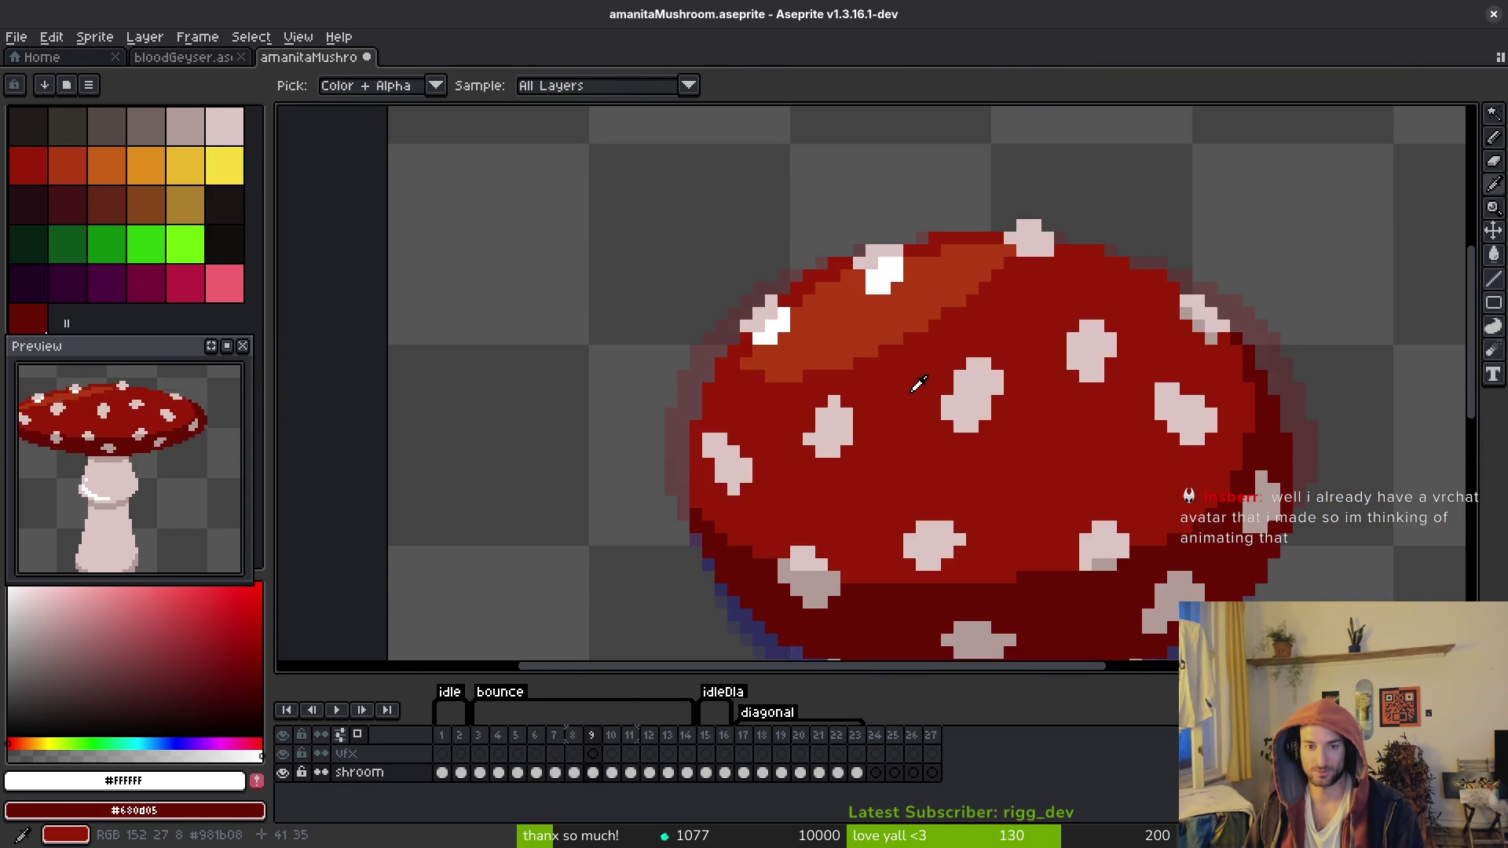
key(Right)
key(Left)
key(Right)
key(w)
key(ctrl+v)
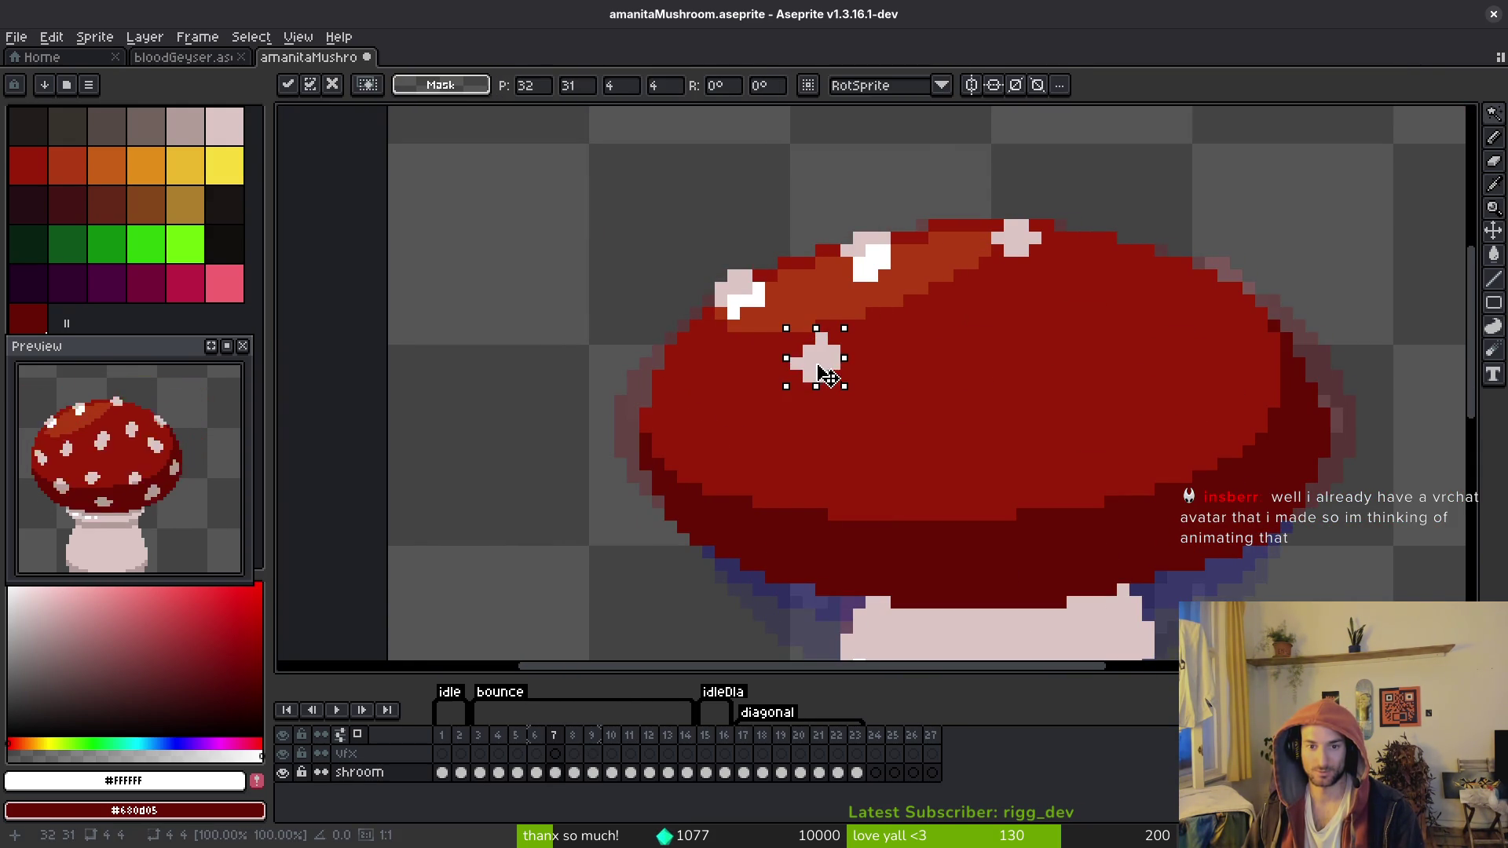
key(Return)
Step: Repaint the purple edge pixels of the cap red and save
scroll(859, 350, up, 3)
key(b)
click(707, 292)
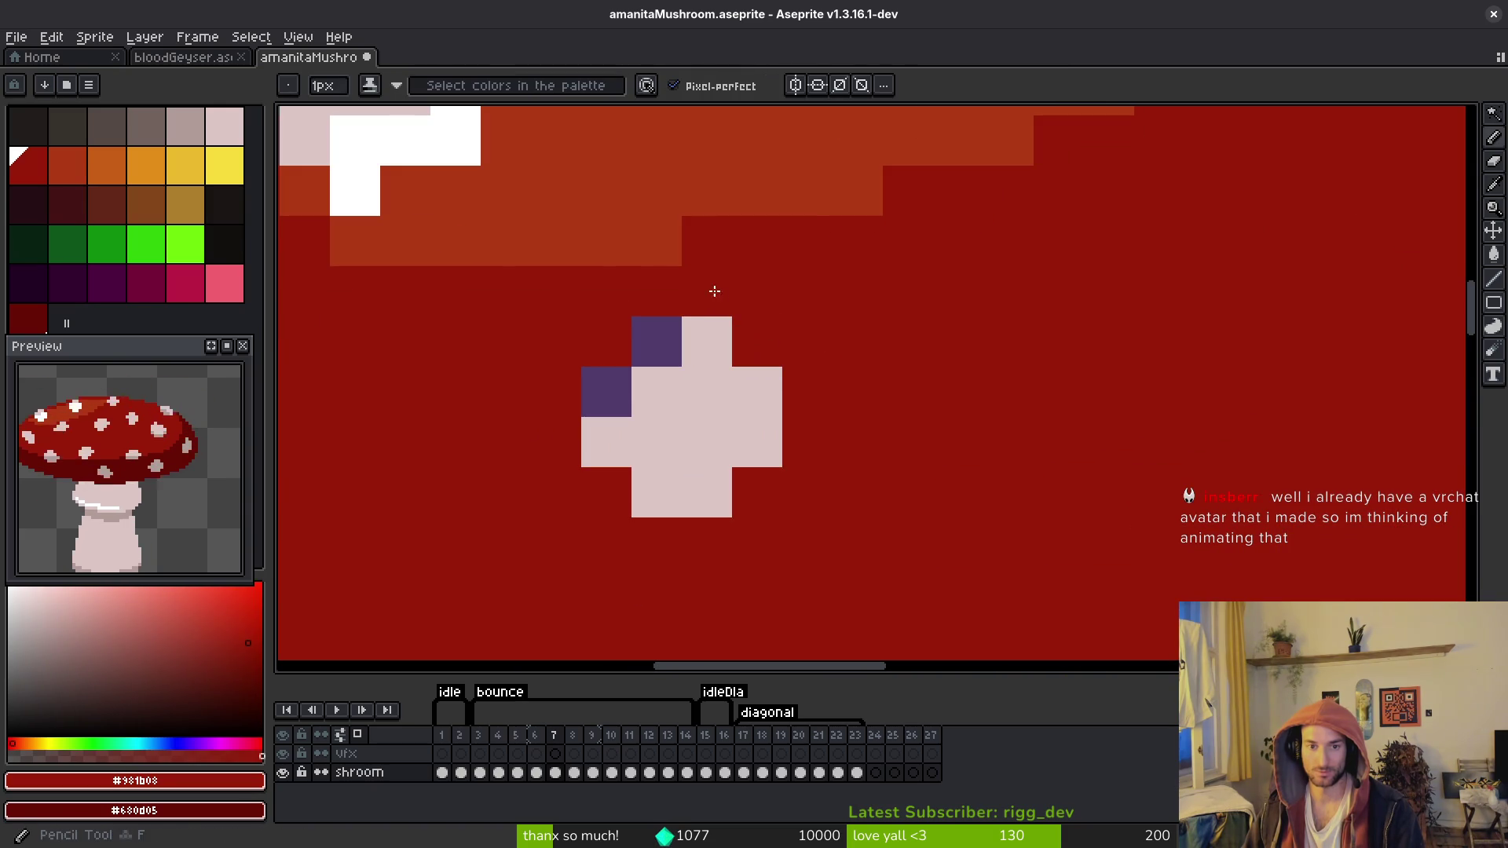
click(655, 340)
click(595, 376)
key(ctrl+s)
scroll(595, 377, down, 3)
Step: Copy a lower cap spot from frame 6 into frame 7, nudged down and right
key(alt)
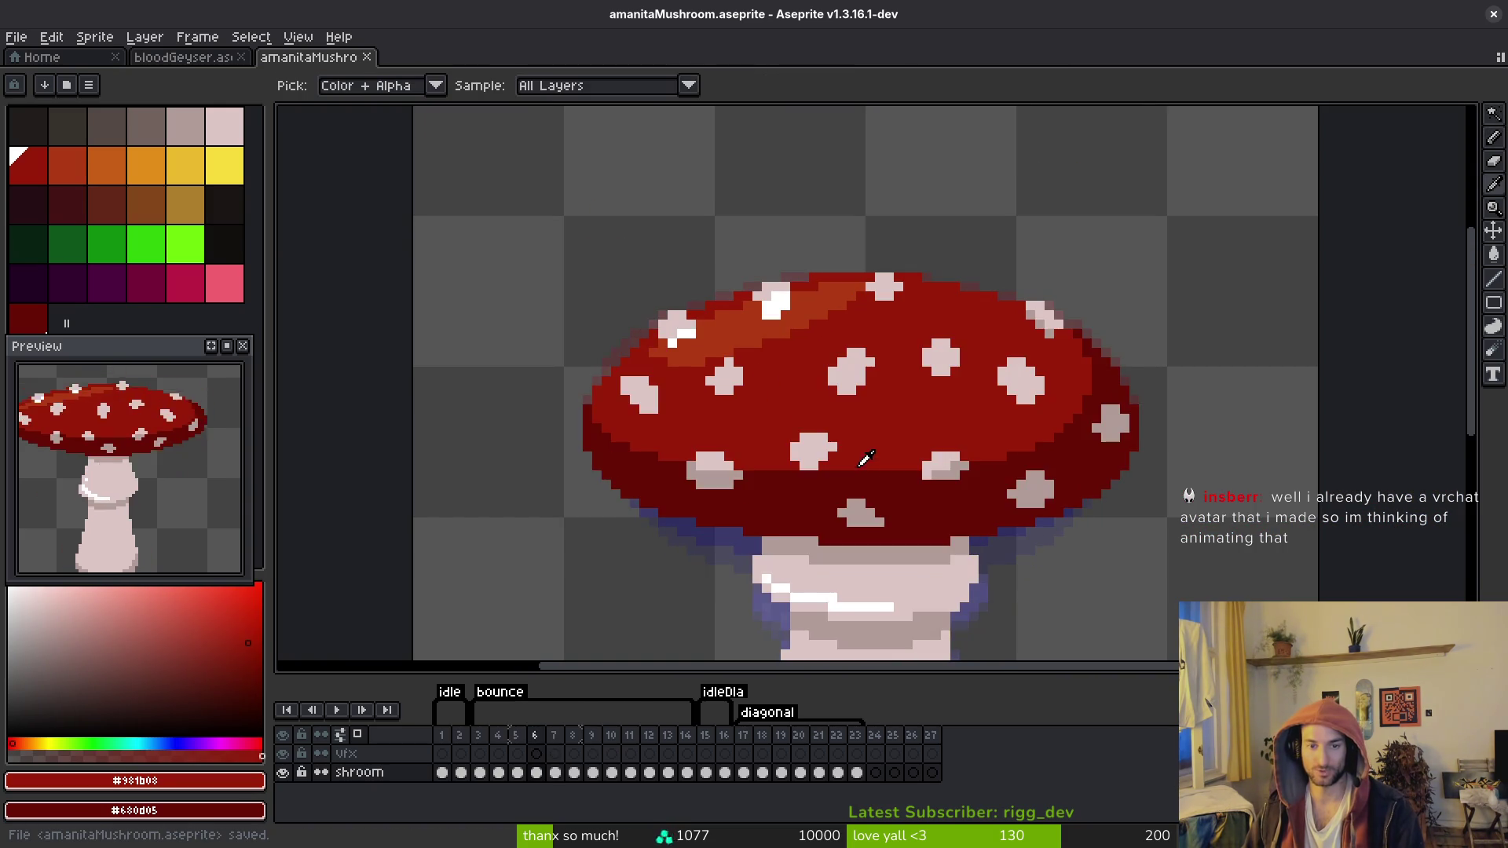
scroll(789, 437, up, 3)
key(Left)
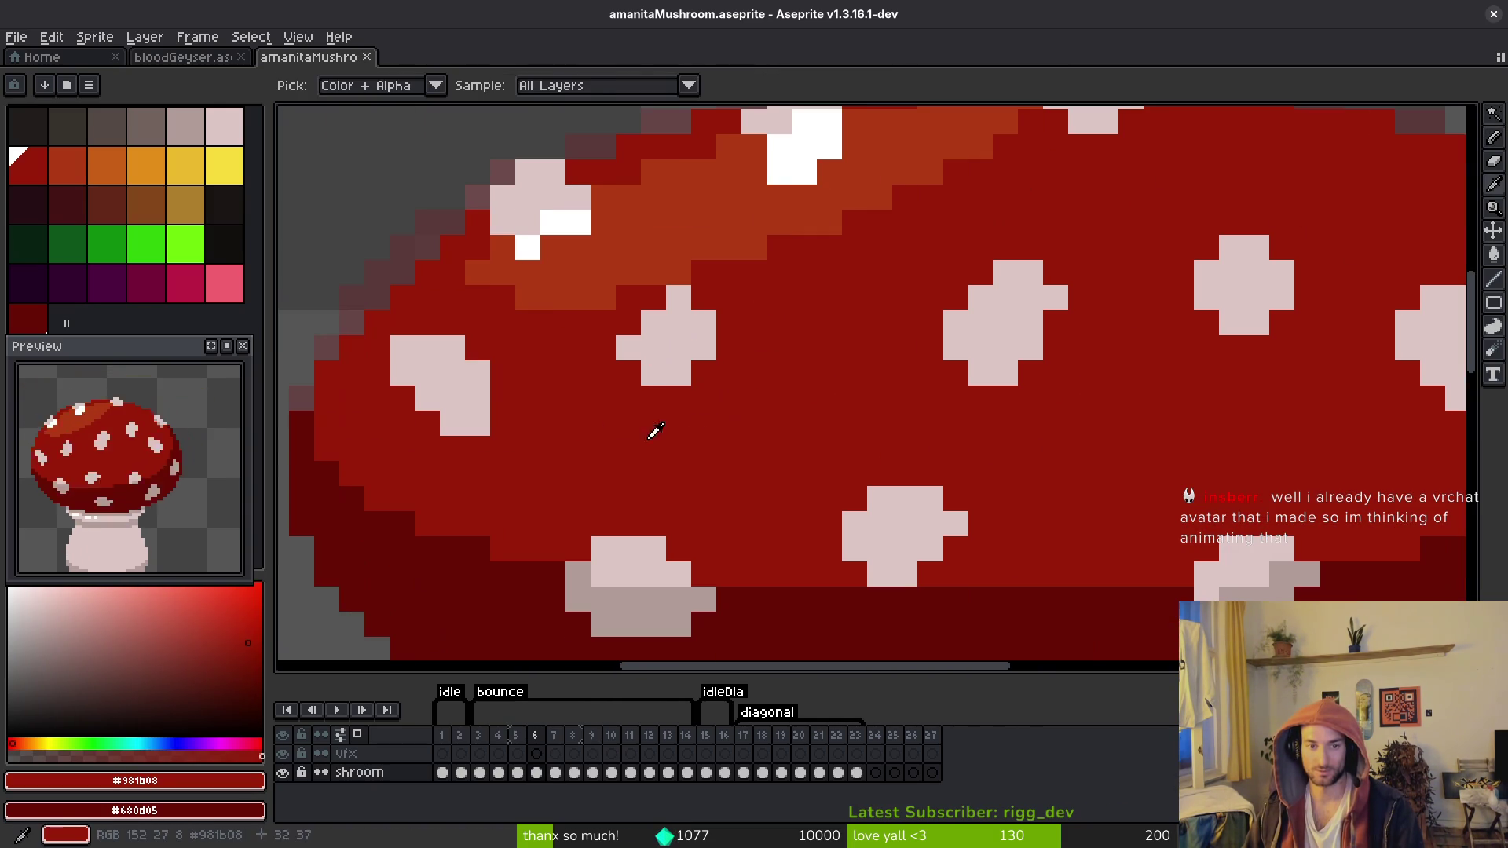
key(w)
click(471, 403)
key(Right)
key(ctrl+v)
mouse_move(476, 412)
mouse_down()
mouse_move(524, 459)
mouse_move(527, 445)
mouse_up()
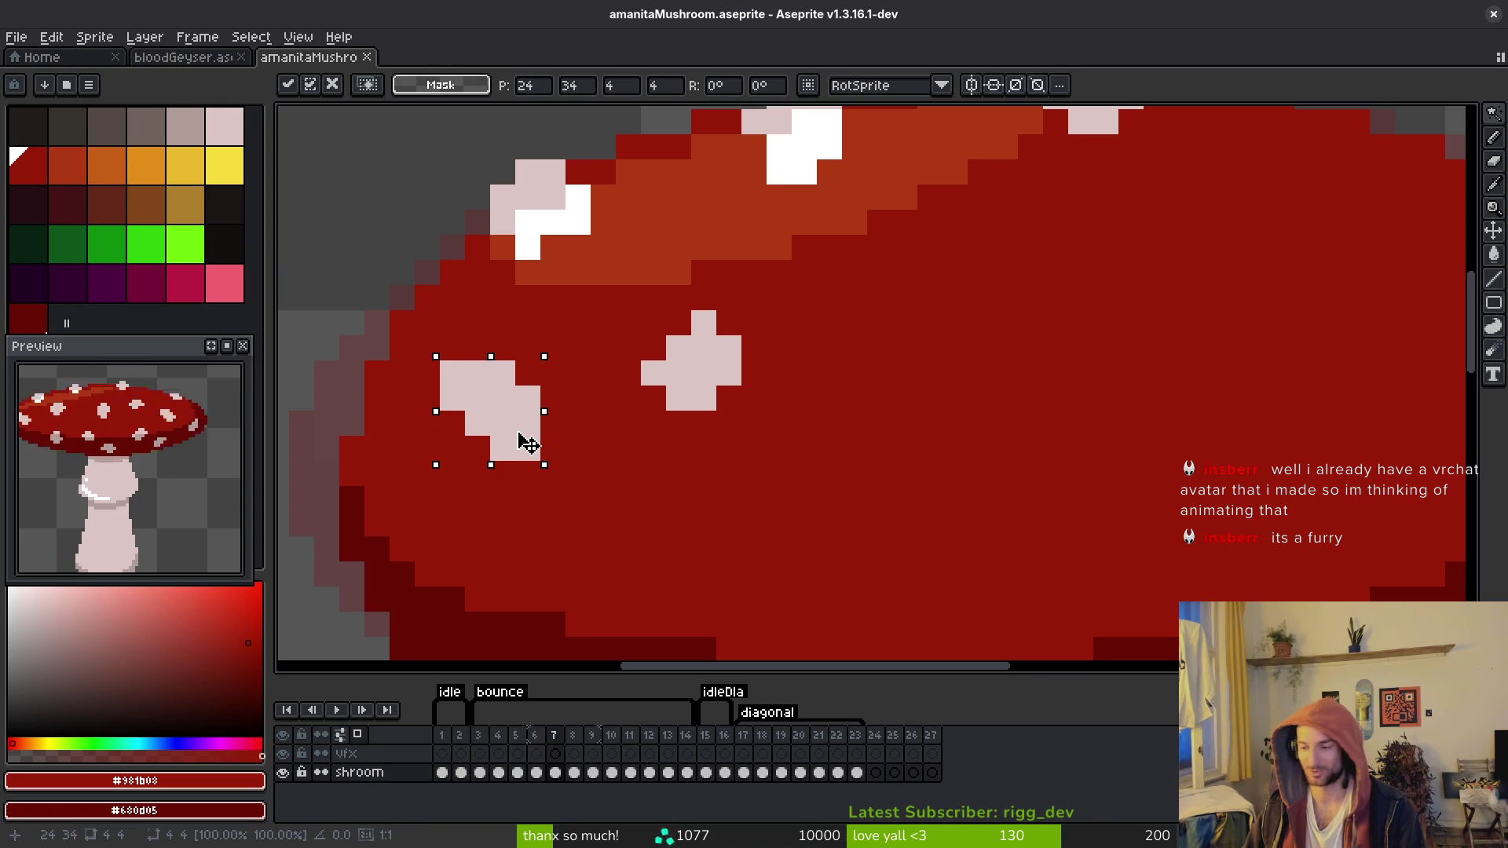
key(Return)
Step: Compare frames 6 and 7, select another white cap spot, and save
key(Left)
key(i)
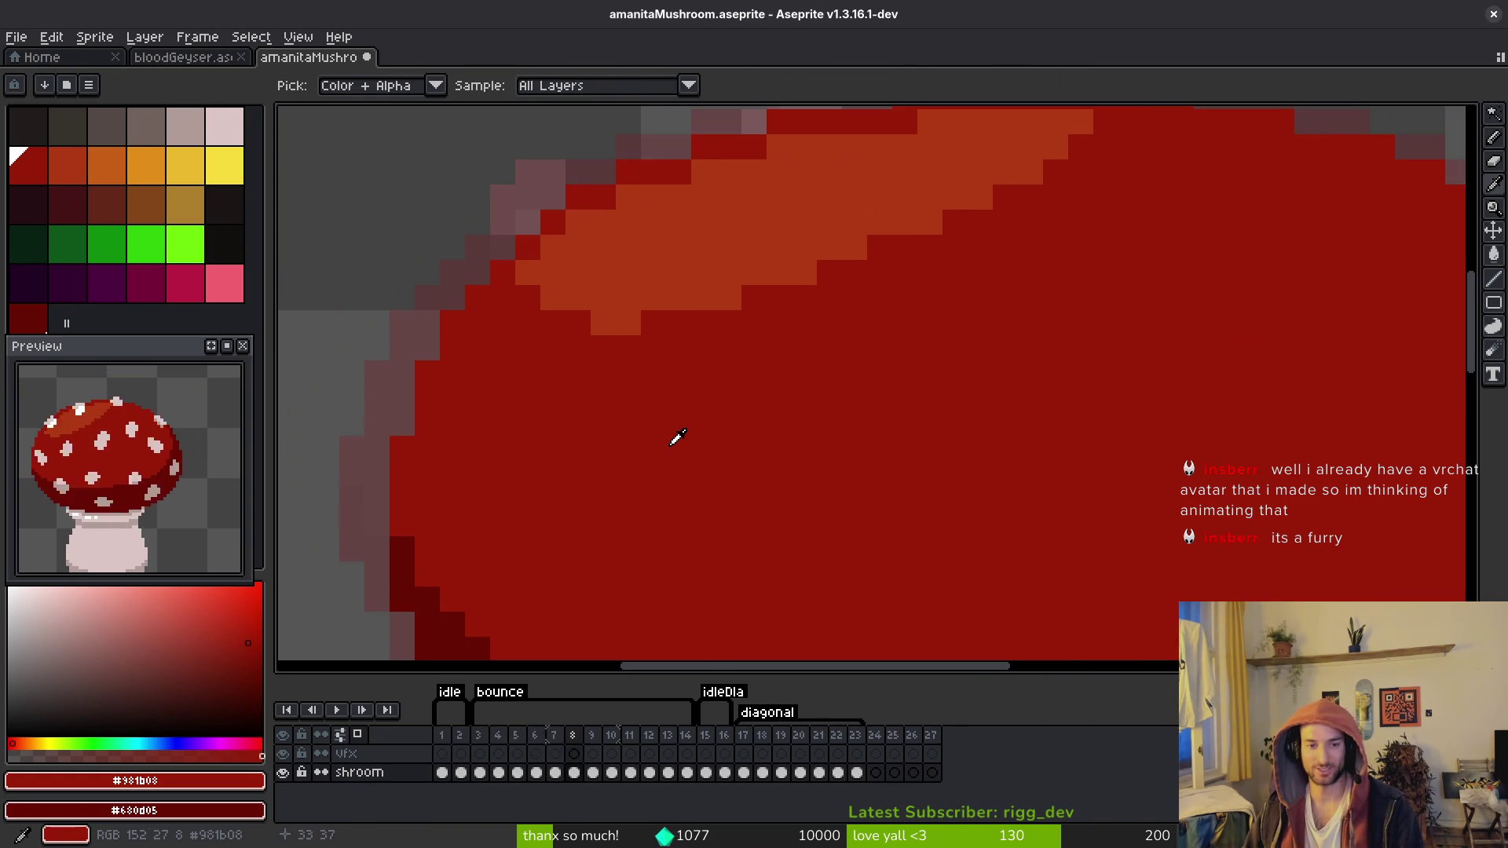
key(Right)
key(Left)
key(Right)
key(Left)
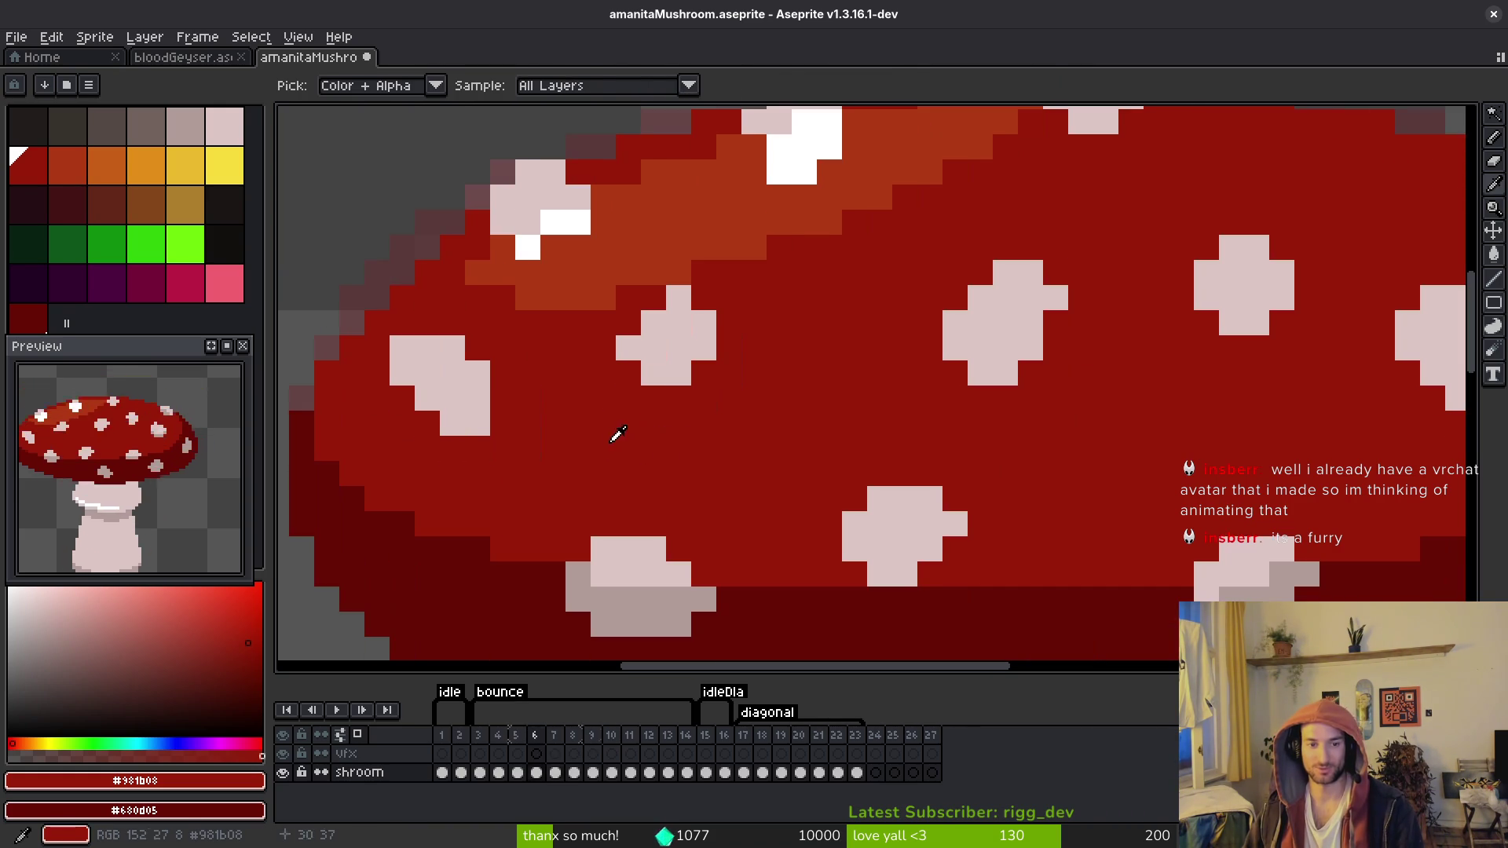
key(Right)
key(w)
click(525, 424)
scroll(534, 440, down, 5)
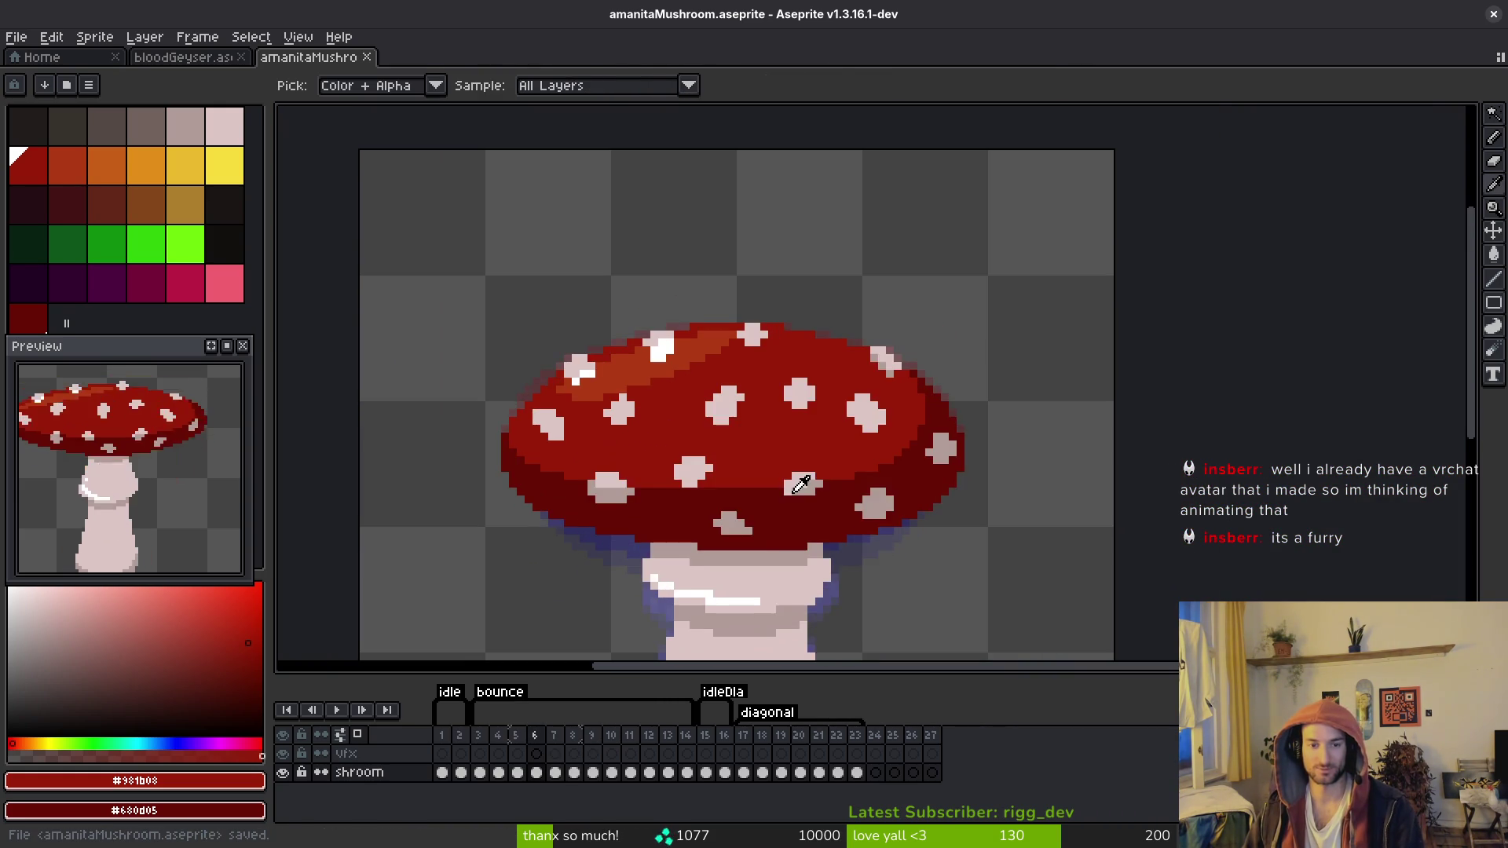
key(ctrl+s)
Step: Paste the spot into frame 7 two pixels lower, pick the pale pink colour, and save
scroll(693, 499, up, 2)
key(Left)
scroll(639, 309, up, 5)
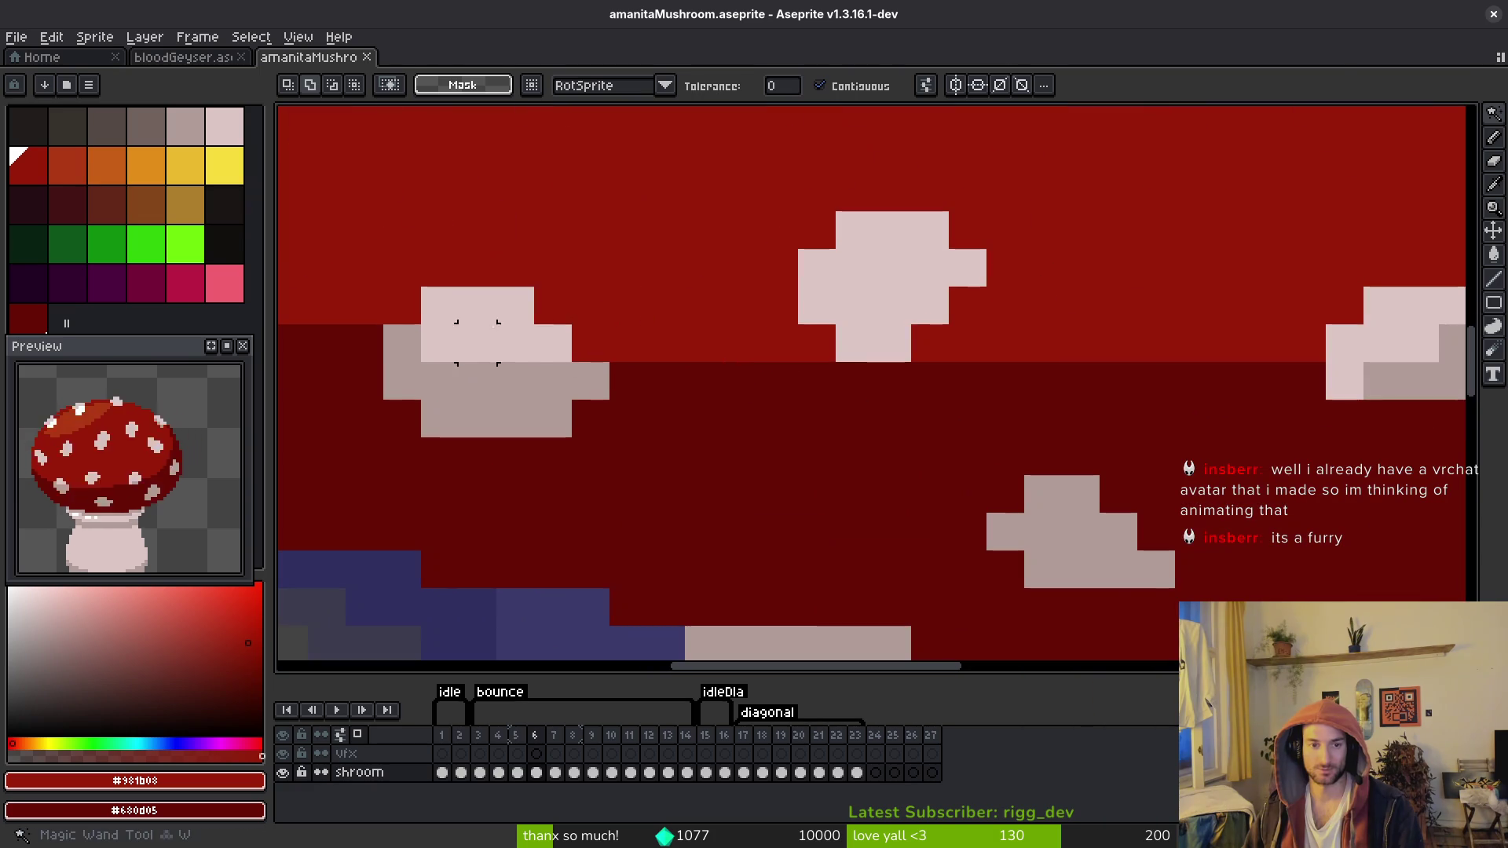
key(ctrl+c)
key(Right)
key(ctrl+v)
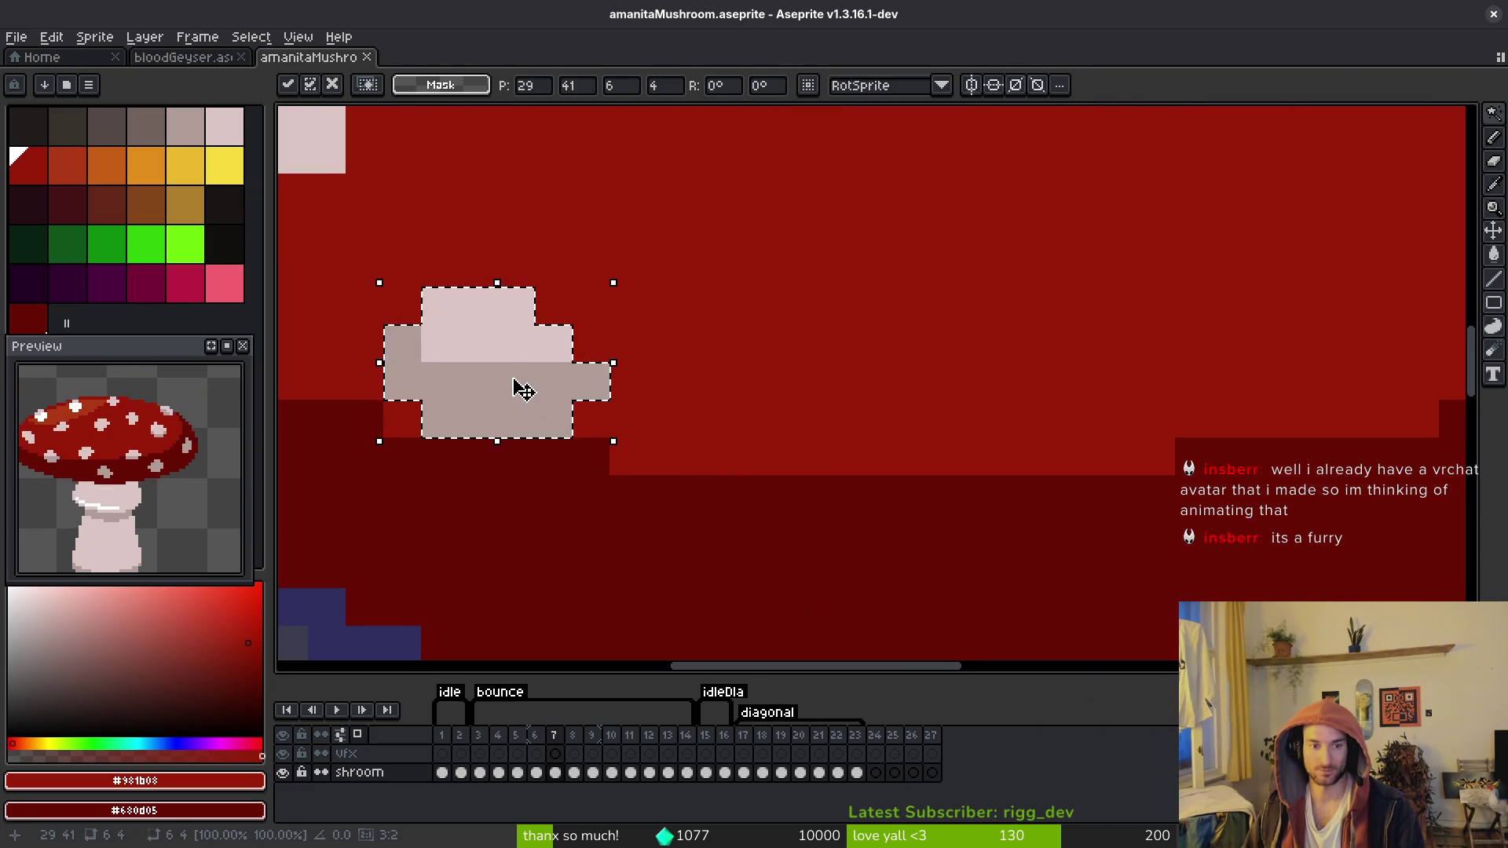
drag(515, 387, 520, 453)
key(Return)
alt+click(471, 381)
key(ctrl+s)
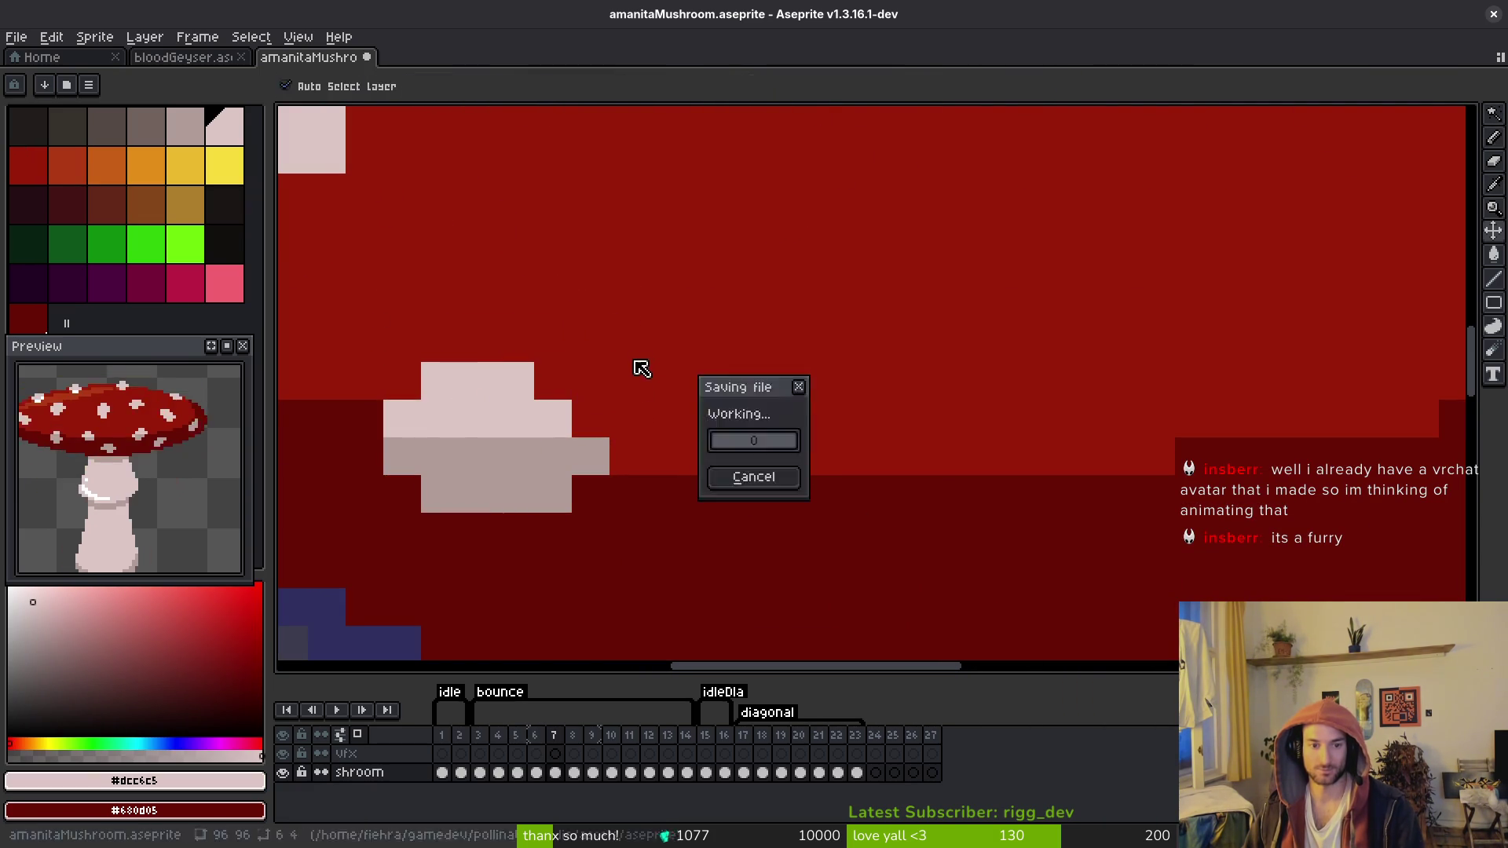
scroll(682, 416, down, 5)
Step: Flip between frames 6 and 7 to check the spots match
key(Right)
key(Left)
key(Right)
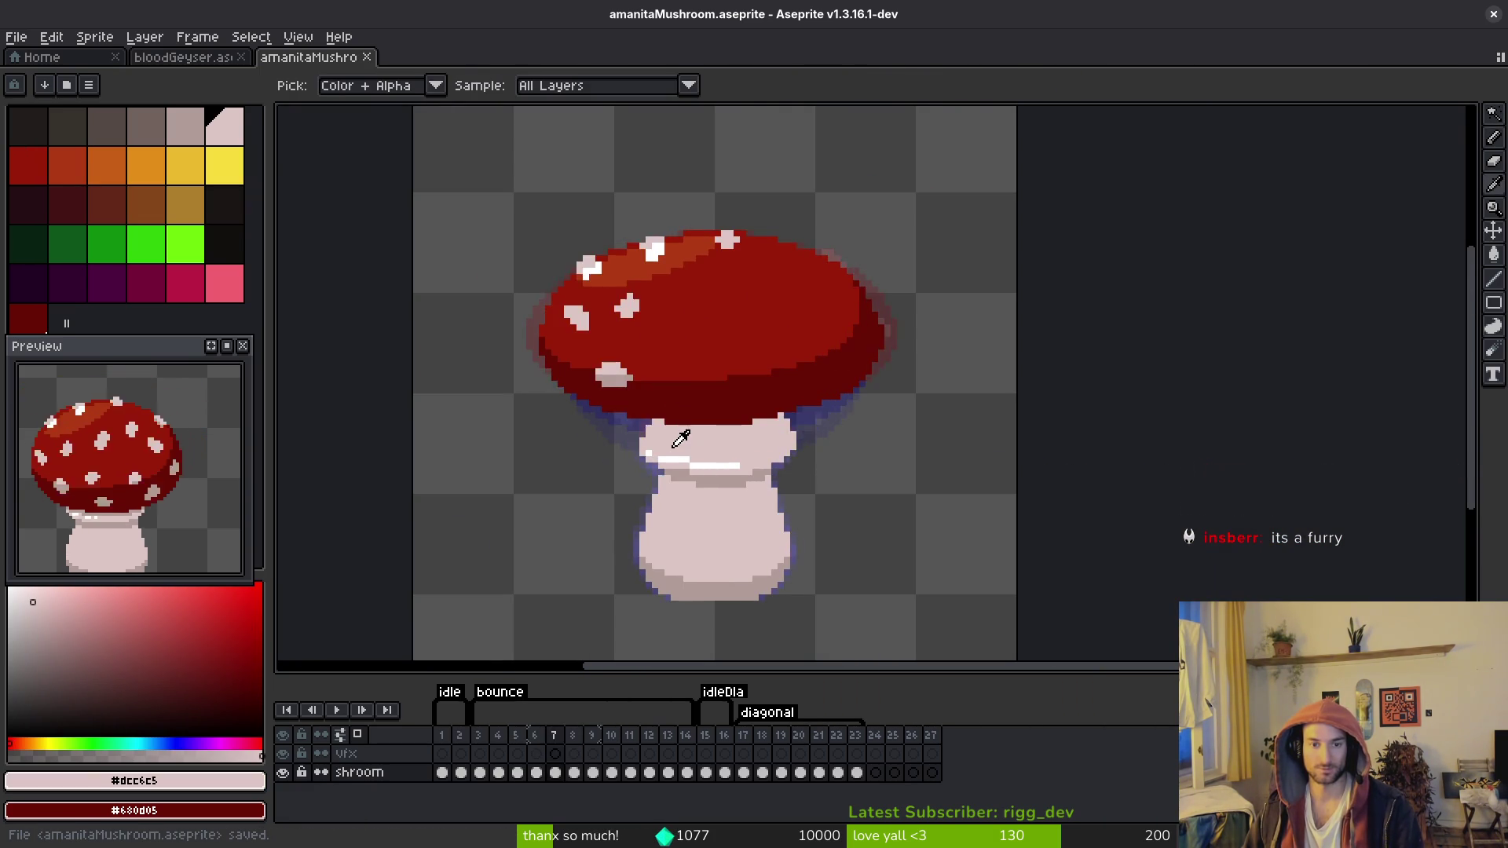
key(Left)
key(Right)
key(Left)
key(b)
key(i)
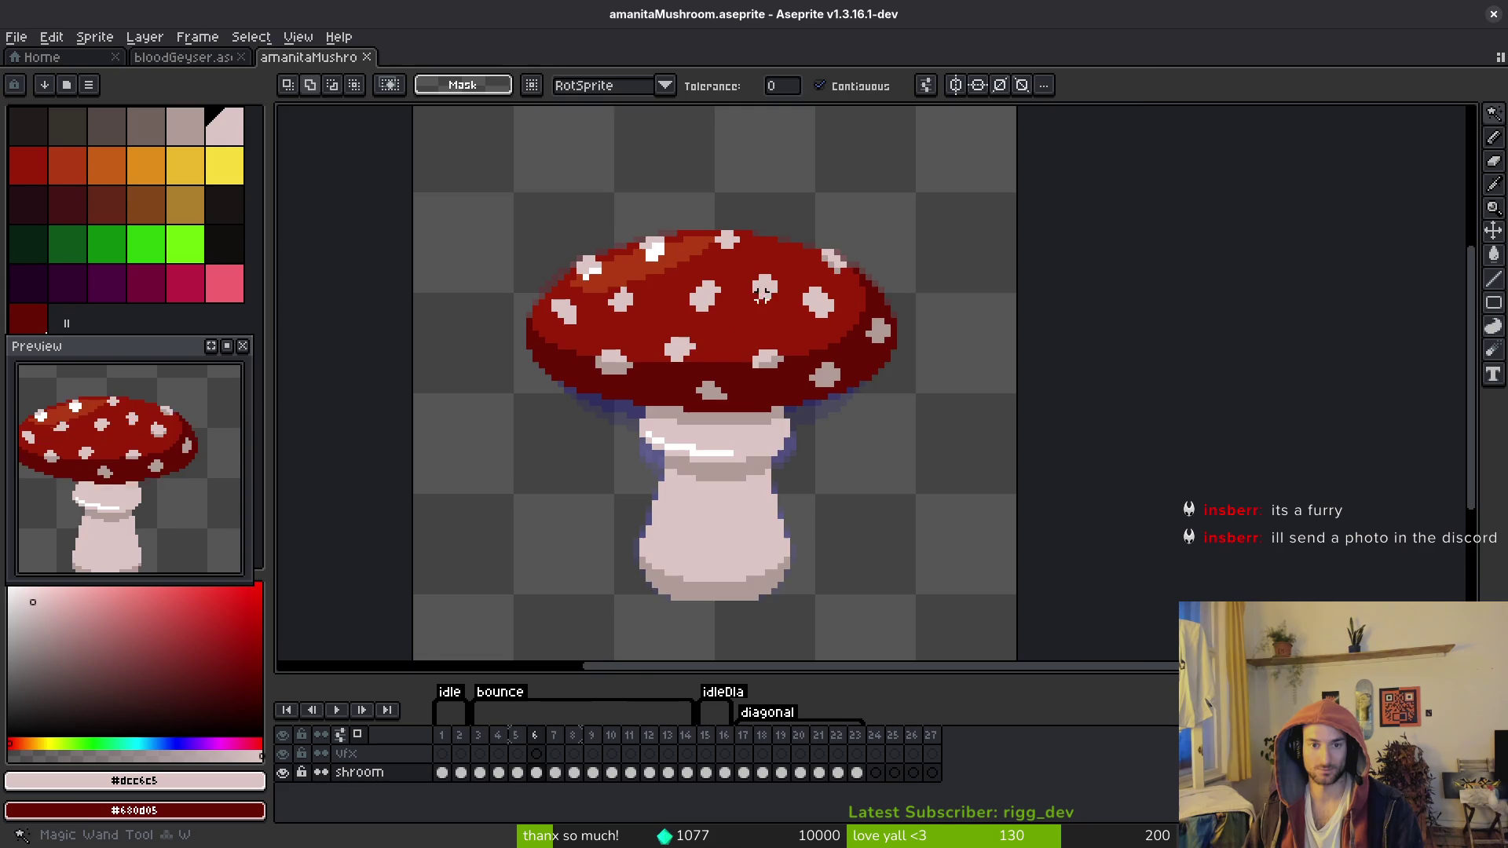
scroll(738, 350, up, 1)
key(Right)
key(Left)
key(Right)
Step: Select another white spot on frame 6's cap and carry it over to frame 7
key(Left)
key(w)
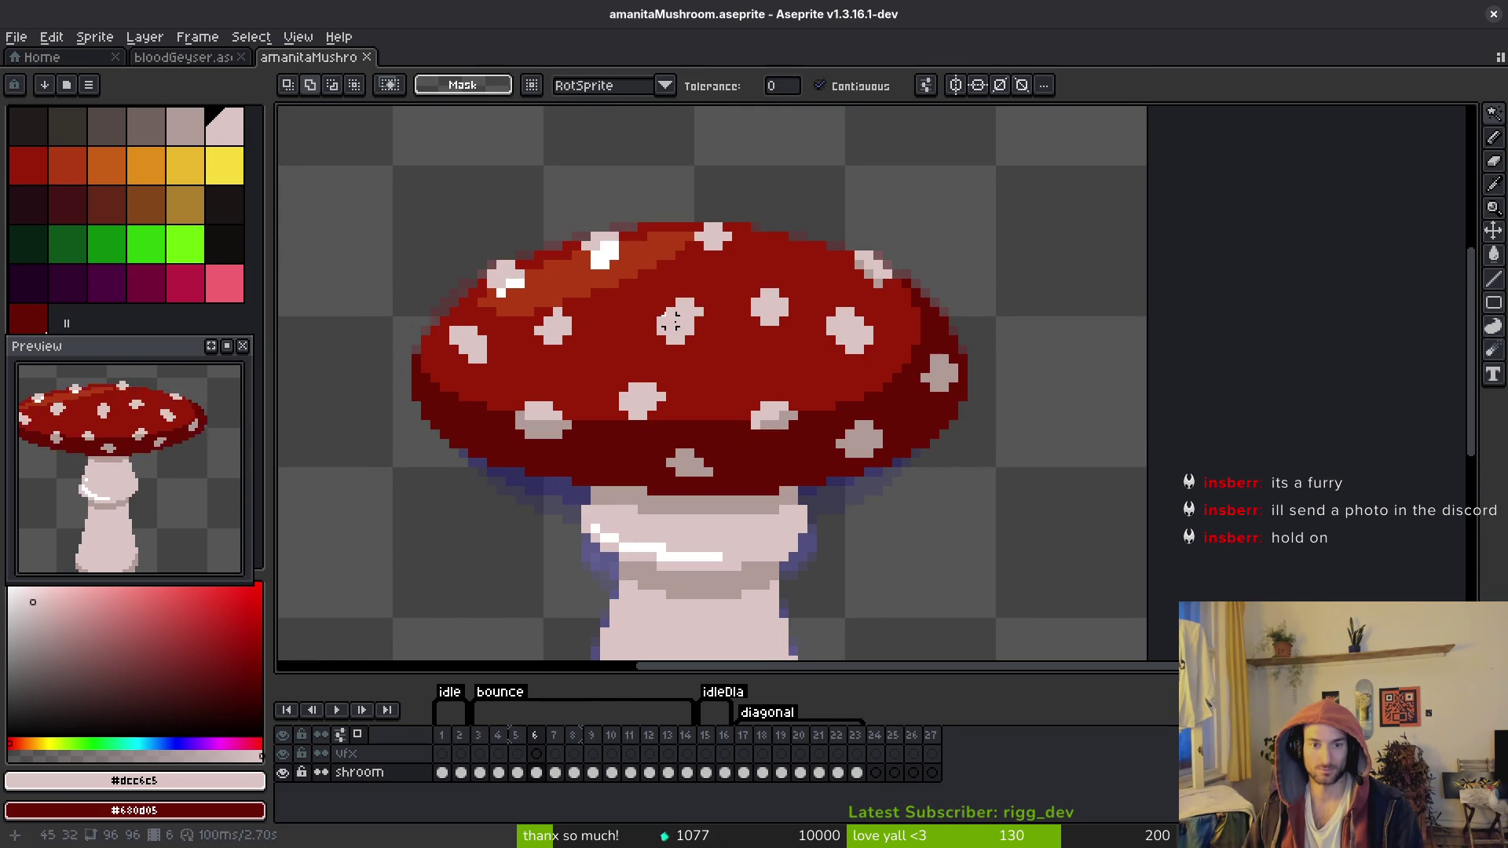
click(679, 320)
key(Right)
key(f)
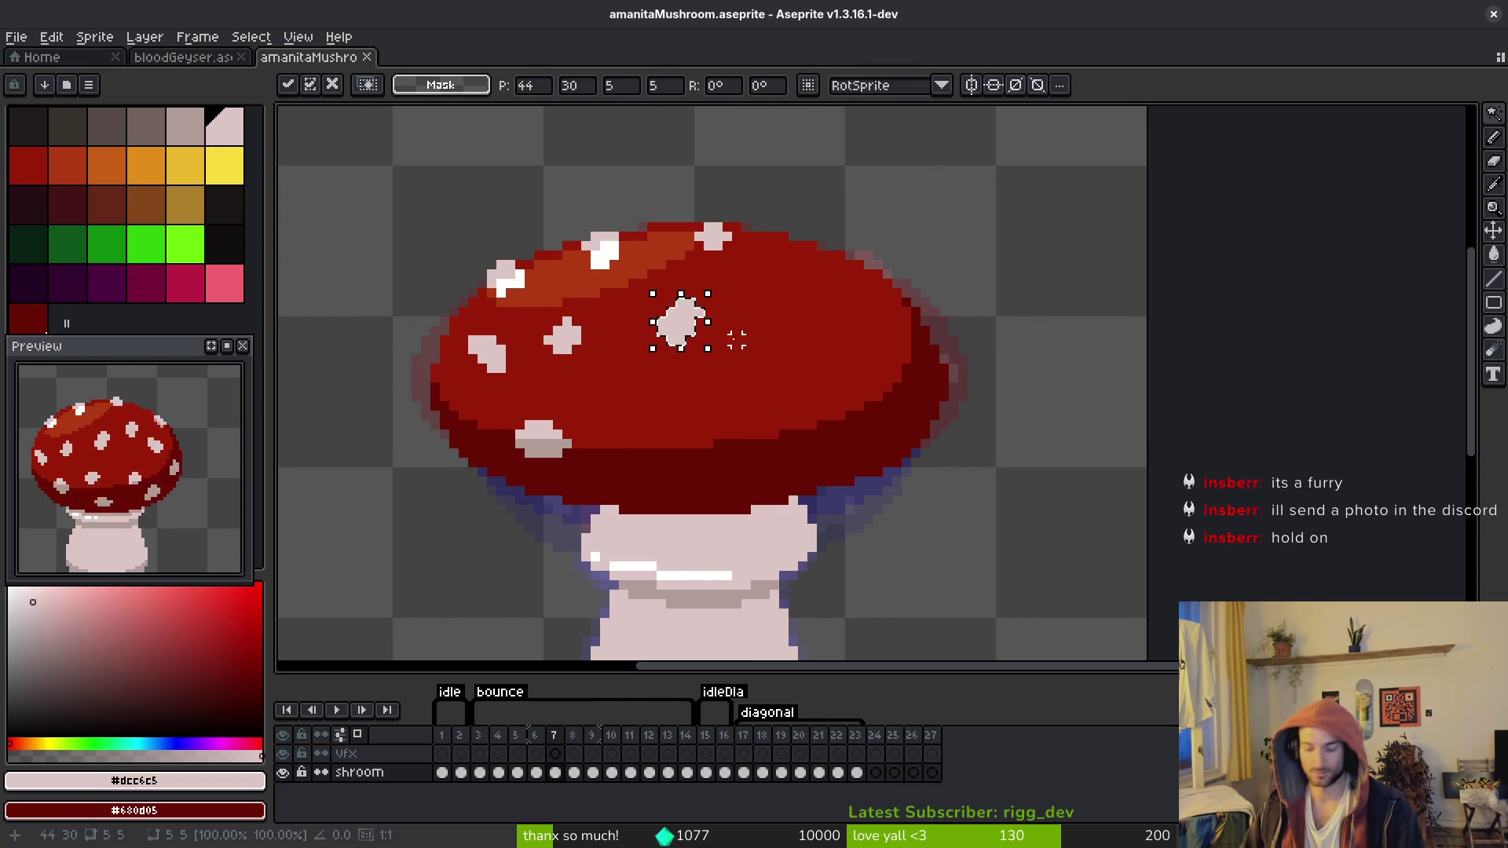
key(ctrl+d)
key(Left)
key(Right)
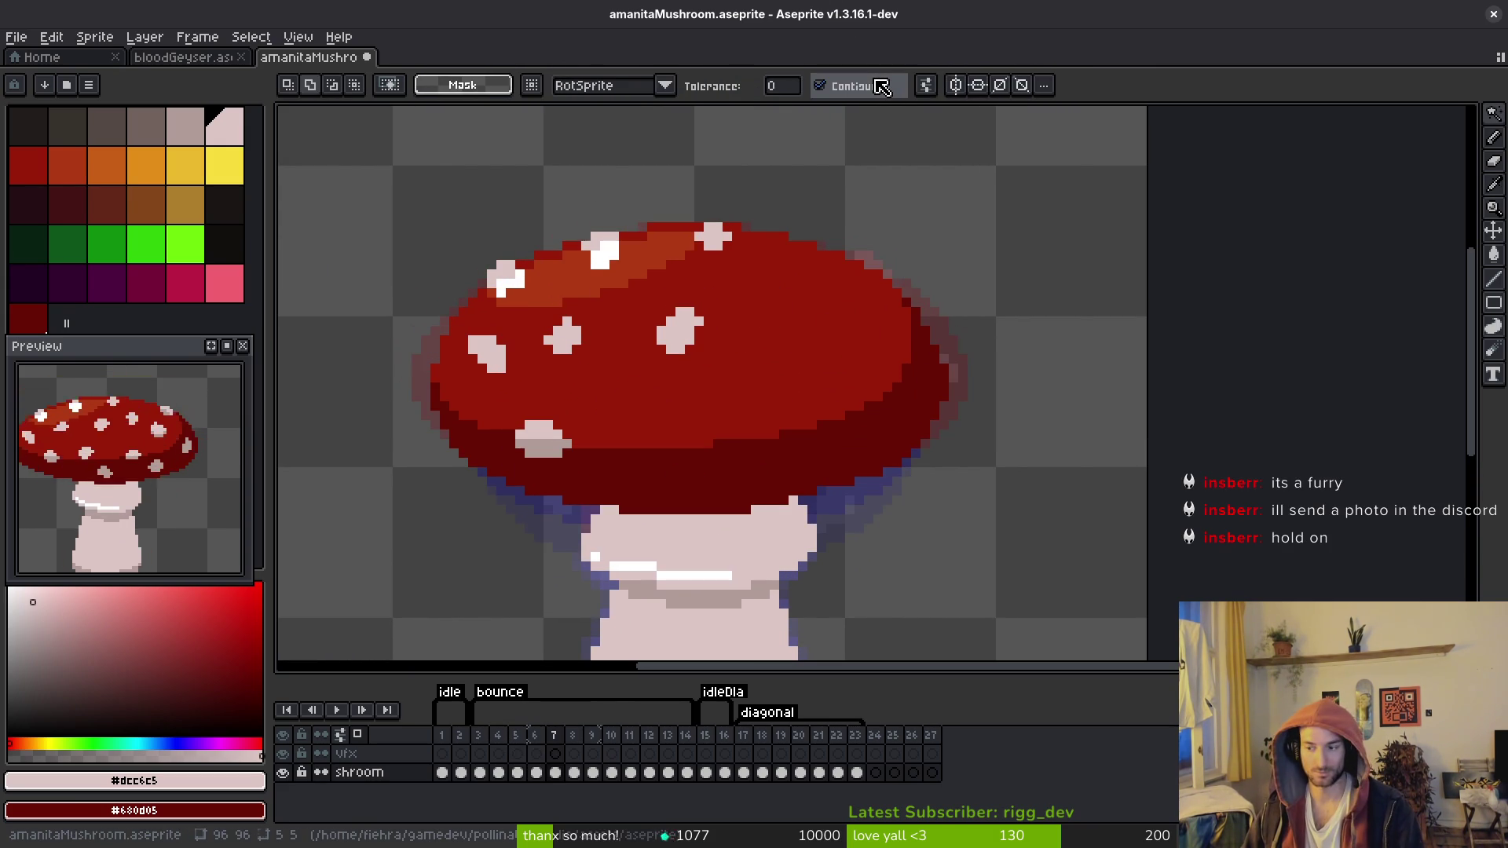
Step: Restore the Aseprite window down, then maximize it back to full screen
key(super+Down)
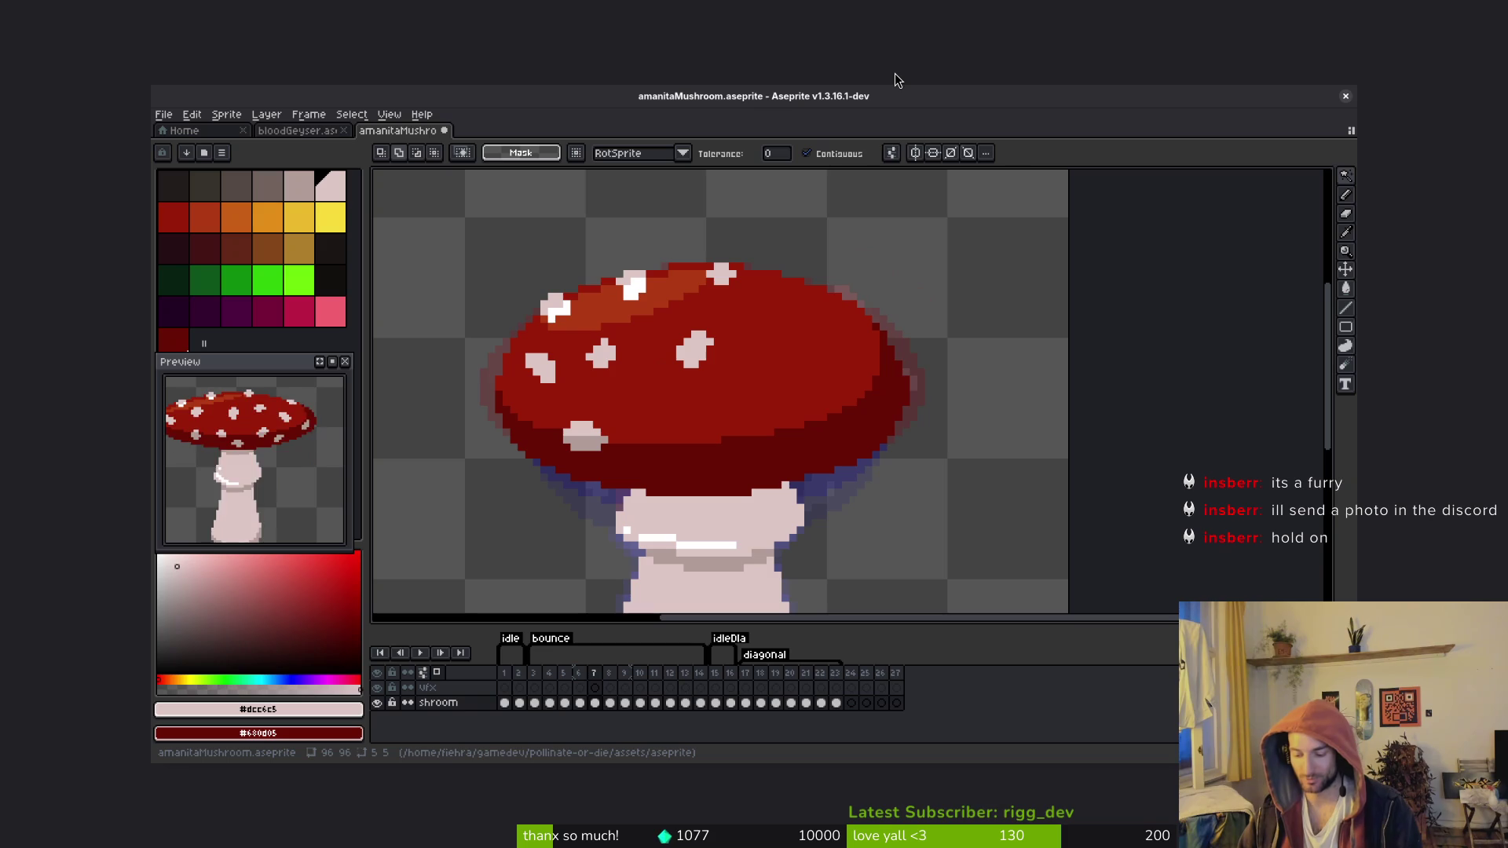
key(super+Up)
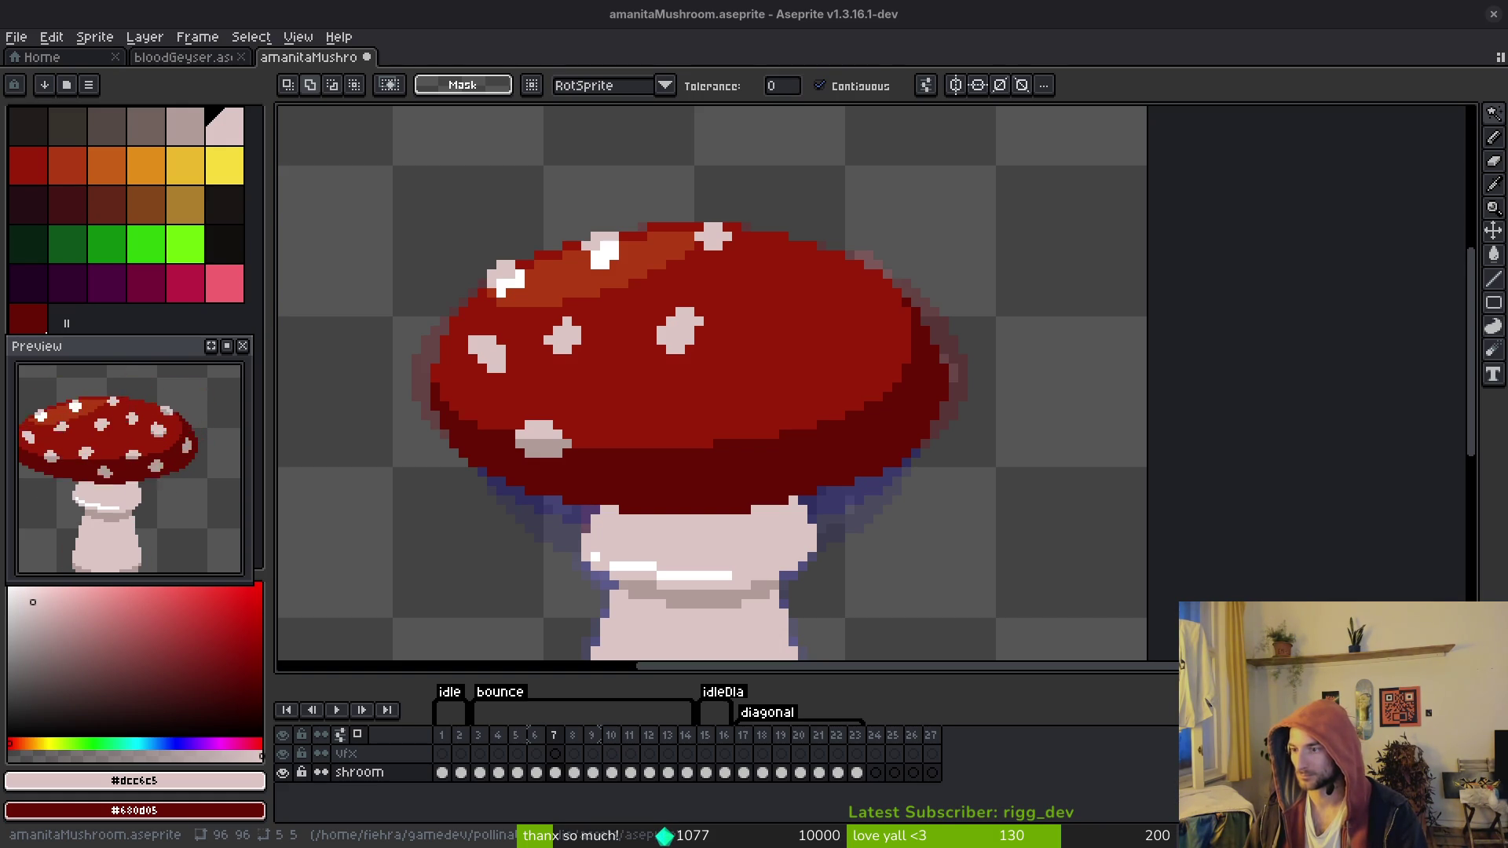
Step: Copy a white spot from frame 6's cap into frame 7, shifted one pixel lower
scroll(953, 545, down, 2)
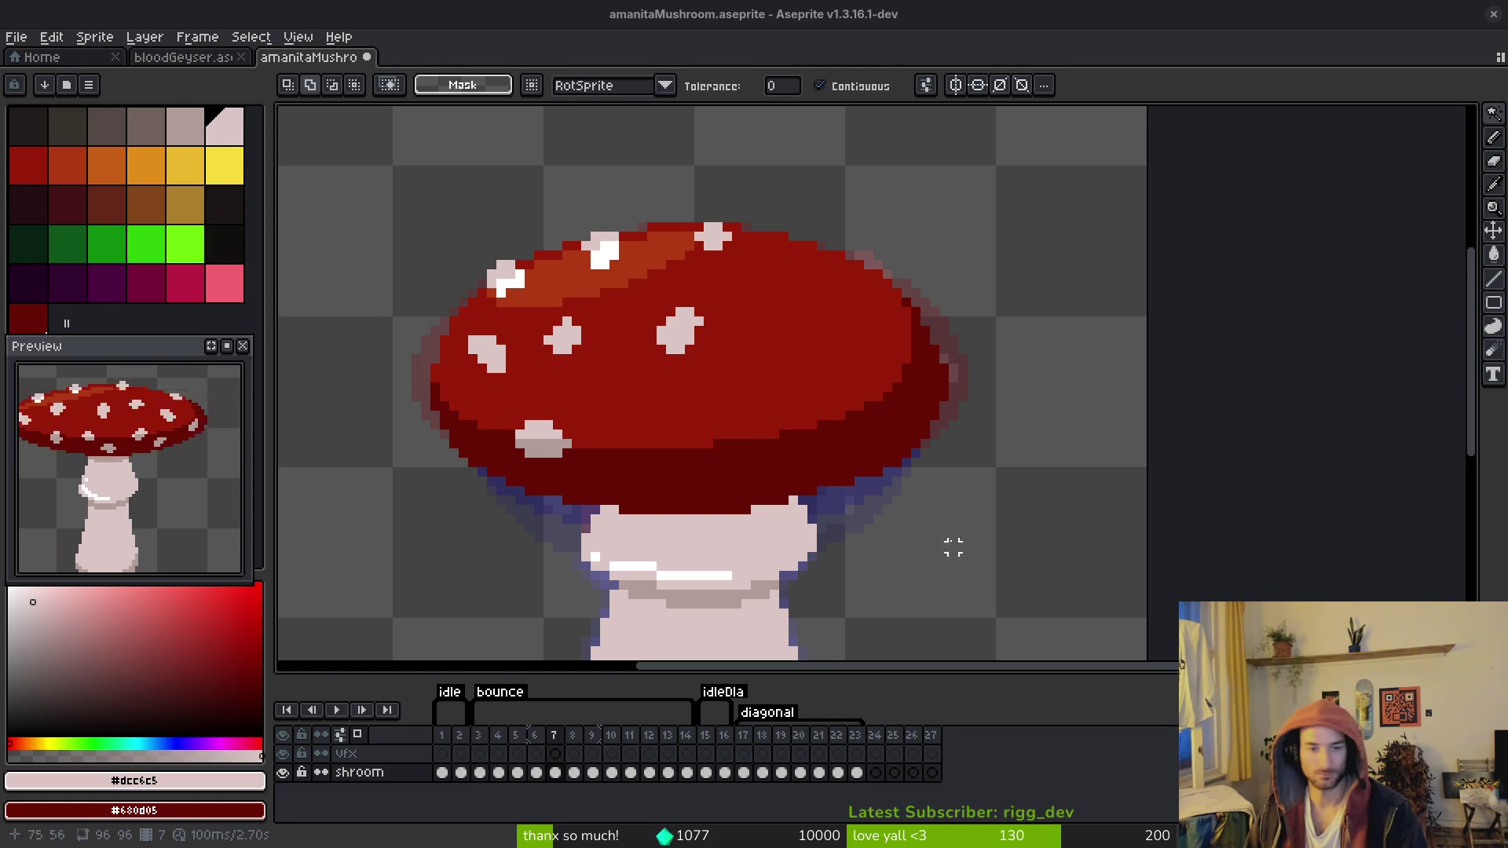
scroll(754, 394, up, 2)
click(792, 440)
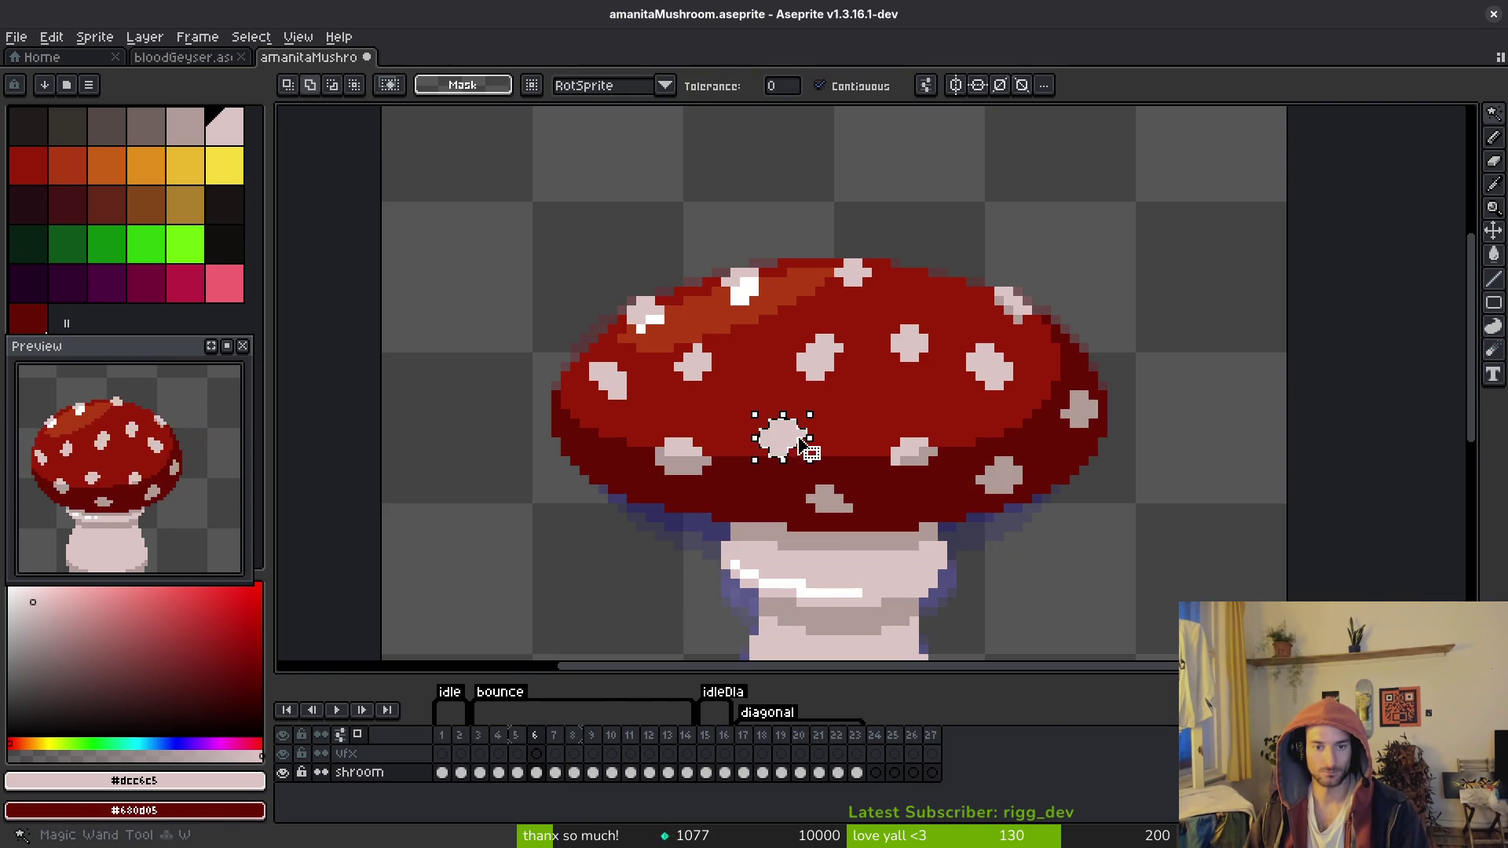
key(ctrl+c)
key(Right)
key(ctrl+v)
drag(805, 455, 805, 474)
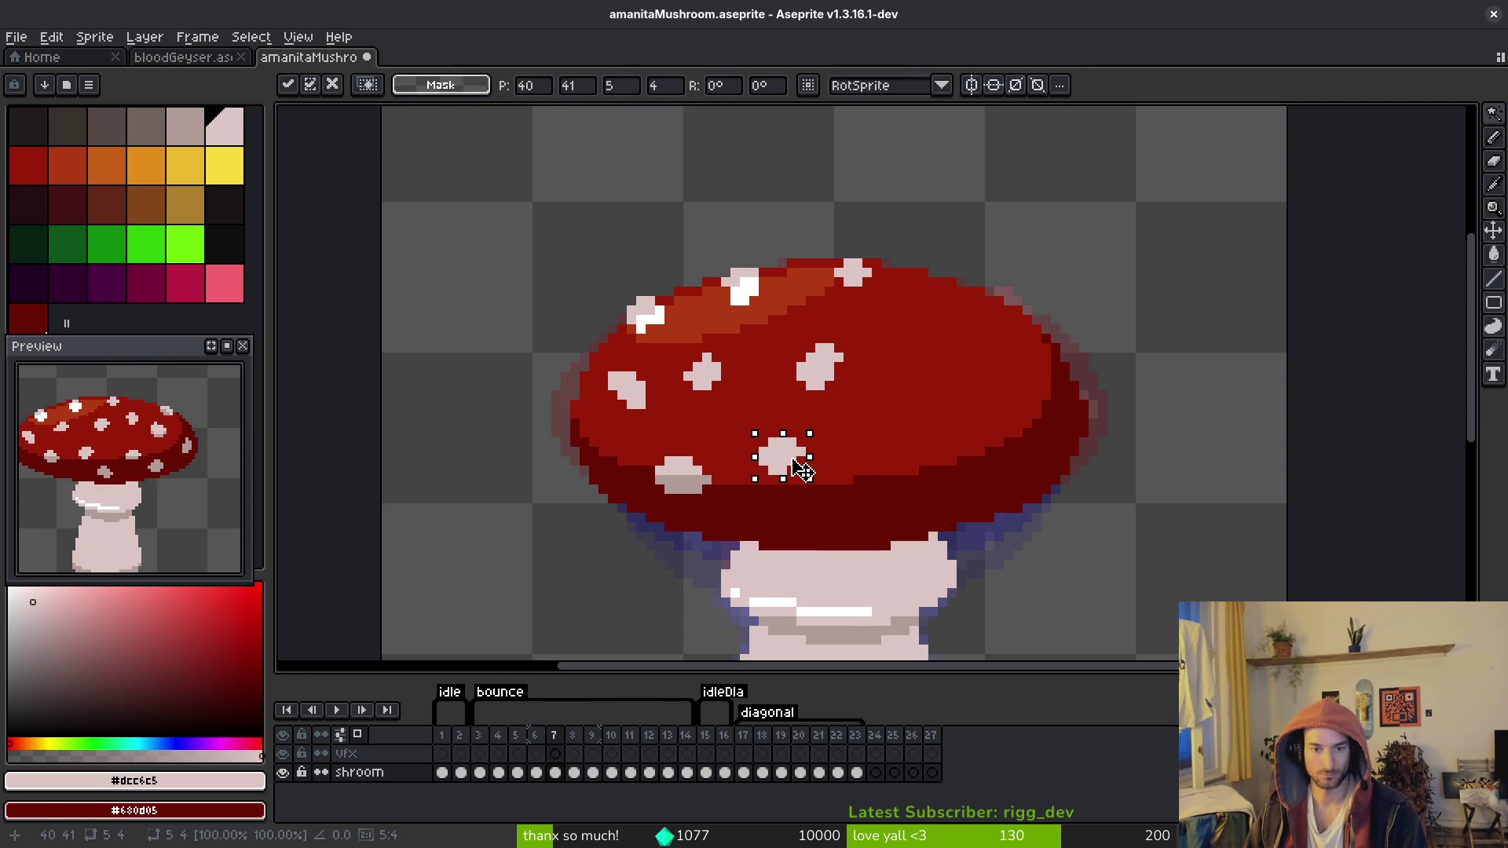
key(Return)
Step: Paste the copied spot again into frame 7 and move it down for the bounce
key(Left)
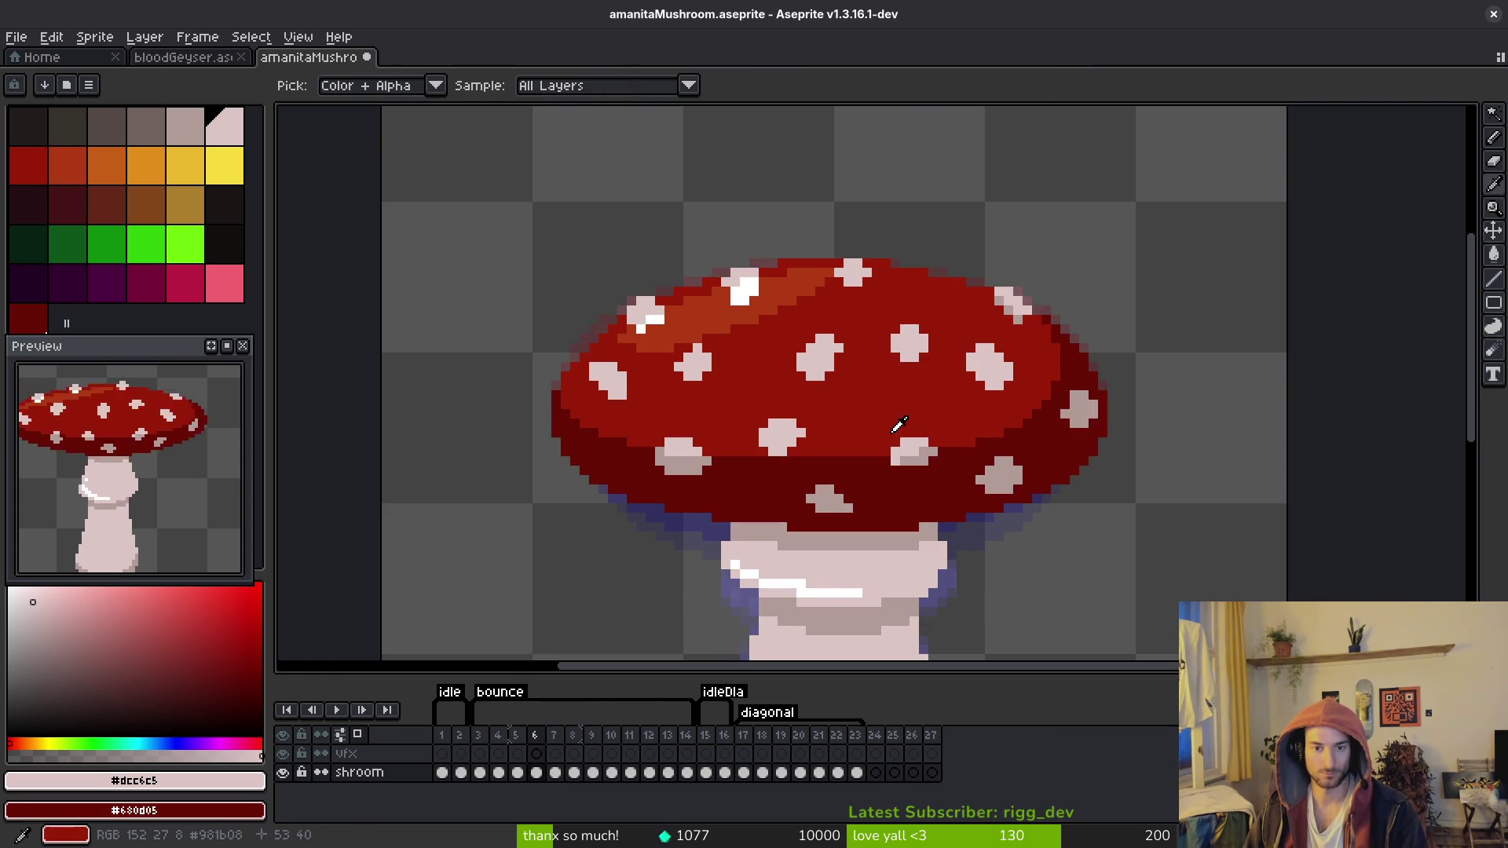
key(Right)
key(Left)
key(ctrl+v)
key(Right)
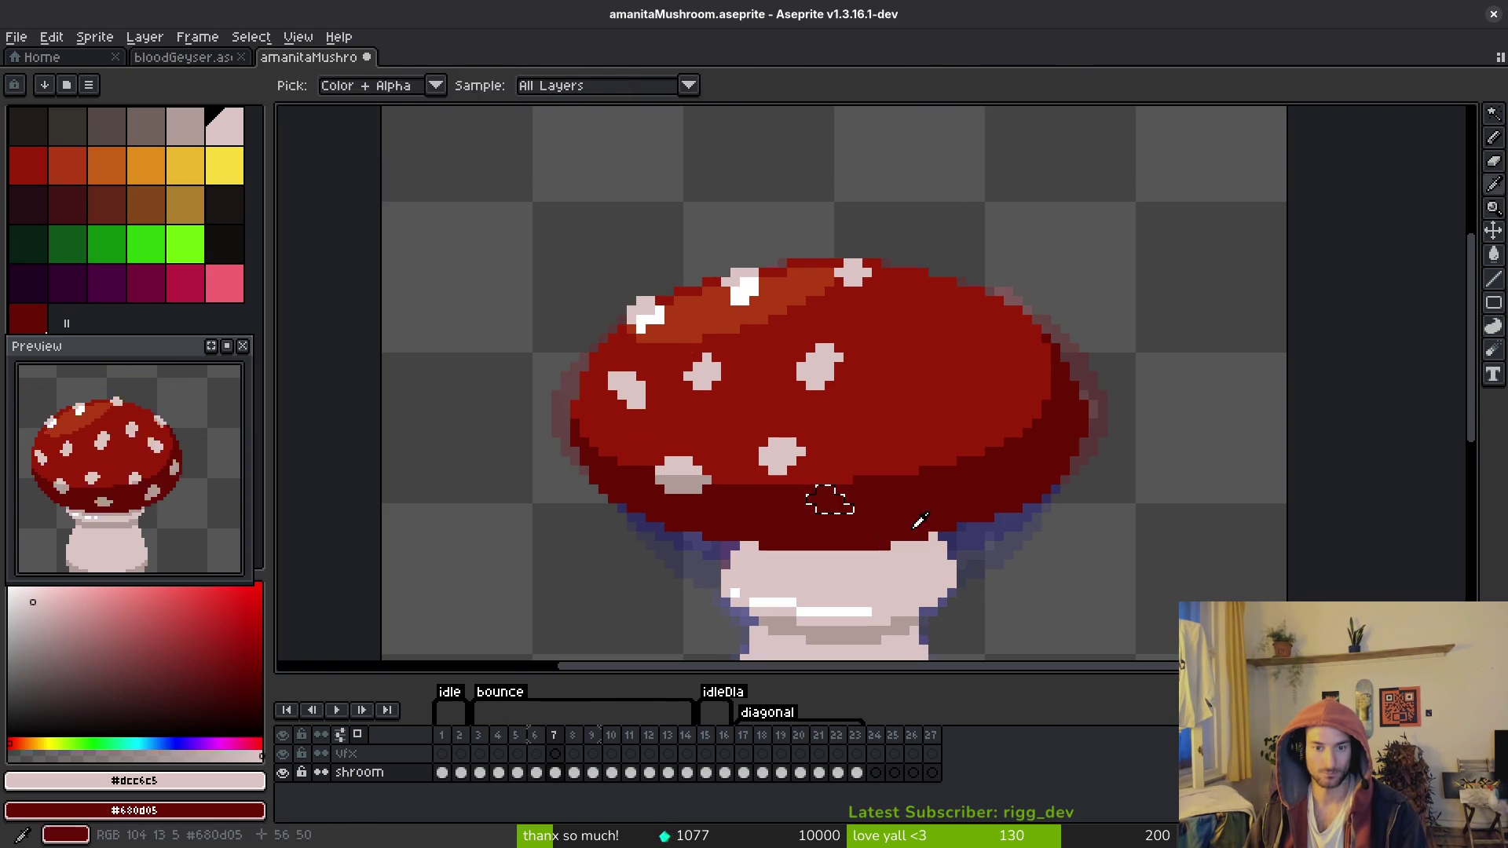
key(ctrl+v)
drag(824, 500, 836, 524)
key(i)
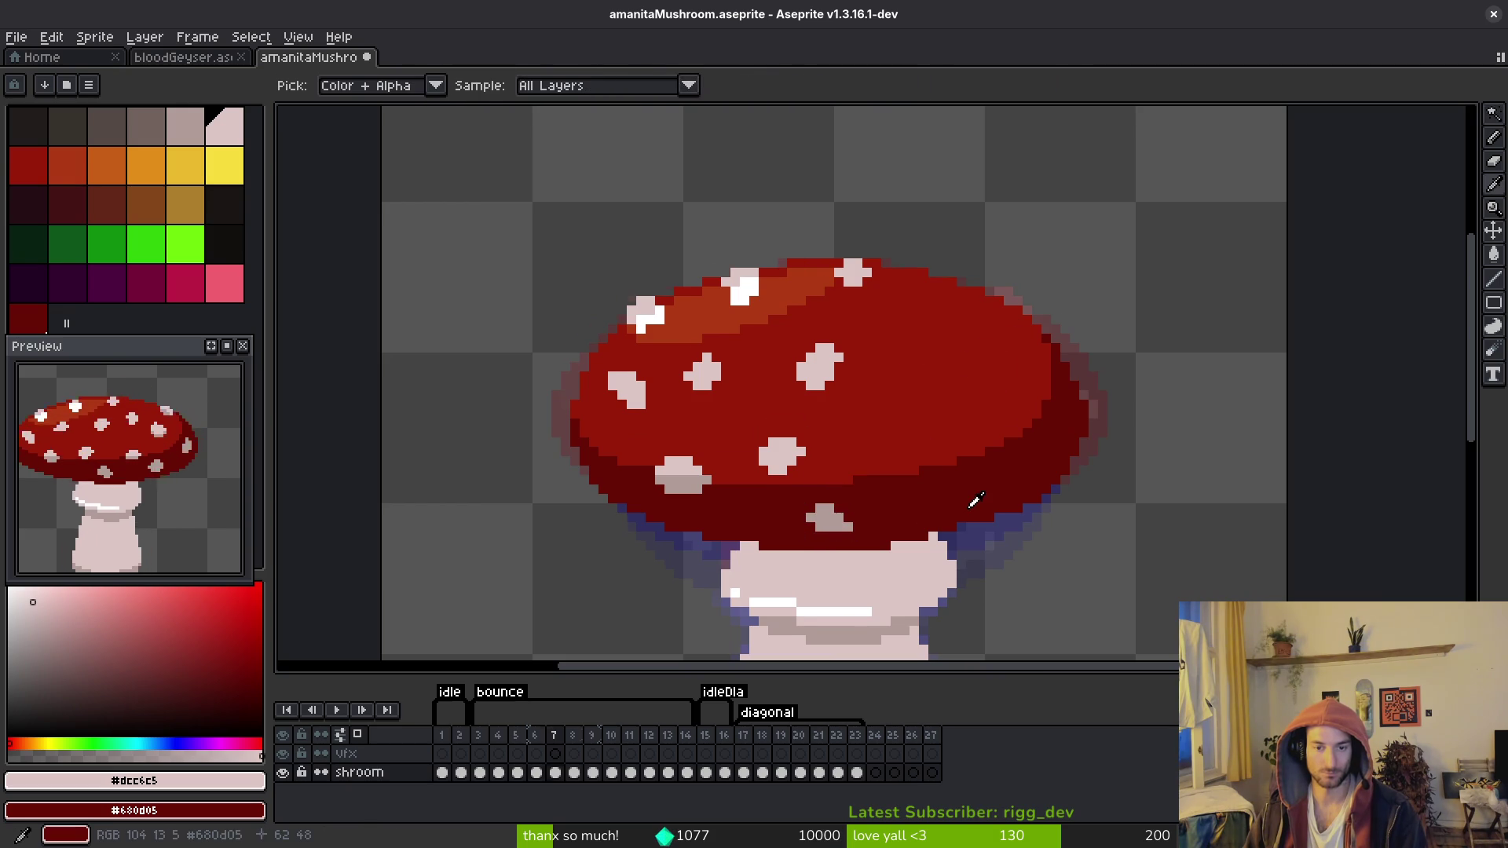
Step: Step through frames 6 to 8 to compare the spot placement in the bounce
key(Right)
key(Left)
key(Left)
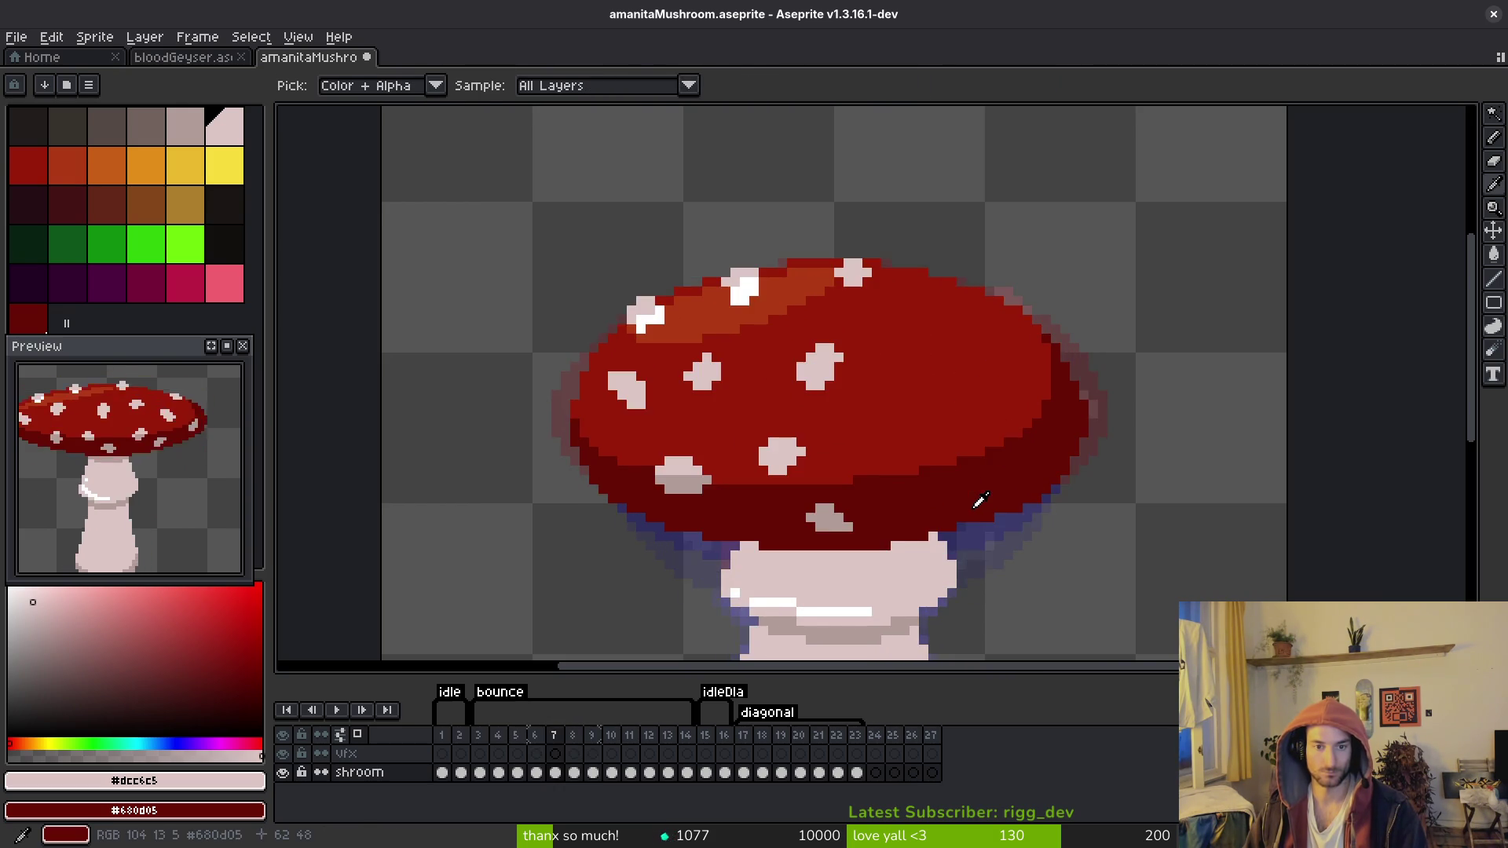
key(Right)
key(Right)
key(Left)
key(Left)
key(Right)
key(Right)
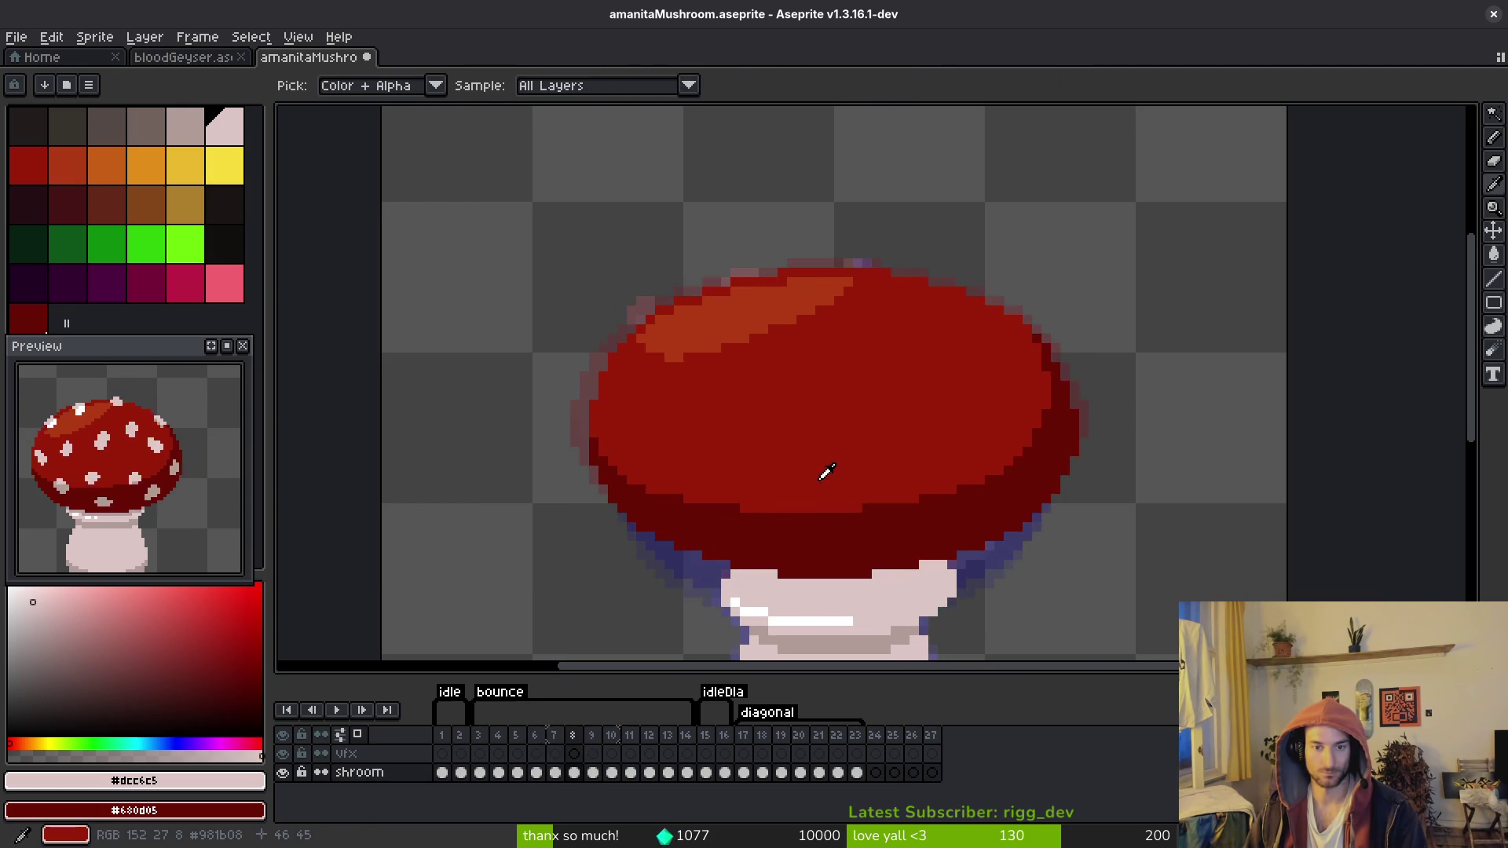
key(Left)
key(Left)
Step: Magic-wand the upper-right cap spot on frame 6 and paste it lower into frame 7
key(Right)
key(Left)
key(w)
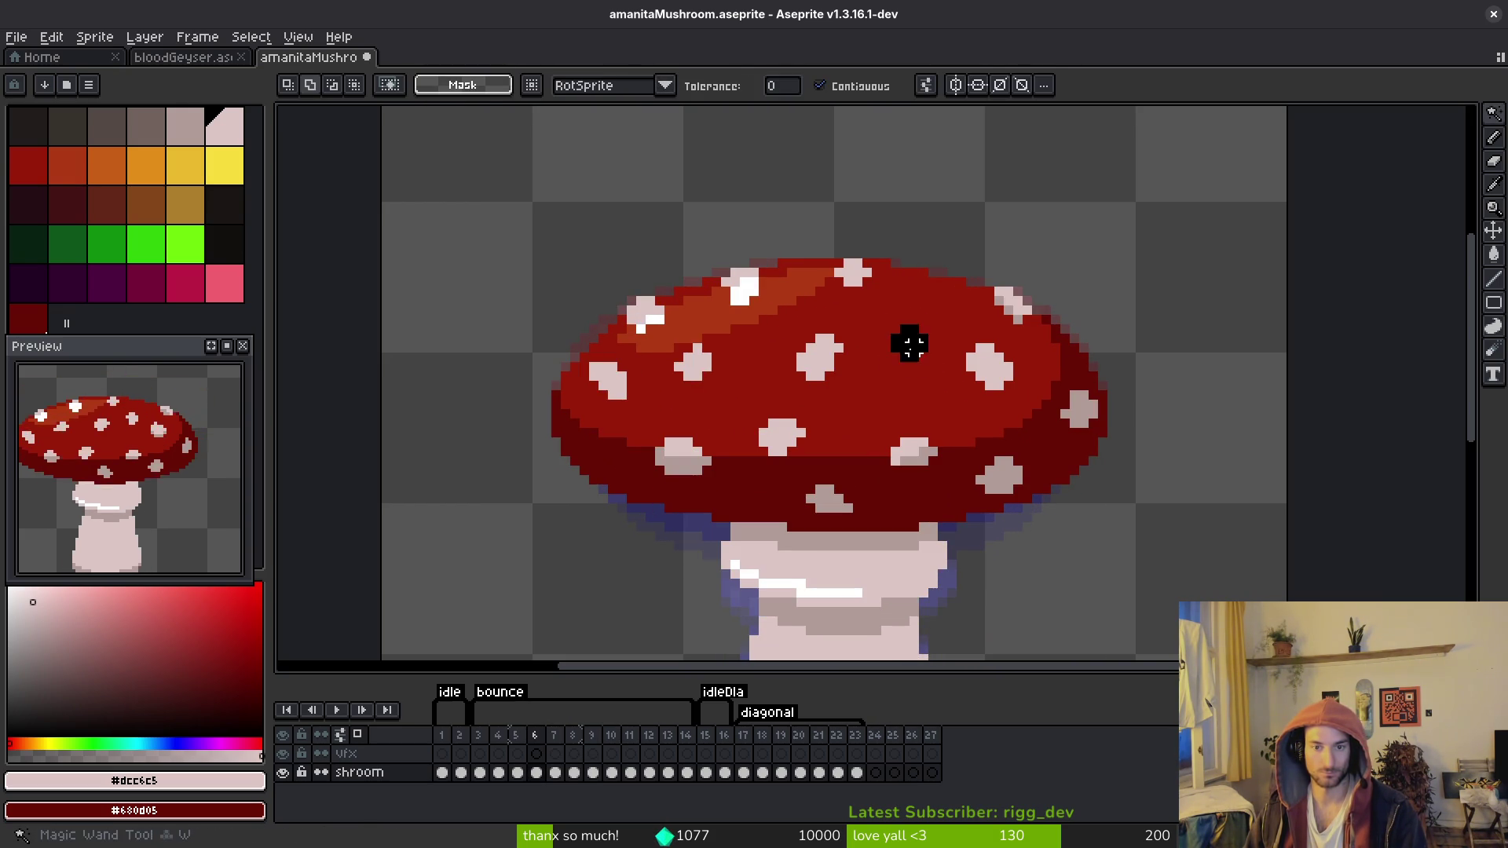
click(909, 340)
key(ctrl+c)
key(Right)
key(ctrl+v)
drag(936, 363, 936, 384)
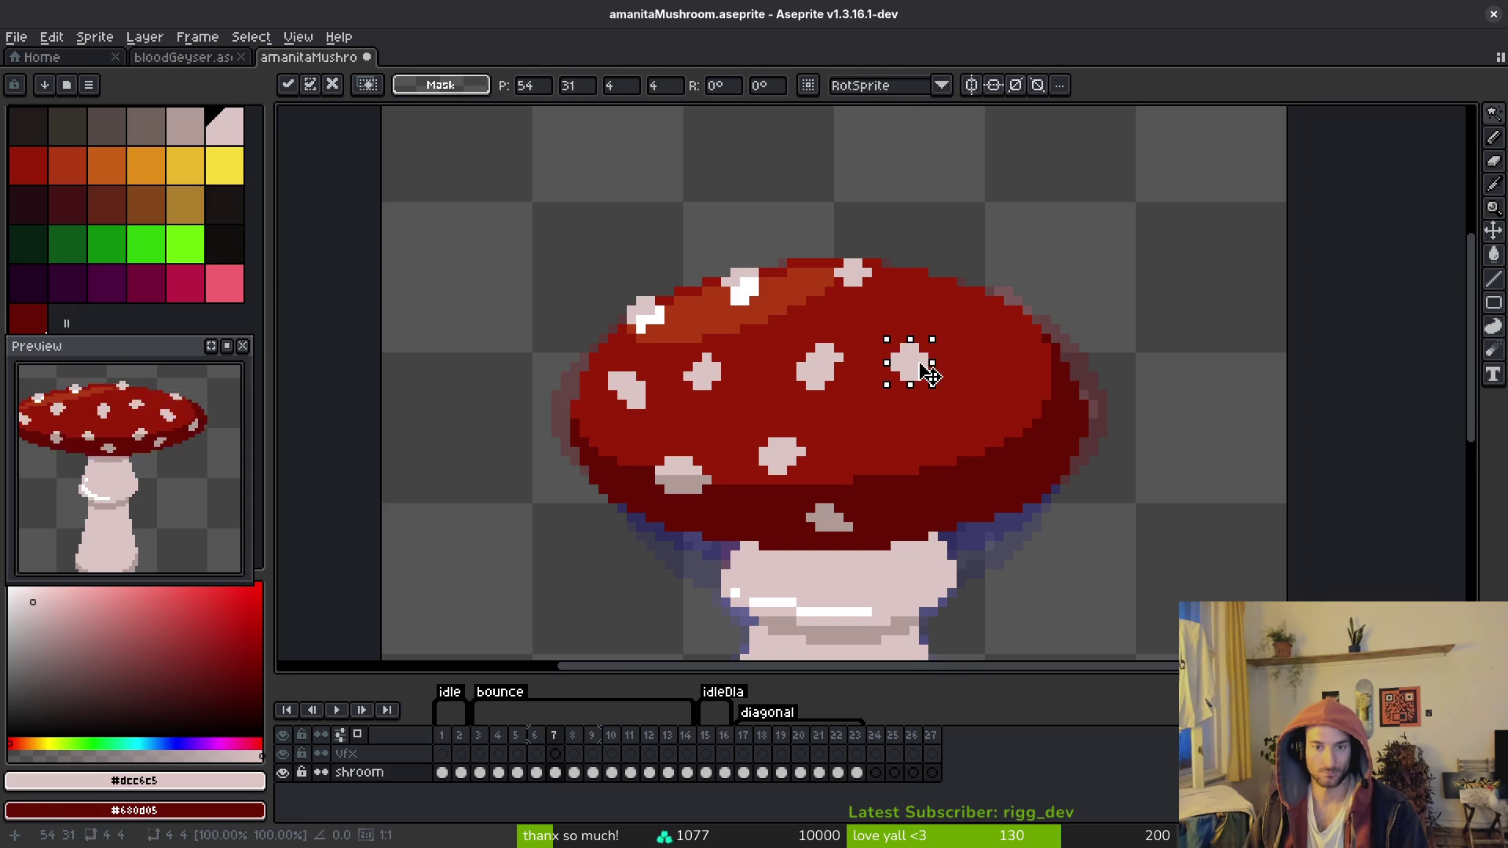
key(Return)
key(Right)
key(Left)
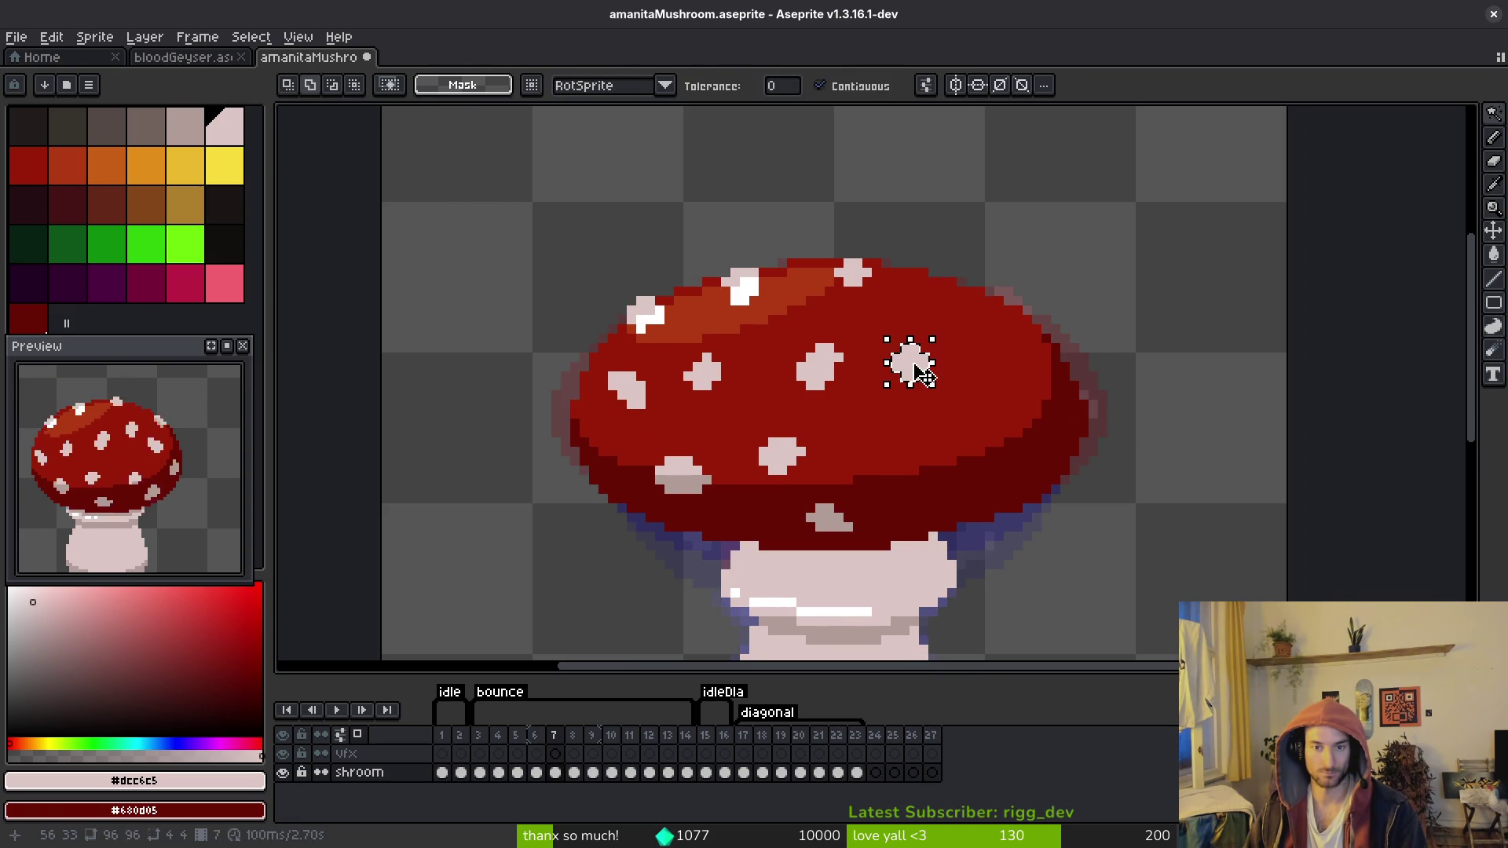
Step: Repaint the stray purple pixels on frame 7's cap in cap red with the Pencil
key(b)
scroll(927, 389, up, 4)
alt+click(803, 336)
click(803, 337)
drag(838, 367, 878, 368)
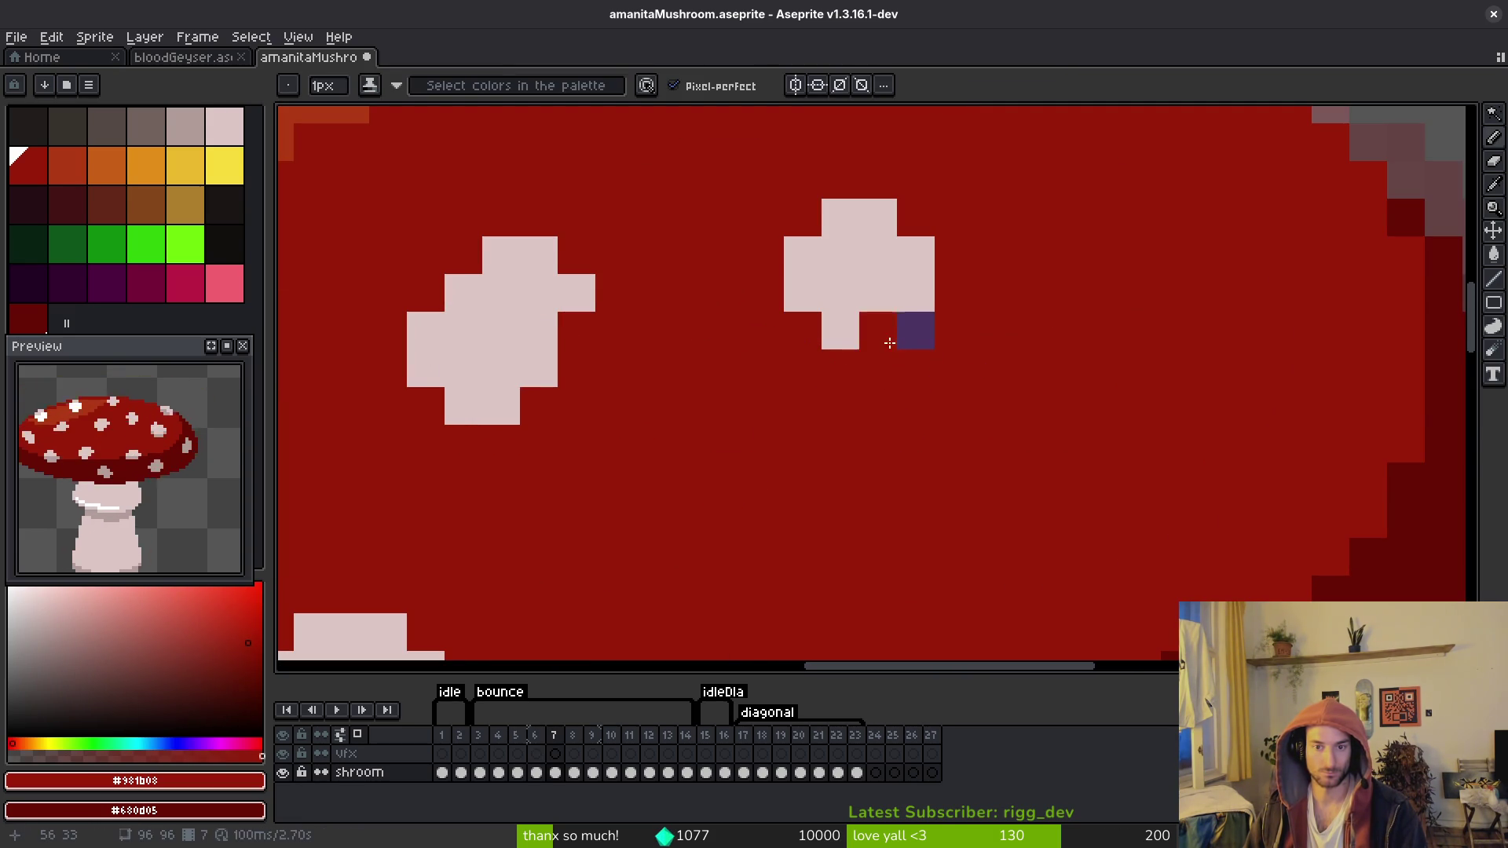
scroll(993, 370, down, 3)
key(Left)
key(Right)
key(Left)
key(Right)
key(Left)
key(Right)
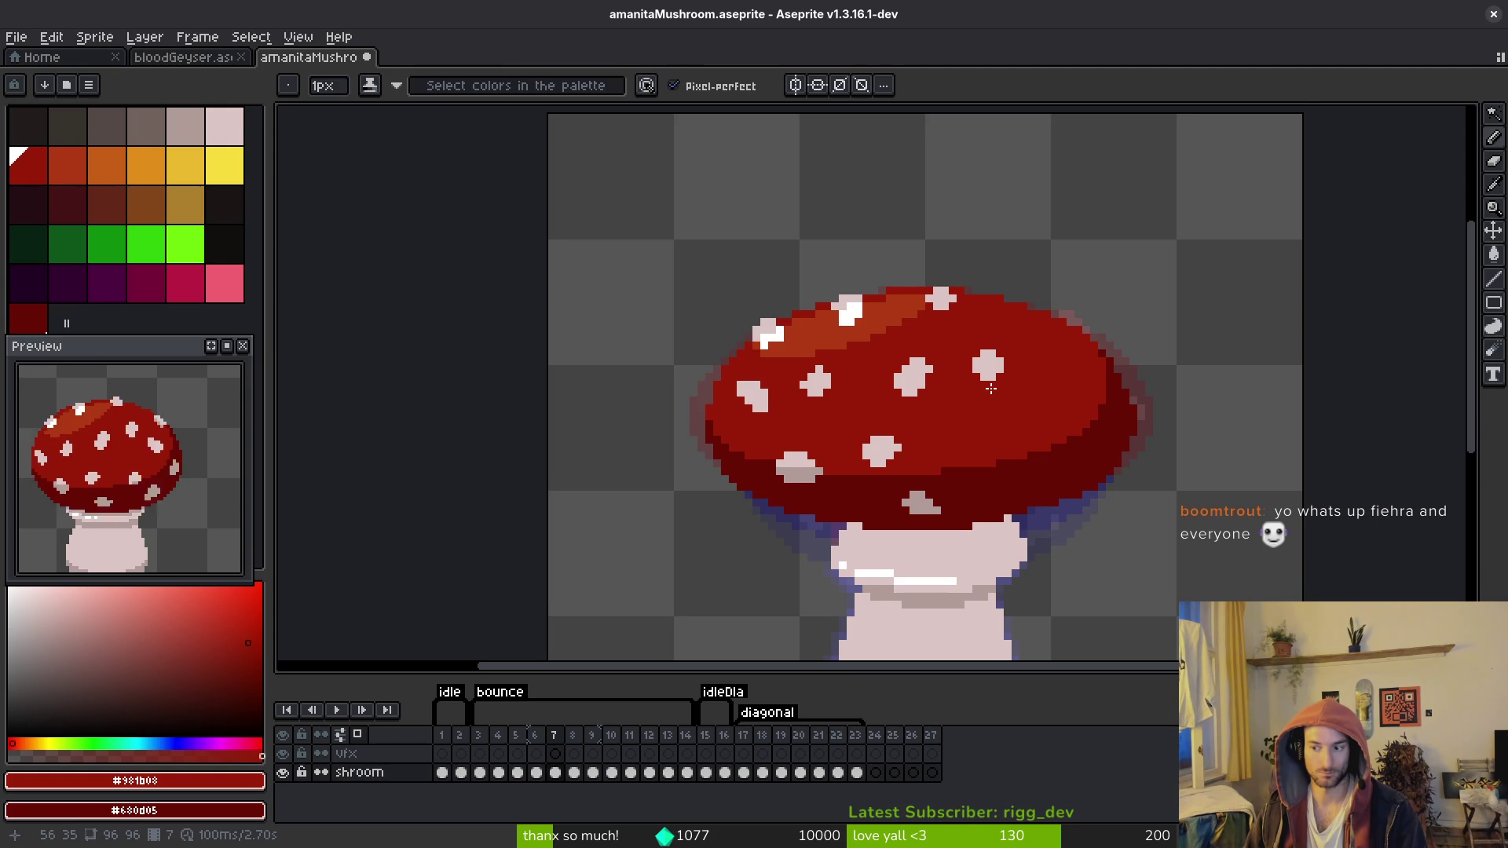
Step: On frame 6, select the spot on the cap's right edge plus the grey pixel below
key(Left)
scroll(997, 369, up, 3)
key(w)
click(1016, 353)
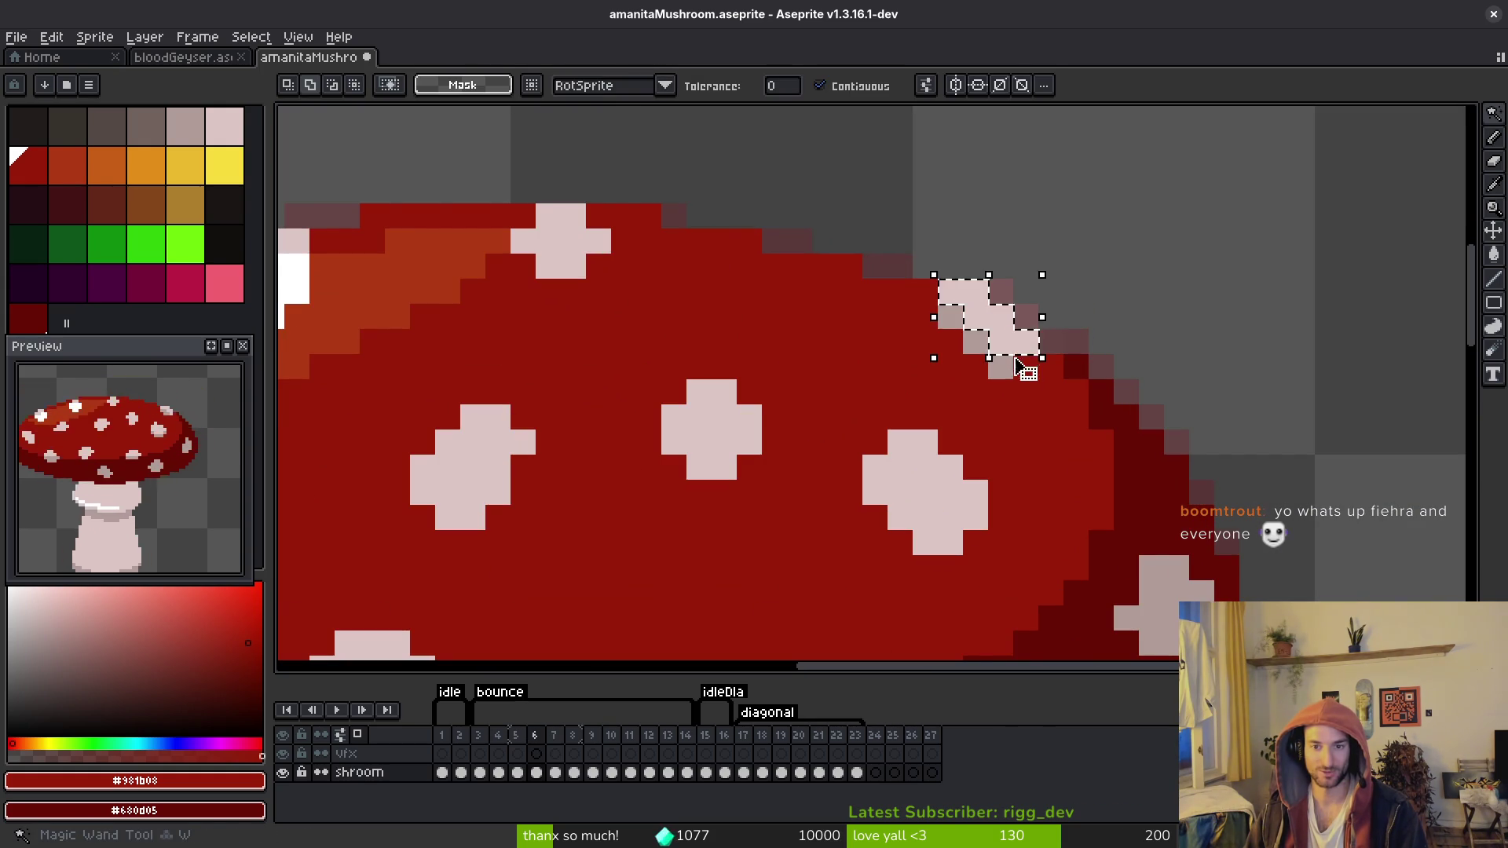
scroll(1015, 365, up, 2)
shift+click(974, 369)
scroll(999, 380, down, 3)
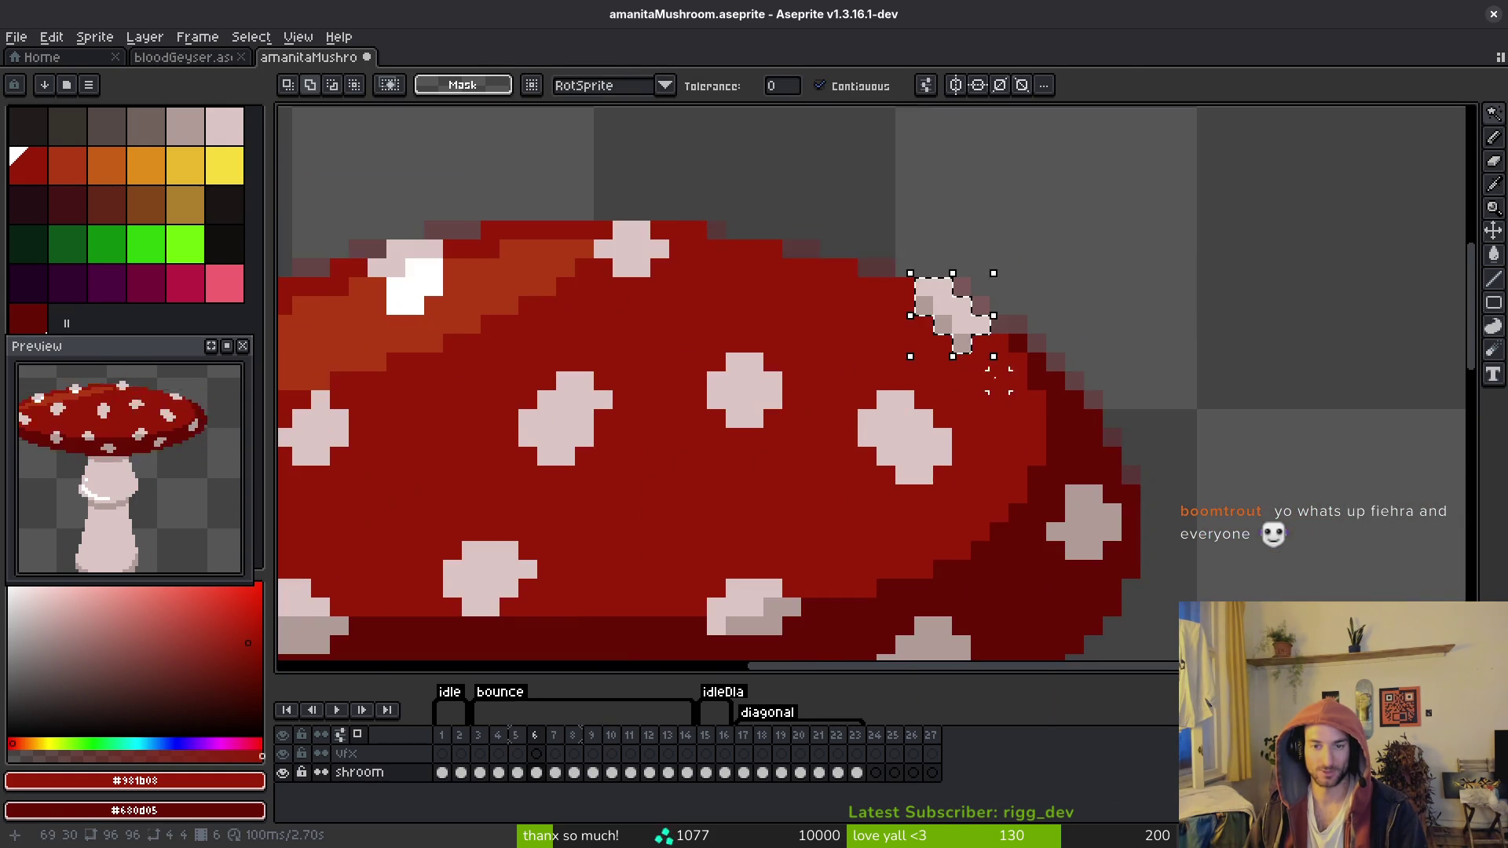
Step: Place the right-edge spot lower on frame 7's cap and save the sprite
key(Right)
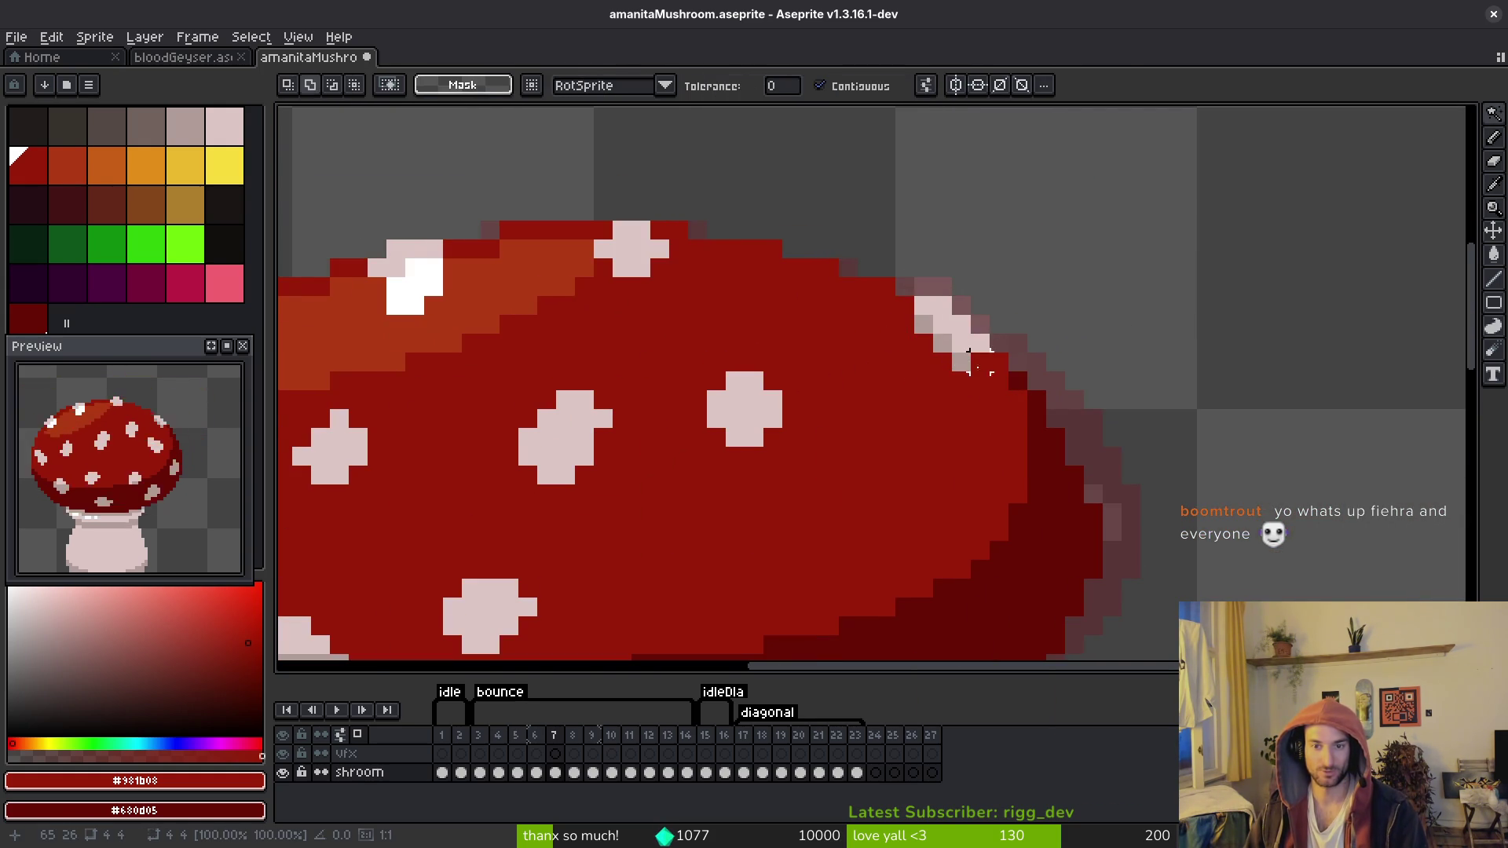
scroll(977, 363, down, 4)
key(Left)
scroll(967, 389, up, 3)
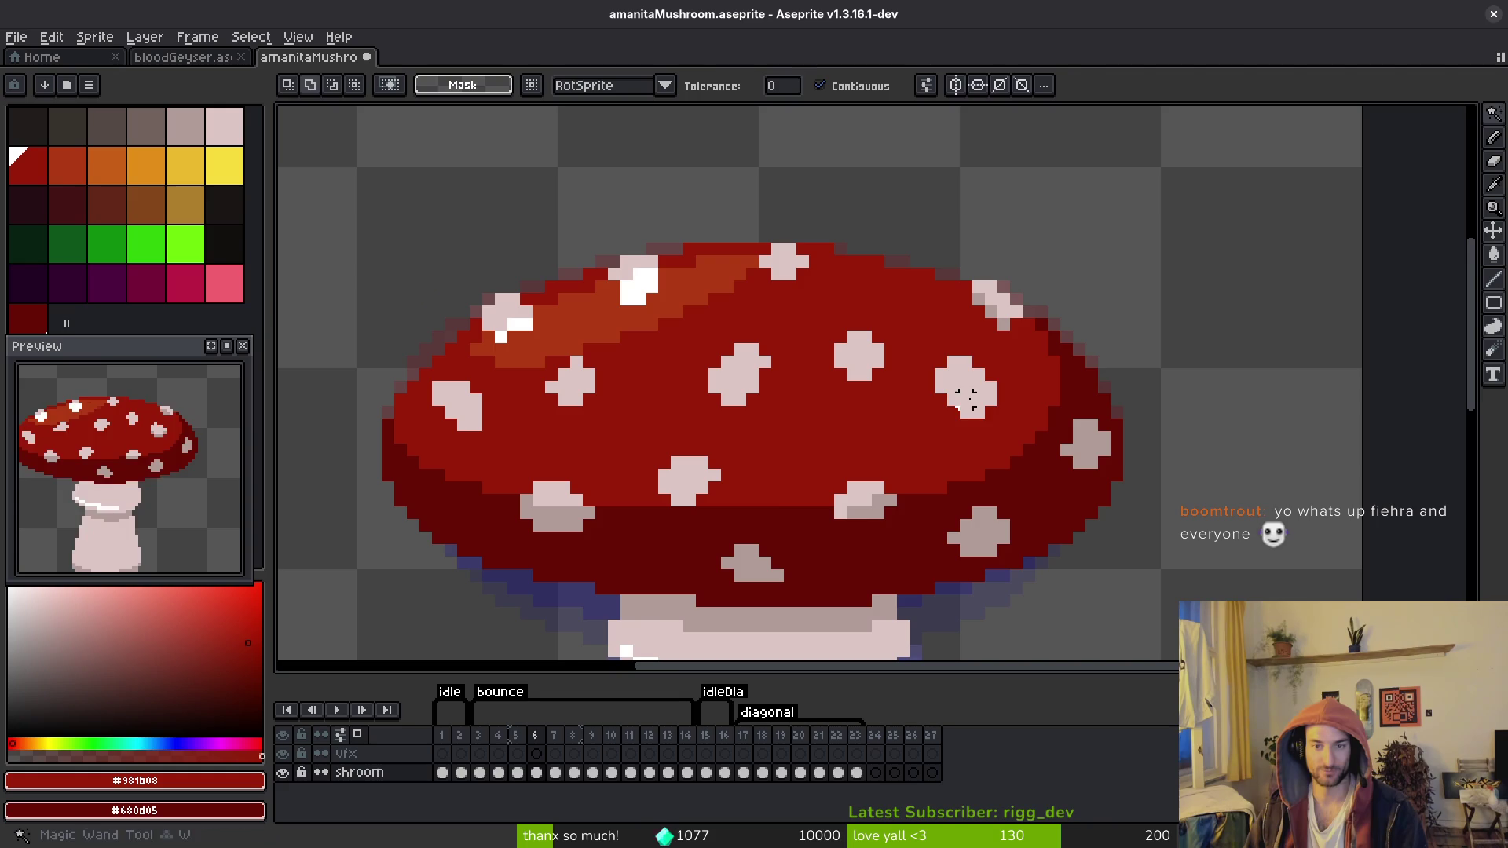
key(Right)
drag(967, 396, 979, 422)
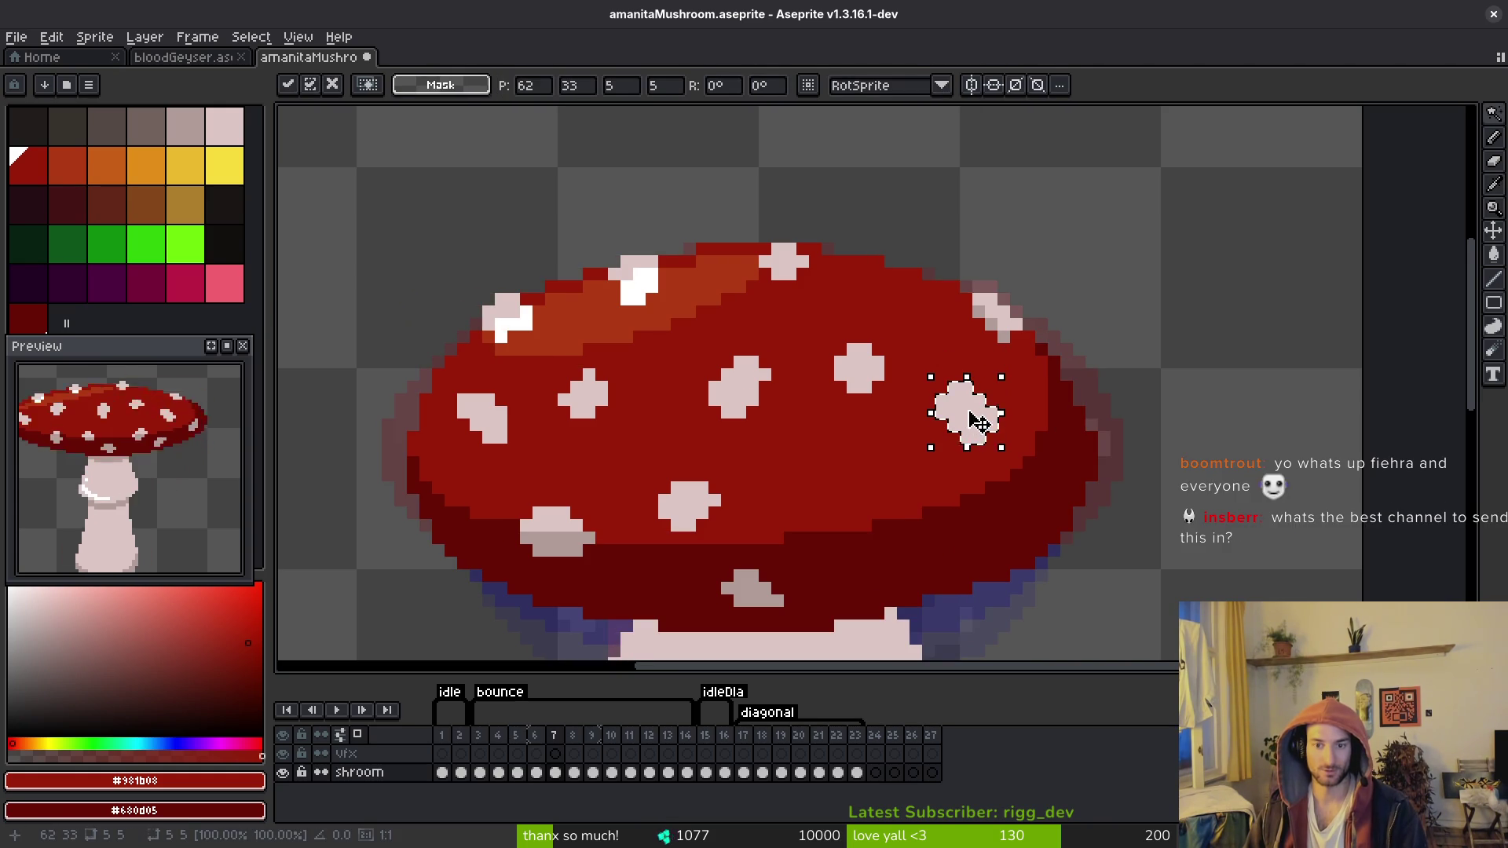
key(ctrl+d)
key(ctrl+s)
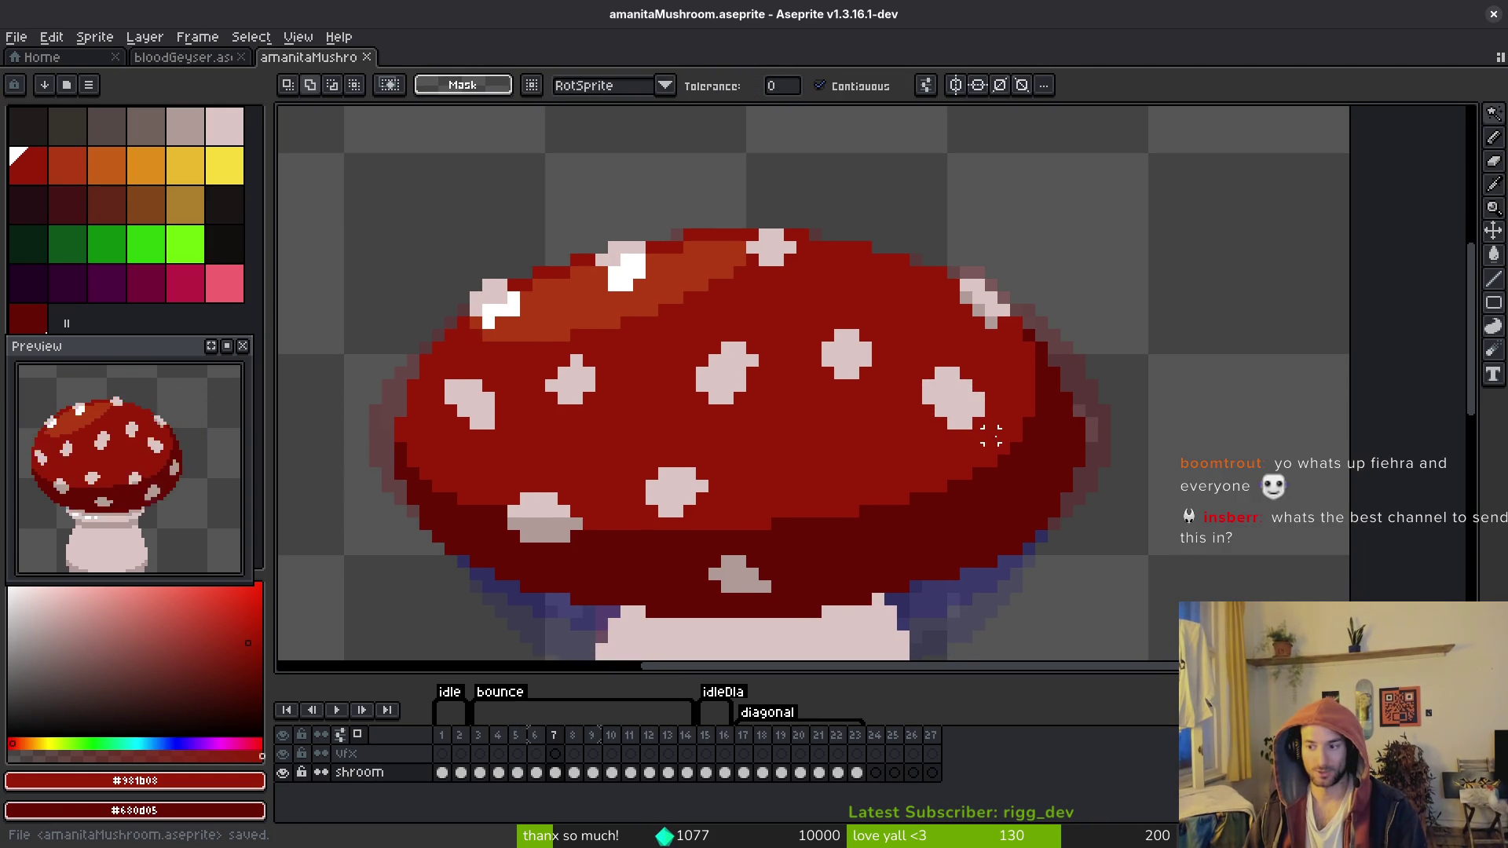
key(i)
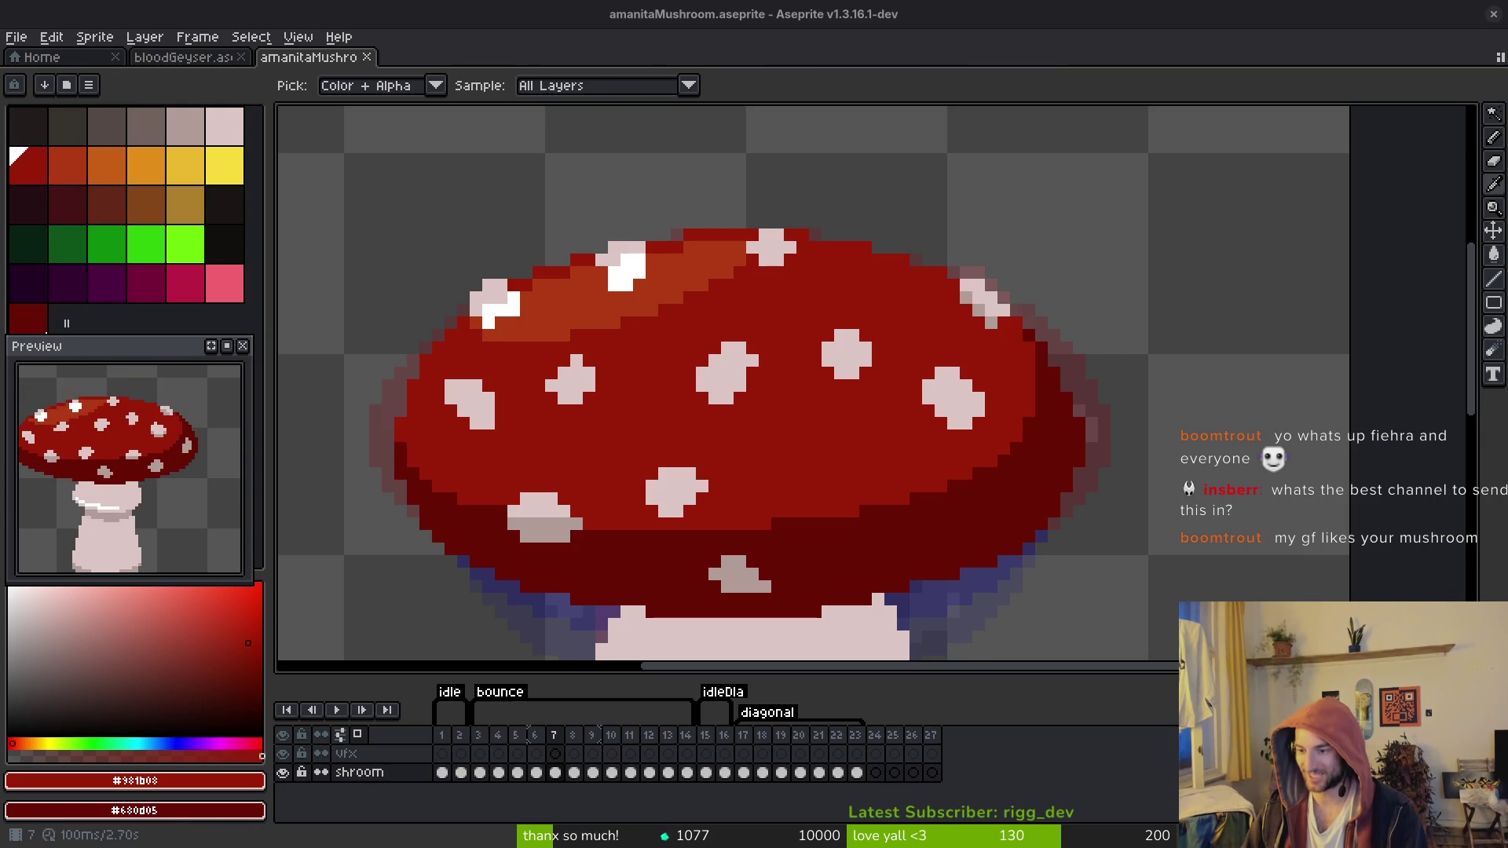
key(w)
scroll(828, 471, down, 1)
scroll(660, 437, down, 1)
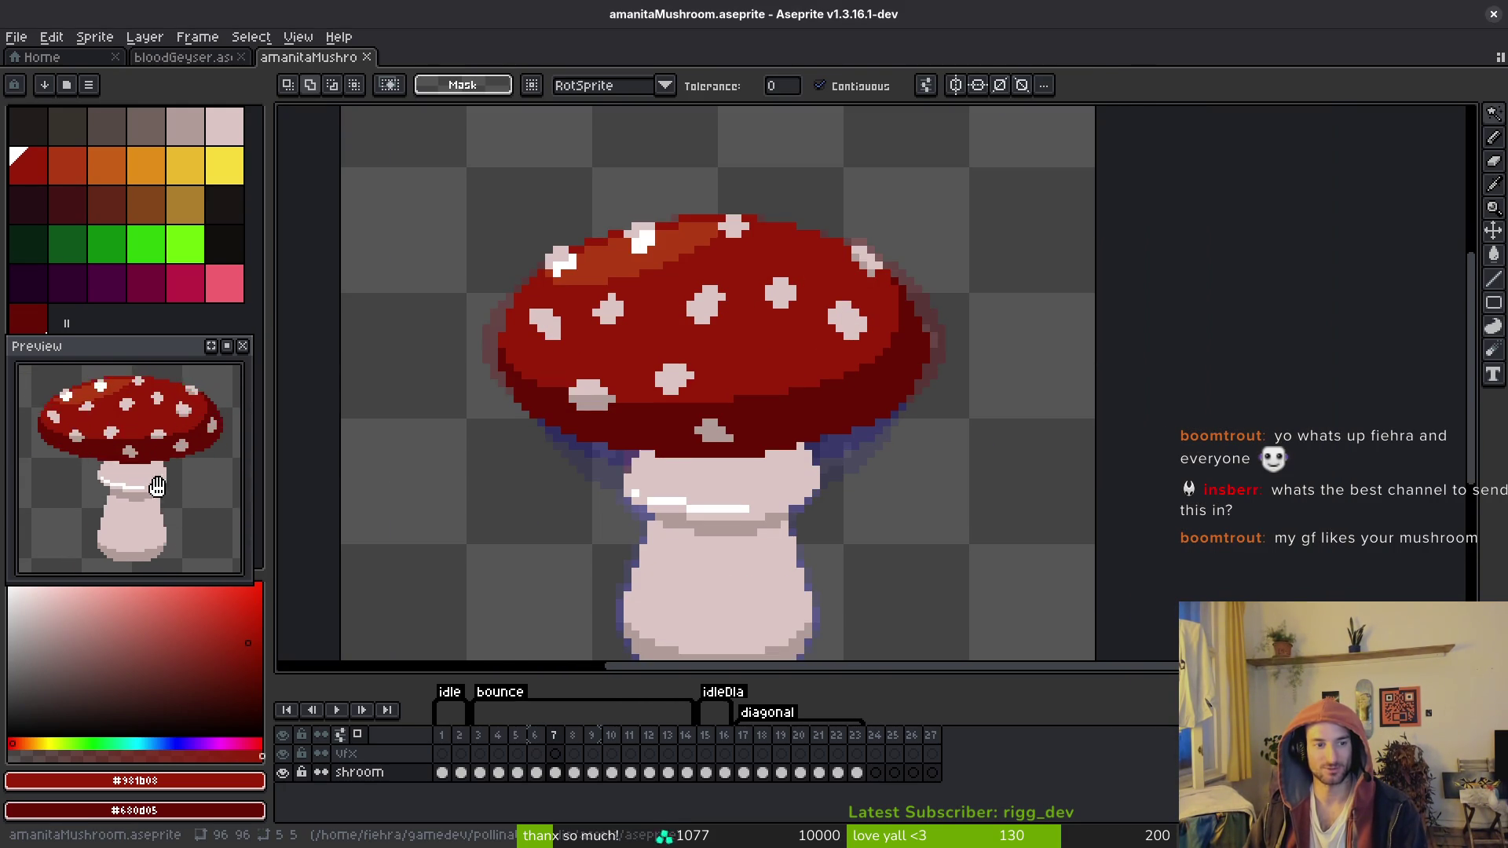
scroll(182, 486, down, 1)
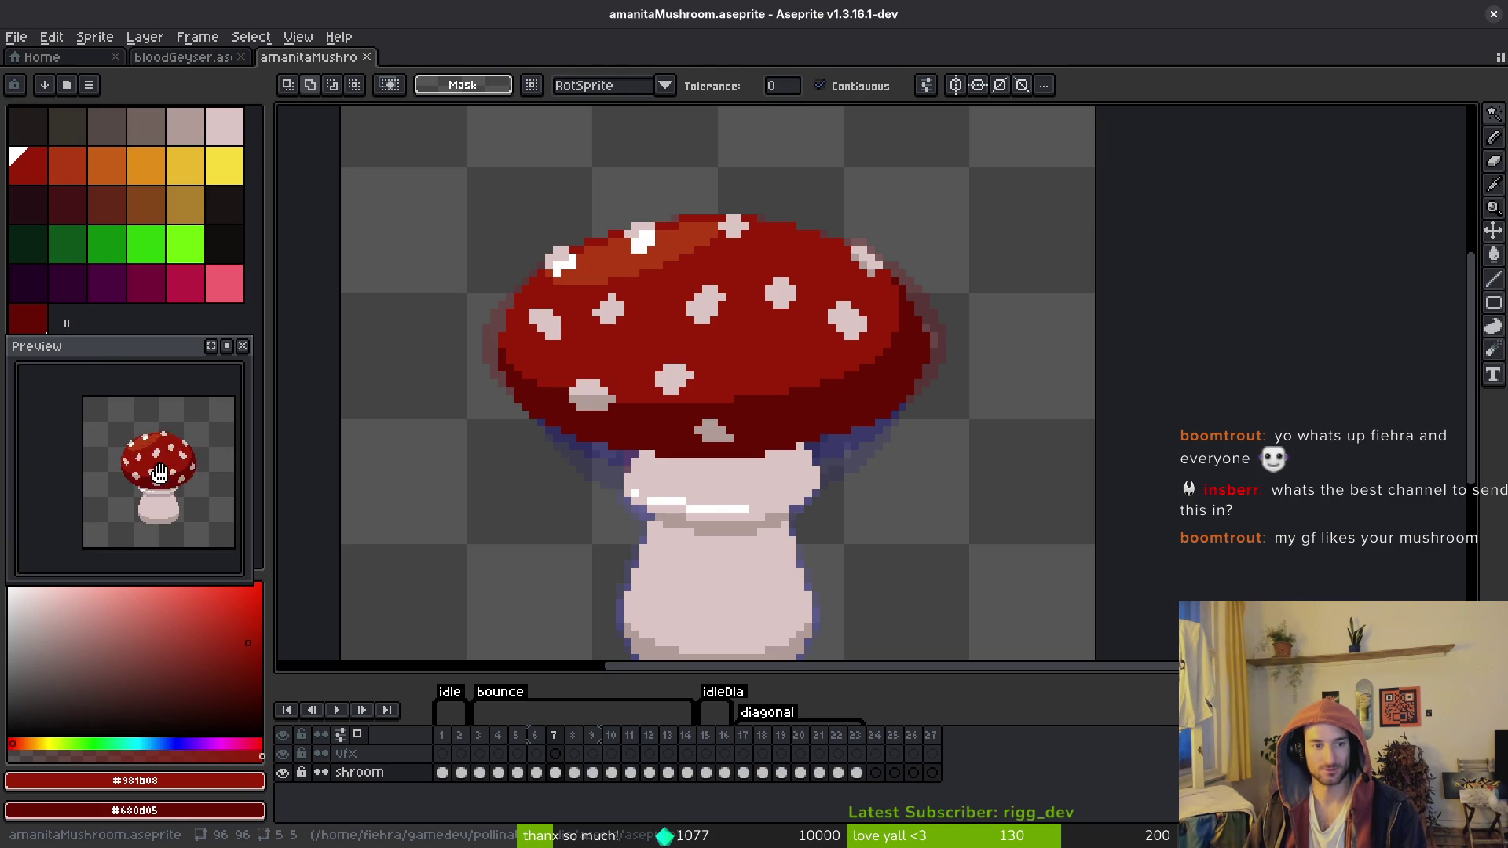
Step: Step through the bounce frames to compare spot positions, ending on frame 6
key(i)
key(period)
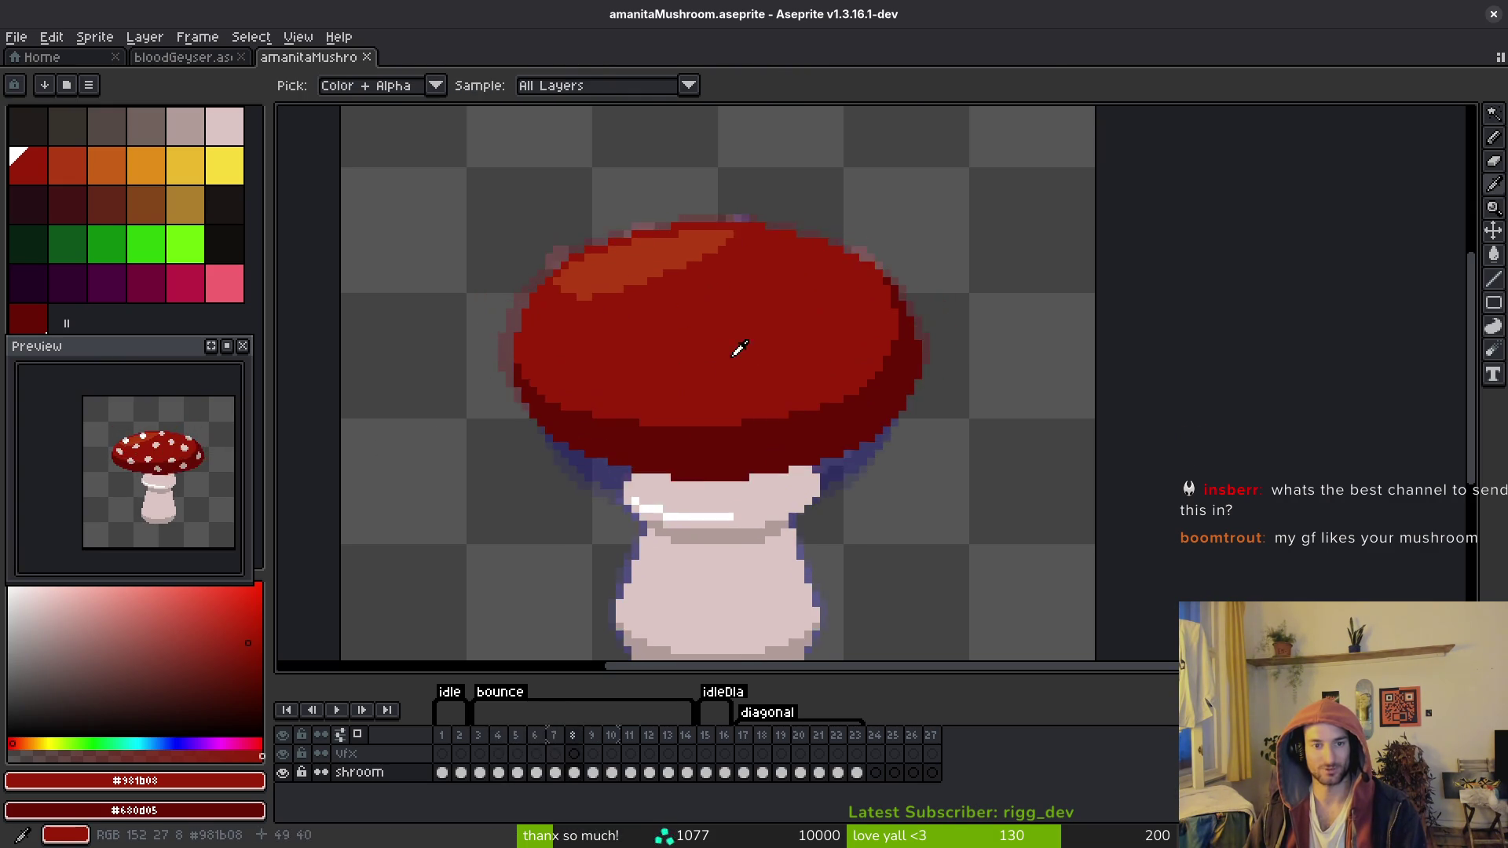
key(period)
key(period)
key(comma)
key(comma)
key(period)
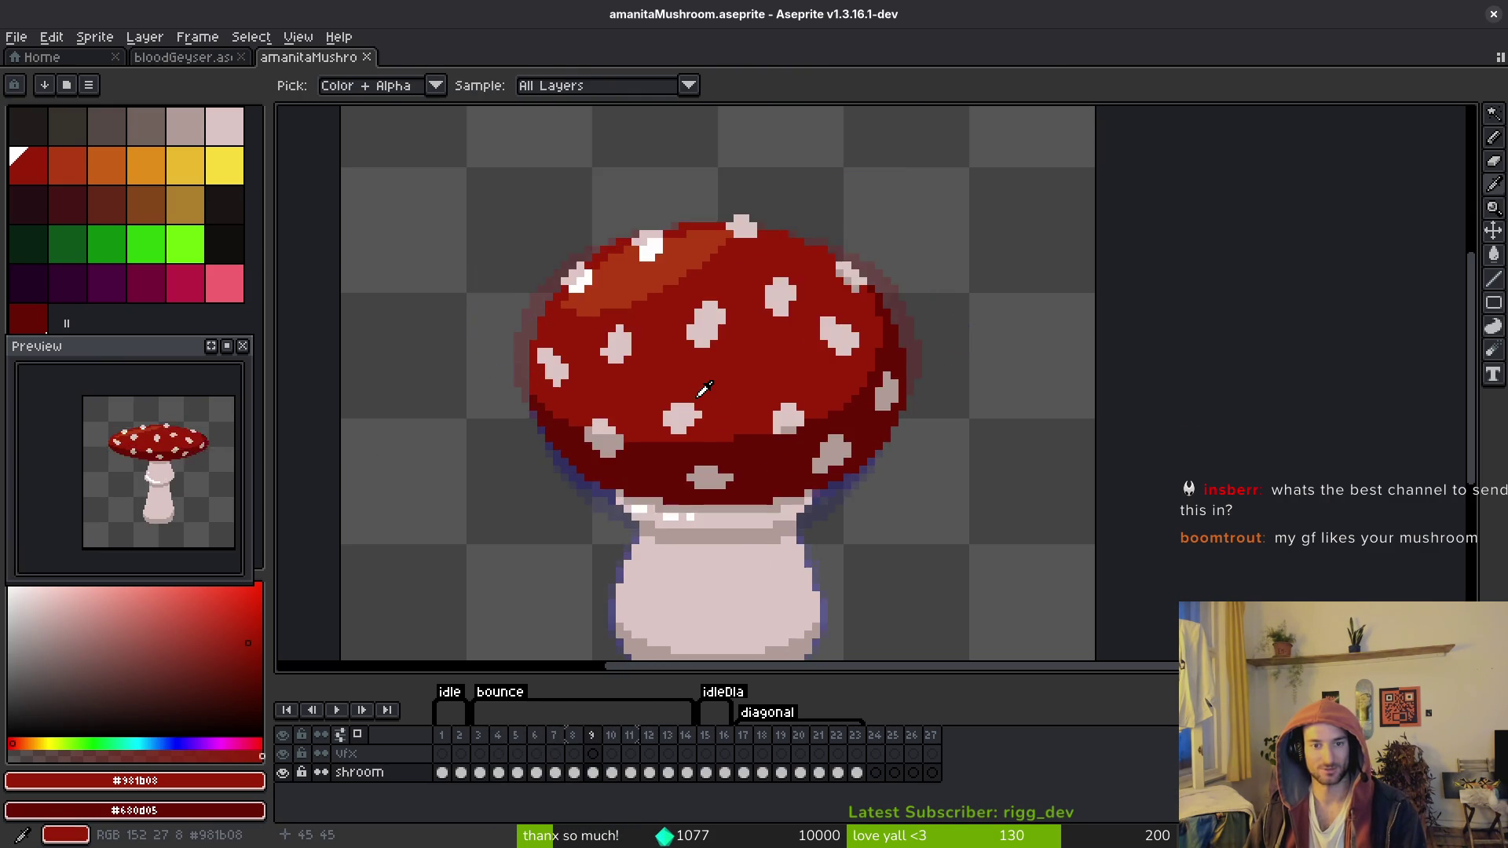
key(comma)
key(comma)
key(comma)
Step: Select the two-shade cap spot on frame 6 and move it down one pixel
key(w)
scroll(856, 384, up, 3)
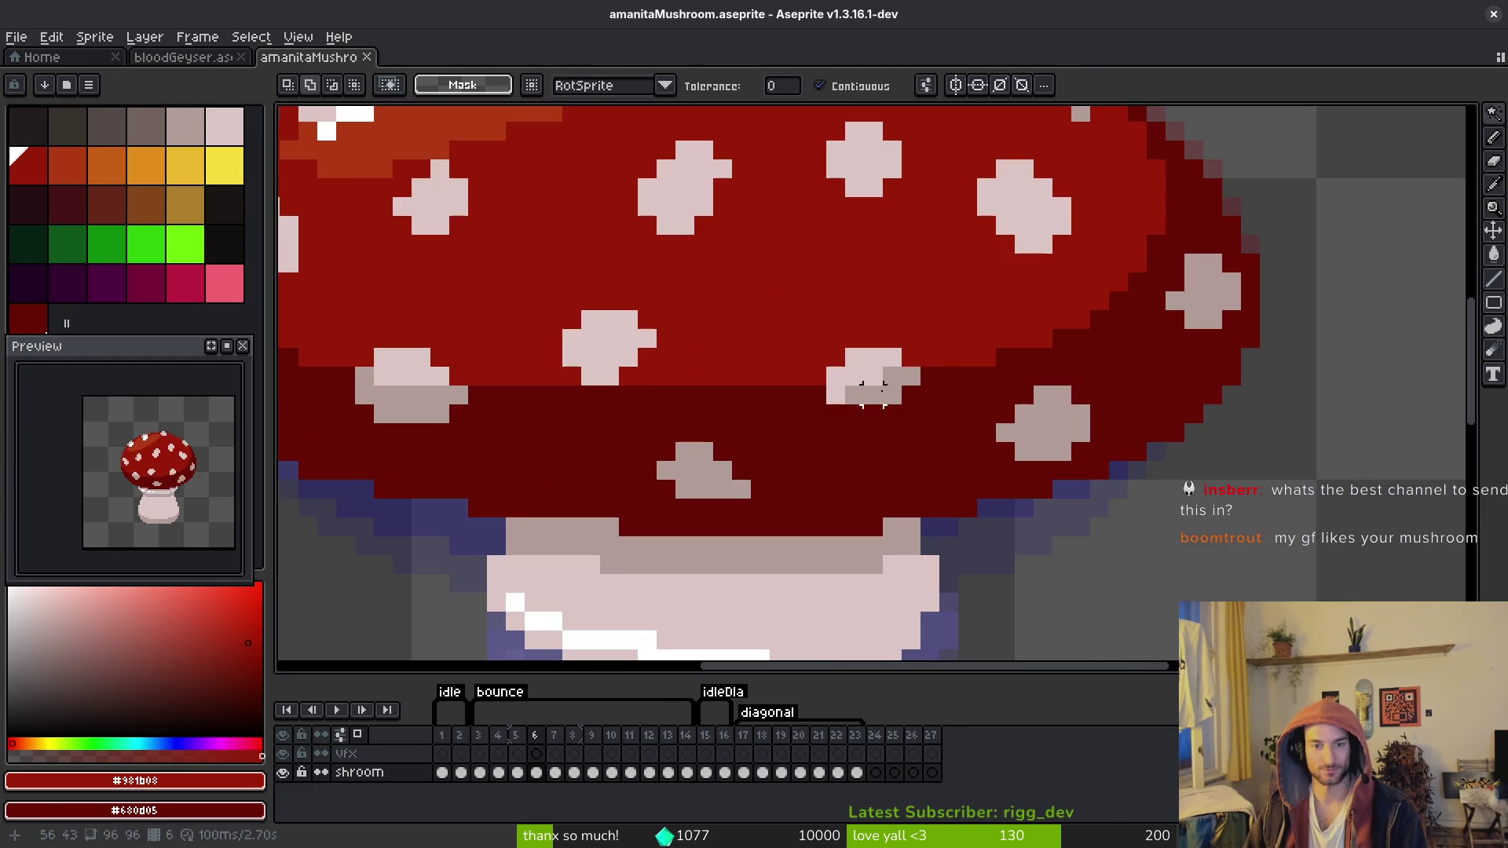
click(872, 395)
shift+click(864, 369)
scroll(891, 396, up, 2)
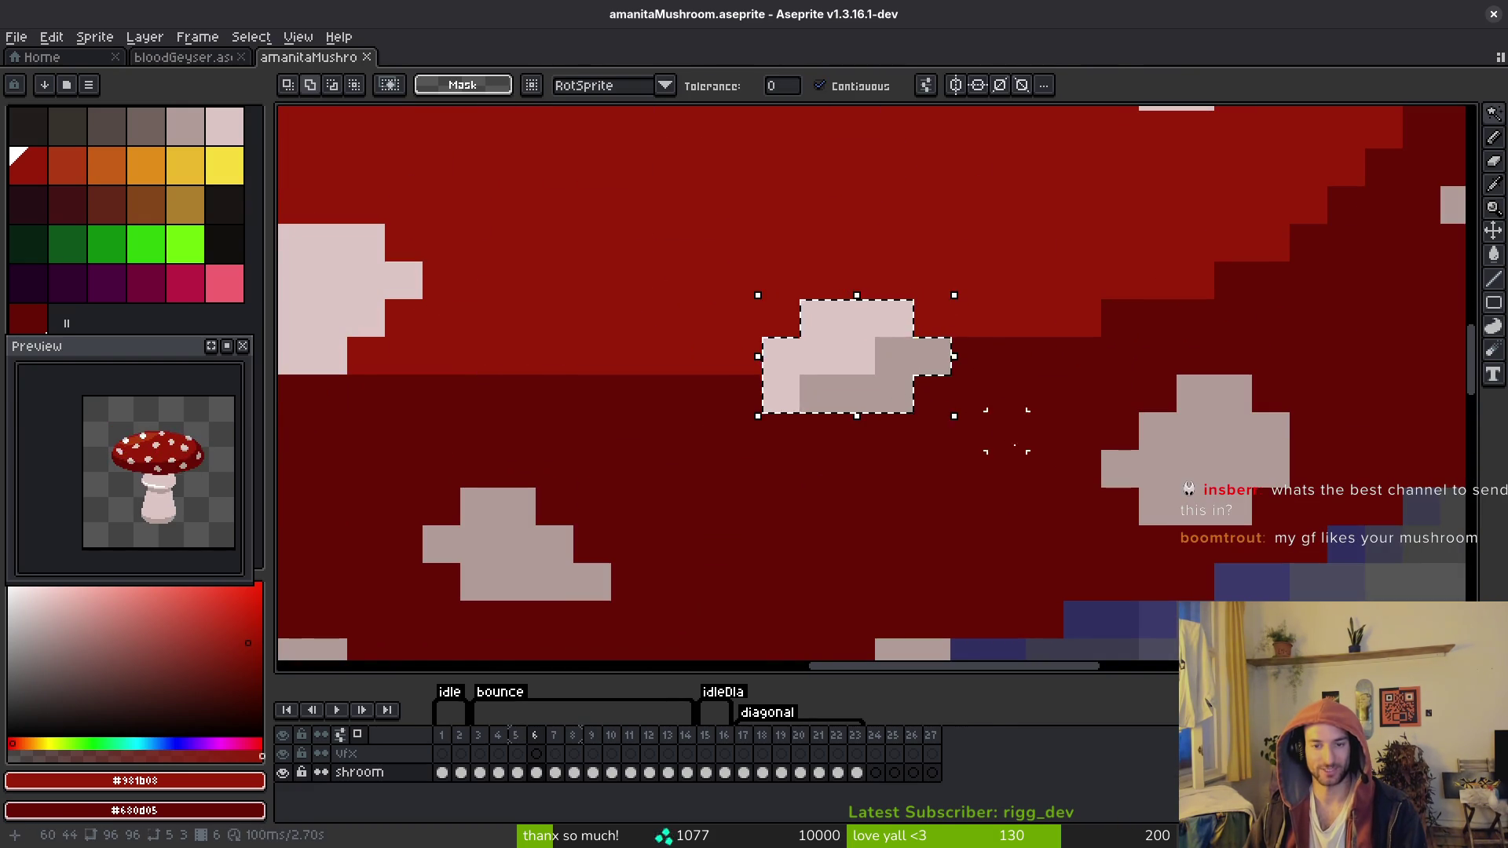
key(period)
mouse_move(885, 376)
mouse_down()
mouse_move(888, 360)
mouse_move(882, 427)
mouse_up()
key(b)
Step: Paint a pale pixel on the cap and paste a copy of the spot there
alt+click(841, 461)
key(ctrl+s)
click(1006, 462)
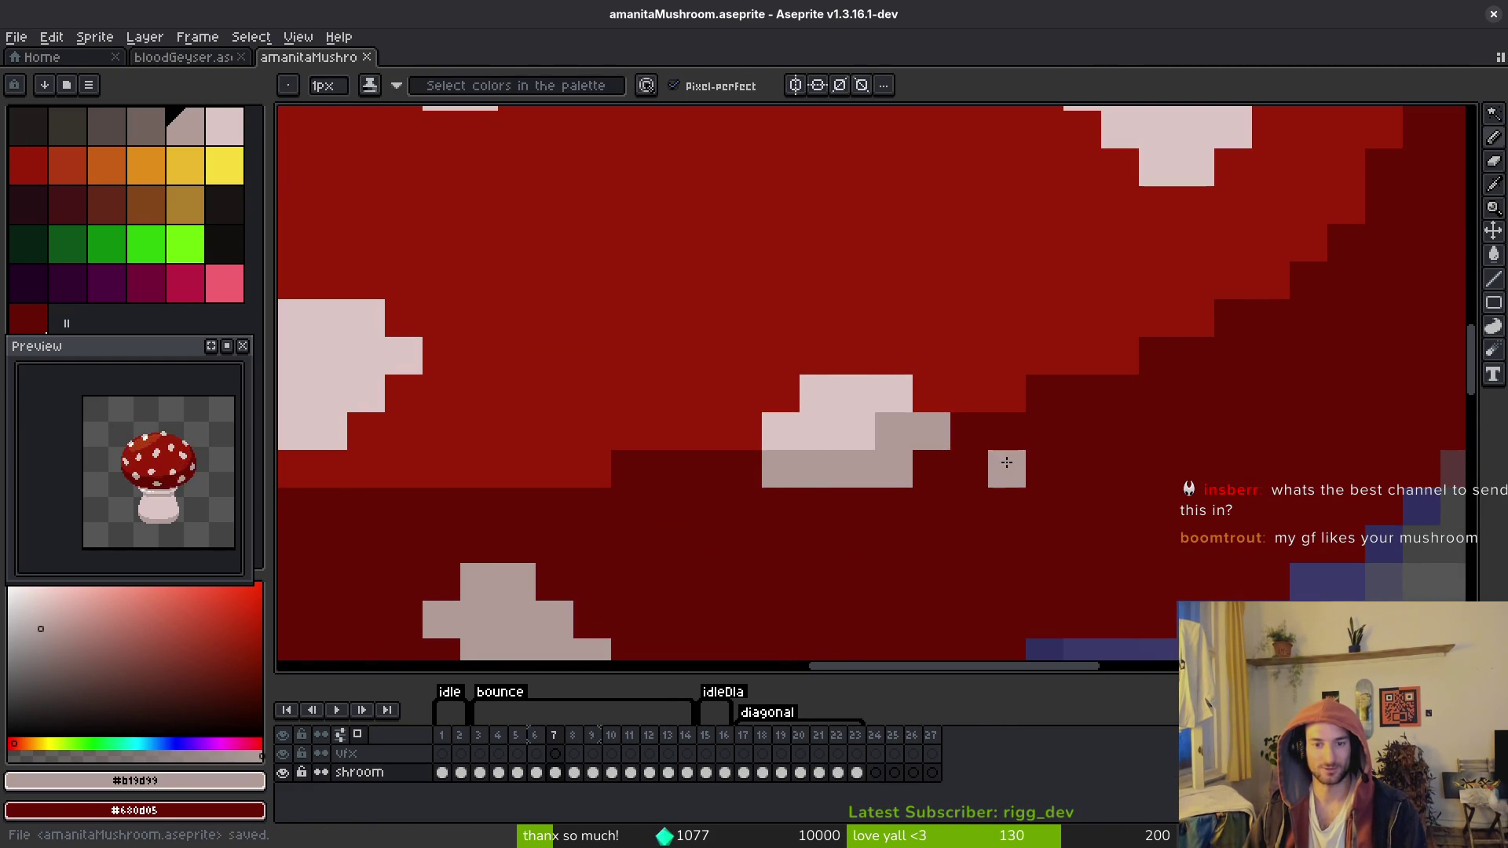
scroll(1036, 479, down, 3)
key(i)
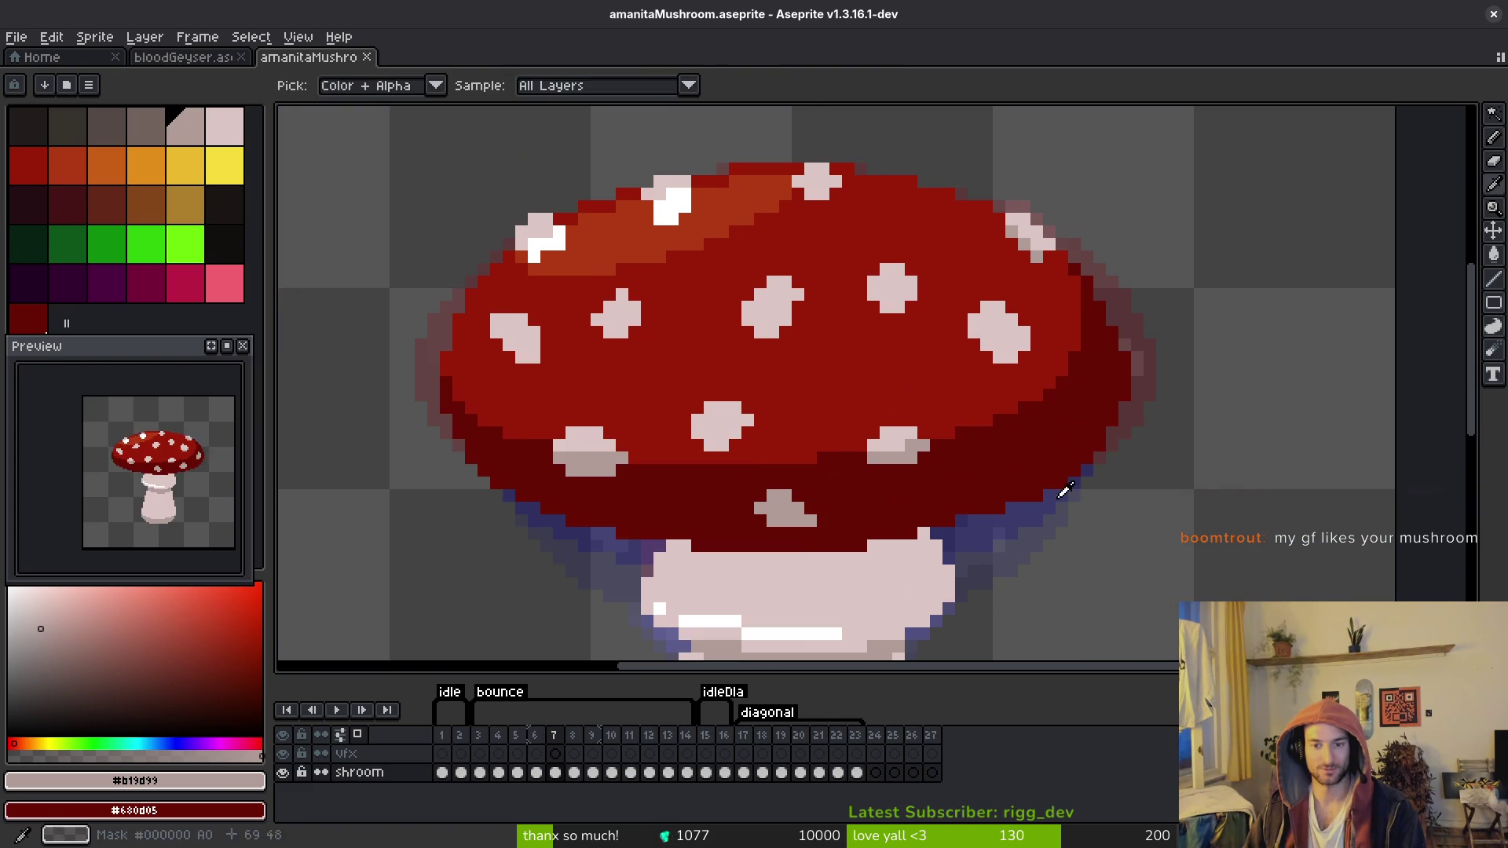
key(ctrl+v)
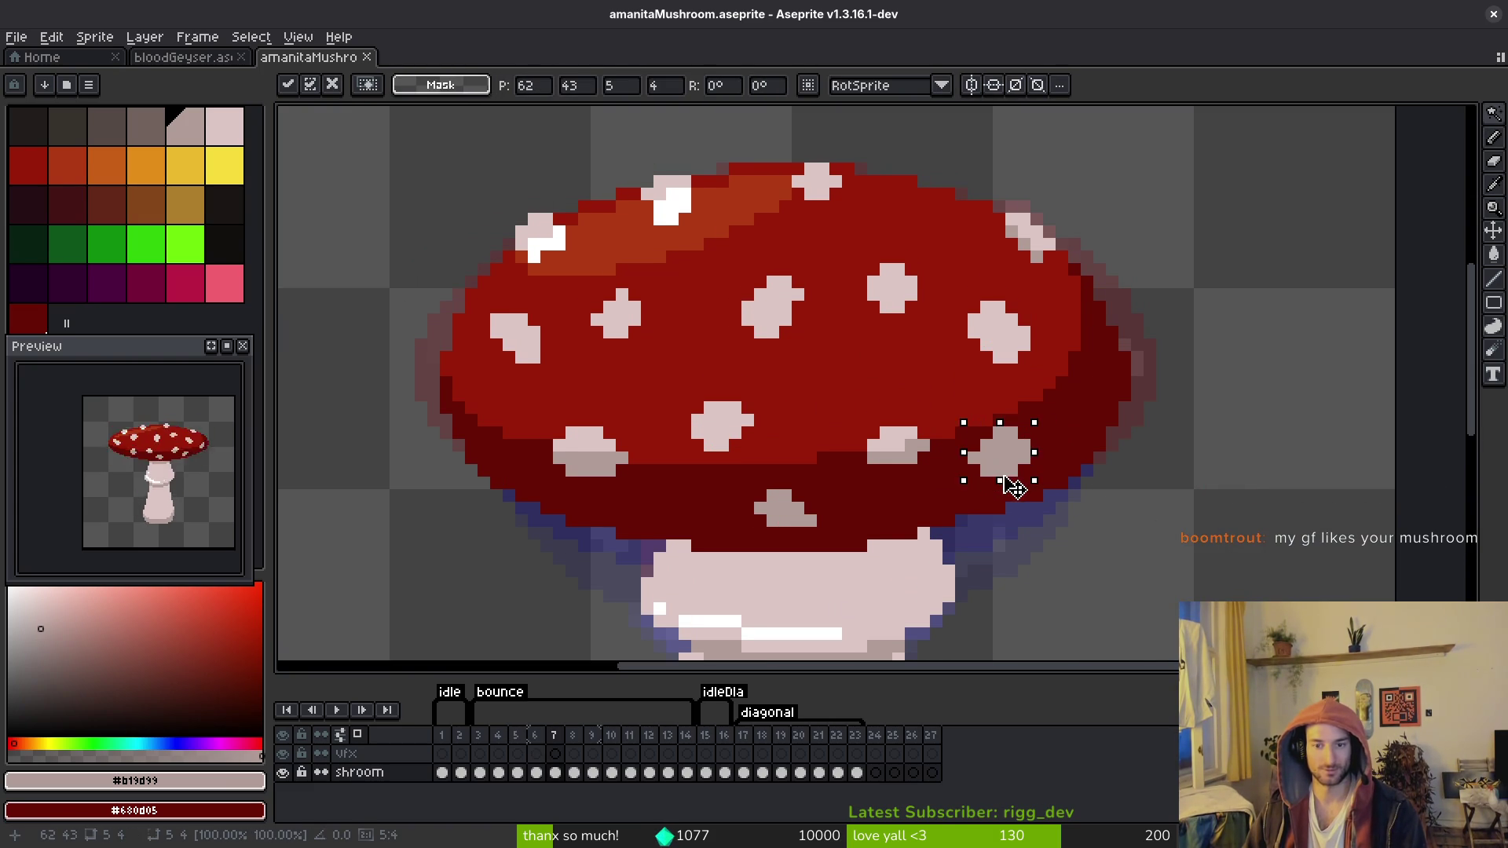
key(Return)
Step: Copy the spot near the cap's right side into frame 7 near the right edge
key(Left)
key(Right)
key(Left)
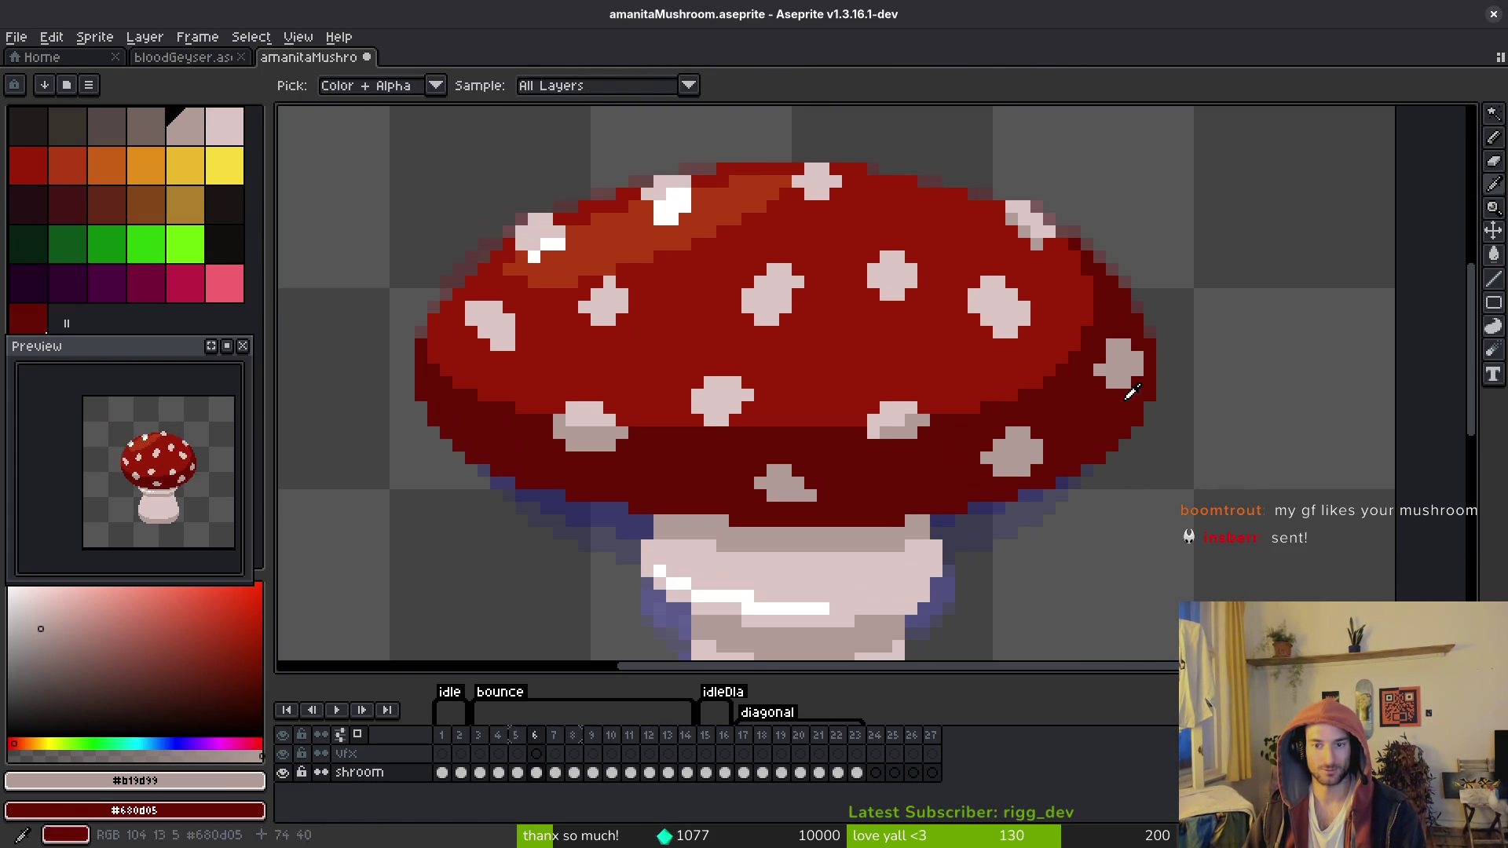
key(w)
click(1119, 361)
key(ctrl+c)
key(Right)
key(ctrl+v)
mouse_move(1118, 363)
mouse_down()
mouse_move(1106, 416)
mouse_move(997, 463)
mouse_up()
key(Return)
Step: Touch up the pasted spot with dark red and pale cells, then save
key(b)
alt+click(1127, 415)
scroll(1109, 377, up, 2)
alt+click(1114, 441)
click(1111, 388)
alt+click(1044, 455)
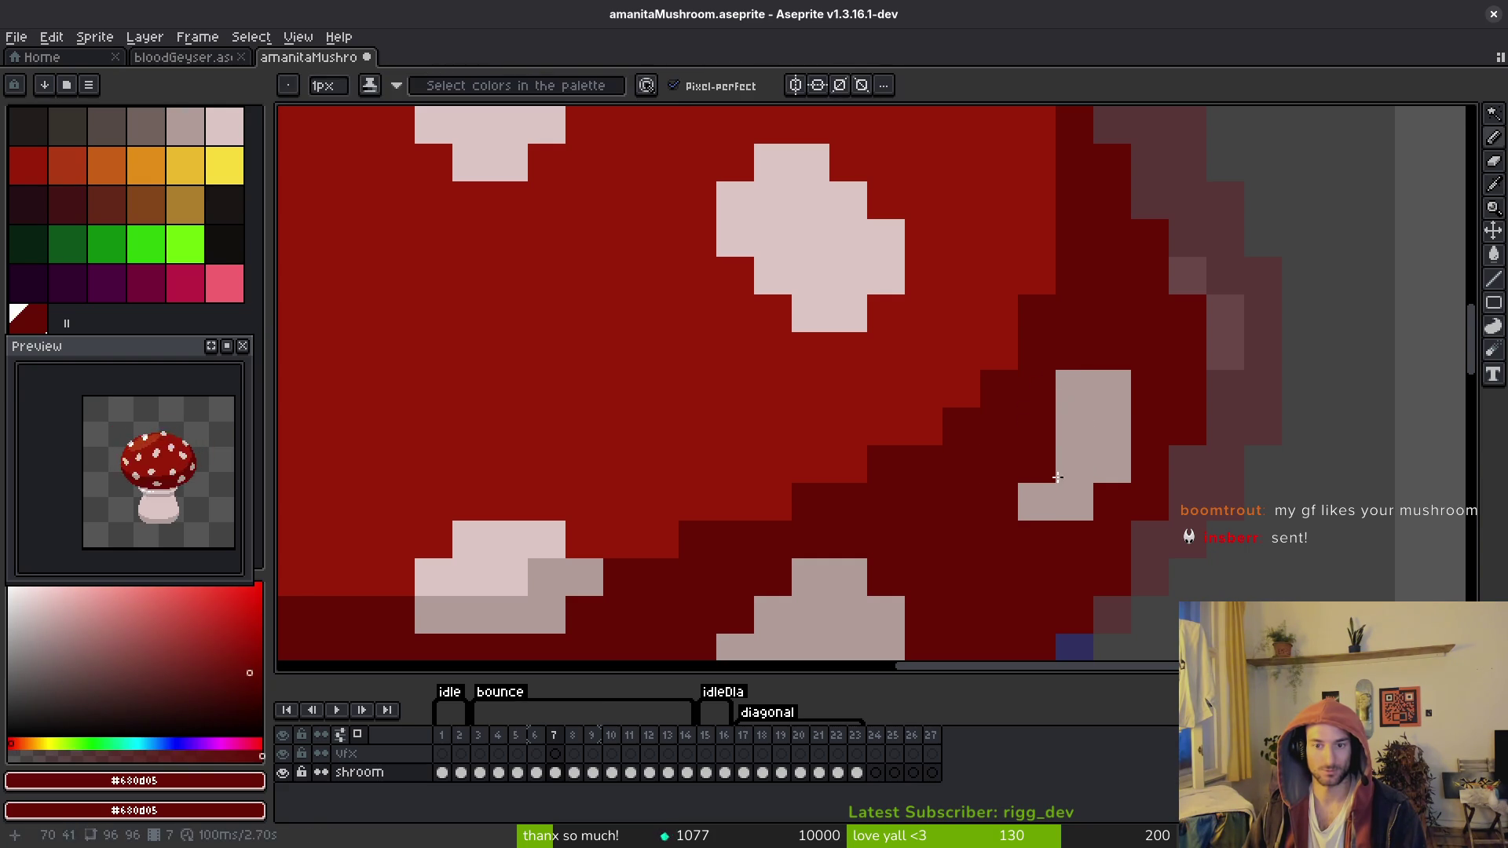
click(1056, 476)
alt+click(1059, 475)
scroll(1211, 534, down, 5)
key(ctrl+s)
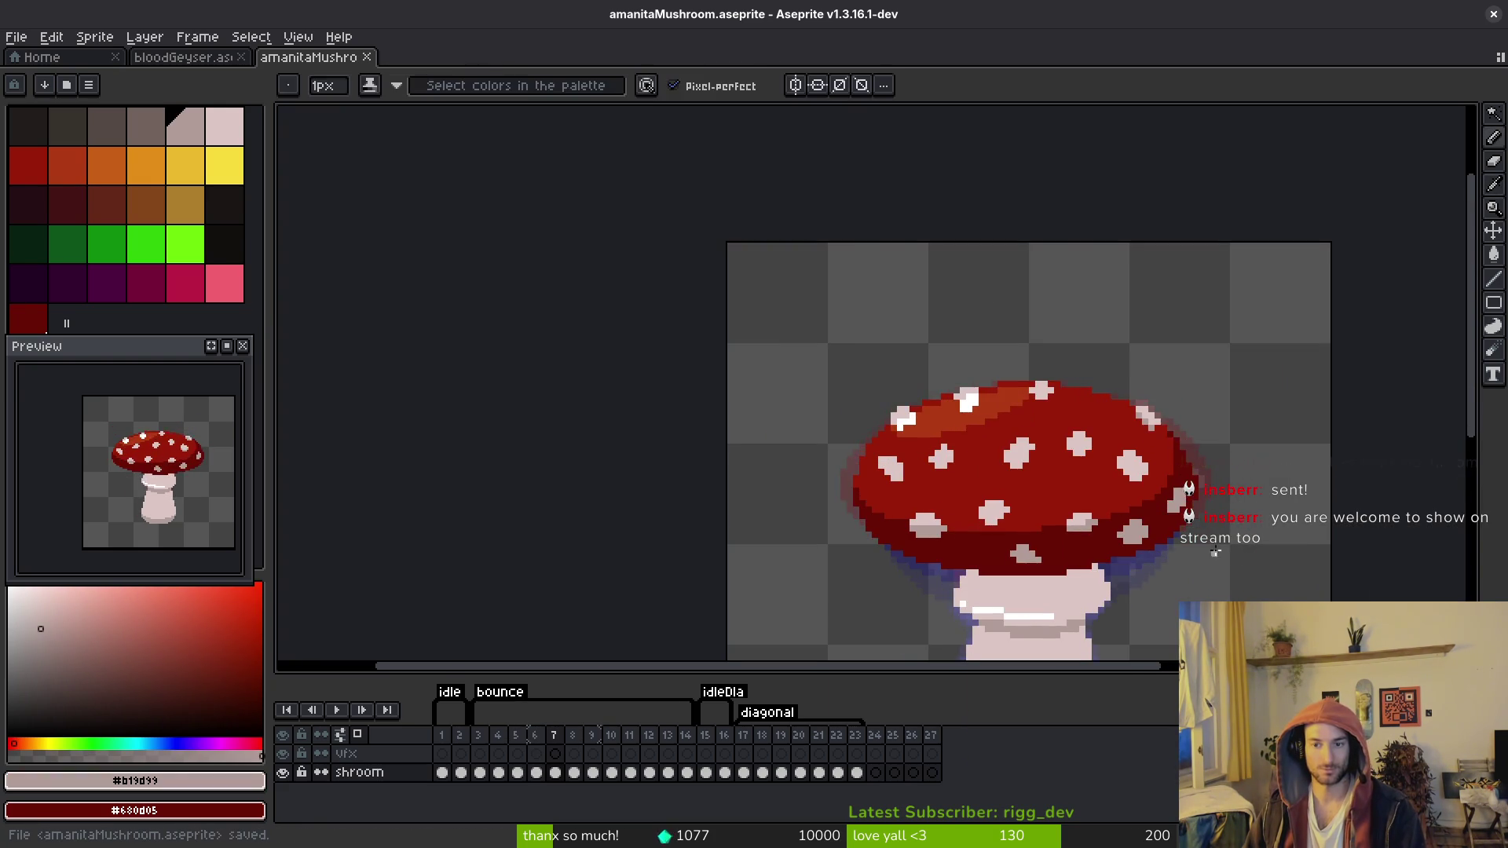
Step: Add pale cells at the cap's right edge and start the animation playback
scroll(1215, 552, up, 5)
click(1173, 443)
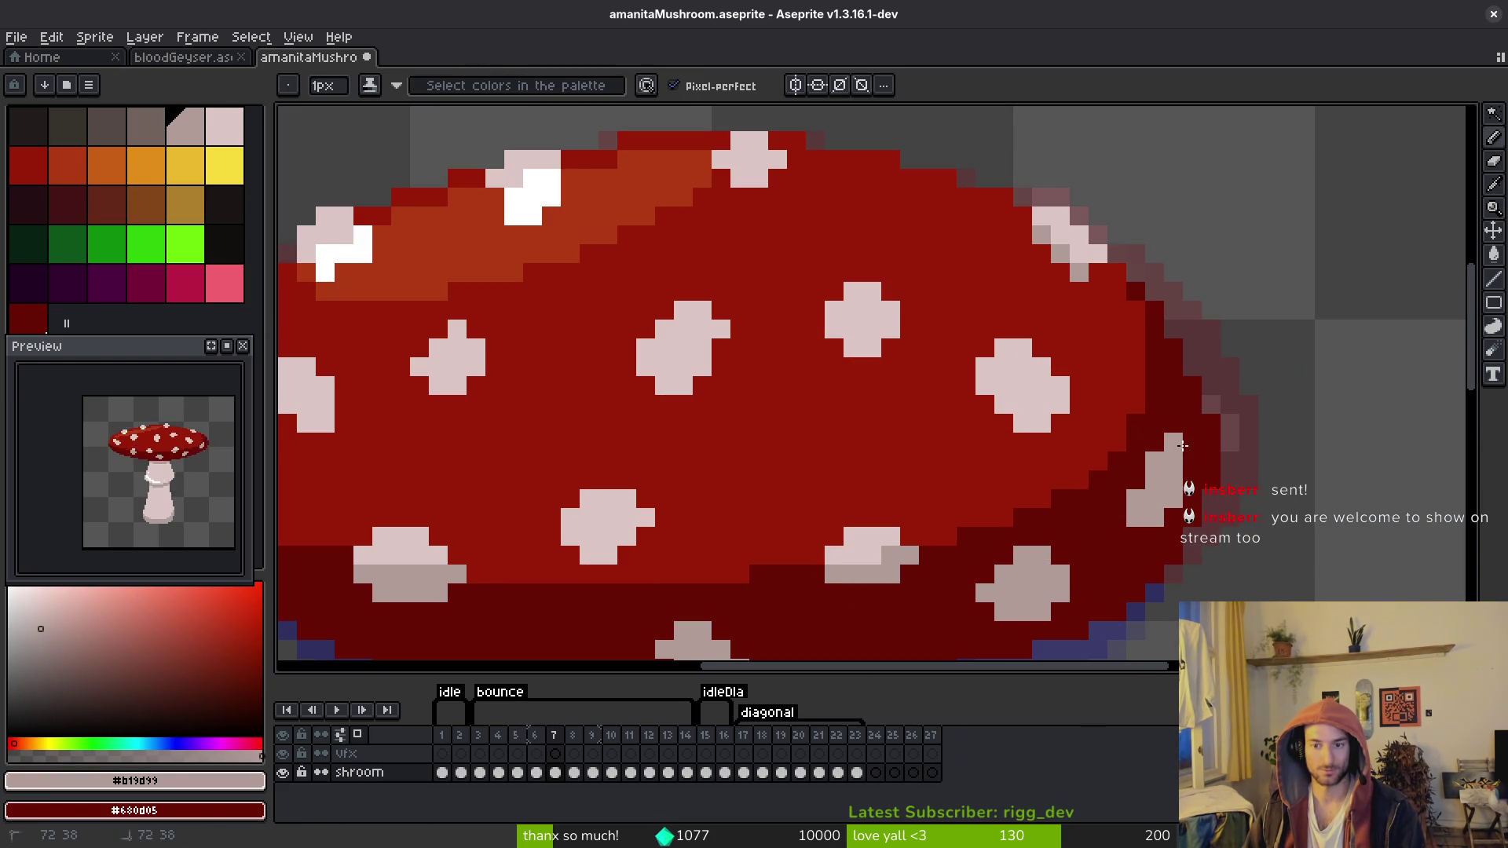
drag(1190, 443, 1191, 463)
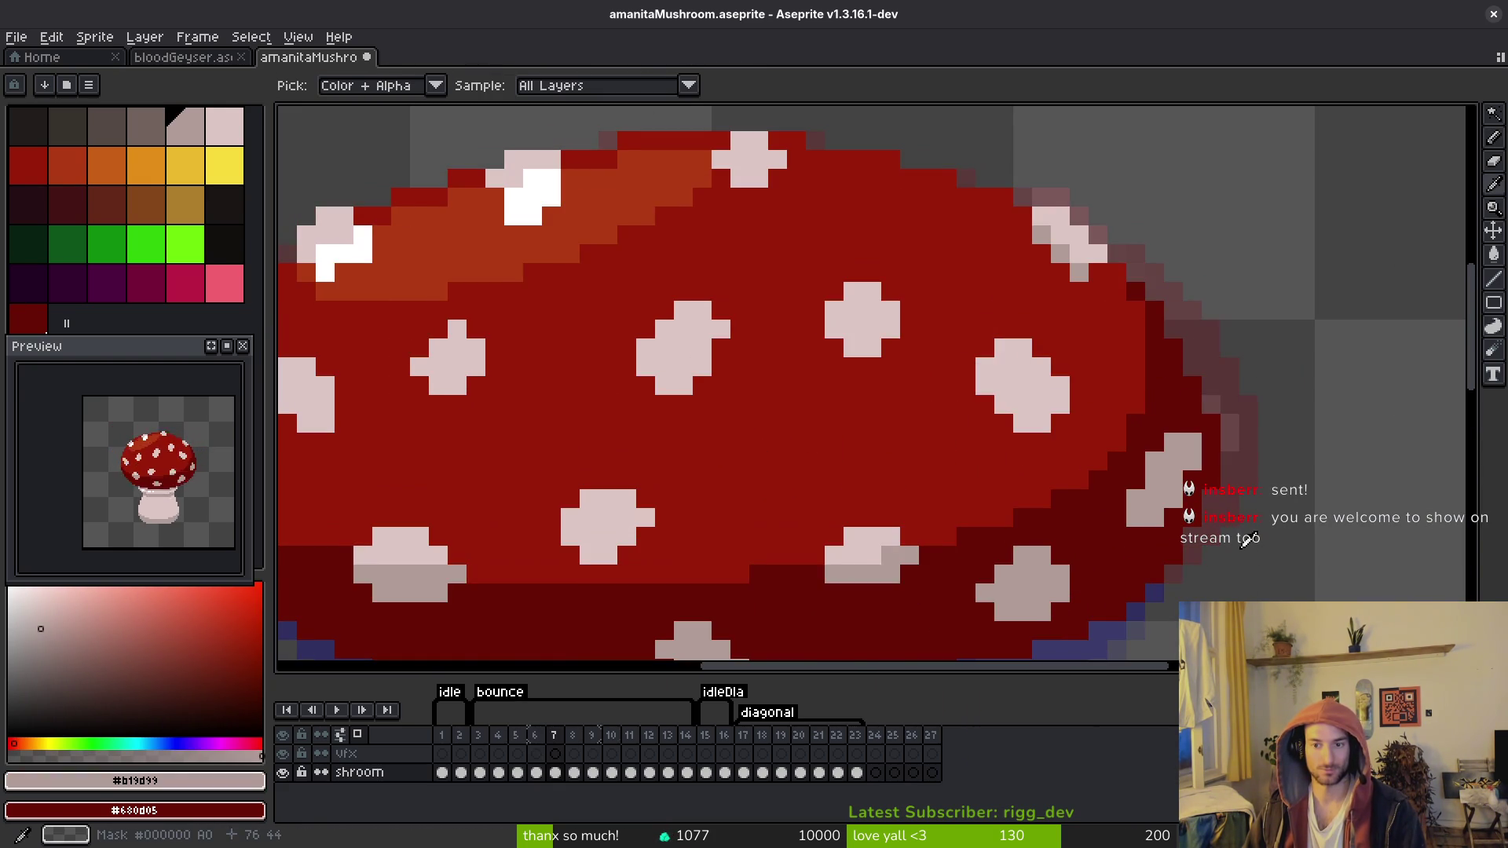
key(Return)
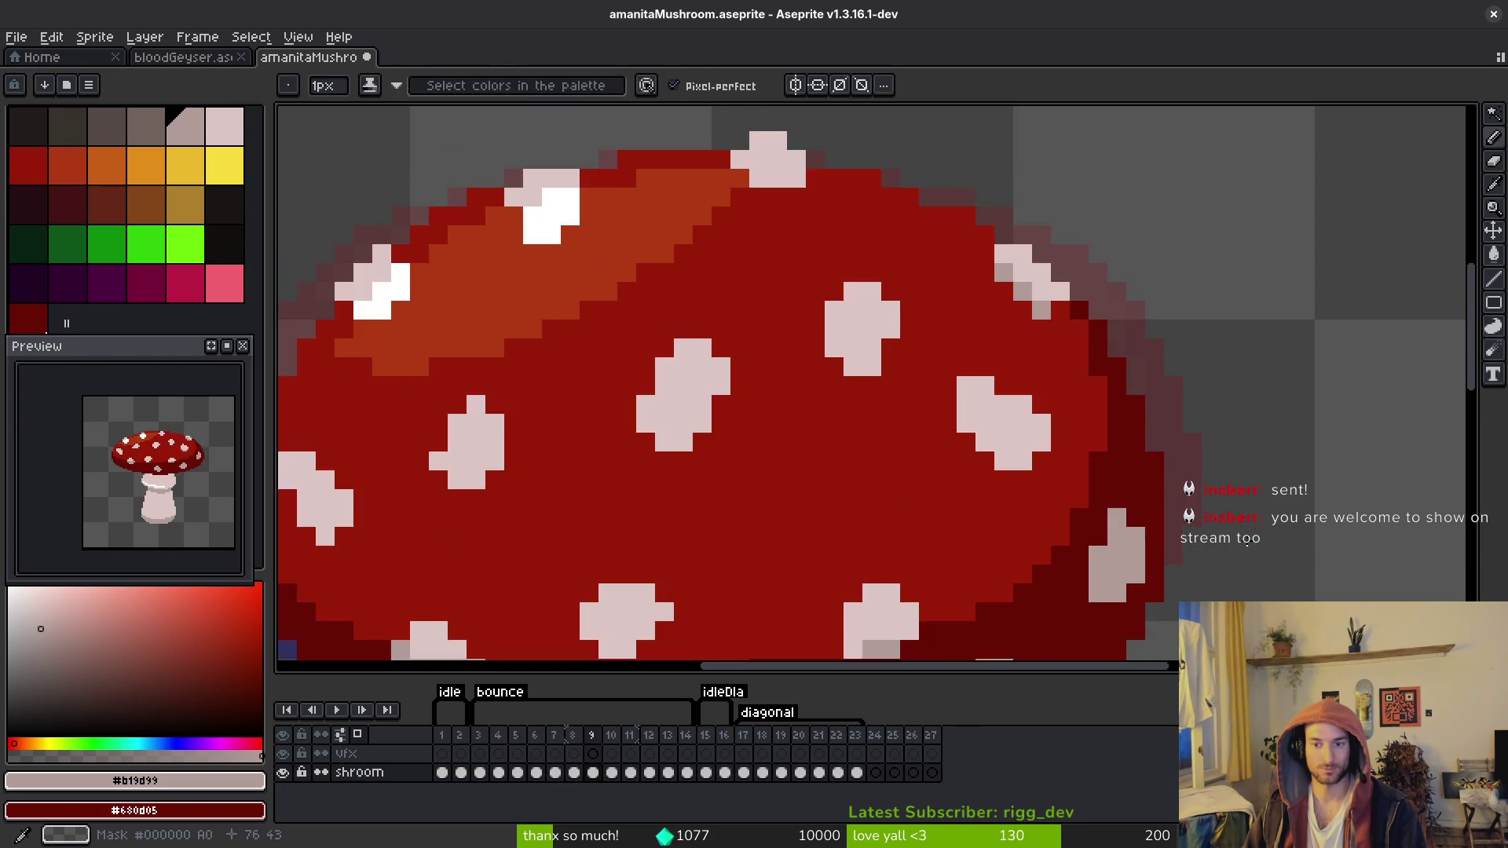
Step: Review the bouncing spots and paint a dark red rim along the cap's right edge
scroll(1241, 526, down, 4)
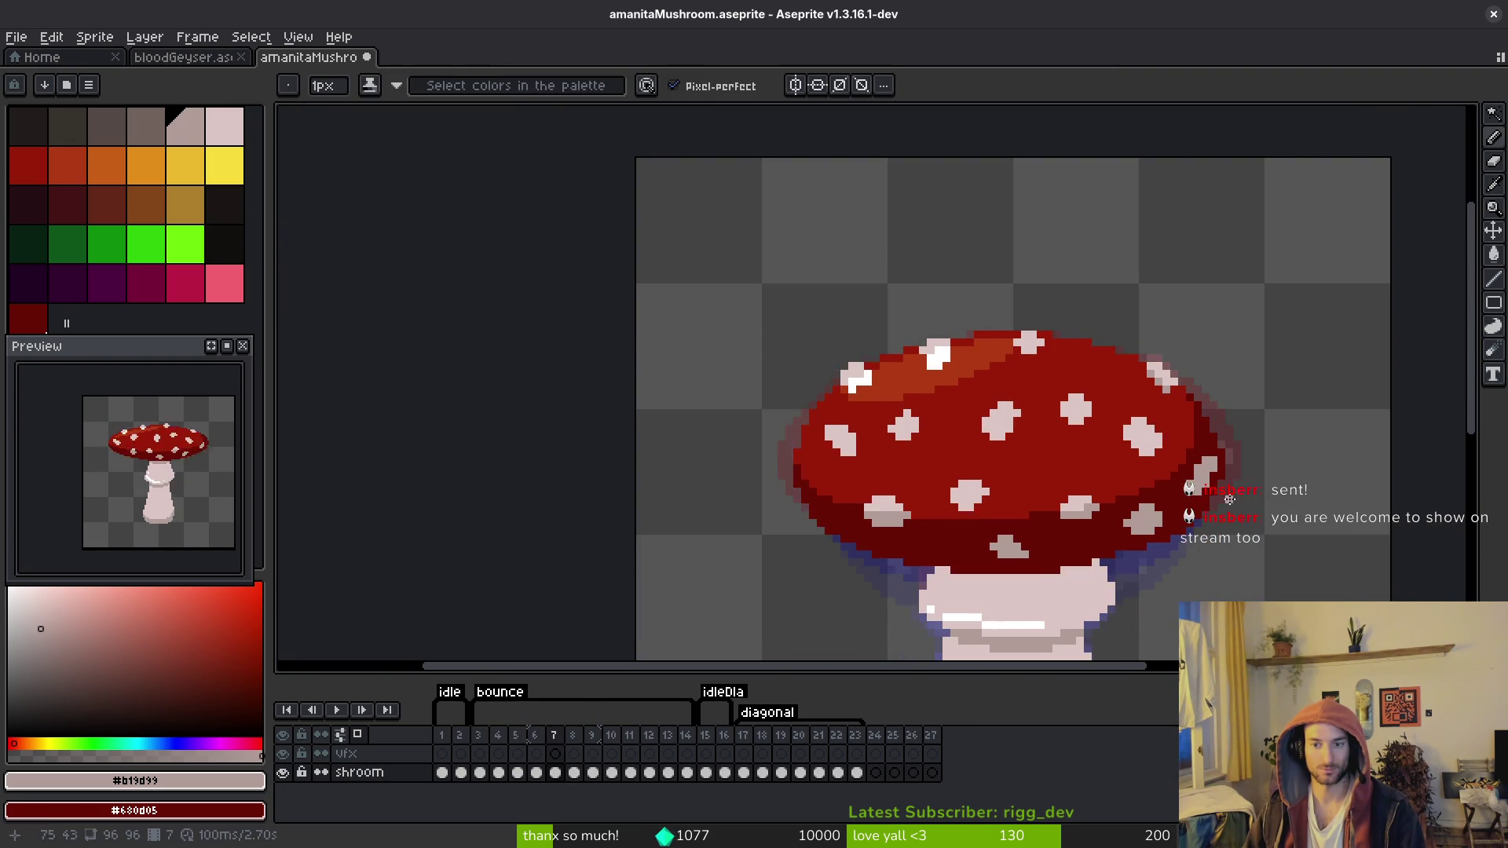
scroll(1229, 499, up, 4)
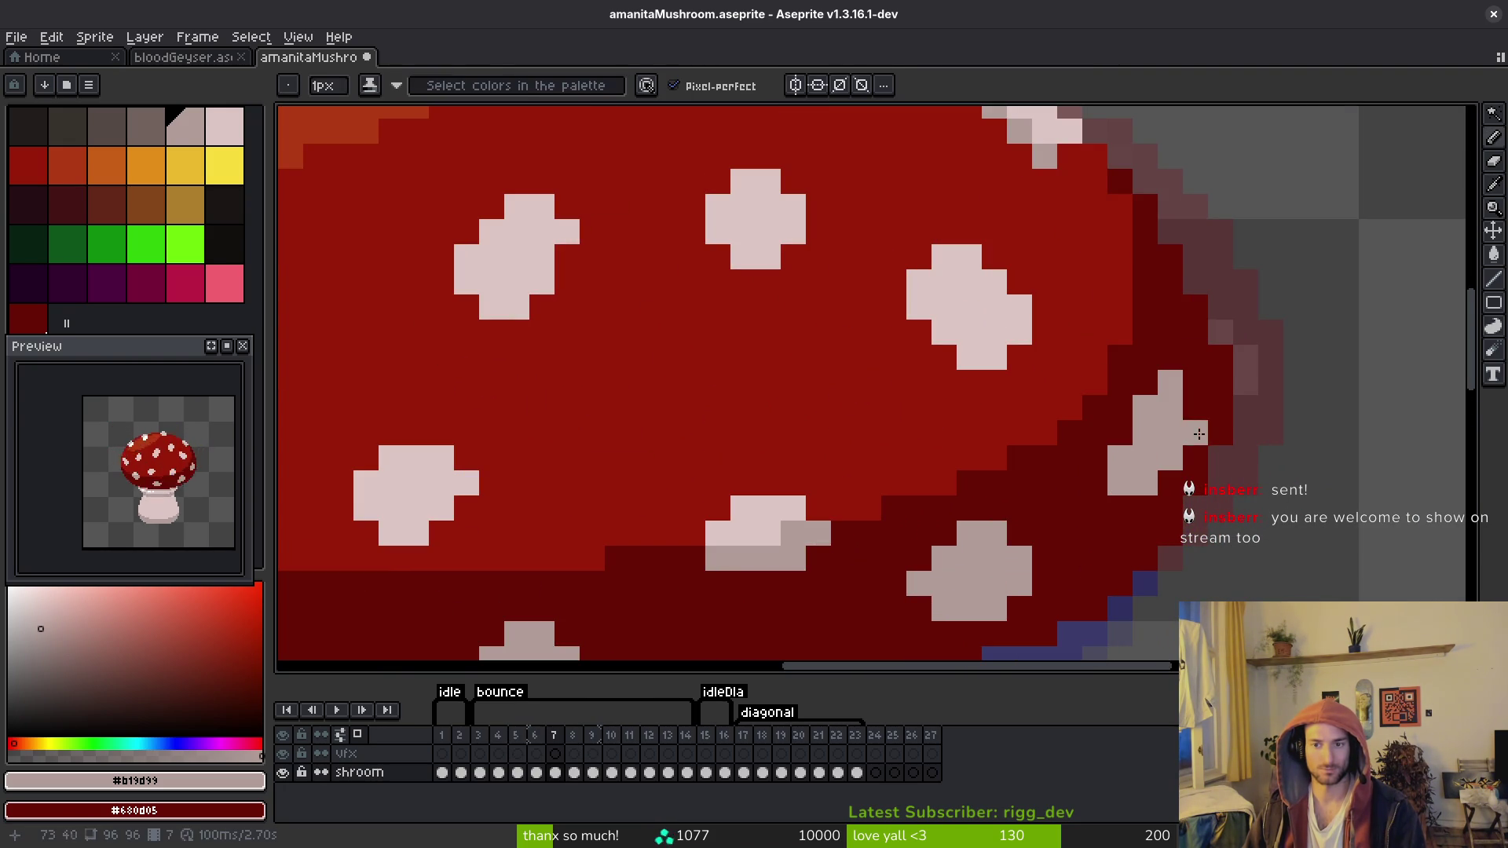
scroll(1118, 482, down, 4)
scroll(1215, 480, up, 3)
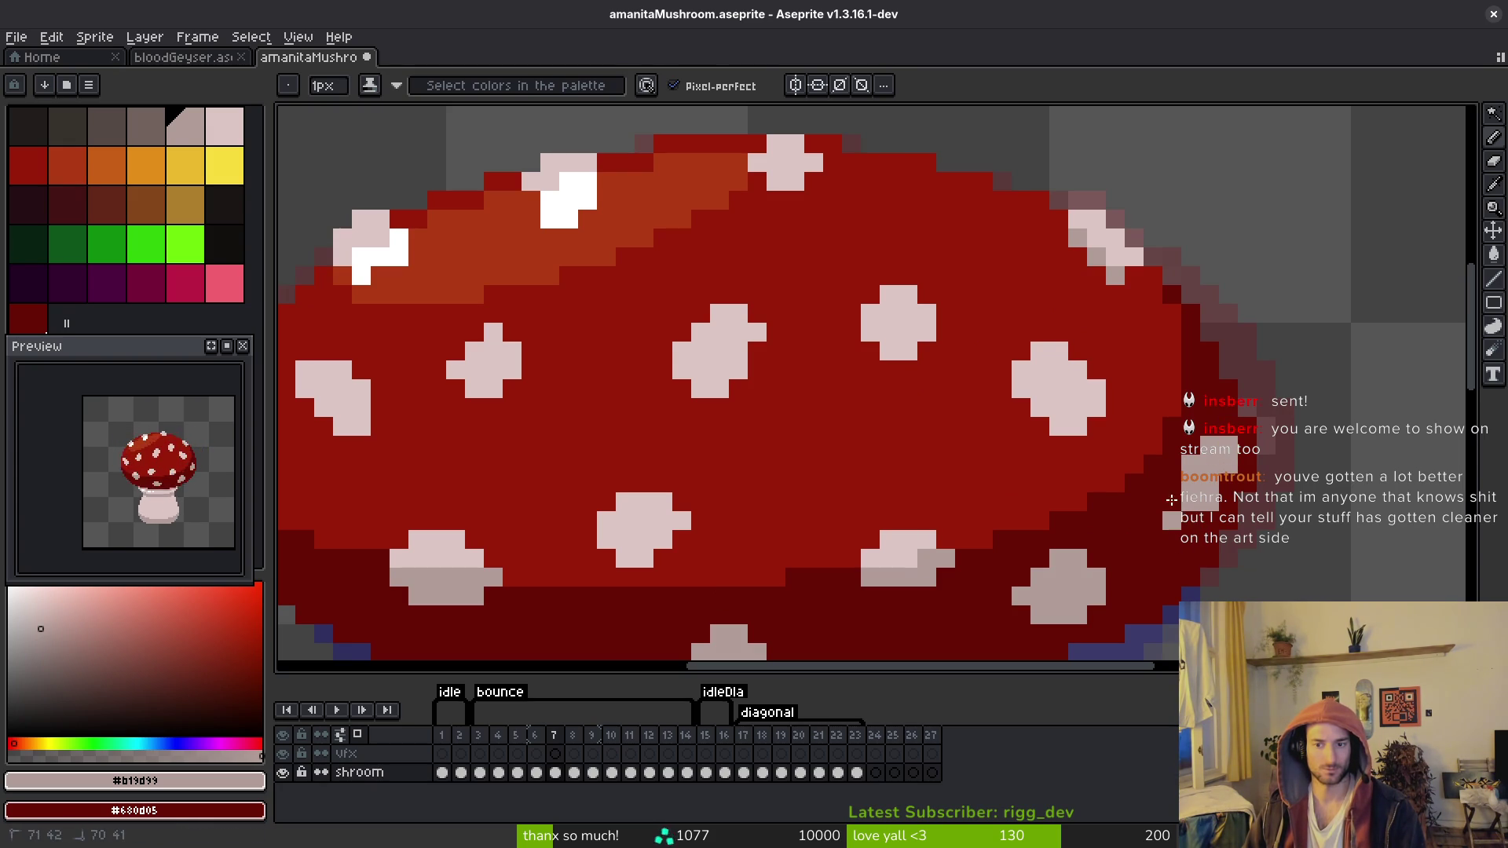
scroll(1192, 522, down, 2)
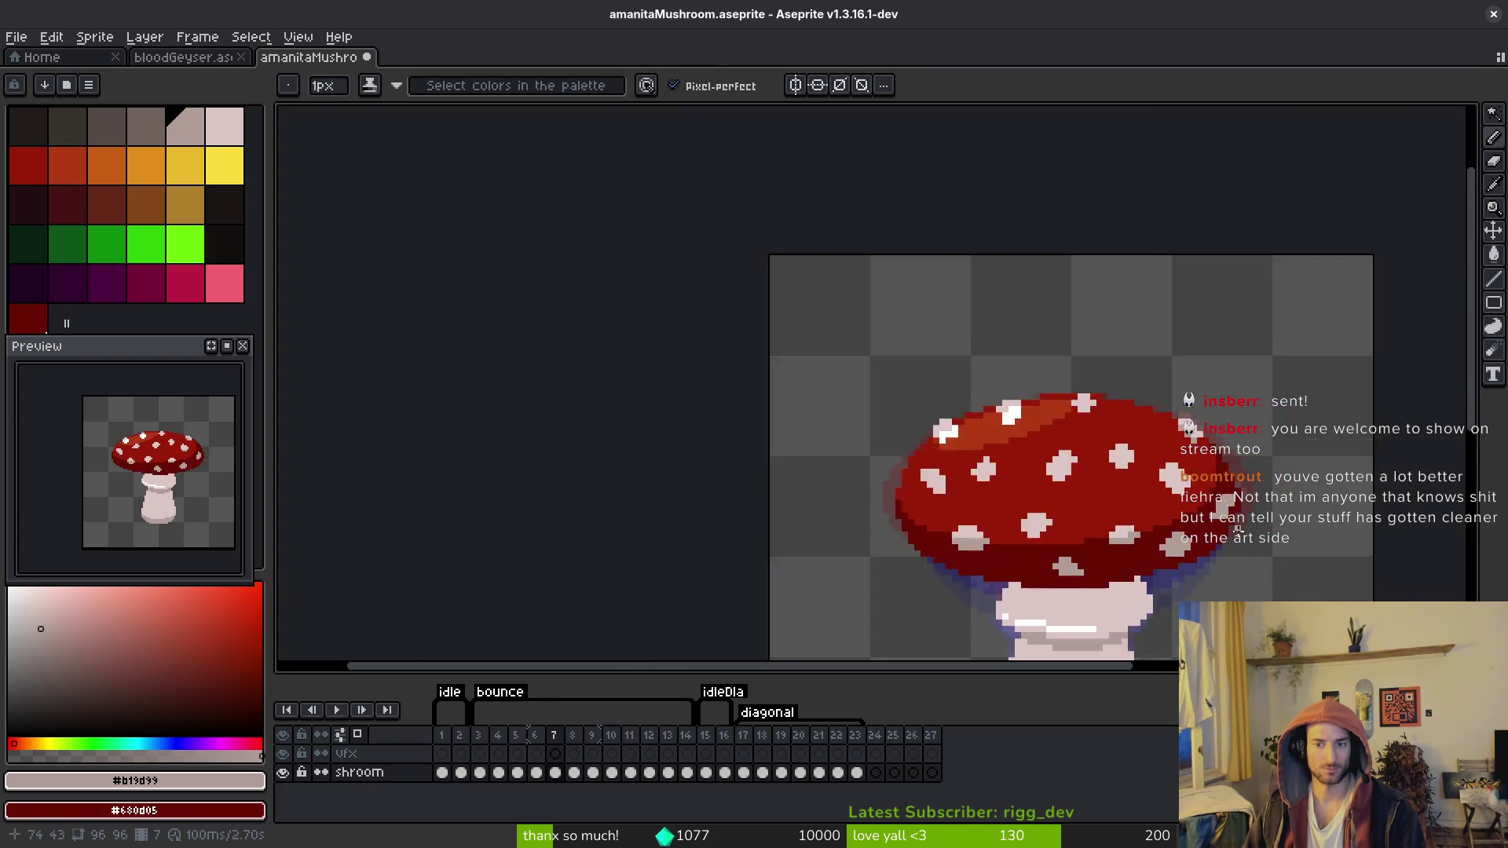
scroll(1202, 479, up, 2)
scroll(1203, 468, down, 2)
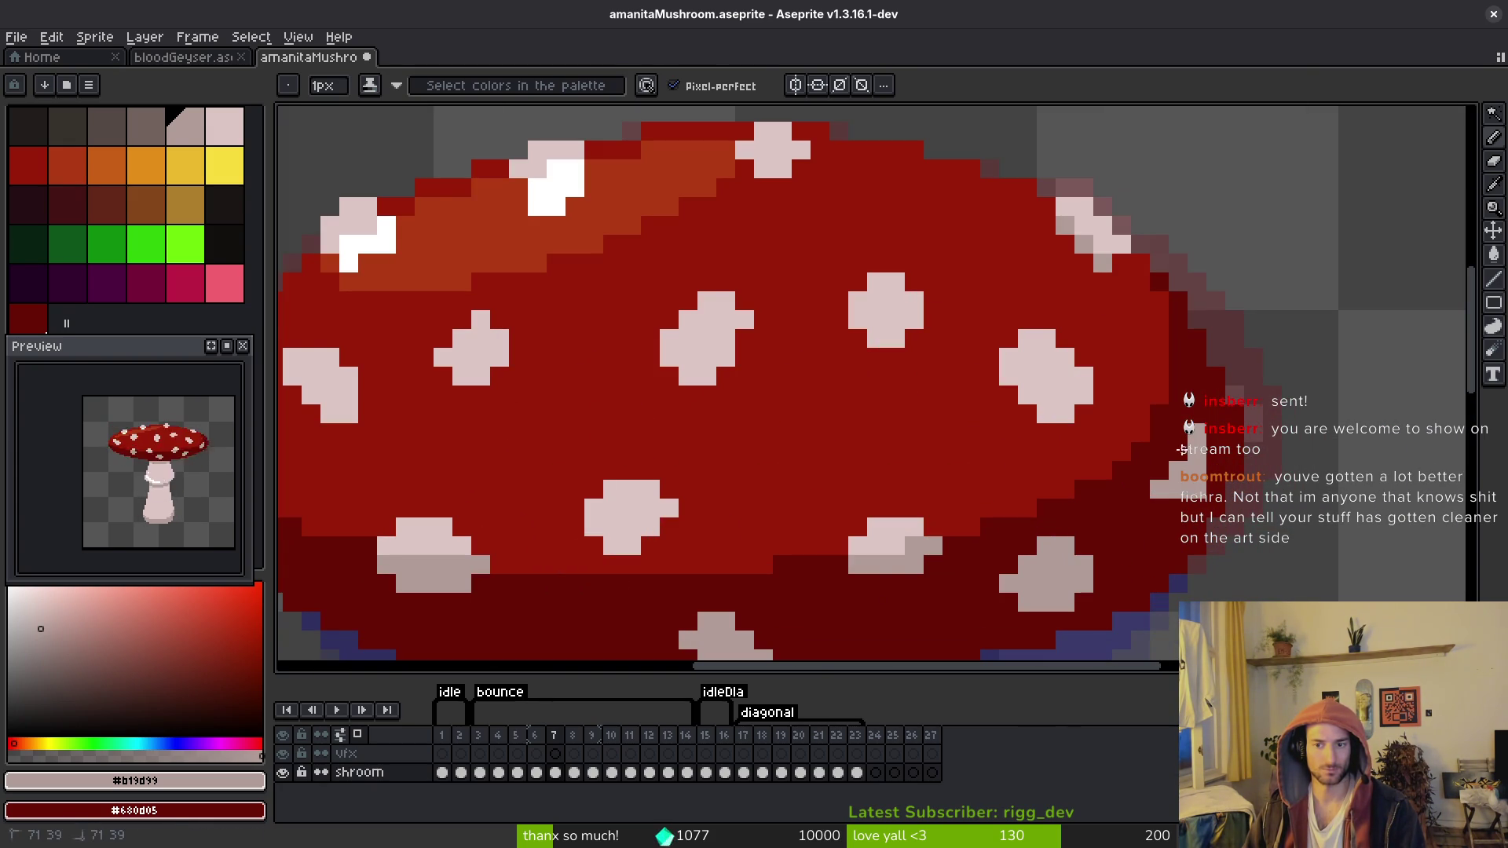
scroll(1170, 505, up, 2)
scroll(1247, 471, down, 3)
key(alt)
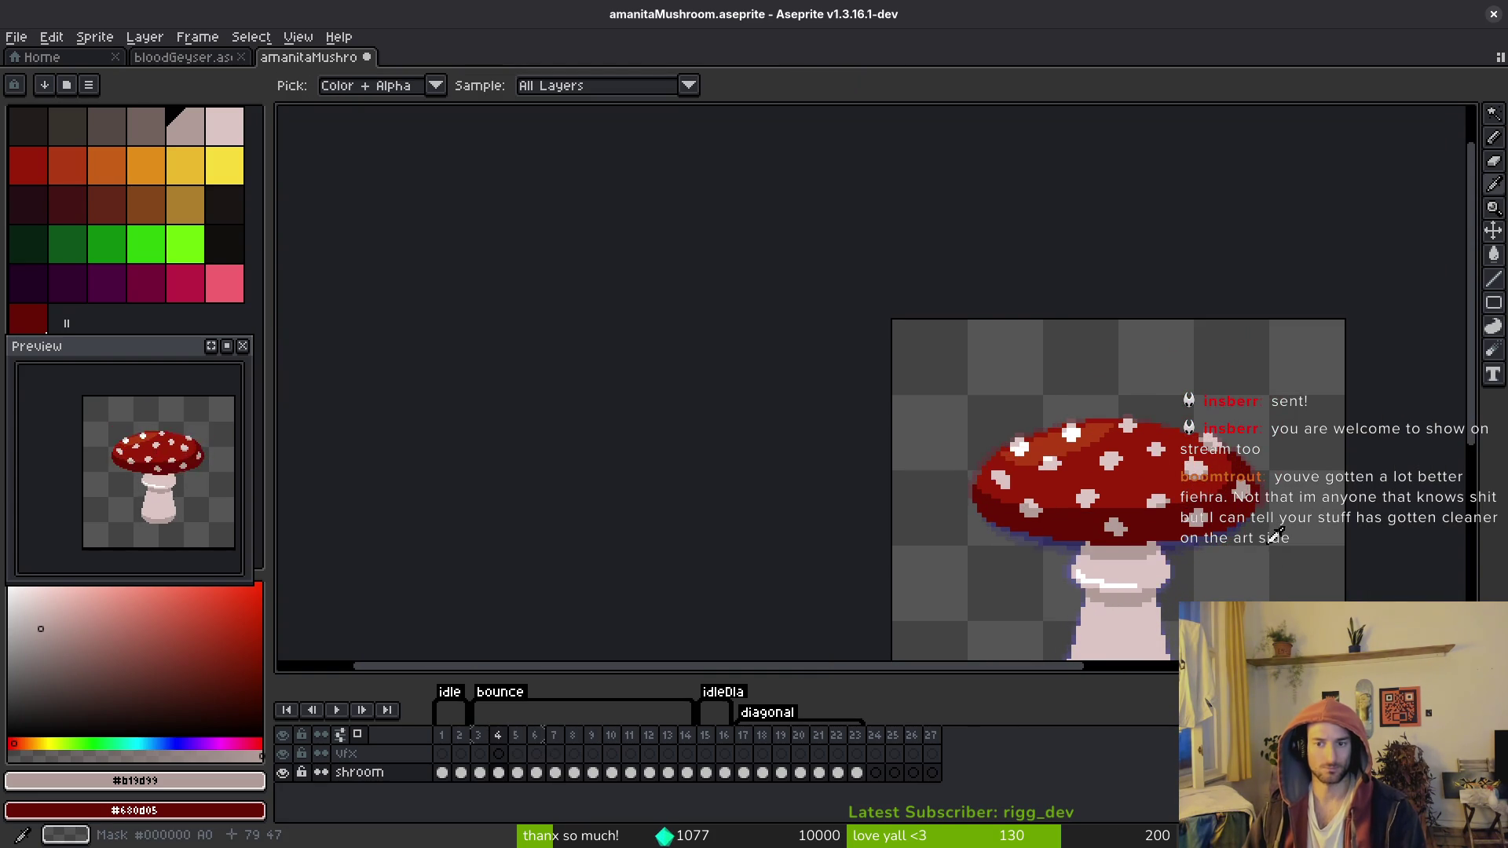
scroll(1273, 537, up, 3)
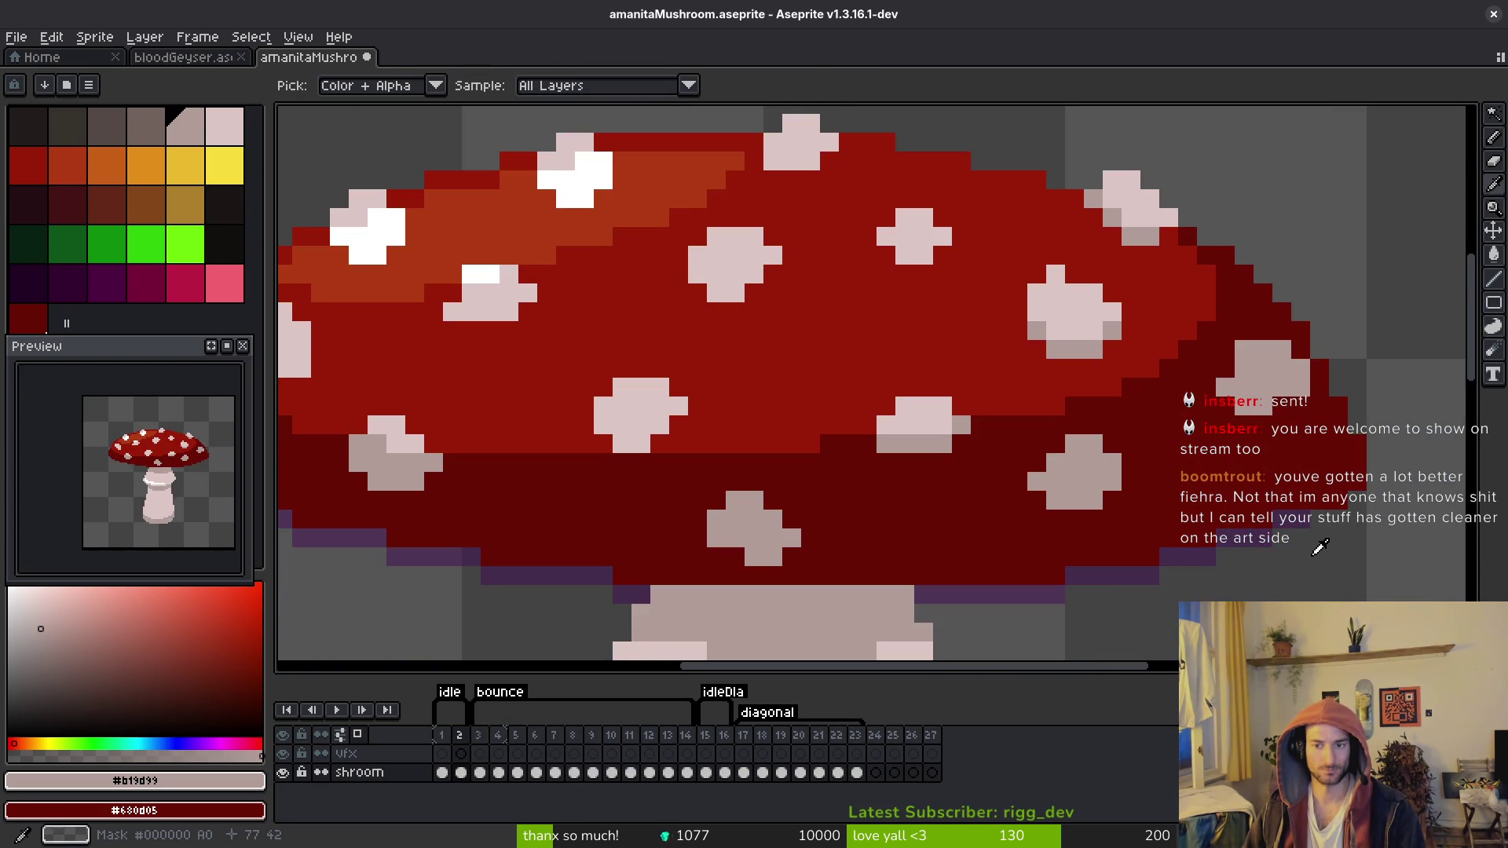
scroll(1339, 542, down, 4)
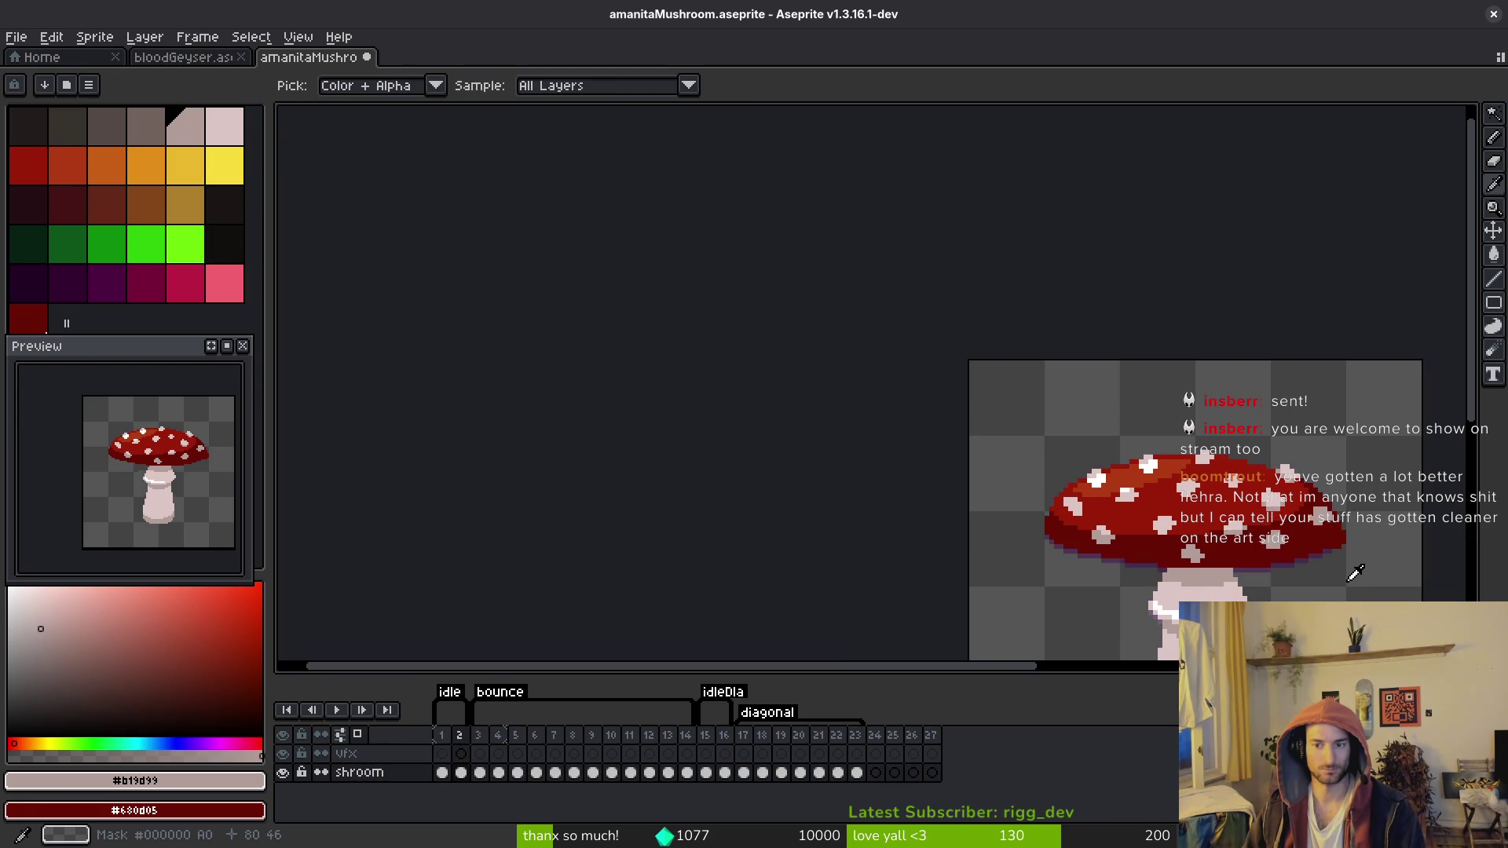
scroll(1353, 576, up, 3)
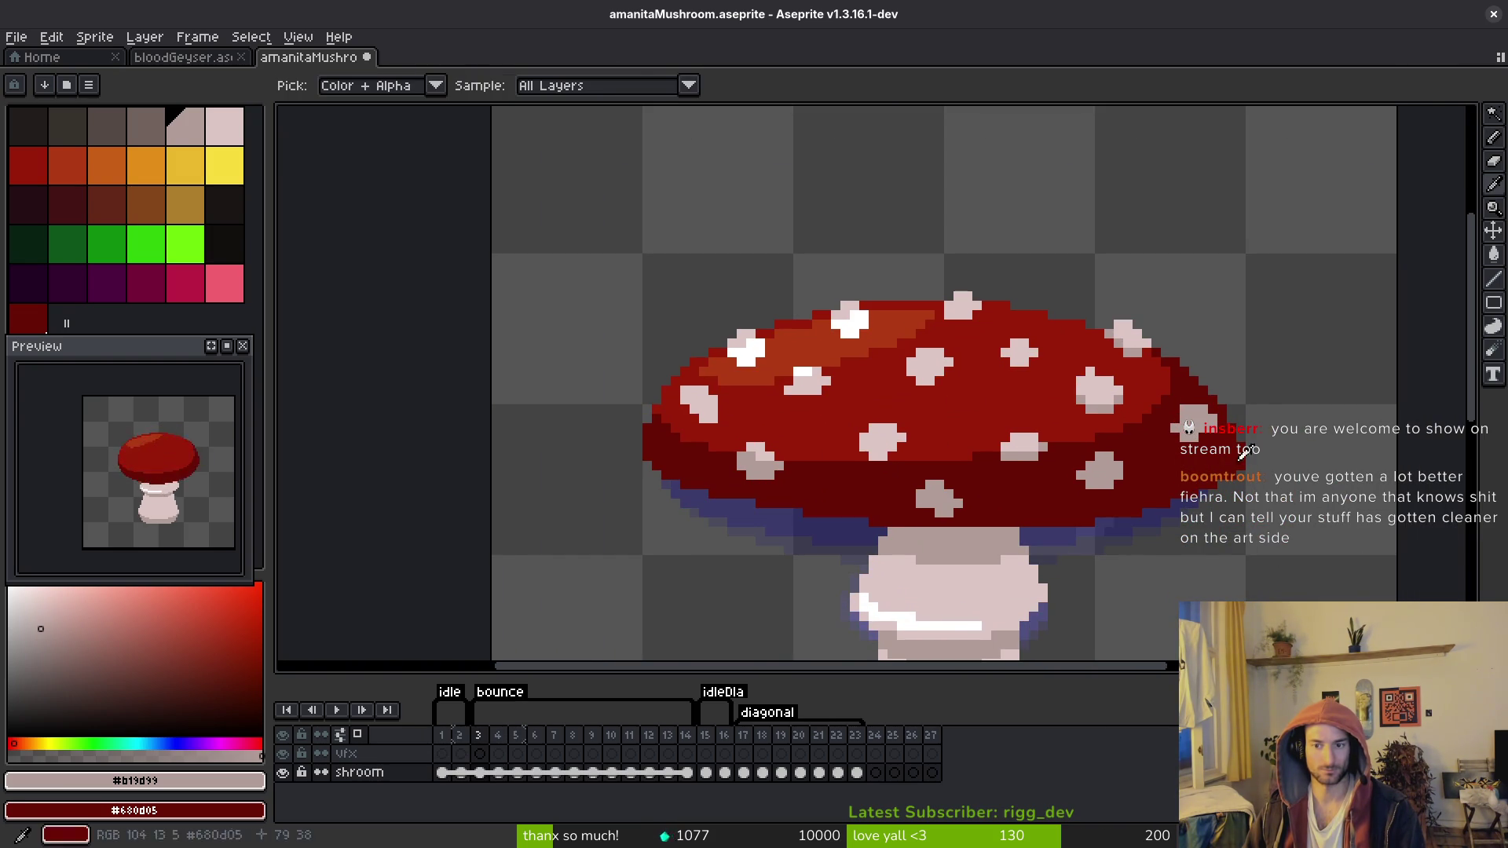
scroll(1258, 438, up, 2)
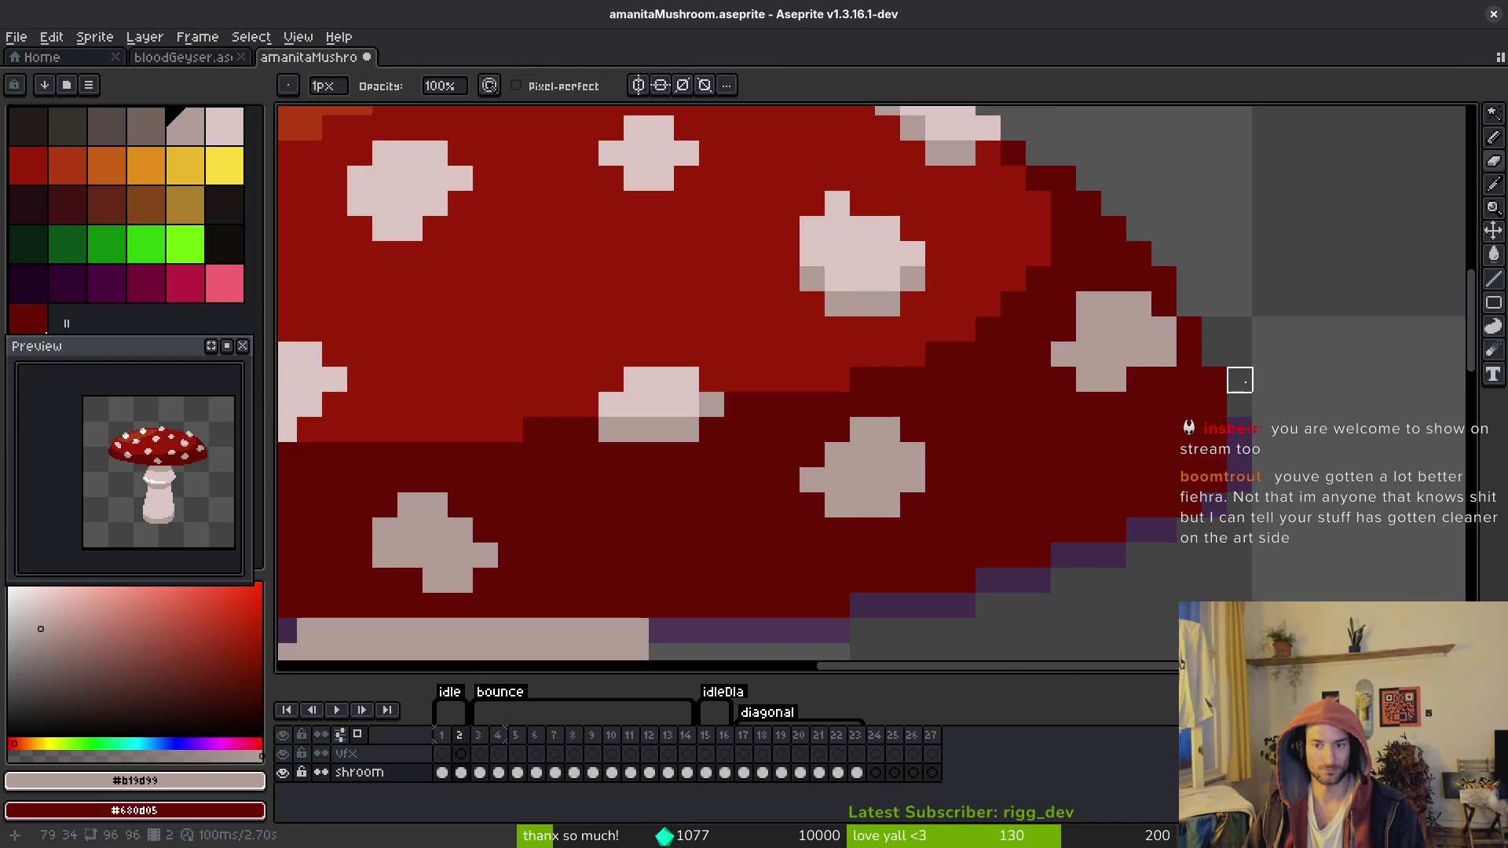
scroll(1264, 506, down, 3)
scroll(1324, 515, up, 2)
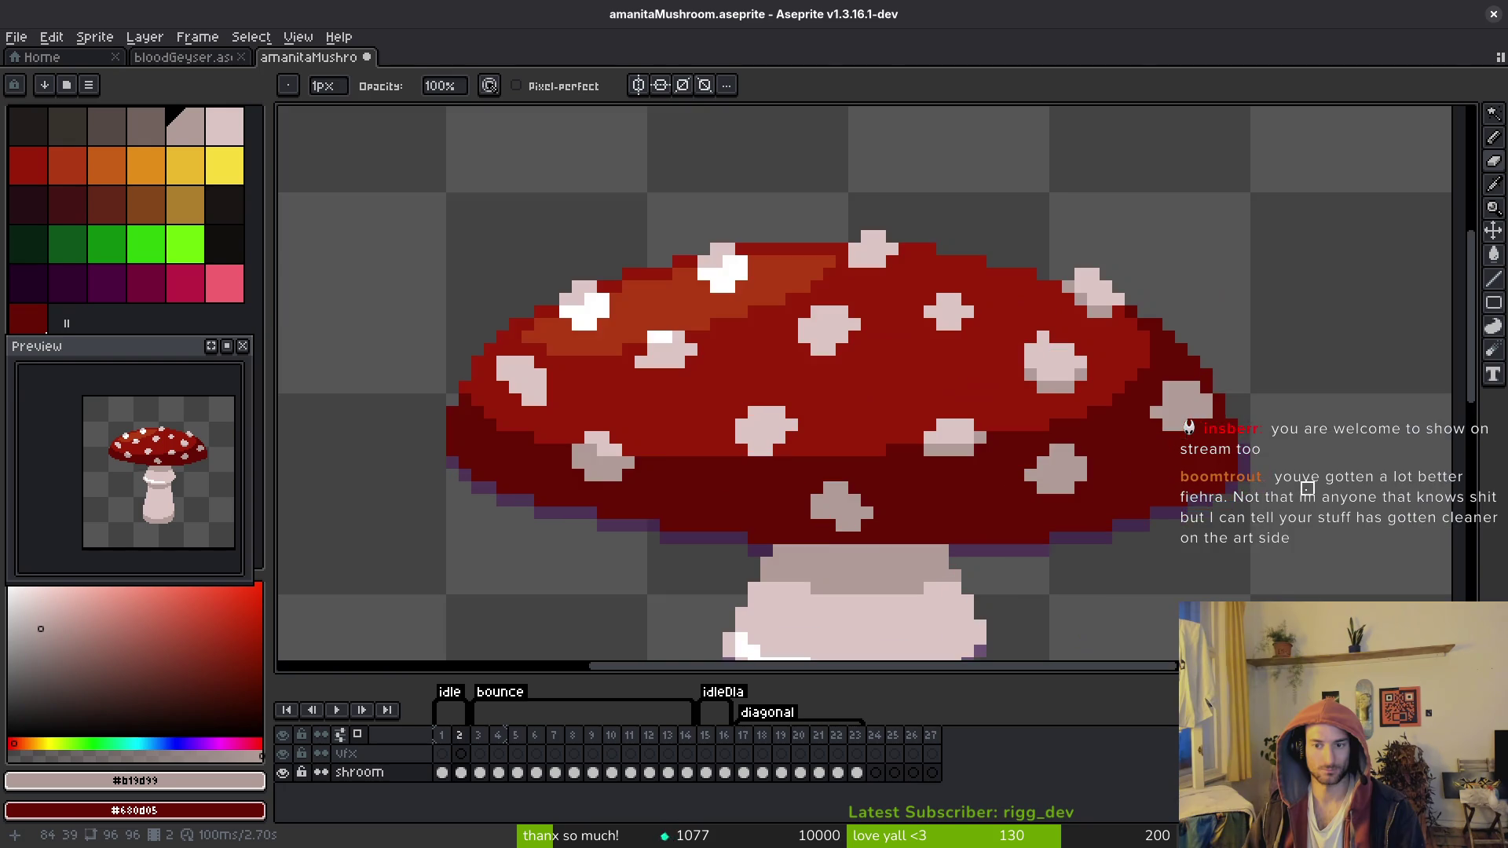
scroll(1231, 450, up, 1)
alt+click(1231, 450)
mouse_move(1230, 450)
mouse_down()
mouse_move(1208, 343)
mouse_move(1157, 235)
mouse_up()
Step: Save the amanita sprite with Ctrl+S around a bounce replay, then toggle Eyedropper and Pencil
scroll(1219, 356, down, 3)
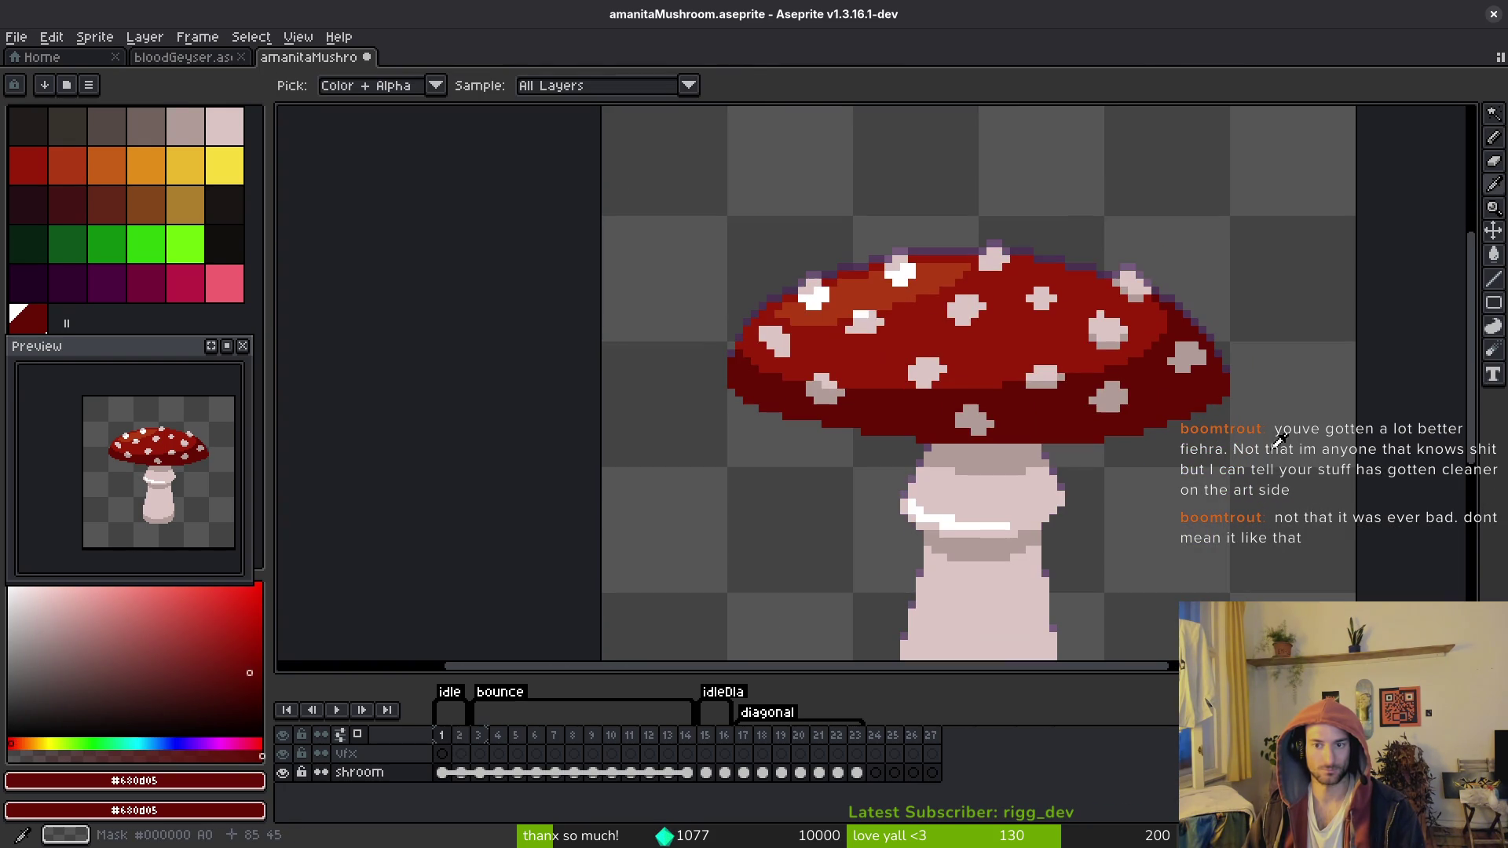
key(Right)
key(ctrl+s)
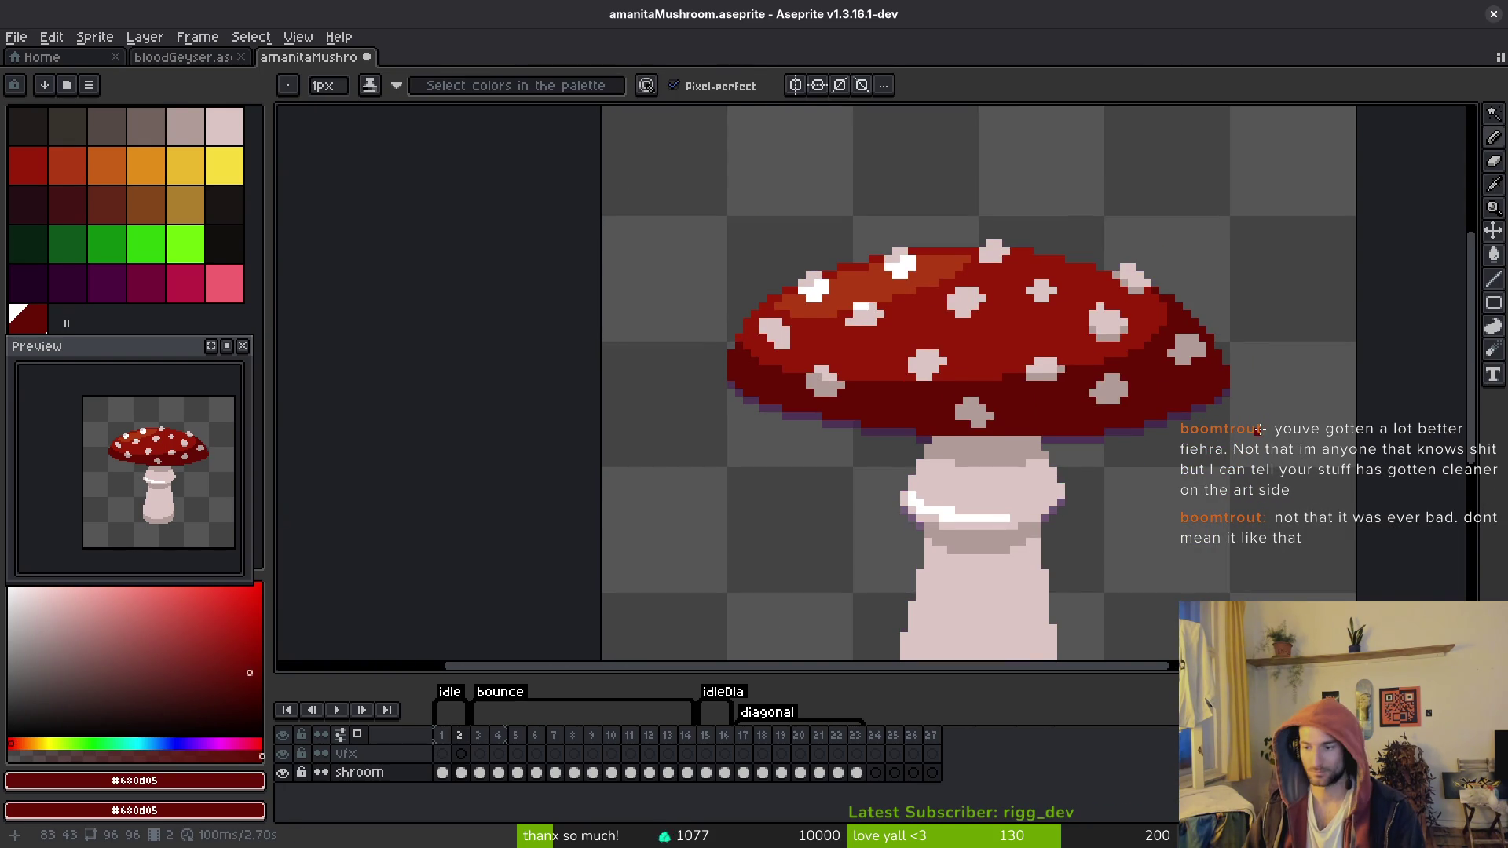
drag(1281, 445, 1288, 424)
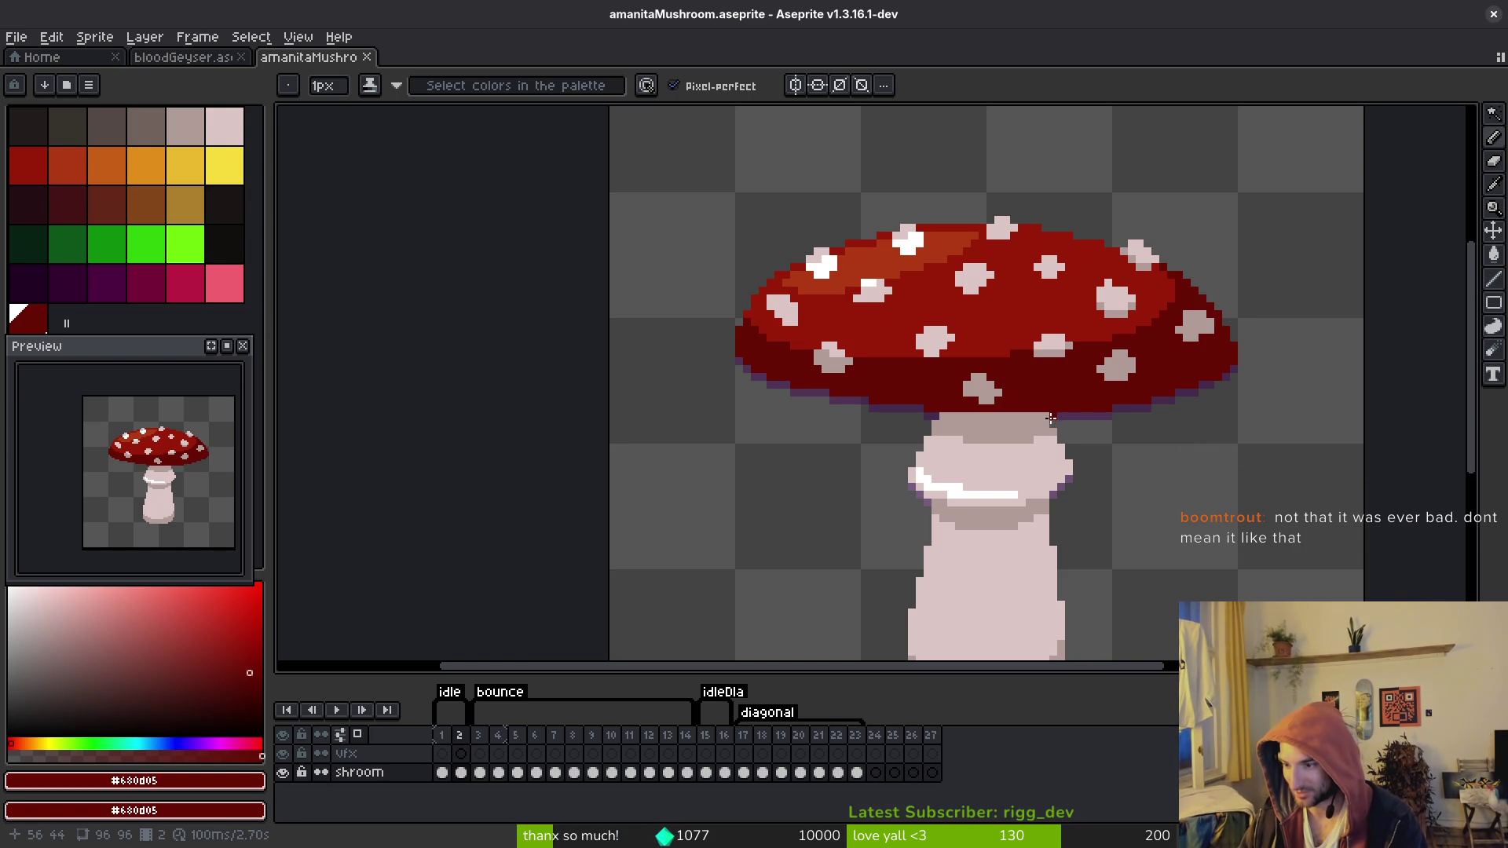
key(ctrl+s)
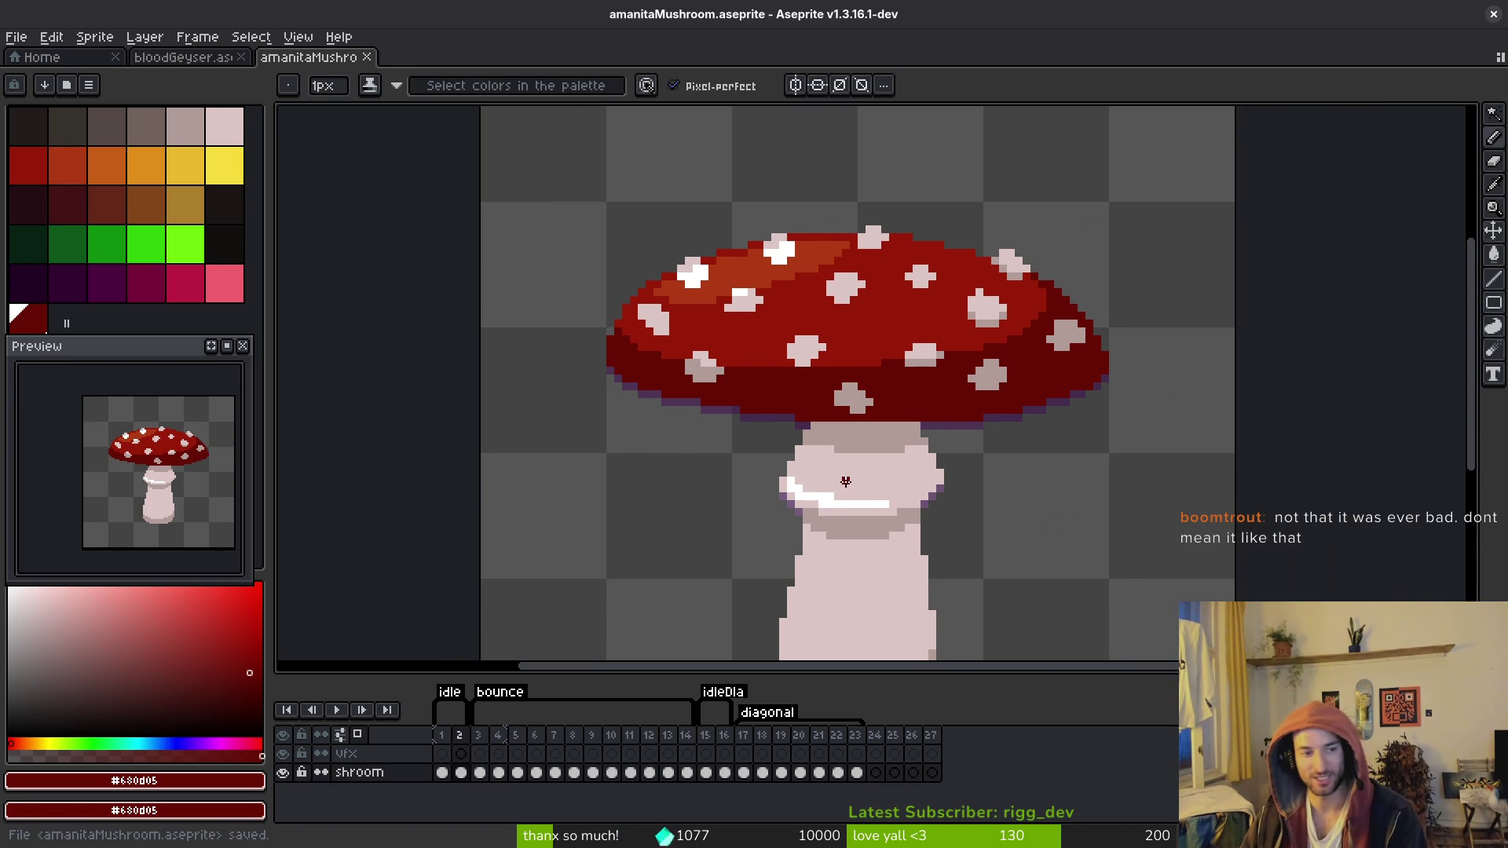
scroll(944, 445, down, 2)
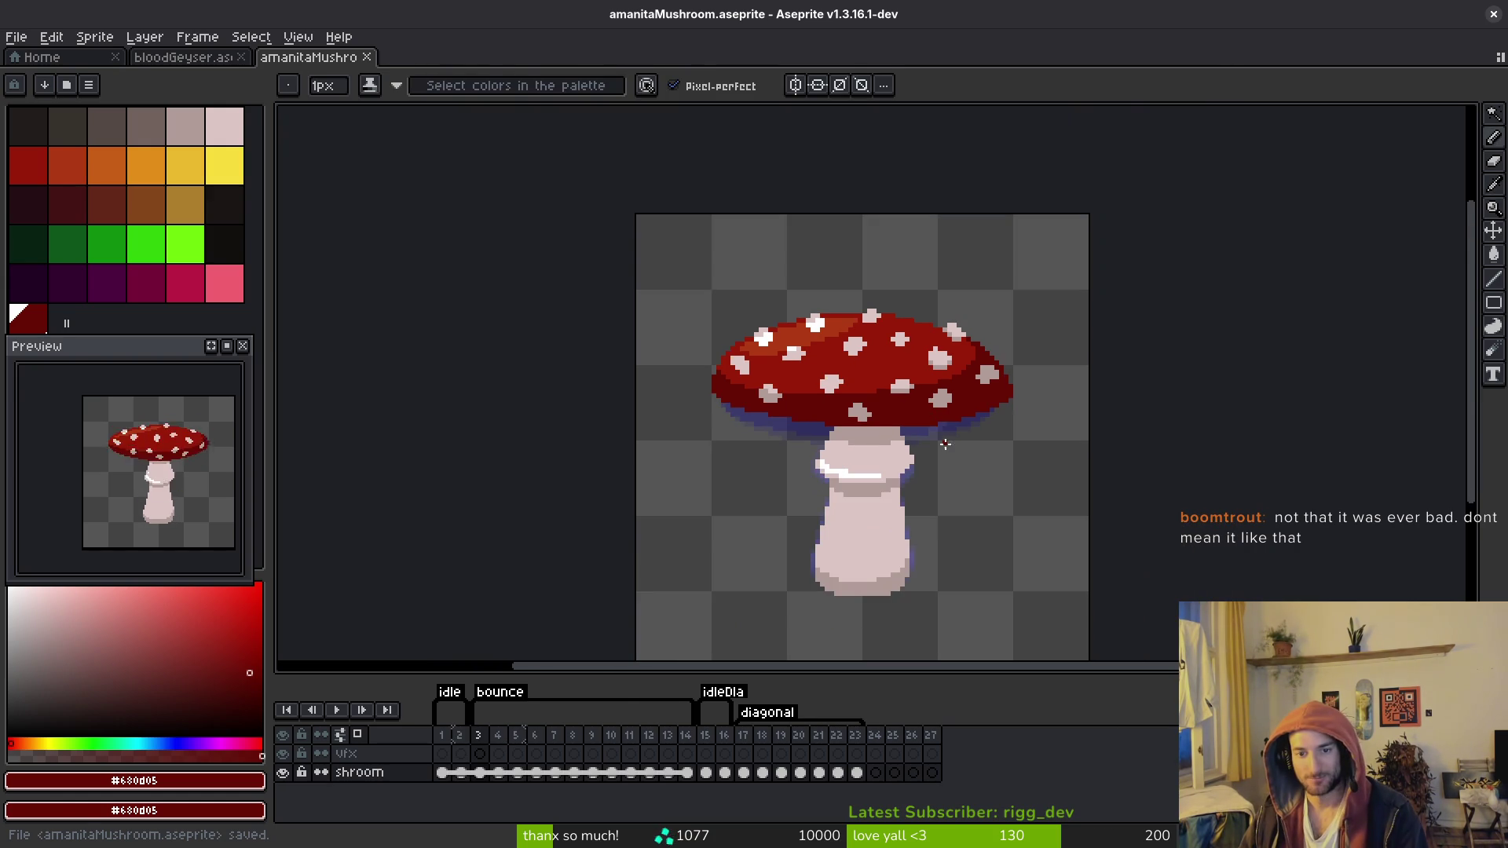
key(Return)
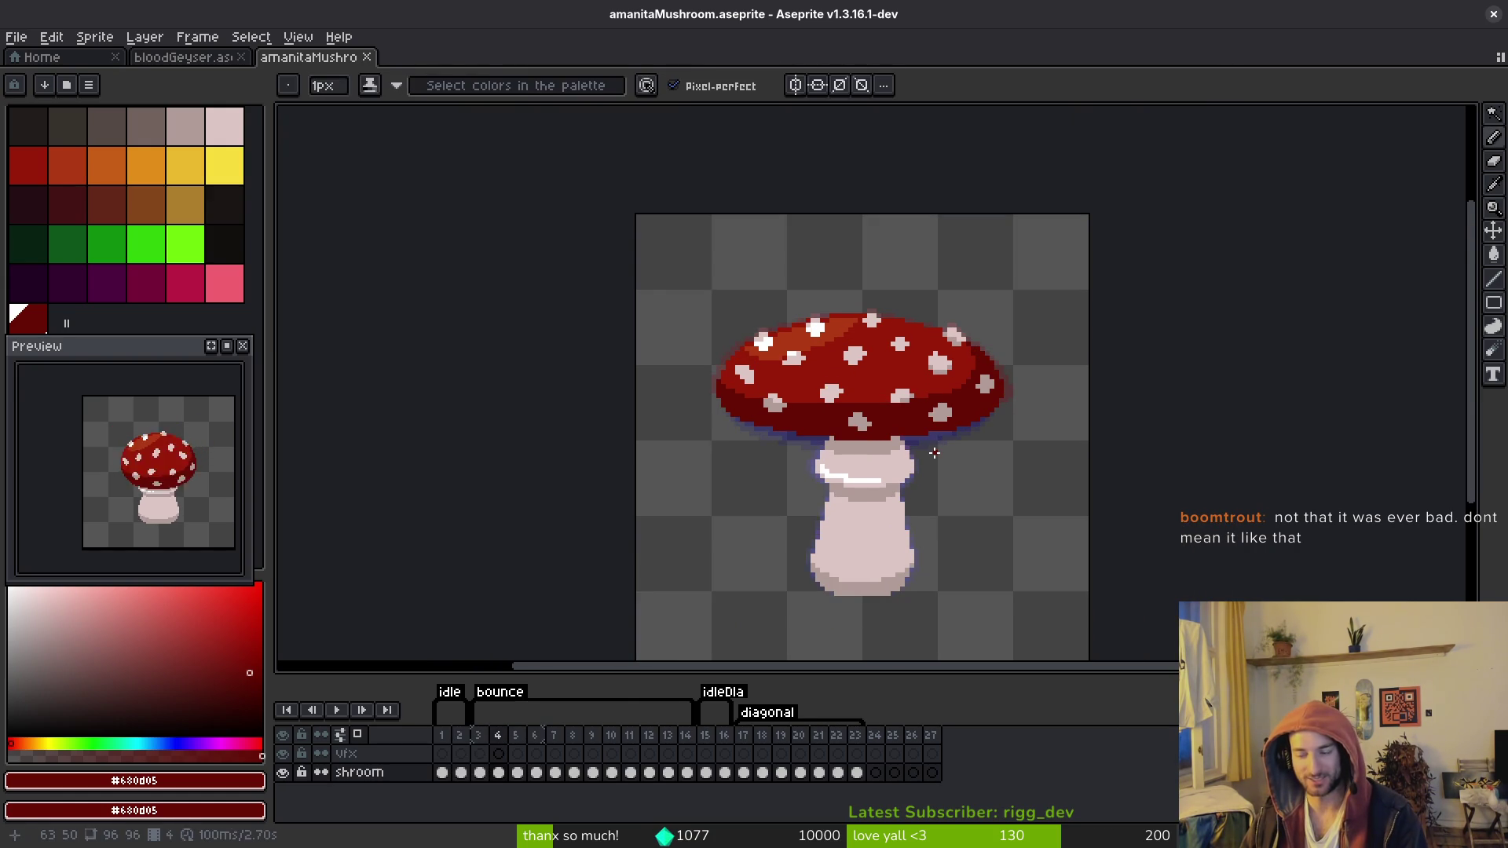
key(ctrl+s)
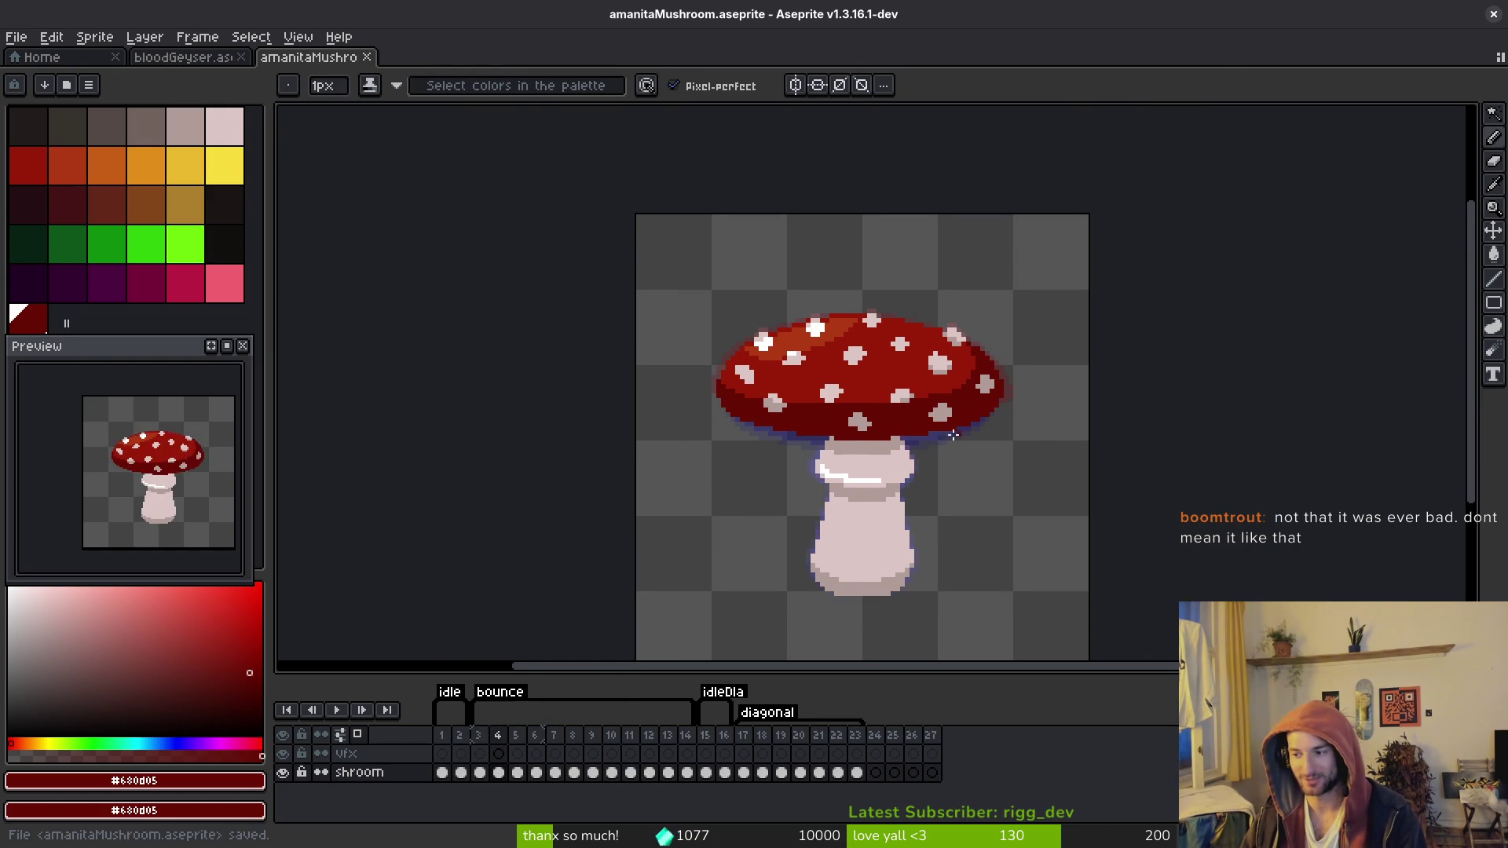
key(ctrl+s)
drag(926, 458, 888, 433)
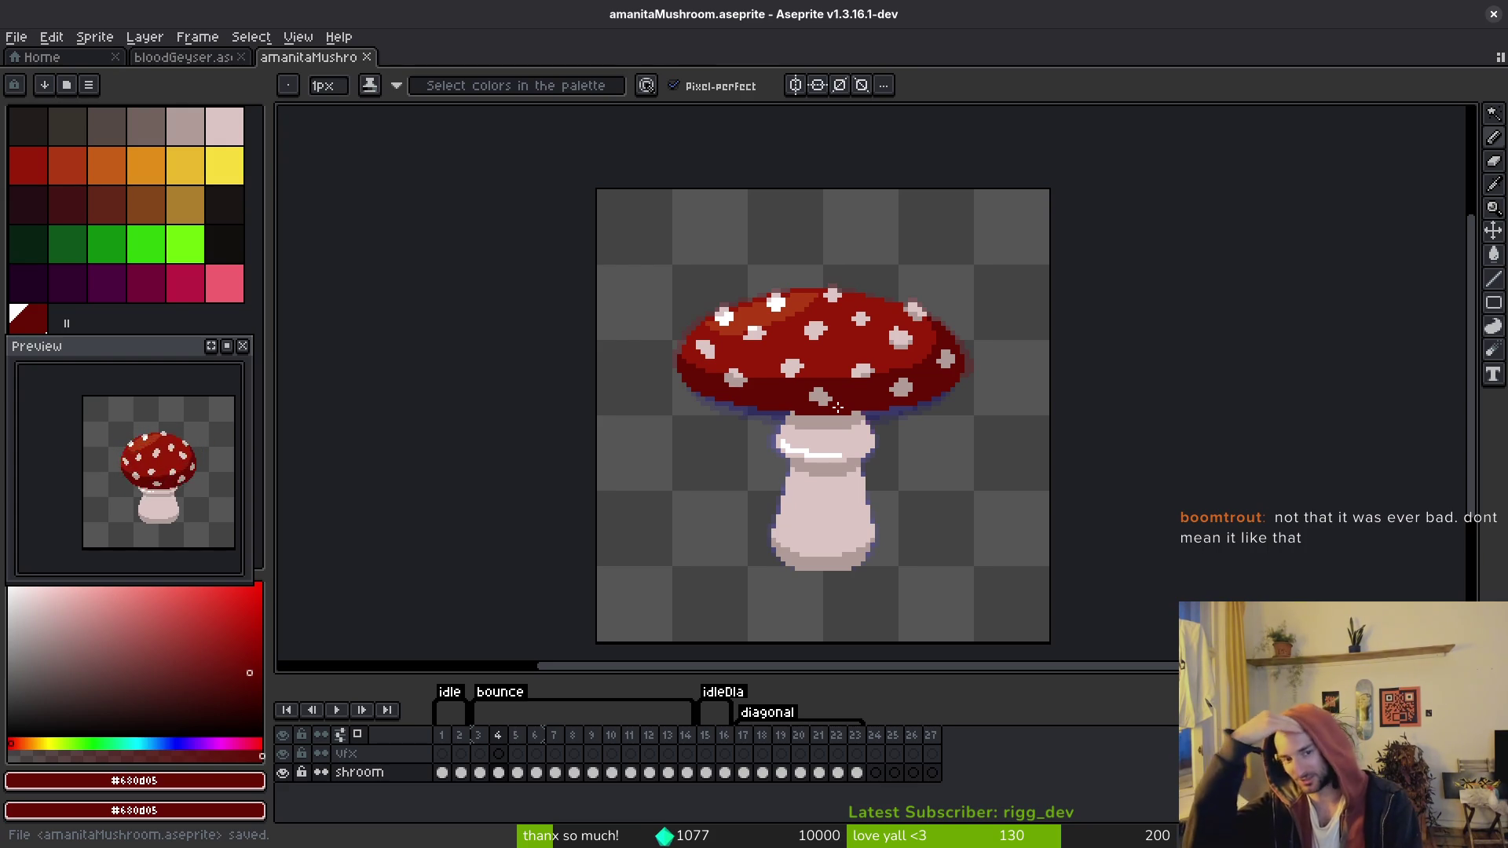
key(i)
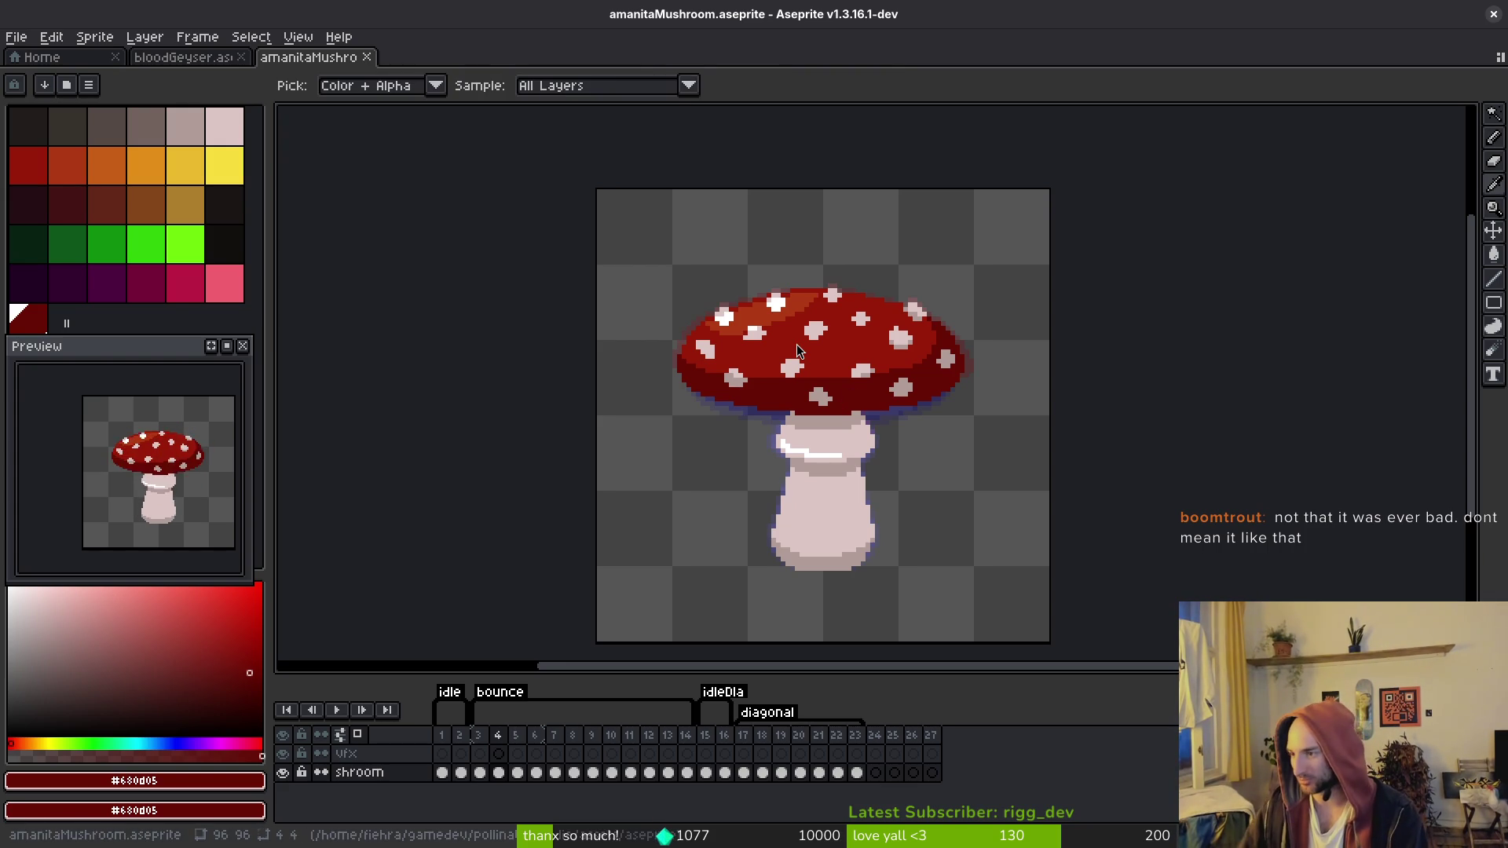
key(alt+Tab)
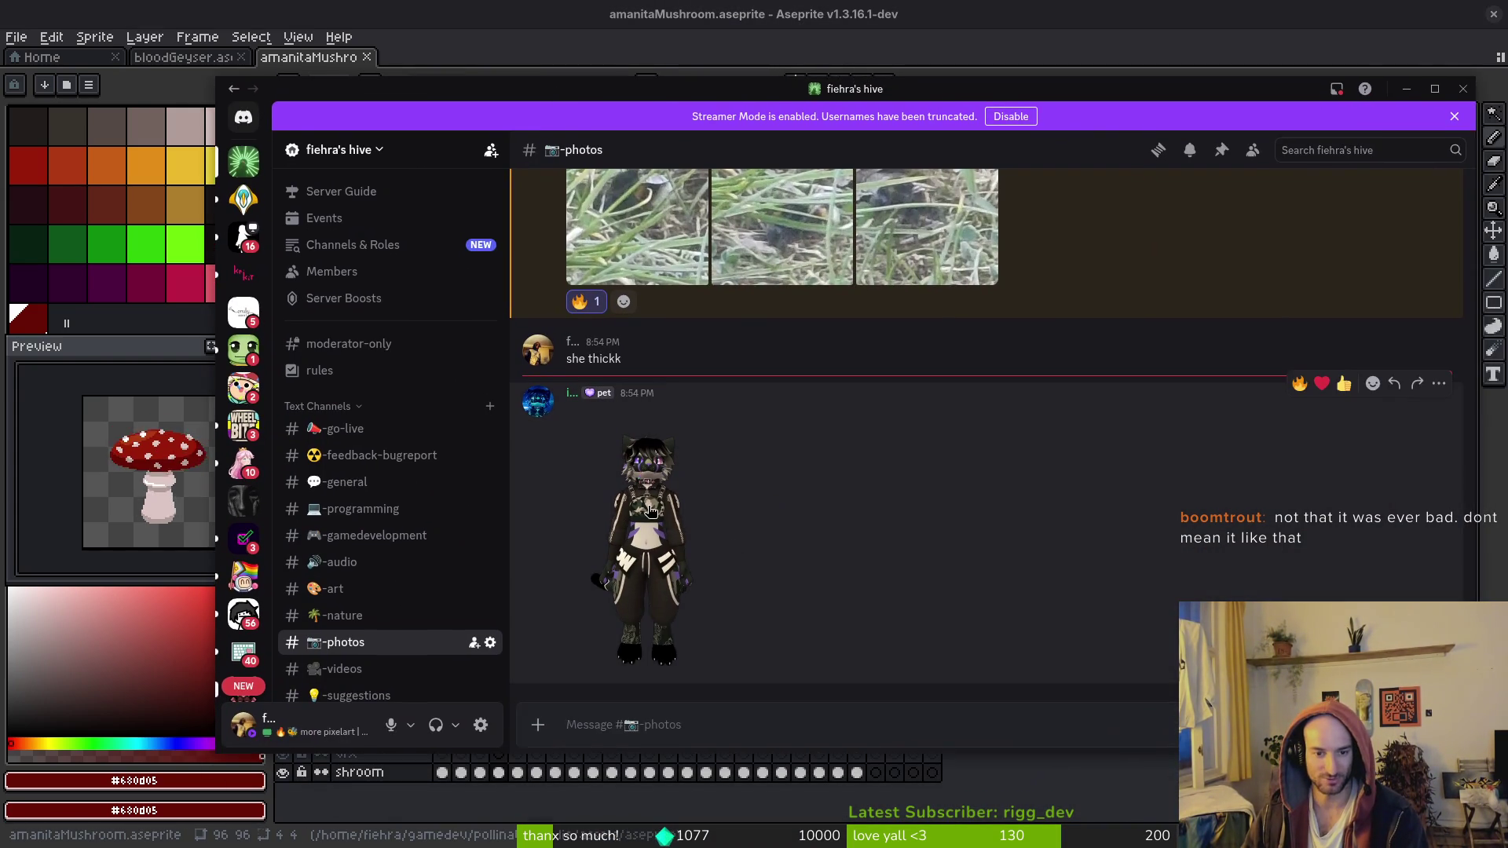
click(701, 487)
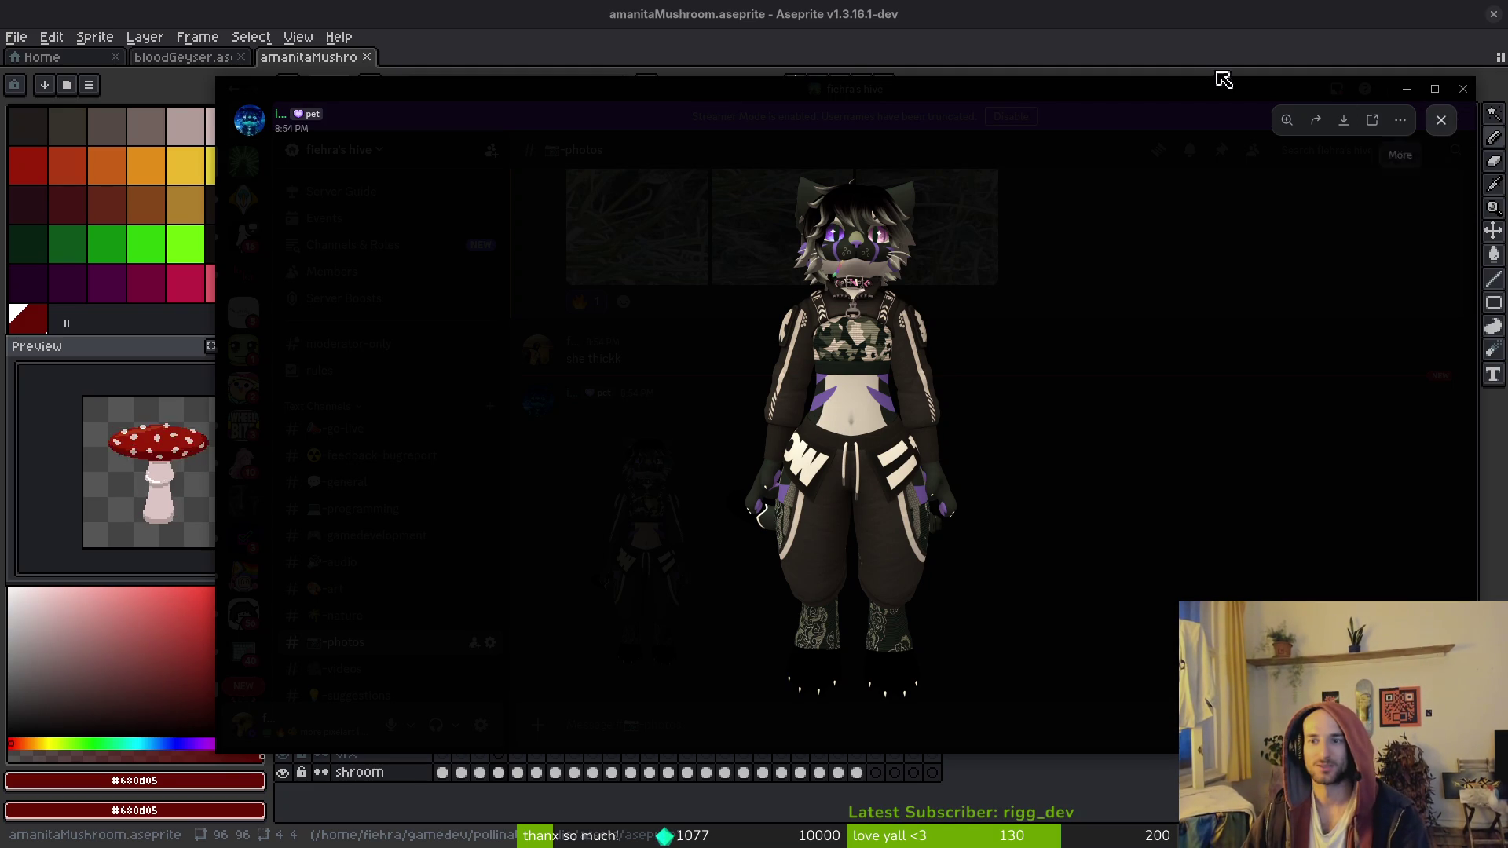
key(alt+Tab)
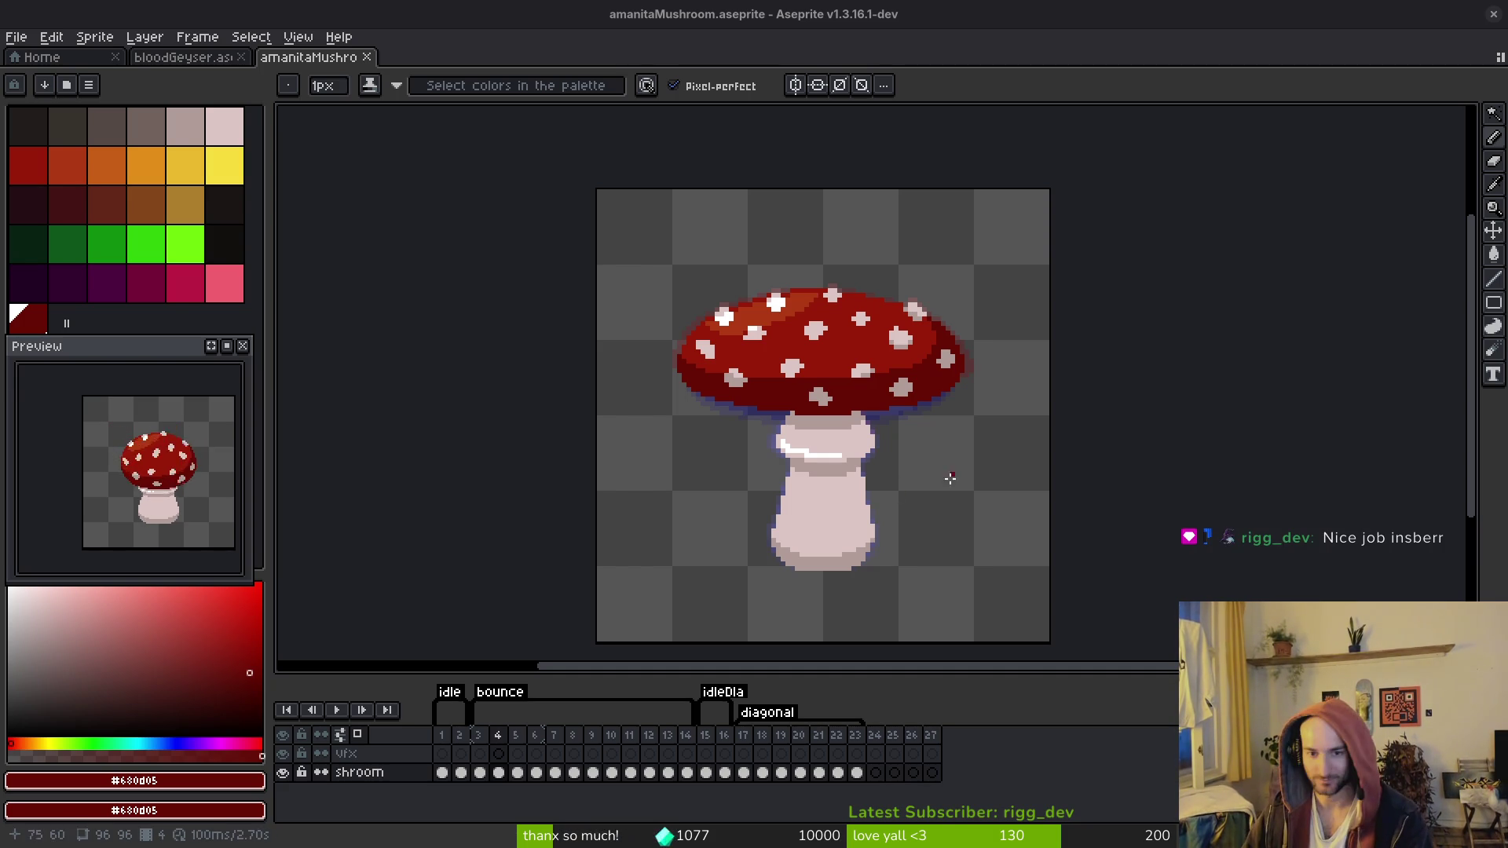
Step: Narrow frame 6's right-edge white spot by painting its outer pale column dark red
key(i)
key(Return)
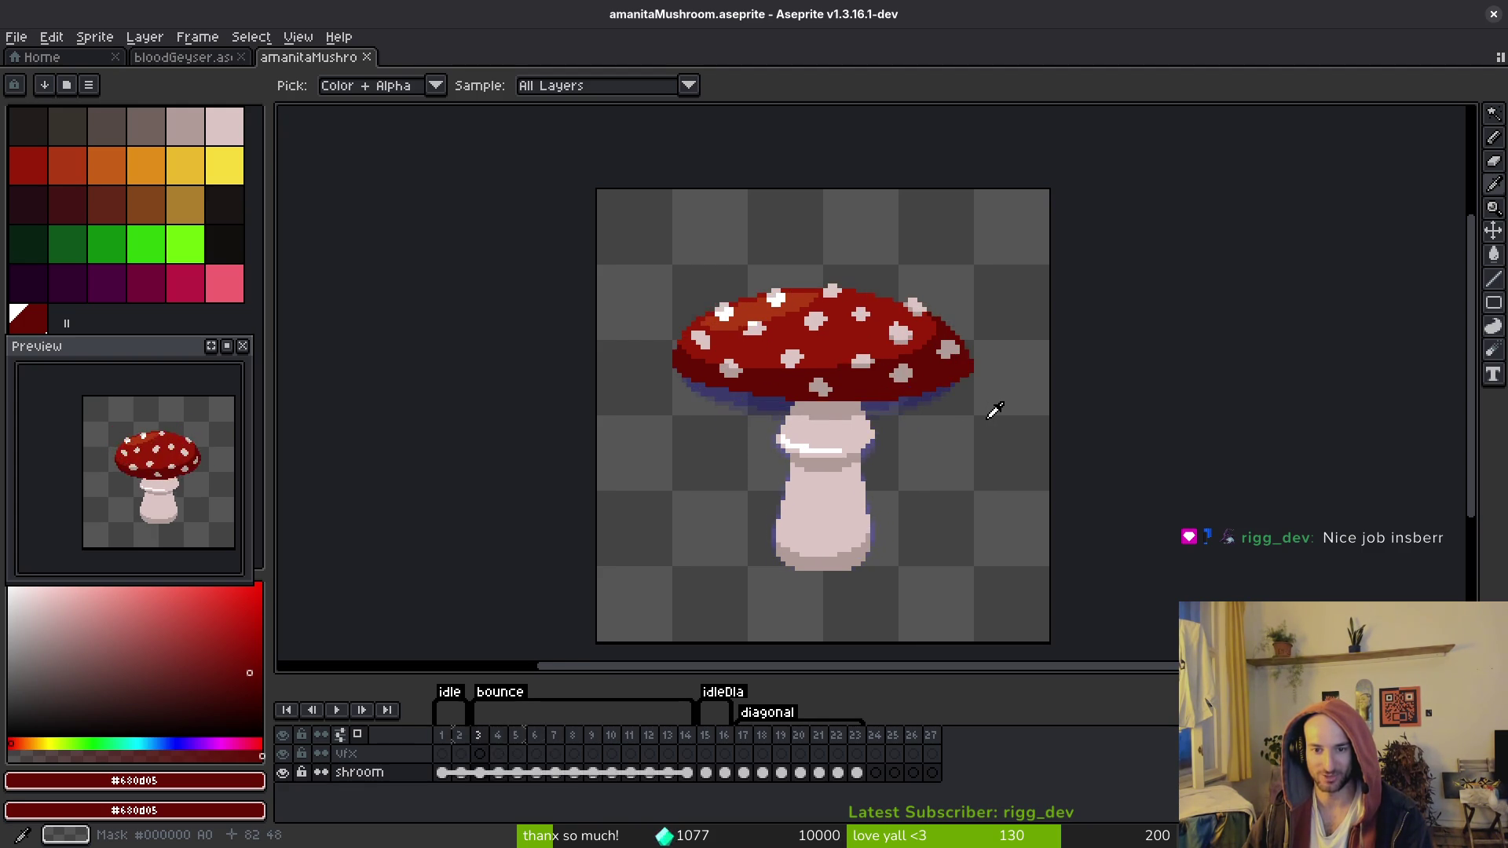
key(b)
scroll(976, 387, up, 3)
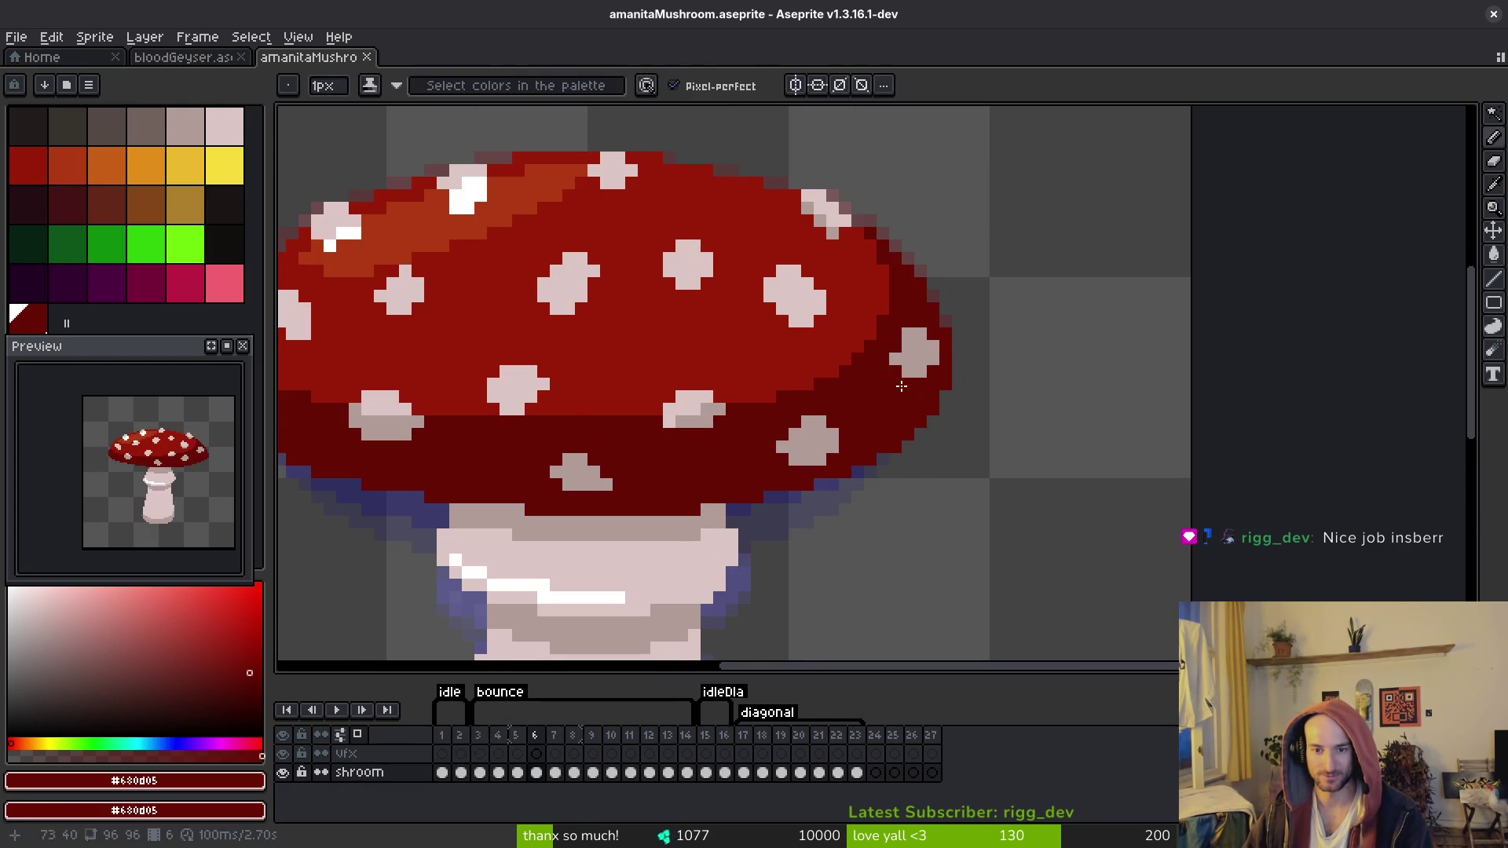
alt+click(901, 379)
click(899, 378)
drag(936, 361, 935, 335)
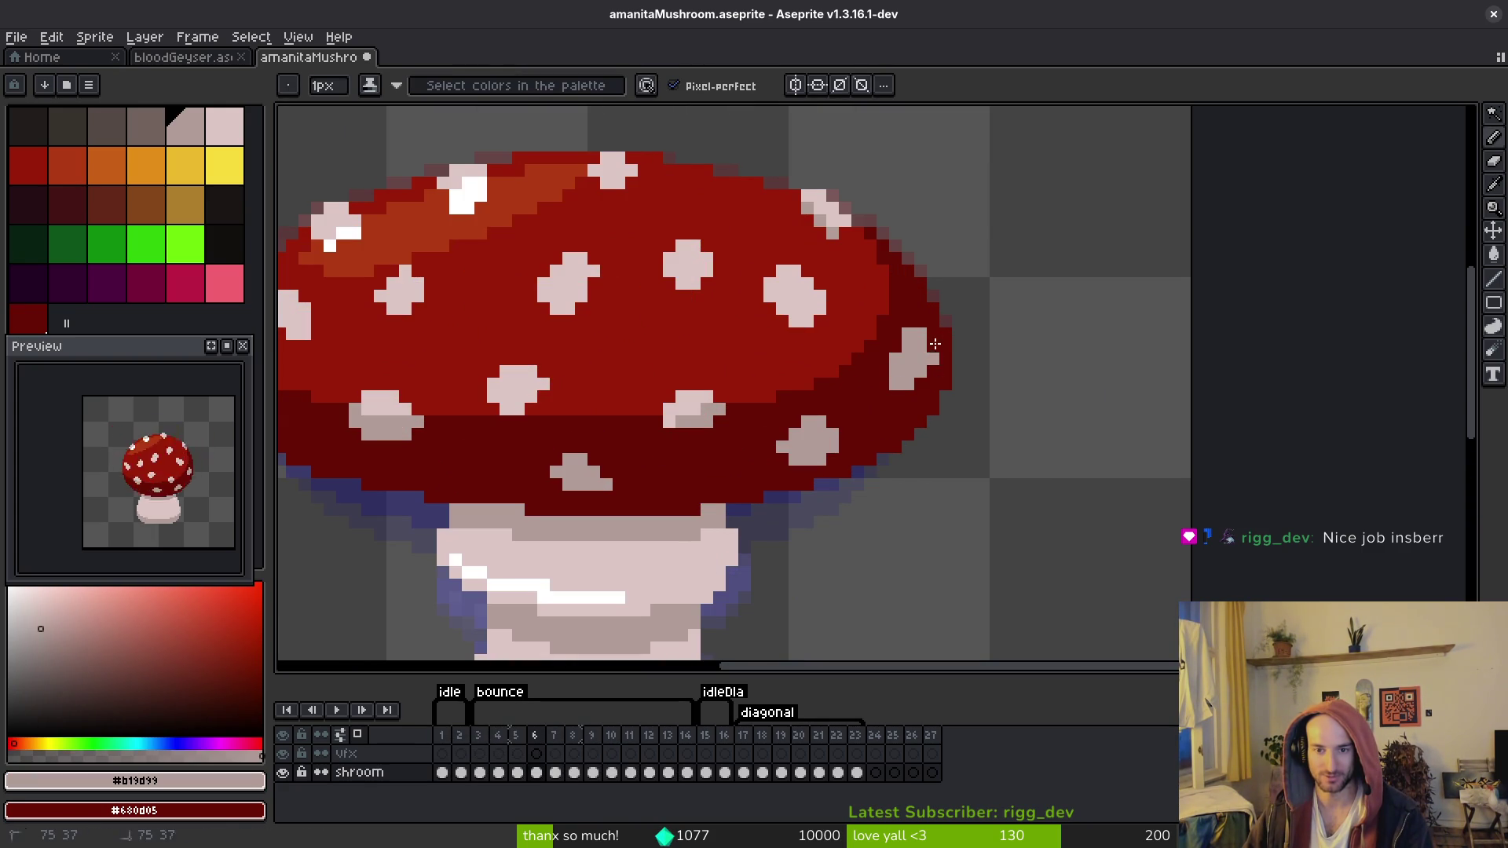
Step: Flip between neighbouring frames to compare the retouched spot, ending back on frame 6
key(Right)
key(Left)
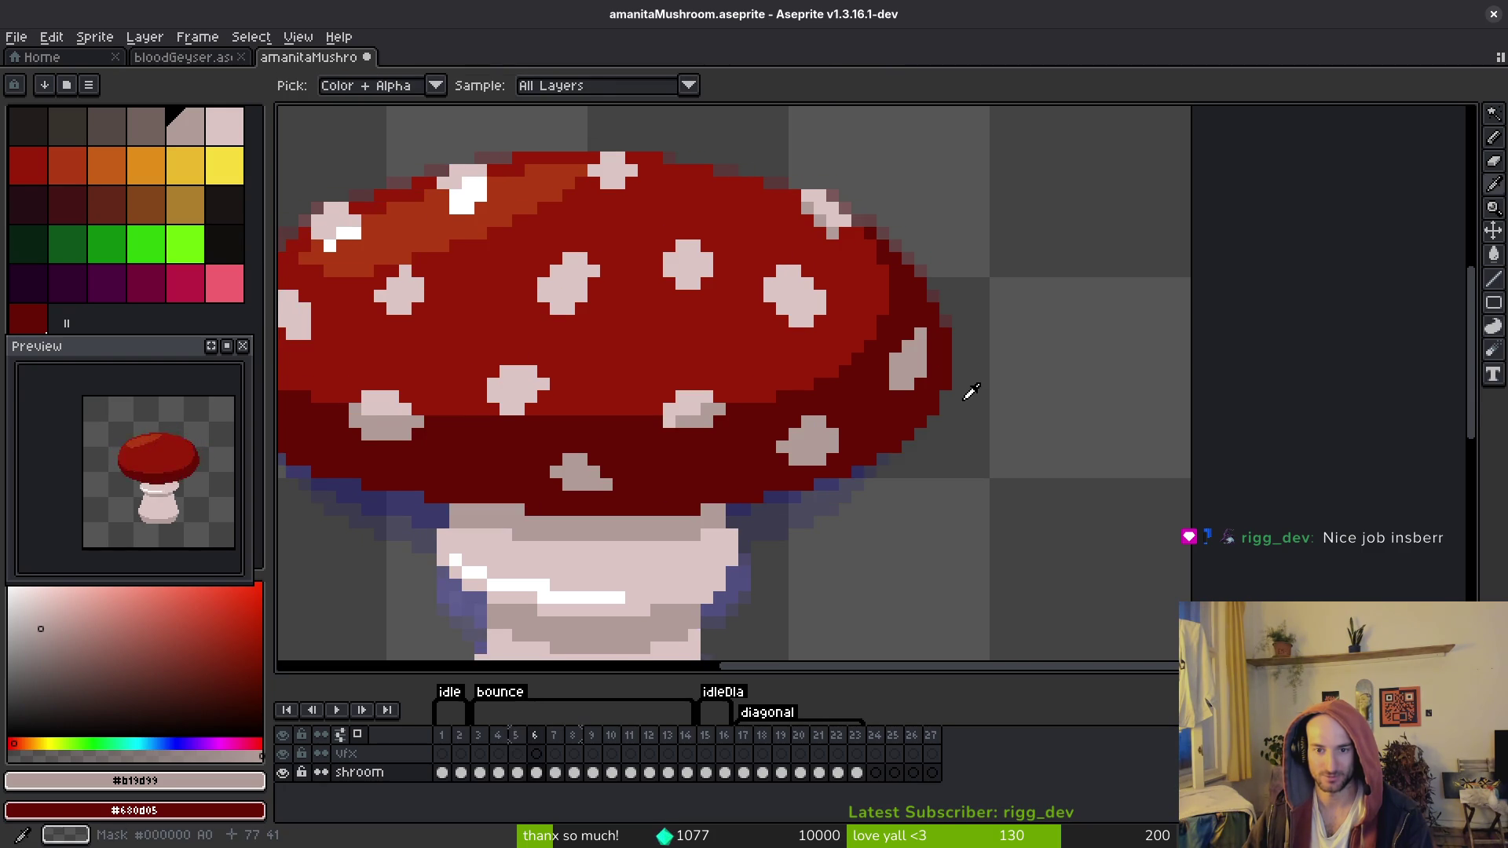
key(Right)
scroll(996, 384, down, 7)
key(Left)
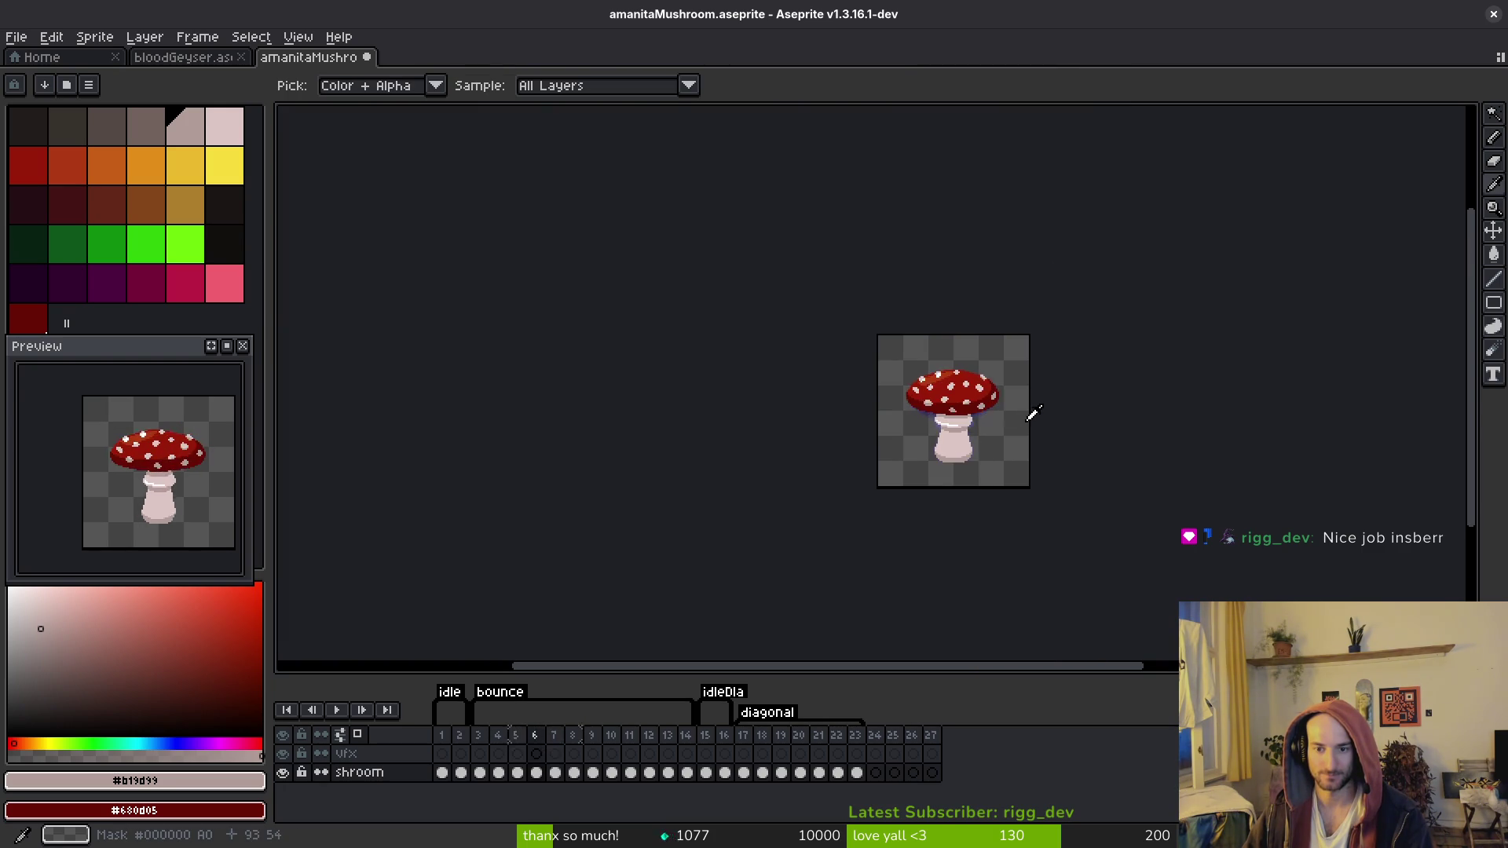
scroll(1077, 367, up, 5)
key(Right)
scroll(1021, 369, up, 3)
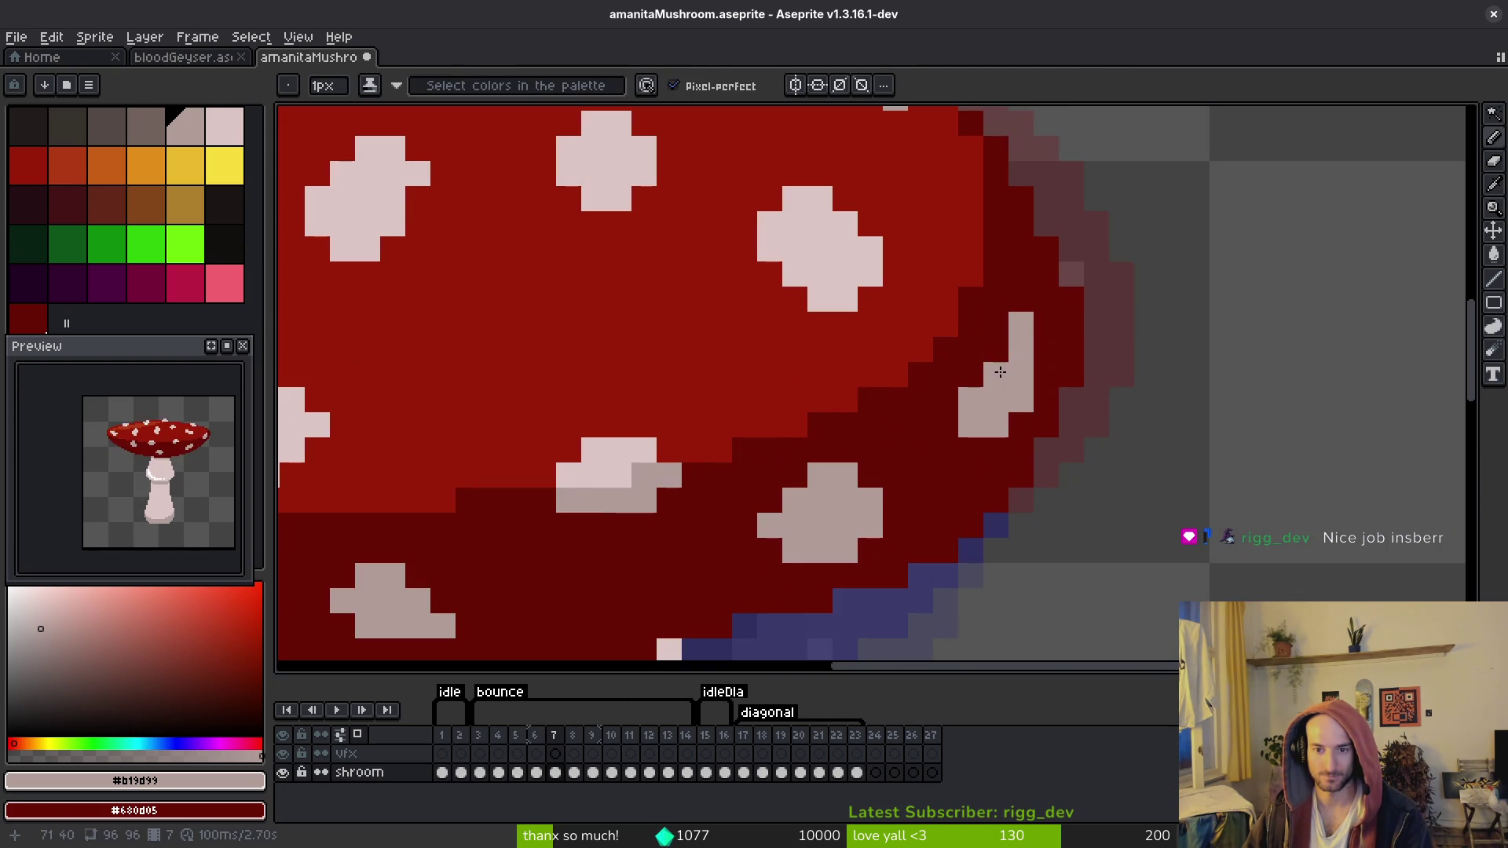
scroll(1100, 393, down, 3)
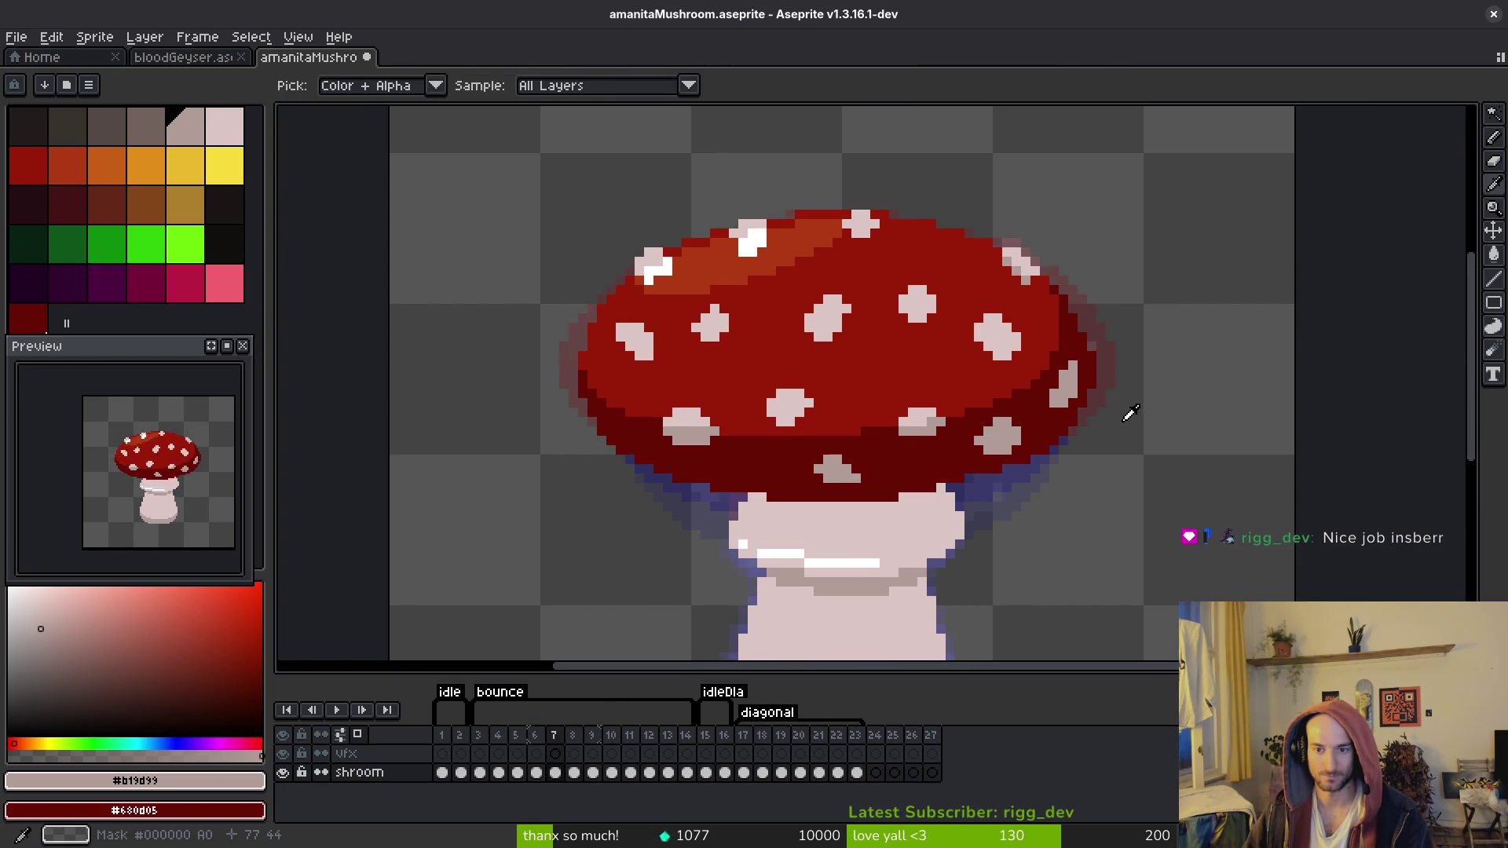
key(b)
scroll(1077, 411, up, 2)
scroll(1067, 410, down, 2)
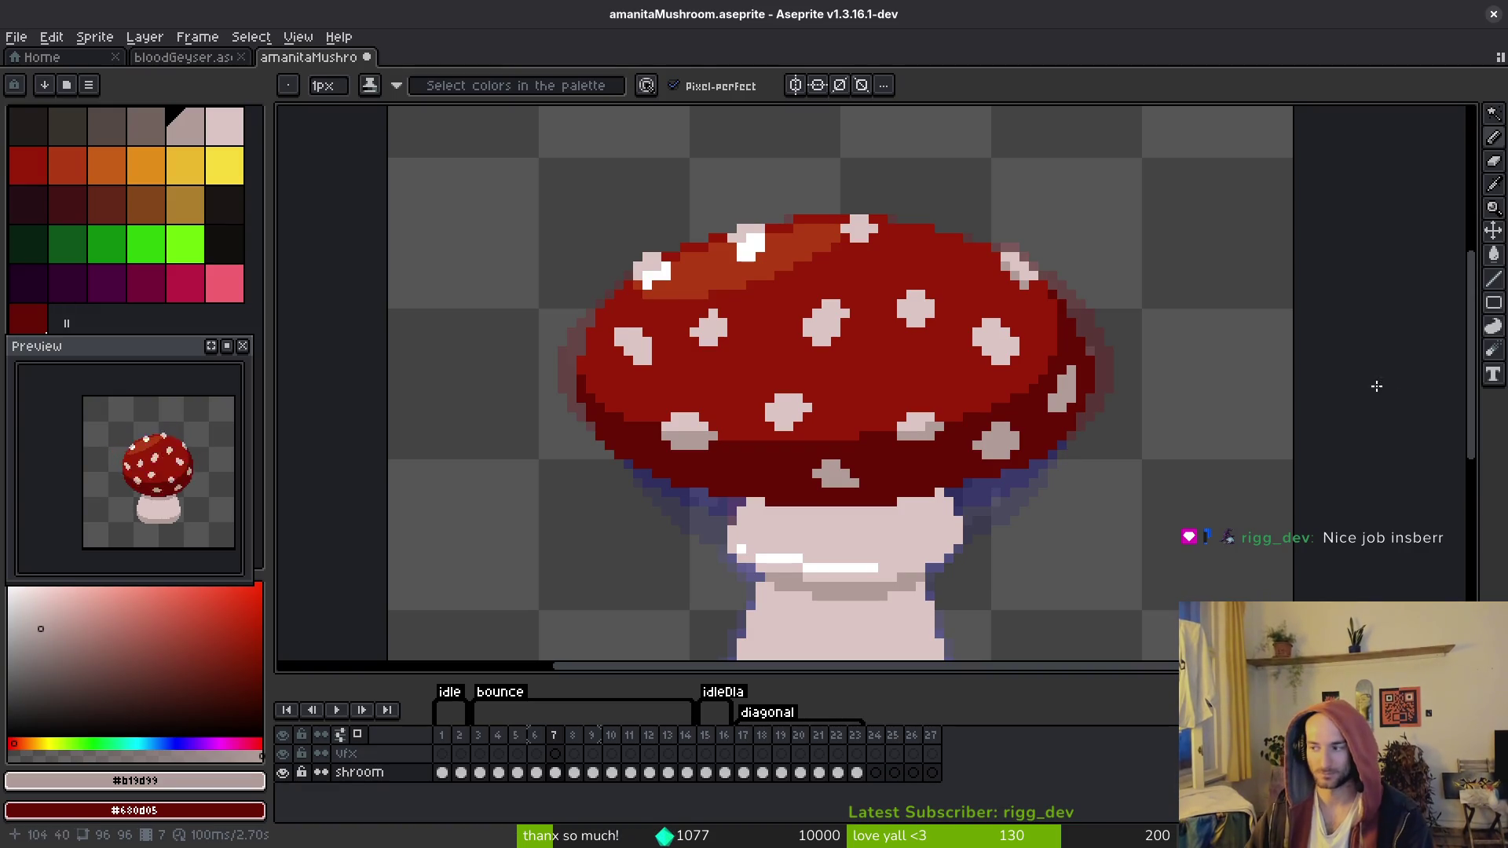
key(i)
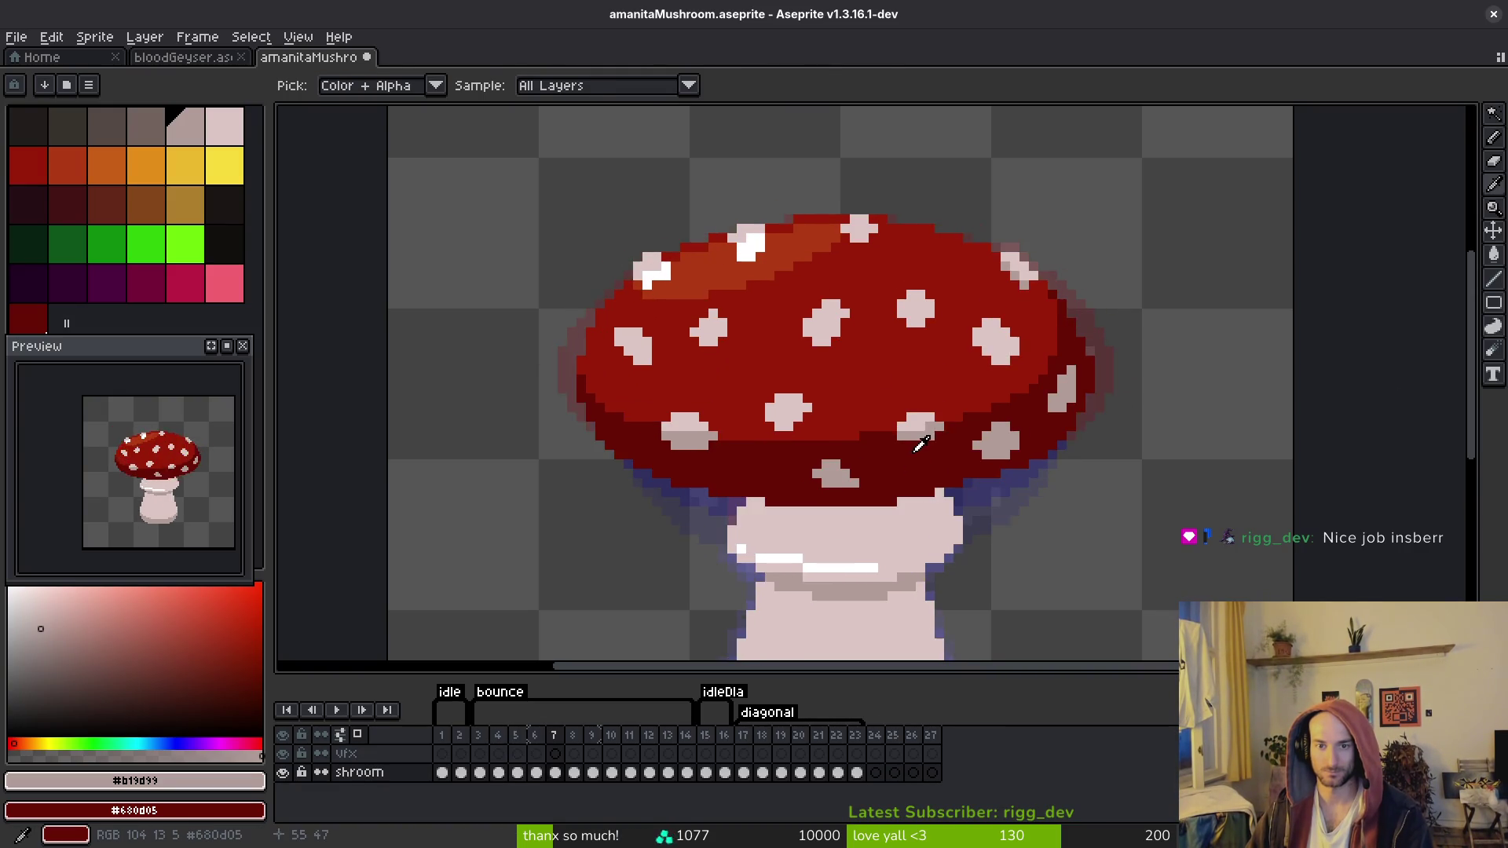
key(b)
scroll(921, 445, down, 1)
key(Left)
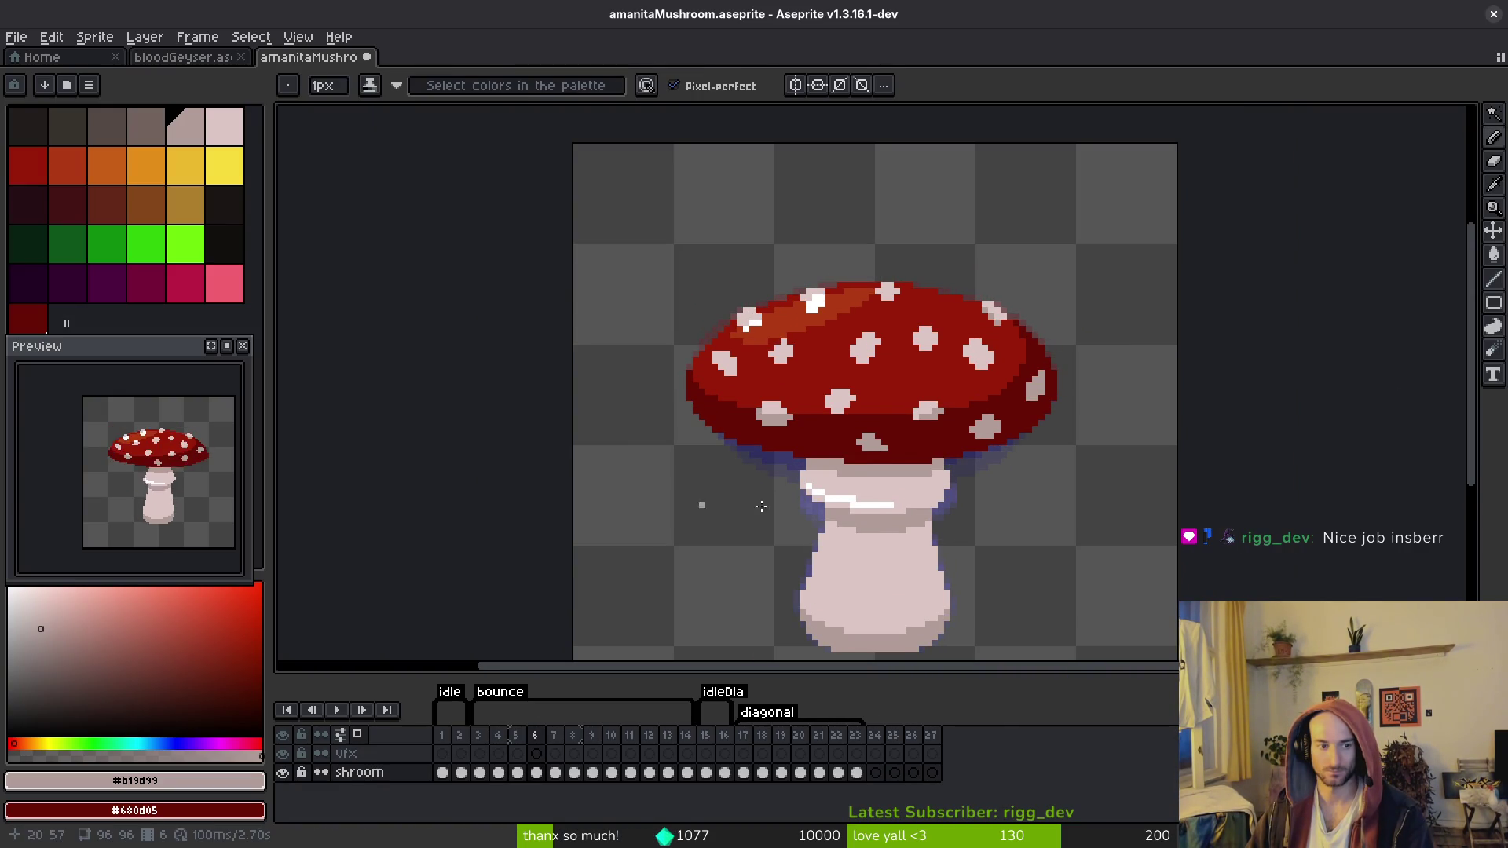
key(i)
key(Left)
key(Left)
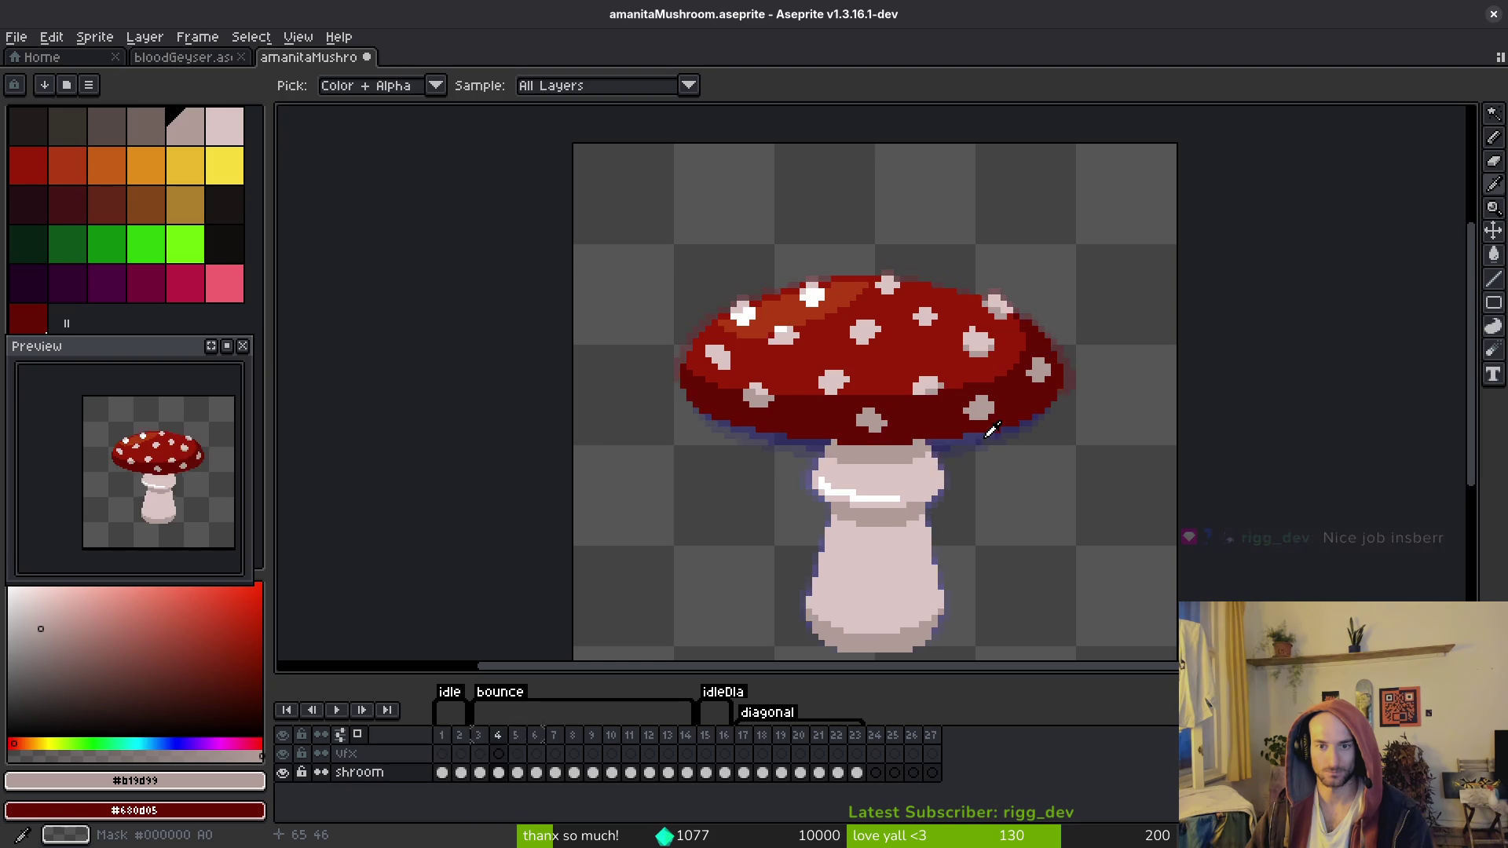
key(Right)
key(Right)
Step: Magic-wand the top-right cap spot, raise it one pixel, save, and advance to frame 8
key(b)
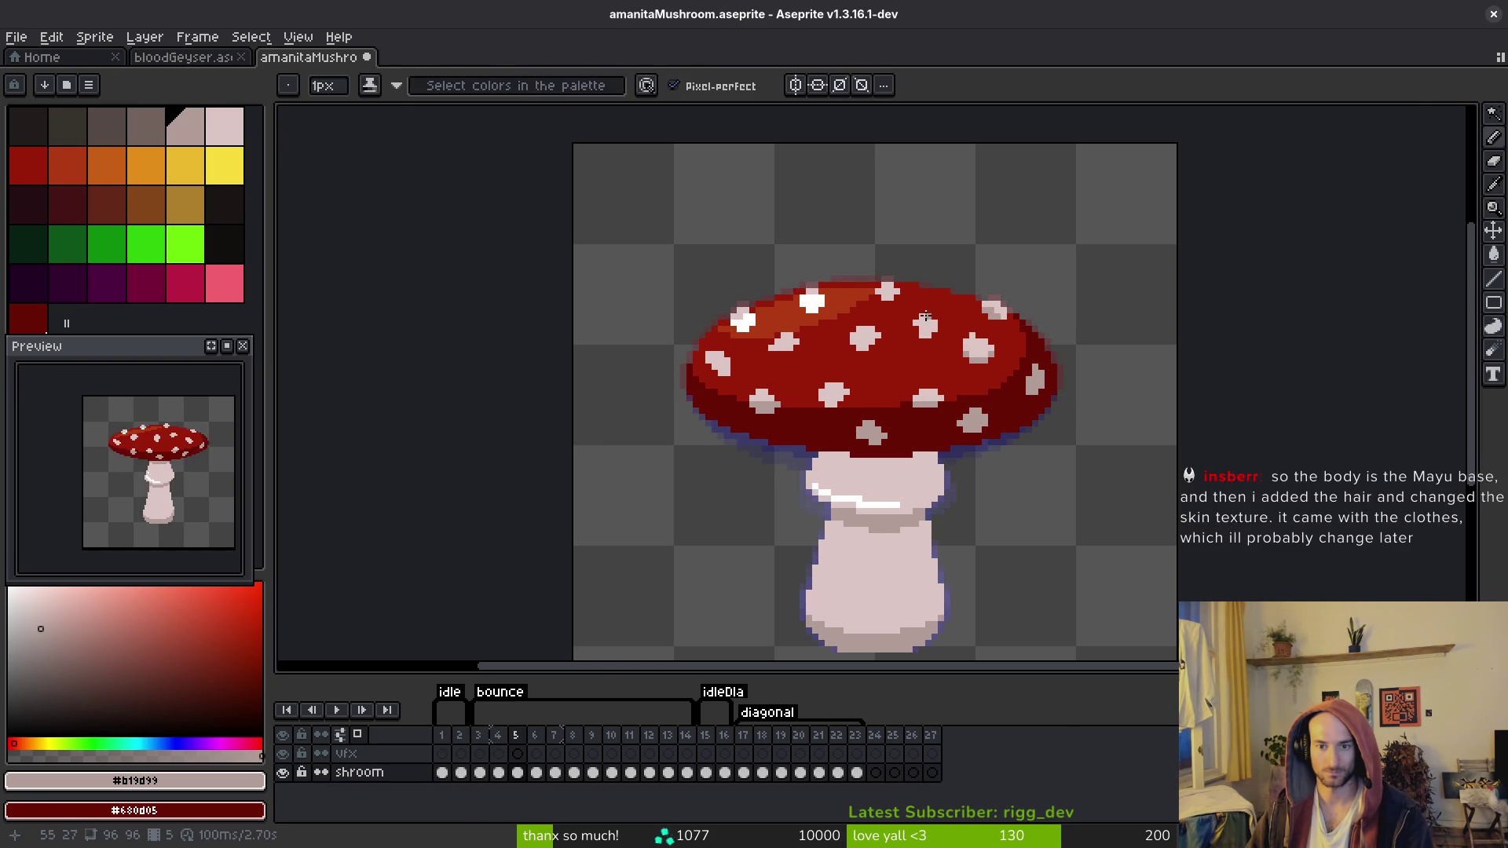
scroll(934, 318, up, 2)
key(w)
click(926, 358)
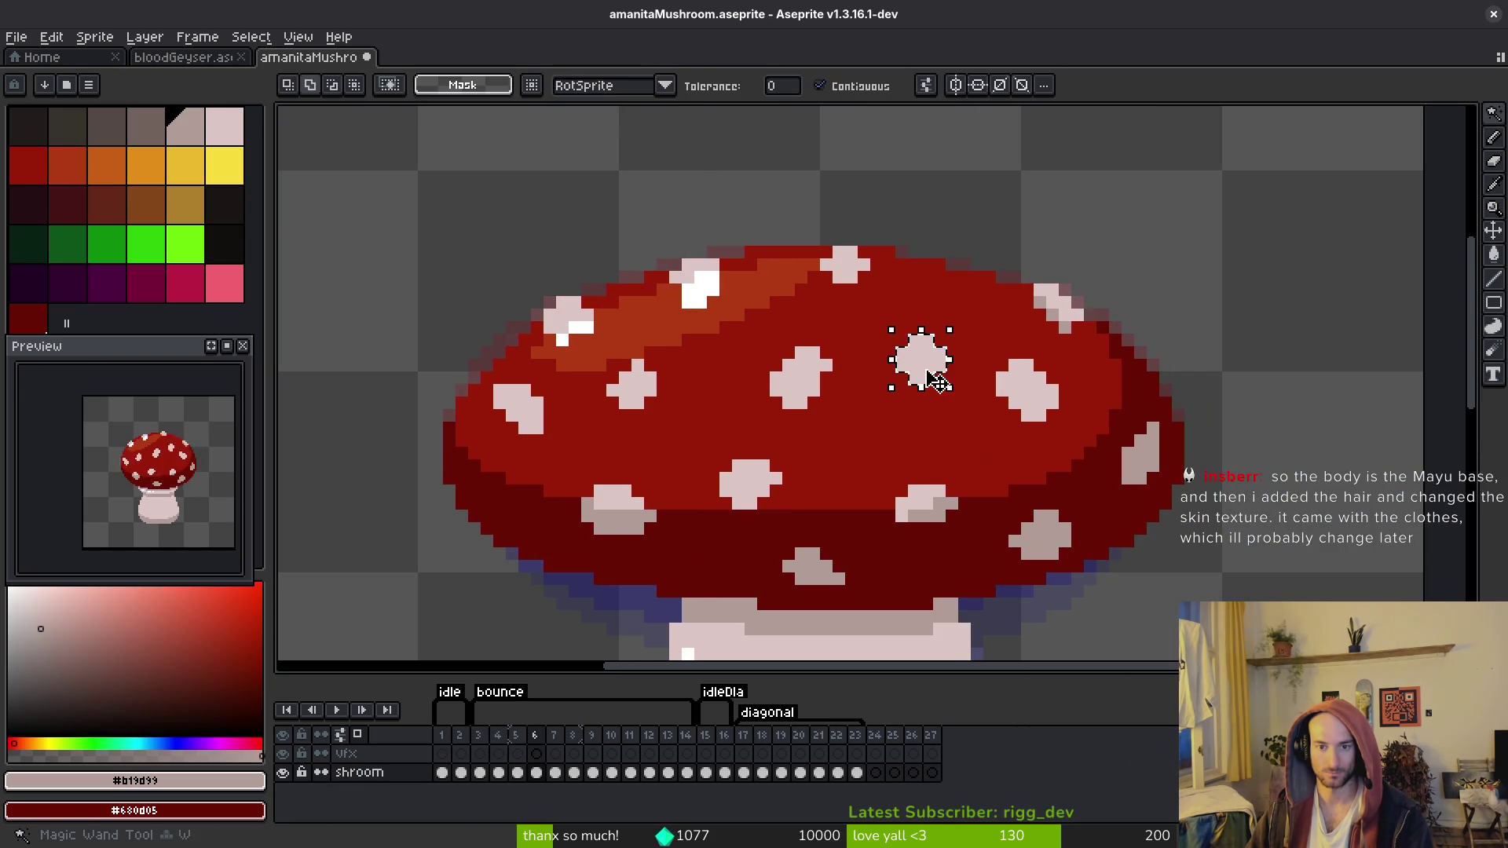
key(Up)
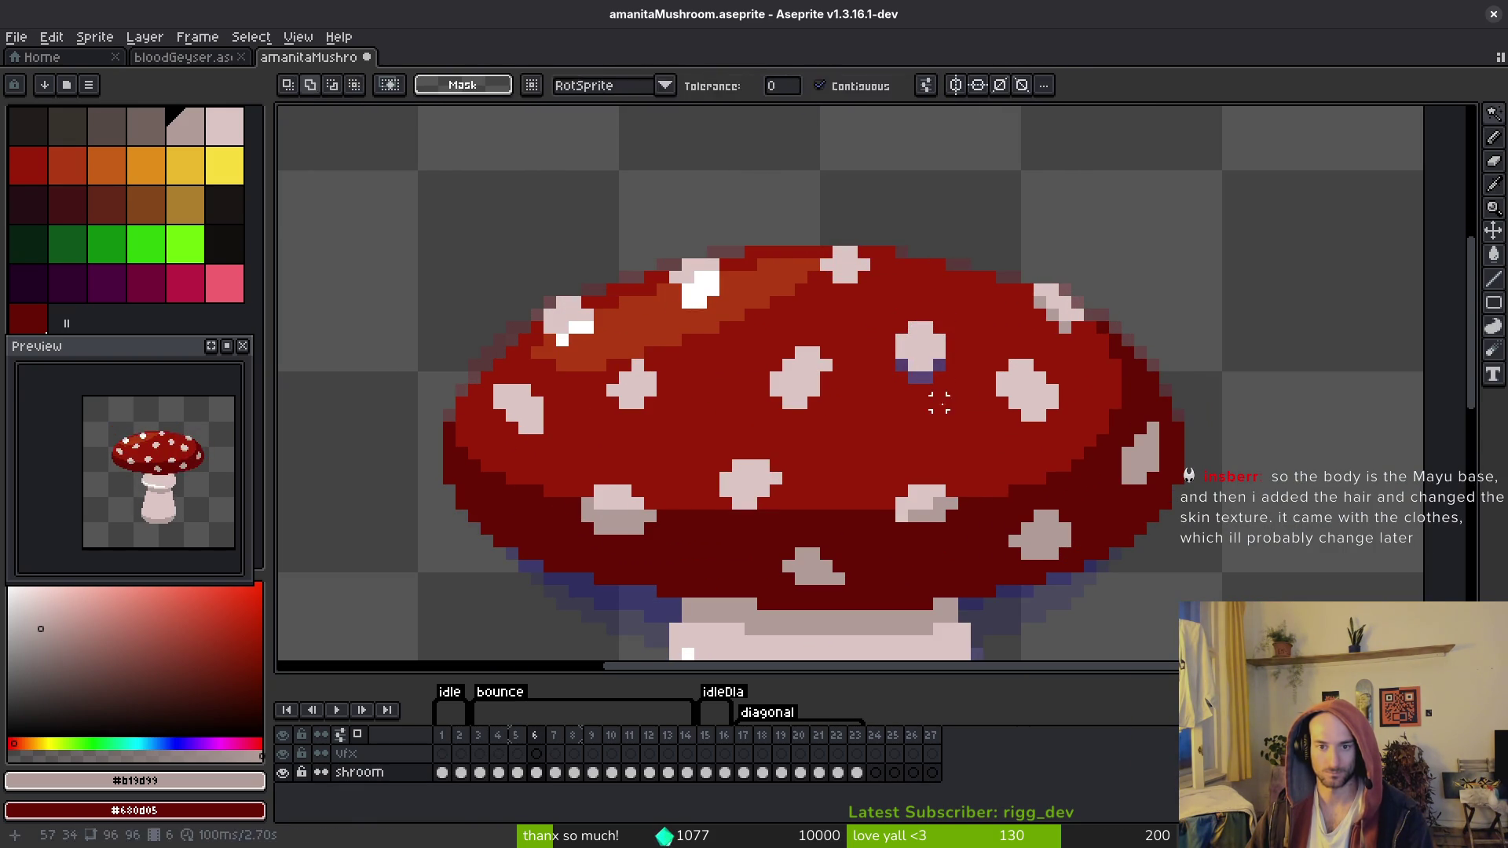
key(b)
alt+click(920, 381)
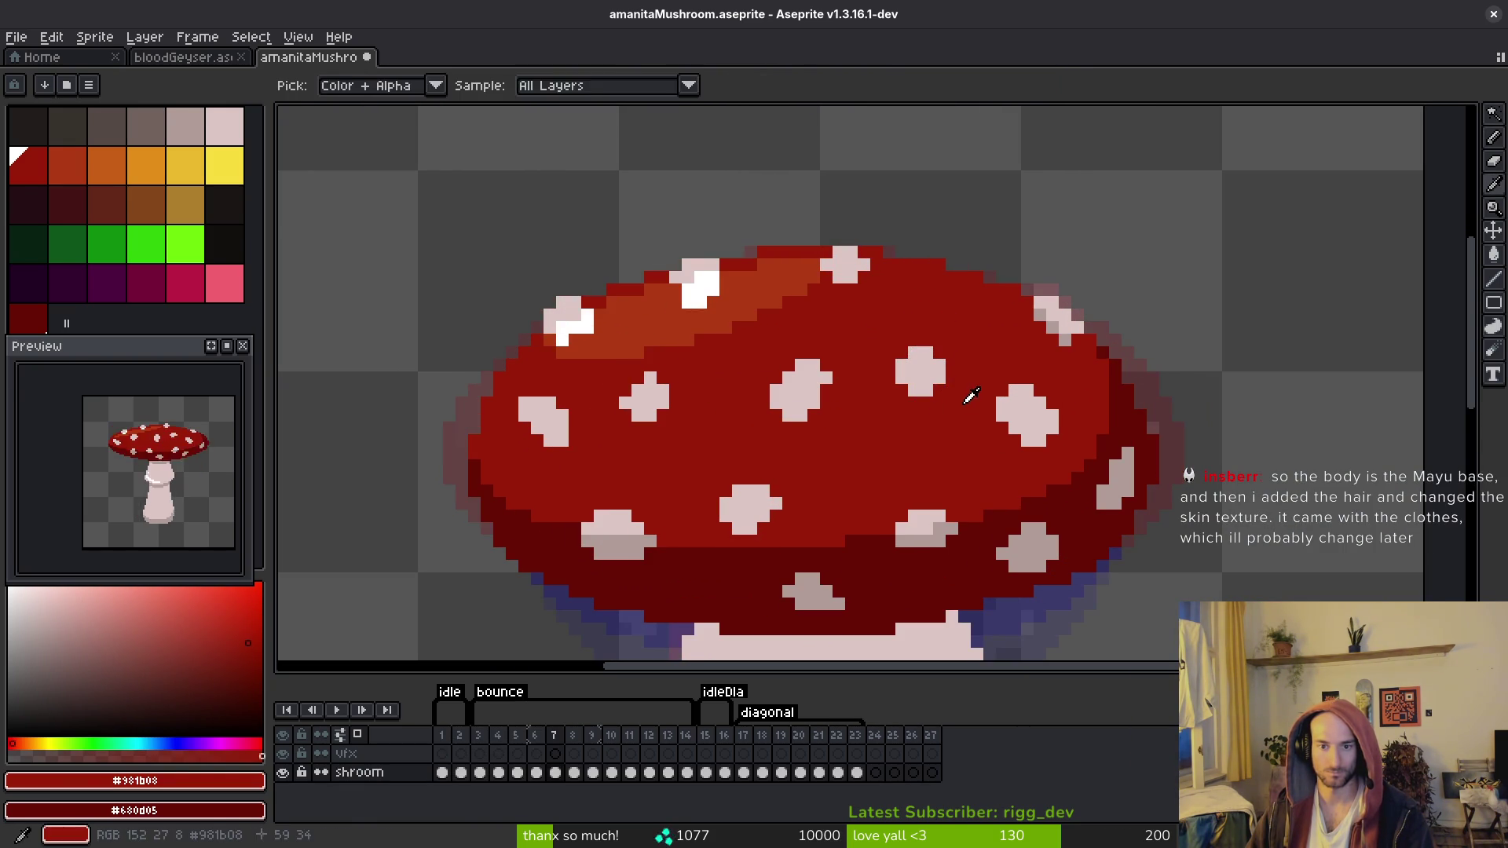
scroll(952, 408, down, 3)
key(Right)
key(Right)
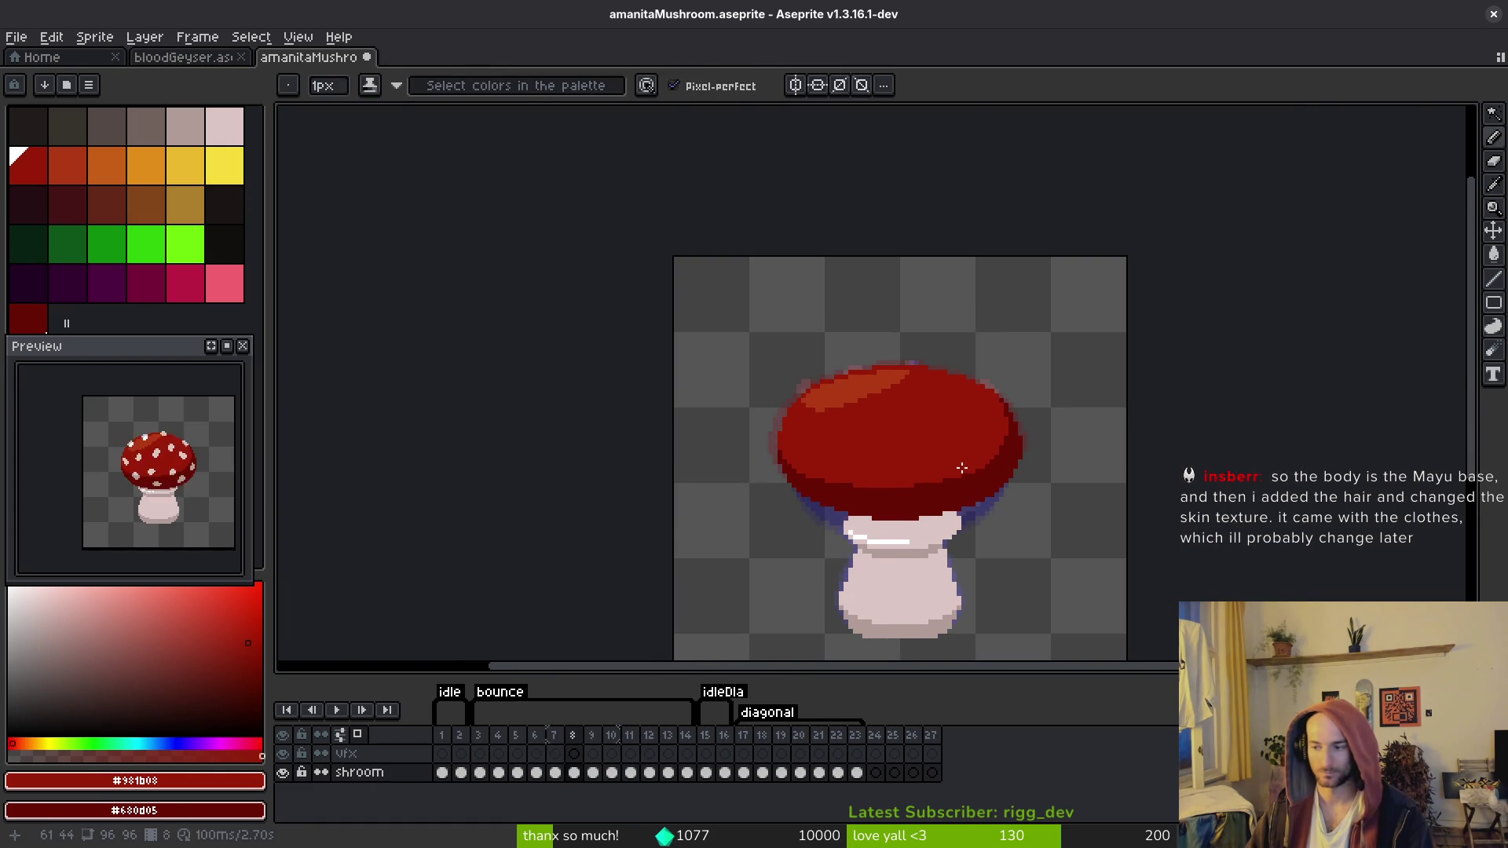
key(ctrl+s)
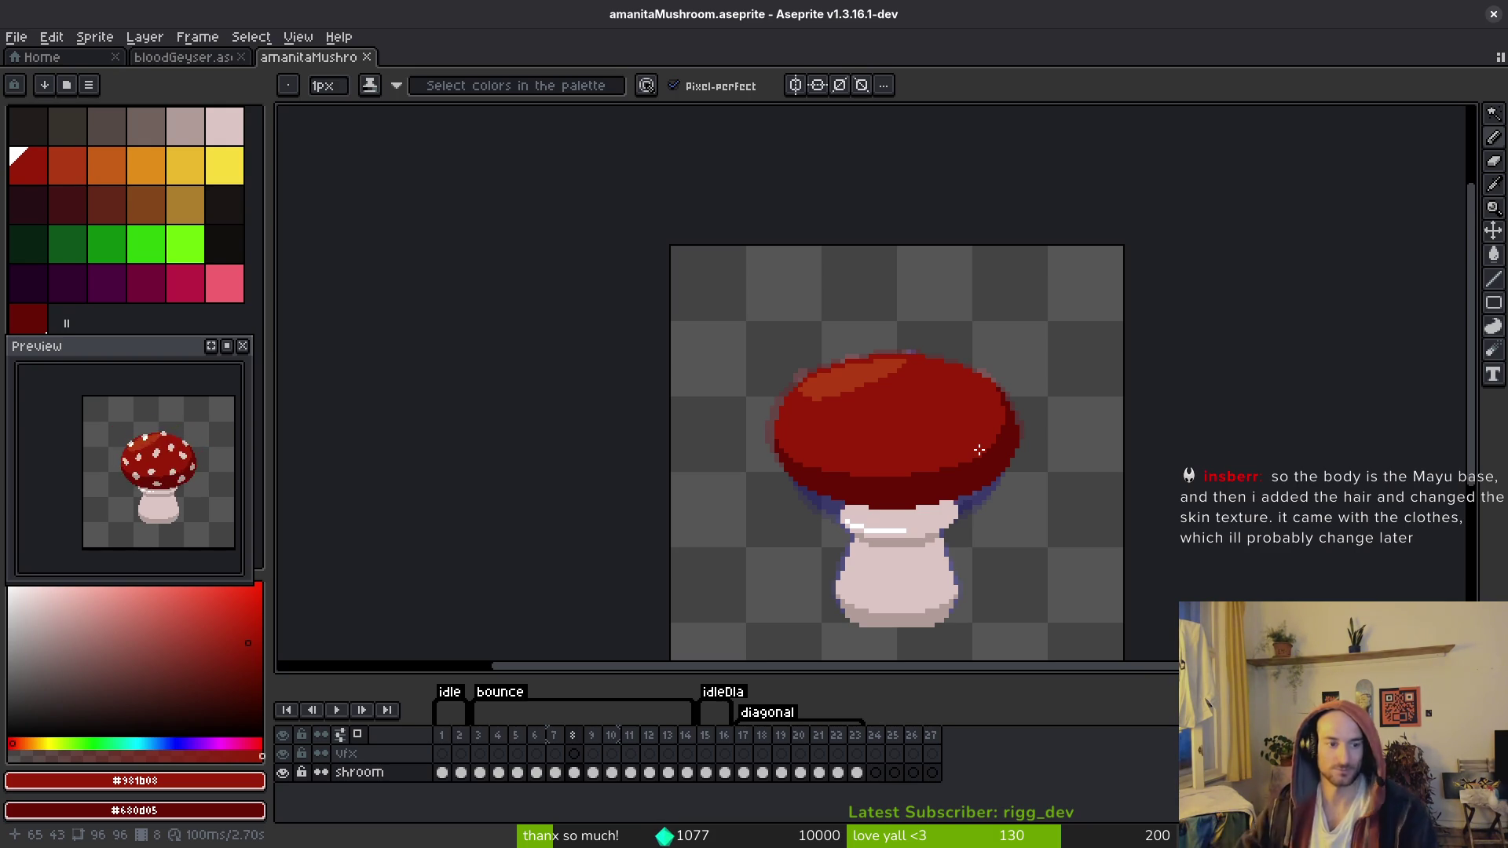
Step: Play the animation, then paste a spot from frame 7 onto frame 8, shifted right and down
drag(979, 450, 973, 459)
key(i)
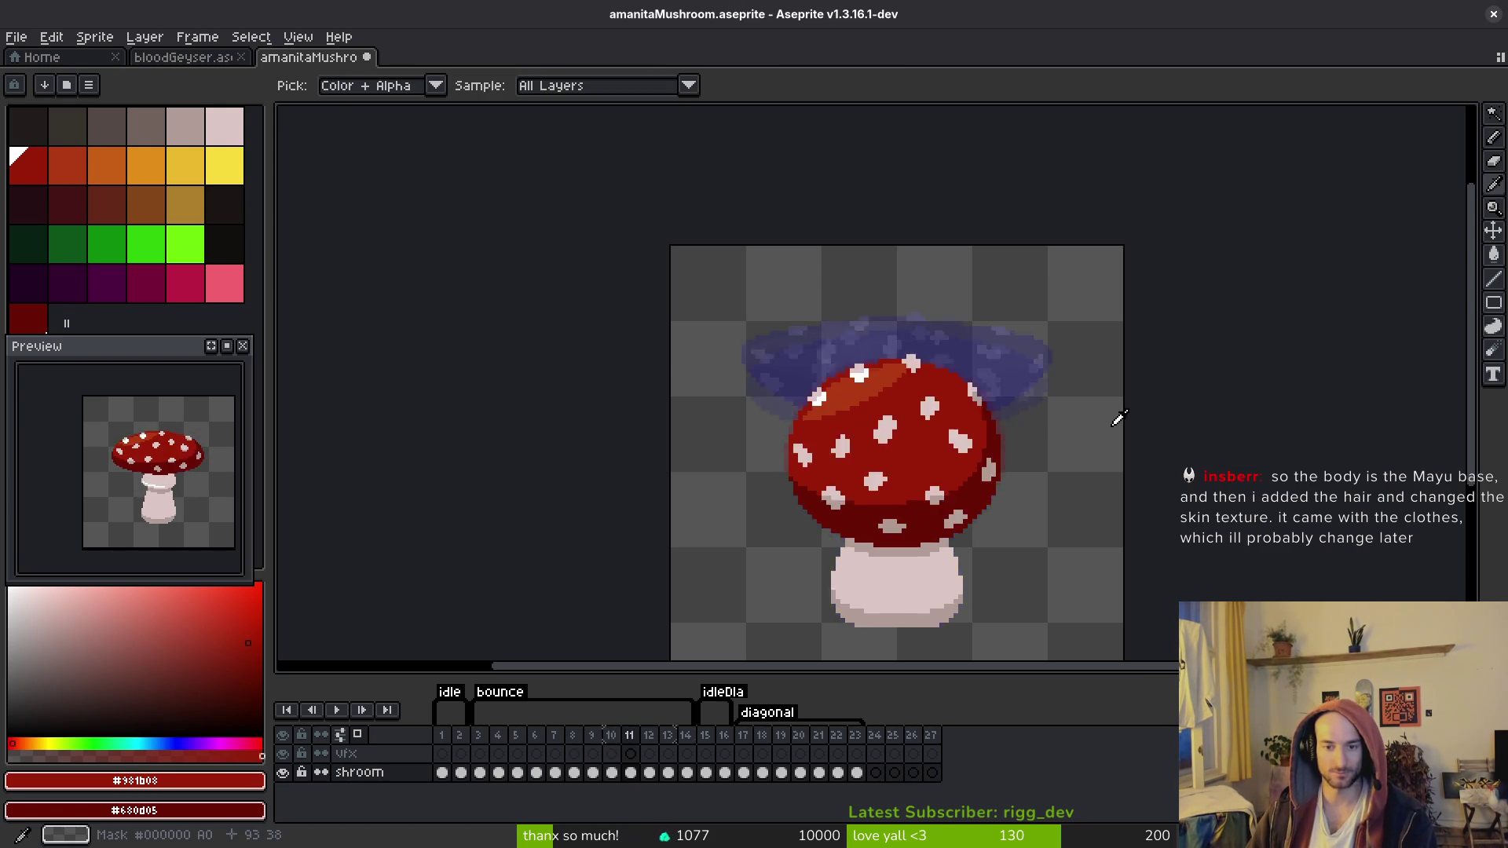
key(Return)
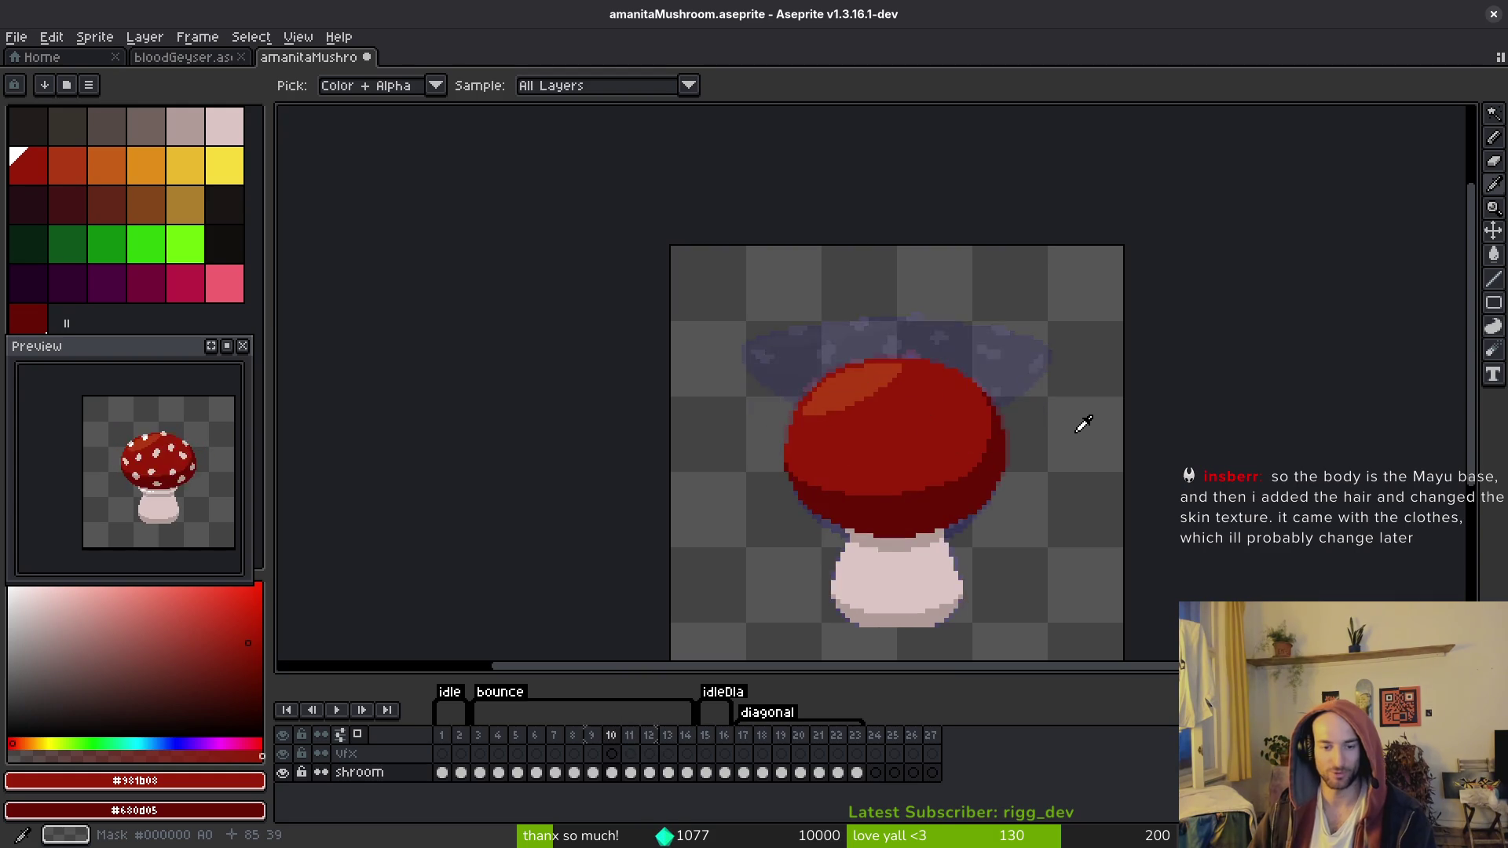
key(w)
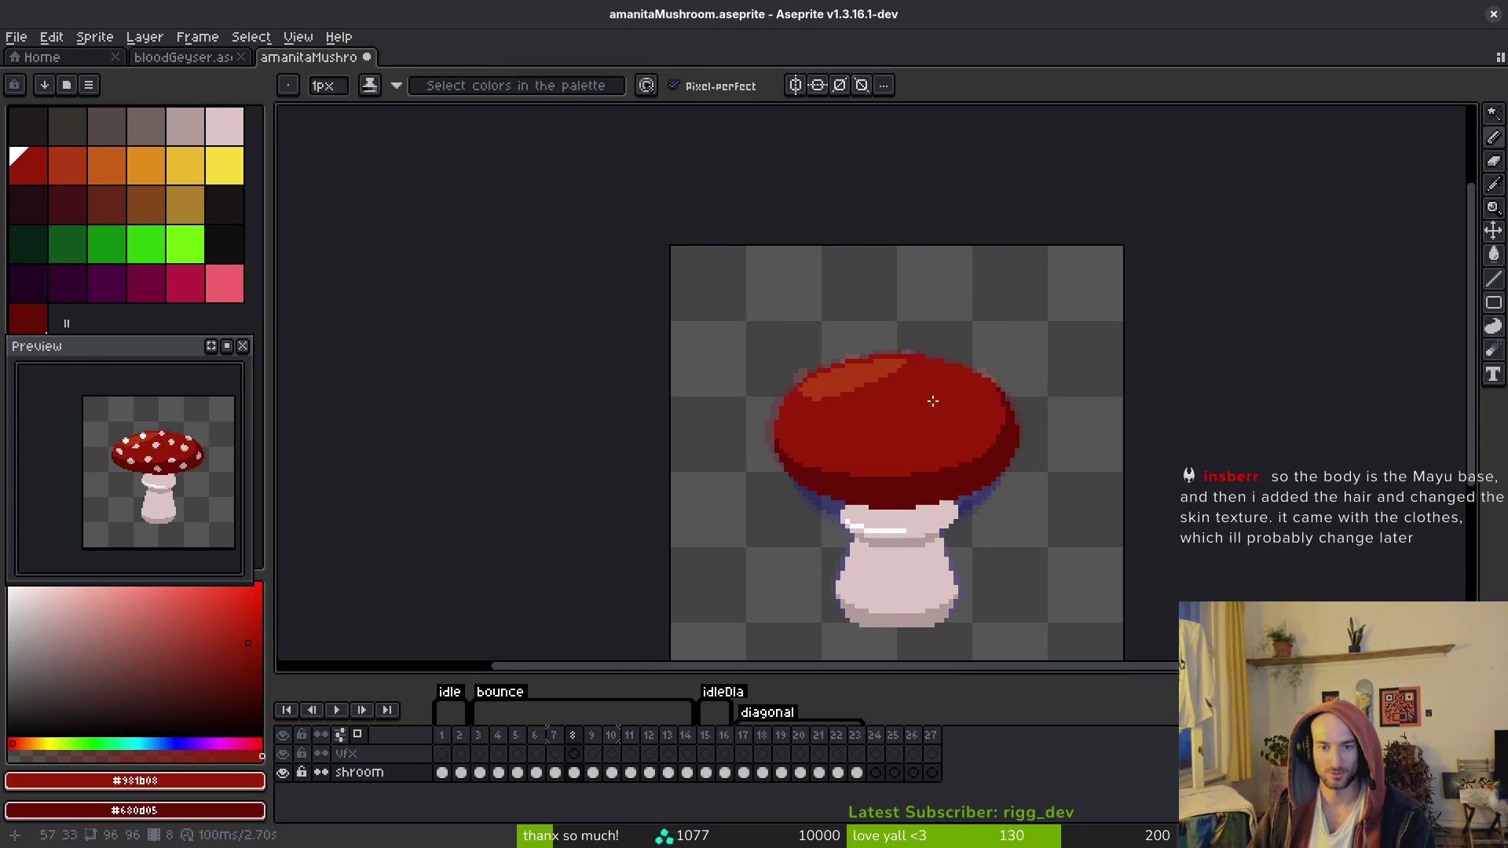
scroll(918, 369, up, 4)
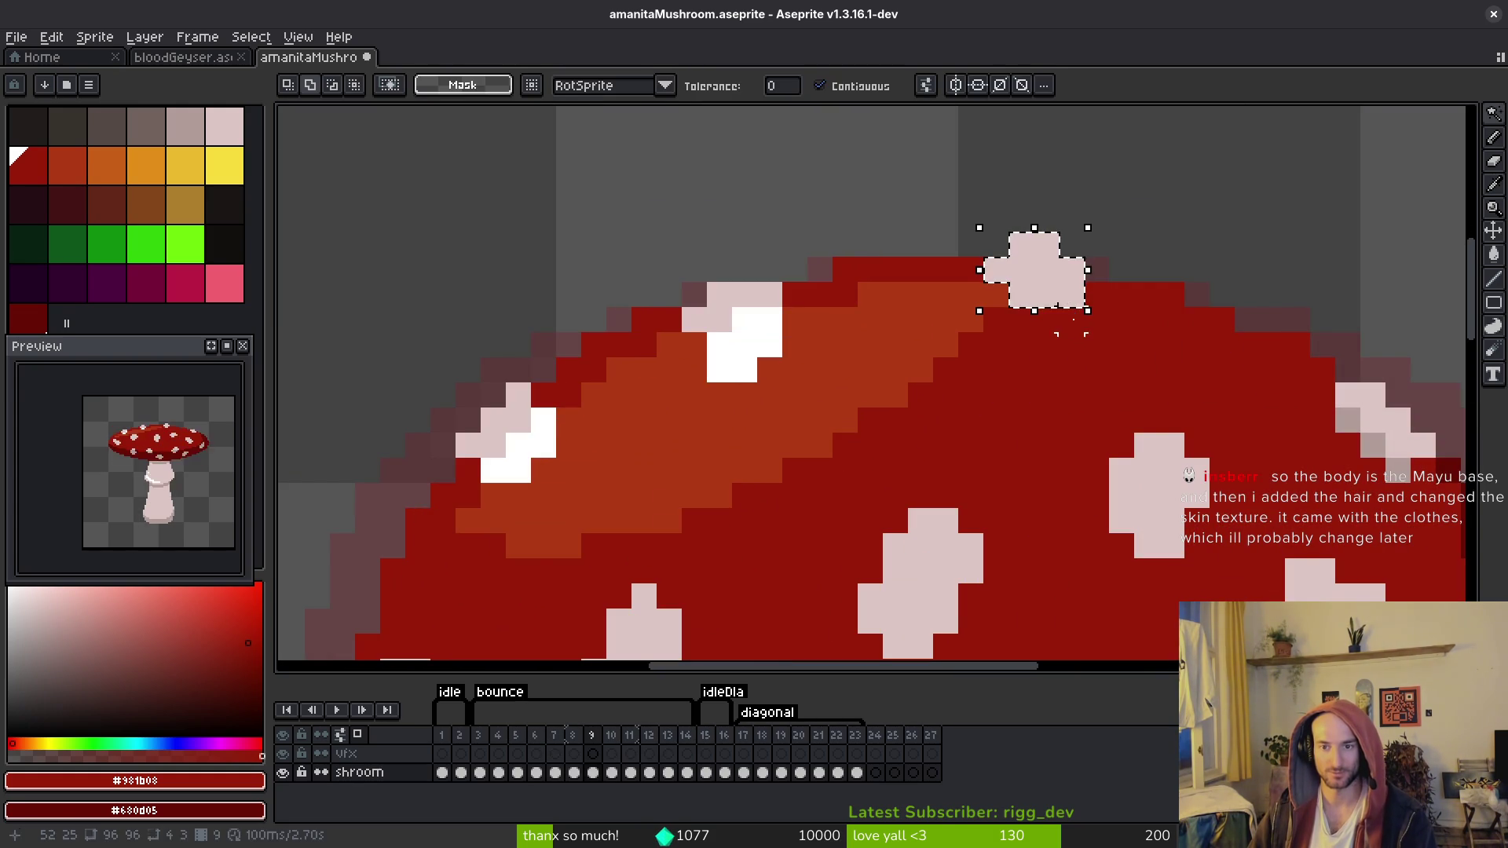
key(Left)
key(Left)
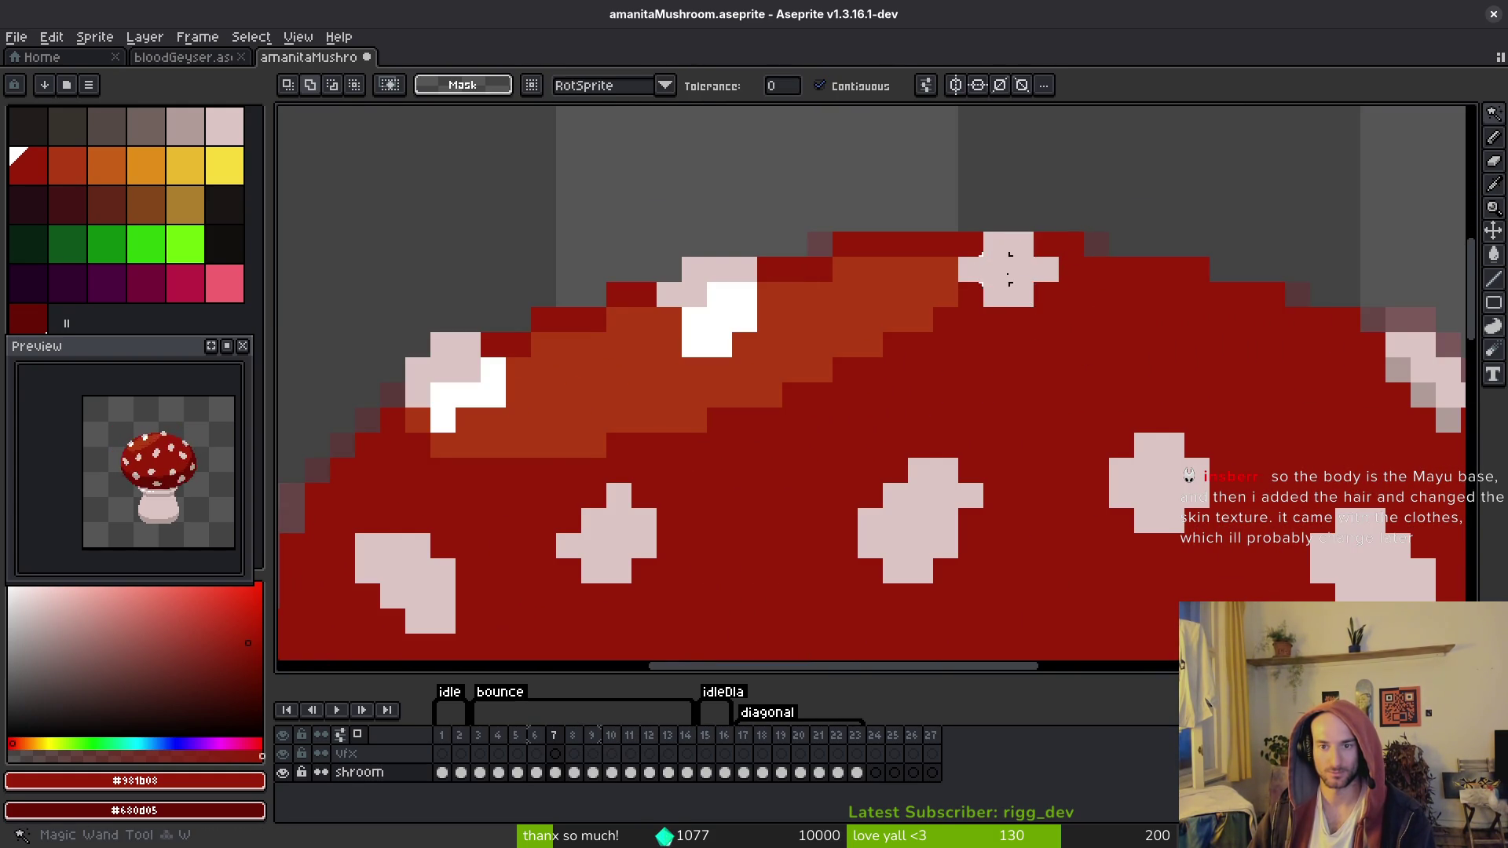
key(Right)
key(ctrl+v)
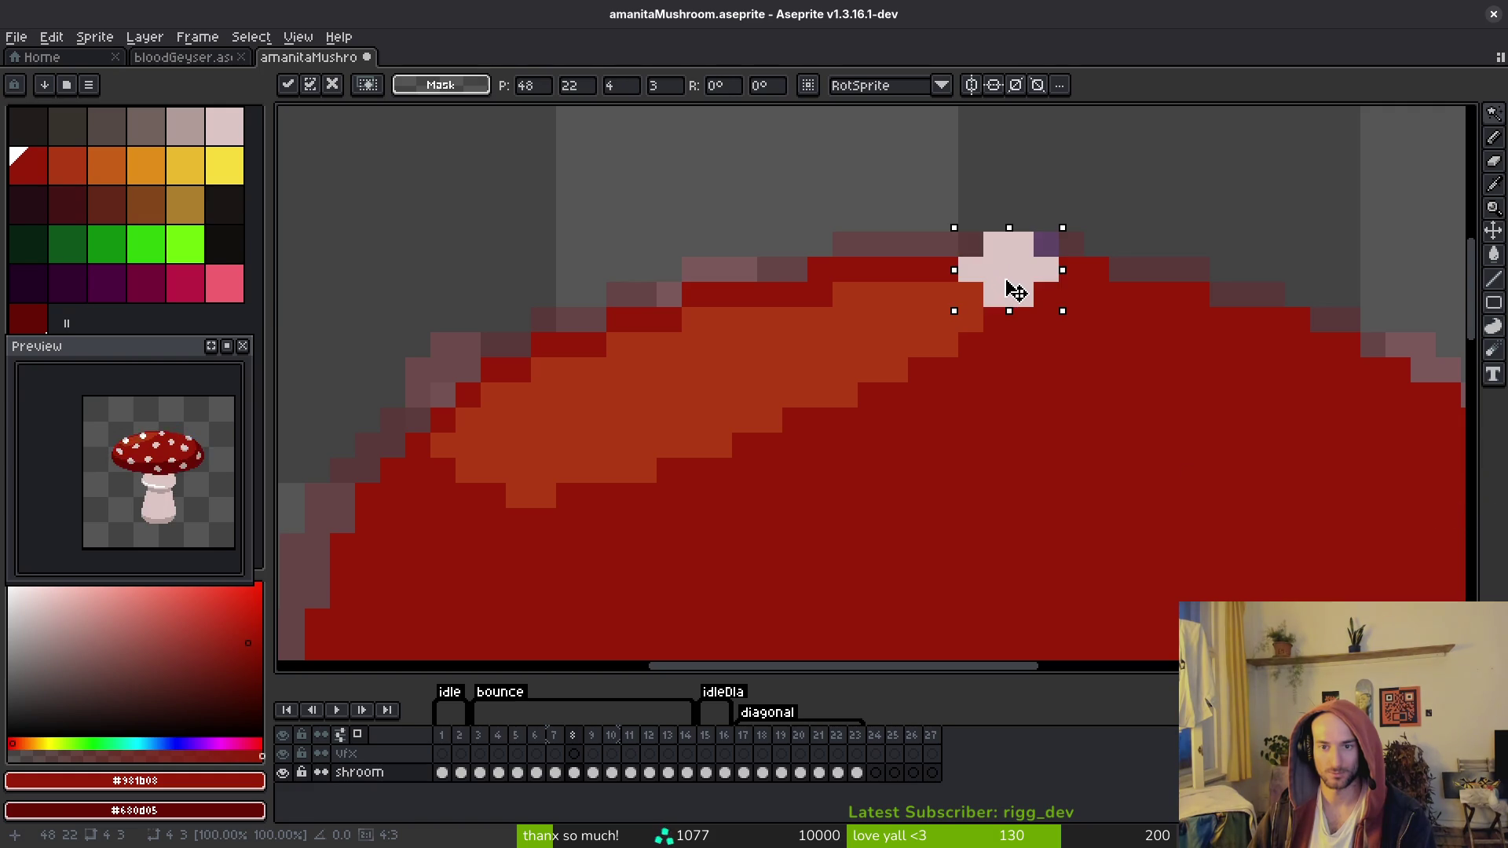
drag(1014, 290, 1019, 305)
key(Return)
Step: Paste the spot onto frame 8 again and shift it up
key(Right)
key(Left)
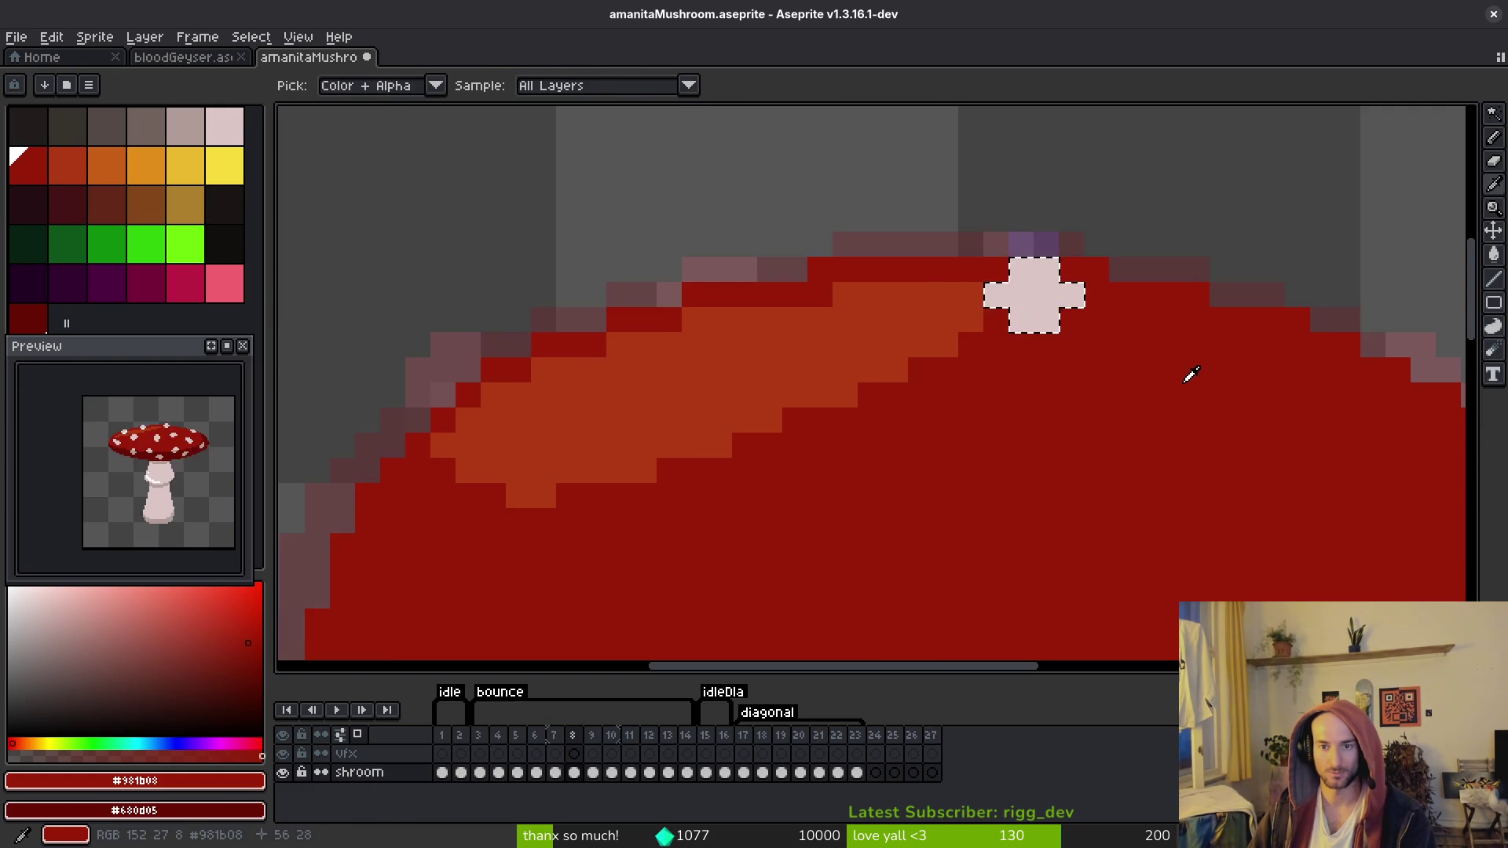
key(ctrl+v)
drag(1058, 298, 1058, 274)
key(Return)
Step: Compare frames 7 and 8 and save the sprite
key(Right)
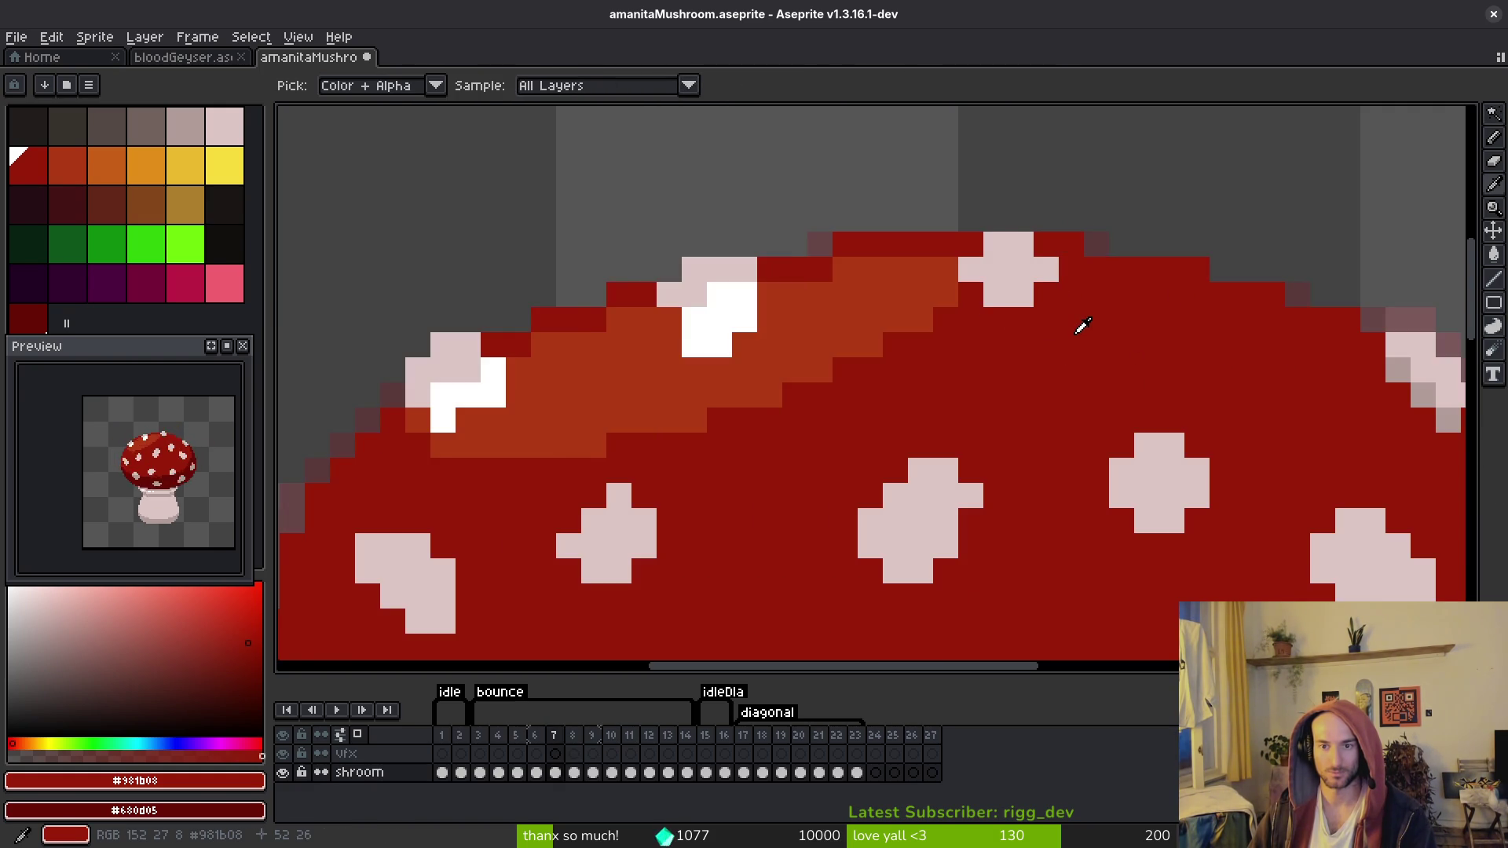
key(Left)
key(Left)
key(Right)
key(b)
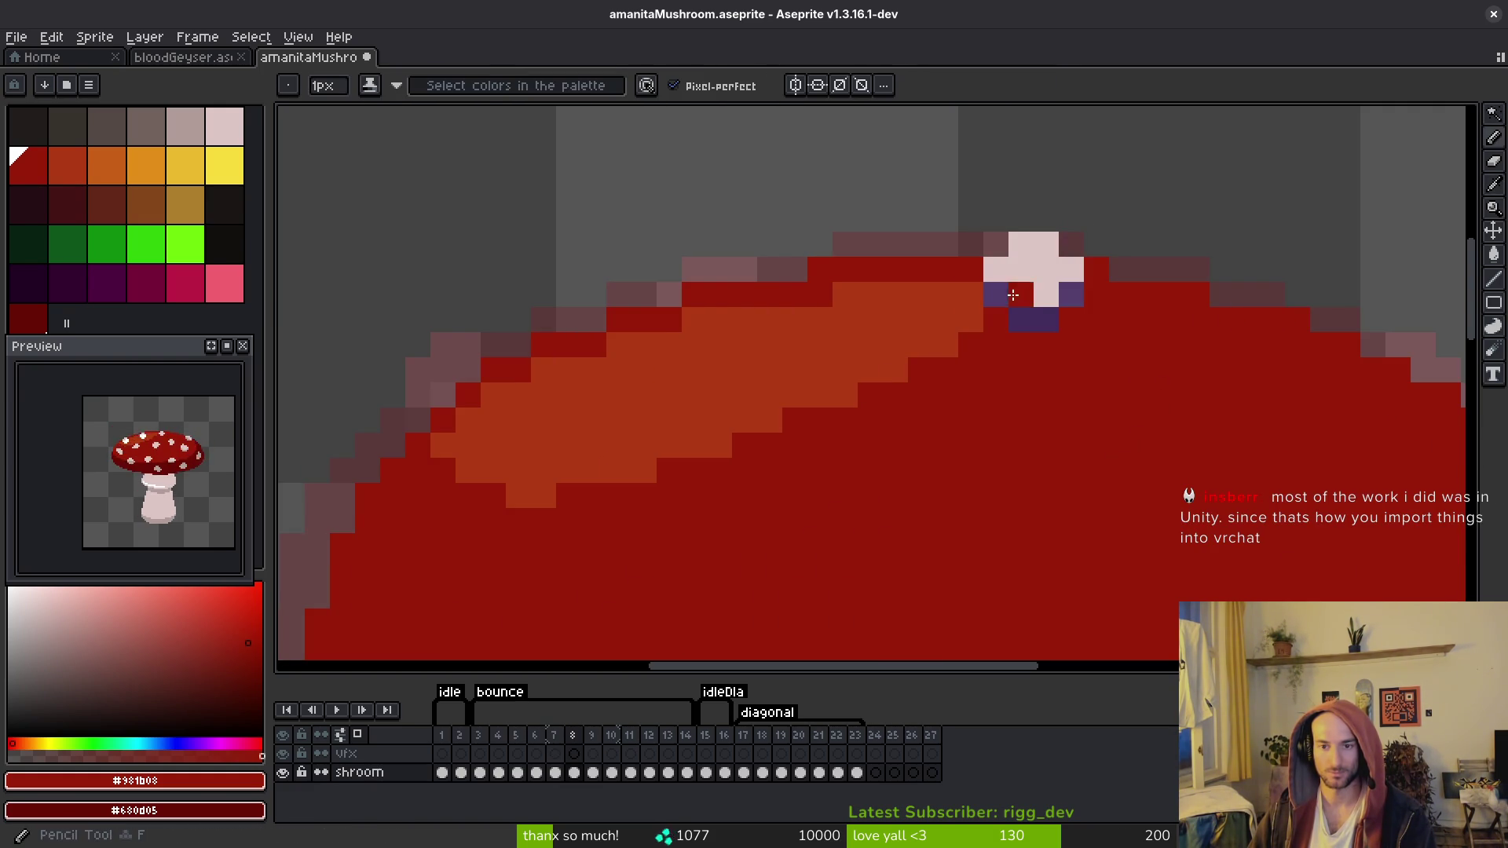
scroll(1067, 317, down, 2)
key(Right)
key(Left)
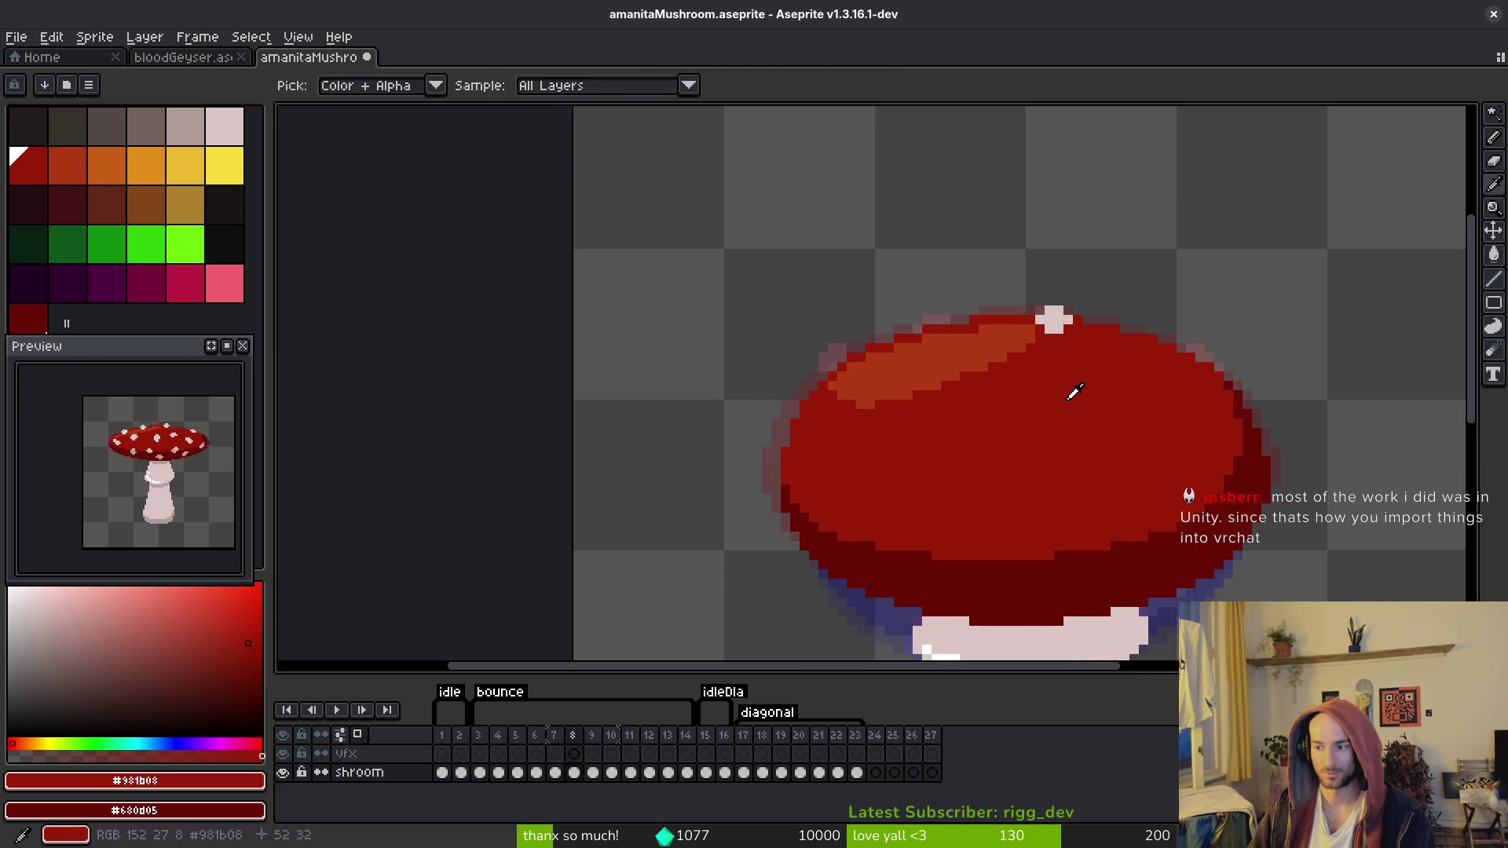
key(ctrl+s)
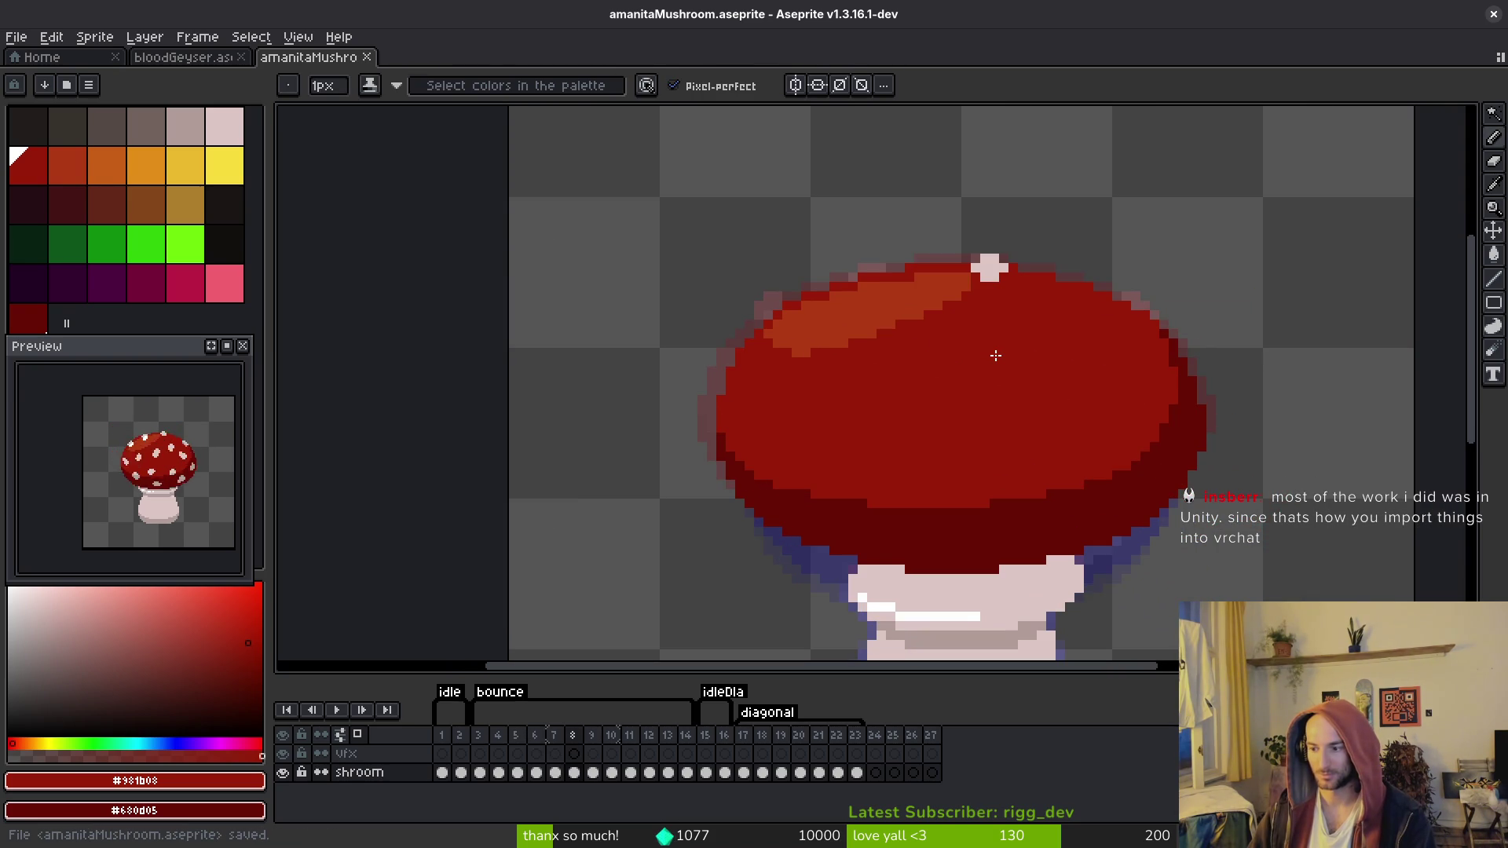
key(Left)
key(Right)
key(Left)
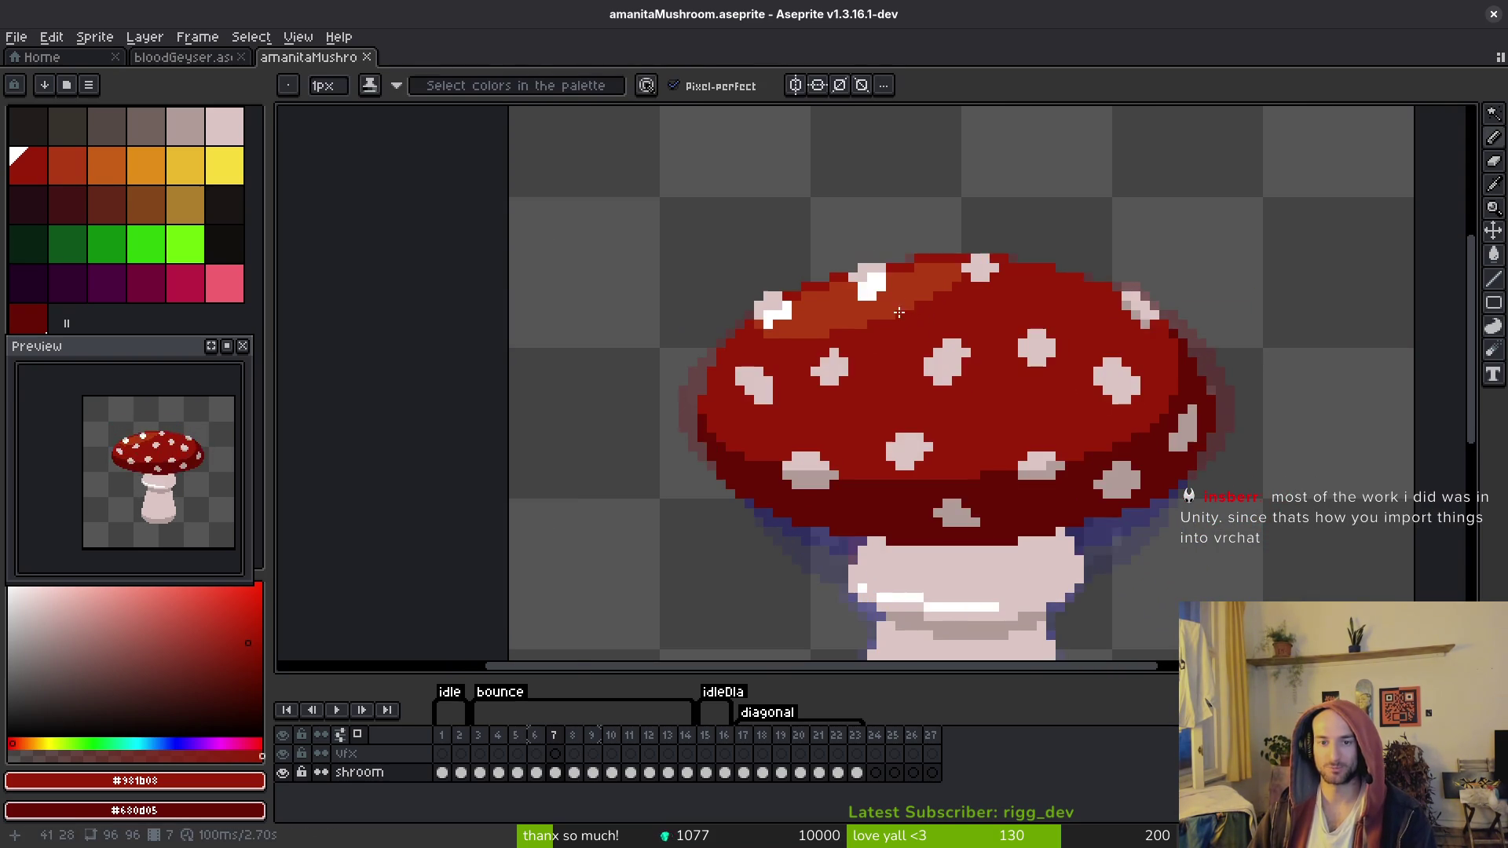
scroll(899, 313, up, 2)
Step: Copy frame 7's white top-edge cap spot onto frame 8, one pixel lower
alt+click(893, 308)
key(w)
click(893, 307)
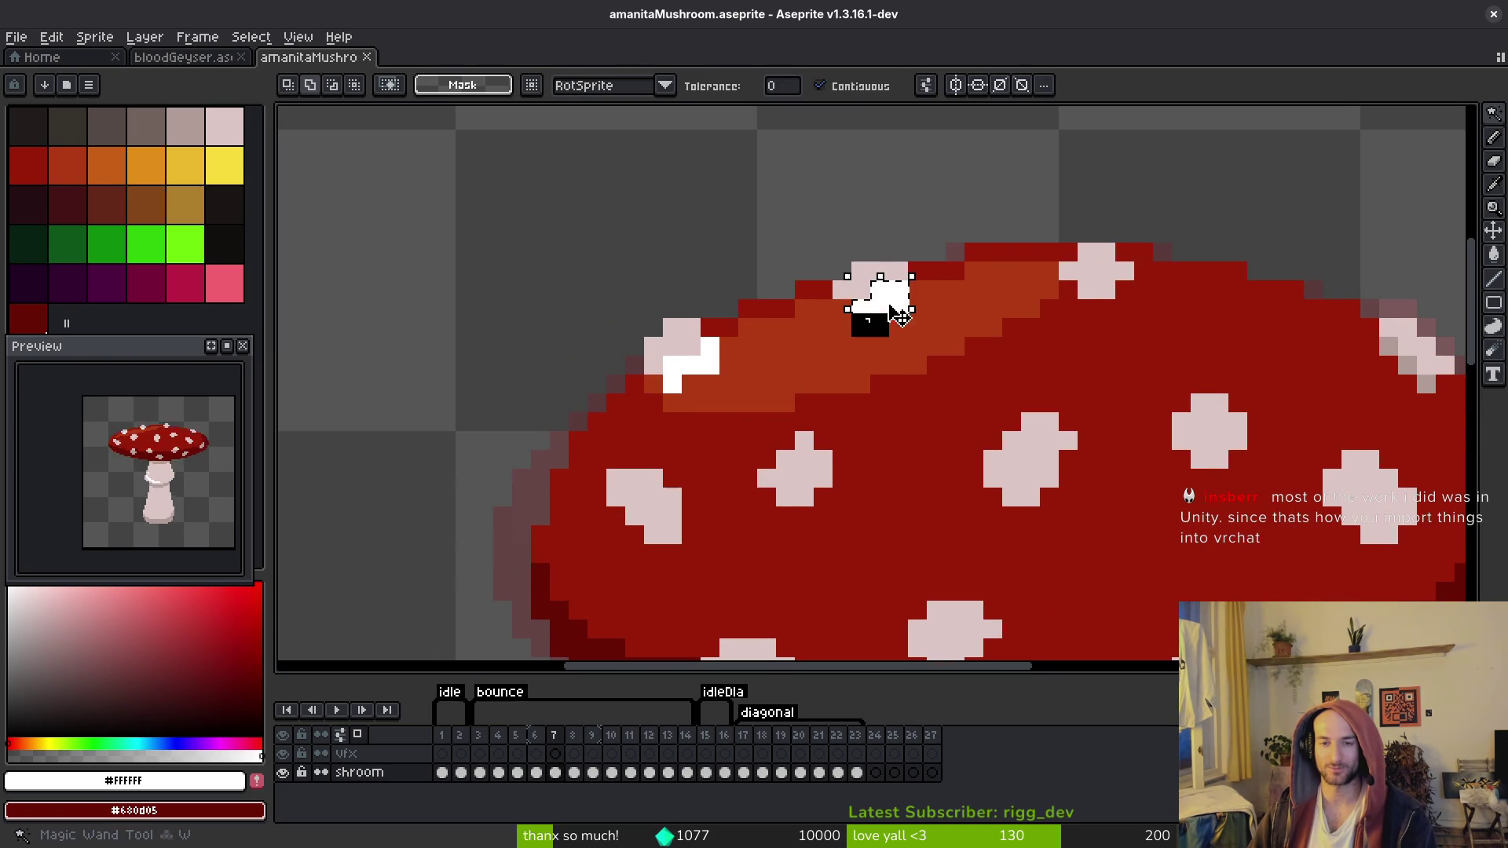
scroll(895, 313, up, 2)
key(Right)
key(i)
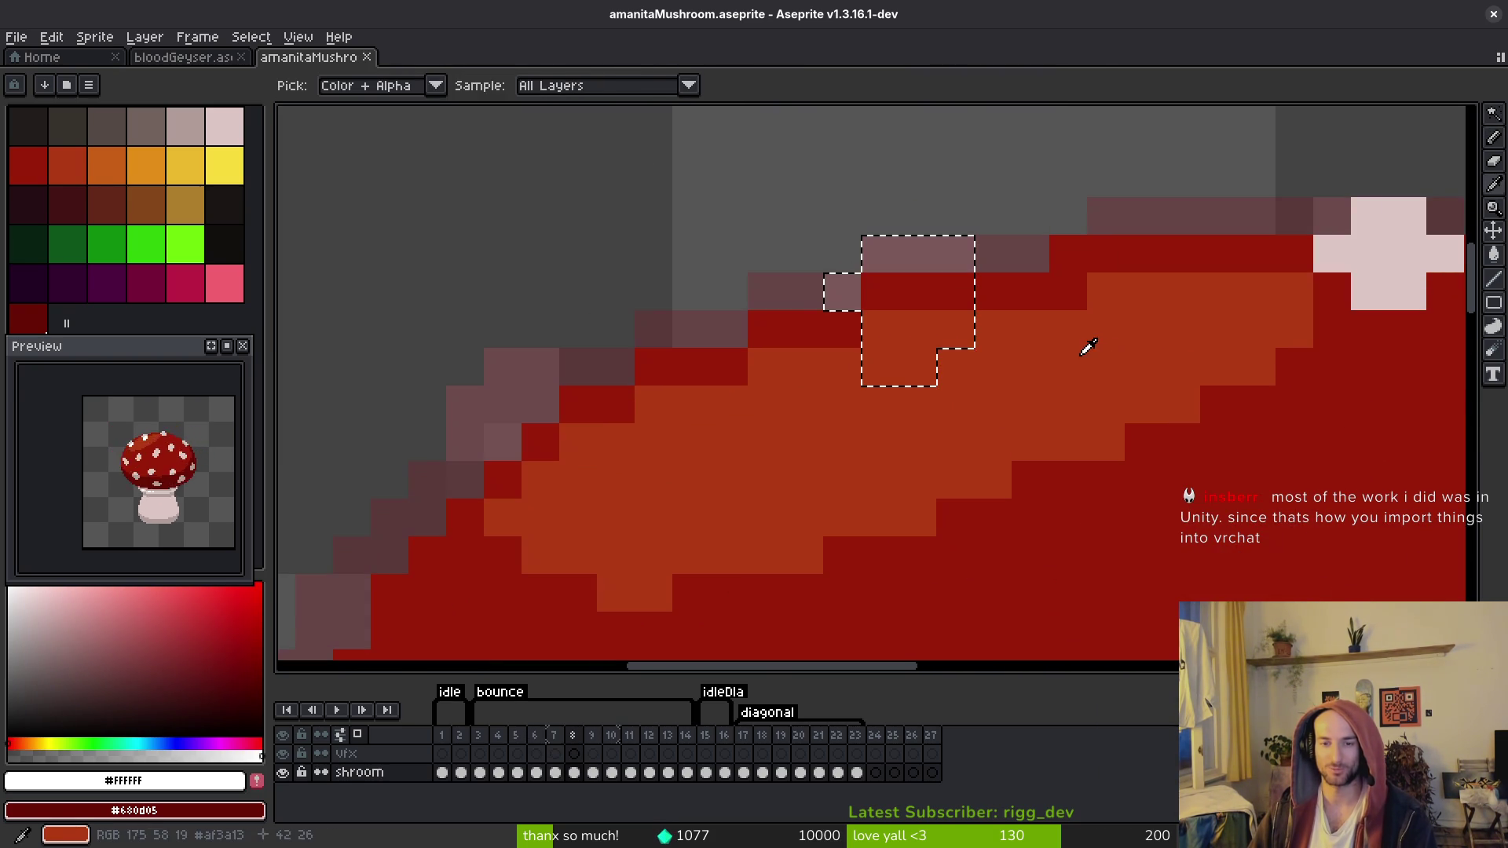
key(w)
key(ctrl+v)
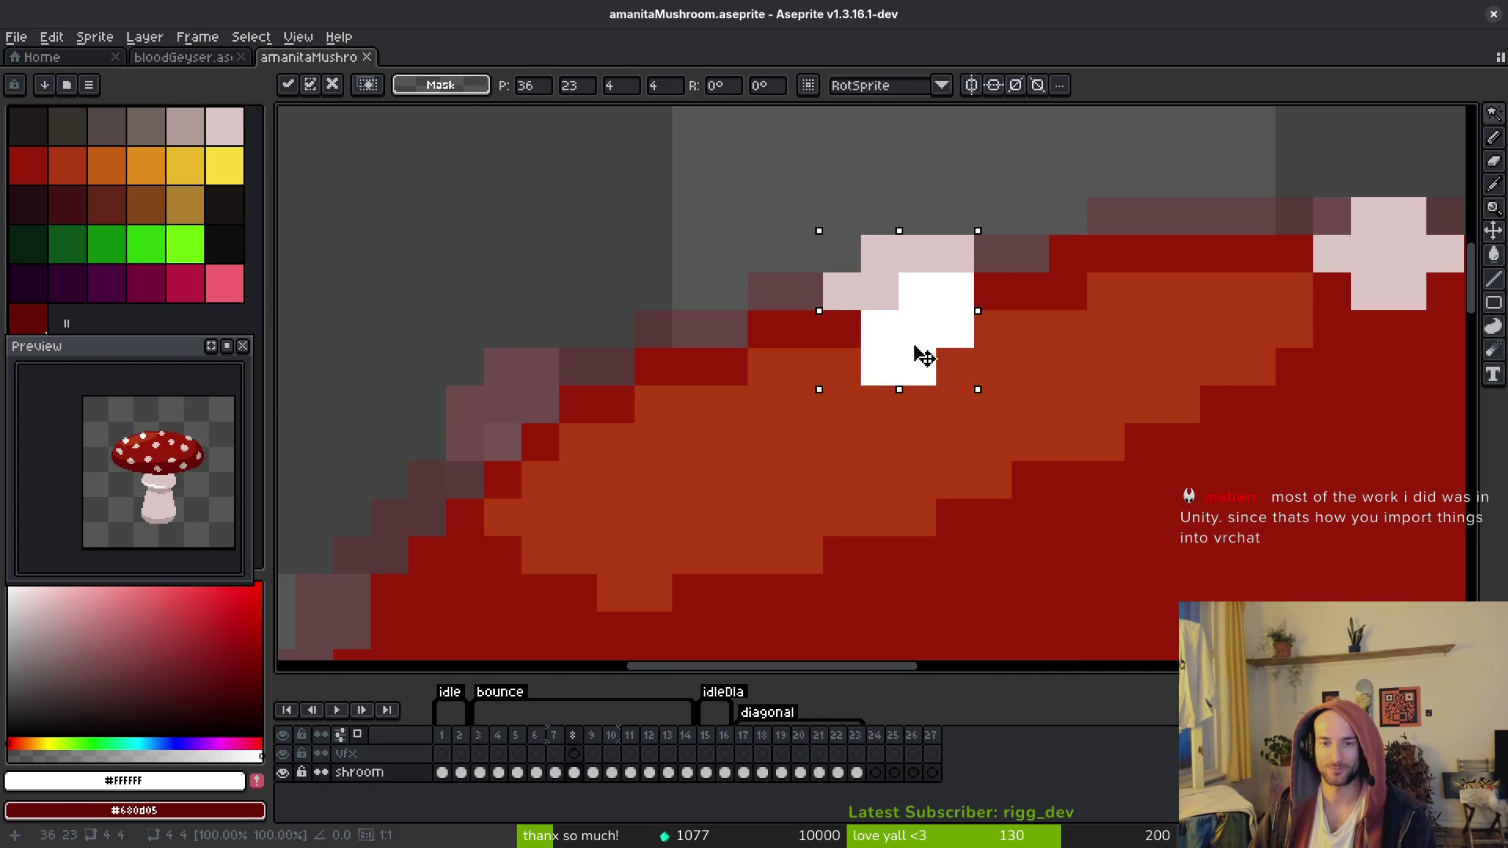
key(Down)
key(Return)
Step: Copy frame 7's pink-and-white spot onto frame 8, nudged down one pixel
scroll(834, 408, down, 4)
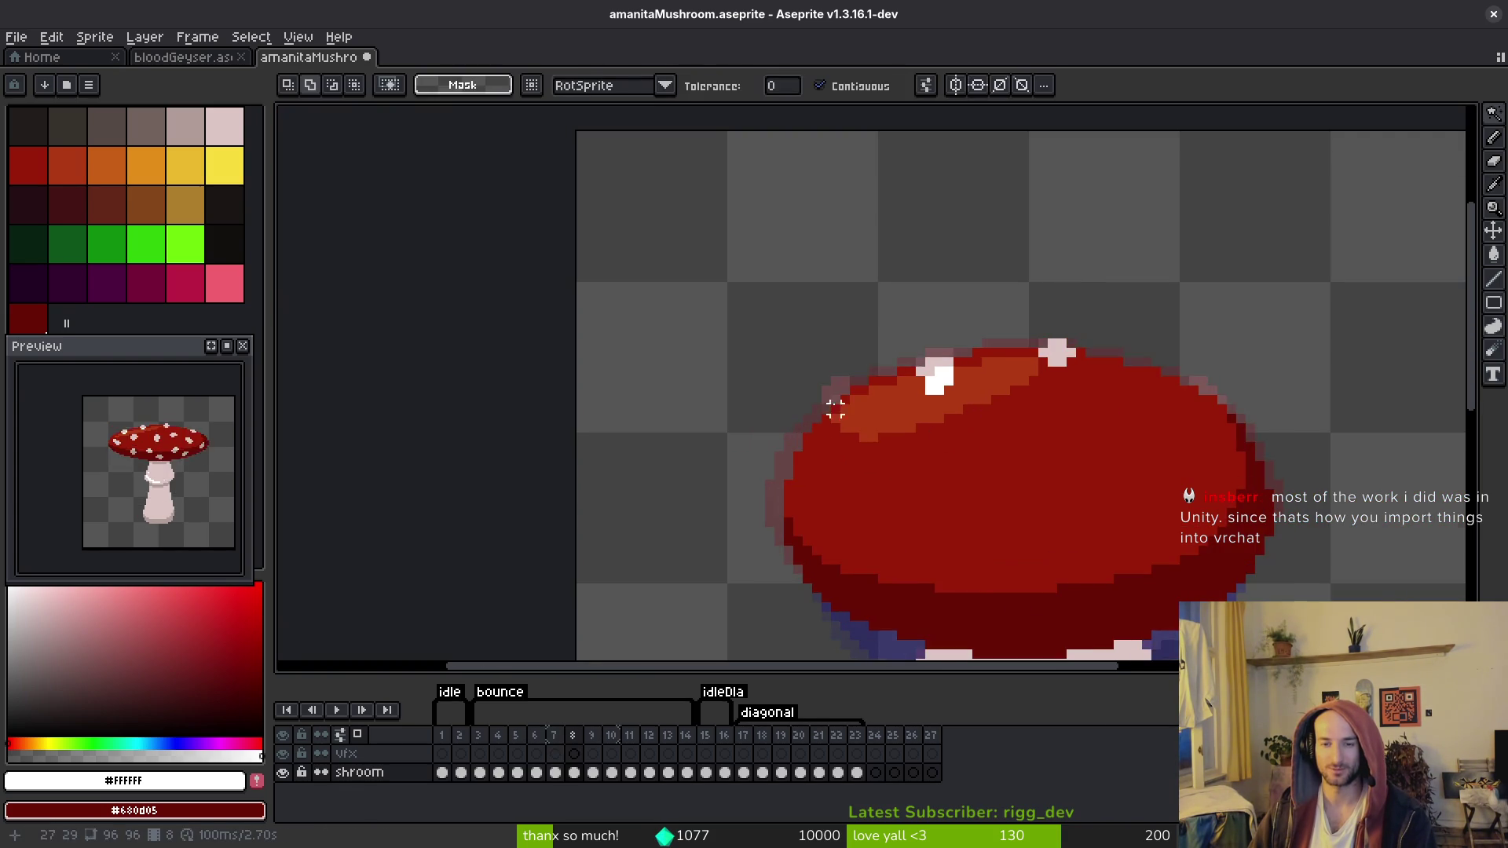
scroll(834, 408, up, 5)
key(comma)
key(e)
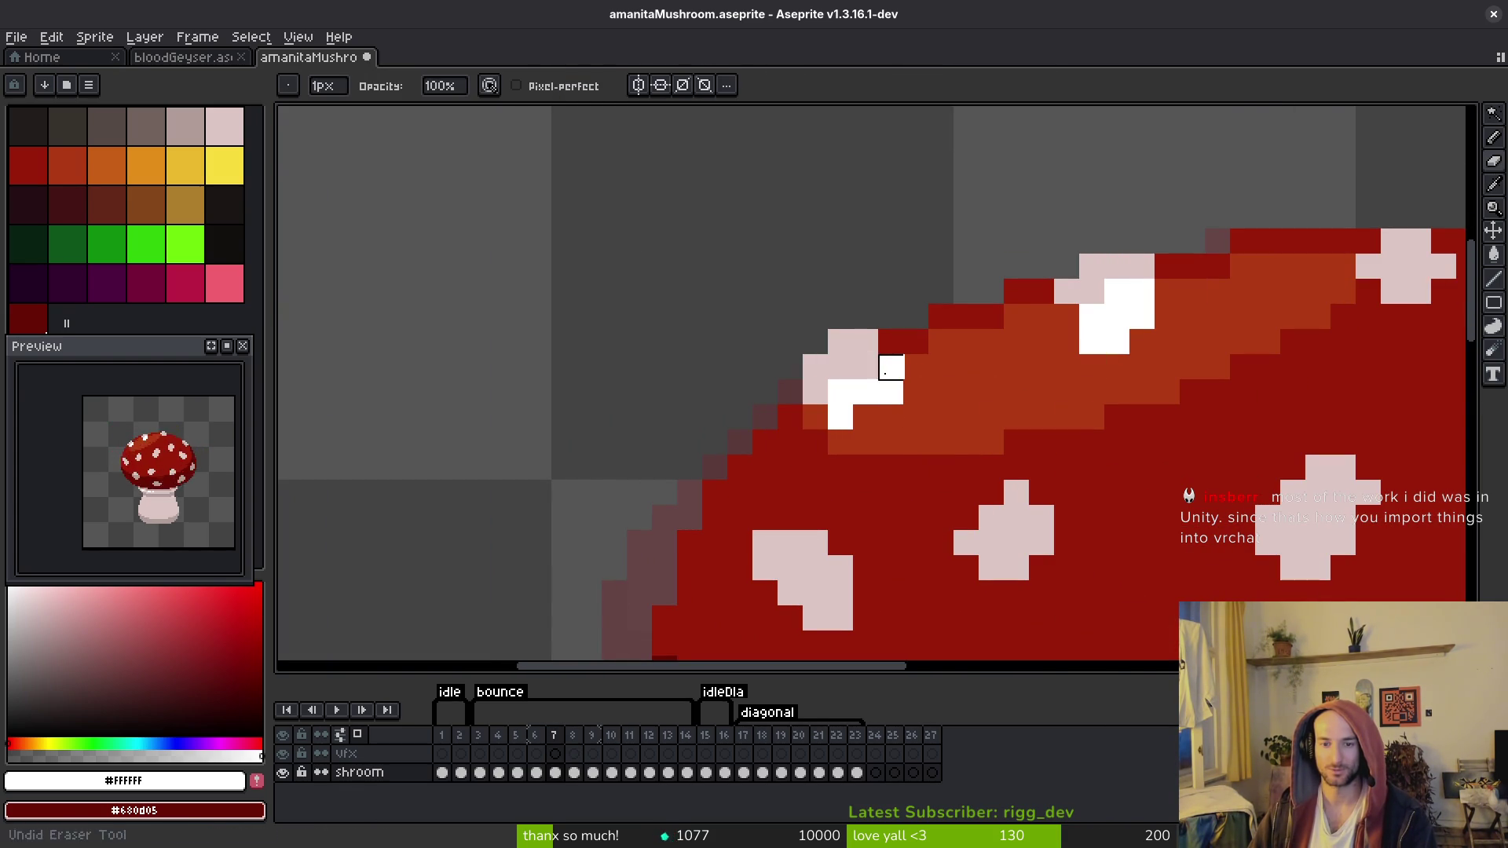
key(w)
click(851, 356)
shift+click(864, 389)
scroll(878, 401, up, 2)
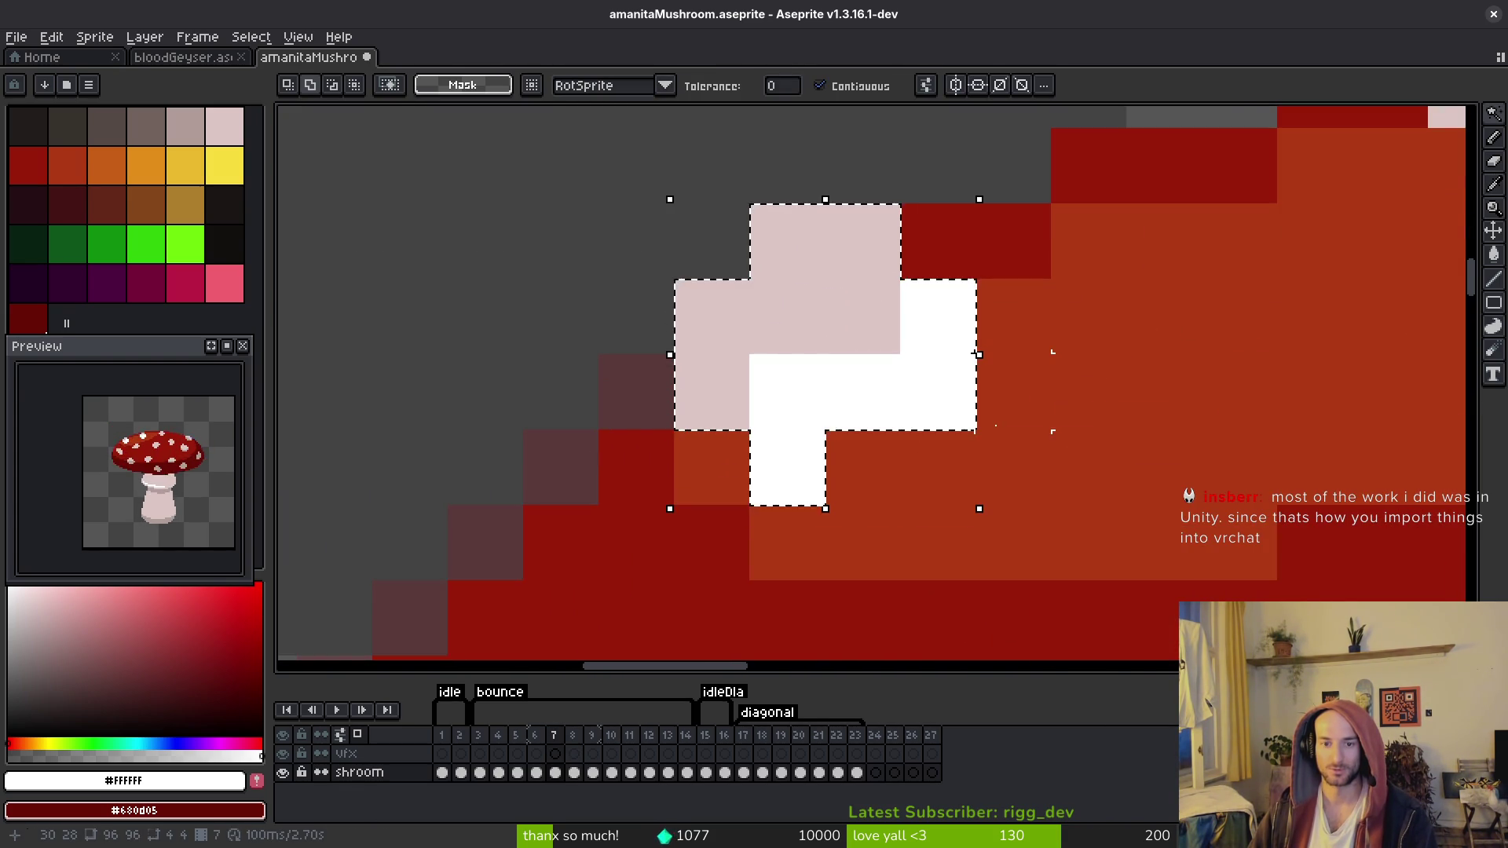
scroll(975, 353, down, 2)
key(ctrl+c)
key(period)
key(ctrl+v)
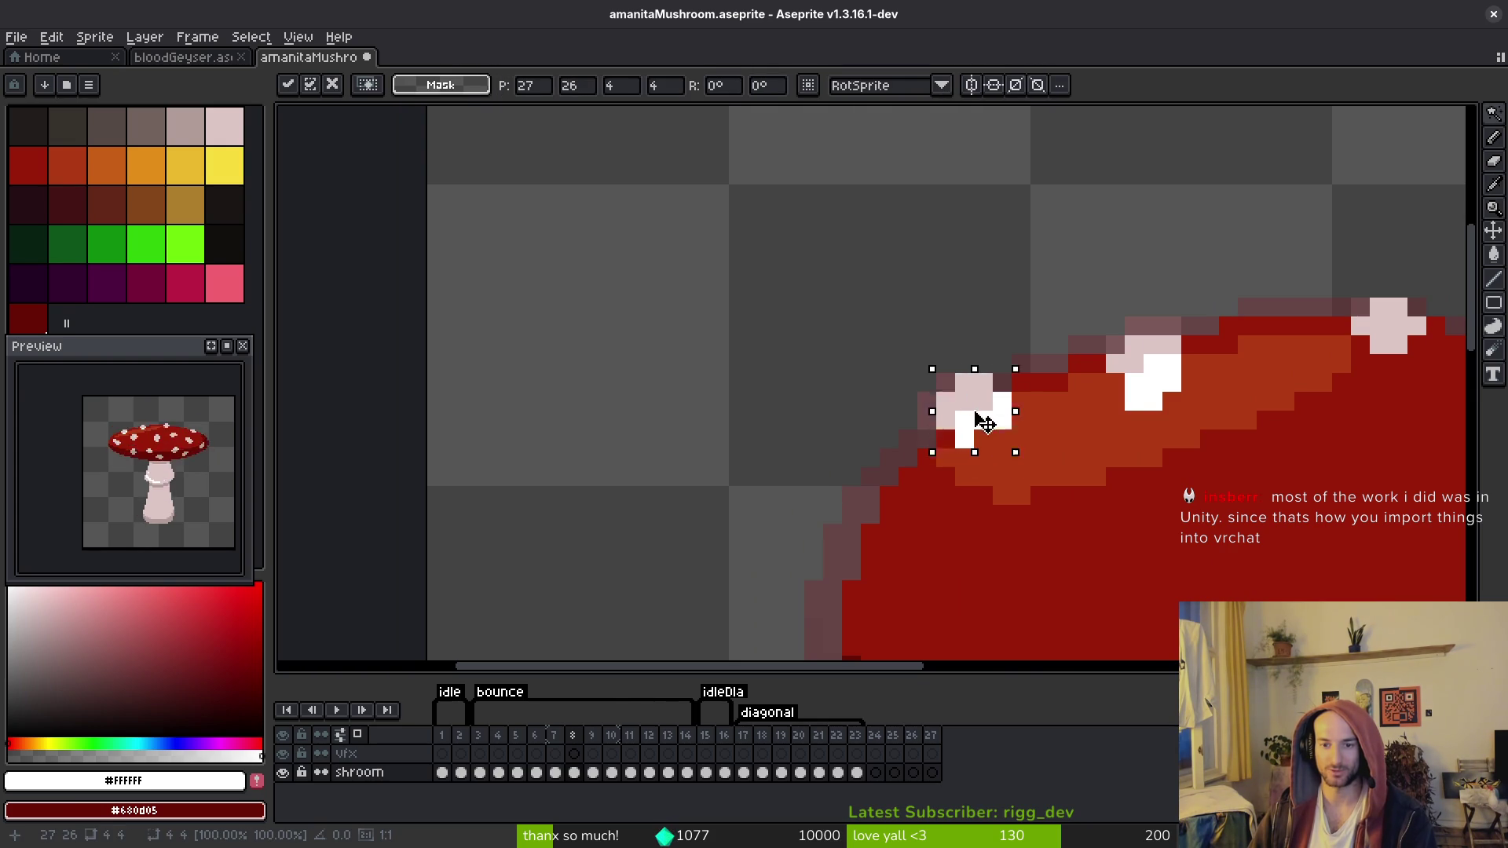
key(Down)
key(Return)
Step: Compare frames 7 and 8, save the sprite, and step ahead to frame 9
key(i)
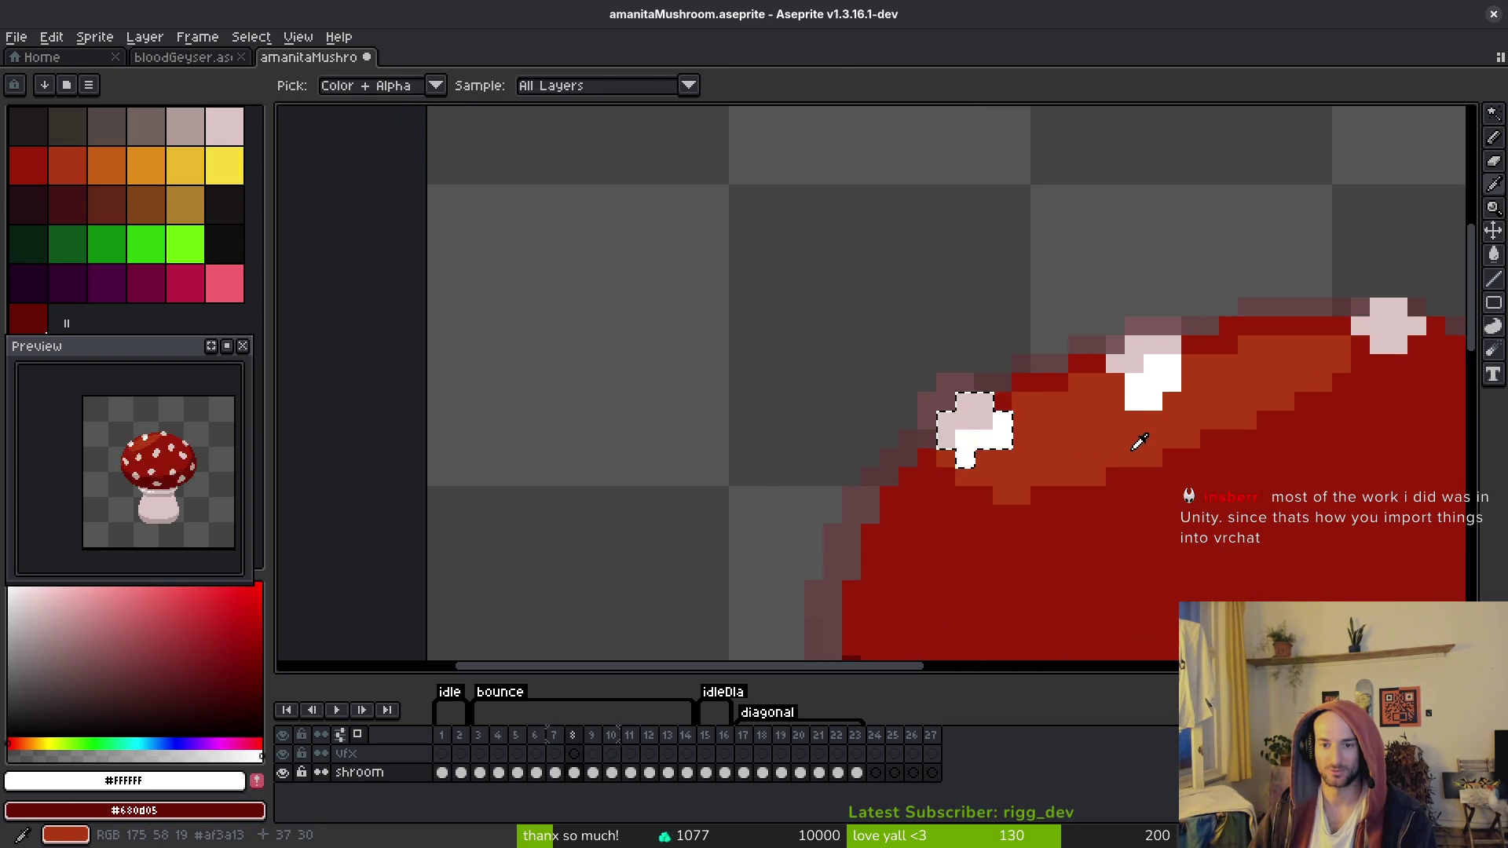
key(comma)
key(period)
key(comma)
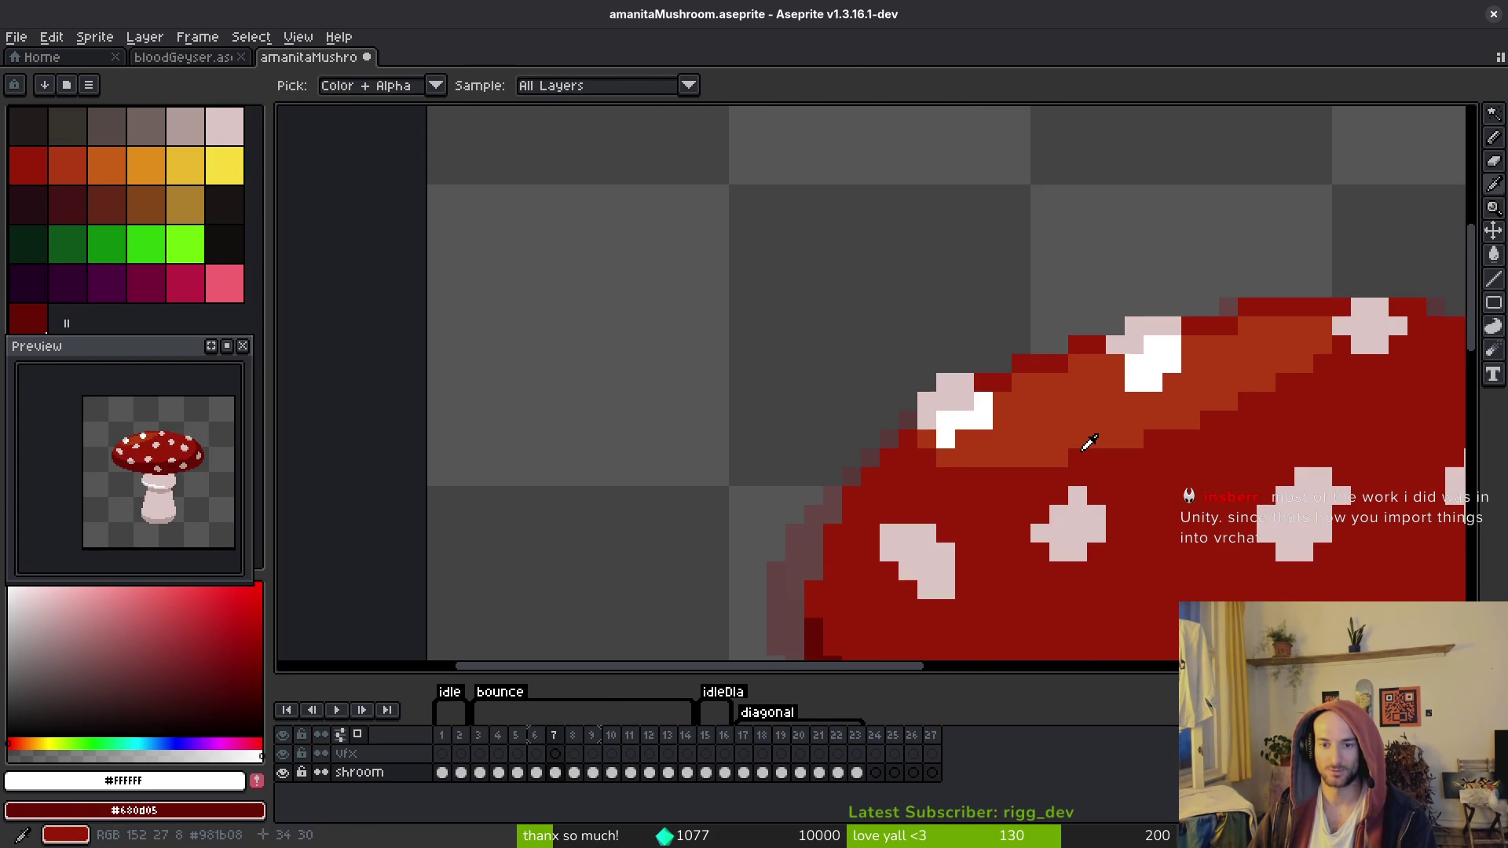
key(period)
key(period)
scroll(1000, 431, down, 4)
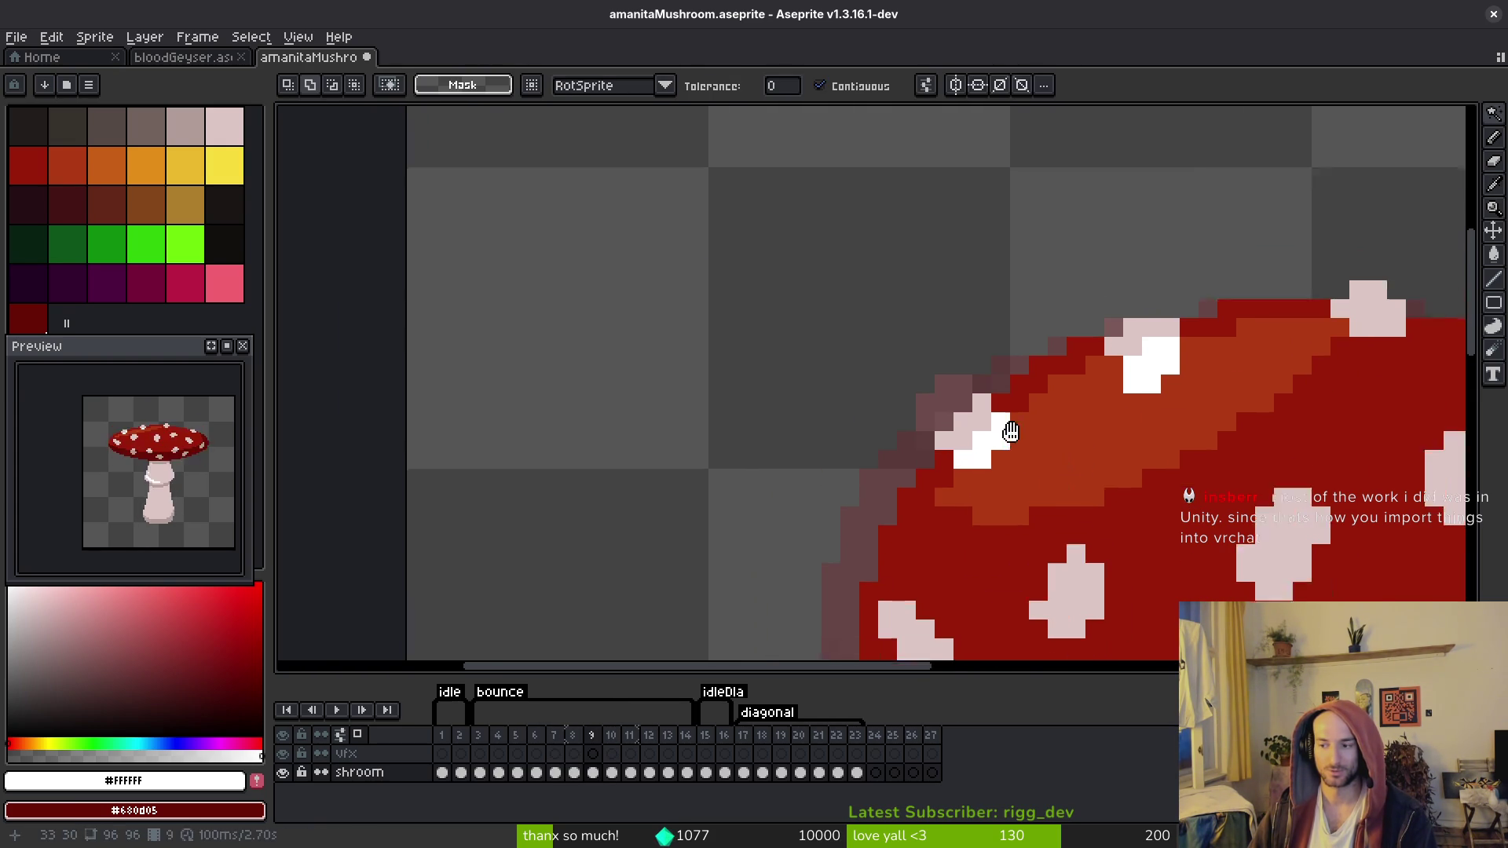
key(ctrl+s)
key(comma)
key(period)
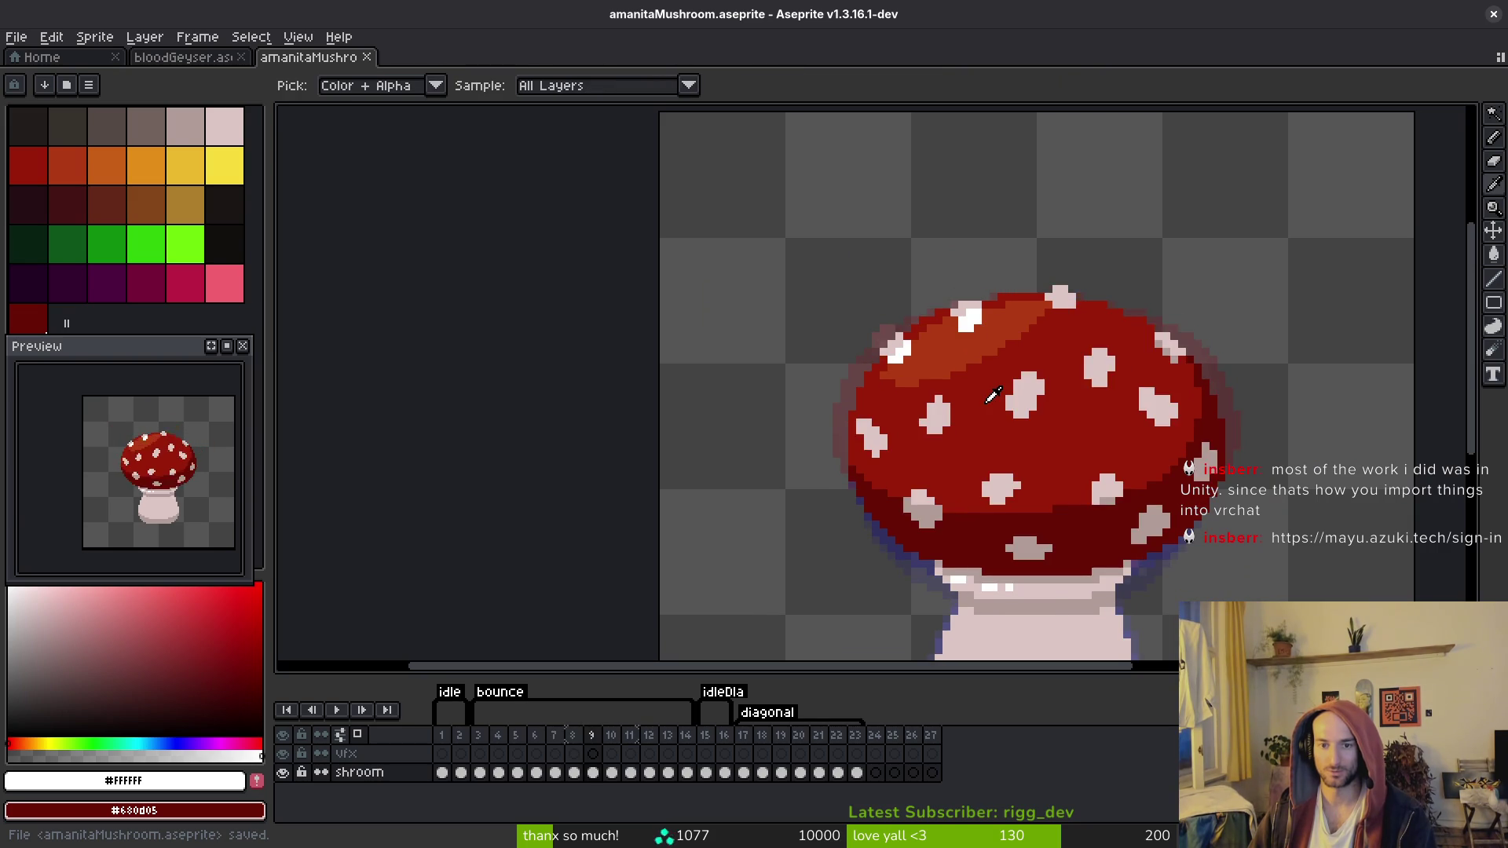
key(period)
key(comma)
key(comma)
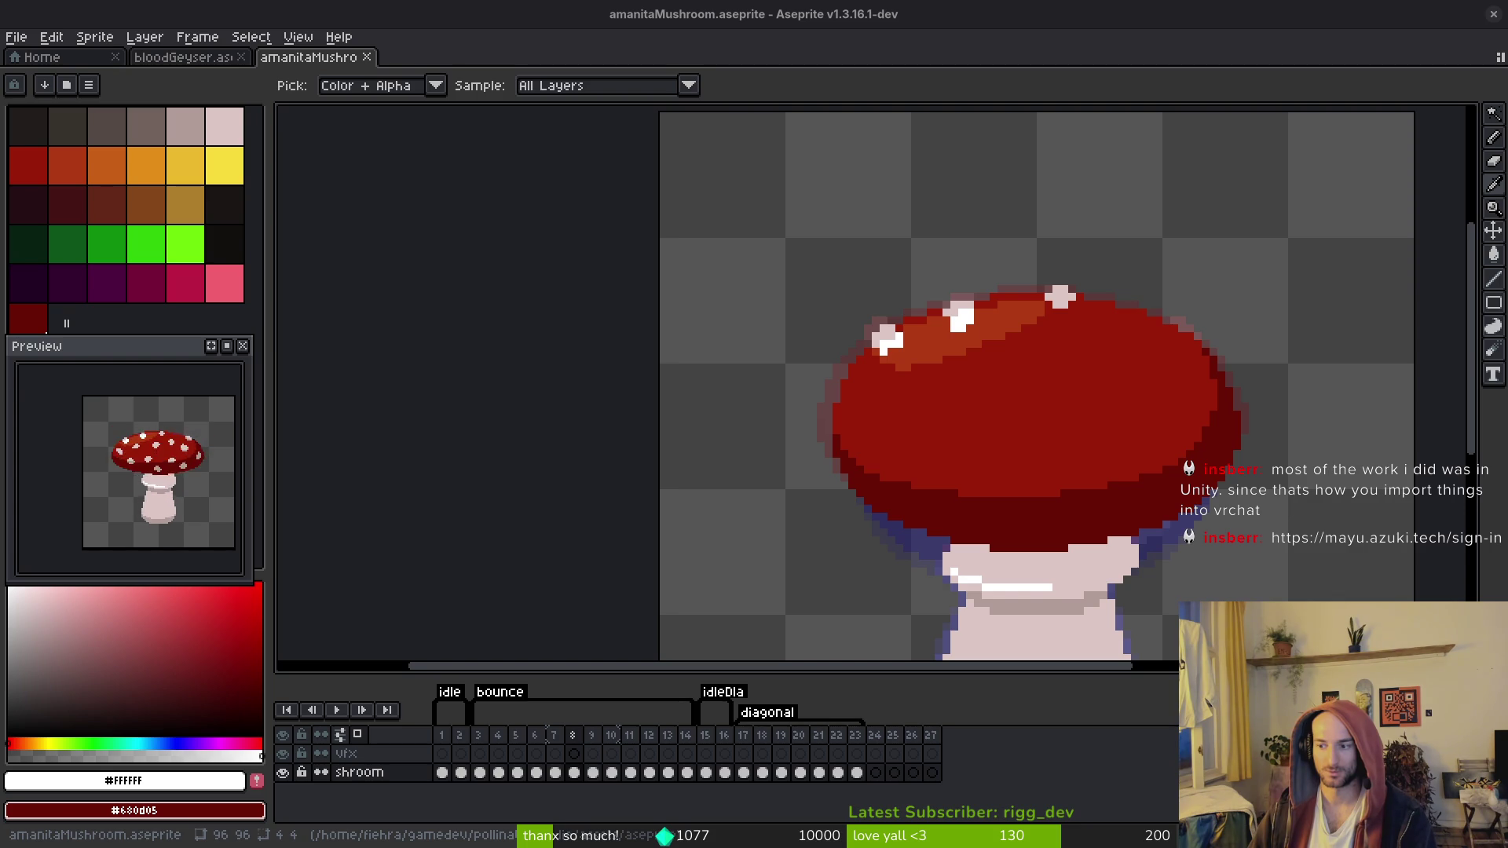
key(w)
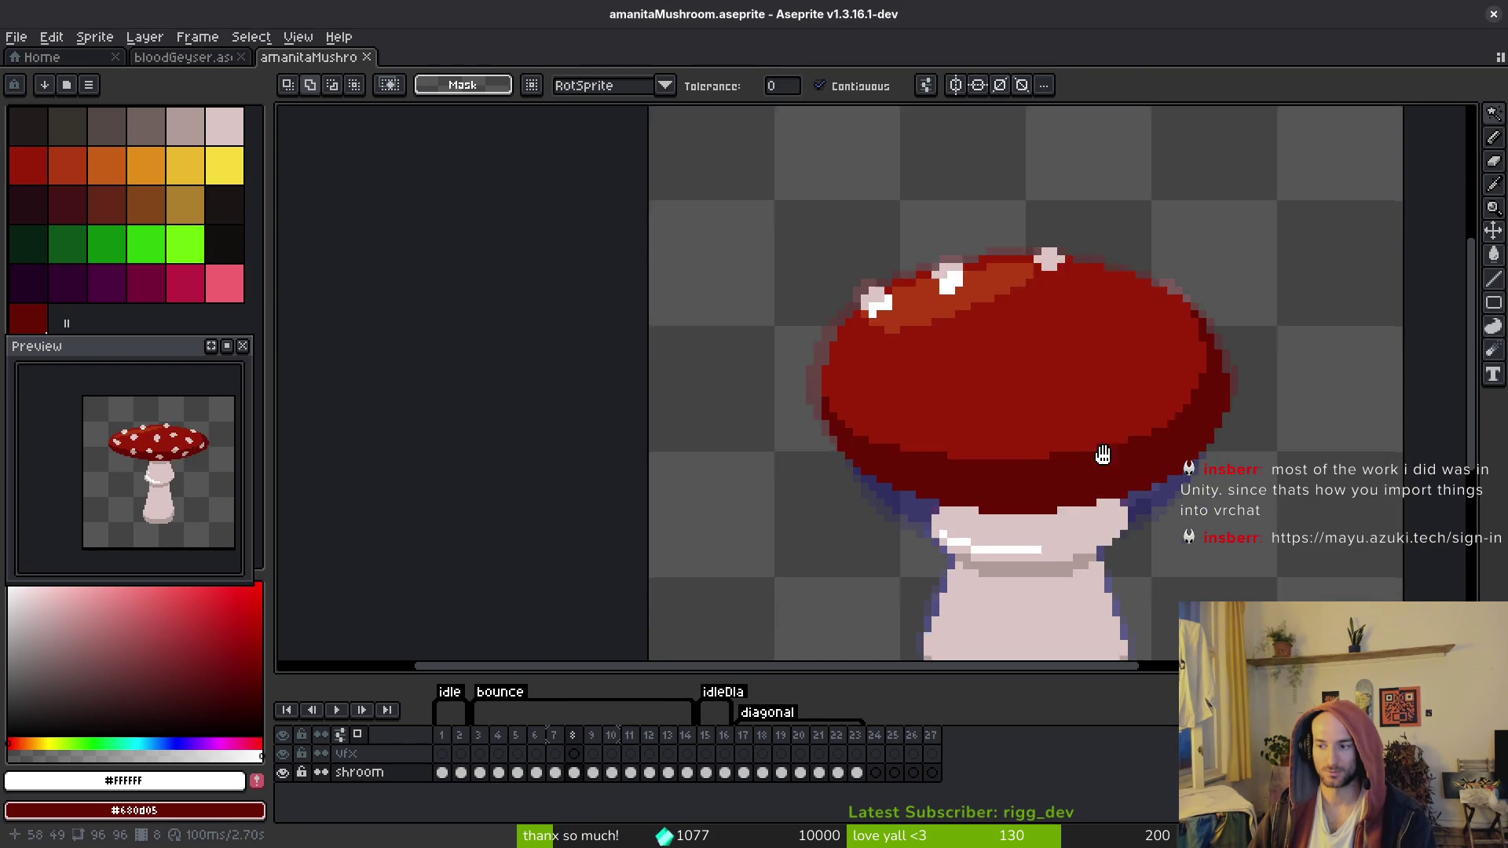
drag(1013, 452, 940, 309)
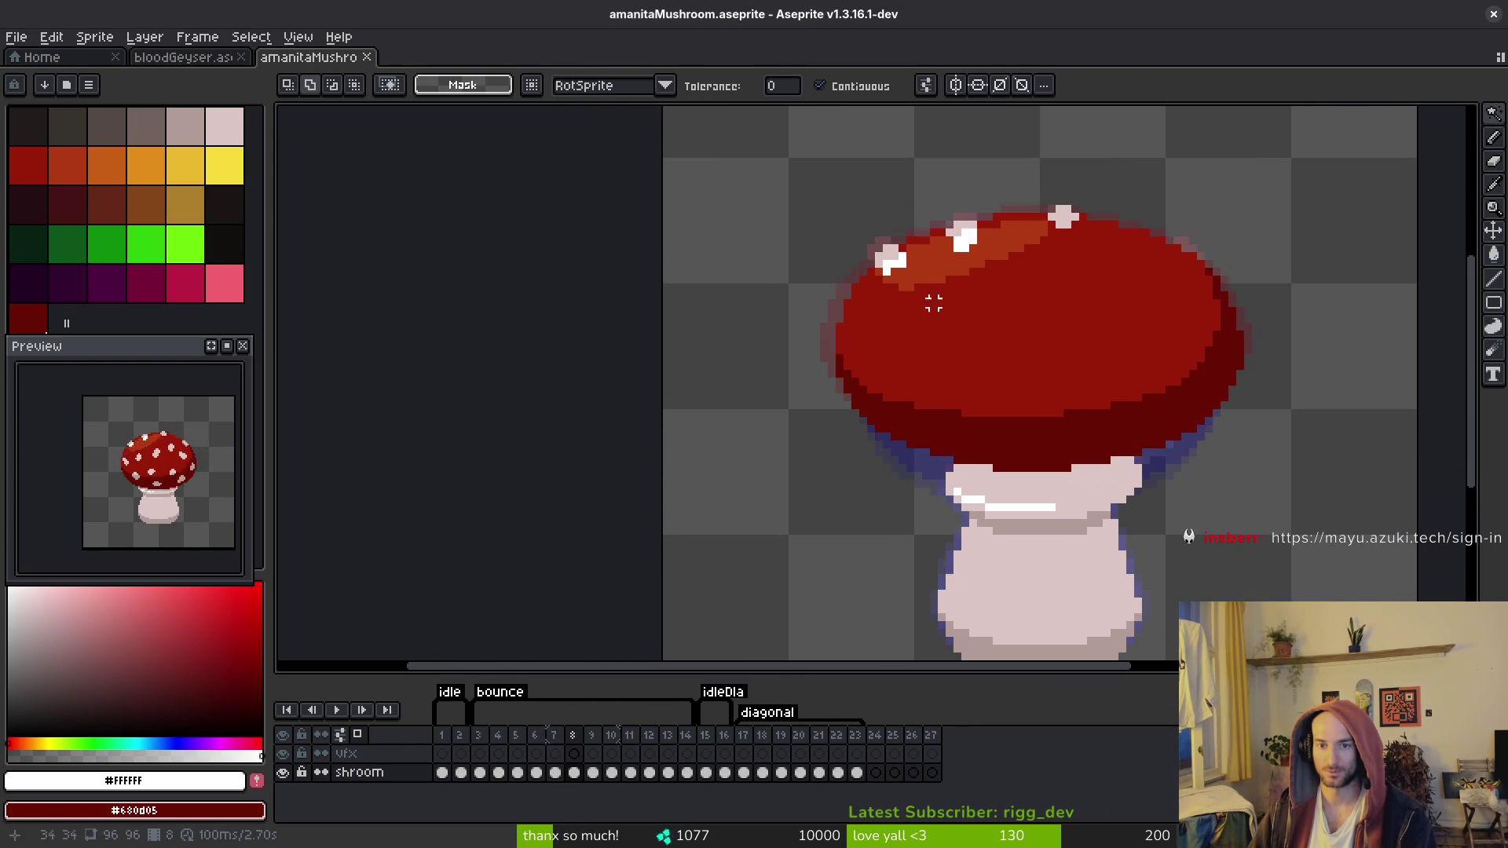
scroll(934, 304, up, 2)
scroll(981, 330, down, 2)
key(i)
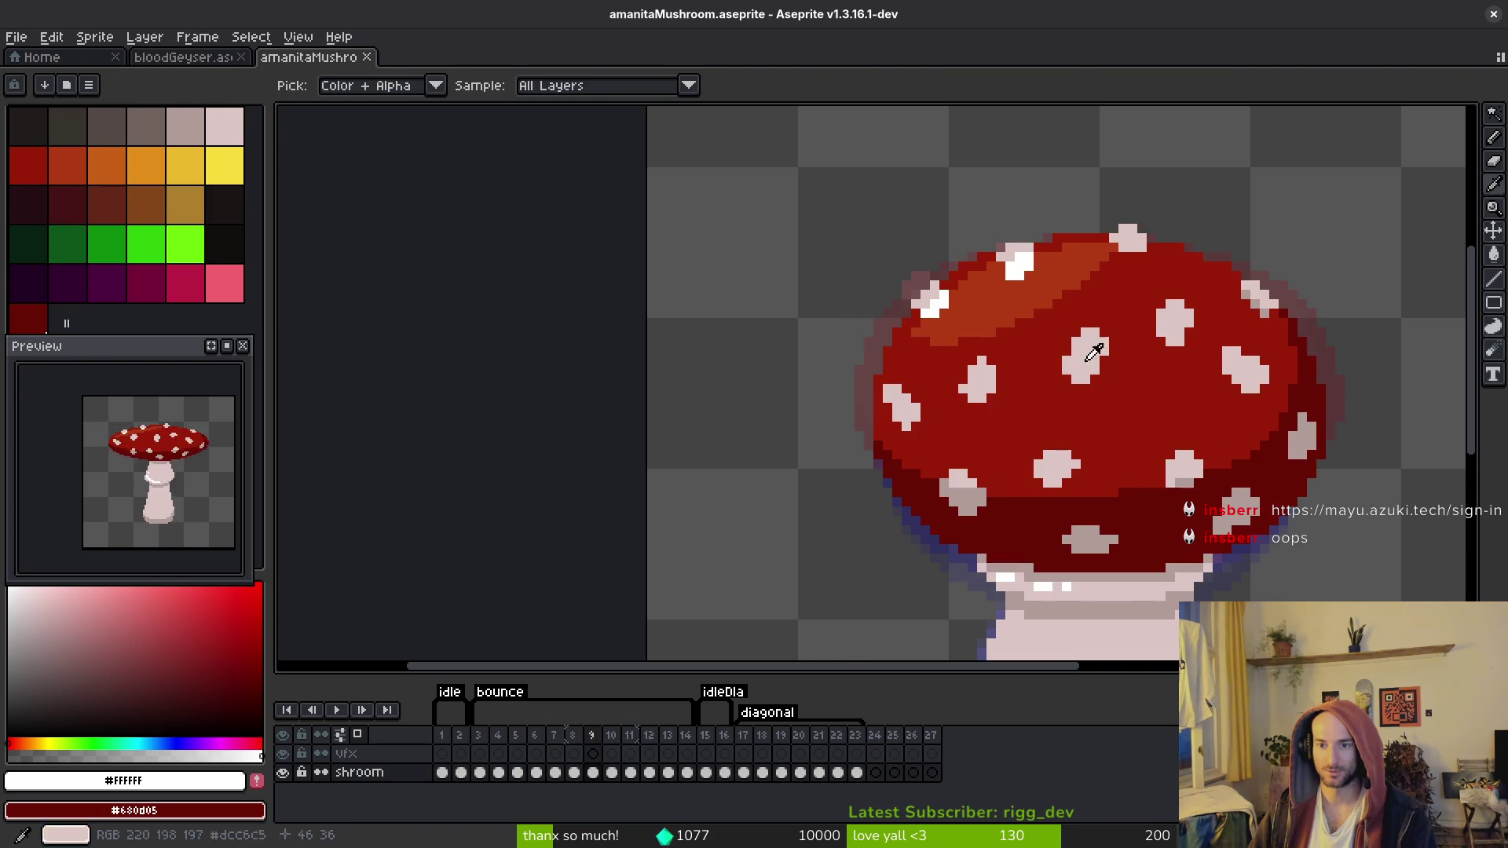
key(w)
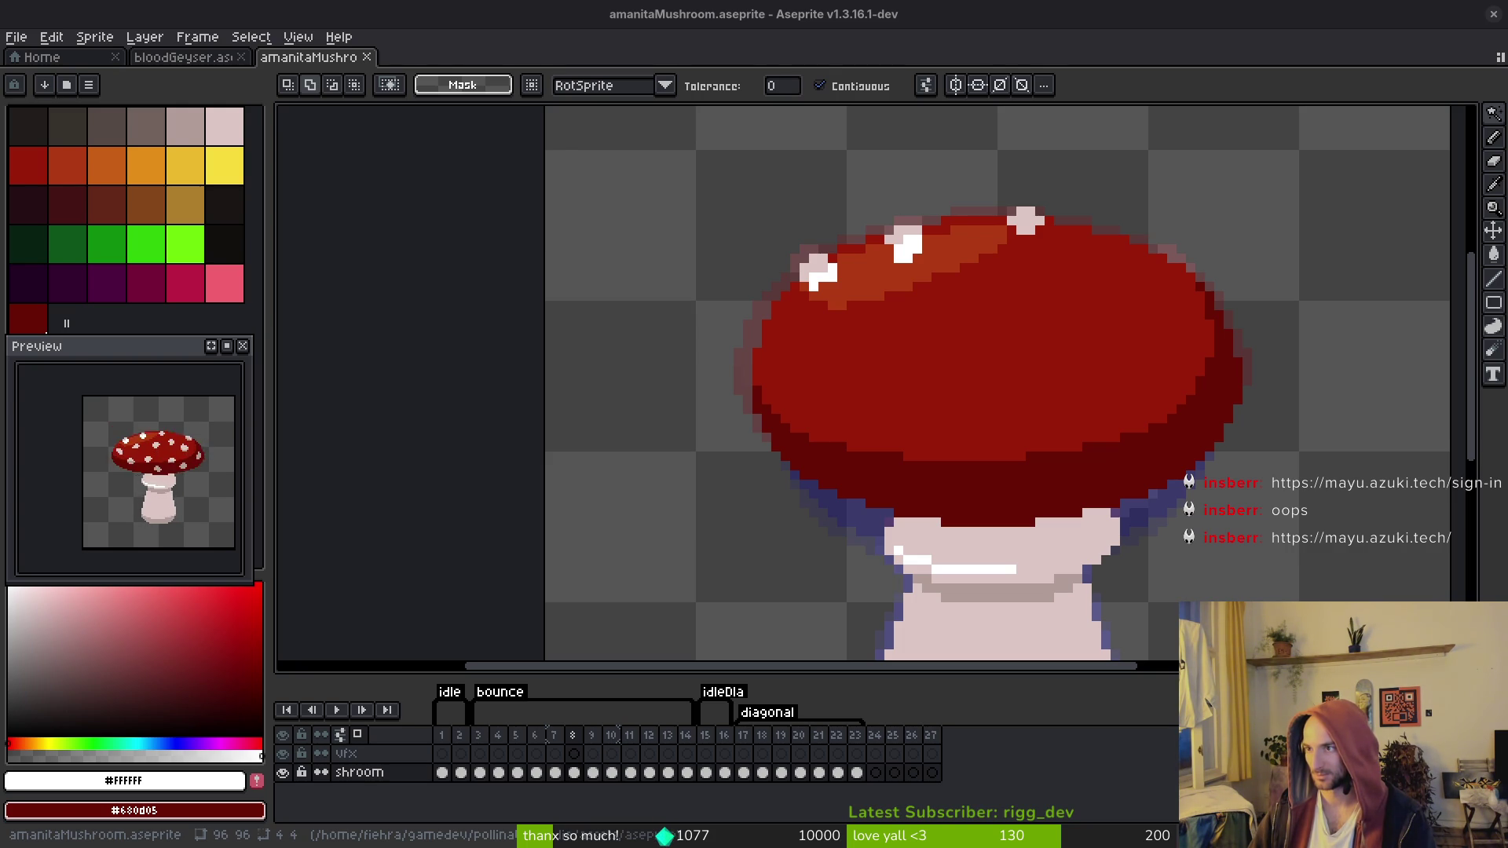
Step: Paste the copied spot onto the left edge of frame 8's cap and commit it
scroll(983, 364, down, 1)
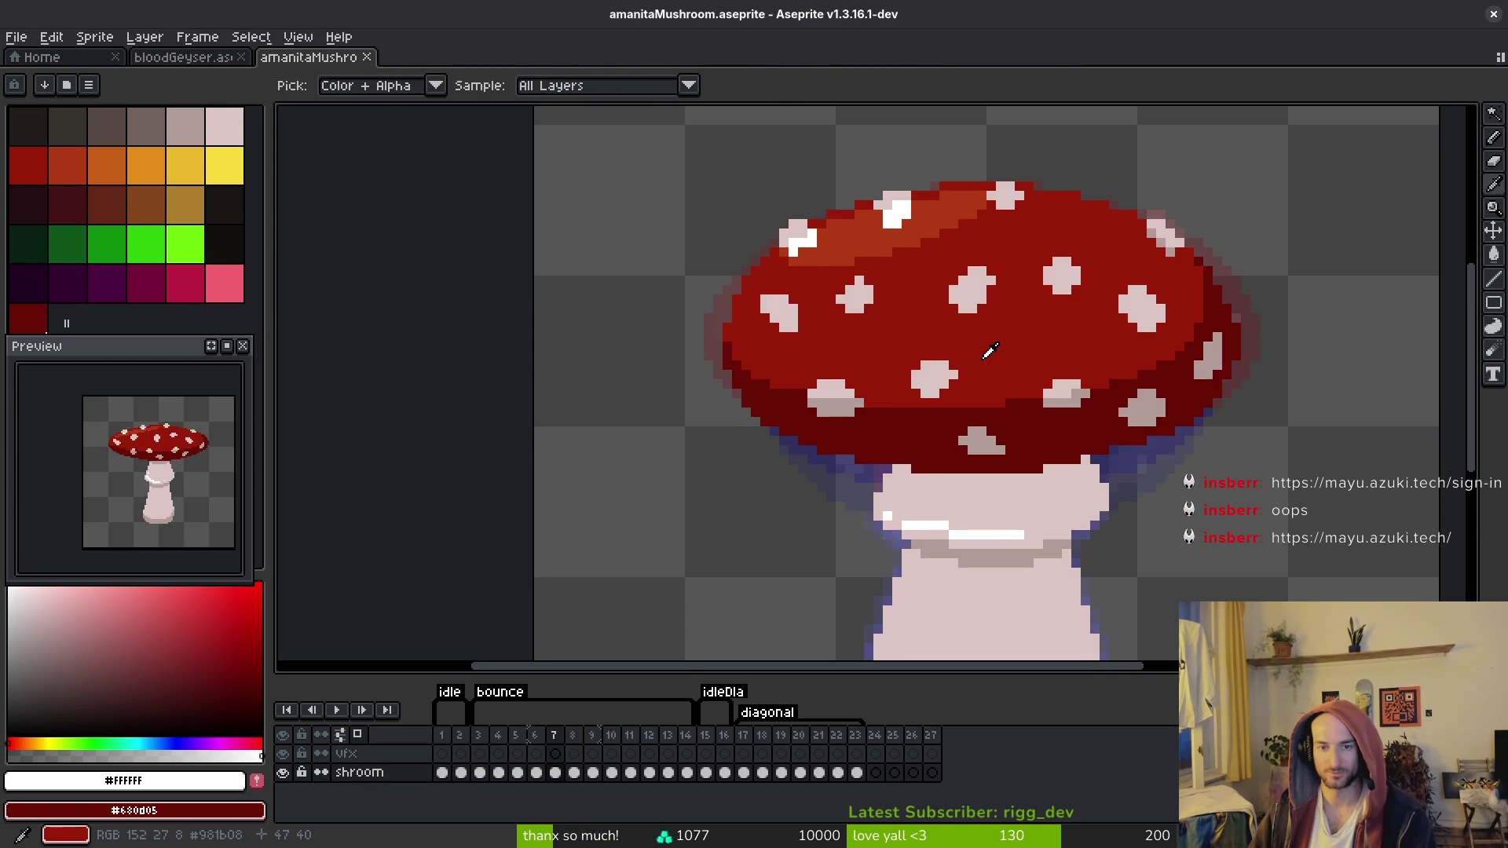
key(Left)
key(Right)
key(Left)
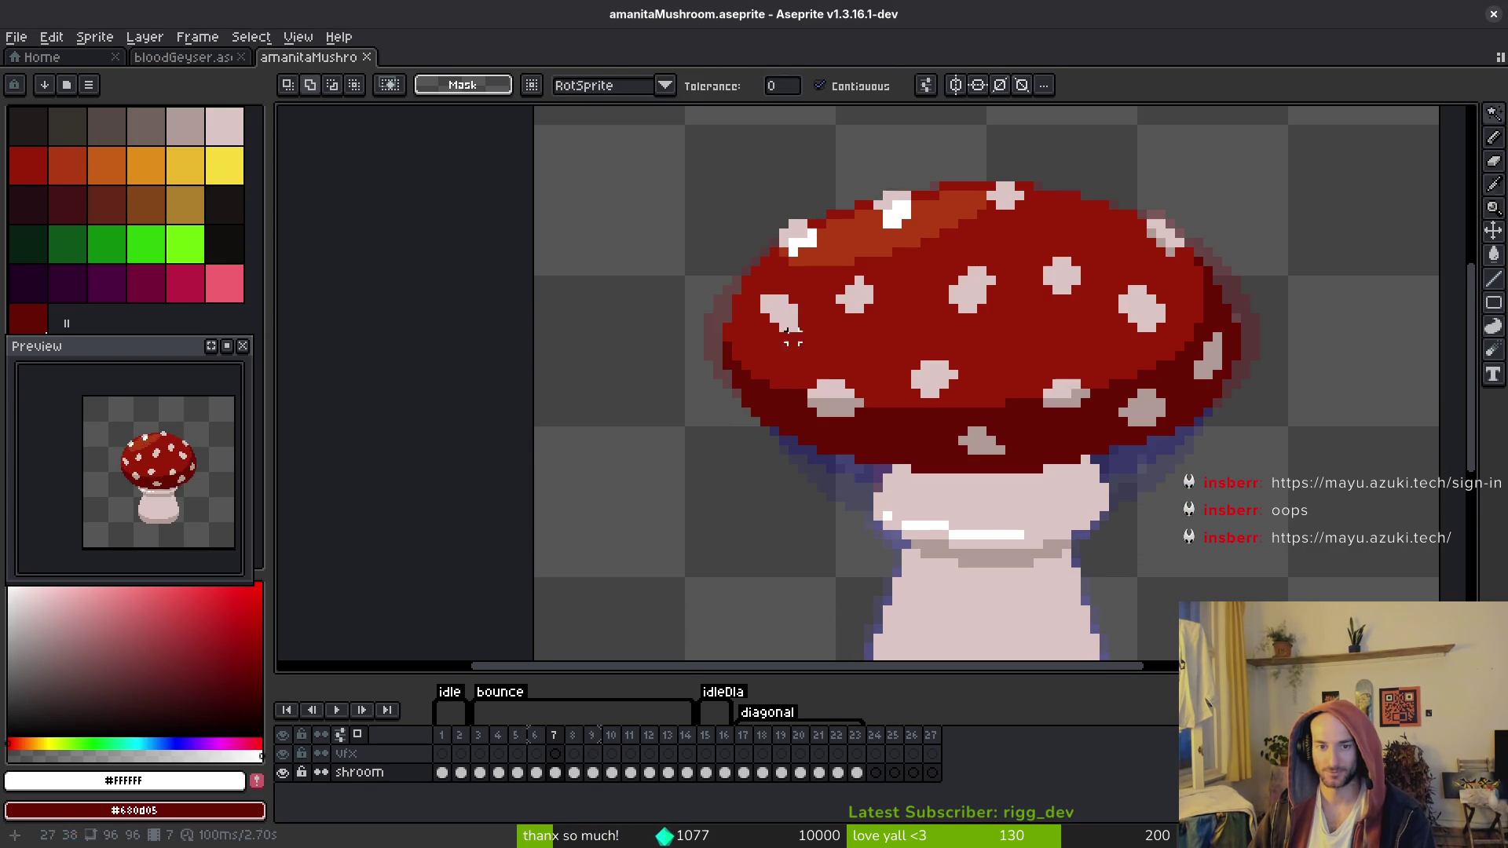
key(Right)
key(Right)
click(793, 326)
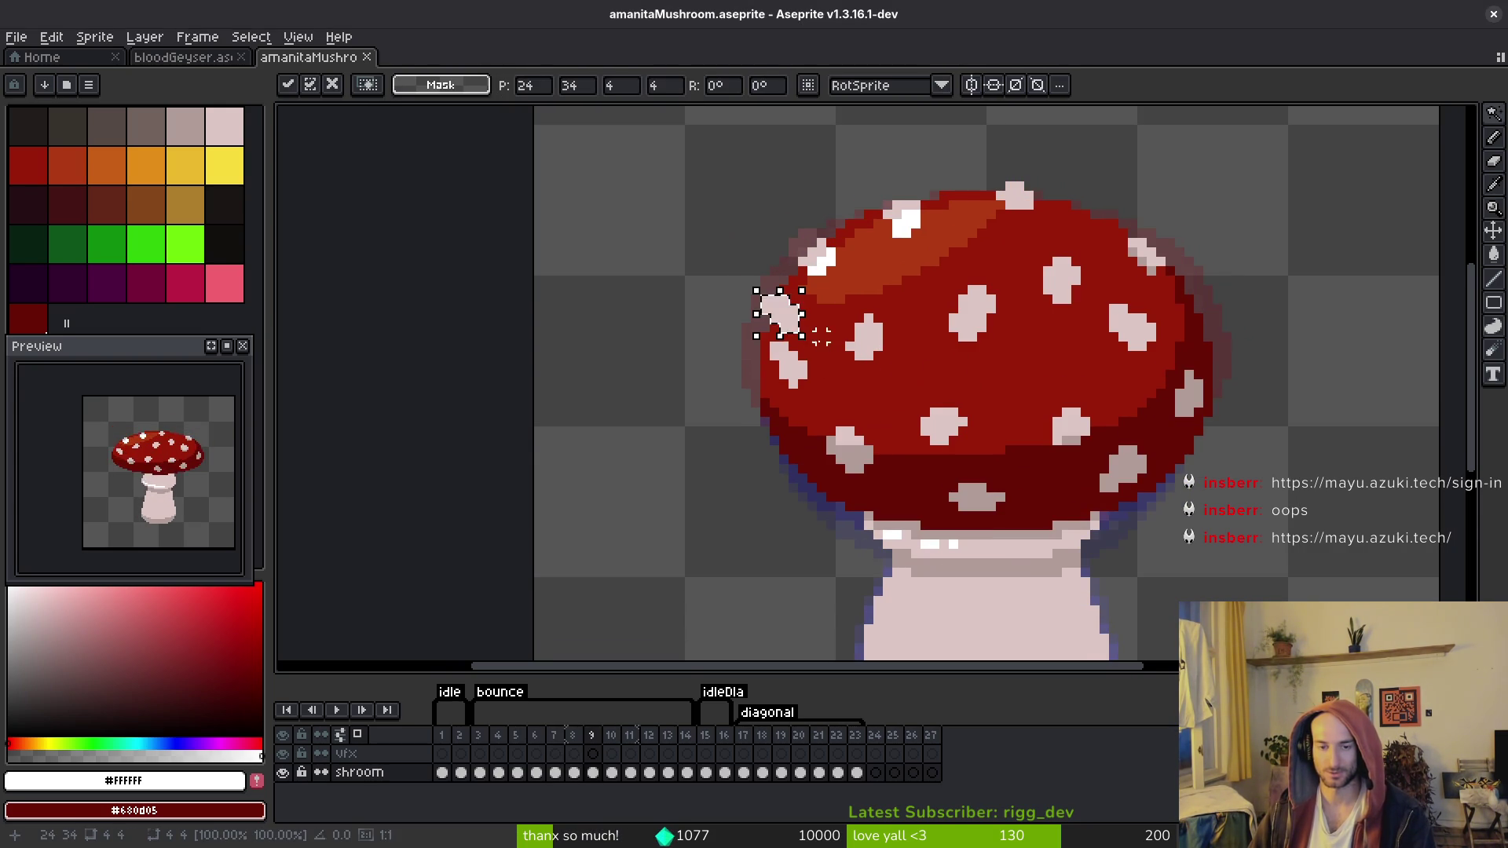
key(Left)
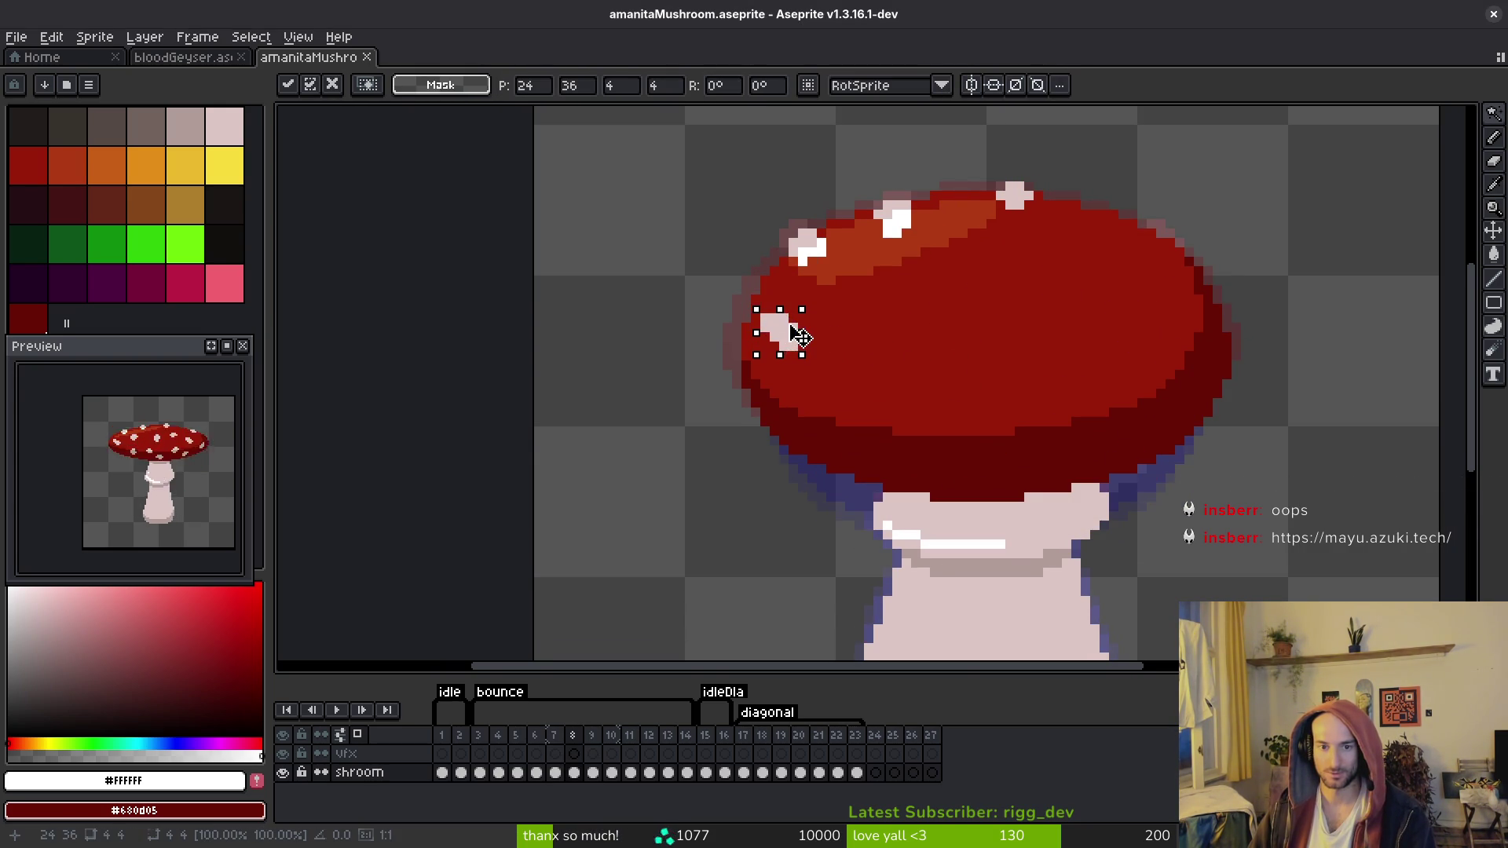
key(Return)
scroll(841, 327, up, 2)
Step: Add two pale pink pixels to frame 8's left spot
key(i)
key(Right)
key(Left)
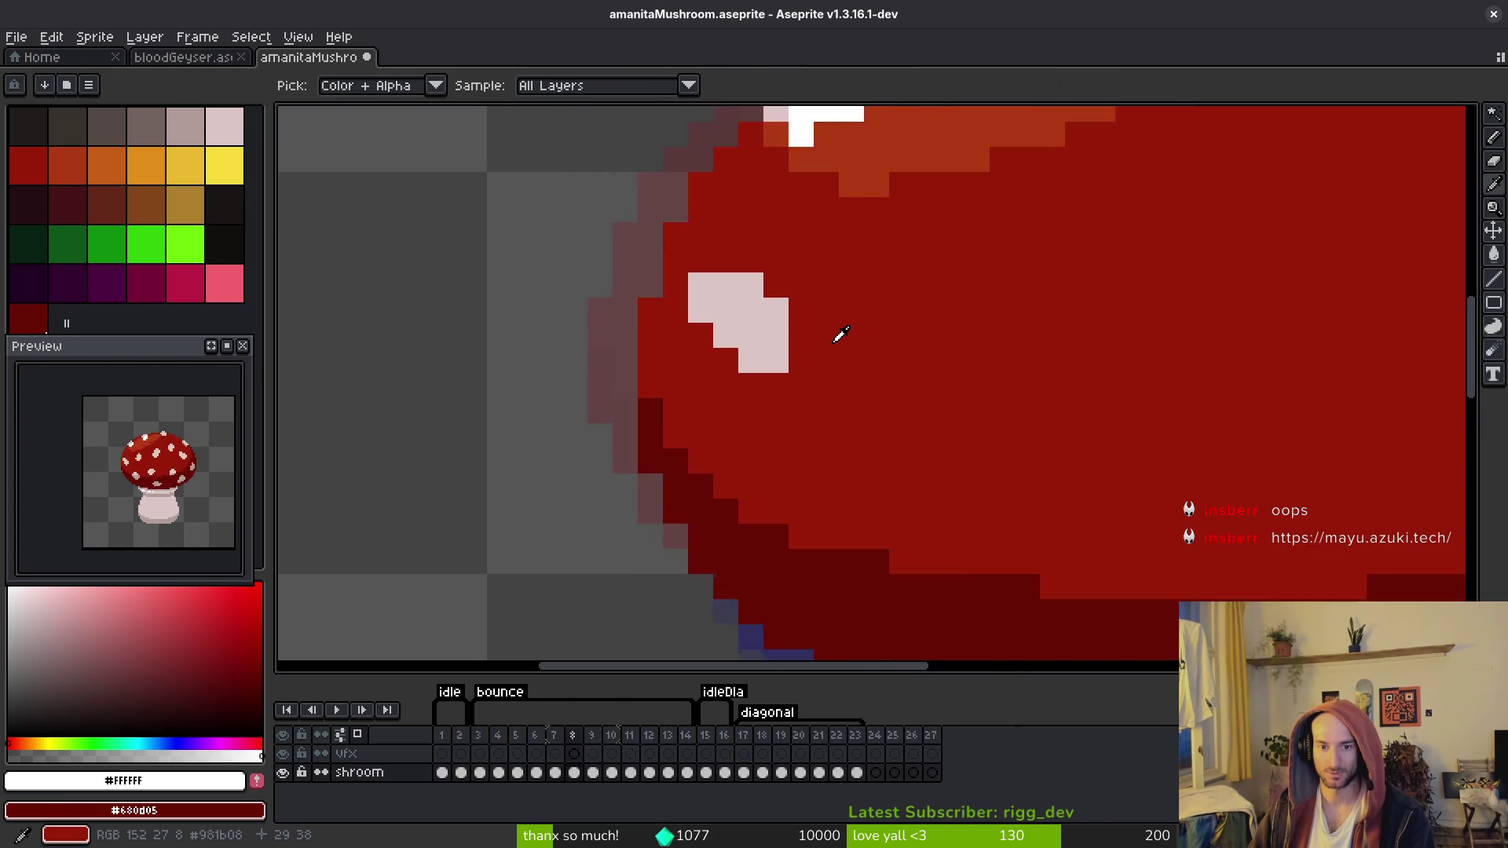
key(Left)
key(Right)
key(Right)
key(Left)
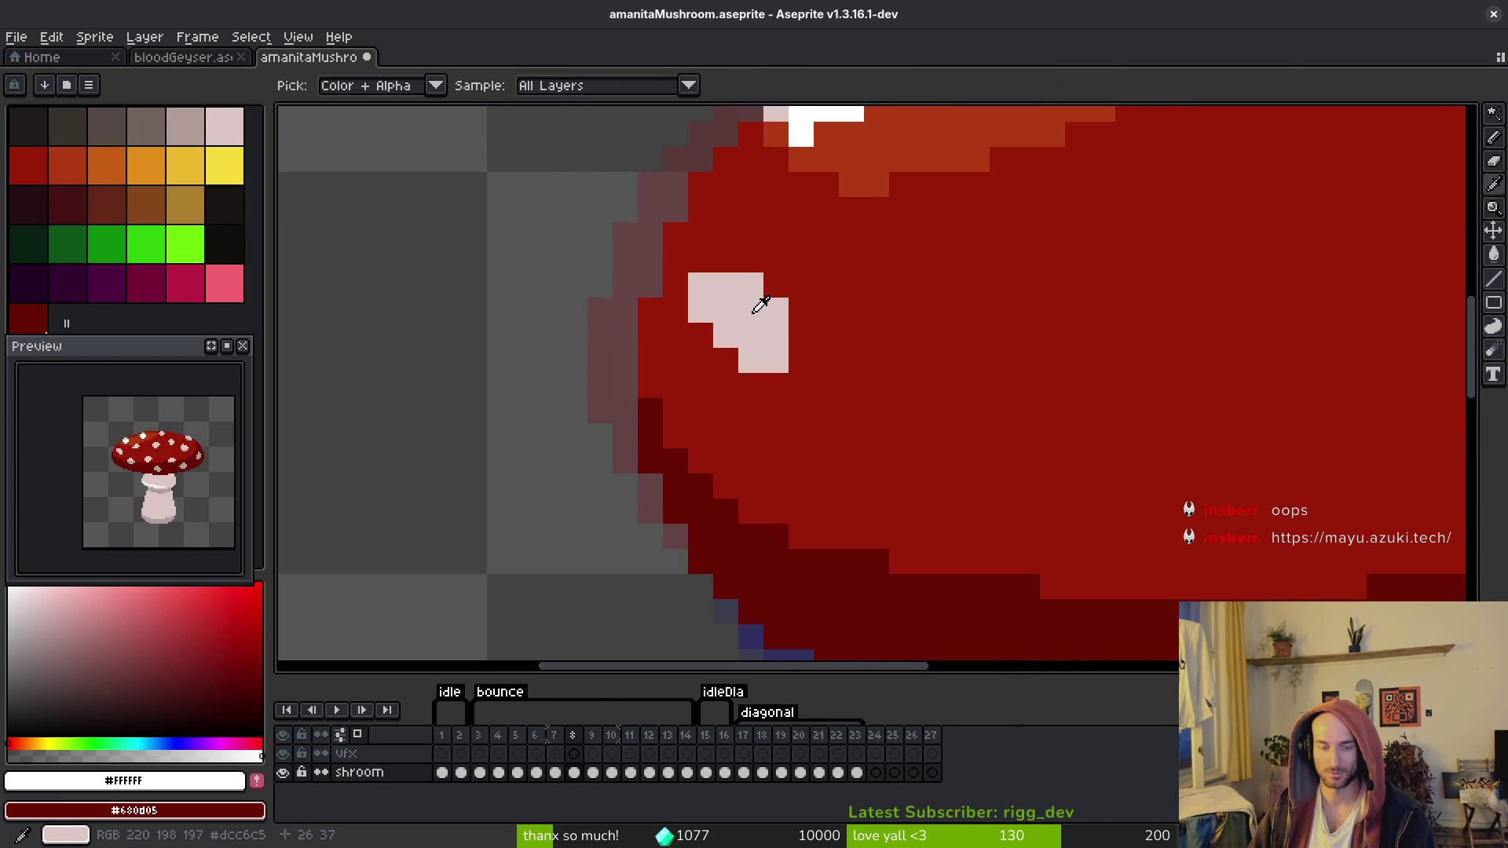
click(777, 308)
key(b)
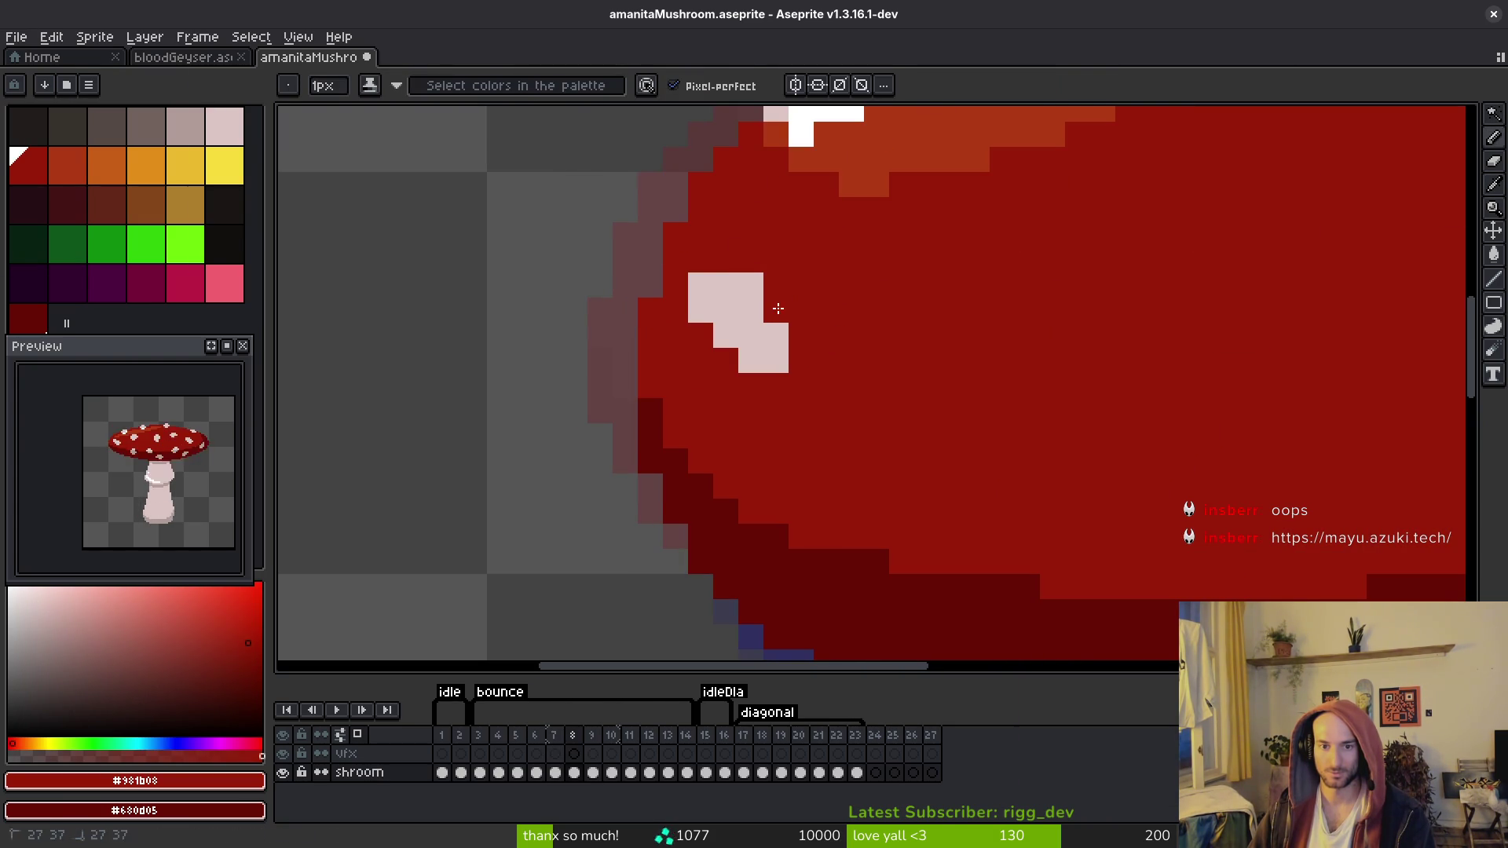
scroll(761, 278, down, 2)
scroll(761, 278, up, 2)
alt+click(717, 286)
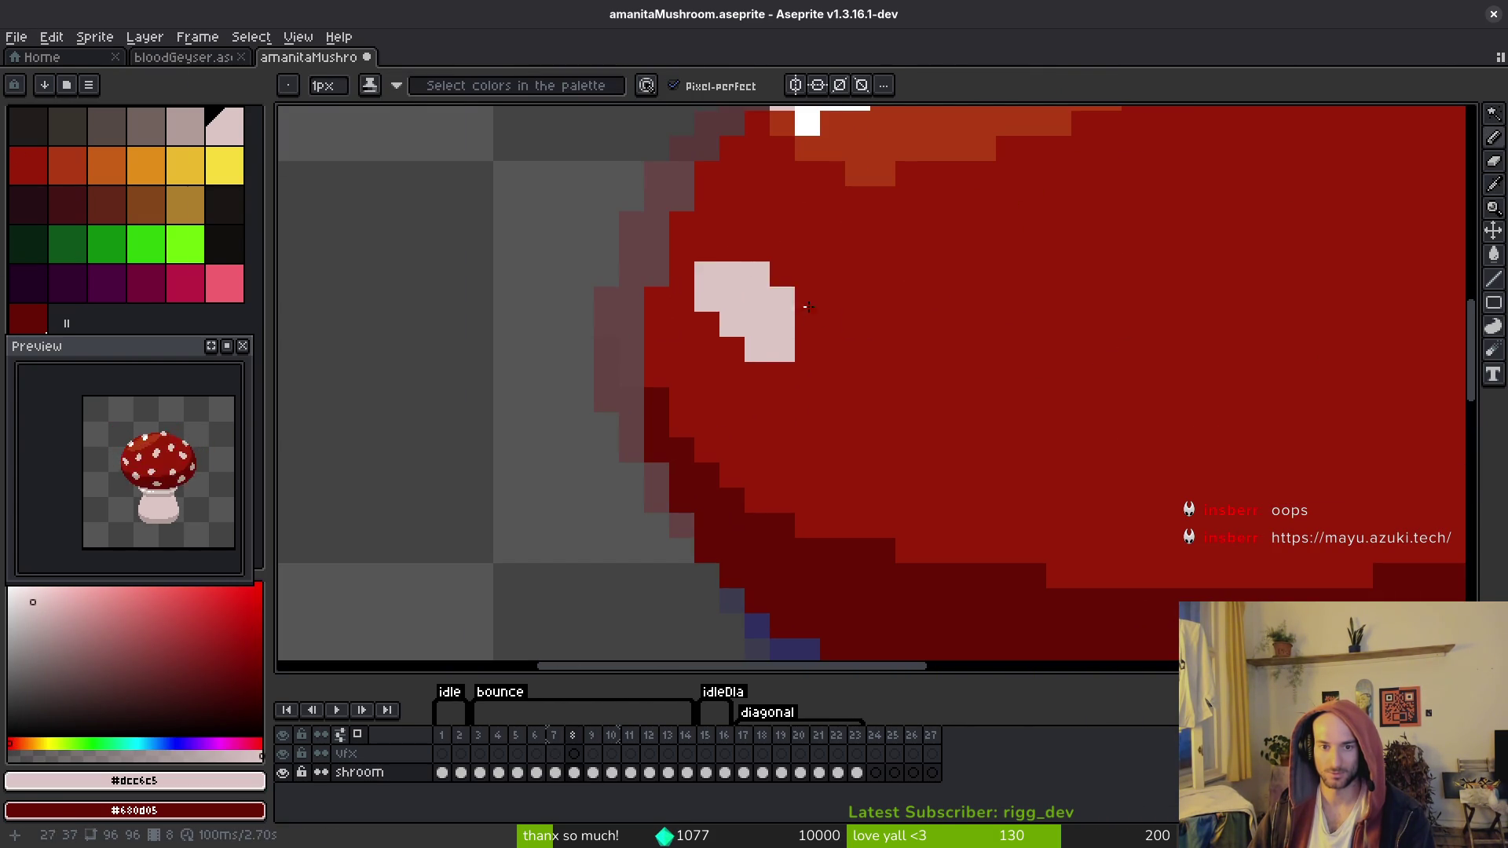
drag(790, 285, 819, 310)
scroll(851, 346, down, 3)
Step: Compare the spots across frames 6–9 and sample the cap red on frame 7
key(i)
key(Right)
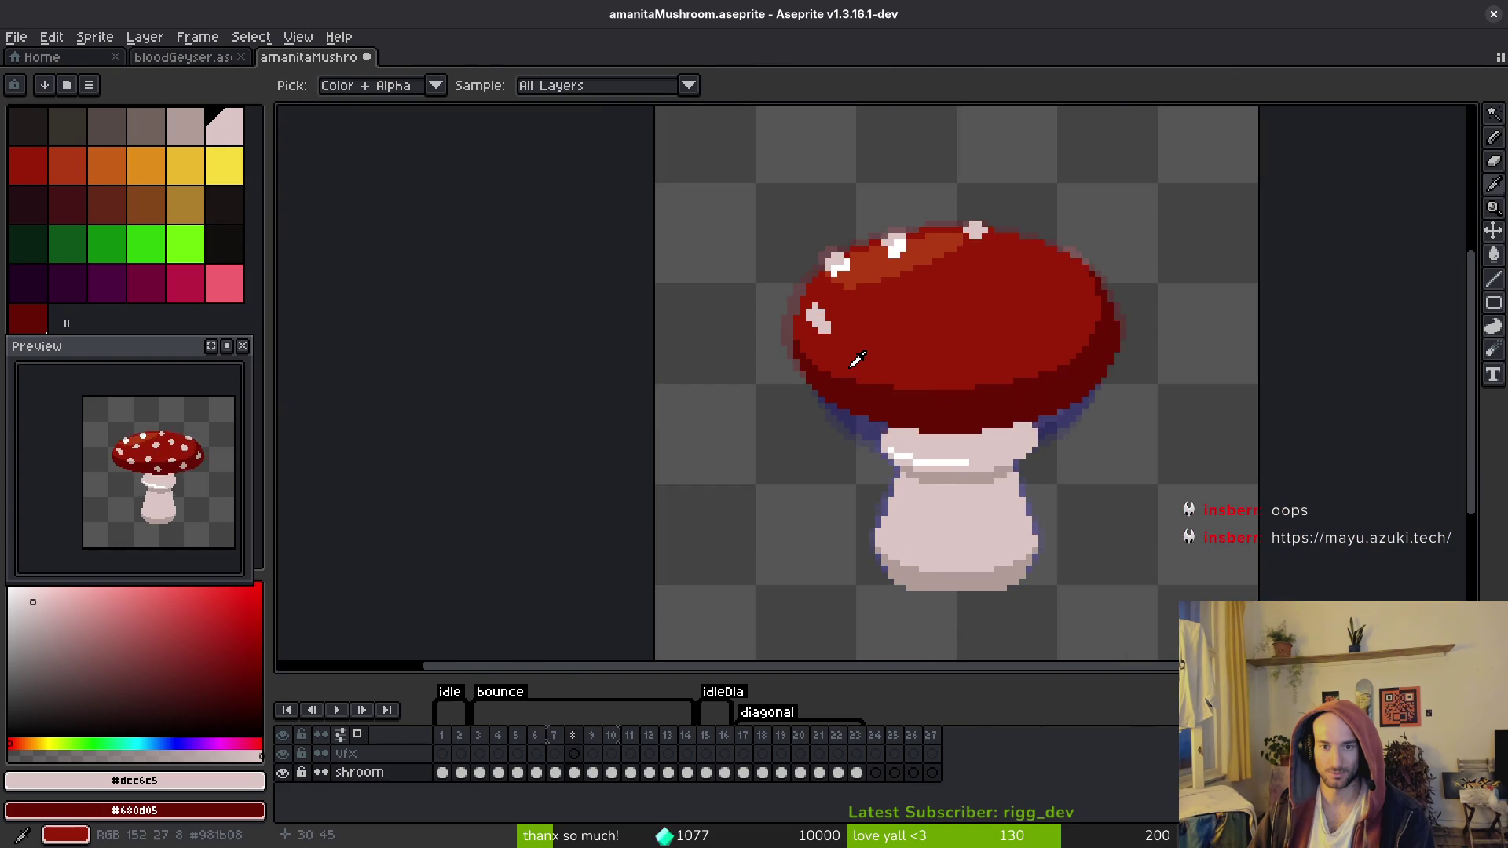
key(Left)
key(b)
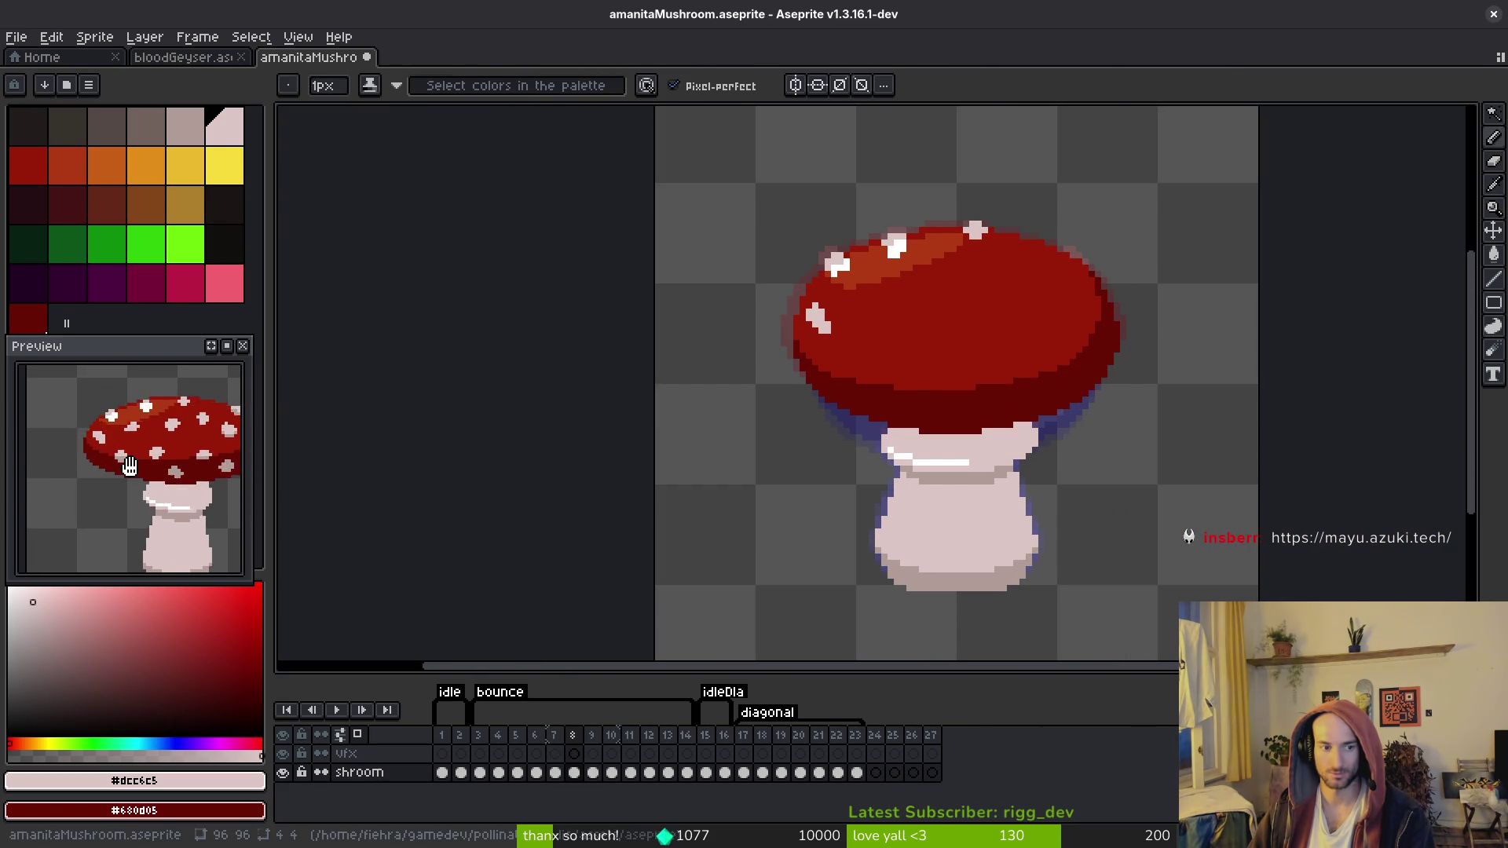
key(Left)
key(i)
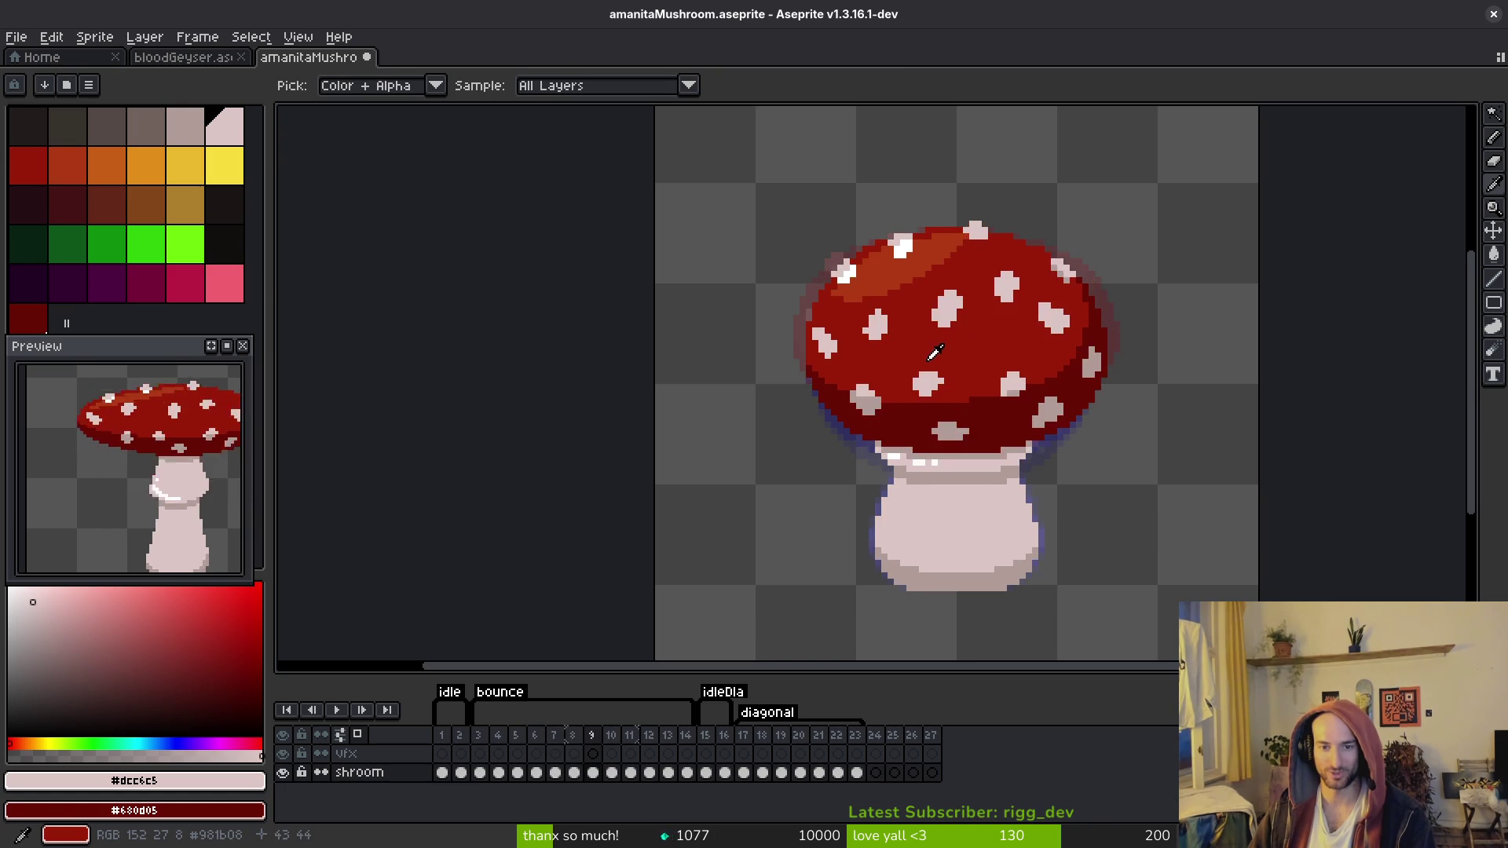
key(Right)
key(Left)
key(Right)
key(Left)
key(Left)
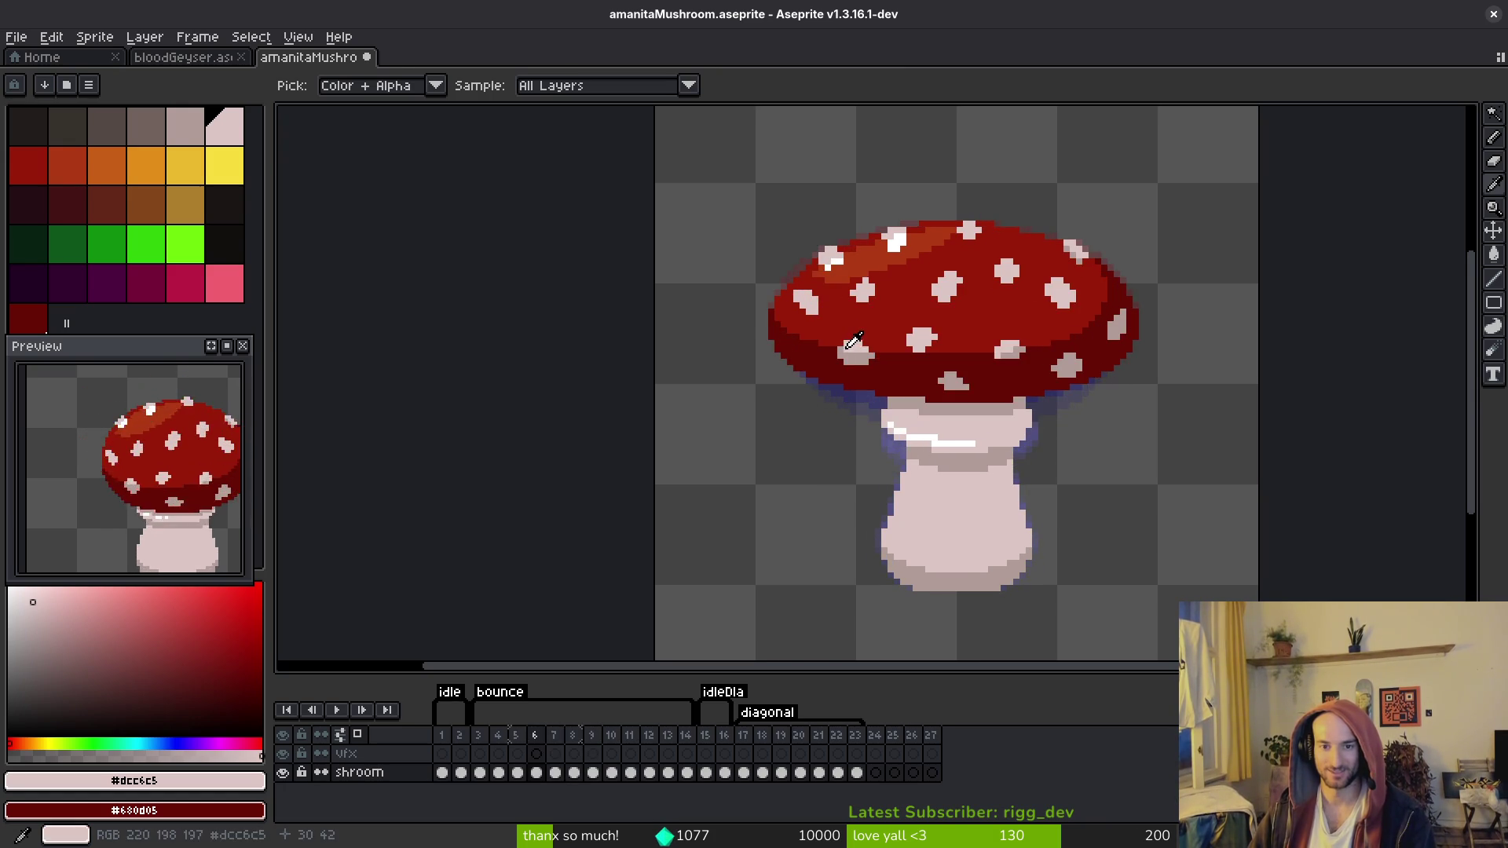
key(Right)
key(Left)
key(Right)
scroll(850, 339, up, 3)
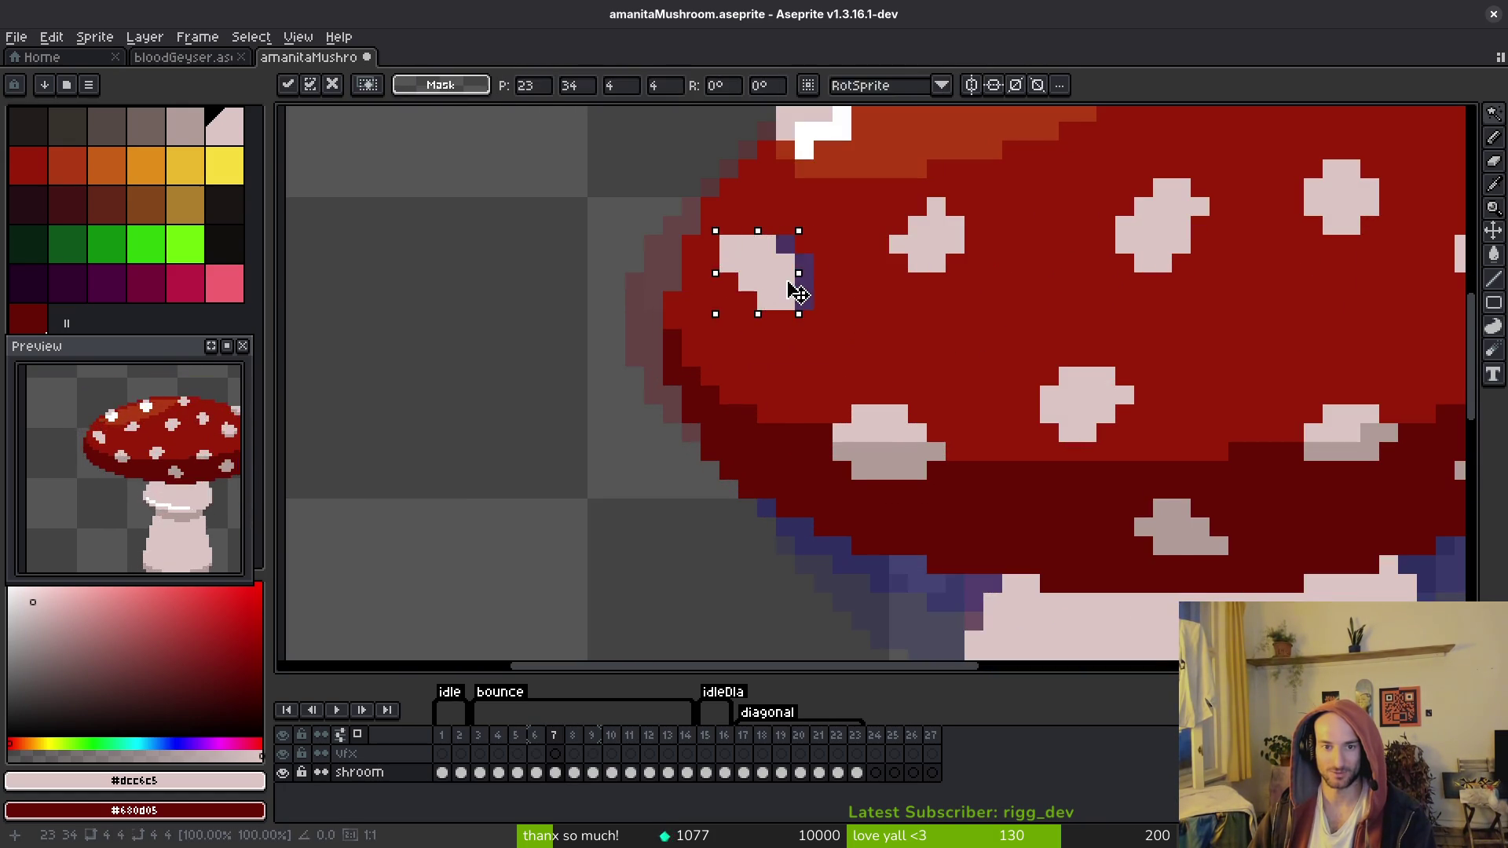
click(844, 250)
key(b)
scroll(825, 319, down, 3)
Step: Select the spot on the cap's left edge and sample its pale pink colour
key(i)
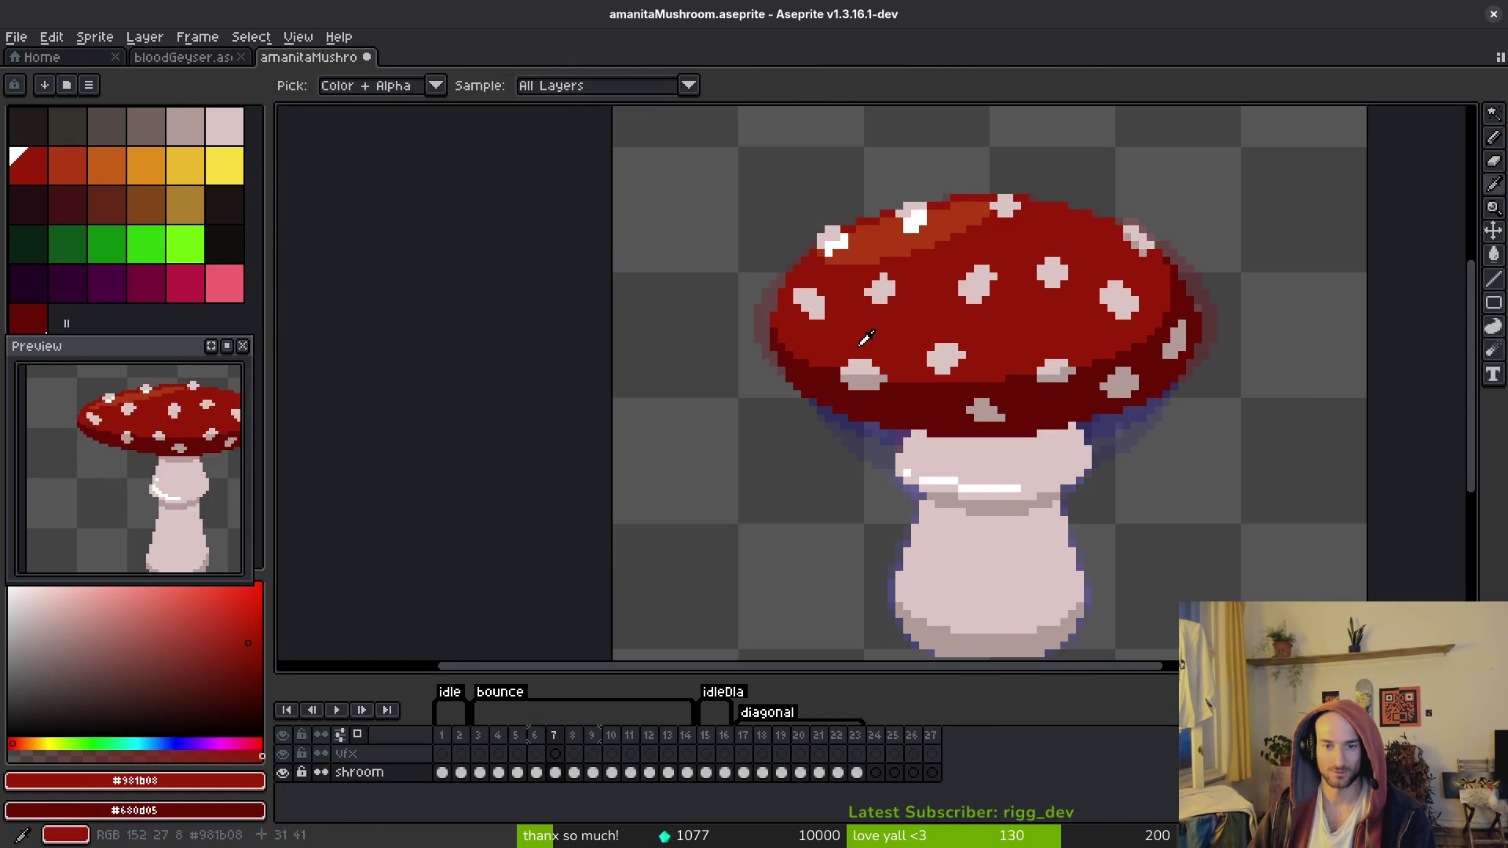
key(Right)
key(Left)
key(Right)
key(Right)
key(Left)
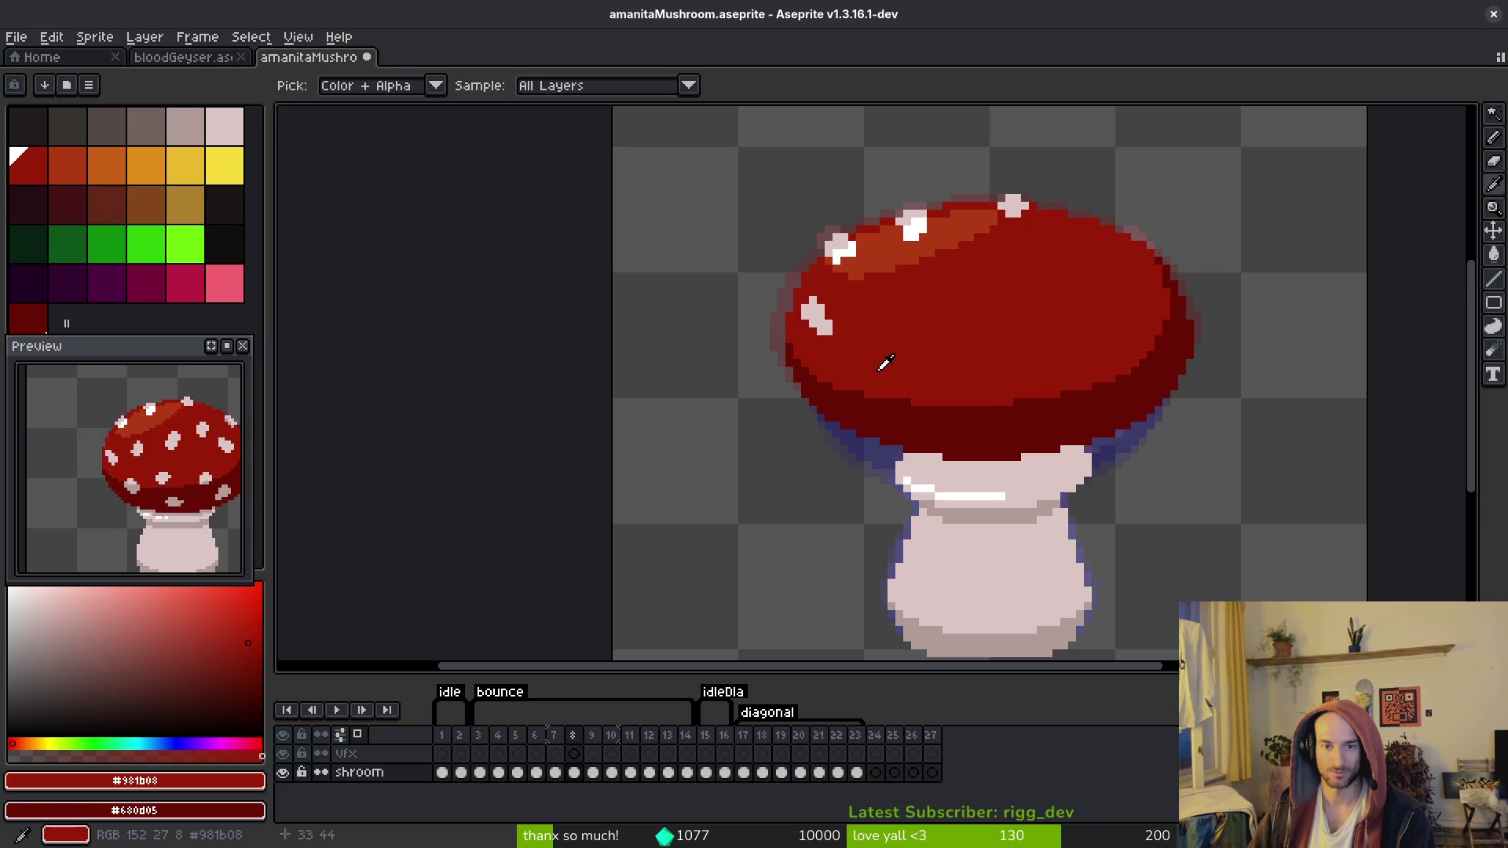
key(Right)
key(Left)
key(Left)
key(Right)
key(Right)
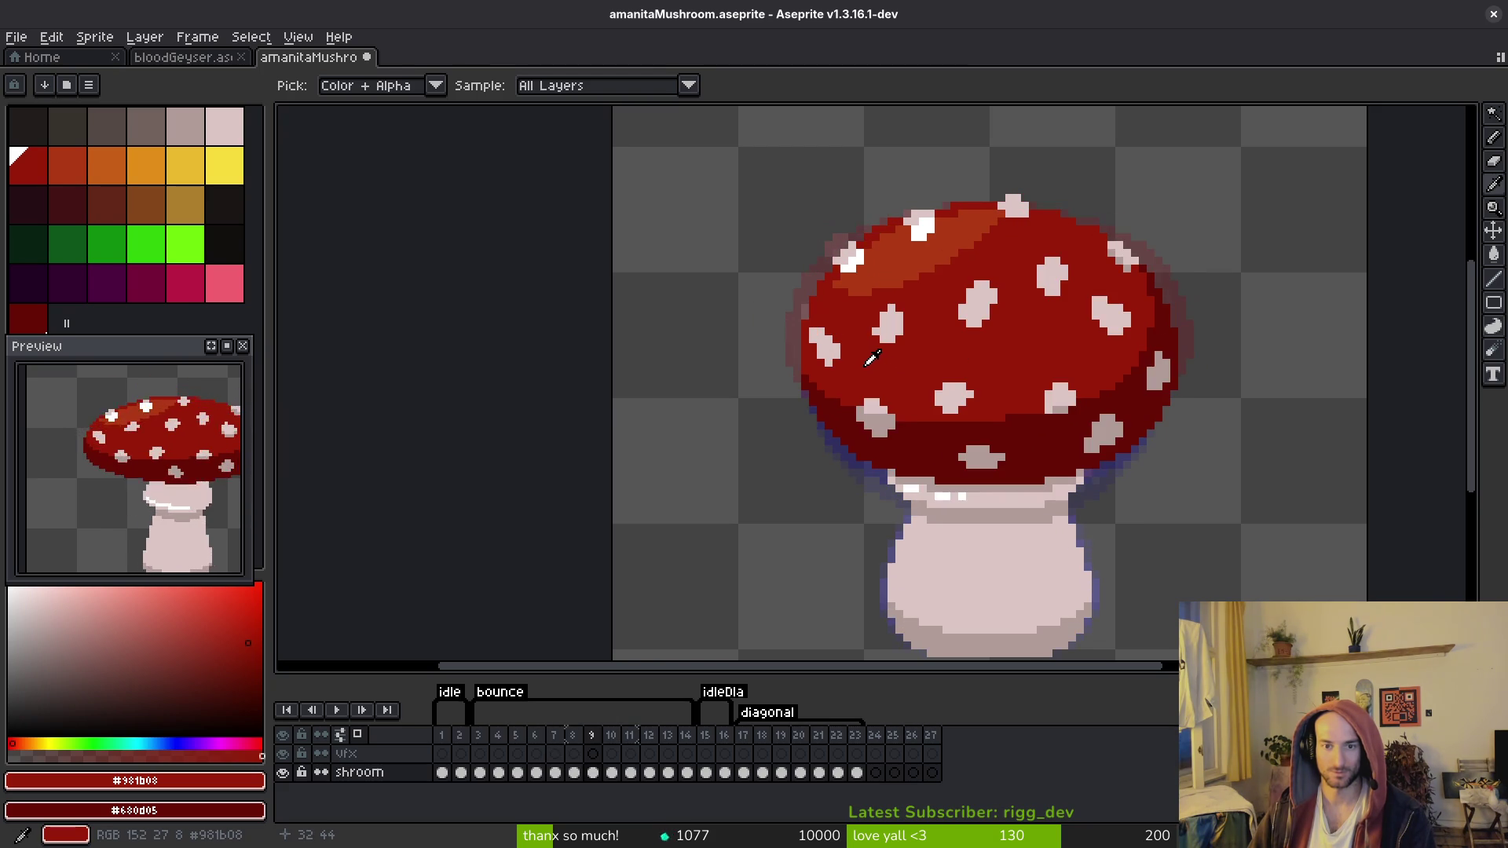
key(Left)
scroll(866, 355, up, 3)
key(w)
click(832, 314)
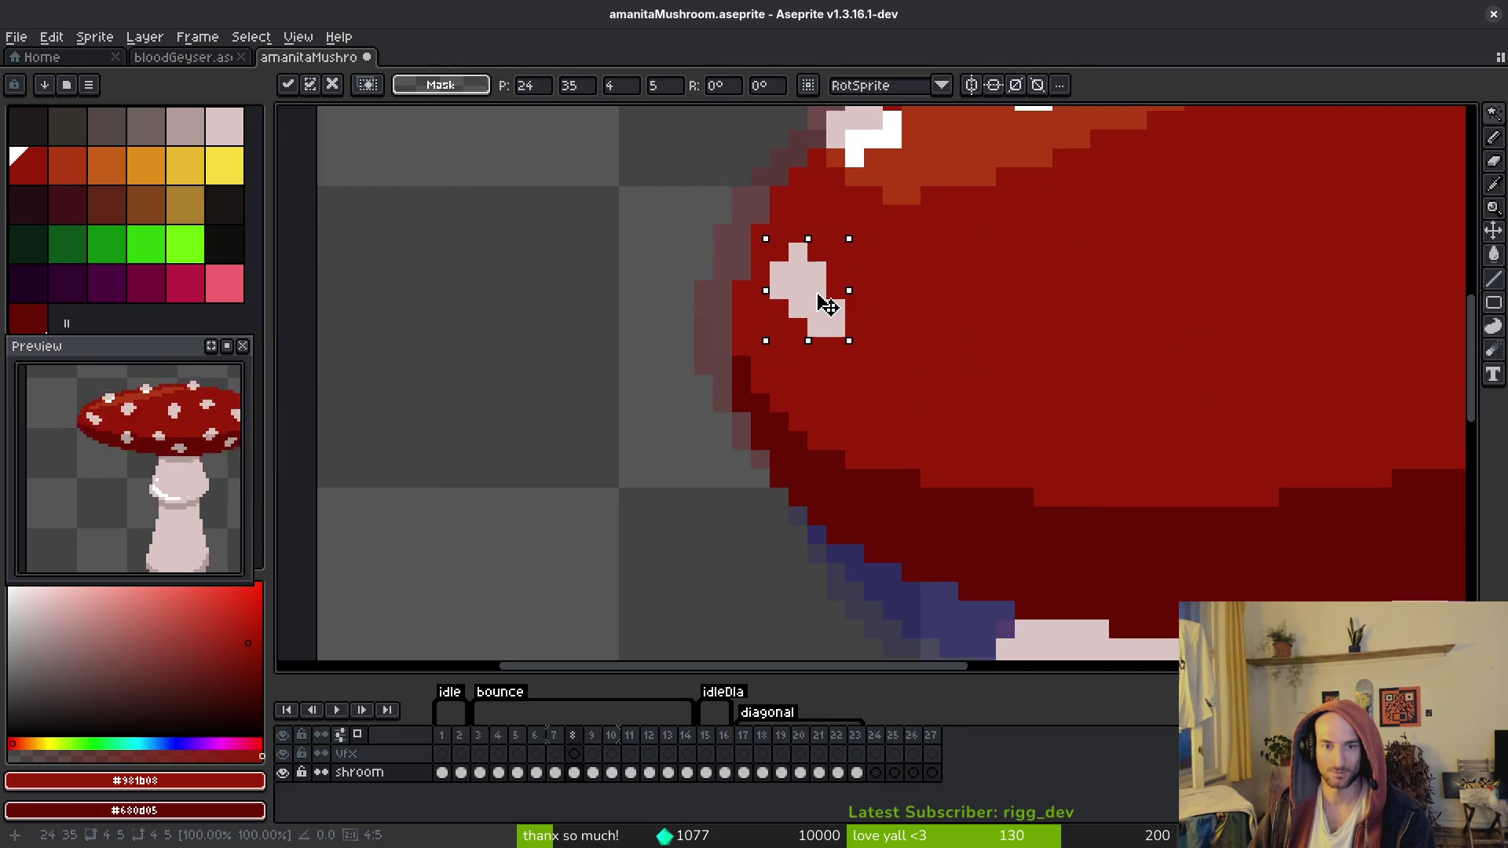
key(i)
key(Right)
key(Left)
click(812, 270)
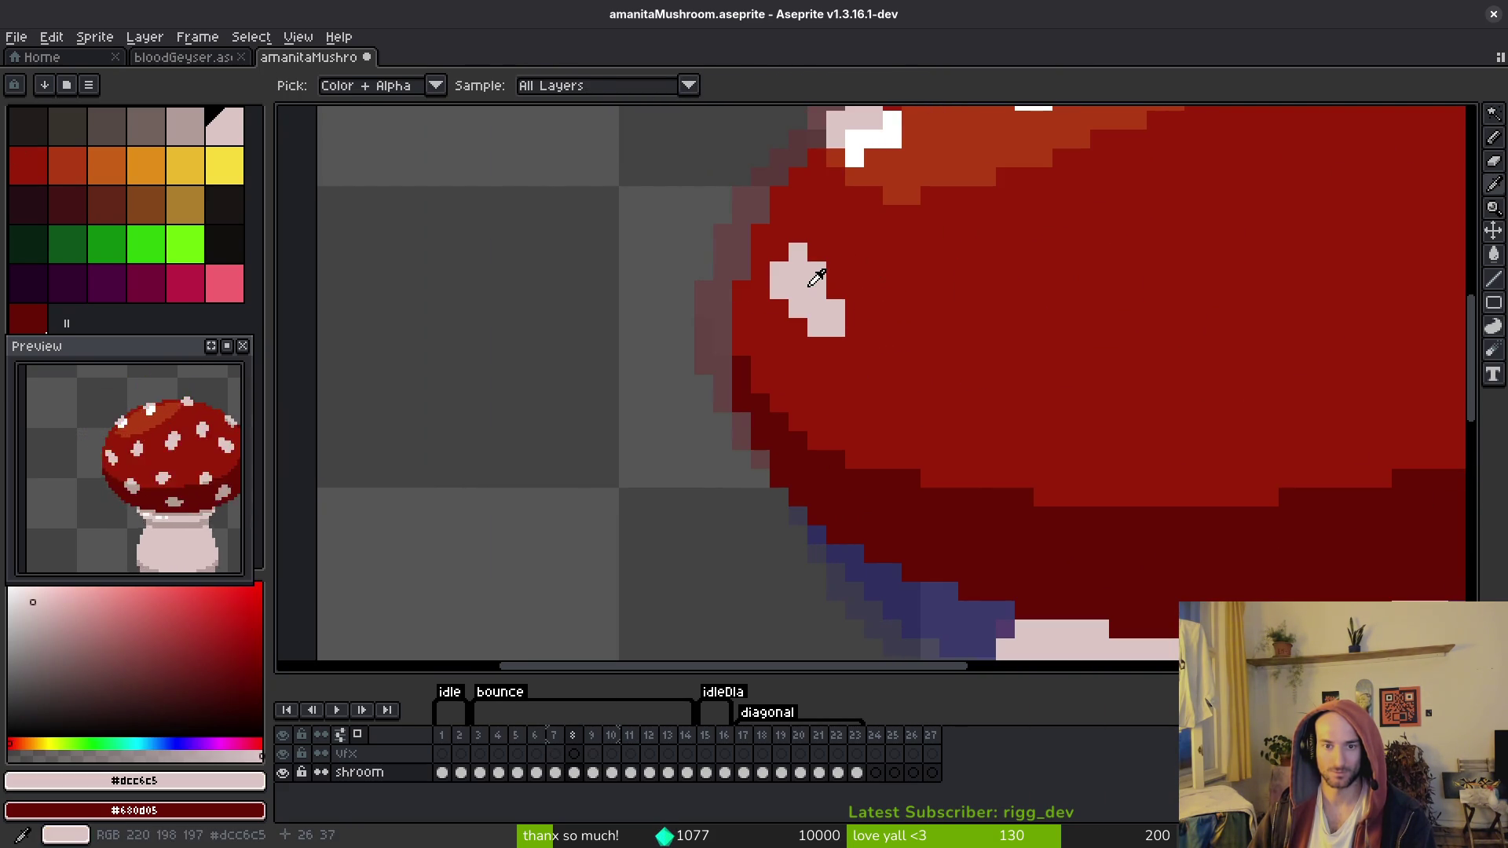
key(b)
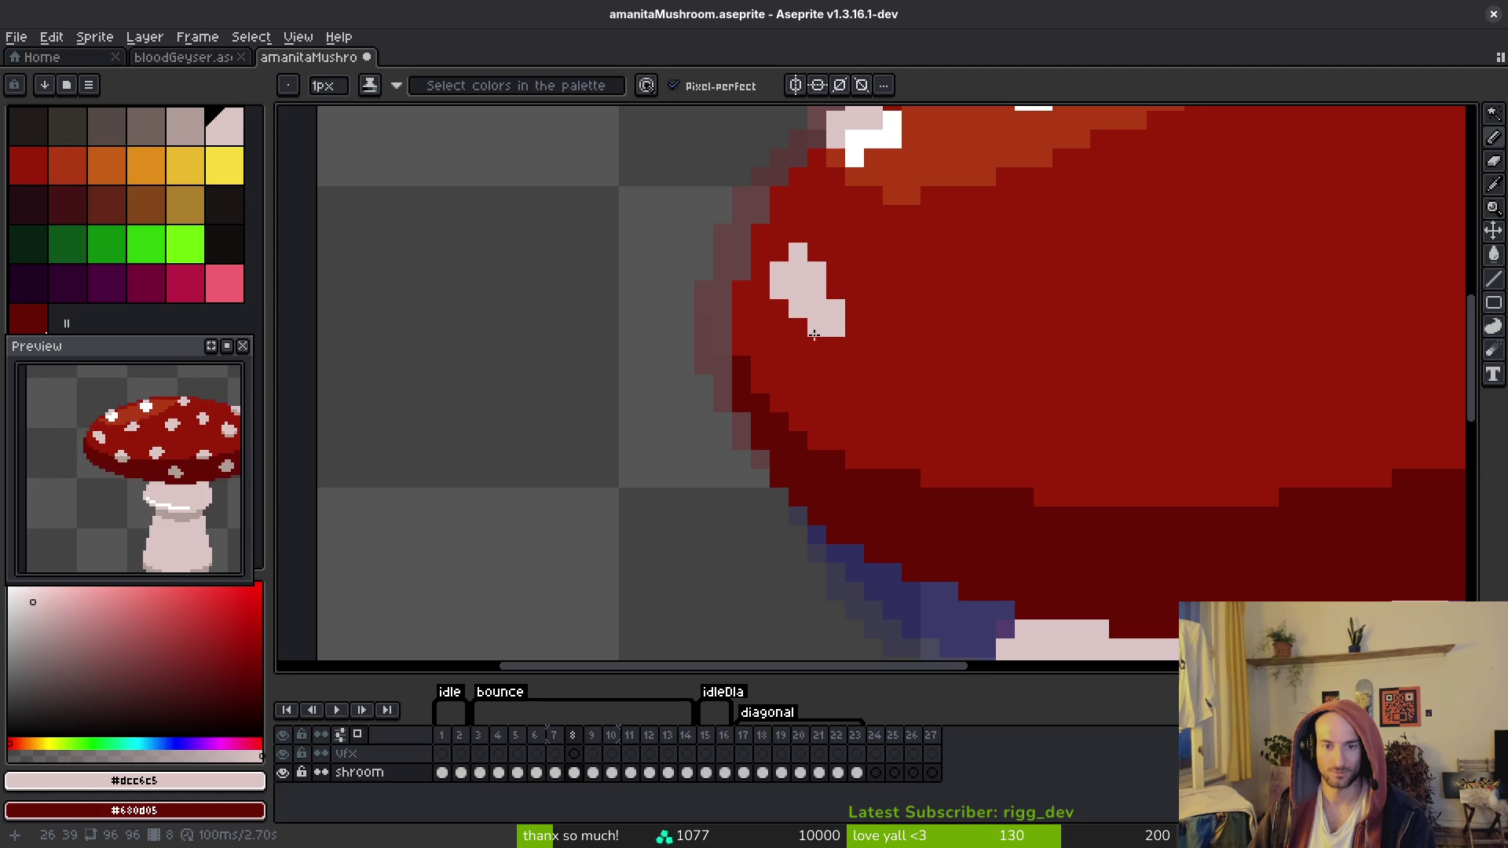
scroll(807, 324, down, 3)
Step: Compare spot positions between frames 7 and 8
key(i)
key(Left)
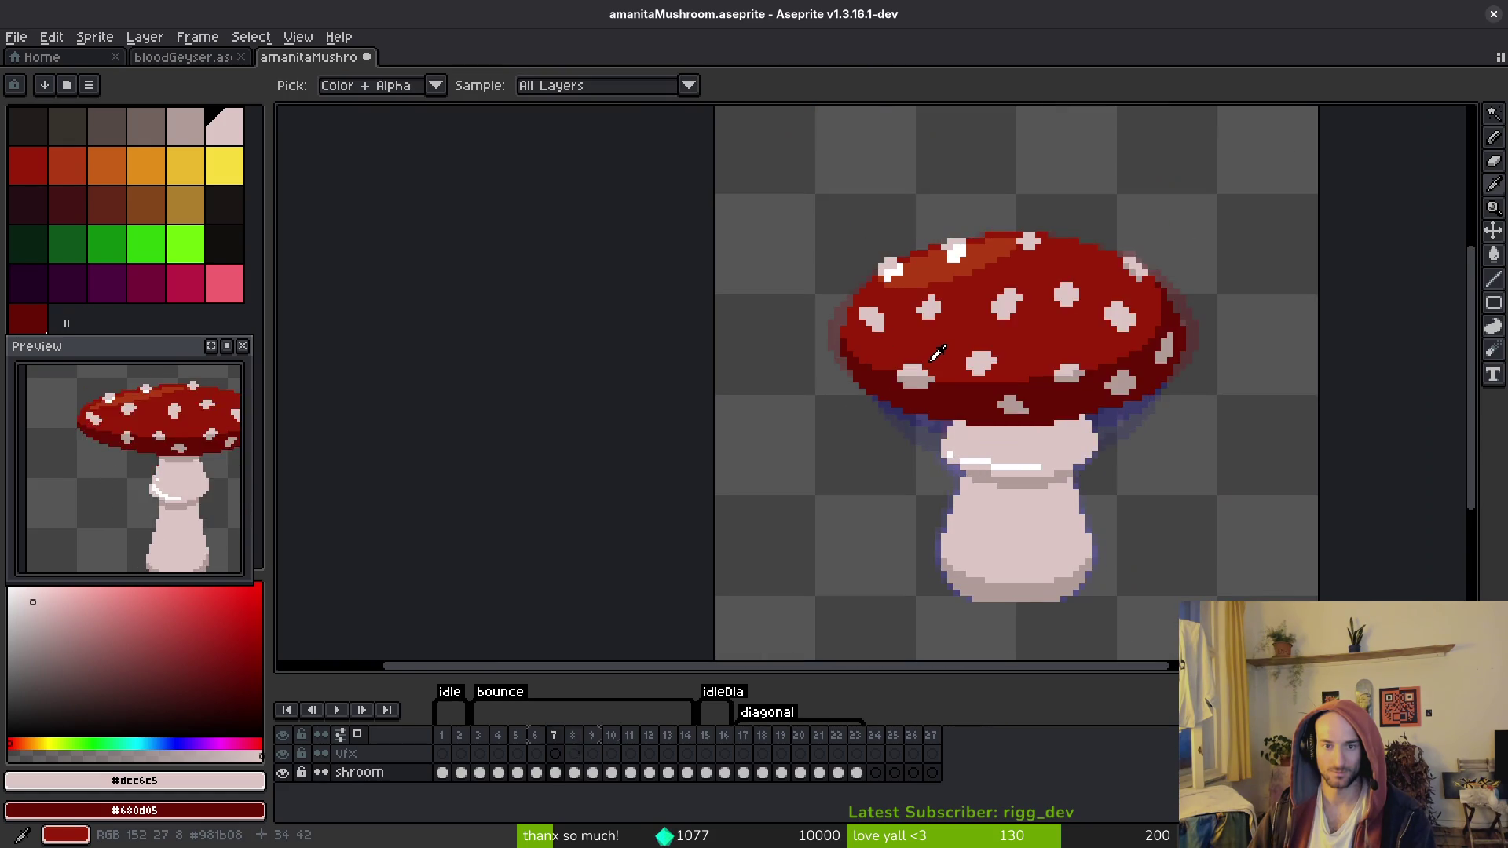
key(Right)
key(Right)
key(Left)
key(Left)
key(Right)
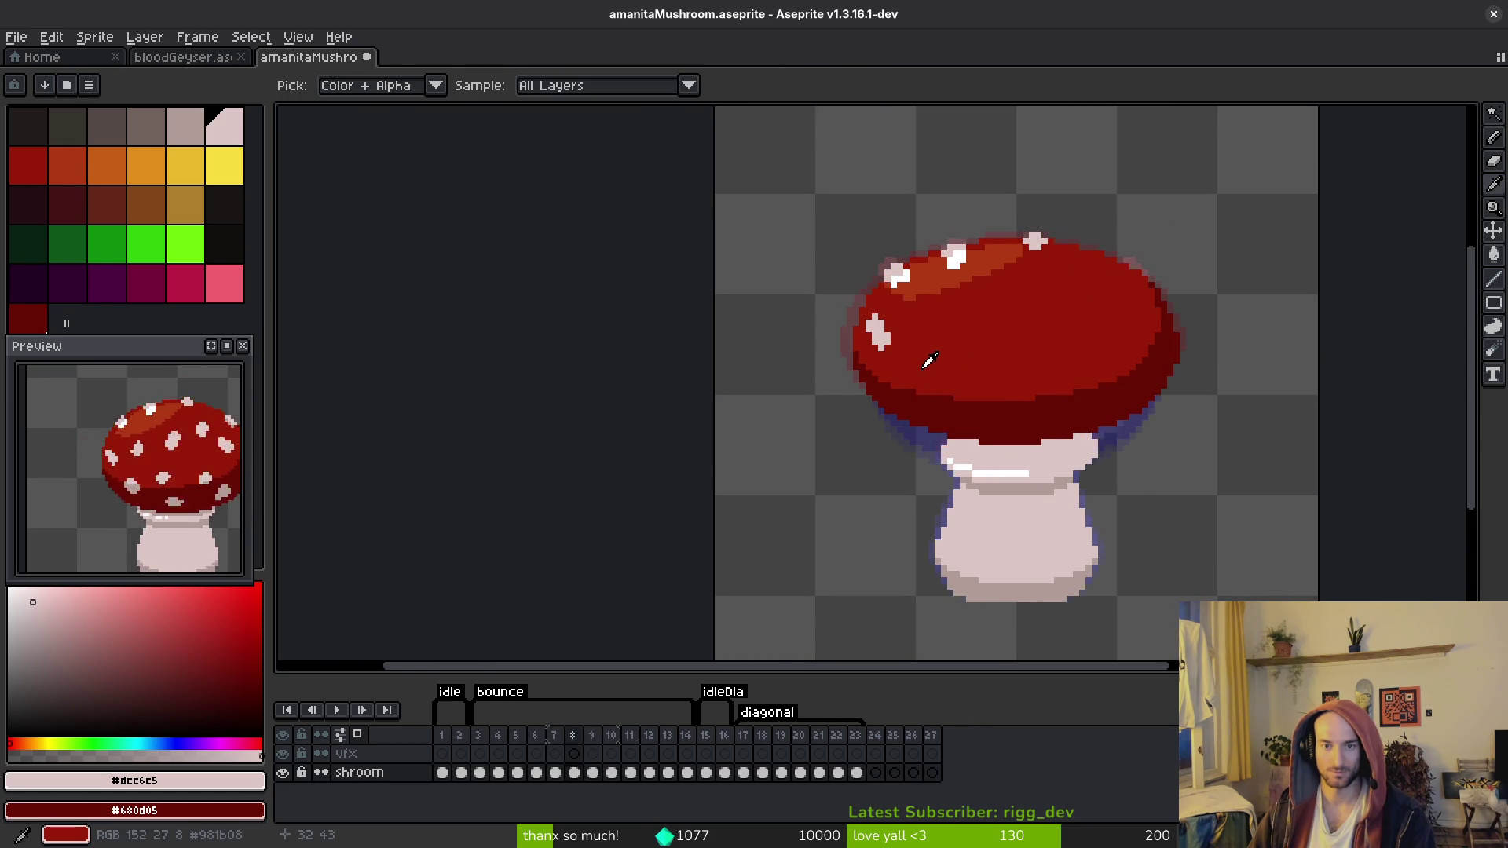
key(Right)
key(Left)
key(Left)
key(Left)
key(Right)
key(Right)
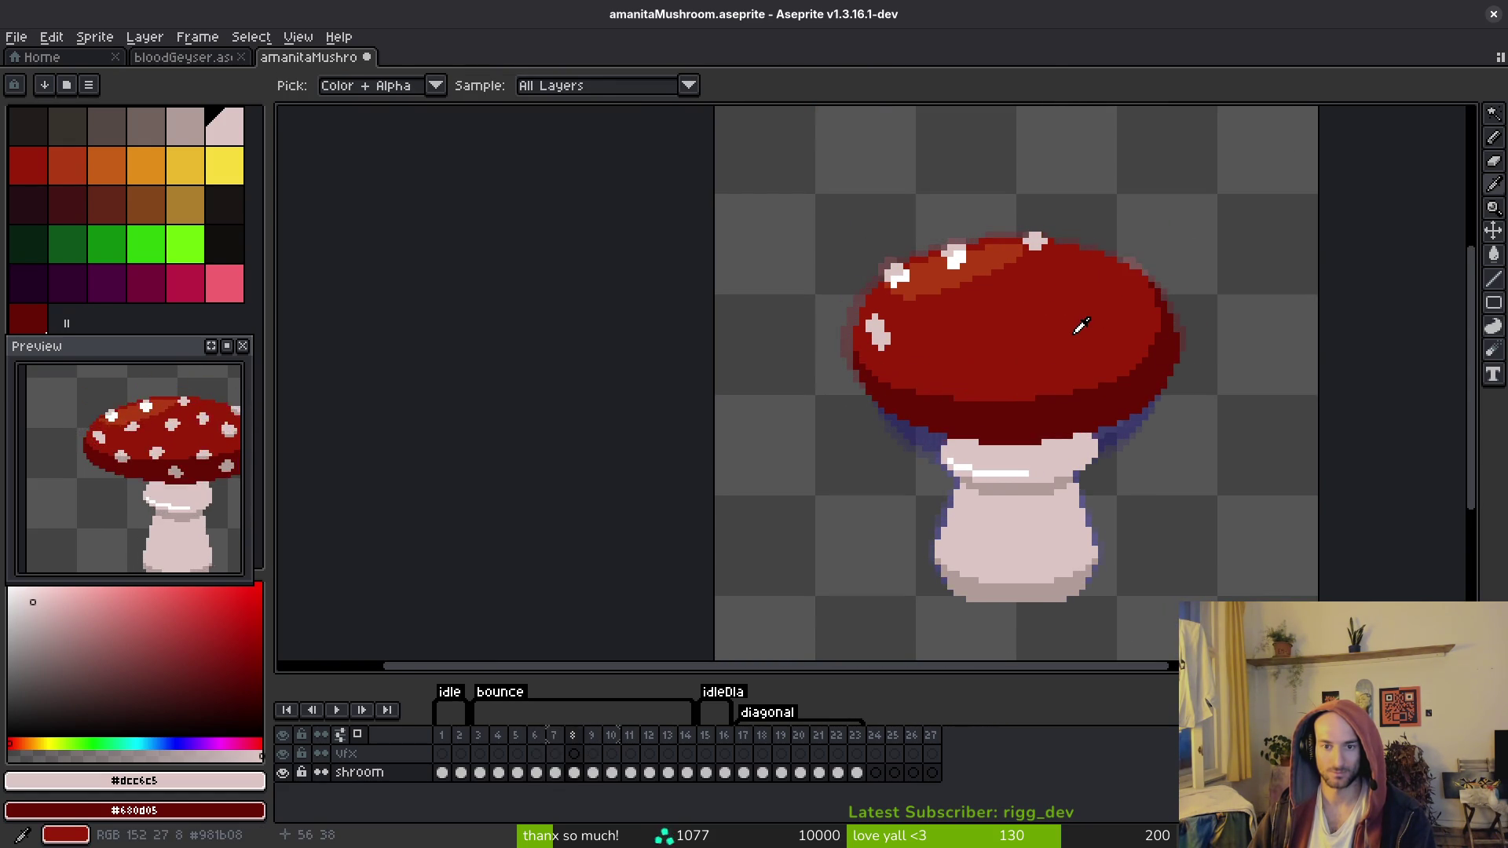
key(Left)
key(w)
key(i)
key(Left)
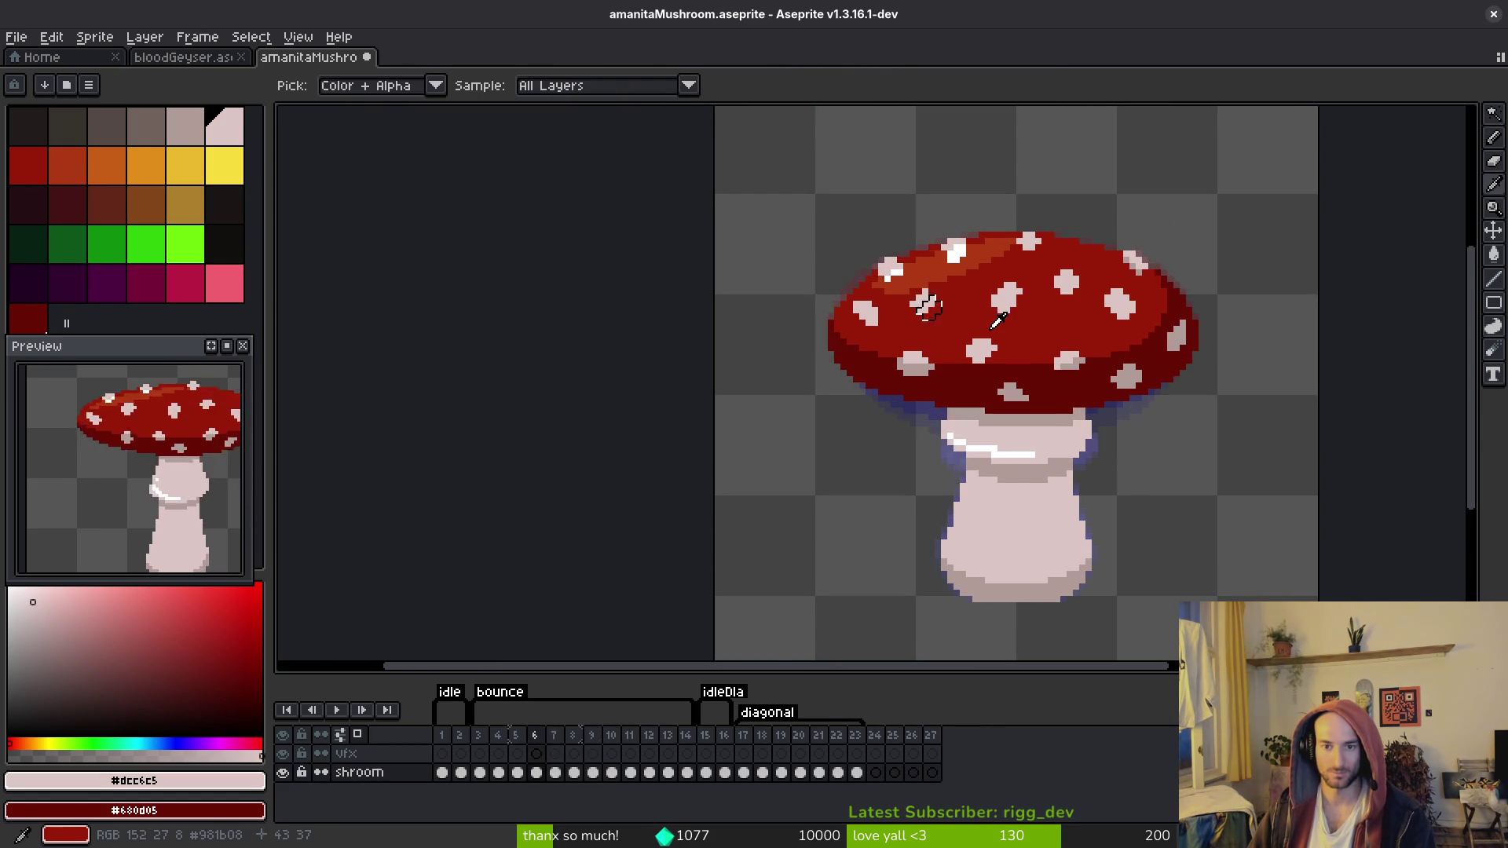
key(Right)
key(Right)
key(Left)
key(Right)
Step: Paste the copied spot onto frame 8's cap and add a light pixel below it
key(w)
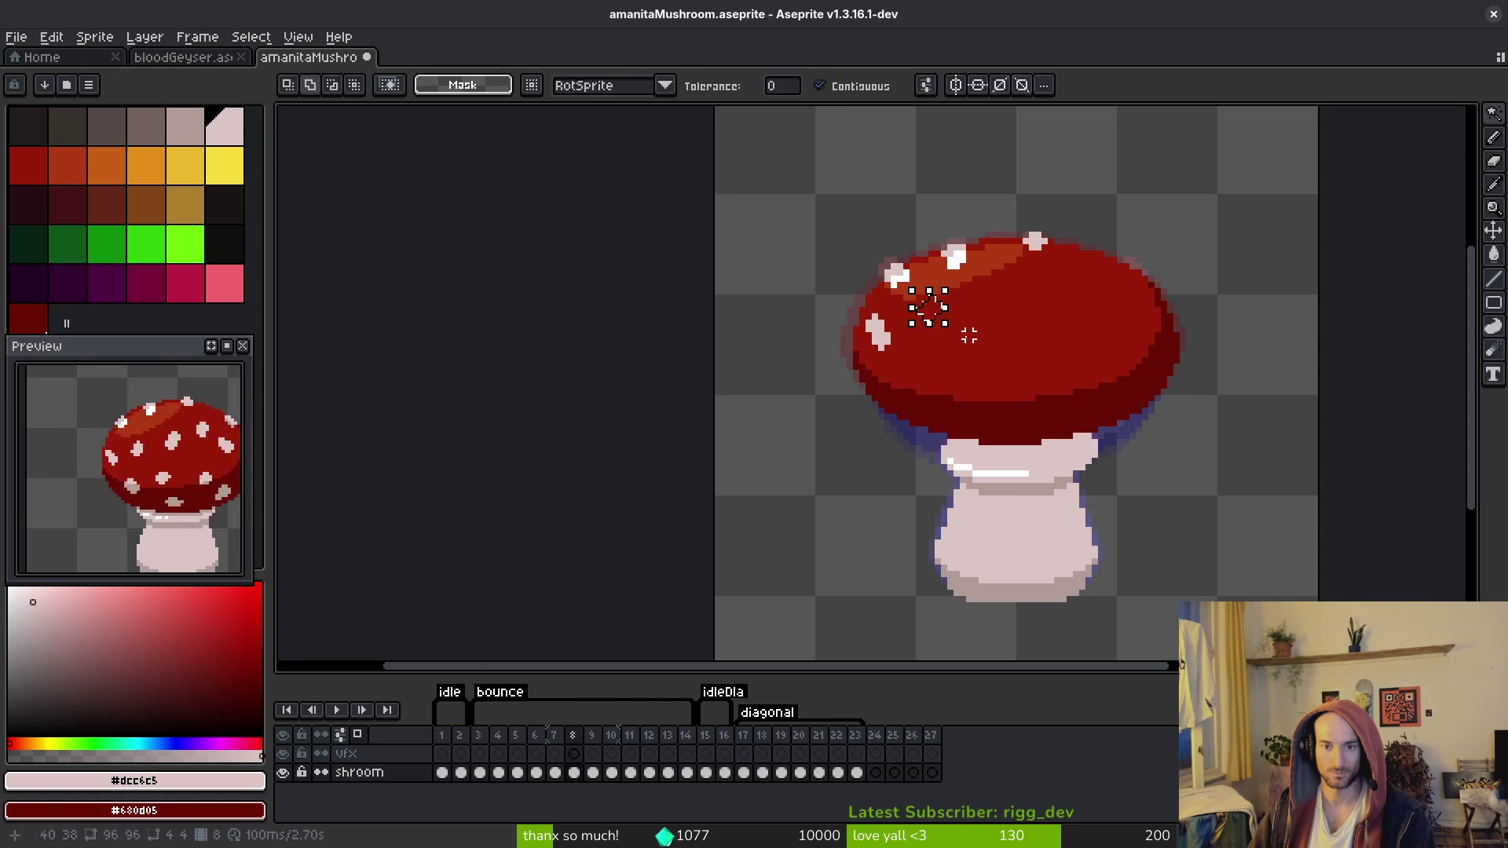
scroll(980, 329, up, 2)
key(ctrl+v)
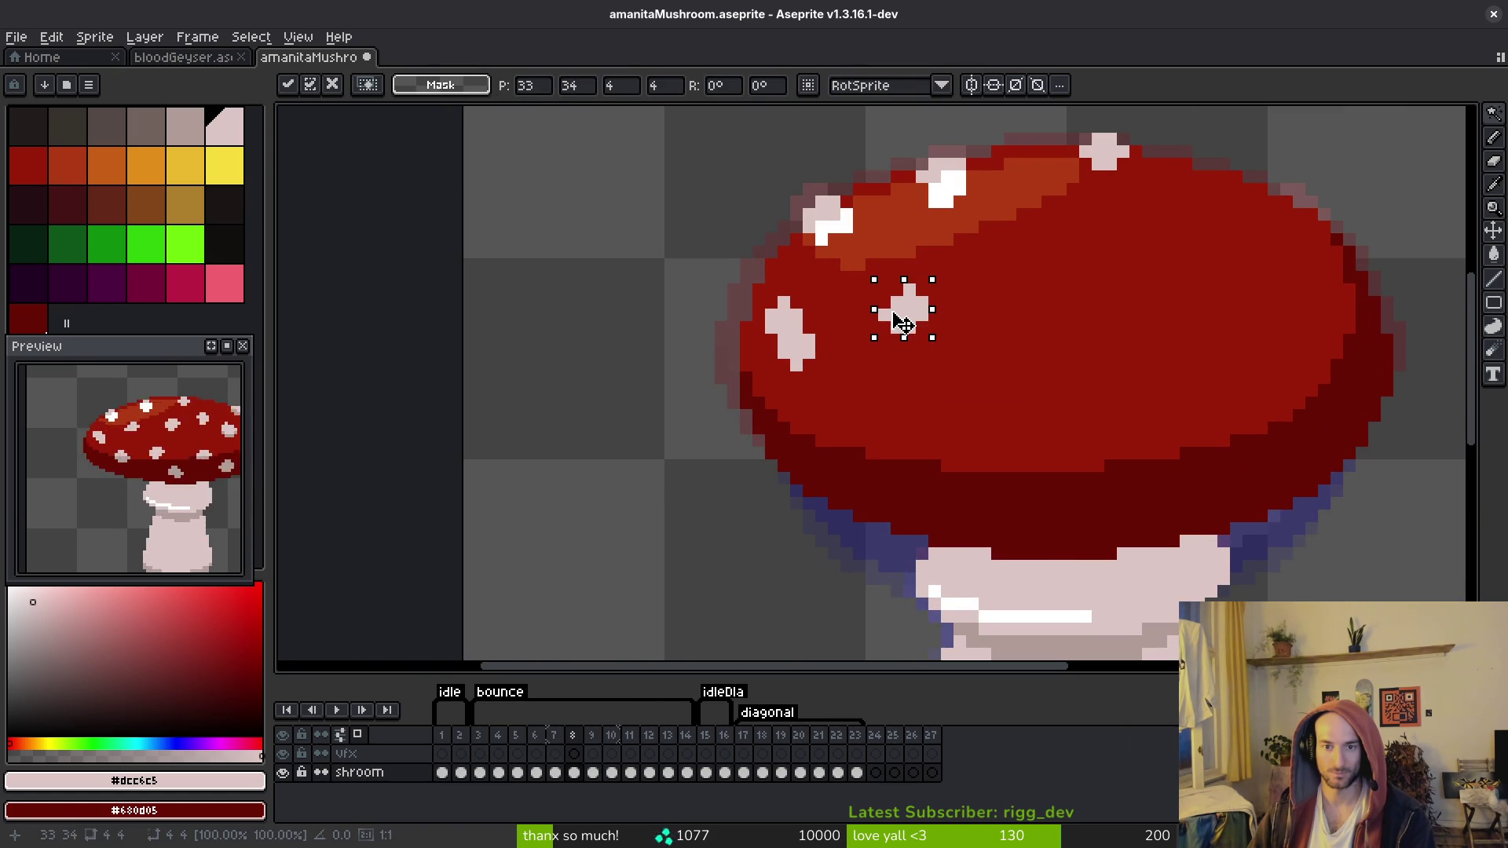
key(Return)
key(Left)
key(i)
key(Right)
key(Right)
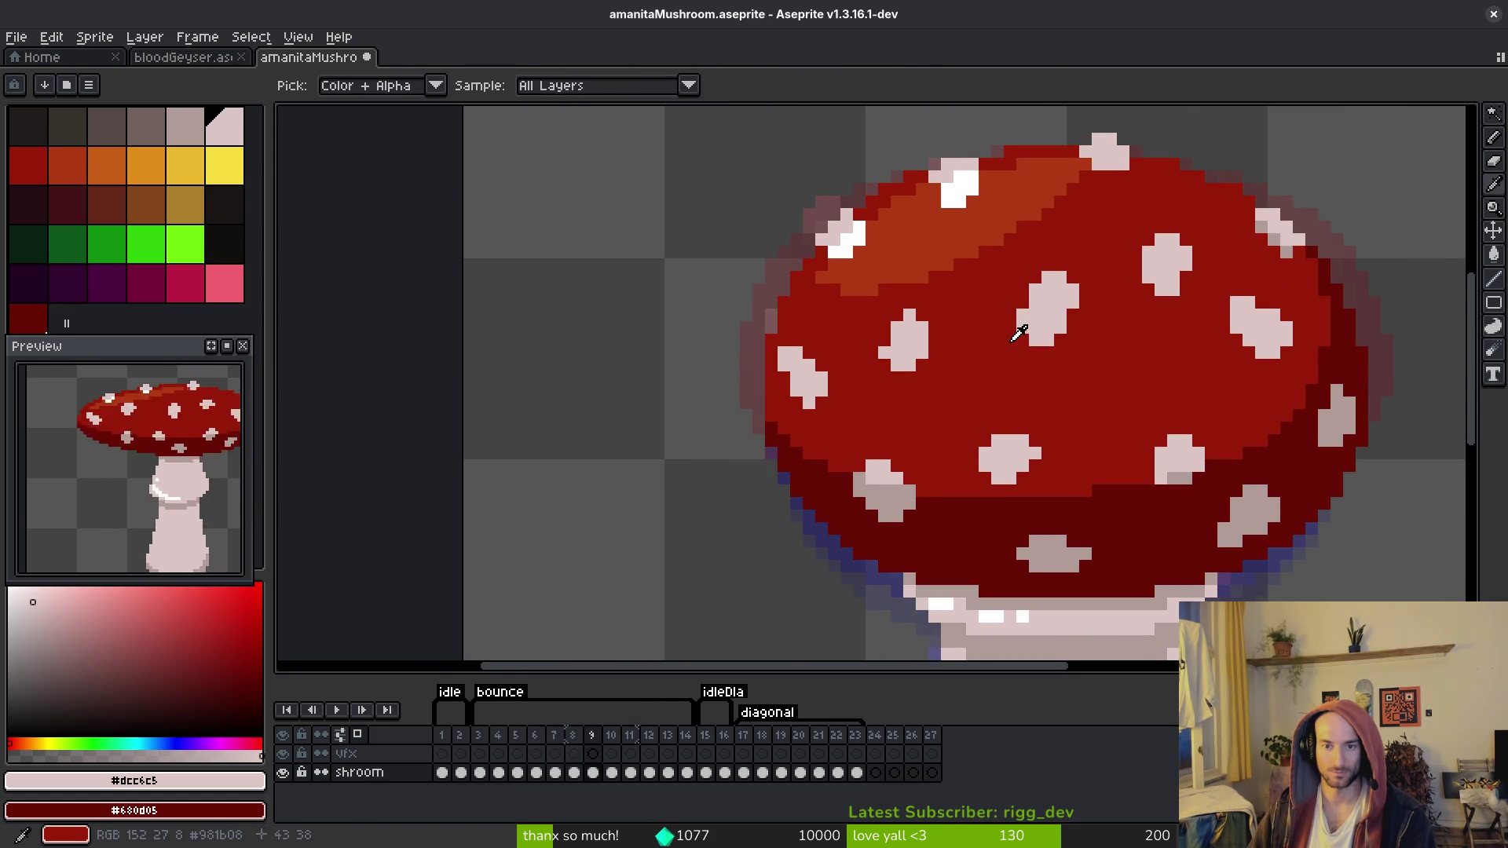
key(Left)
key(b)
click(899, 338)
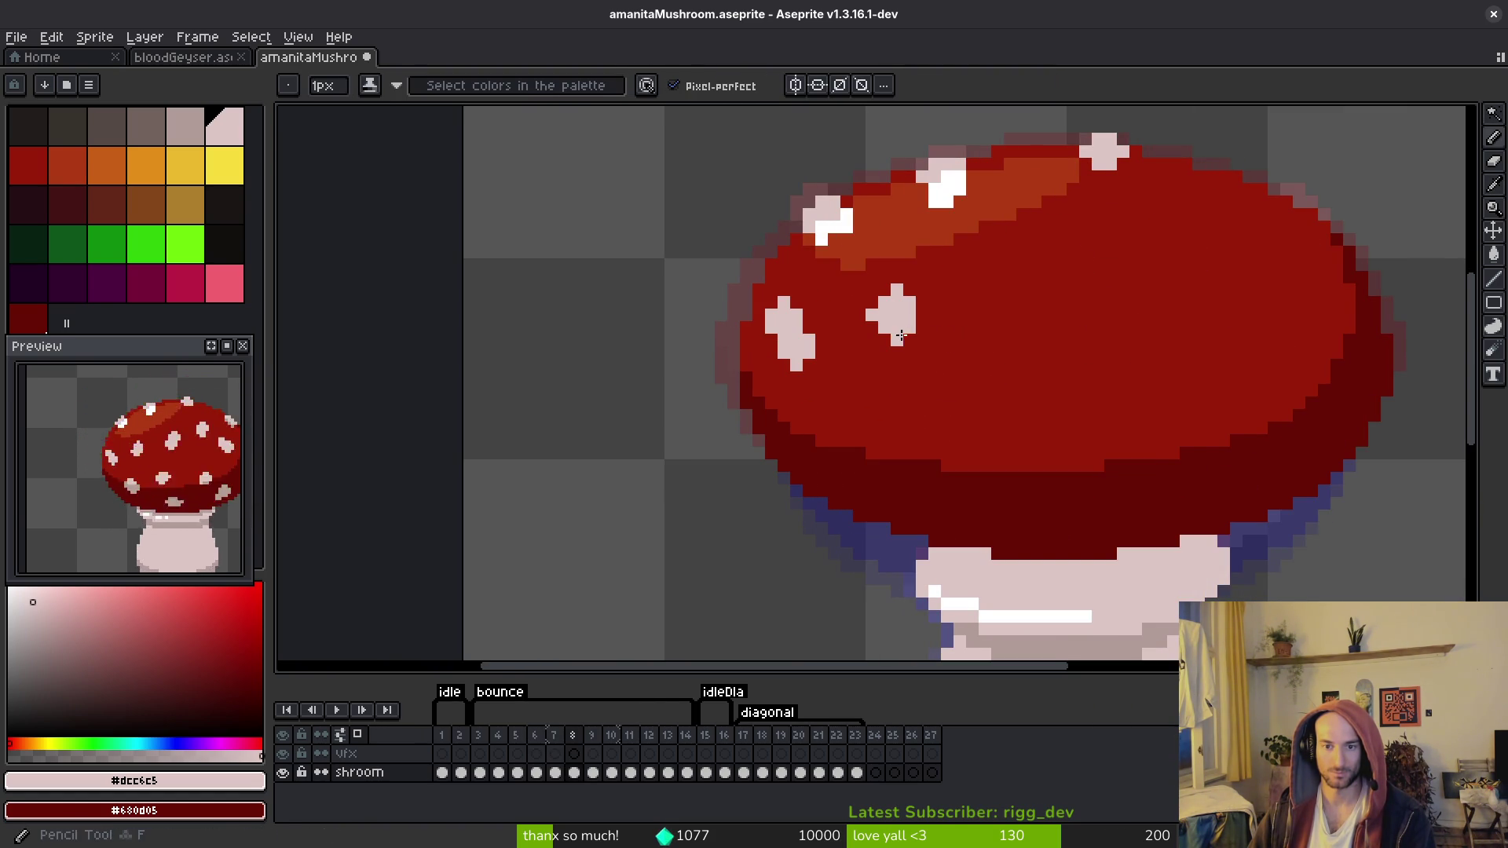
scroll(885, 336, down, 3)
Step: Select the spot near the cap's top centre on frame 9 and move it
key(alt+Left)
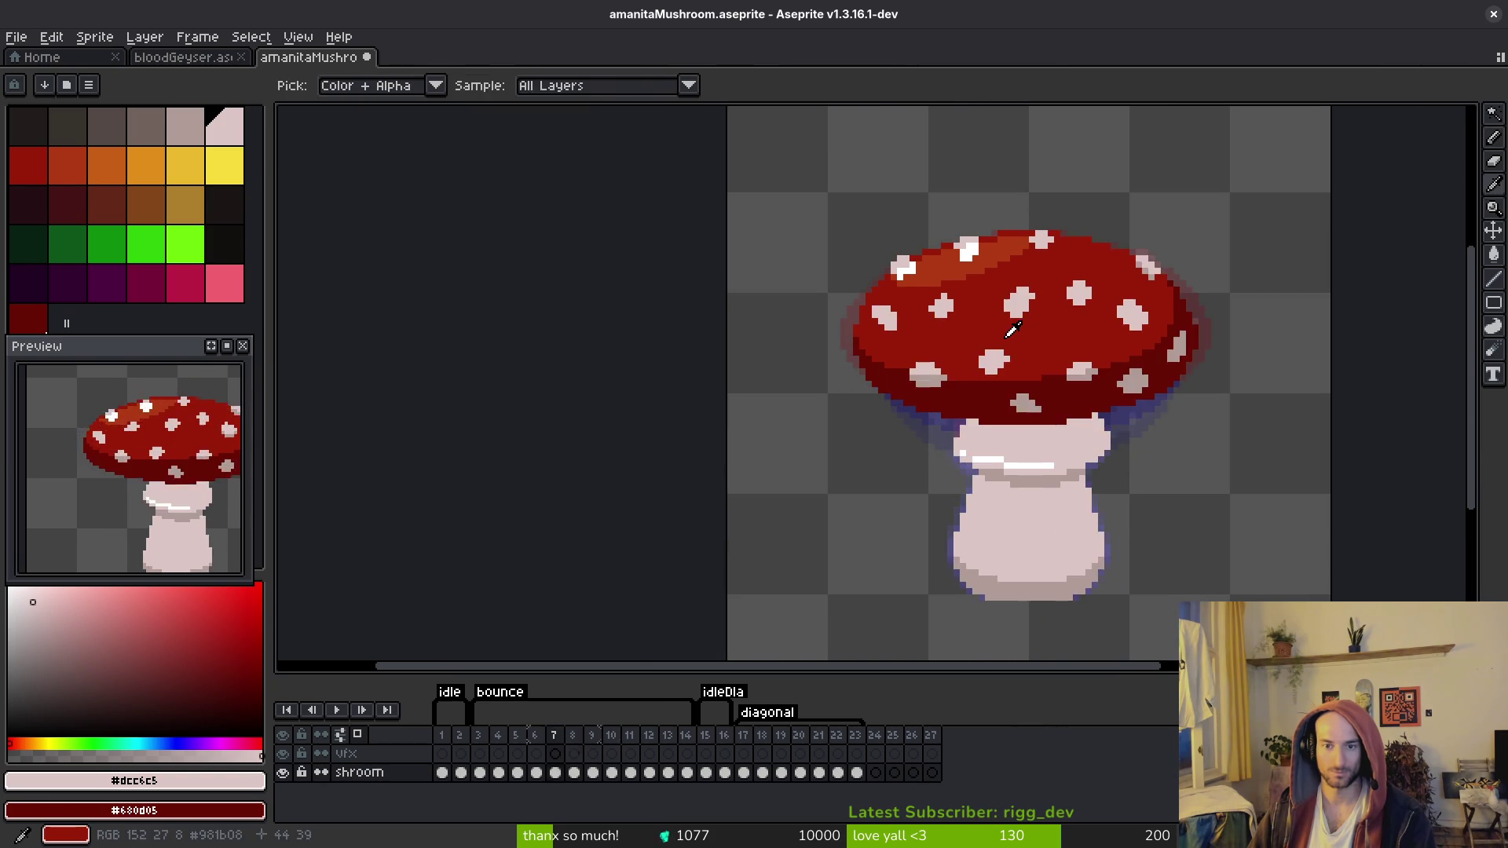
key(Right)
key(alt+Left)
key(alt+Right)
key(alt+Right)
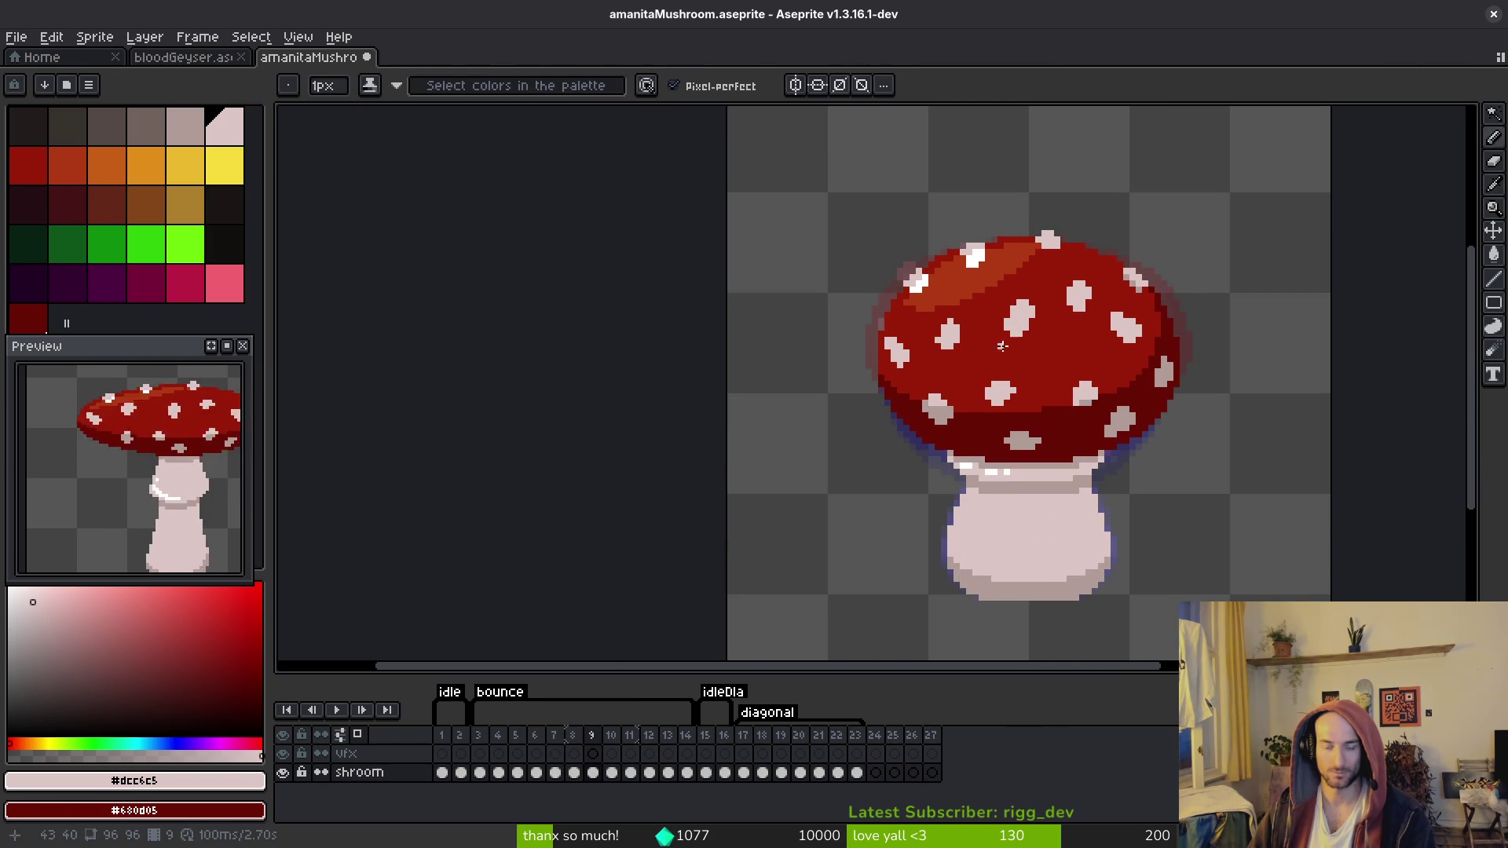
key(alt+Left)
key(alt+Left)
key(alt+Right)
key(alt+Right)
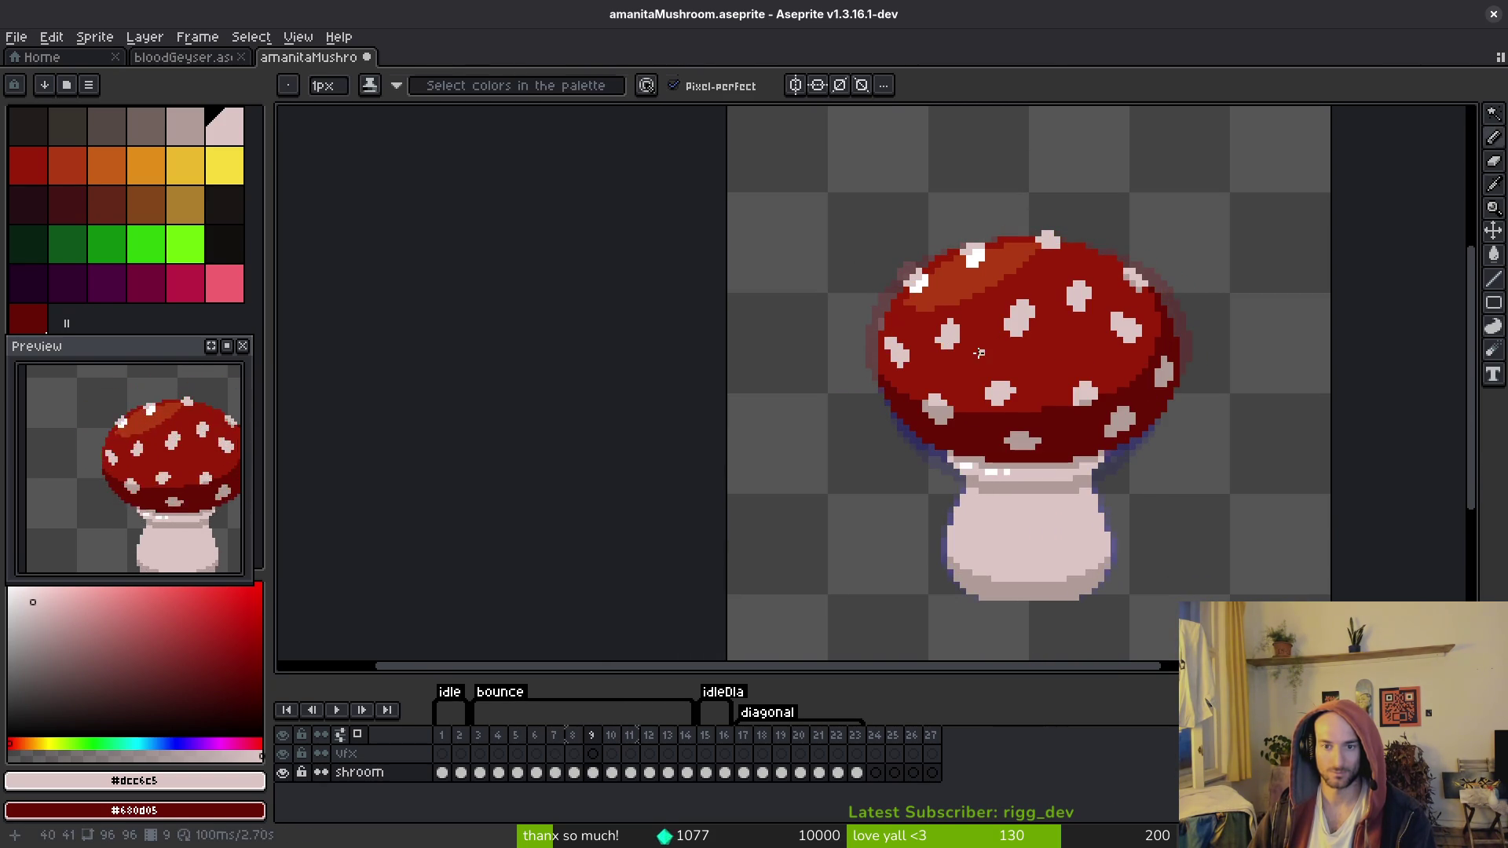
scroll(1000, 331, up, 1)
key(alt+Left)
key(alt+Left)
key(w)
click(1033, 287)
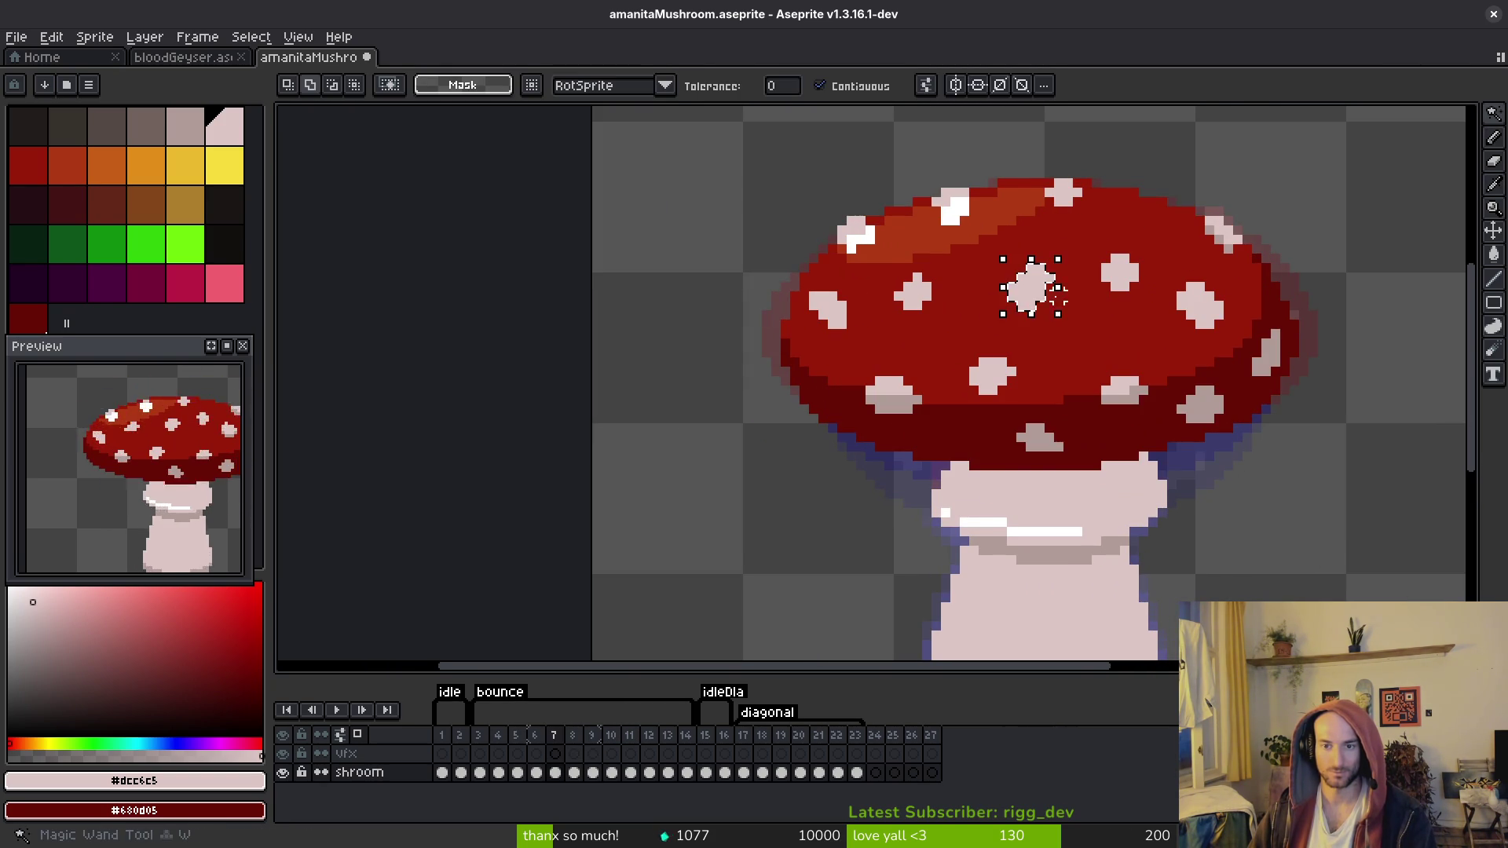
key(alt+Right)
key(alt+Right)
click(1035, 303)
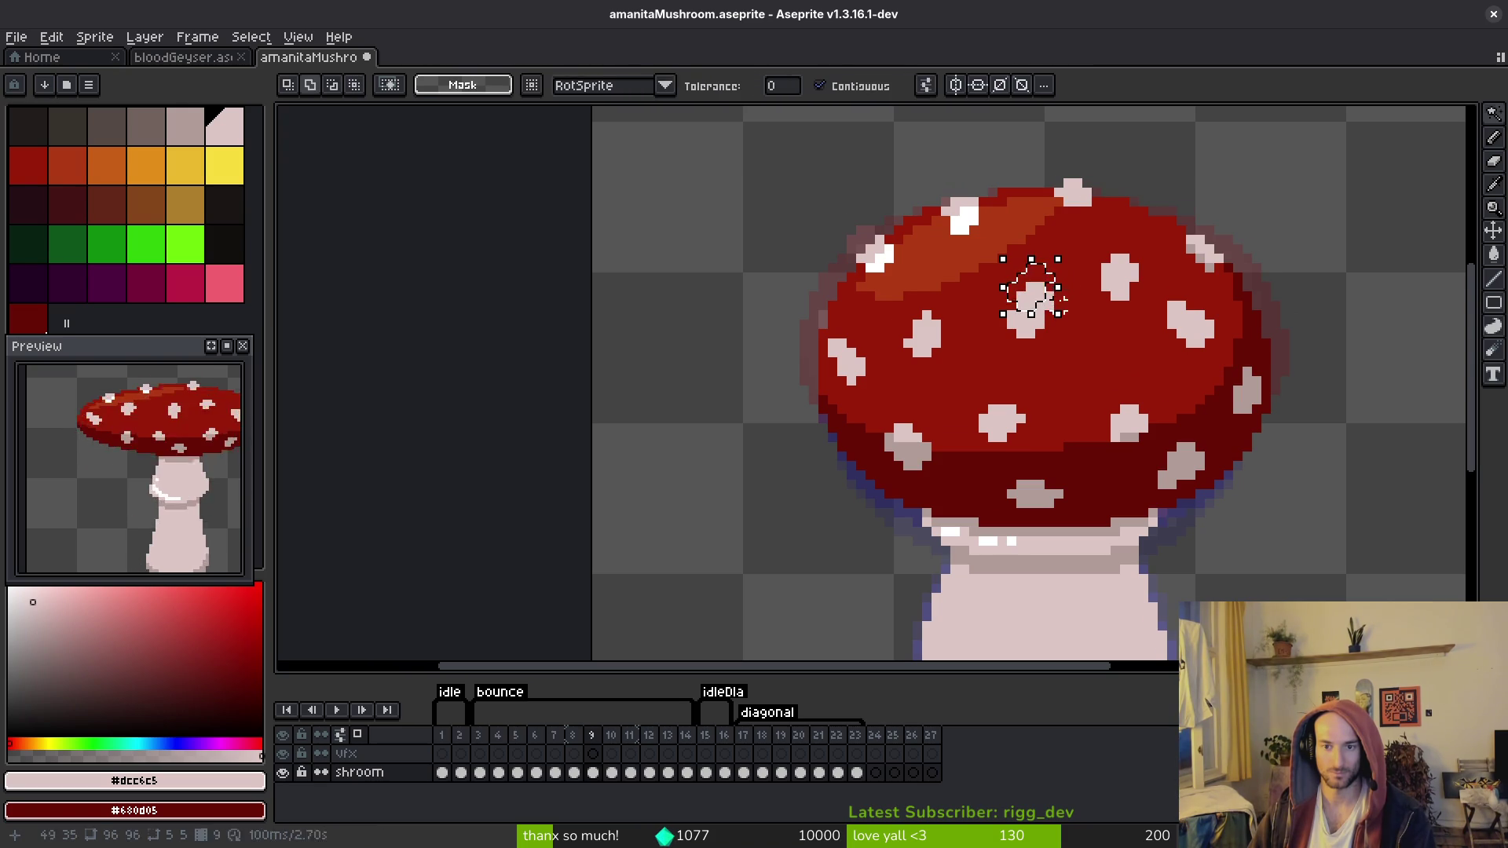
key(alt+Left)
key(alt+Right)
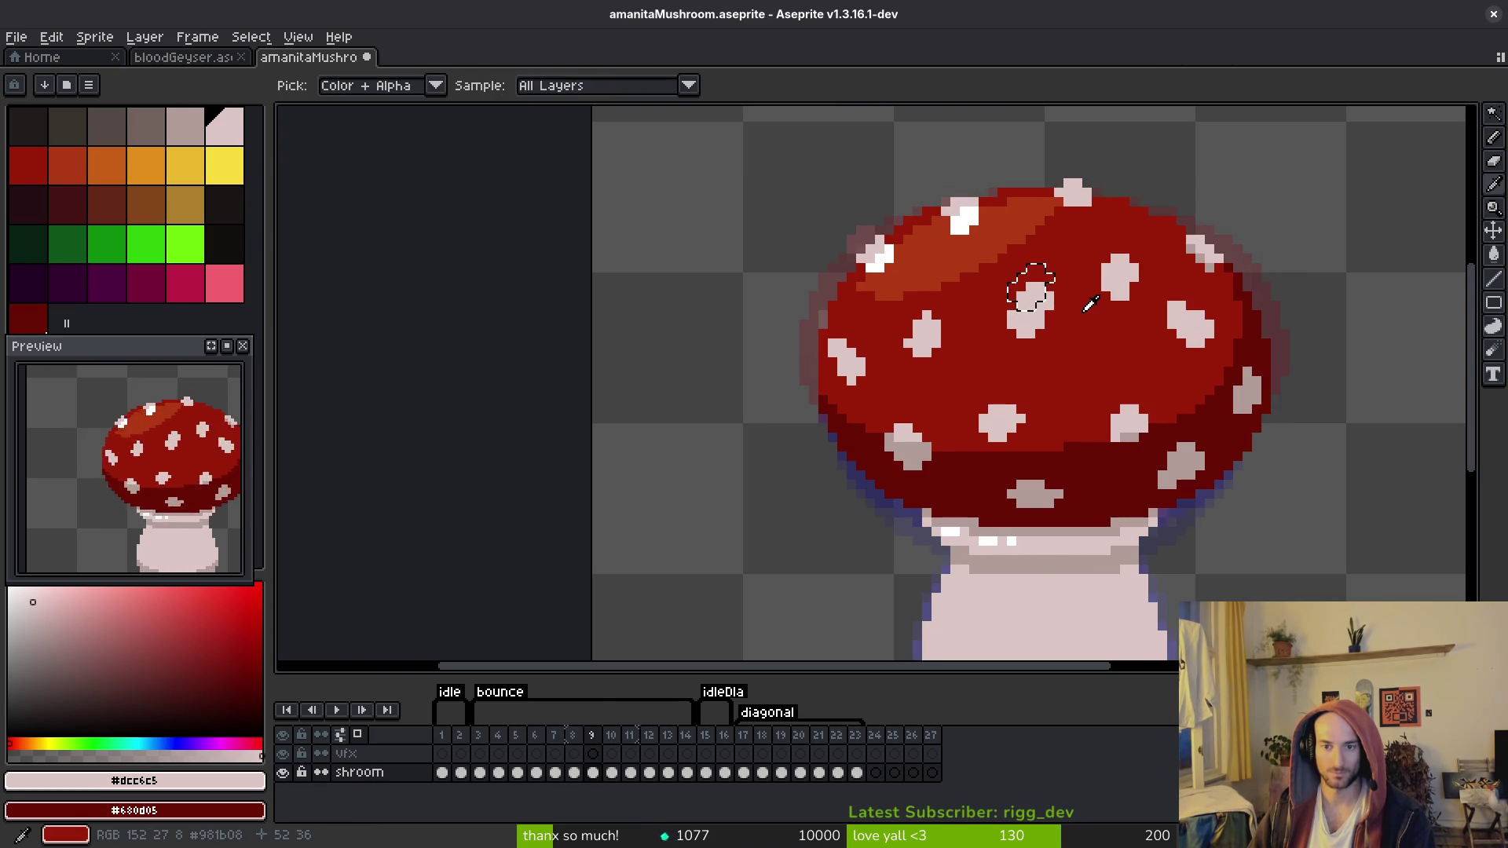
key(alt+Left)
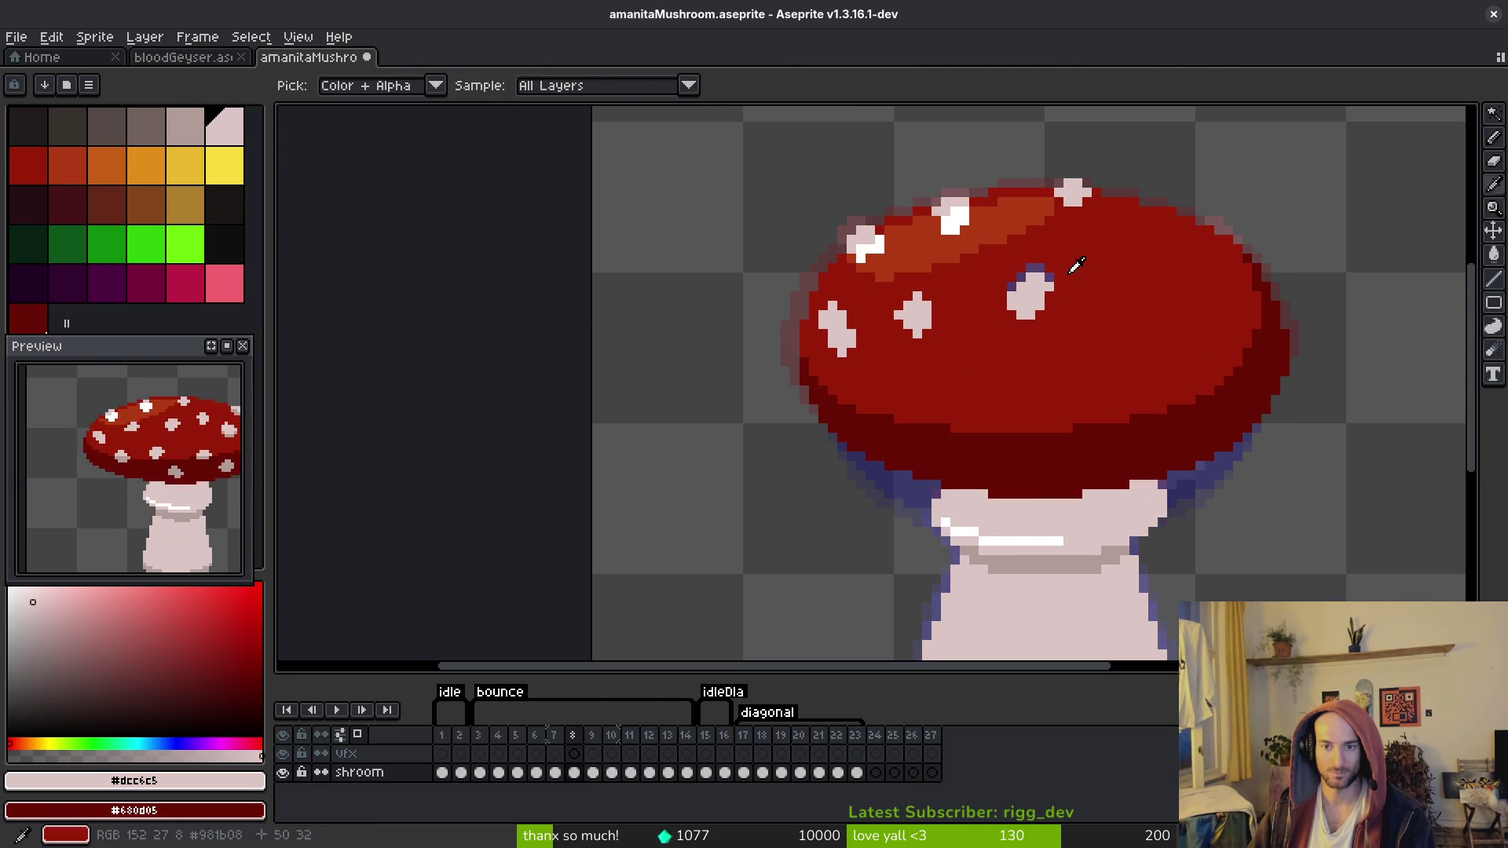
scroll(1056, 270, up, 2)
key(b)
scroll(1045, 279, up, 1)
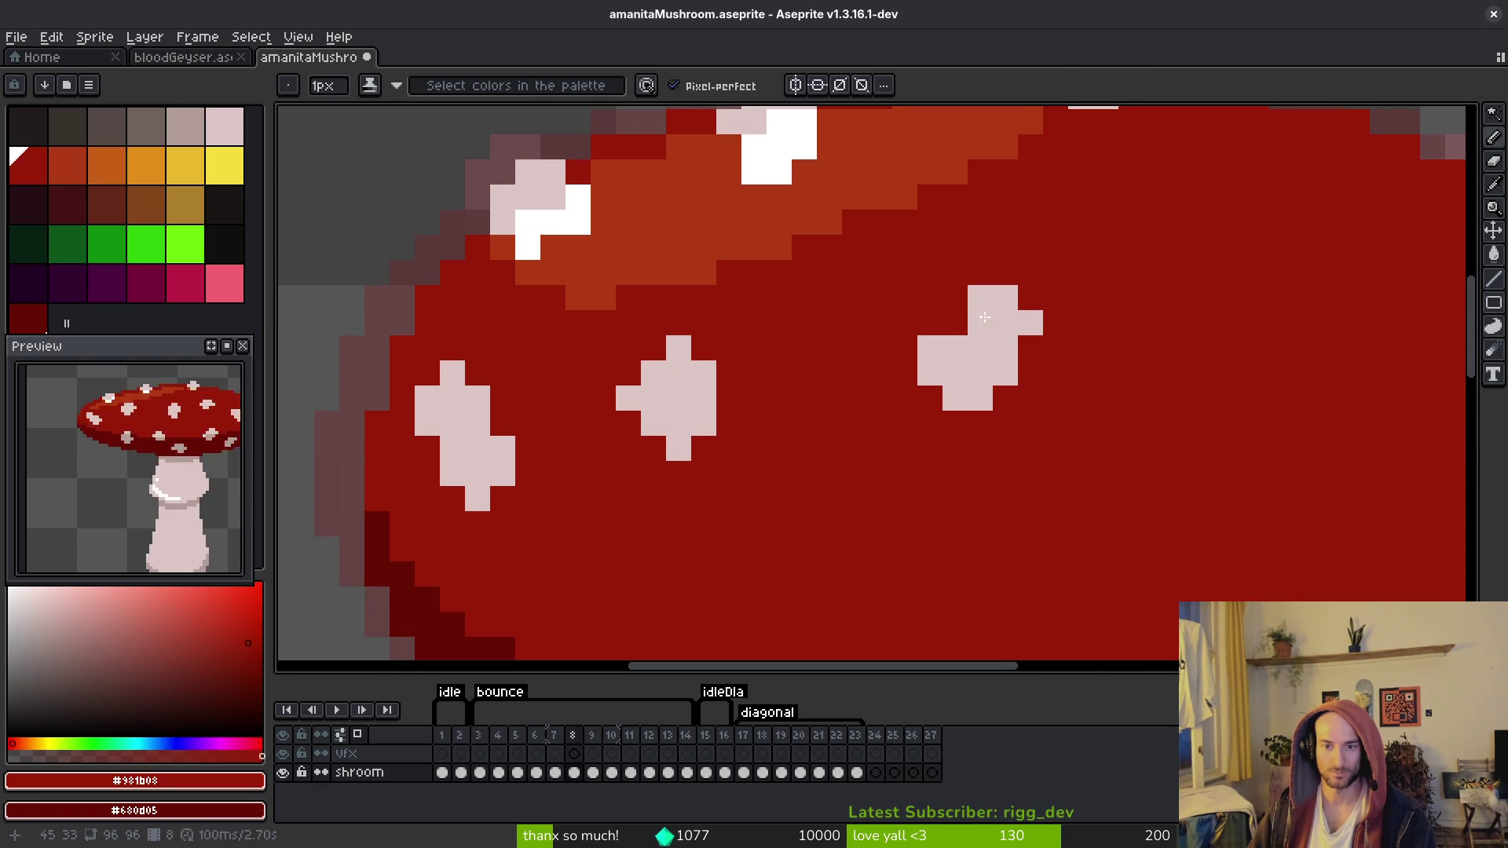
scroll(1037, 323, down, 3)
Step: Sample the pale pink spot colour on frame 8 after comparing it with frame 7
key(alt+Left)
key(alt+Right)
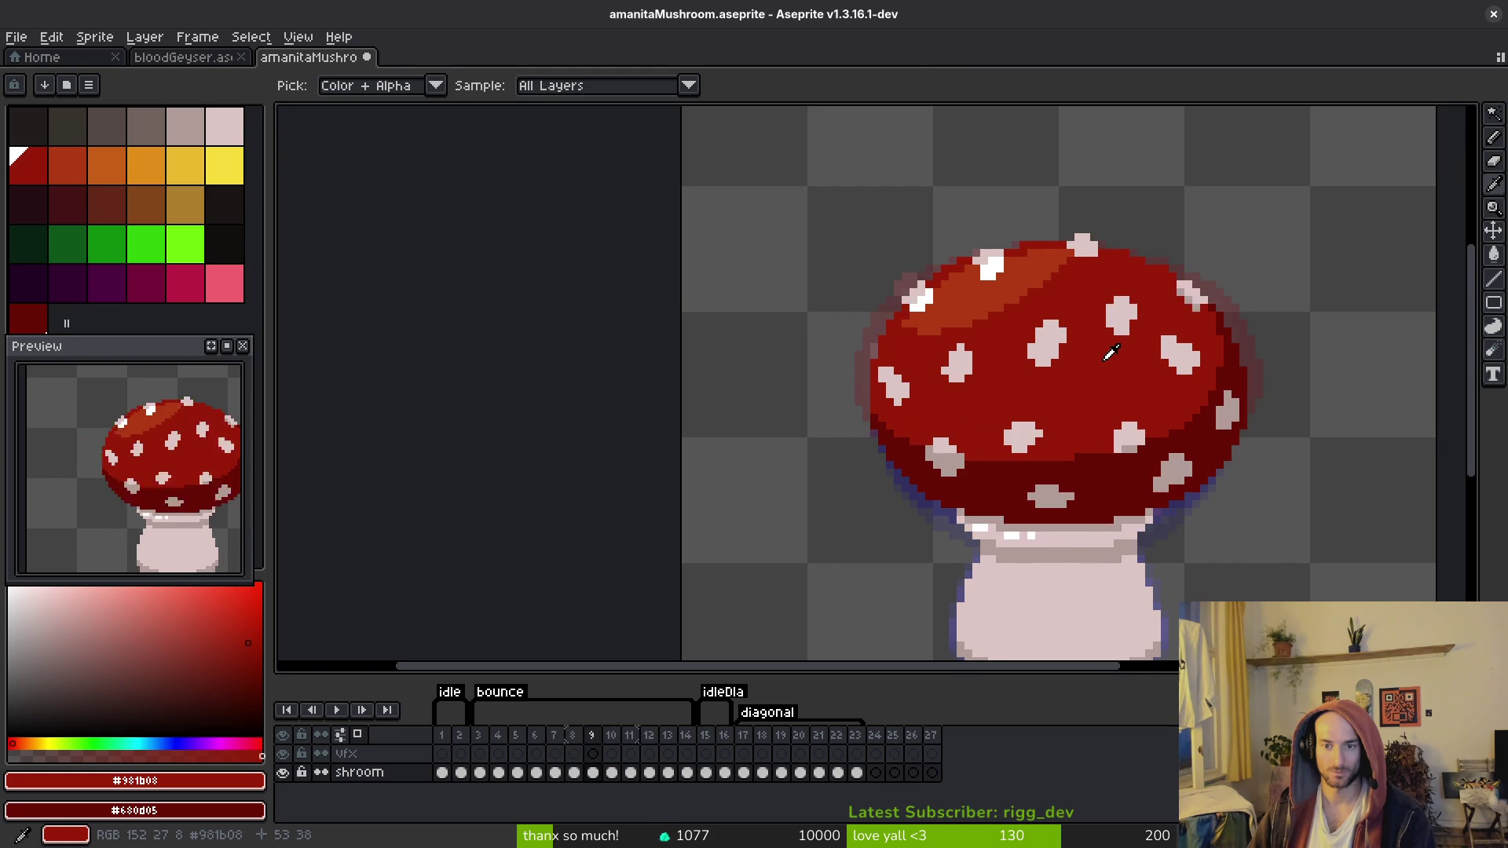
key(alt+Left)
key(alt+Right)
key(alt+Left)
key(alt+Right)
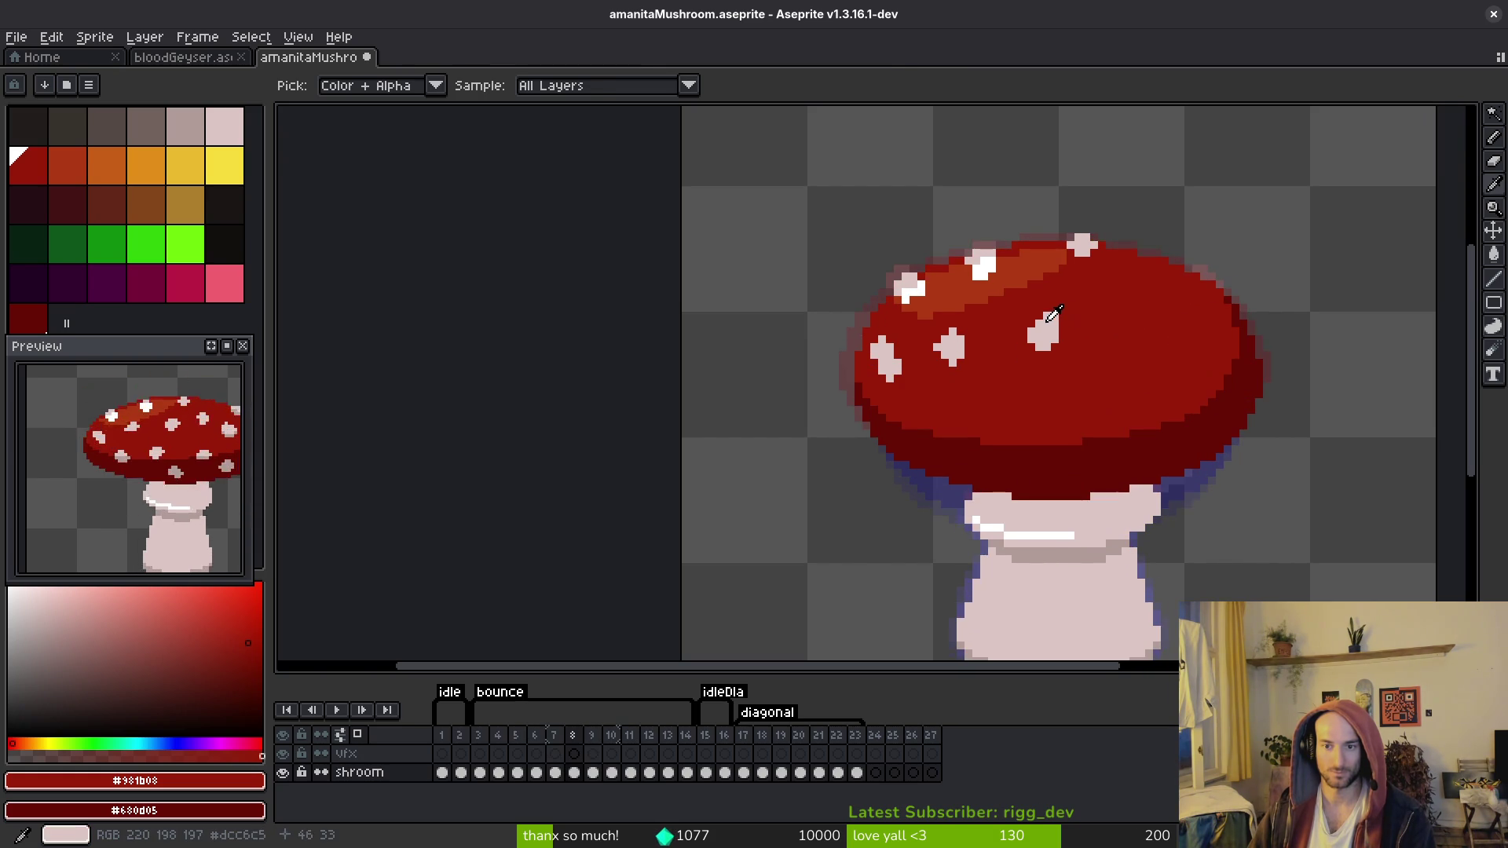
alt+click(1057, 327)
scroll(1057, 327, up, 2)
scroll(1068, 329, down, 2)
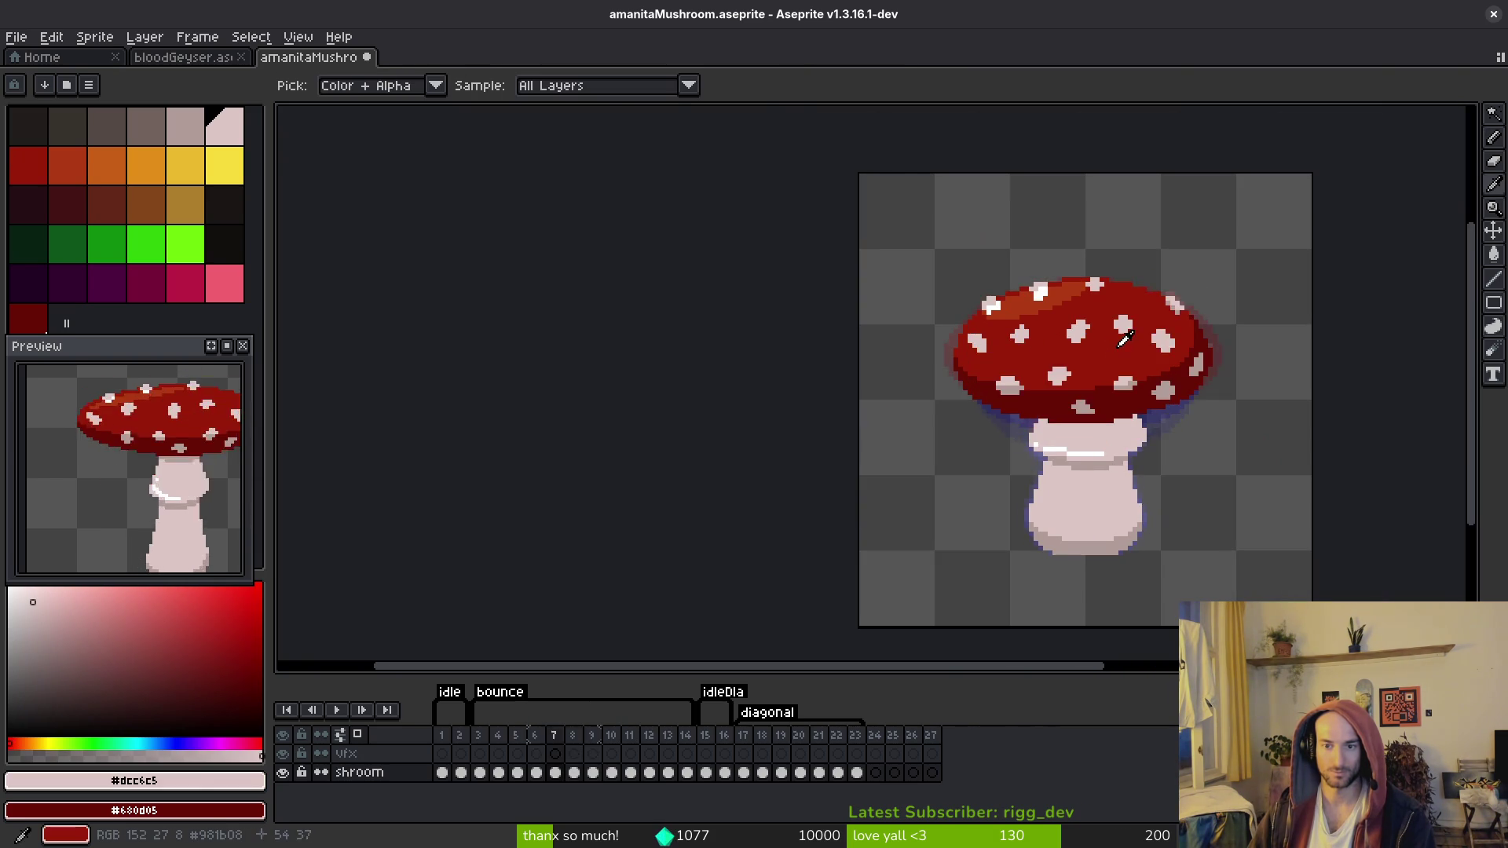
key(alt+Left)
key(alt+Right)
key(alt+Left)
Step: Copy the selected spot and drop the pasted copy onto the cap
key(alt+Left)
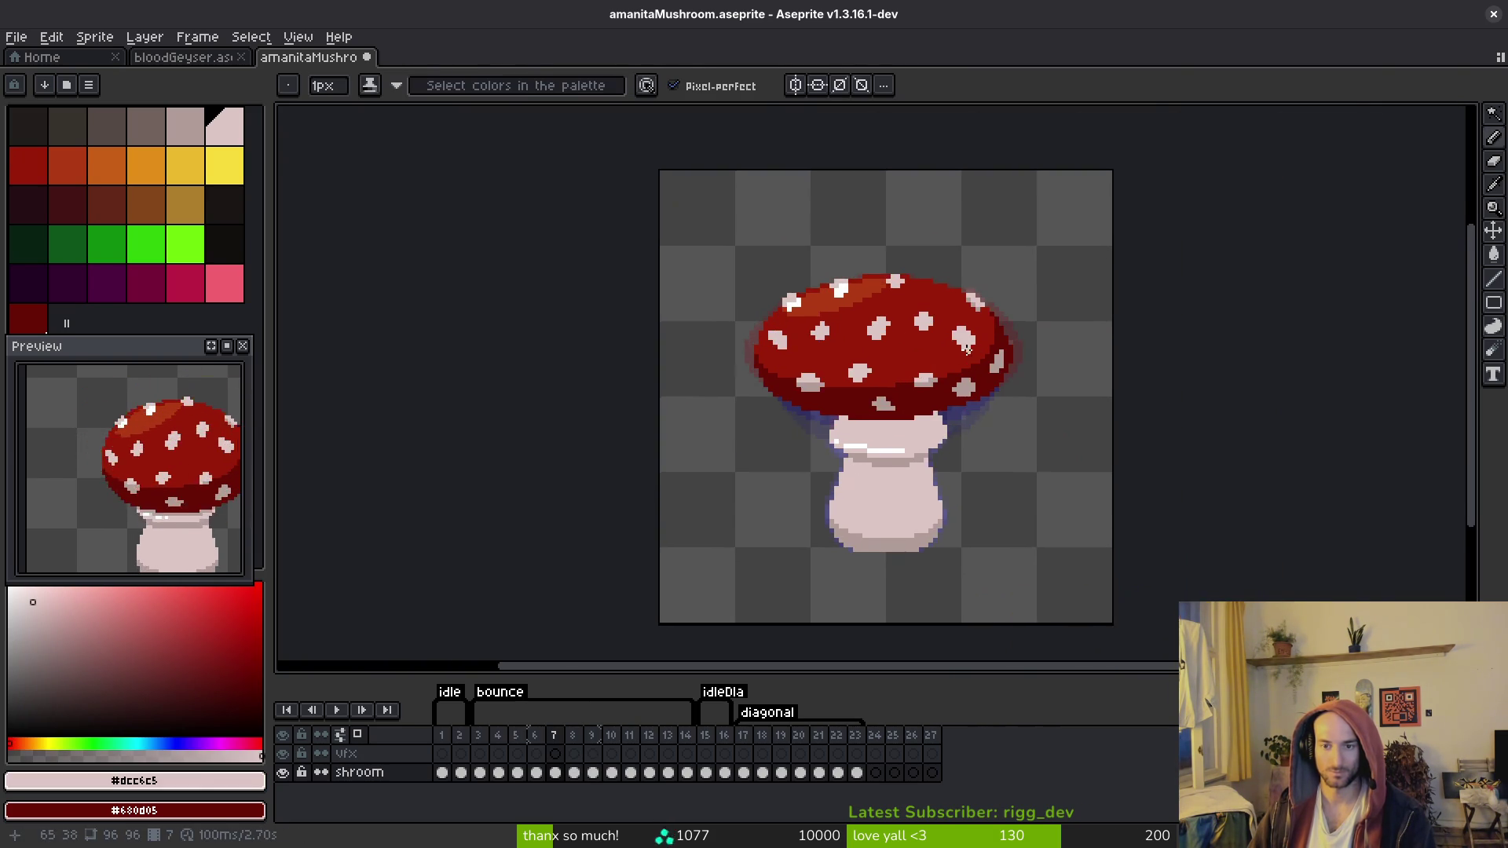
key(w)
scroll(858, 279, up, 3)
key(alt+Left)
key(alt+Left)
key(alt+Left)
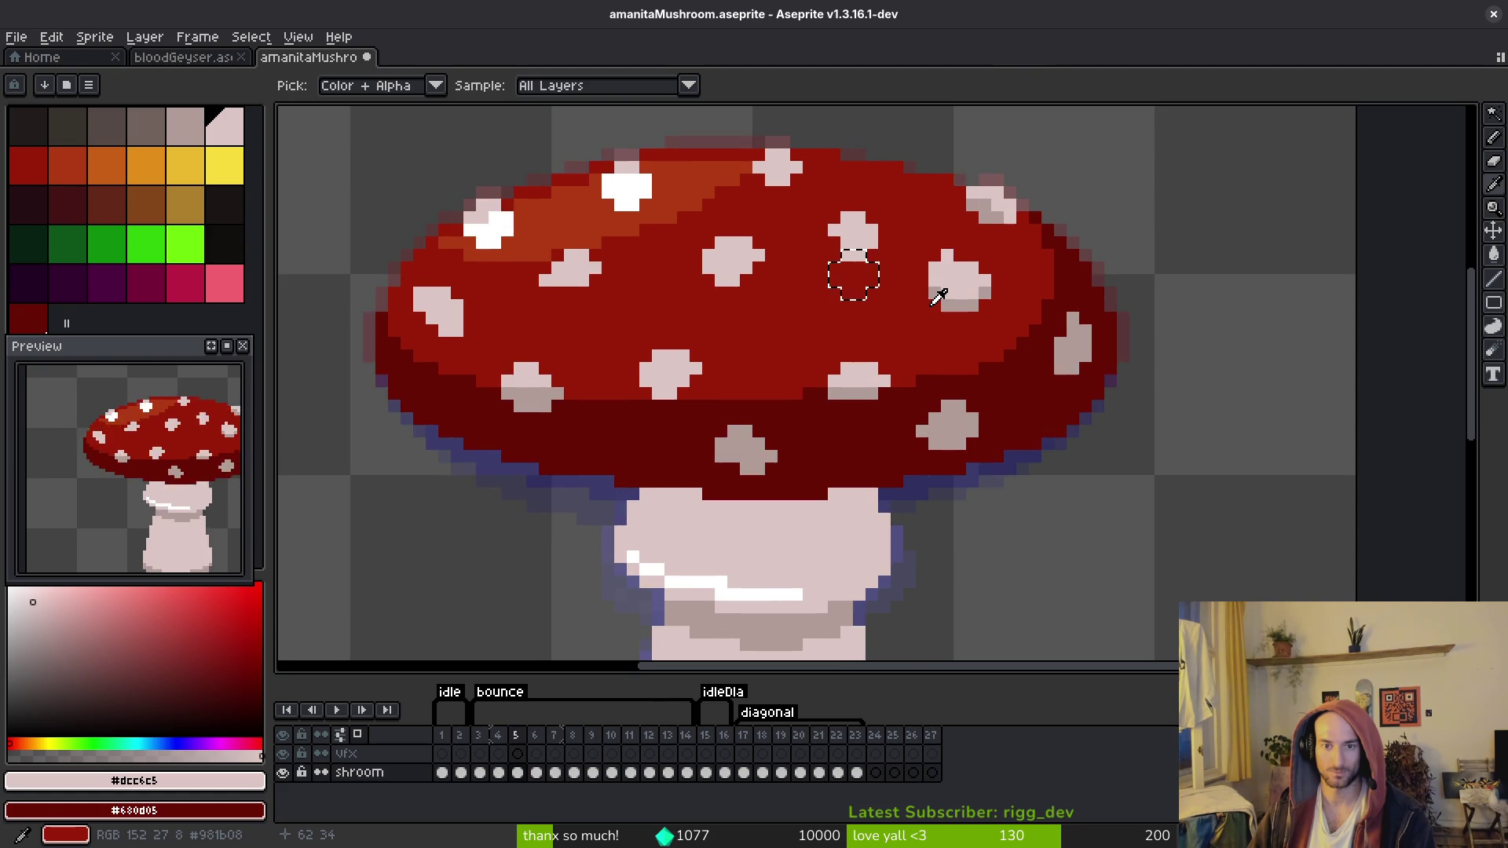
key(alt+Right)
key(alt+Right)
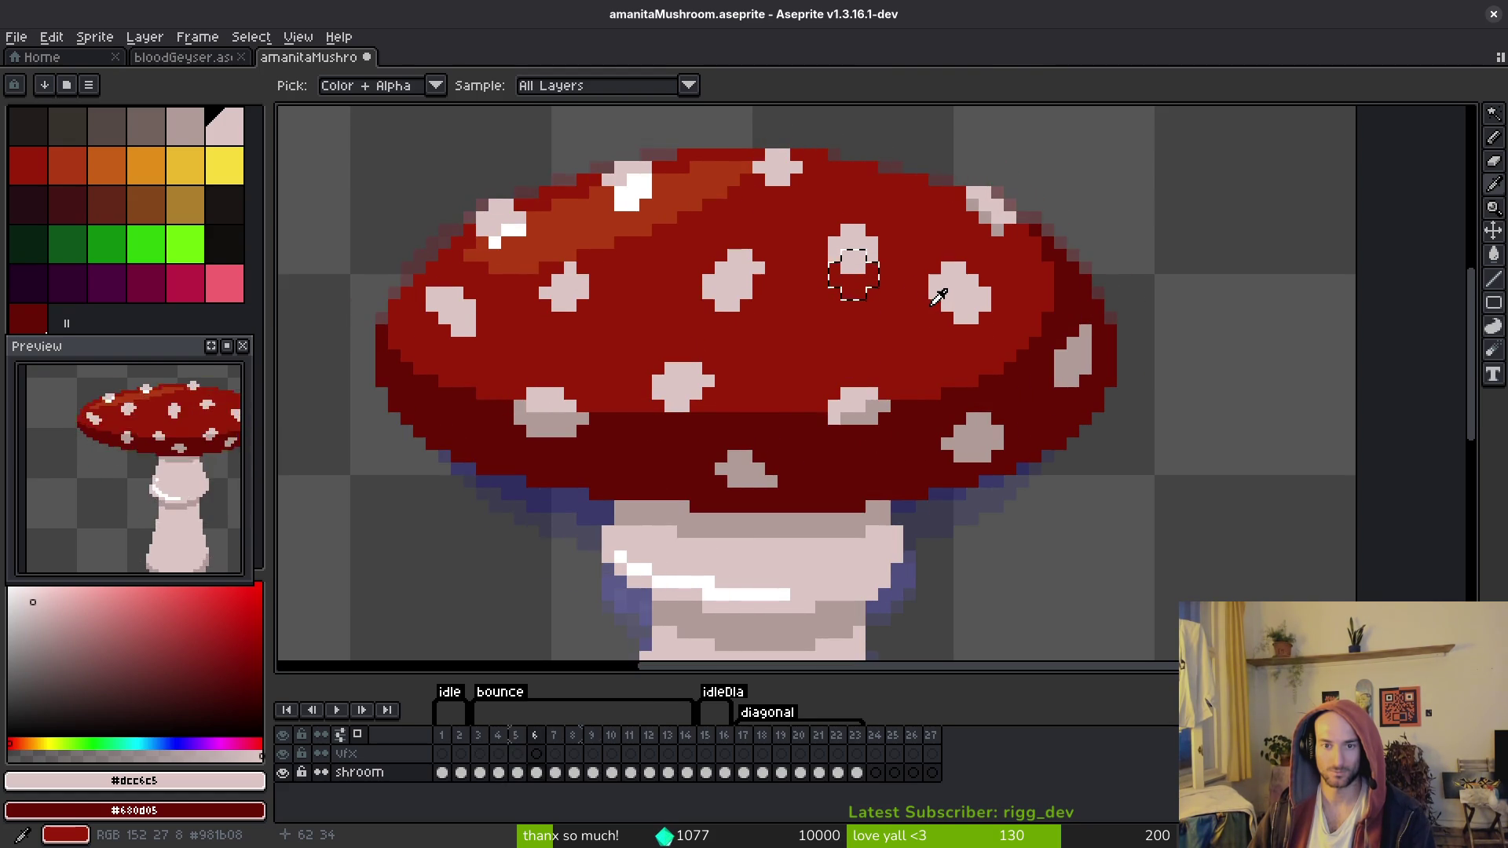
key(alt+Right)
key(alt+Right)
key(alt+Left)
key(alt+Right)
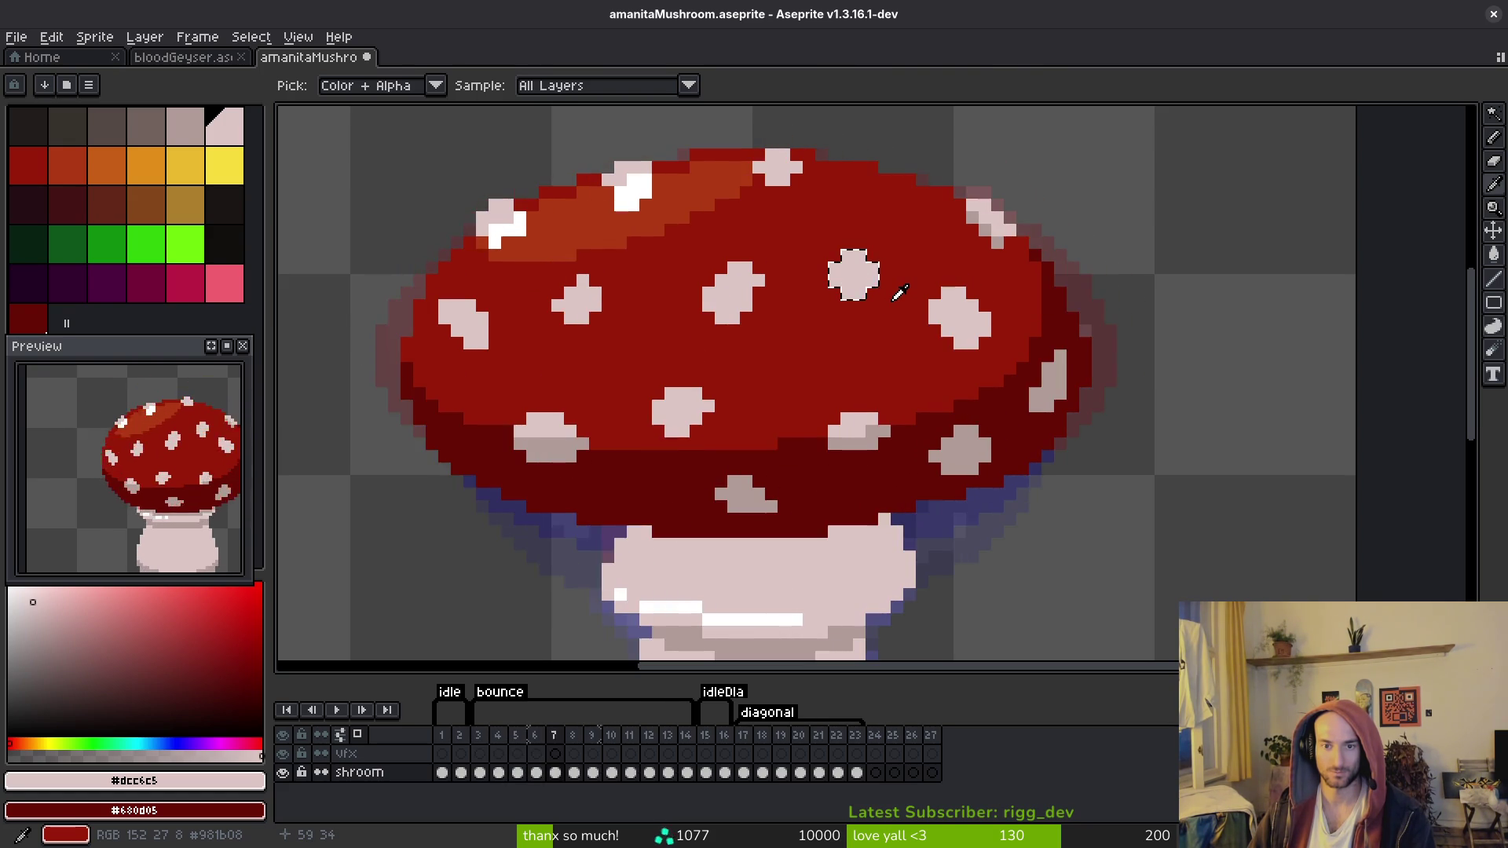
key(alt+Right)
click(864, 285)
scroll(864, 295, down, 2)
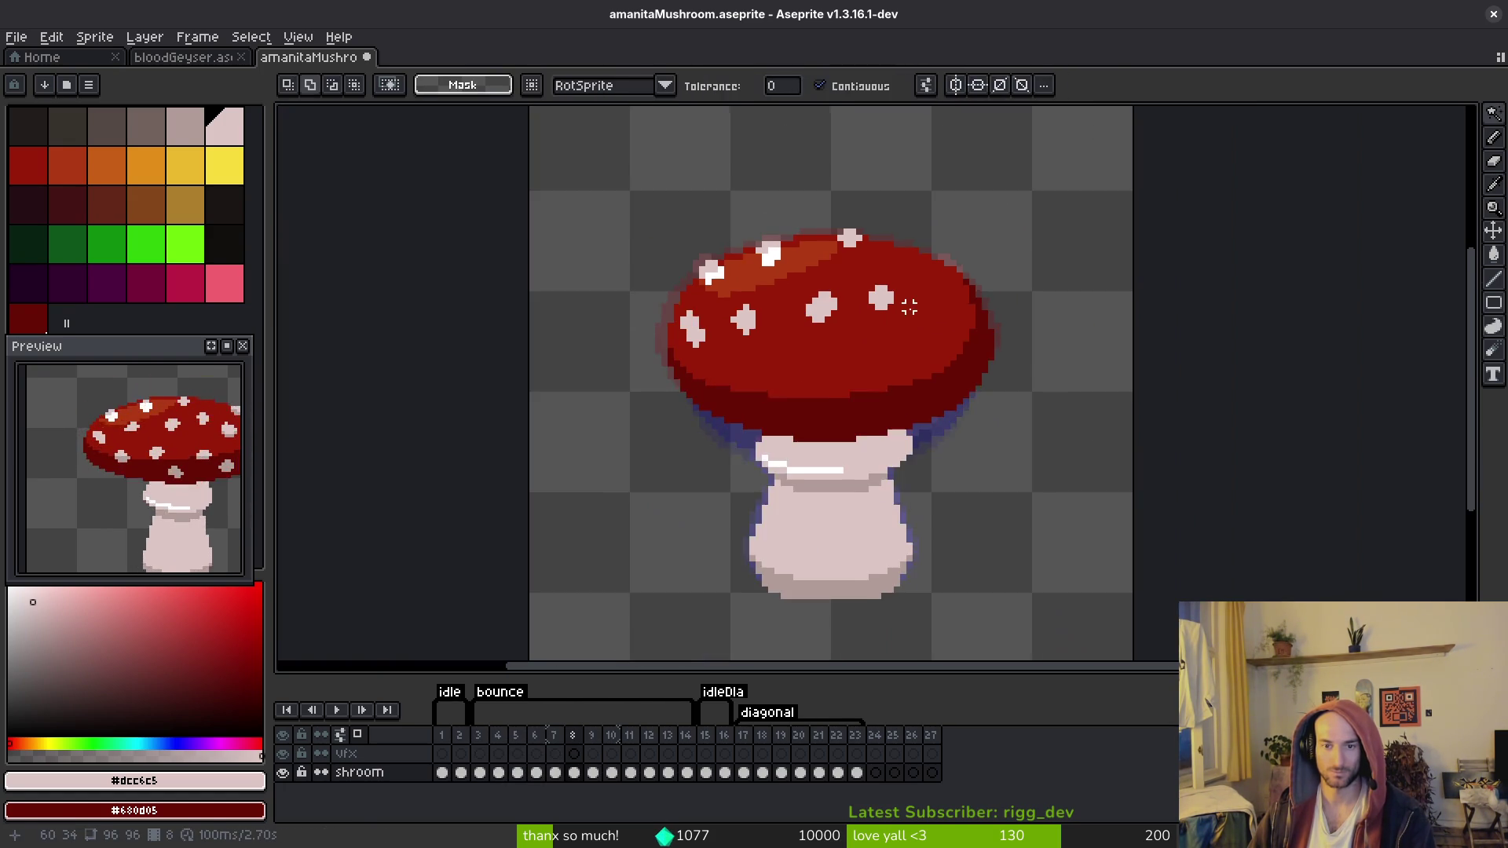
Step: Sample the cap's red colour on the next animation frame
key(alt+Left)
key(alt+Left)
key(alt+Right)
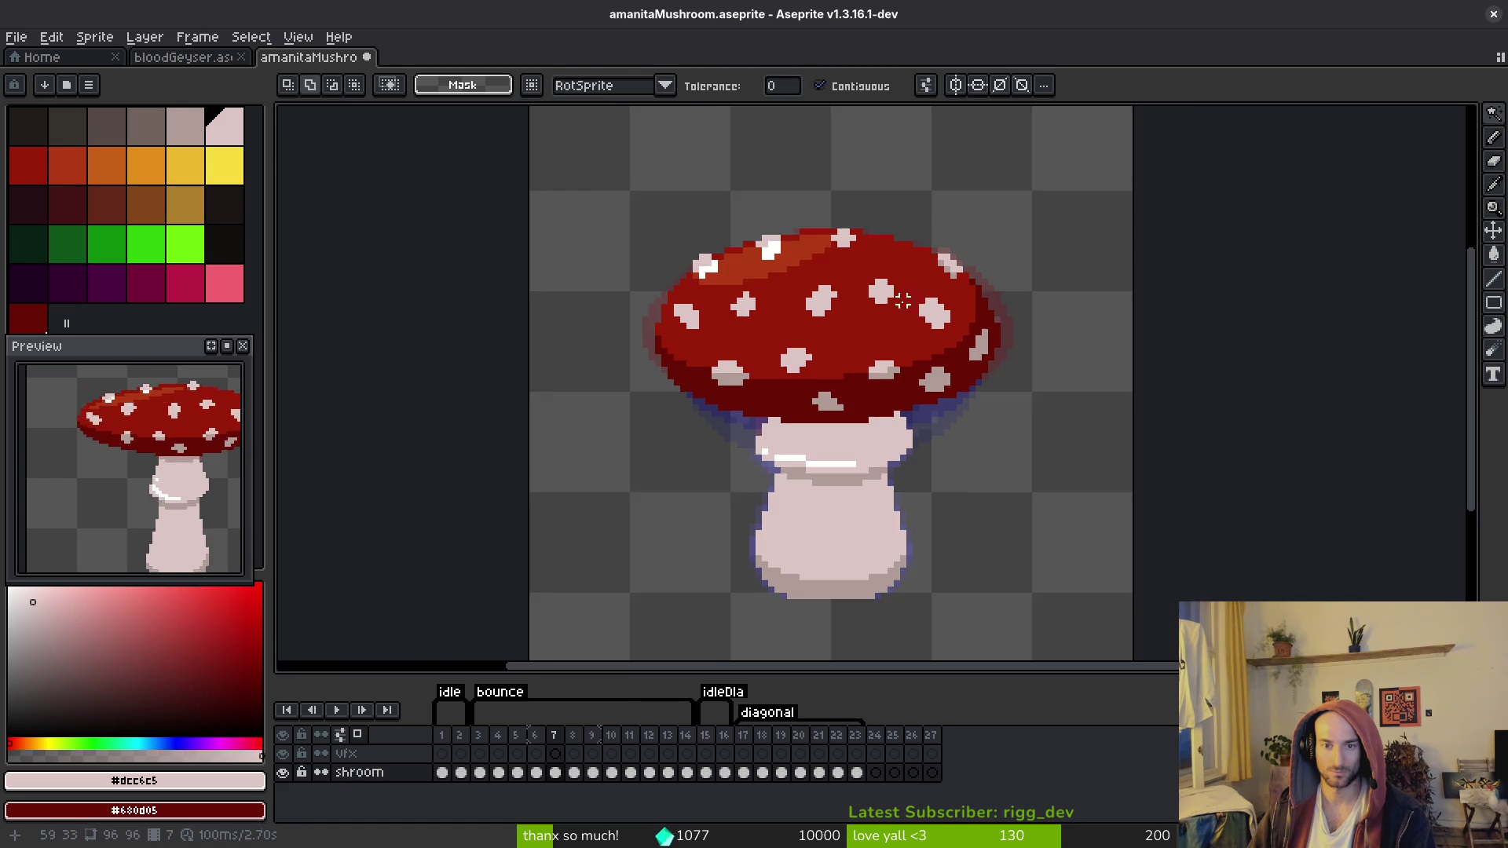
scroll(872, 287, up, 2)
alt+click(889, 314)
scroll(846, 284, up, 1)
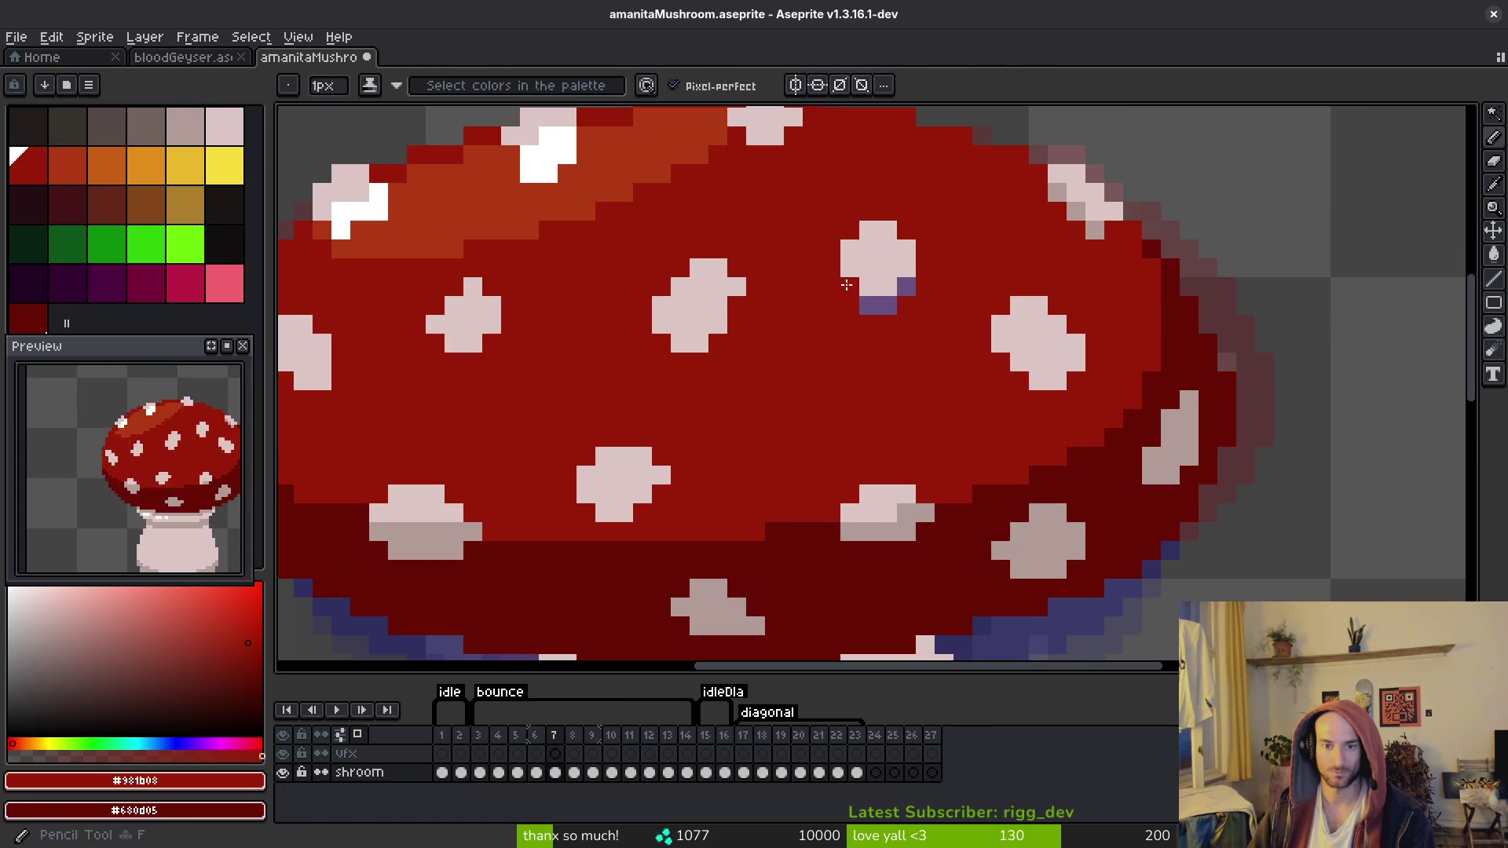
Step: Save the mushroom sprite file with Ctrl+S
key(ctrl+s)
scroll(927, 345, down, 3)
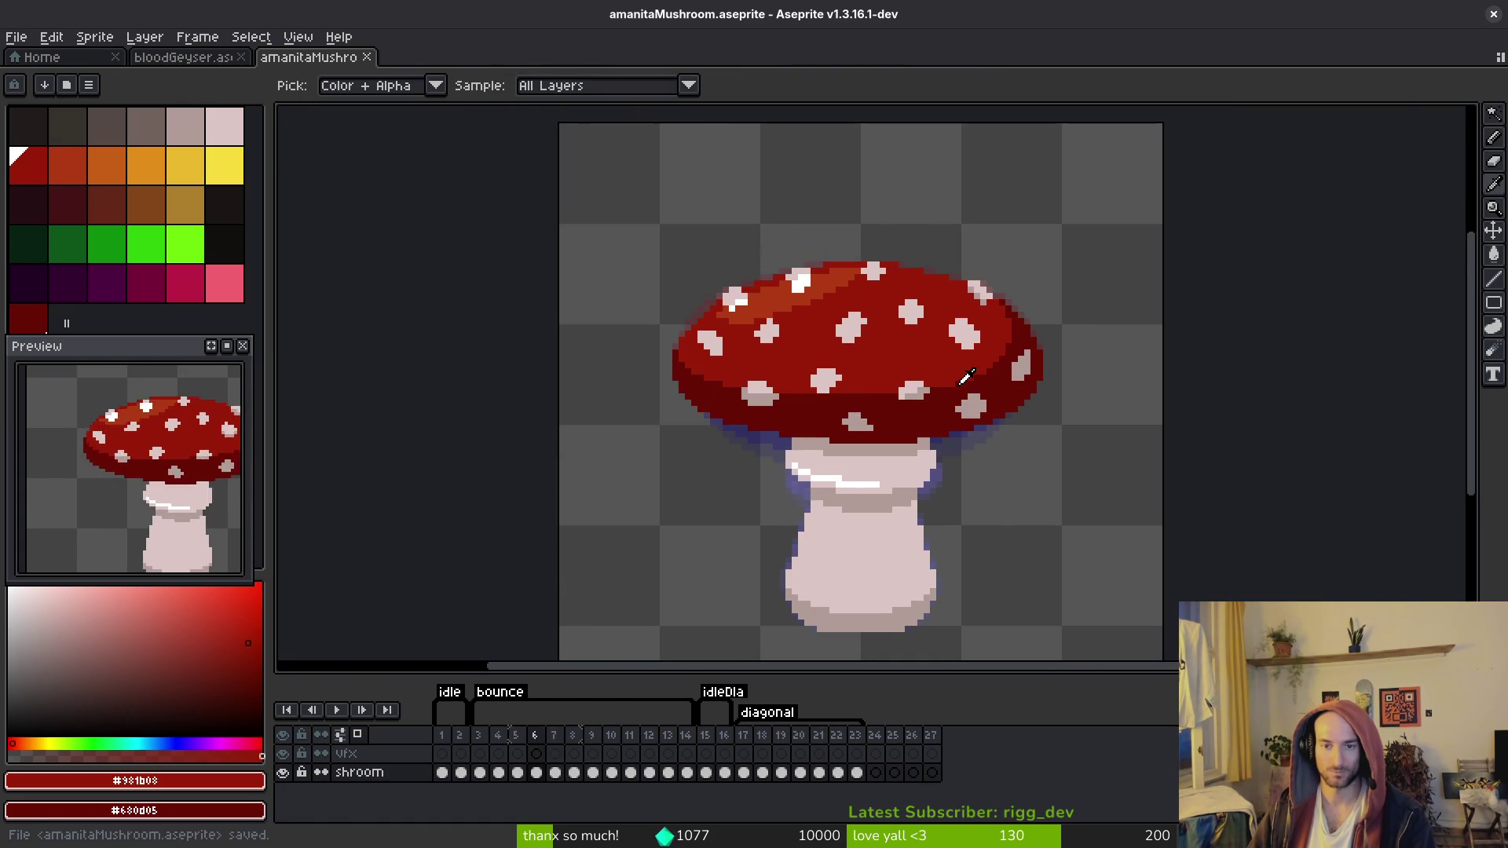
key(alt+Right)
key(alt+Right)
key(alt+Right)
key(alt+Right)
key(alt+Right)
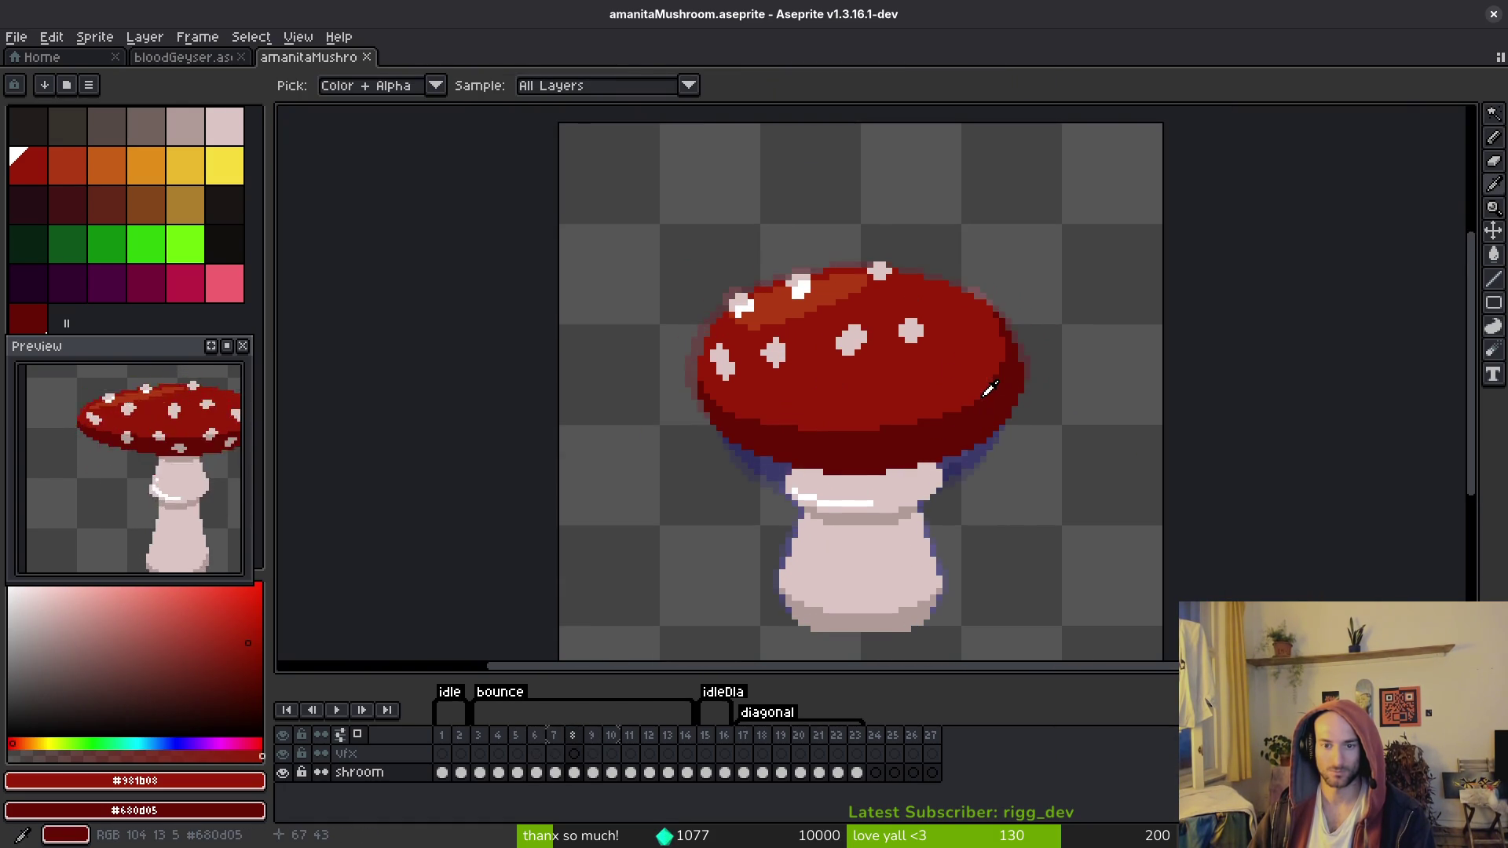
Step: Paint dark purple pixels above the pale spot and compare it across neighbouring frames
scroll(936, 340, up, 2)
drag(923, 306, 951, 292)
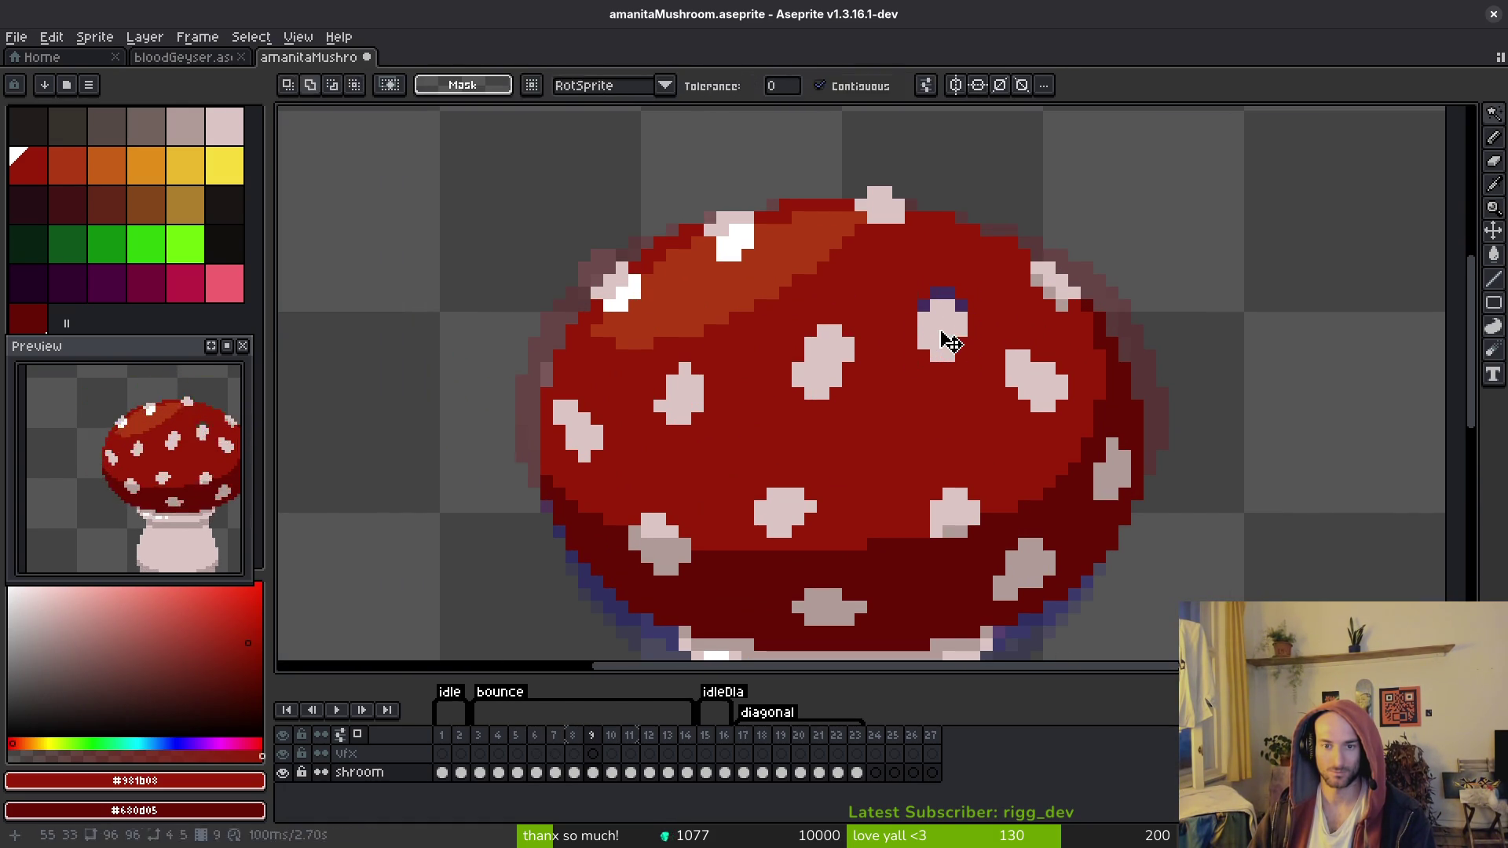
key(alt+Right)
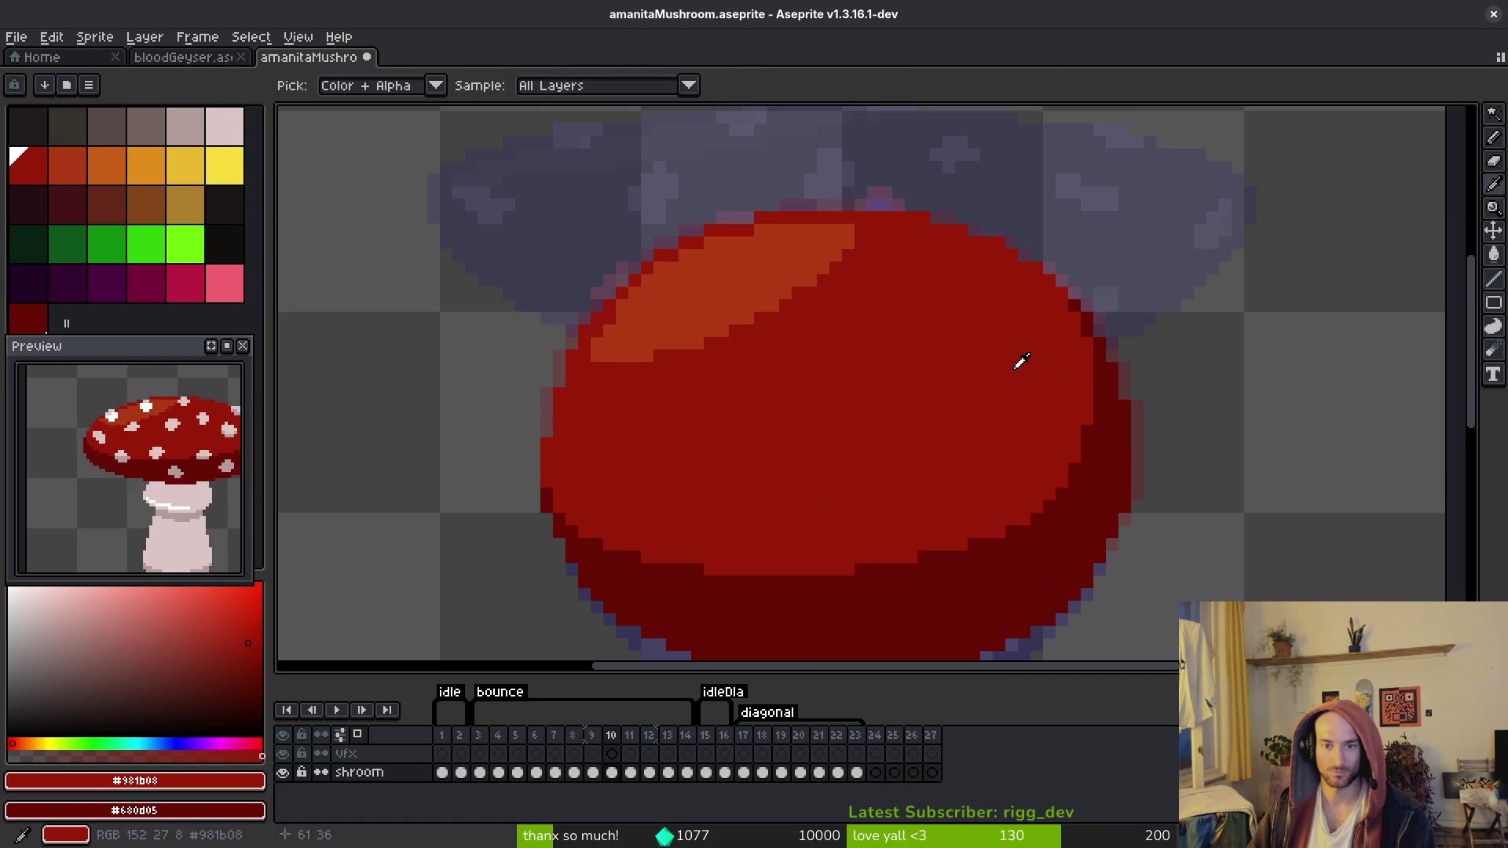
key(alt+Left)
key(alt+Right)
key(alt+Right)
key(alt+Left)
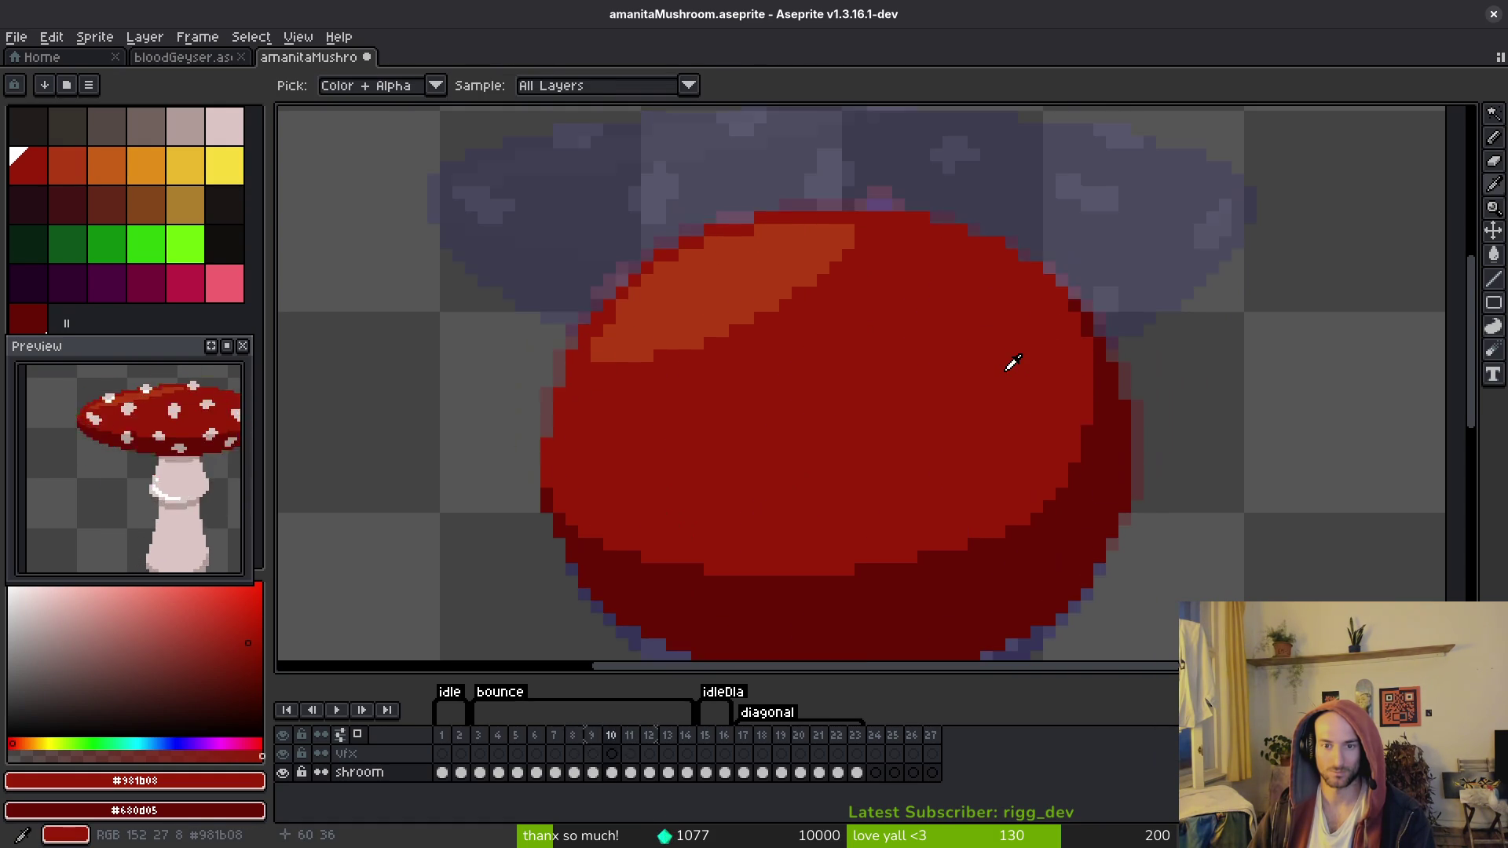
key(alt+Right)
Step: Step through frames 9 to 11 to compare the cap spots, settling on frame 9
key(g)
click(934, 343)
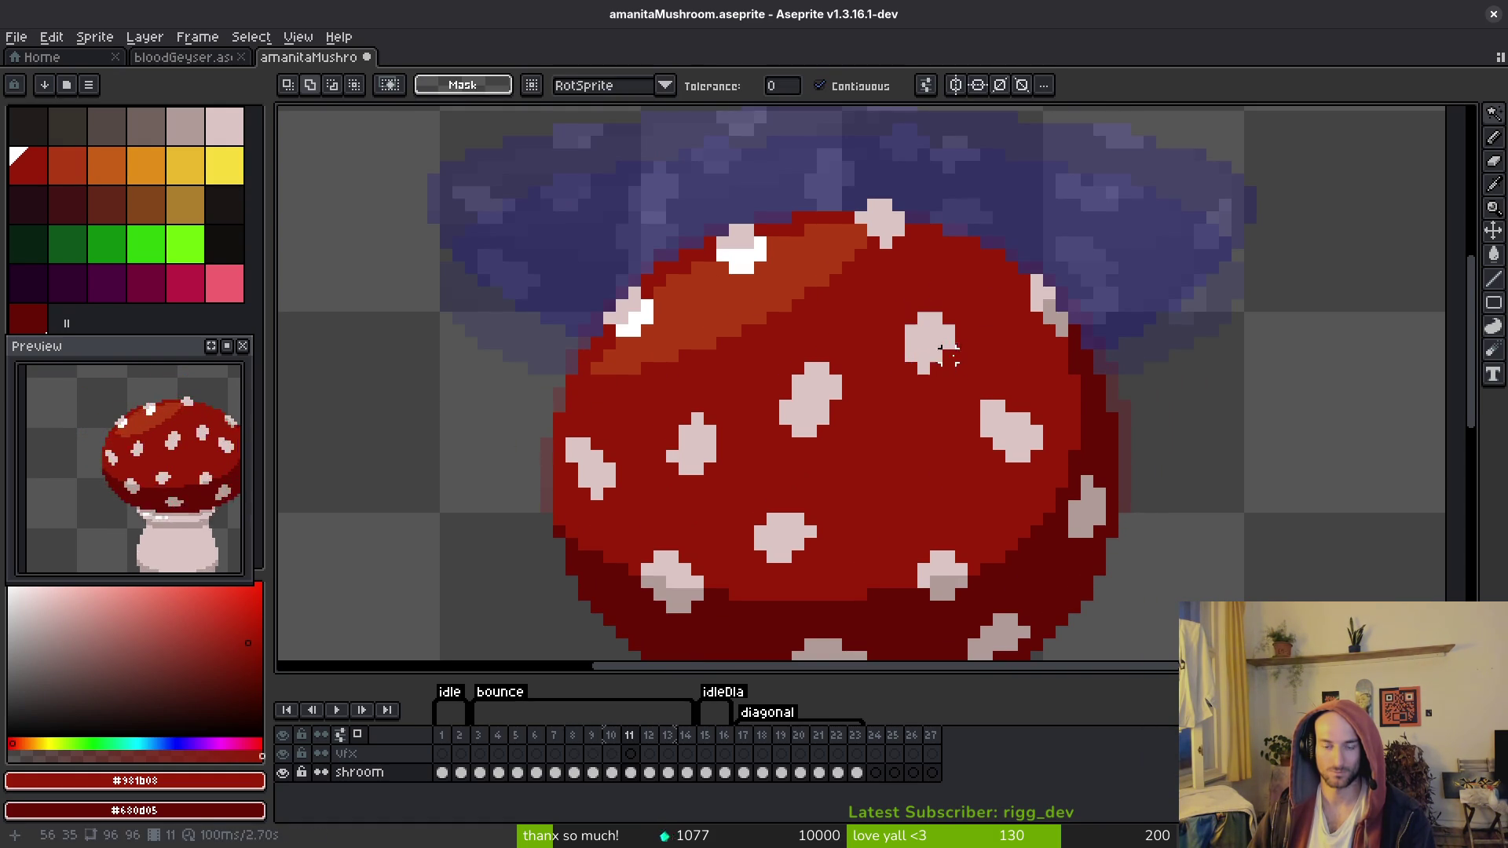
scroll(942, 346, down, 2)
key(alt+Left)
key(alt+Left)
key(alt+Right)
key(alt+Left)
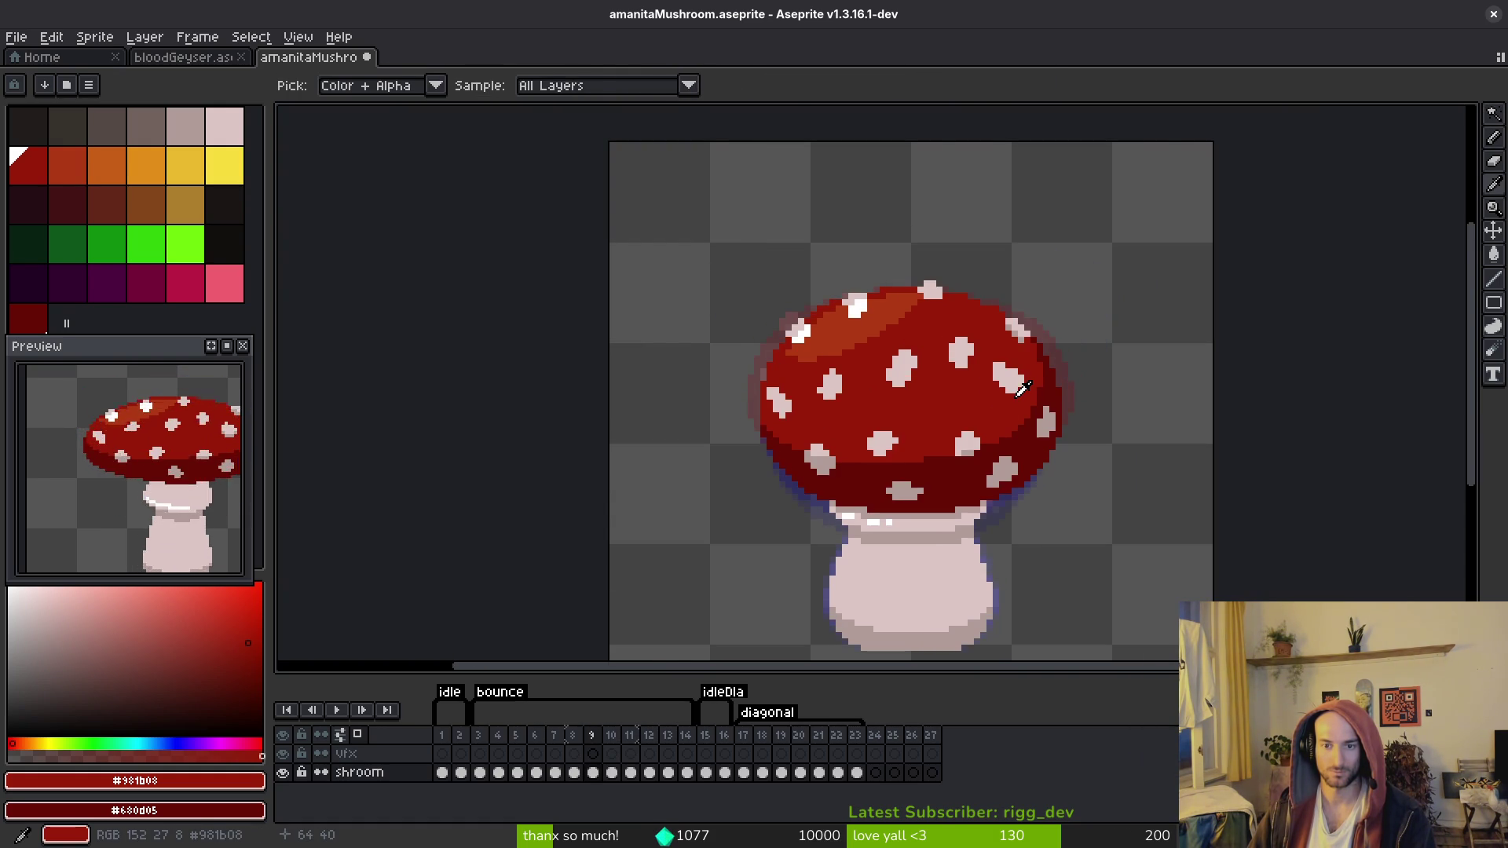
Step: Magic Wand-select the pale edge spot and move it one pixel down on frame 8
key(w)
scroll(1021, 353, up, 2)
key(alt+Left)
key(alt+Left)
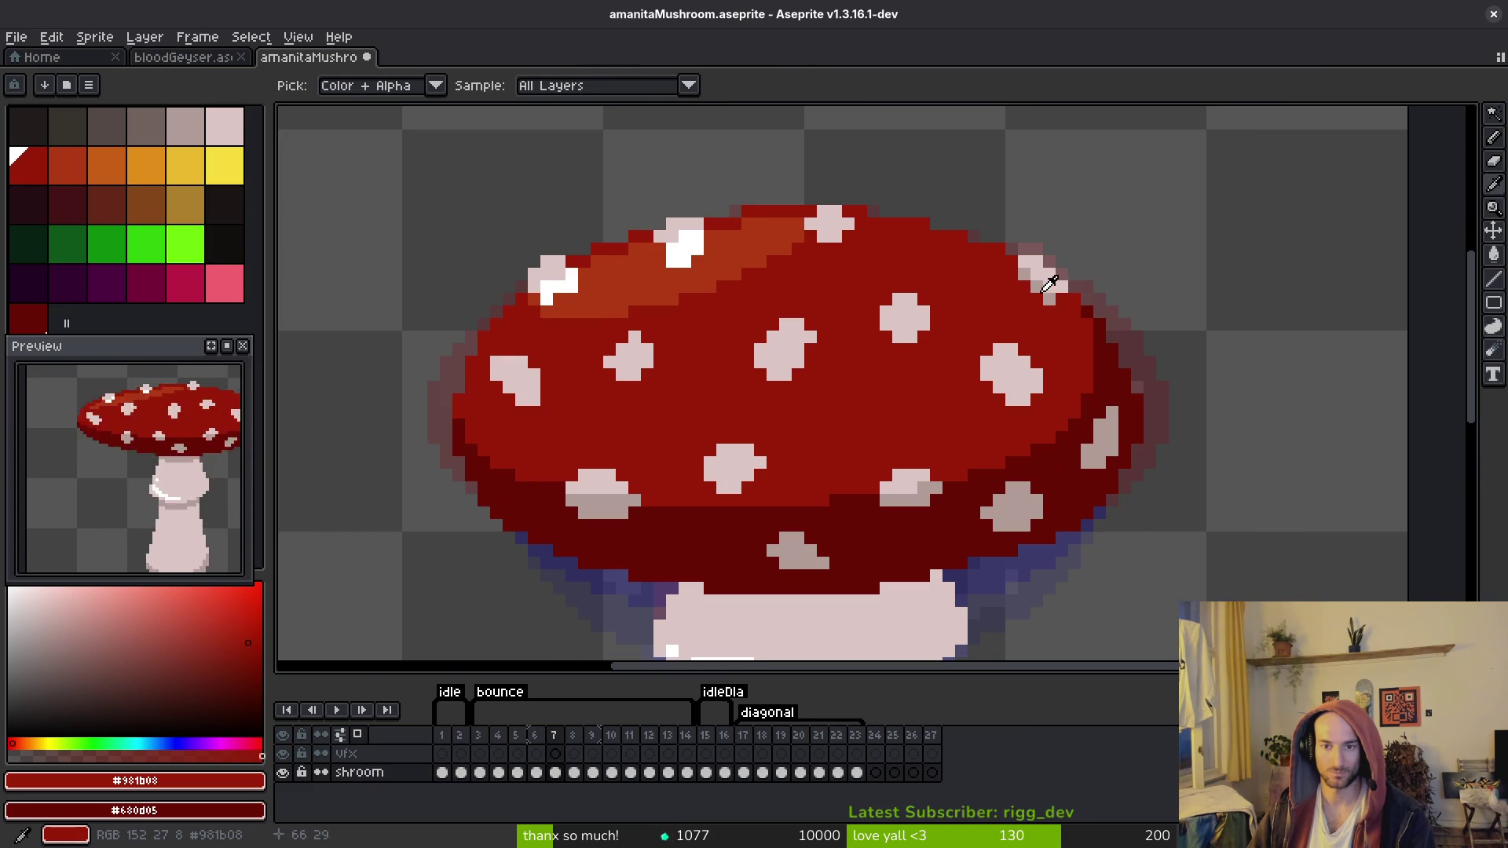
alt+click(1049, 272)
scroll(1078, 294, up, 3)
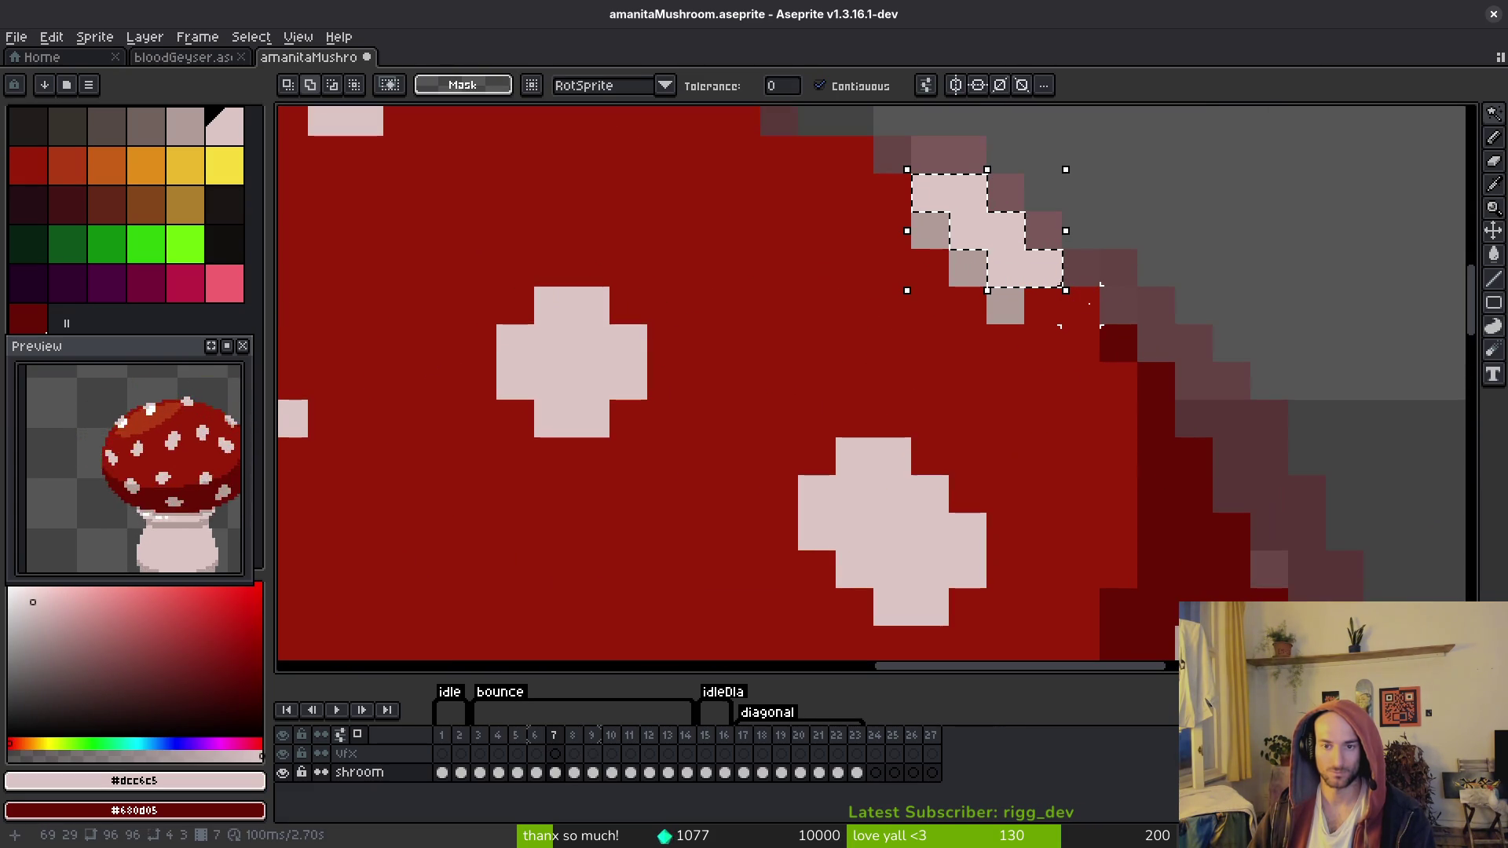
key(alt+Right)
mouse_move(1019, 259)
mouse_down()
mouse_move(1014, 239)
mouse_move(1015, 267)
mouse_up()
key(Return)
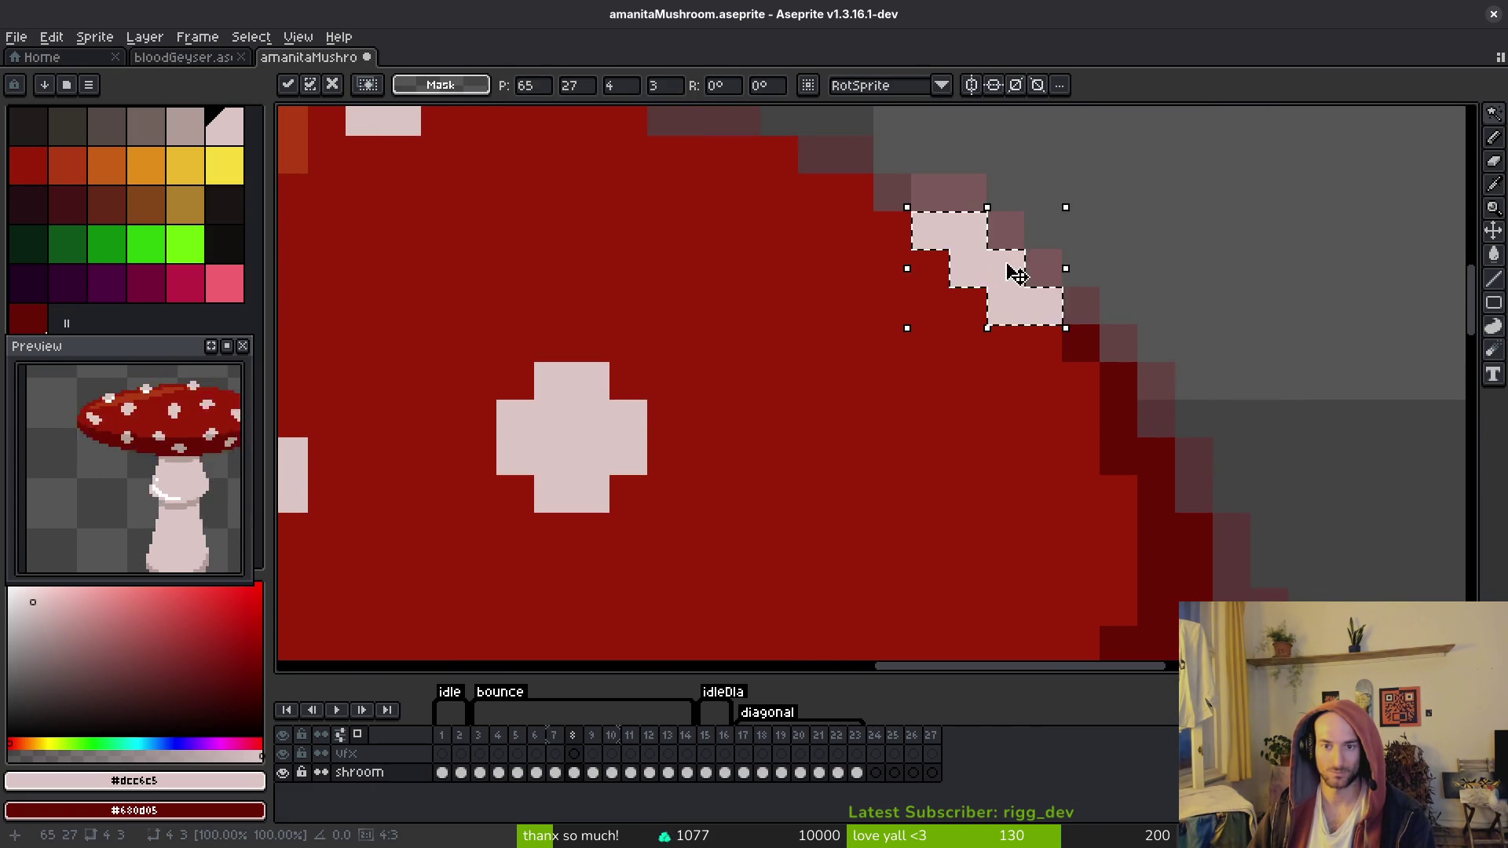
Step: Sample the greyish spot-edge colour from frame 7 and compare frames 7 and 8
key(alt+Left)
alt+click(945, 227)
key(alt+Right)
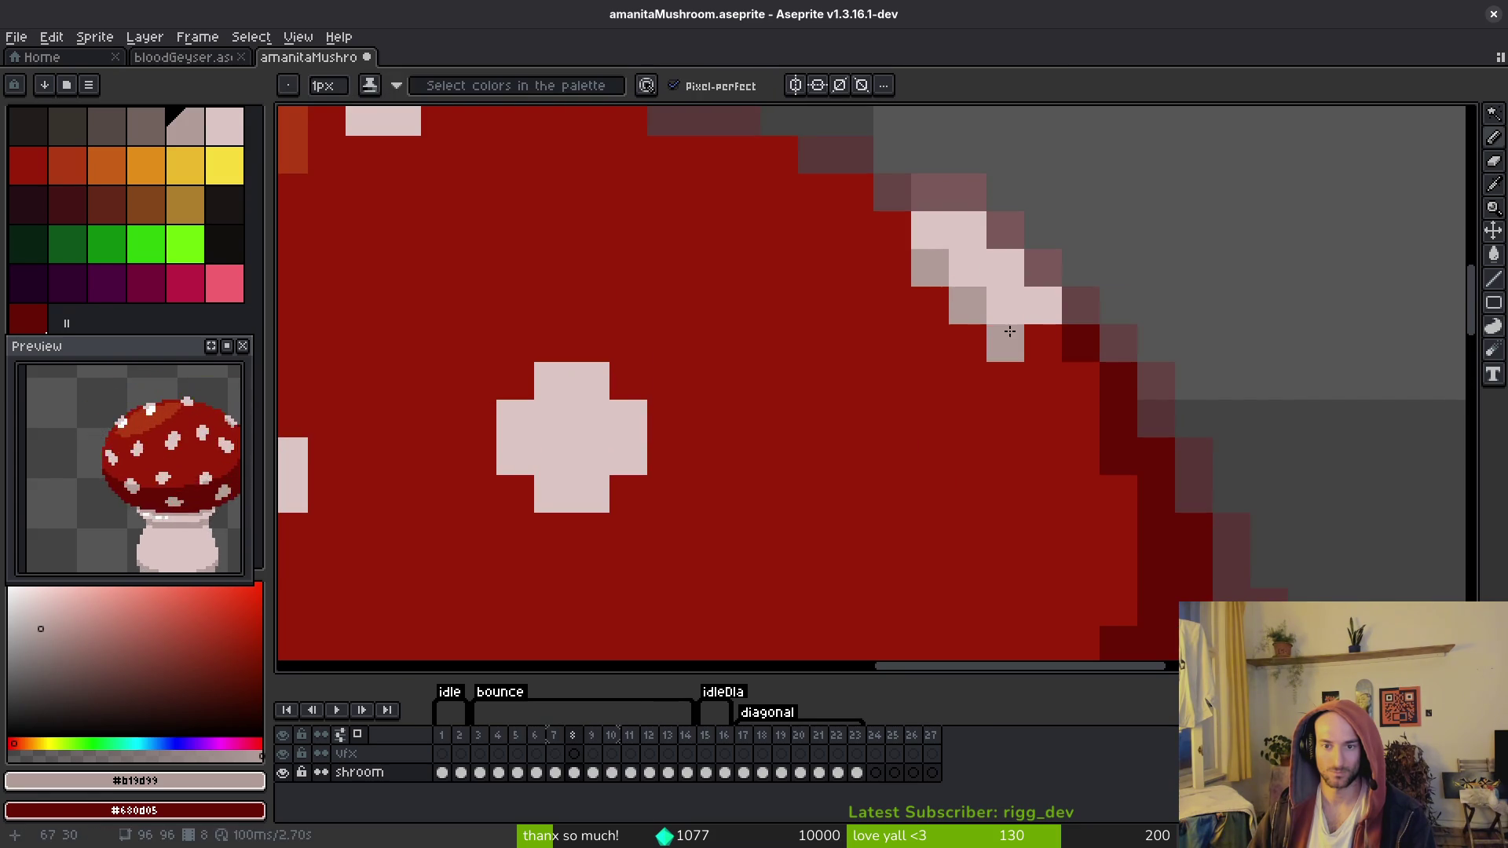
scroll(1005, 343, down, 3)
key(alt+Left)
key(alt+Right)
key(alt+Left)
key(alt+Right)
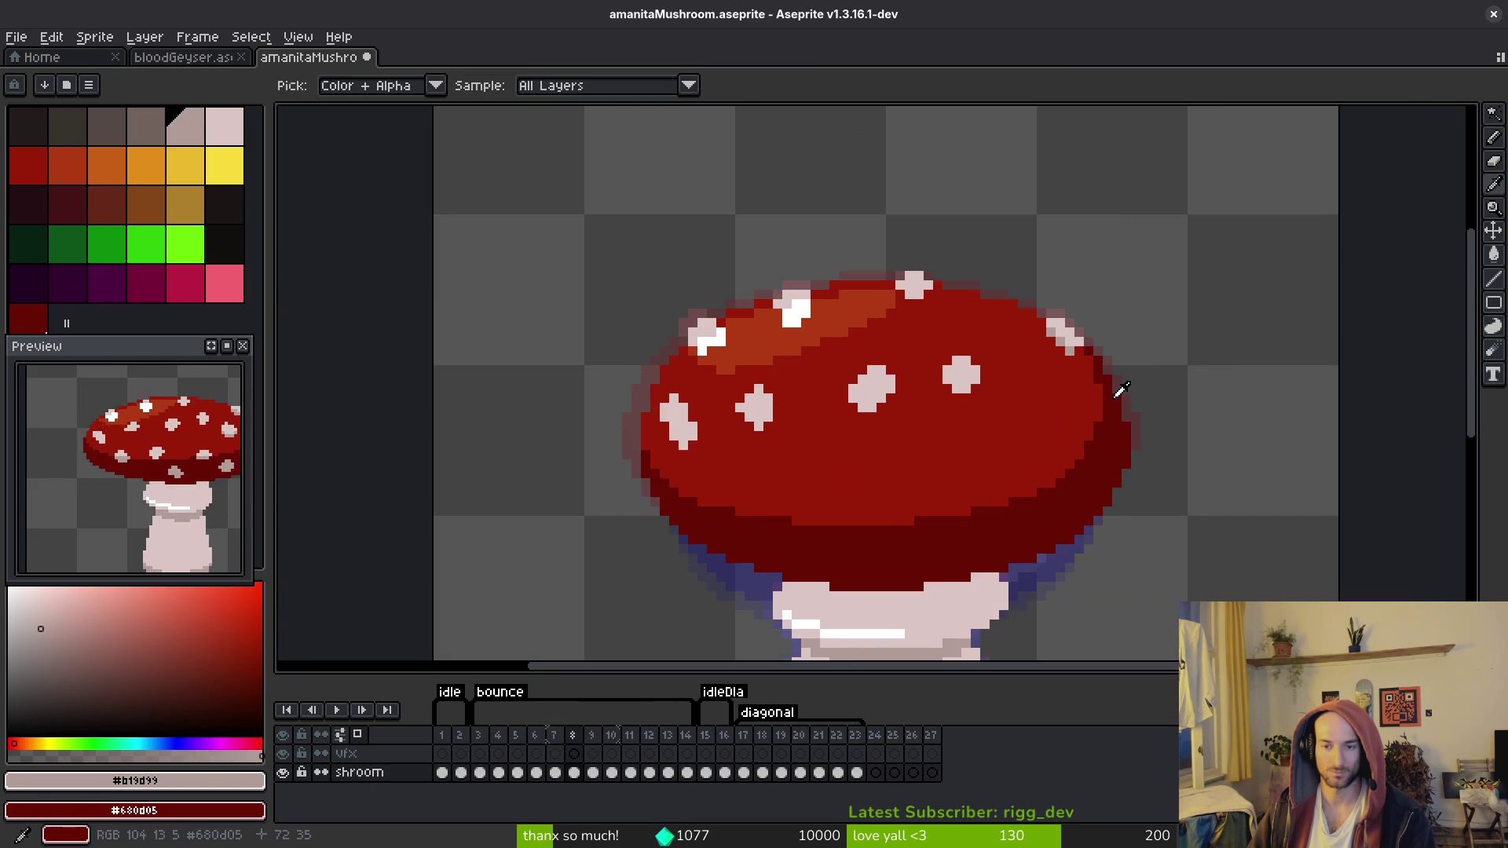
key(alt+Left)
key(alt+Left)
key(alt+Right)
key(alt+Right)
Step: Pencil grey pixels along the cap's light edge on frame 8 and save the sprite
key(w)
scroll(1121, 390, up, 3)
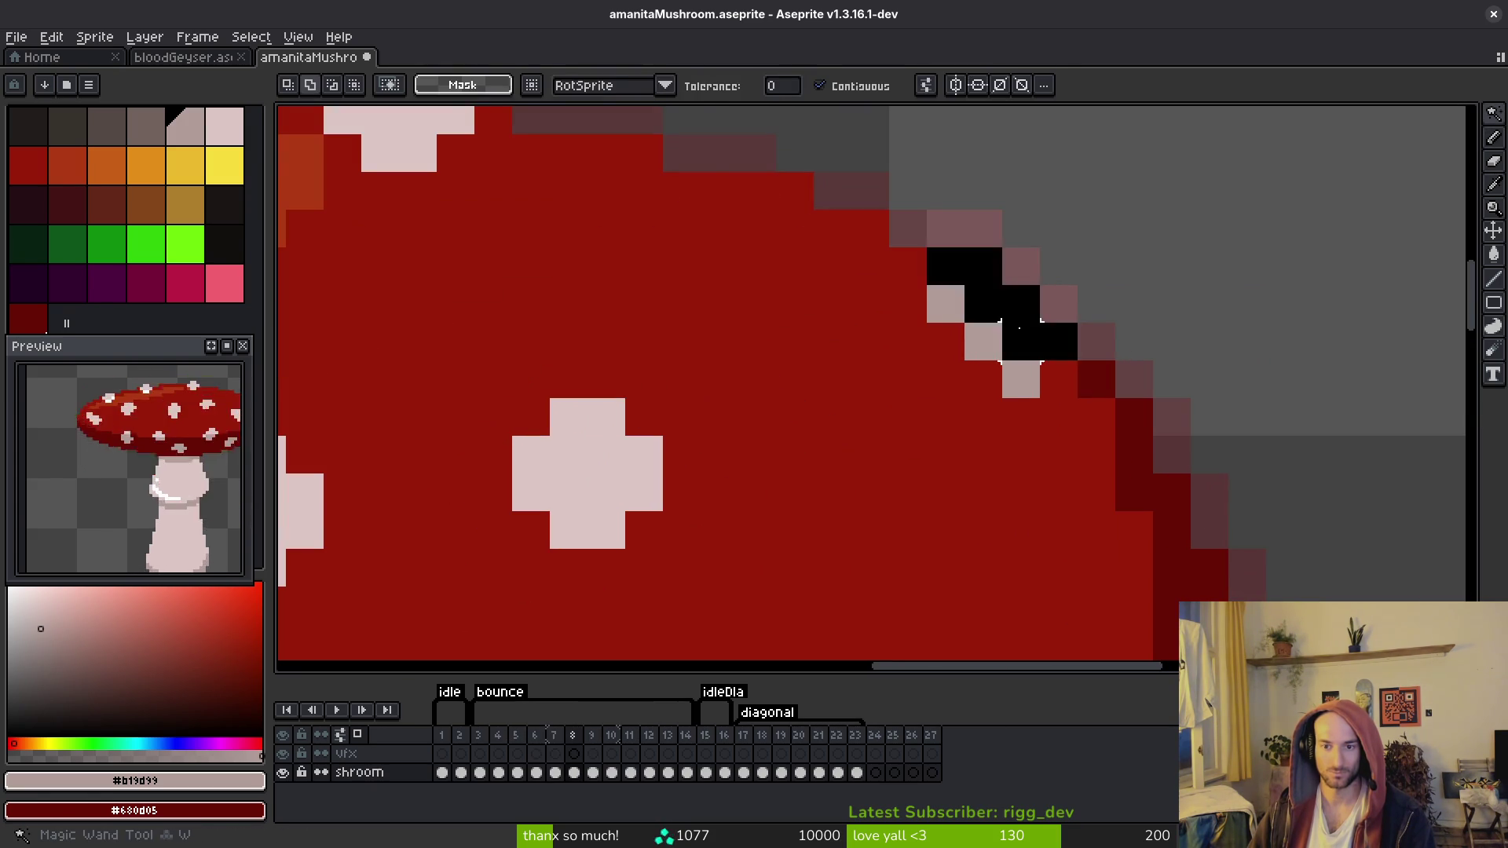
click(982, 337)
click(1002, 369)
key(ctrl+d)
key(b)
drag(945, 341, 920, 306)
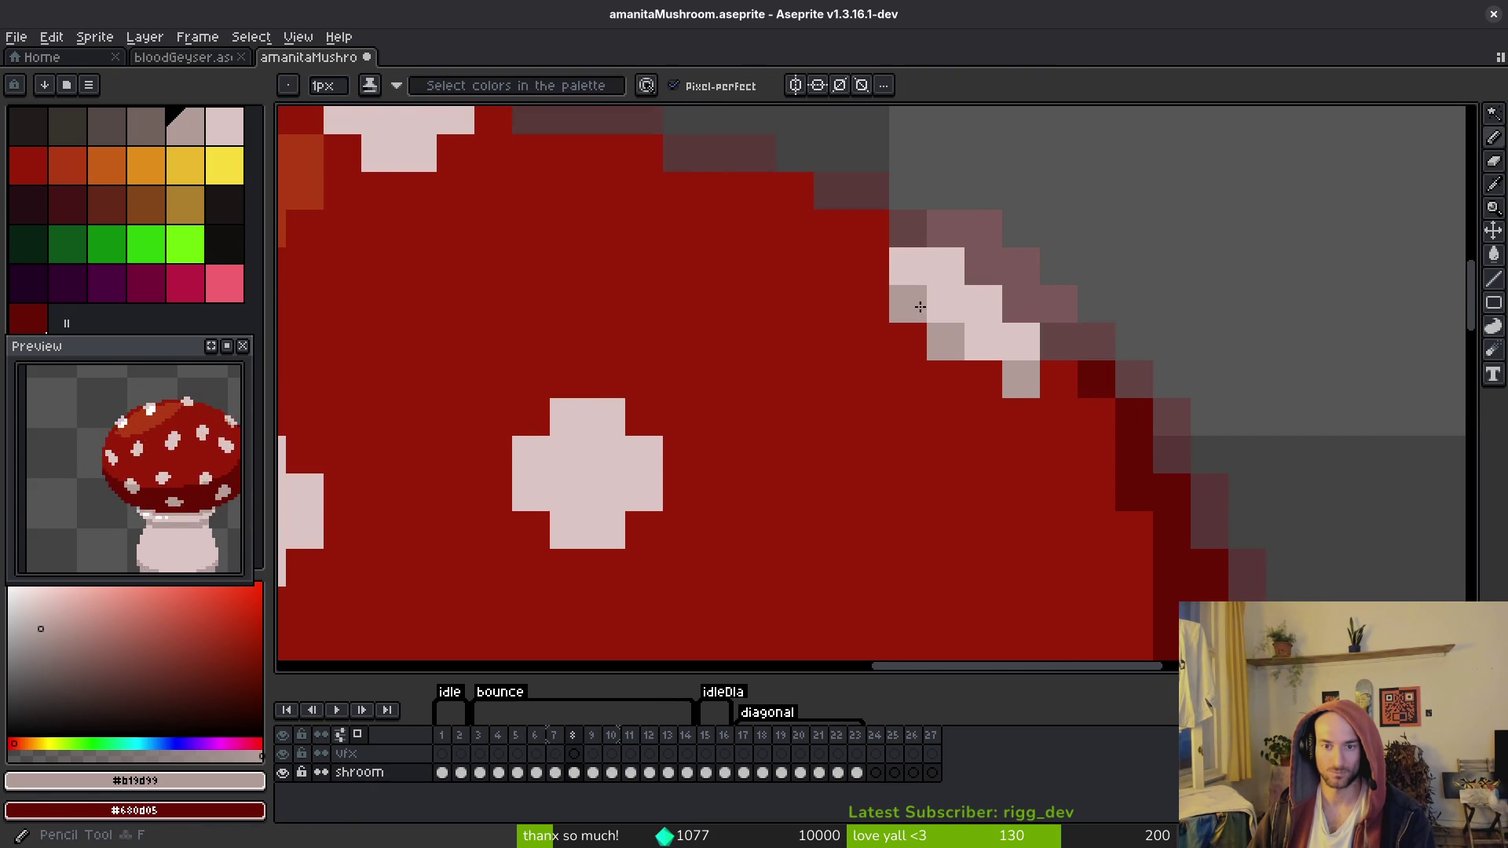
alt+click(1044, 408)
key(ctrl+s)
Step: Magic Wand-select a white cap spot on frame 8 and move it slightly down
scroll(1052, 417, down, 5)
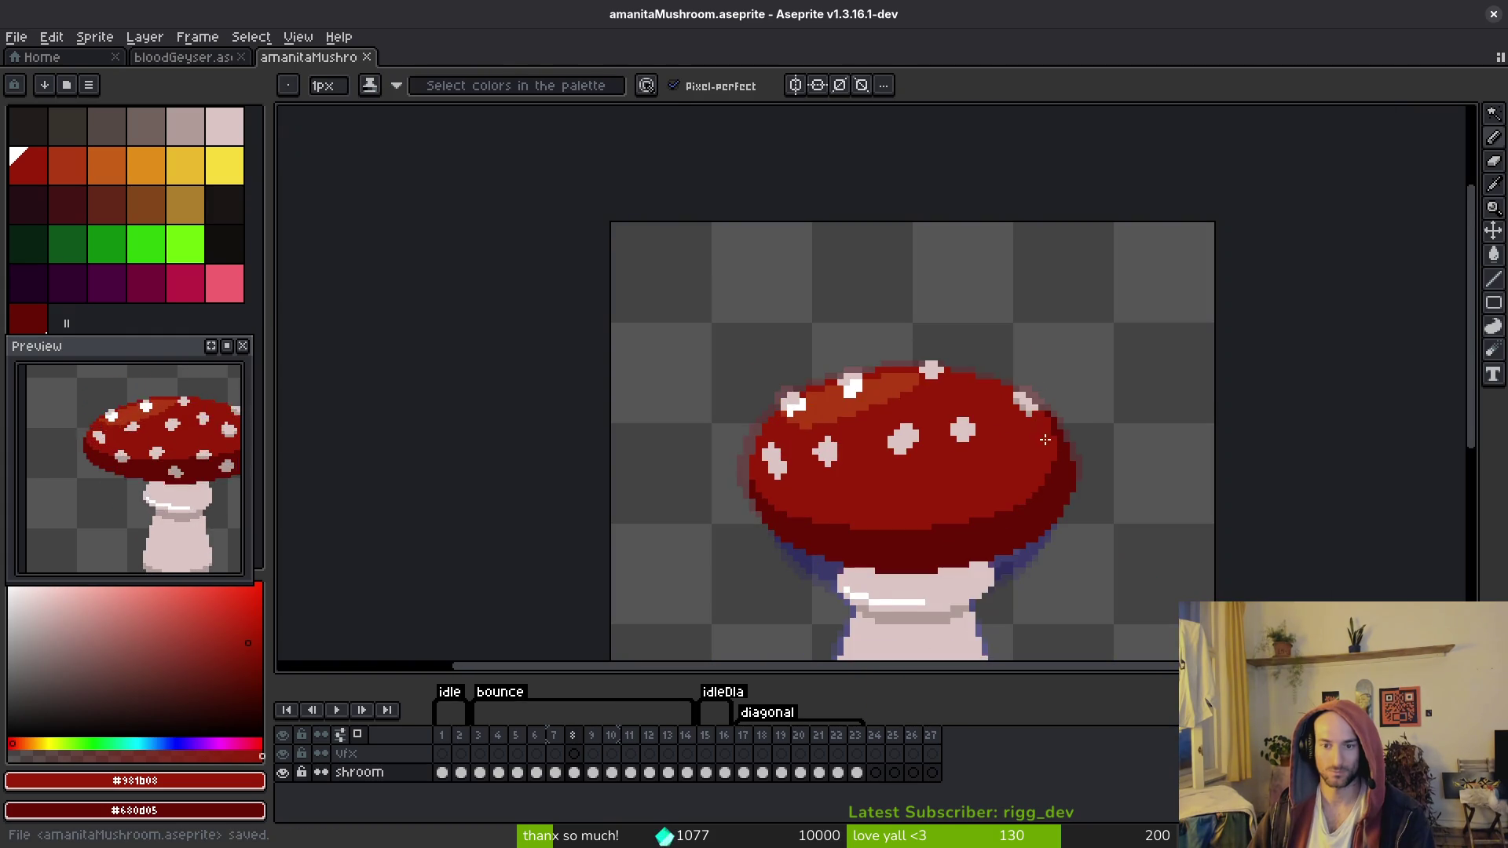
key(alt+Left)
key(alt+Right)
key(alt+Right)
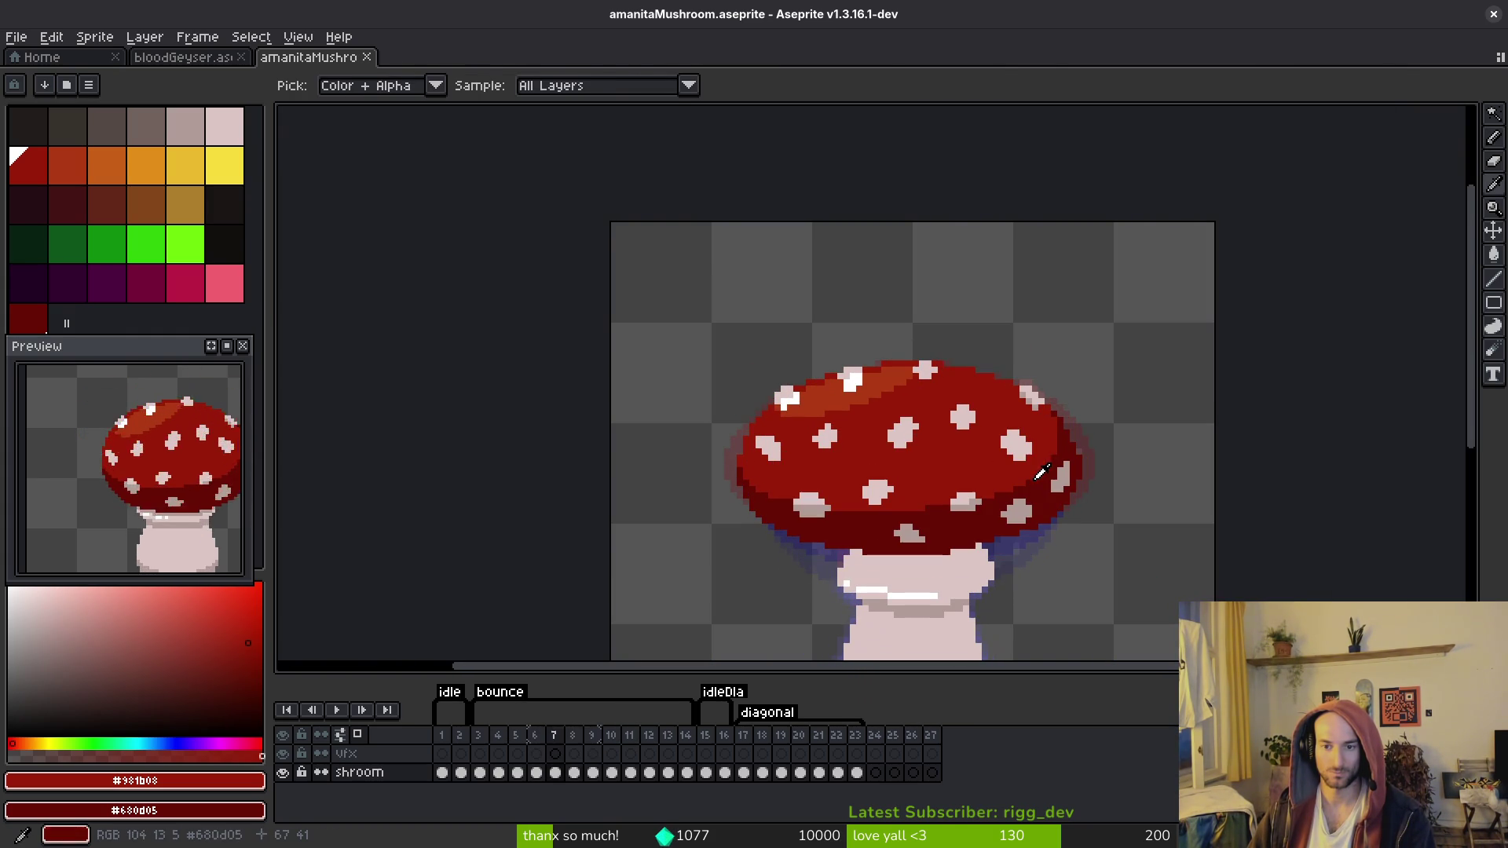
key(w)
click(1016, 441)
scroll(1039, 452, up, 2)
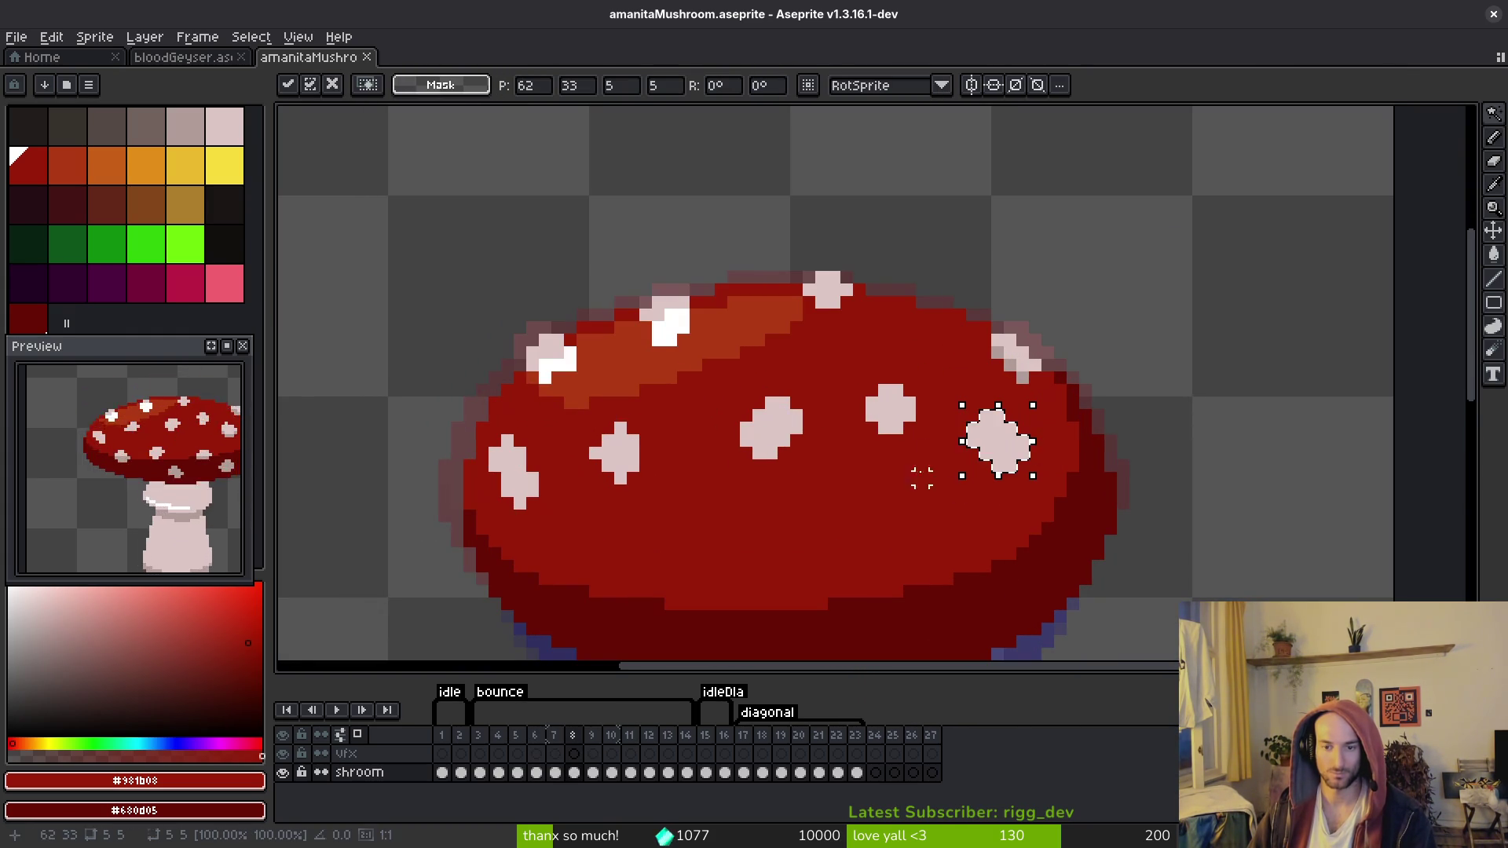
mouse_move(992, 433)
mouse_down()
mouse_move(1007, 464)
mouse_move(985, 470)
mouse_up()
key(i)
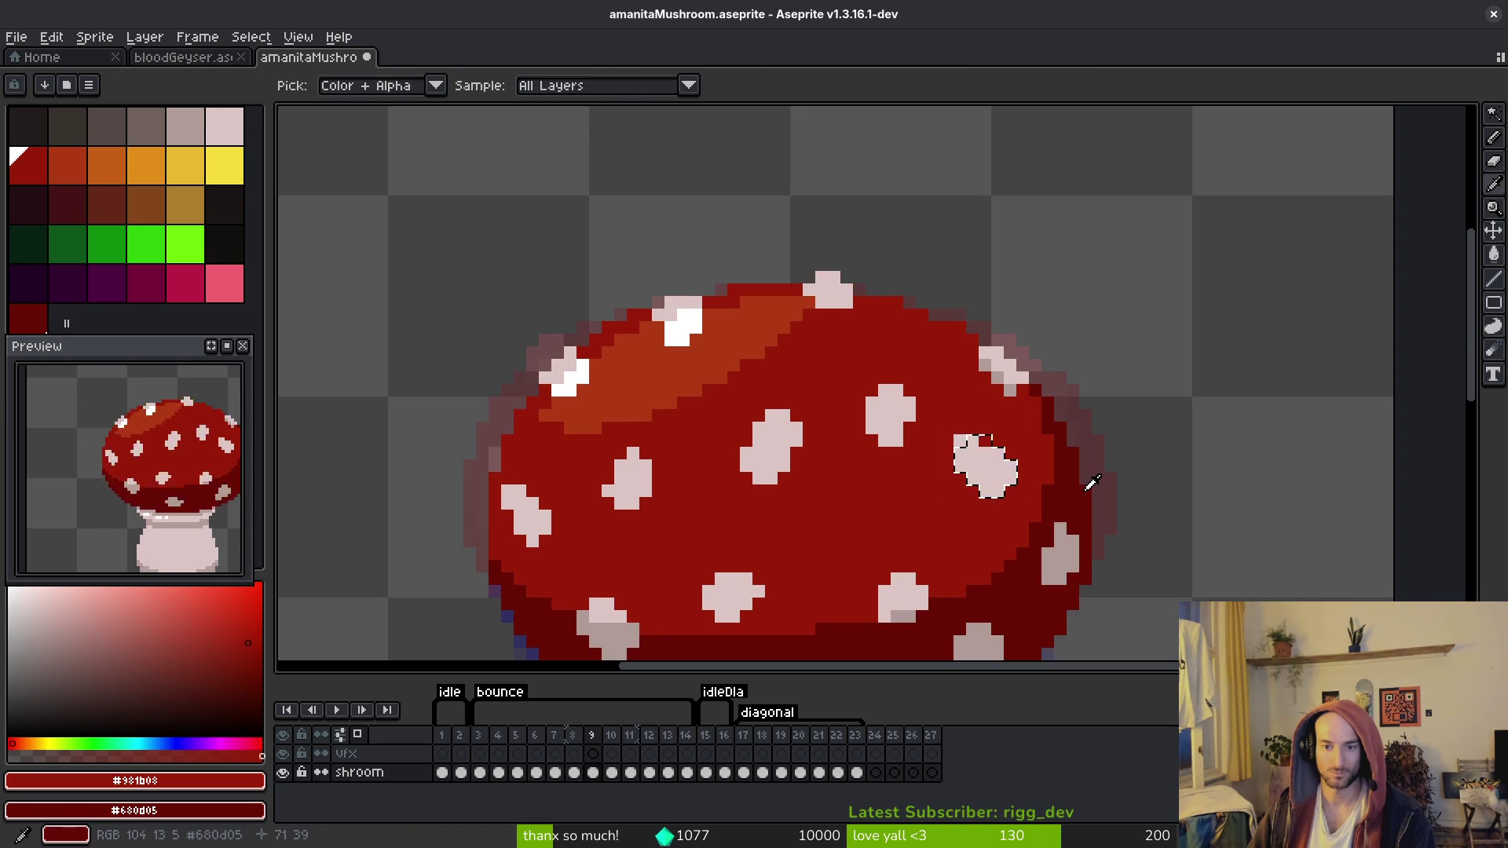
Step: Shift the right-side white spot one pixel right and two up, then compare with frame 9
key(w)
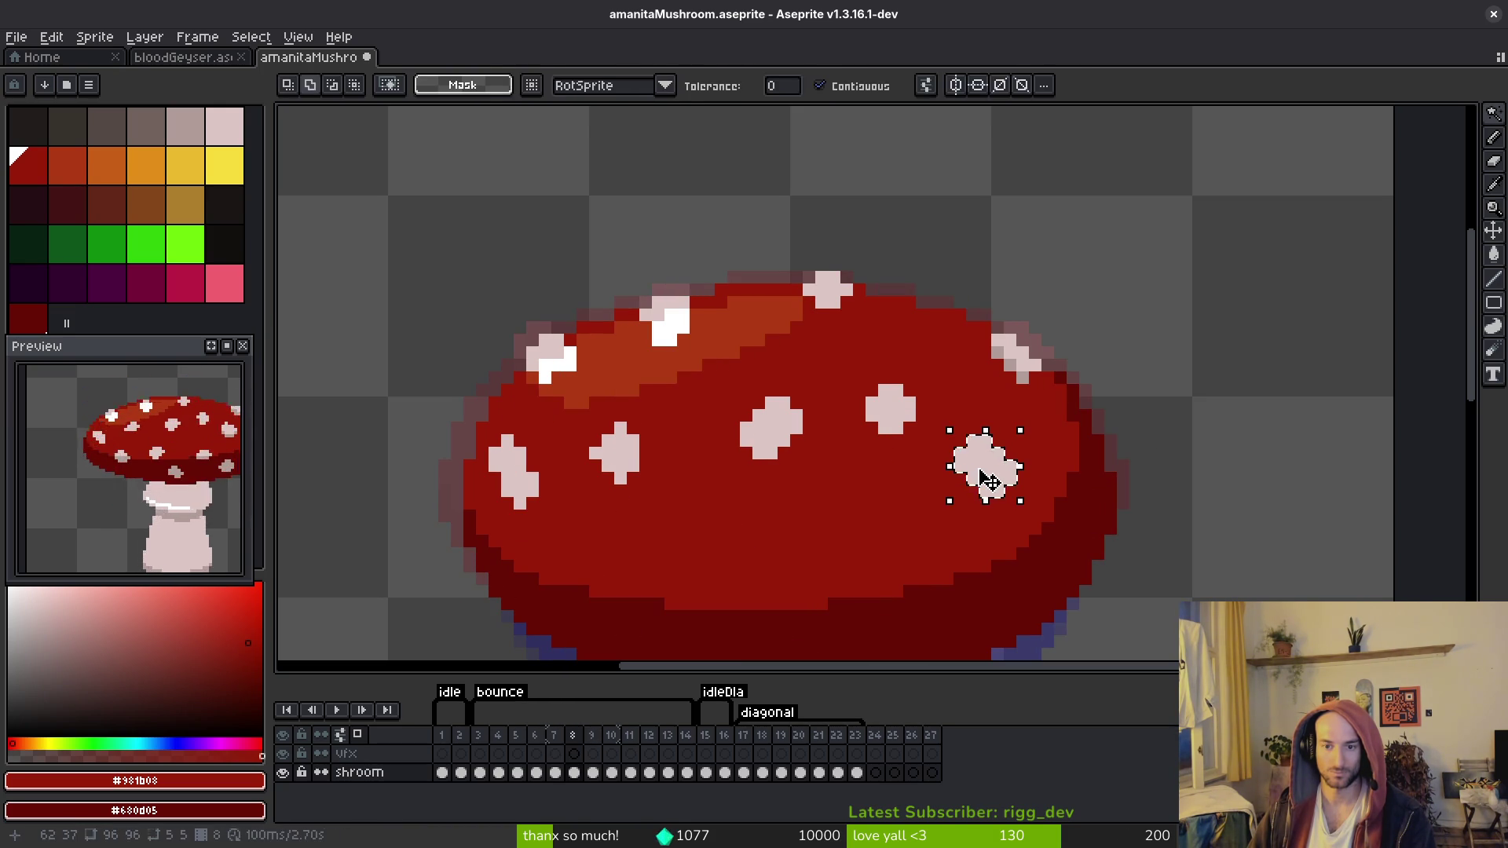
click(993, 474)
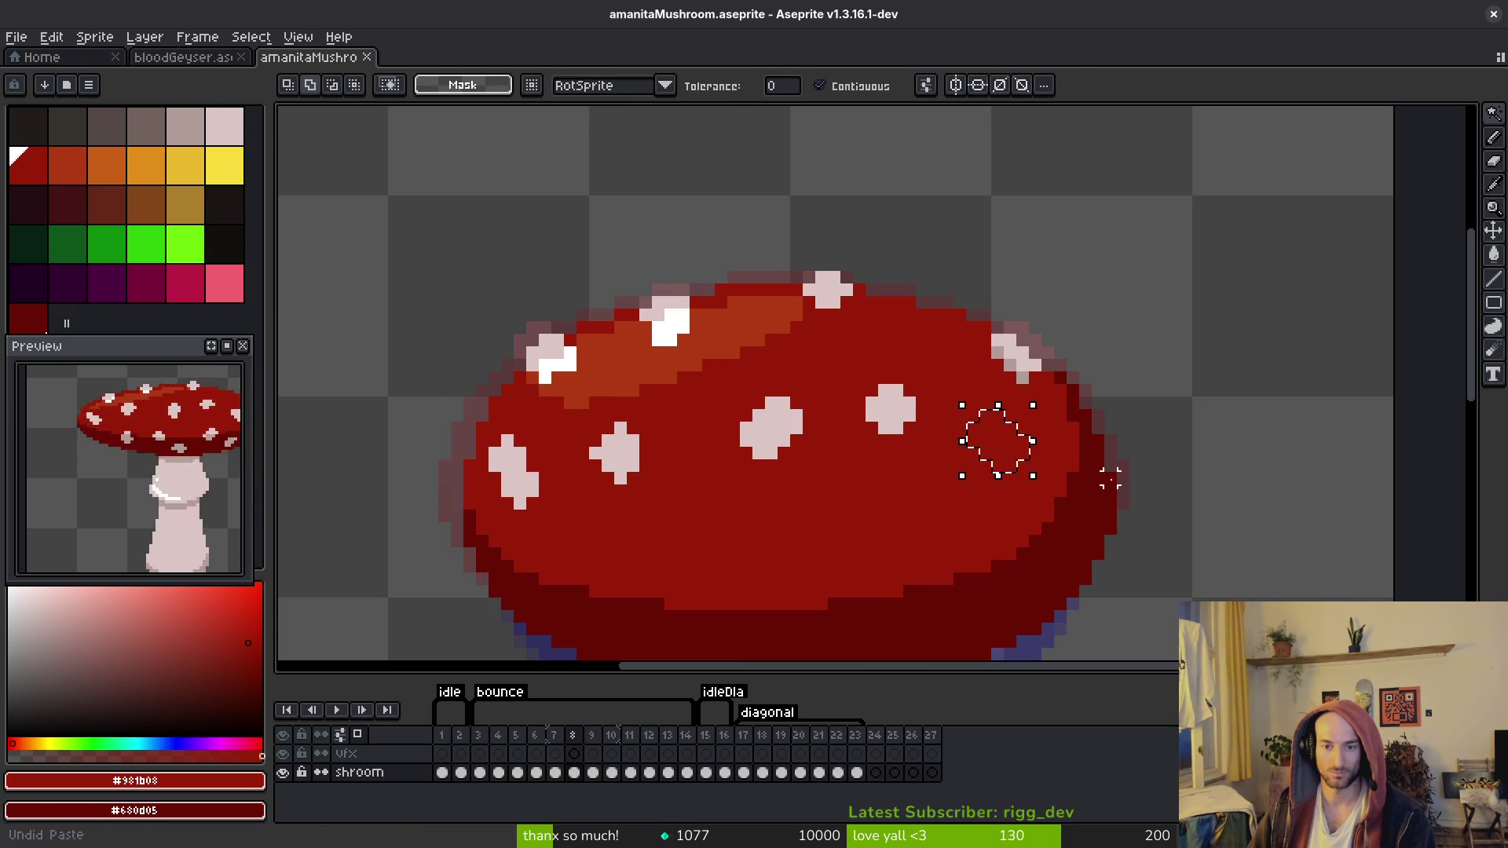
mouse_move(995, 471)
mouse_down()
mouse_move(1013, 464)
mouse_move(998, 474)
mouse_up()
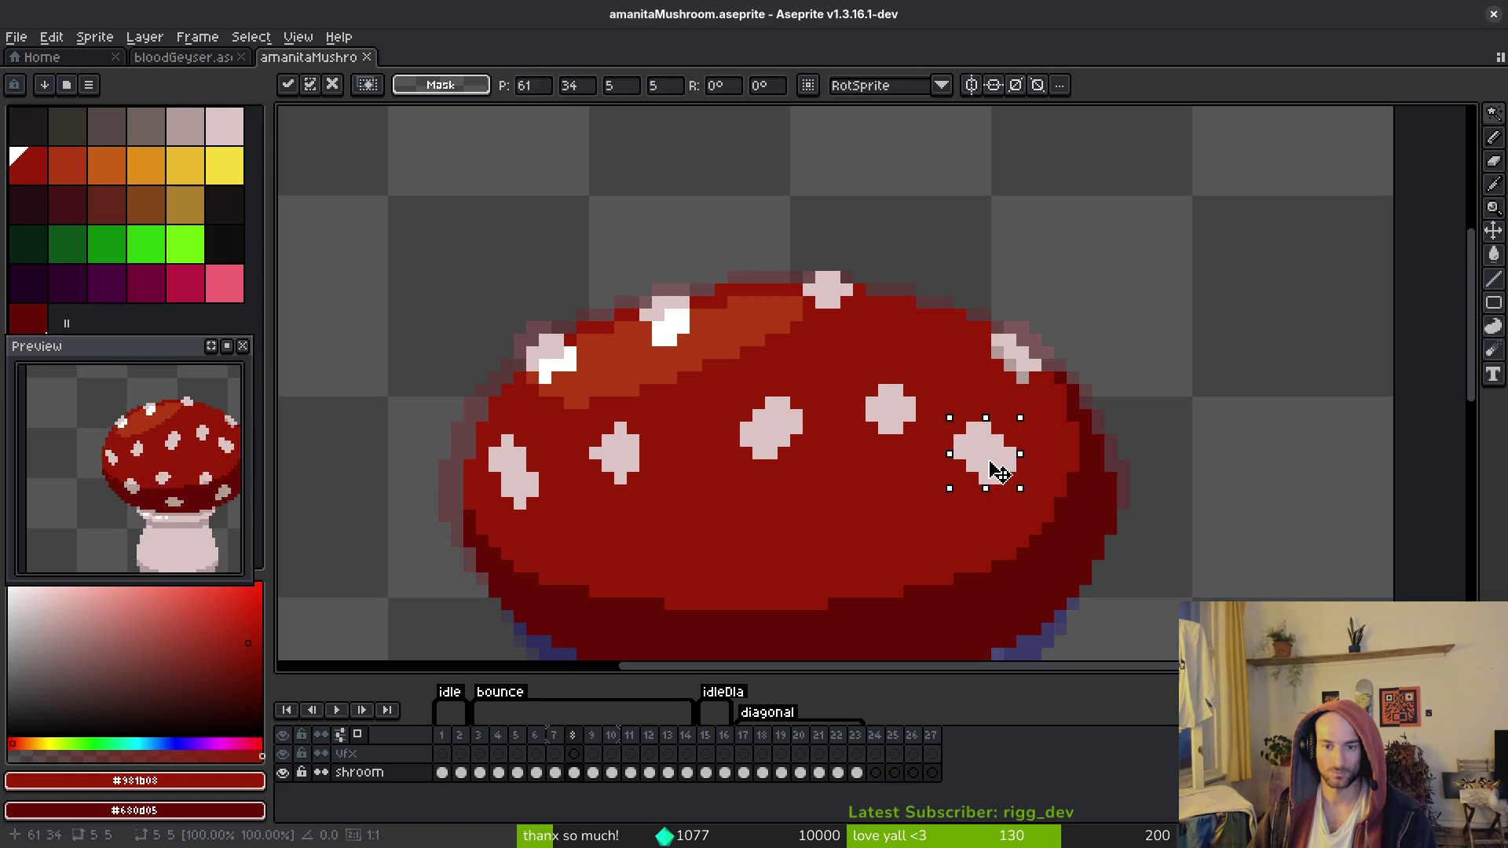
key(i)
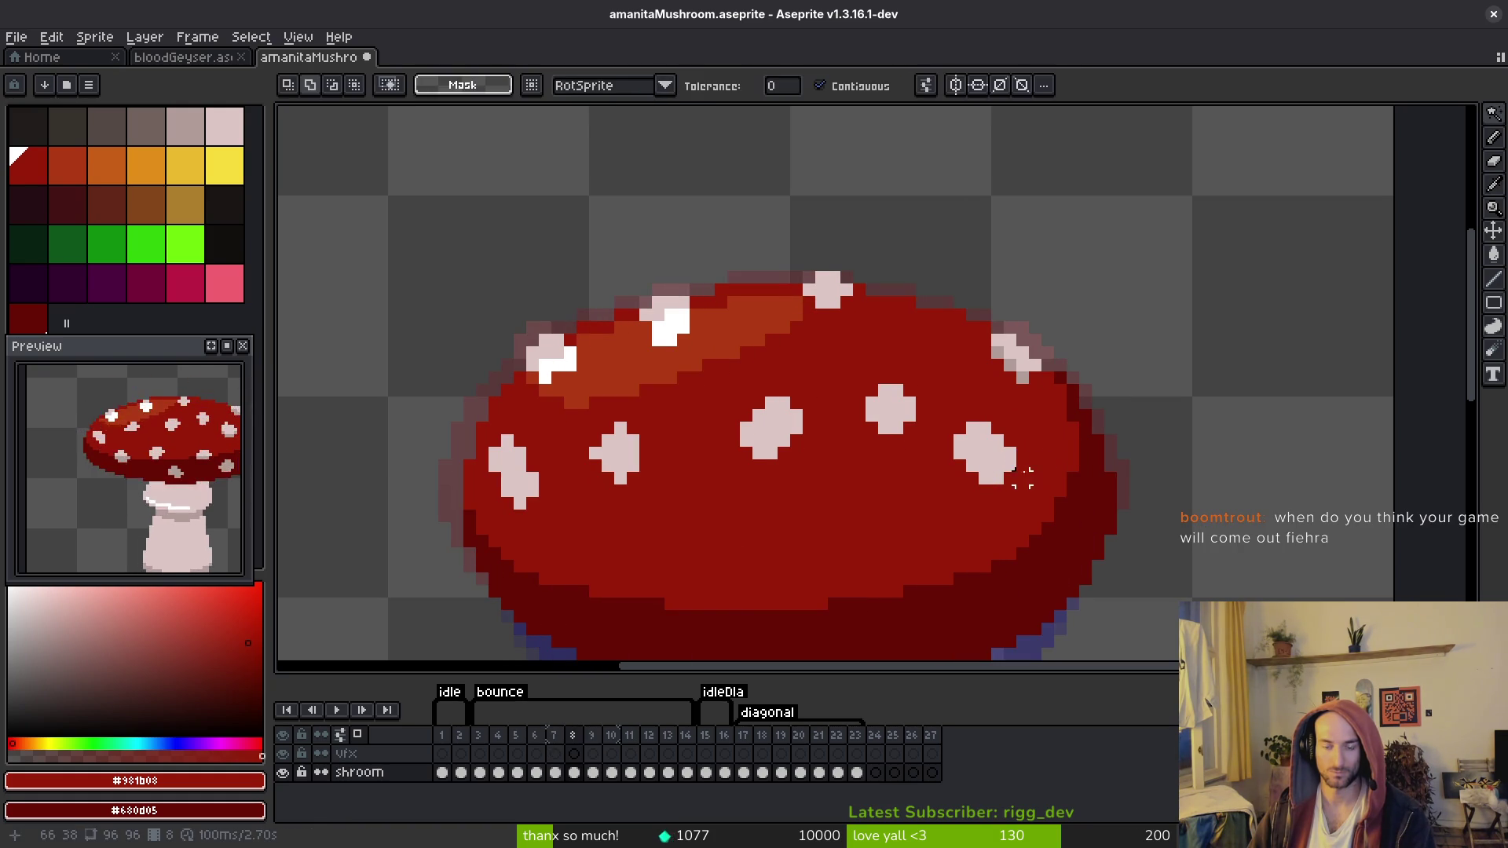
key(Right)
key(Left)
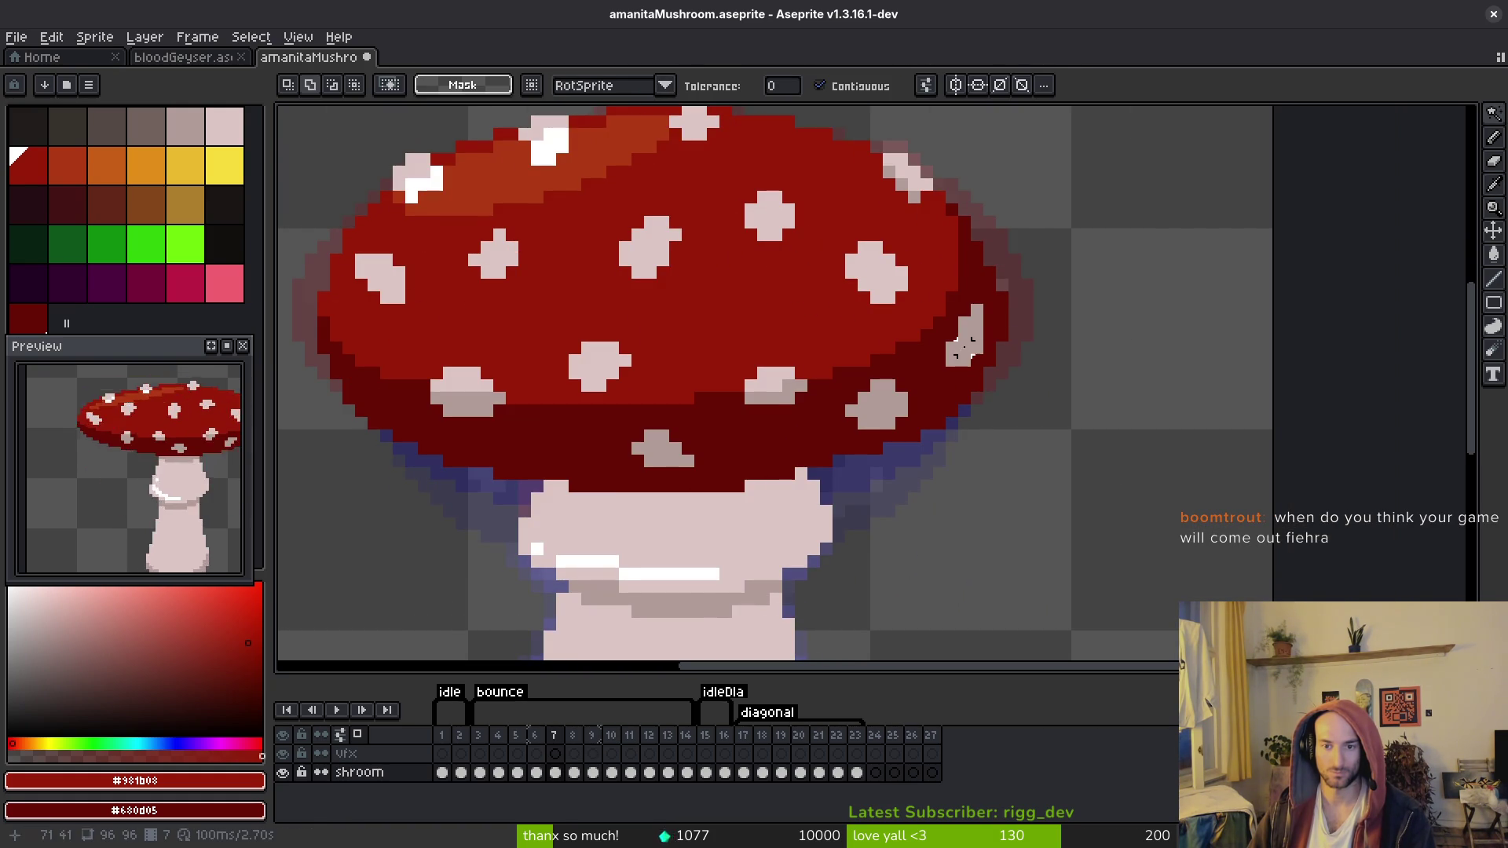
Step: Move the pale cap-edge pixels down-left into place and save the sprite
click(971, 338)
key(i)
key(w)
drag(977, 339, 959, 377)
key(Return)
key(Right)
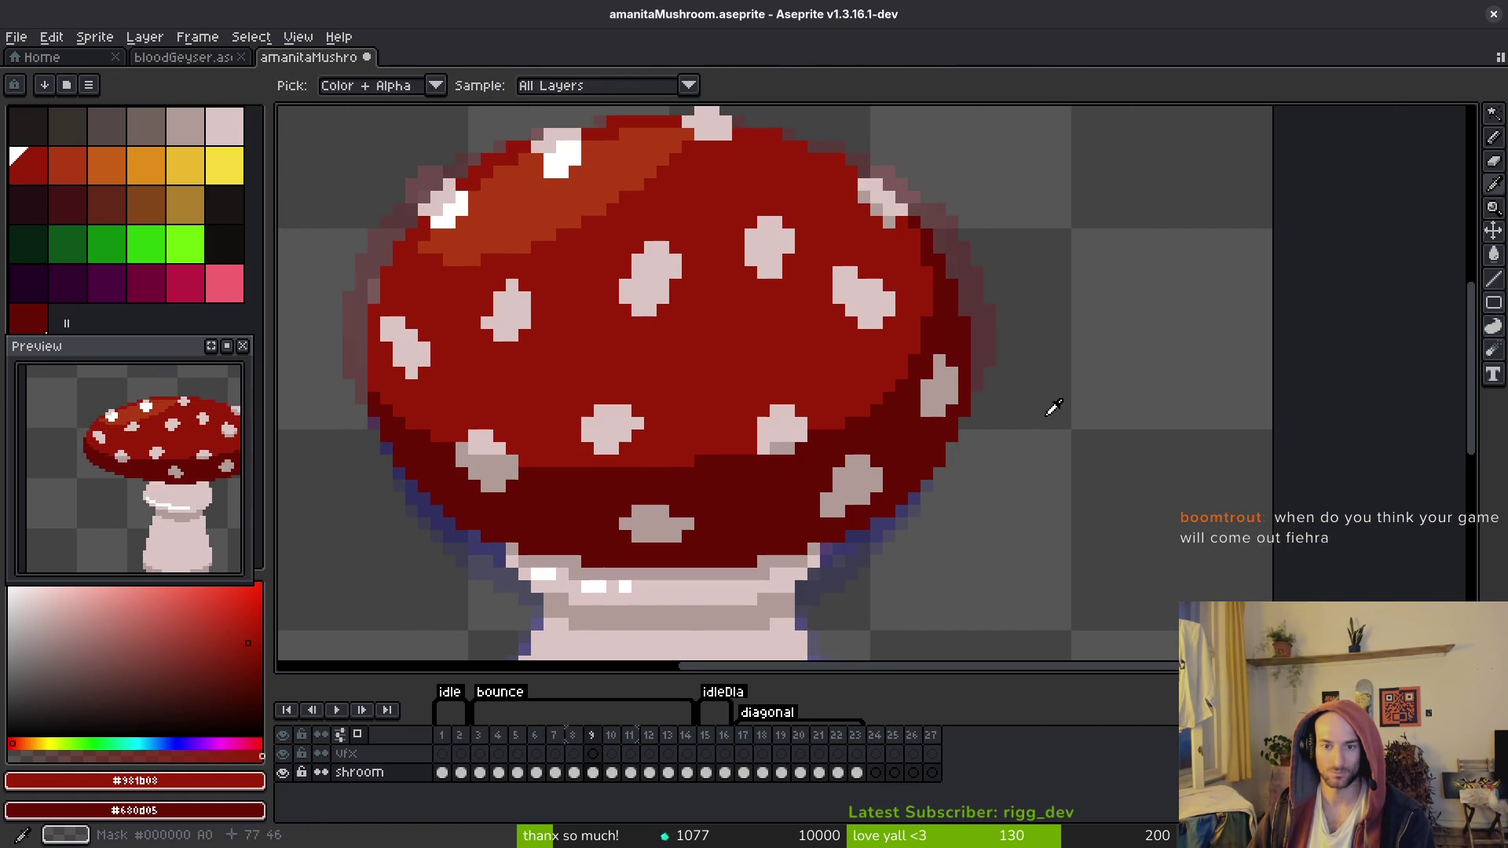
key(ctrl+s)
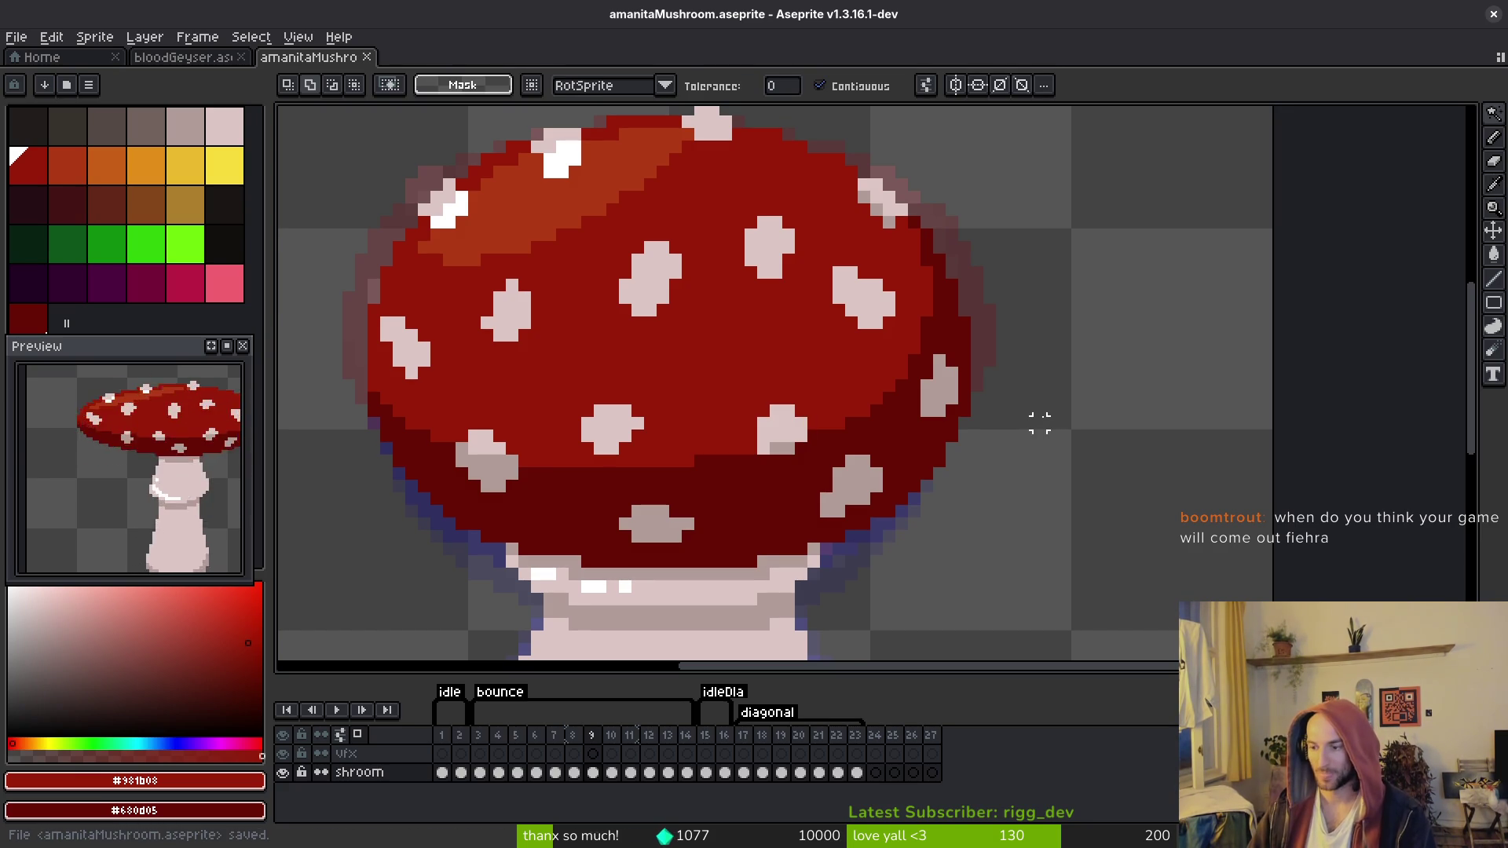
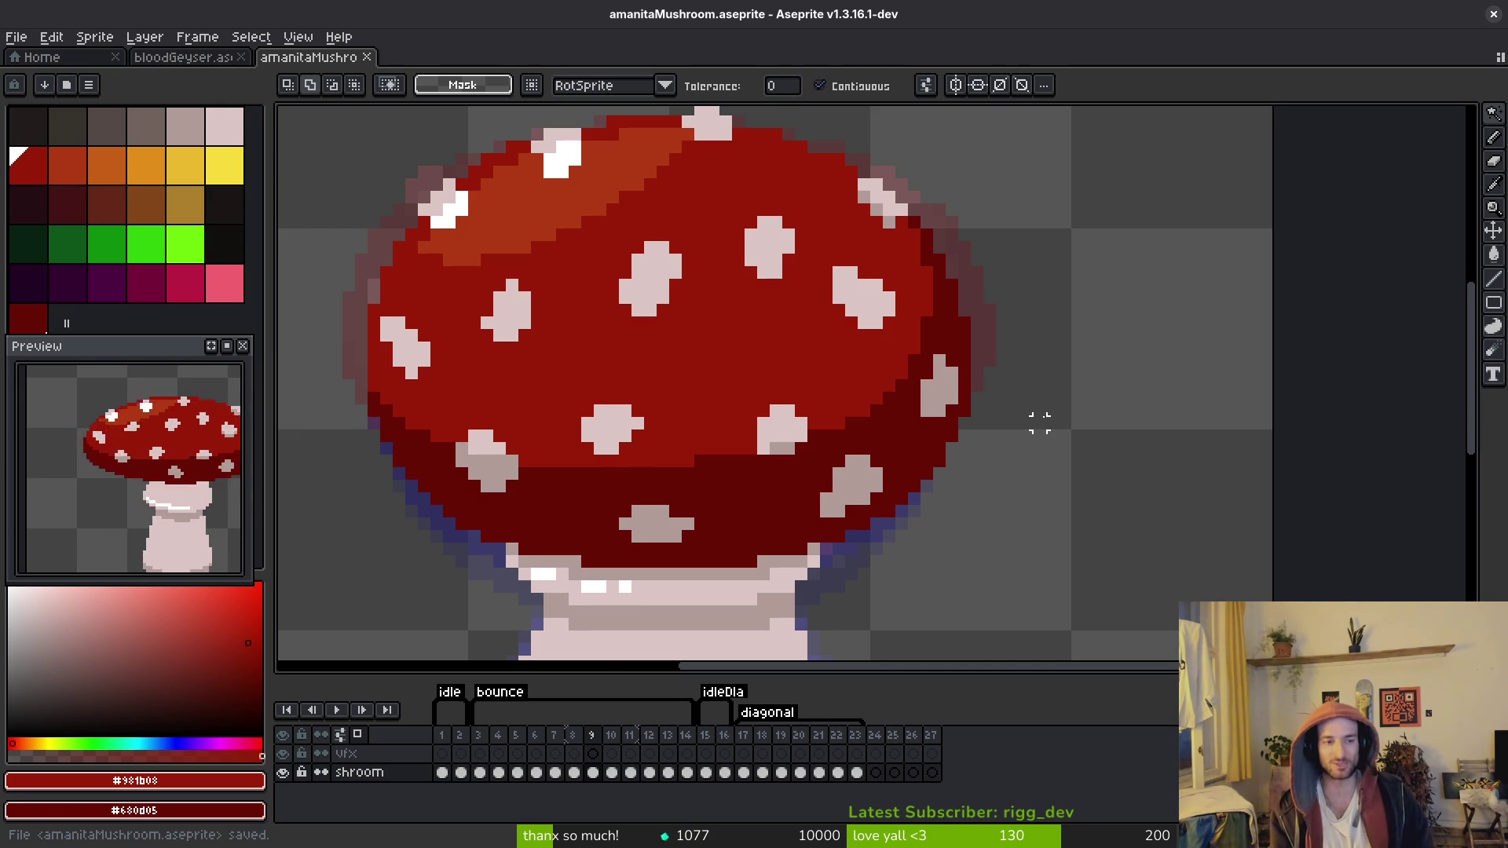
Step: Copy the lower-right pink cap spot from frame 7 into frame 8, shifted slightly down
key(i)
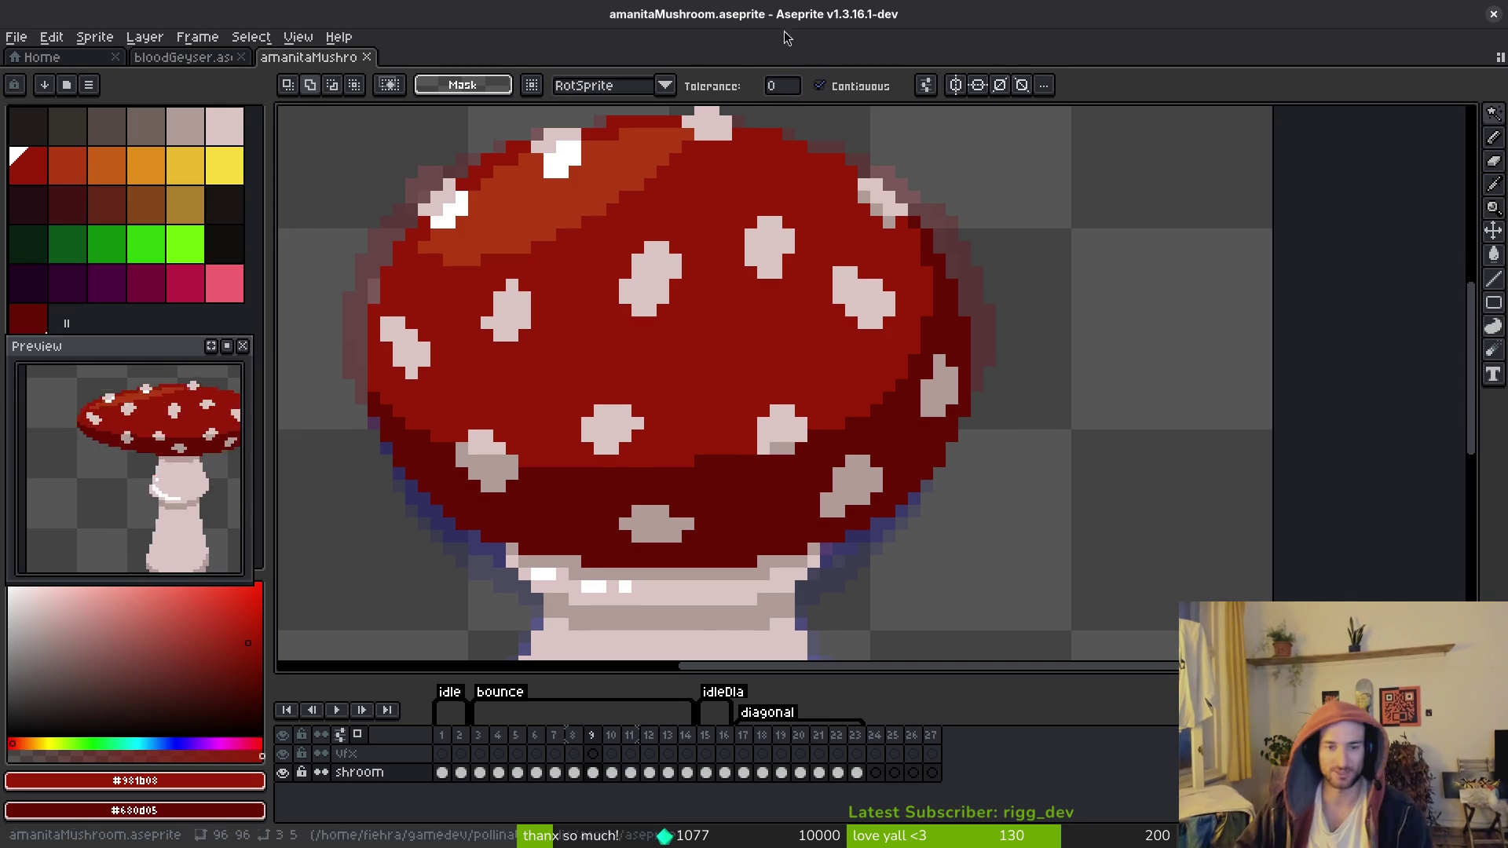
key(Right)
key(Left)
key(Left)
key(Left)
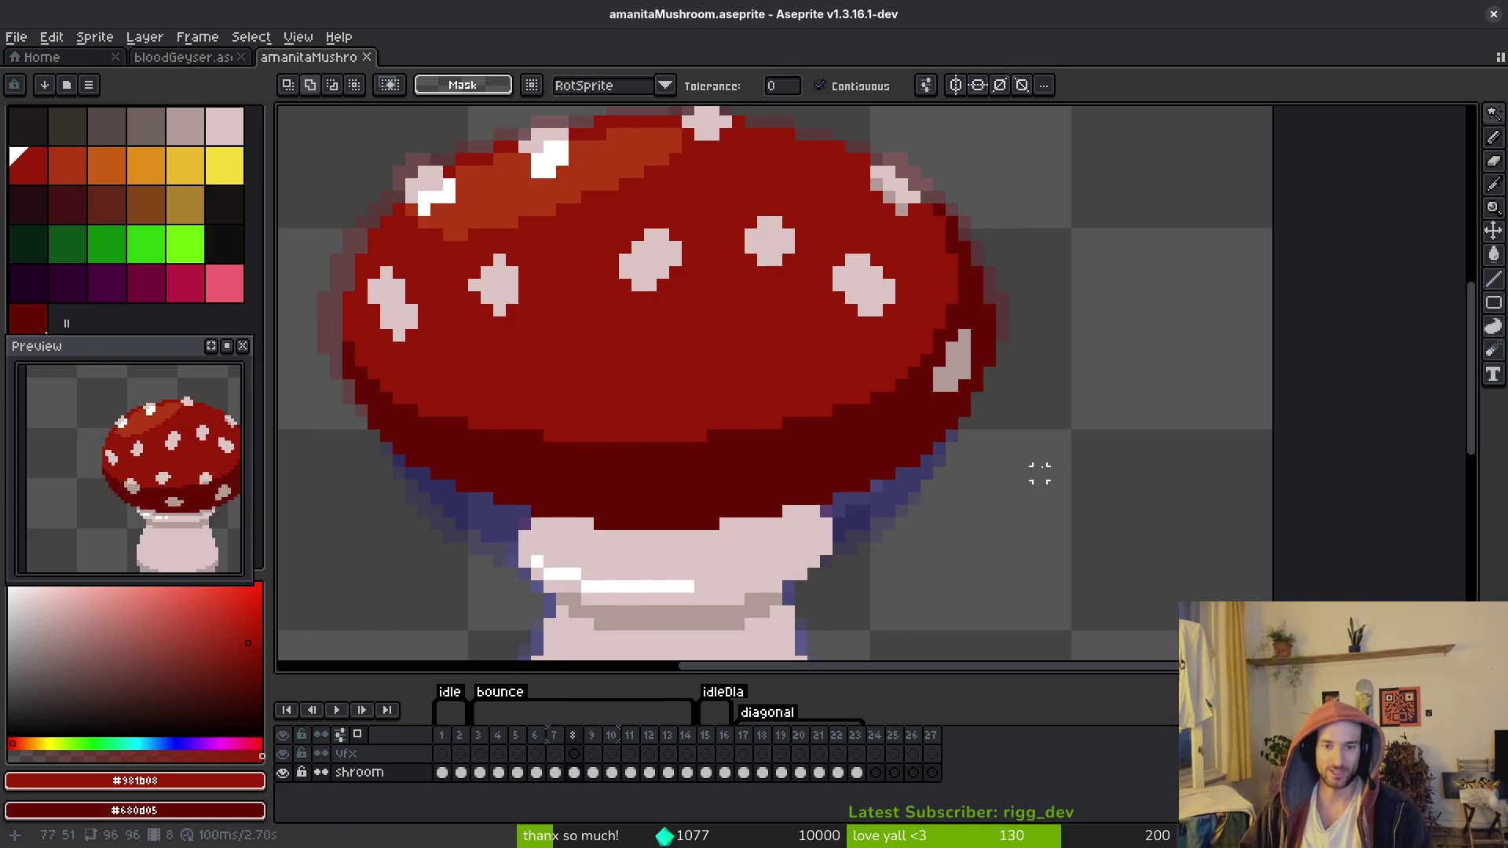
key(Right)
key(Left)
key(w)
click(879, 404)
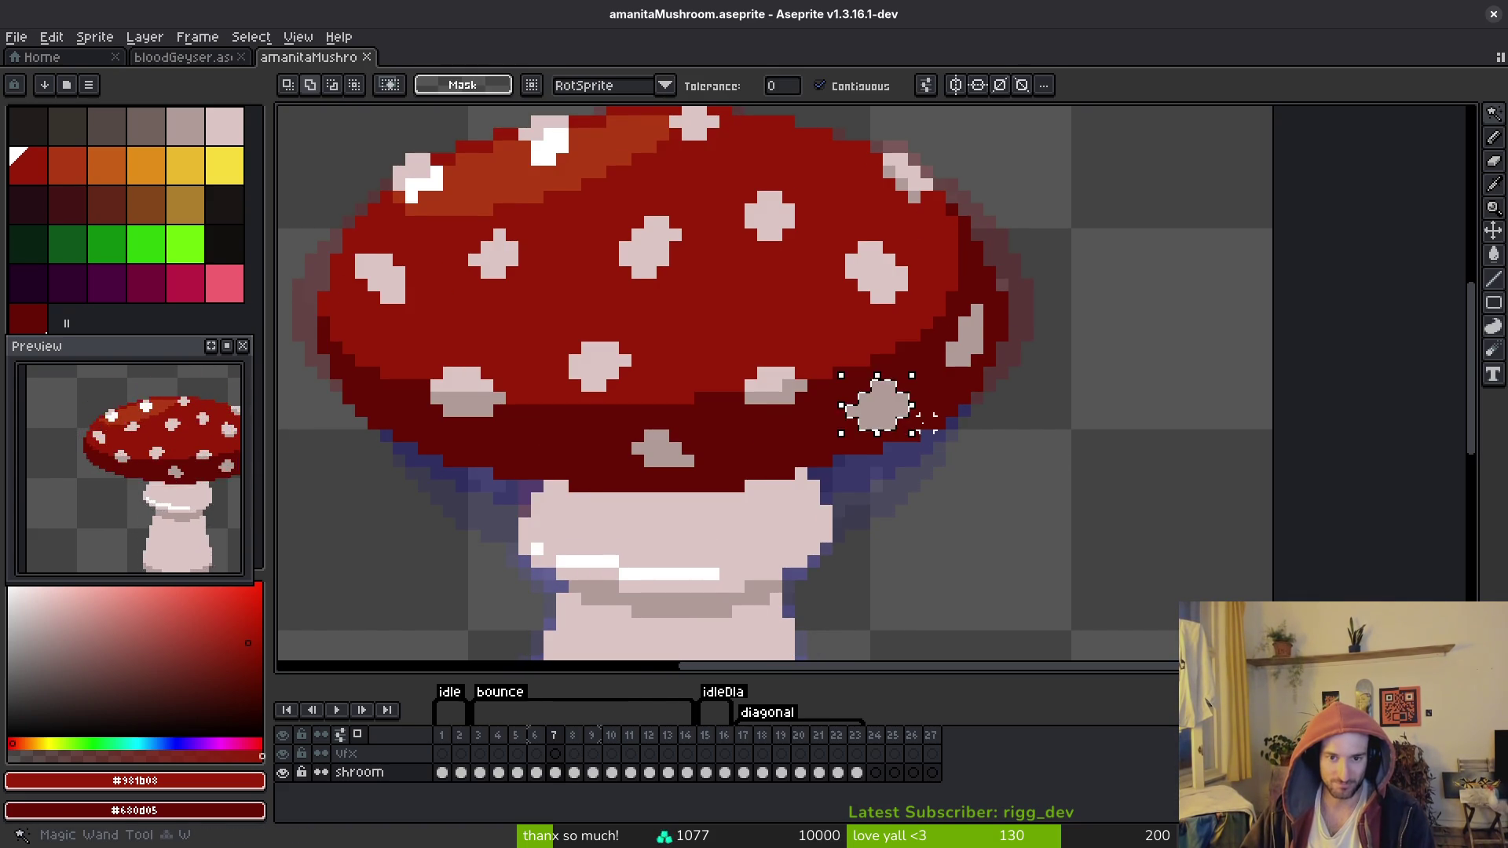
key(Right)
key(Left)
key(ctrl+c)
key(Right)
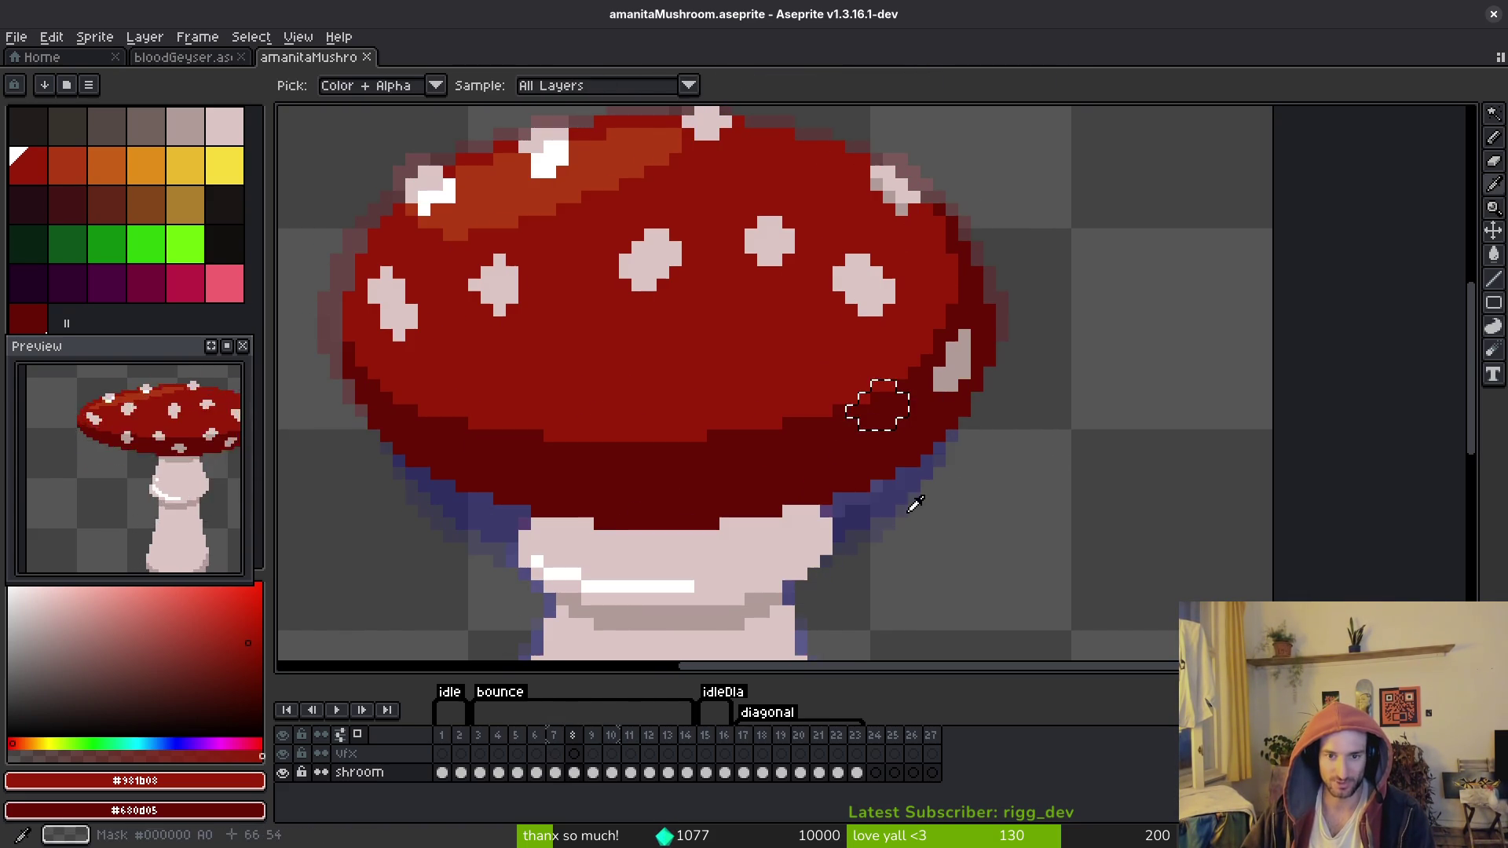
key(ctrl+v)
drag(877, 405, 875, 432)
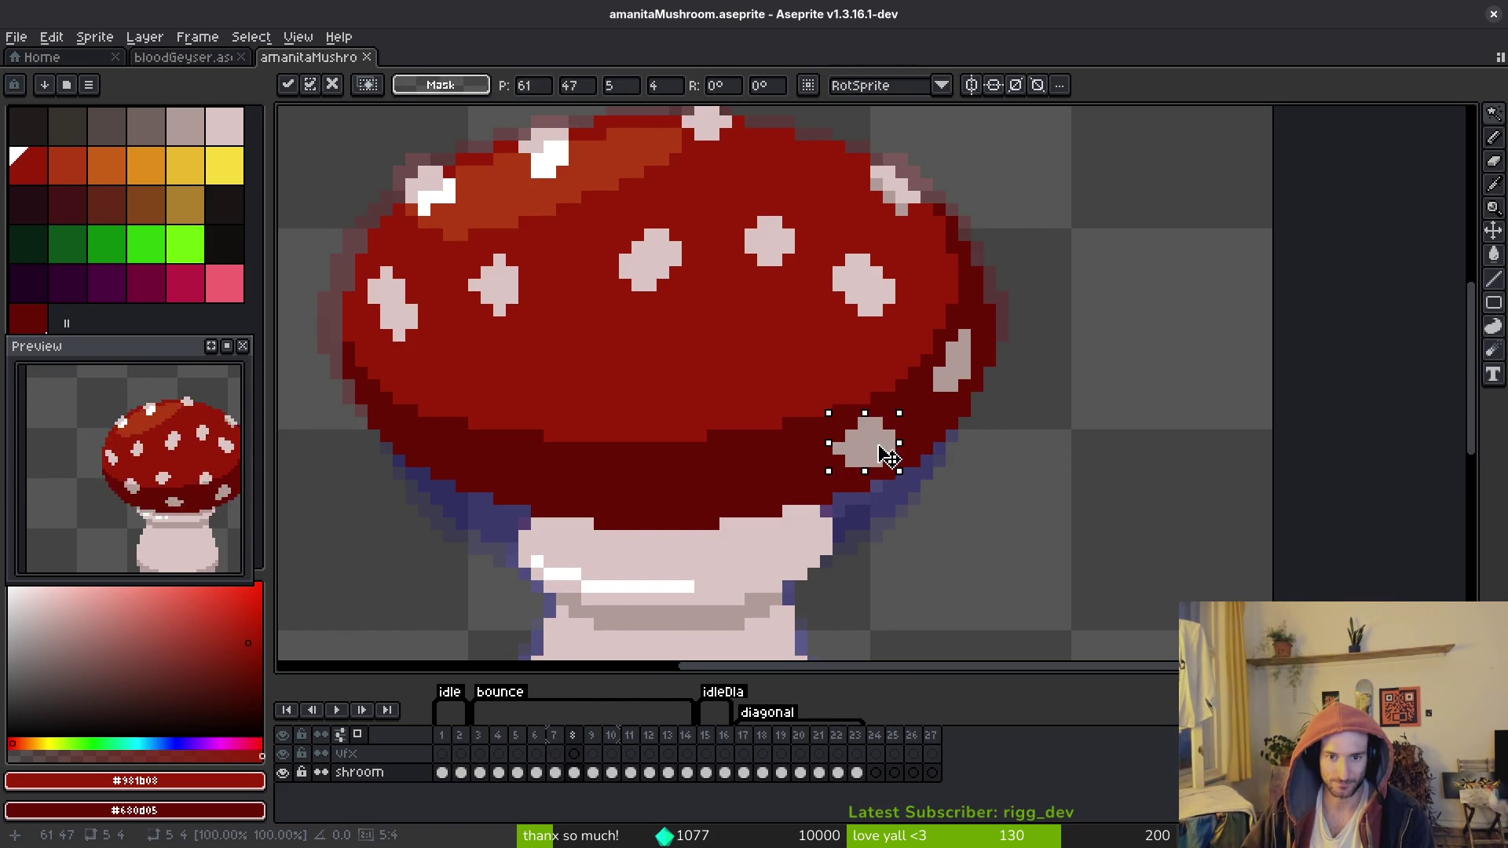
key(i)
Step: Touch up the moved spot's edge pixels with the cap underside's dark red
scroll(911, 442, up, 3)
alt+click(911, 442)
click(824, 466)
alt+click(768, 431)
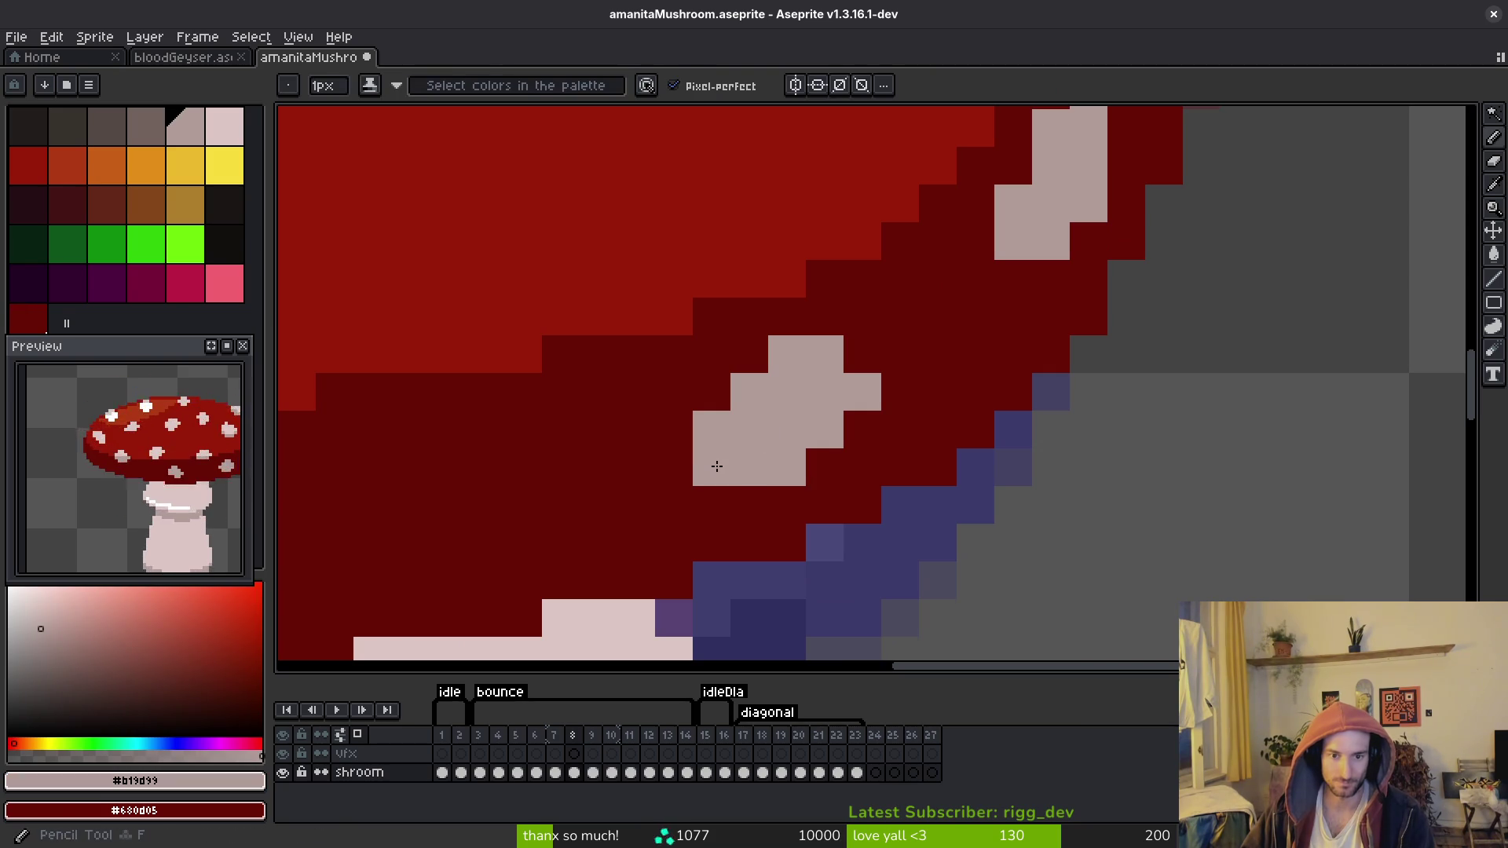
scroll(988, 449, down, 3)
key(Left)
key(Left)
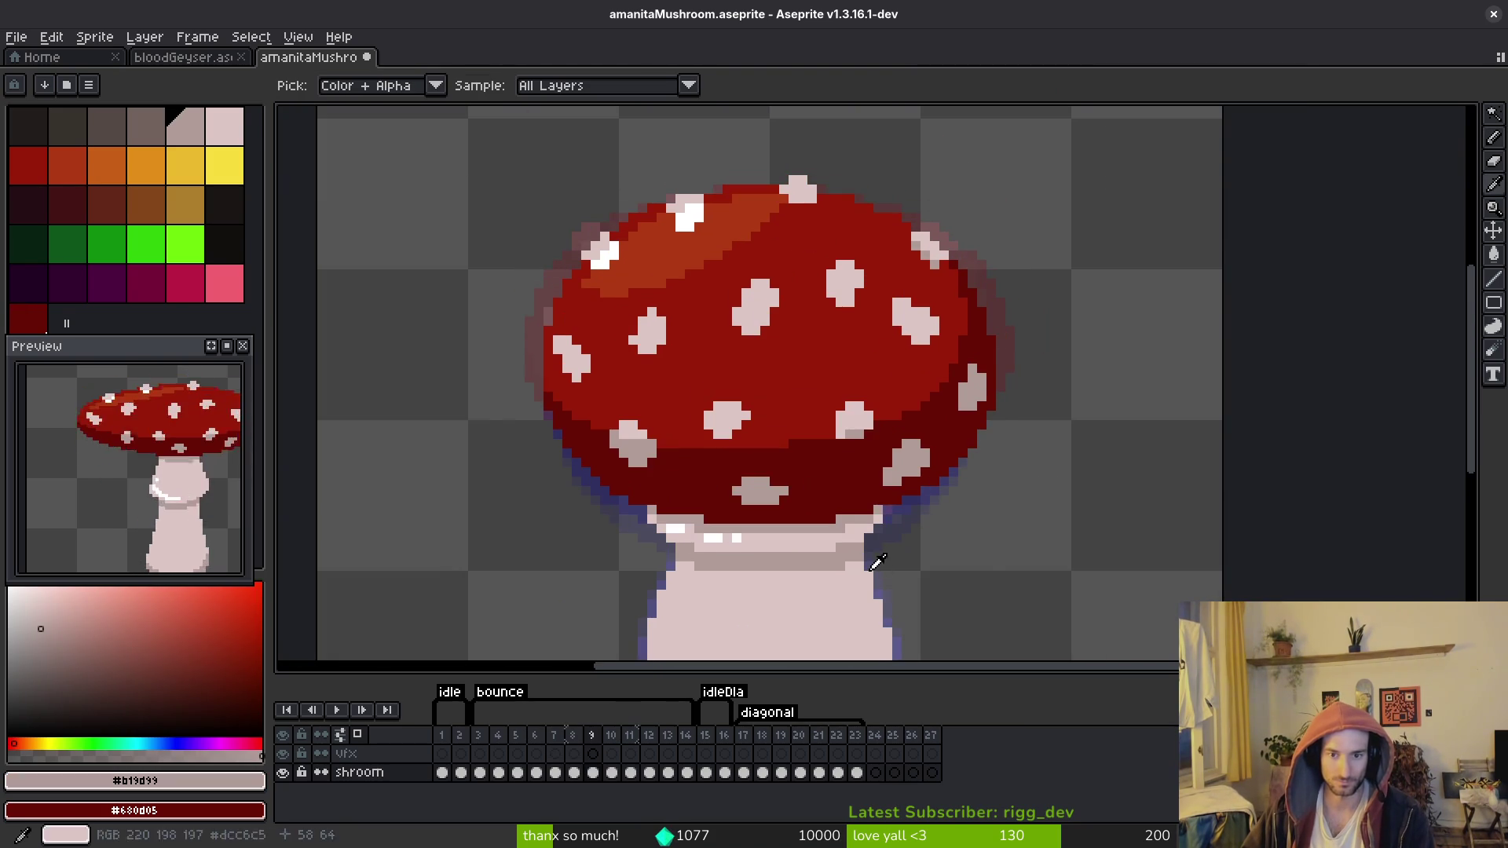
key(Right)
key(Right)
key(Left)
Step: Copy another pink spot from frame 7 into frame 8, placed a few pixels lower
key(w)
click(848, 388)
scroll(859, 395, up, 3)
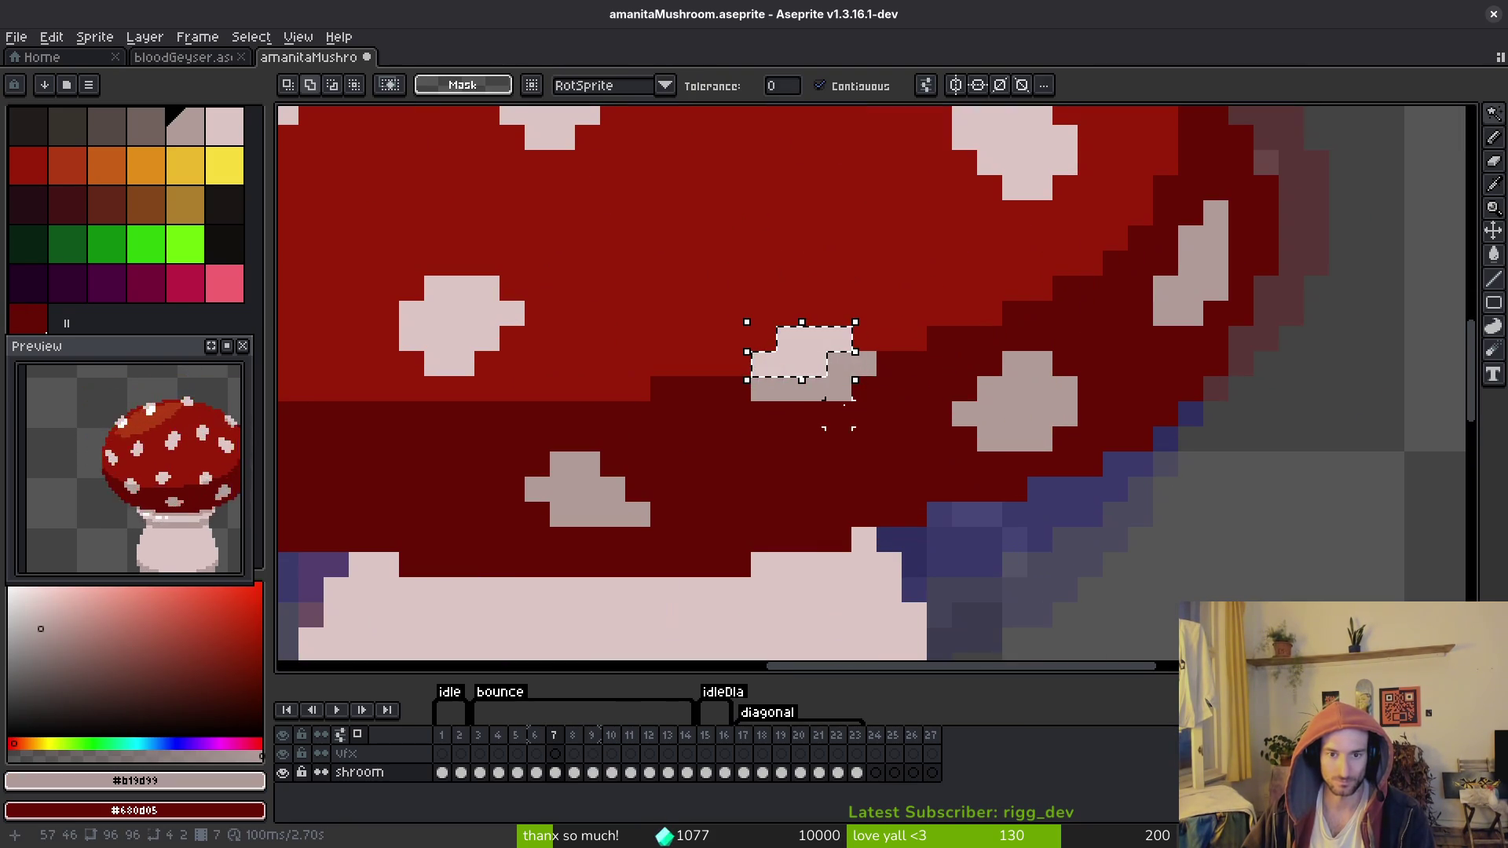
key(ctrl+c)
key(Right)
key(ctrl+v)
mouse_move(839, 381)
mouse_down()
mouse_move(824, 424)
mouse_move(800, 434)
mouse_up()
key(Return)
key(i)
click(824, 385)
Step: Repaint the grey row under the spot pink, add a grey shading pixel, and compare with frame 9
key(b)
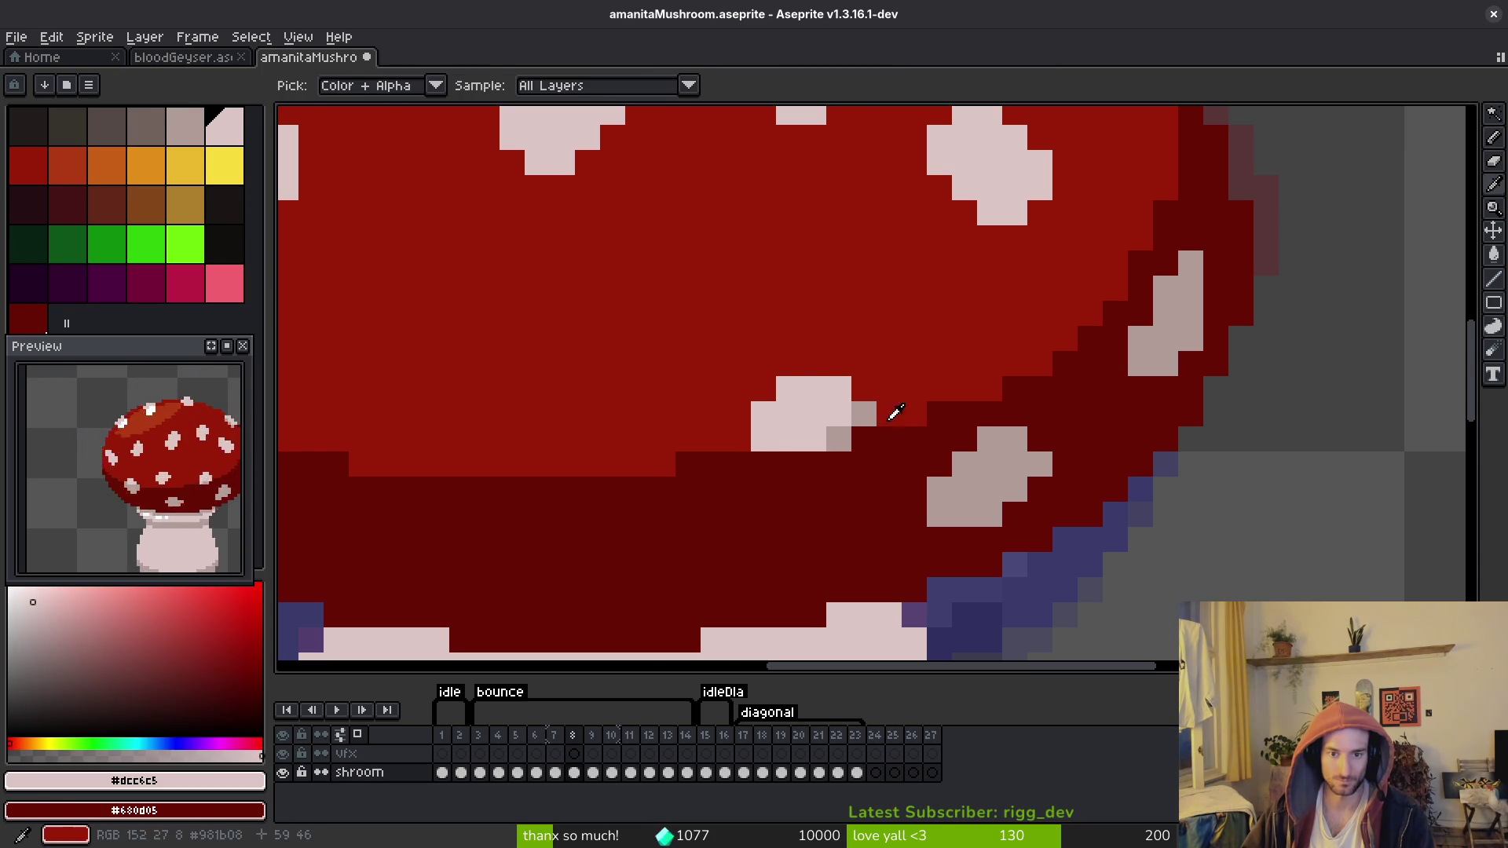
alt+click(864, 414)
click(813, 464)
key(Right)
key(Left)
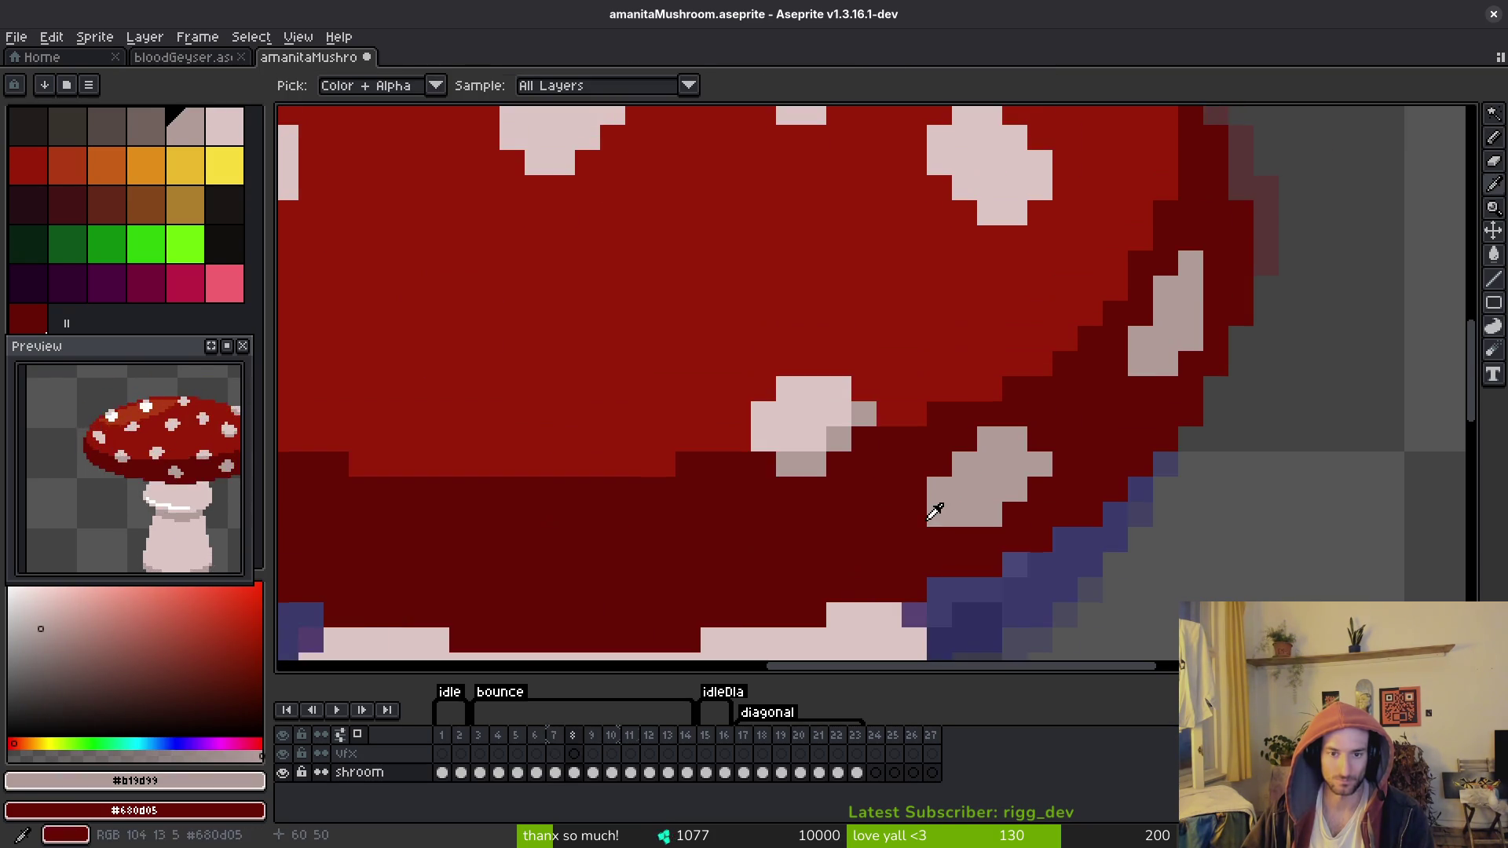
key(Right)
scroll(911, 511, down, 5)
key(Left)
key(Right)
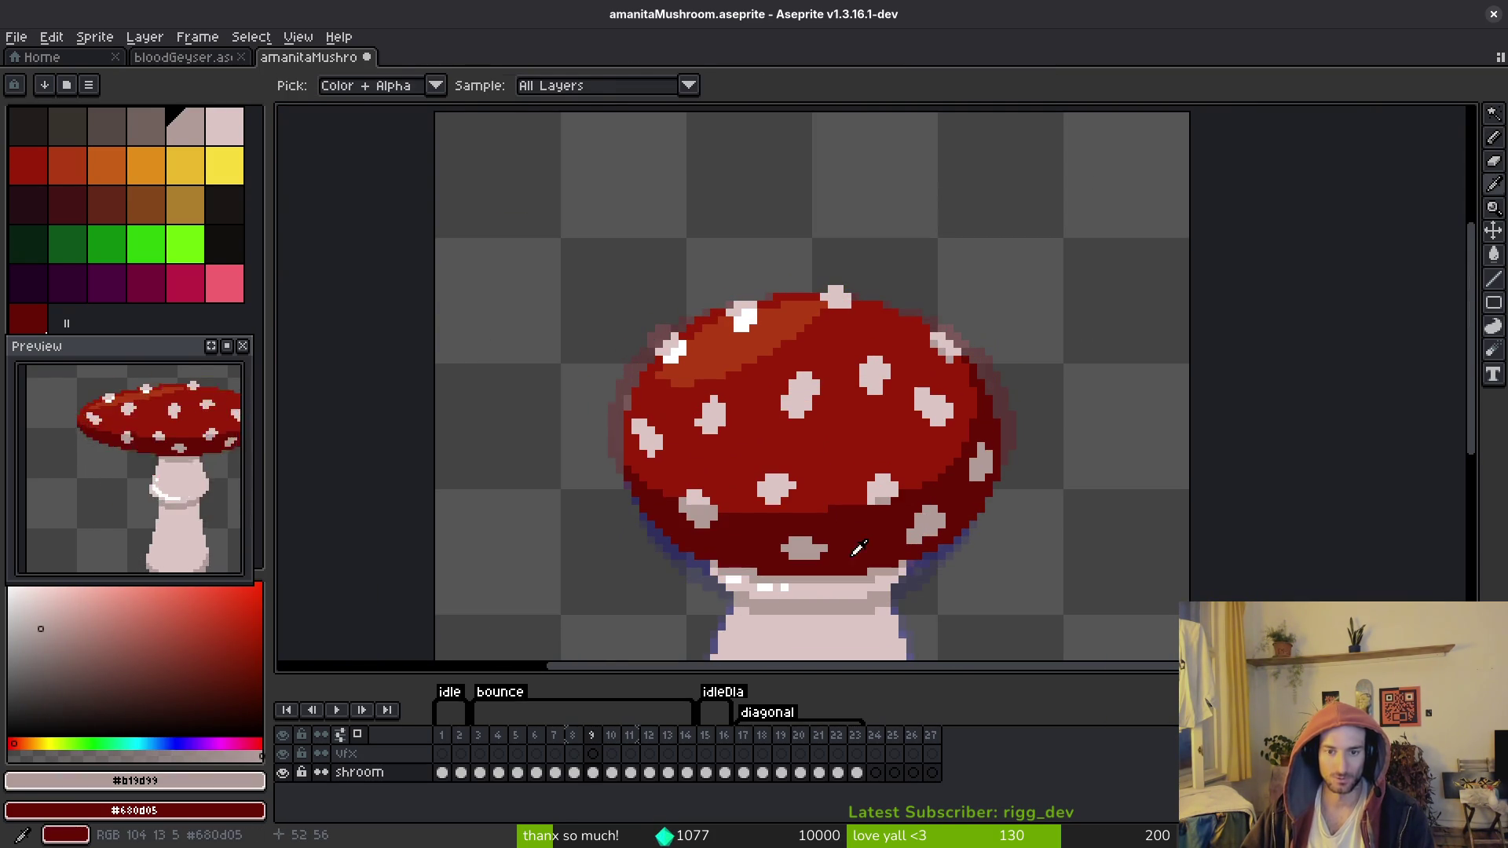
key(Left)
key(Right)
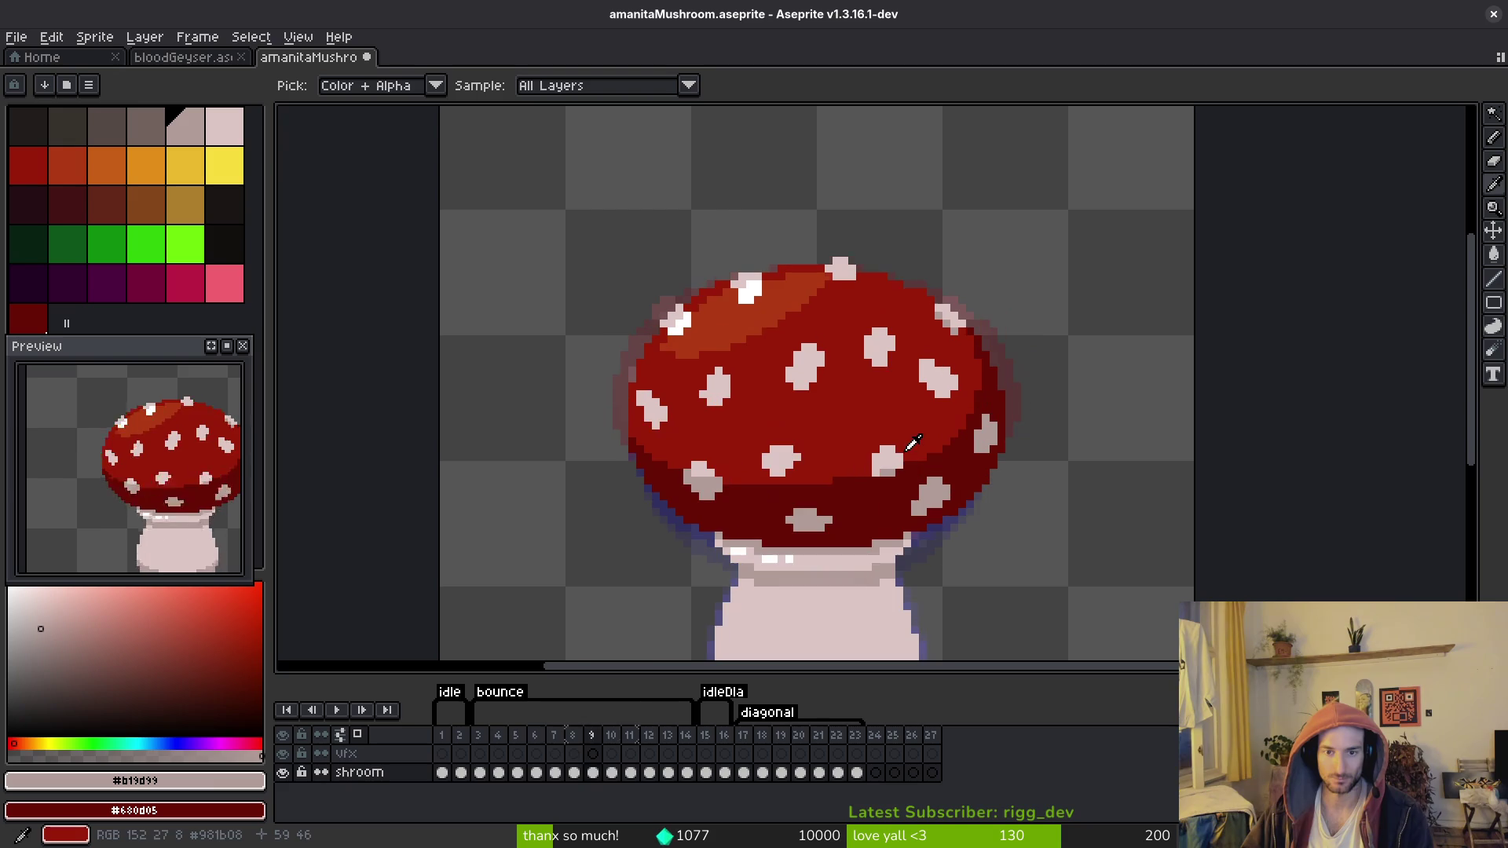
Step: Bring another cap spot from frame 7 into frame 8
scroll(916, 434, up, 1)
key(Left)
key(Left)
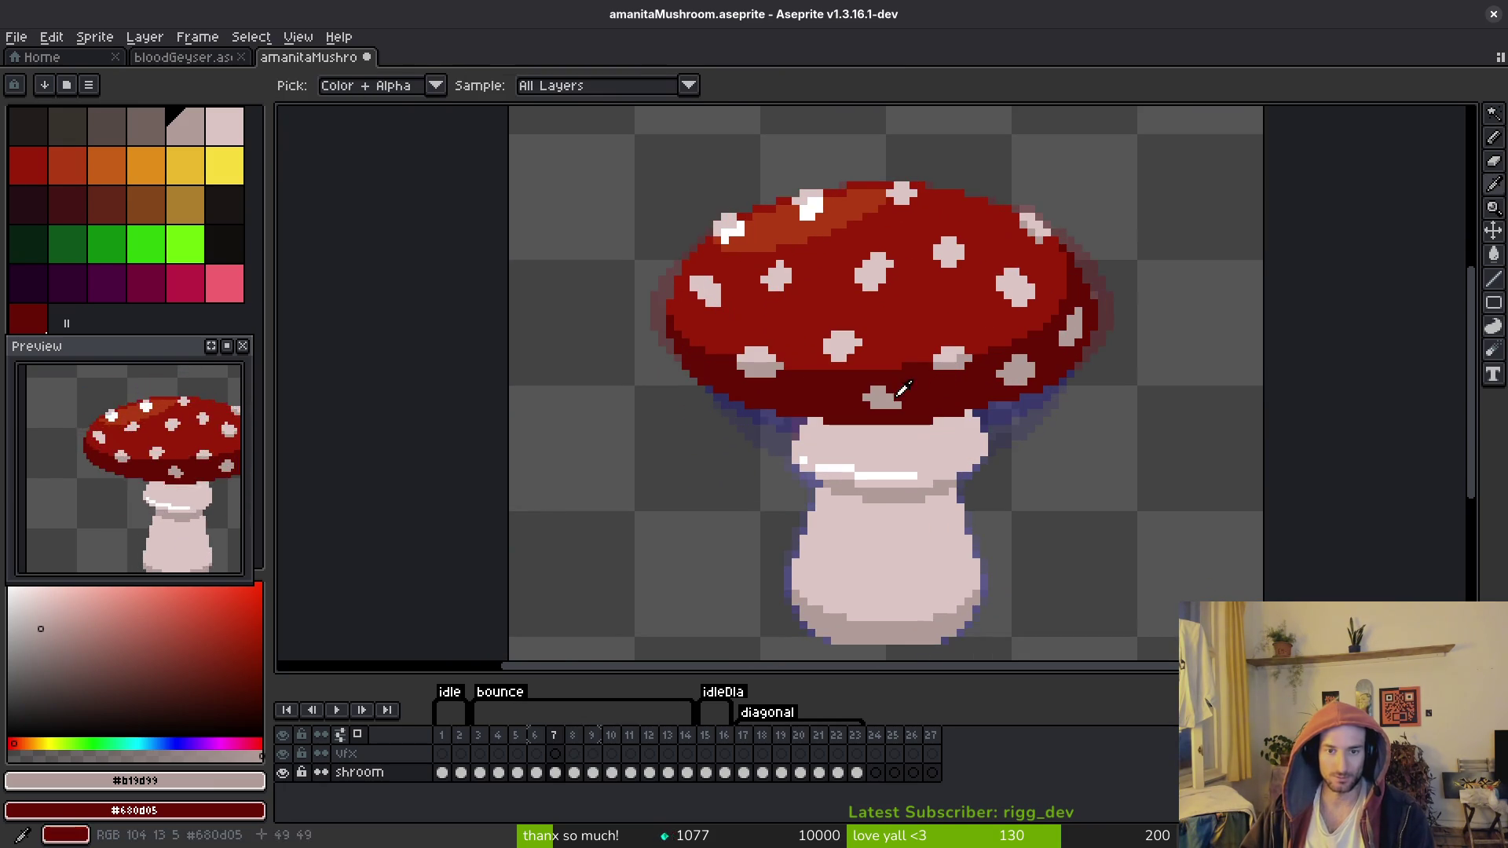
click(842, 354)
key(Right)
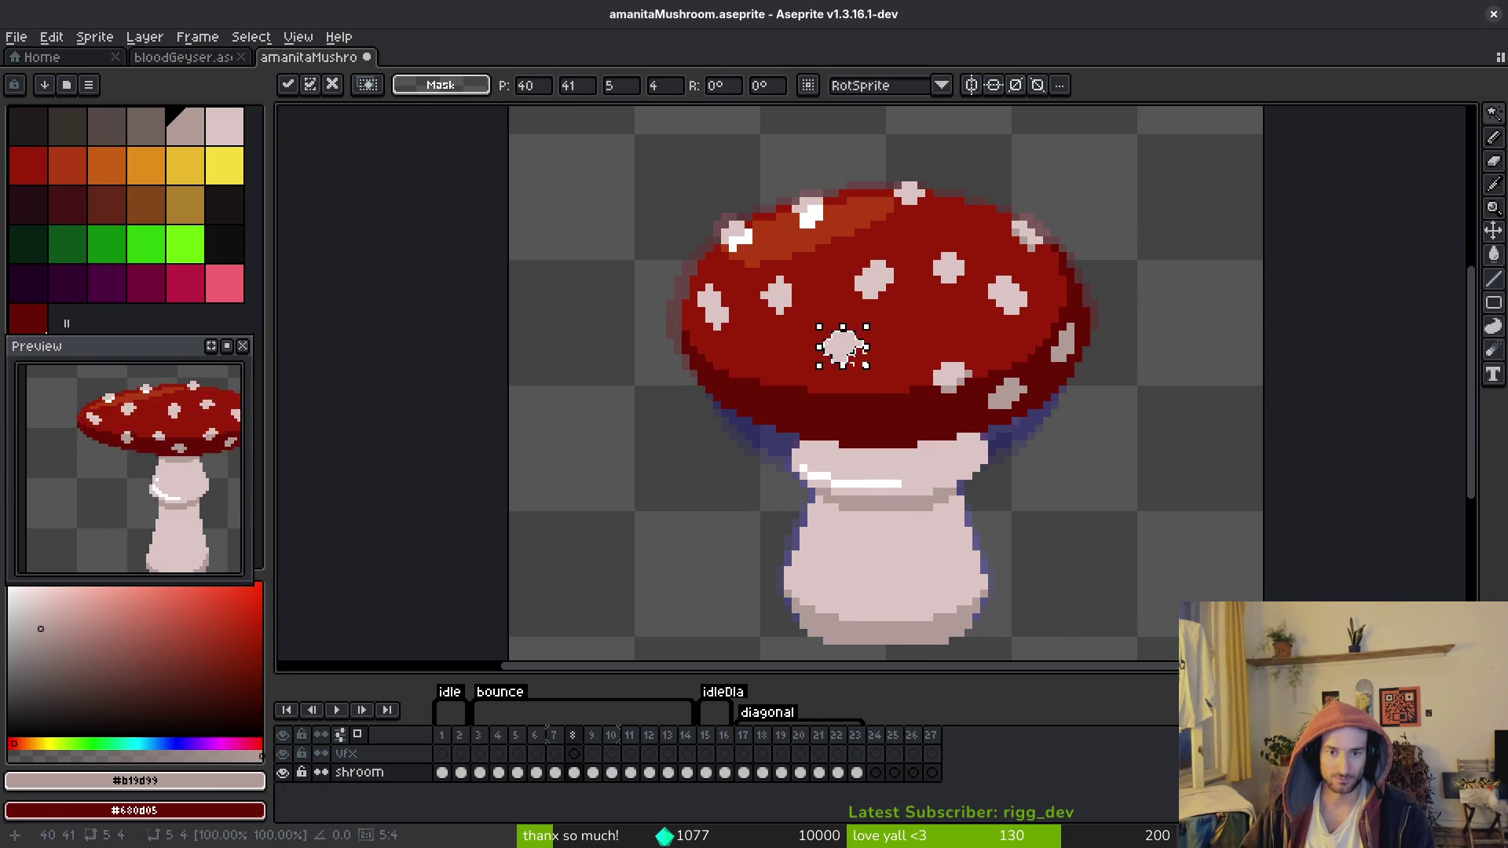
key(Right)
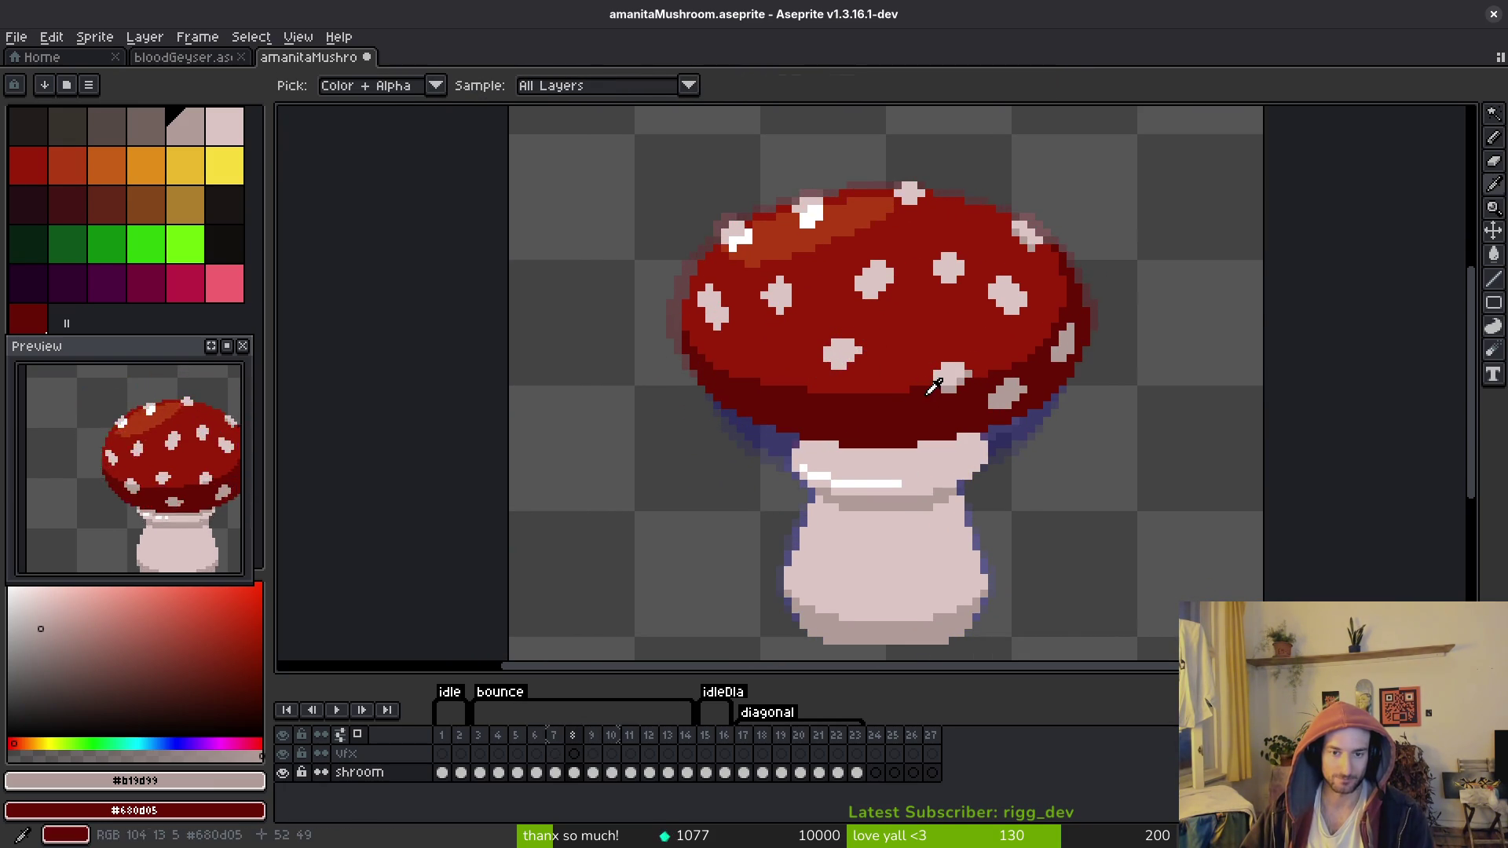
key(Left)
scroll(840, 345, up, 1)
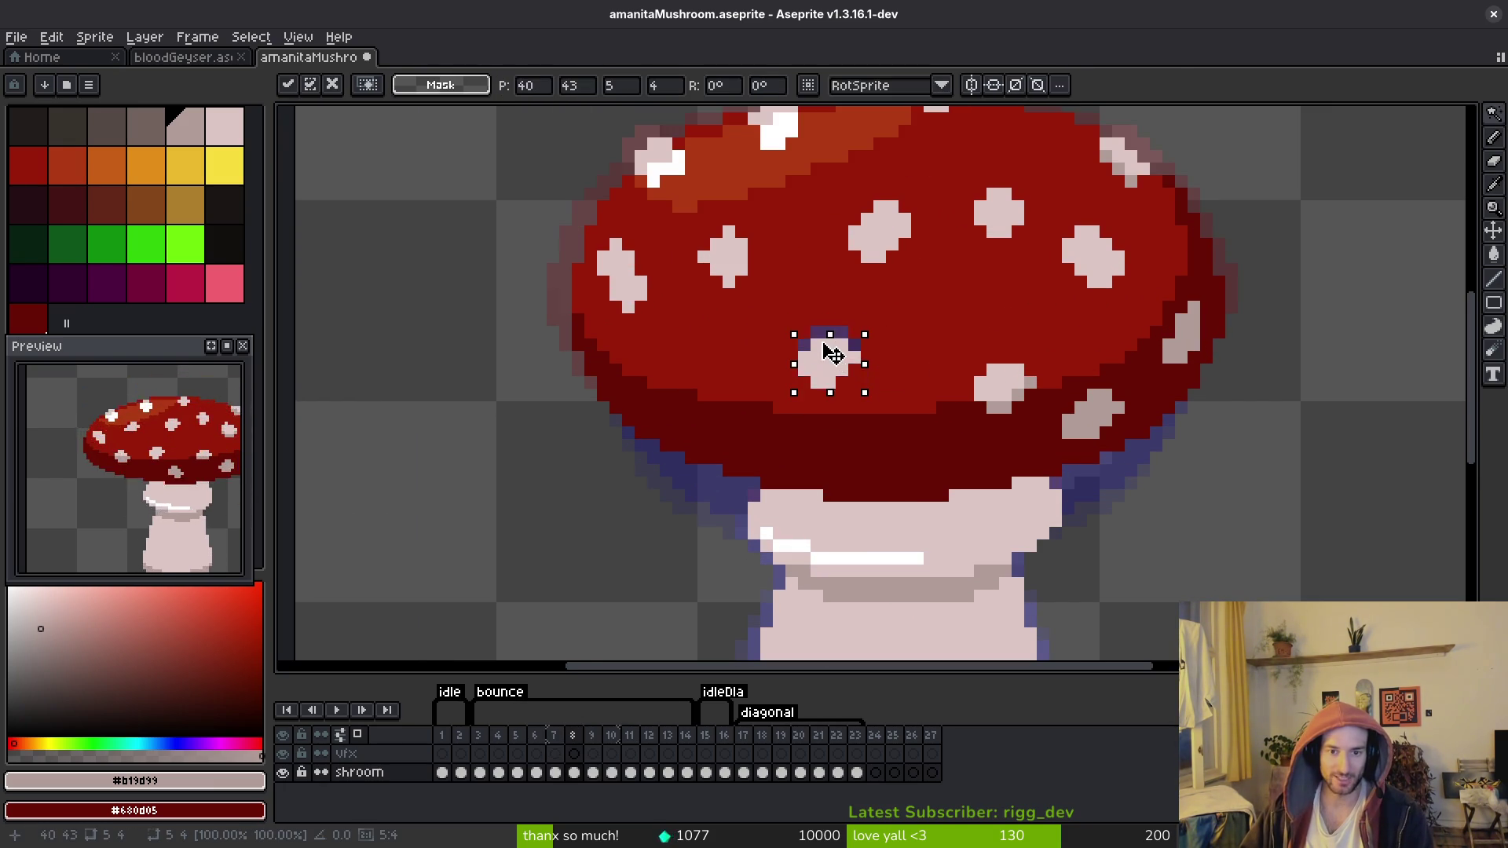
Step: Paint over the stray purple pixels on the cap spot with cap red
click(840, 345)
key(b)
alt+click(835, 346)
drag(835, 334, 804, 355)
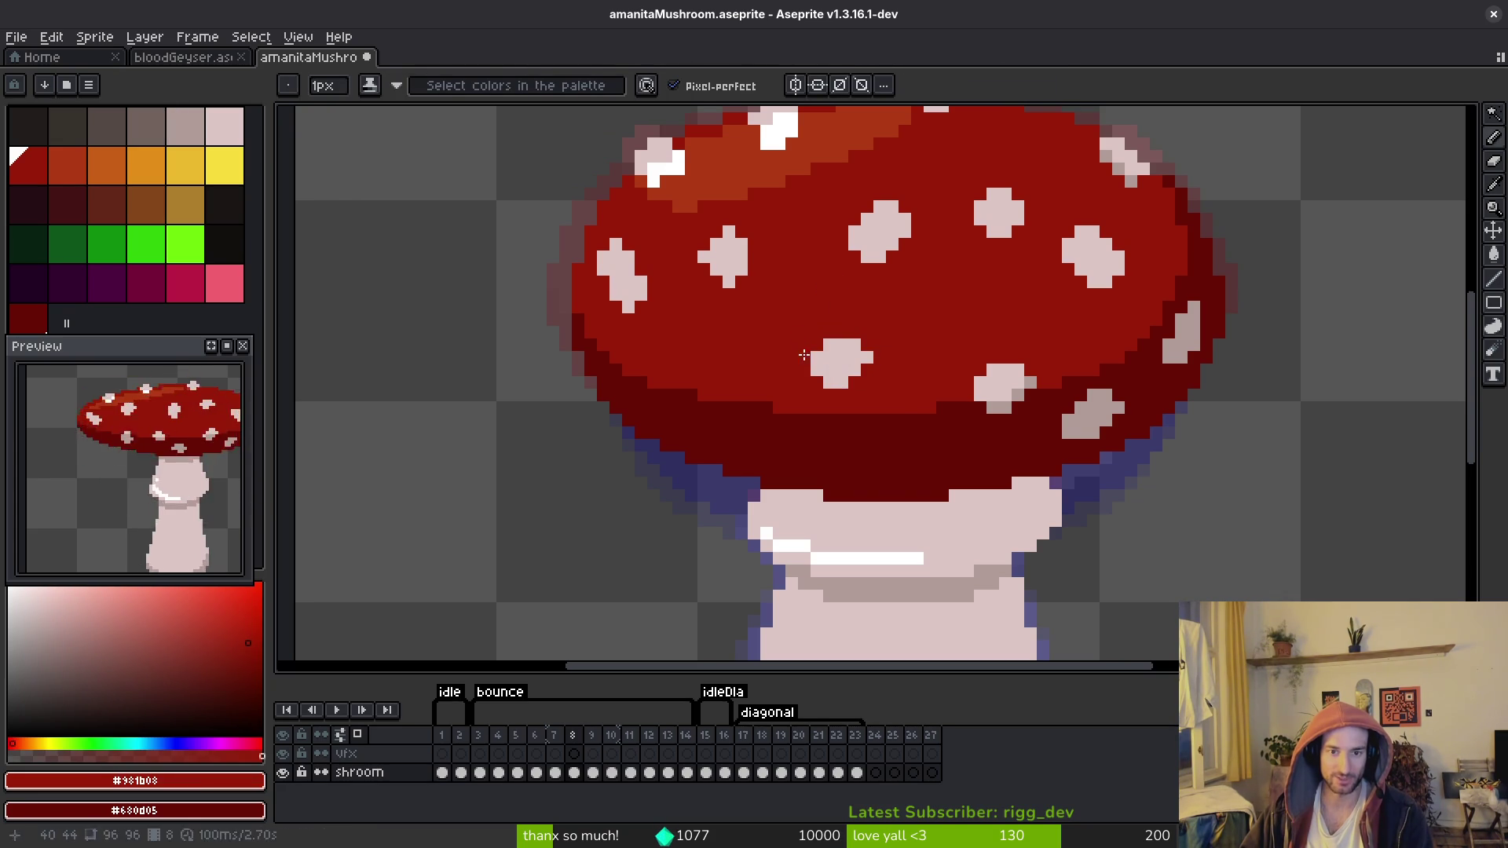
scroll(893, 358, down, 3)
key(Left)
key(Right)
key(Left)
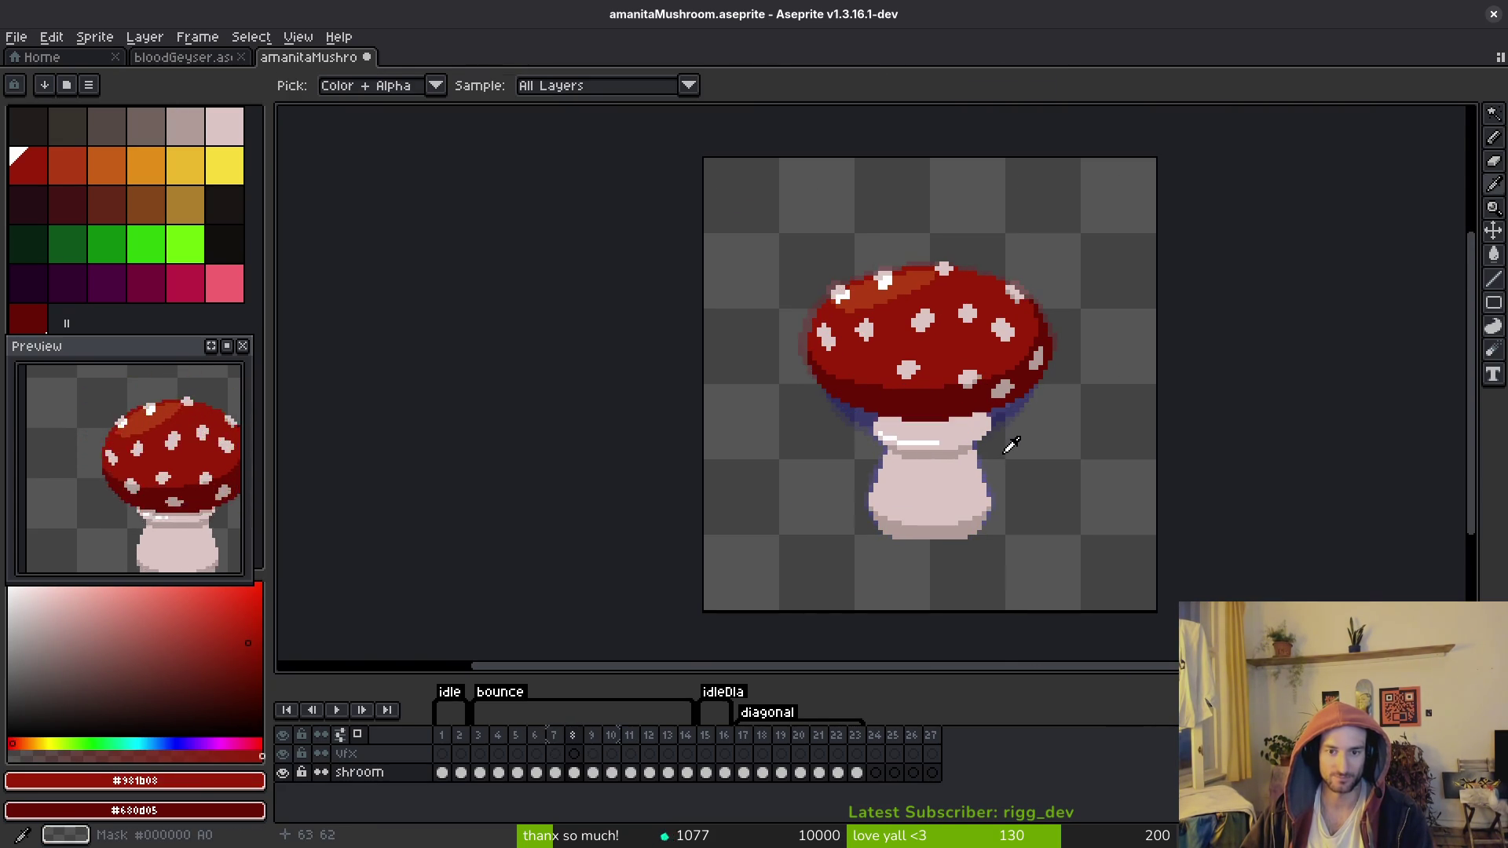
Step: Copy the spot on the cap's left side into frame 8, placed lower on the cap
key(w)
scroll(884, 382, up, 3)
click(797, 345)
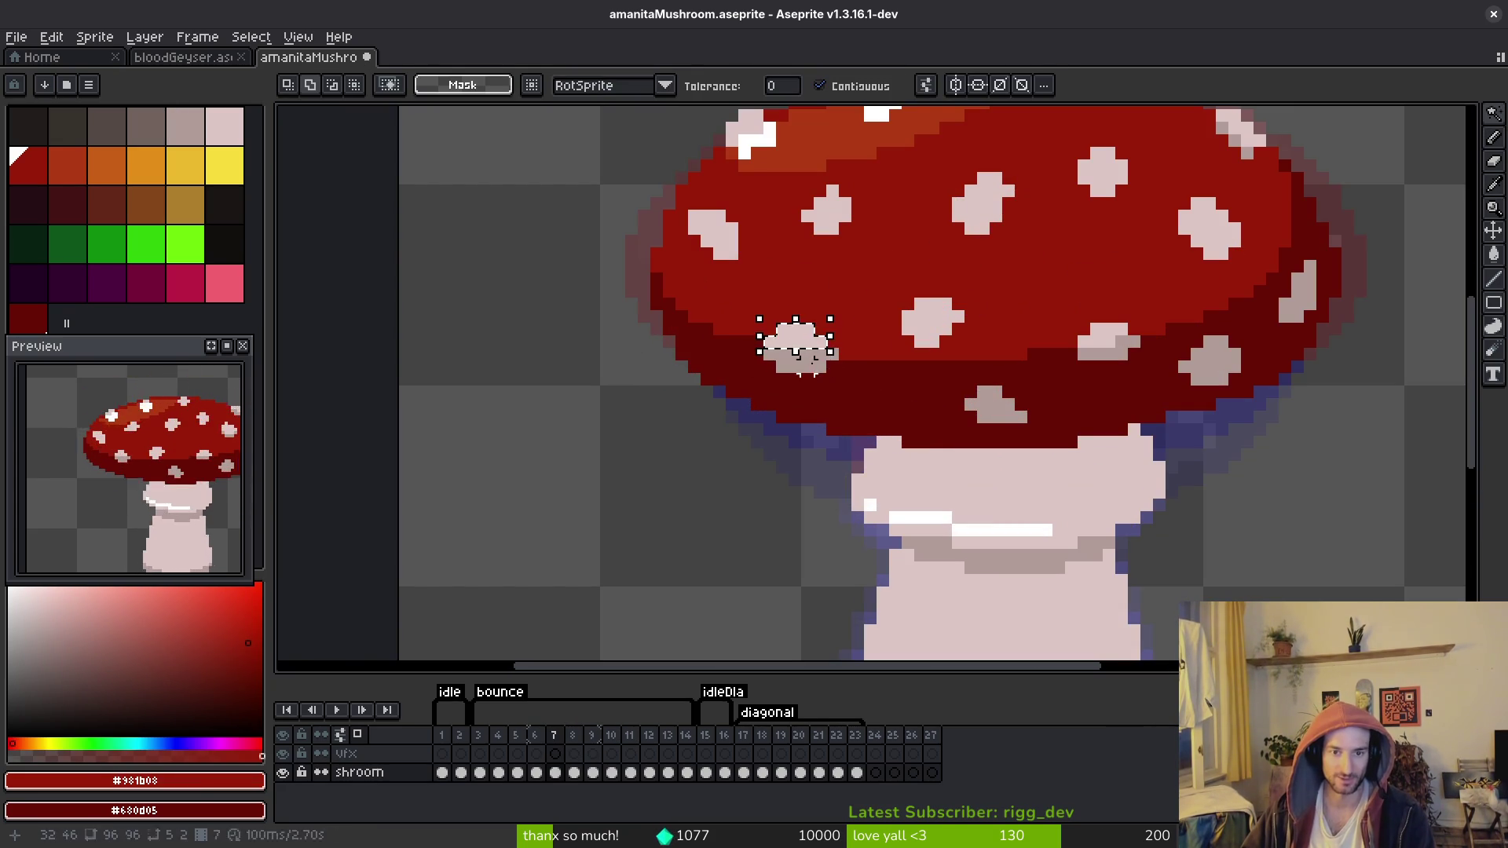
key(Right)
drag(830, 364, 814, 380)
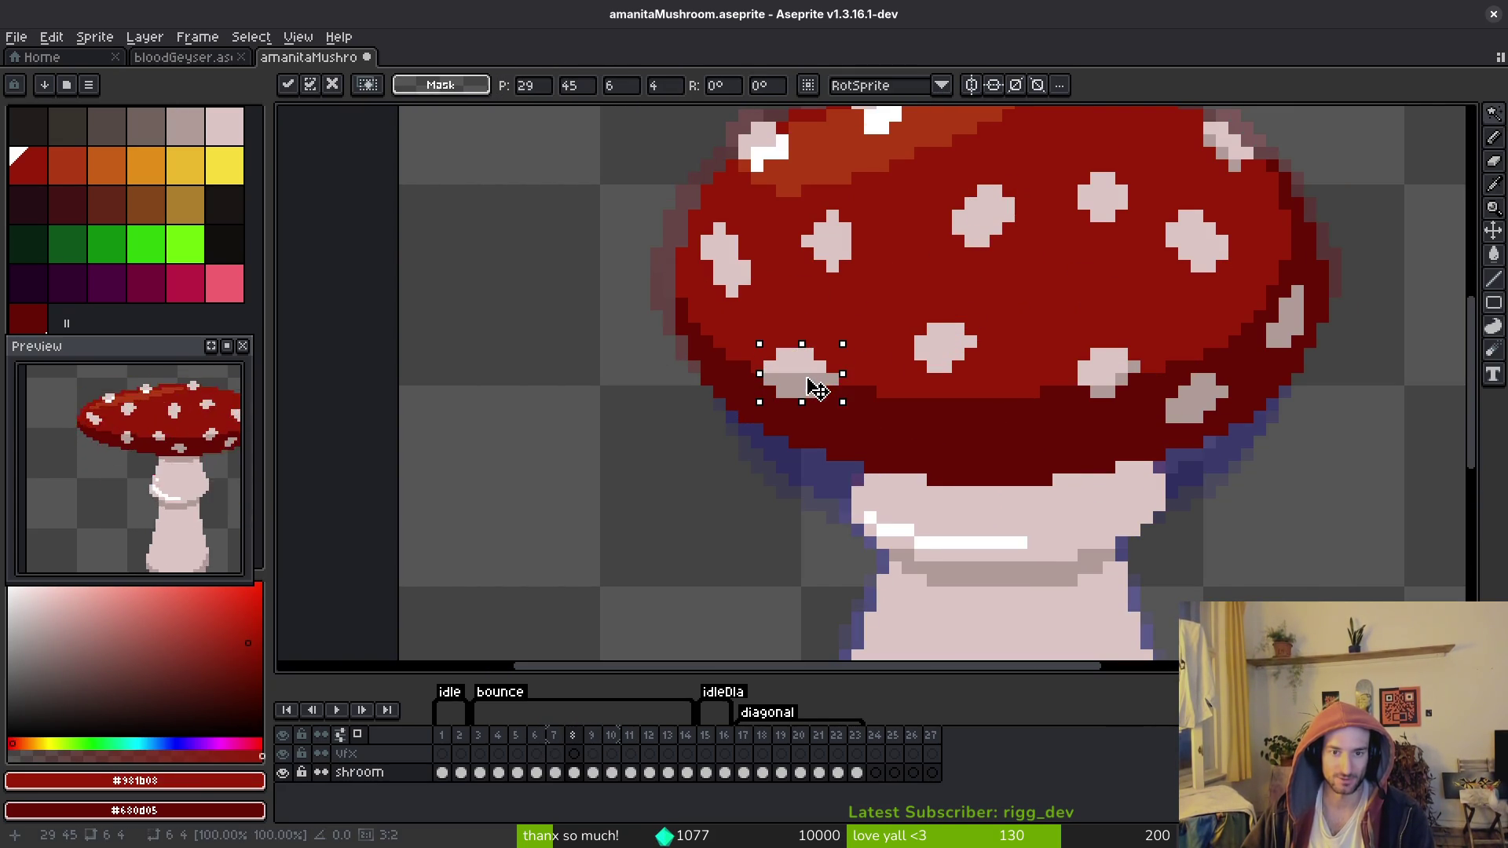
key(b)
alt+click(814, 380)
Step: Save amanitaMushroom.aseprite
scroll(815, 380, up, 2)
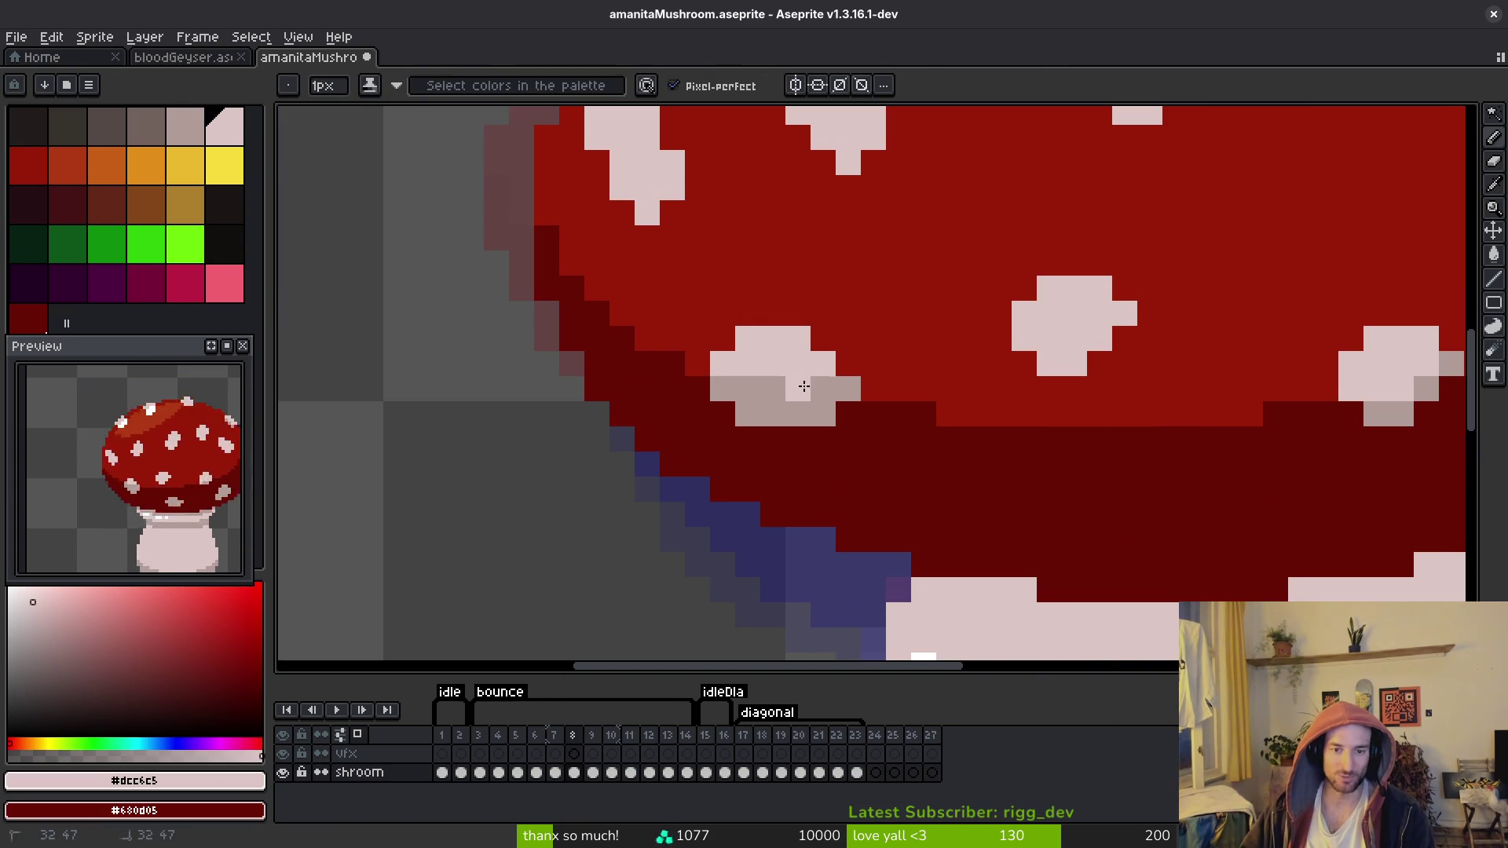
key(ctrl+s)
scroll(901, 464, down, 3)
Step: Copy the small spot near the cap's underside into the neighbouring frame, shifted left
key(Right)
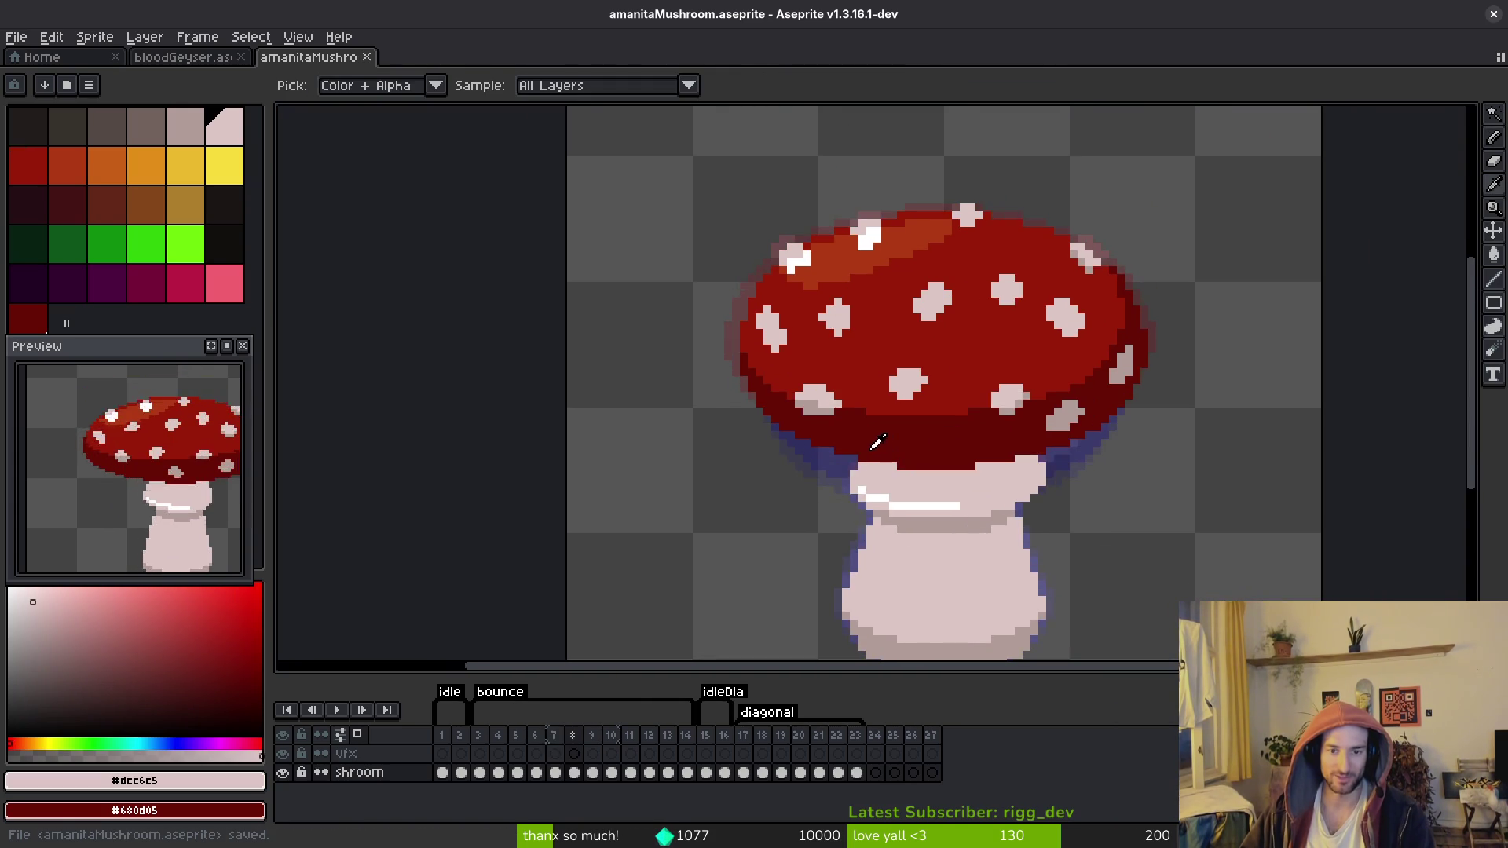
key(alt)
key(Left)
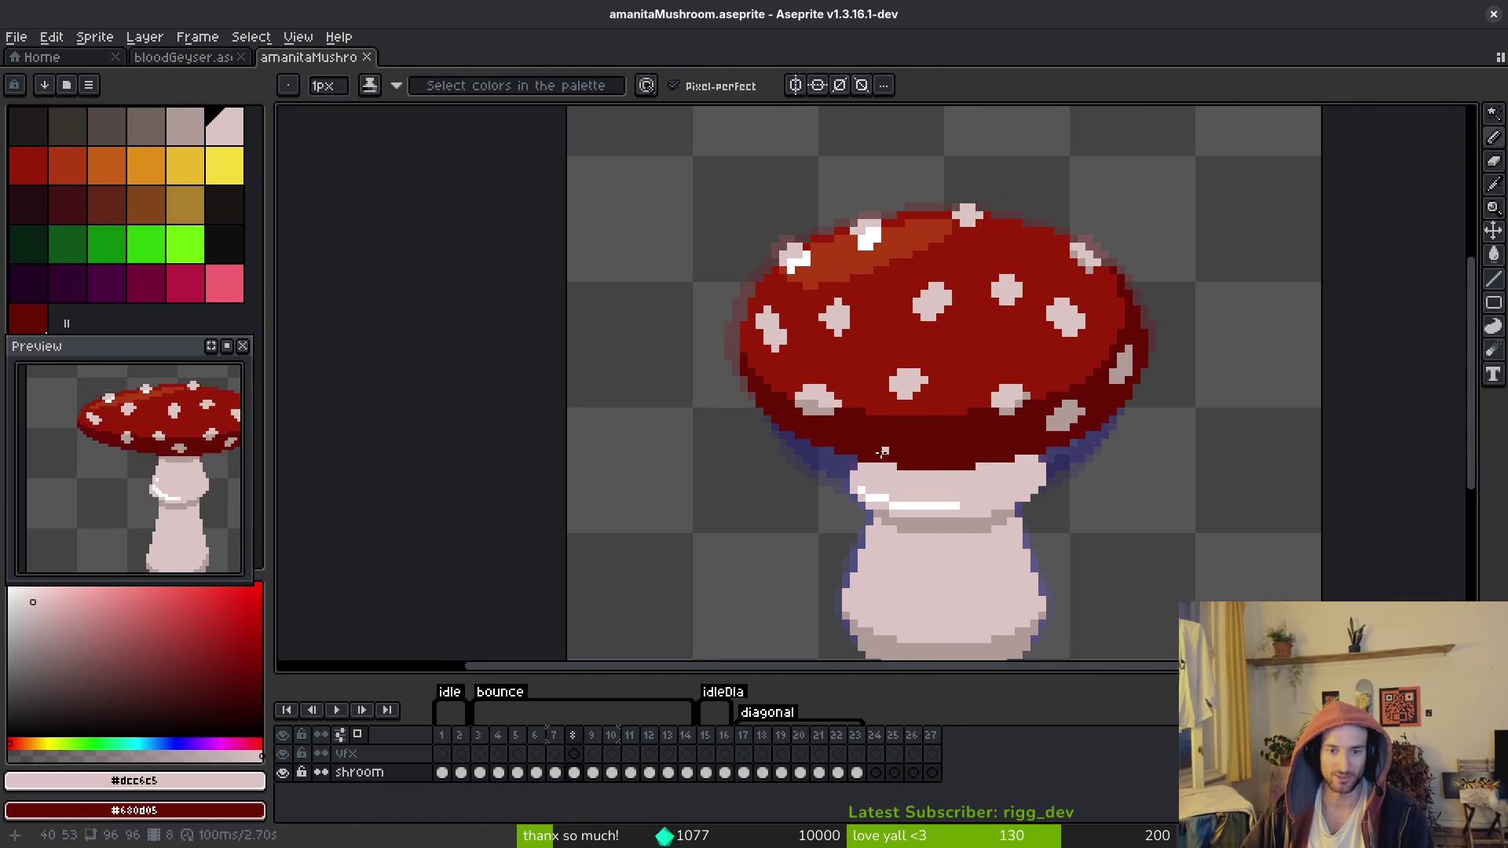
key(Right)
key(Left)
key(Right)
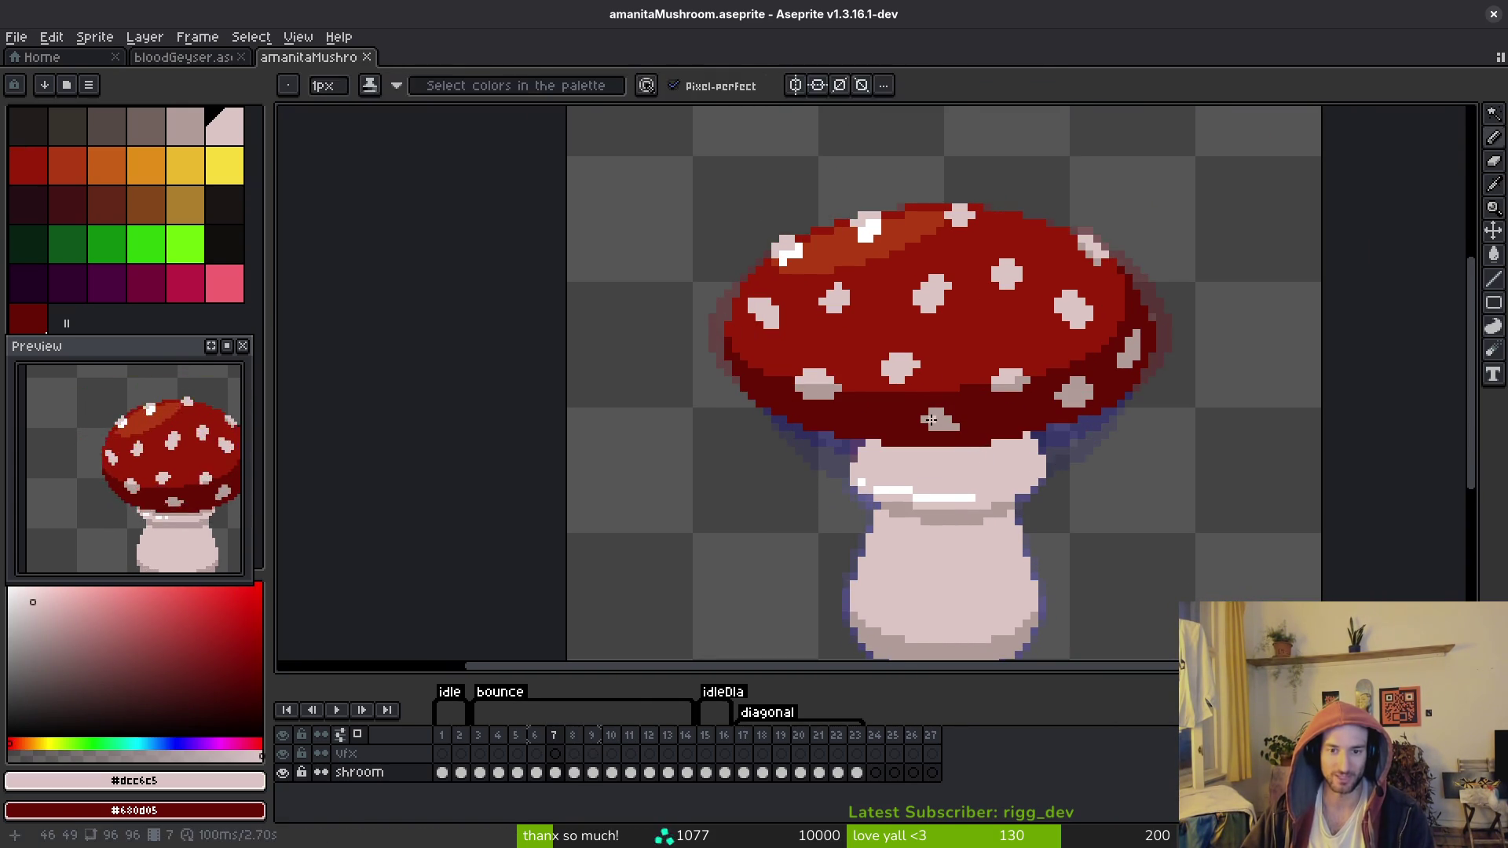
key(w)
click(943, 421)
key(Left)
key(ctrl+v)
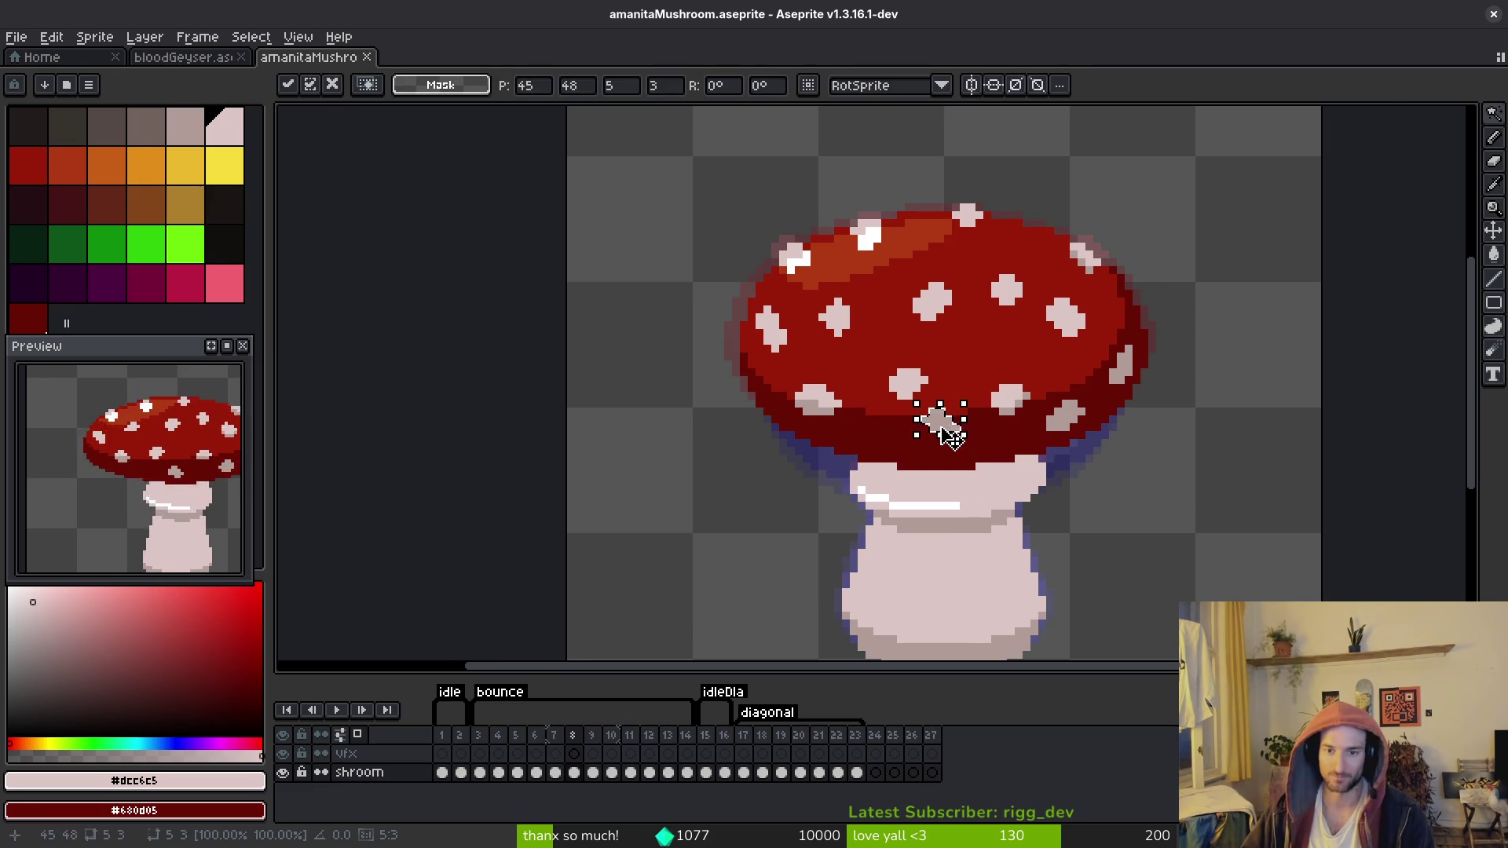
scroll(945, 427, up, 2)
drag(942, 463, 931, 462)
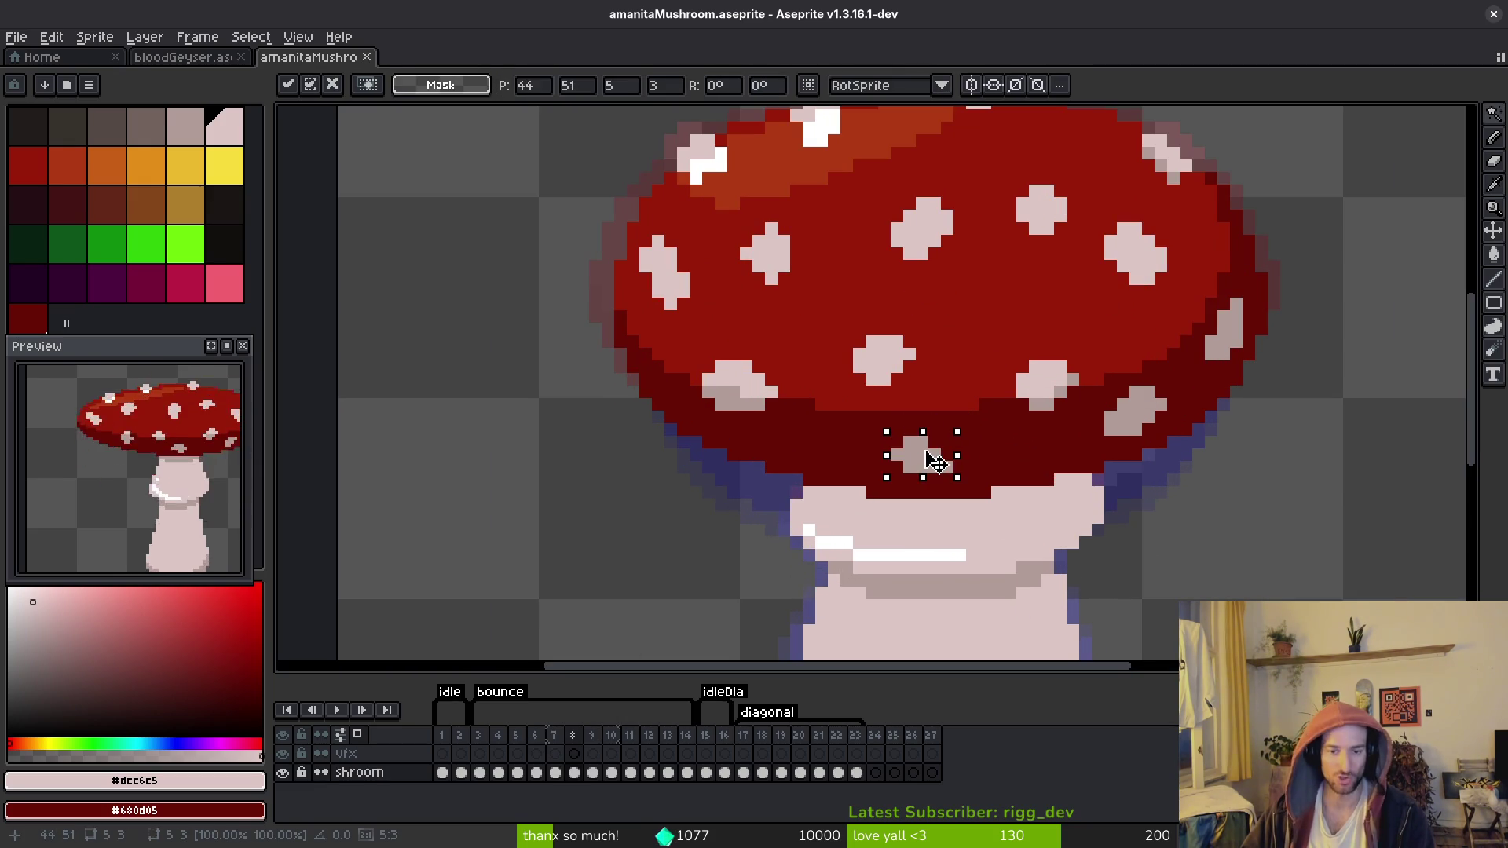
key(Return)
Step: Add a shaded pink pixel at the spot's right end, then review frame 9
alt+click(918, 454)
key(b)
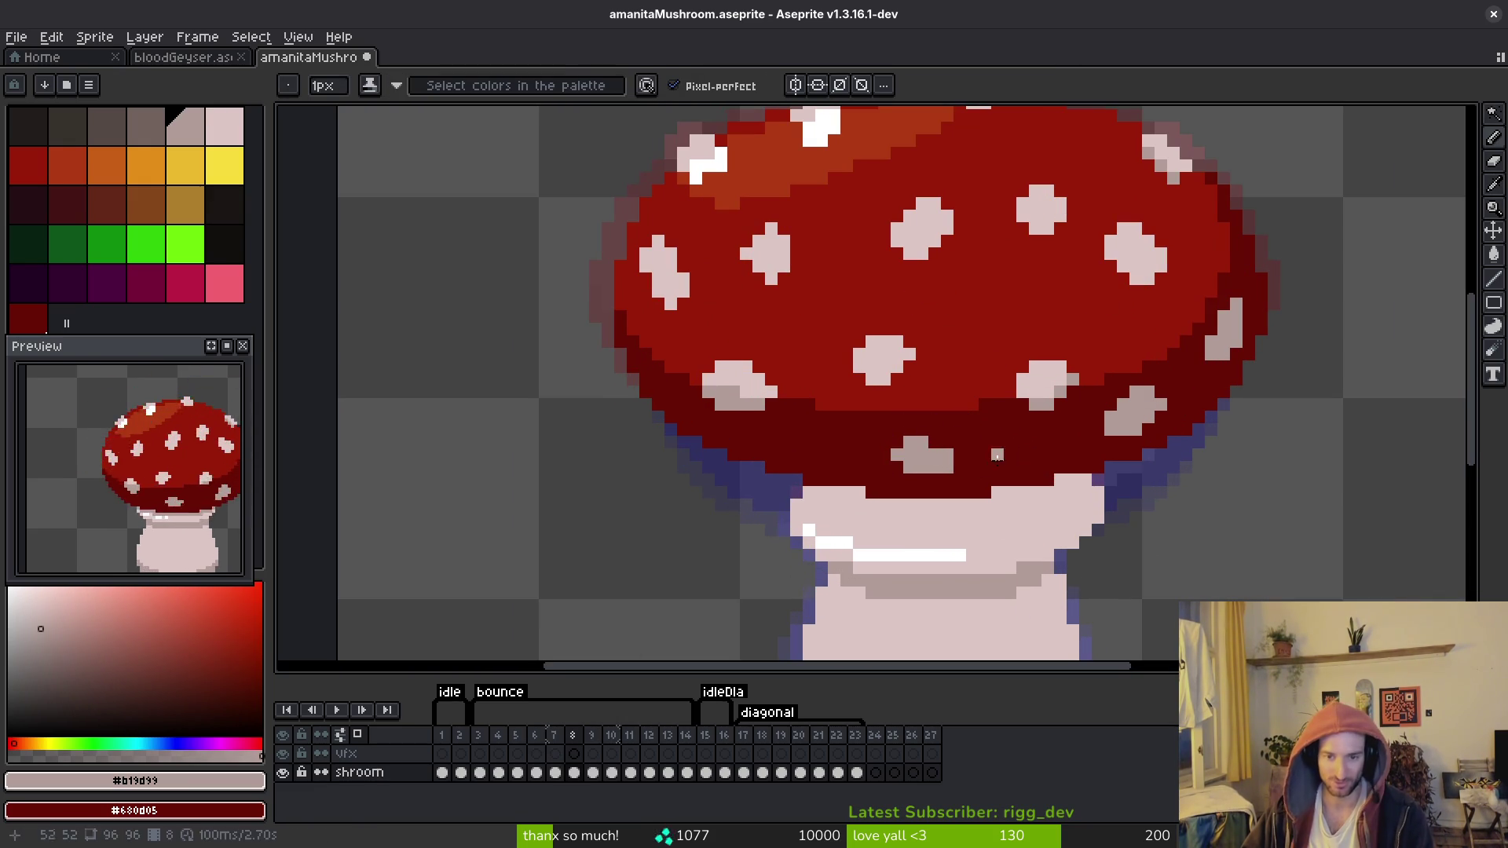
click(959, 454)
key(alt)
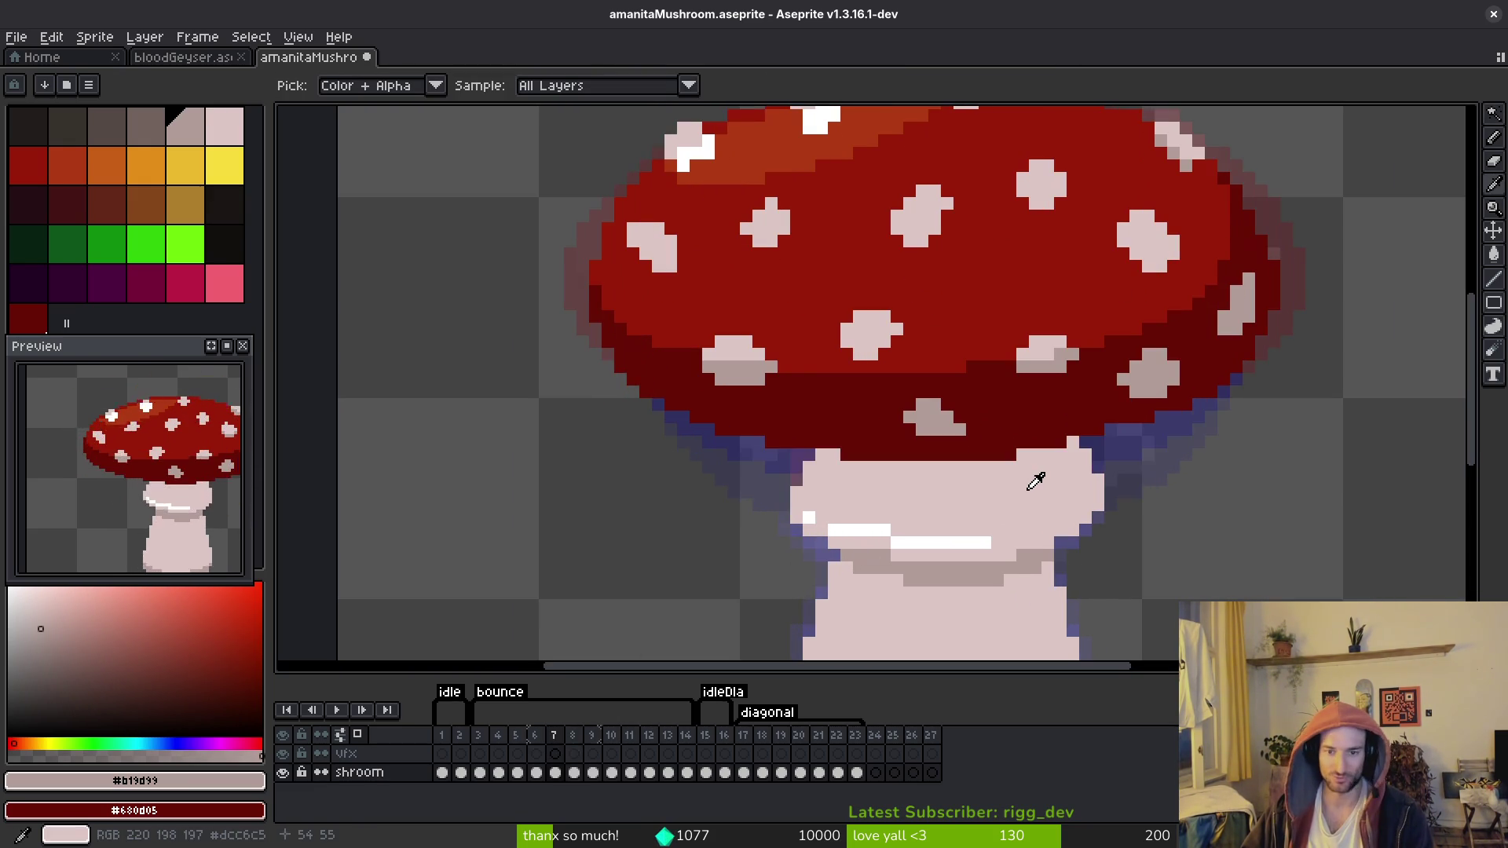
key(Right)
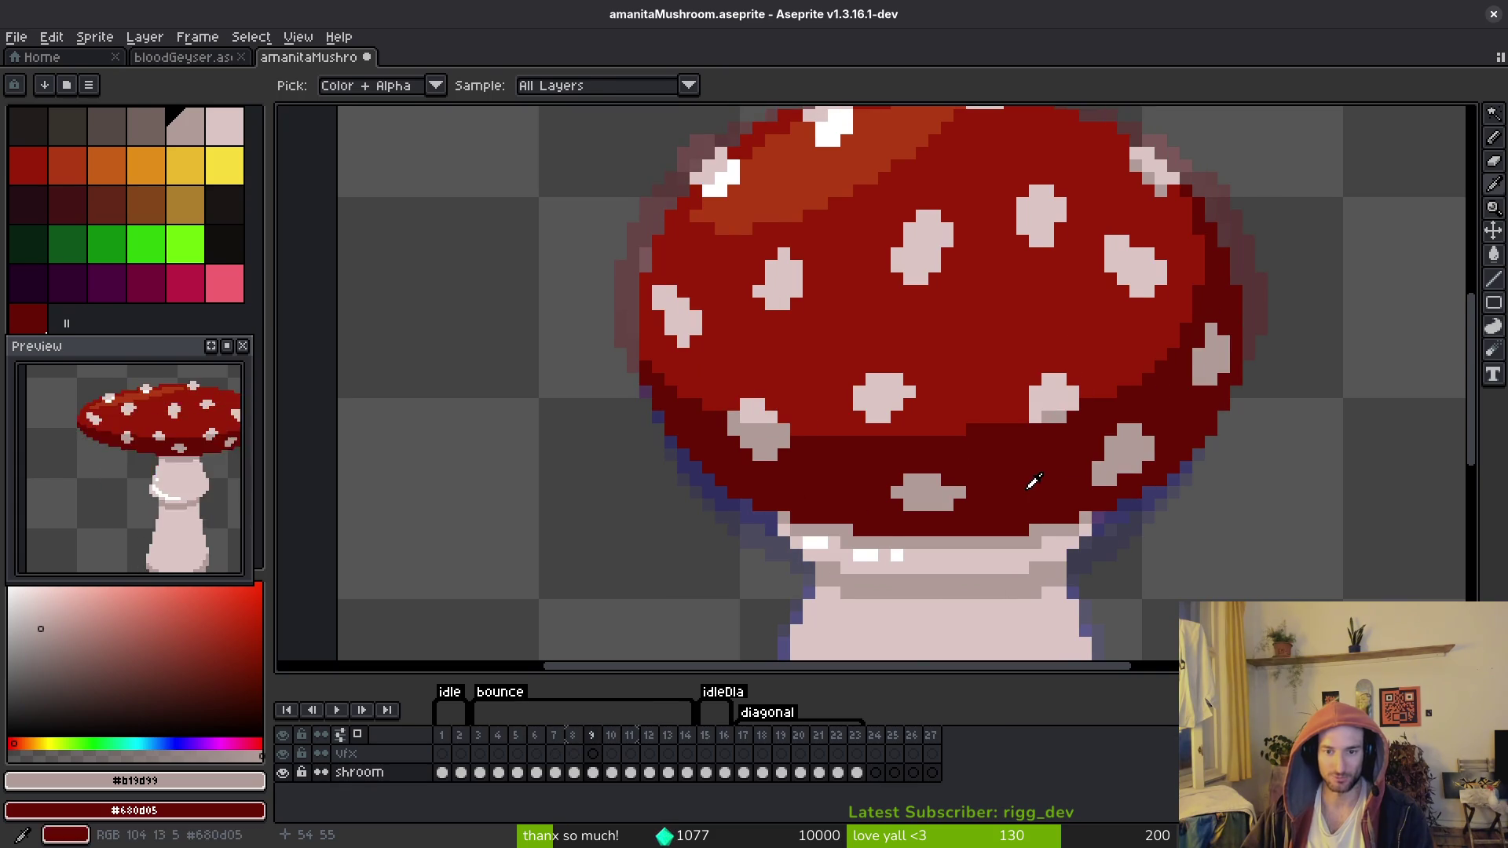
scroll(1020, 491, down, 2)
Step: Save the mushroom sprite file with Ctrl+S
key(i)
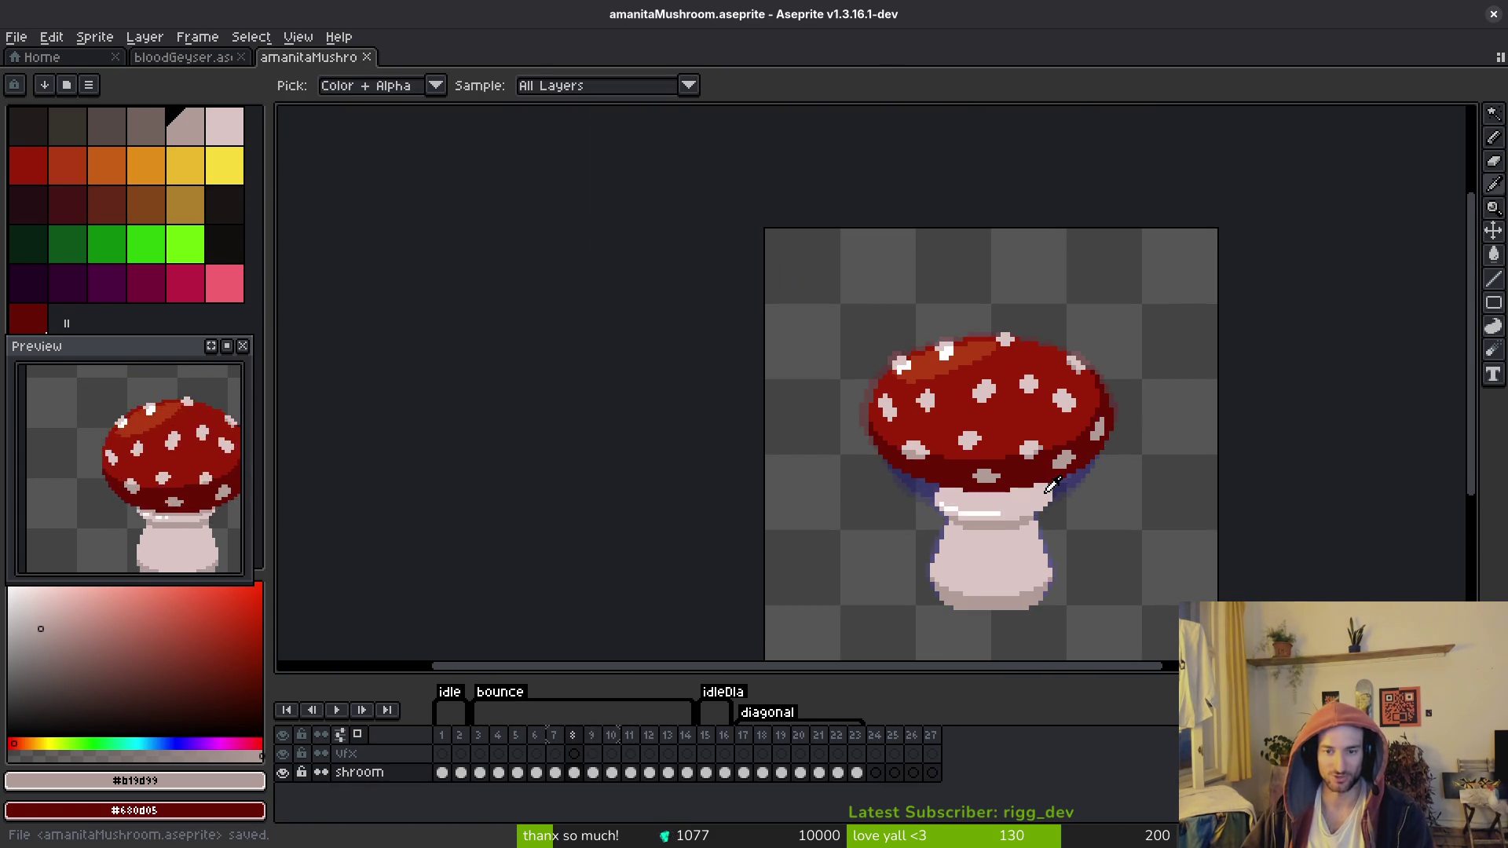
key(b)
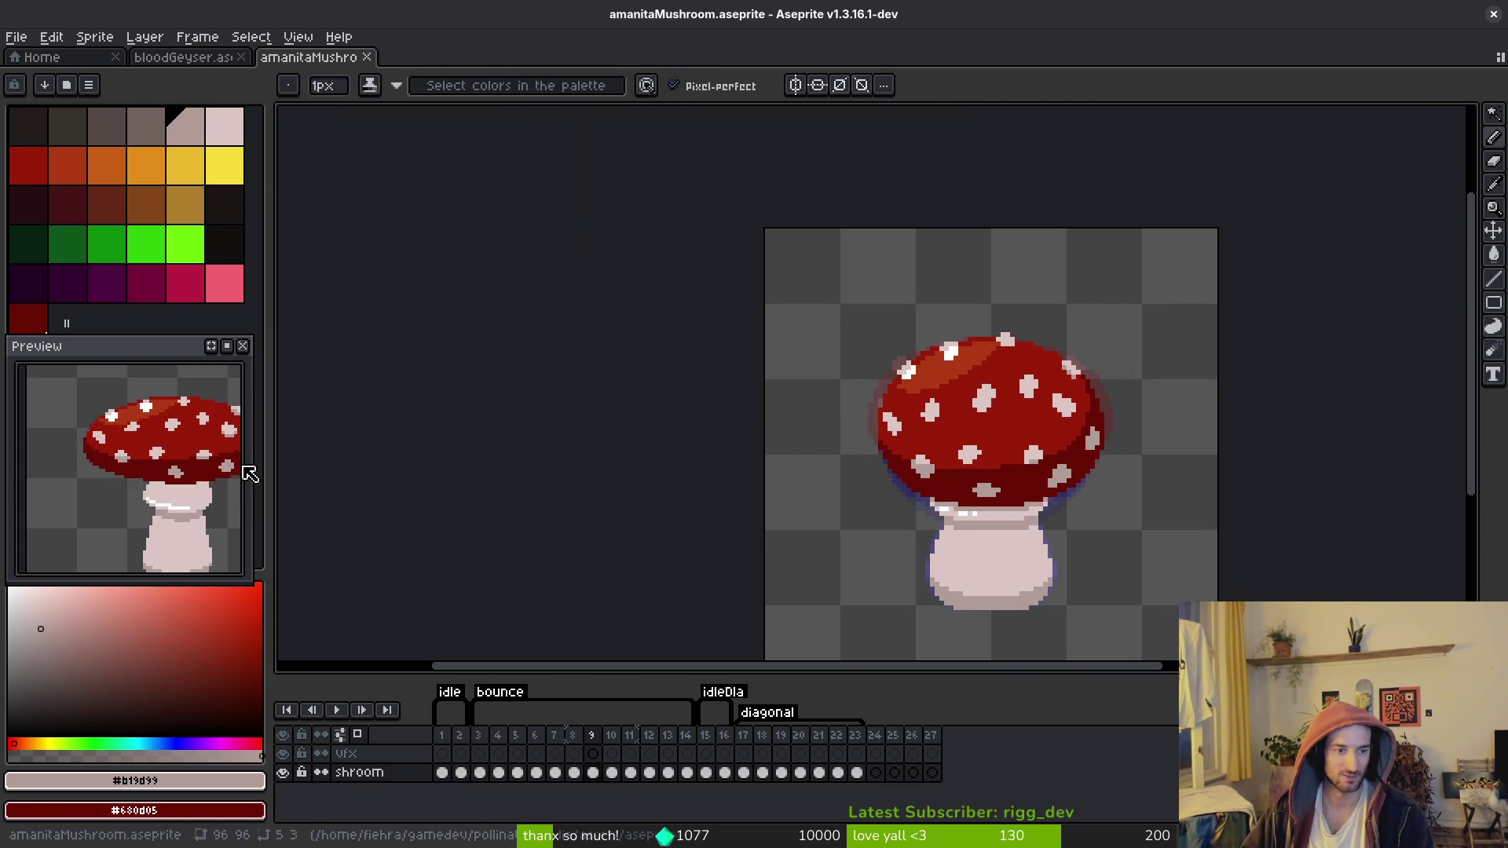
key(ctrl+s)
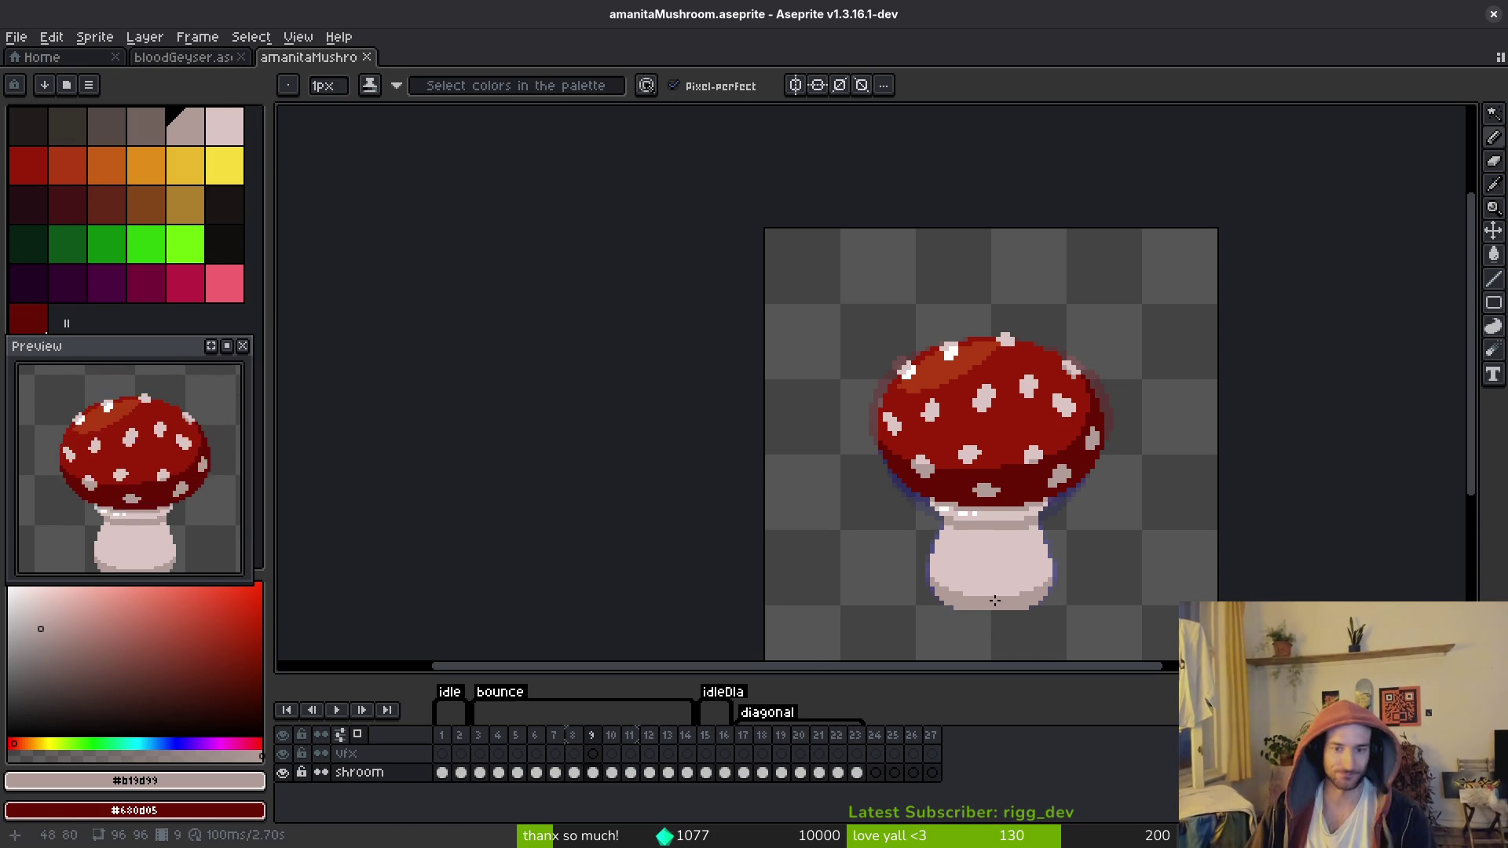
Step: Step through frames 8 to 12 and stop on frame 10, the plain red cap
key(Right)
key(Right)
key(i)
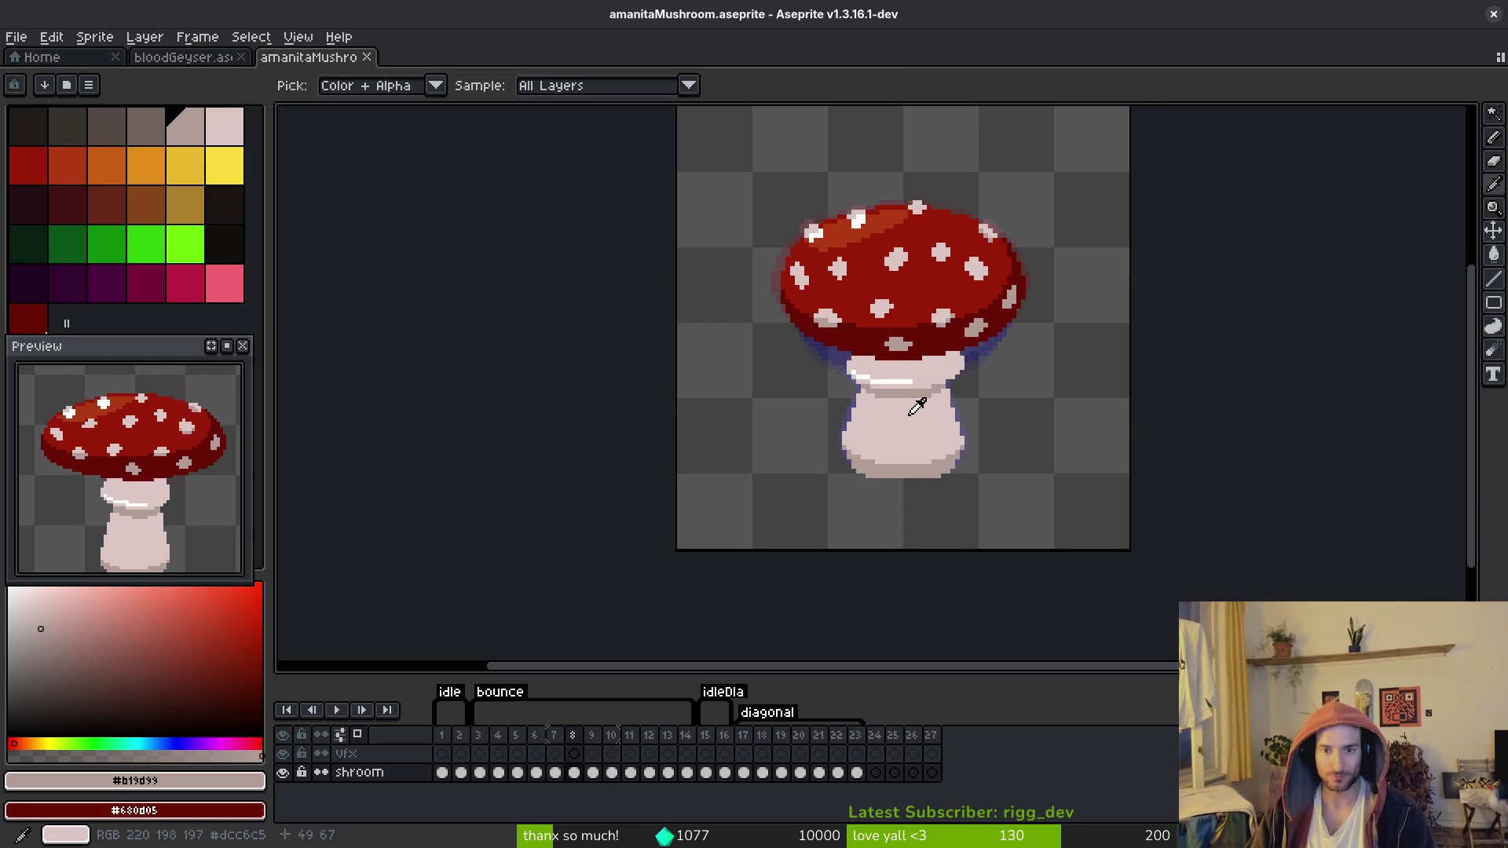
key(Right)
key(Left)
key(Left)
key(Left)
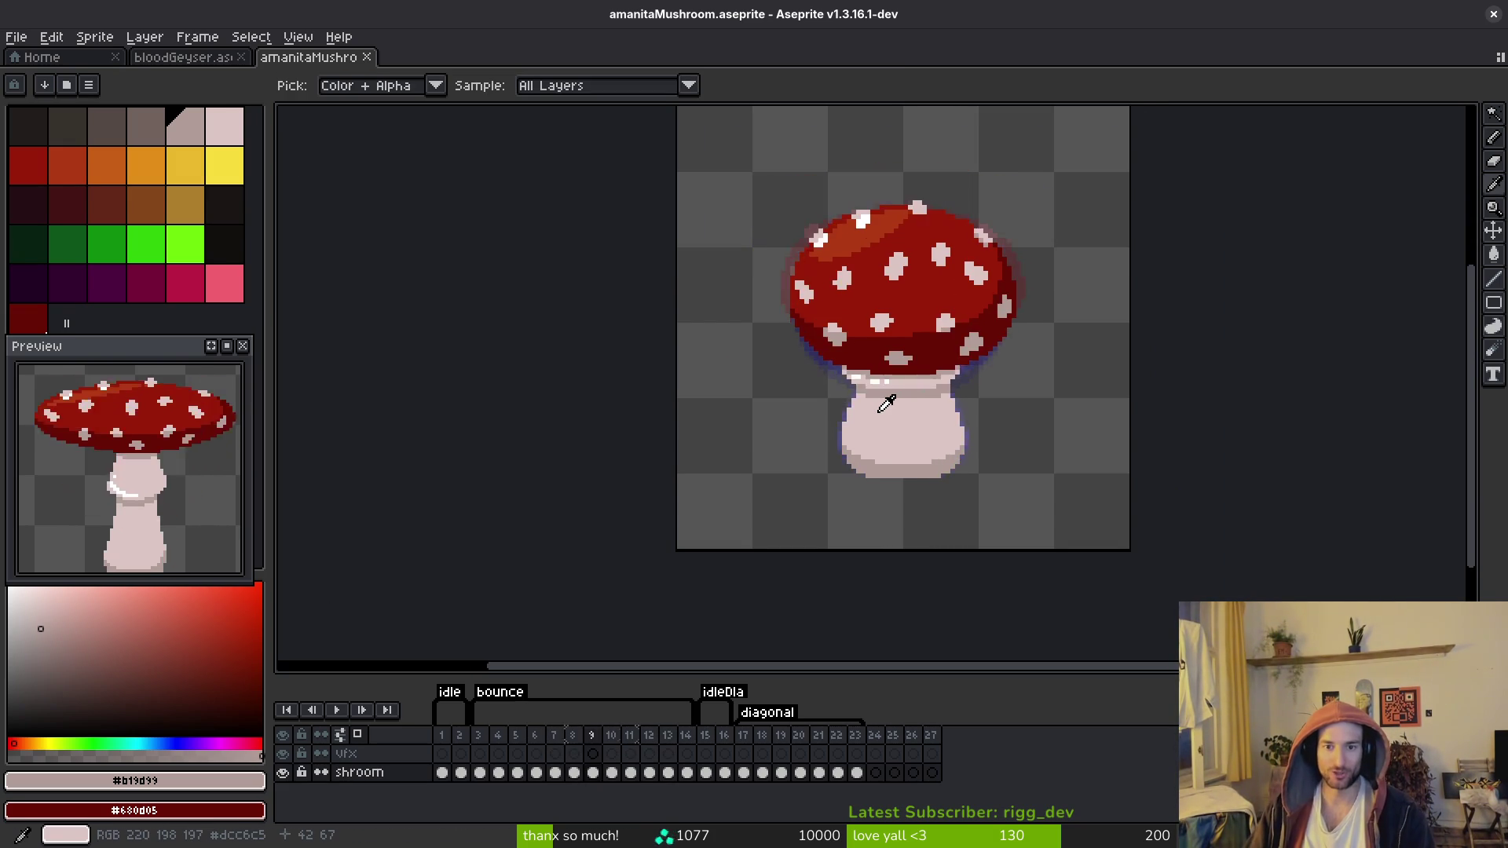
key(Right)
key(Right)
key(Right)
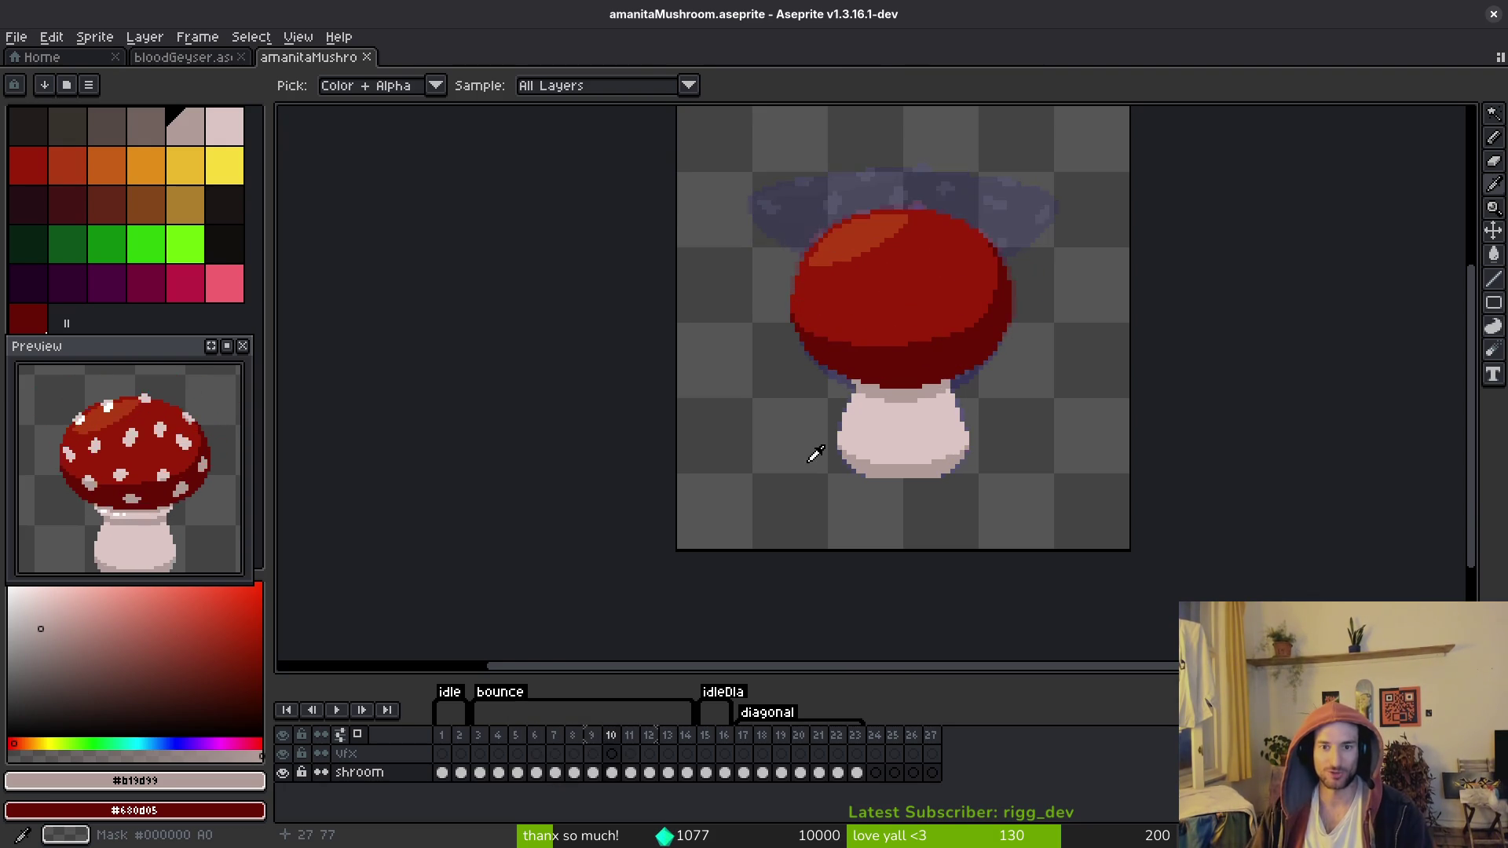
Step: Return to frame 10 and magic-wand a white spot on the cap's top
key(Left)
key(b)
scroll(929, 222, up, 4)
key(w)
click(884, 263)
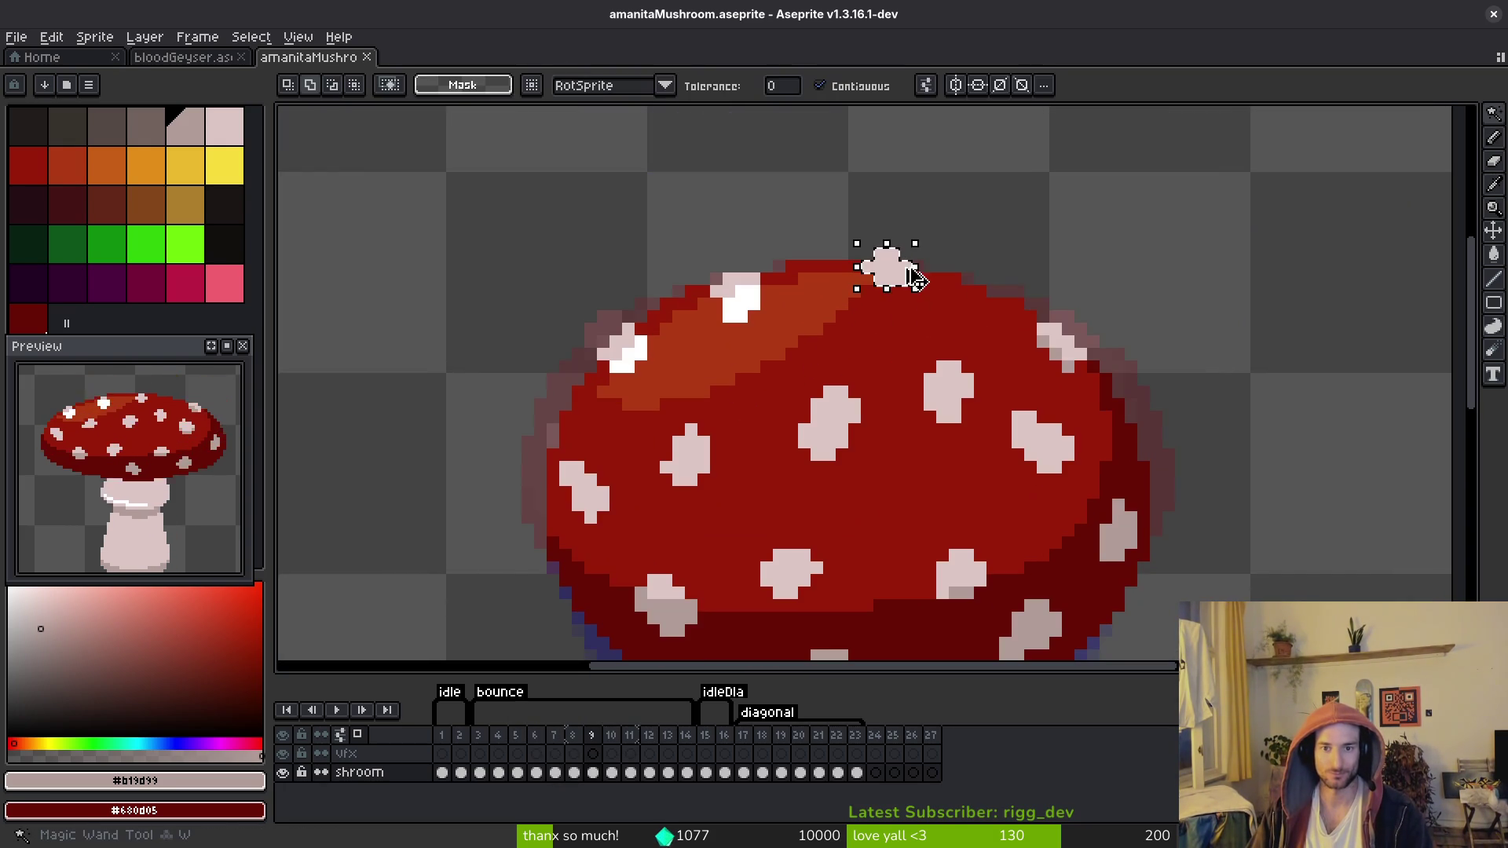
key(ctrl+t)
key(Return)
Step: Copy frame 9's white highlight spot with its pink edge onto frame 10, one pixel lower
key(Left)
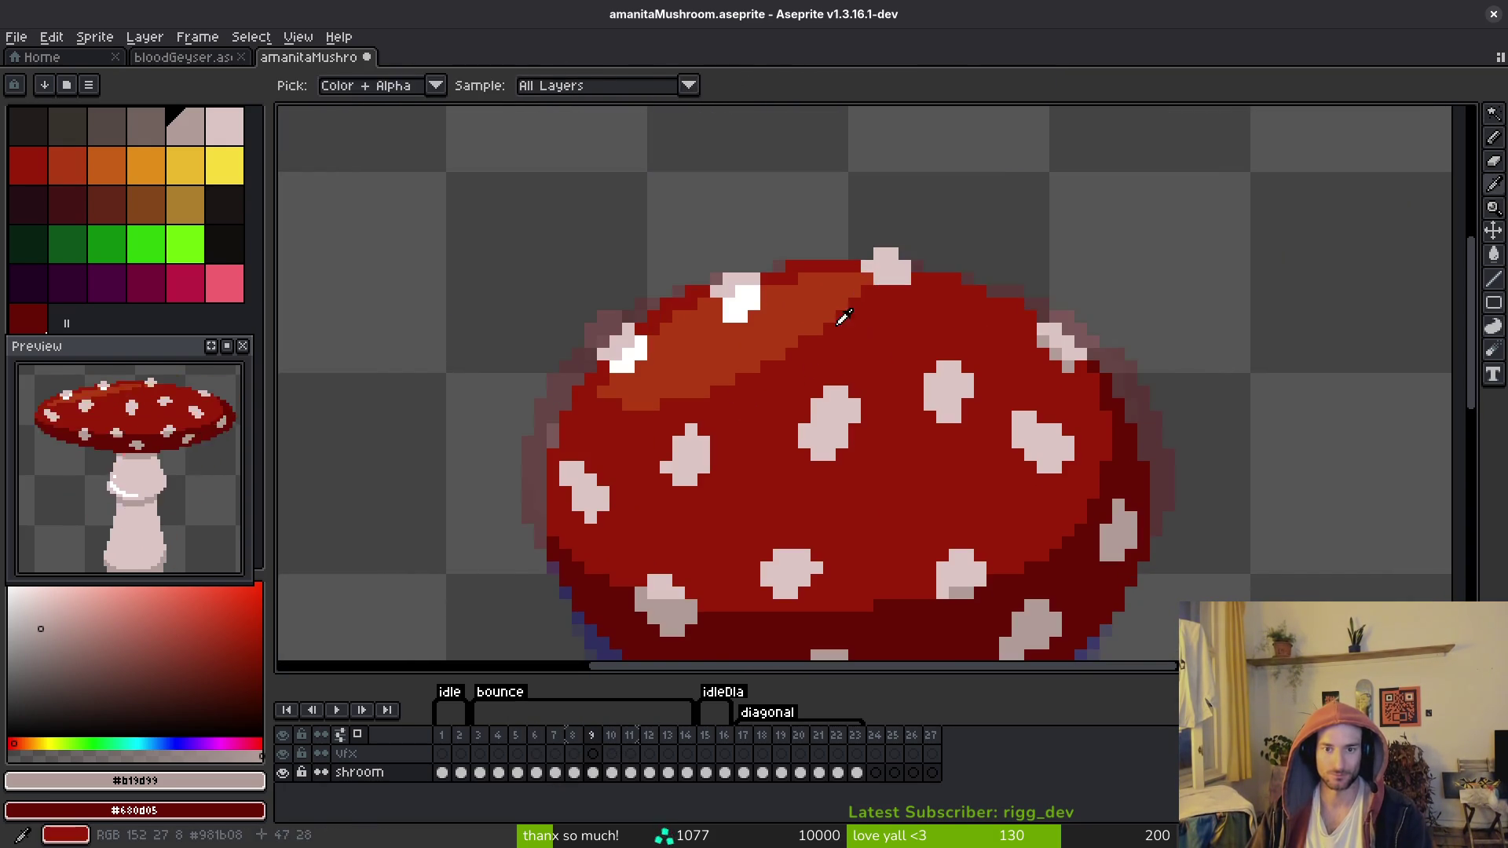
scroll(734, 293, up, 3)
click(742, 314)
shift+click(715, 263)
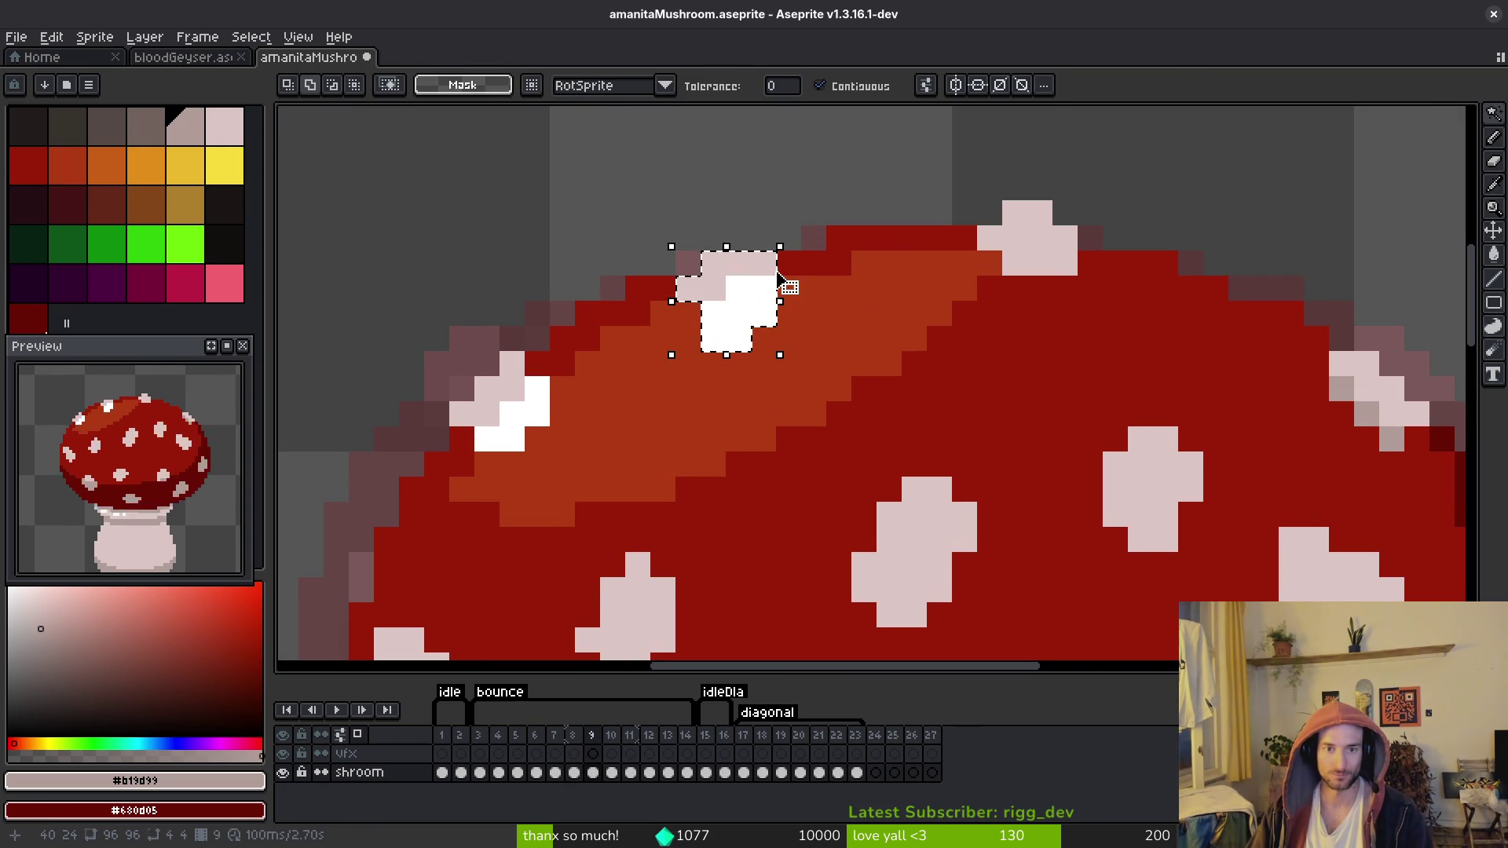
key(ctrl+c)
key(Right)
key(ctrl+v)
drag(740, 319, 743, 343)
key(Return)
alt+click(743, 343)
Step: On frame 10, sample the cap's red and the highlight's white colours
scroll(743, 343, down, 4)
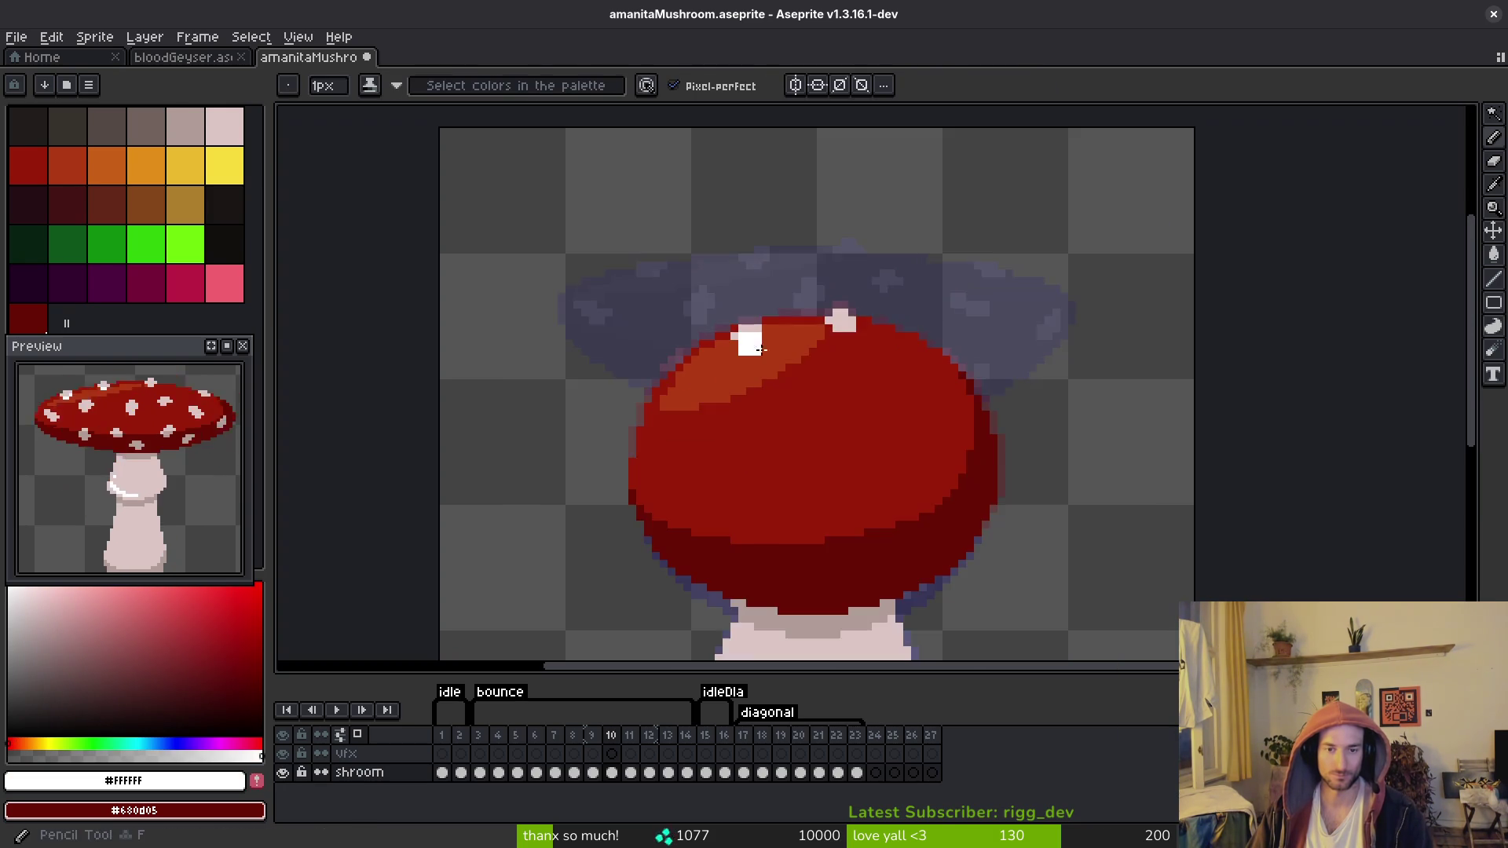
key(Right)
key(Left)
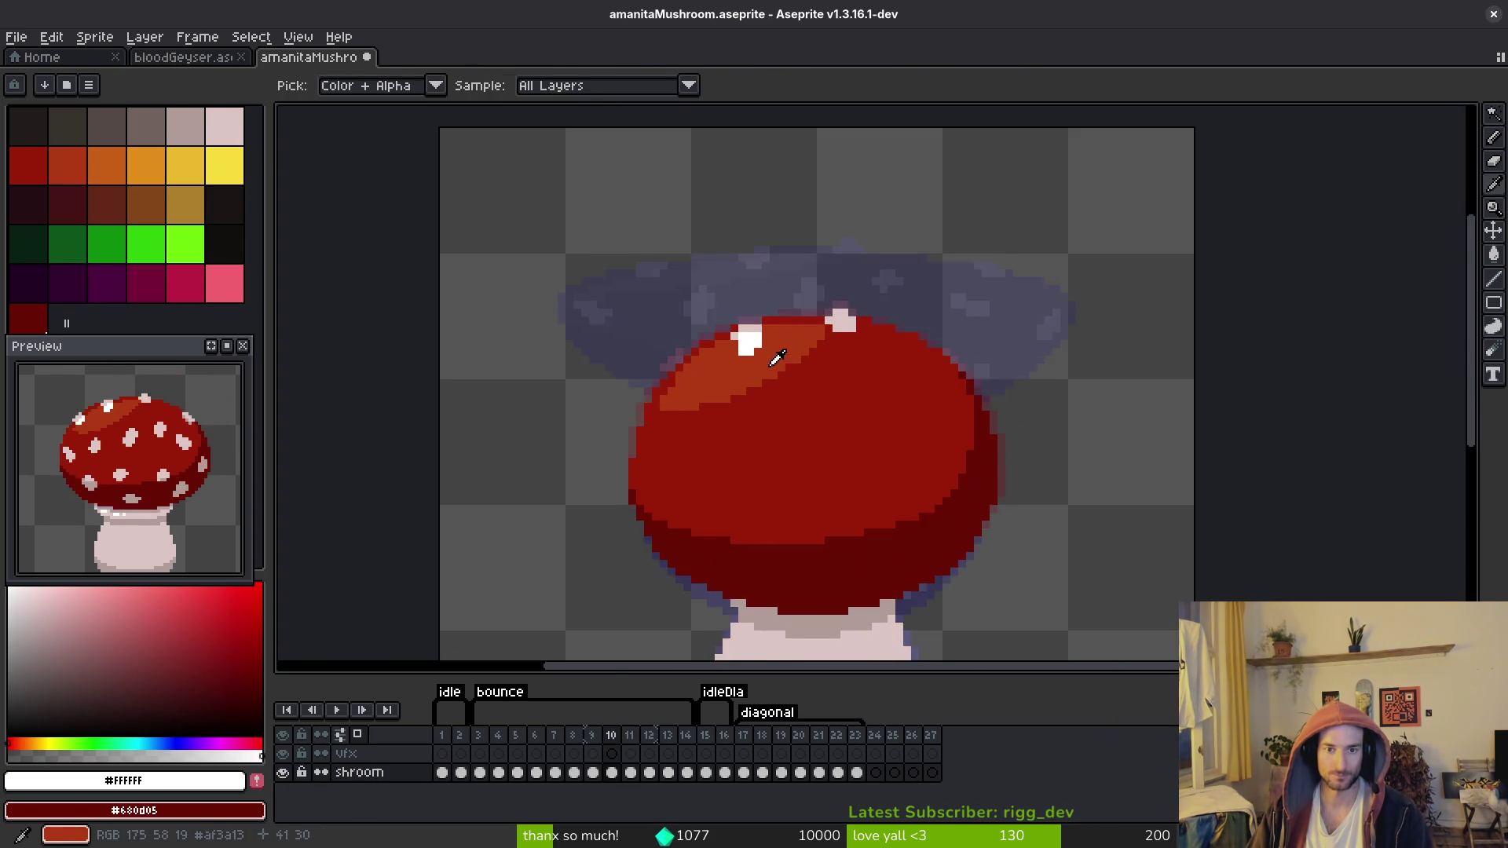
scroll(775, 353, up, 3)
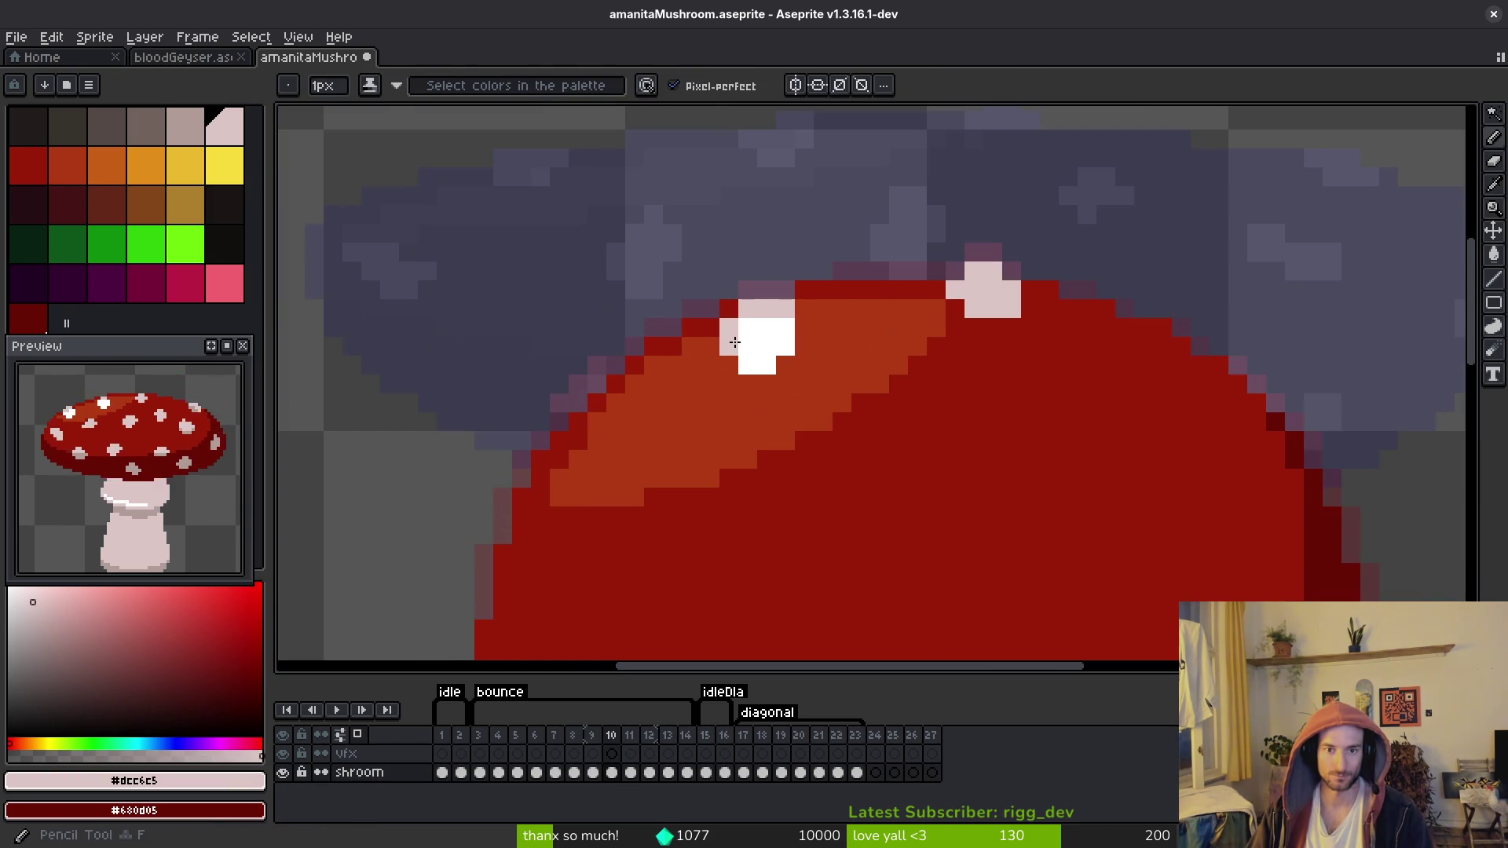
alt+click(806, 289)
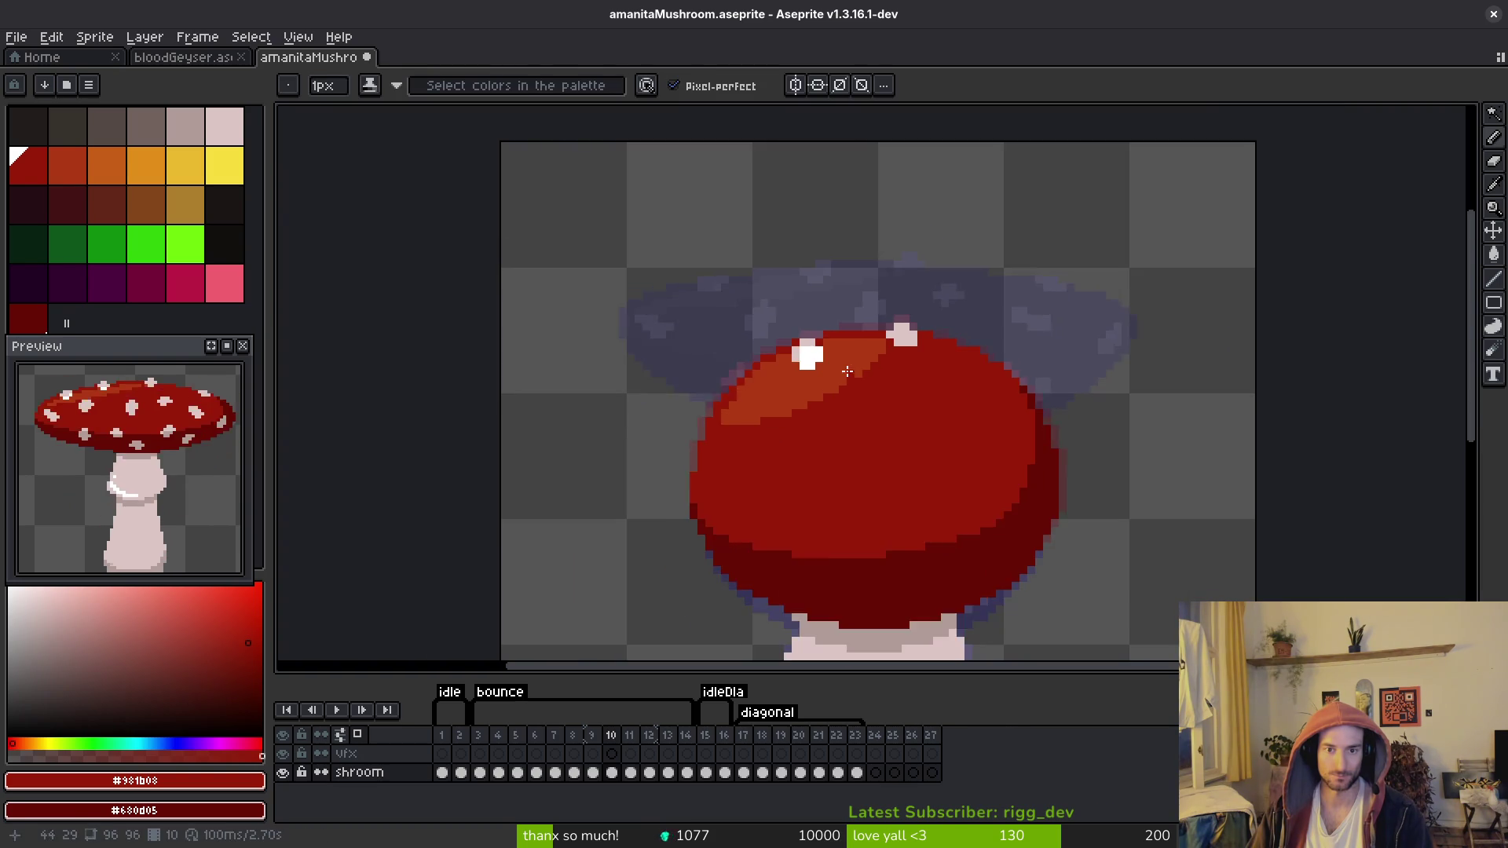
scroll(855, 374, down, 3)
scroll(856, 373, up, 2)
alt+click(750, 339)
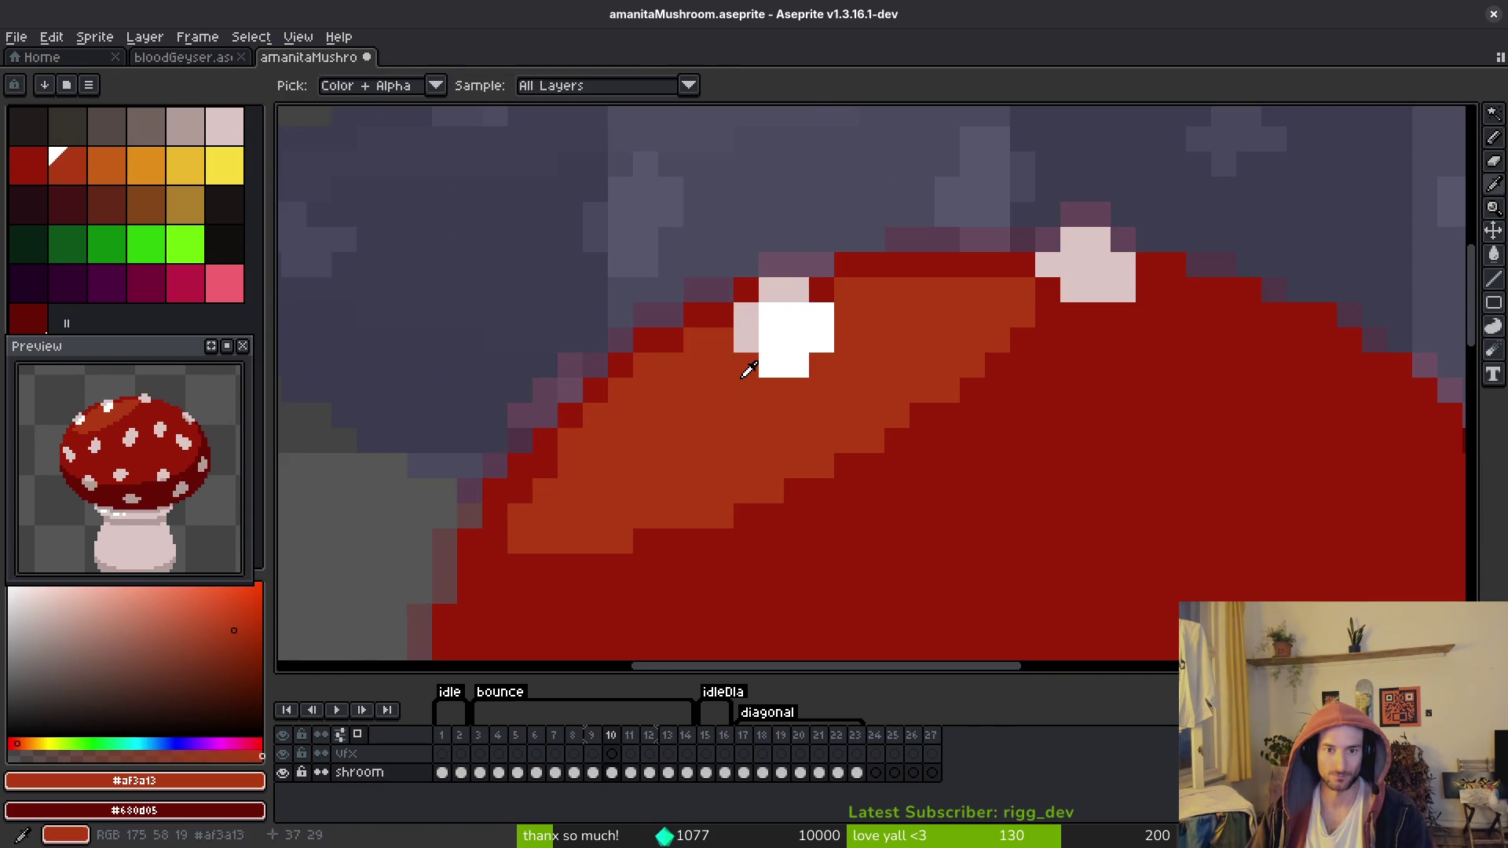
scroll(785, 357, down, 3)
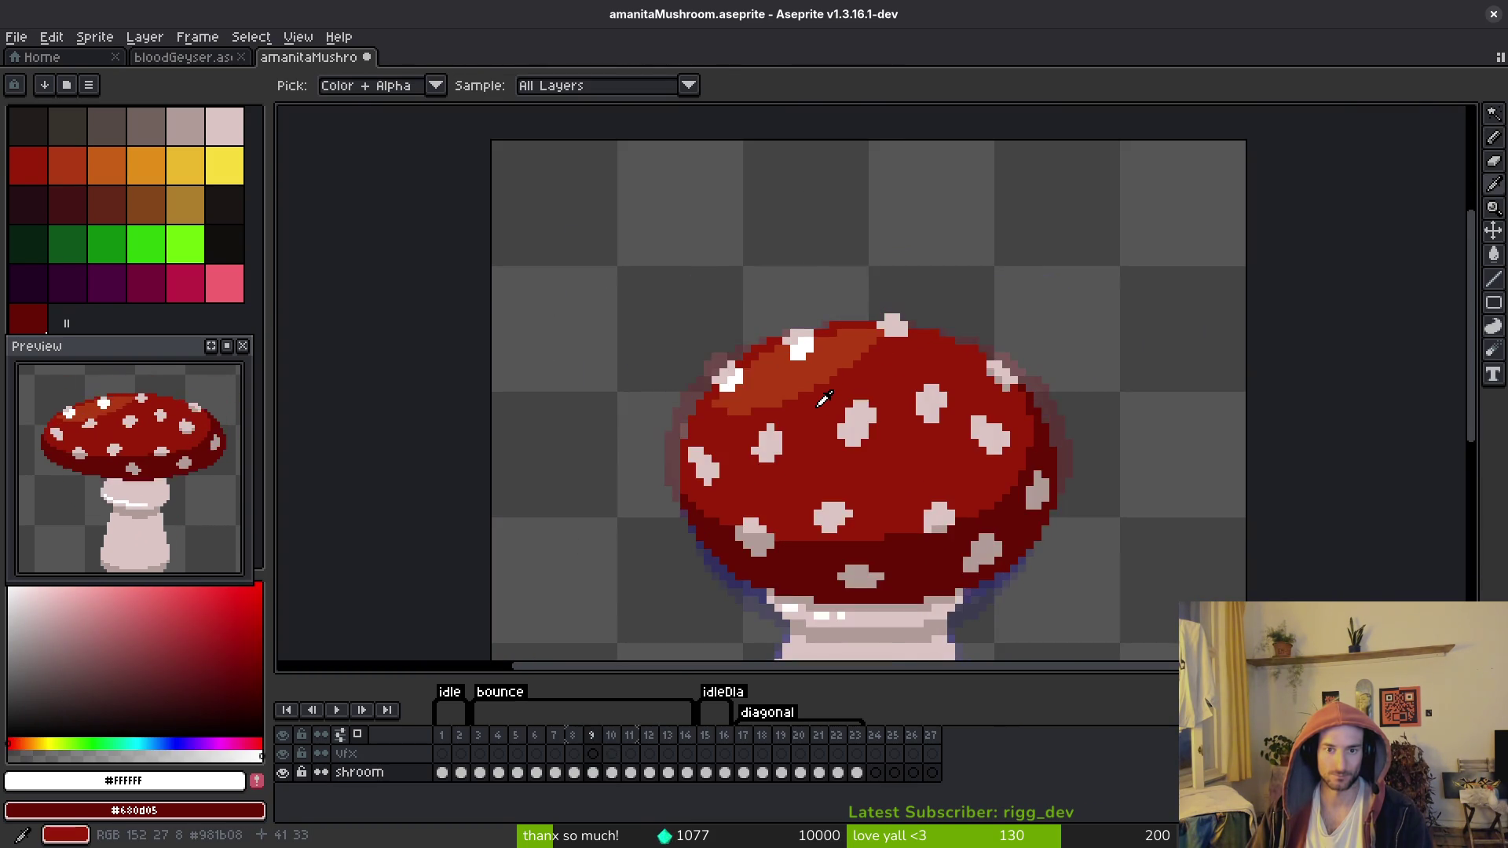
scroll(785, 394, up, 2)
Step: Copy frame 9's left-edge cap highlight with its pink pixels onto frame 10, nudged down a pixel
key(Left)
key(w)
click(626, 340)
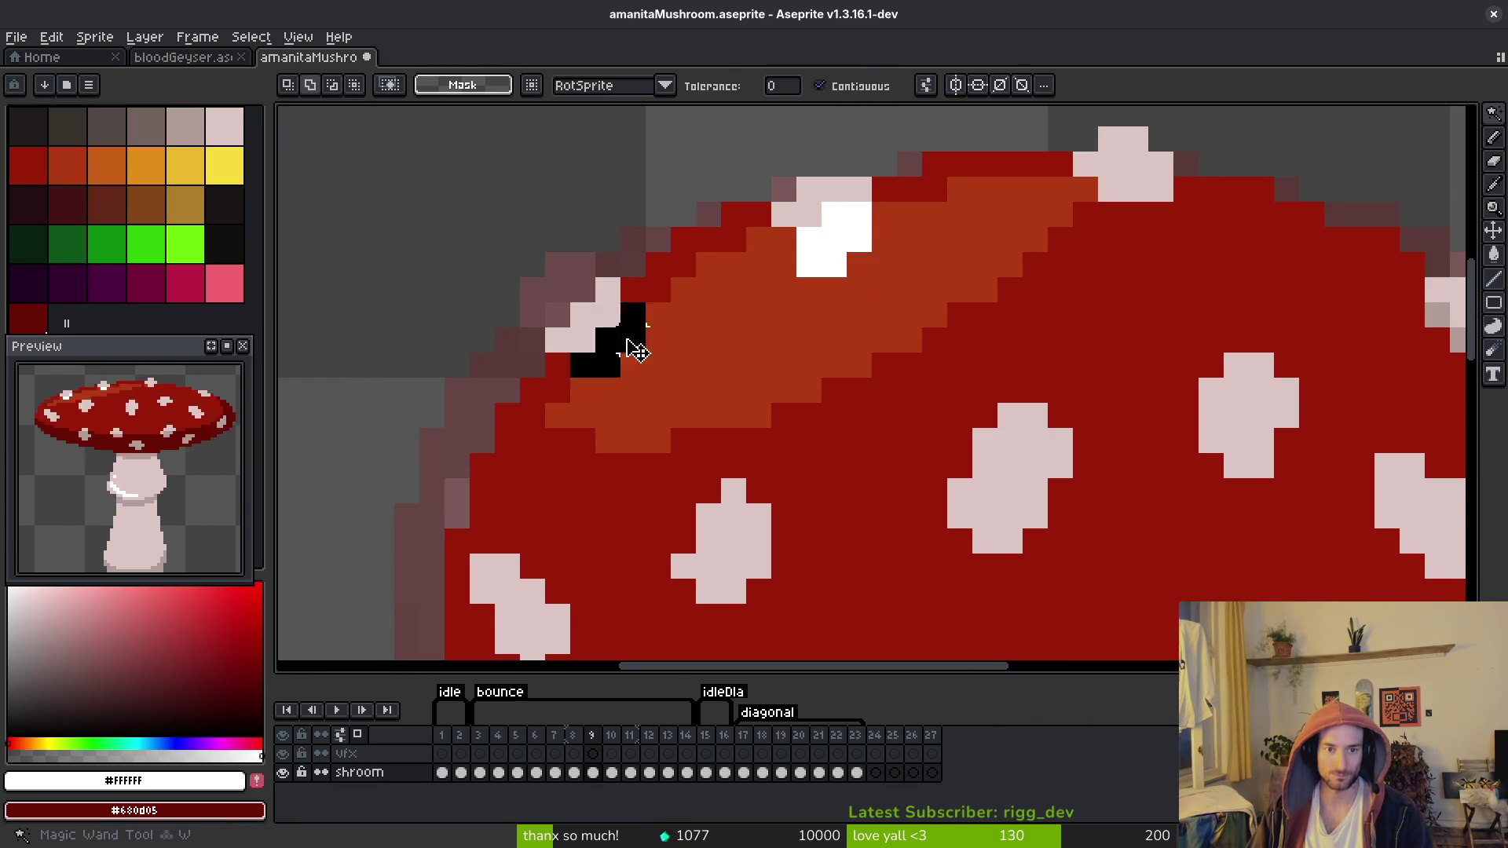
shift+click(649, 377)
key(ctrl+c)
key(Right)
key(ctrl+v)
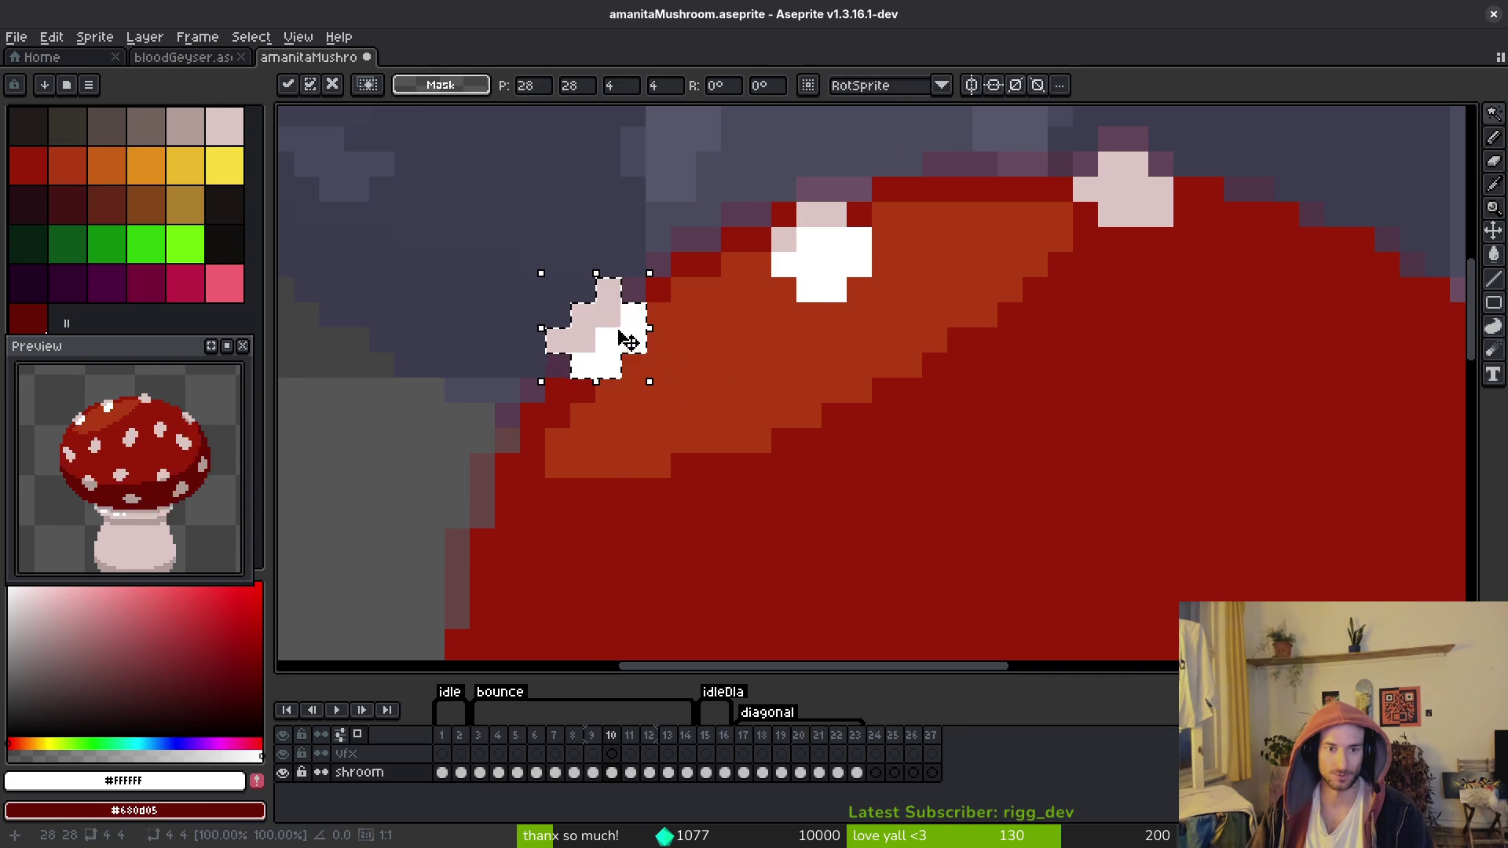
drag(626, 350, 628, 372)
key(Down)
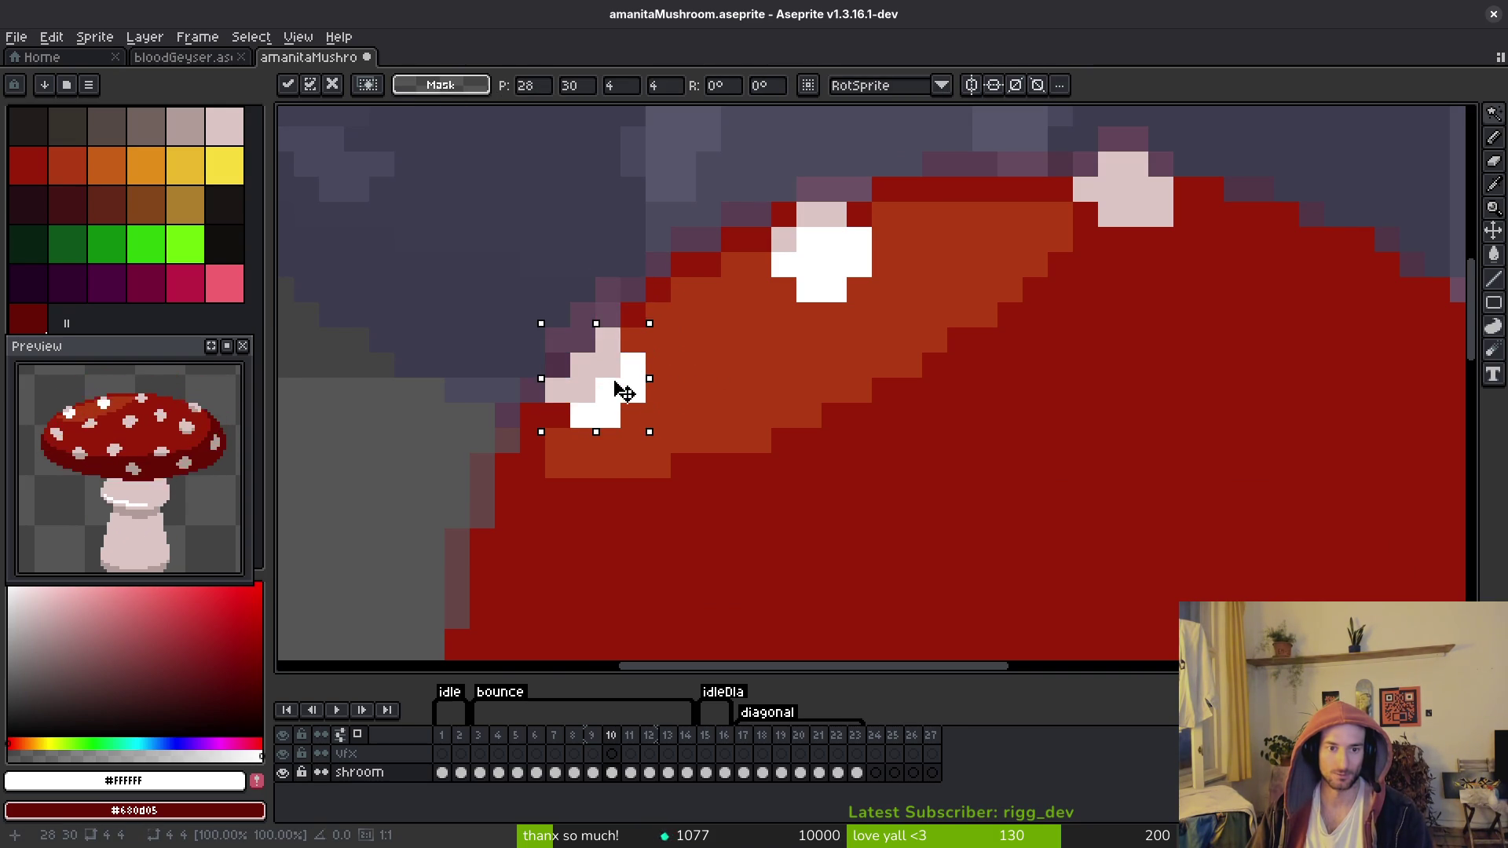
key(Return)
scroll(731, 422, down, 3)
Step: Flip between frames 9 and 10 to compare the caps
key(Left)
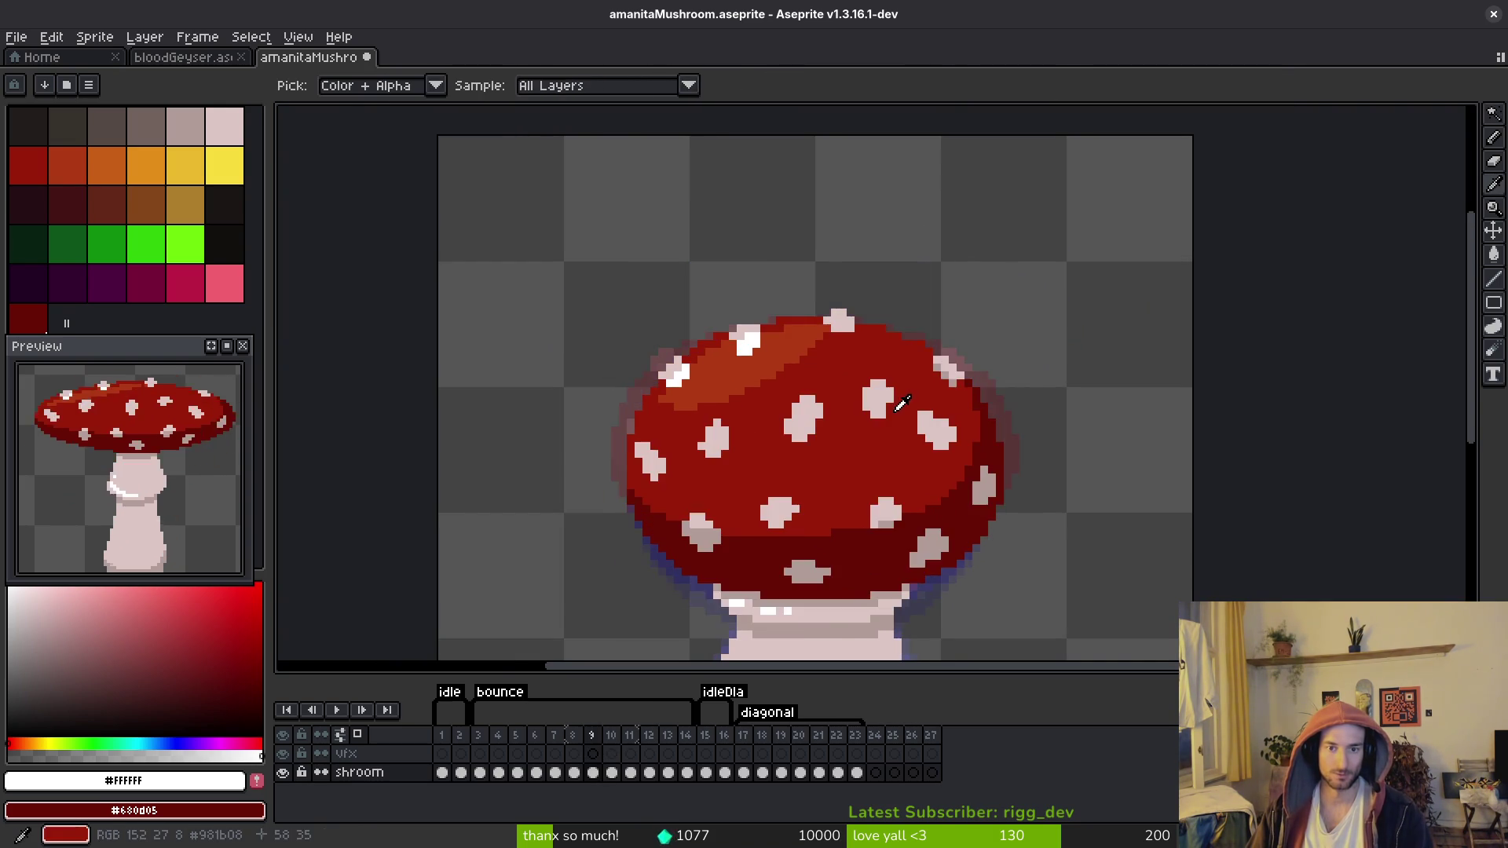
key(Right)
scroll(895, 413, up, 1)
key(Left)
key(Right)
key(Left)
Step: Copy the white spot from the middle of frame 9's cap onto frame 10
click(885, 410)
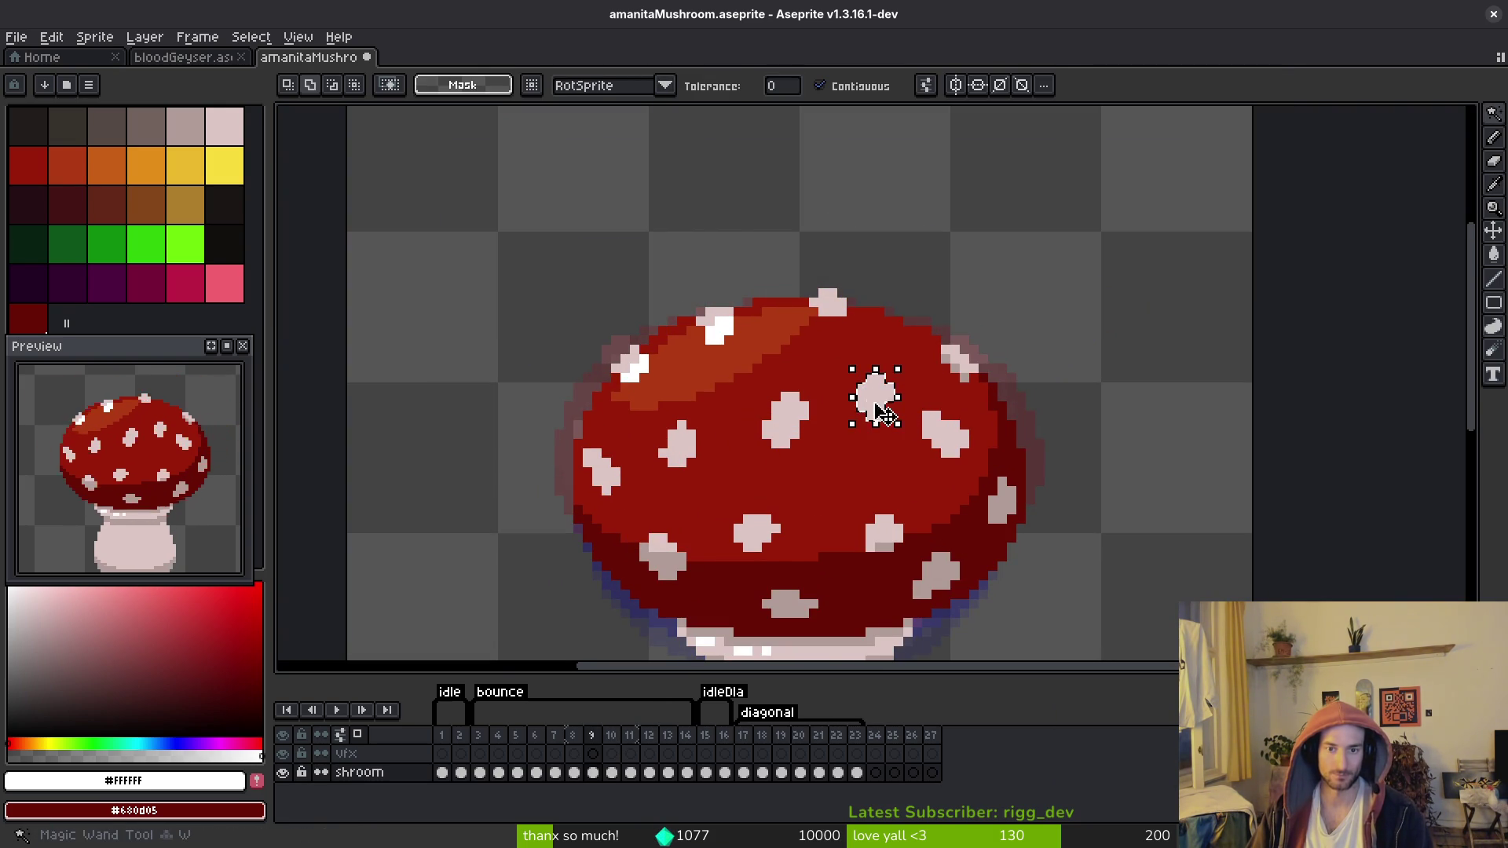
key(ctrl+c)
key(Right)
key(ctrl+v)
key(Return)
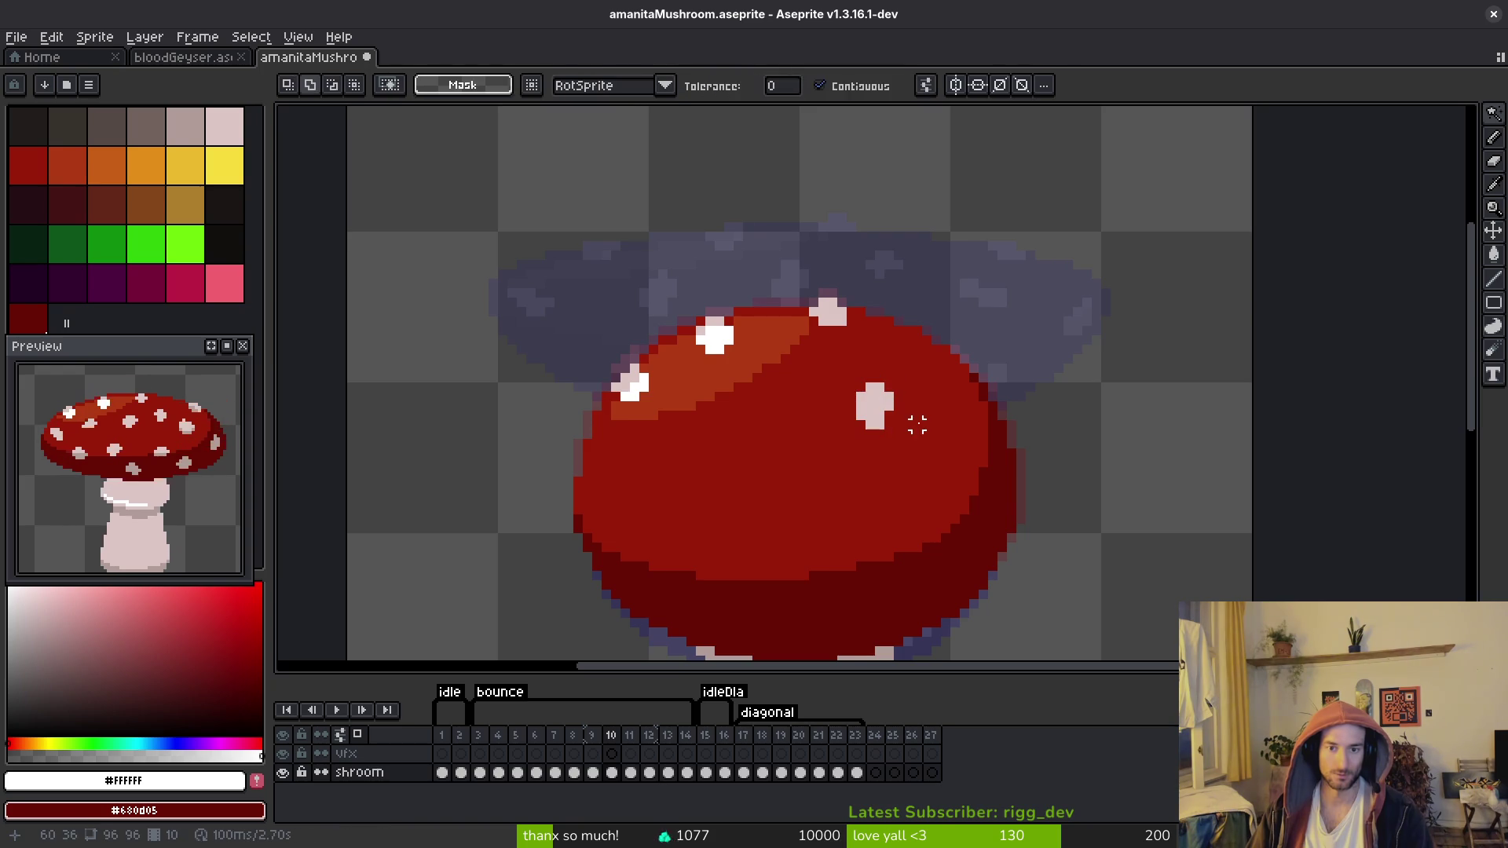
key(Left)
key(Right)
Step: Save the sprite and step through neighbouring frames to check the motion
key(ctrl+s)
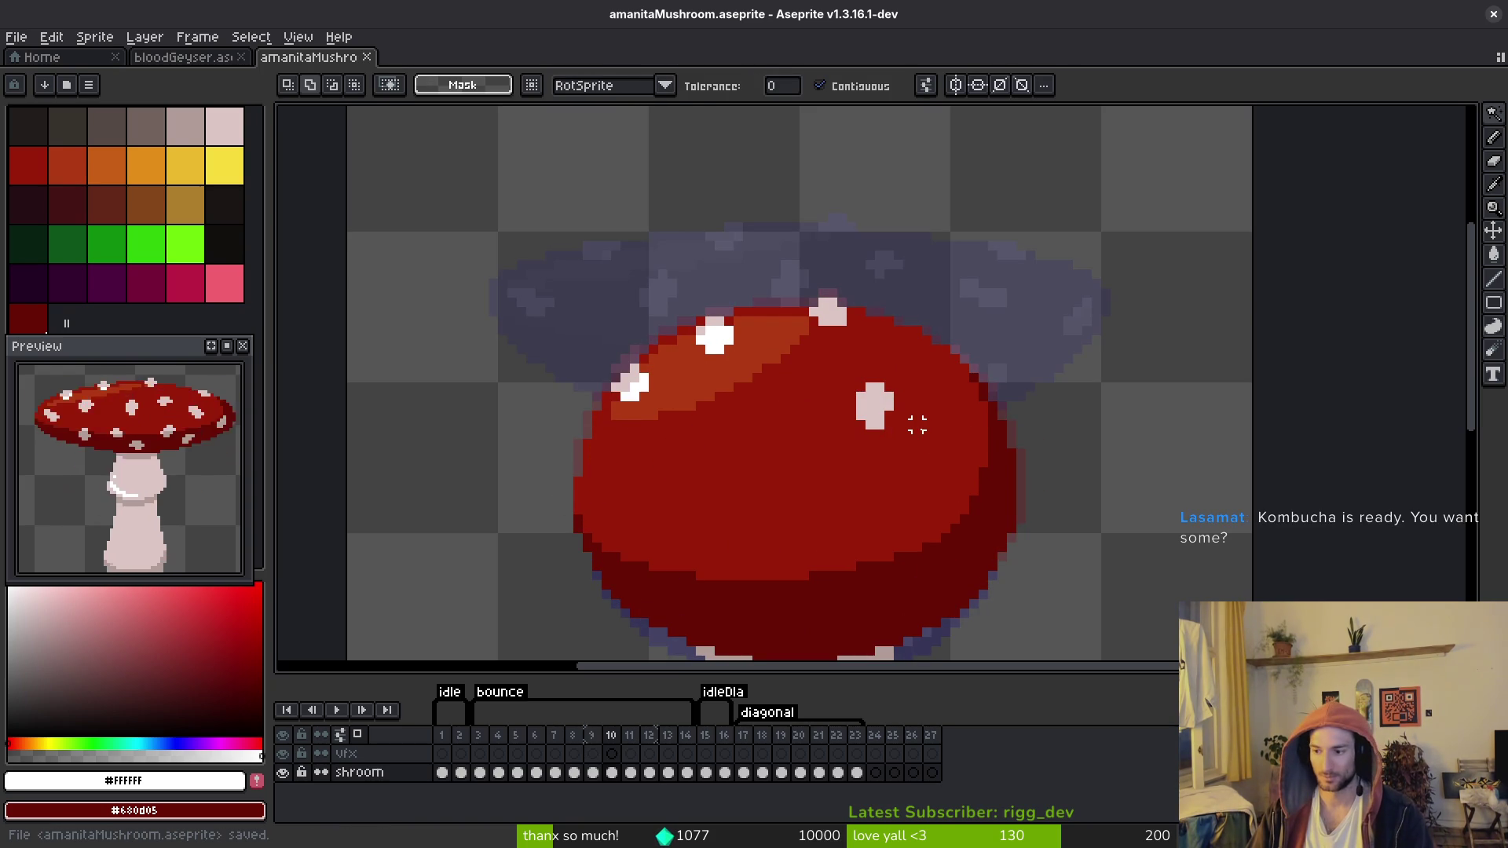
drag(945, 450, 939, 431)
key(Left)
key(Right)
key(Left)
key(Right)
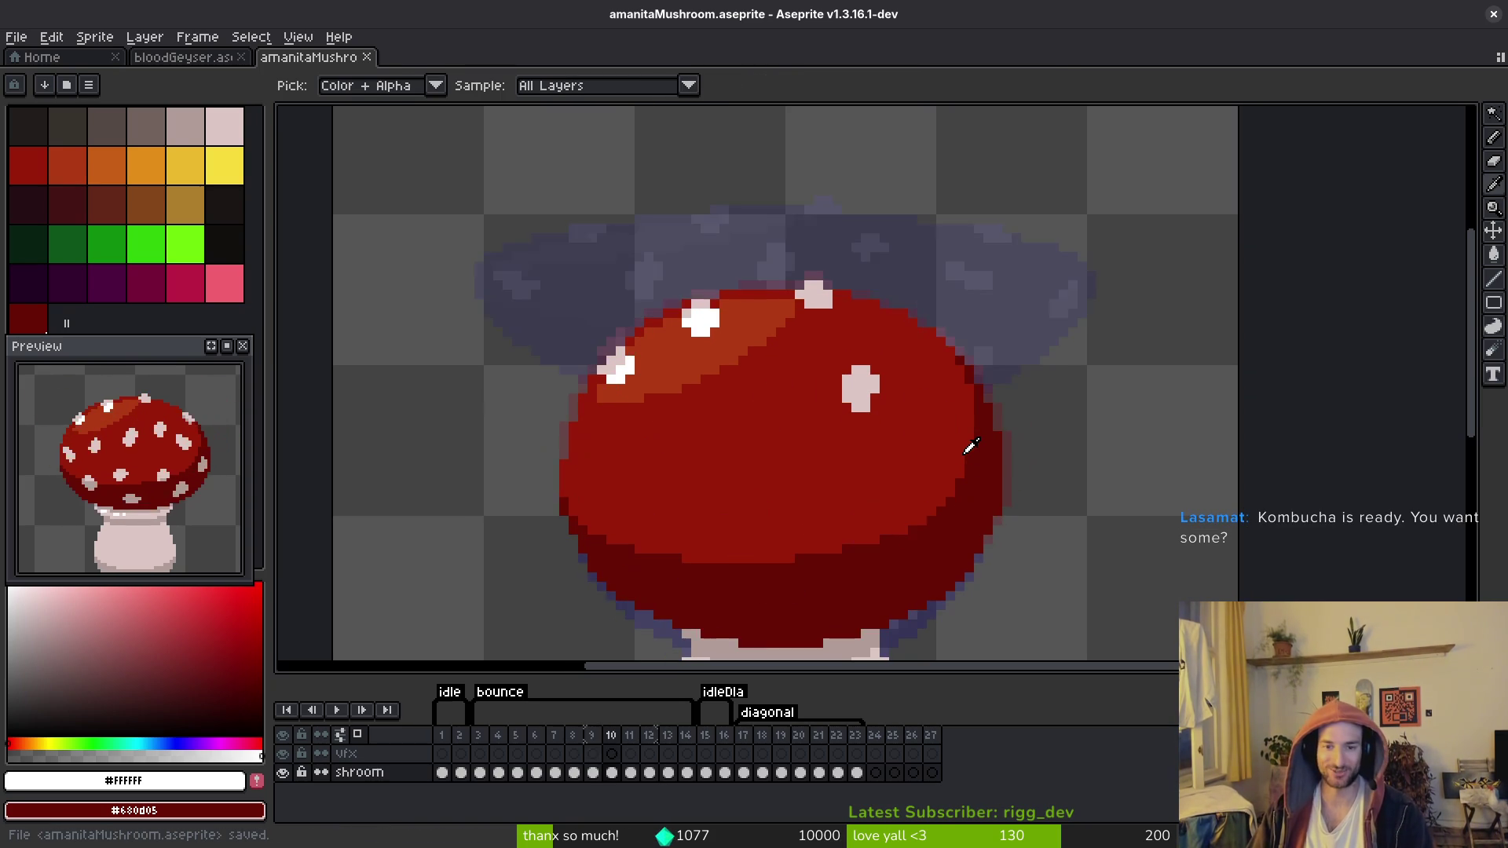
key(i)
key(Left)
key(Right)
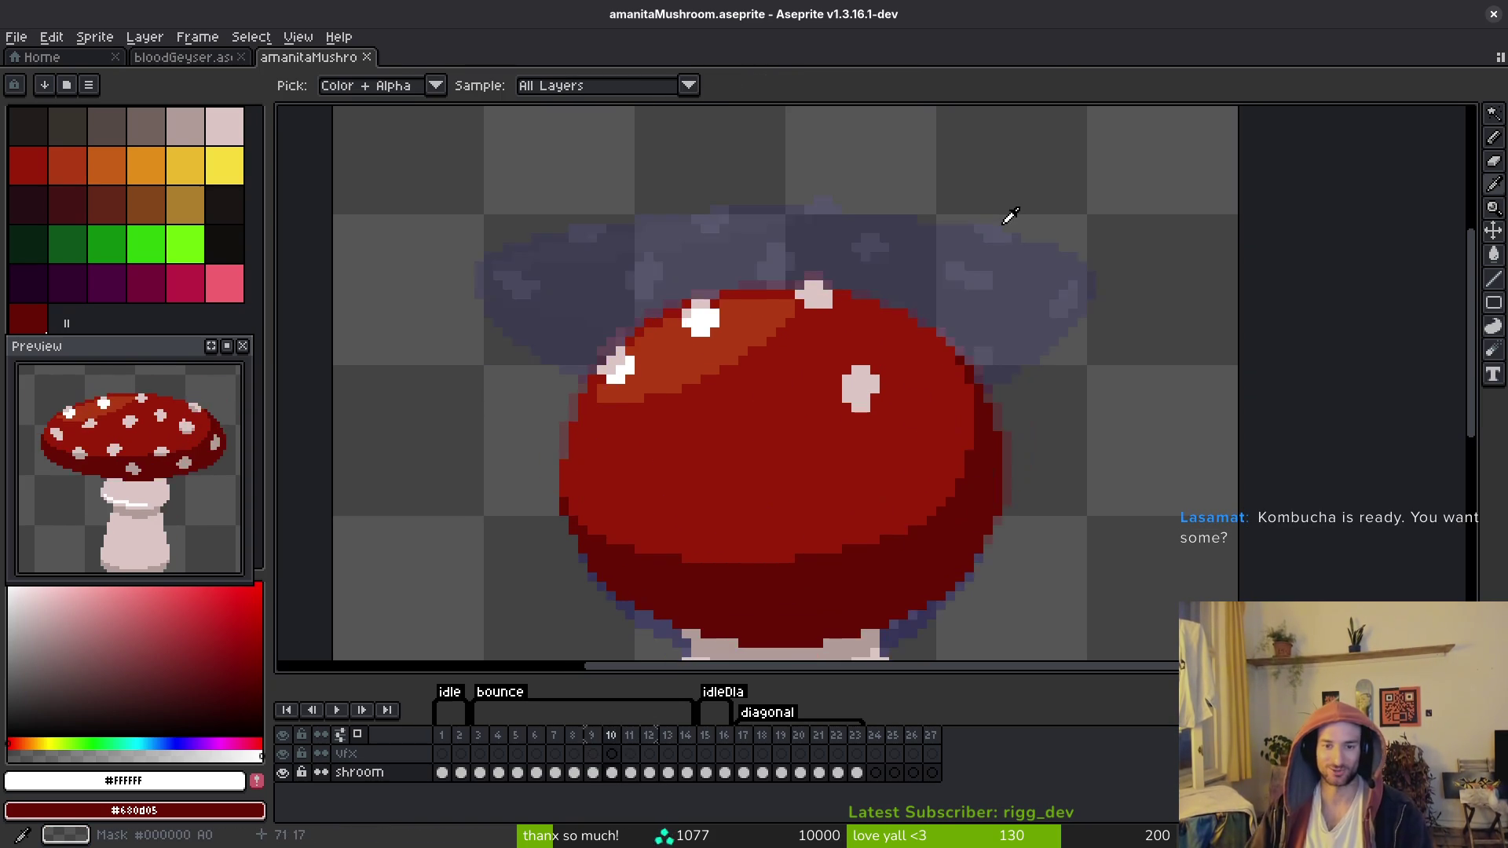
key(Right)
key(Right)
key(Left)
key(w)
Step: Move a white spot near frame 10's cap top down one pixel
click(851, 388)
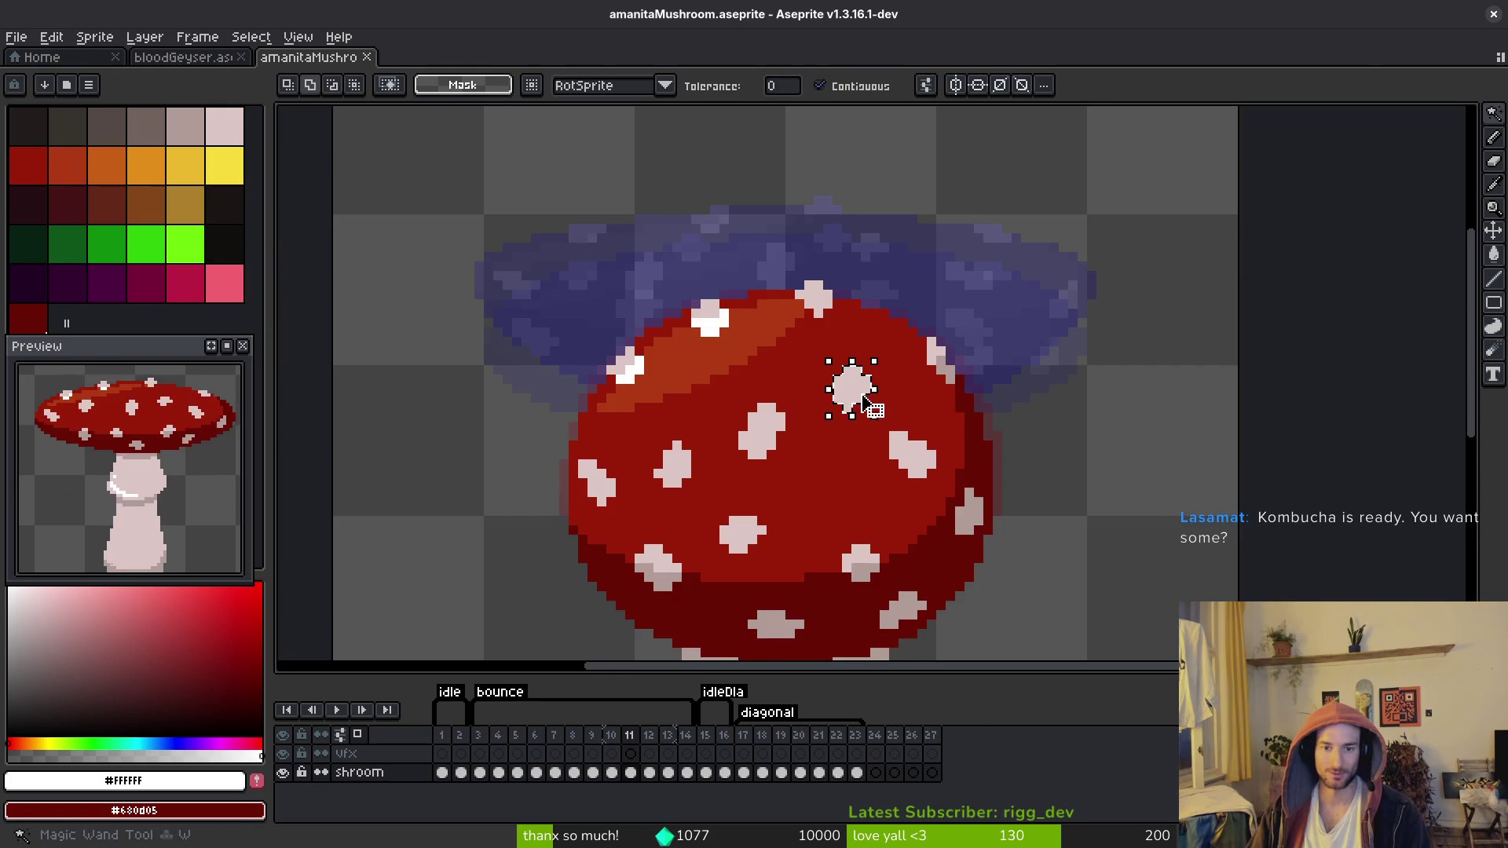
scroll(848, 390, up, 2)
drag(846, 385, 851, 397)
key(i)
click(817, 357)
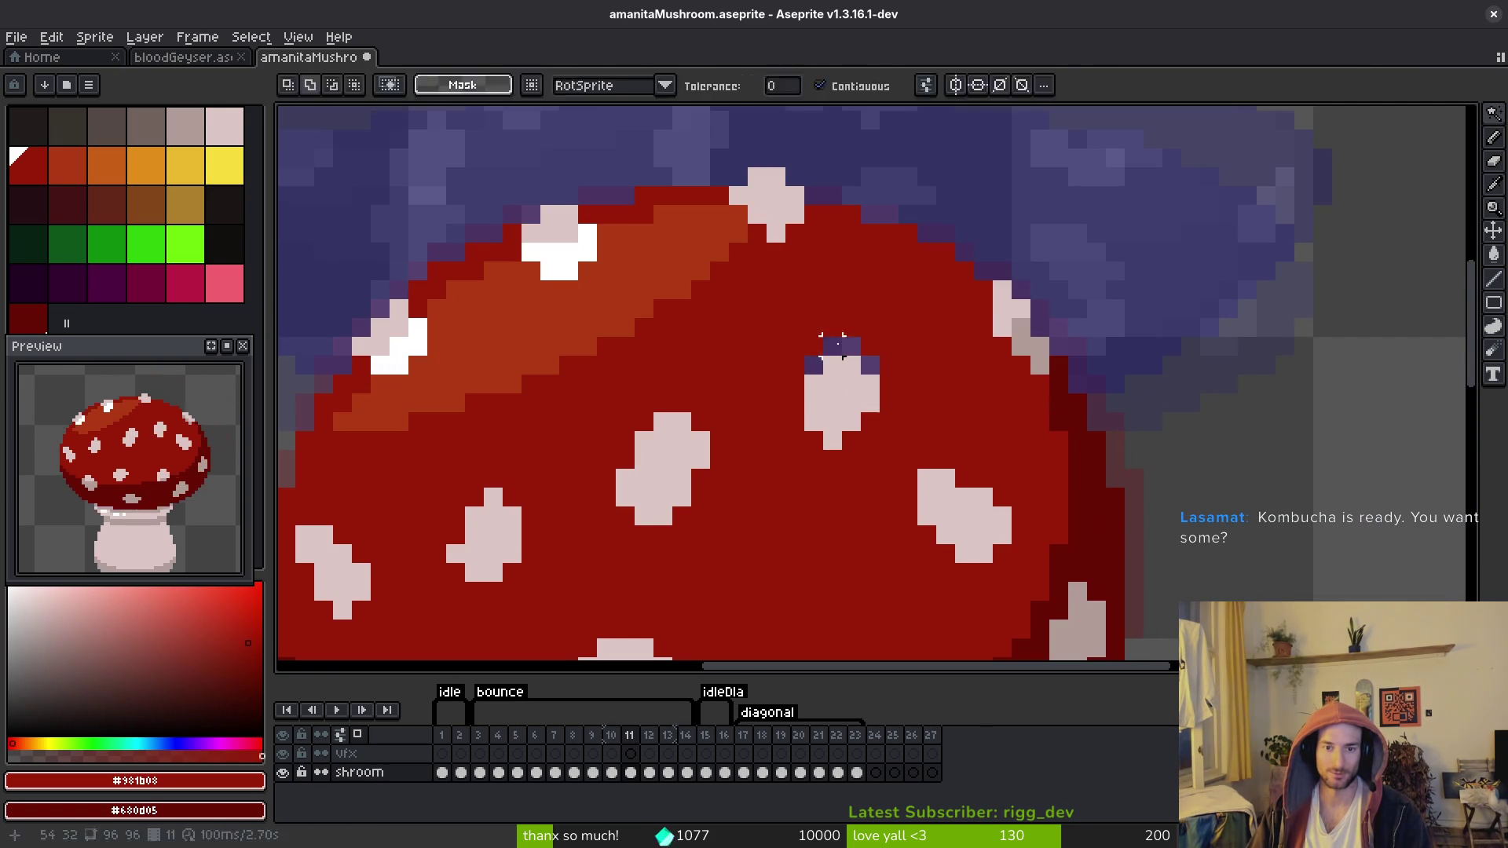
key(b)
scroll(941, 394, down, 4)
Step: Paint red over the leftover white spot pixels on frame 10 and save
key(i)
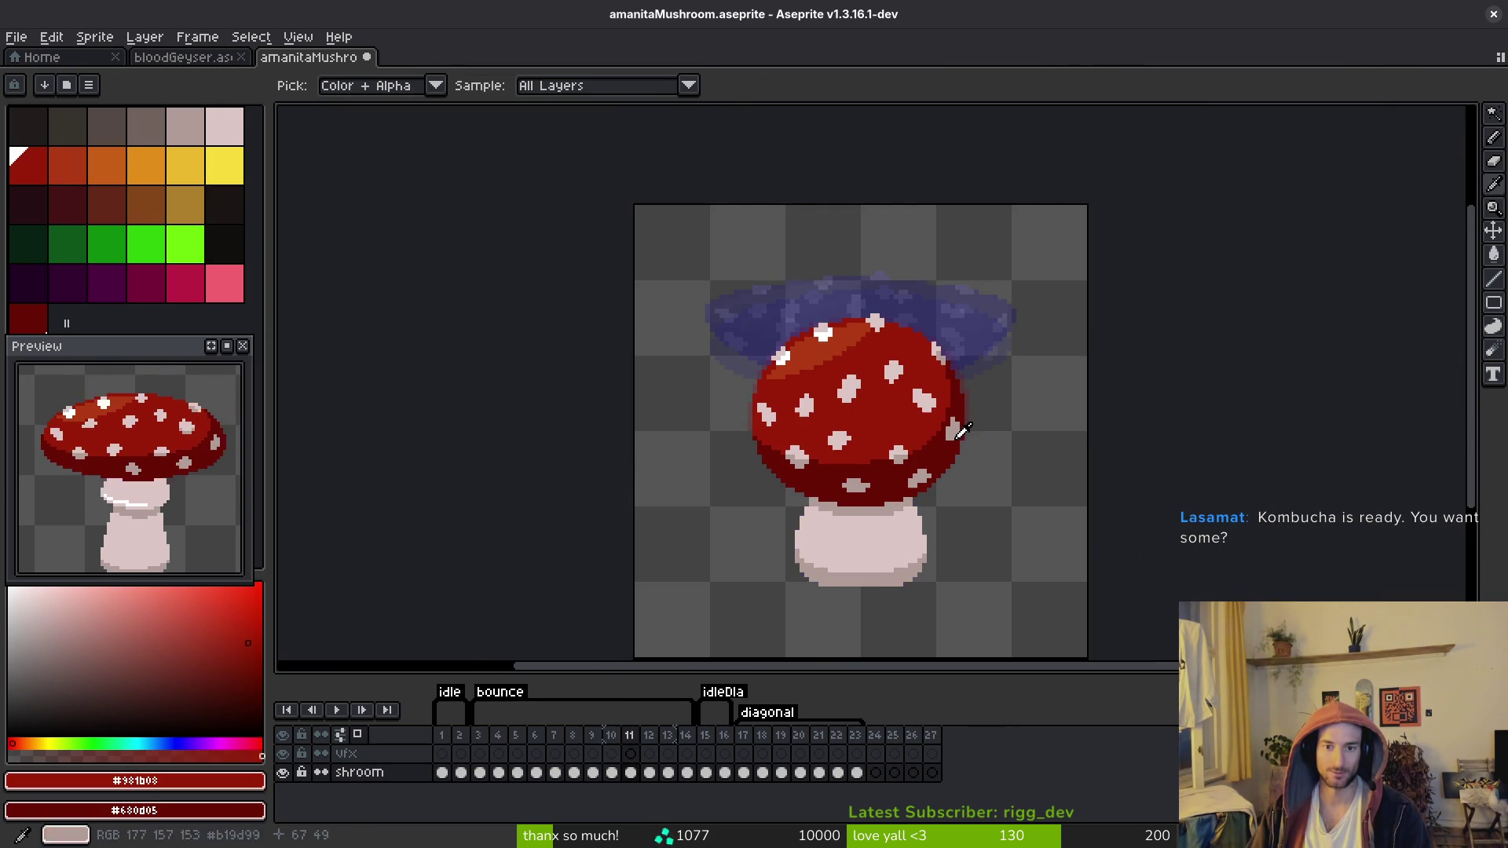
scroll(933, 422, up, 3)
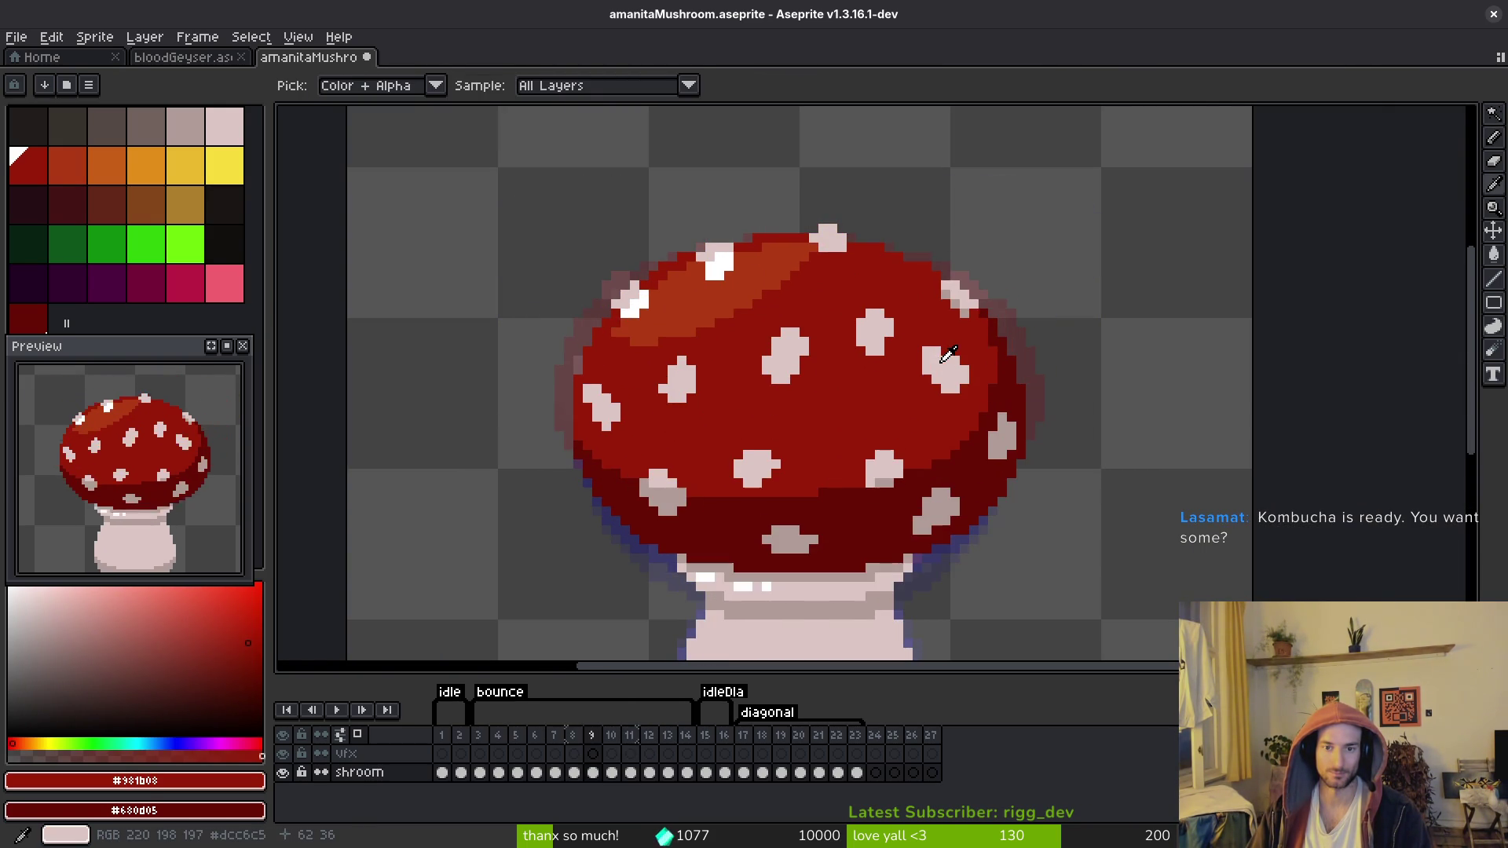
key(w)
click(877, 343)
key(b)
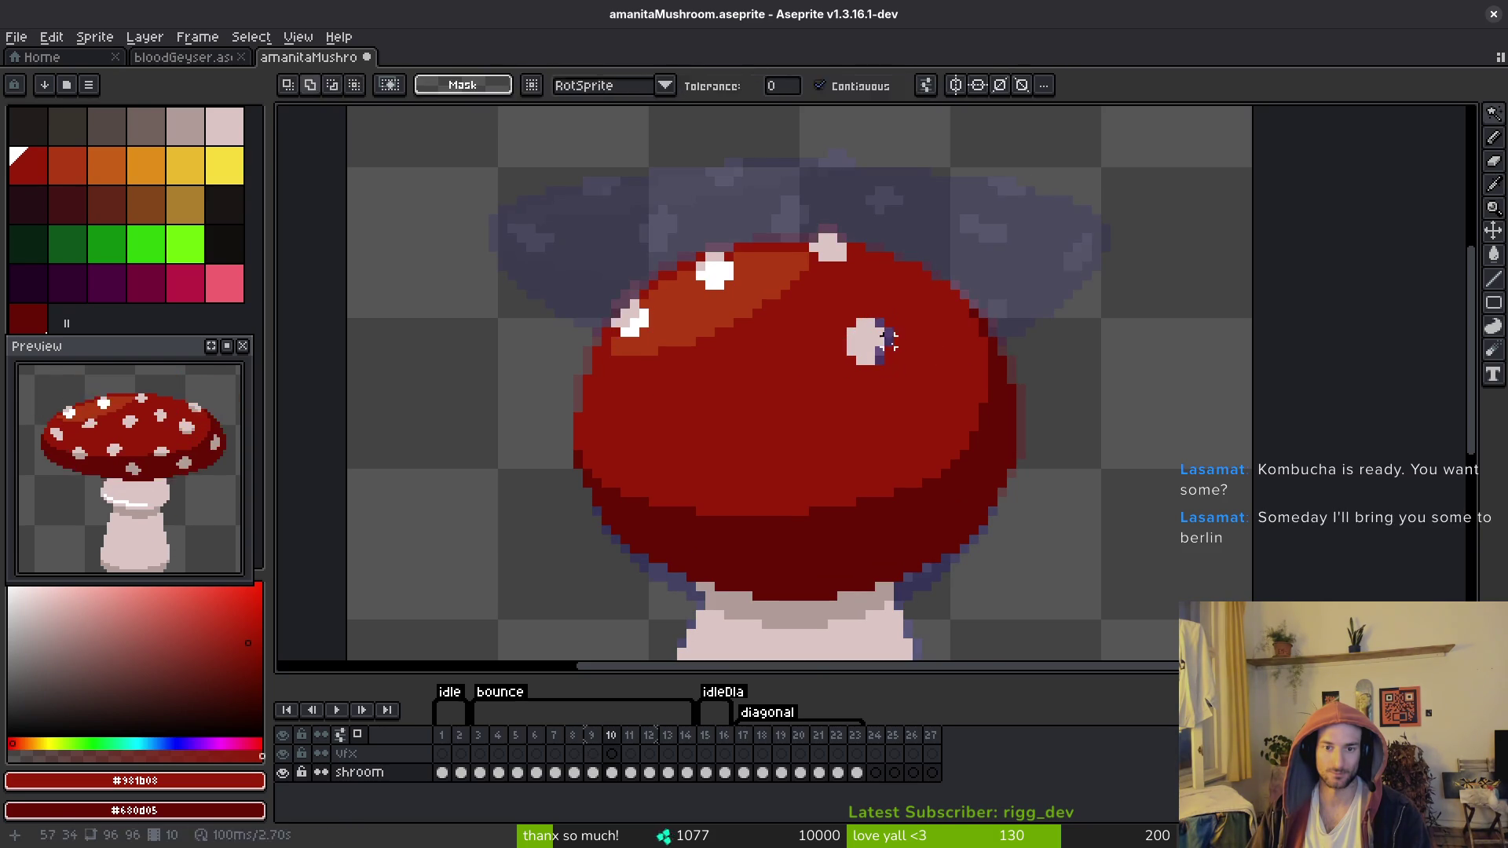
scroll(879, 354, up, 3)
click(870, 413)
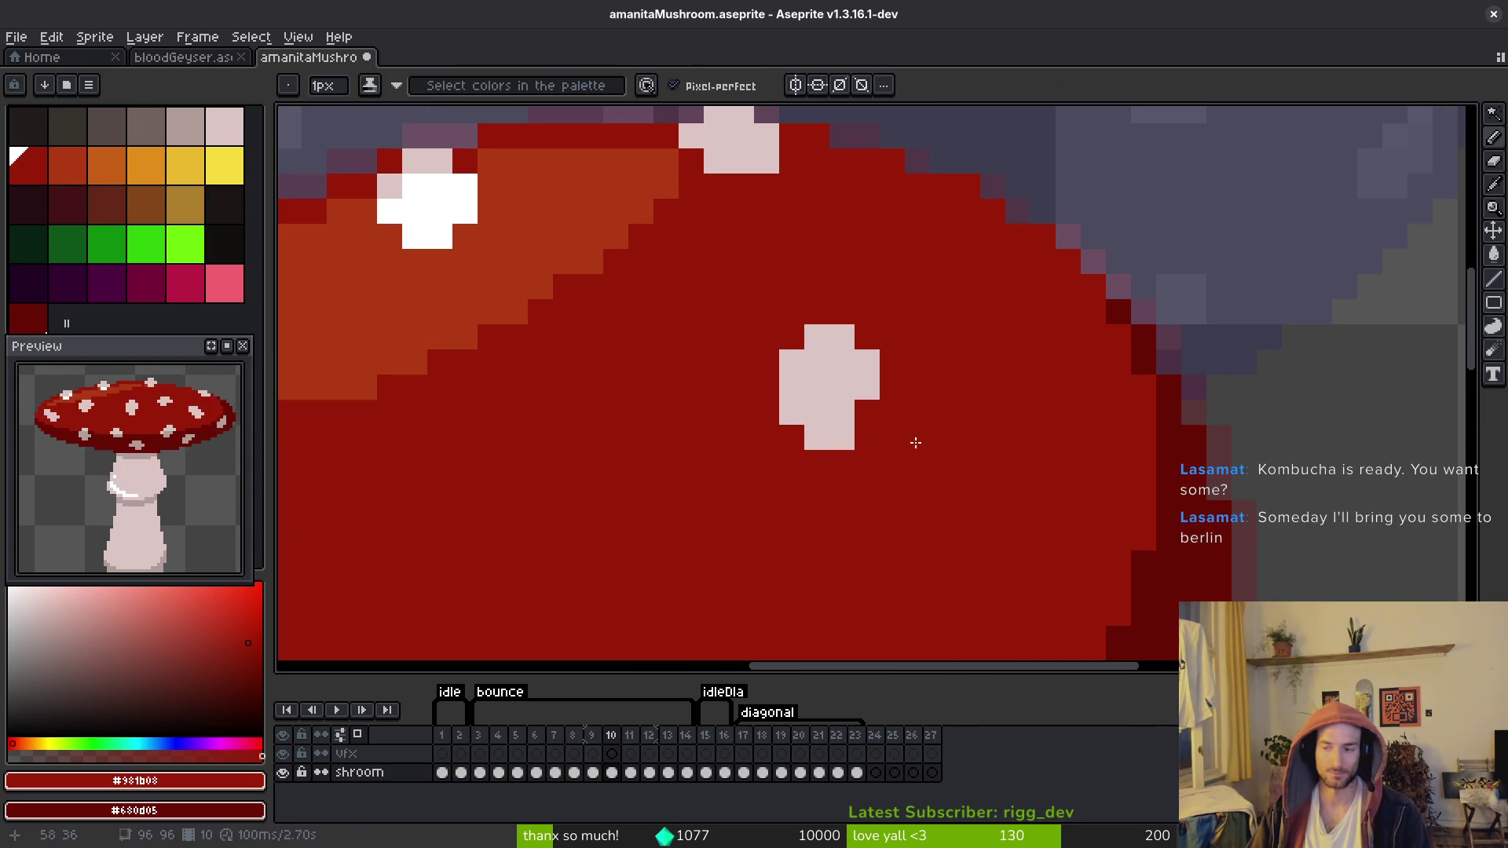
key(ctrl+s)
Step: Flip back and forth between frames 9 and 10 to compare the edited caps
key(i)
scroll(988, 436, down, 3)
key(Left)
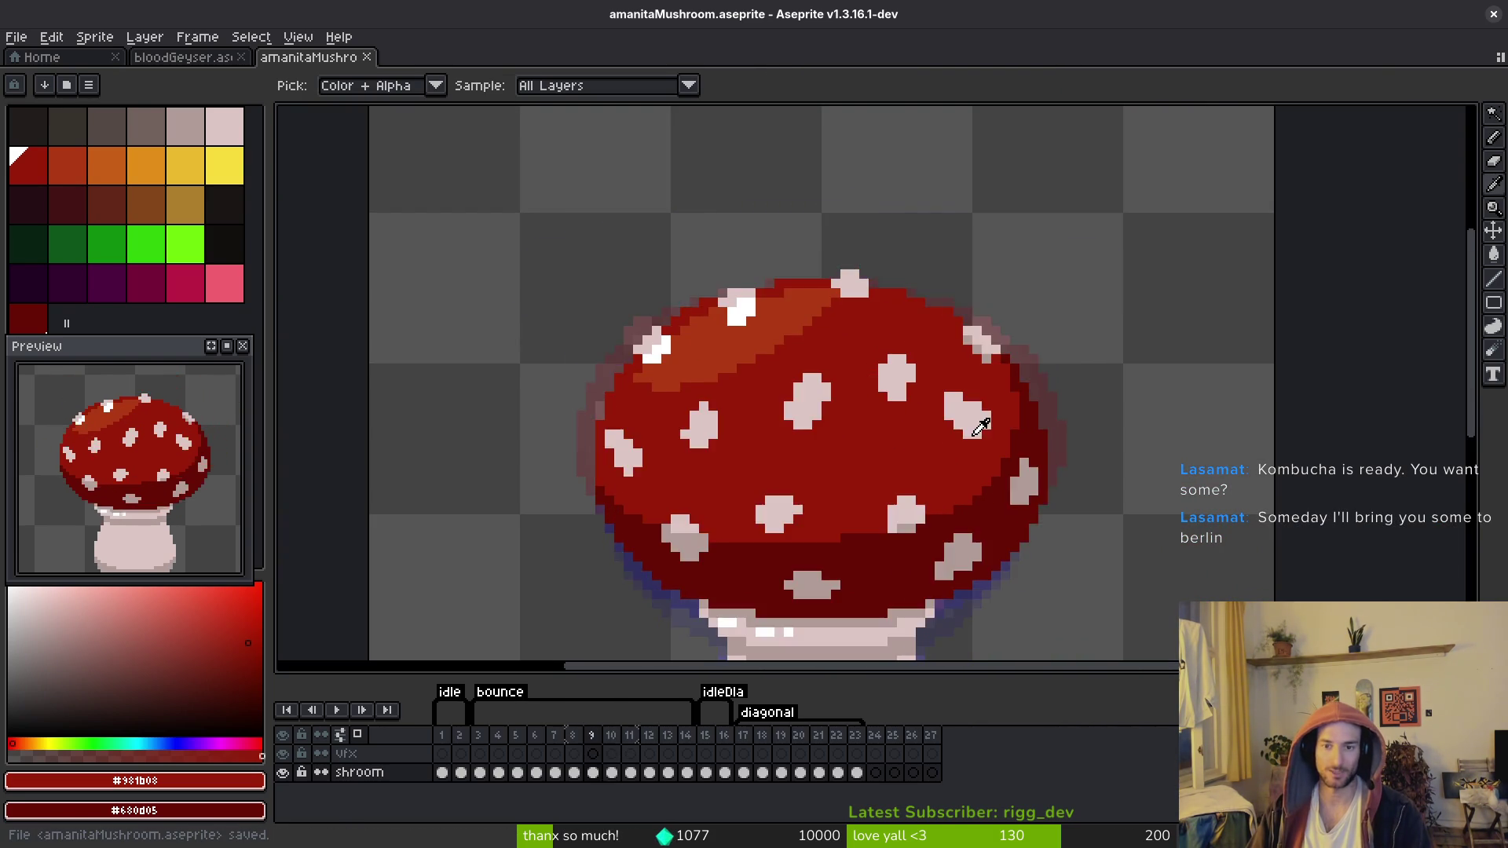
key(Right)
key(Left)
key(Left)
key(Right)
Step: Copy the white spot at frame 9's right cap edge onto frame 10's right side
key(b)
key(w)
scroll(990, 361, up, 2)
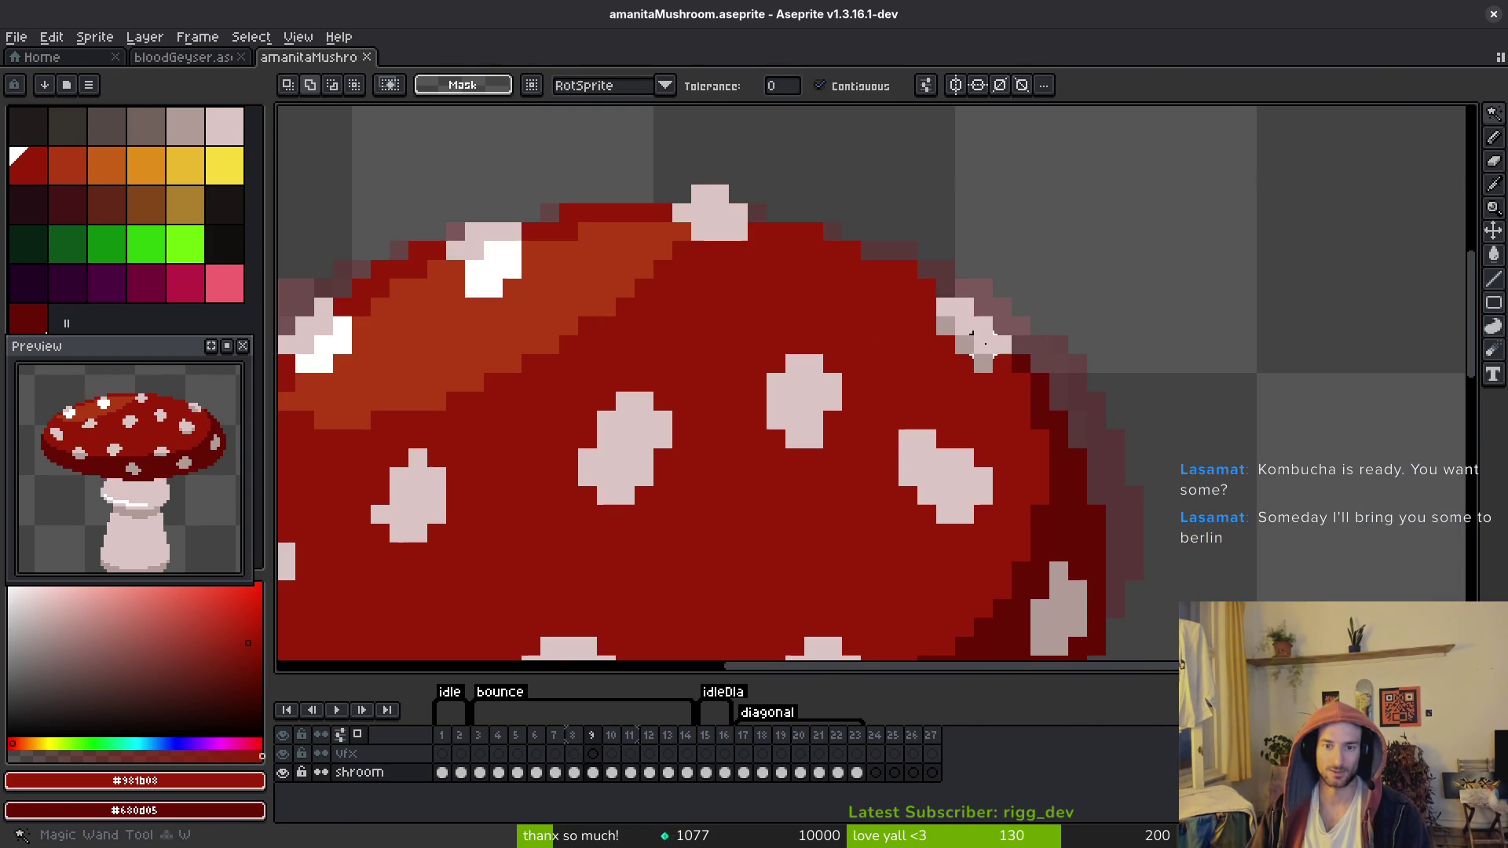
click(977, 337)
scroll(973, 340, up, 2)
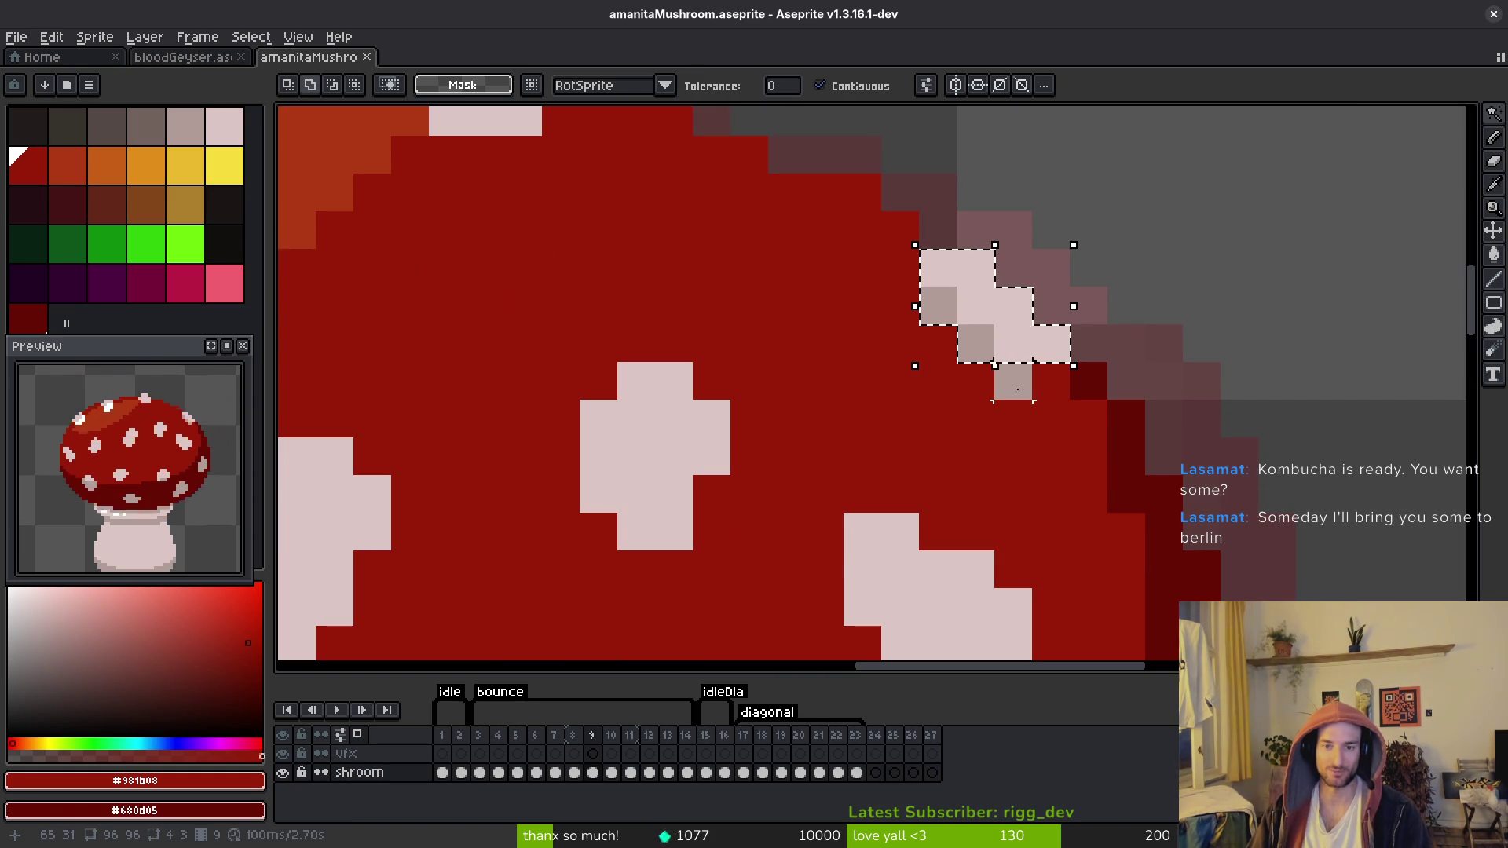
key(i)
key(Left)
key(Right)
key(Right)
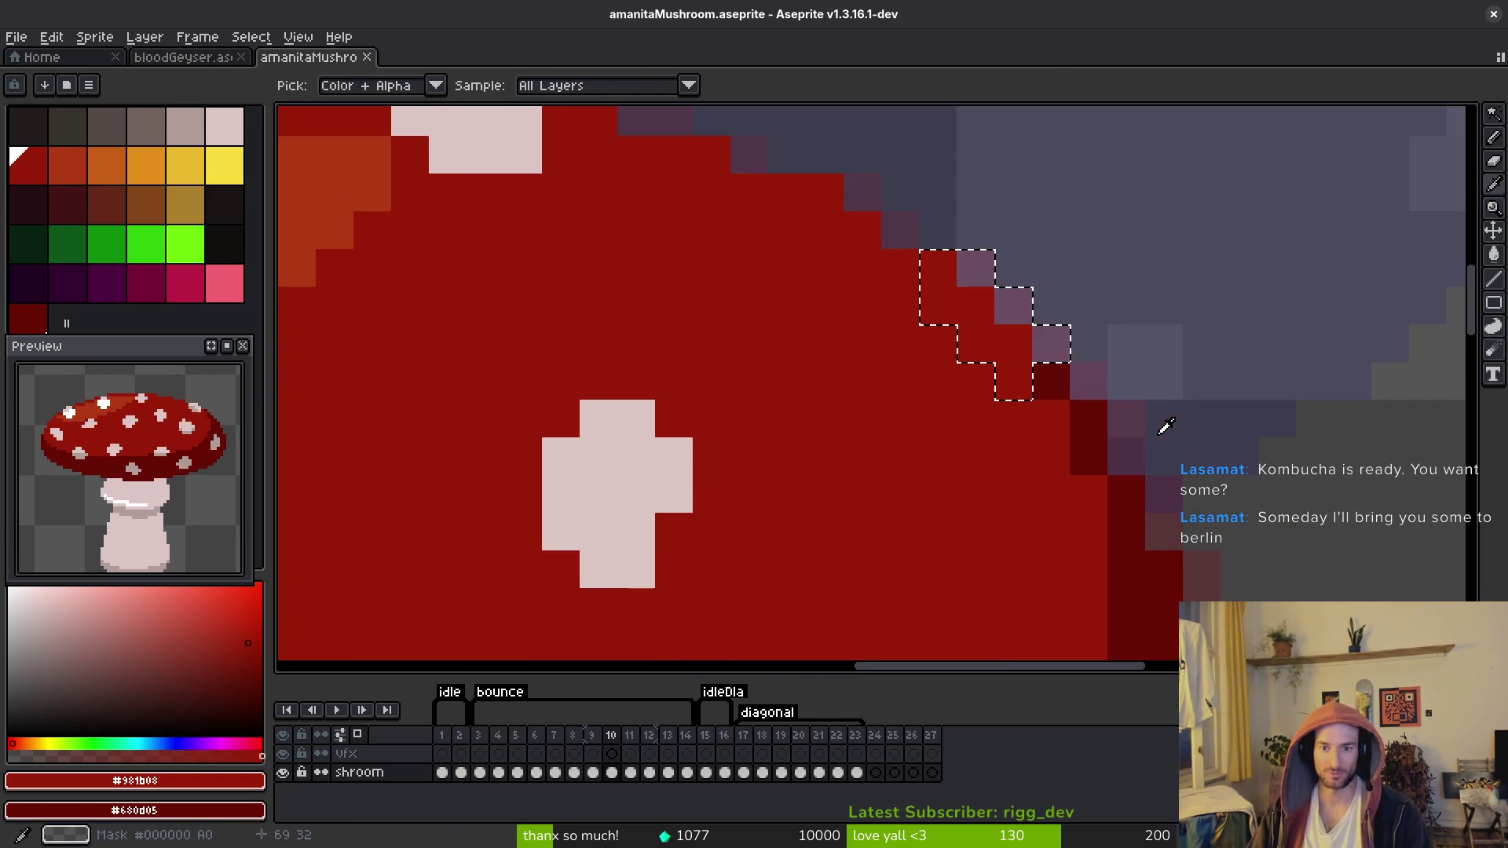
key(w)
key(ctrl+v)
mouse_move(1030, 327)
mouse_down()
mouse_move(1006, 380)
mouse_move(996, 365)
mouse_up()
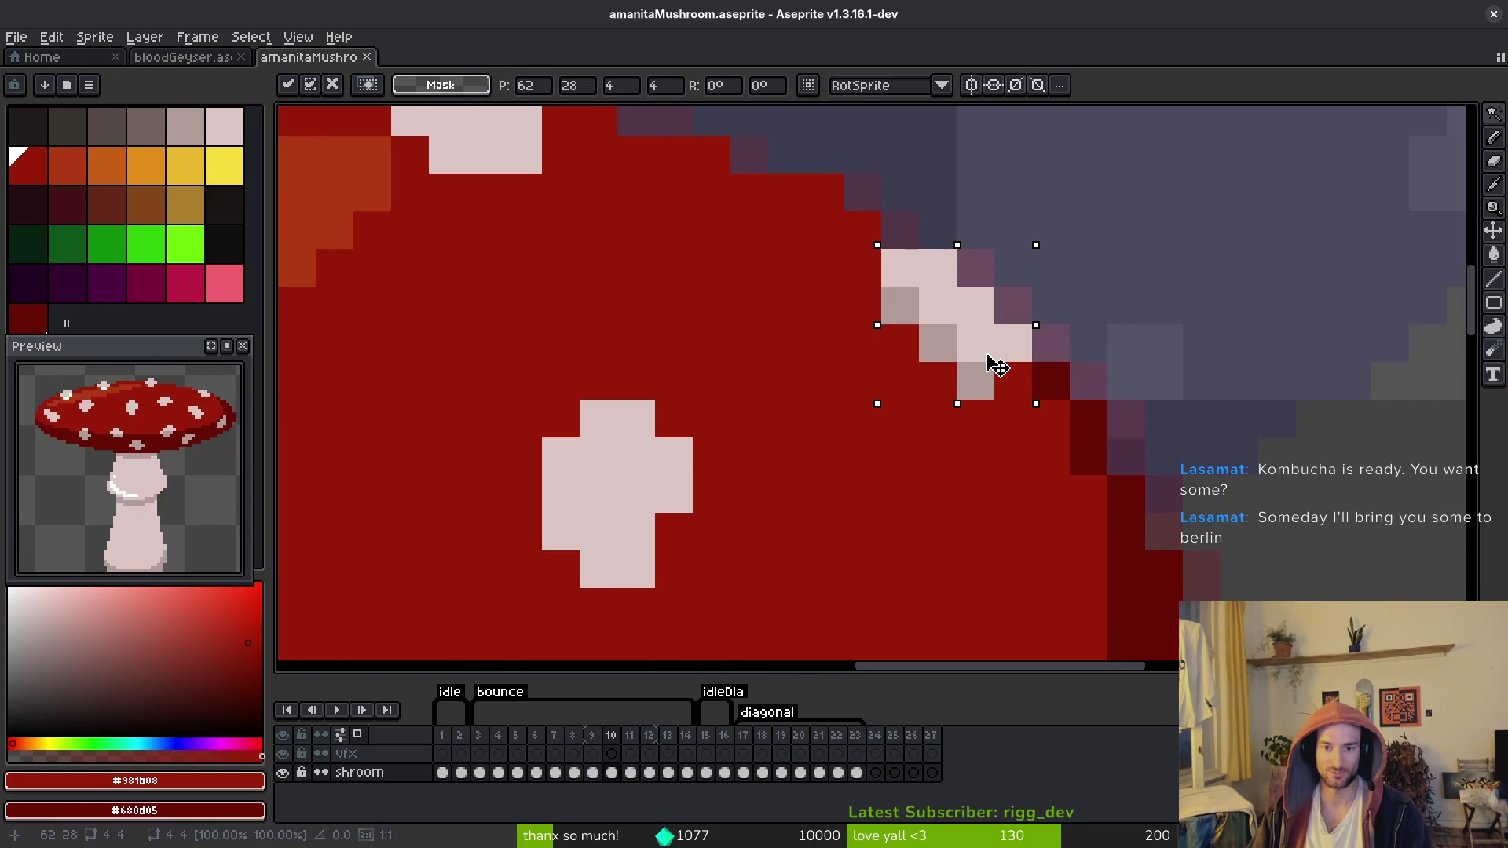
key(Return)
scroll(1115, 455, down, 4)
Step: Copy another white spot from frame 9 onto the lower right of frame 10's cap
key(i)
key(Left)
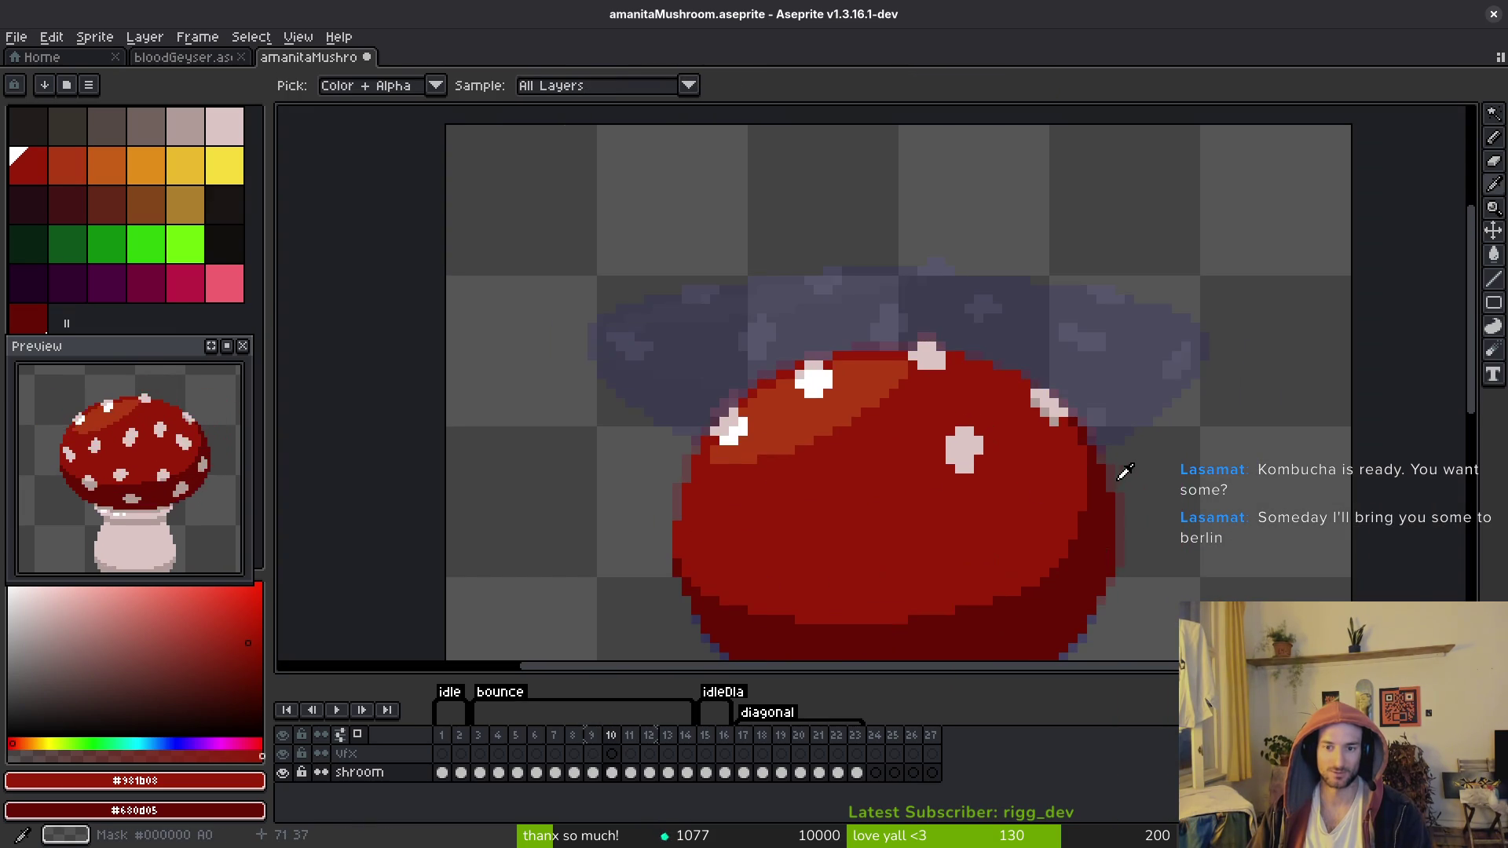
key(w)
scroll(1046, 396, up, 5)
key(Left)
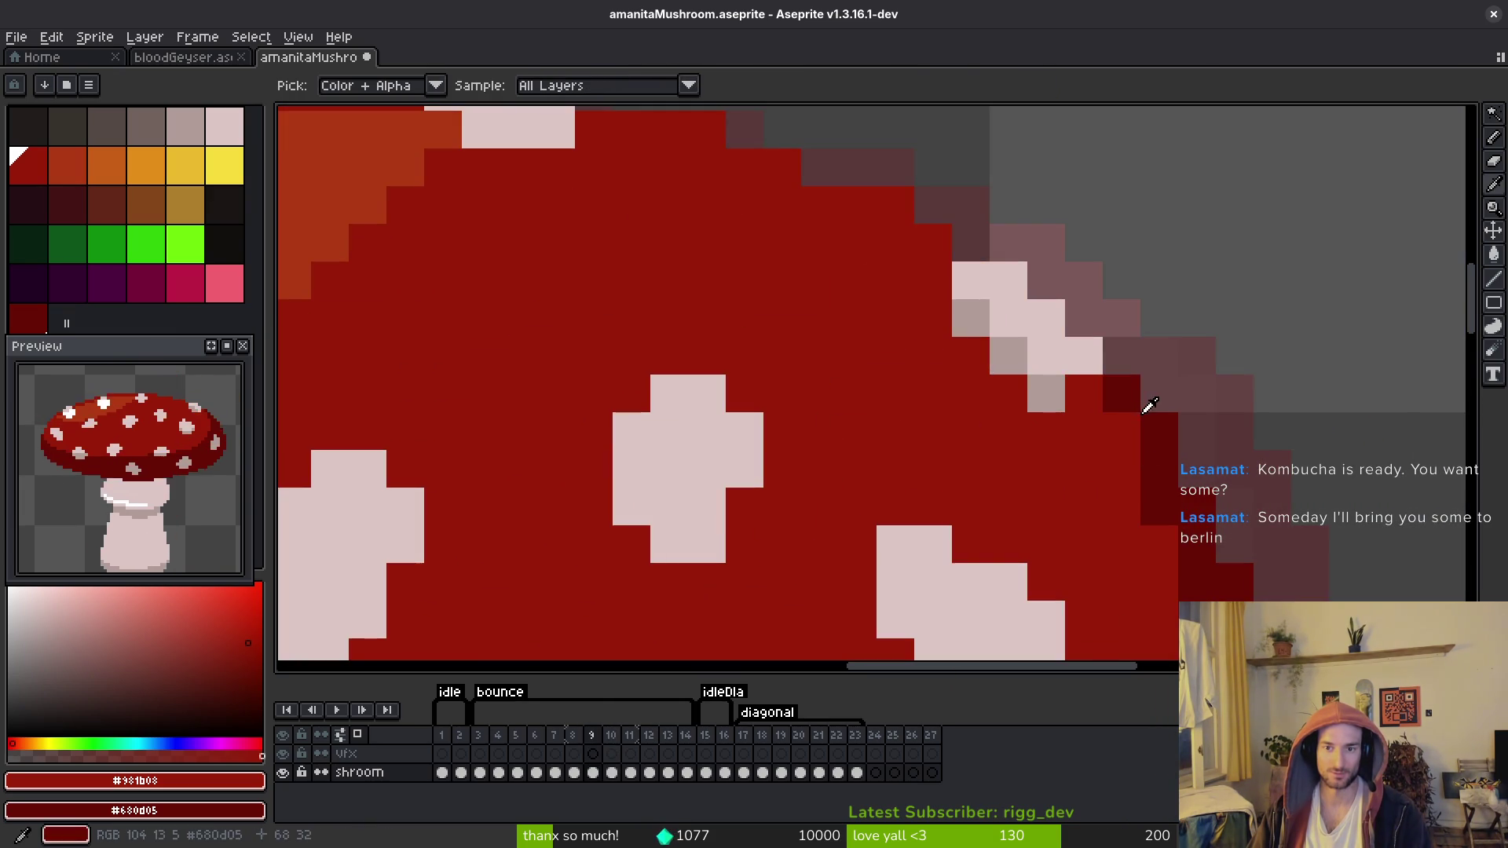
scroll(1021, 377, down, 3)
click(989, 380)
key(Right)
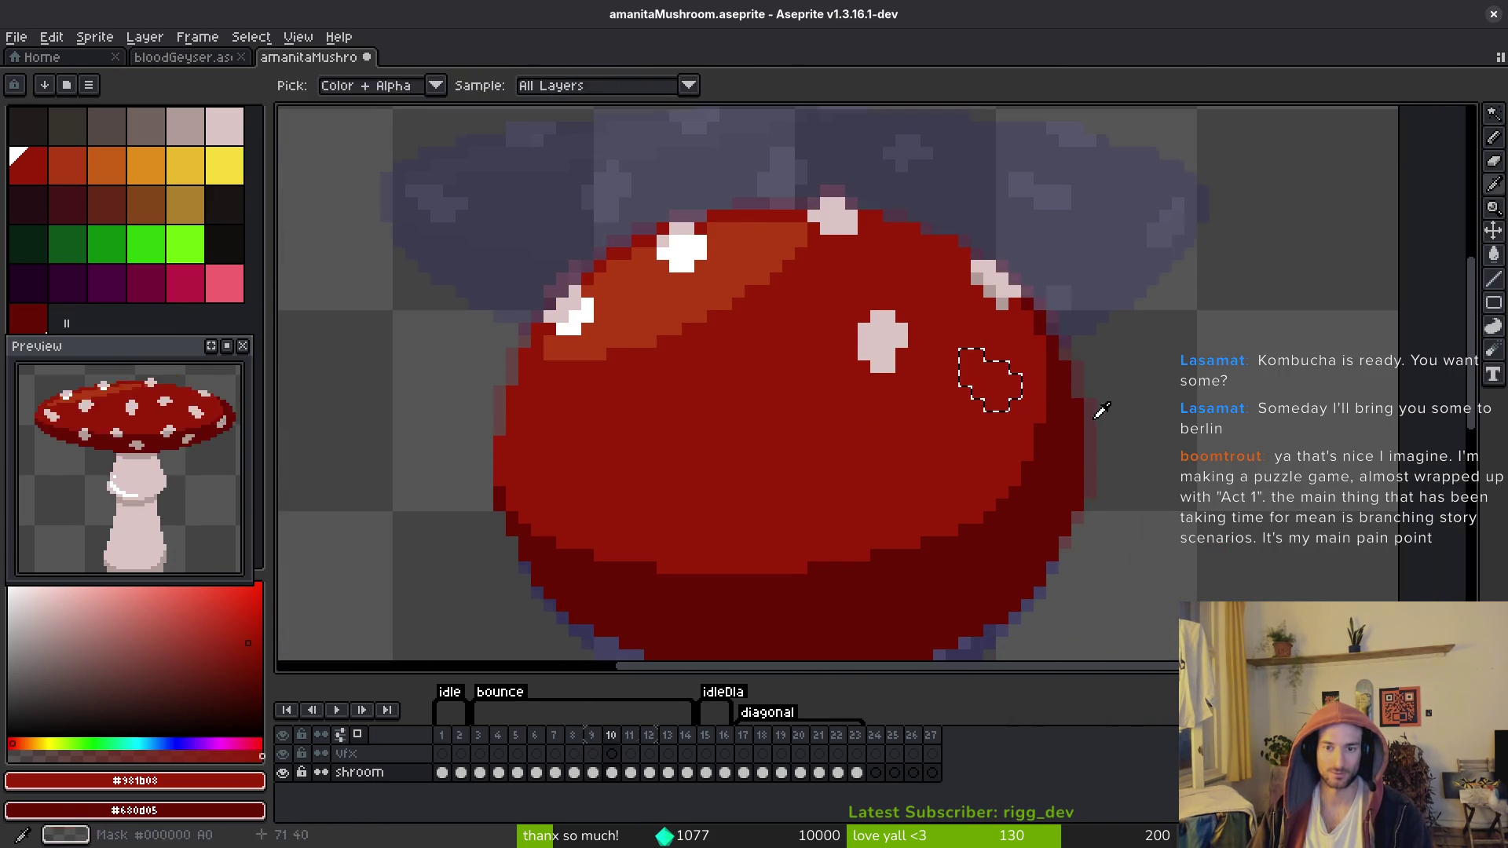
key(Left)
key(Right)
key(ctrl+v)
mouse_move(1019, 414)
mouse_down()
mouse_move(1005, 438)
mouse_move(949, 390)
mouse_up()
key(Return)
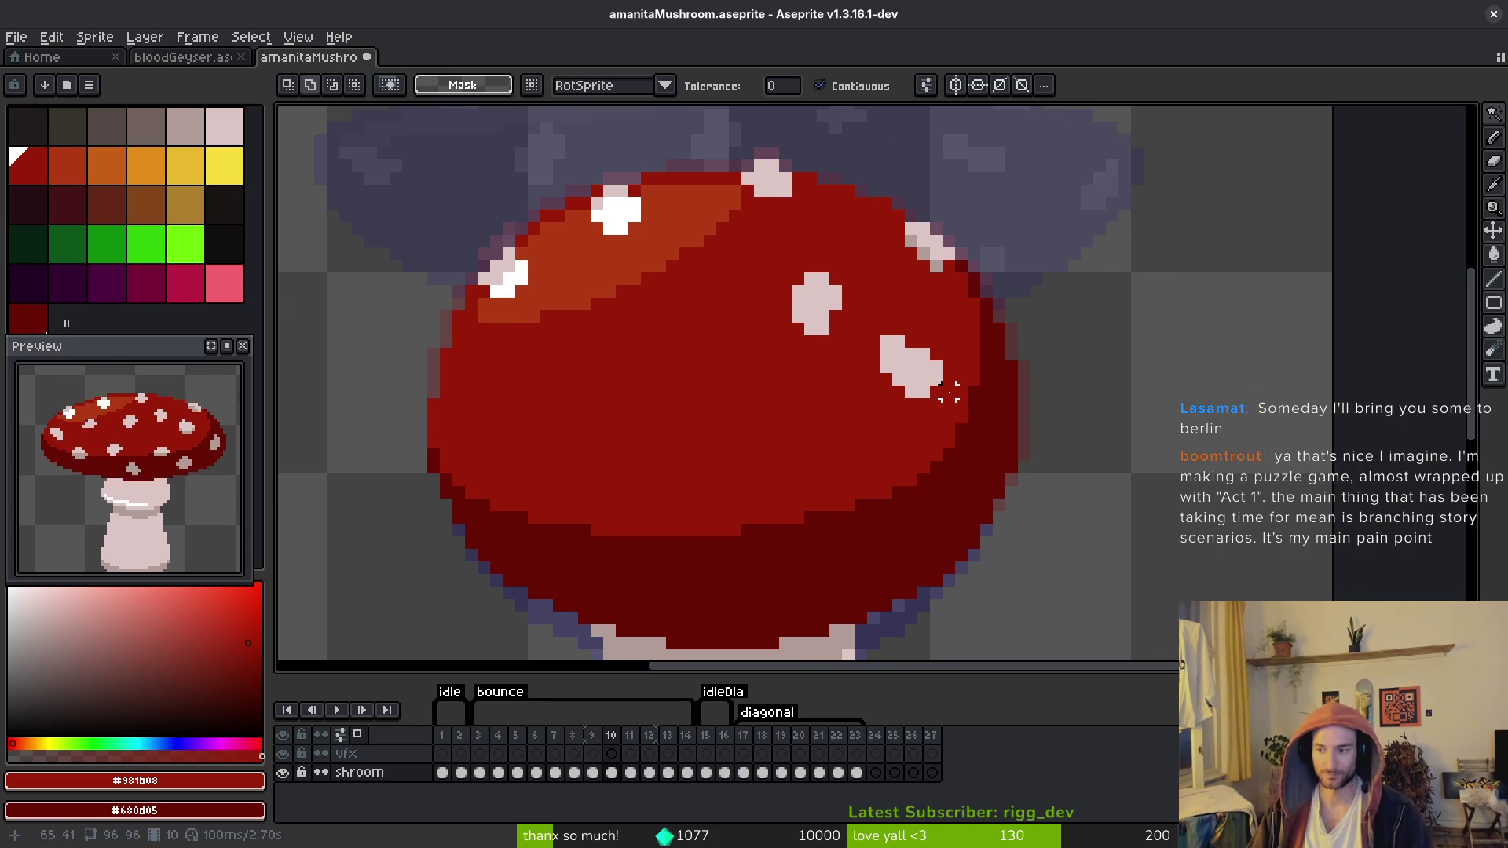
Step: Save amanitaMushroom.aseprite with the six-spotted frame-10 cap
key(ctrl+s)
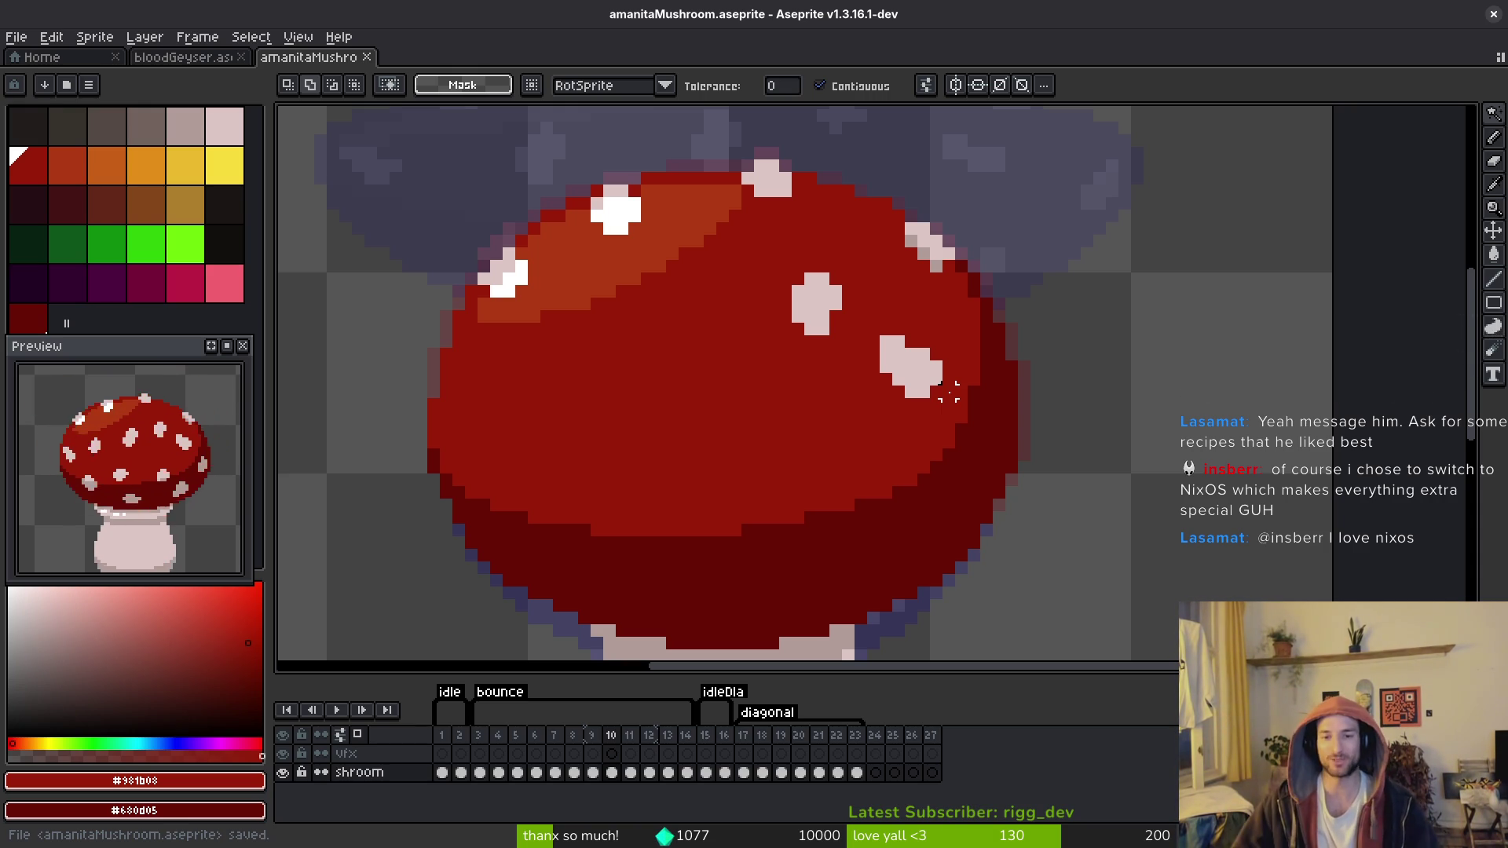
Step: Copy the white spot on frame 9's right cap edge onto frame 10 and place it
key(i)
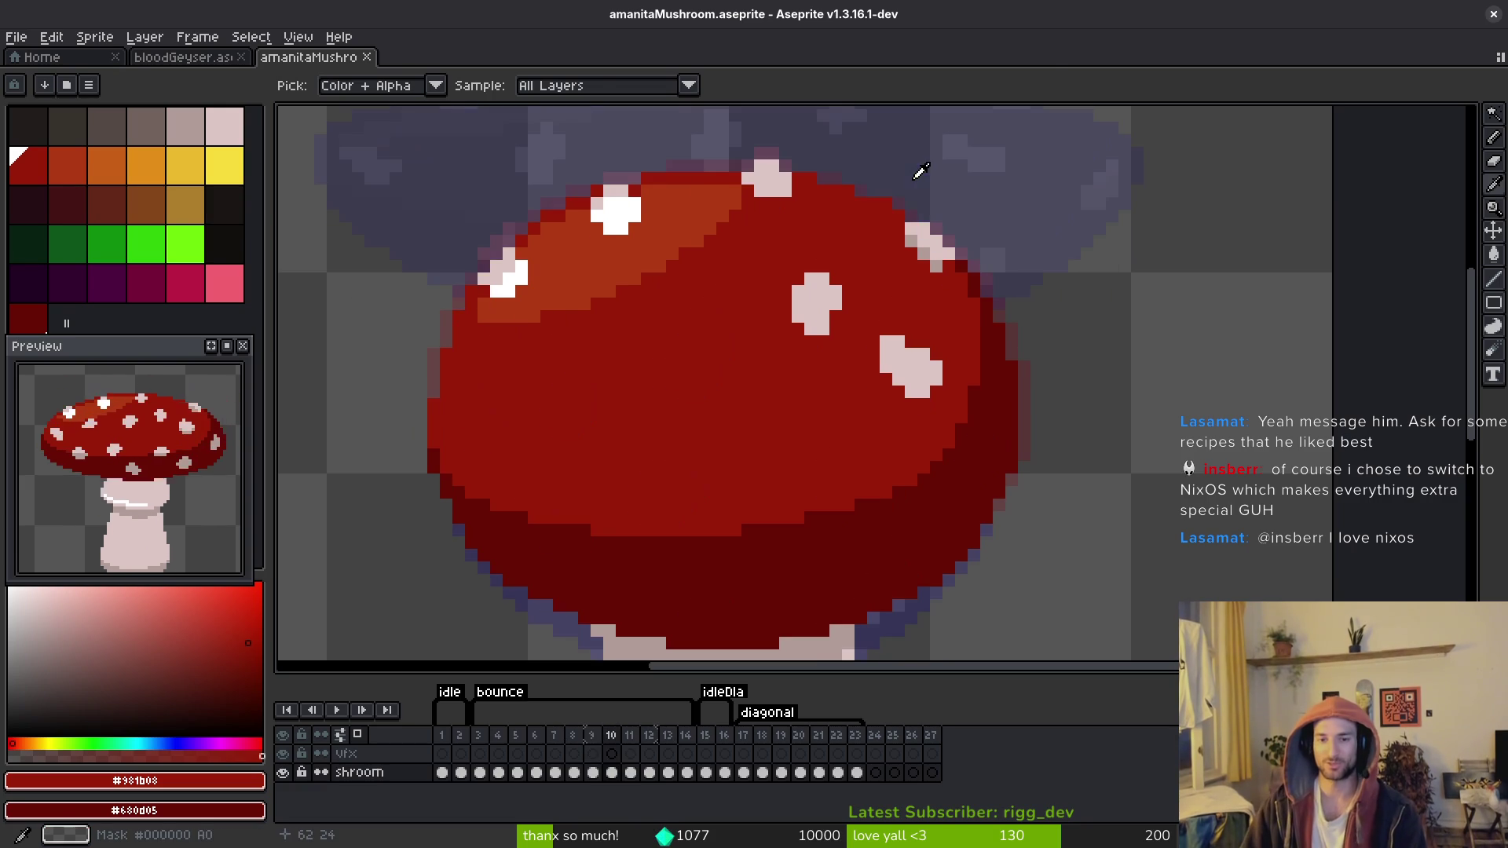
key(Left)
key(w)
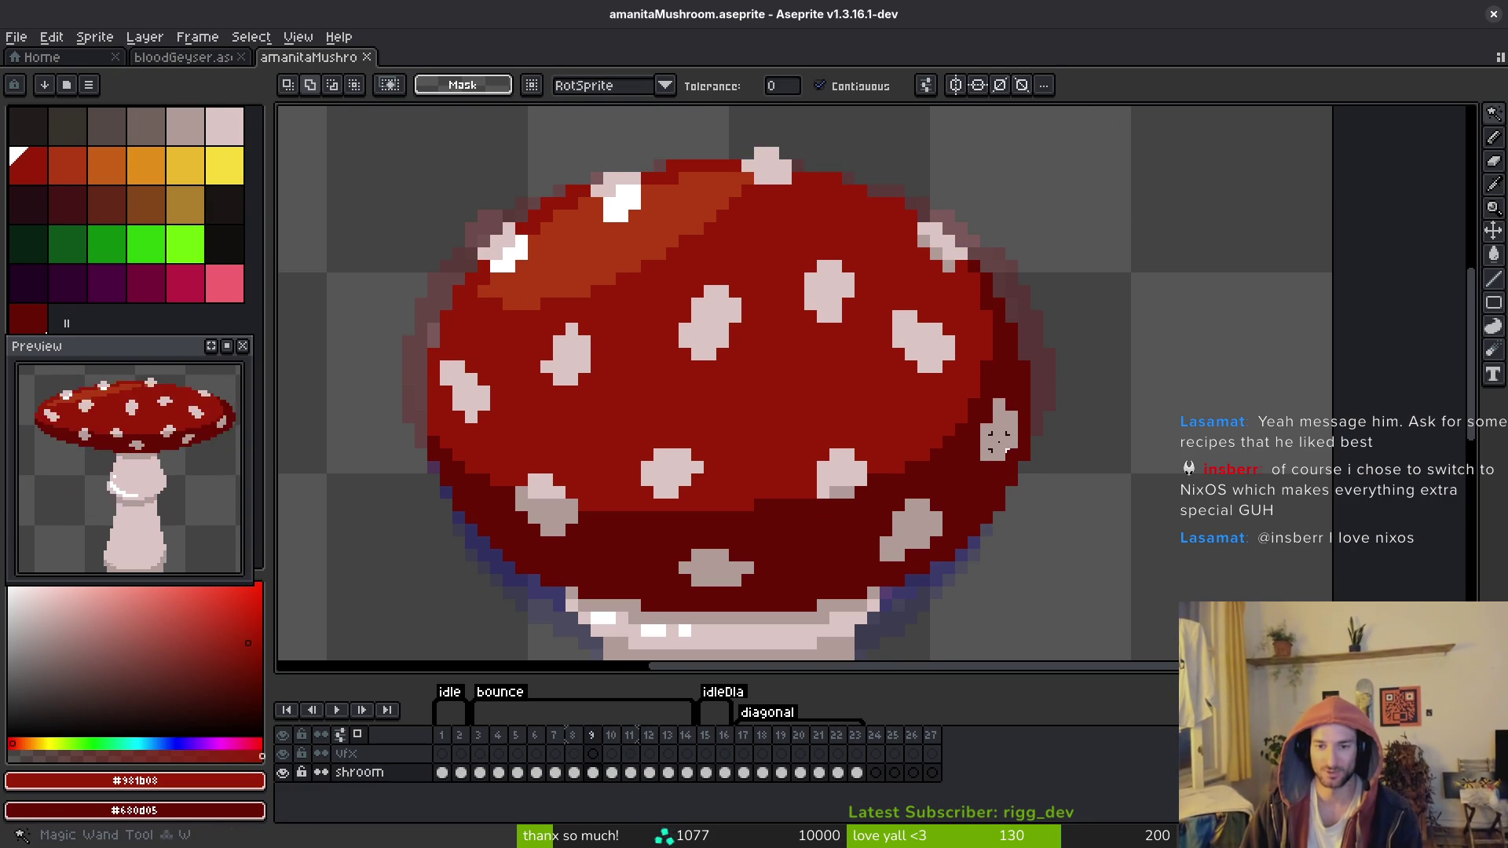
click(999, 442)
key(ctrl+c)
key(Right)
key(ctrl+v)
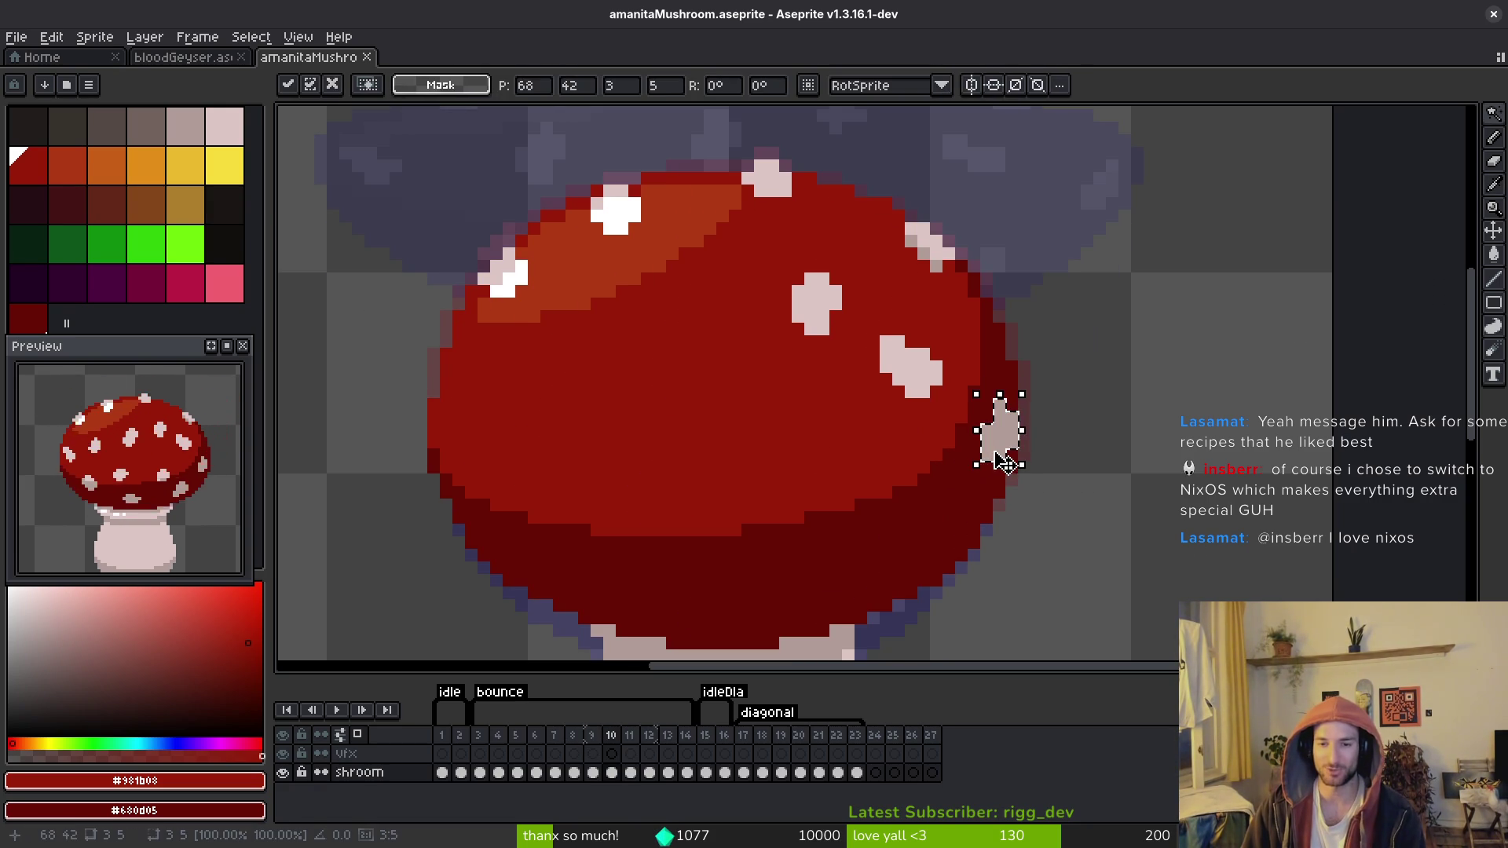
mouse_move(1005, 463)
mouse_down()
mouse_move(986, 488)
mouse_move(996, 449)
mouse_up()
key(Return)
Step: Flip between frames 9, 10 and 11 to compare the cap spots
key(Left)
key(i)
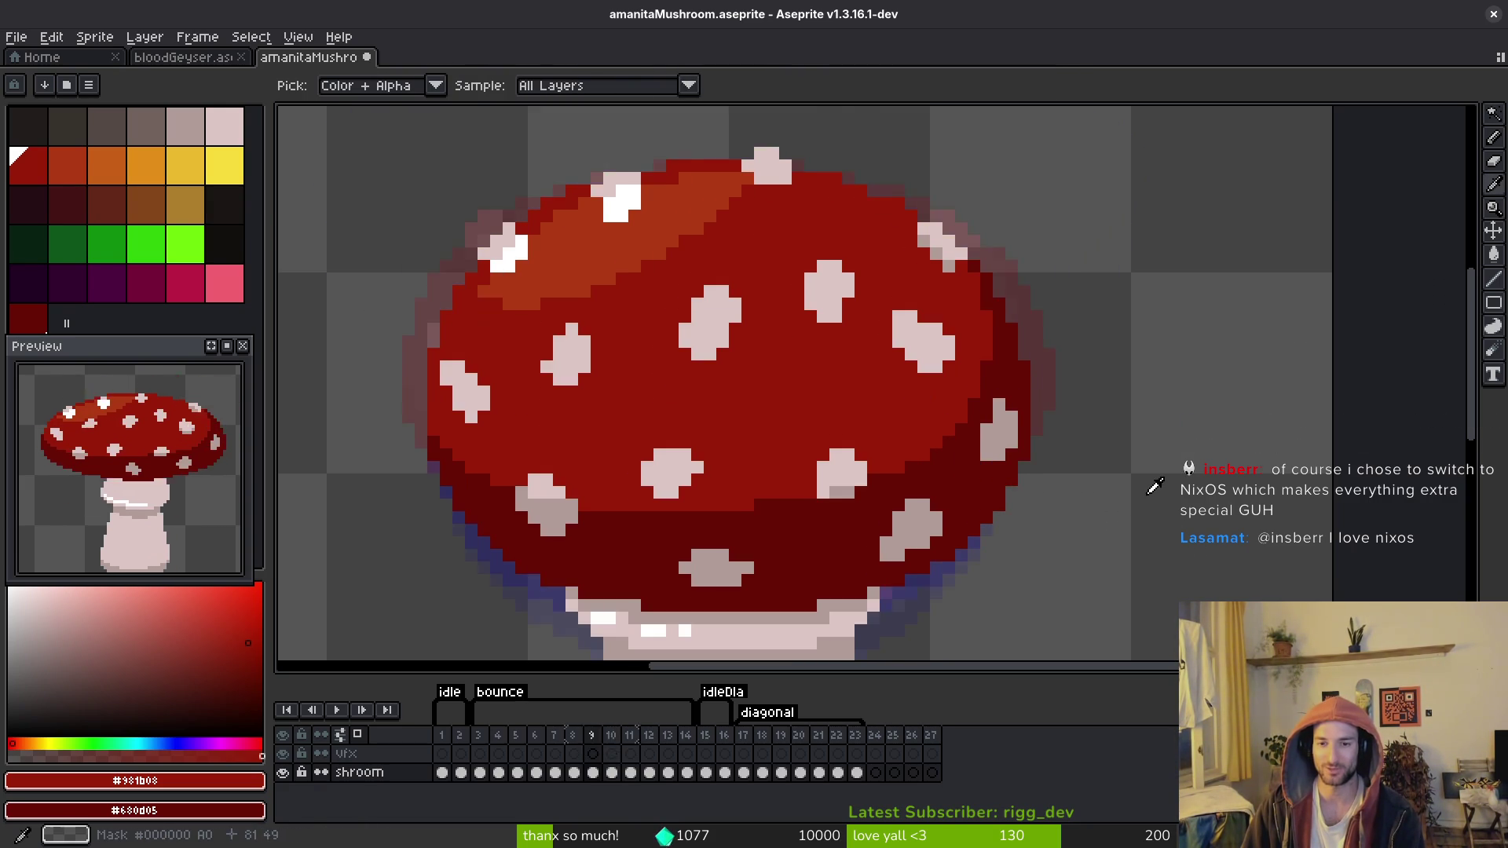
key(Right)
scroll(1115, 491, down, 3)
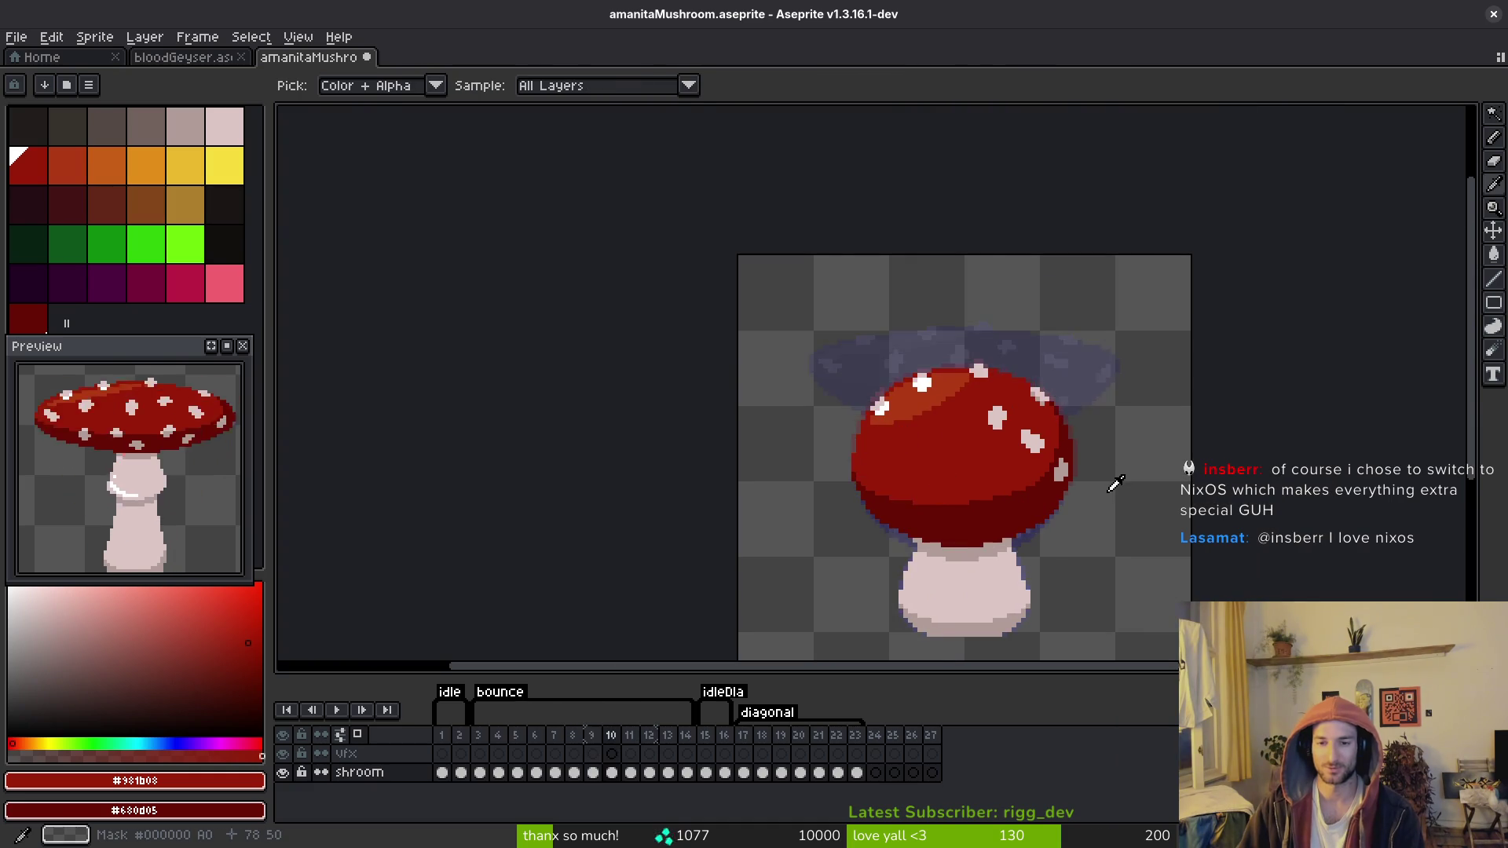
key(Left)
key(Right)
key(w)
key(Left)
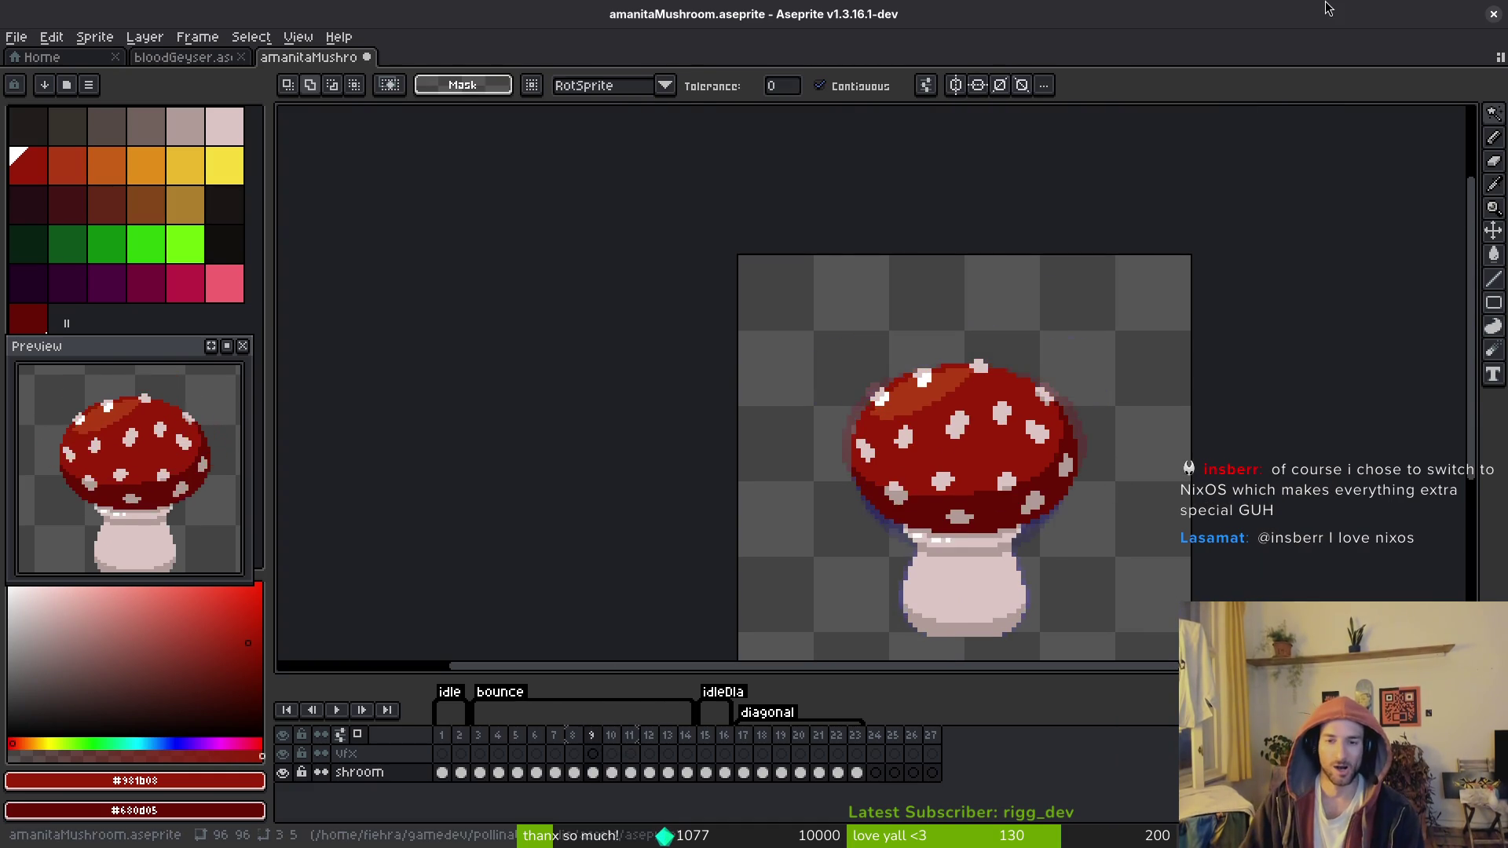
key(Right)
key(Left)
key(Right)
key(Left)
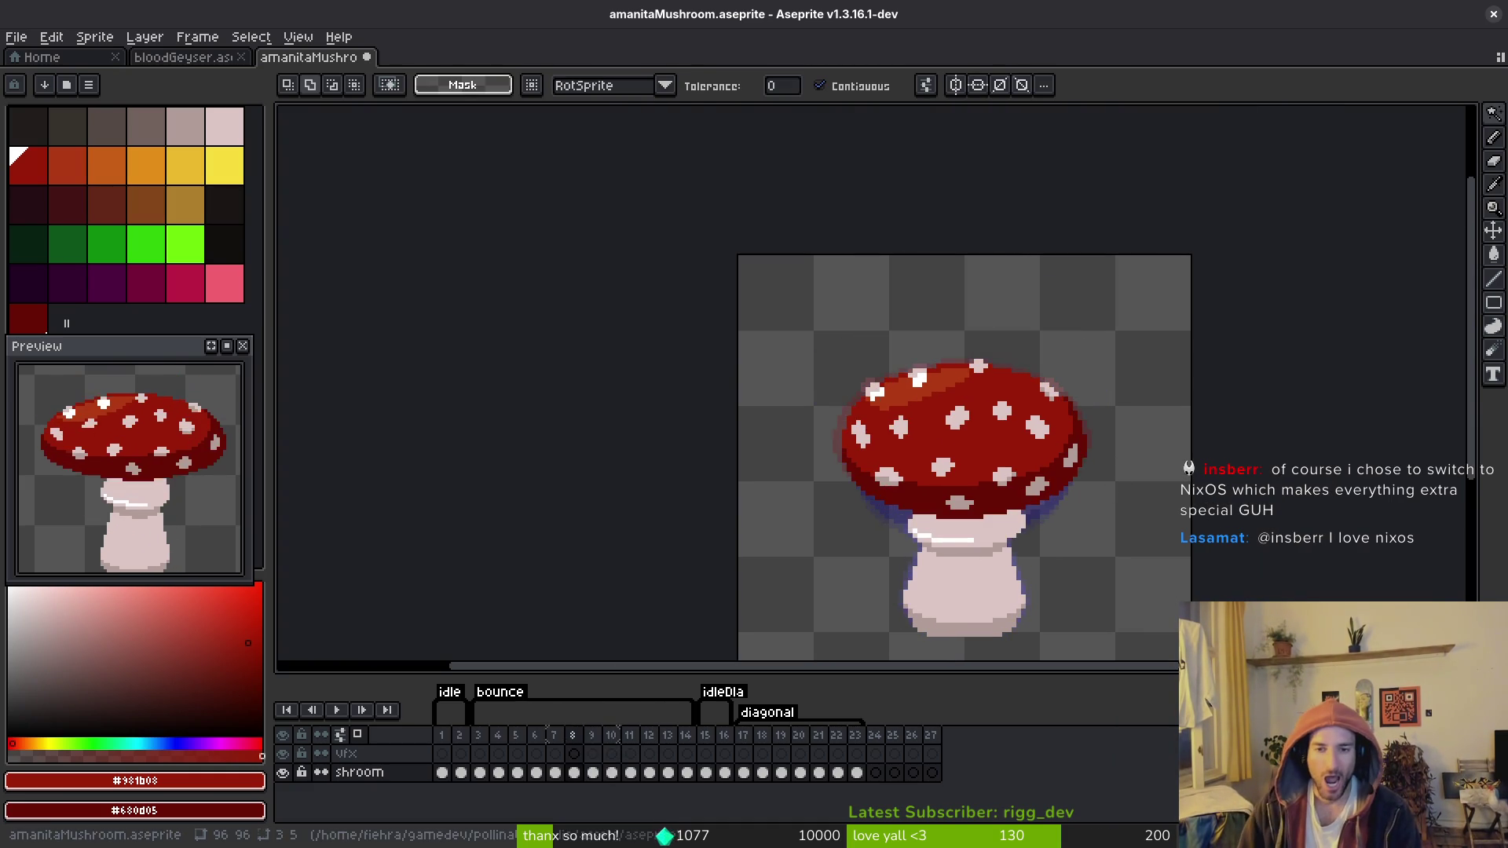
key(Right)
key(i)
key(Left)
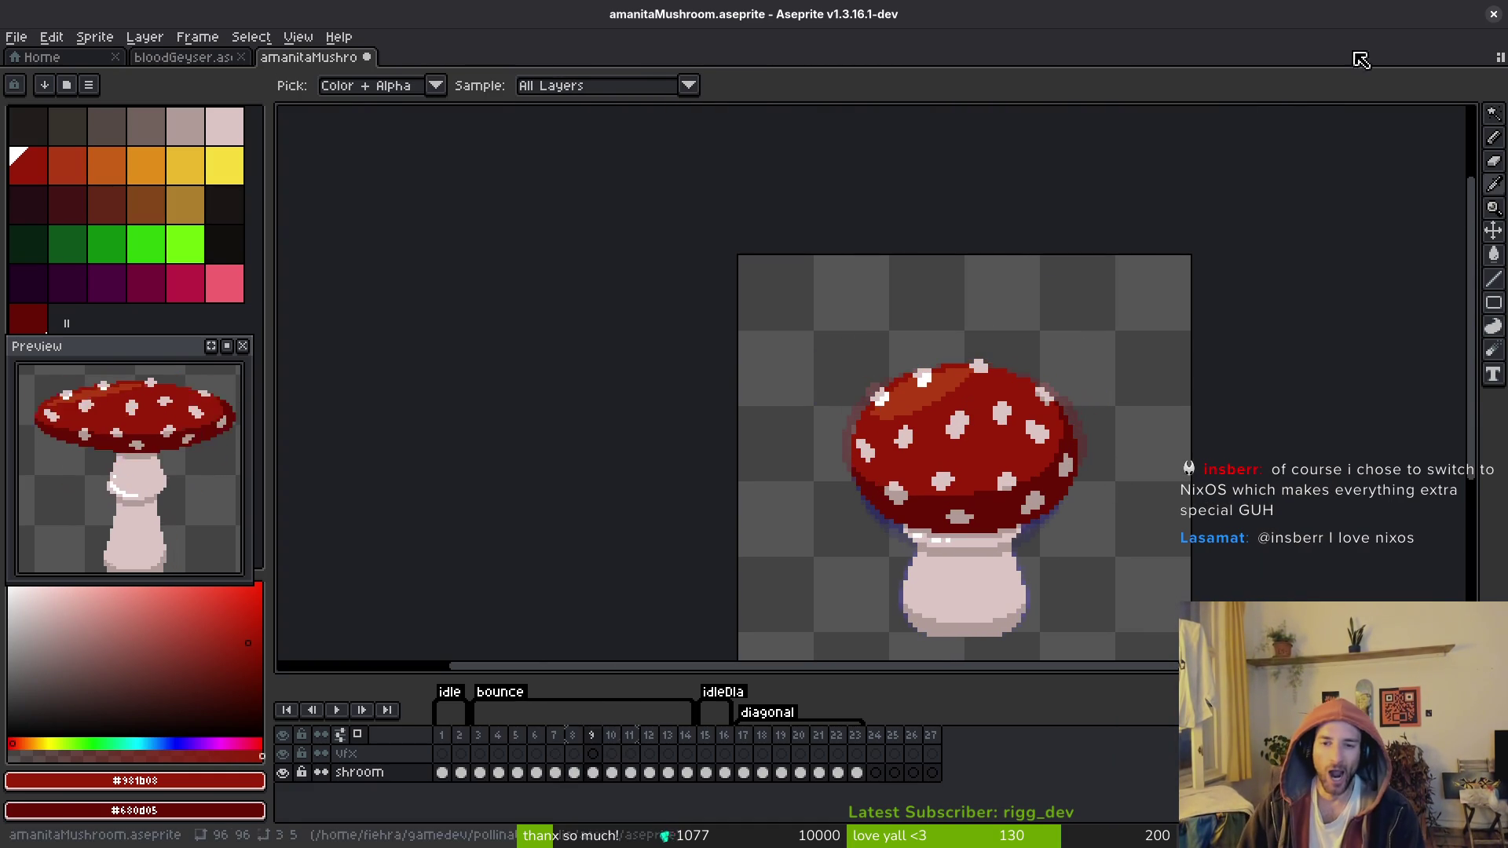
key(Left)
key(Right)
key(Right)
scroll(1029, 455, up, 2)
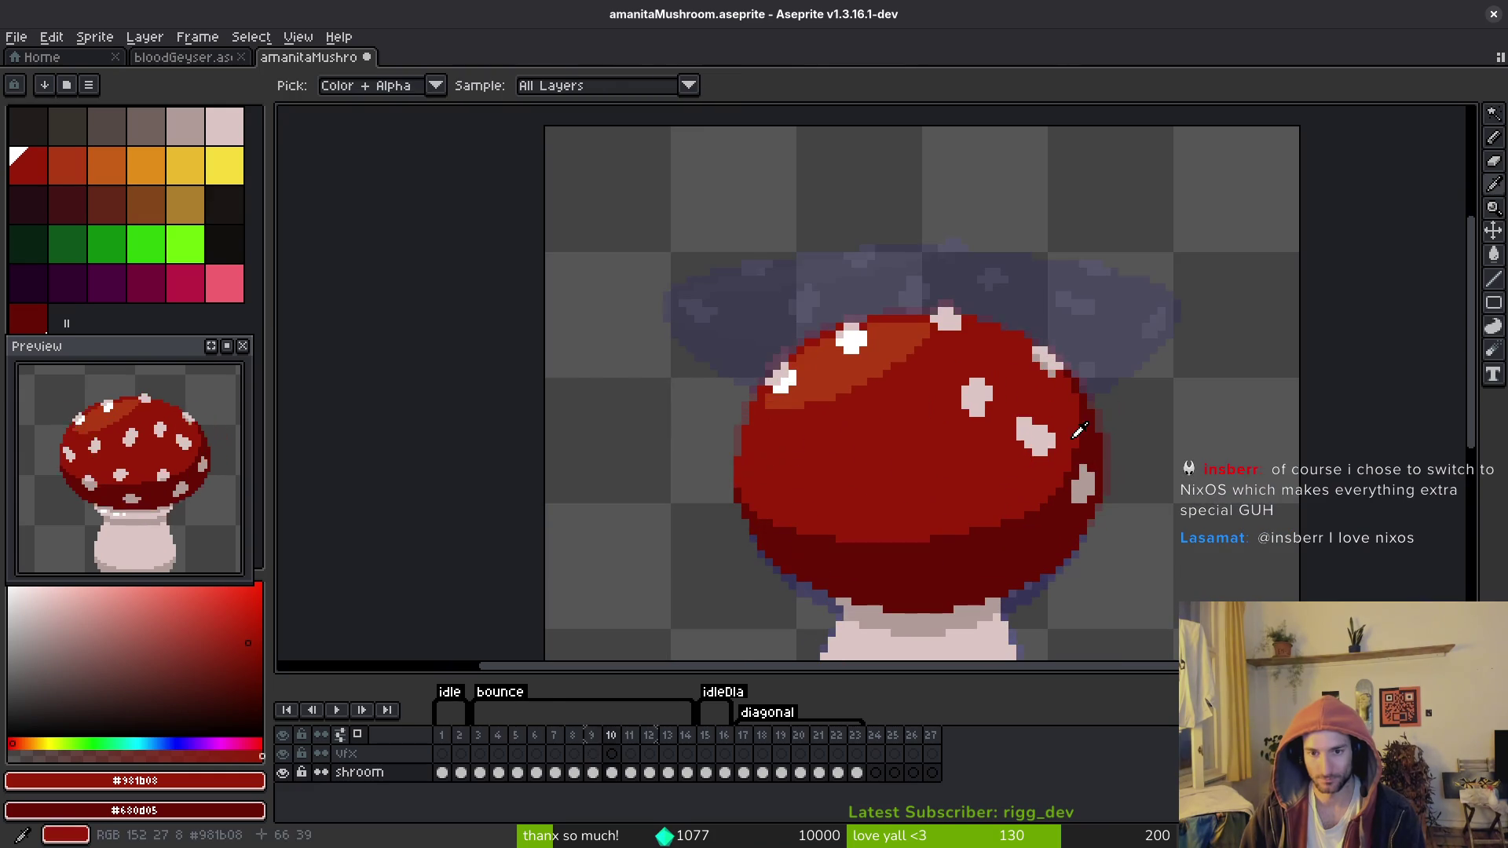
key(Right)
key(Left)
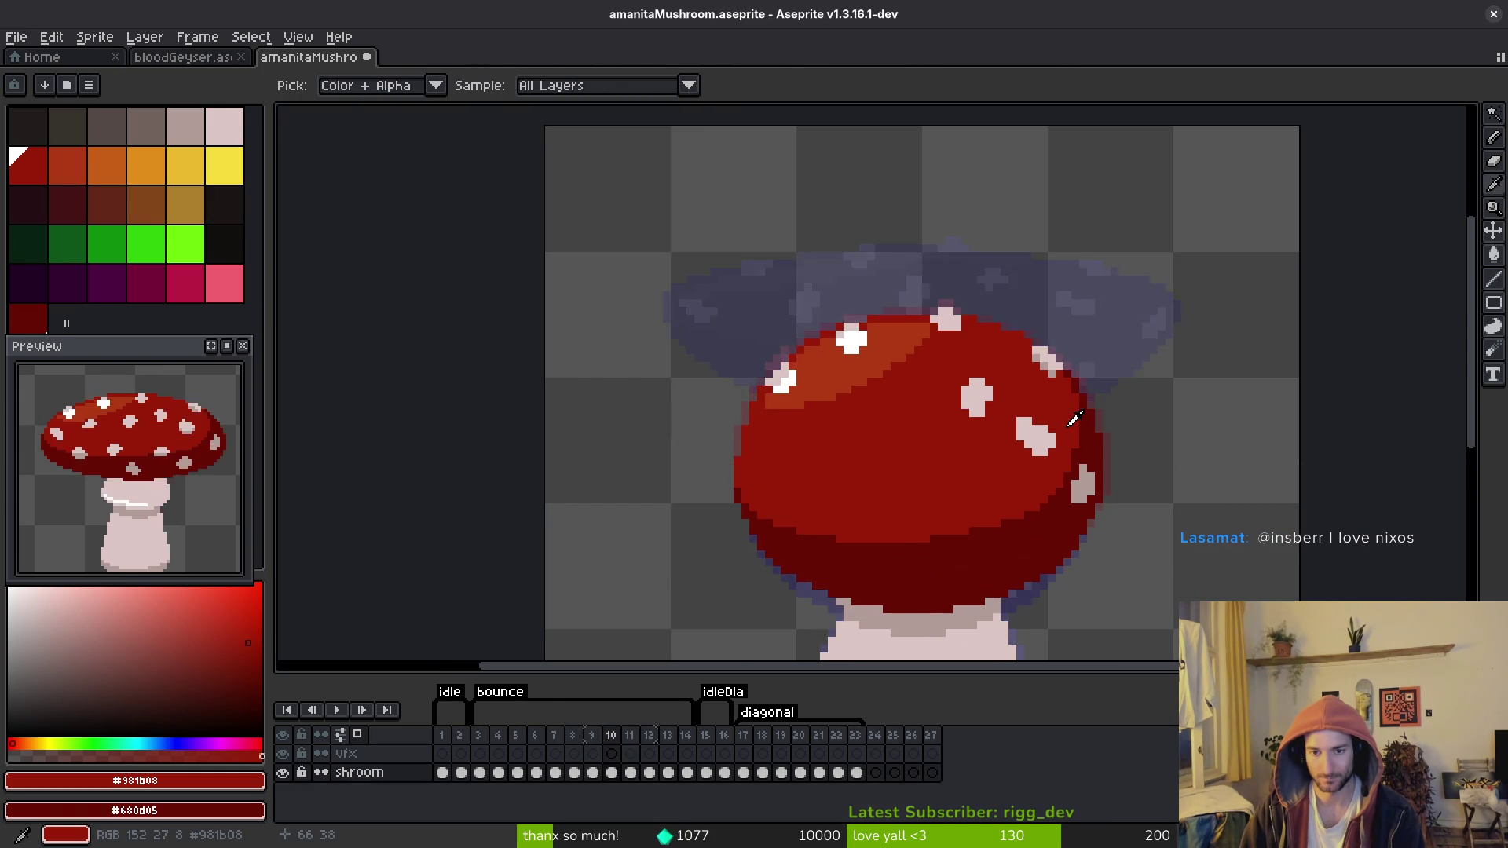
key(Left)
key(Right)
key(Right)
Step: Paint over the stray purple pixels on frame 11's cap in red
key(w)
scroll(977, 408, up, 2)
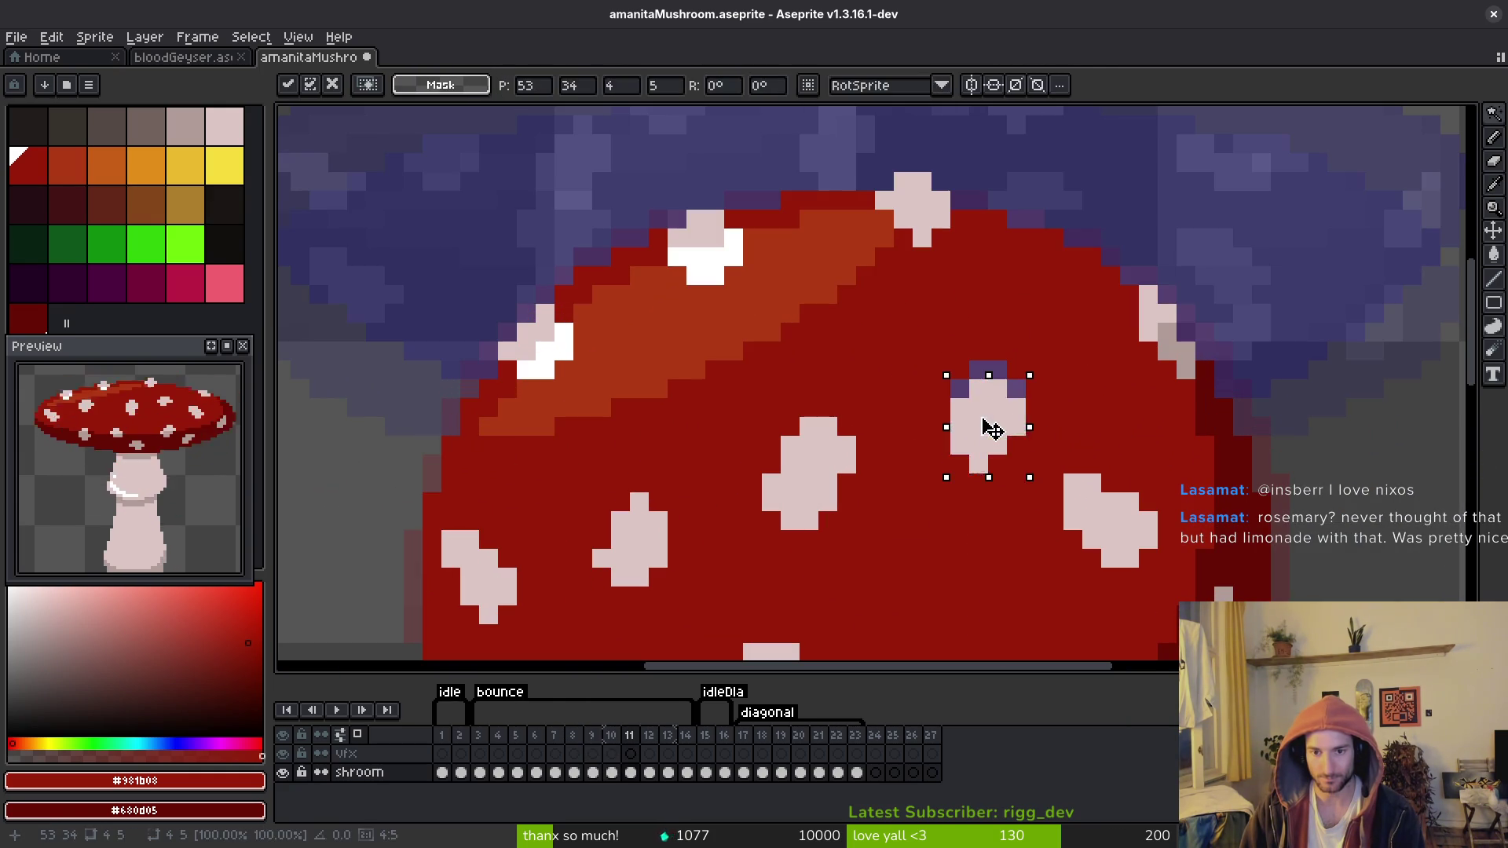
key(b)
click(978, 369)
click(959, 389)
Step: Repaint the purple pixels on frame 10's cap spot with the Pencil
key(Left)
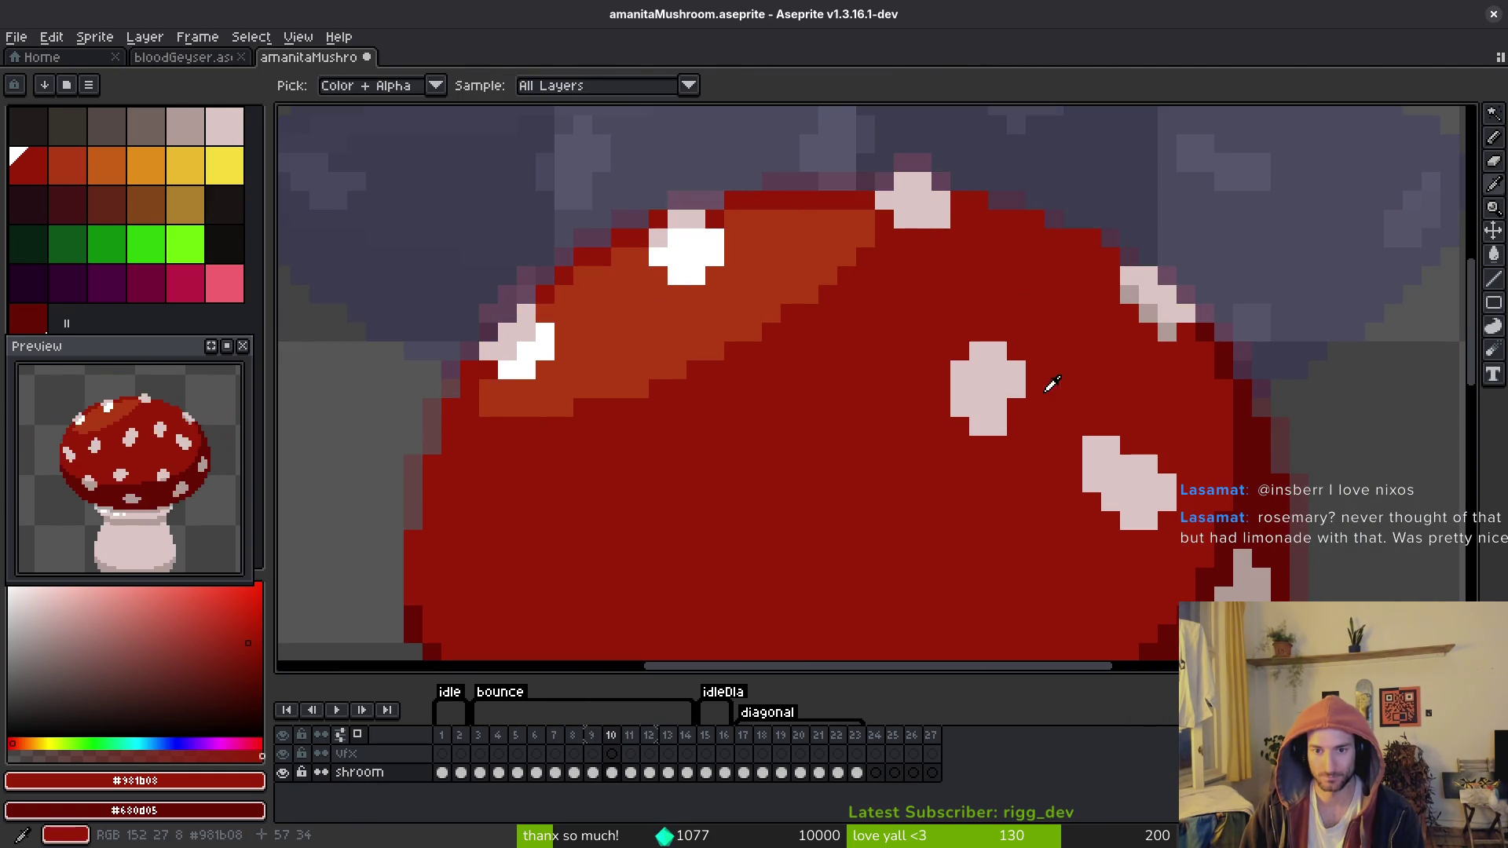
key(w)
click(988, 390)
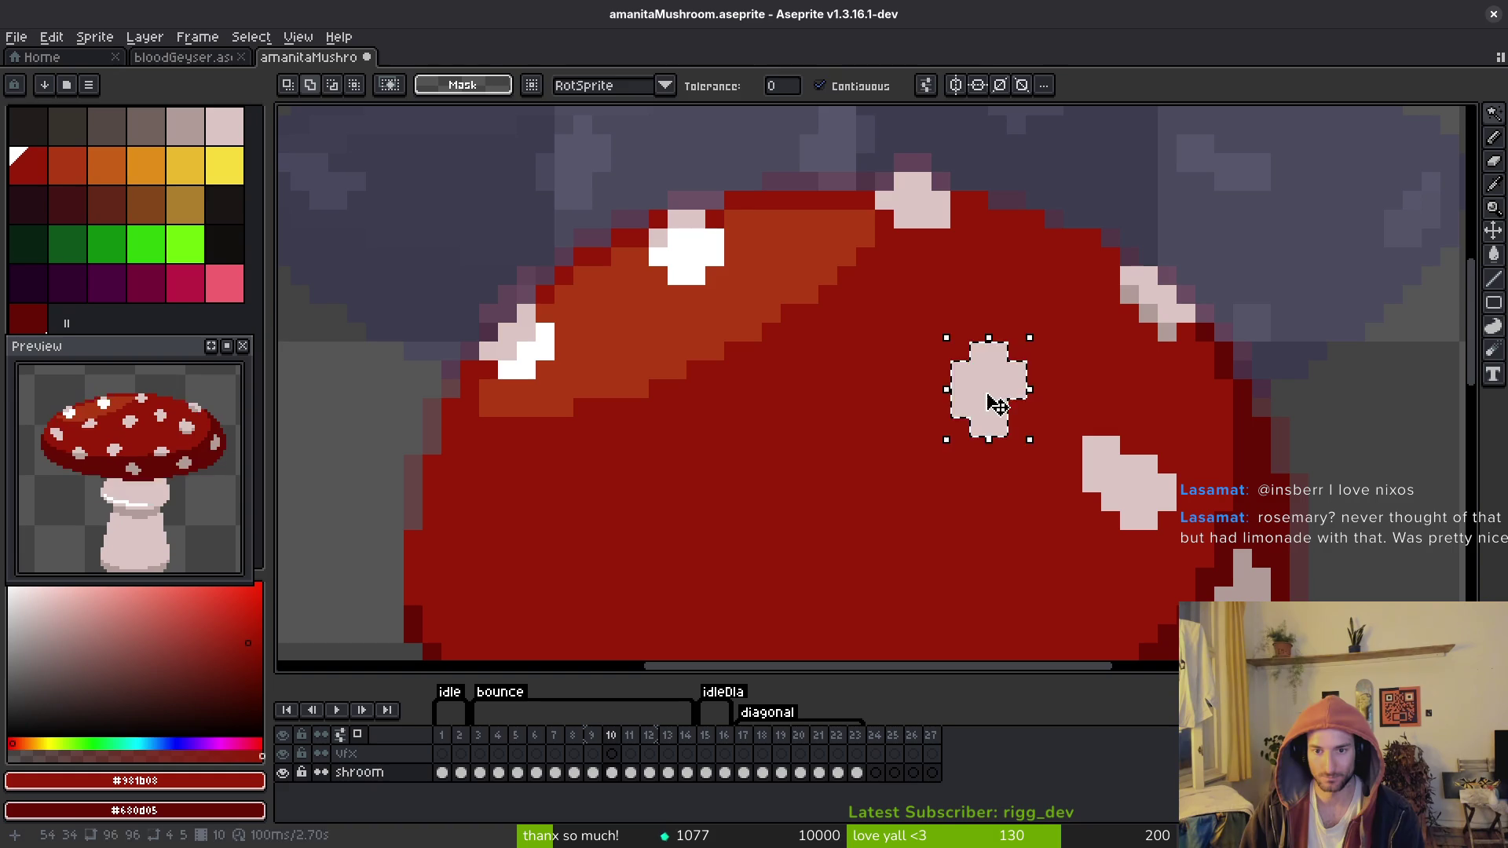
key(ctrl+d)
key(i)
key(b)
click(988, 351)
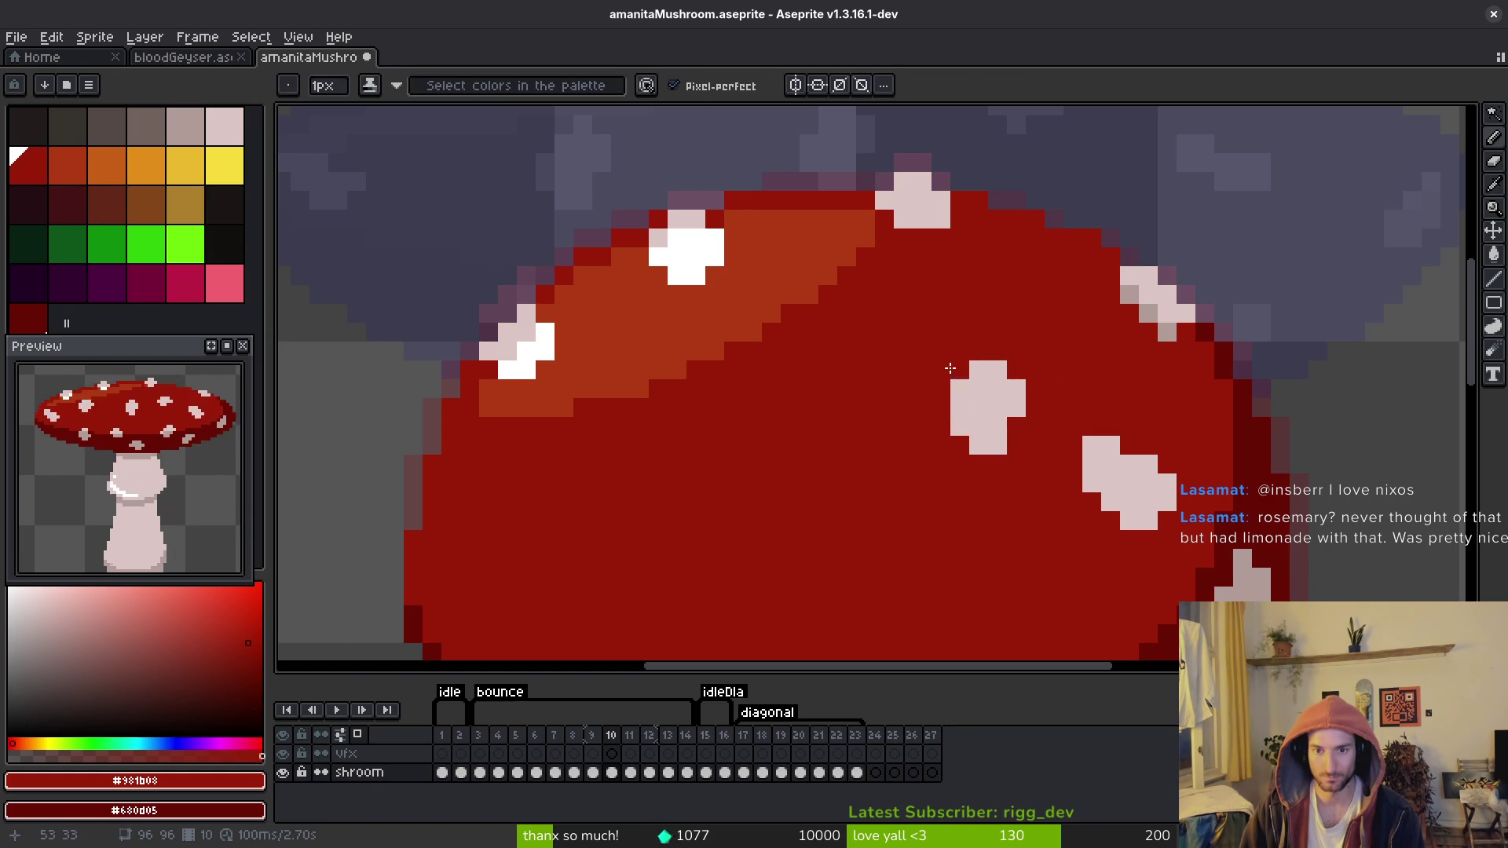
Step: Step through the frames to check the cap, ending on frame 12
scroll(1086, 409, down, 4)
key(Left)
key(i)
key(Right)
key(Right)
key(Right)
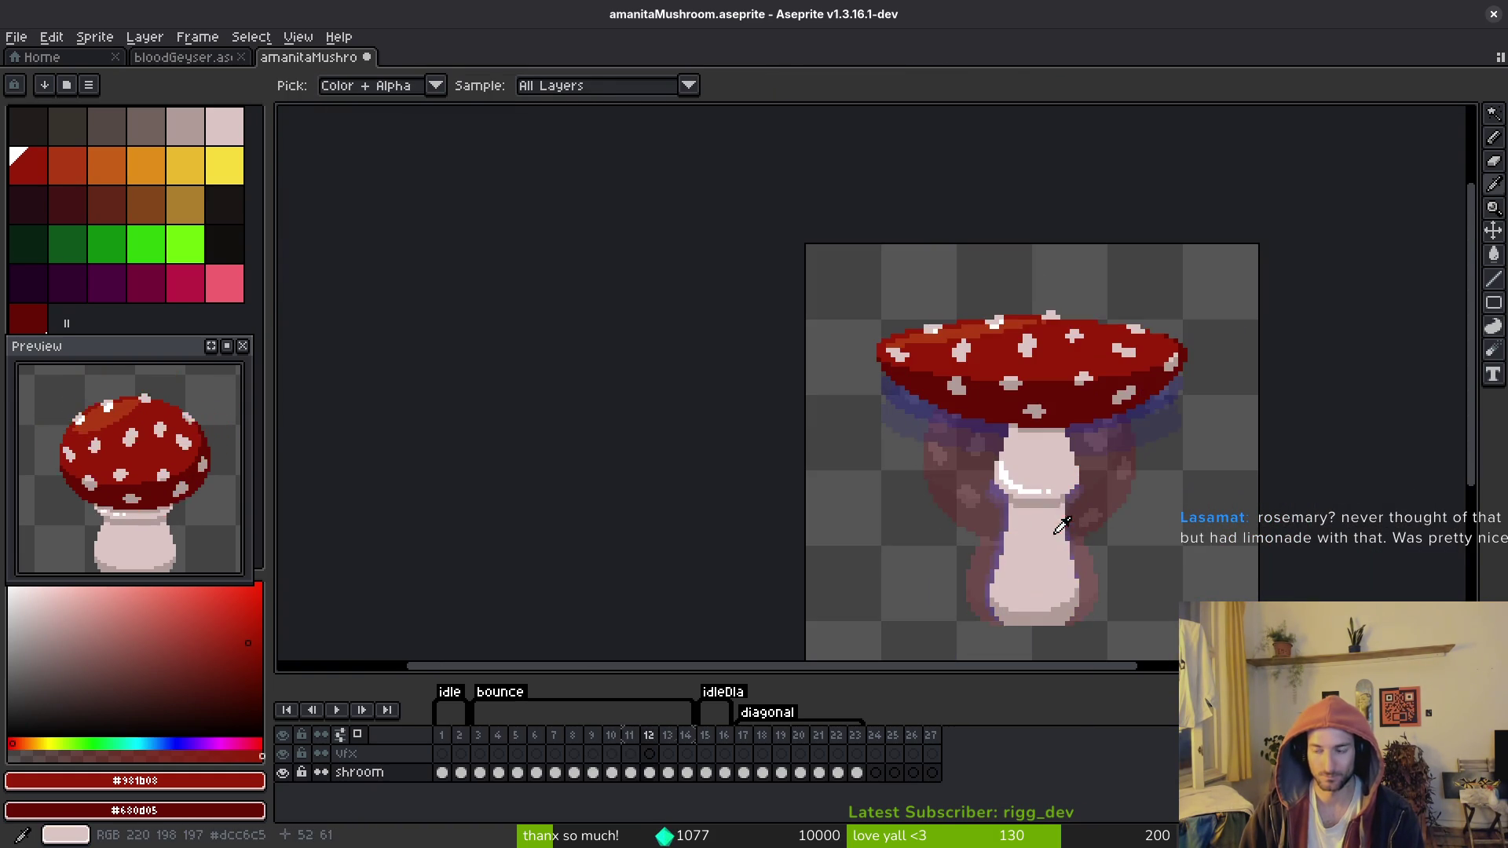
Step: Return to frame 11 and save the mushroom sprite with Ctrl+S
key(Left)
key(ctrl+s)
key(b)
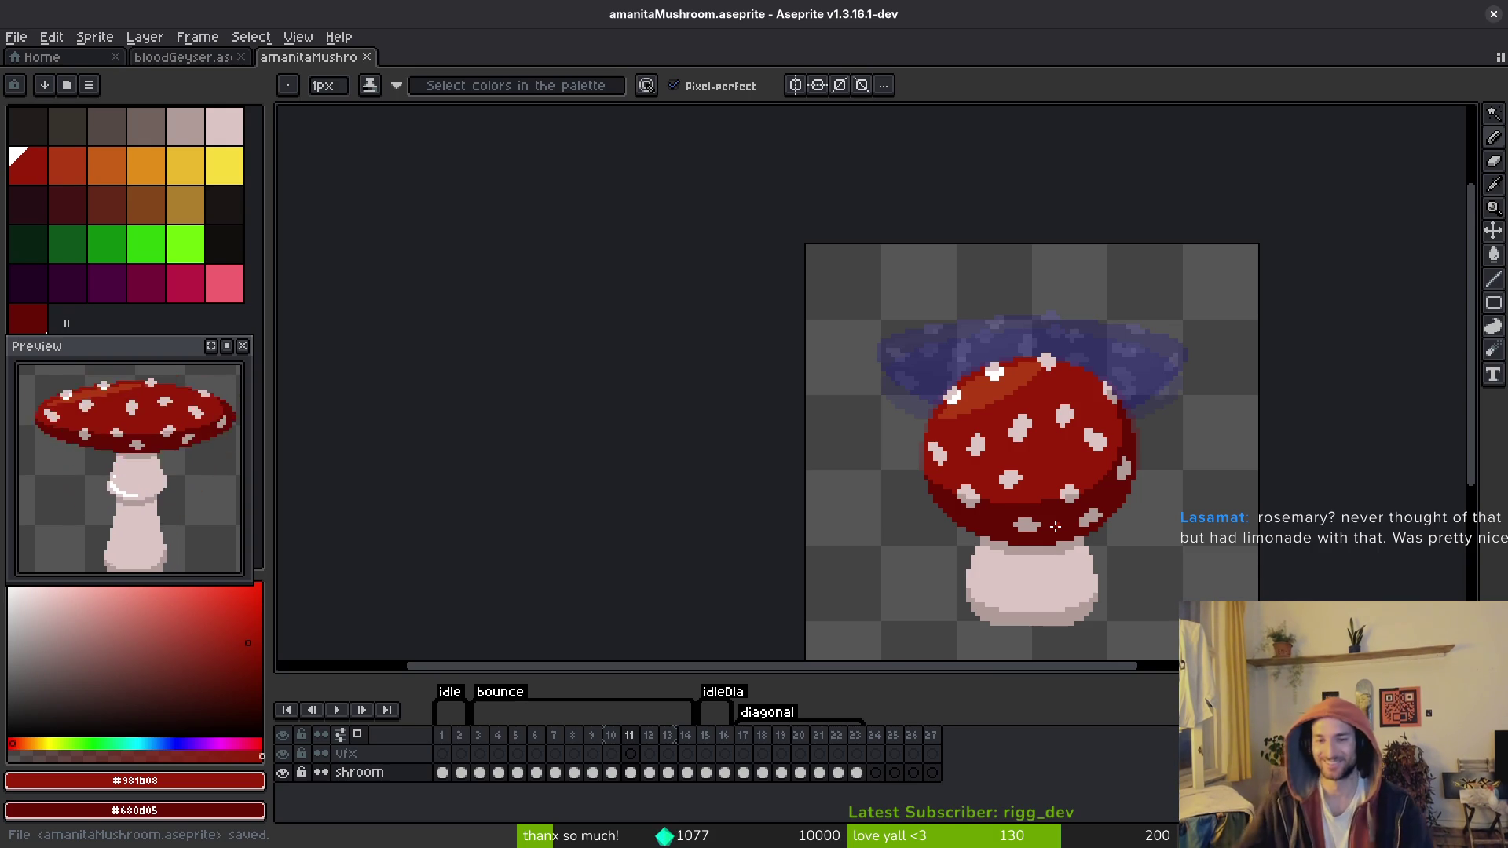
Step: Copy a pale spot from frame 9's cap and paste it onto frame 10
key(Left)
key(i)
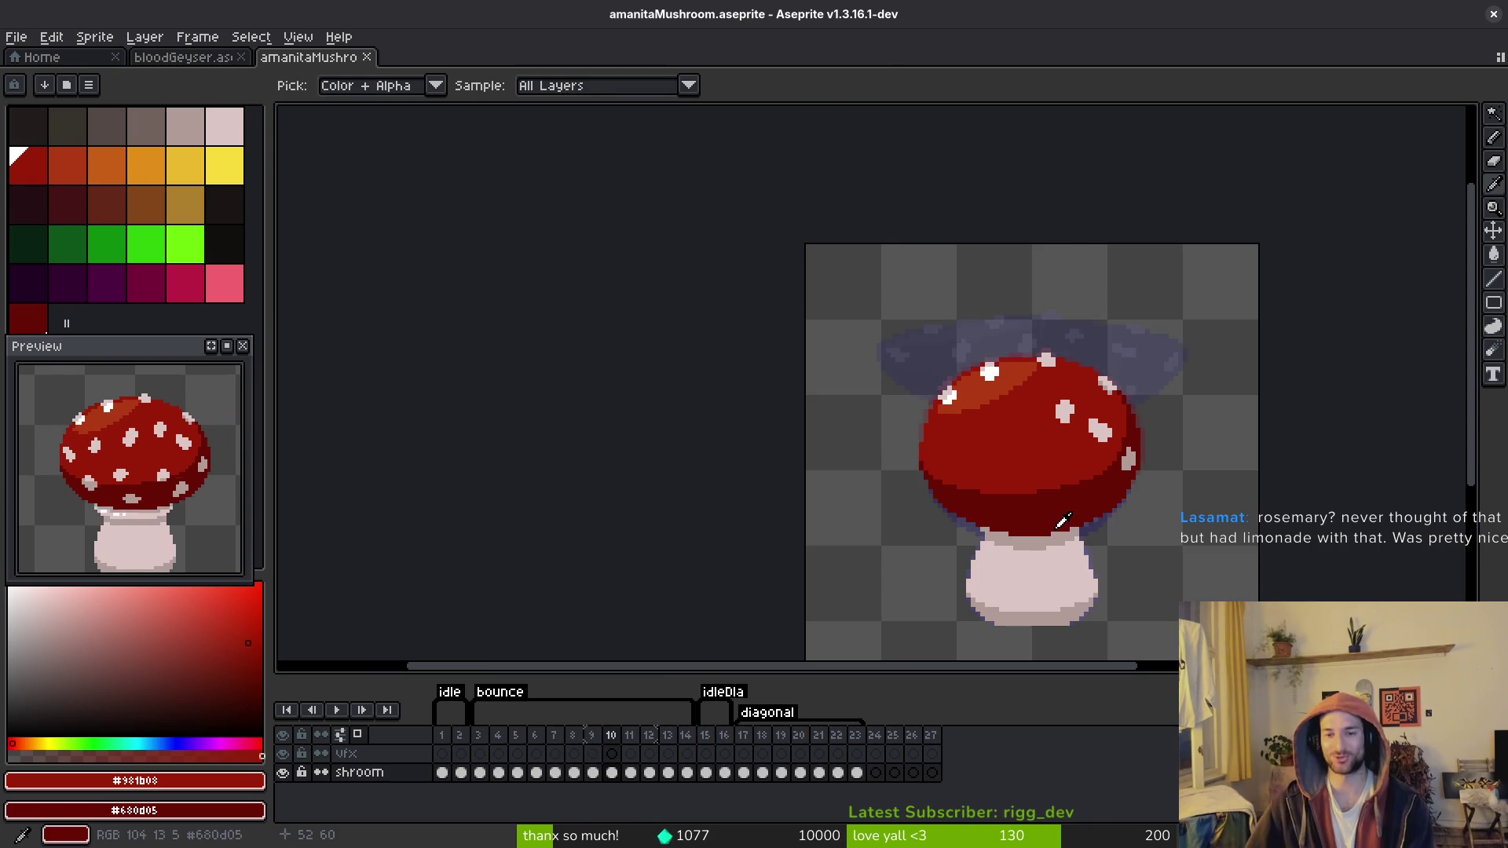
key(Left)
key(b)
scroll(1033, 410, up, 1)
key(w)
click(1026, 425)
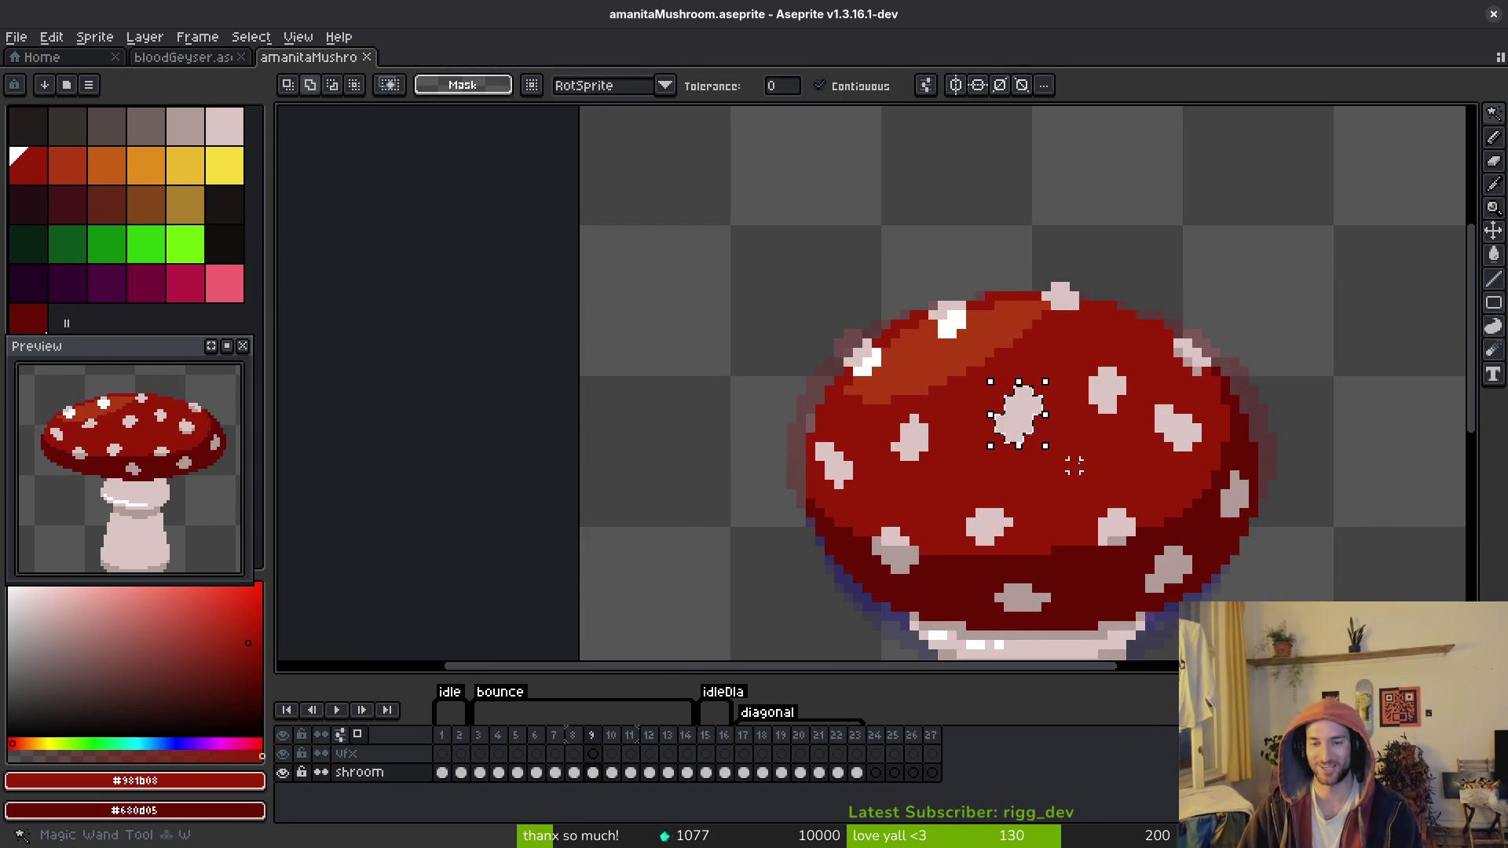
key(period)
key(Delete)
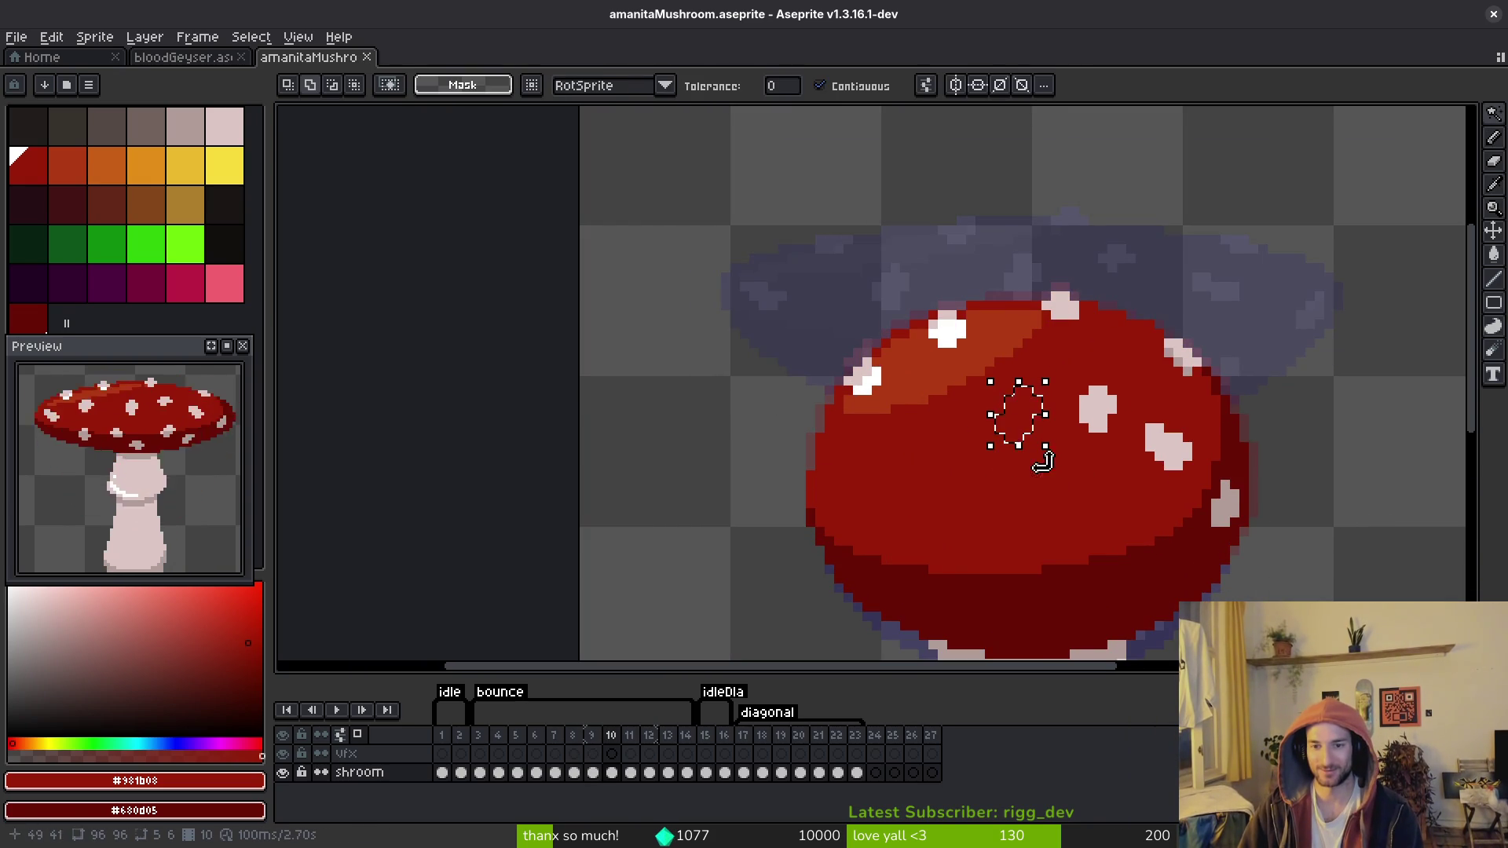
key(ctrl+v)
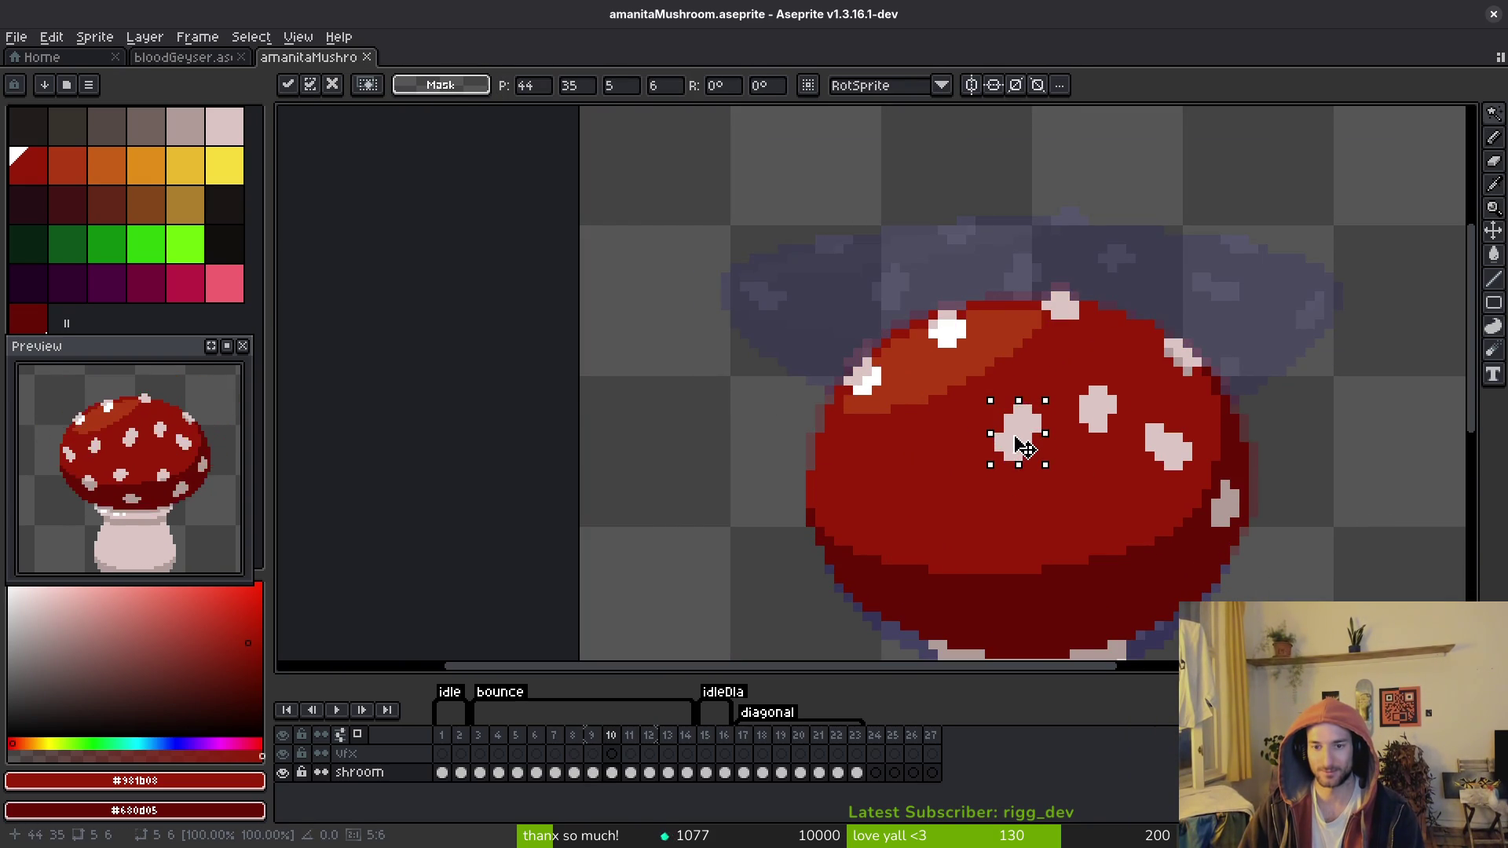
key(Return)
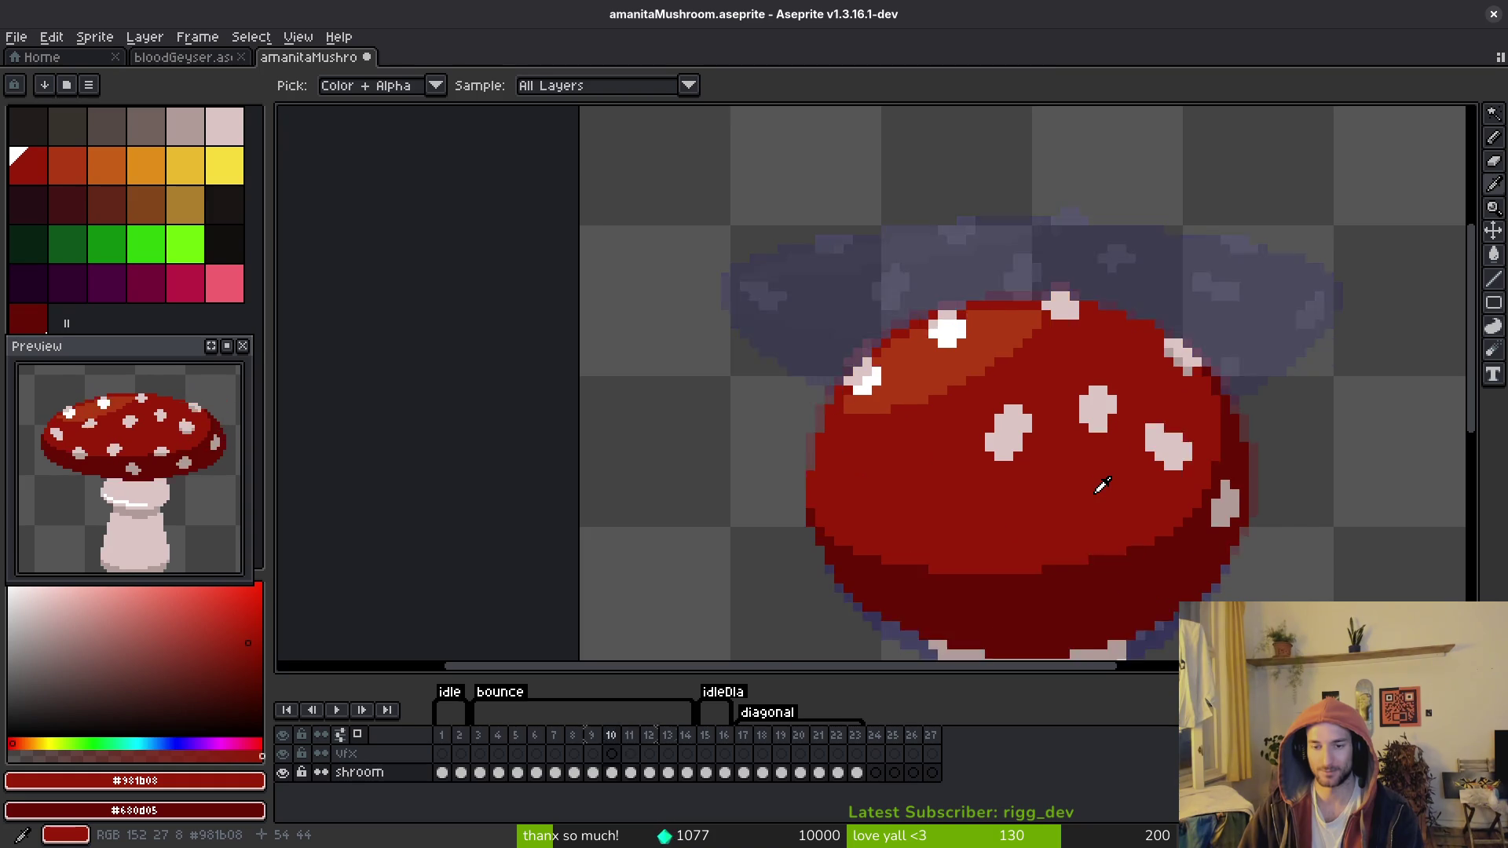
Step: Copy a second white spot from frame 9 in place onto frame 10
key(comma)
key(period)
scroll(1010, 495, down, 2)
key(comma)
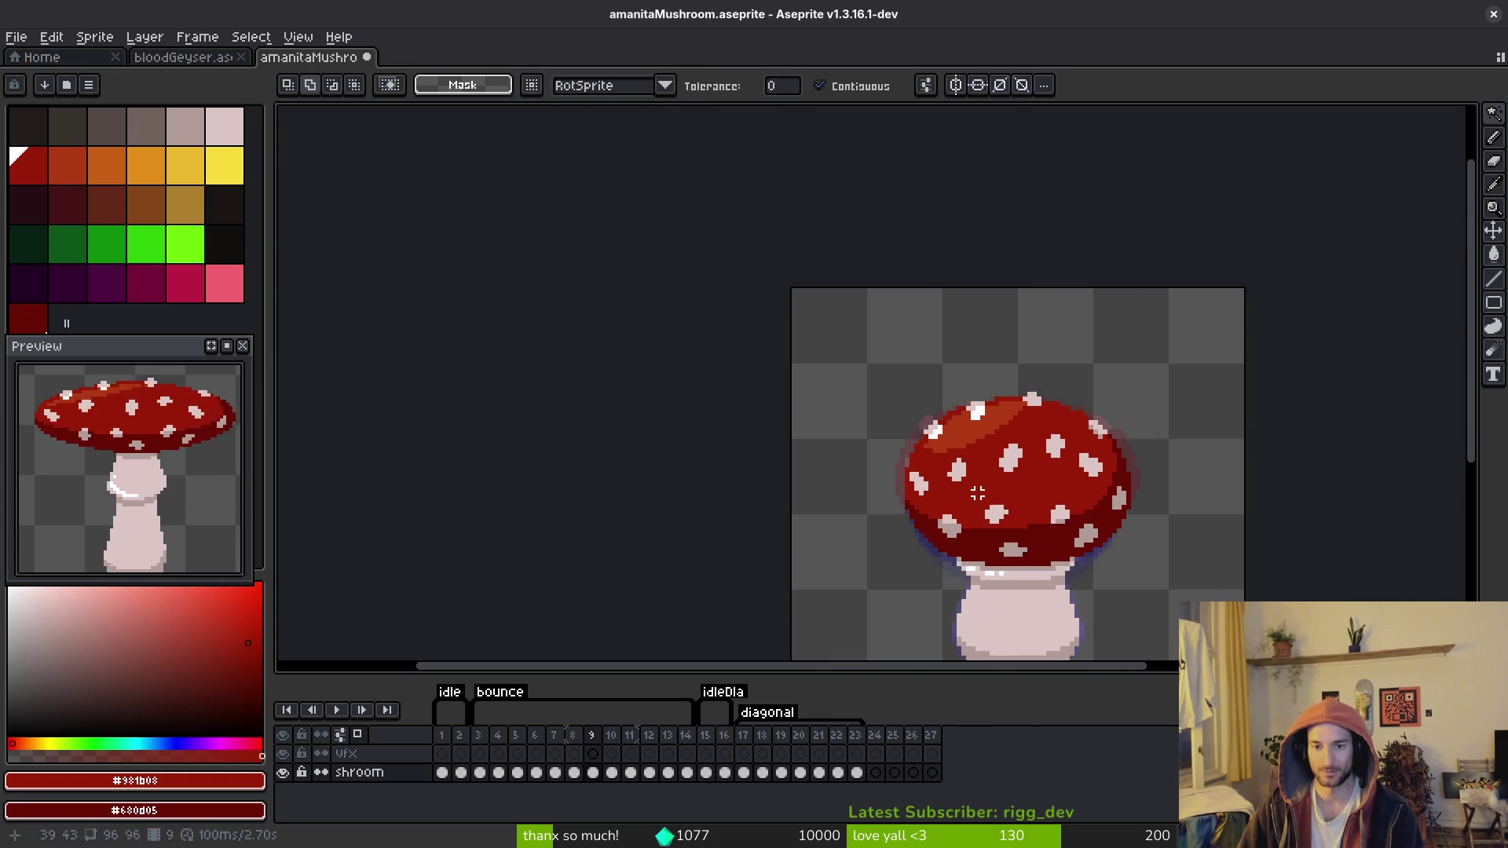
scroll(966, 479, up, 2)
click(950, 462)
key(ctrl+c)
key(period)
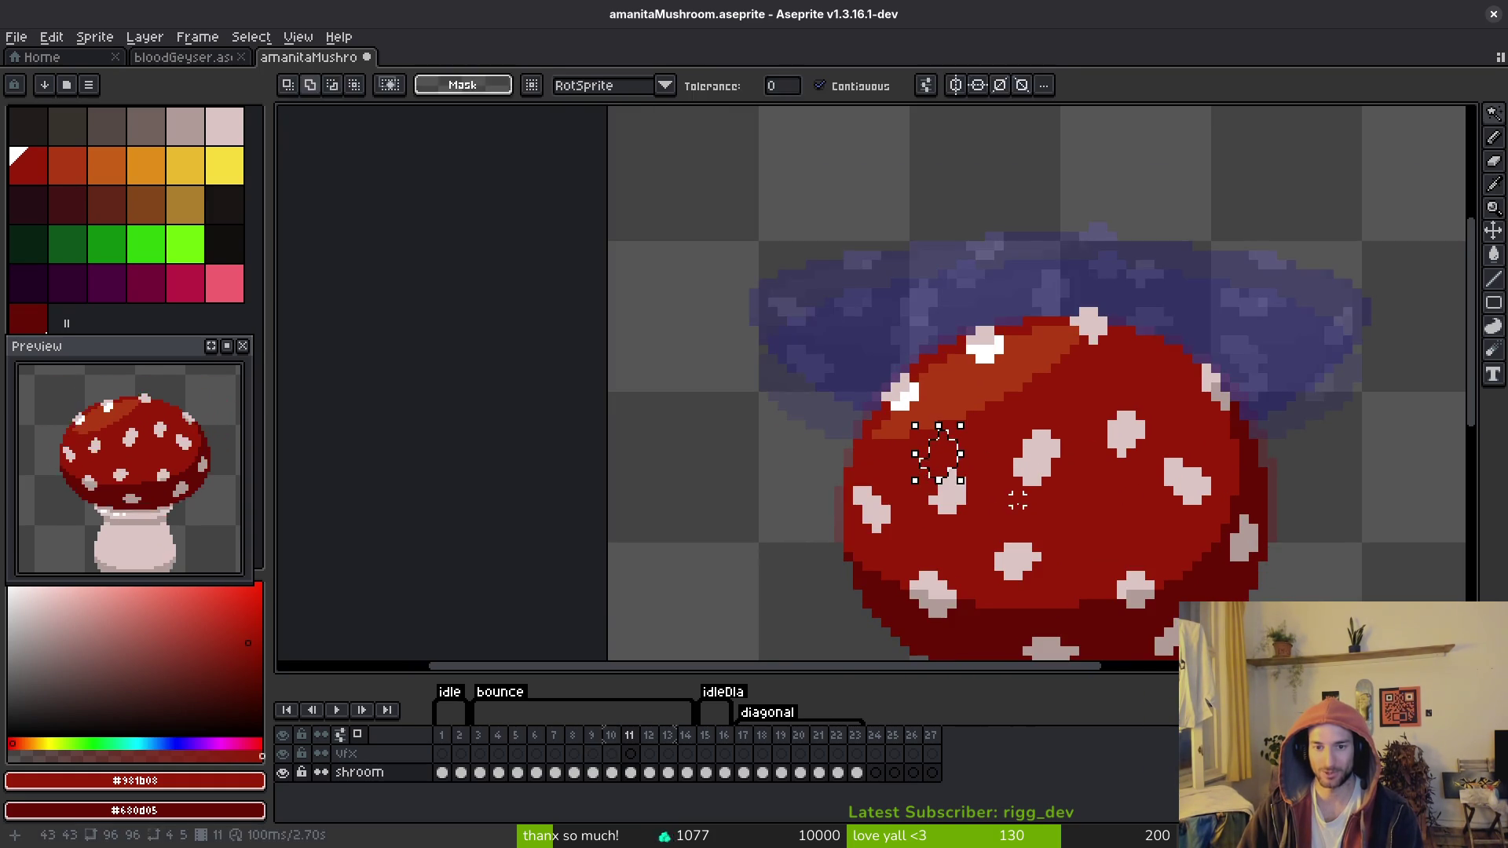
key(ctrl+v)
key(Return)
Step: Copy a third white spot from frame 9 and paste it onto frame 10
key(comma)
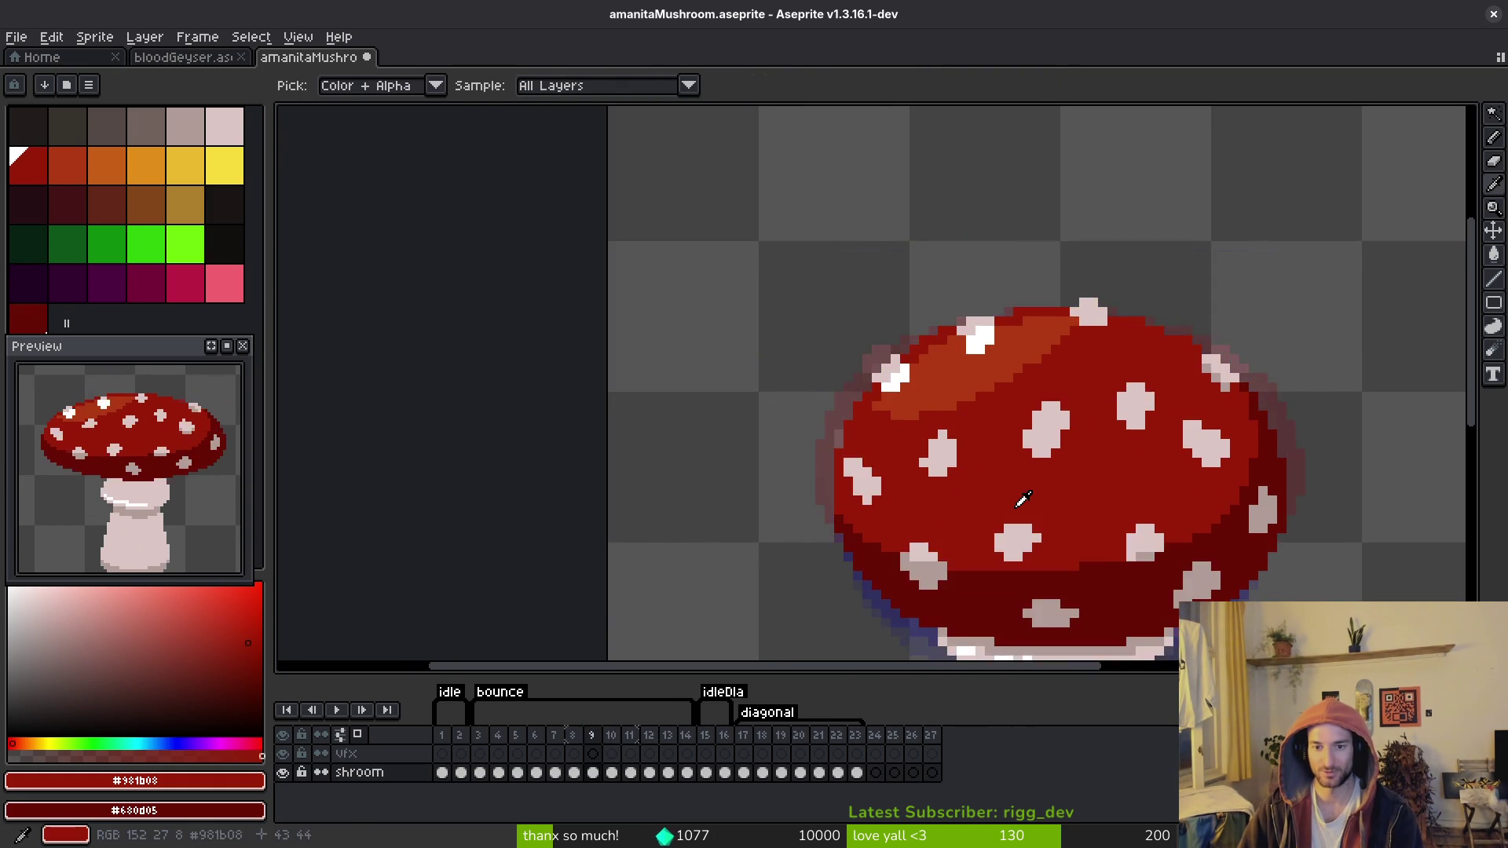
key(period)
key(period)
key(comma)
key(comma)
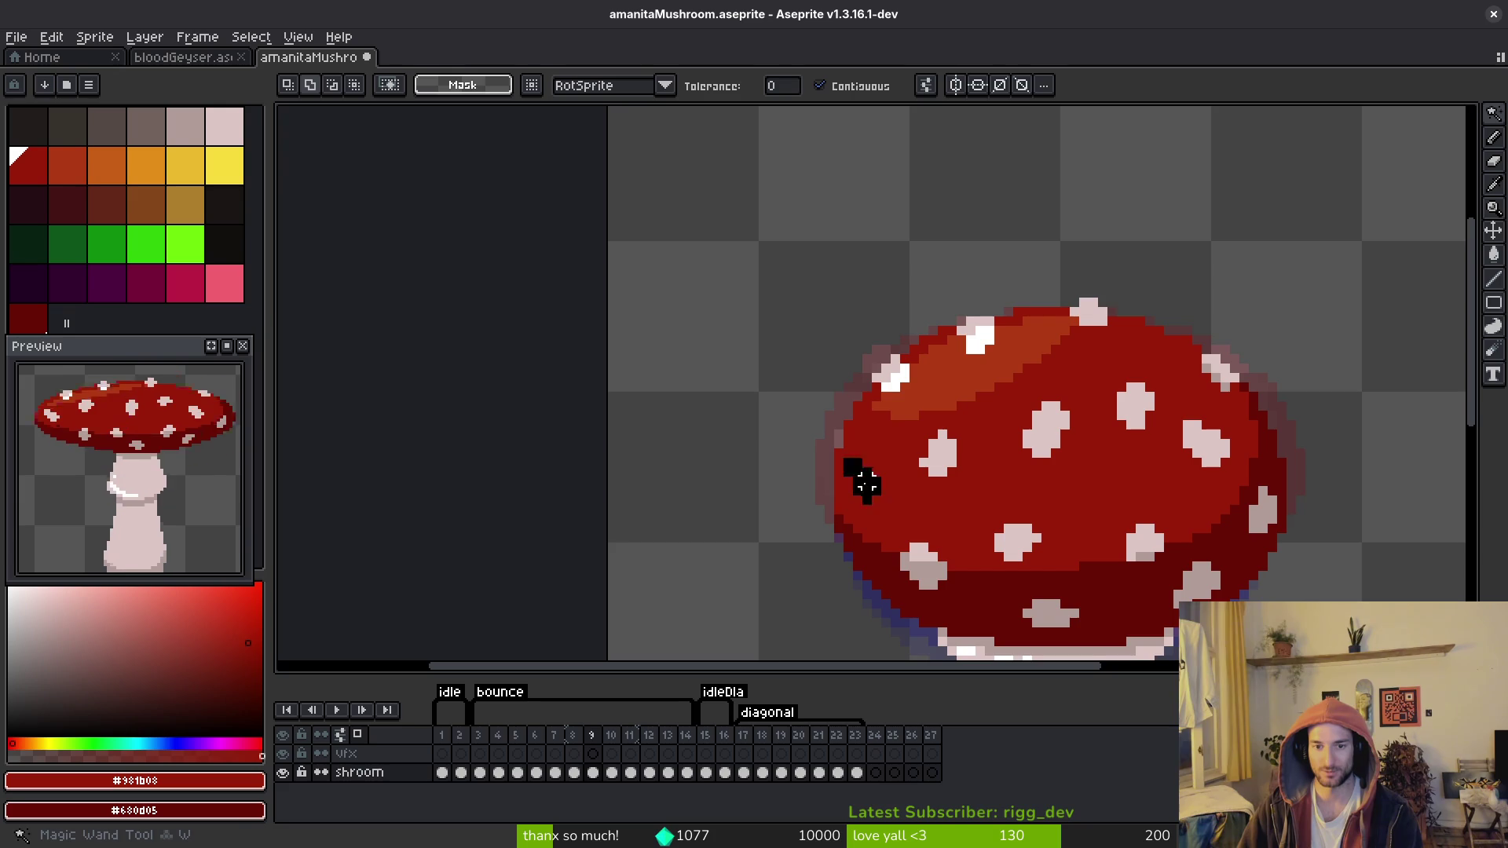
click(861, 480)
key(period)
key(comma)
key(ctrl+c)
key(period)
key(ctrl+v)
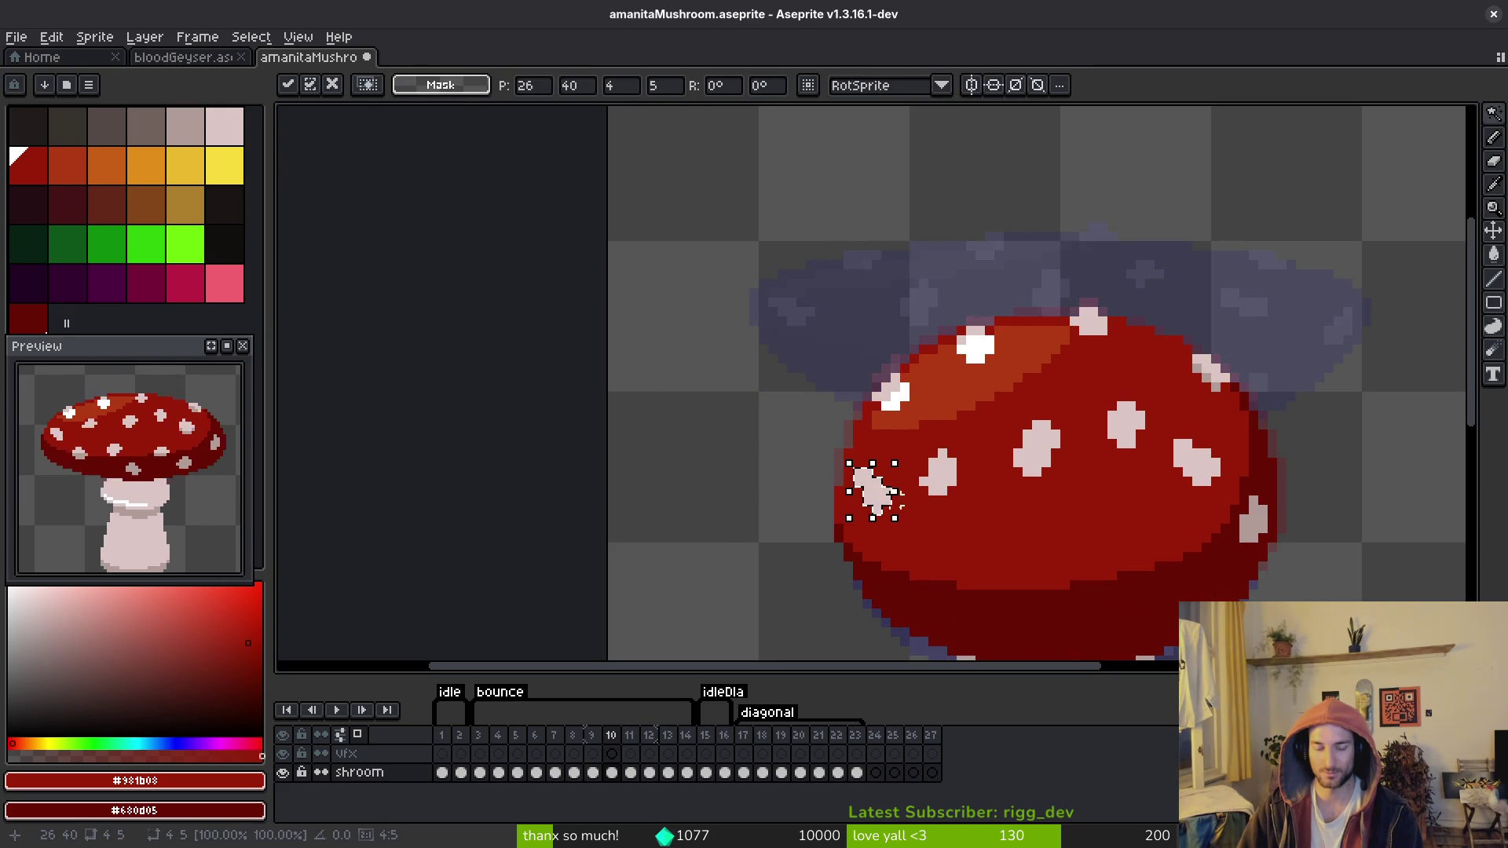
key(Return)
Step: Paste the spot again on frame 10 and nudge it down one pixel
key(comma)
key(period)
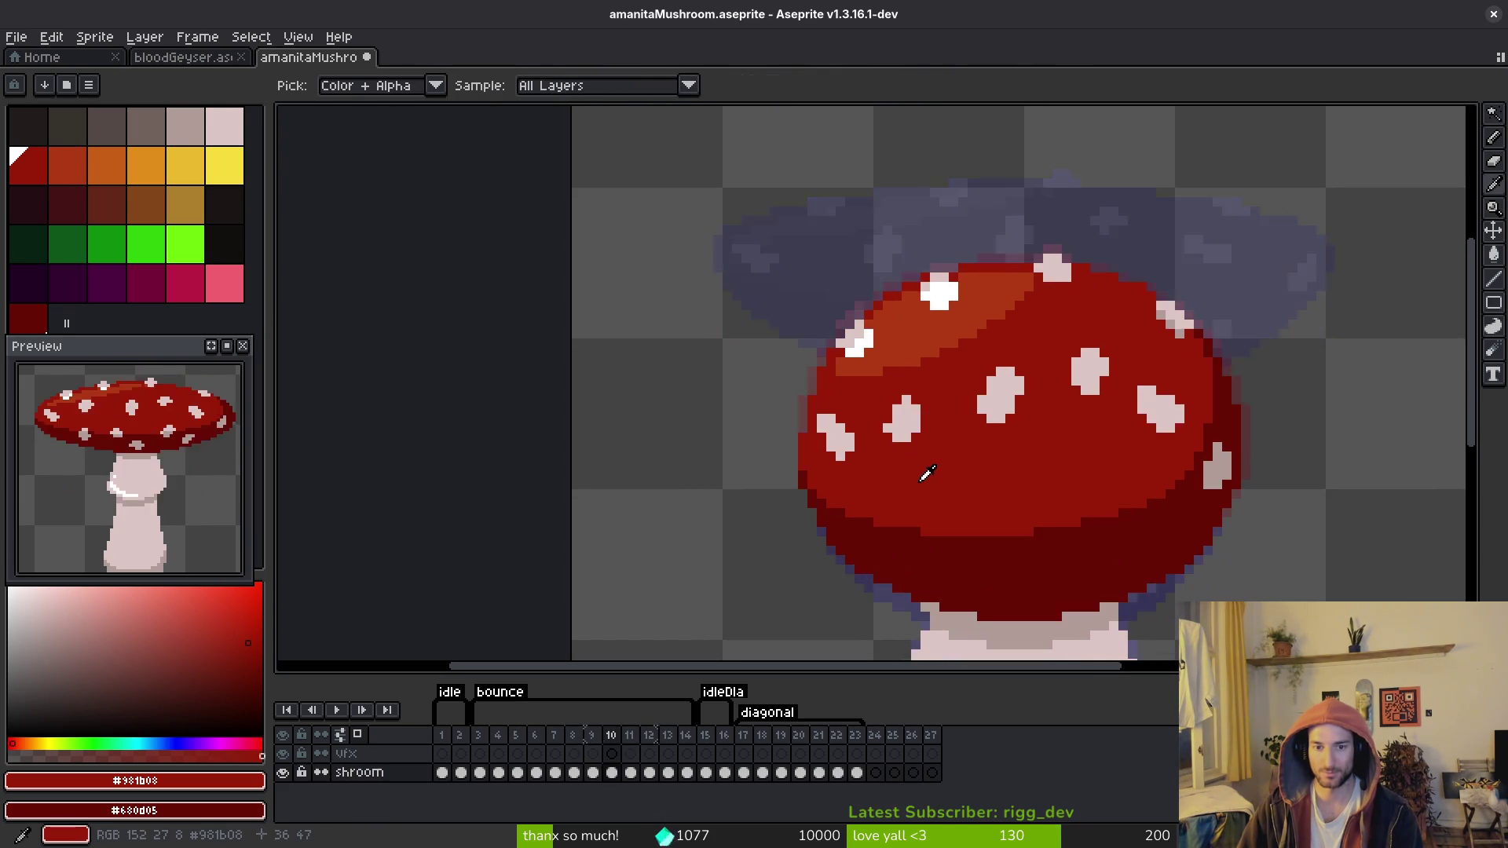
key(comma)
key(period)
key(comma)
key(comma)
key(period)
key(period)
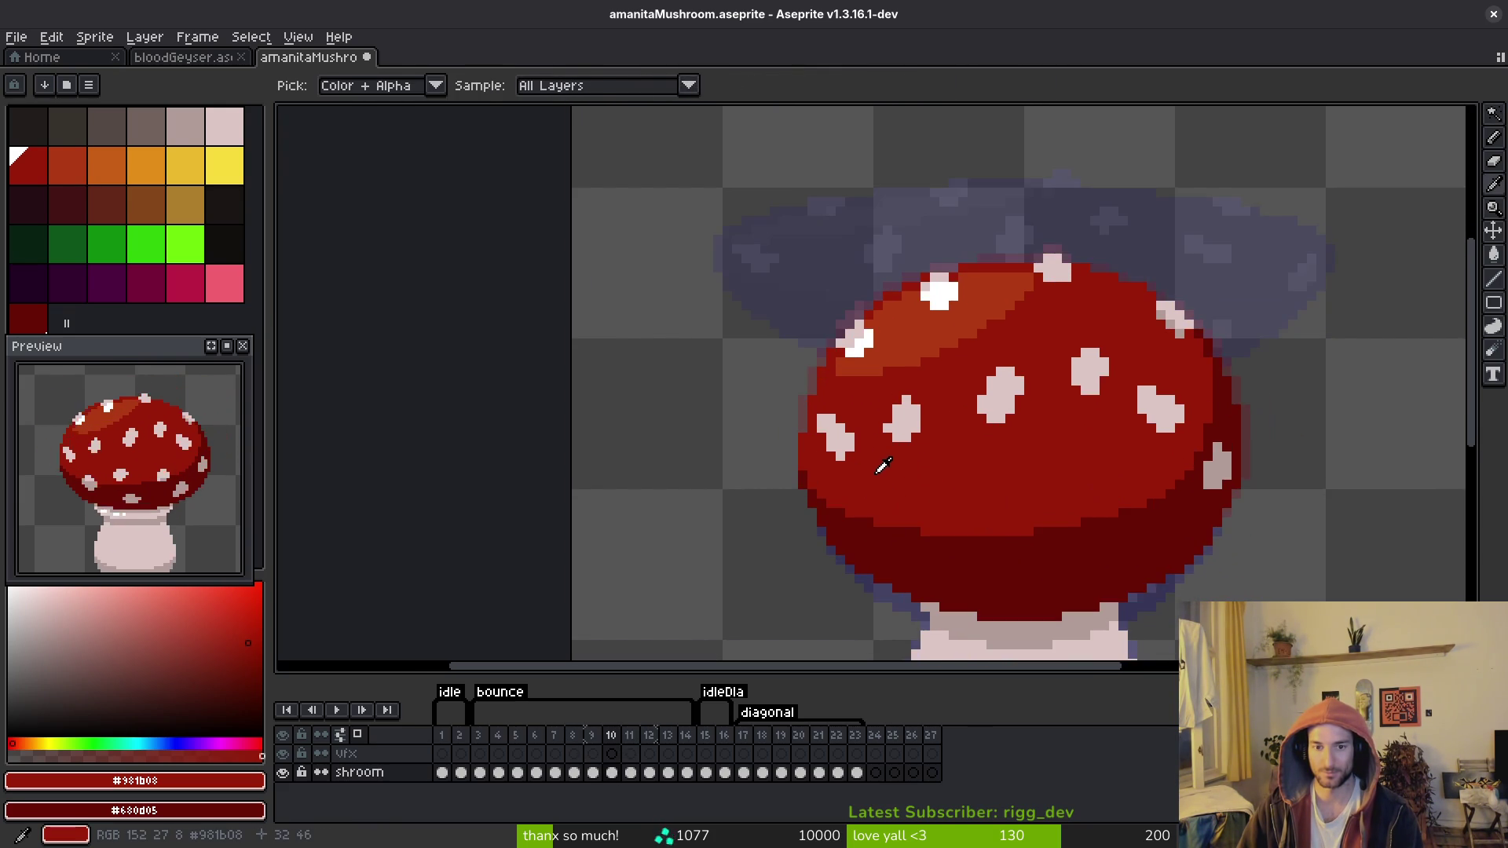
key(ctrl+v)
scroll(880, 468, up, 1)
scroll(853, 463, up, 1)
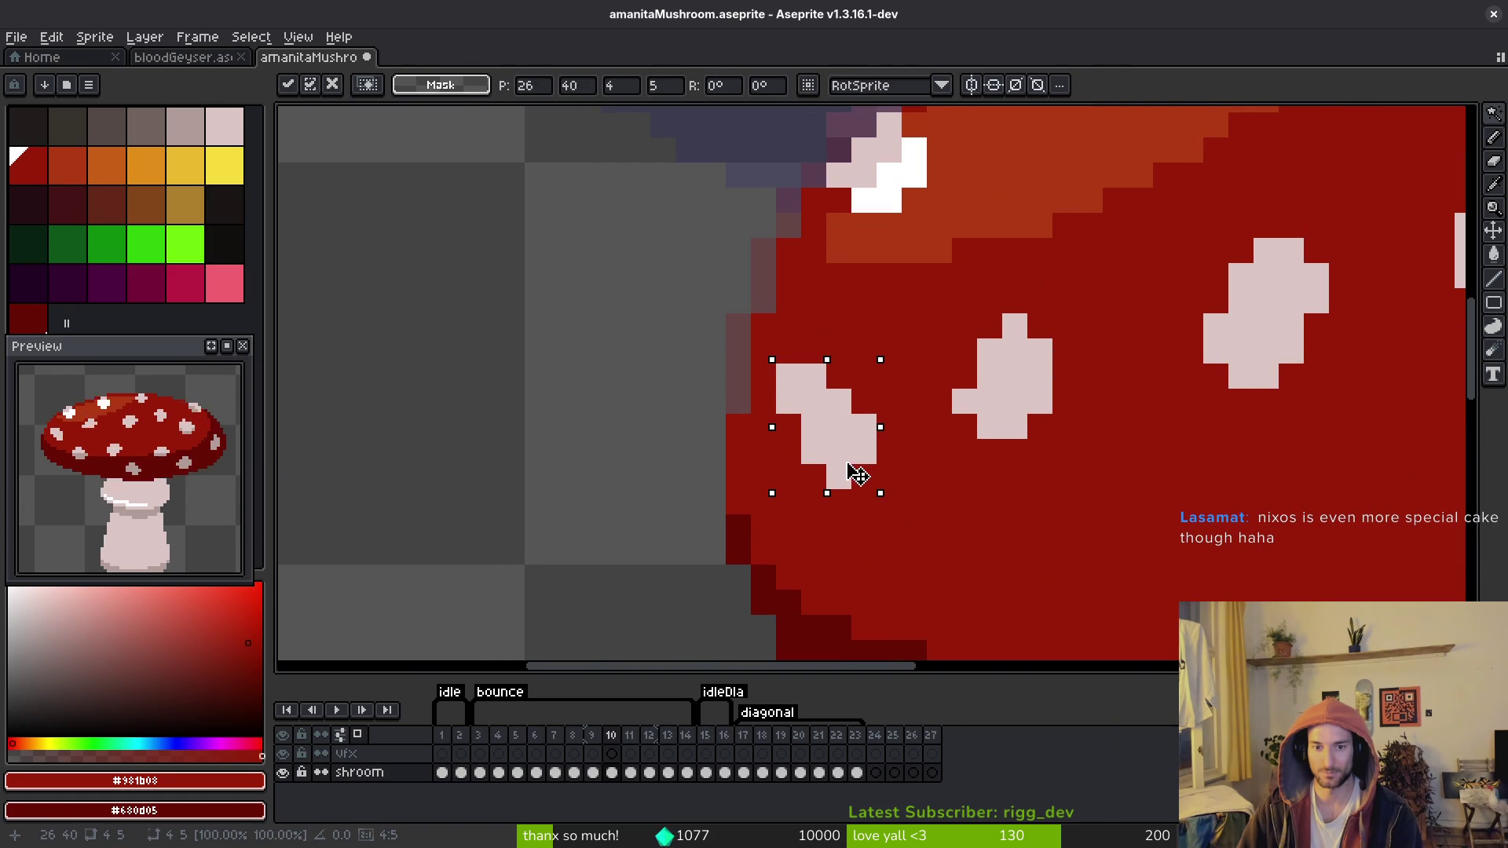
key(Down)
key(Return)
key(b)
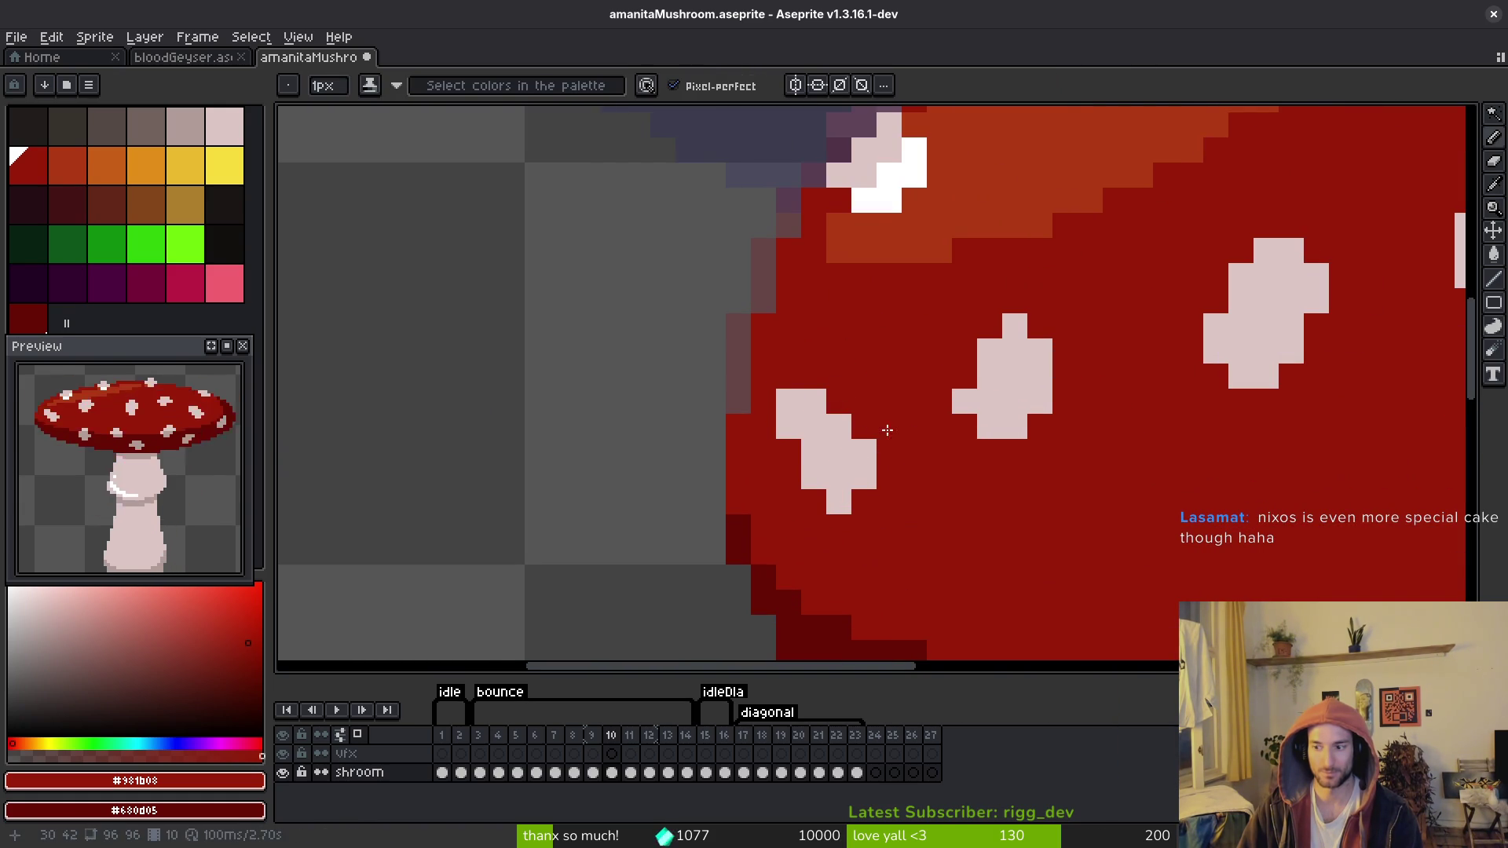
Step: Save the sprite file with Ctrl+S
key(ctrl+s)
scroll(915, 438, down, 4)
key(alt)
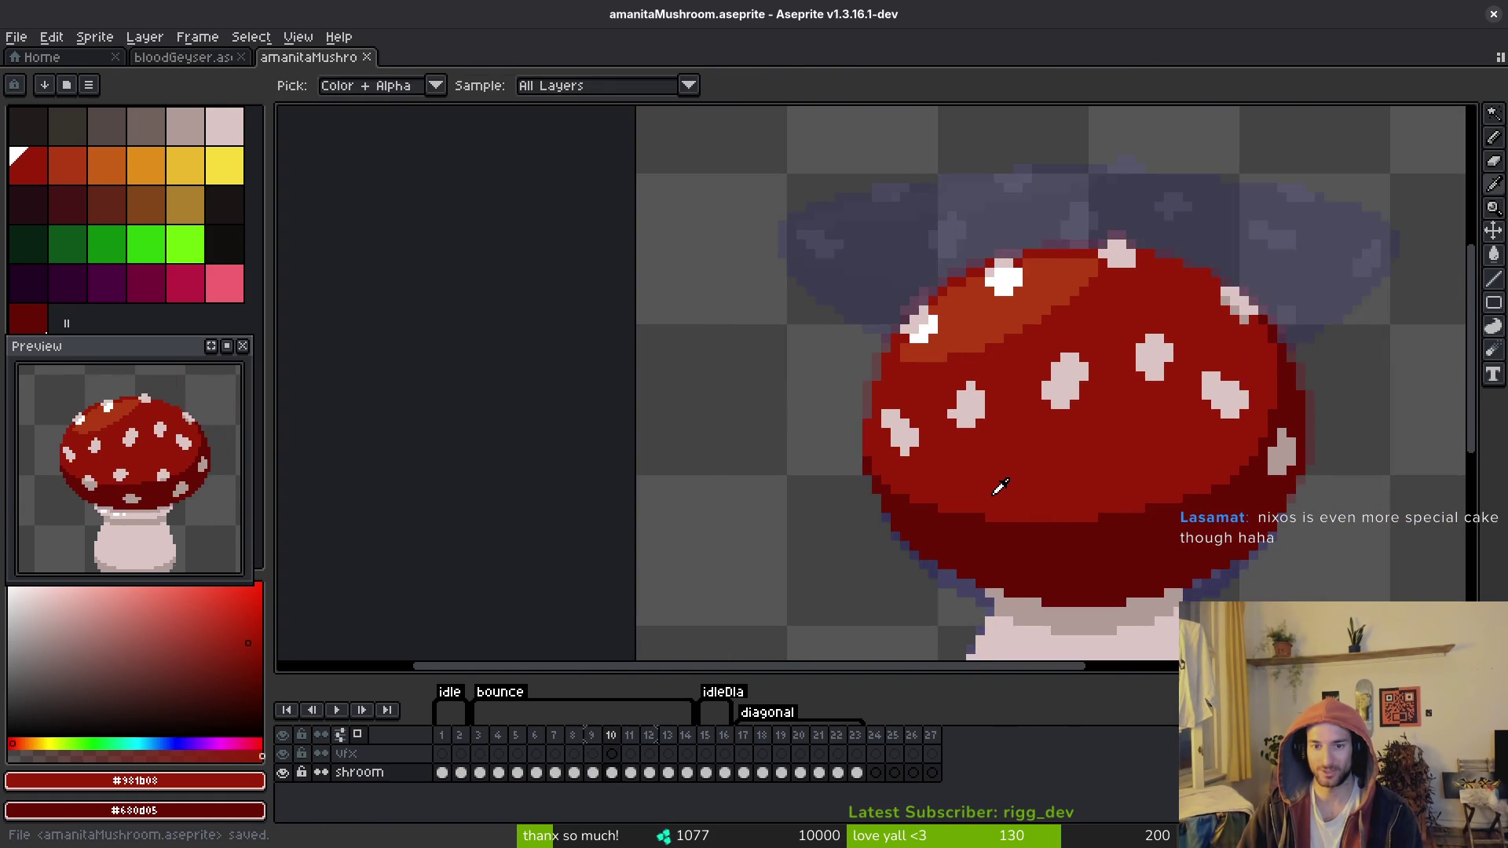
scroll(989, 479, down, 4)
Step: Flip between frames 9, 10 and 11 to compare the cap spots
key(comma)
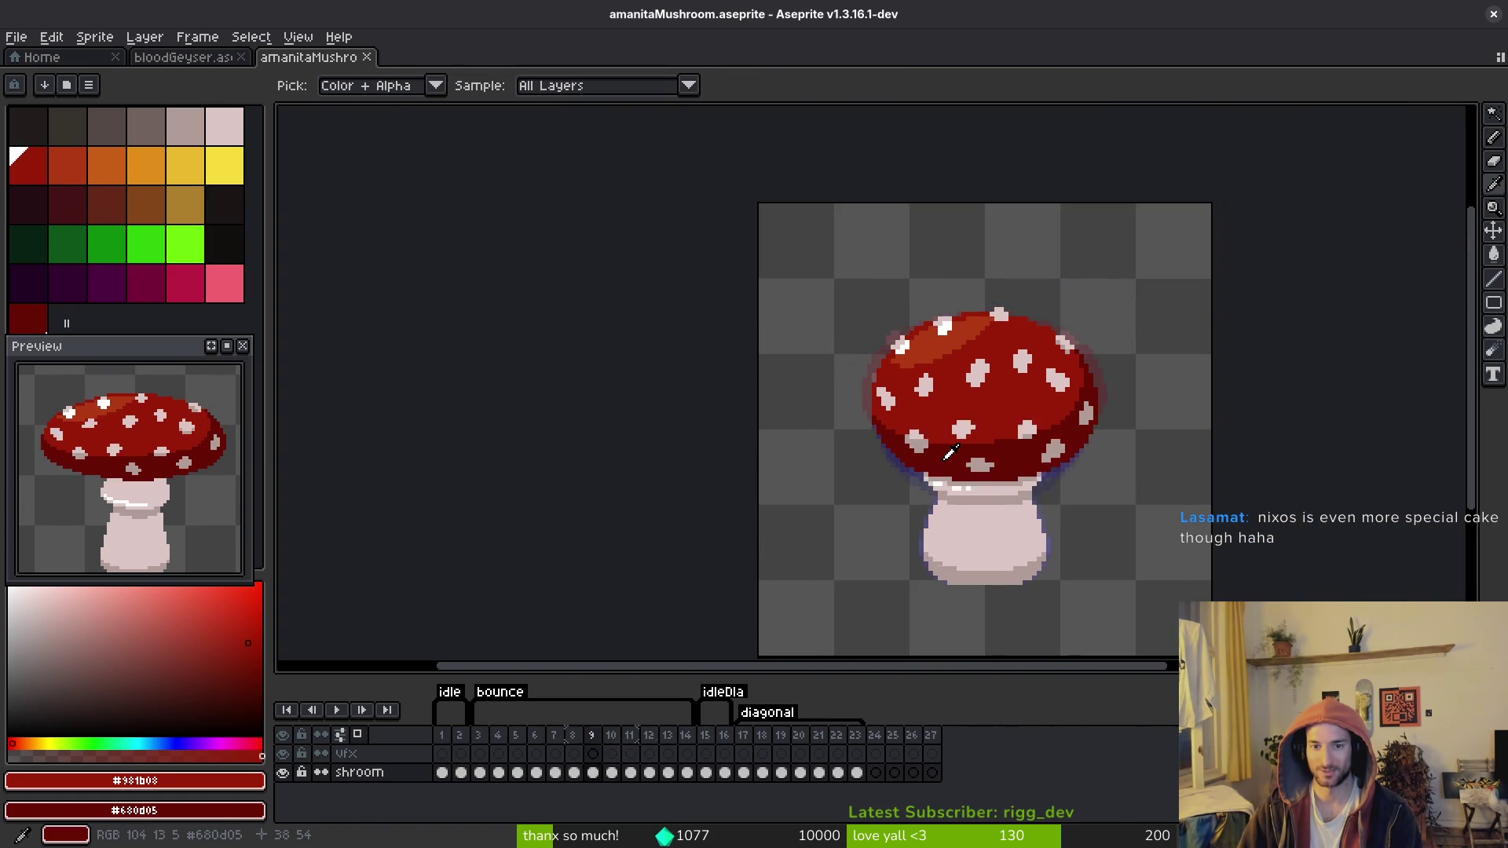
key(period)
key(period)
key(comma)
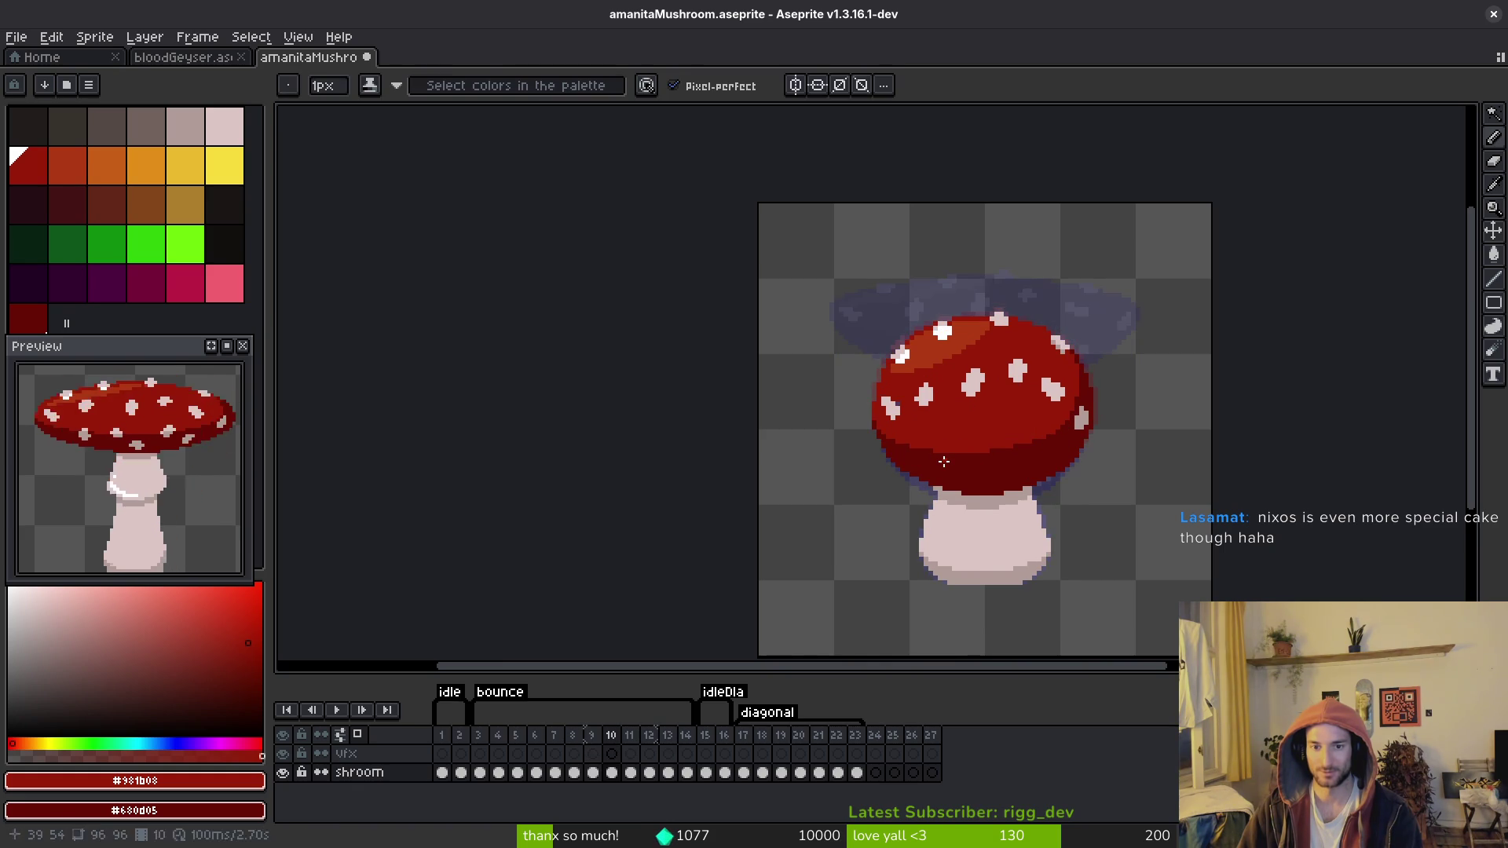
key(period)
key(i)
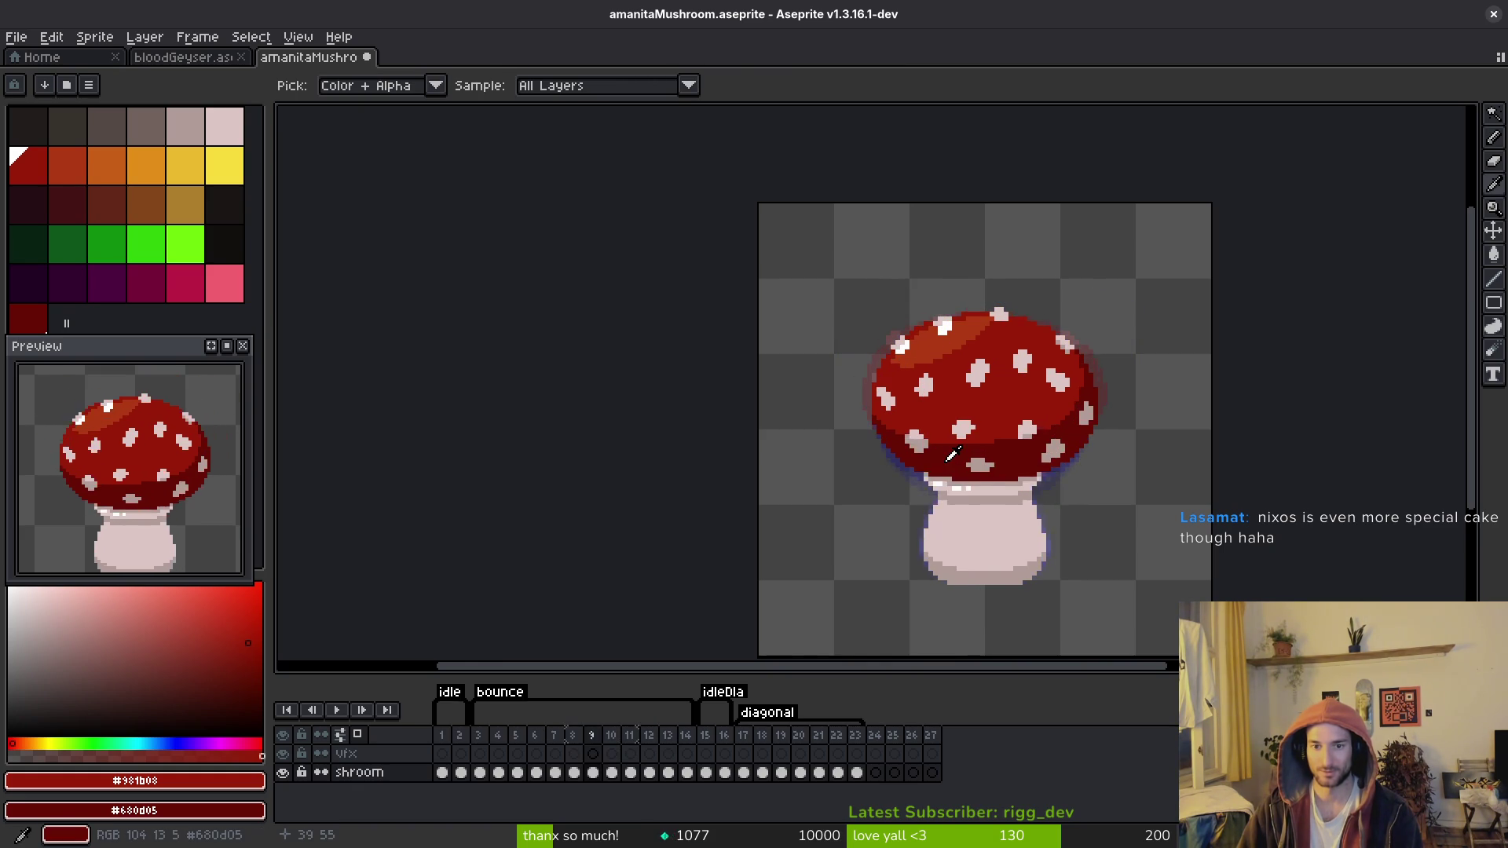
key(comma)
key(period)
key(comma)
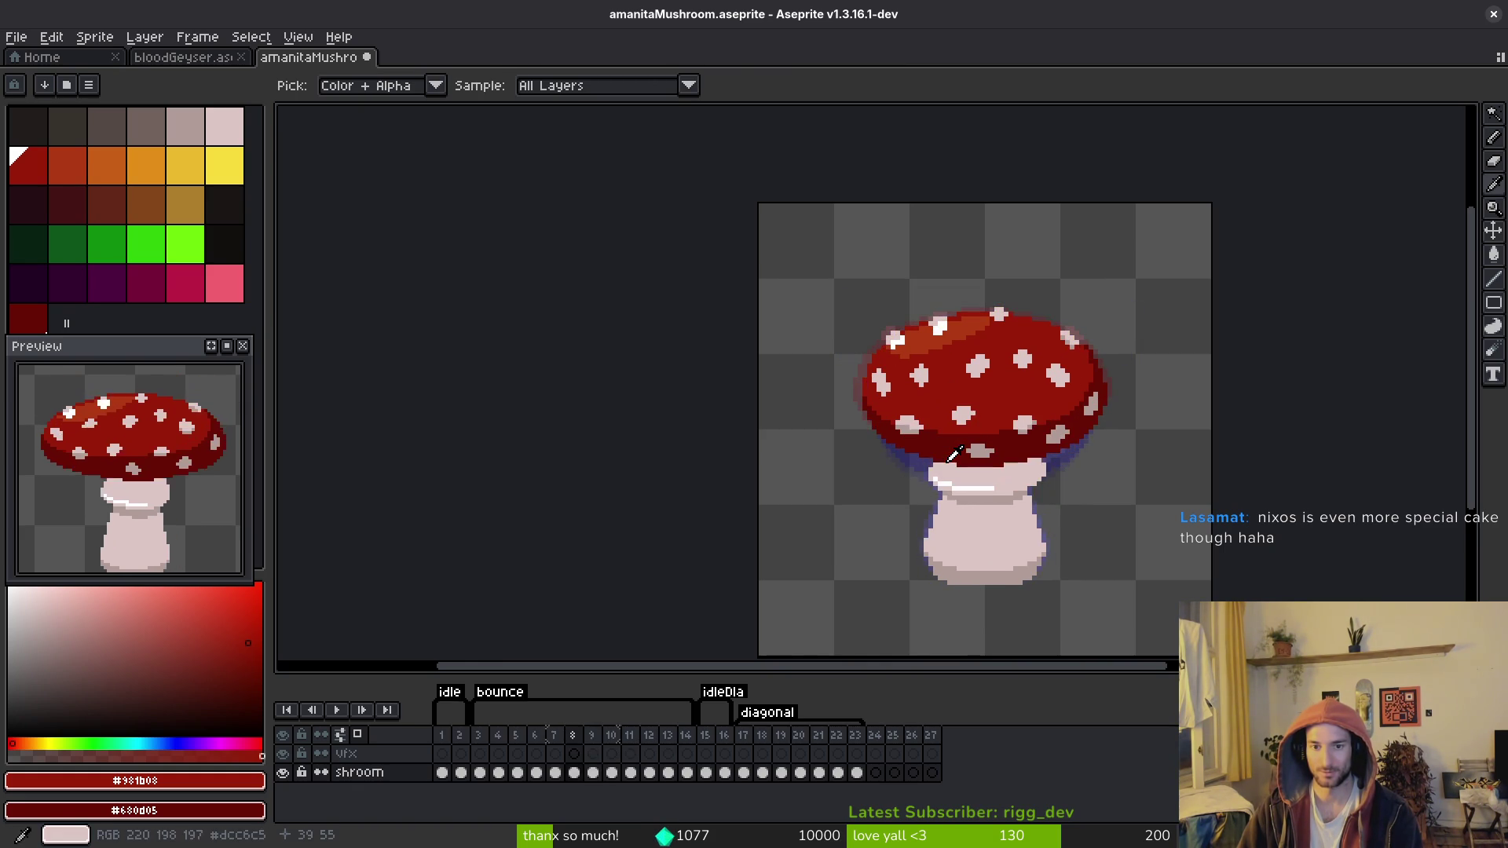
key(period)
key(comma)
key(period)
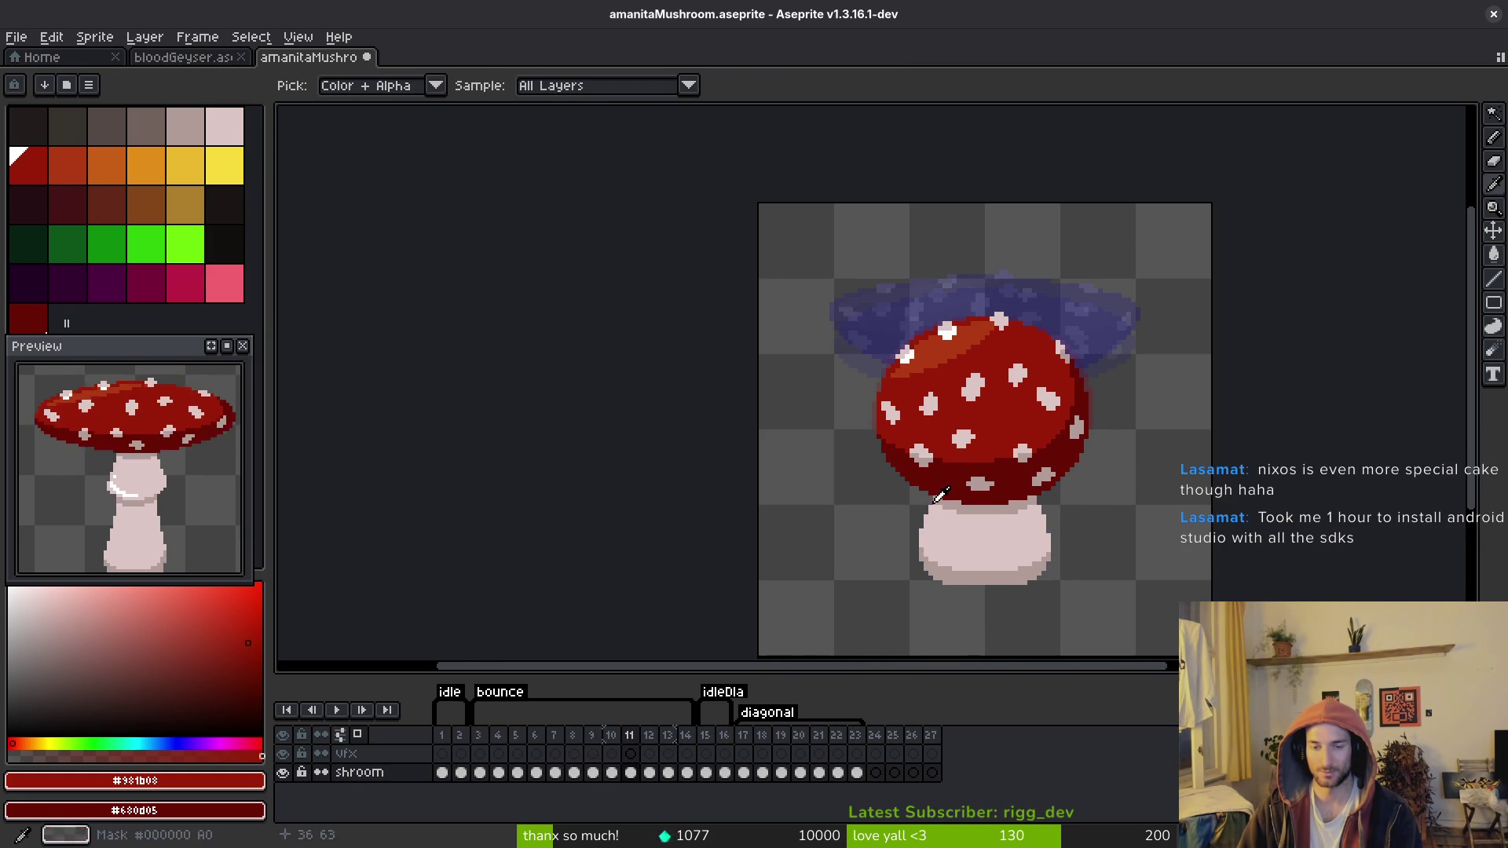
key(comma)
key(period)
key(comma)
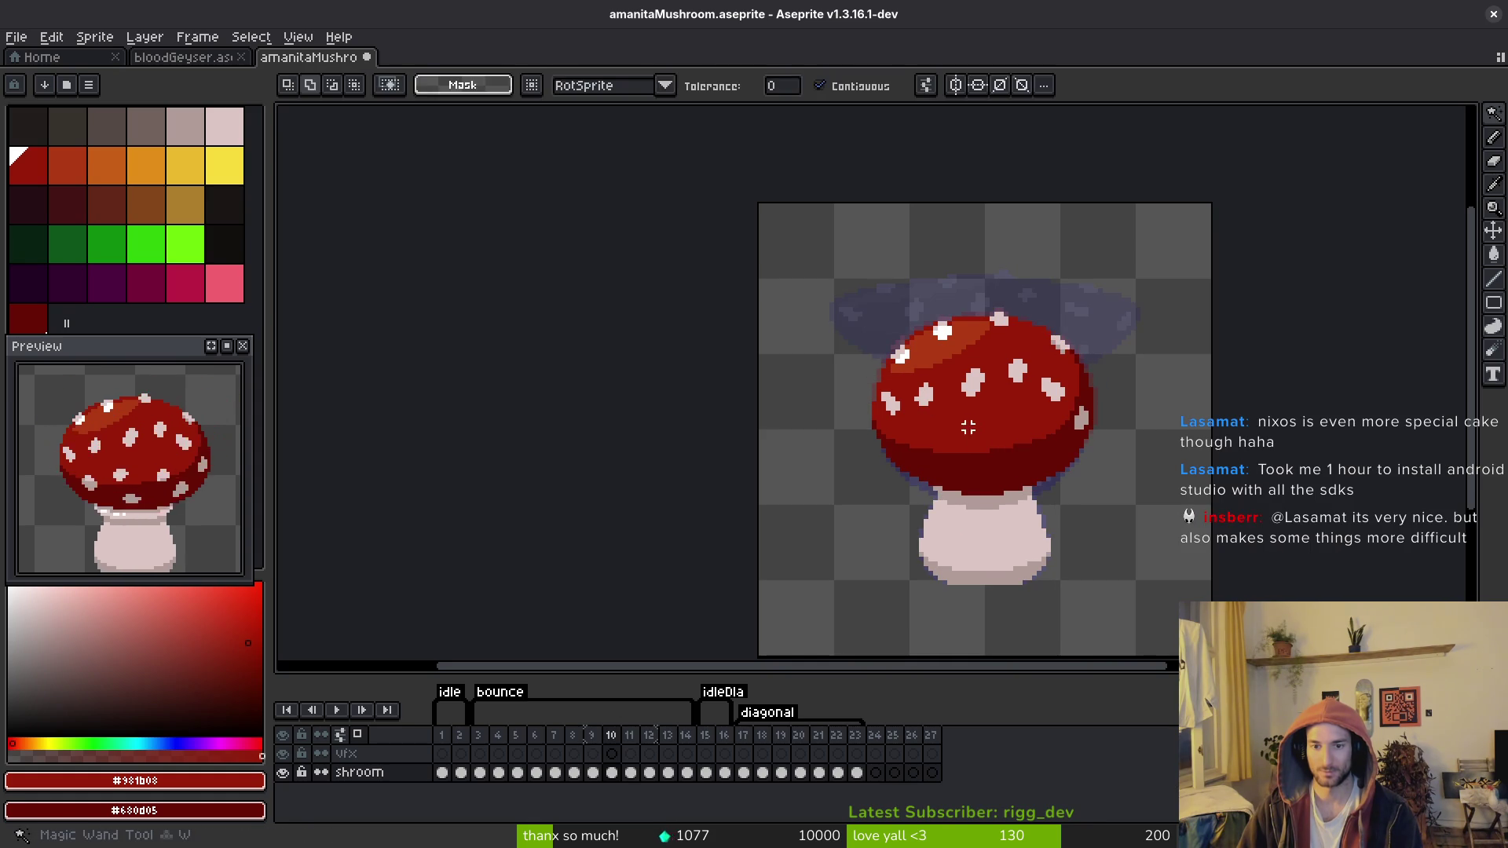
key(period)
key(comma)
key(comma)
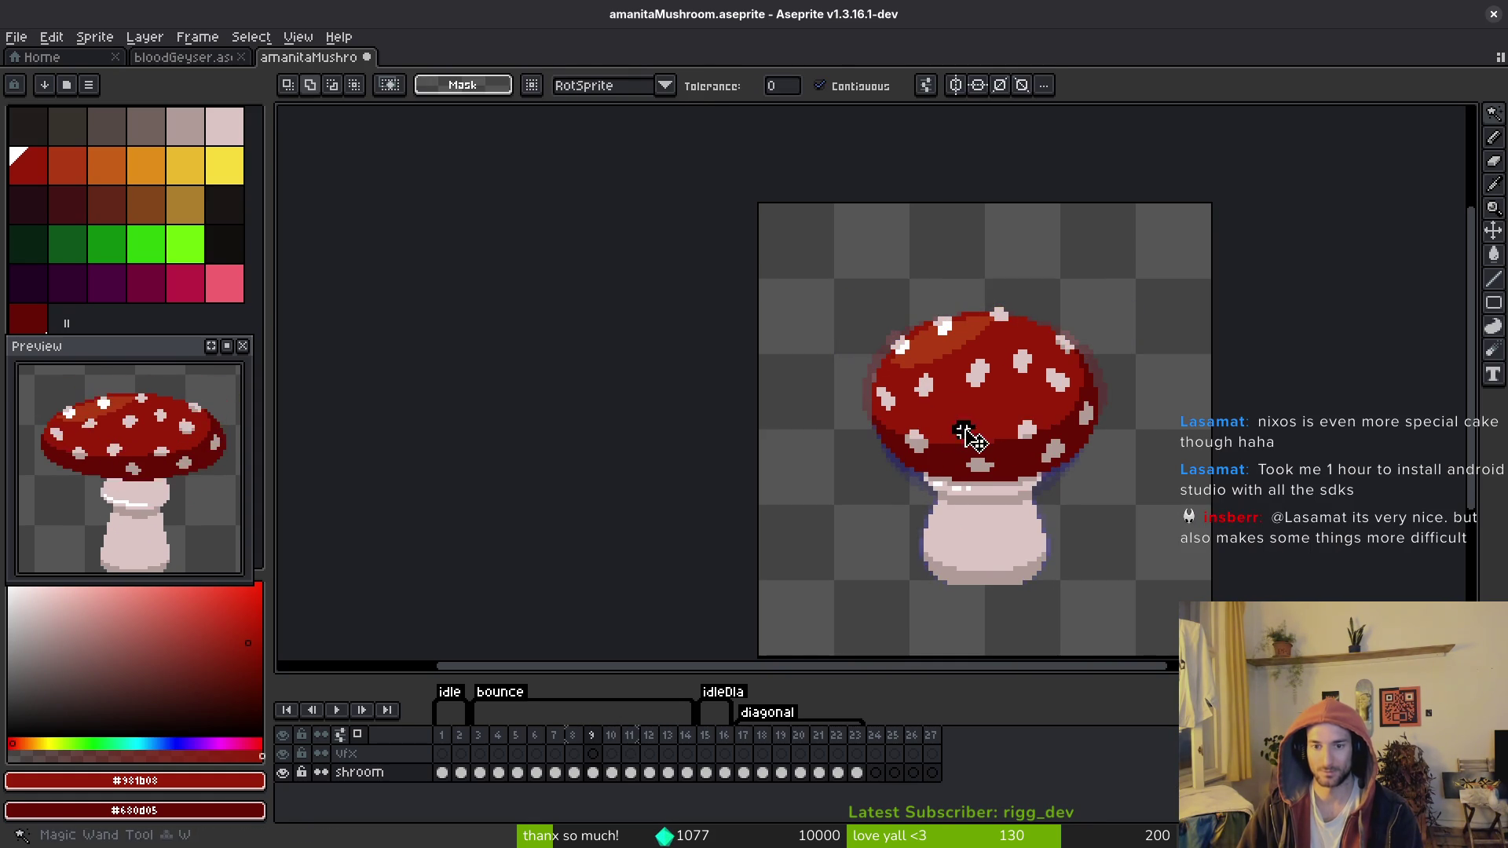
scroll(1013, 438, up, 1)
key(period)
key(period)
key(comma)
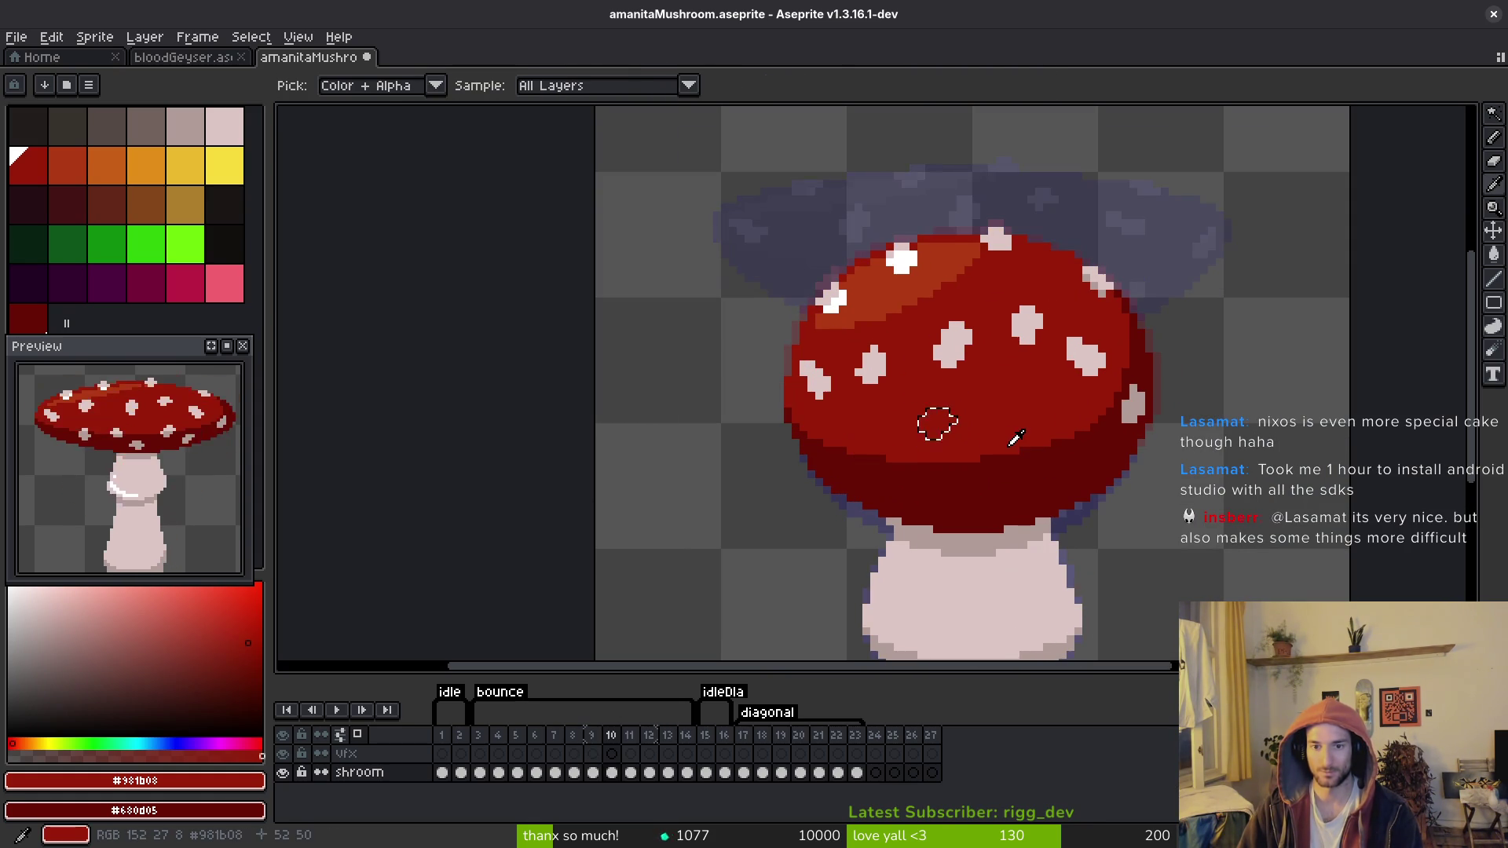
key(comma)
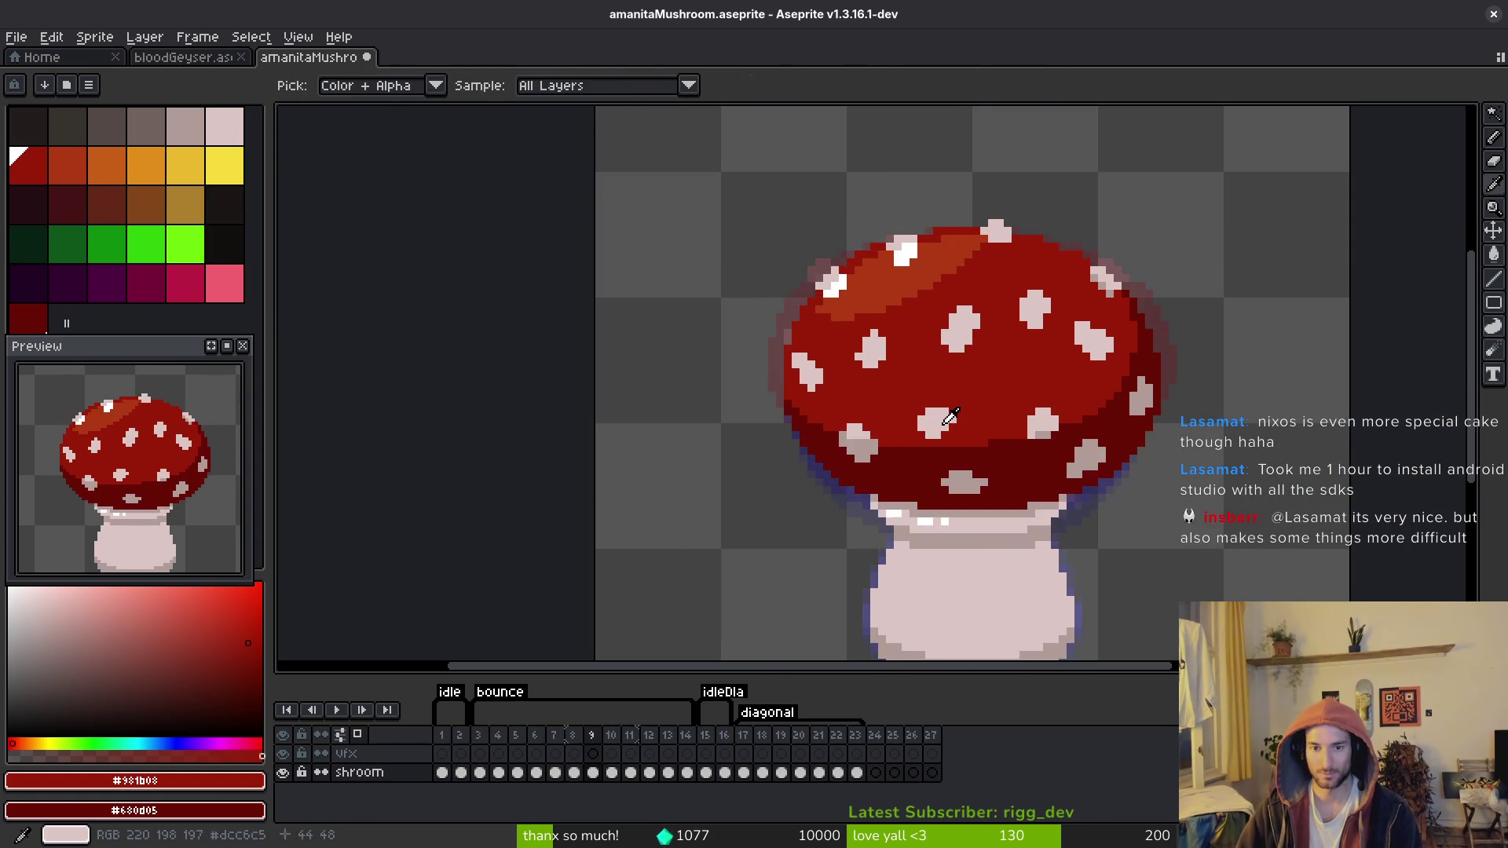
scroll(872, 467, up, 1)
Step: Copy the pale cap spot from frame 9 onto frame 10, one pixel lower
click(854, 428)
scroll(860, 464, up, 1)
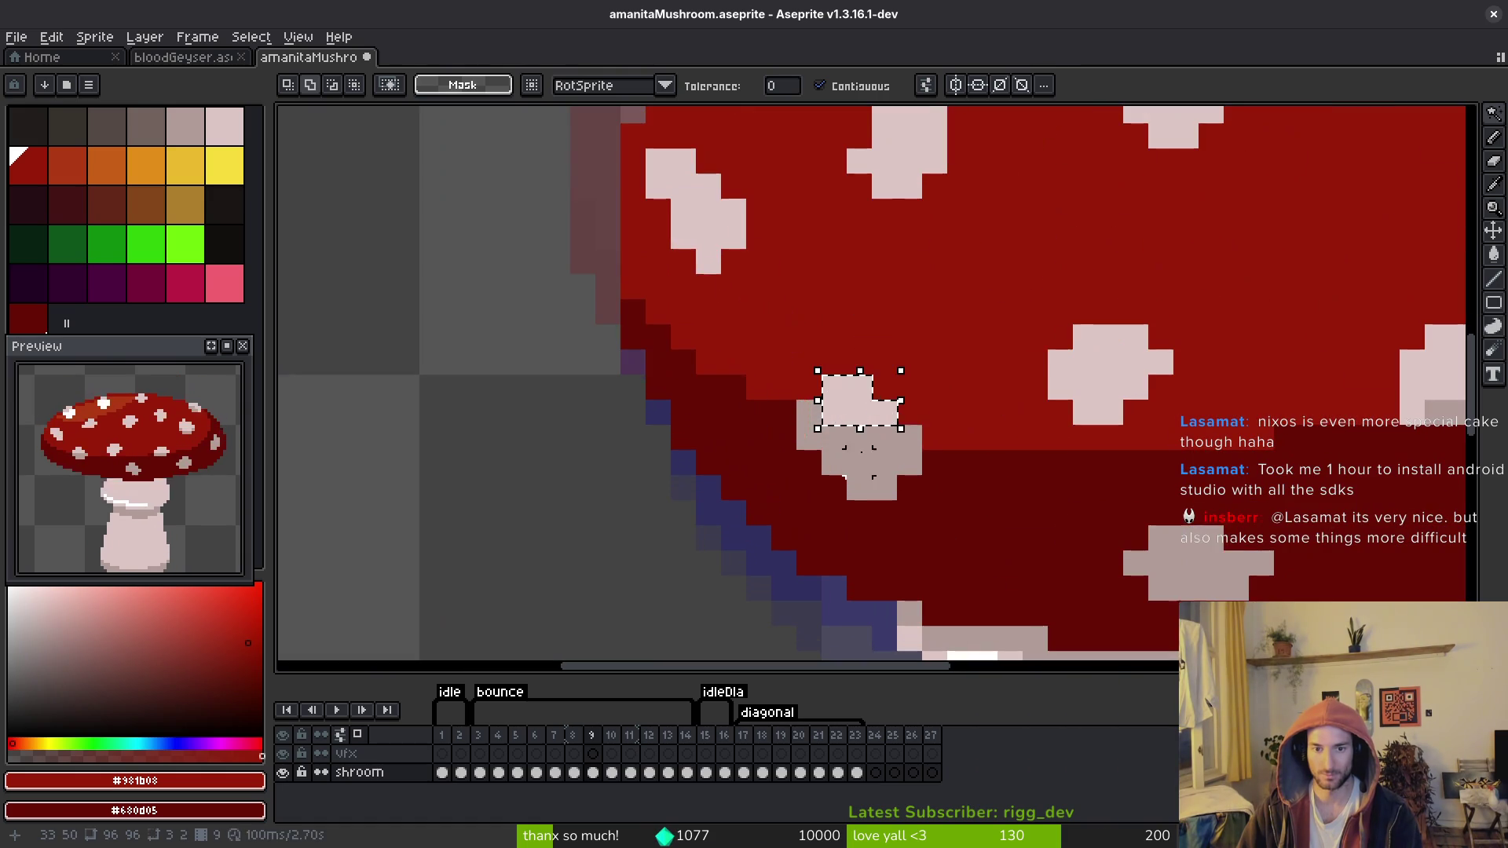
shift+click(859, 462)
key(ctrl+c)
key(period)
key(ctrl+v)
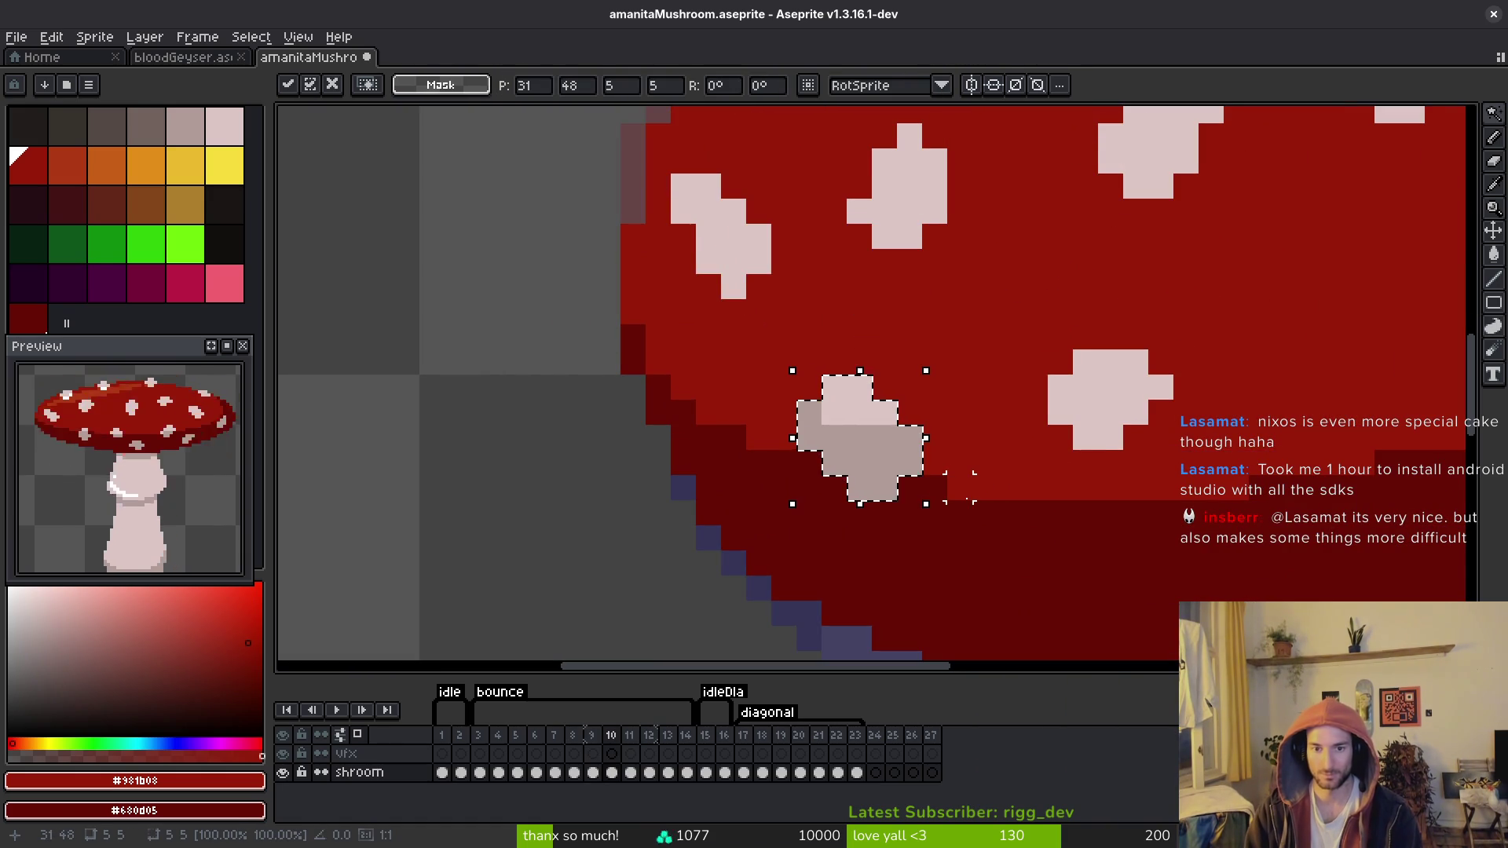
key(Down)
key(period)
key(alt)
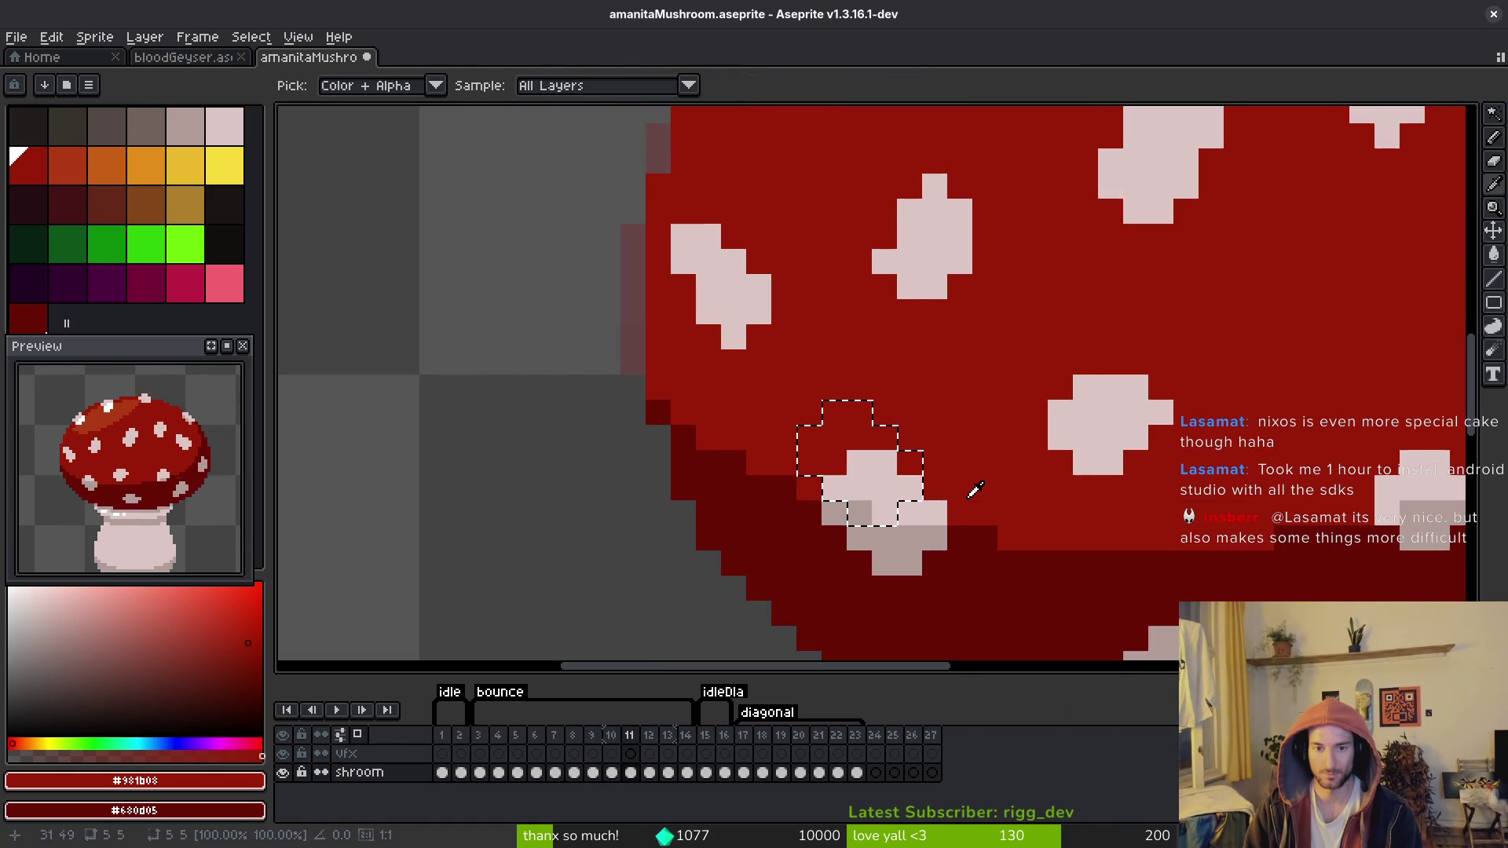
key(comma)
key(ctrl+d)
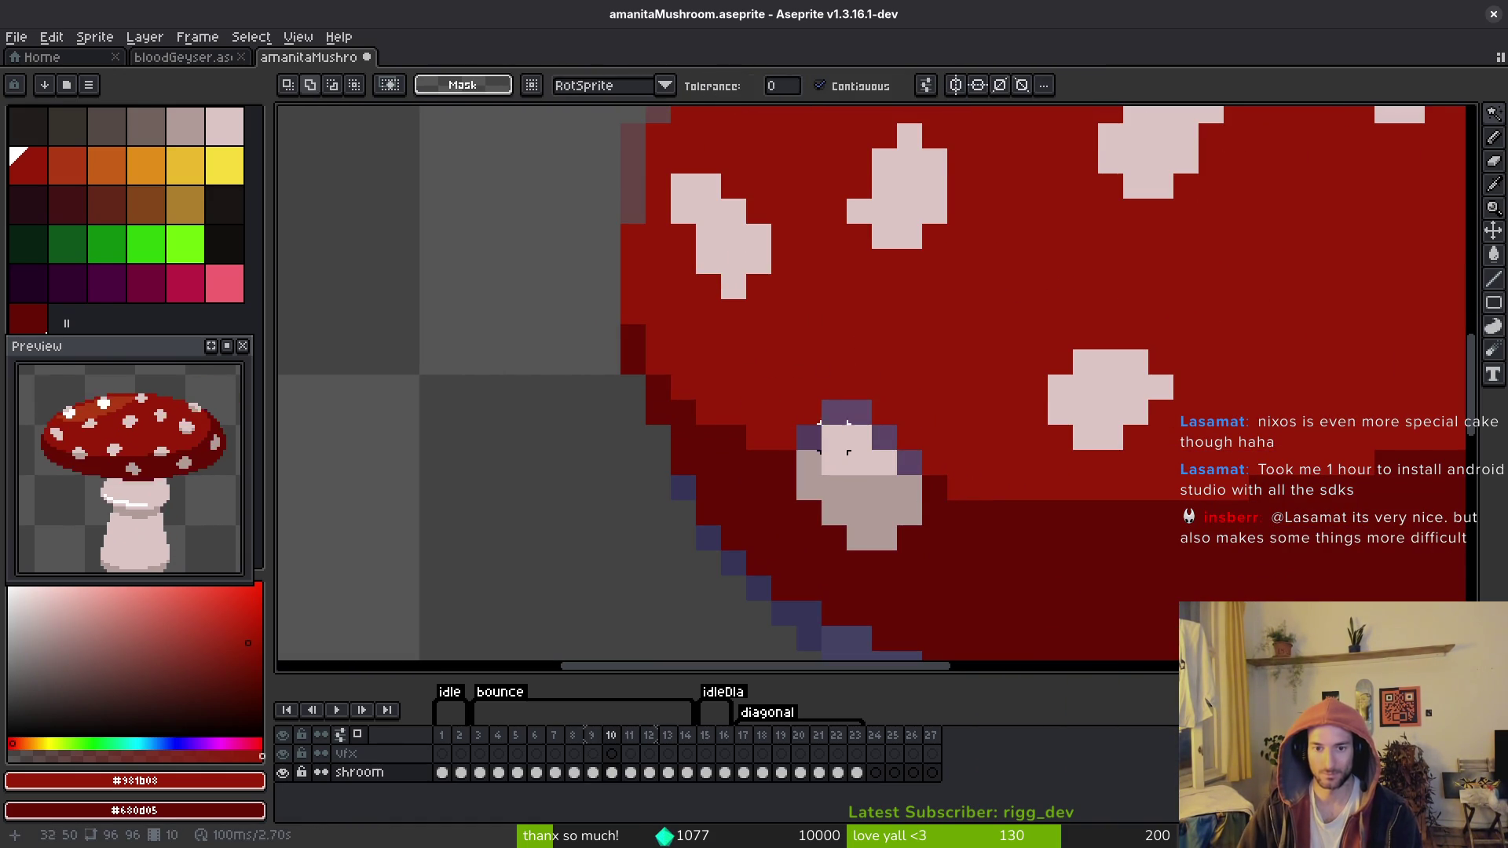
Step: Repaint the purple outline pixels on frame 10's cap dark red
key(b)
mouse_move(884, 438)
mouse_down()
mouse_move(828, 412)
mouse_move(808, 437)
mouse_up()
scroll(922, 425, down, 3)
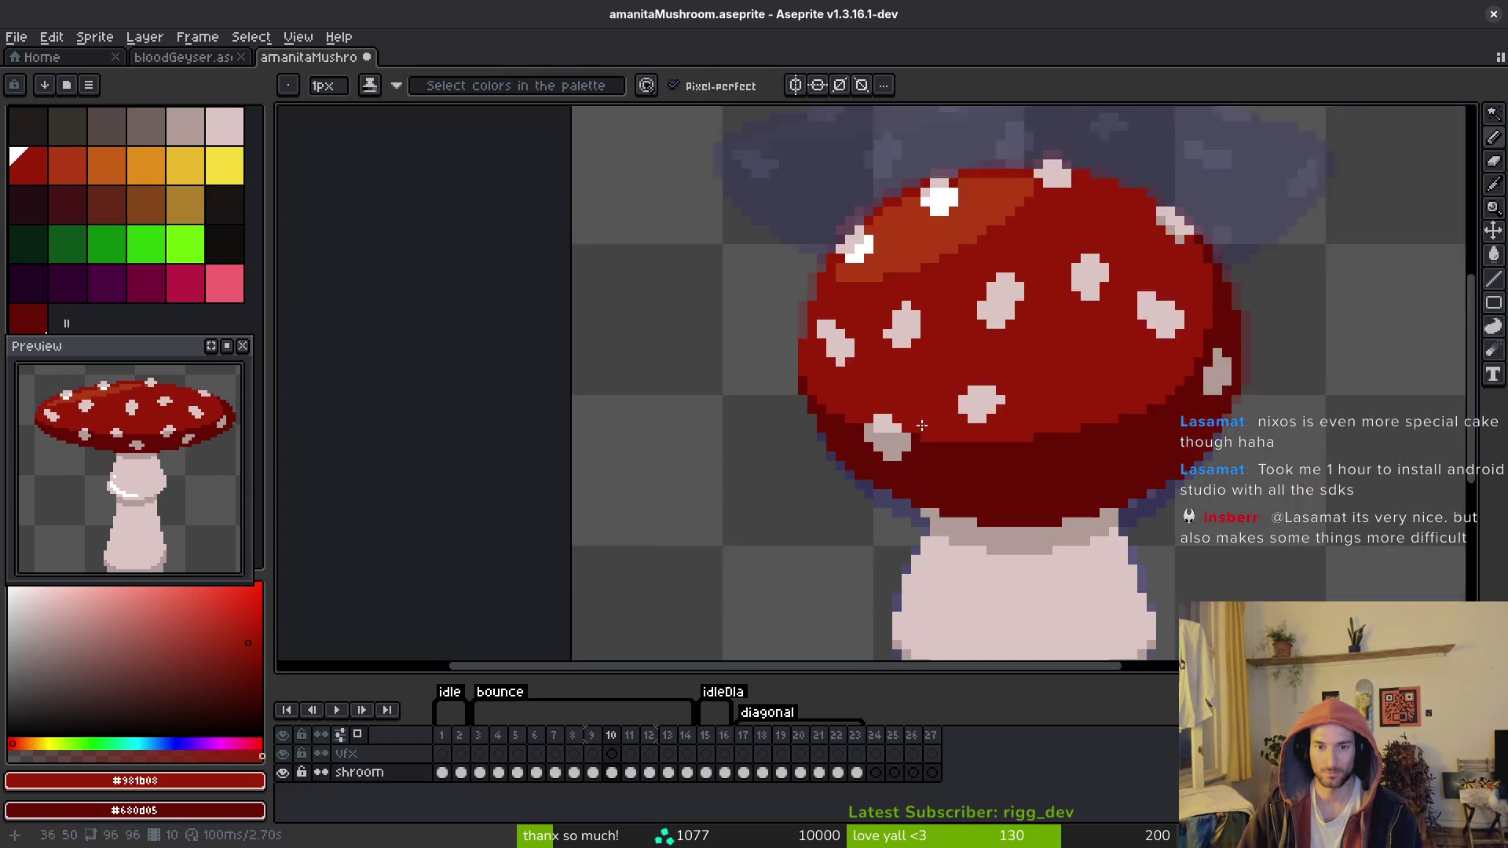
Step: Copy frame 9's black mouth onto frame 10, shifted down one pixel, and save
key(comma)
scroll(966, 510, up, 2)
key(w)
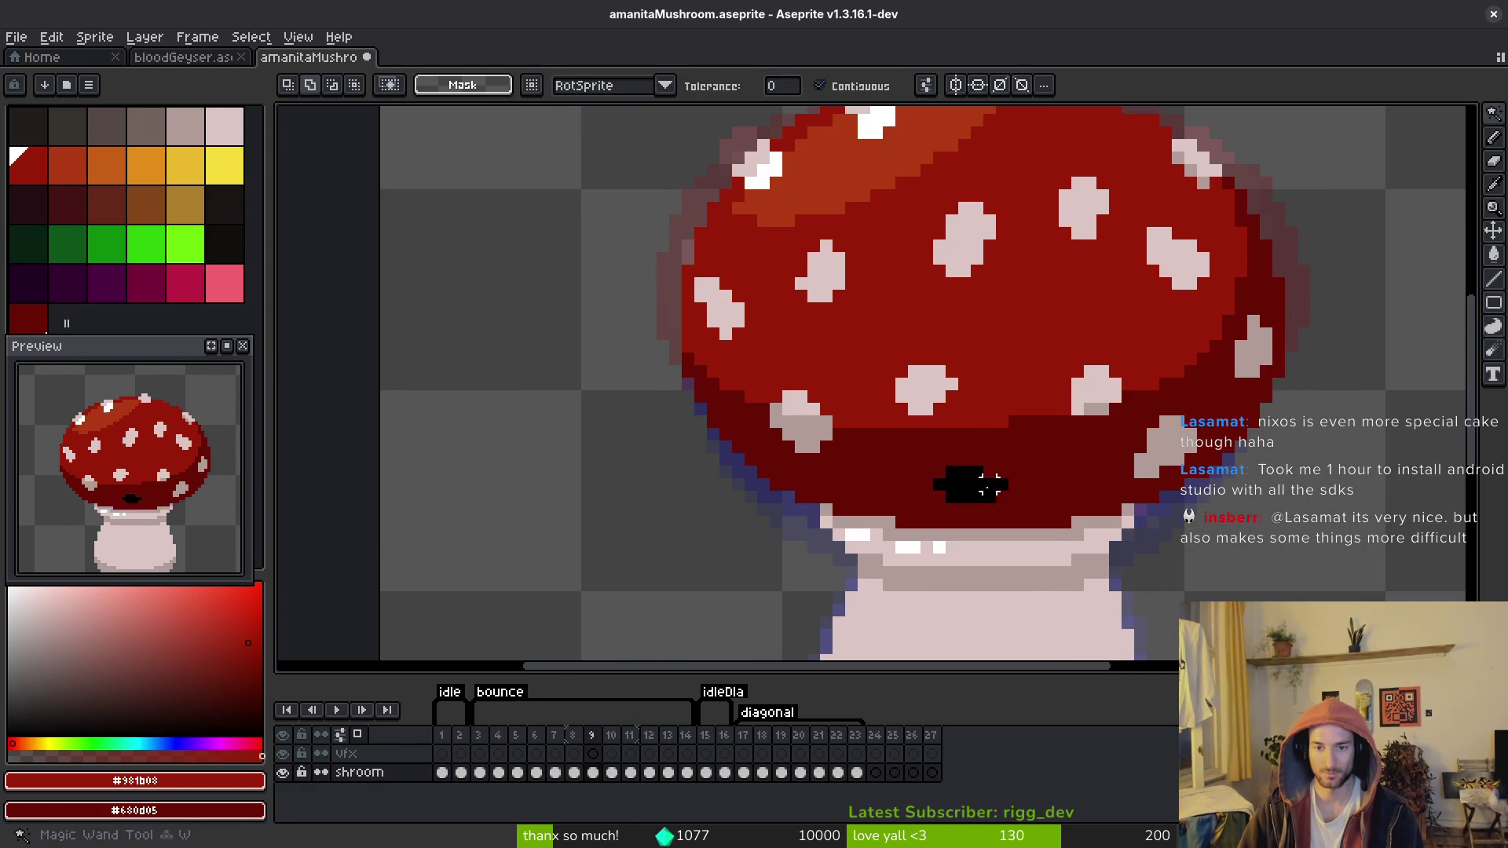
click(987, 484)
key(period)
key(period)
key(comma)
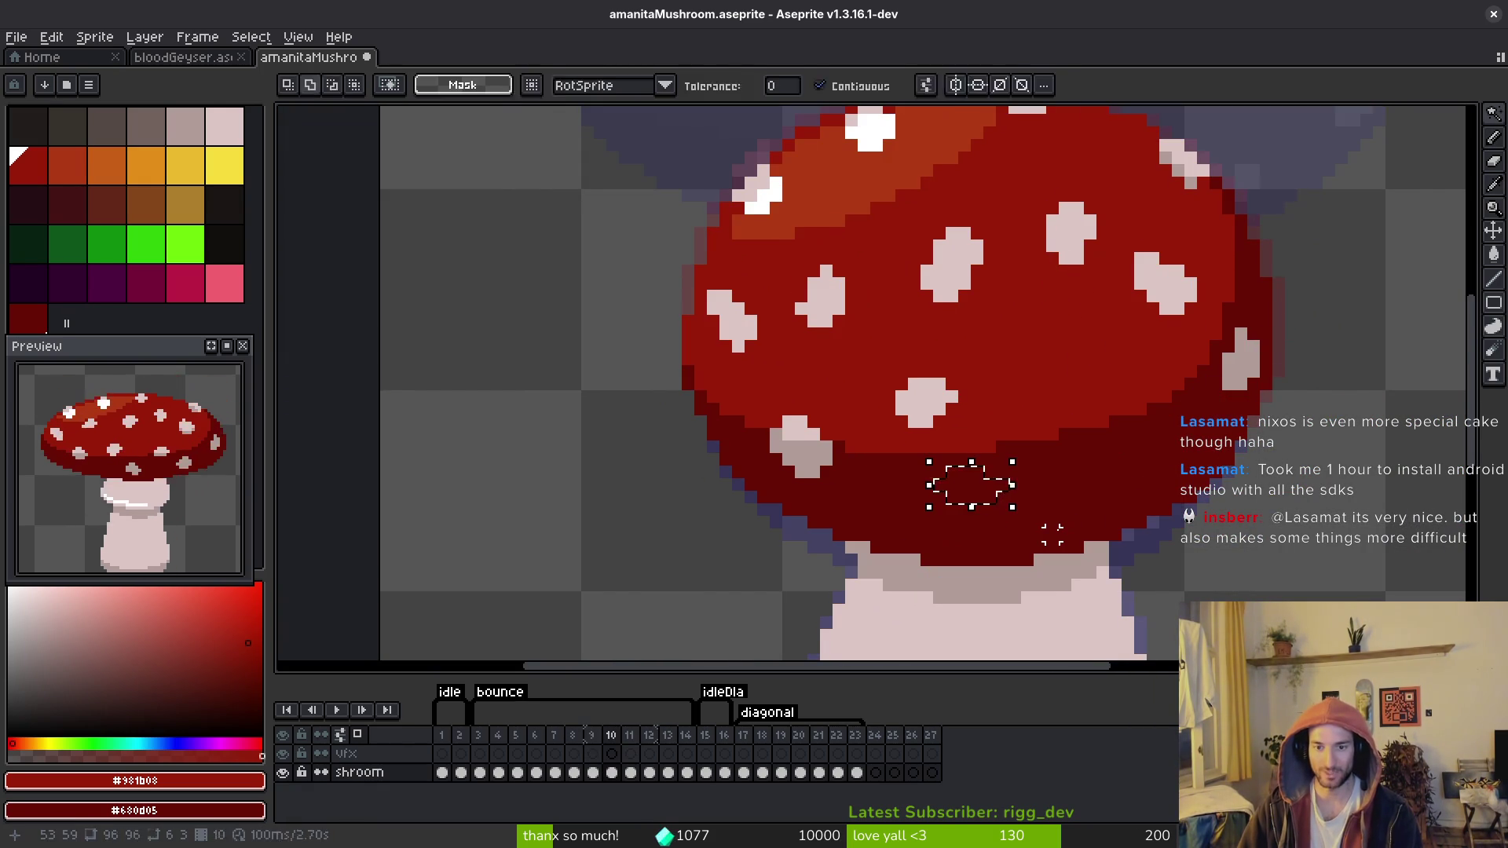
key(ctrl+v)
key(Down)
key(ctrl+s)
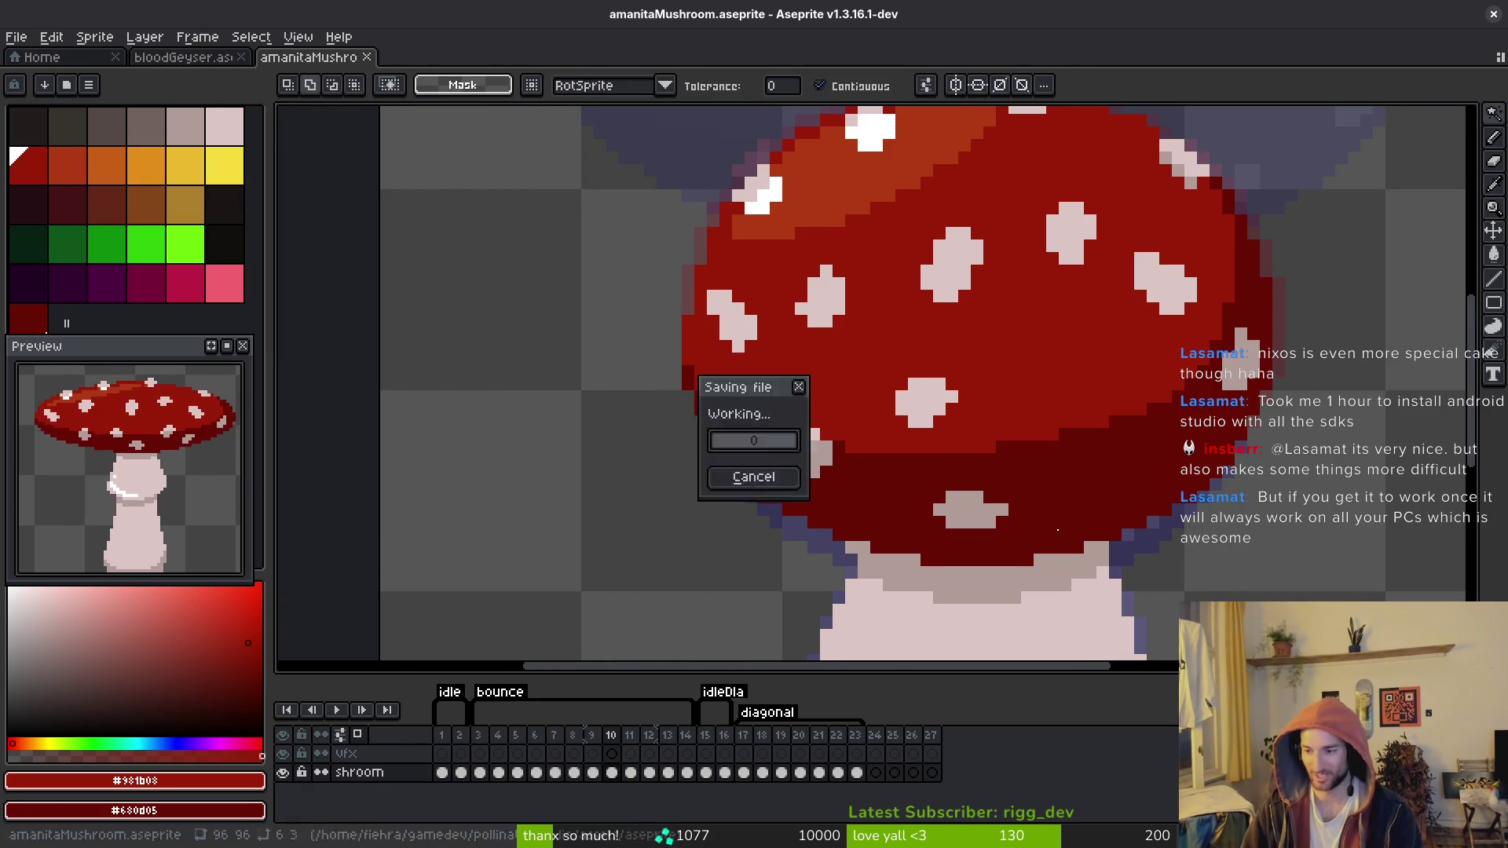
Step: Move the white spot near the cap's lower right down one pixel
scroll(1052, 534, down, 3)
key(i)
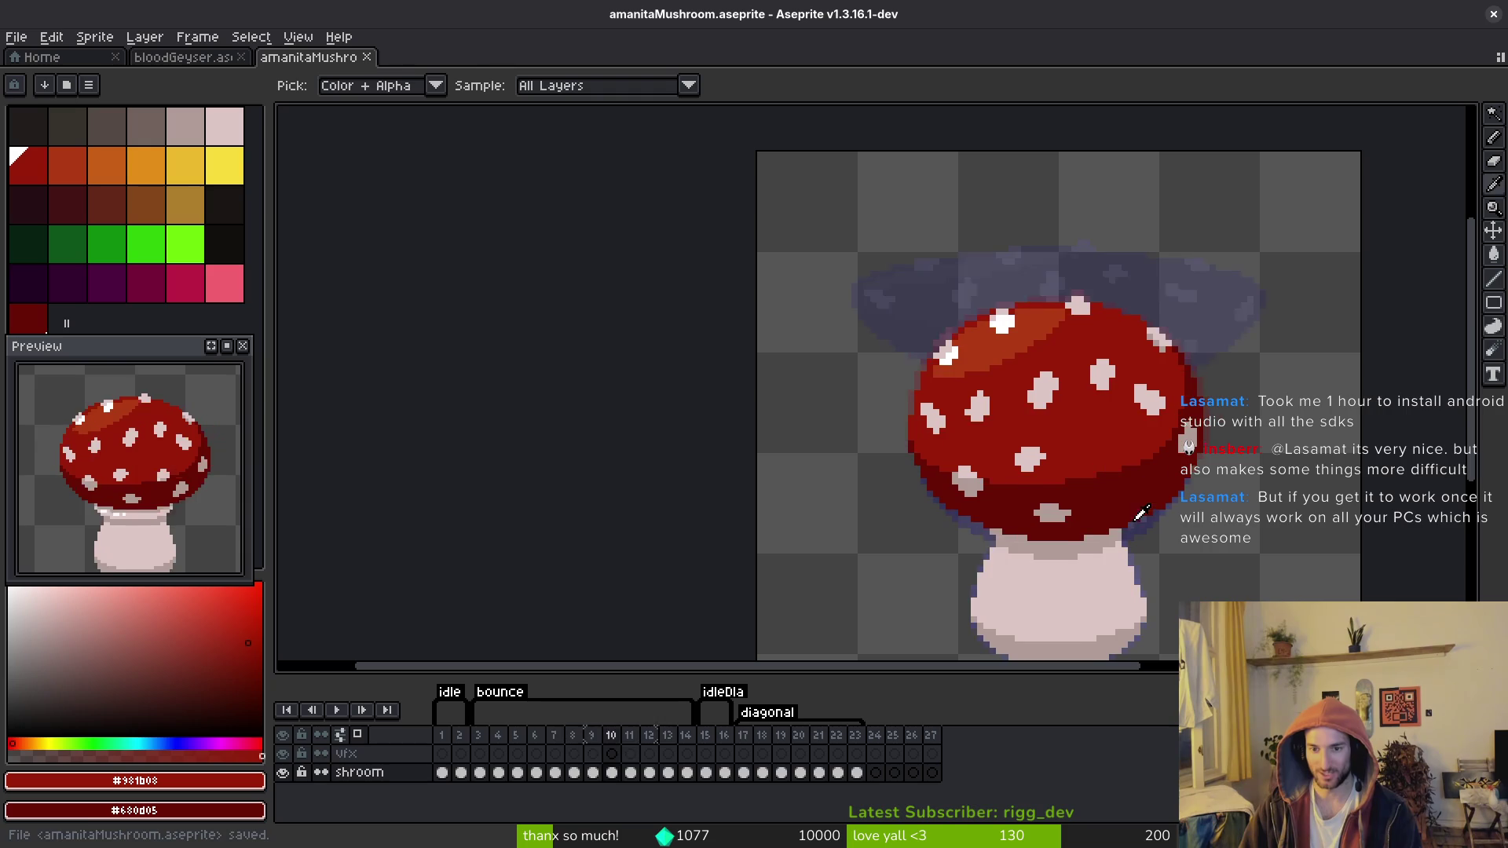
key(w)
scroll(1107, 471, up, 2)
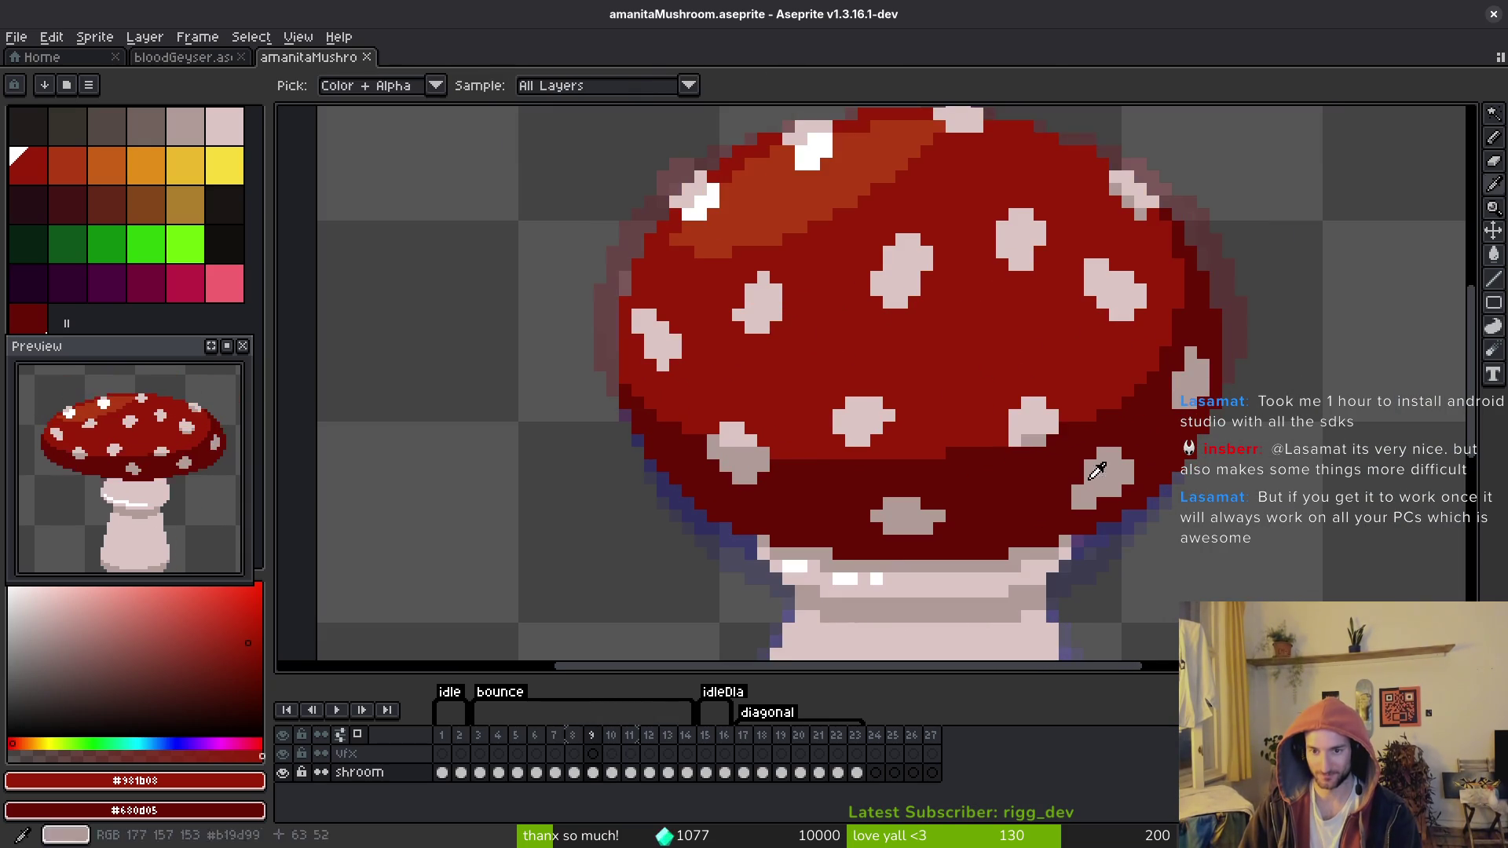
click(1033, 421)
scroll(1034, 421, up, 1)
scroll(1033, 442, up, 1)
key(ctrl+x)
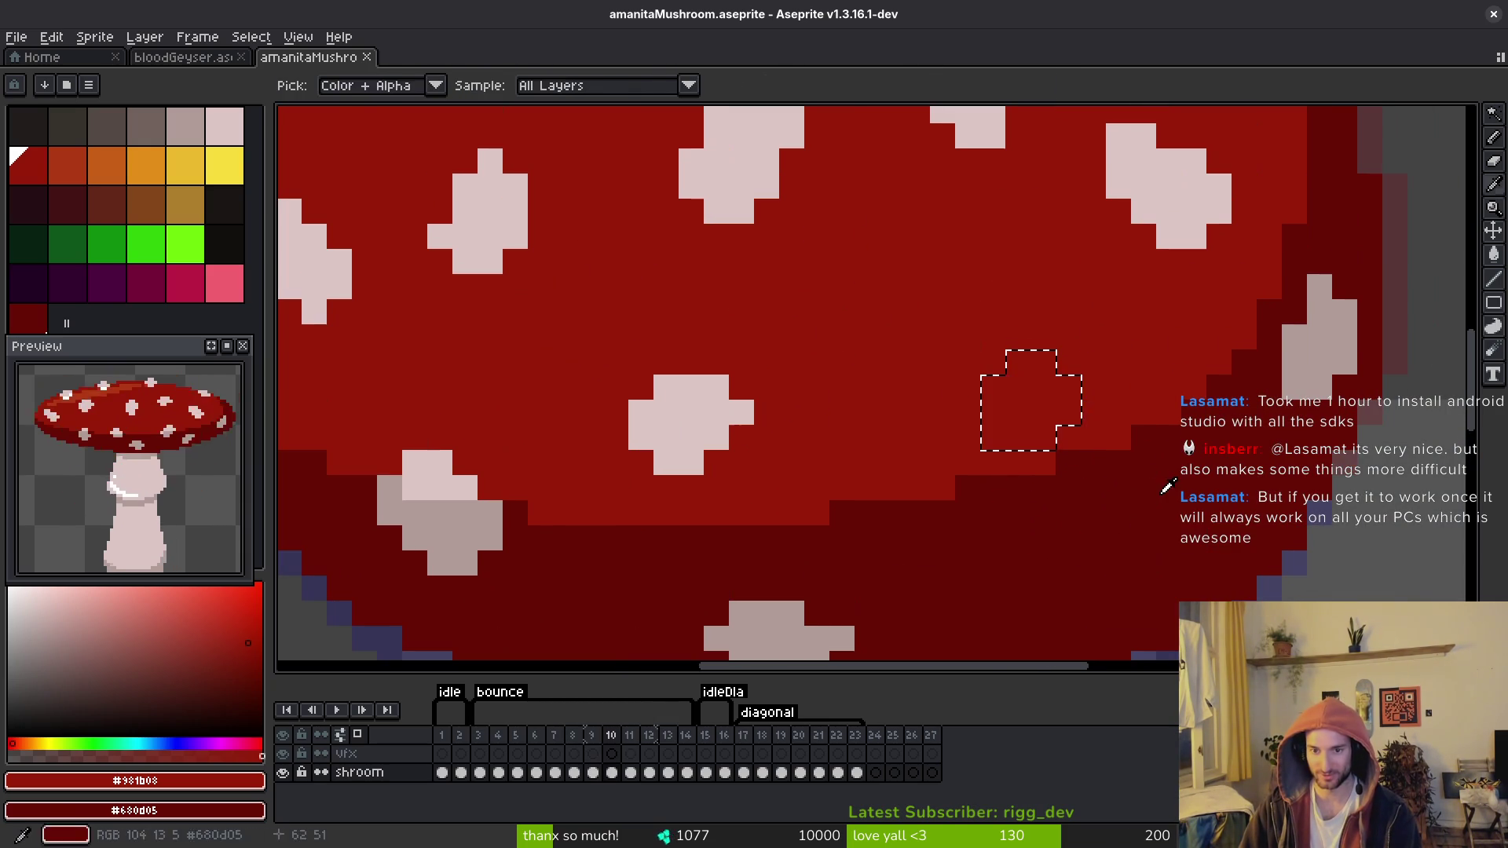
key(ctrl+v)
key(Down)
key(Return)
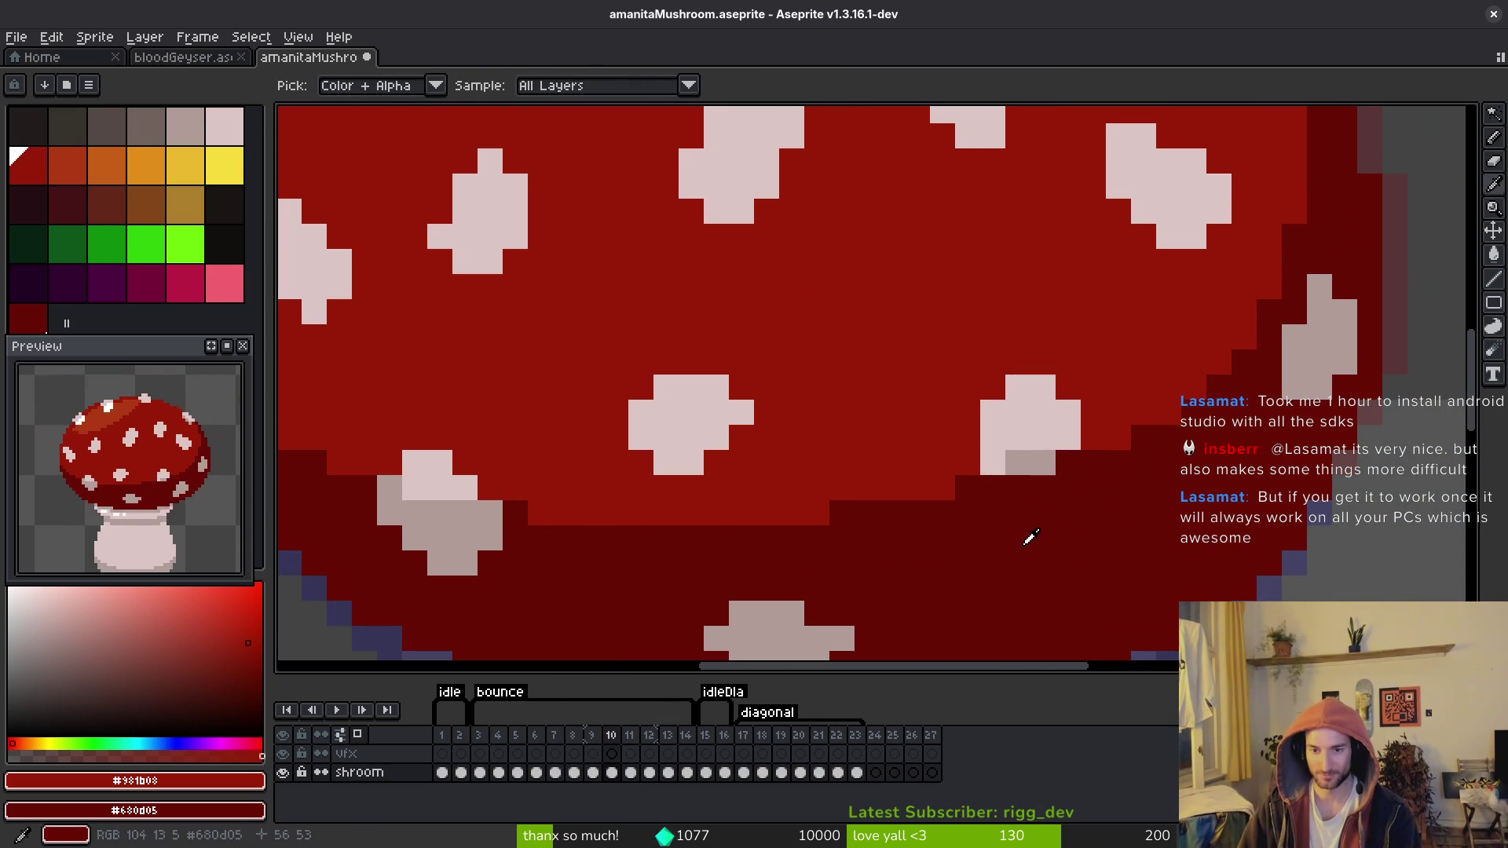
Step: Add one light pink pixel to the spot and play the animation
alt+click(1010, 431)
key(b)
click(1045, 458)
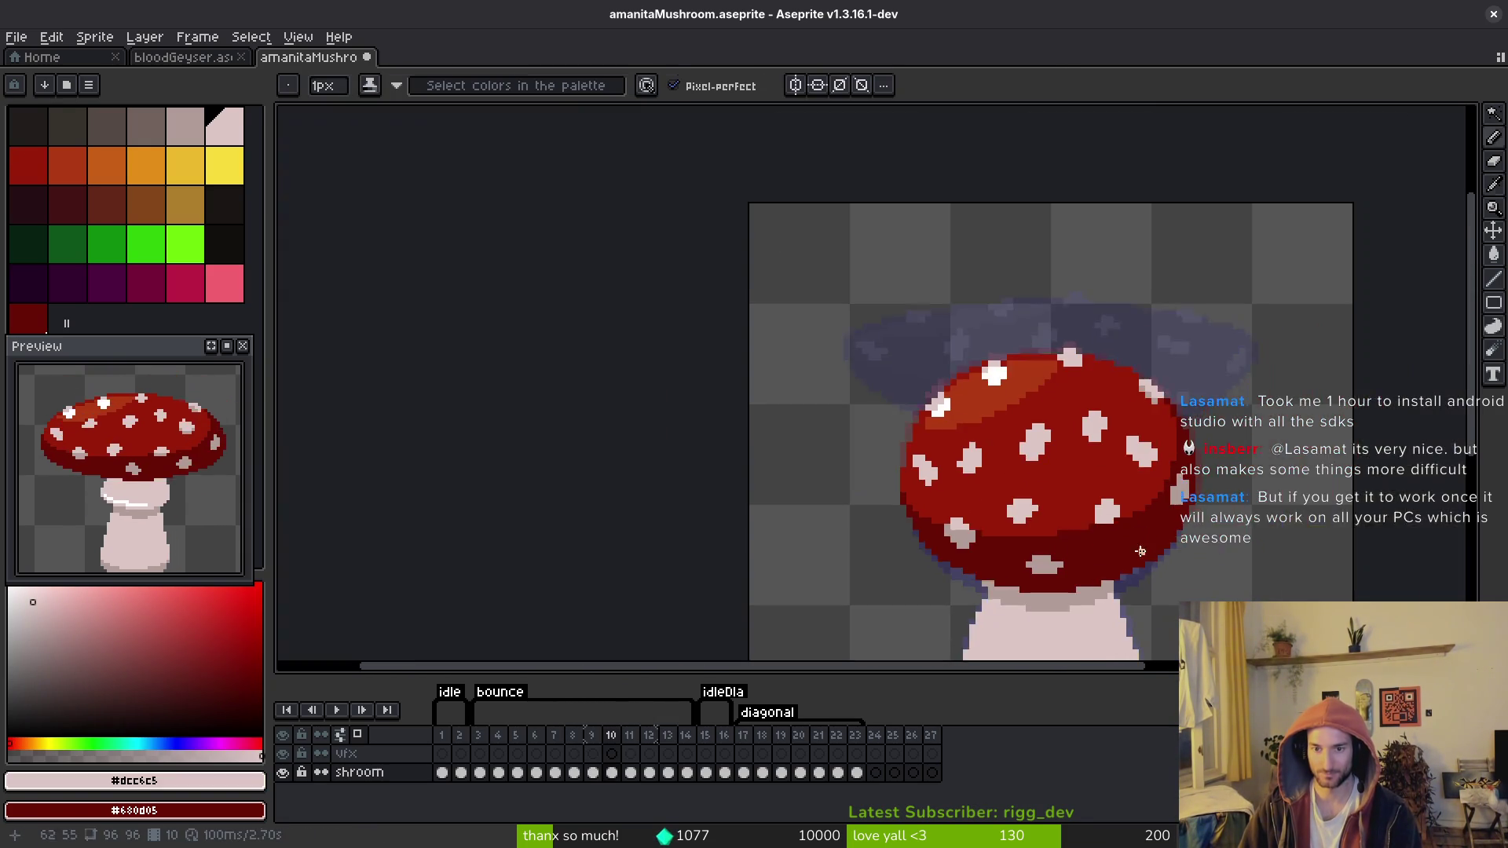
scroll(1095, 488, down, 5)
key(alt)
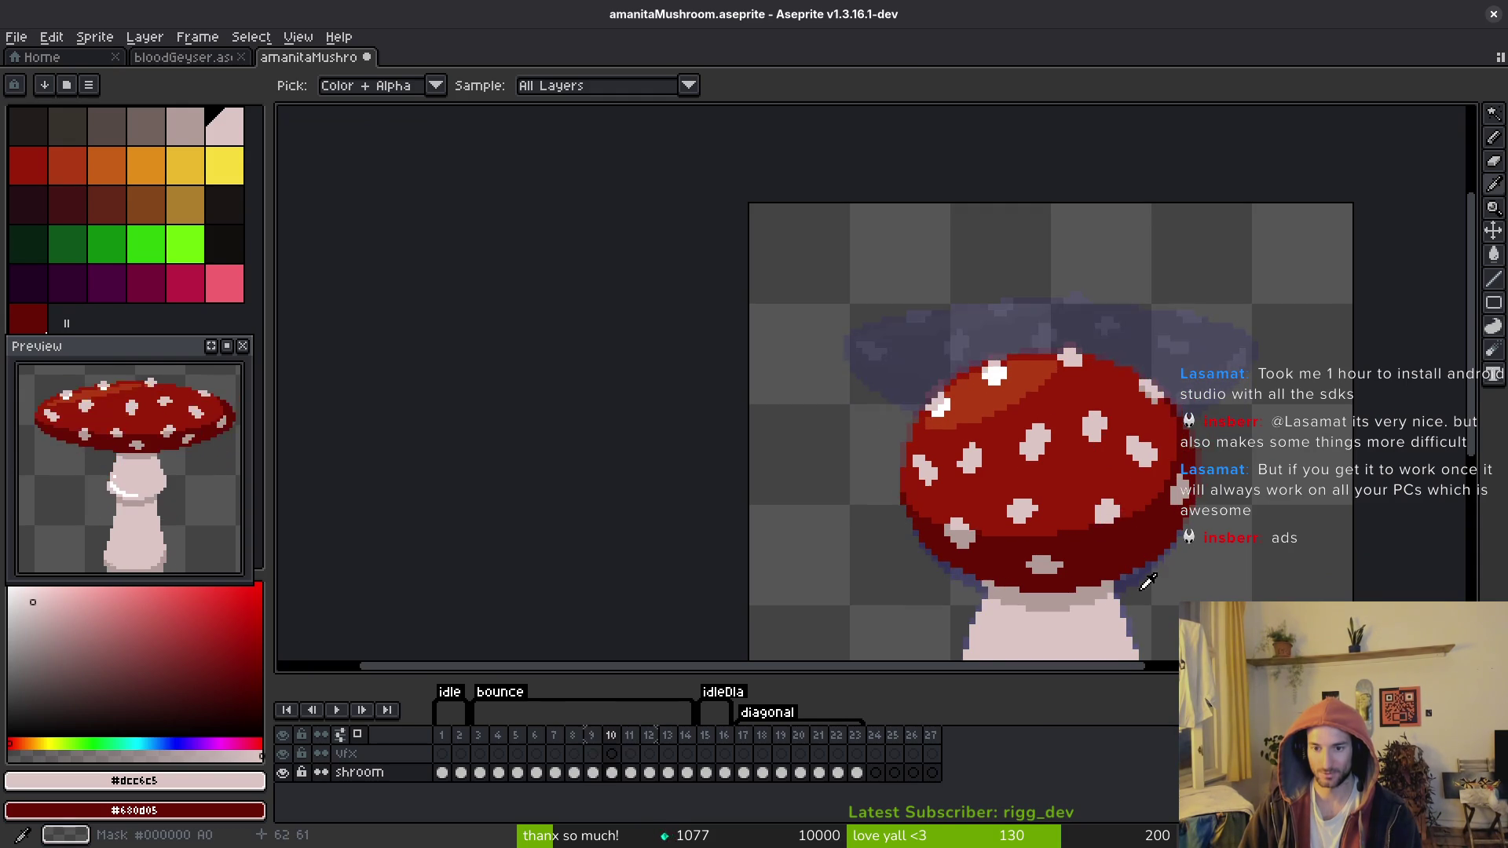
key(Return)
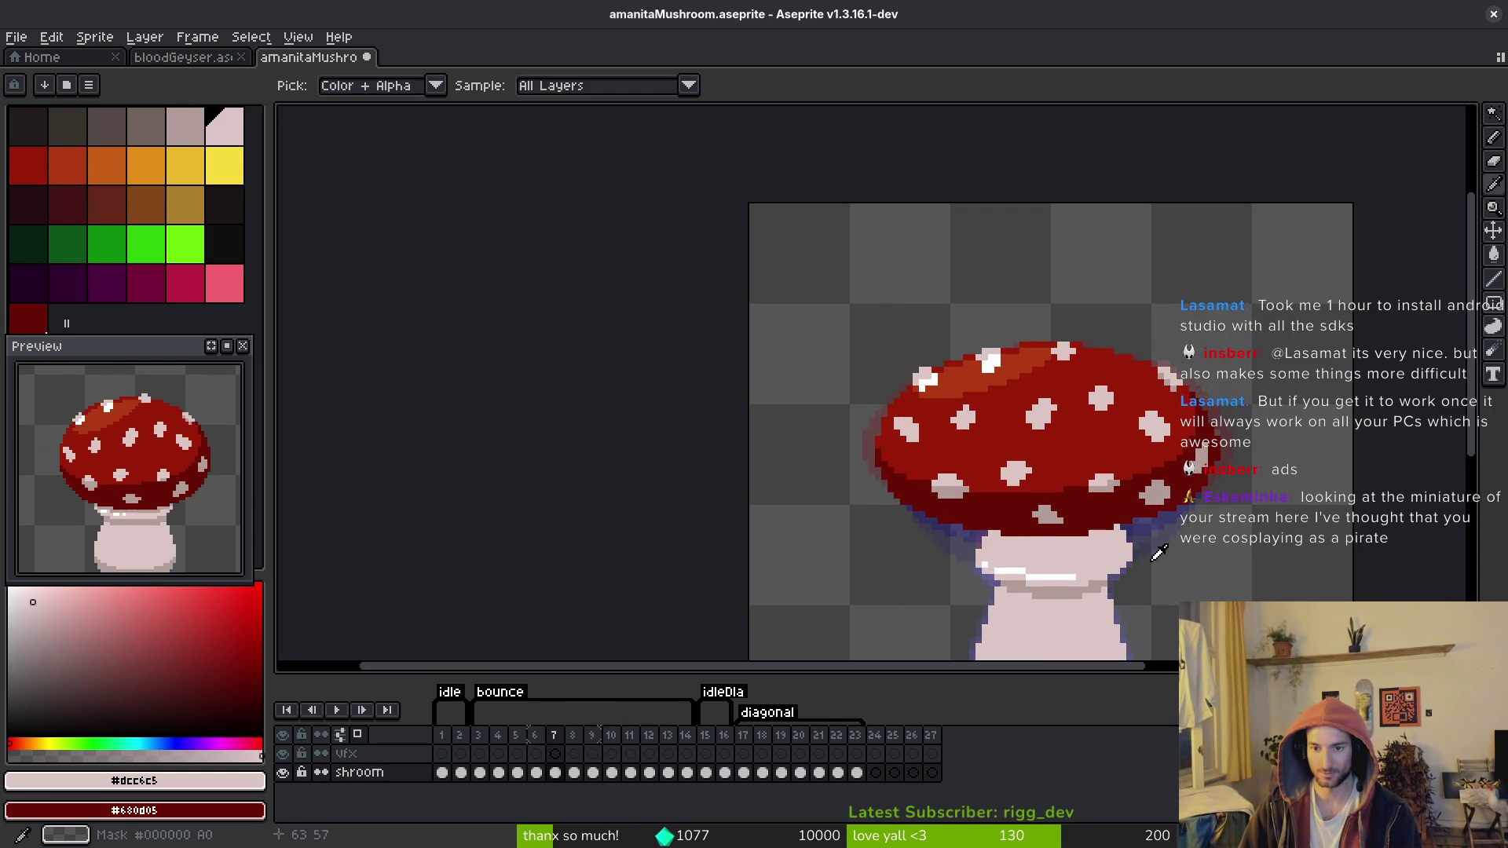
Step: Sample the cap's main red colour from the canvas for the Pencil
scroll(1151, 533, up, 3)
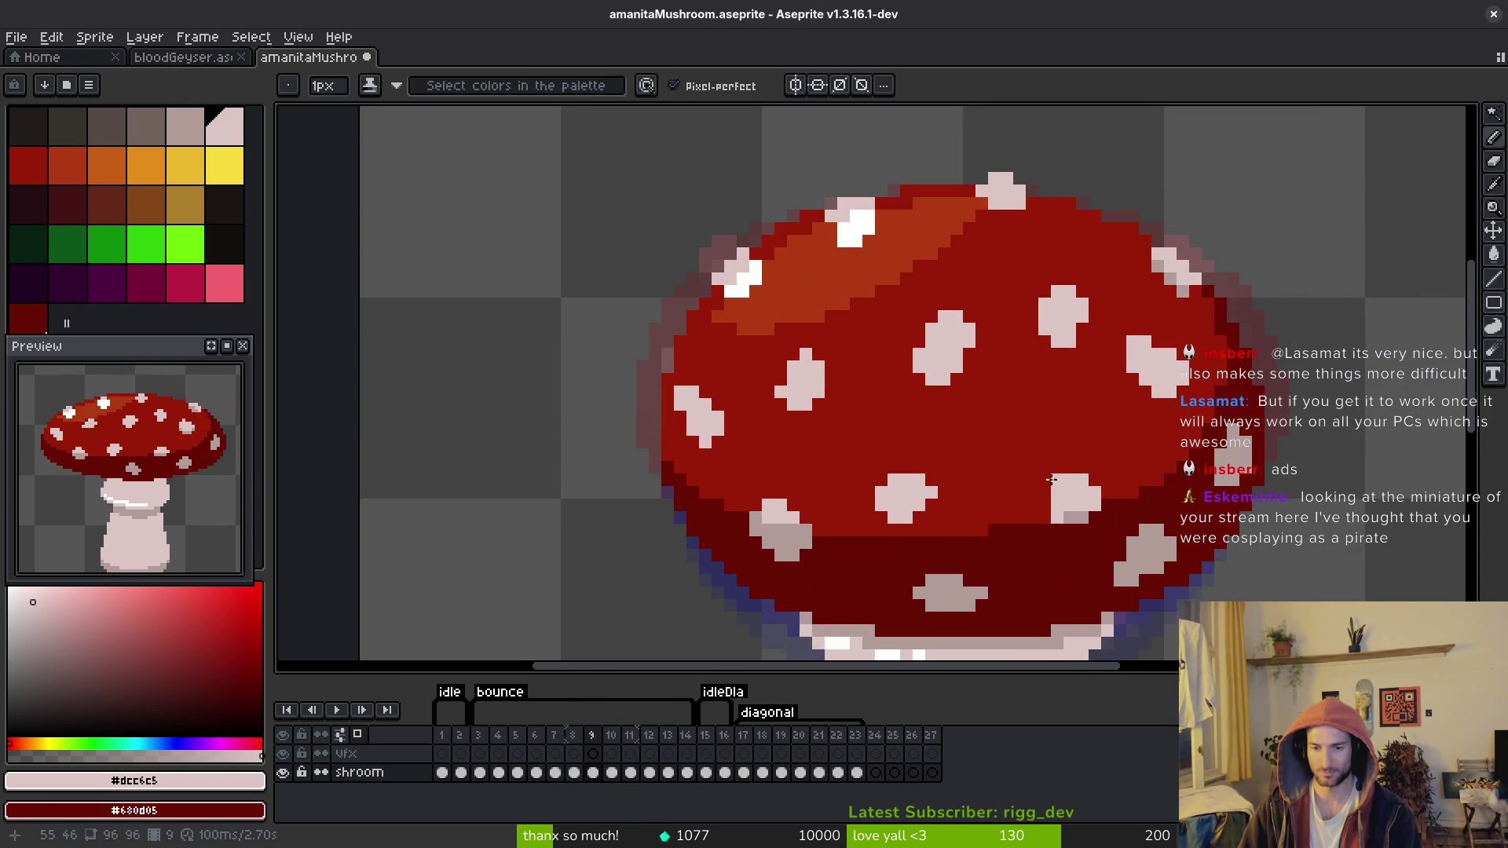
scroll(1040, 516, up, 3)
scroll(1167, 430, down, 3)
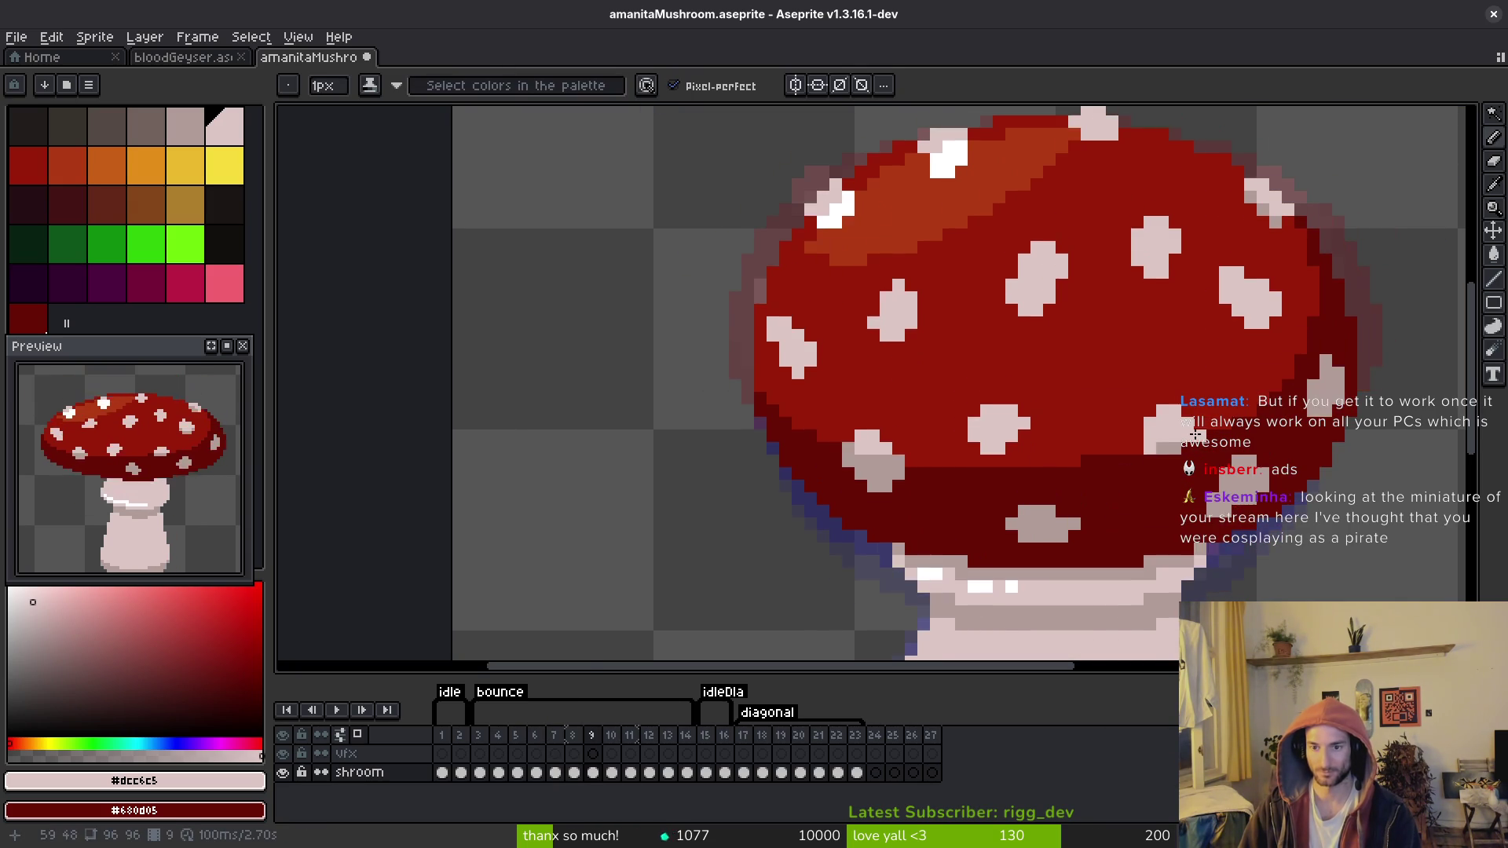
scroll(1107, 459, up, 1)
key(b)
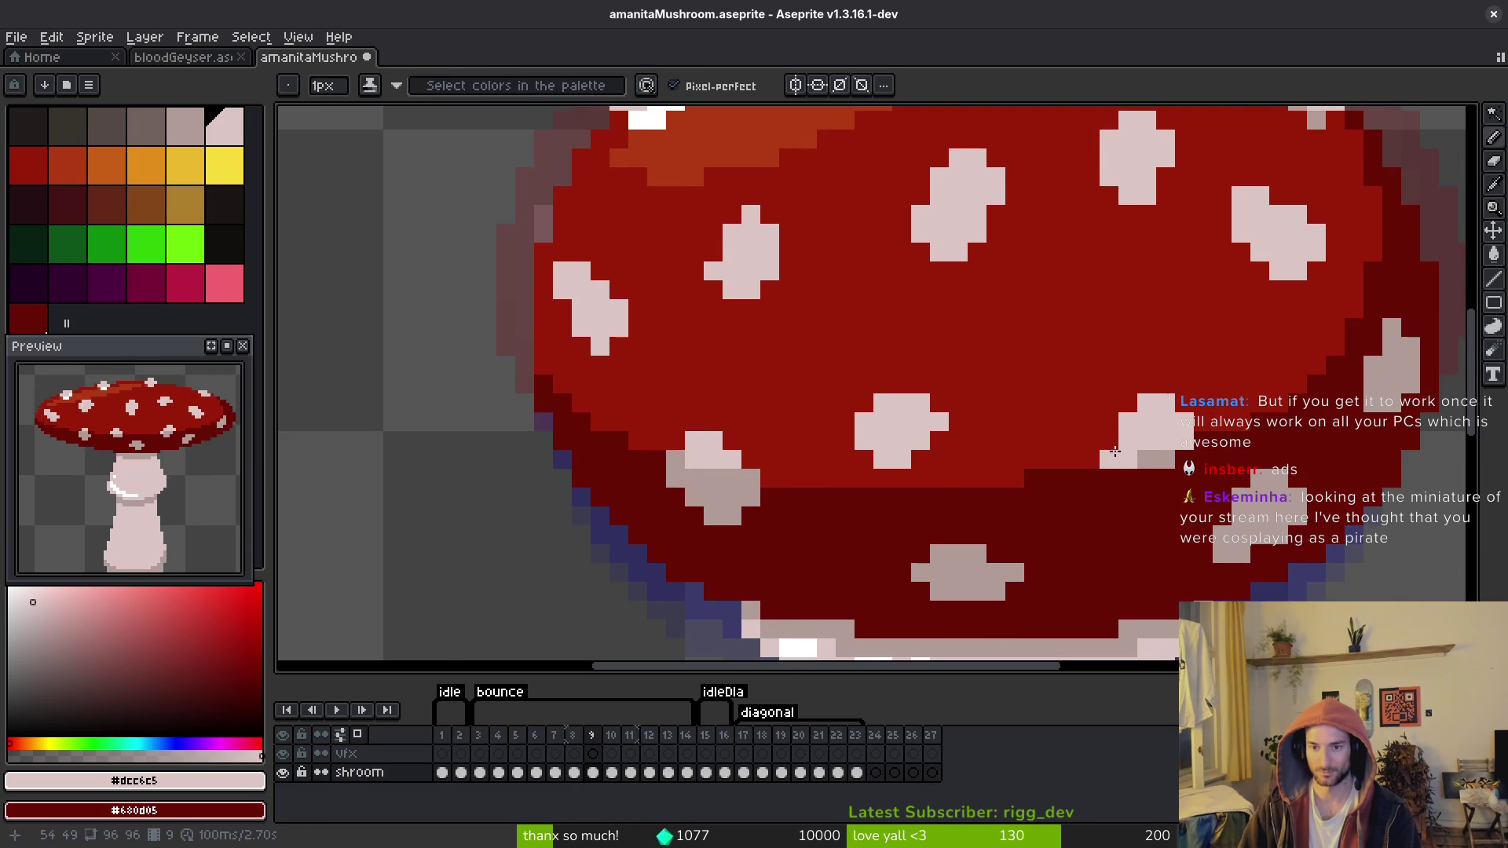
key(alt)
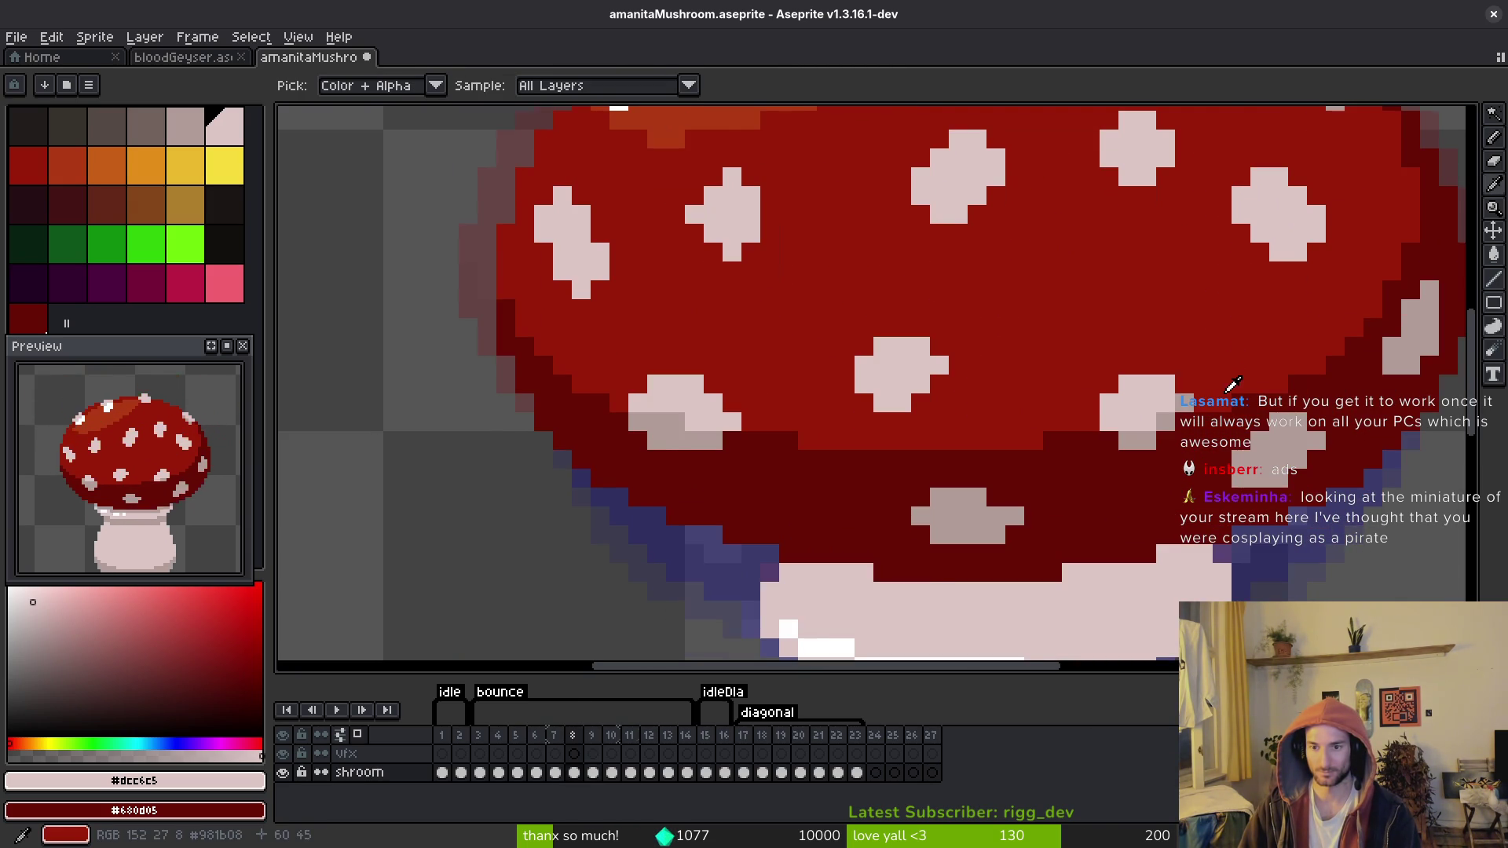
click(1232, 383)
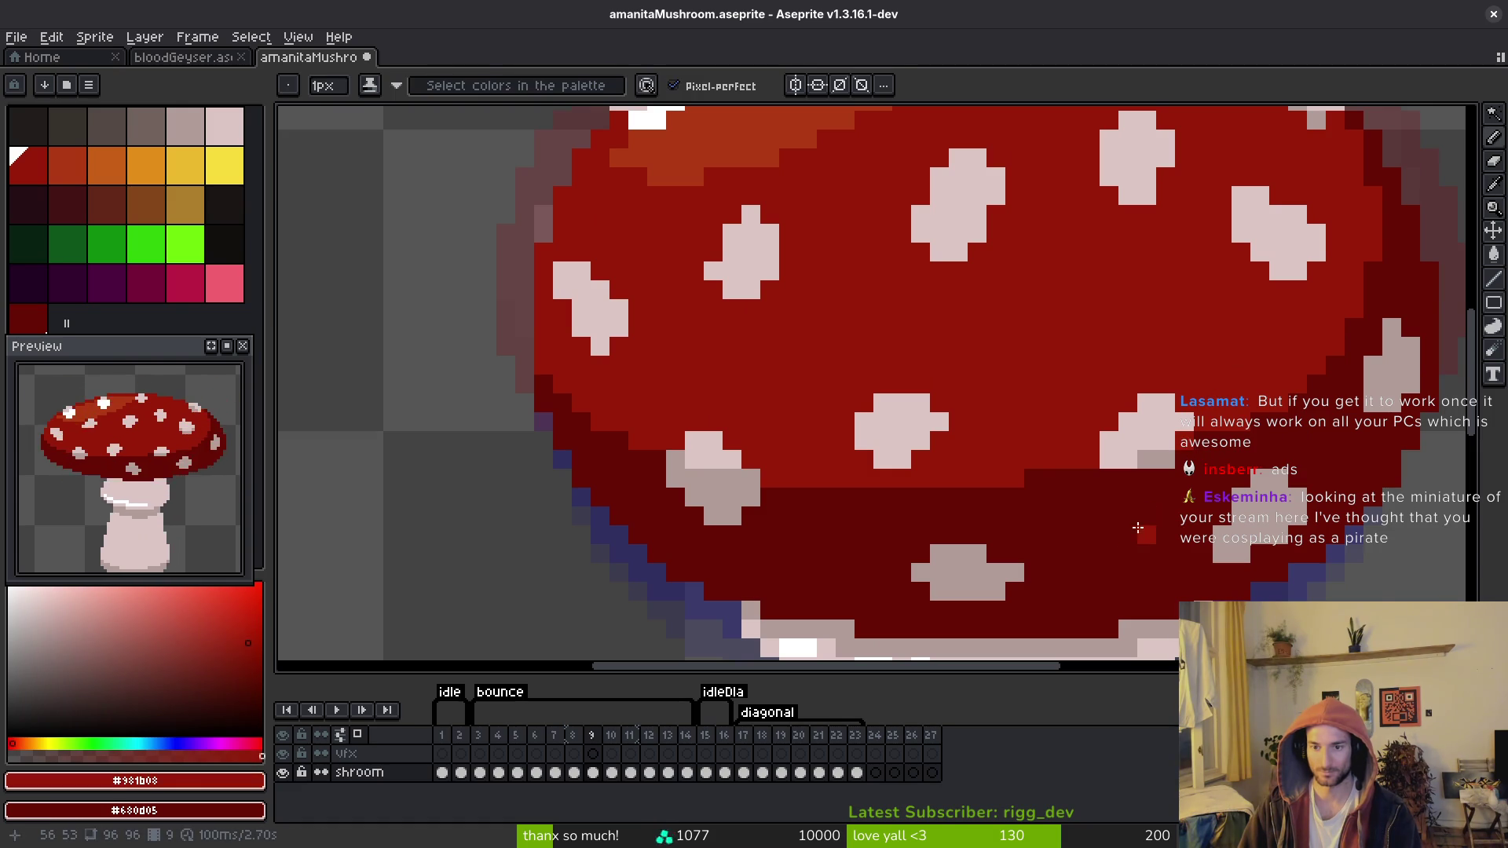
key(alt)
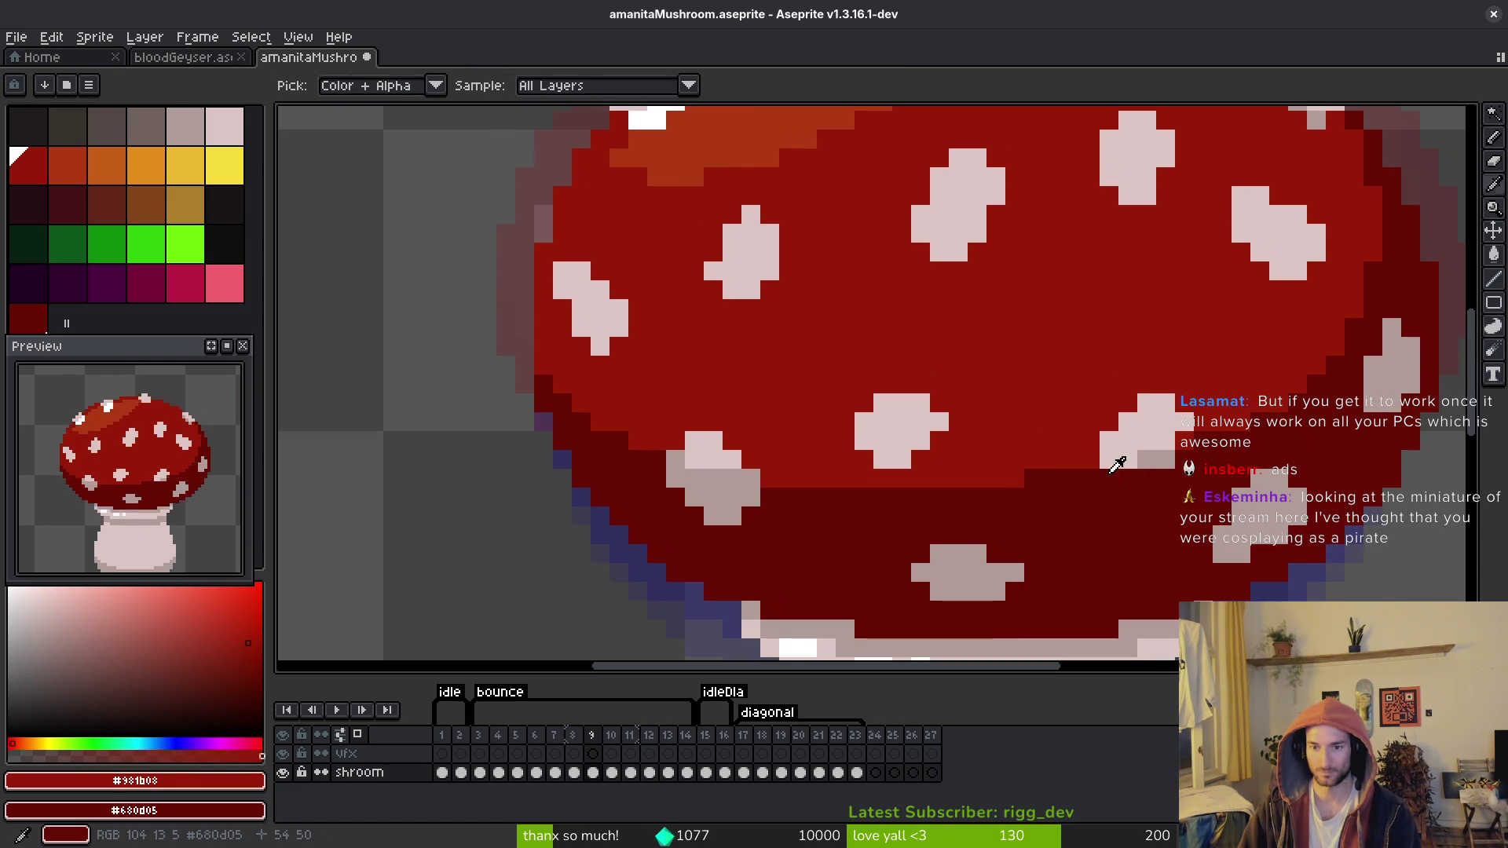
scroll(1104, 461, down, 4)
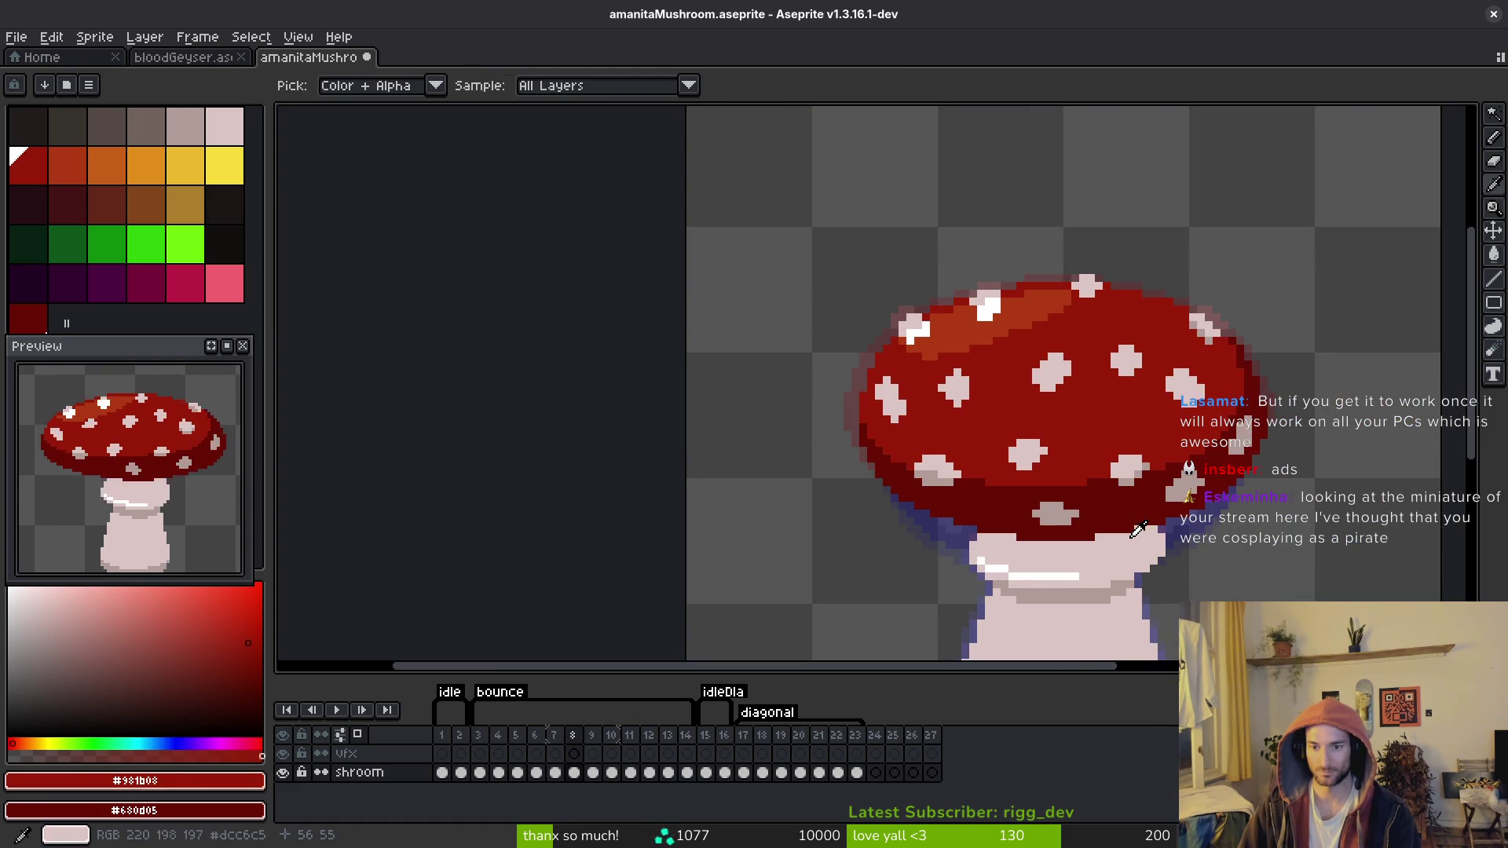
scroll(1140, 516, up, 3)
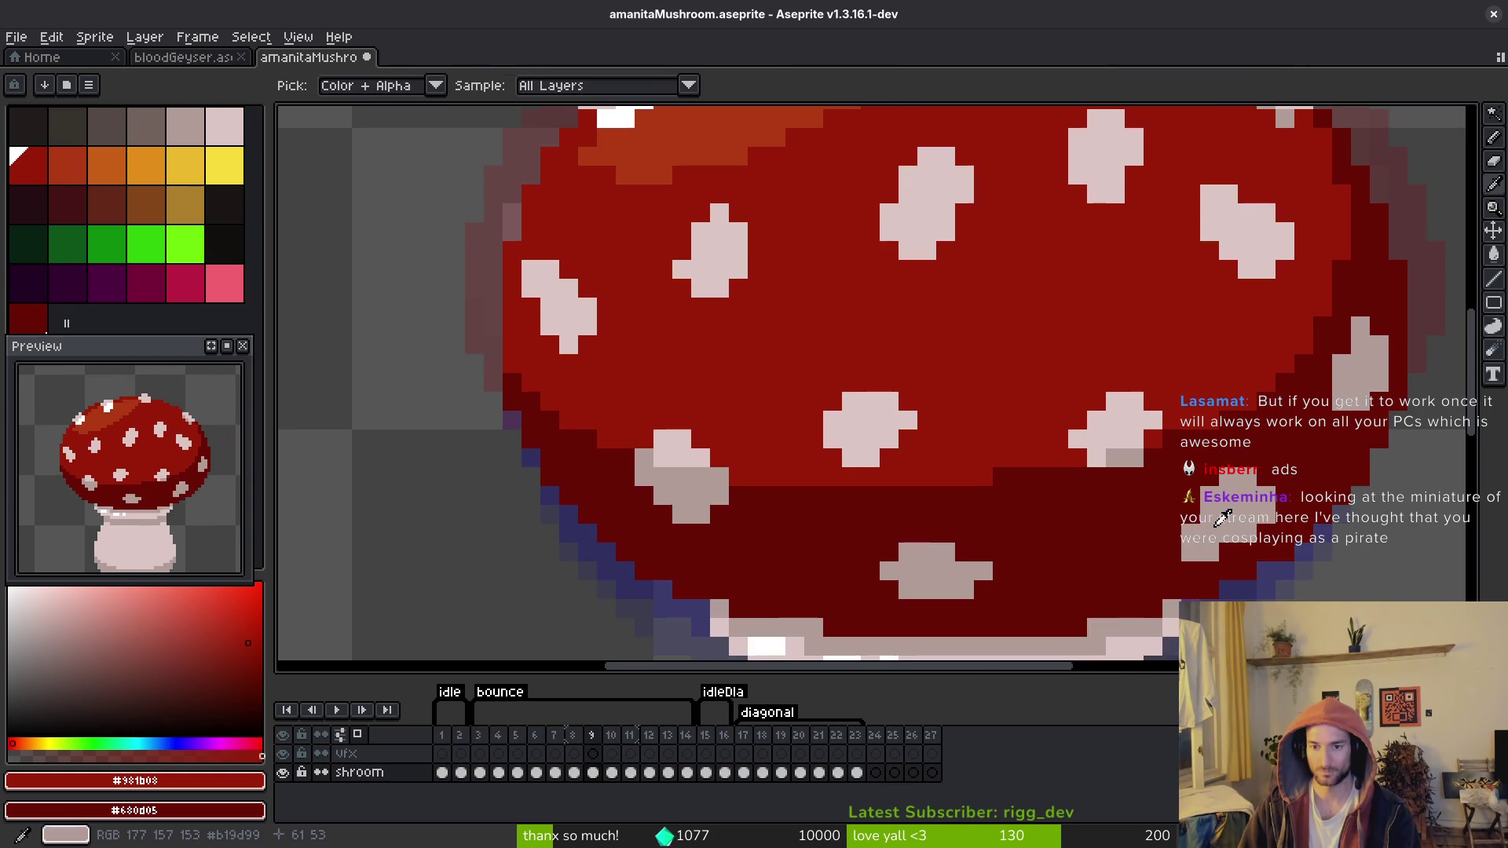
Step: Sample the underside dark red and the spot's greyish-pink and light pink shades
alt+click(1141, 482)
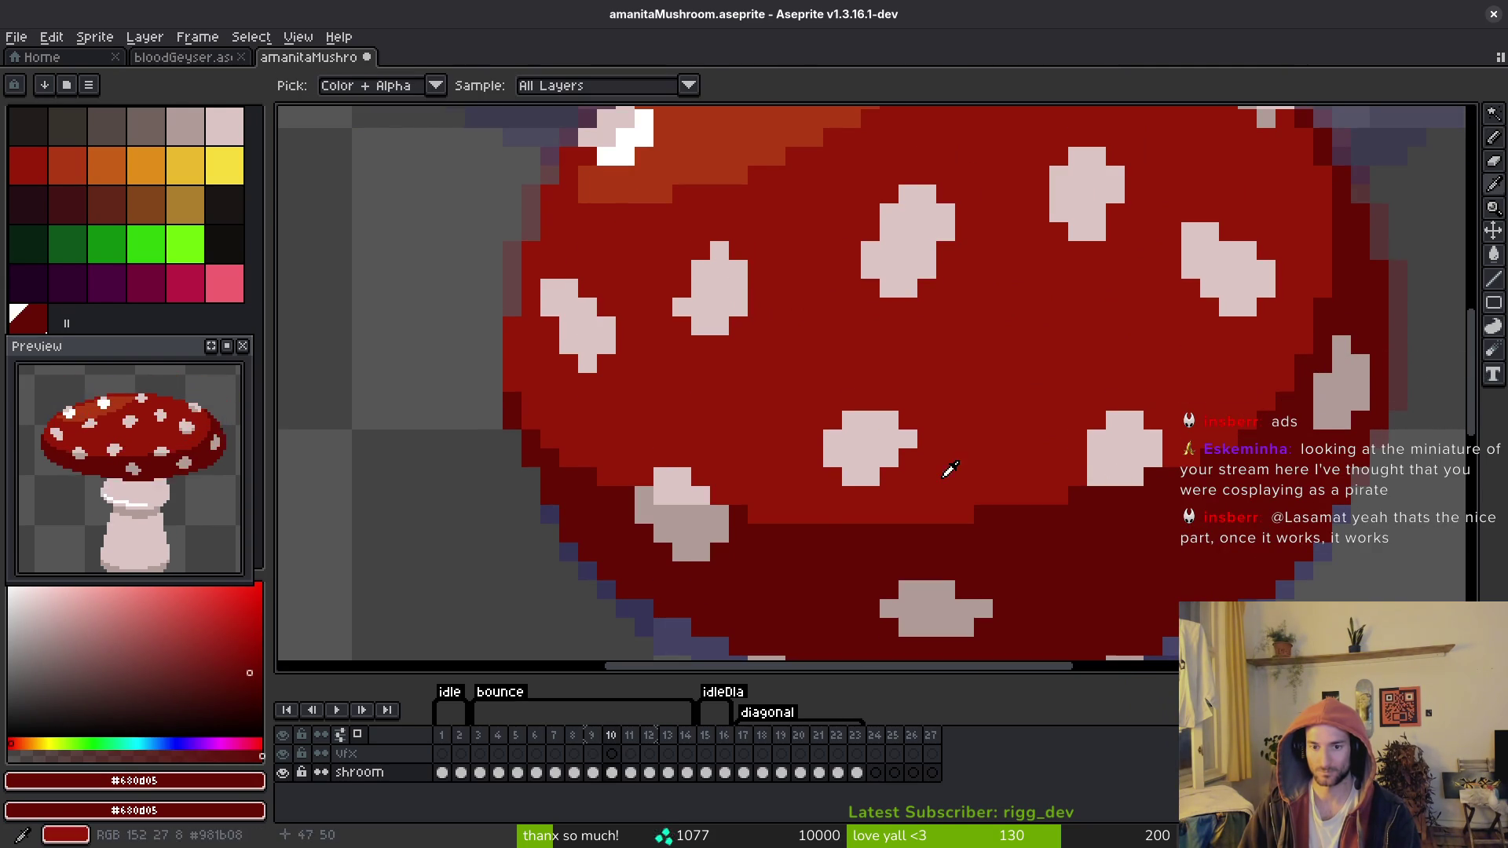
alt+click(671, 515)
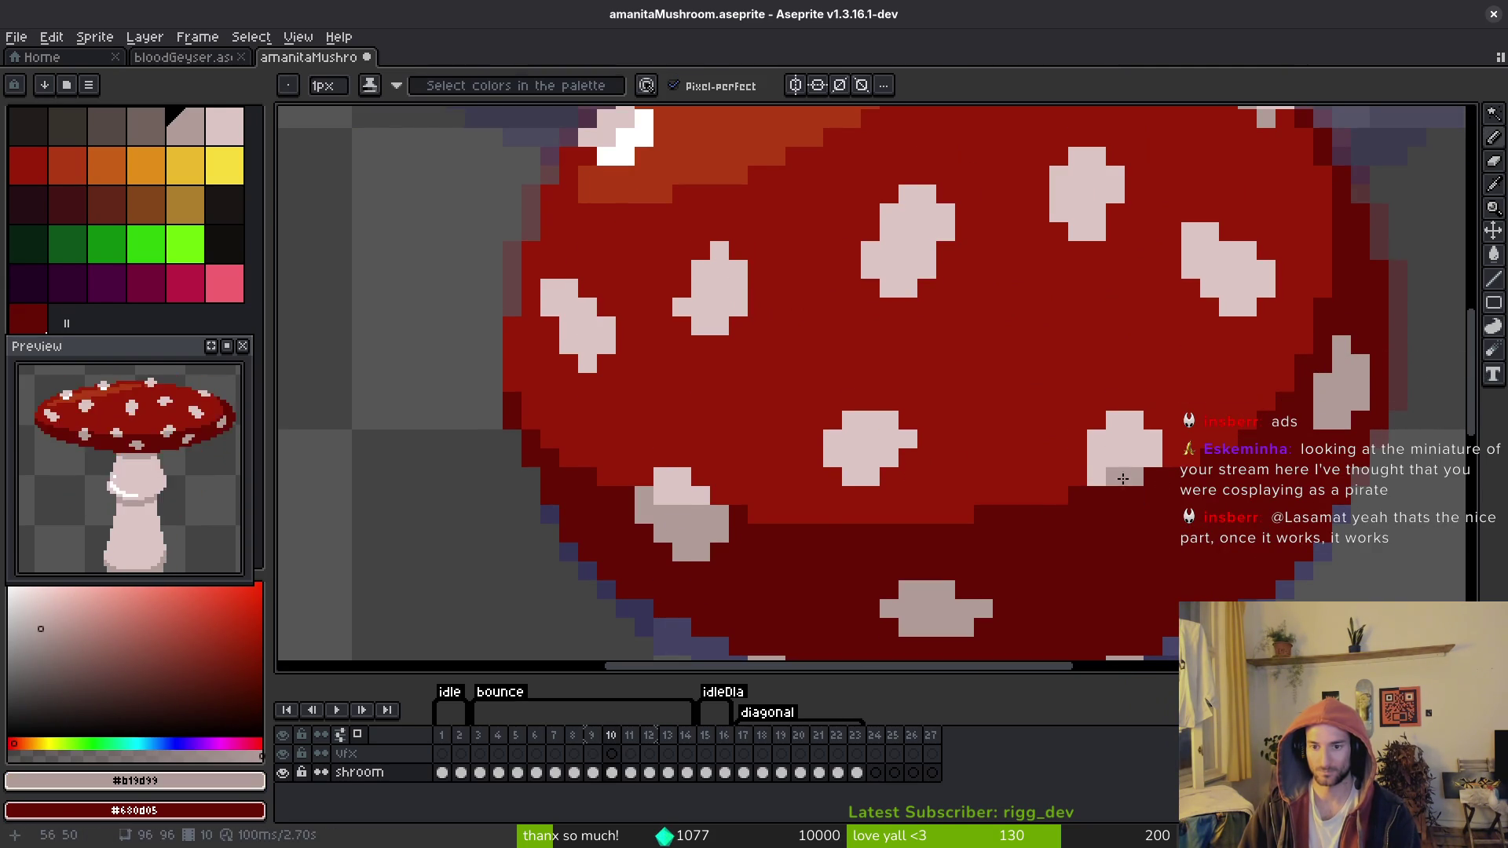
scroll(1151, 506, down, 2)
scroll(1149, 508, up, 1)
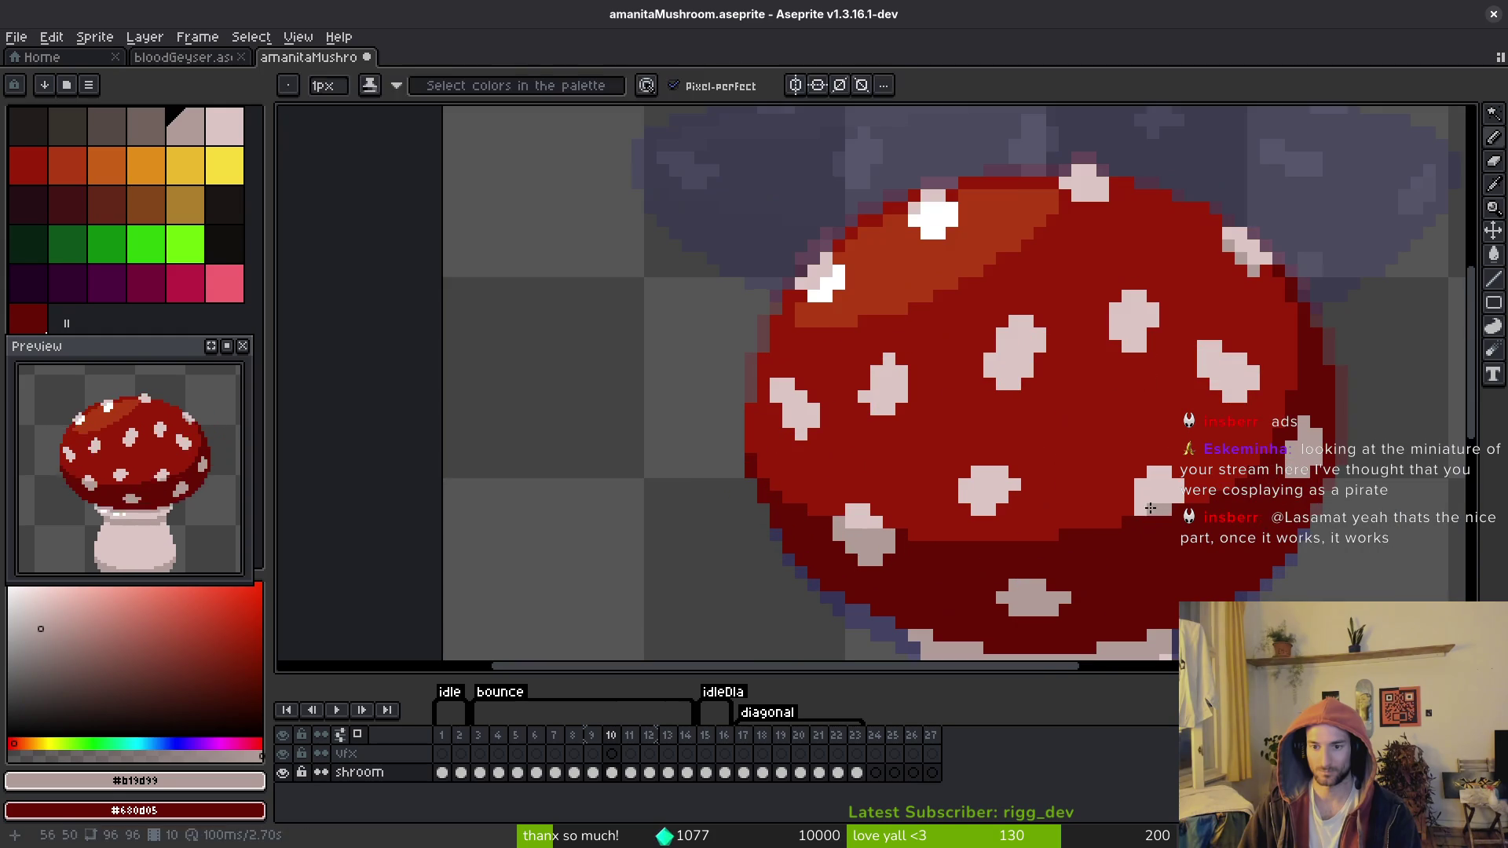
alt+click(1132, 507)
scroll(1131, 498, down, 2)
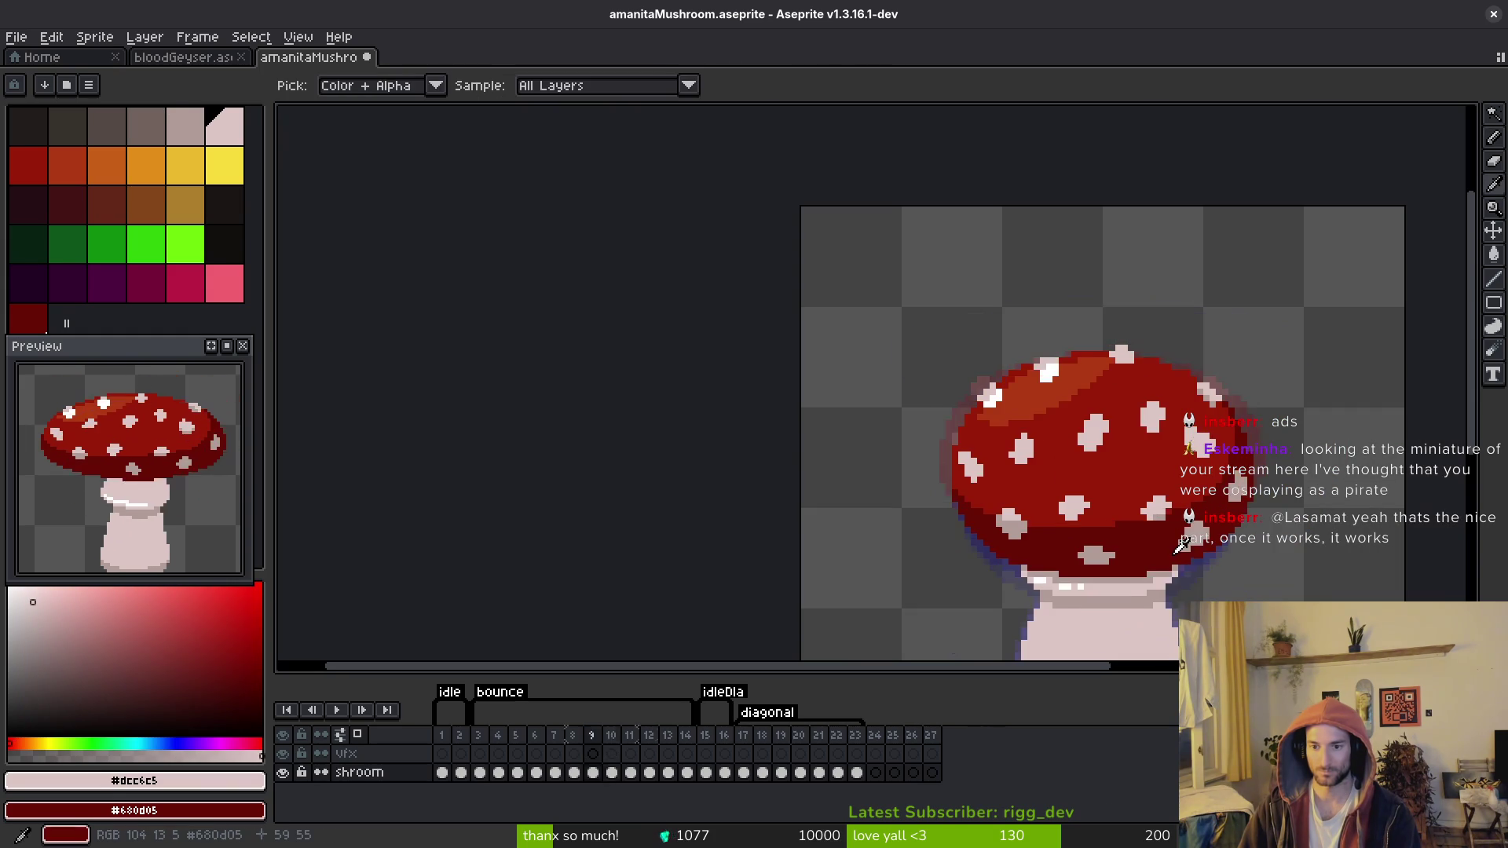
scroll(1168, 543, up, 3)
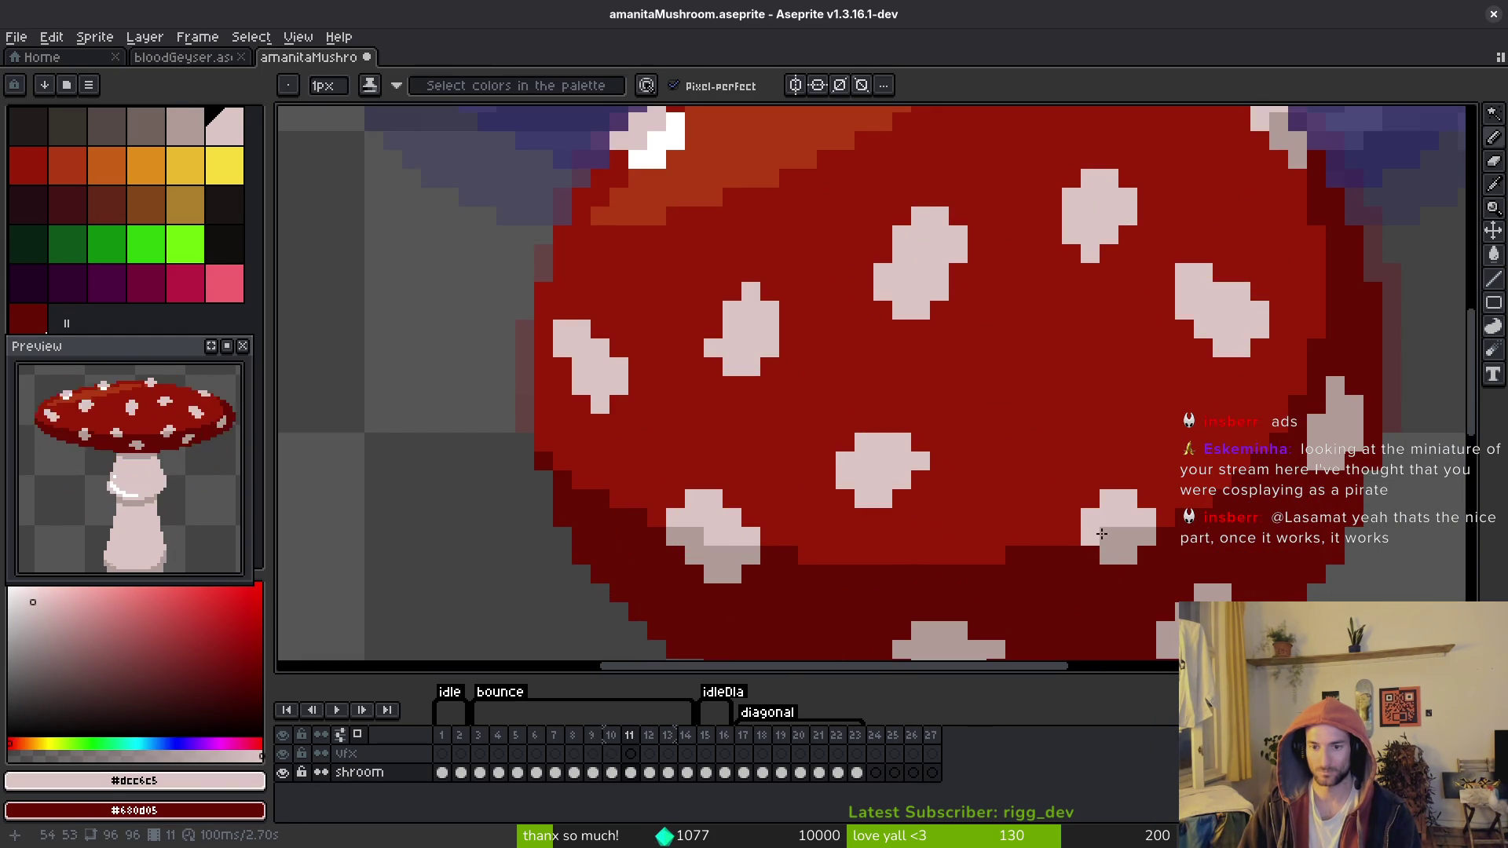
scroll(1102, 534, down, 2)
scroll(1178, 514, down, 1)
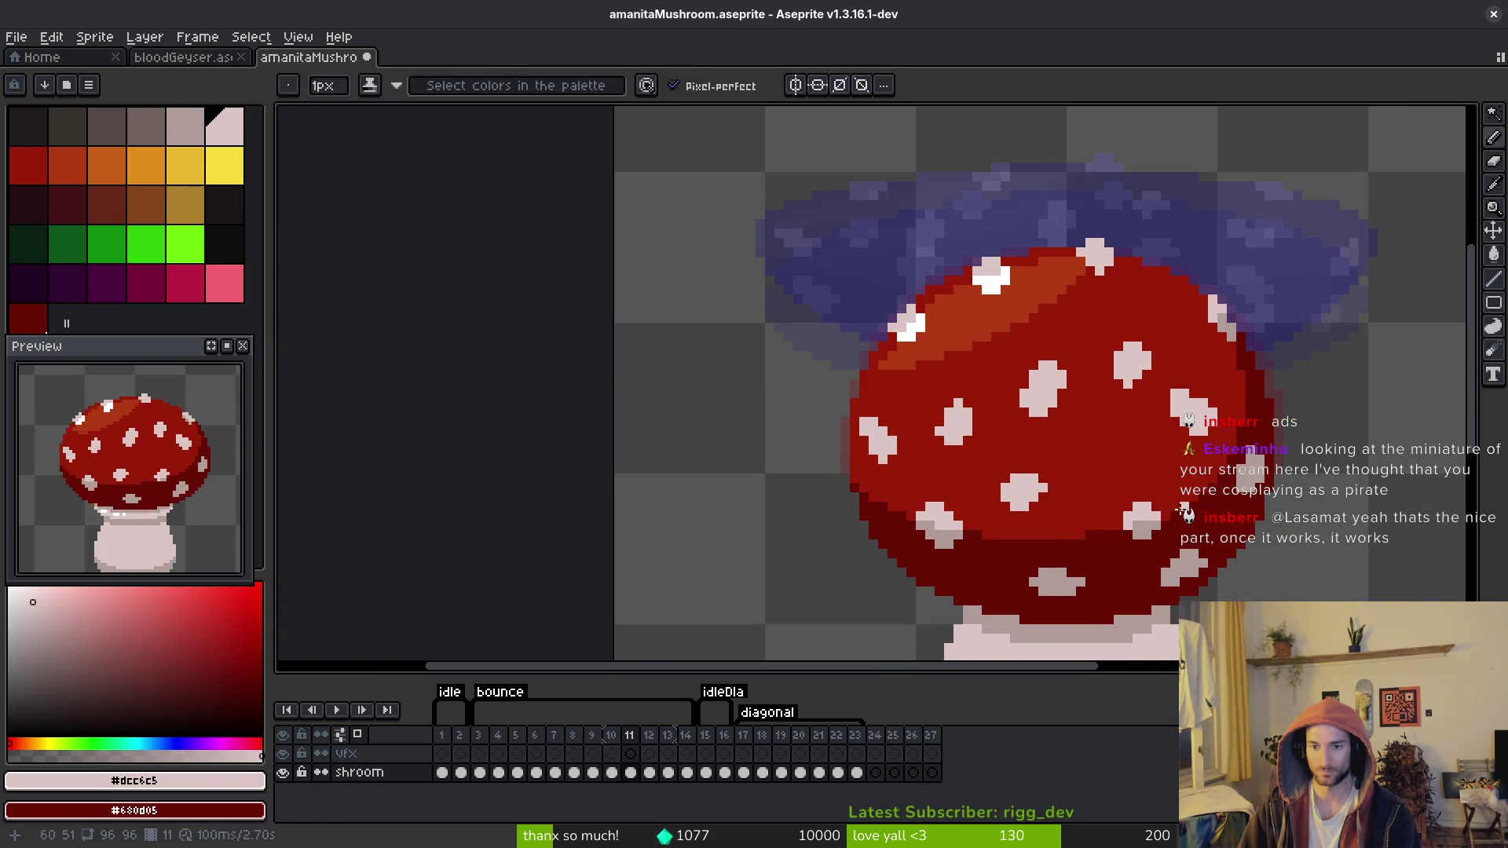
scroll(1178, 512, up, 1)
alt+click(1057, 539)
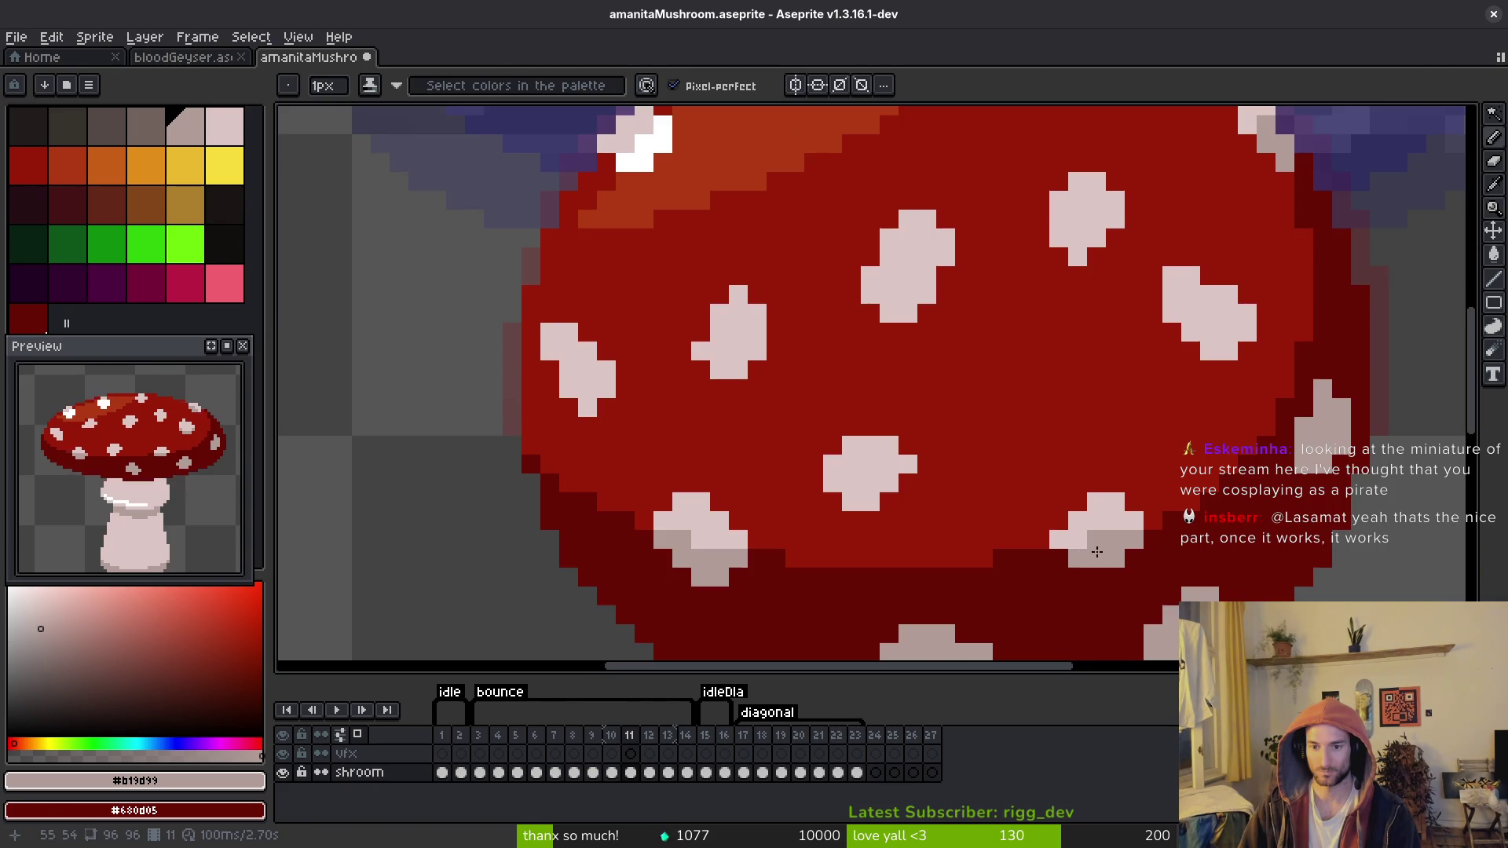
scroll(1123, 553, down, 2)
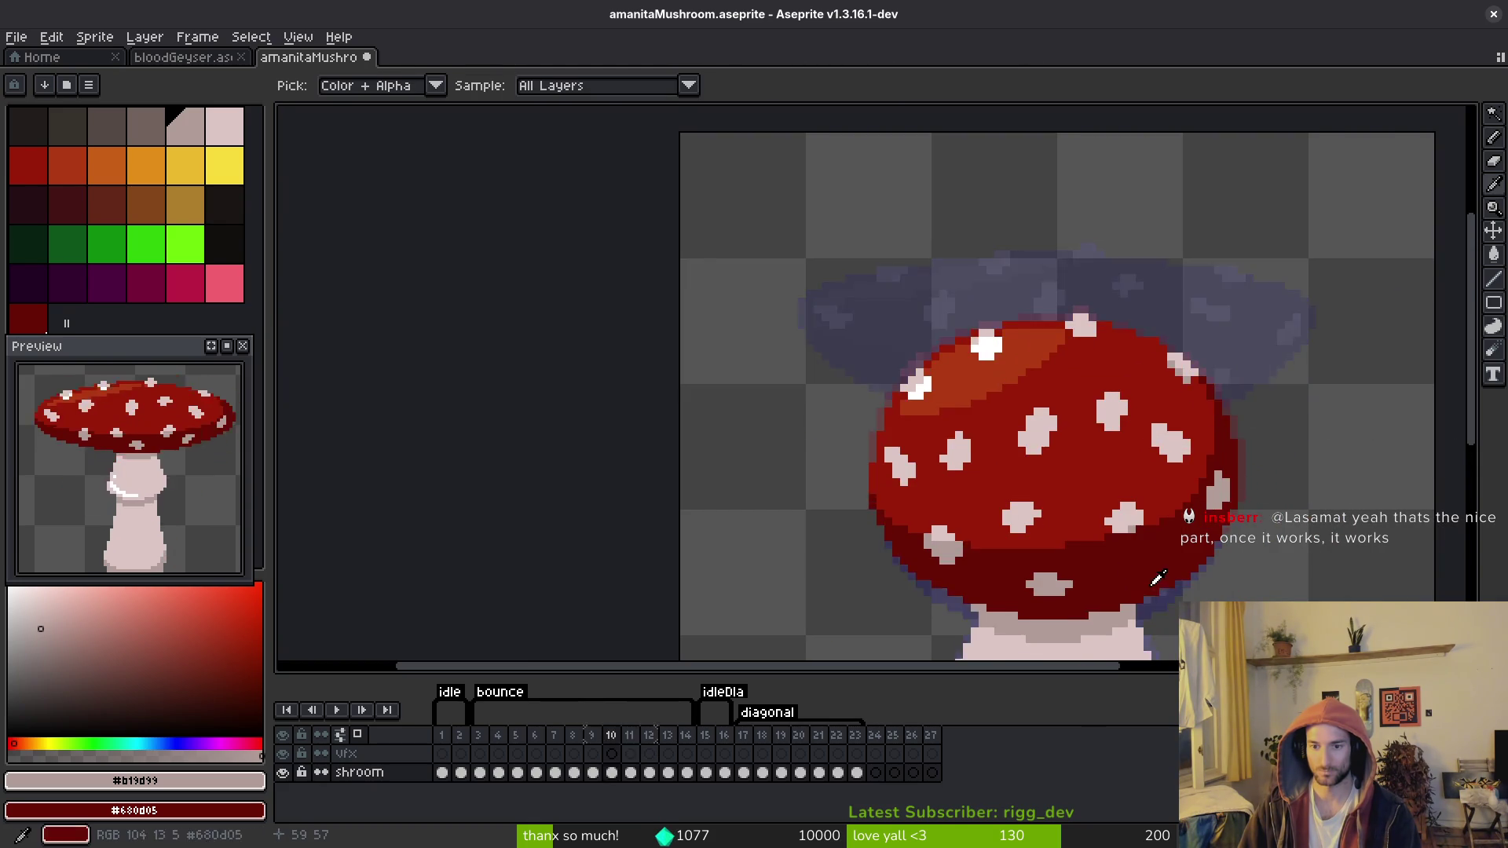
scroll(1149, 585, up, 4)
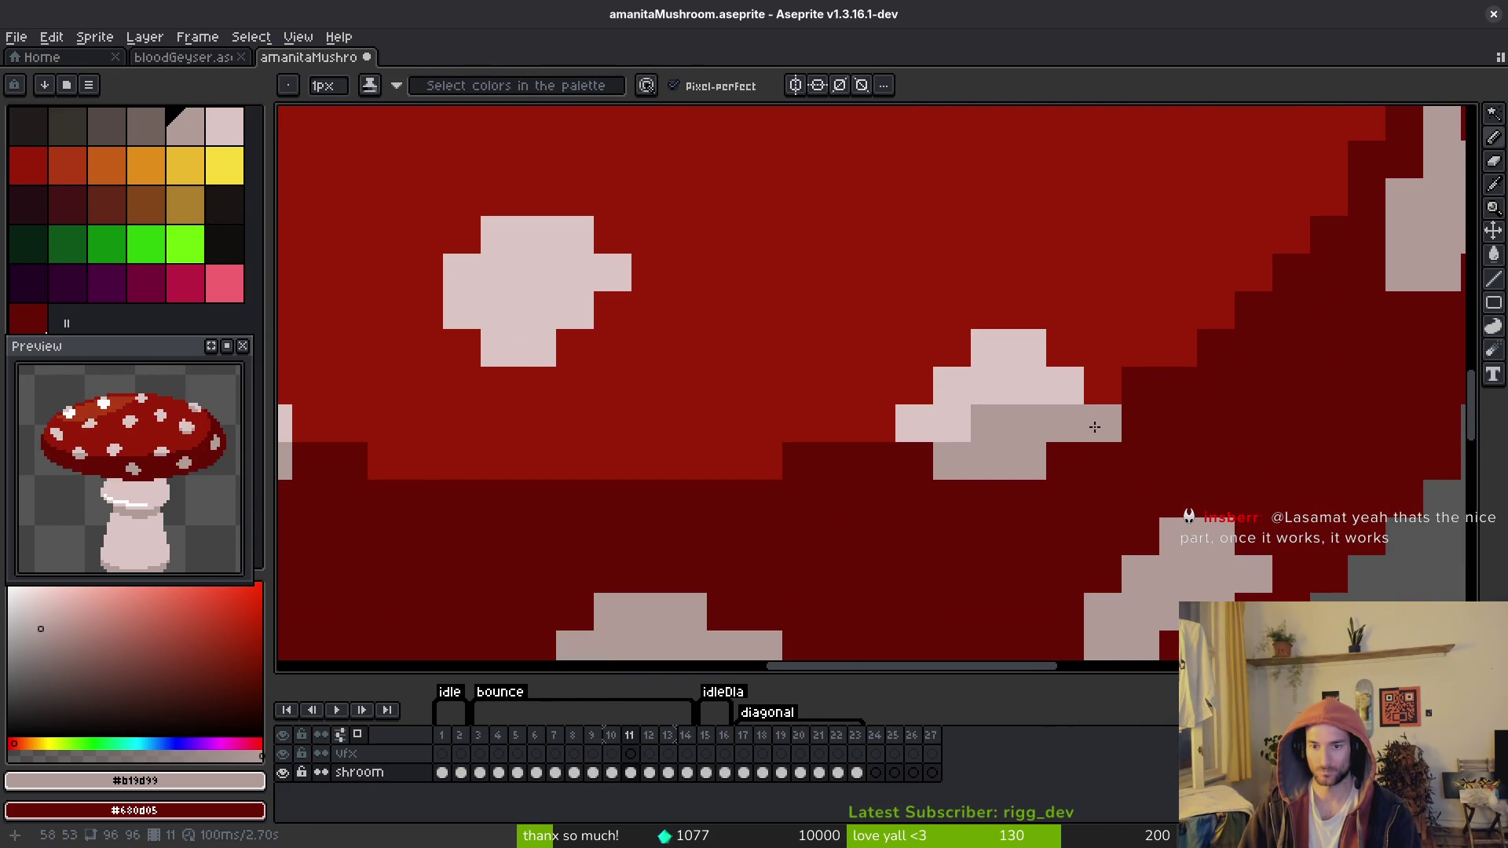
Step: Add light-pink pixels along the spot's edge, repaint its top red, and preview
alt+click(1044, 384)
click(1102, 385)
drag(1065, 310, 1053, 350)
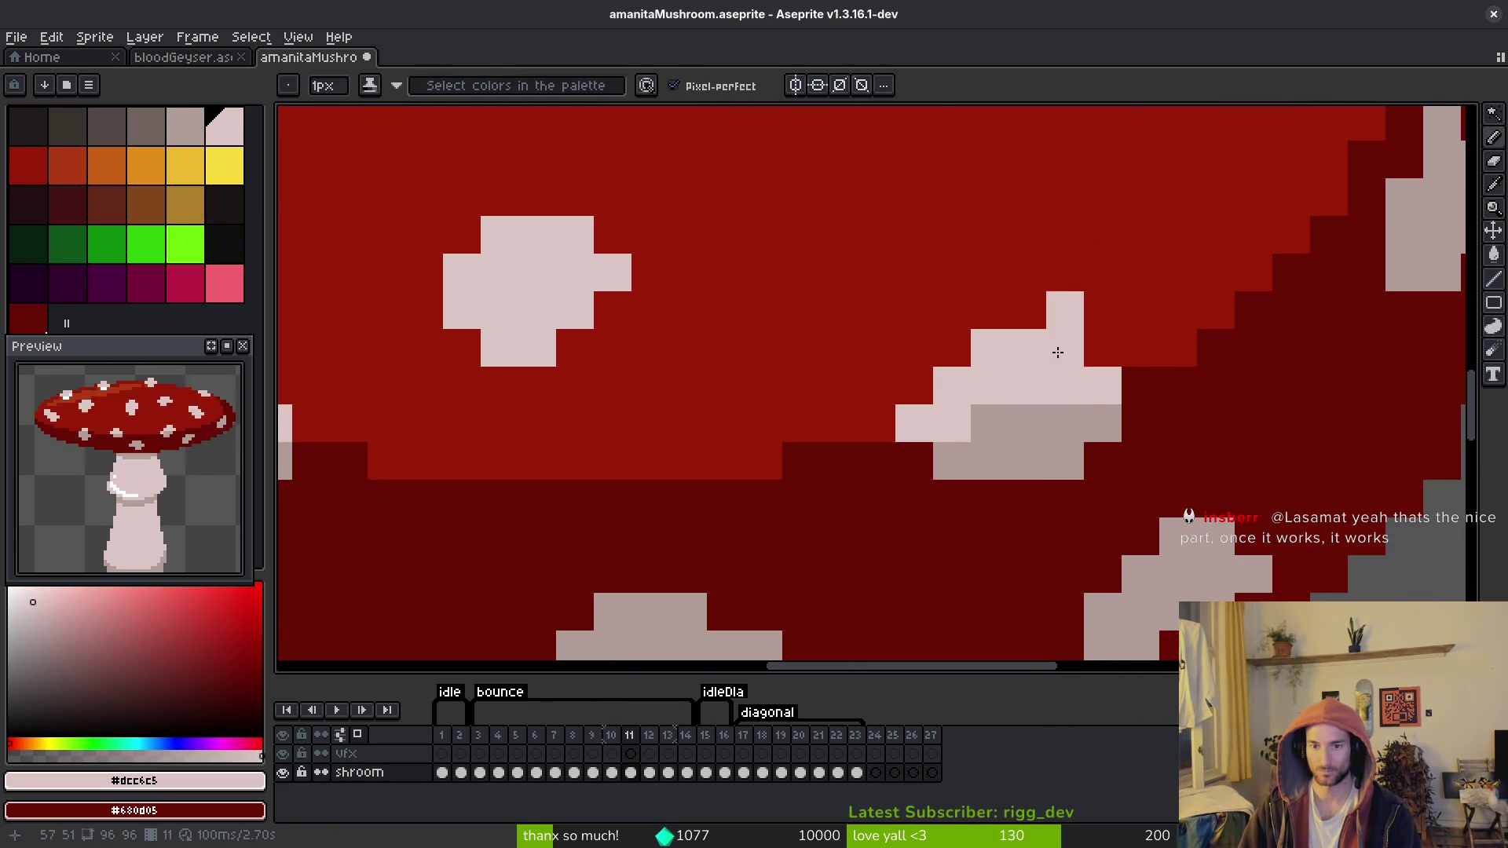
alt+click(1131, 242)
click(1065, 310)
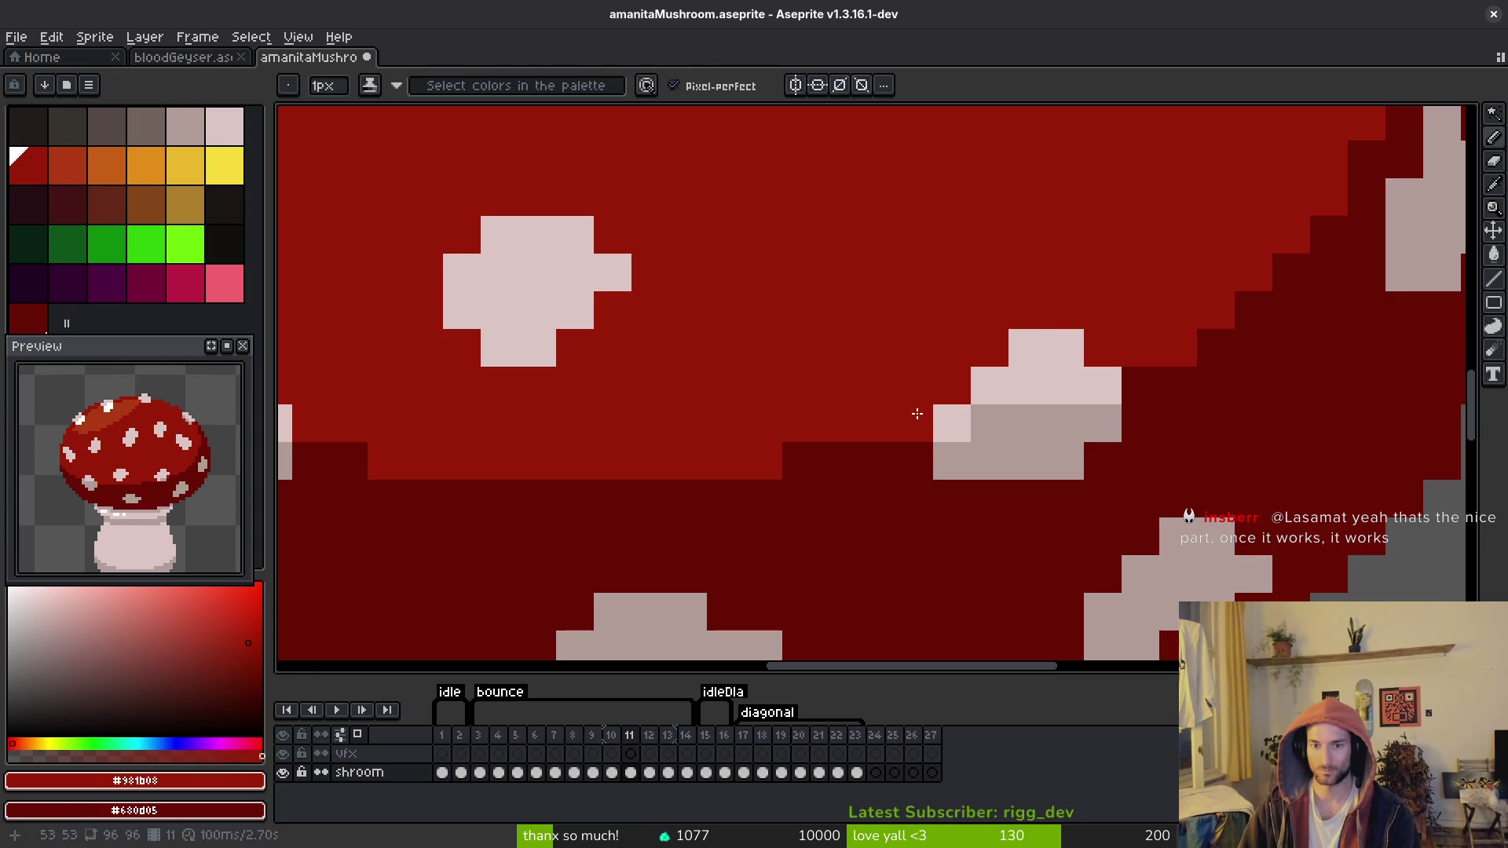
alt+click(966, 511)
scroll(989, 488, down, 5)
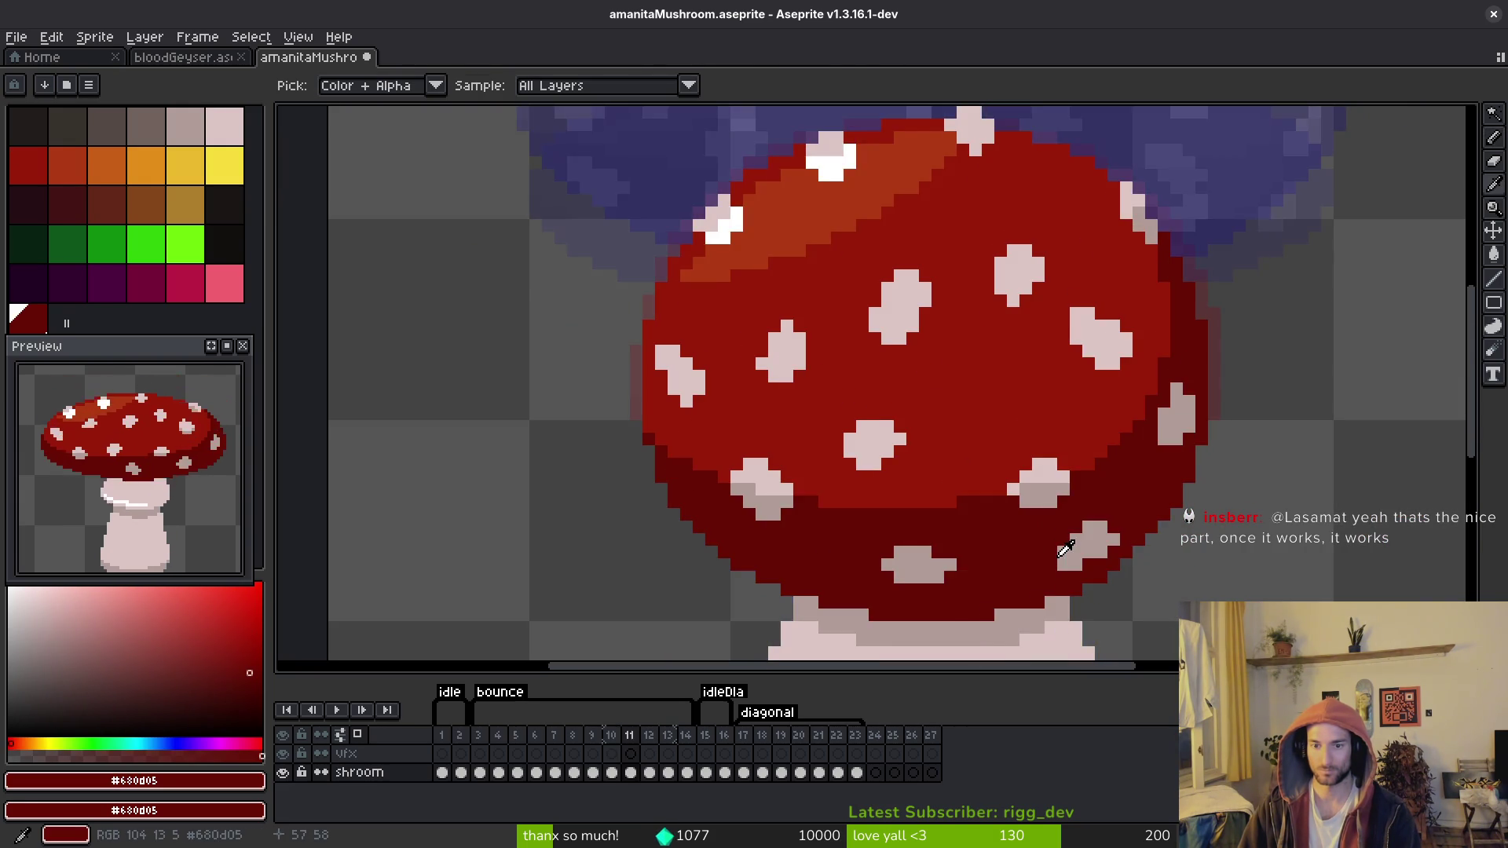
key(Return)
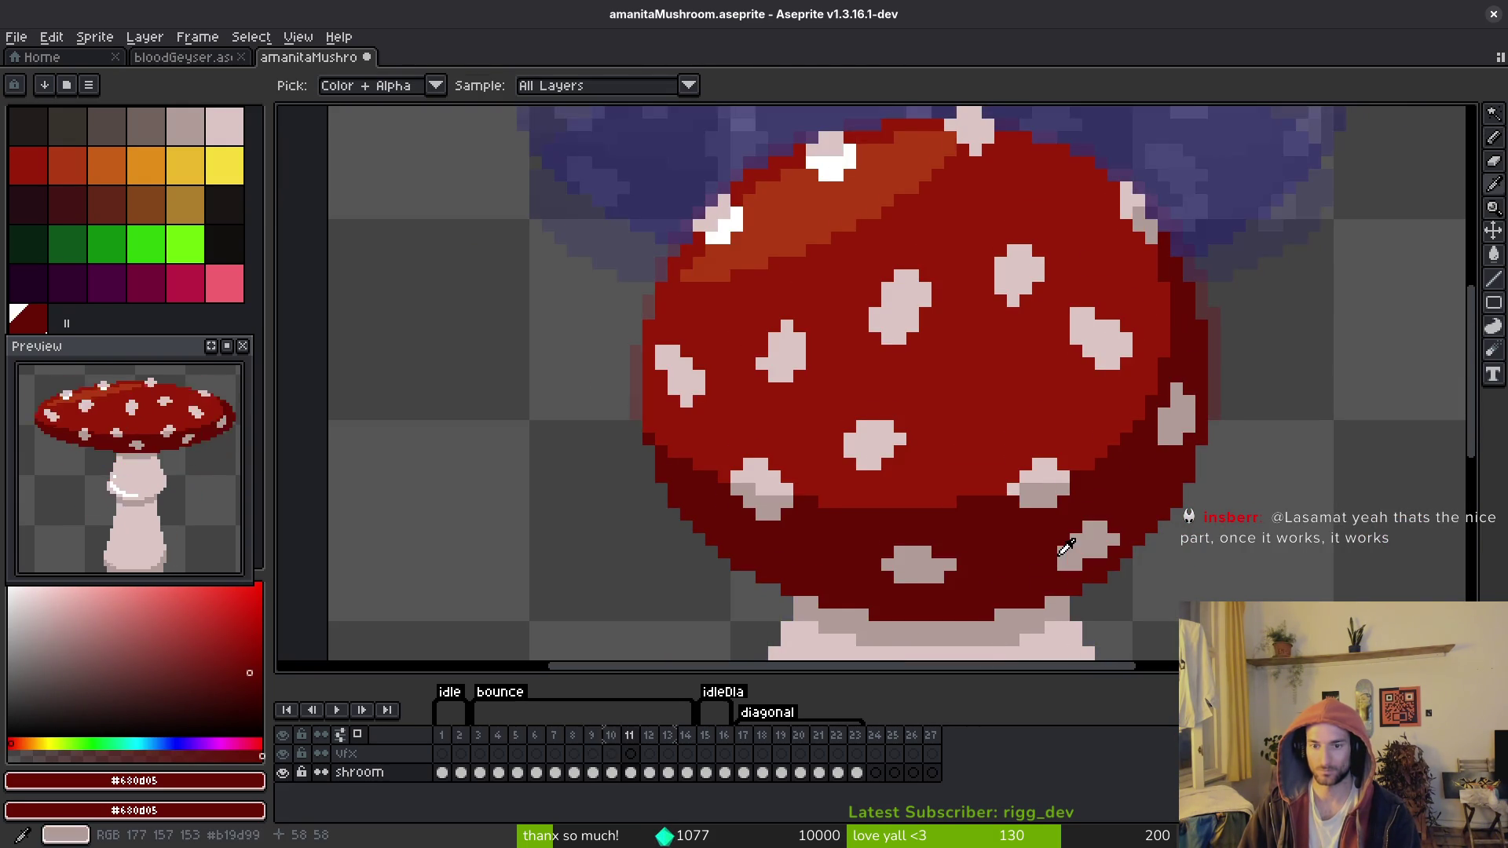
Step: Move the light-pink spot and its shaded lower part up one pixel
scroll(1044, 518, up, 2)
key(w)
click(1072, 434)
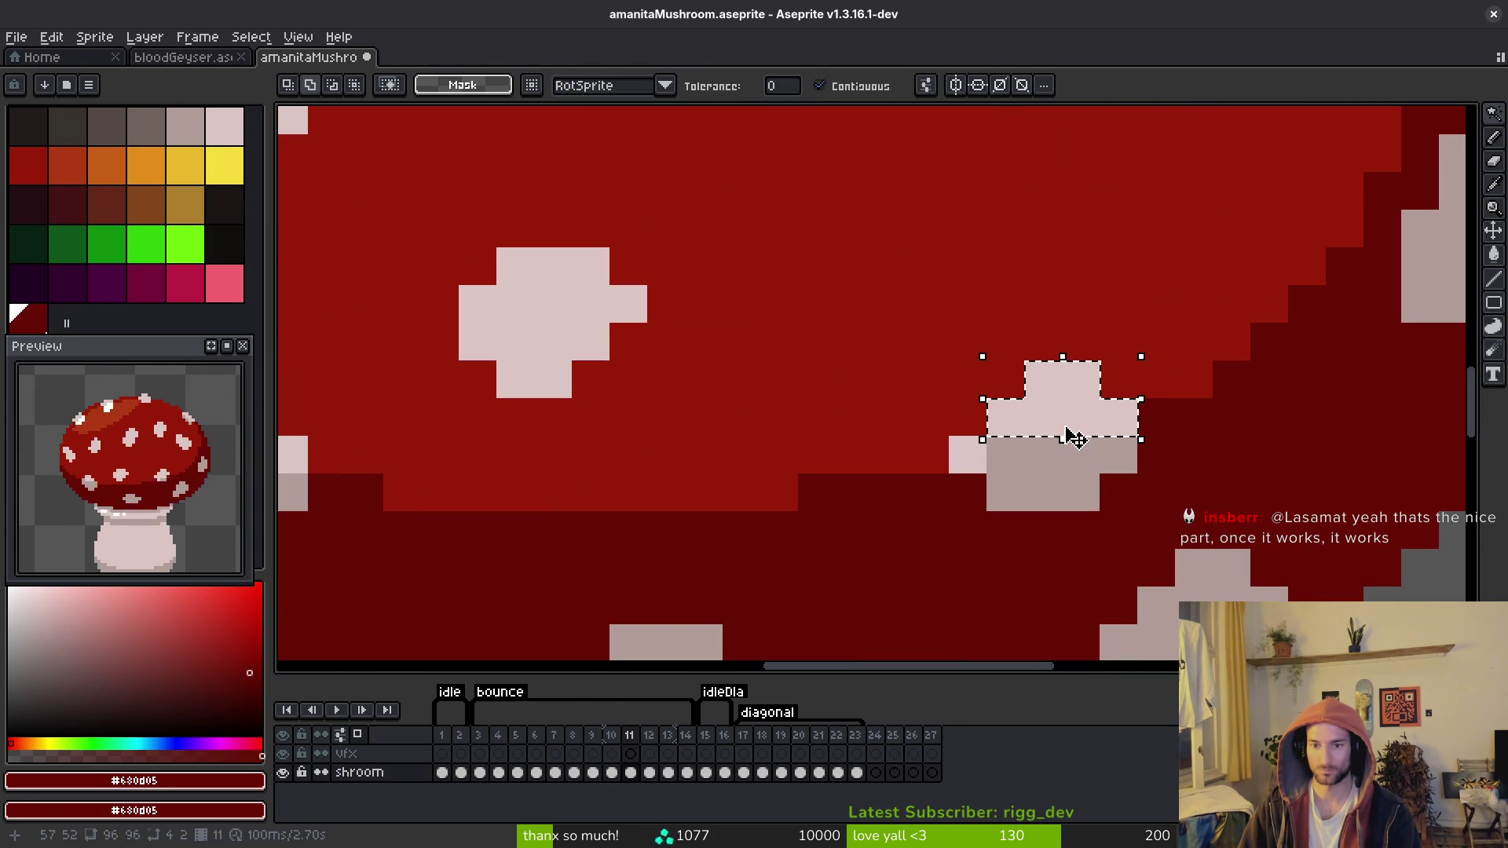
mouse_move(1072, 437)
mouse_down()
mouse_move(1053, 407)
mouse_move(985, 449)
mouse_up()
click(966, 454)
shift+click(1063, 478)
click(1058, 454)
key(b)
Step: Repaint the cap-edge pixel red, the grey pixels under the spot dark red, and the leftover pixel pink
alt+click(1114, 358)
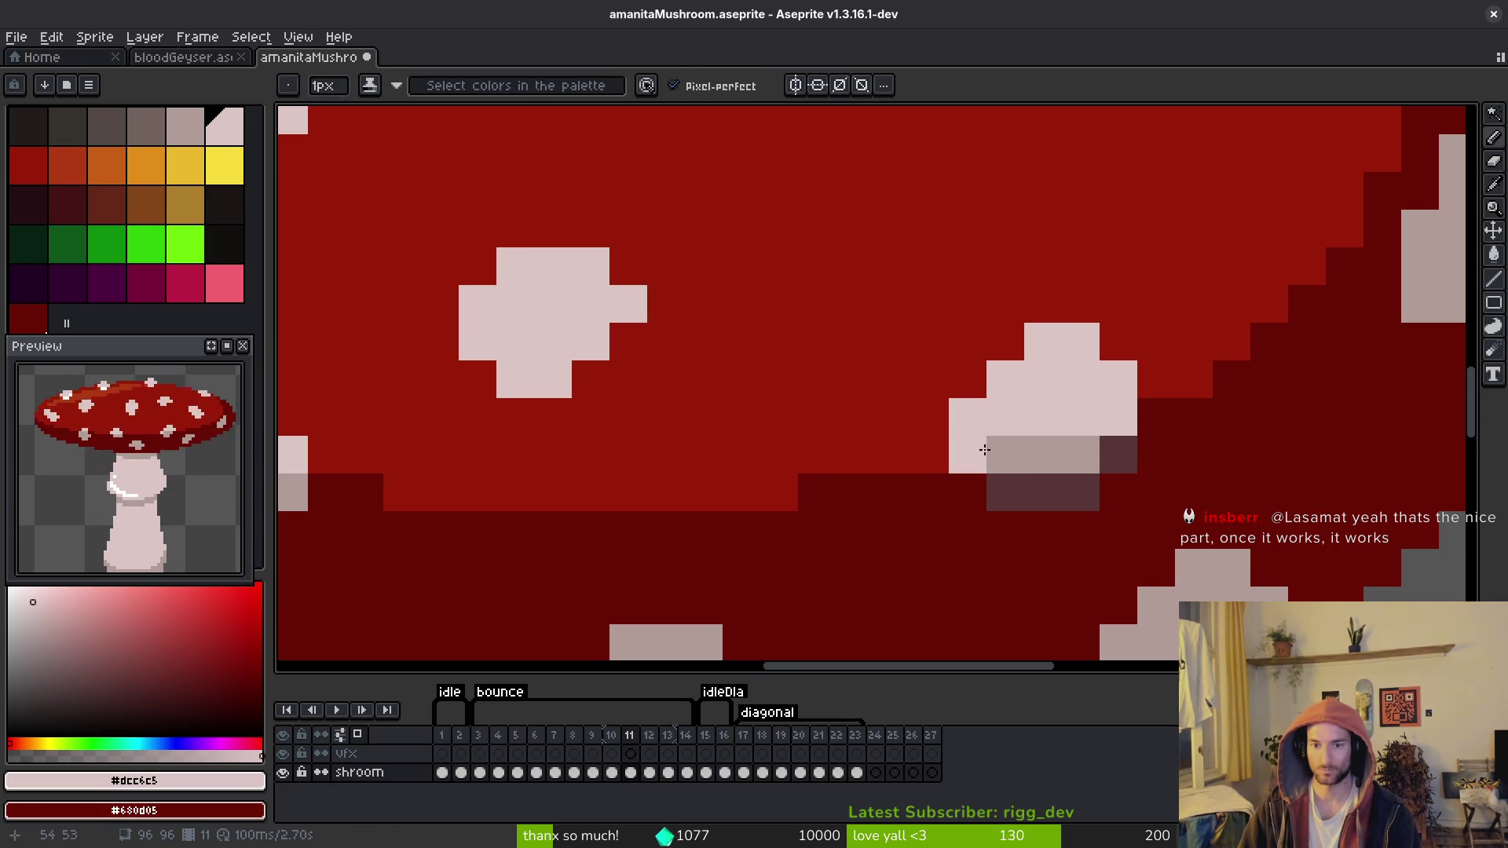
alt+click(875, 421)
click(965, 448)
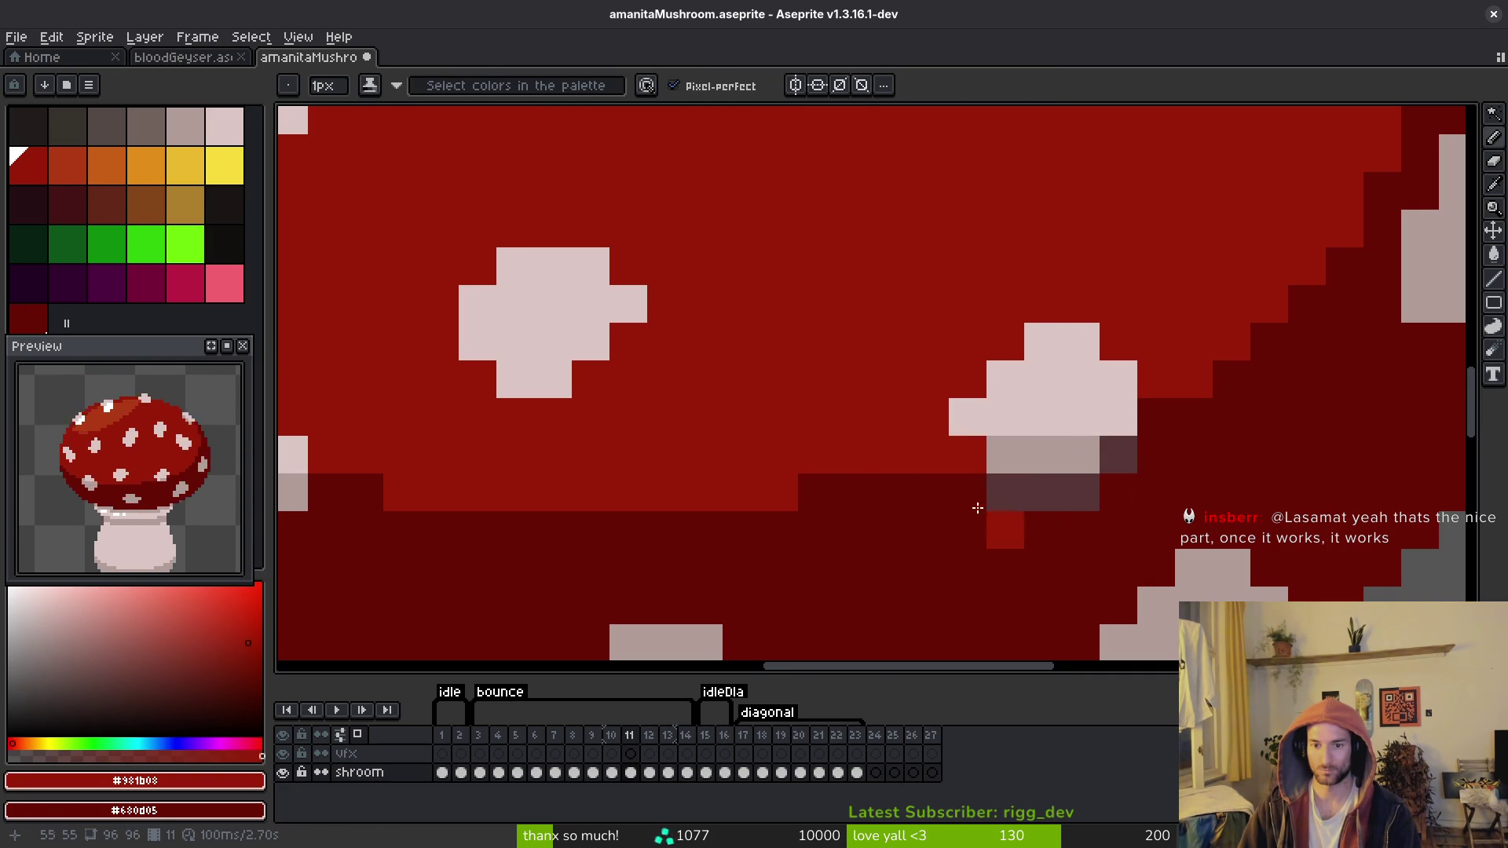
right_click(1015, 517)
alt+click(929, 493)
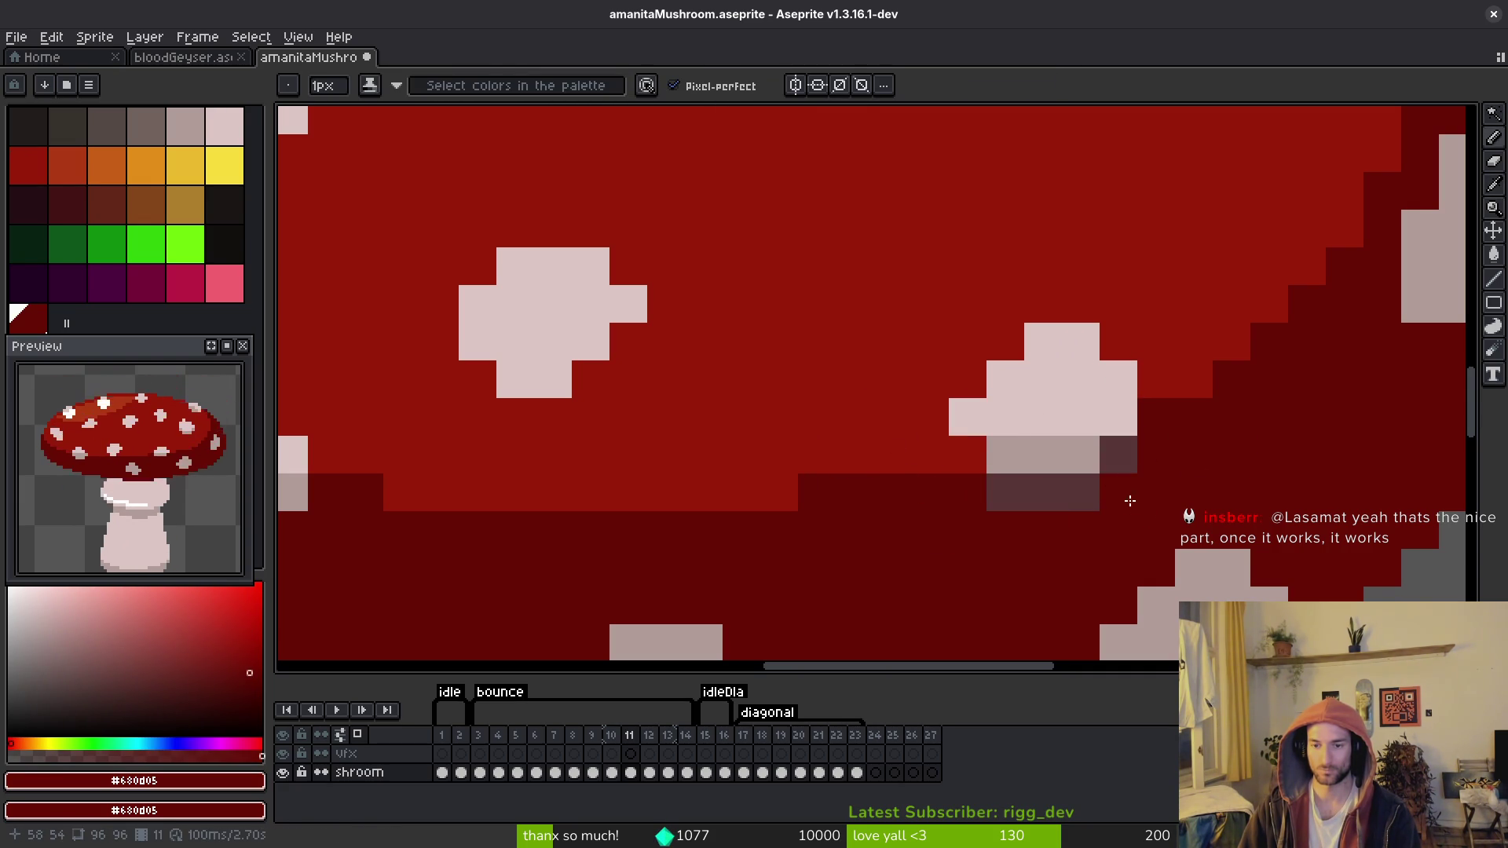
drag(1098, 496, 958, 498)
alt+click(952, 431)
click(1006, 455)
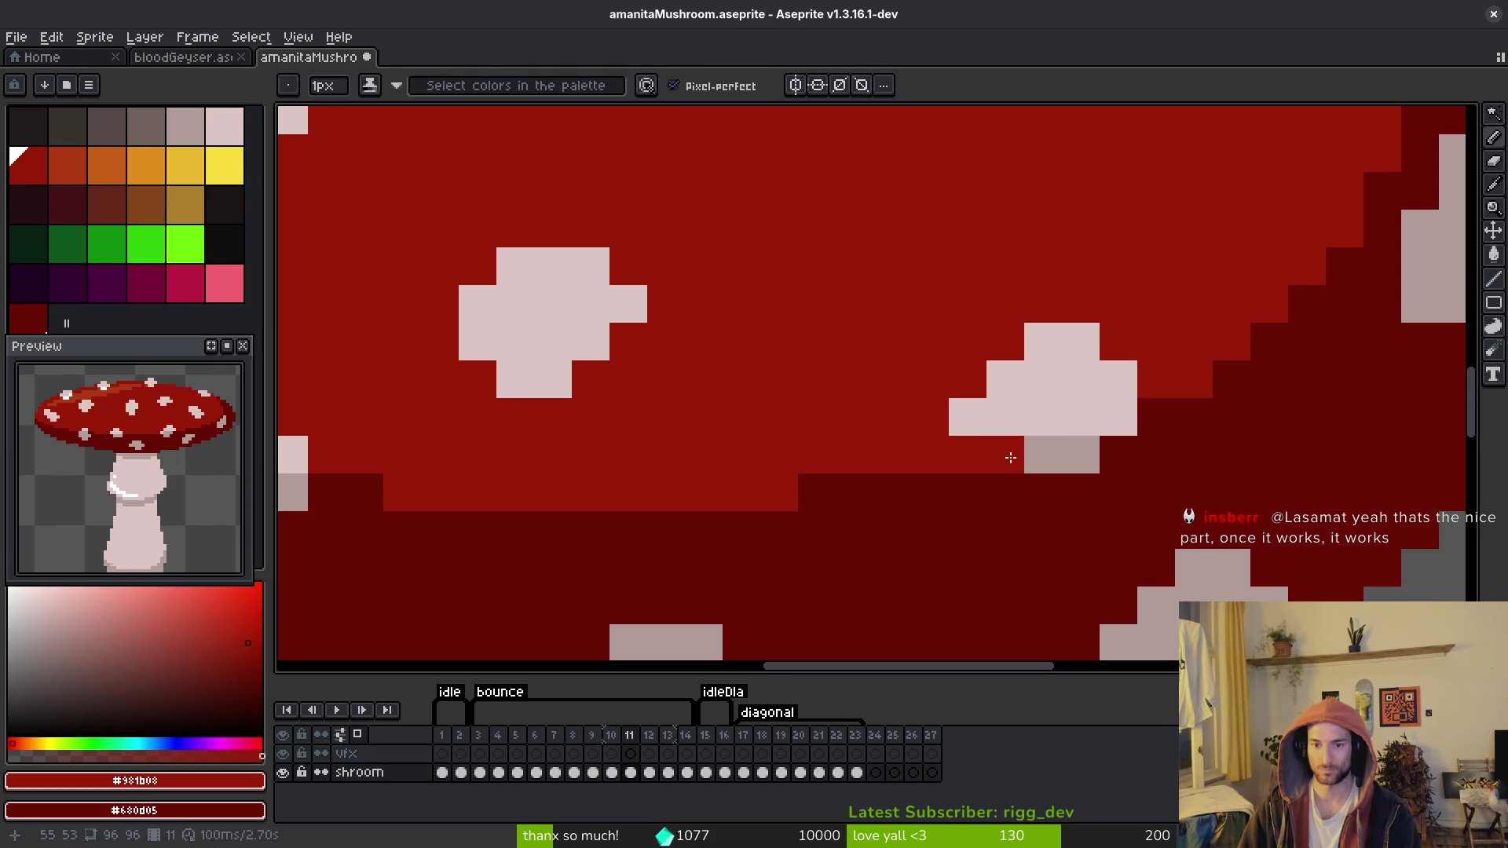
Step: Paint the remaining grey pixels under the spot pink
drag(1015, 453, 1086, 447)
scroll(1178, 541, down, 2)
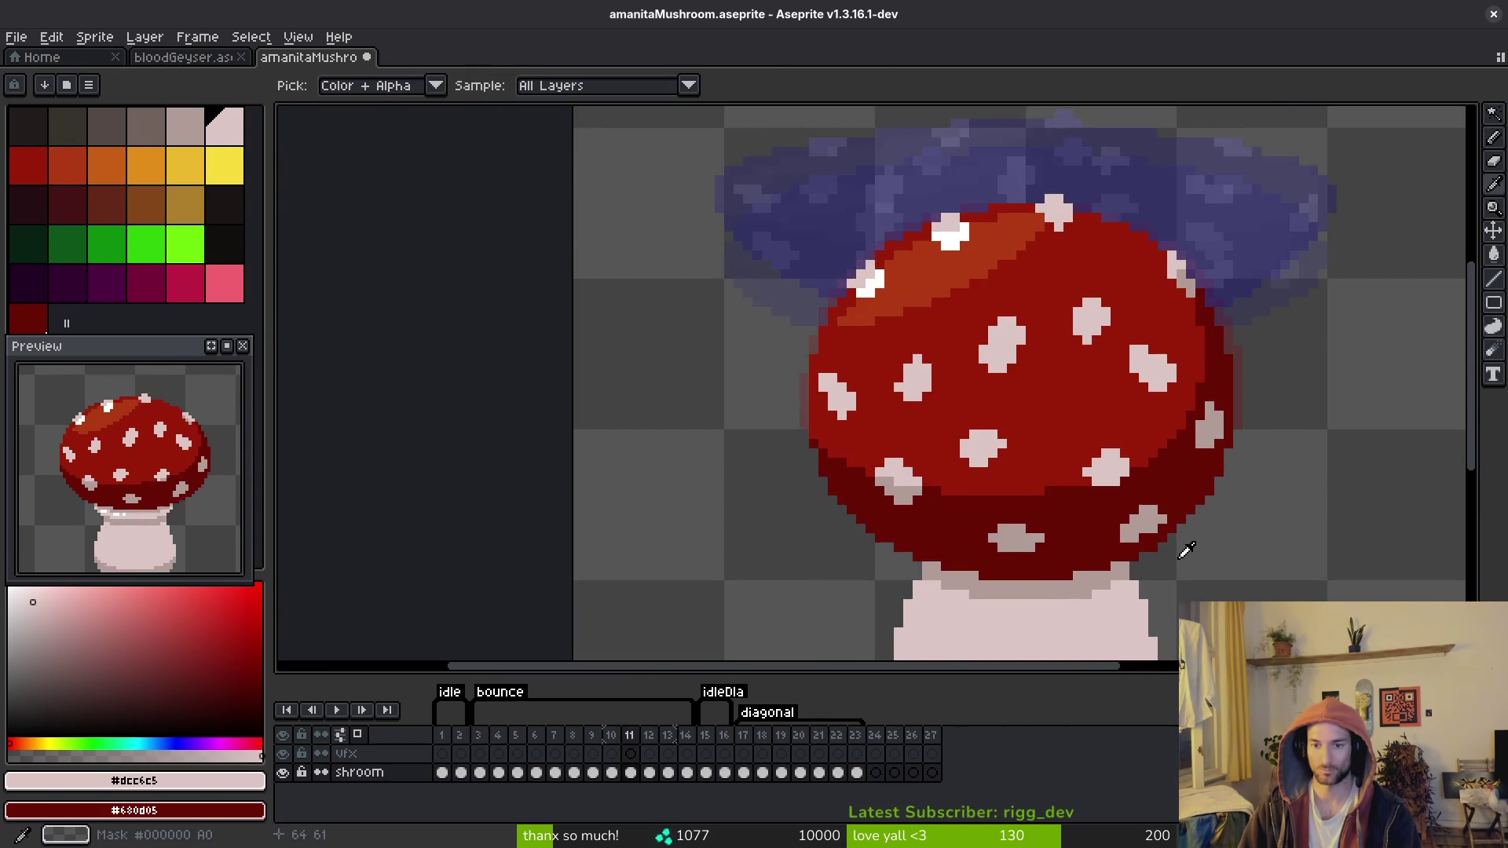
key(Right)
key(Left)
key(Left)
key(Left)
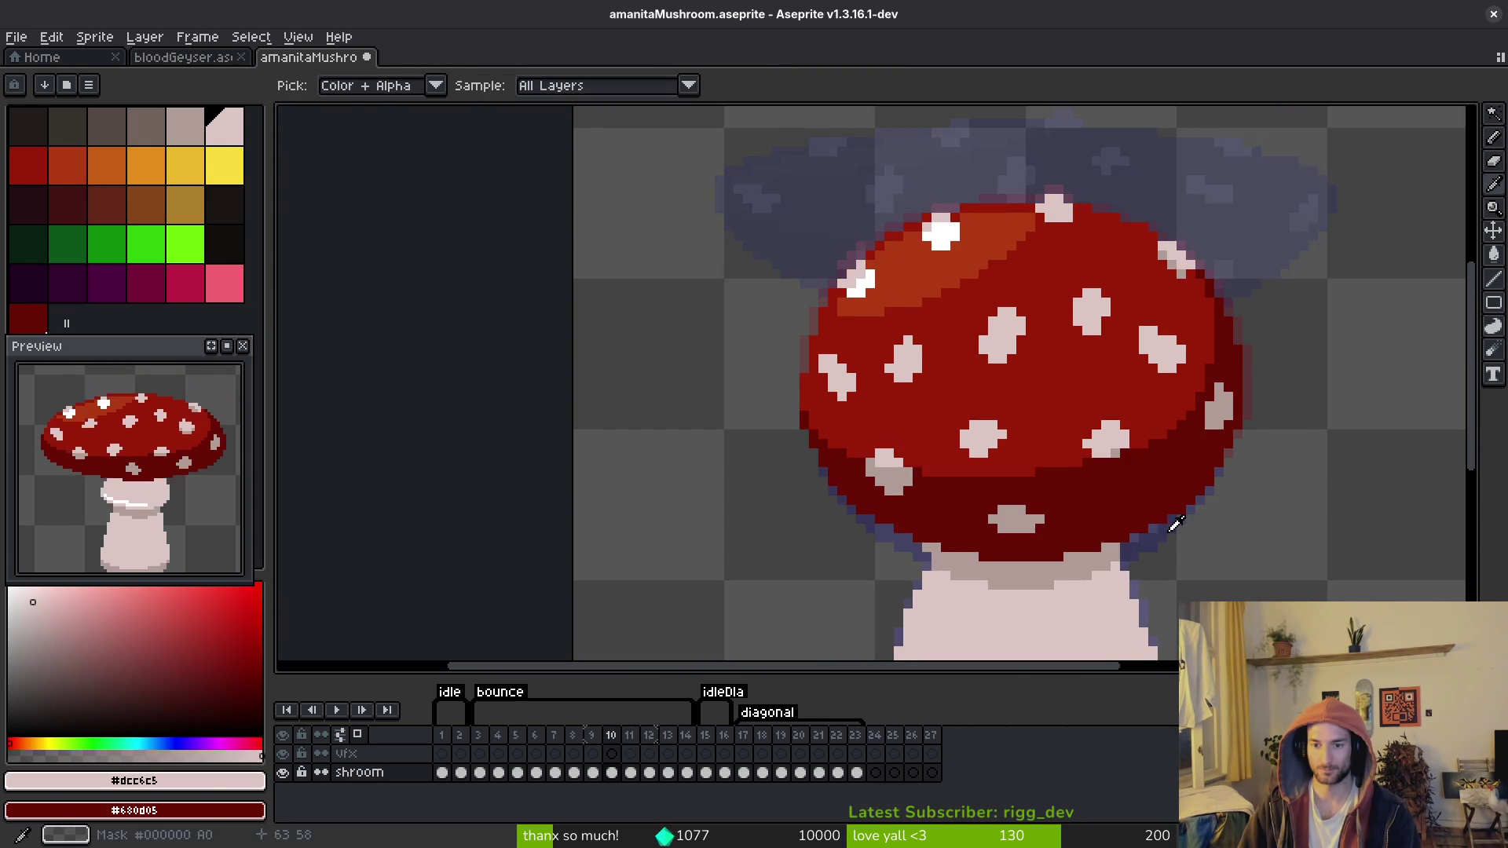
Step: Select frame 9's grey cap spot and move it down-left on frame 10
key(w)
click(1170, 470)
key(Right)
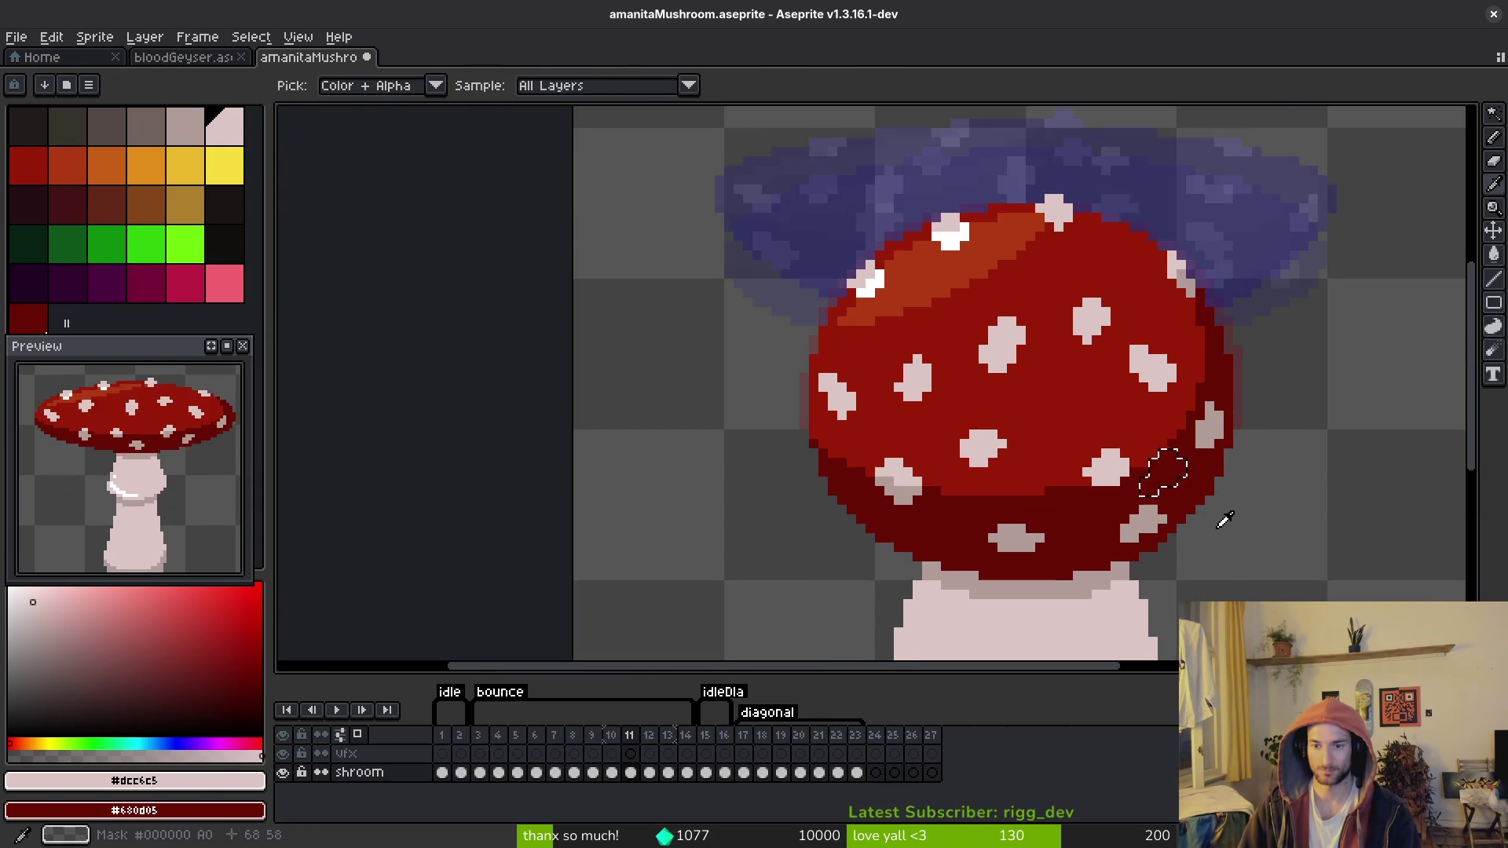
scroll(1192, 509, up, 2)
drag(1135, 437, 1056, 512)
key(b)
alt+click(1072, 477)
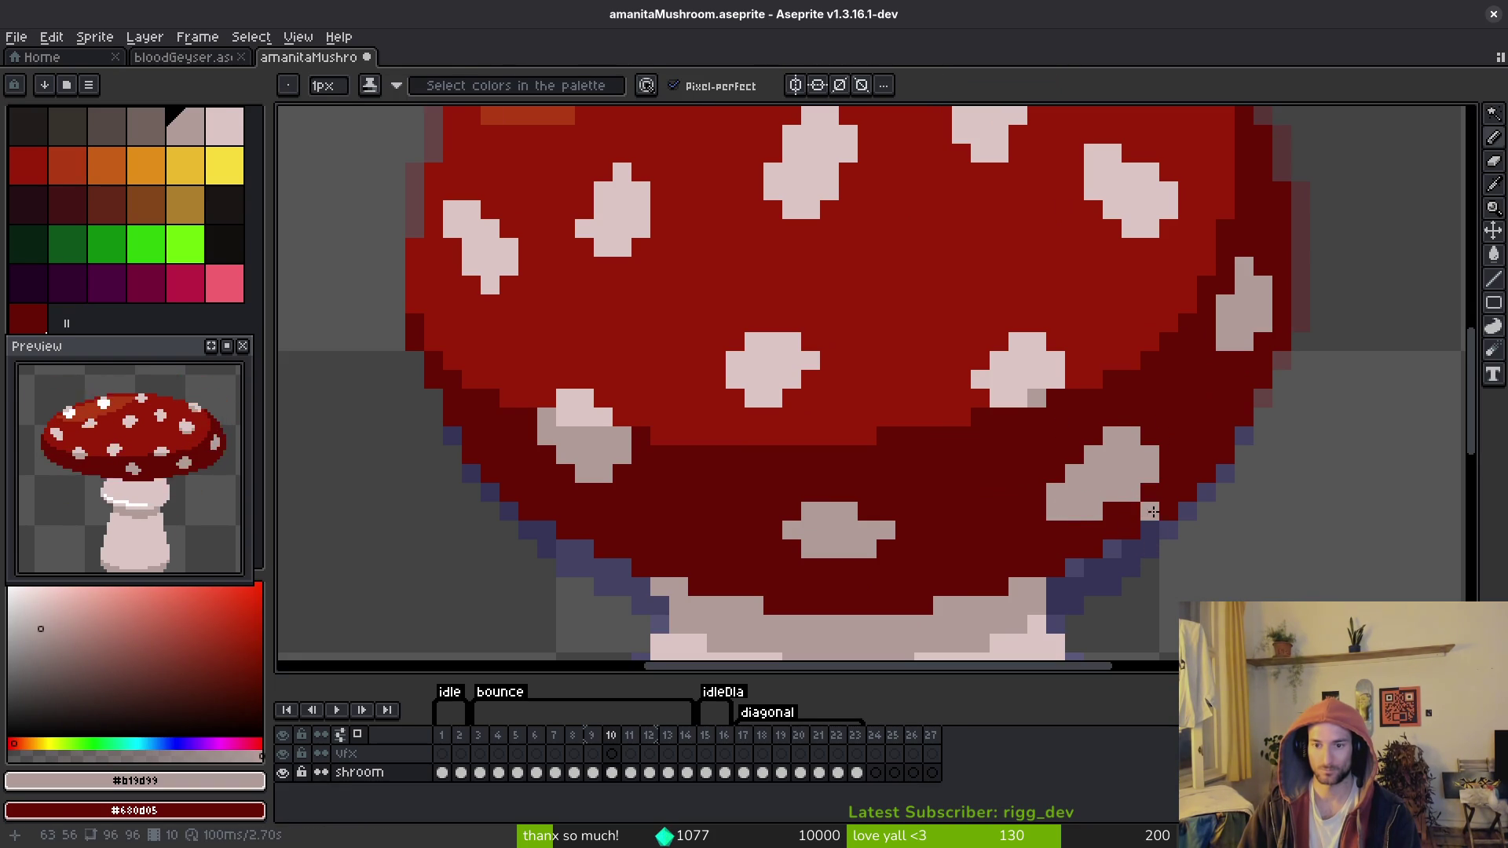
Step: Erase the stray light pixels on the cap edge and pick up the dark red
key(e)
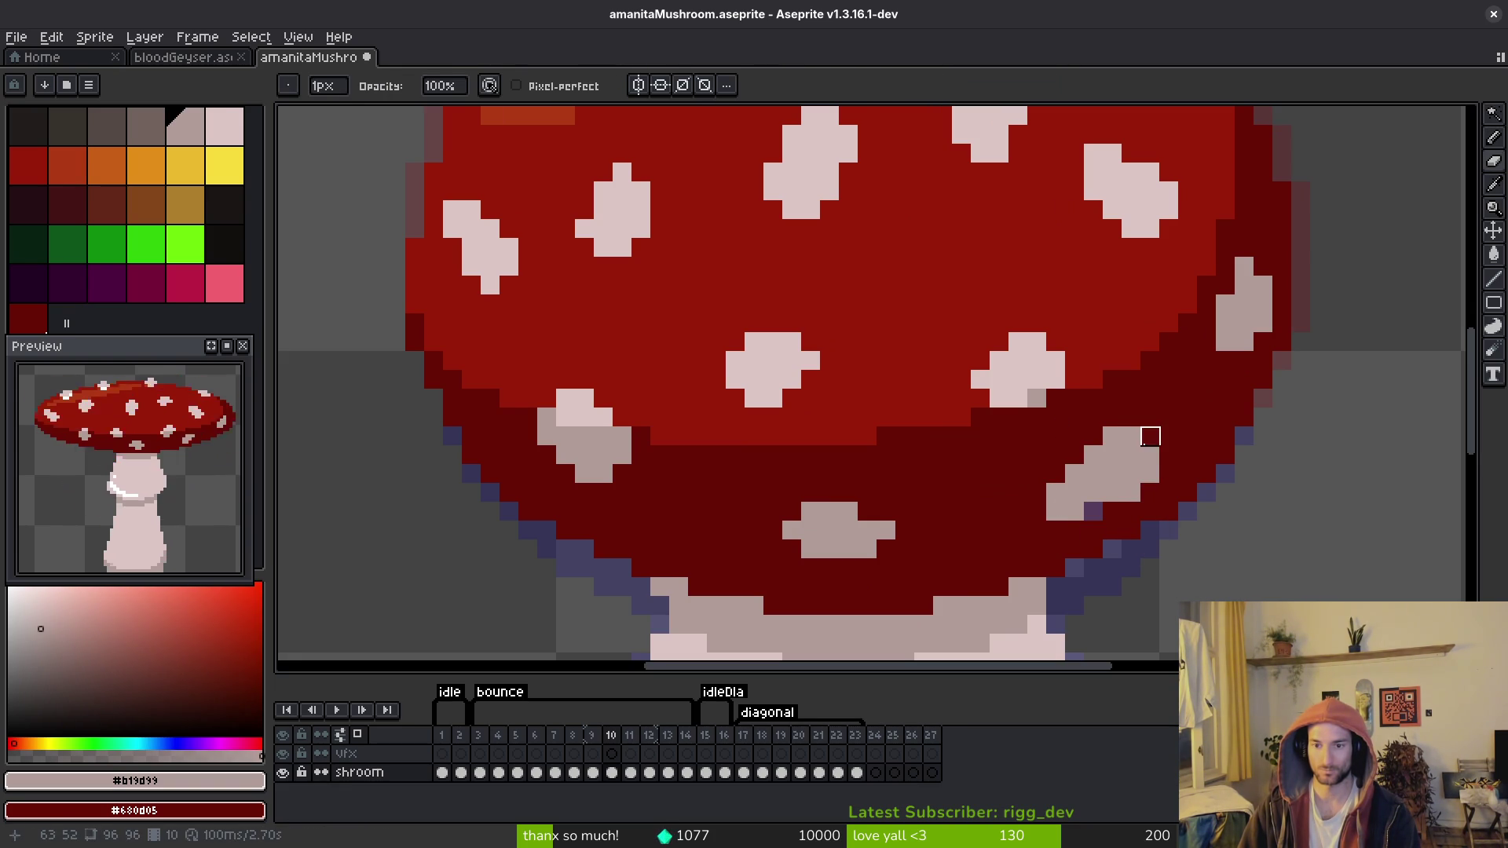
mouse_move(1131, 436)
mouse_down()
mouse_move(1150, 474)
mouse_move(1131, 493)
mouse_up()
alt+click(1168, 448)
key(f)
Step: Flip between frames 9 and 10 to compare the cap fix
key(Right)
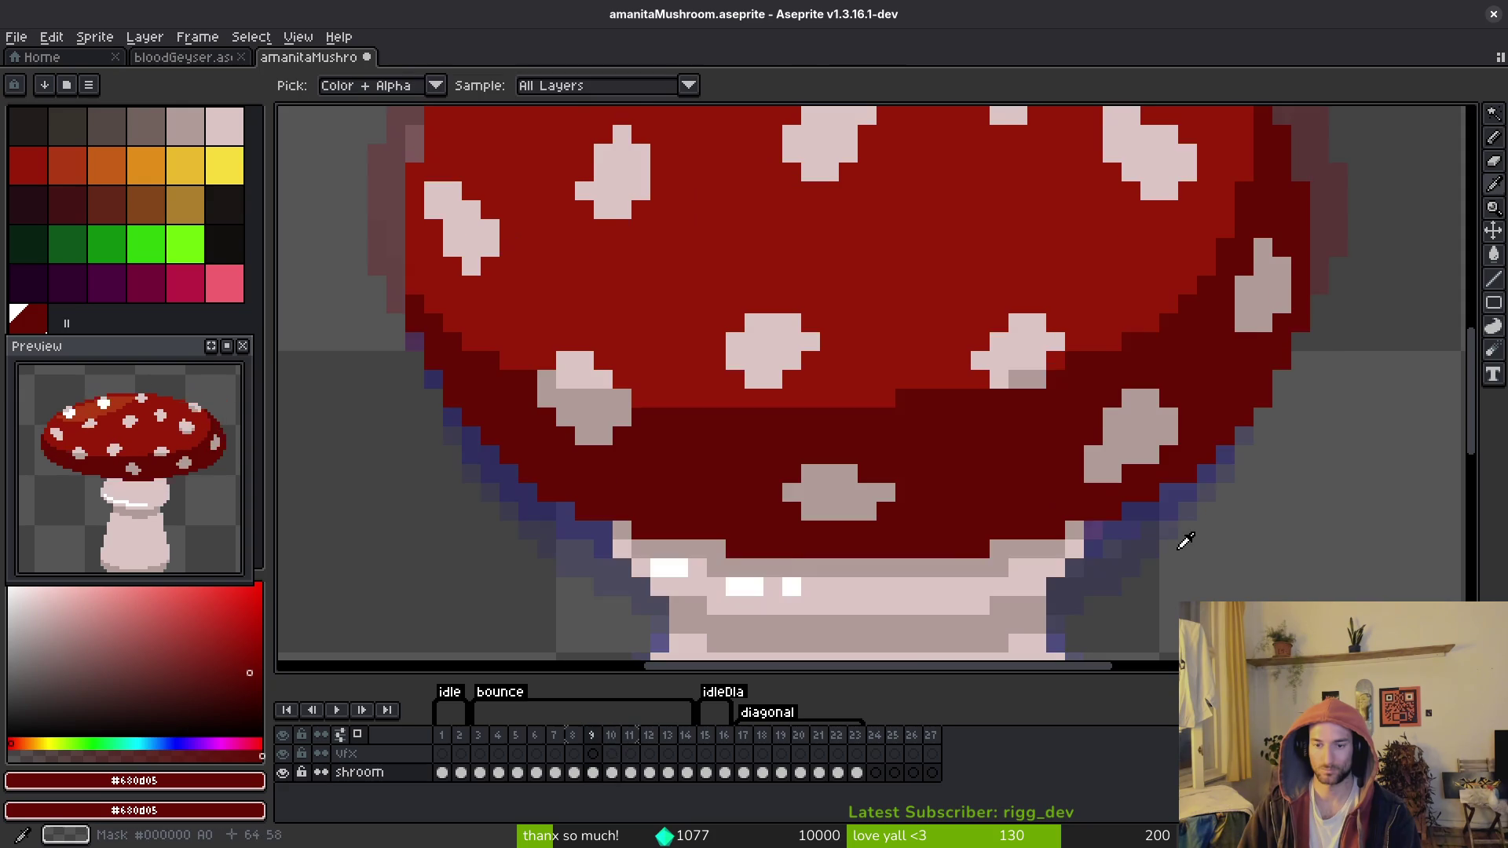
key(Left)
key(Right)
scroll(1209, 561, down, 3)
key(Left)
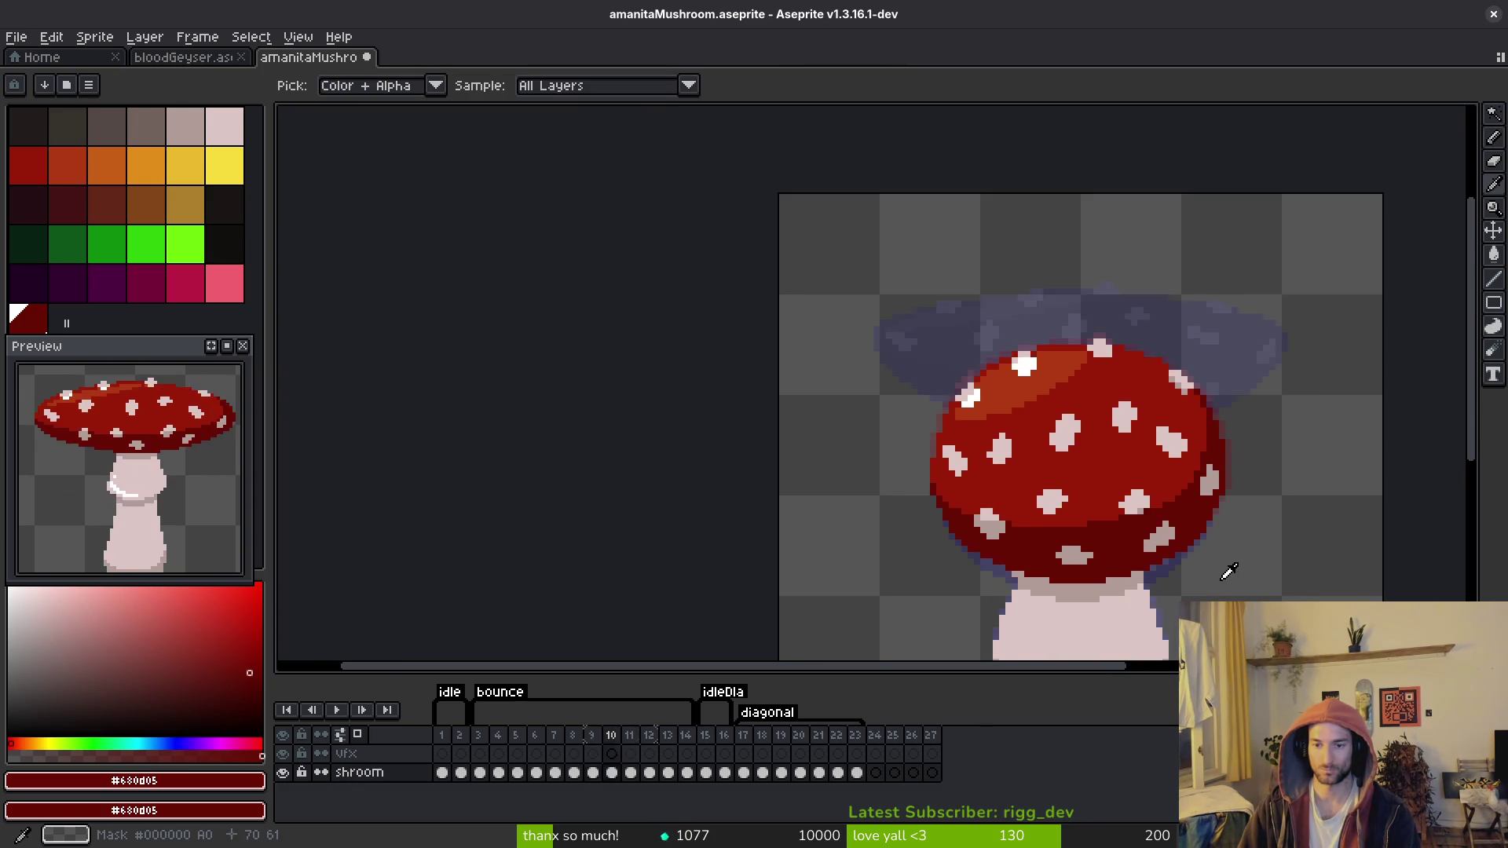
key(Right)
key(Left)
key(Right)
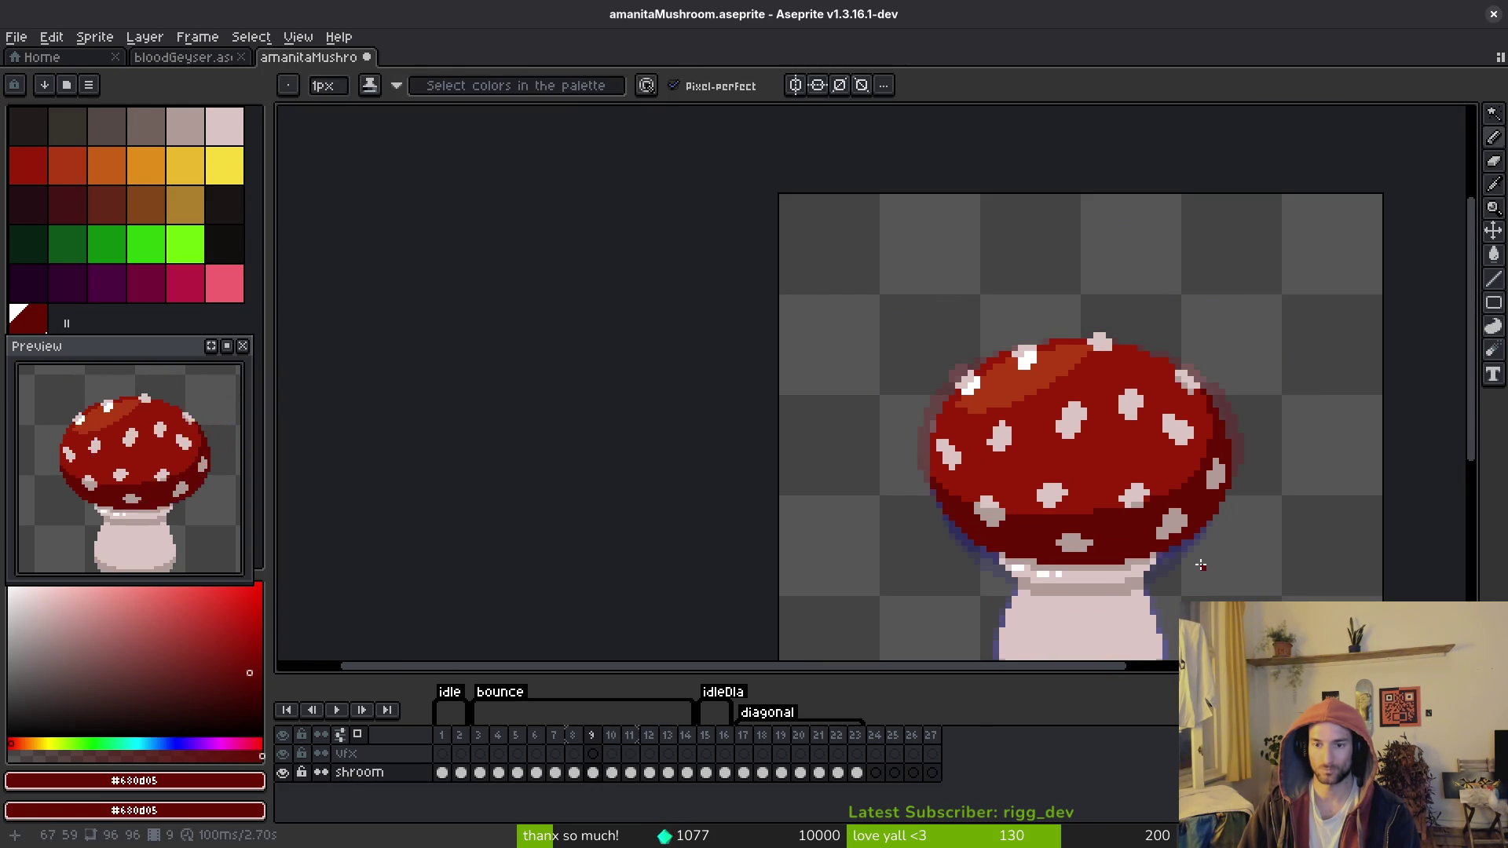
key(Left)
Step: Nudge the lower-right light spot one pixel right and save the sprite file
scroll(1219, 569, up, 1)
click(1118, 498)
drag(1118, 498, 1139, 498)
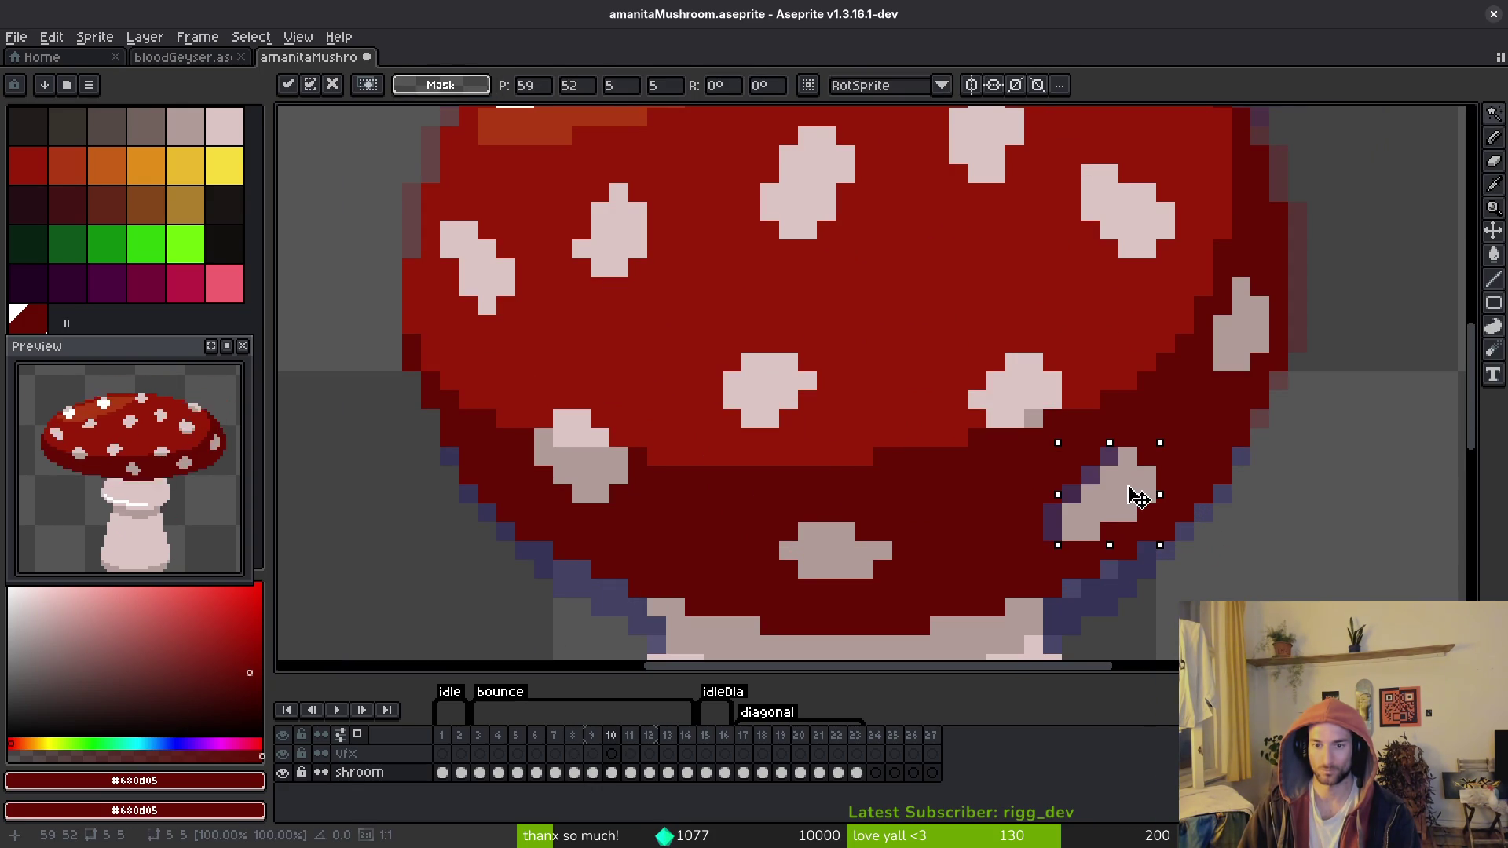
key(ctrl+d)
key(b)
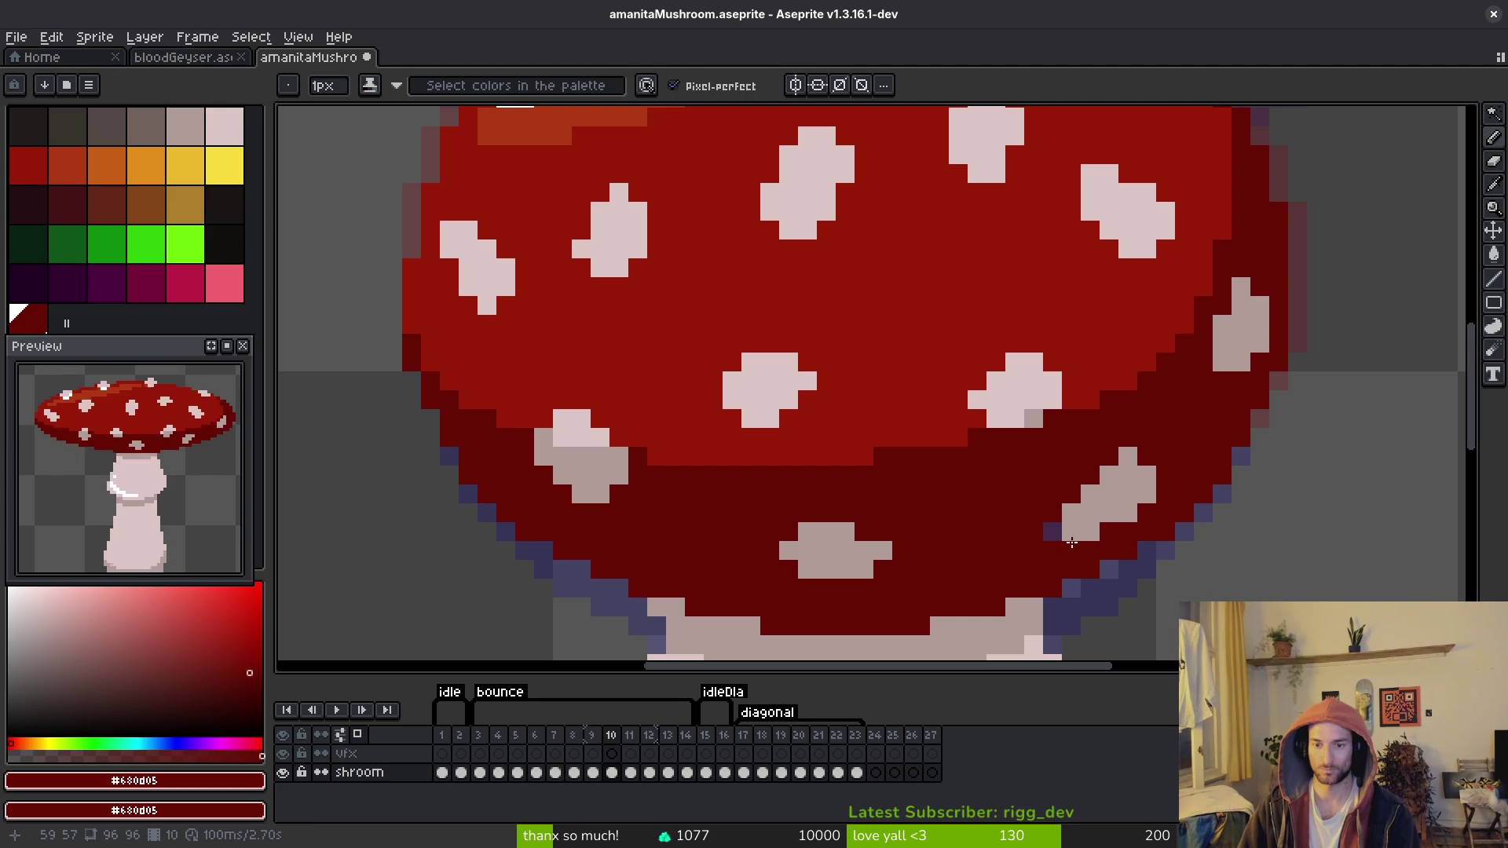
key(ctrl+s)
drag(1052, 517, 1035, 466)
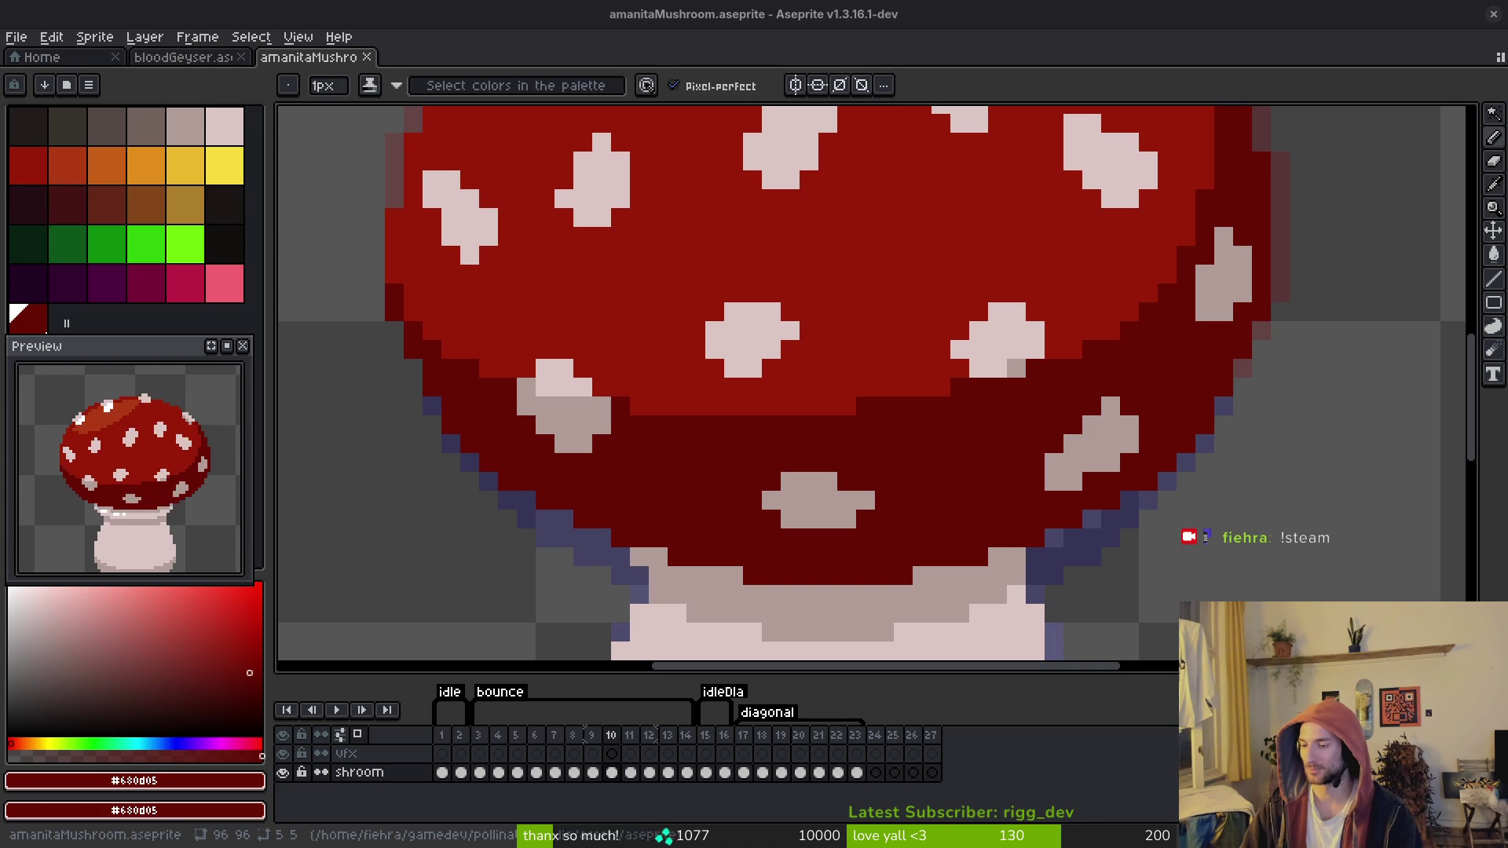
Step: Centre the mushroom sprite on the canvas, then open and cancel the sprite sheet export a few times
scroll(933, 454, down, 5)
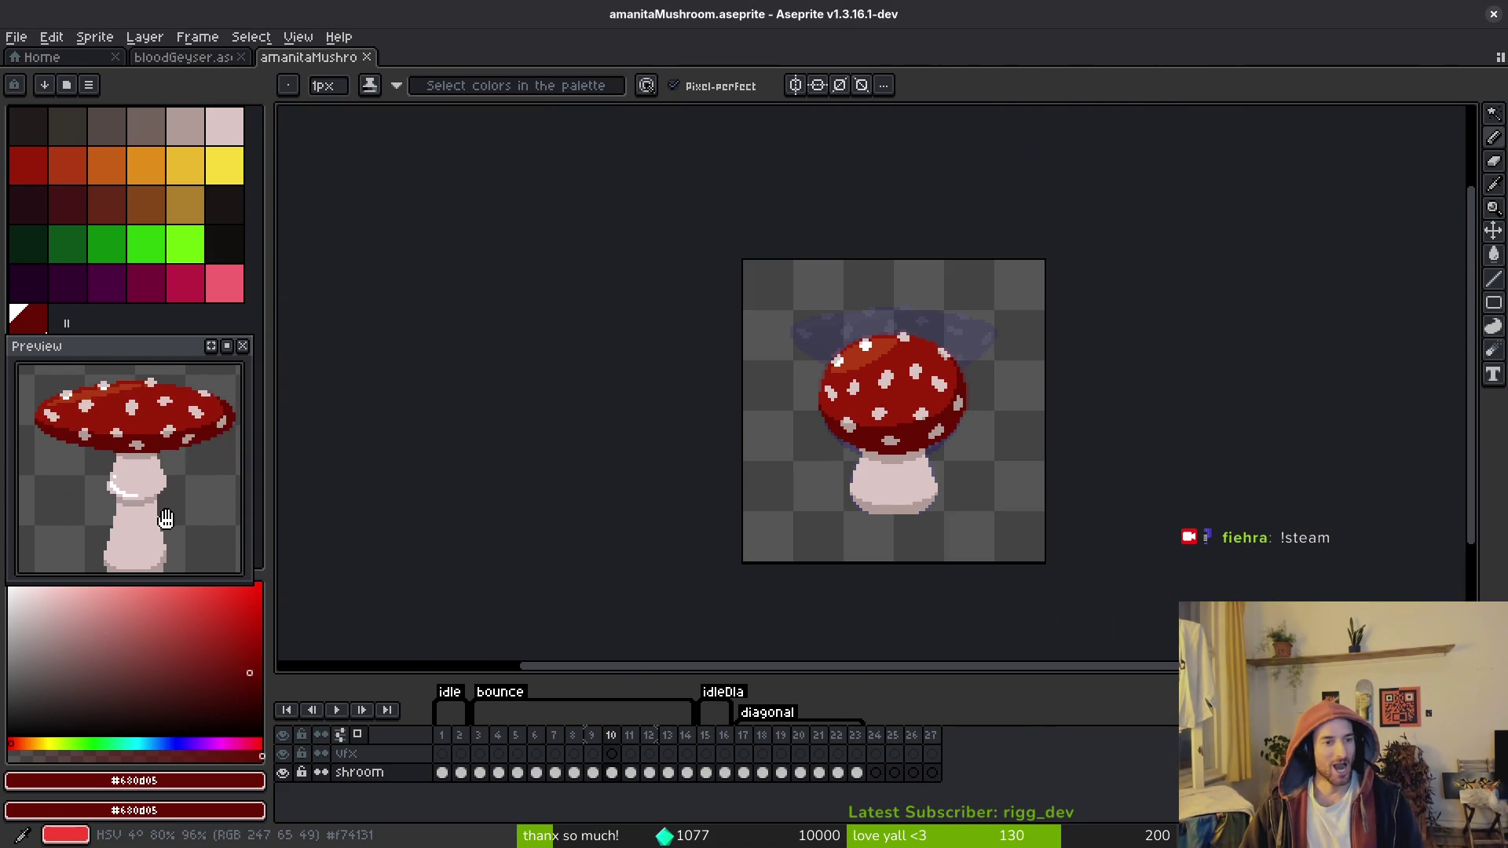
scroll(163, 521, down, 2)
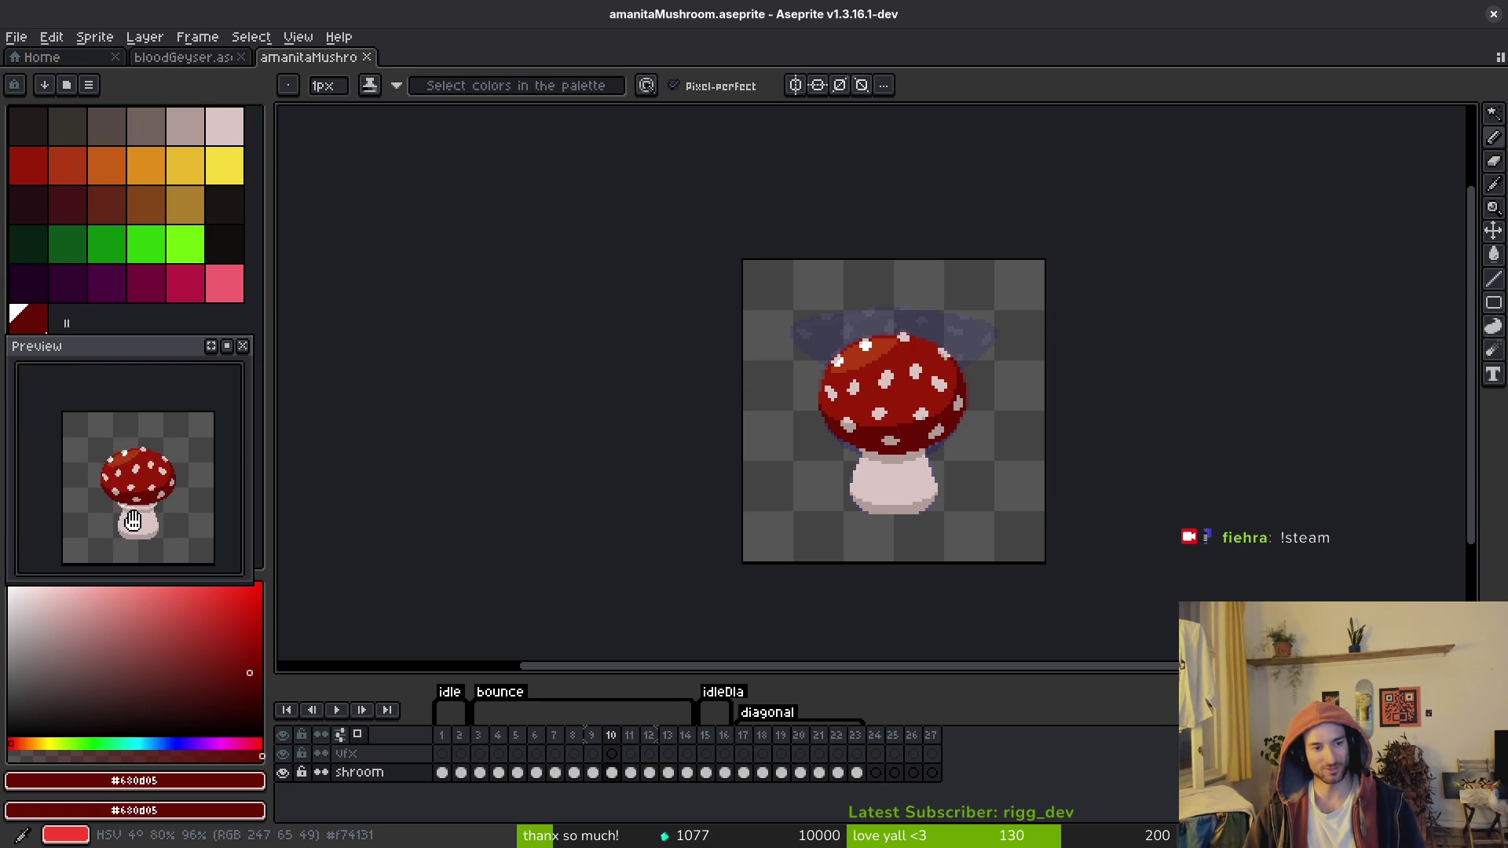
drag(912, 578, 870, 596)
key(v)
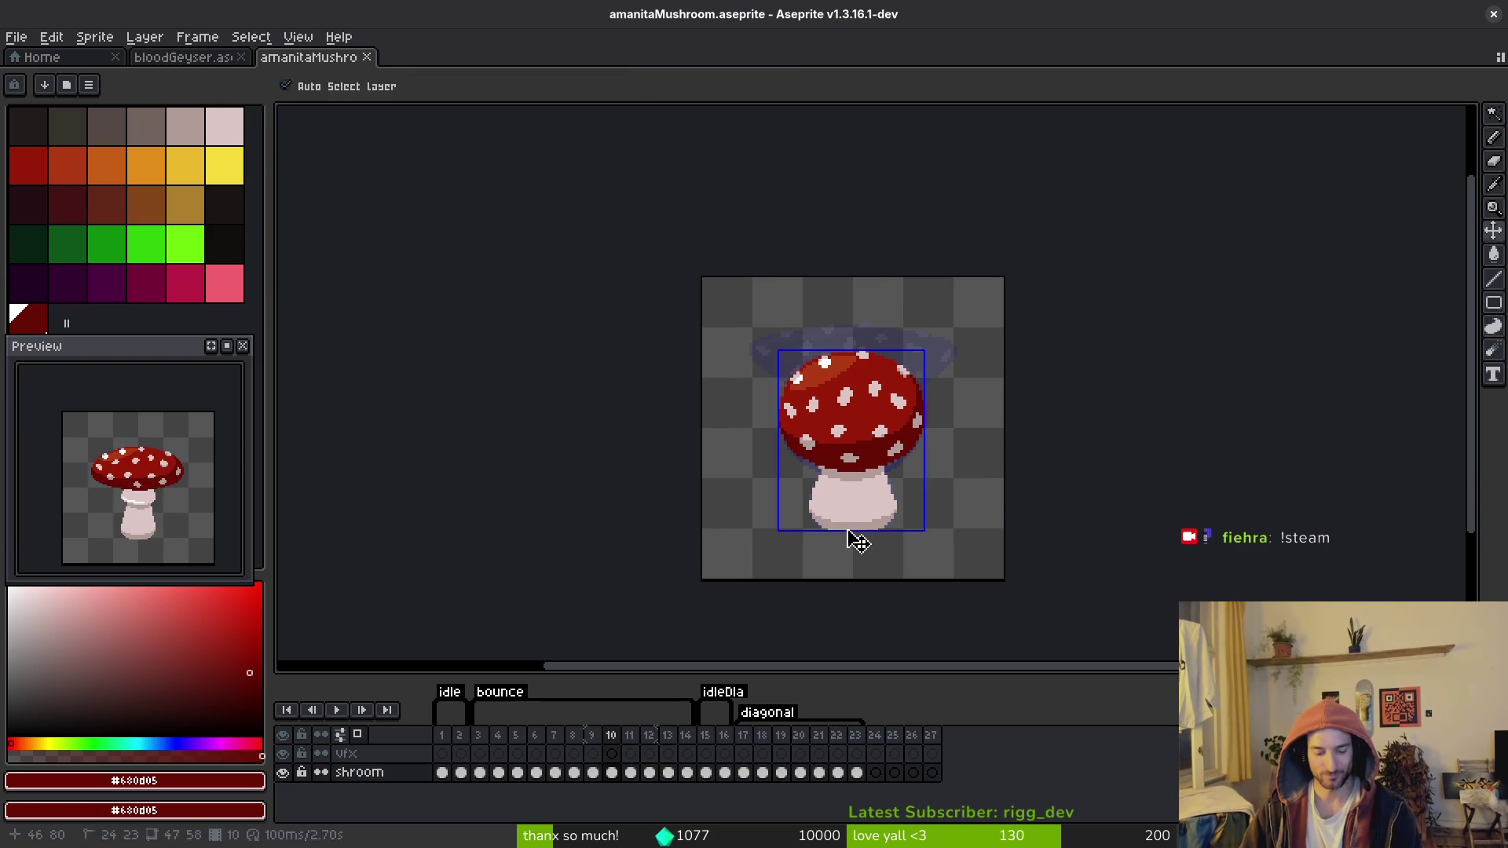
key(ctrl+e)
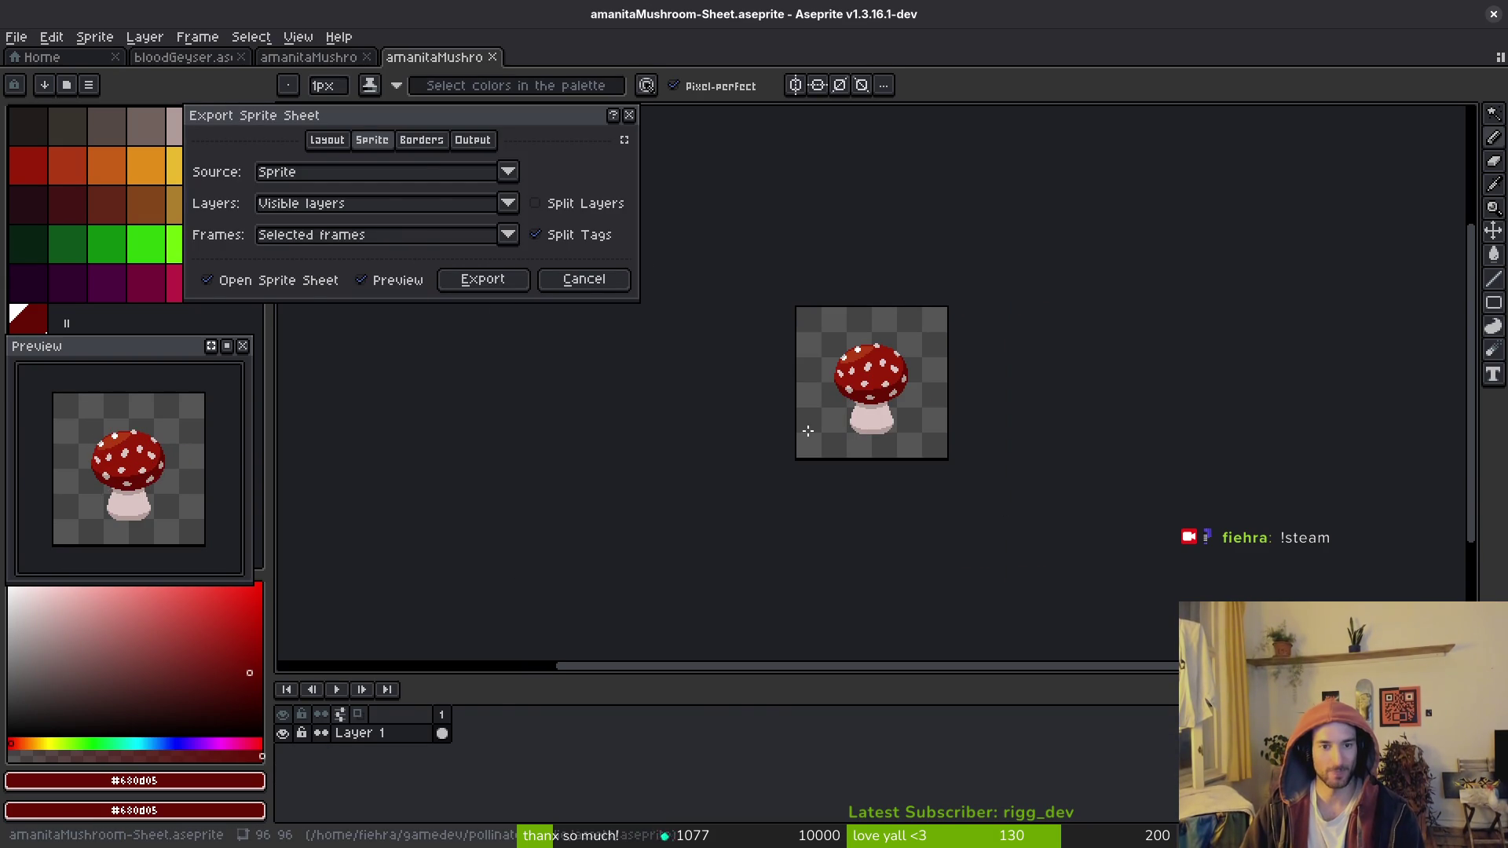
key(Escape)
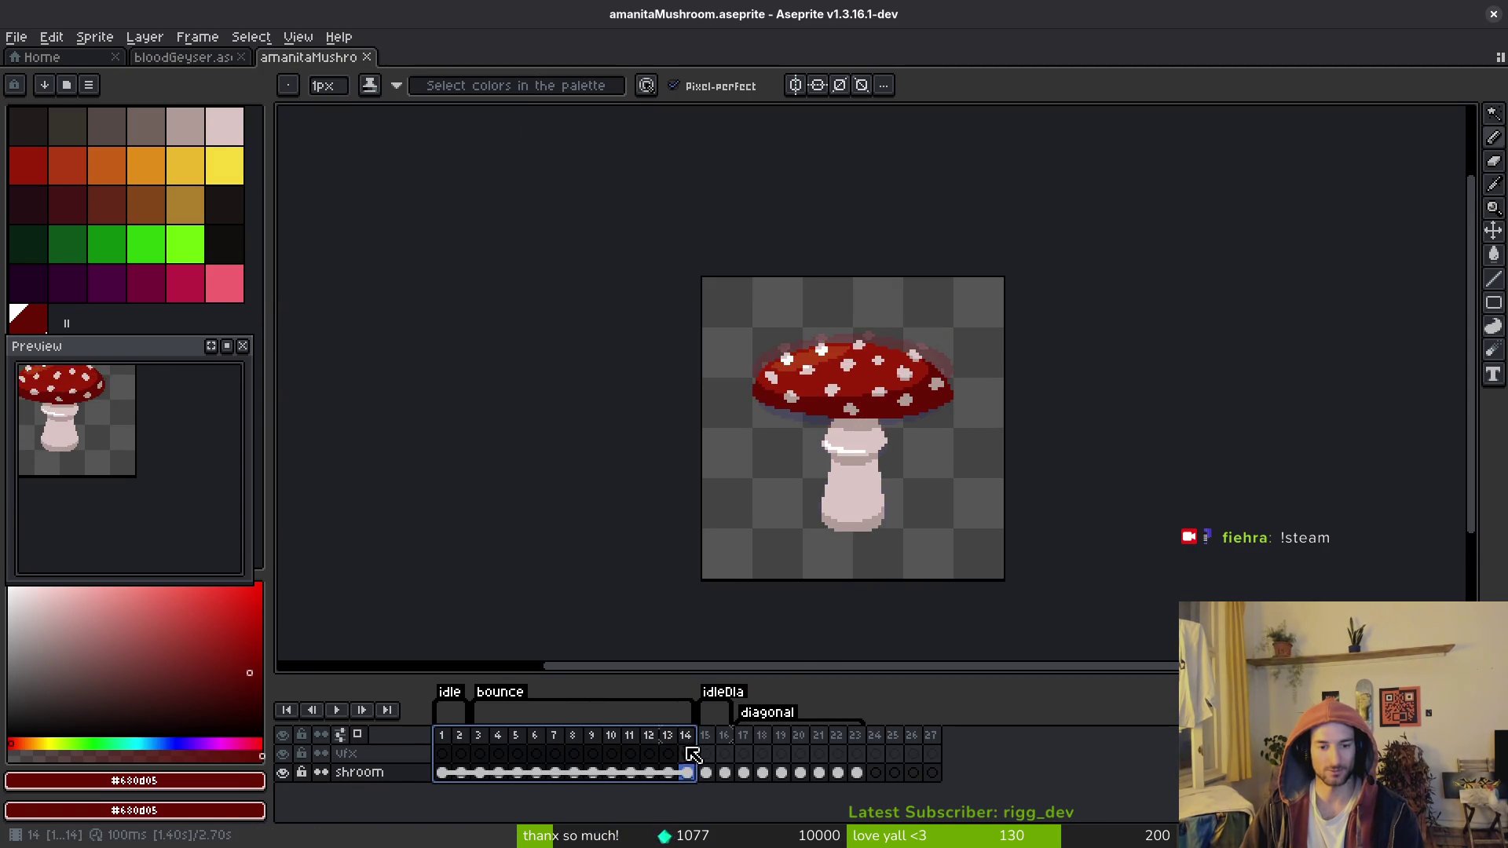
key(ctrl+e)
key(Escape)
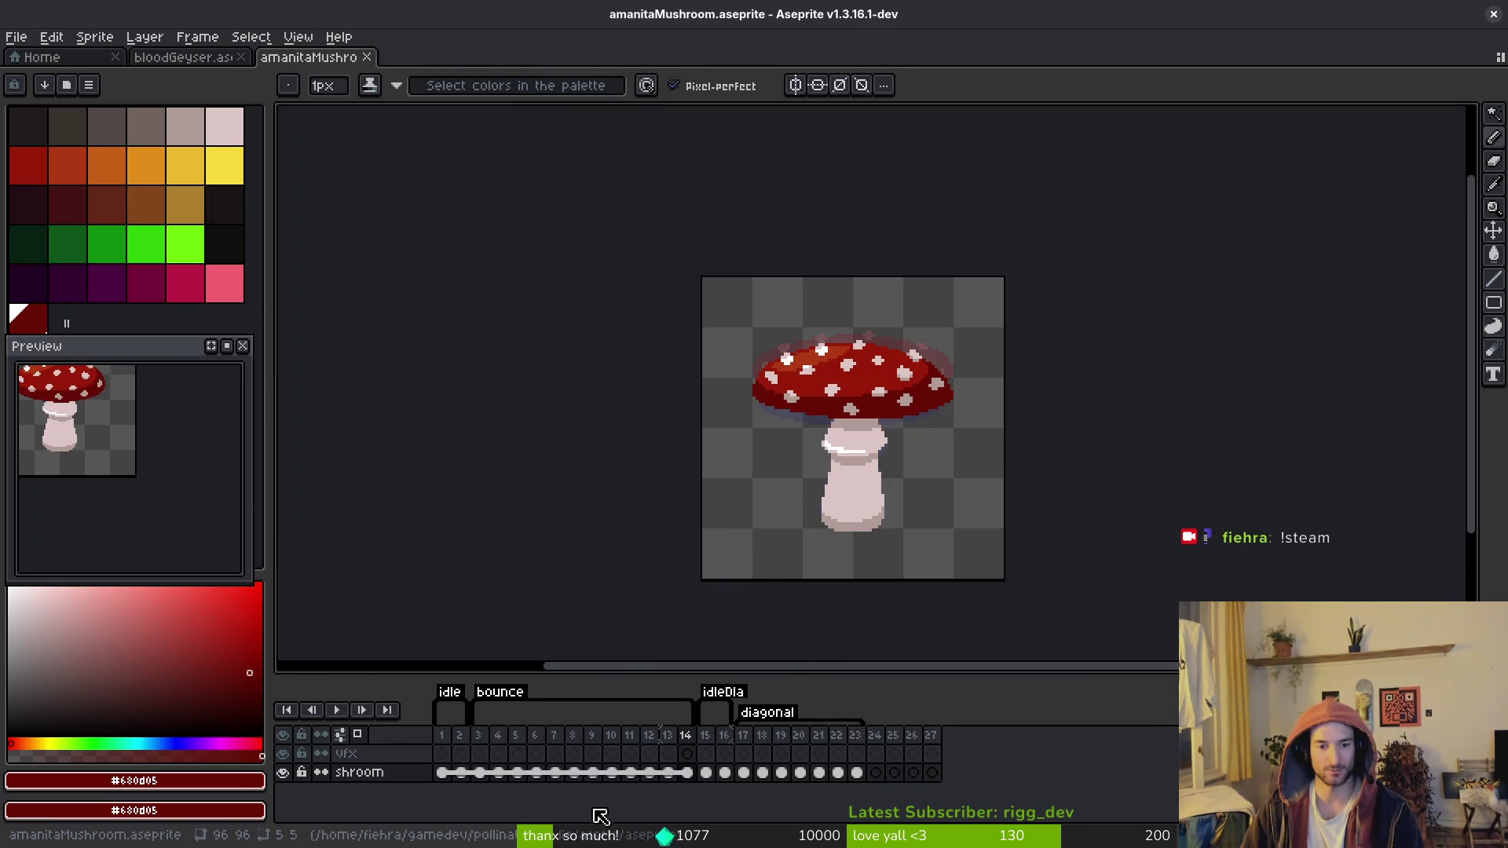
key(ctrl+e)
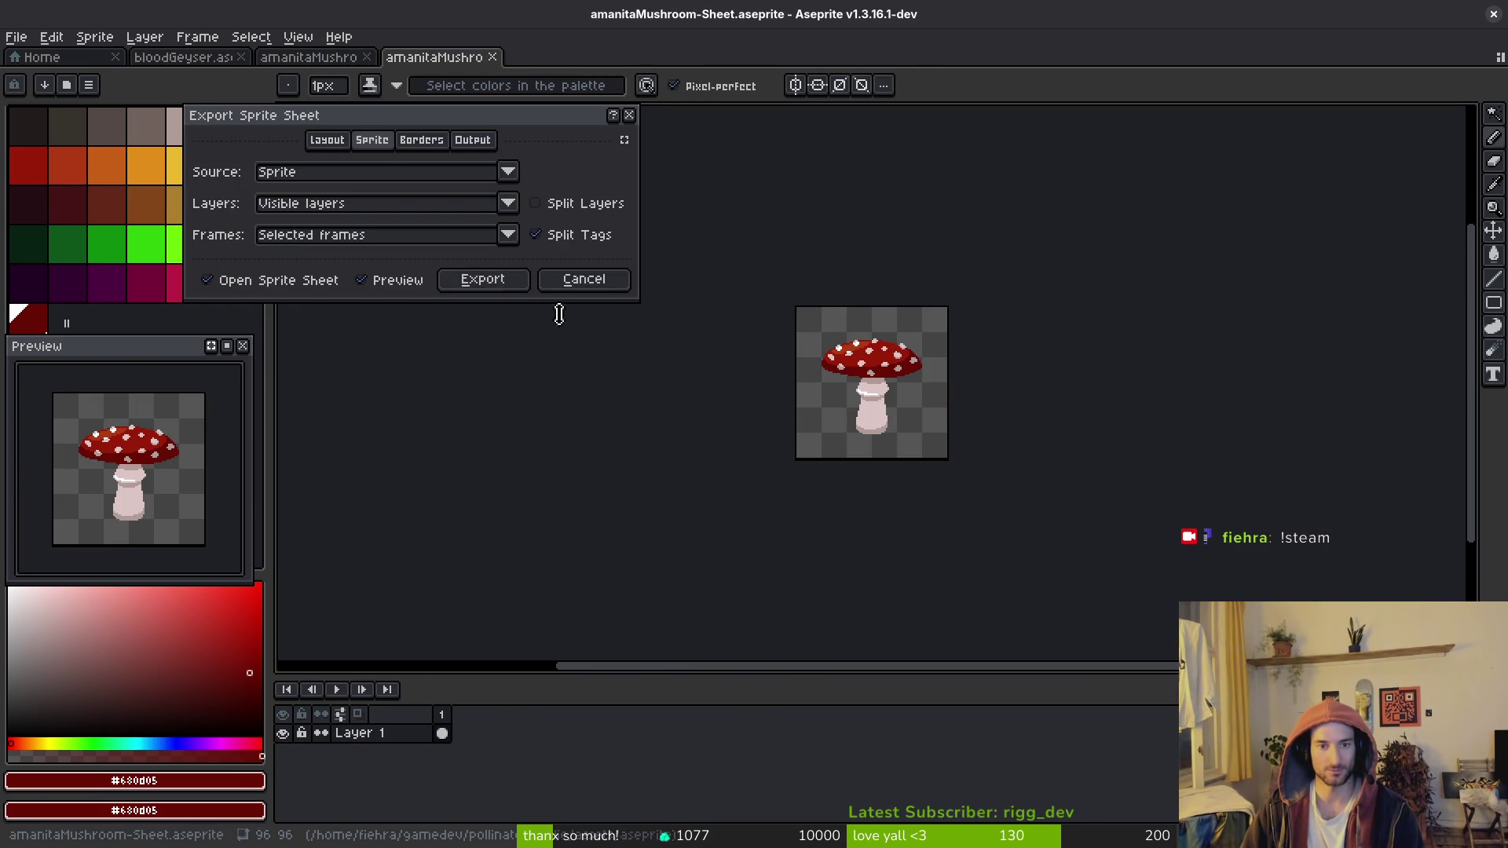
key(Escape)
Step: Select frames 1–14 and generate a sprite sheet from just those frames
shift+click(686, 746)
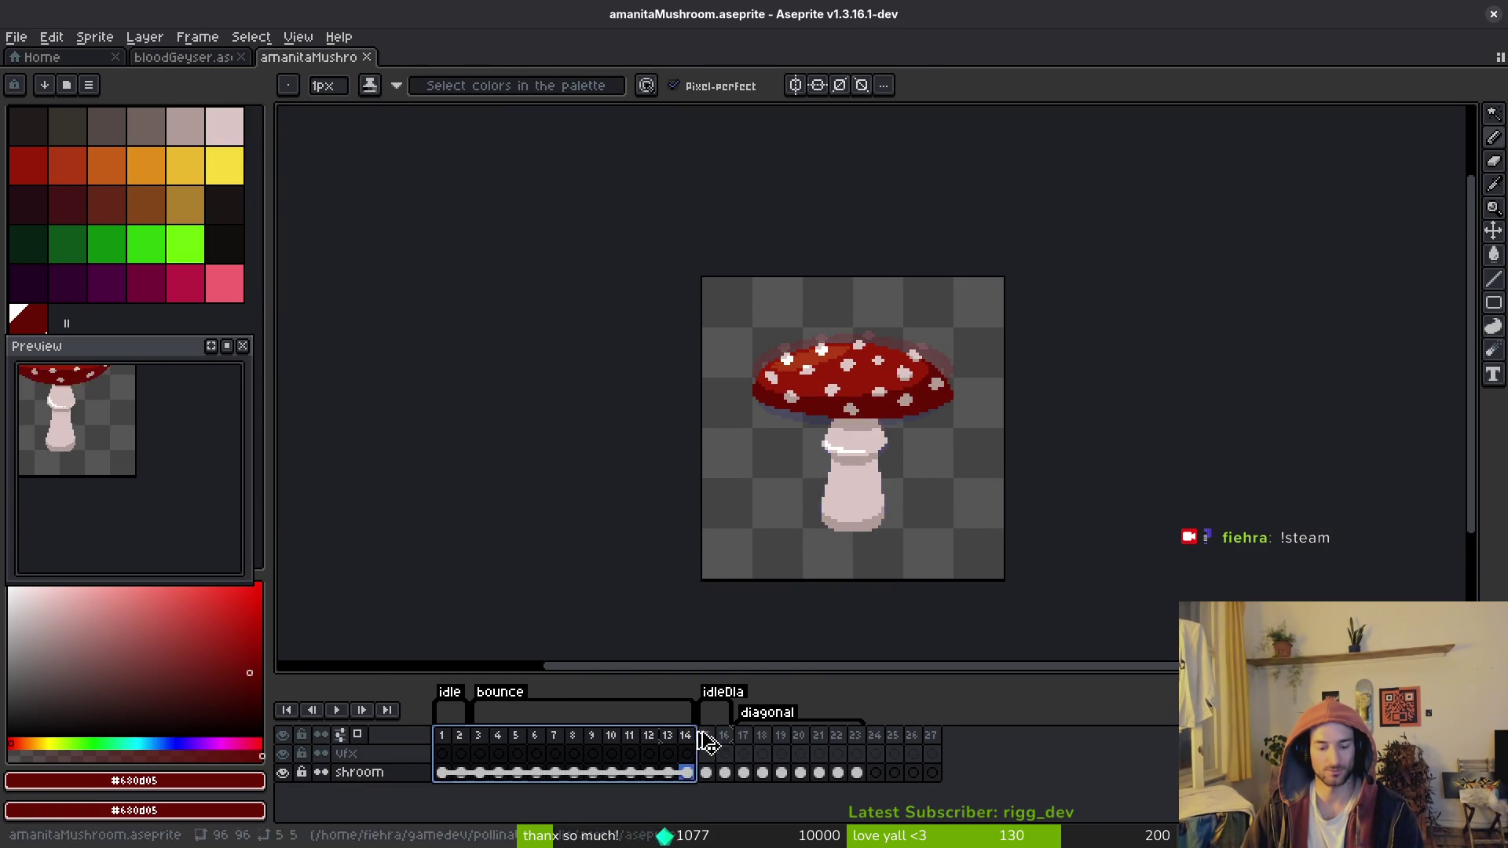
key(ctrl+e)
click(481, 280)
key(ctrl+alt+shift+s)
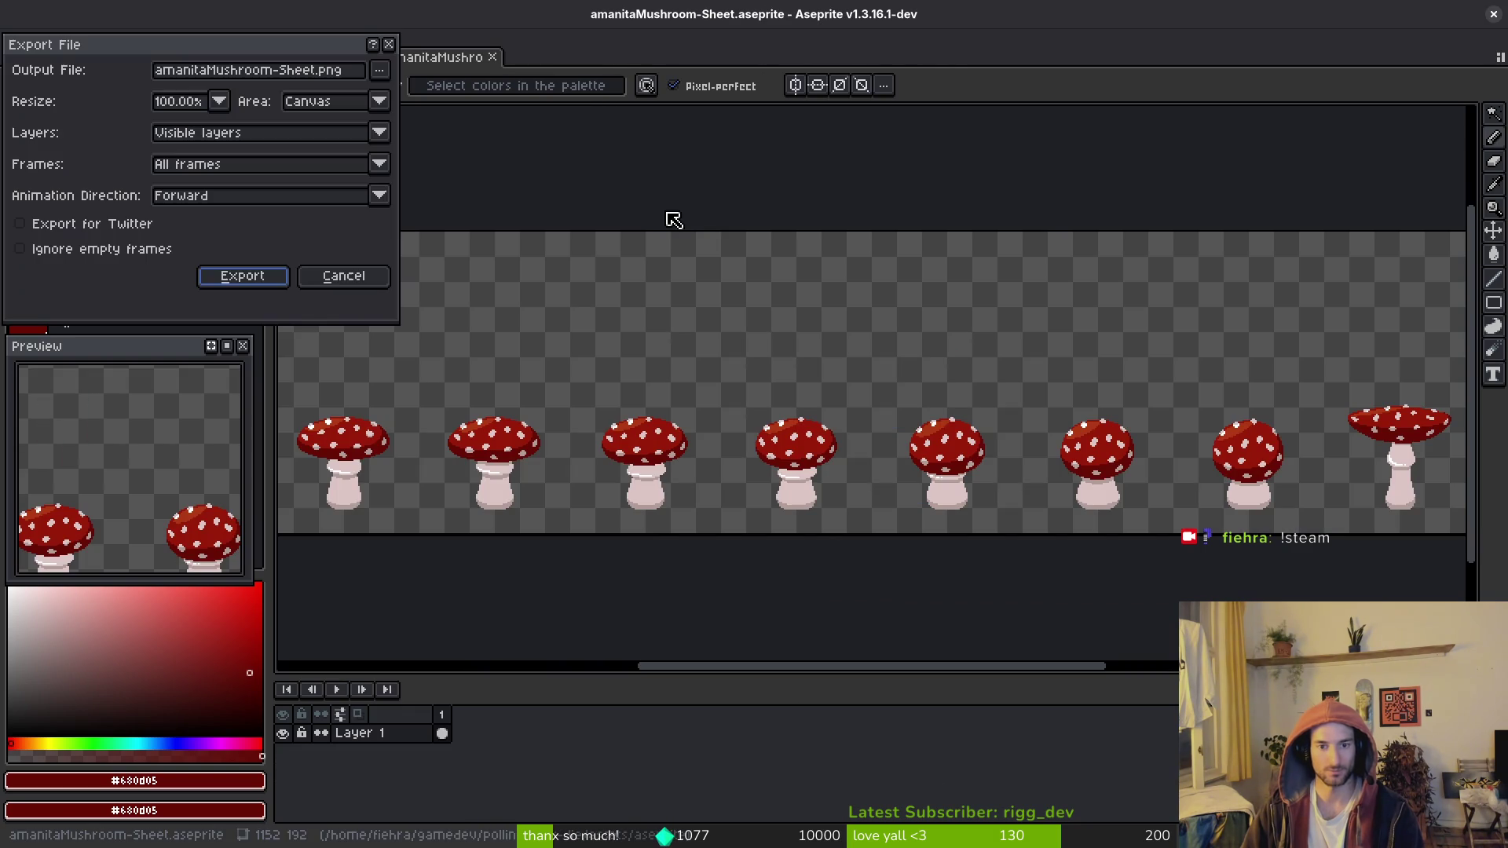
Step: Export the sheet over amanitaMushroom-Sheet.png in art/enemies, then open the game project in Godot
click(379, 70)
click(416, 94)
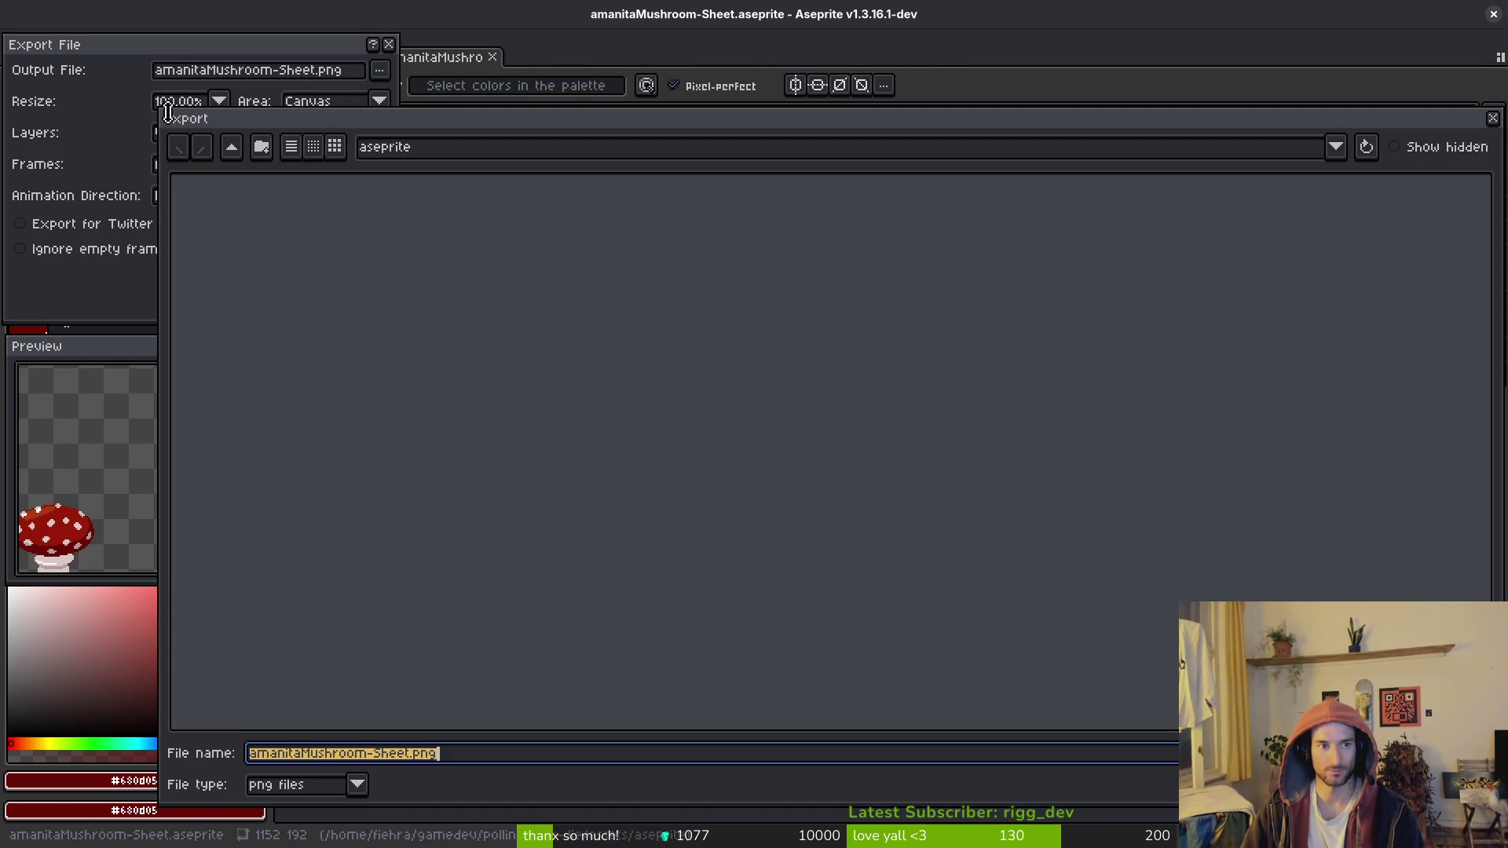
click(231, 147)
double_click(245, 236)
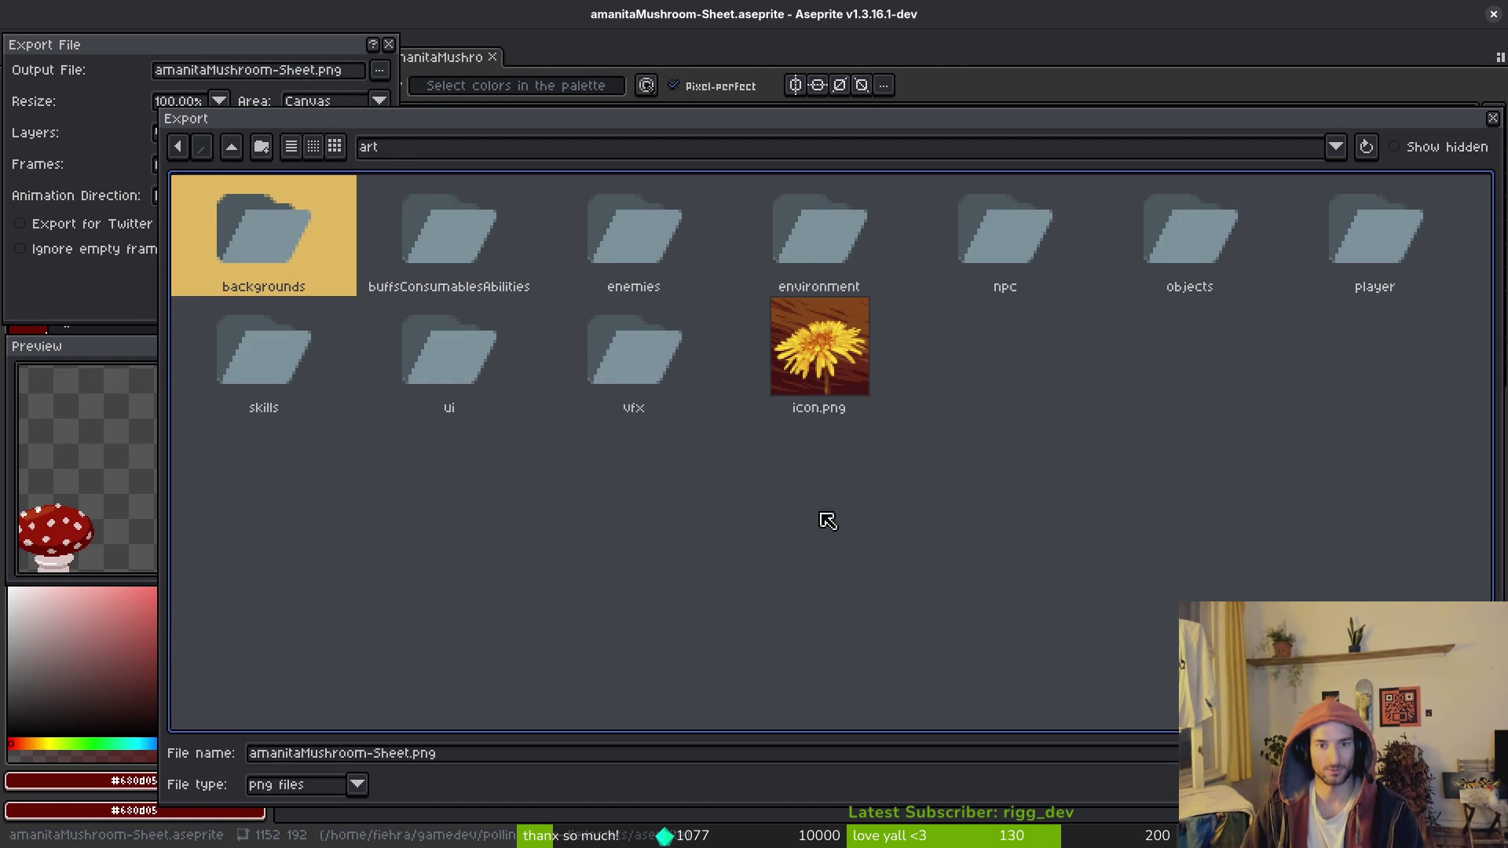
double_click(683, 225)
click(236, 259)
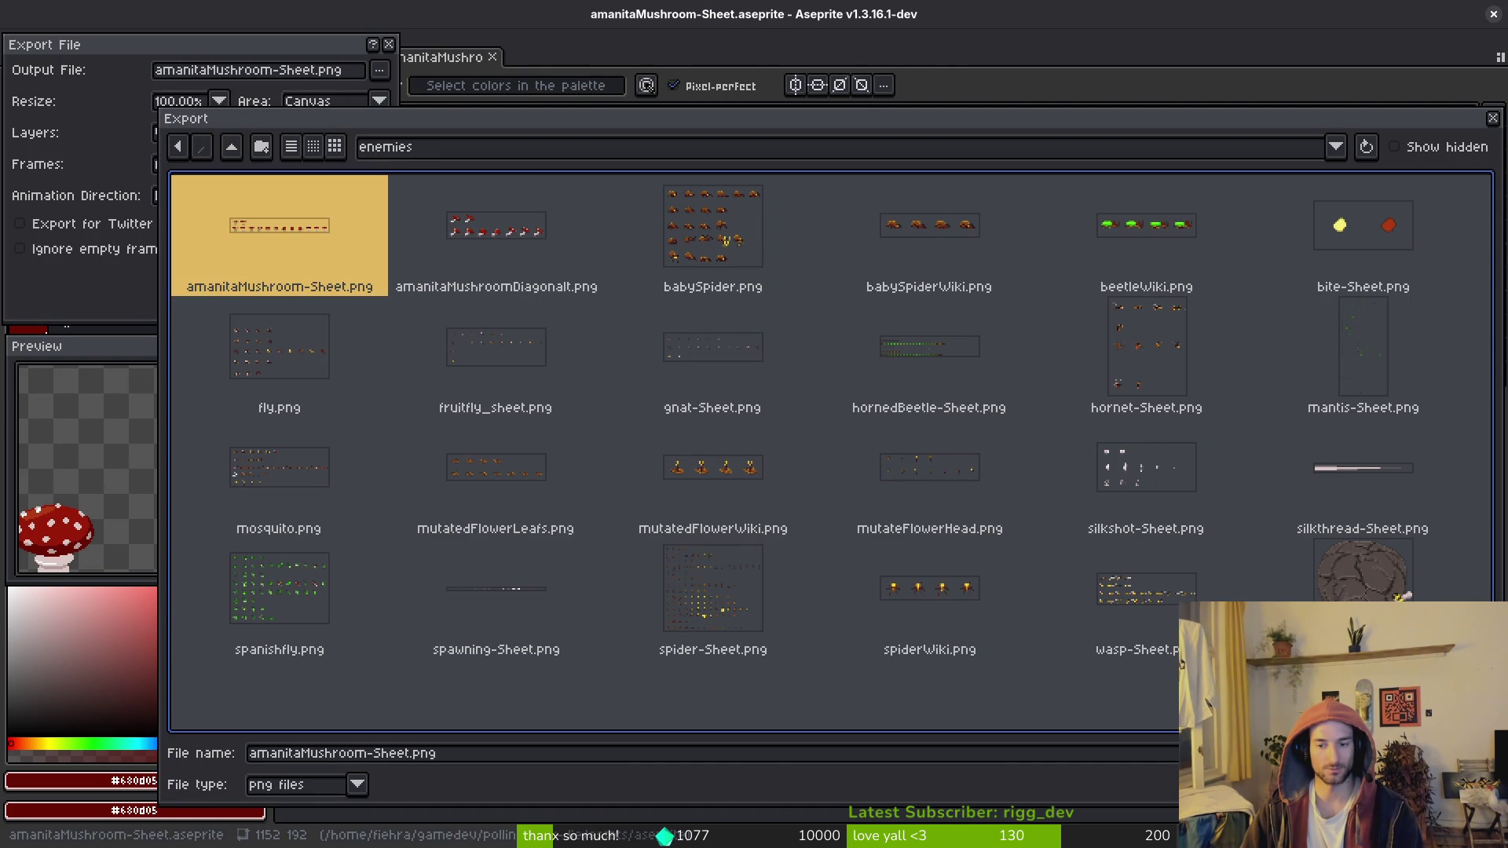
click(1390, 784)
click(687, 477)
click(235, 276)
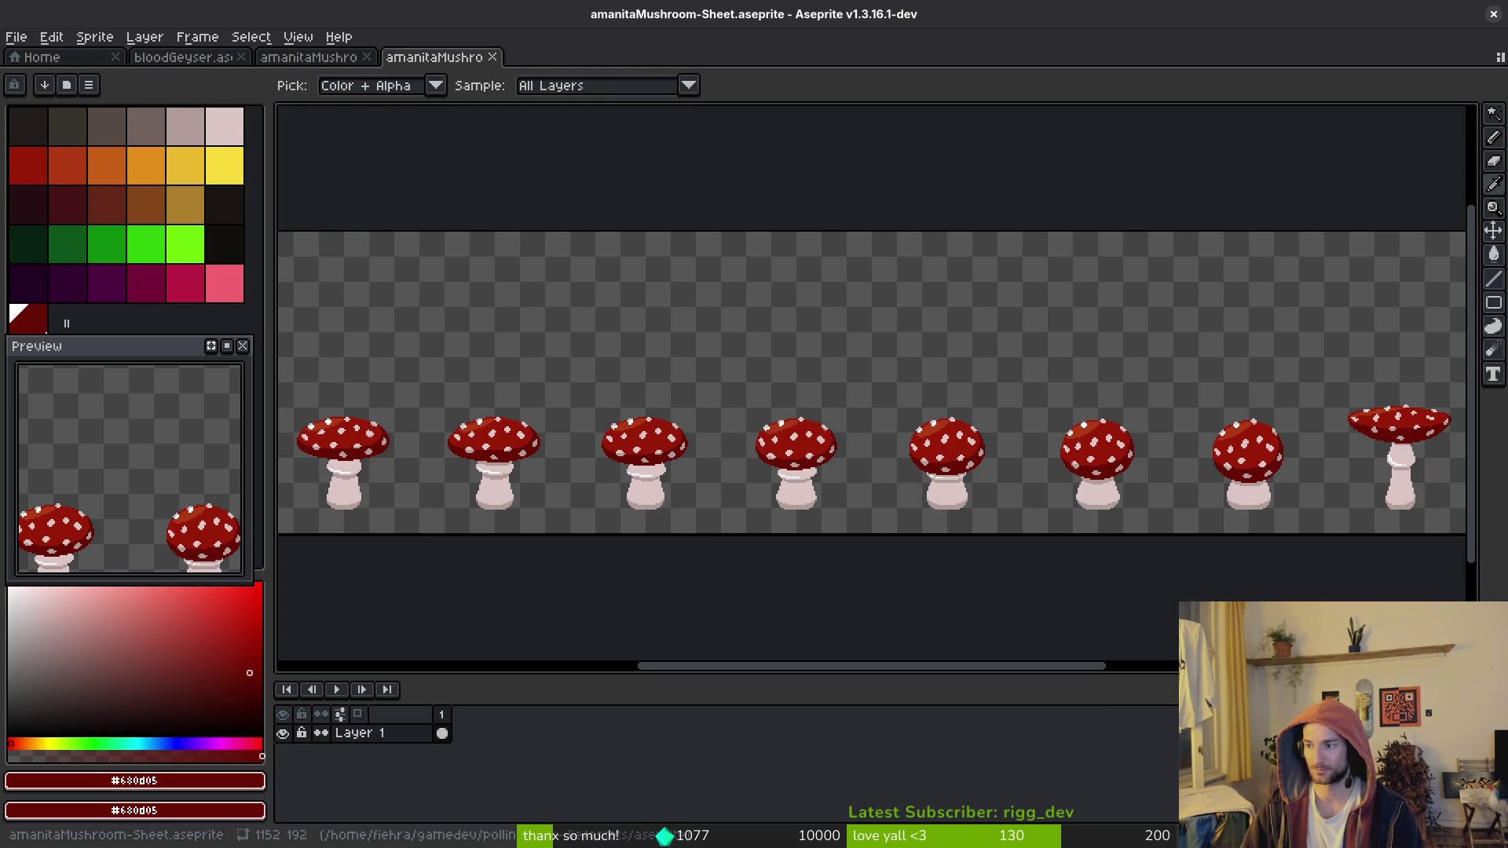
key(alt+Tab)
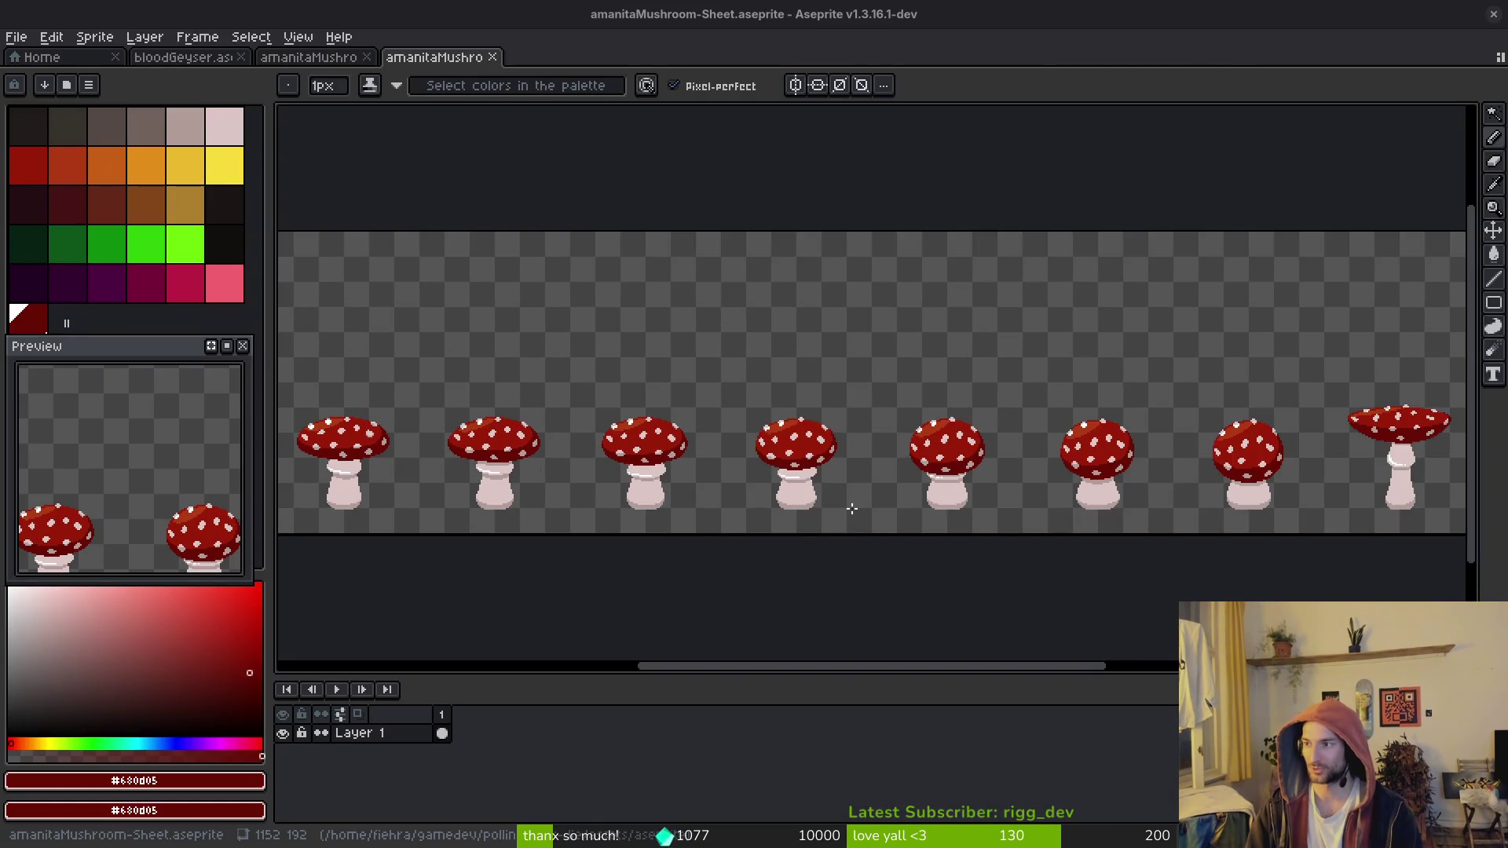
double_click(783, 216)
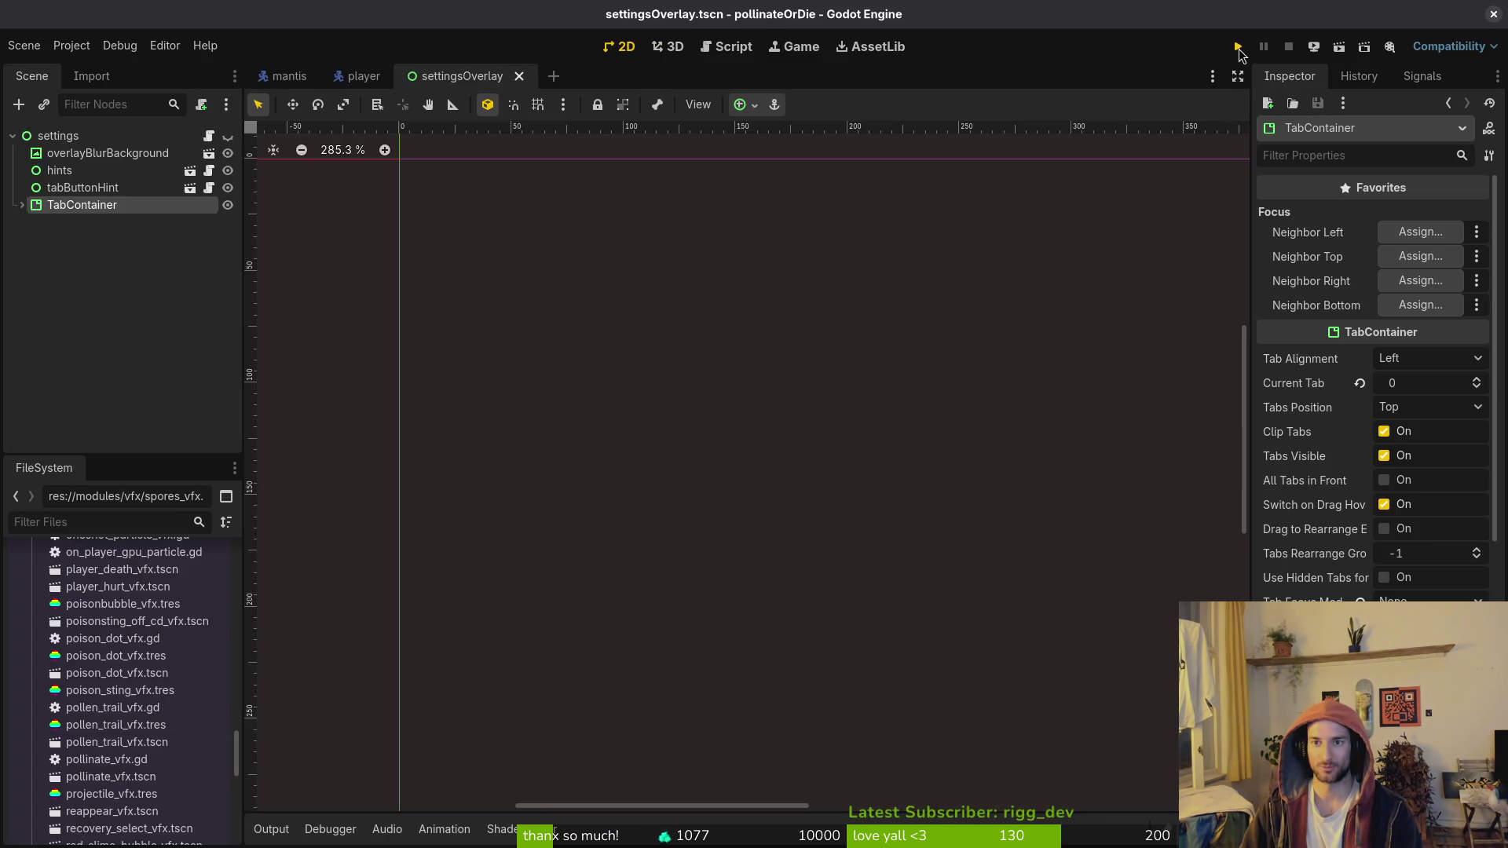
Step: Run the game and load level 3-1 from the debug level list
click(1239, 47)
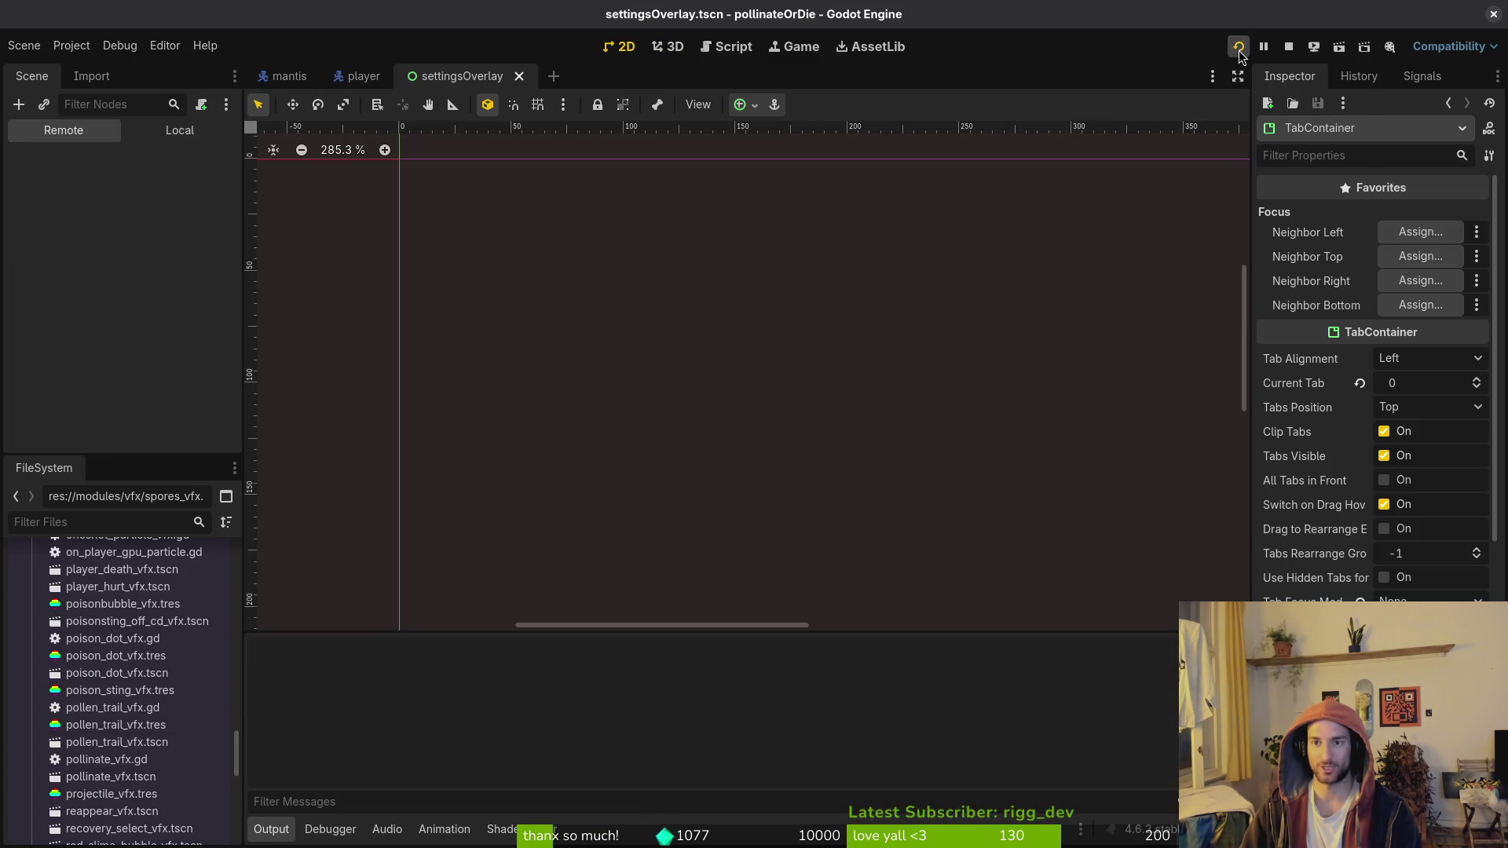
key(Return)
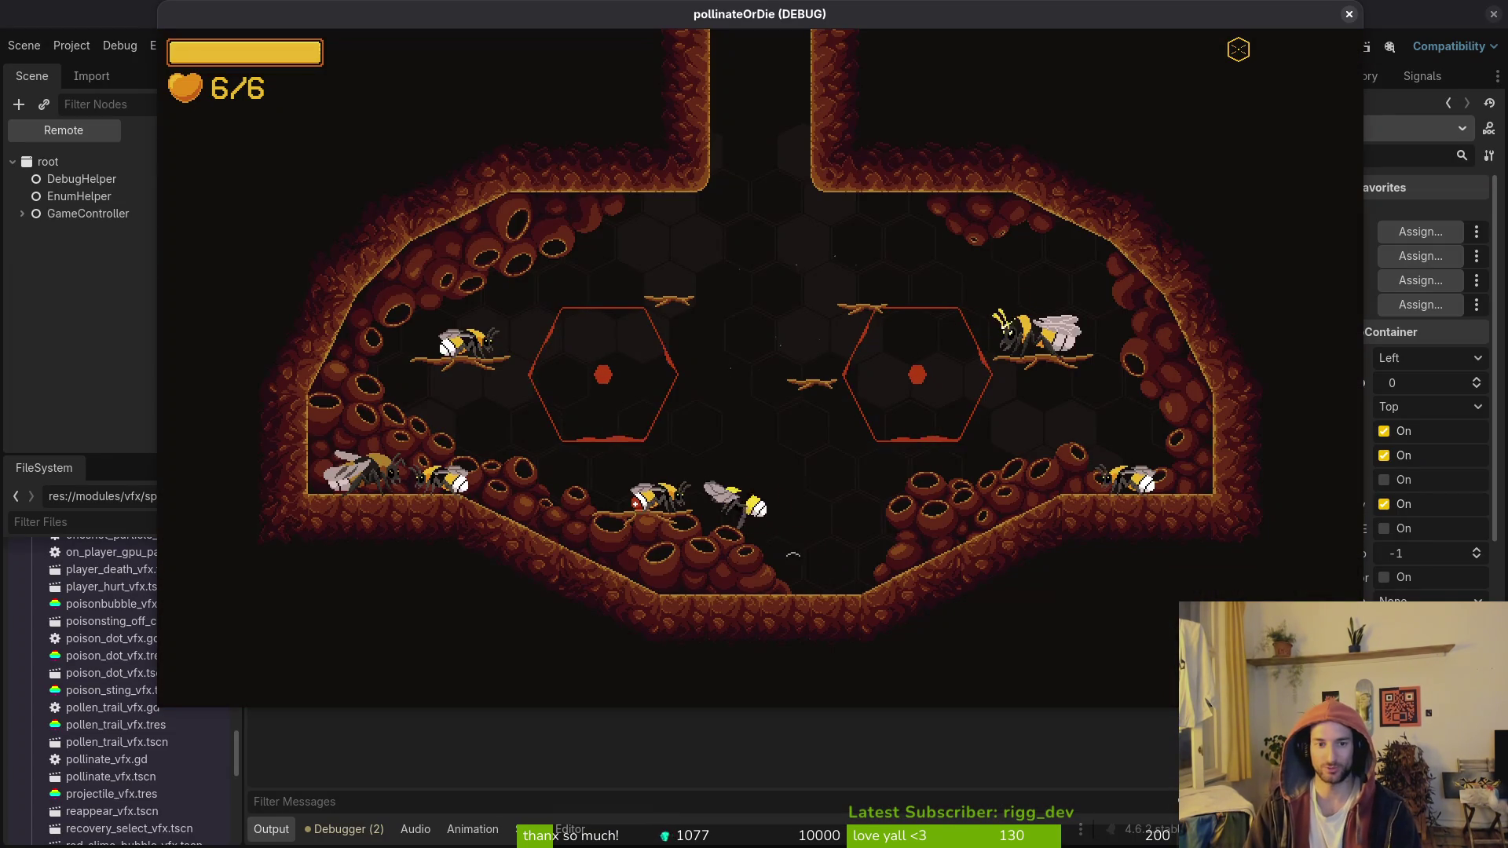
key(Tab)
key(Left)
key(Return)
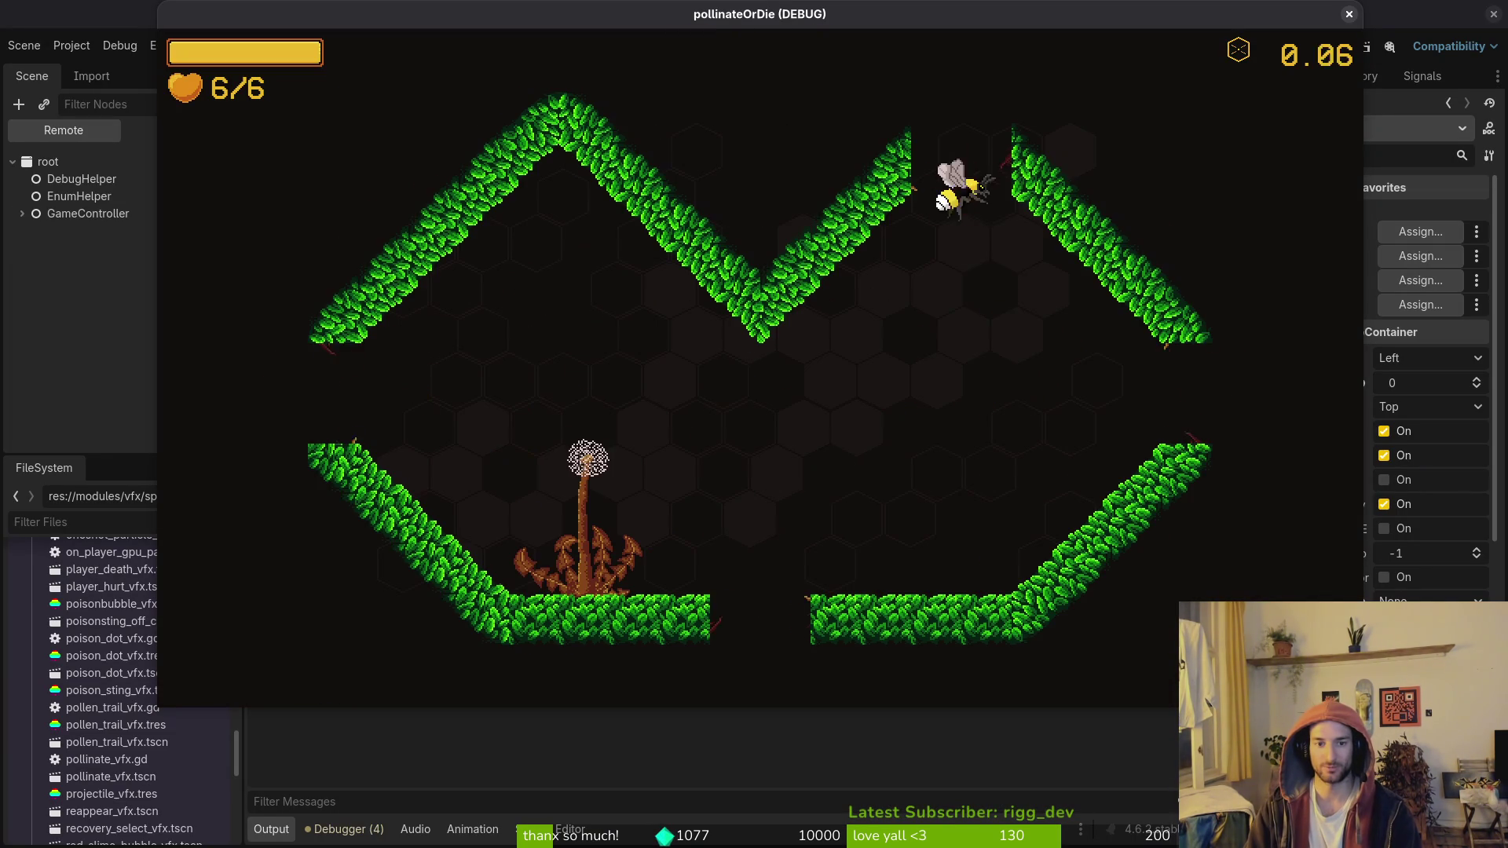
Step: Fly the bee back and forth around the mushroom to trigger its spores
key(Left)
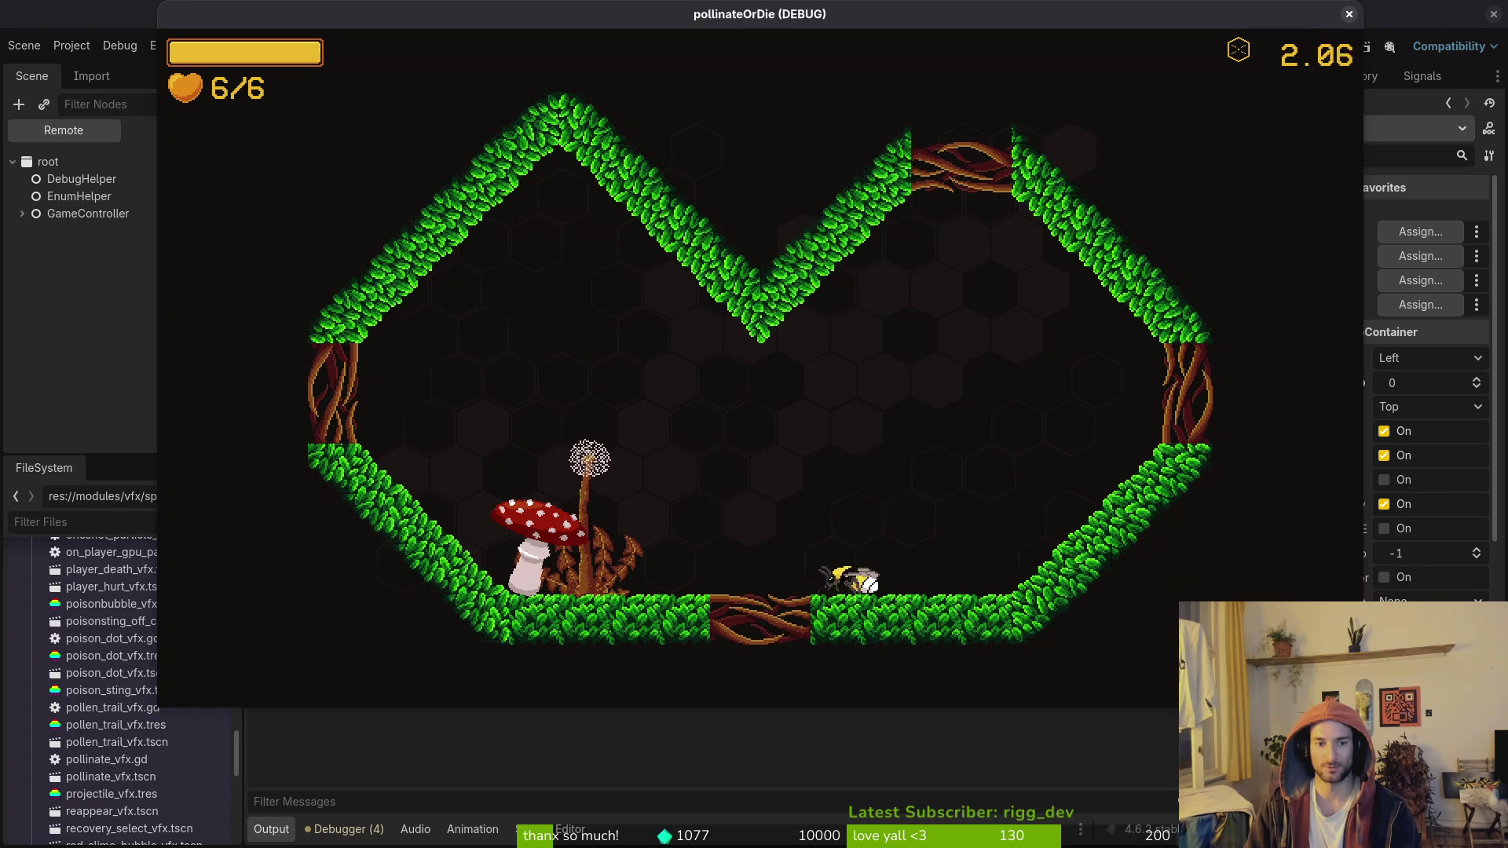
key(Up)
key(Right)
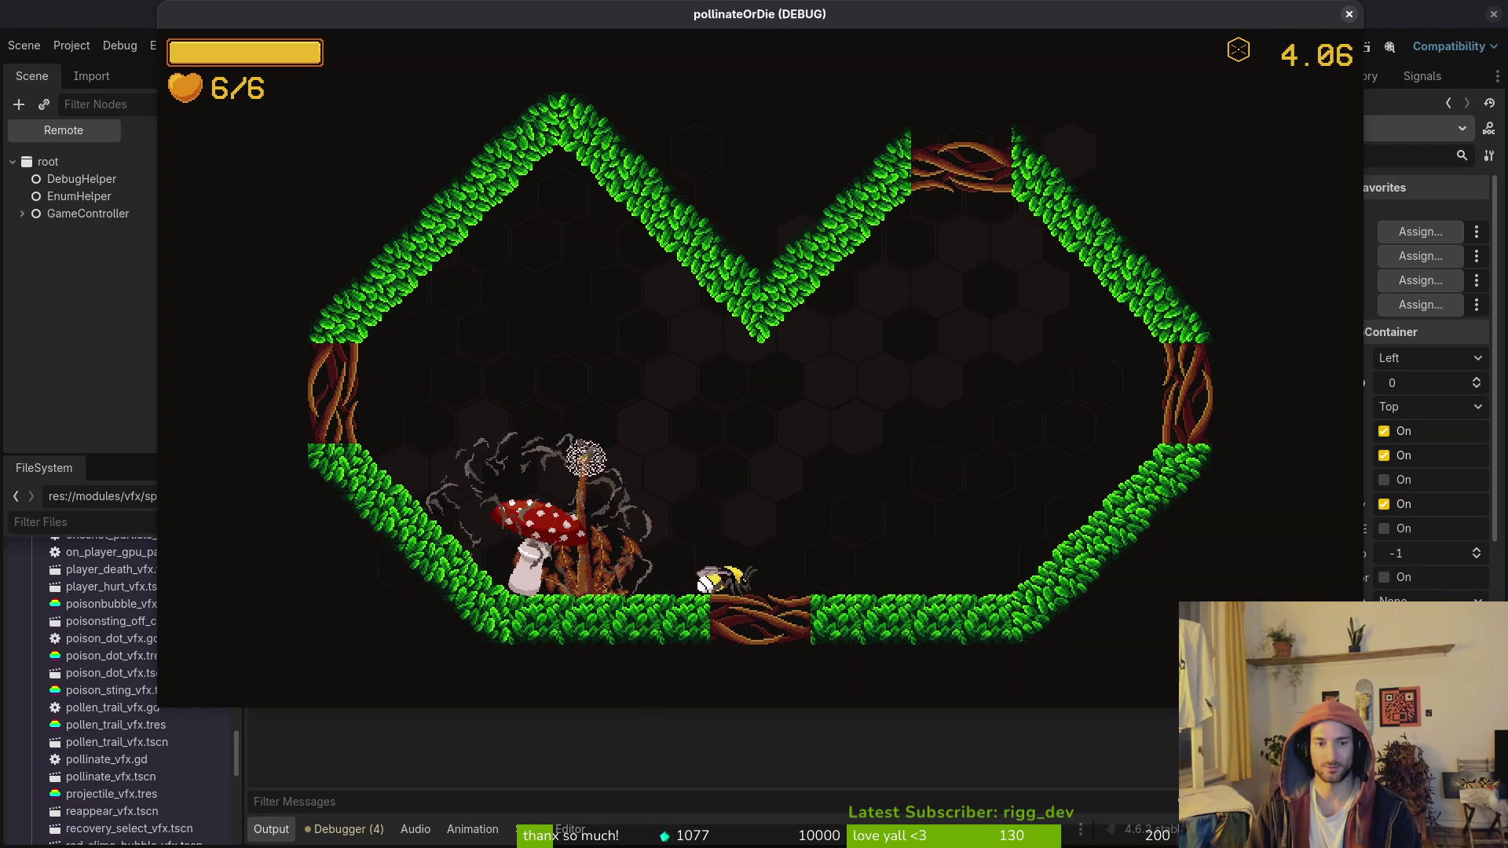
key(Left)
key(Up)
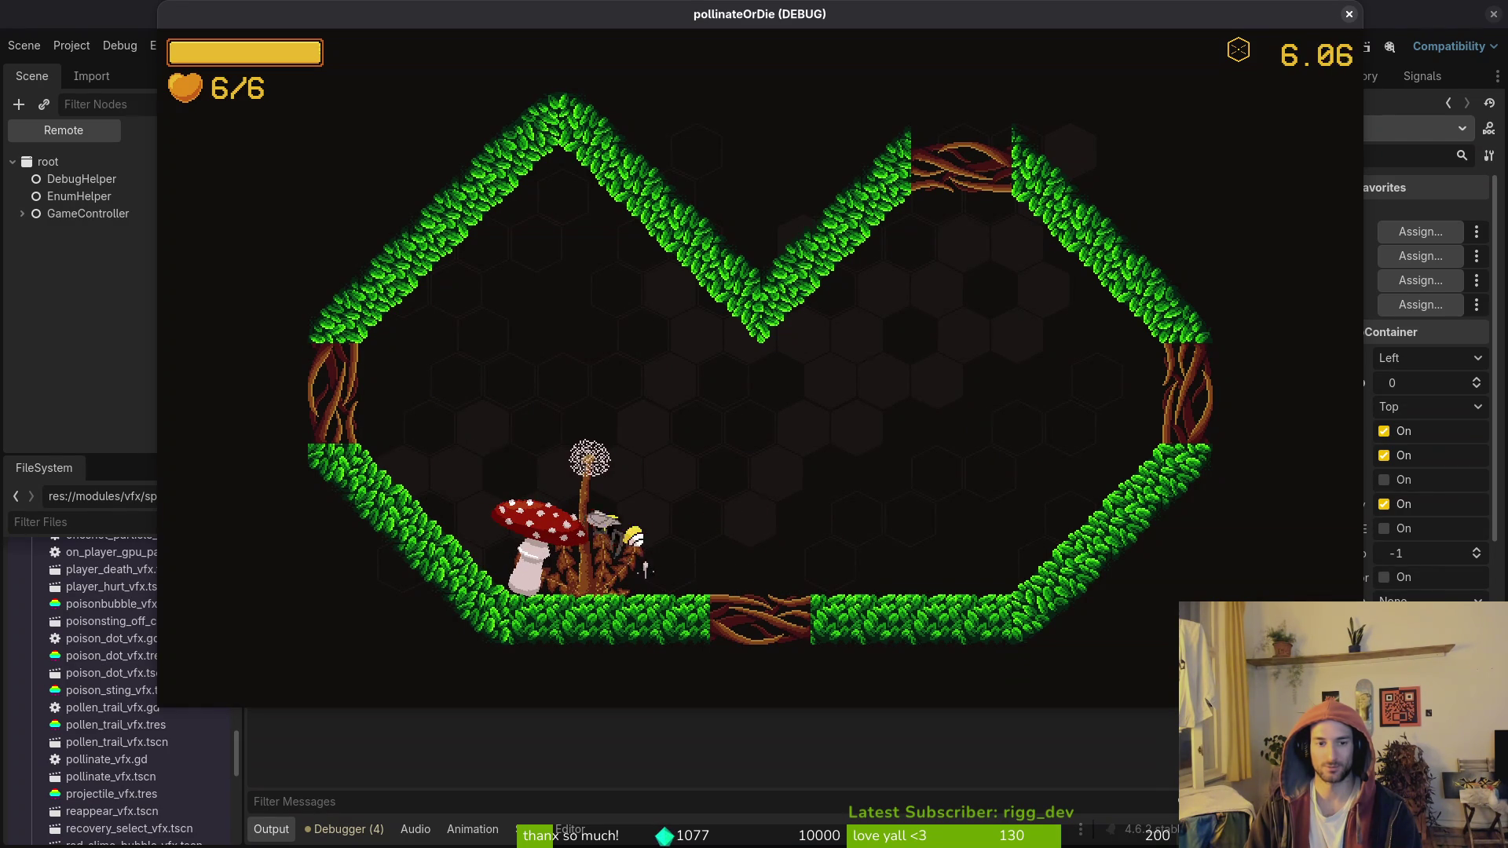
key(Right)
key(Left)
key(Right)
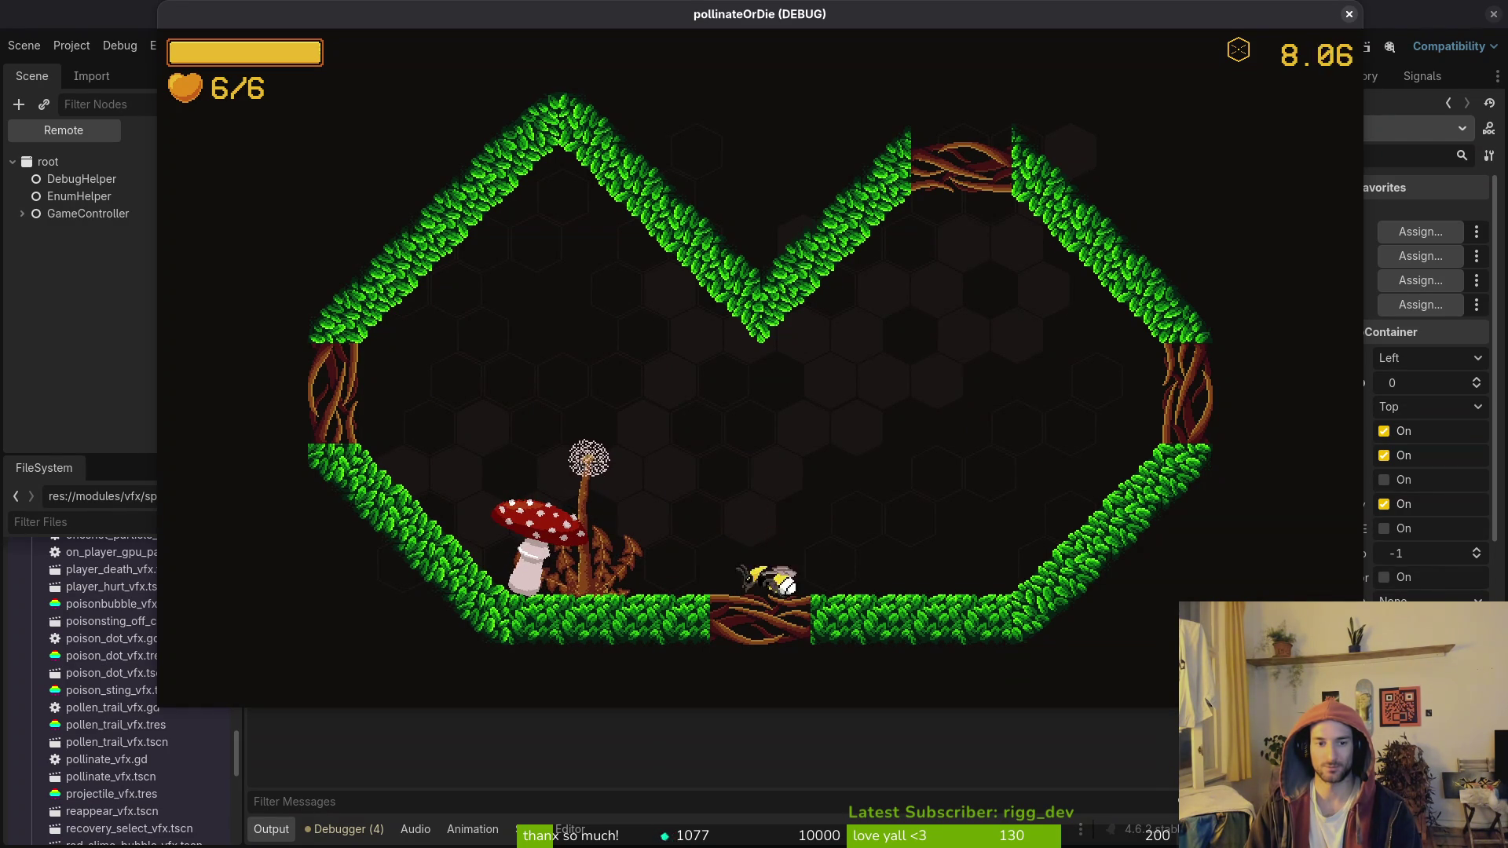
key(Left)
key(Right)
Step: Pause the game and turn the music volume down to zero in settings
key(Escape)
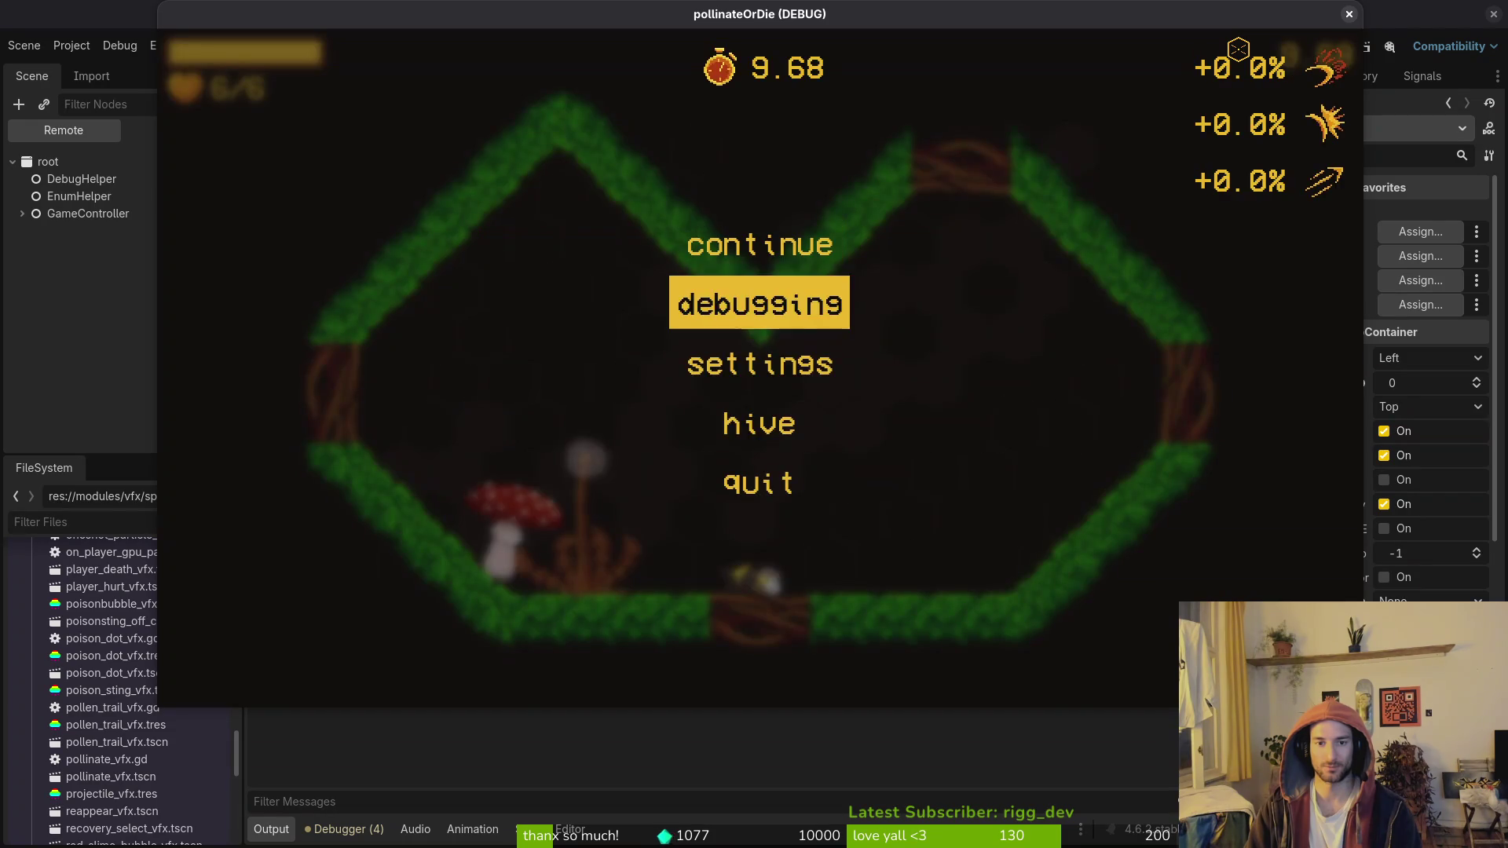
key(Down)
key(Return)
key(Down)
key(Up)
key(Left)
key(Left)
key(Left)
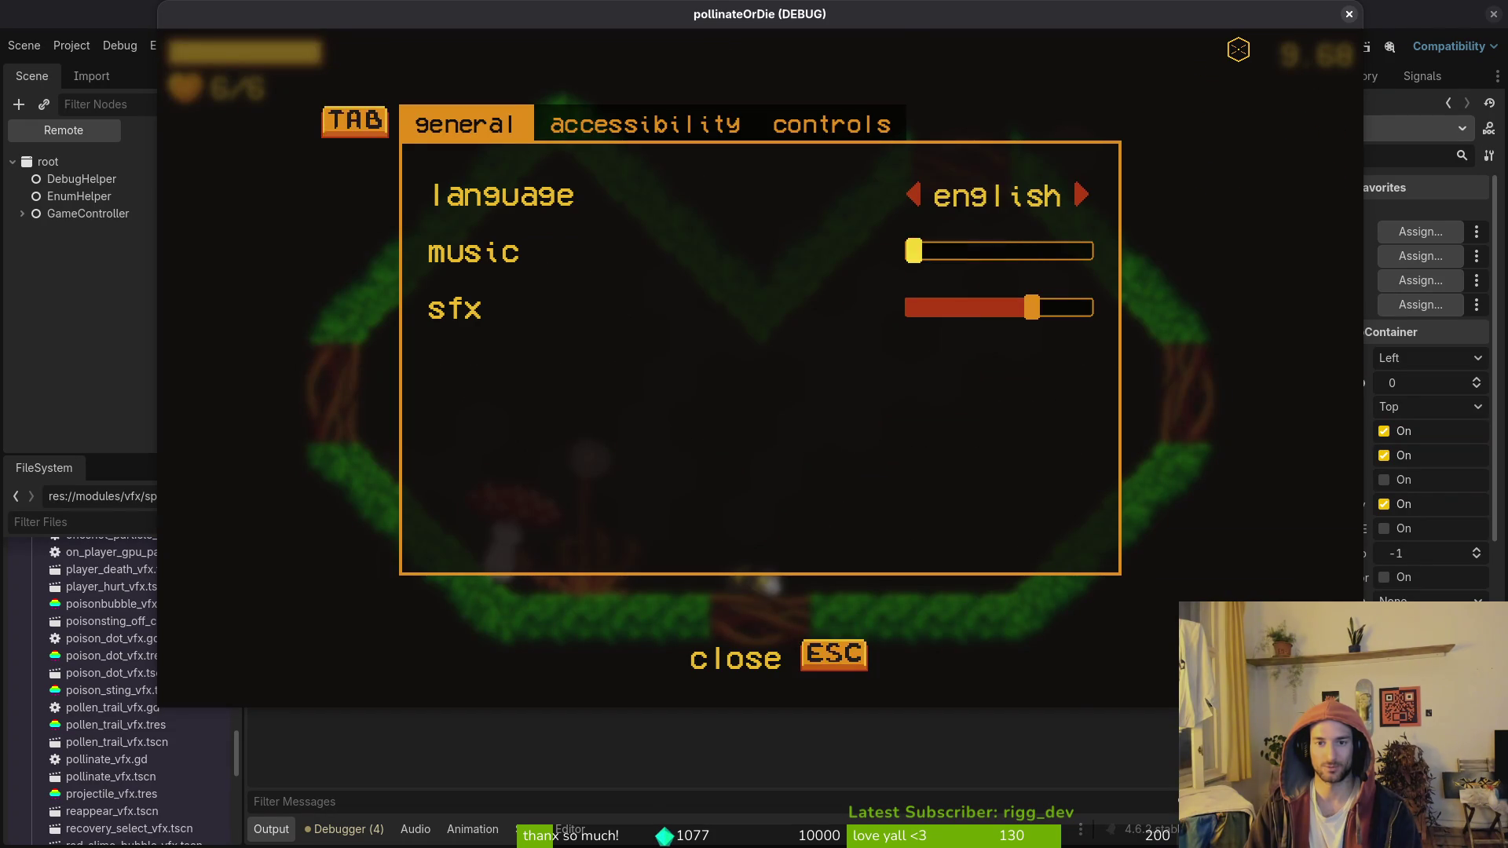
key(Escape)
Step: Resume and keep darting the bee between the mushroom and the floor
key(Left)
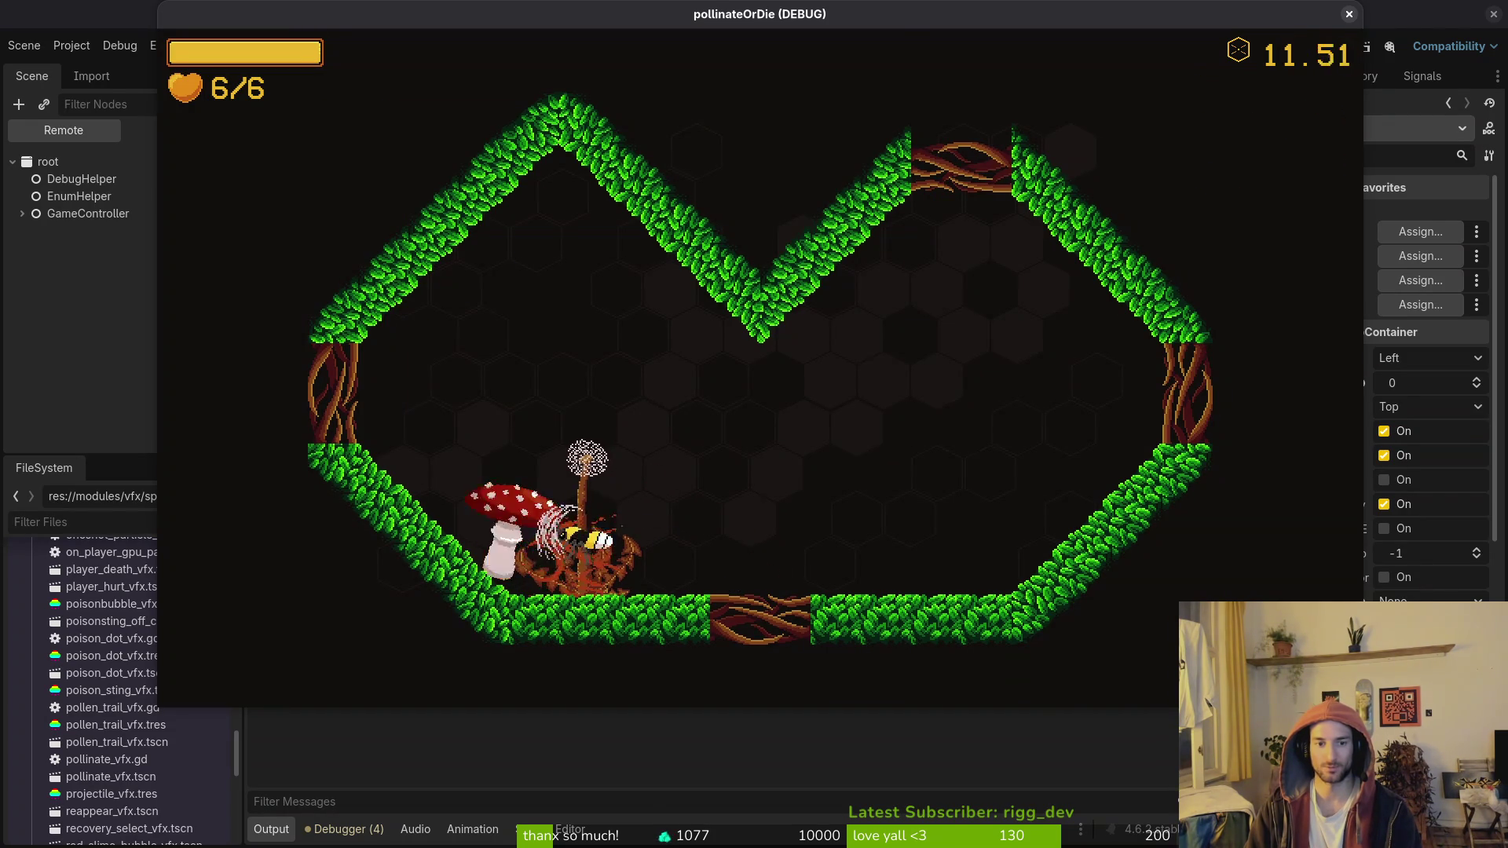
key(Right)
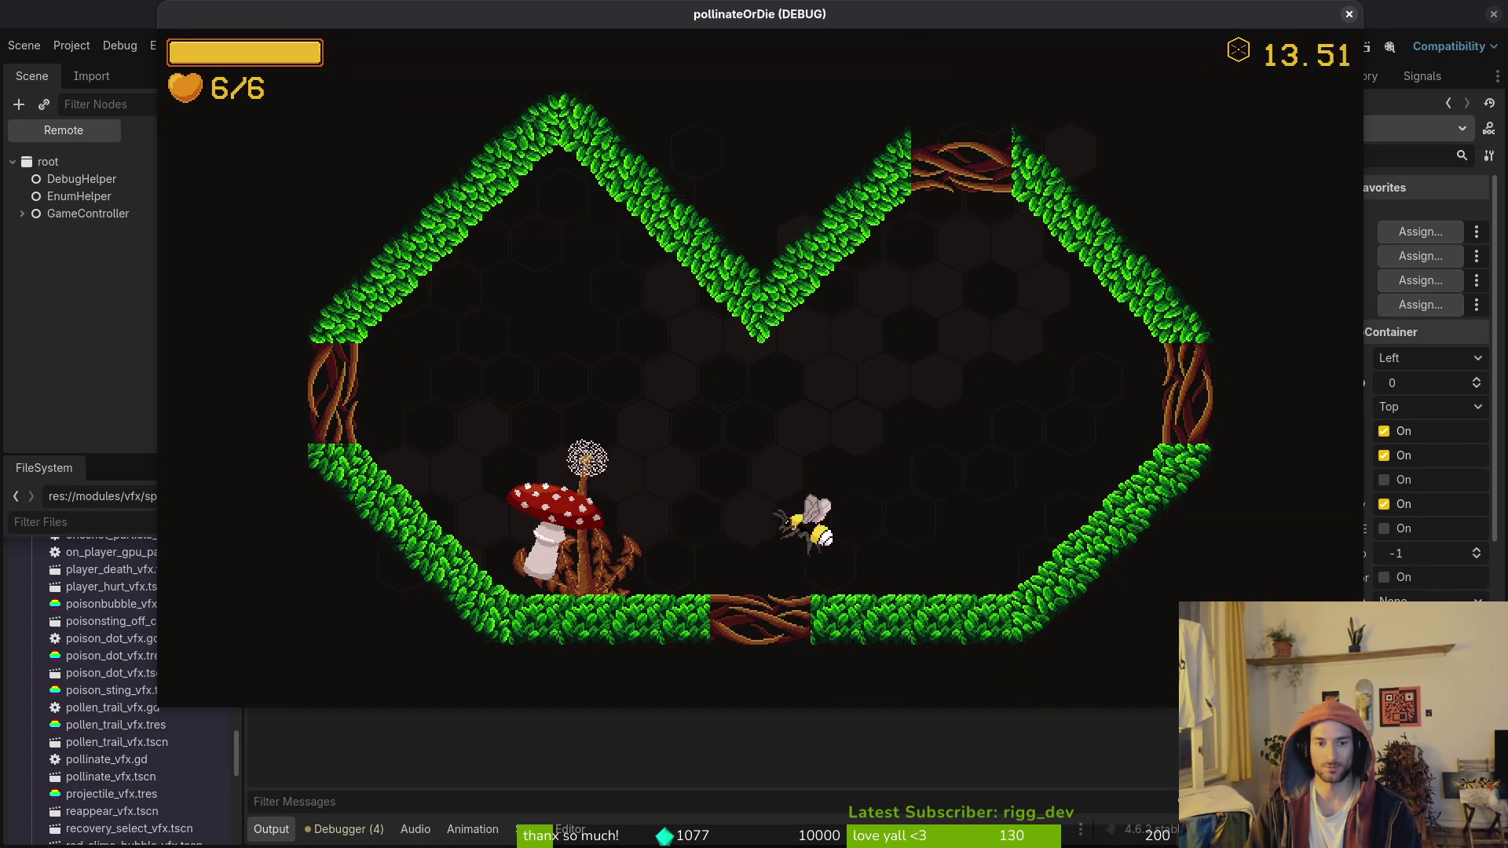
key(Left)
key(Right)
key(Left)
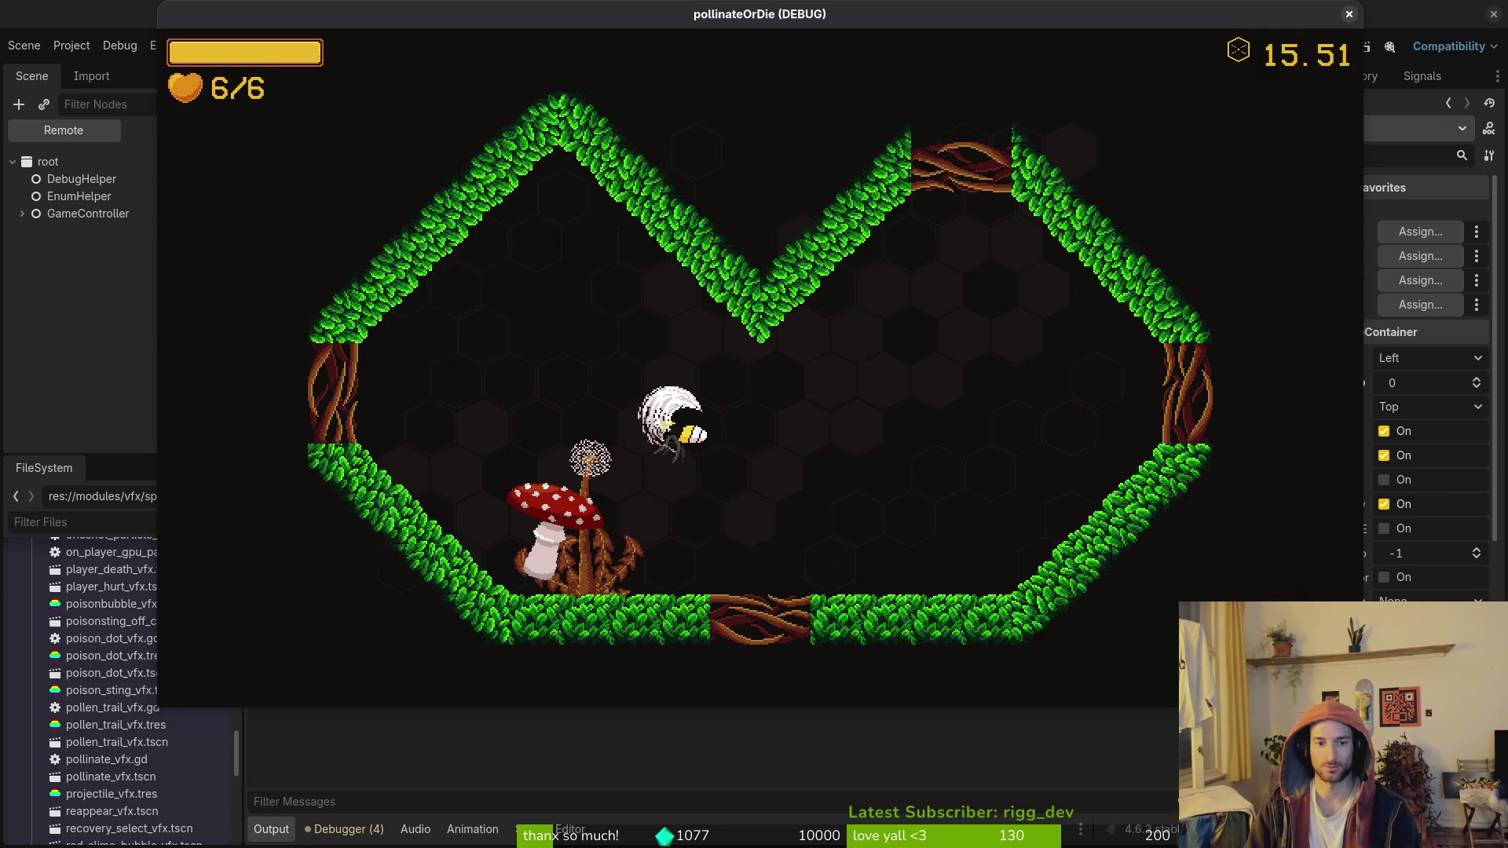
key(Right)
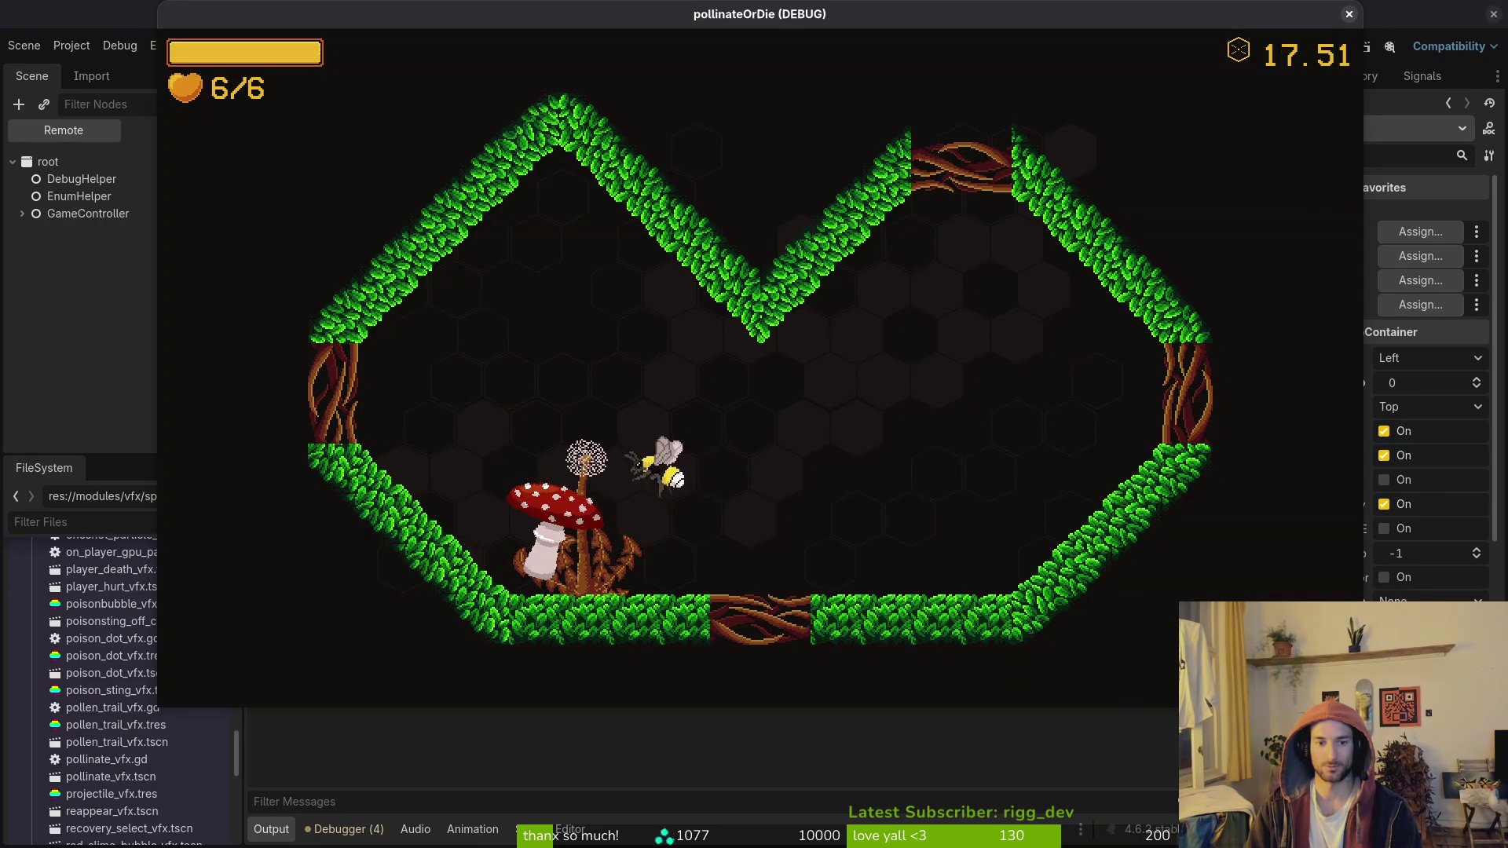
key(Left)
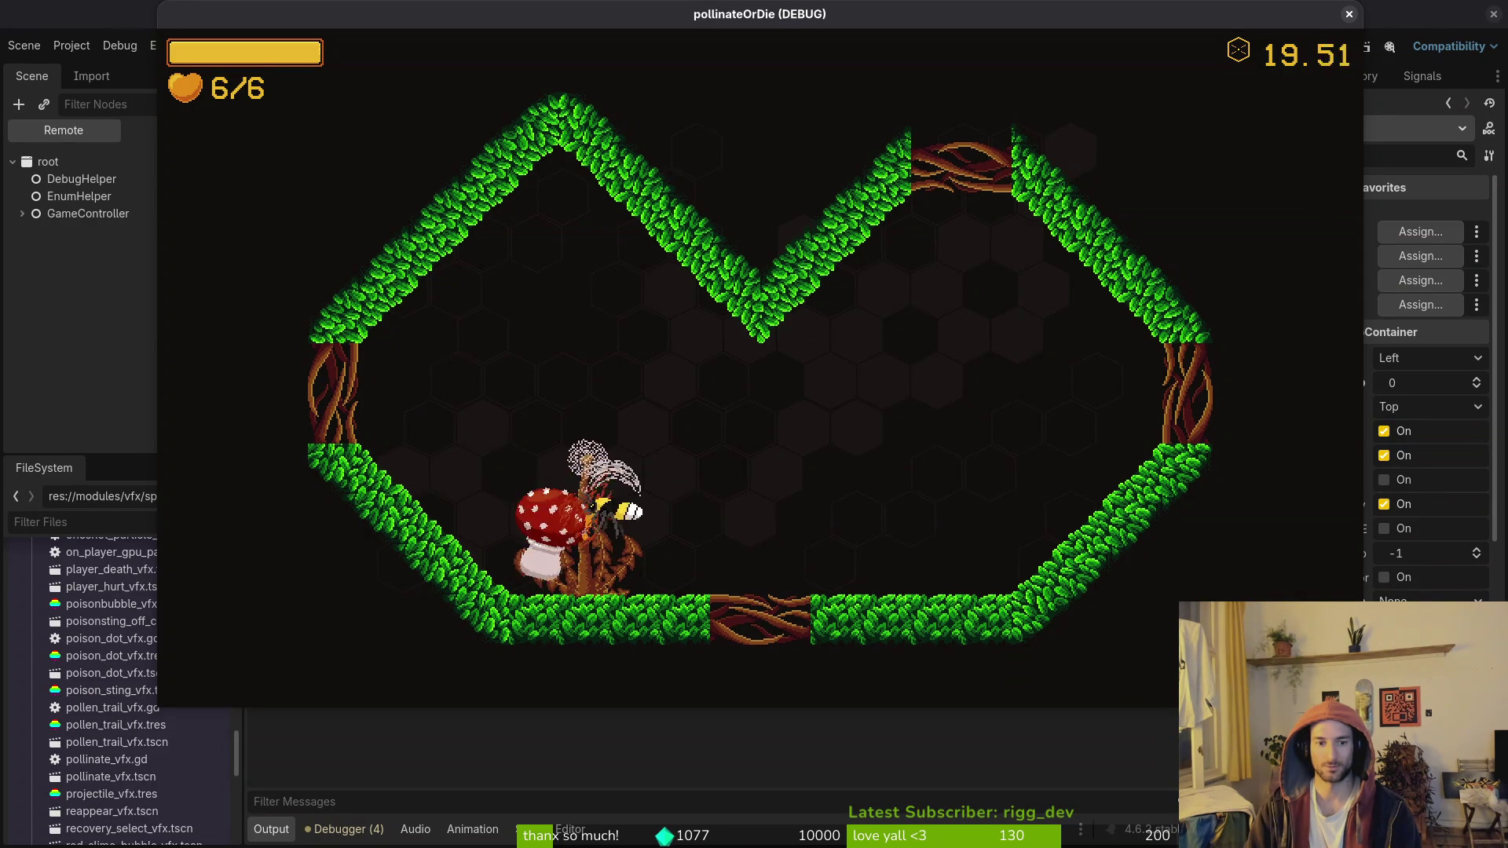
key(Right)
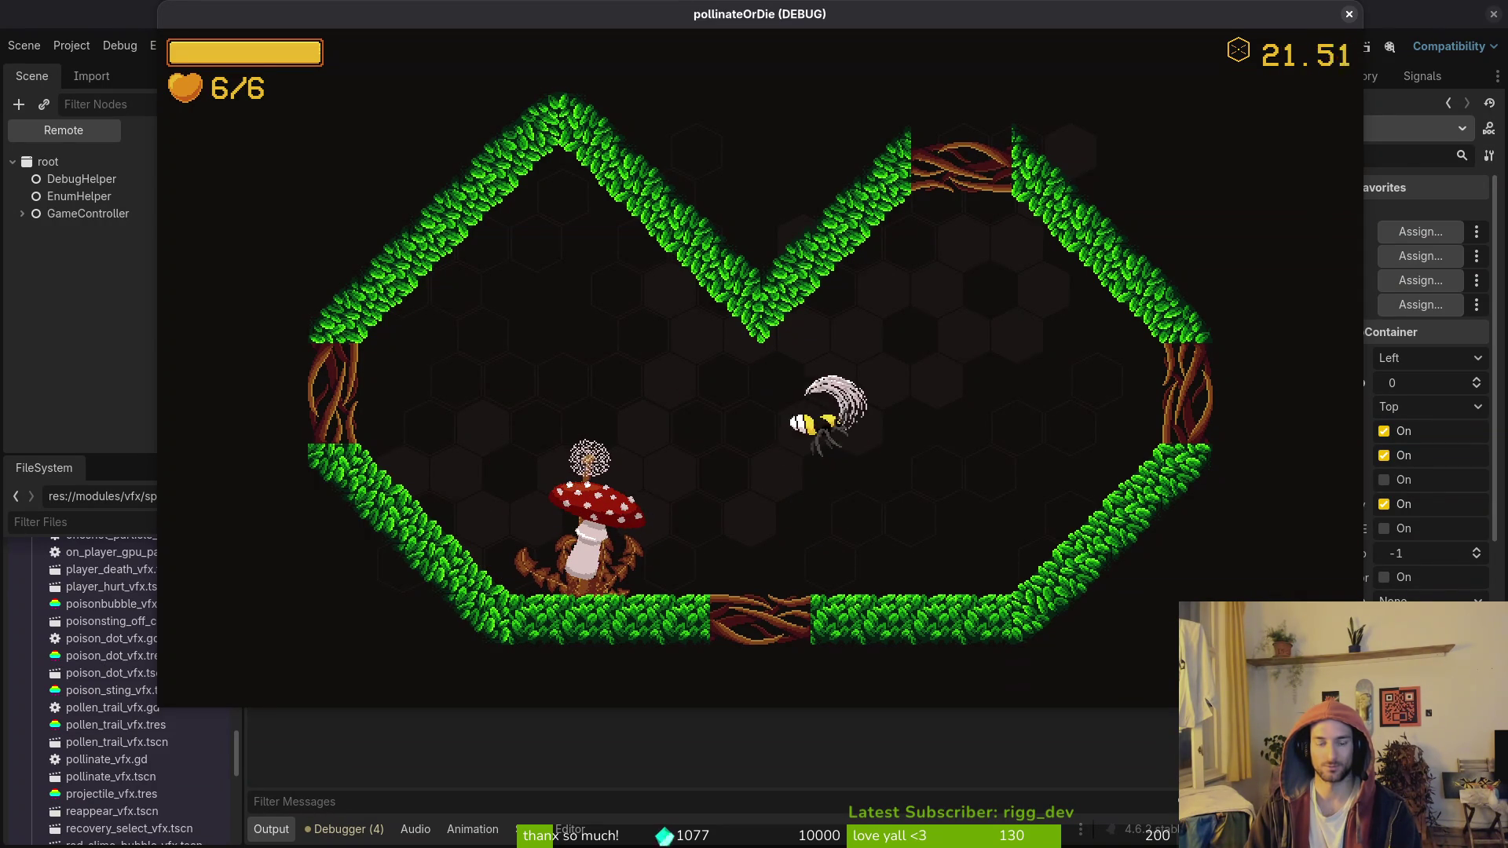
Step: Pause the game again and leave the fullscreen game view
key(Escape)
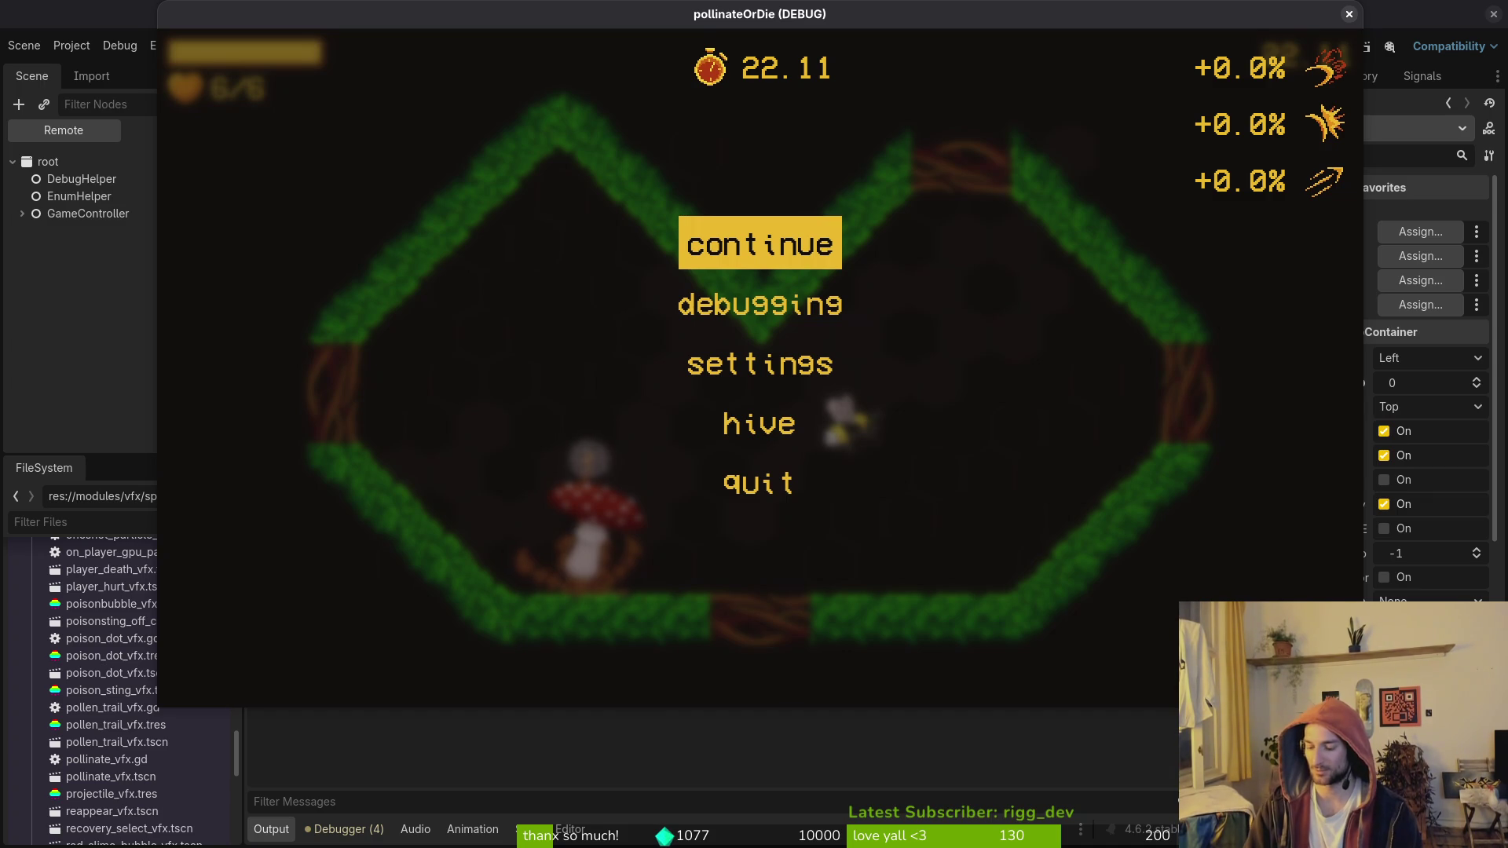
key(super)
key(super)
key(super)
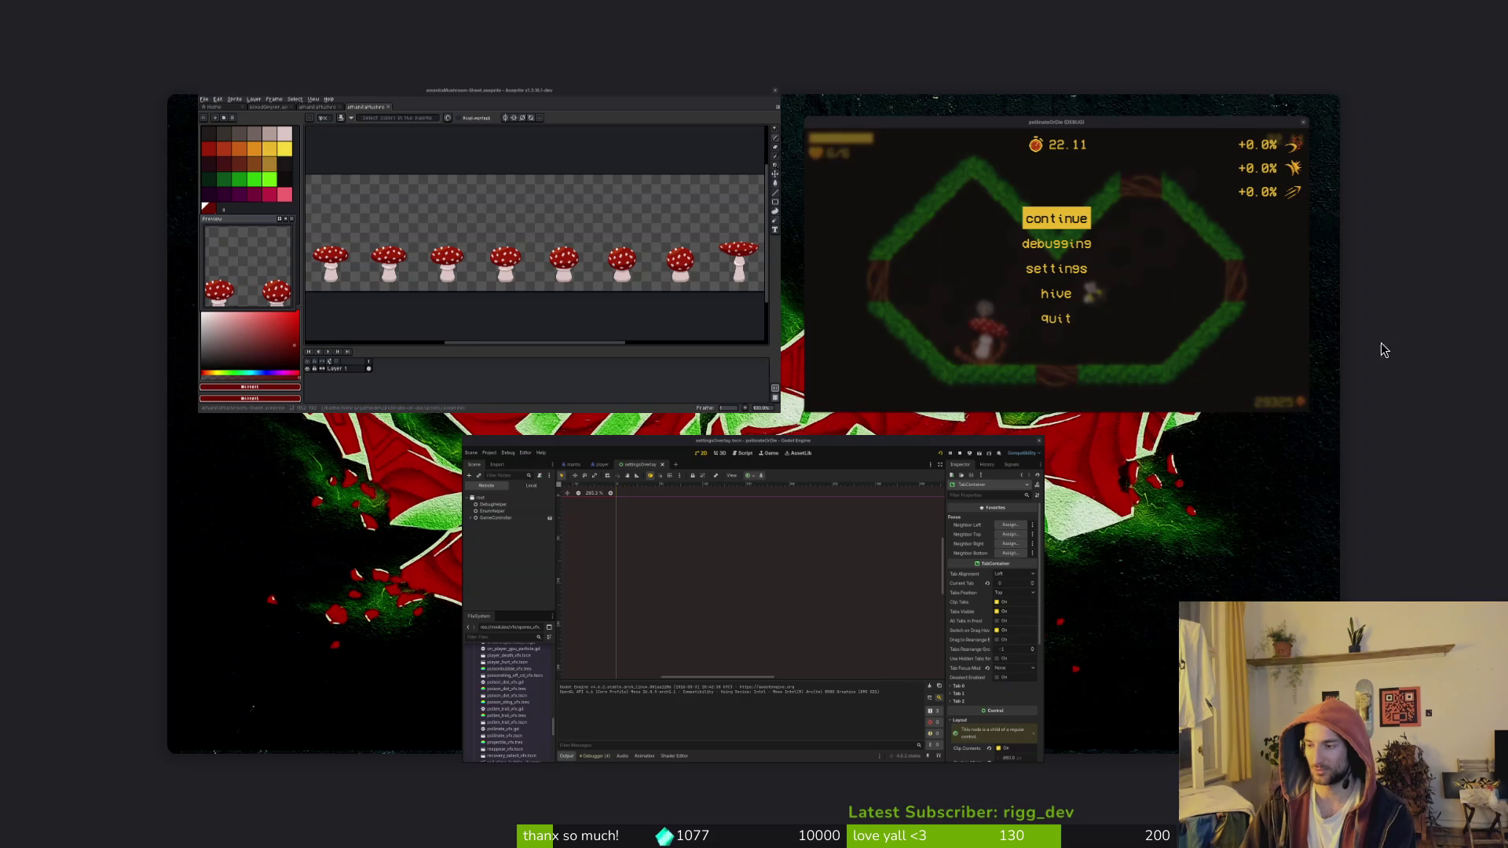
key(super)
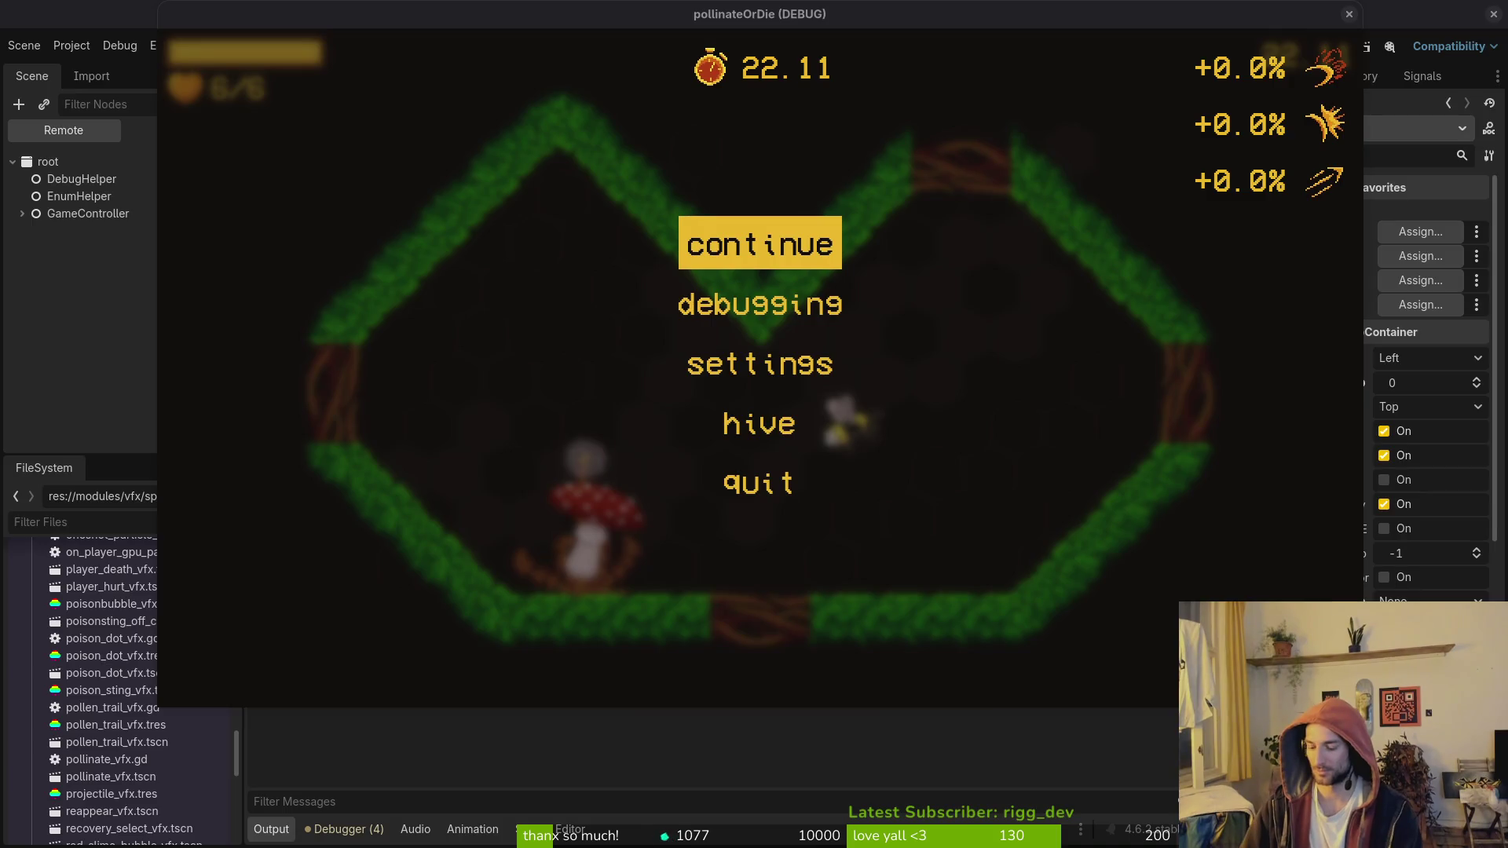
key(super+f)
Step: Open a fullscreen terminal and start Vim in the gamedev pollinate-or-die project folder
key(super+Return)
key(super+f)
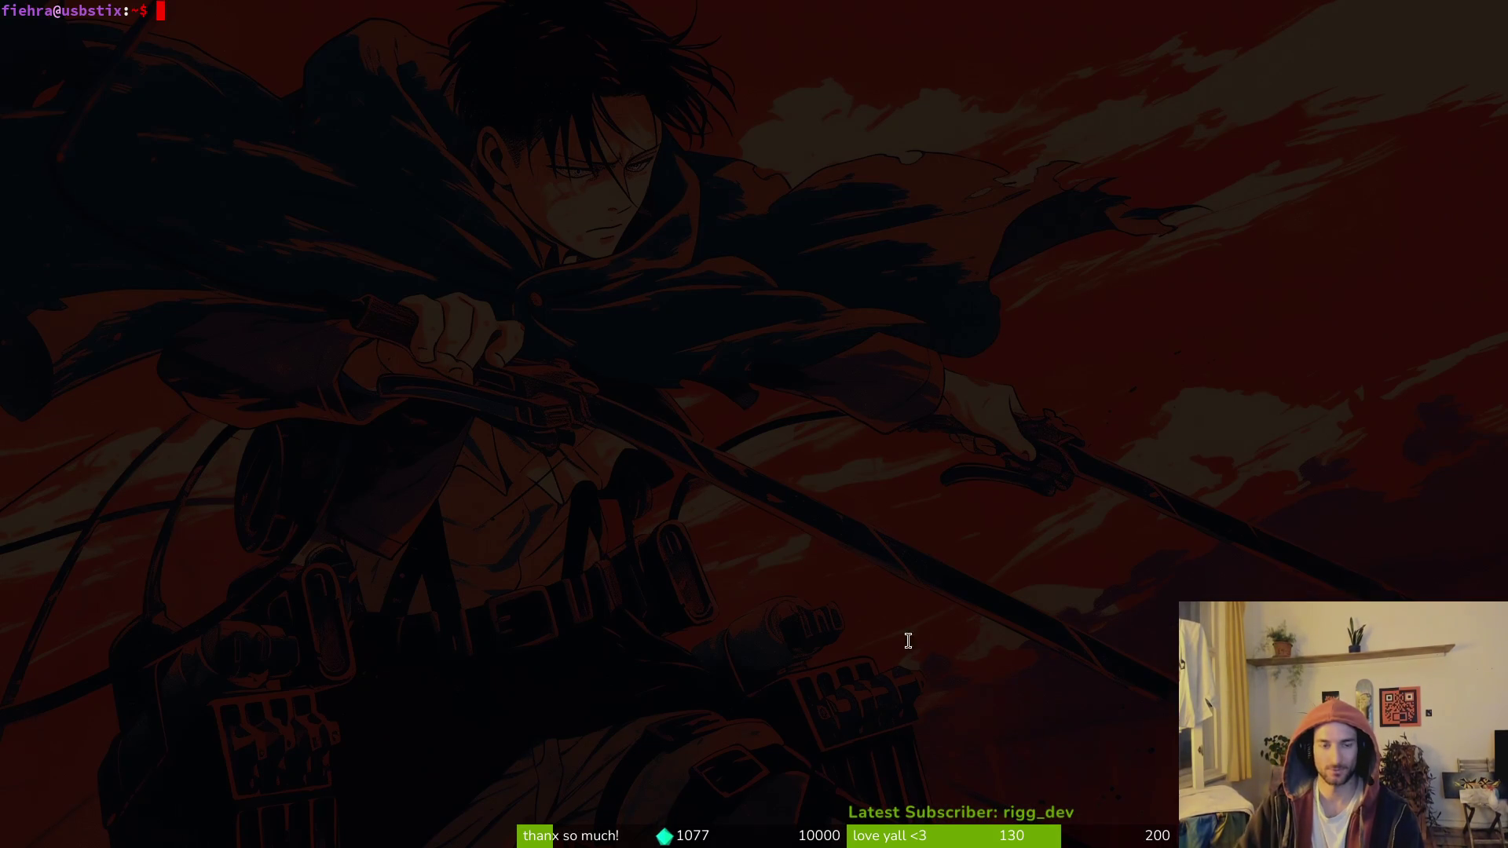
text(c)
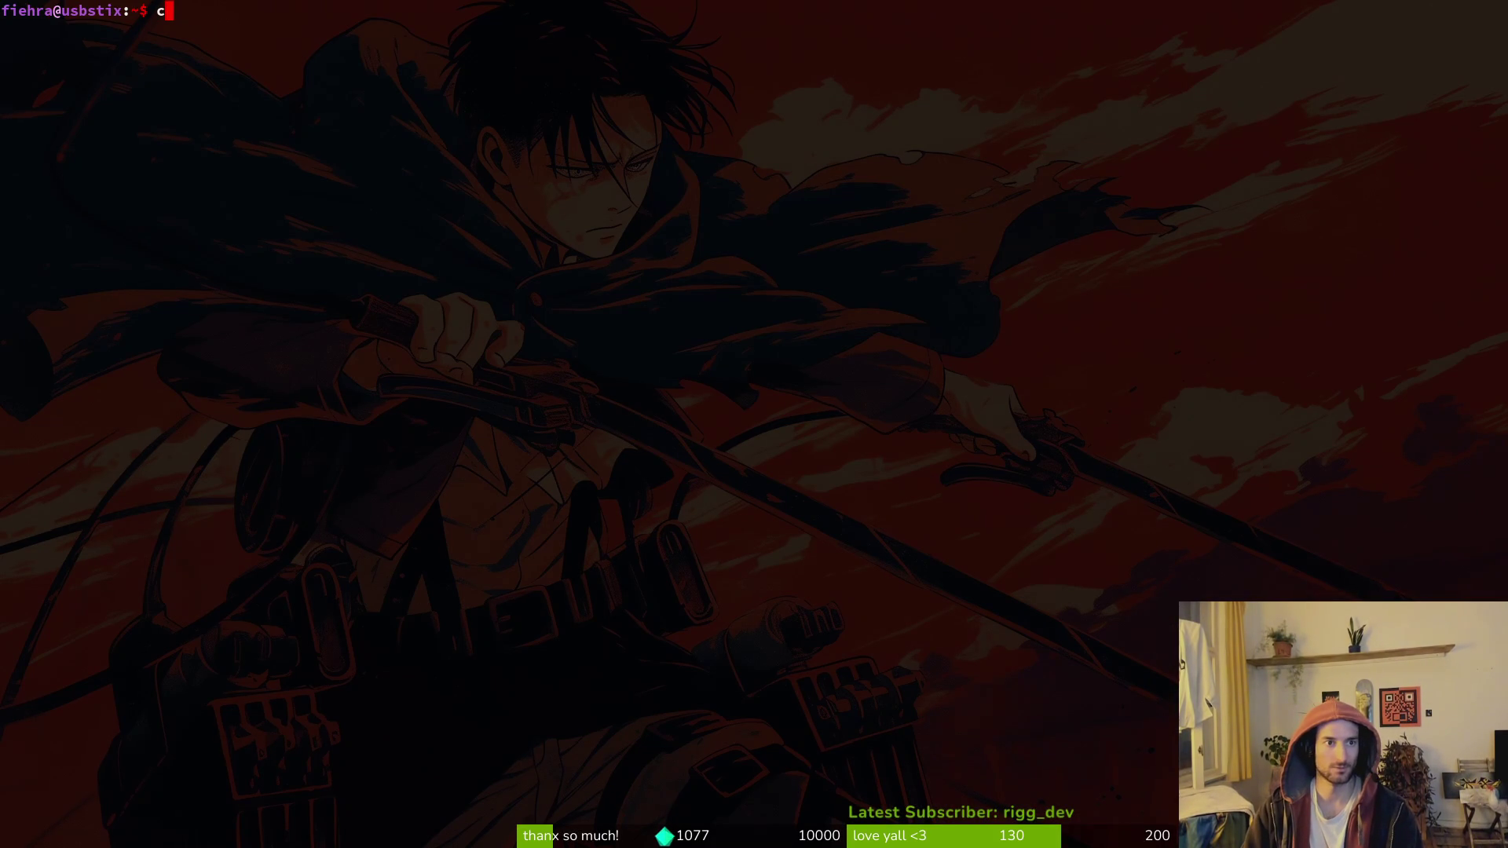
text(d gamedev/po)
key(Tab)
key(Return)
text(vim .)
key(Return)
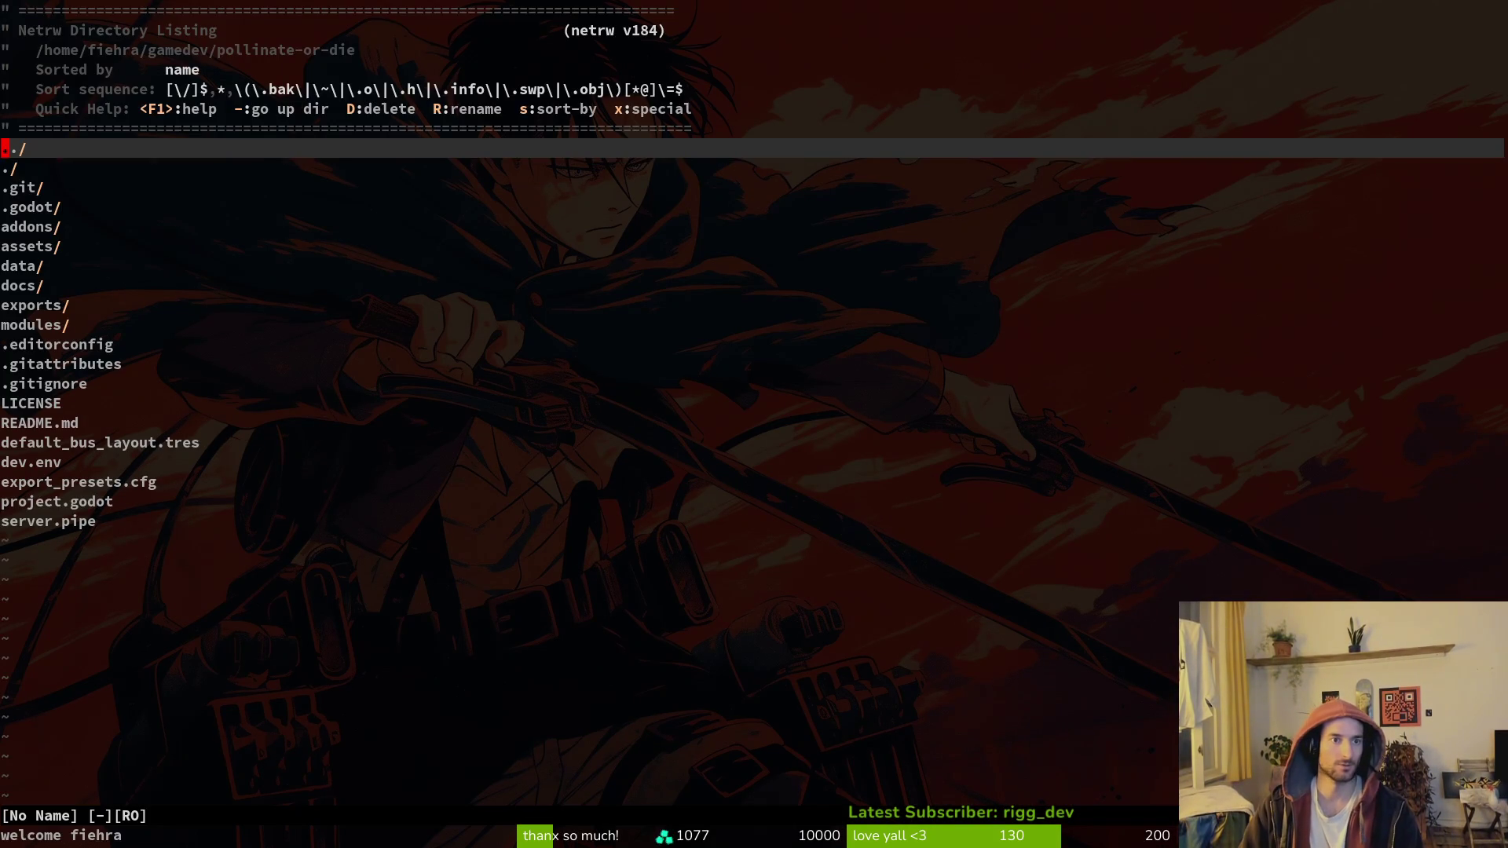
Step: Open mutated_flower.gd and yank its knockback_component.queue_free() line
key(space)
key(f)
key(f)
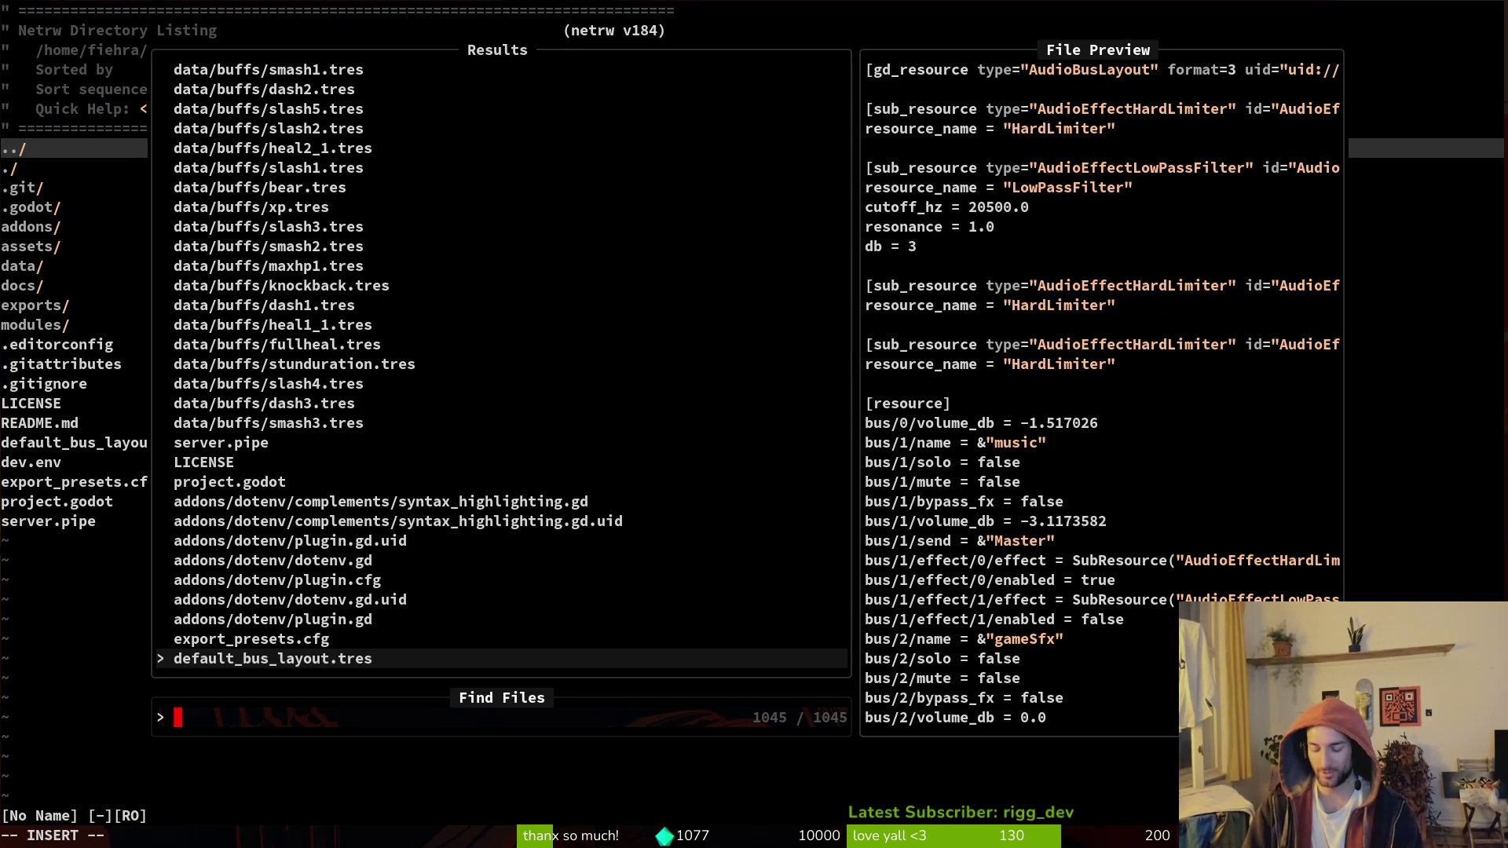
text(mutmutatedf)
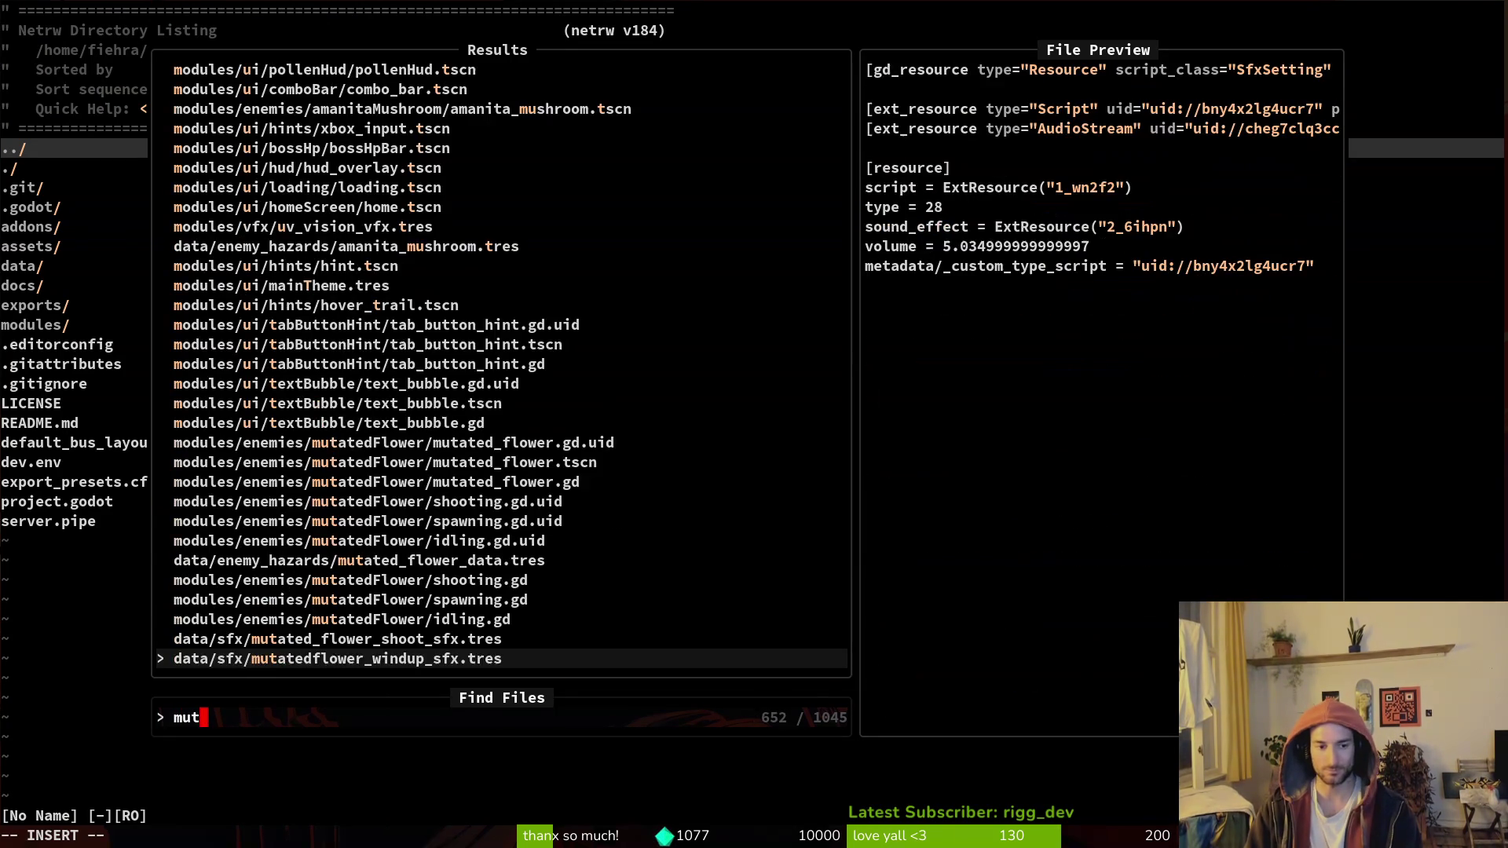
key(Return)
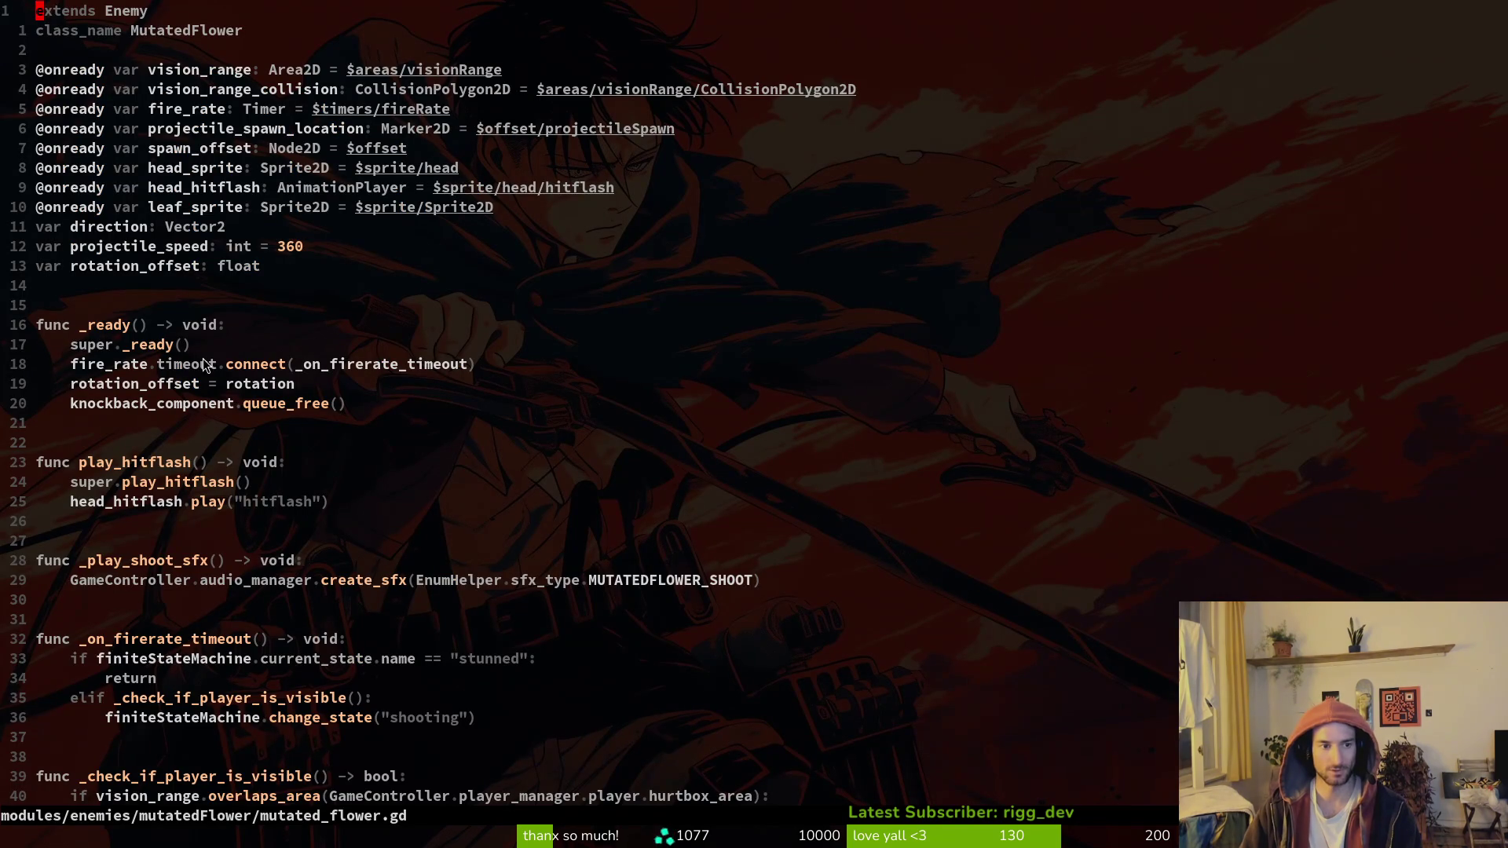
click(162, 403)
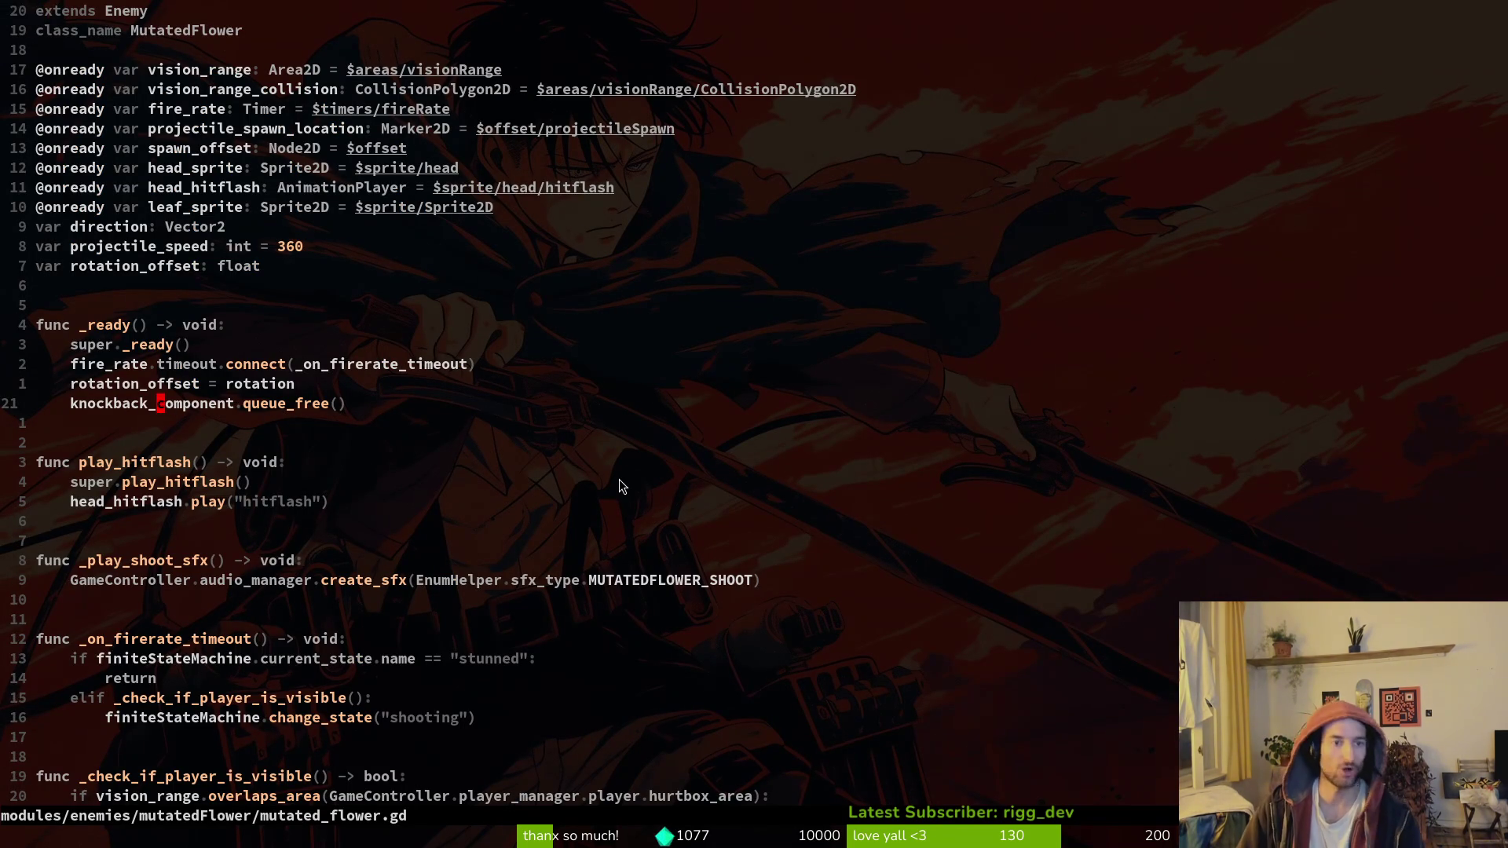
key(y)
key(y)
key(ctrl+s)
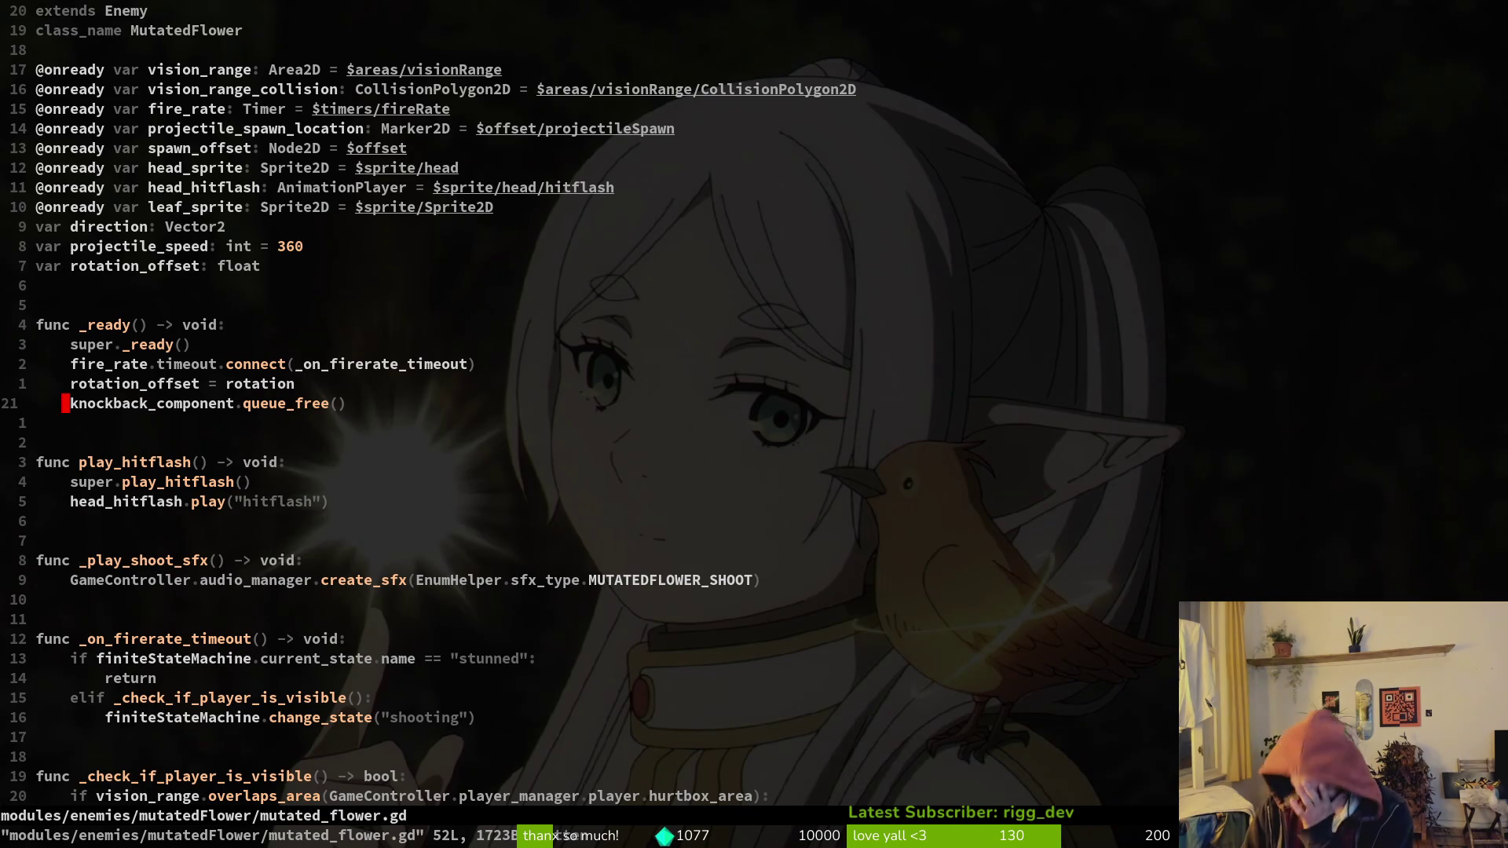
key(V)
key(Escape)
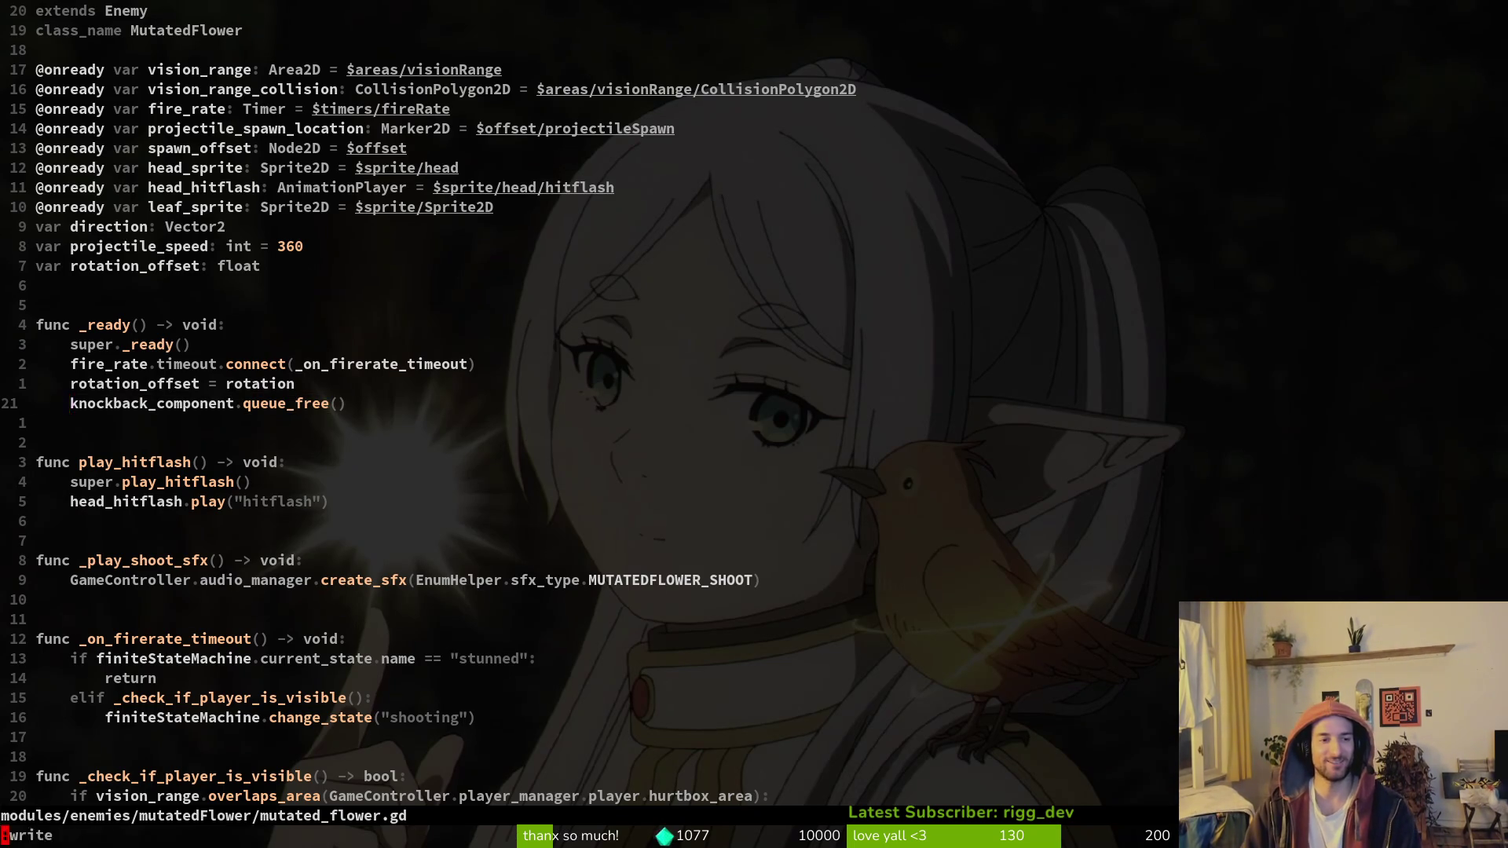
Step: Paste the line into amanita_mushroom.gd's _ready ten lines down and save with :w
key(space)
key(f)
key(f)
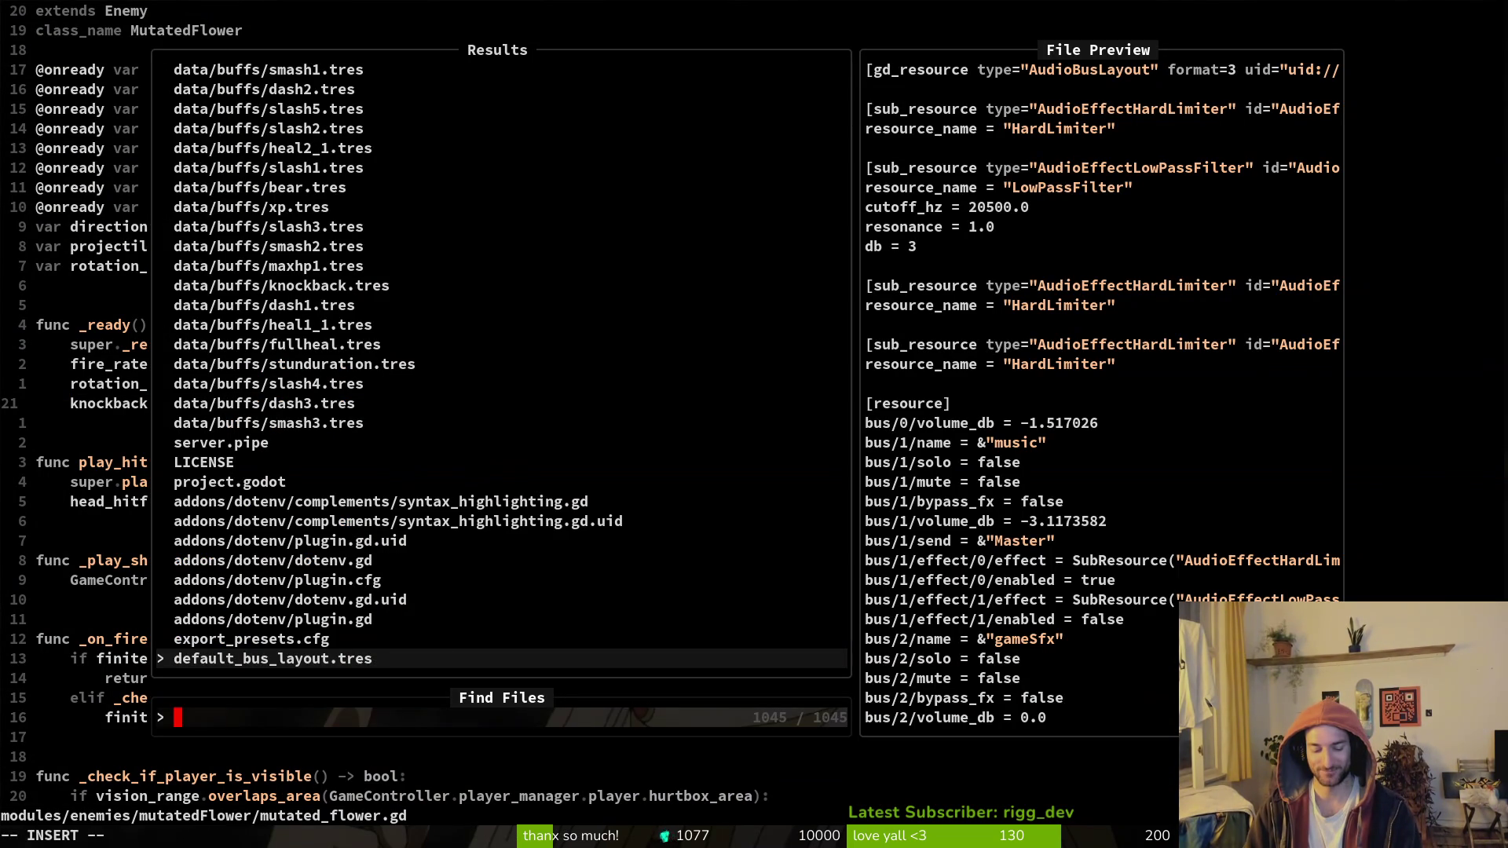
text(aman)
key(Up)
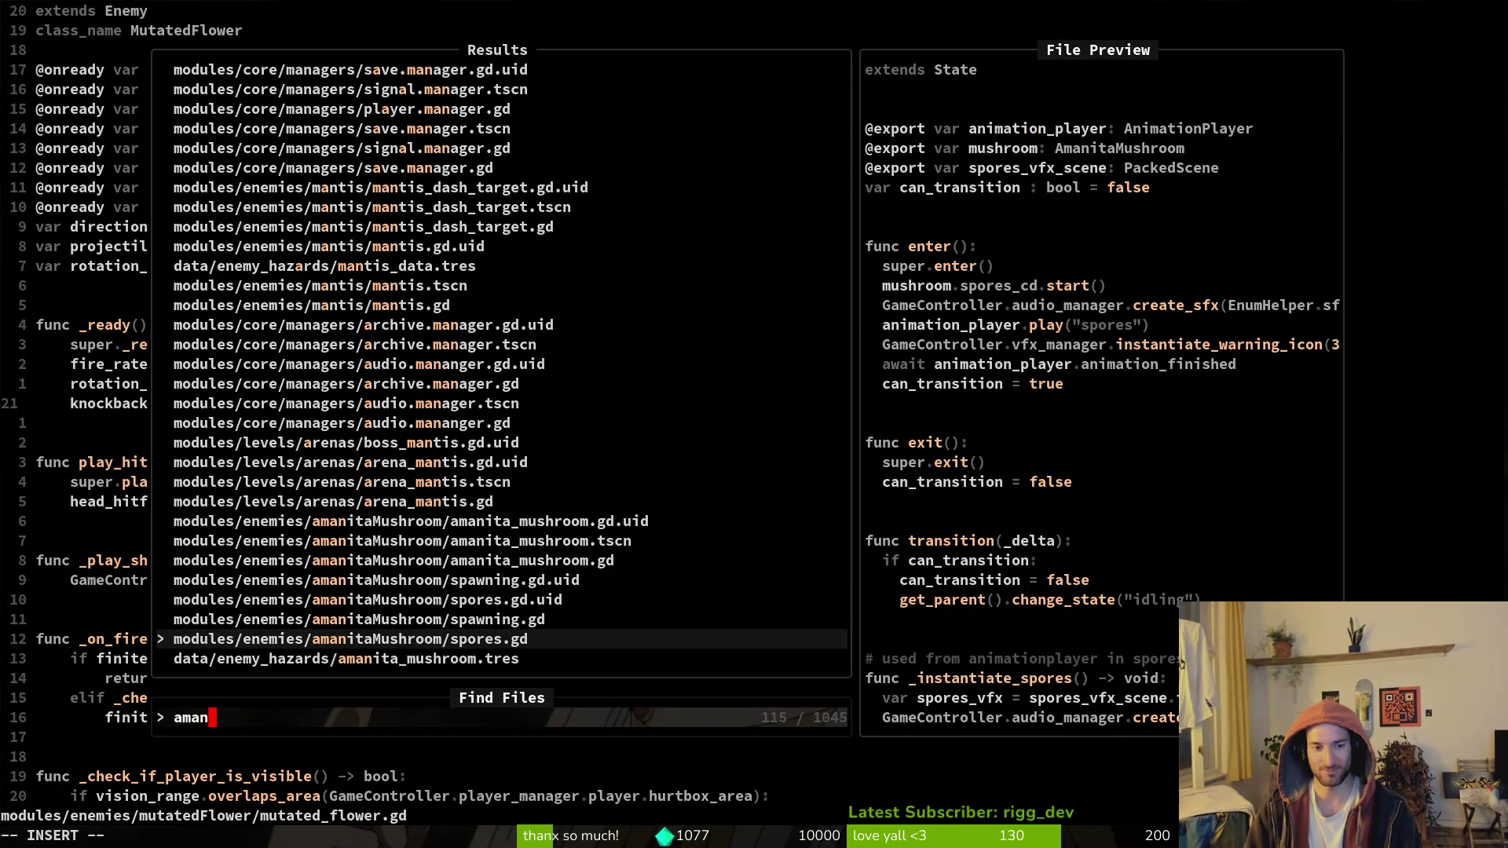
key(Up)
key(Up)
key(Up)
key(Up)
key(Return)
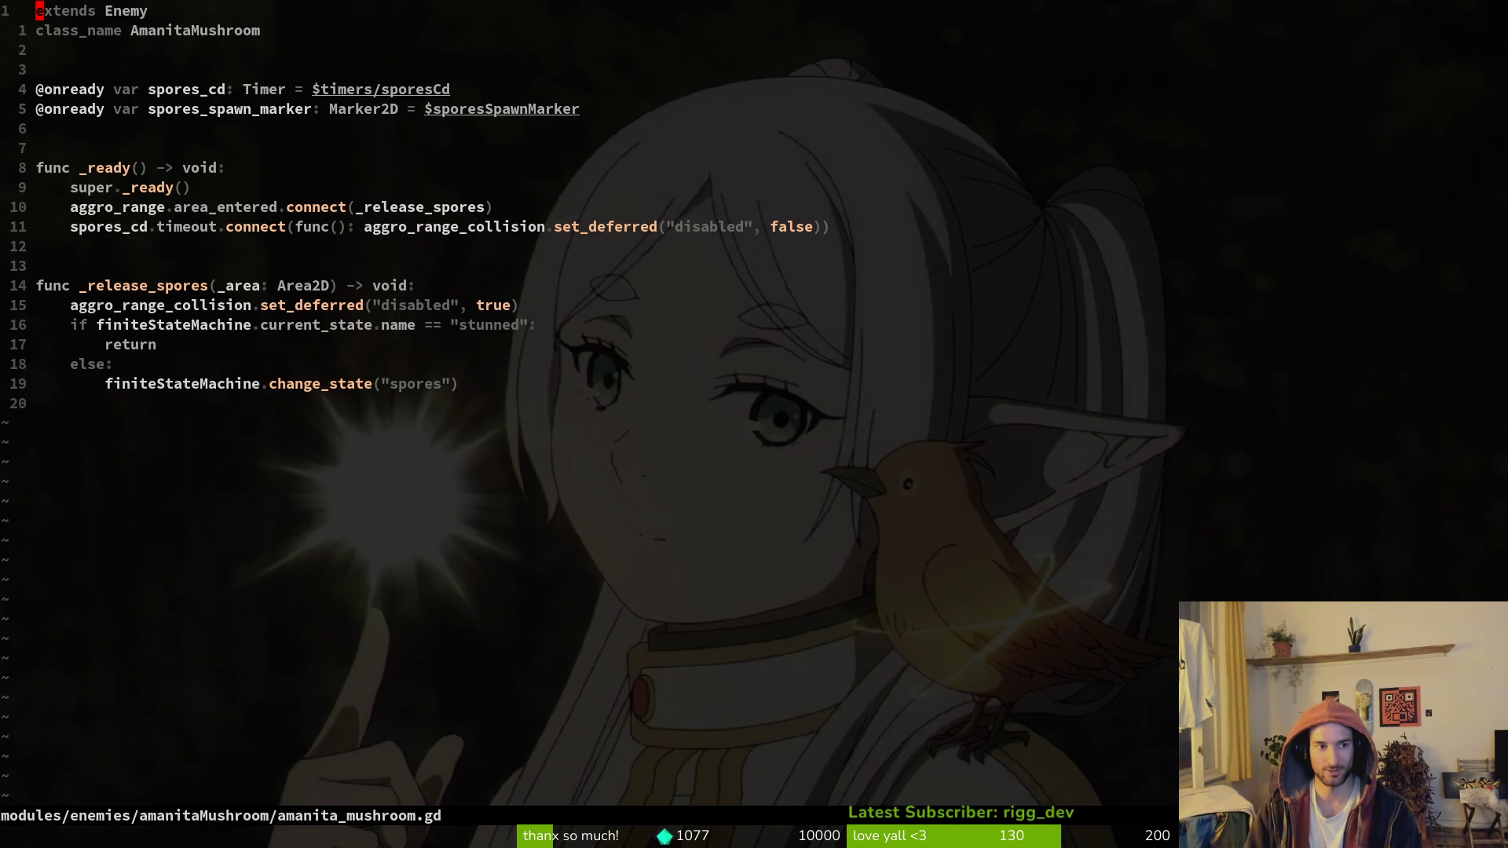
text(10jp:w)
key(Return)
key(ctrl+o)
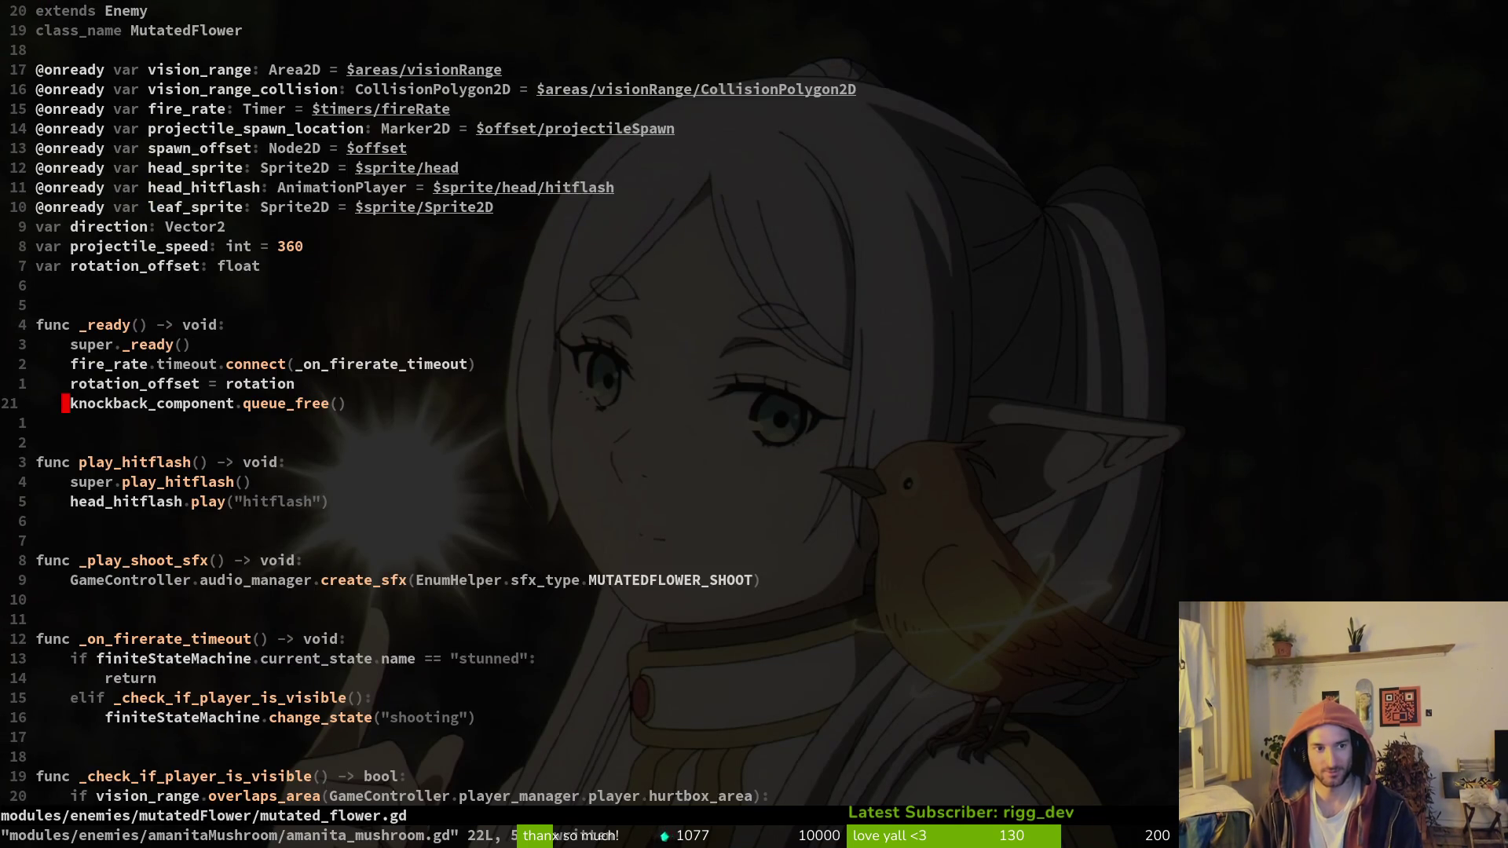
key(ctrl+o)
Step: Relaunch the game with F5 and load level 3-1
key(alt+Tab)
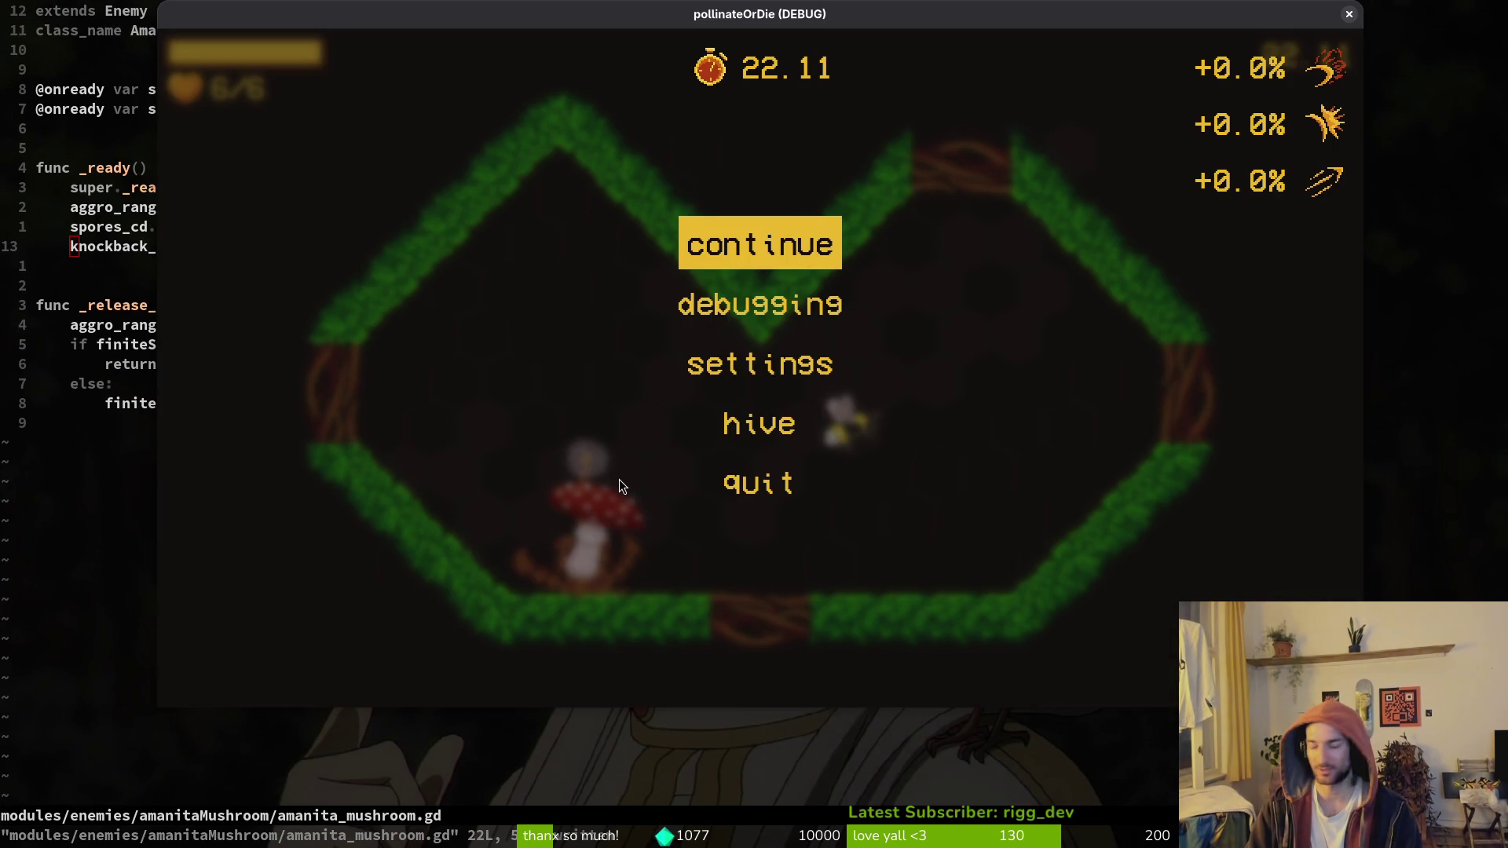
key(F5)
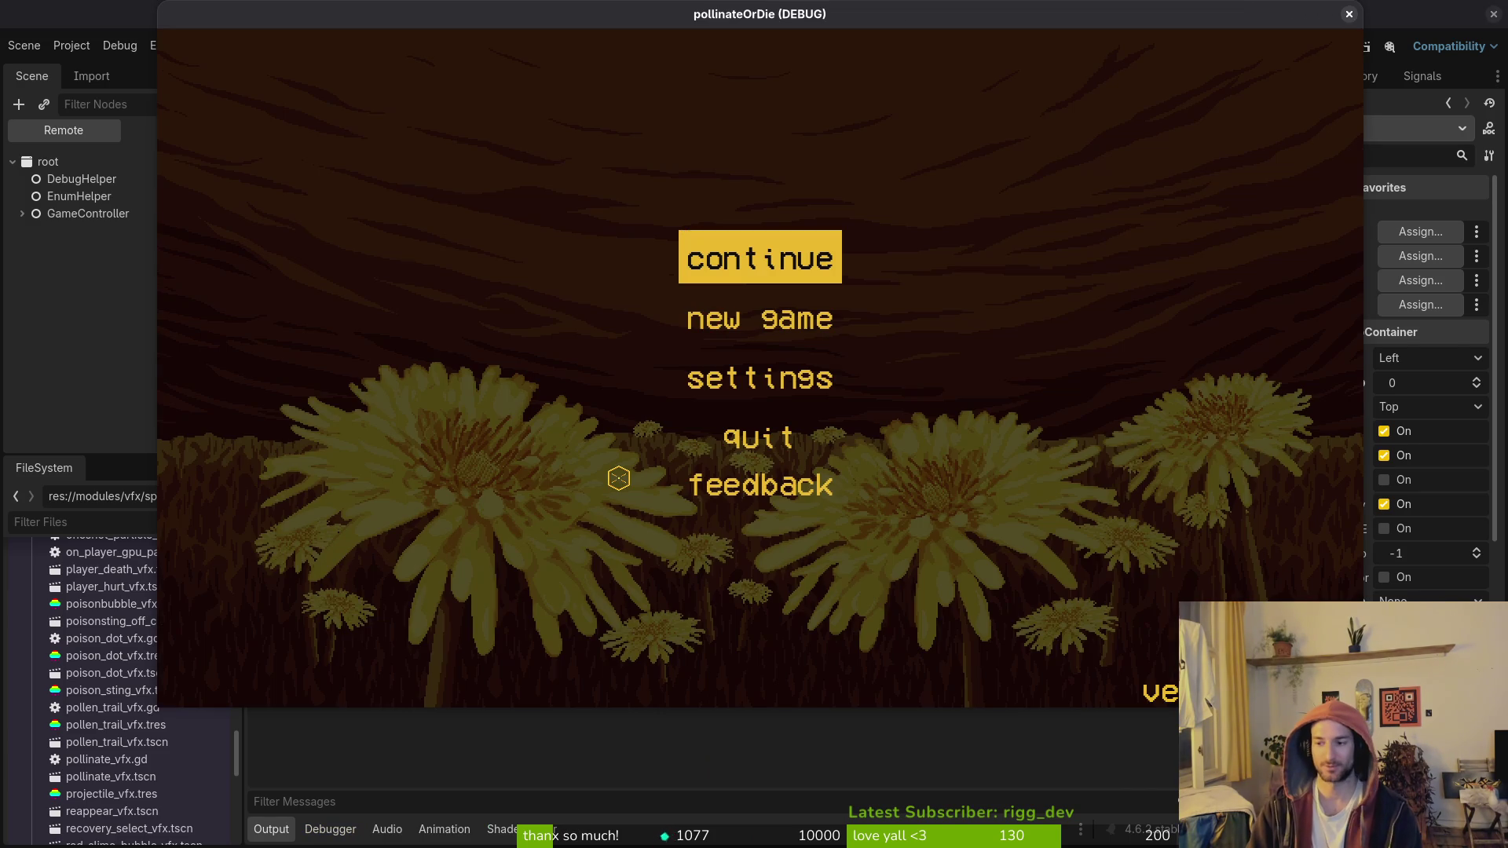
key(Return)
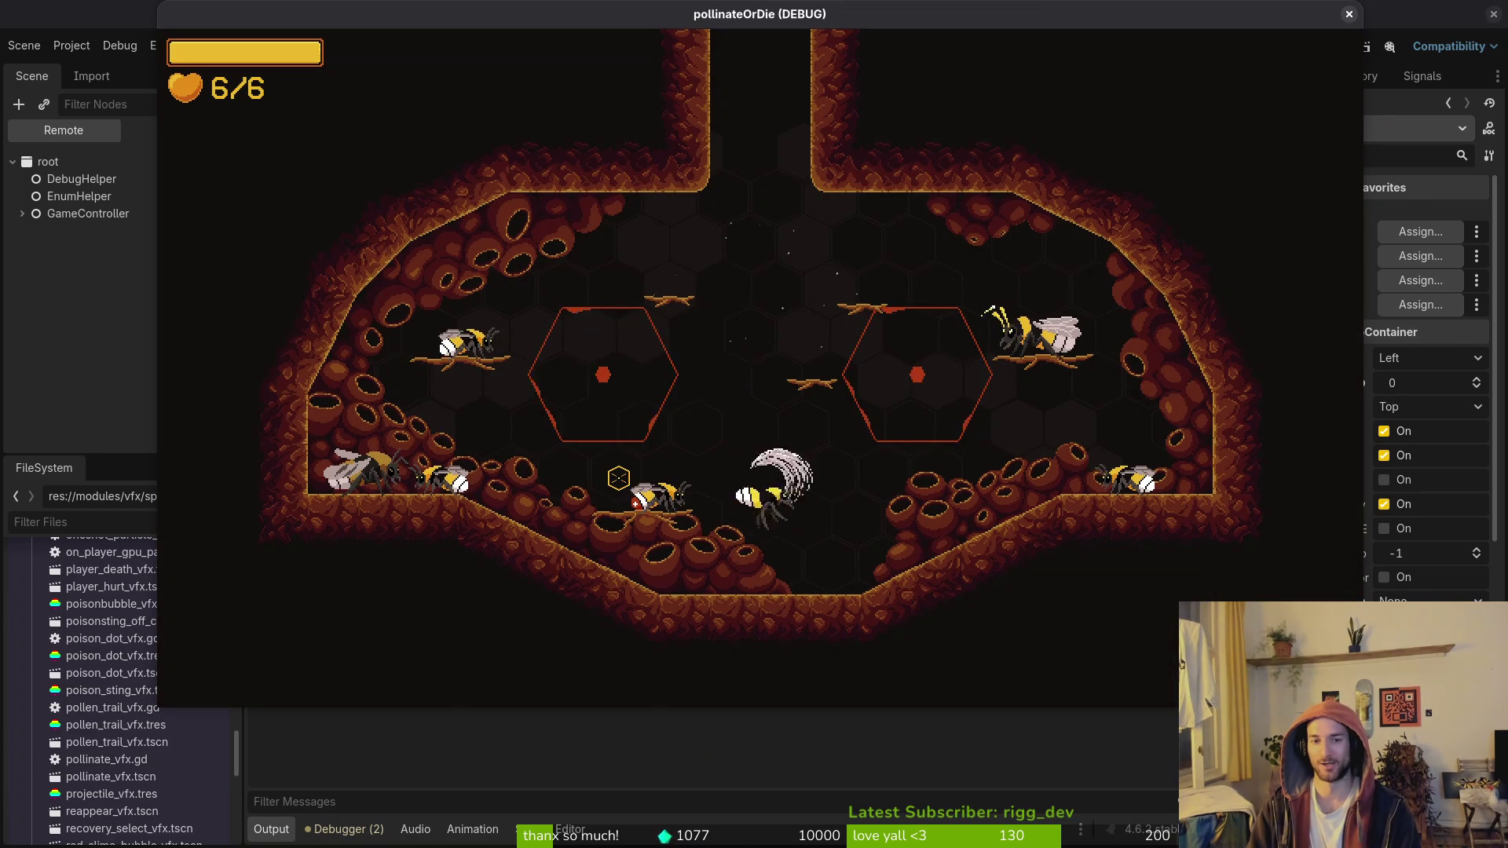
key(Left)
key(Return)
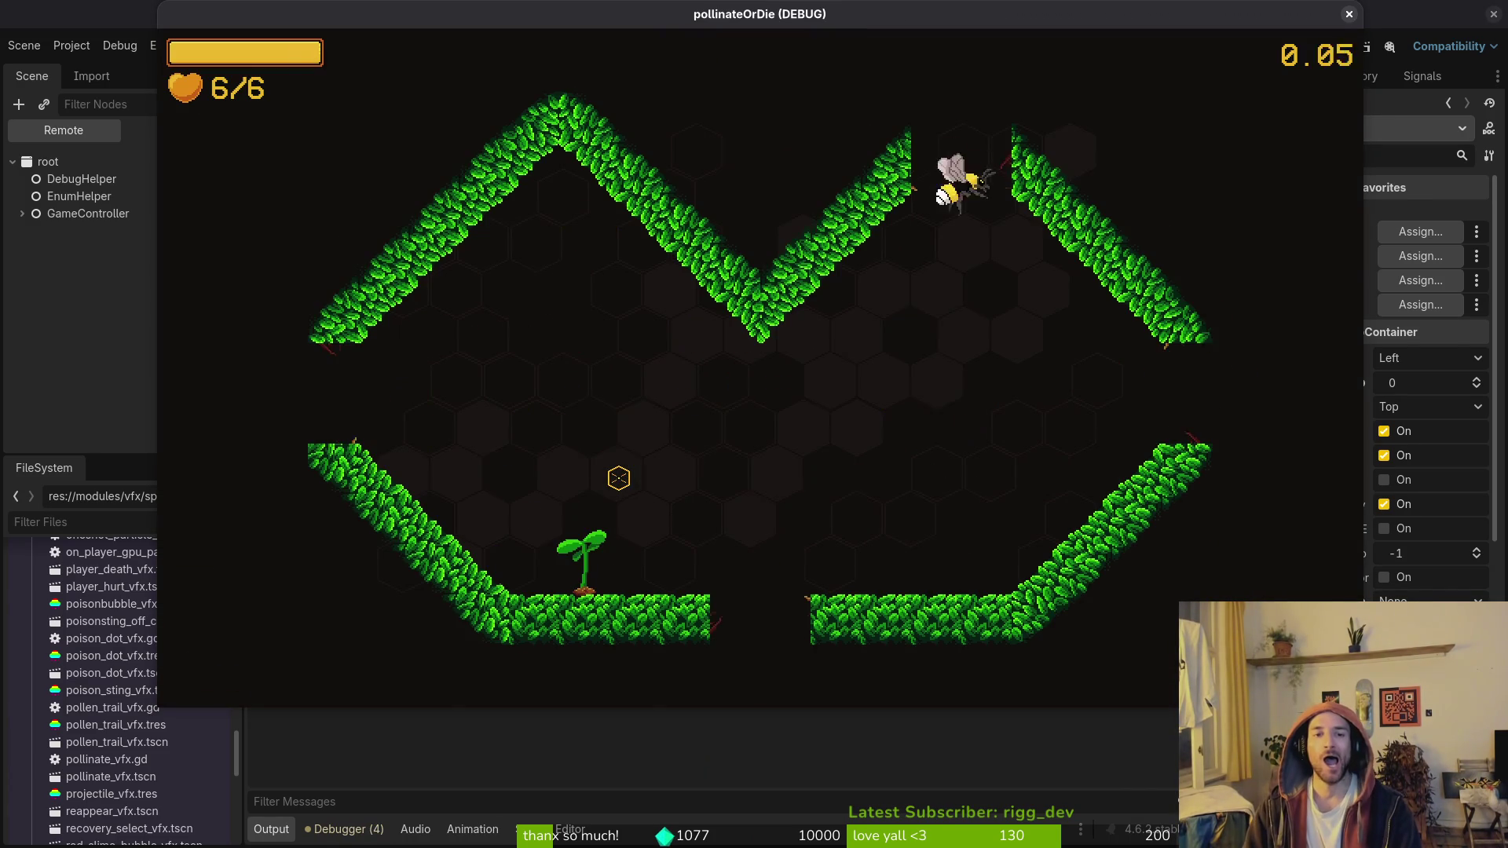
Step: Slash the amanita mushroom ten times until it's defeated, then pause and stop the game with F8
click(619, 477)
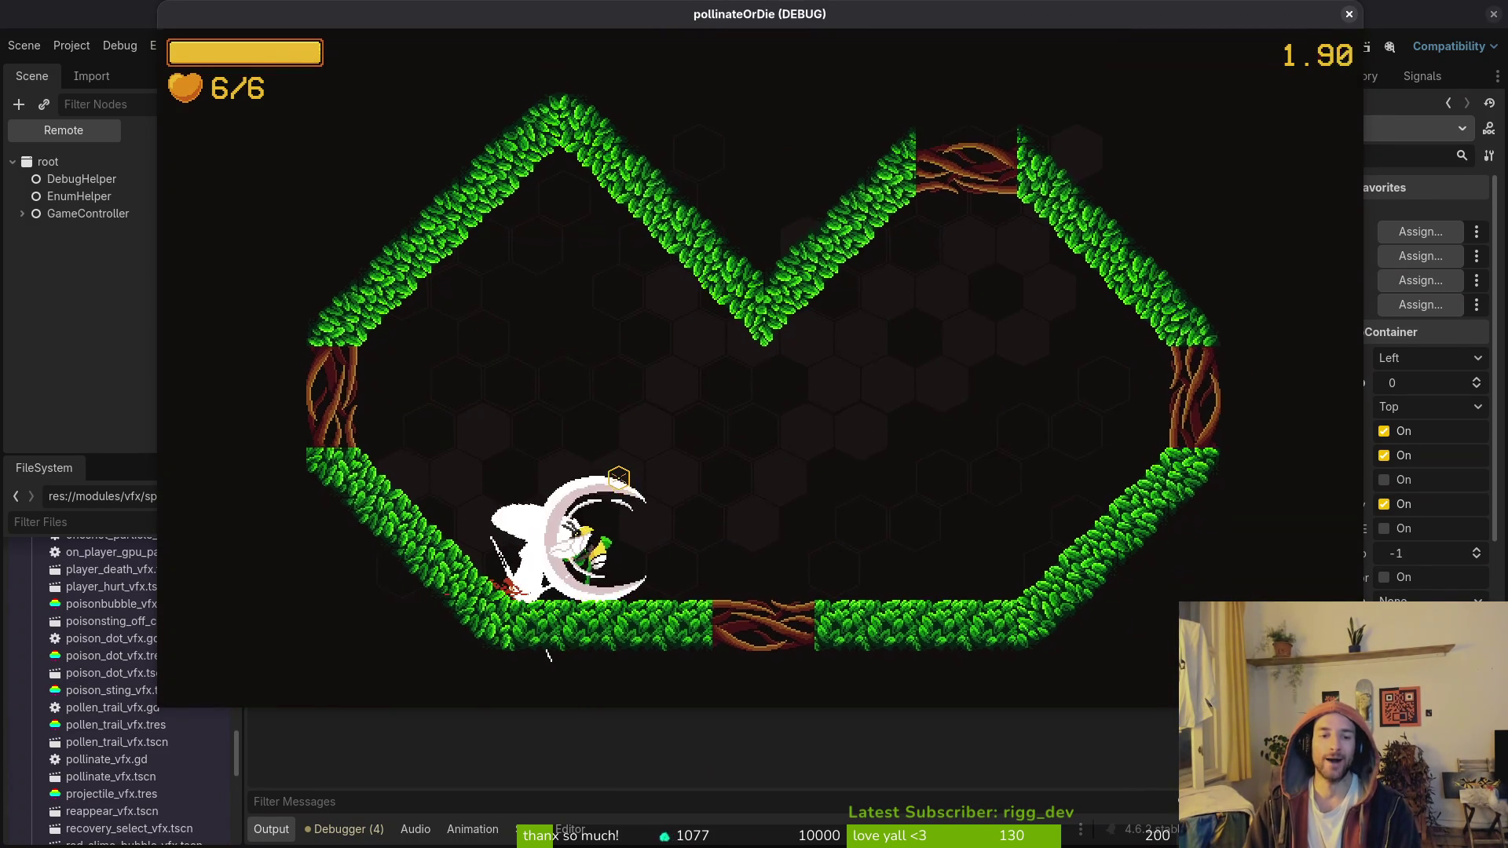
click(619, 478)
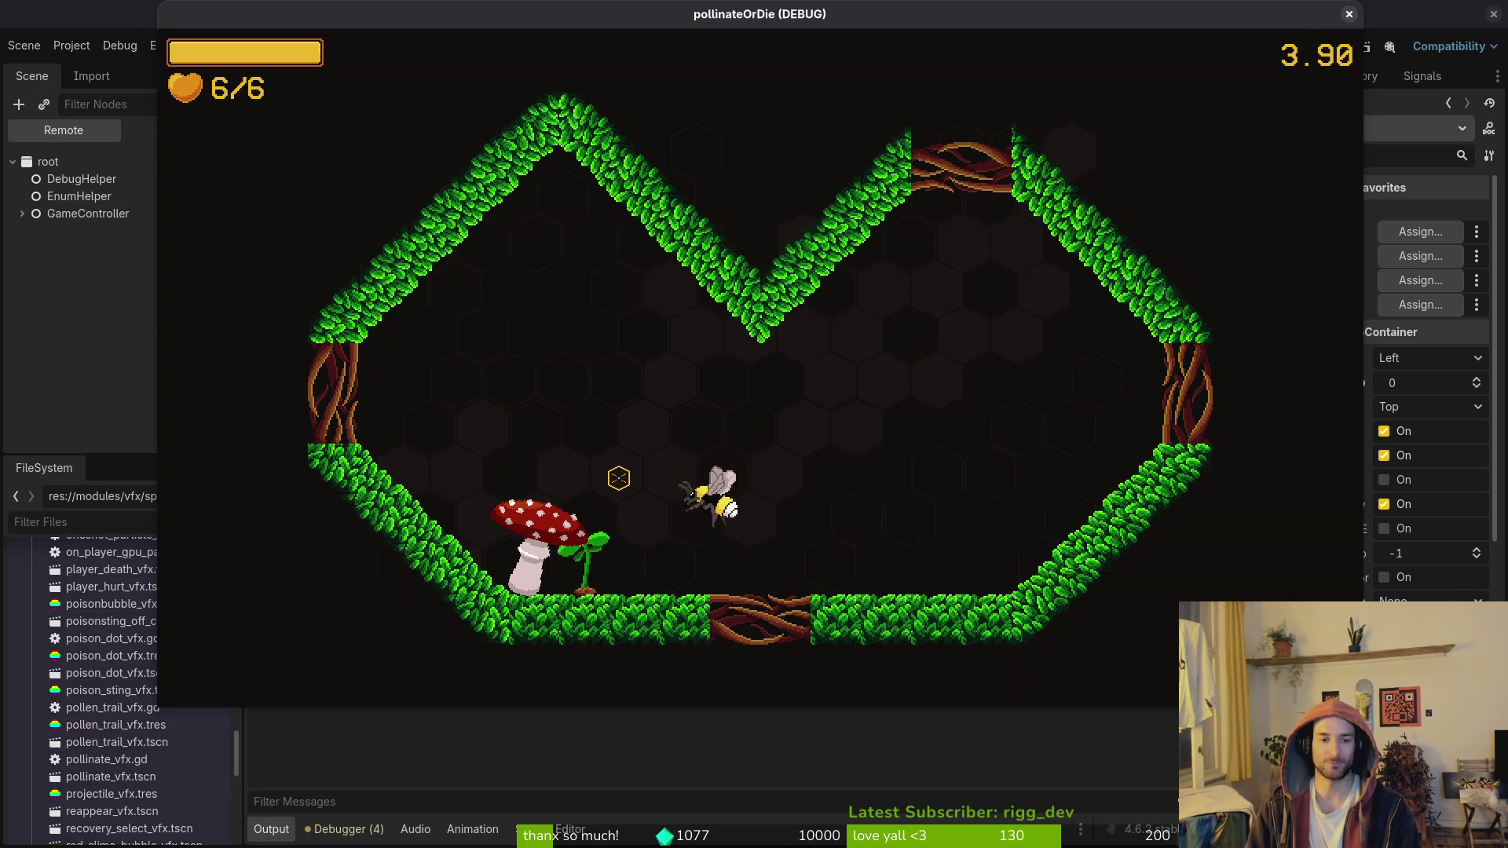
click(619, 478)
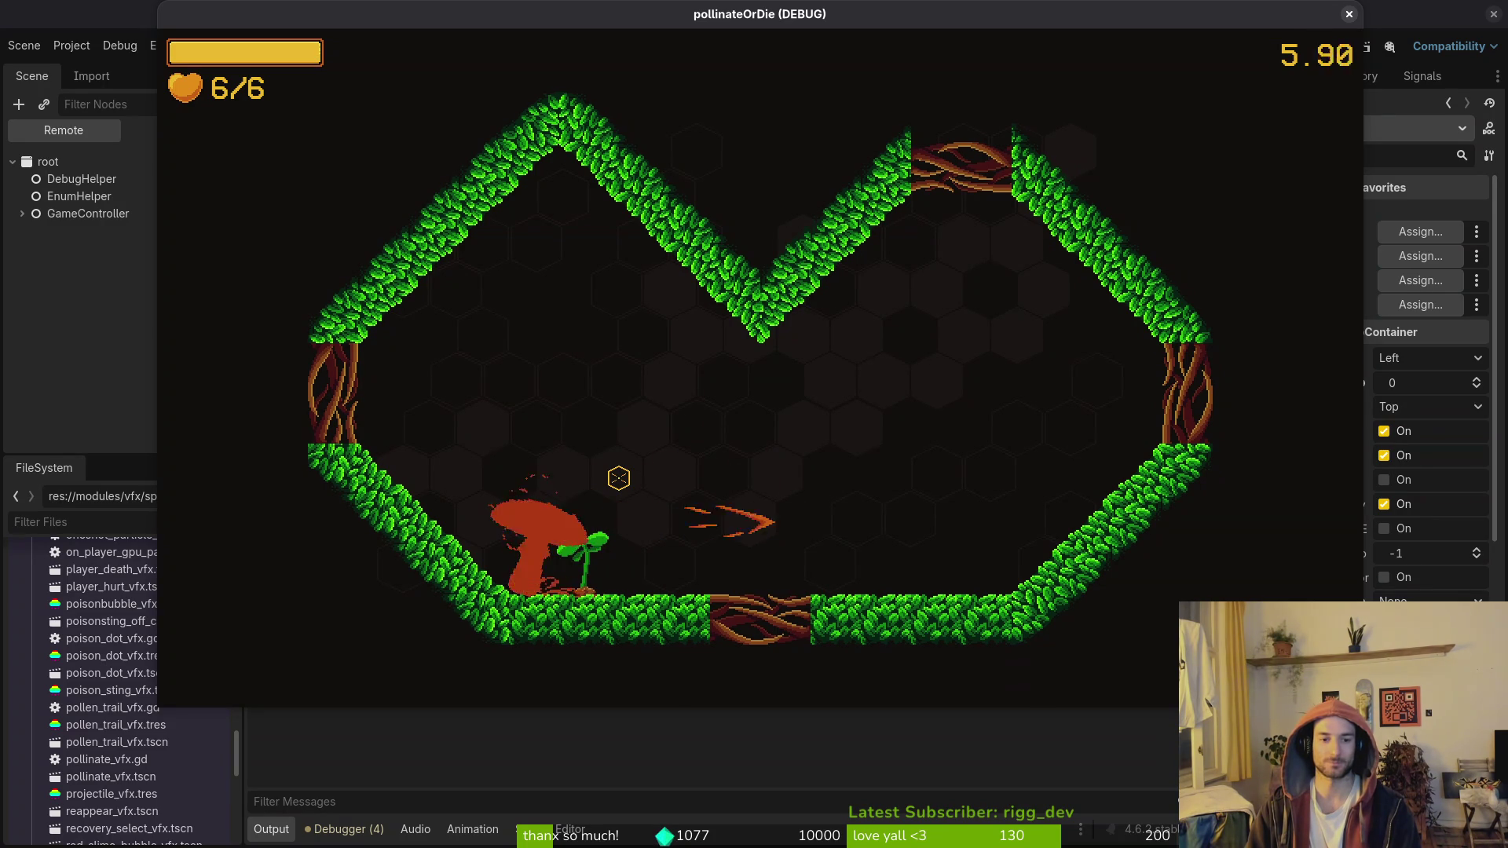
click(619, 478)
click(619, 477)
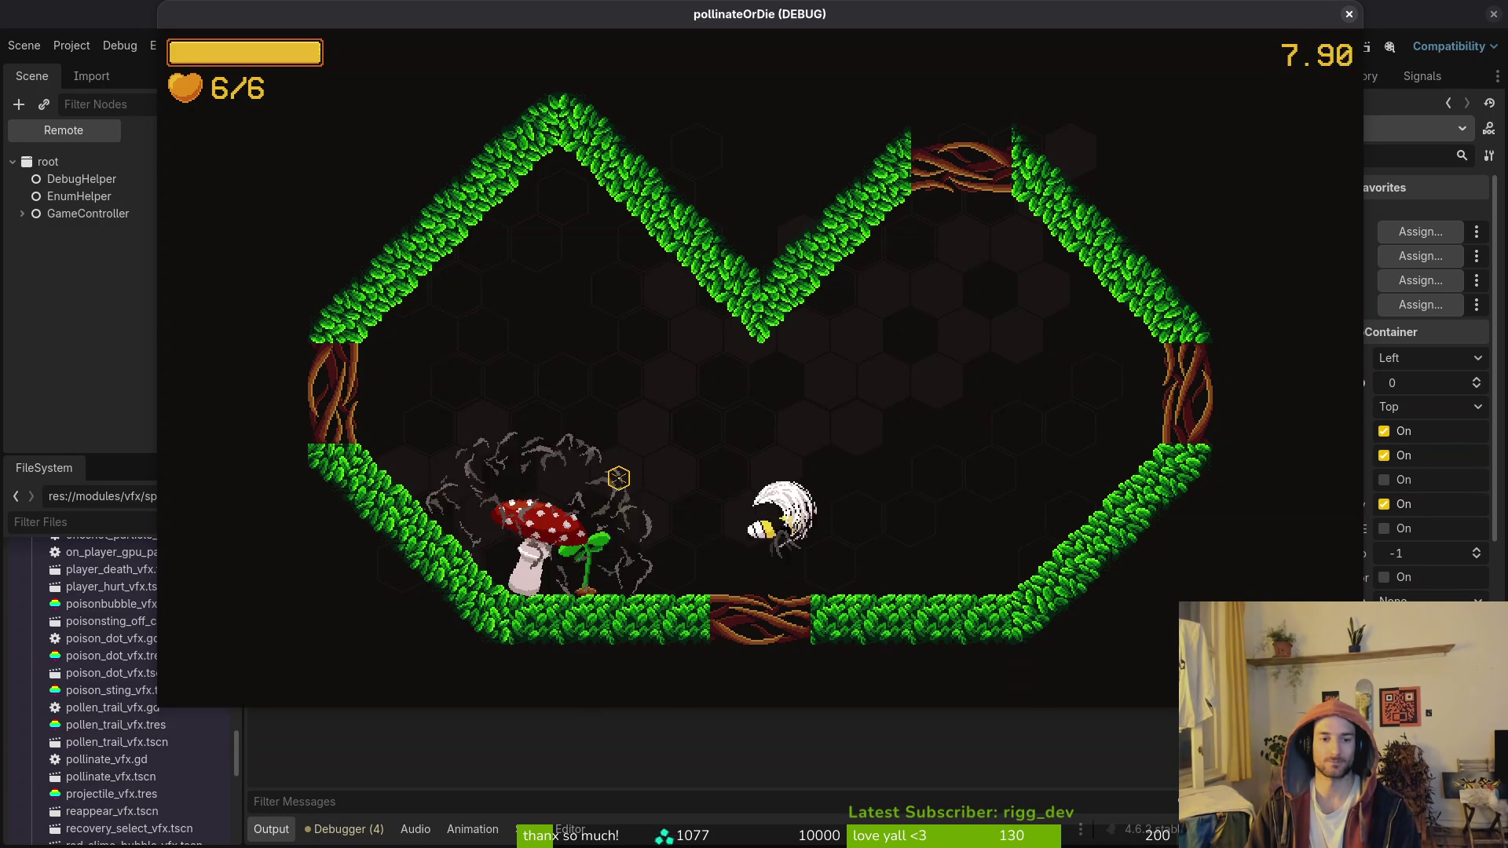
click(619, 478)
click(619, 477)
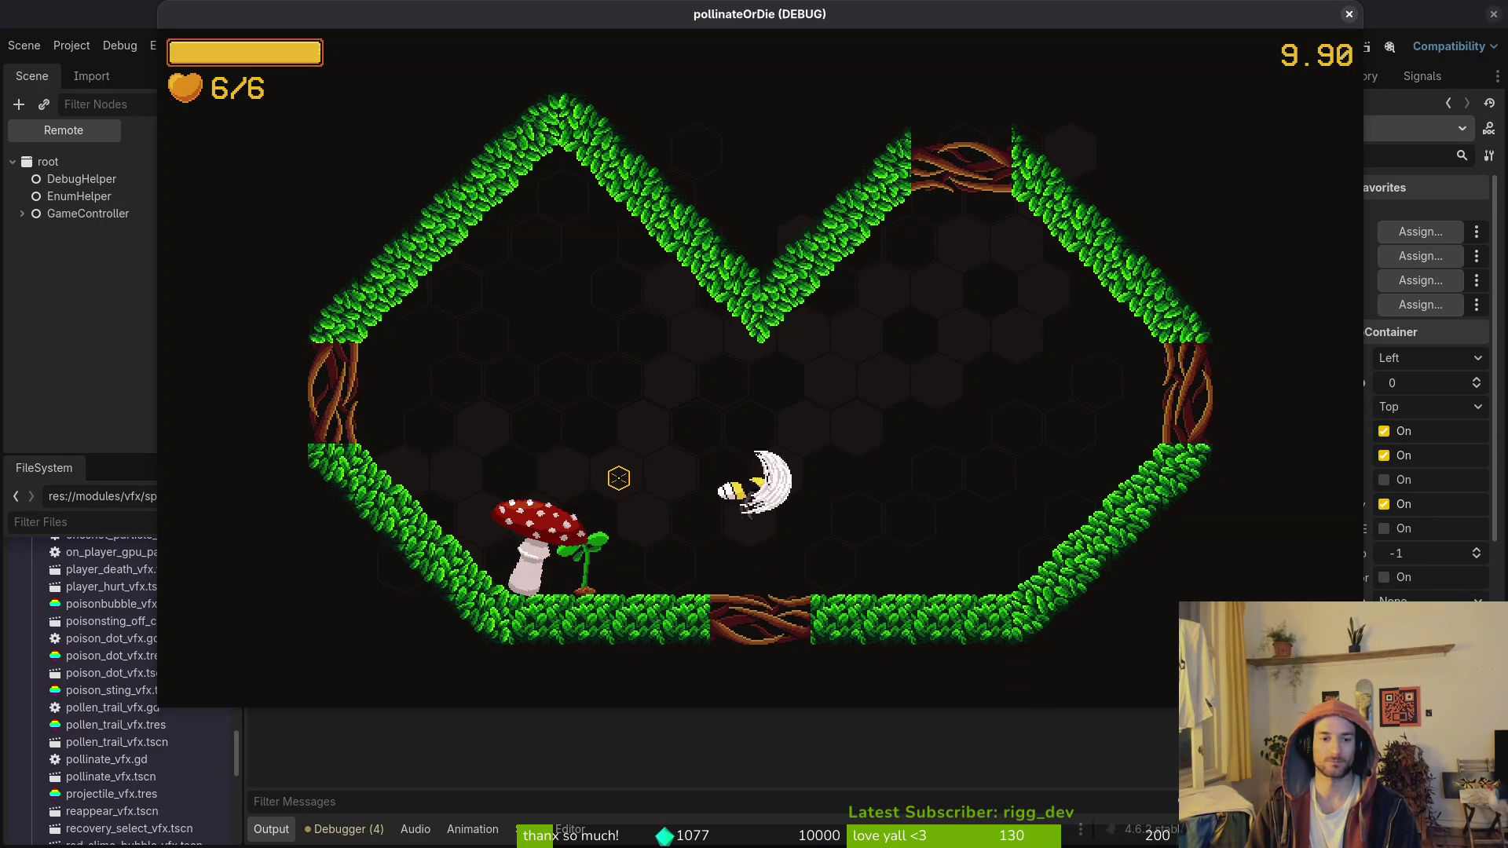
click(619, 478)
click(619, 477)
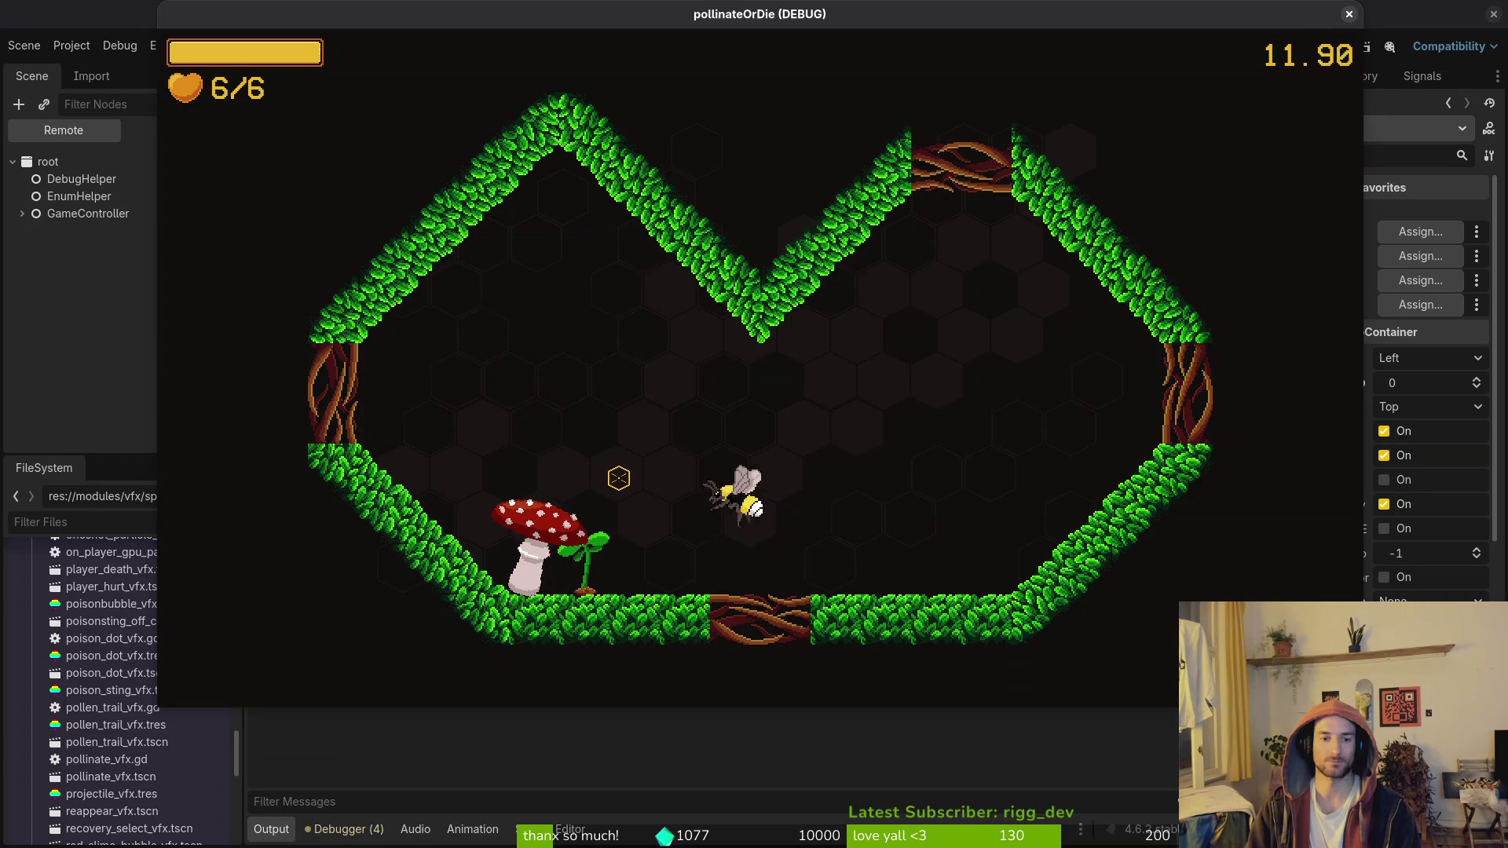
click(619, 477)
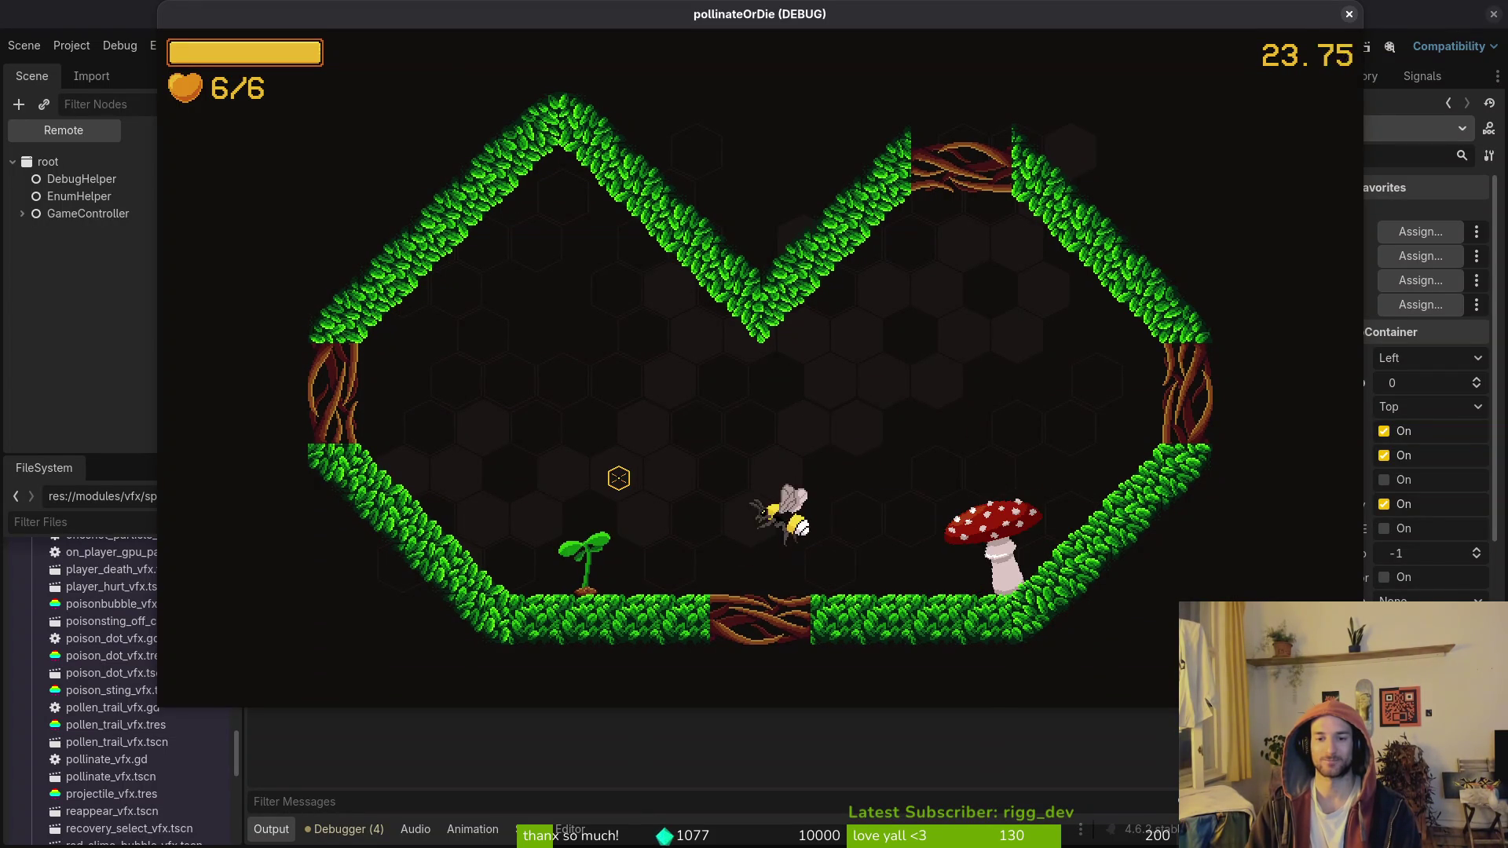
key(Escape)
key(F8)
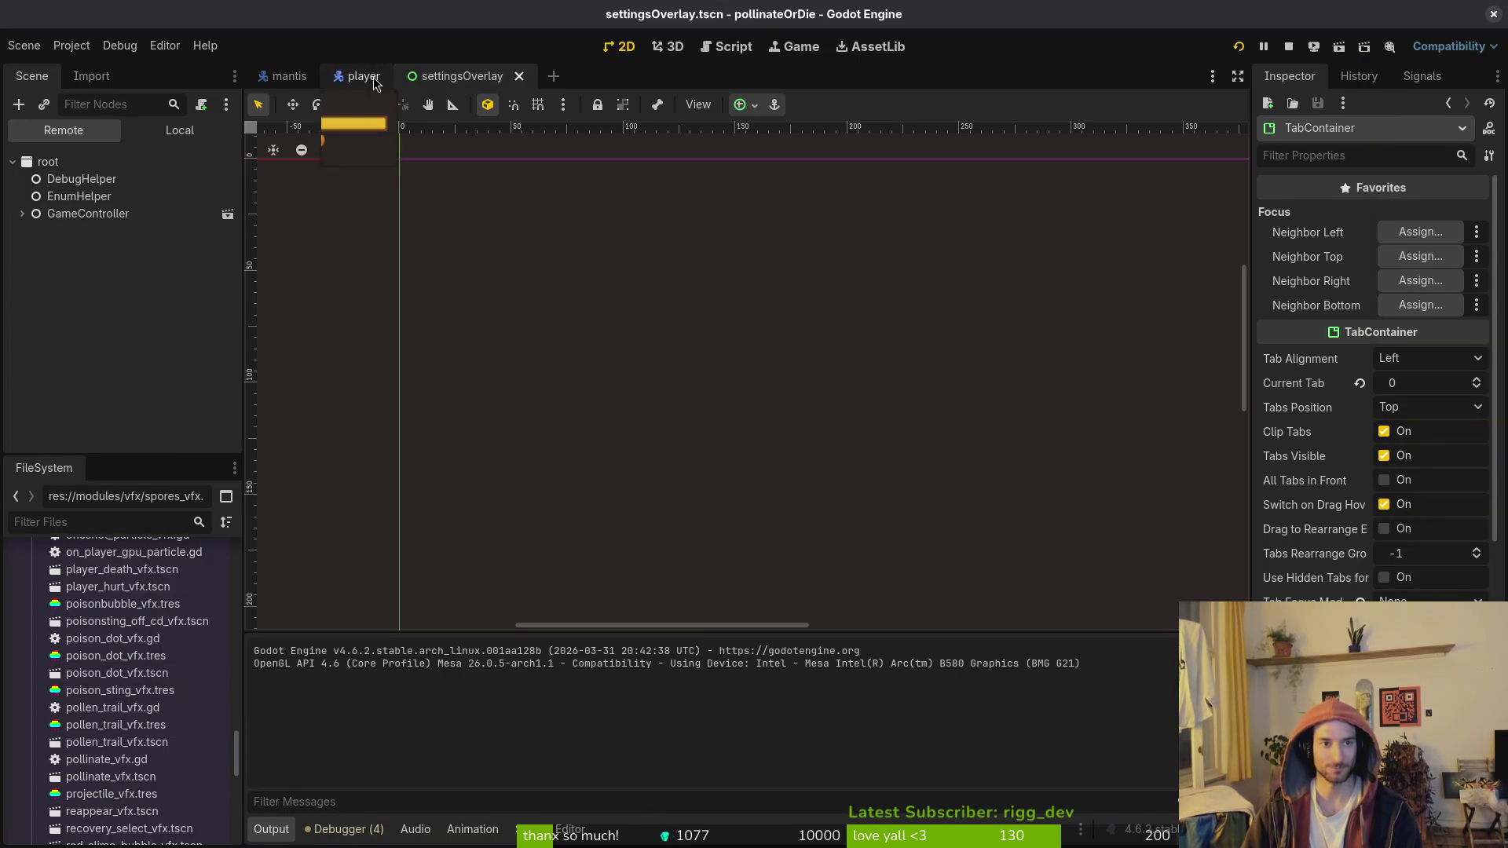
Step: From the mantis scene, run the project, load level 3-1 via the F1 debug menu, then stop it
click(289, 75)
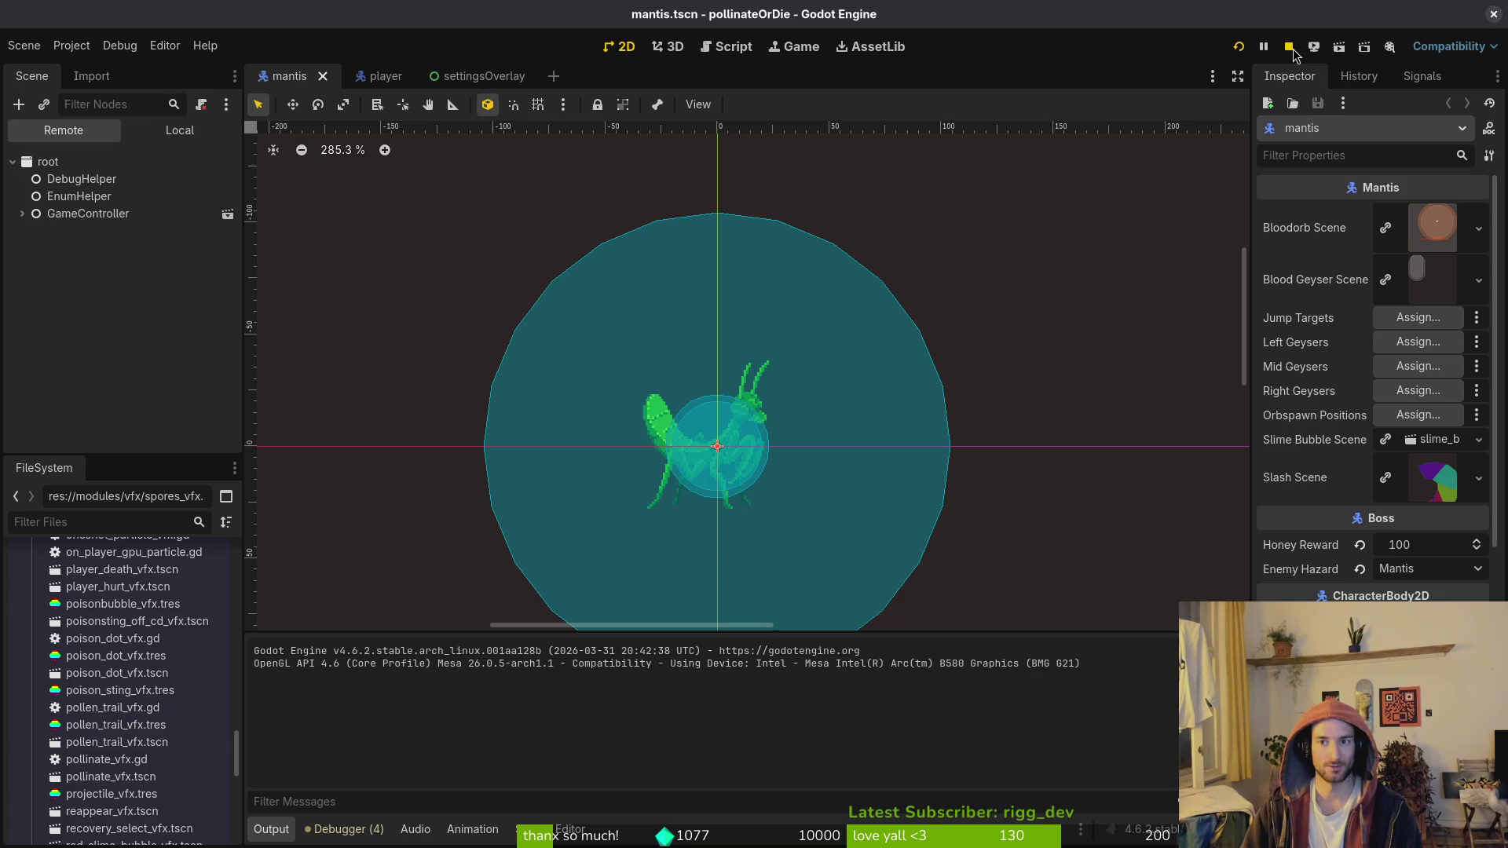
click(1238, 46)
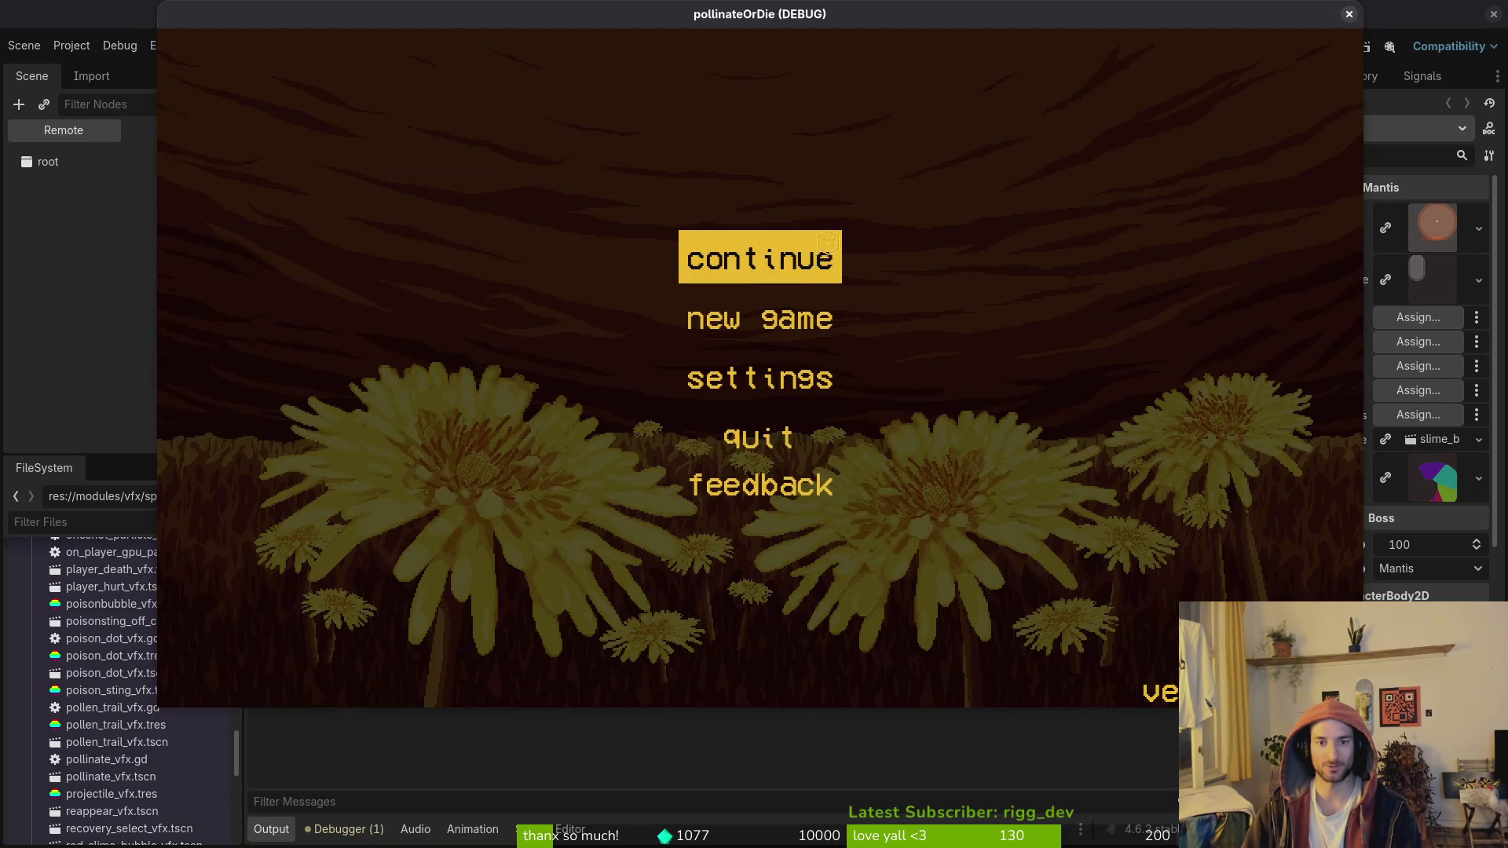
click(828, 241)
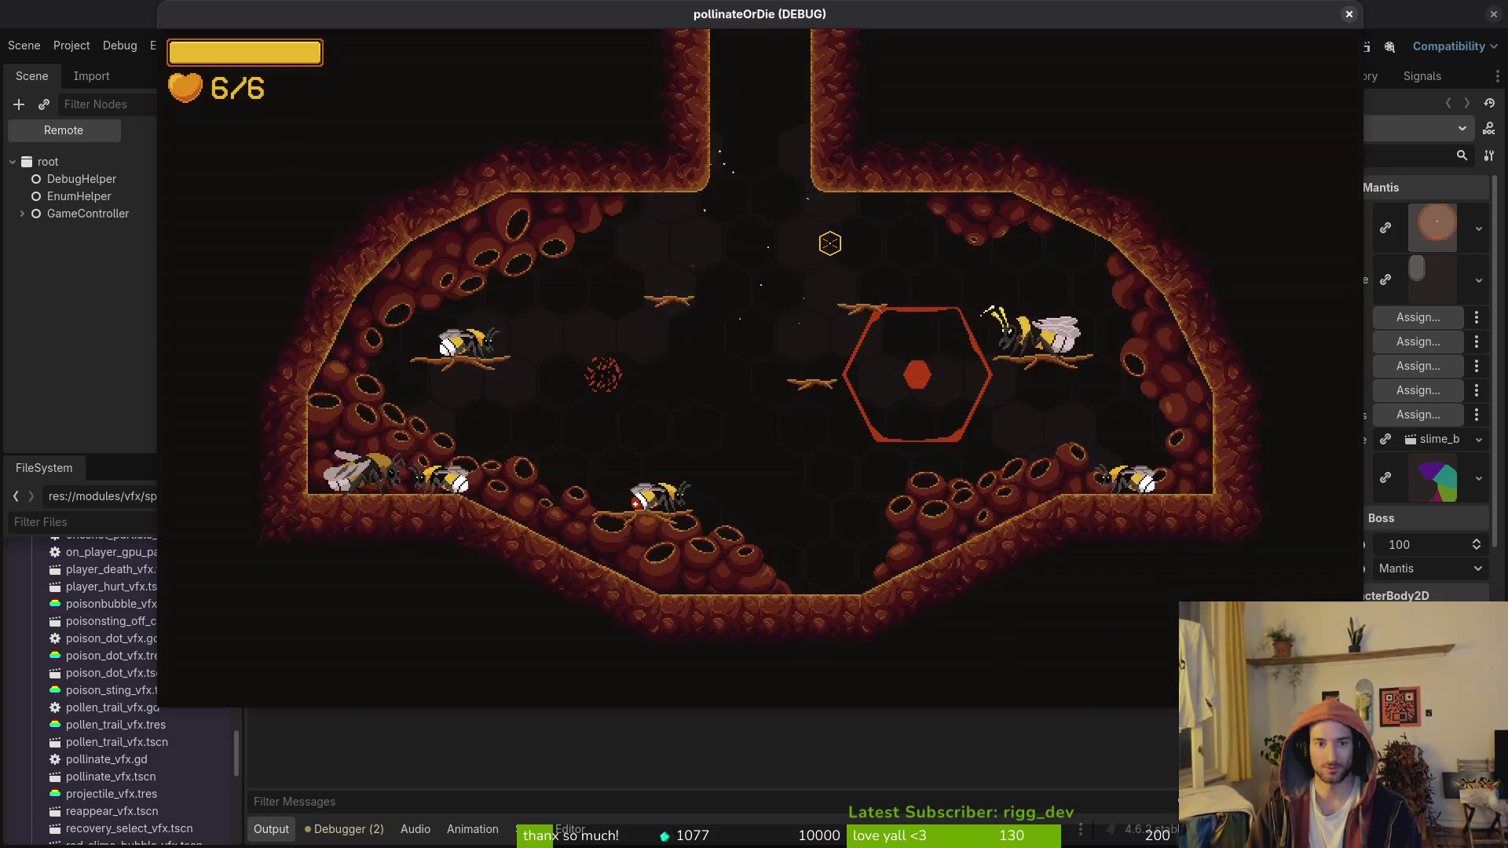
key(F1)
key(Down)
key(Left)
key(Left)
key(Up)
key(Right)
key(Return)
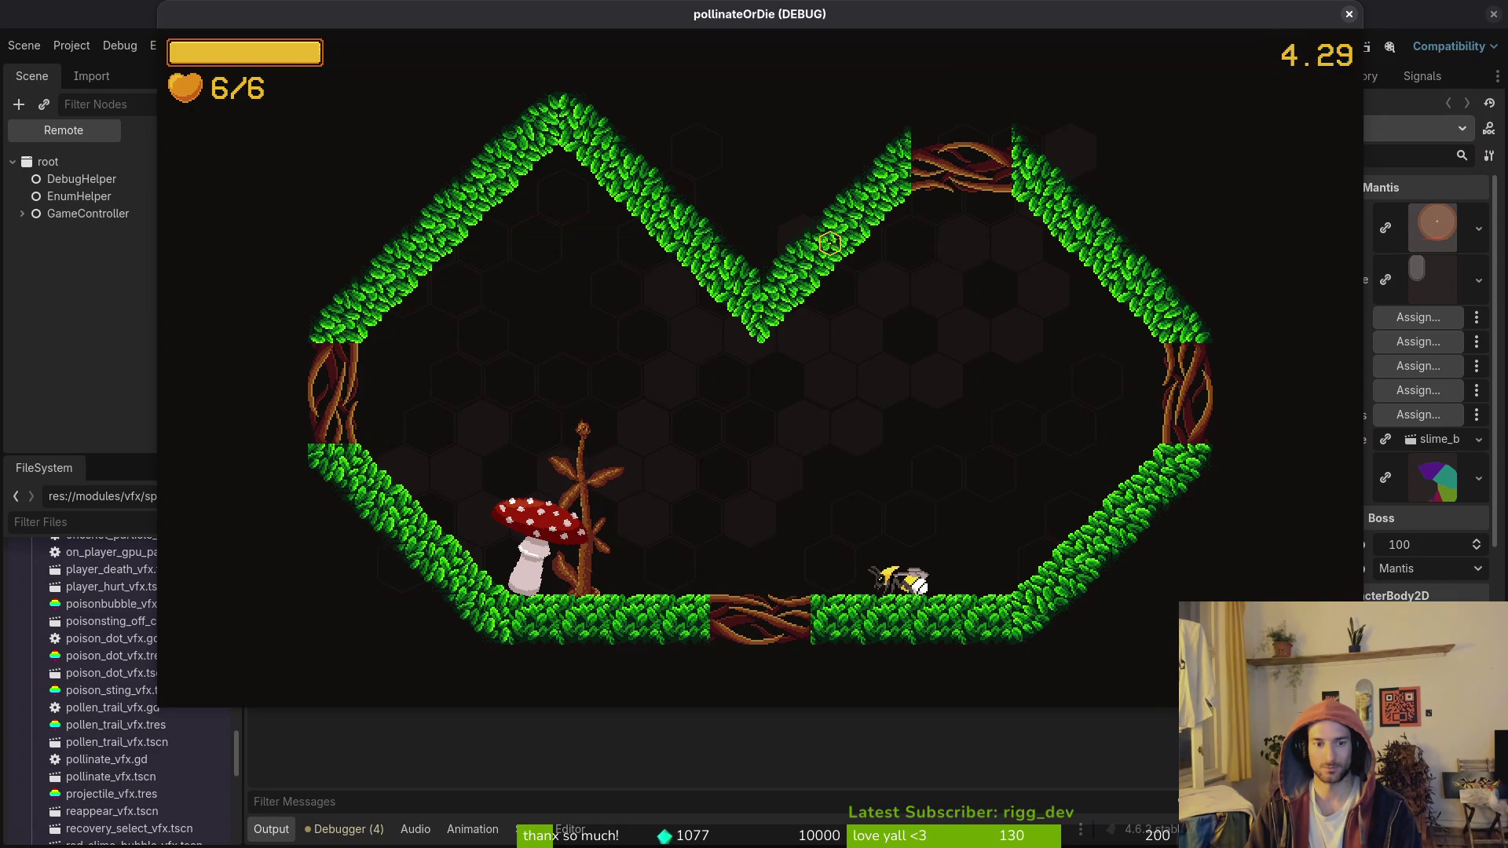
key(F8)
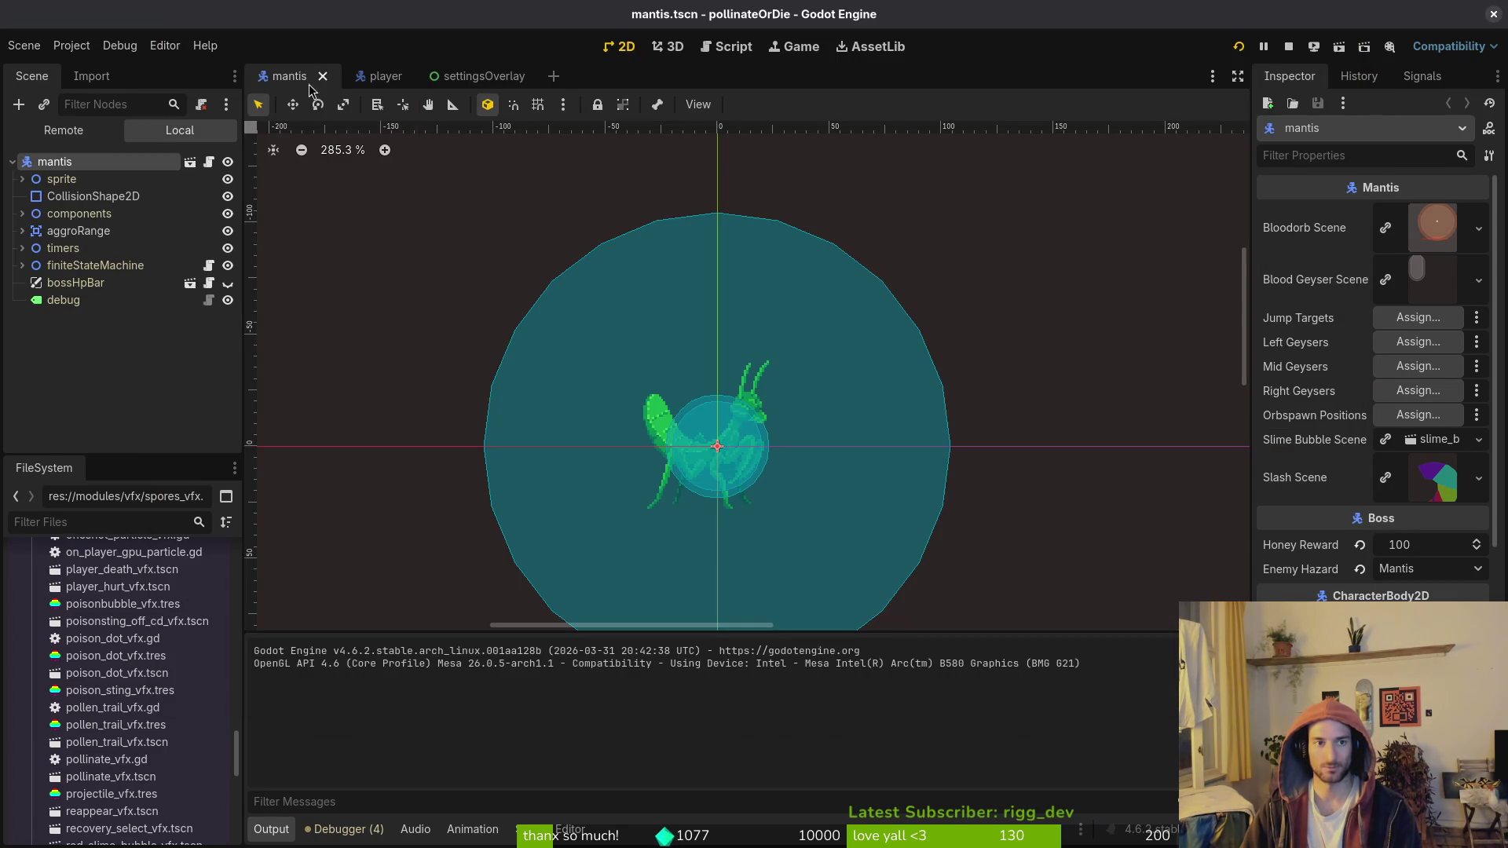
Step: Quick-open amanita_mushroom.tscn and show the AnimationPlayer's RESET animation
key(shift+alt+o)
text(amanm)
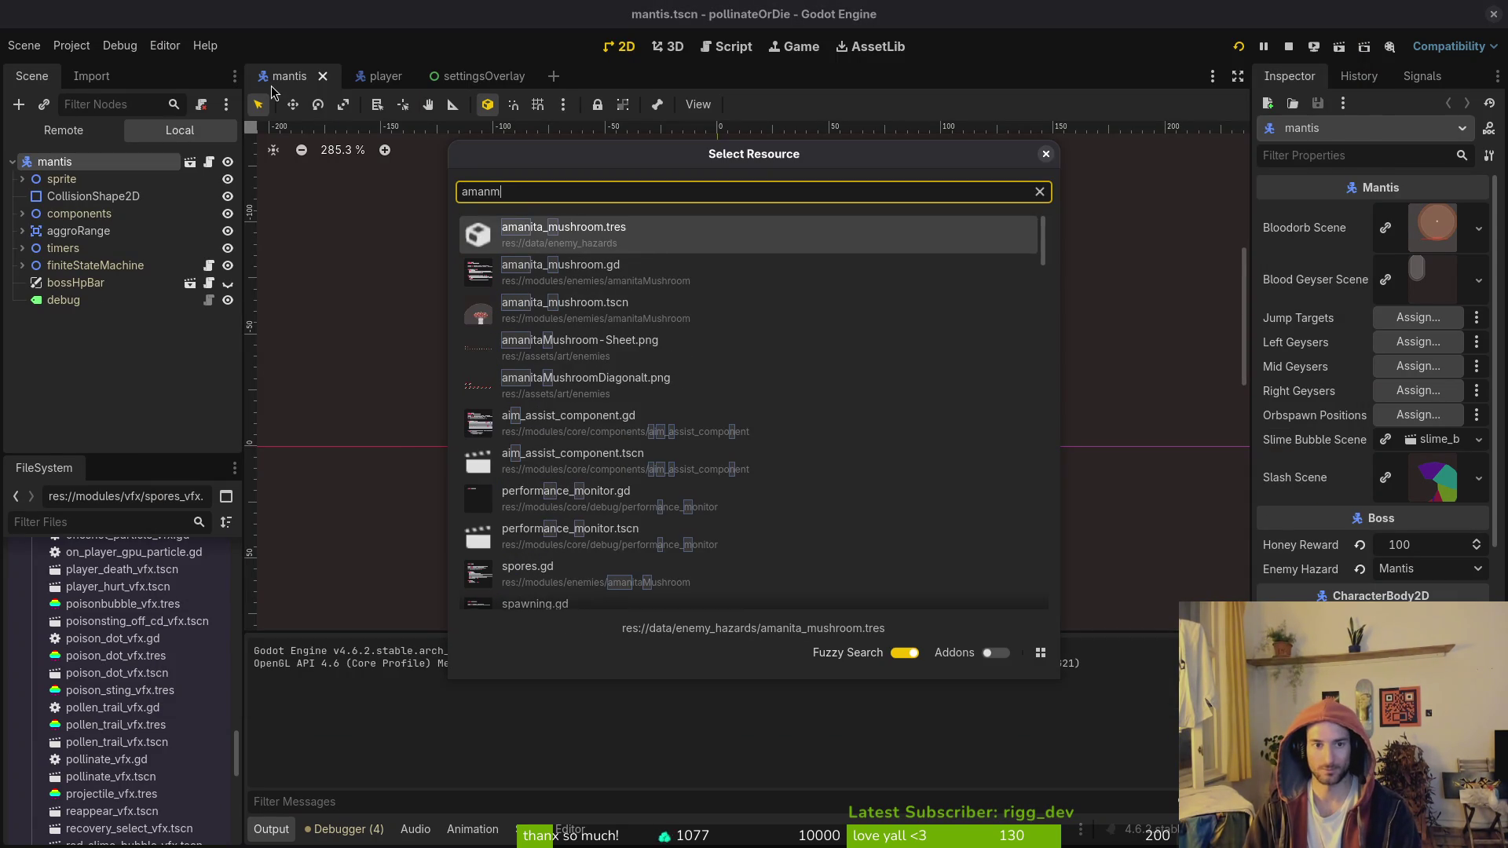
key(Down)
key(Down)
key(Return)
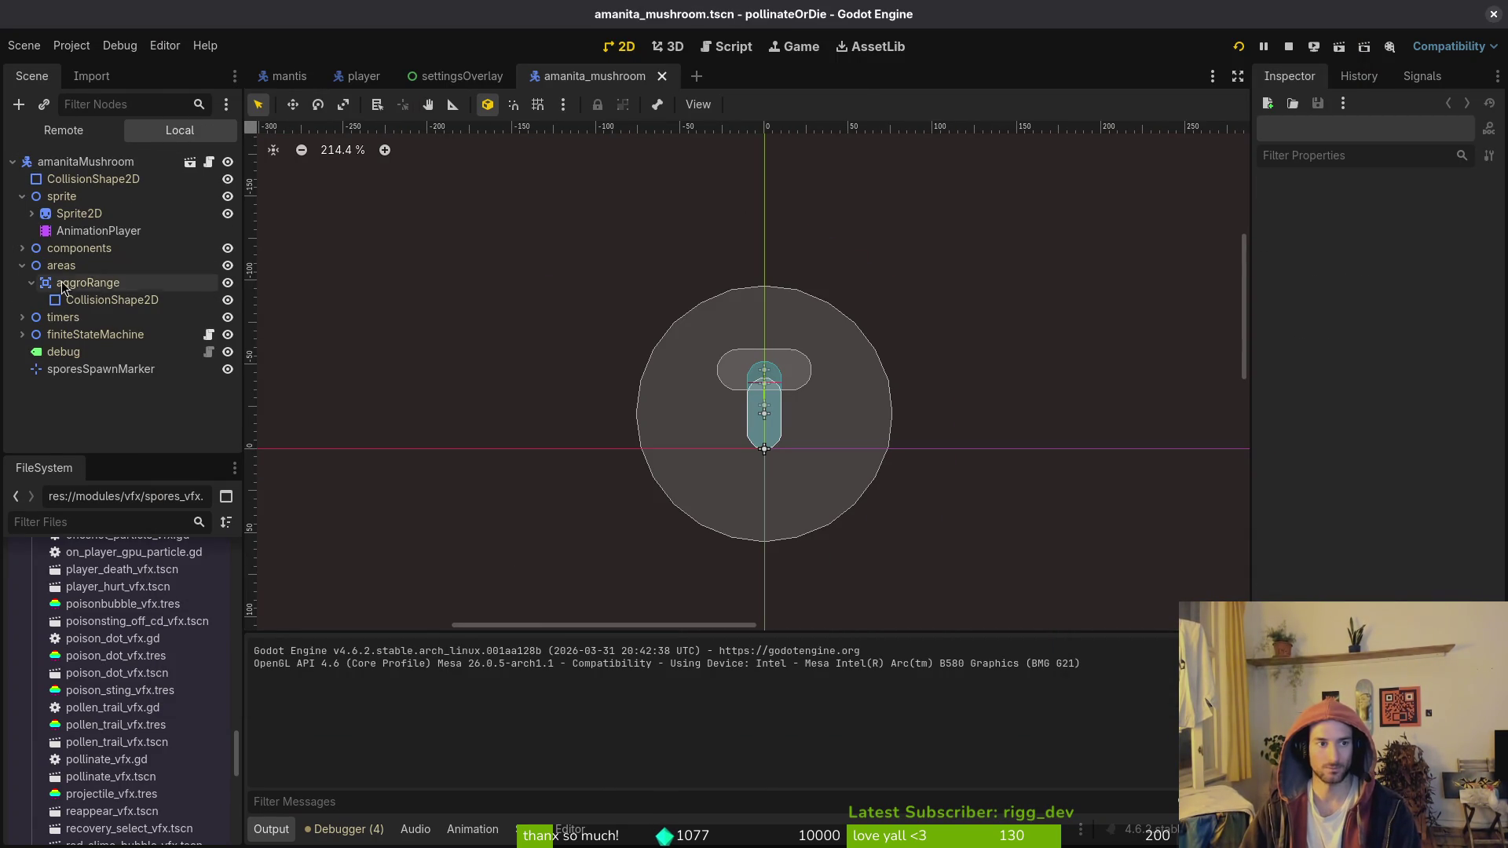
click(100, 231)
click(620, 562)
click(628, 617)
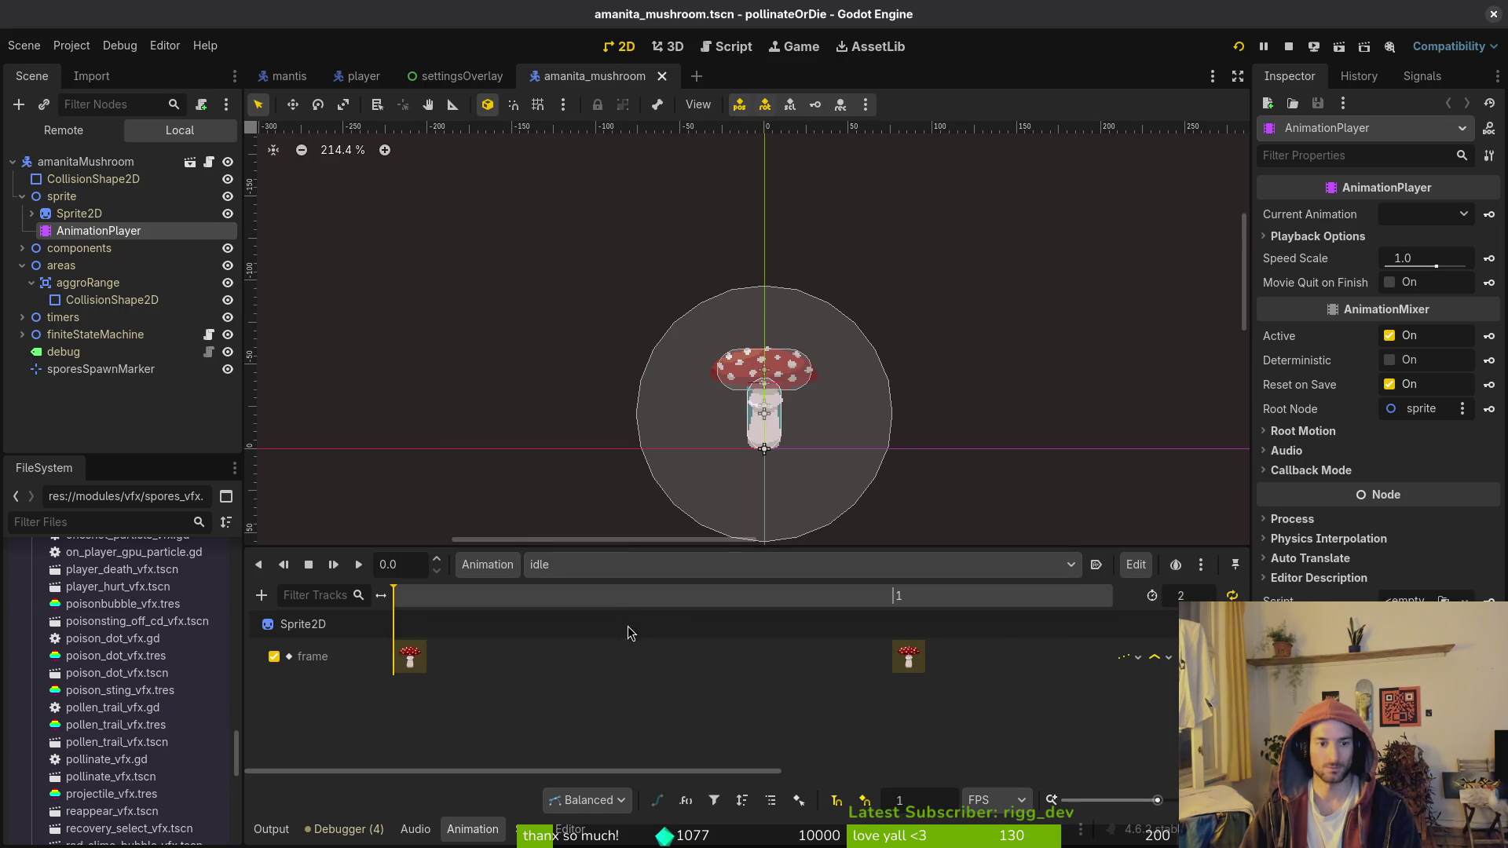
click(571, 565)
click(562, 593)
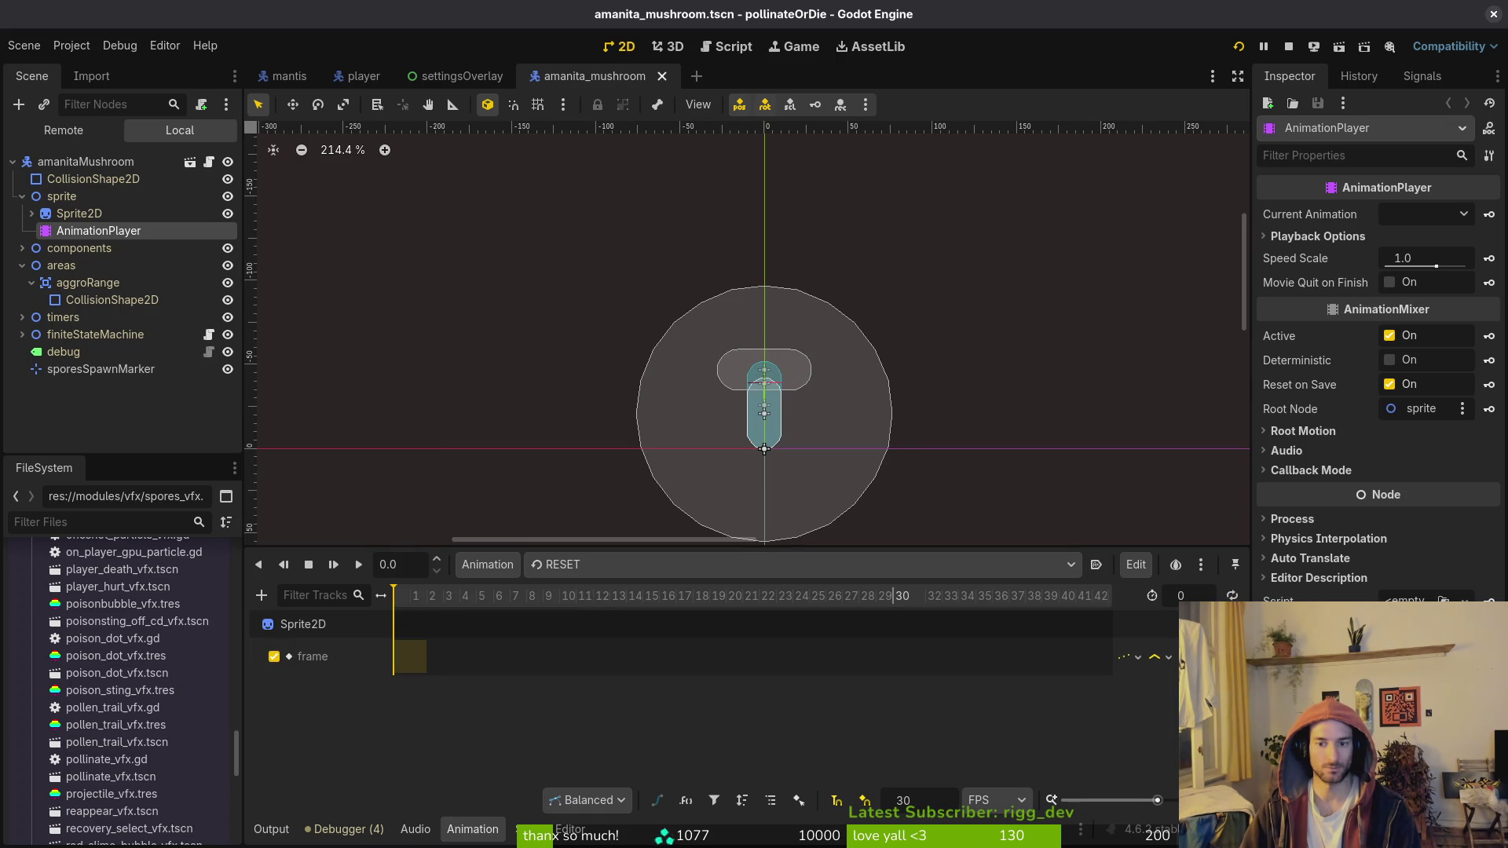
Step: Change the RESET sprite frame key from 7 to 0 and save the scene
click(87, 213)
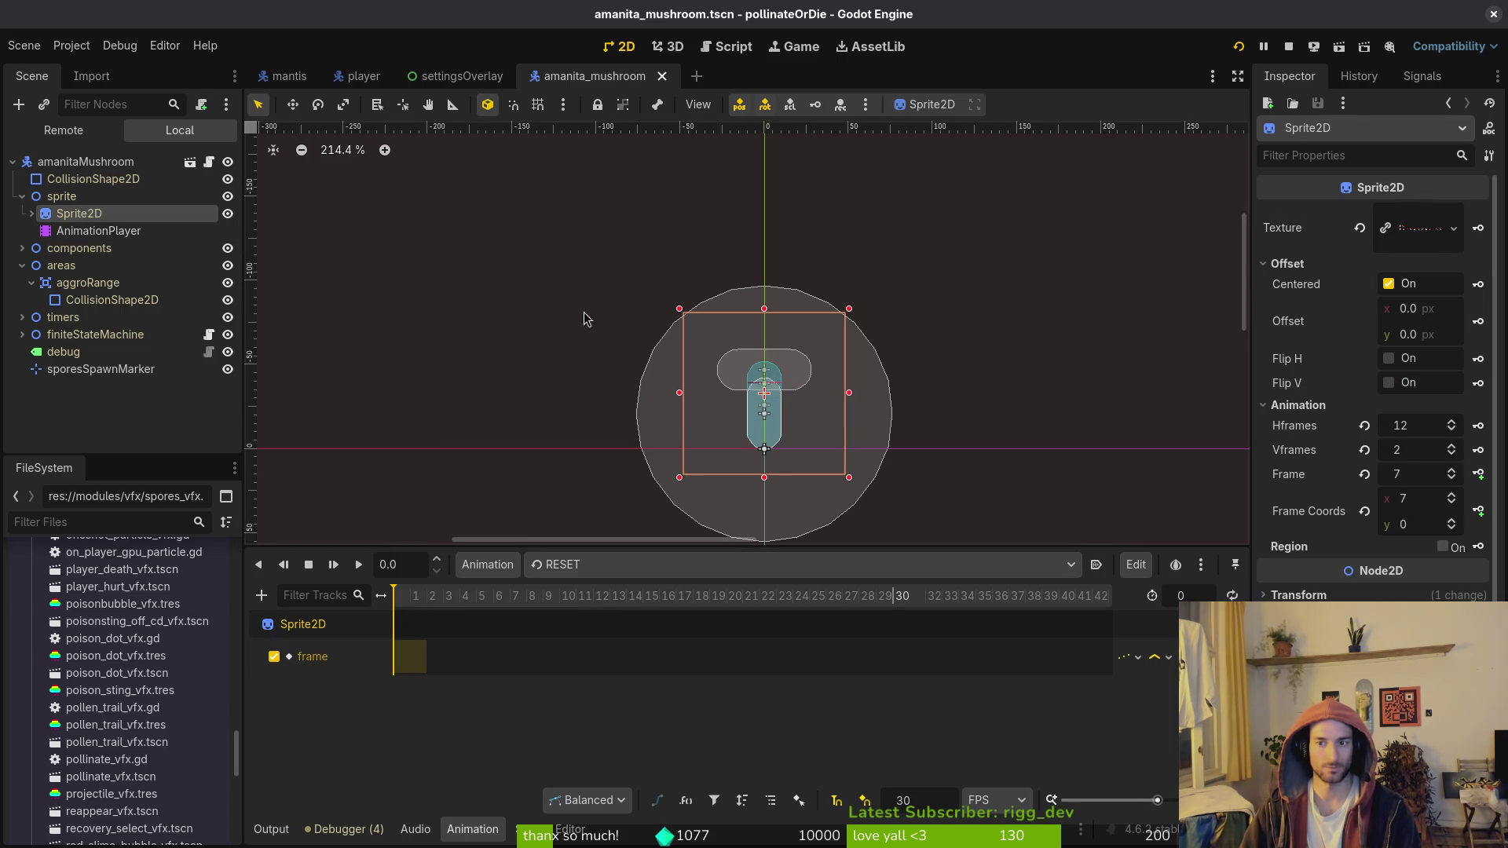
click(395, 660)
click(1435, 240)
text(0)
key(Return)
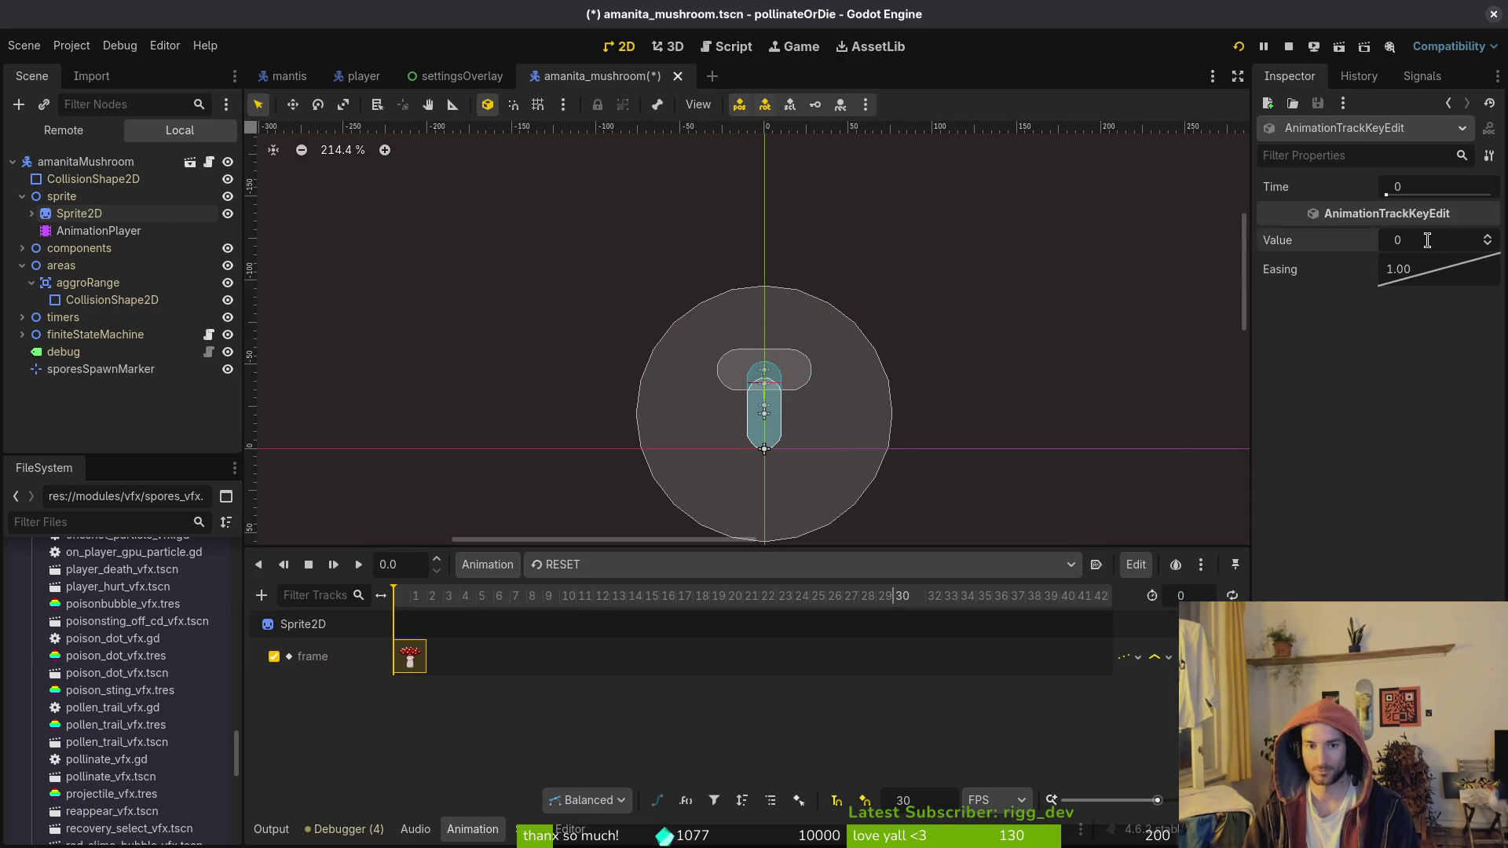
key(ctrl+s)
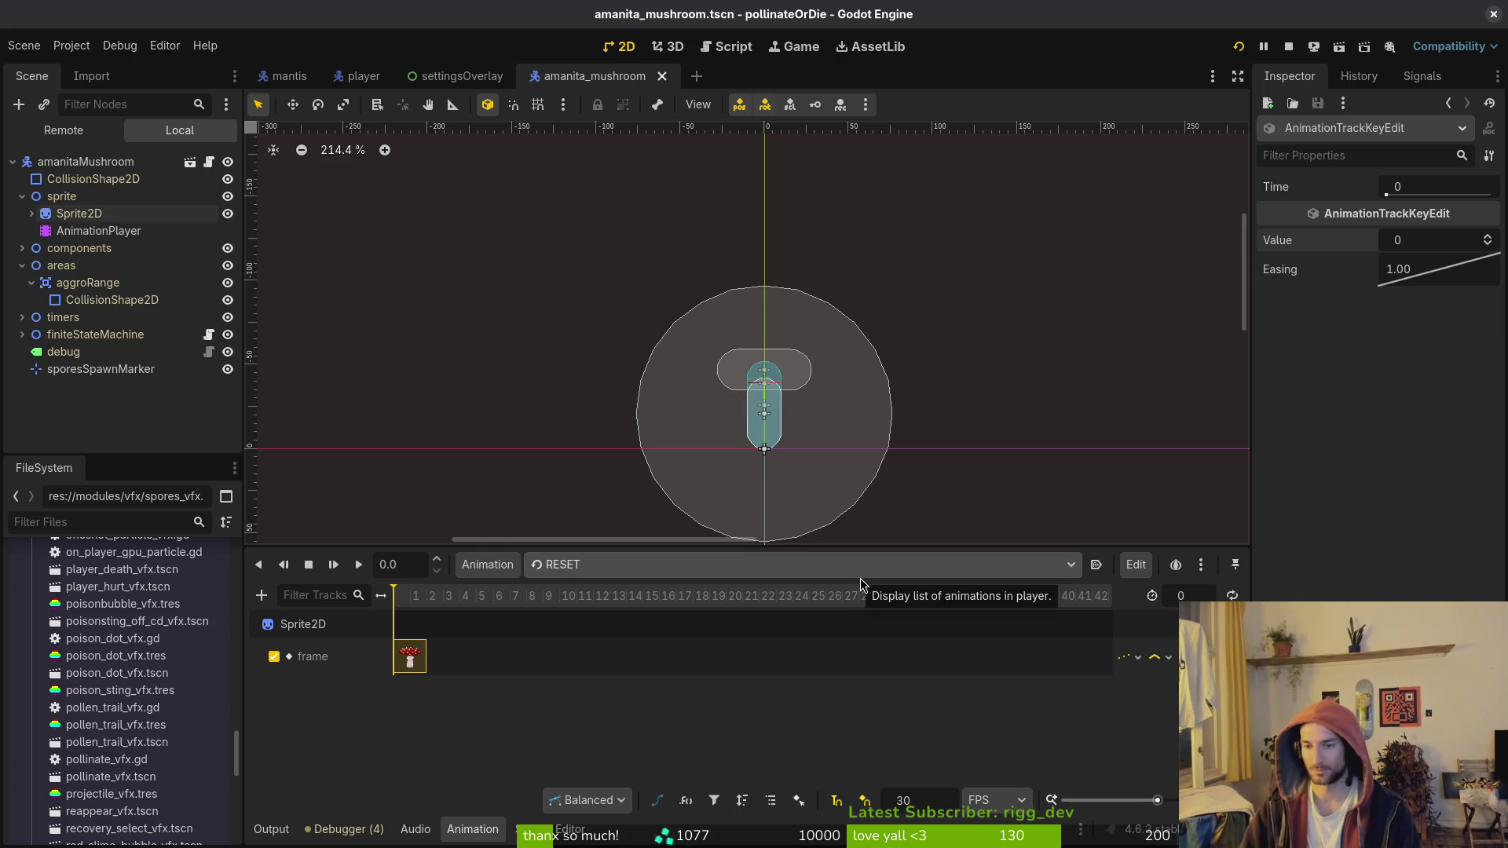
Step: Switch back to the idle animation and start editing its step value
click(78, 213)
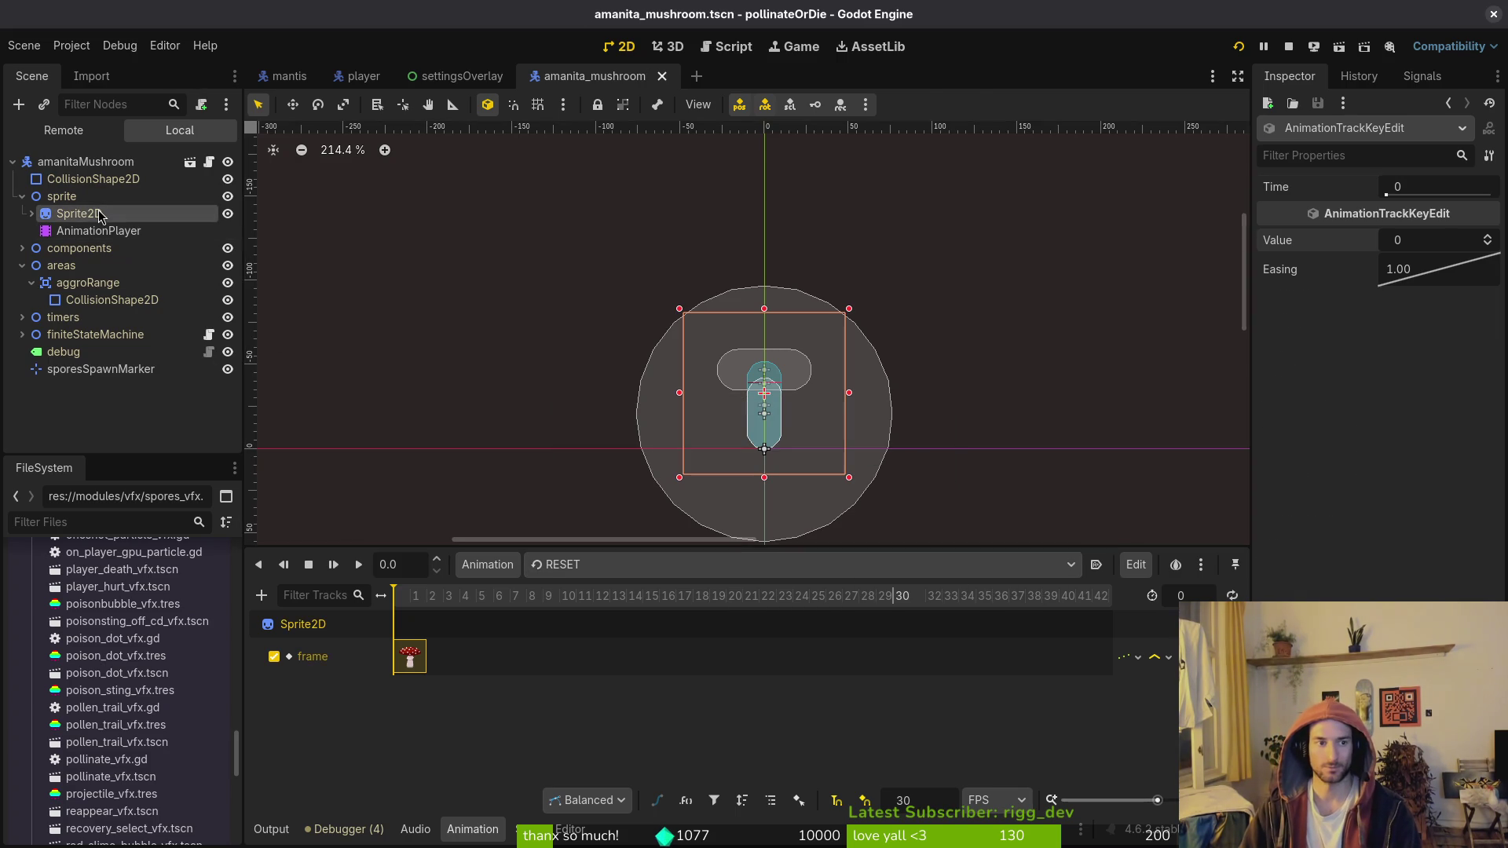
click(620, 564)
click(603, 612)
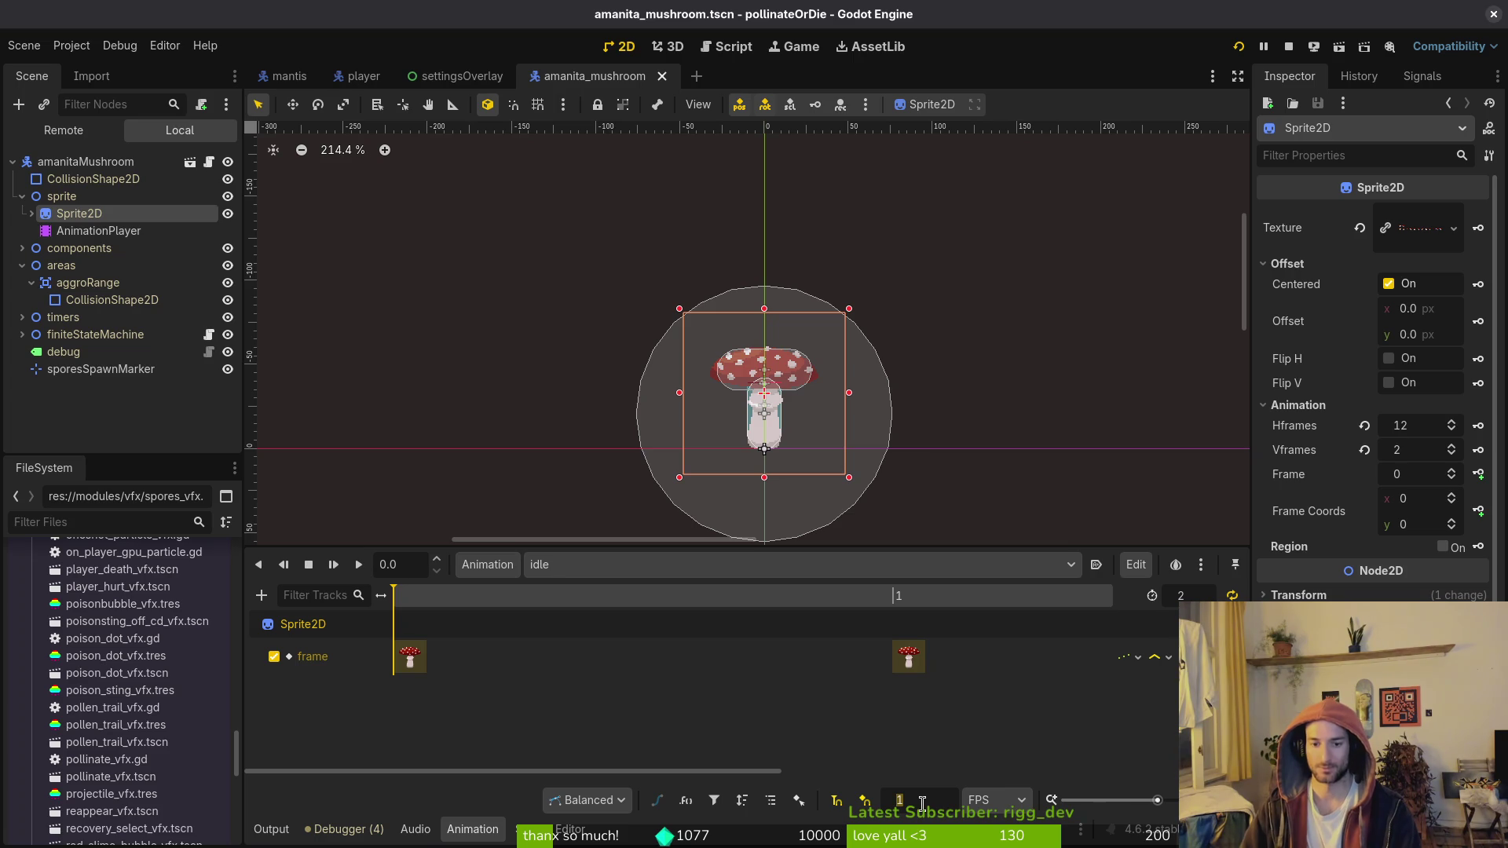
click(944, 806)
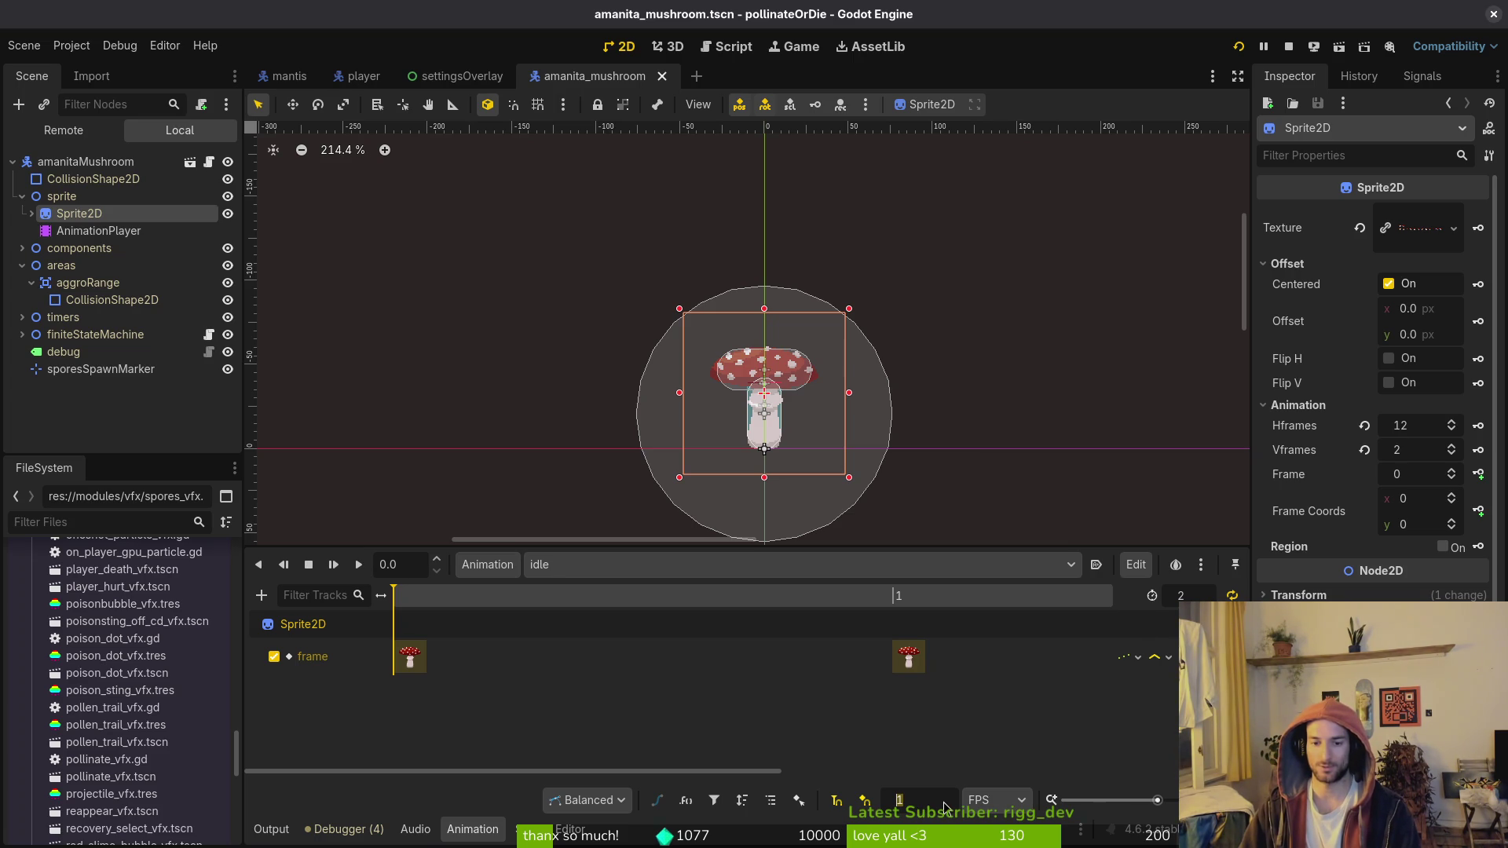
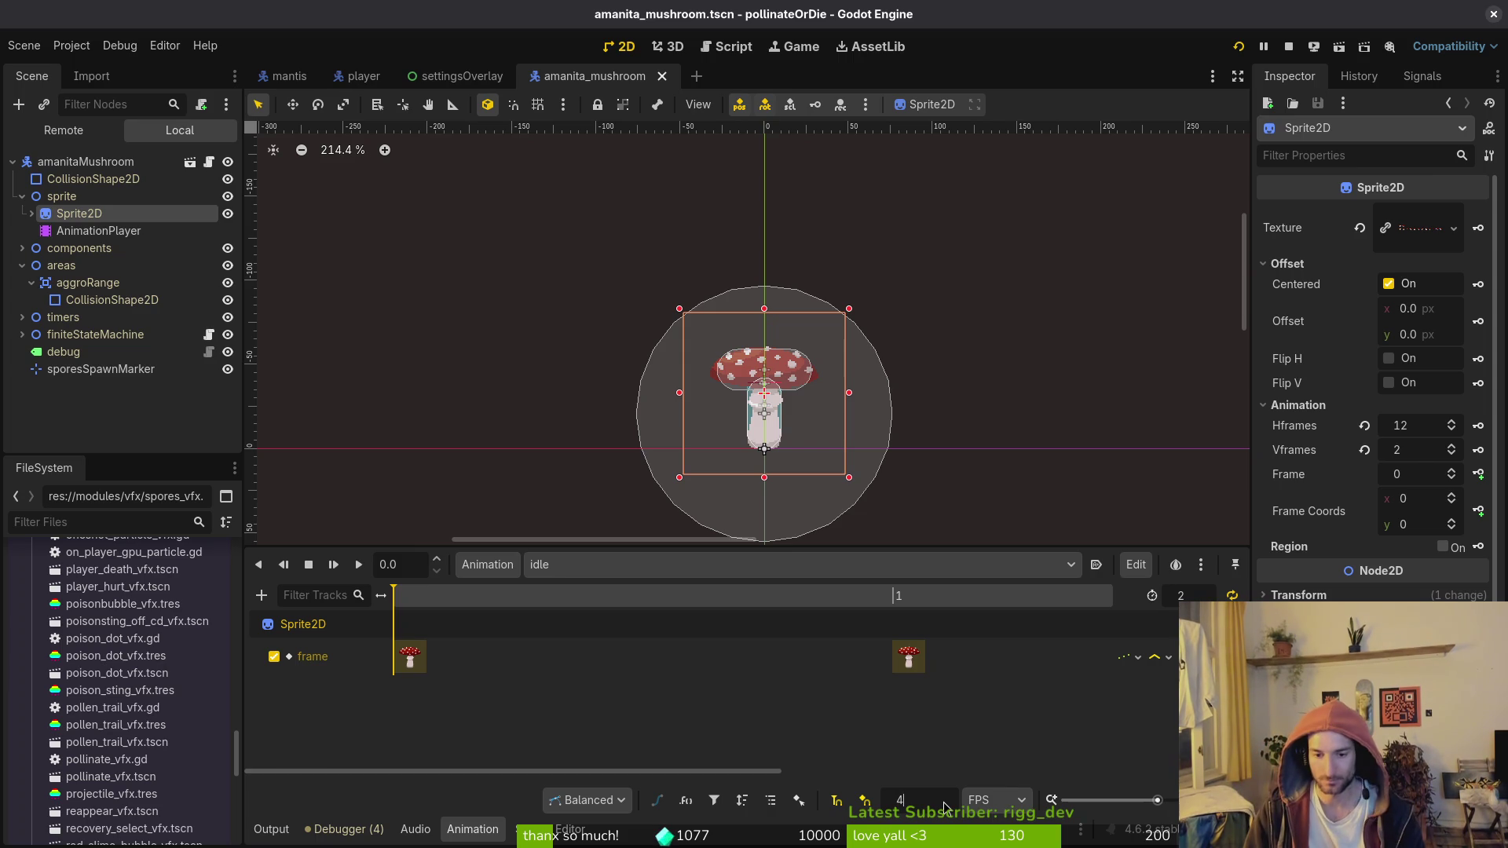
Step: Set the timeline snap to 4 and the idle animation length to 6
key(Return)
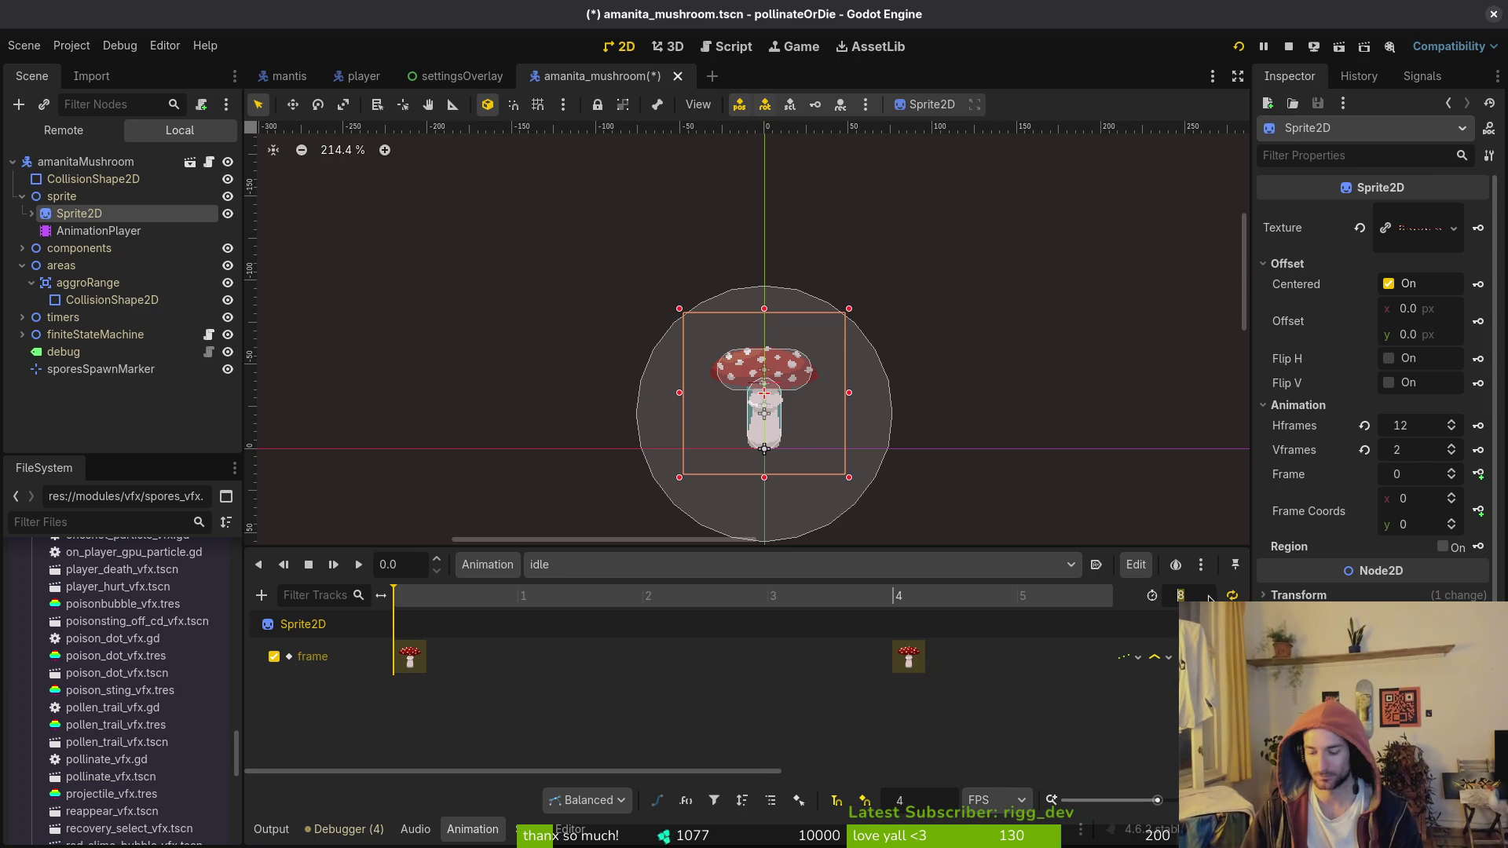
key(Return)
key(ctrl+s)
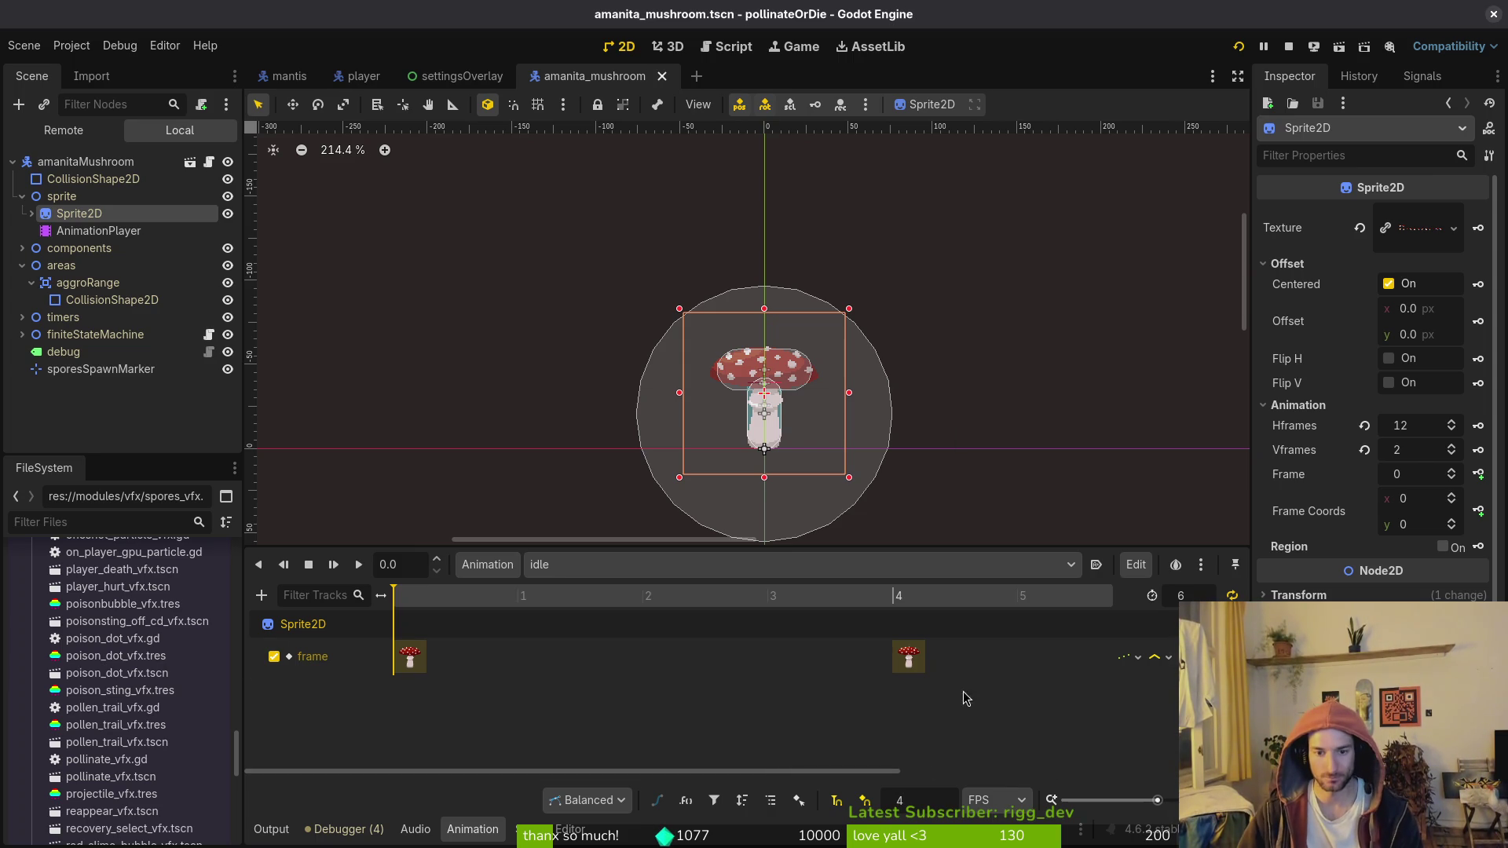
Step: Move the second frame key from 4 to 3, save the scene, and launch the game
drag(914, 666, 788, 665)
key(ctrl+s)
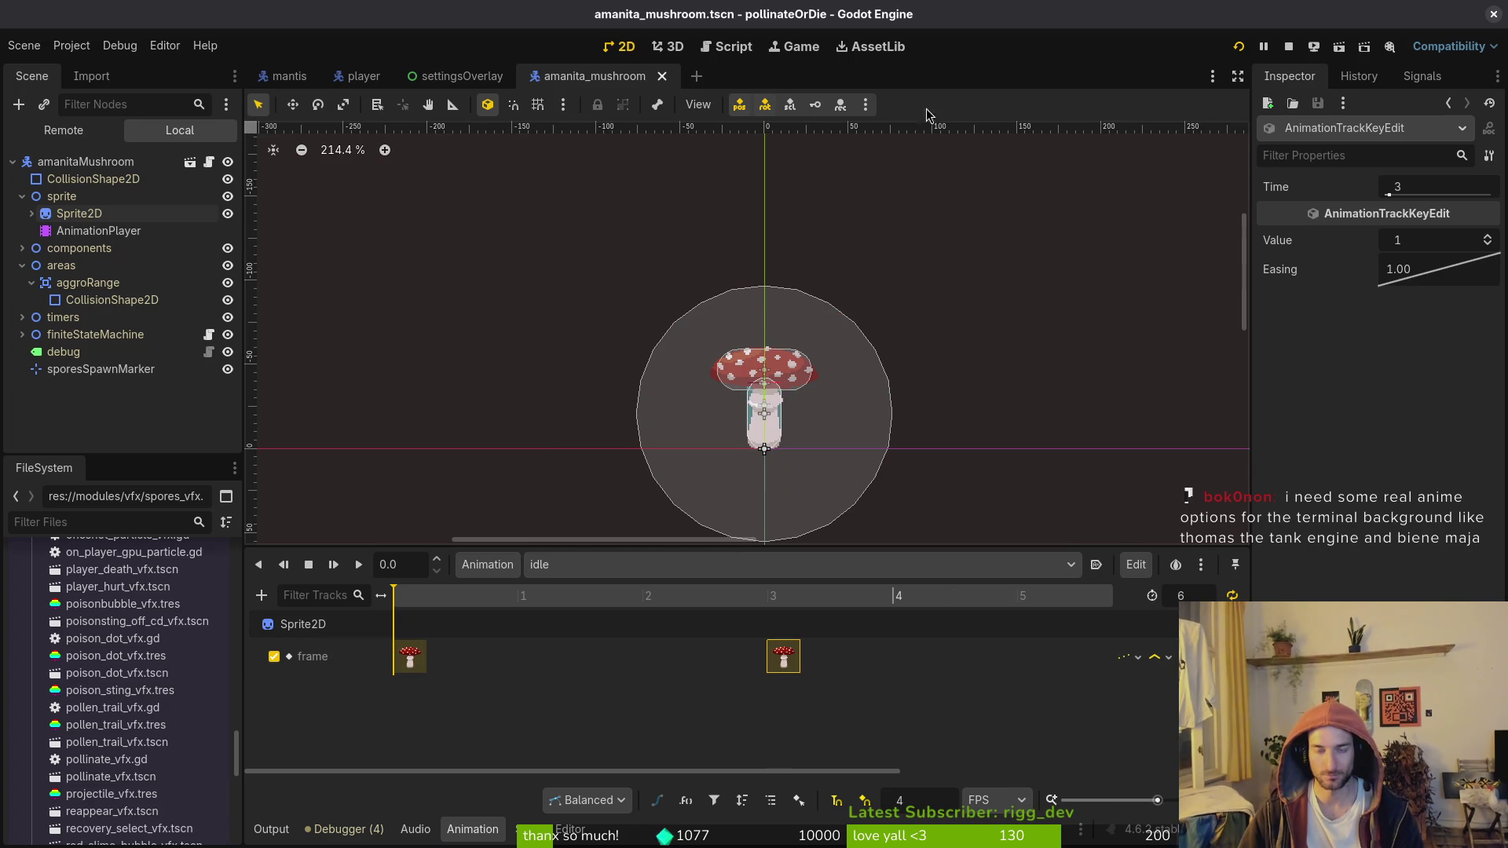
click(1238, 47)
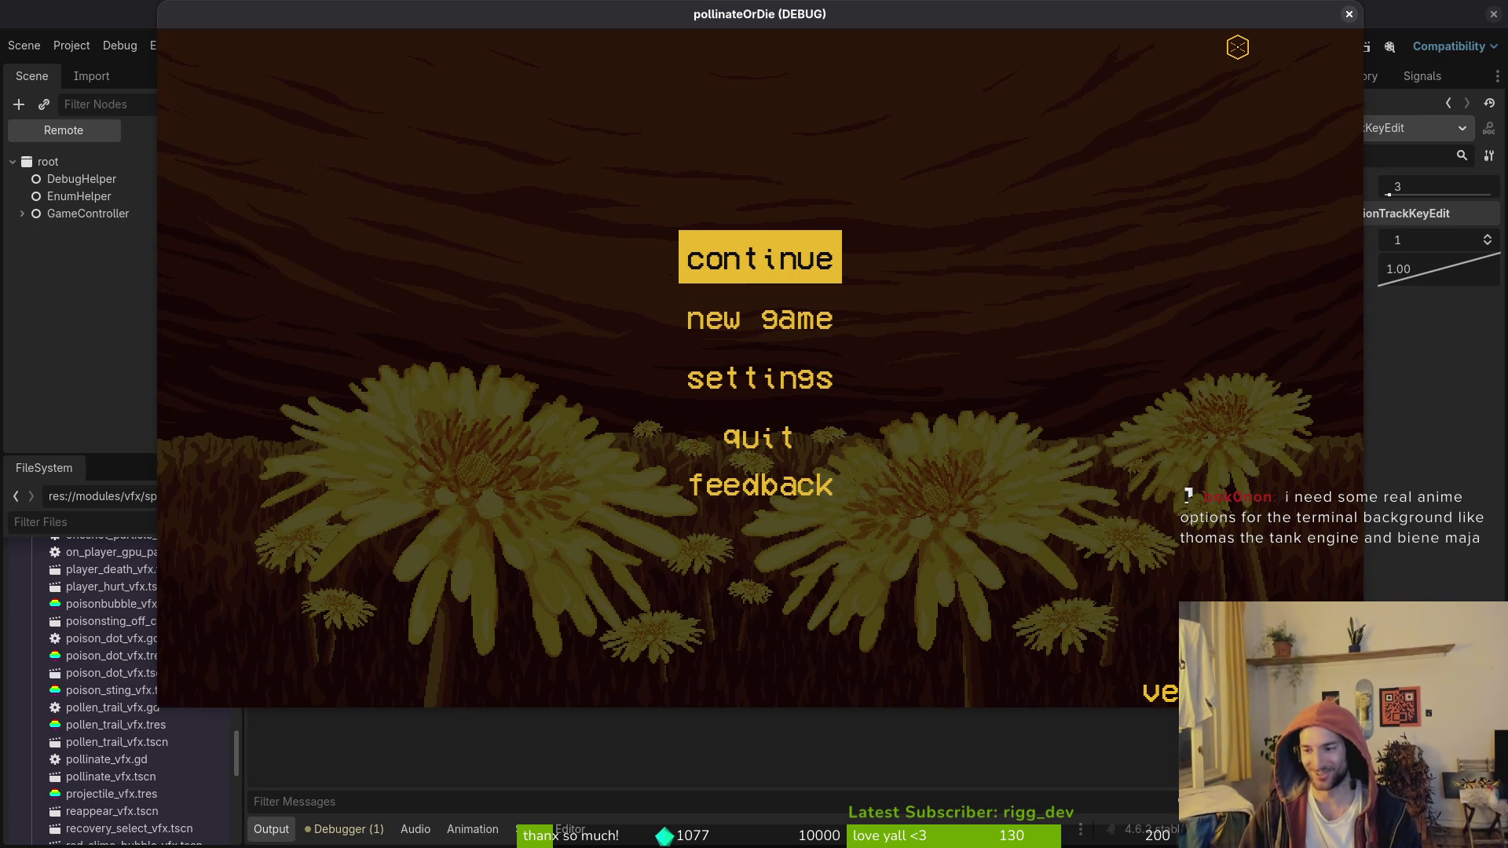
Step: Start level 3-1 from level select and fly the bee toward the mushroom
key(Return)
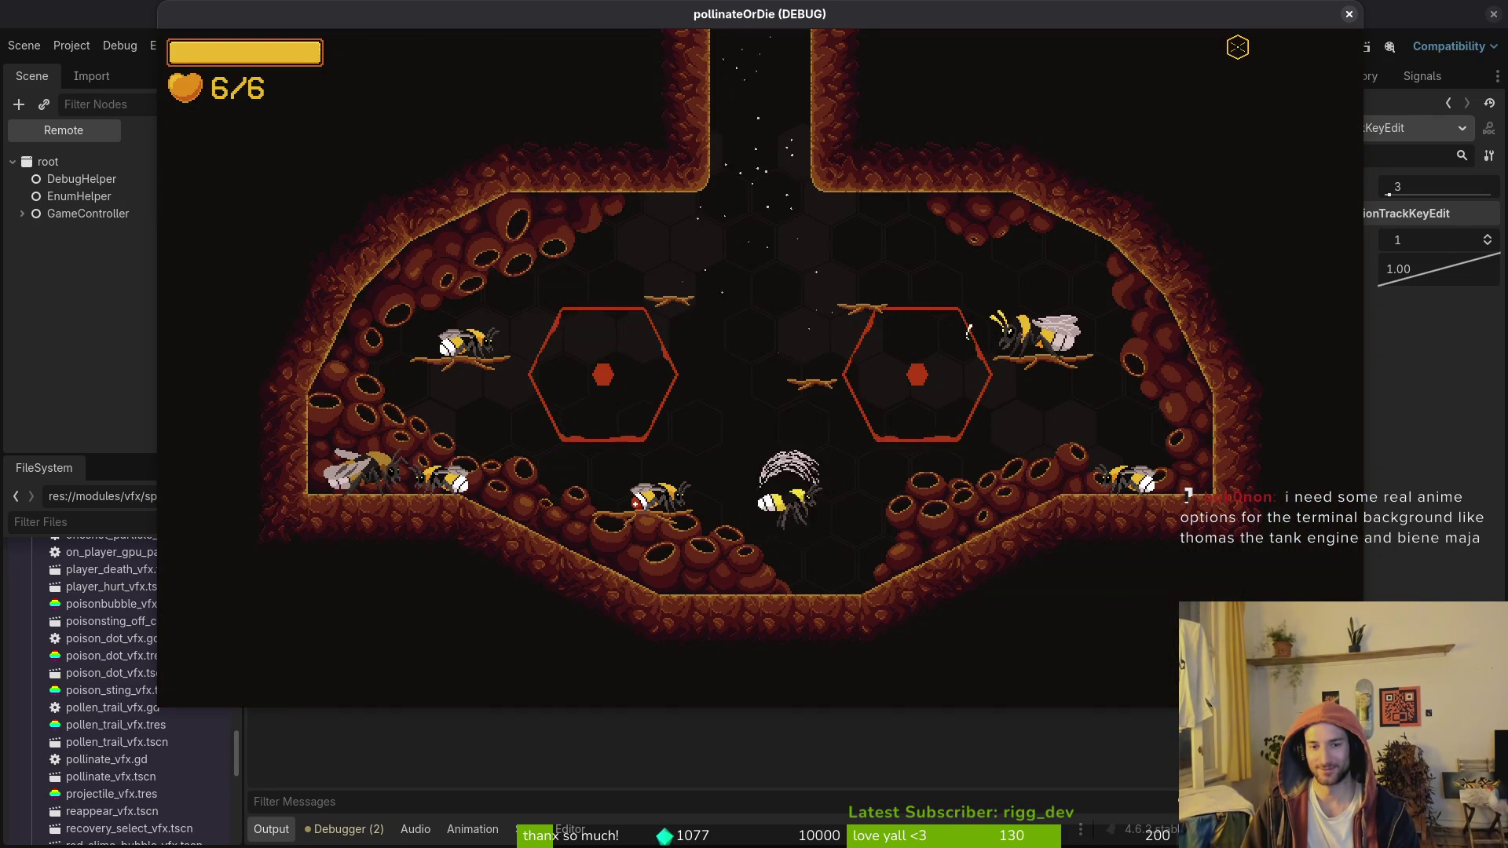
key(space)
key(Escape)
key(Down)
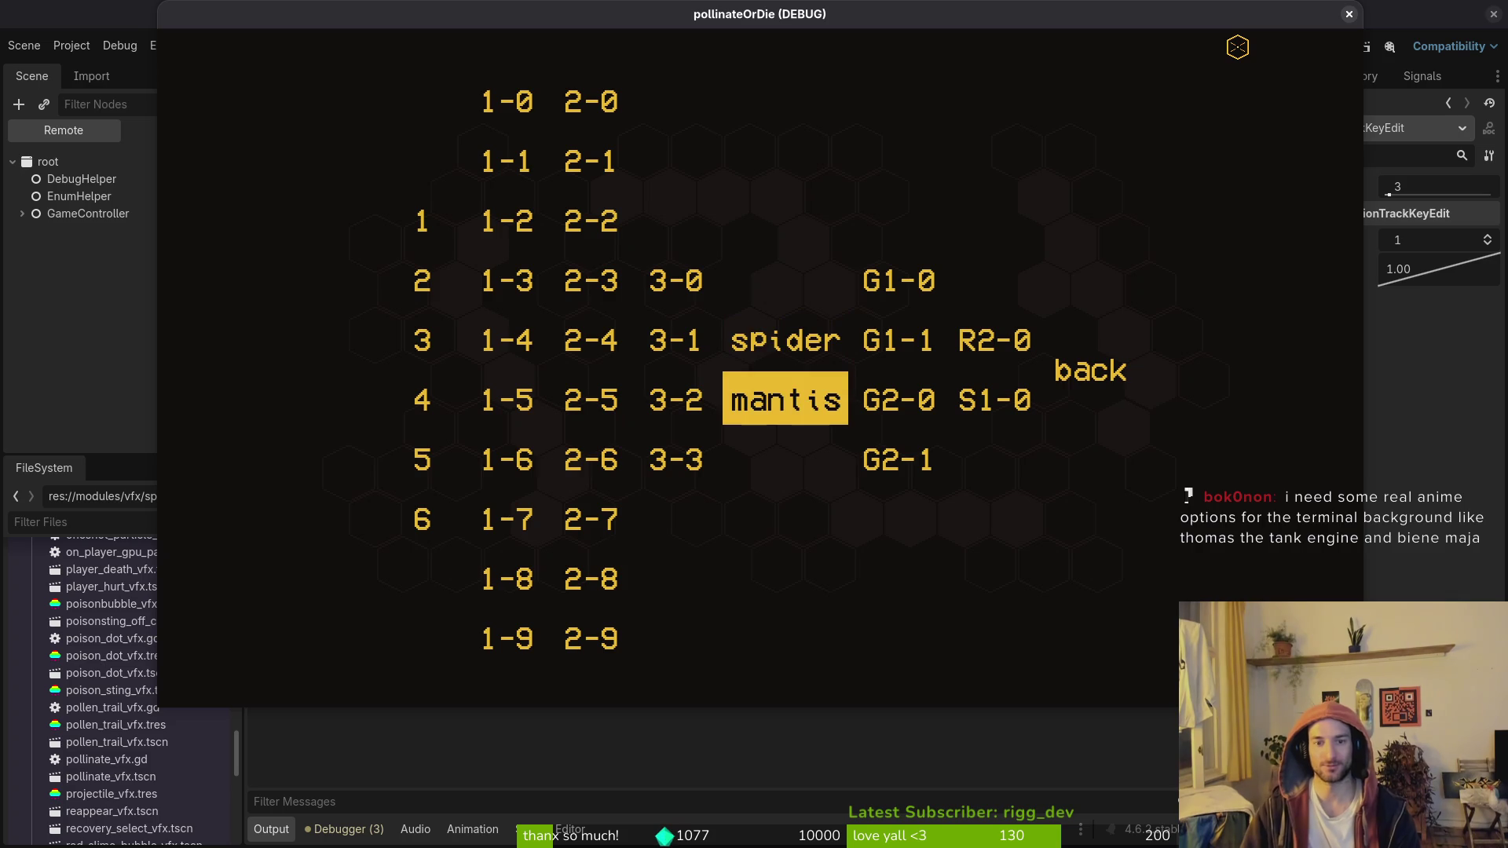
key(Left)
key(Up)
key(Return)
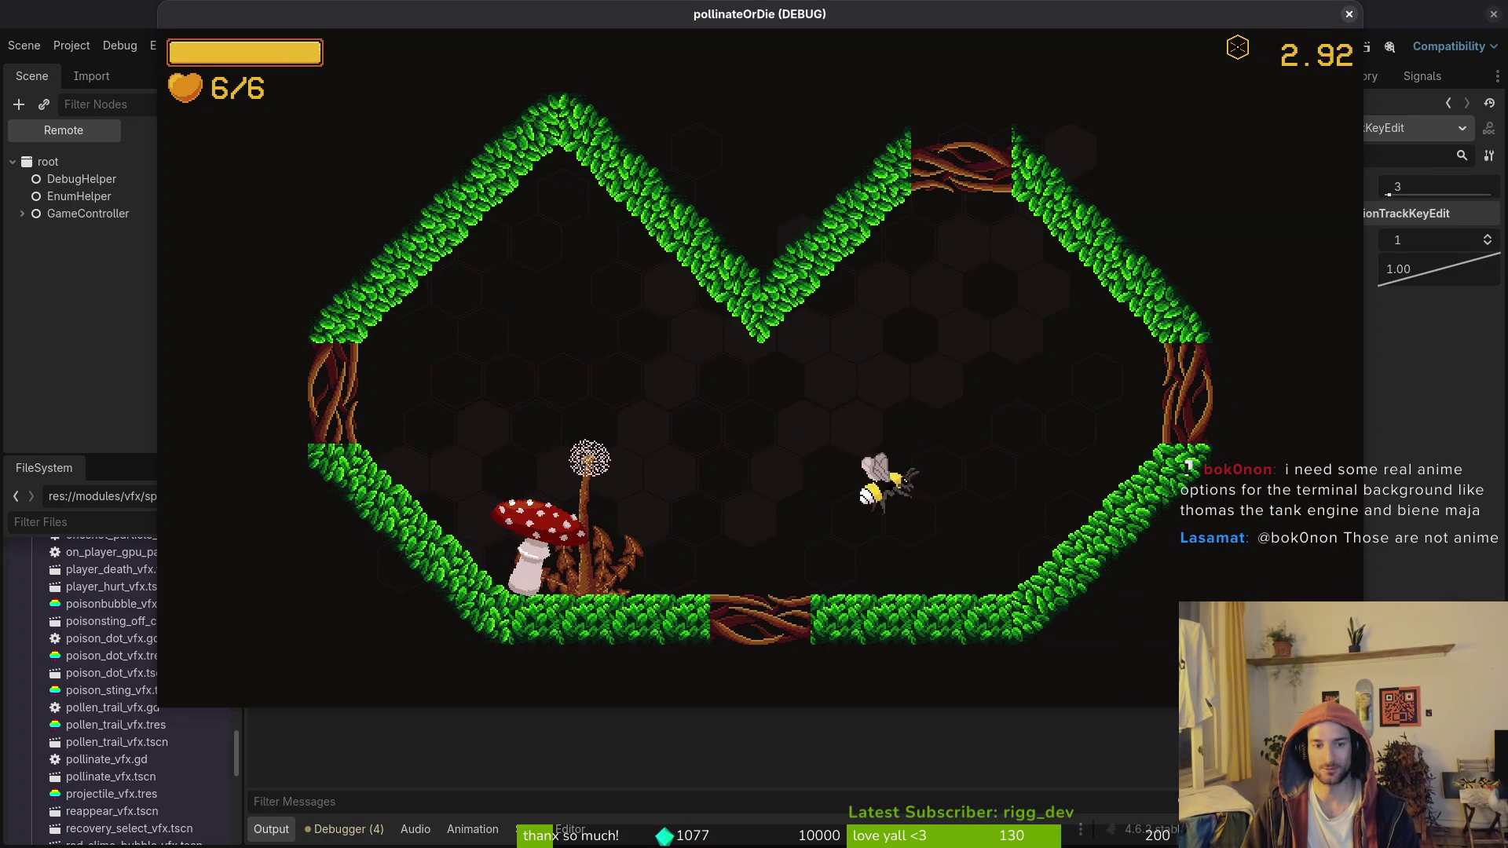
key(Left)
Step: Stop the game, hide the mushroom's Sprite2D in the editor, and save the scene
key(F8)
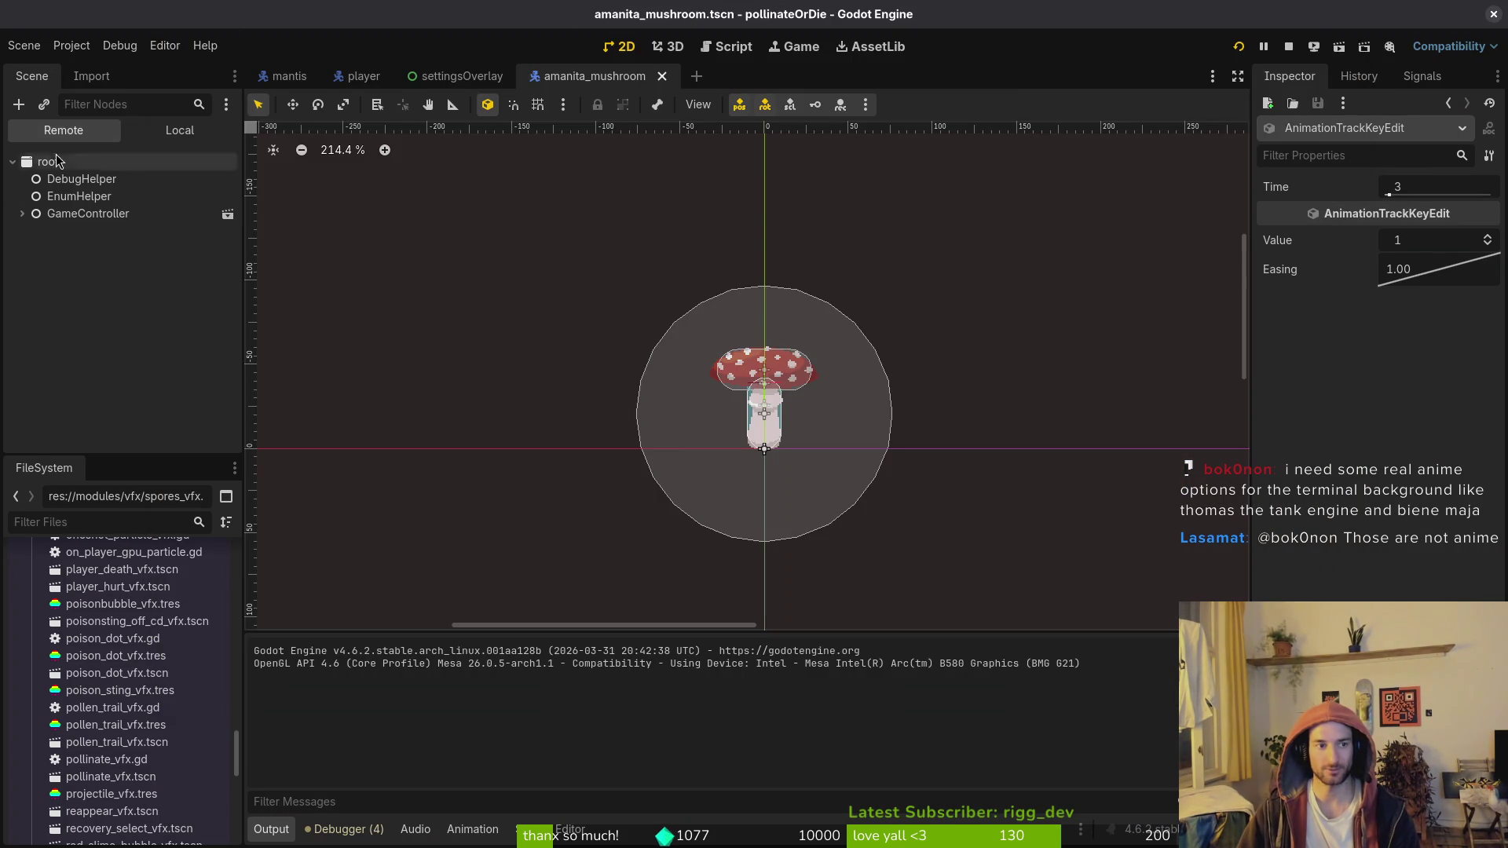
click(180, 130)
click(228, 214)
key(ctrl+s)
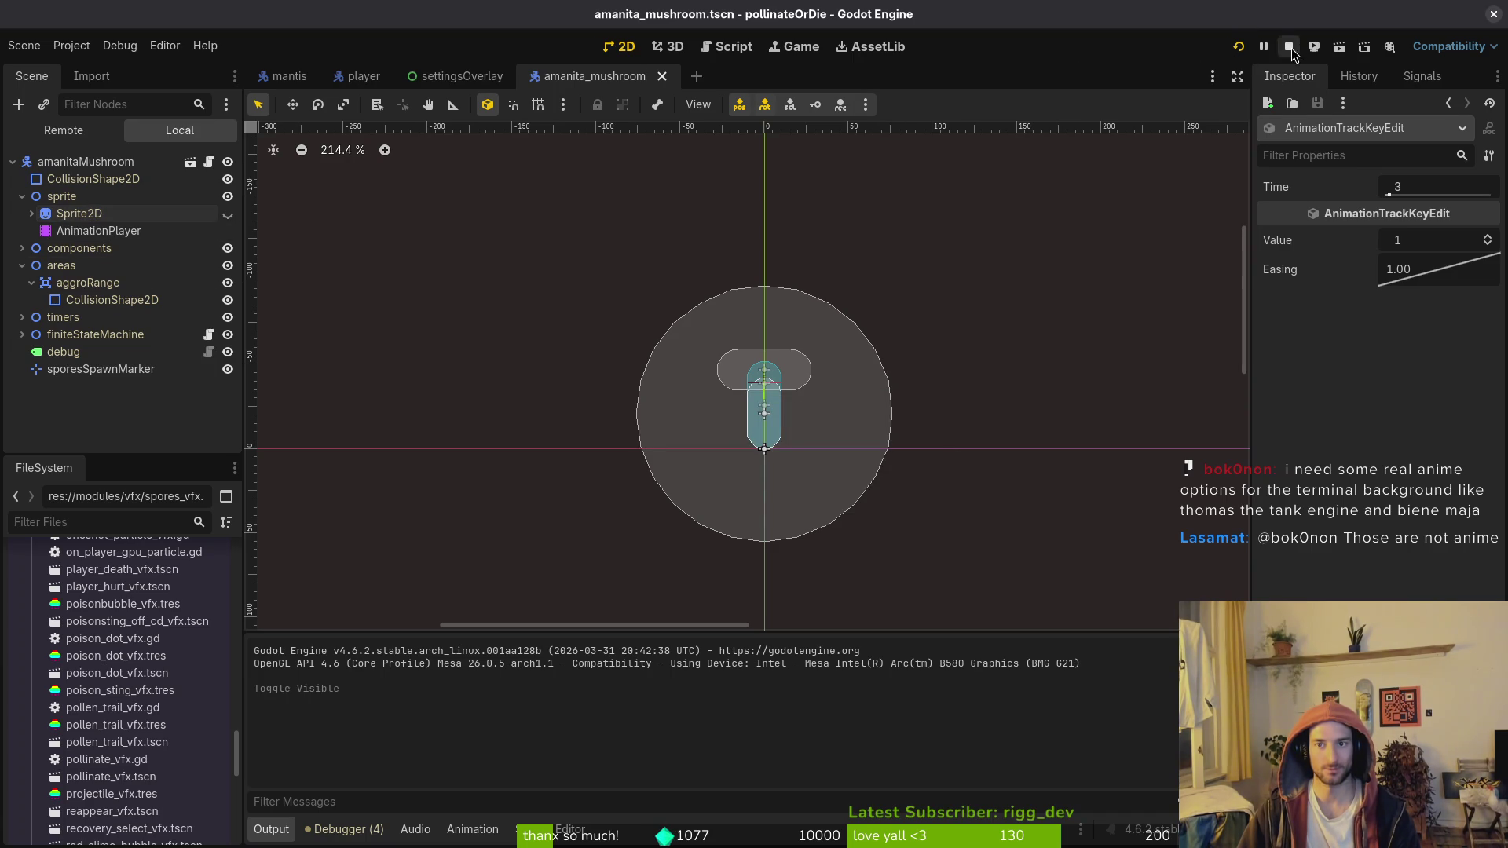
Step: Rerun the game and replay level 3-1, attacking the amanita mushroom with the bee
click(1239, 48)
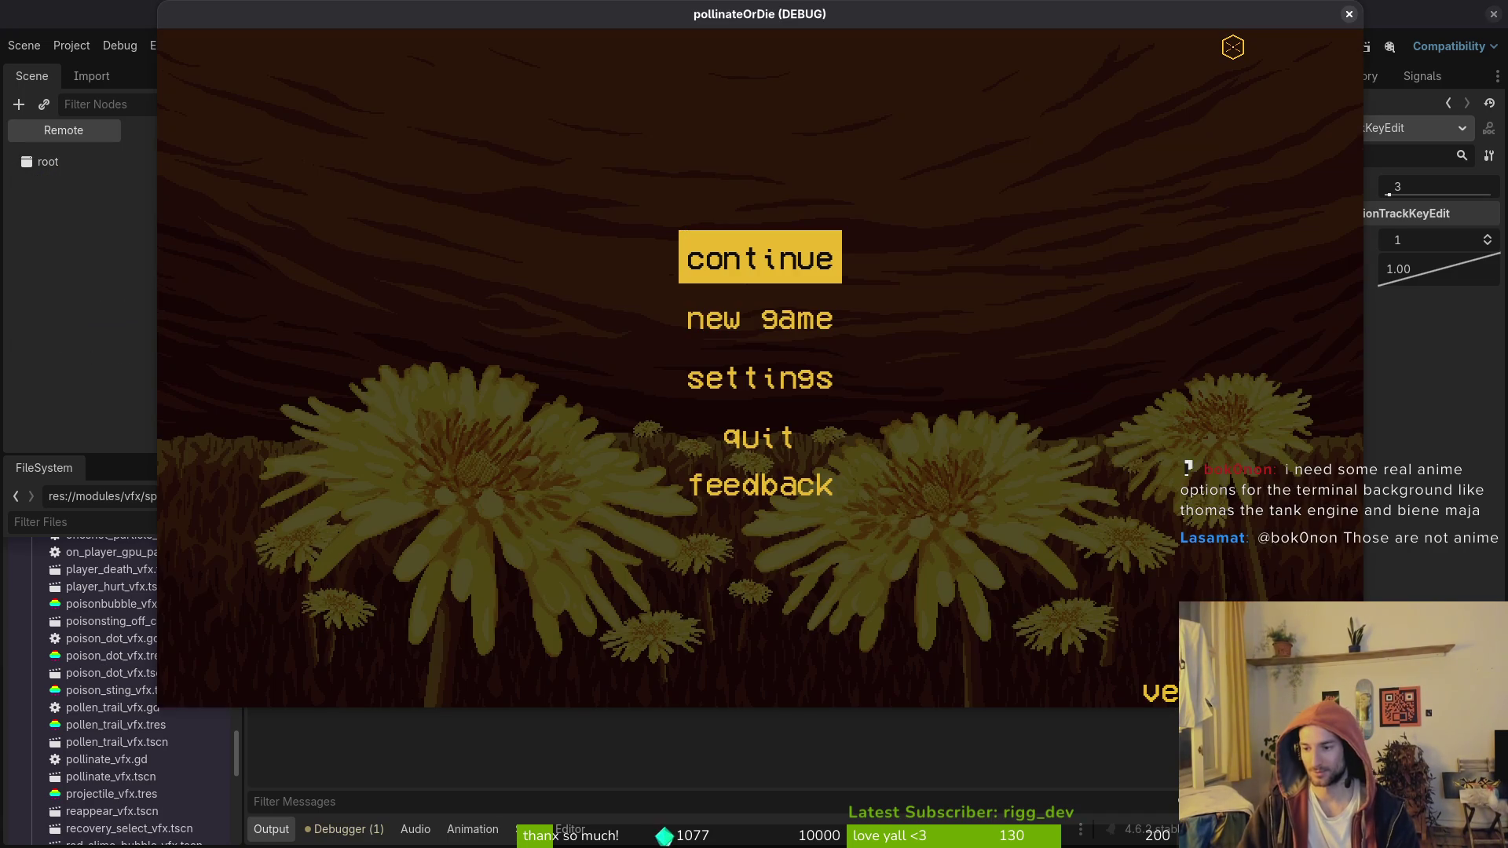
key(Return)
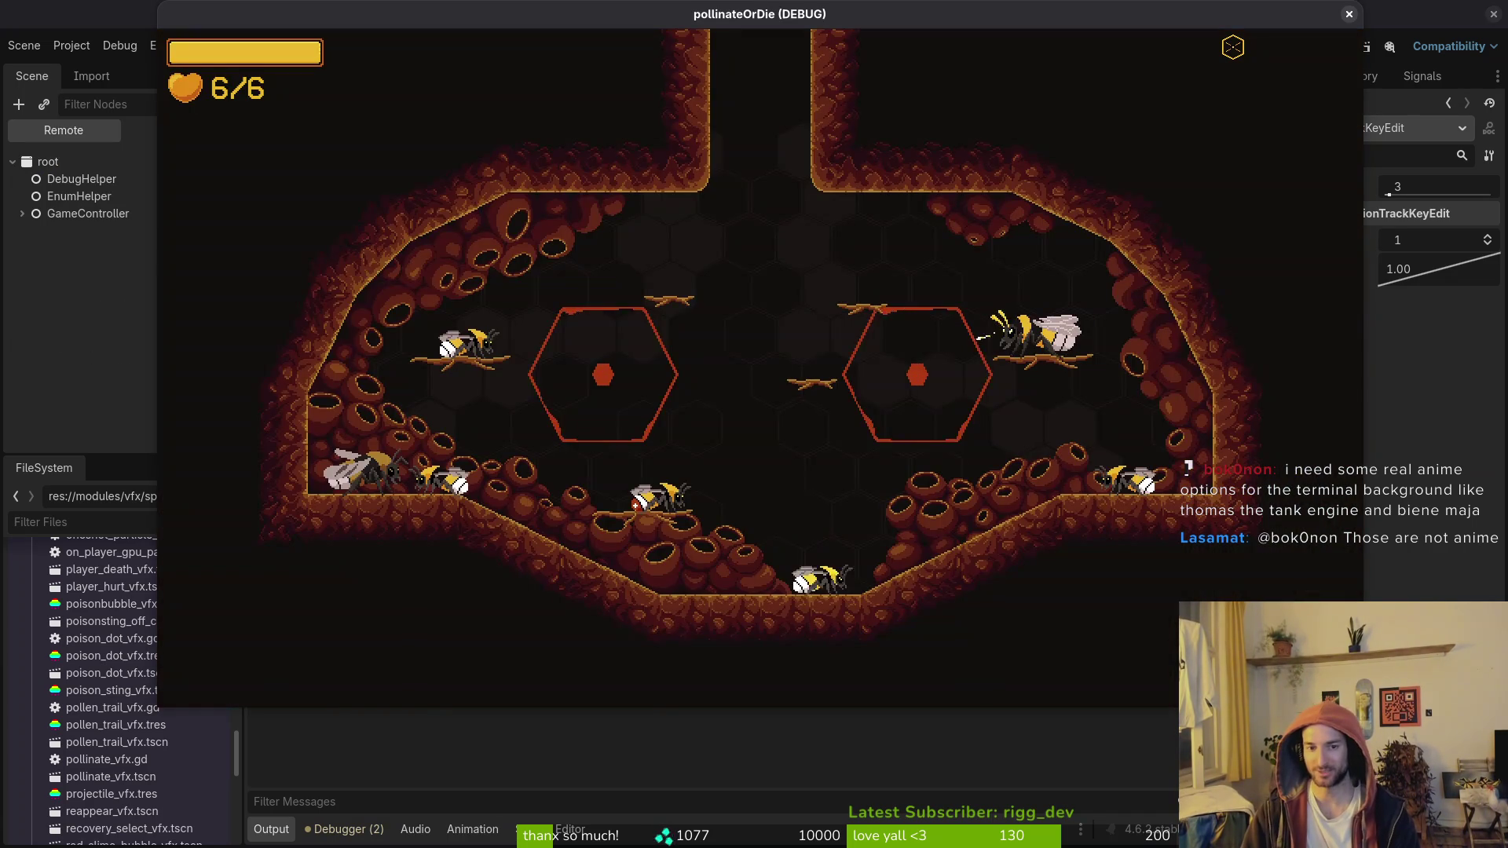
key(F1)
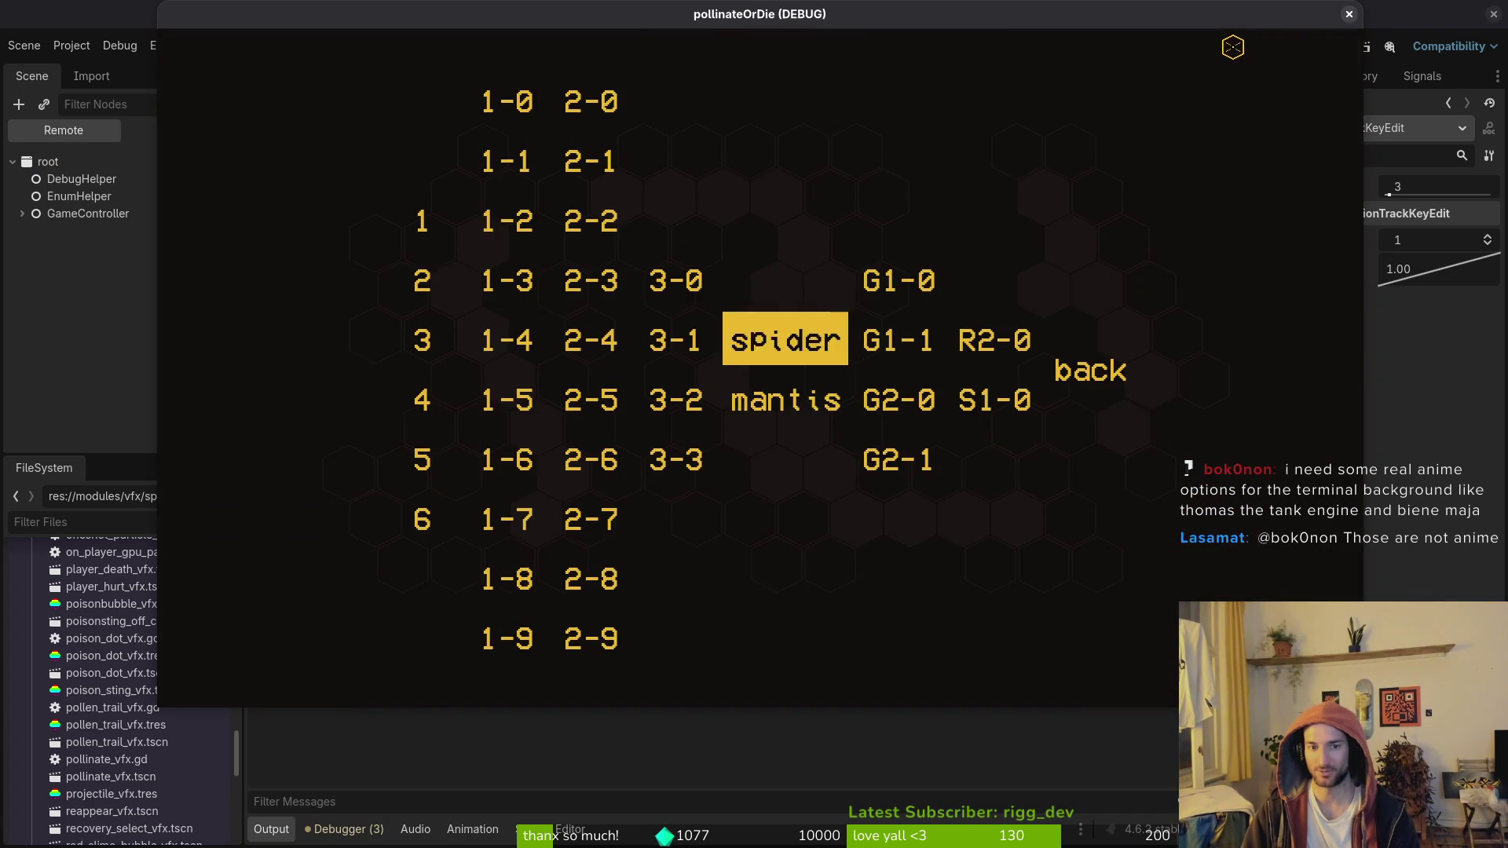
key(Left)
key(Return)
key(Left)
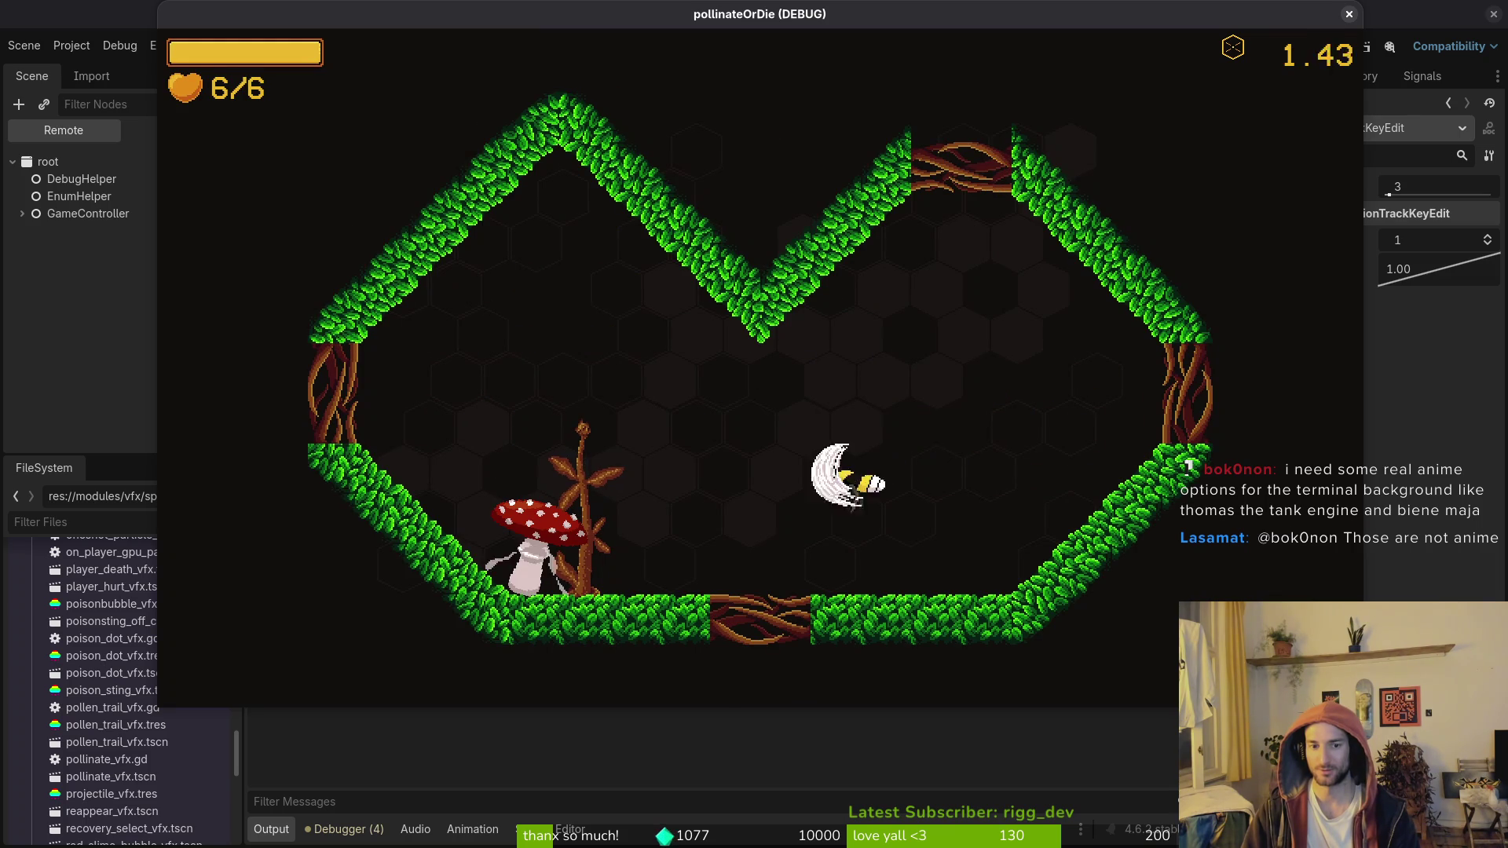
key(Right)
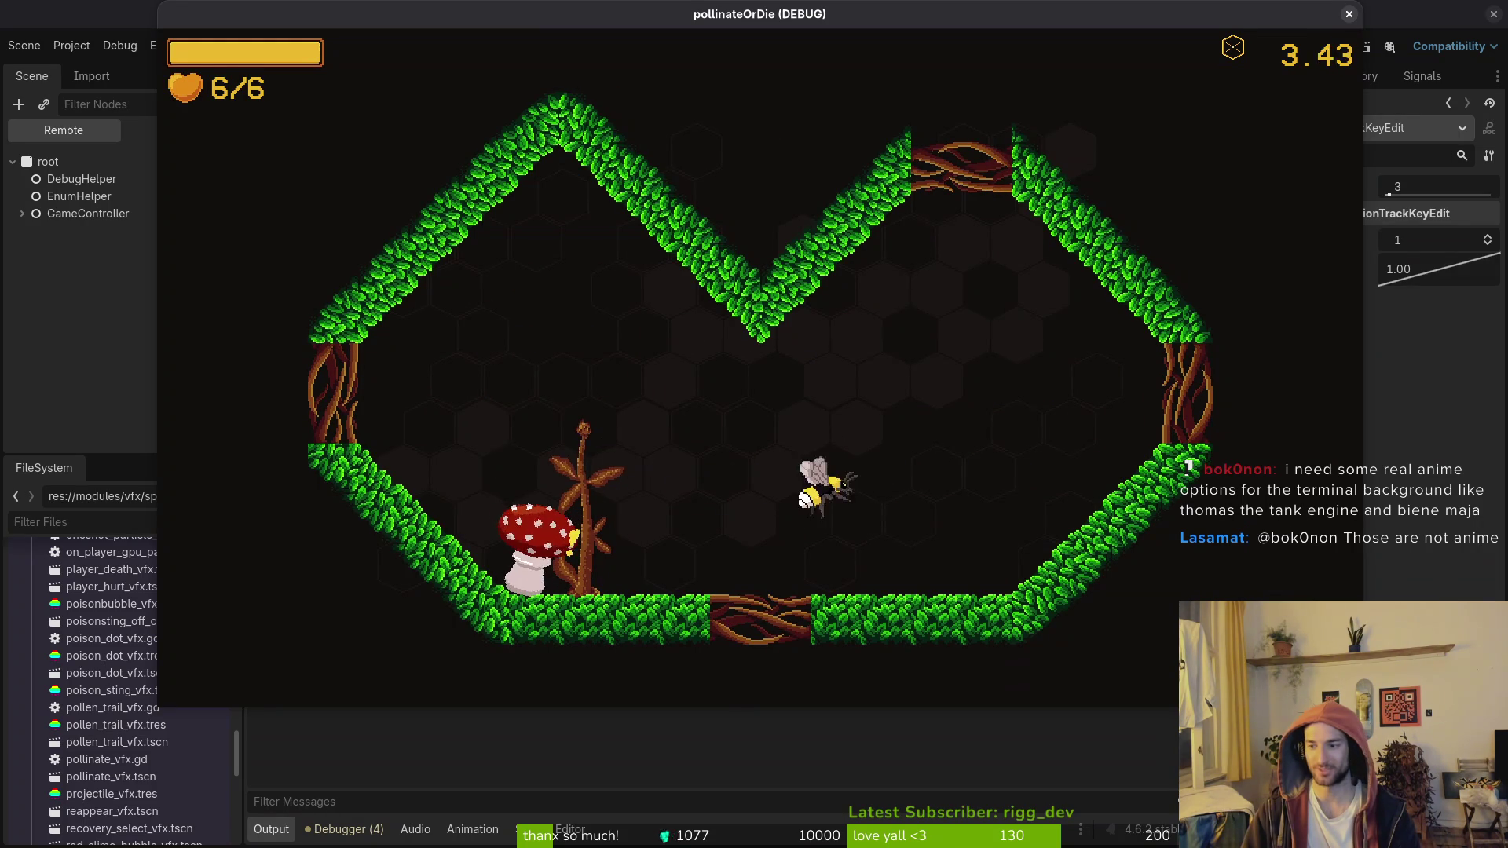
key(Left)
key(Up)
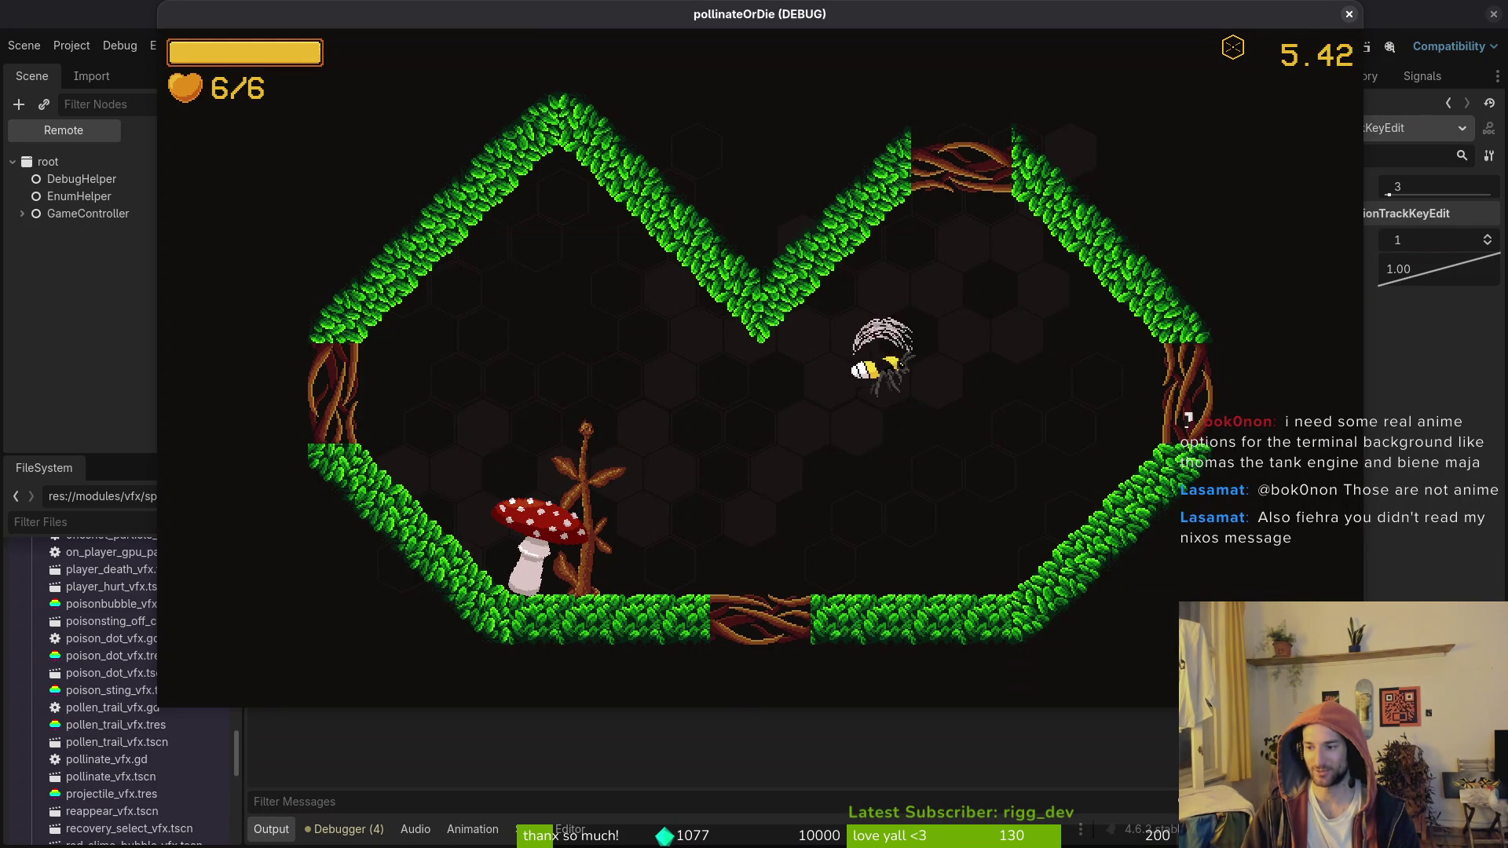
key(Down)
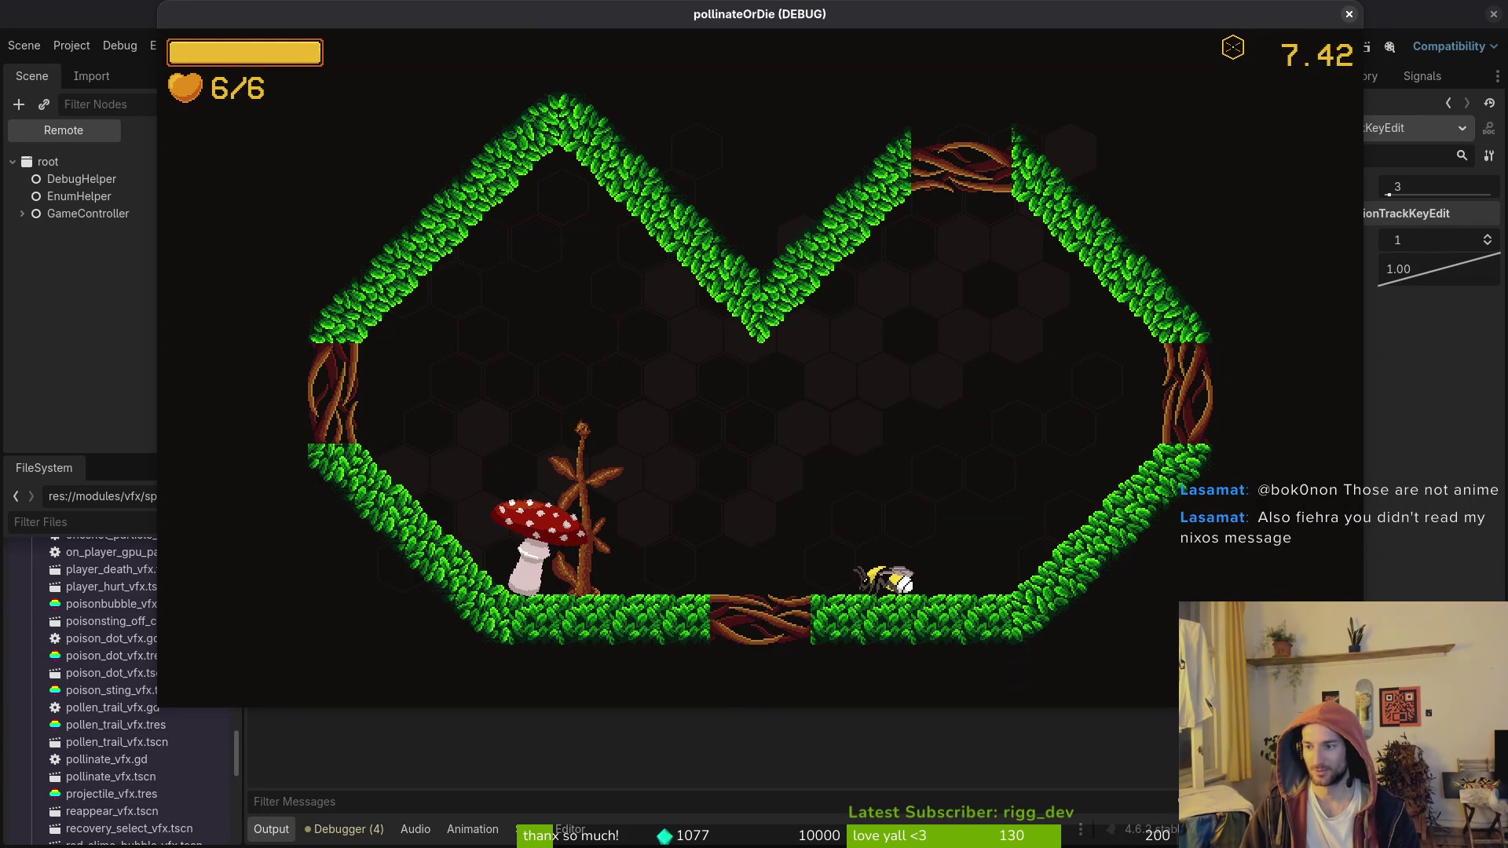
key(Up)
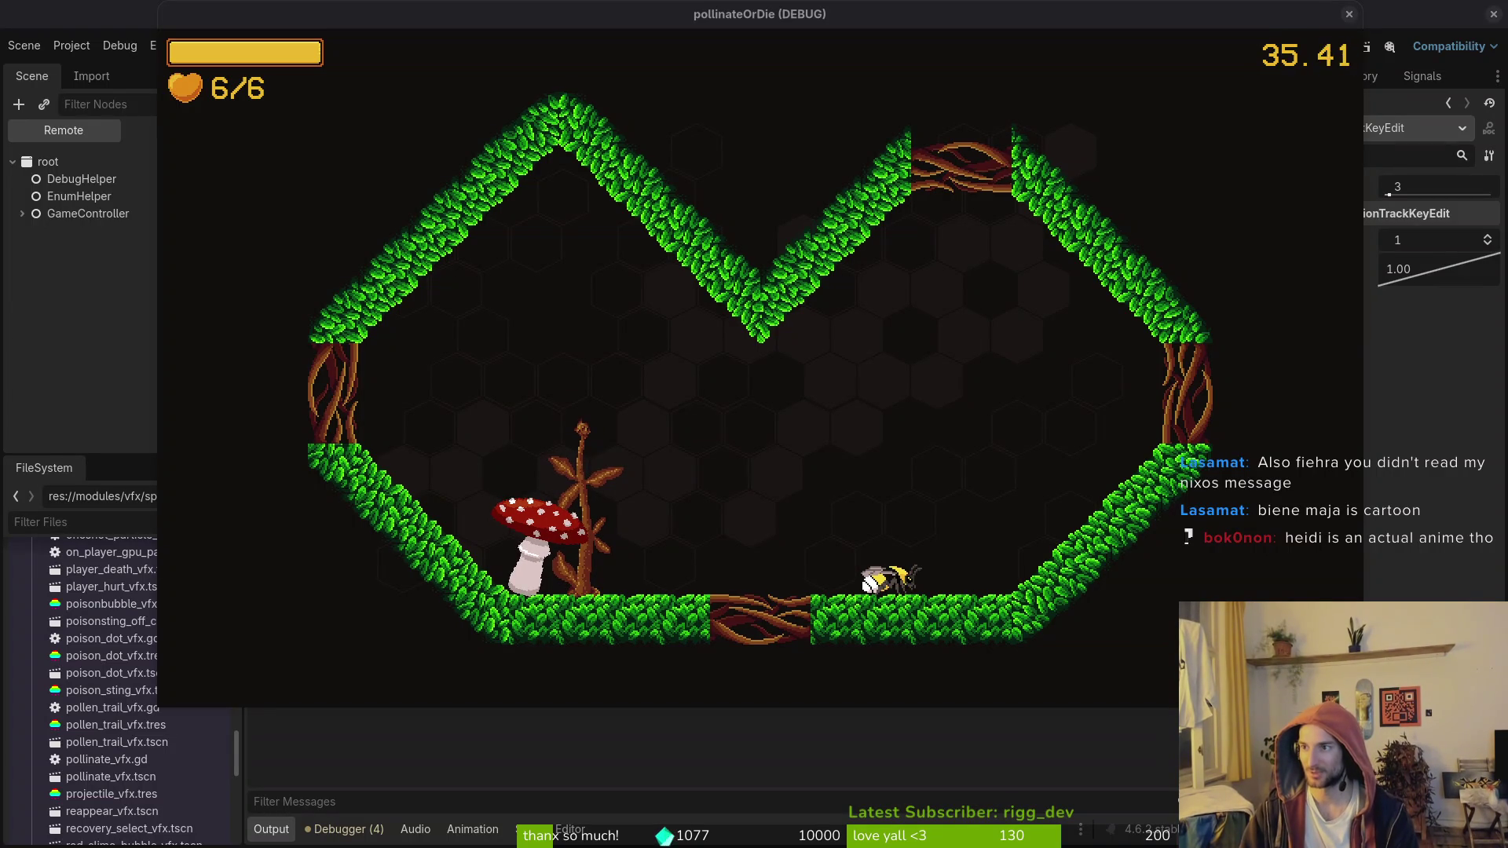
key(Return)
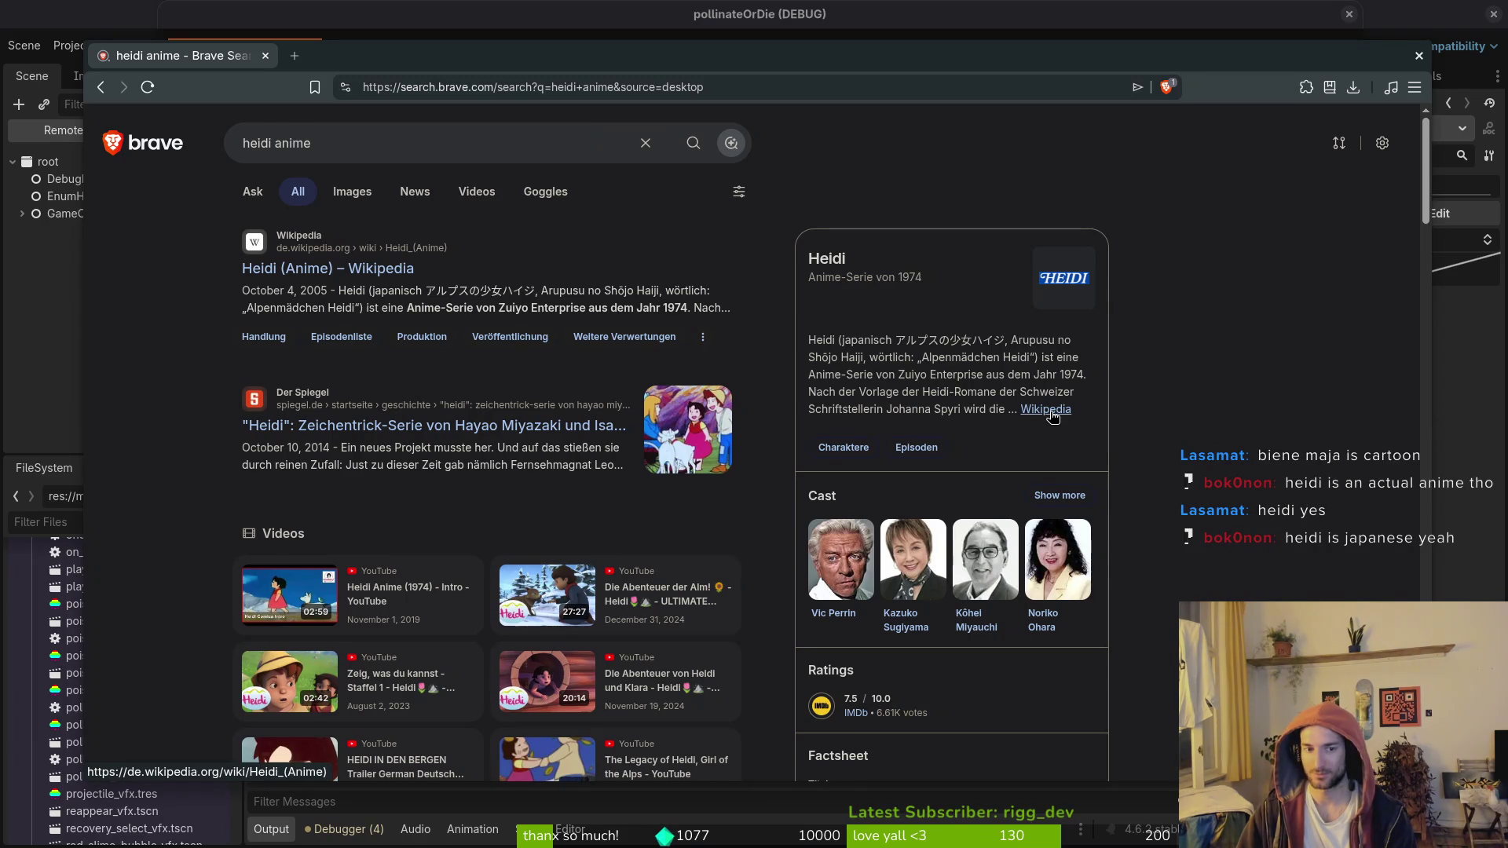
Step: Open the German Wikipedia Heidi article, then return to the search results
click(1050, 413)
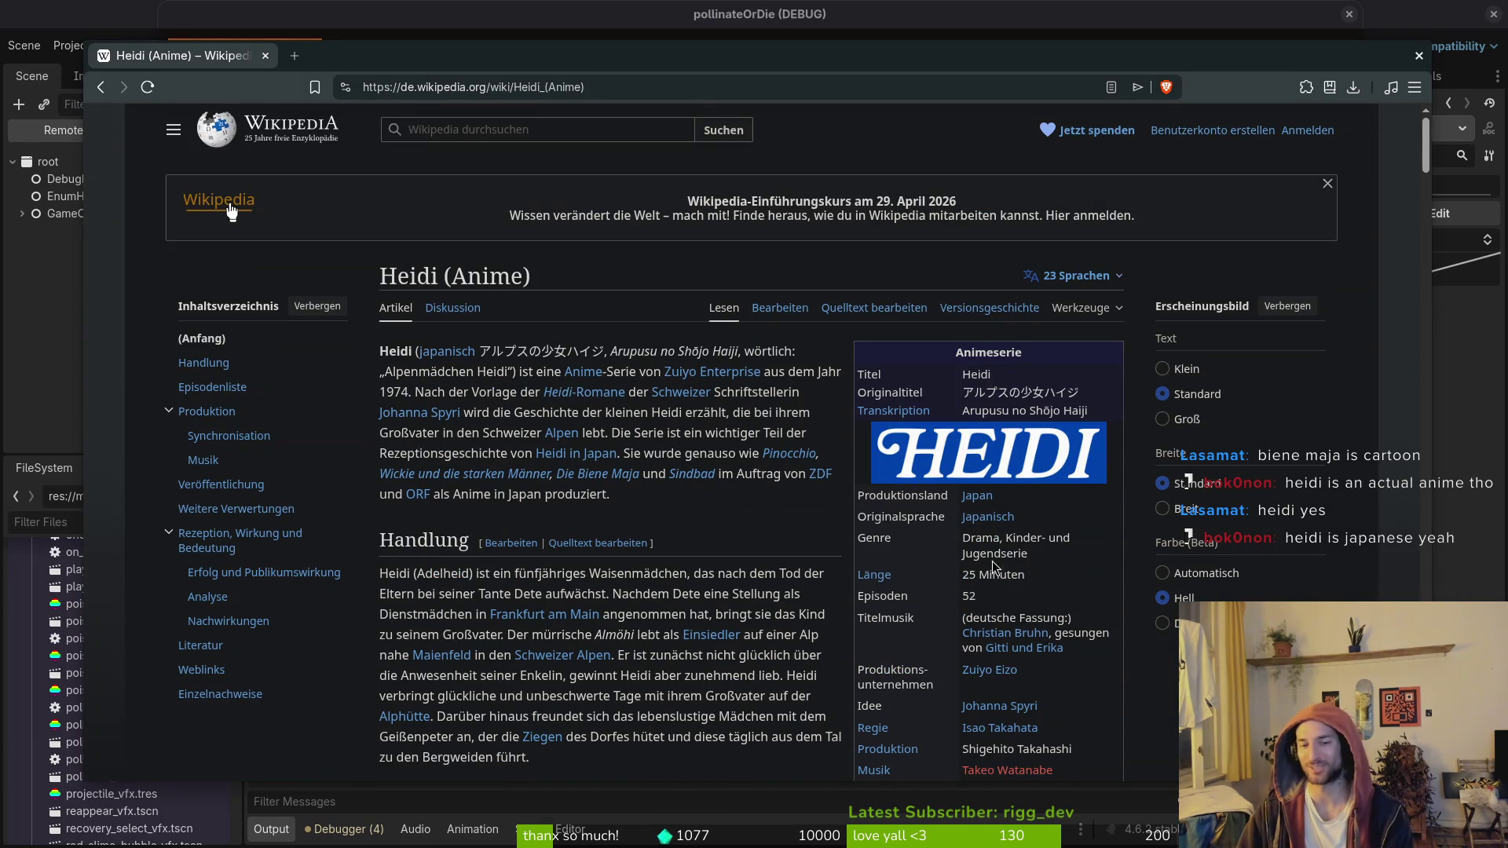
scroll(620, 483, down, 5)
key(alt+Left)
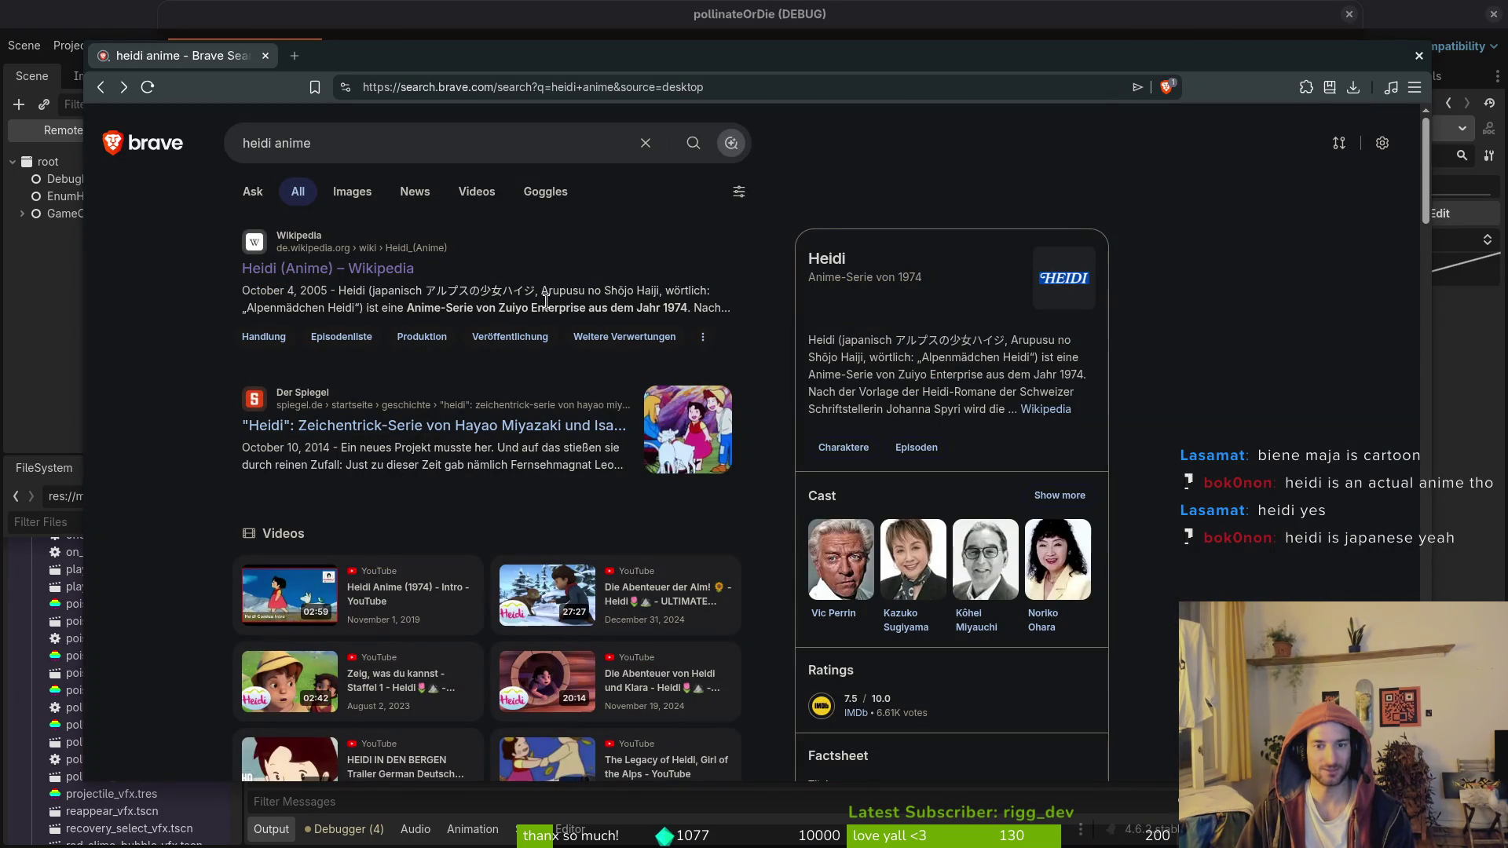
Step: Open and read the English Wikipedia article 'Heidi, Girl of the Alps'
scroll(843, 454, down, 5)
scroll(321, 424, down, 3)
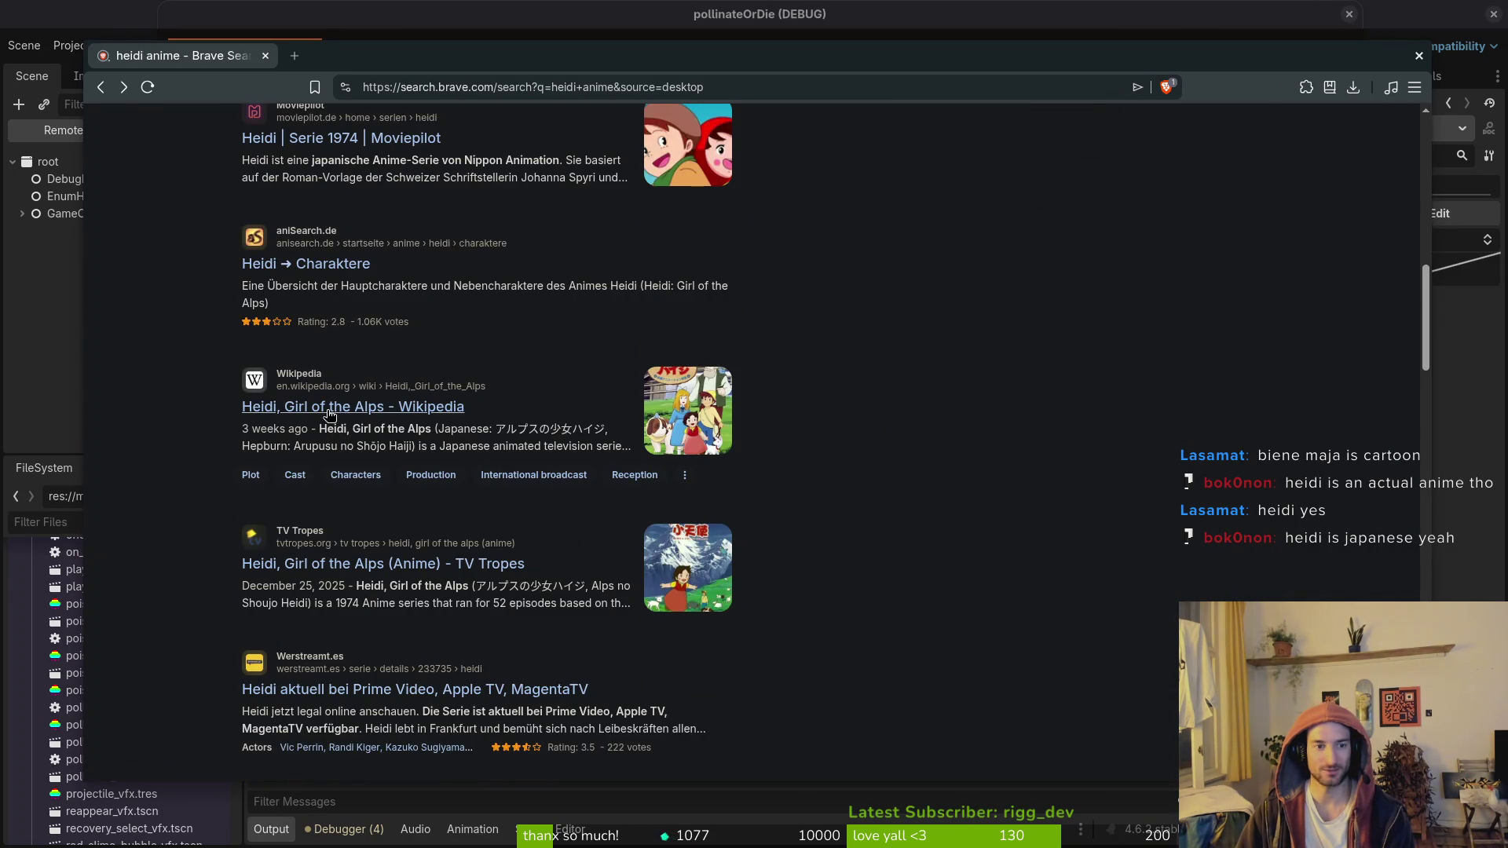
click(314, 414)
scroll(660, 706, down, 2)
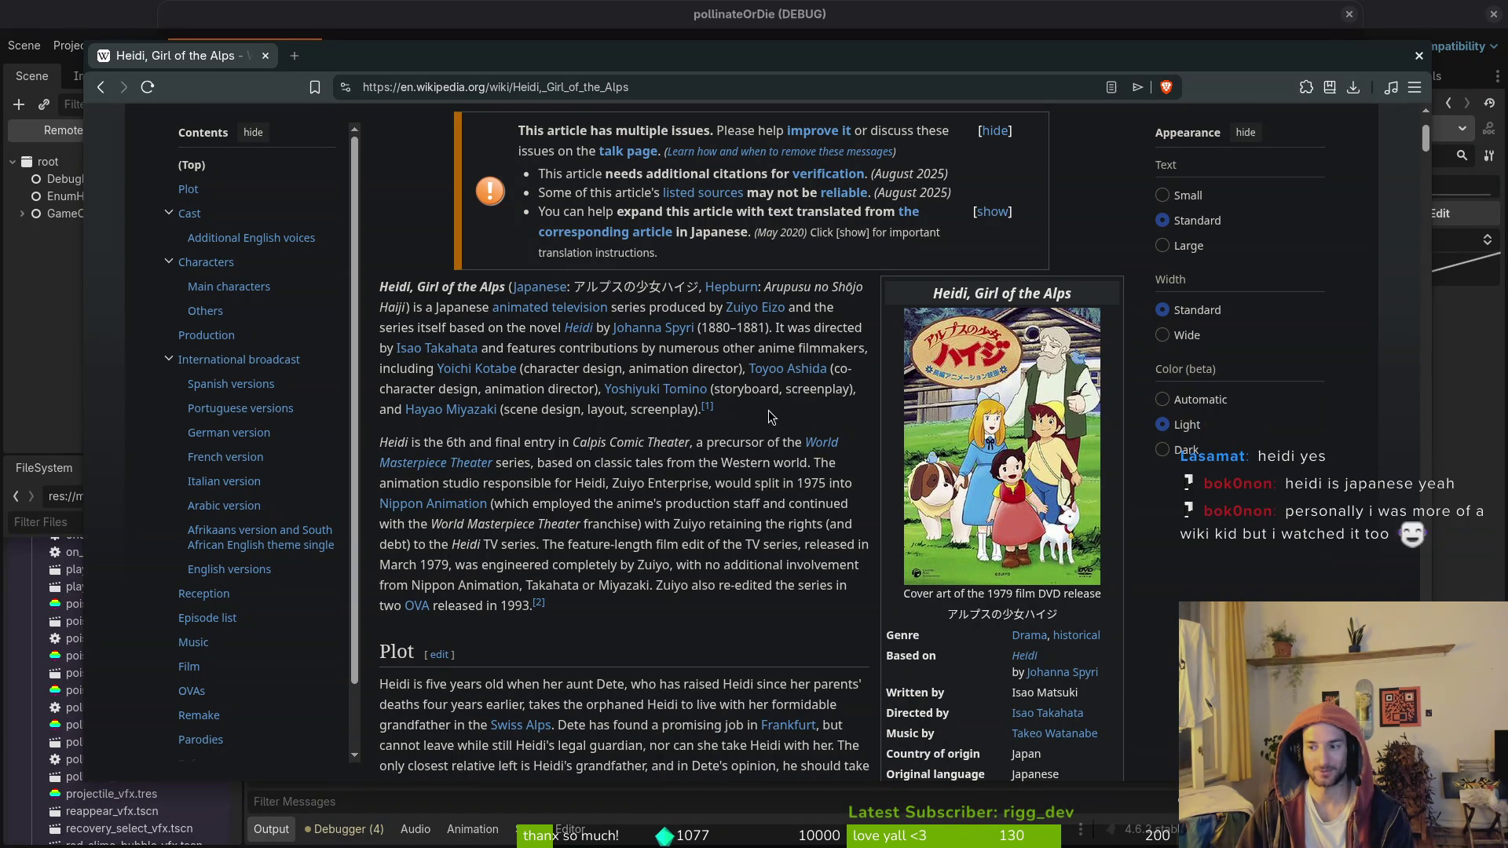
scroll(752, 418, up, 3)
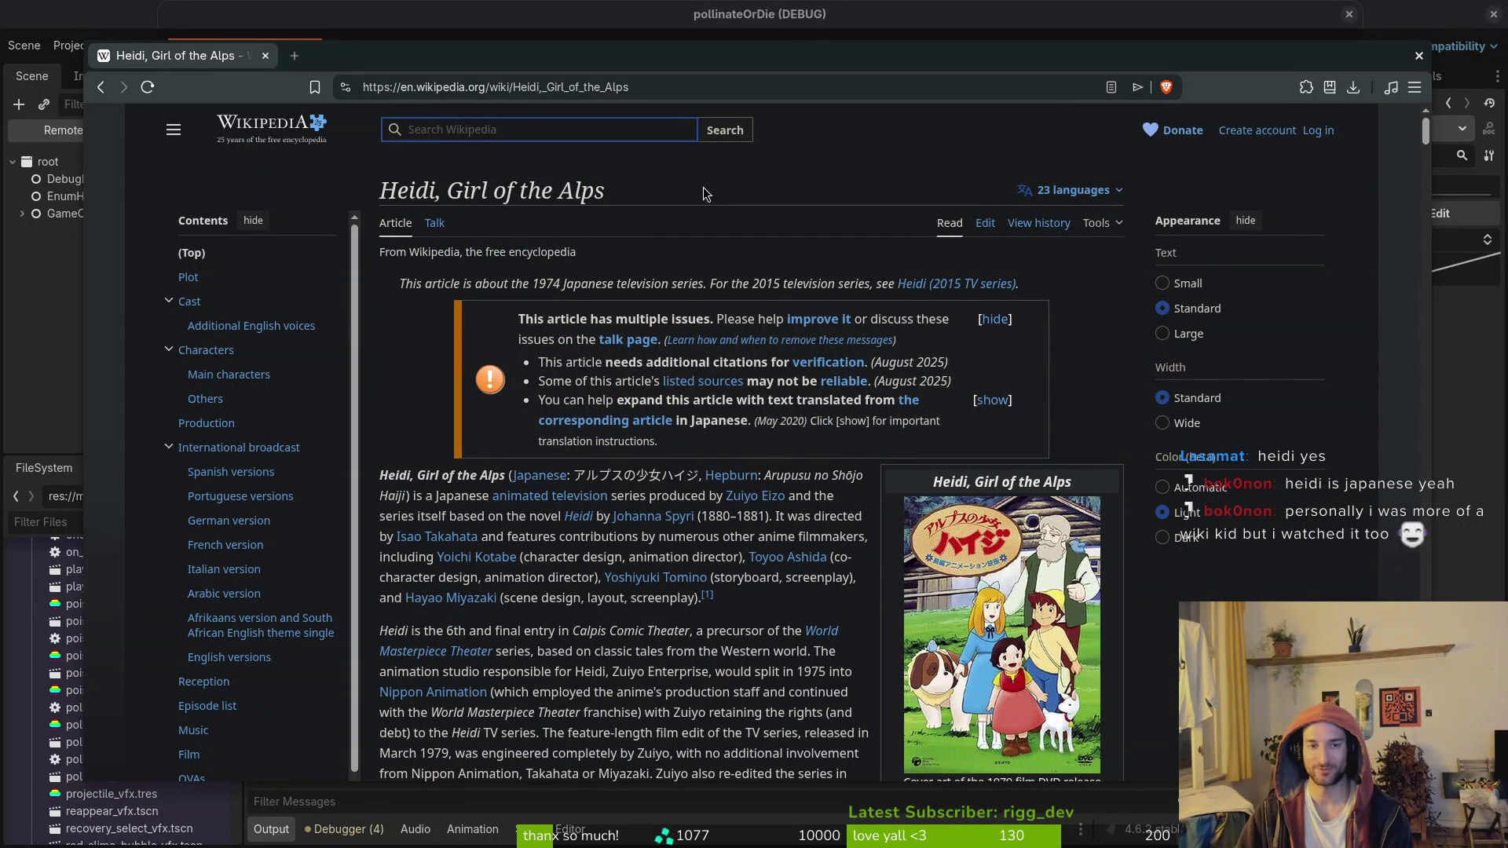
scroll(697, 386, down, 5)
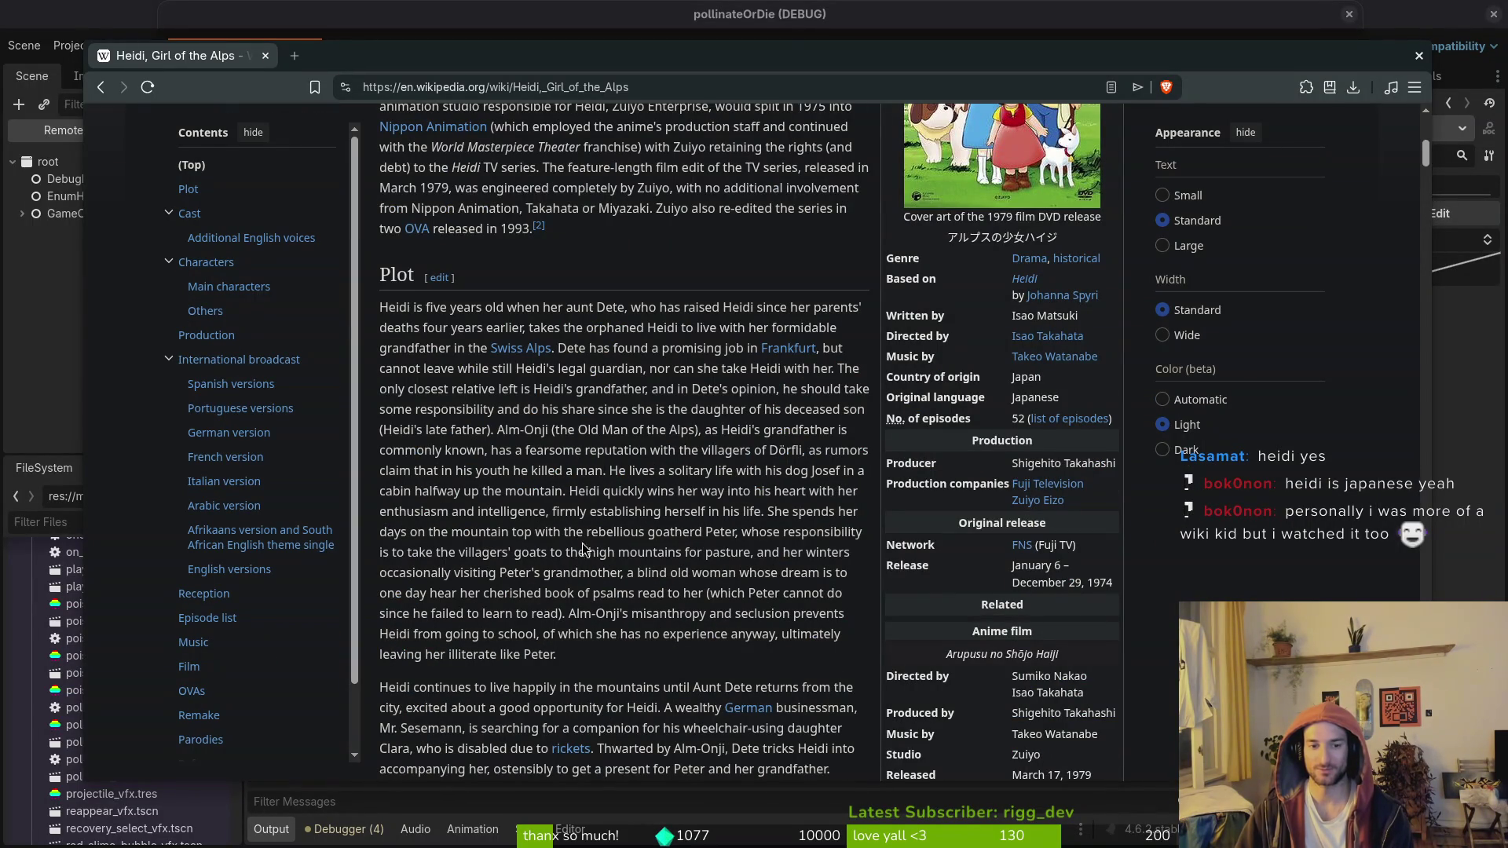
scroll(585, 552, down, 3)
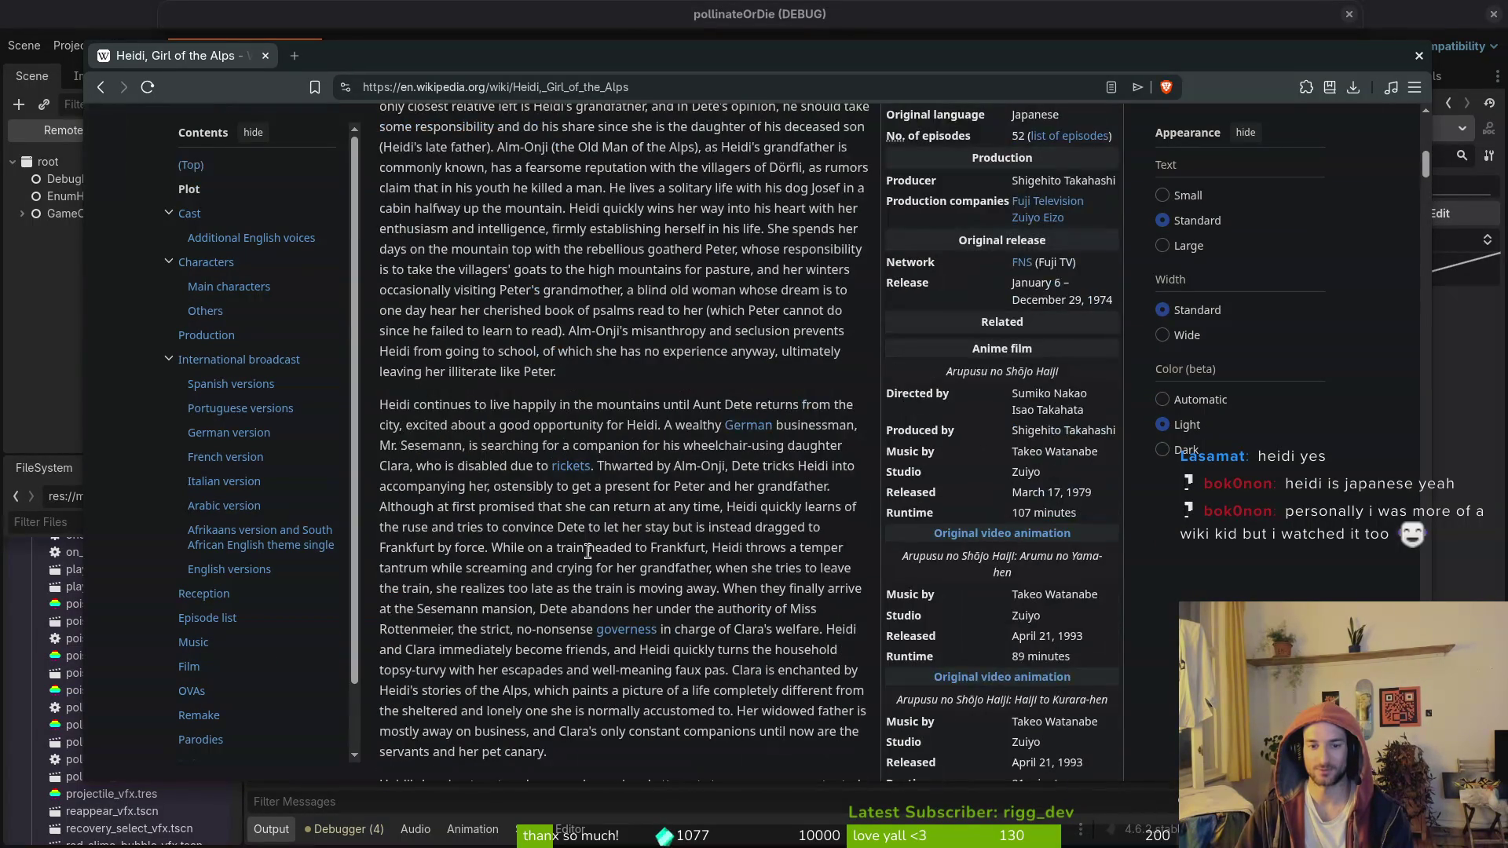
scroll(592, 552, up, 8)
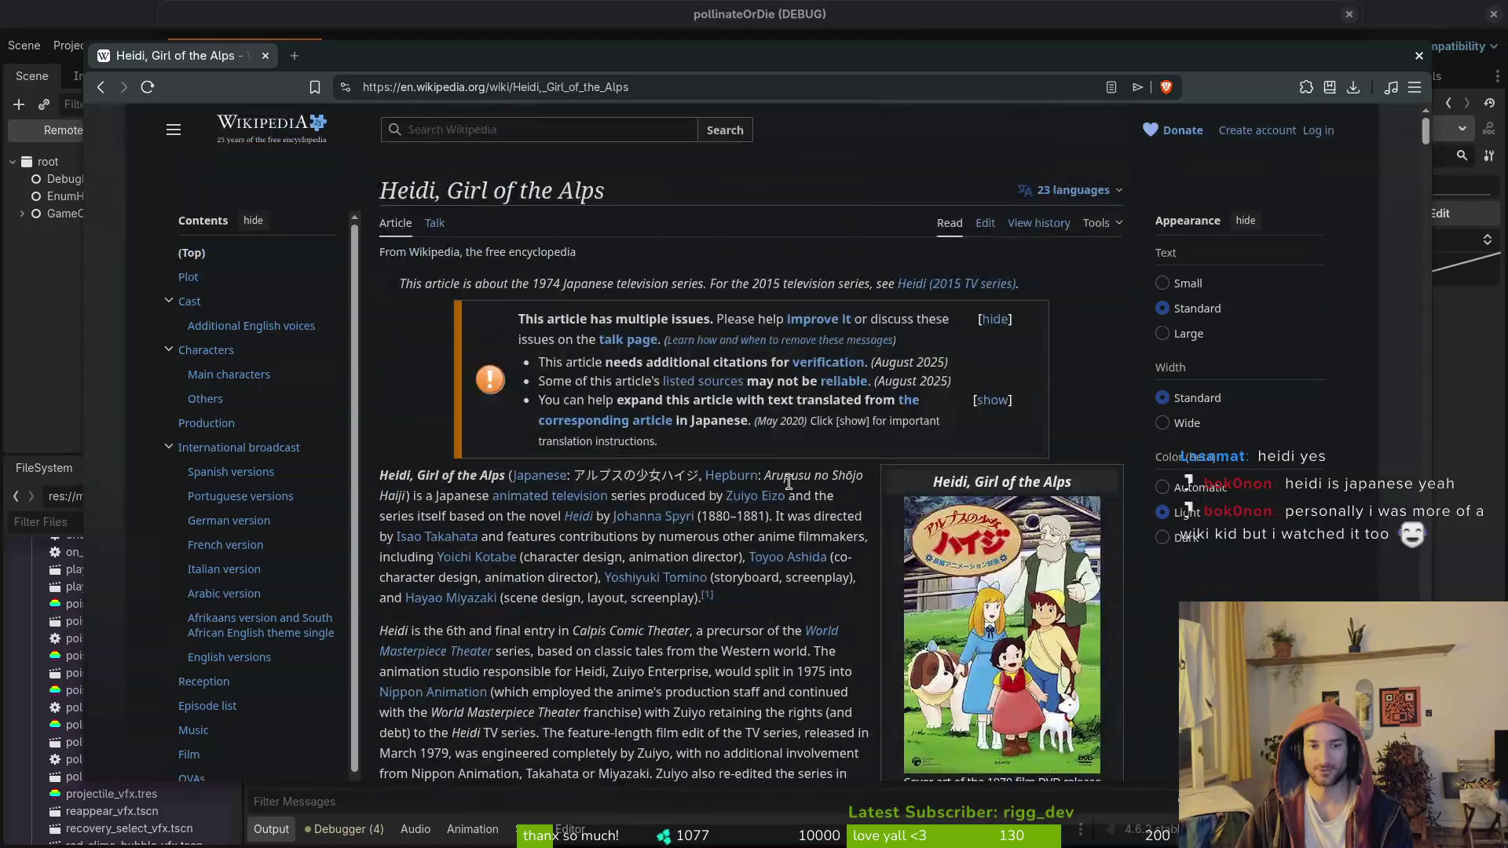
Step: Search 'wiki and the vikings' and open the '3 bölüm - Vikingler Viki' video from the results
text(wi)
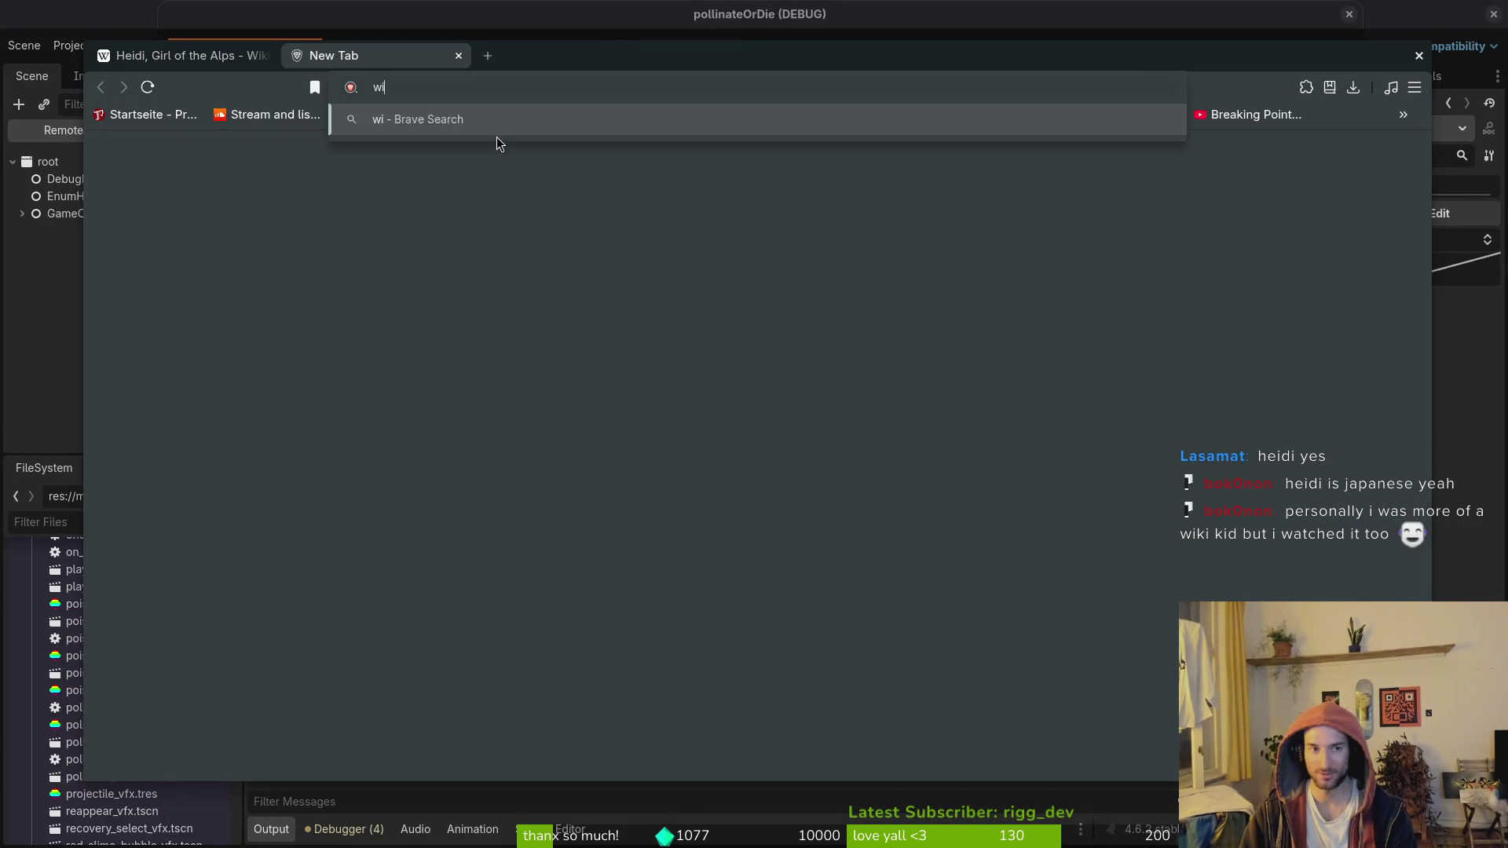
text(ki and the vikings)
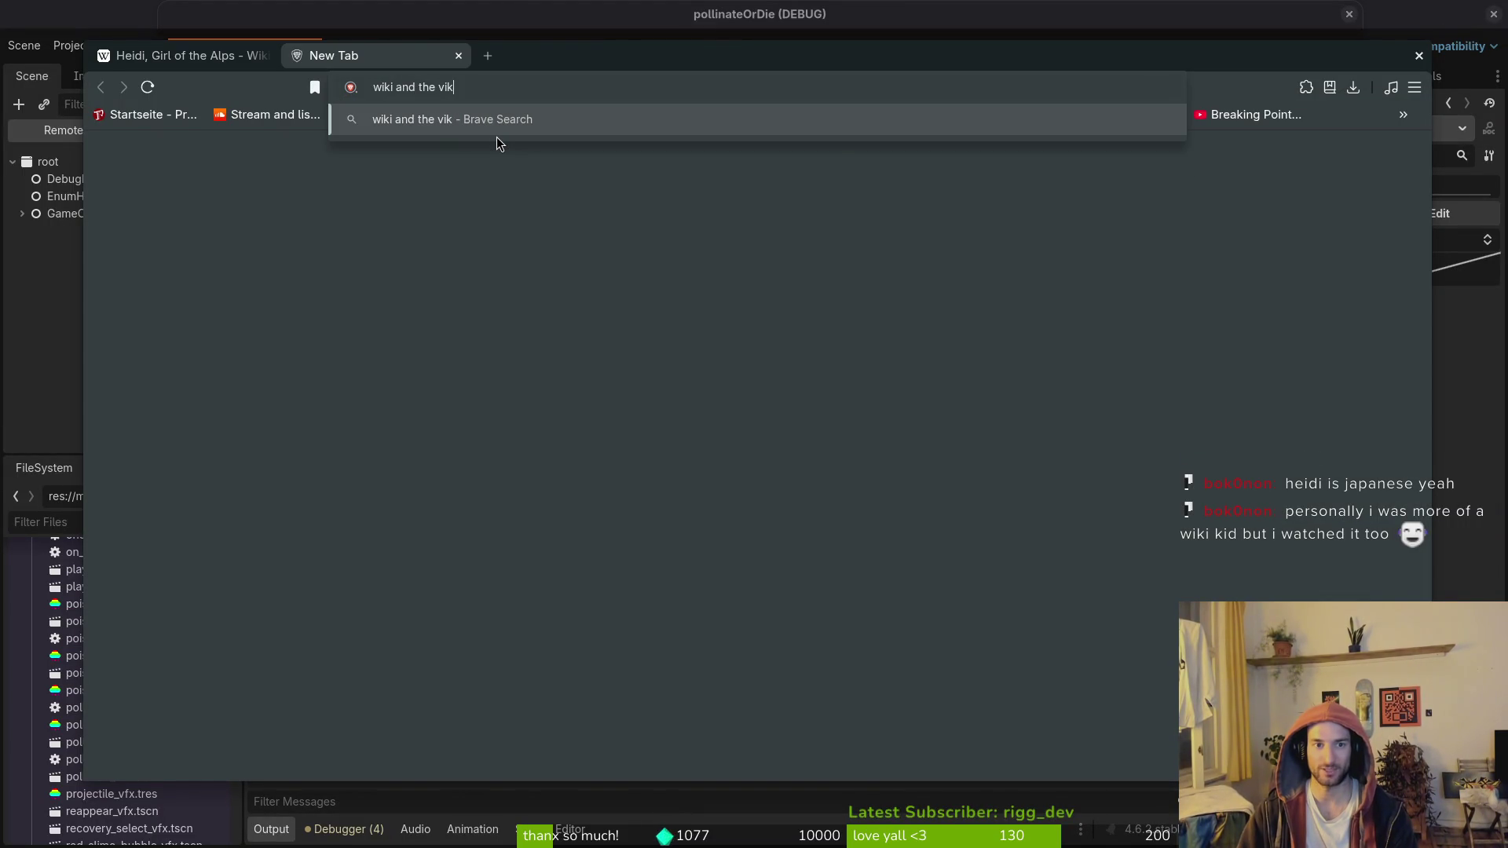
key(Return)
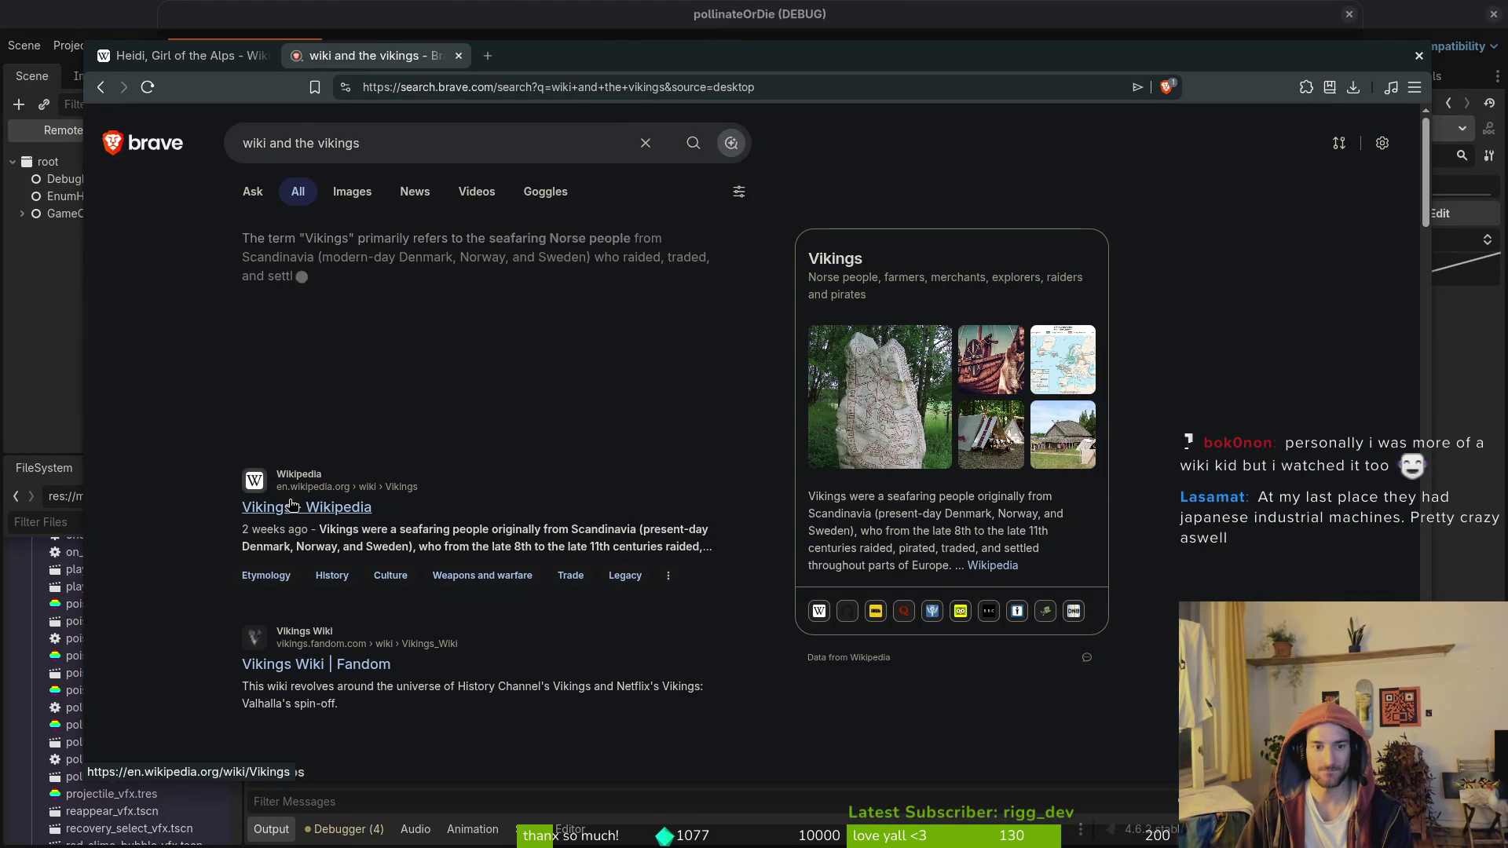
scroll(313, 695, down, 5)
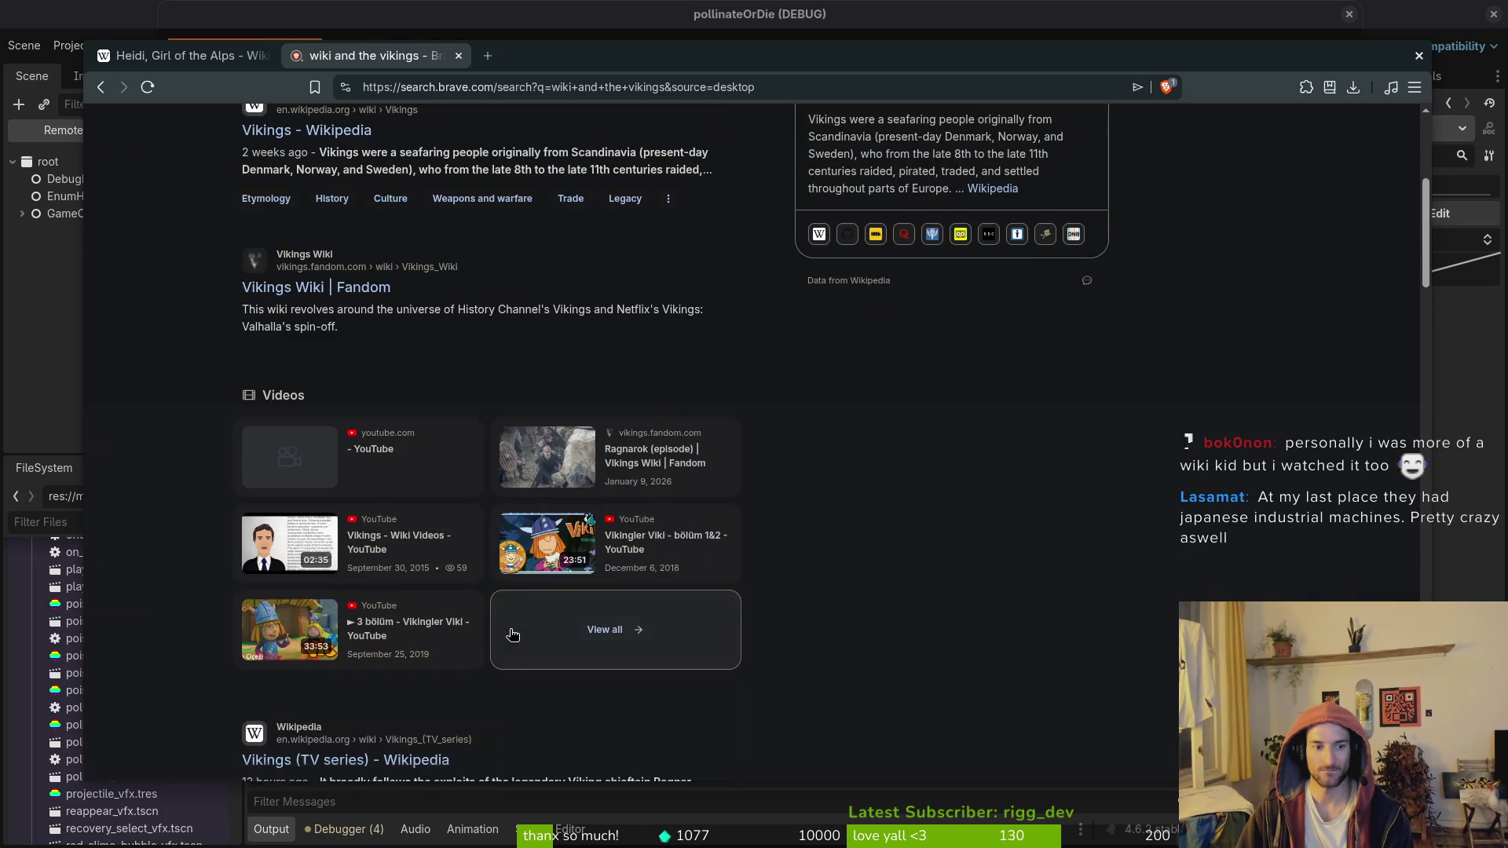
scroll(376, 650, down, 2)
scroll(432, 574, down, 5)
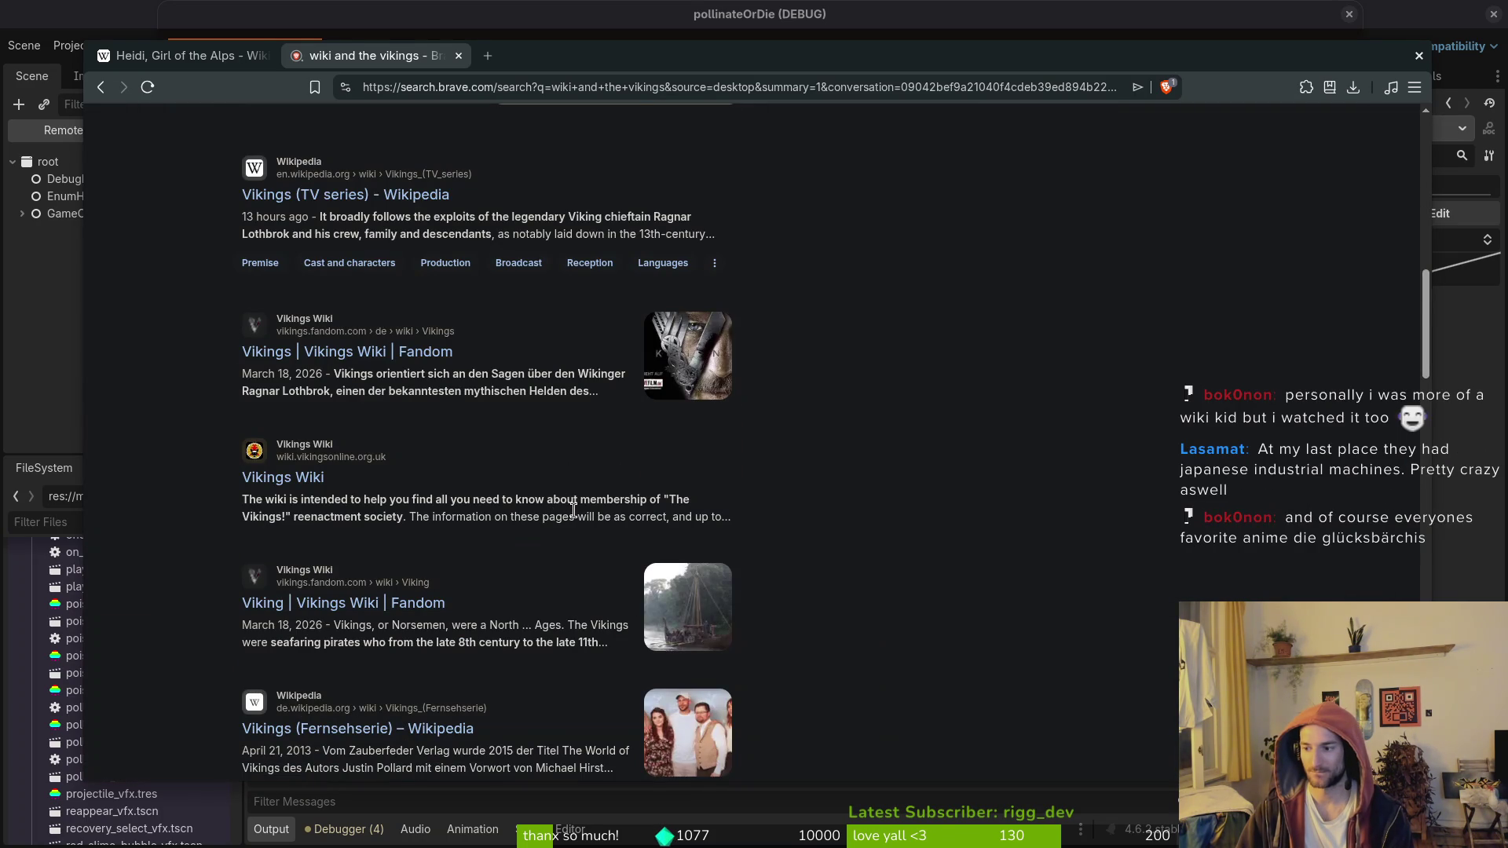
scroll(550, 503, down, 4)
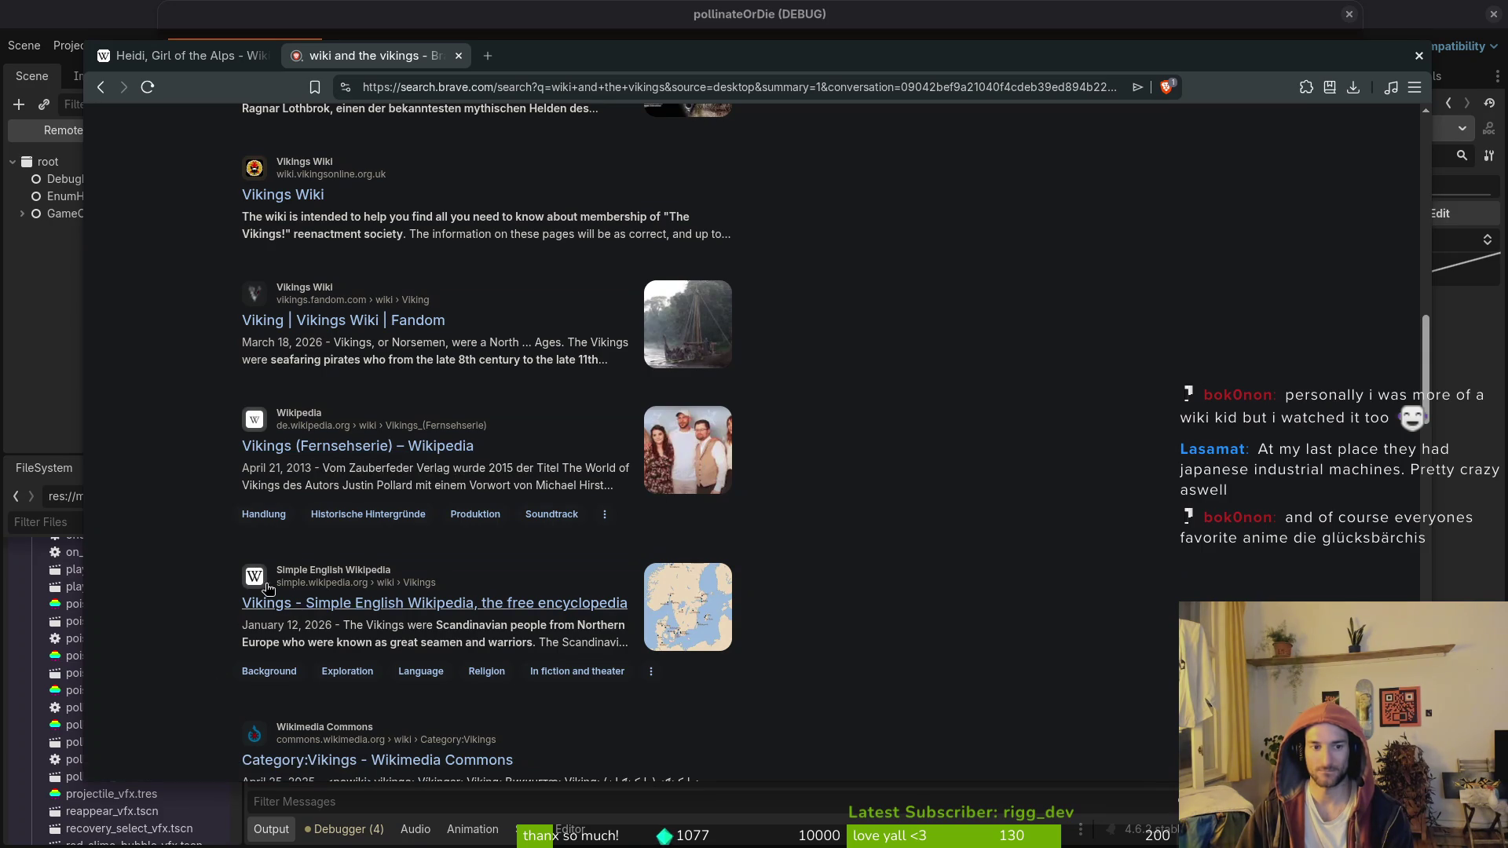
scroll(432, 542, down, 7)
scroll(432, 542, up, 15)
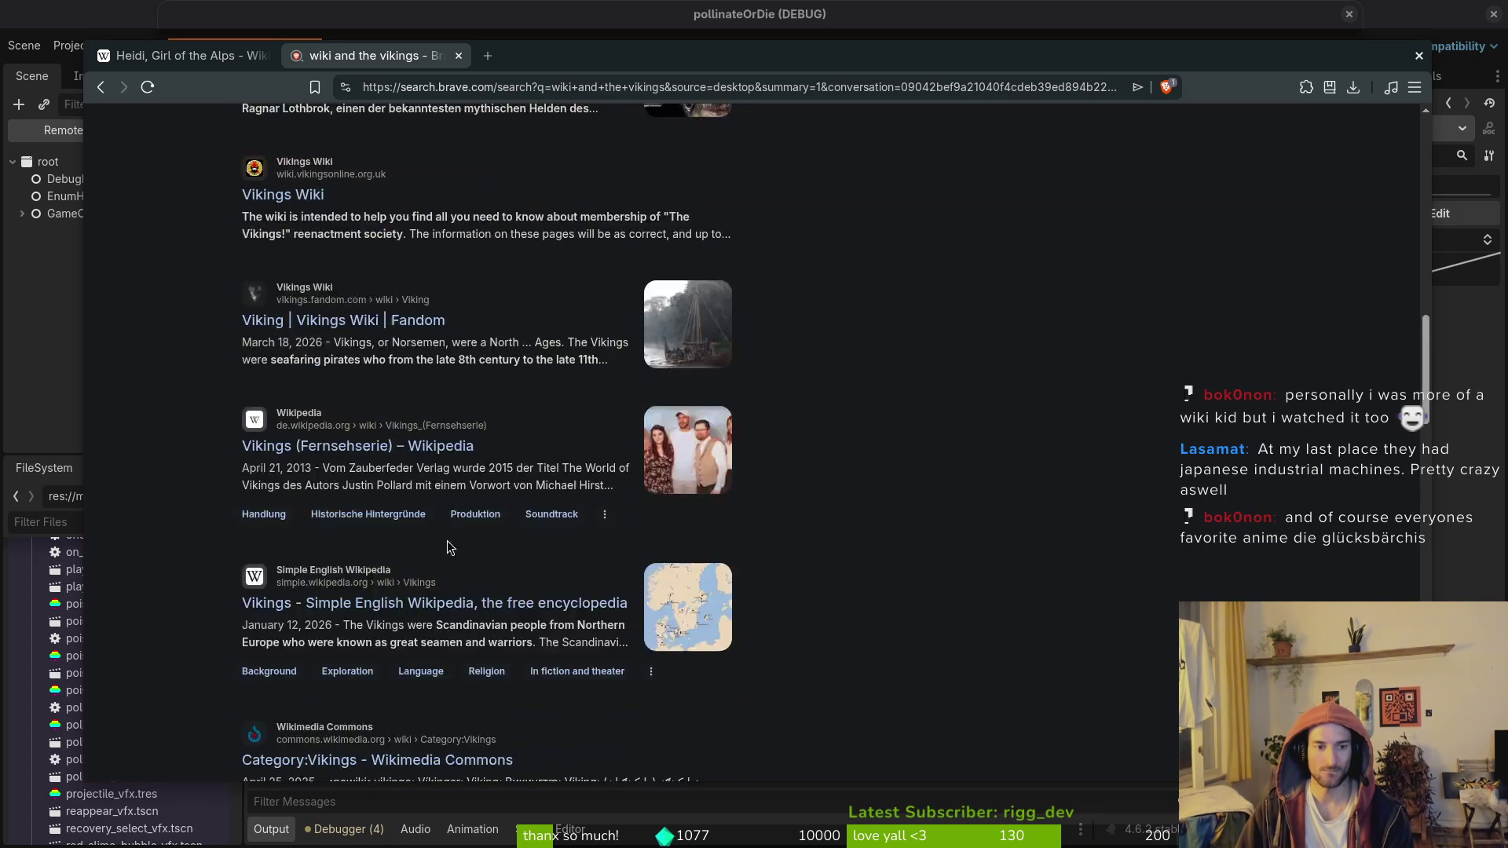
scroll(471, 412, down, 6)
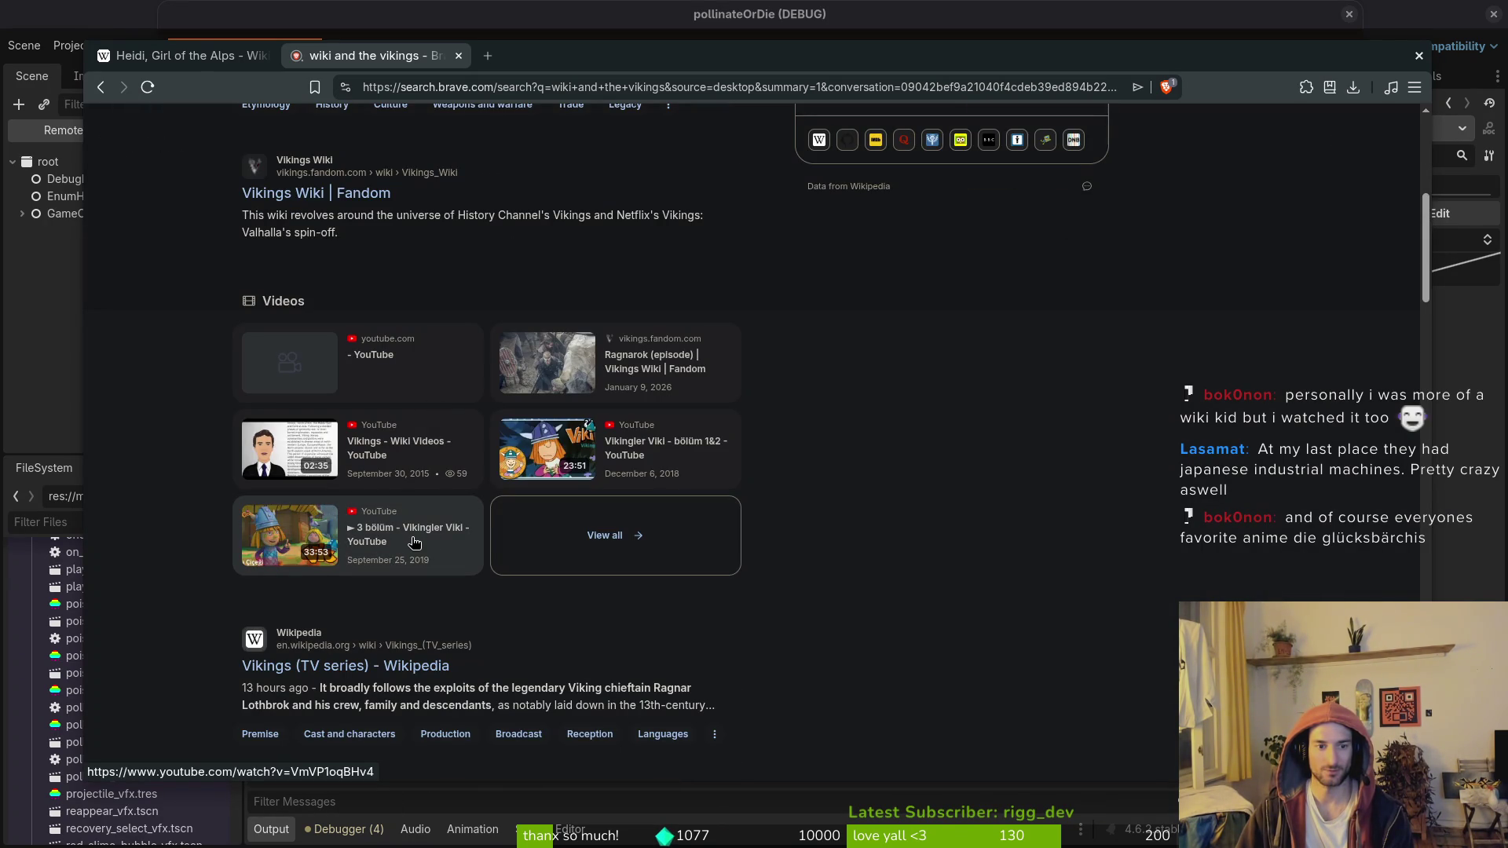
click(284, 547)
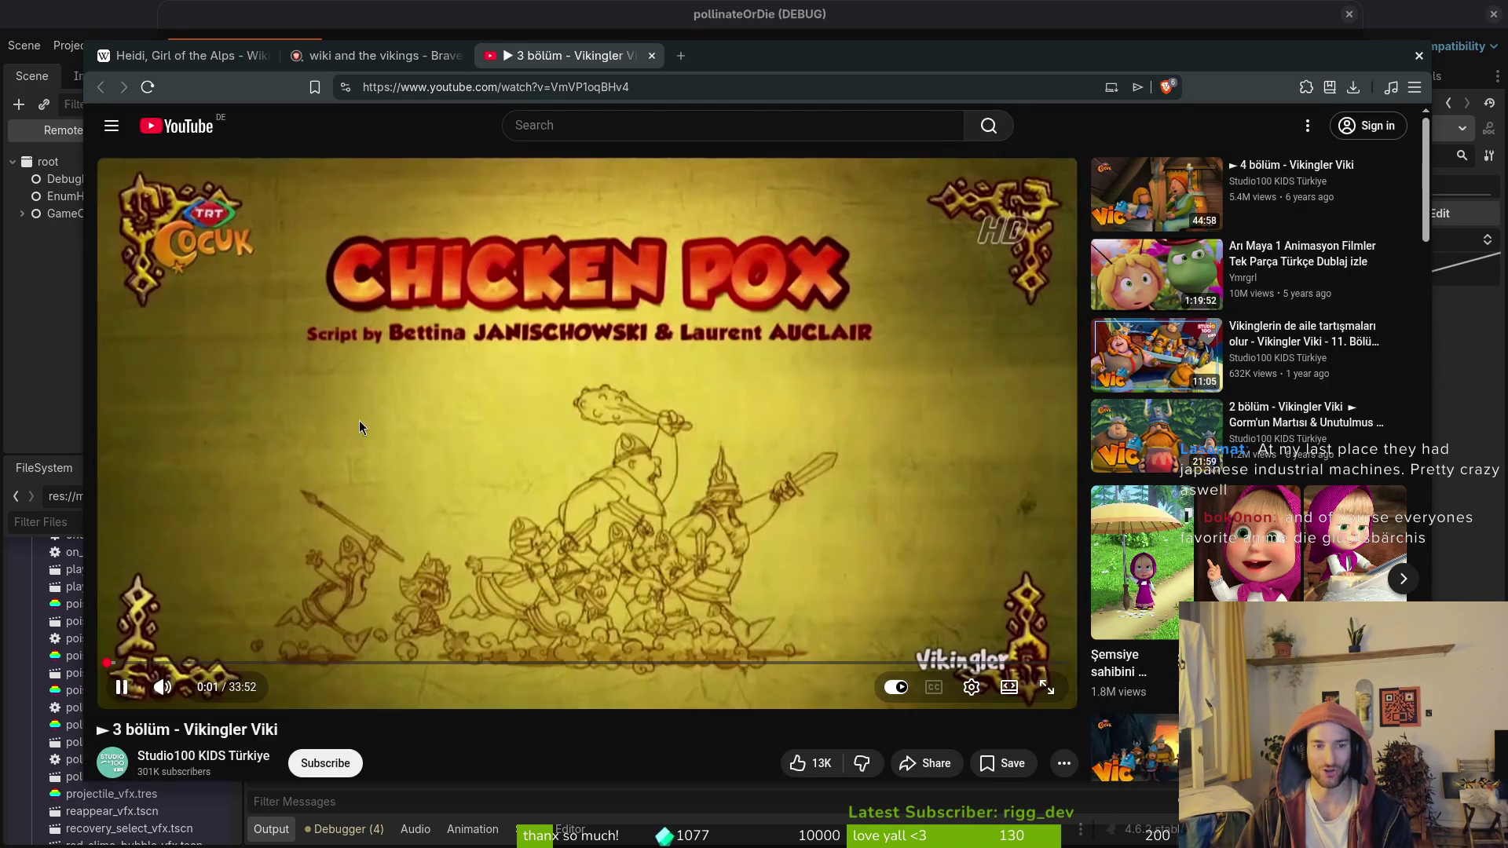
Step: Mute, unmute, then pause the Vikingler Viki episode
click(162, 687)
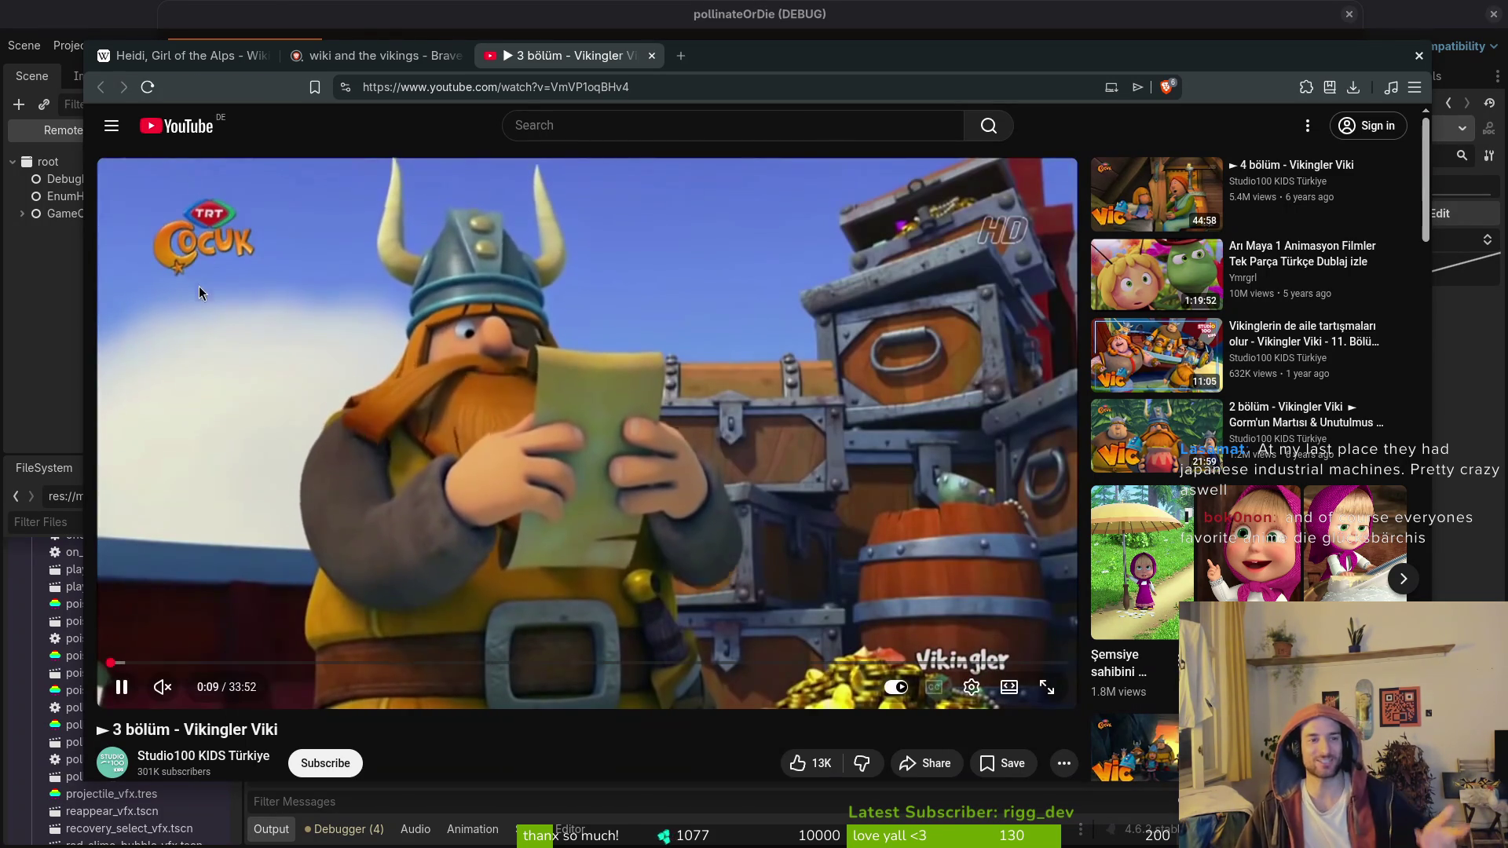
click(163, 689)
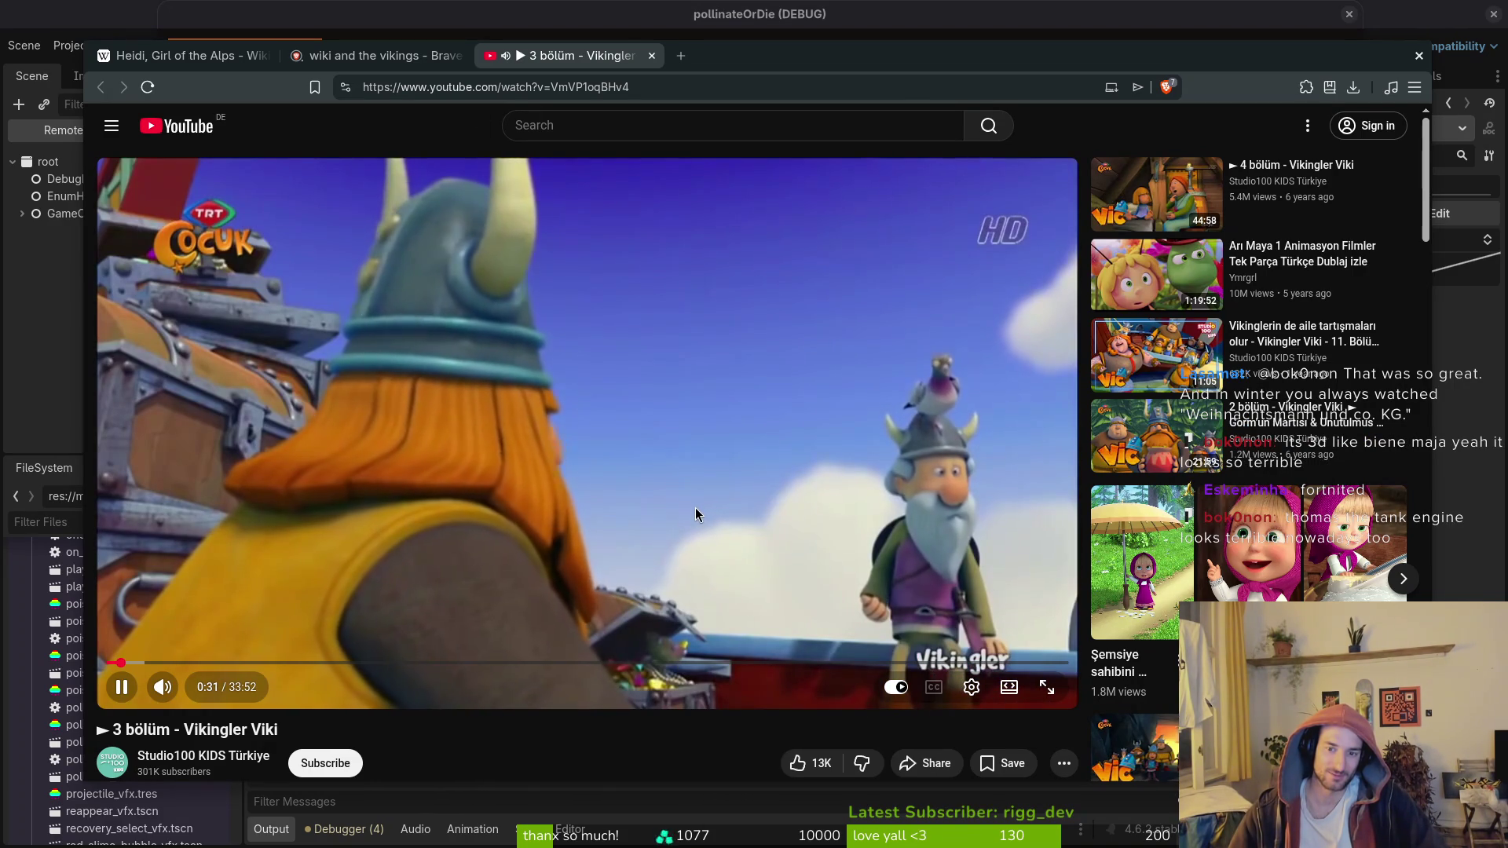
click(671, 327)
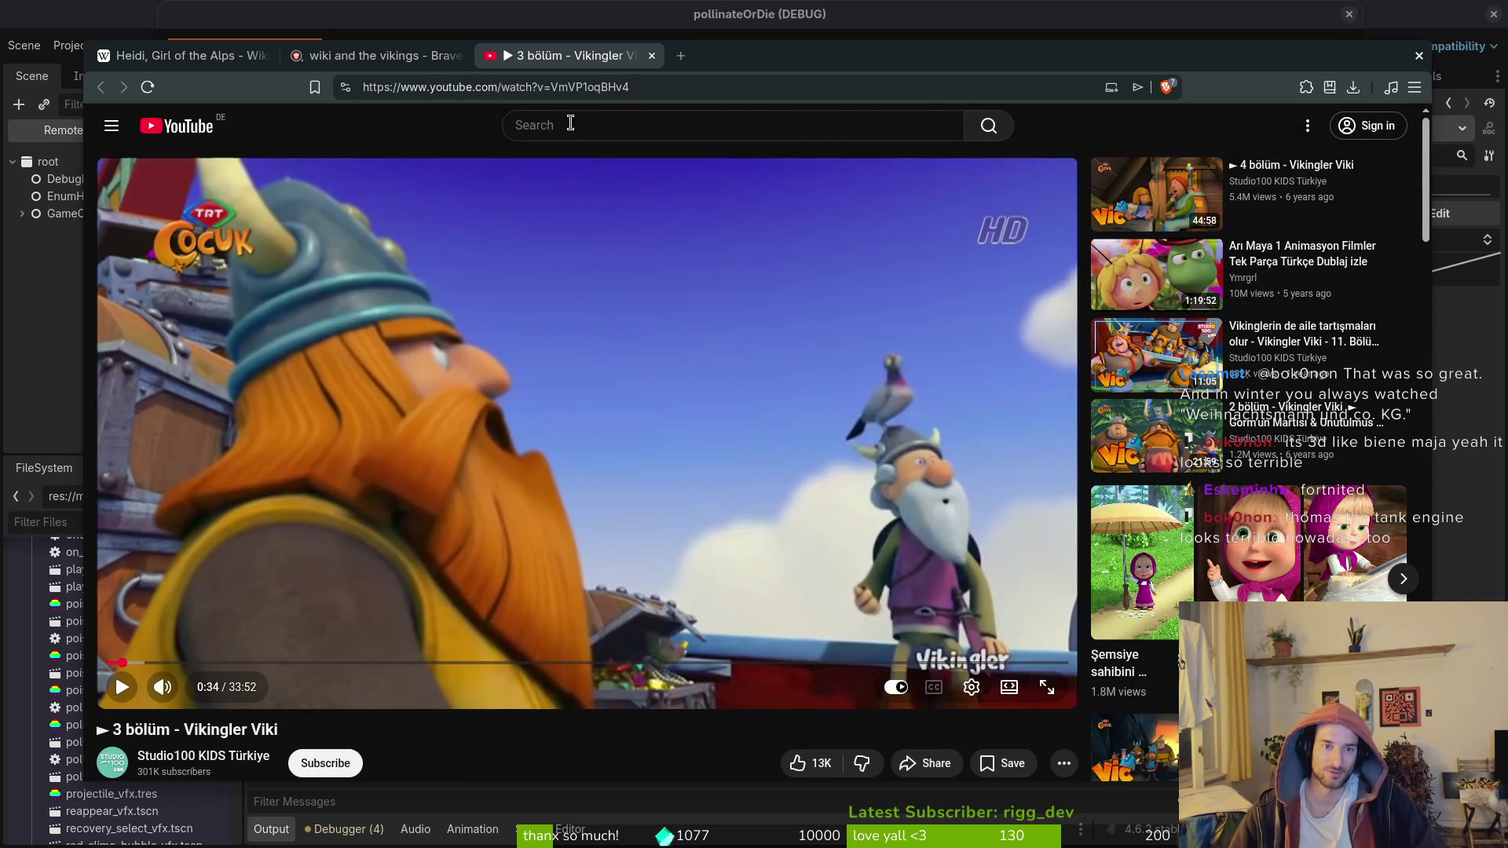
Step: Search YouTube for 'woha wiki', go back to the episode, and open a new tab
click(566, 125)
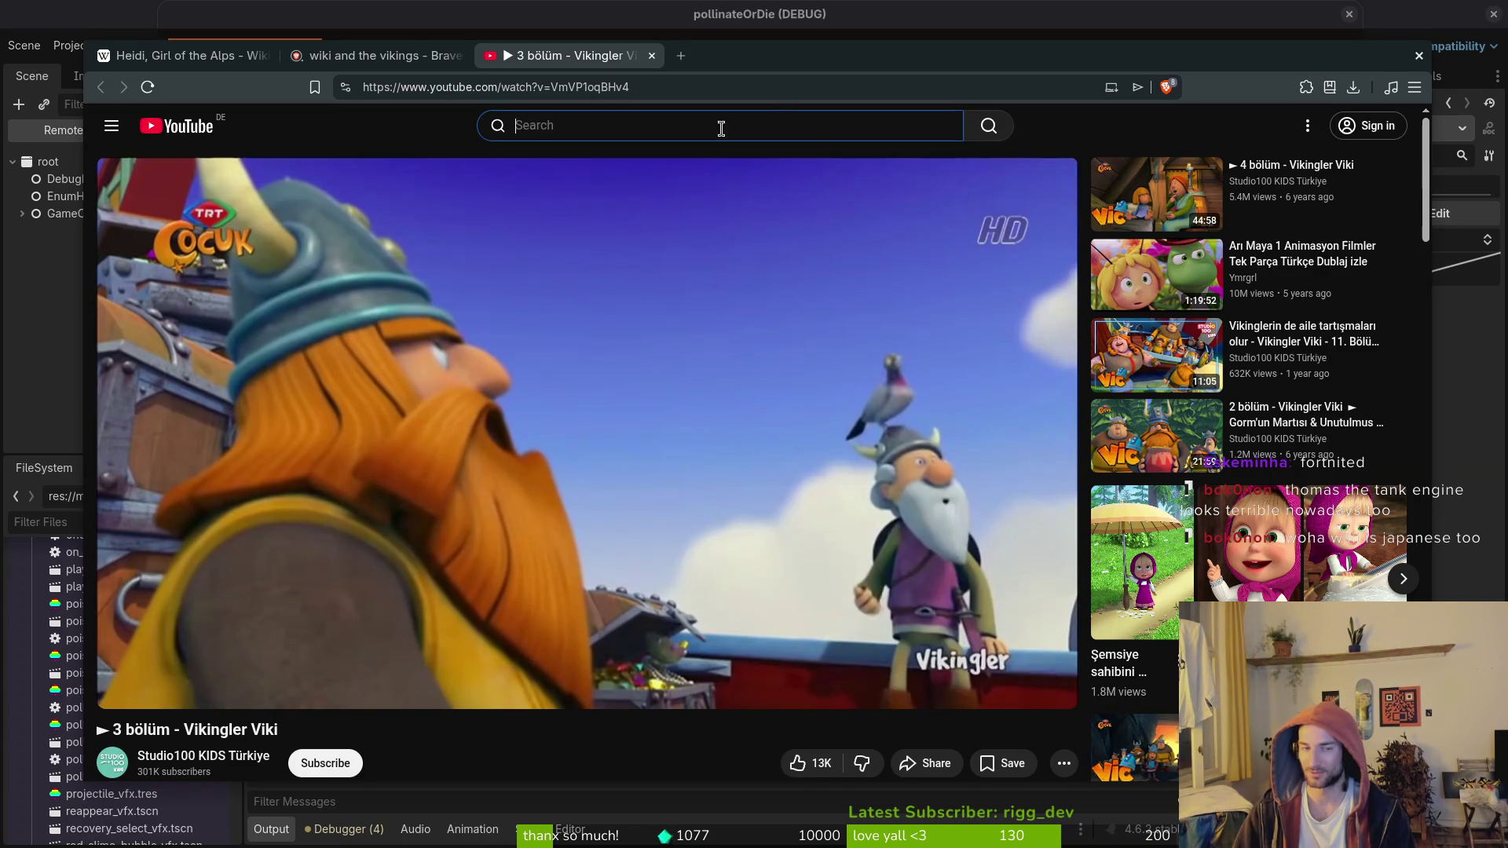
text(woha wiki)
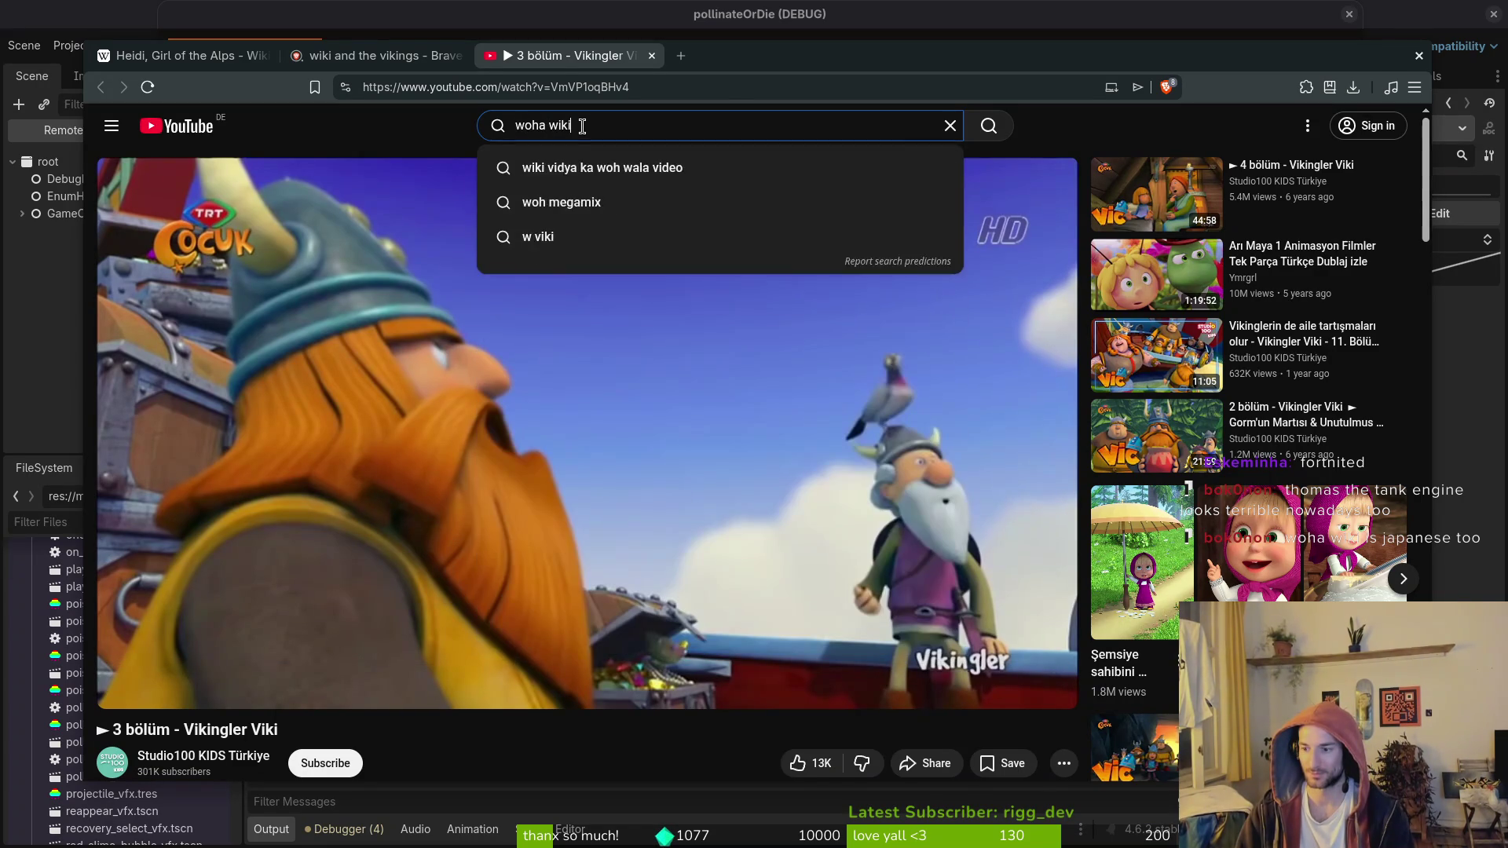
key(Return)
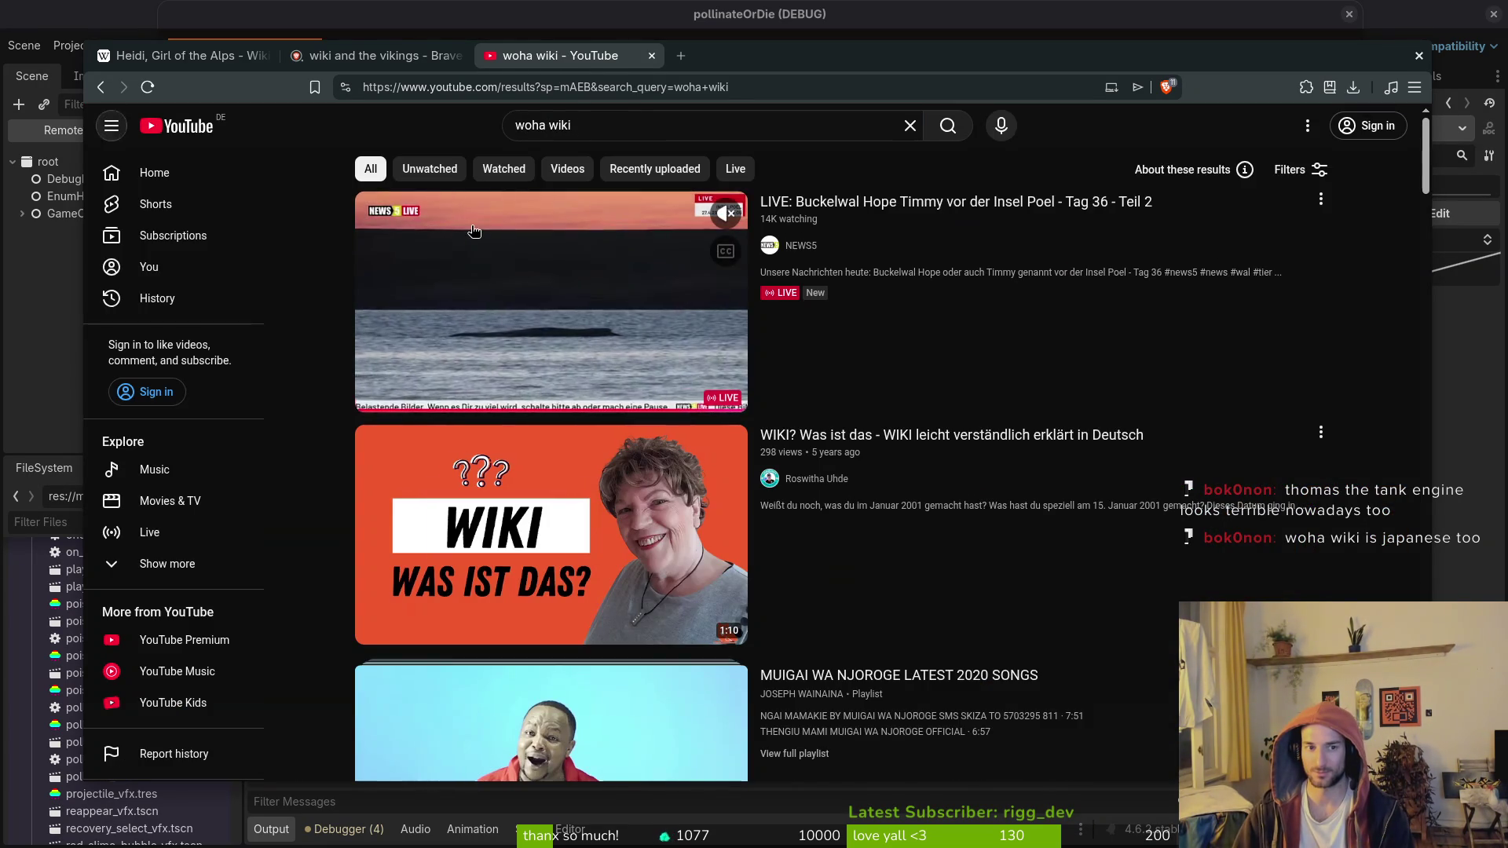
key(alt+Left)
click(681, 64)
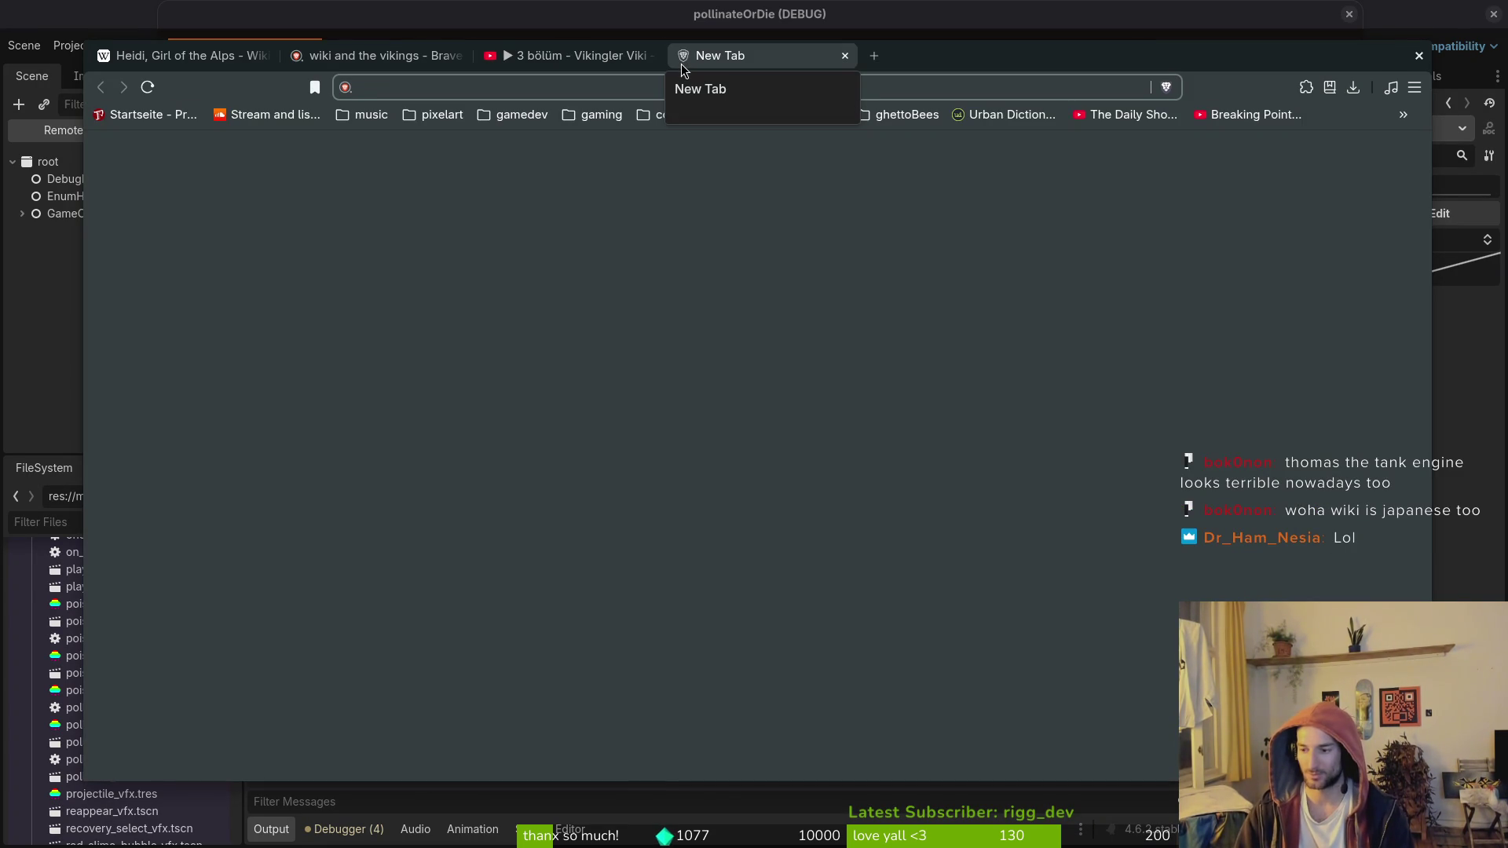
Step: Pause the episode in its tab and search 'wiki tv series' in the new tab
text(wiki)
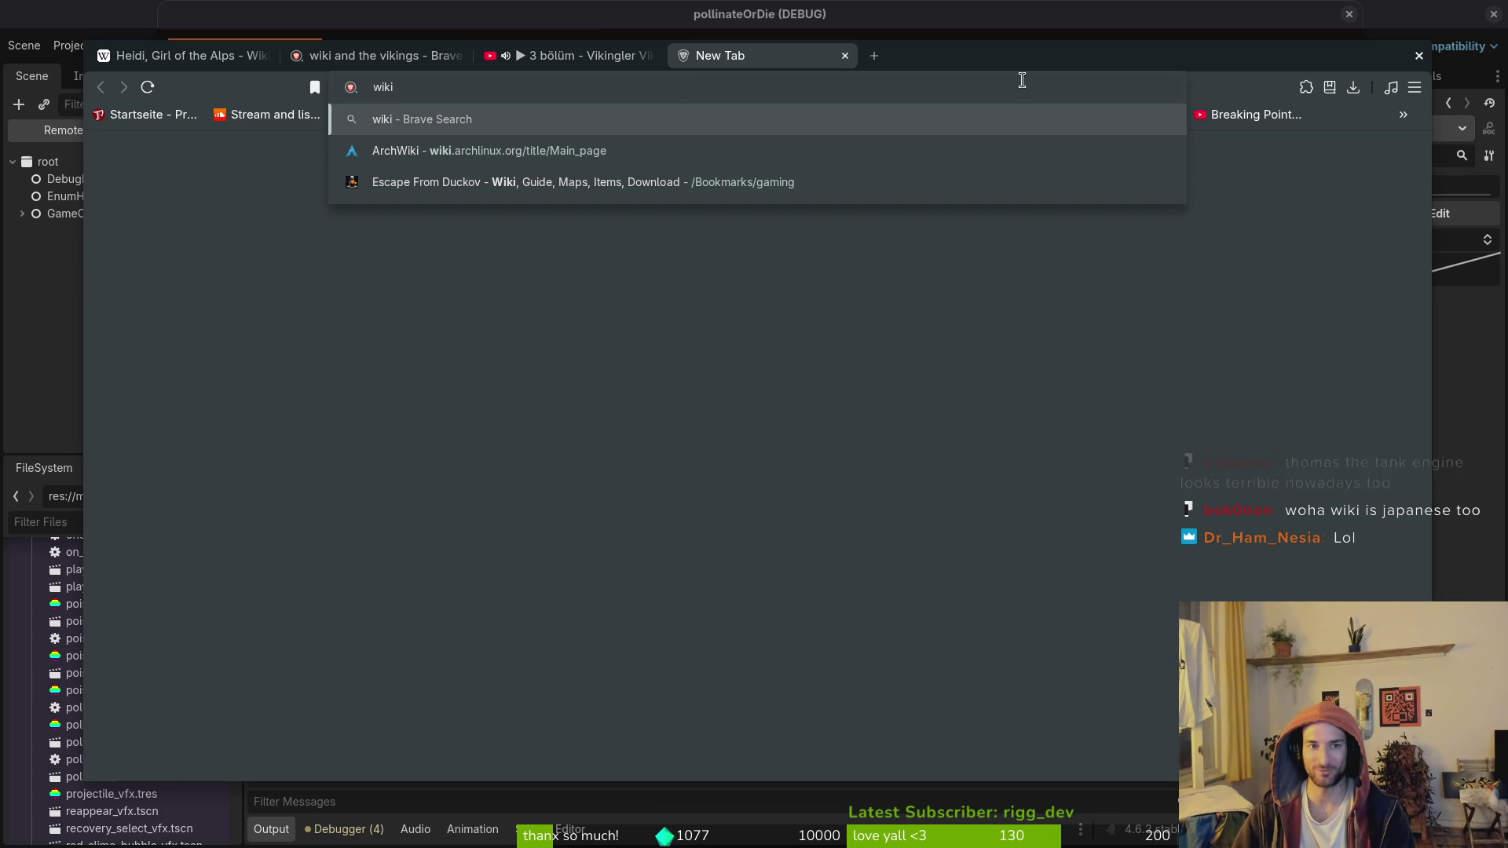
click(592, 57)
click(502, 361)
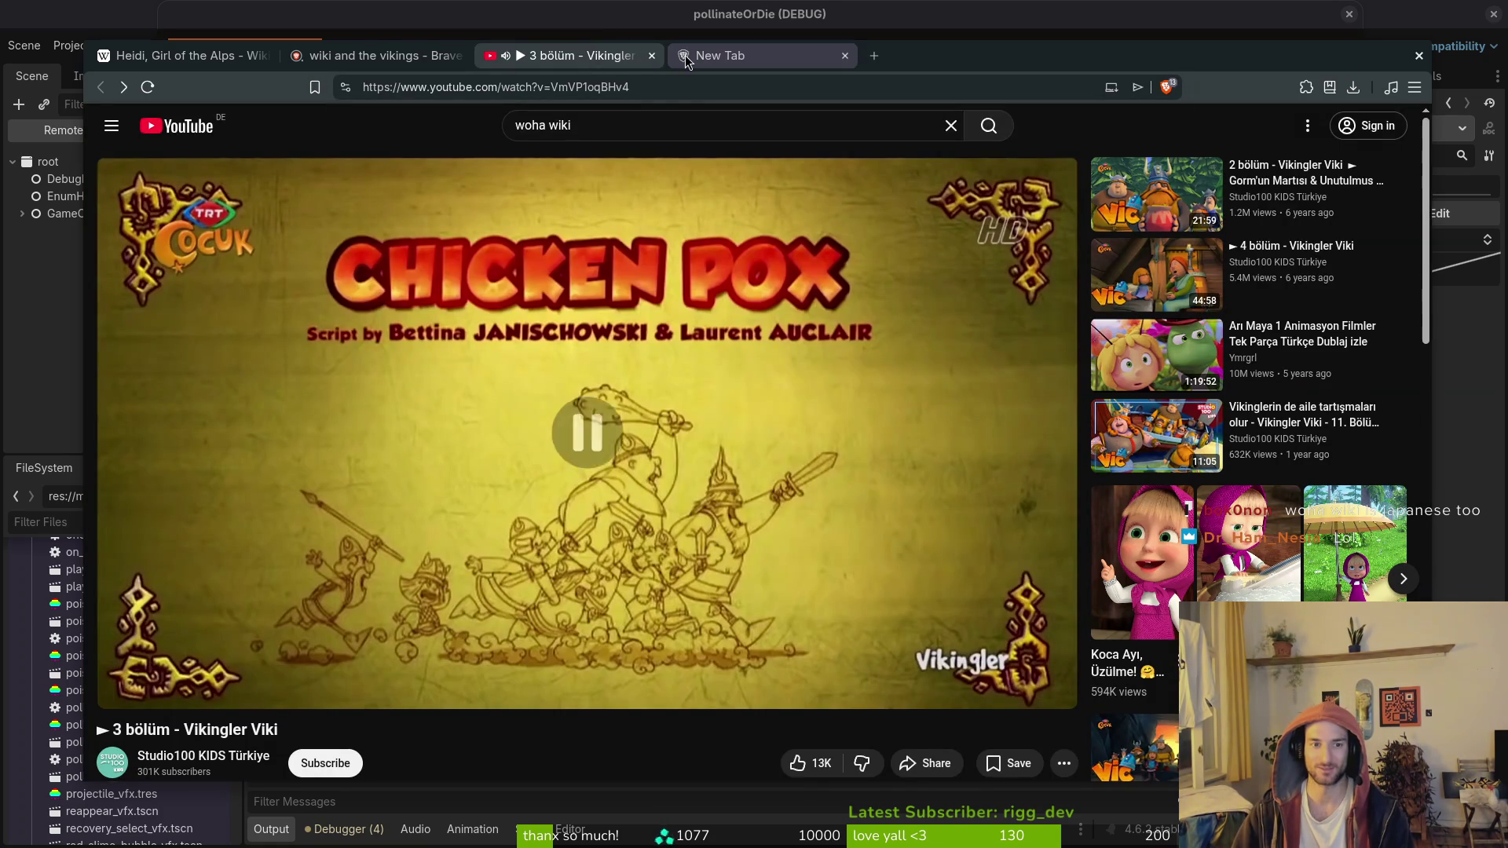
click(743, 63)
text(wiki)
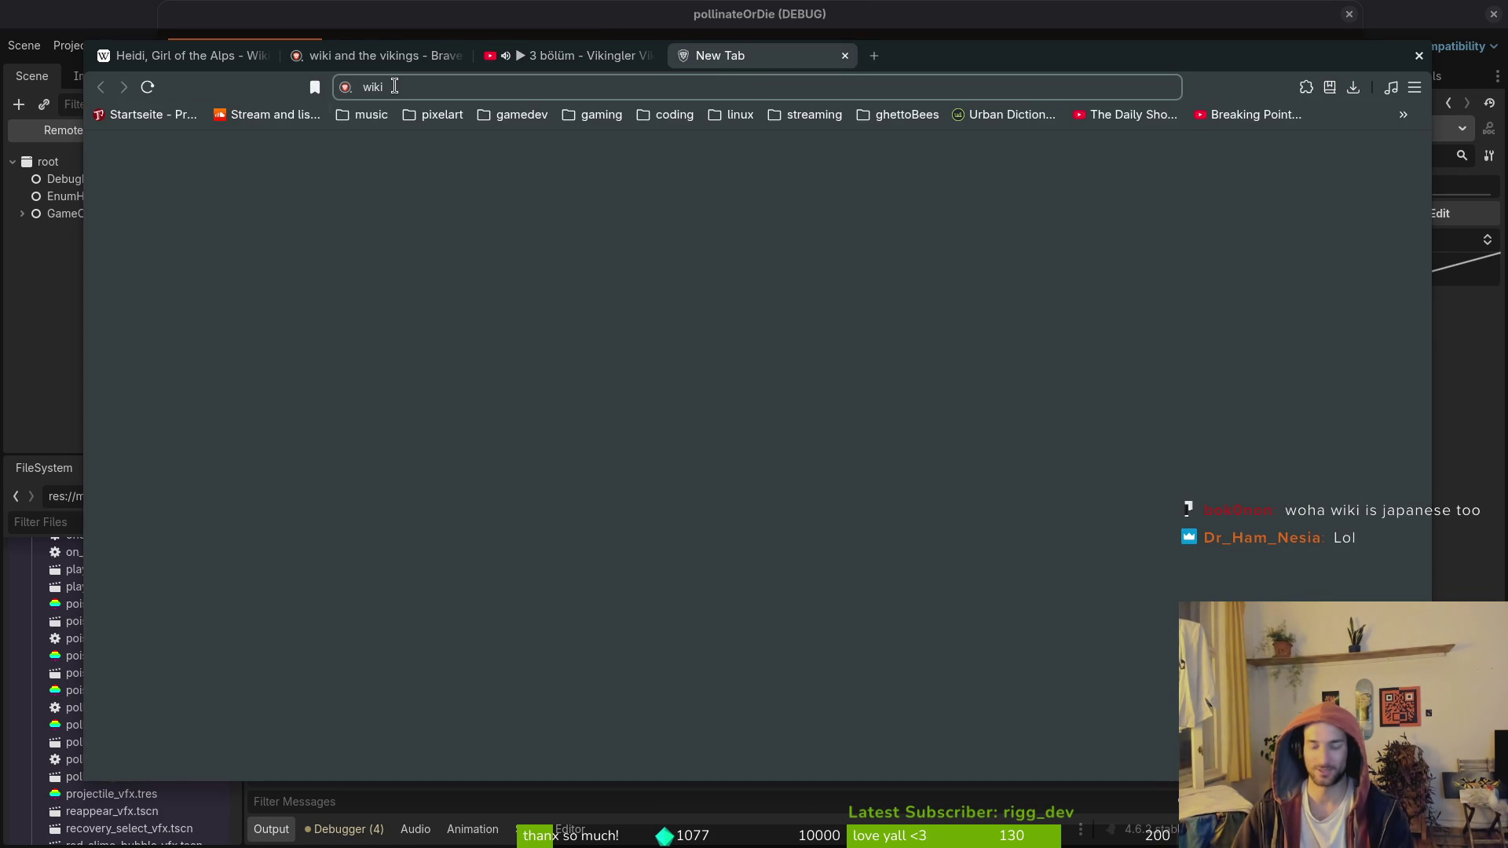
text(tv se)
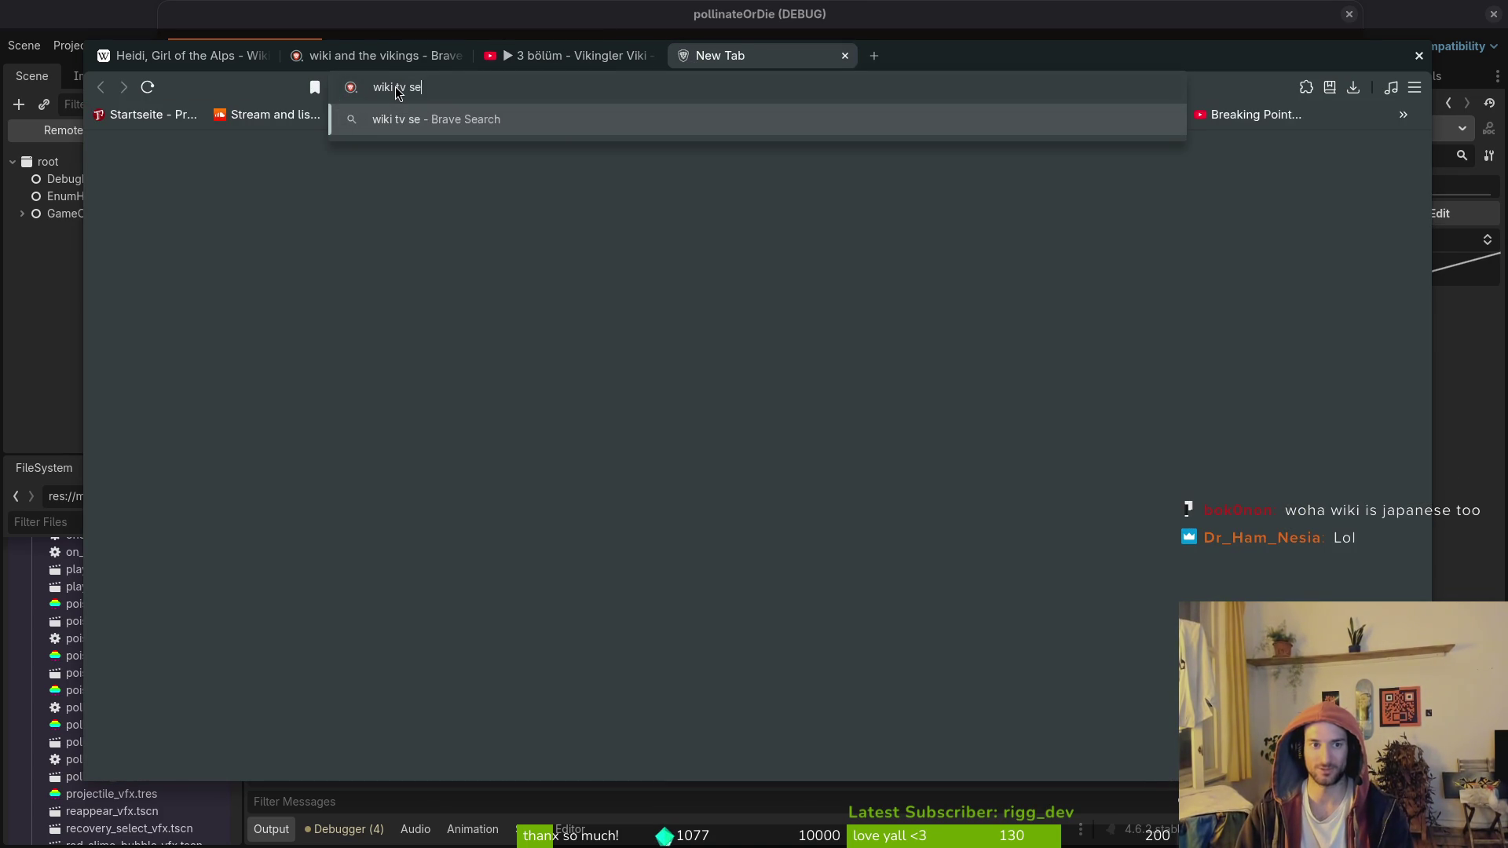
text(ries)
key(Return)
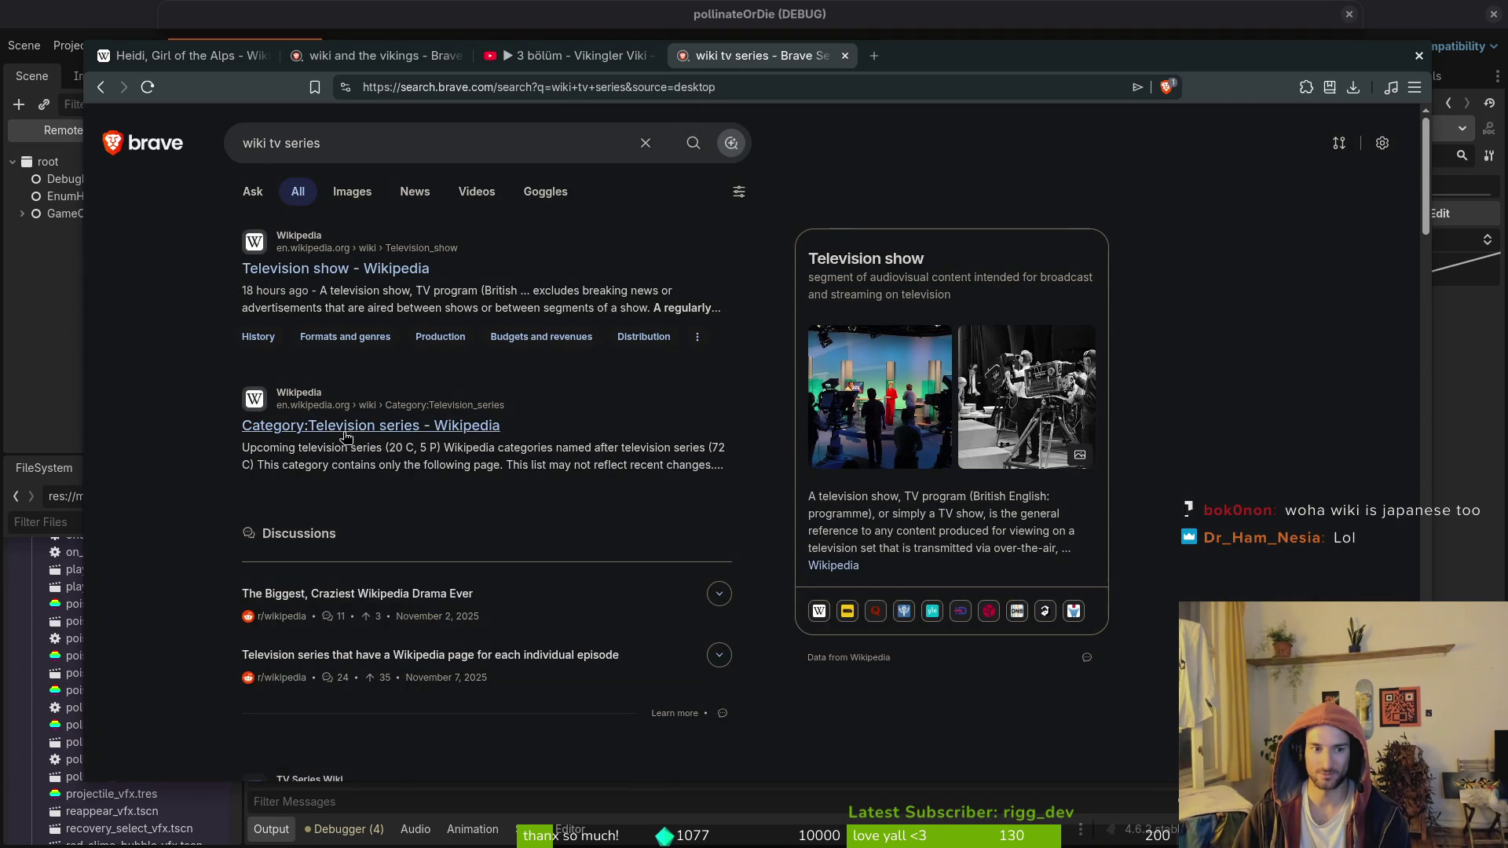
Step: Revise the search query toward 'wiki vikings tv series' and browse the results
click(269, 142)
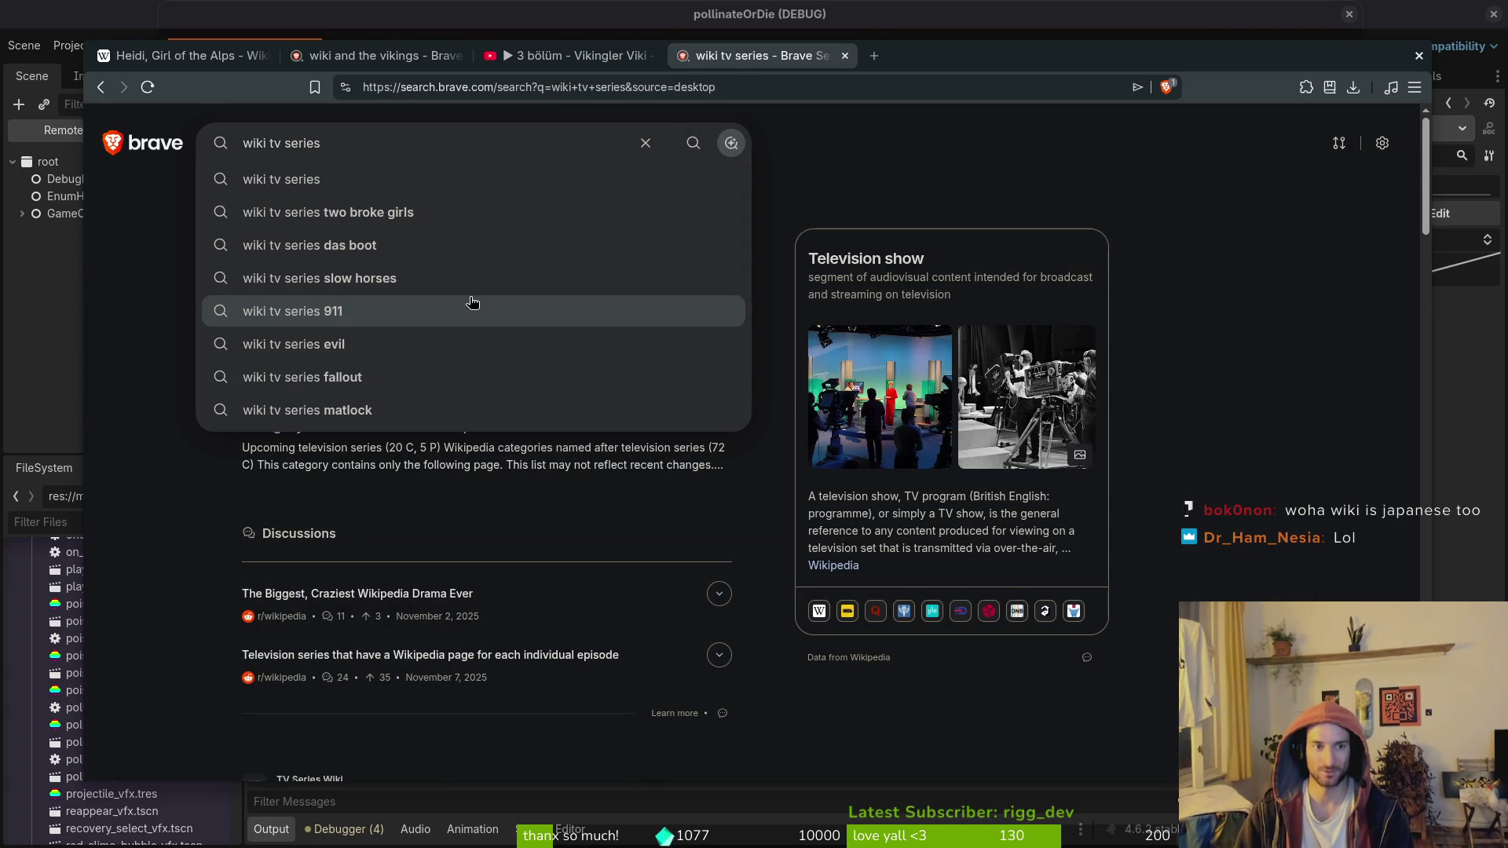
key(BackSpace)
key(BackSpace)
key(BackSpace)
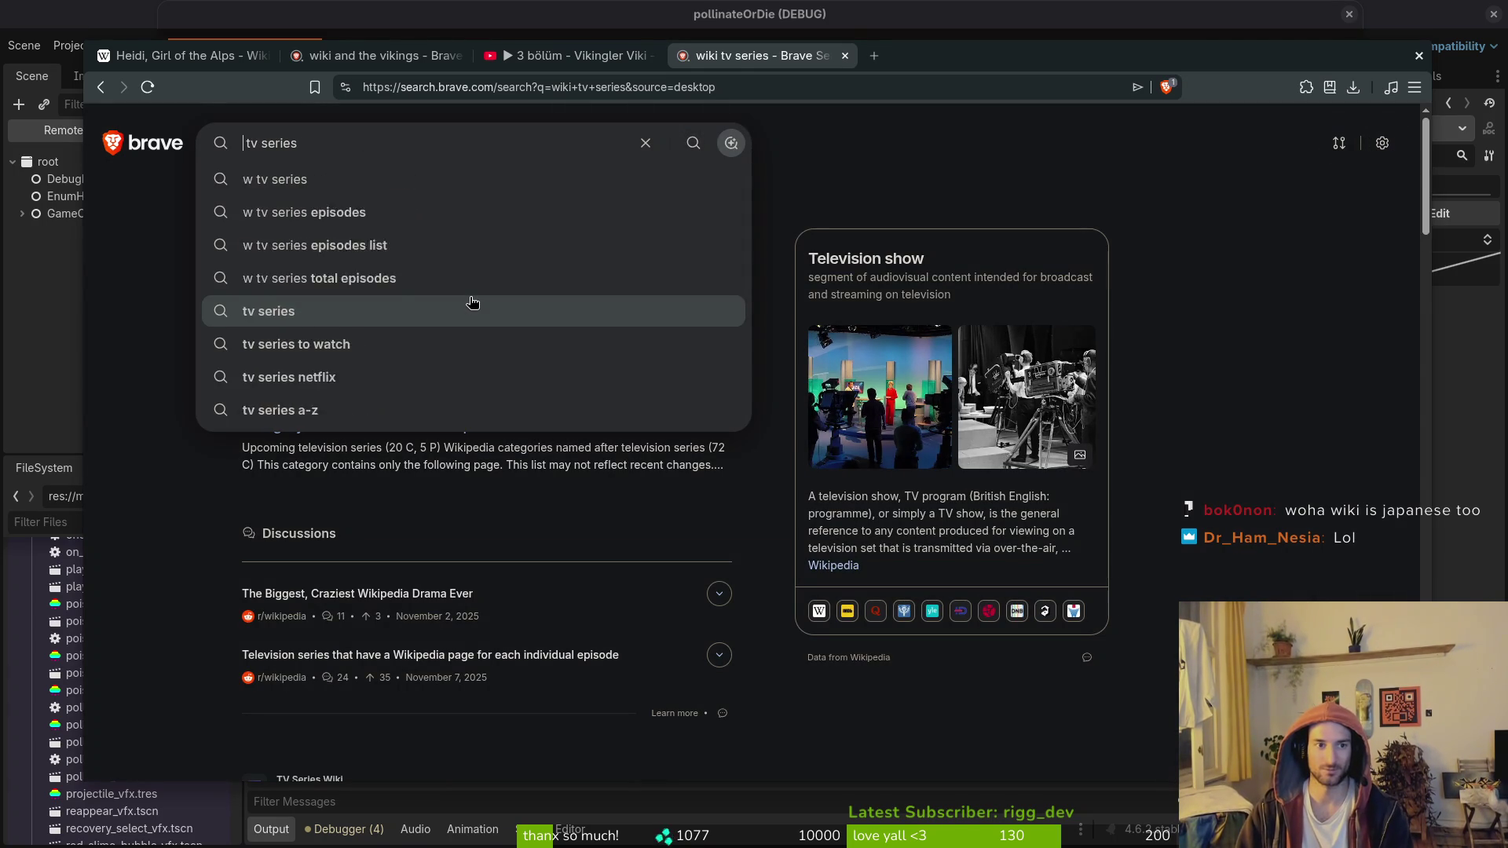
text(viking)
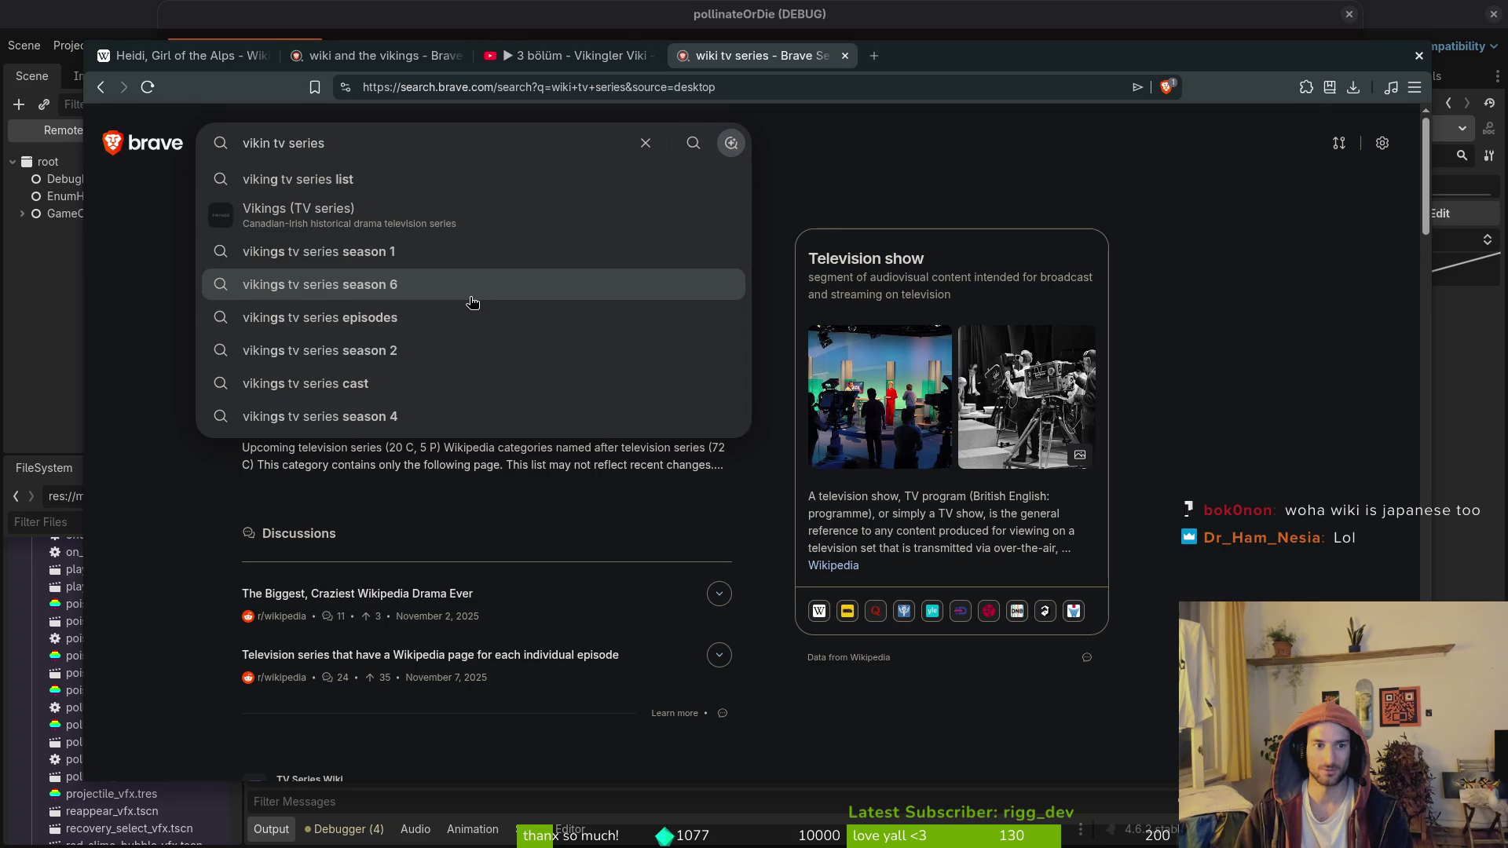
key(BackSpace)
key(BackSpace)
key(BackSpace)
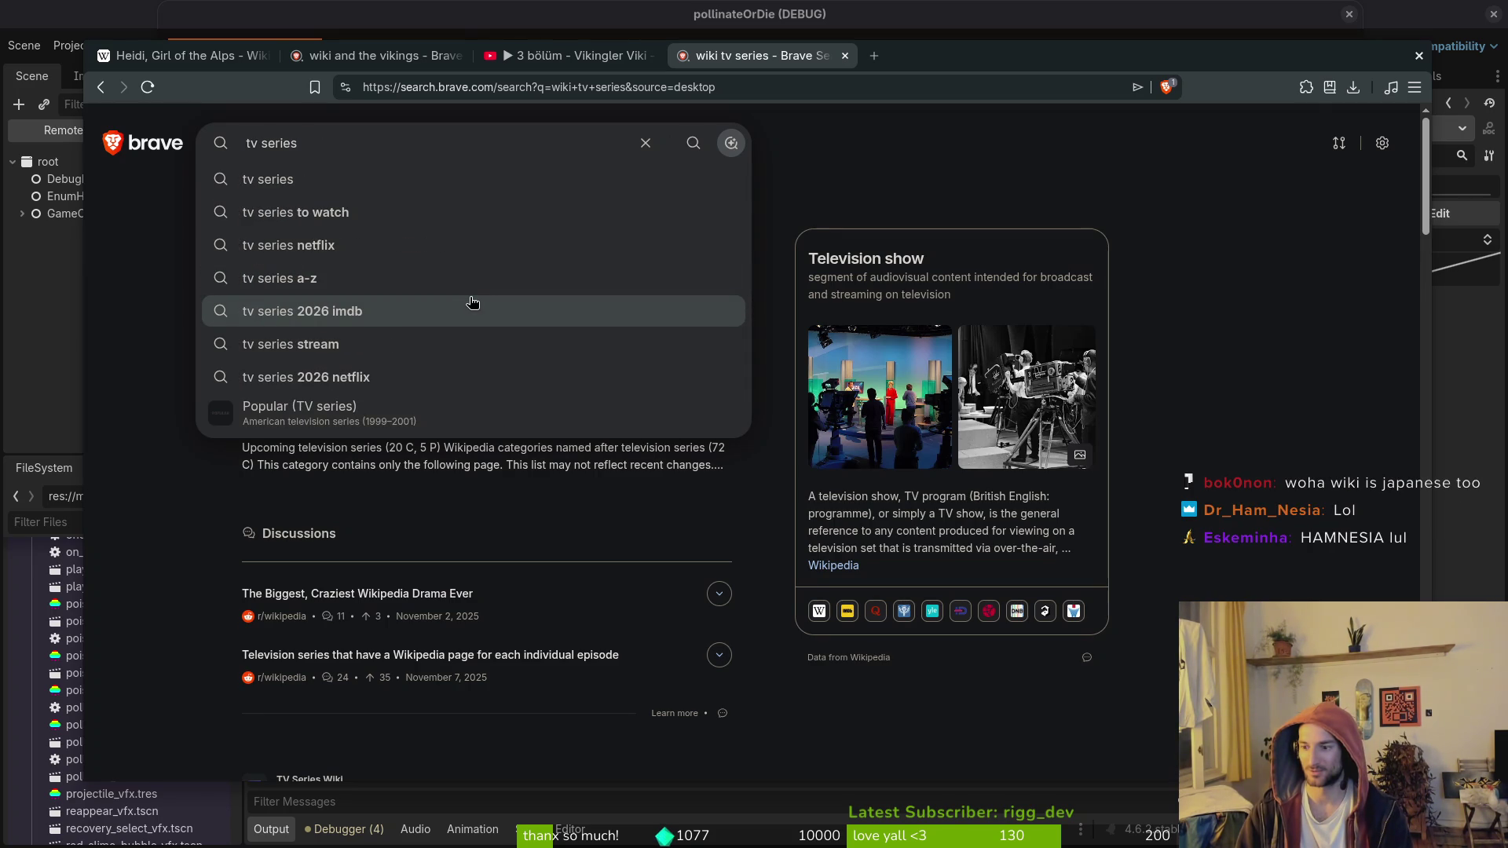
text(wiki)
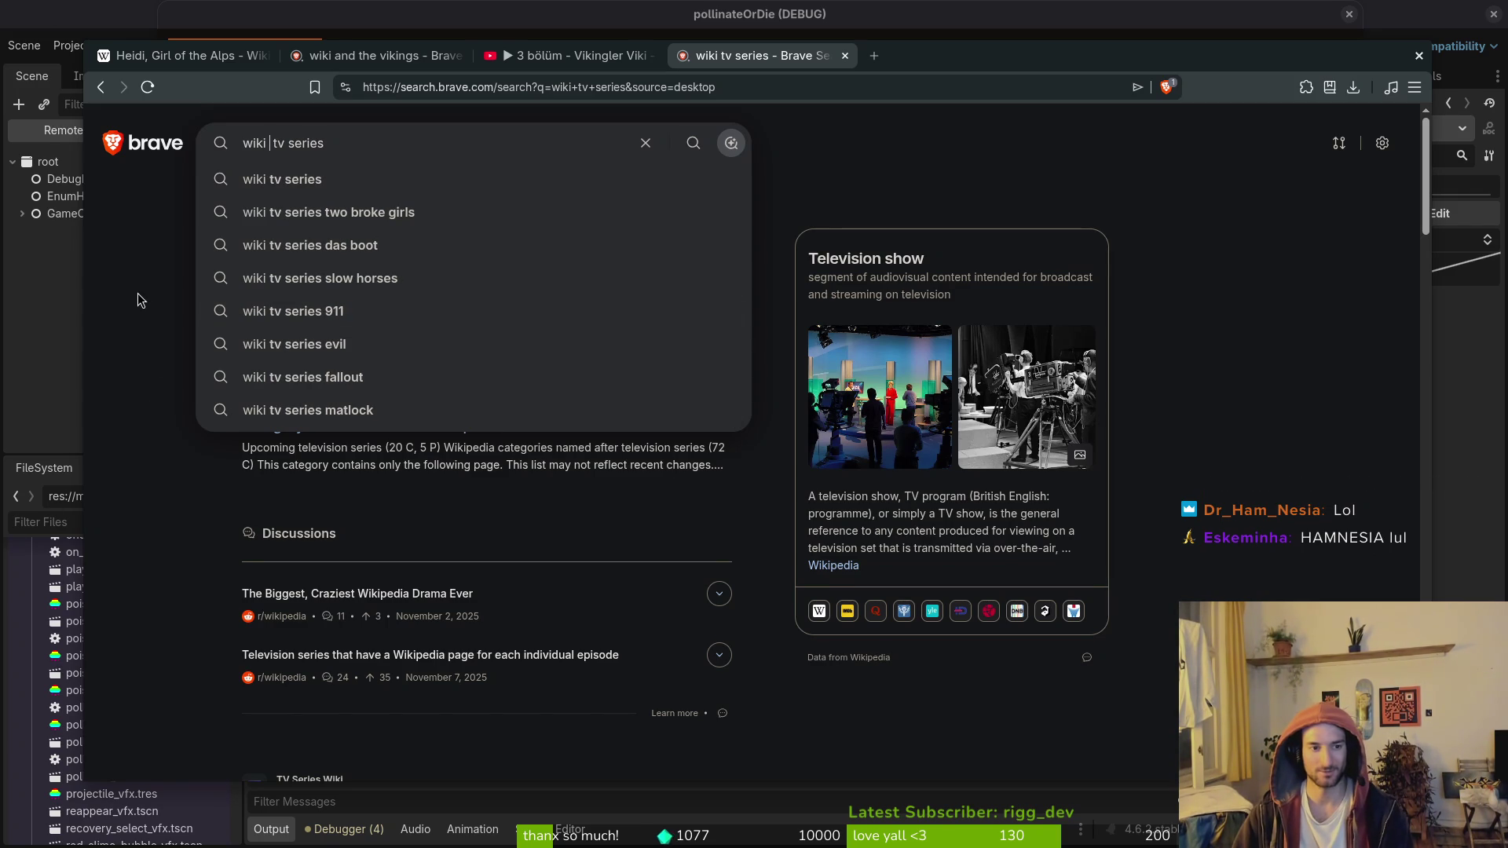
scroll(1064, 354, down, 8)
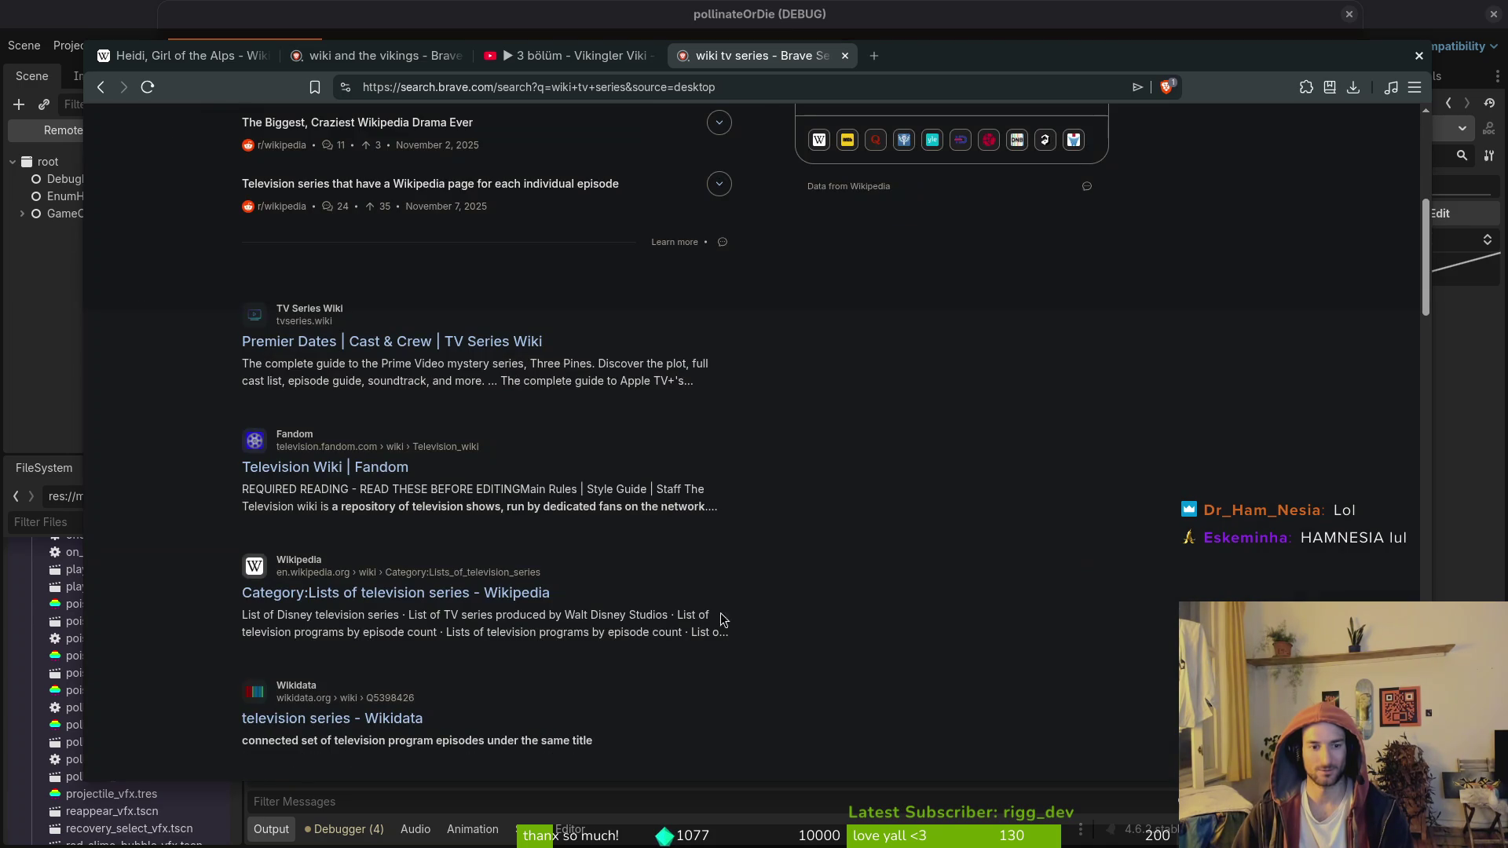
scroll(228, 495, down, 2)
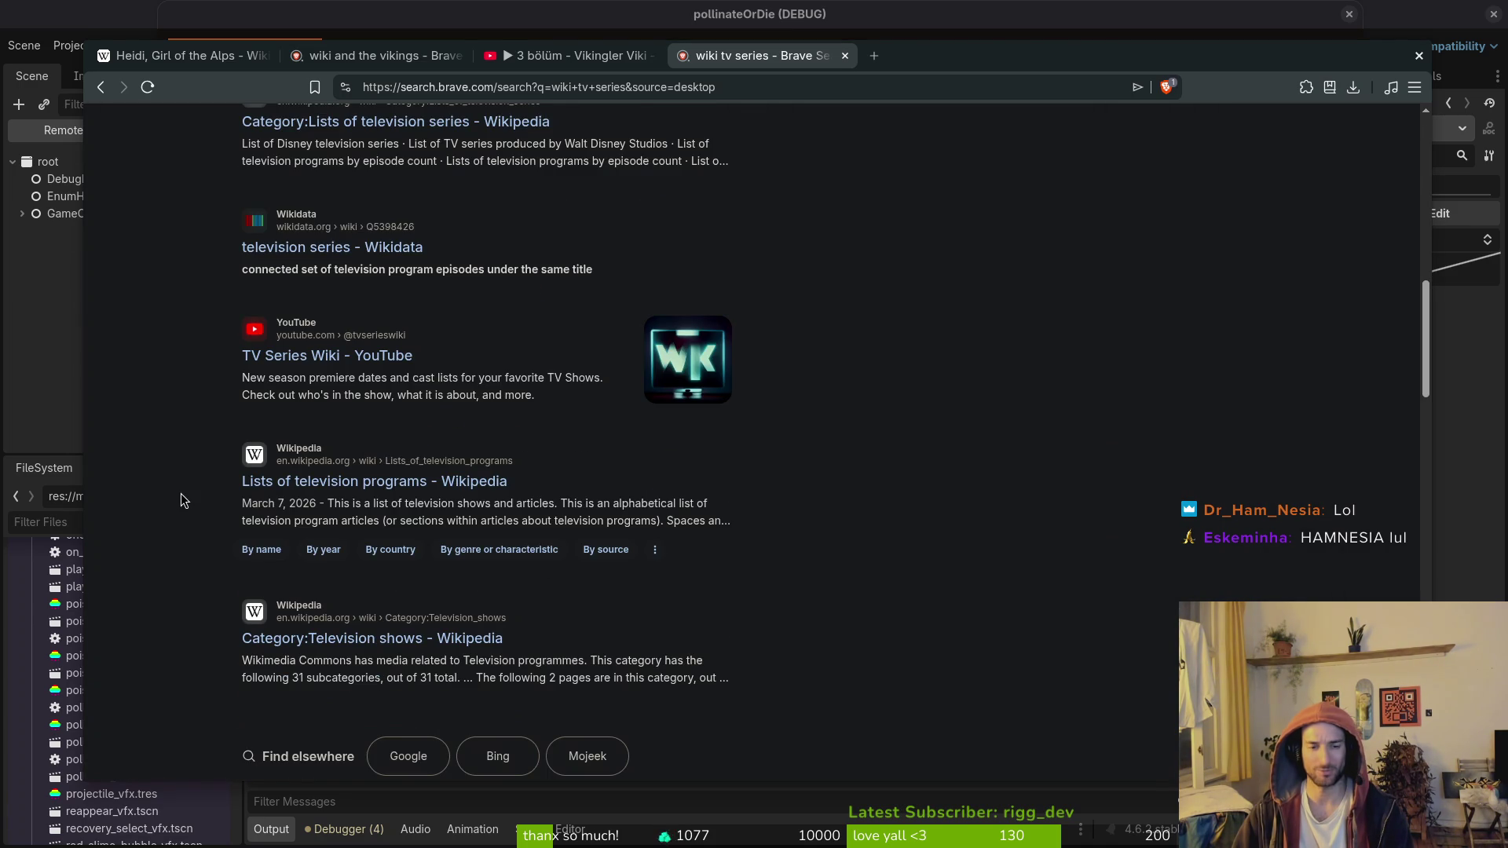
scroll(369, 498, up, 10)
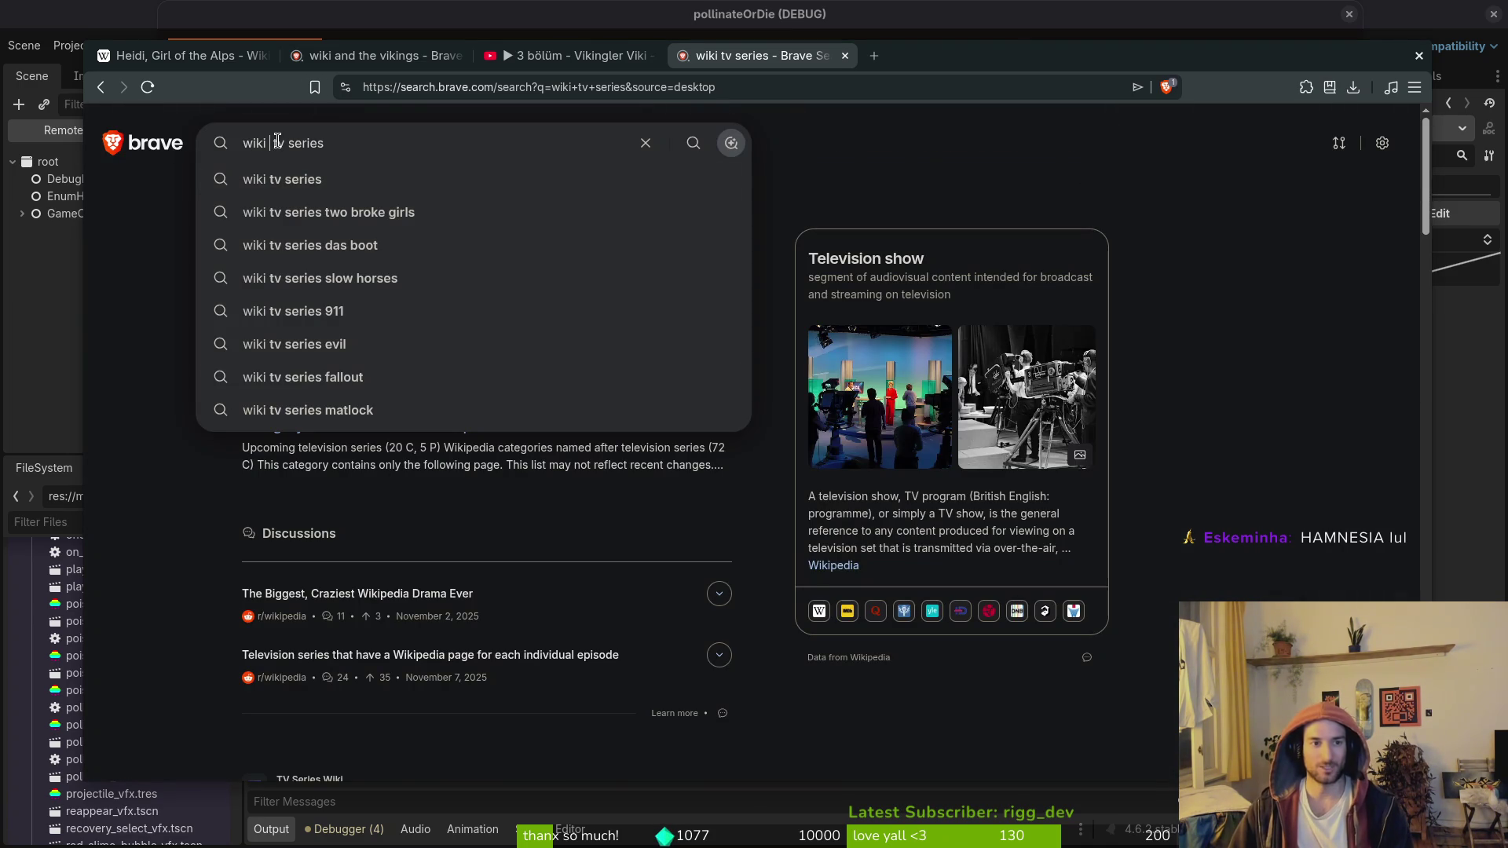
Step: Submit the 'wiki vikings tv series' search and look over the results
text(vikings)
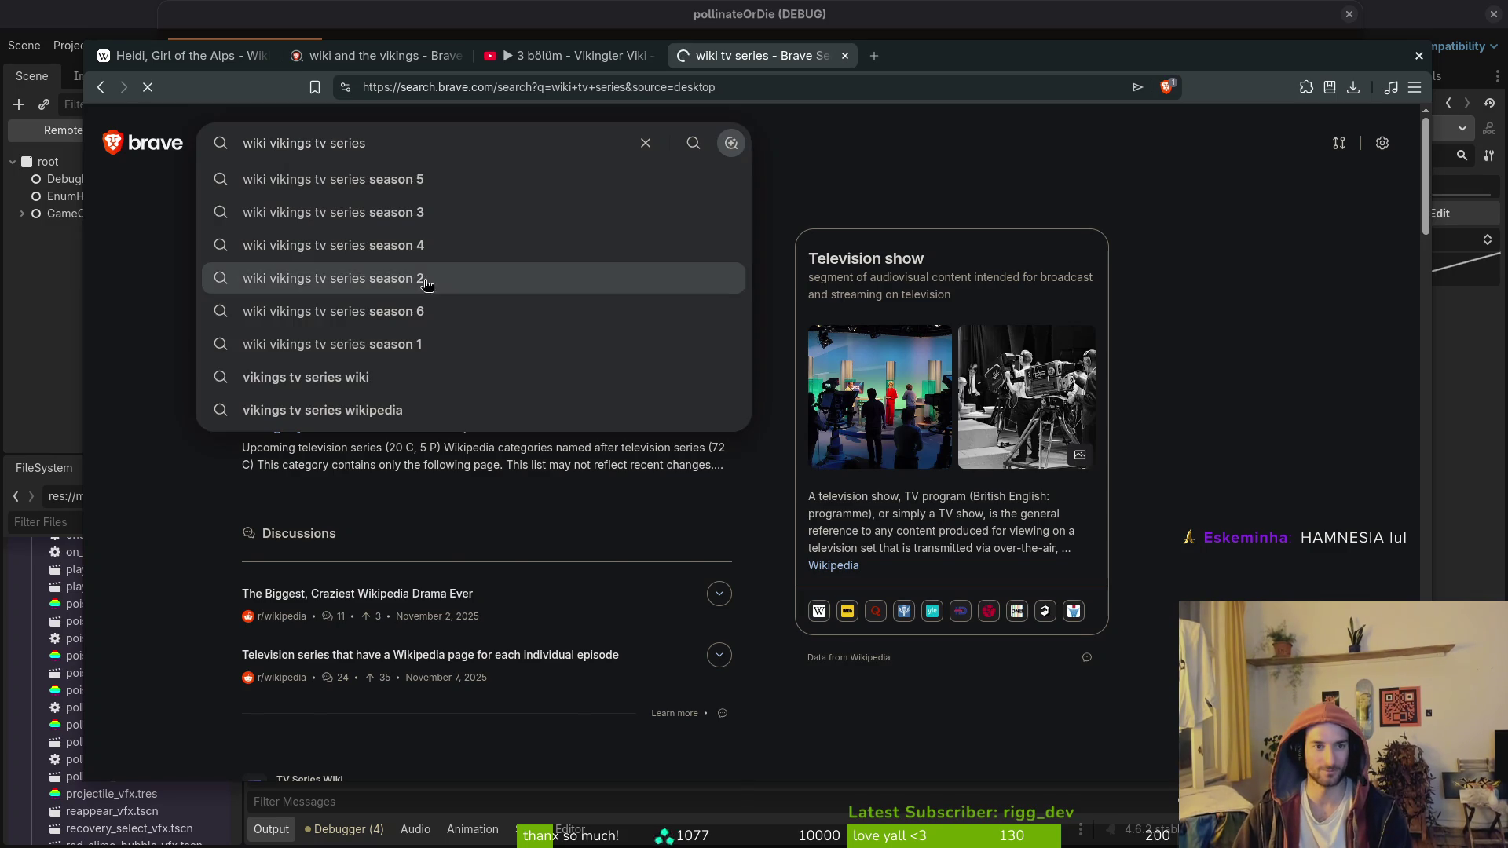
key(Return)
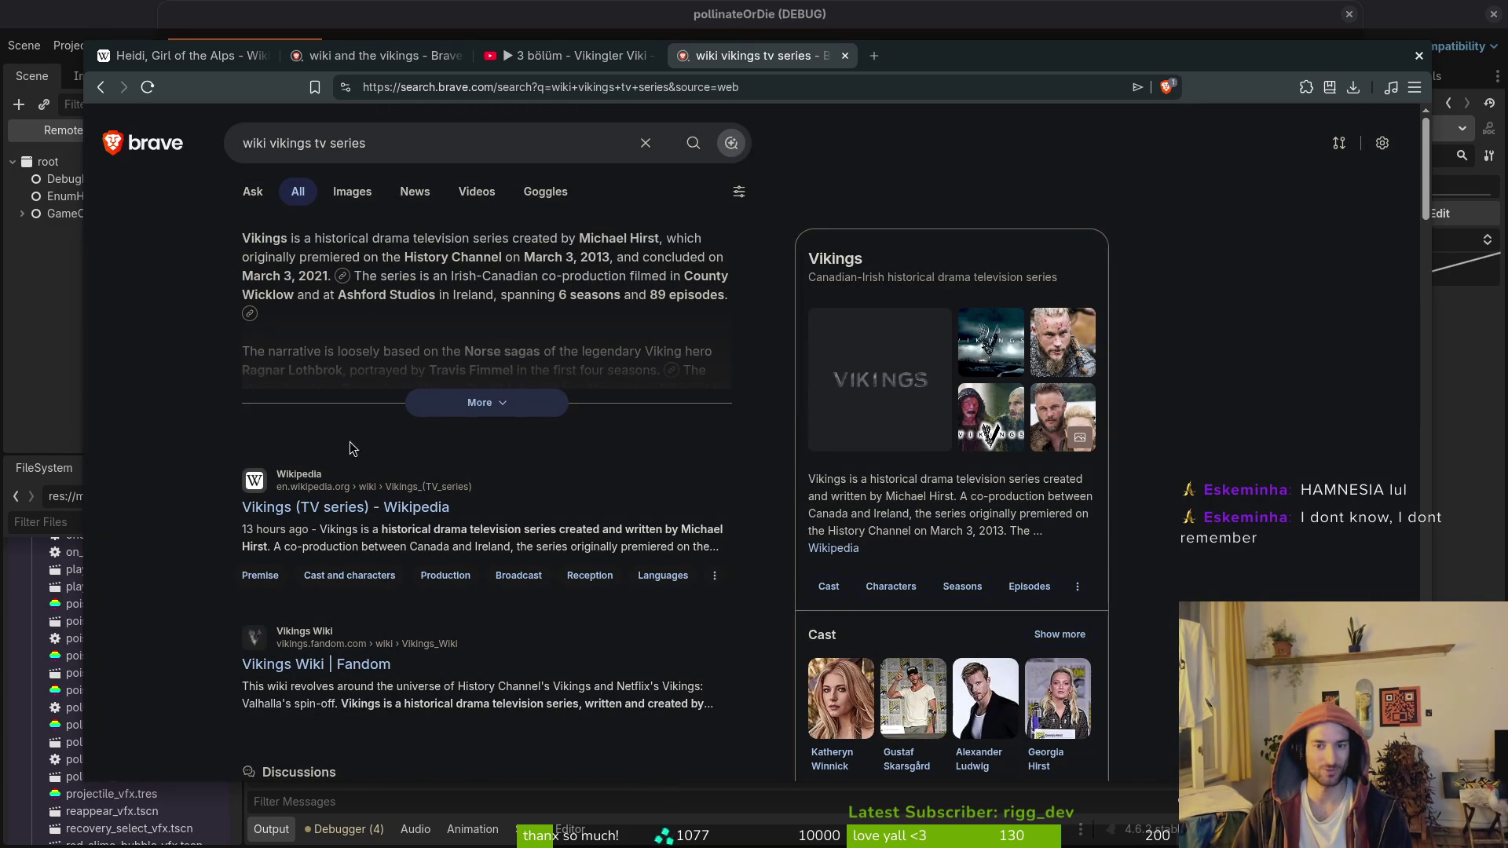
scroll(1170, 486, down, 2)
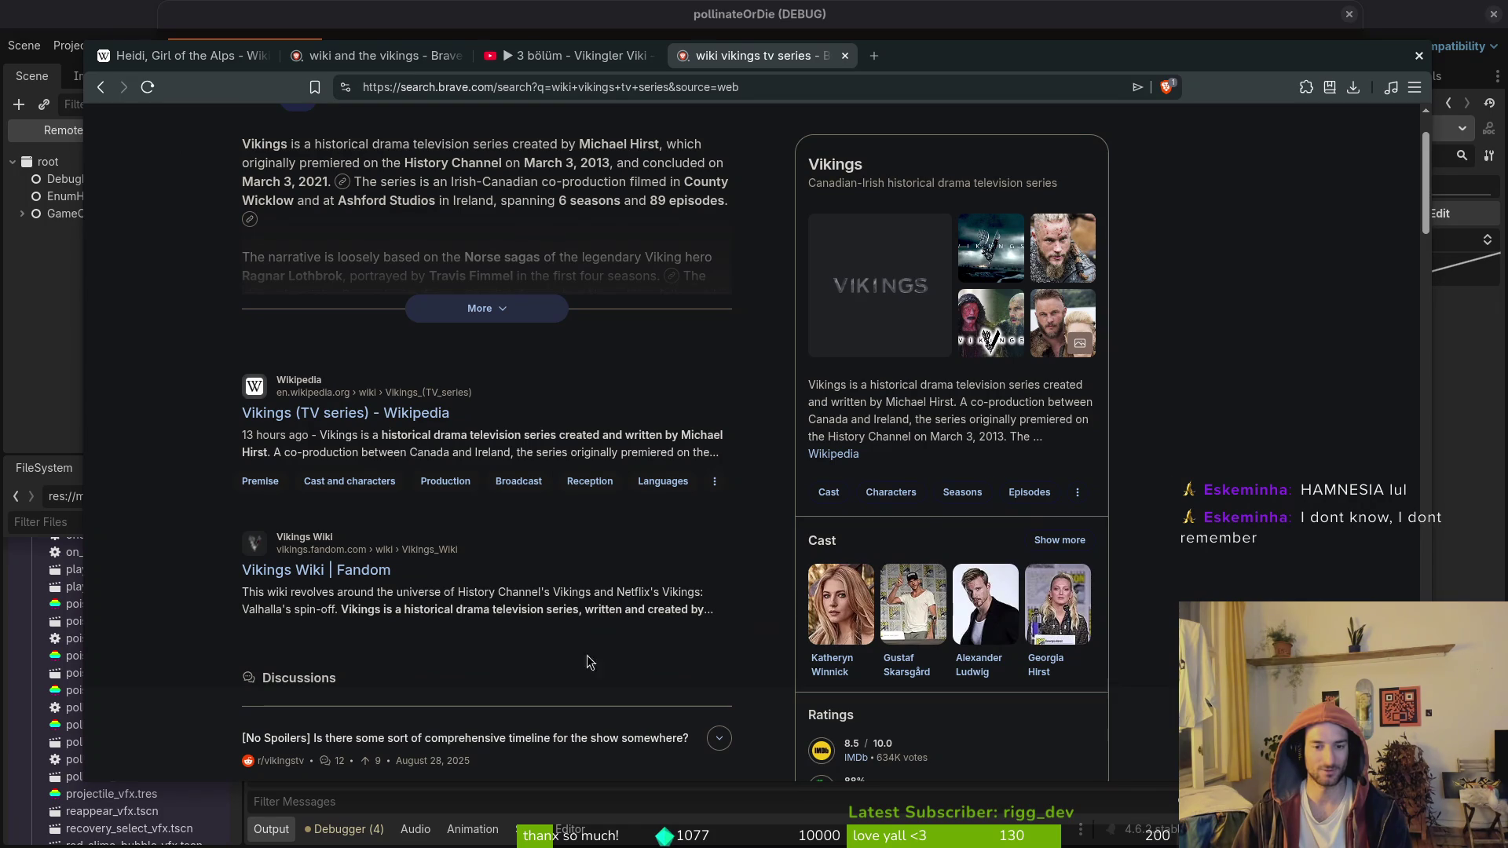
scroll(369, 275, up, 2)
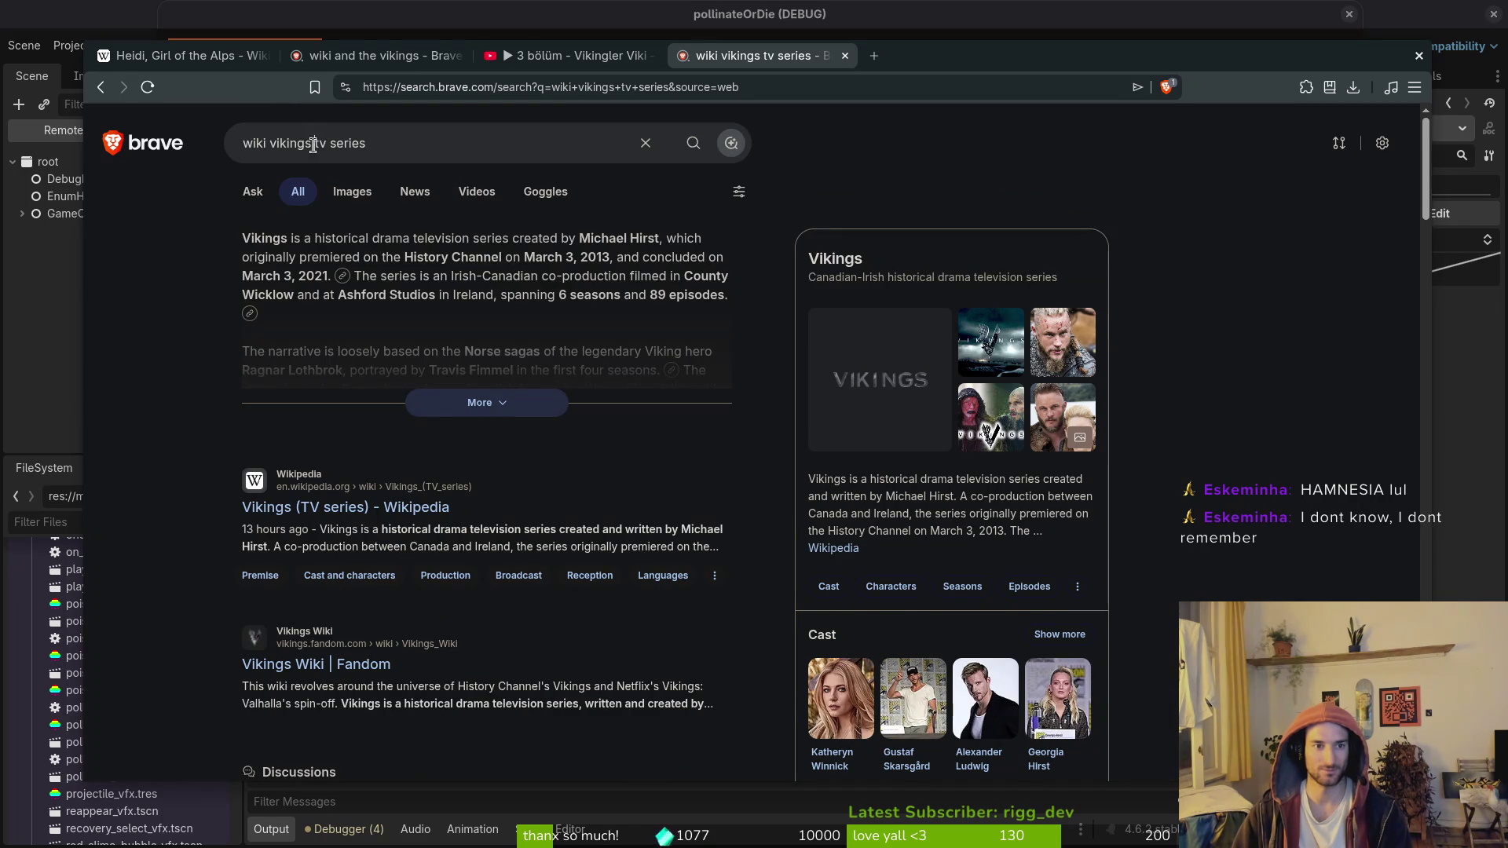
Step: Add 'anime' to search 'wiki vikings anime tv series' and browse the Vinland Saga results
click(313, 144)
text(anime)
key(Return)
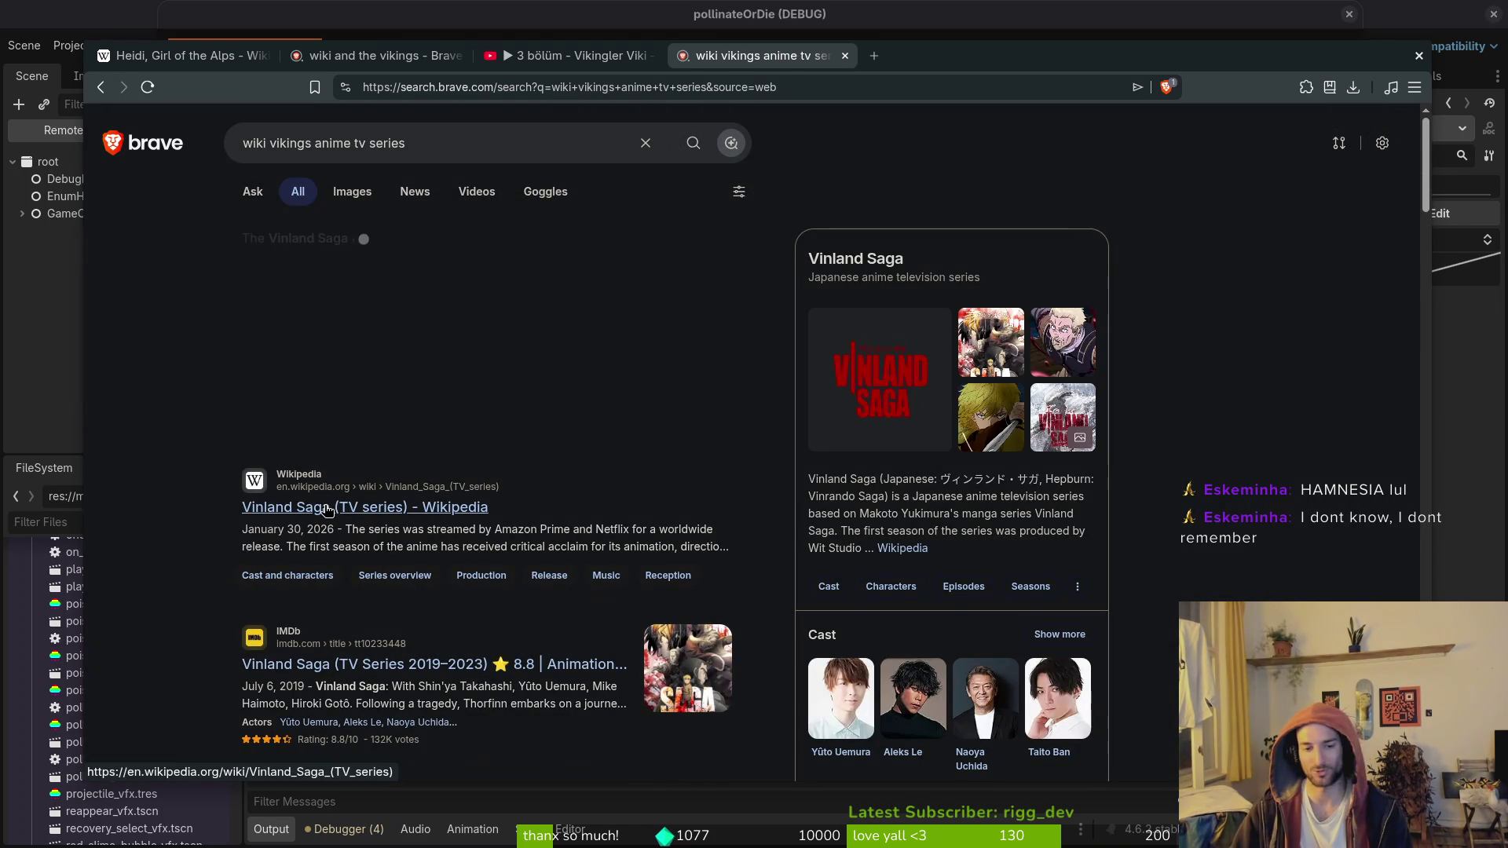
scroll(327, 511, down, 3)
scroll(359, 585, down, 1)
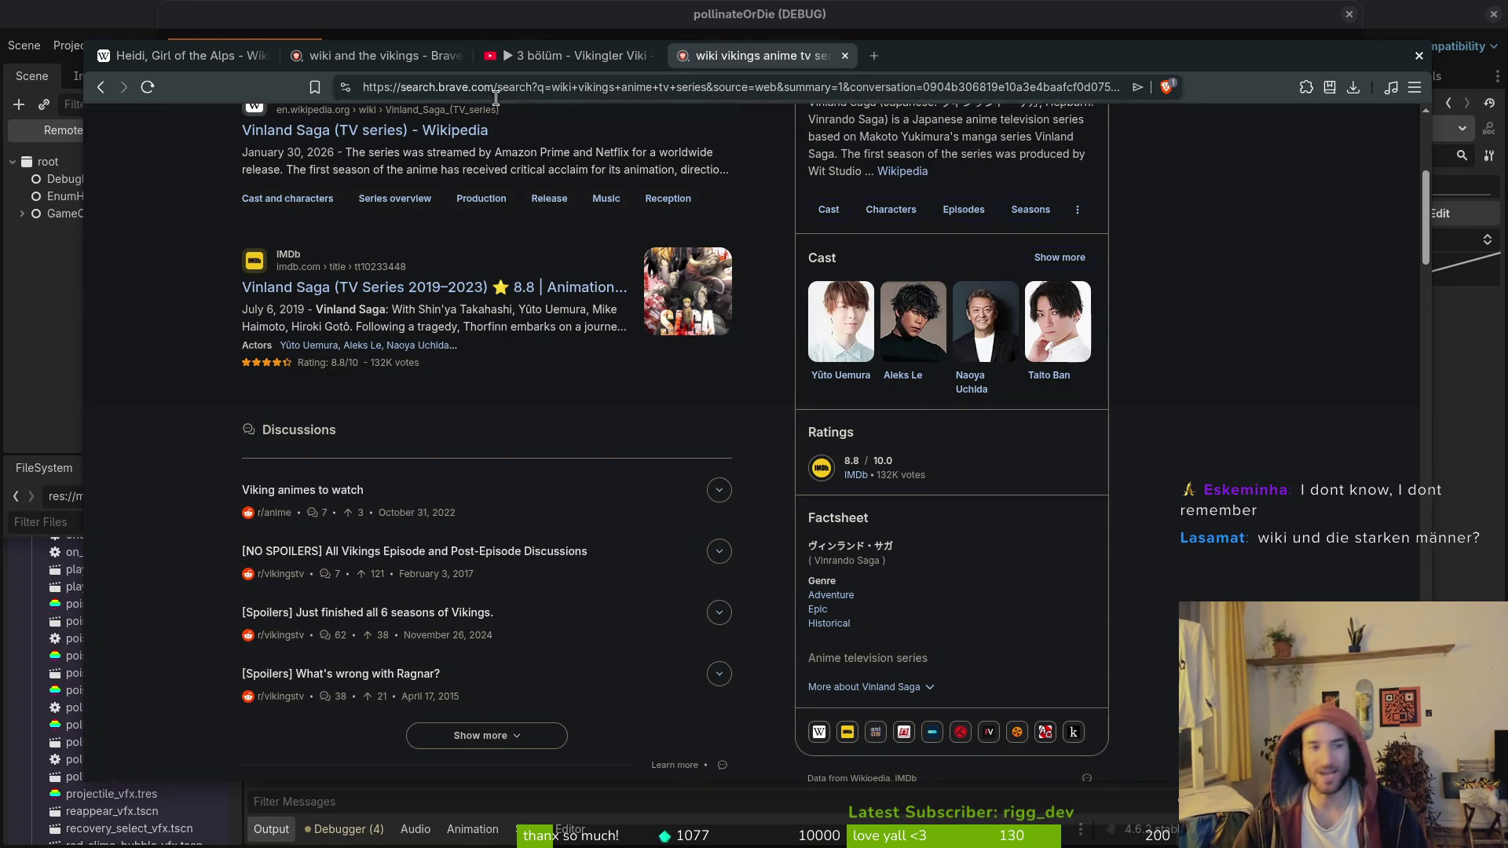
scroll(424, 124, up, 4)
key(ctrl+a)
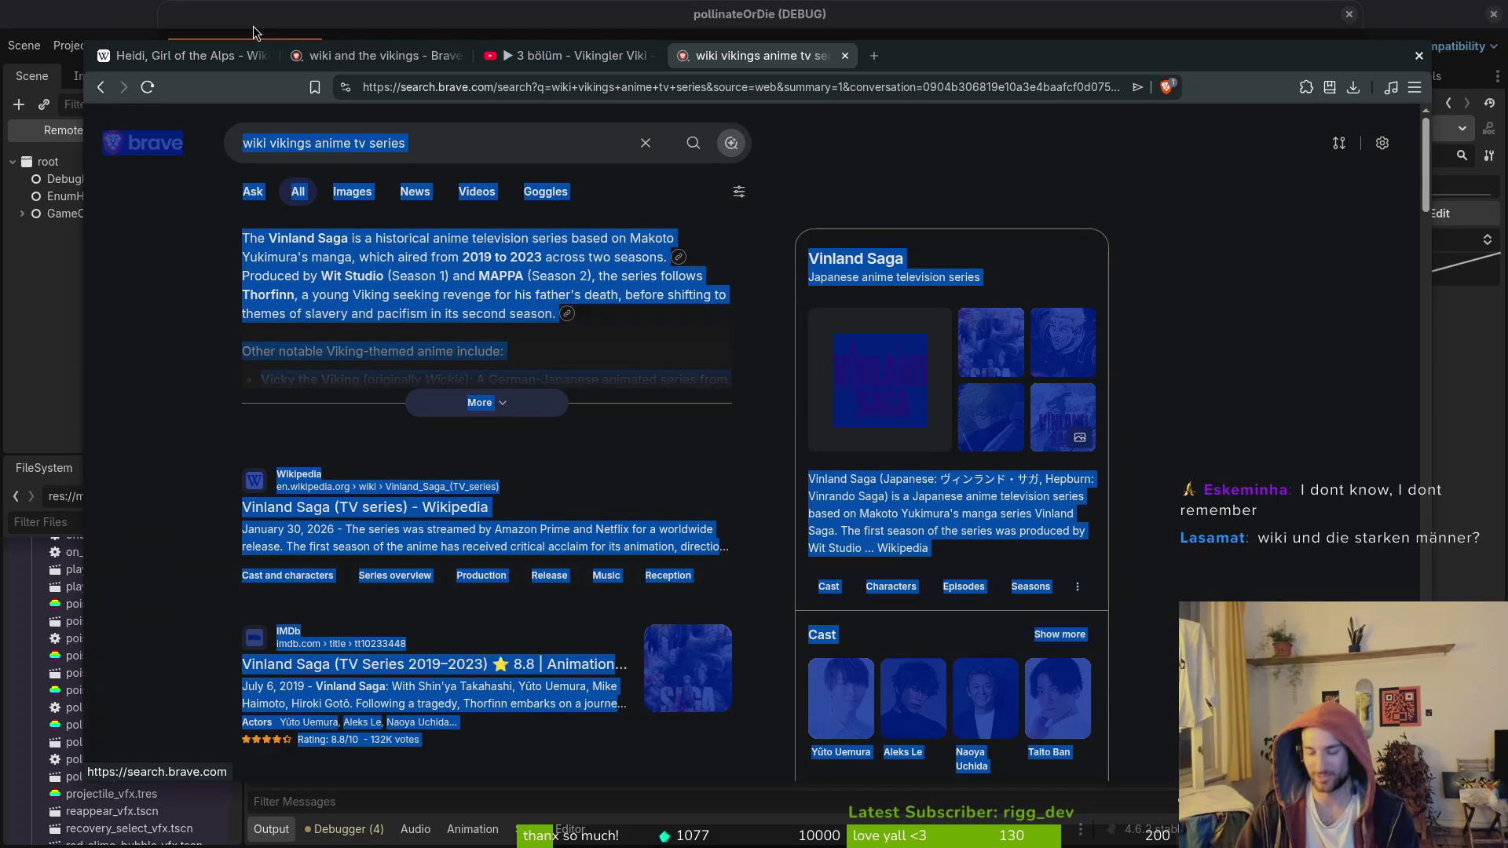
key(ctrl+t)
Step: Search for 'wiki starken manner' in the new tab
text(wiki a)
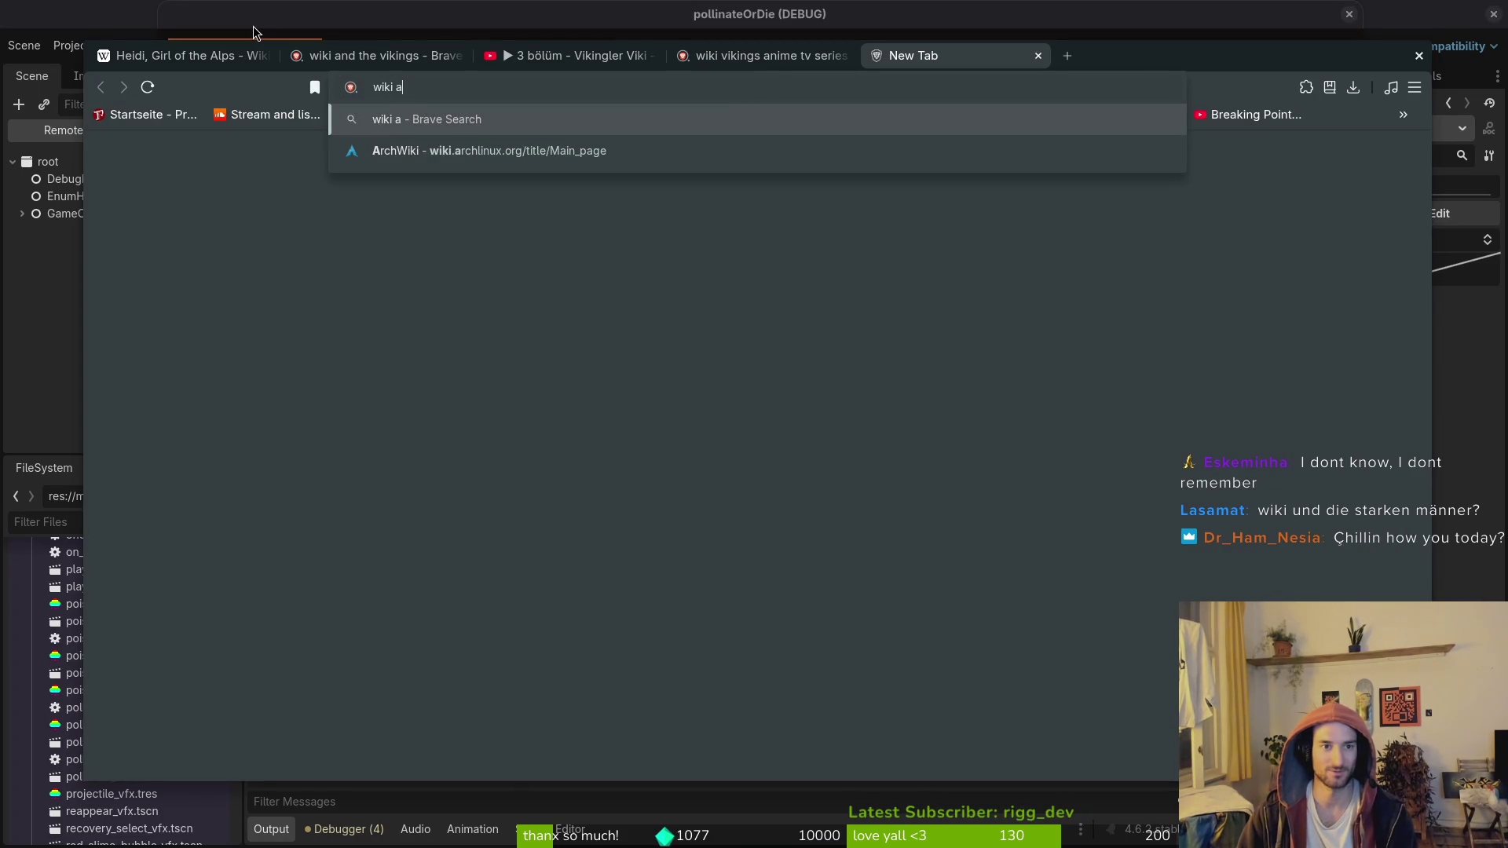
key(BackSpace)
text(starken)
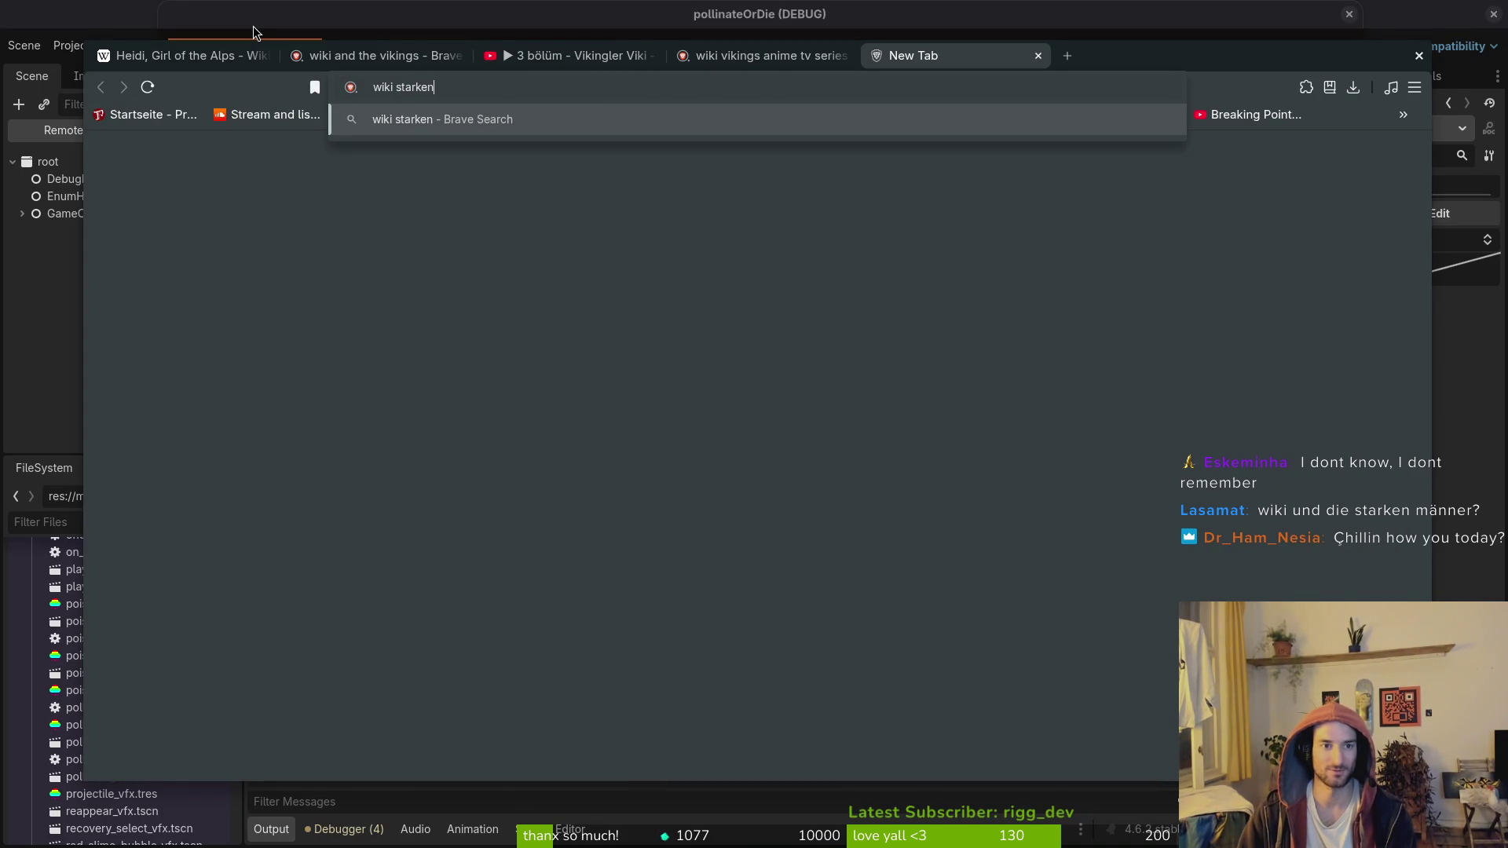
text(+manner)
key(Return)
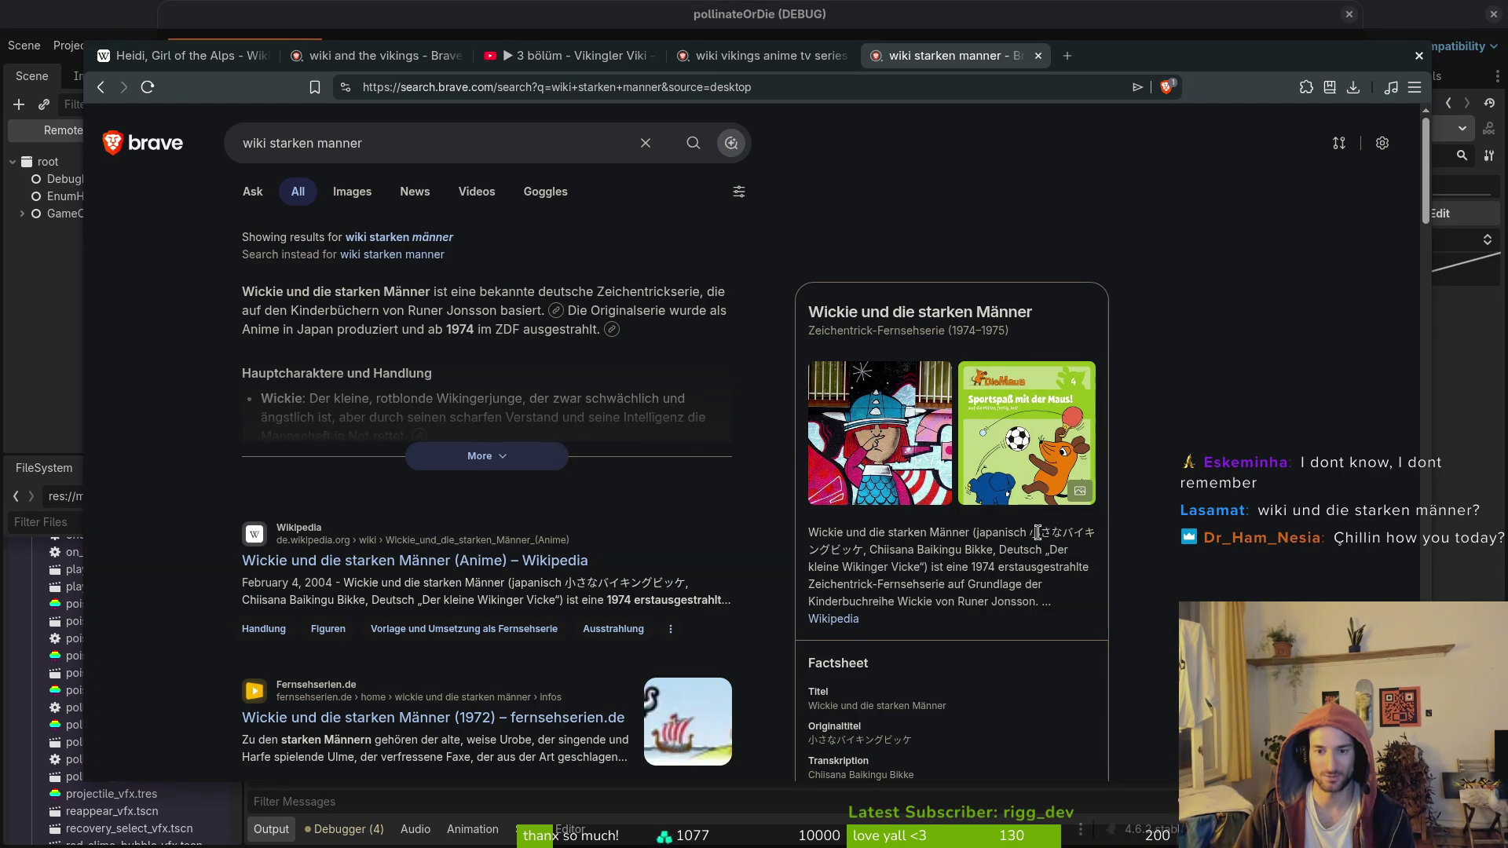
Step: Search the copied Japanese title in a new tab, close the old tabs, and open its Wikipedia article
drag(1030, 533, 870, 550)
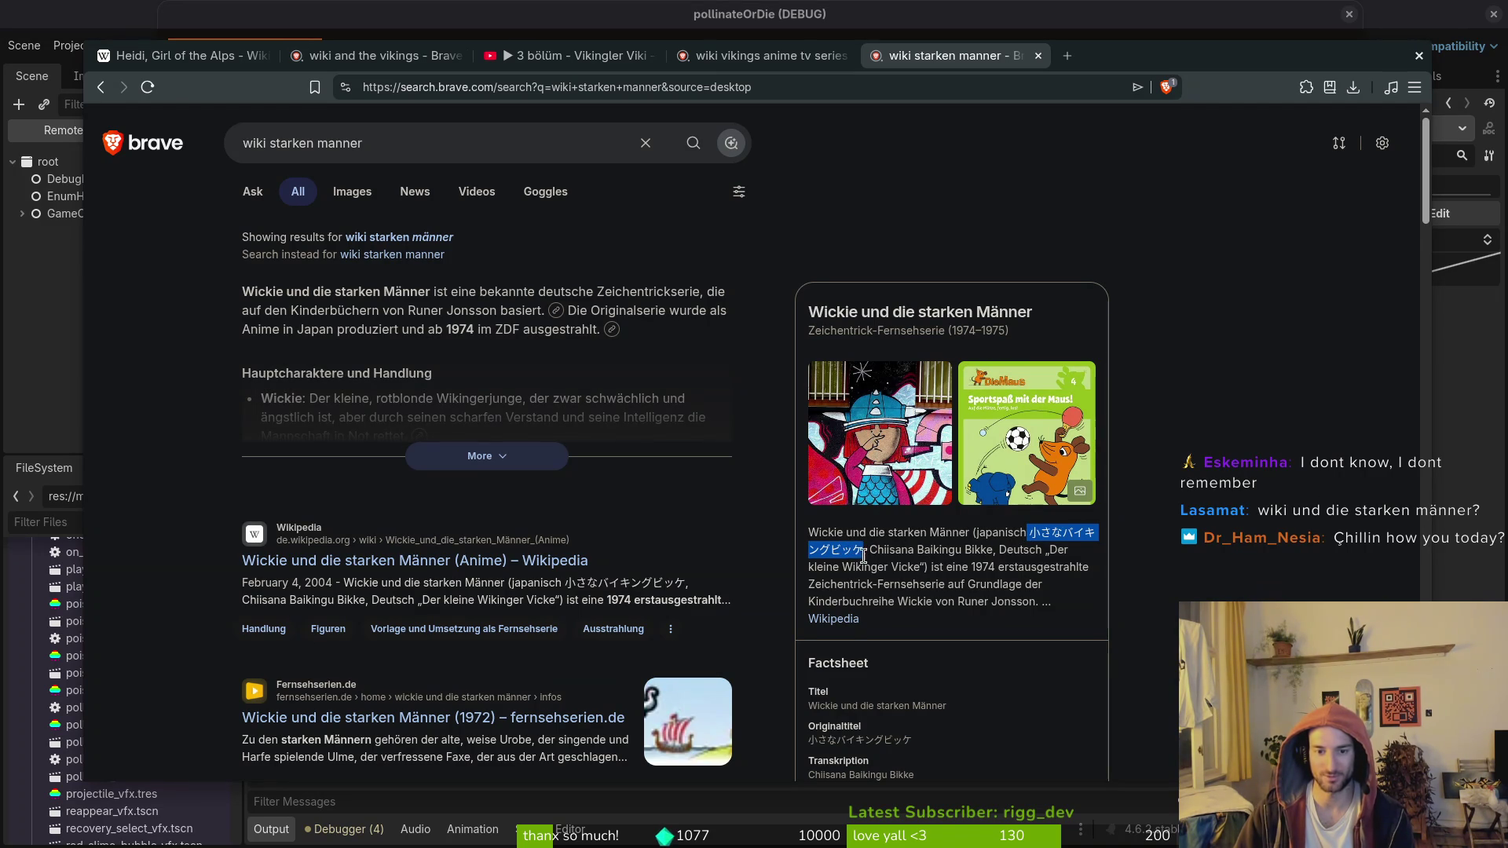
key(ctrl+c)
key(ctrl+t)
key(ctrl+v)
key(Return)
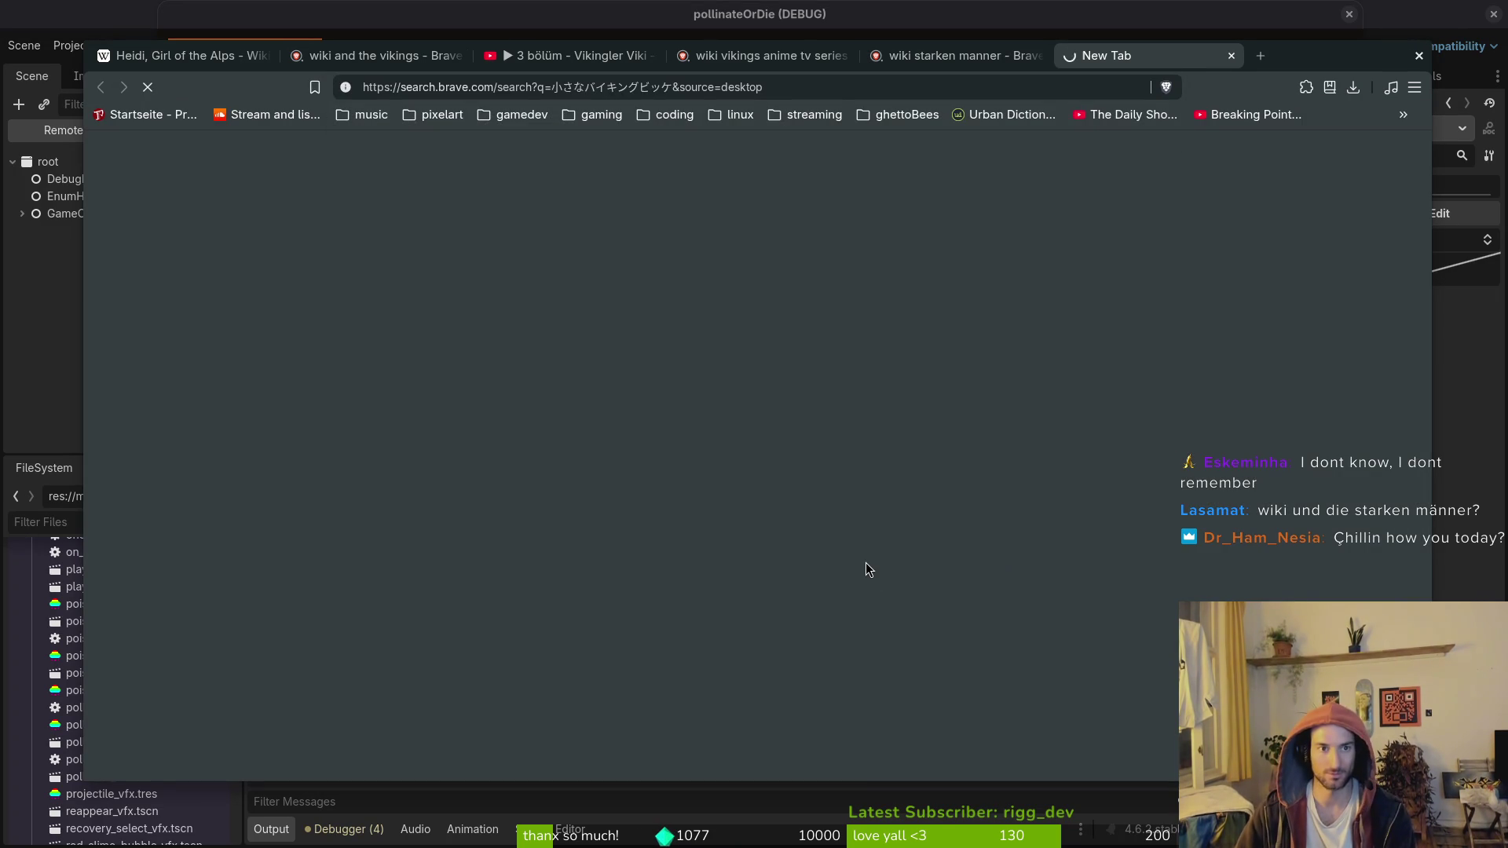
middle_click(960, 59)
middle_click(813, 69)
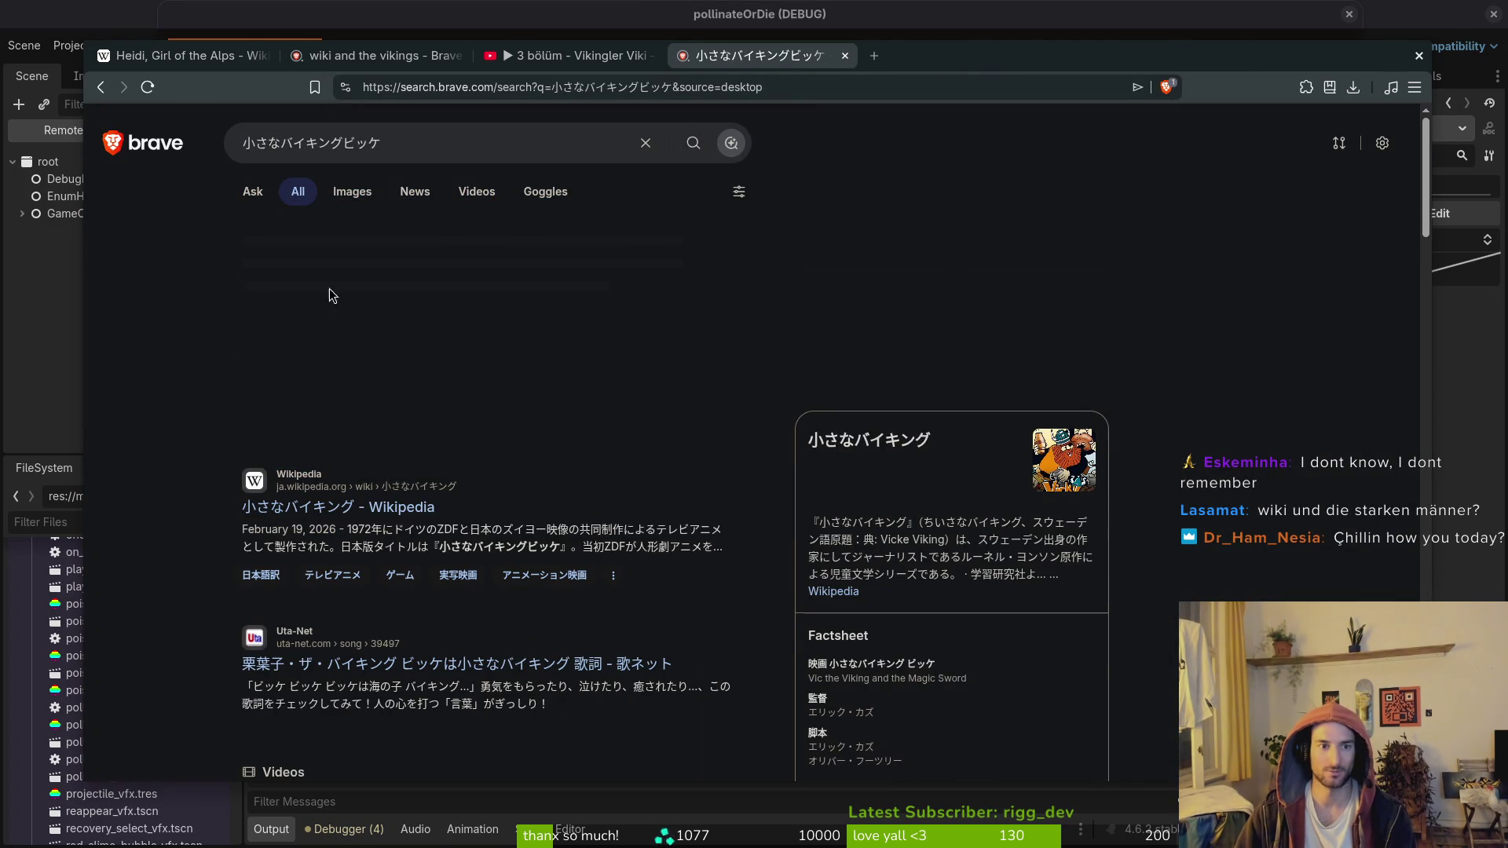
click(361, 507)
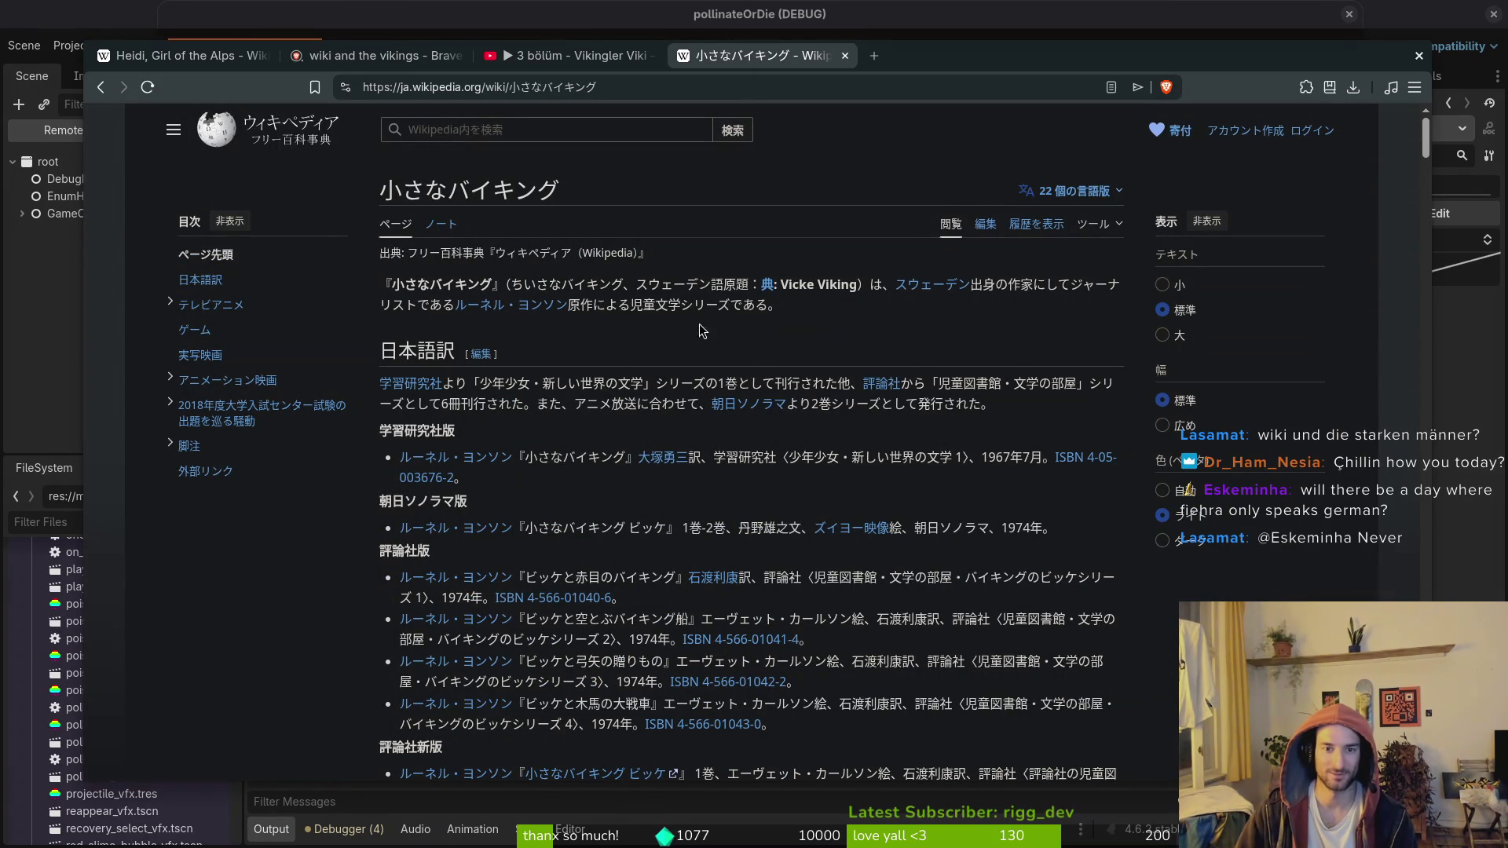
Step: Visit the linked Sweden article, then switch the Japanese article to its English version
click(946, 287)
key(alt+Left)
click(1098, 189)
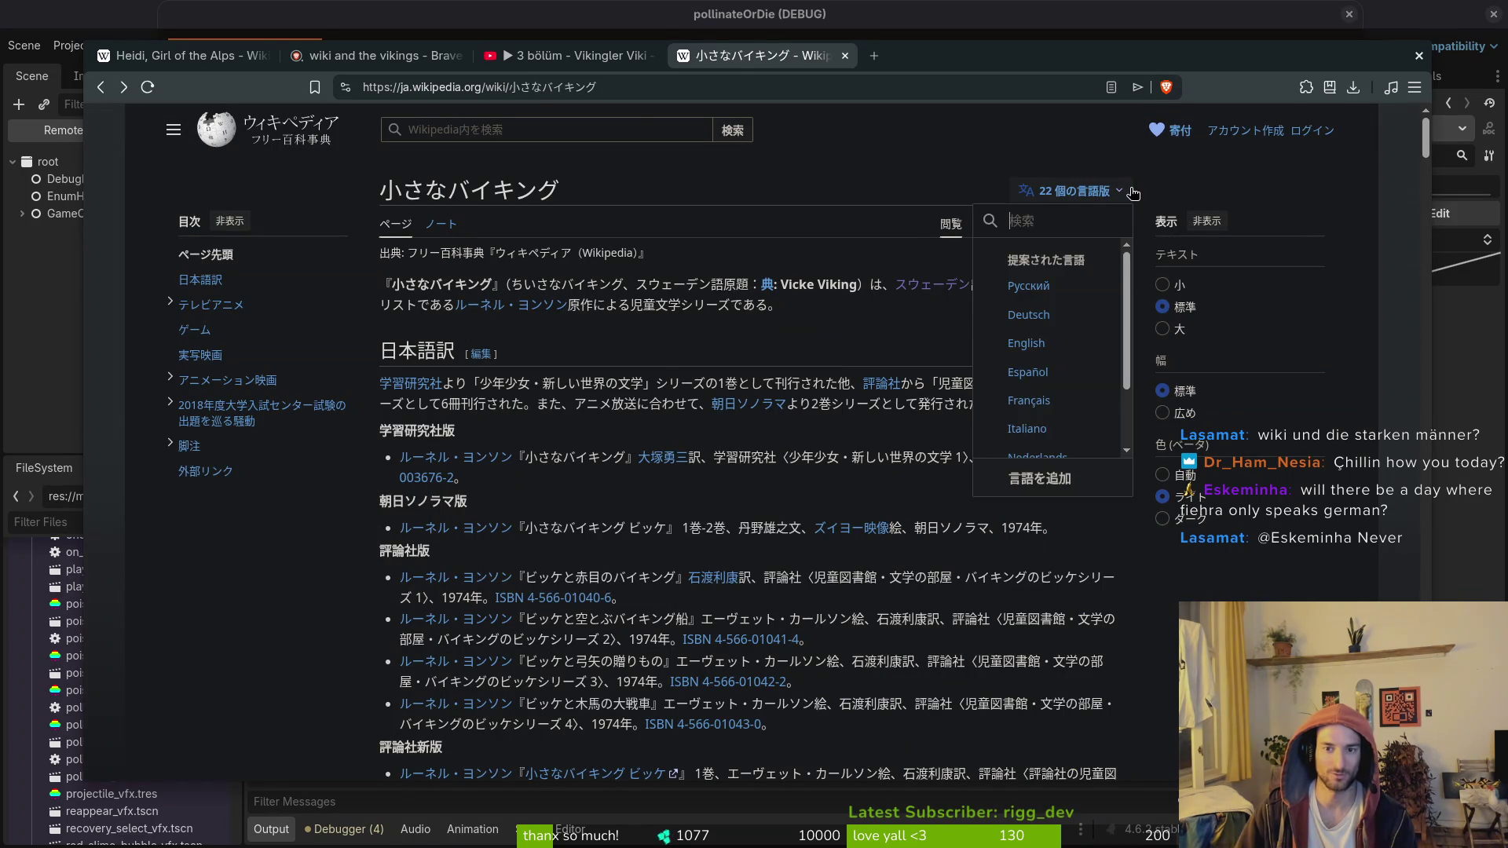
click(1021, 343)
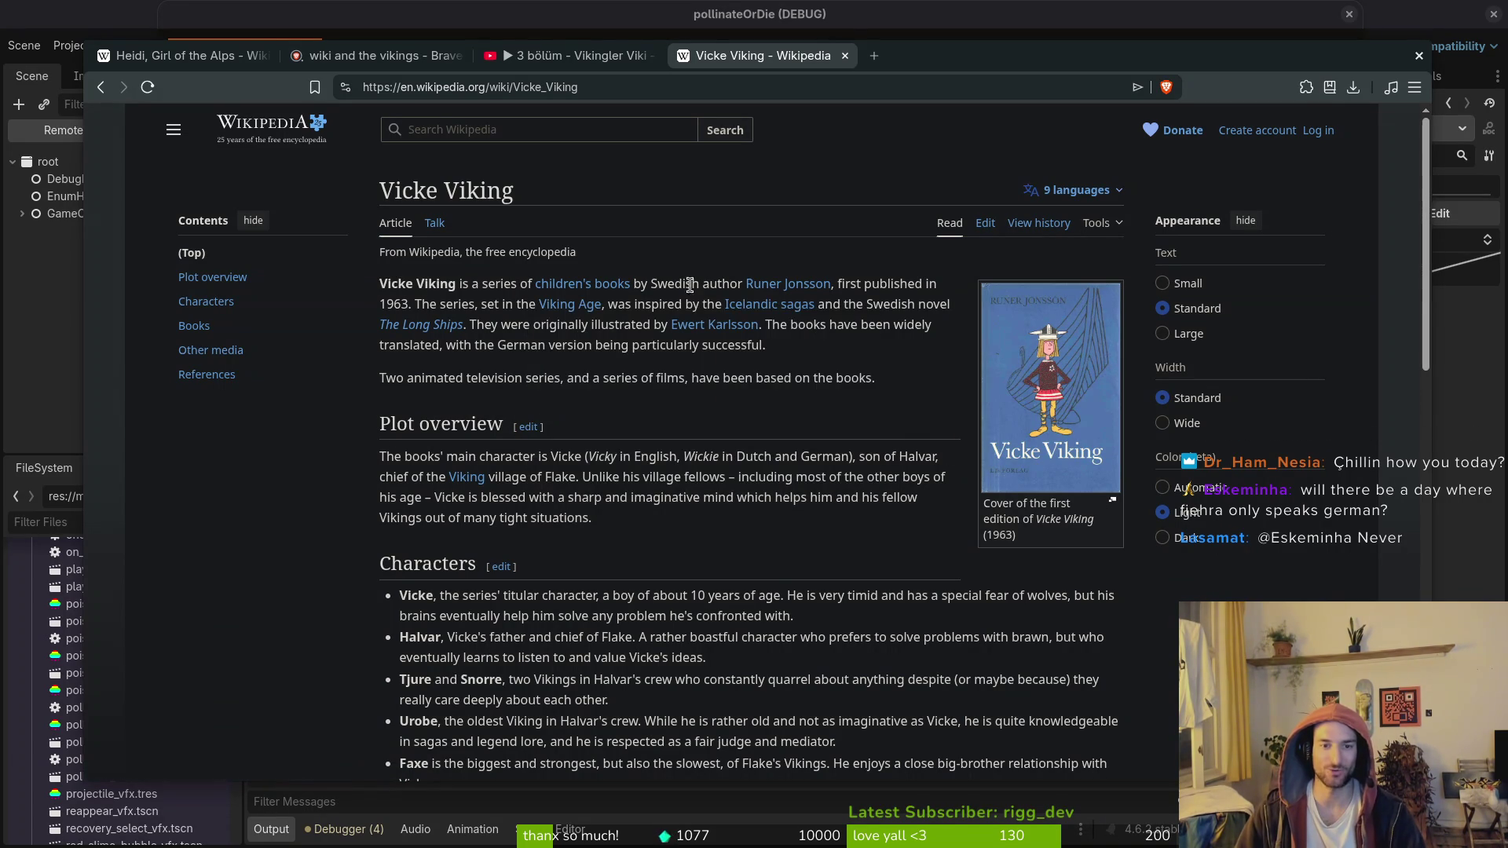
Step: Look at the Ewert Karlsson article, then return to the Vicke Viking article
drag(653, 283, 832, 284)
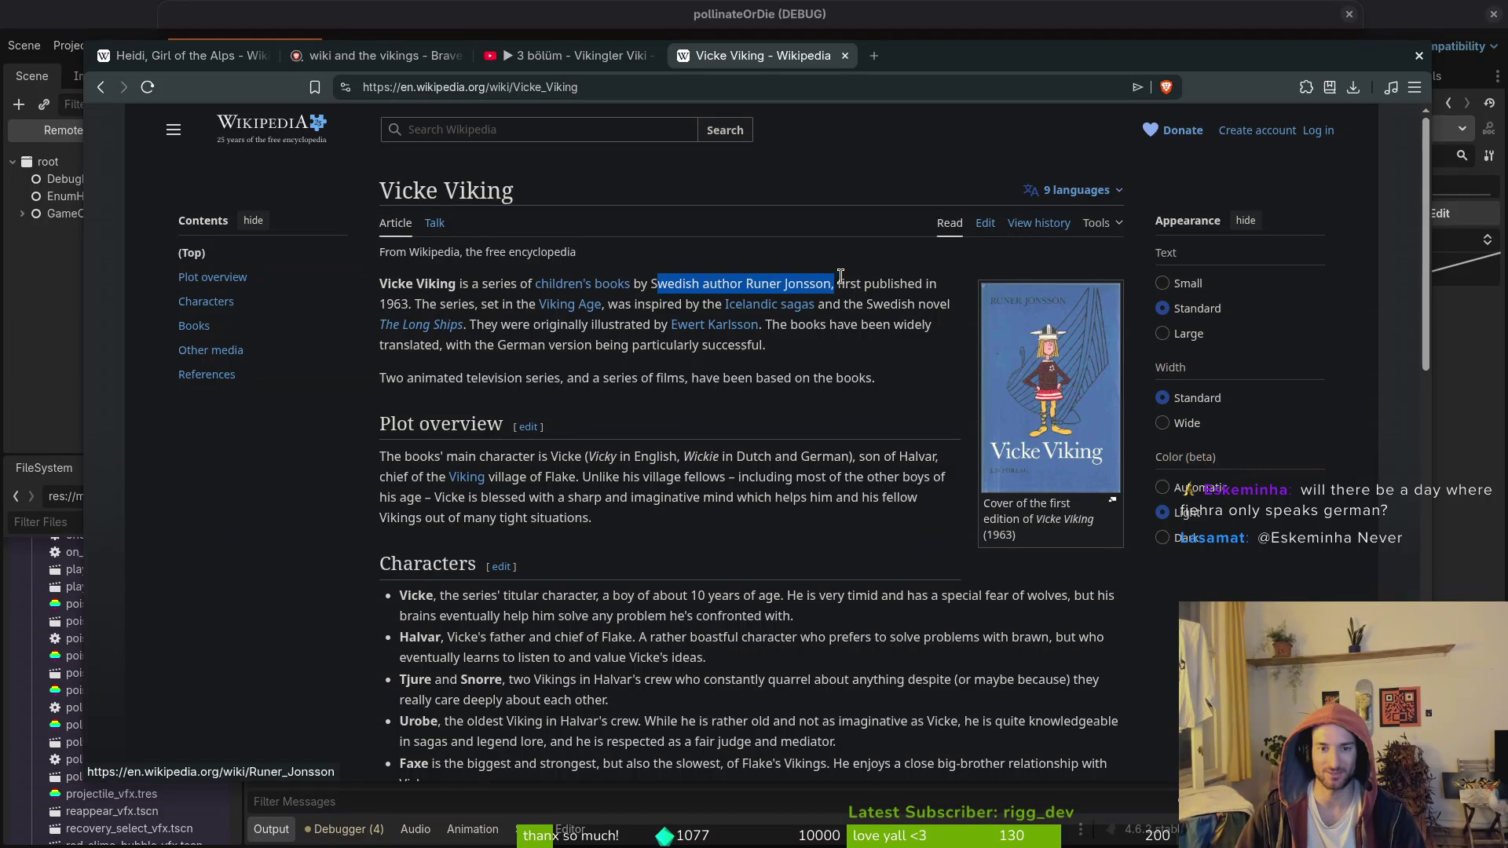
click(834, 268)
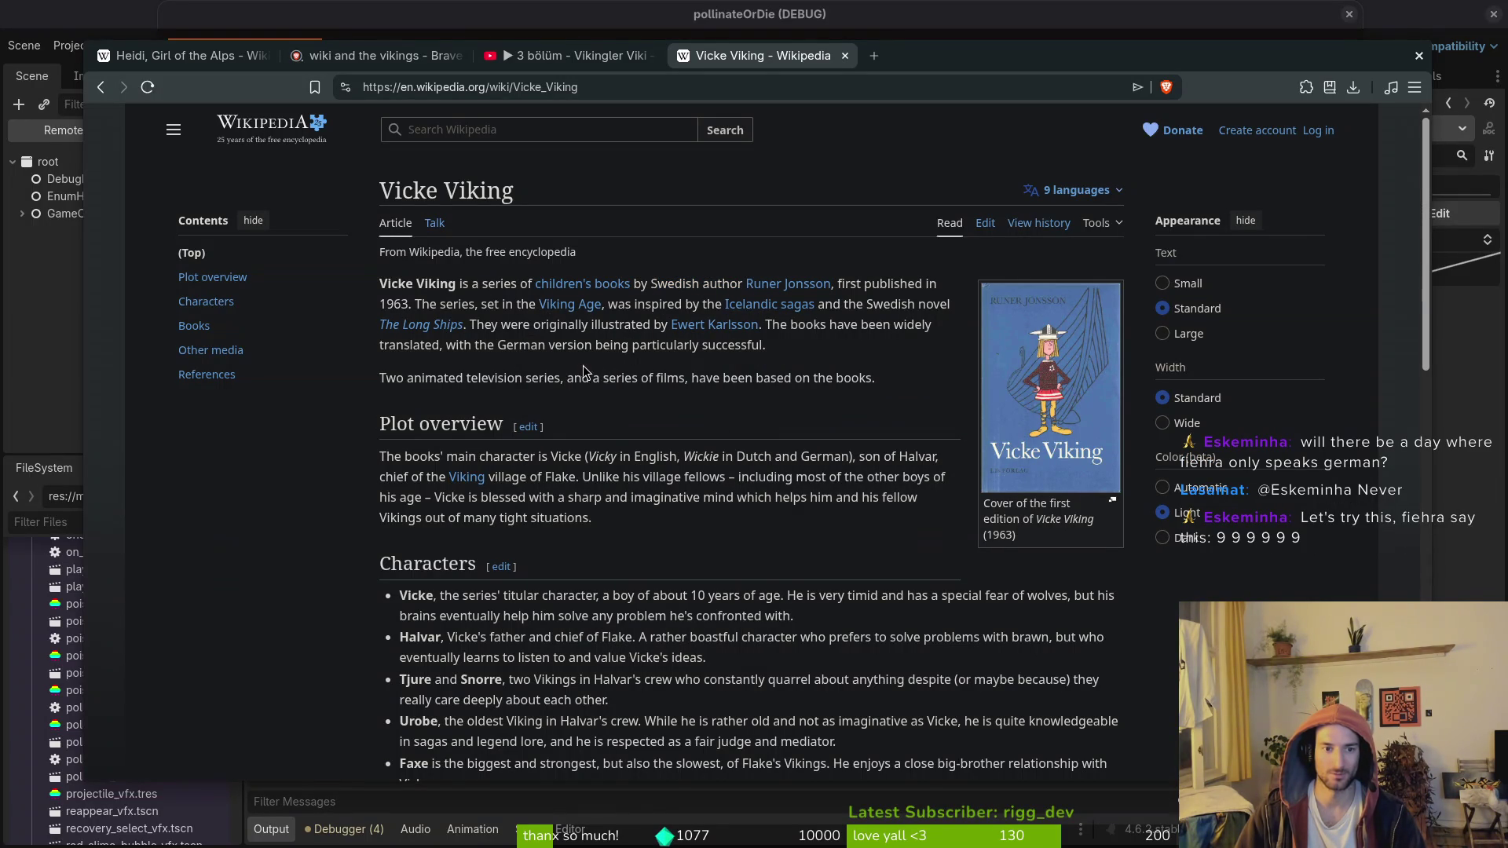
mouse_move(699, 332)
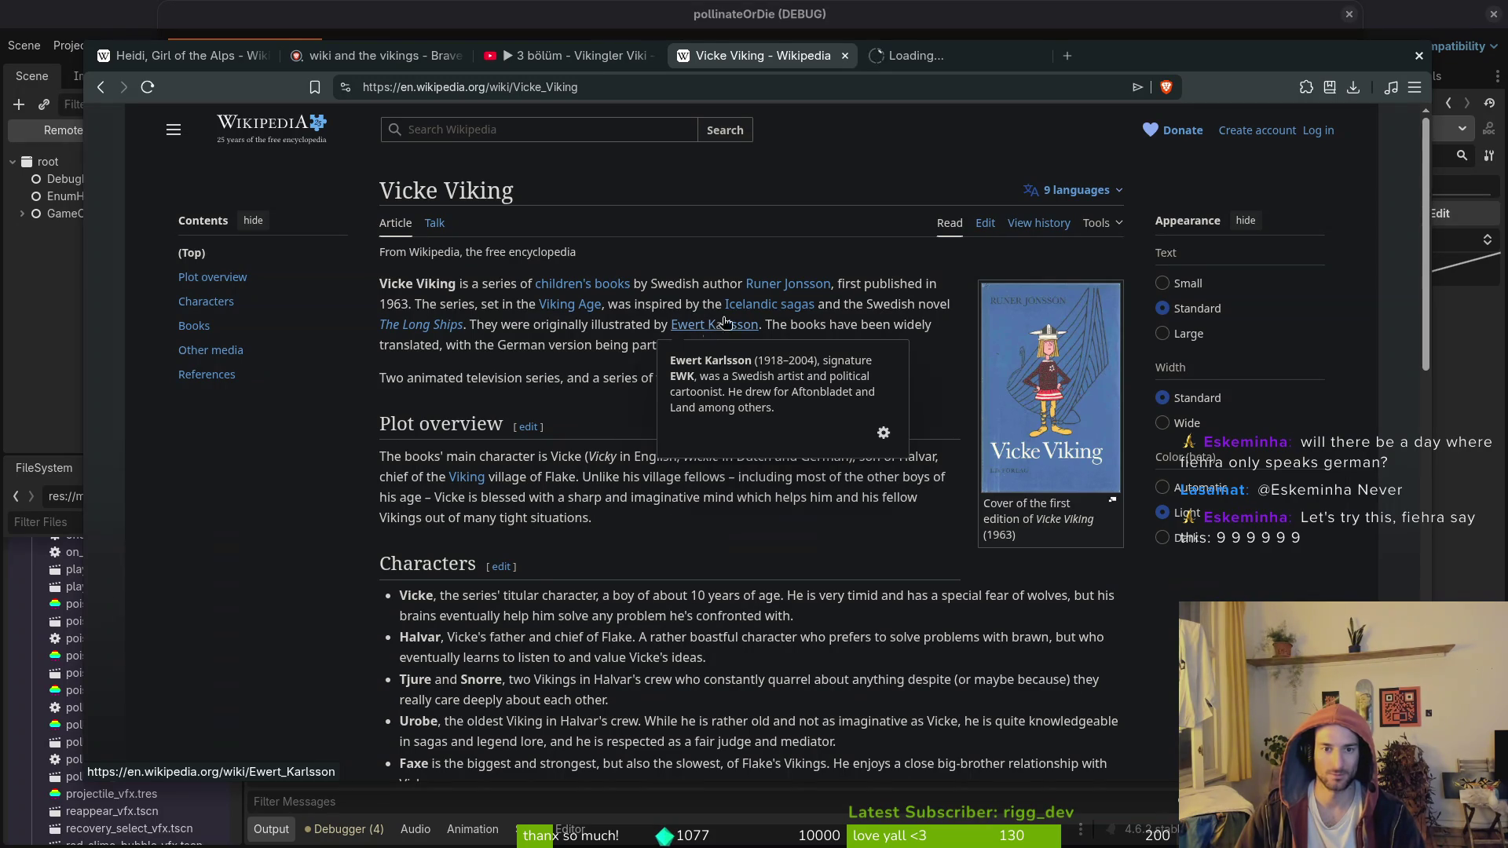
click(939, 57)
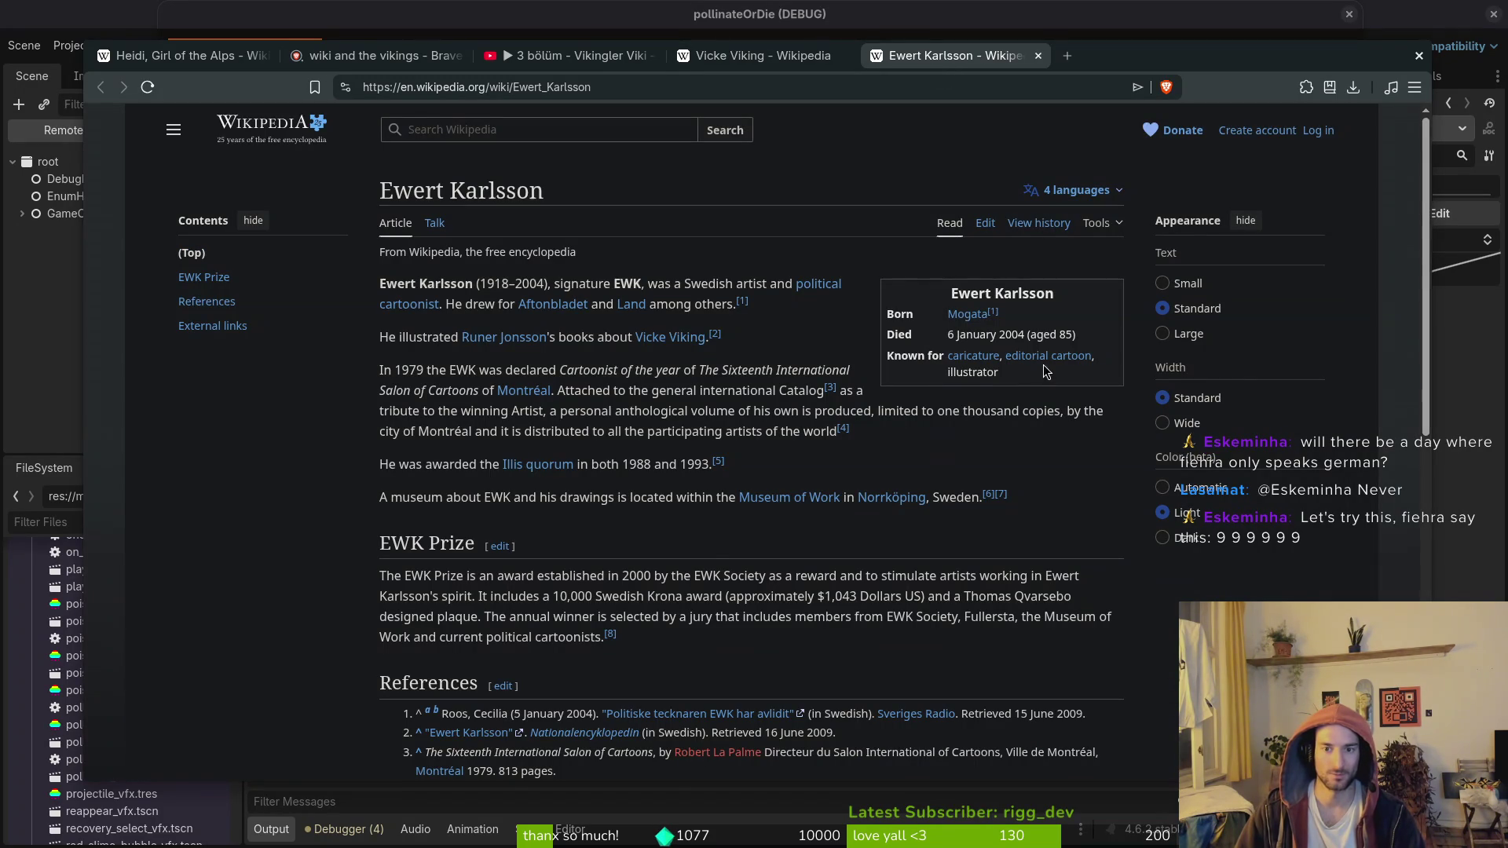
mouse_move(674, 343)
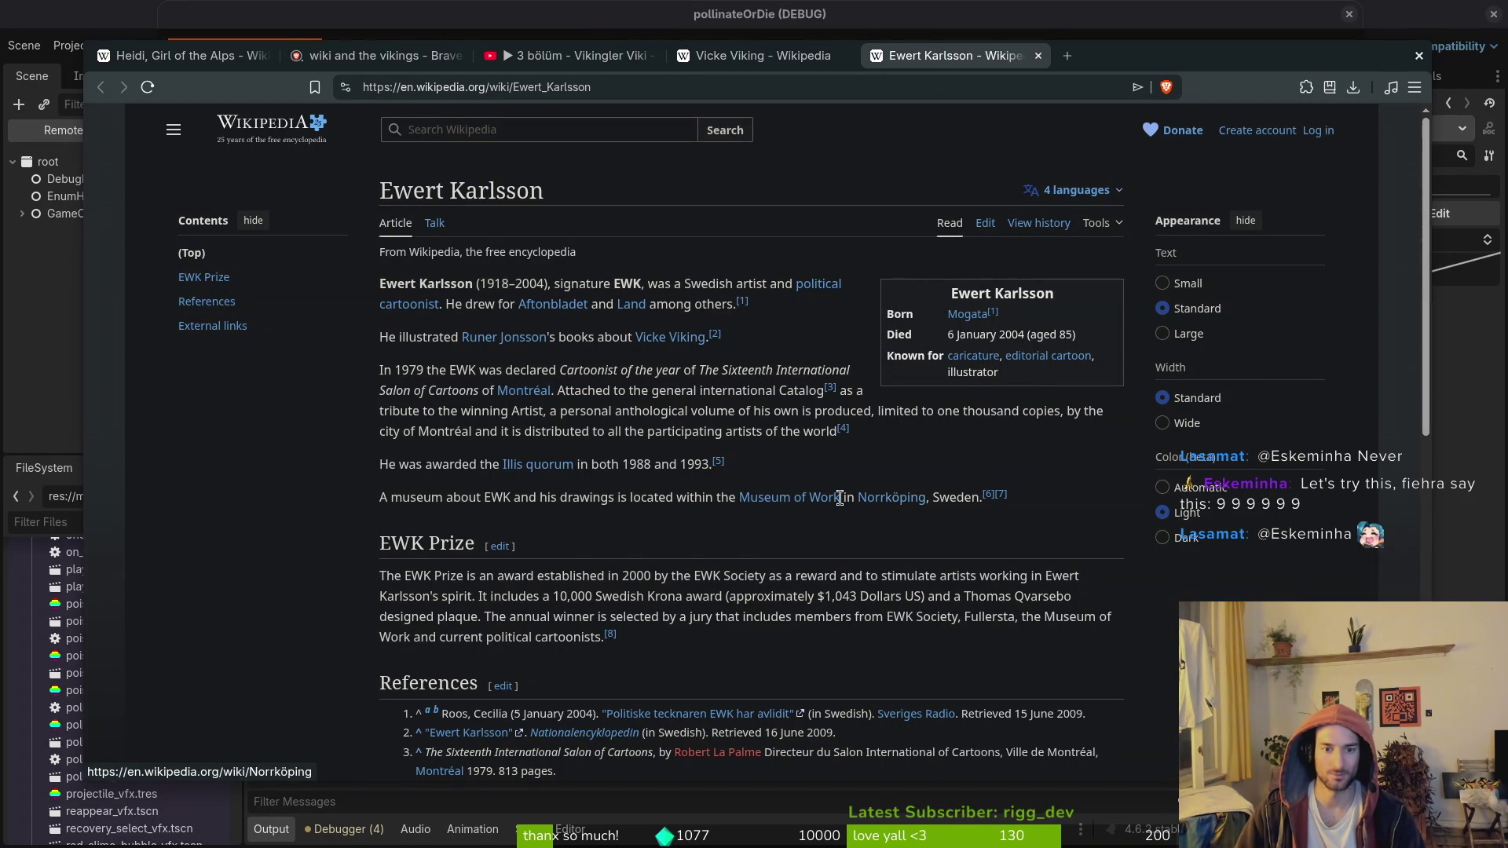
click(754, 58)
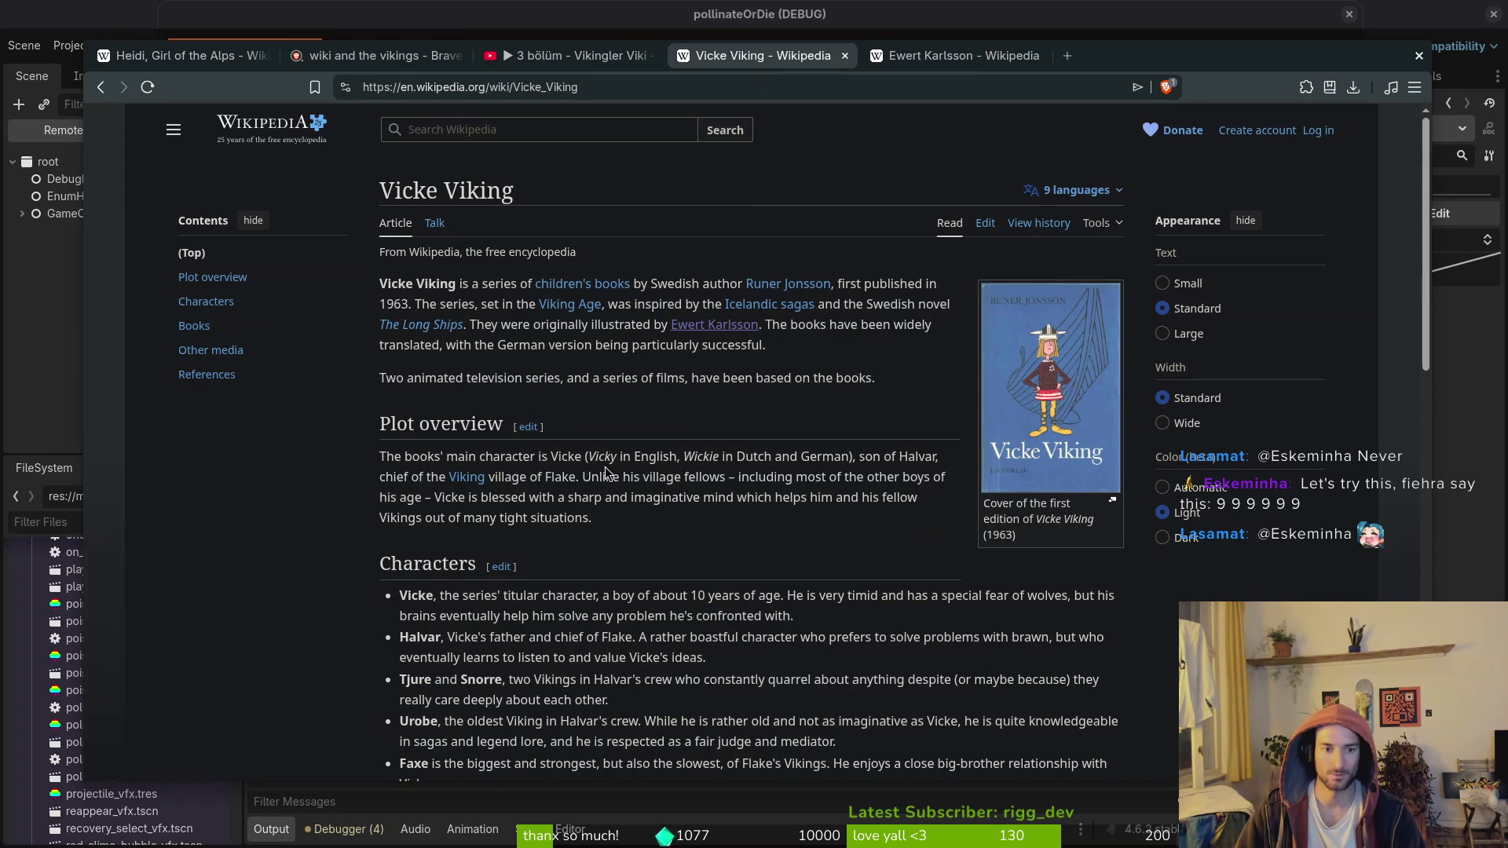
Step: Read the Vicke character description in the Vicke Viking article
scroll(692, 494, down, 3)
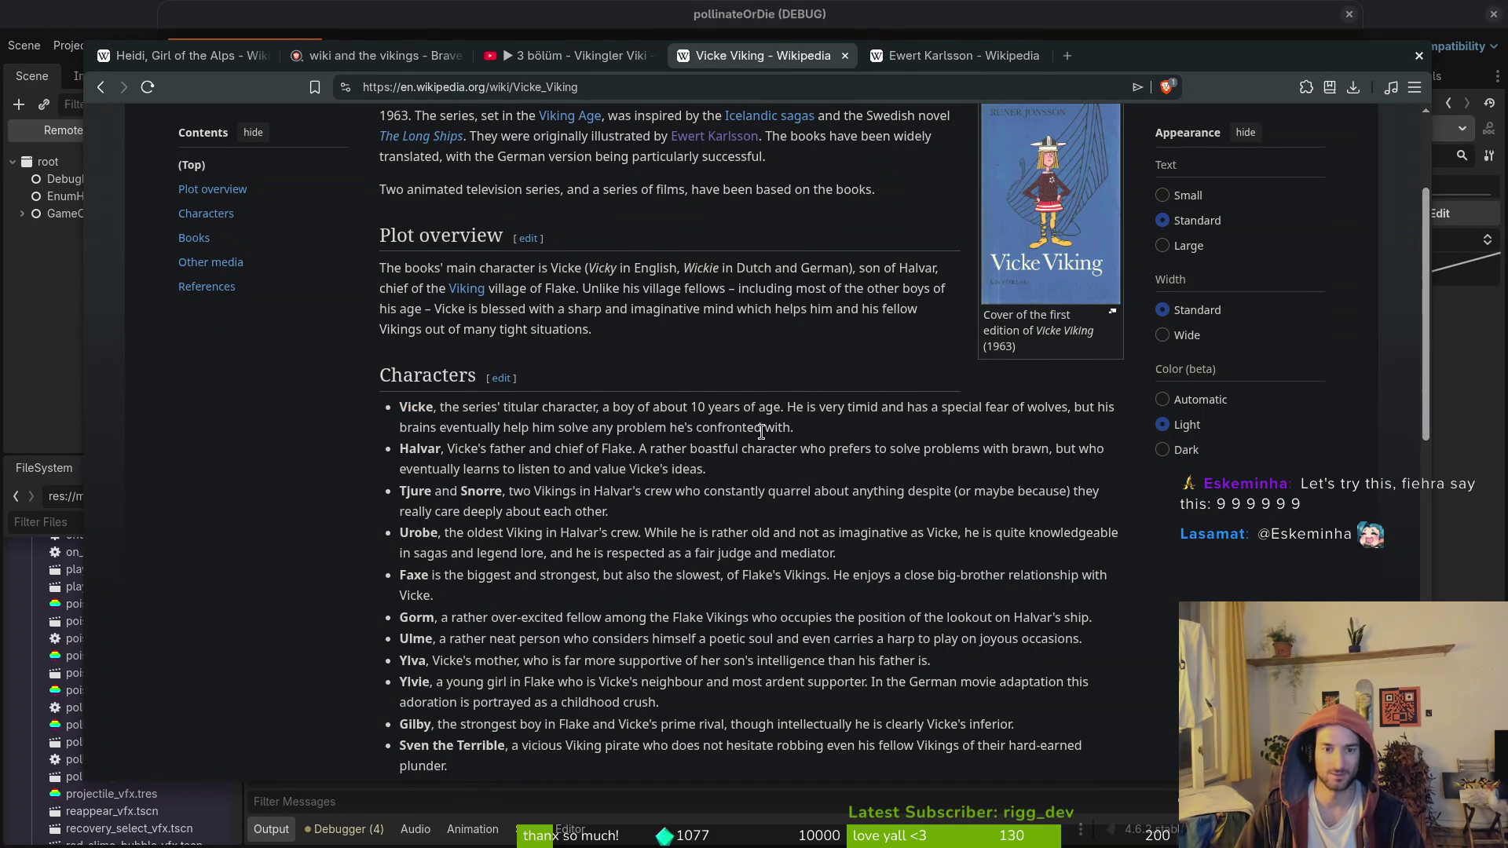
drag(779, 412, 511, 408)
click(742, 368)
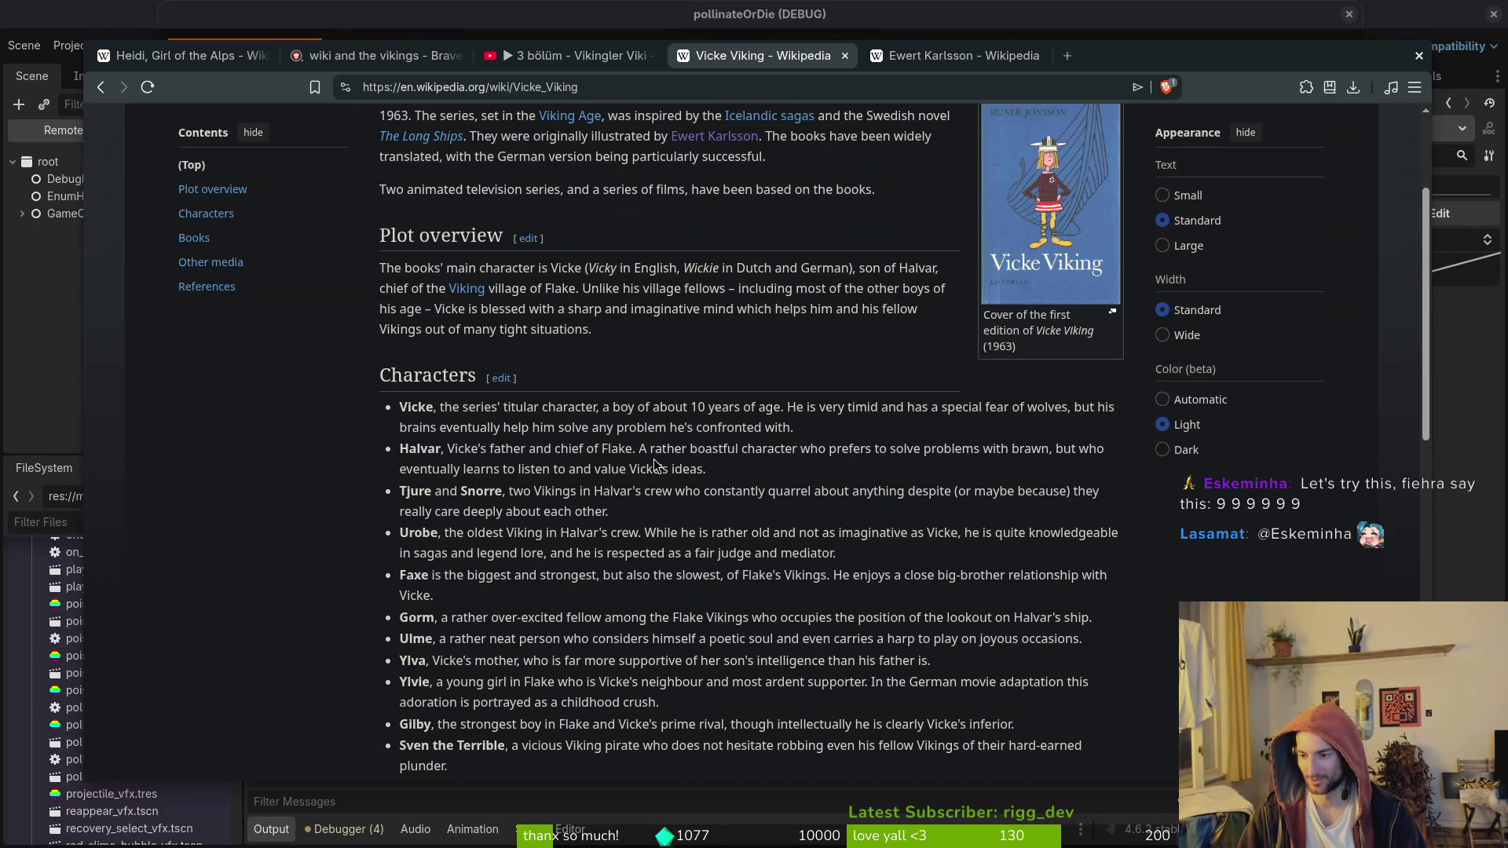
scroll(445, 468, down, 3)
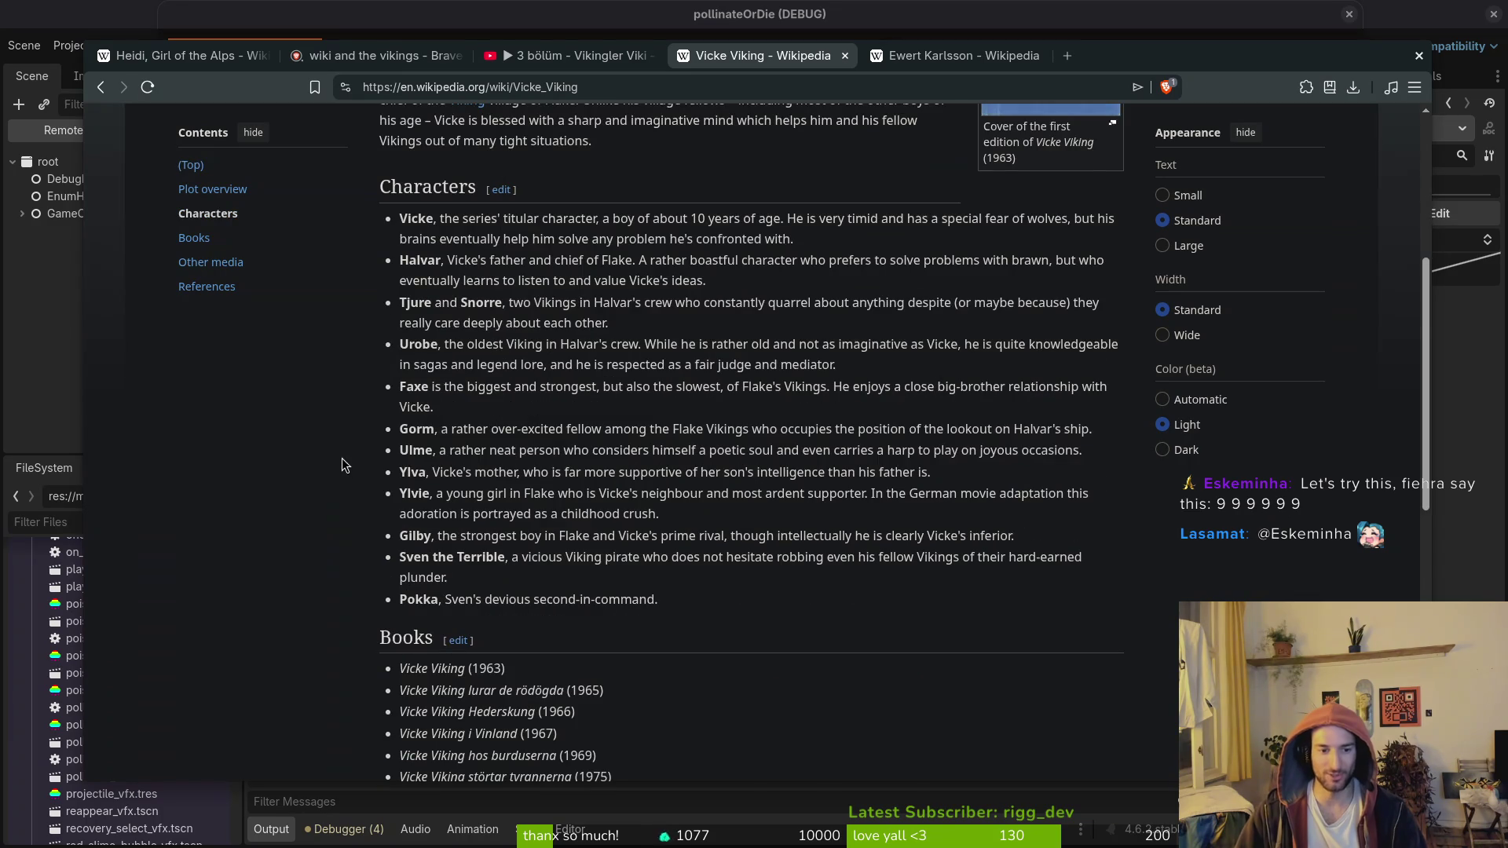
scroll(342, 465, down, 3)
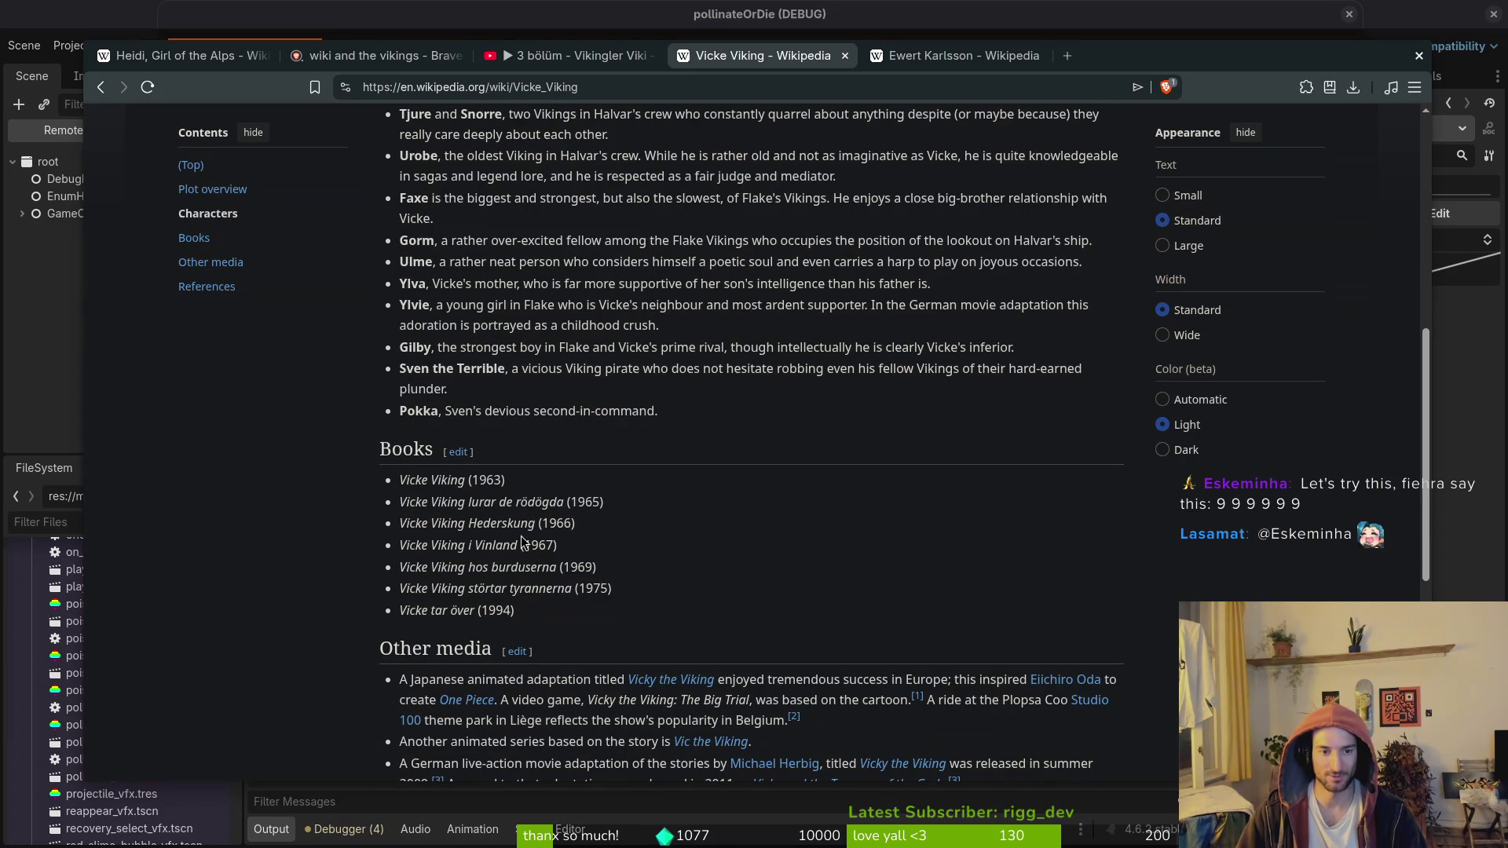
Step: Open the Vicky the Viking article, read its infobox, and close its tab
click(655, 677)
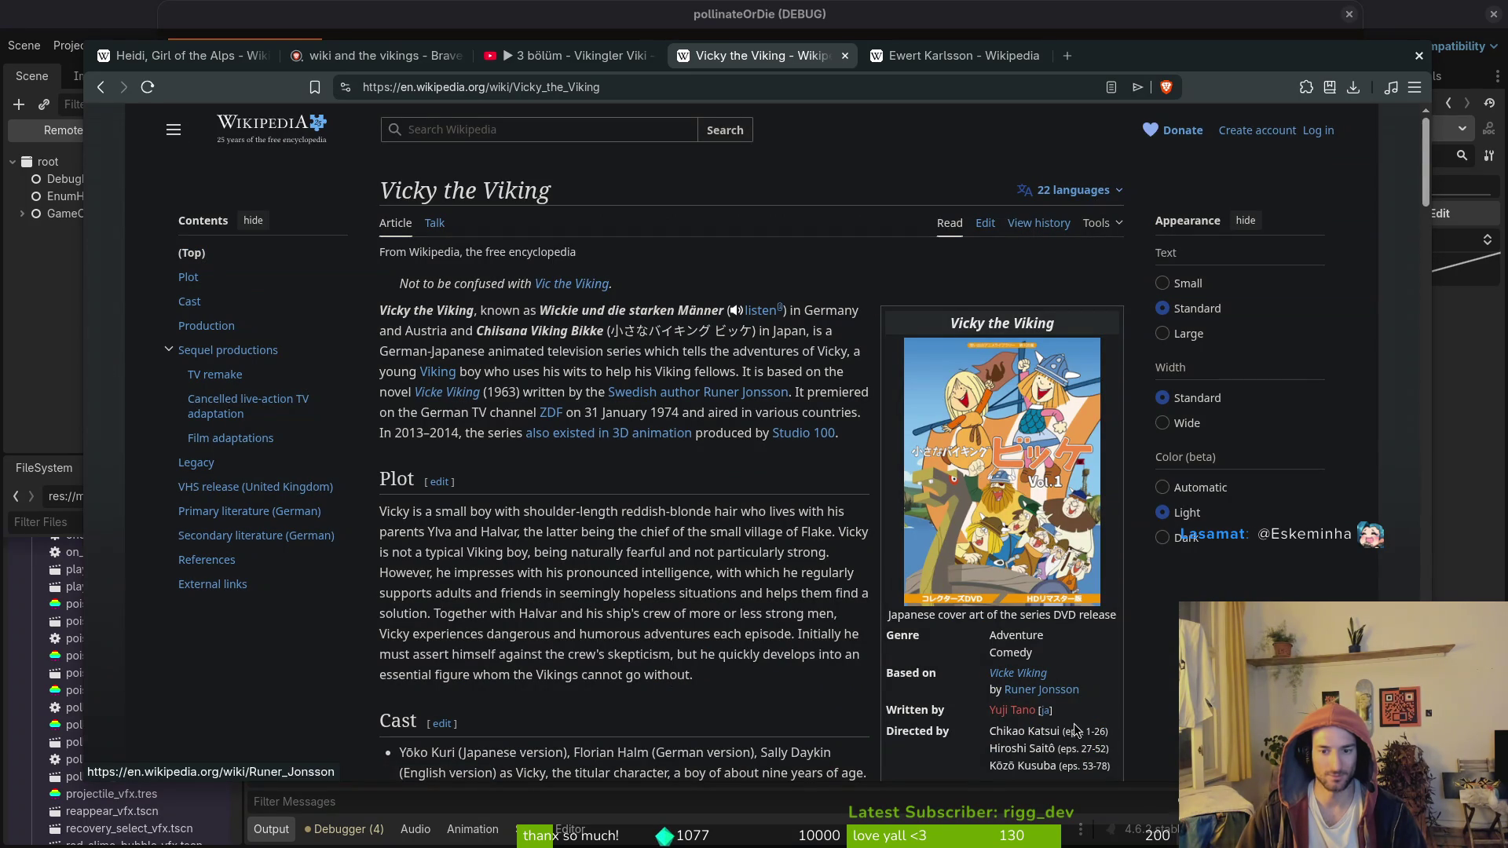
scroll(1086, 765, down, 2)
scroll(1036, 761, down, 3)
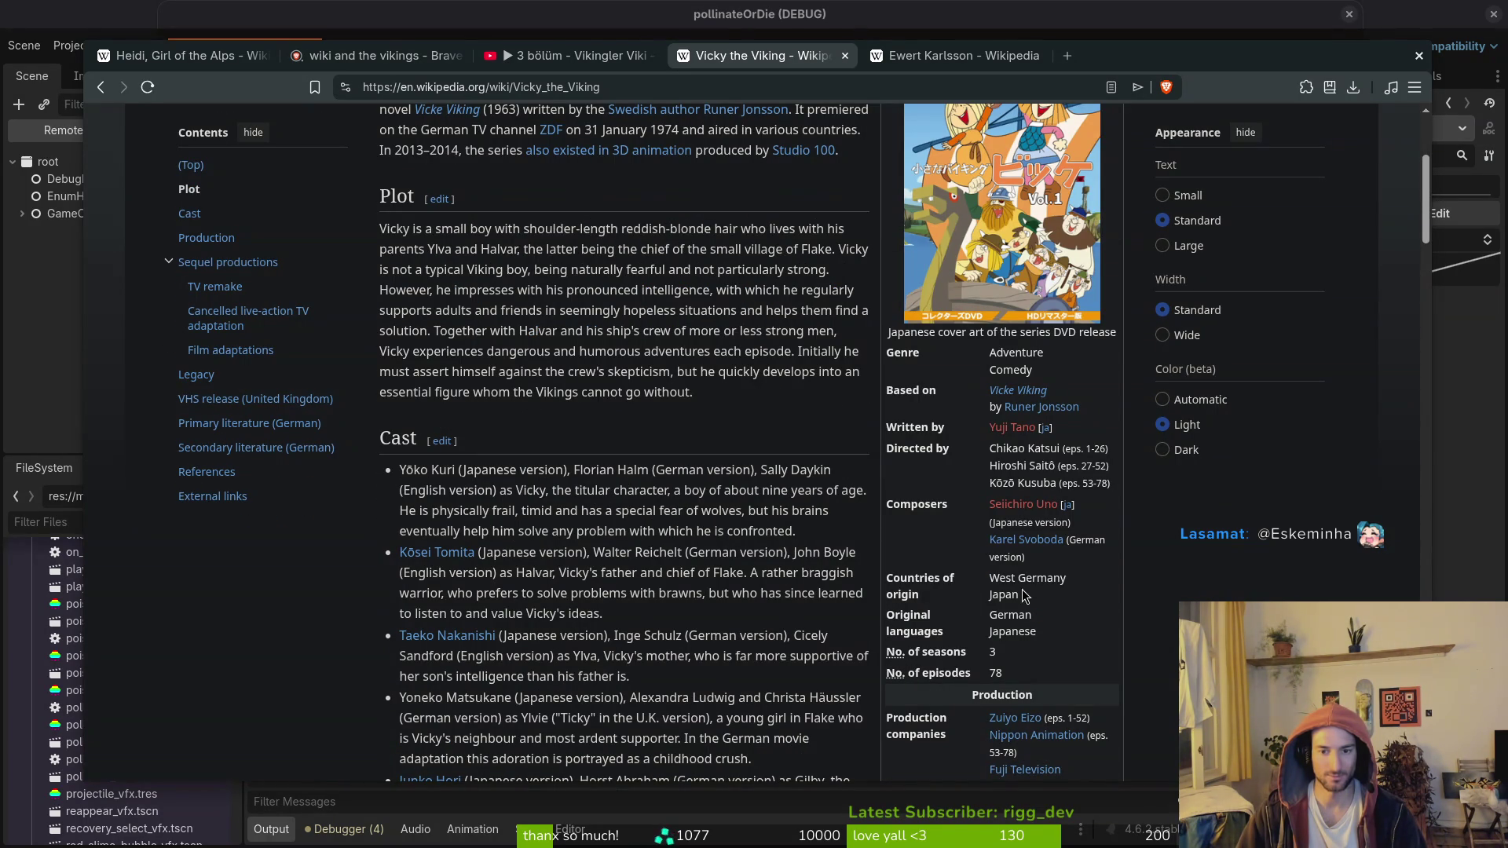
drag(997, 599, 978, 588)
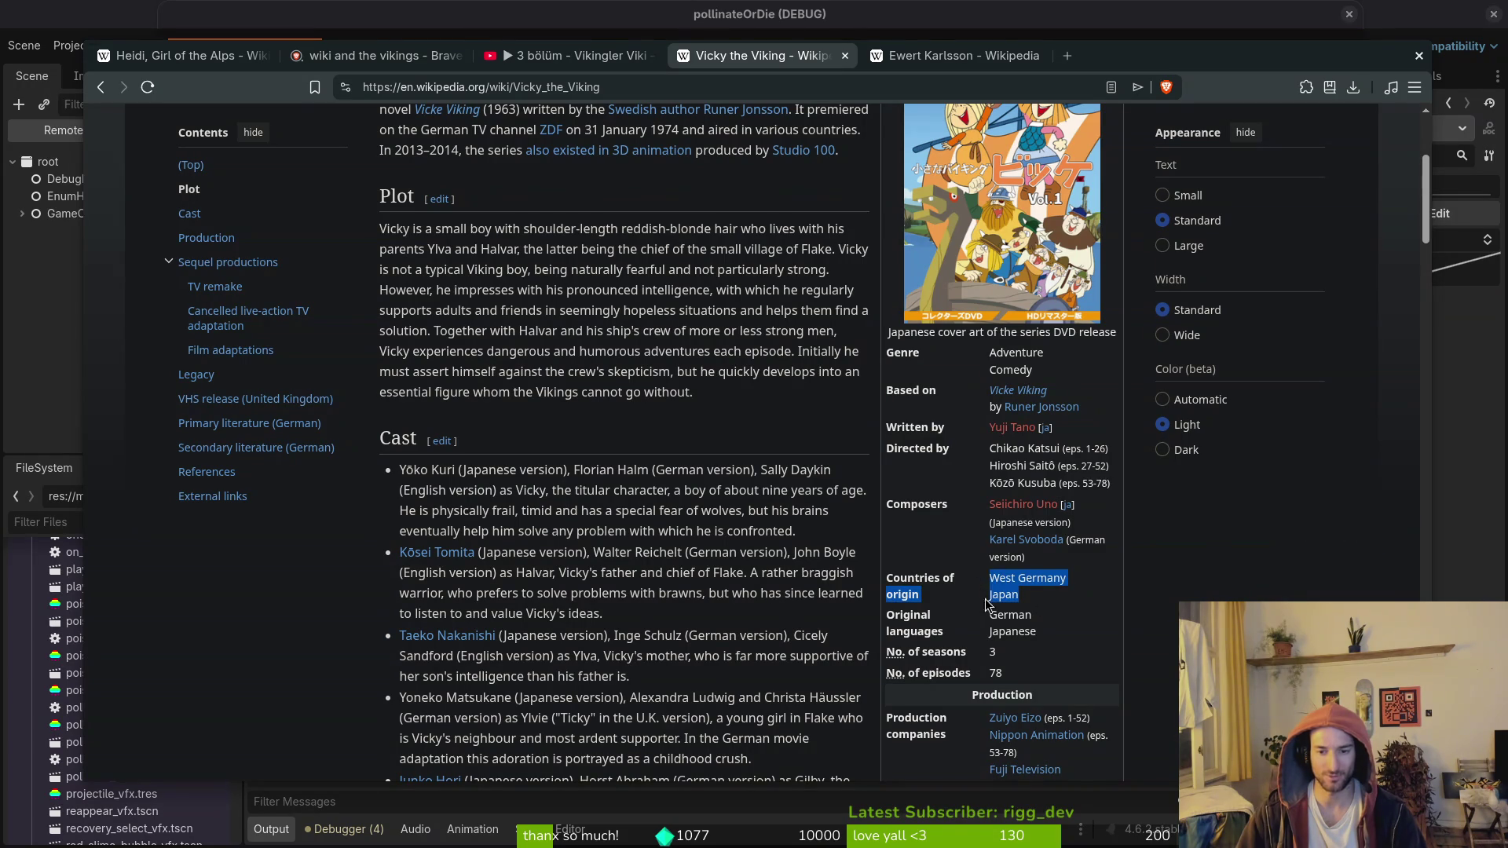
click(737, 507)
scroll(737, 507, up, 3)
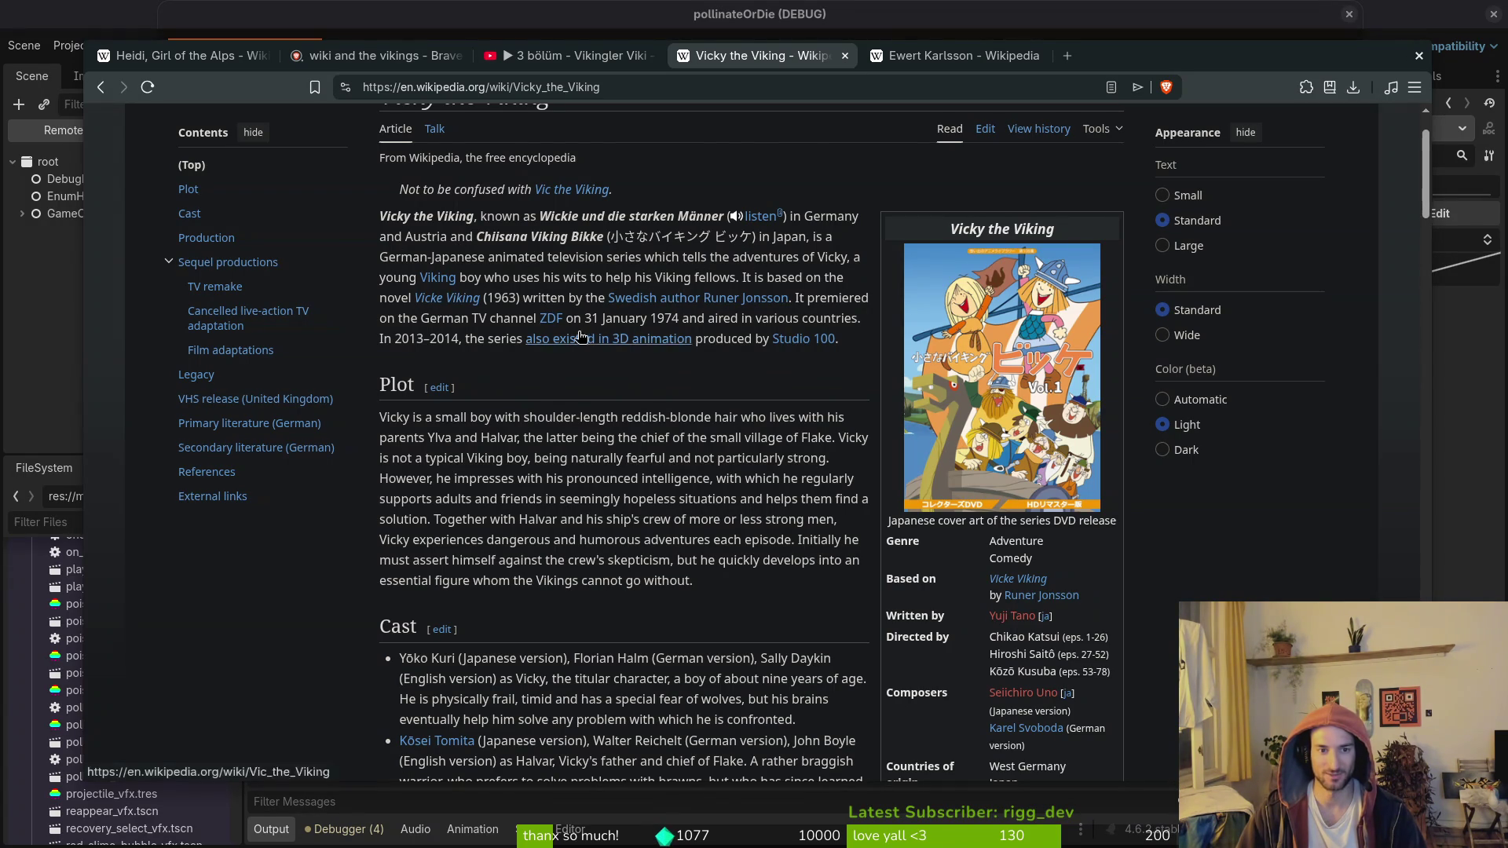
scroll(668, 314, down, 15)
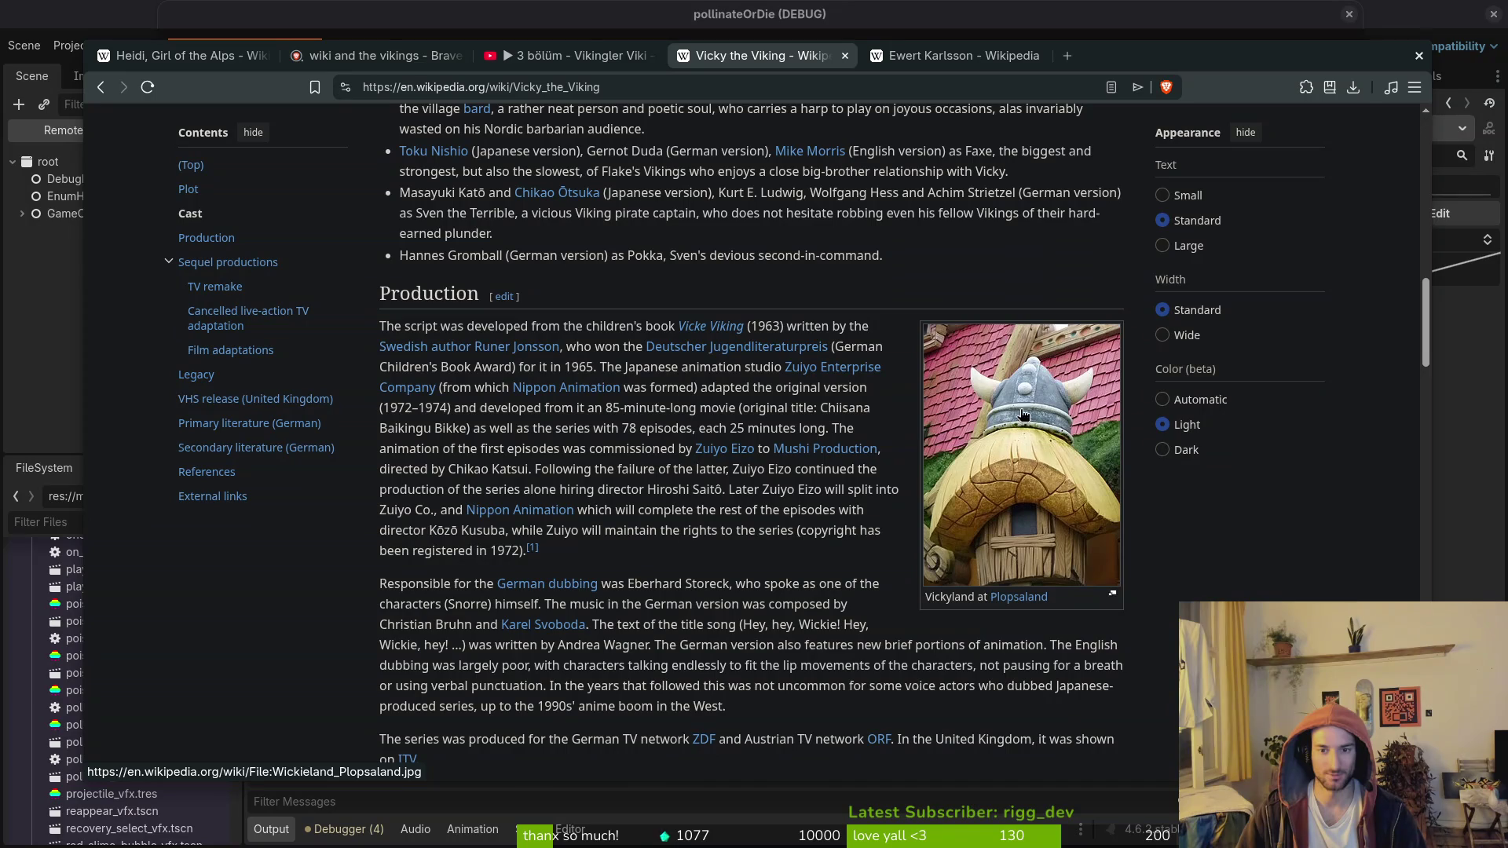
scroll(710, 434, down, 6)
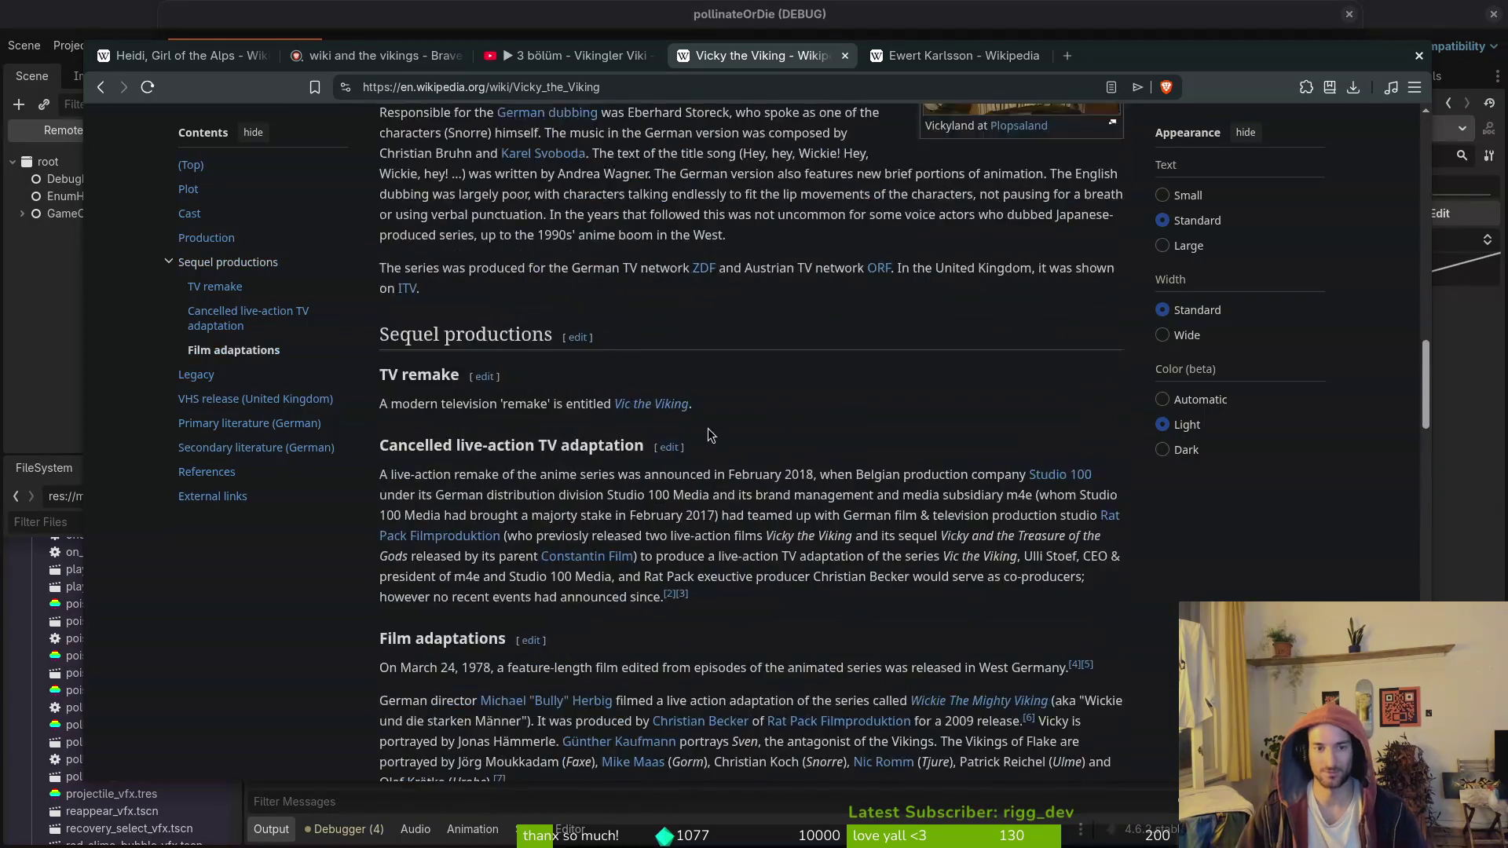
scroll(710, 434, up, 6)
click(844, 61)
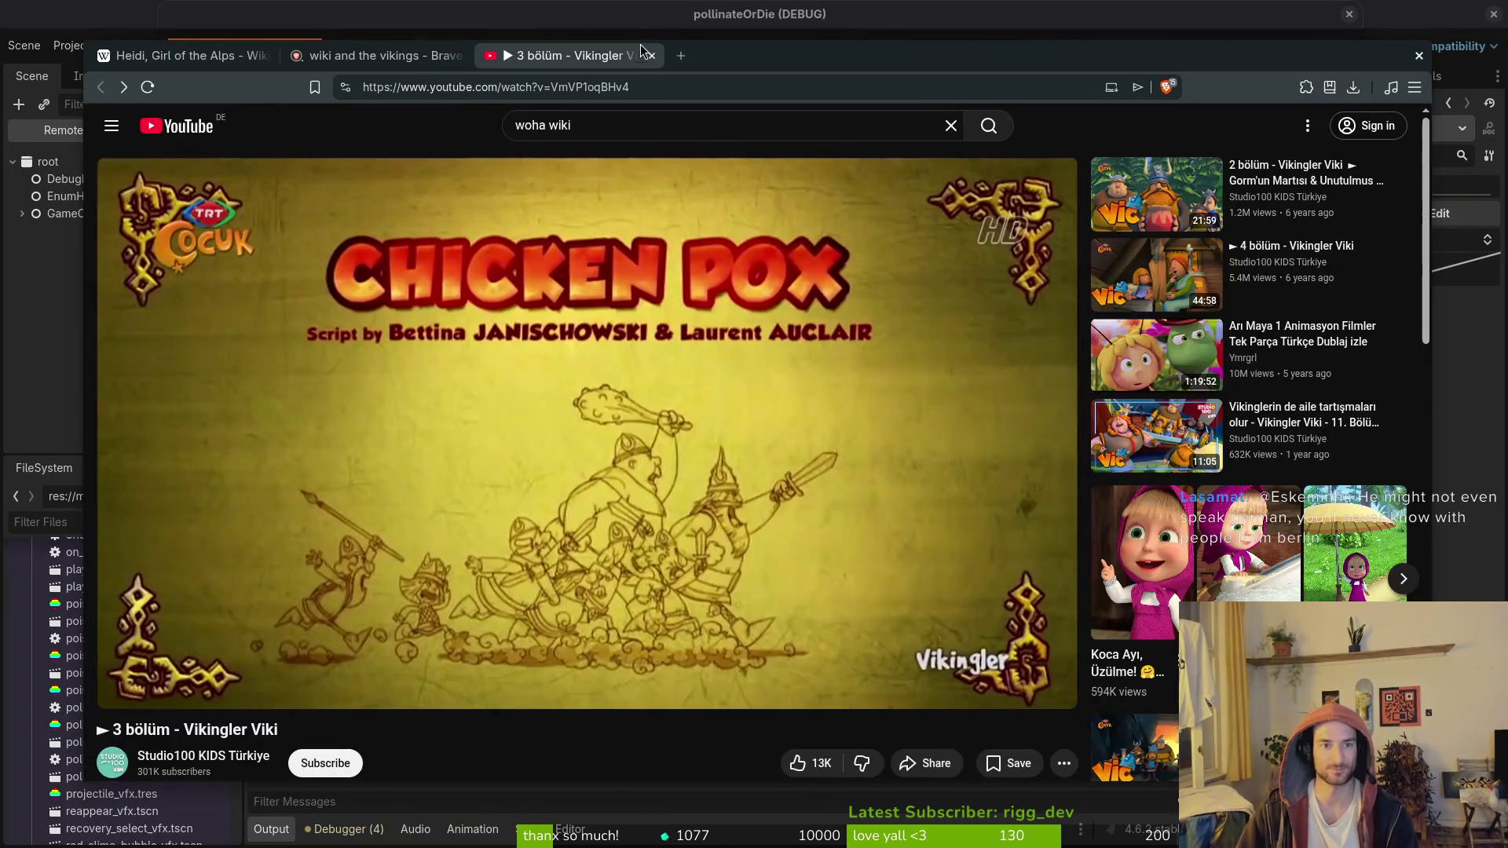
Step: Close the YouTube episode page and stop the running game
click(844, 61)
key(alt+Tab)
key(Escape)
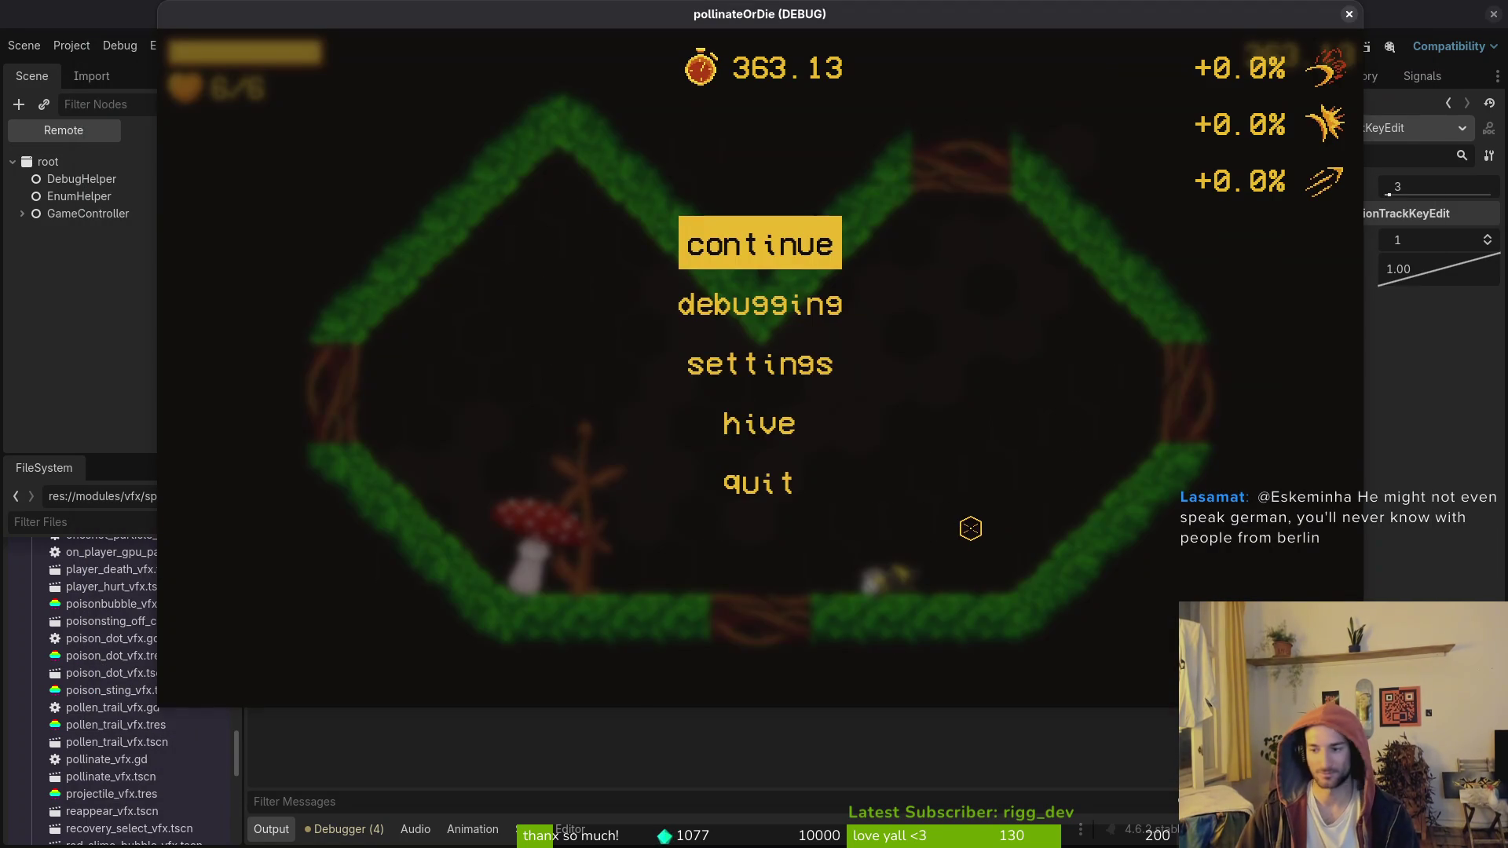
key(Escape)
click(1346, 15)
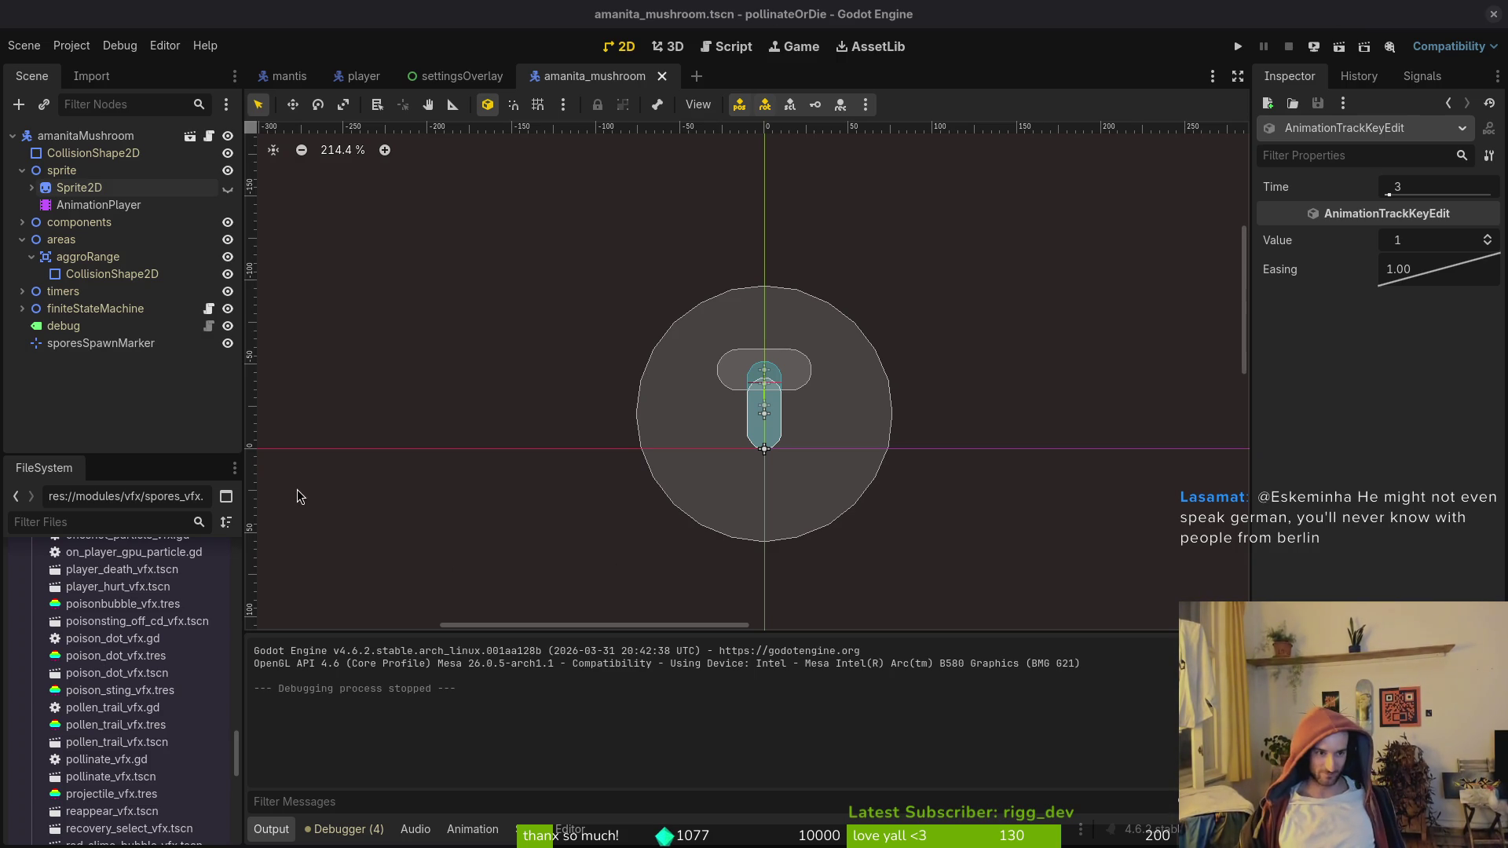
Step: Collapse the areas and sprite nodes and close the settingsOverlay and player scenes
click(22, 240)
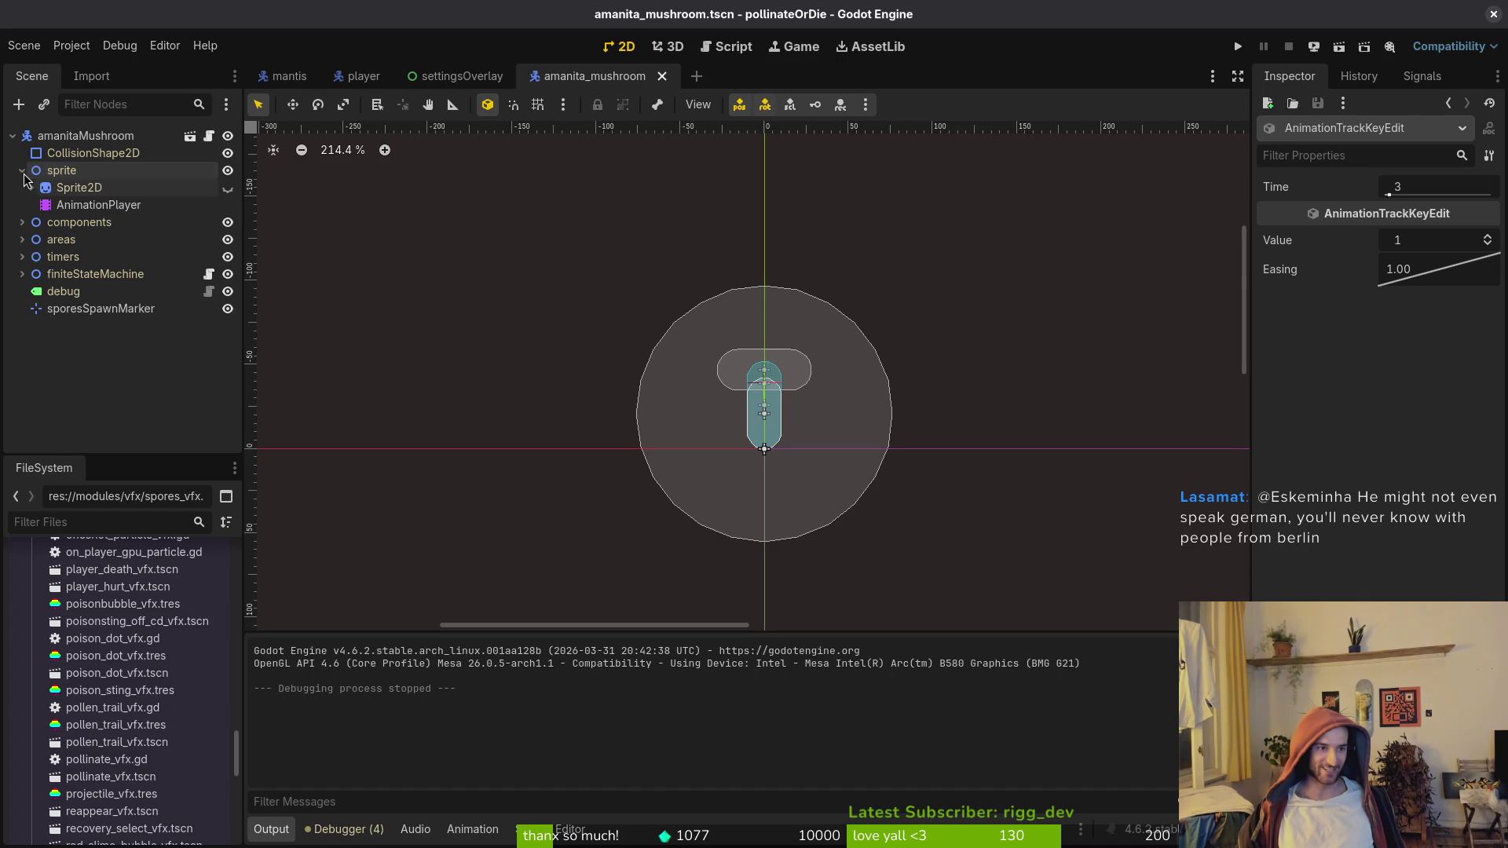
click(22, 171)
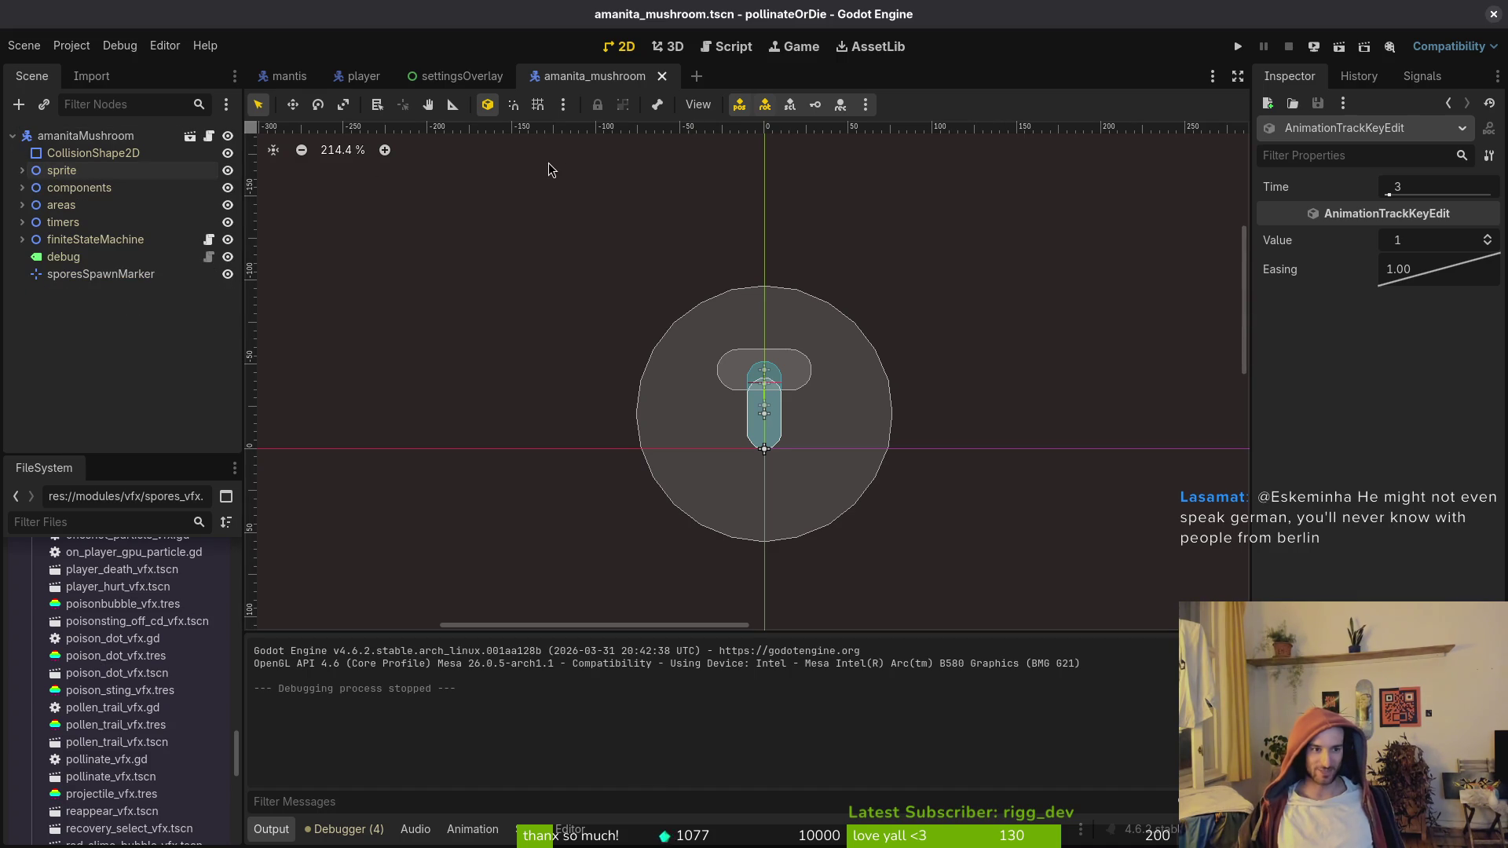
click(455, 77)
middle_click(428, 78)
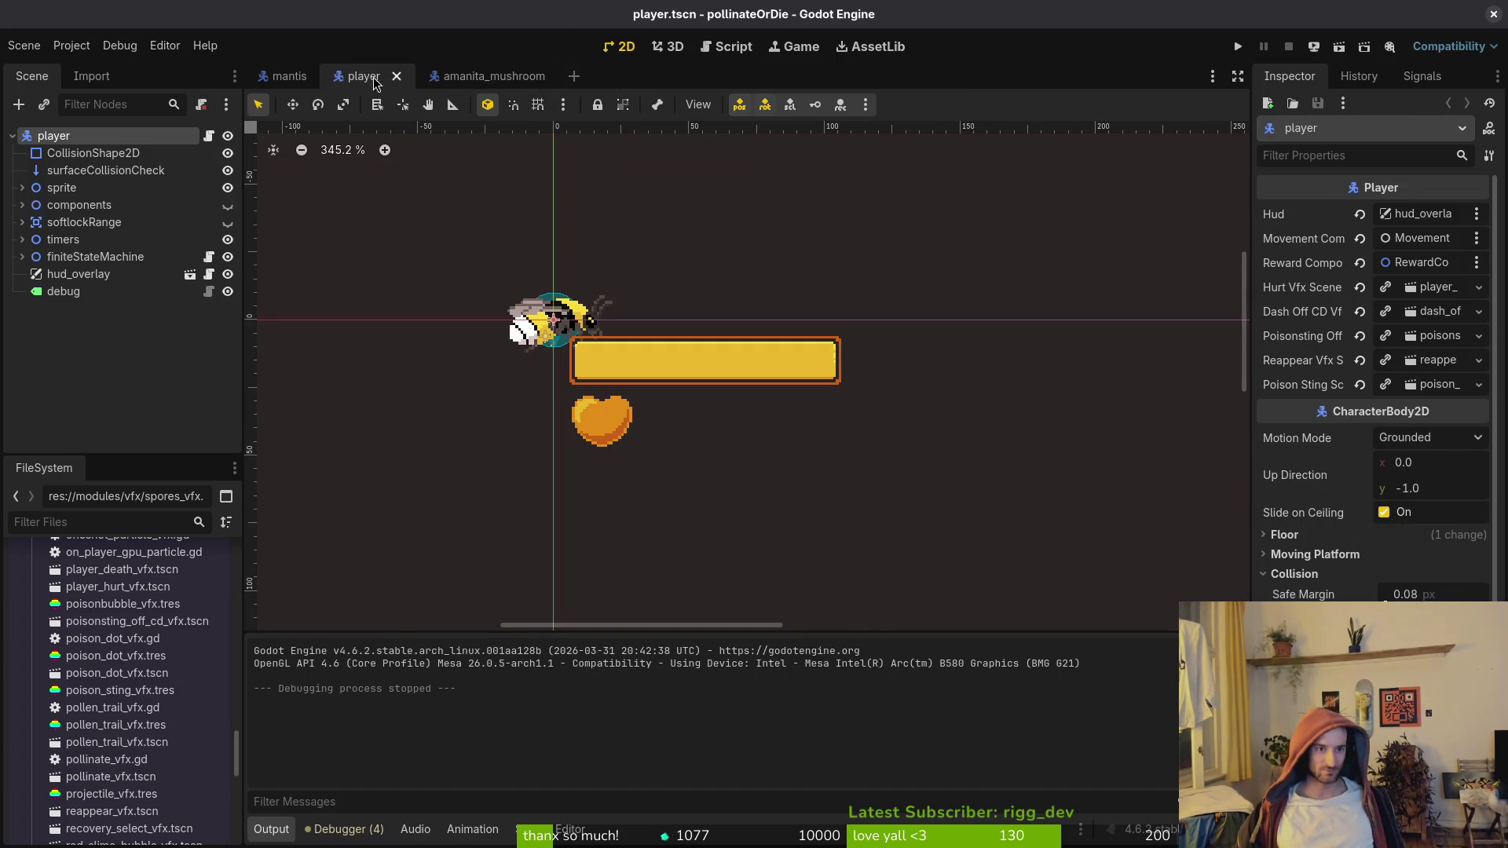
middle_click(375, 77)
Step: Playtest level 3-1 against the red mushroom, then quit and return to the amanita_mushroom scene
click(1237, 47)
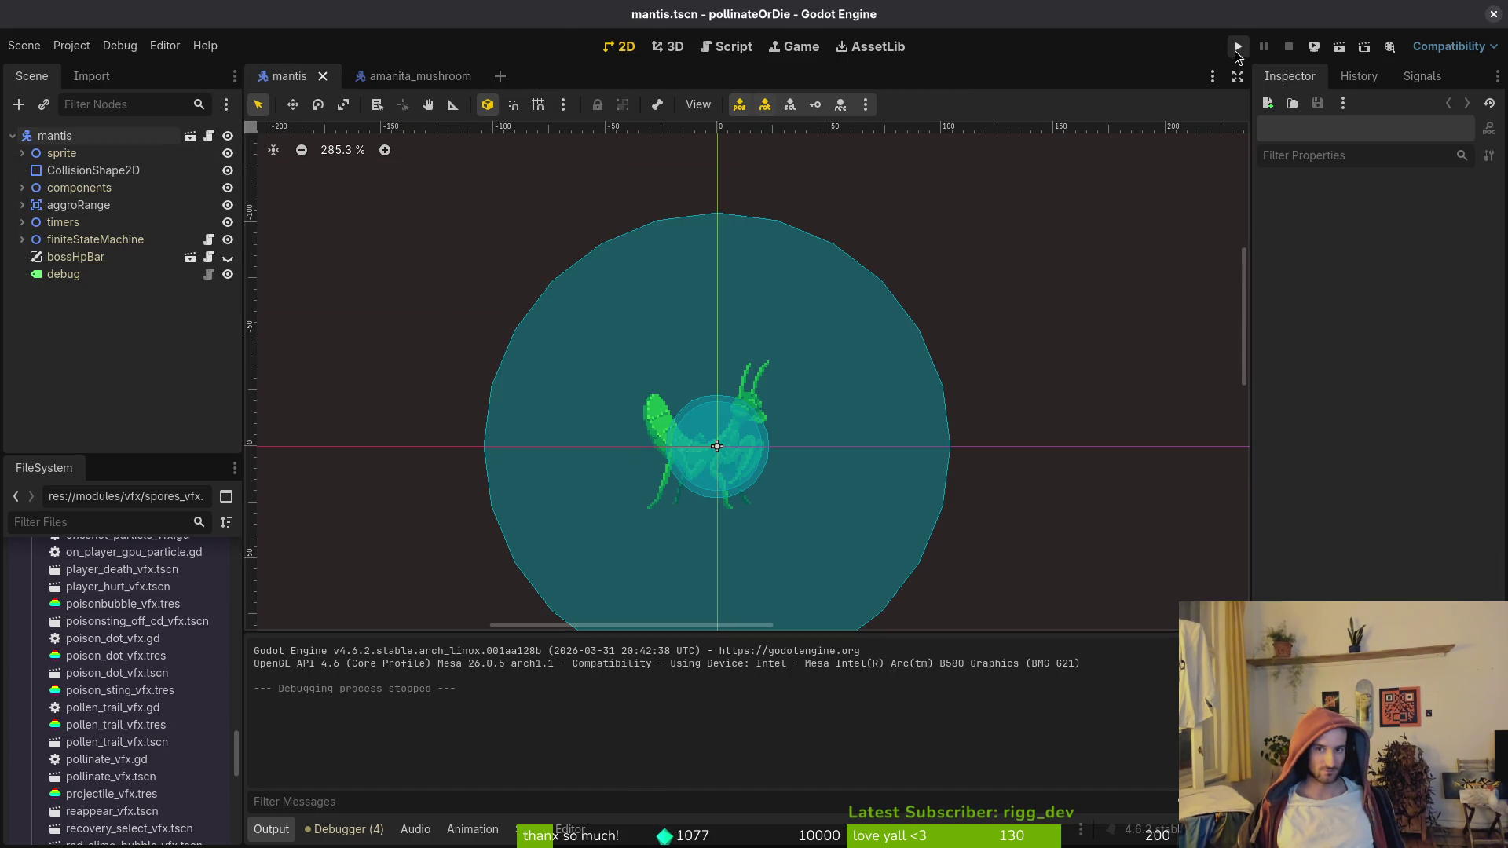
key(Return)
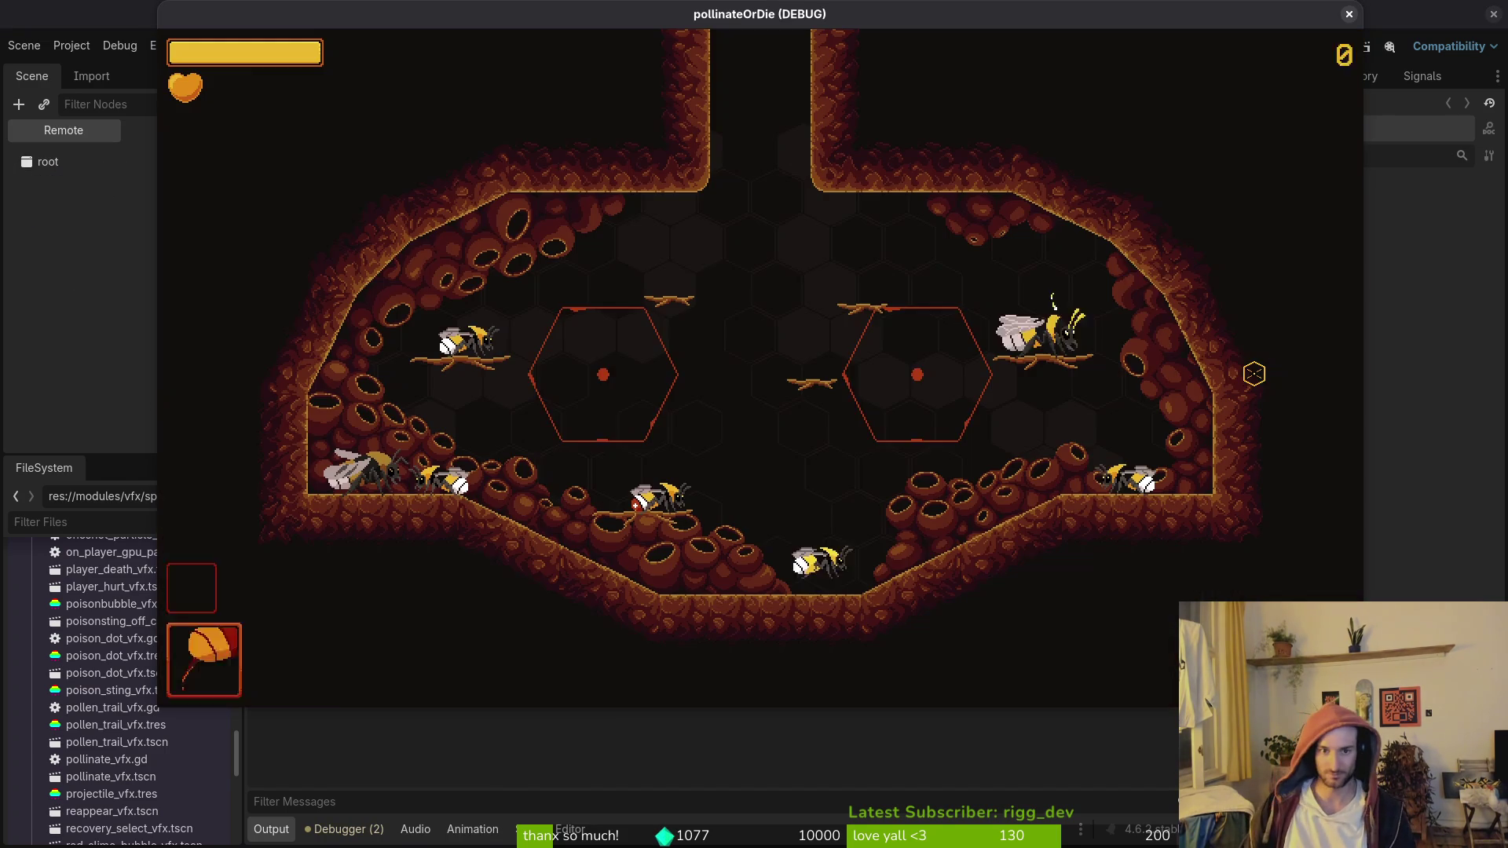
key(space)
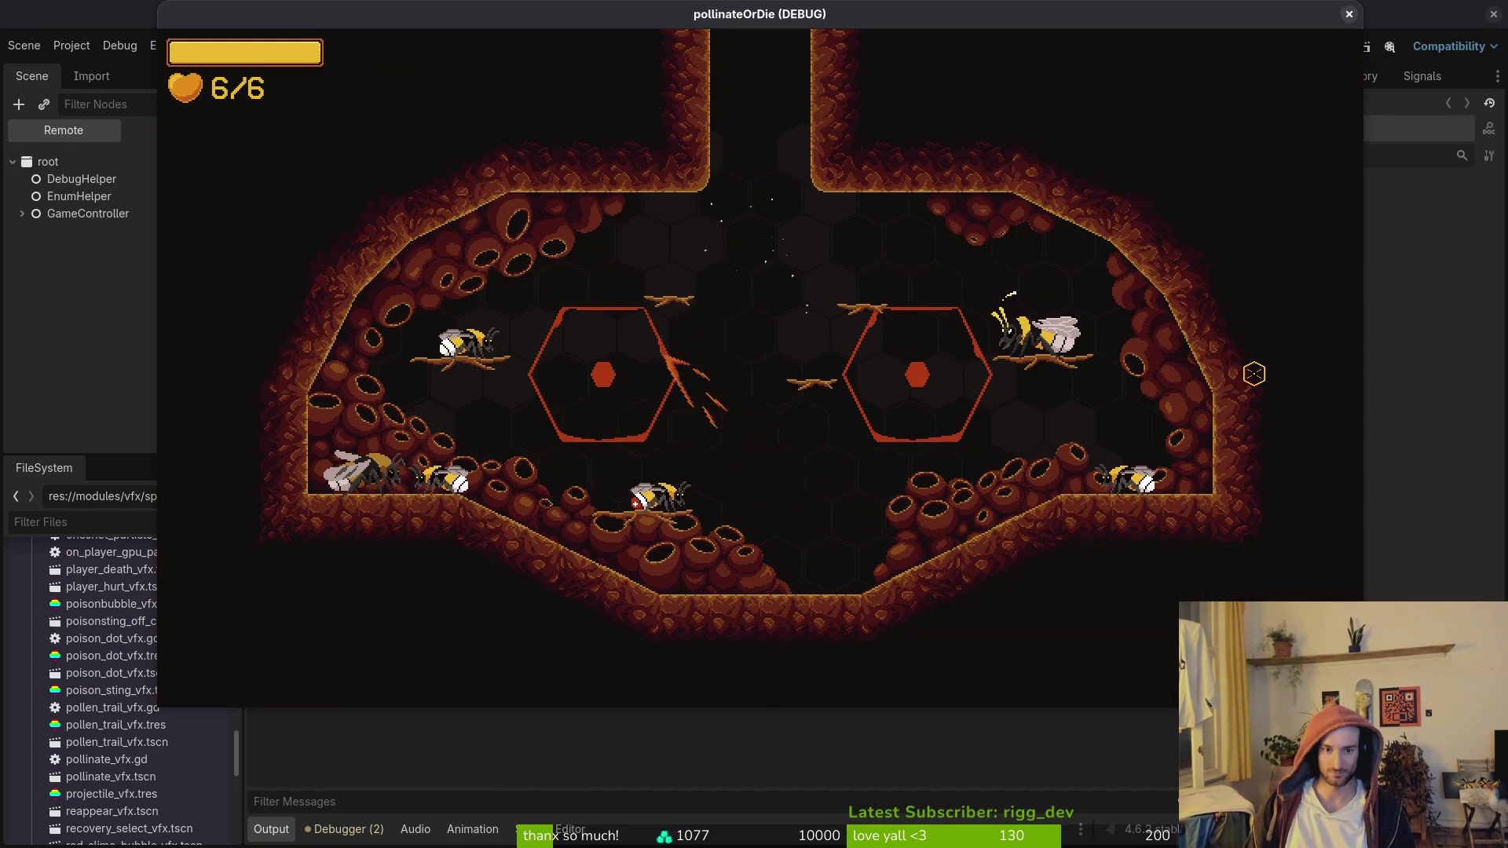
key(Escape)
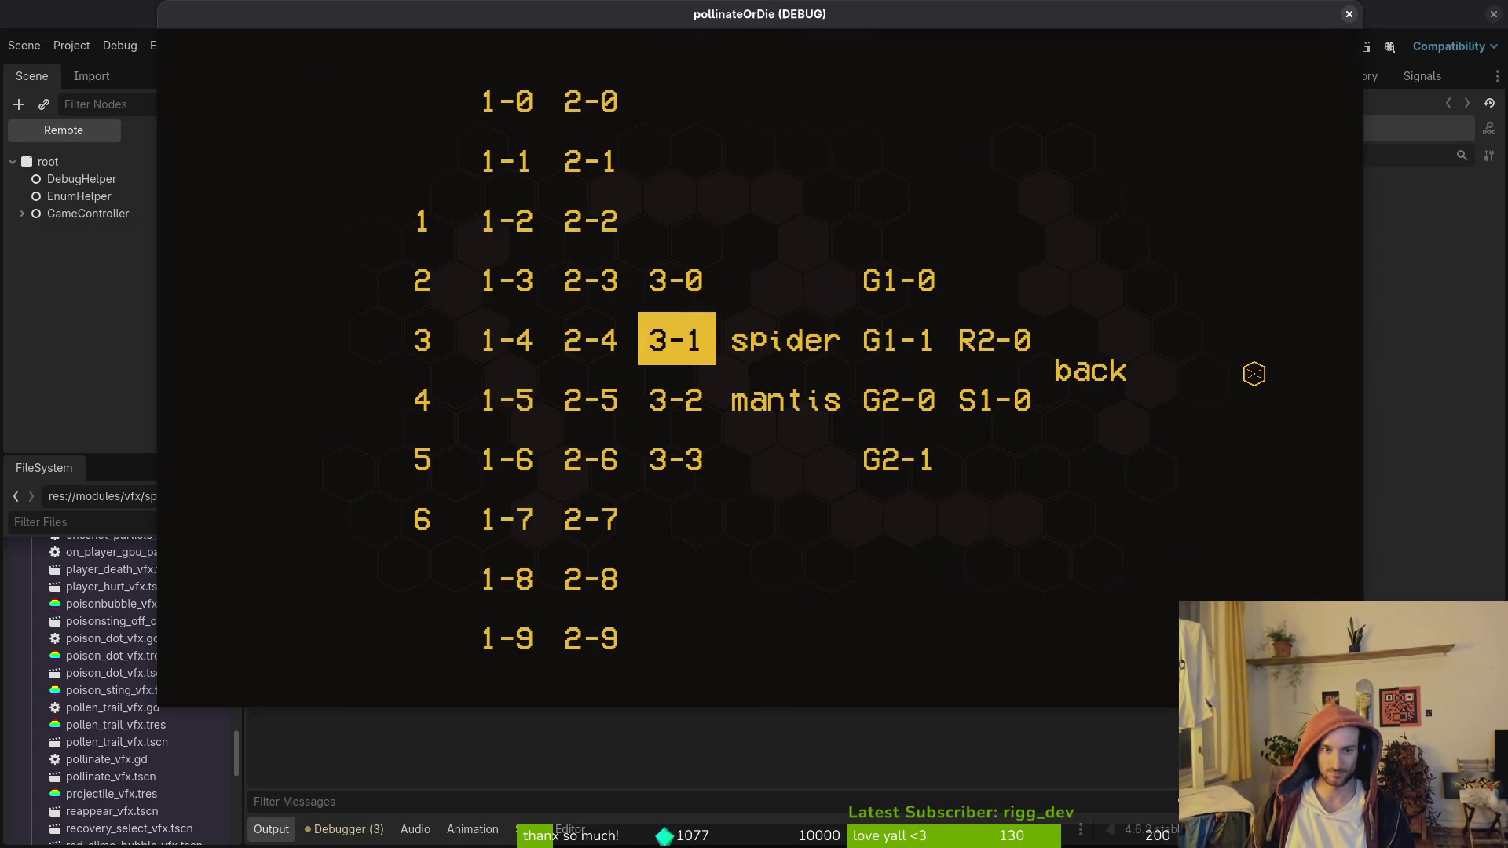
key(Return)
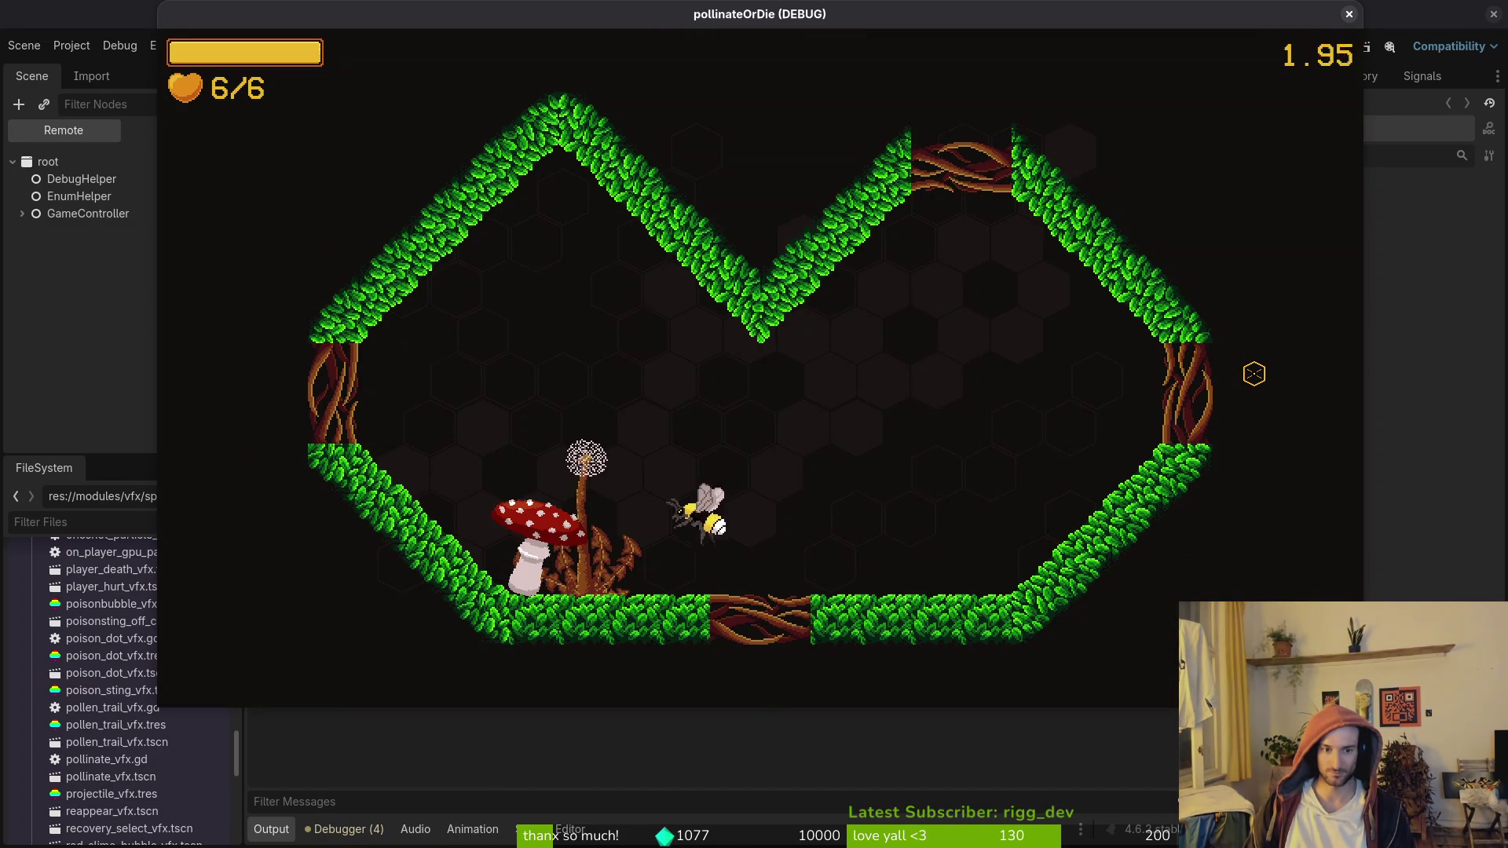
key(space)
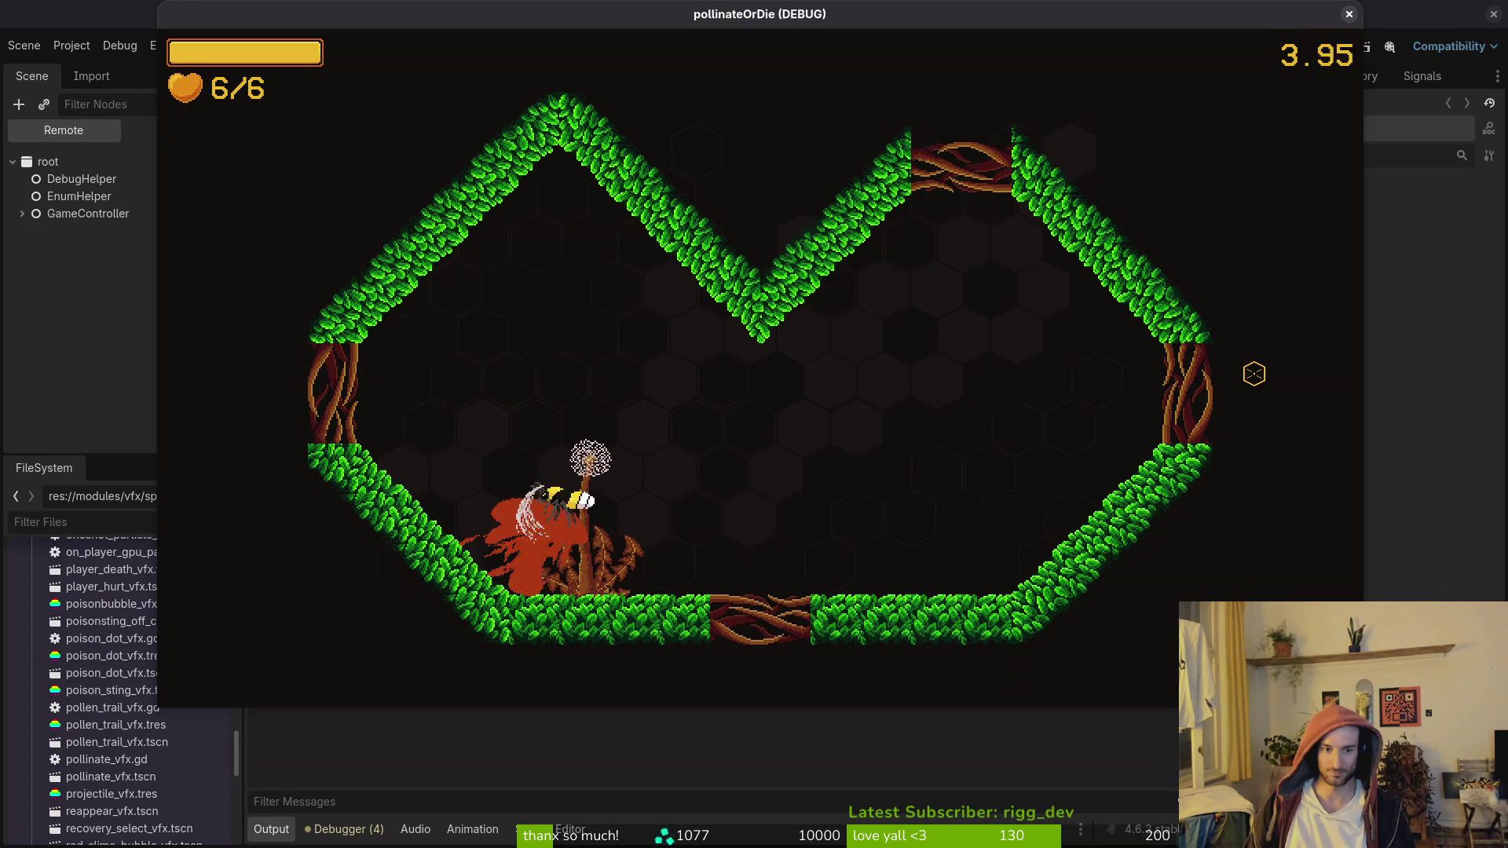
key(Escape)
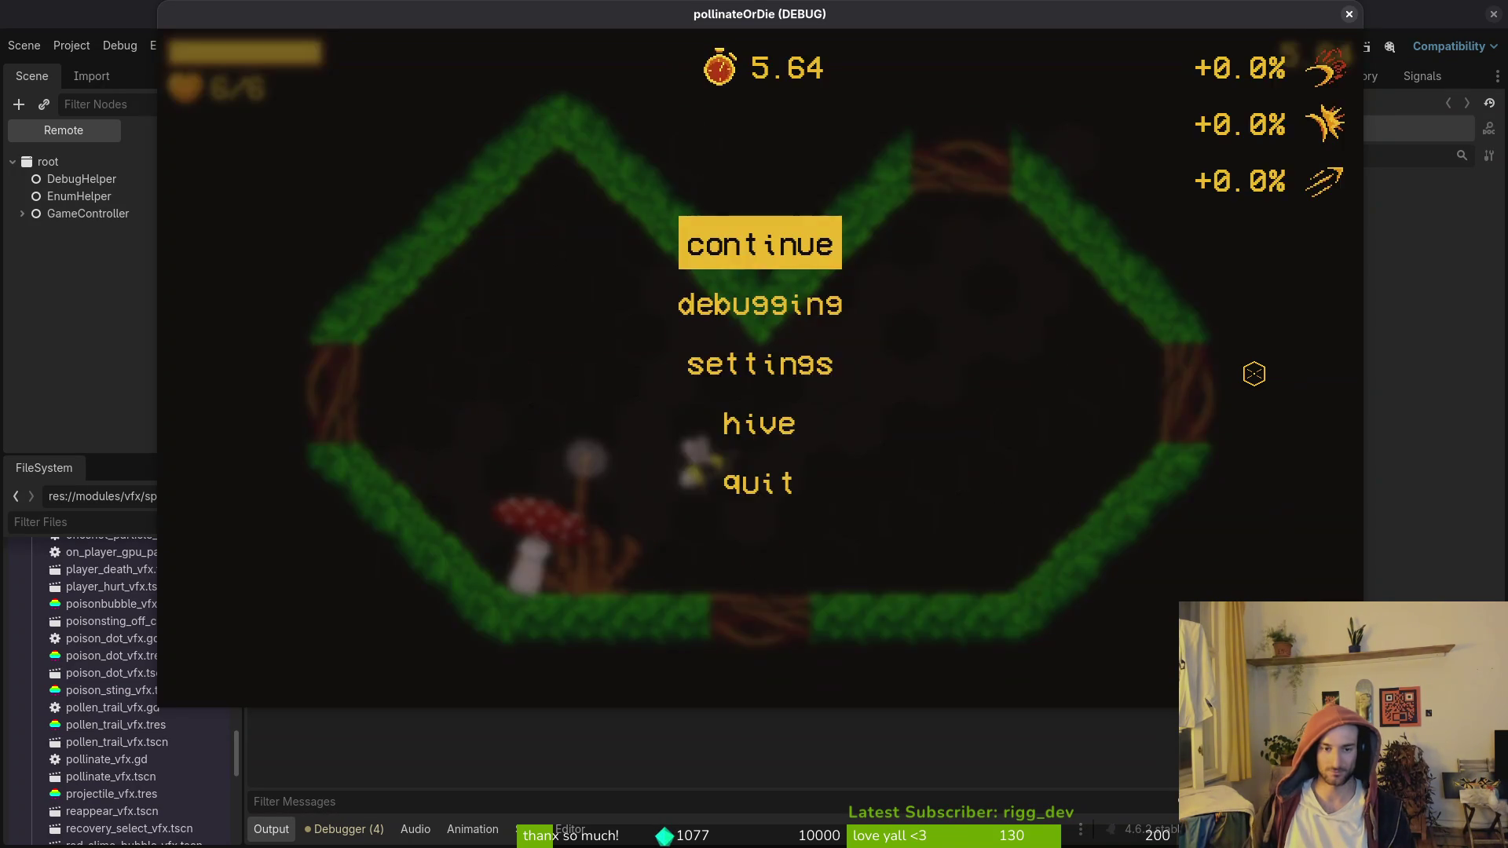
key(F8)
click(399, 76)
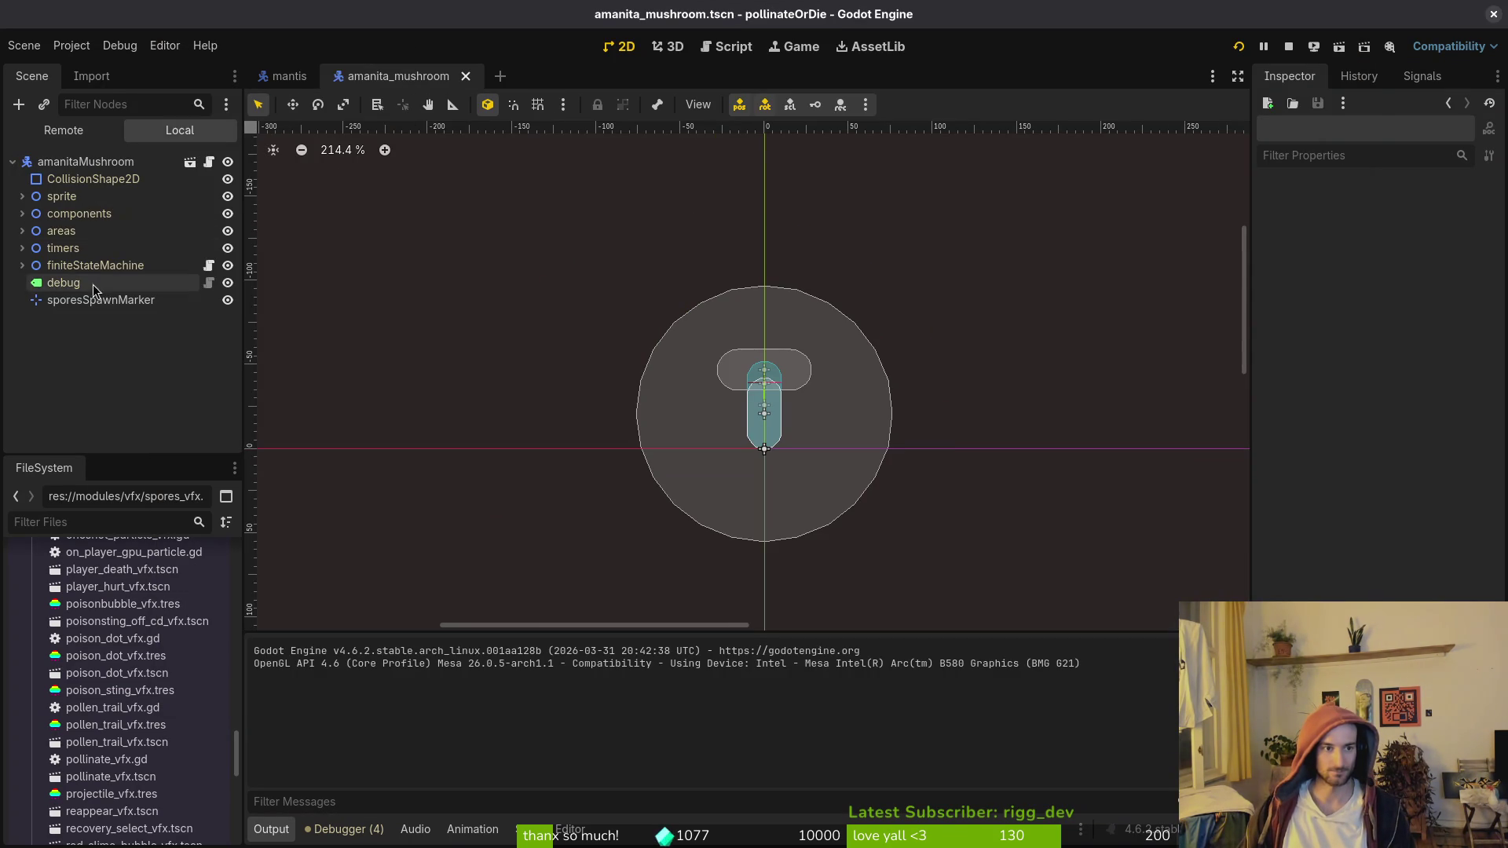
Step: Set the sporesCd timer's wait time to 3 seconds
click(22, 248)
click(81, 283)
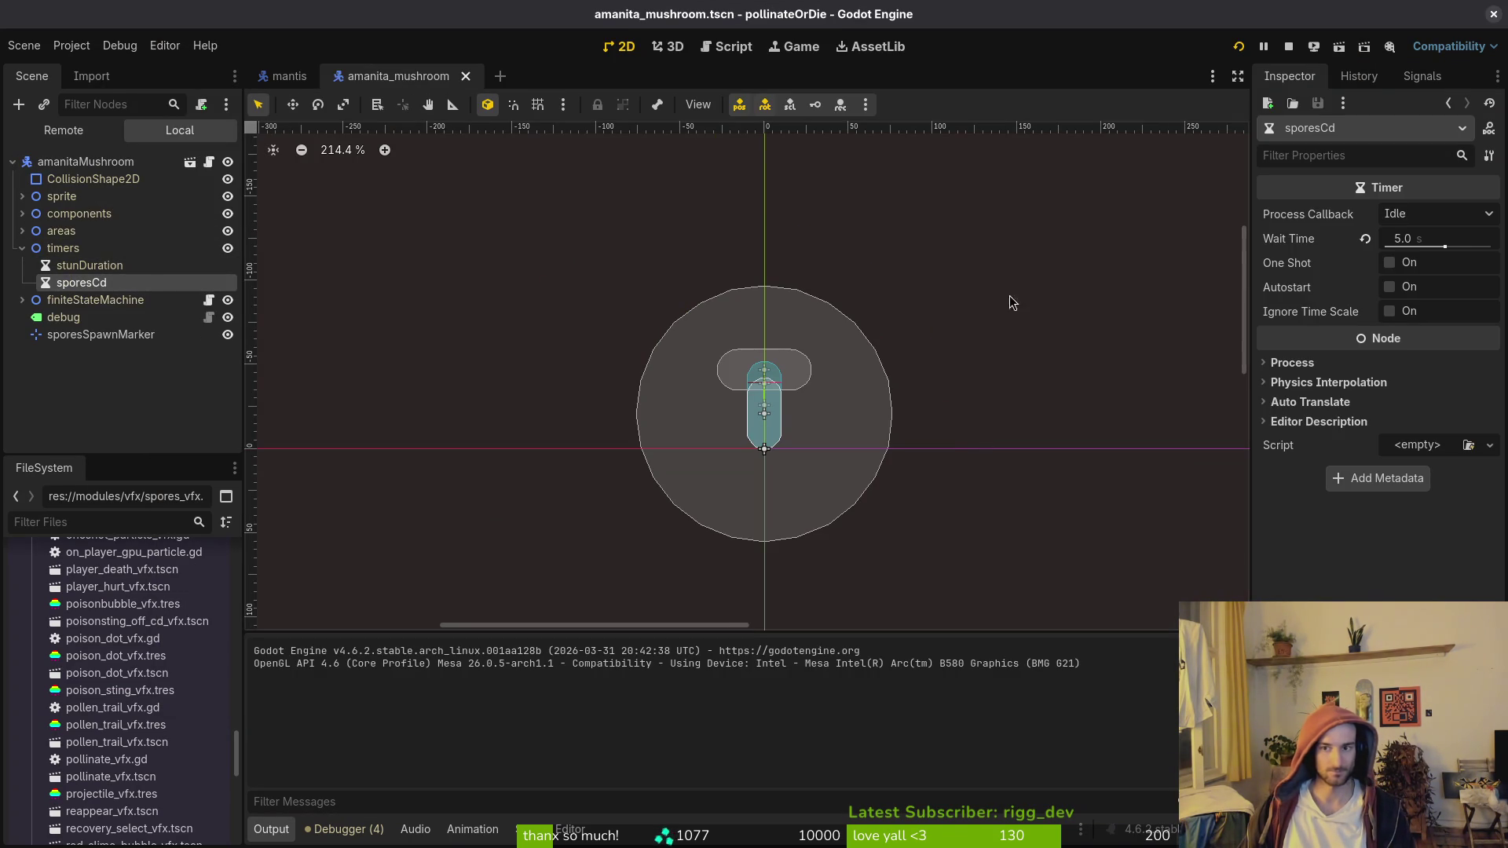
click(1445, 238)
text(3)
key(Return)
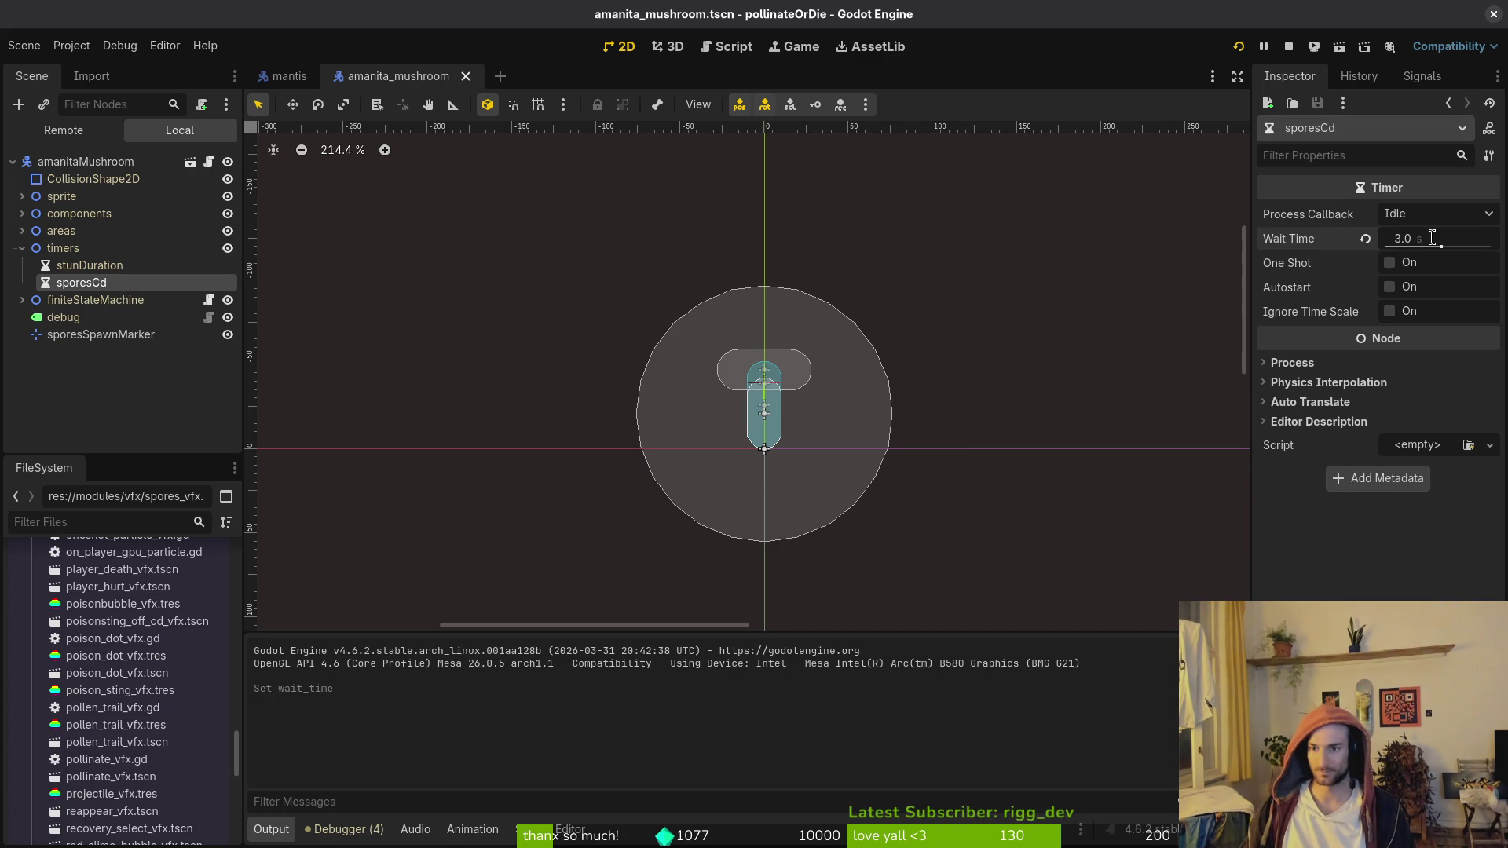
Step: Run the game and load the mushroom level from the debug level-select menu
click(1238, 46)
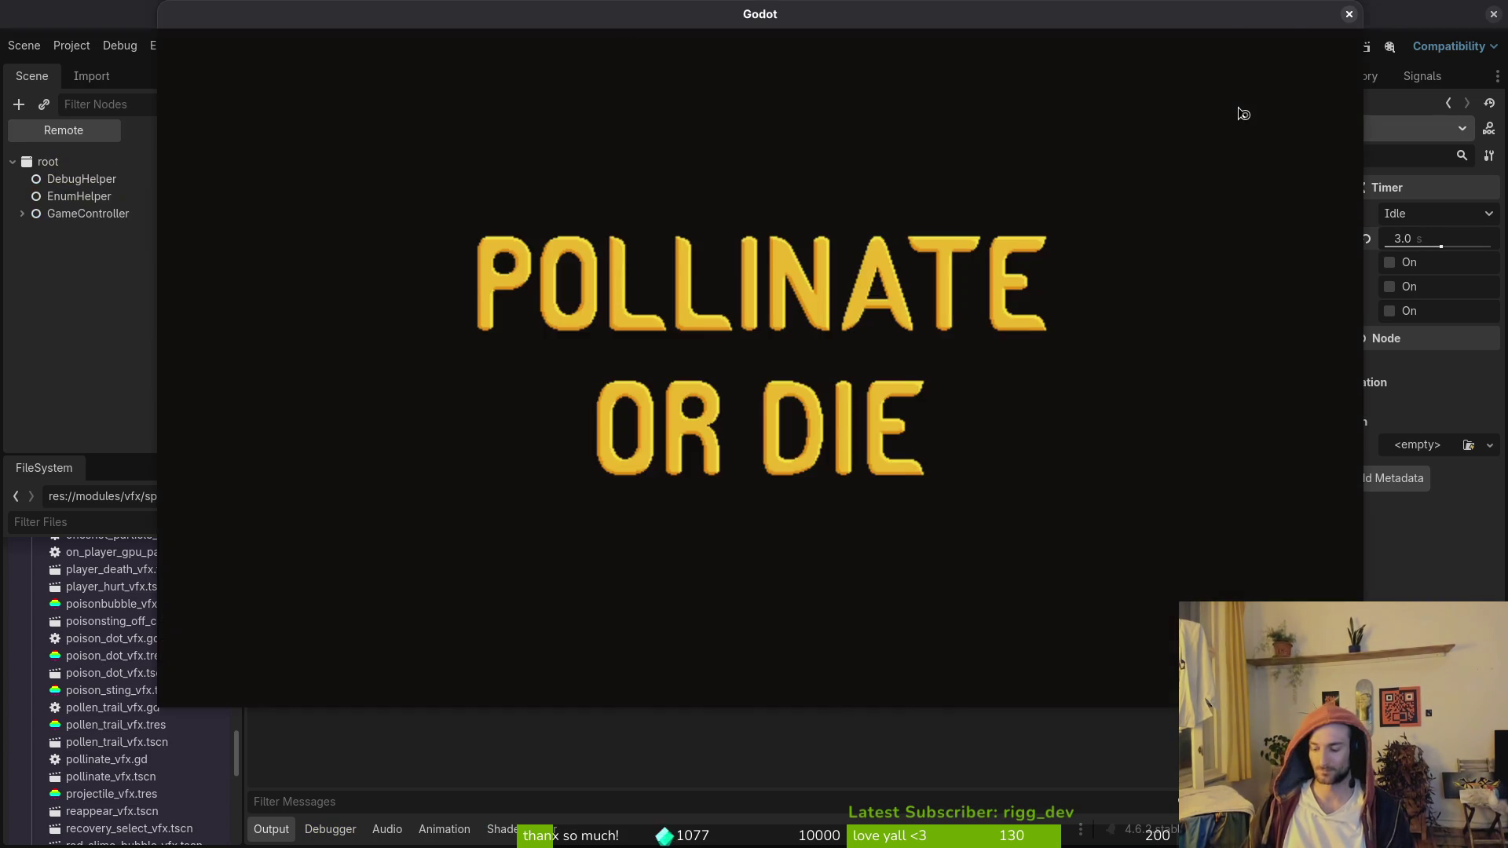
key(Return)
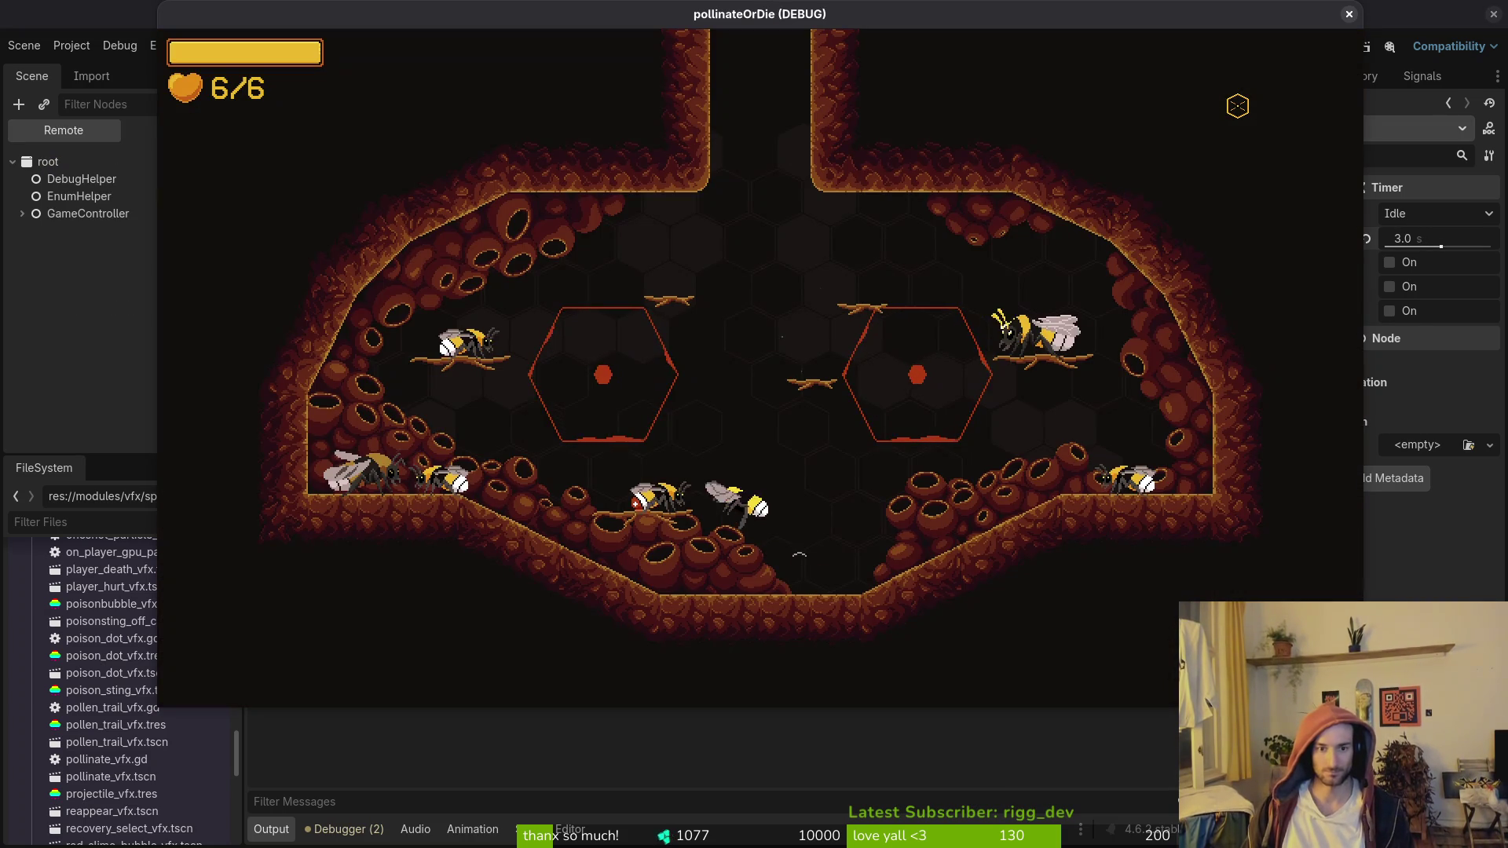
key(F1)
key(Return)
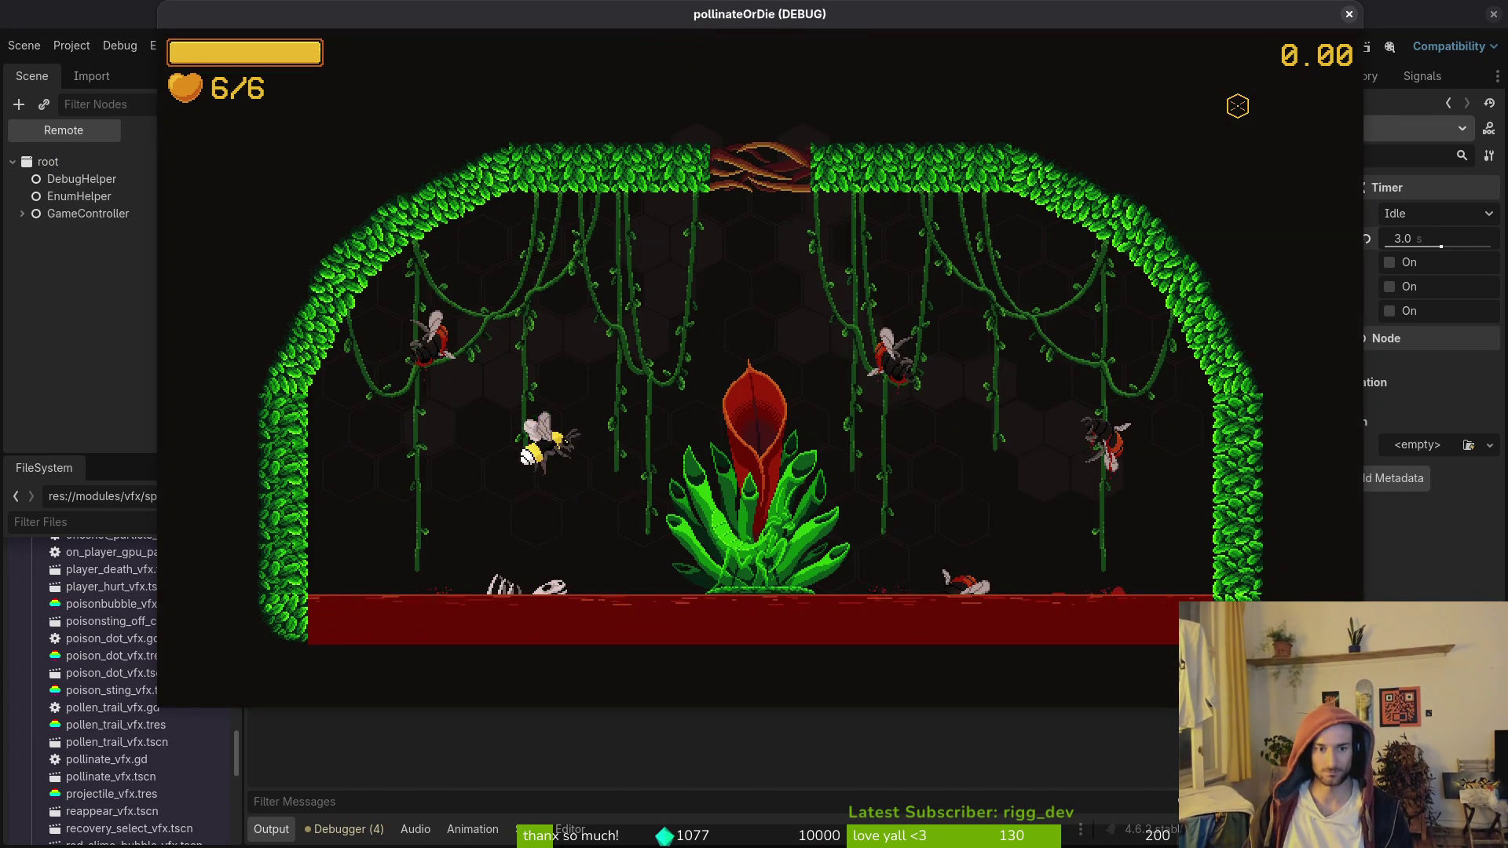
key(F1)
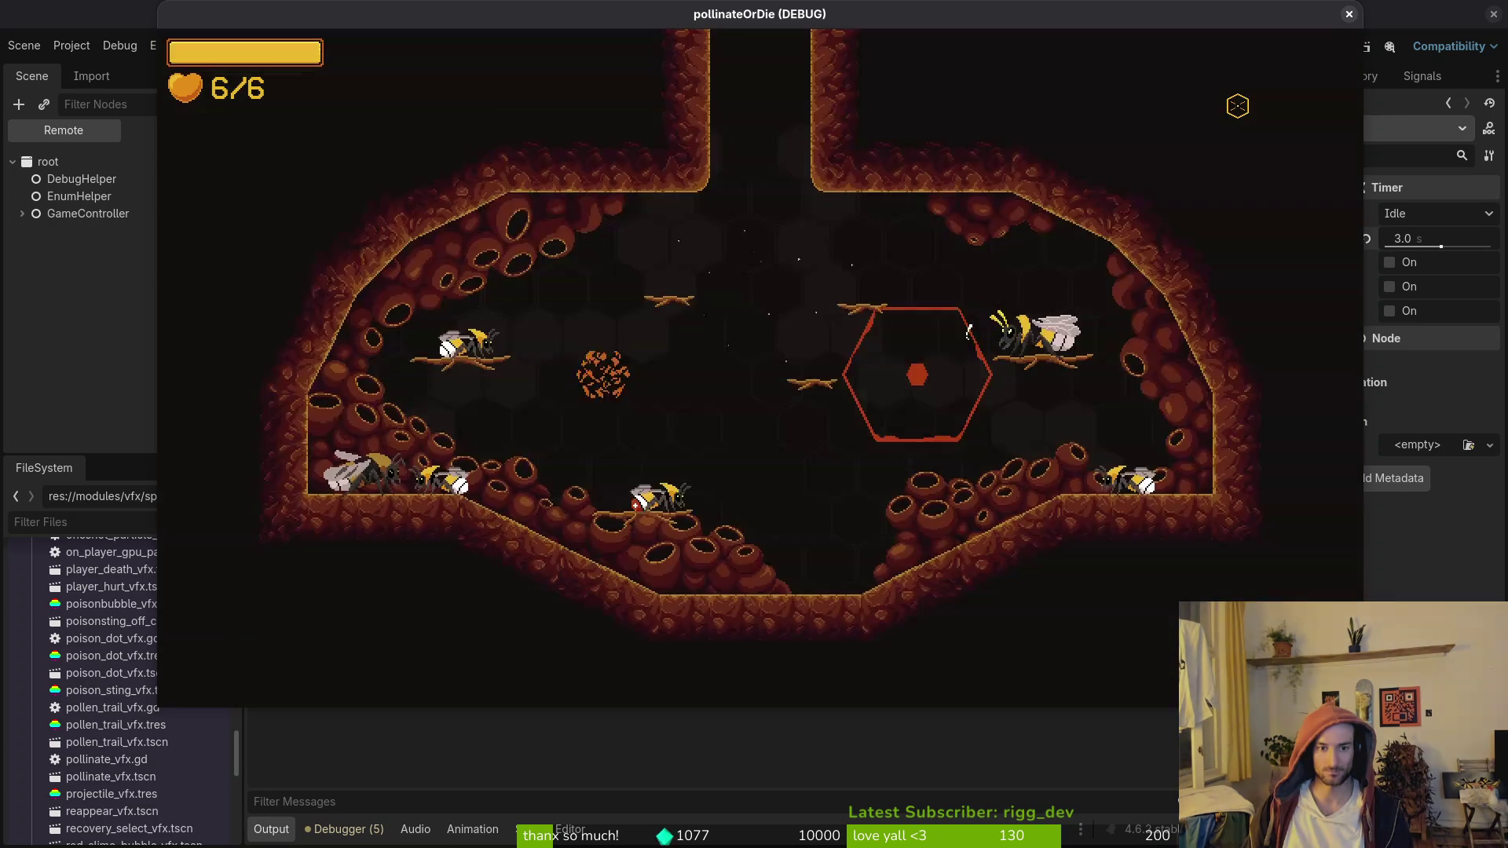
key(F1)
key(Left)
key(Return)
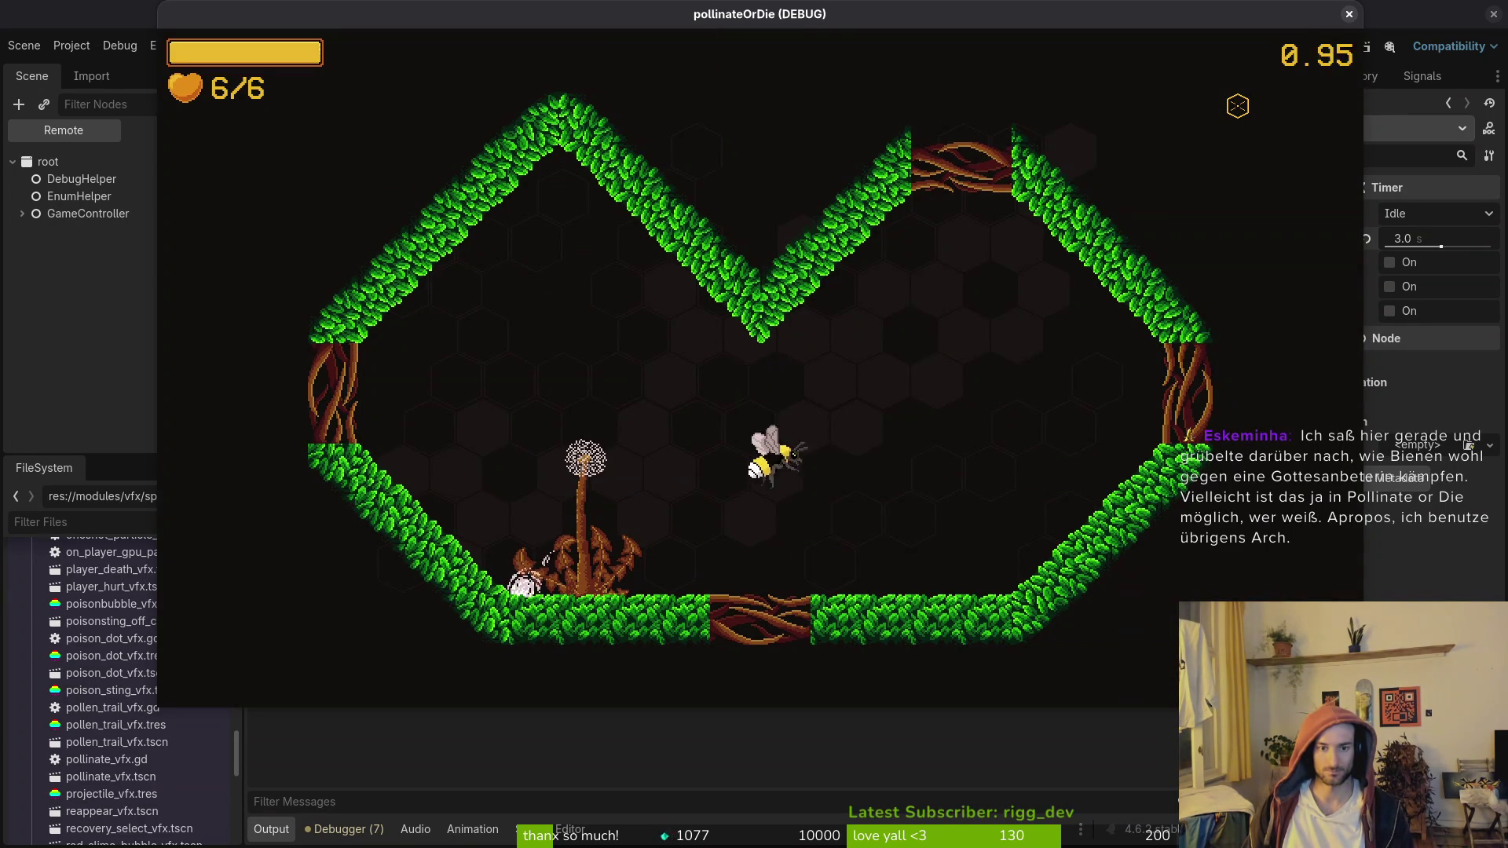
Step: Fight the Amanita mushroom, darting in and out until it bursts
key(Down)
key(Left)
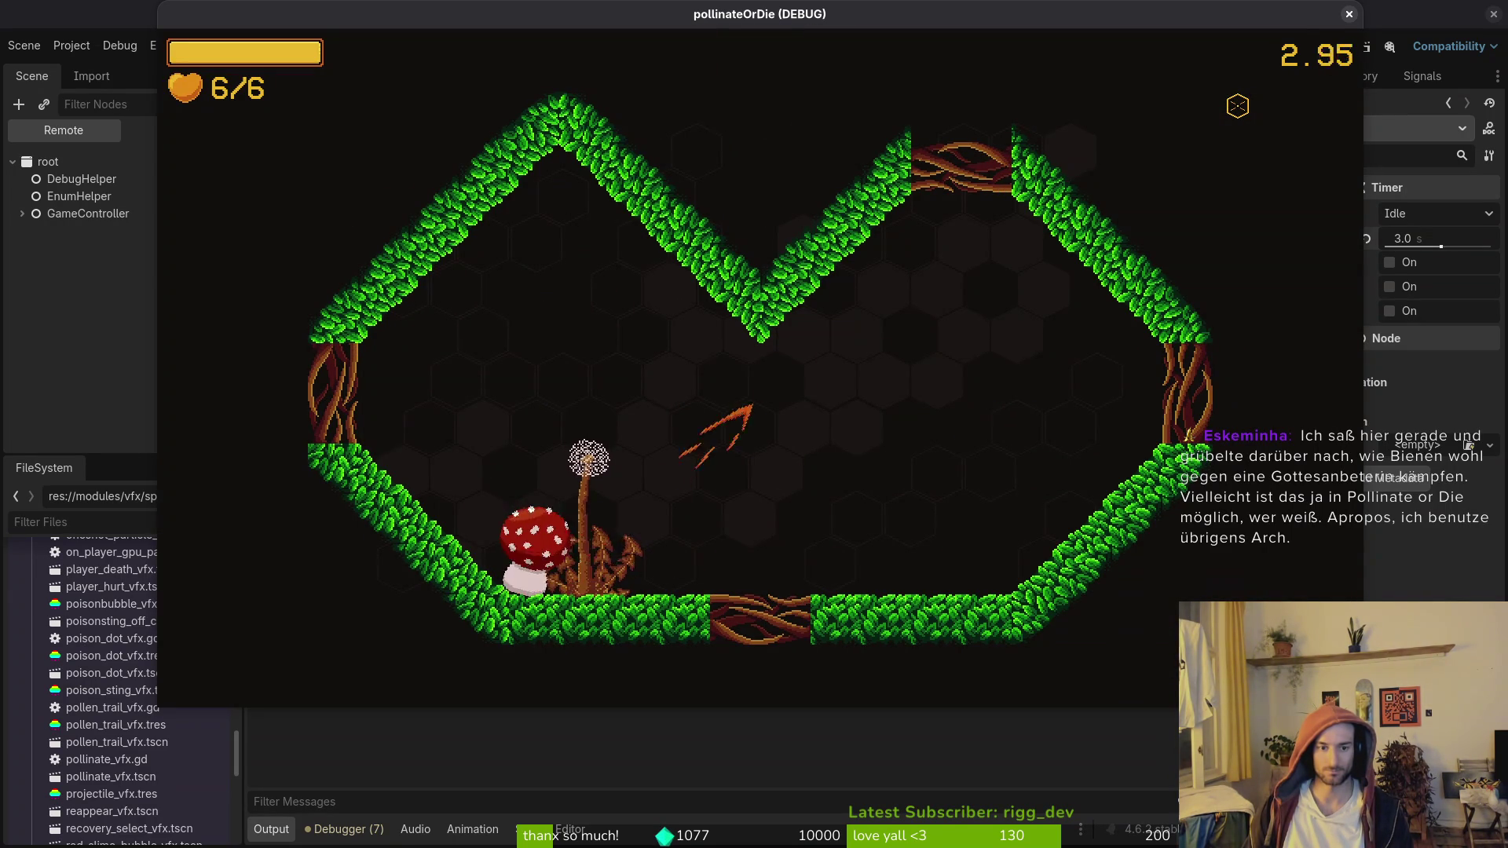
key(Left)
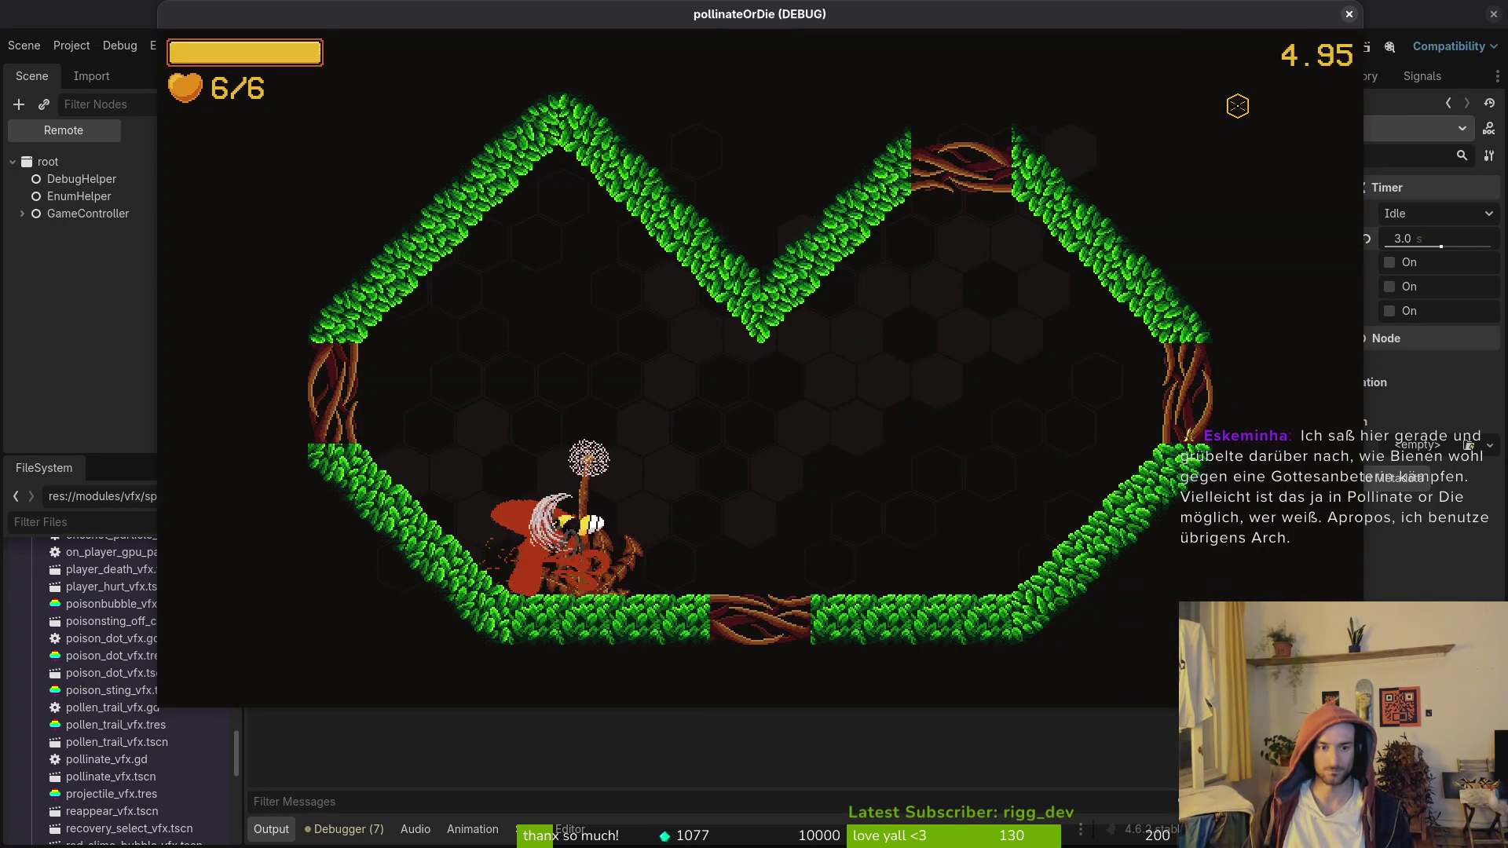
key(Right)
key(Left)
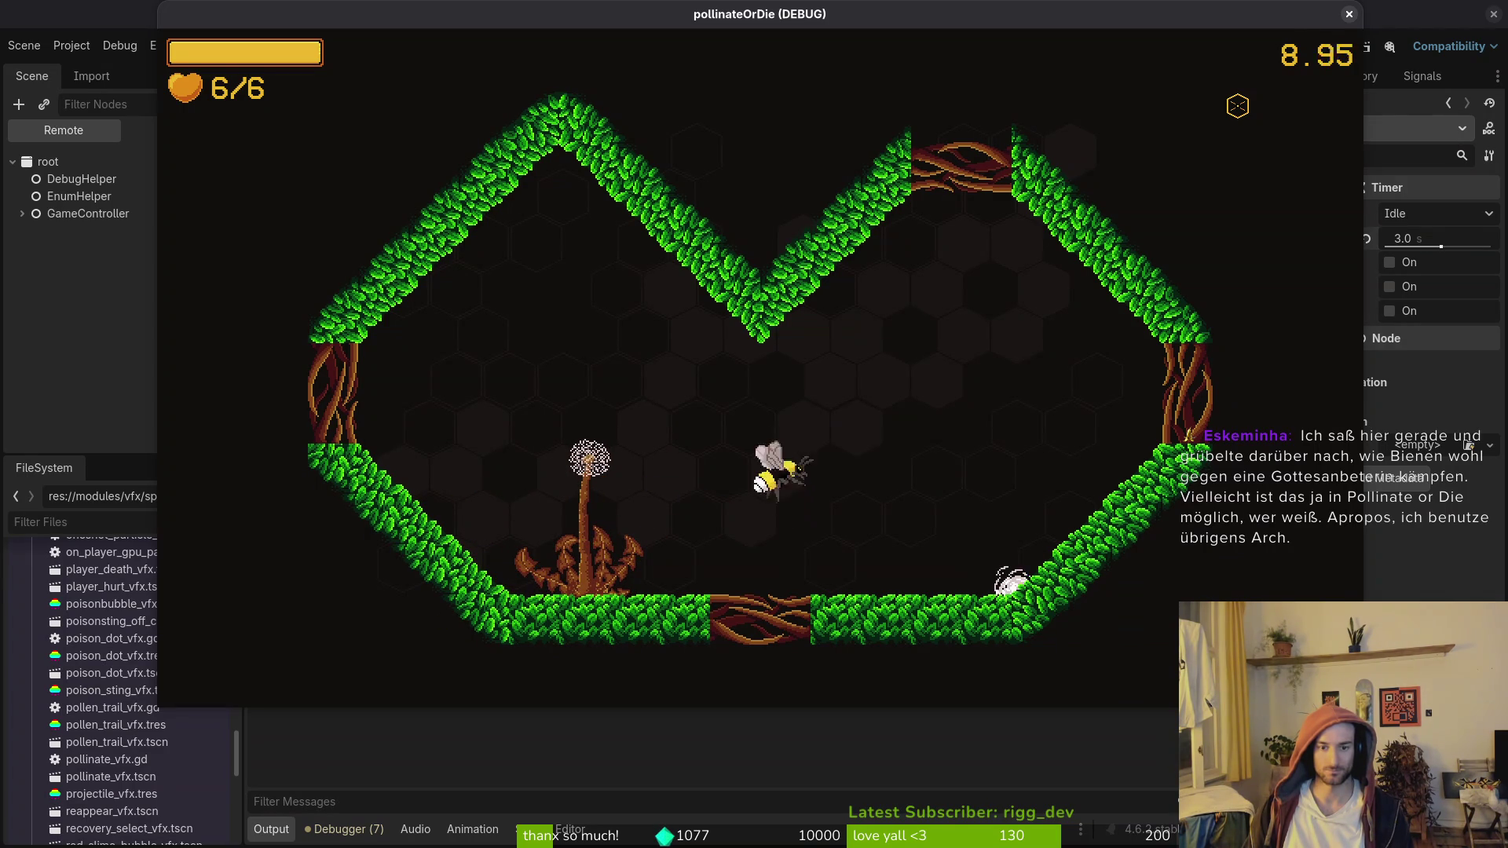
key(Right)
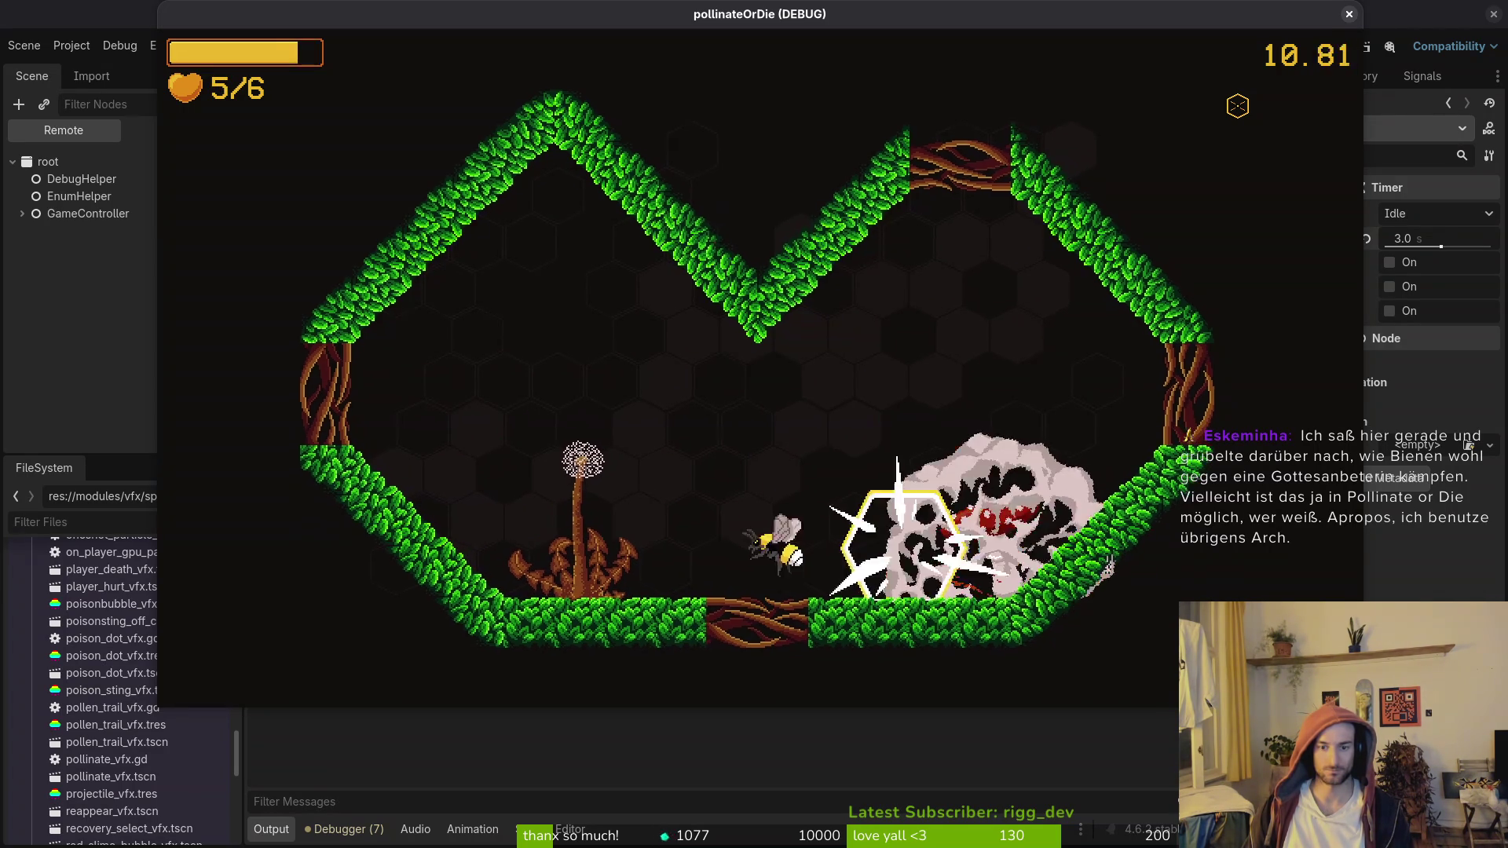
key(Right)
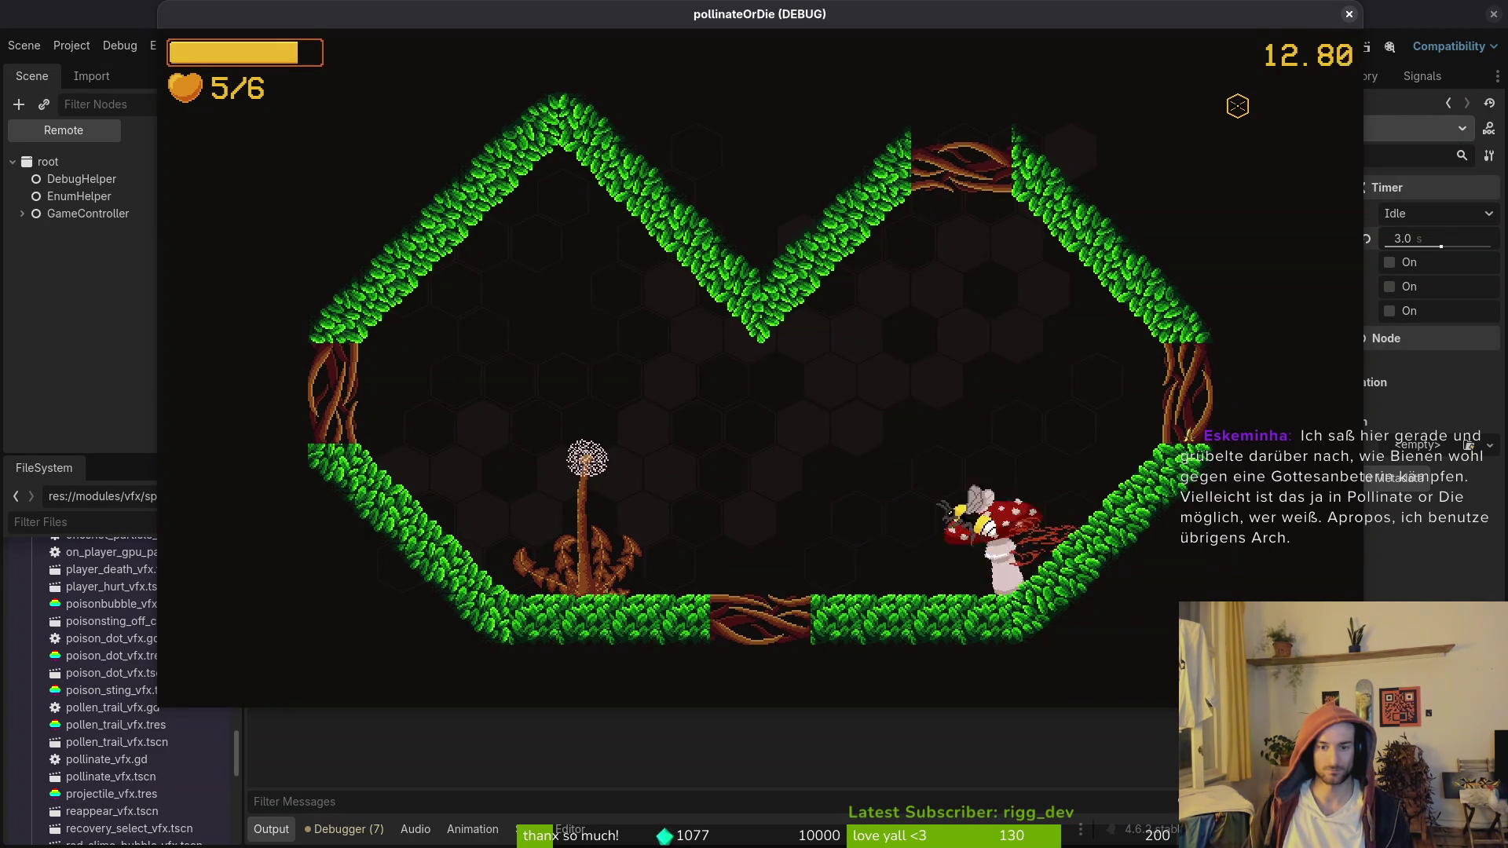
key(Left)
key(Right)
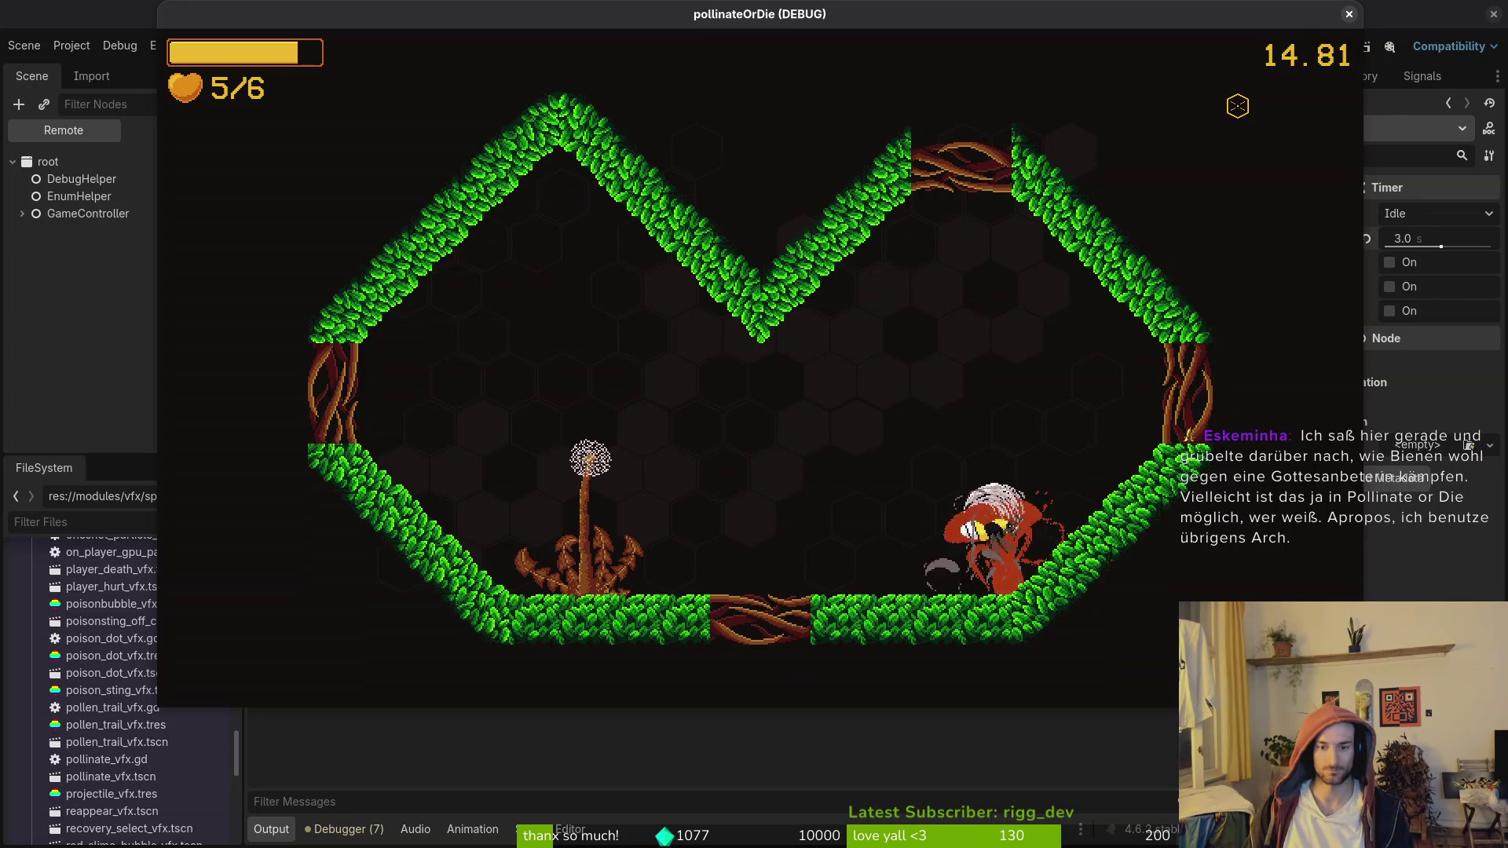
Step: Leave through the top opening and attack the mosquito and spider around the spiked platform
key(Left)
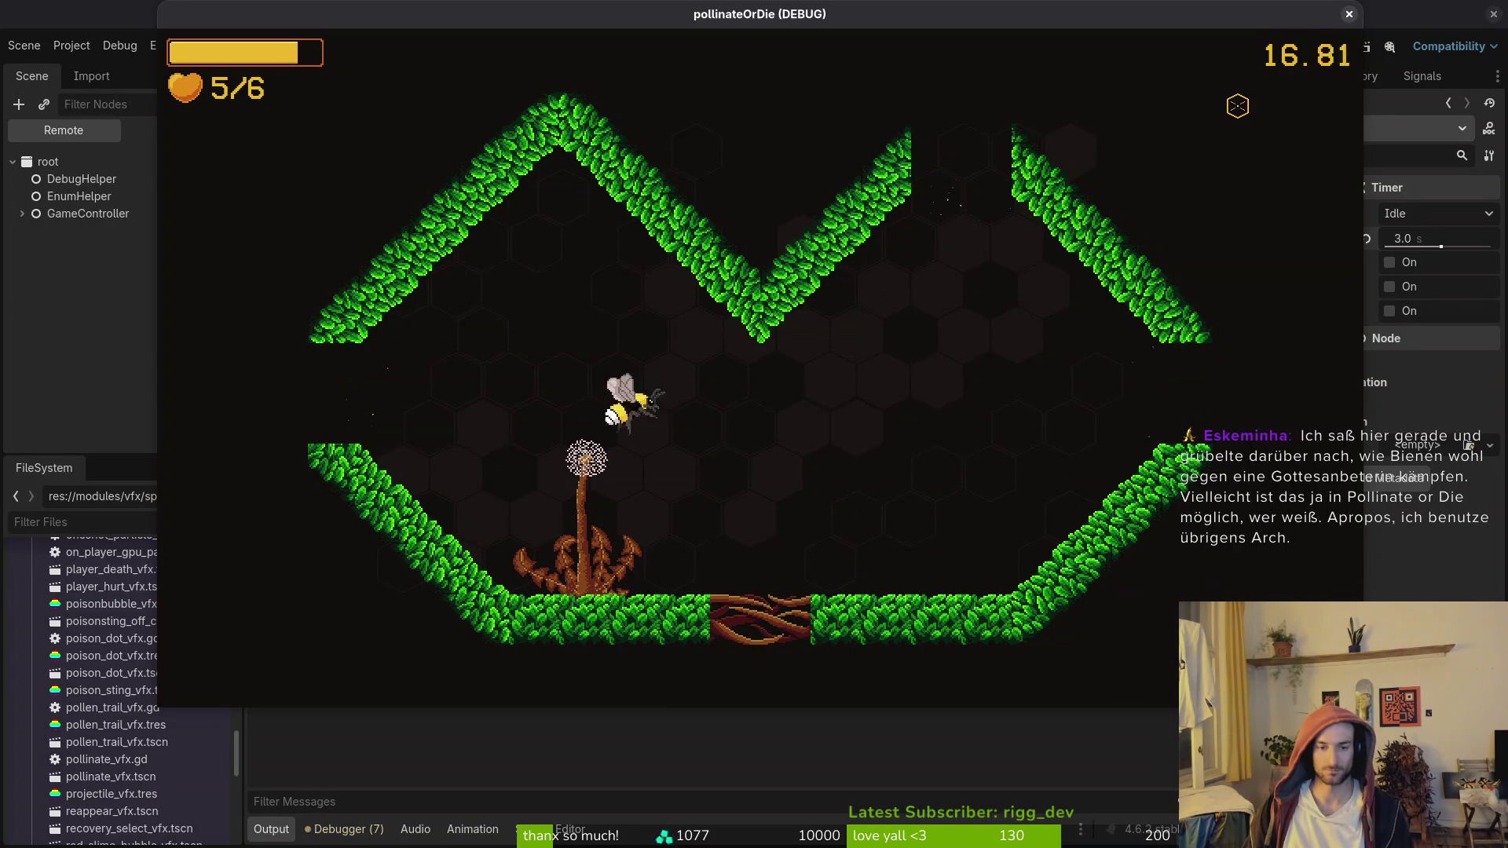
key(Right)
key(Up)
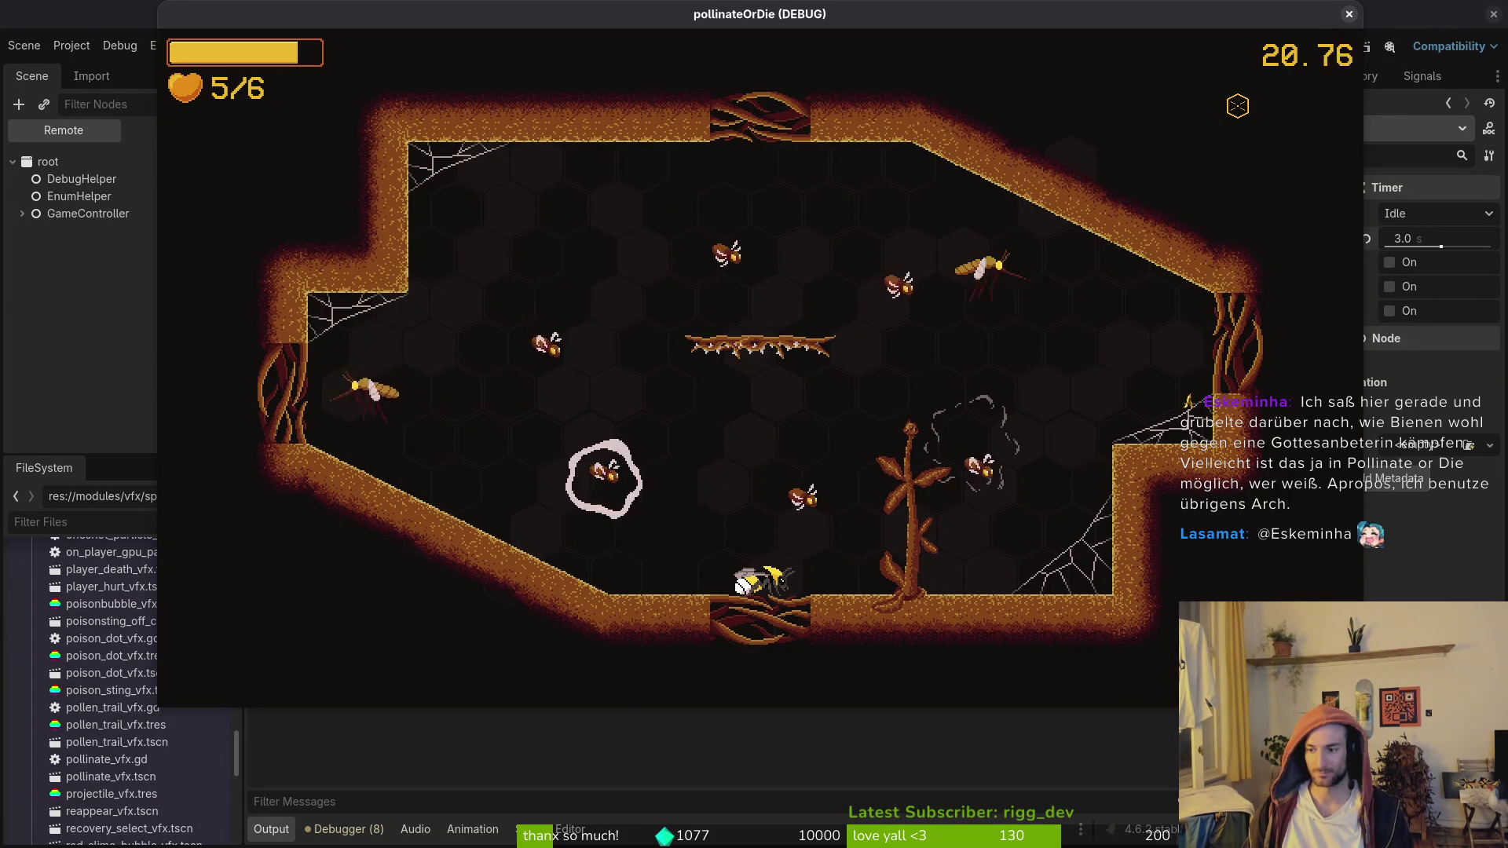
key(Up)
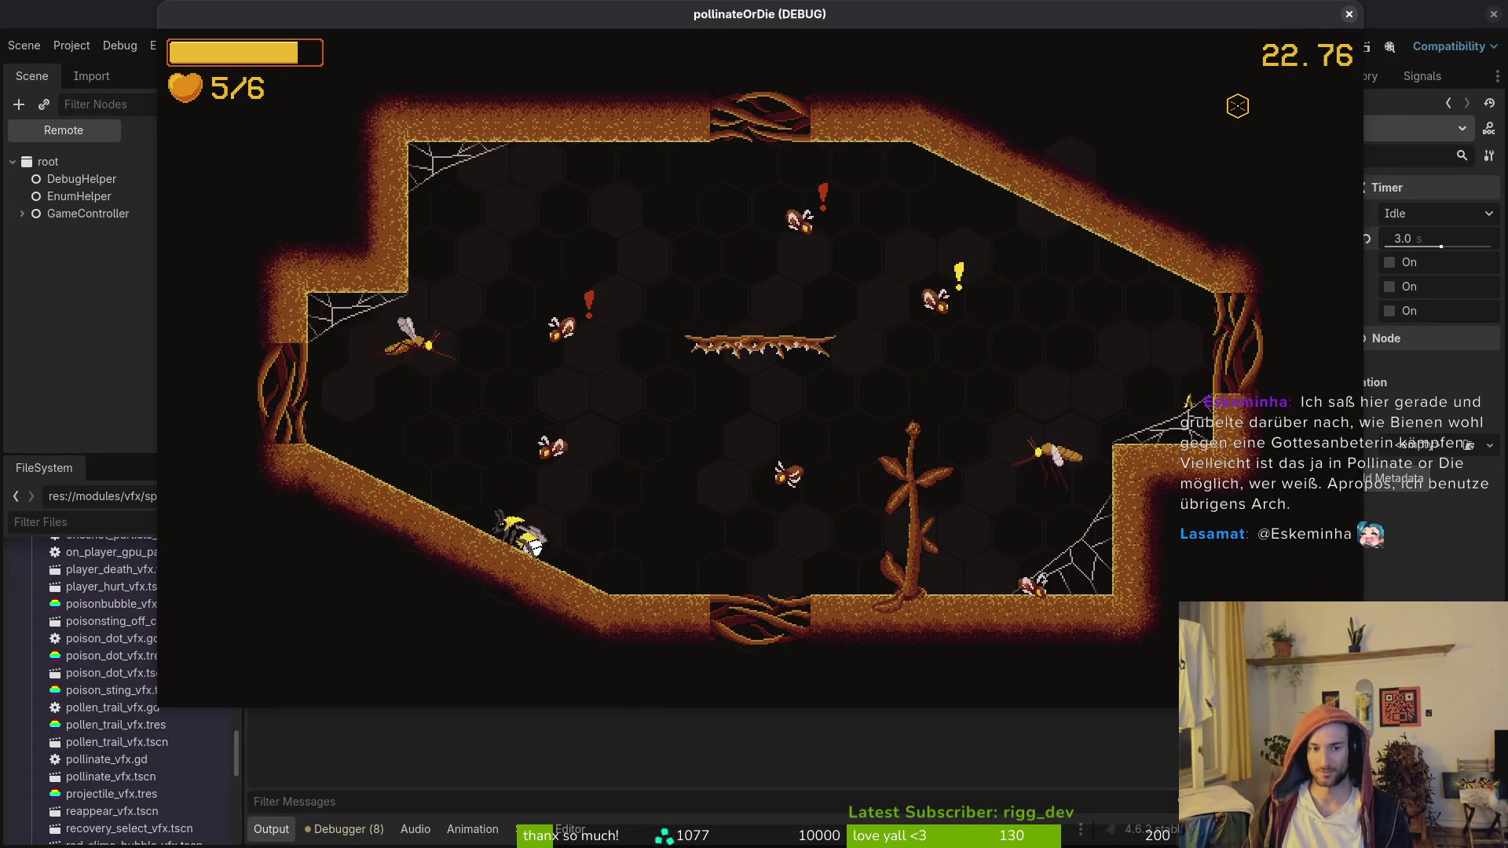
key(space)
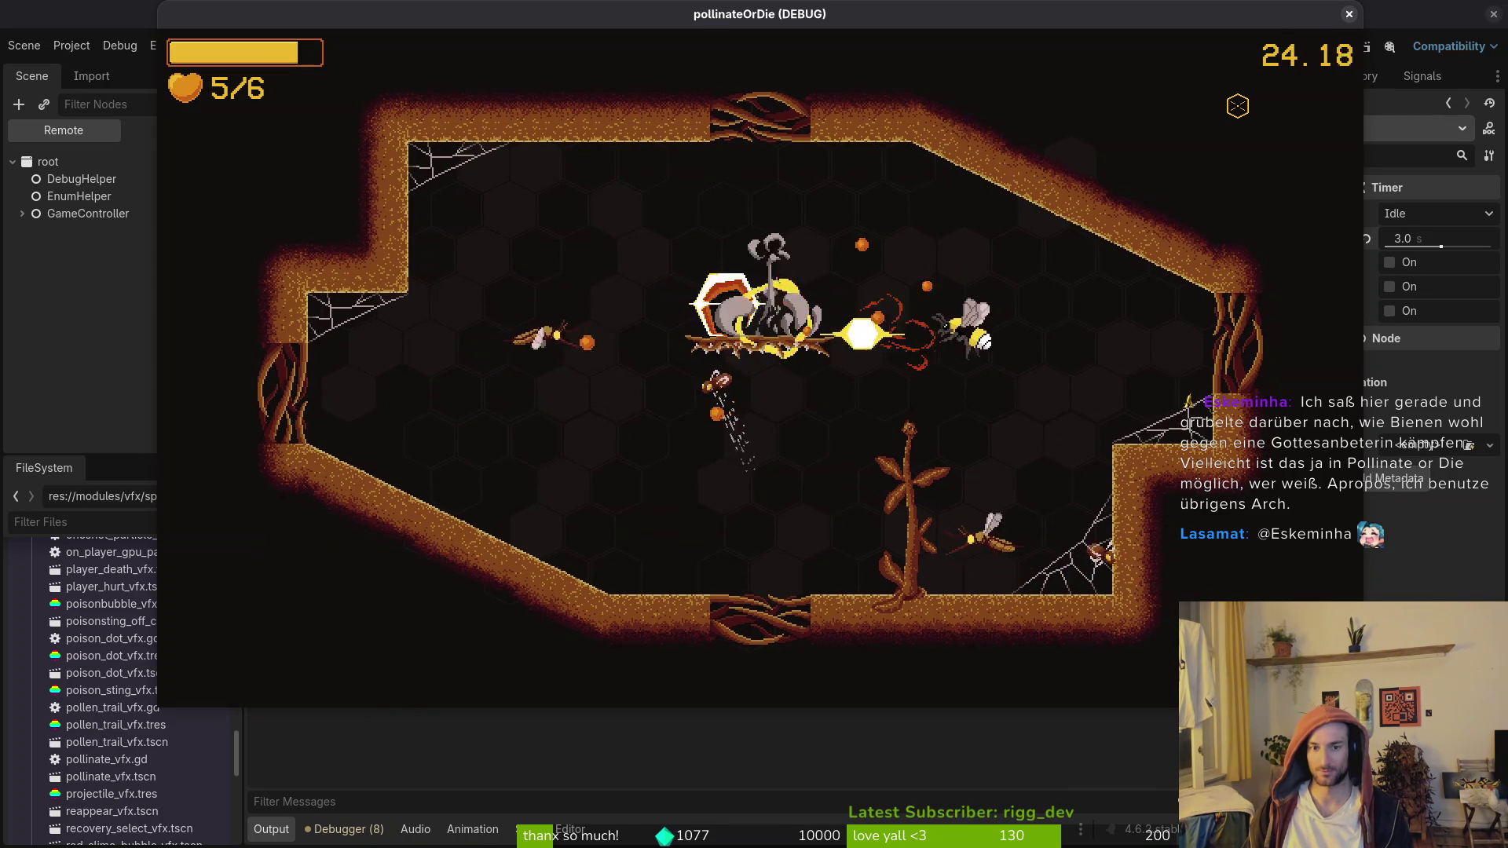
key(Left)
key(Right)
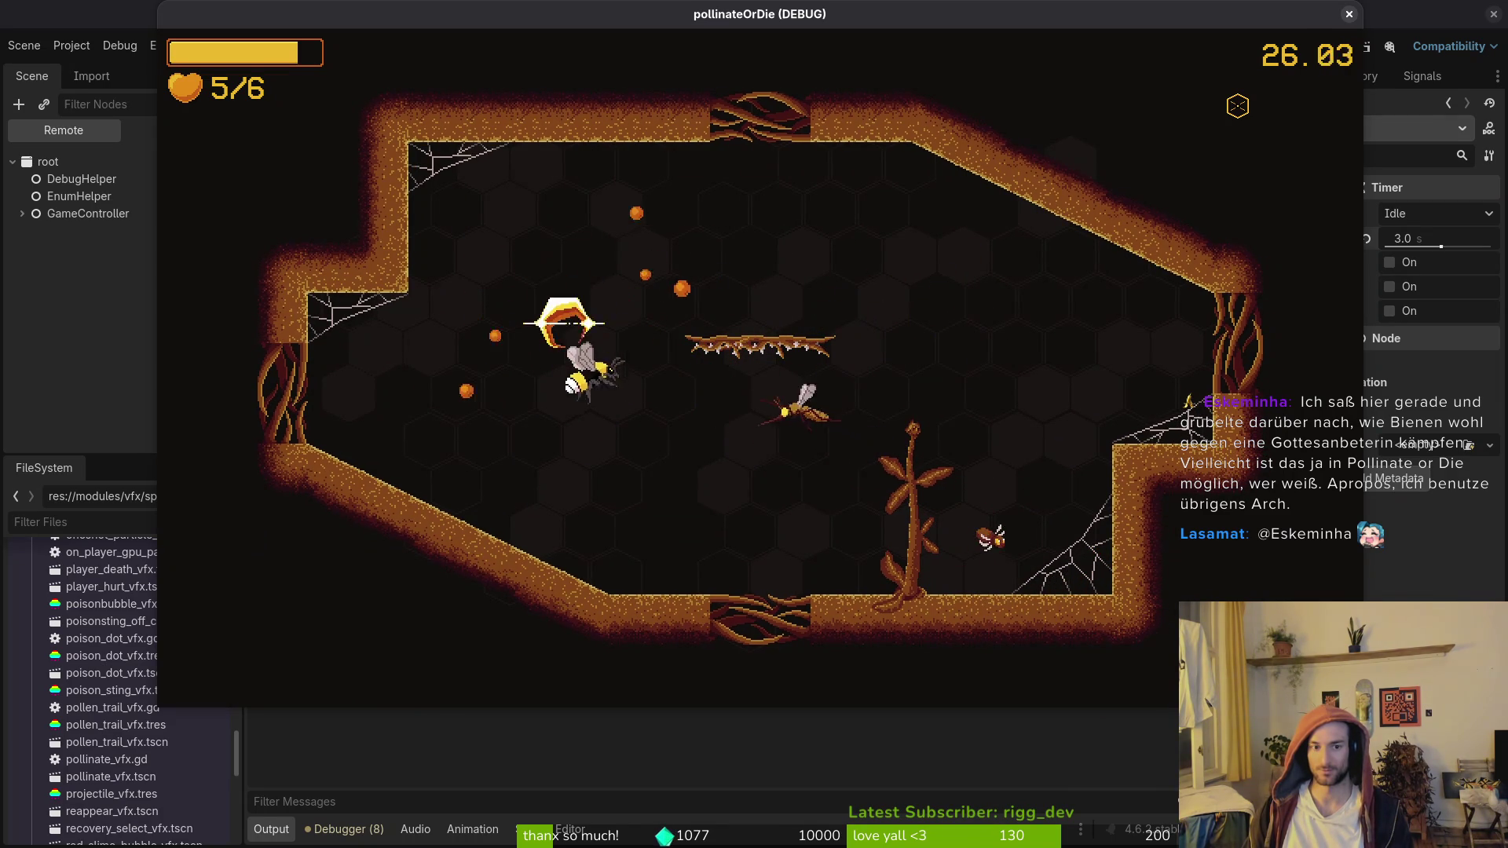
key(Down)
key(Right)
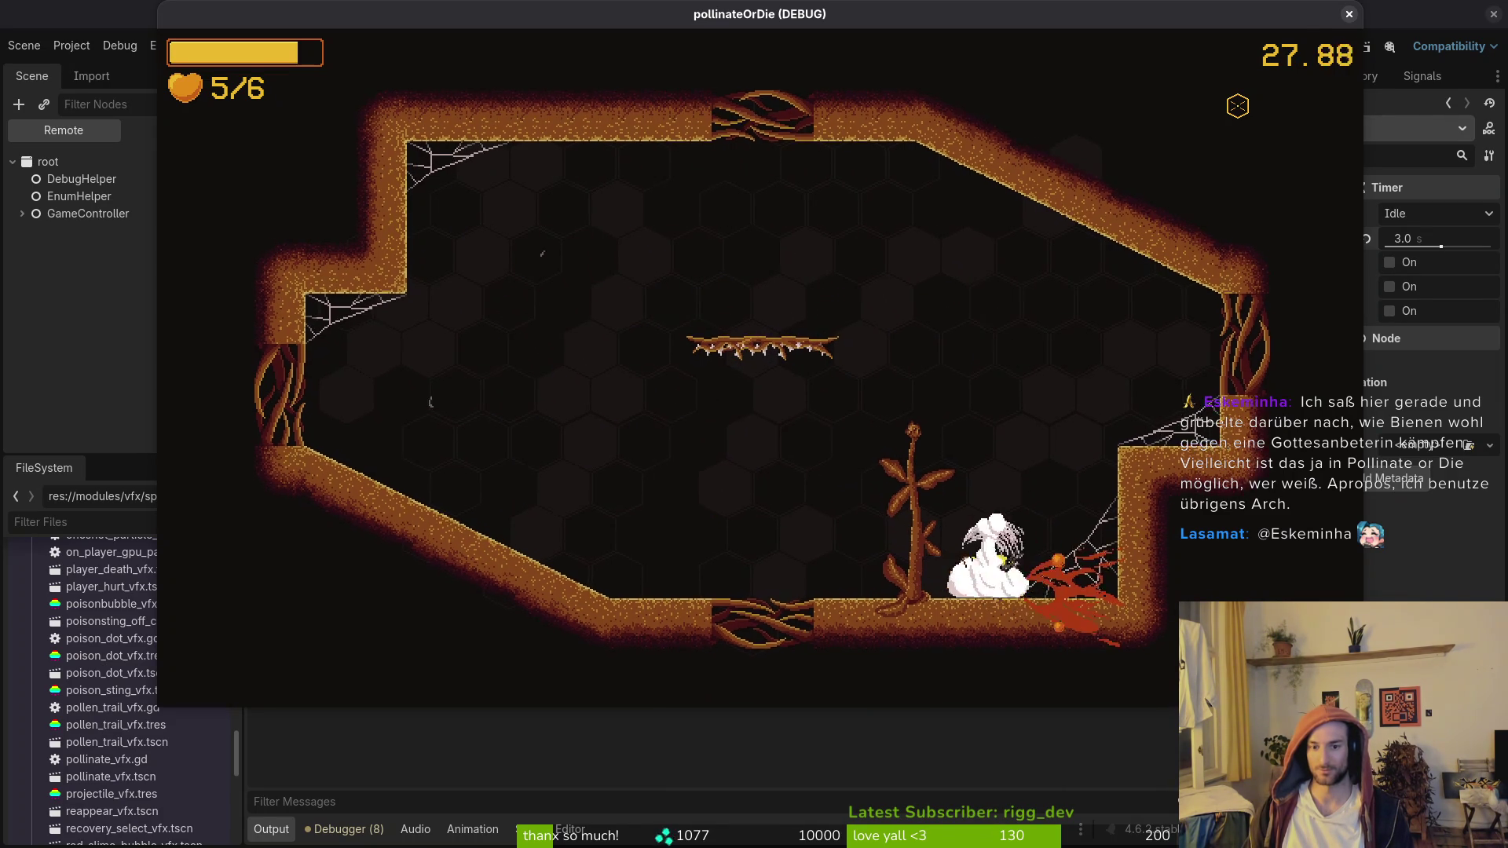
key(Up)
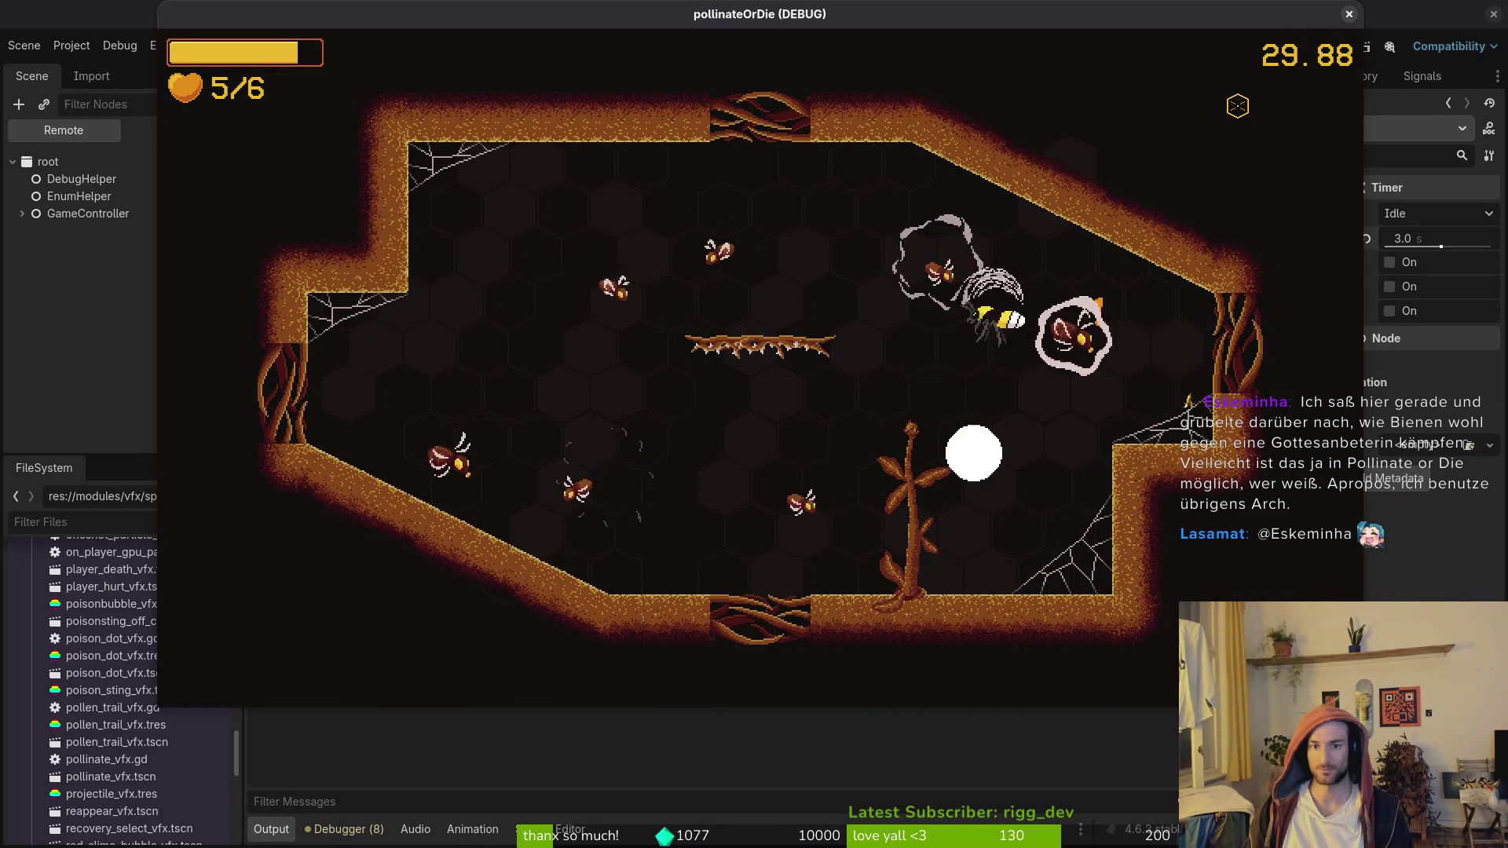
key(Up)
key(Left)
Step: Kill the spider and remaining enemies, then dash out the cleared room's right exit
key(Down)
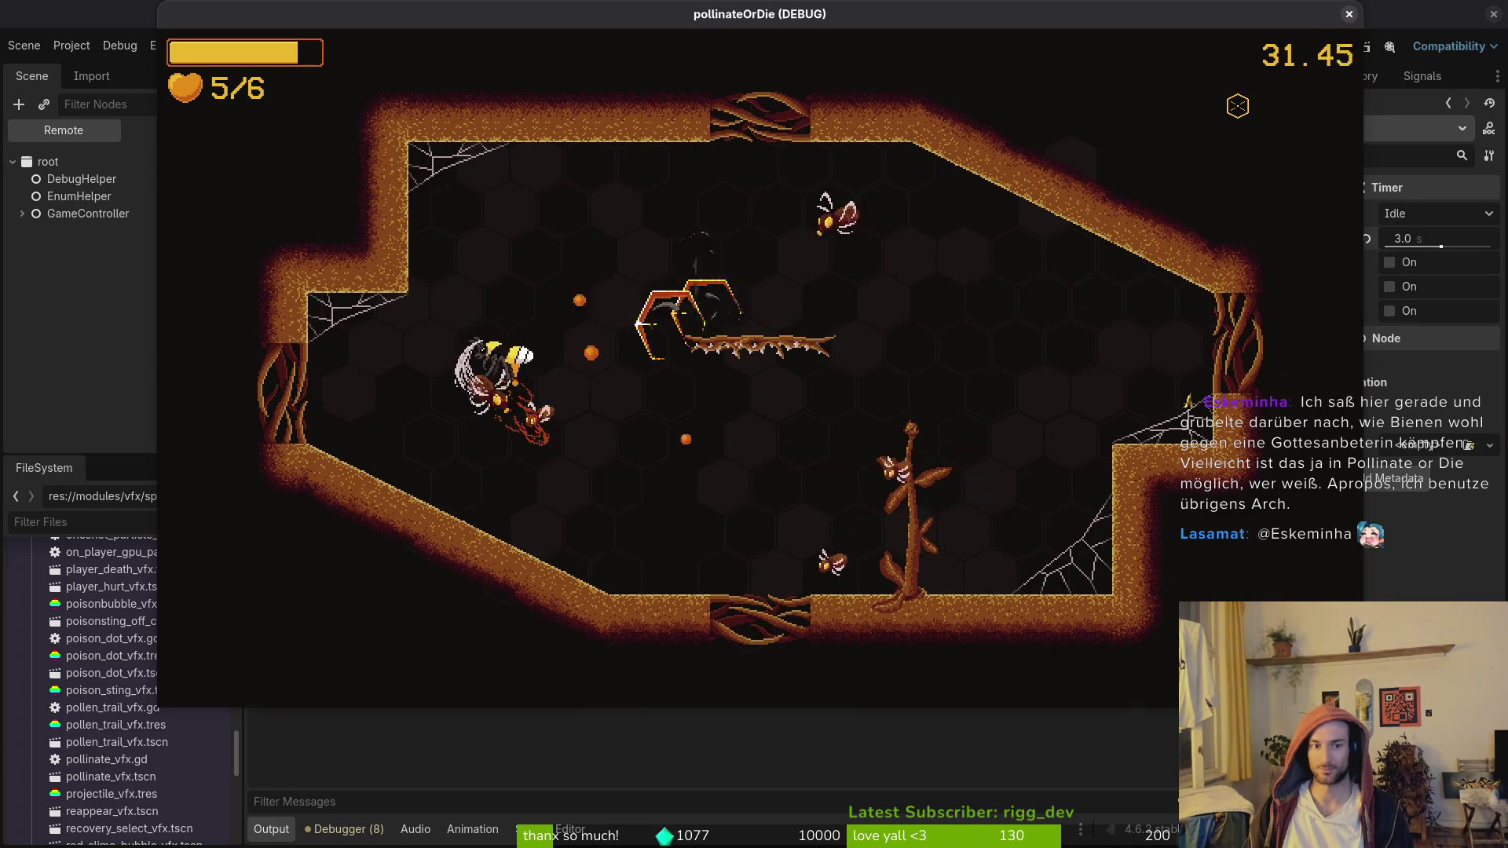
key(Right)
key(Down)
key(Right)
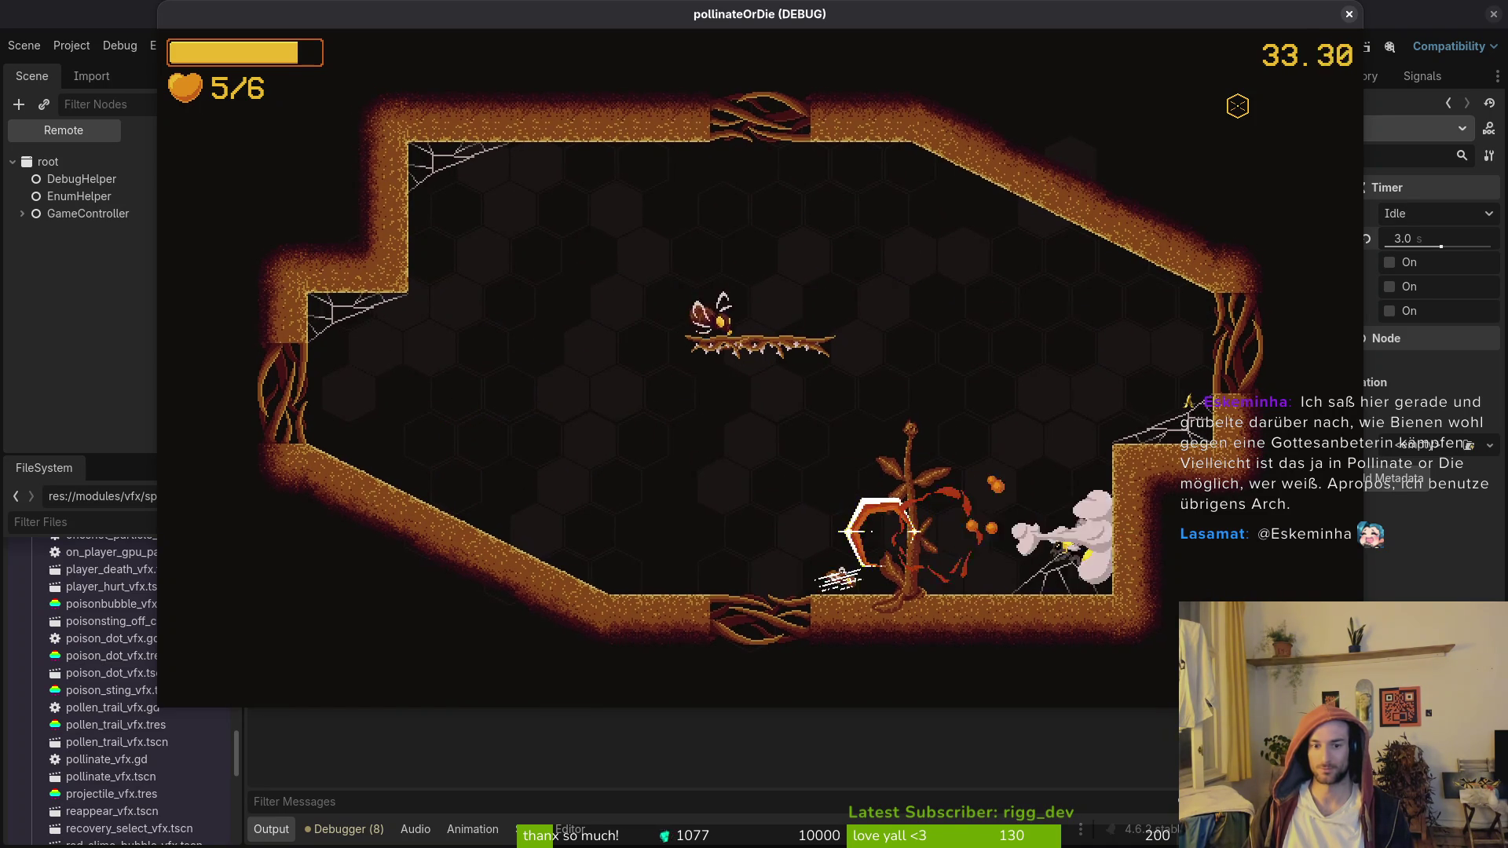
key(Left)
key(Up)
key(Up)
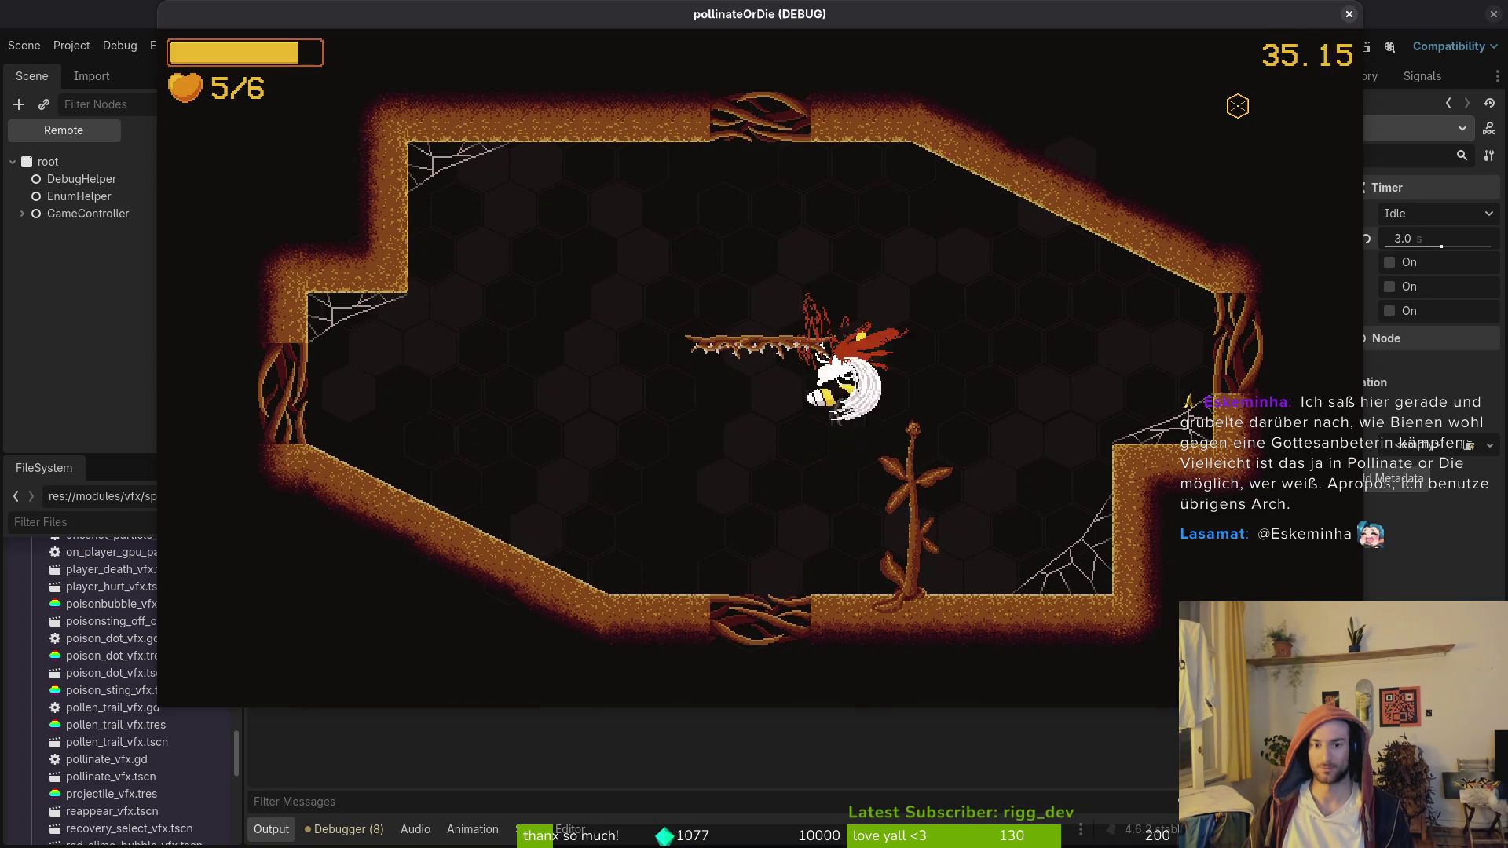
key(Left)
key(Down)
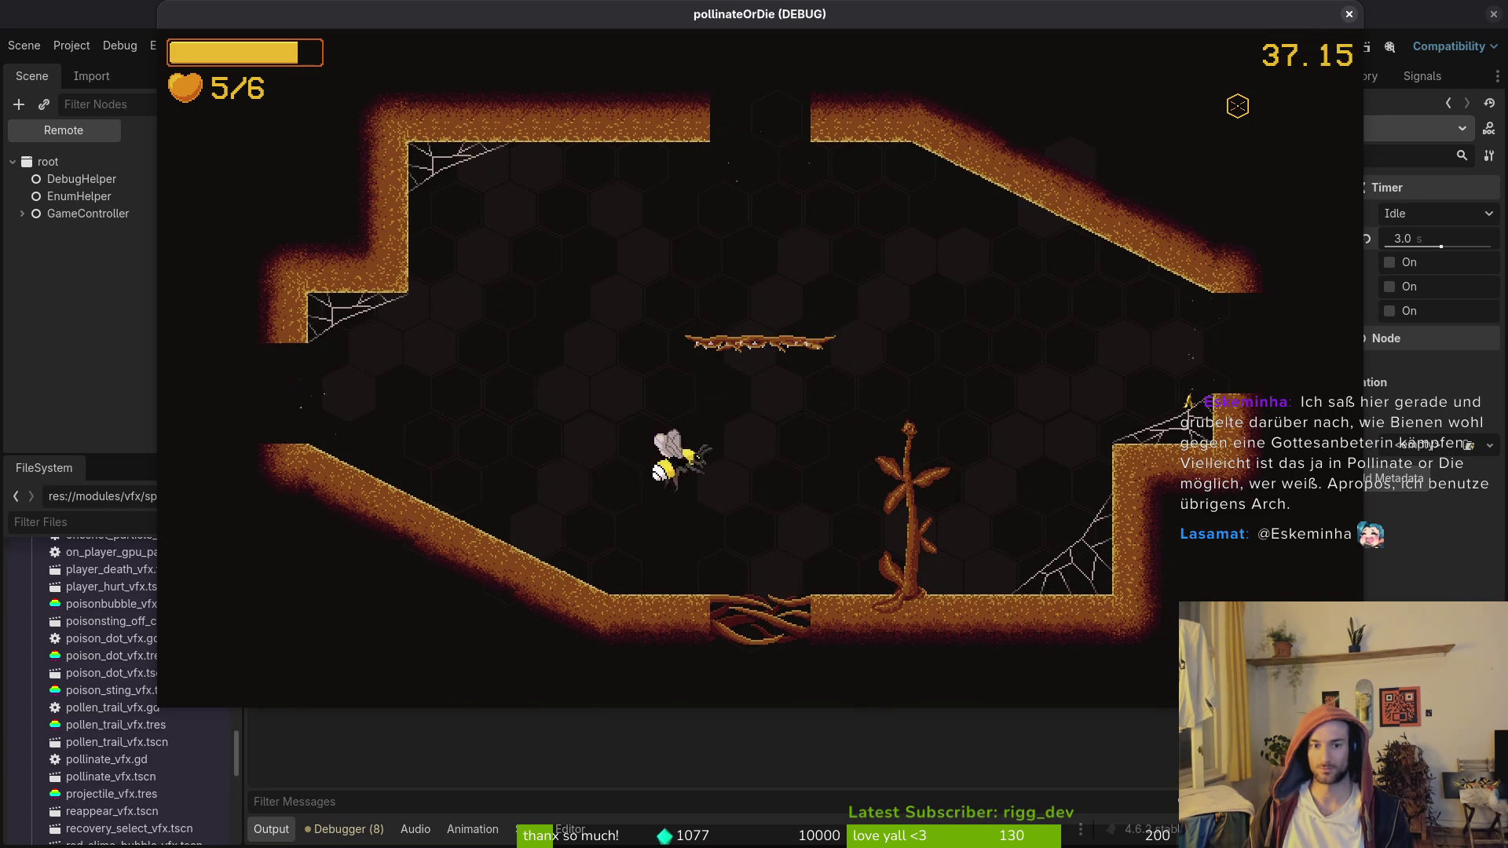
key(Up)
key(Right)
key(Right)
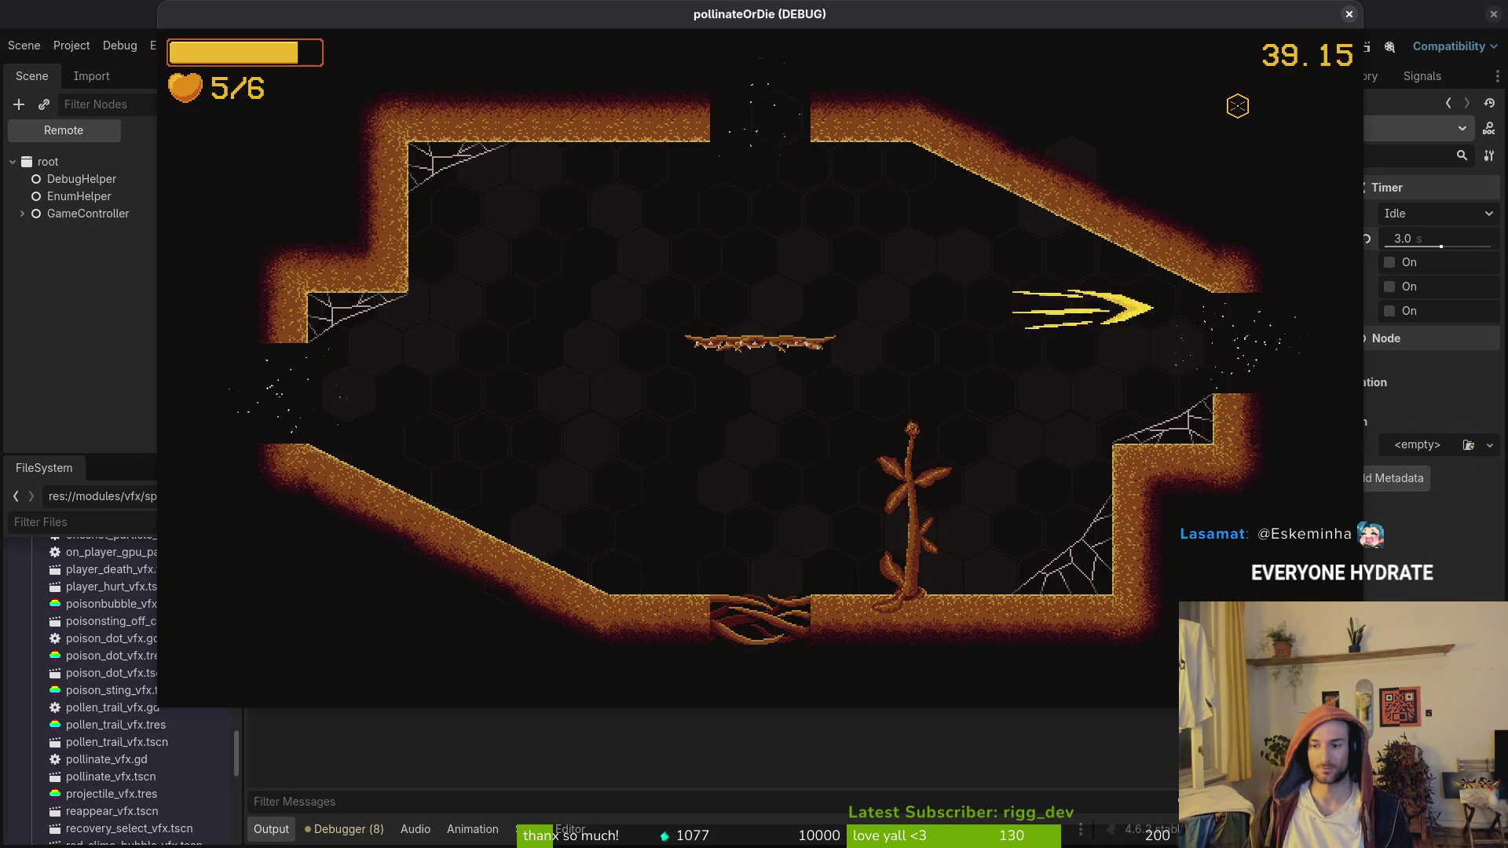
key(Right)
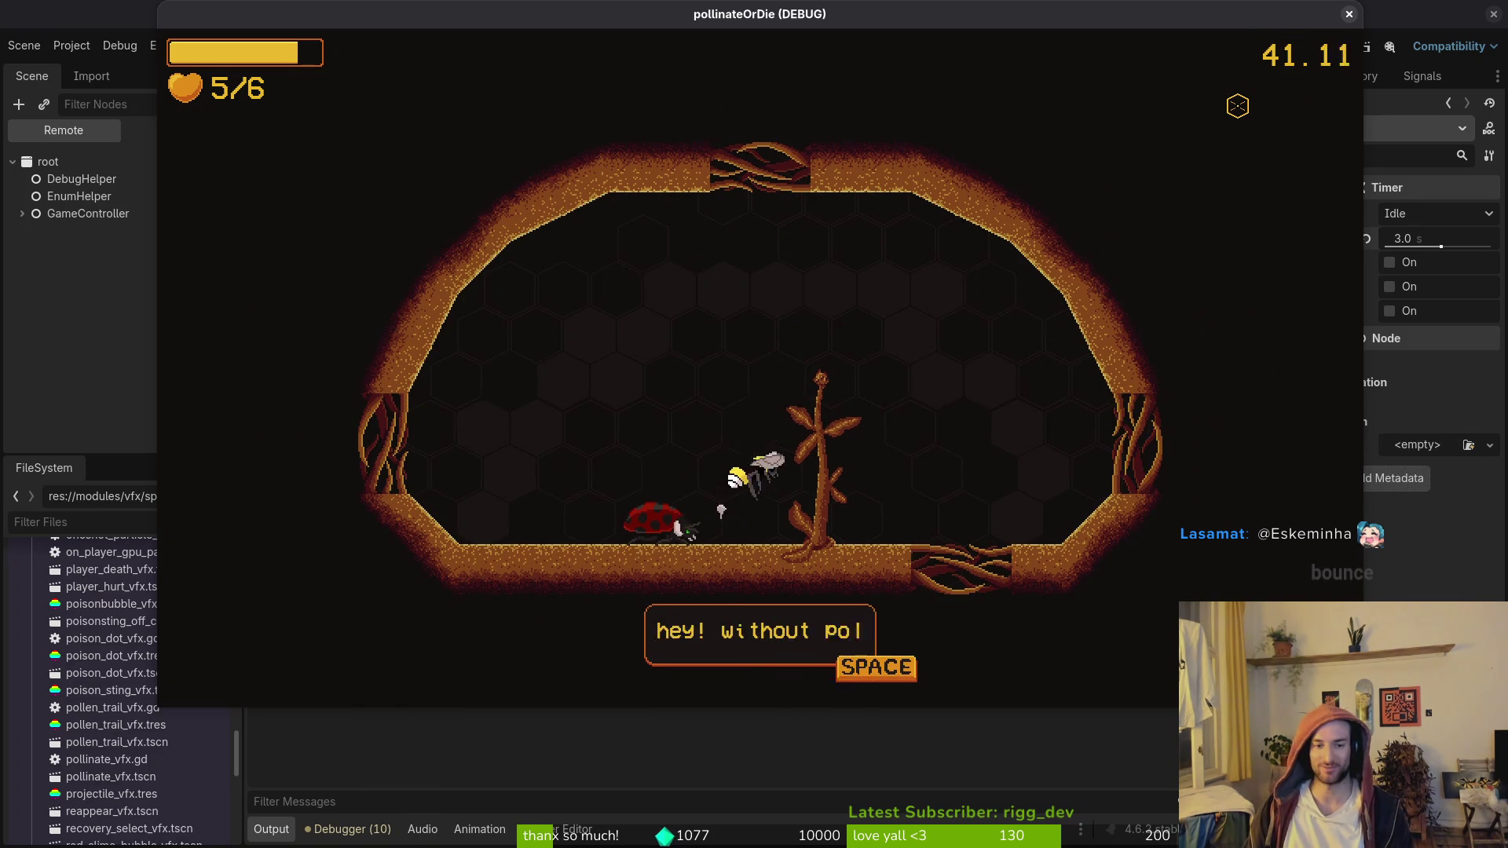
Step: Dismiss the ladybug's dialog, drop through the floor gap and reach the hive at 6/6 hearts
key(Left)
key(space)
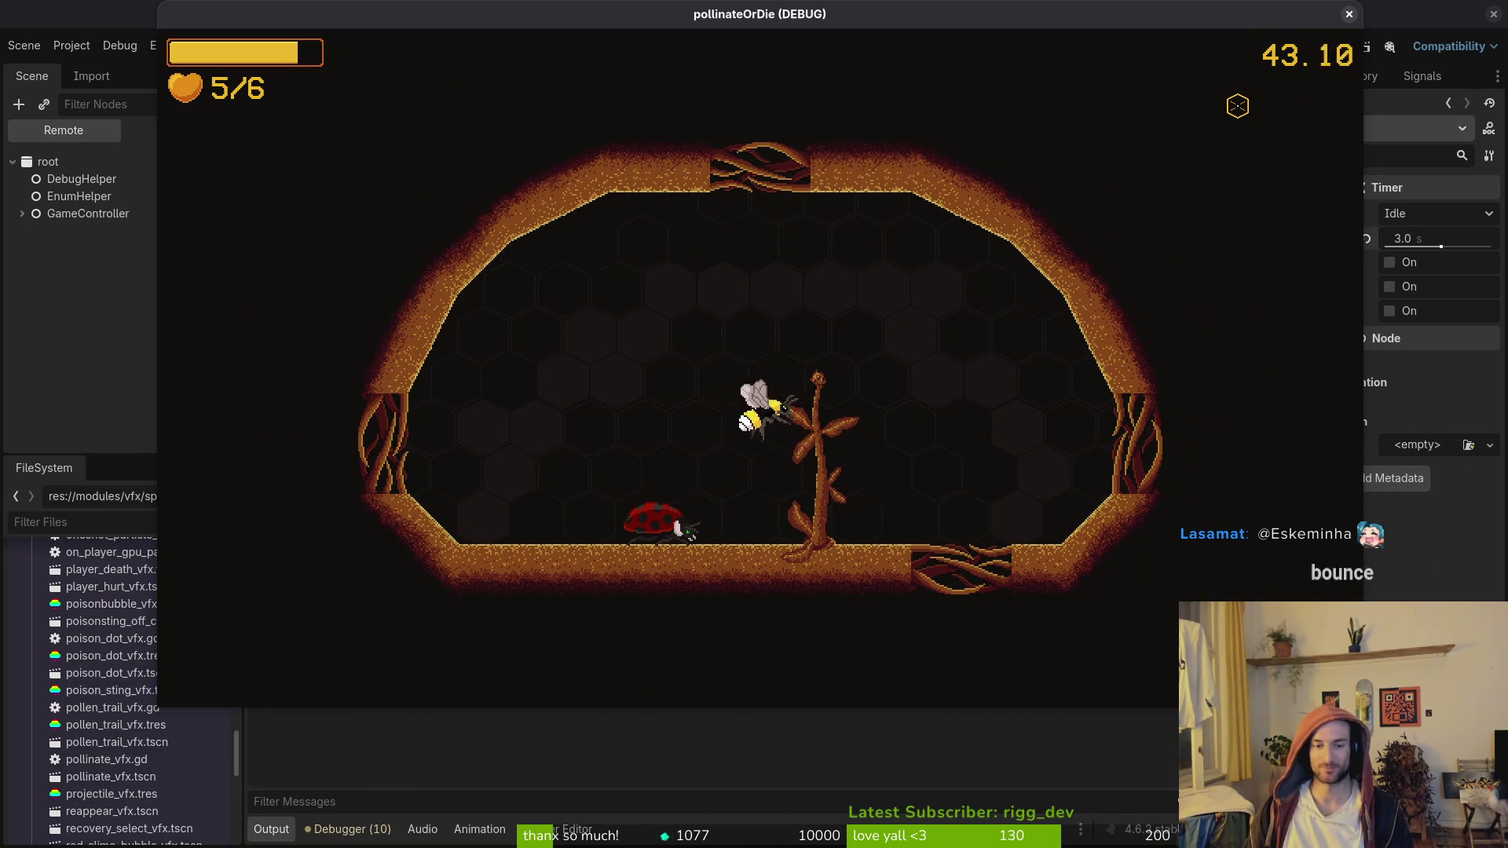
key(Right)
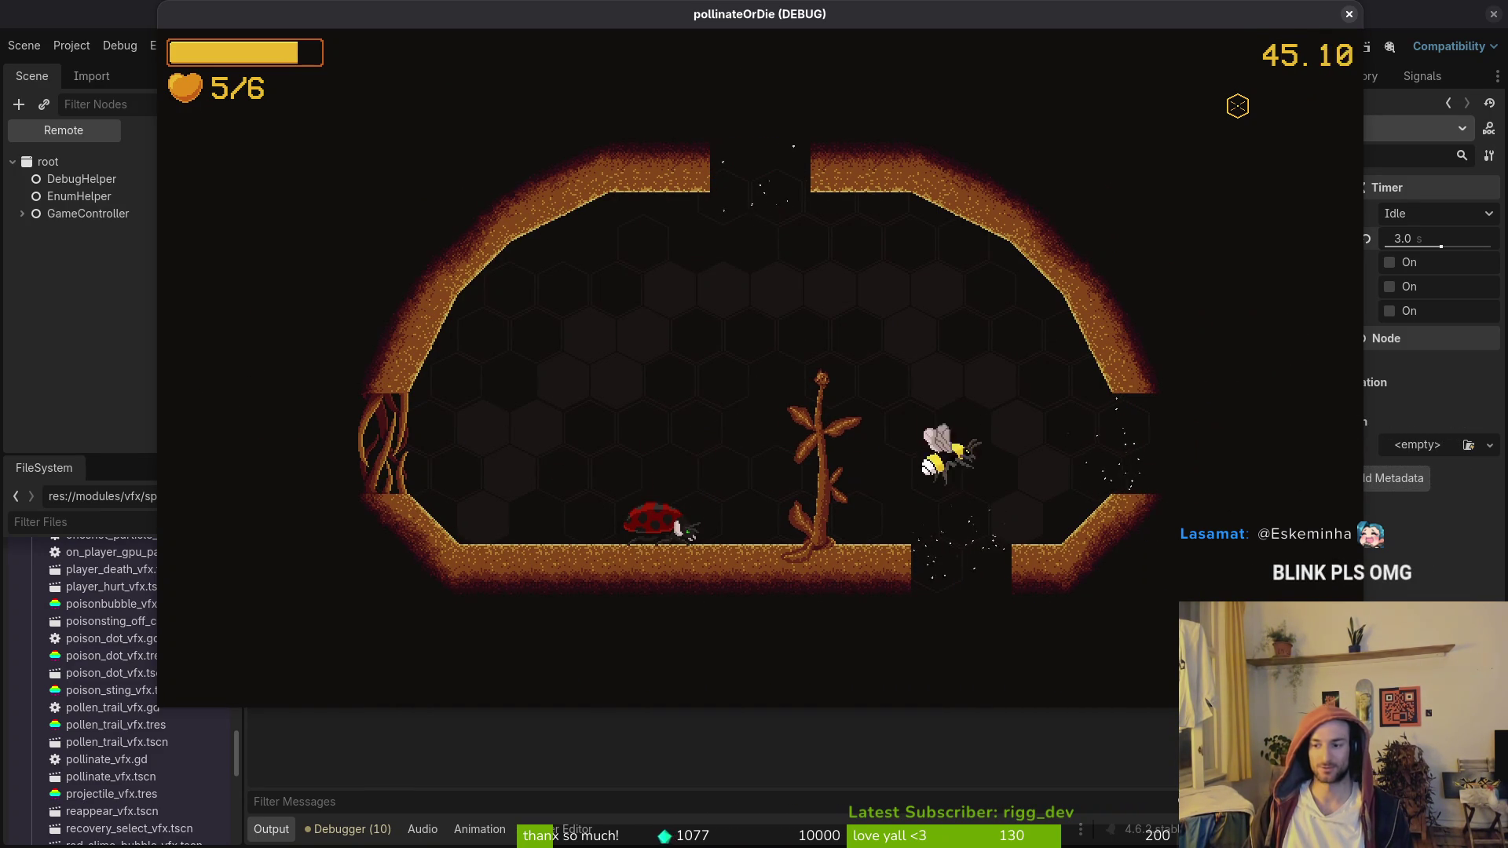
key(Down)
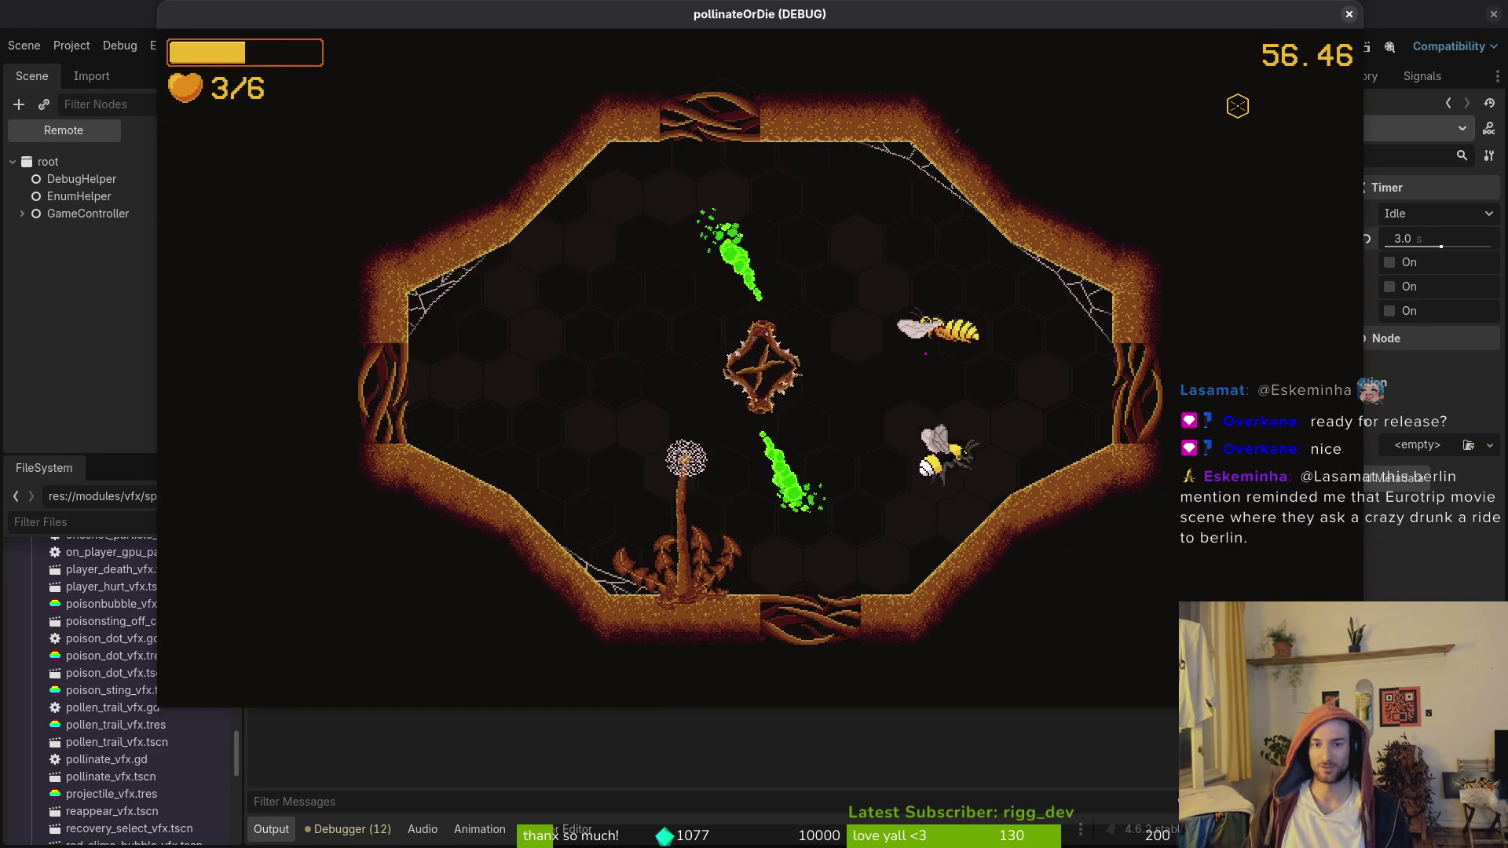
key(Escape)
key(Escape)
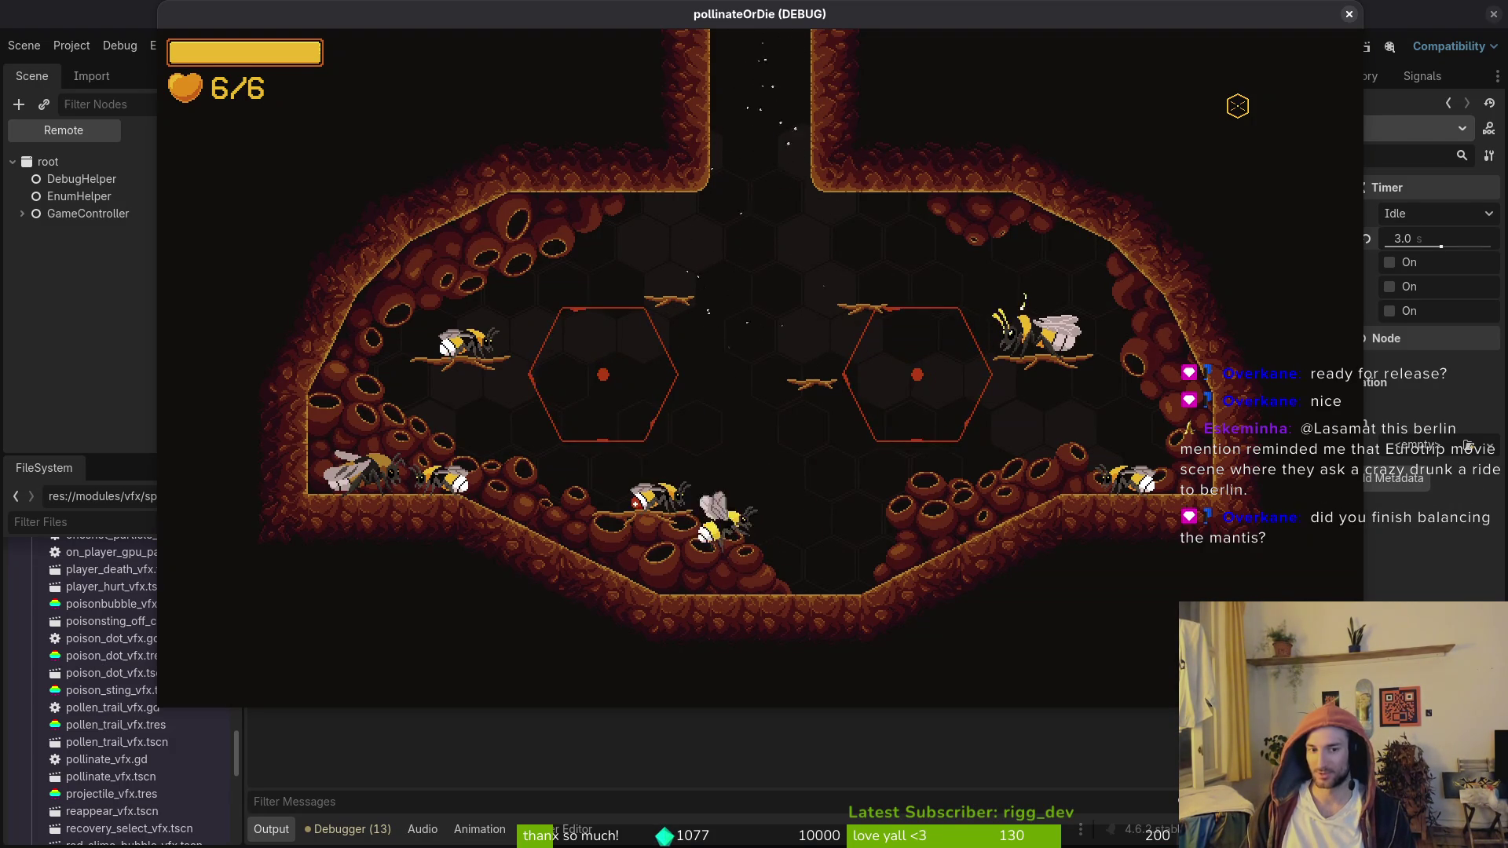
Step: Check the inventory, then load the mantis boss arena from the debug level select
key(Tab)
key(Escape)
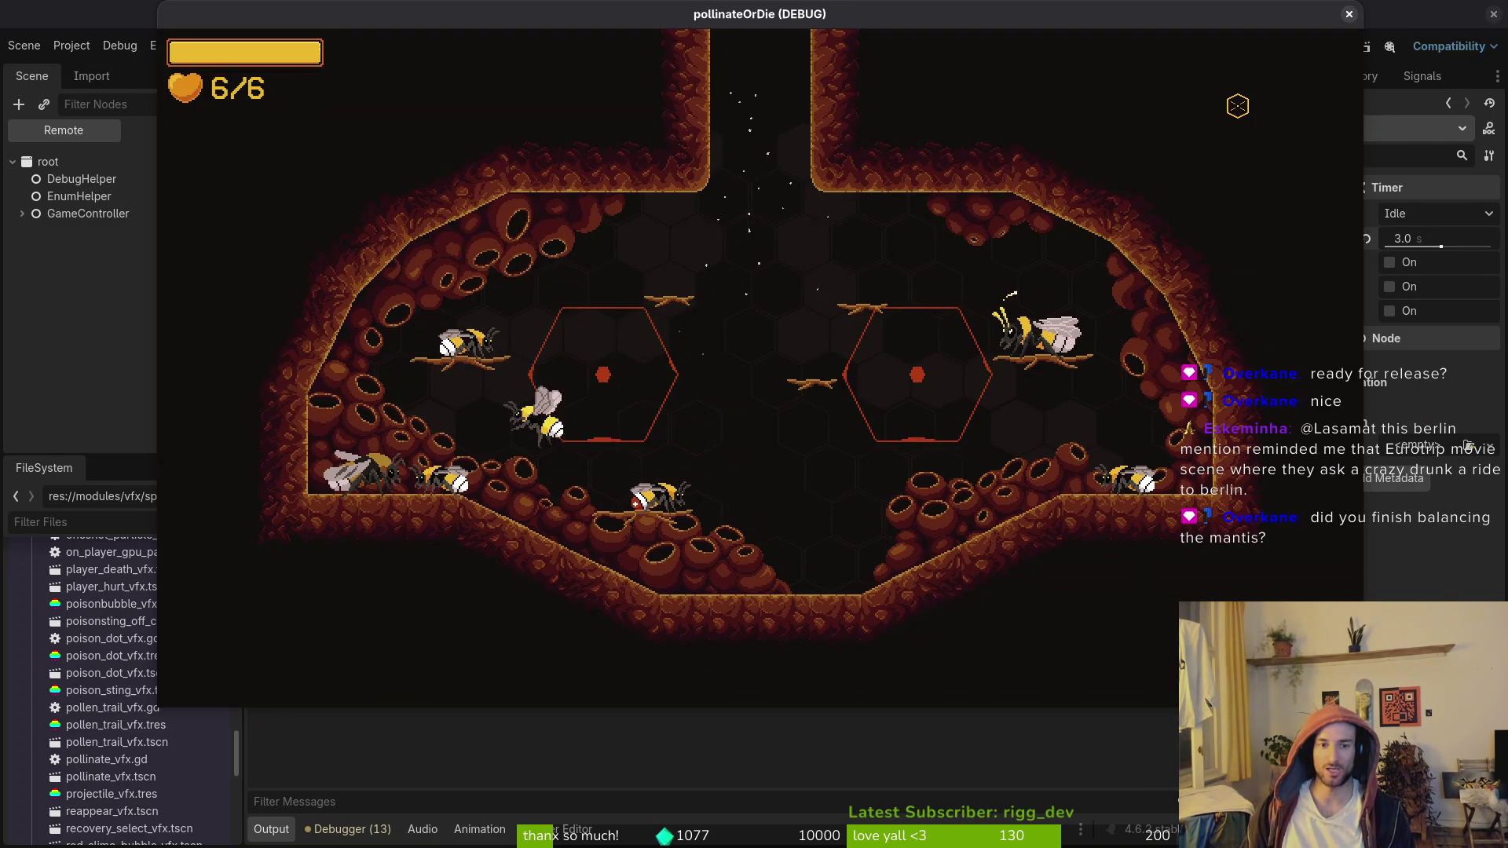
key(F1)
key(Down)
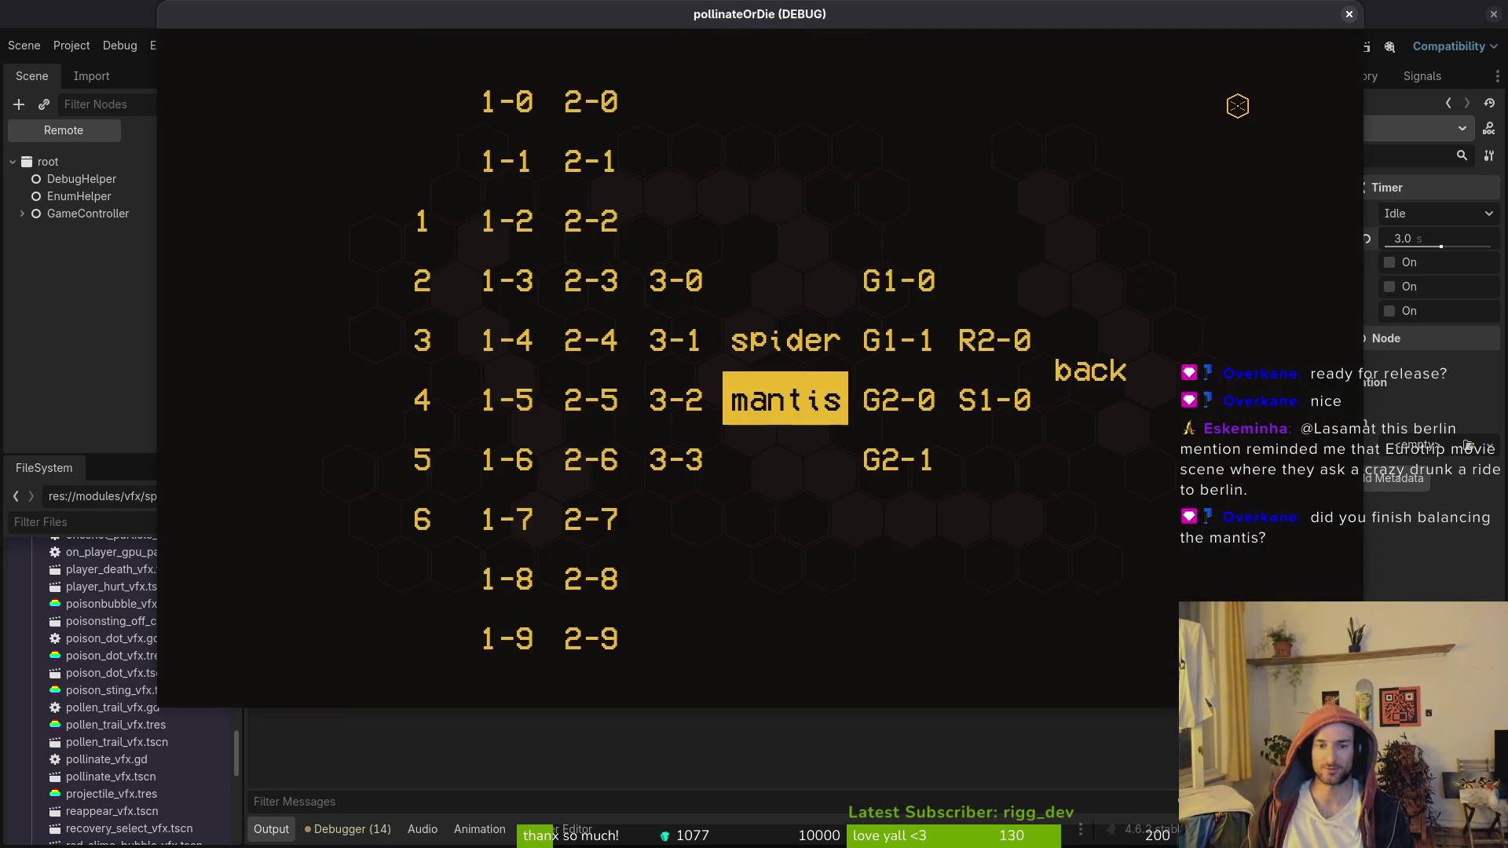
key(Return)
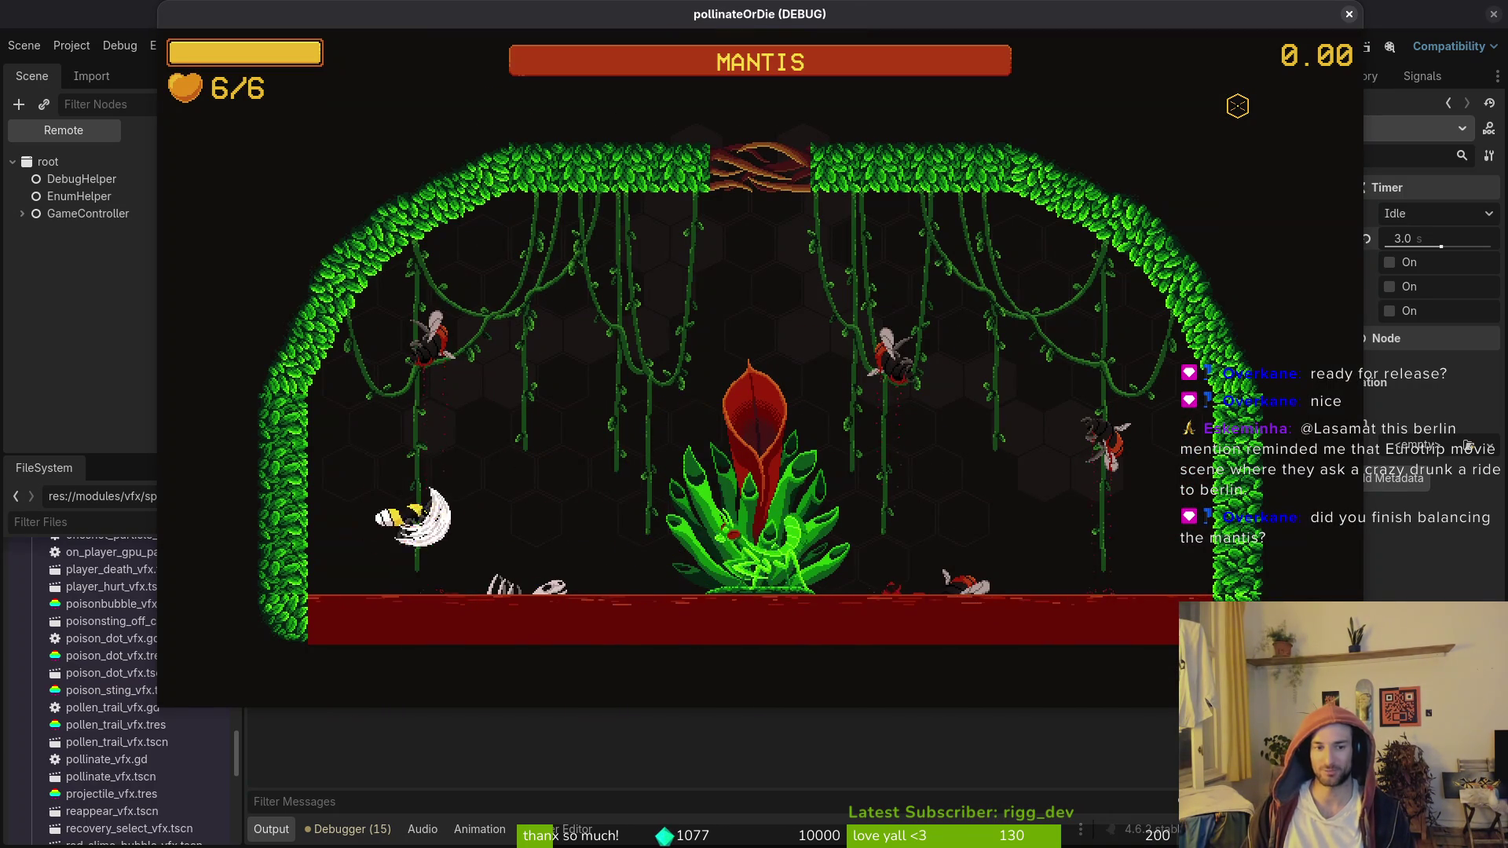
Step: Attack the mantis from the left wall and vines while dodging its red thorns
key(a)
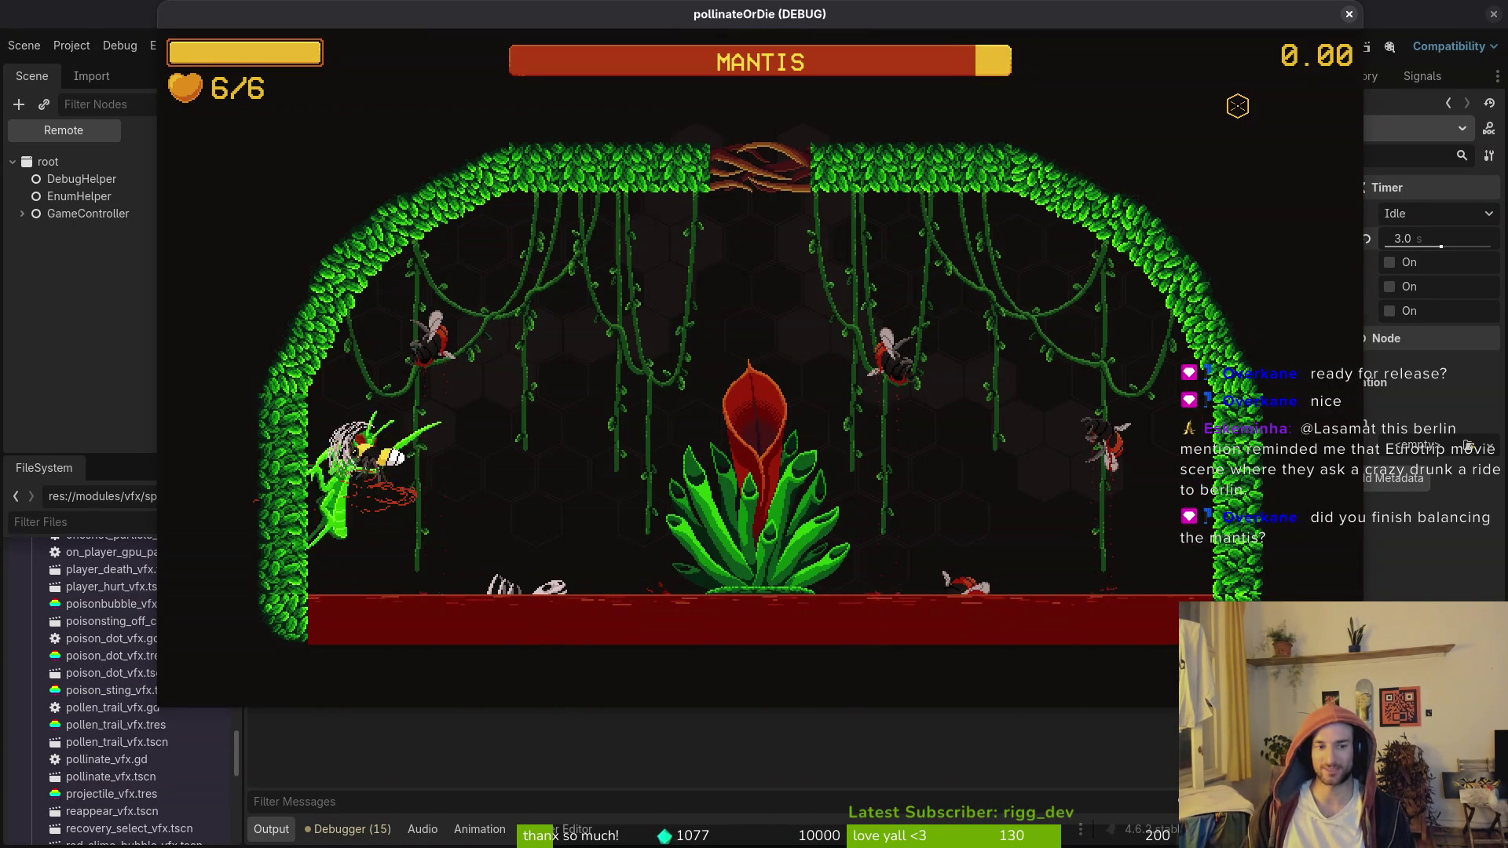
key(d)
key(w)
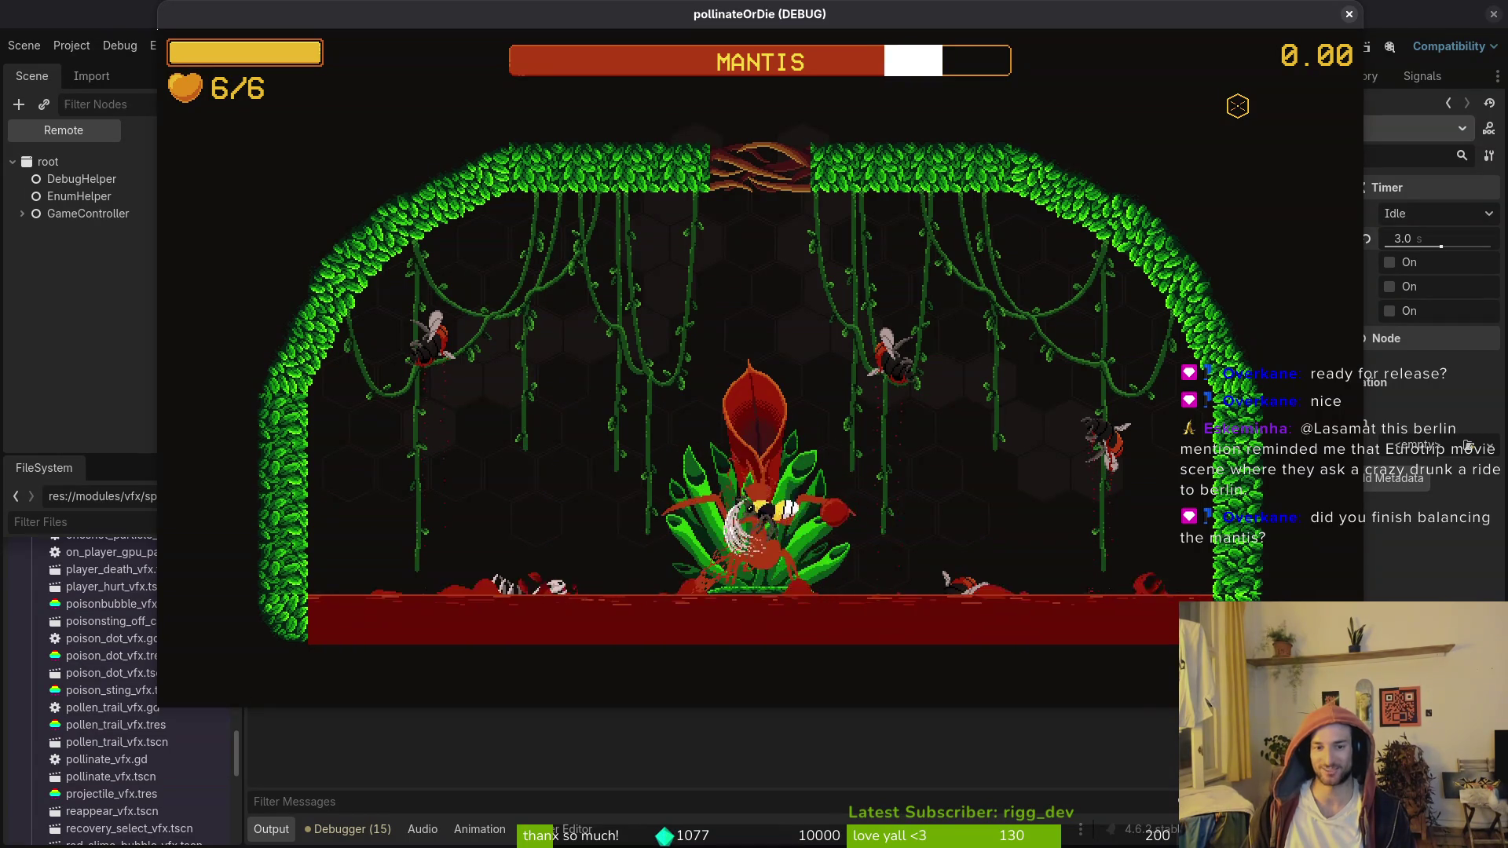
key(a)
key(w)
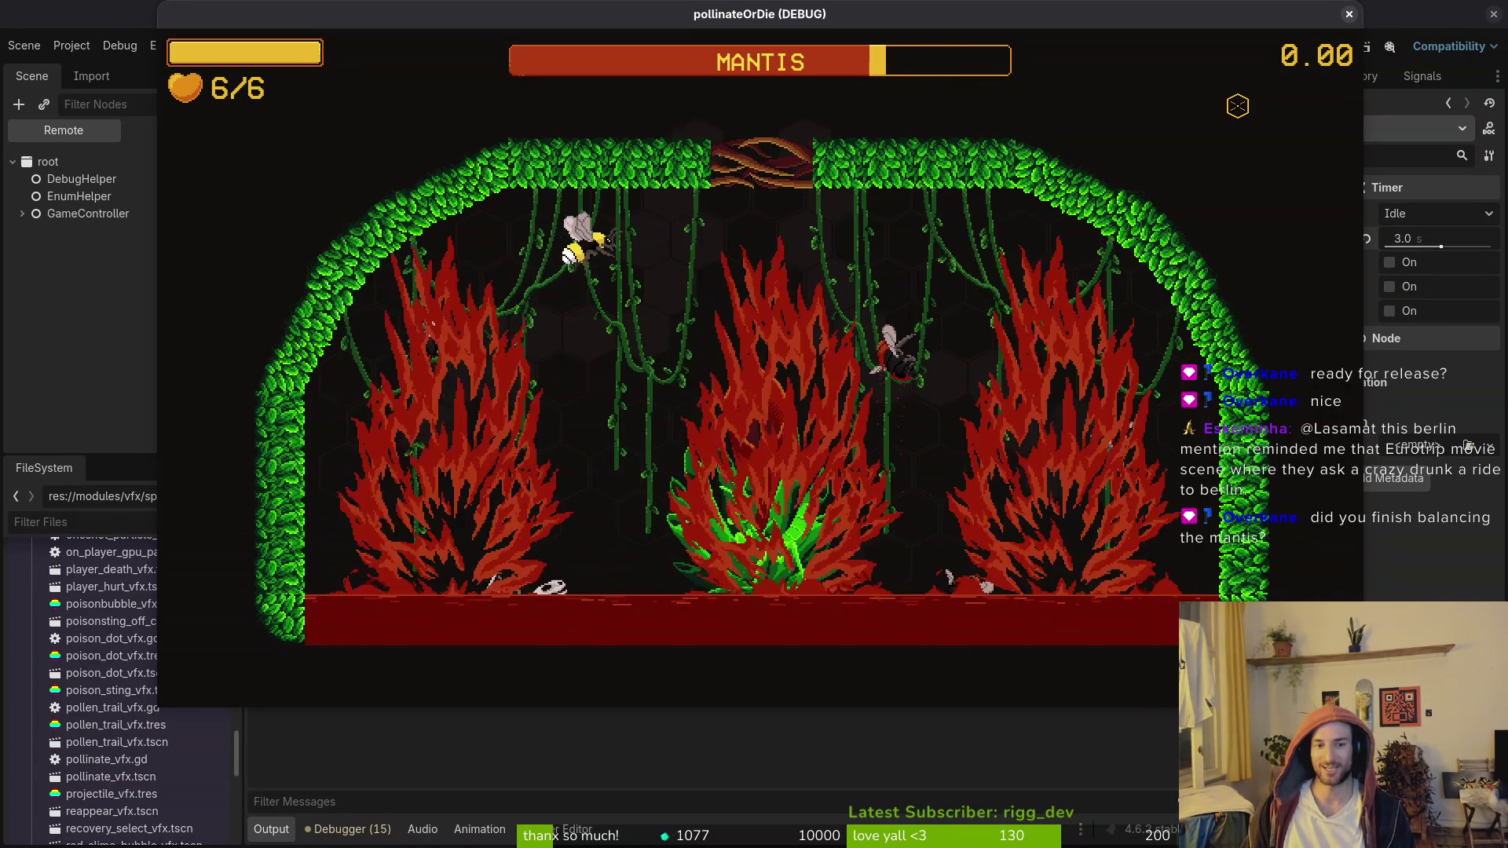
key(space)
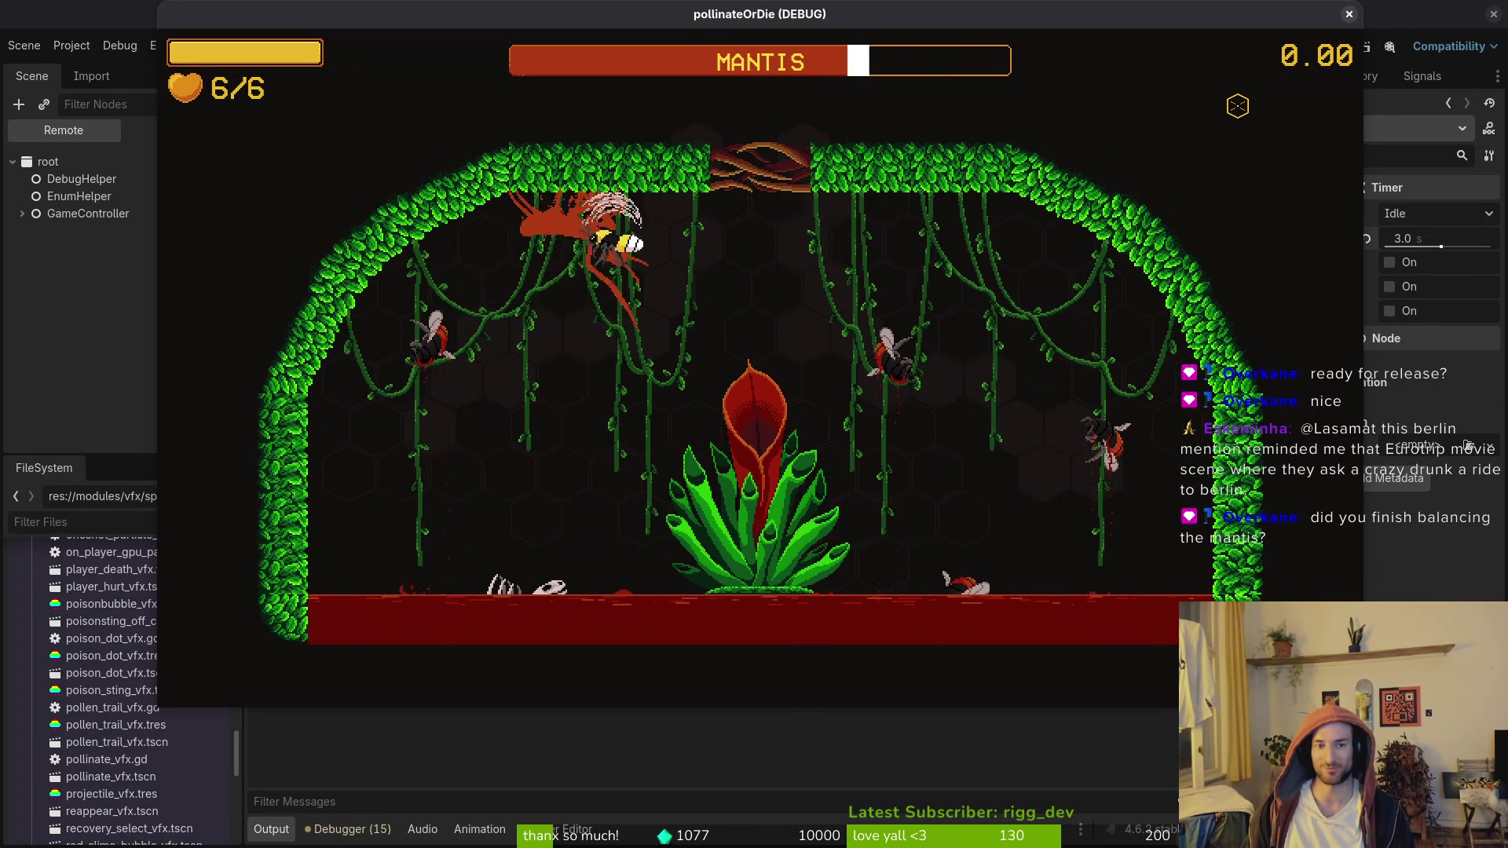
key(s)
key(d)
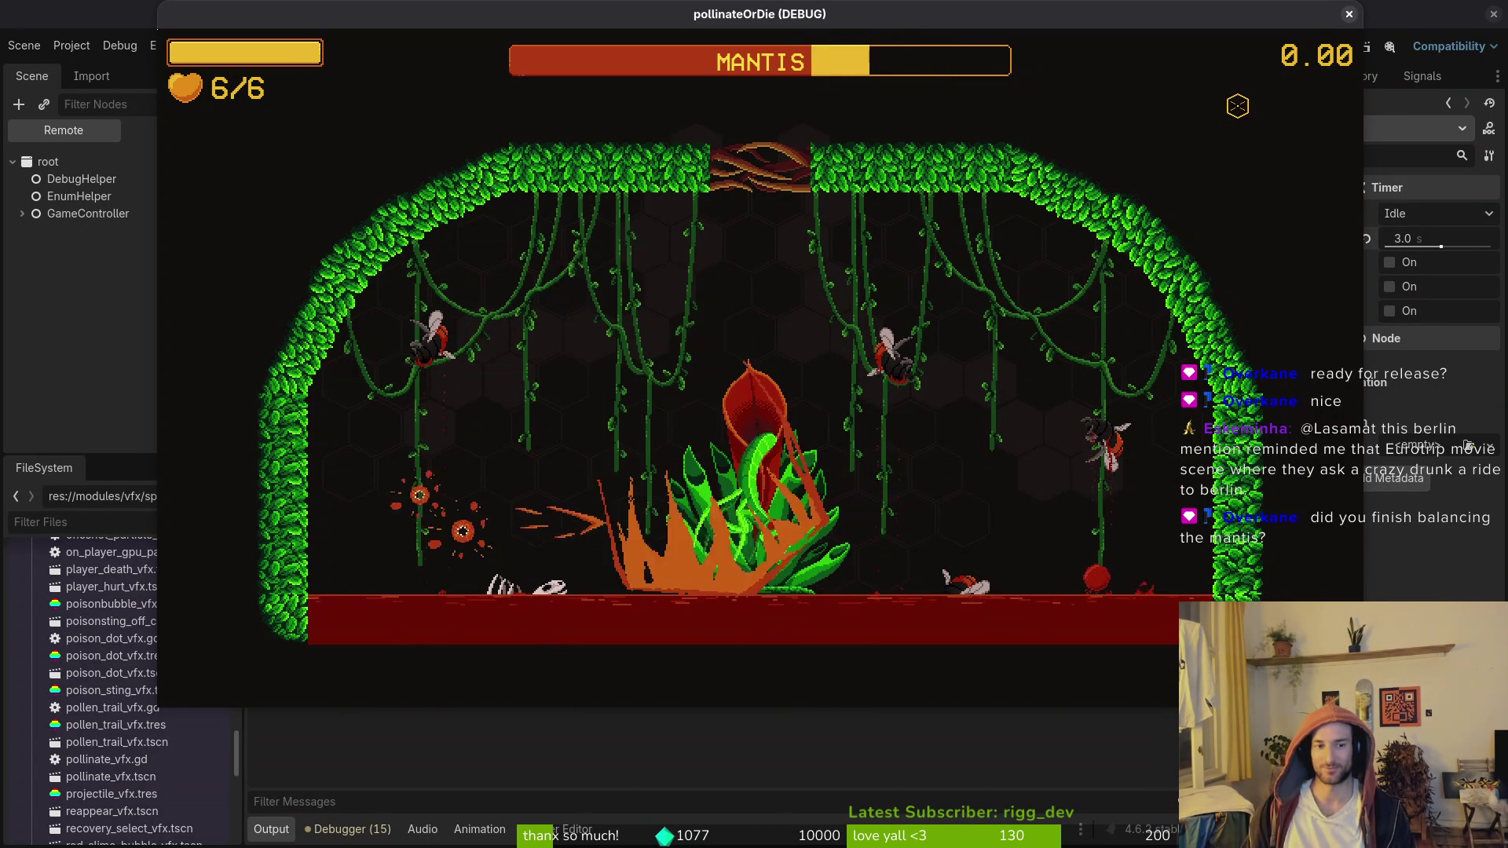
key(w)
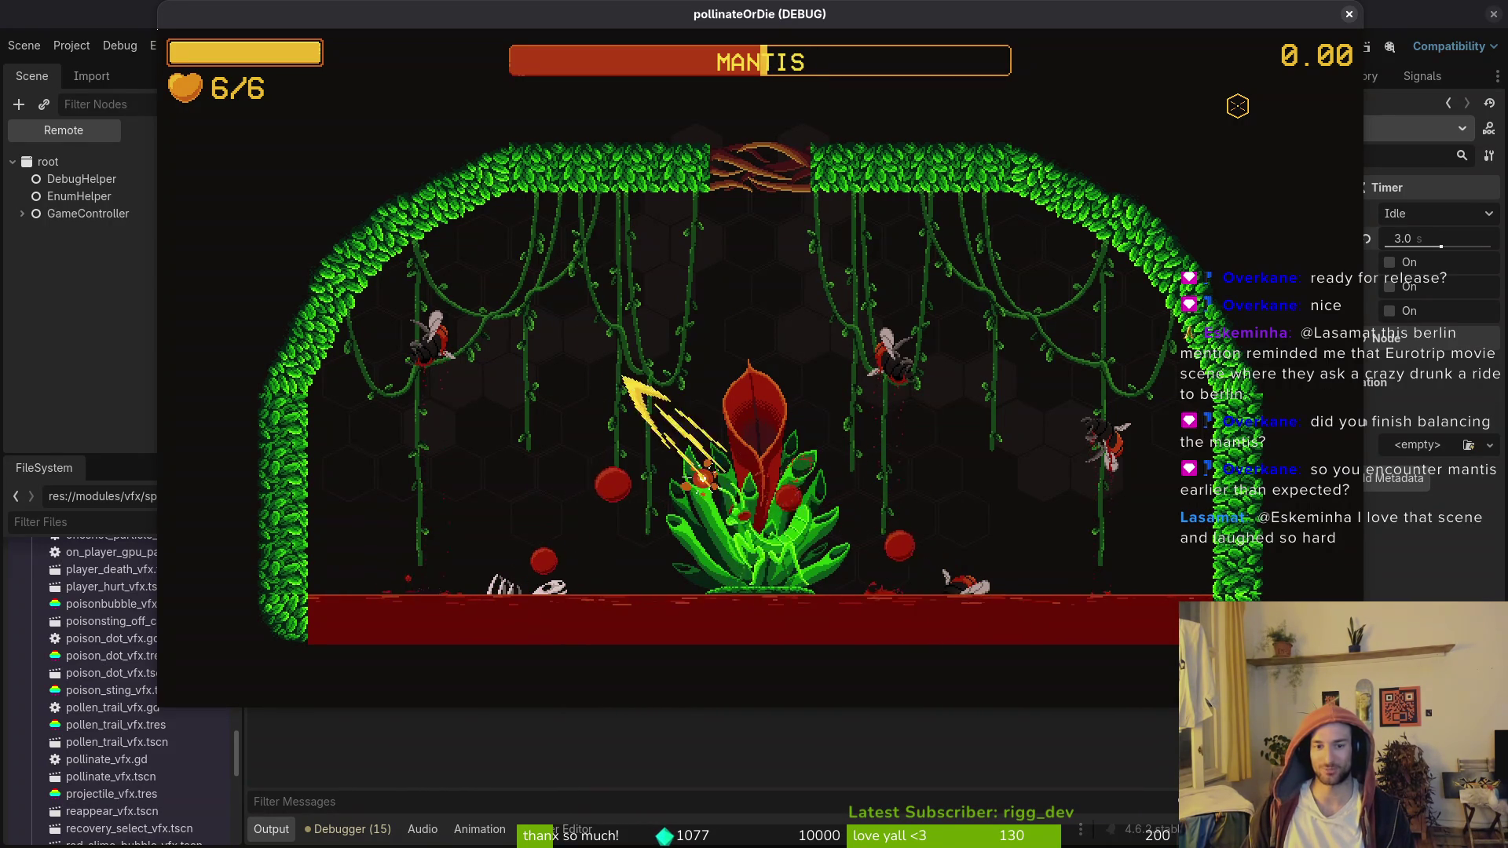
key(space)
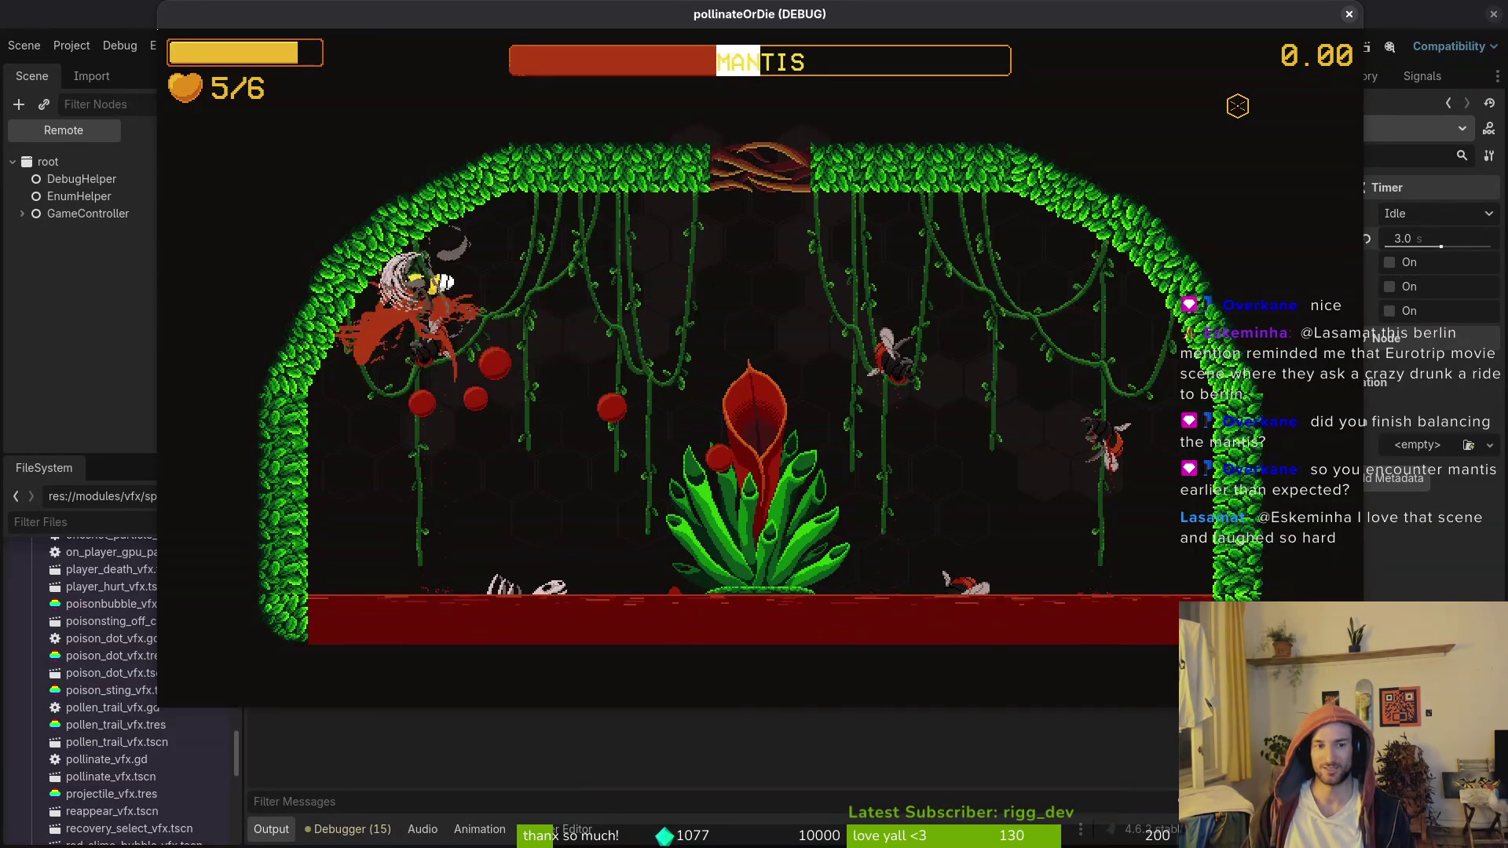
key(d)
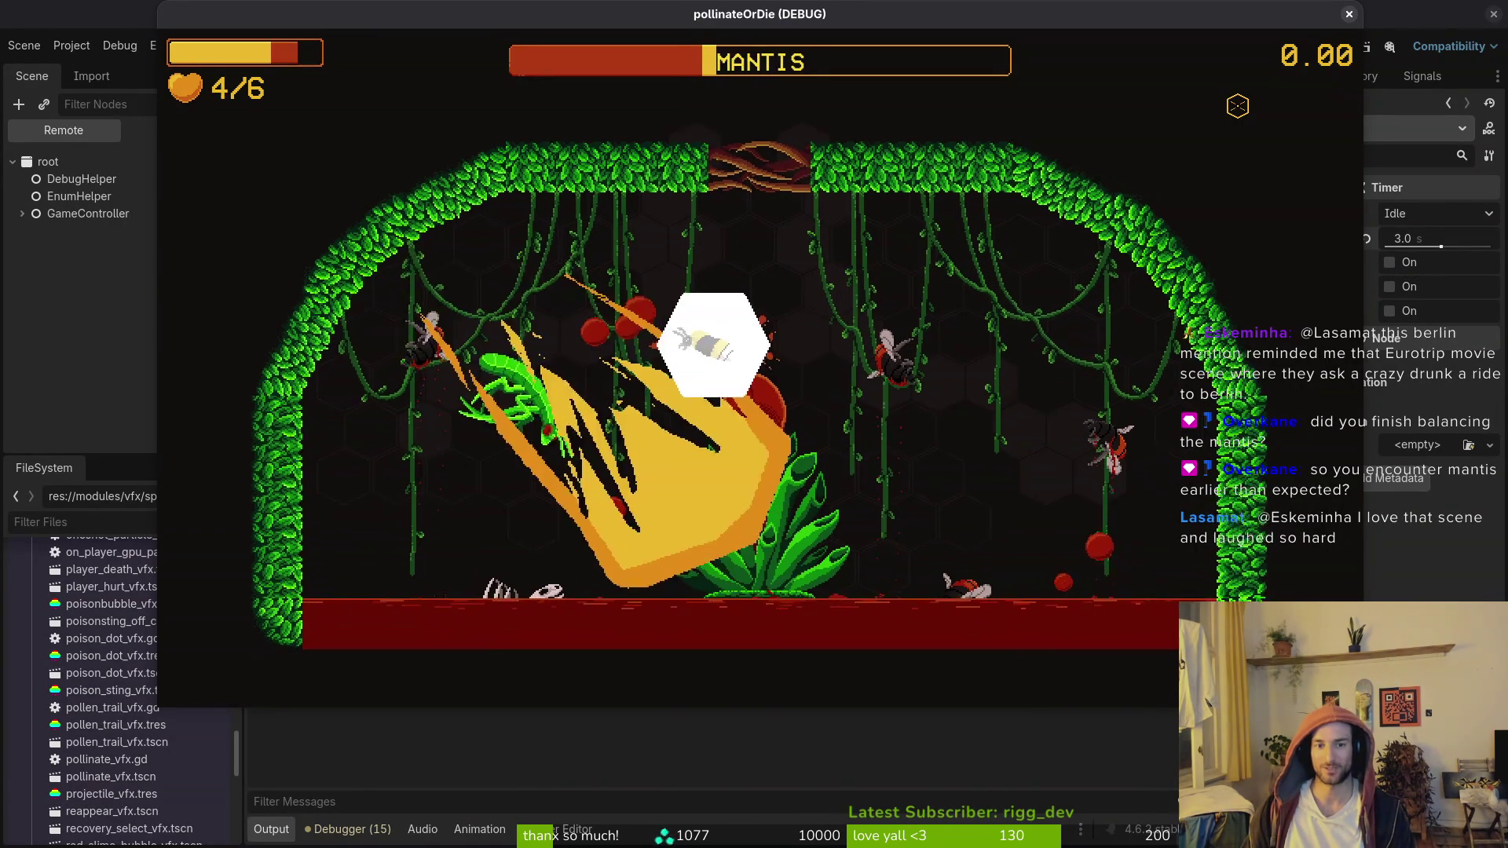
Step: Steer the bee around the arena to evade the mantis after taking hits
key(a)
key(w)
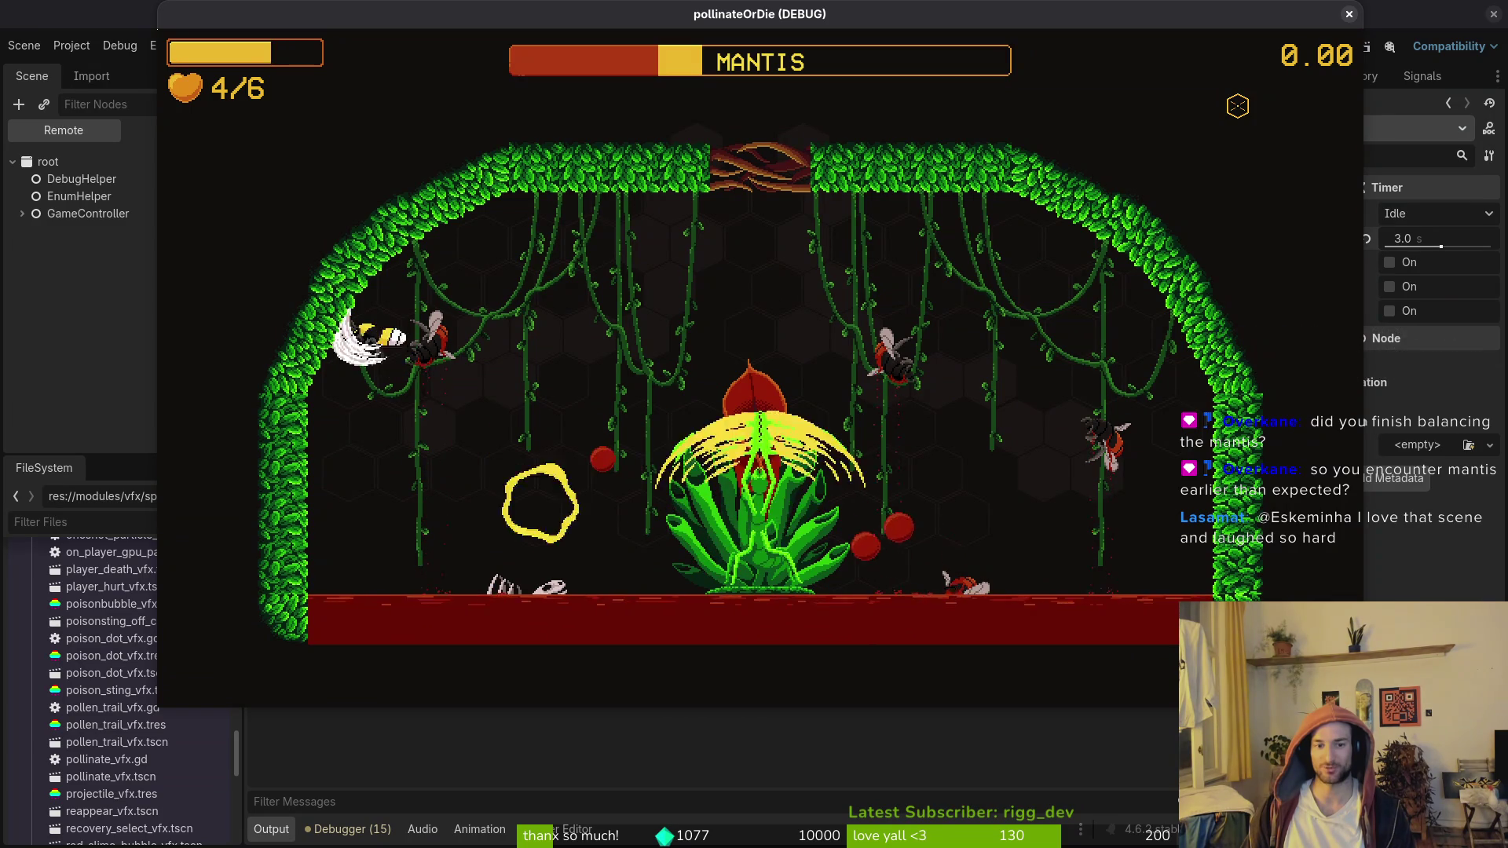
key(s)
key(d)
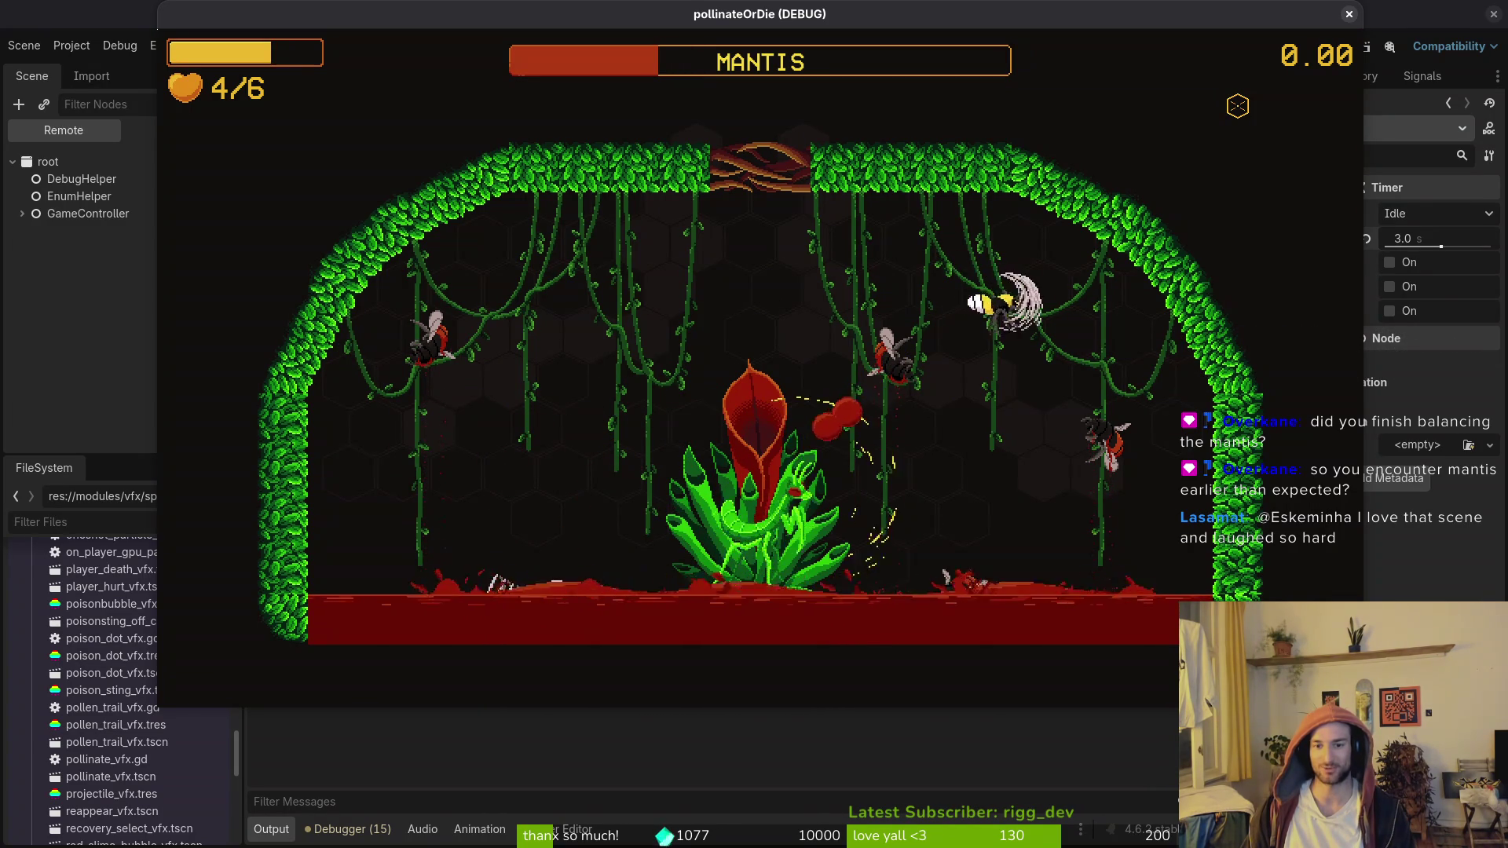
key(s)
key(a)
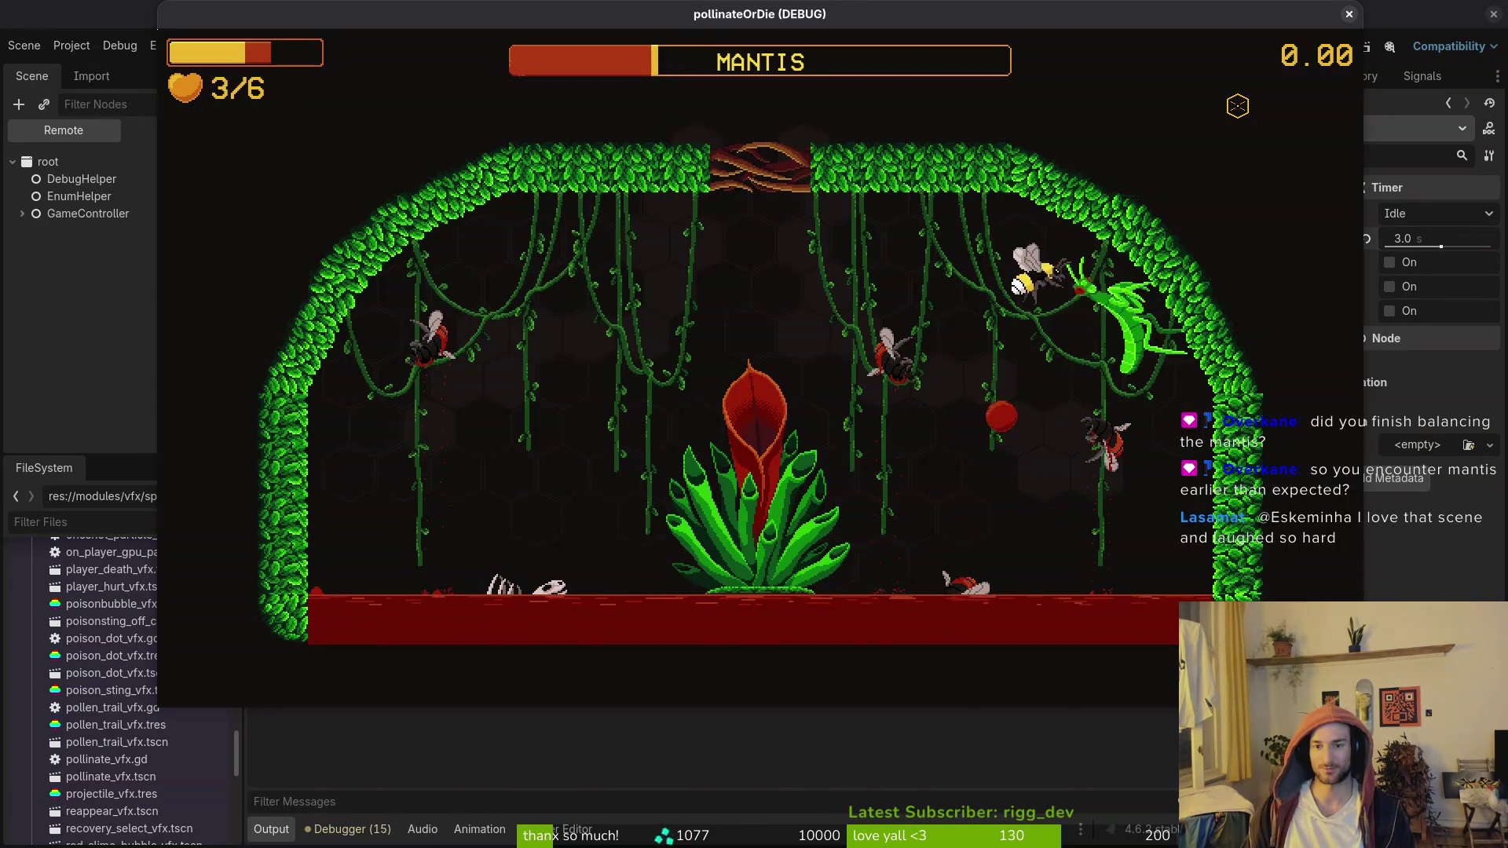
key(w)
Step: Smash the mantis from around the central plant until its health bar empties, at 3/6 hearts
key(a)
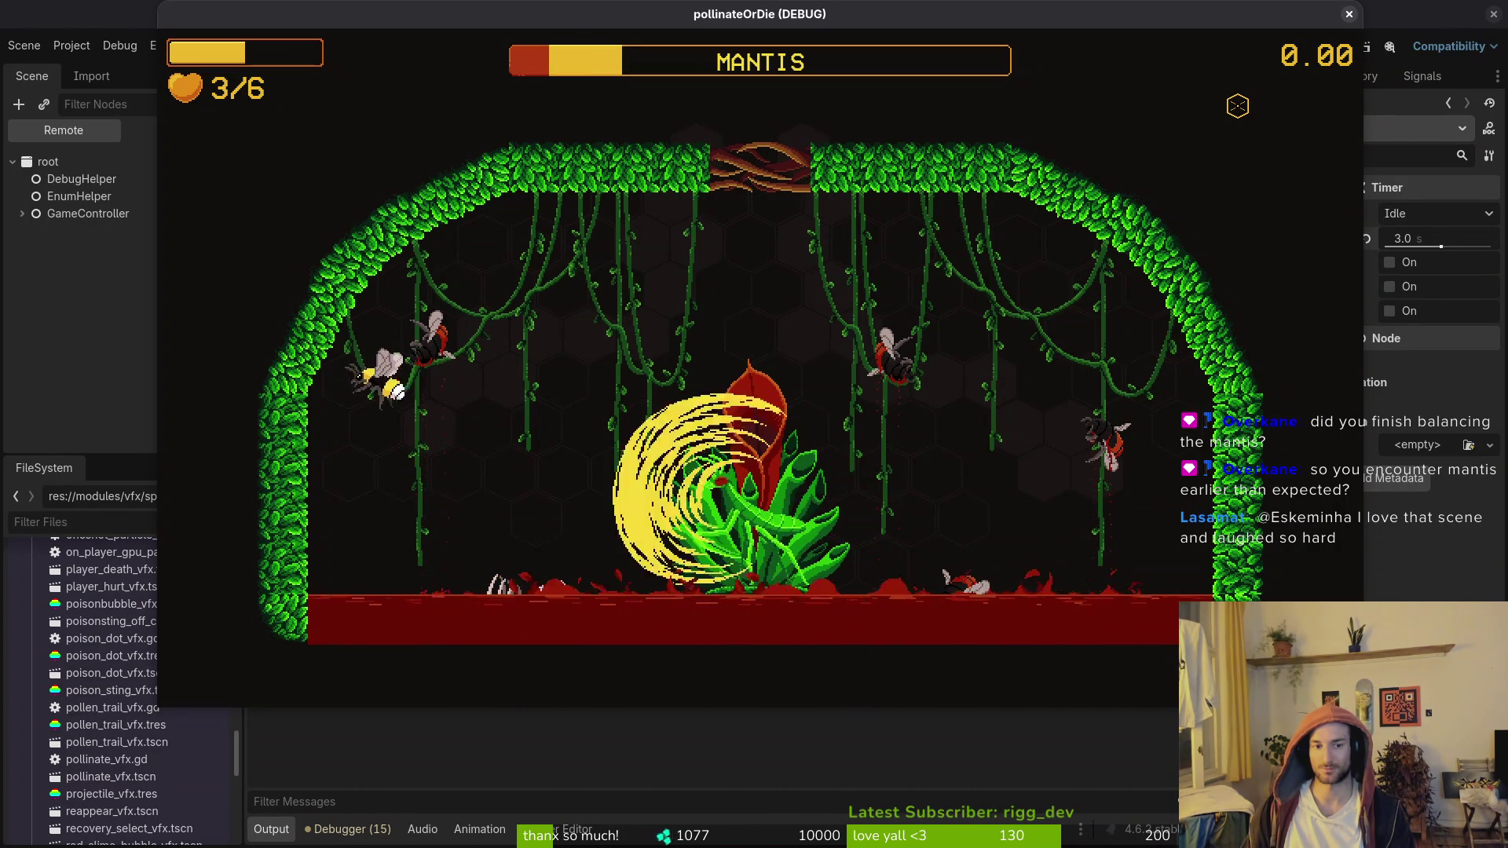
key(s)
key(d)
key(w)
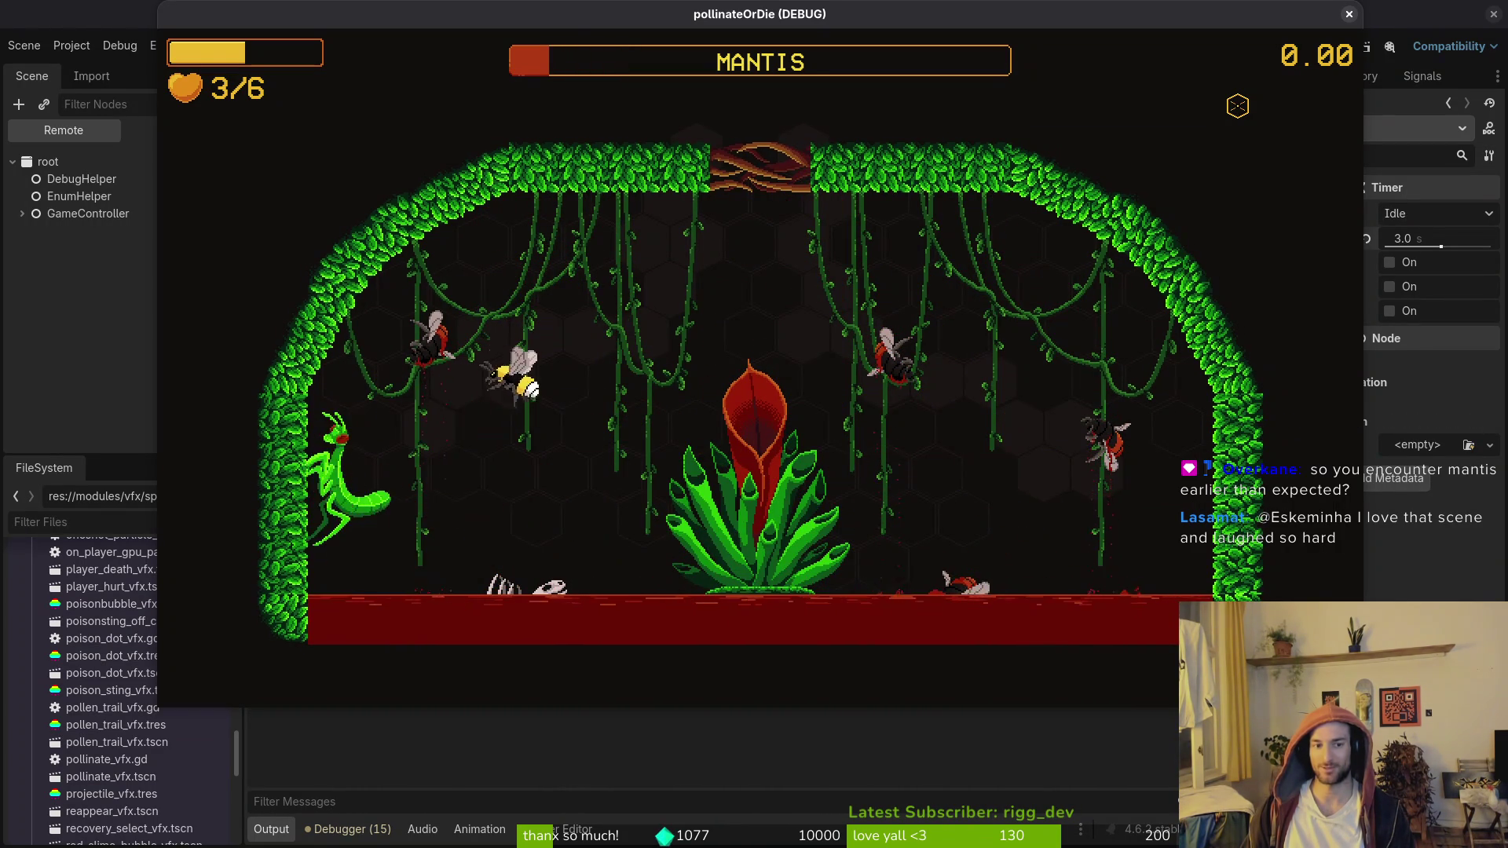
key(w)
key(d)
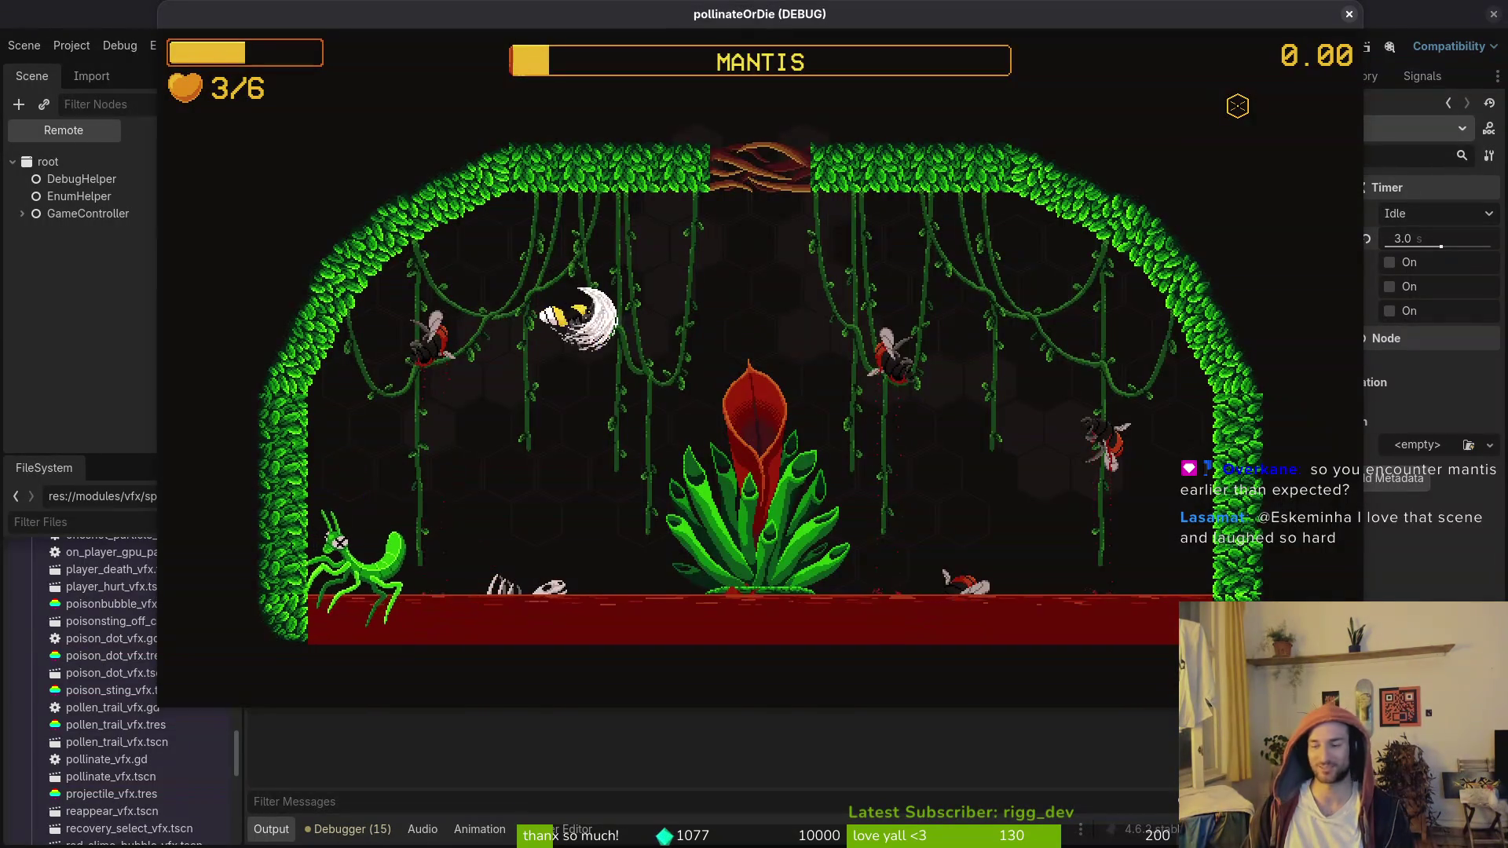
key(s)
key(a)
key(w)
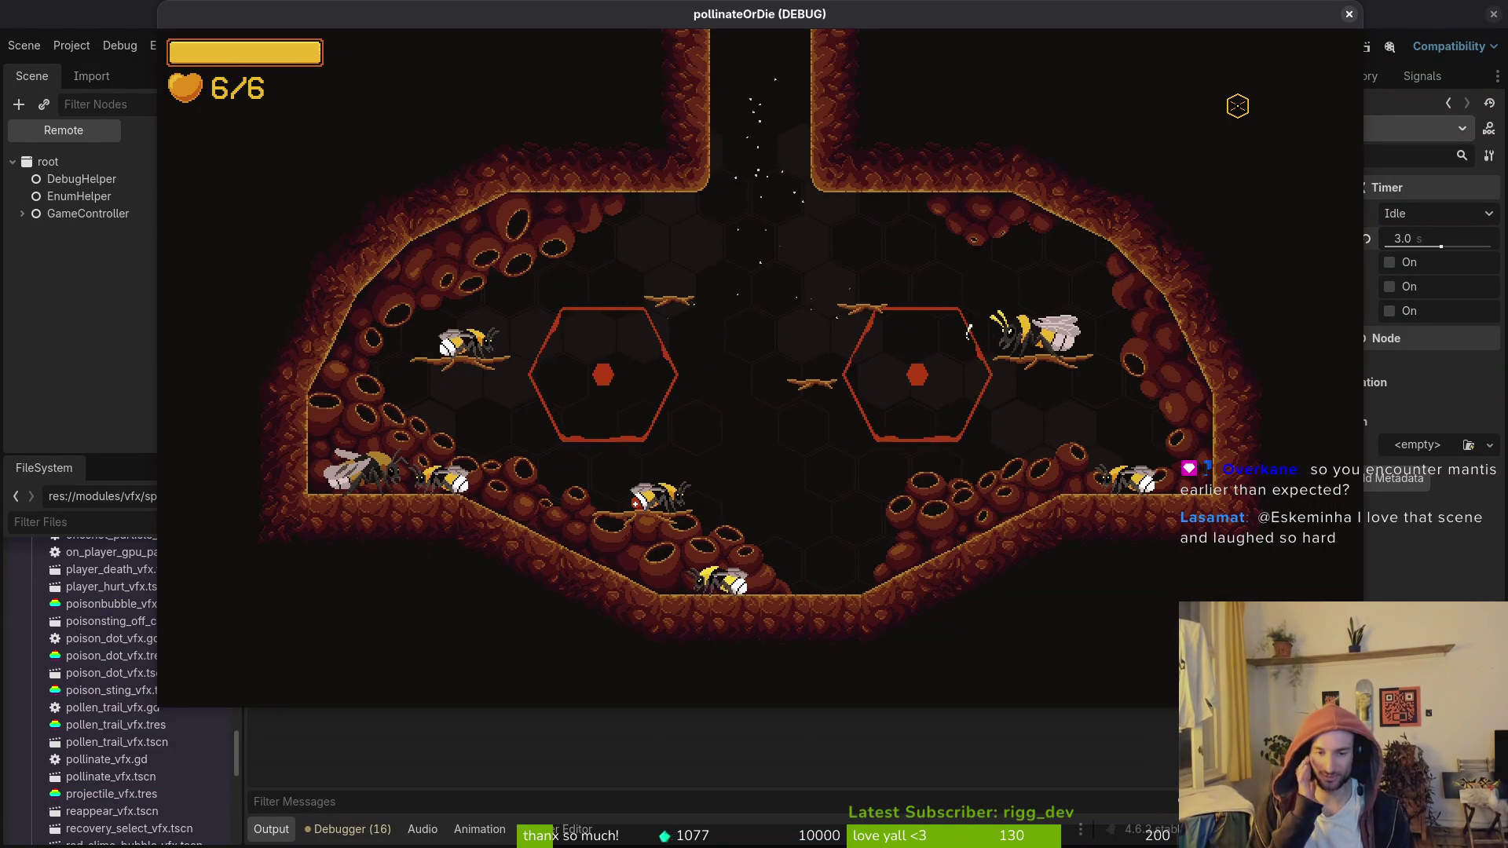
Step: Load the R2-0 hive level from the debug level-select screen
key(w)
key(Escape)
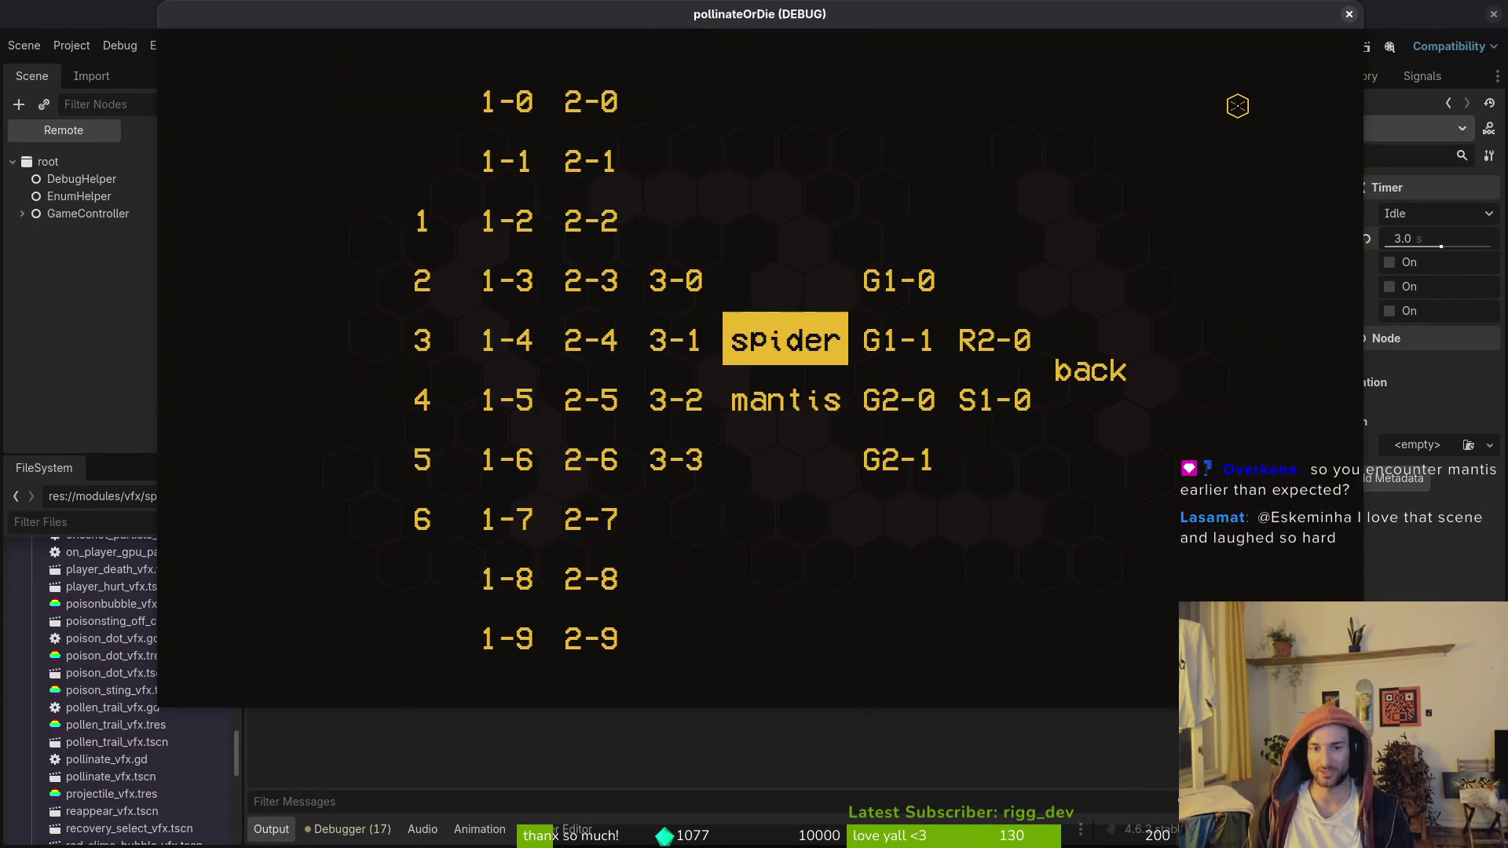
key(Left)
key(Down)
key(Return)
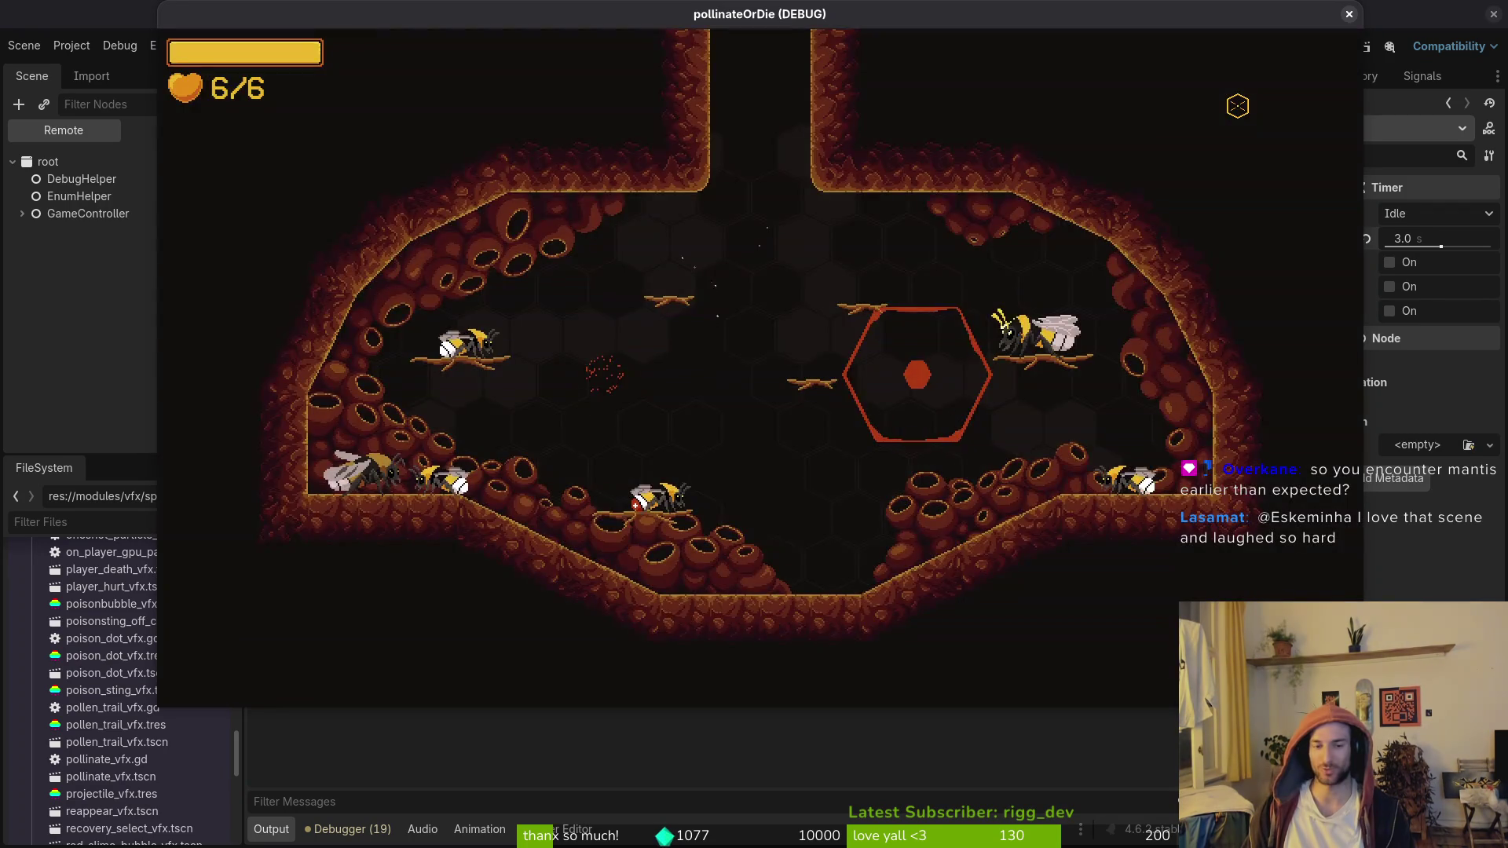
key(Escape)
key(Right)
key(Right)
key(Return)
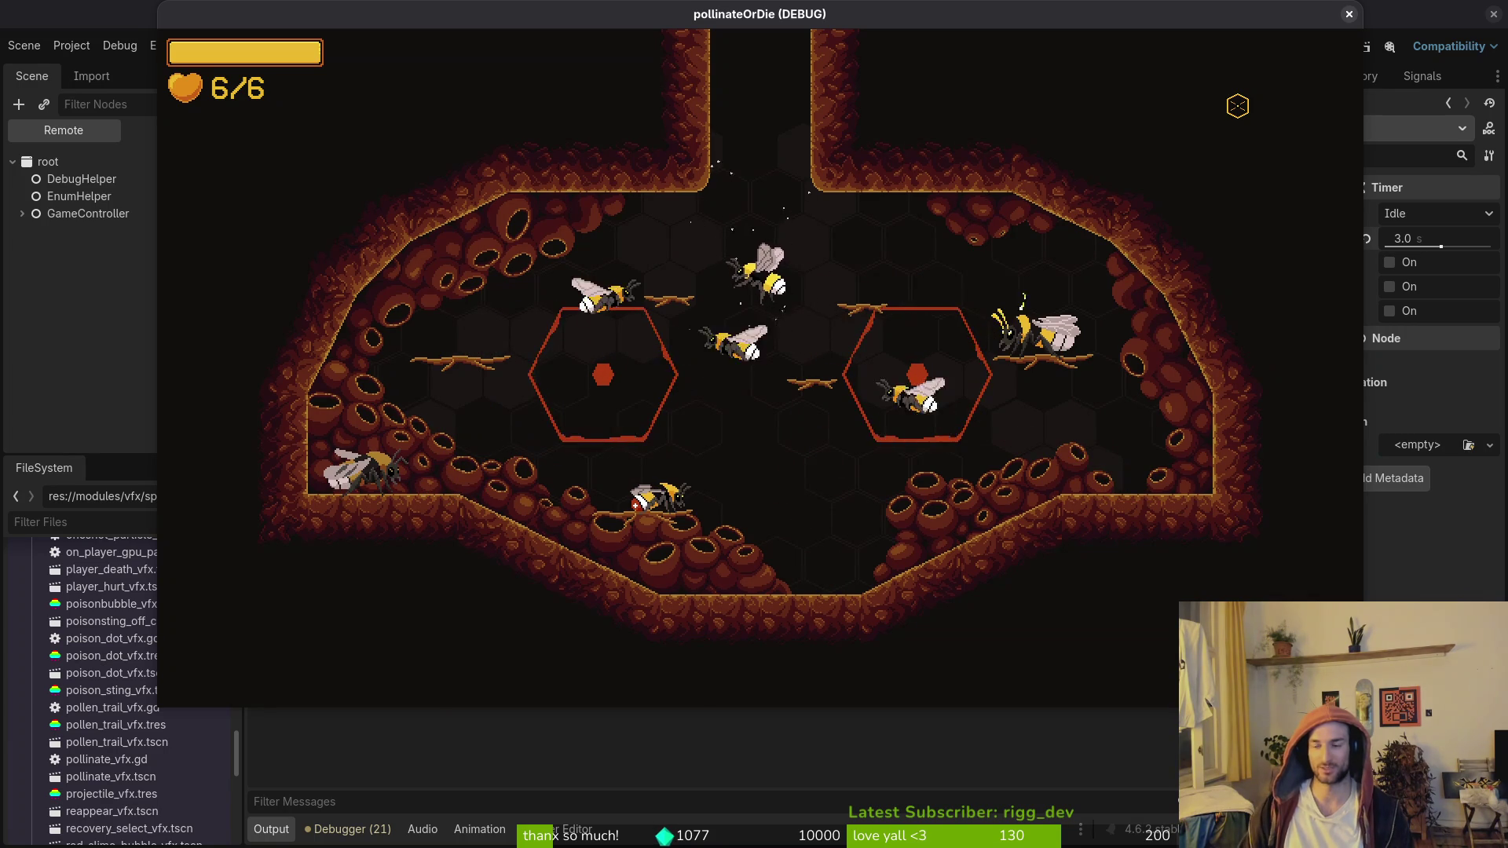
Step: Dodge the spawned enemies' projectiles and dash out the right exit to the next room
key(Up)
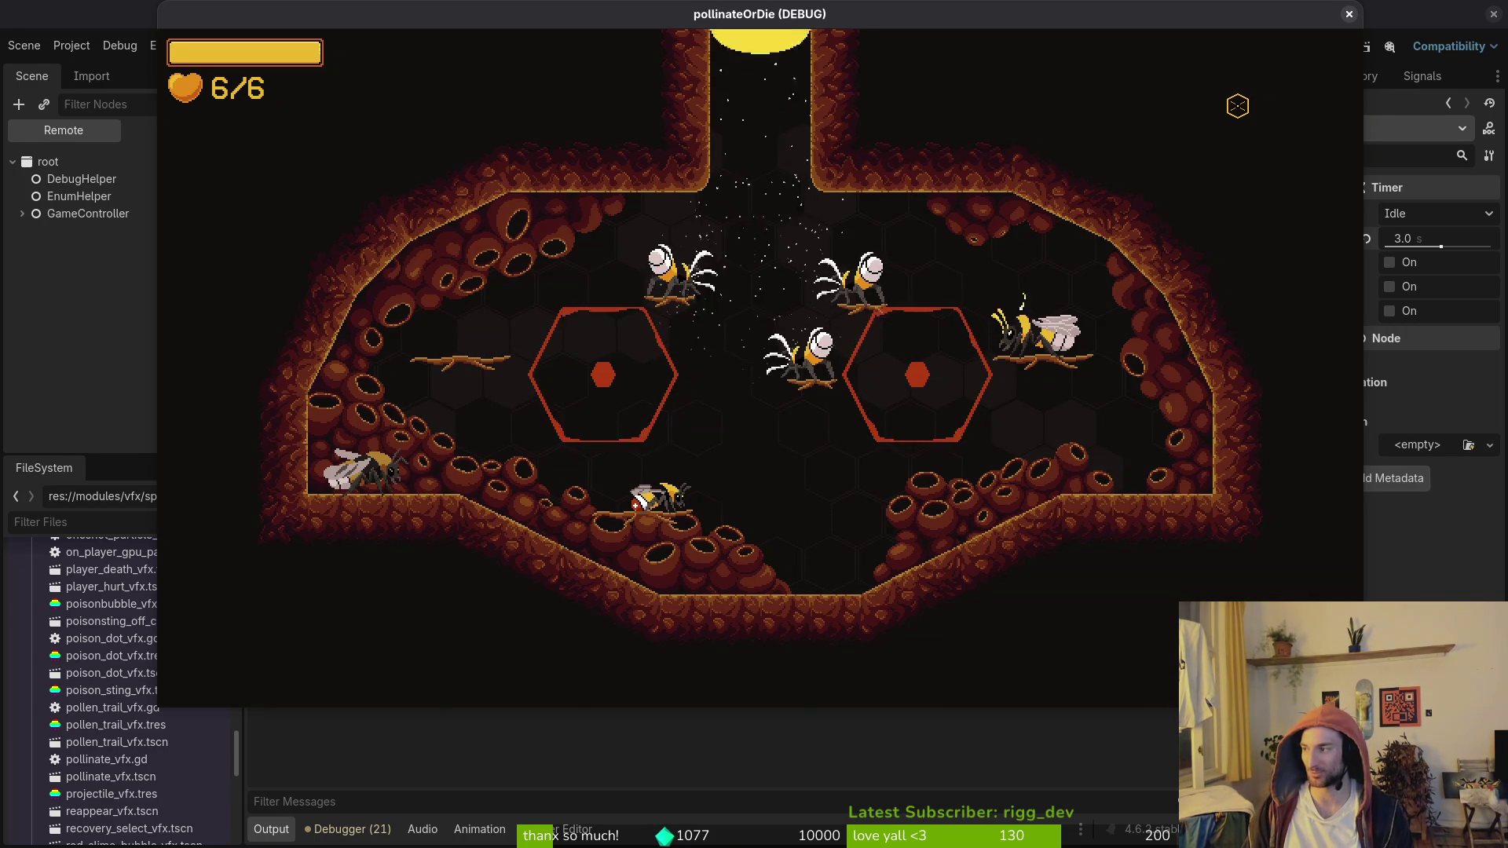
key(Left)
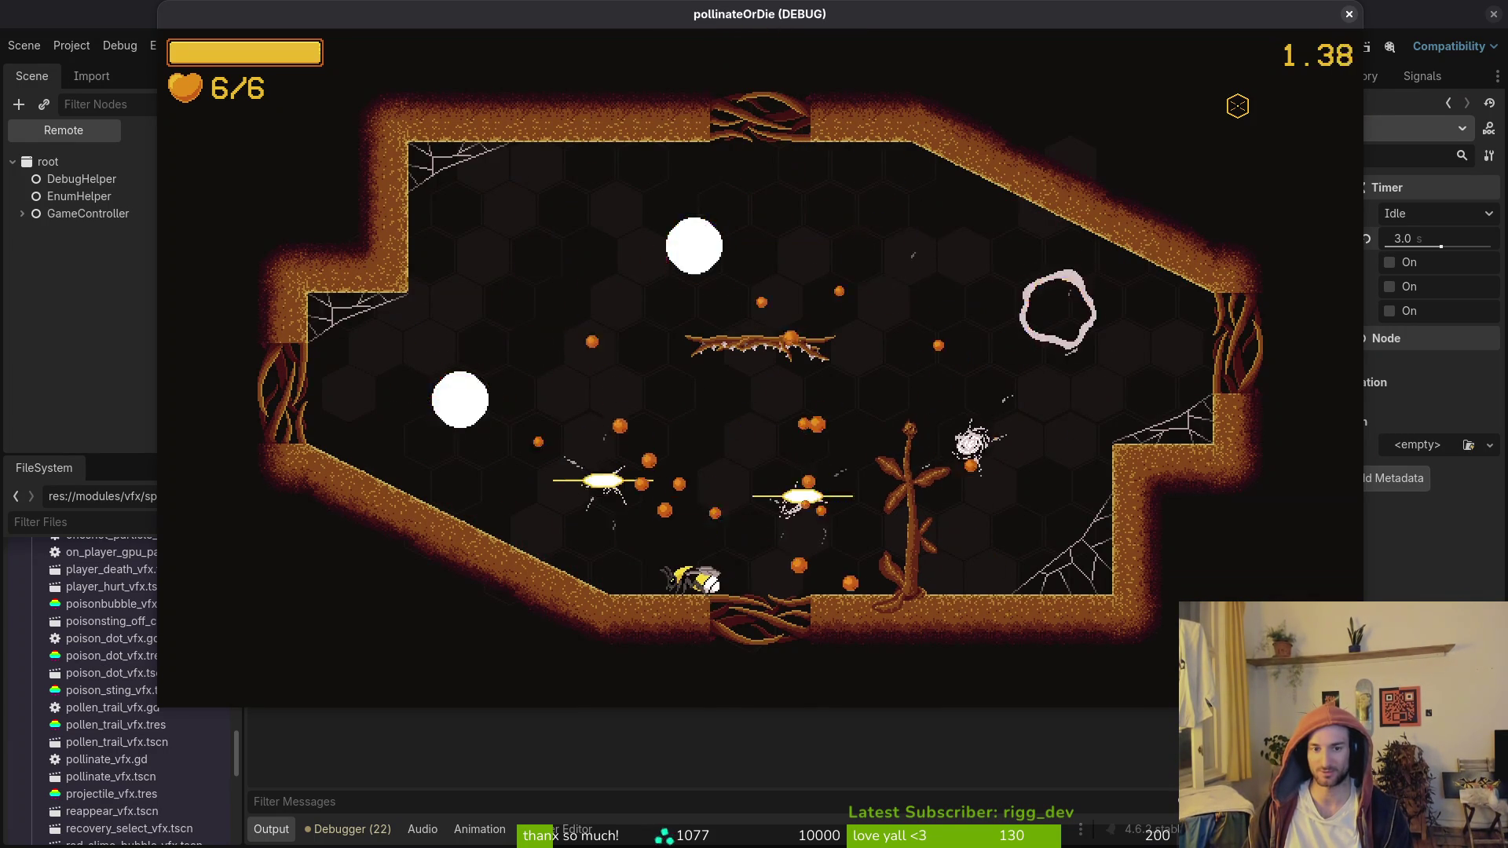
key(Right)
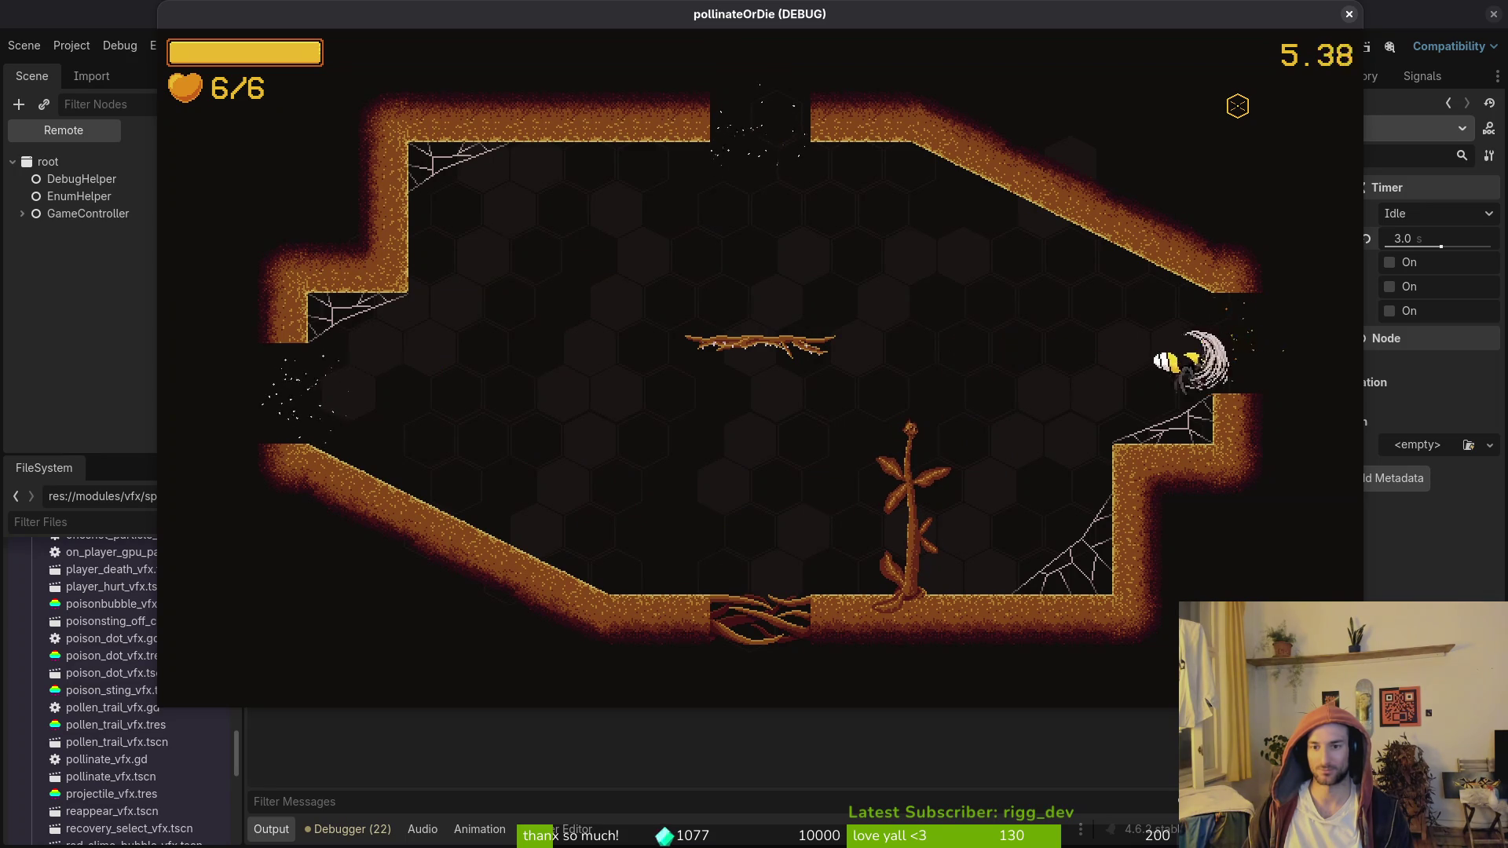
key(Right)
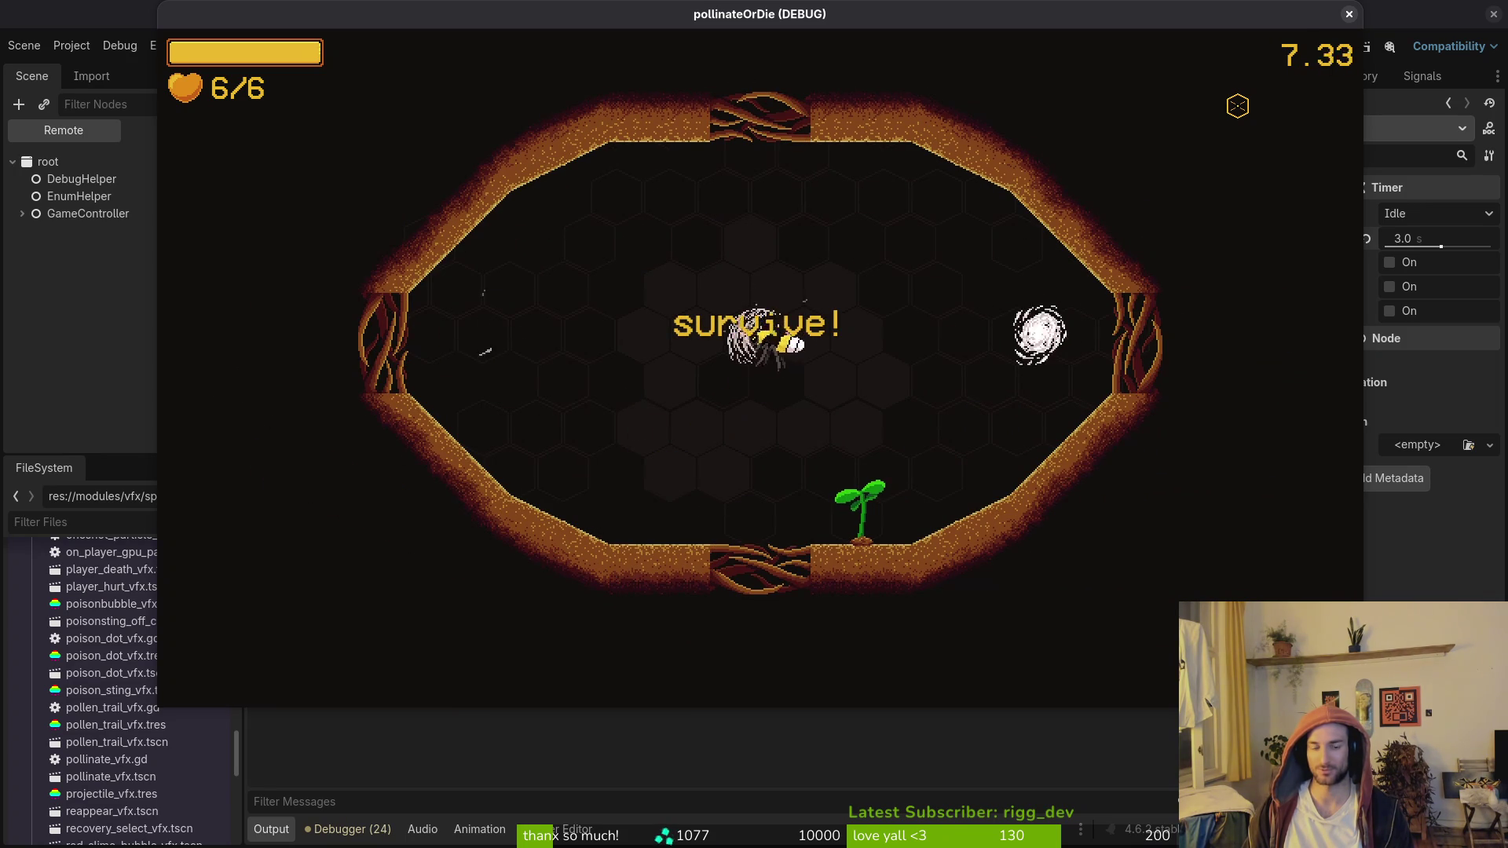
key(Left)
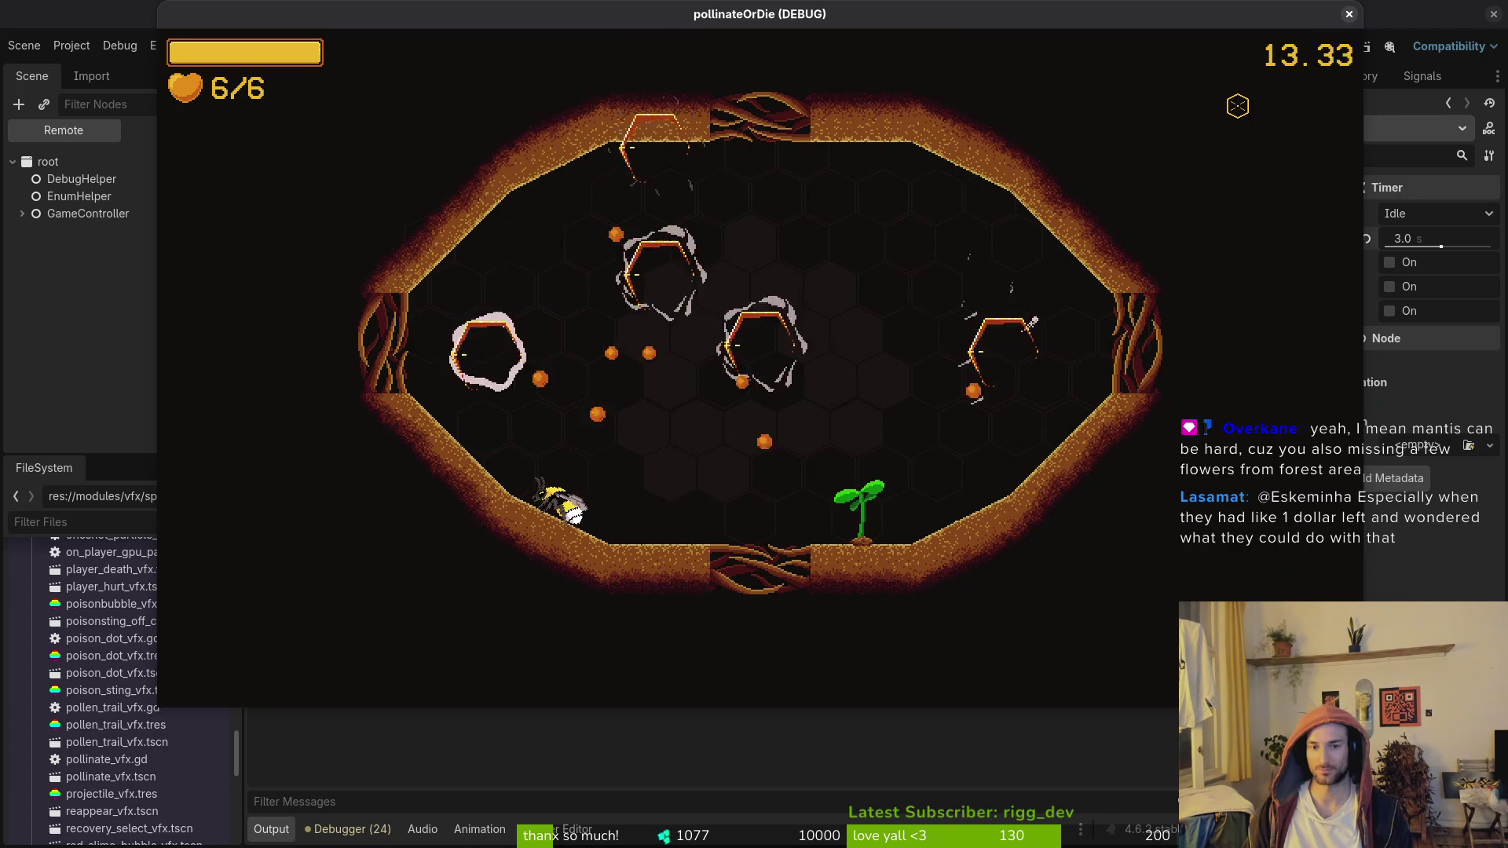
Step: Pollinate the dandelions and collect the +20% and +10% smash damage pickups
key(Right)
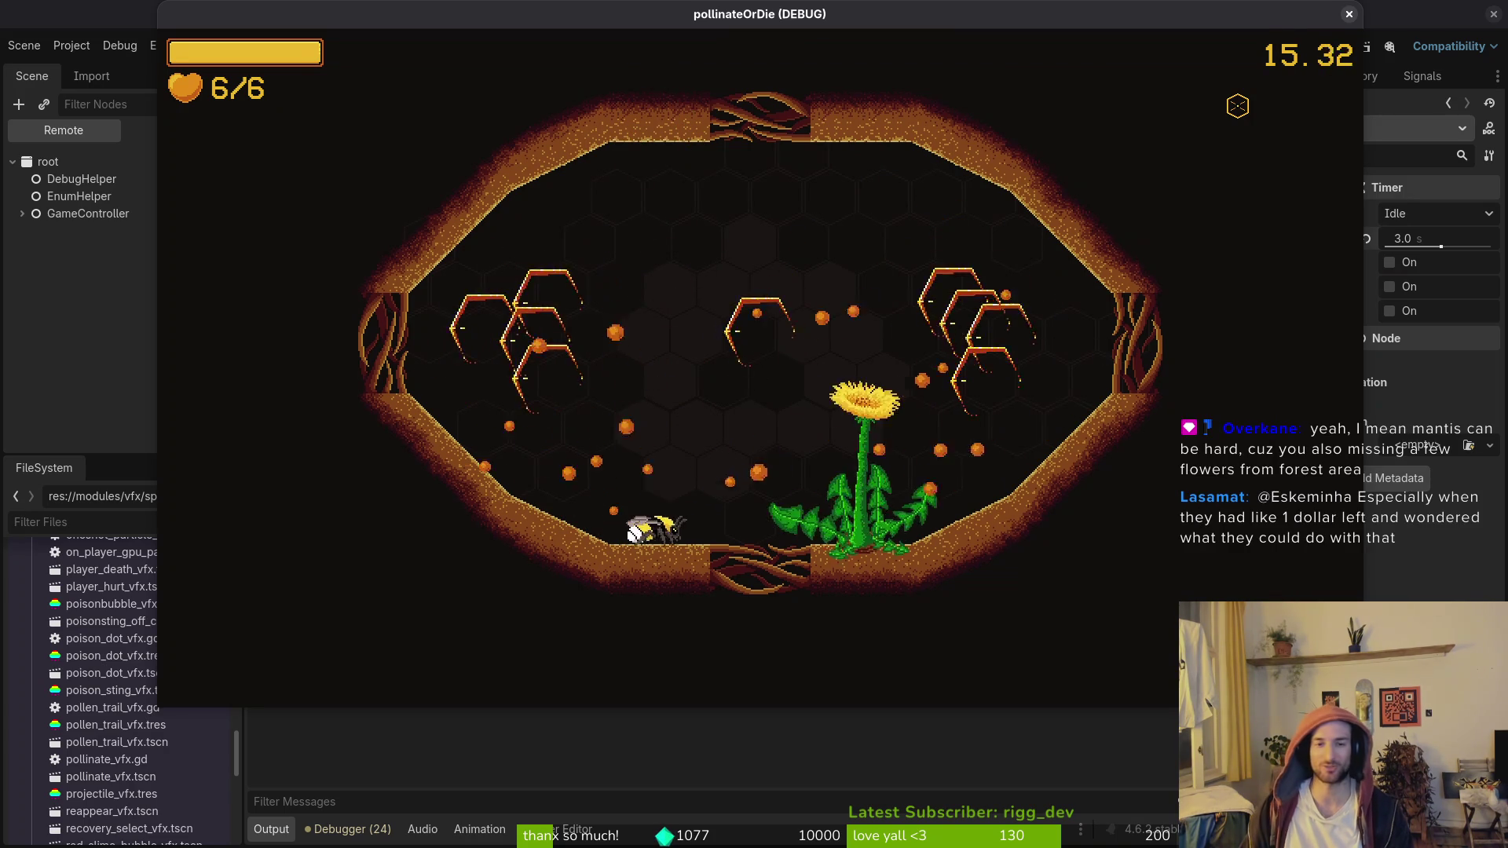
key(Right)
key(Up)
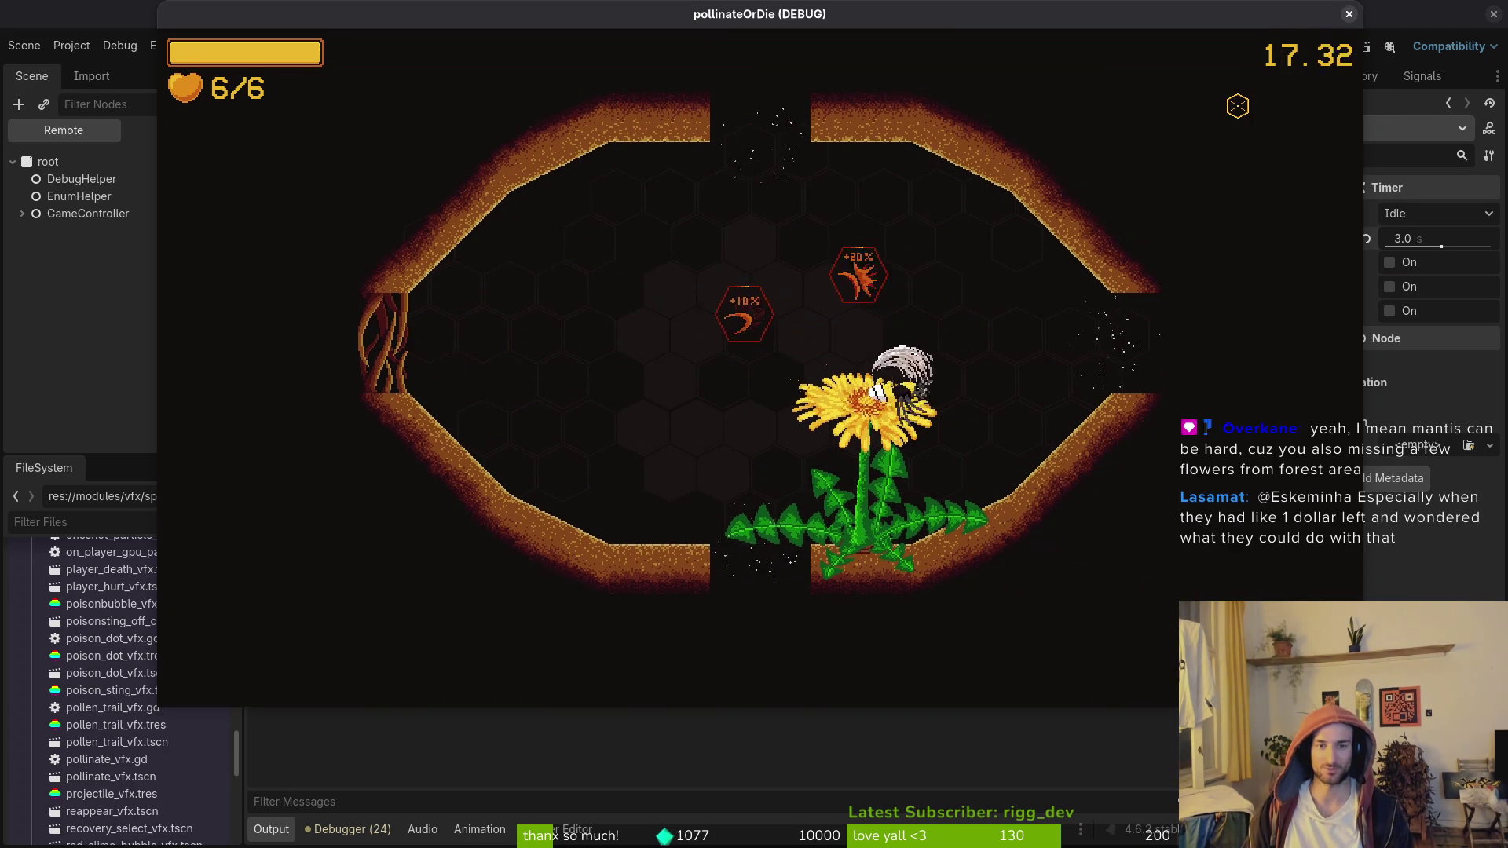
key(Right)
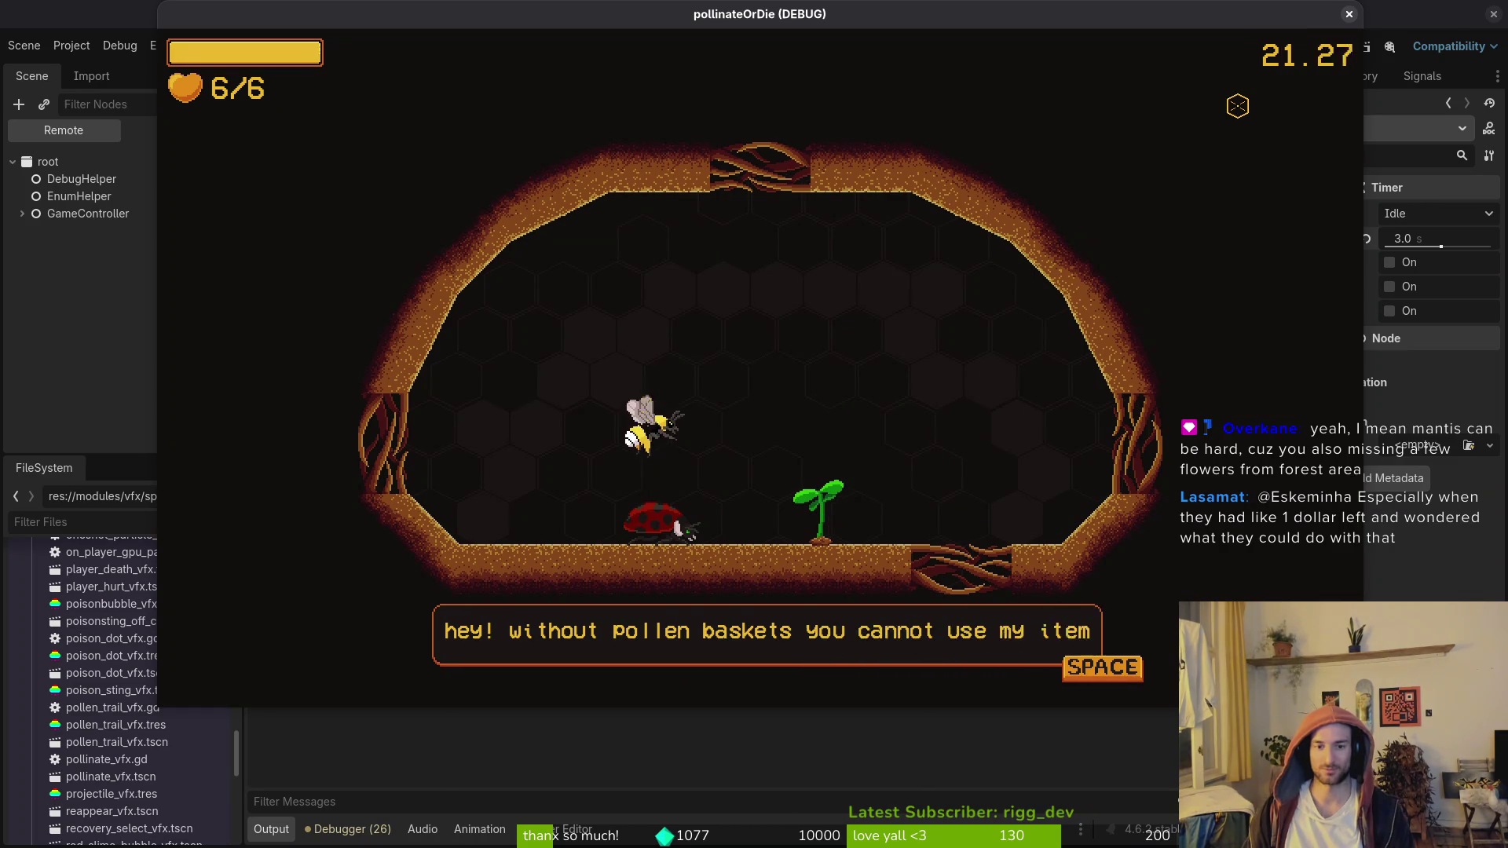
key(space)
key(Right)
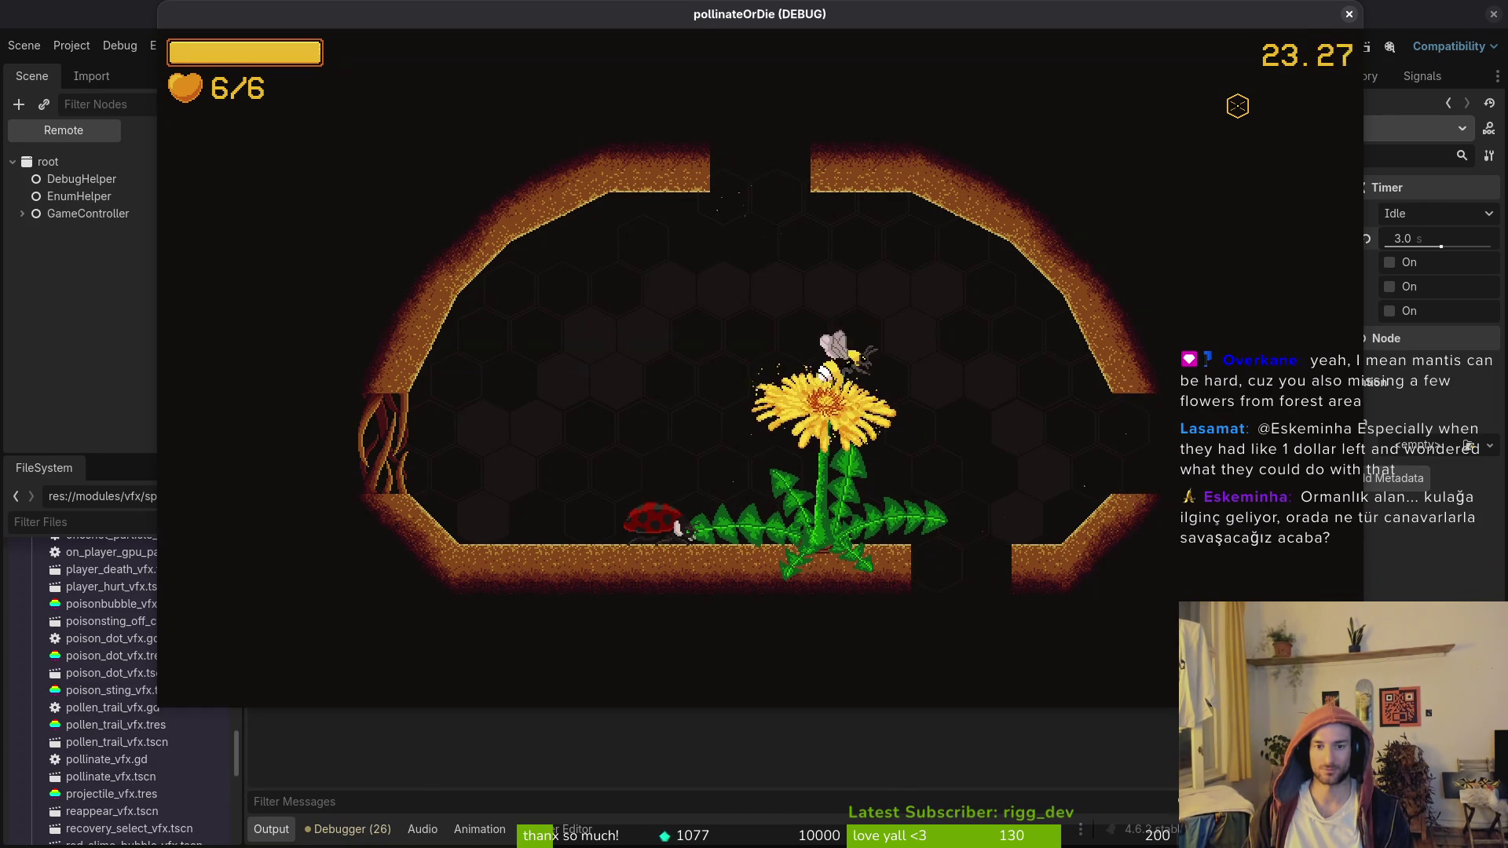
key(space)
key(Right)
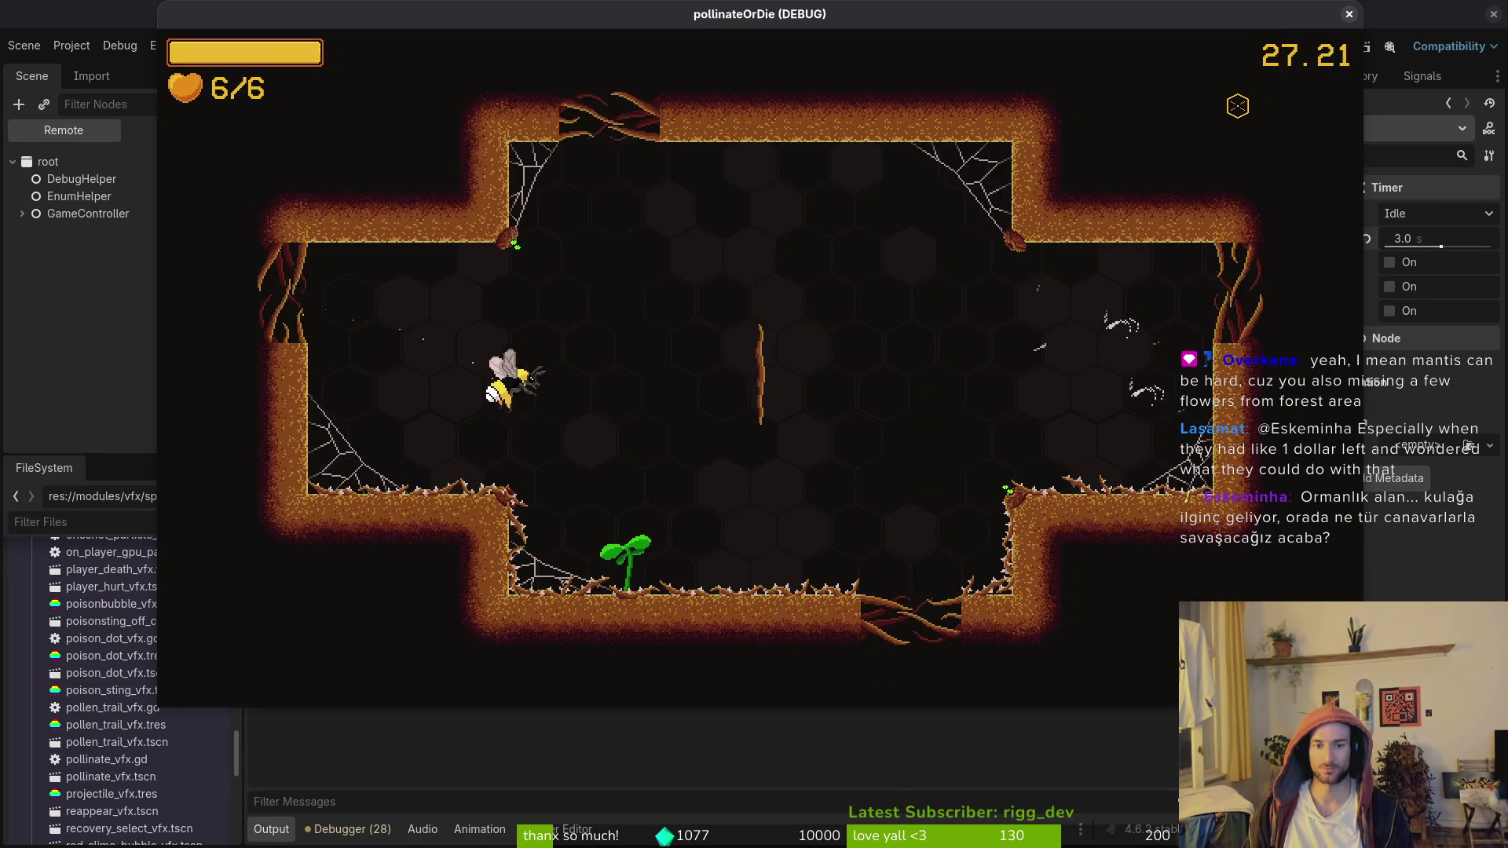
Step: Enter the next room and smash enemies while flying up, down and to the ceiling
key(Right)
key(space)
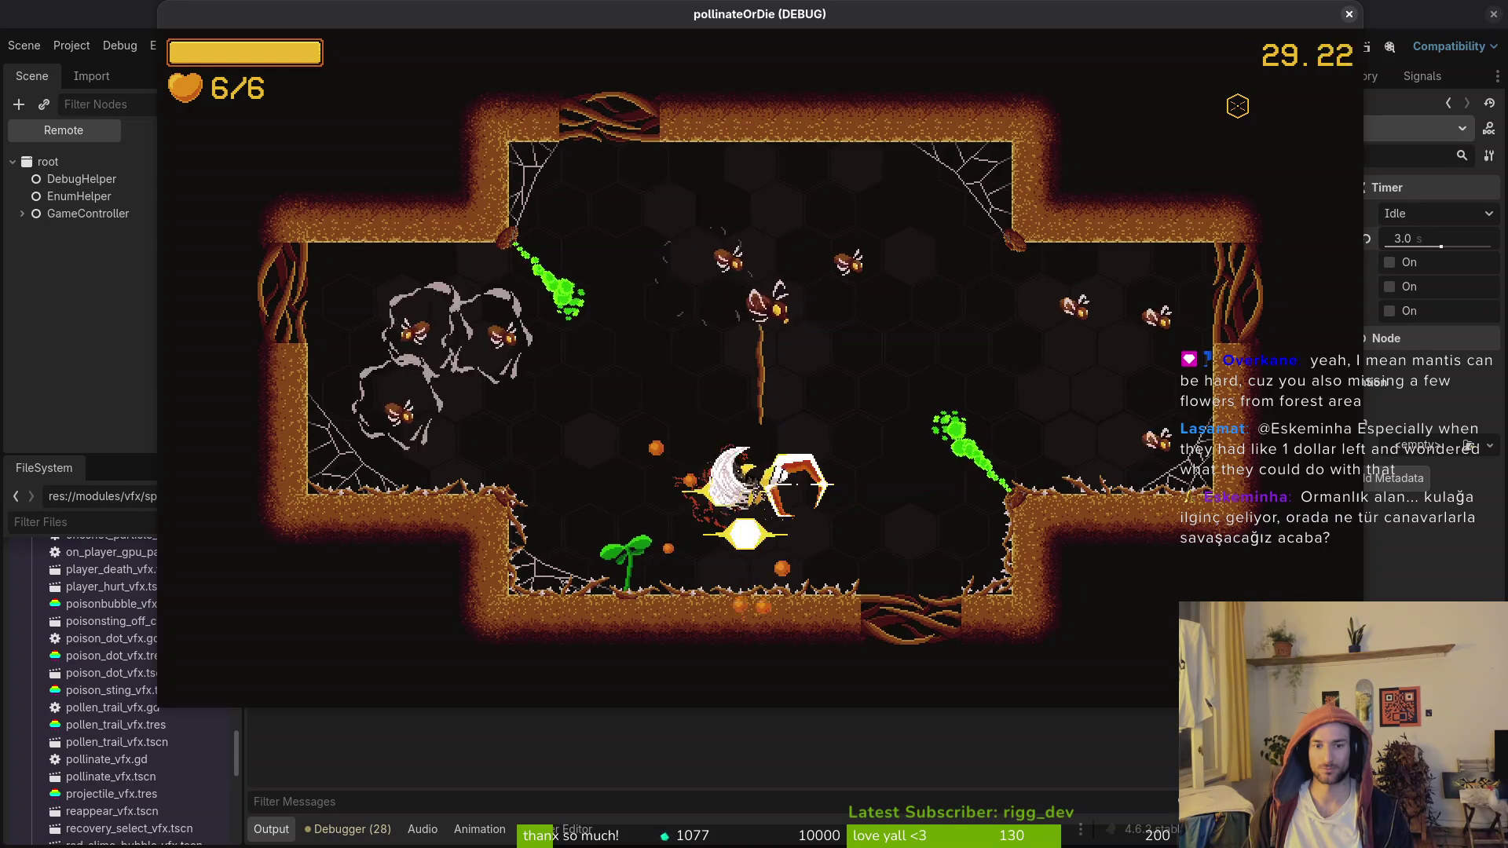
key(Up)
key(Down)
key(space)
key(Up)
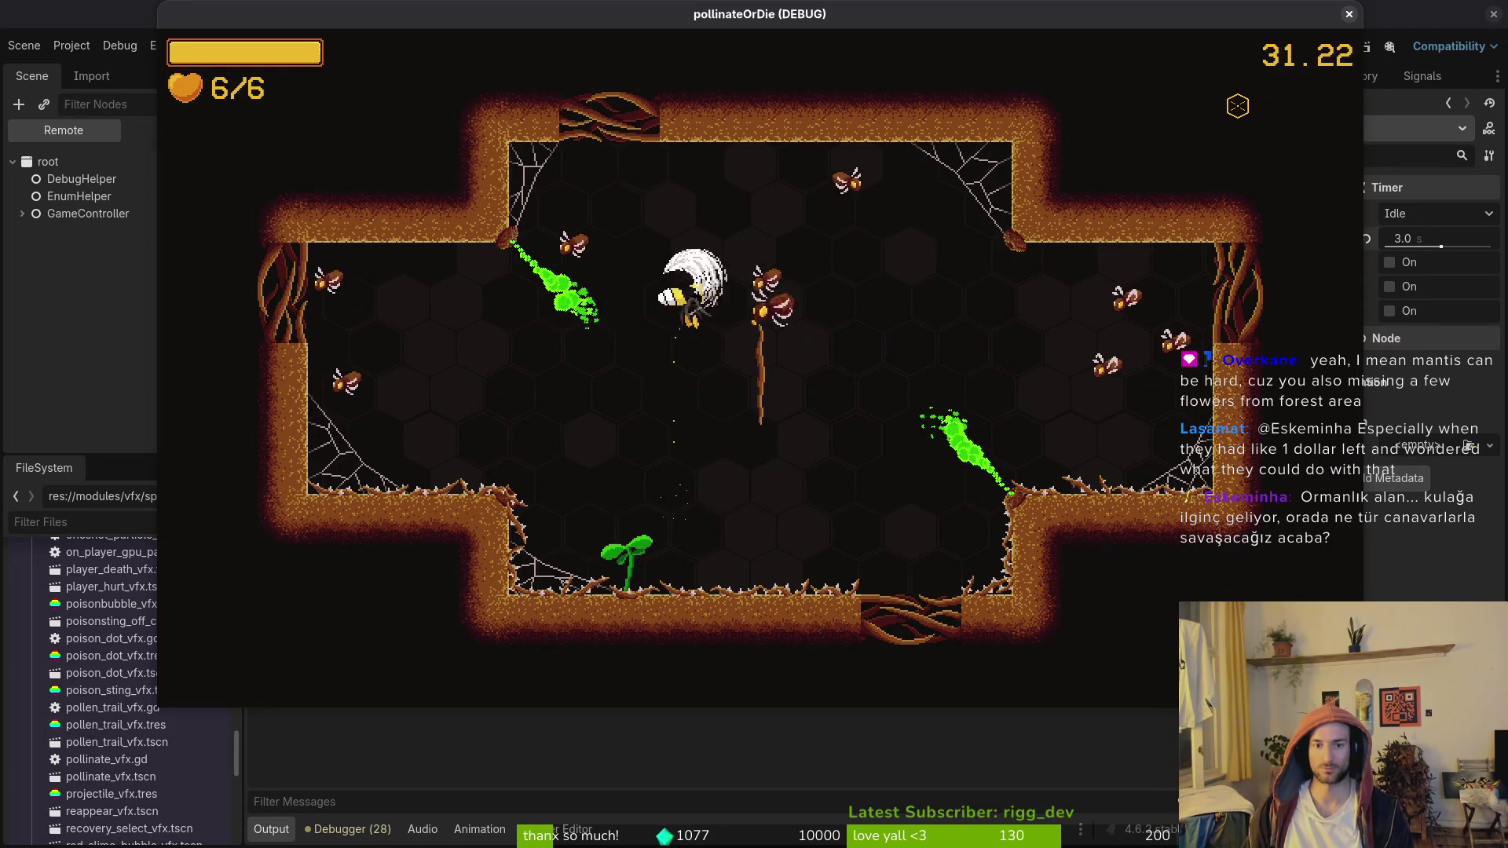
key(Right)
key(space)
Step: Dive to the lower left, loop around the room and swirl-attack enemies in the lower middle
key(Left)
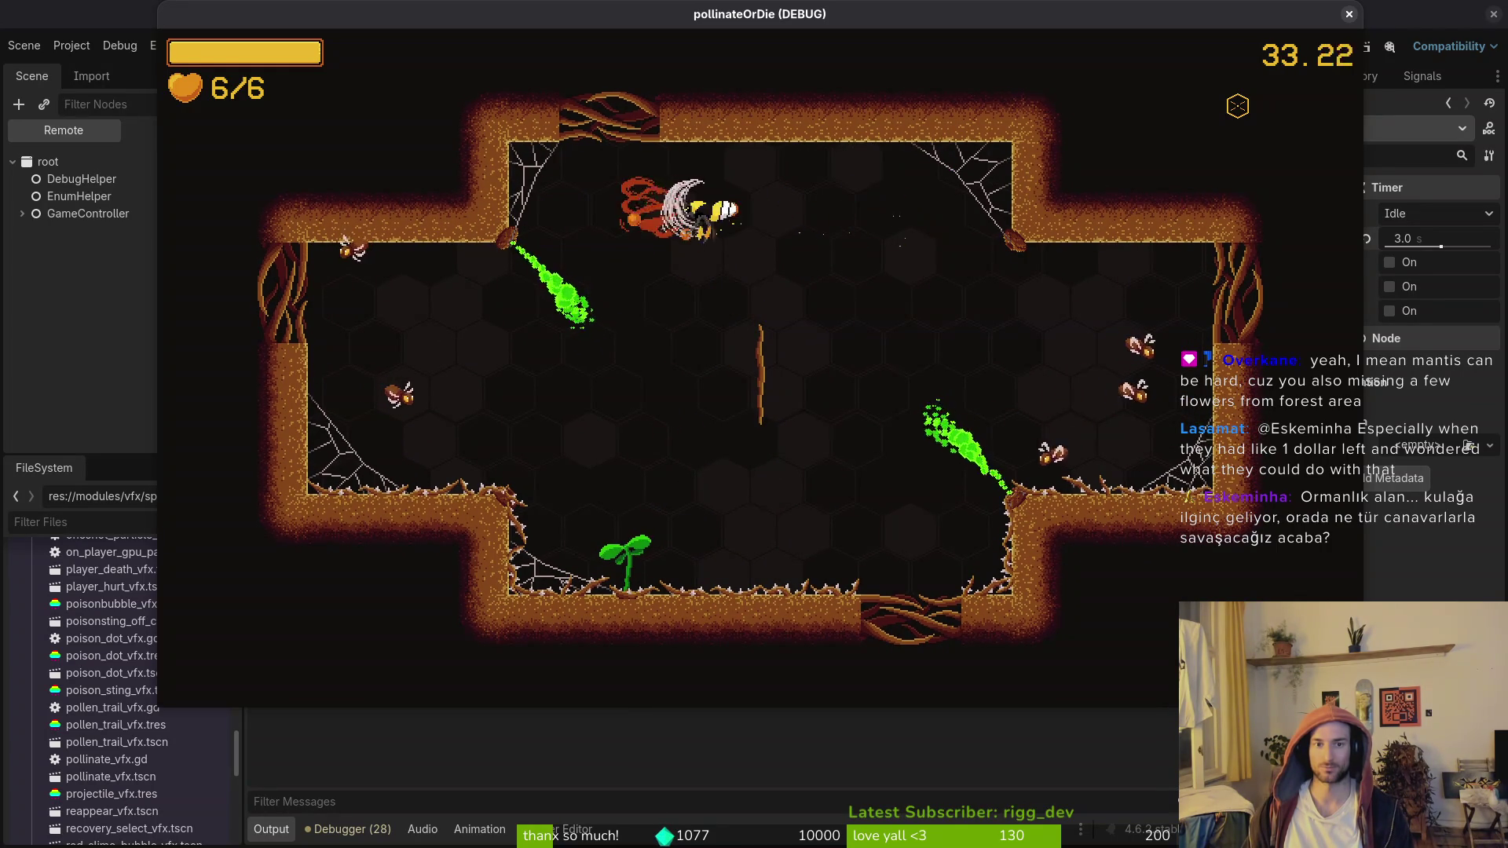
key(Down)
key(space)
key(Up)
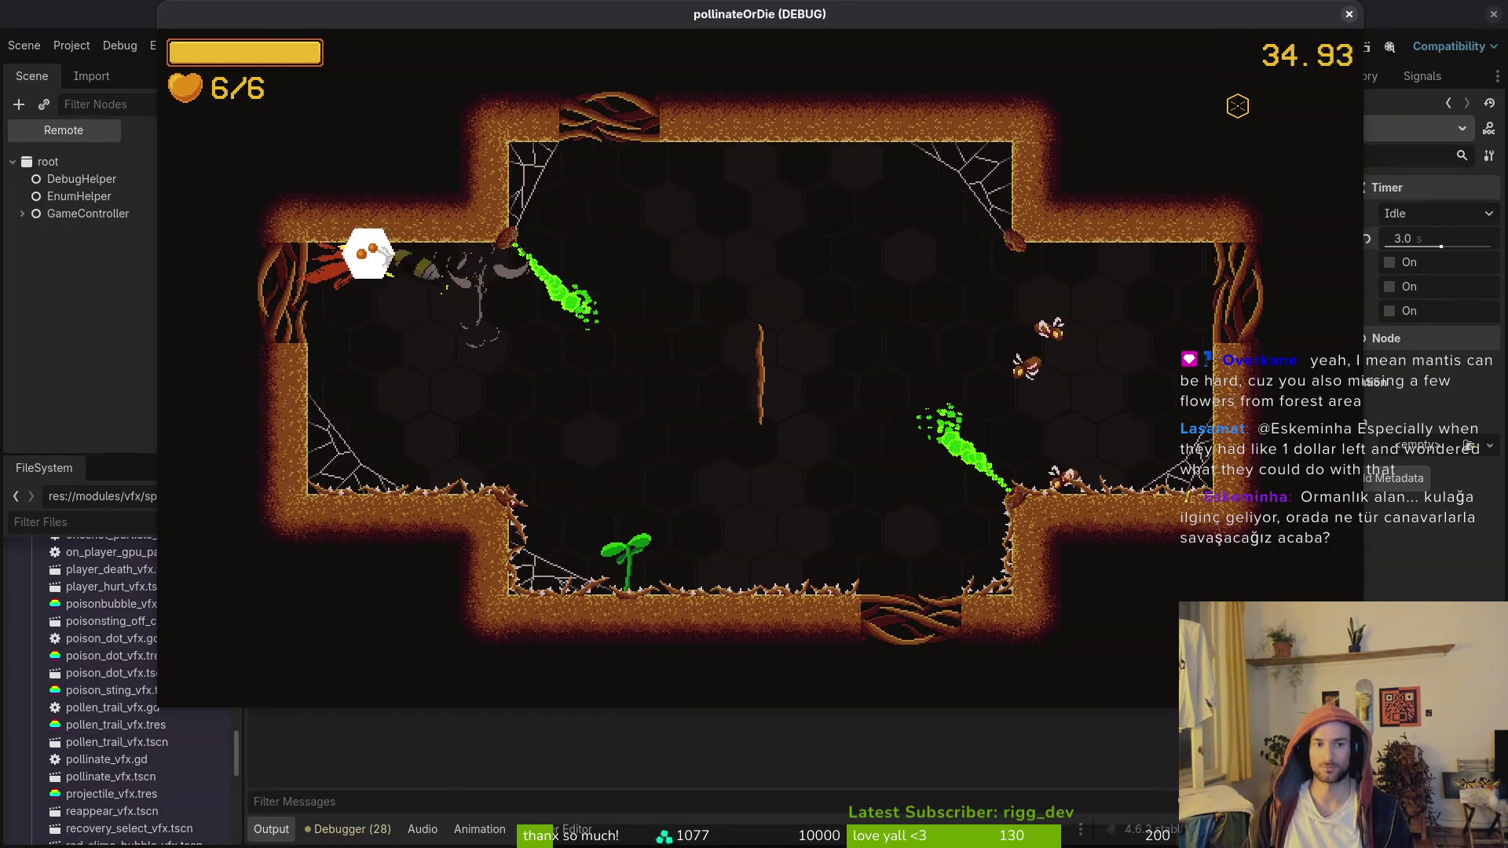
key(Right)
key(space)
key(Up)
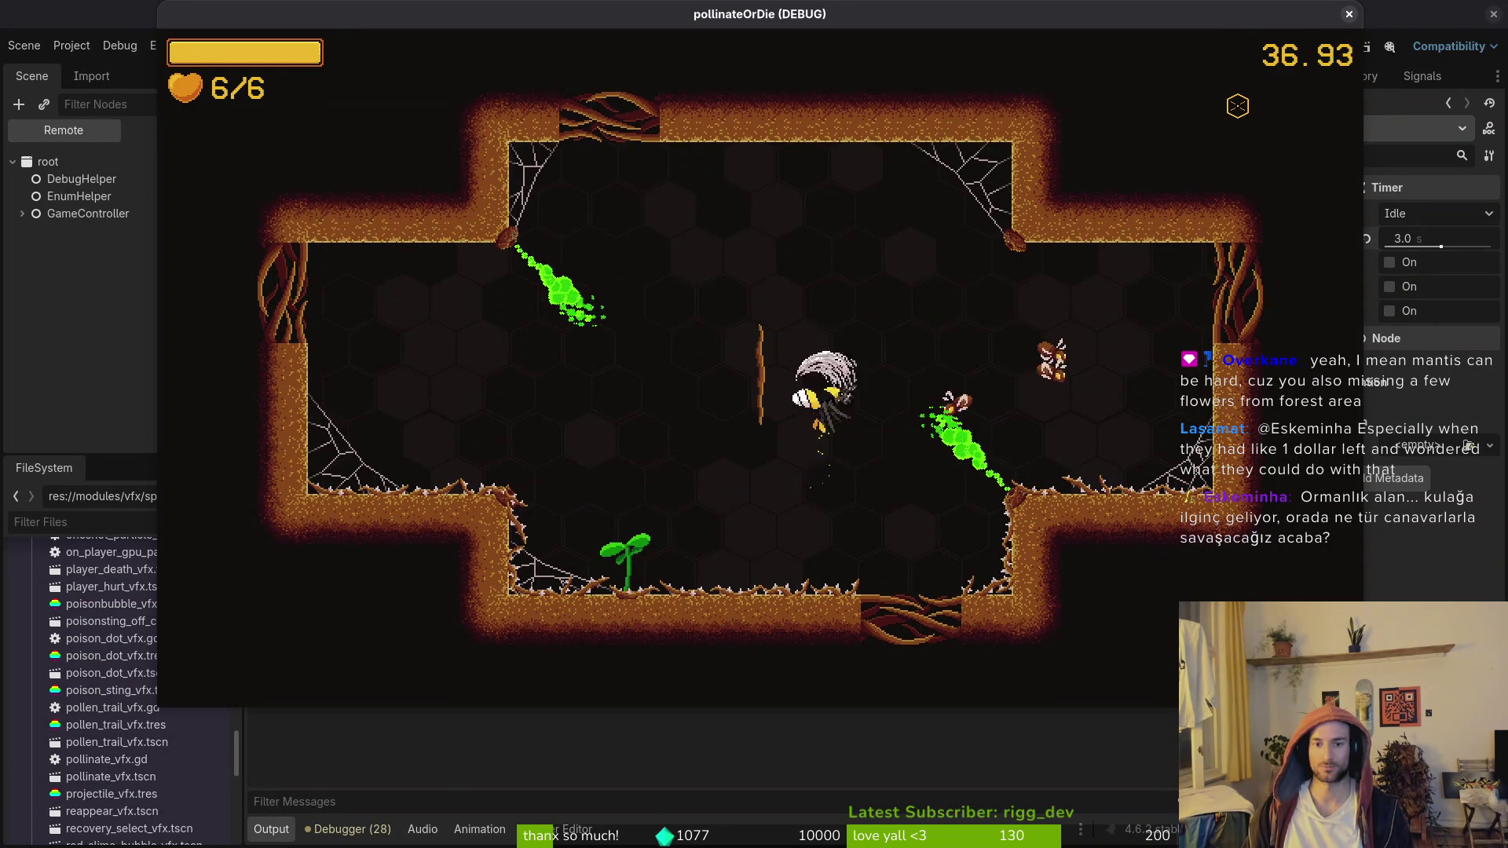
key(Right)
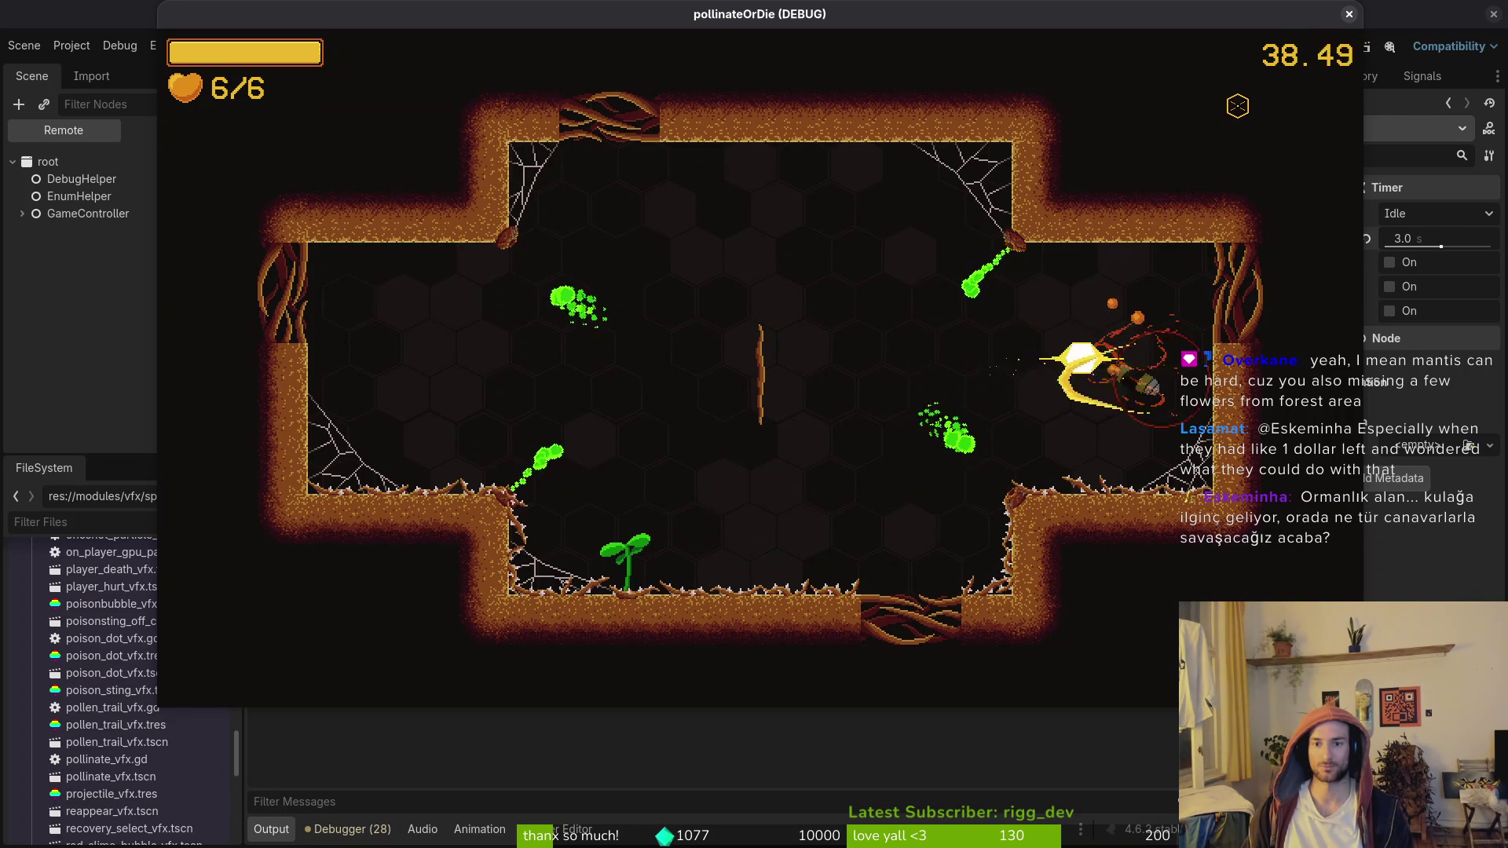
key(Left)
key(Down)
key(space)
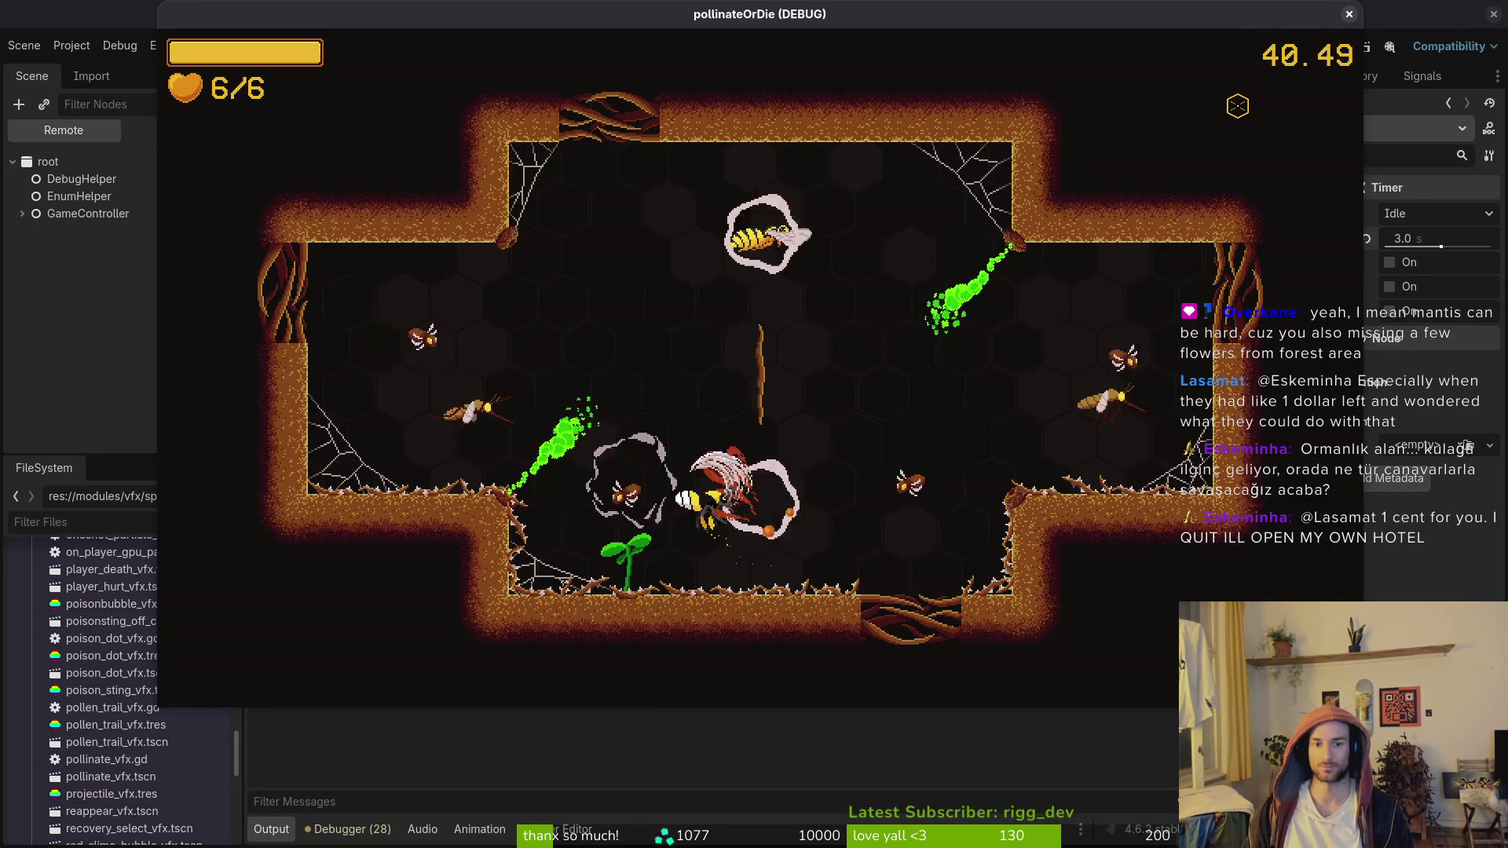
Step: Swirl-attack the remaining enemies around mid-room and the centre, finishing off the wasp
key(Up)
key(Right)
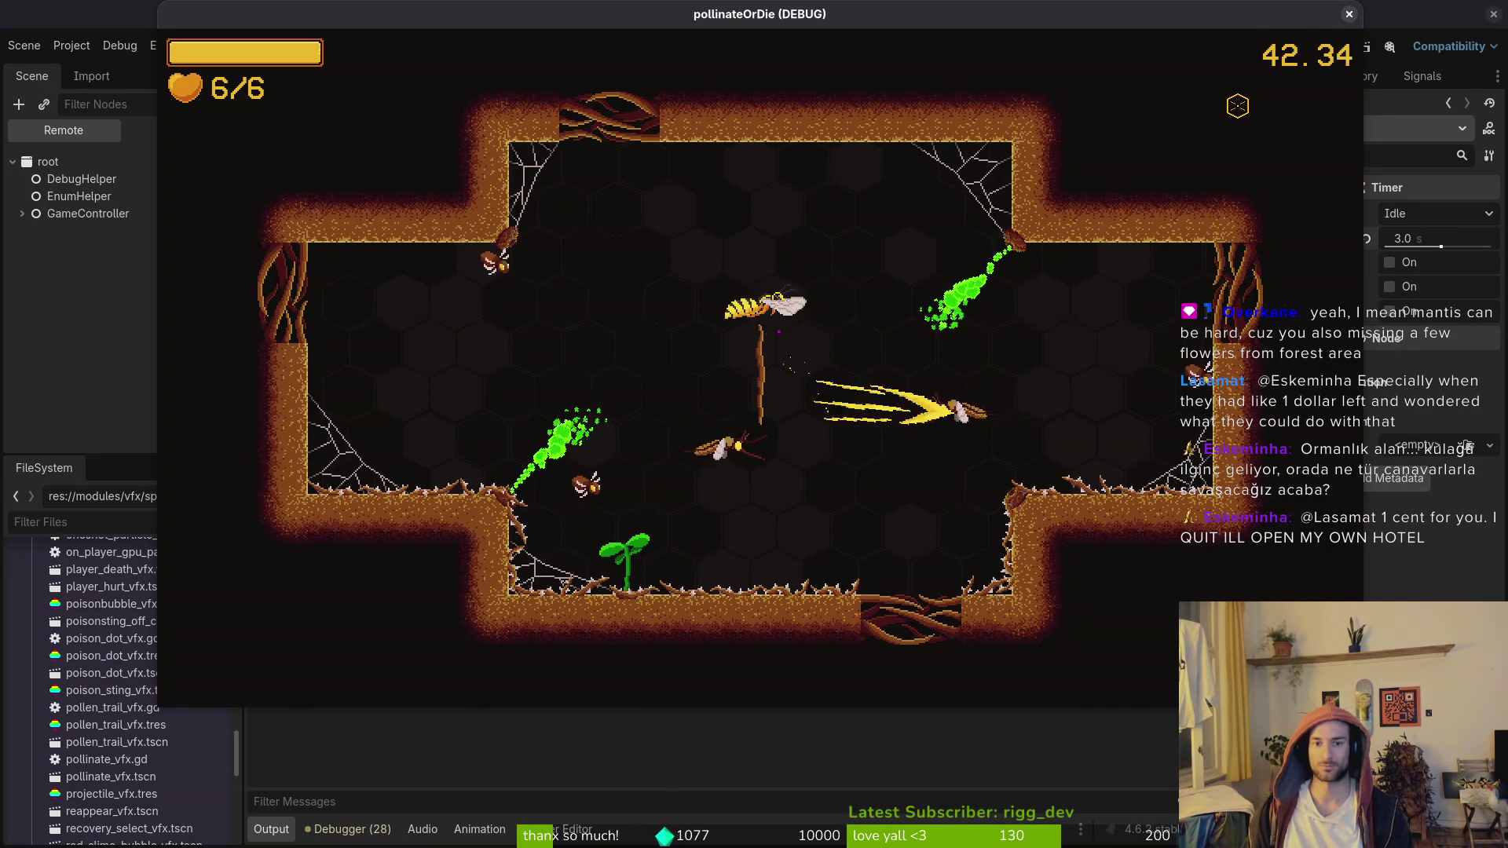
key(Up)
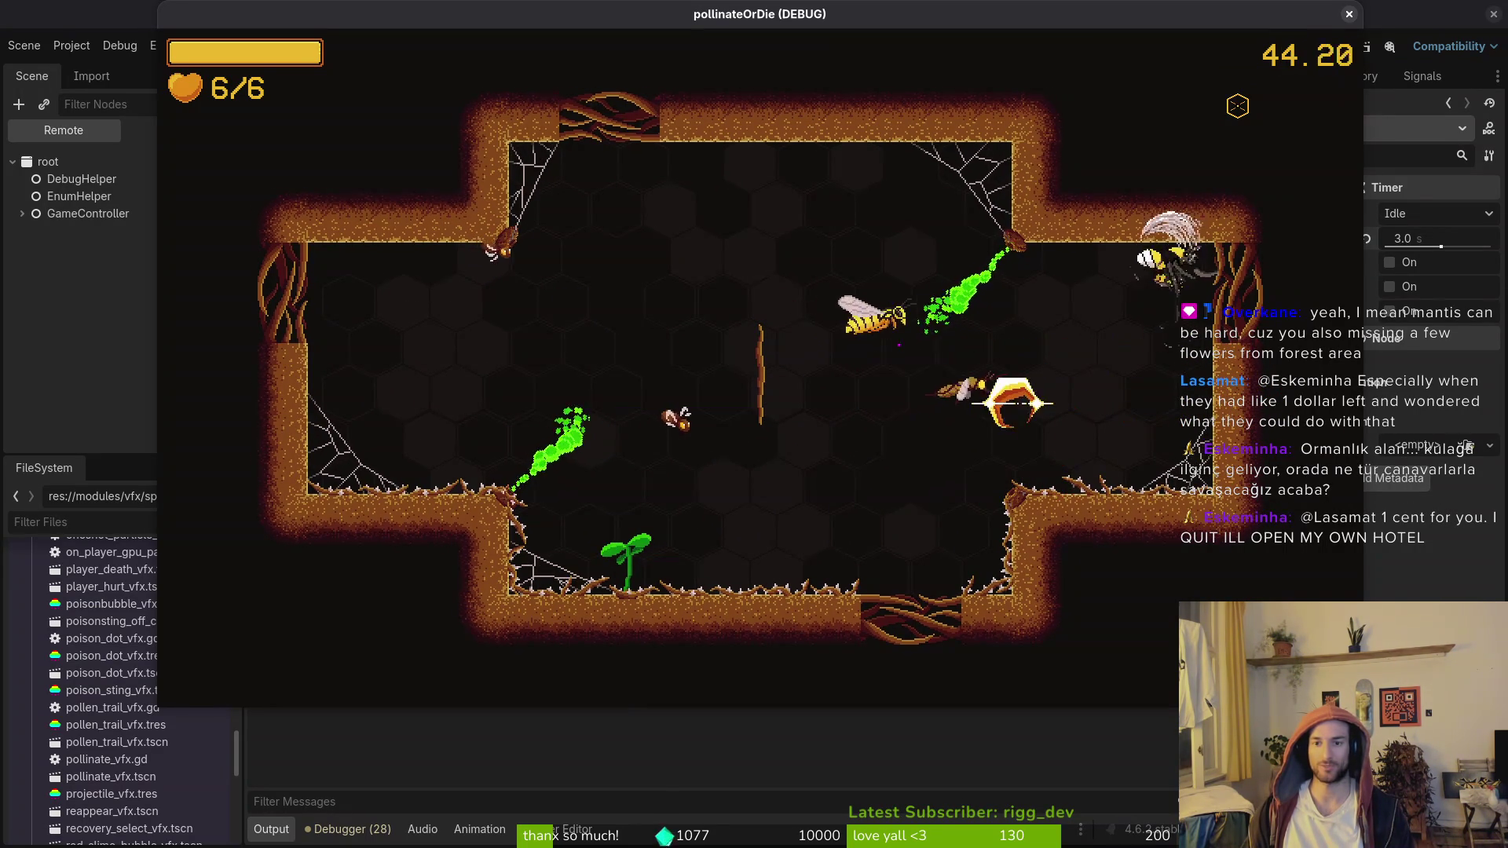
key(Left)
key(space)
key(Down)
key(Left)
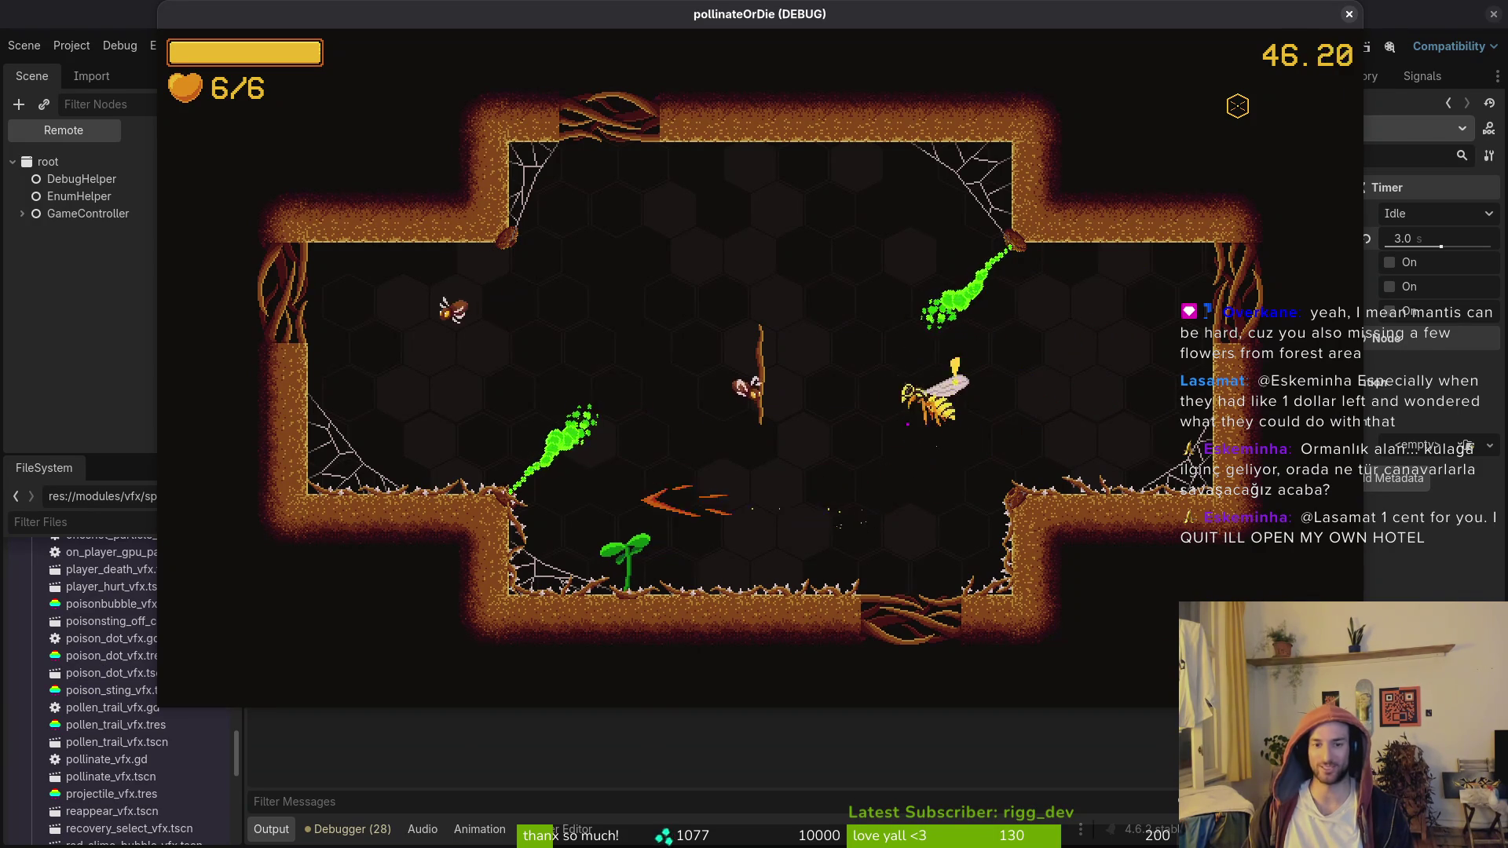
key(space)
key(Left)
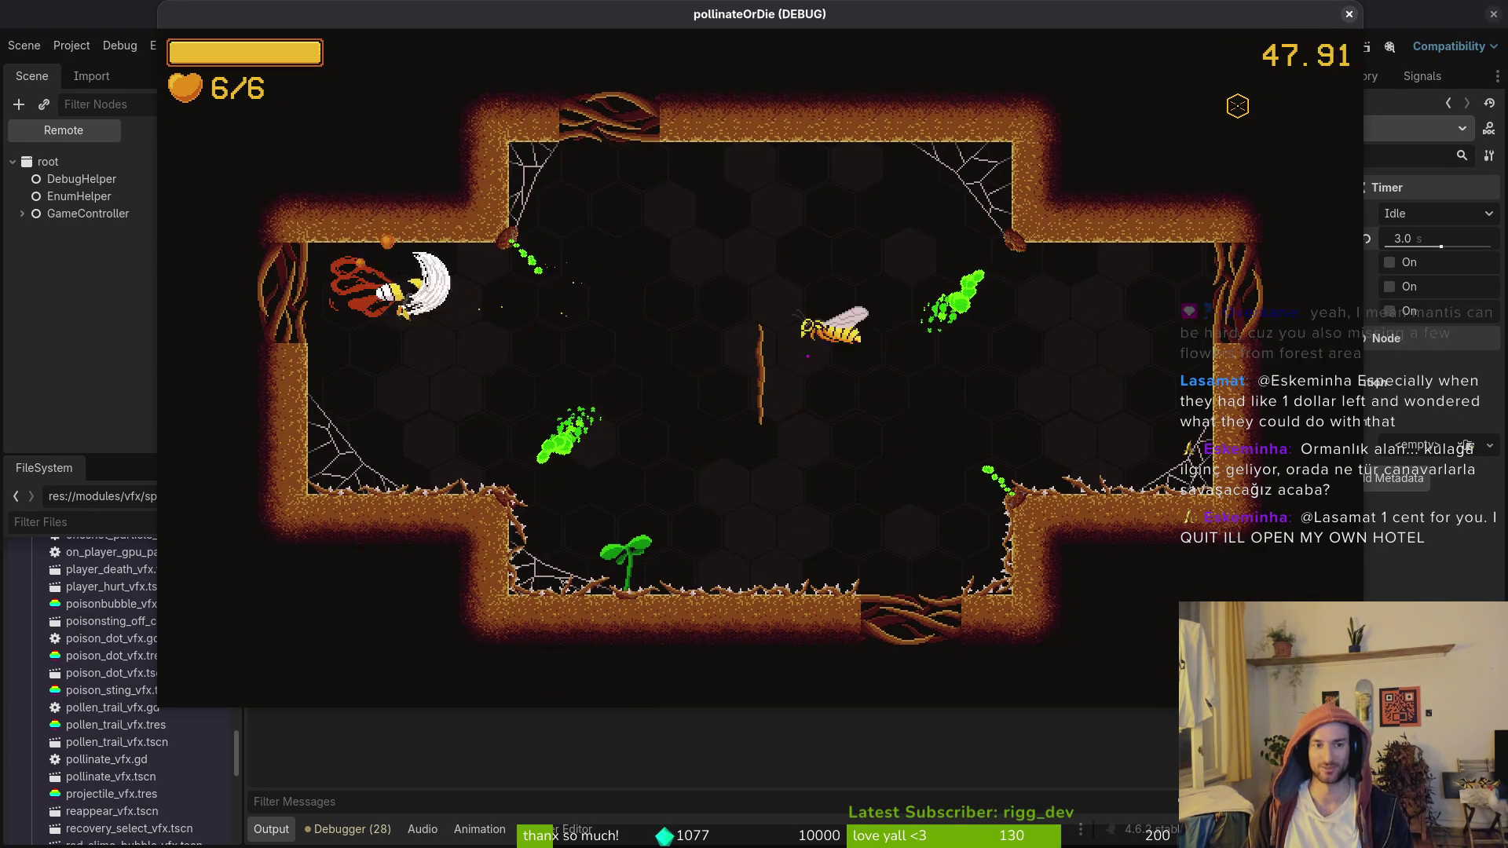
key(Right)
key(Right)
key(space)
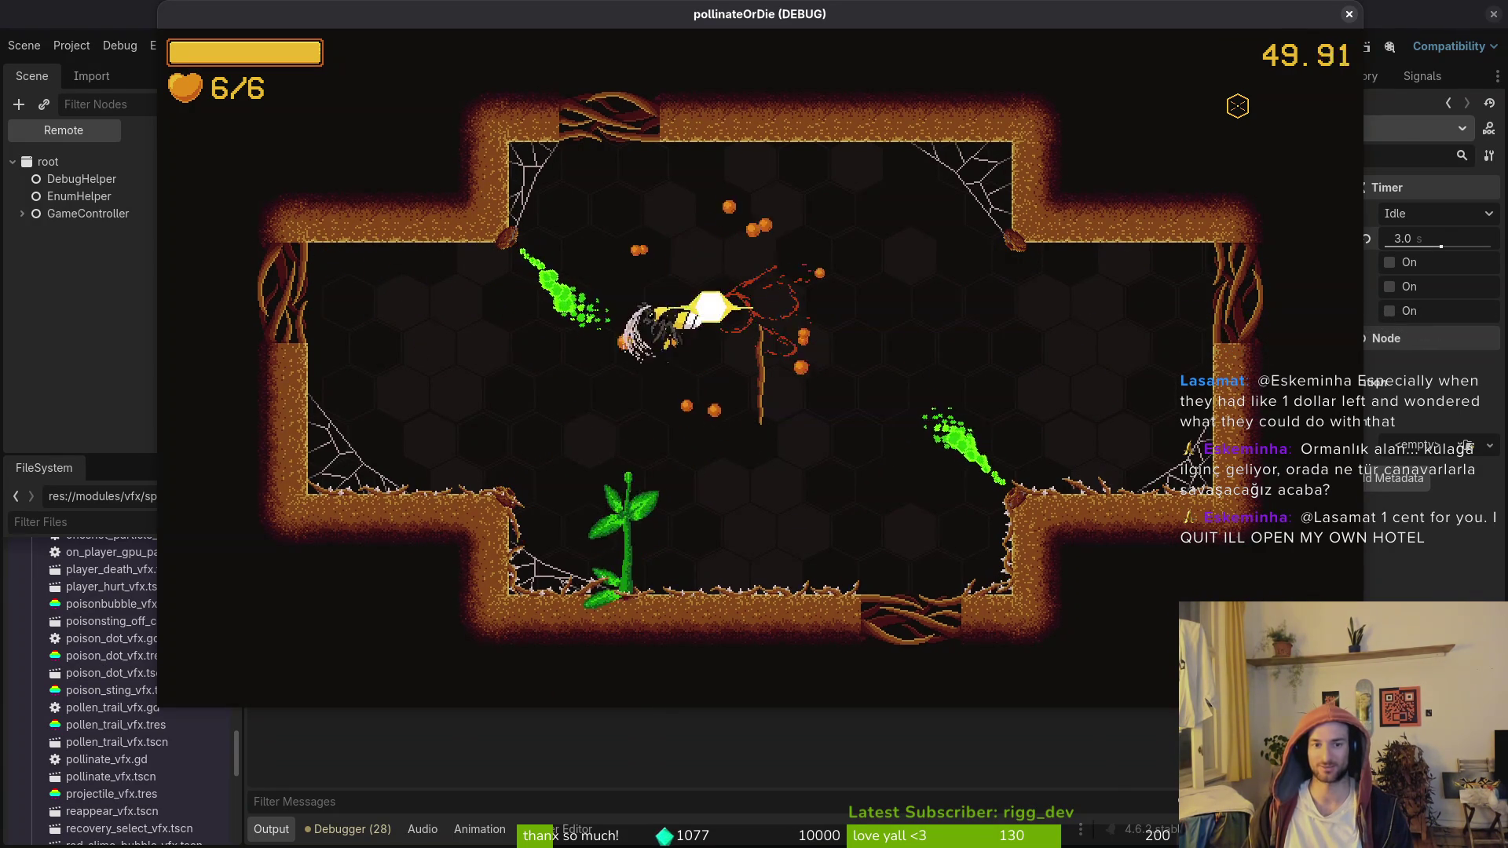
Step: Fly out the top exit into the jungle room, attack there, then pause the game
key(Down)
key(Up)
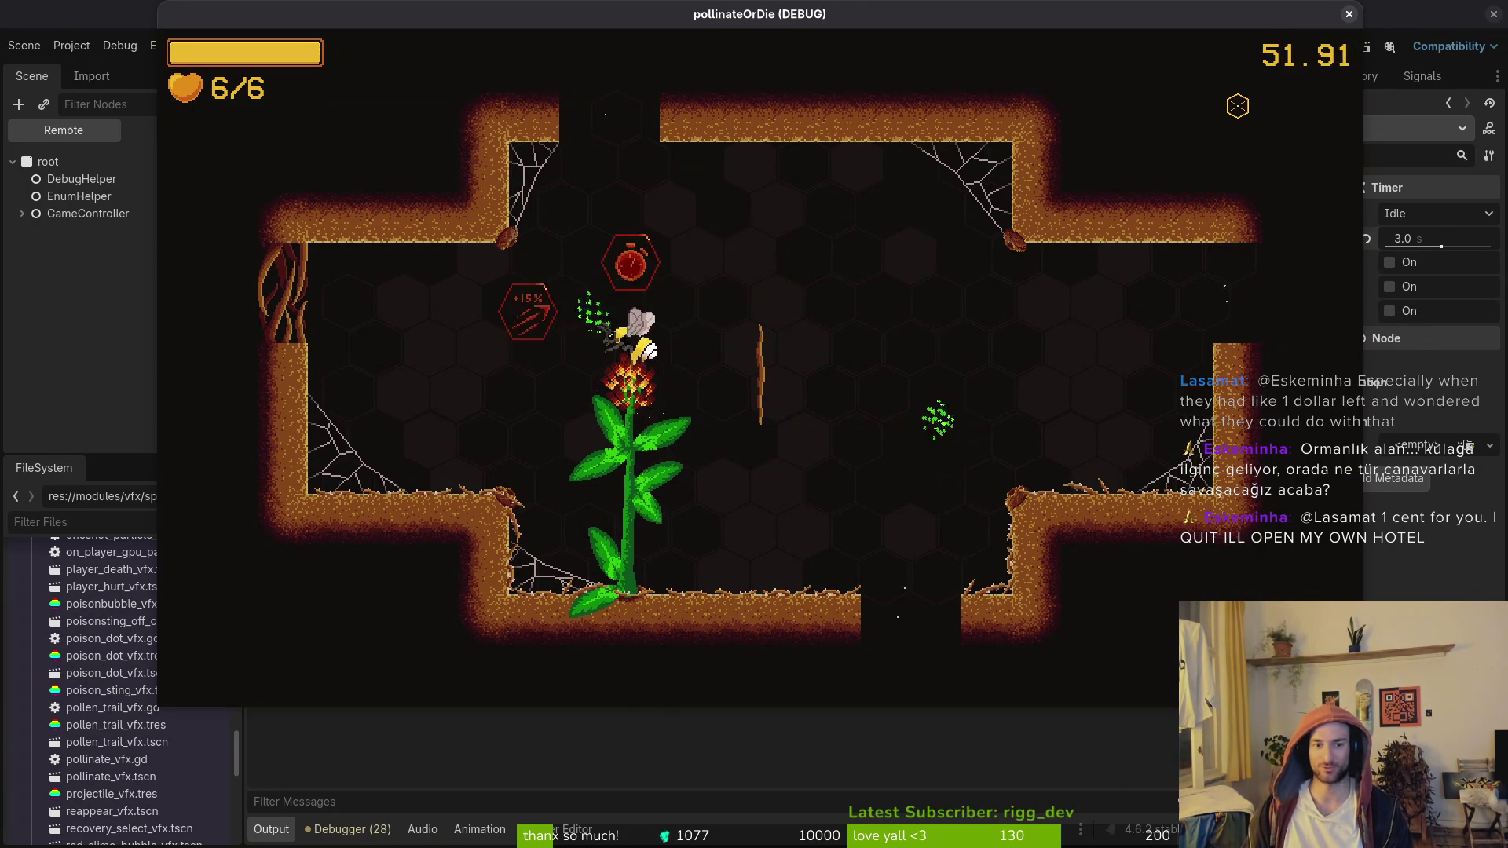
key(Down)
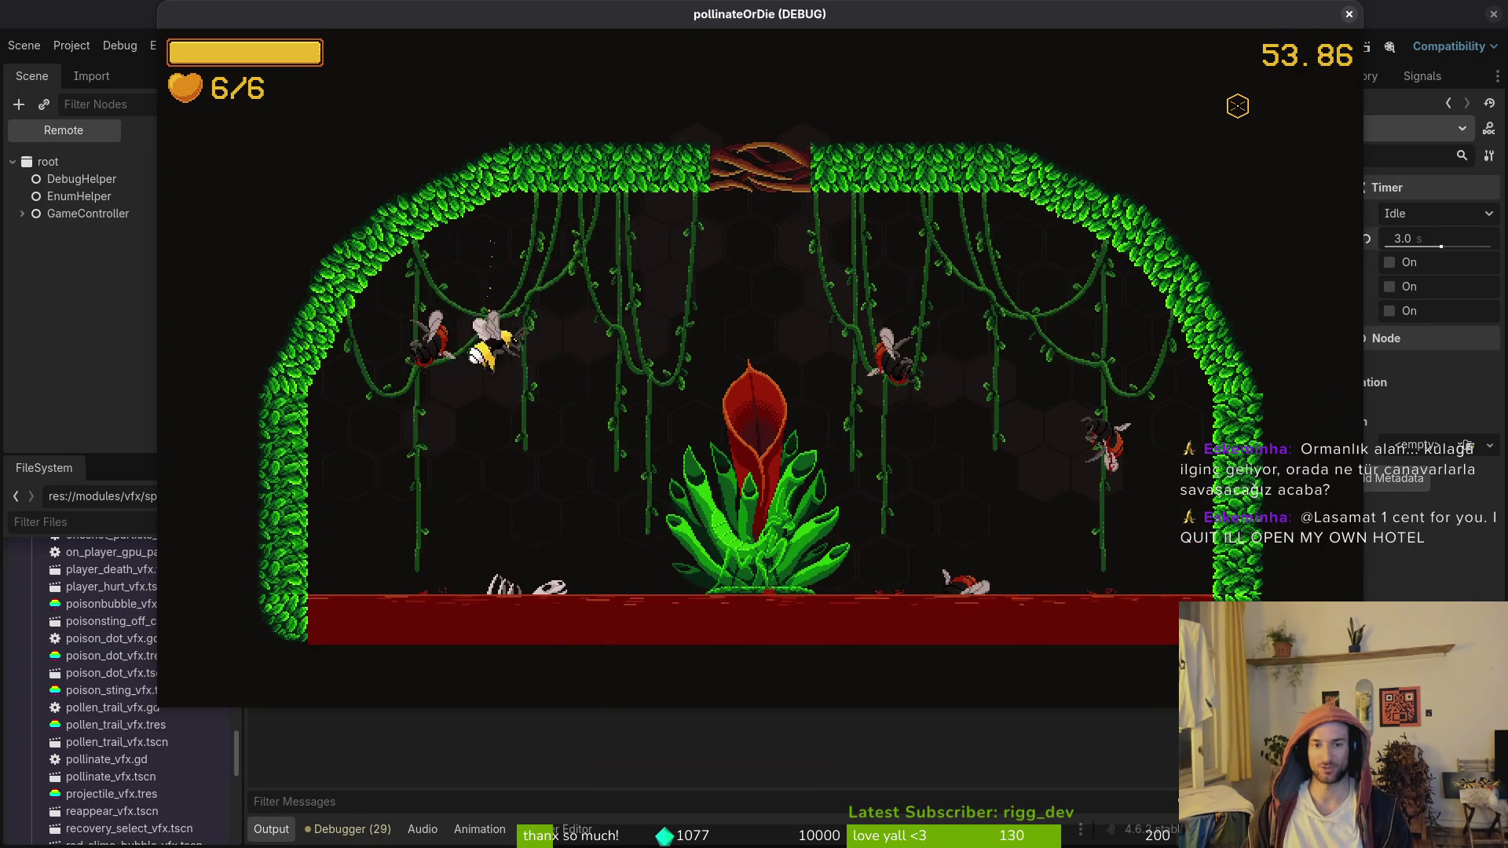
key(Right)
key(space)
key(Escape)
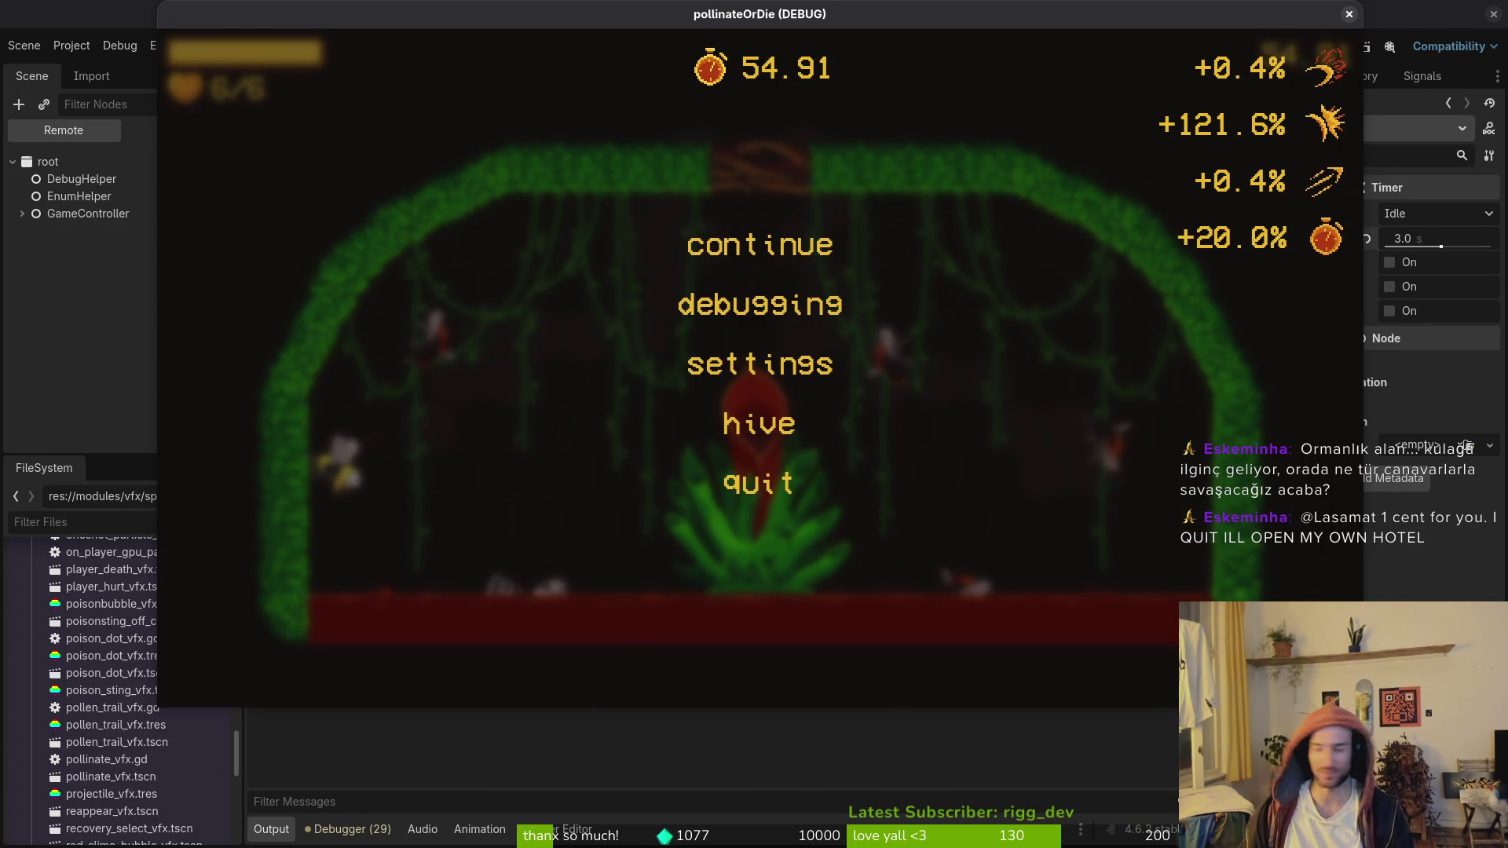
Step: In Neovim, find 'gamecont' with Telescope and open game.controller.gd
key(alt+Tab)
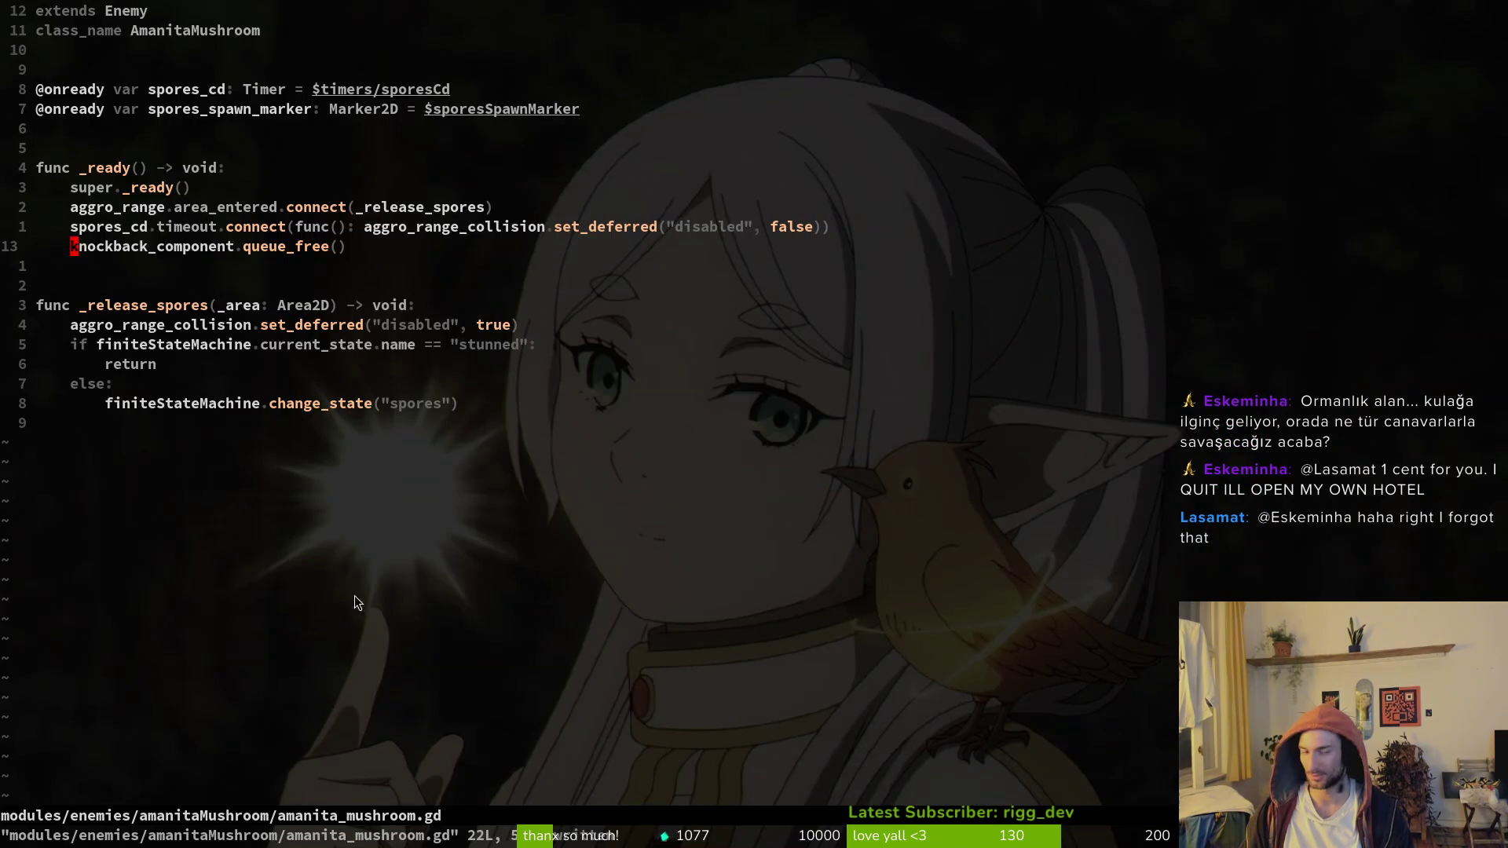
key(space)
key(f)
key(f)
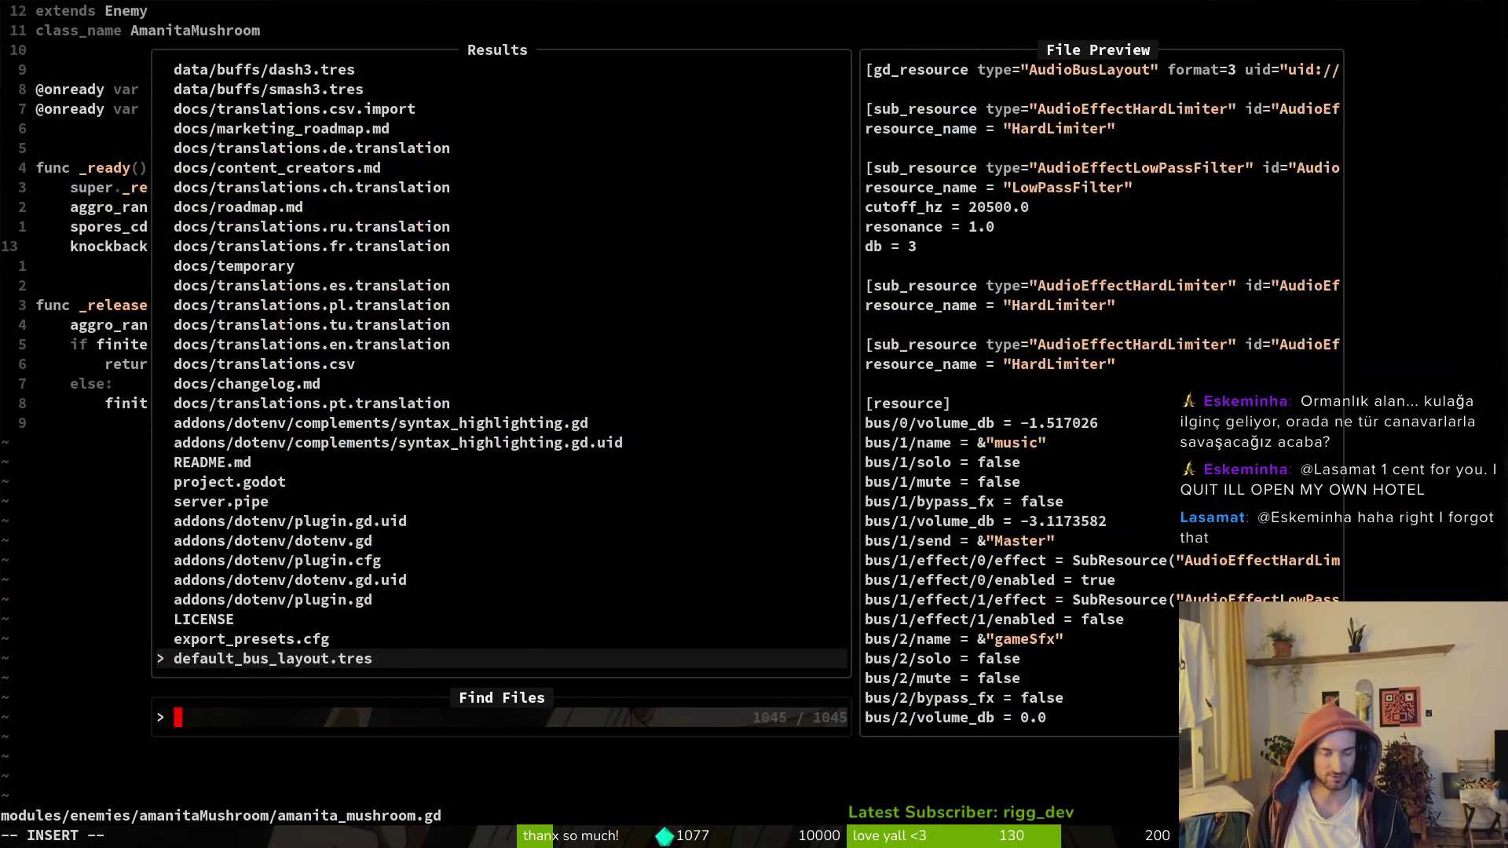
text(gamecont)
key(Return)
Step: Scroll through the tier level lists and the boss path functions
scroll(464, 737, down, 20)
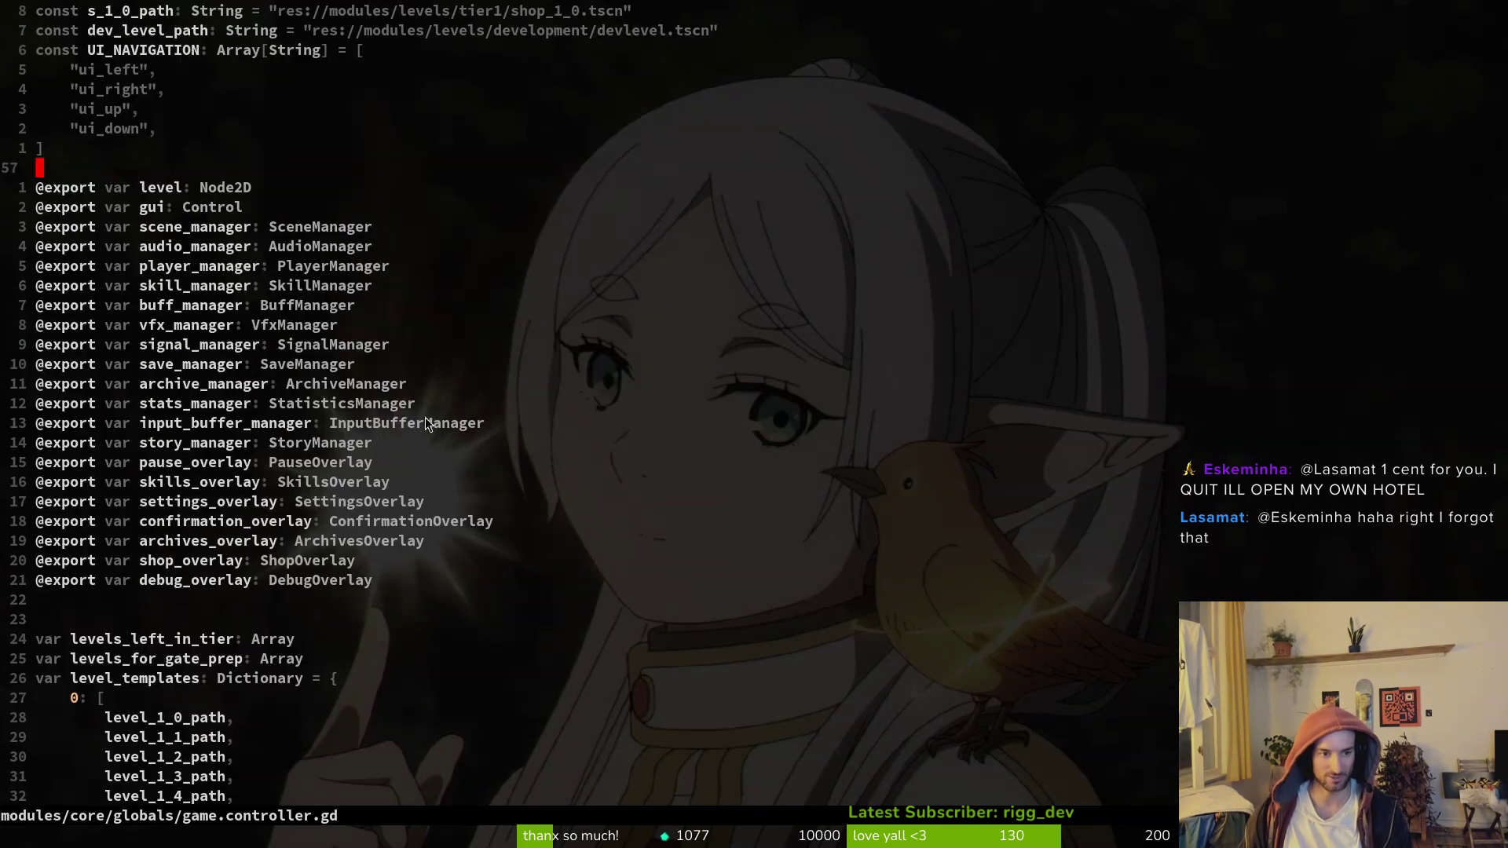
scroll(196, 328, down, 7)
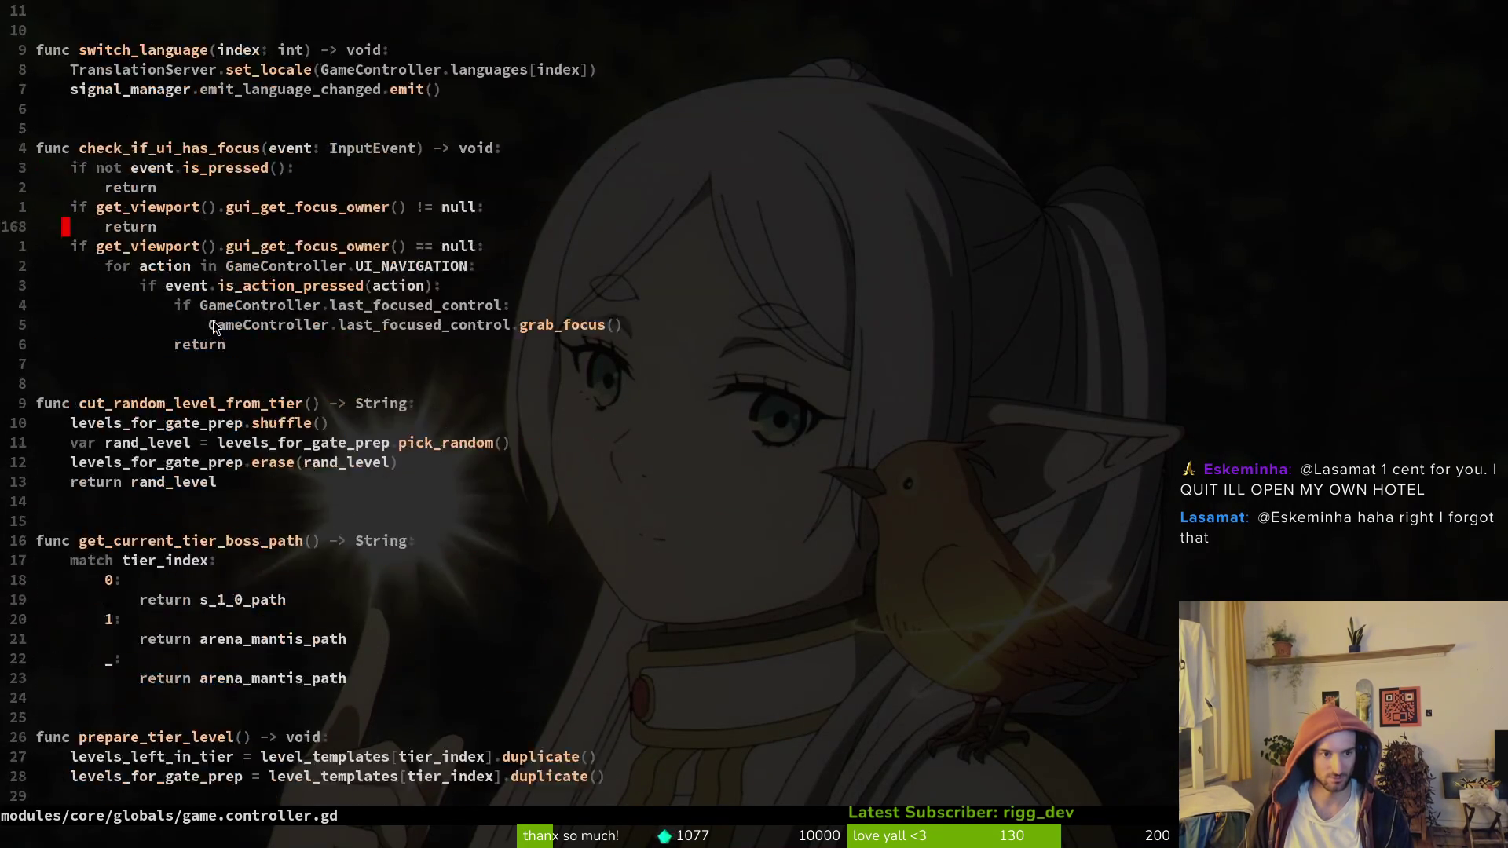
scroll(214, 320, up, 18)
scroll(200, 252, up, 6)
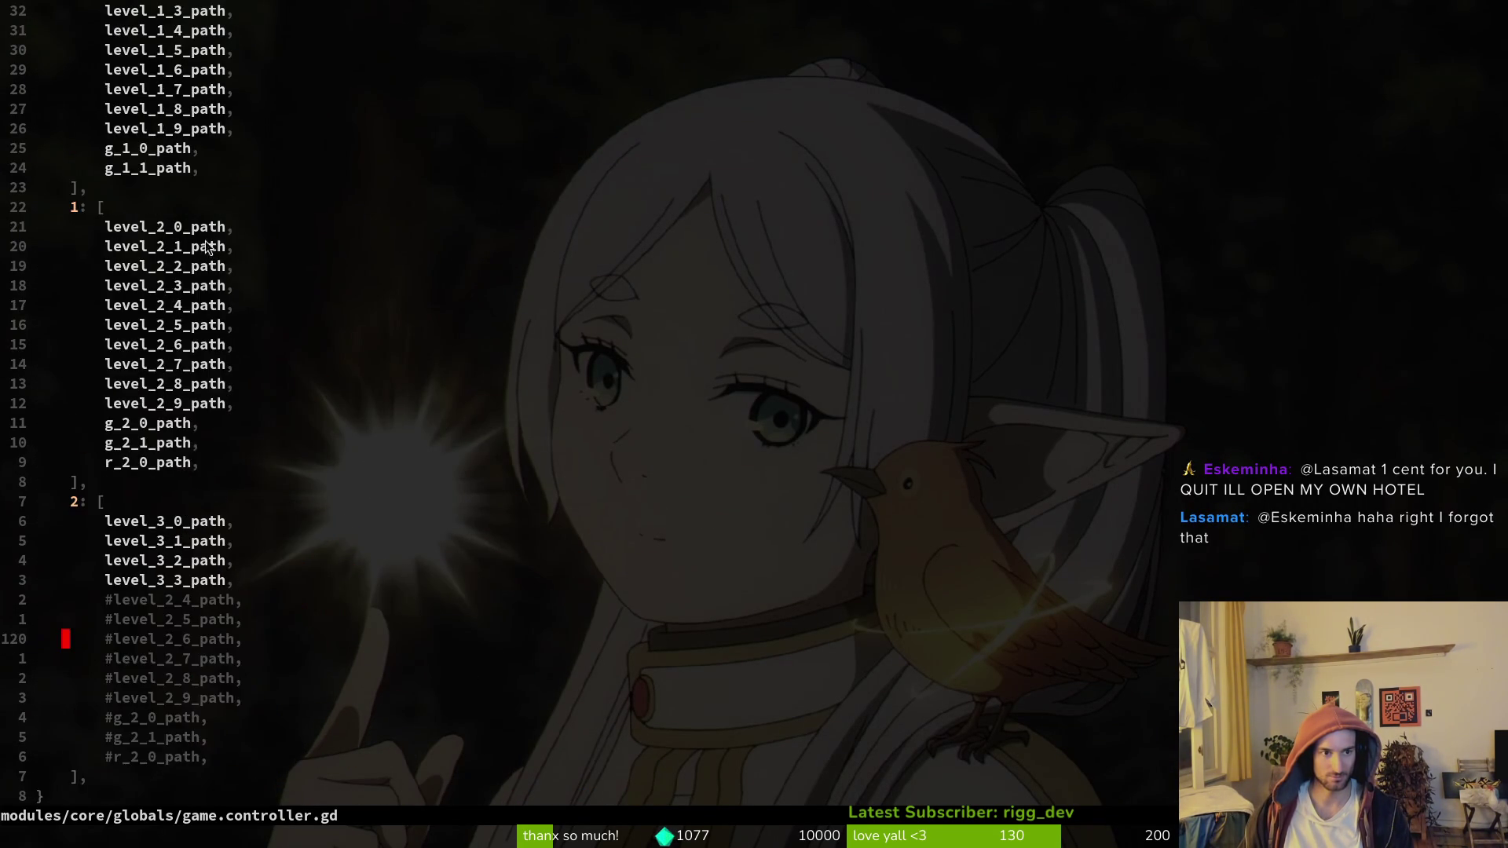
scroll(228, 275, down, 20)
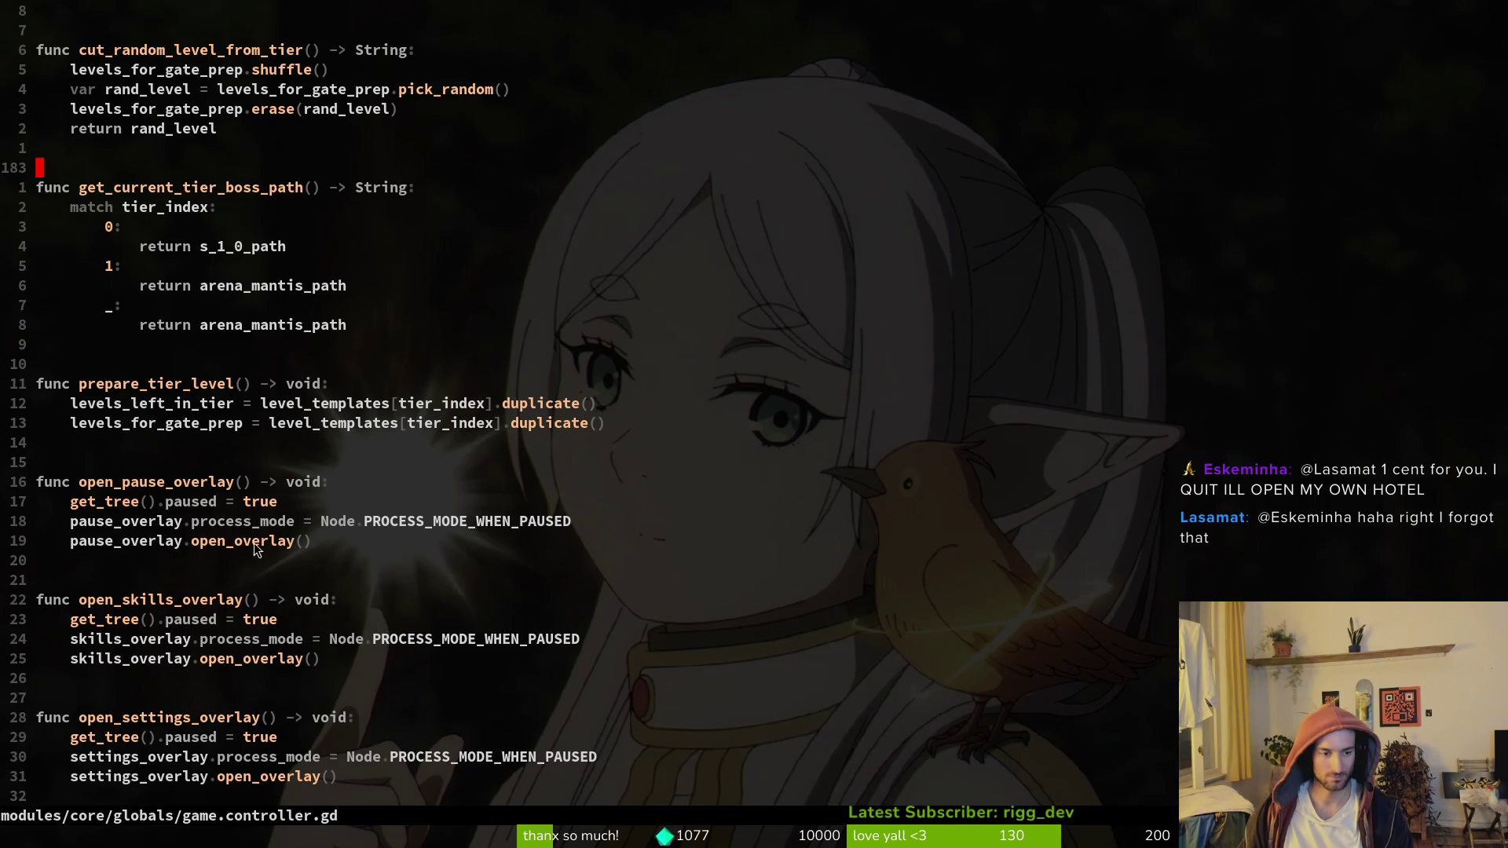
scroll(253, 550, up, 5)
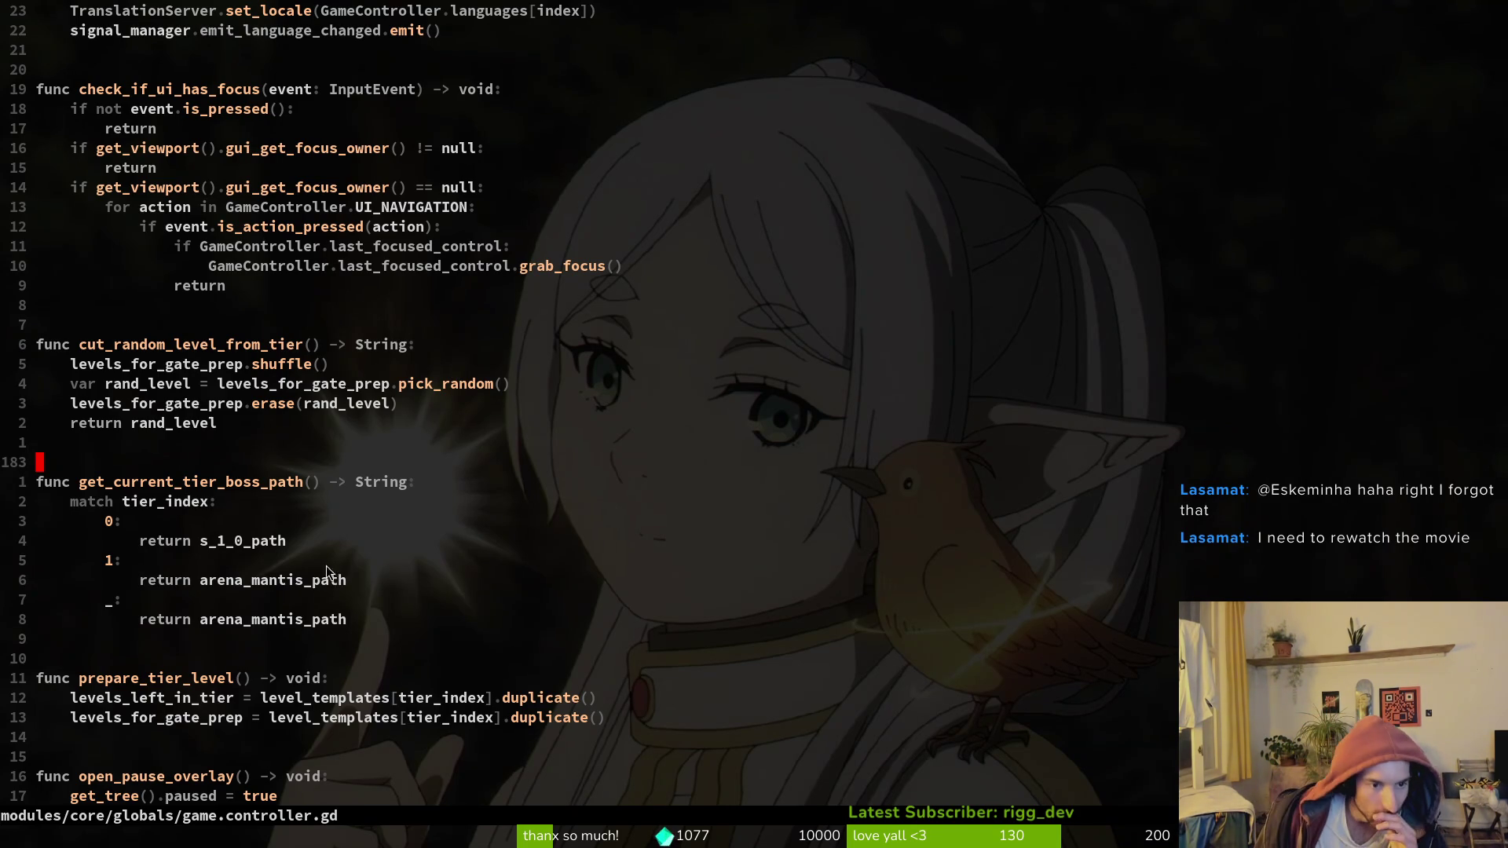
scroll(326, 571, down, 3)
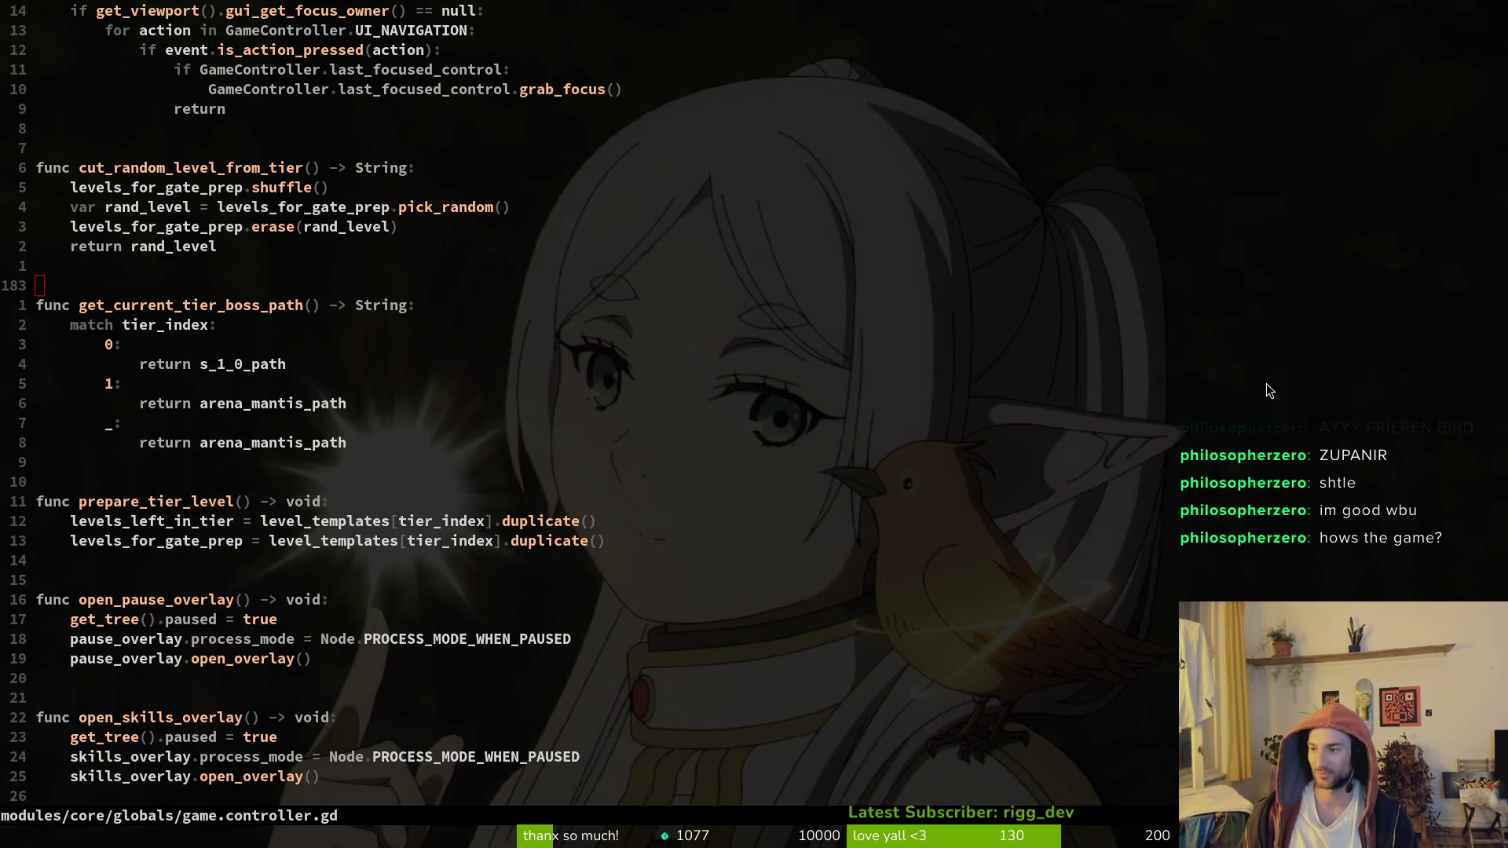
Step: Run the game and browse the level-select grid across 3-1, spider, mantis and 3-2
key(alt+Tab)
key(F5)
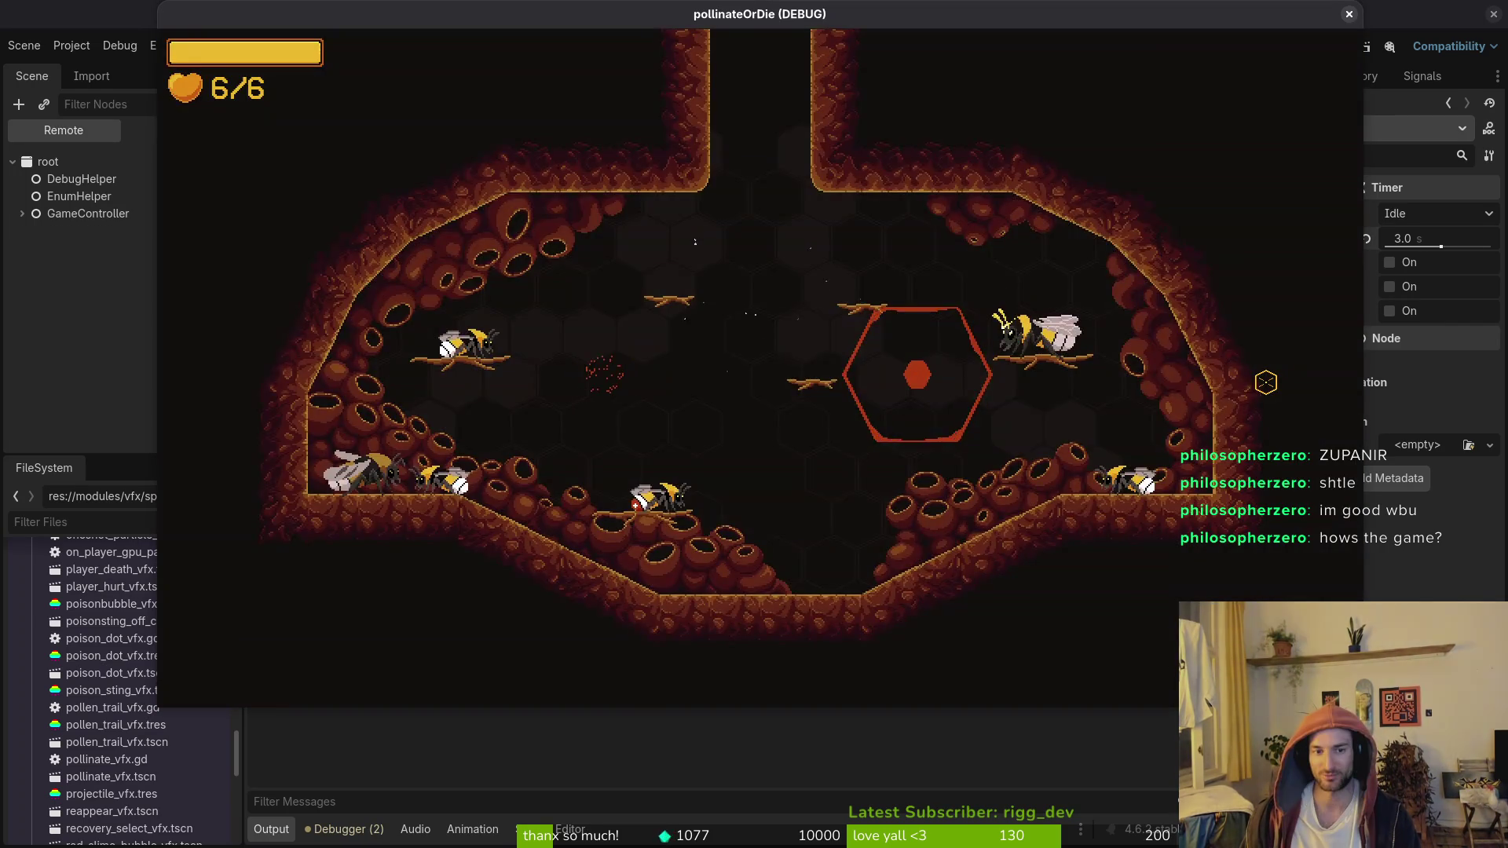
key(Escape)
key(Left)
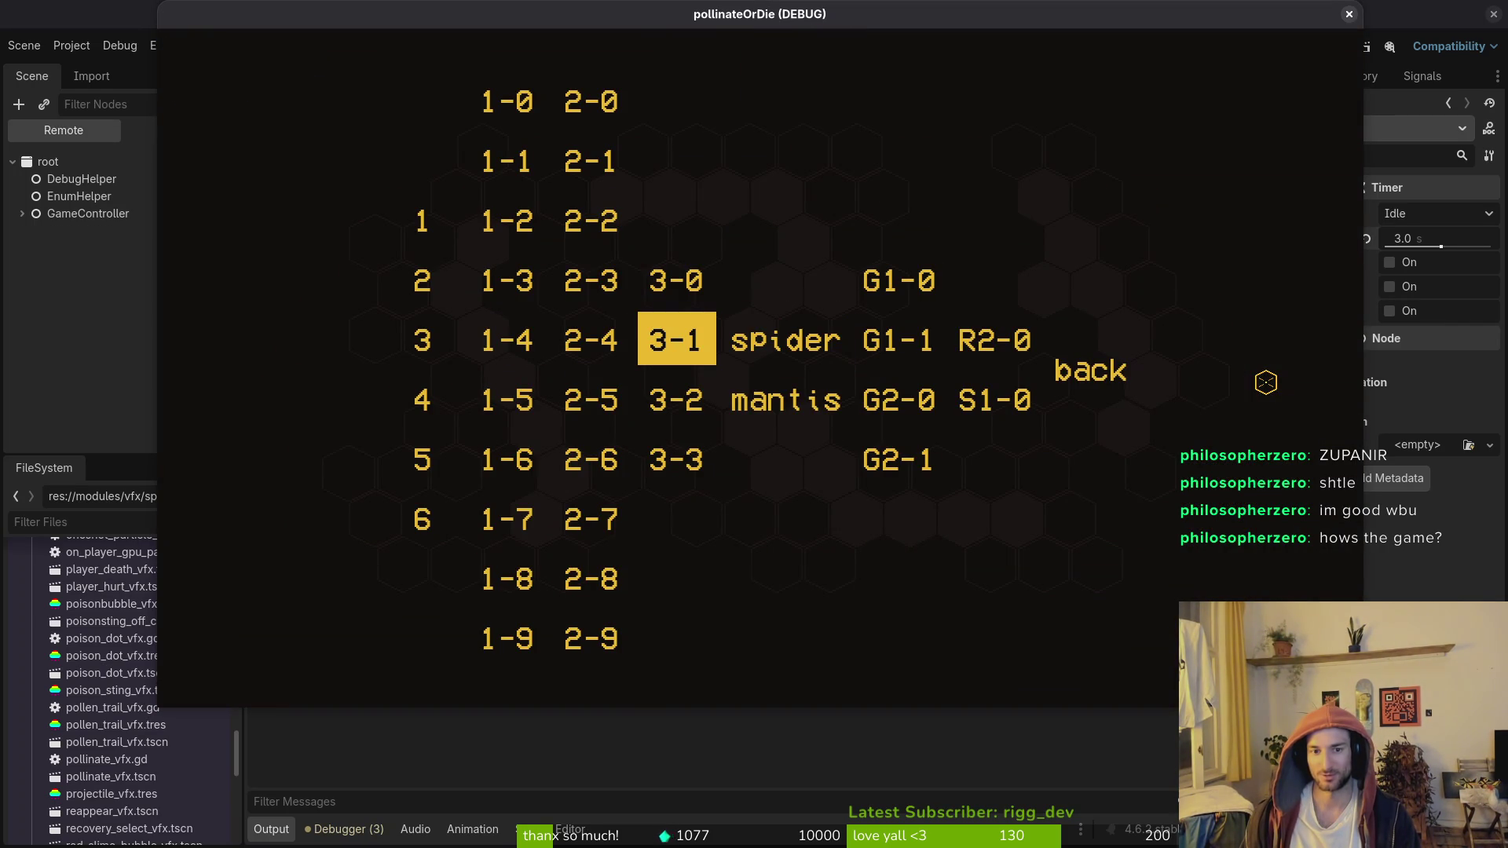
key(Right)
key(Down)
key(Left)
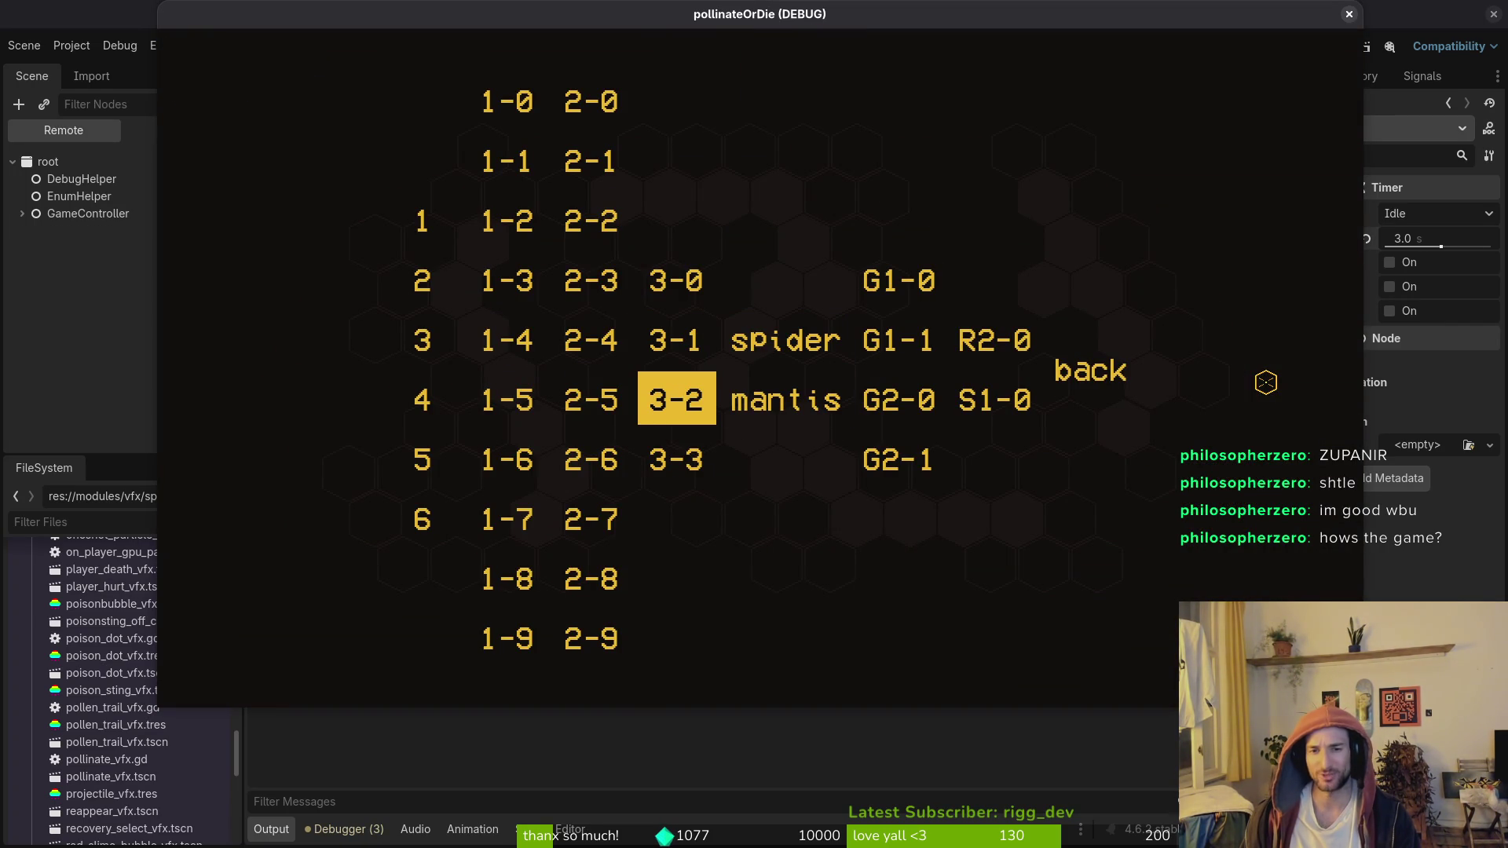
key(Right)
key(Right)
key(Right)
key(Right)
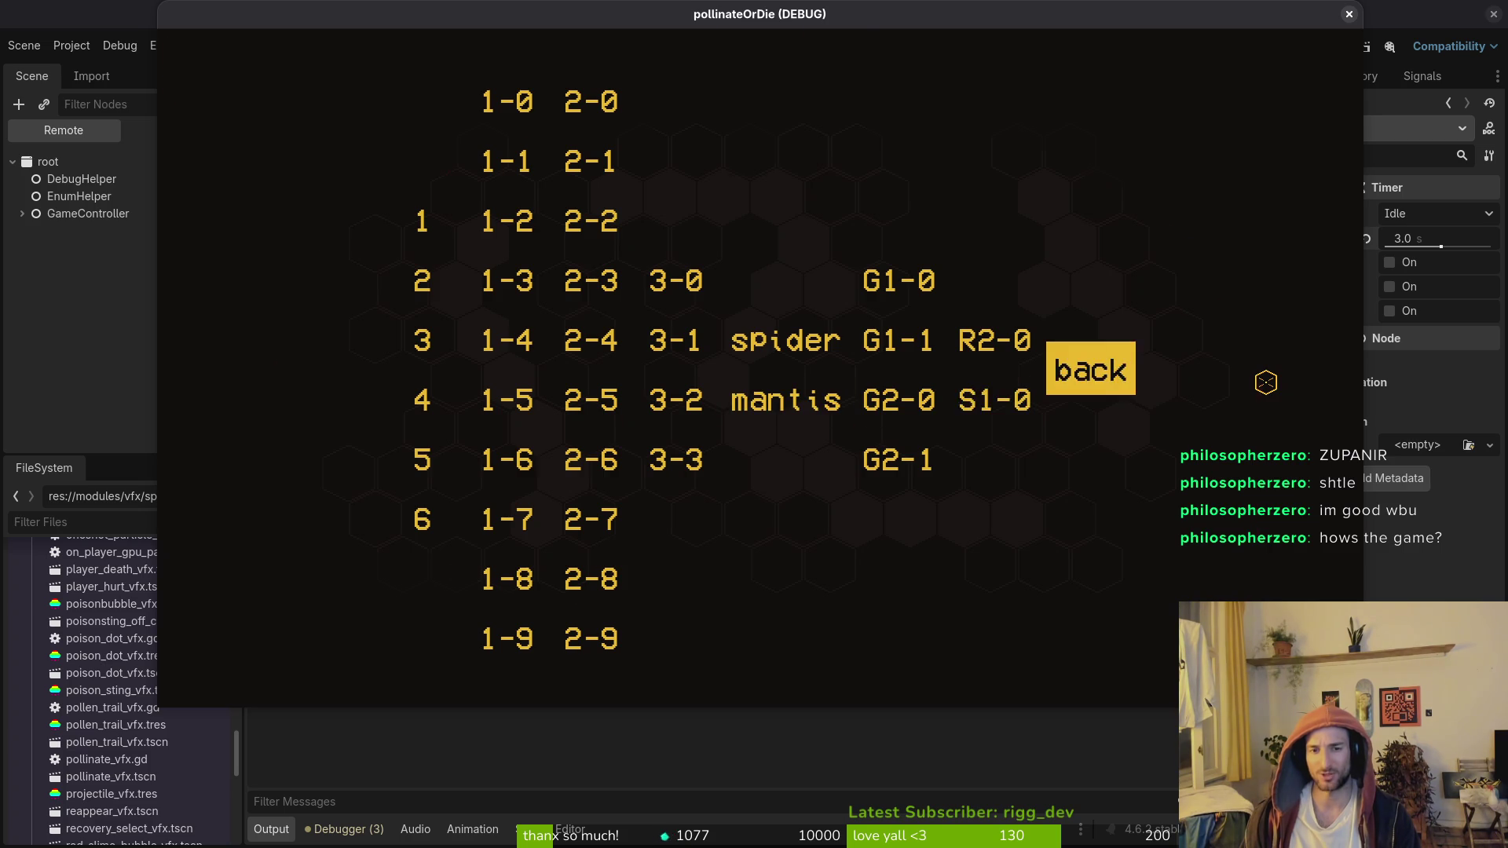
key(Return)
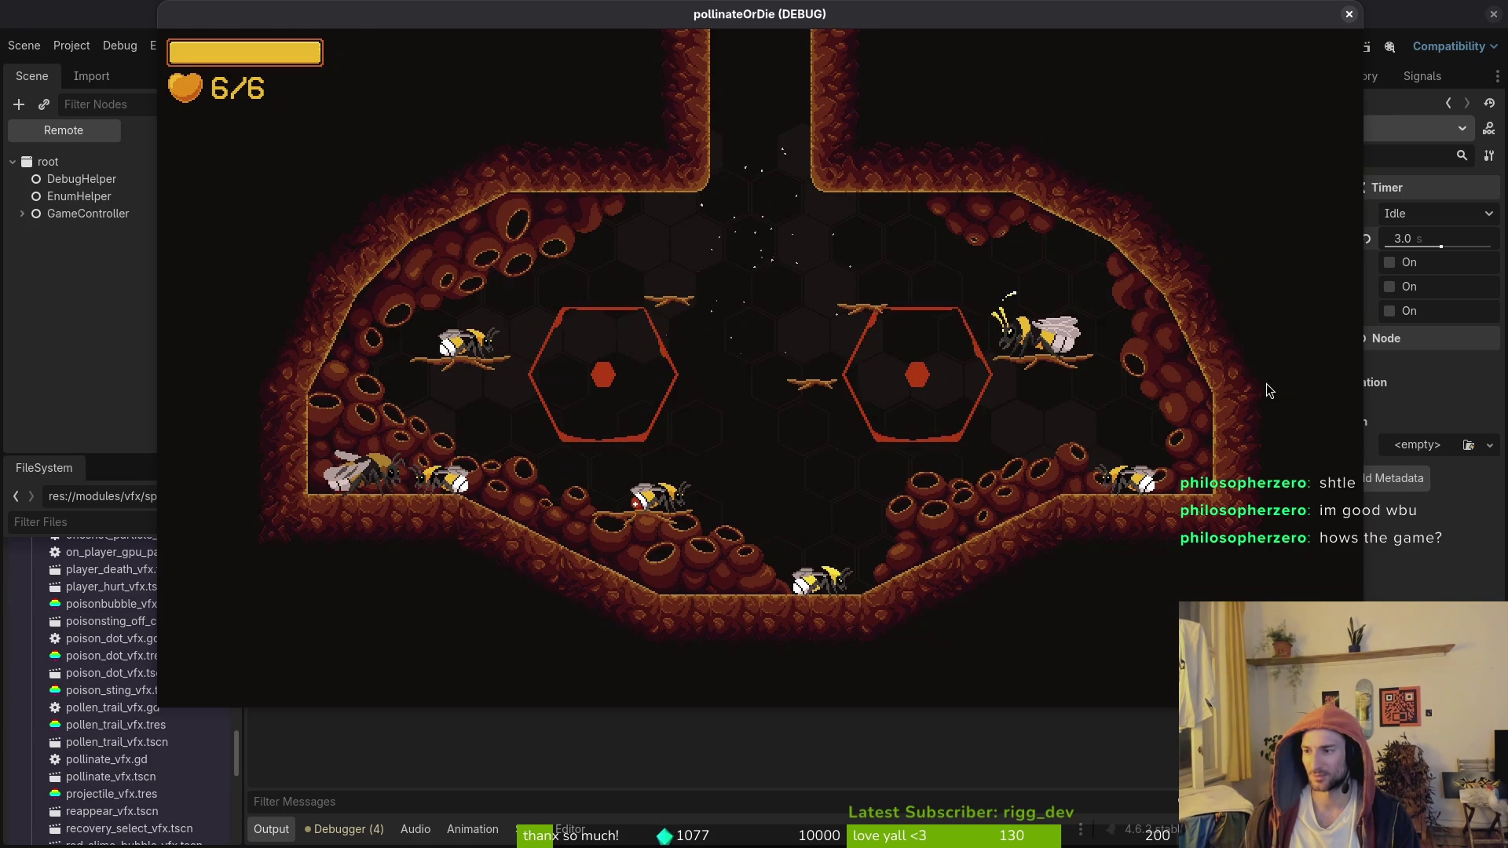
Step: Close the game and open gate.gd by searching 'gate' in the file finder
key(alt+Tab)
key(ctrl+p)
text(level)
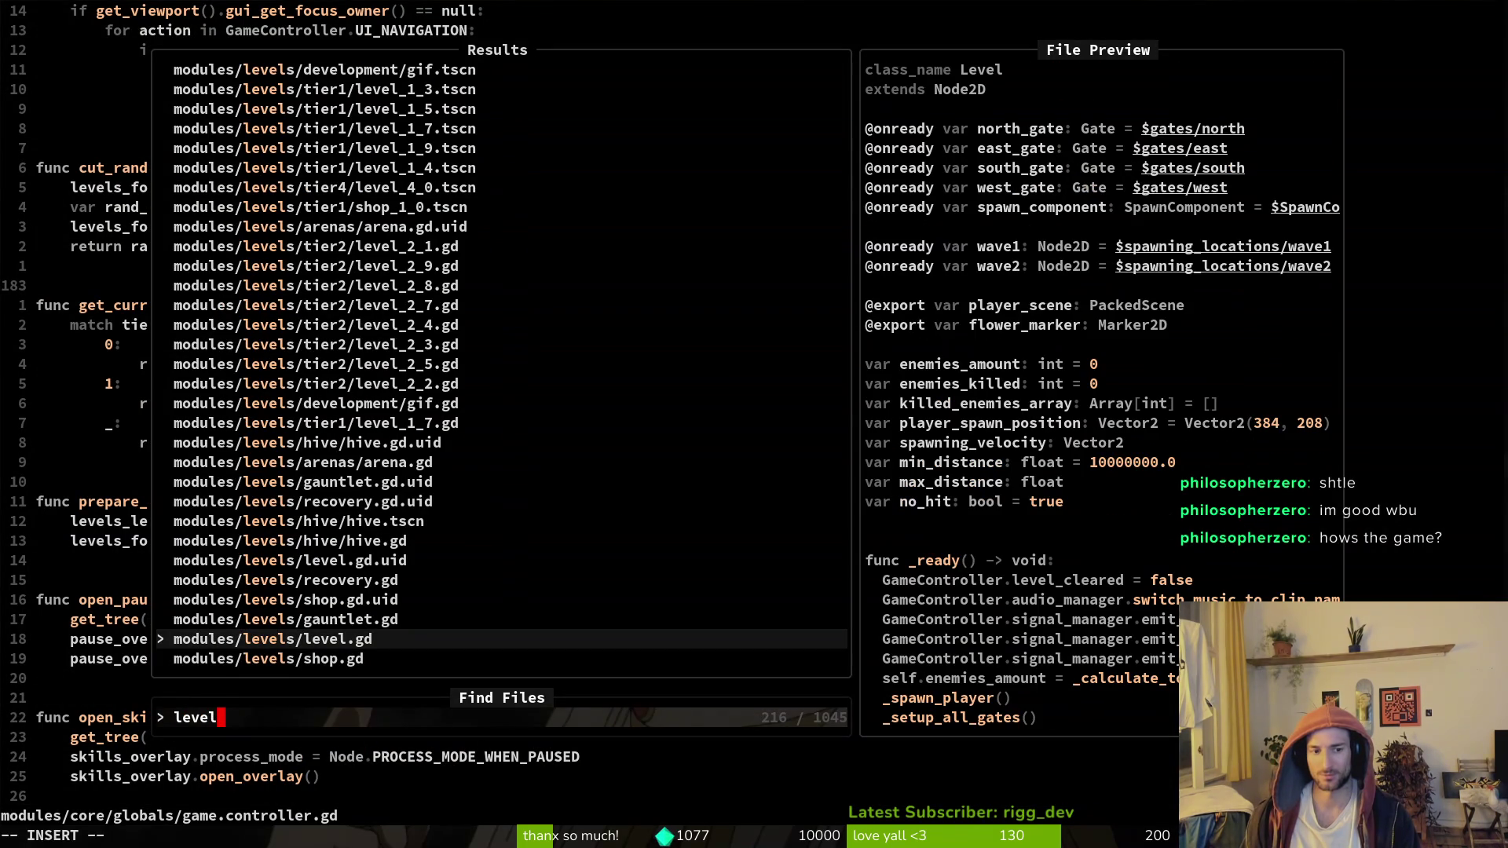
key(BackSpace)
key(BackSpace)
key(BackSpace)
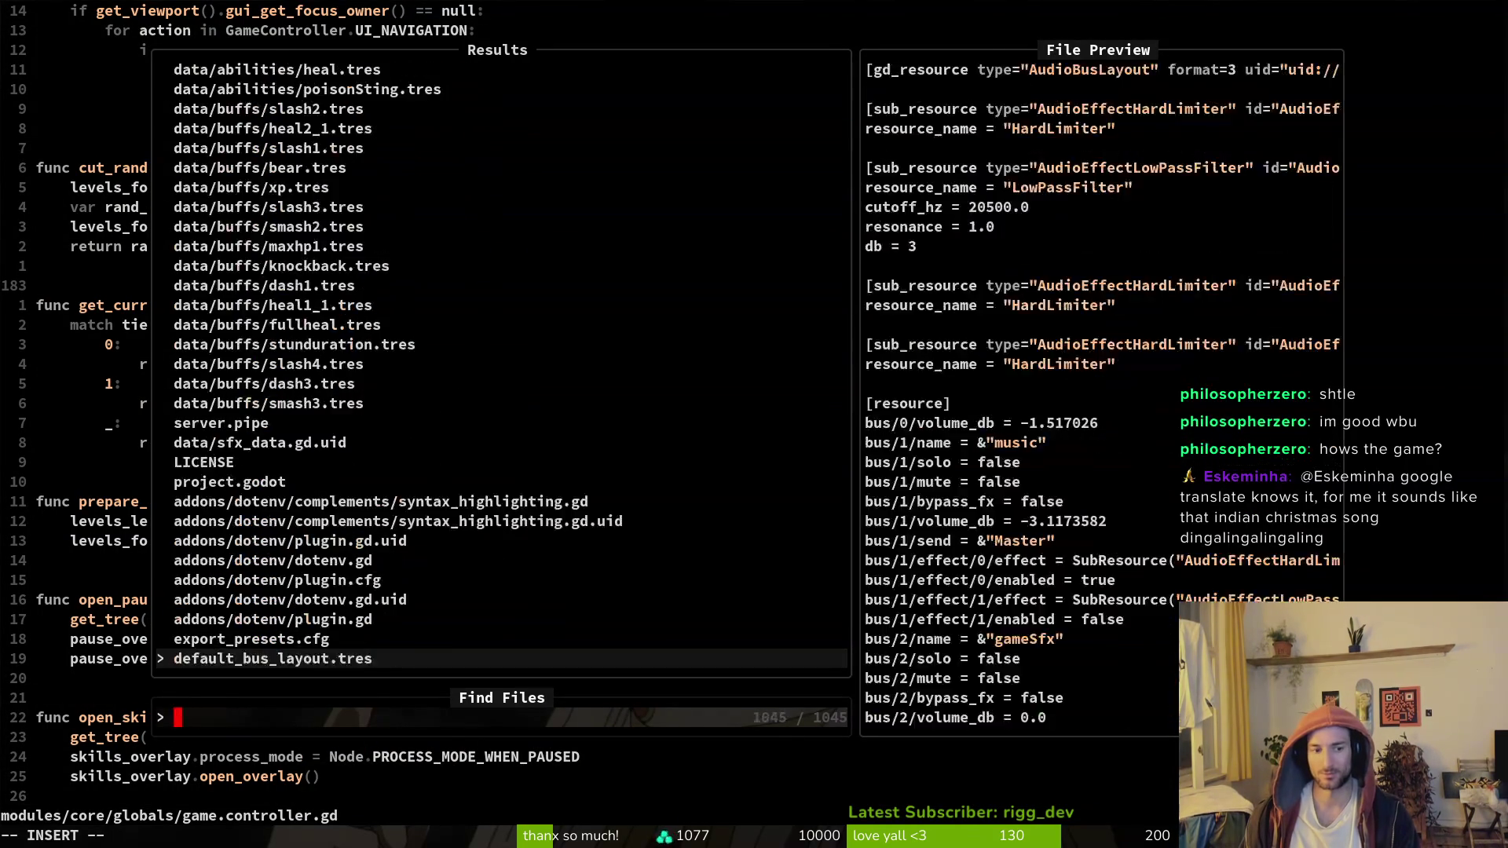
text(gate)
key(Return)
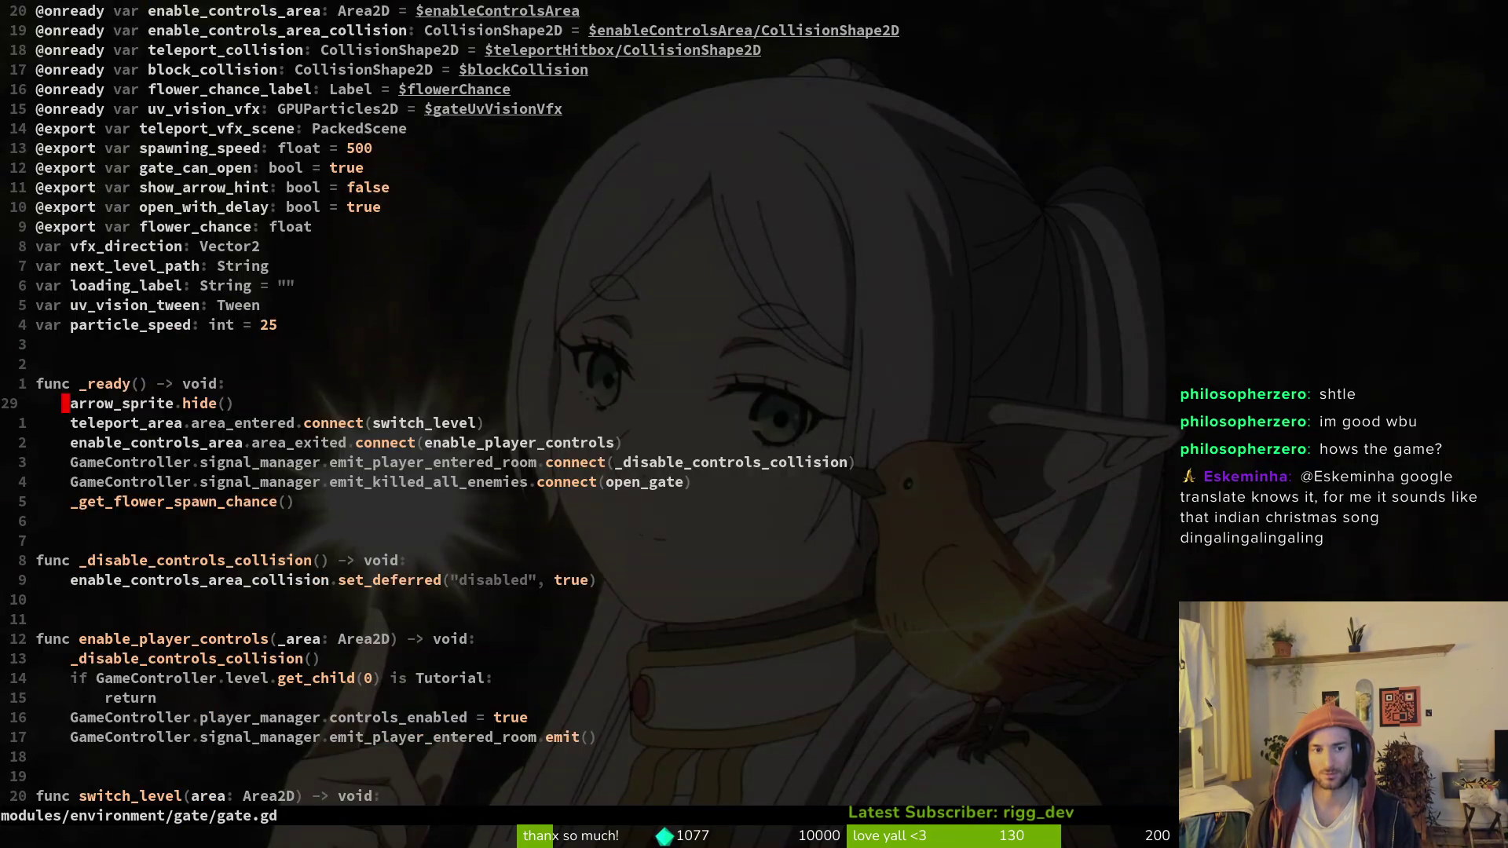